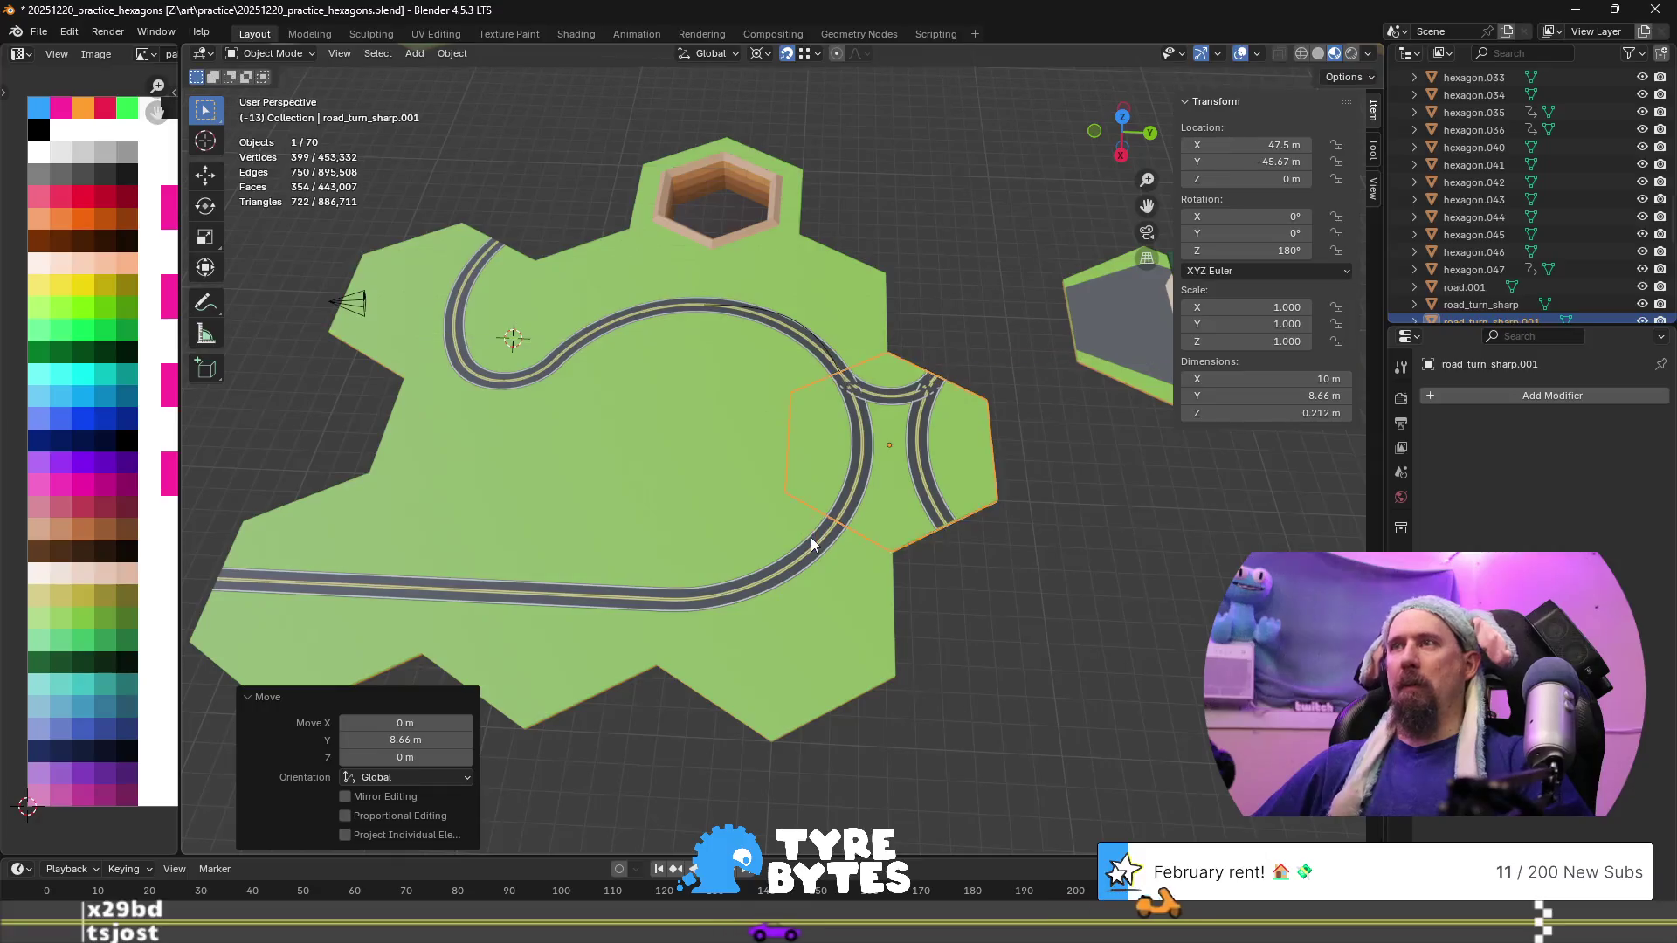
# Shift the sharp-turn tile 4.33 m along Y and -7.5 m along X
pyautogui.write('4.33')
pyautogui.press('Return')
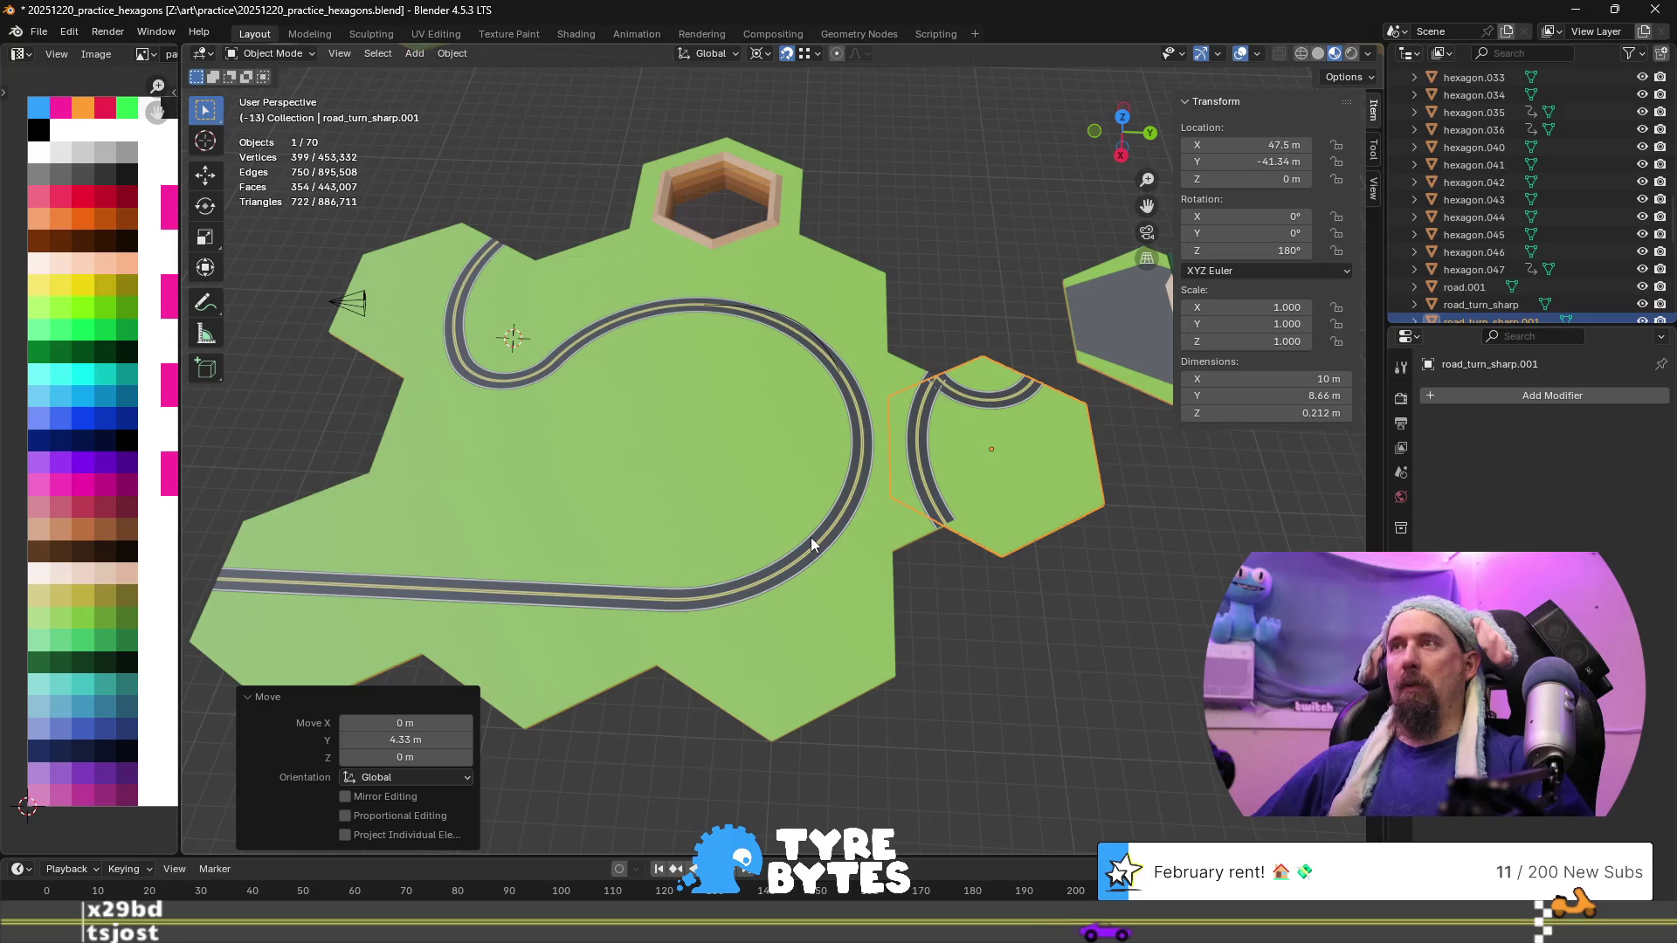
pyautogui.write('gx')
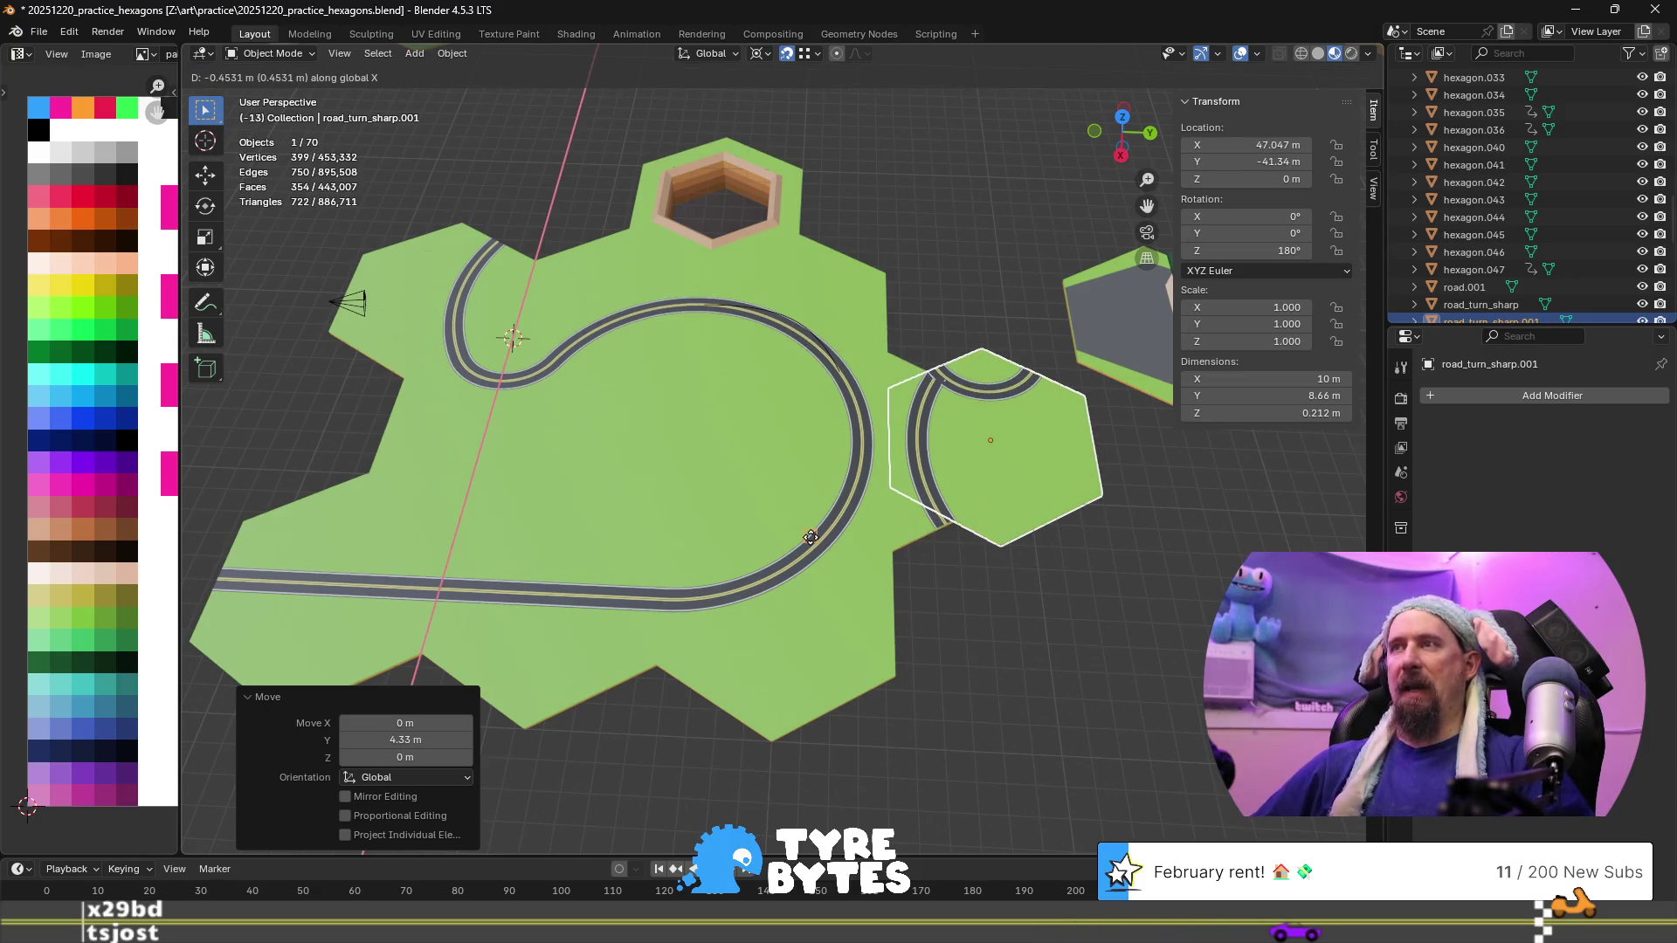
pyautogui.write('-7')
pyautogui.write('.5')
pyautogui.press('Return')
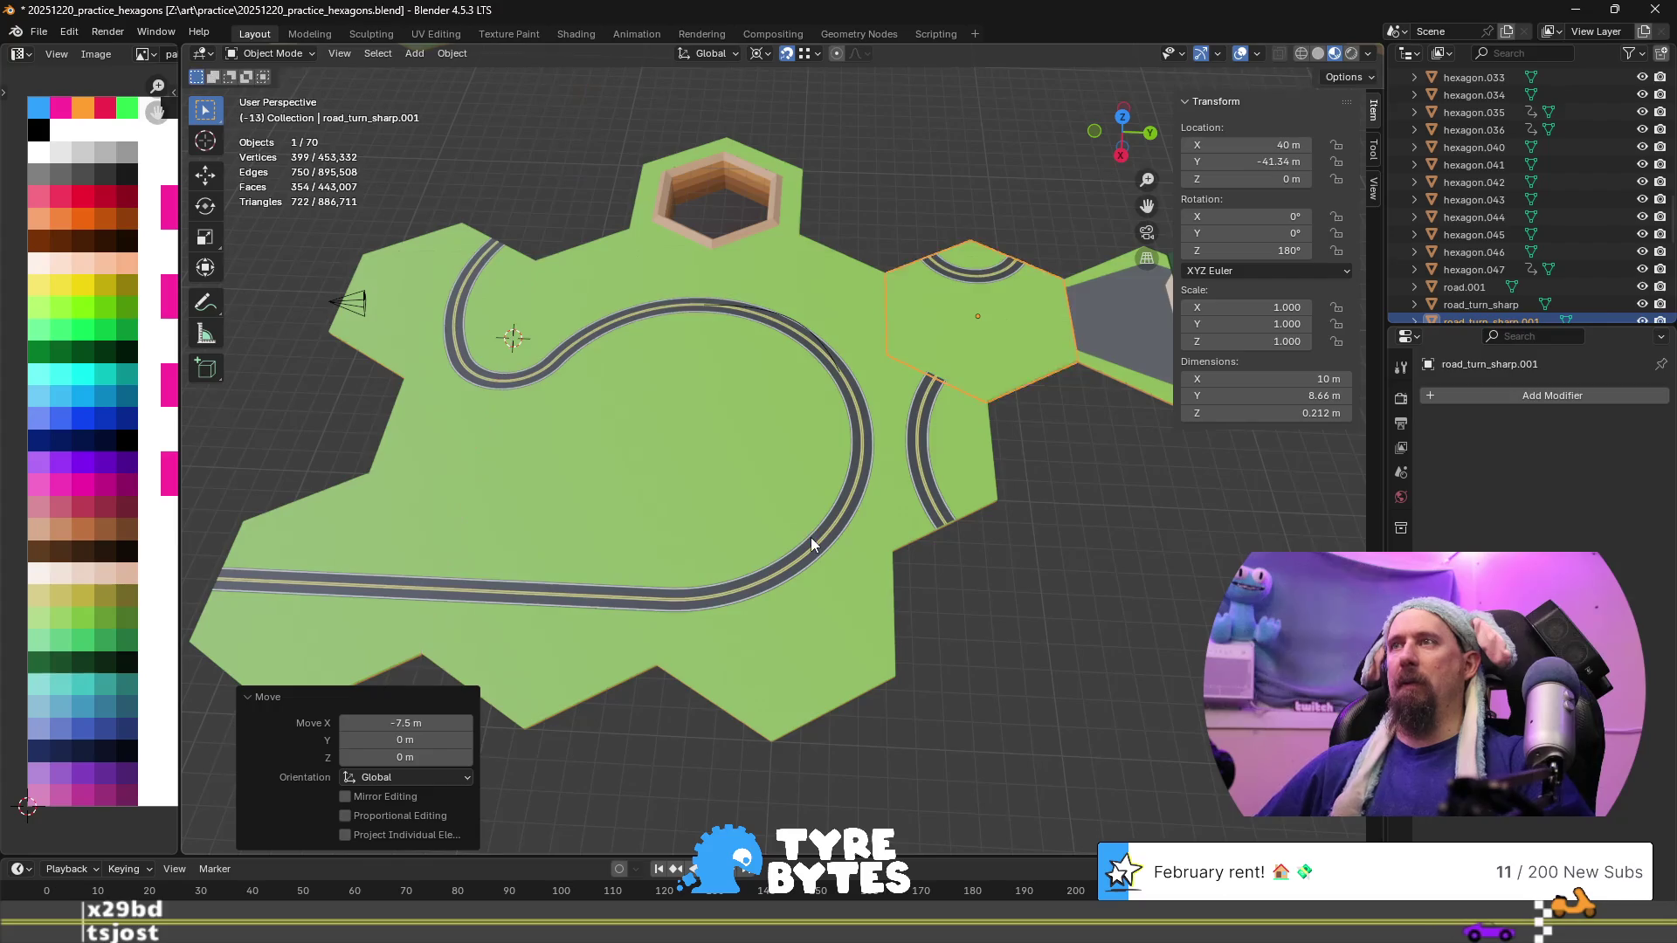
# Set the pivot to Median Point and turn the tile 120°, then a further 60°, about Z
pyautogui.click(760, 54)
pyautogui.click(809, 155)
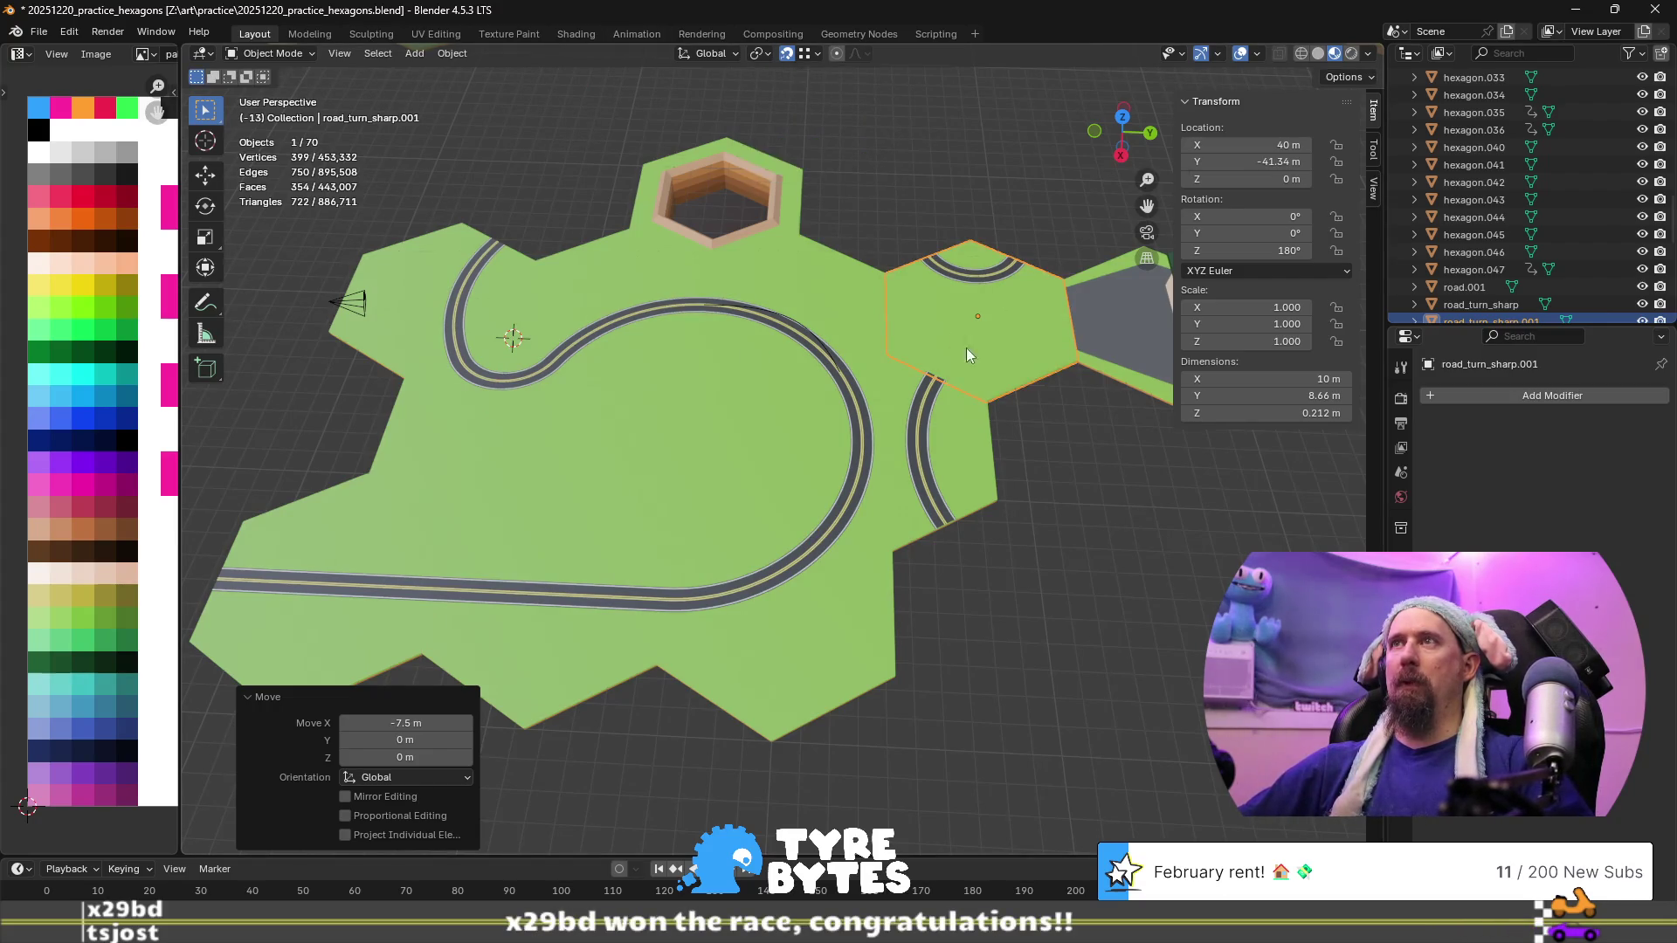
pyautogui.write('z')
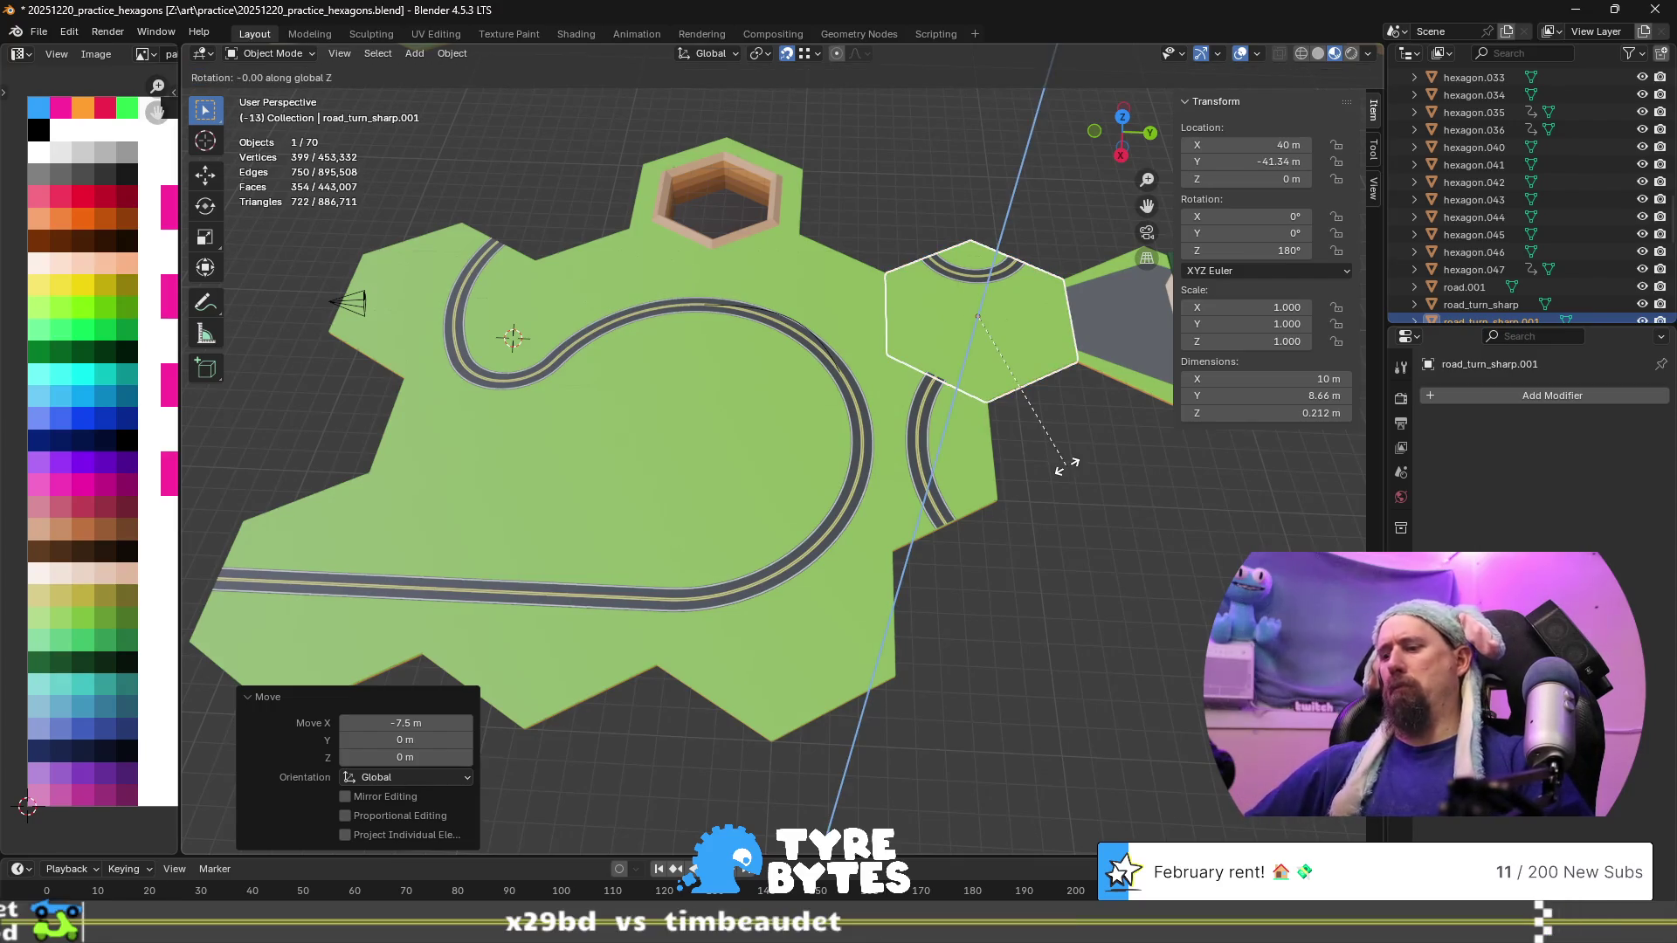
pyautogui.write('120')
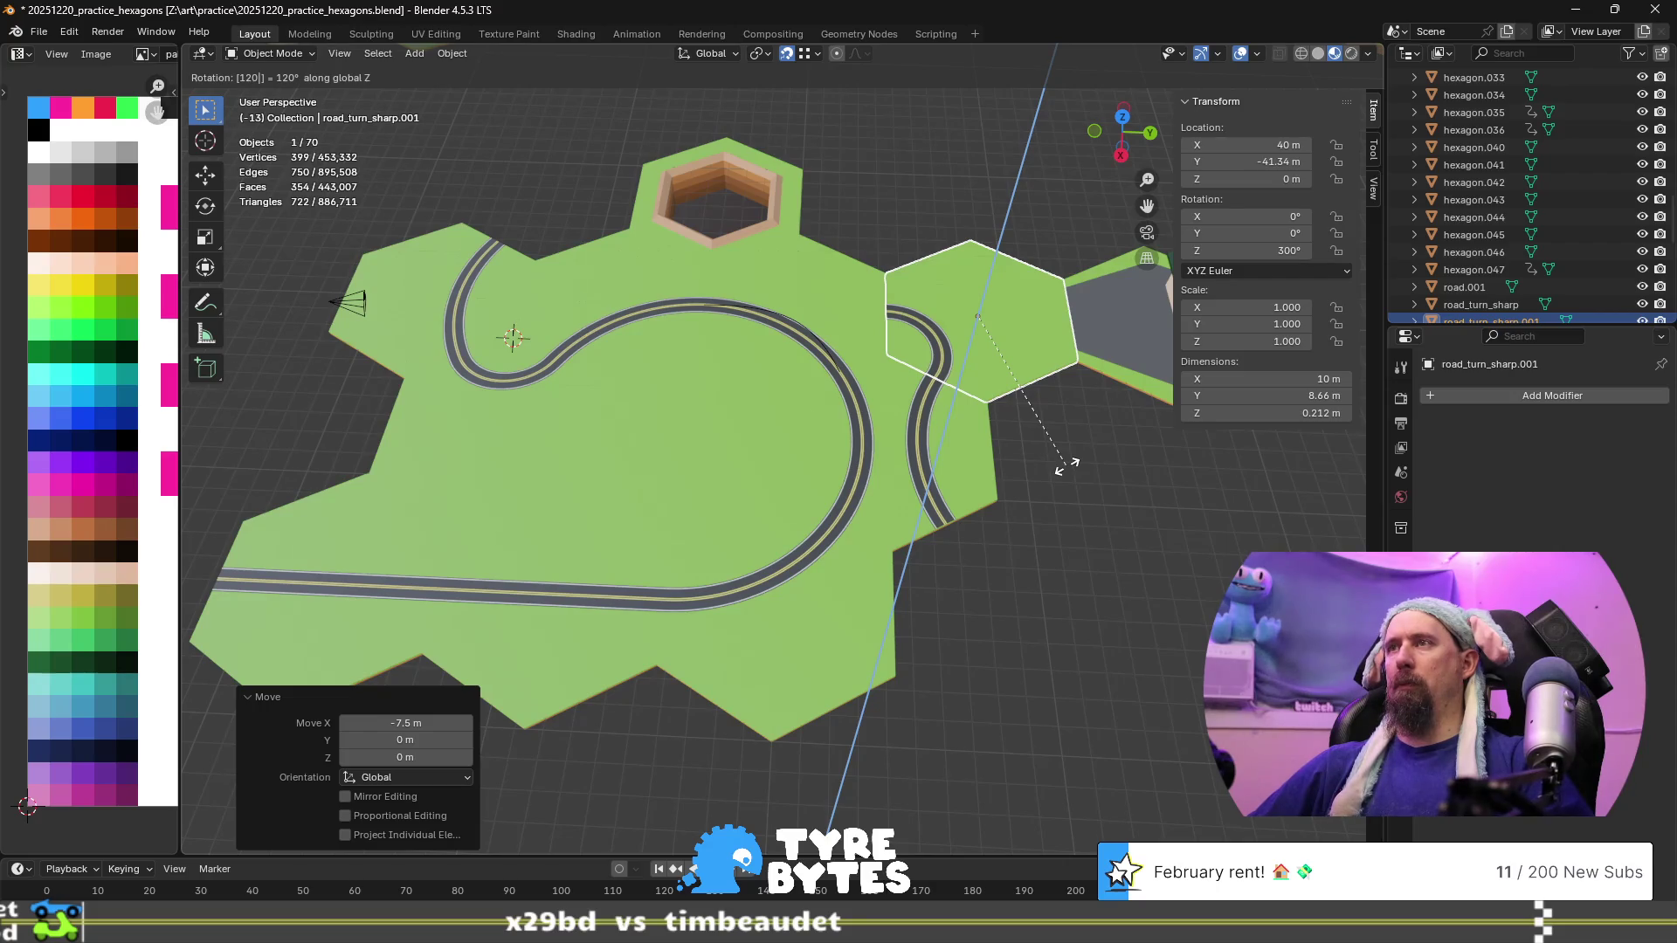
pyautogui.press('Return')
pyautogui.write('rz')
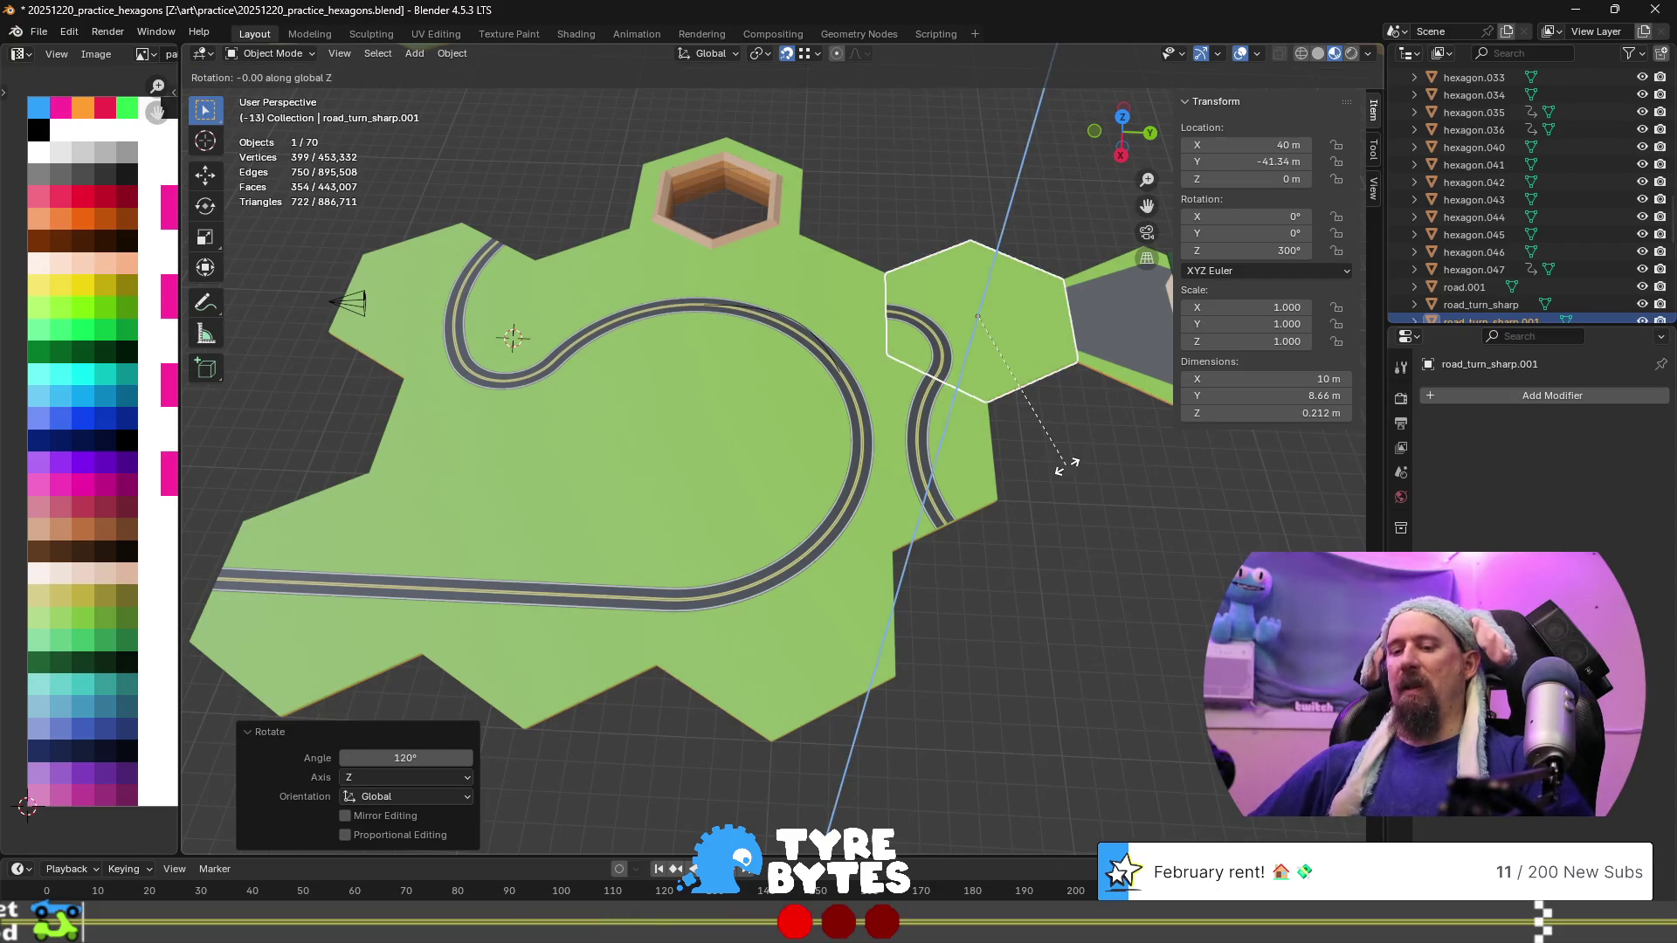
pyautogui.write('60')
pyautogui.press('Return')
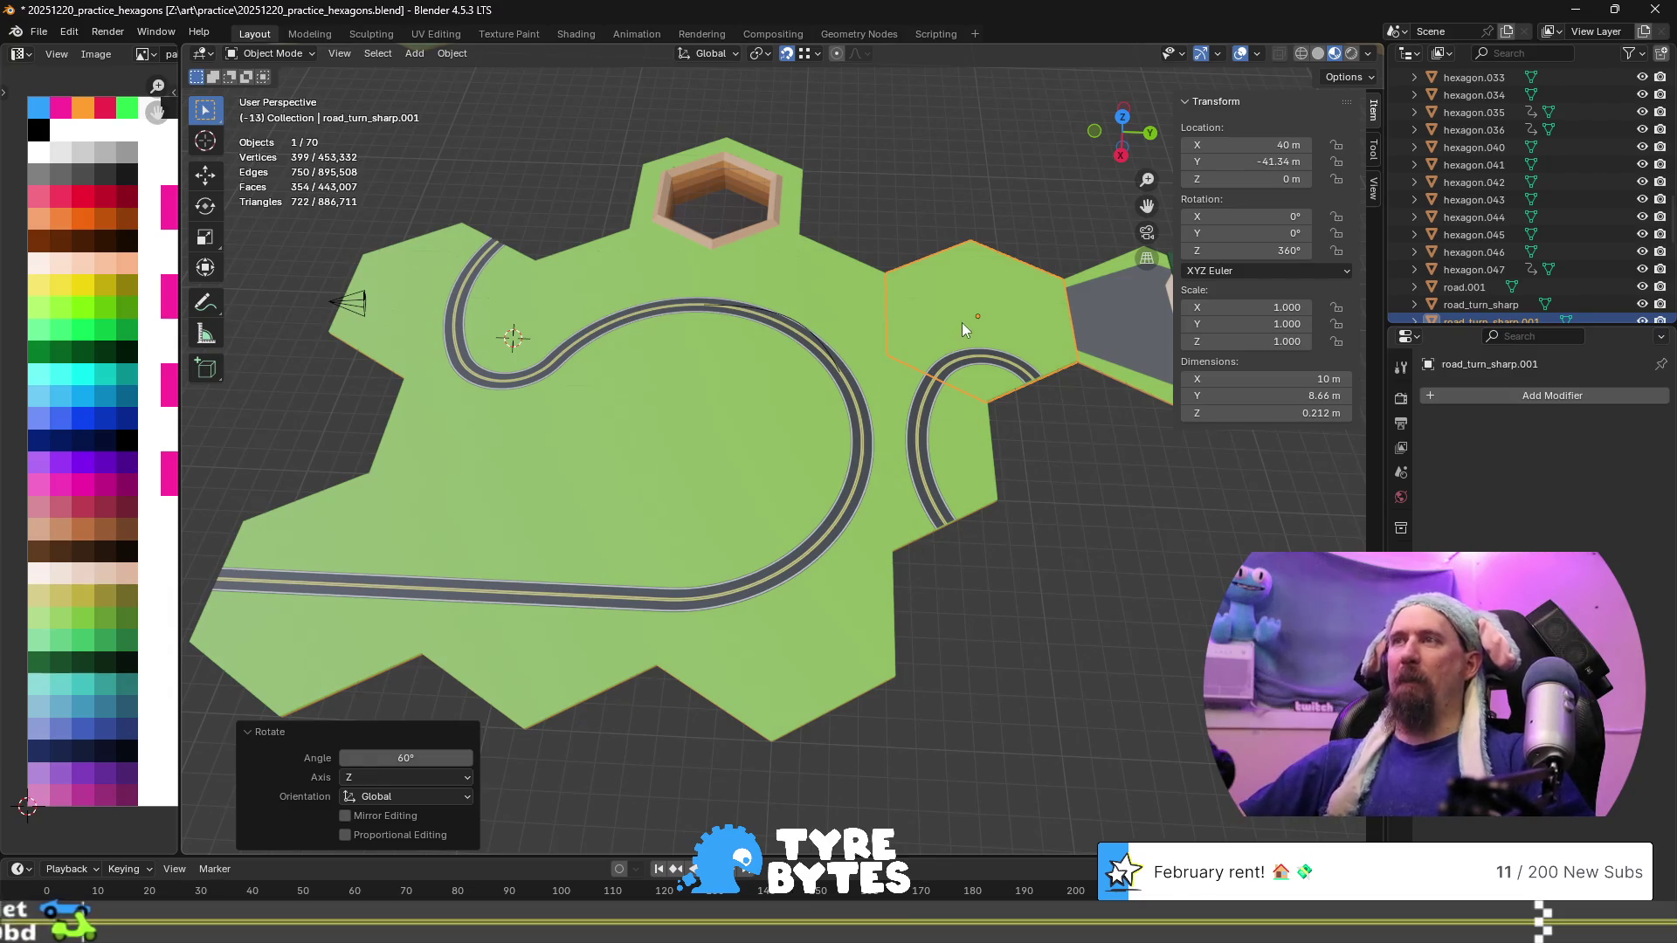
# Duplicate the straight-road tile and move the copy 8.66 m along Y three times, then 4.33 m
pyautogui.click(389, 564)
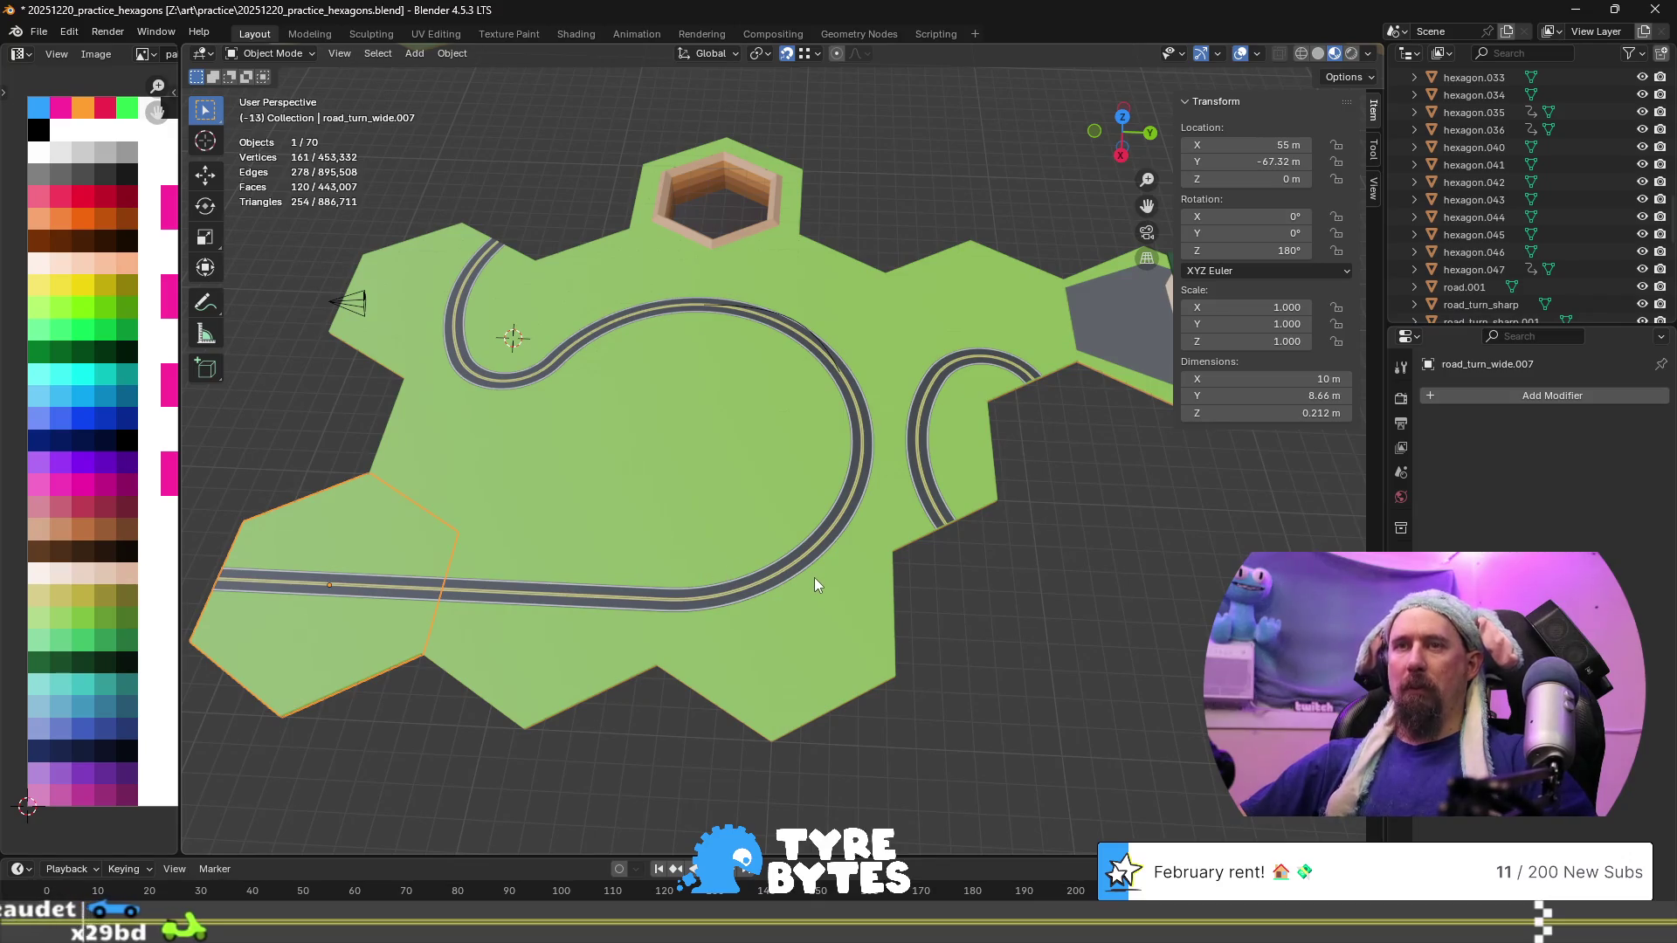
pyautogui.hotkey('shift', 'd')
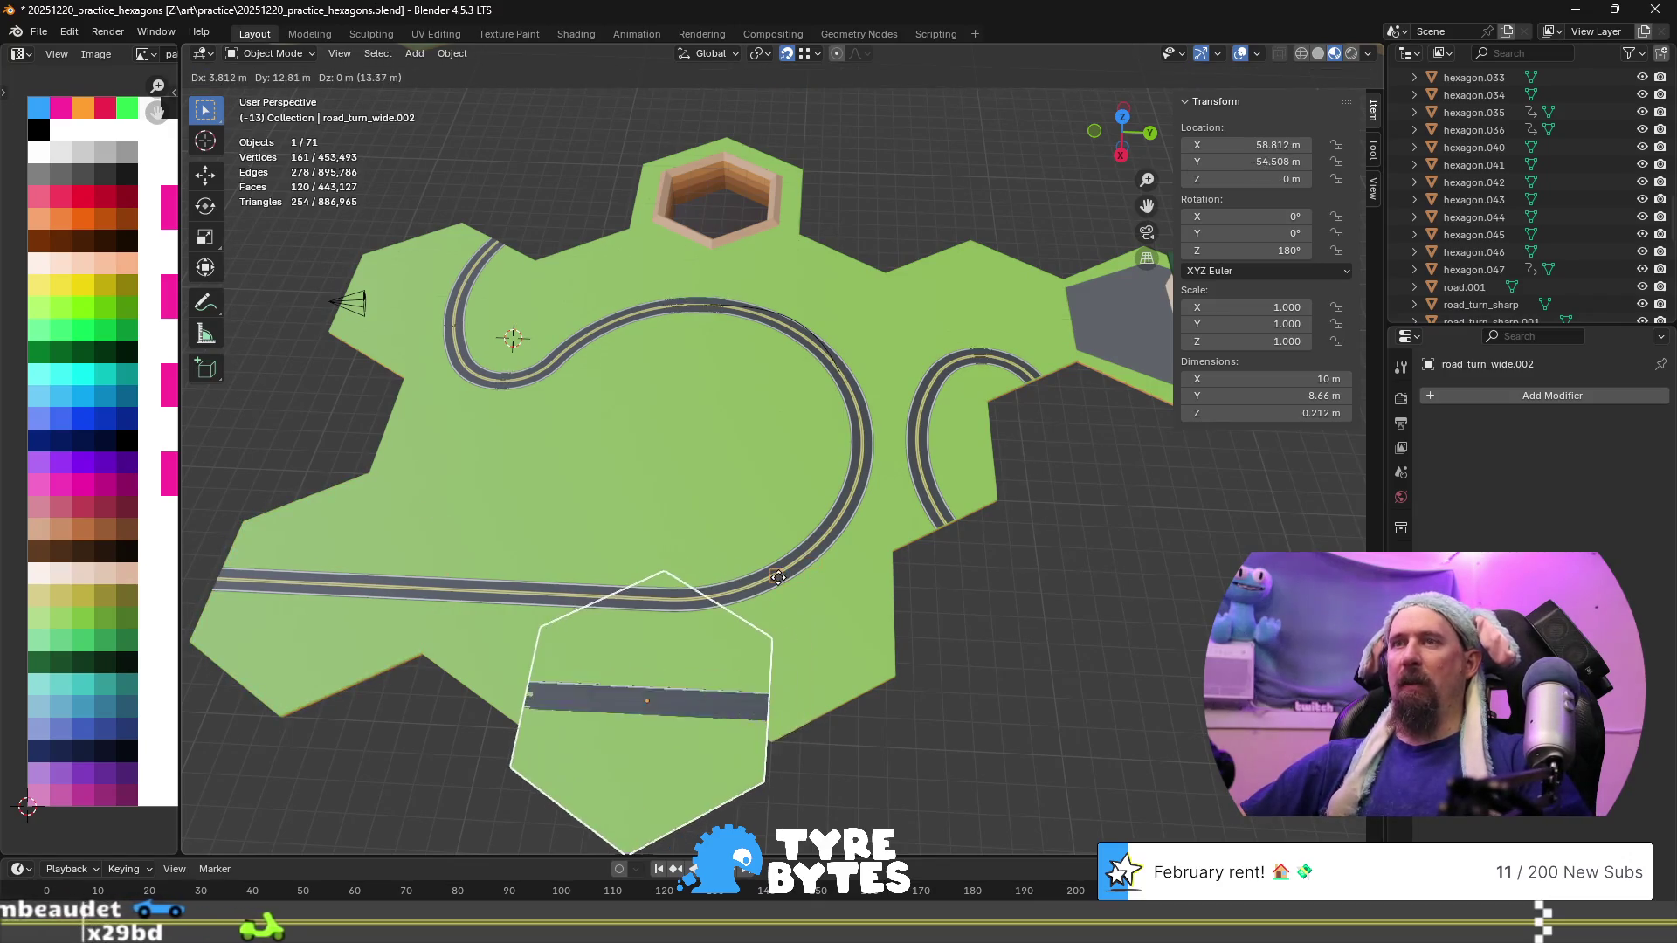
pyautogui.rightClick(816, 564)
pyautogui.write('gy')
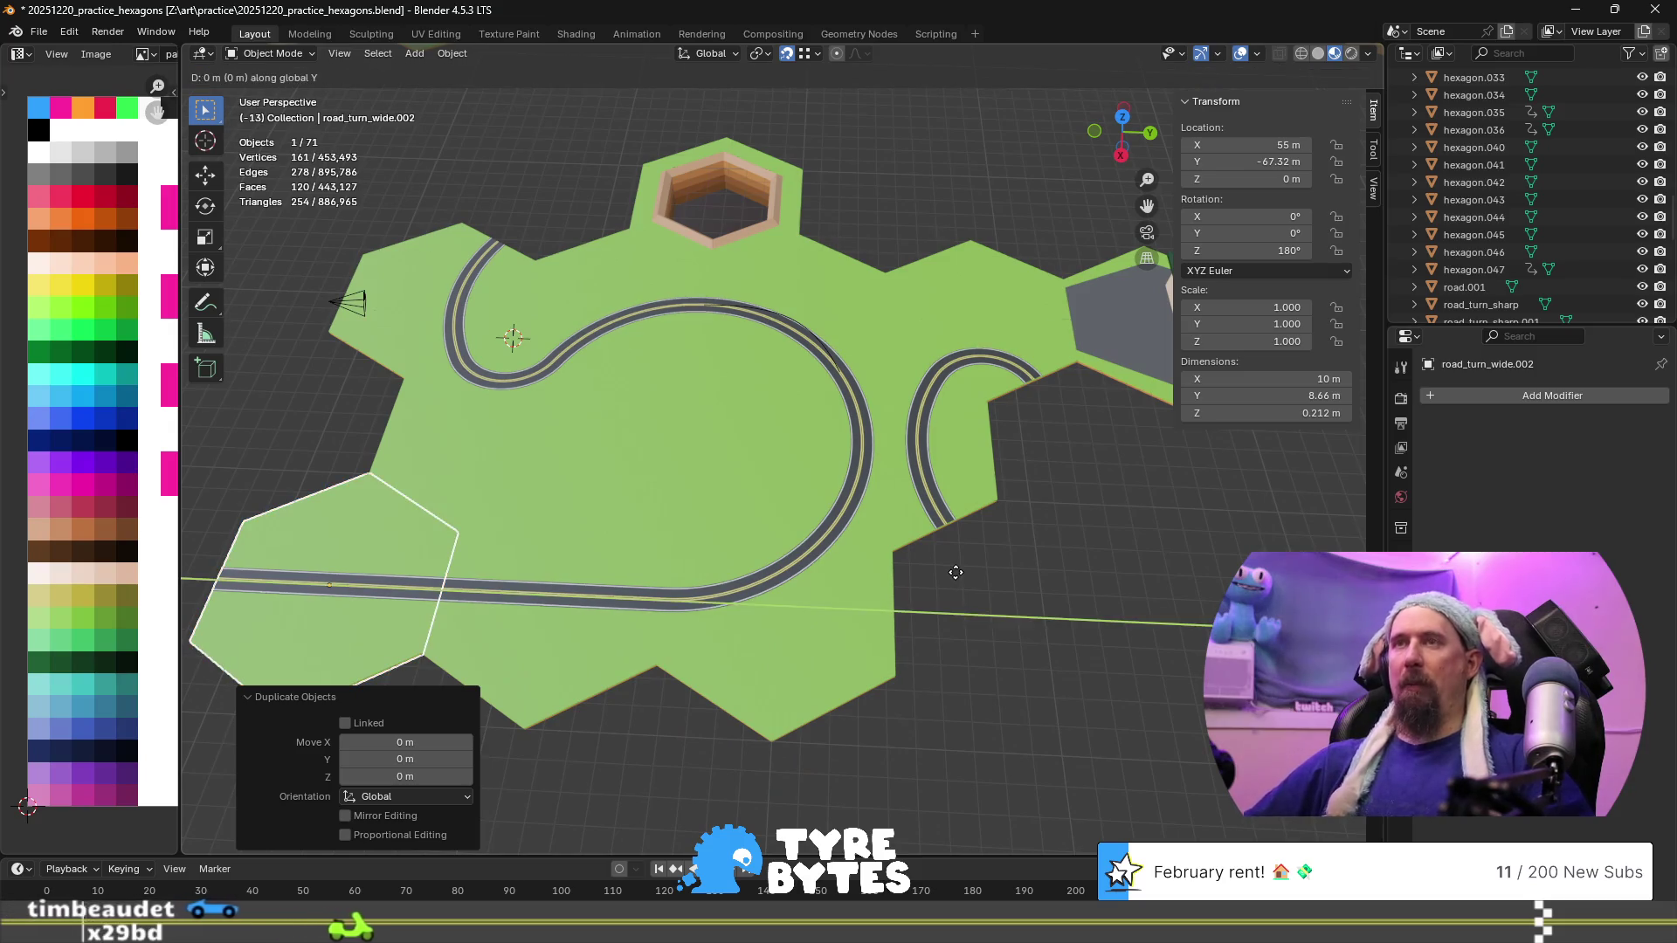
pyautogui.write('8.66')
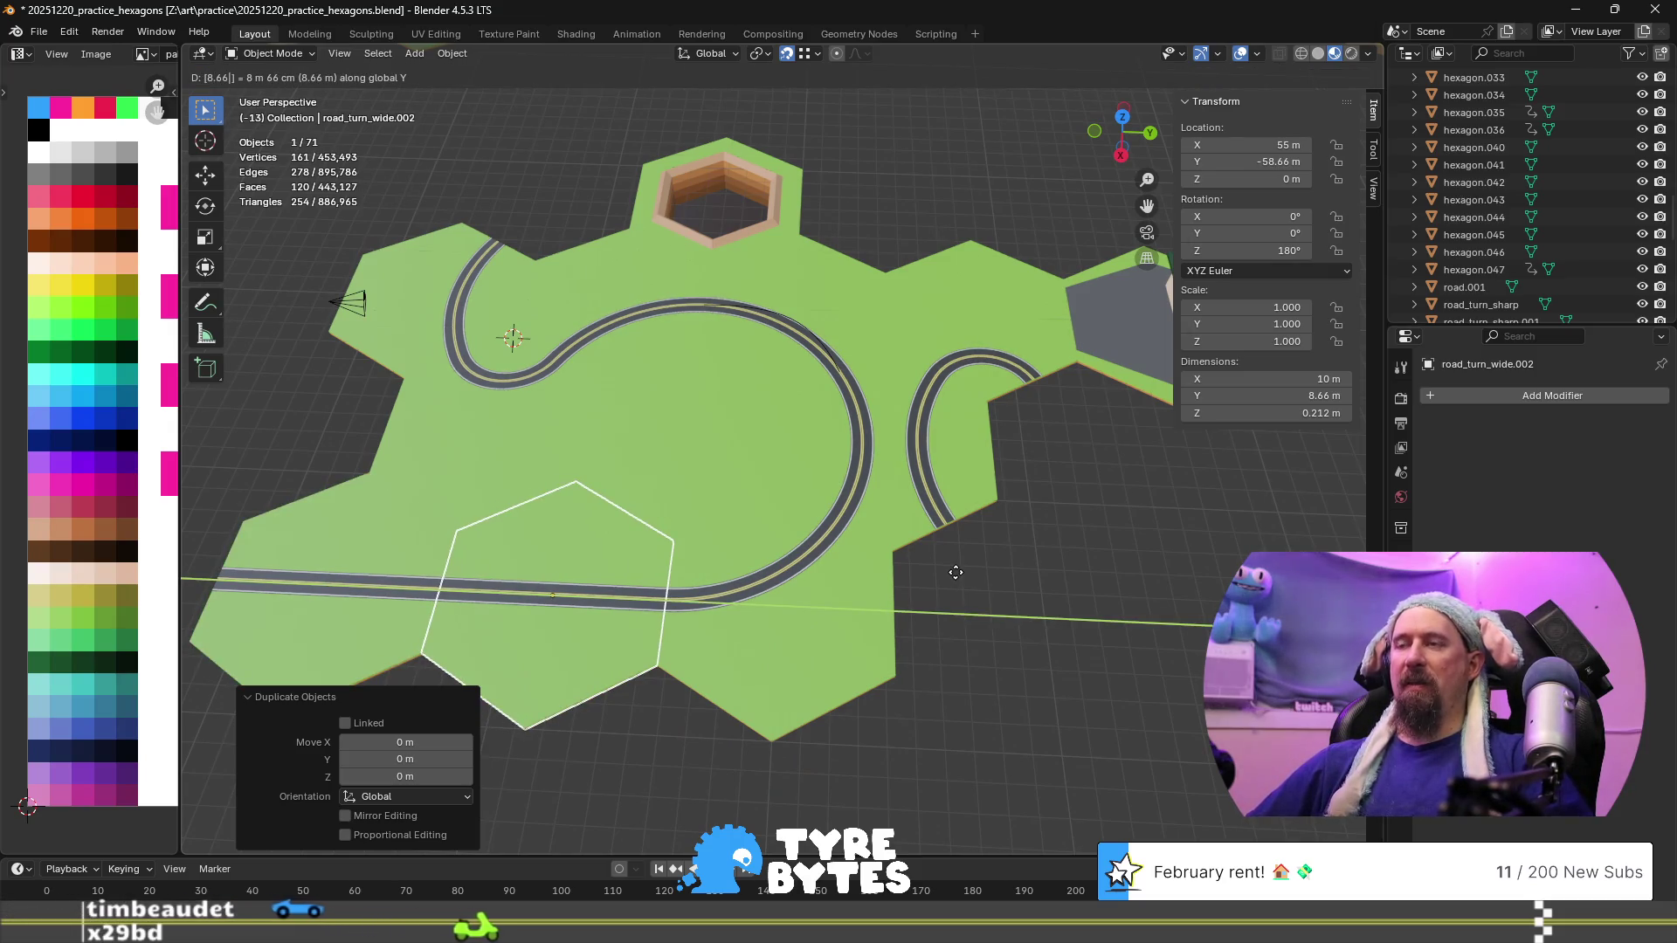
pyautogui.press('Return')
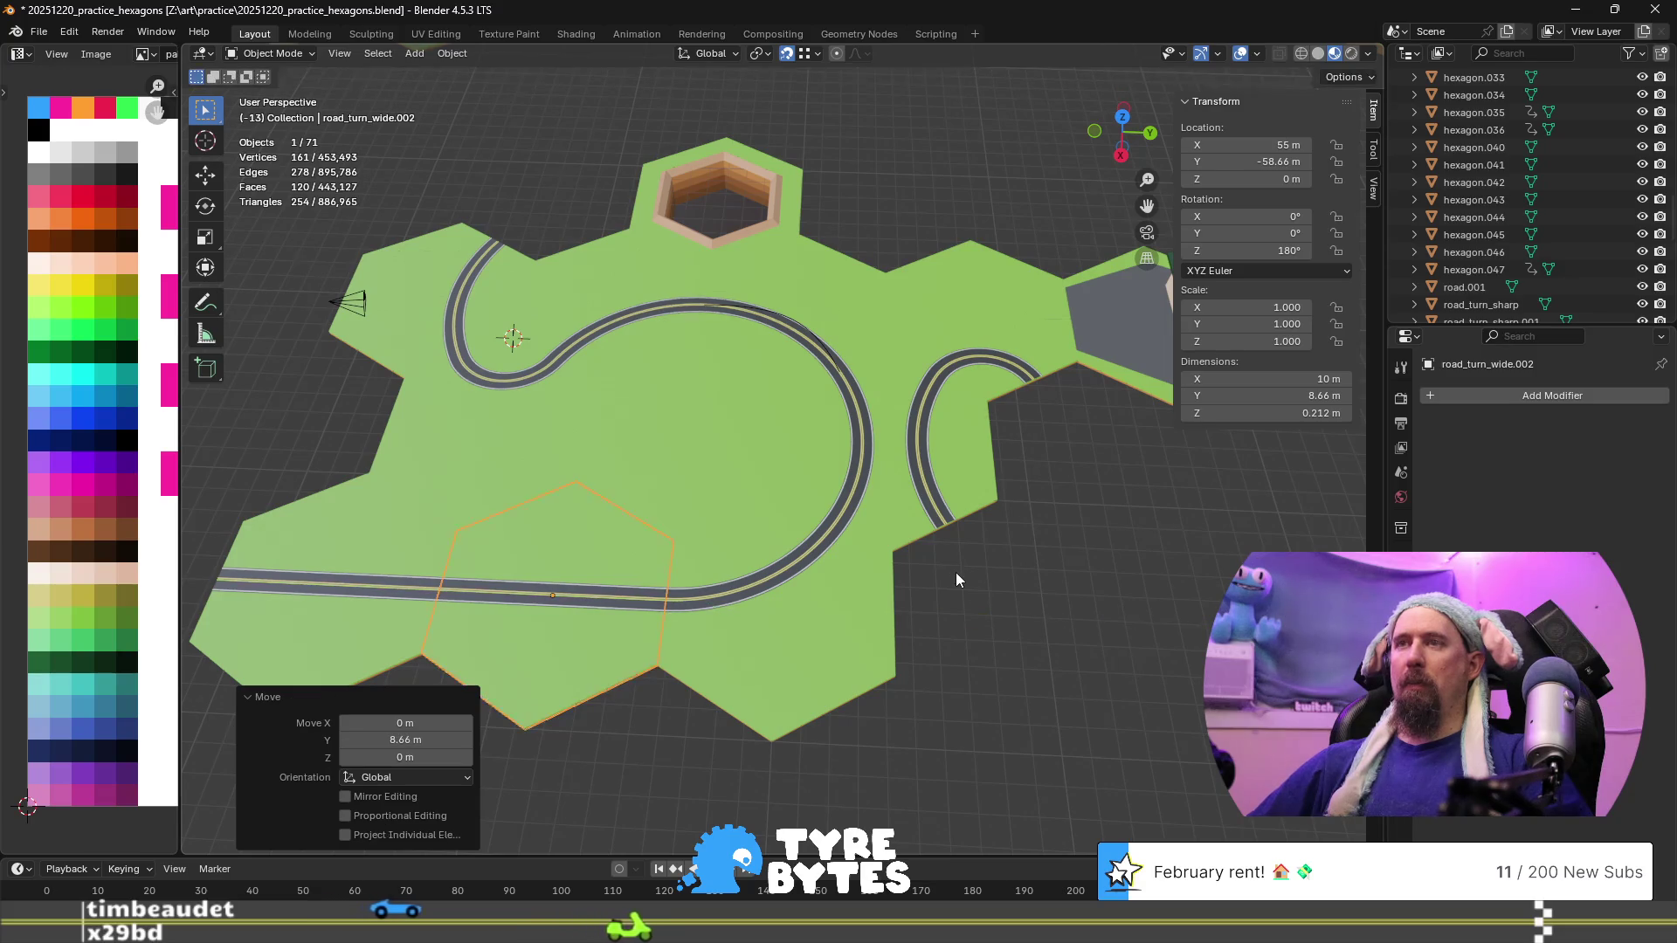
pyautogui.write('gy8.66')
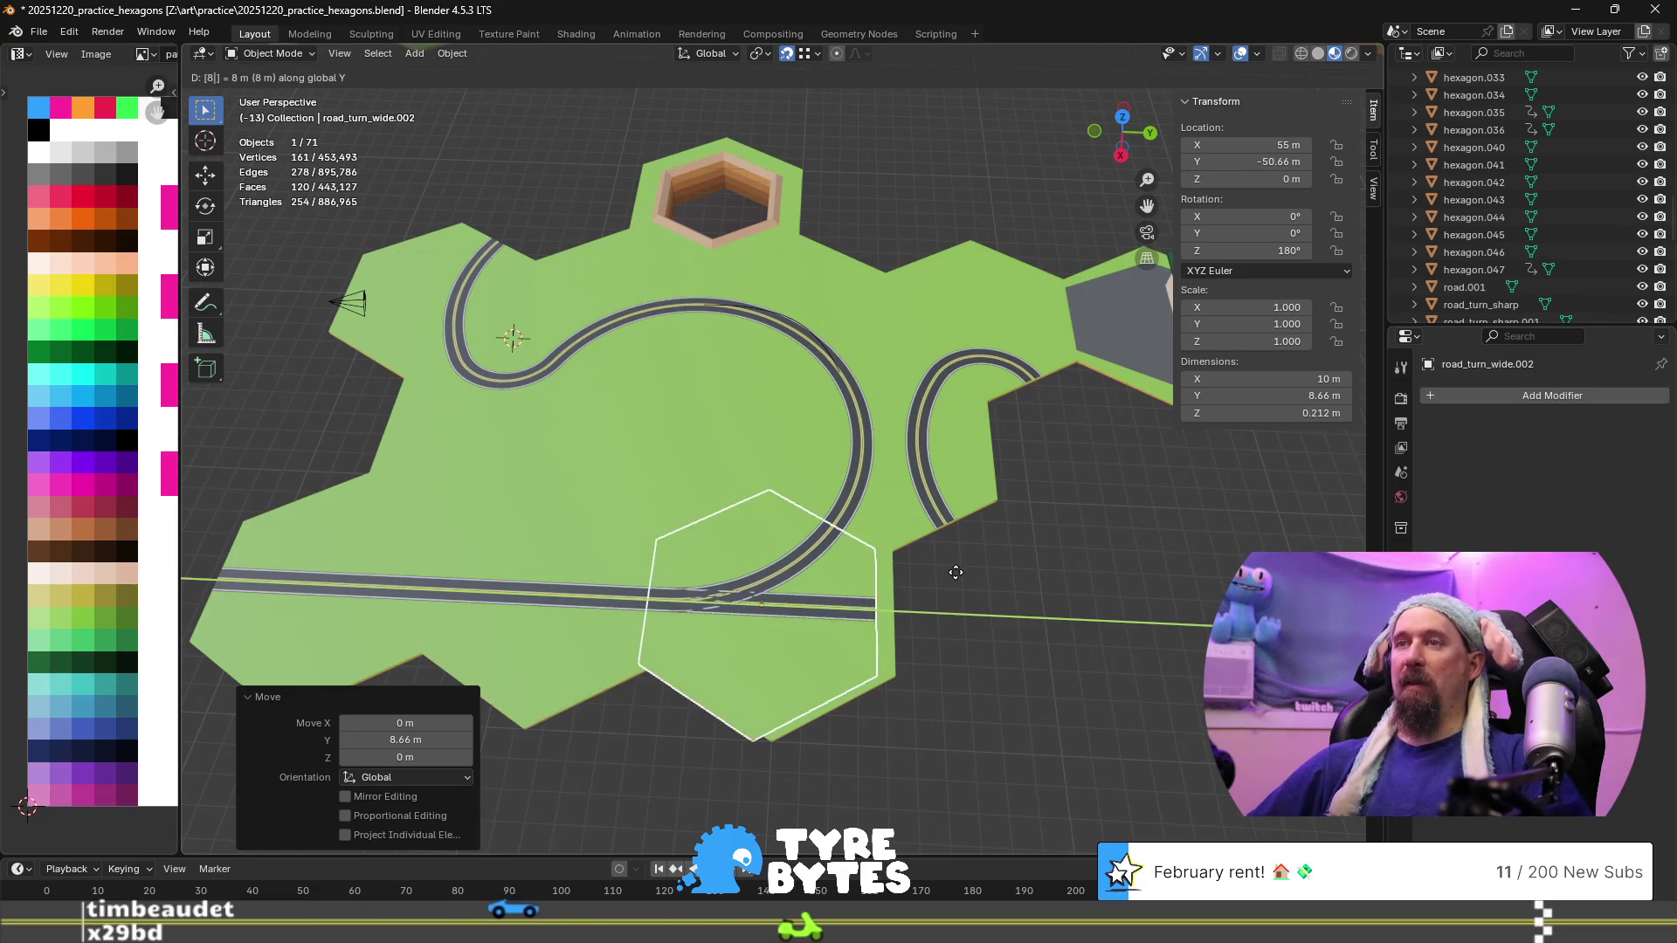
pyautogui.press('Return')
pyautogui.write('gy8.66')
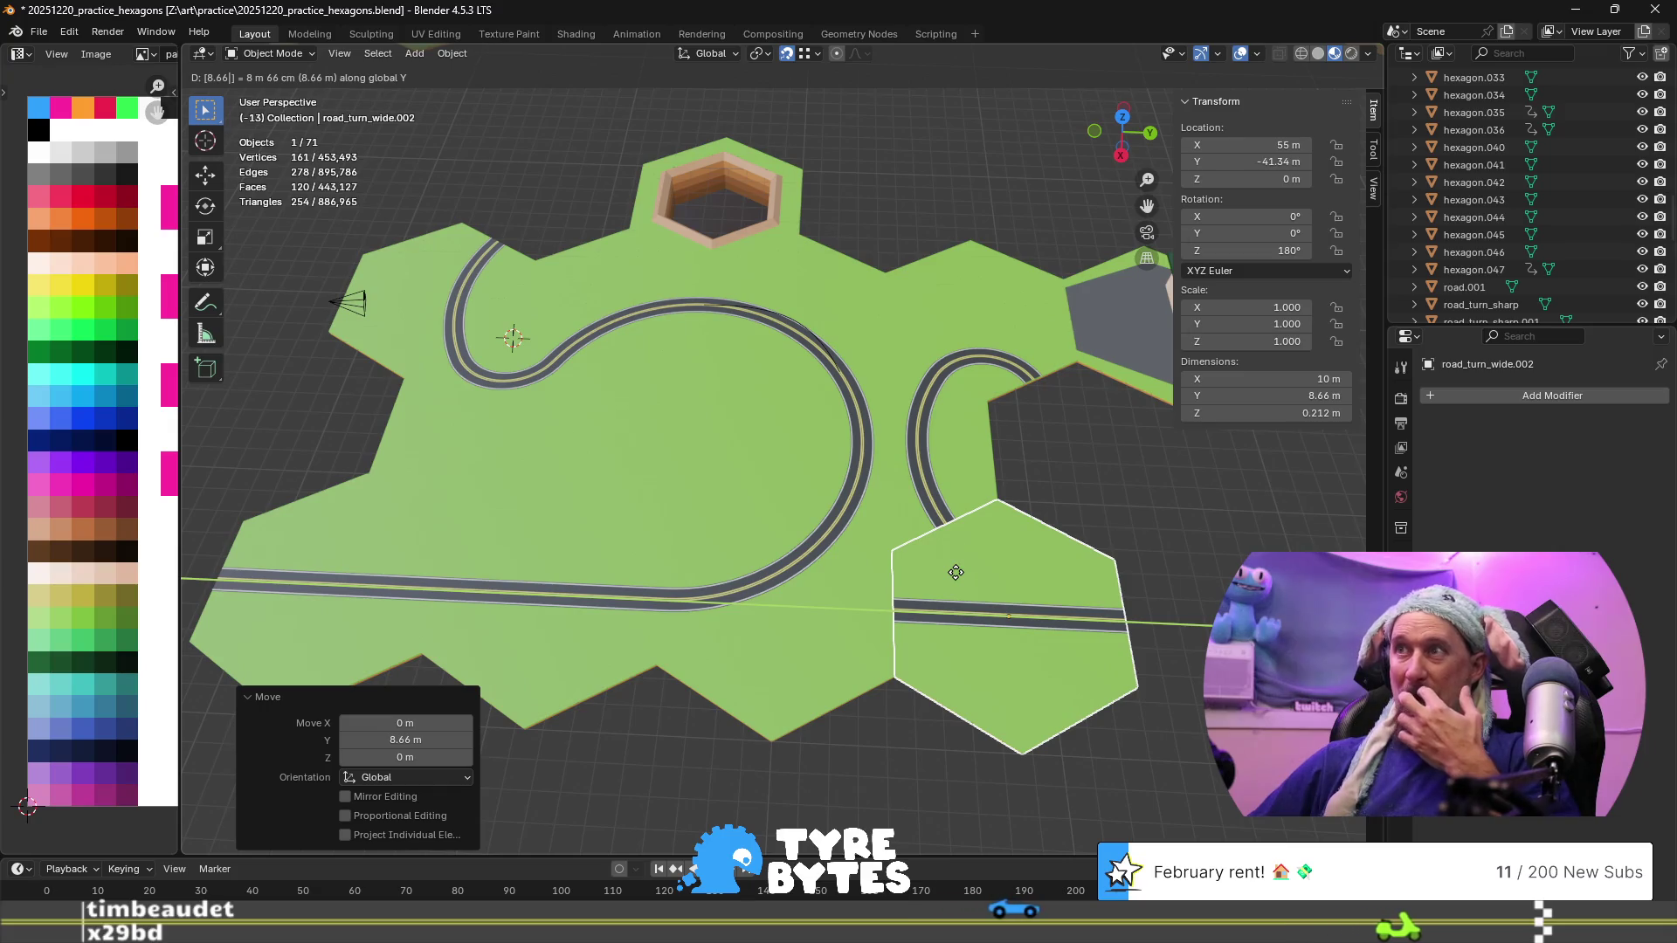
pyautogui.press('Return')
pyautogui.write('gy')
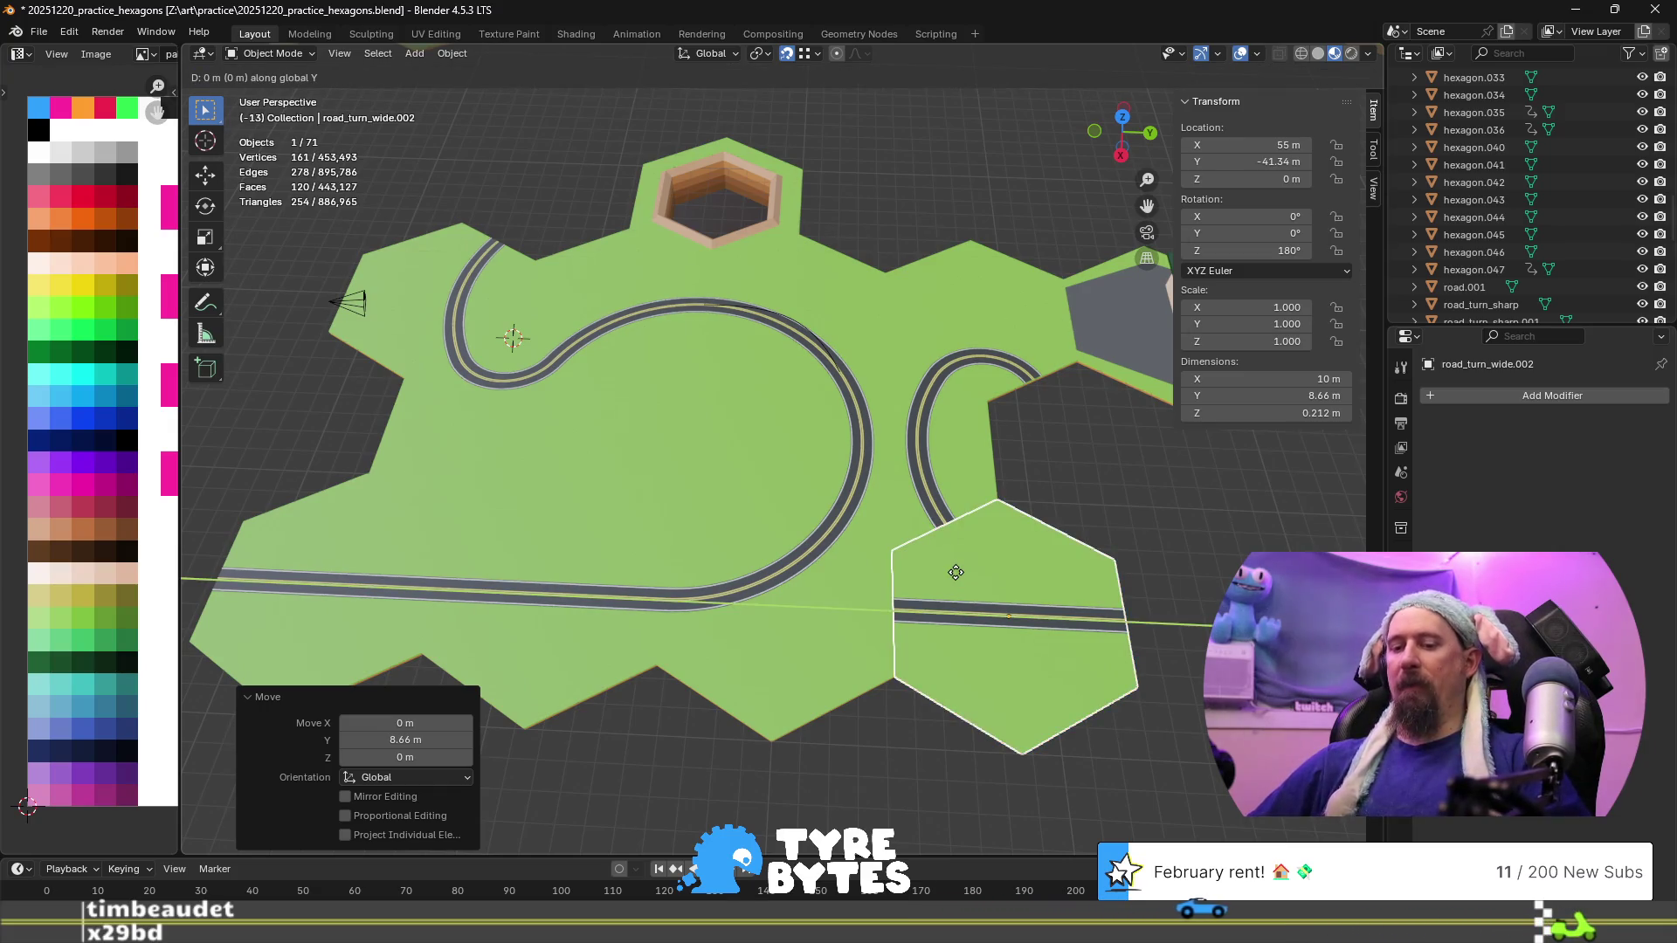
pyautogui.write('4.33')
pyautogui.press('Return')
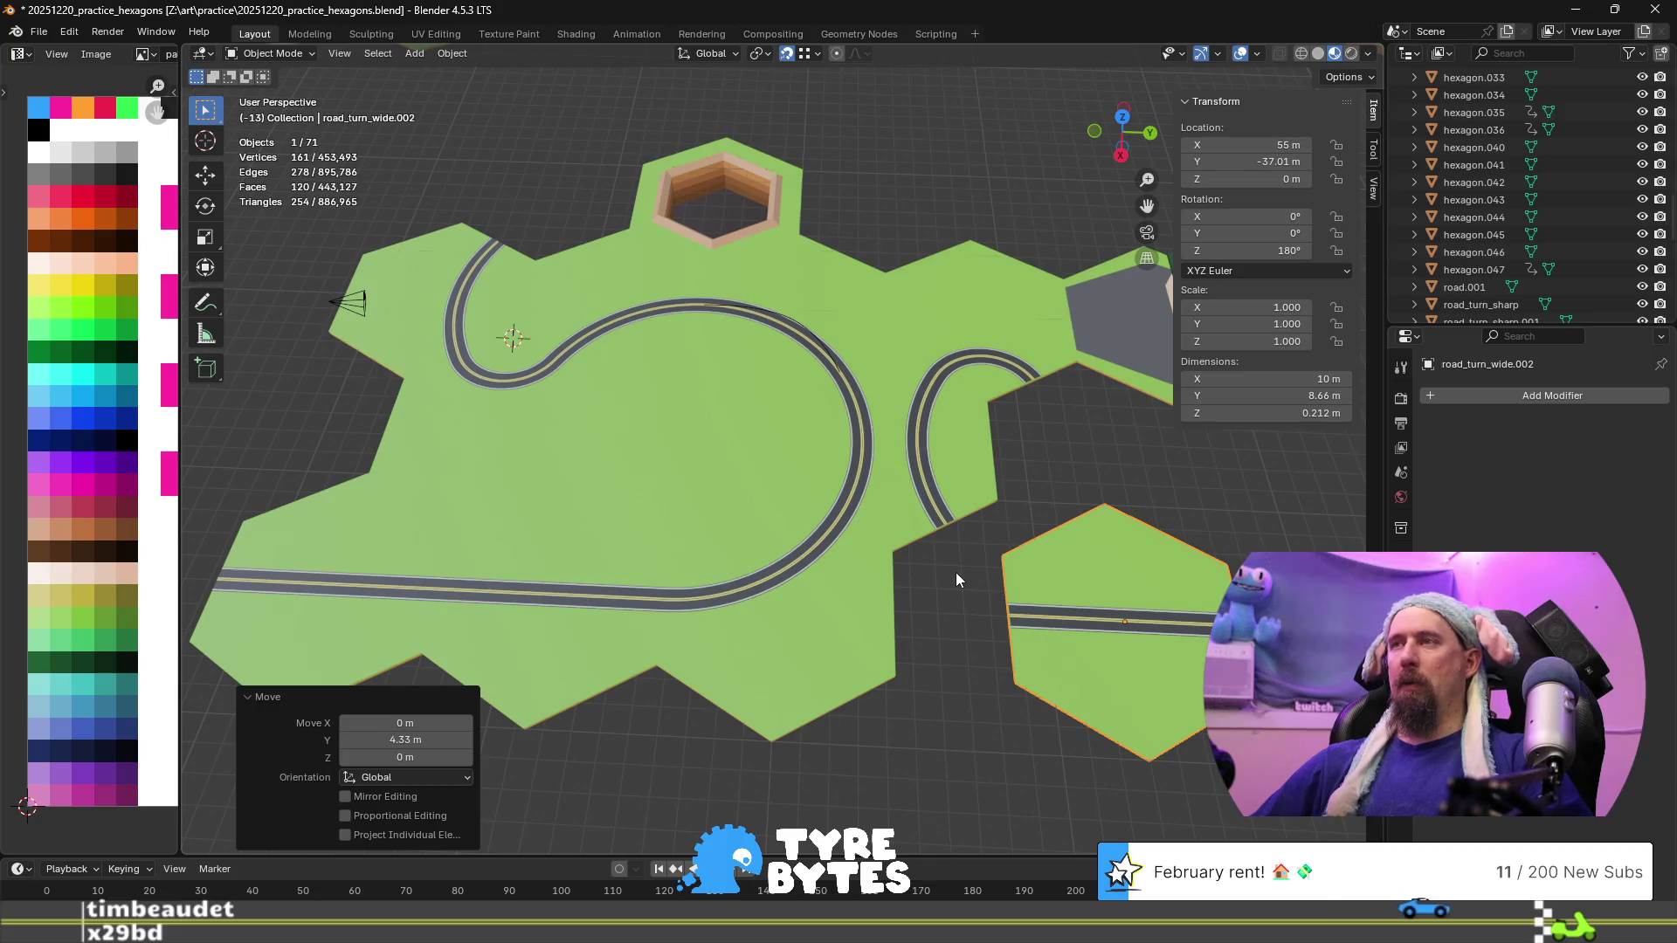
# Rotate the copy 120° about Z and shift it -7.5 m along X
pyautogui.press('r')
pyautogui.write('z')
pyautogui.write('60')
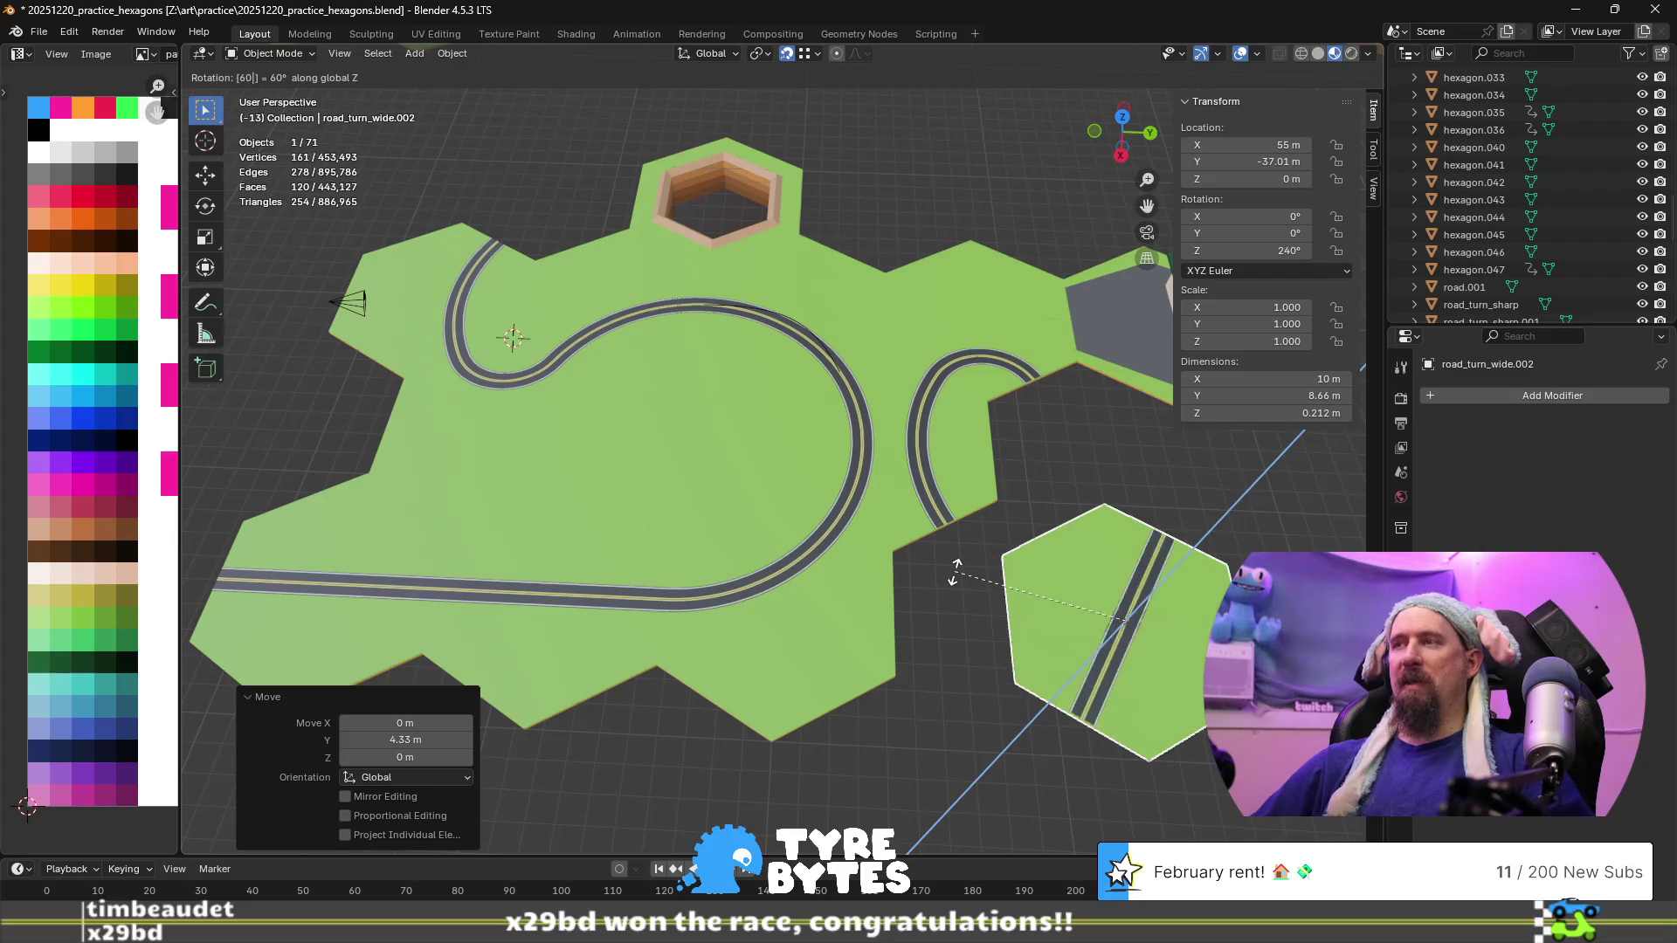
pyautogui.press('BackSpace')
pyautogui.press('BackSpace')
pyautogui.write('120')
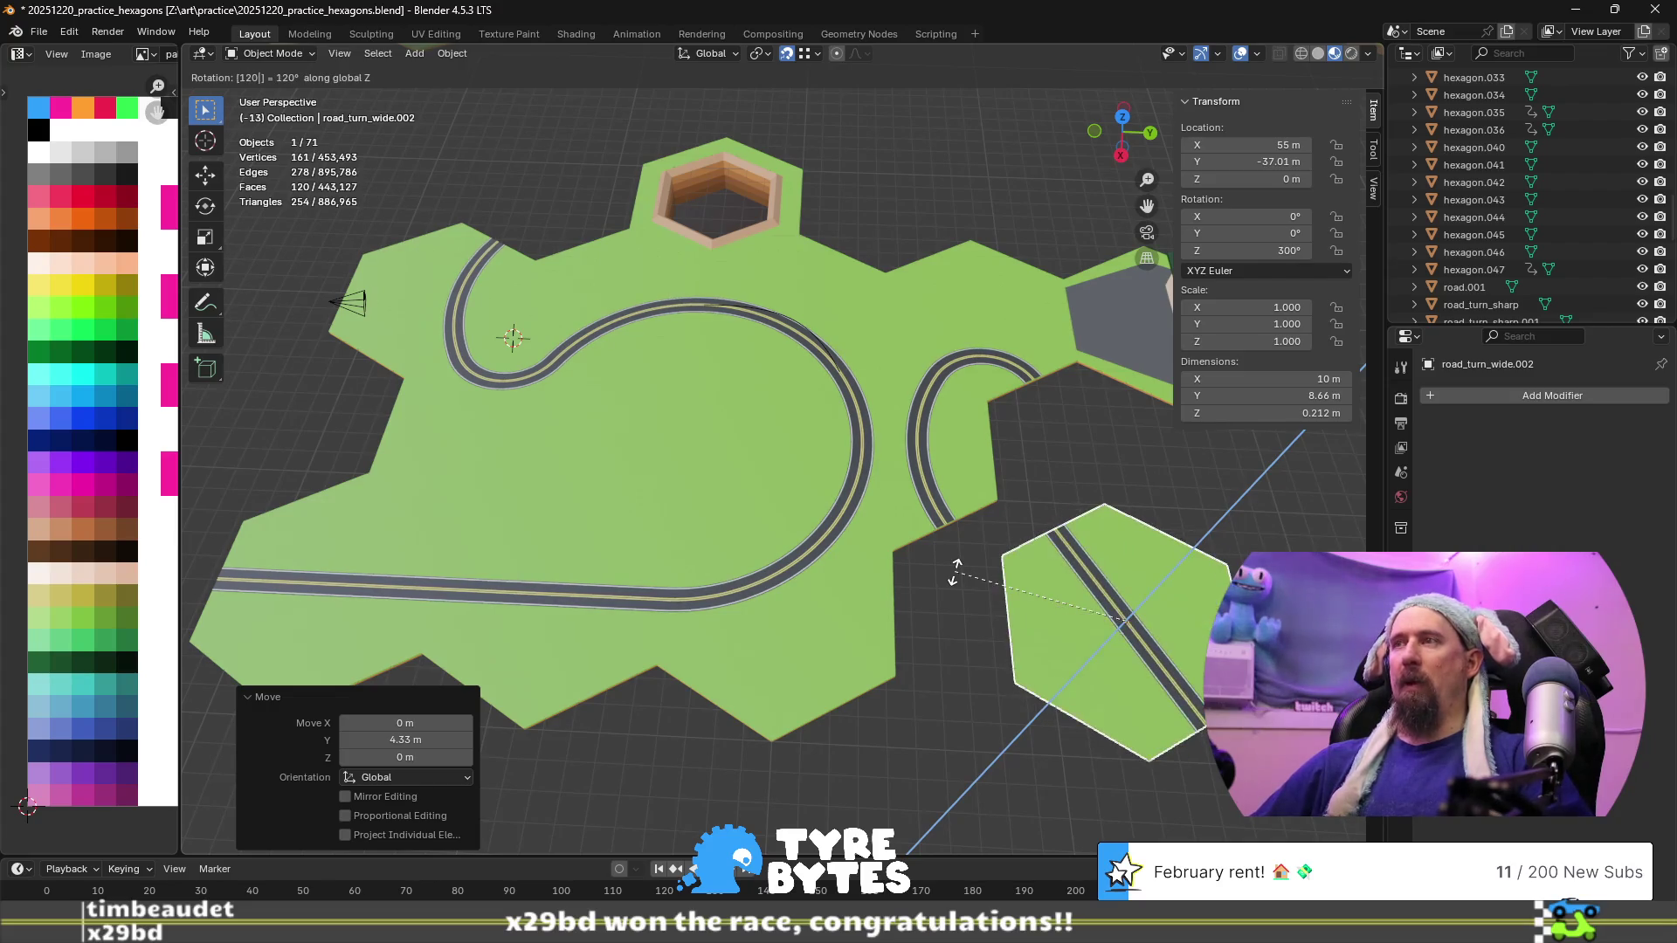
pyautogui.press('Return')
pyautogui.press('g')
pyautogui.write('x')
pyautogui.write('7')
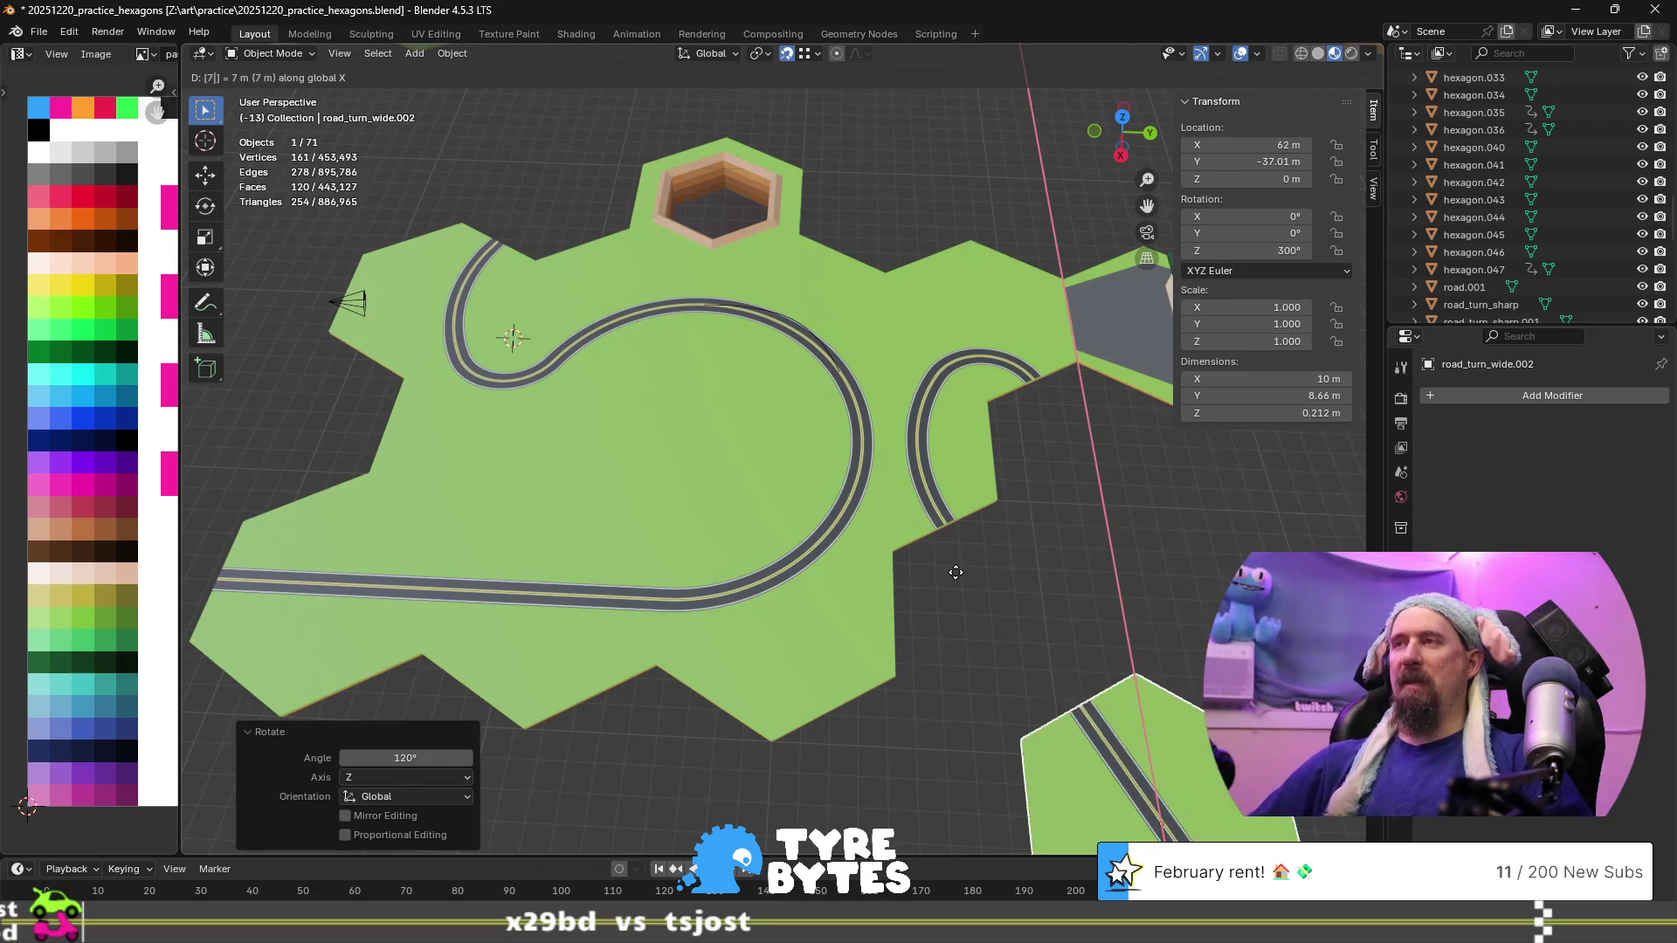
pyautogui.write('.5')
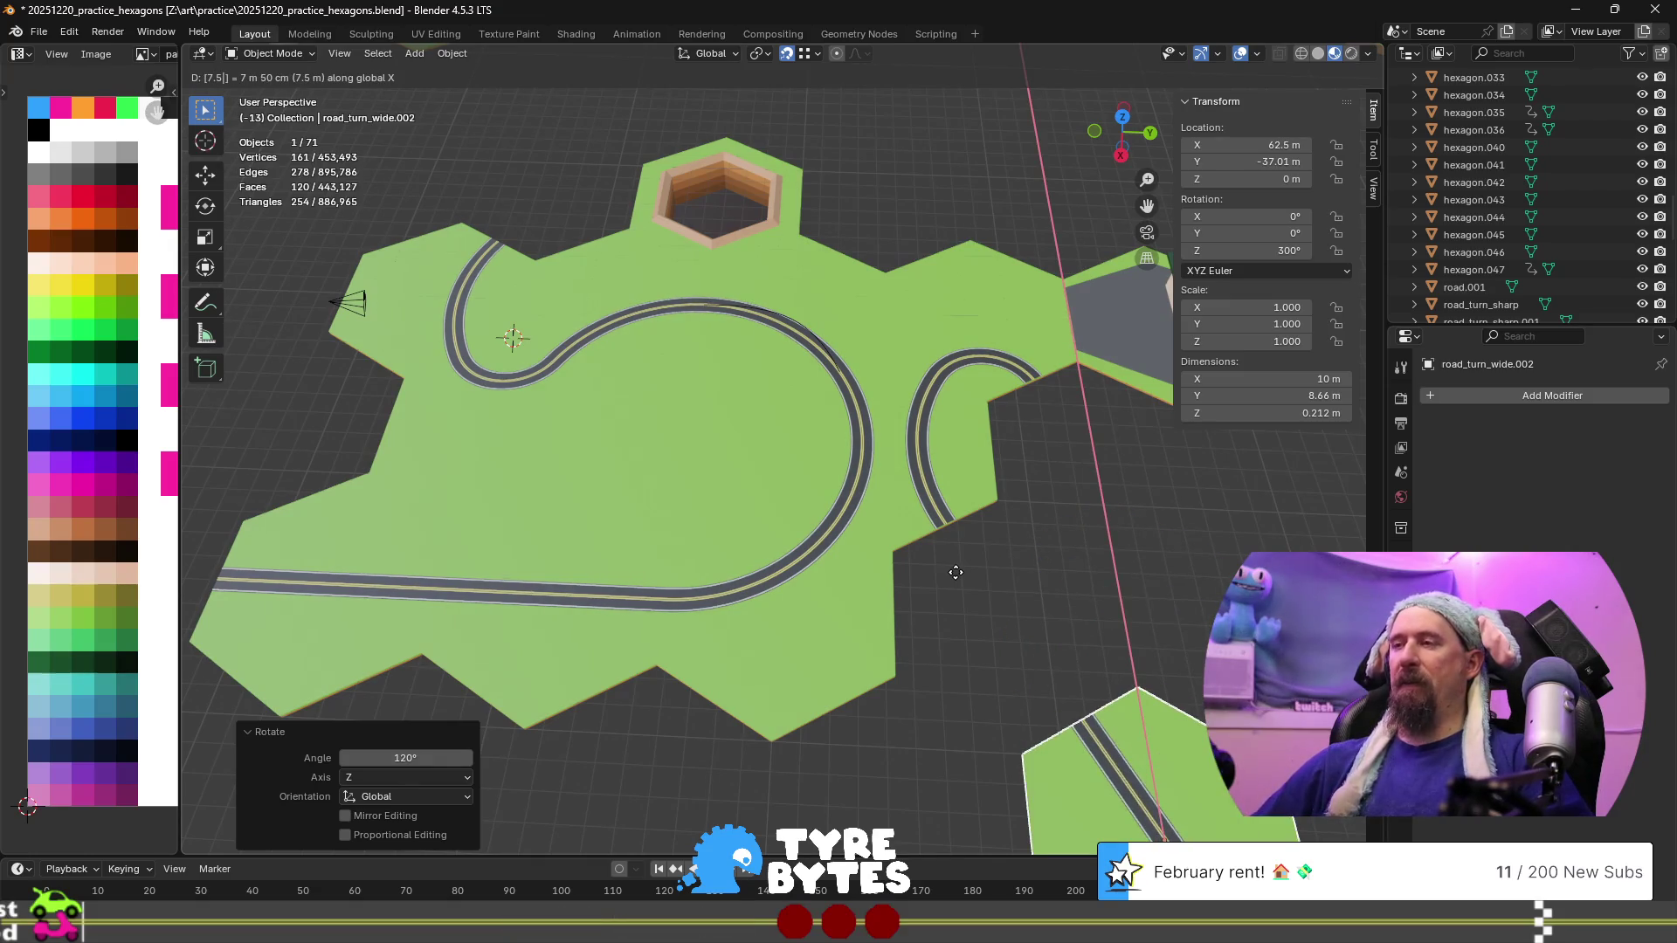
pyautogui.write('-')
pyautogui.press('Return')
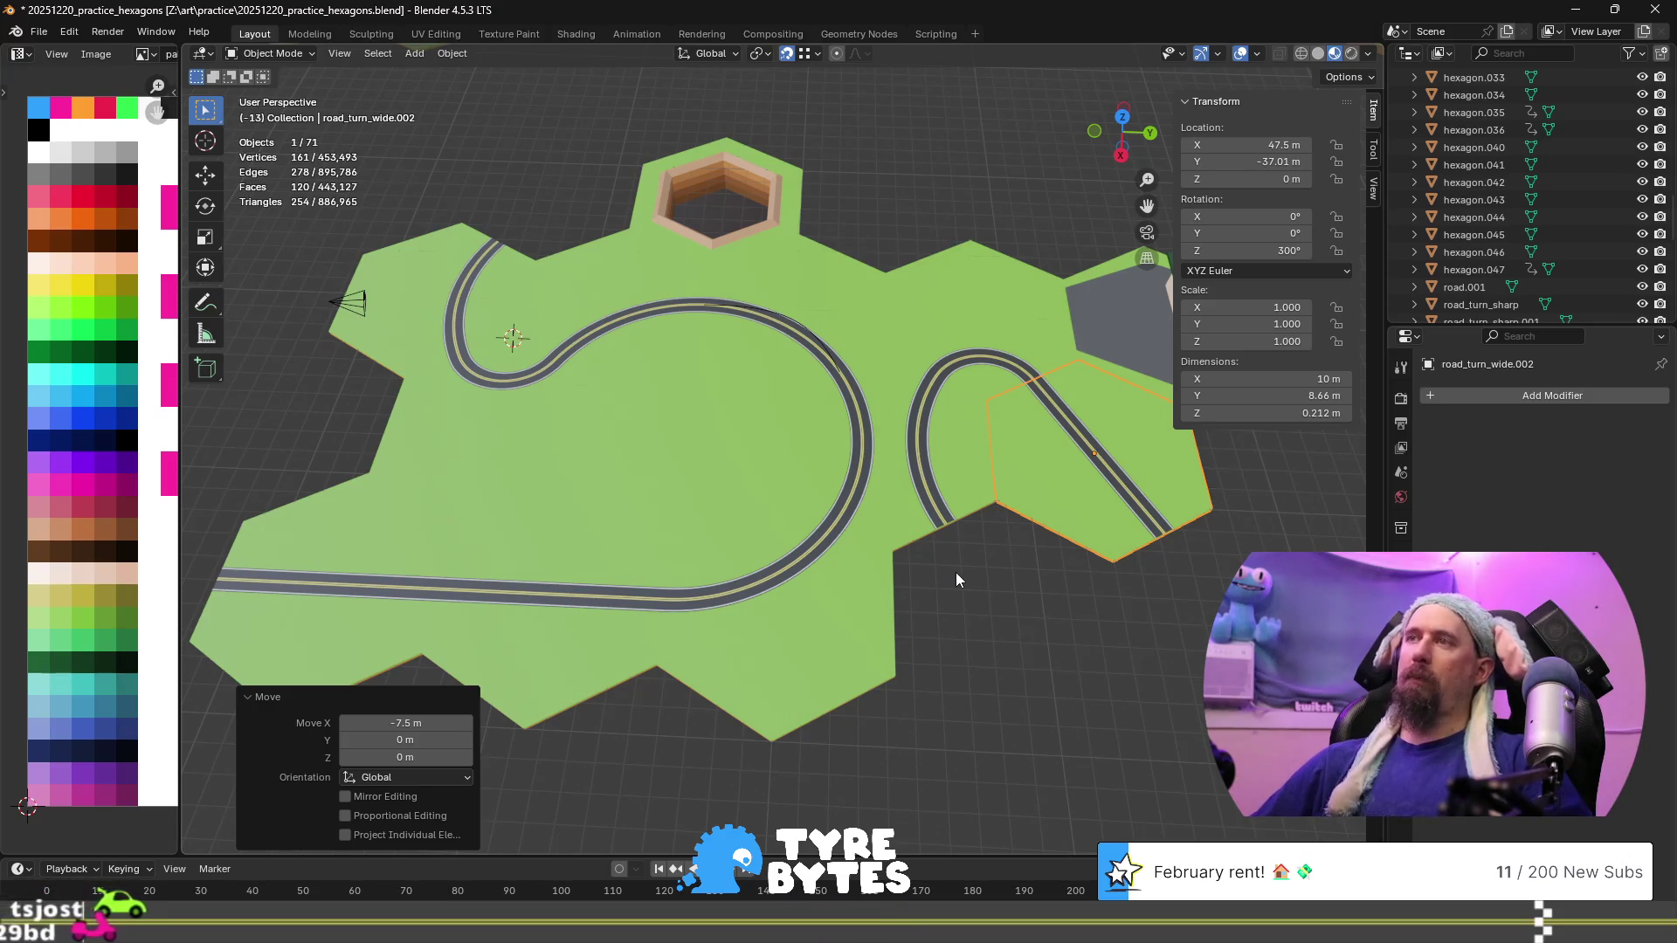
# Duplicate the new road tile and move the copy 4.33 m along Y and 7.5 m along X
pyautogui.scroll(-2, 1041, 617)
pyautogui.keyDown('shift'); pyautogui.moveTo(1041, 616); pyautogui.dragTo(828, 506, button='middle'); pyautogui.keyUp('shift')
pyautogui.scroll(2, 786, 463)
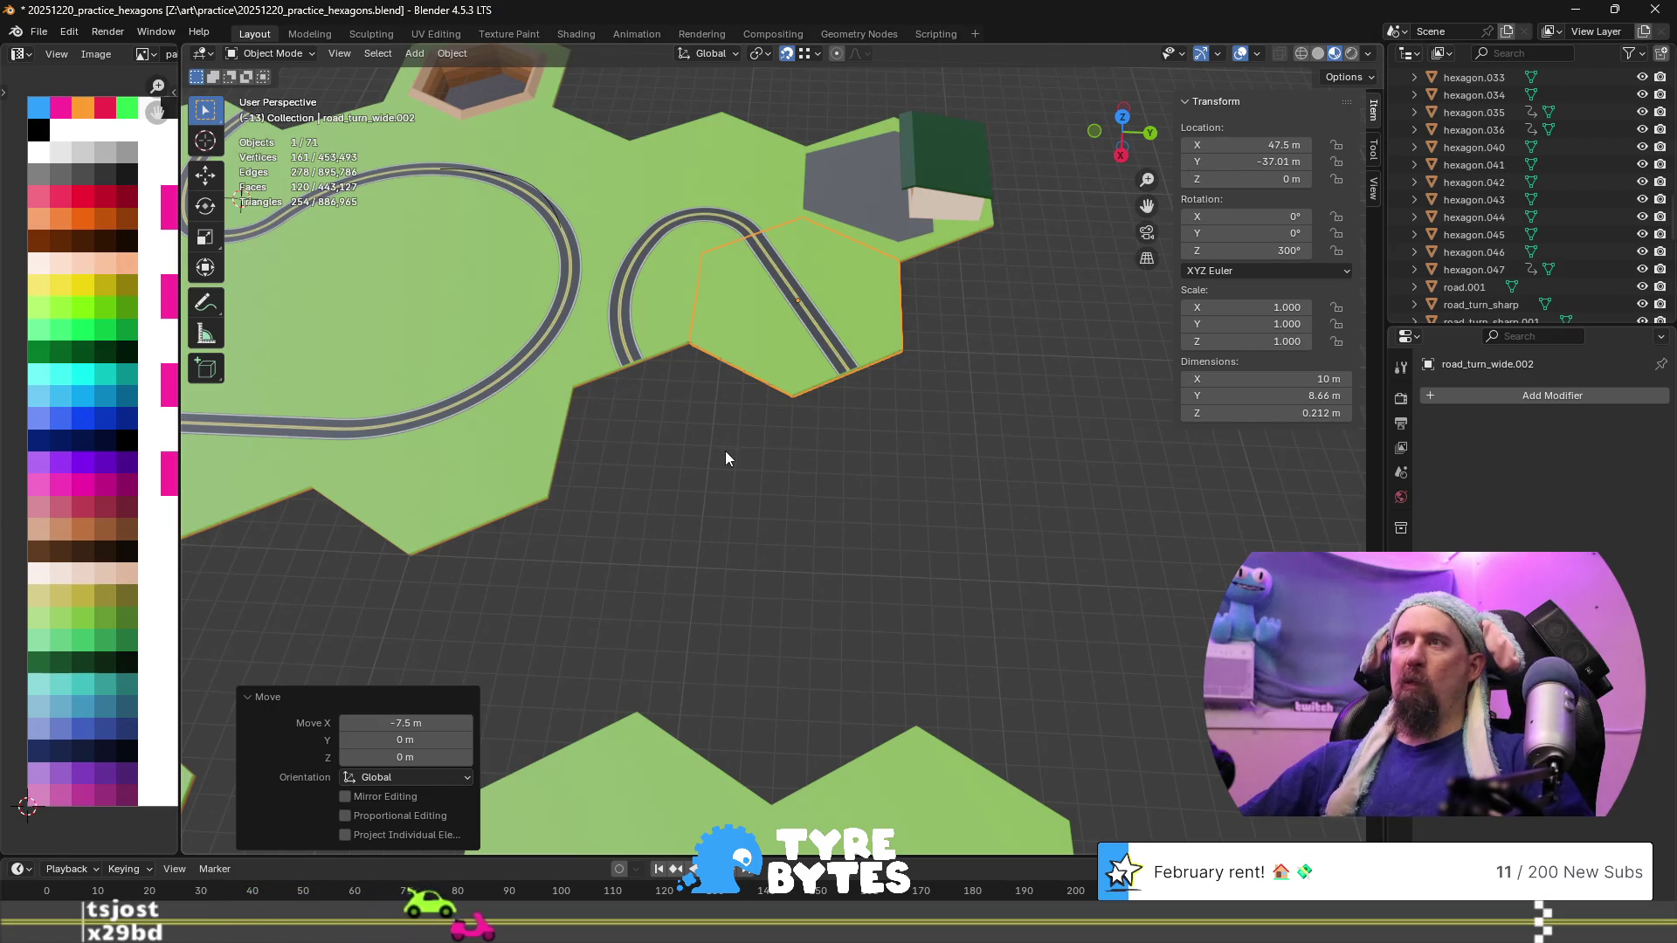
pyautogui.hotkey('shift', 'd')
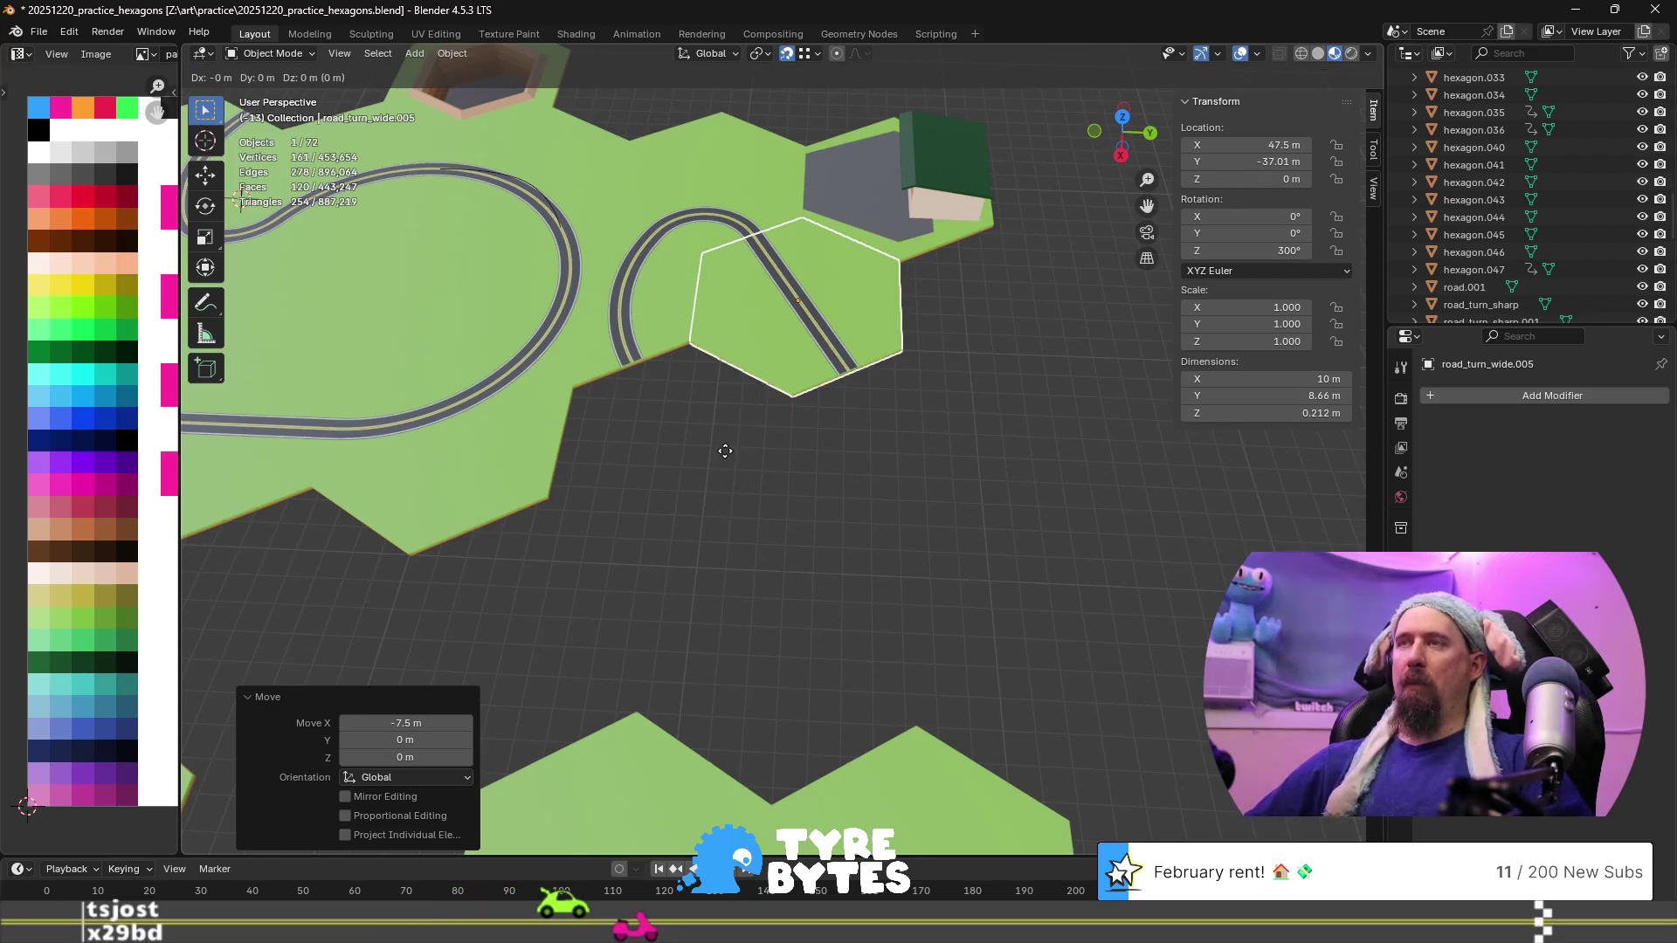
pyautogui.write('y4')
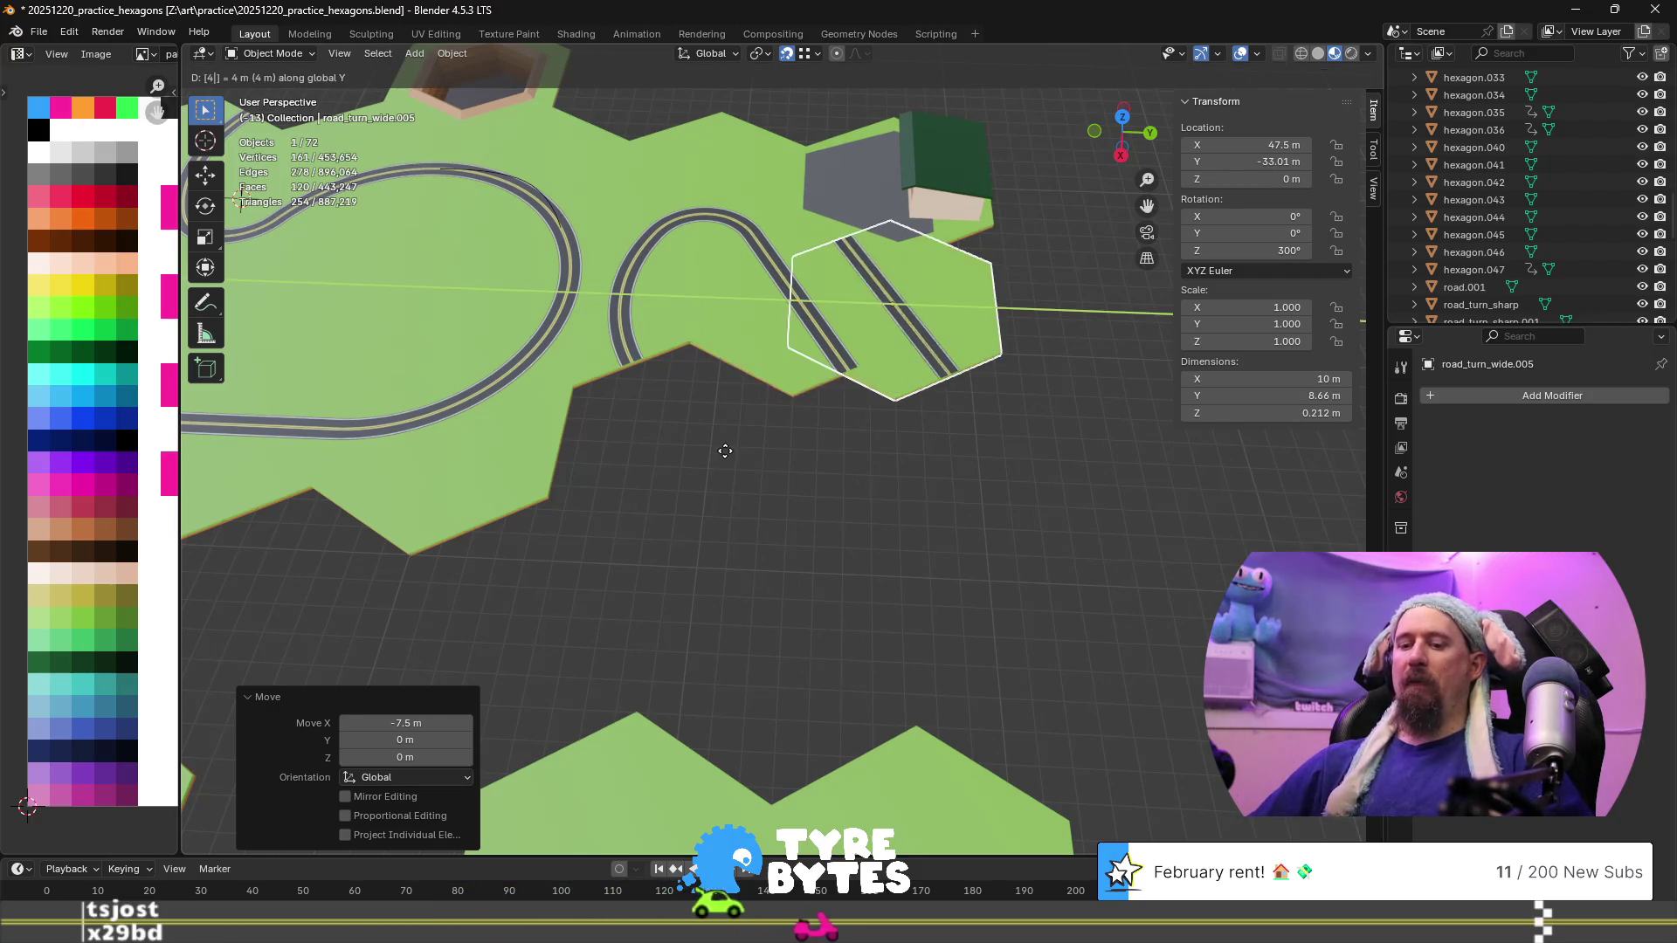
pyautogui.write('.33')
pyautogui.press('Return')
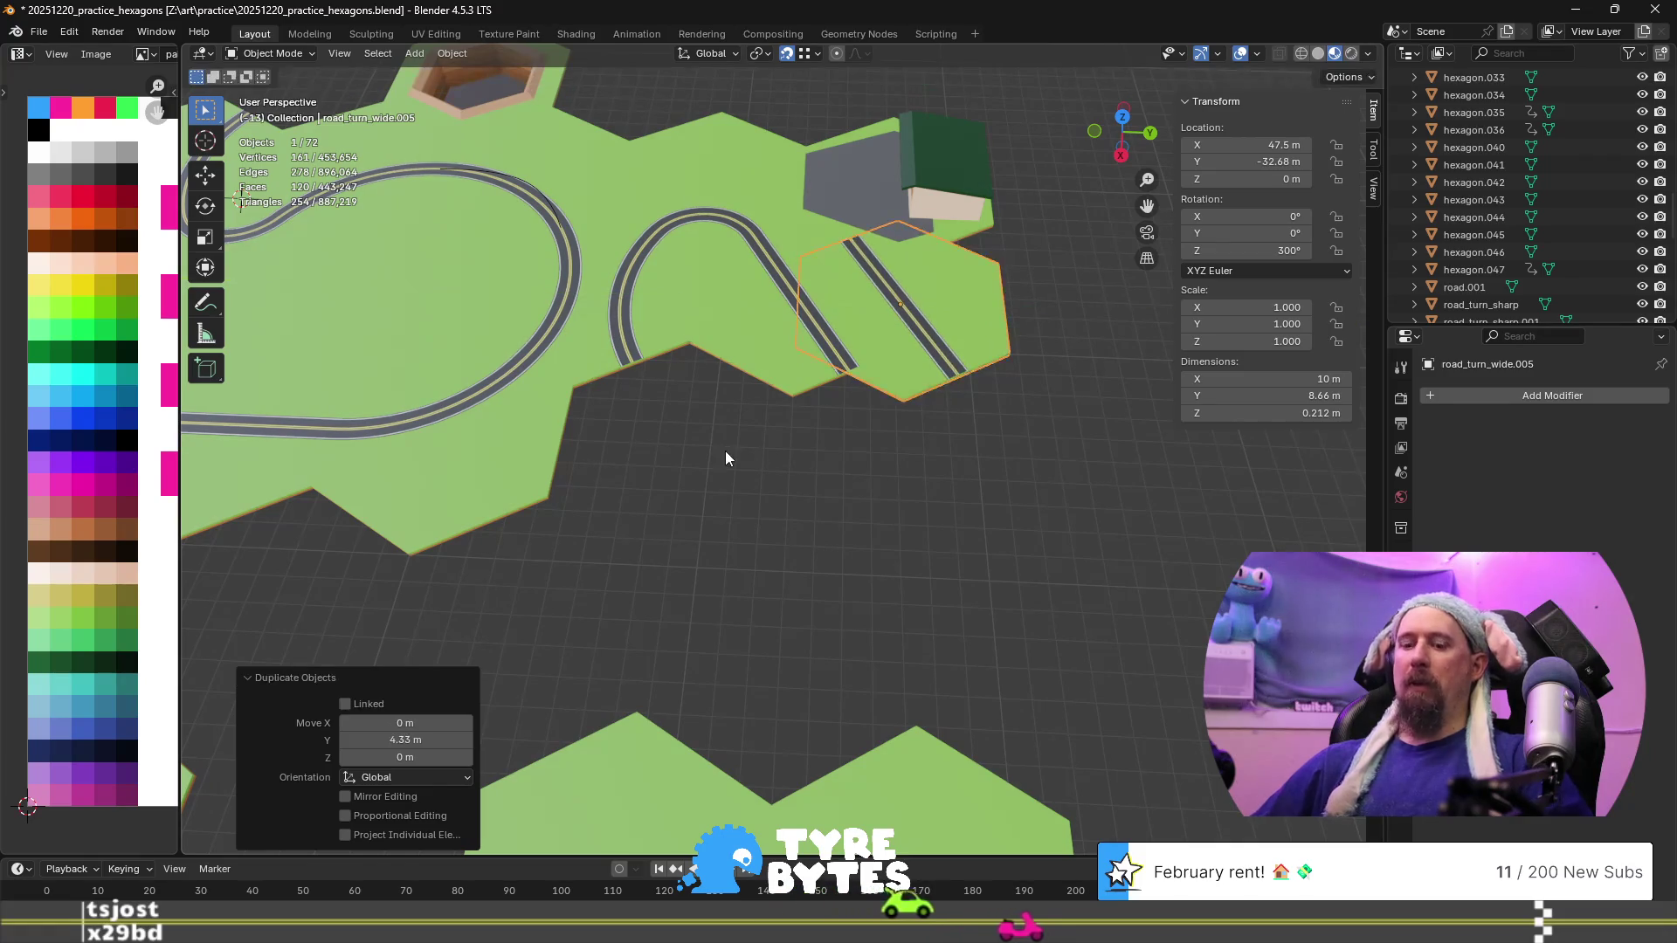
pyautogui.write('gx7')
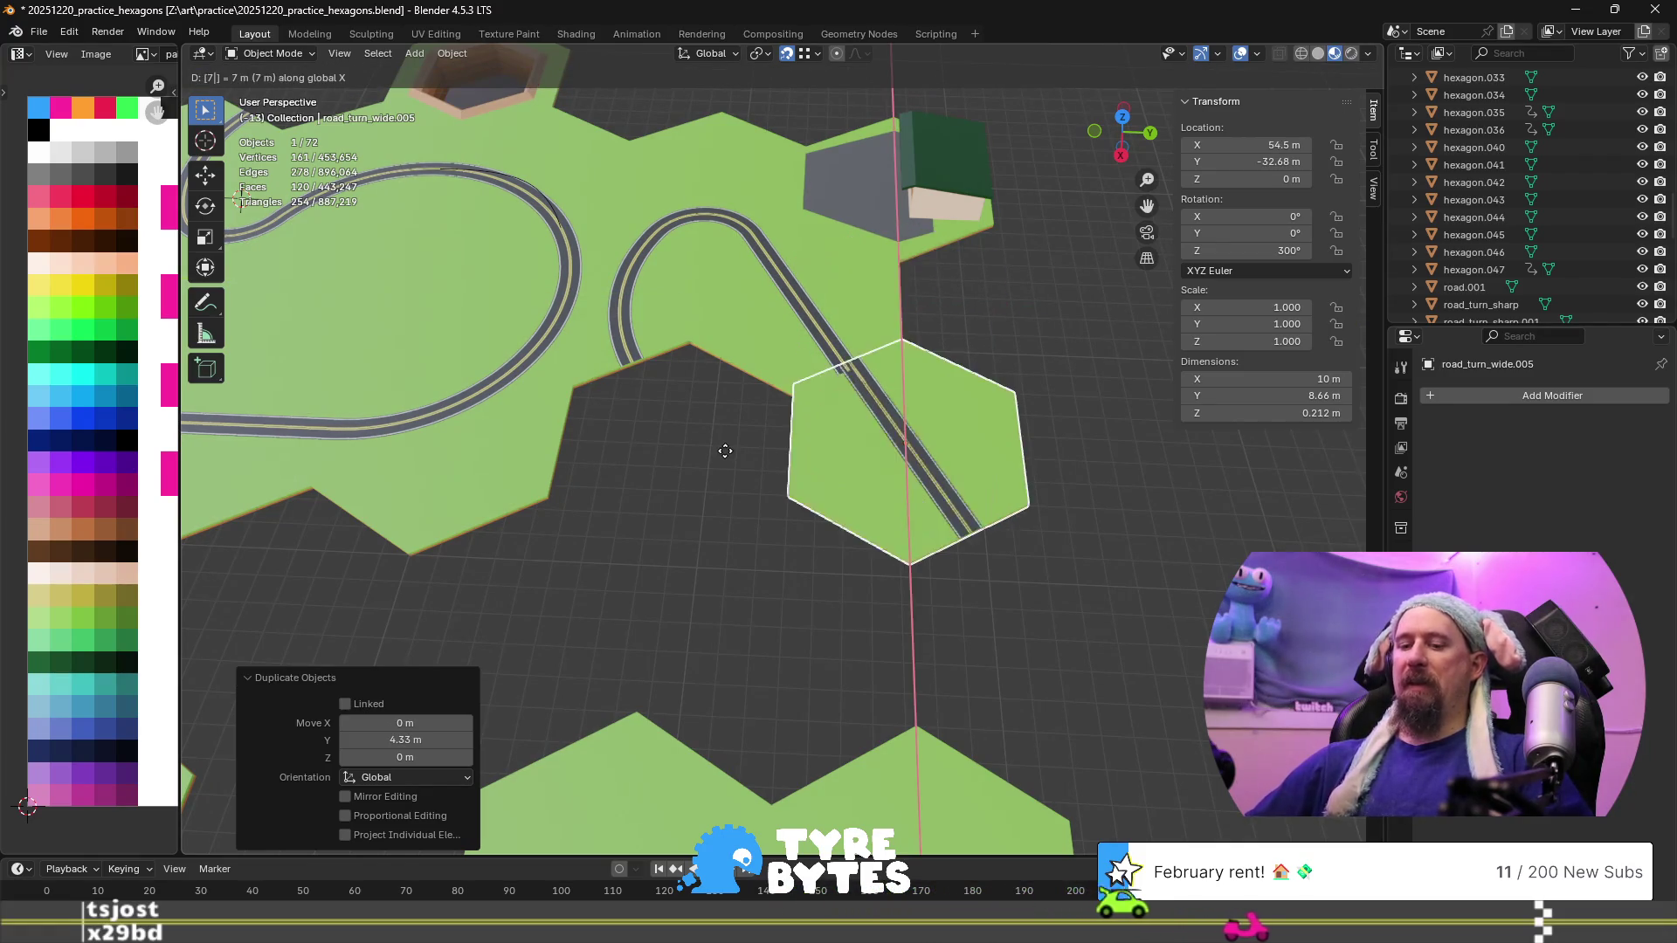
pyautogui.write('.5')
pyautogui.press('Return')
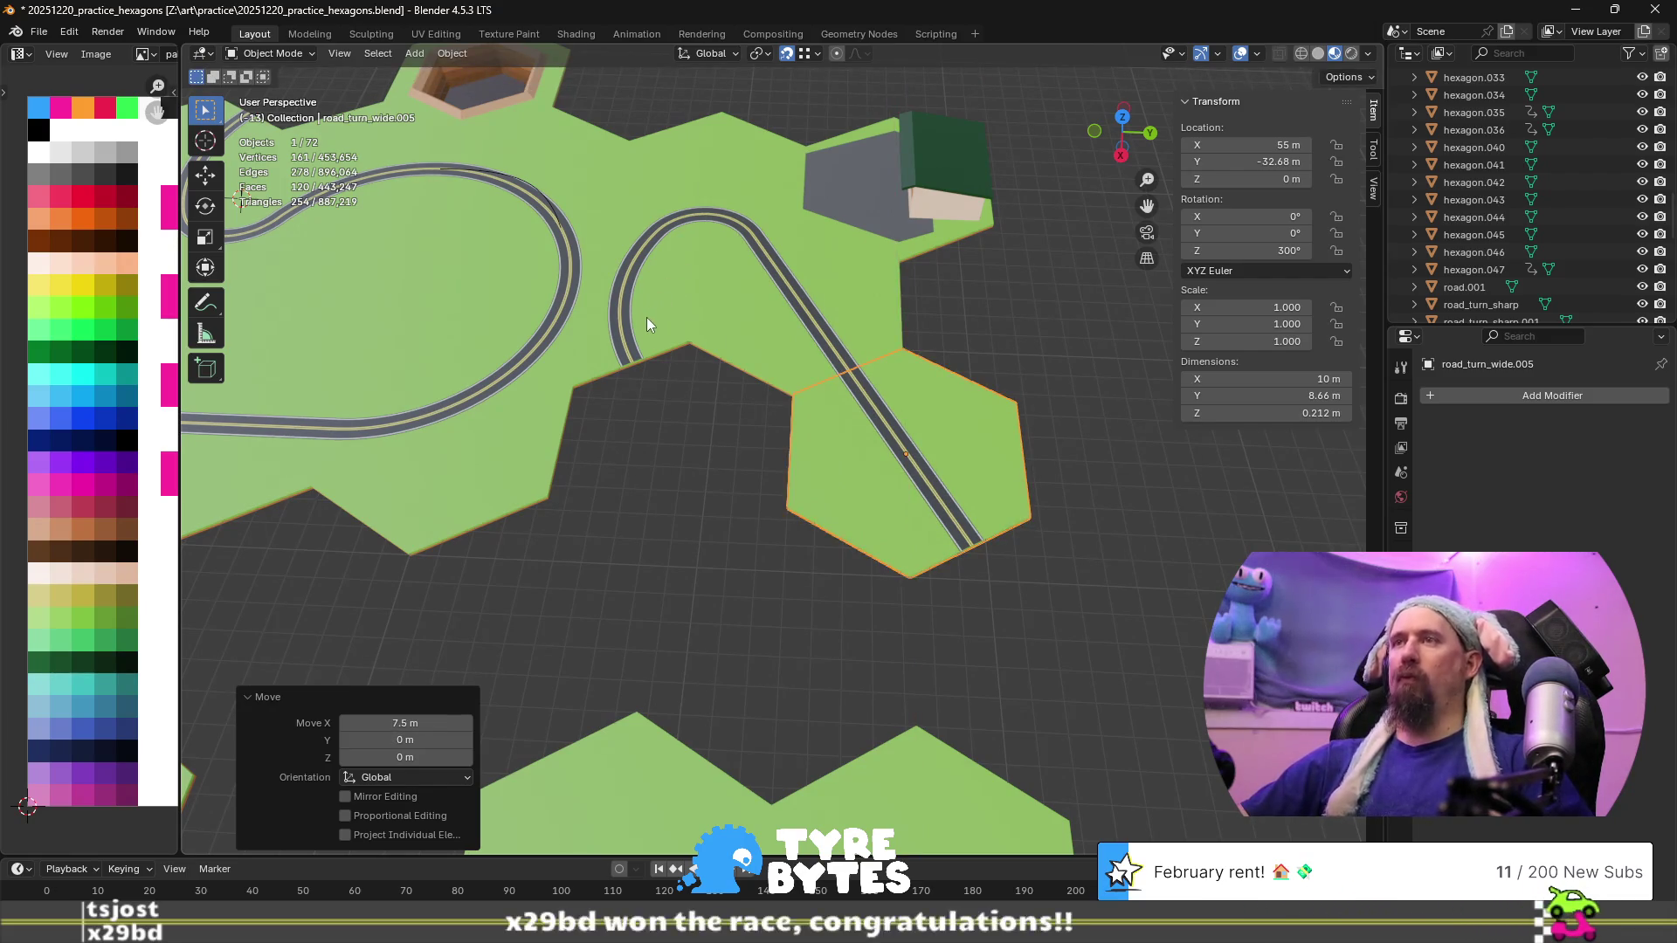
# Place another copy of the curved tile -8.66 m along Y
pyautogui.hotkey('shift', 'd')
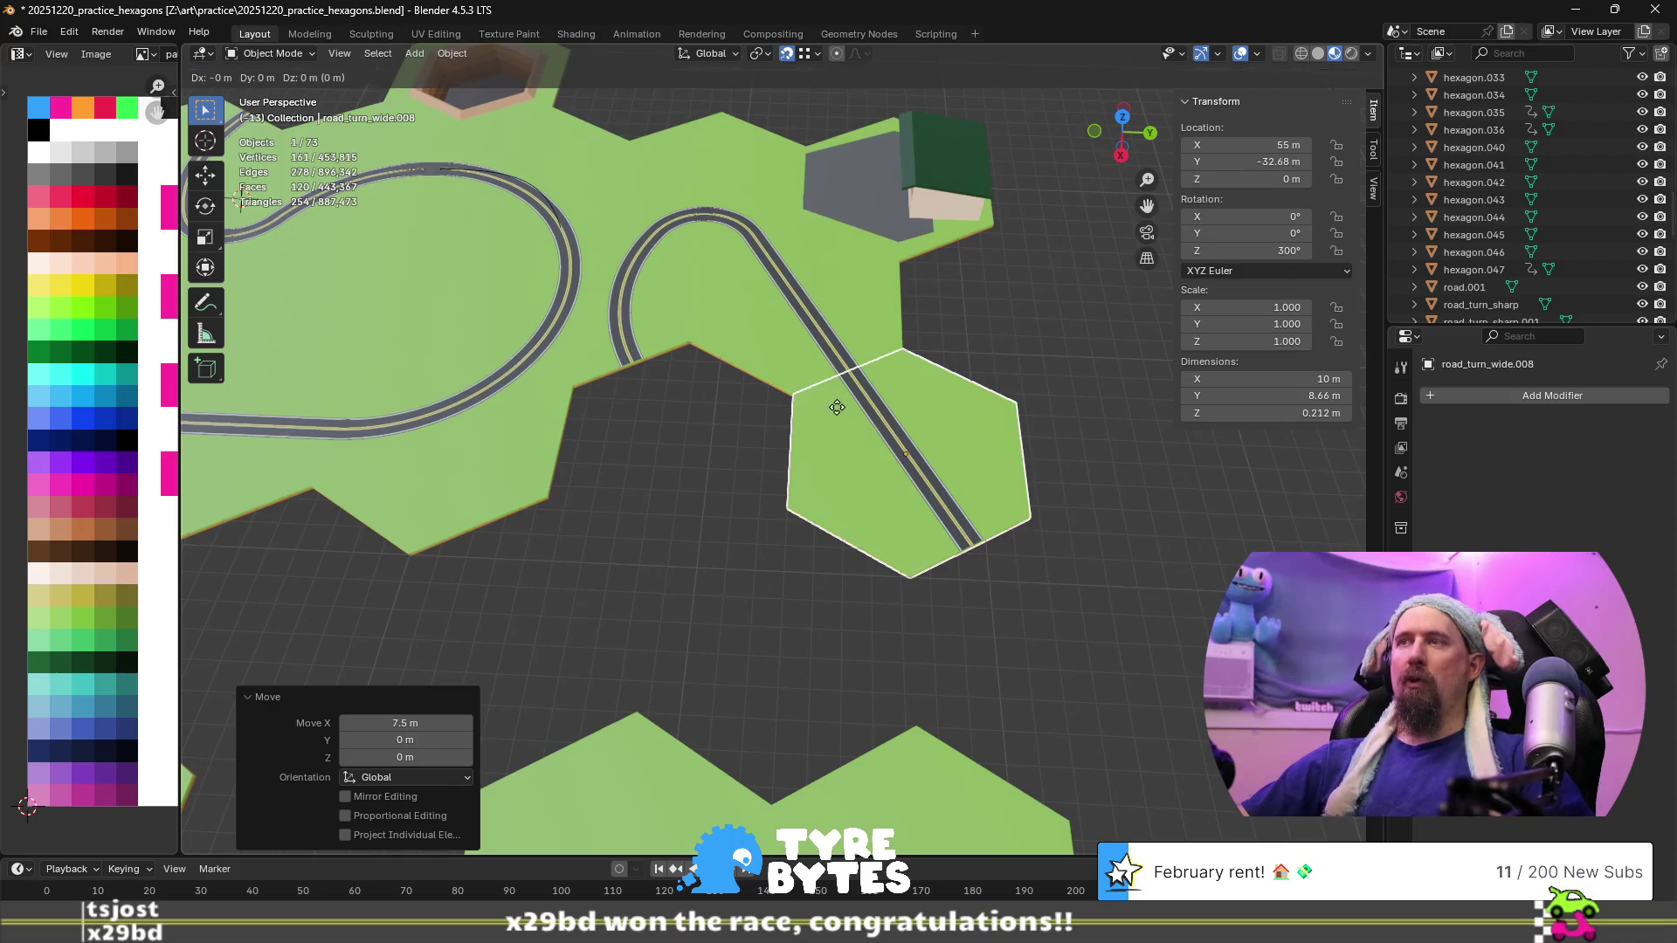
pyautogui.press('y')
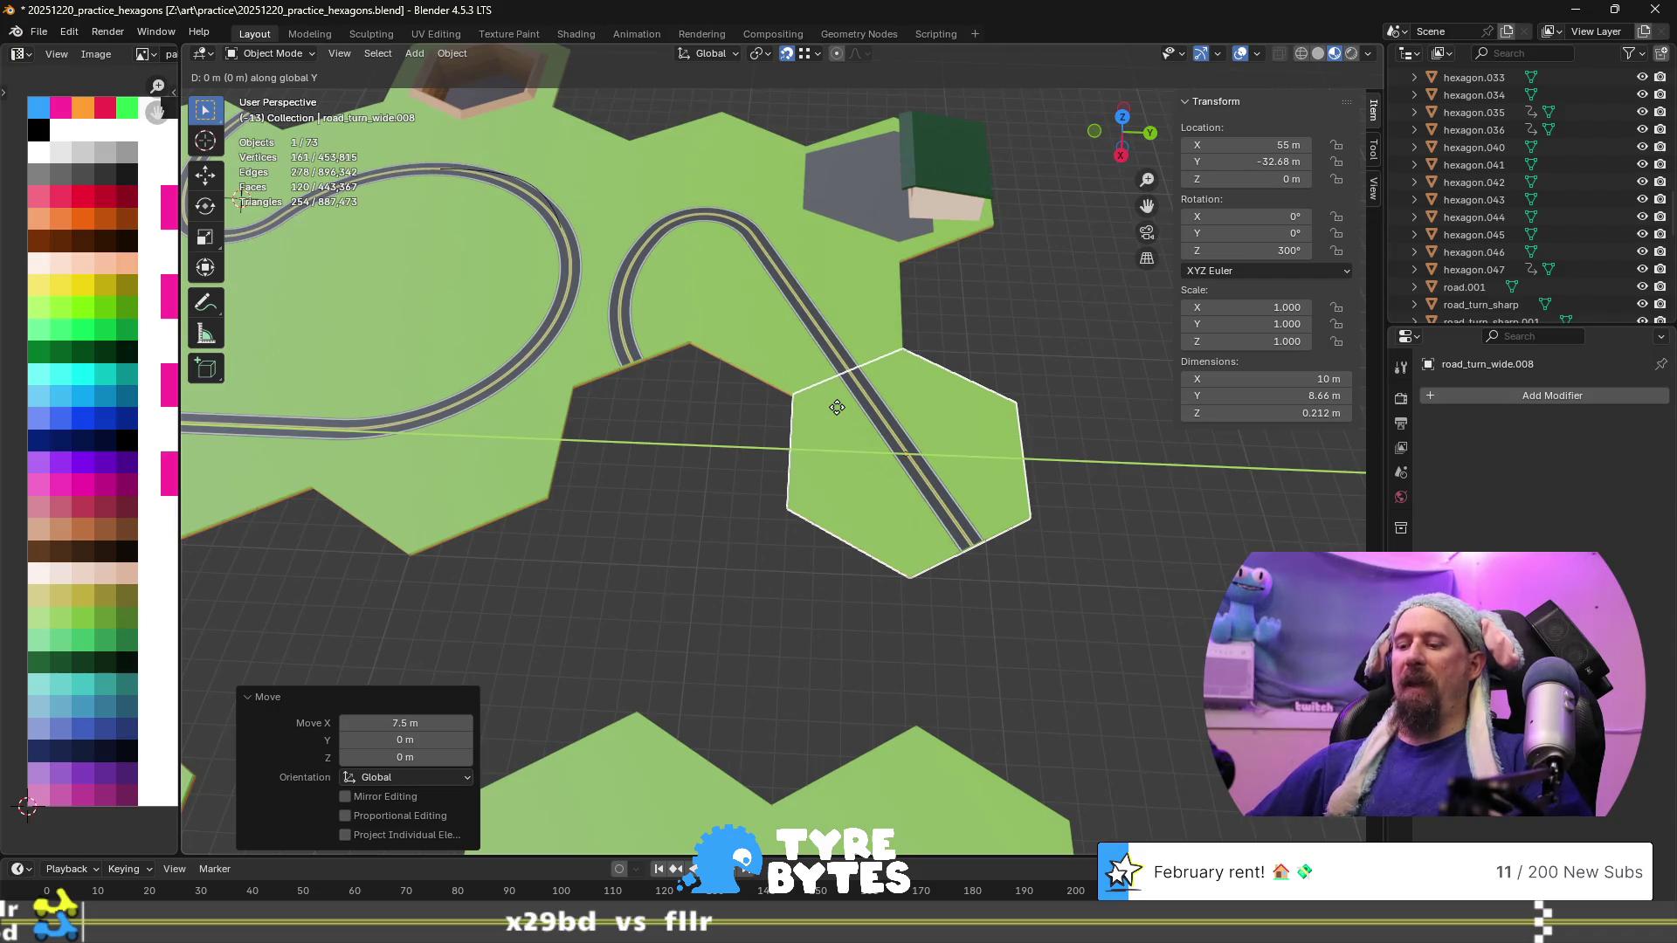
pyautogui.write('-8')
pyautogui.write('.66')
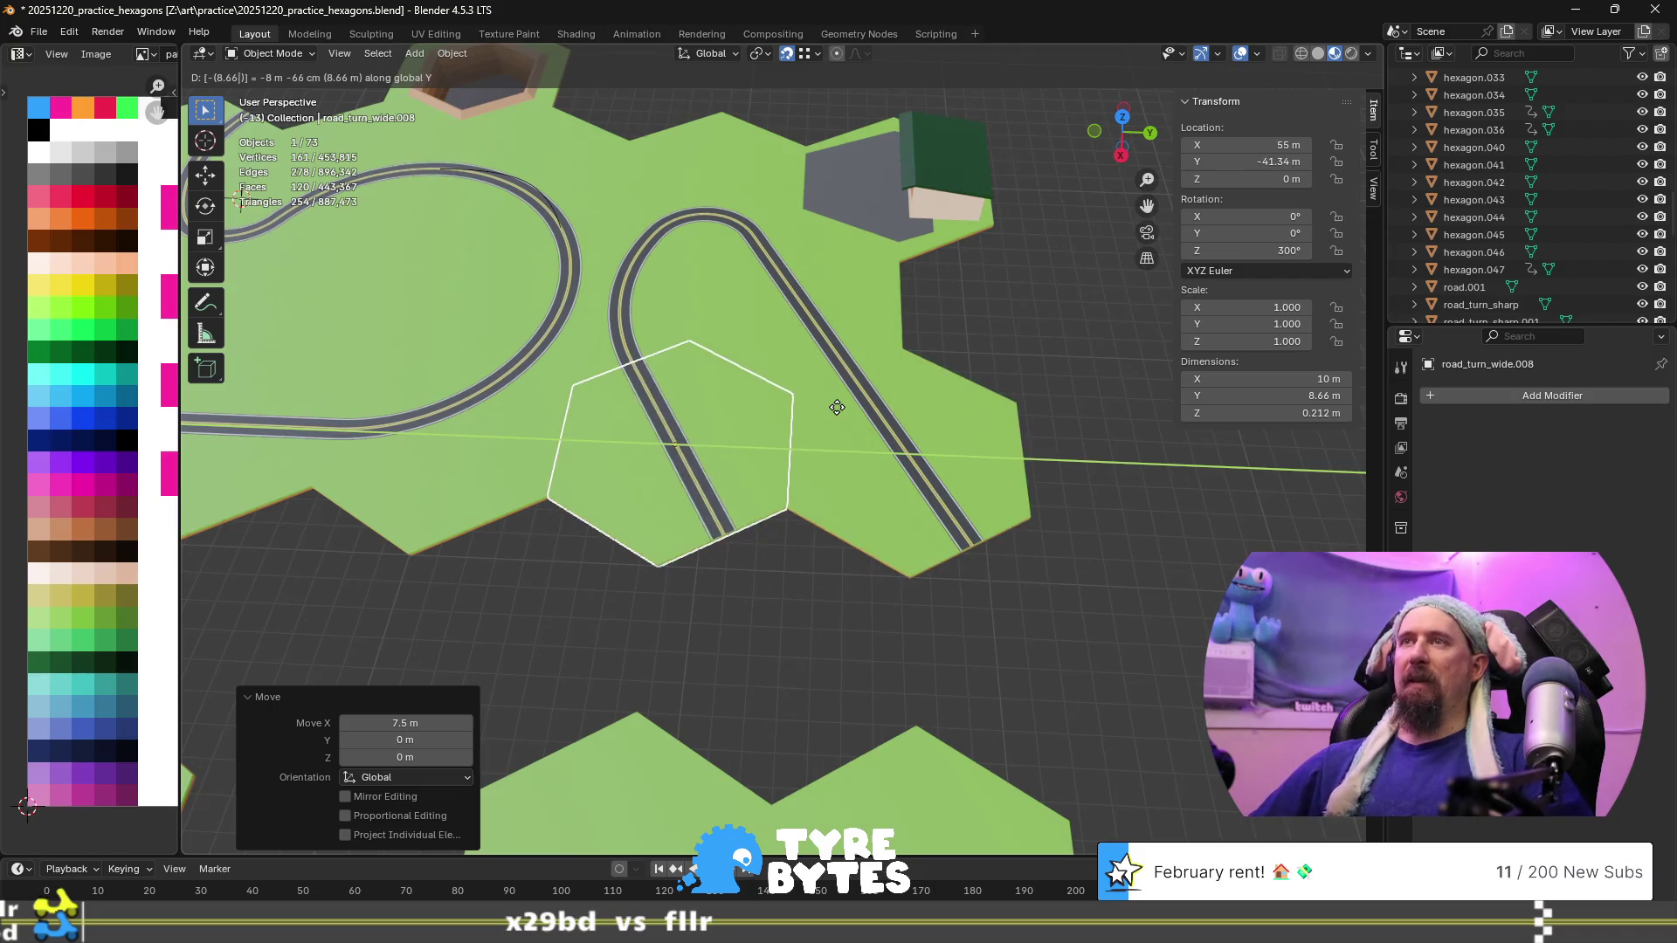
pyautogui.press('Return')
pyautogui.click(675, 285)
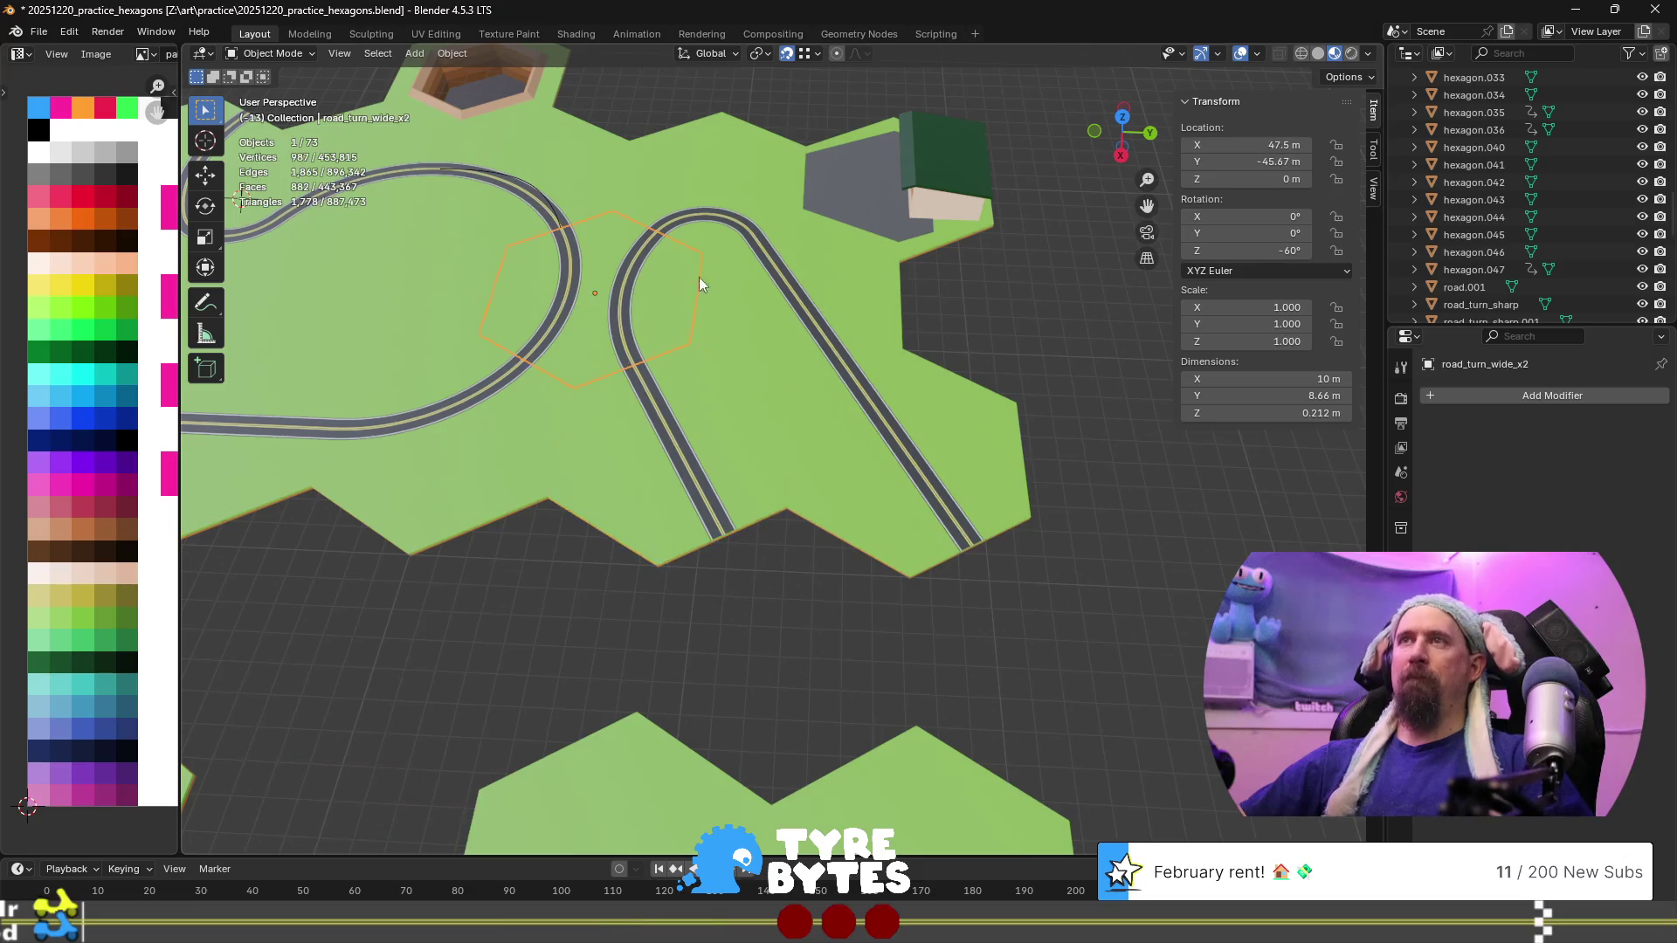
# Duplicate the lower-left curved tile and move it along Y, then 4.33 m along Y and 7.5 m along X
pyautogui.scroll(-4, 820, 296)
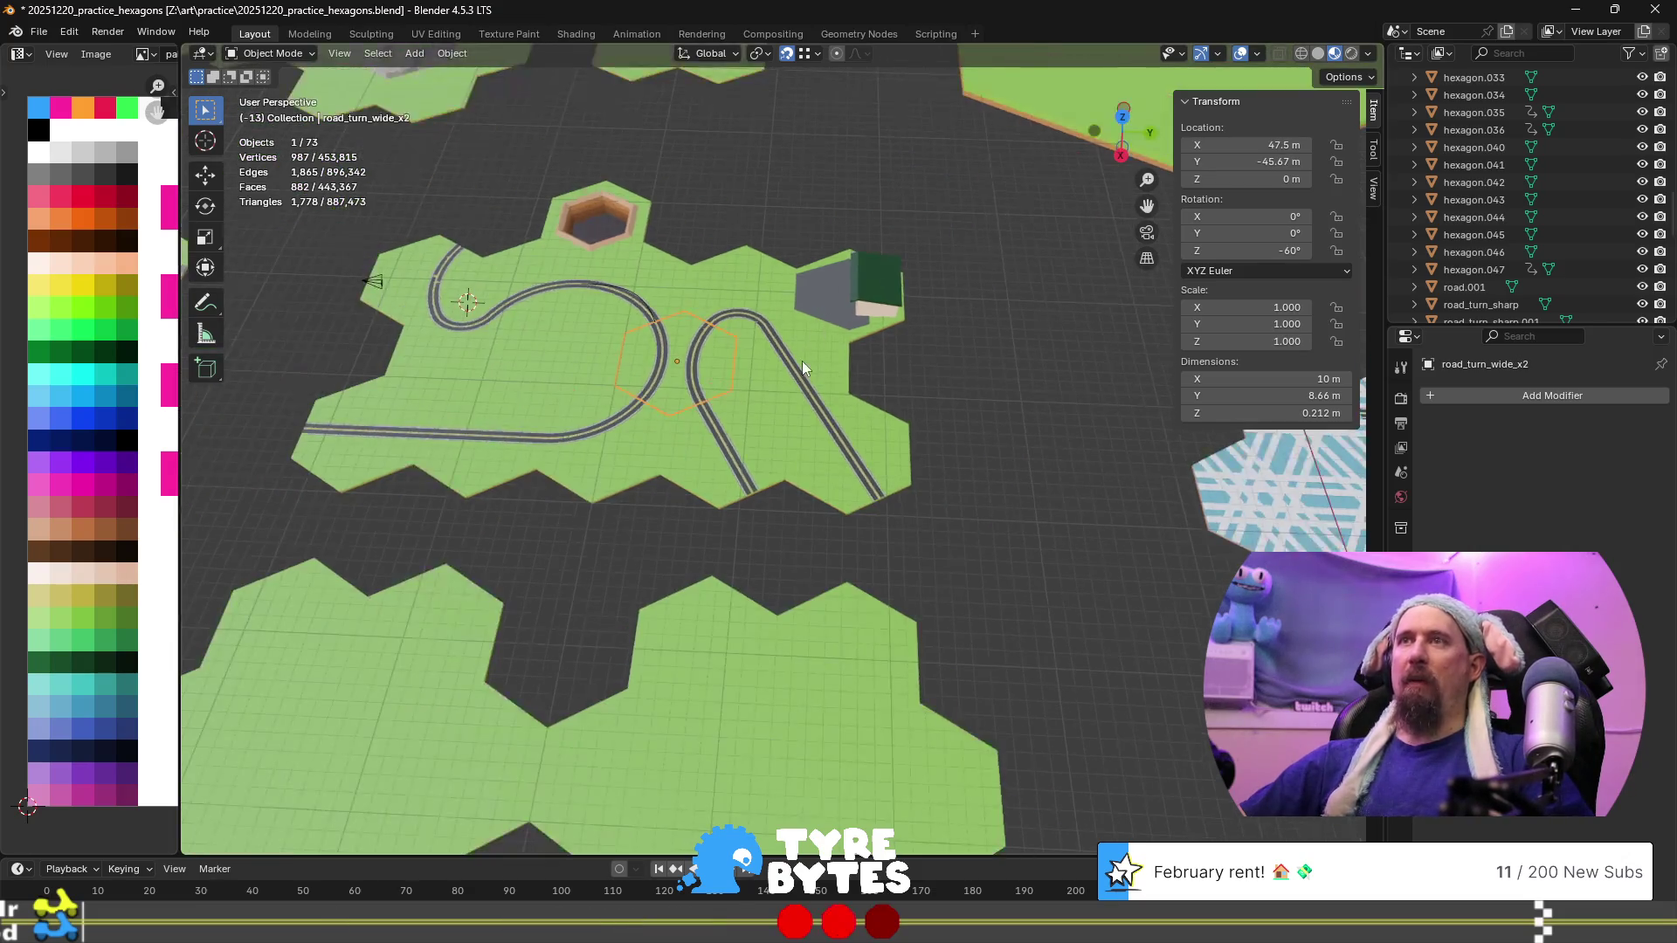
pyautogui.scroll(2, 802, 360)
pyautogui.click(576, 437)
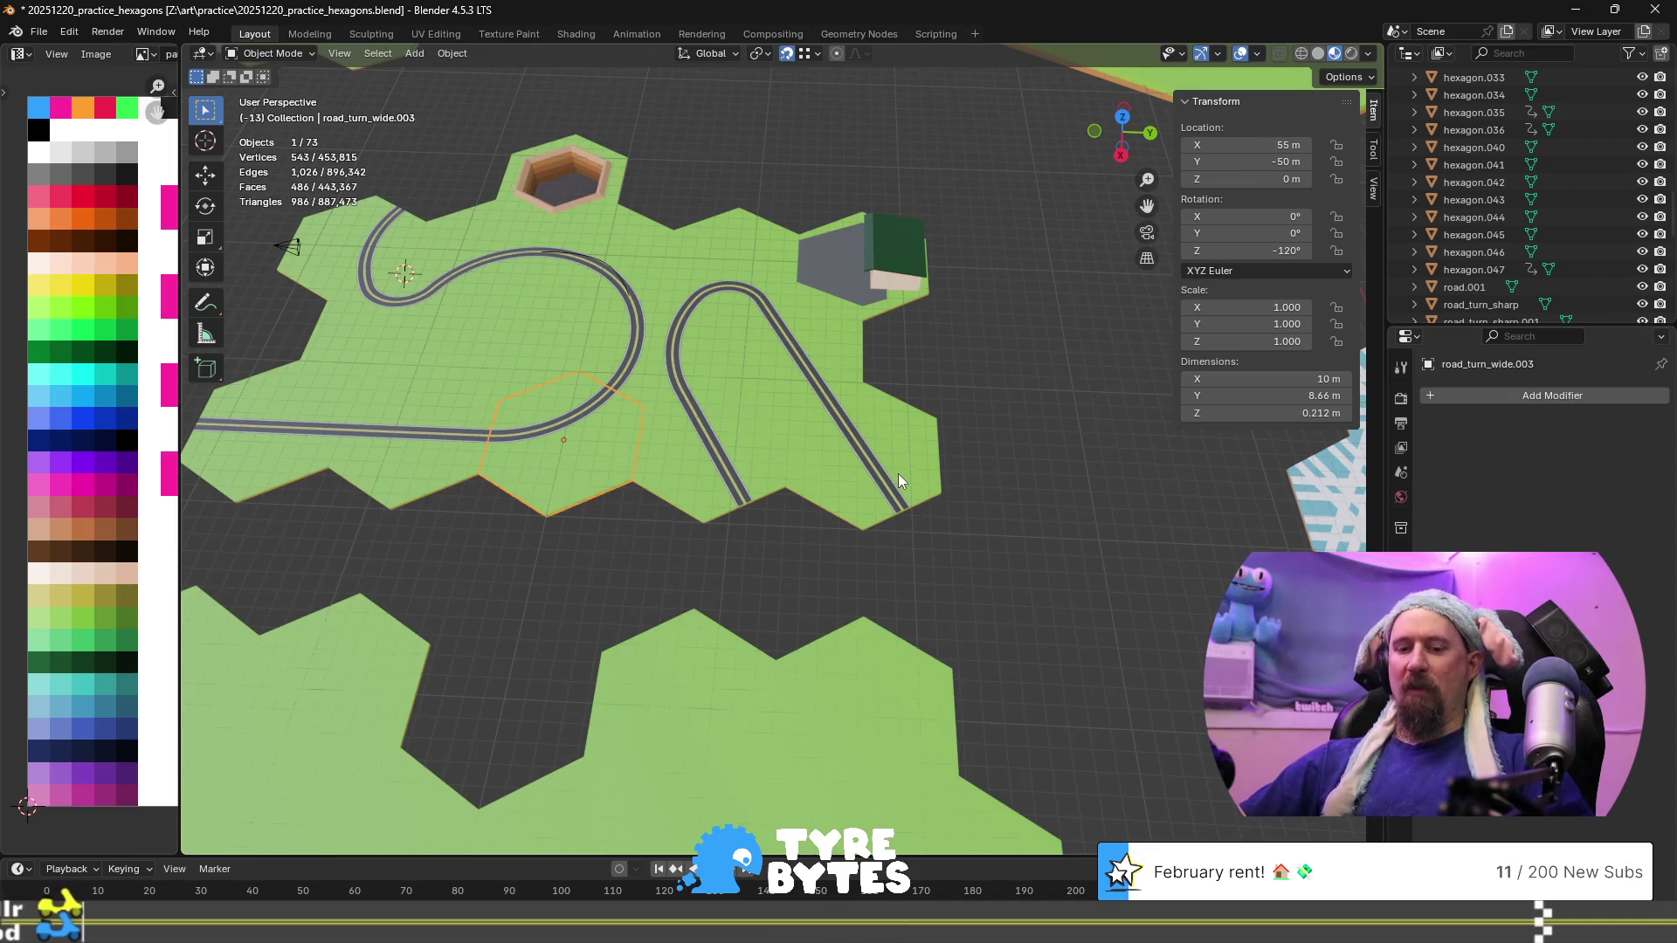
pyautogui.hotkey('shift', 'd')
pyautogui.write('y')
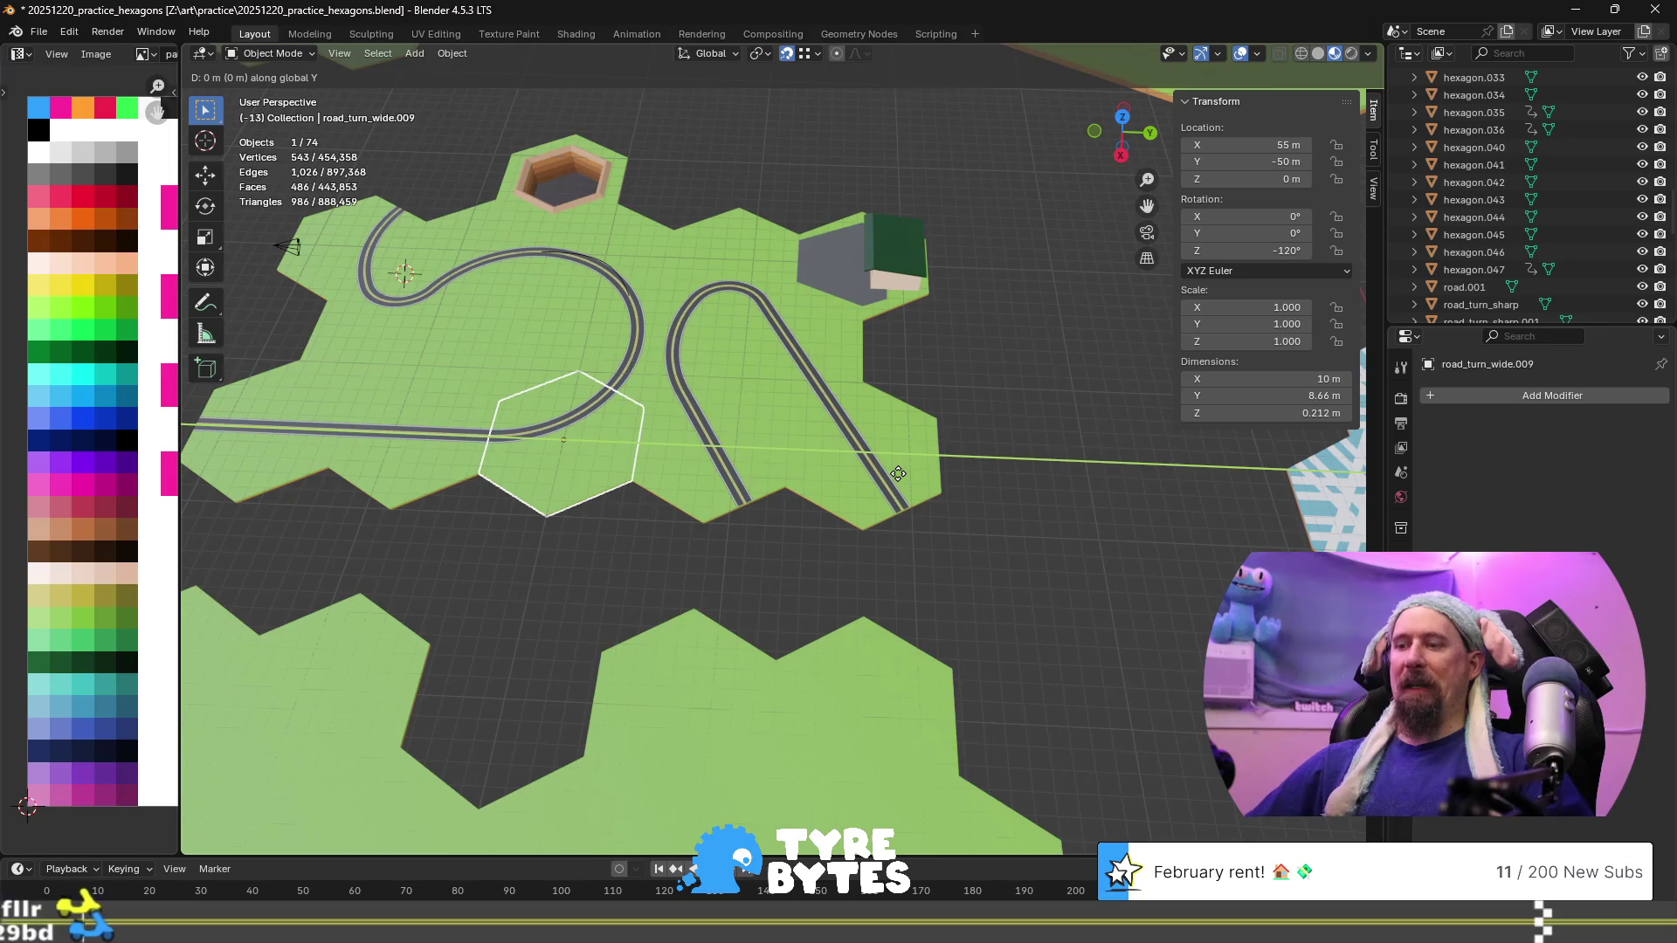
pyautogui.write('8.66')
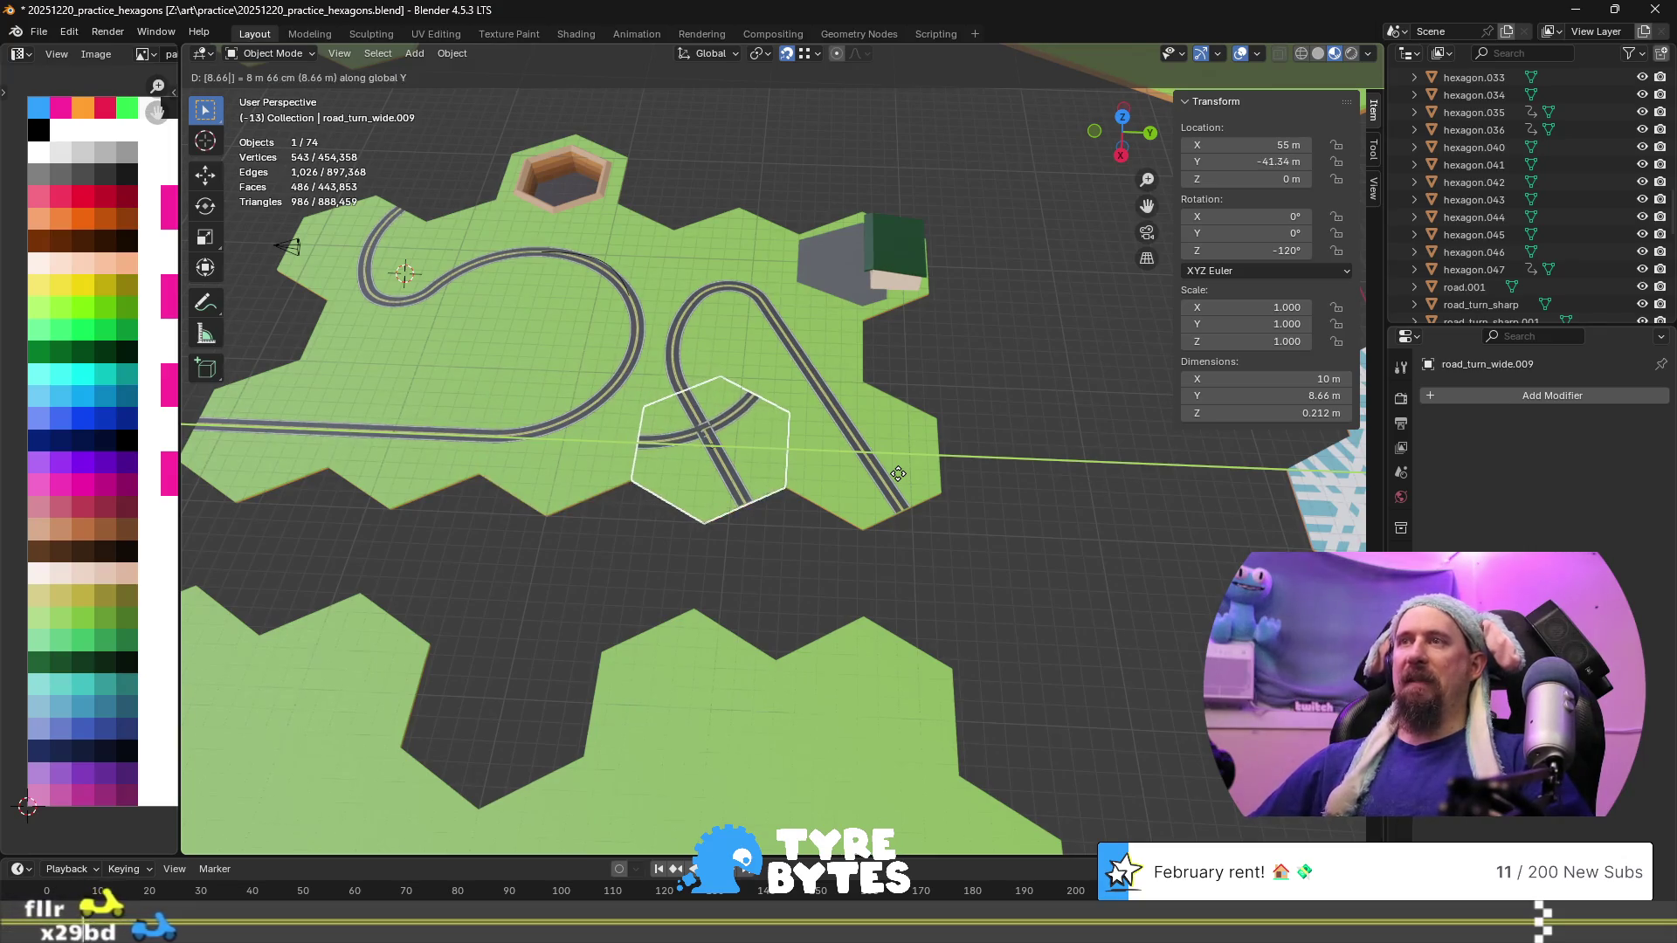
pyautogui.press('Return')
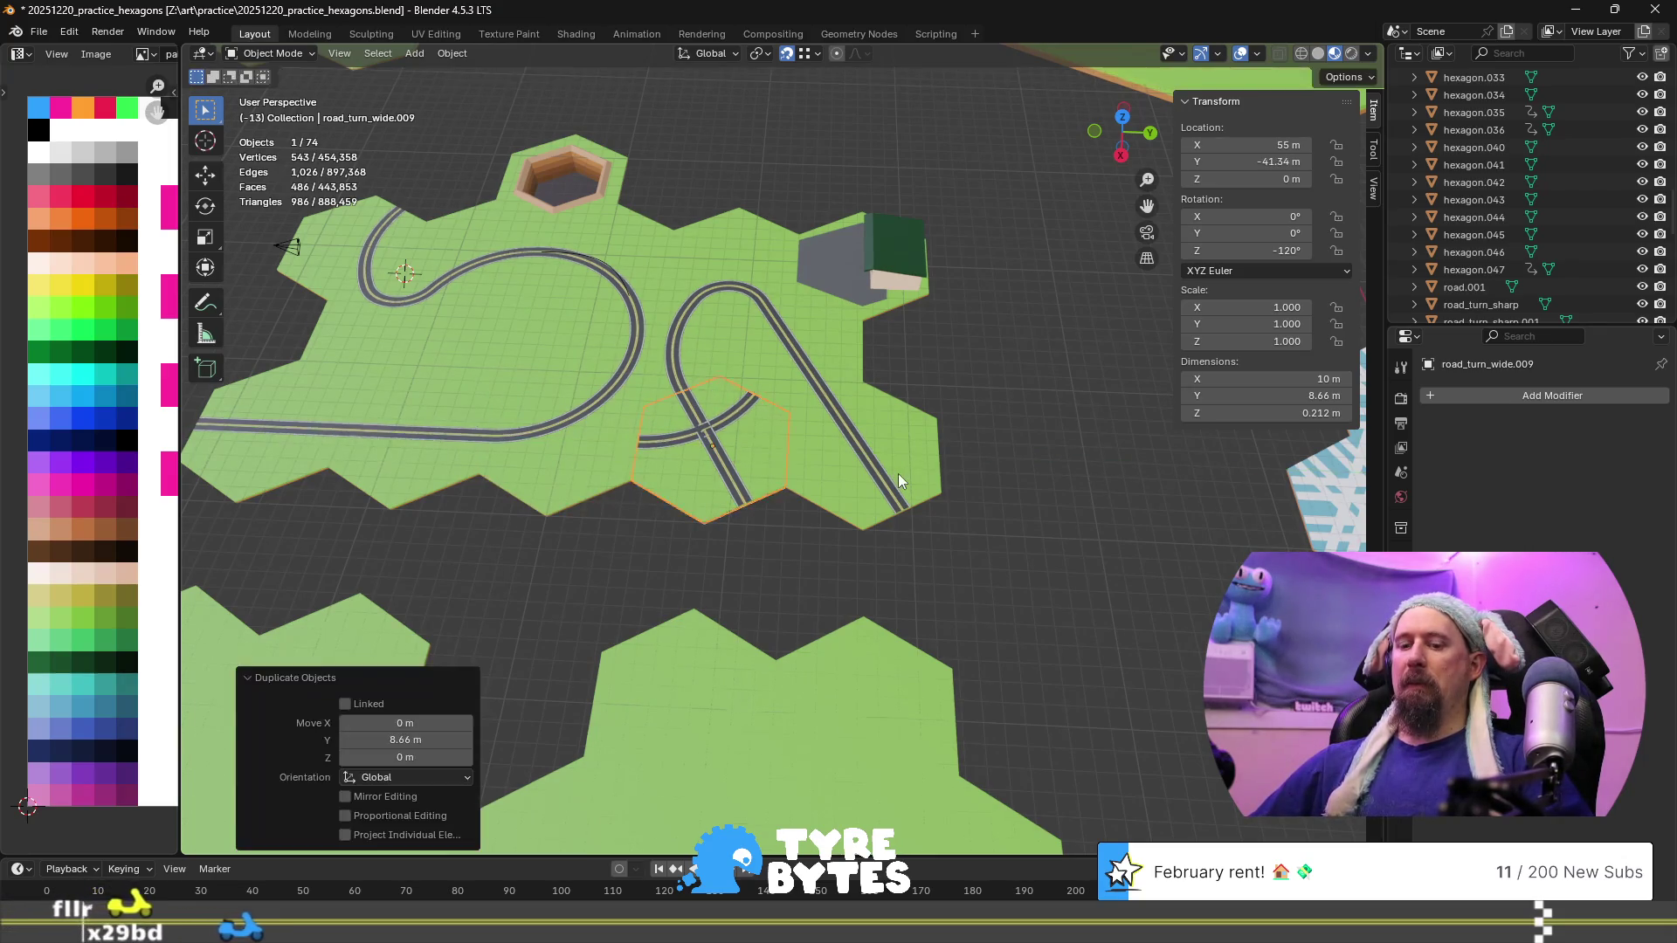
pyautogui.write('gy4.33')
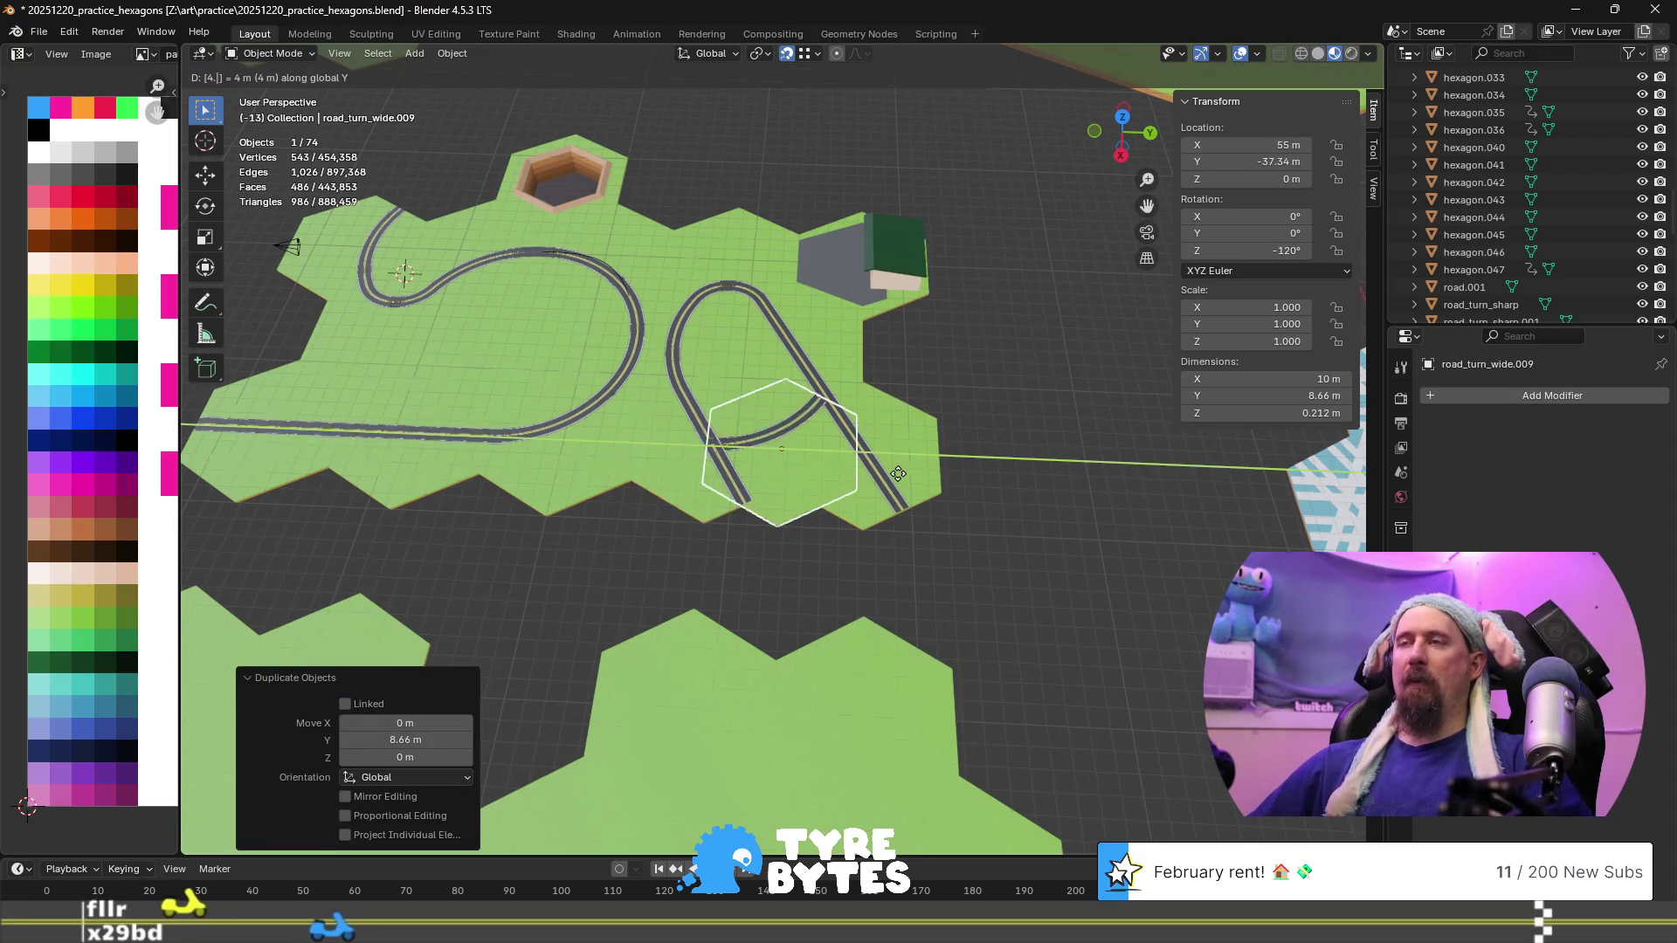
pyautogui.press('Return')
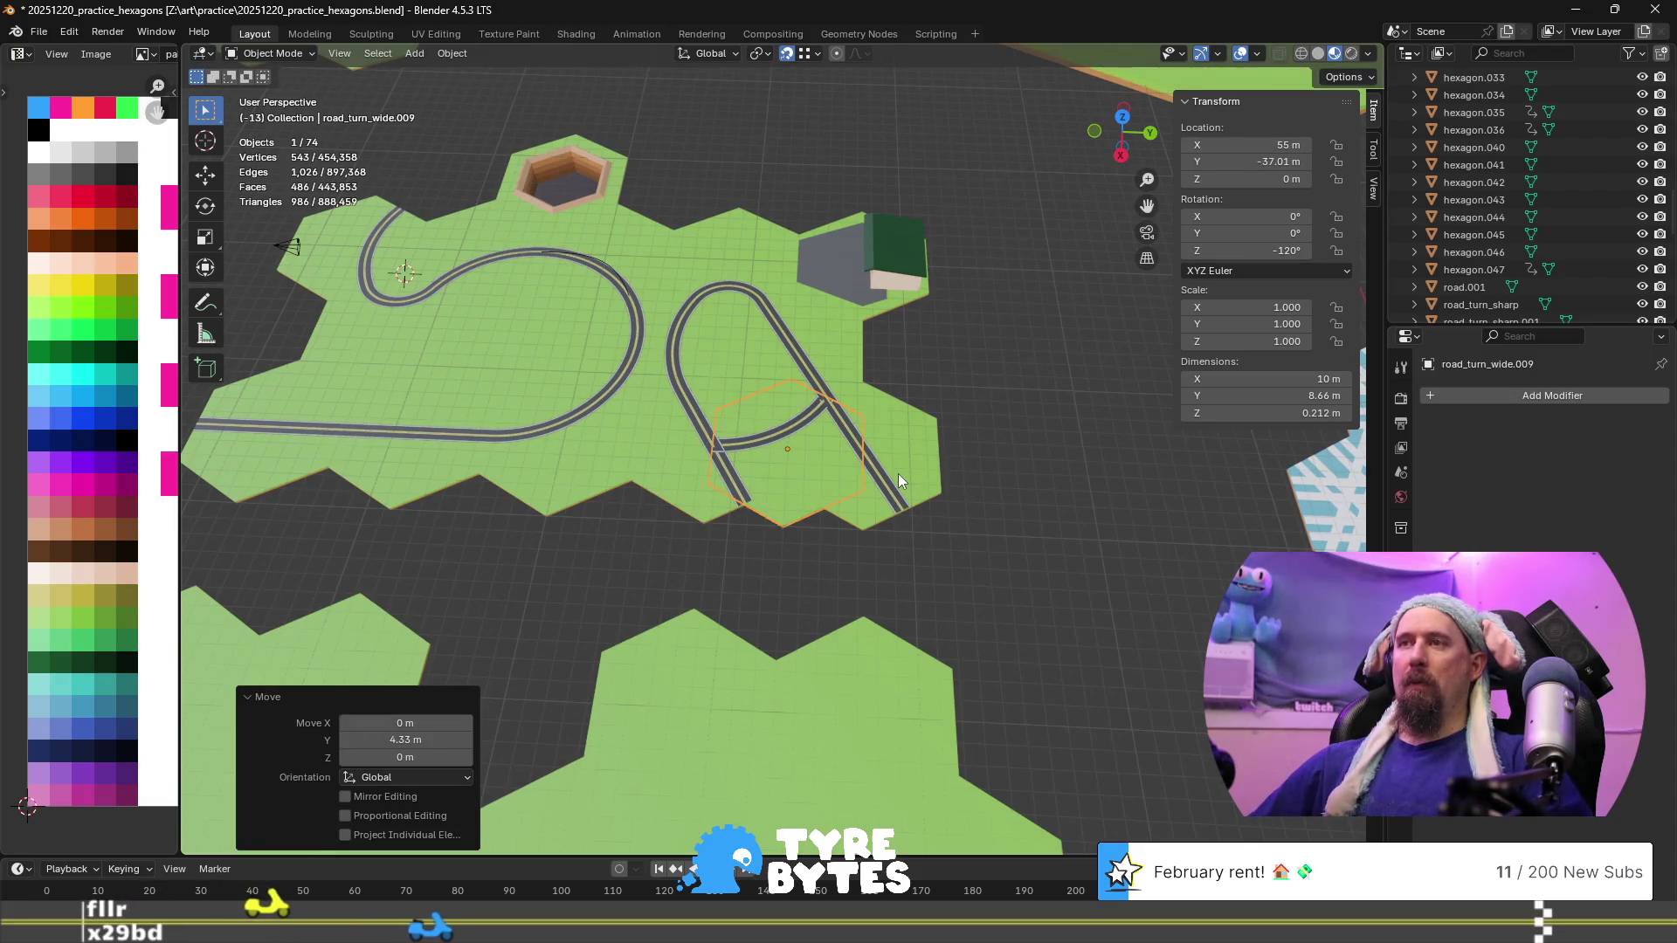
pyautogui.write('gx7.5')
pyautogui.press('Return')
# Rotate the new curved tile -60° about Z
pyautogui.press('r')
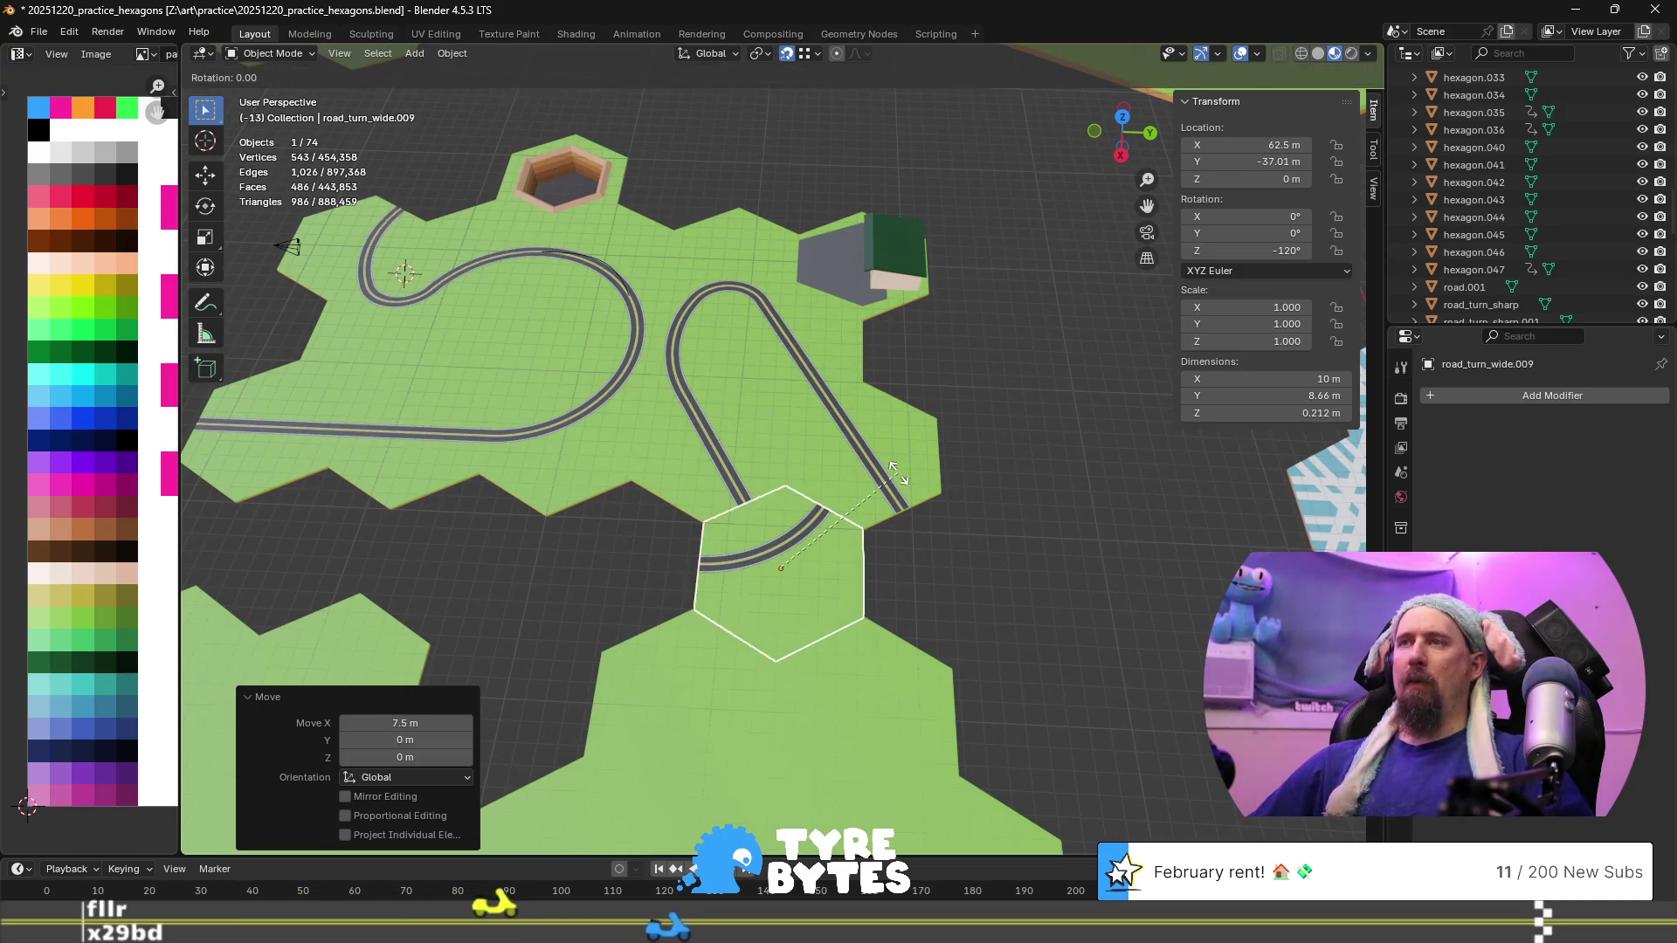
pyautogui.press('z')
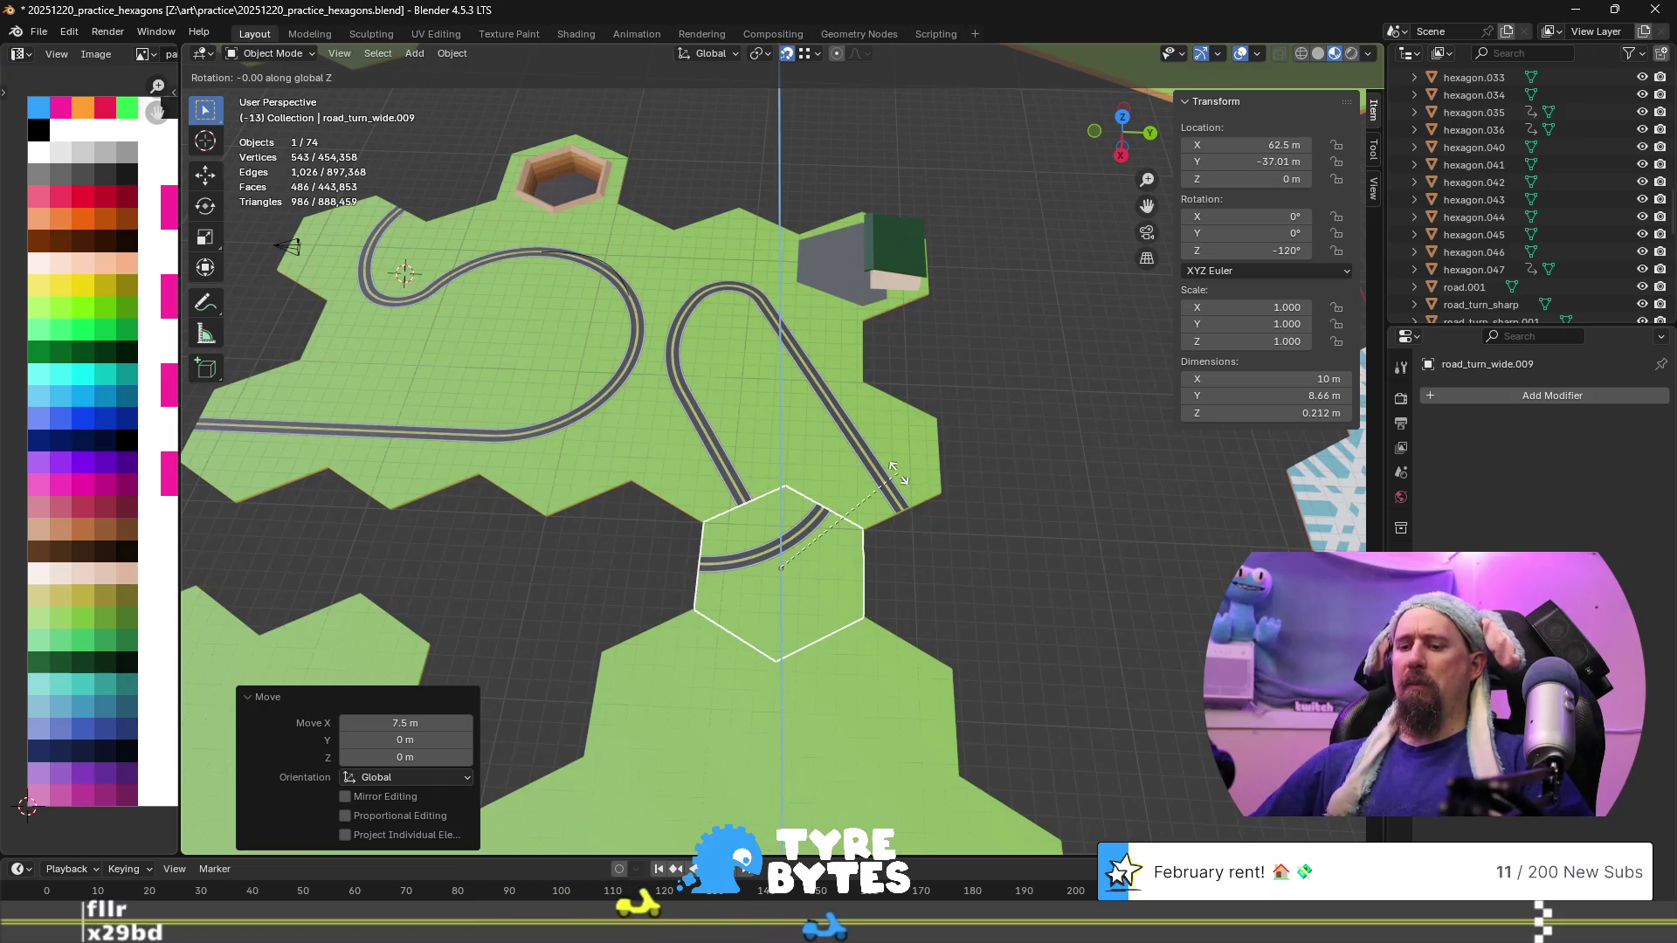
pyautogui.write('60')
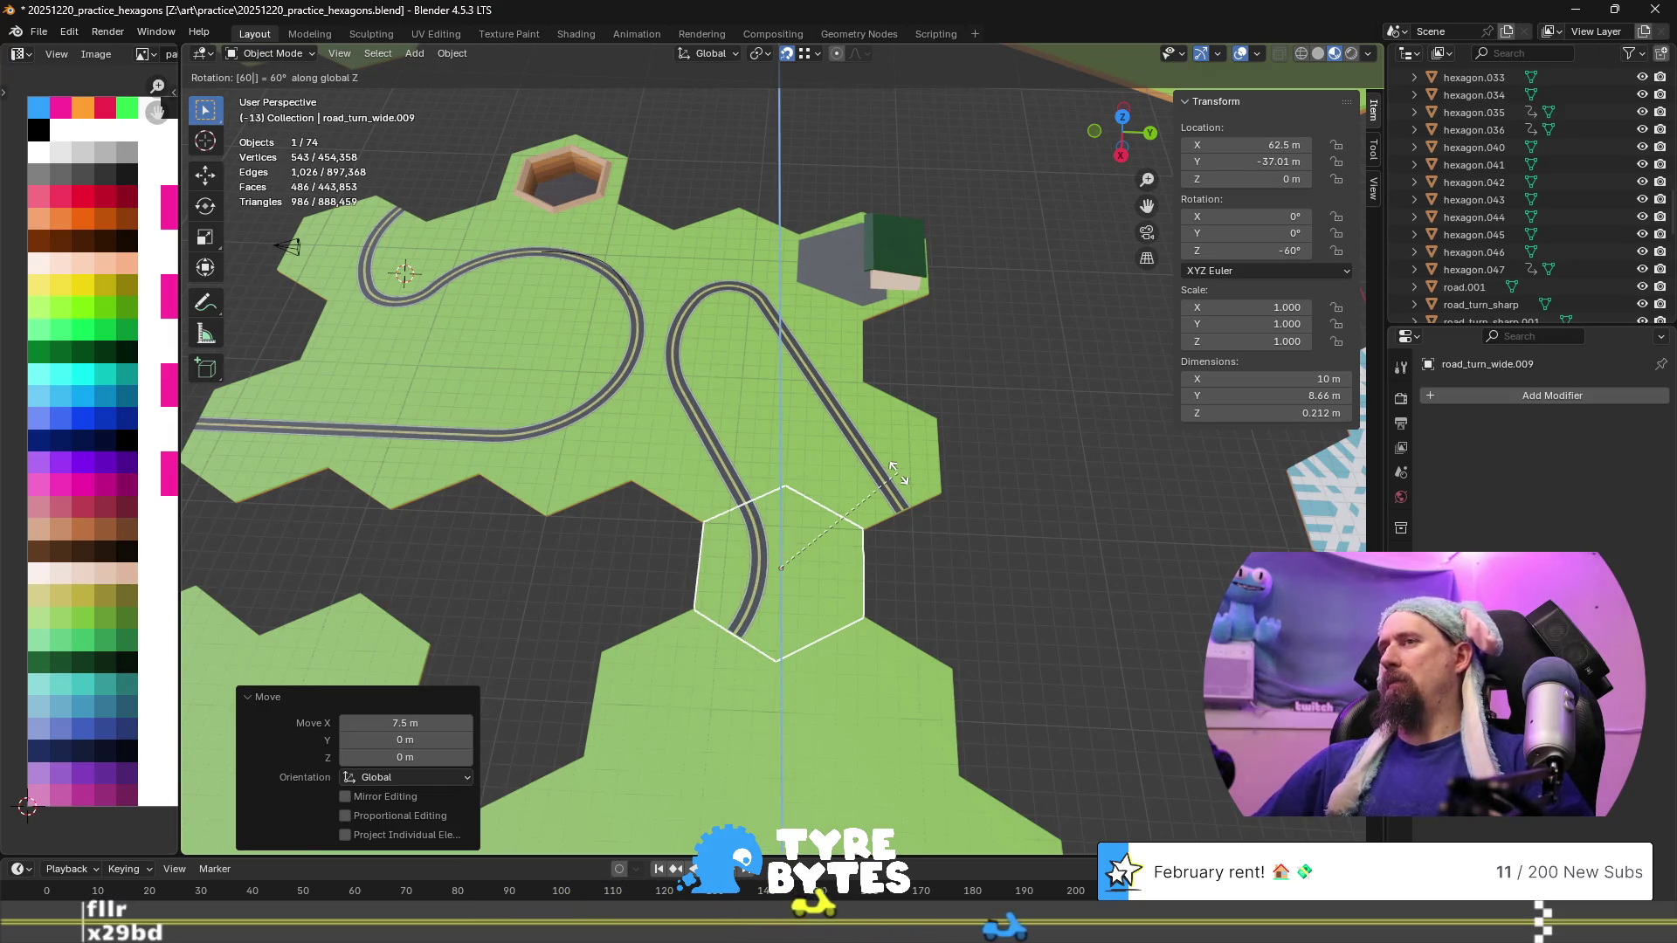
pyautogui.press('-')
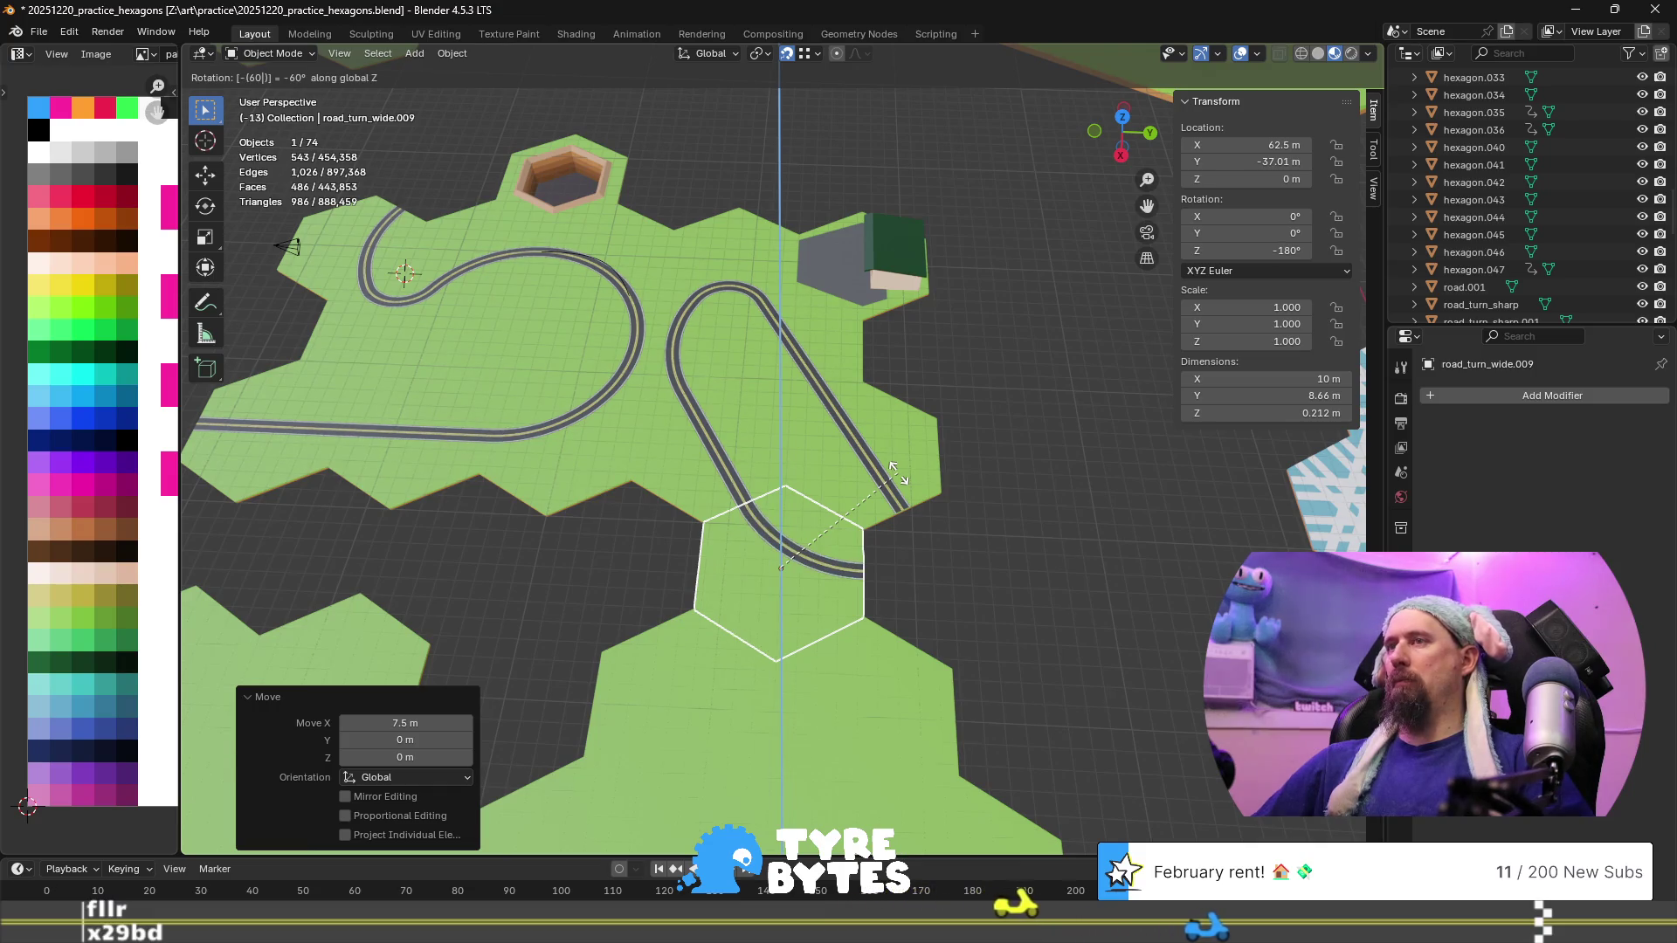
pyautogui.press('Return')
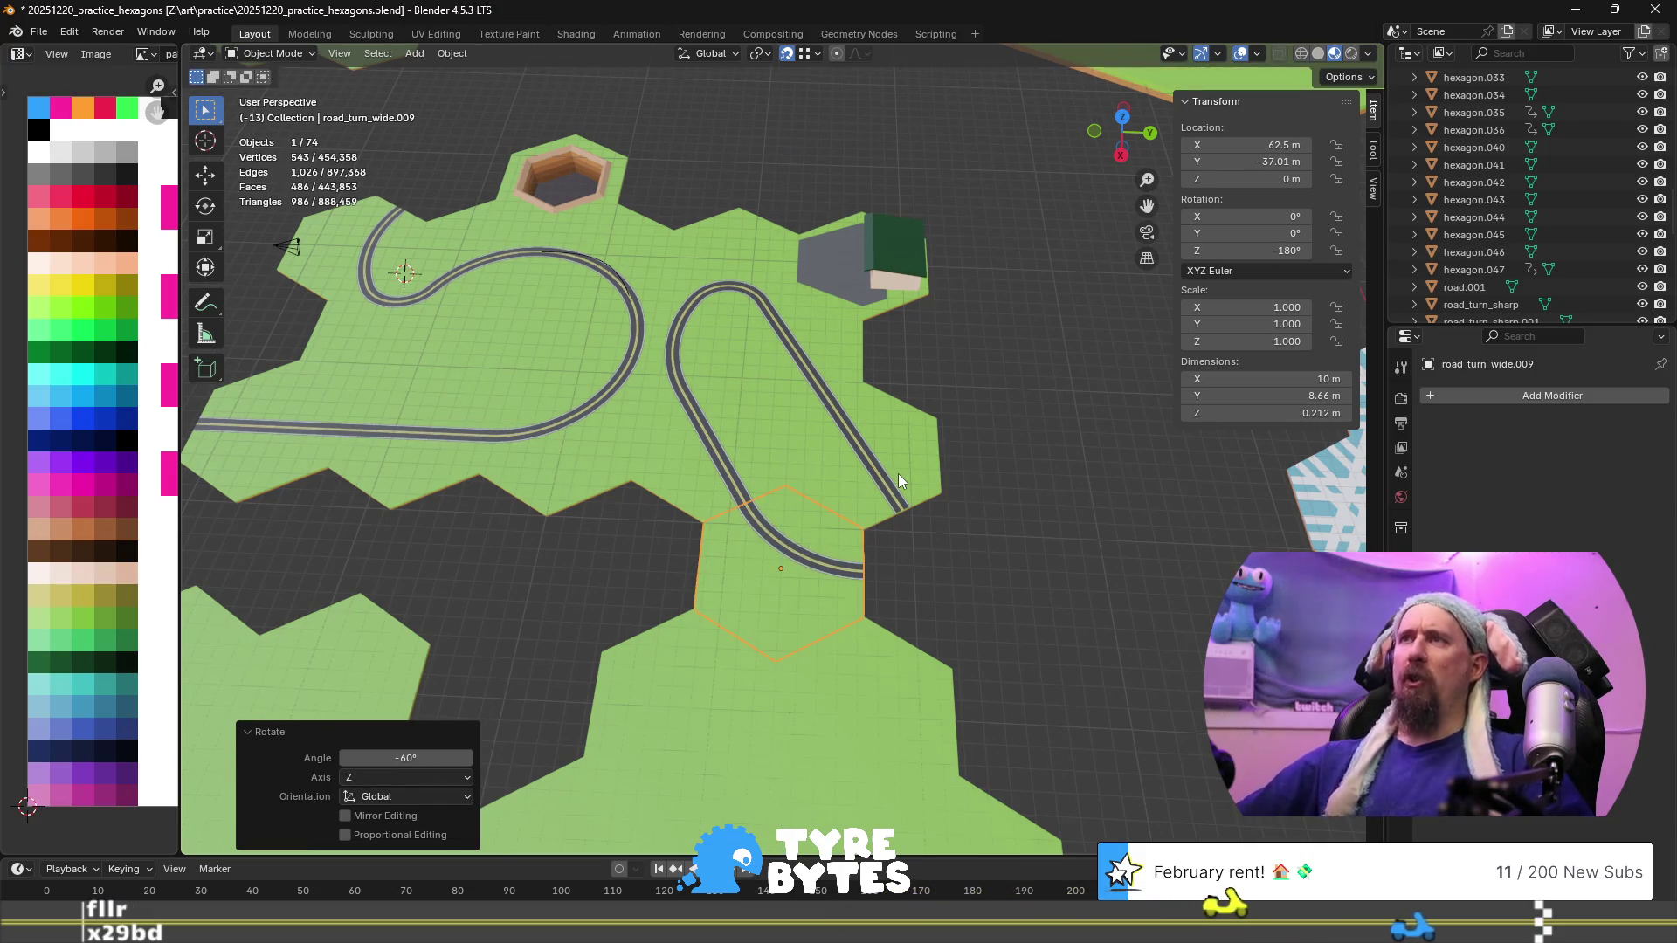
pyautogui.click(737, 241)
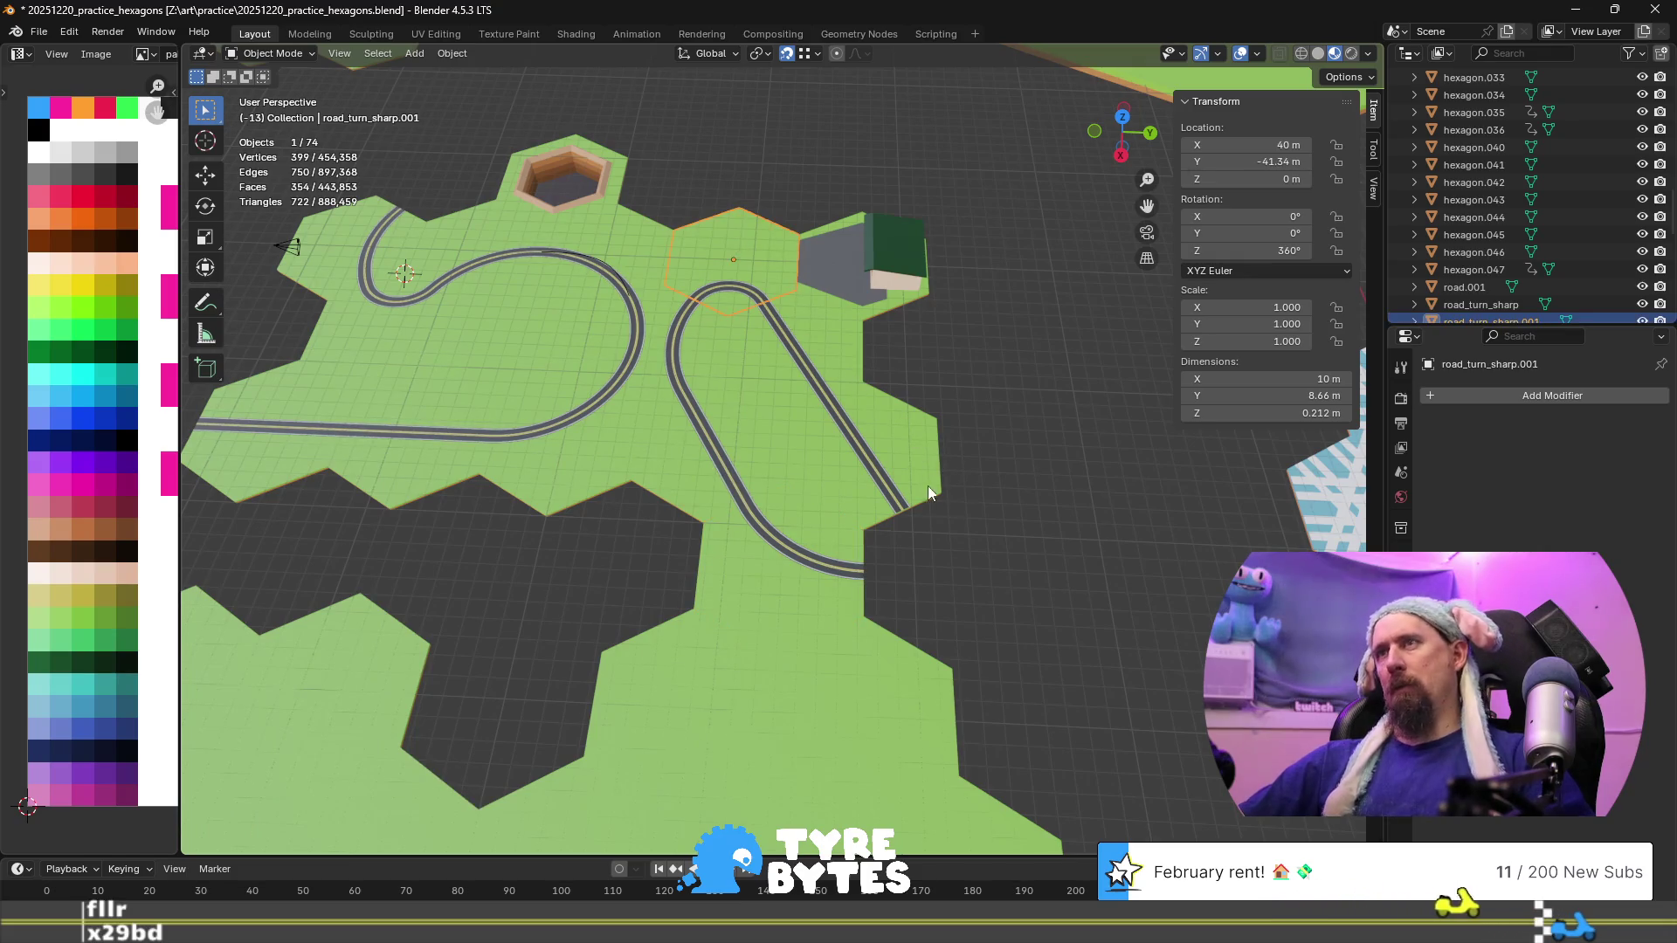
# Duplicate the sharp-turn tile and move the copy 7.5 m along X three times to X 62.5 m
pyautogui.hotkey('shift', 'd')
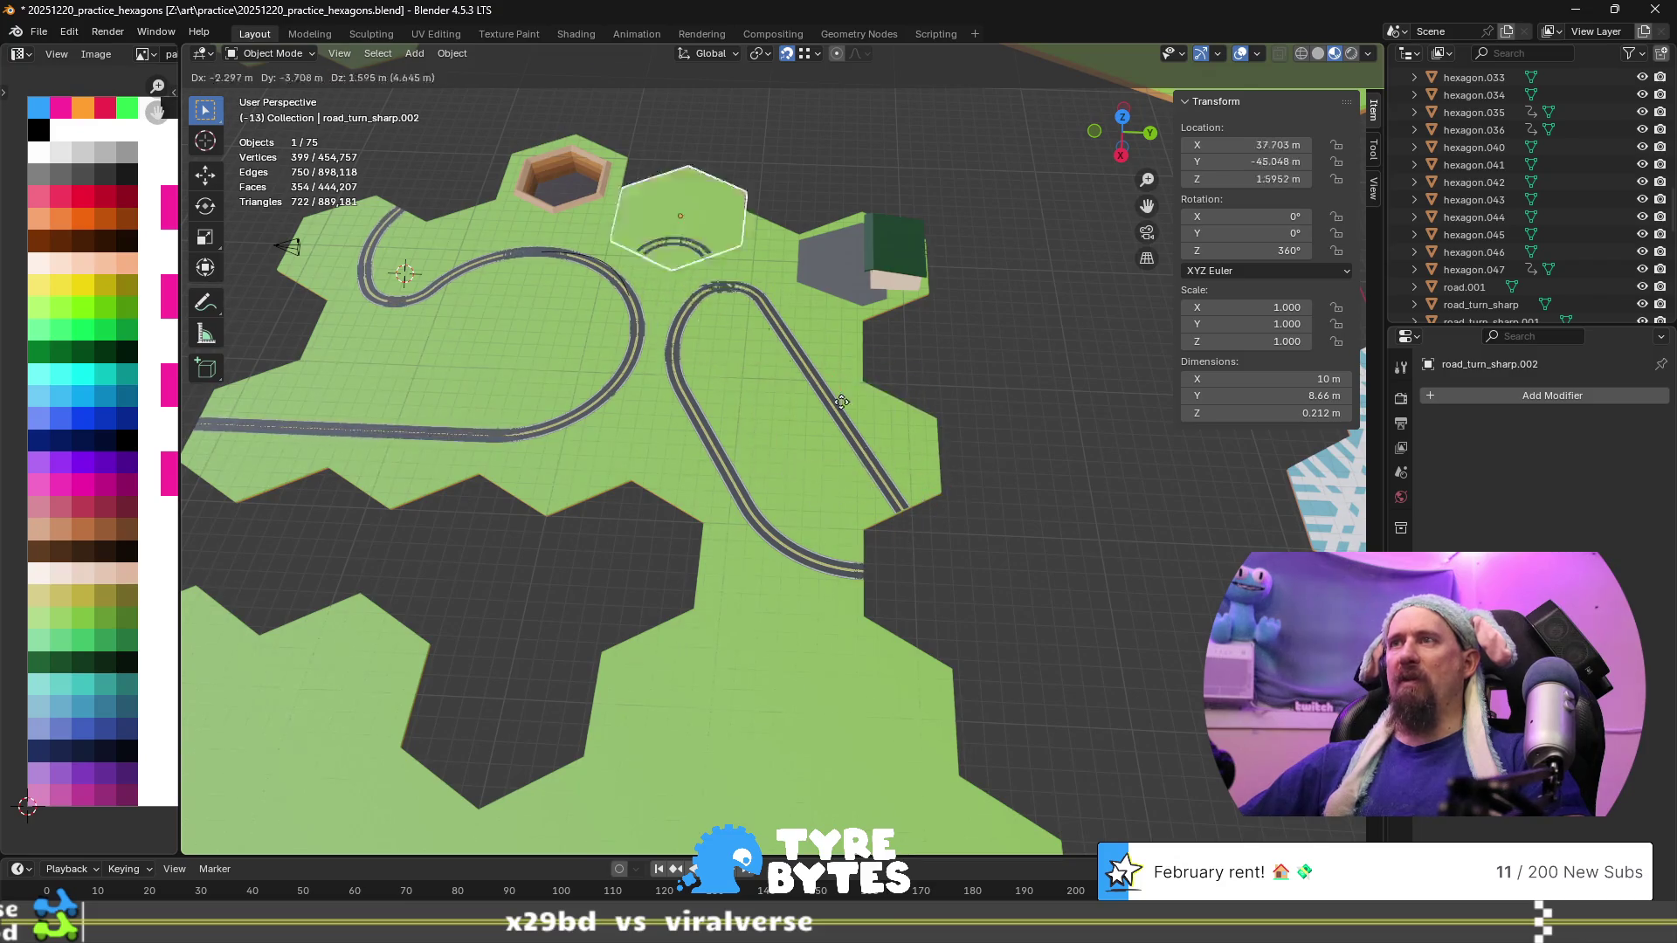
pyautogui.click(1032, 433)
pyautogui.write('g')
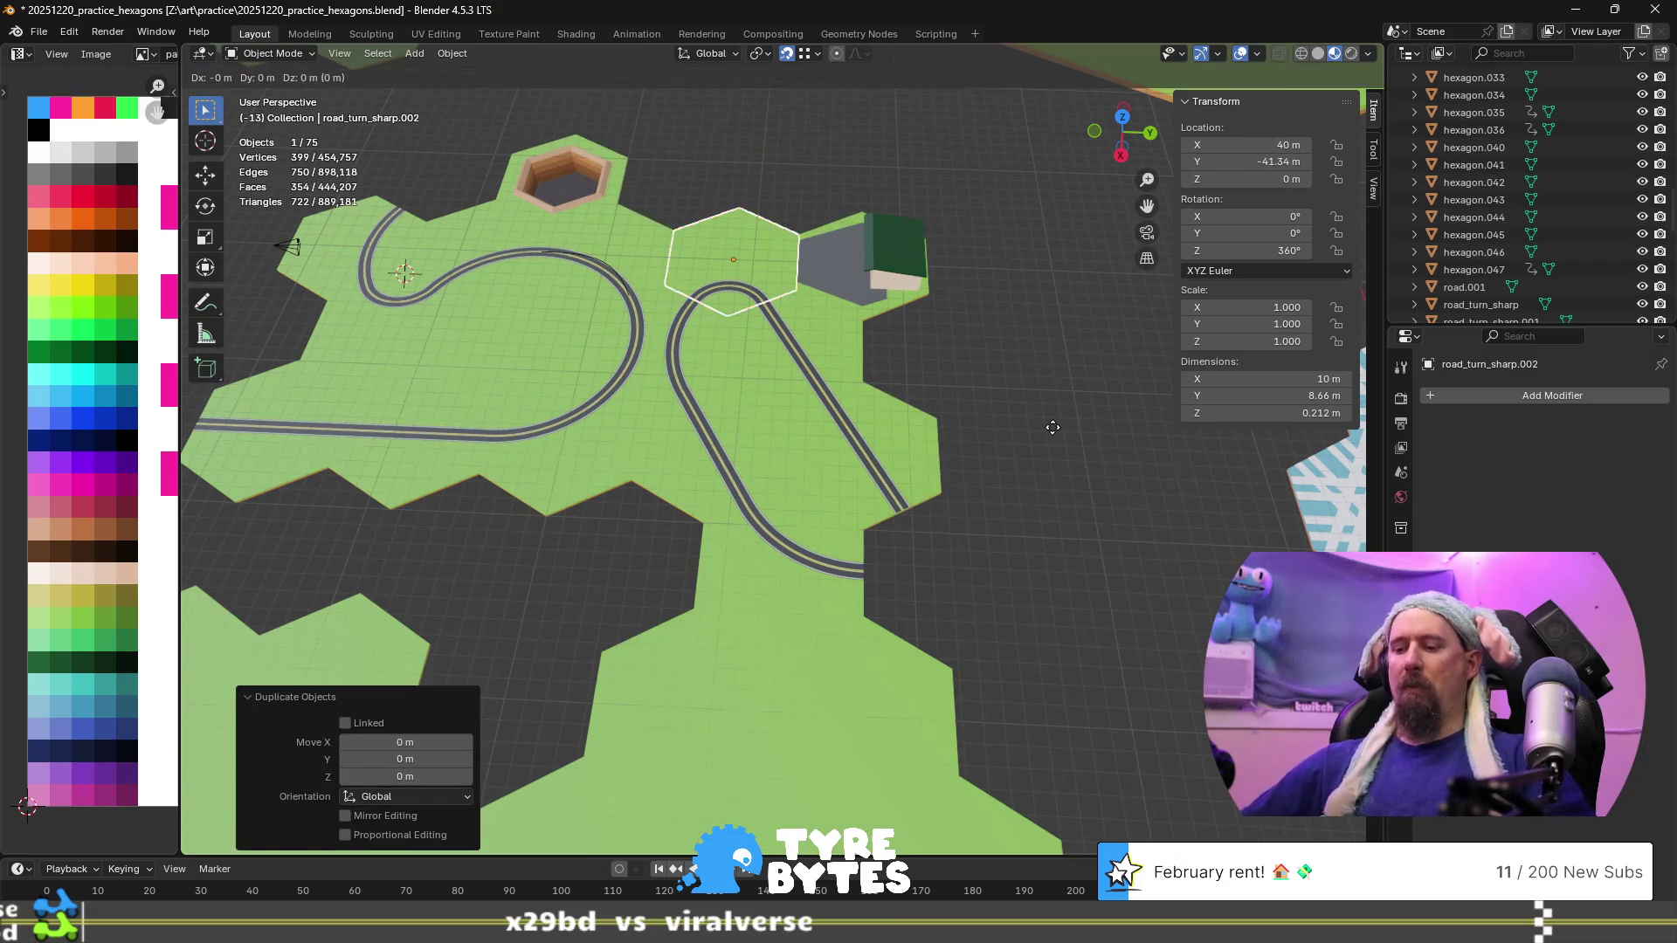
pyautogui.write('7.5')
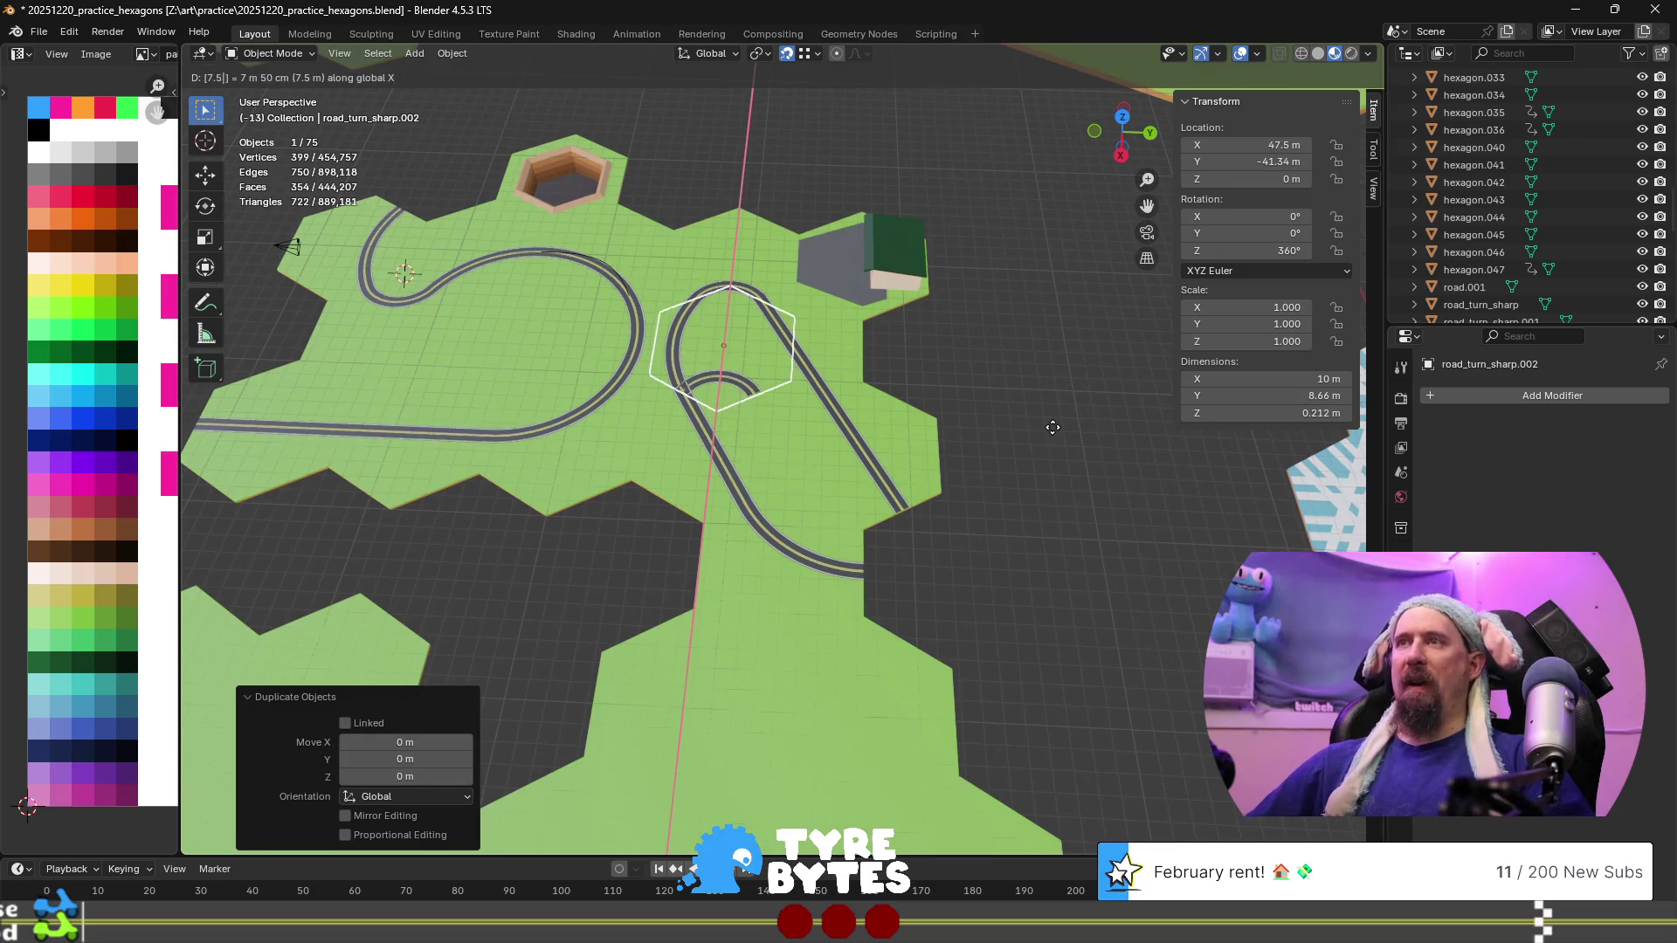
pyautogui.press('Return')
pyautogui.write('g')
pyautogui.write('7.5')
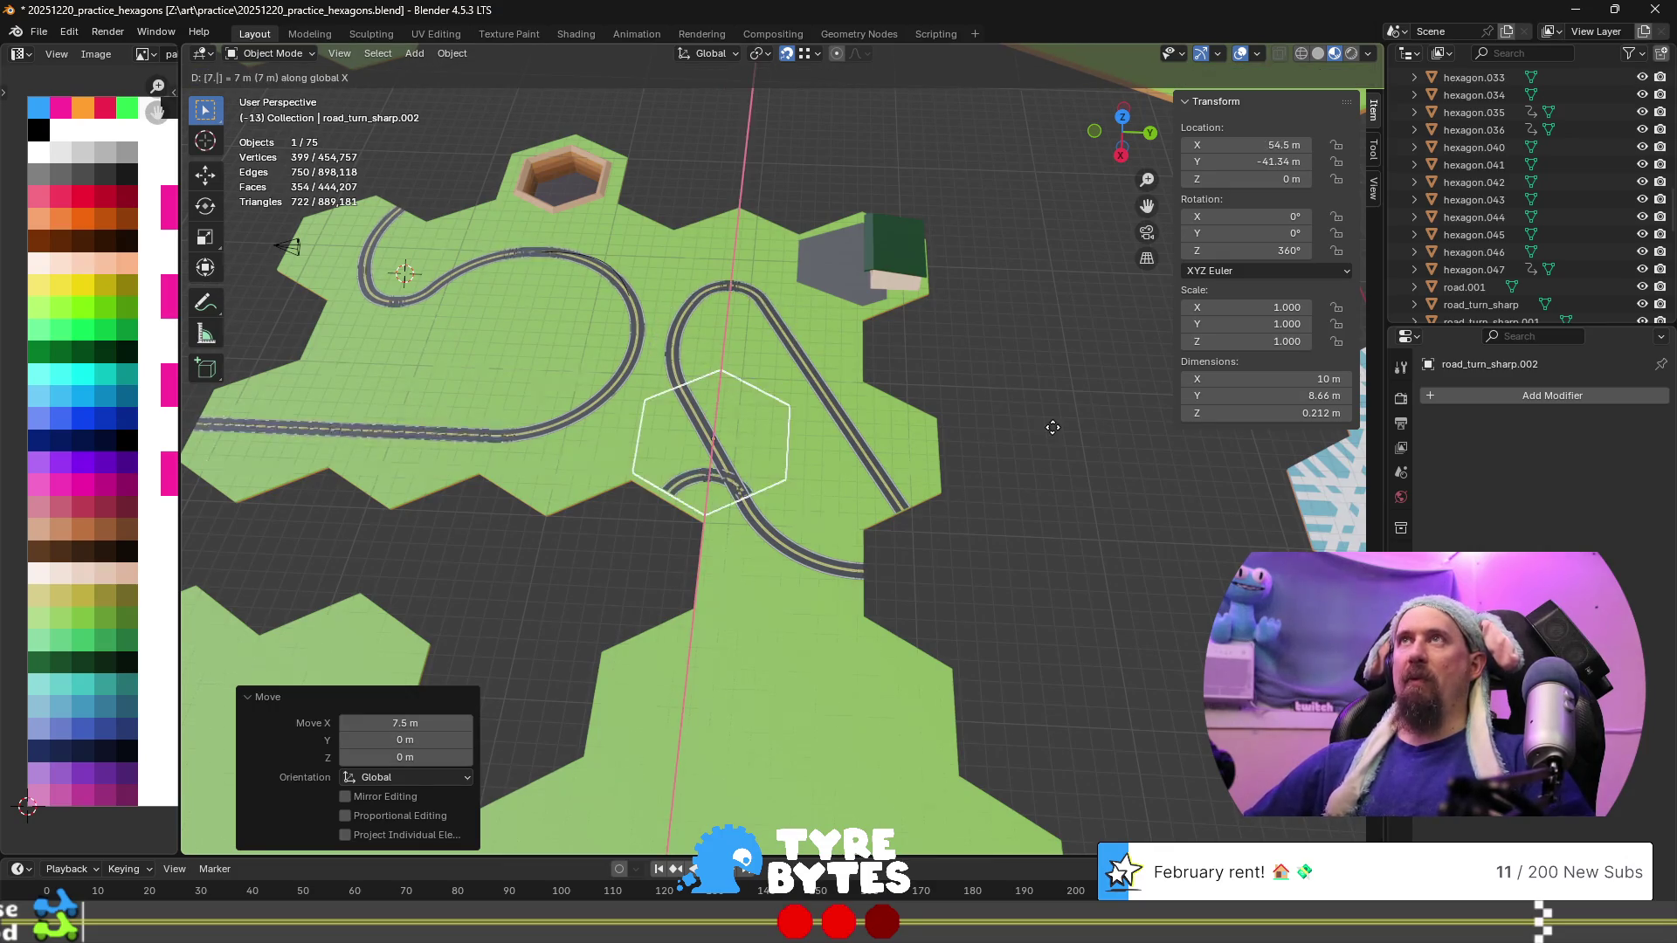
pyautogui.press('Return')
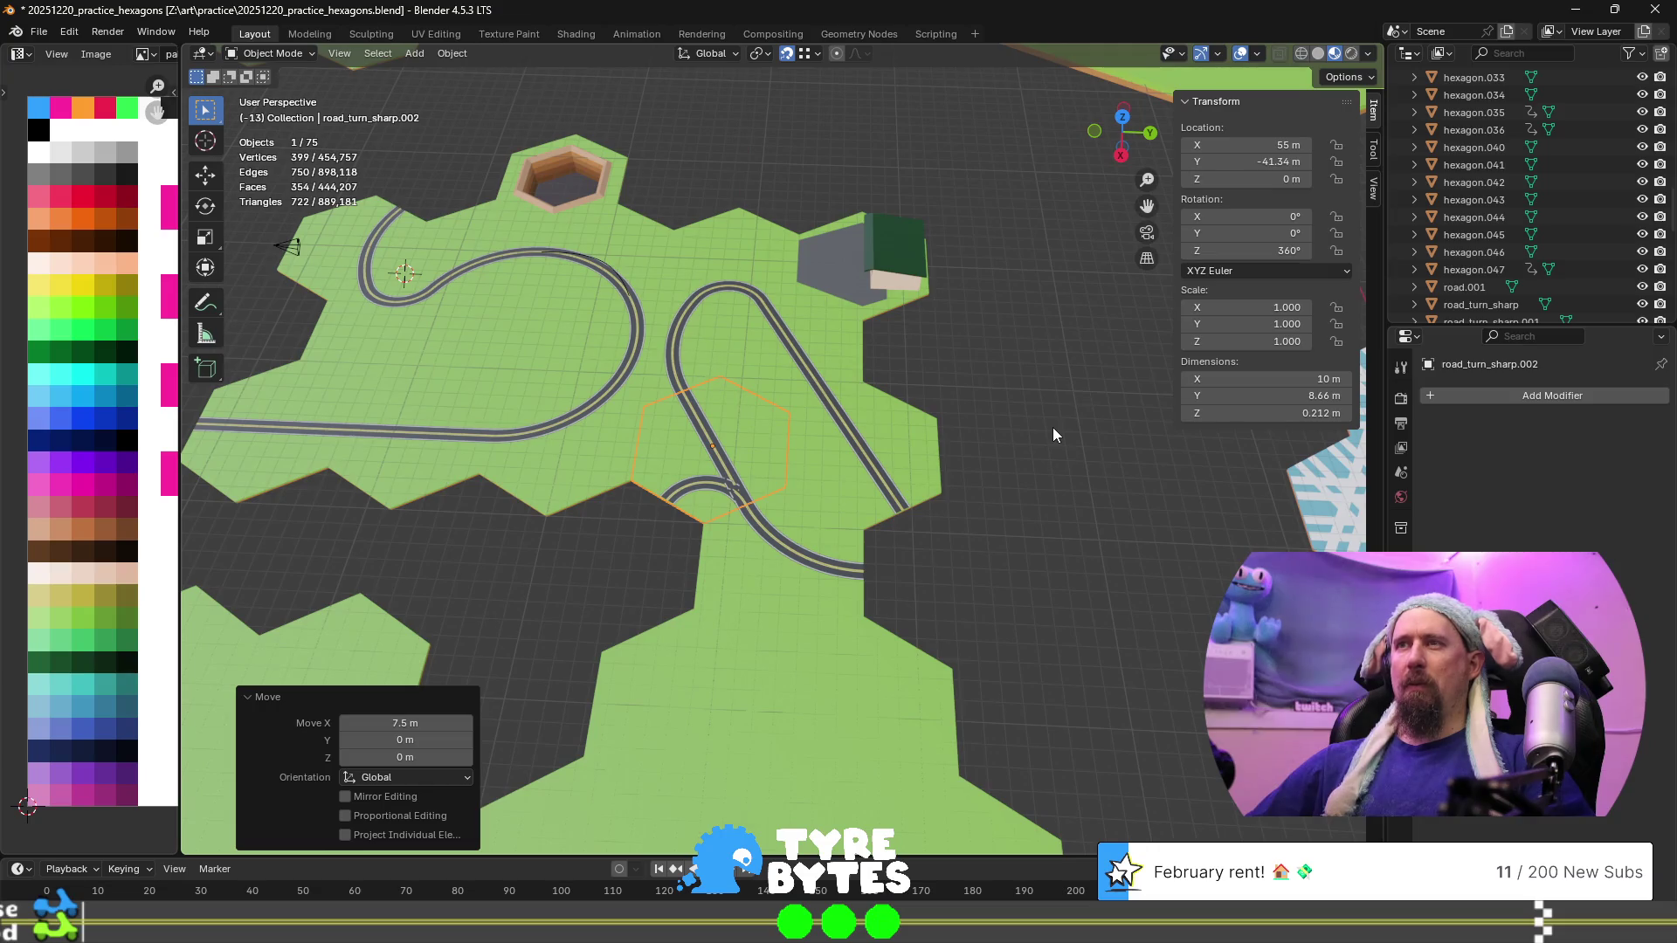
pyautogui.write('gx7.5')
pyautogui.press('Return')
# Shift the copy 8.44 m and 4.33 m along Y and rotate it -120° about Z
pyautogui.write('gy')
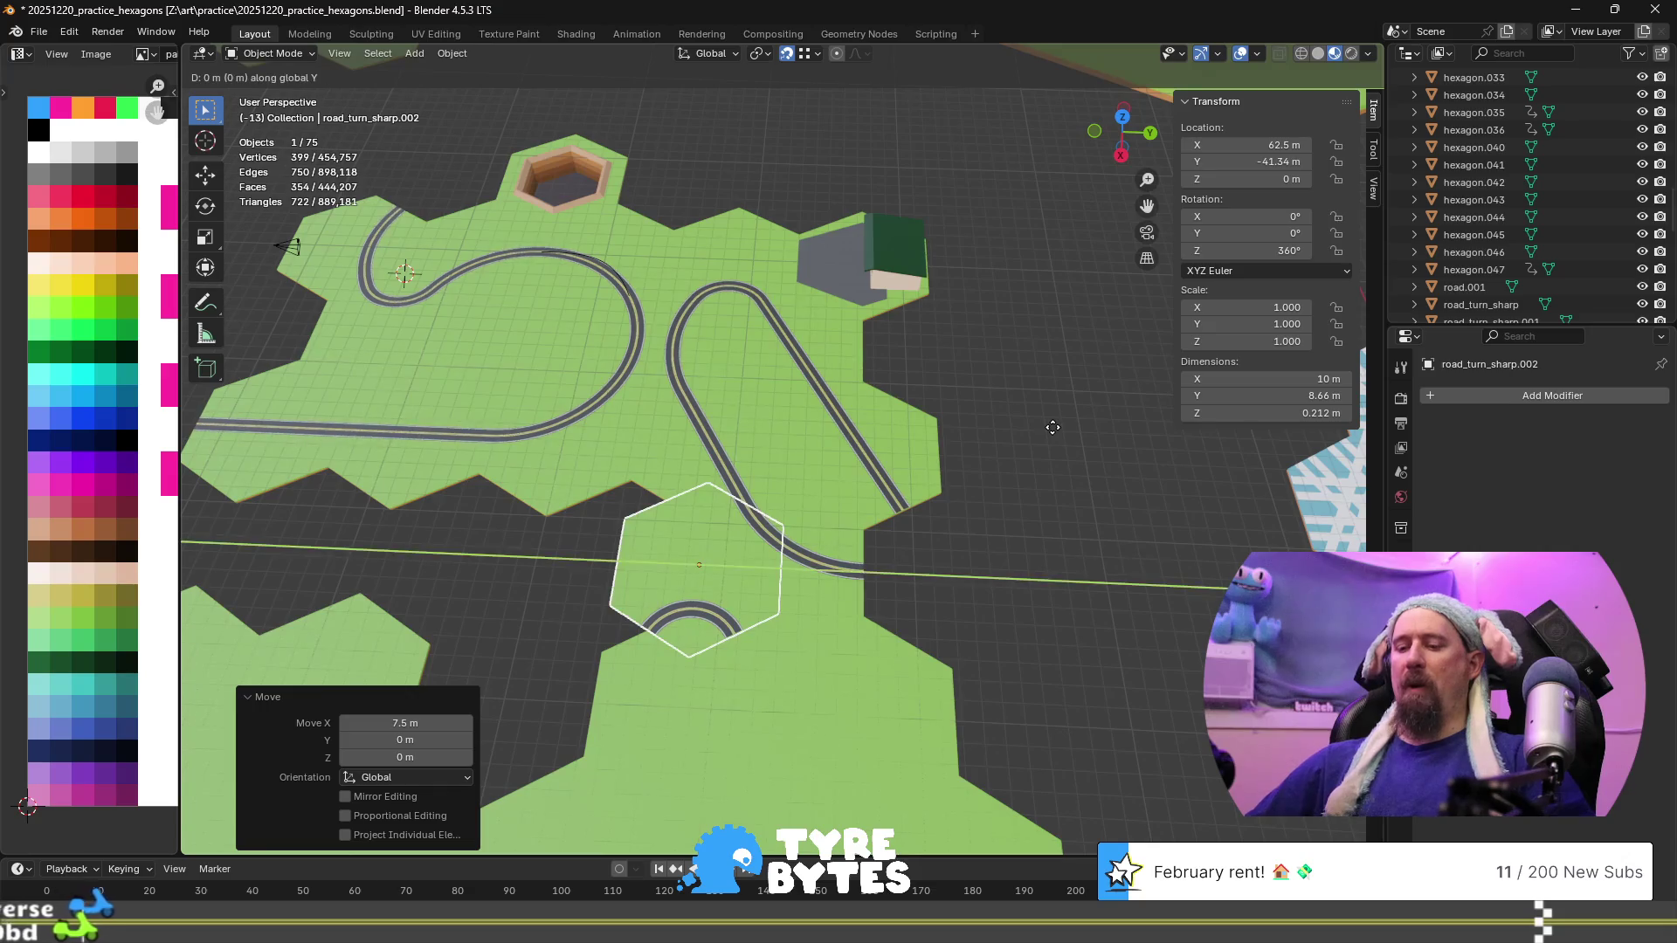
pyautogui.write('8.44')
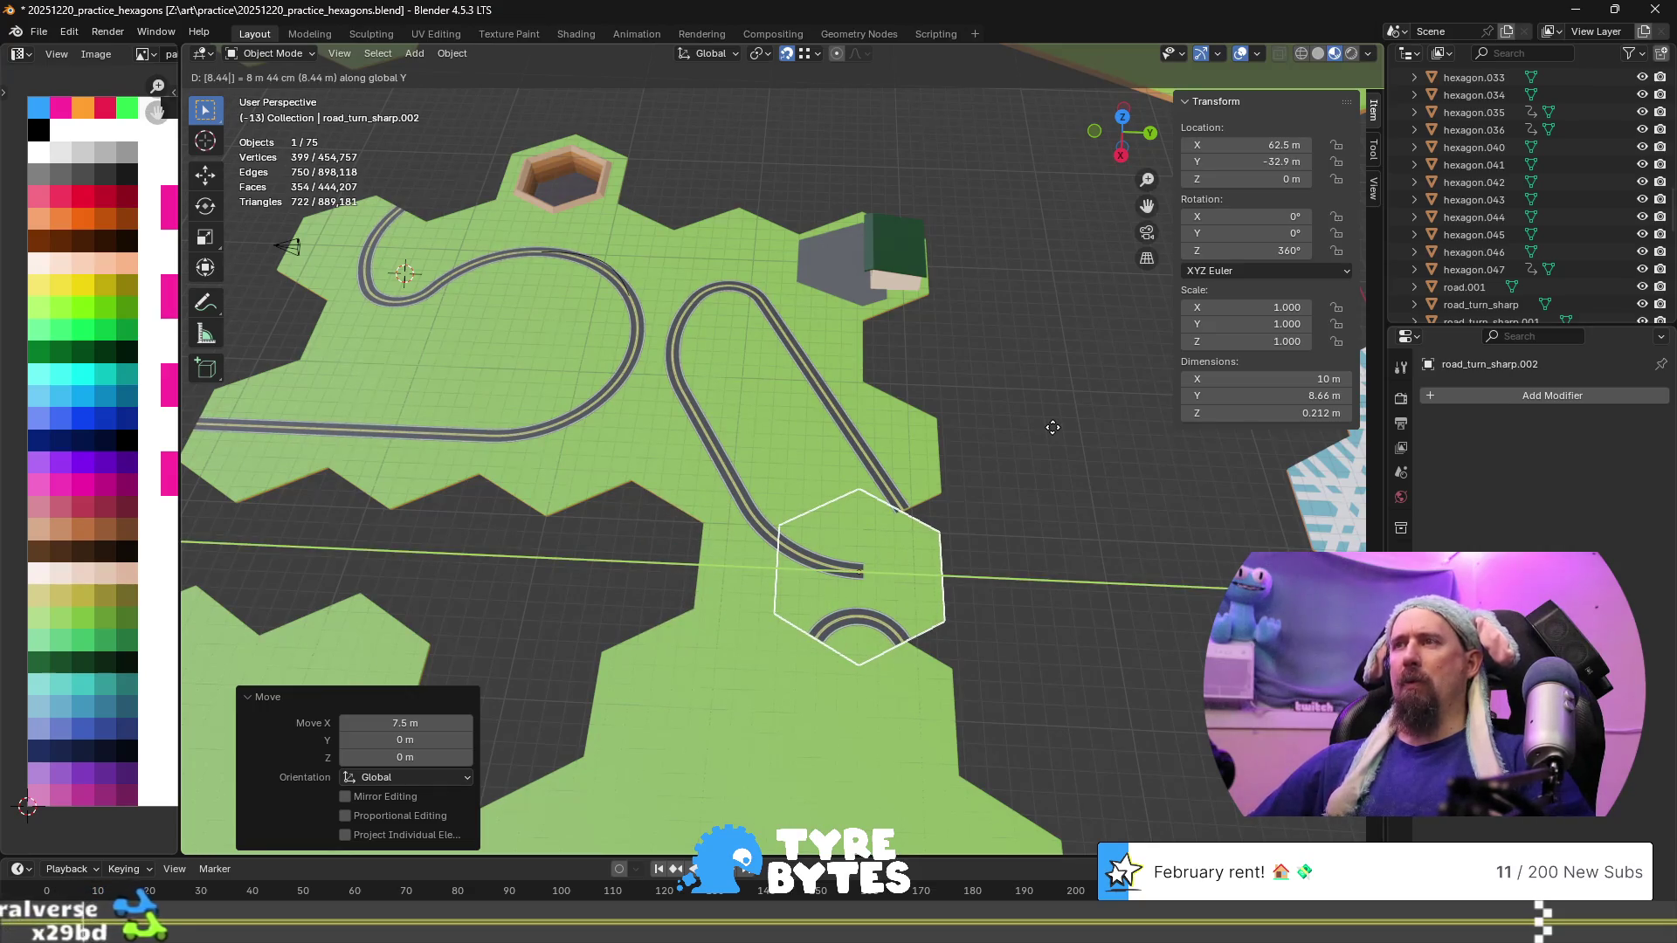
pyautogui.press('Return')
pyautogui.write('gy4.33')
pyautogui.press('Return')
pyautogui.press('r')
pyautogui.press('z')
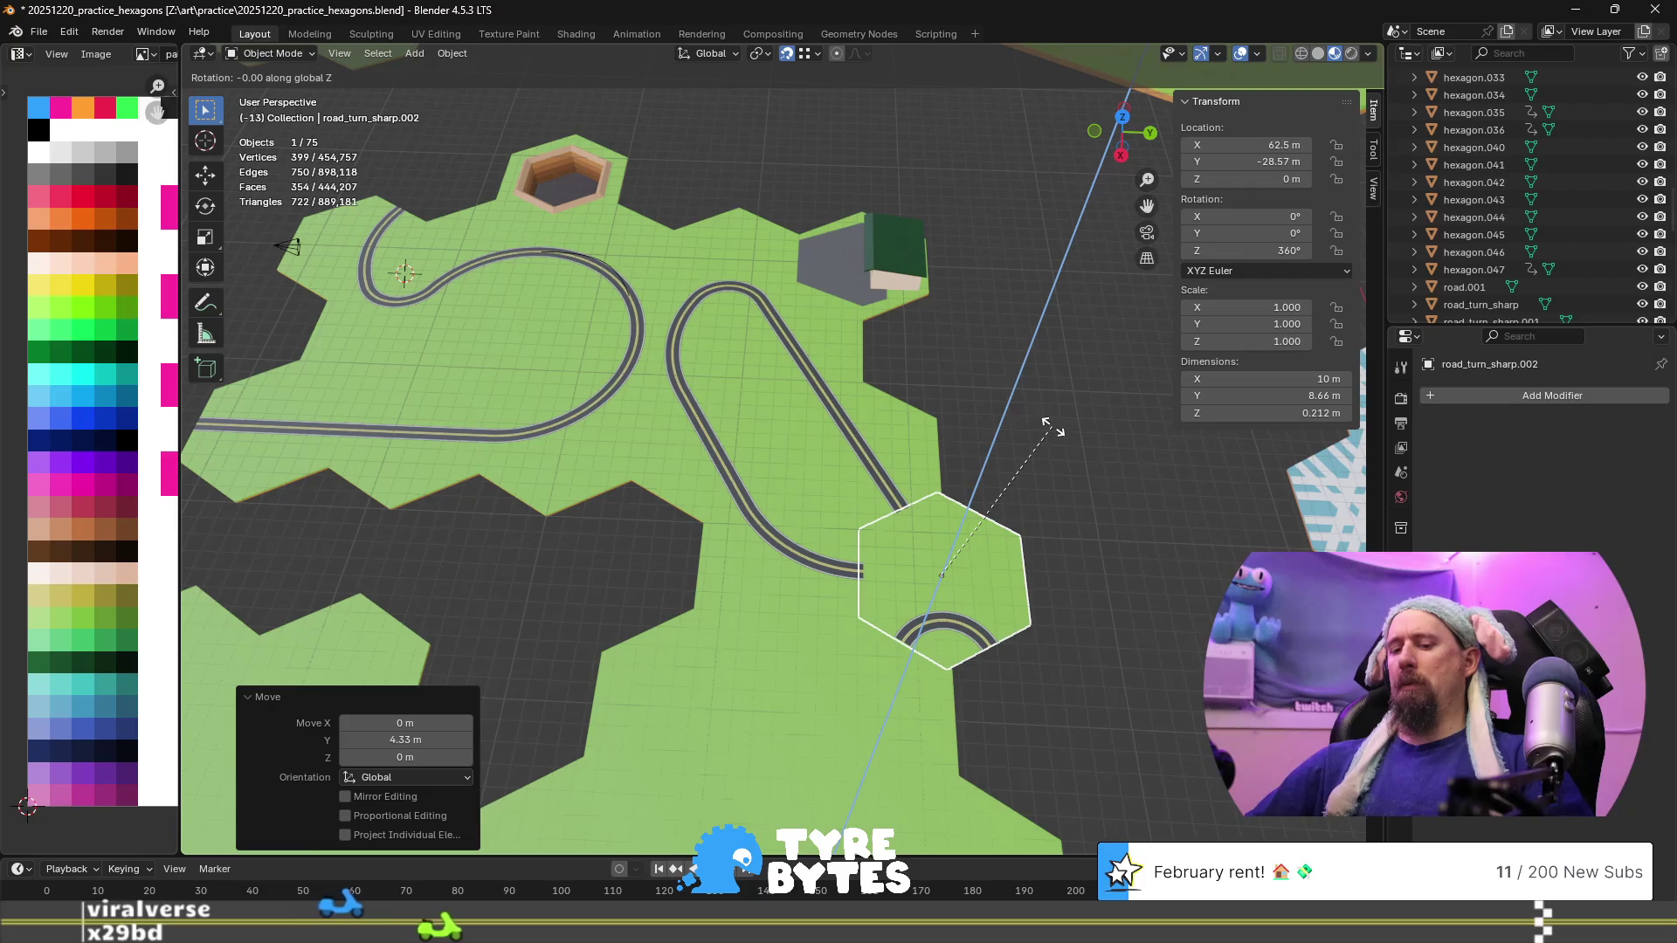
pyautogui.write('-60')
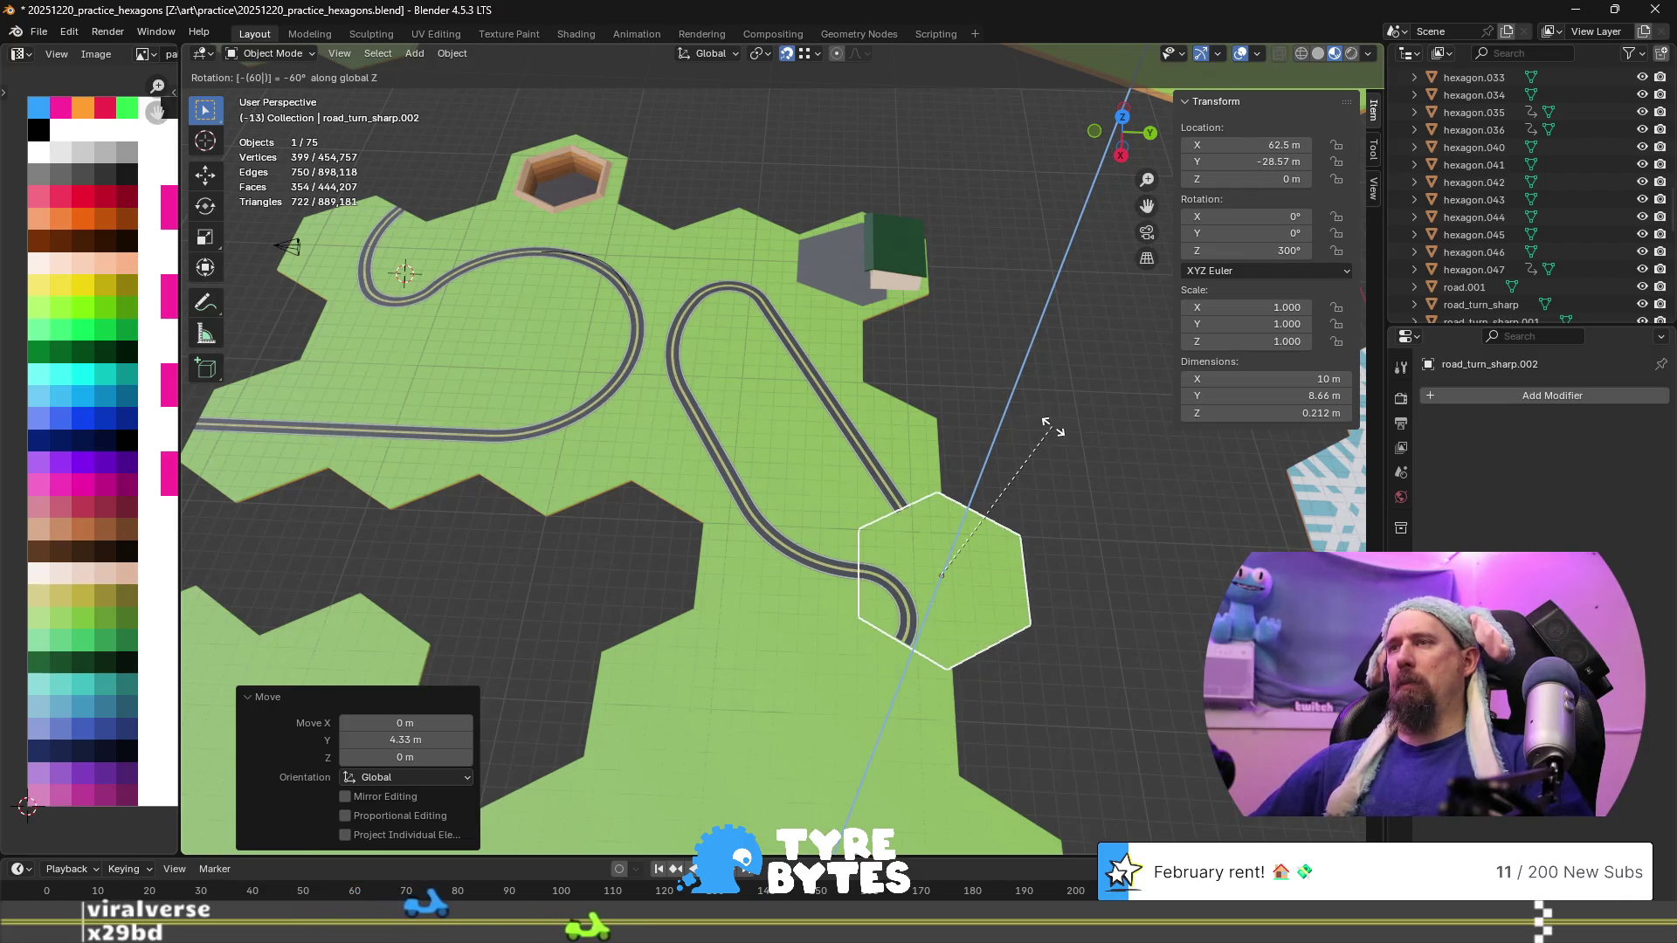
pyautogui.press('BackSpace')
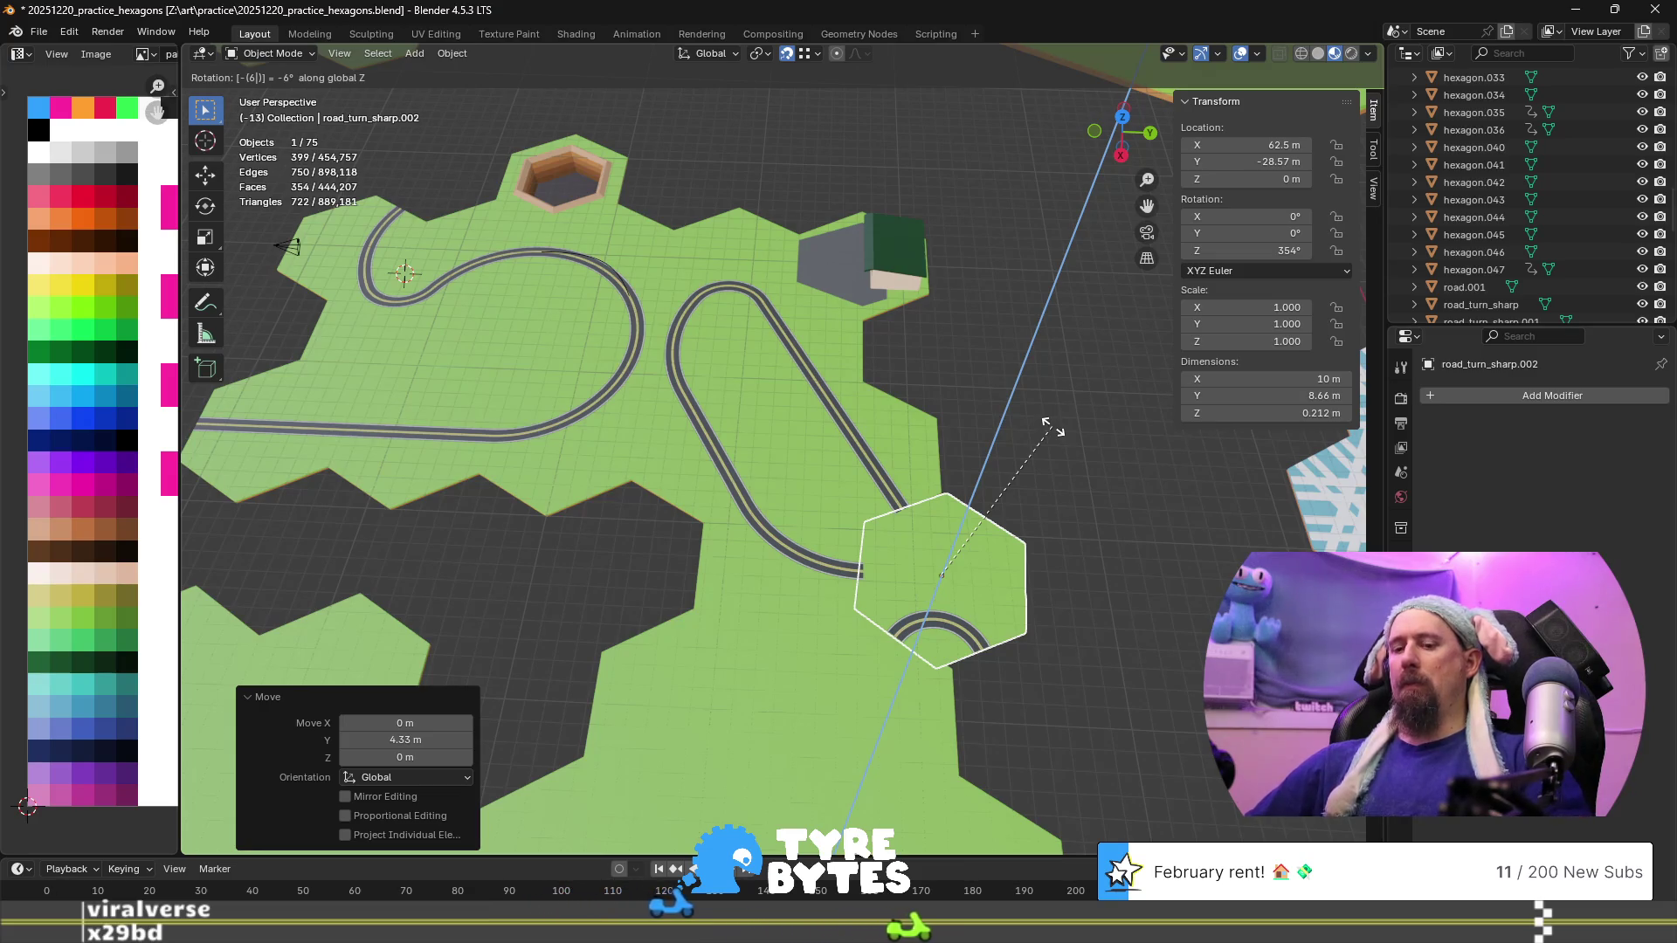
pyautogui.write('12')
pyautogui.press('Escape')
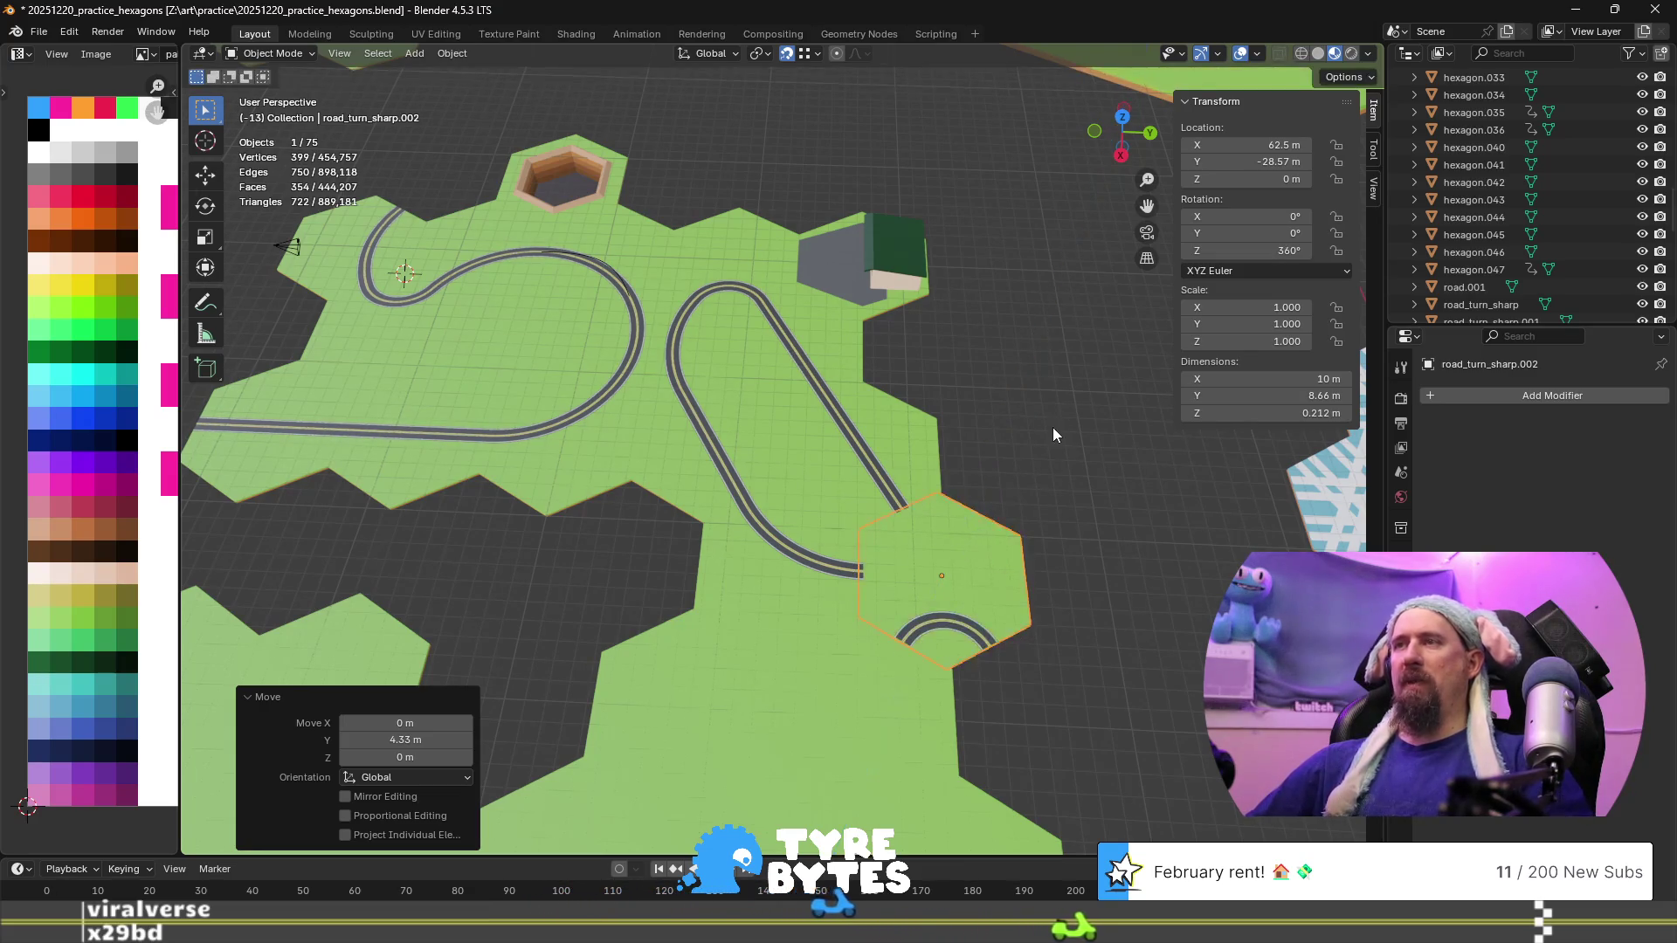
pyautogui.write('rz')
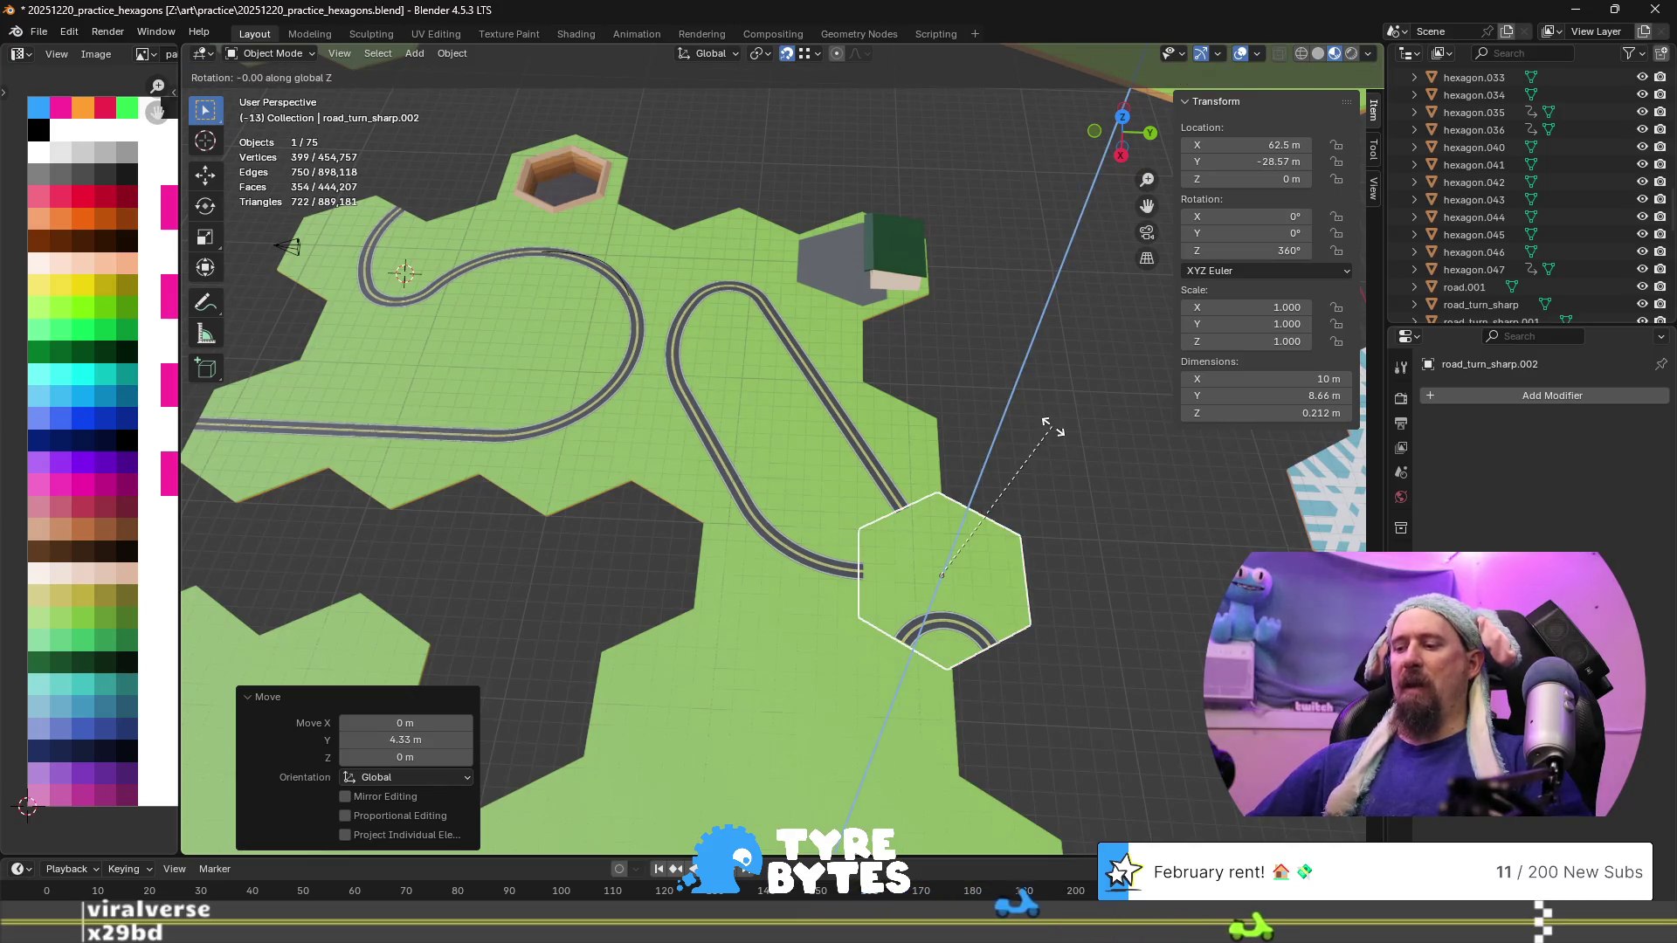
pyautogui.write('-120')
pyautogui.press('Return')
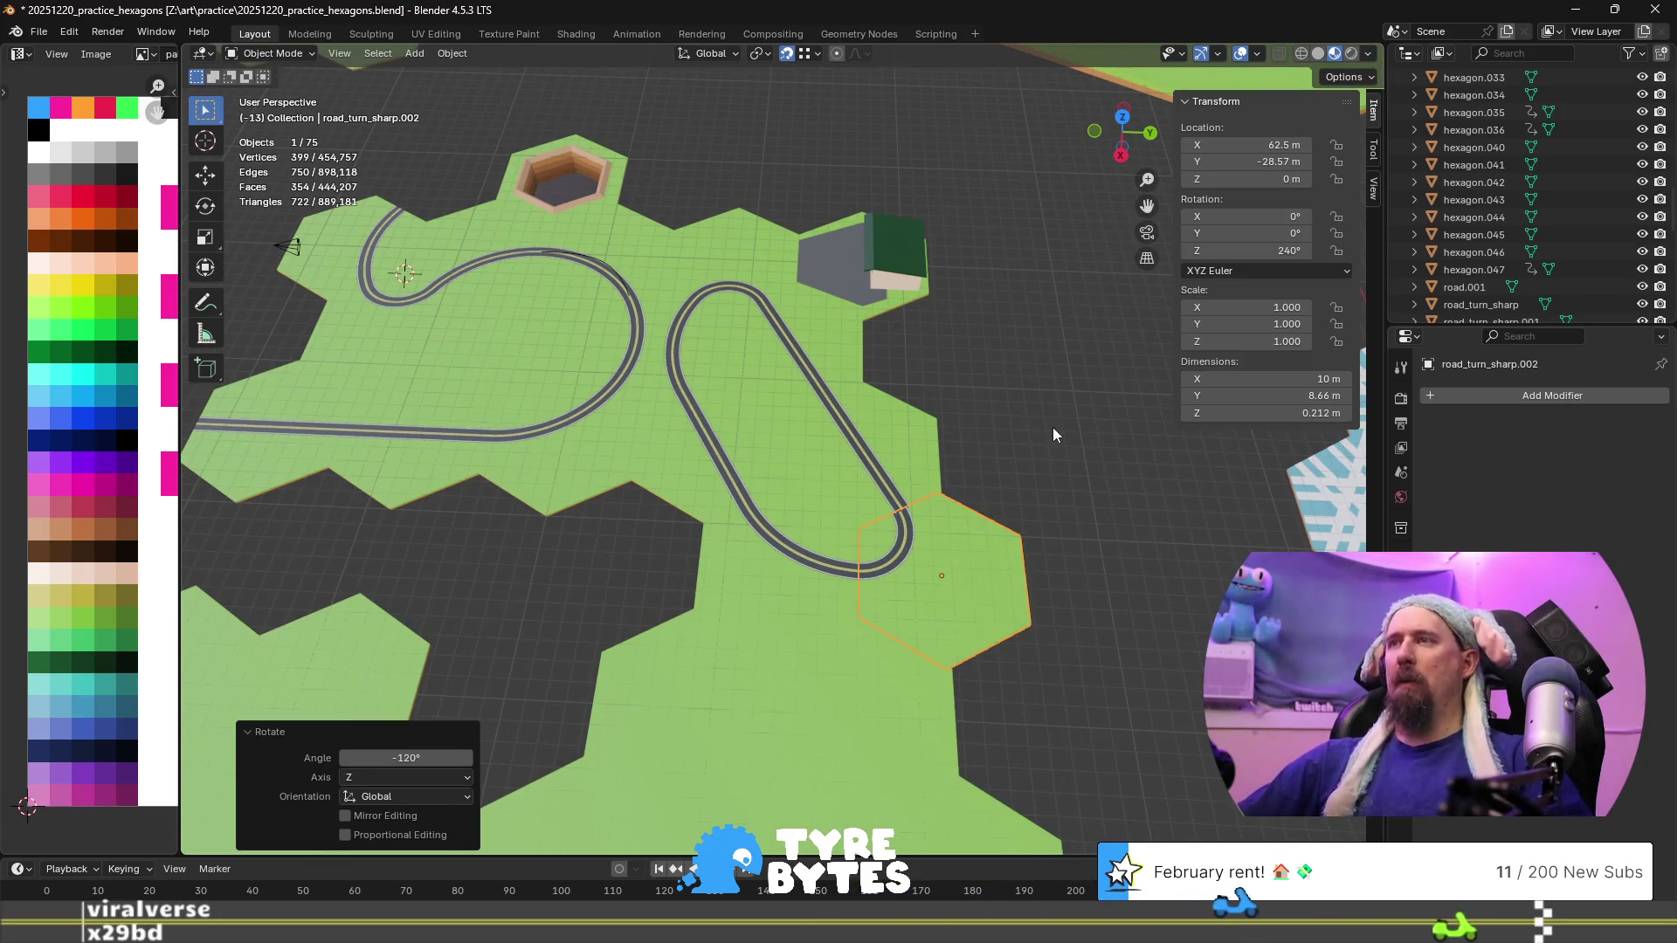
# Zoom to the loop's end, frame the extra sharp-turn tile and delete it
pyautogui.click(1051, 427)
pyautogui.scroll(3, 955, 536)
pyautogui.scroll(2, 928, 524)
pyautogui.moveTo(928, 523)
pyautogui.keyDown('shift'); pyautogui.mouseDown(button='middle')
pyautogui.moveTo(667, 414)
pyautogui.moveTo(724, 496)
pyautogui.mouseUp(button='middle'); pyautogui.keyUp('shift')
pyautogui.scroll(2, 667, 414)
pyautogui.scroll(-3, 625, 400)
pyautogui.scroll(3, 596, 314)
pyautogui.moveTo(596, 314)
pyautogui.keyDown('shift'); pyautogui.mouseDown(button='middle')
pyautogui.moveTo(558, 288)
pyautogui.moveTo(386, 301)
pyautogui.mouseUp(button='middle'); pyautogui.keyUp('shift')
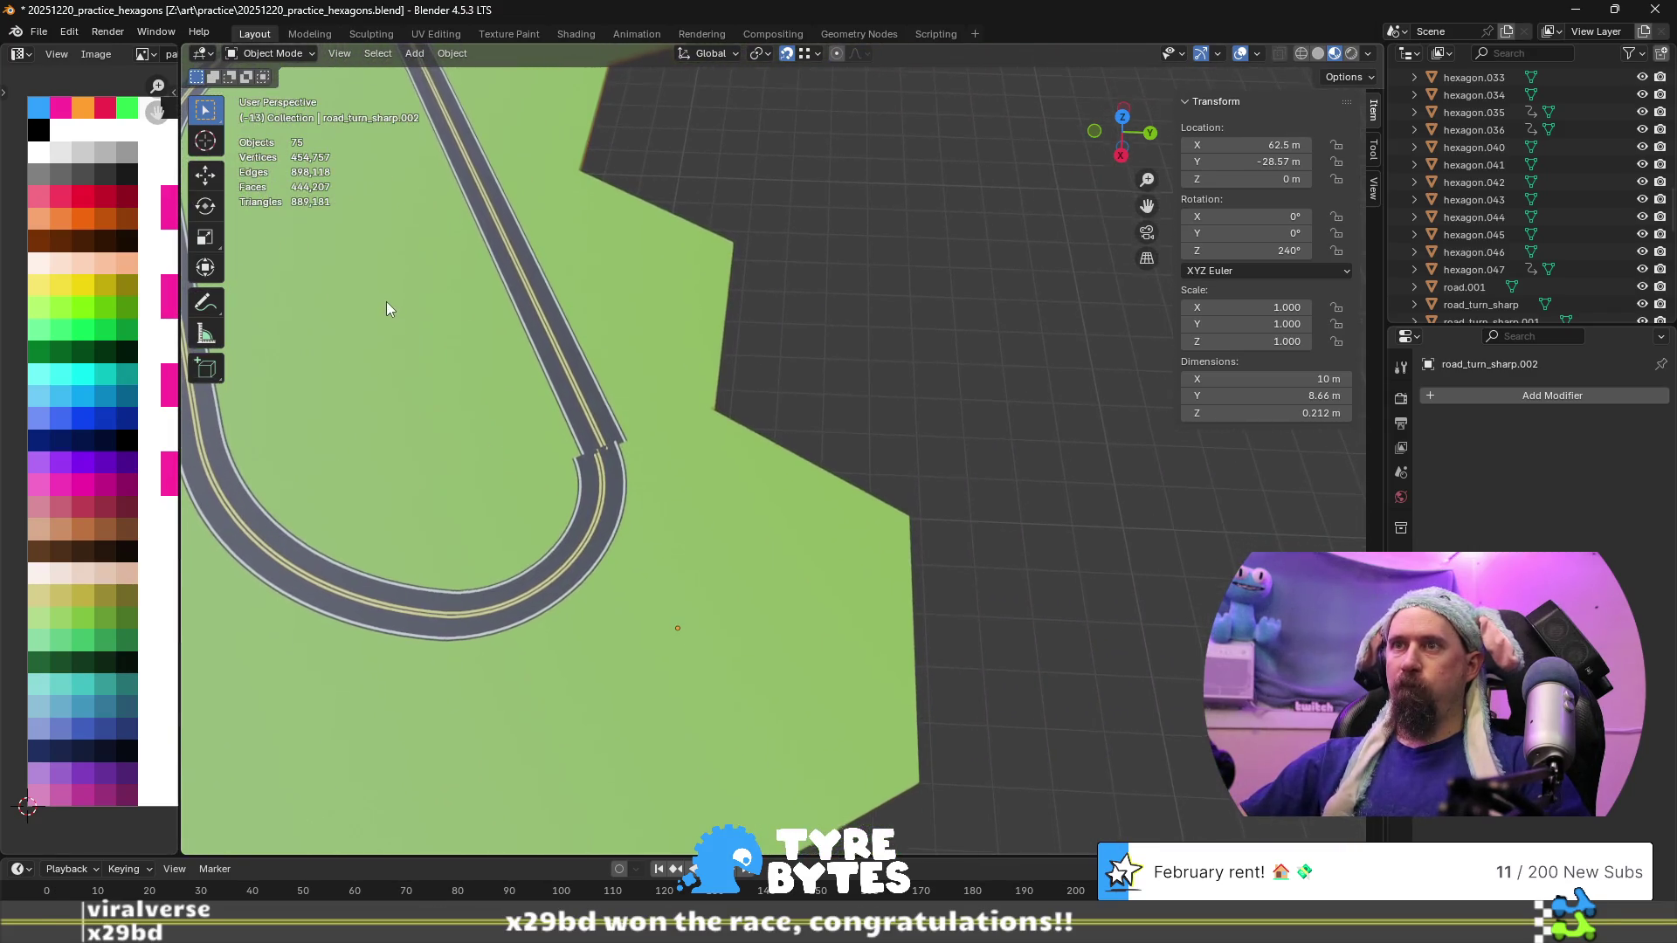
pyautogui.click(752, 575)
pyautogui.press('KP_Decimal')
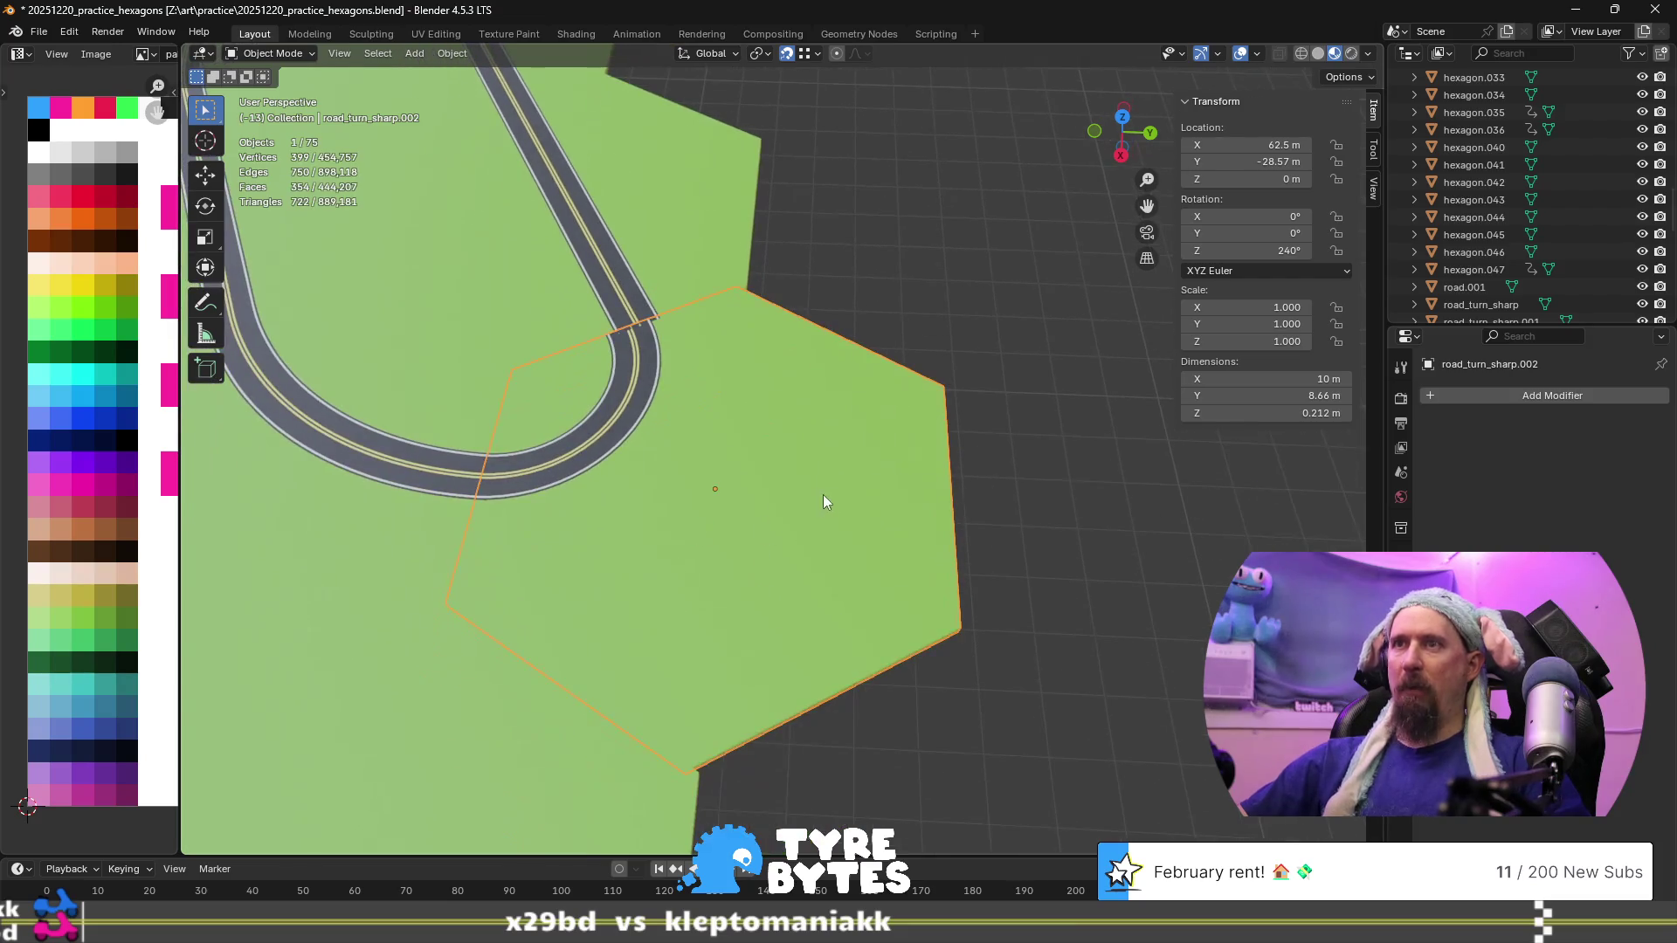
pyautogui.press('Delete')
pyautogui.scroll(-5, 823, 437)
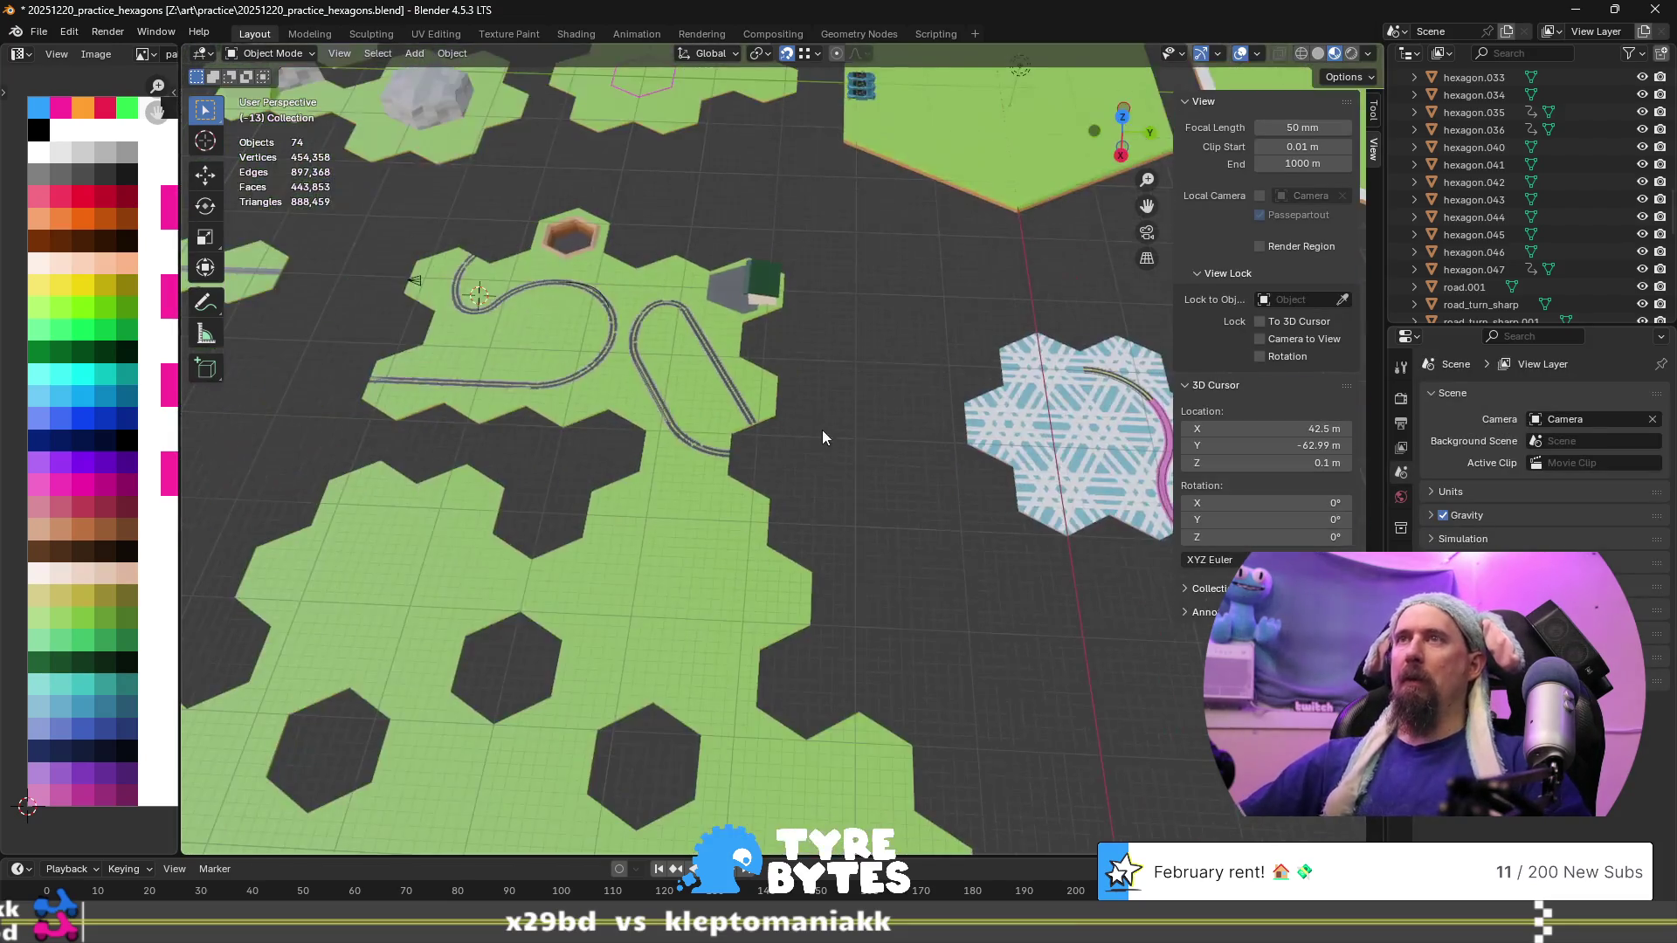
pyautogui.hotkey('ctrl', 'z')
pyautogui.scroll(3, 734, 372)
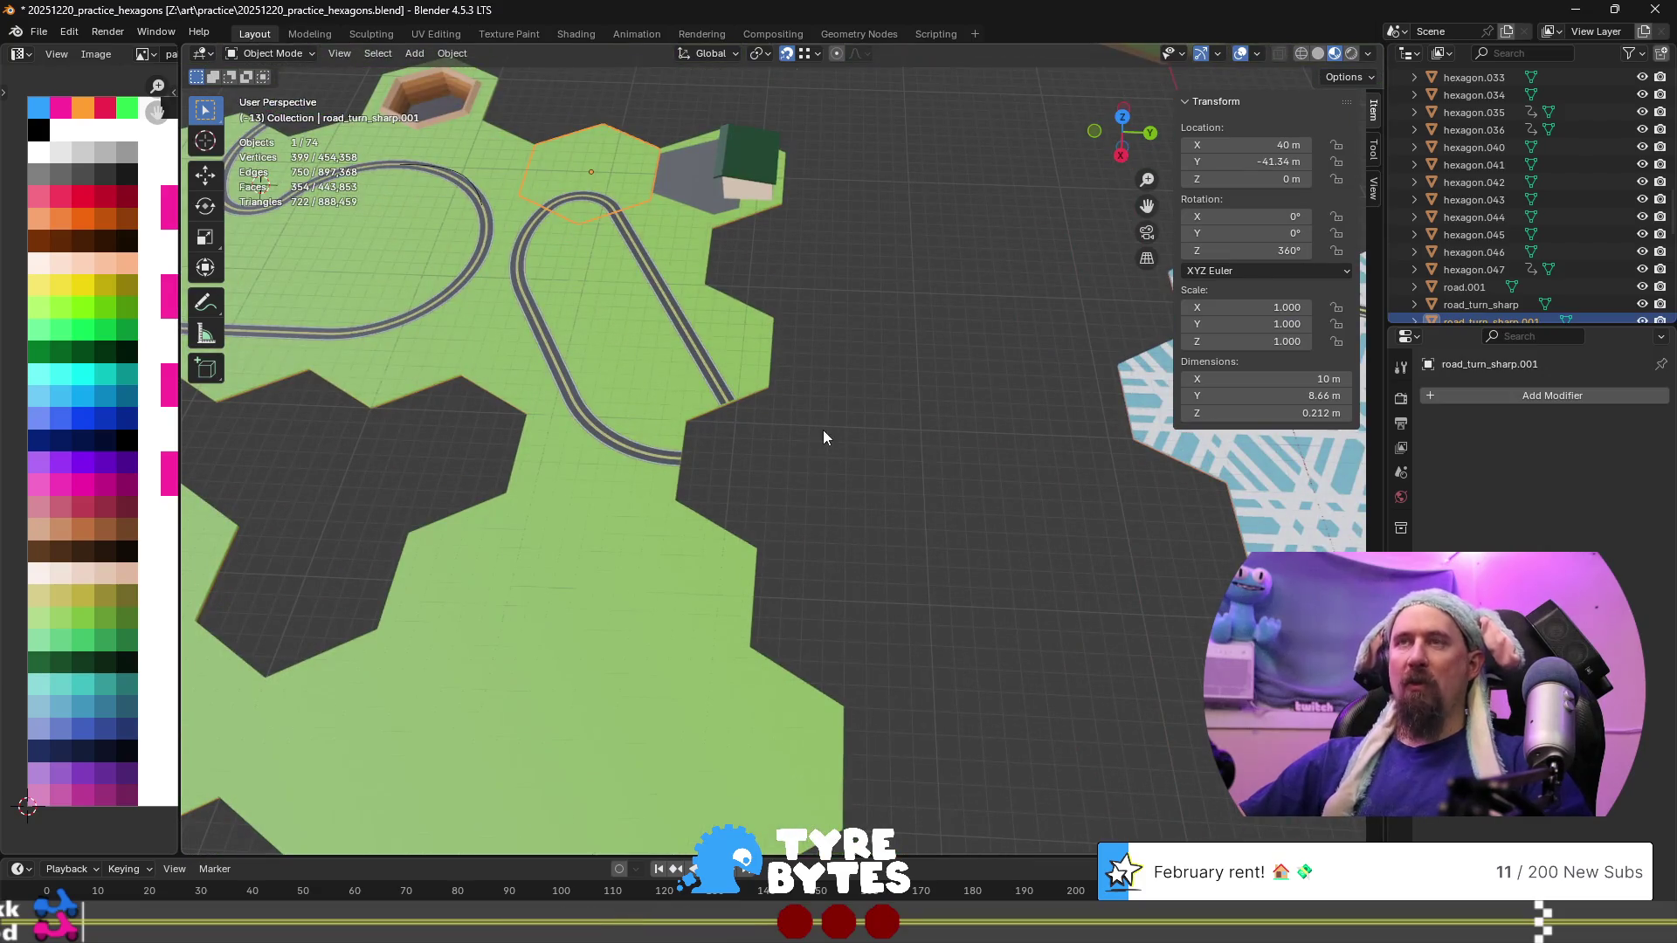
# Duplicate the sharp-turn tile and move the copy 8.66 m and 4.33 m along Y, 7.5 m along X
pyautogui.press('g')
pyautogui.click(945, 385)
pyautogui.press('g')
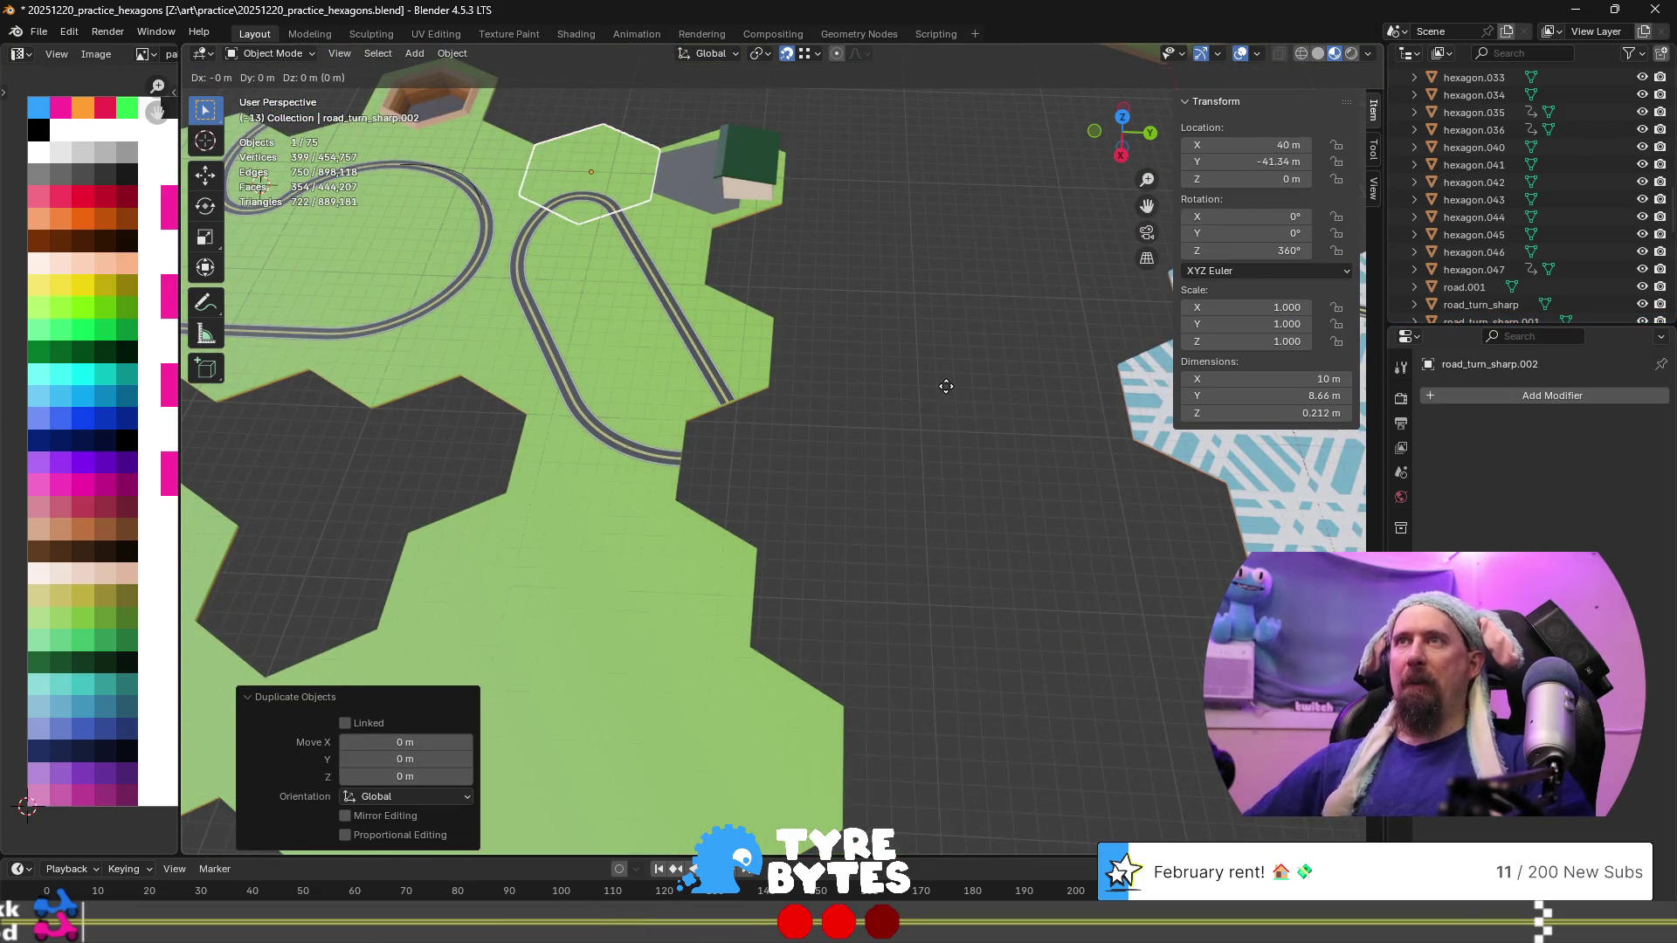
pyautogui.write('y8.6')
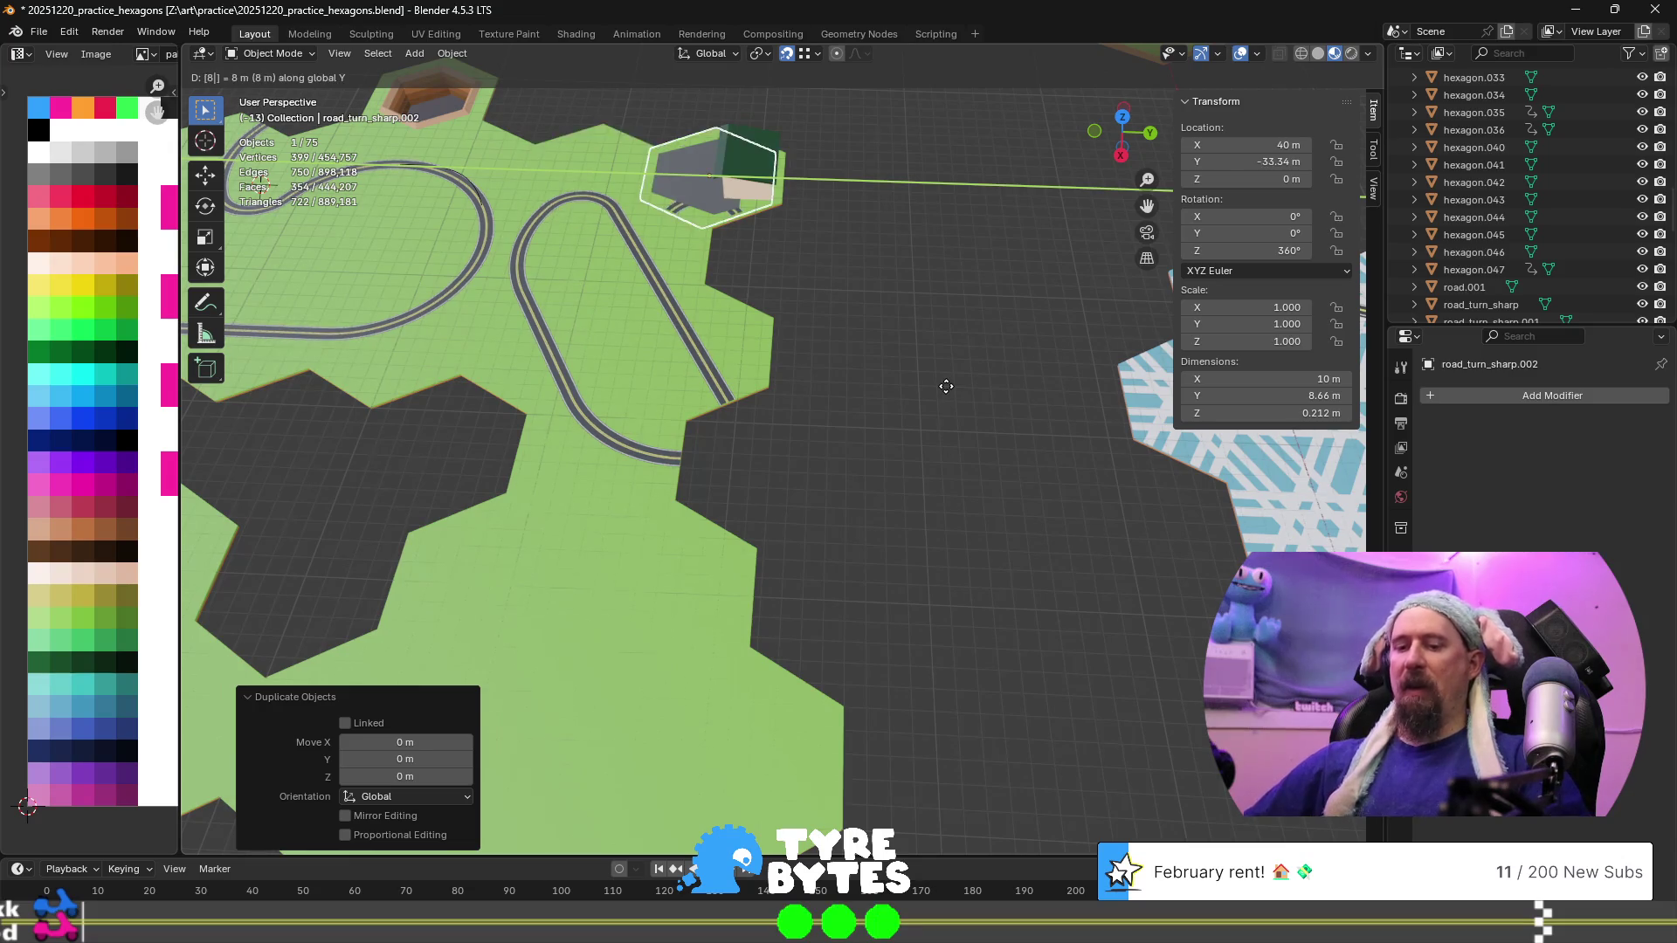
pyautogui.write('6')
pyautogui.press('Return')
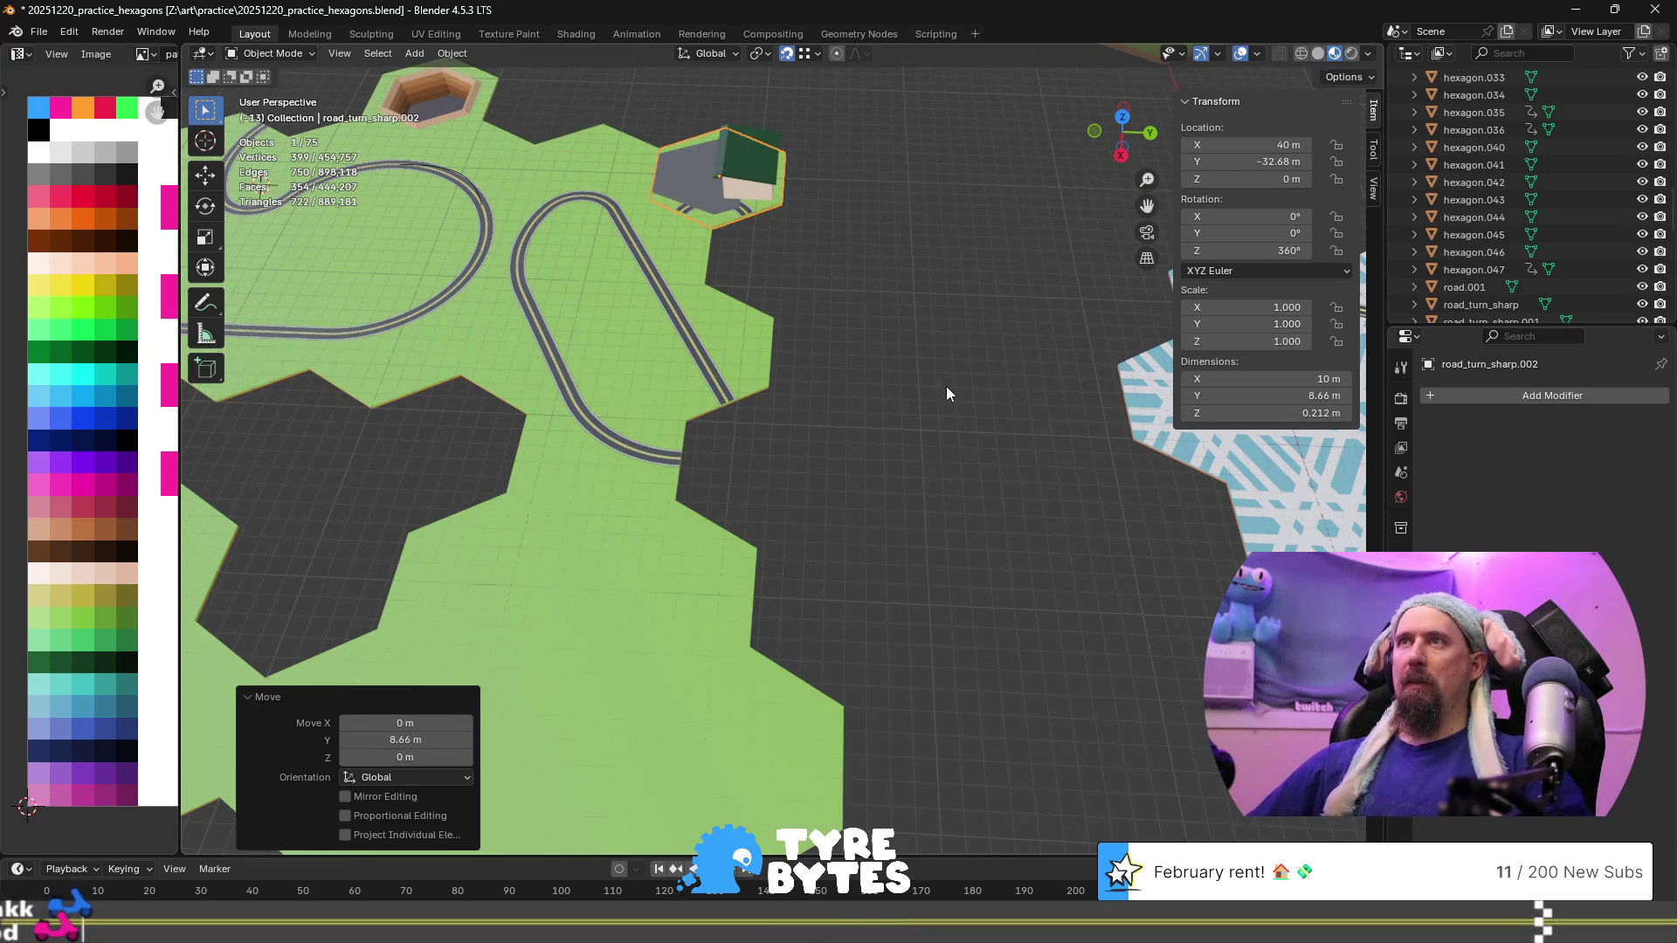
pyautogui.write('gy4.33')
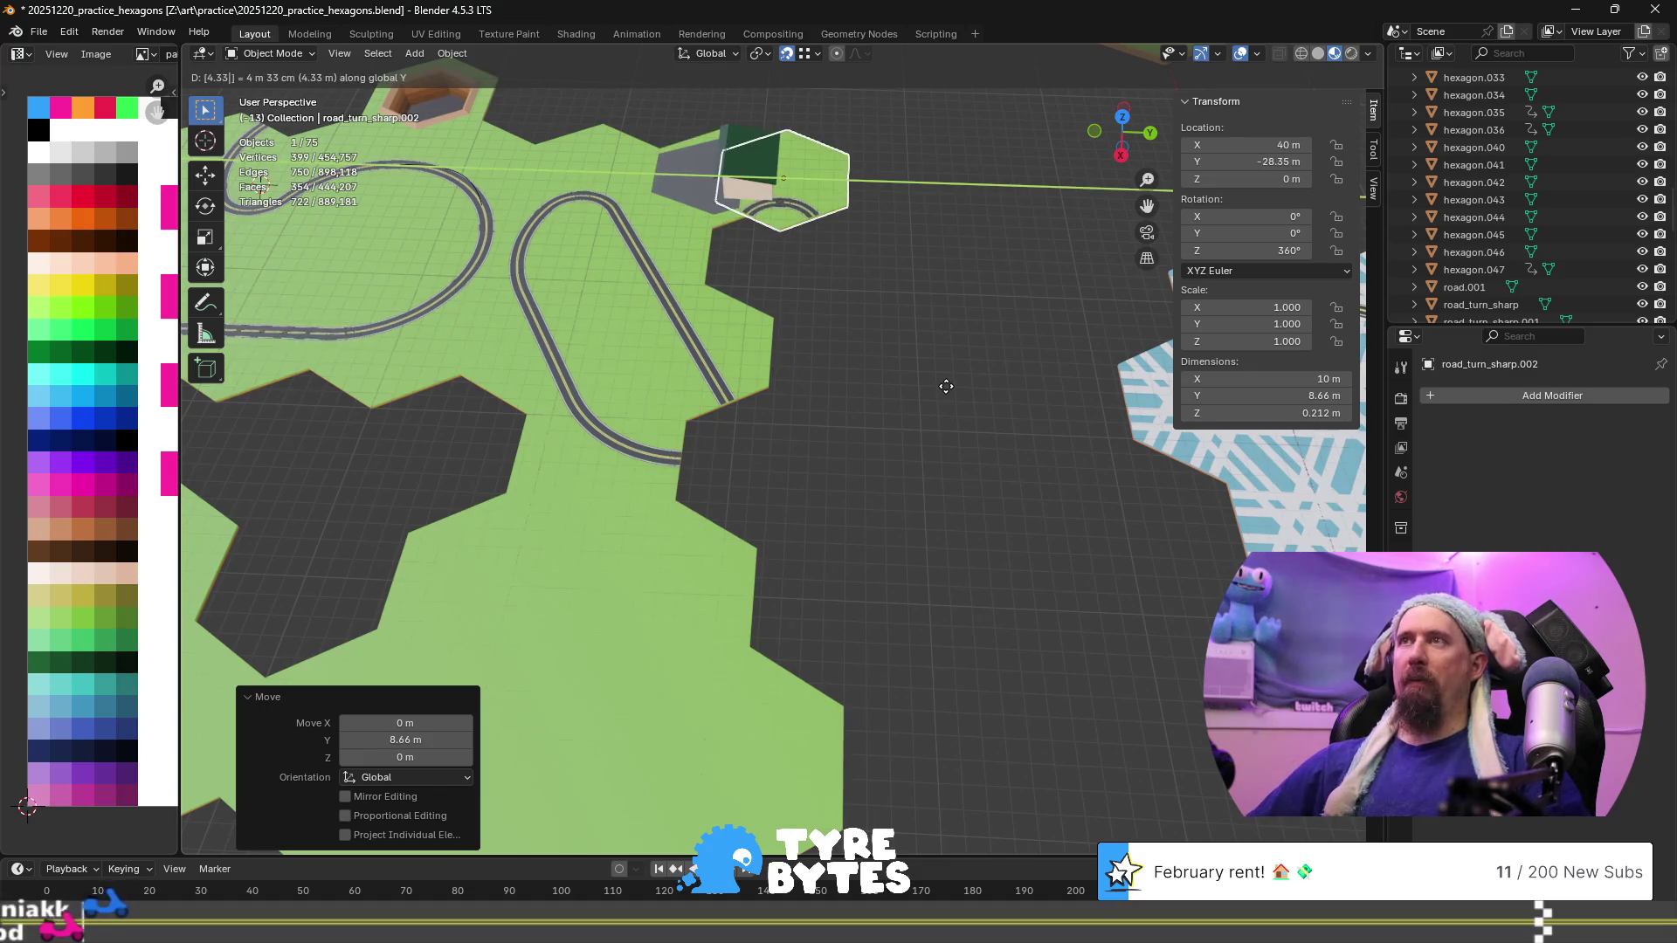
pyautogui.press('Return')
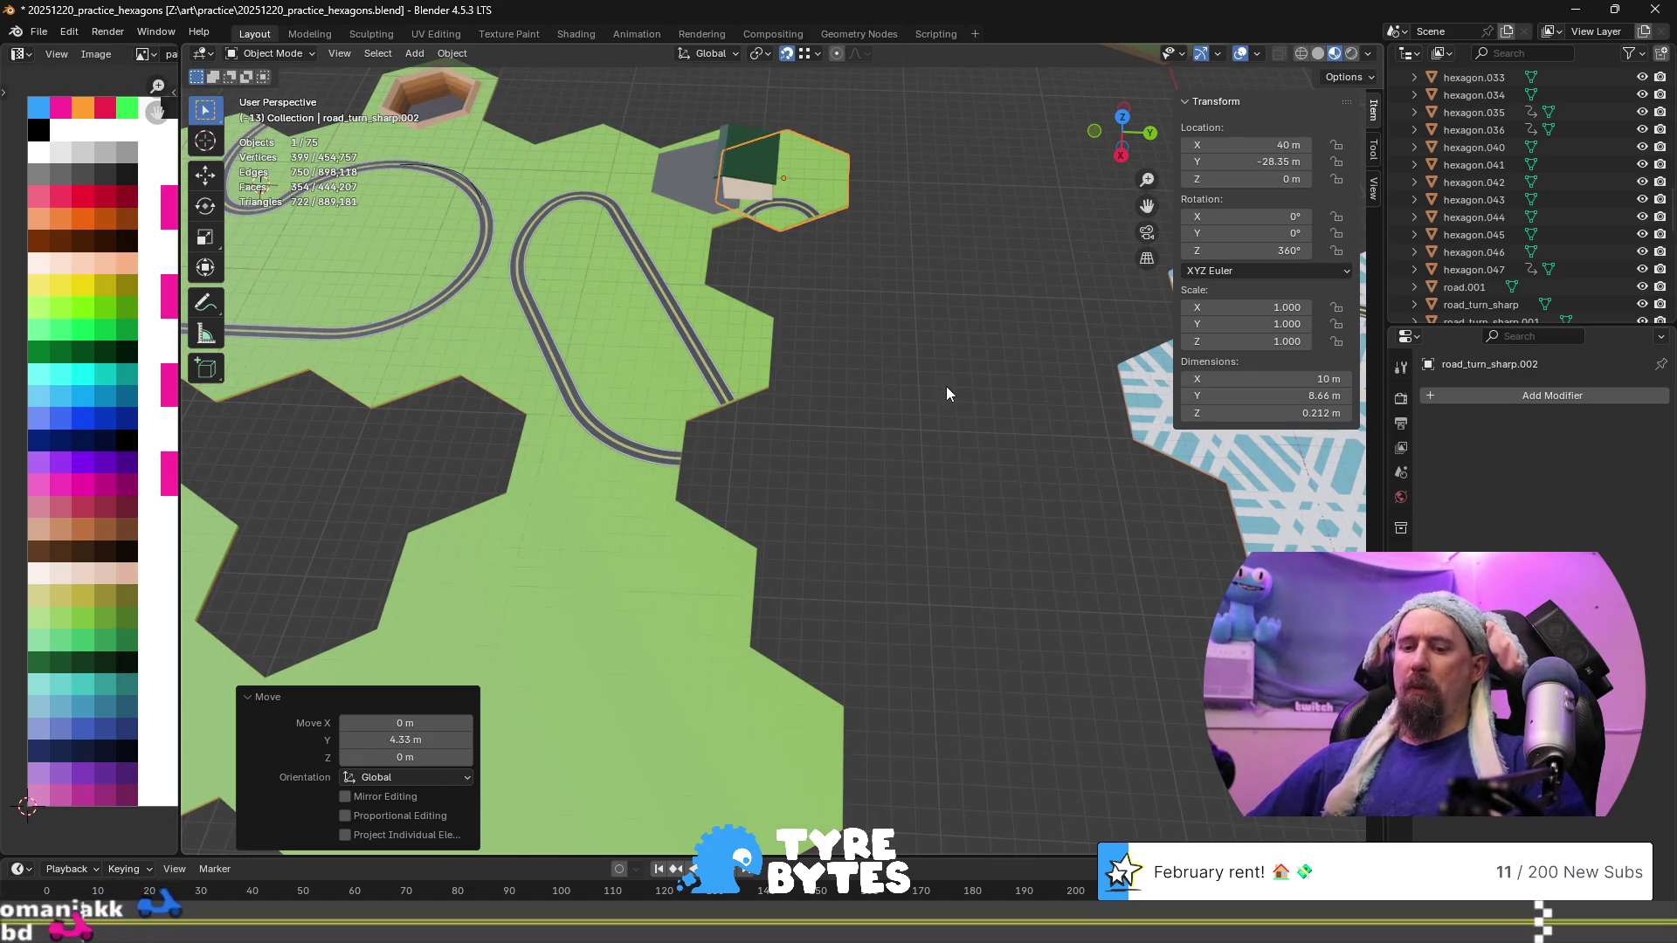
pyautogui.write('gx7.5')
pyautogui.press('Return')
pyautogui.write('gx')
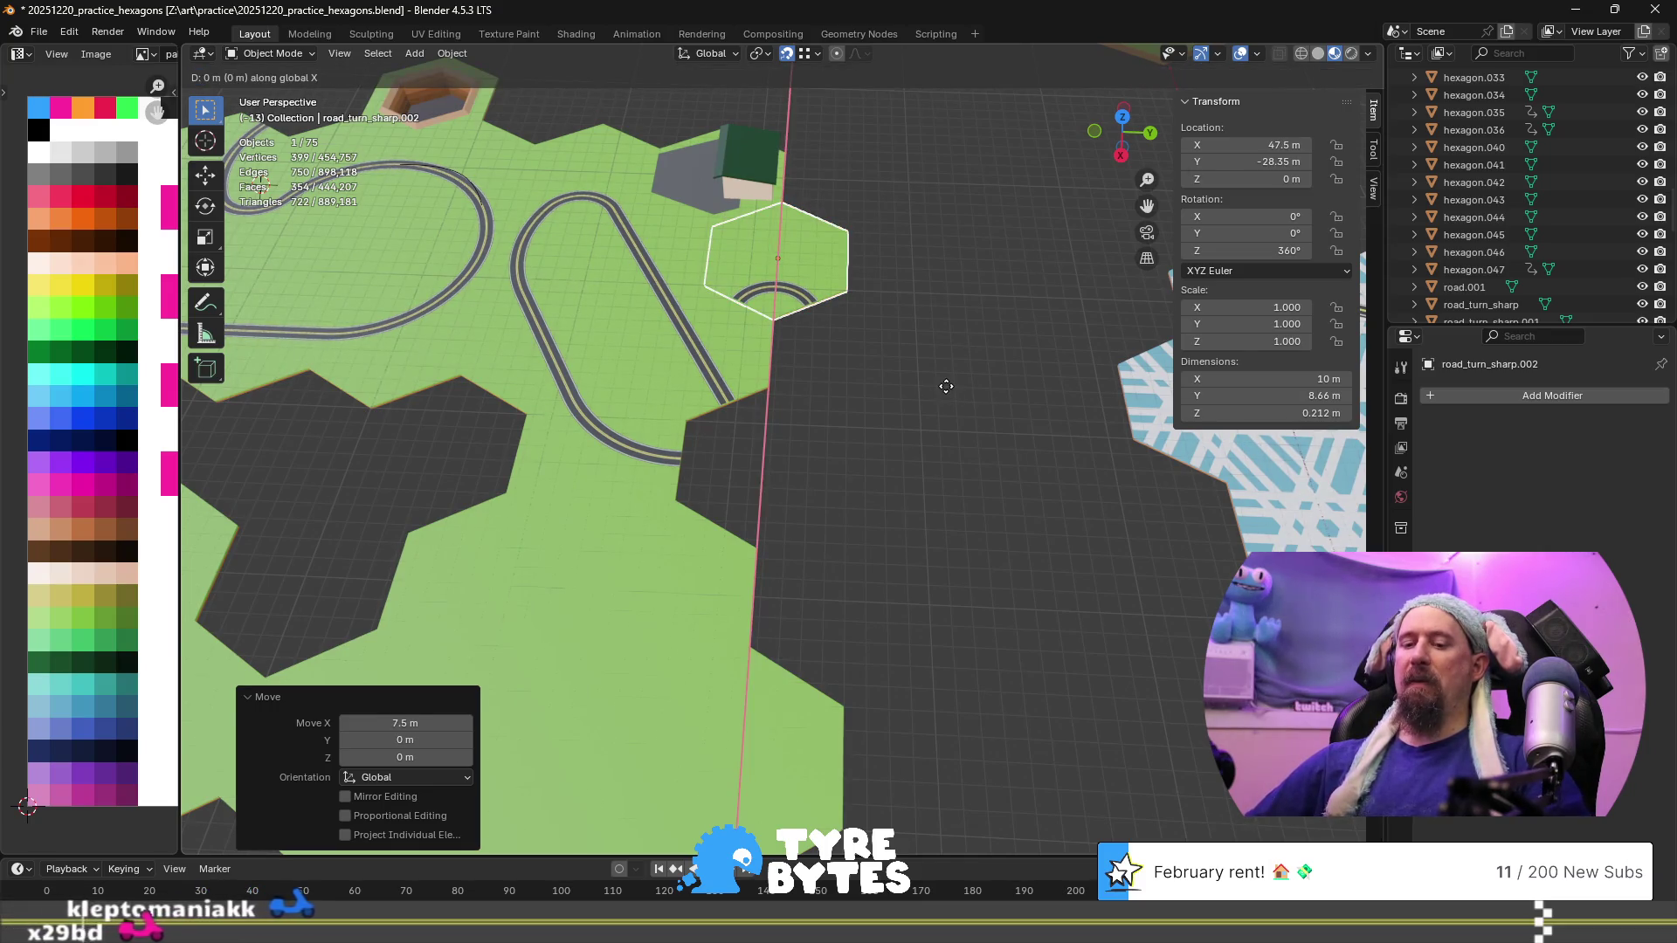
pyautogui.write('15')
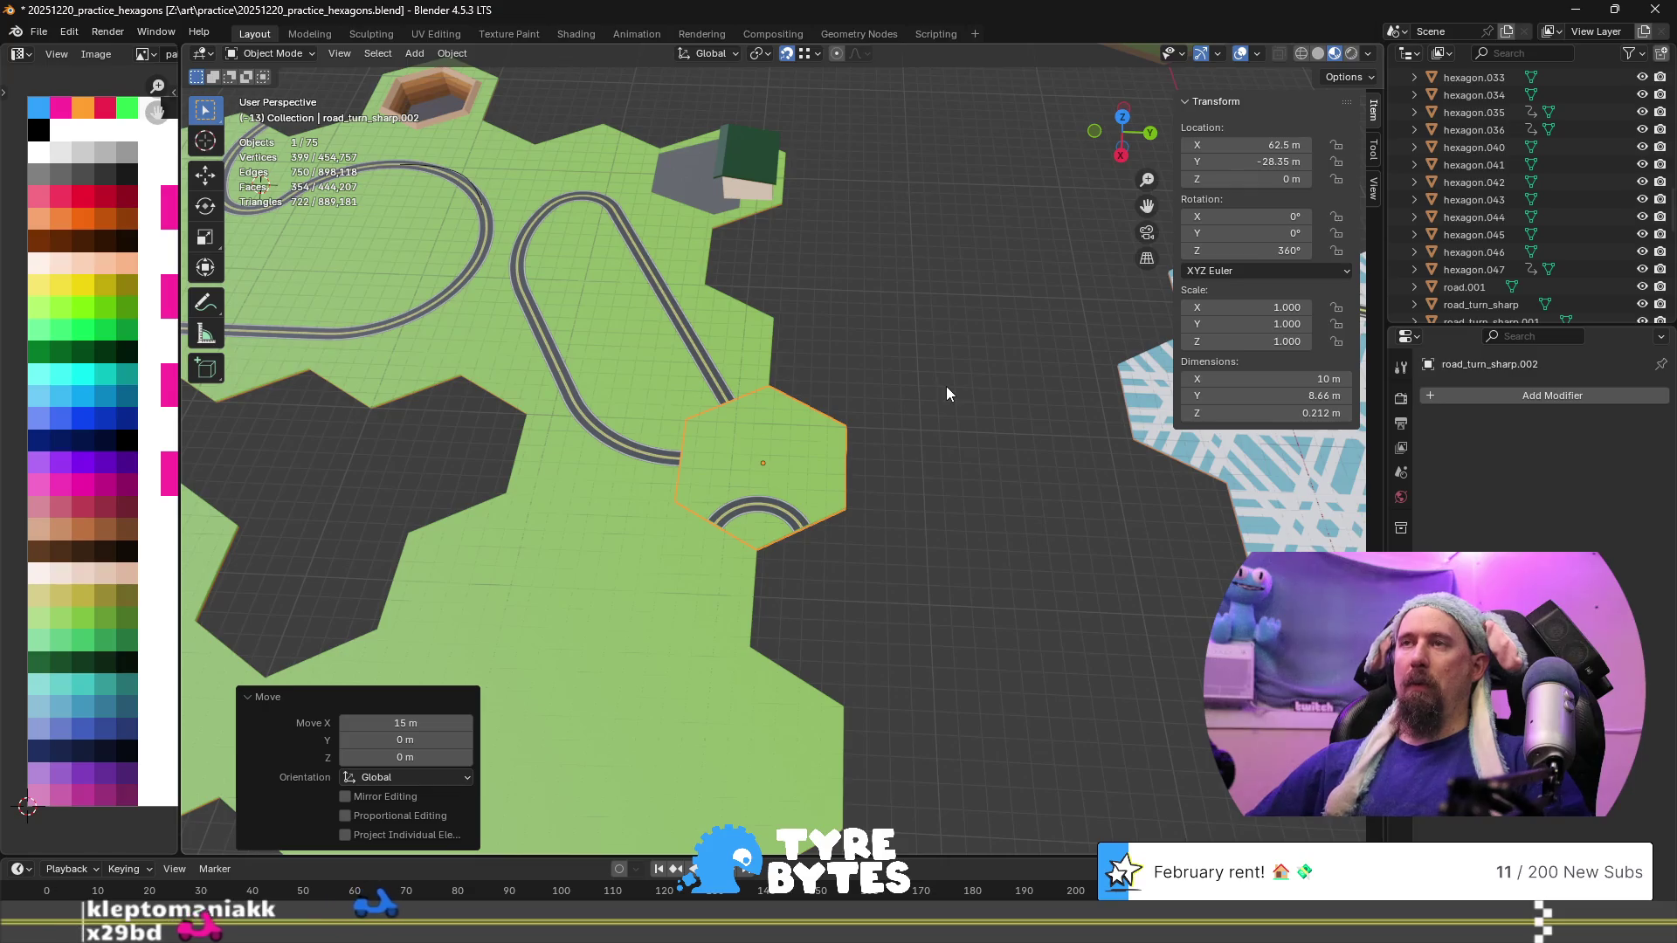
# Rotate the copied tile -120° about Z
pyautogui.press('r')
pyautogui.press('z')
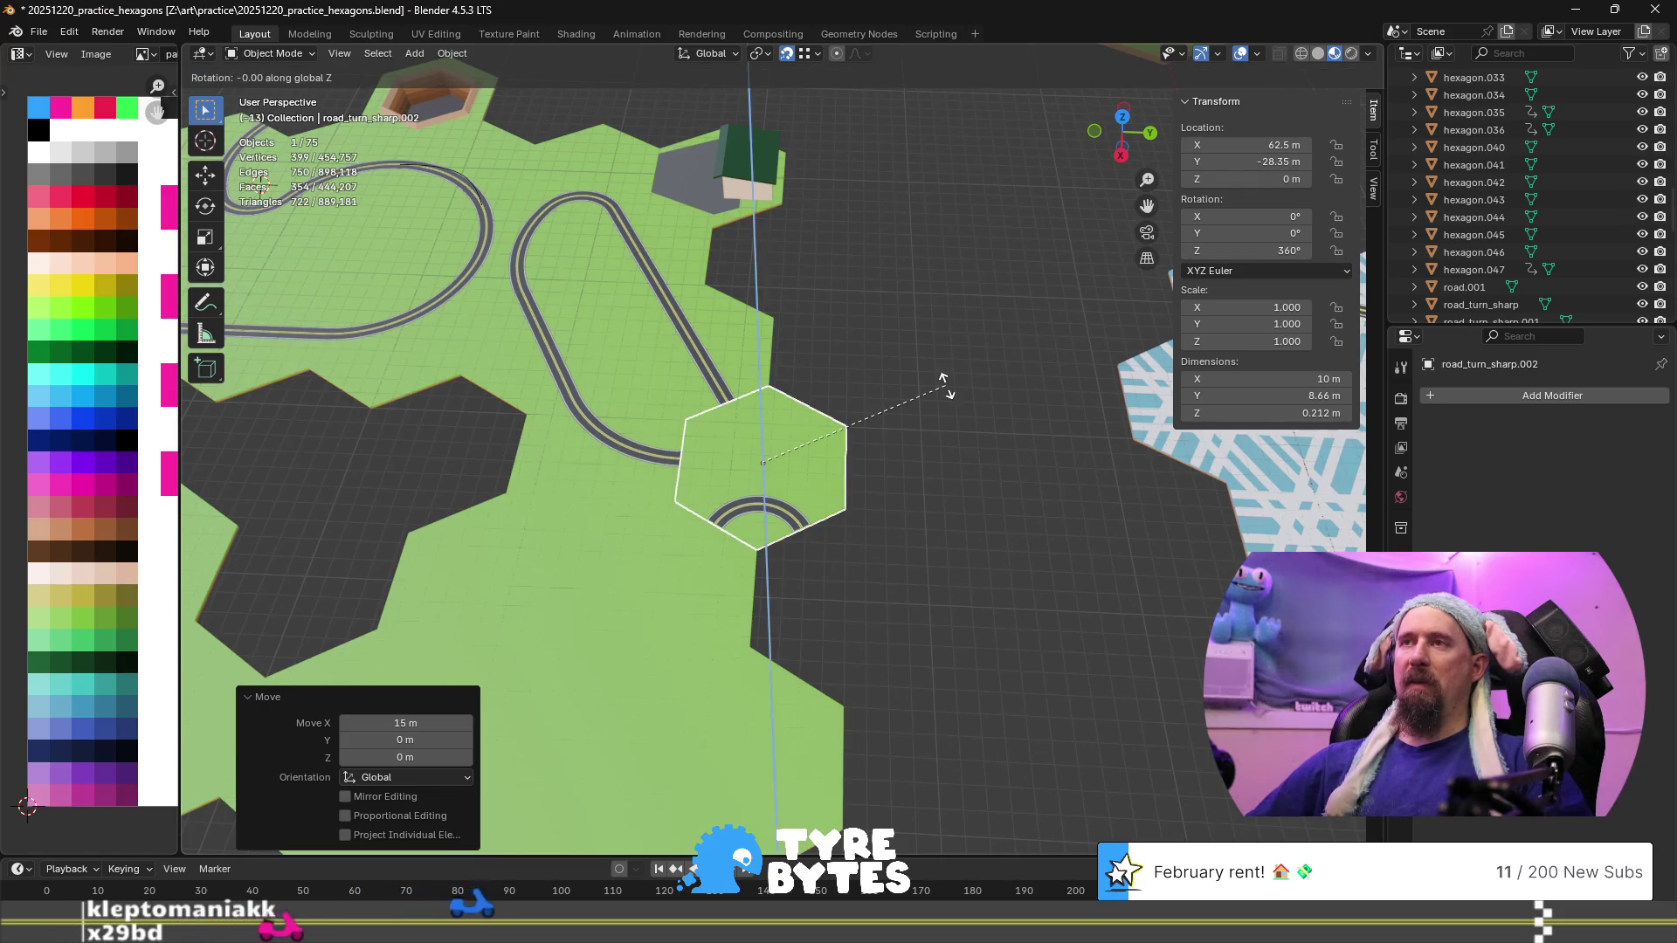
pyautogui.write('120')
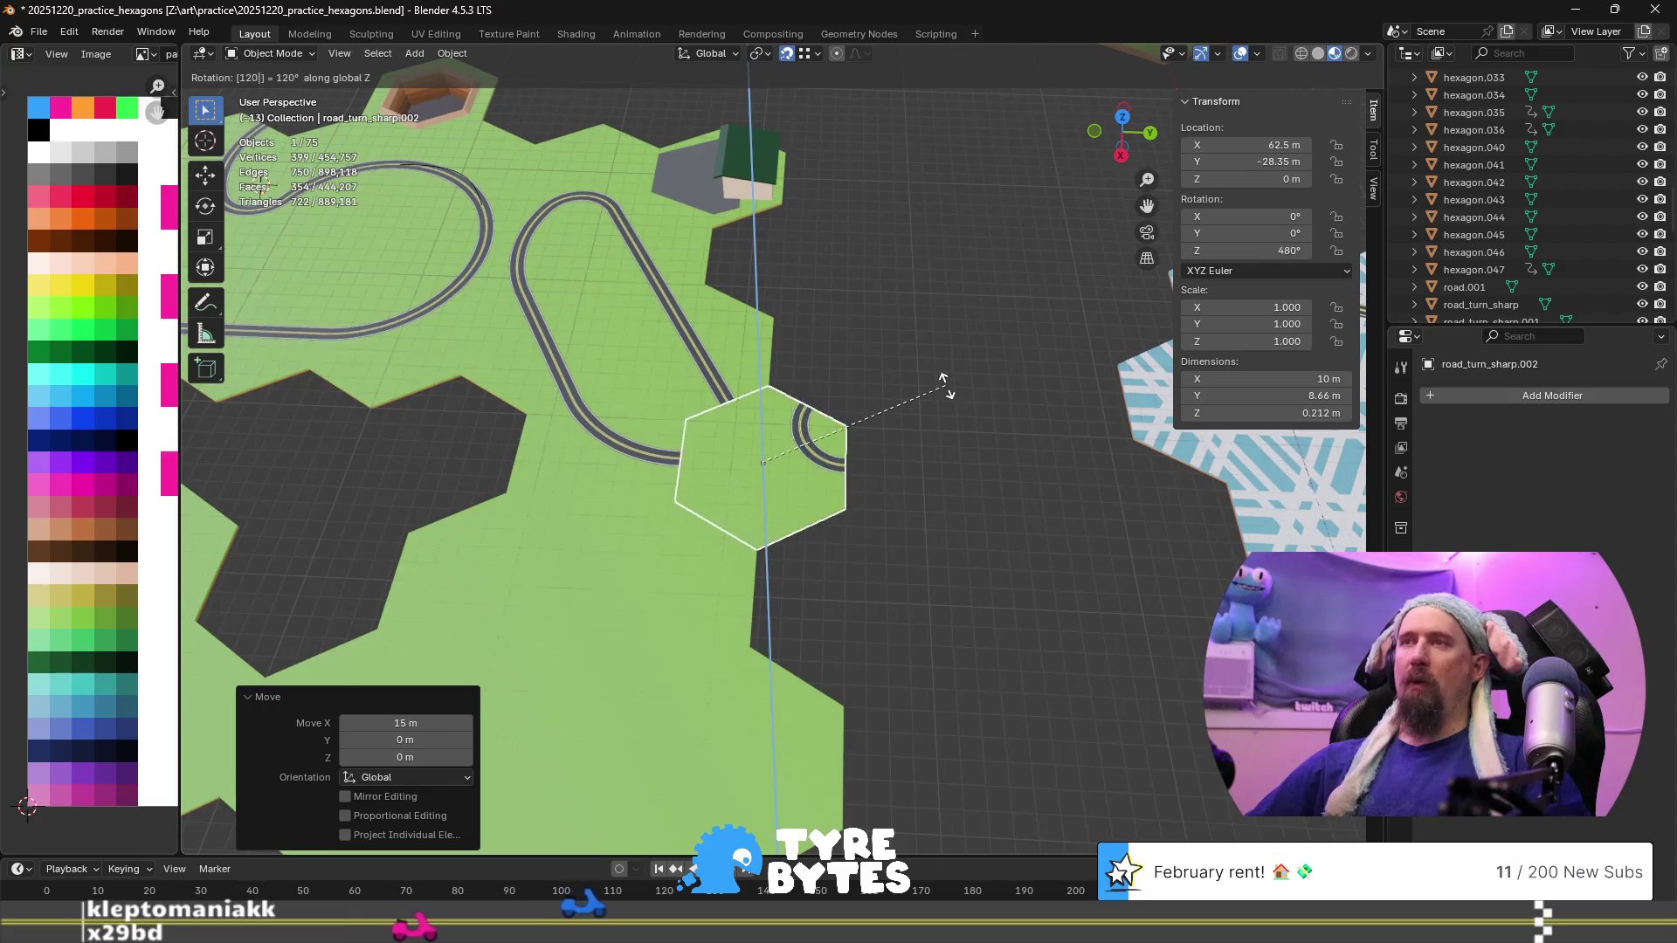
pyautogui.press('-')
pyautogui.press('Return')
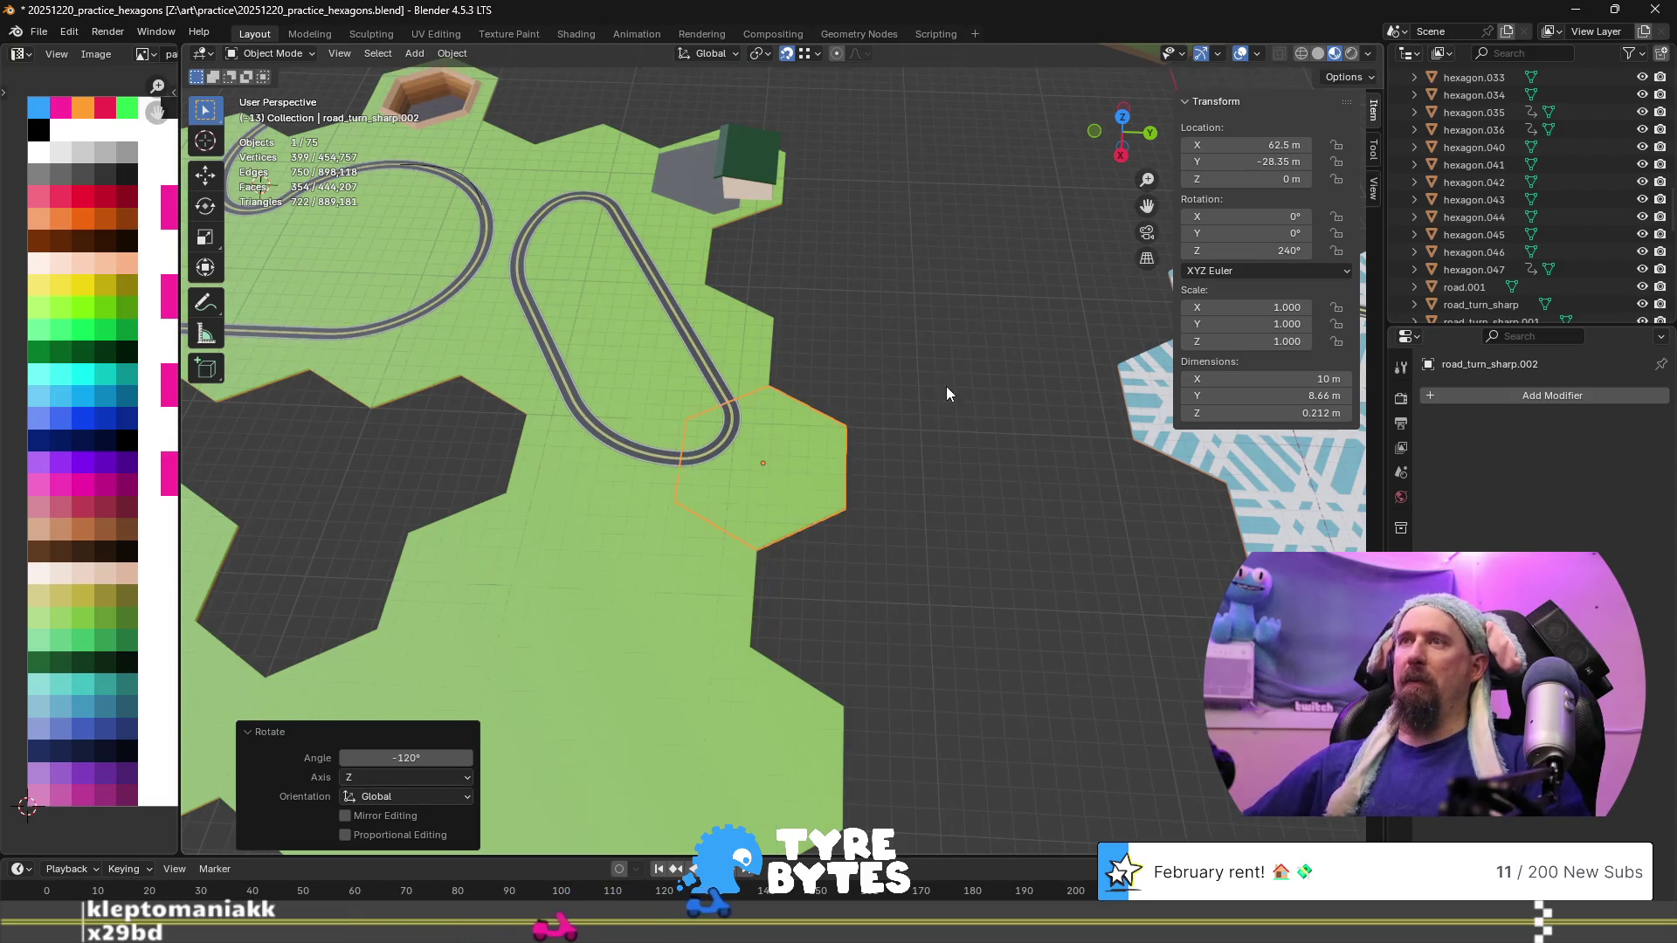
pyautogui.click(946, 385)
pyautogui.scroll(5, 740, 470)
pyautogui.scroll(2, 741, 470)
pyautogui.moveTo(741, 469)
pyautogui.mouseDown(button='middle')
pyautogui.moveTo(697, 495)
pyautogui.moveTo(862, 343)
pyautogui.moveTo(889, 380)
pyautogui.mouseUp(button='middle')
pyautogui.scroll(-5, 889, 380)
pyautogui.moveTo(730, 363)
pyautogui.mouseDown(button='middle')
pyautogui.moveTo(681, 314)
pyautogui.moveTo(693, 288)
pyautogui.moveTo(832, 548)
pyautogui.mouseUp(button='middle')
pyautogui.scroll(3, 733, 417)
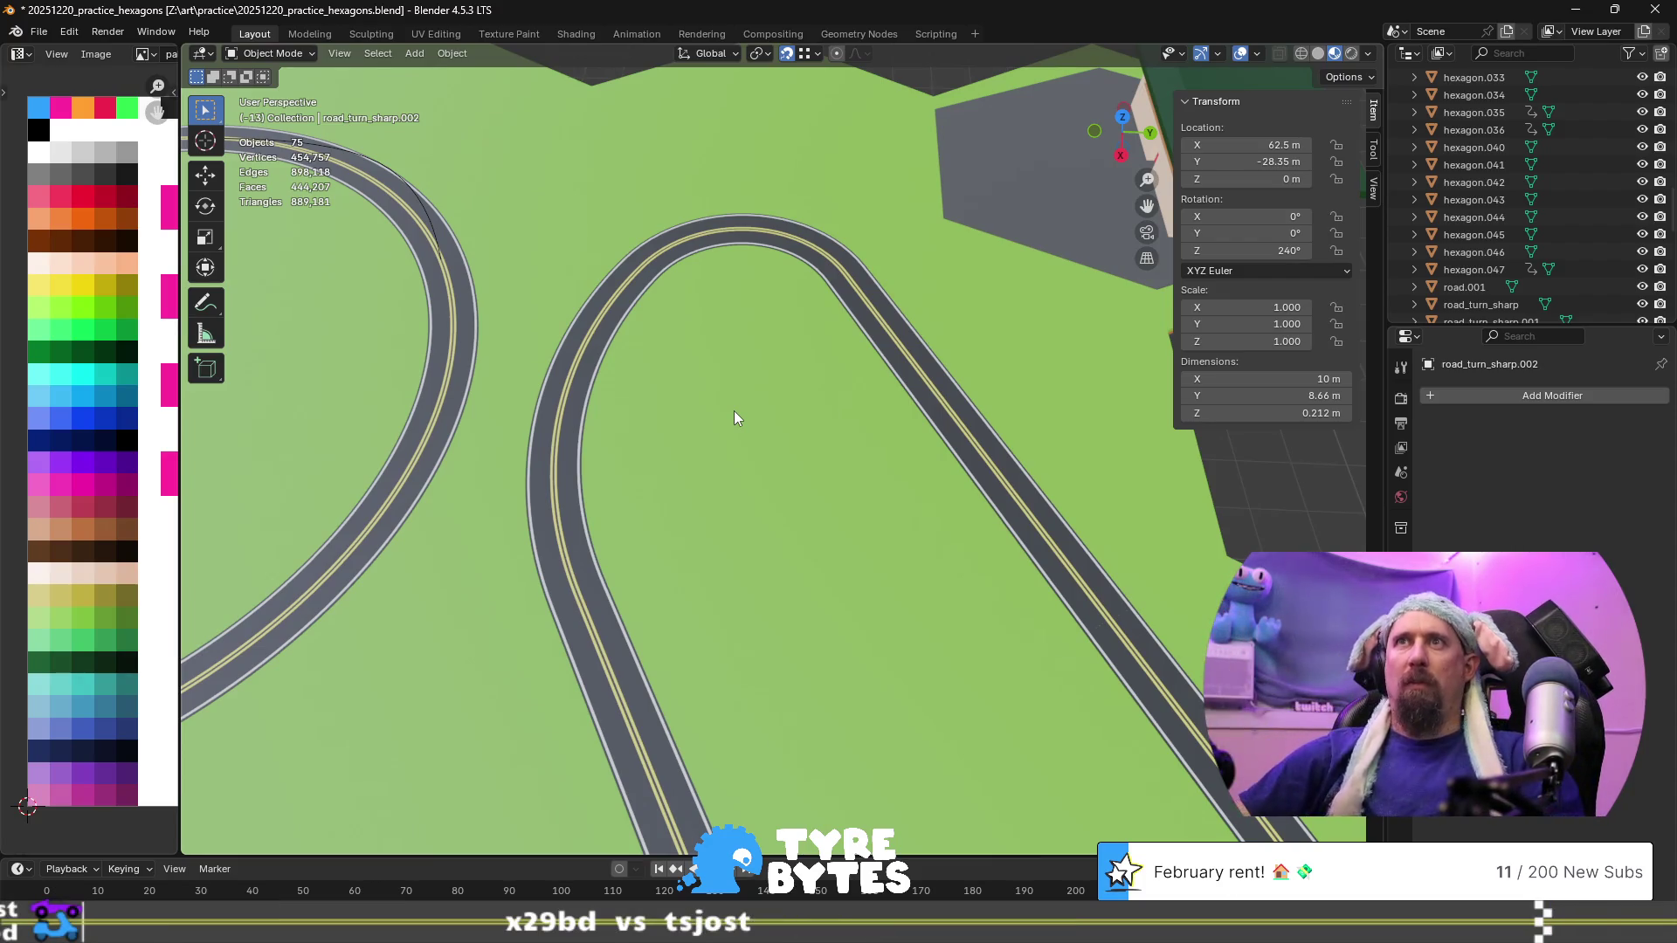
pyautogui.scroll(-5, 734, 417)
pyautogui.scroll(3, 734, 417)
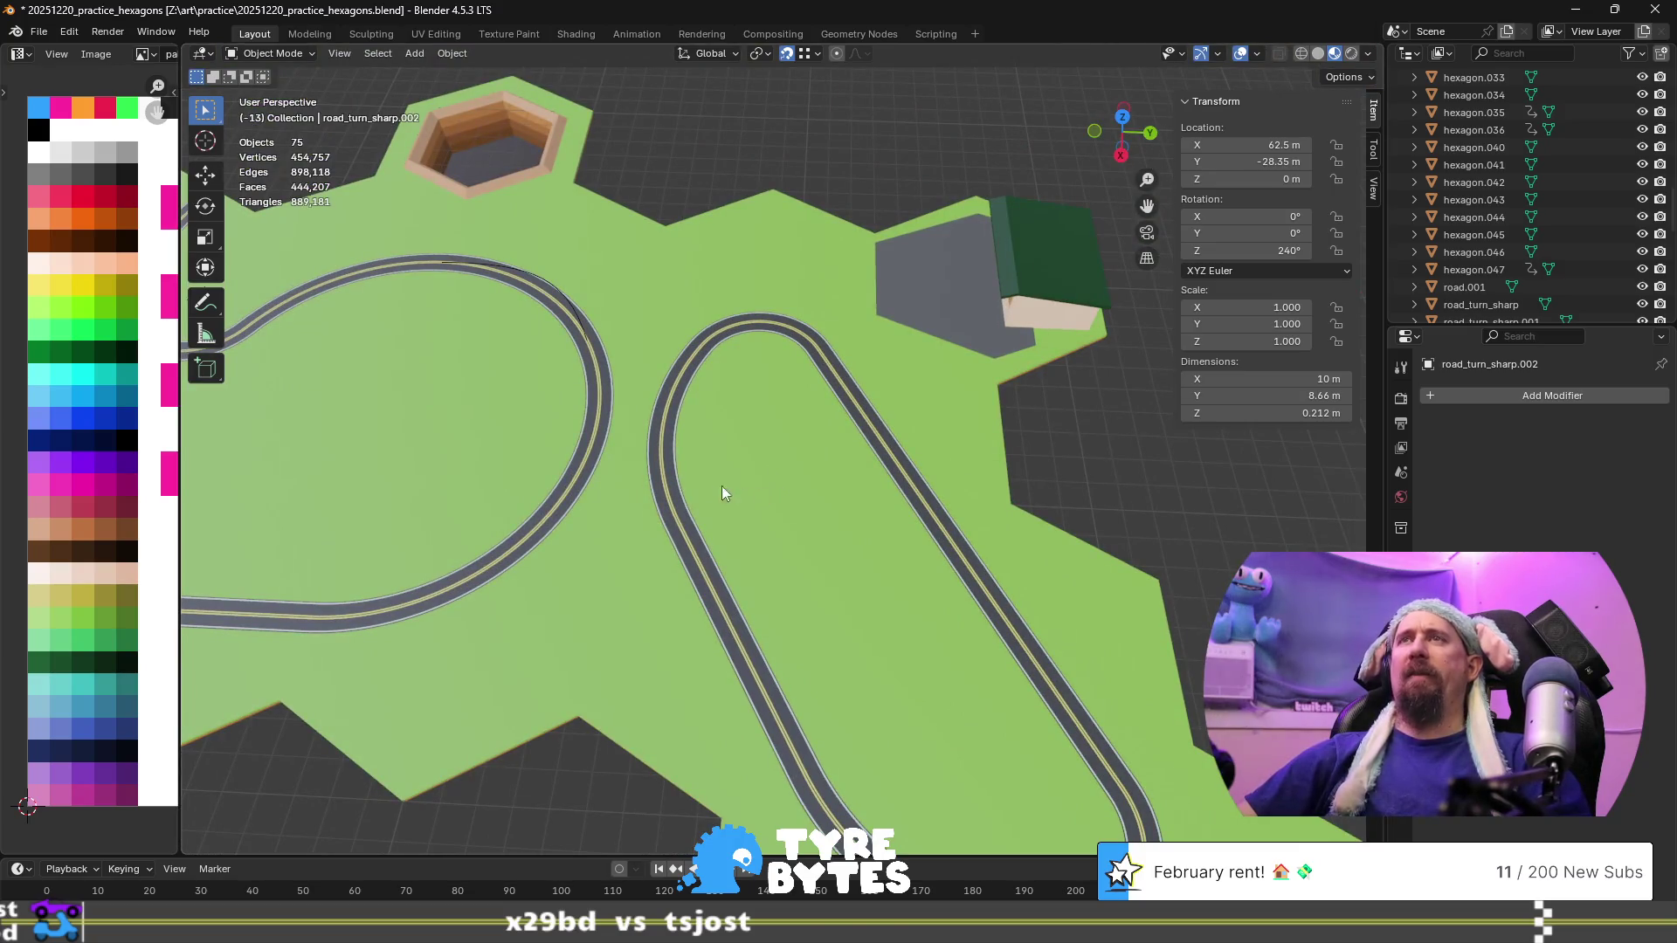
pyautogui.moveTo(648, 475)
pyautogui.keyDown('shift'); pyautogui.mouseDown(button='middle')
pyautogui.moveTo(695, 442)
pyautogui.moveTo(860, 397)
pyautogui.mouseUp(button='middle'); pyautogui.keyUp('shift')
pyautogui.scroll(-2, 841, 419)
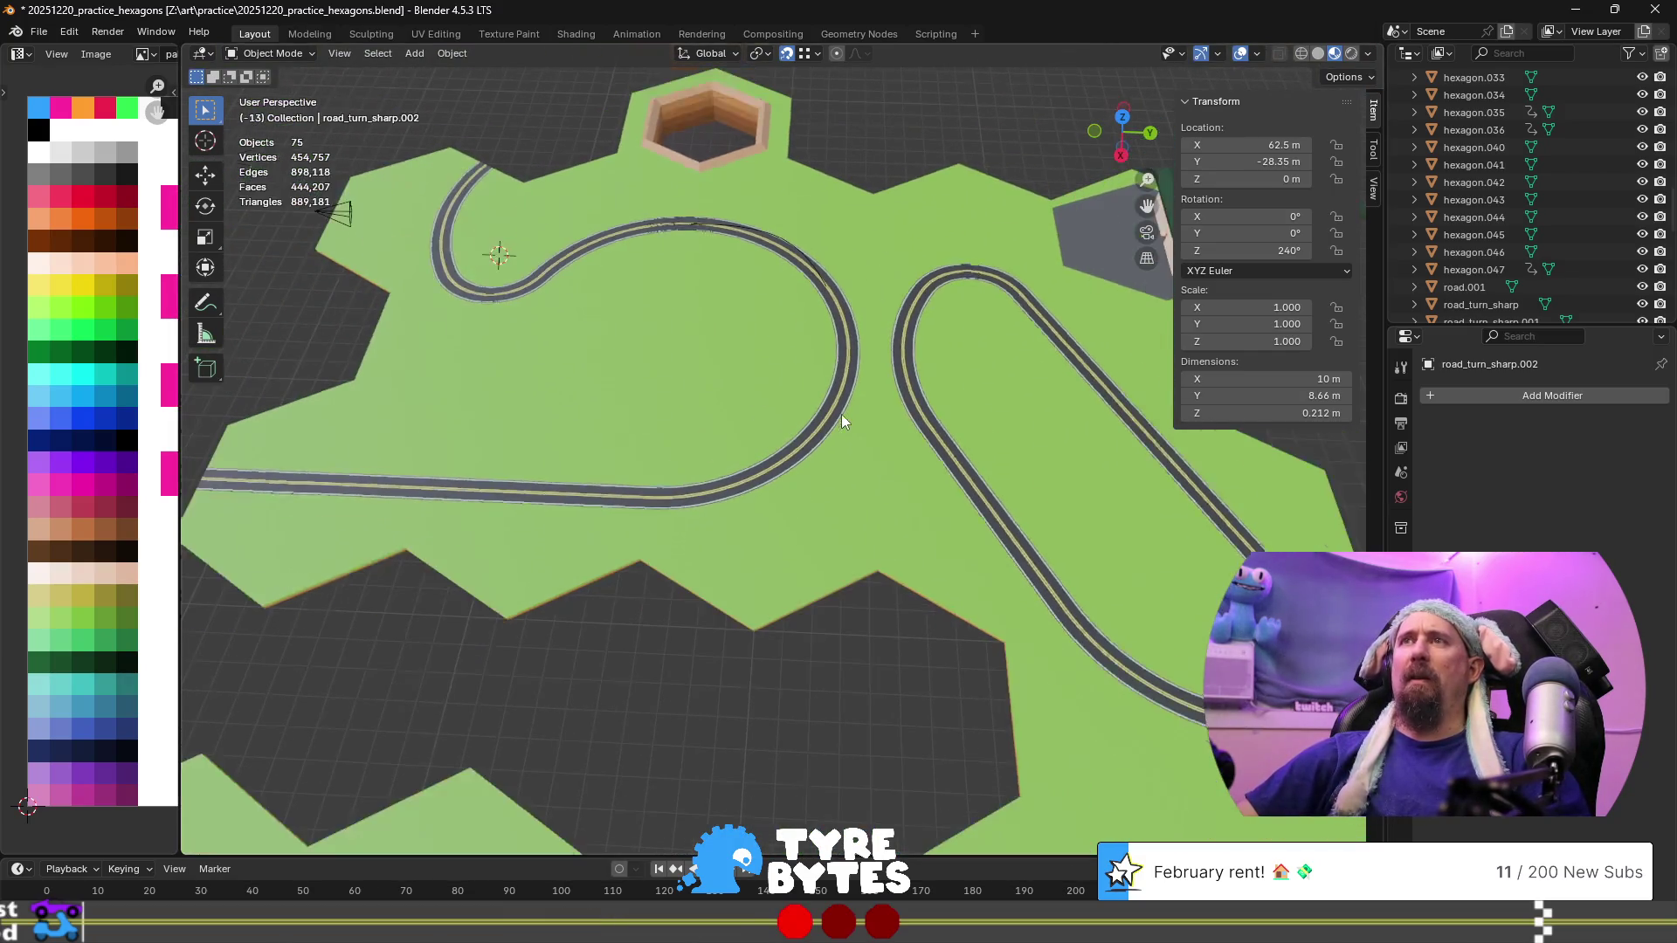
pyautogui.click(678, 358)
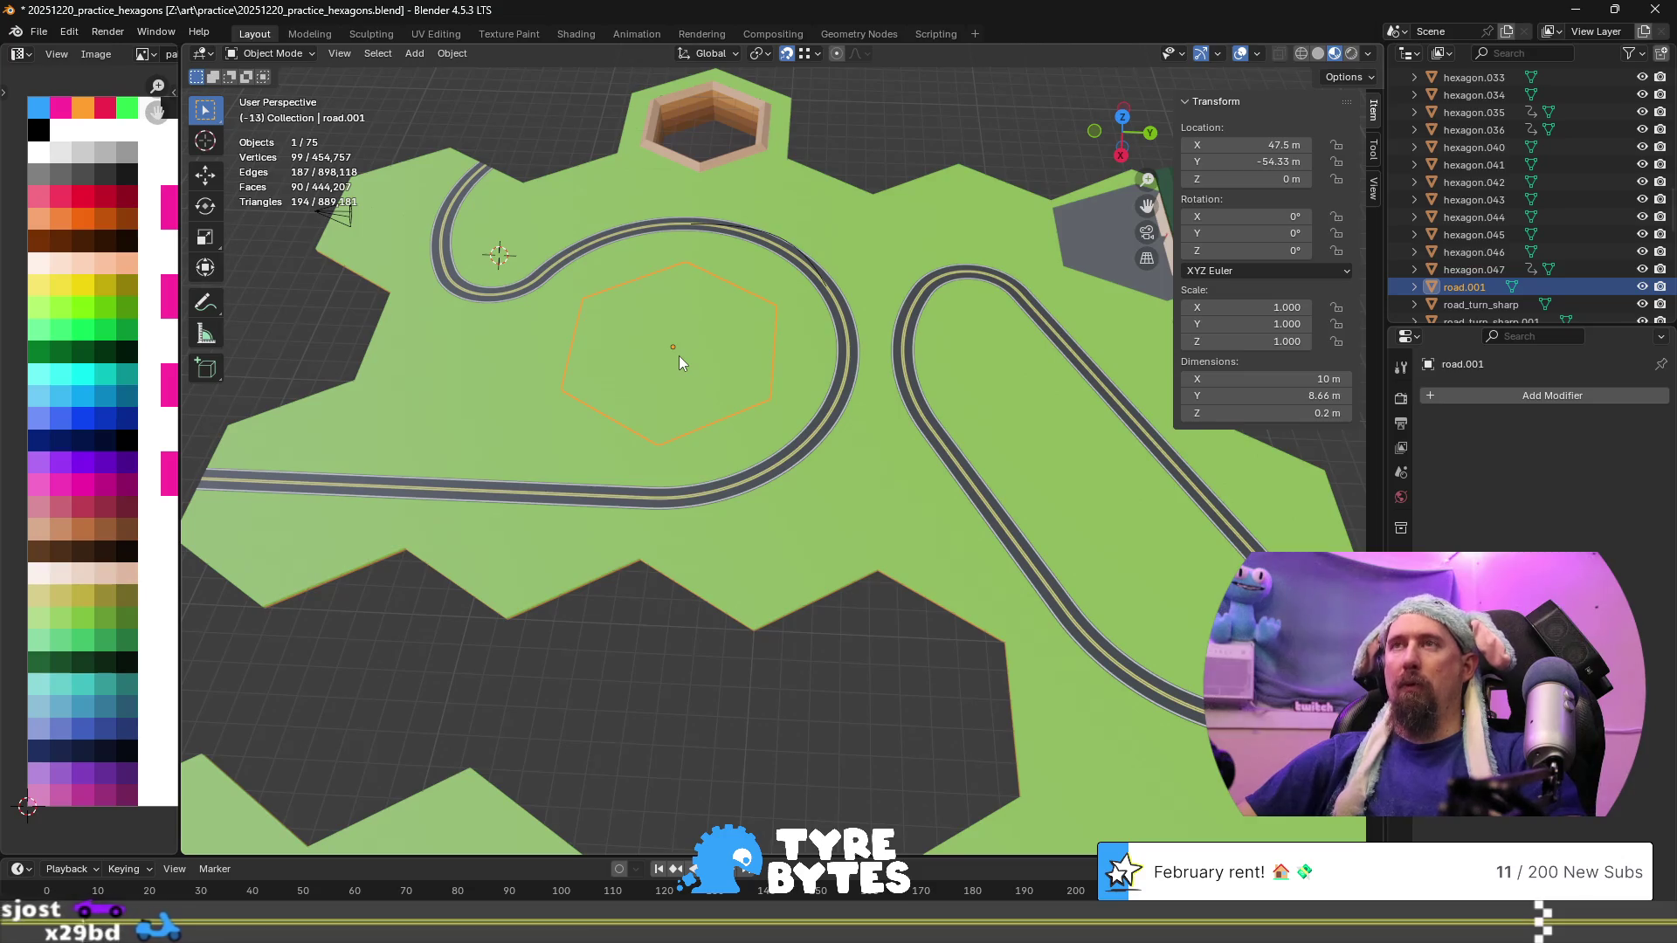
pyautogui.press('KP_Divide')
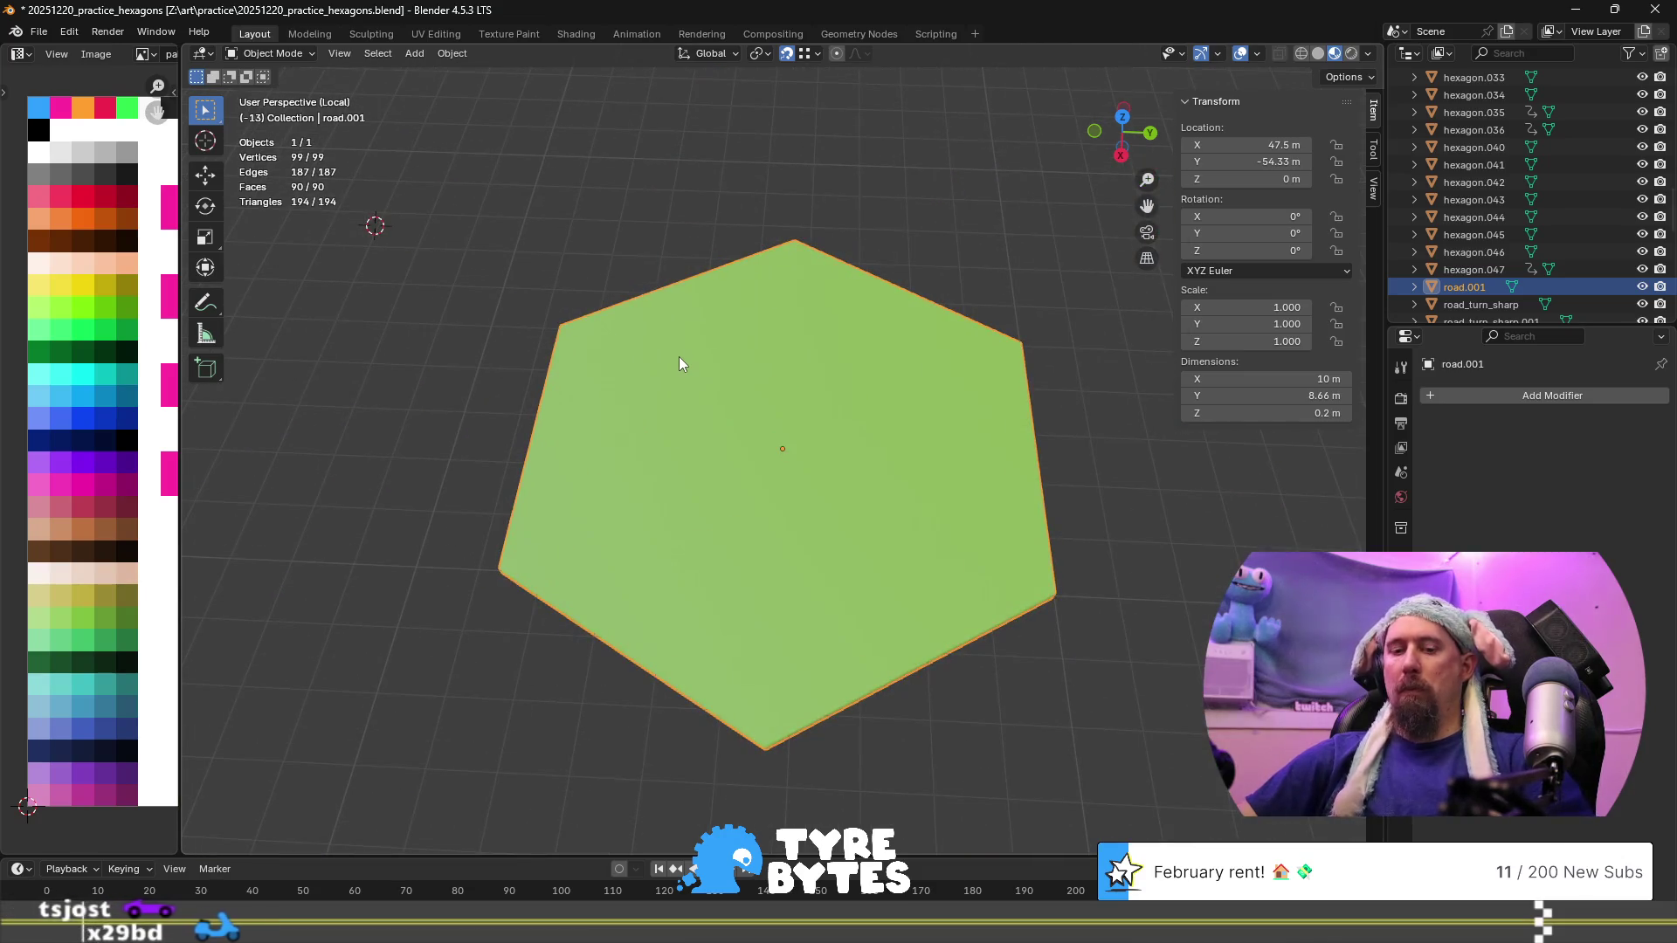
pyautogui.press('Tab')
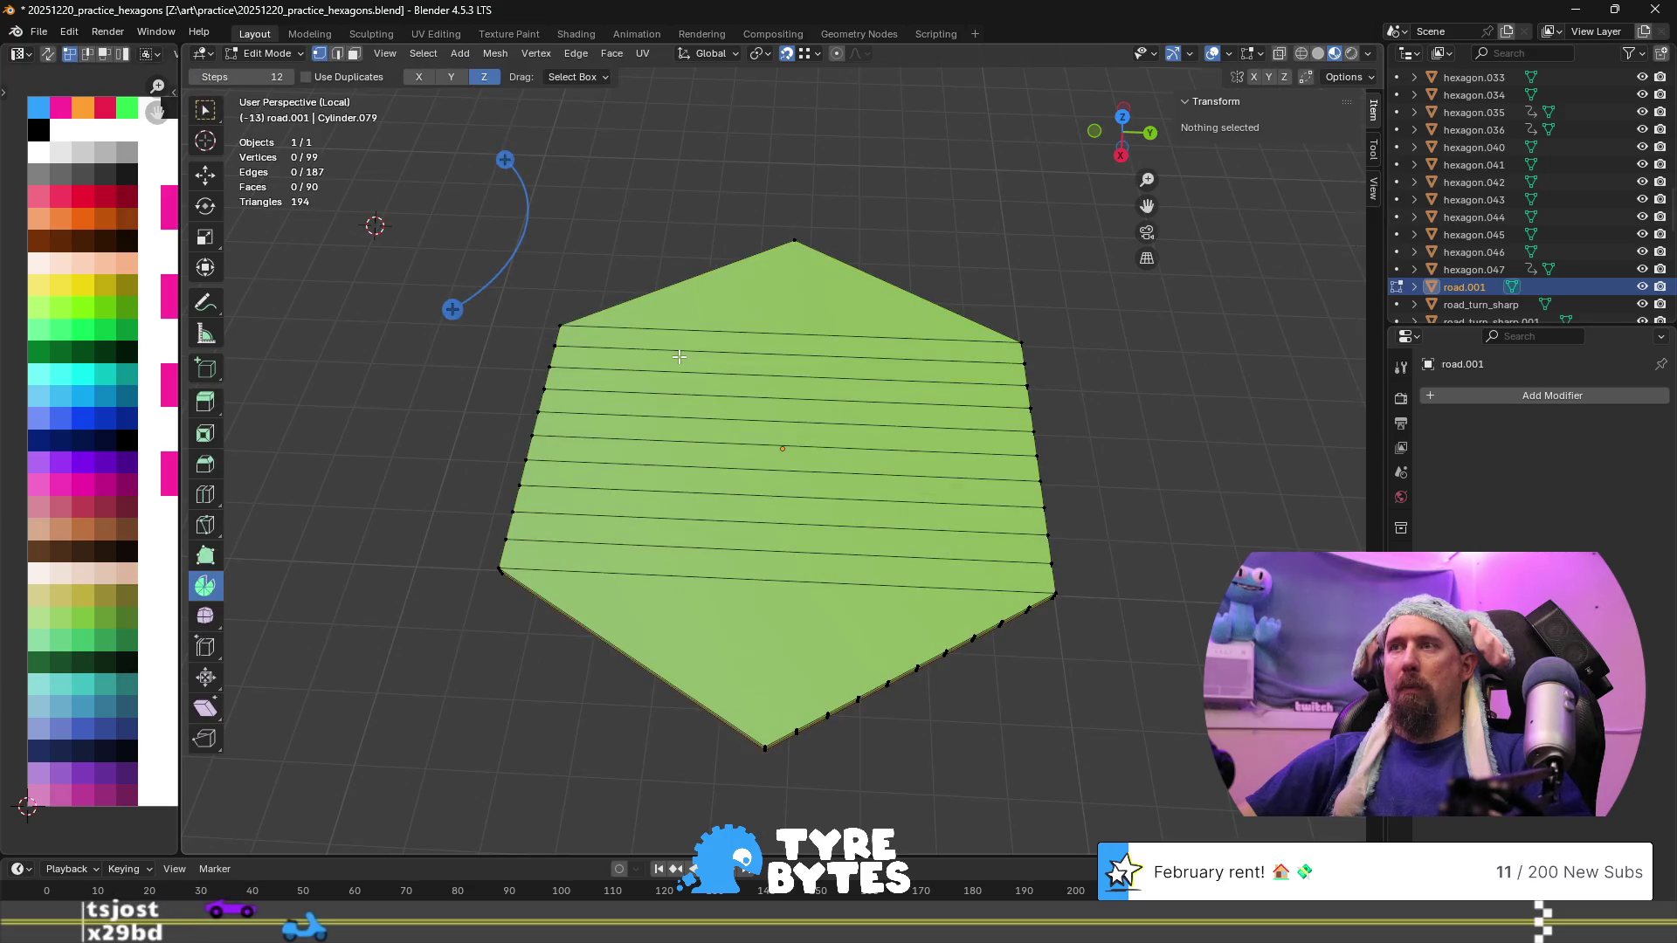
pyautogui.press('a')
pyautogui.press('Tab')
pyautogui.scroll(-4, 678, 356)
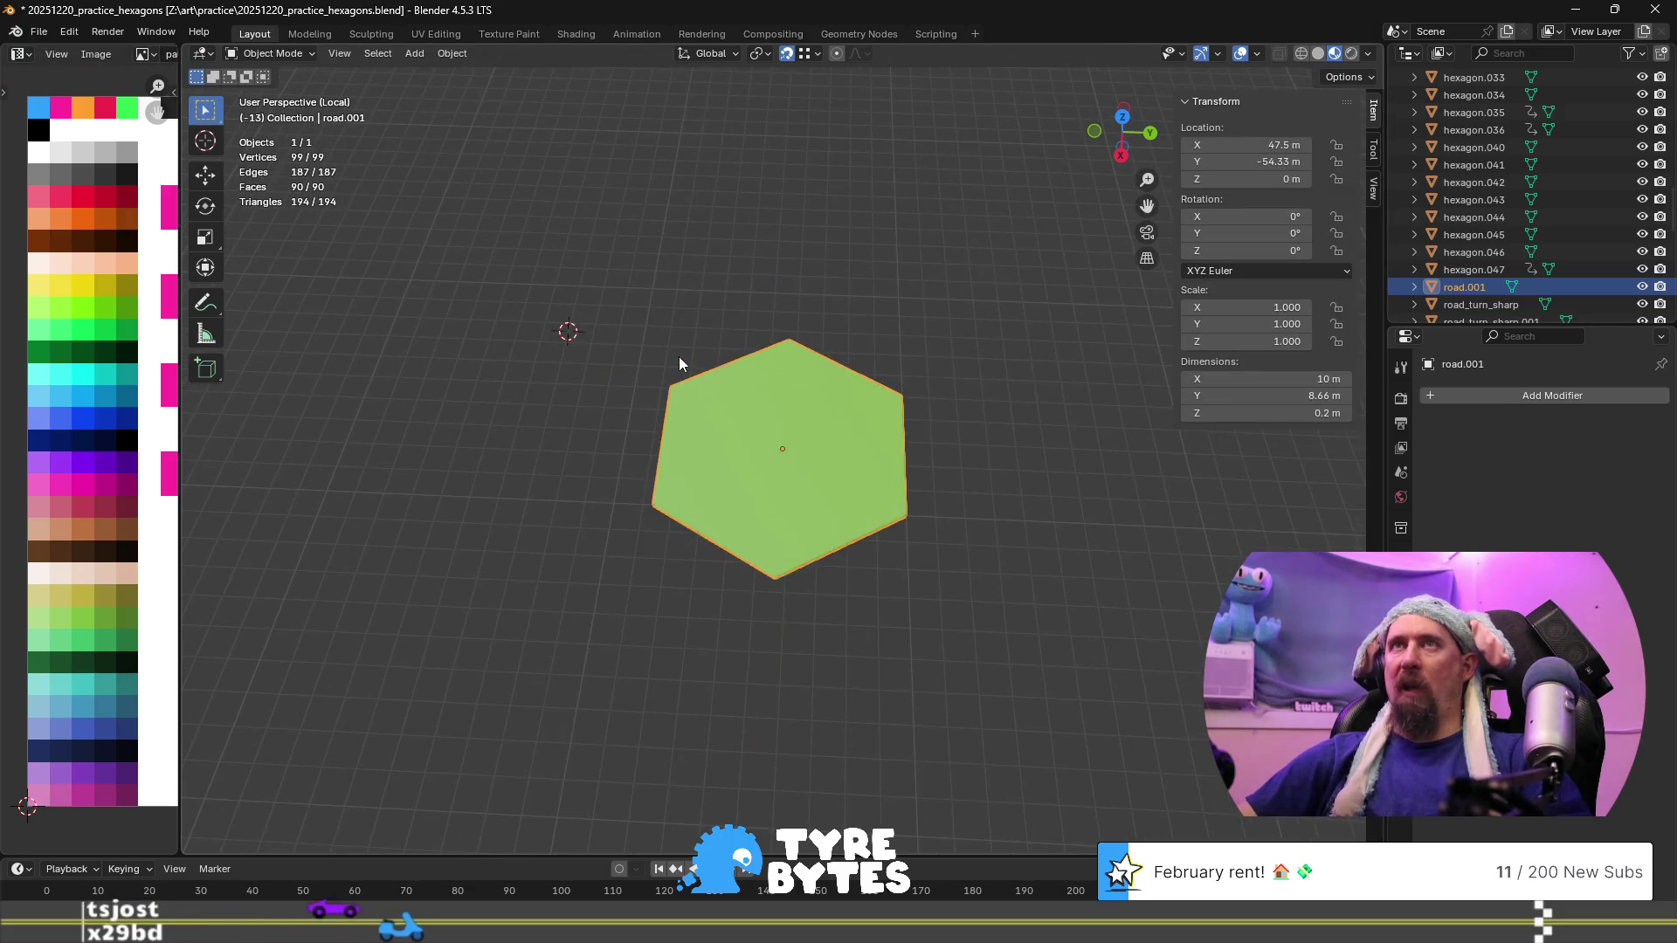
pyautogui.press('KP_Divide')
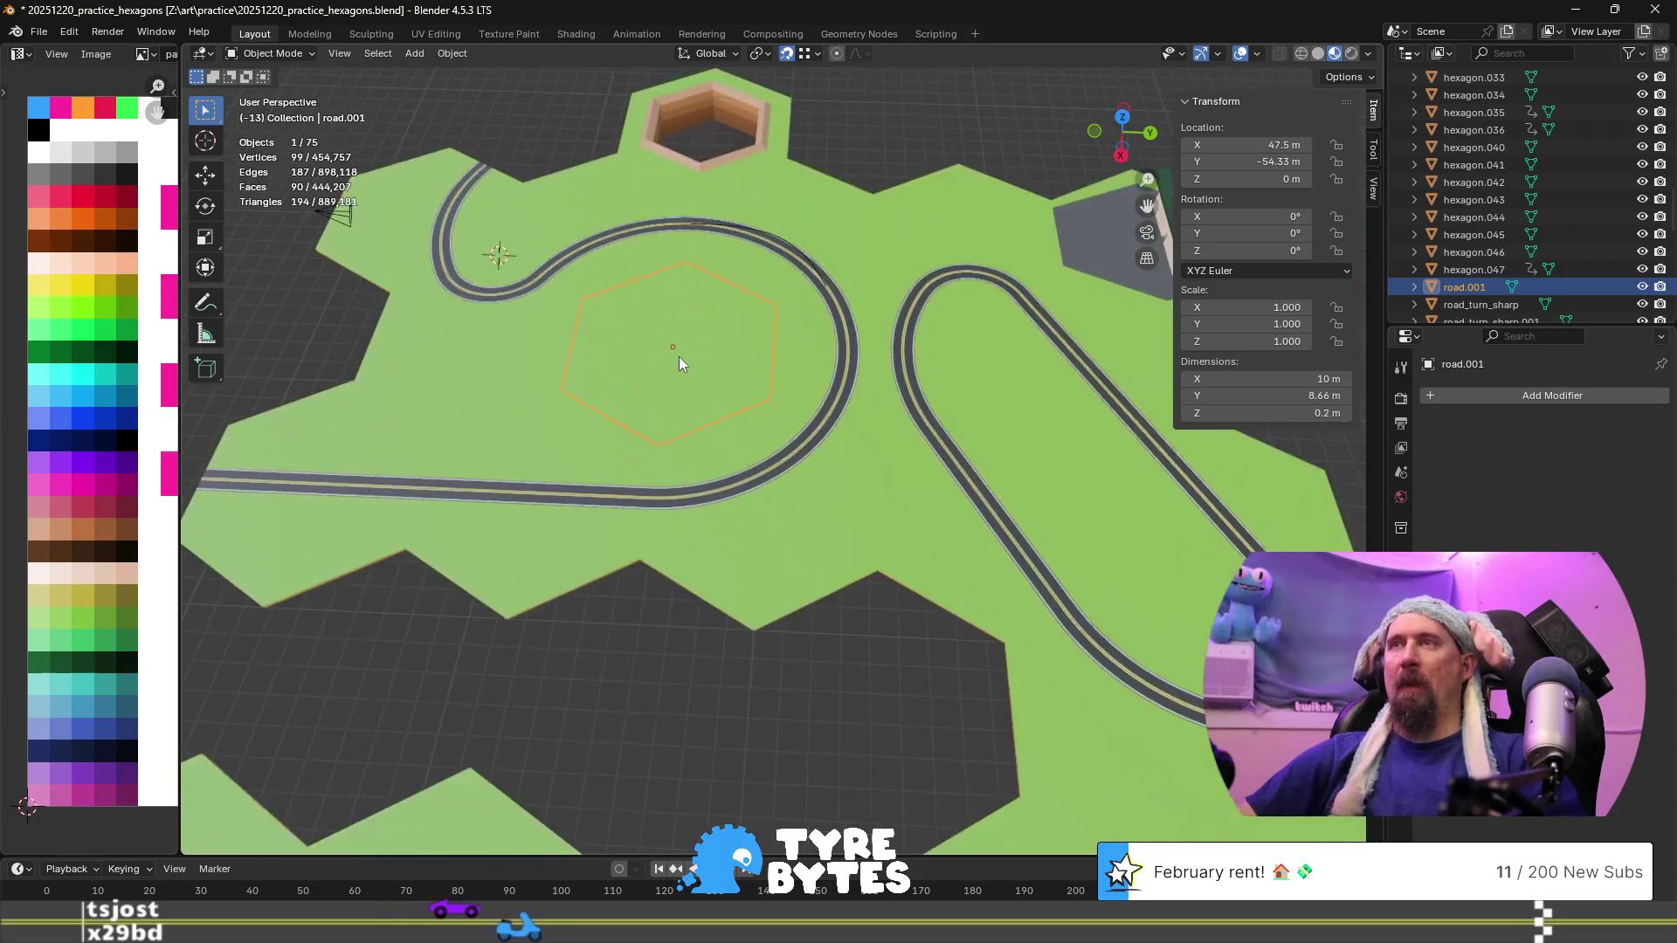
pyautogui.scroll(-2, 716, 315)
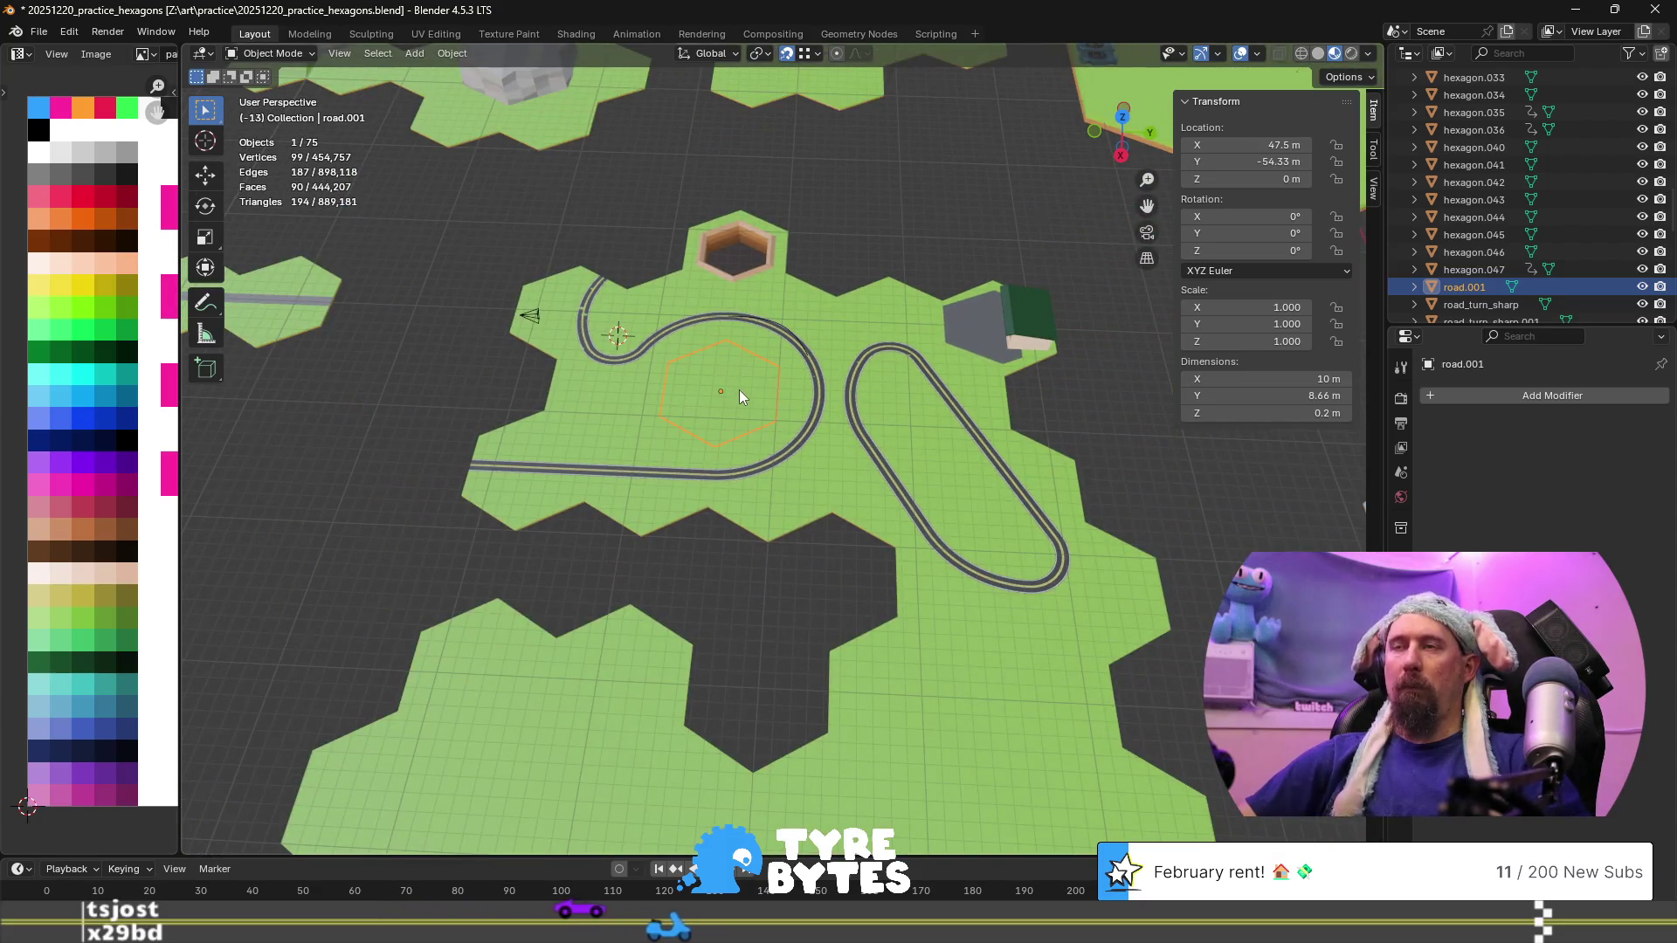
# Move the straight road tile 15 m back along X out of the loop's centre
pyautogui.hotkey('shift', 'd')
pyautogui.rightClick(737, 382)
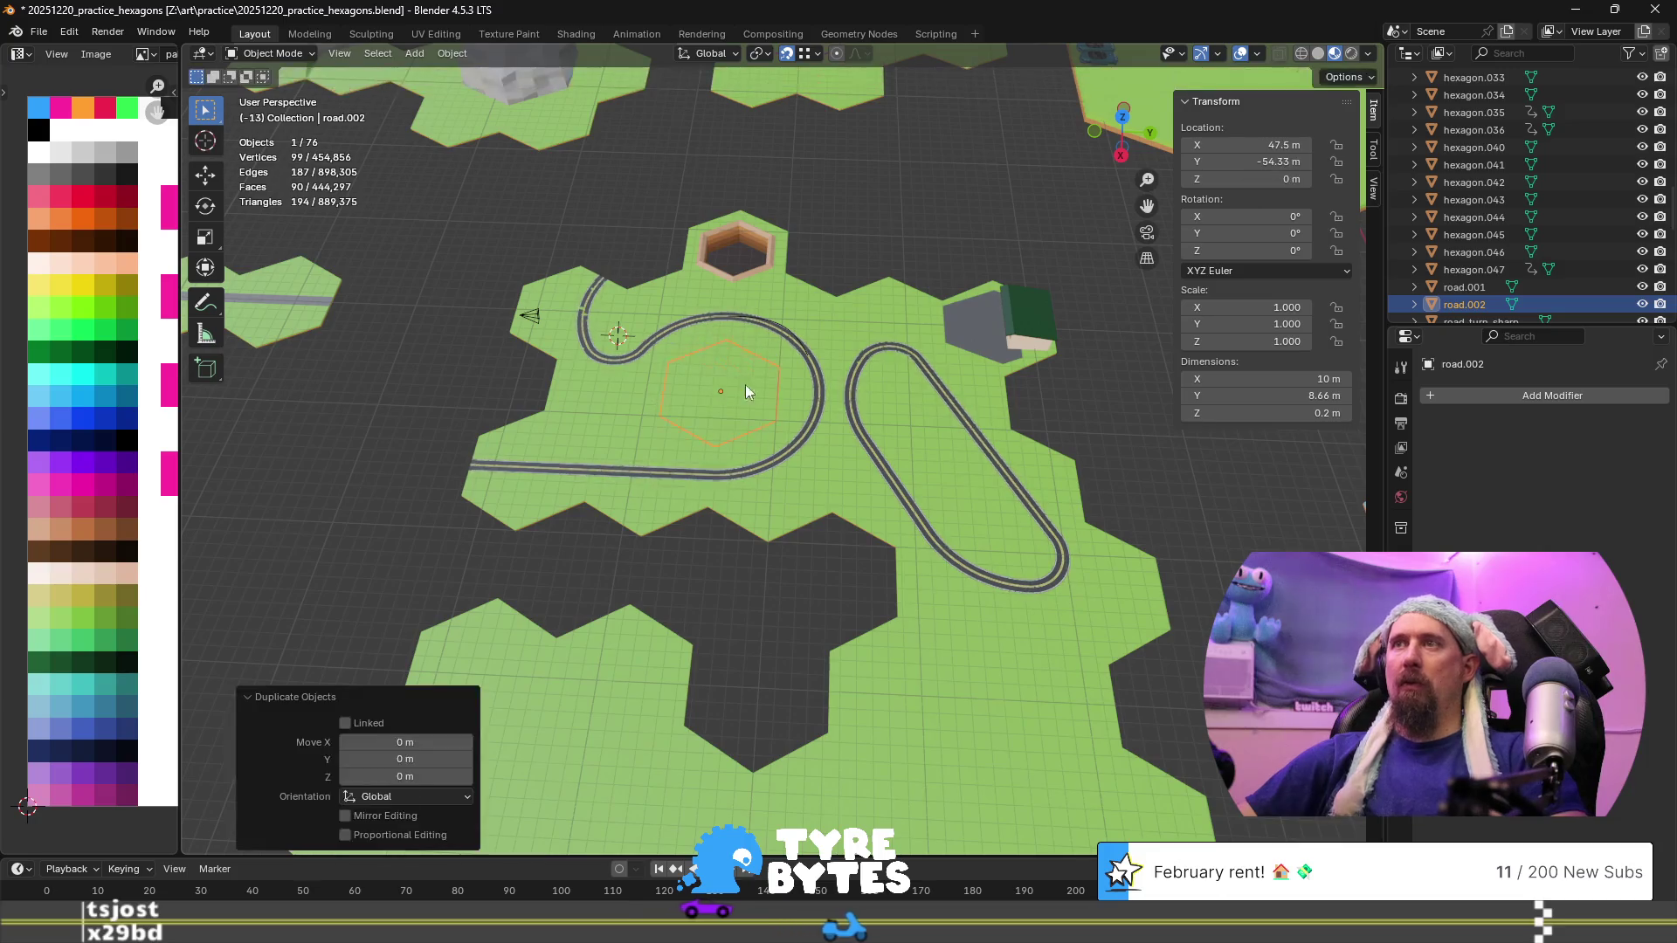
pyautogui.press('g')
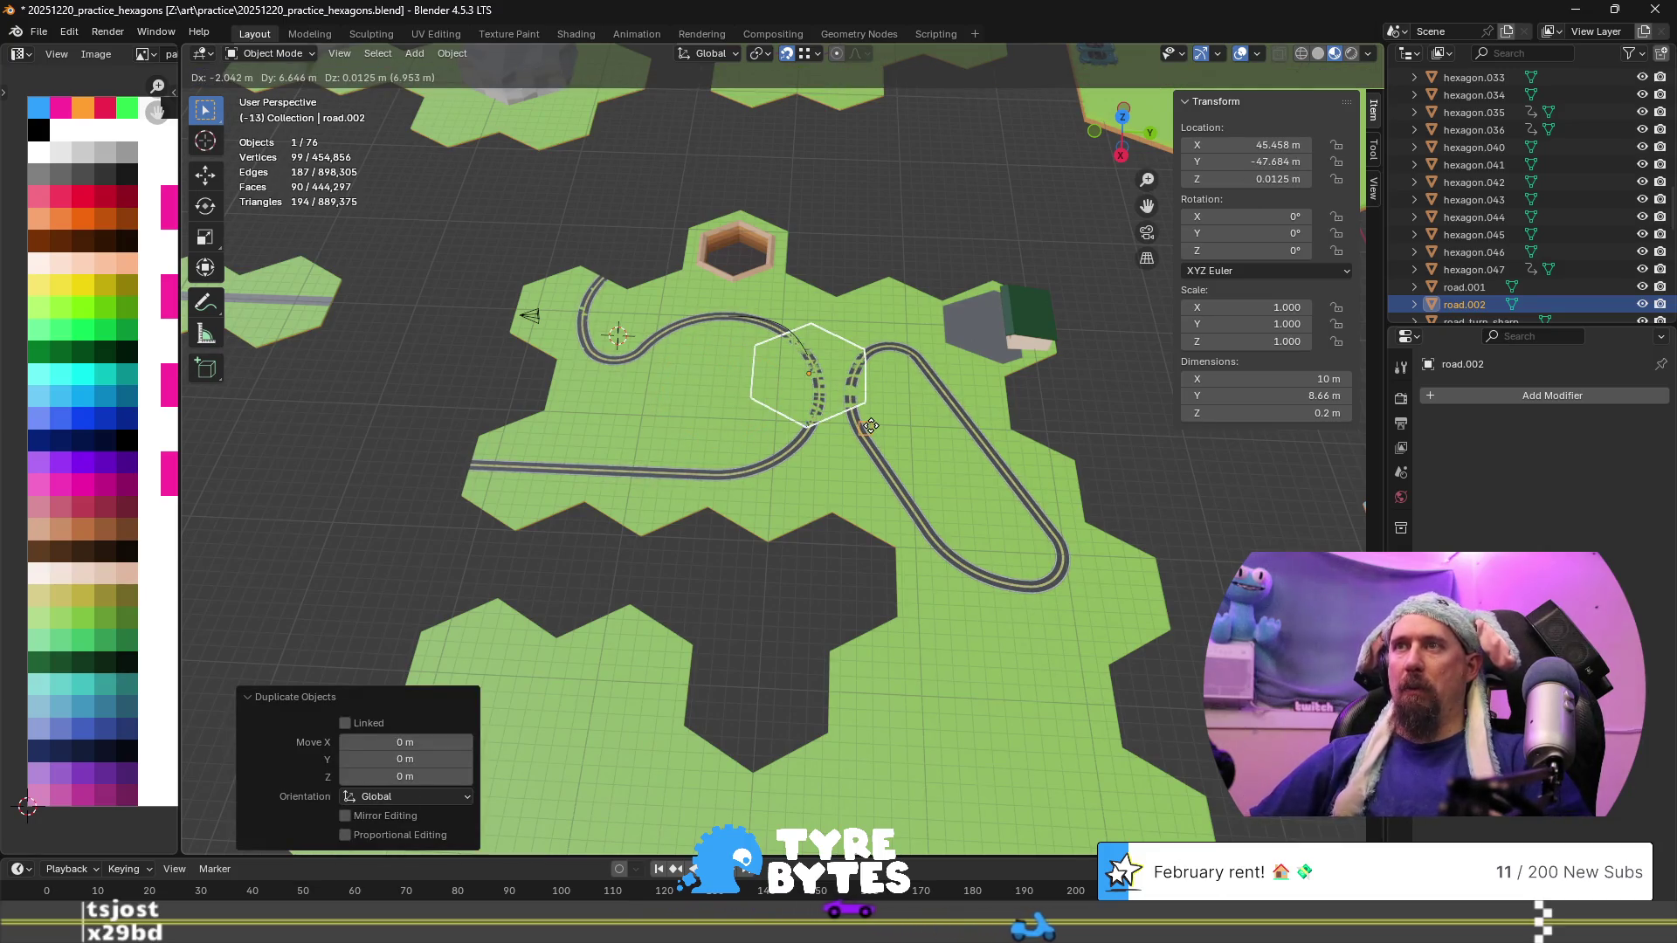
pyautogui.write('x')
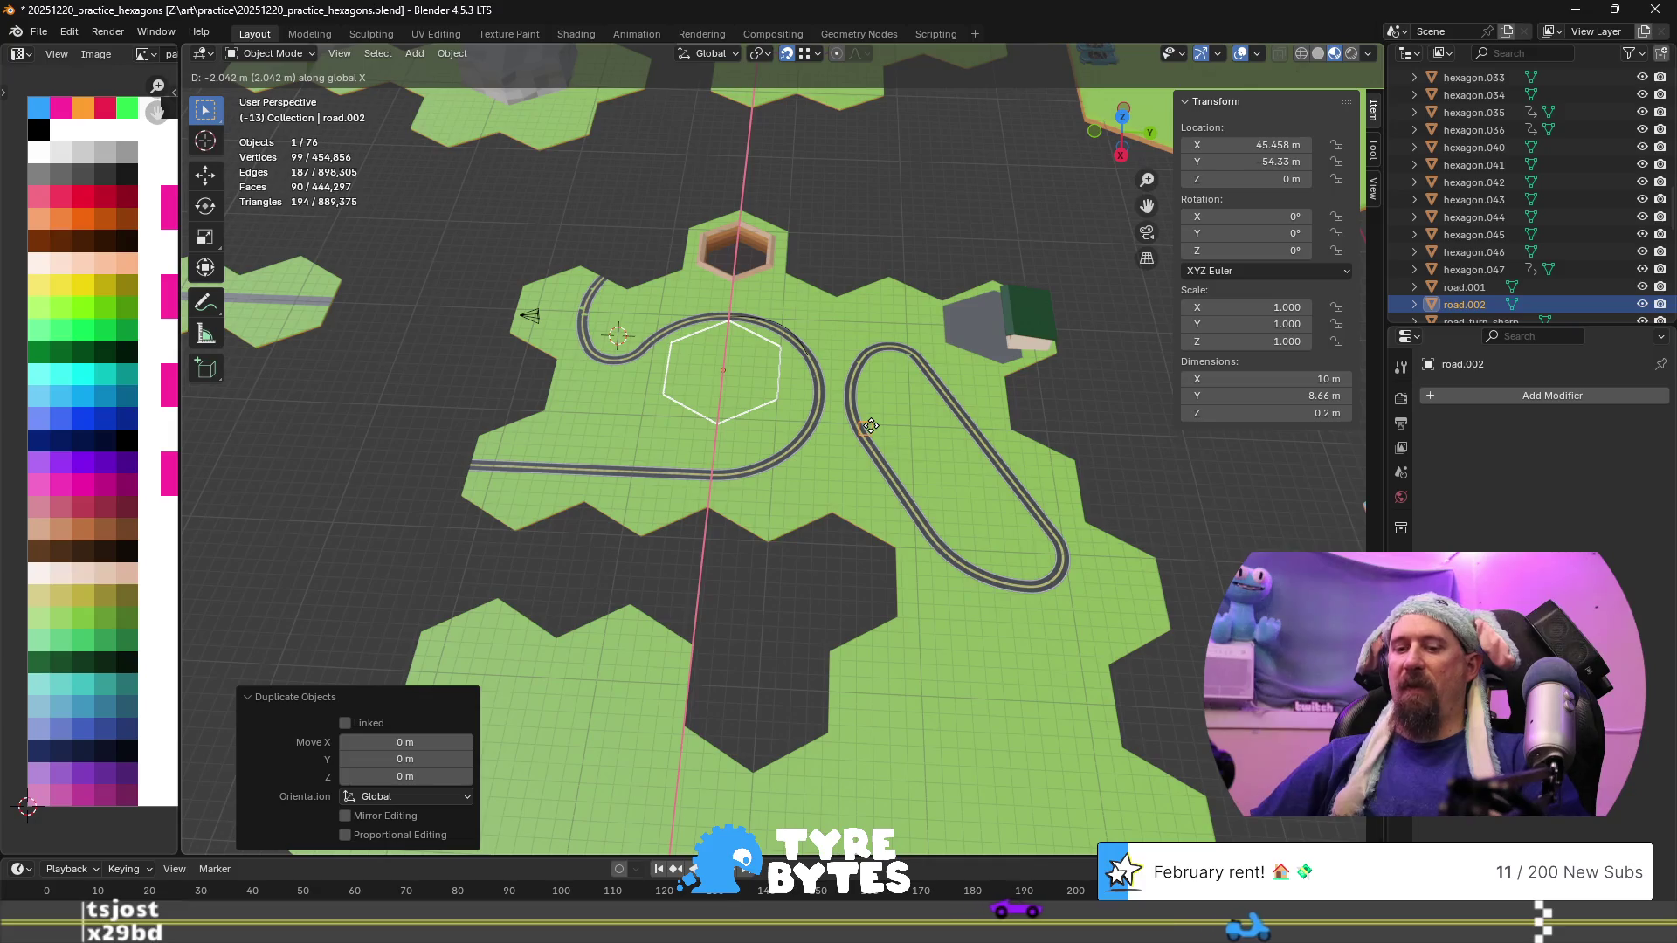
pyautogui.write('15')
pyautogui.press('Return')
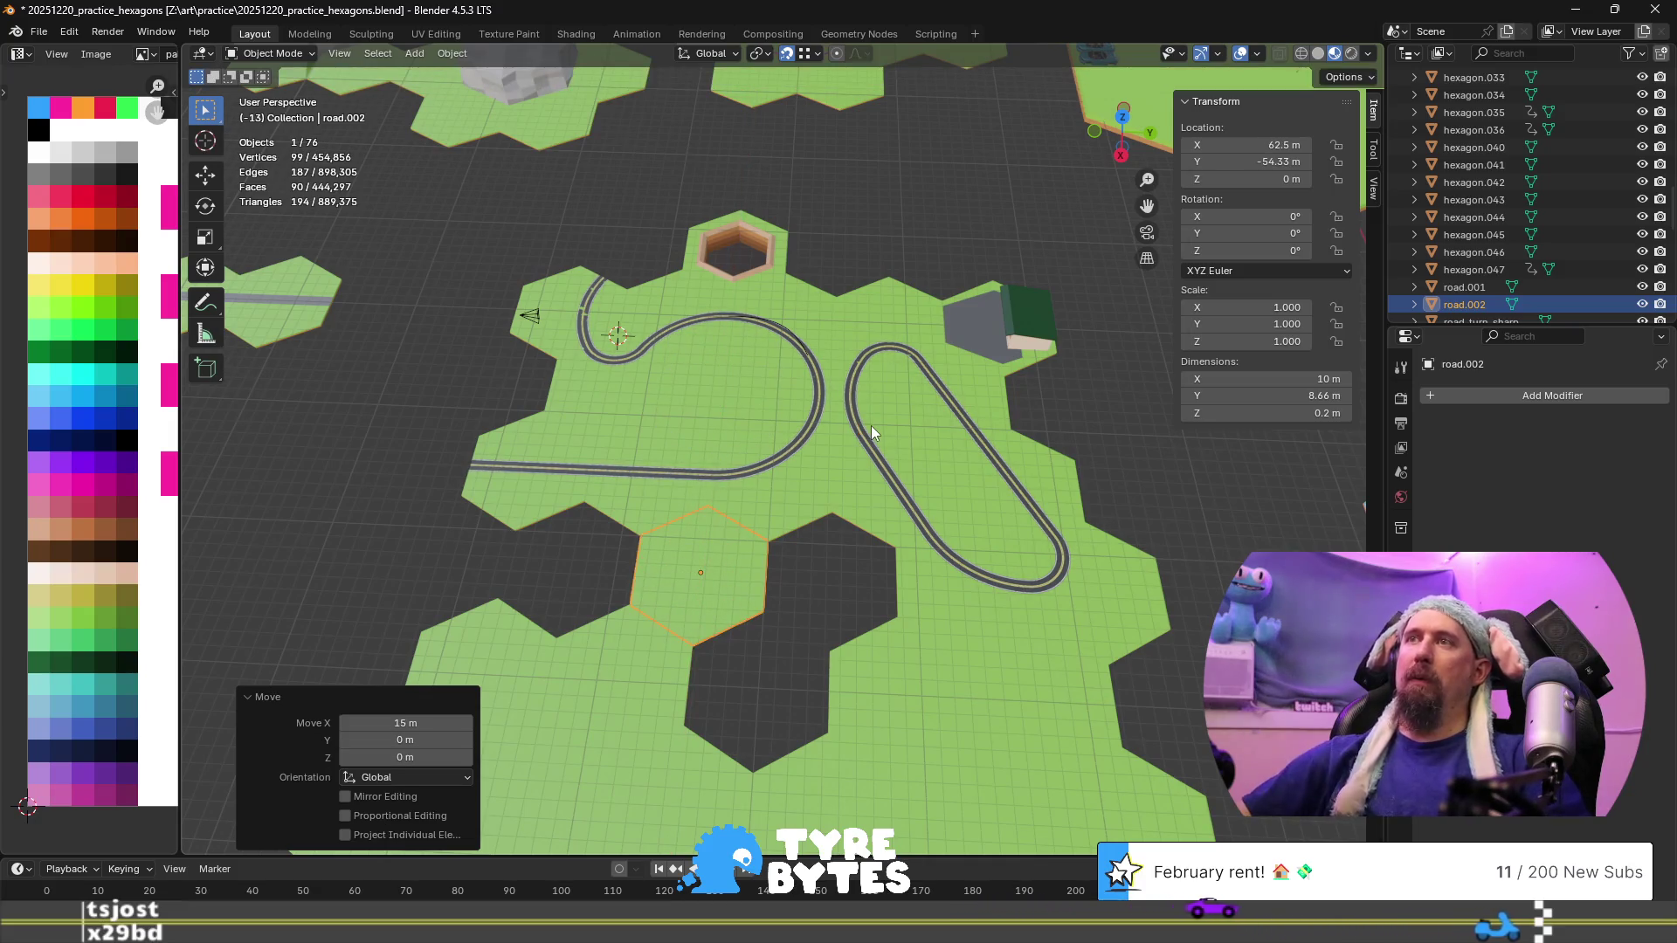
pyautogui.click(714, 379)
pyautogui.press('Delete')
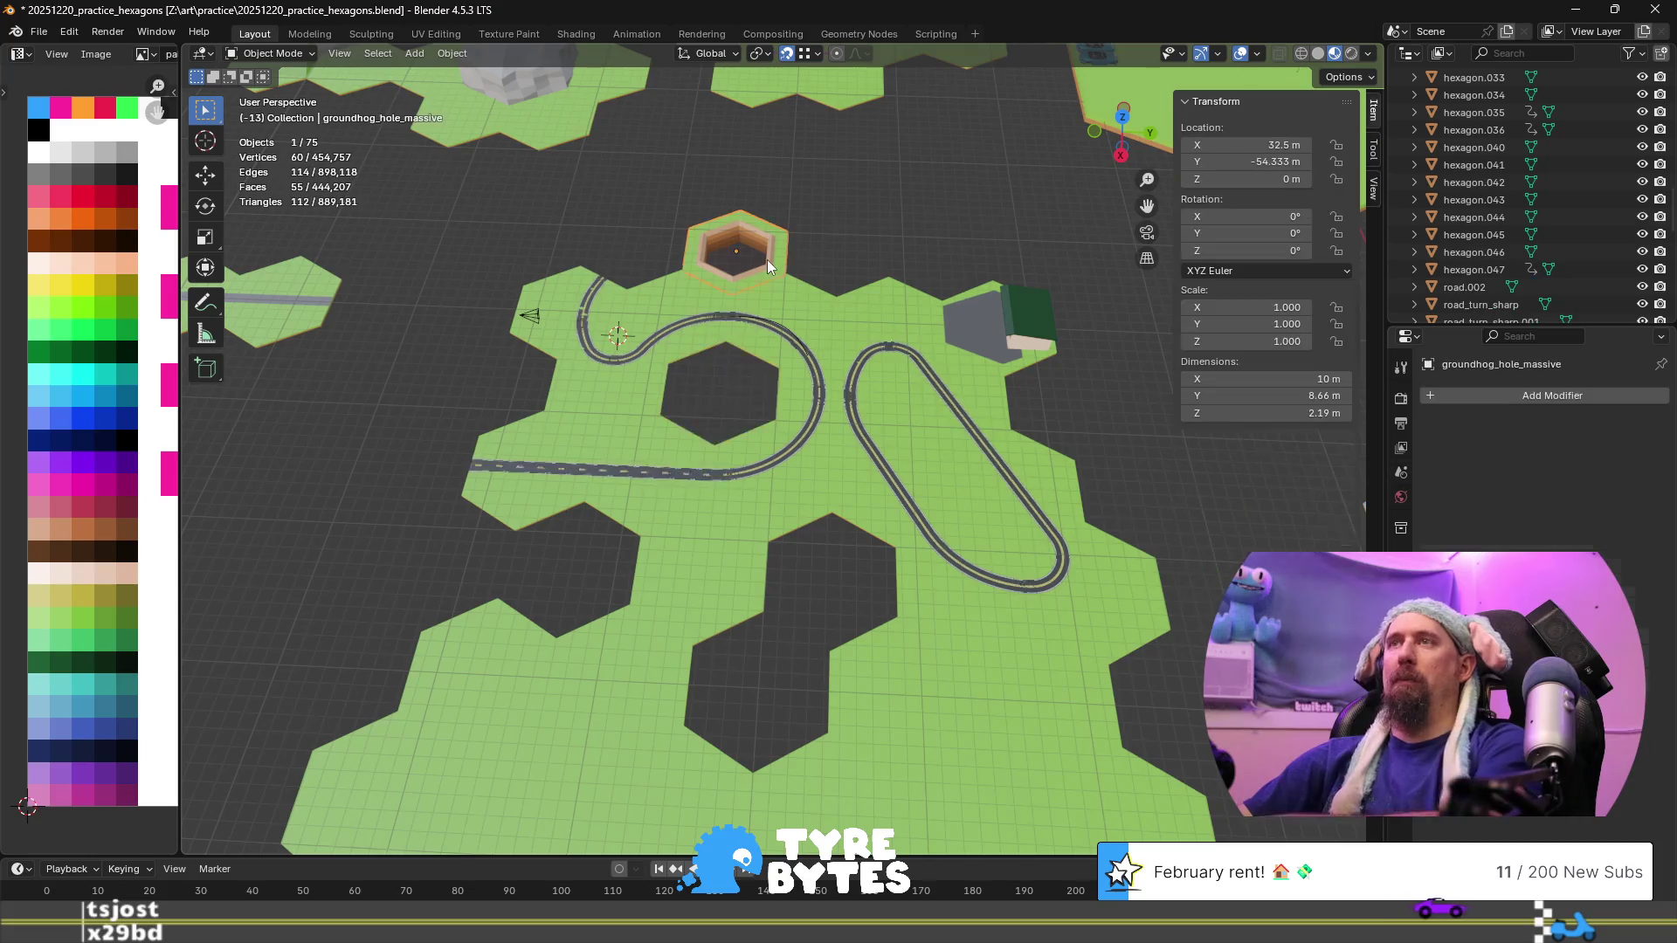
pyautogui.click(766, 259)
pyautogui.hotkey('ctrl', 'z')
pyautogui.hotkey('ctrl', 'z')
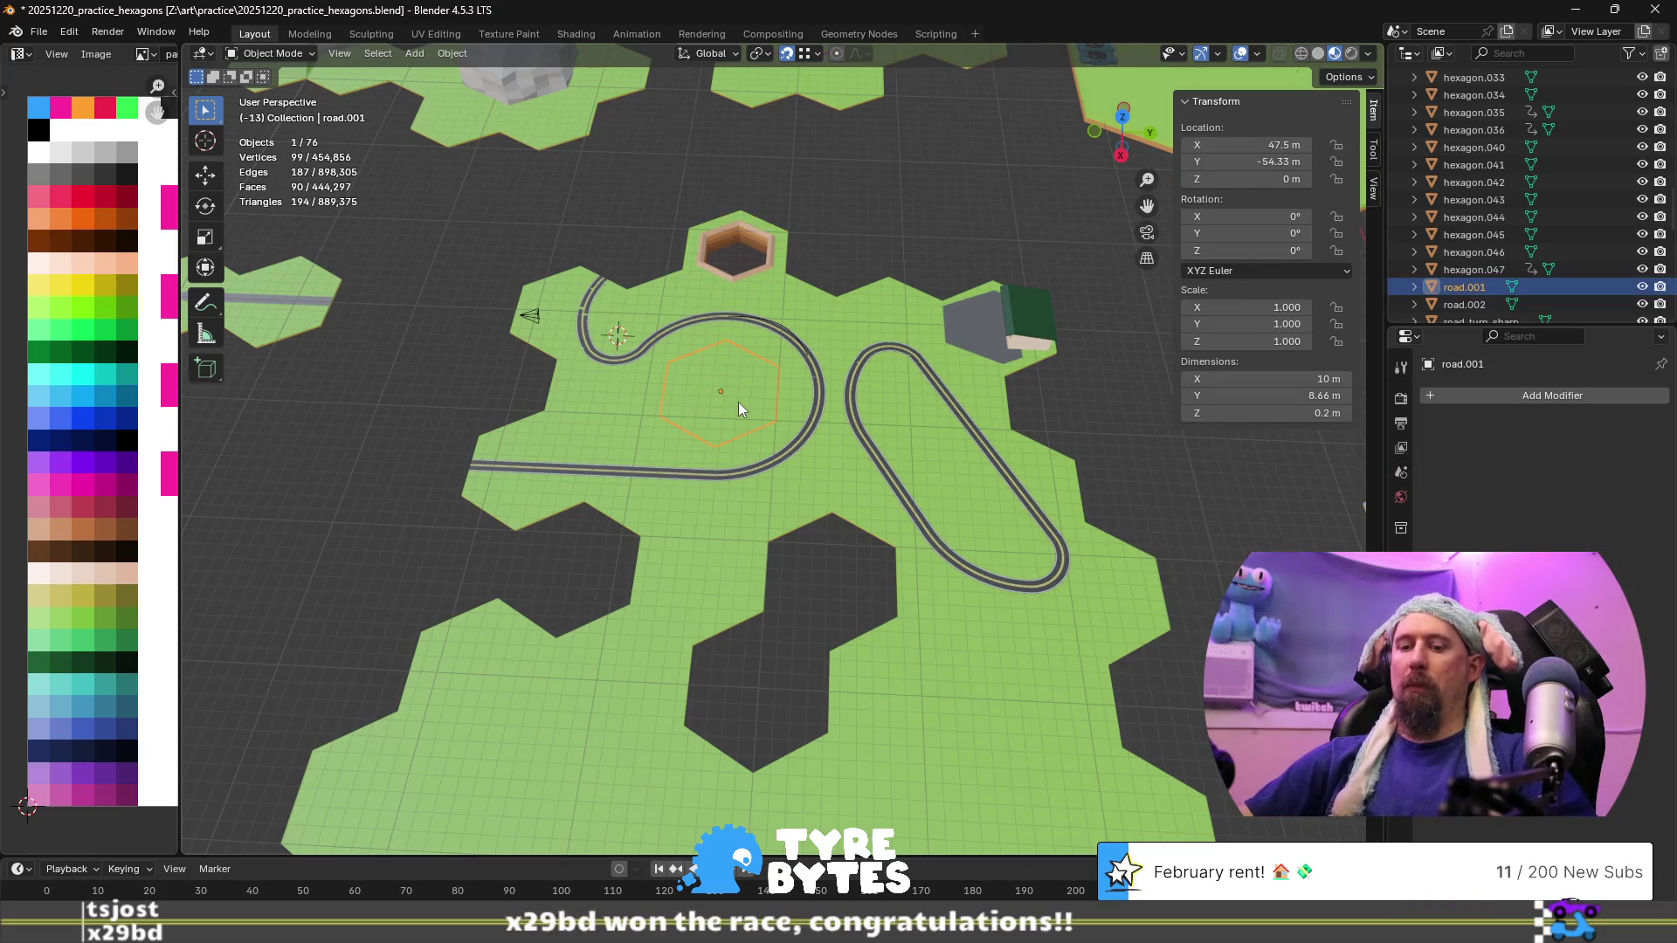
pyautogui.write('g')
pyautogui.write('-15')
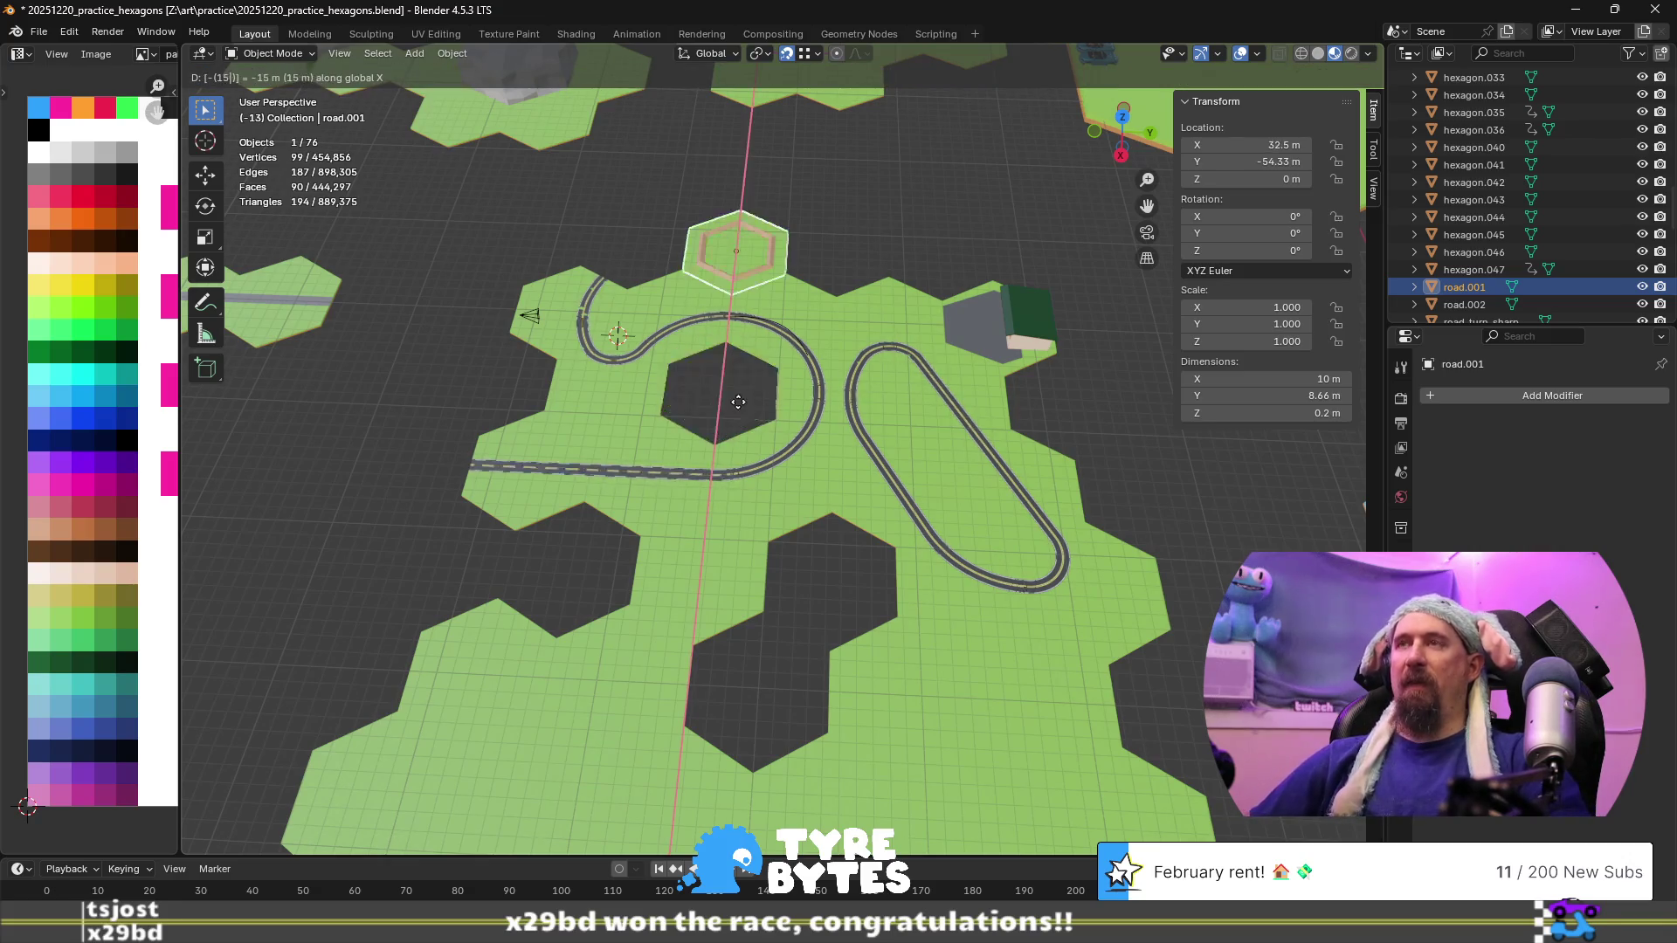
pyautogui.press('Return')
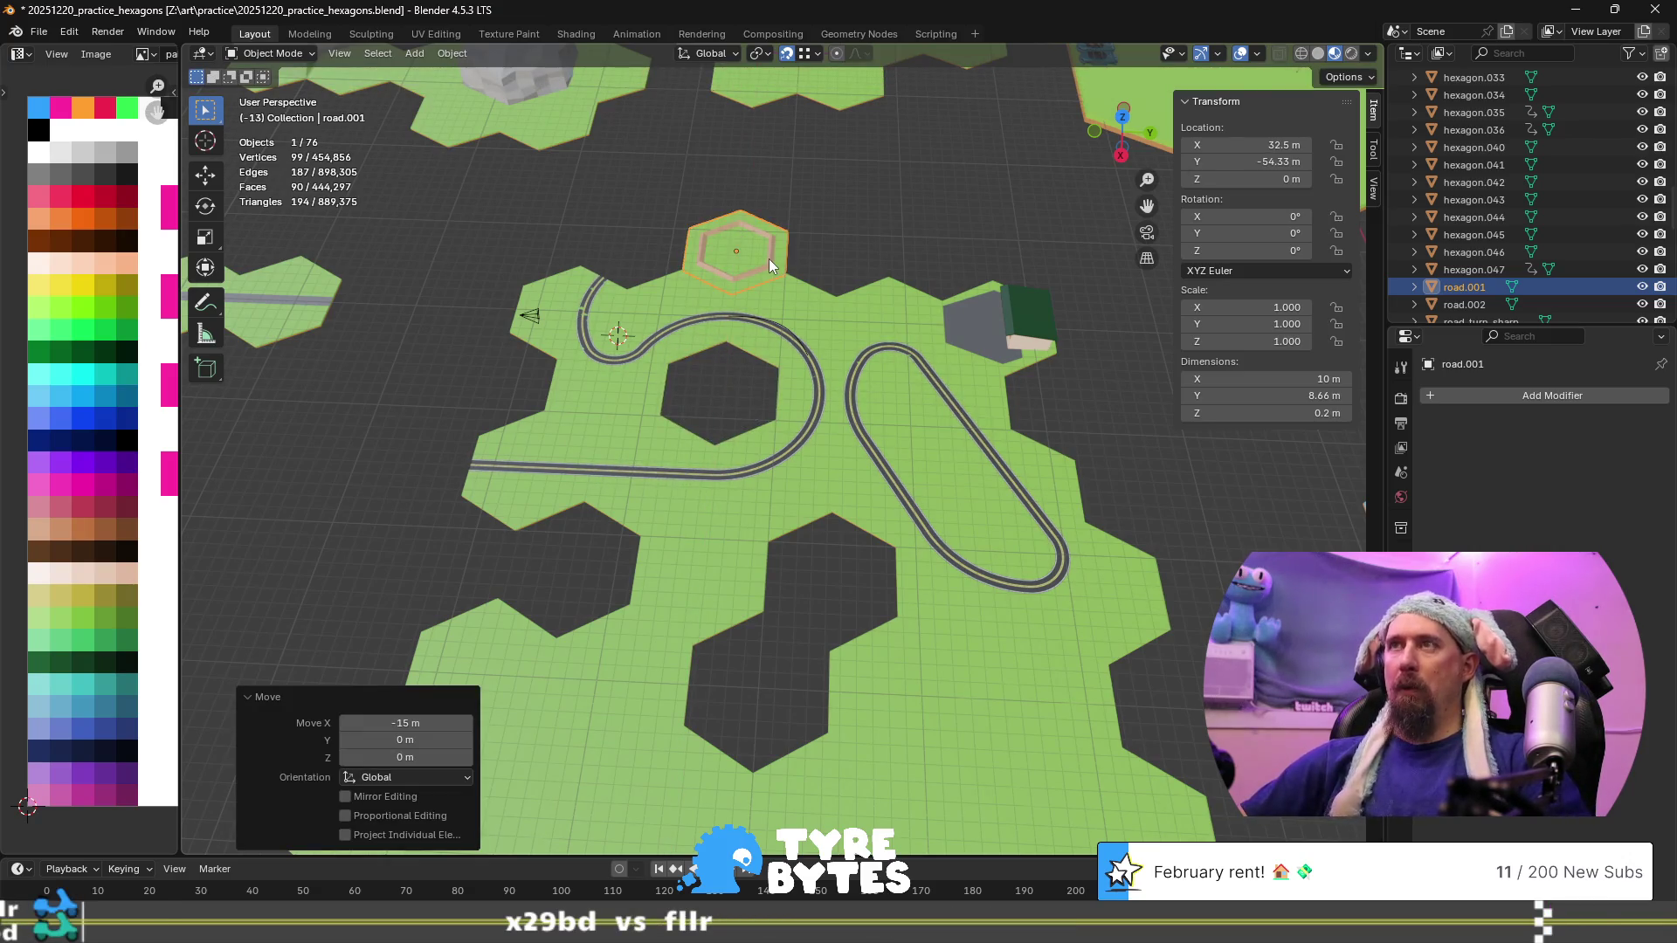
# Move the groundhog-hole tile 15 m along X into the loop's gap and deselect all
pyautogui.click(768, 259)
pyautogui.press('g')
pyautogui.press('Escape')
pyautogui.write('gx15')
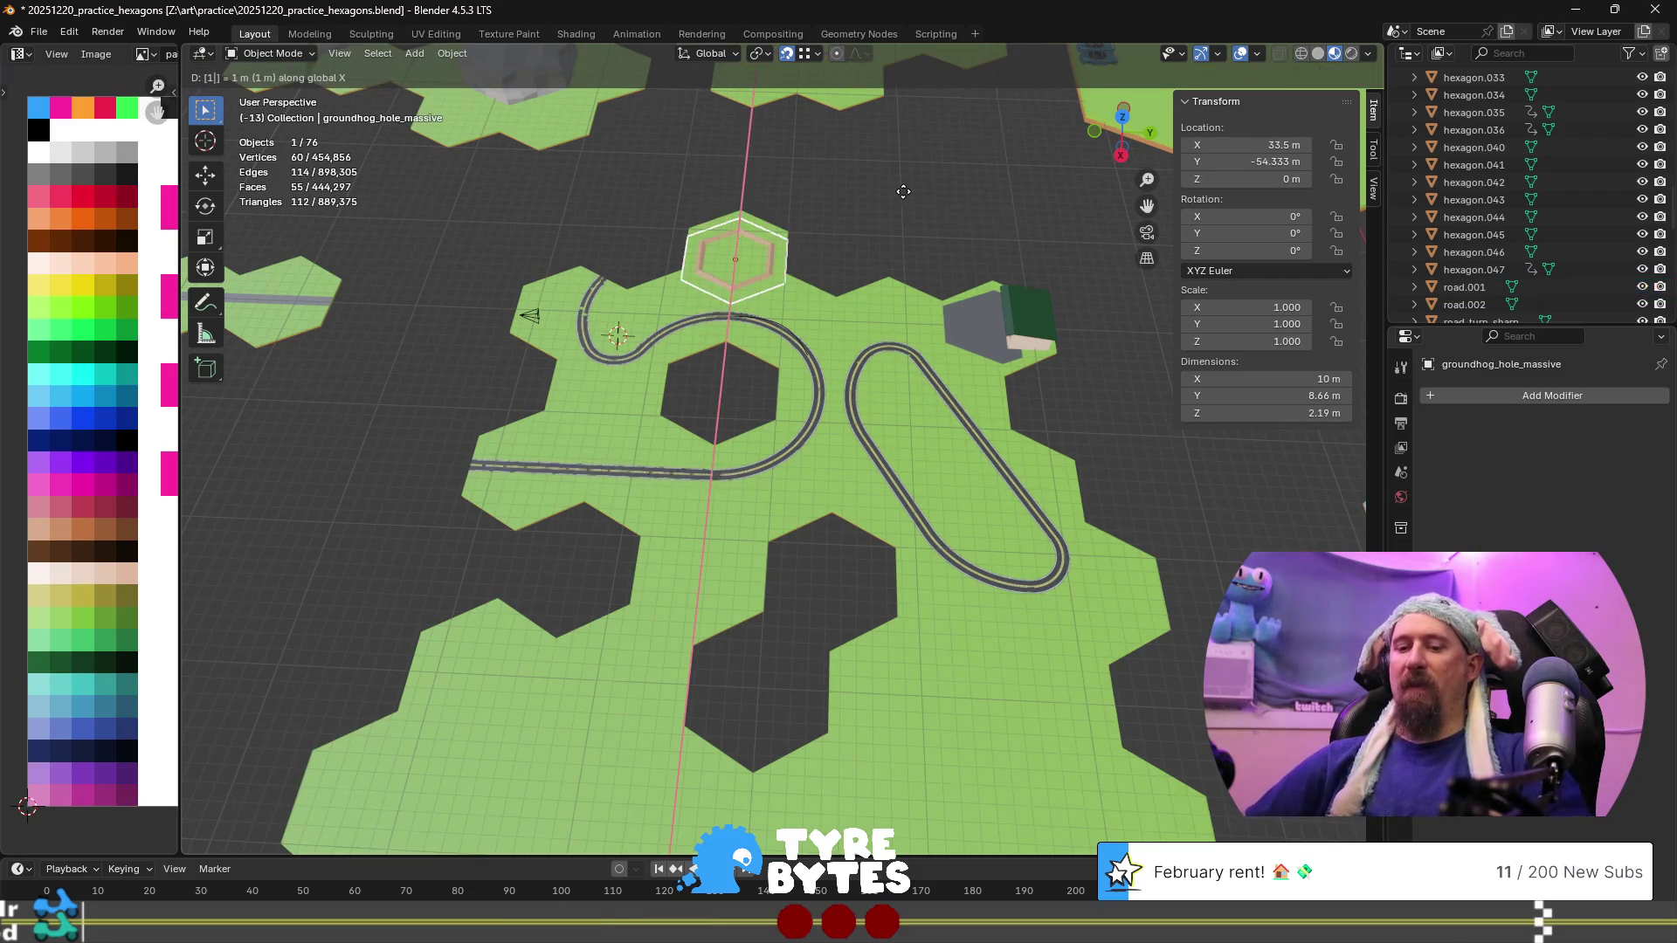
pyautogui.press('Return')
pyautogui.hotkey('alt', 'a')
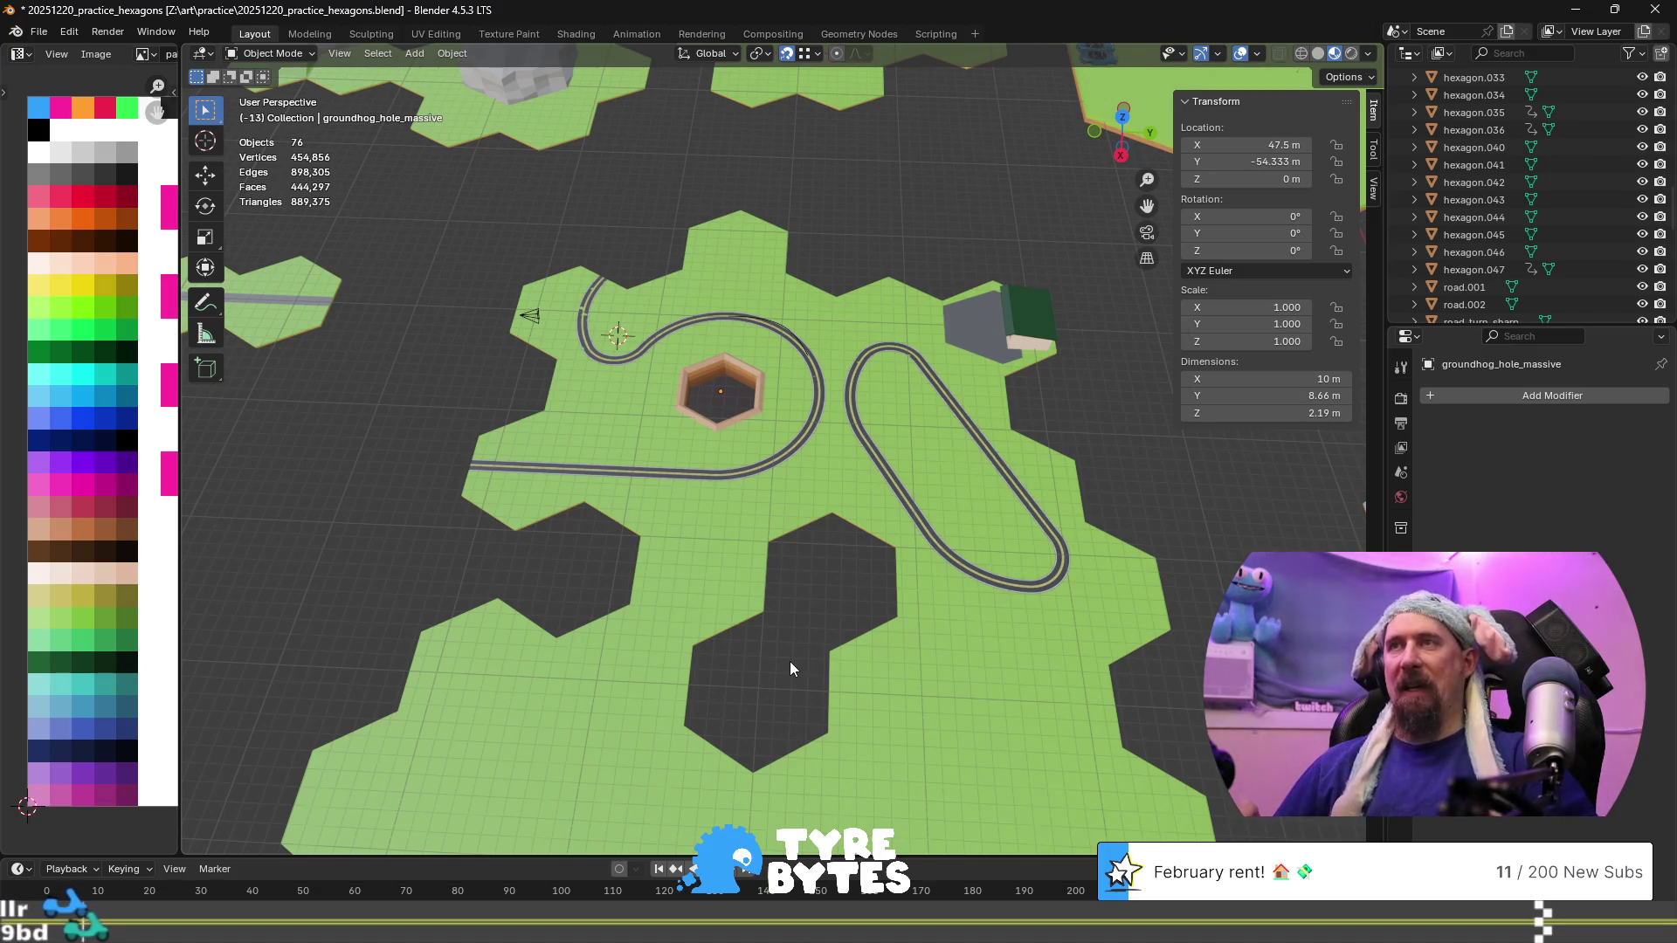
# Save the file with Ctrl+S
pyautogui.hotkey('ctrl', 's')
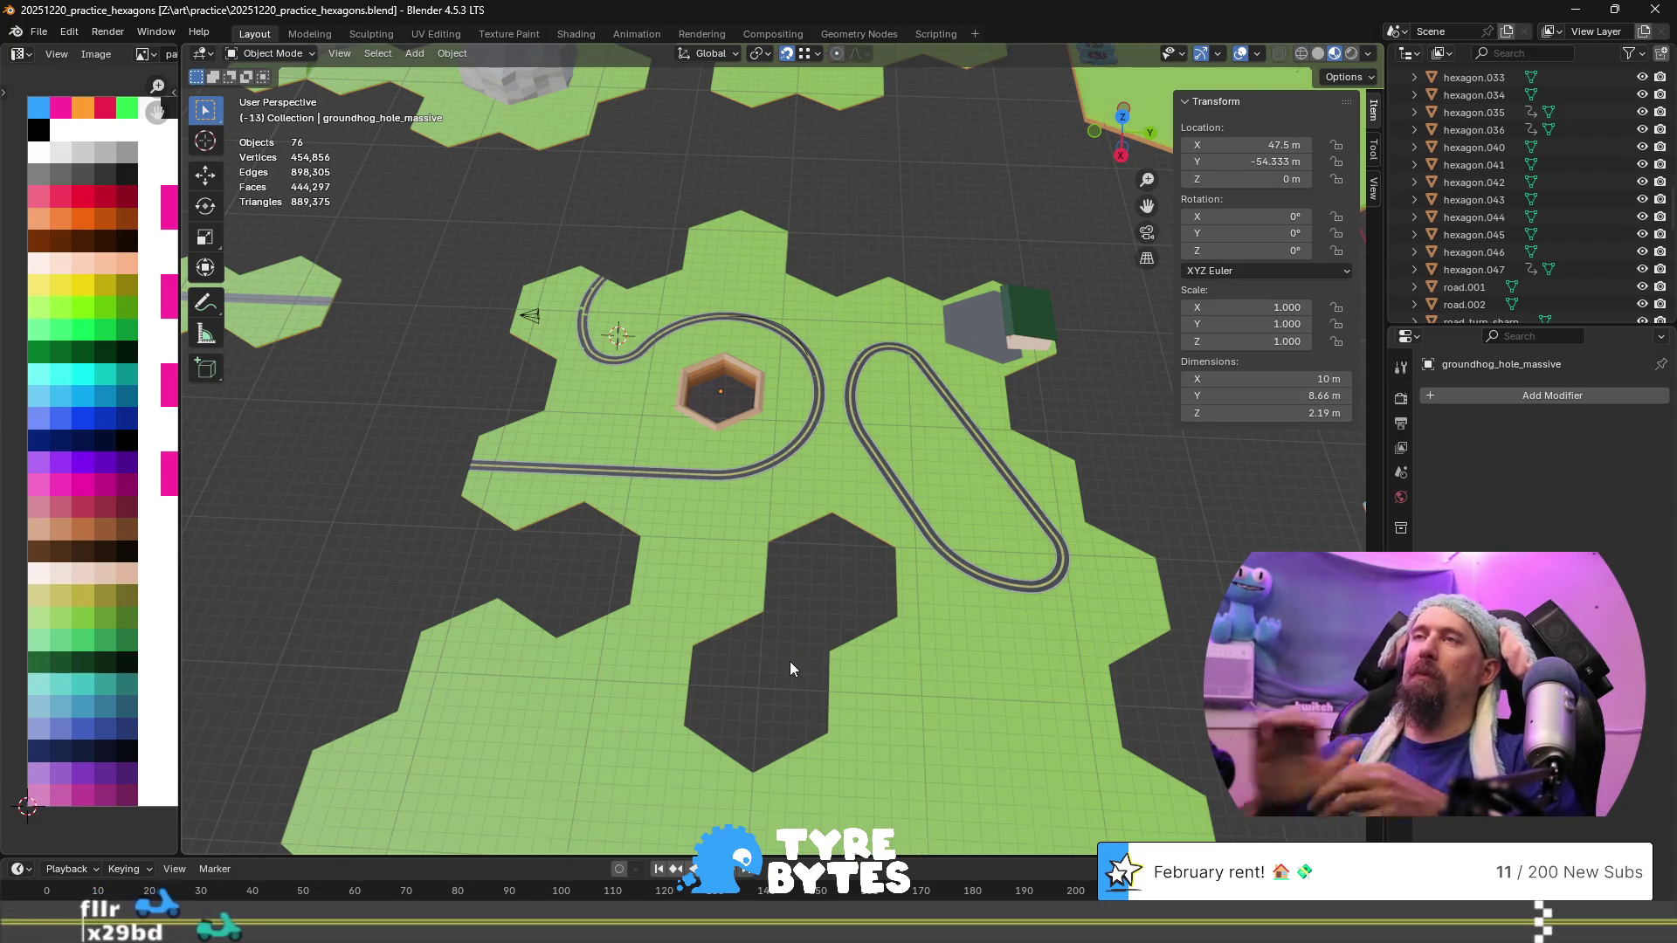
pyautogui.scroll(-5, 804, 668)
pyautogui.moveTo(767, 572)
pyautogui.mouseDown(button='middle')
pyautogui.moveTo(641, 484)
pyautogui.moveTo(833, 530)
pyautogui.mouseUp(button='middle')
pyautogui.scroll(8, 851, 525)
pyautogui.moveTo(988, 579)
pyautogui.mouseDown(button='middle')
pyautogui.moveTo(804, 642)
pyautogui.moveTo(775, 506)
pyautogui.mouseUp(button='middle')
pyautogui.scroll(-6, 957, 579)
pyautogui.scroll(-5, 766, 590)
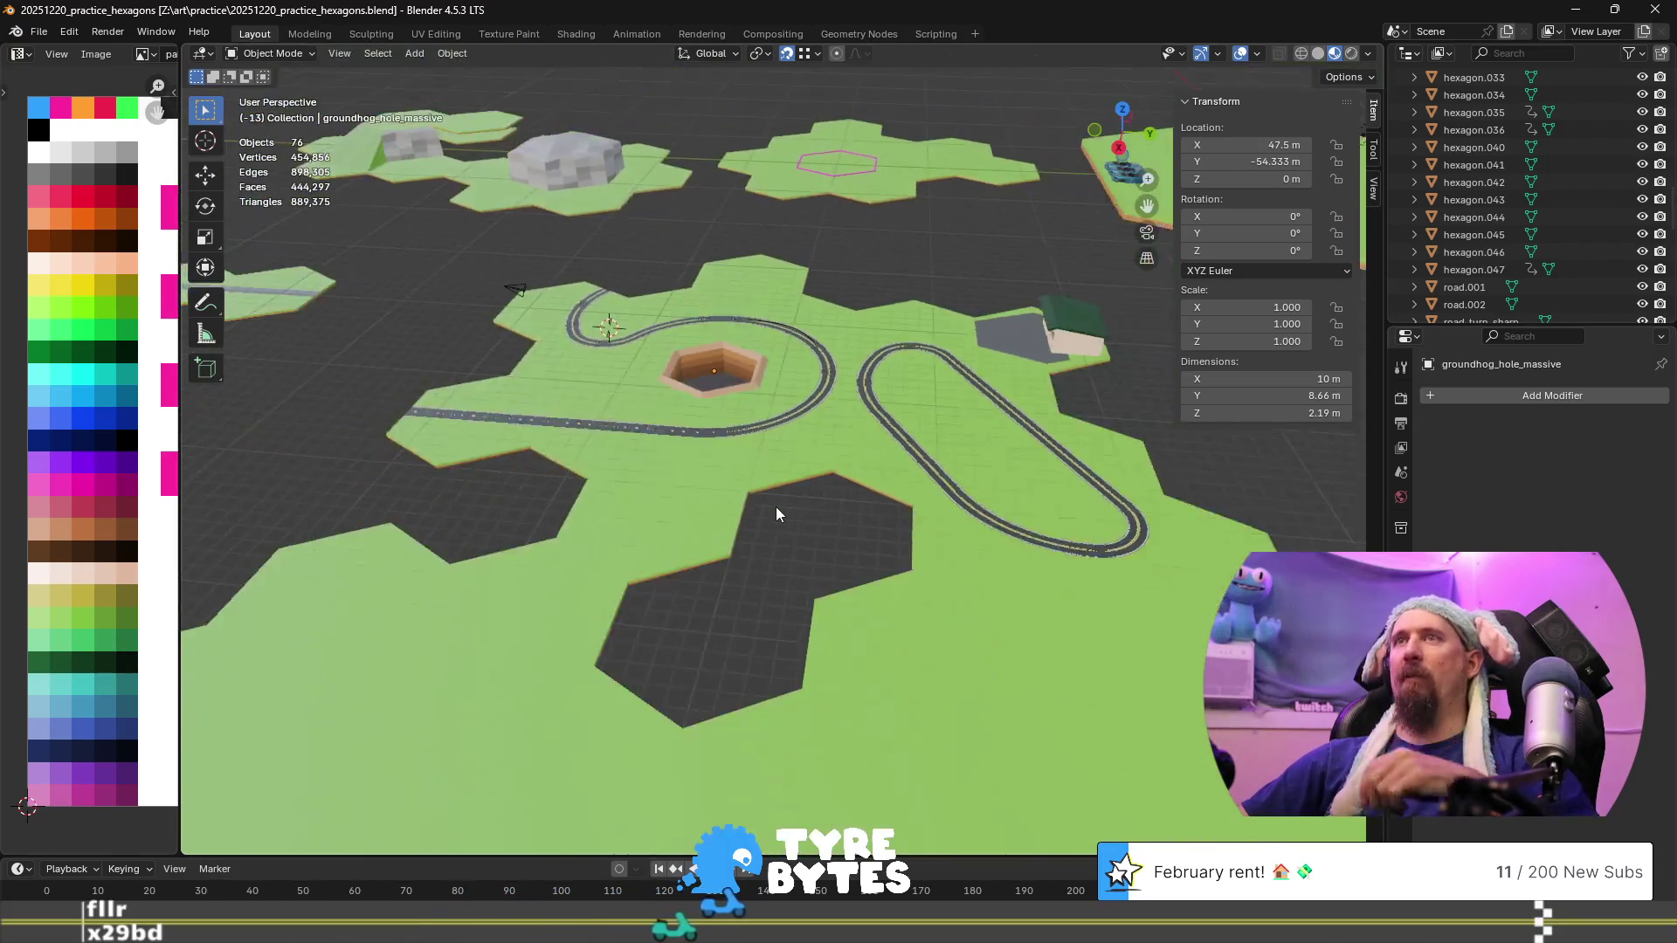
# Move the small car apex_5.002 from the far tile onto the oval track at its current height
pyautogui.click(1096, 206)
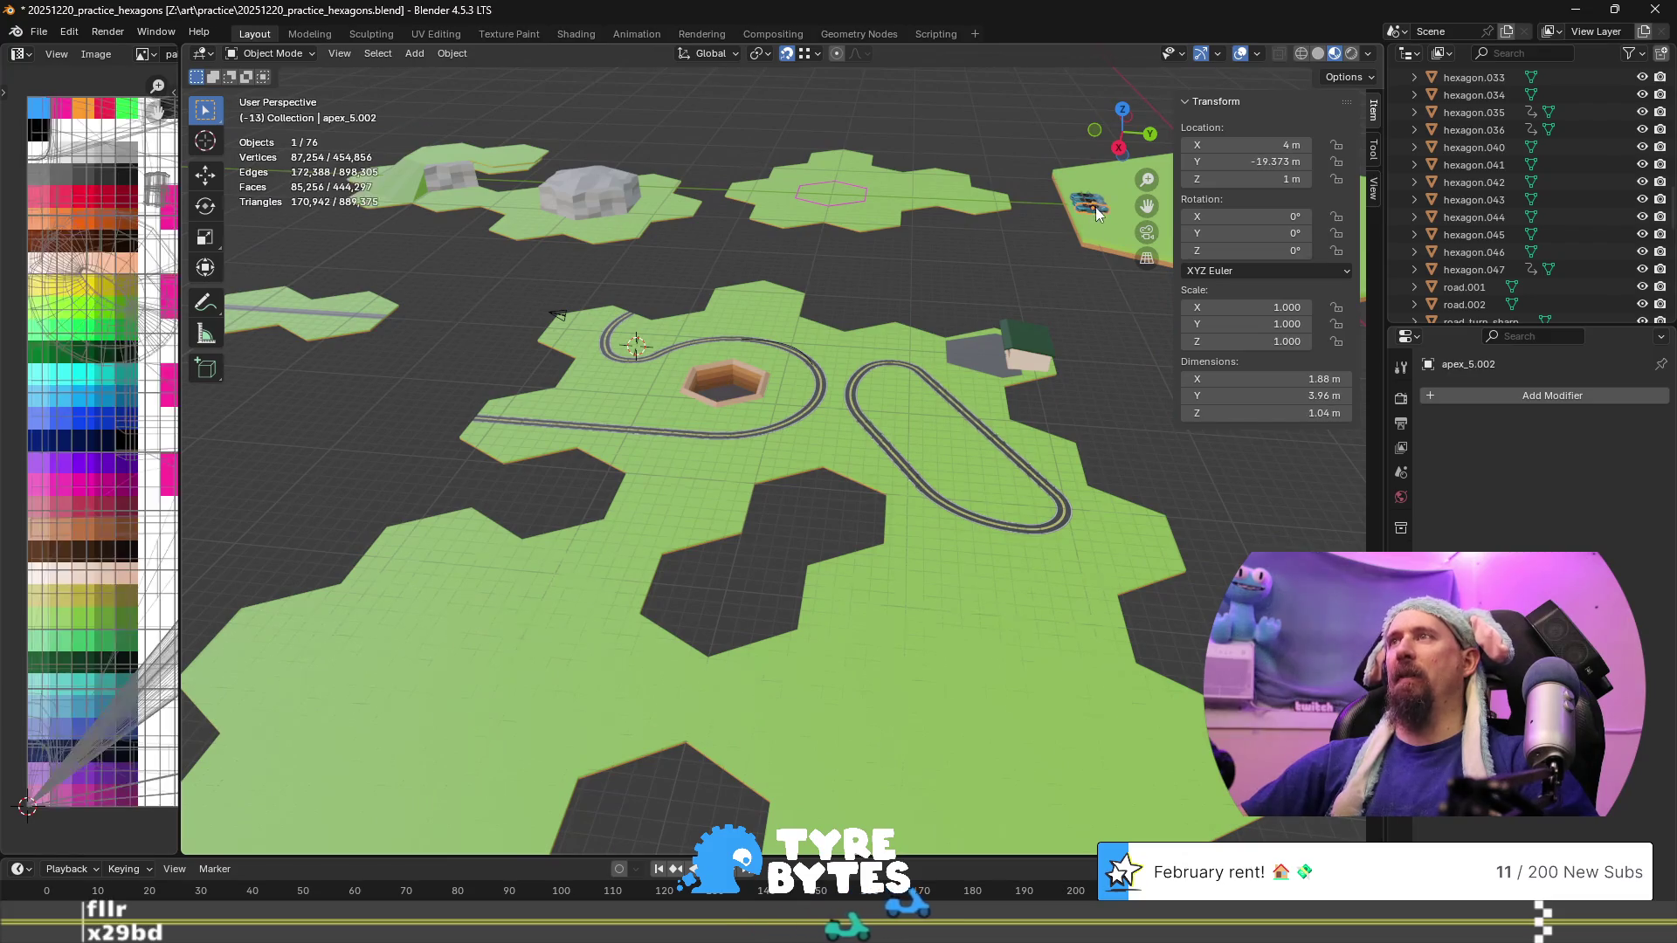
pyautogui.press('g')
pyautogui.hotkey('shift', 'z')
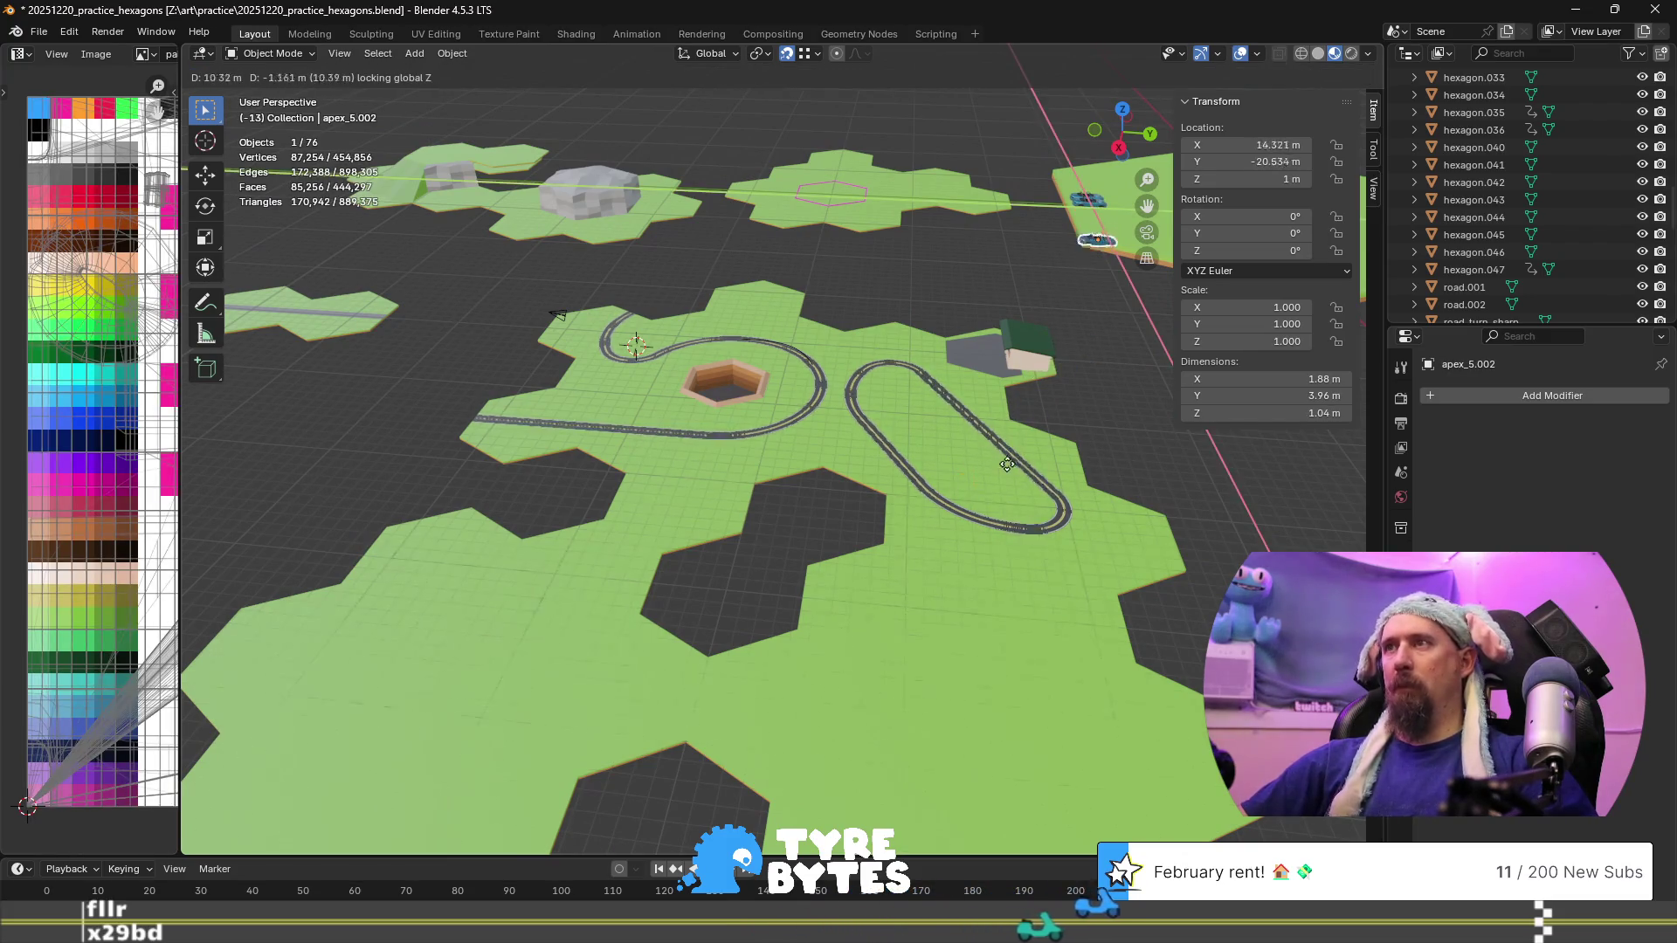
pyautogui.click(975, 489)
# Delete car apex_5.002 from the scene, leaving 75 objects
pyautogui.scroll(4, 993, 487)
pyautogui.moveTo(992, 487)
pyautogui.mouseDown(button='middle')
pyautogui.moveTo(564, 406)
pyautogui.moveTo(502, 348)
pyautogui.moveTo(599, 370)
pyautogui.moveTo(601, 348)
pyautogui.moveTo(683, 374)
pyautogui.mouseUp(button='middle')
pyautogui.scroll(-5, 744, 384)
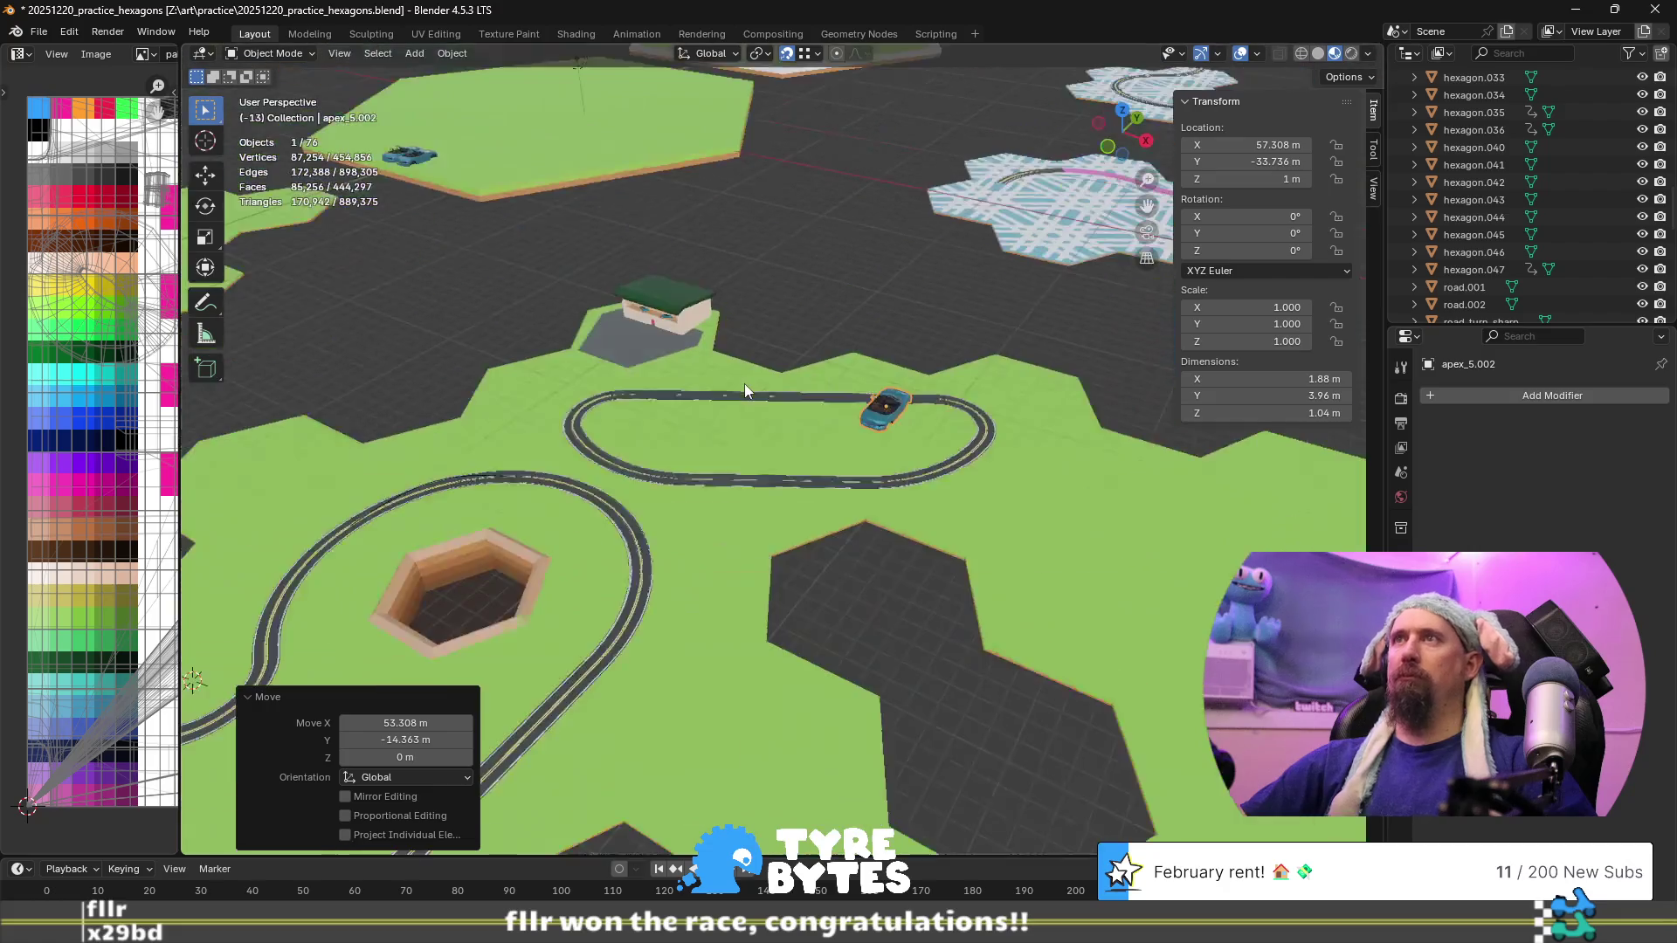
pyautogui.scroll(-2, 754, 384)
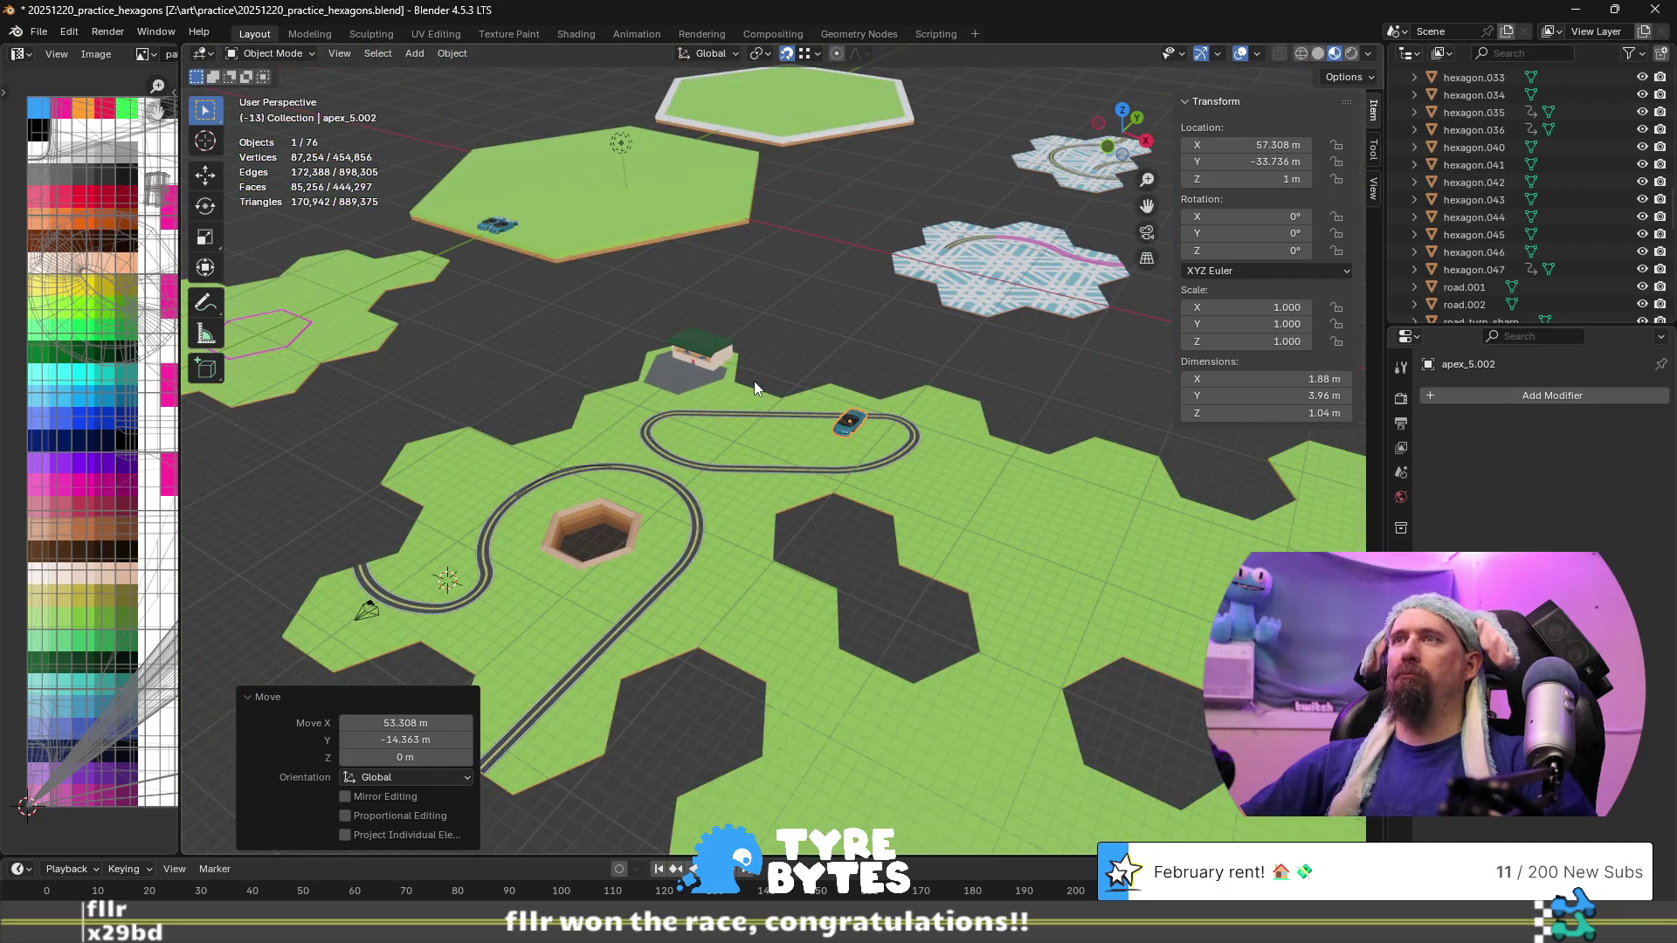
pyautogui.scroll(-3, 754, 387)
pyautogui.scroll(4, 754, 385)
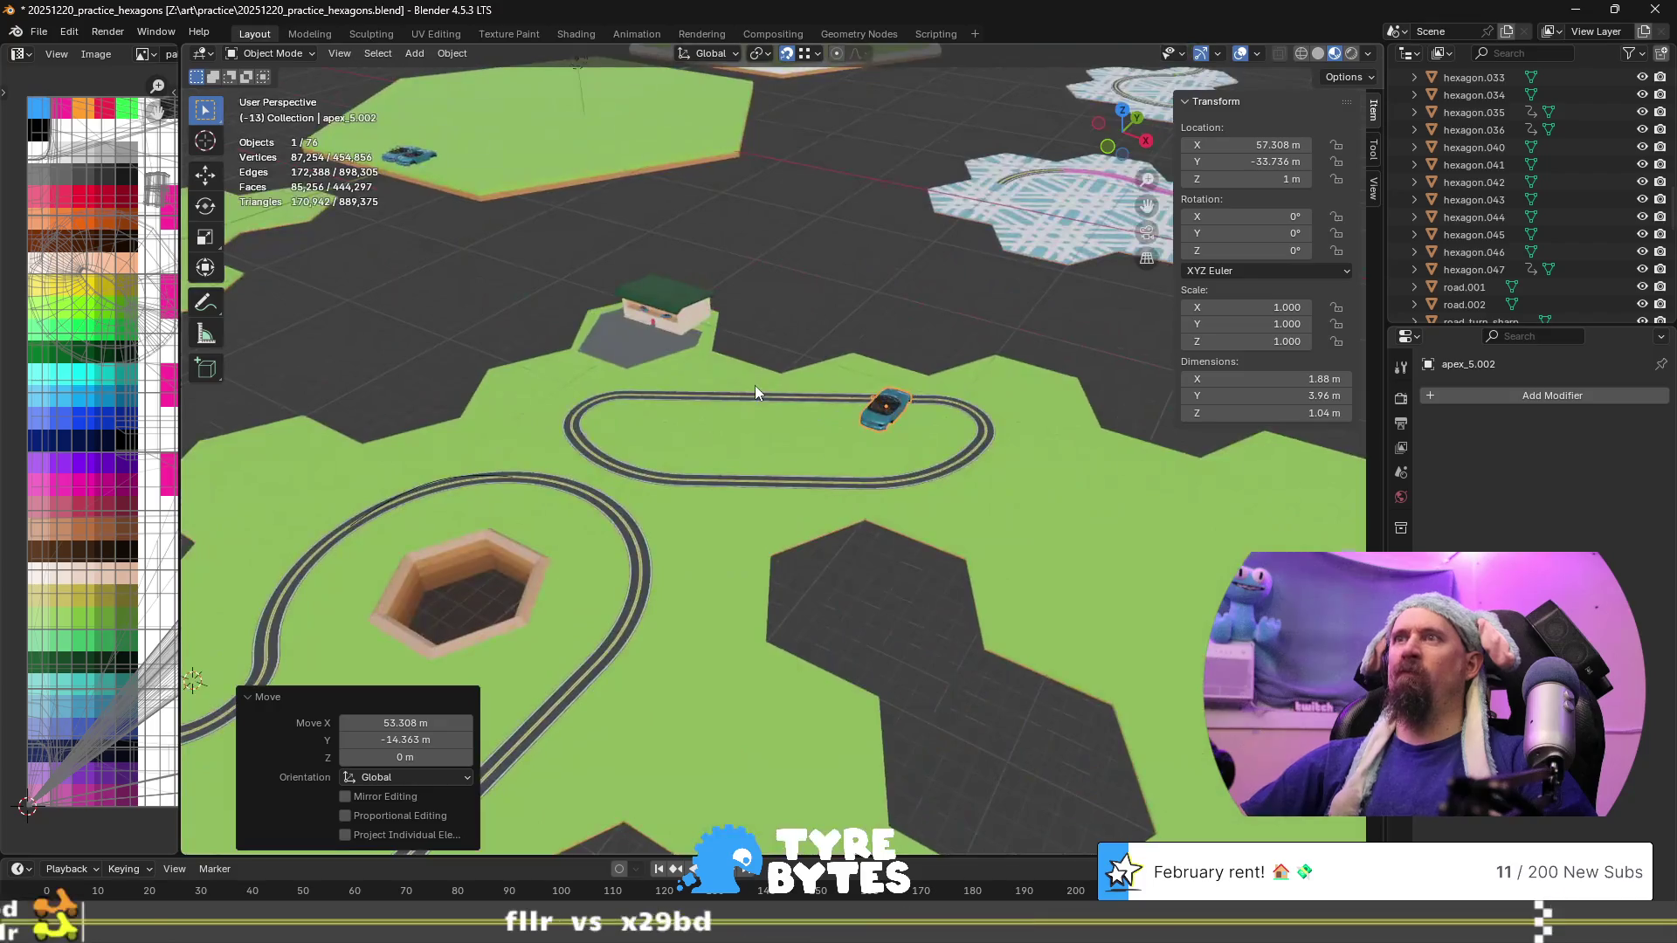
pyautogui.scroll(-4, 755, 385)
pyautogui.scroll(1, 755, 387)
pyautogui.scroll(-2, 700, 456)
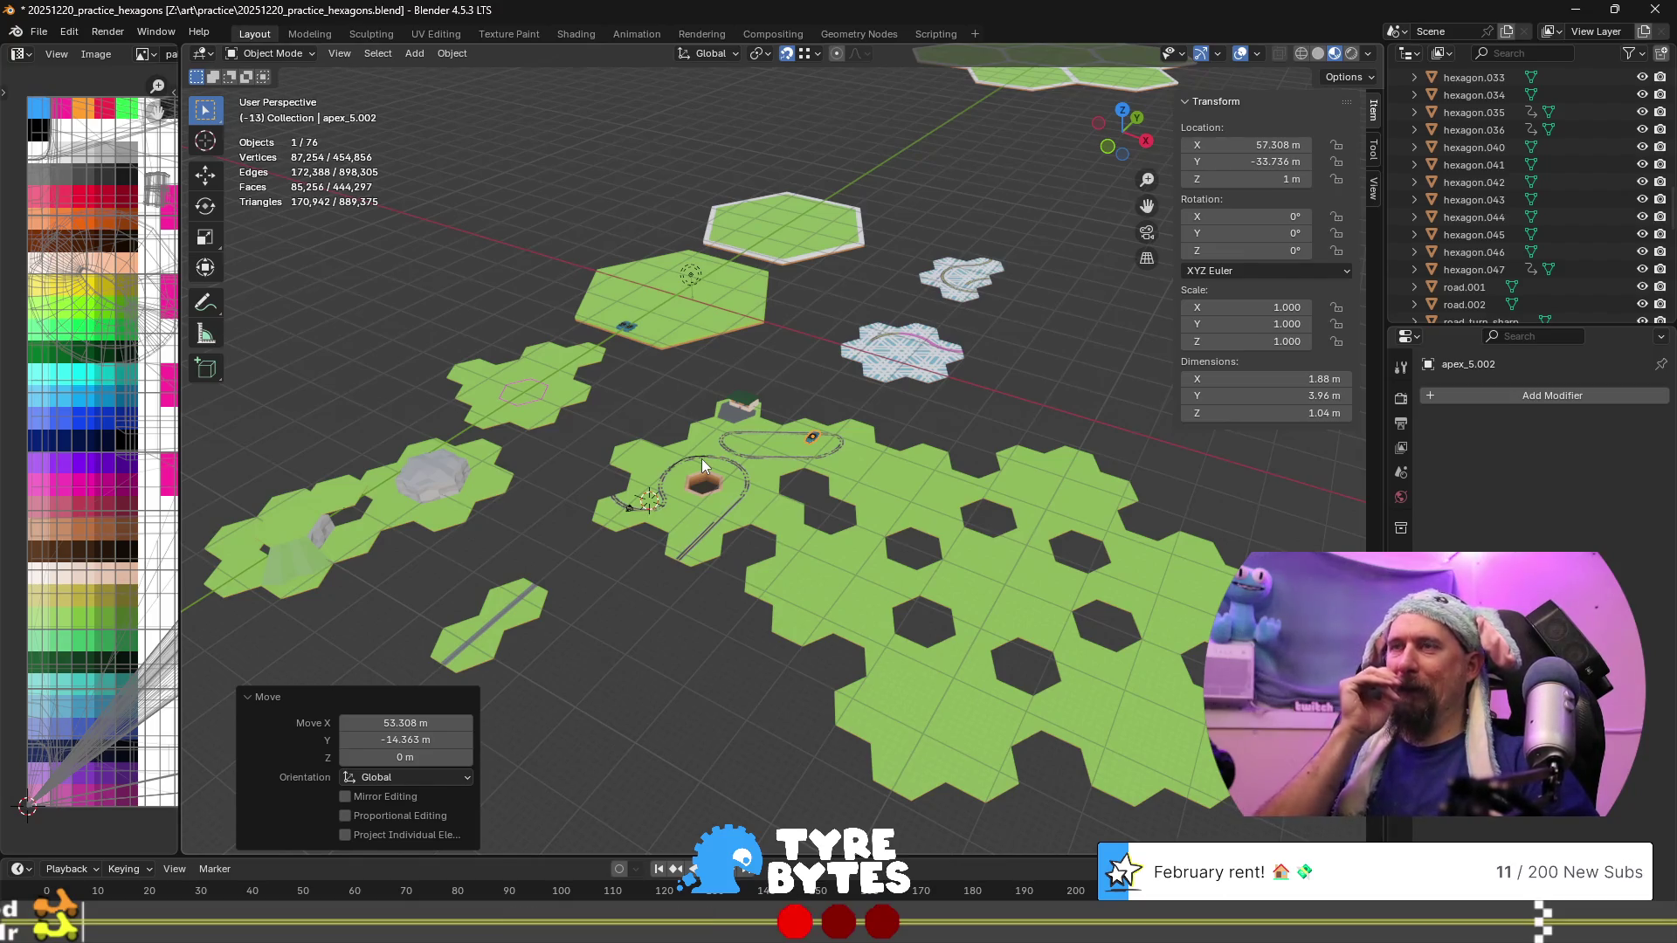
pyautogui.scroll(7, 700, 459)
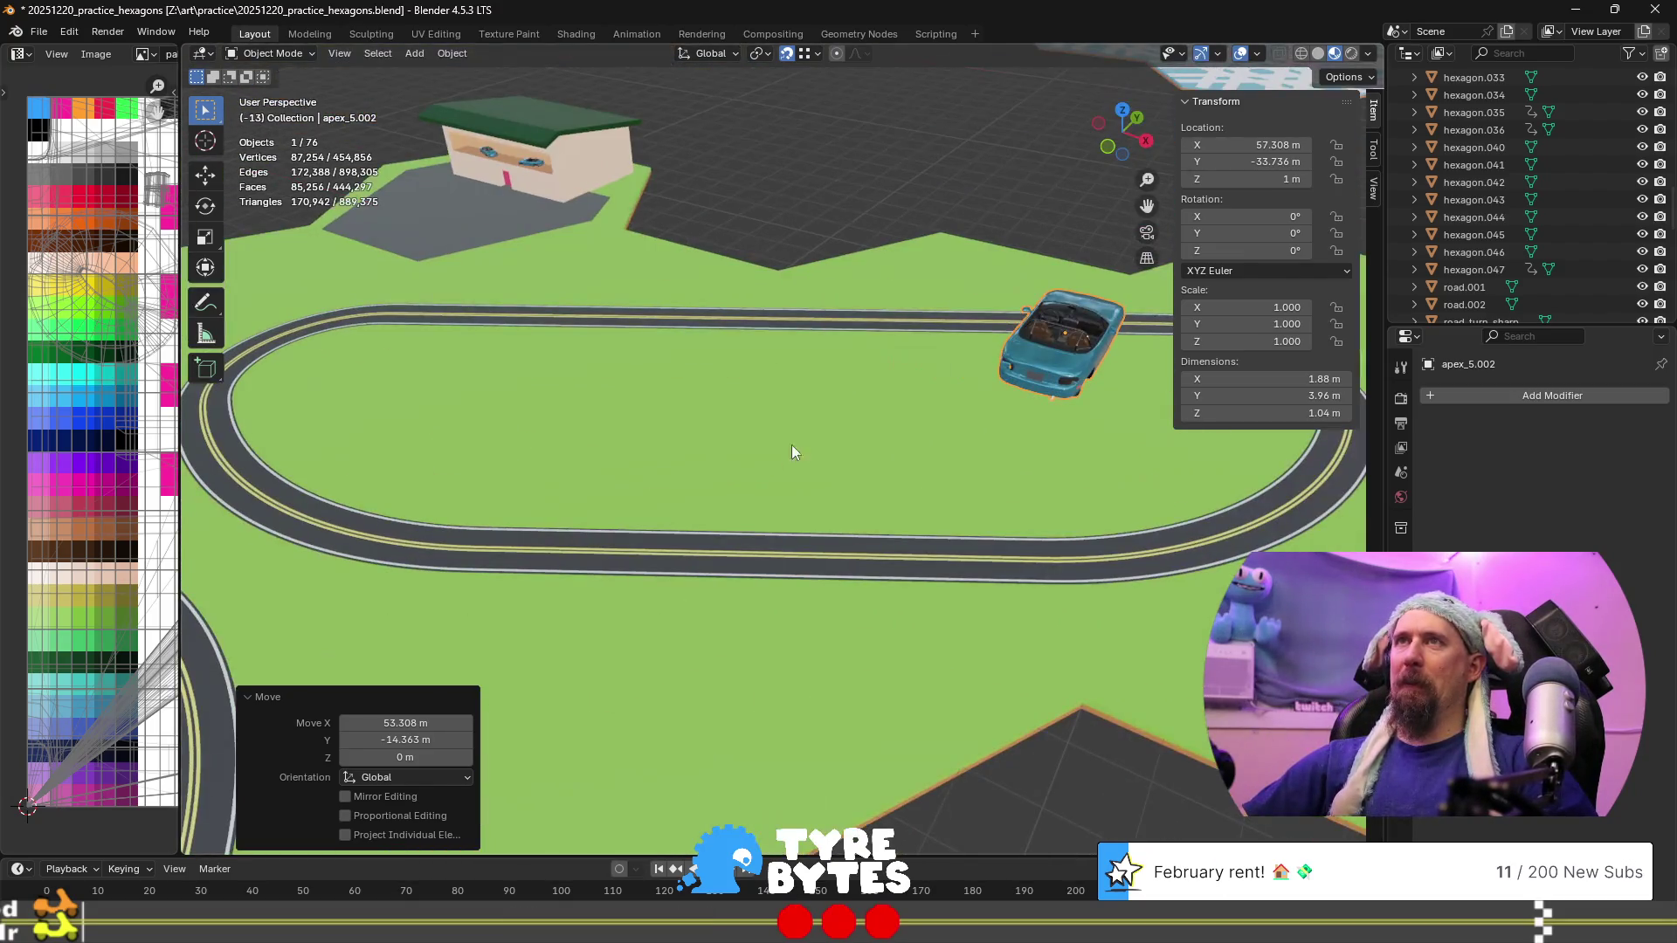
pyautogui.press('Delete')
# Select the car parked at the dealership beside the green-roofed house
pyautogui.scroll(-6, 659, 474)
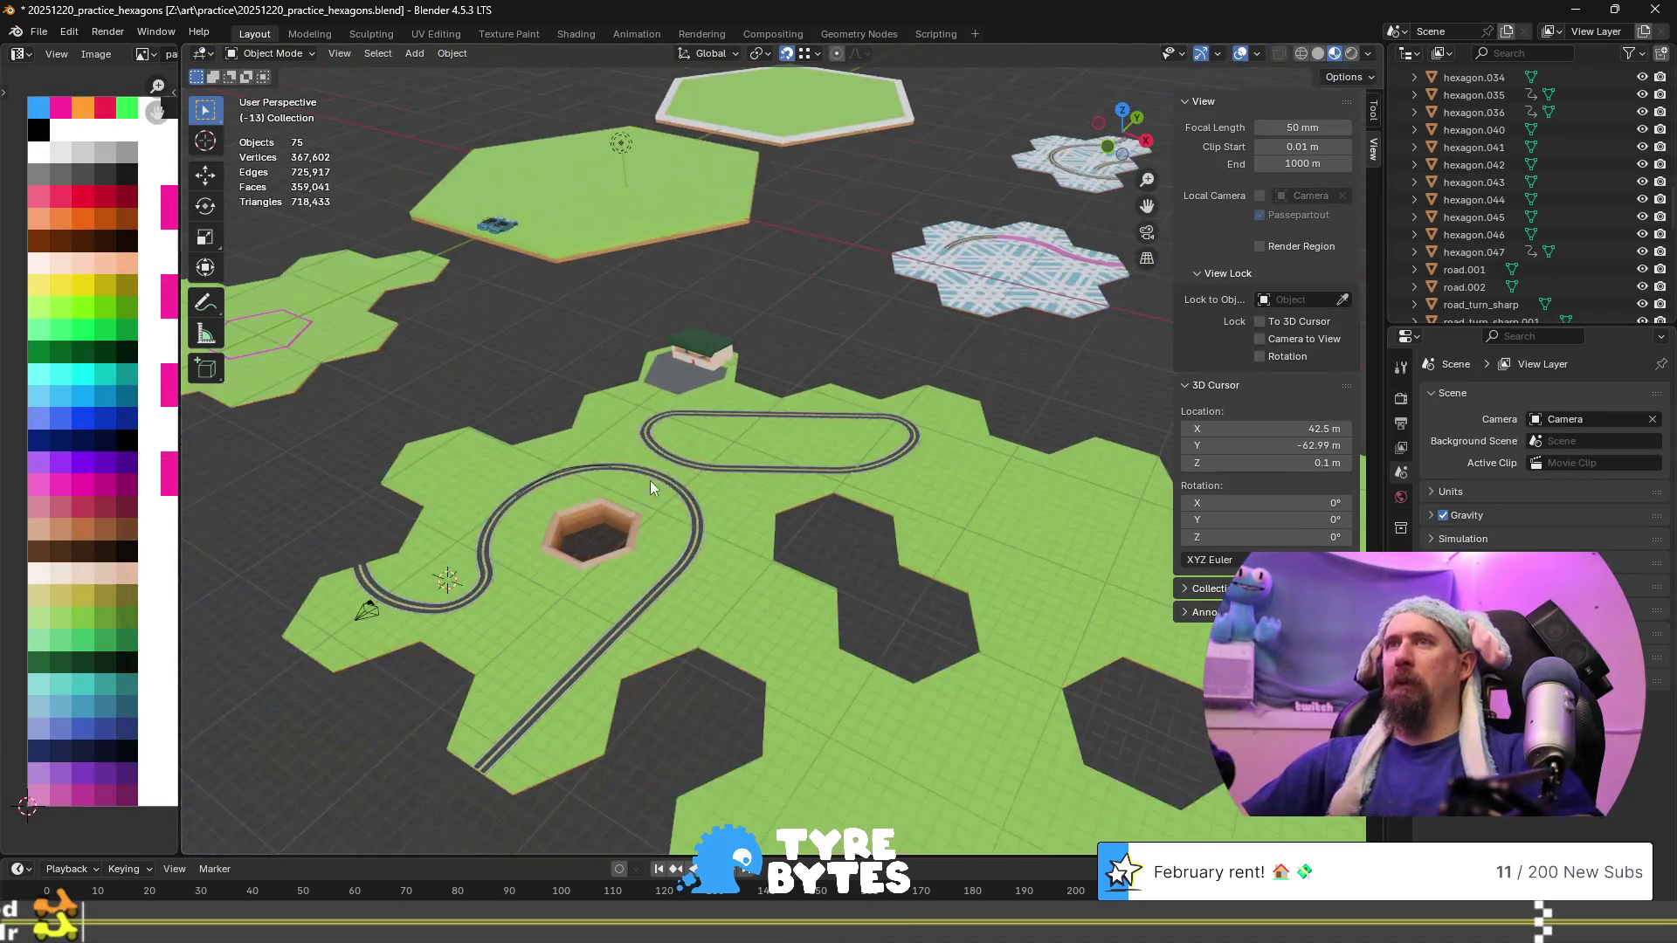
pyautogui.moveTo(532, 531)
pyautogui.keyDown('shift'); pyautogui.mouseDown(button='middle')
pyautogui.moveTo(804, 422)
pyautogui.moveTo(851, 460)
pyautogui.moveTo(705, 463)
pyautogui.moveTo(808, 449)
pyautogui.moveTo(909, 524)
pyautogui.moveTo(597, 315)
pyautogui.moveTo(495, 373)
pyautogui.moveTo(677, 595)
pyautogui.mouseUp(button='middle'); pyautogui.keyUp('shift')
pyautogui.scroll(5, 851, 459)
pyautogui.scroll(5, 597, 314)
pyautogui.scroll(-3, 495, 374)
pyautogui.scroll(6, 695, 281)
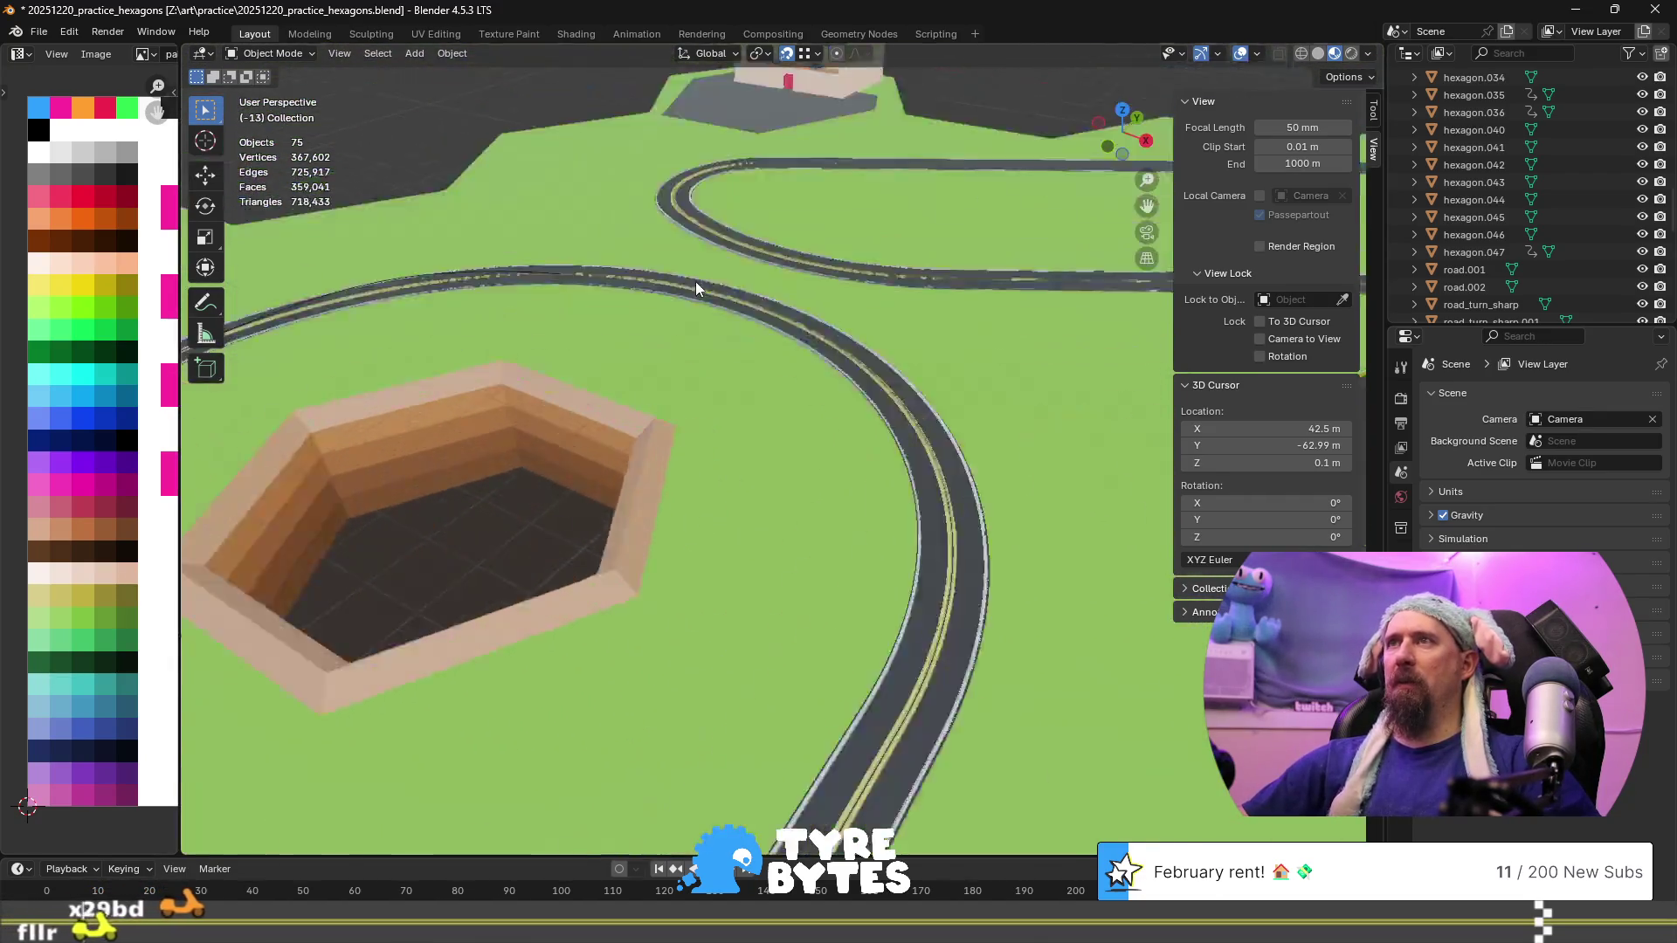
pyautogui.moveTo(776, 196)
pyautogui.keyDown('shift'); pyautogui.mouseDown(button='middle')
pyautogui.moveTo(711, 439)
pyautogui.moveTo(833, 552)
pyautogui.moveTo(745, 478)
pyautogui.mouseUp(button='middle'); pyautogui.keyUp('shift')
pyautogui.click(720, 332)
# Test-duplicate car apex_5.004 along the oval, view it isolated, then undo the copy
pyautogui.scroll(-3, 808, 452)
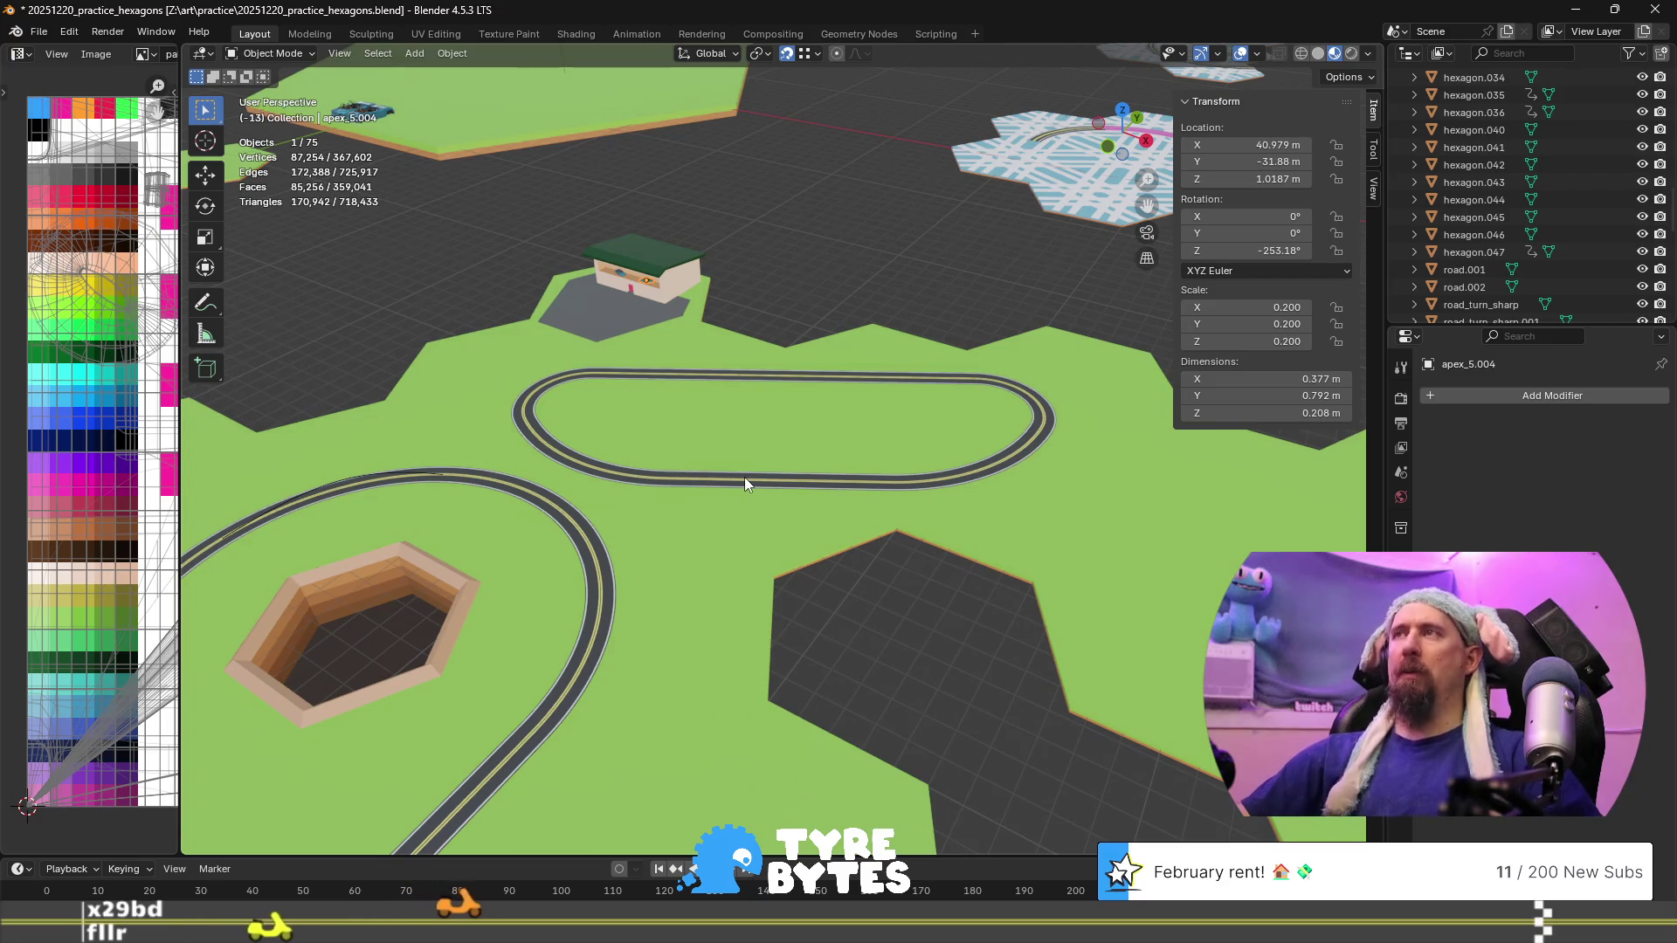
pyautogui.scroll(-3, 744, 477)
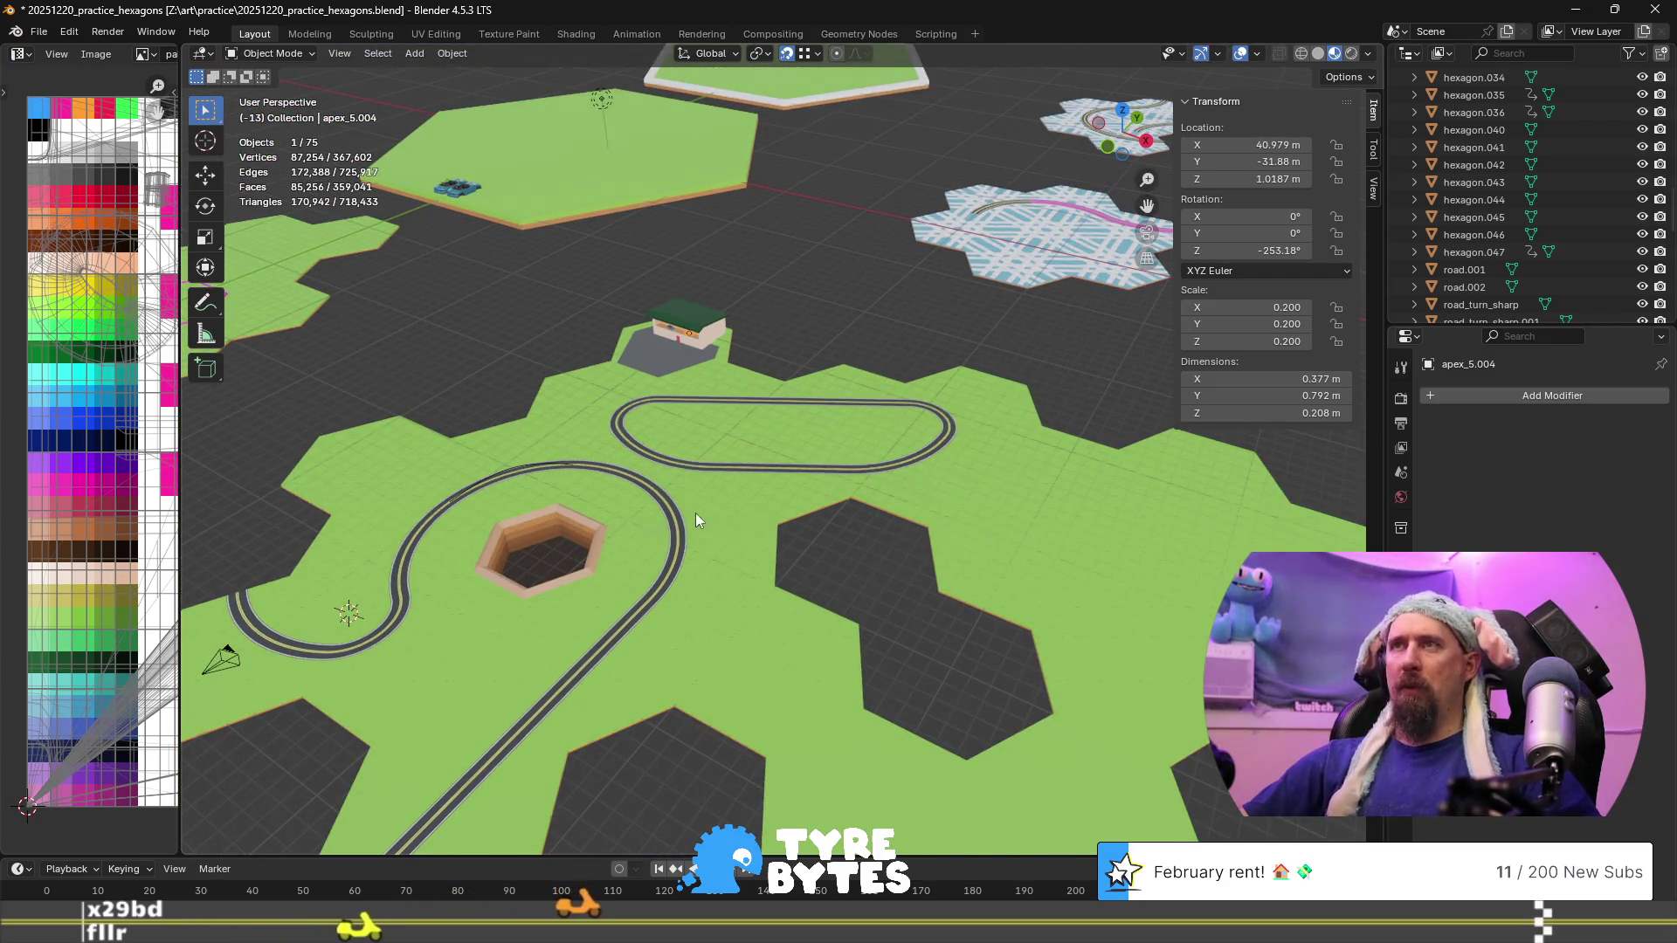
pyautogui.hotkey('shift', 'd')
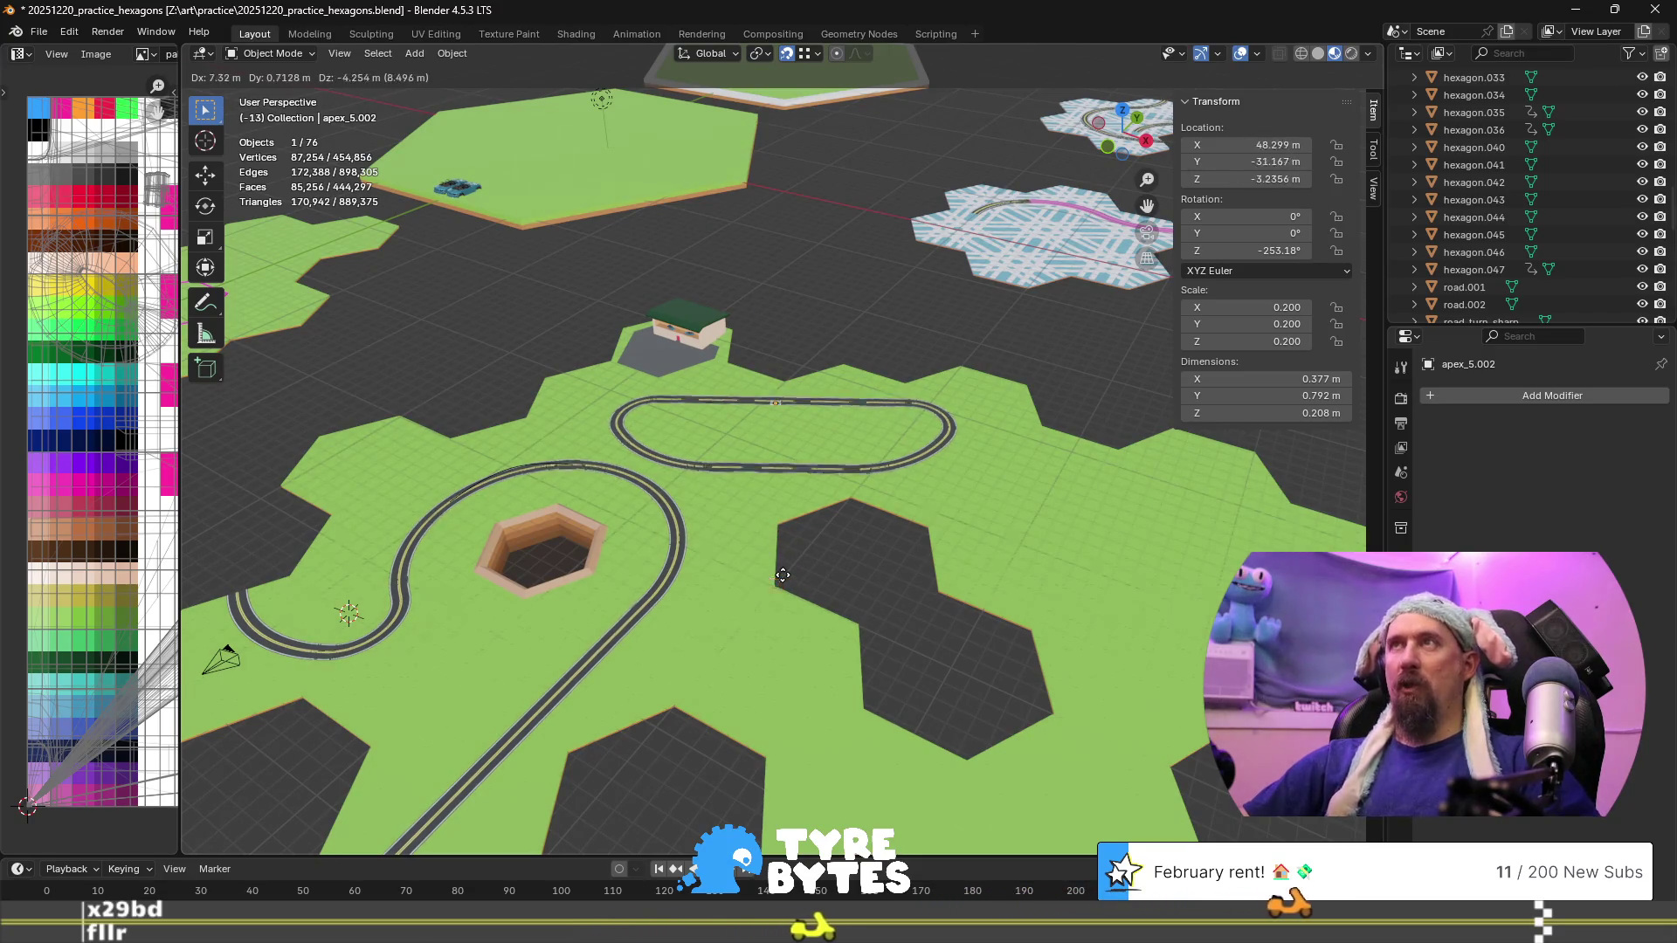
pyautogui.click(787, 640)
pyautogui.press('KP_Divide')
pyautogui.scroll(-5, 873, 568)
pyautogui.press('KP_Divide')
pyautogui.press('KP_Divide')
pyautogui.scroll(-4, 873, 566)
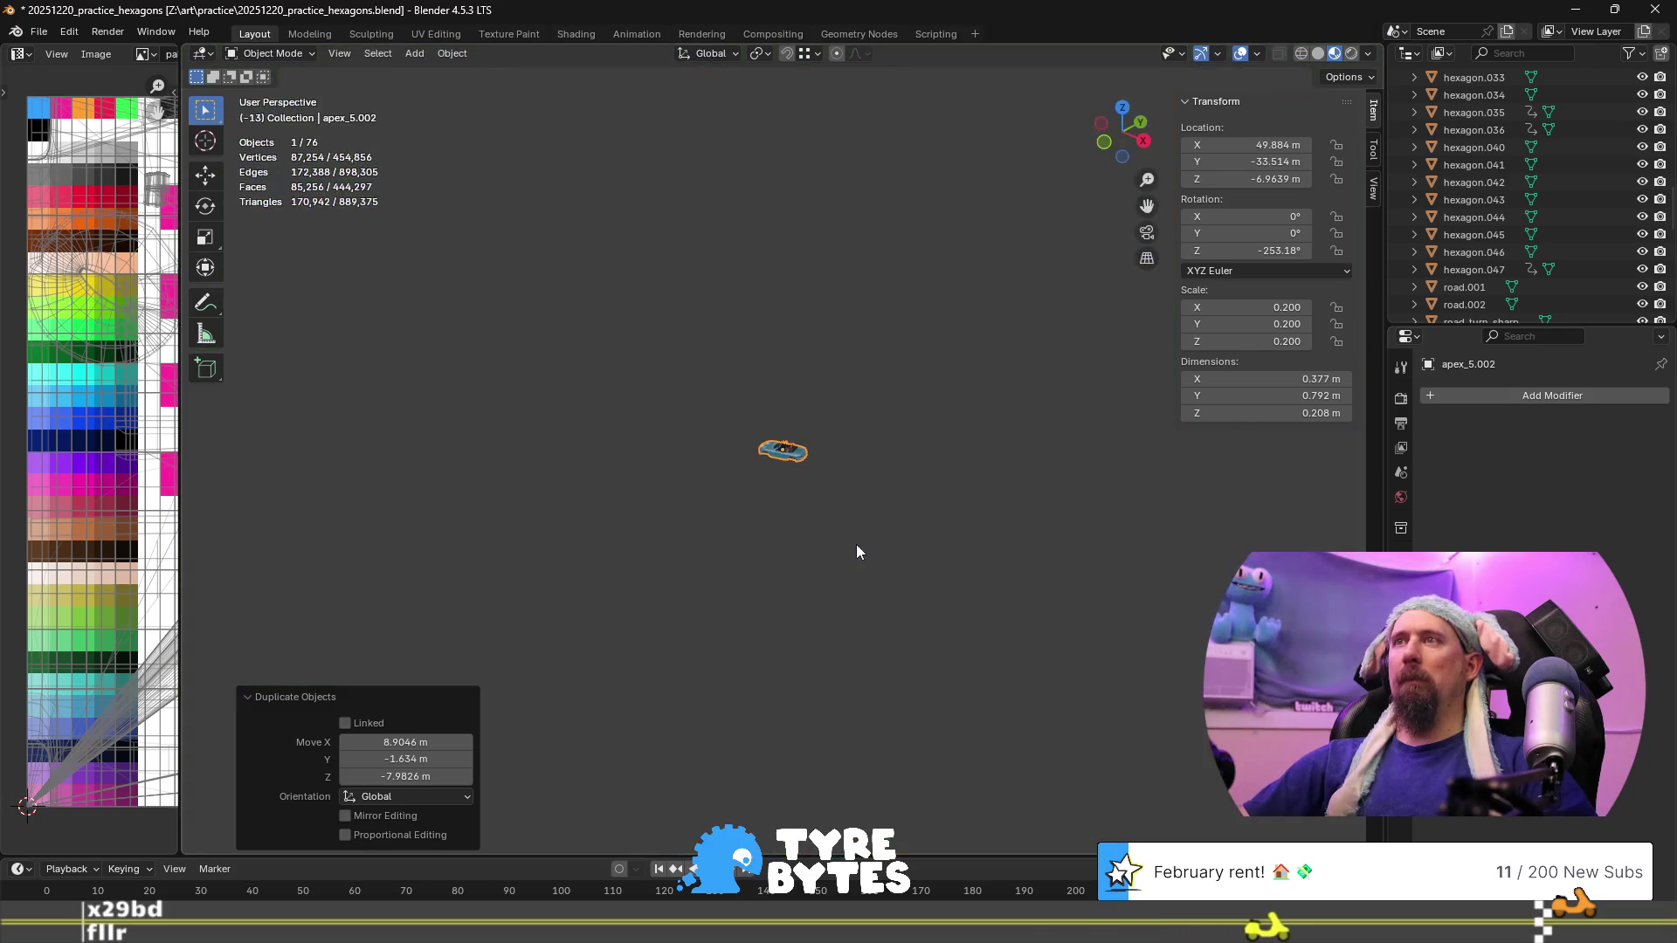
pyautogui.press('KP_Divide')
pyautogui.hotkey('ctrl', 'z')
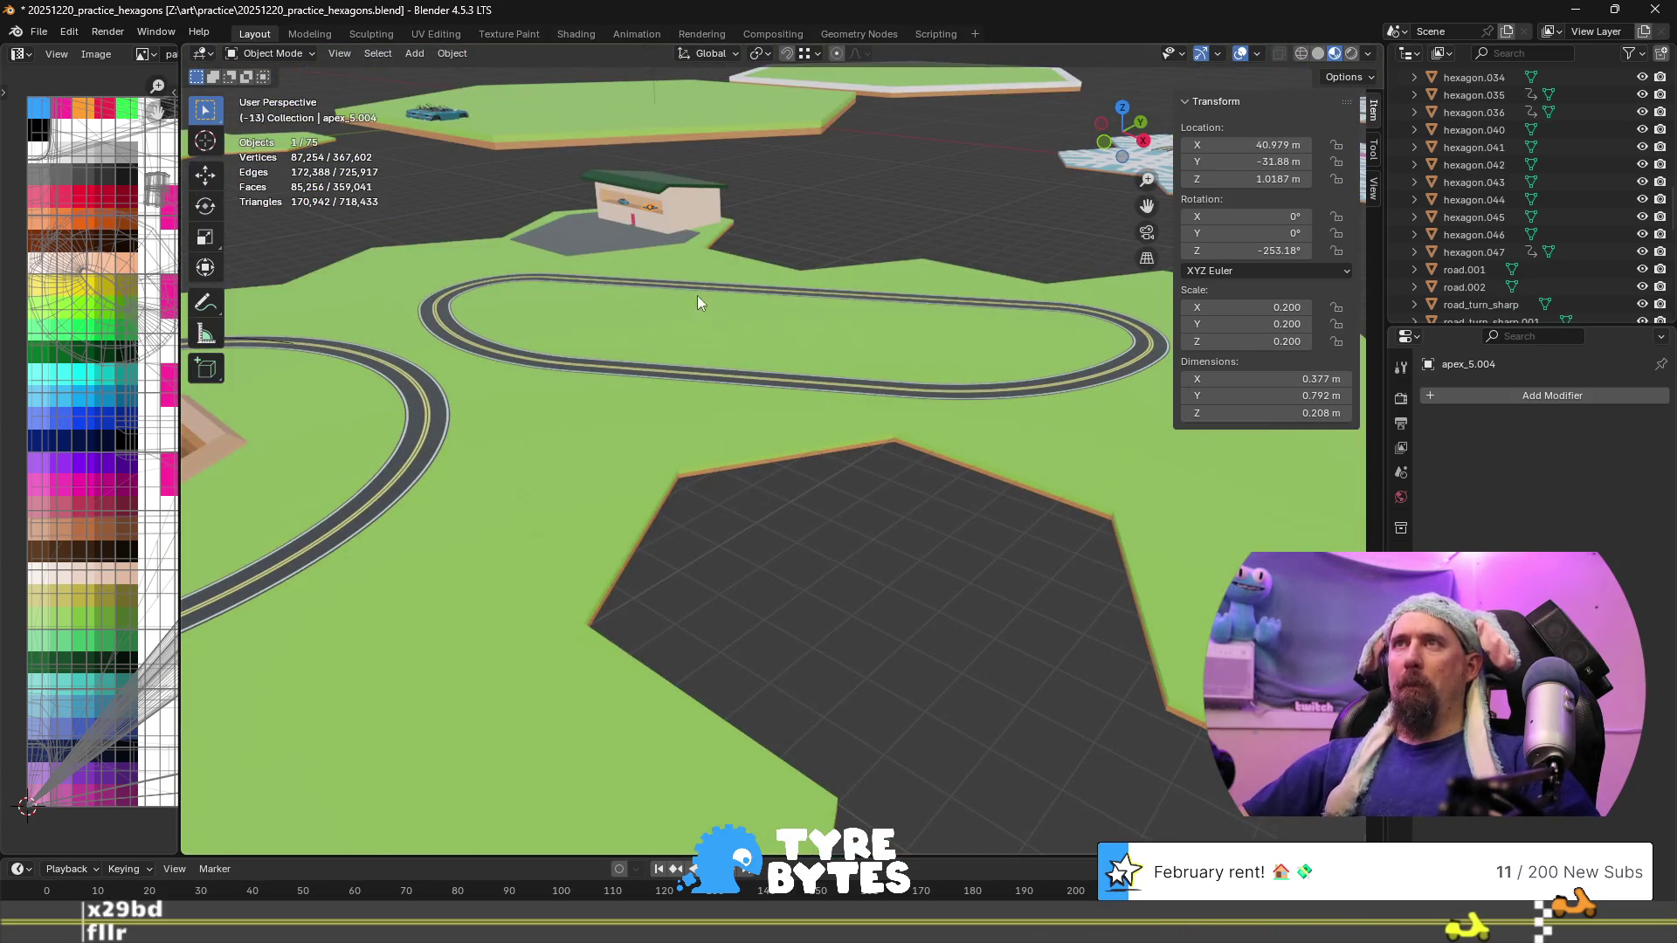
# Move the dealership car onto the oval road and frame it in view
pyautogui.press('g')
pyautogui.click(766, 461)
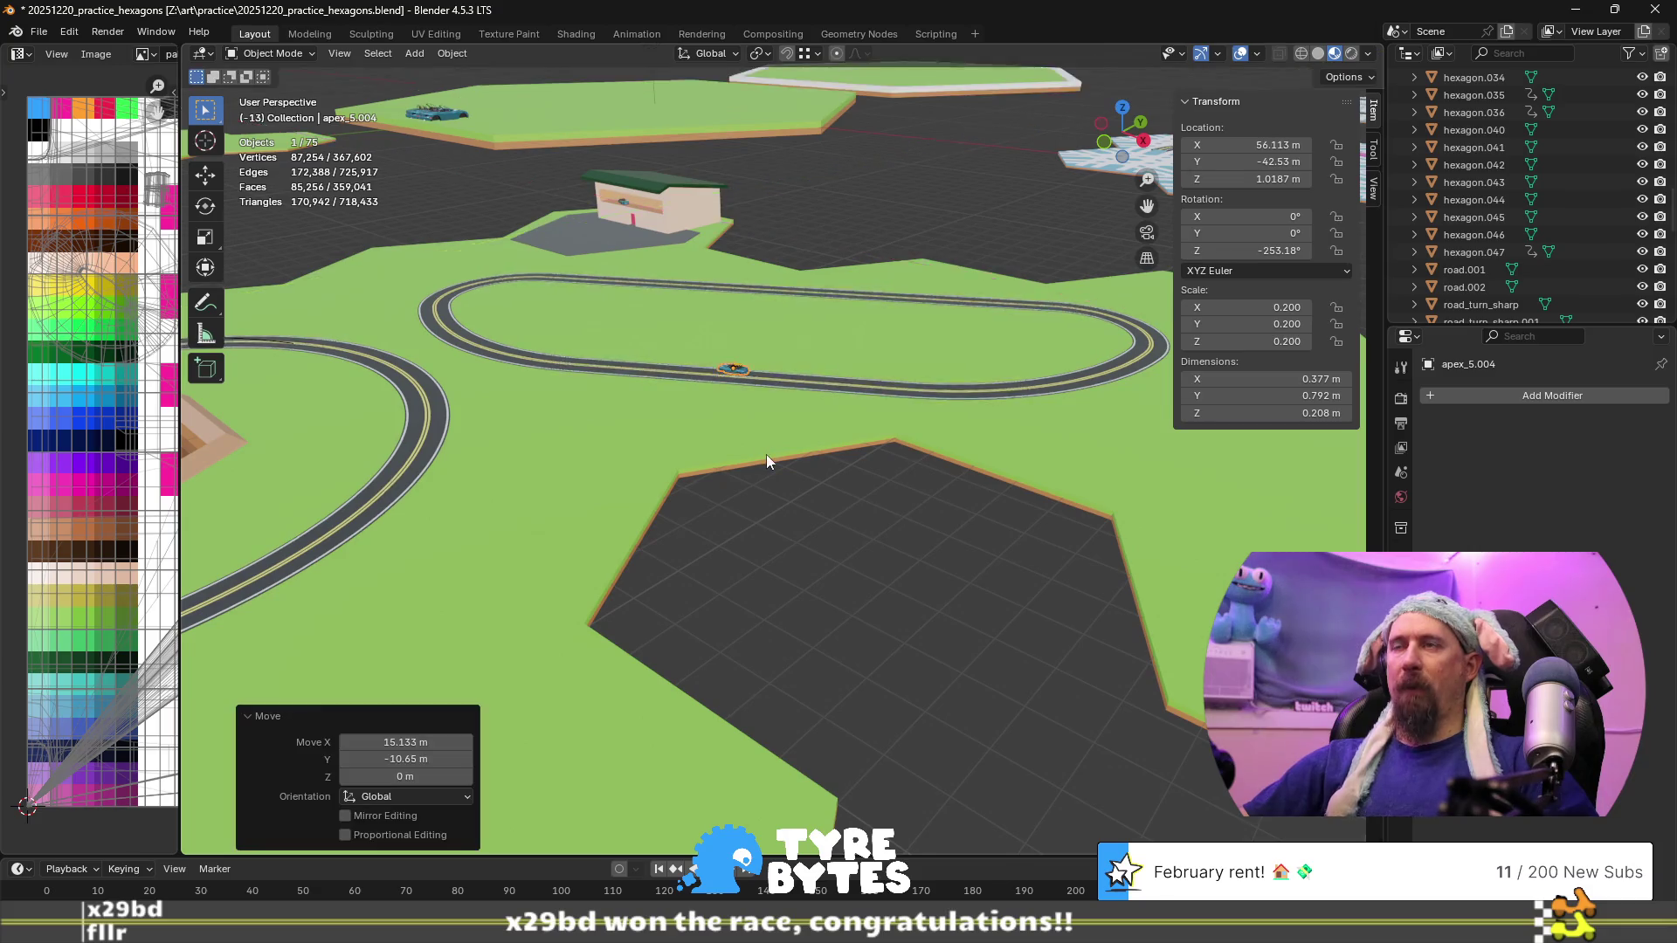
pyautogui.scroll(2, 767, 454)
pyautogui.press('KP_Decimal')
pyautogui.scroll(-5, 606, 415)
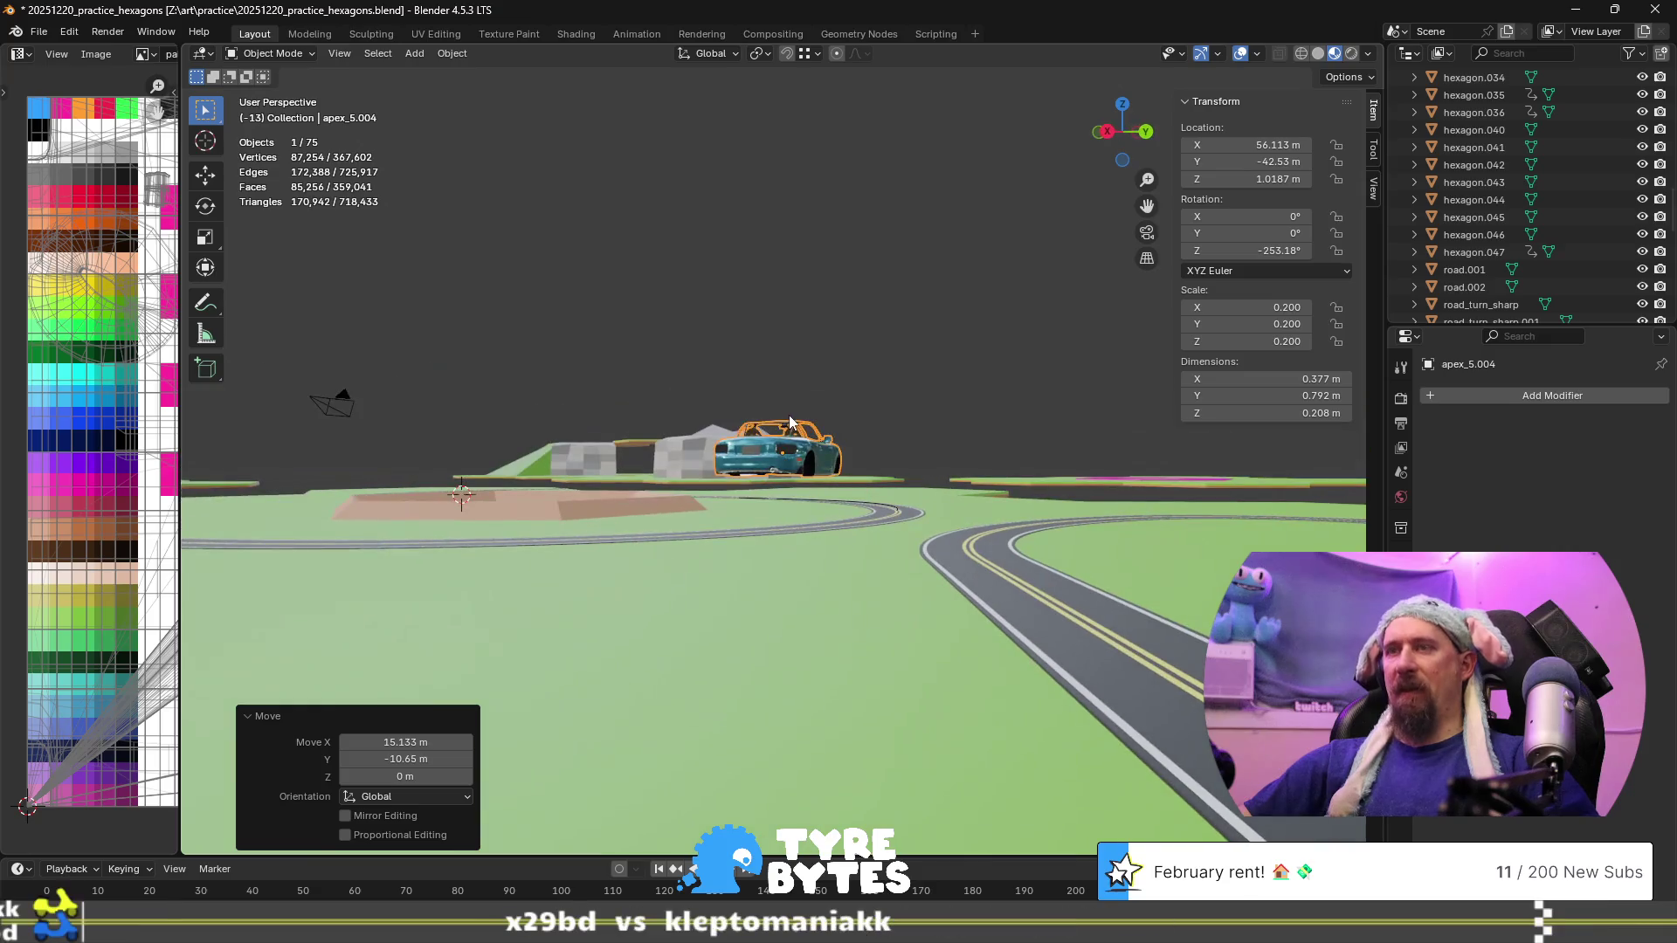
# Lower car apex_5.004 onto the road surface and slide it along with height locked
pyautogui.press('z')
pyautogui.click(906, 642)
pyautogui.moveTo(907, 647); pyautogui.dragTo(849, 679, button='middle')
pyautogui.press('g')
pyautogui.hotkey('shift', 'z')
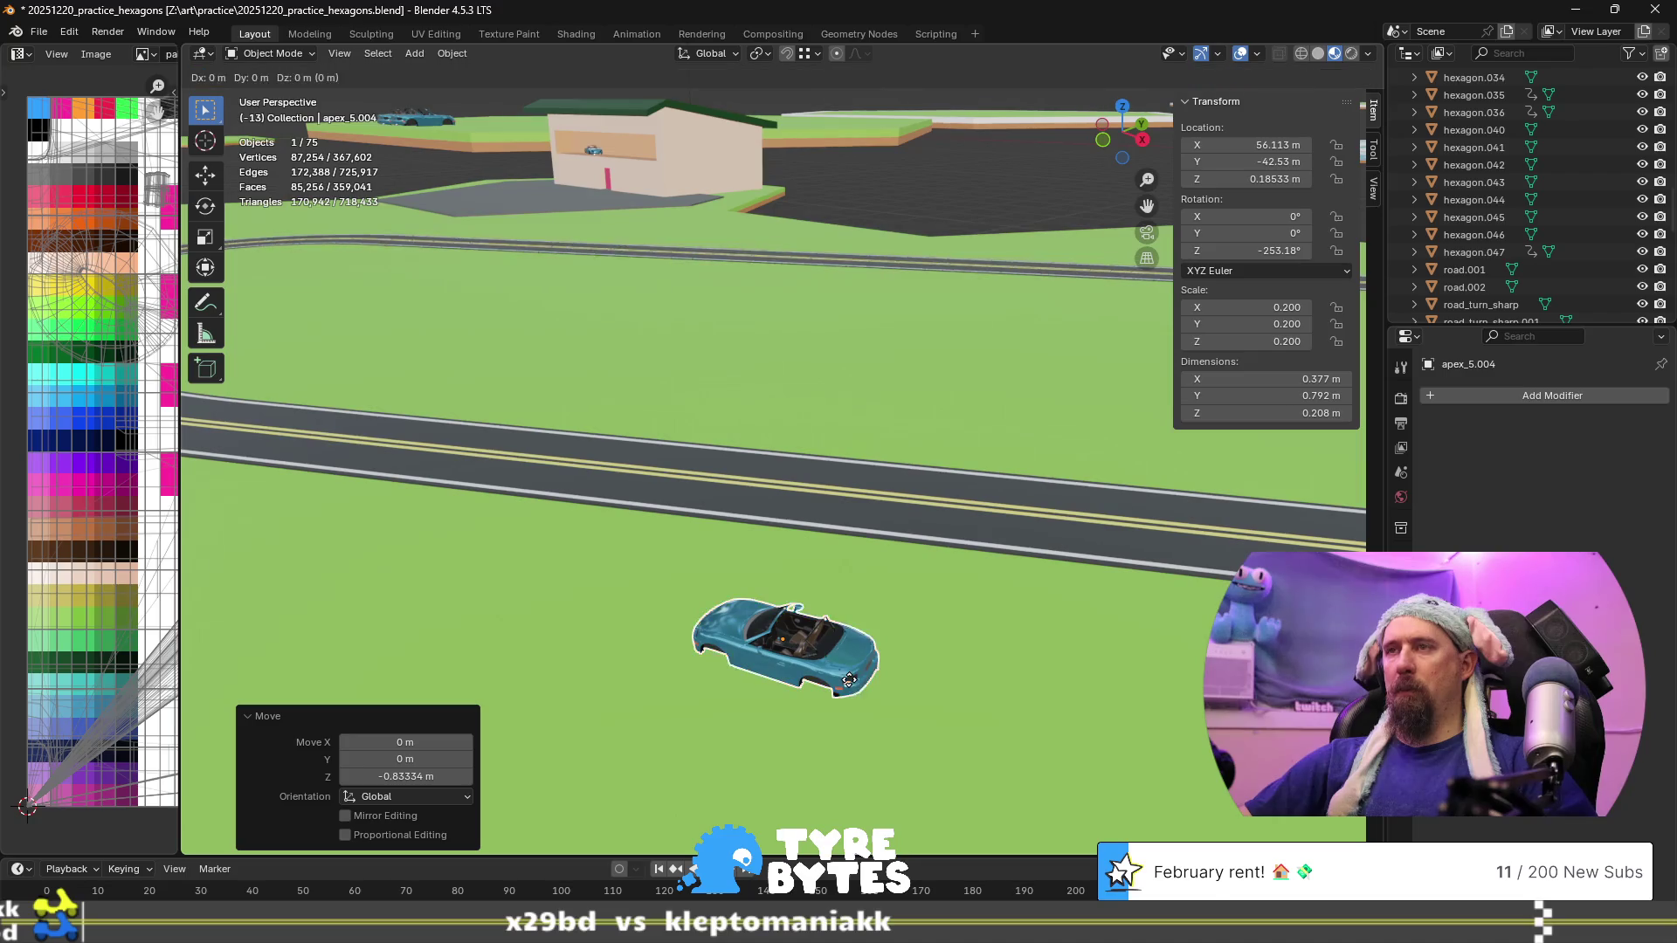
pyautogui.click(889, 461)
pyautogui.moveTo(889, 461)
pyautogui.mouseDown(button='middle')
pyautogui.moveTo(800, 471)
pyautogui.moveTo(917, 555)
pyautogui.moveTo(1101, 625)
pyautogui.mouseUp(button='middle')
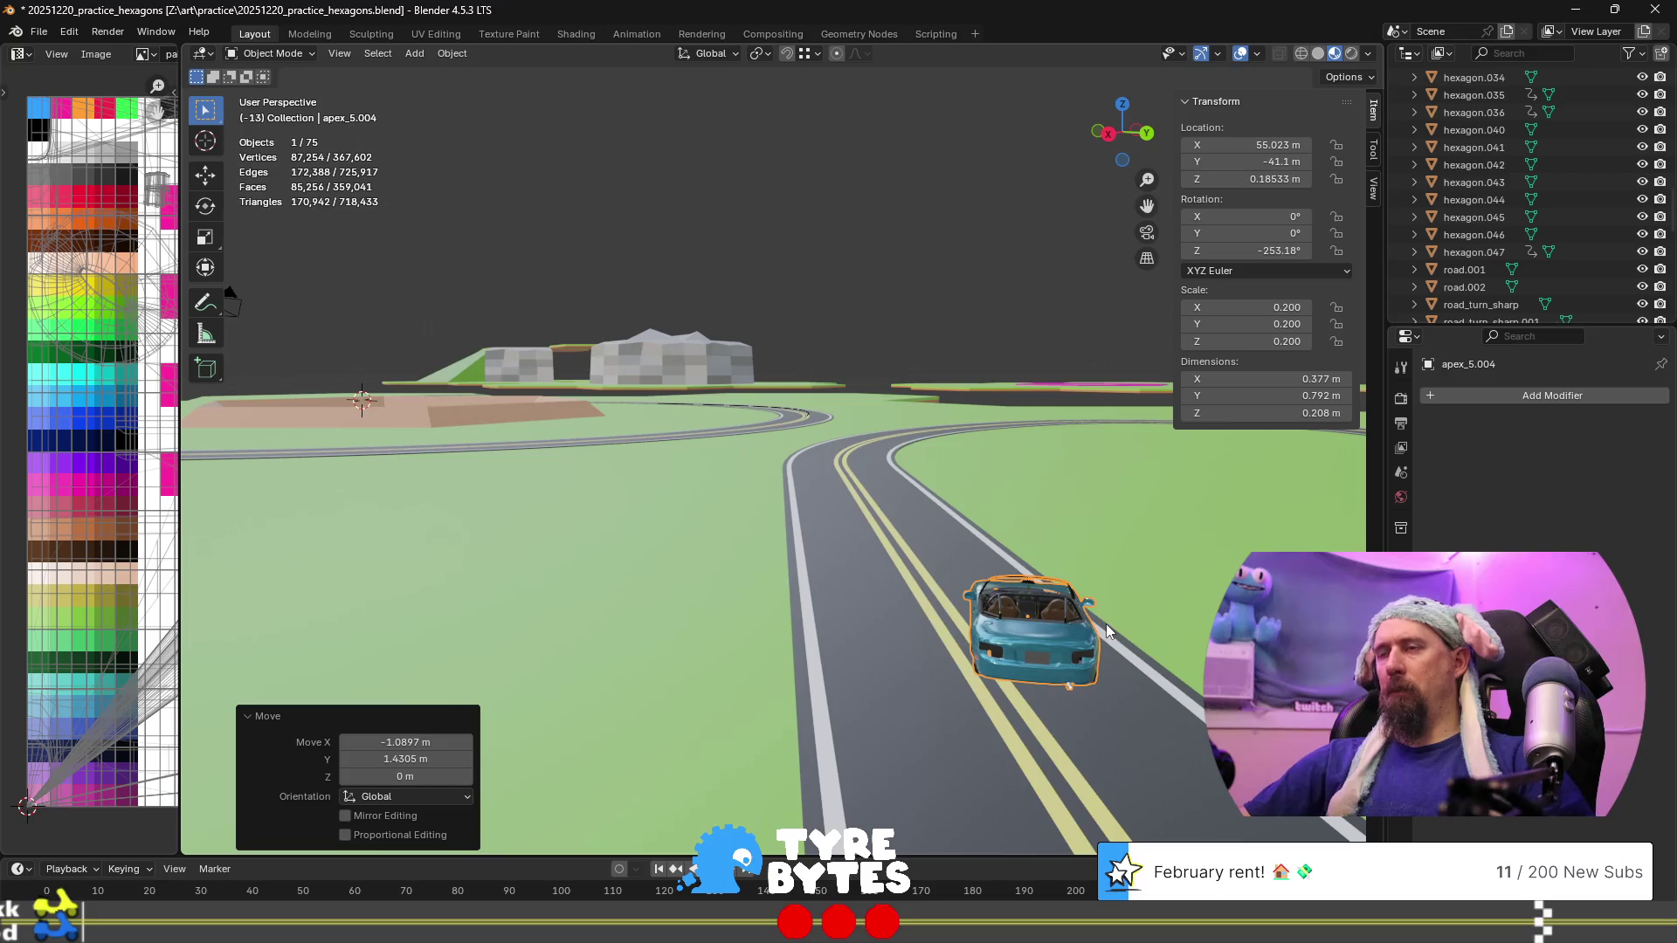
# Turn the car about 16° to follow the lane and nudge it to X 55.014, Y -41.052
pyautogui.press('r')
pyautogui.press('z')
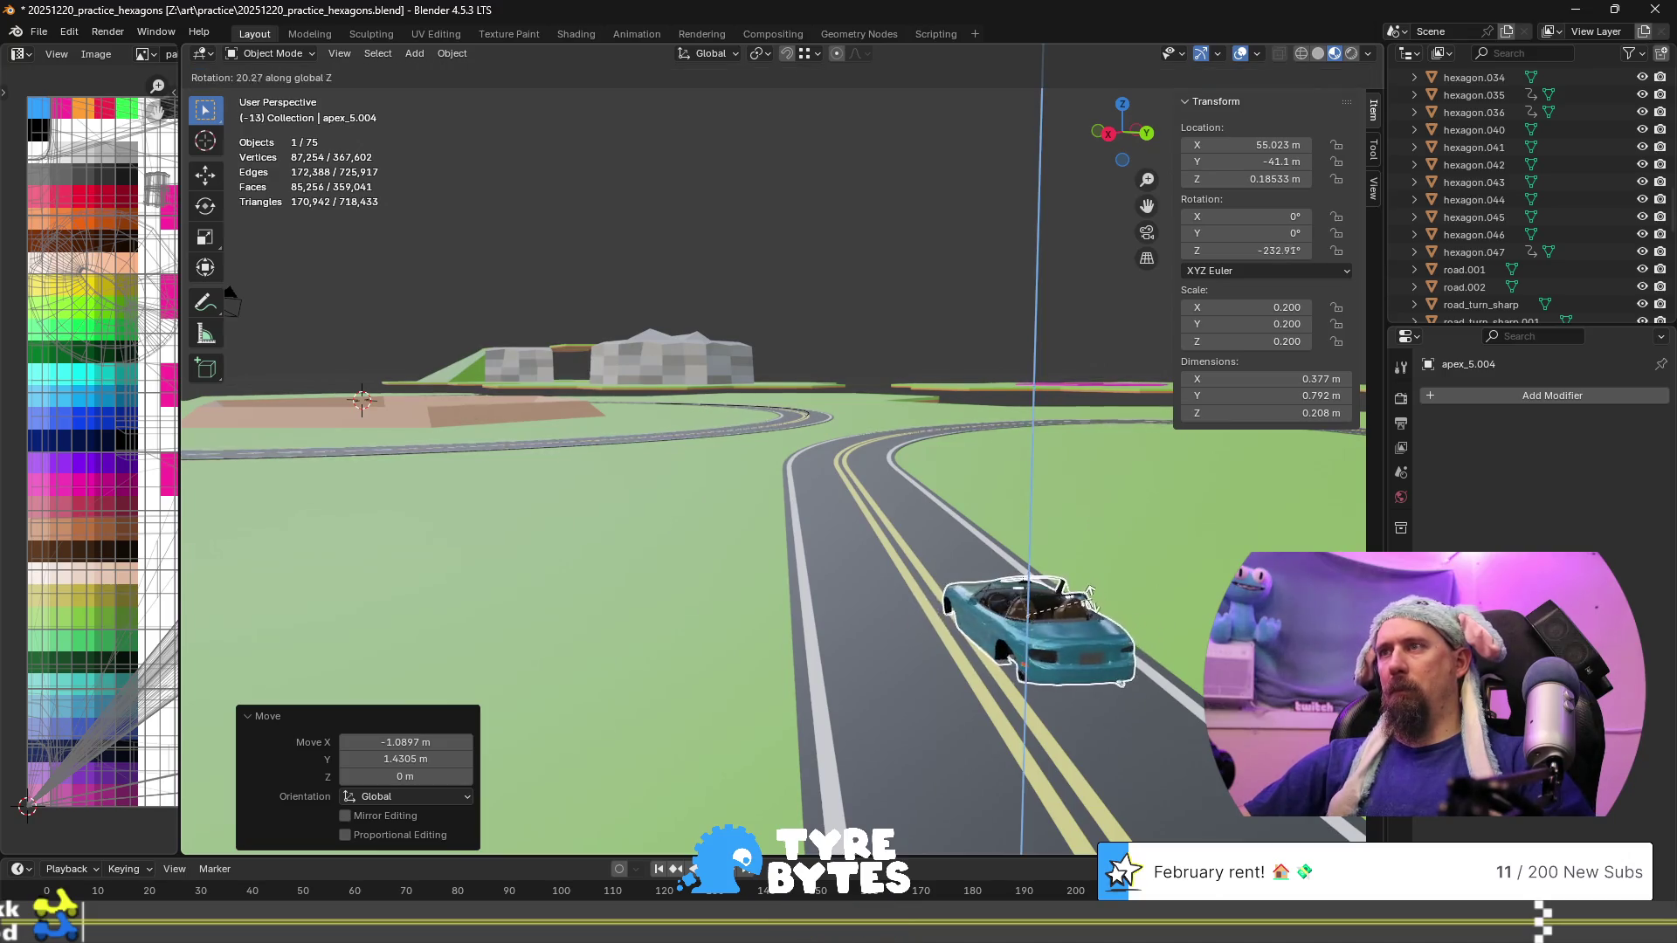
pyautogui.click(1090, 601)
pyautogui.moveTo(1090, 601)
pyautogui.mouseDown(button='middle')
pyautogui.moveTo(814, 556)
pyautogui.moveTo(826, 566)
pyautogui.mouseUp(button='middle')
pyautogui.press('g')
pyautogui.press('z')
pyautogui.hotkey('shift', 'z')
pyautogui.click(869, 567)
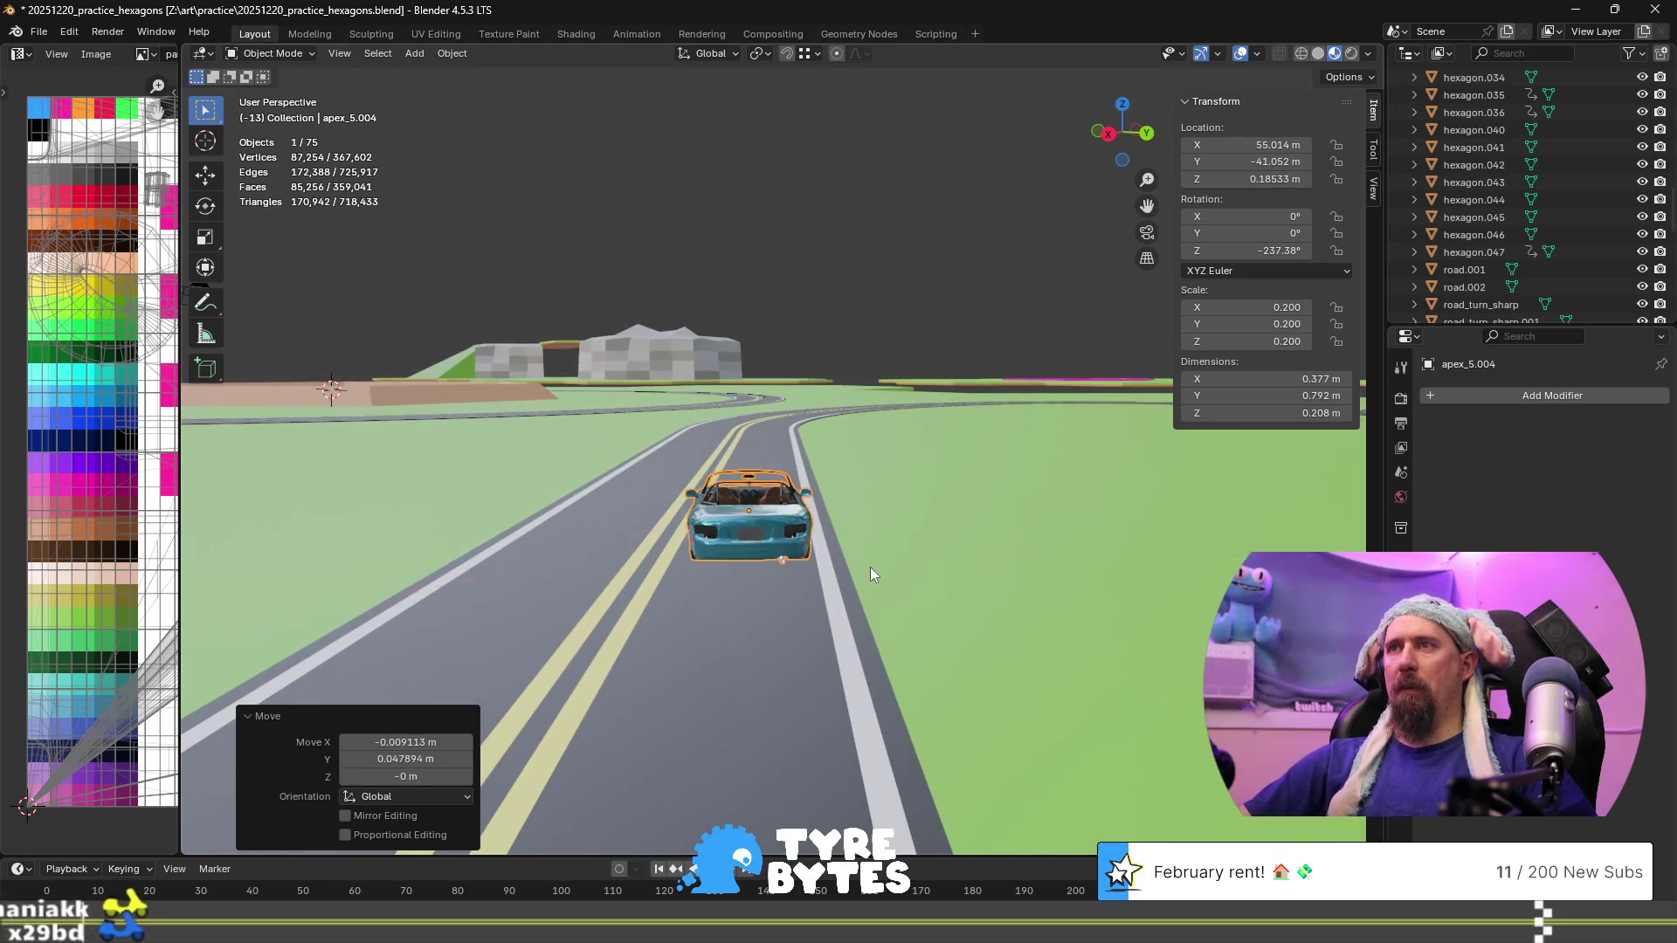
pyautogui.scroll(-4, 868, 567)
pyautogui.moveTo(868, 568)
pyautogui.mouseDown(button='middle')
pyautogui.moveTo(842, 575)
pyautogui.moveTo(880, 562)
pyautogui.moveTo(1004, 652)
pyautogui.mouseUp(button='middle')
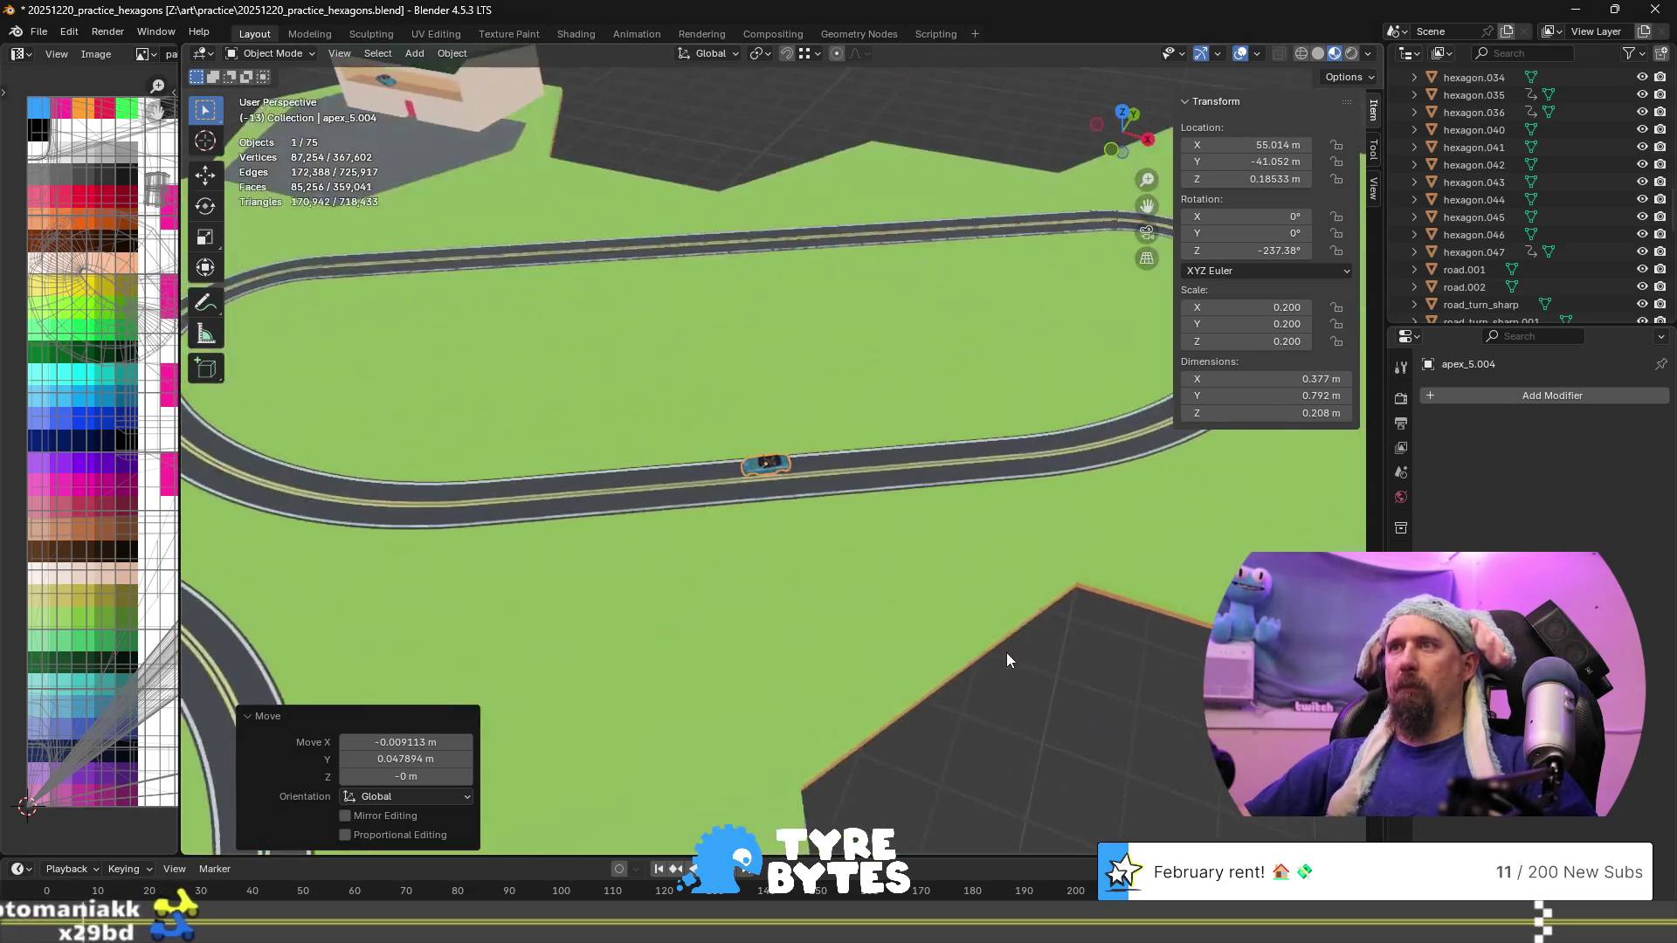
pyautogui.scroll(-4, 999, 647)
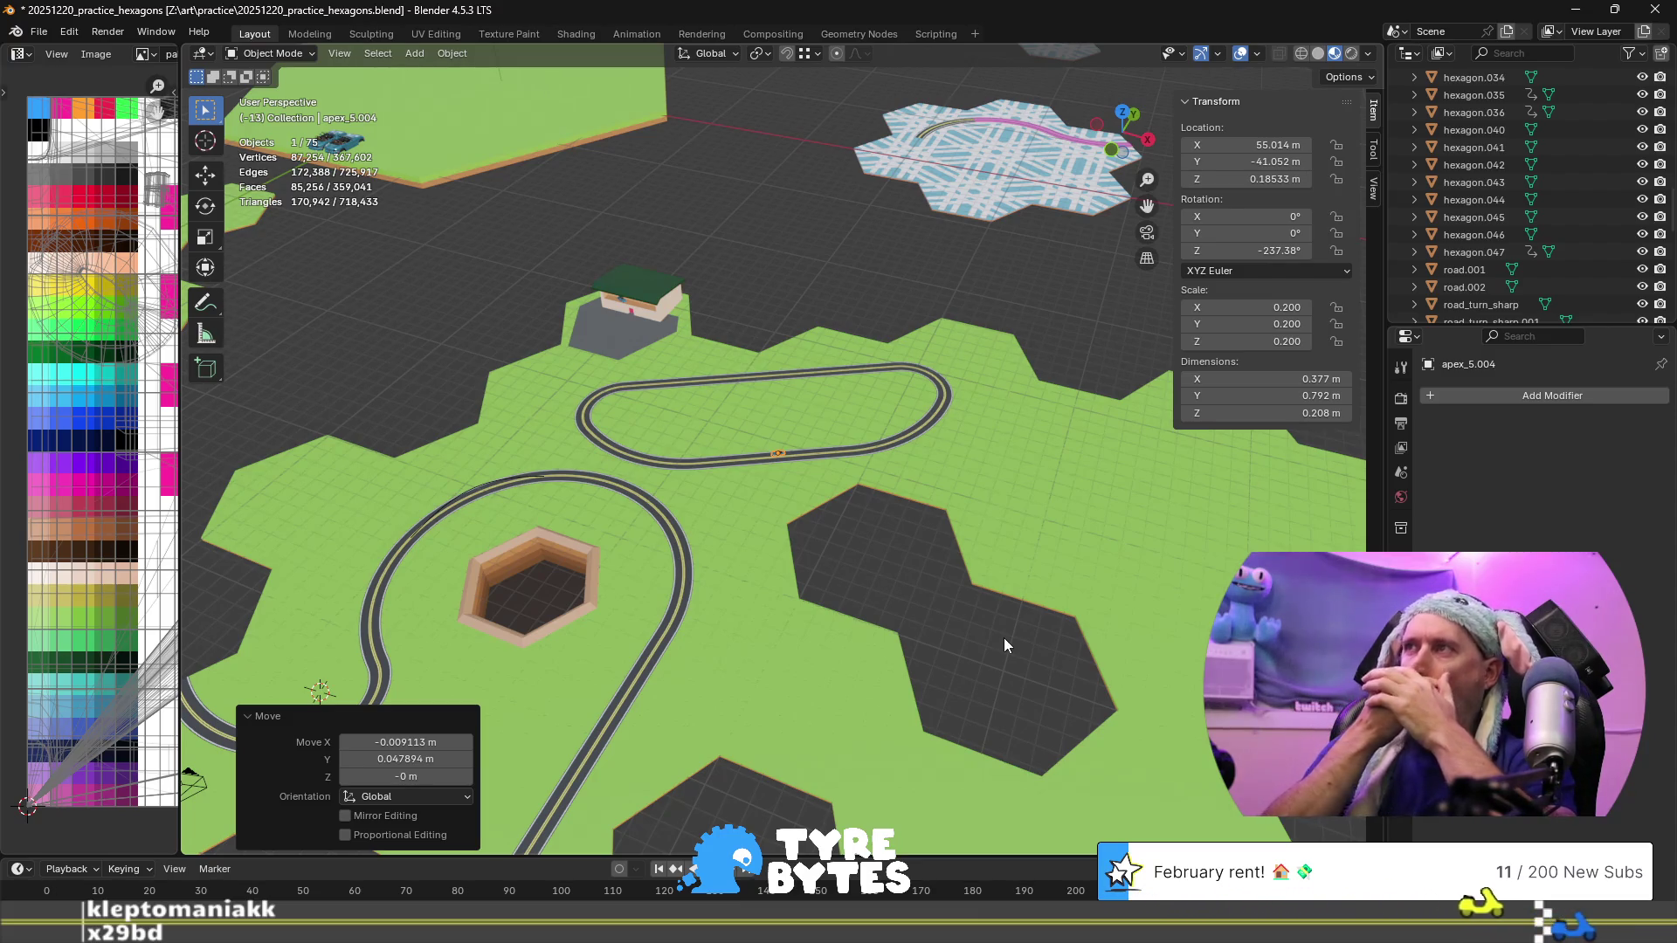
pyautogui.press('KP_Decimal')
# Set car apex_5.004's Scale X, Y and Z to 0.1 in the Transform panel
pyautogui.moveTo(915, 602)
pyautogui.mouseDown(button='middle')
pyautogui.moveTo(750, 527)
pyautogui.moveTo(782, 553)
pyautogui.moveTo(909, 516)
pyautogui.mouseUp(button='middle')
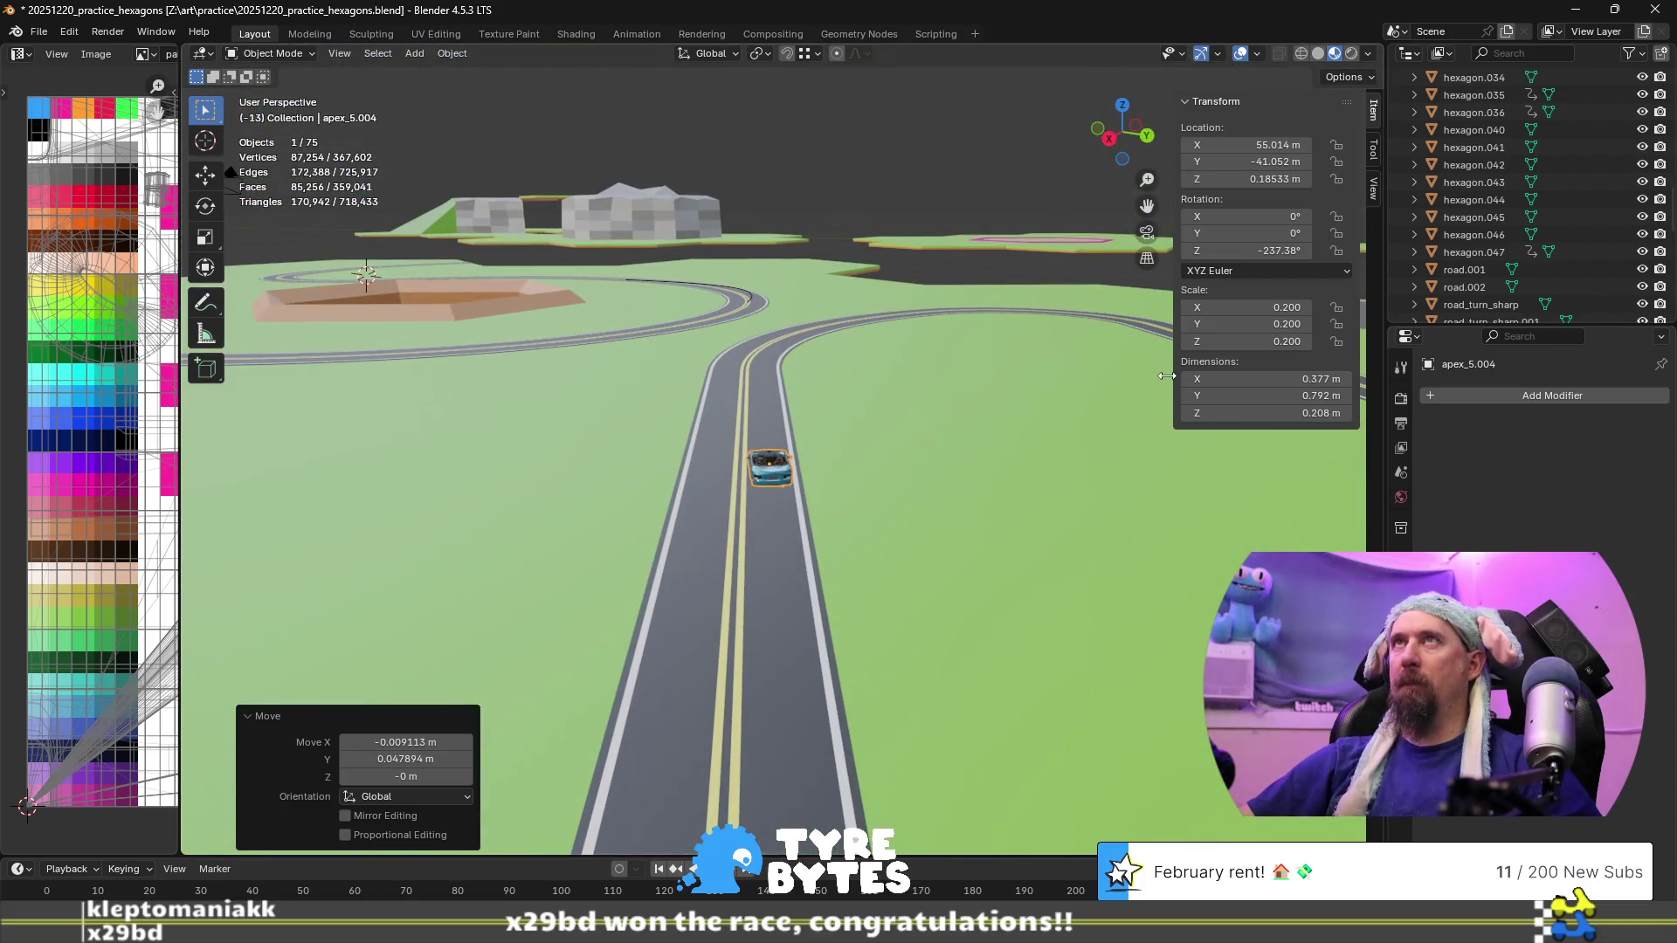
pyautogui.click(1258, 307)
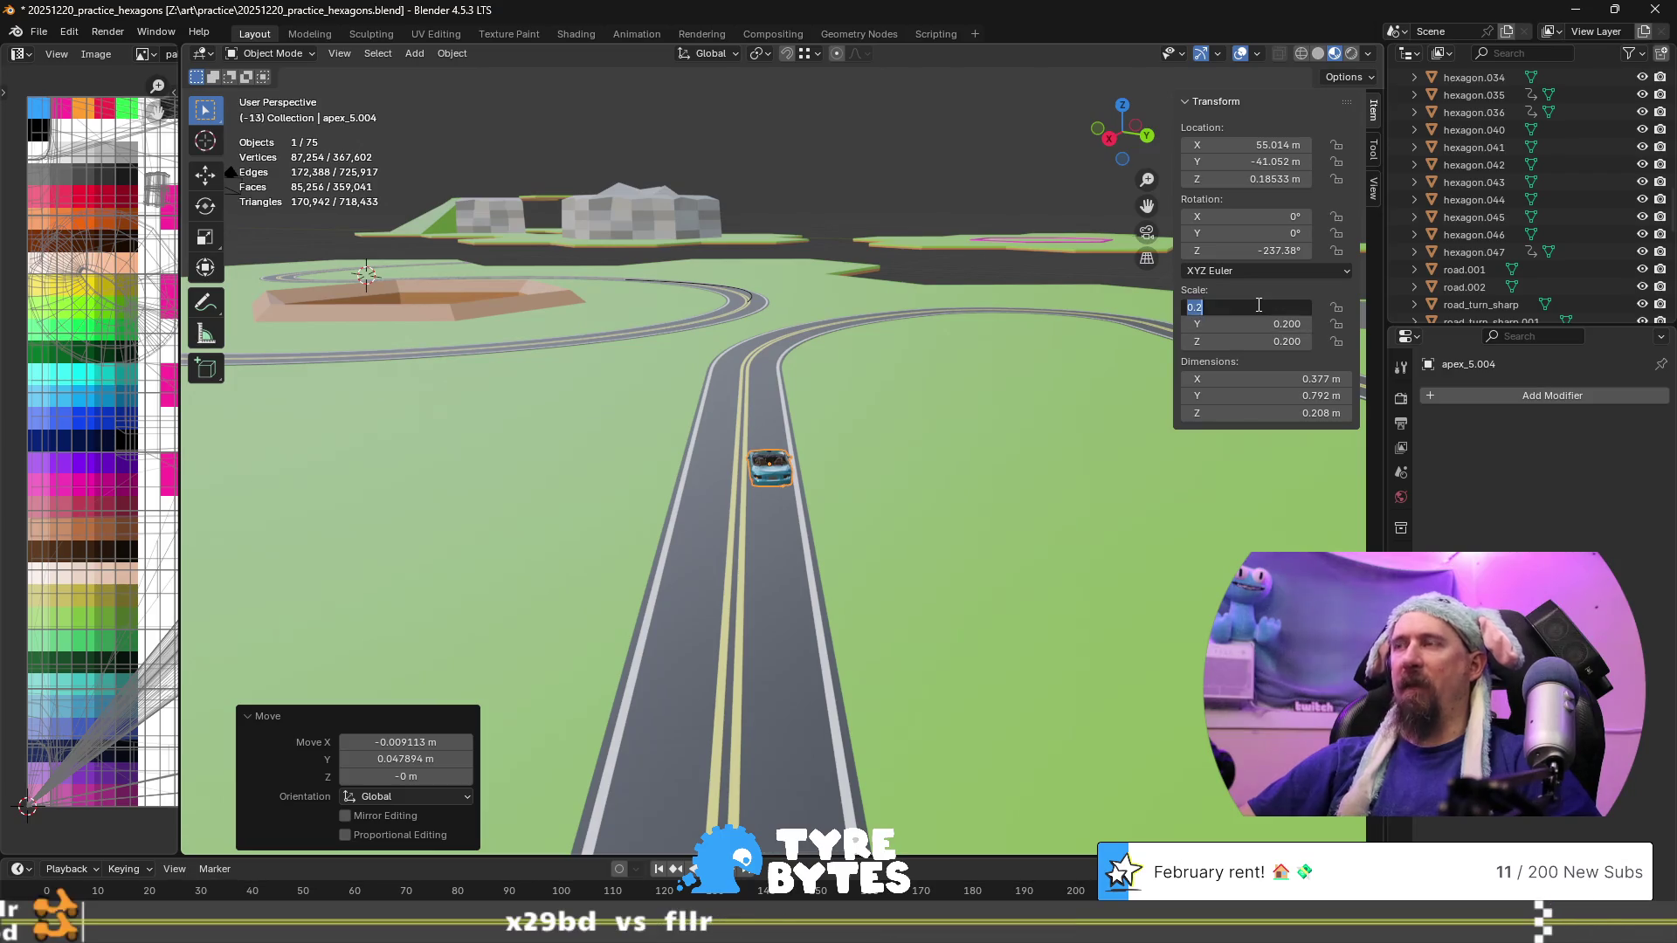
pyautogui.write('0.1')
pyautogui.press('Tab')
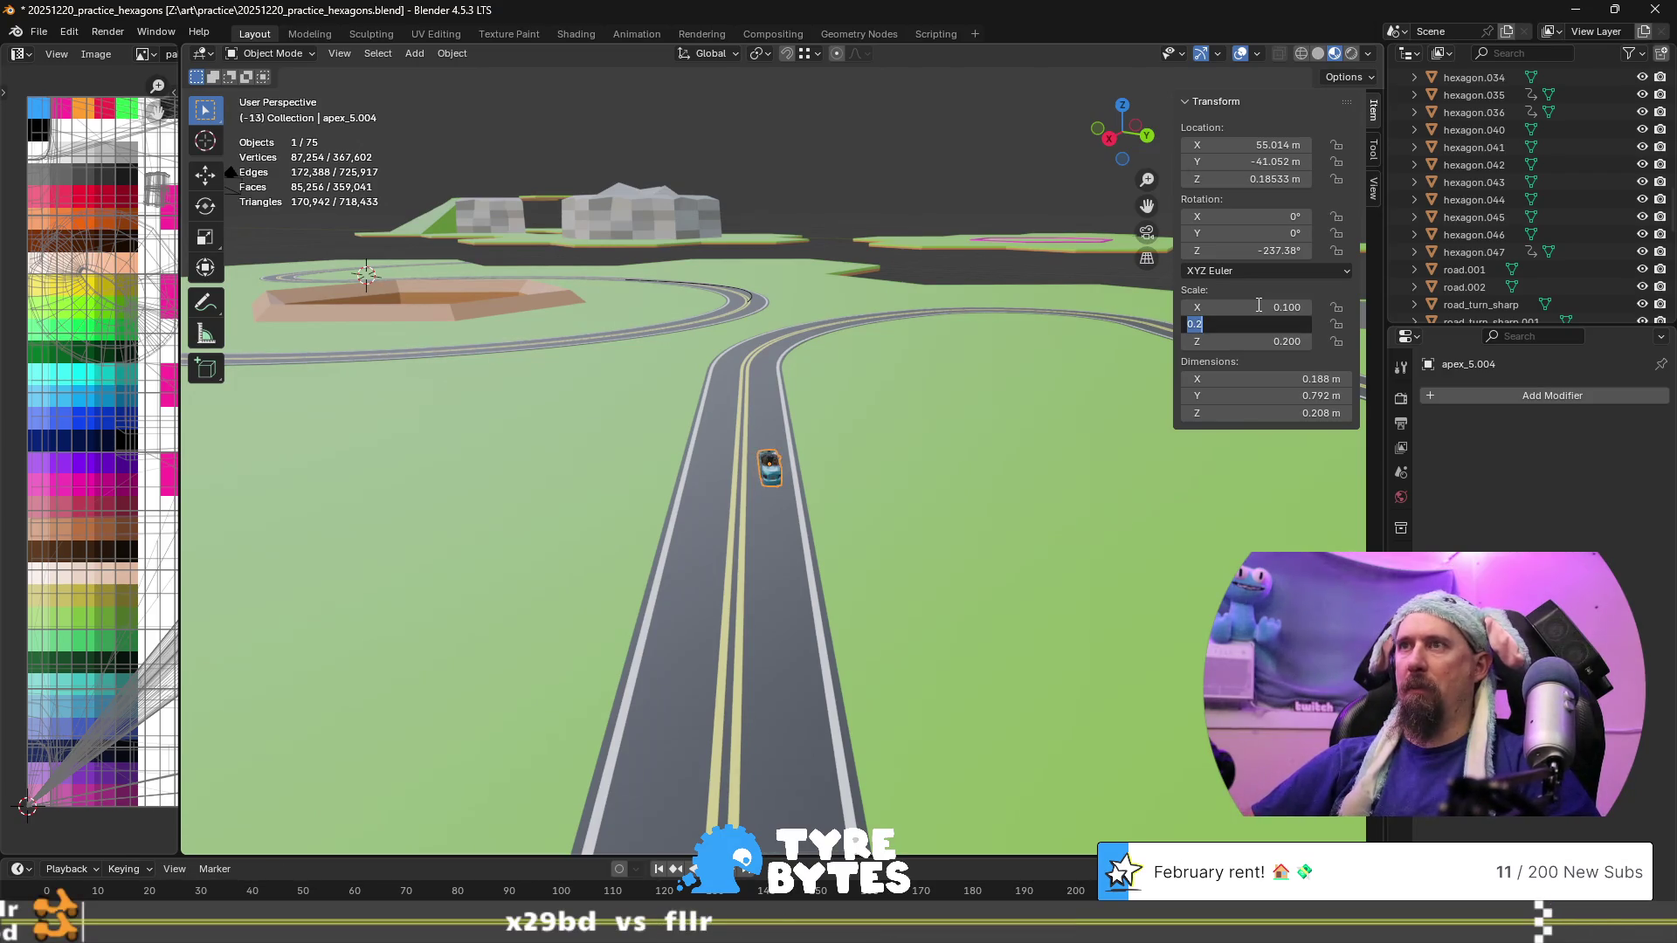
pyautogui.press('Tab')
pyautogui.press('Return')
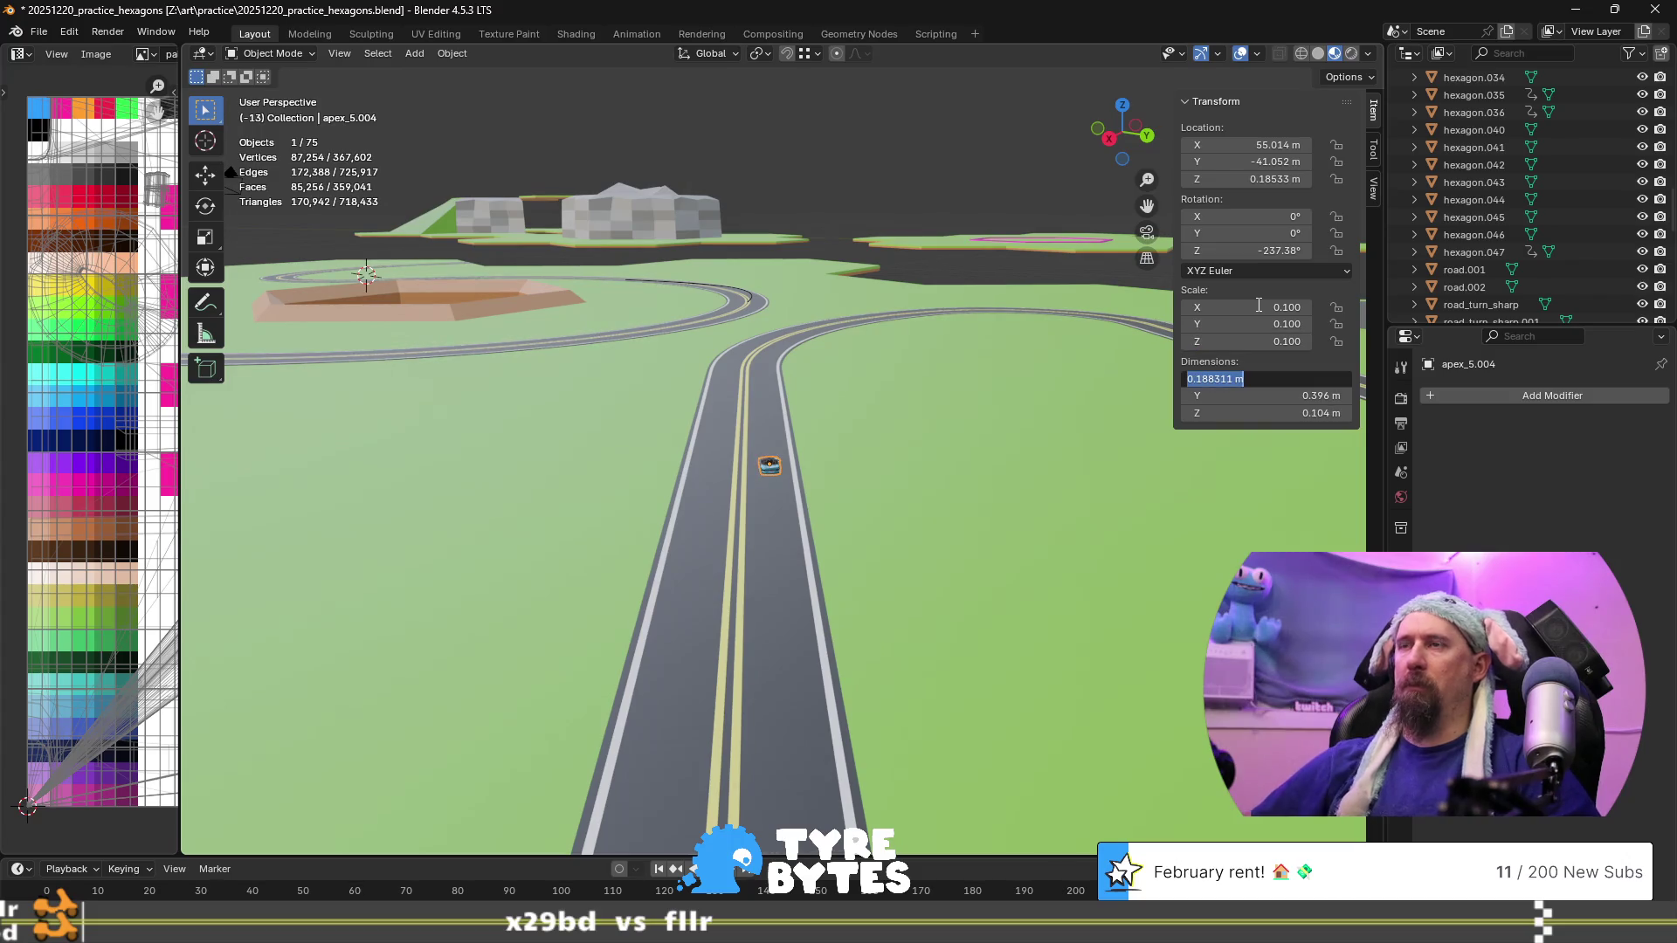
pyautogui.scroll(1, 882, 464)
pyautogui.scroll(4, 882, 464)
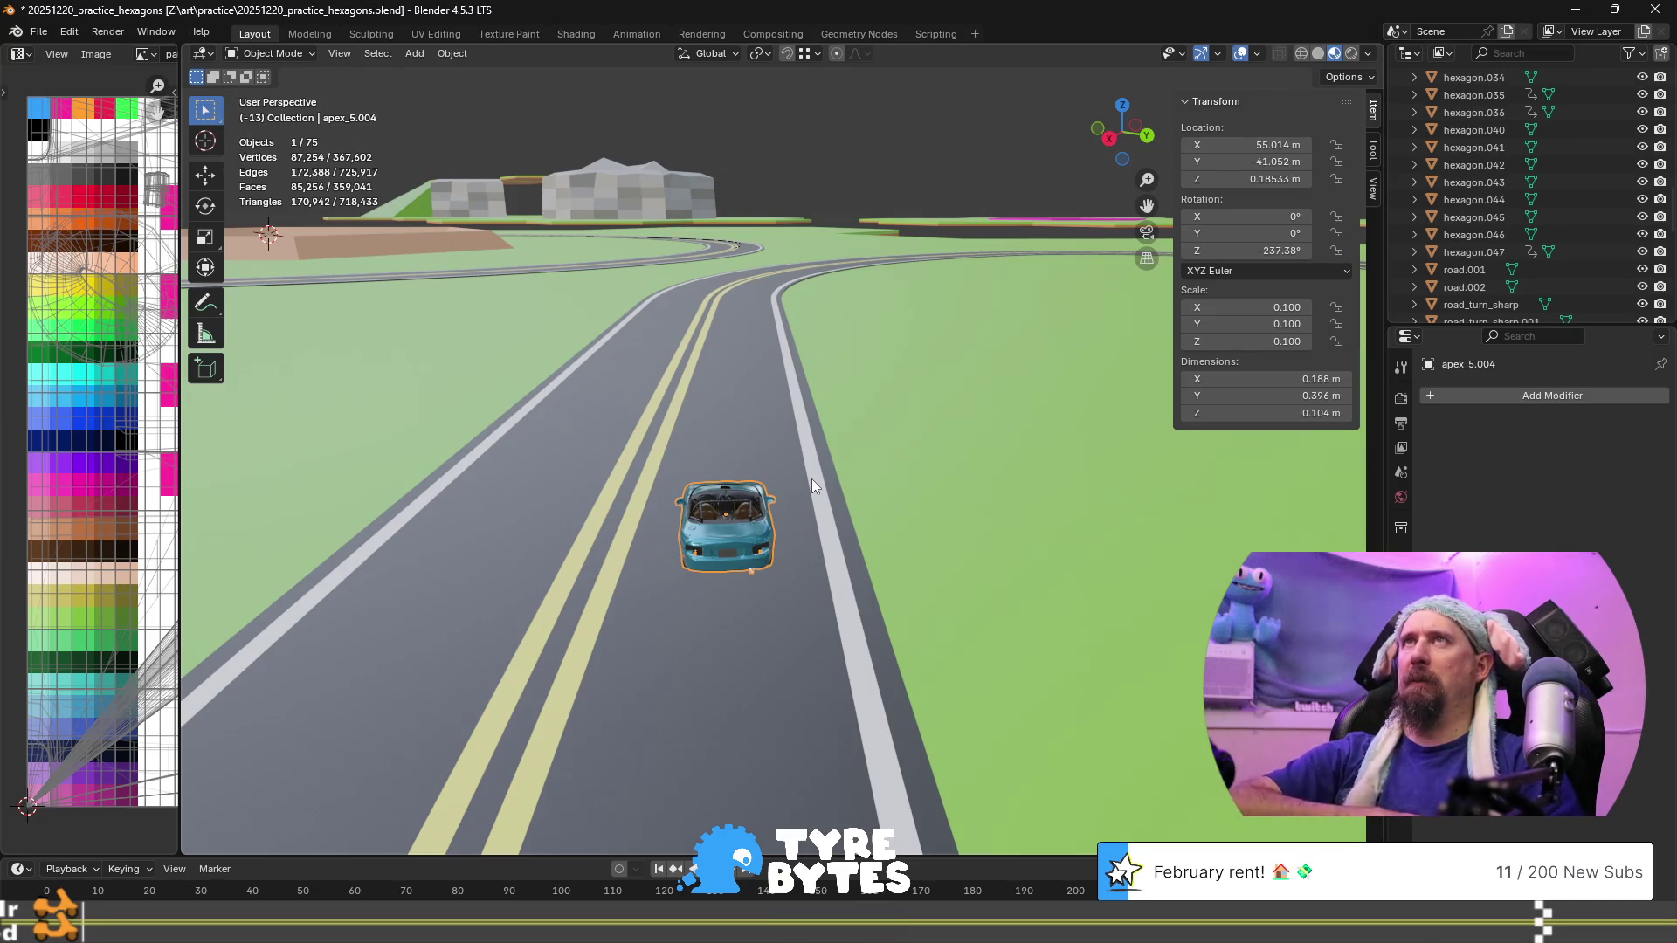
pyautogui.moveTo(601, 475)
pyautogui.mouseDown(button='middle')
pyautogui.moveTo(569, 468)
pyautogui.moveTo(895, 501)
pyautogui.moveTo(744, 414)
pyautogui.moveTo(568, 437)
pyautogui.moveTo(979, 494)
pyautogui.moveTo(700, 472)
pyautogui.moveTo(763, 467)
pyautogui.moveTo(888, 477)
pyautogui.moveTo(640, 483)
pyautogui.mouseUp(button='middle')
# Turn the car slightly about Z, lower it onto the road, and realign it with the lane
pyautogui.press('r')
pyautogui.press('z')
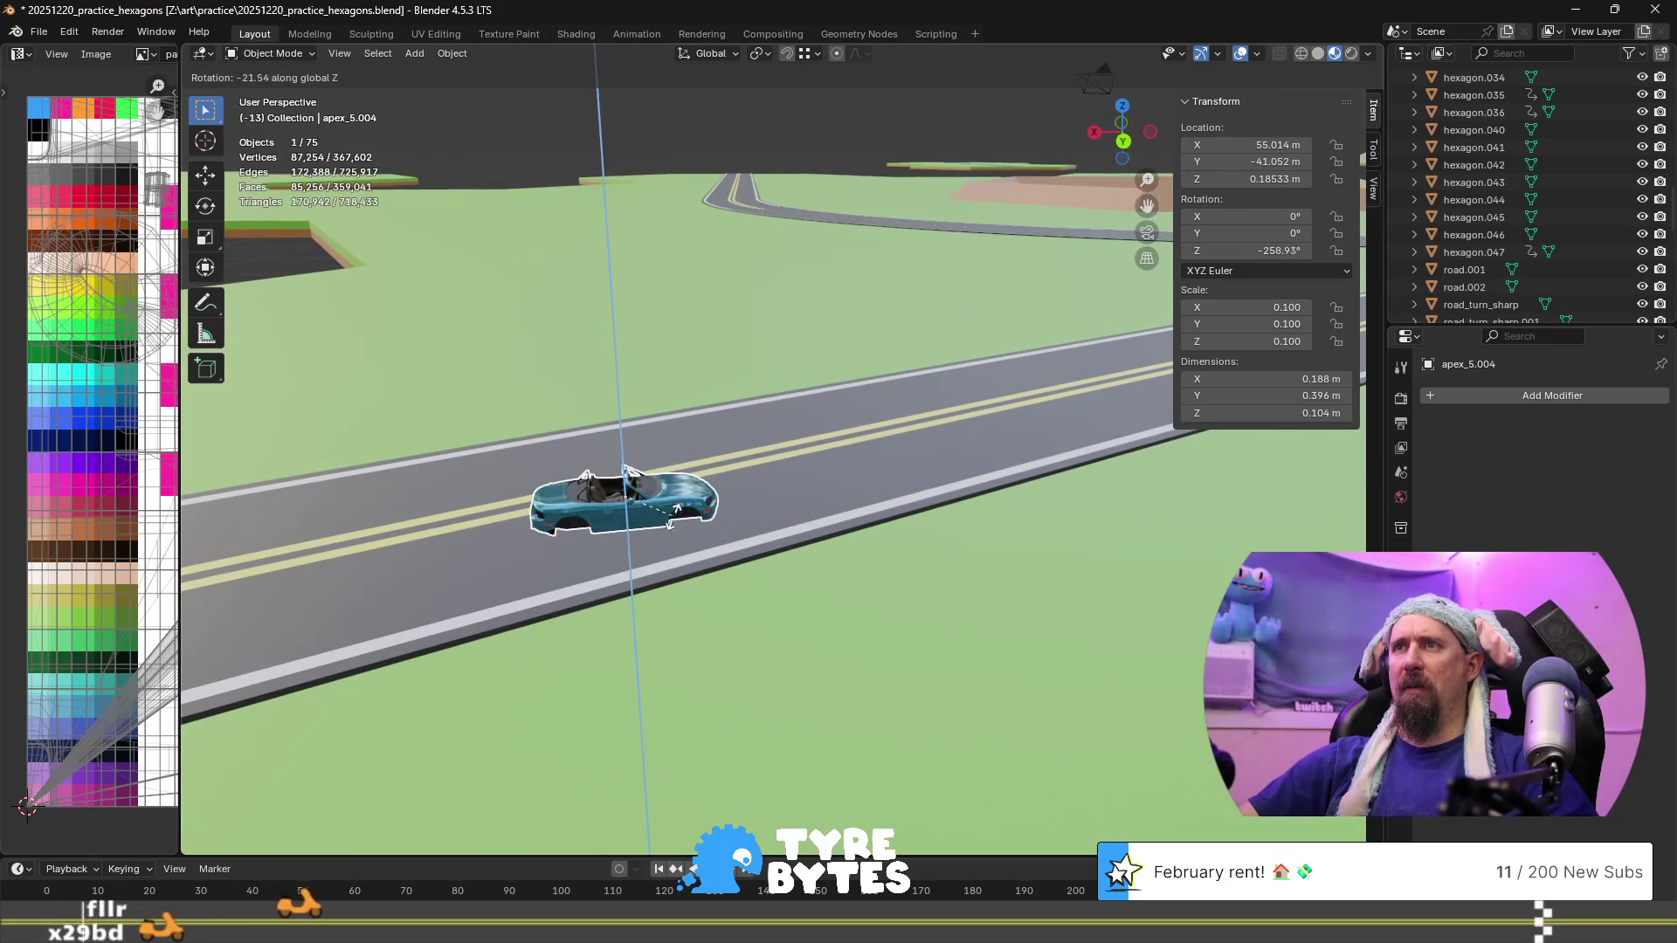
pyautogui.click(698, 491)
pyautogui.moveTo(690, 494)
pyautogui.mouseDown(button='middle')
pyautogui.moveTo(674, 500)
pyautogui.moveTo(805, 484)
pyautogui.moveTo(639, 473)
pyautogui.mouseUp(button='middle')
pyautogui.press('g')
pyautogui.press('z')
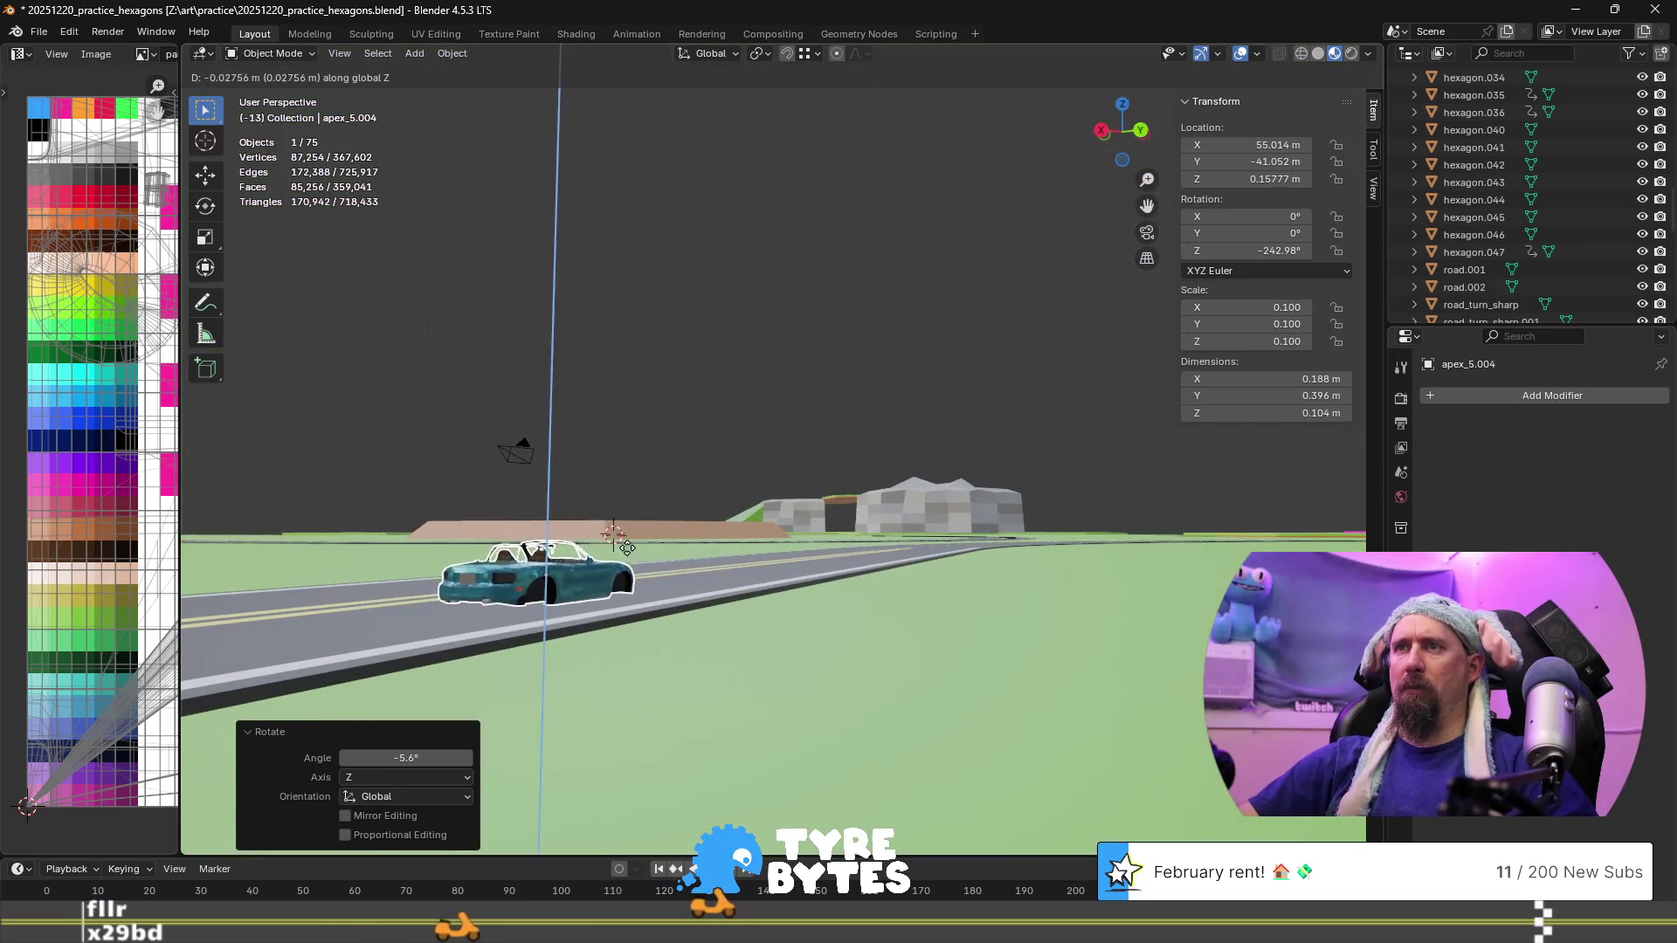
pyautogui.click(653, 517)
pyautogui.moveTo(652, 516)
pyautogui.mouseDown(button='middle')
pyautogui.moveTo(672, 620)
pyautogui.moveTo(710, 564)
pyautogui.mouseUp(button='middle')
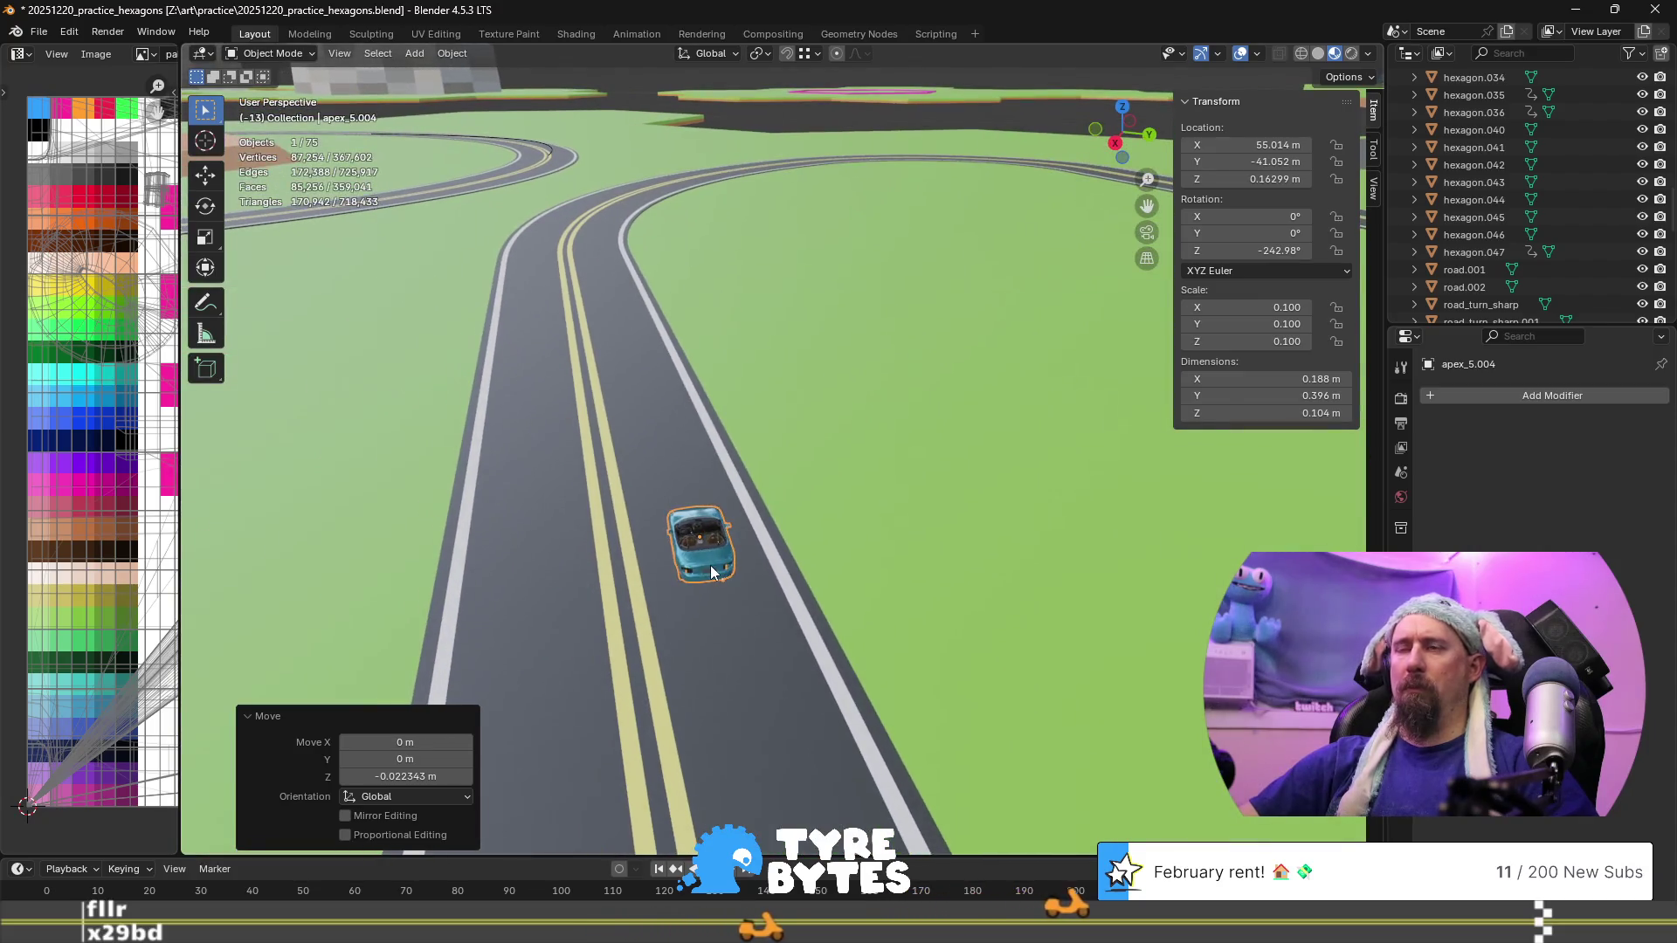
pyautogui.press('r')
pyautogui.press('z')
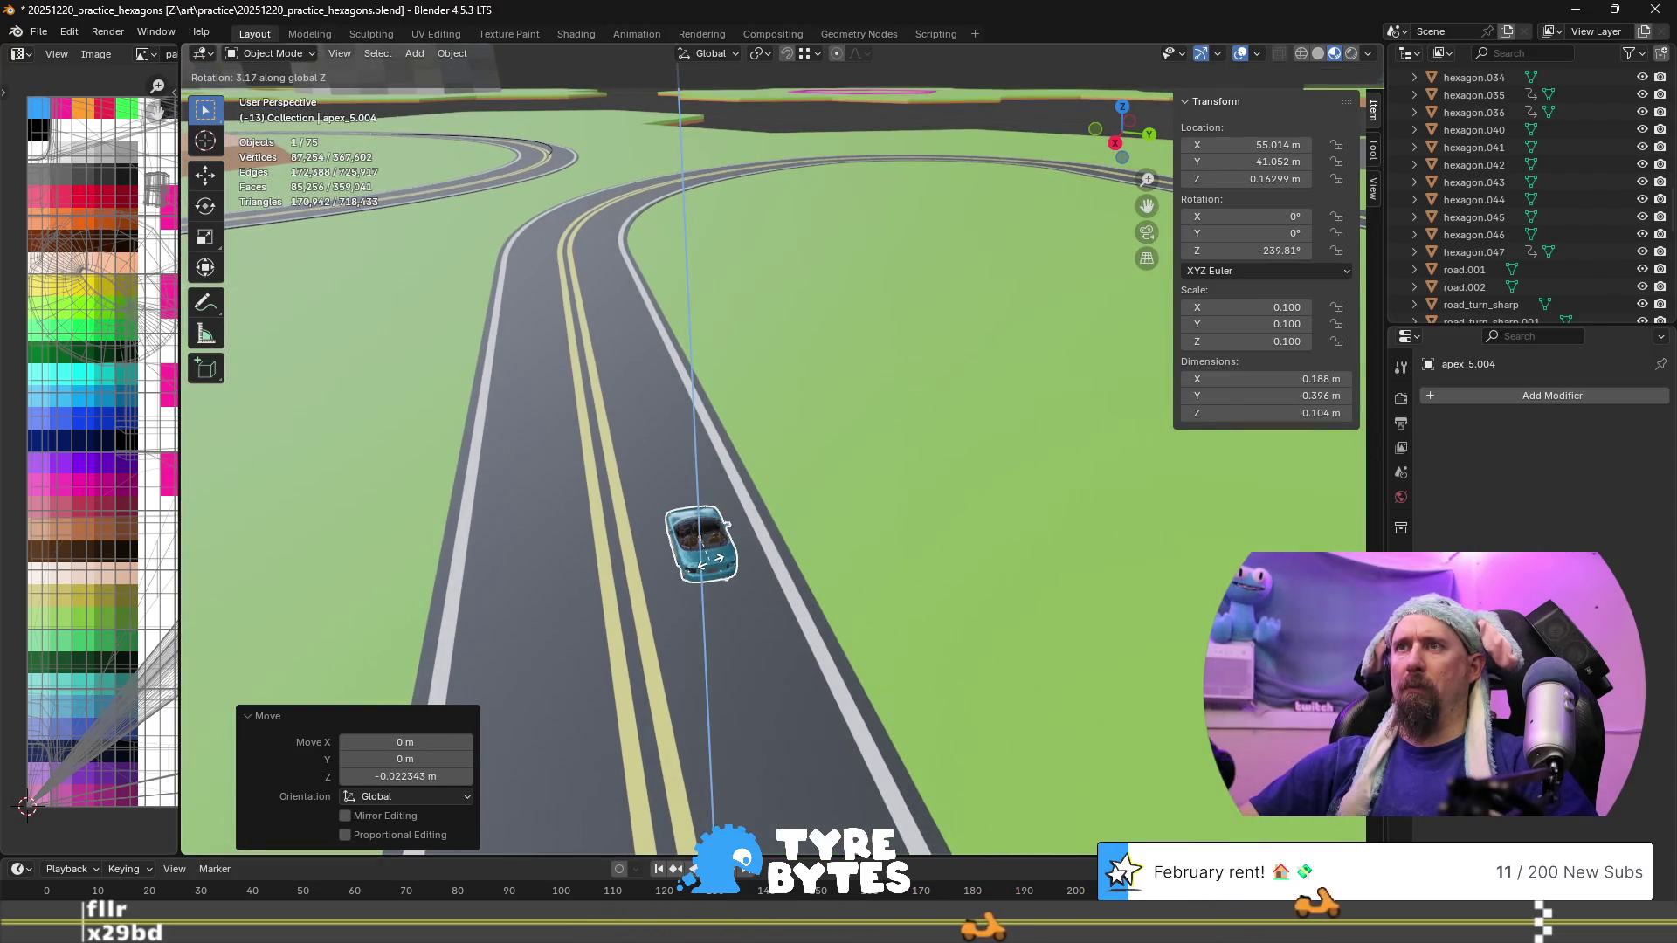
pyautogui.click(710, 561)
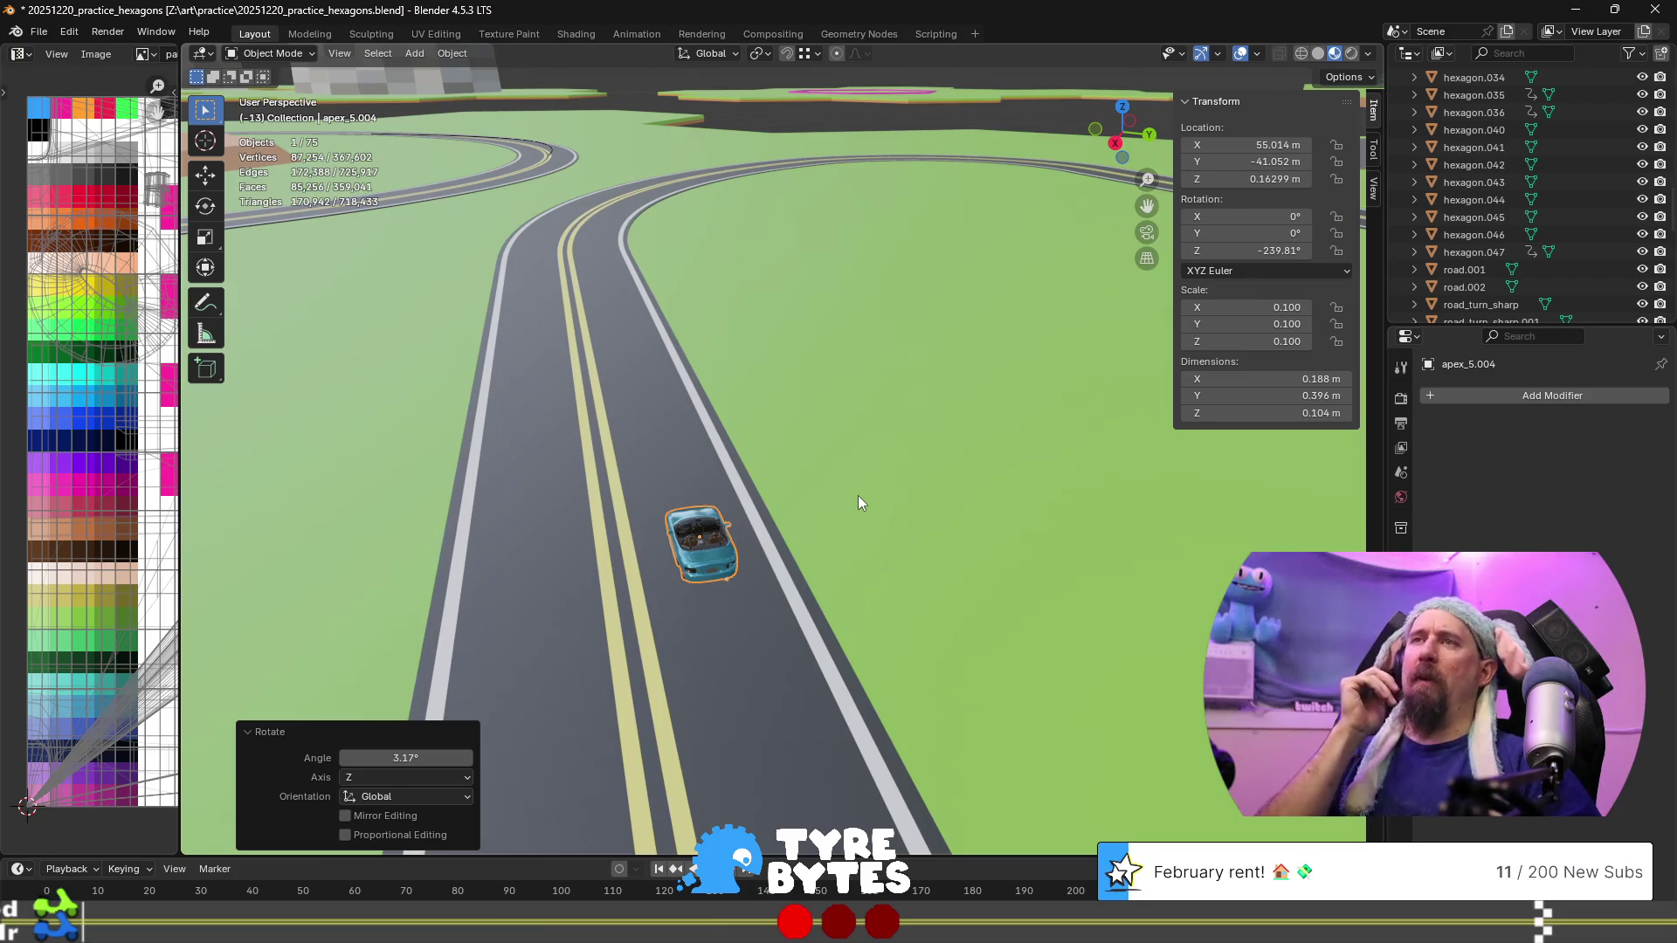
# Slide the car toward the lane's left edge, ending at X 55.202 m, Y -41.646 m
pyautogui.click(709, 561)
pyautogui.press('g')
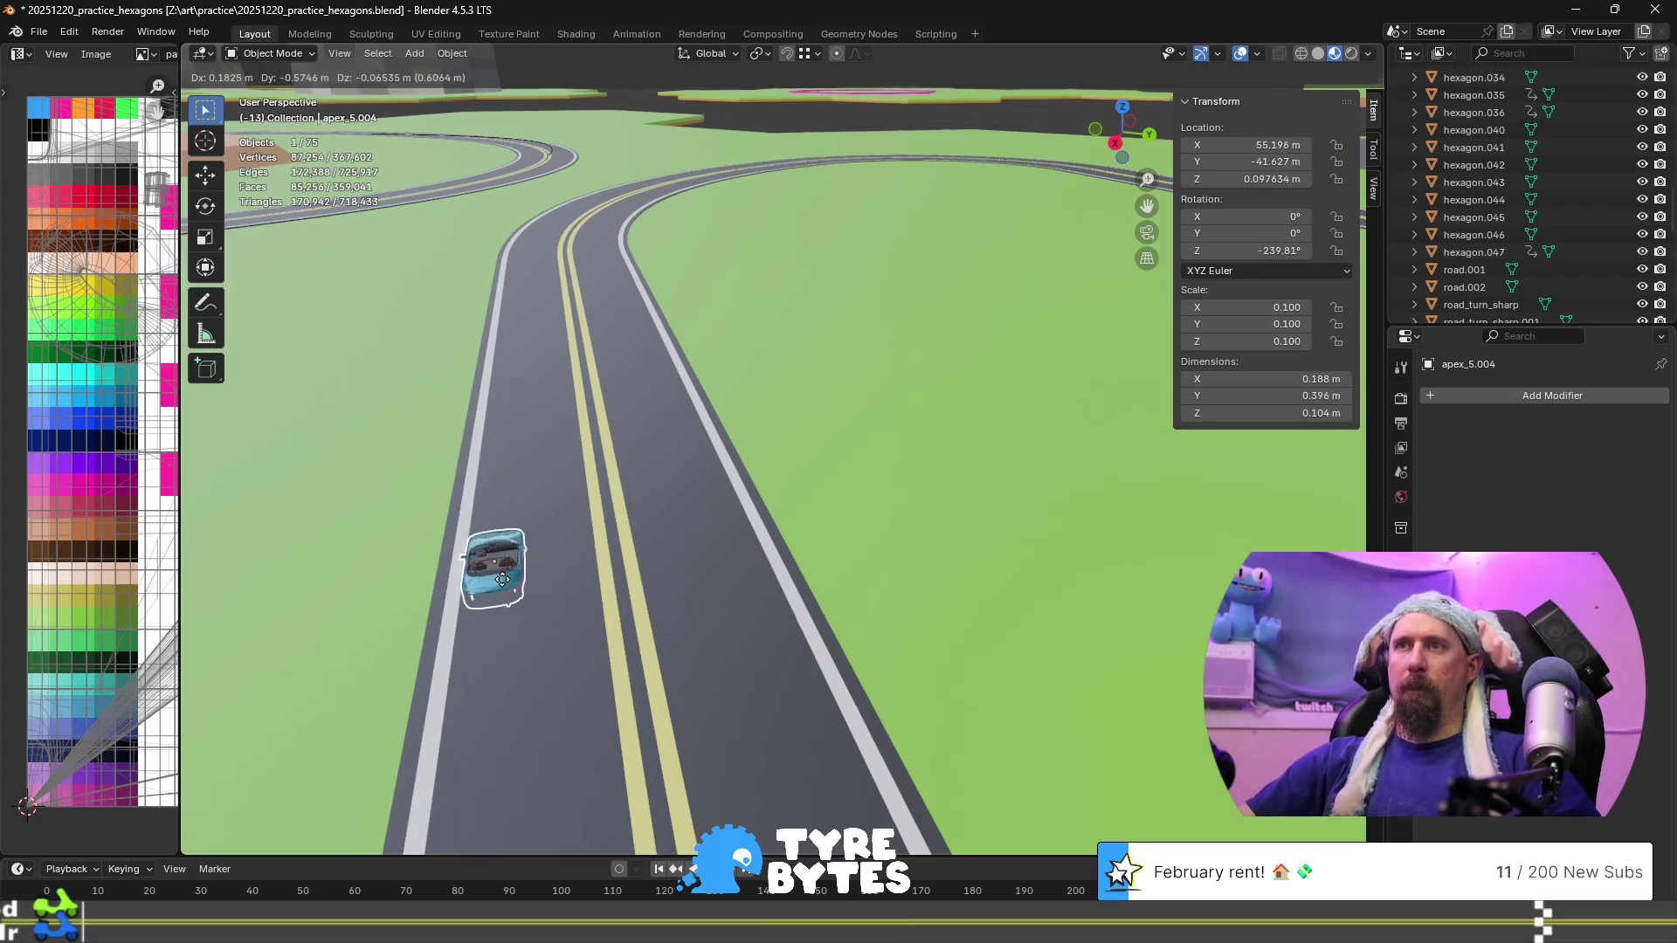
pyautogui.click(497, 579)
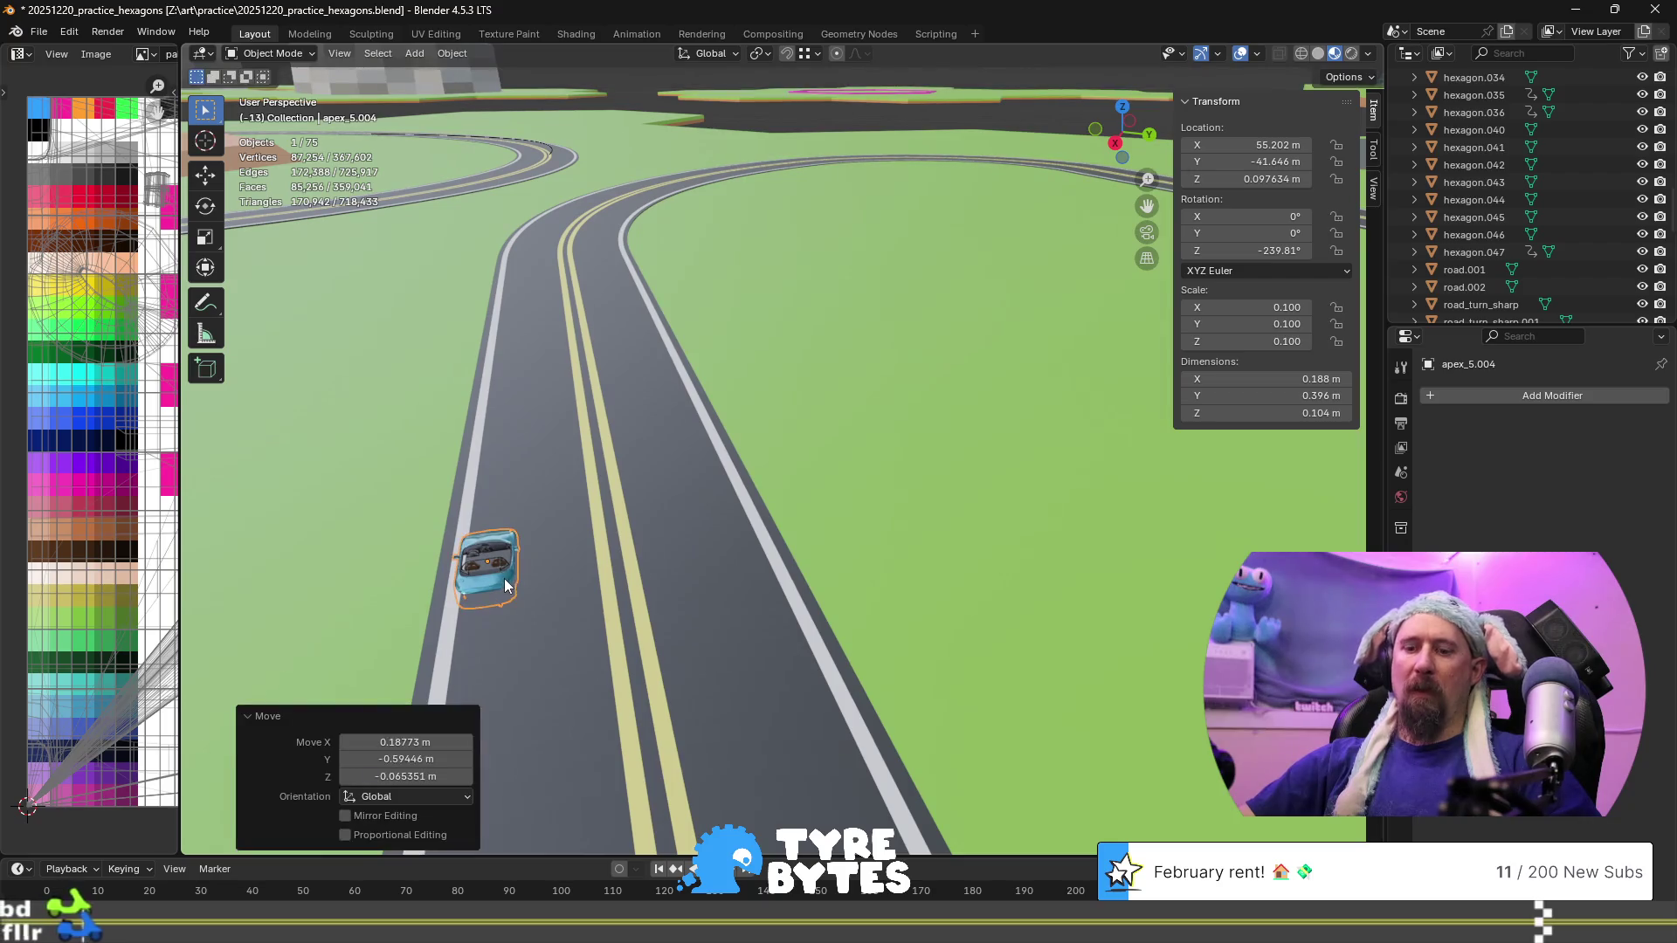
pyautogui.press('g')
pyautogui.hotkey('shift', 'z')
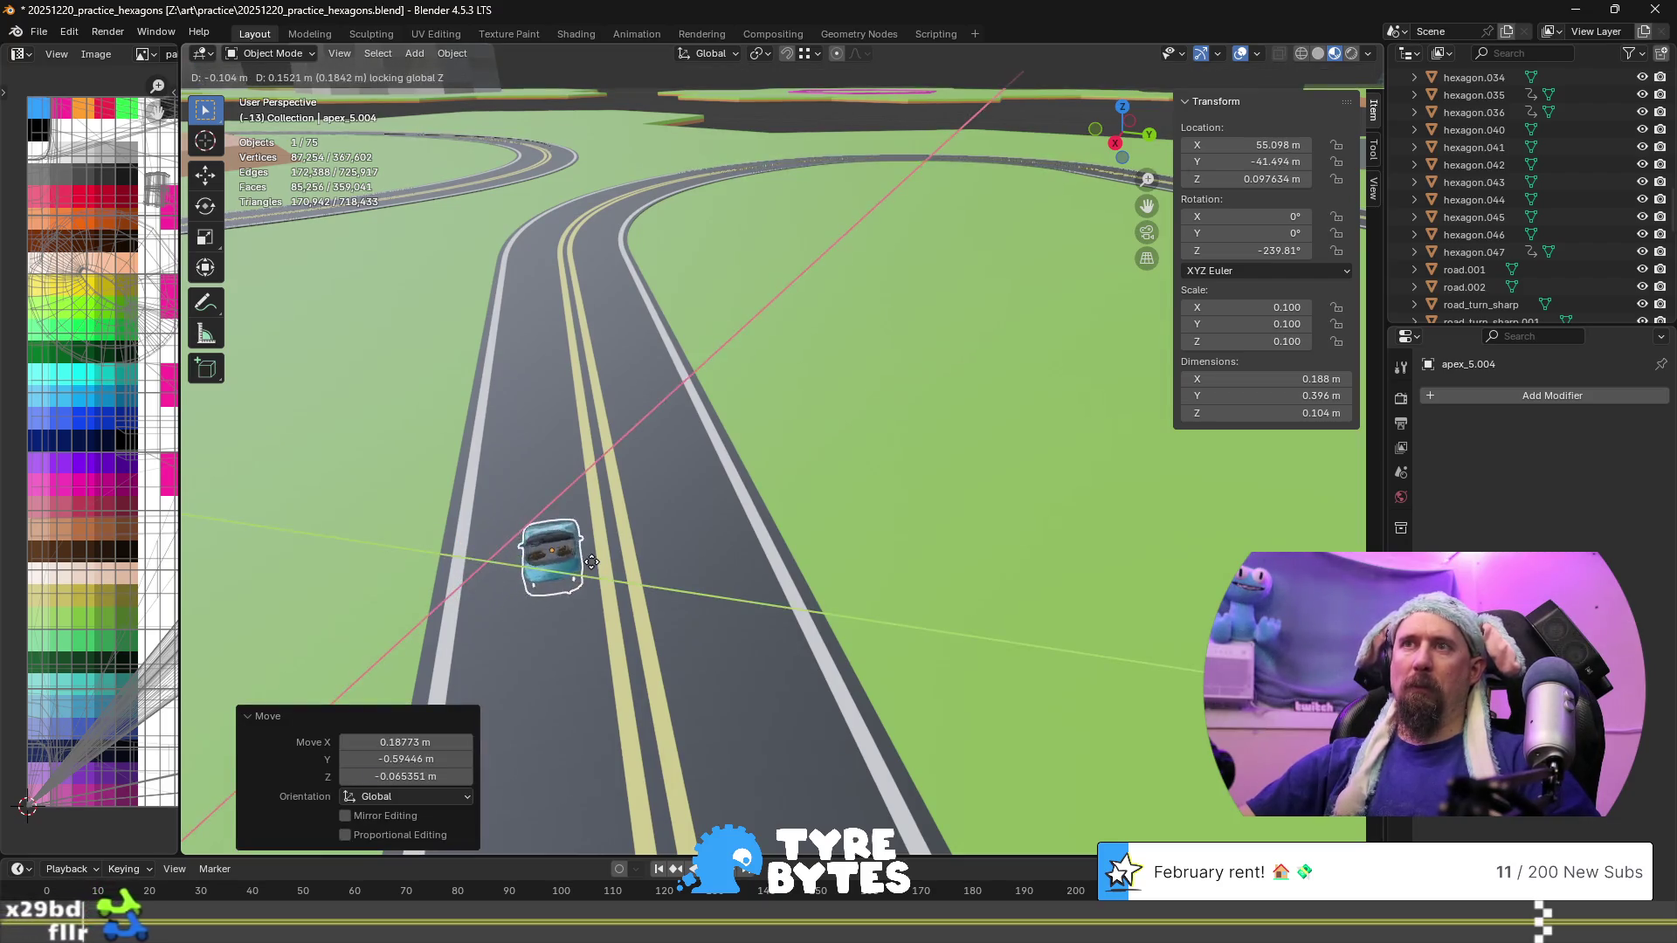
pyautogui.click(550, 563)
pyautogui.moveTo(552, 562); pyautogui.dragTo(735, 484, button='middle')
# Switch the viewport to Material Preview shading and undo the car's last move back to mid-lane
pyautogui.hotkey('shift', 'z')
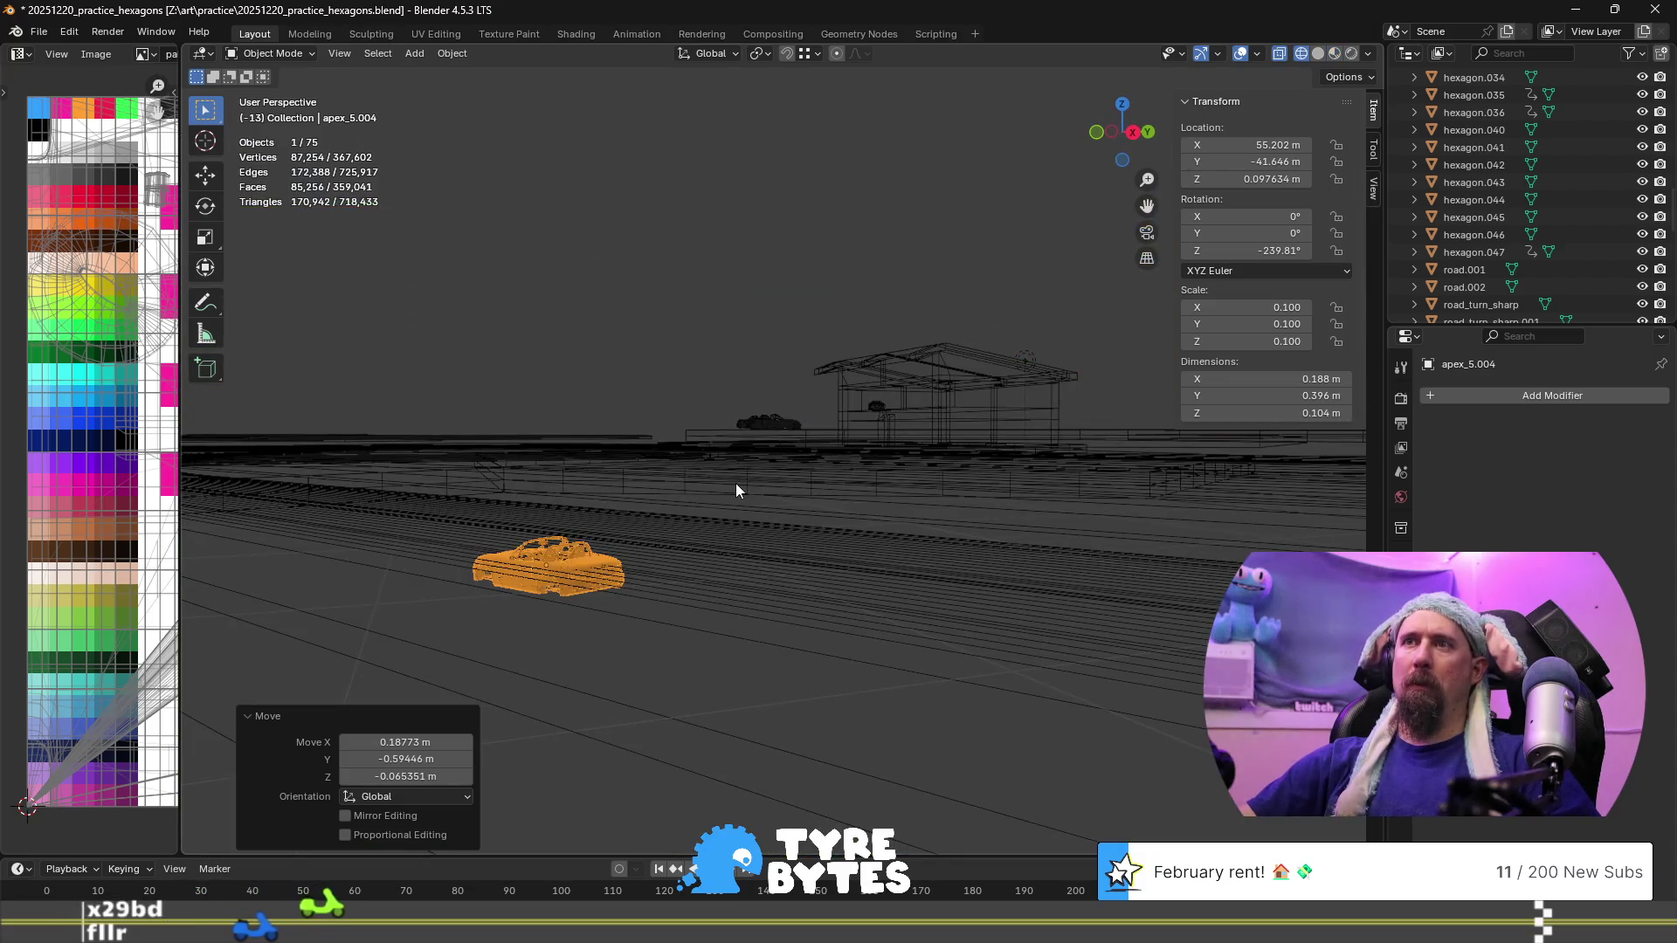
pyautogui.moveTo(735, 484); pyautogui.dragTo(679, 503, button='middle')
pyautogui.press('z')
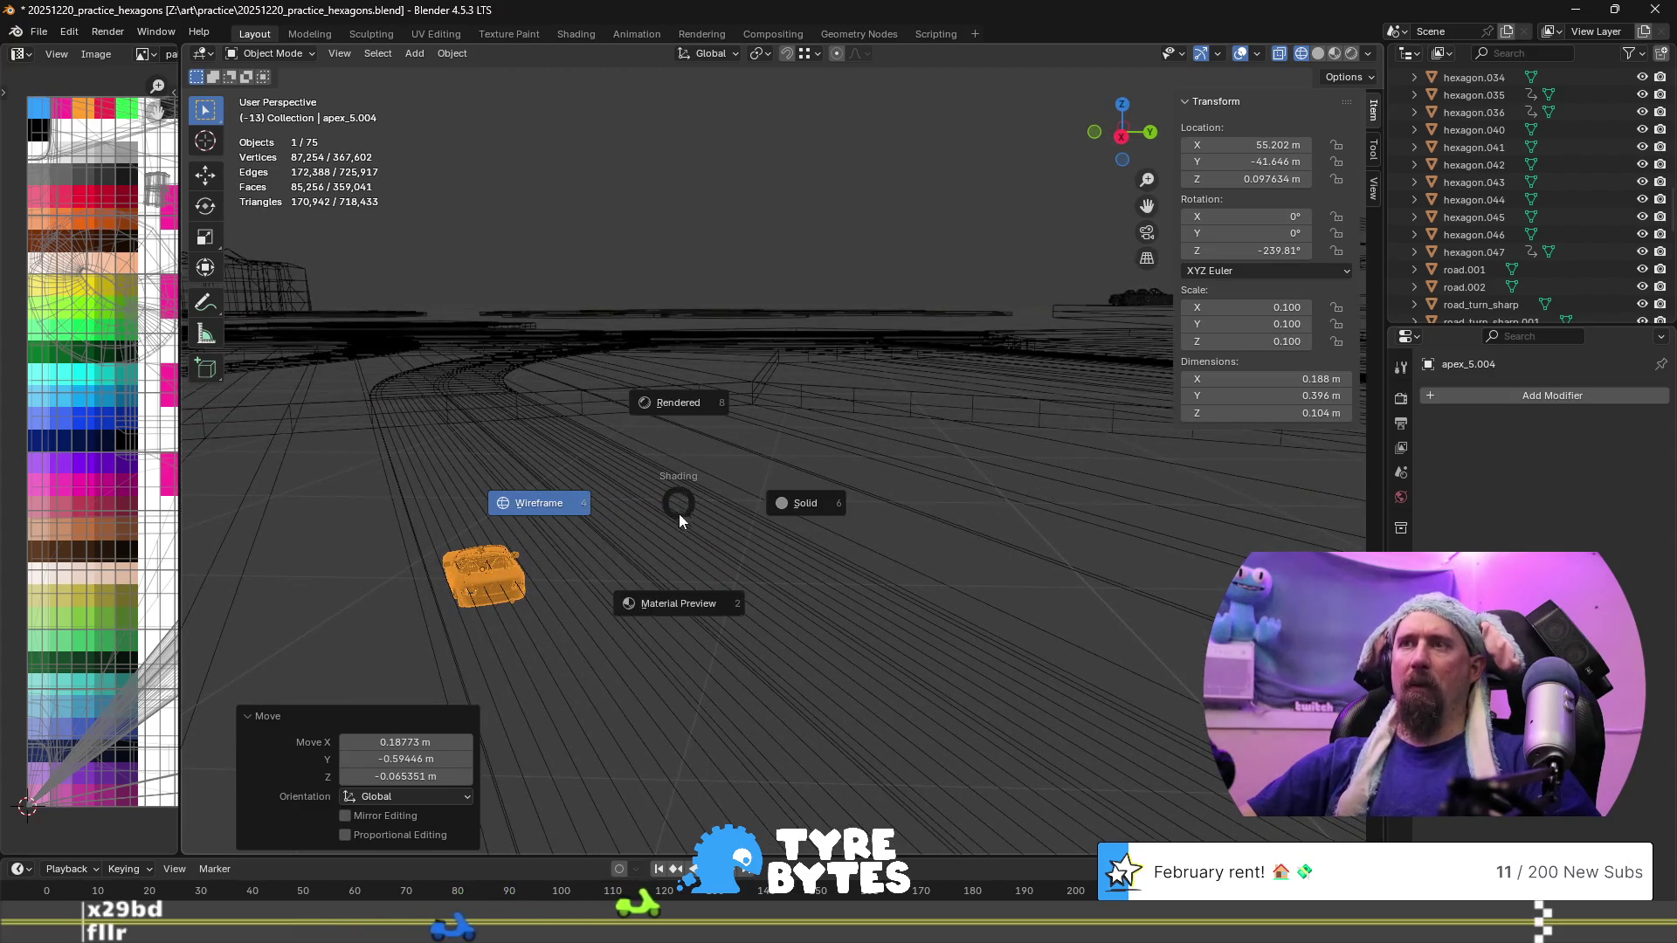
pyautogui.click(667, 610)
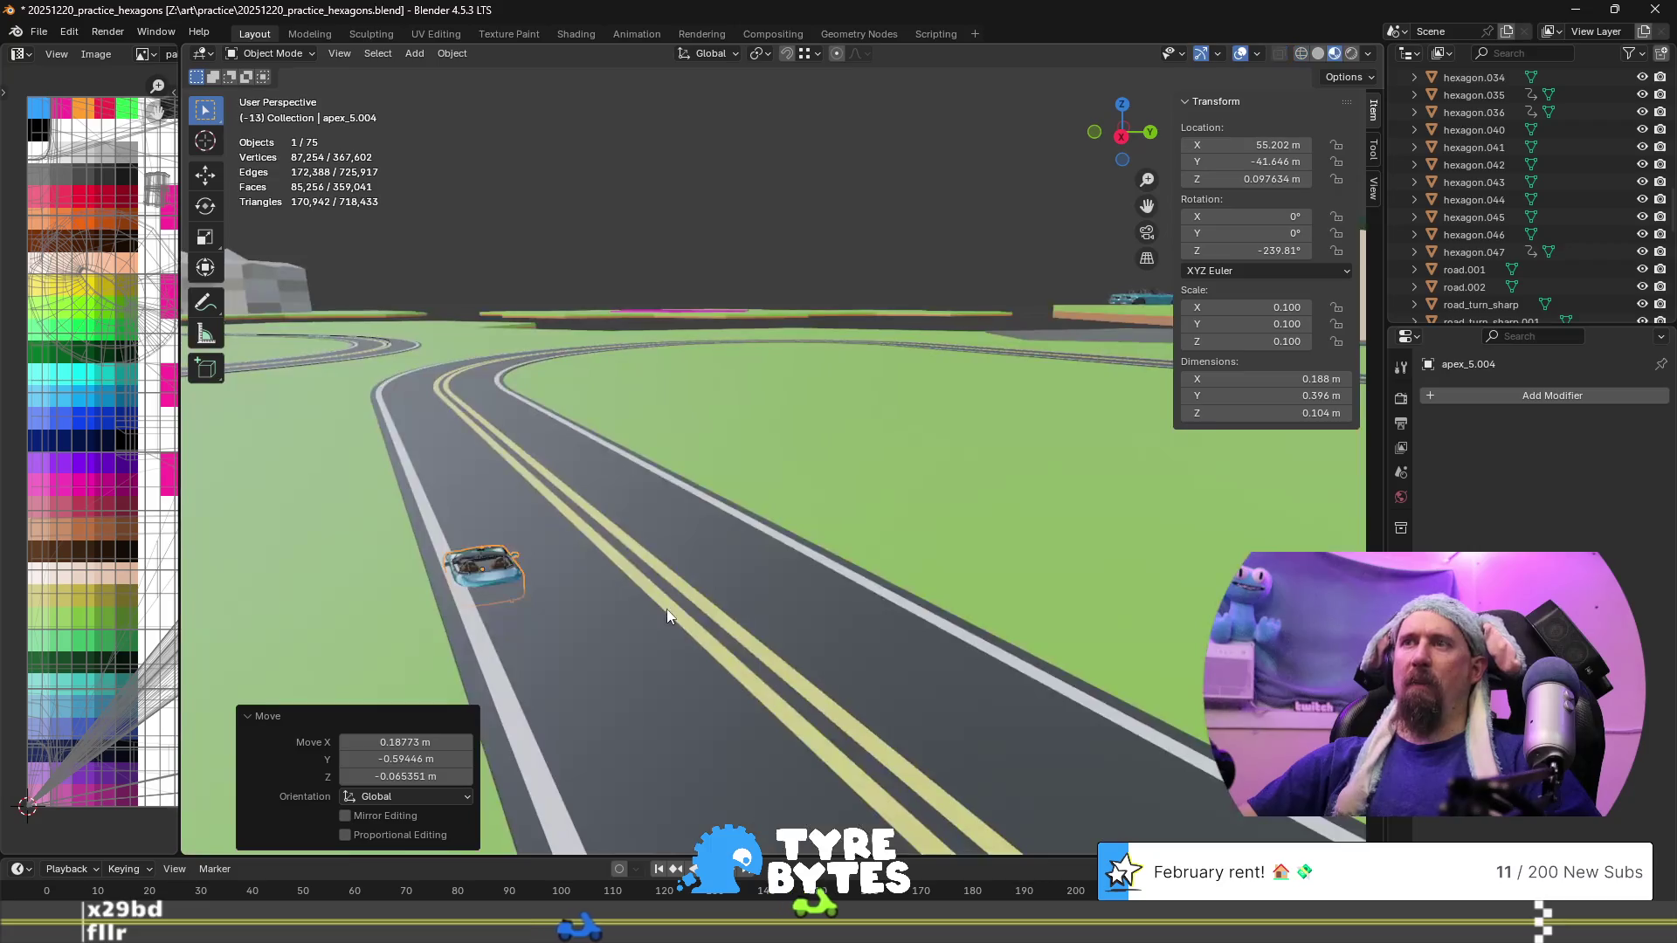
pyautogui.moveTo(673, 557)
pyautogui.mouseDown(button='middle')
pyautogui.moveTo(627, 516)
pyautogui.moveTo(710, 543)
pyautogui.mouseUp(button='middle')
pyautogui.hotkey('ctrl', 'z')
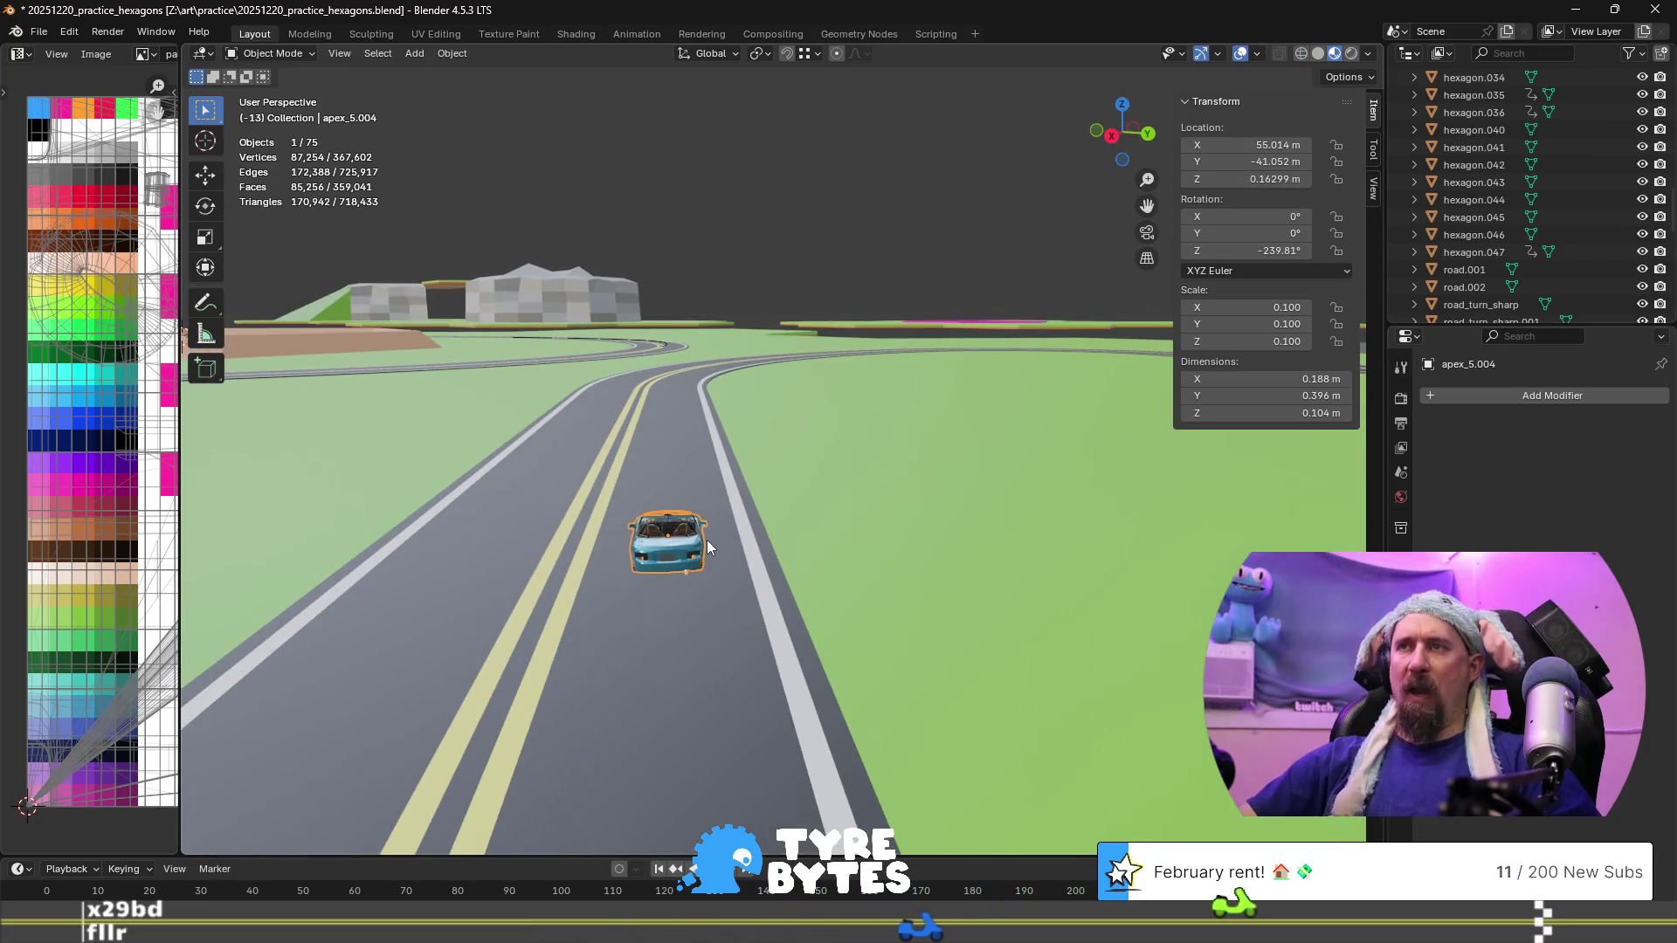
pyautogui.click(1238, 310)
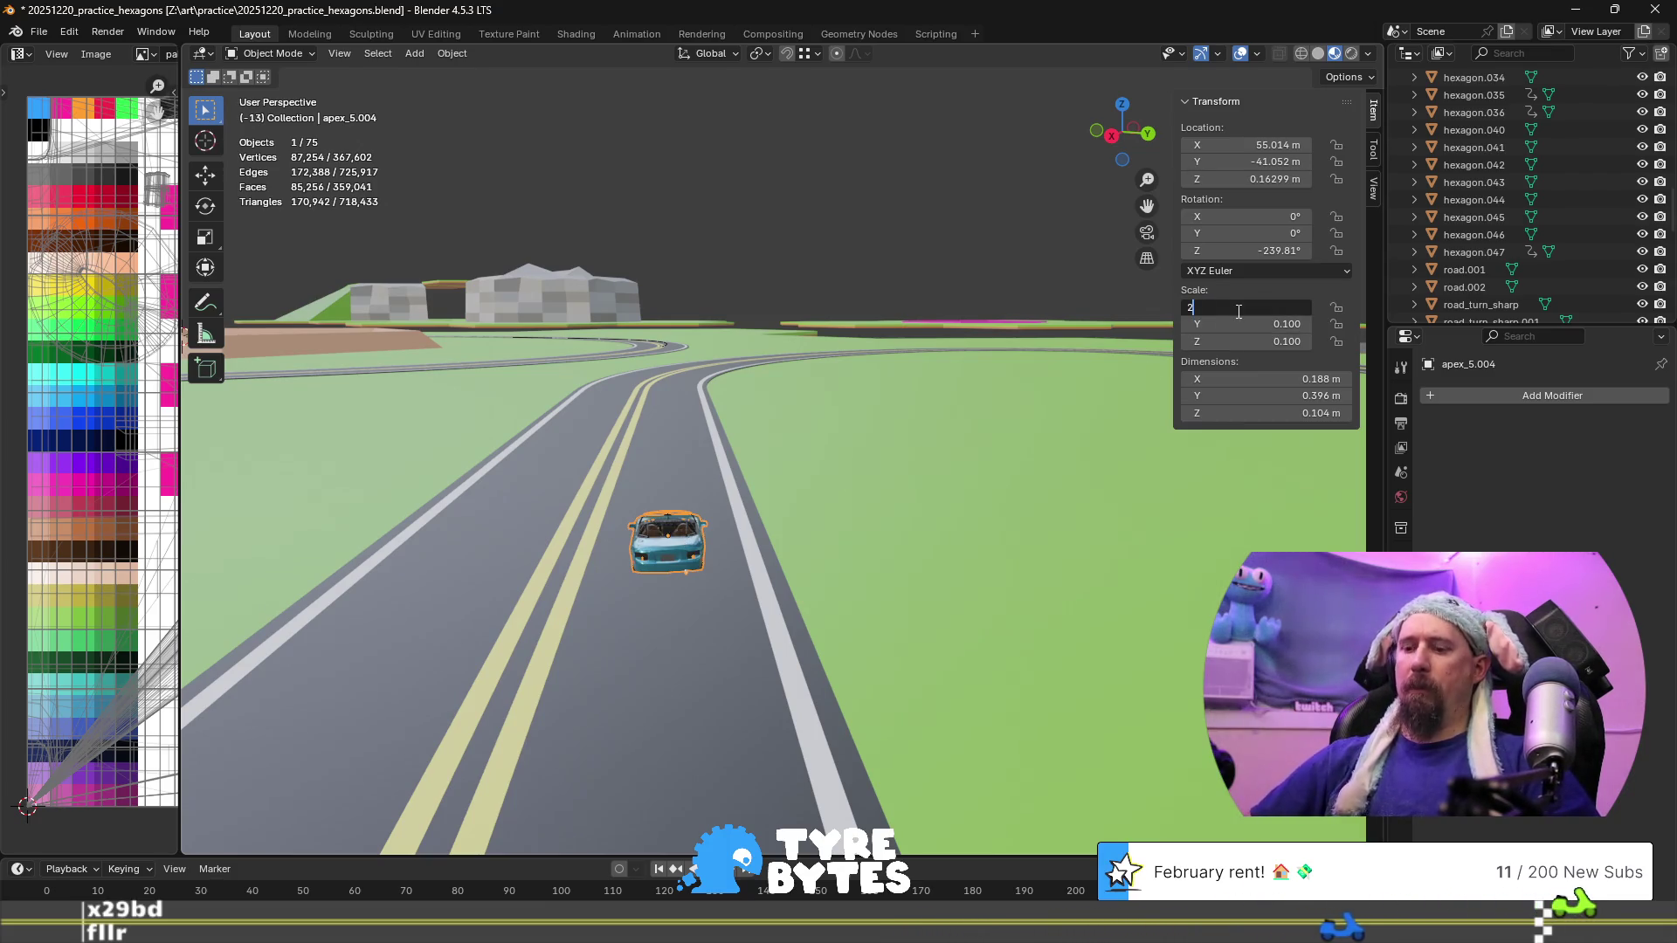
pyautogui.press('Escape')
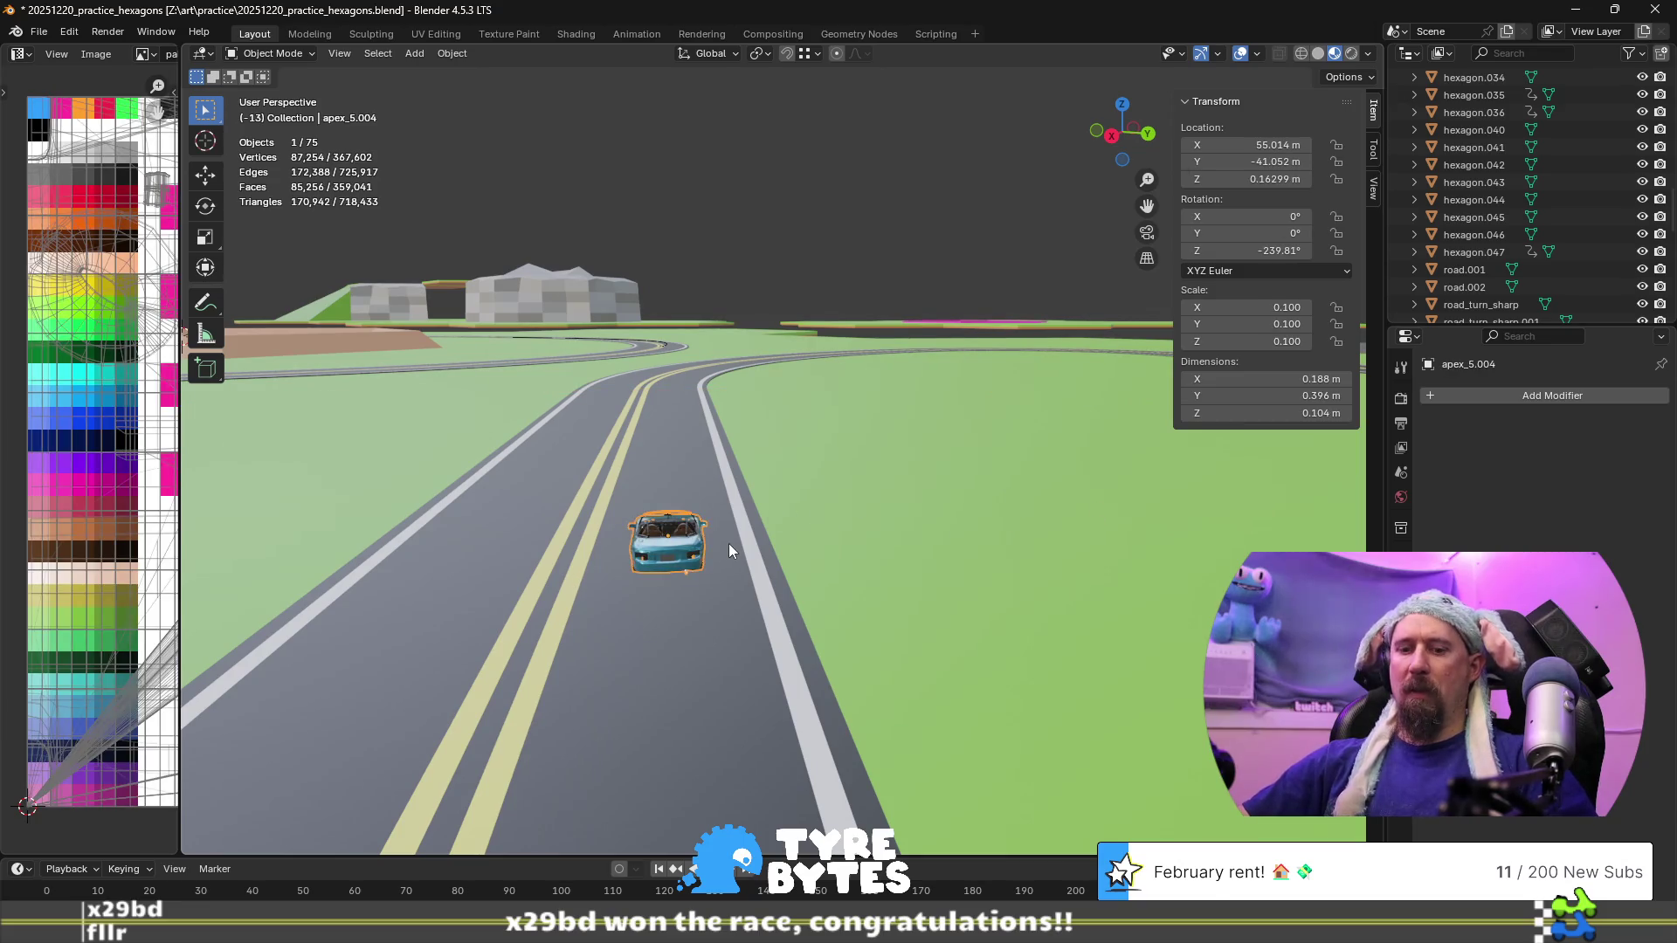
pyautogui.press('s')
pyautogui.press('2')
pyautogui.press('Return')
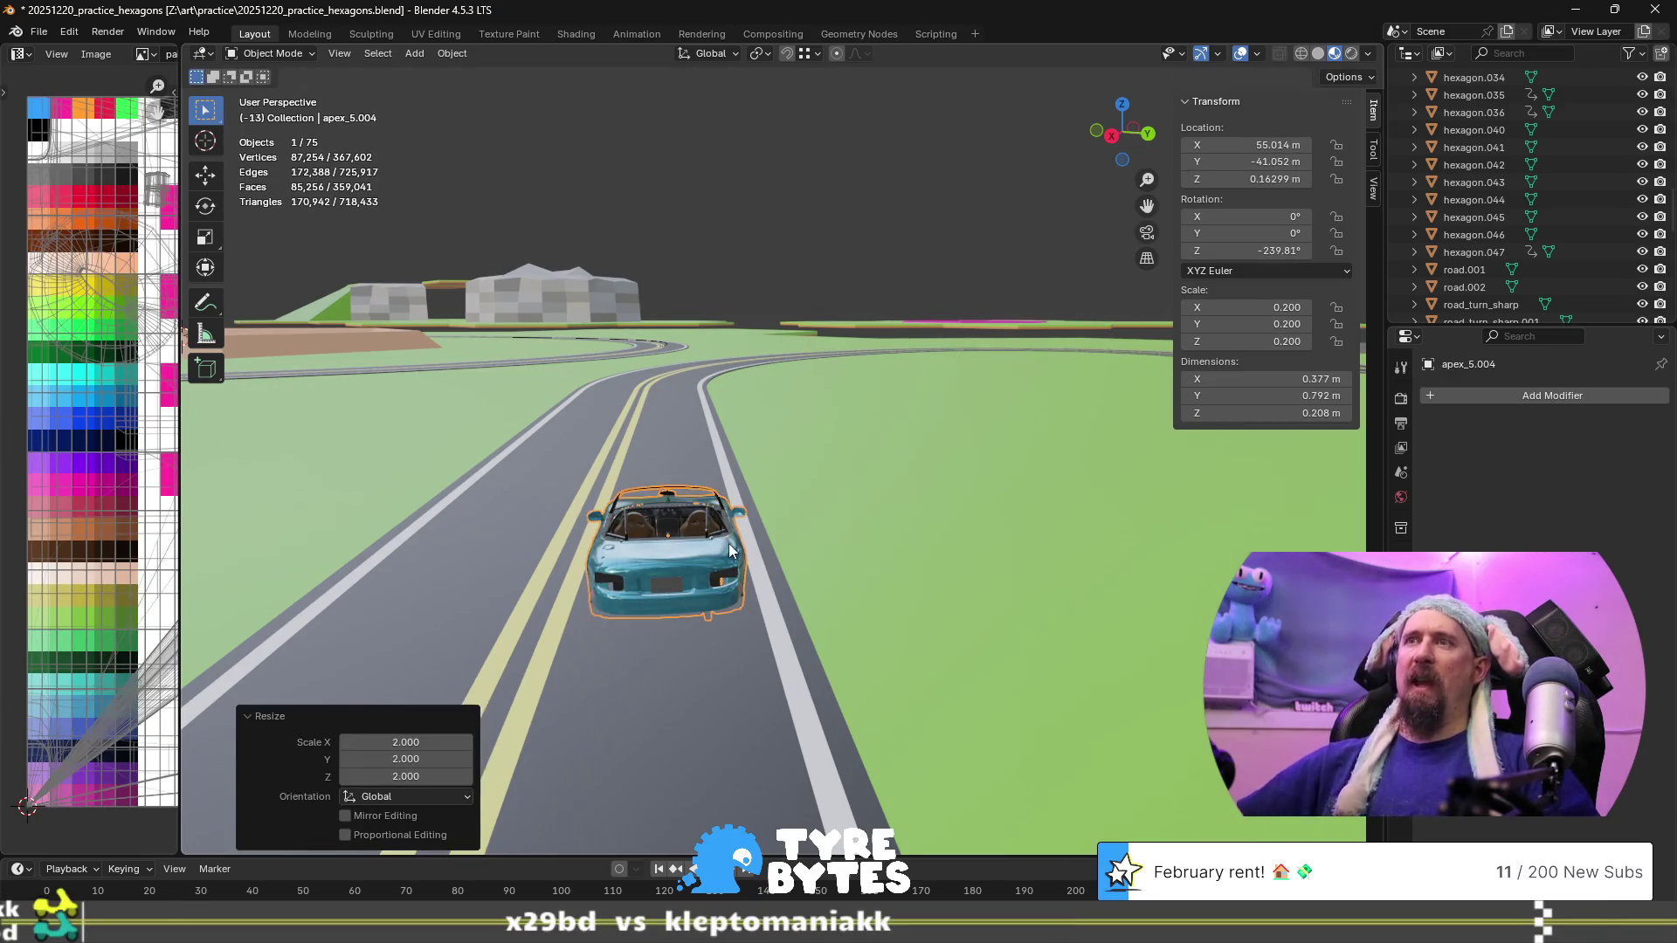
pyautogui.scroll(-3, 752, 541)
pyautogui.scroll(2, 747, 548)
pyautogui.moveTo(725, 516)
pyautogui.keyDown('shift'); pyautogui.mouseDown(button='middle')
pyautogui.moveTo(751, 416)
pyautogui.moveTo(787, 431)
pyautogui.moveTo(778, 464)
pyautogui.moveTo(726, 460)
pyautogui.moveTo(817, 489)
pyautogui.moveTo(964, 494)
pyautogui.moveTo(821, 478)
pyautogui.moveTo(871, 562)
pyautogui.mouseUp(button='middle'); pyautogui.keyUp('shift')
pyautogui.hotkey('ctrl', 'z')
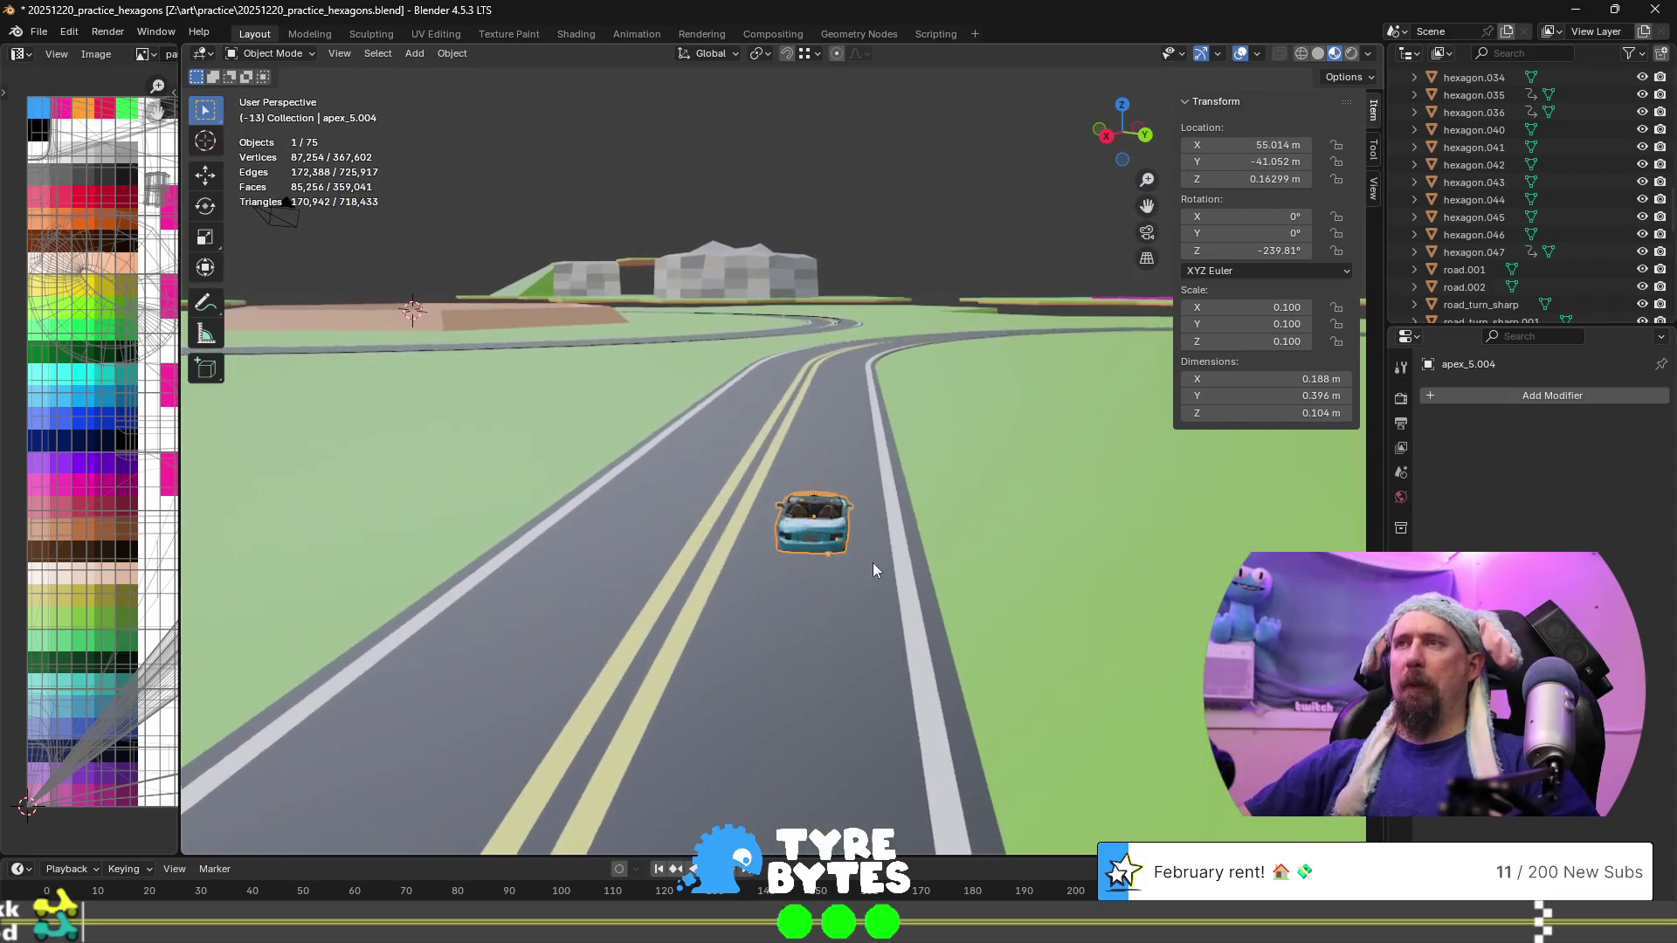
pyautogui.scroll(2, 855, 561)
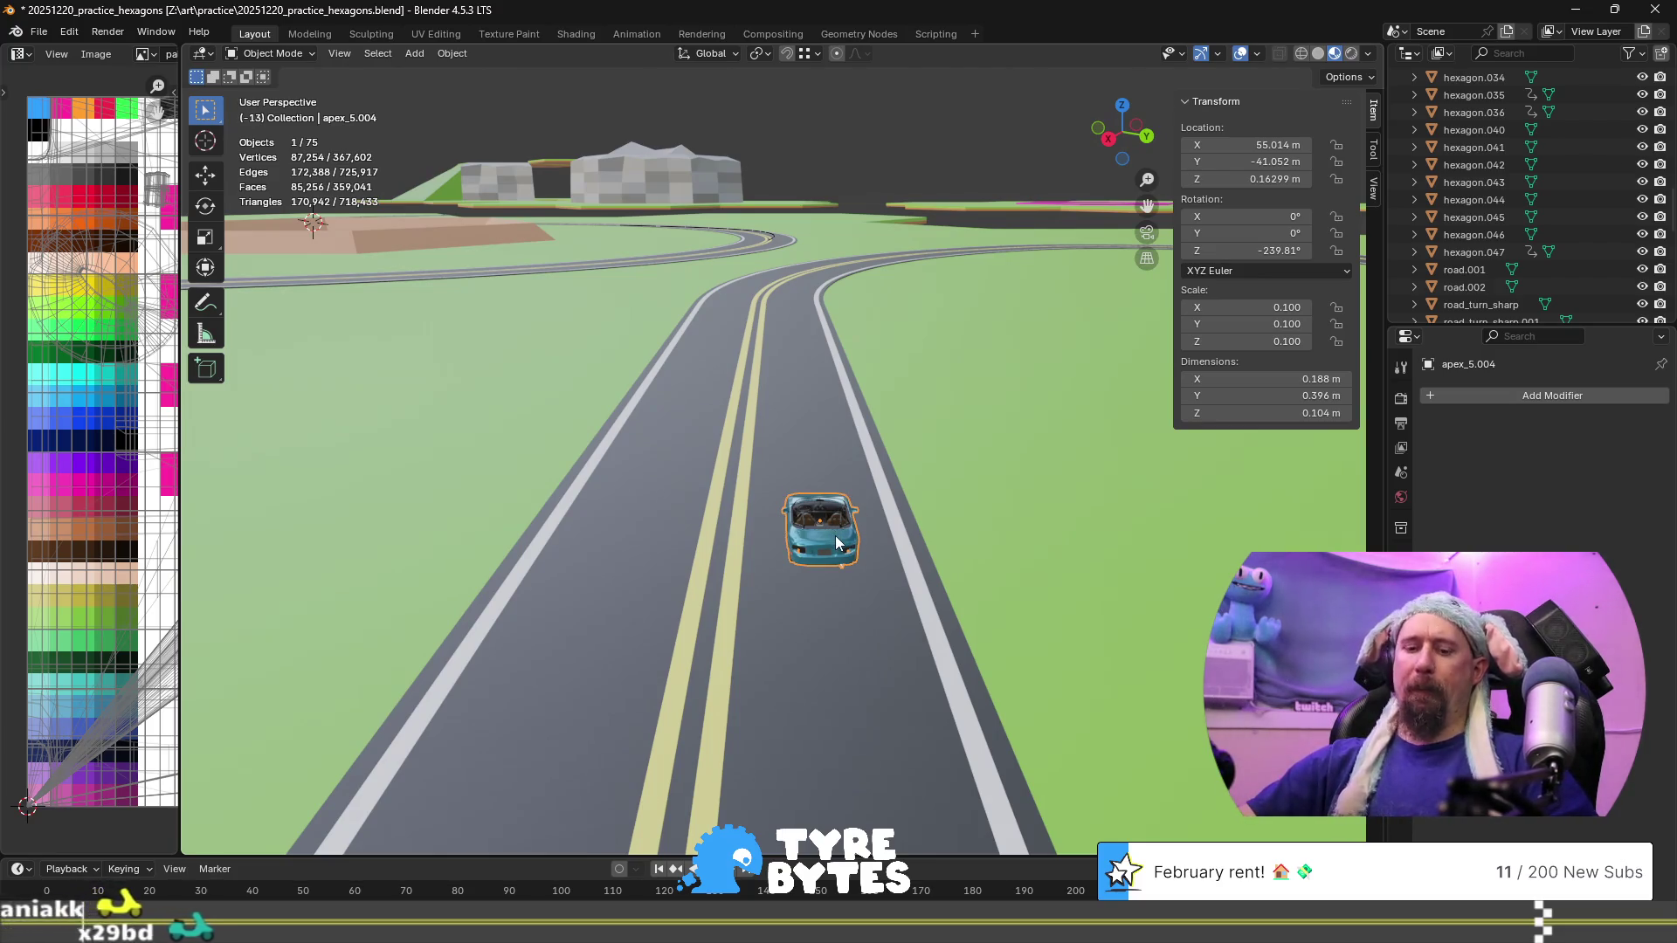
pyautogui.press('g')
# Place the car at the road's left side and set a duplicate beside it at road height
pyautogui.hotkey('shift', 'z')
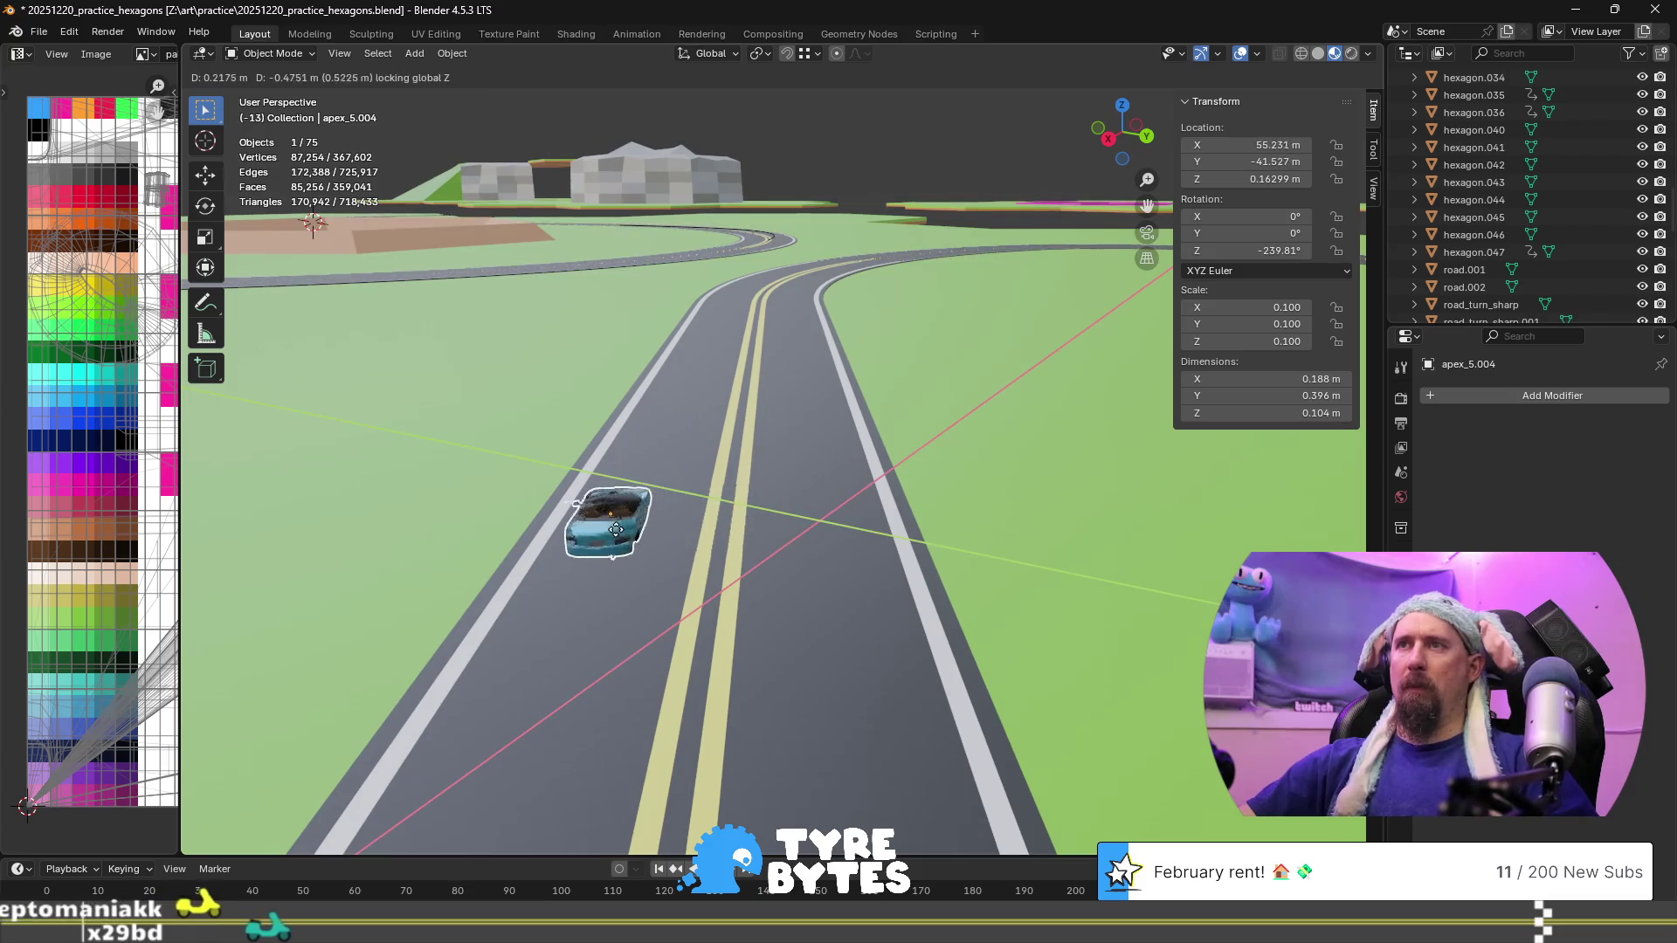
pyautogui.click(605, 535)
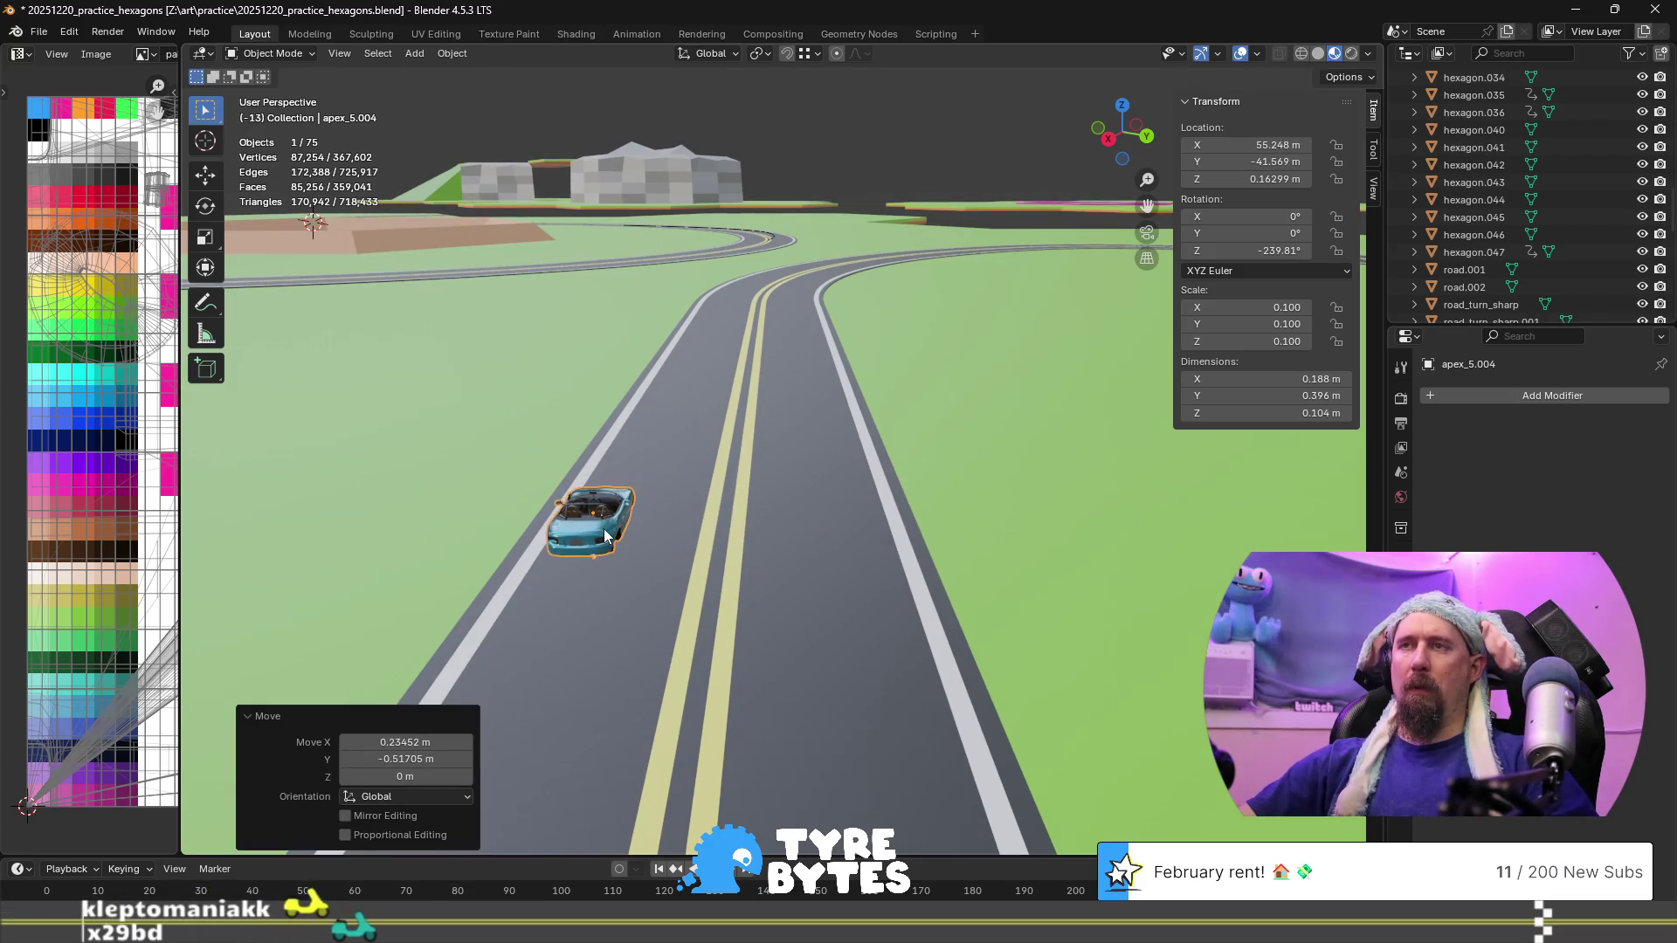
pyautogui.hotkey('shift', 'd')
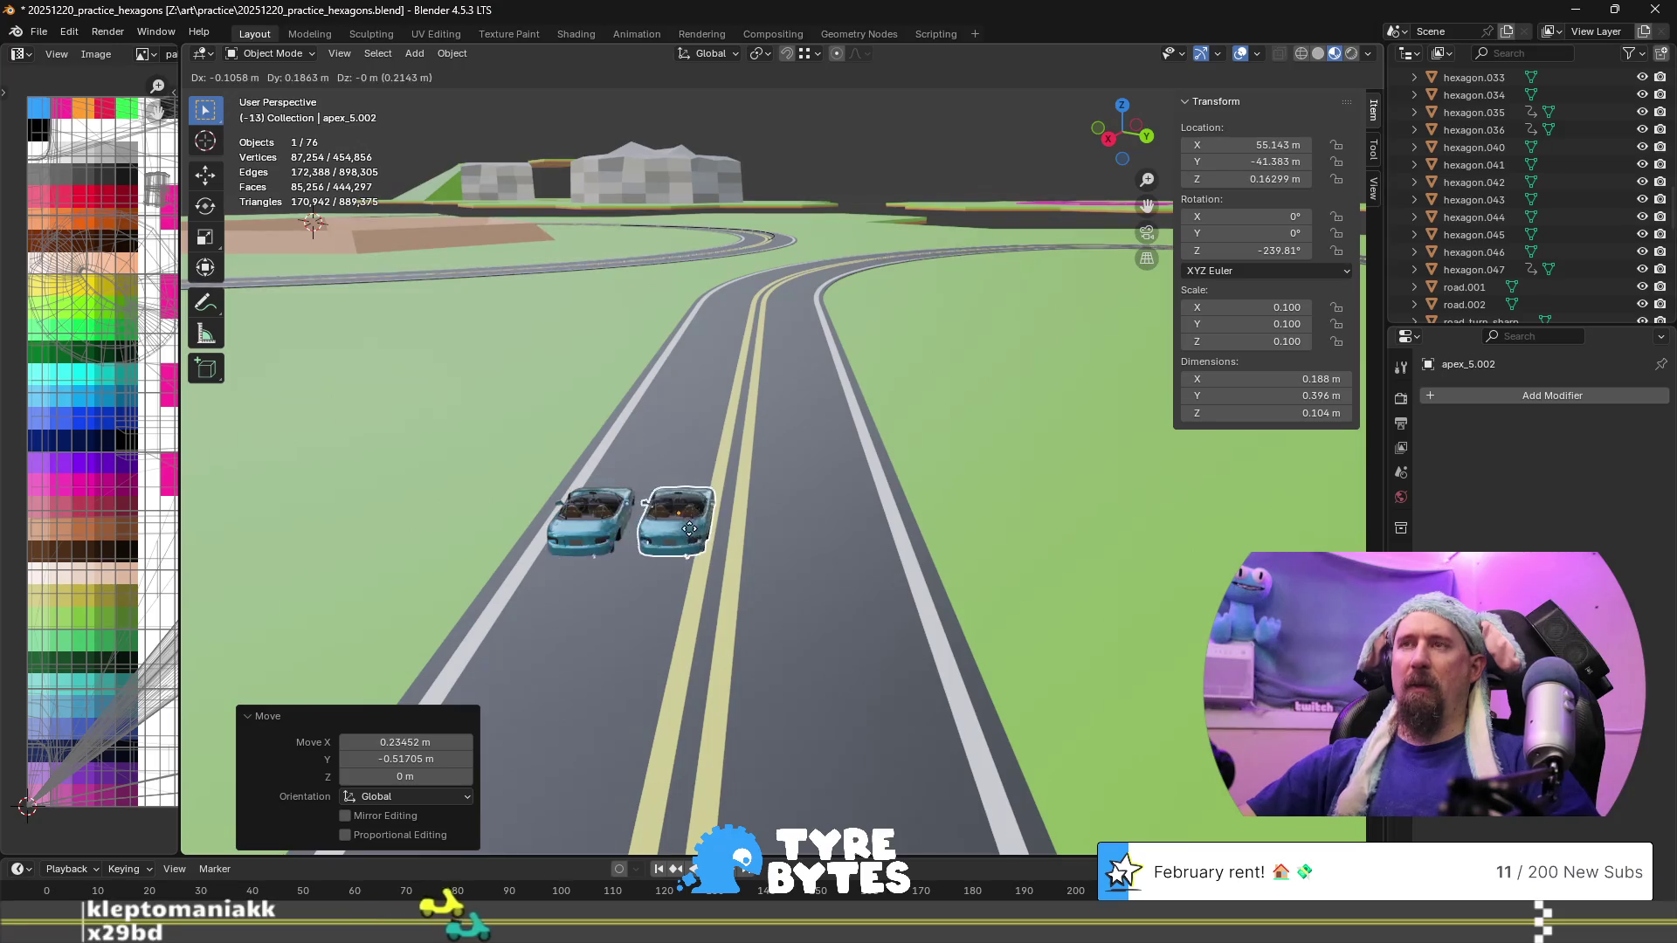
pyautogui.hotkey('shift', 'z')
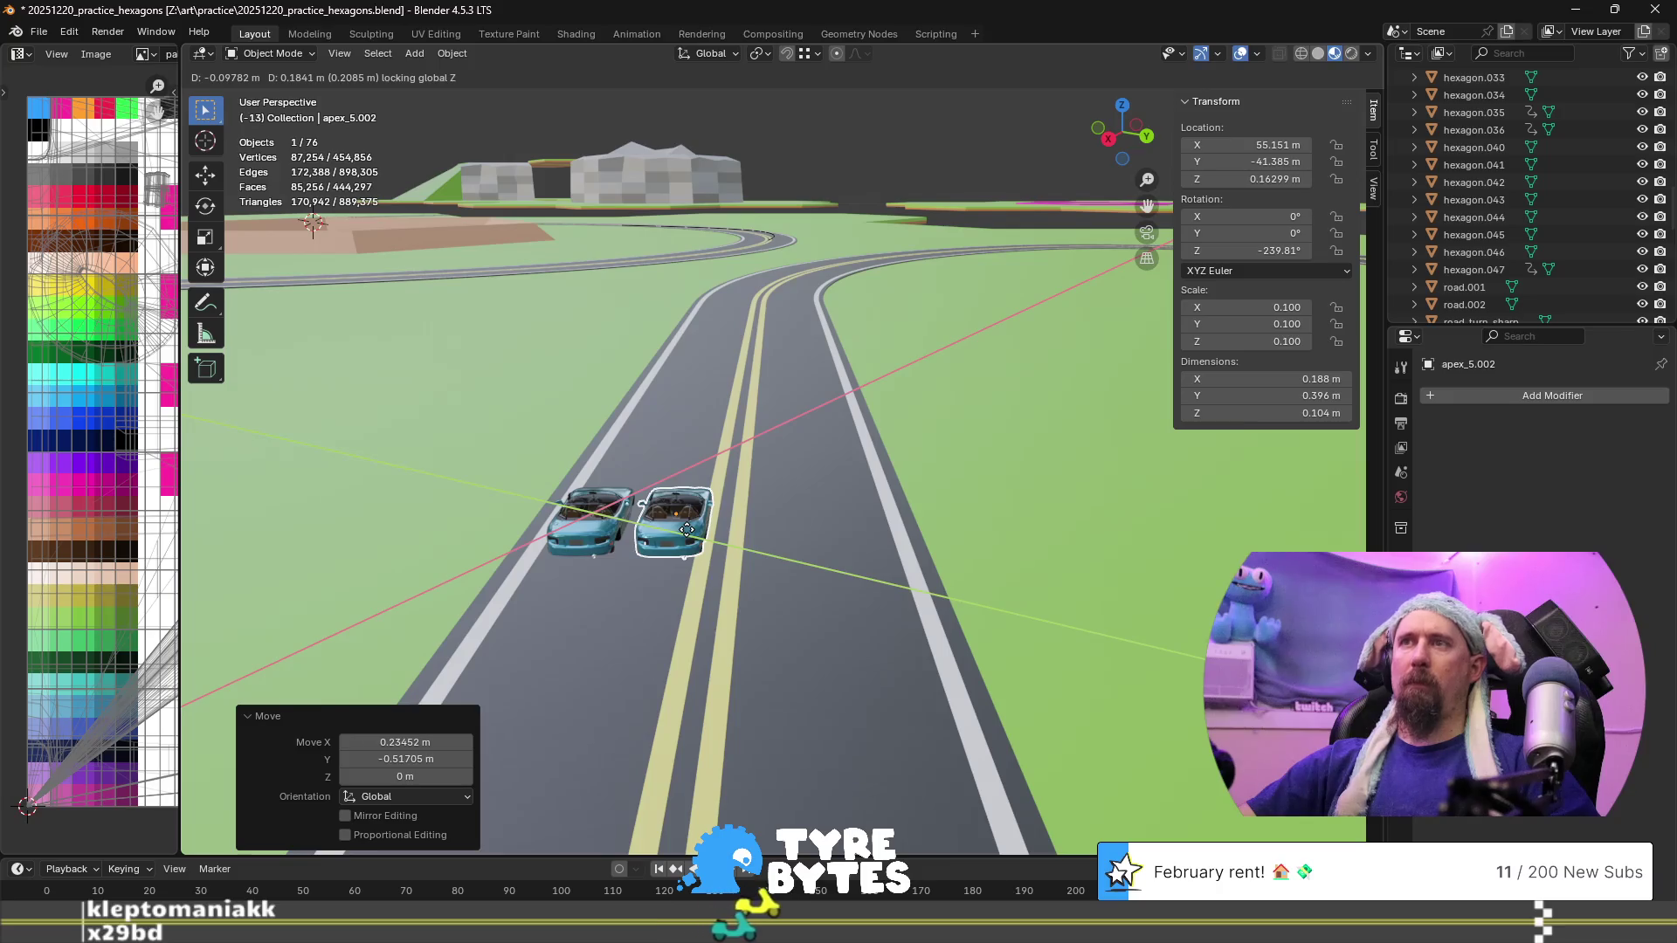
pyautogui.click(686, 530)
pyautogui.press('g')
pyautogui.hotkey('shift', 'z')
pyautogui.click(765, 536)
# Add a third car copy, apex_5.005, beside the other two across the road
pyautogui.hotkey('shift', 'd')
pyautogui.hotkey('shift', 'z')
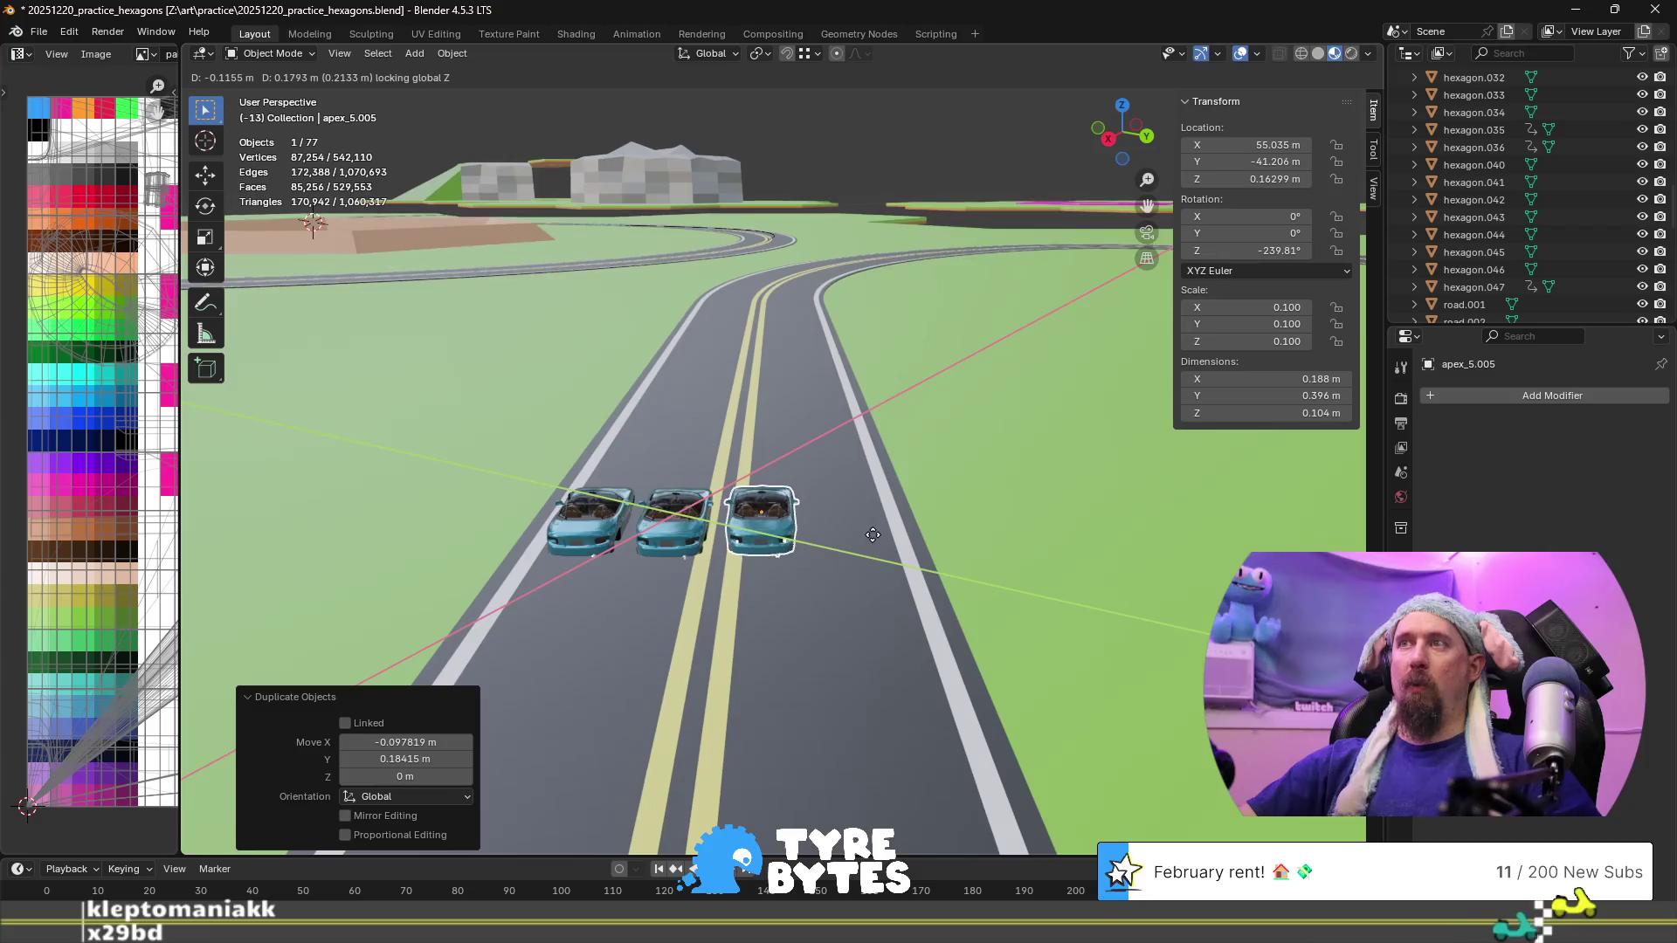
pyautogui.click(872, 534)
pyautogui.scroll(-4, 997, 474)
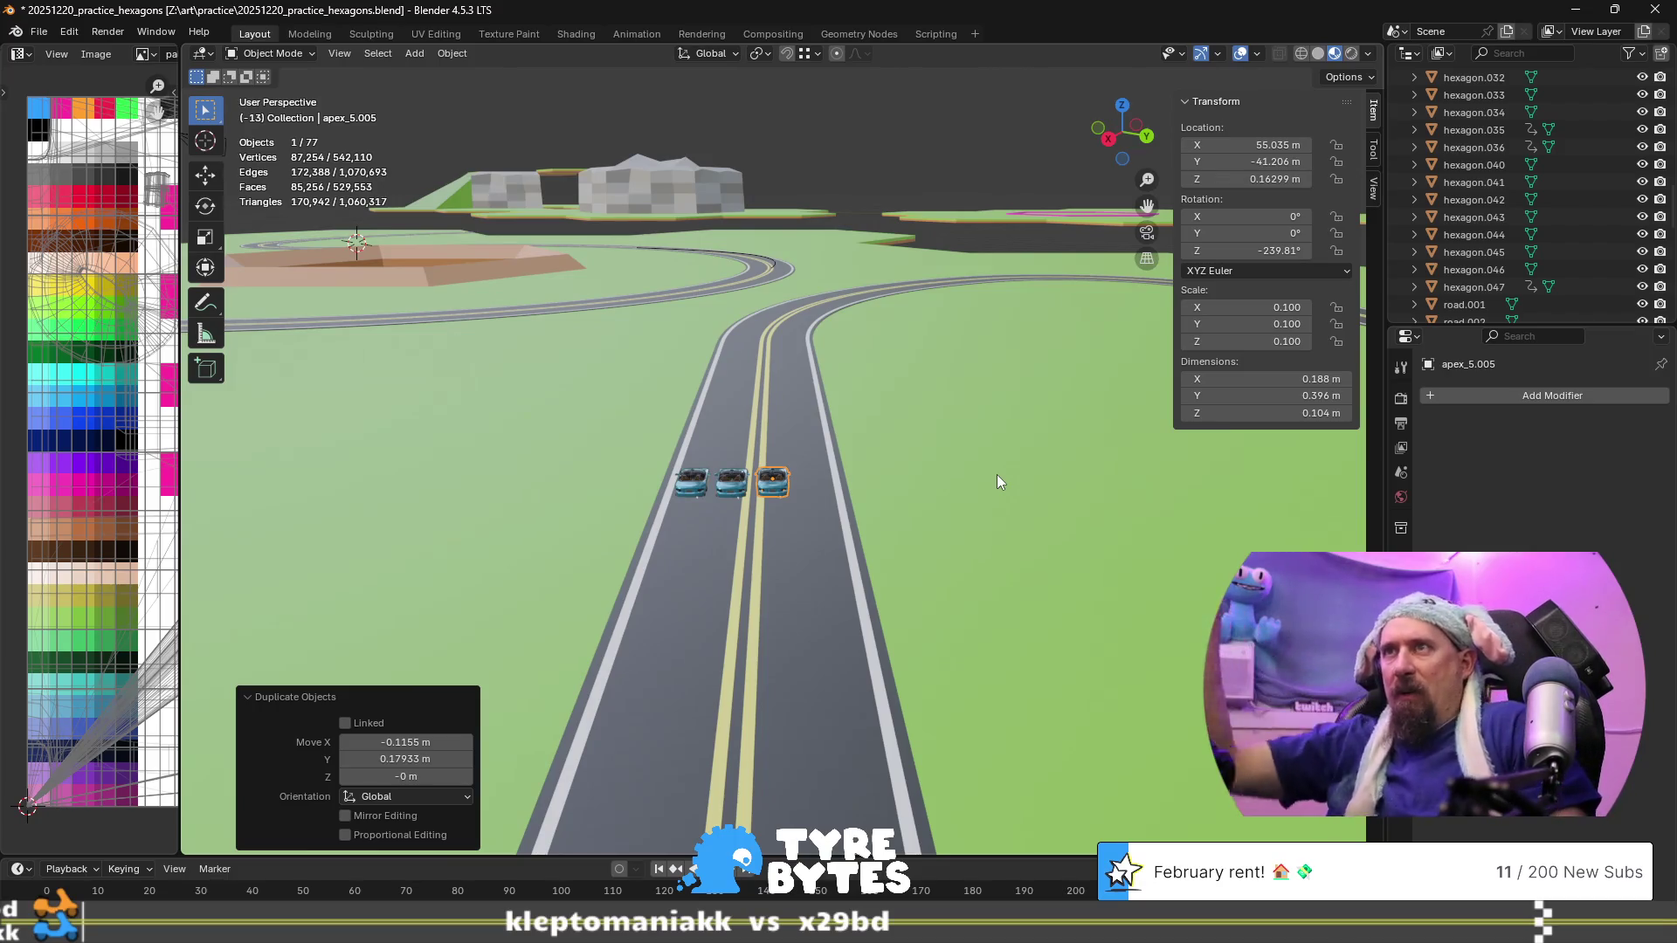
pyautogui.scroll(-8, 776, 390)
# Zoom in for a close diagonal view of the three cars on the straight road
pyautogui.moveTo(736, 436)
pyautogui.mouseDown(button='middle')
pyautogui.moveTo(763, 474)
pyautogui.moveTo(952, 496)
pyautogui.mouseUp(button='middle')
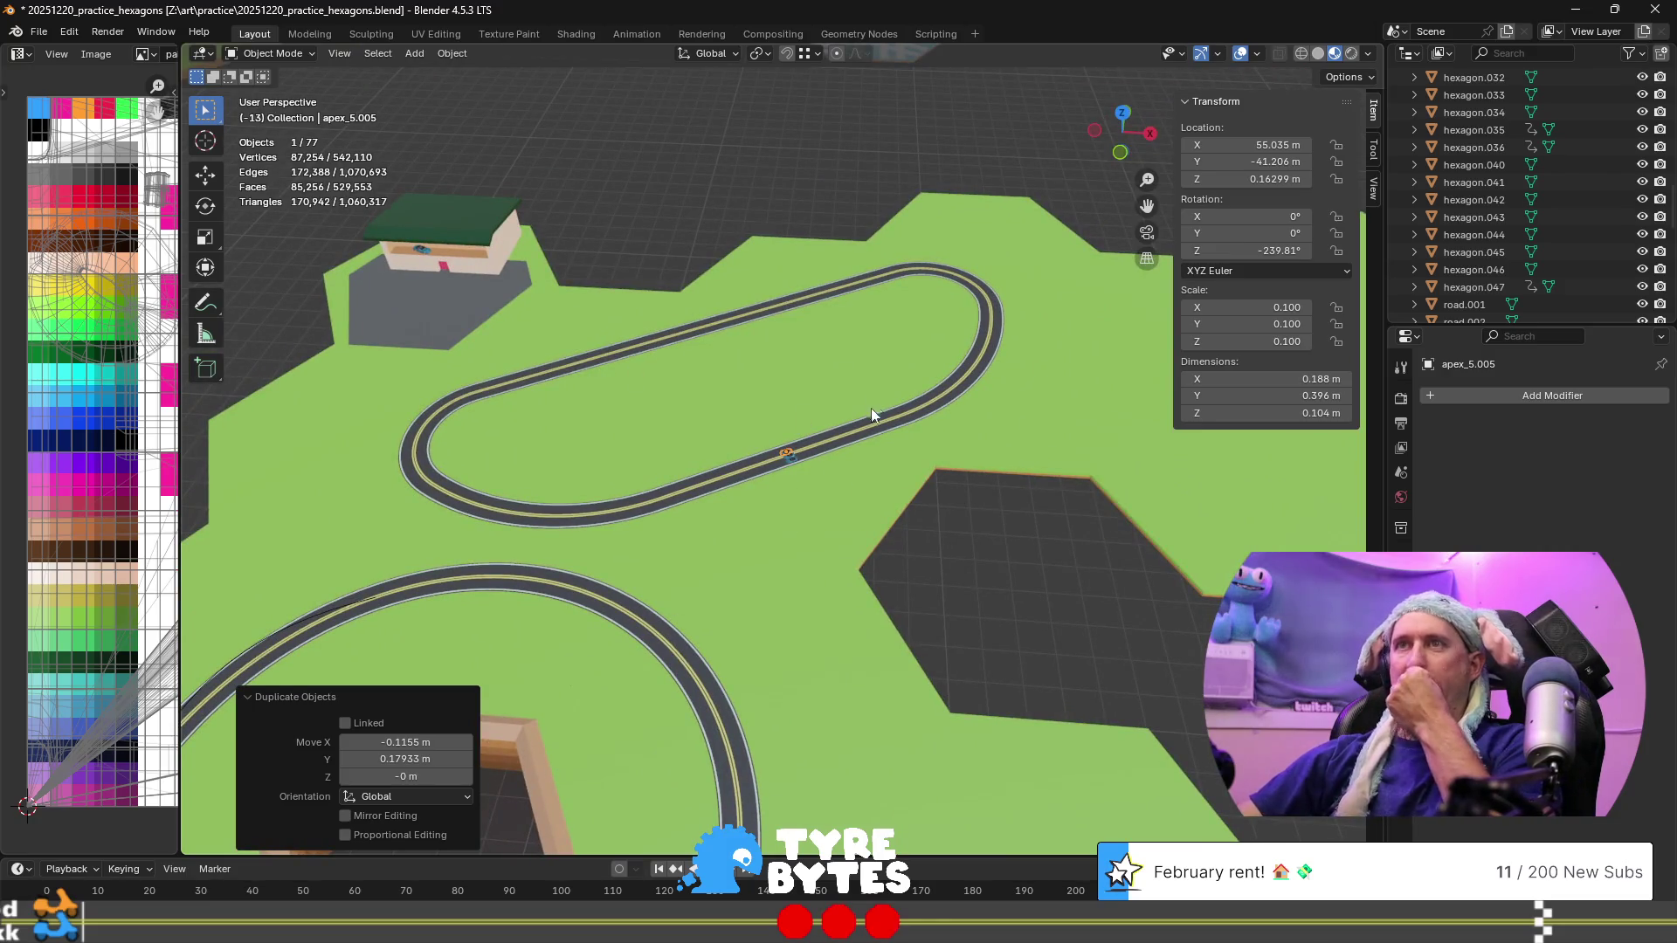
pyautogui.scroll(5, 868, 427)
pyautogui.moveTo(868, 426)
pyautogui.mouseDown(button='middle')
pyautogui.moveTo(868, 449)
pyautogui.moveTo(712, 437)
pyautogui.mouseUp(button='middle')
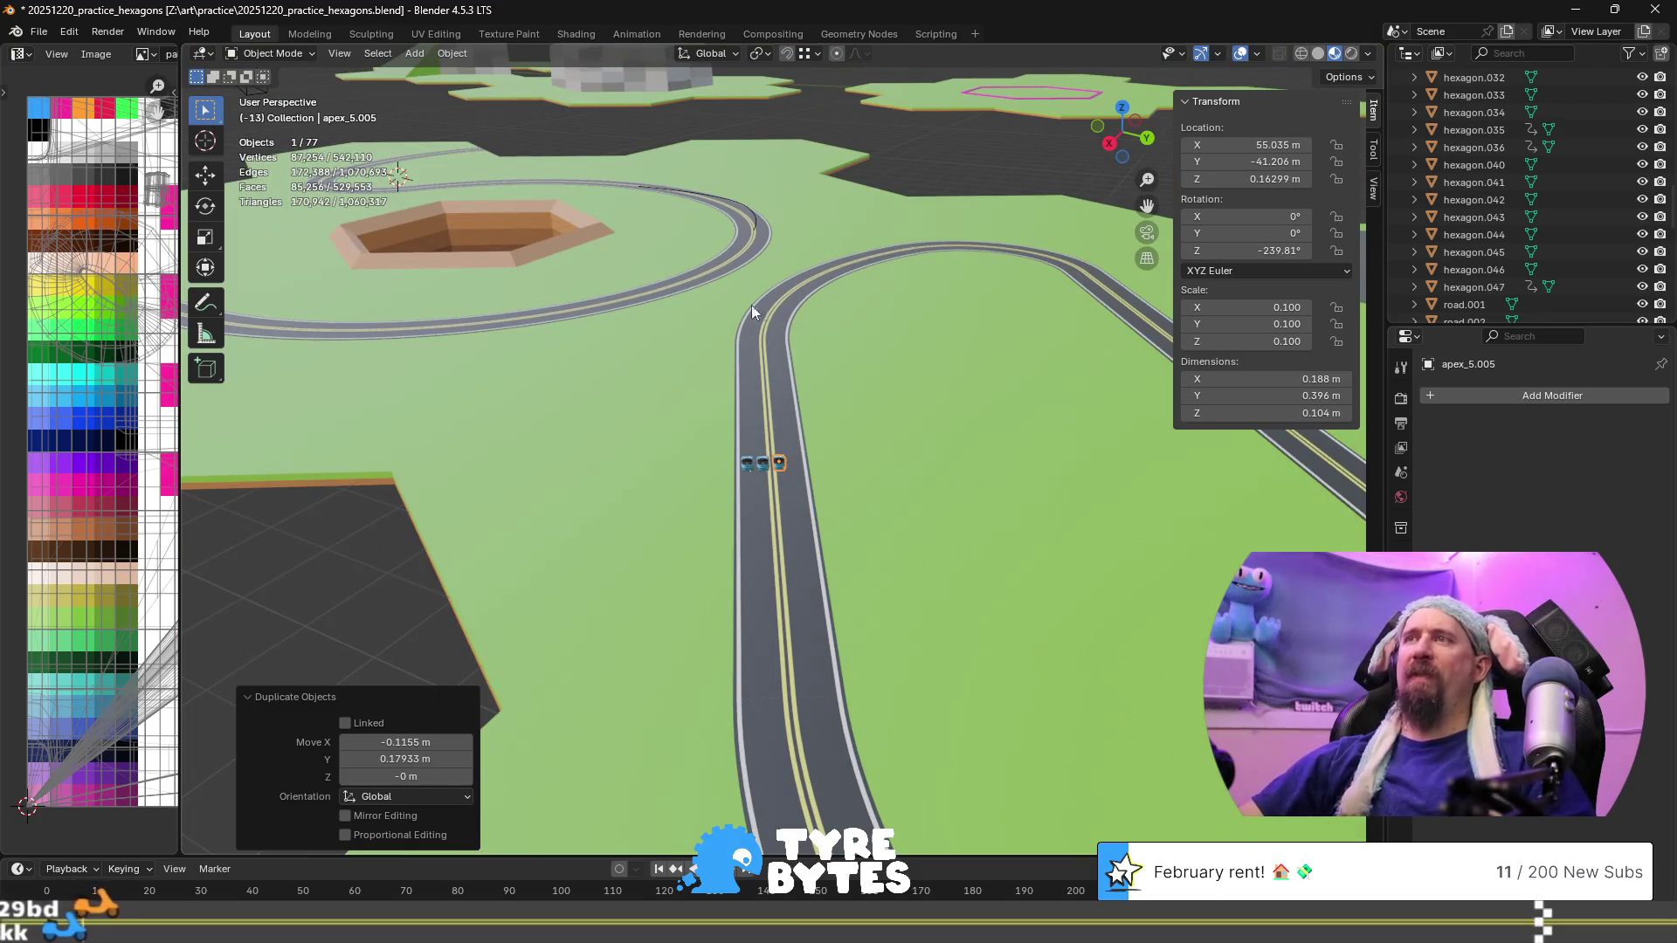
pyautogui.scroll(3, 764, 352)
pyautogui.scroll(4, 810, 570)
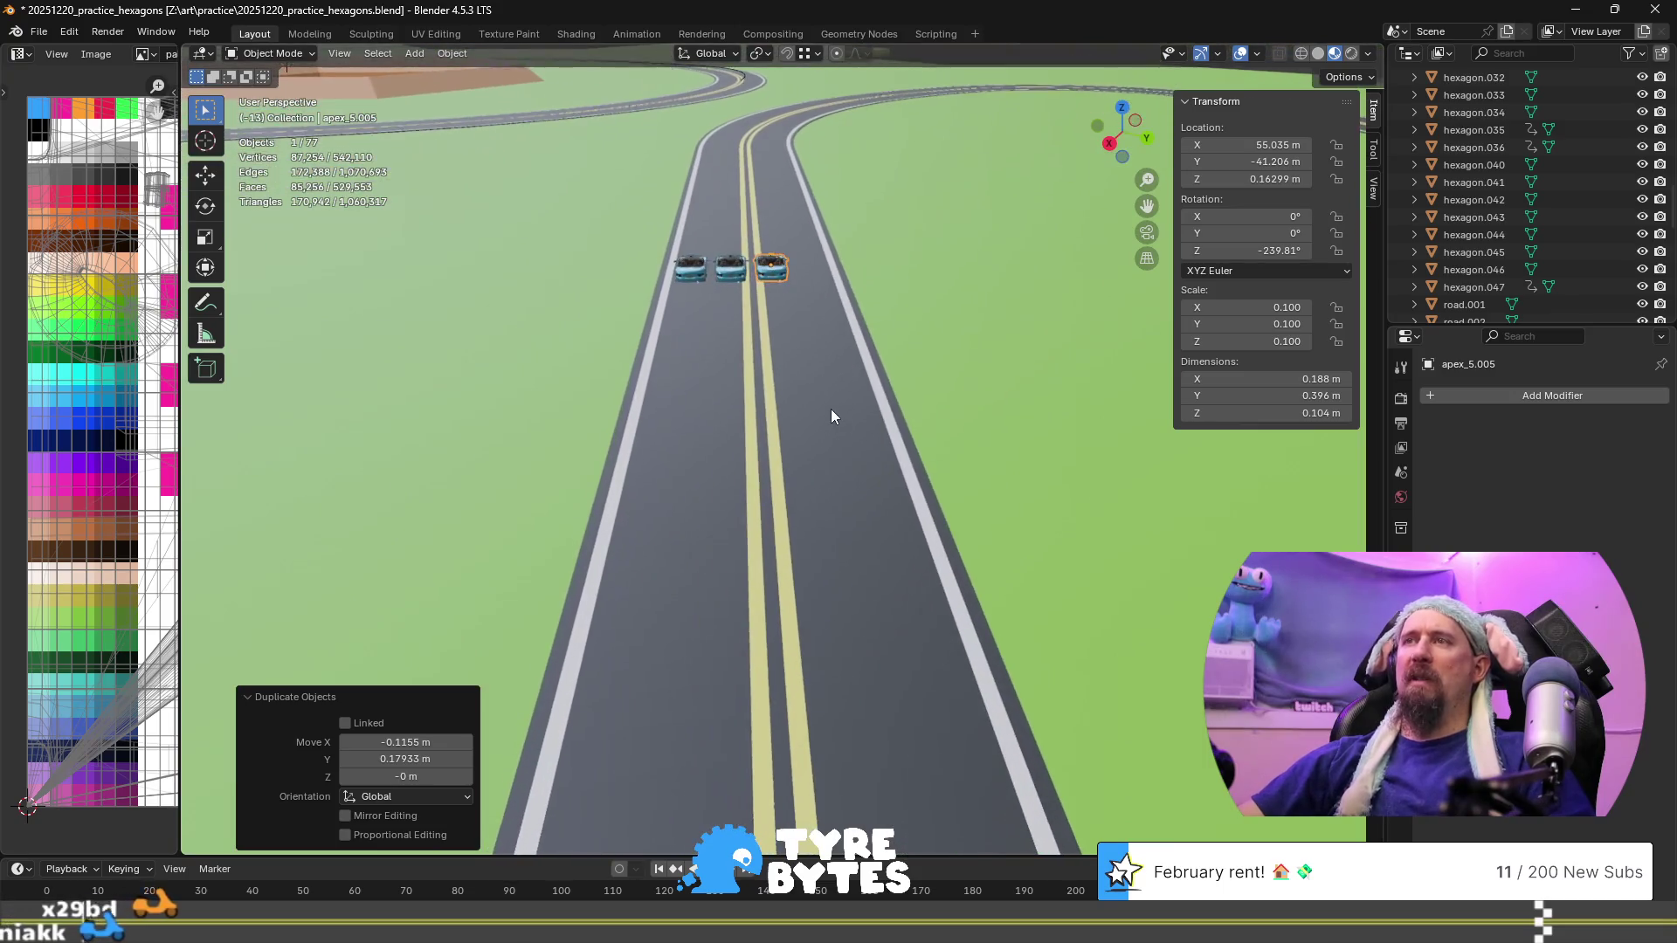
# Select the road_turn_wide.008 tile under the cars, frame it, and enter Edit Mode on its mesh
pyautogui.press('Tab')
pyautogui.press('Tab')
pyautogui.click(765, 452)
pyautogui.press('KP_Decimal')
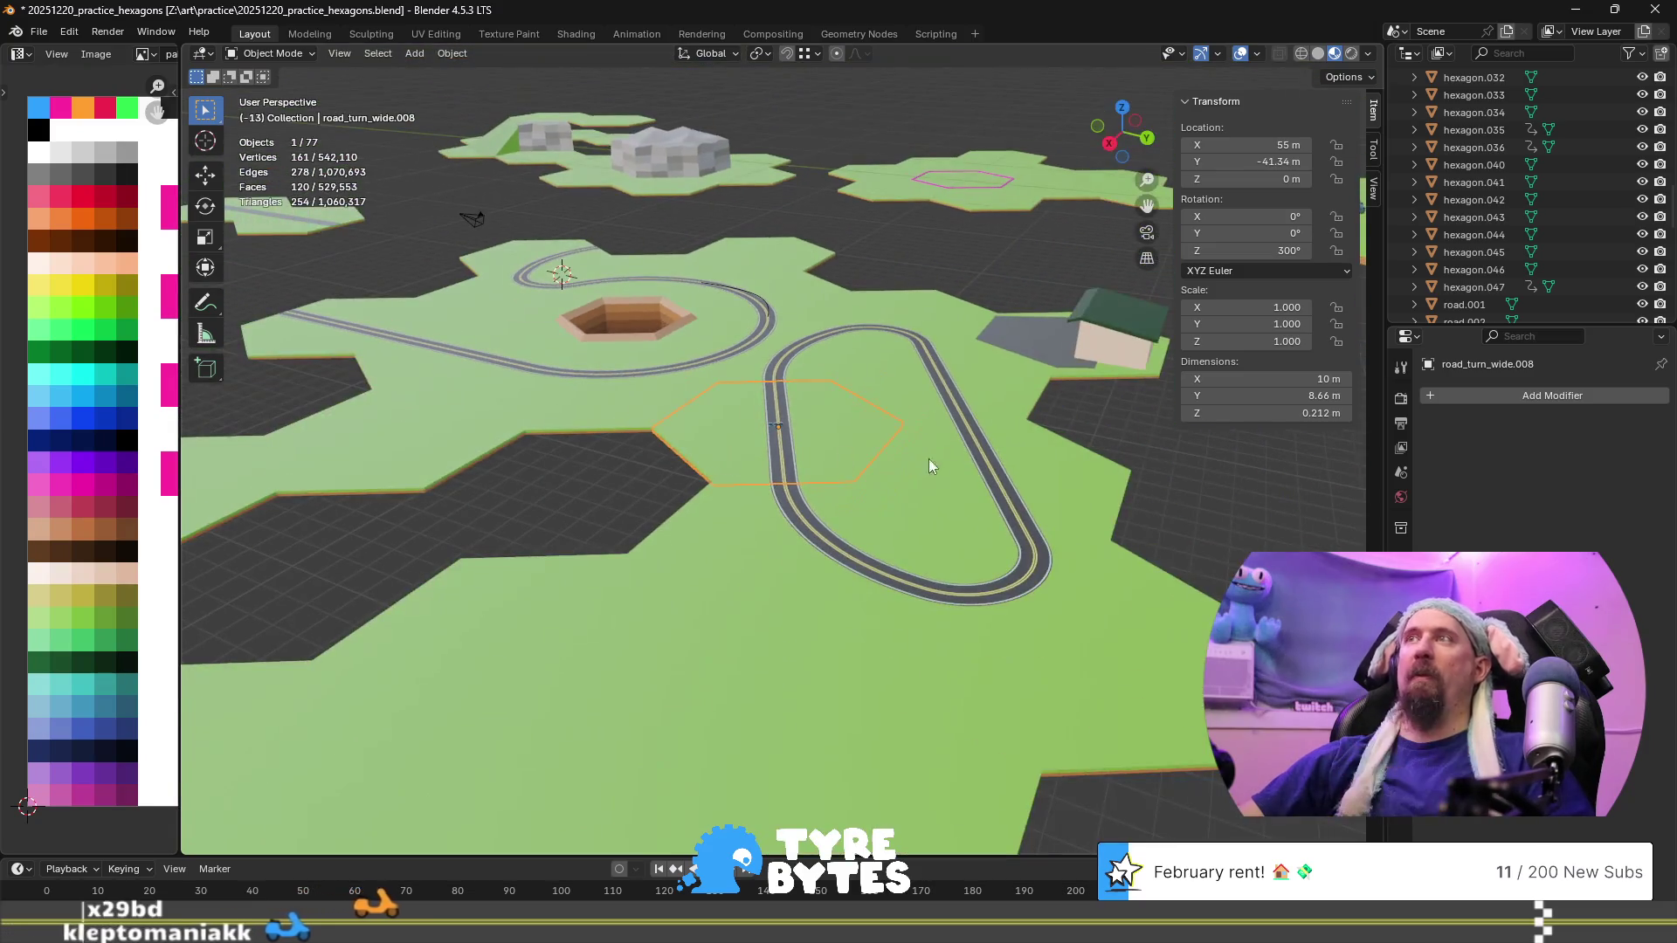
pyautogui.keyDown('shift'); pyautogui.moveTo(1013, 475); pyautogui.dragTo(639, 358, button='middle'); pyautogui.keyUp('shift')
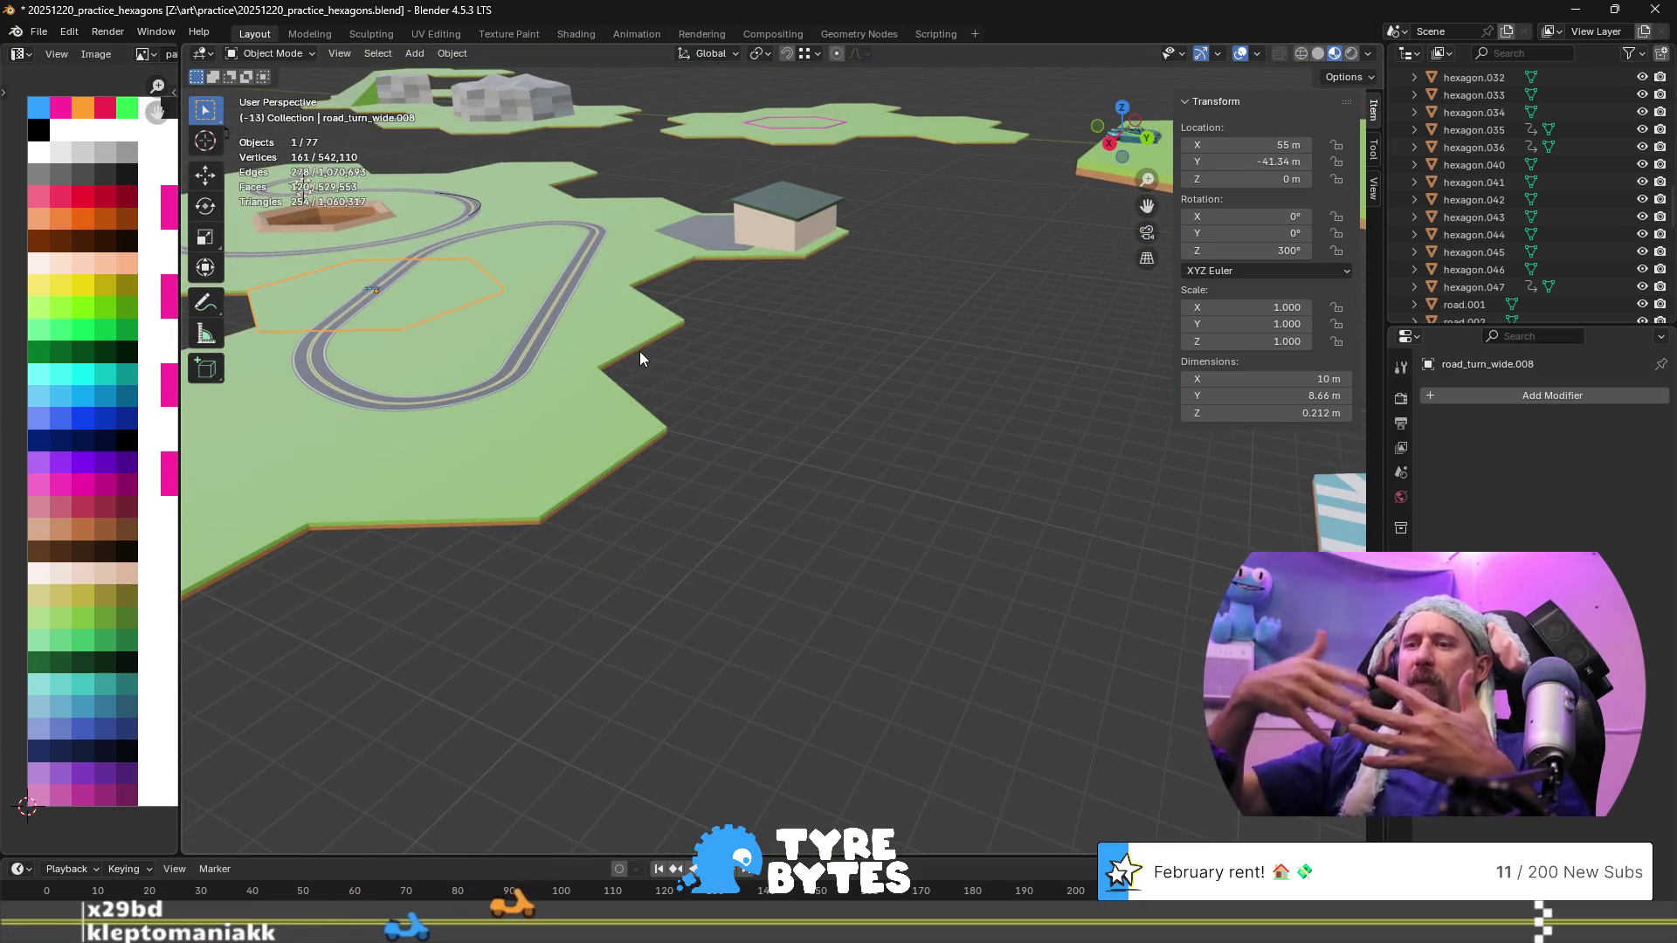
pyautogui.keyDown('shift'); pyautogui.moveTo(639, 358); pyautogui.dragTo(599, 329, button='middle'); pyautogui.keyUp('shift')
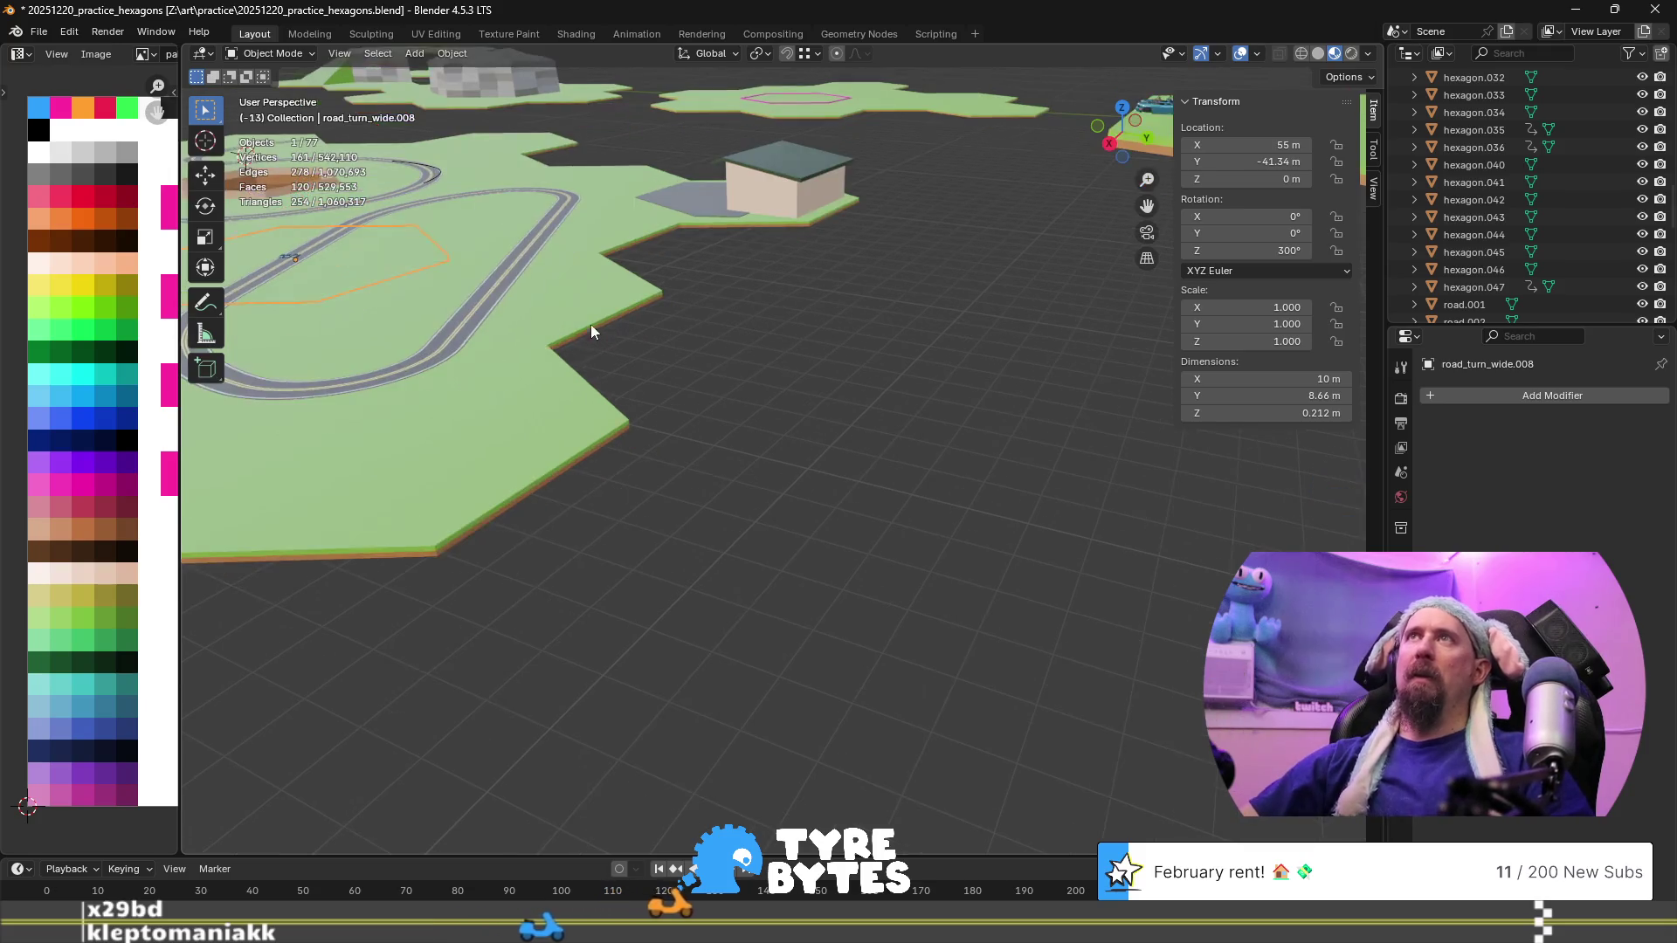
pyautogui.moveTo(379, 327)
pyautogui.keyDown('shift'); pyautogui.mouseDown(button='middle')
pyautogui.moveTo(652, 374)
pyautogui.moveTo(689, 276)
pyautogui.moveTo(835, 302)
pyautogui.moveTo(656, 441)
pyautogui.moveTo(634, 412)
pyautogui.mouseUp(button='middle'); pyautogui.keyUp('shift')
pyautogui.press('Tab')
pyautogui.scroll(5, 693, 276)
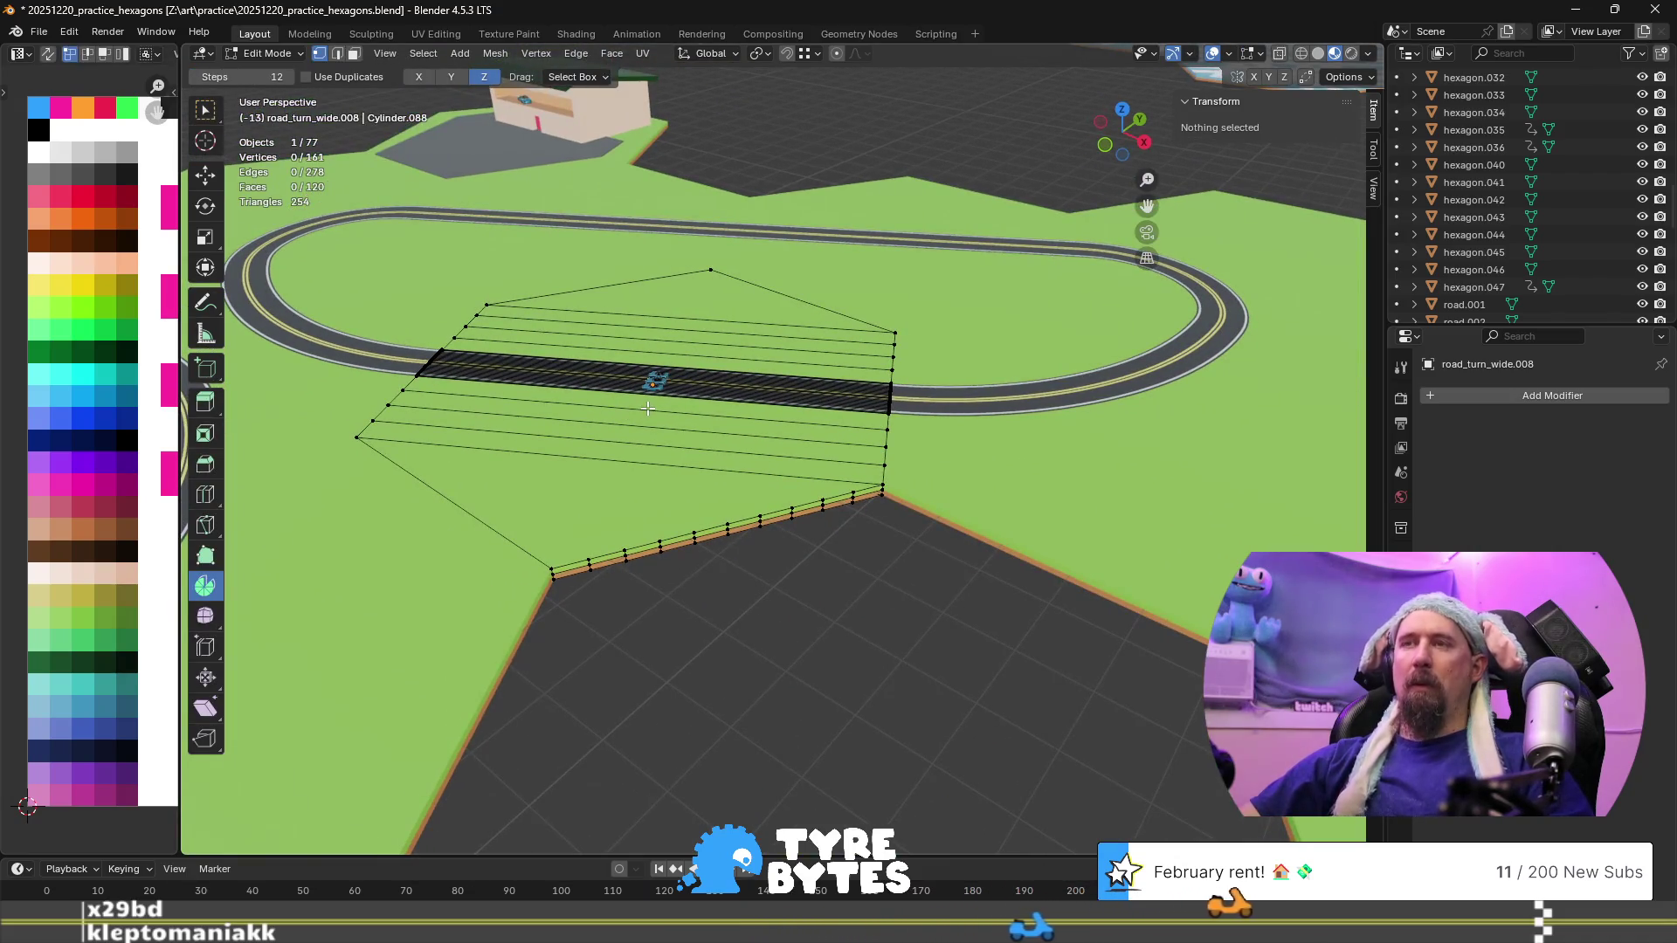
# Knife-cut road_turn_wide.008 from its lower outer corner to its top vertex
pyautogui.scroll(4, 693, 361)
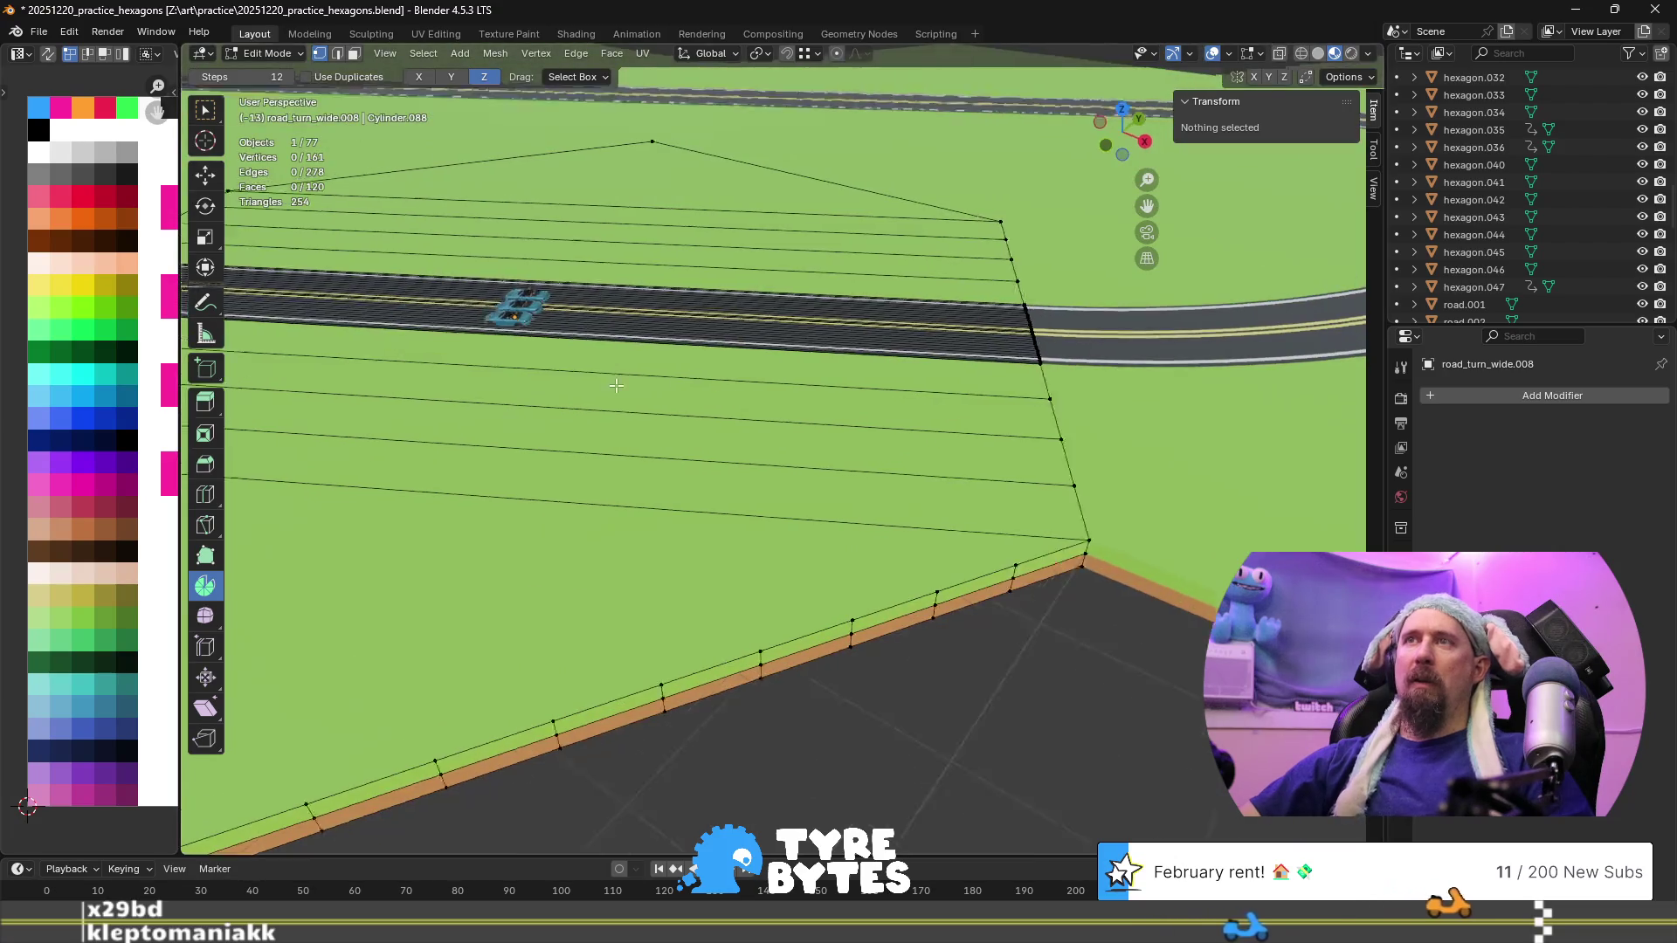
pyautogui.moveTo(695, 362); pyautogui.dragTo(707, 375, button='middle')
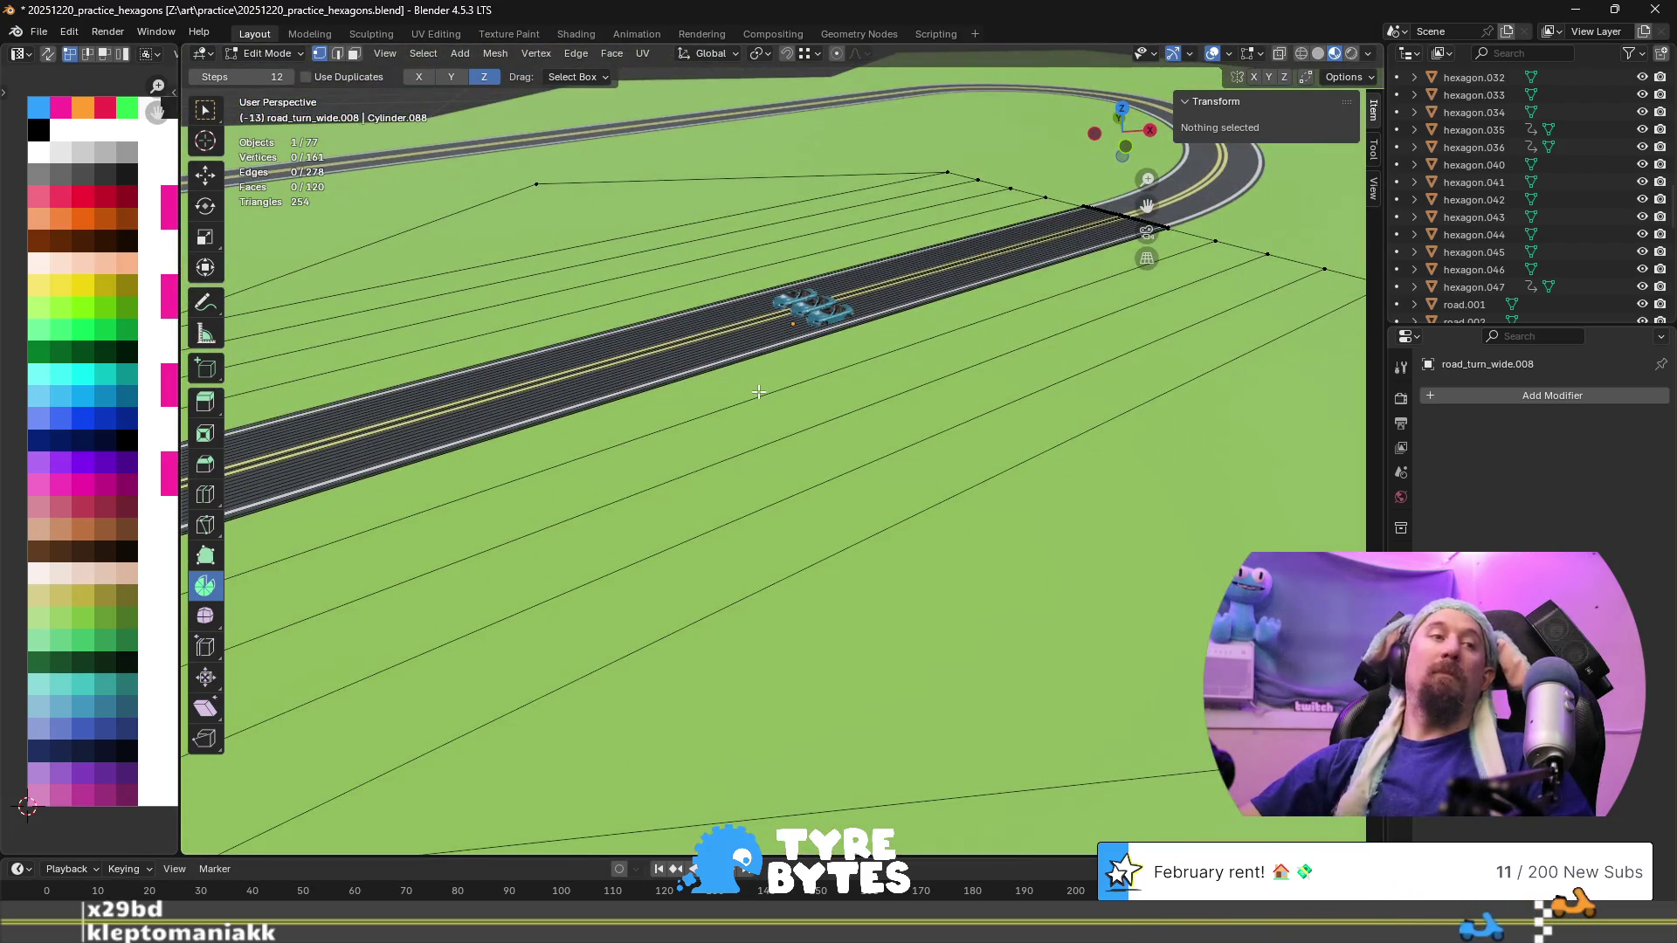
pyautogui.moveTo(501, 346); pyautogui.dragTo(654, 380, button='middle')
pyautogui.moveTo(983, 439); pyautogui.dragTo(788, 423, button='middle')
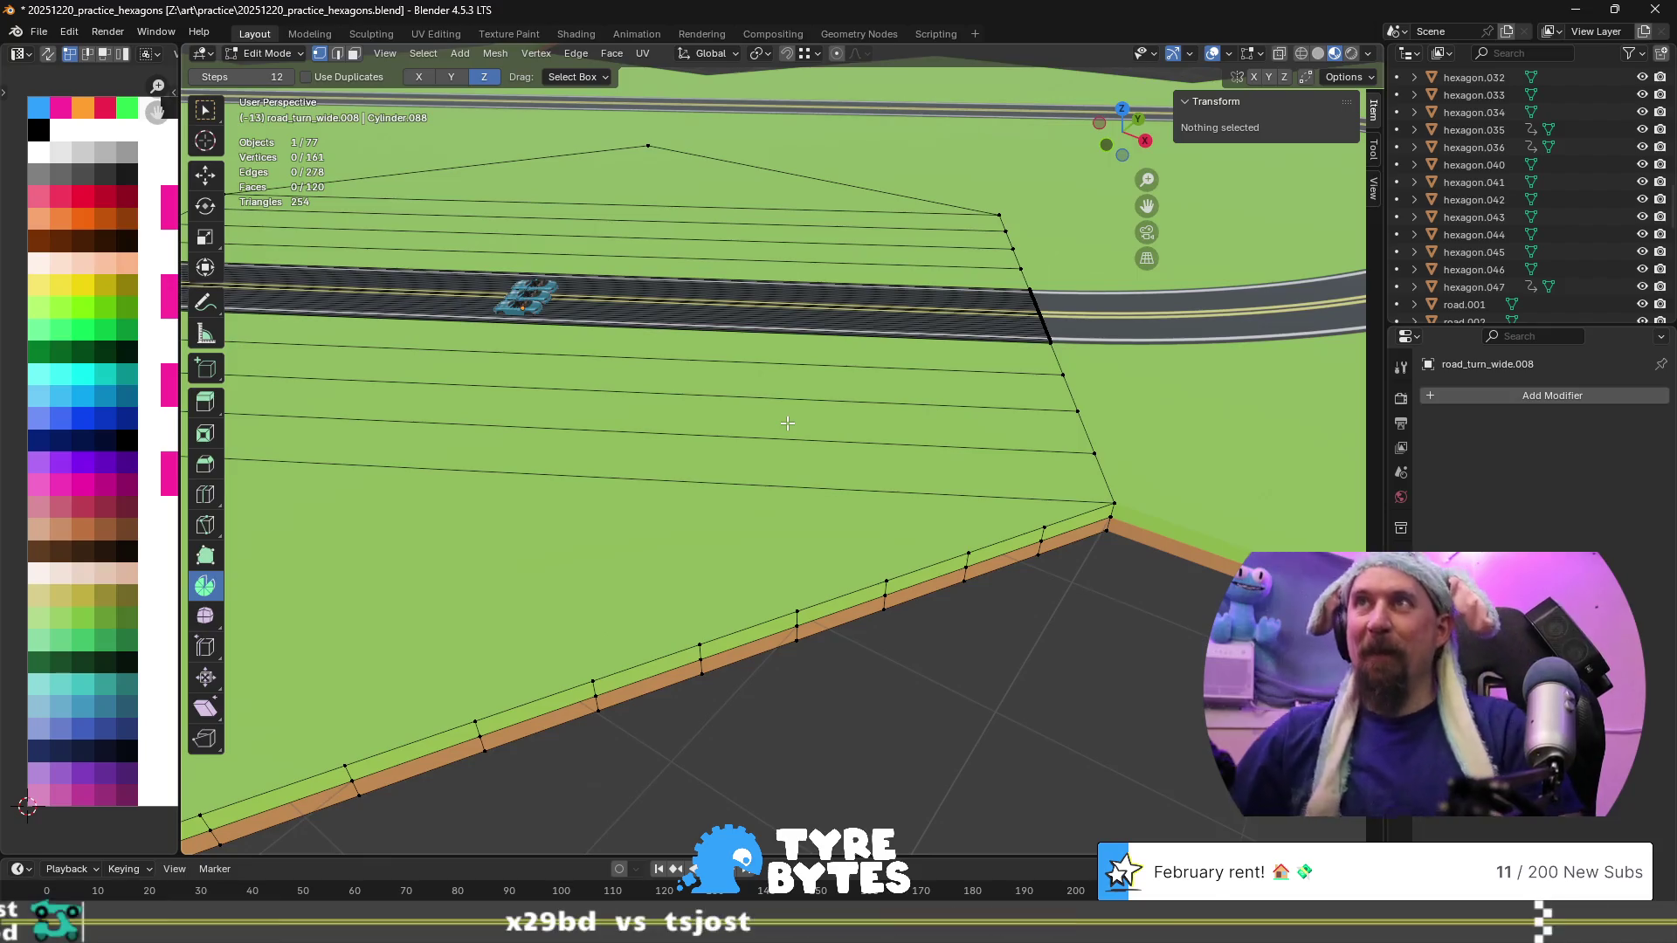
pyautogui.scroll(-4, 788, 422)
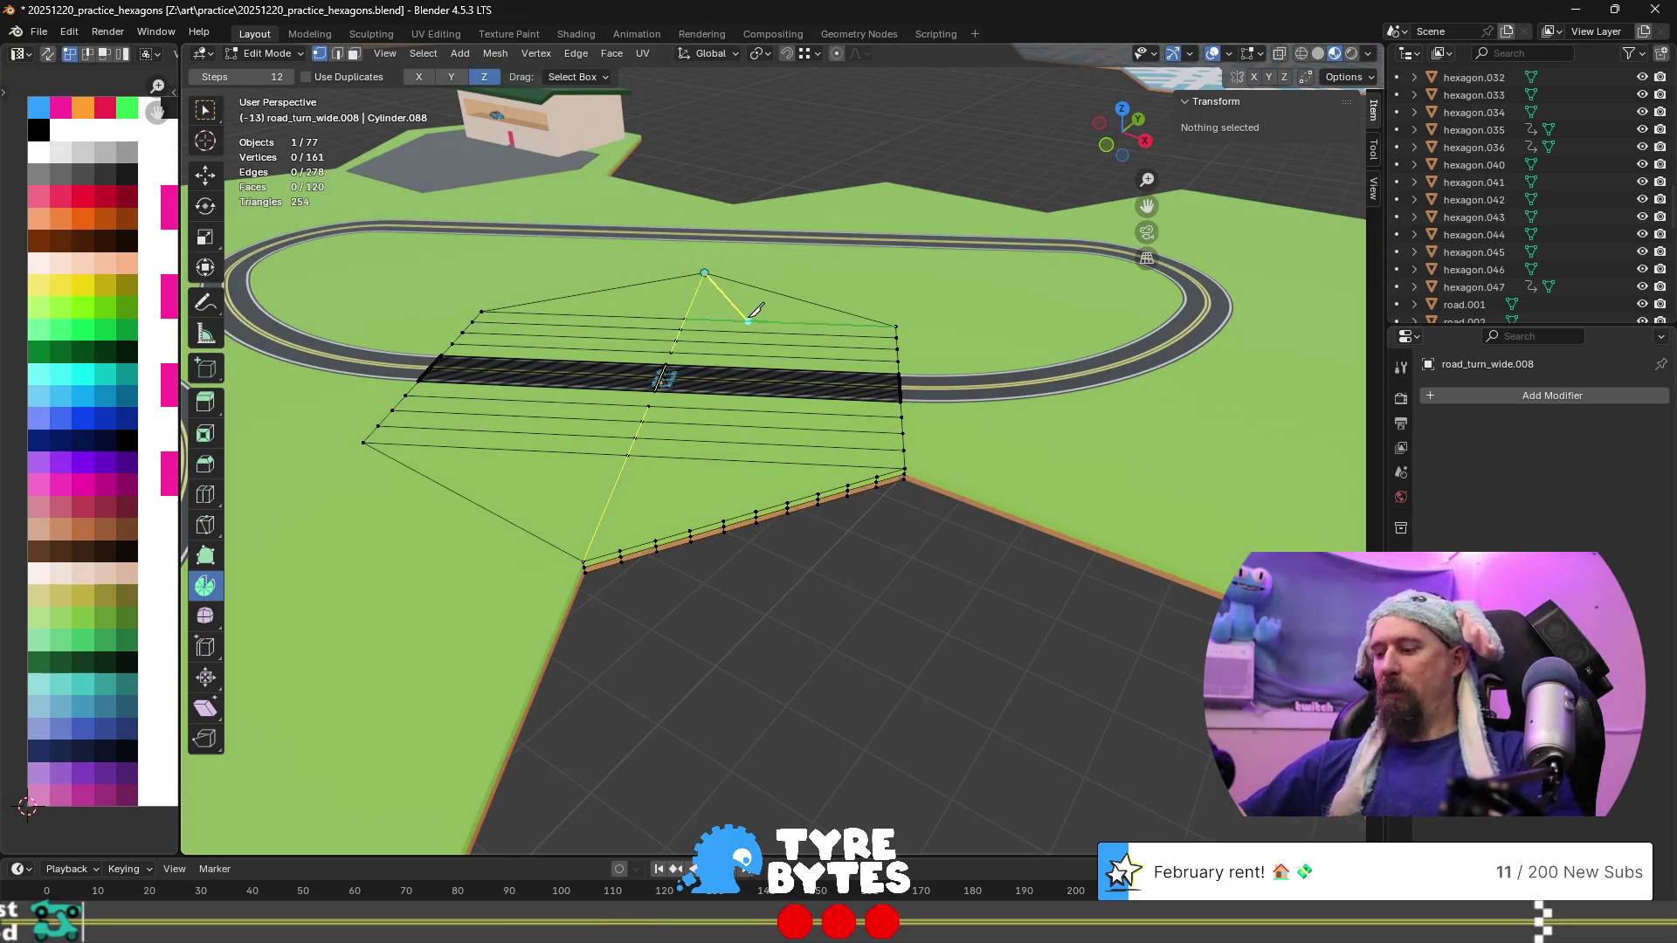
pyautogui.press('Return')
# Select the vertex path along the straight road from two picked vertices
pyautogui.click(634, 436)
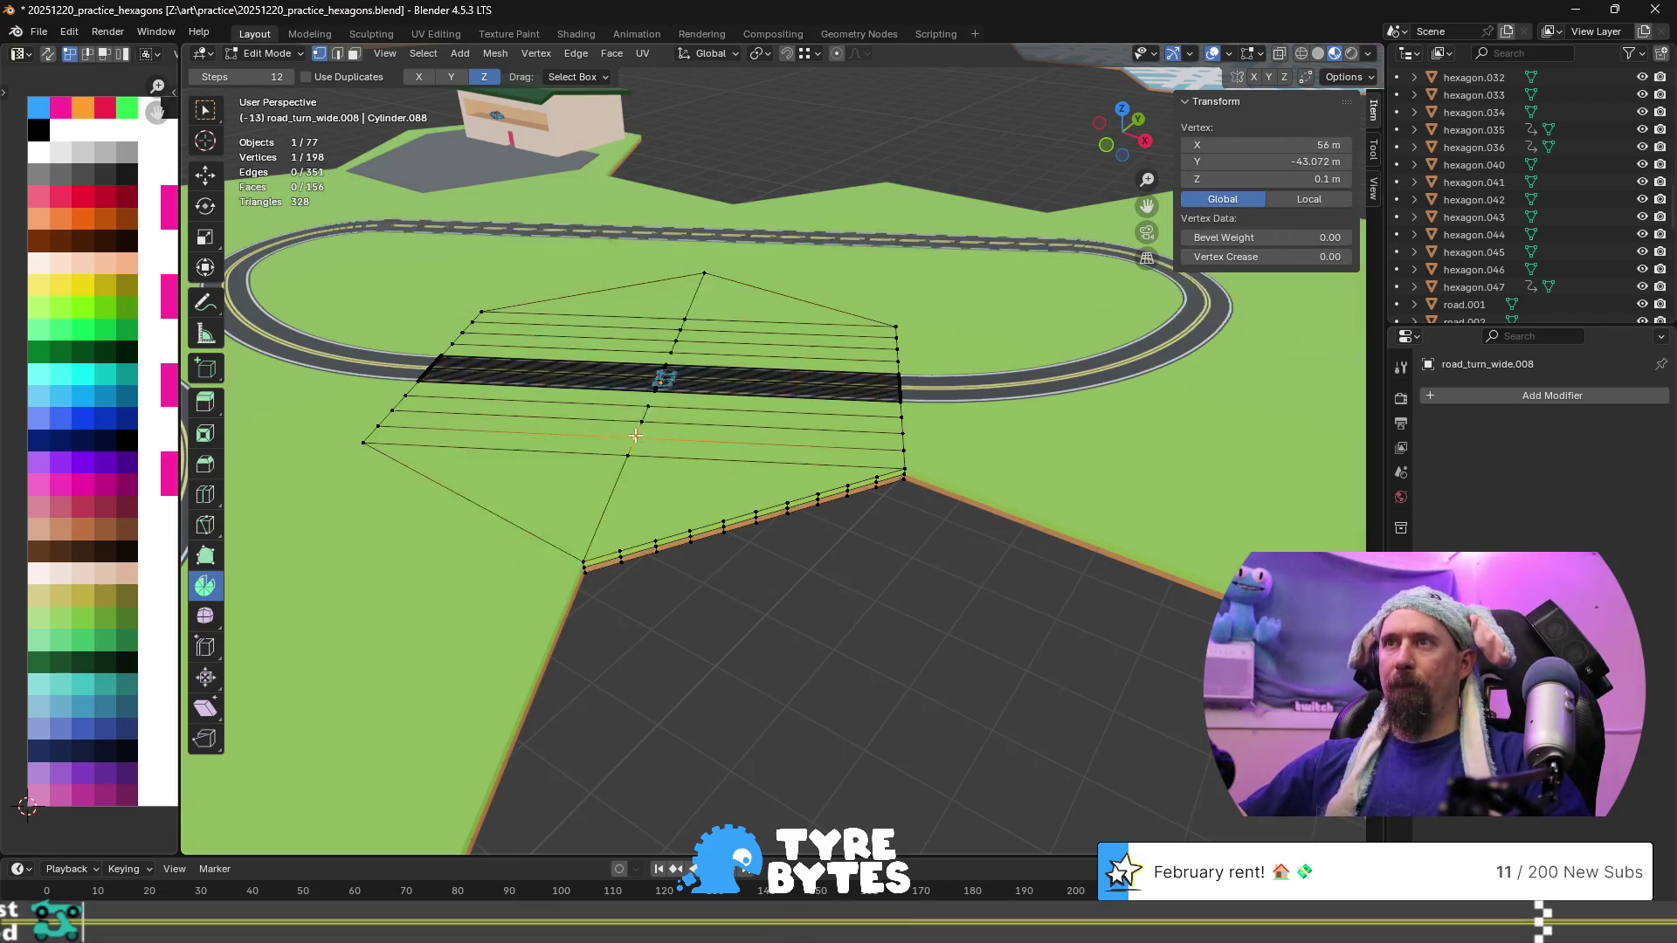
pyautogui.keyDown('shift'); pyautogui.click(676, 337); pyautogui.keyUp('shift')
pyautogui.scroll(4, 712, 339)
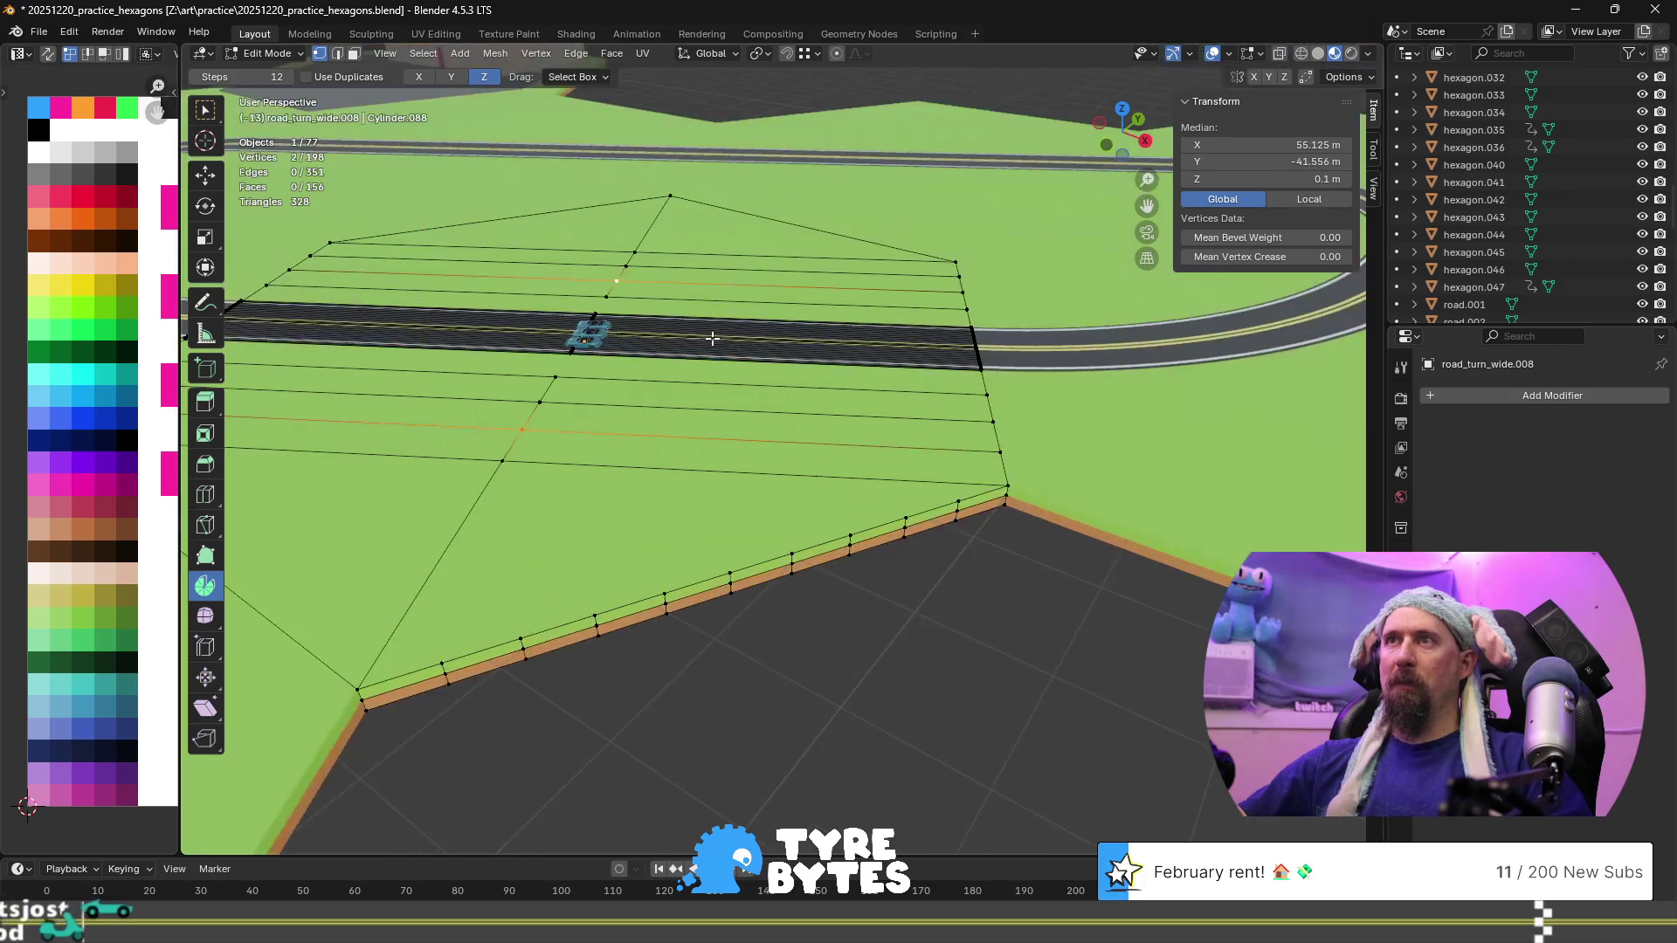
pyautogui.keyDown('ctrl'); pyautogui.click(556, 376); pyautogui.keyUp('ctrl')
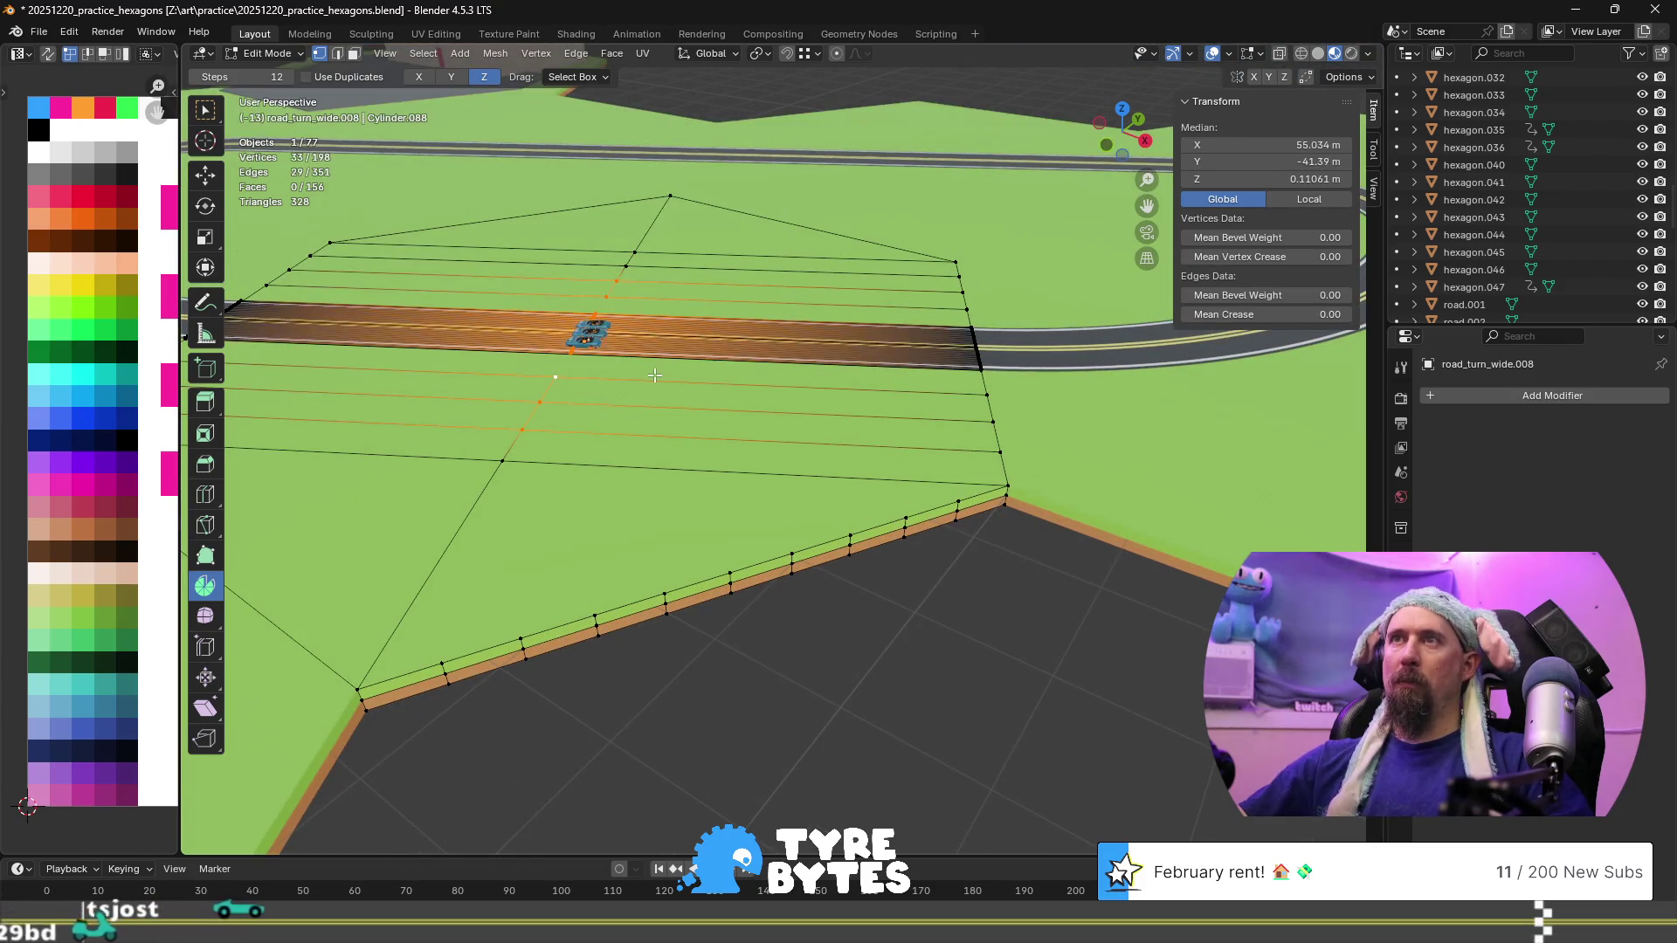
# Raise the selected road vertices along Z and inspect the result from a low side view
pyautogui.press('g')
pyautogui.press('z')
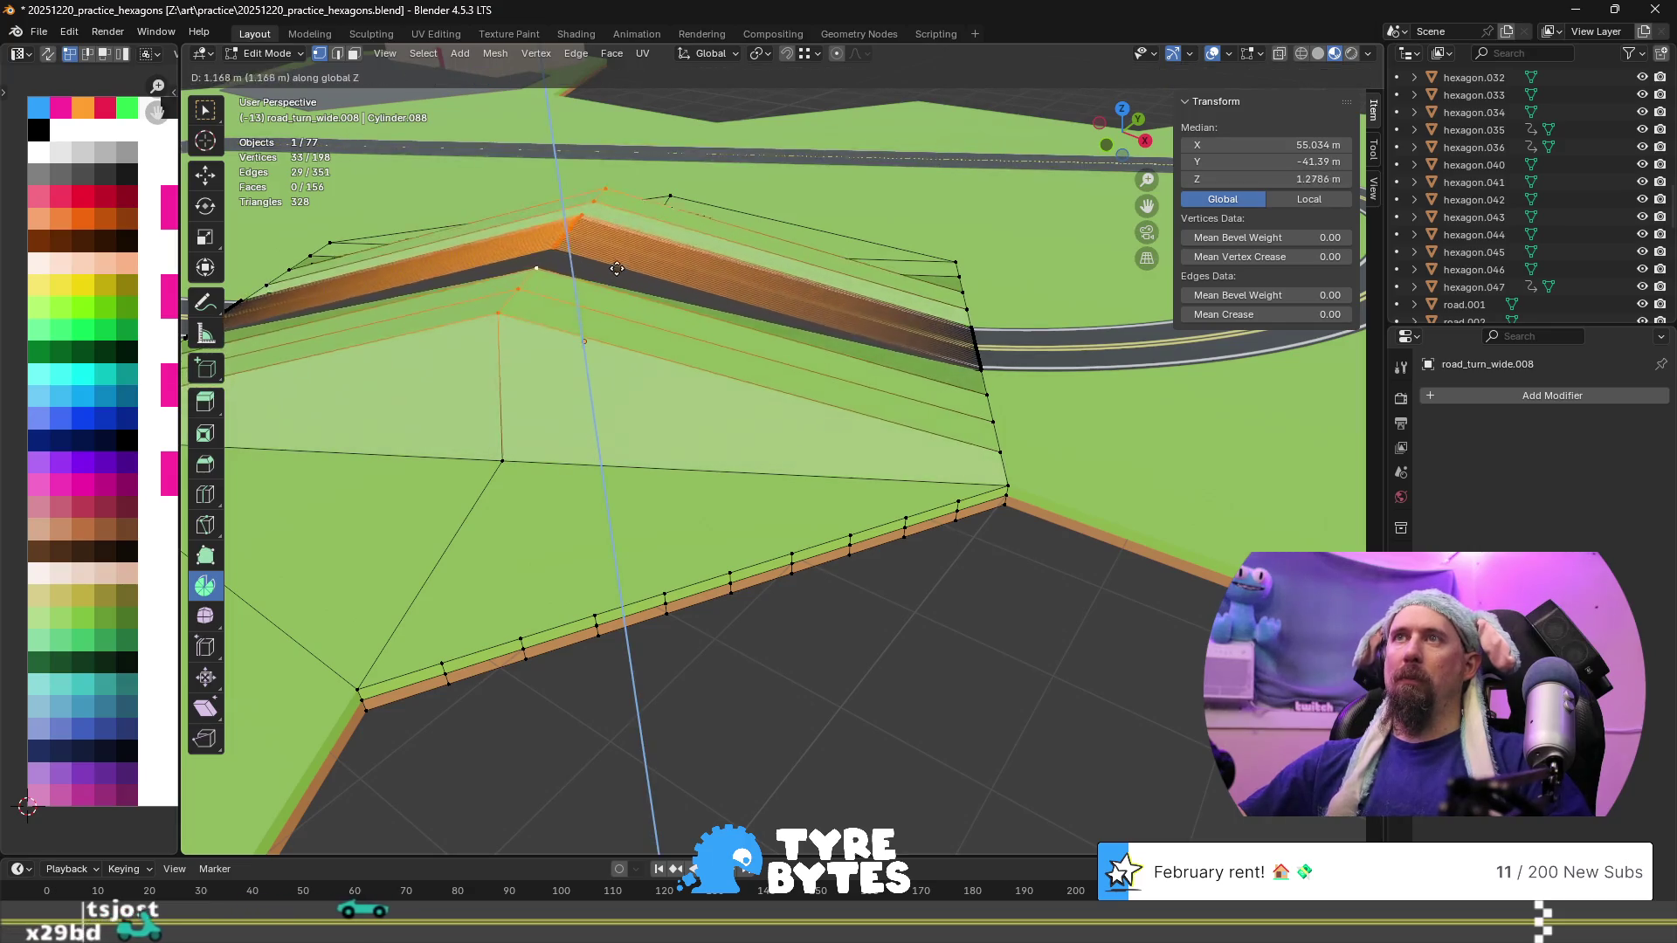
pyautogui.click(616, 253)
pyautogui.press('Tab')
pyautogui.moveTo(867, 585)
pyautogui.mouseDown(button='middle')
pyautogui.moveTo(693, 580)
pyautogui.moveTo(592, 531)
pyautogui.mouseUp(button='middle')
pyautogui.press('Tab')
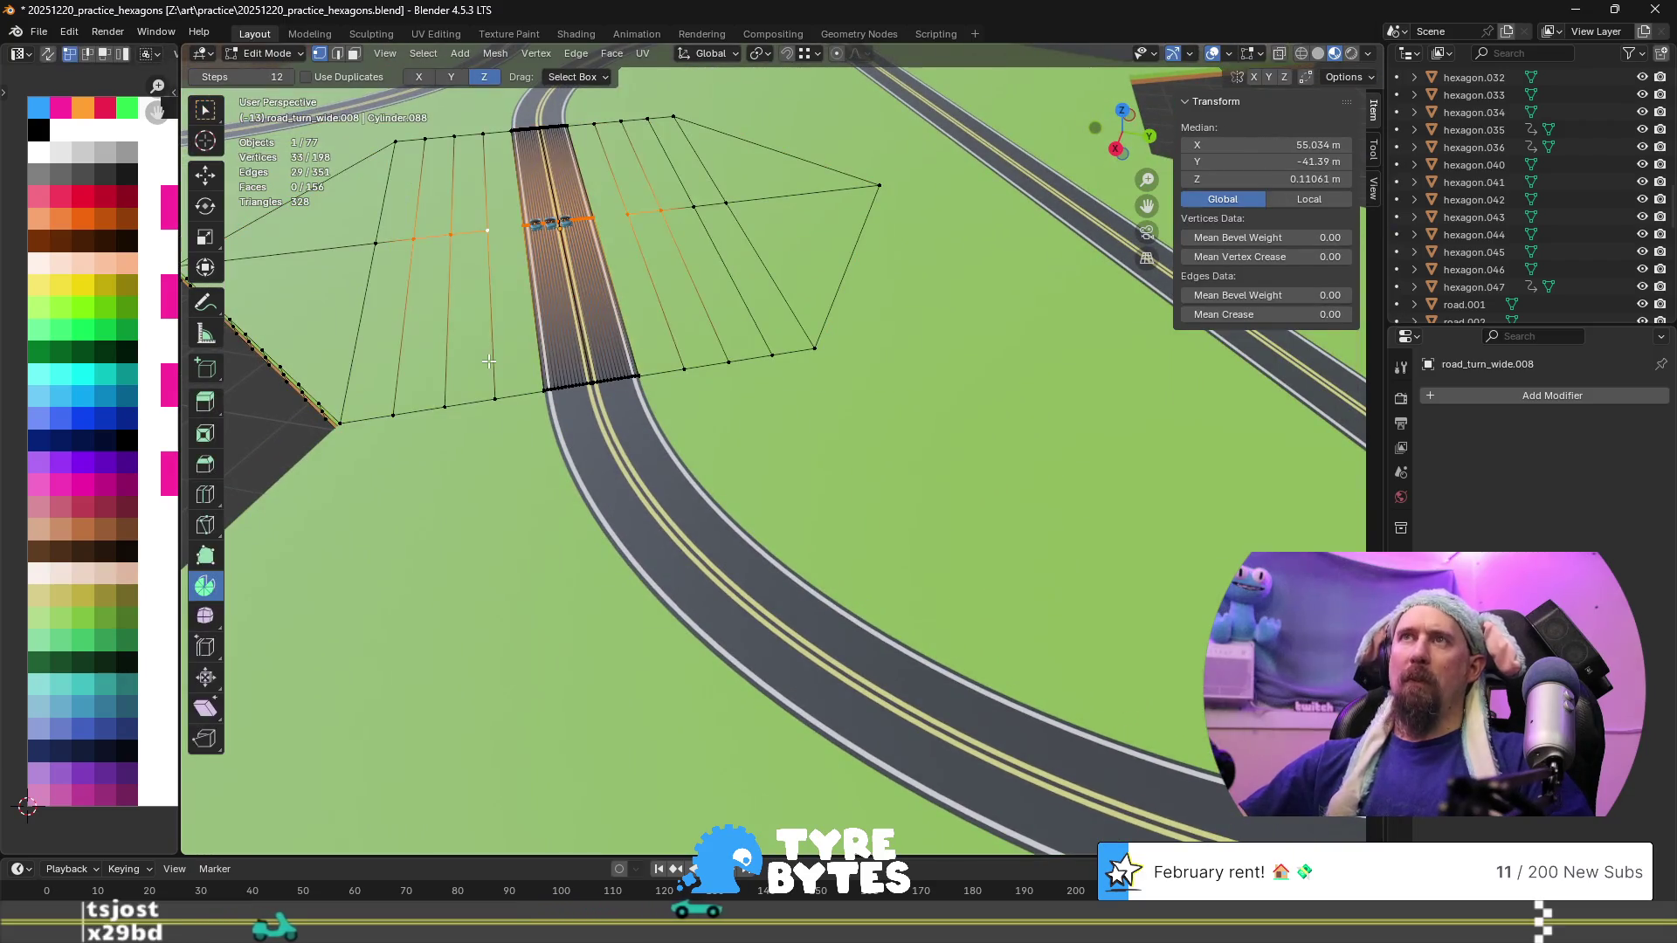
pyautogui.moveTo(486, 253)
pyautogui.mouseDown(button='middle')
pyautogui.moveTo(790, 528)
pyautogui.moveTo(750, 522)
pyautogui.mouseUp(button='middle')
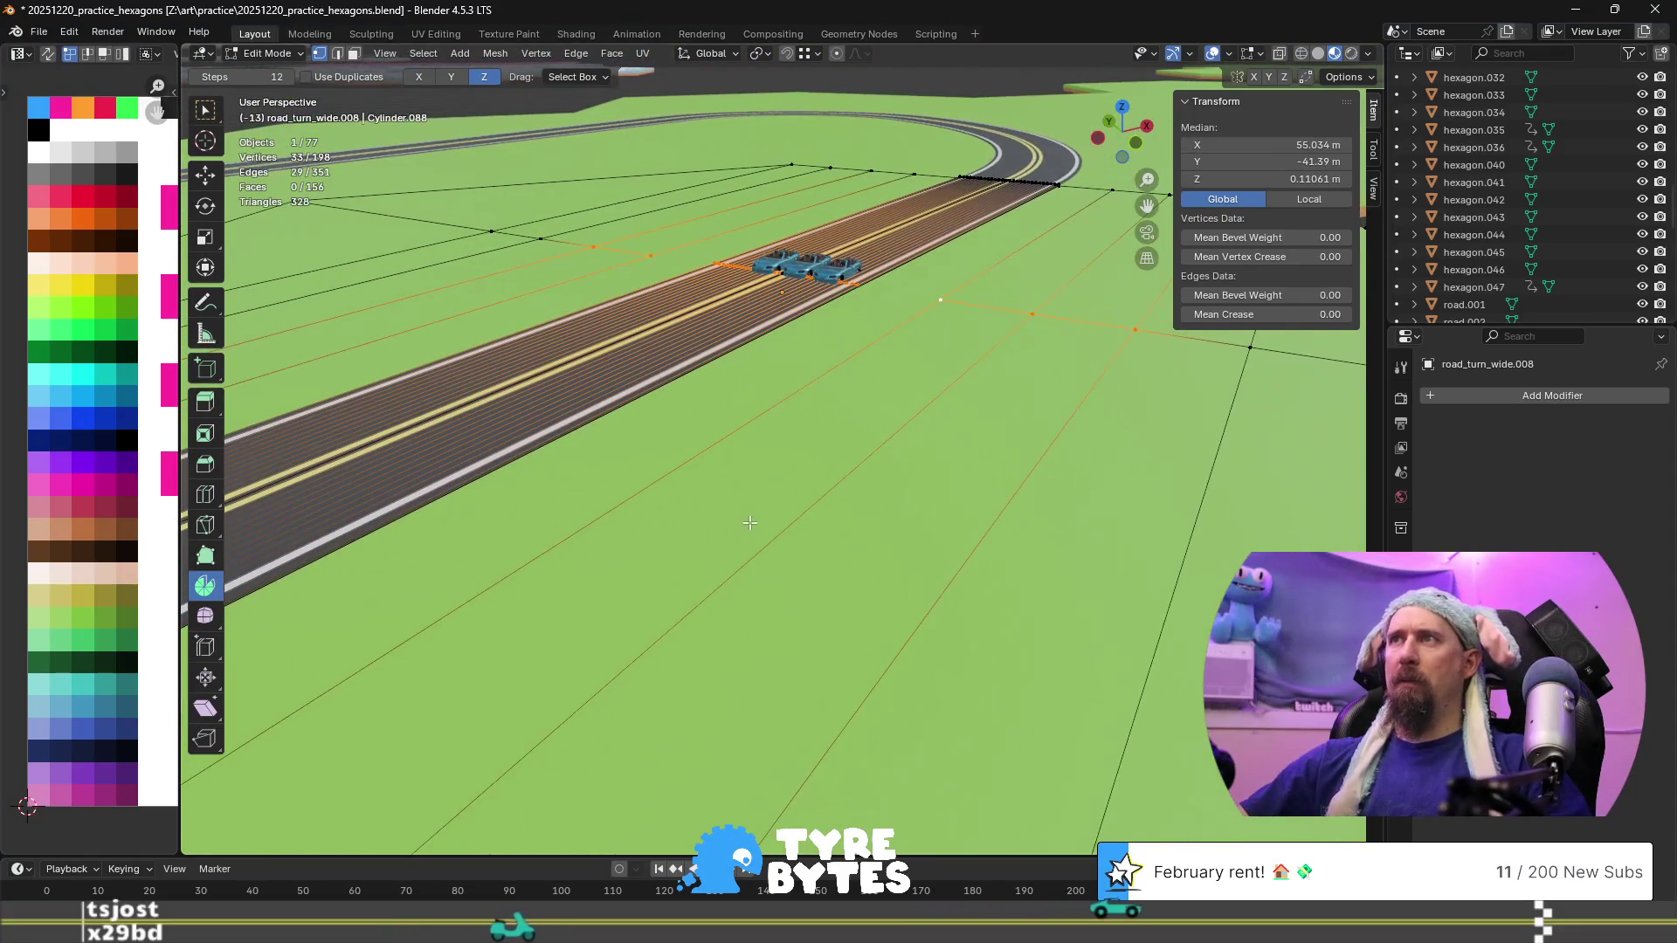
pyautogui.moveTo(807, 402)
pyautogui.mouseDown(button='middle')
pyautogui.moveTo(866, 481)
pyautogui.moveTo(885, 550)
pyautogui.moveTo(855, 568)
pyautogui.mouseUp(button='middle')
# Lift the road section about 1 m vertically, then undo the raise
pyautogui.press('g')
pyautogui.press('z')
pyautogui.click(925, 436)
pyautogui.scroll(5, 884, 550)
pyautogui.scroll(-4, 855, 568)
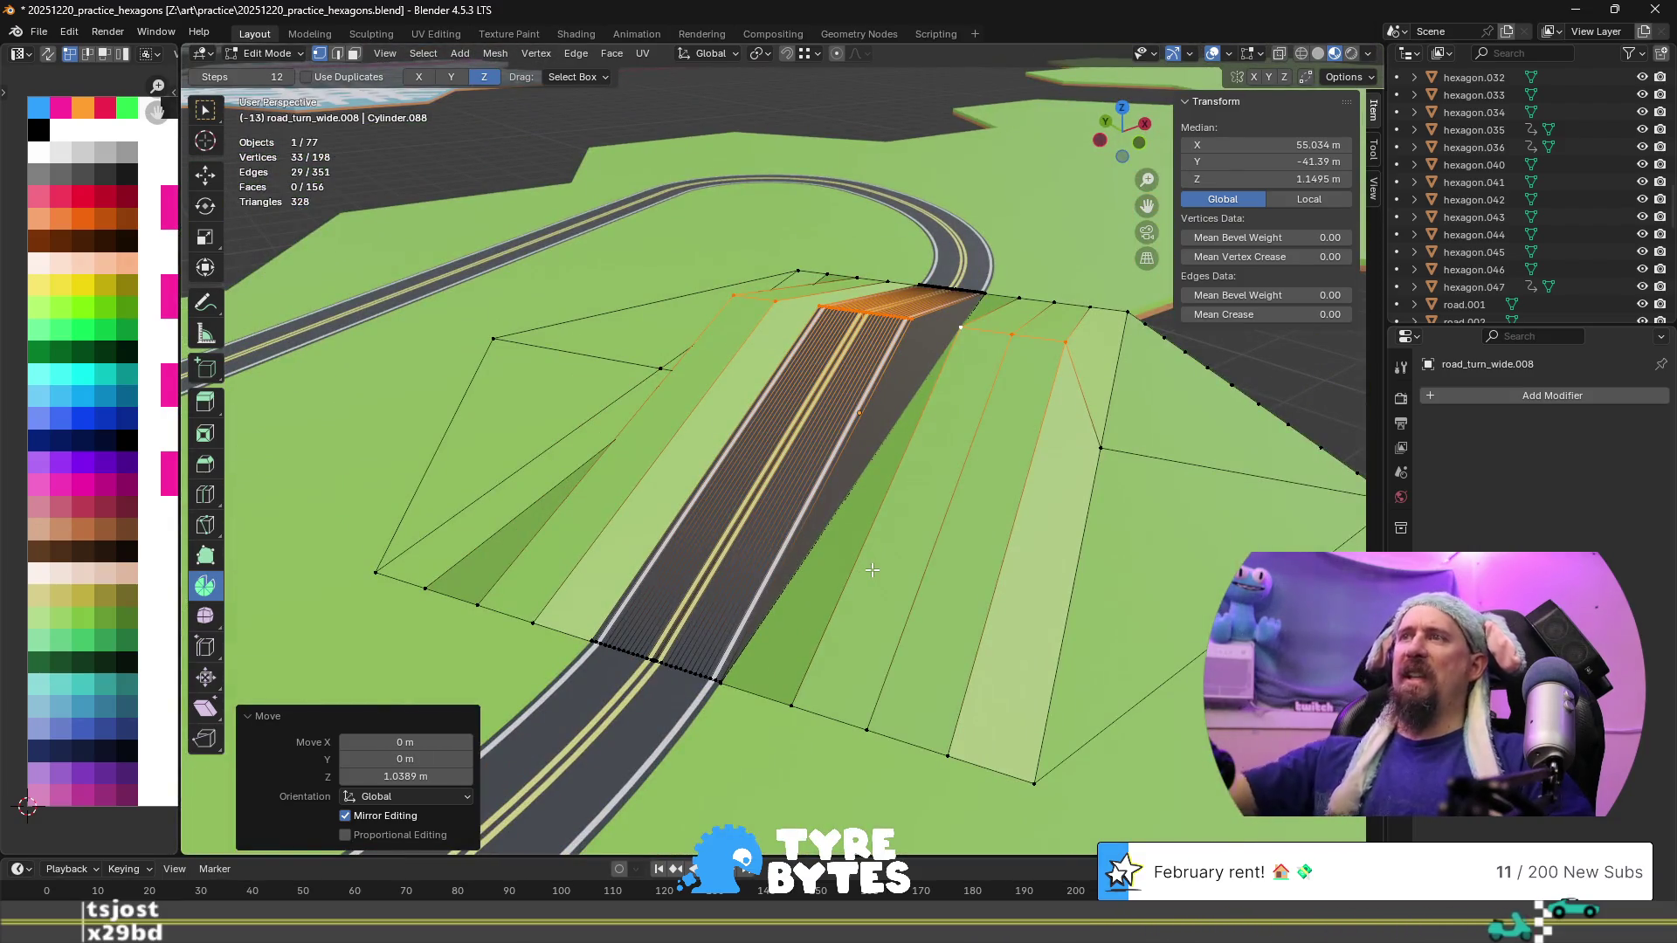
pyautogui.hotkey('ctrl', 'z')
# Lift the straight road section 1.12 m into a hill, view it, then undo it
pyautogui.moveTo(913, 609); pyautogui.dragTo(758, 571, button='middle')
pyautogui.press('g')
pyautogui.press('z')
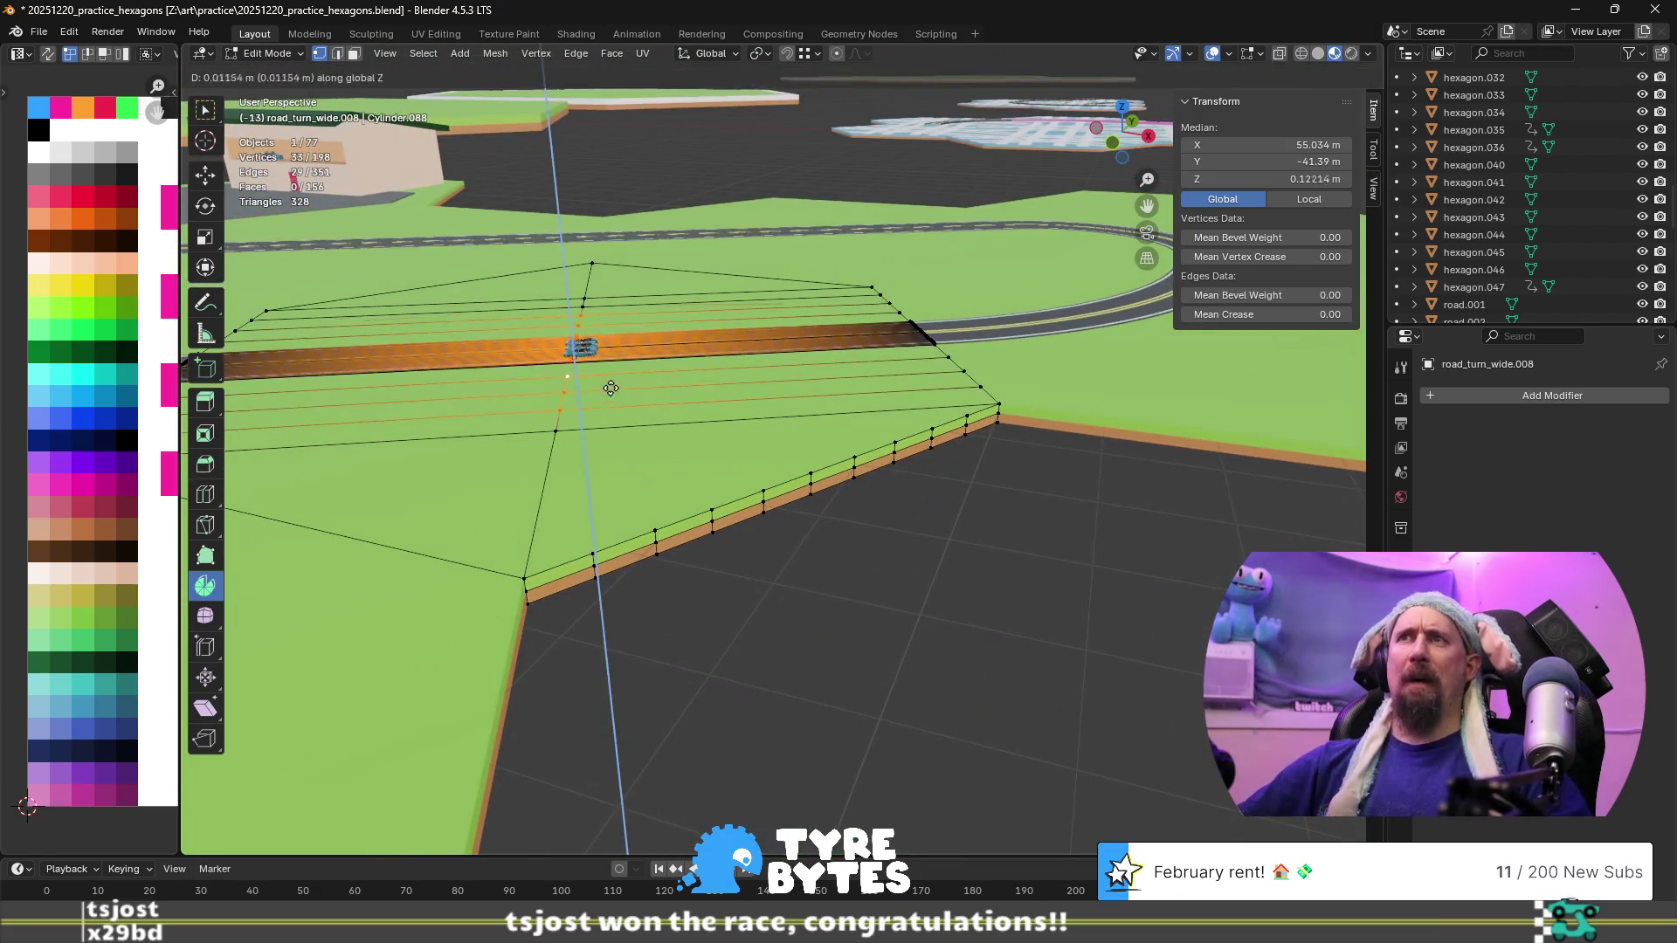
pyautogui.click(616, 367)
pyautogui.moveTo(576, 384); pyautogui.dragTo(837, 493, button='middle')
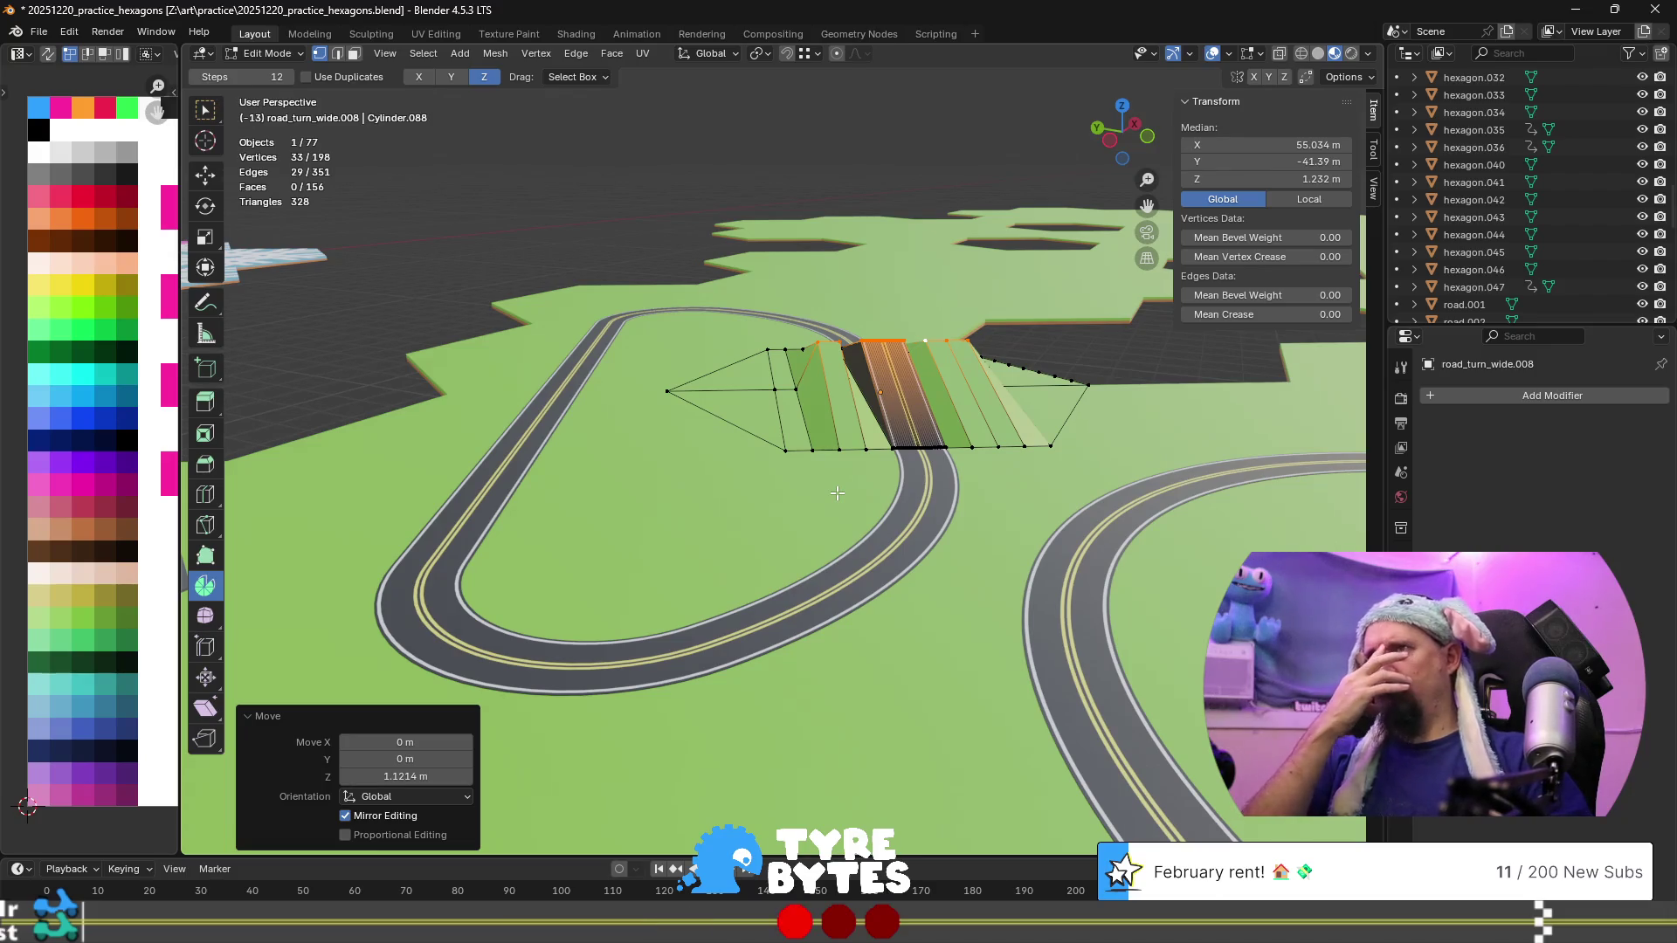
pyautogui.hotkey('ctrl', 'z')
# Look down the road at the cars and toggle one vertex out of and back into the selection
pyautogui.scroll(6, 911, 363)
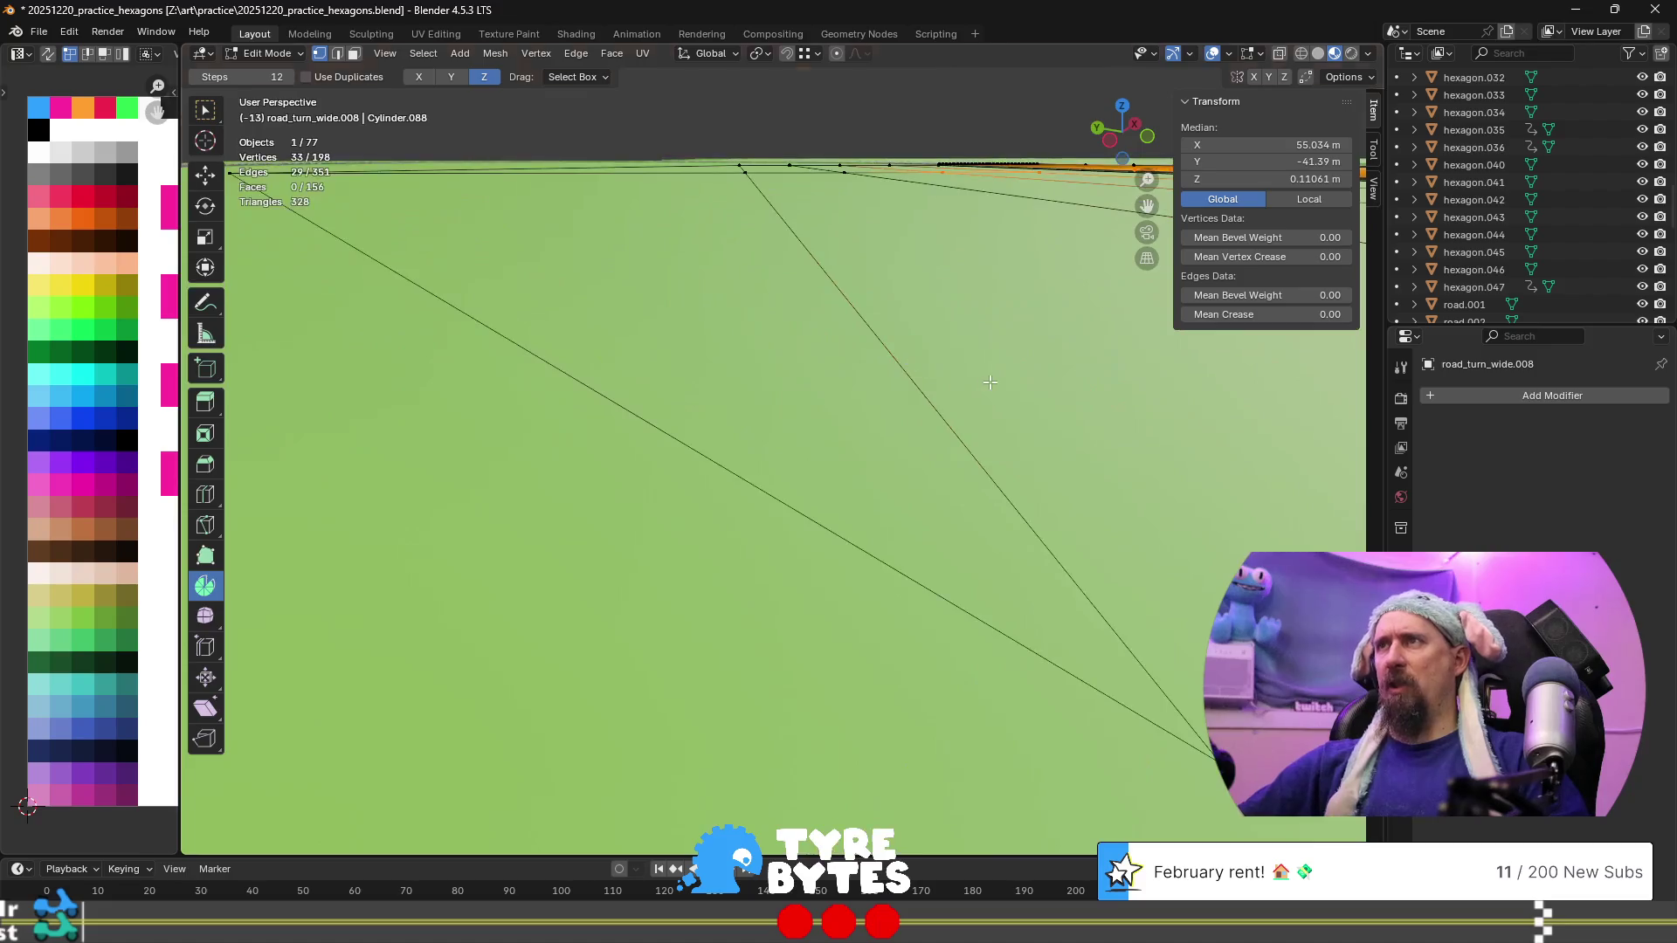
pyautogui.scroll(-2, 988, 289)
pyautogui.moveTo(989, 289)
pyautogui.mouseDown(button='middle')
pyautogui.moveTo(895, 492)
pyautogui.moveTo(961, 475)
pyautogui.mouseUp(button='middle')
pyautogui.scroll(4, 895, 492)
pyautogui.keyDown('shift'); pyautogui.click(984, 482); pyautogui.keyUp('shift')
pyautogui.keyDown('shift'); pyautogui.click(985, 486); pyautogui.keyUp('shift')
# Subdivide the edge beside the road at its midpoint
pyautogui.scroll(-2, 986, 500)
pyautogui.scroll(-1, 986, 500)
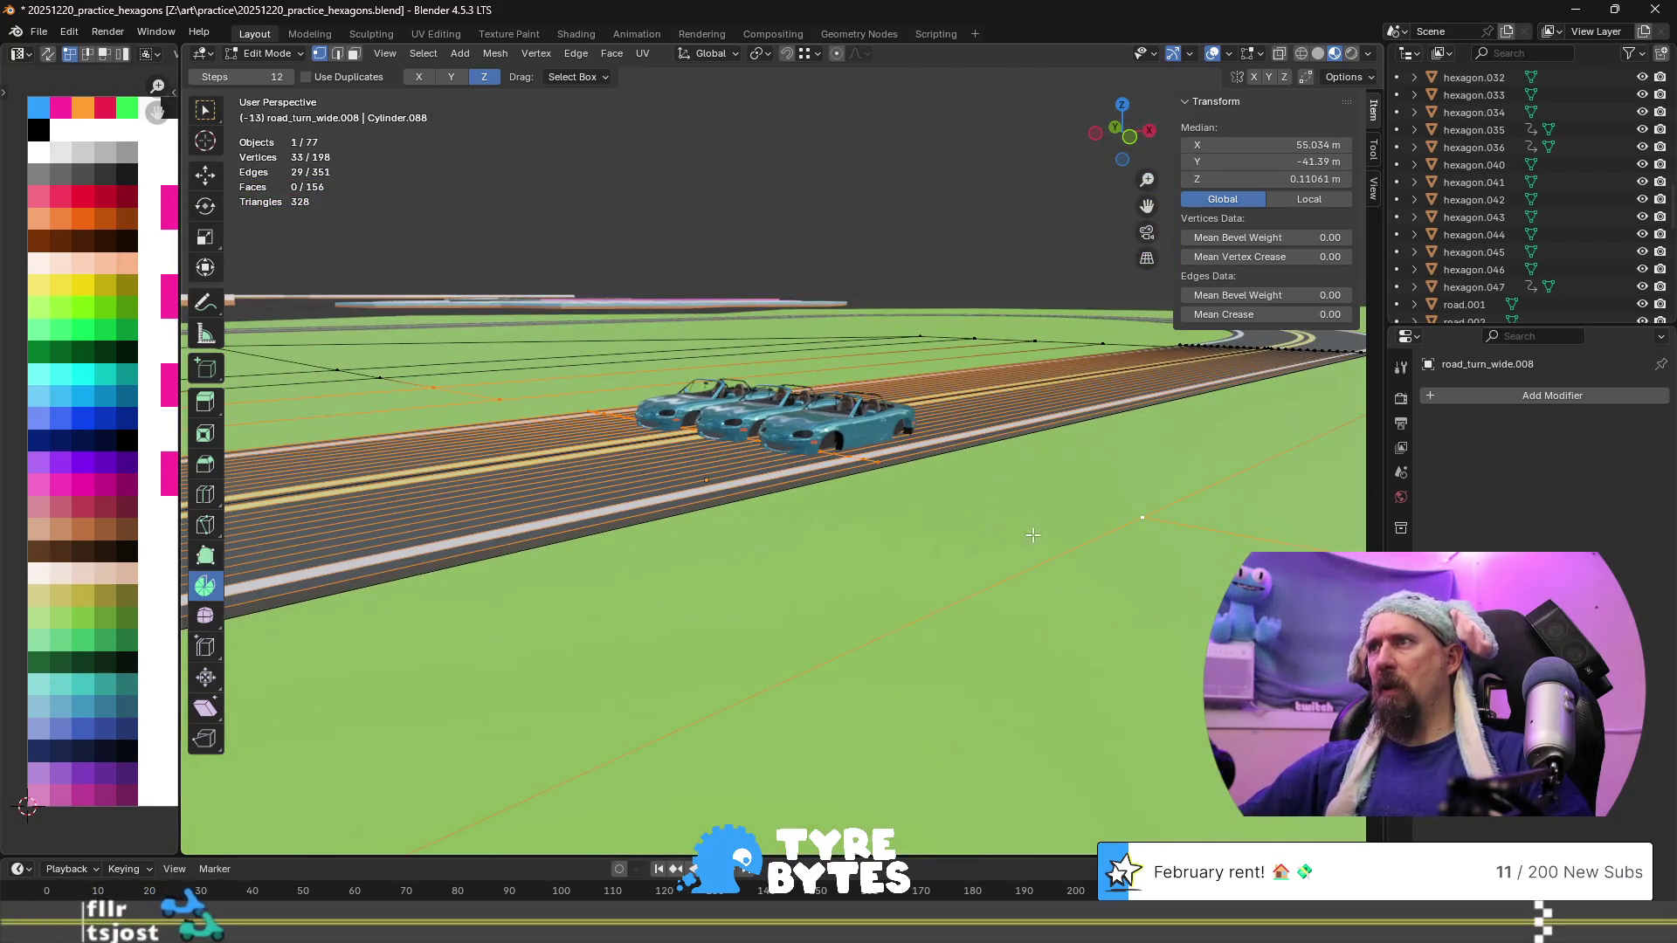
pyautogui.moveTo(1087, 534); pyautogui.dragTo(951, 542, button='middle')
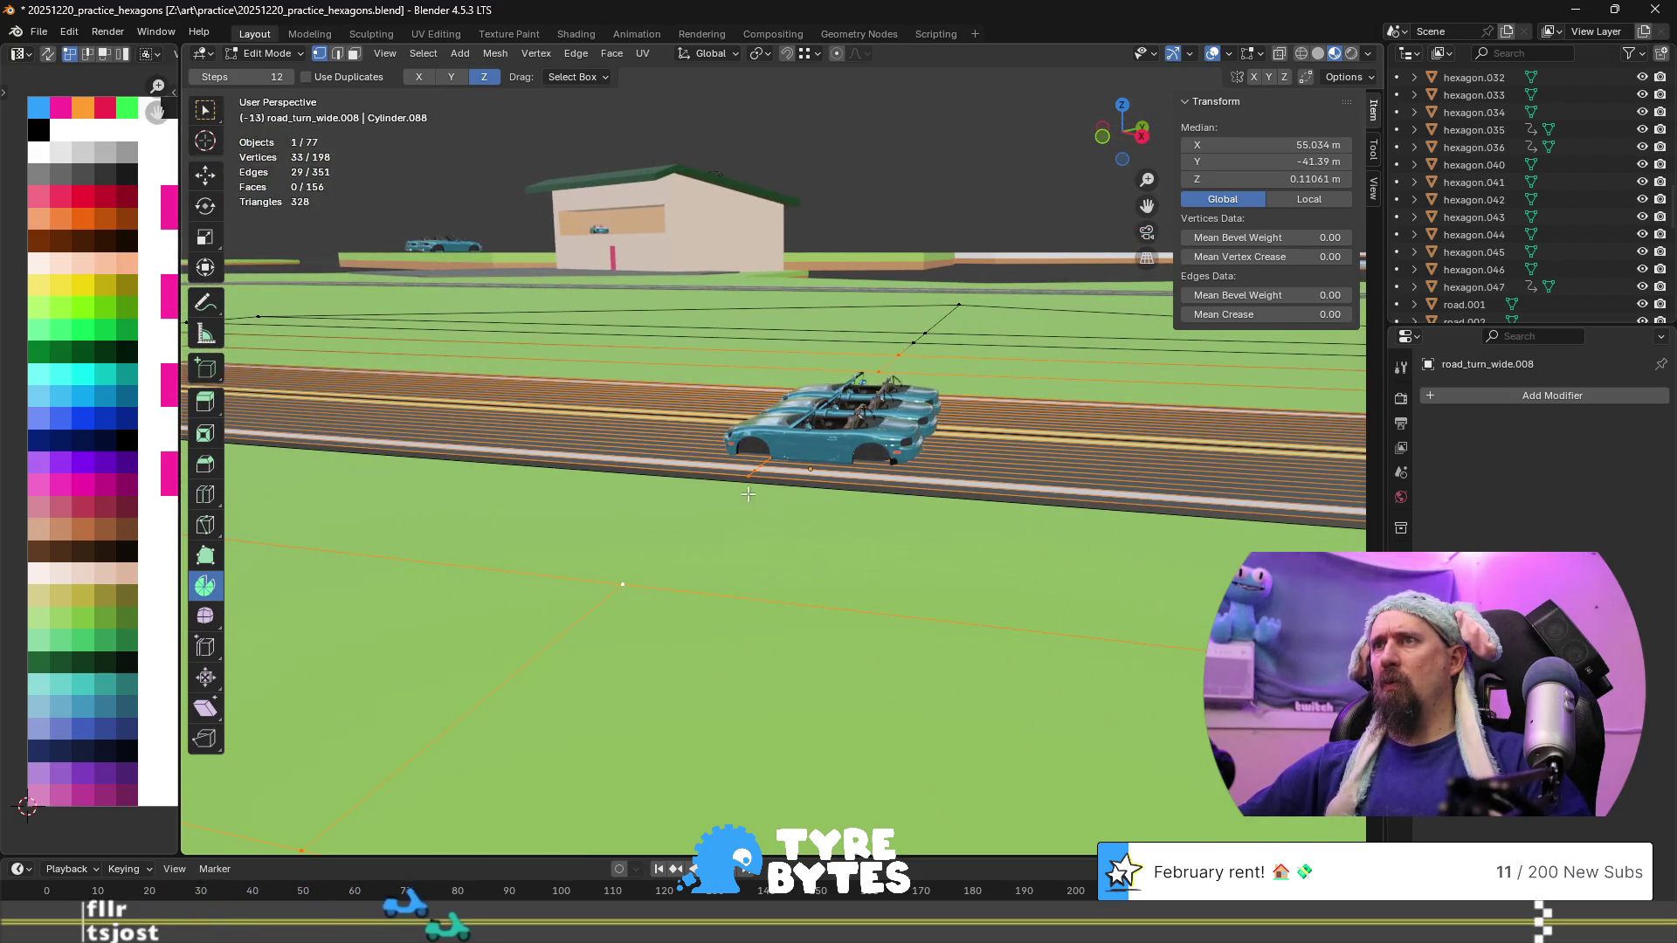
pyautogui.scroll(-3, 740, 486)
pyautogui.moveTo(740, 486); pyautogui.dragTo(735, 496, button='middle')
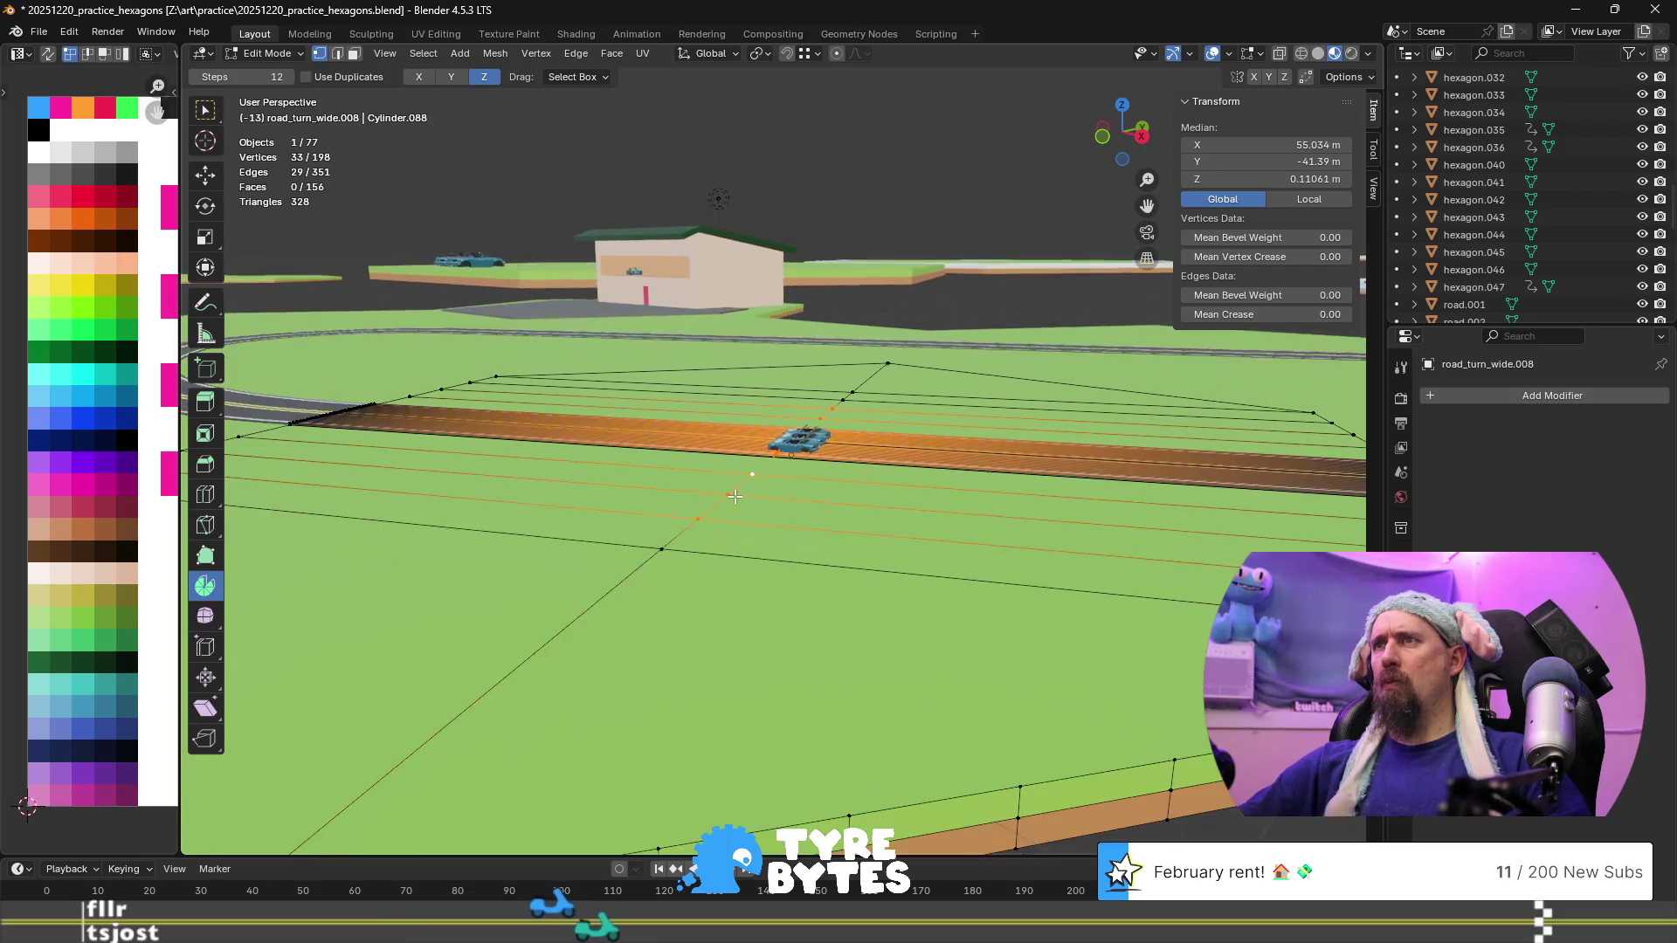
pyautogui.scroll(5, 734, 496)
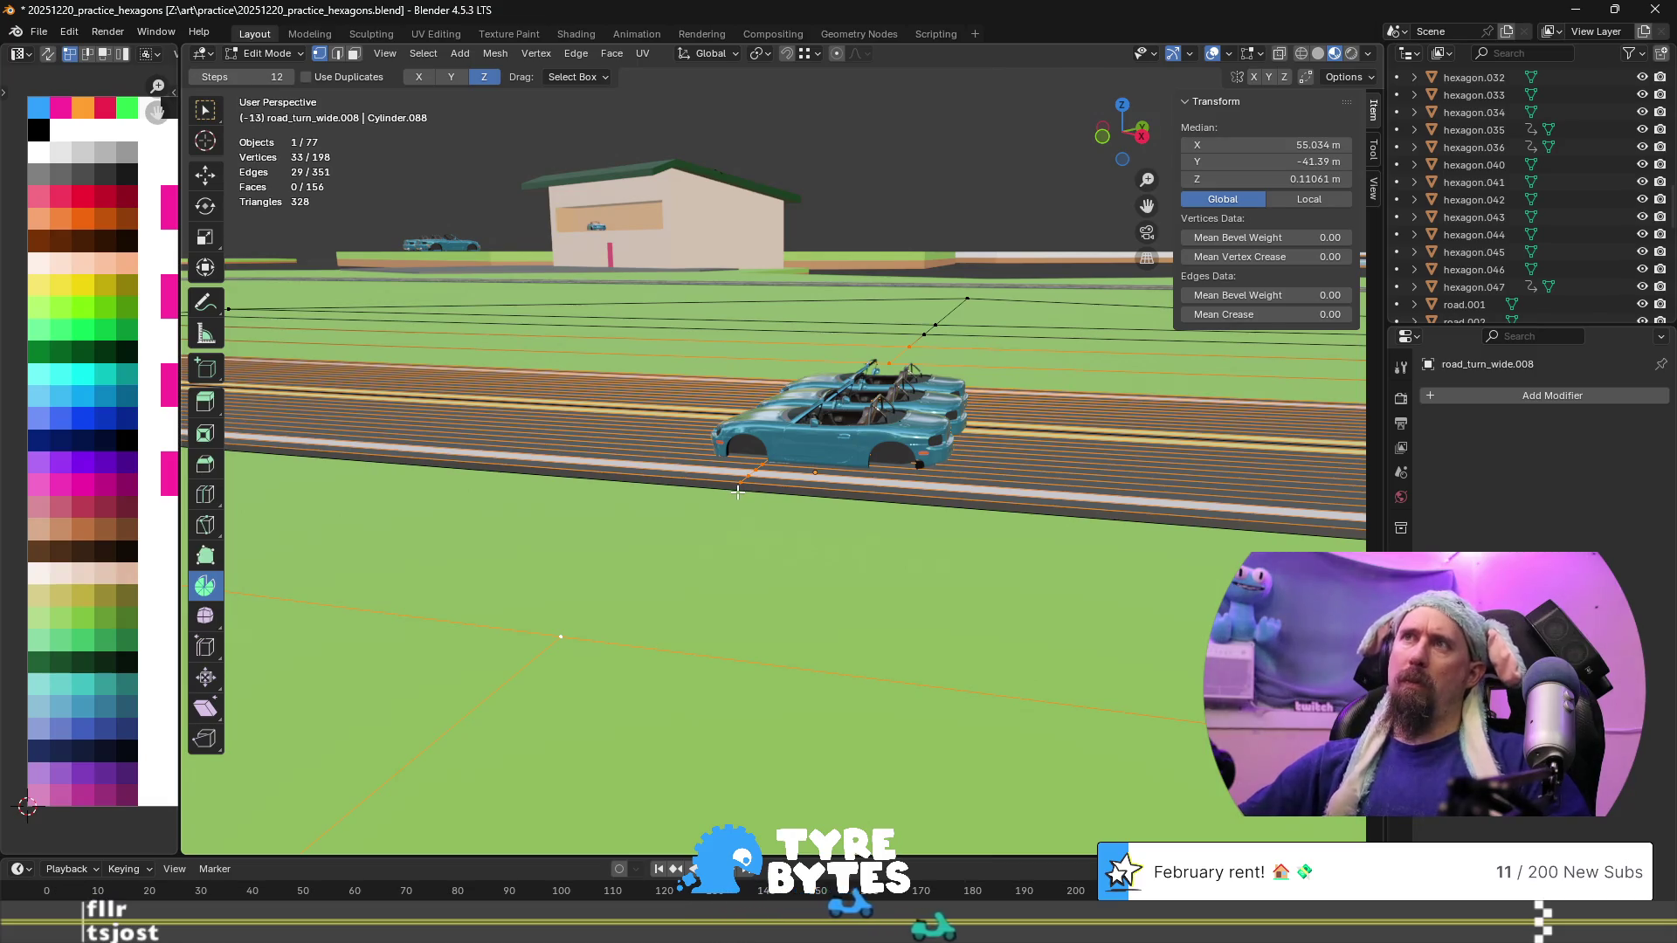
pyautogui.click(742, 492)
pyautogui.press('2')
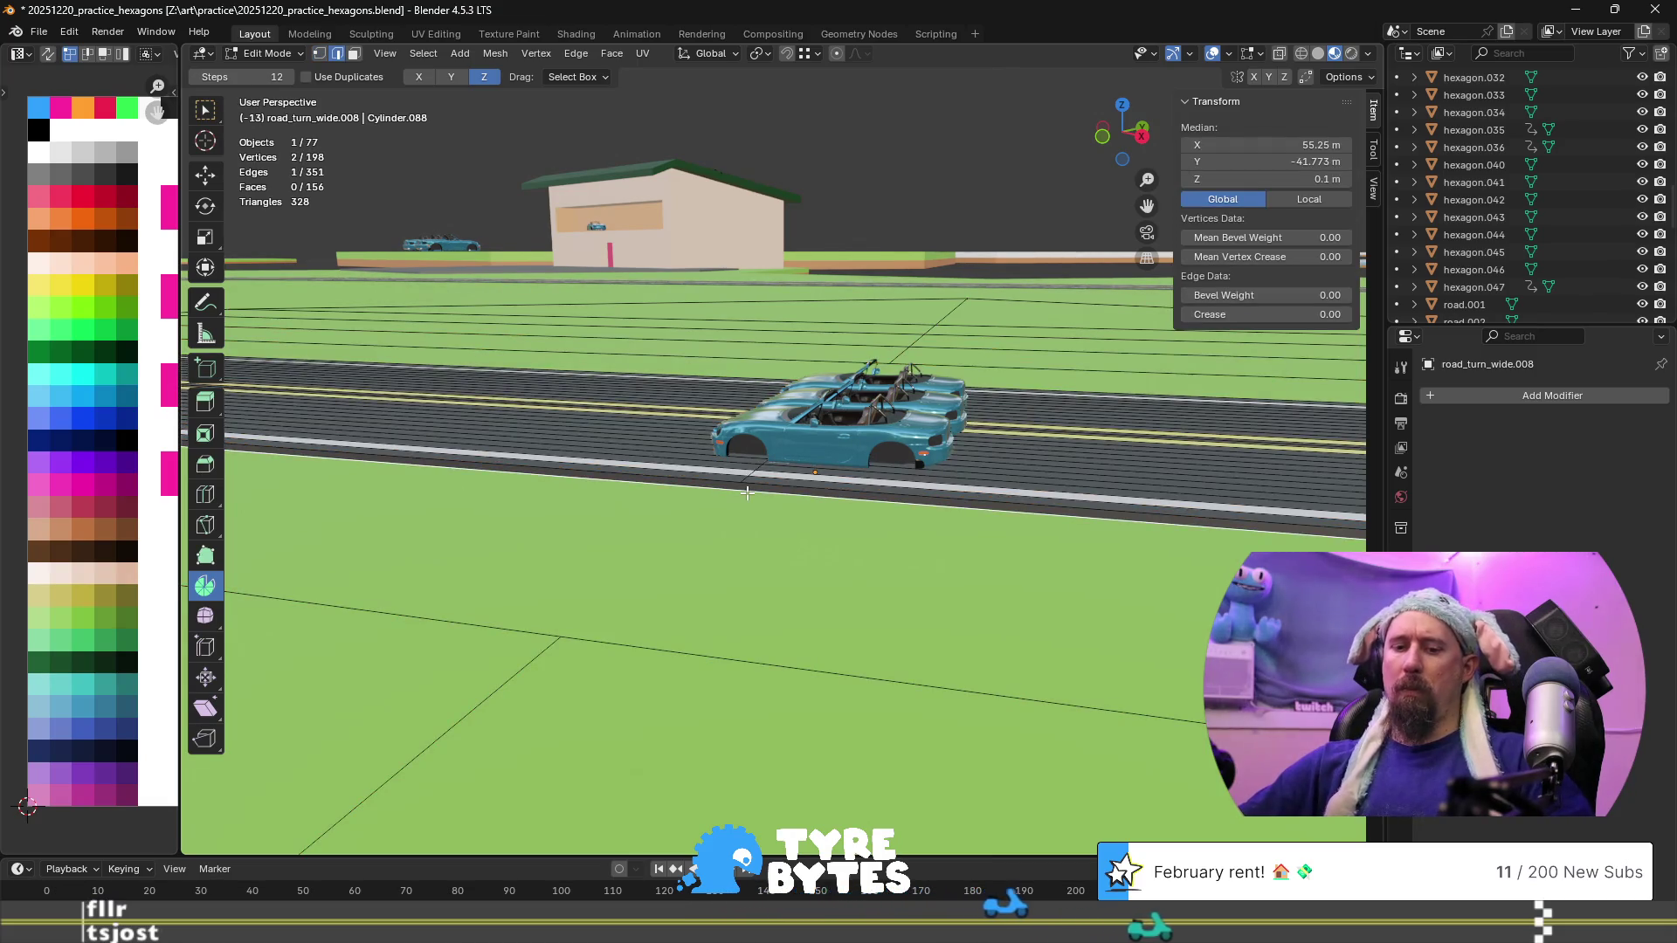
pyautogui.click(575, 55)
pyautogui.click(652, 147)
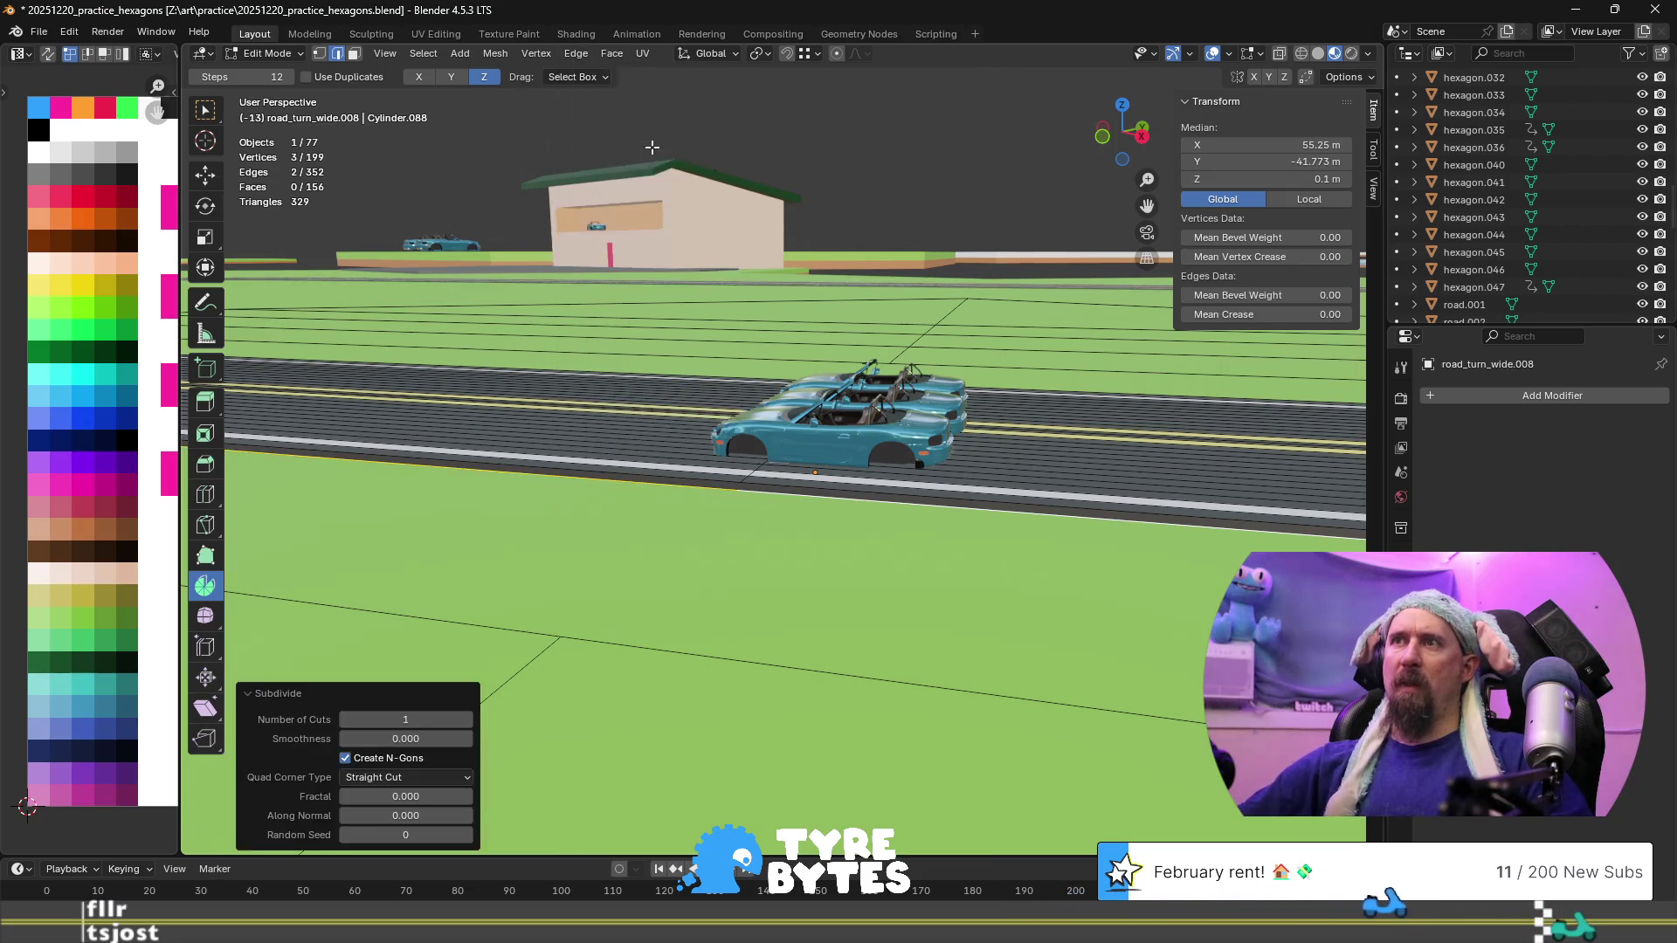
# Spin new vertices out from the selected vertex in vertex mode
pyautogui.press('1')
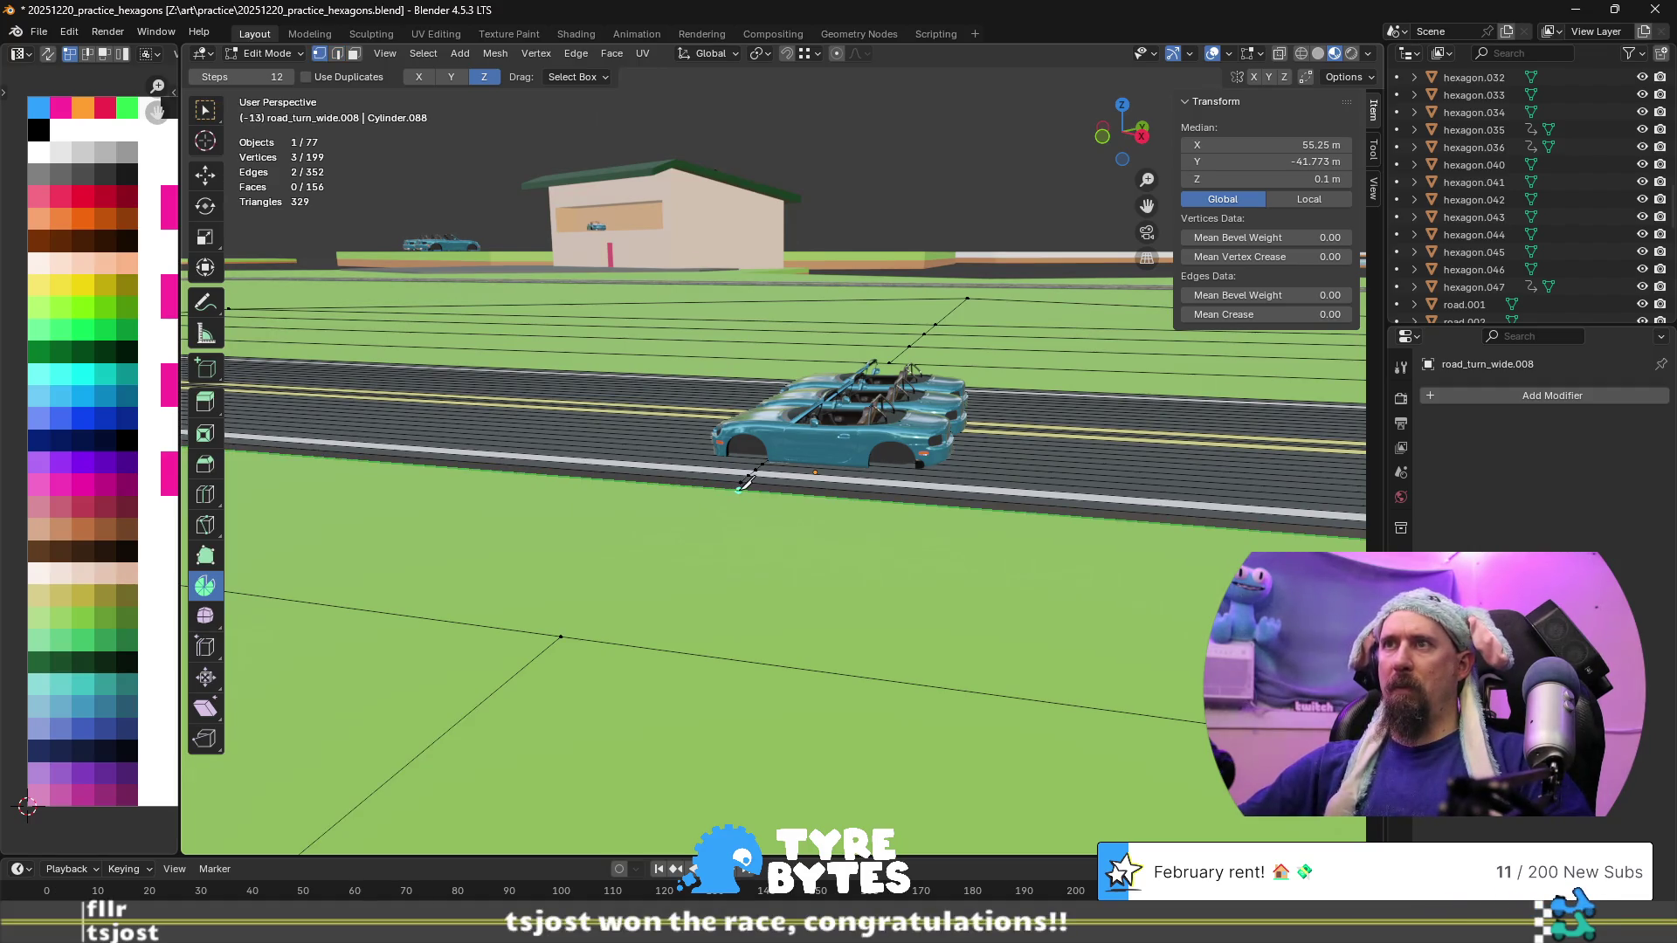
pyautogui.scroll(2, 611, 624)
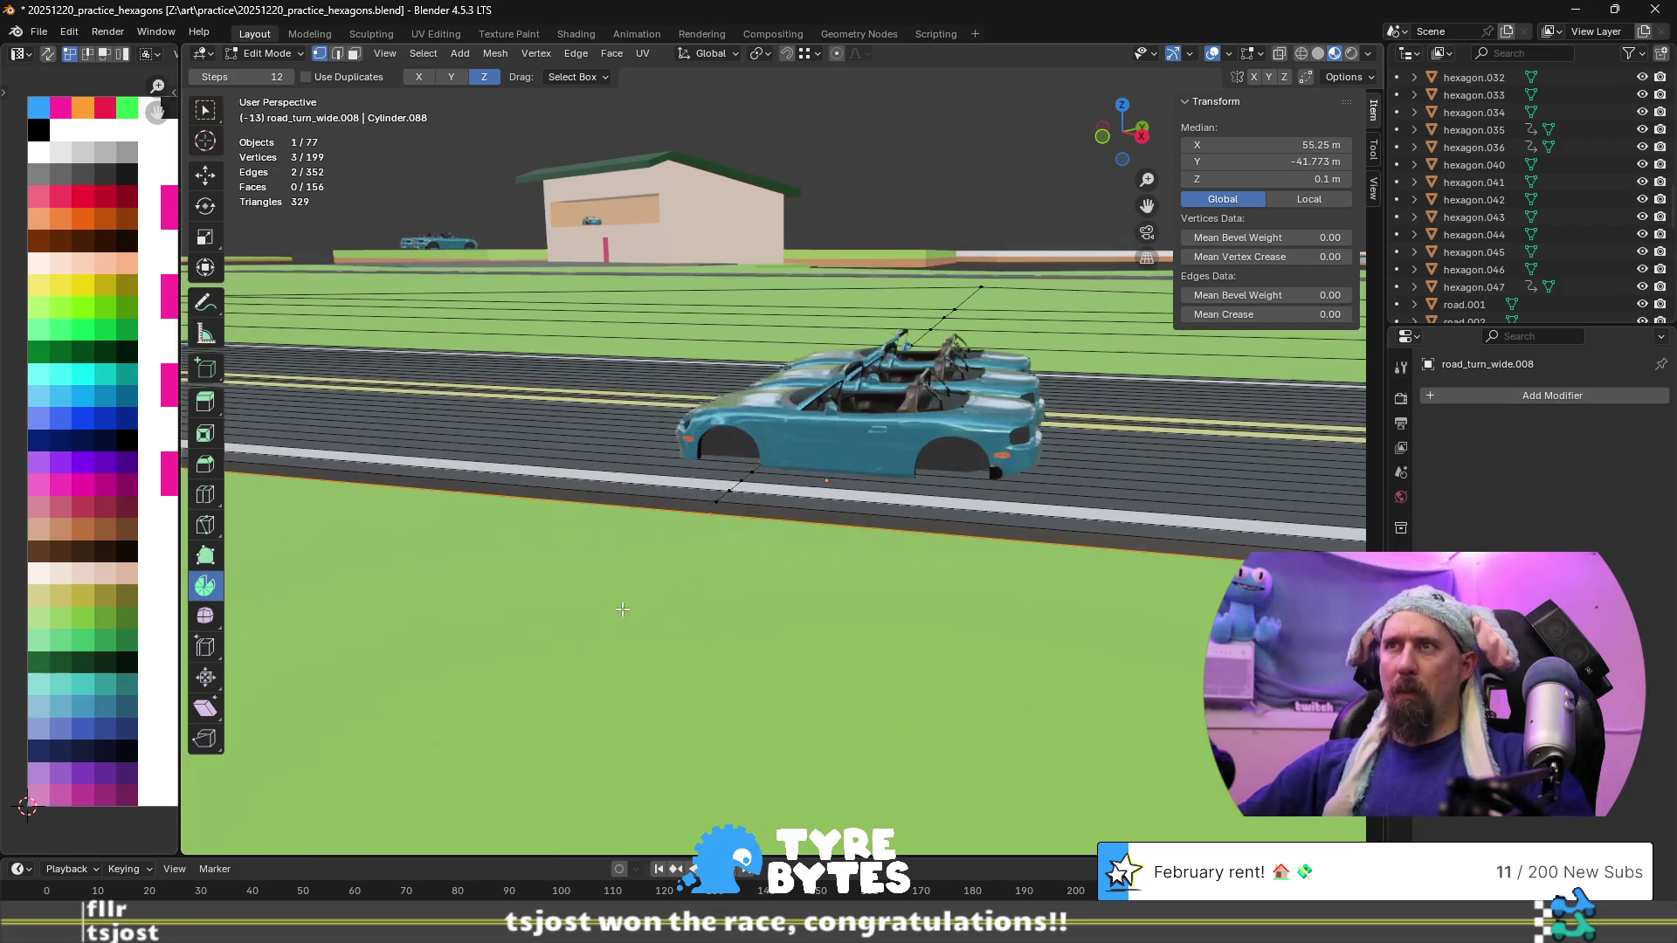
pyautogui.scroll(3, 908, 533)
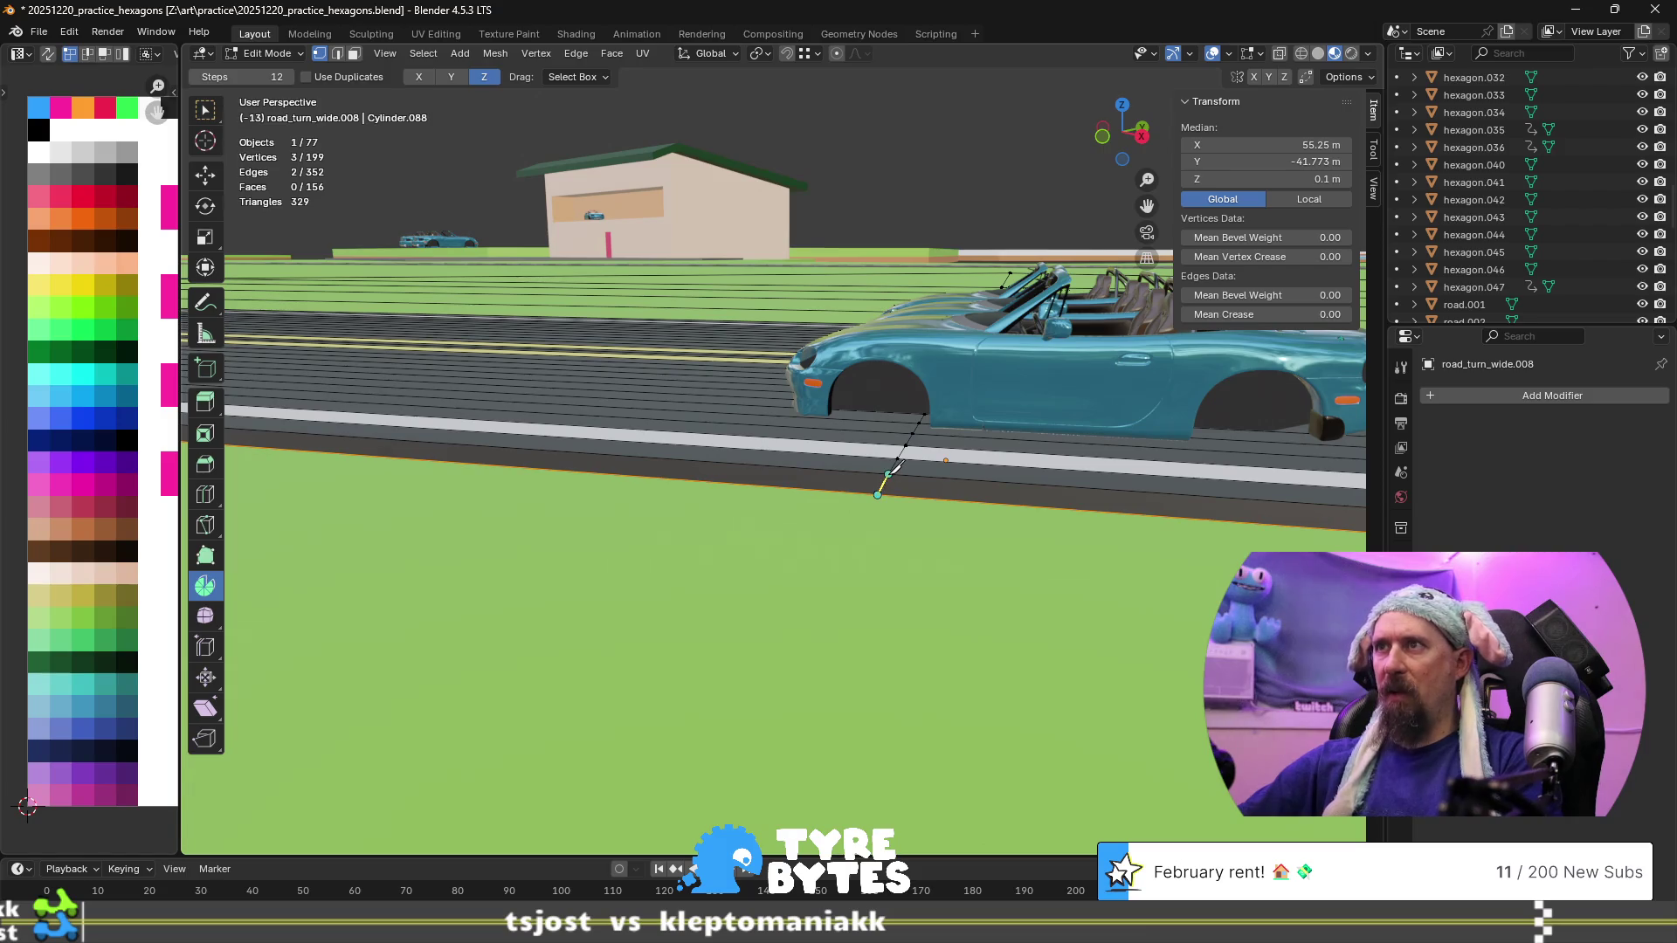
pyautogui.moveTo(882, 487)
pyautogui.mouseDown()
pyautogui.moveTo(749, 730)
pyautogui.moveTo(699, 593)
pyautogui.mouseUp()
pyautogui.scroll(-3, 750, 730)
pyautogui.scroll(2, 821, 531)
pyautogui.moveTo(957, 494); pyautogui.dragTo(742, 585, button='middle')
pyautogui.scroll(-4, 650, 626)
# Subdivide a single edge of the tile into two
pyautogui.press('2')
pyautogui.click(685, 580)
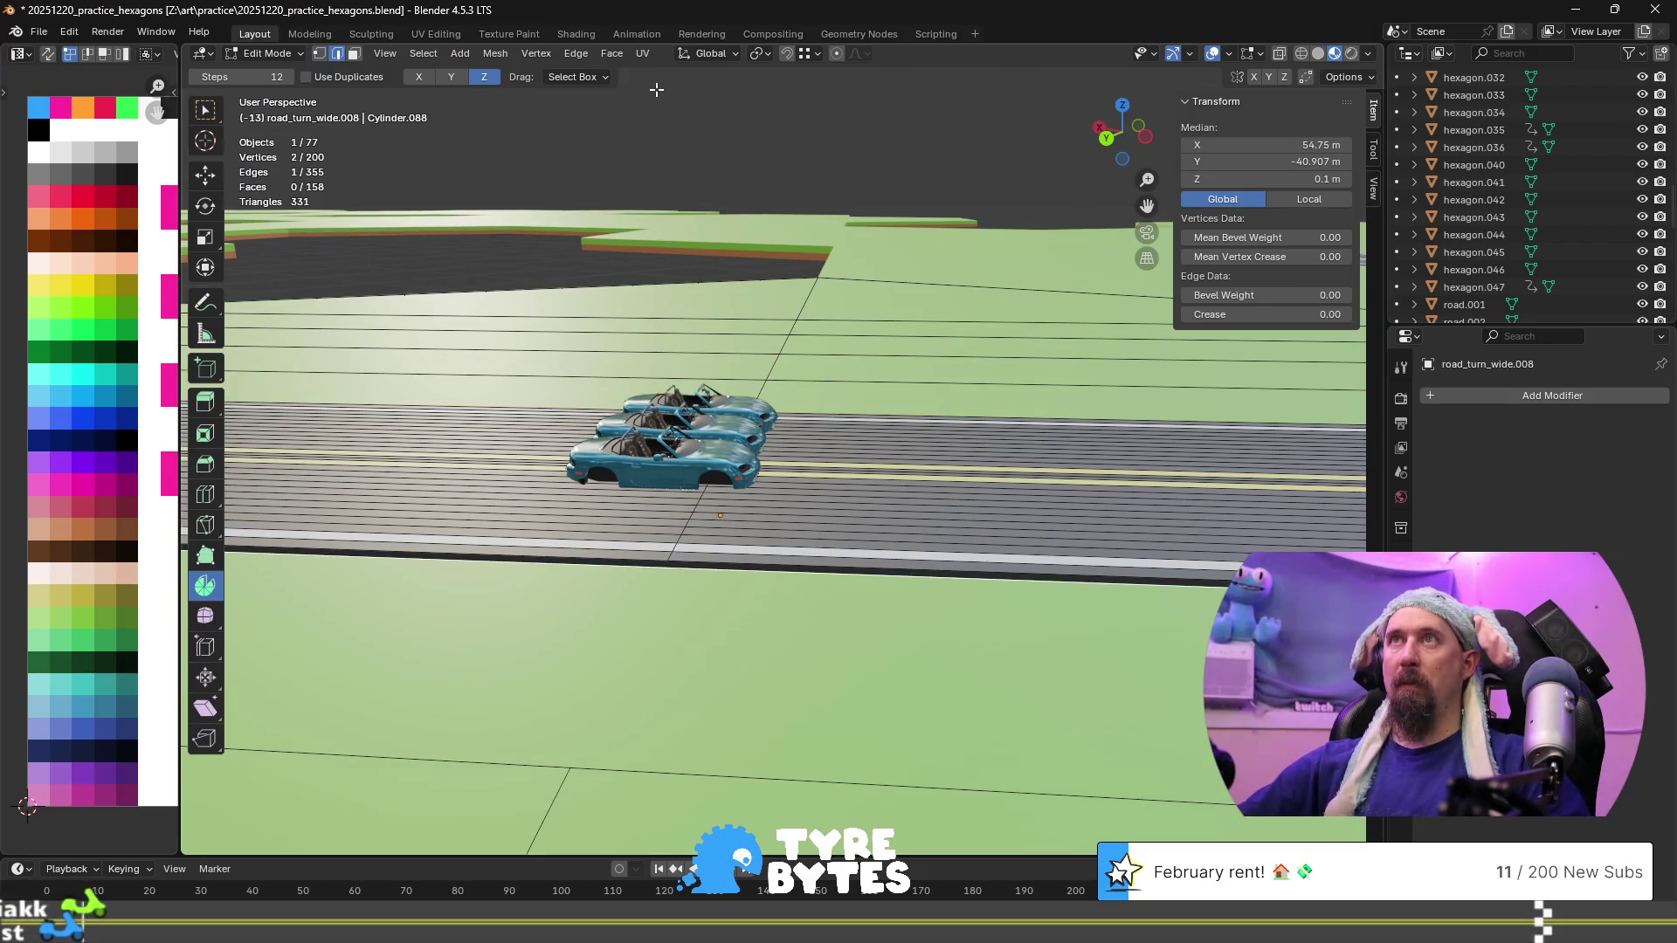
pyautogui.click(590, 54)
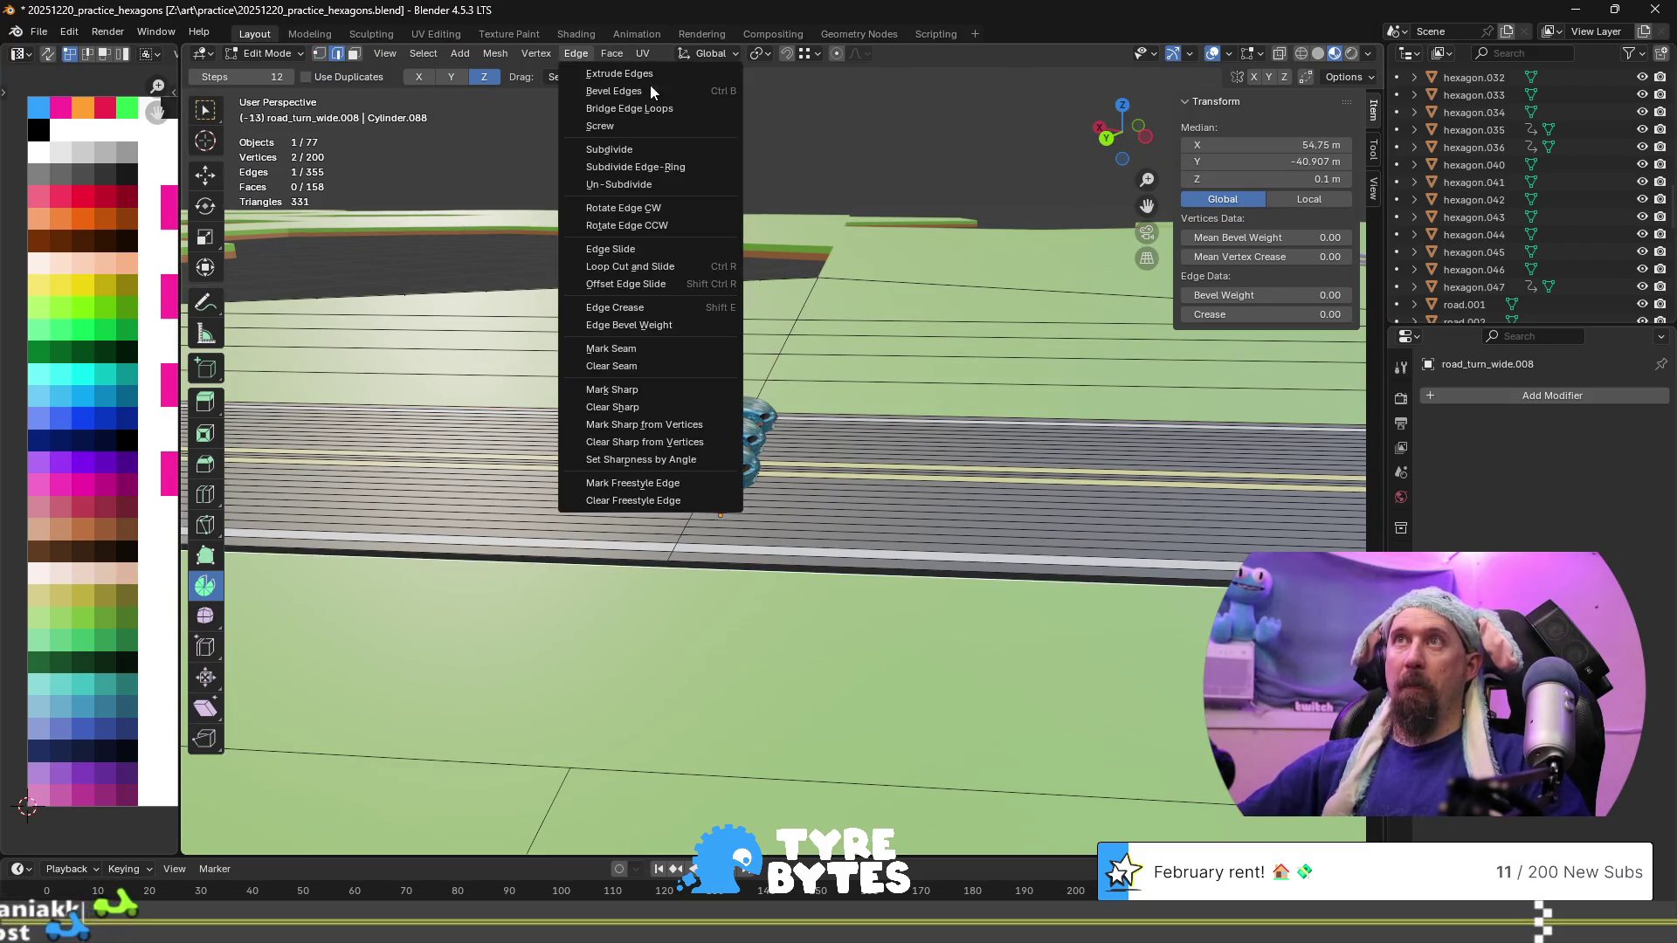
pyautogui.click(648, 150)
# Knife-cut from the new middle vertex across the green ground
pyautogui.scroll(5, 664, 281)
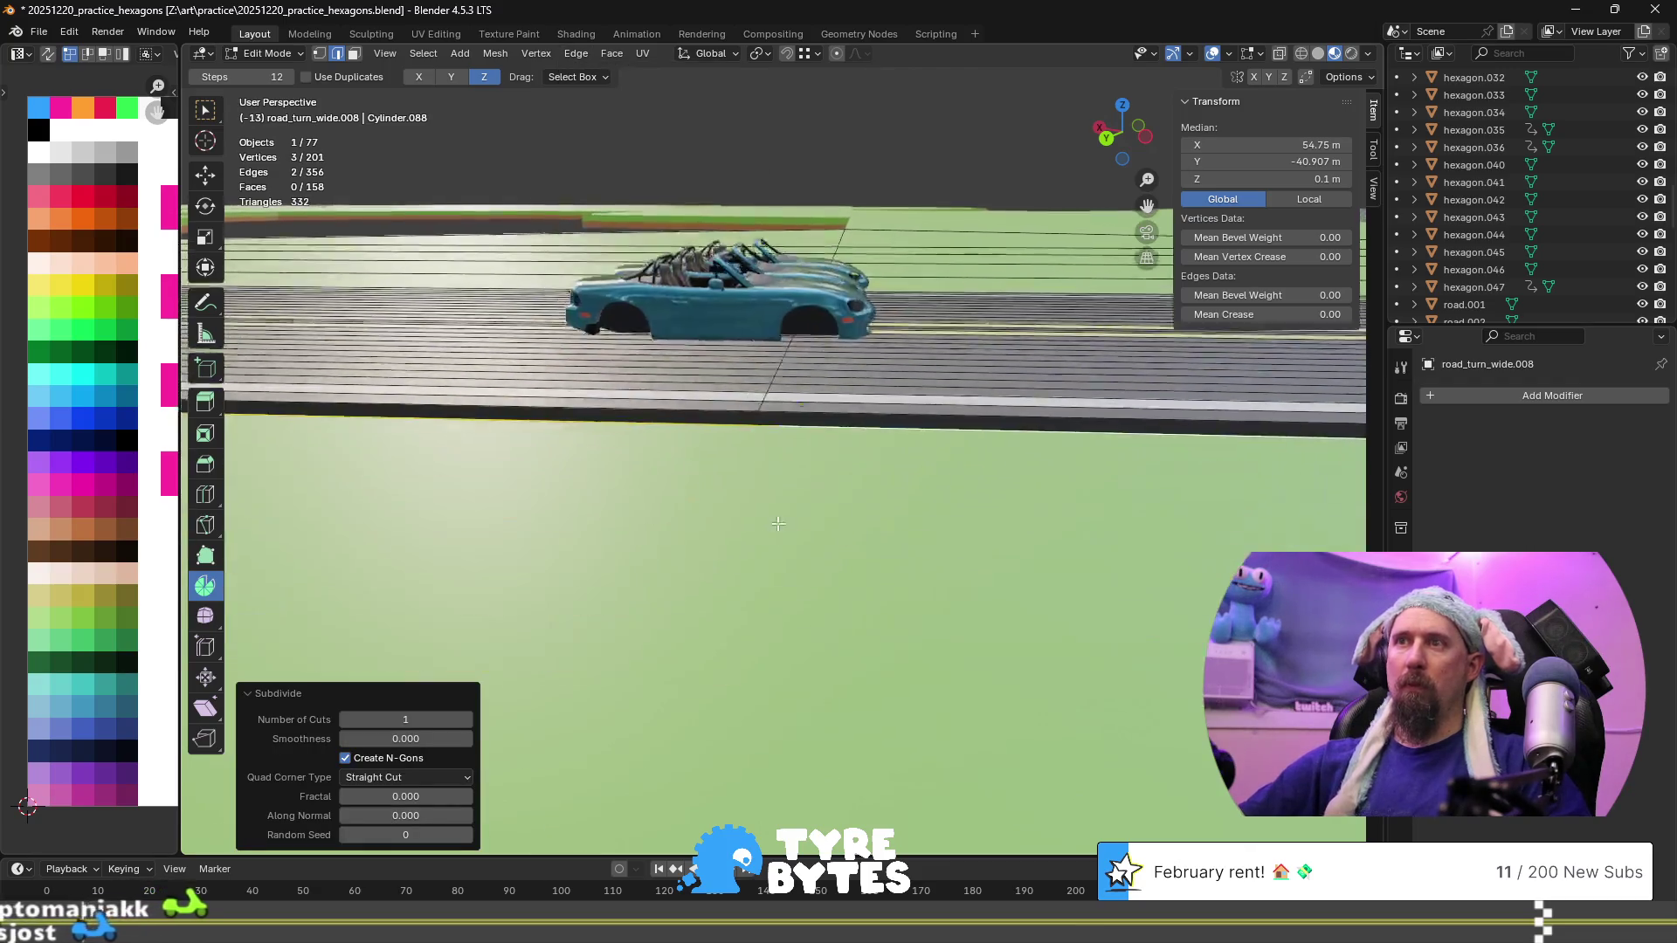
pyautogui.click(829, 320)
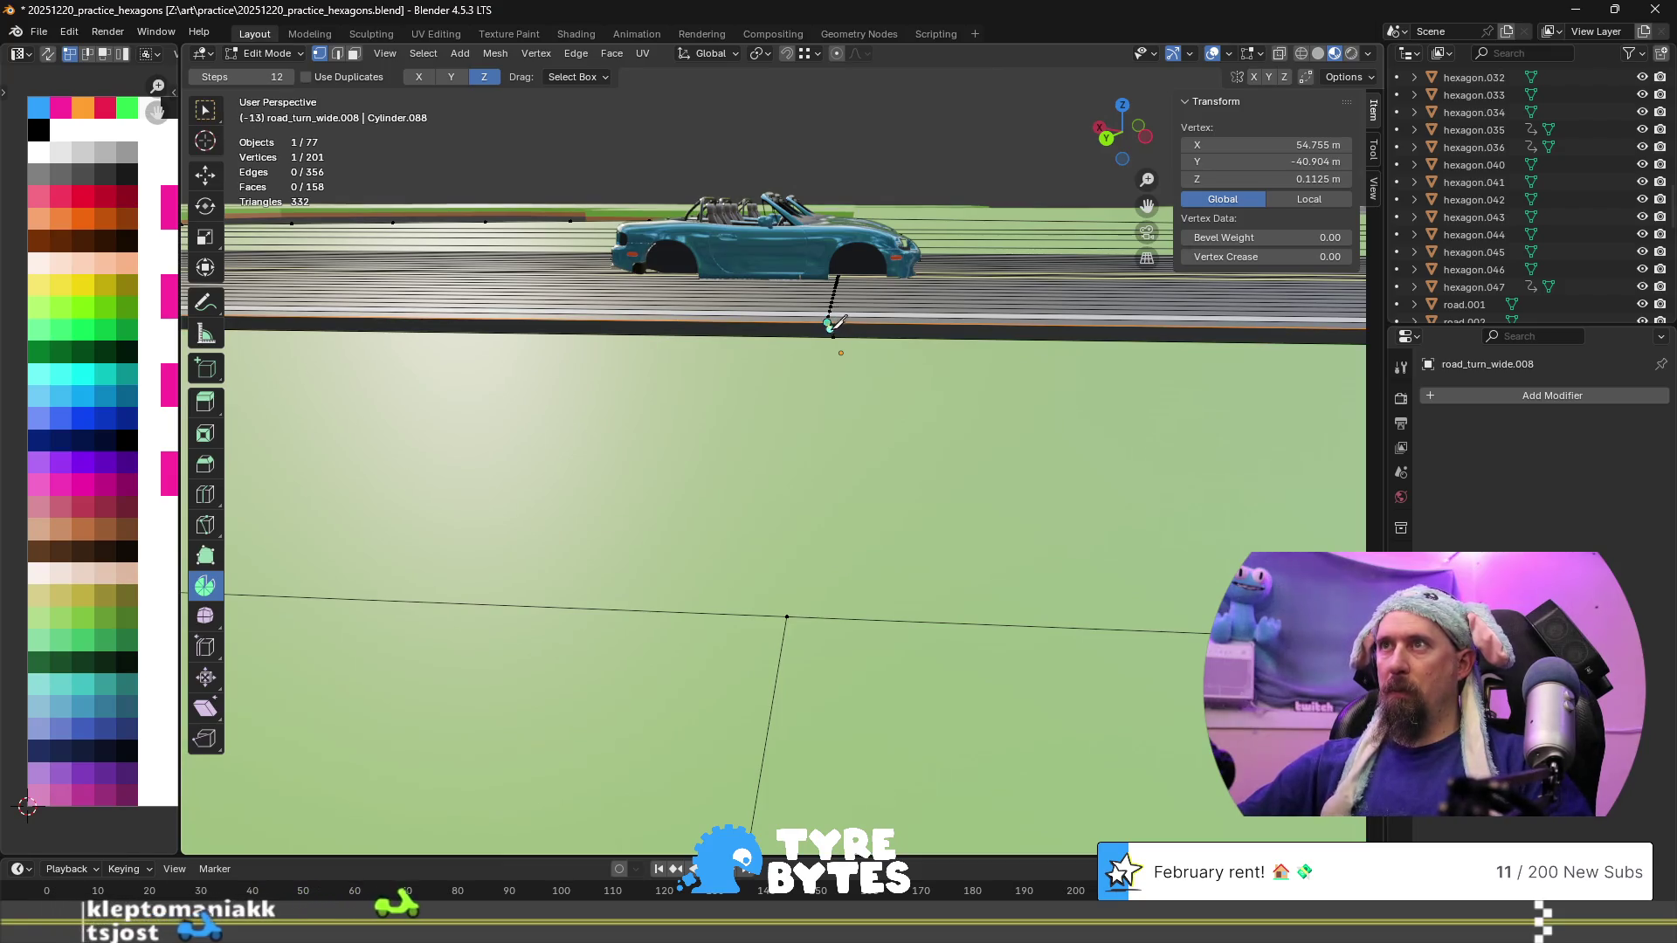
pyautogui.click(787, 617)
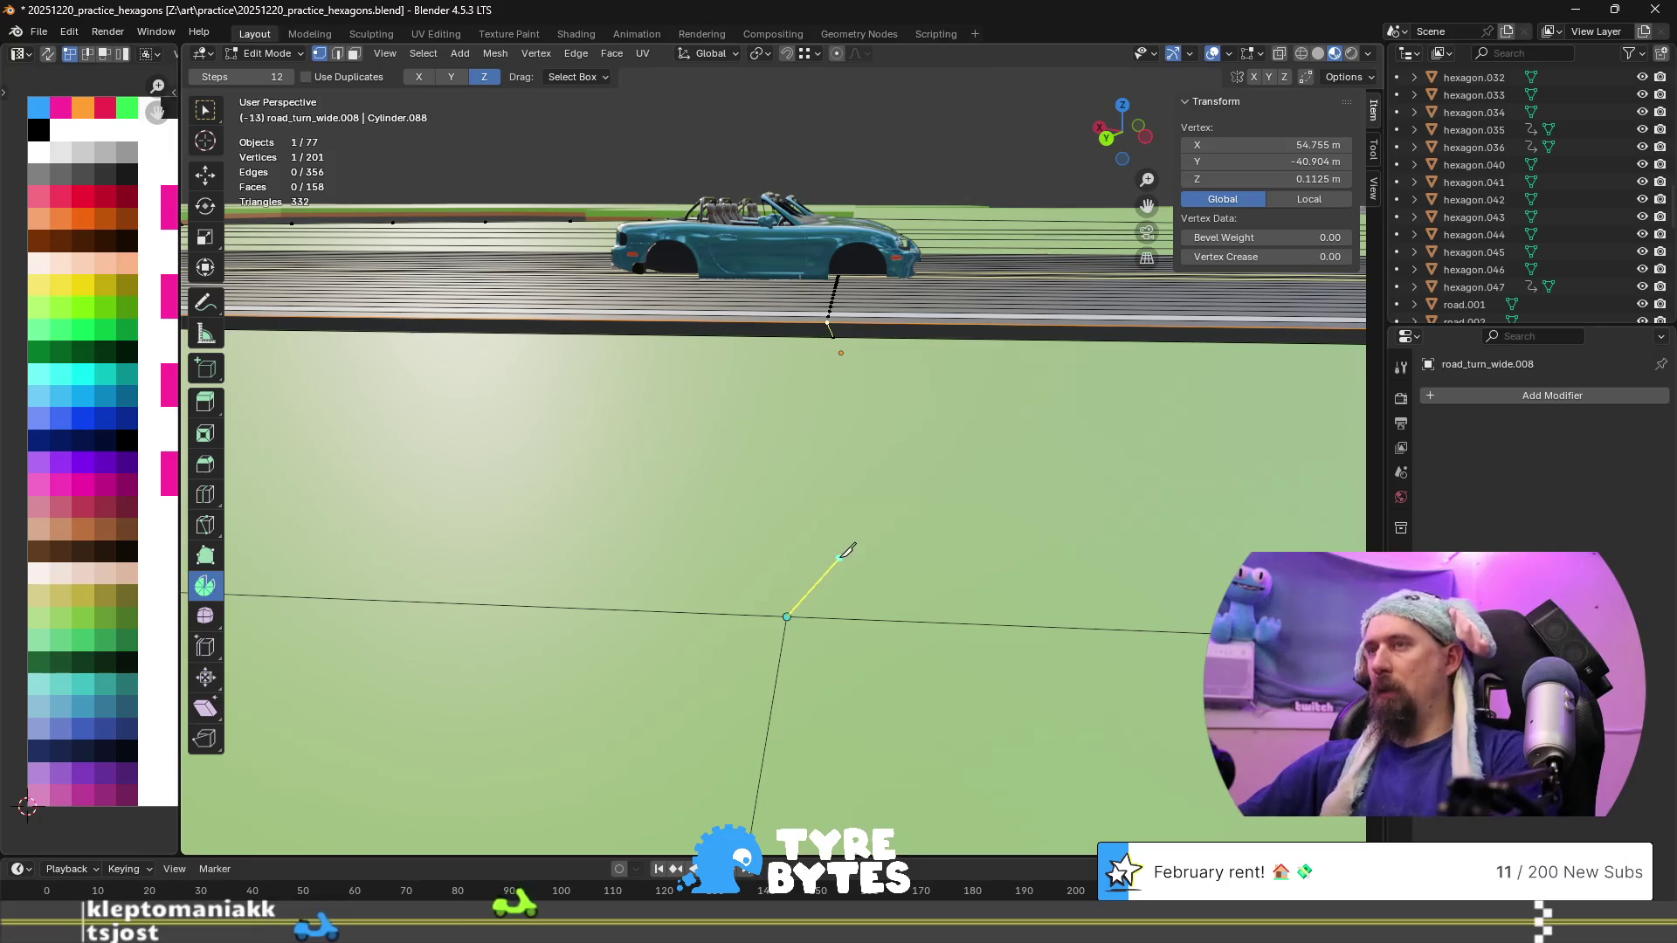
pyautogui.click(833, 337)
pyautogui.press('Return')
# Move a single road-edge vertex upward, then undo the change
pyautogui.moveTo(856, 437)
pyautogui.mouseDown(button='middle')
pyautogui.moveTo(937, 500)
pyautogui.moveTo(643, 405)
pyautogui.moveTo(690, 384)
pyautogui.mouseUp(button='middle')
pyautogui.scroll(-5, 908, 477)
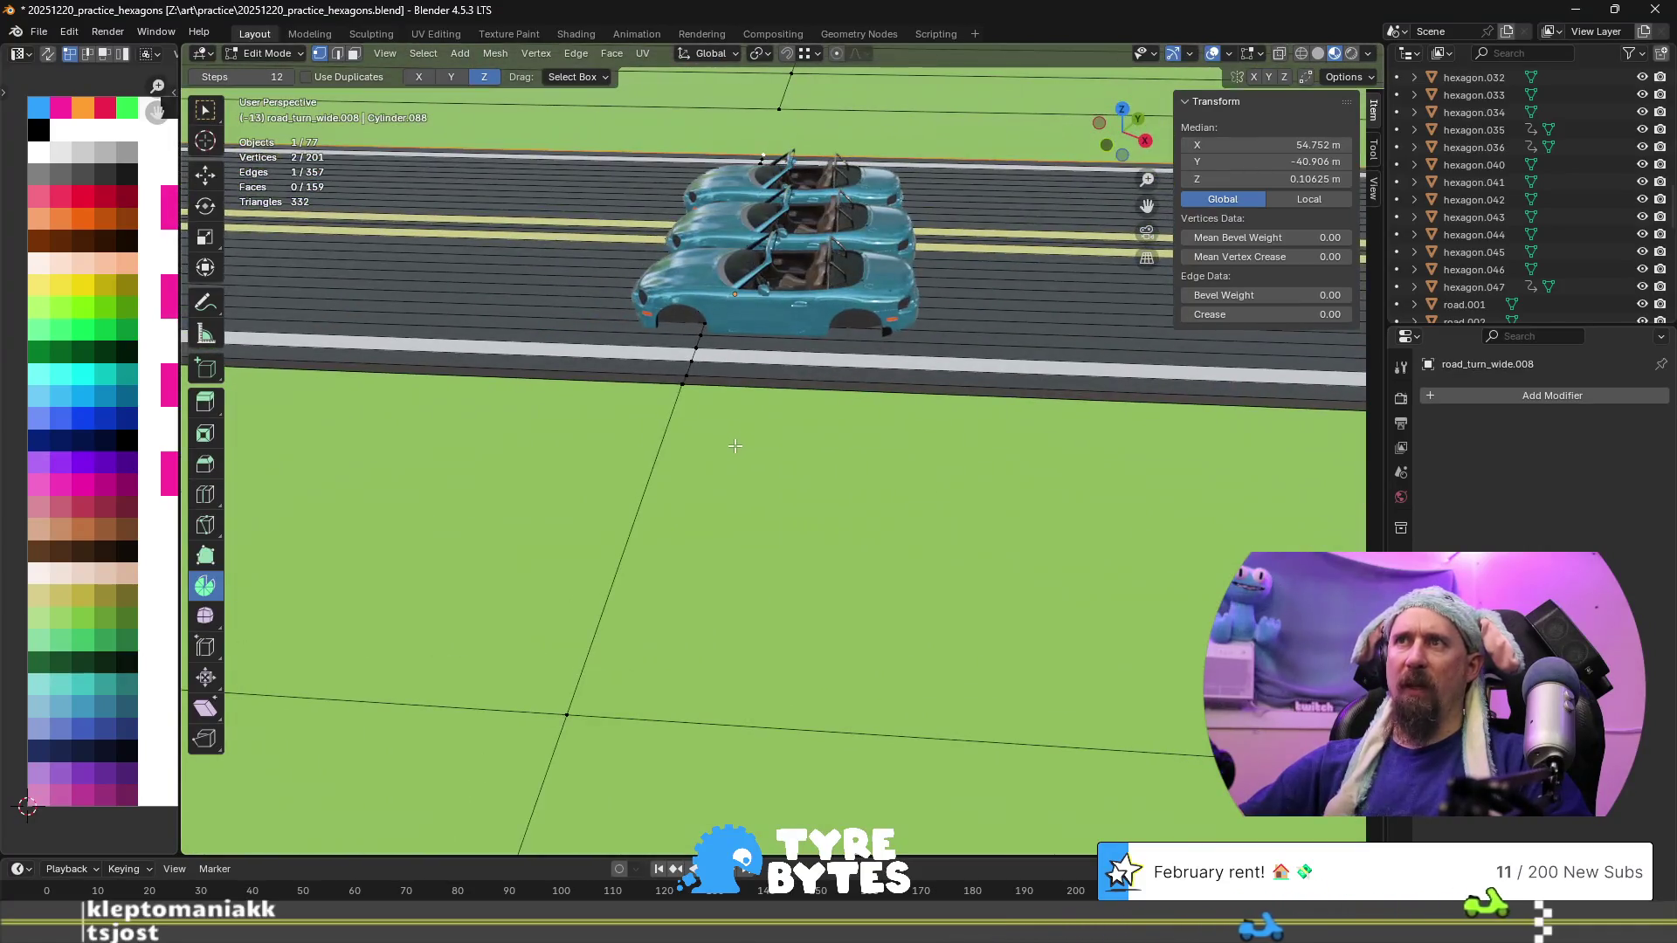
pyautogui.click(690, 384)
pyautogui.press('g')
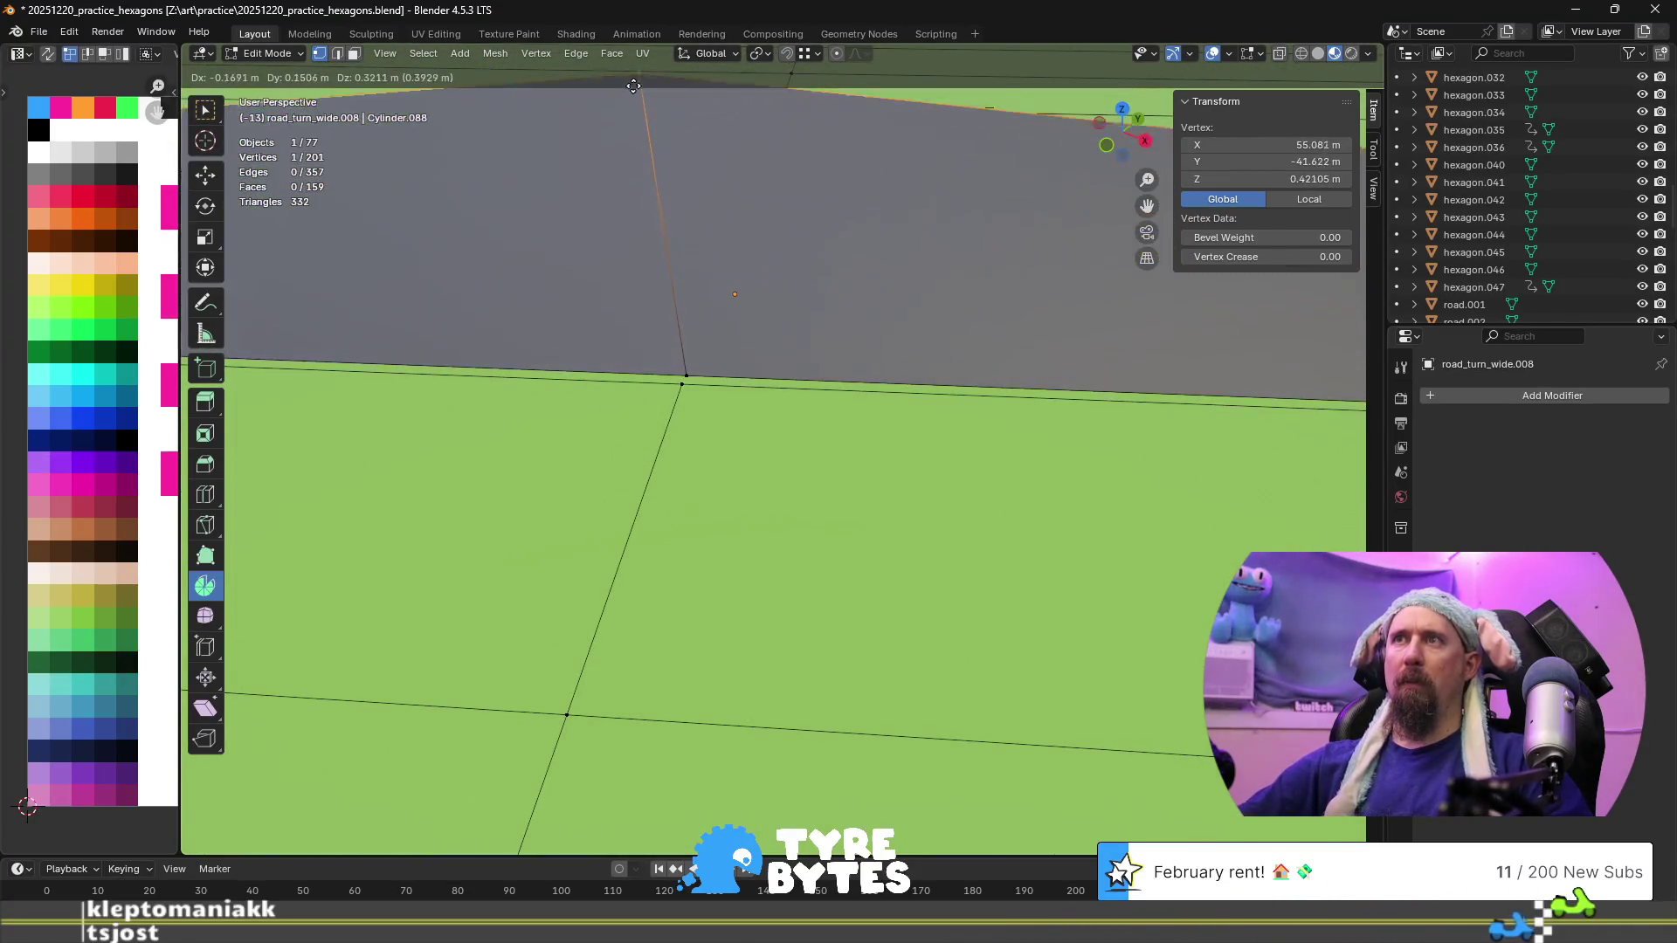
pyautogui.press('Escape')
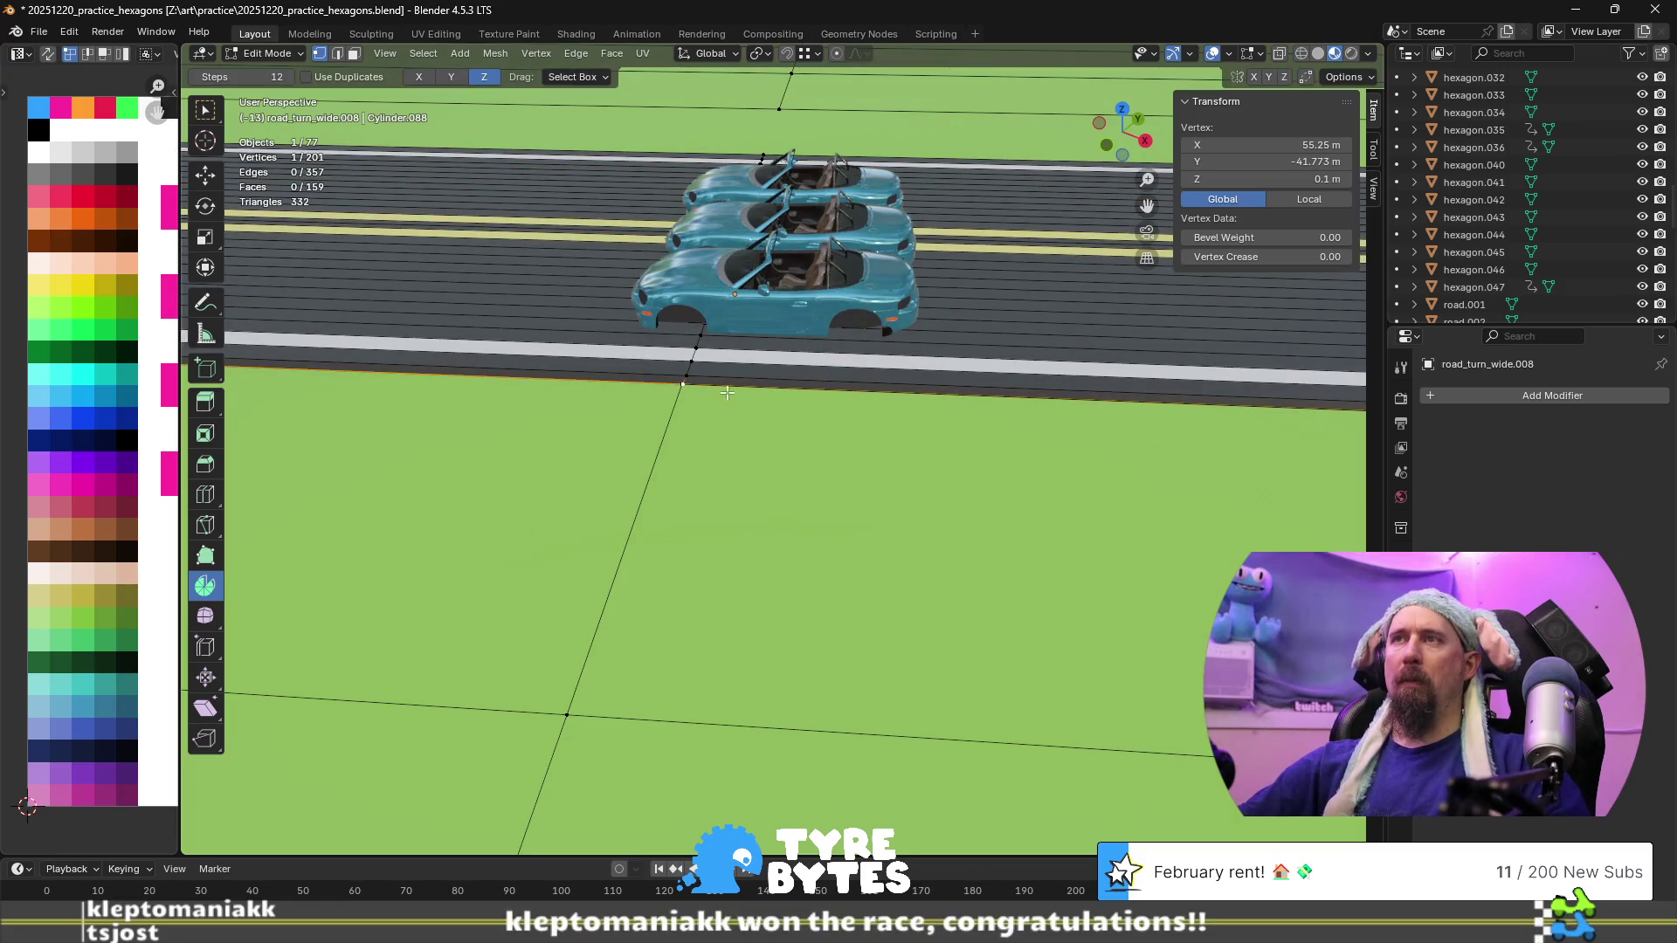
pyautogui.press('g')
pyautogui.click(686, 377)
pyautogui.press('g')
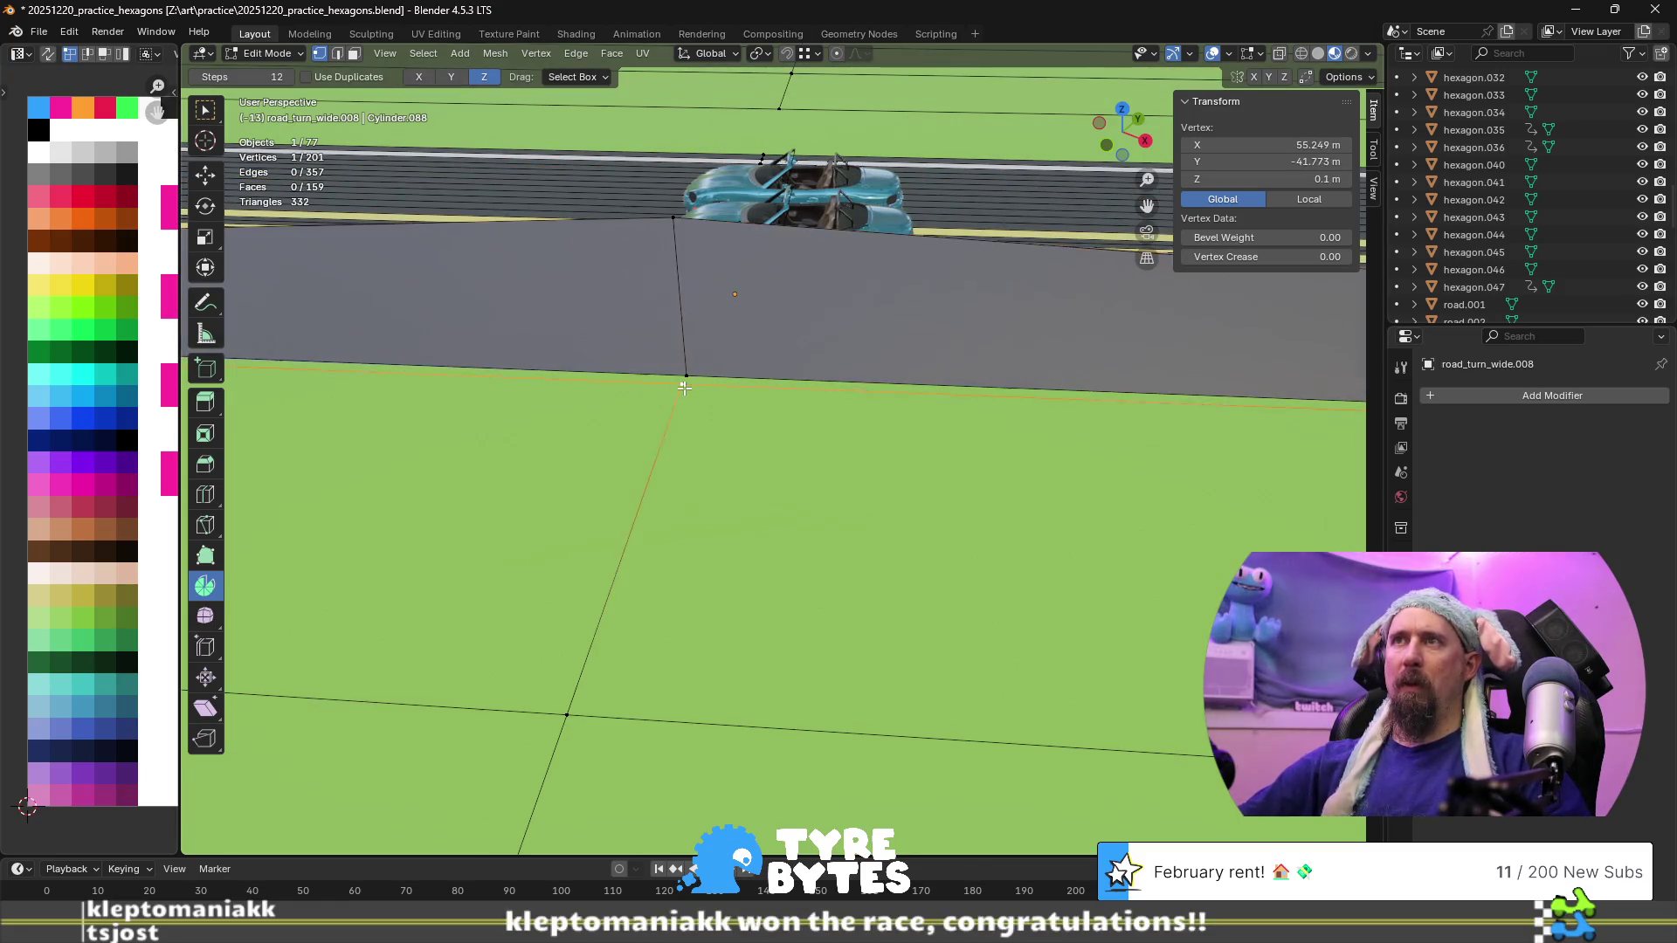
pyautogui.click(675, 520)
pyautogui.moveTo(673, 521)
pyautogui.mouseDown(button='middle')
pyautogui.moveTo(745, 452)
pyautogui.moveTo(747, 479)
pyautogui.mouseUp(button='middle')
pyautogui.hotkey('ctrl', 'z')
pyautogui.scroll(-10, 747, 480)
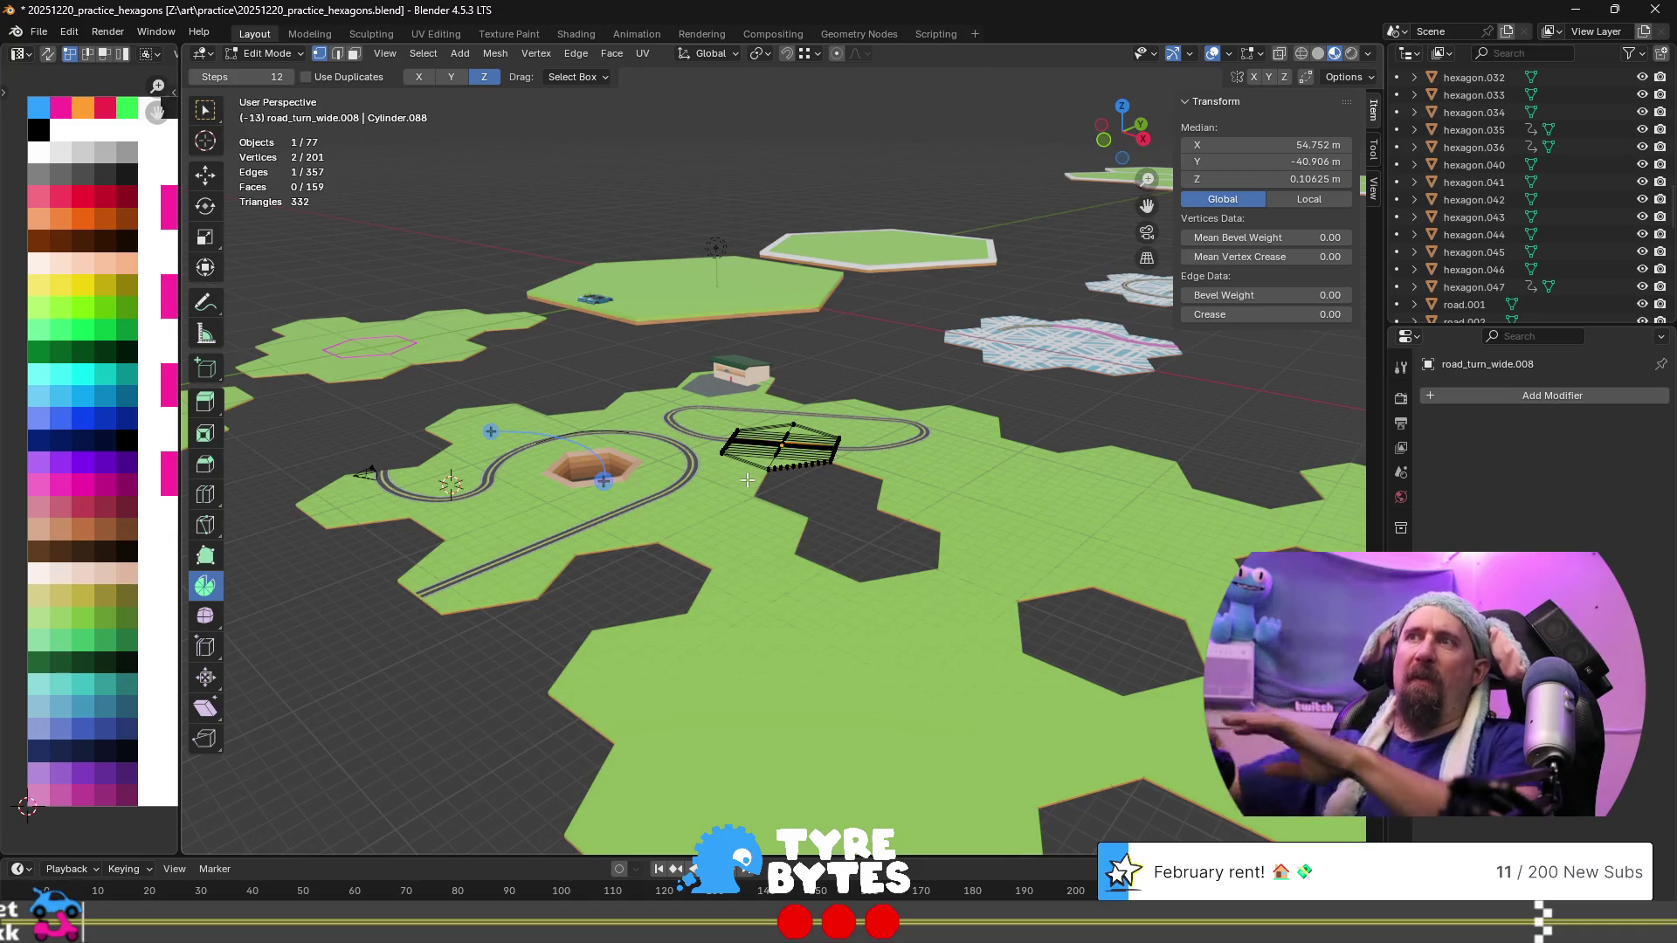
# Frame the edited mesh, return to Object Mode and clear the selection
pyautogui.press('KP_Decimal')
pyautogui.press('Tab')
pyautogui.moveTo(684, 617)
pyautogui.mouseDown(button='middle')
pyautogui.moveTo(583, 627)
pyautogui.moveTo(705, 606)
pyautogui.moveTo(909, 391)
pyautogui.mouseUp(button='middle')
pyautogui.click(960, 362)
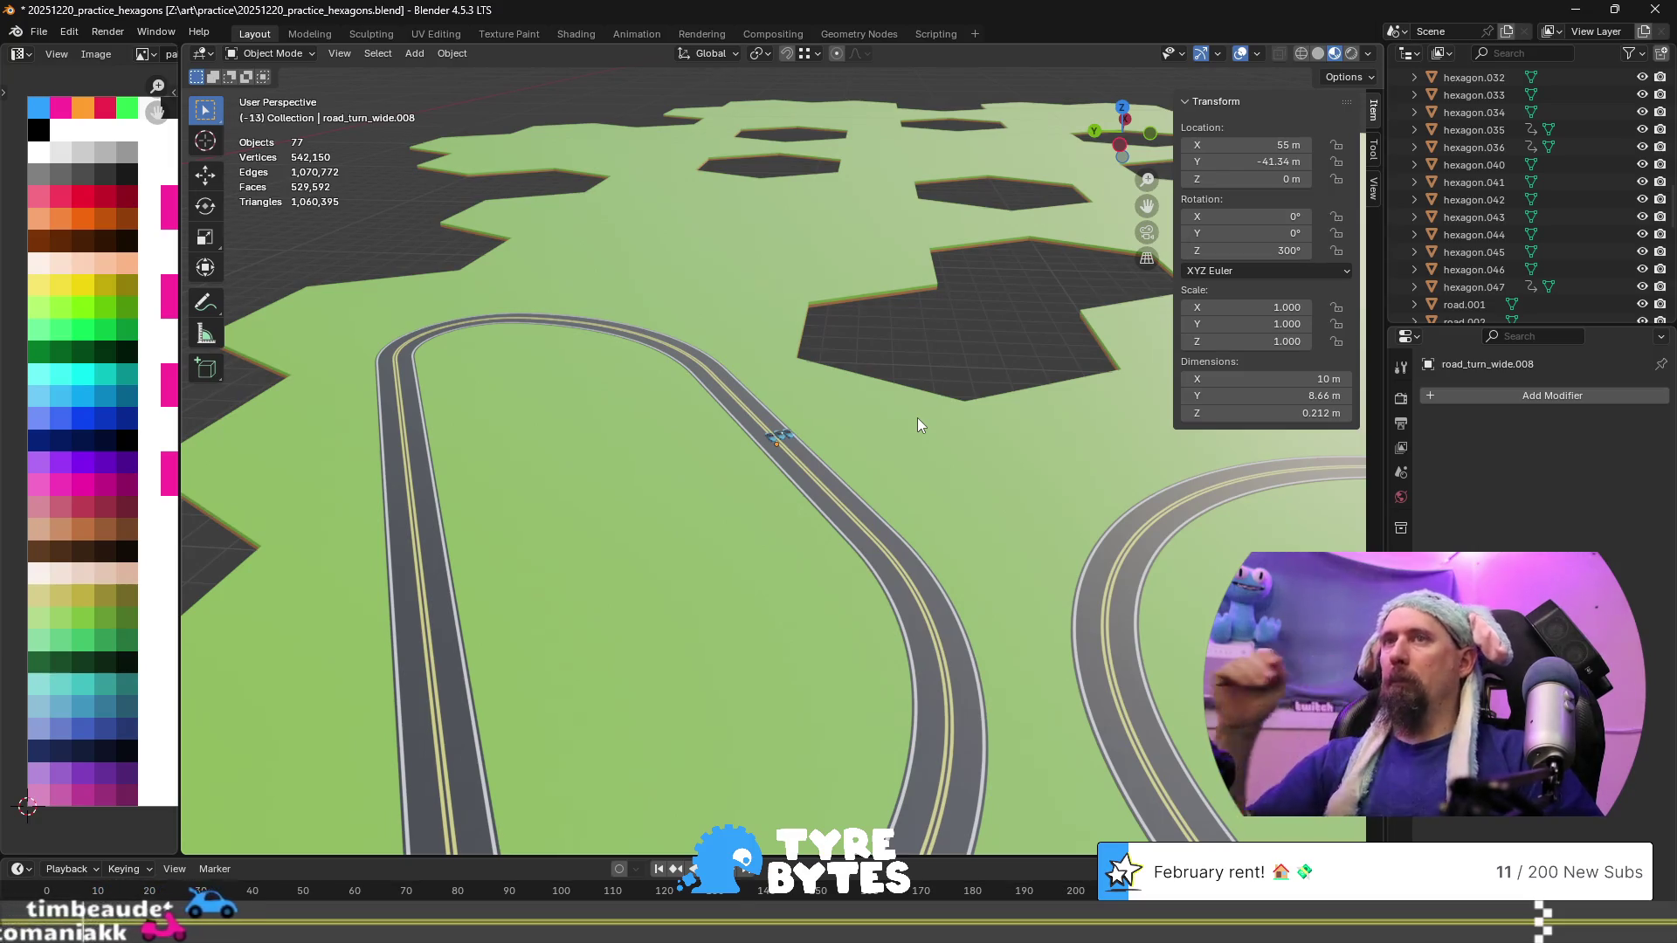
# Show the whole map, then select and frame the raised hill tile hexagon.034
pyautogui.press('Home')
pyautogui.moveTo(654, 601)
pyautogui.mouseDown(button='middle')
pyautogui.moveTo(845, 574)
pyautogui.moveTo(926, 596)
pyautogui.mouseUp(button='middle')
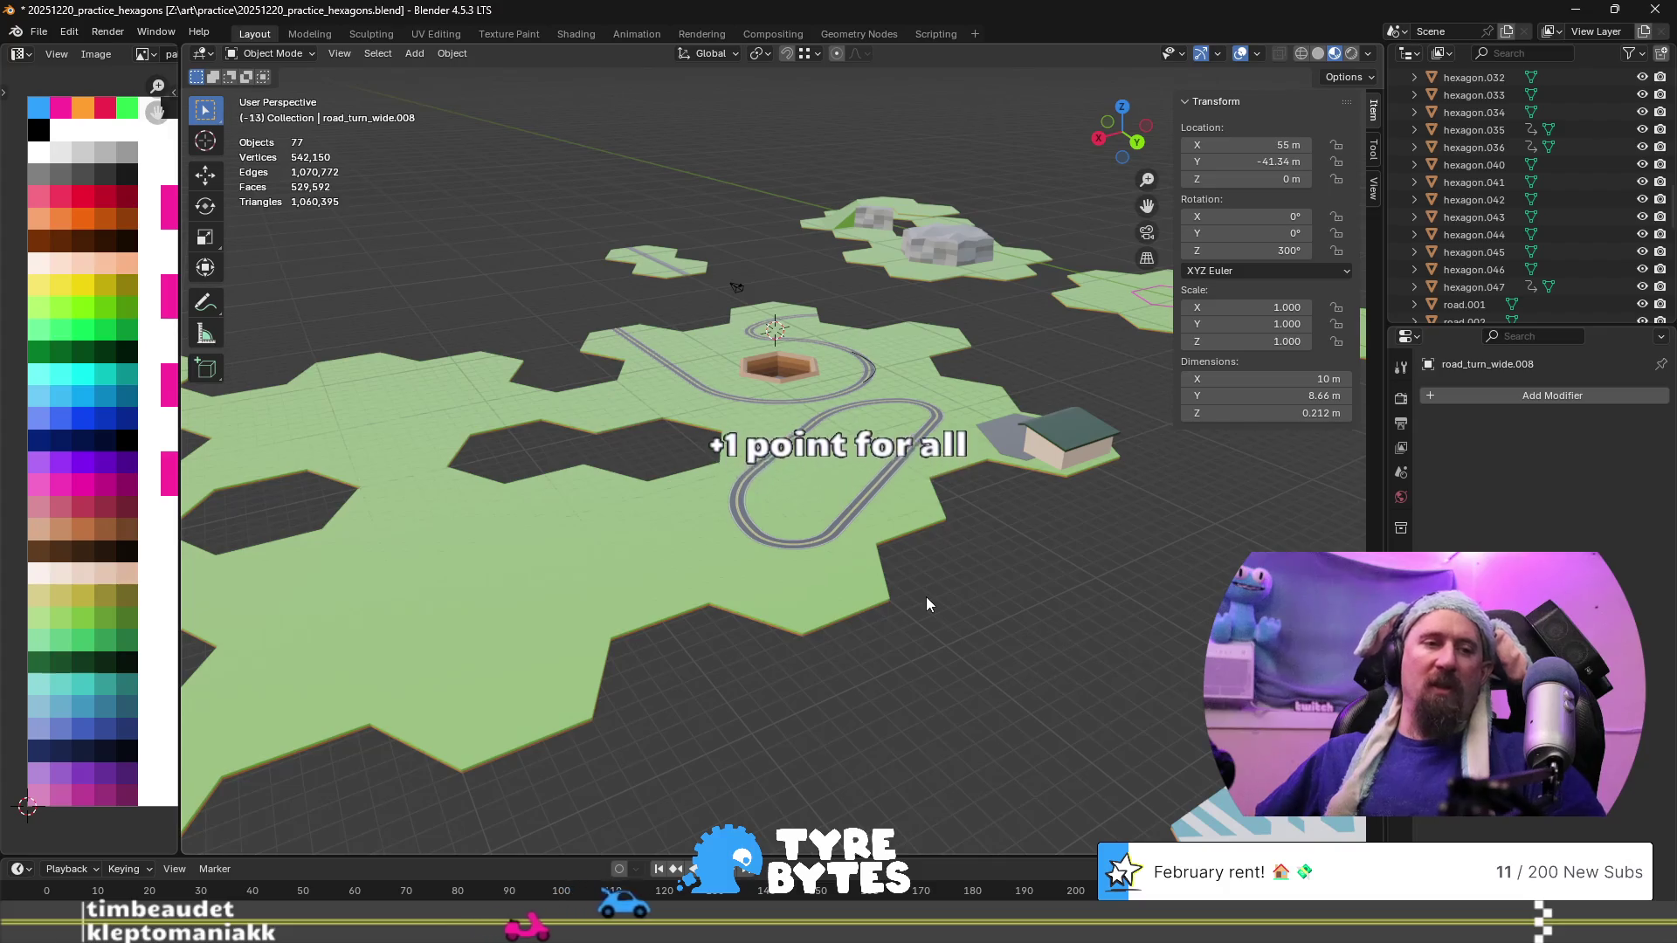
pyautogui.scroll(2, 924, 581)
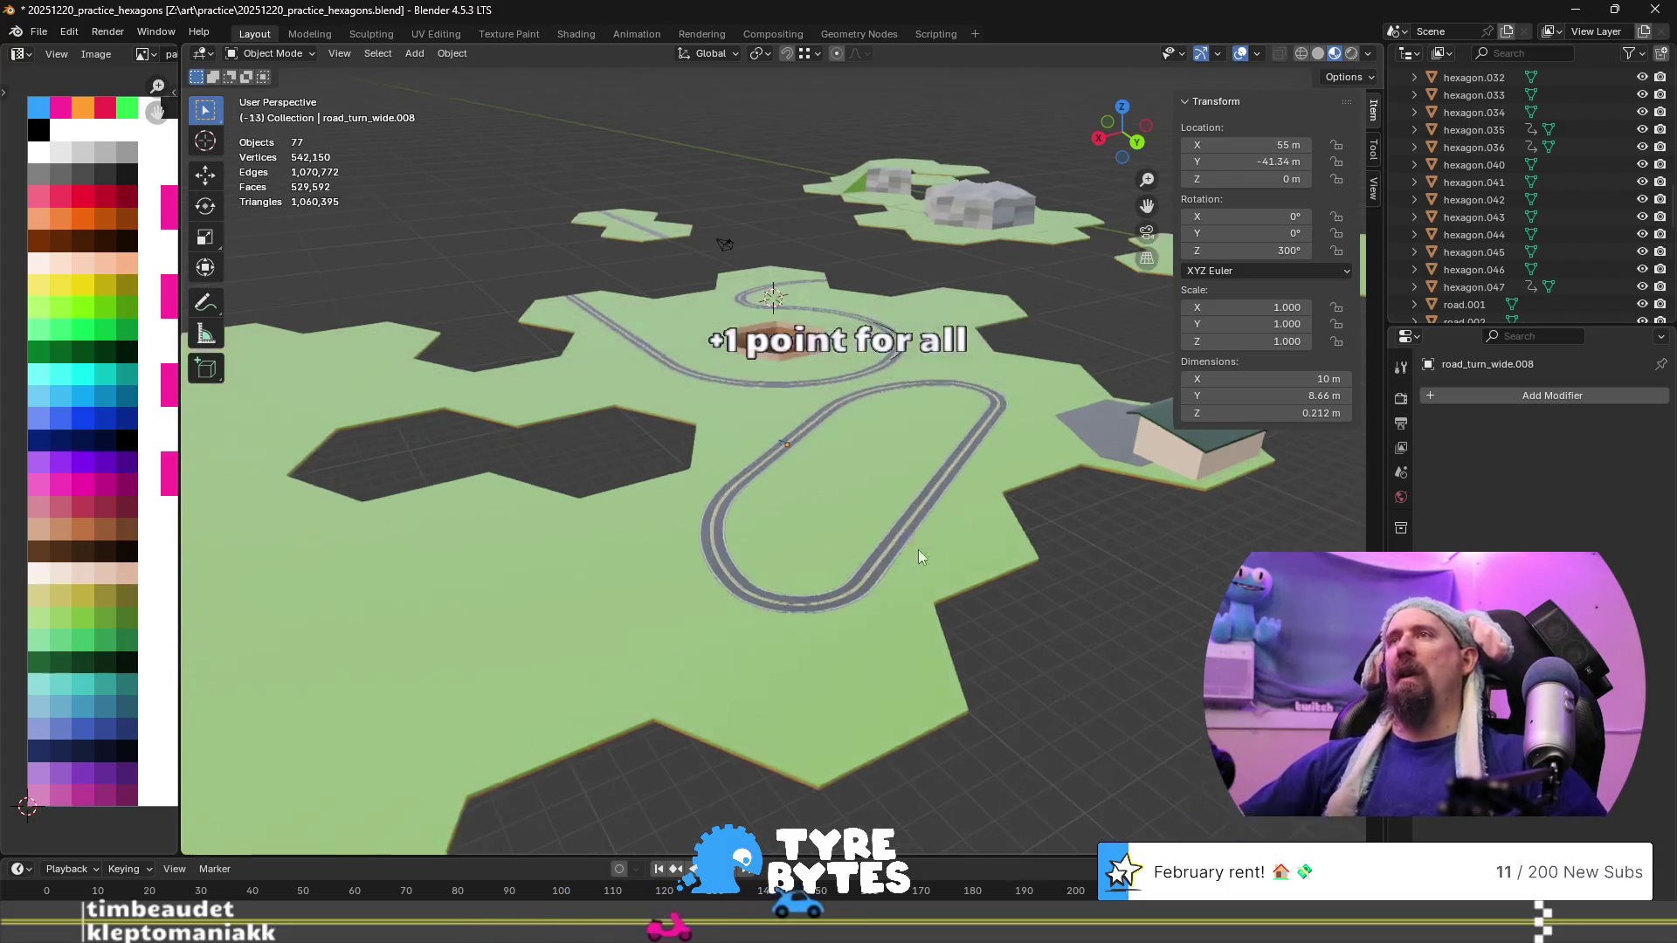
pyautogui.click(878, 177)
pyautogui.press('KP_Decimal')
pyautogui.moveTo(783, 276)
pyautogui.mouseDown(button='middle')
pyautogui.moveTo(695, 342)
pyautogui.moveTo(889, 338)
pyautogui.moveTo(554, 537)
pyautogui.moveTo(662, 513)
pyautogui.moveTo(739, 525)
pyautogui.mouseUp(button='middle')
pyautogui.moveTo(589, 569)
pyautogui.mouseDown(button='middle')
pyautogui.moveTo(984, 625)
pyautogui.moveTo(826, 613)
pyautogui.moveTo(941, 597)
pyautogui.moveTo(861, 581)
pyautogui.mouseUp(button='middle')
pyautogui.scroll(-5, 861, 582)
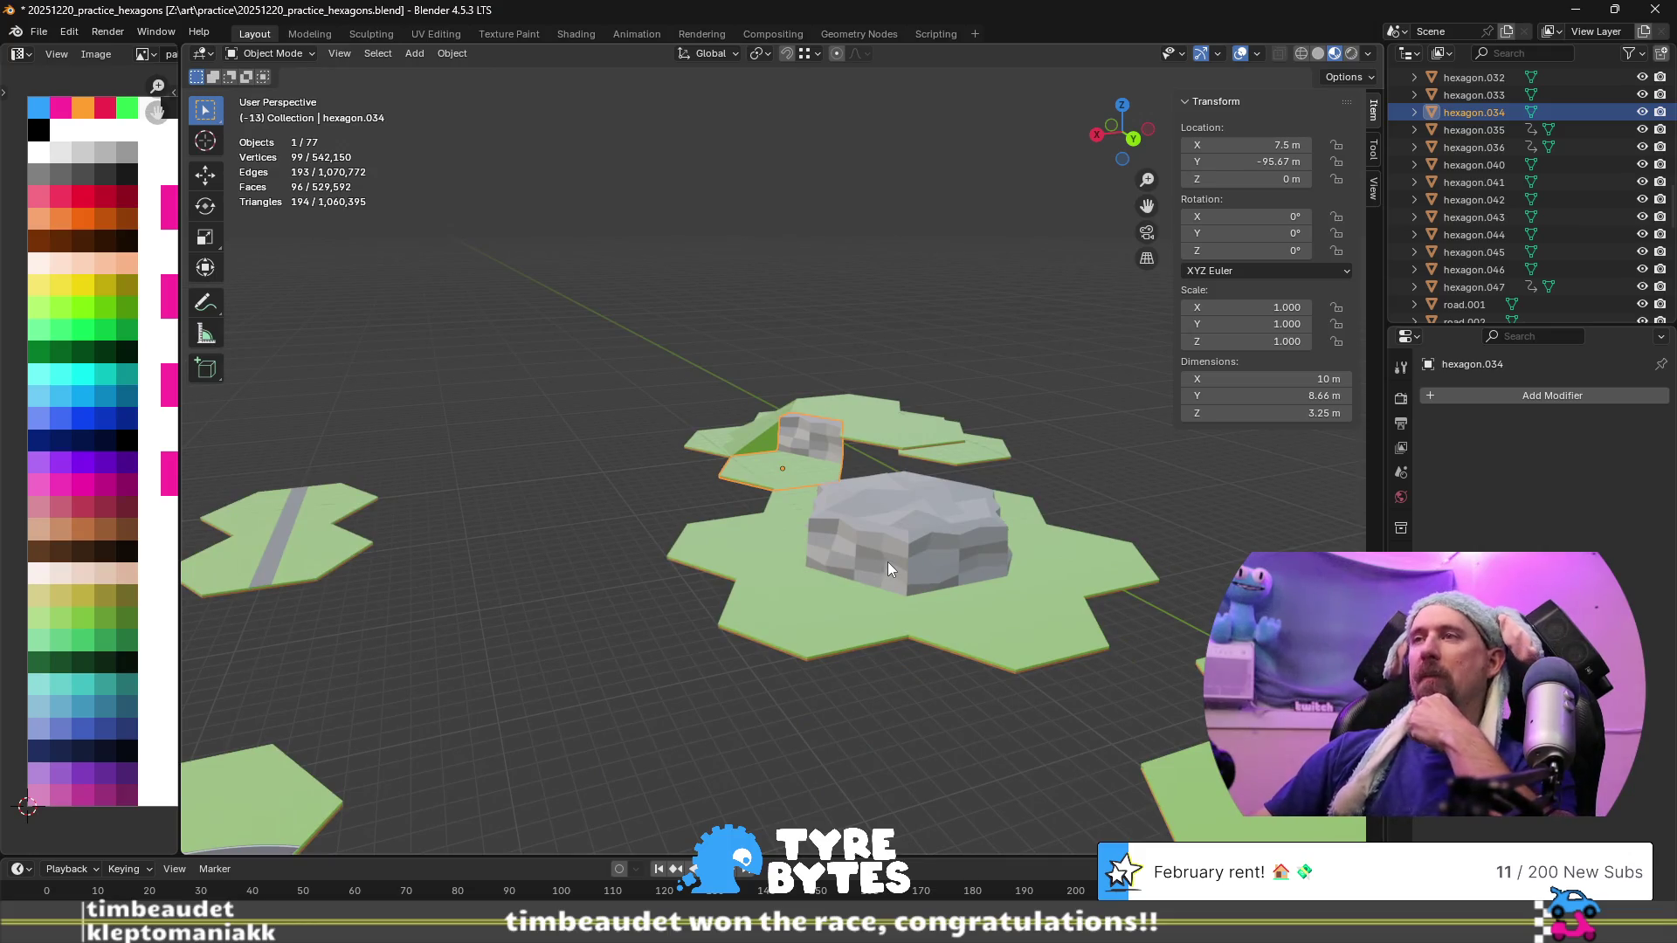
pyautogui.scroll(-4, 887, 562)
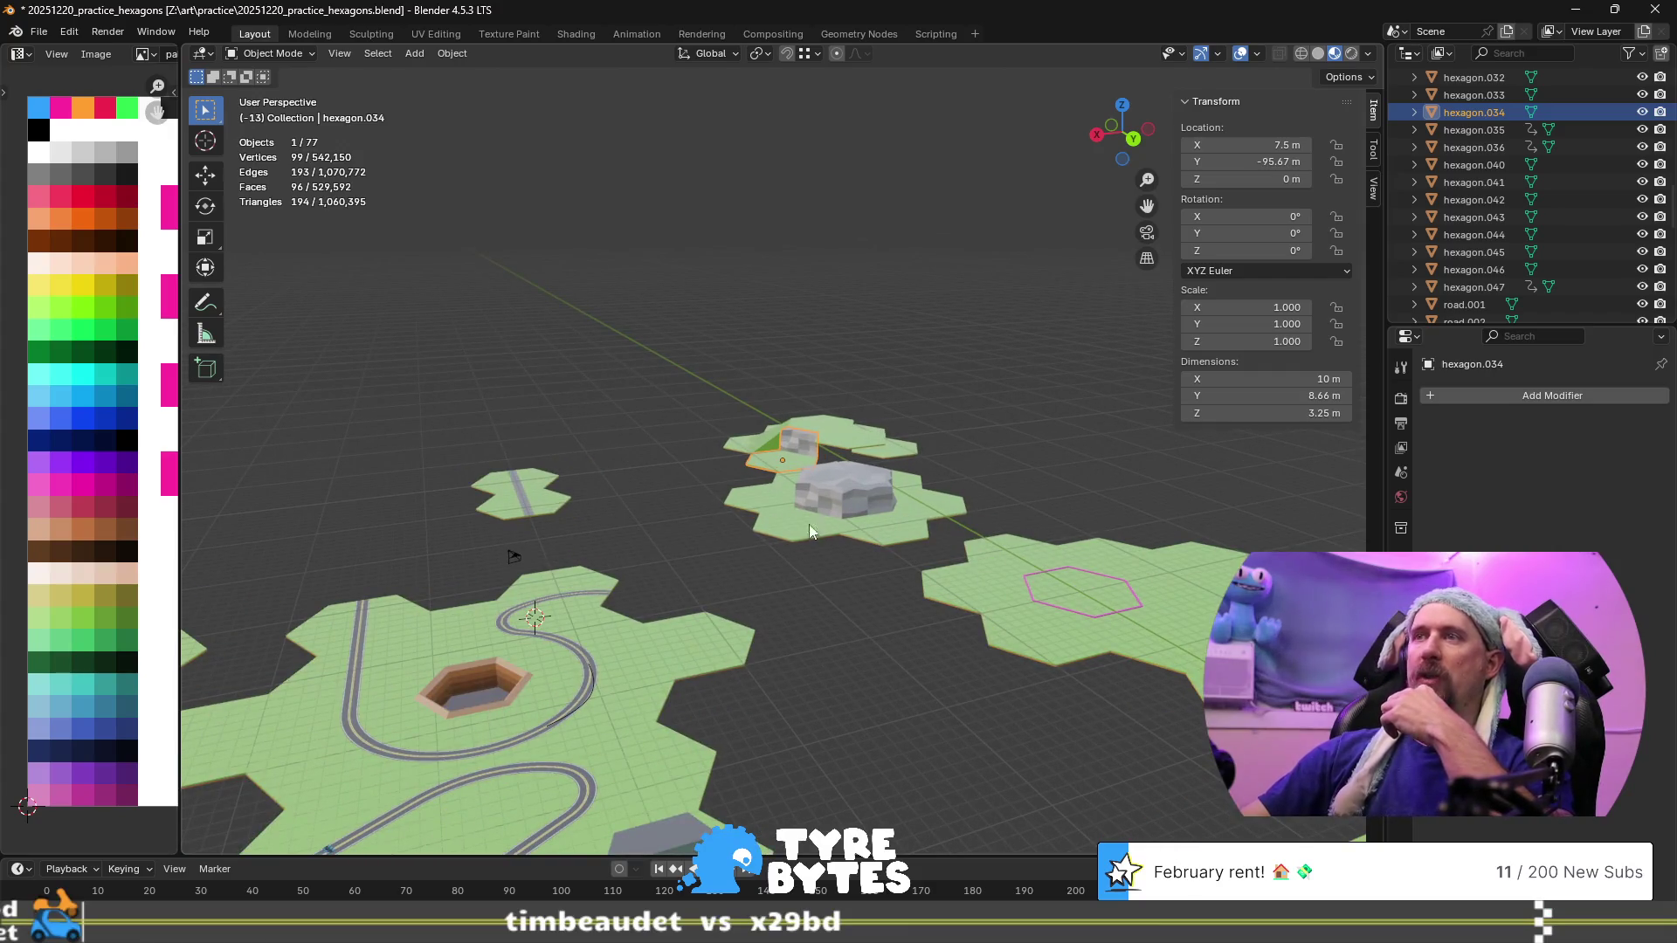
# Select the road_turn_sharp tile and centre it in view
pyautogui.moveTo(826, 648)
pyautogui.mouseDown(button='middle')
pyautogui.moveTo(903, 634)
pyautogui.moveTo(957, 664)
pyautogui.mouseUp(button='middle')
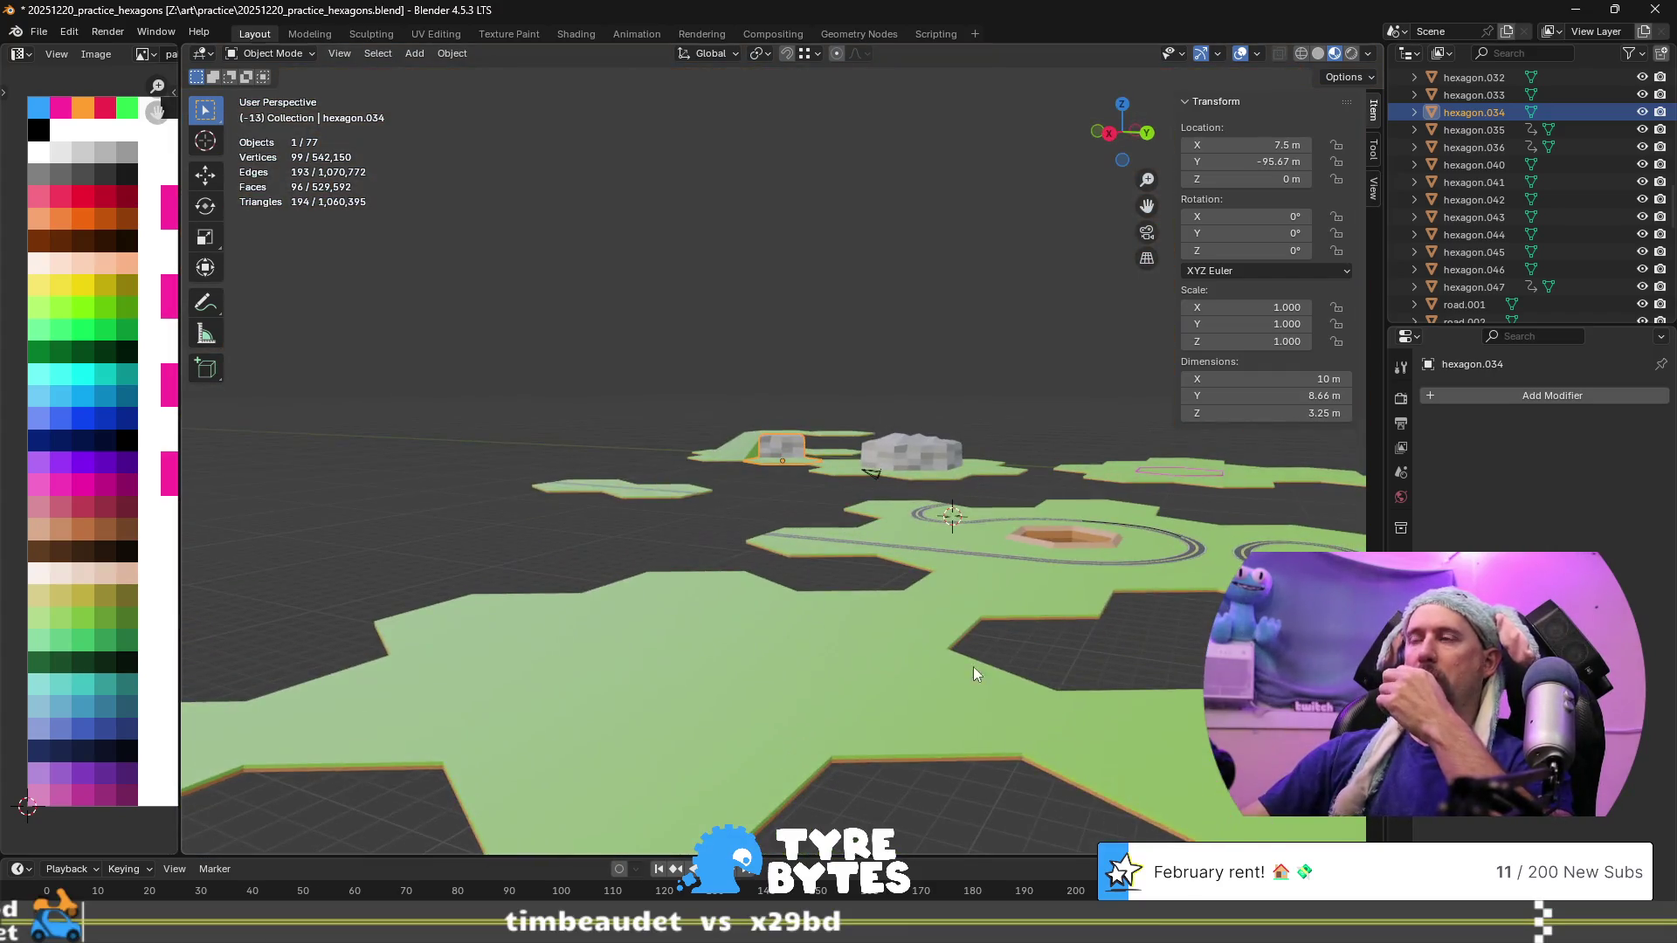
pyautogui.moveTo(1145, 618); pyautogui.dragTo(1068, 638, button='middle')
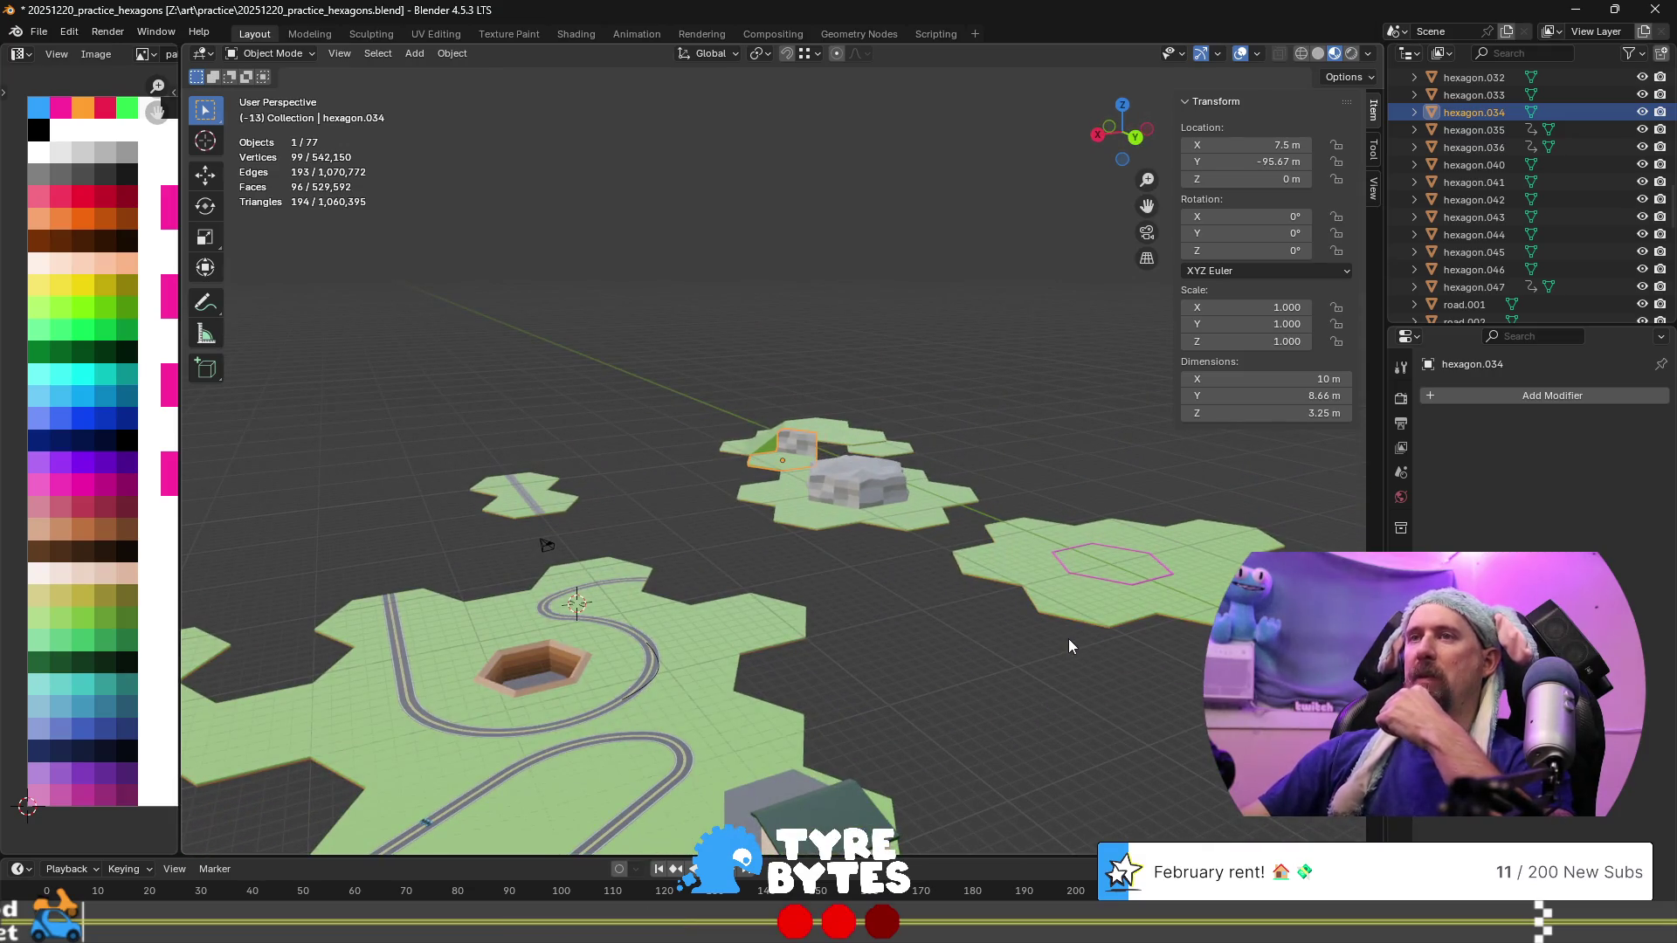
pyautogui.scroll(-3, 1067, 638)
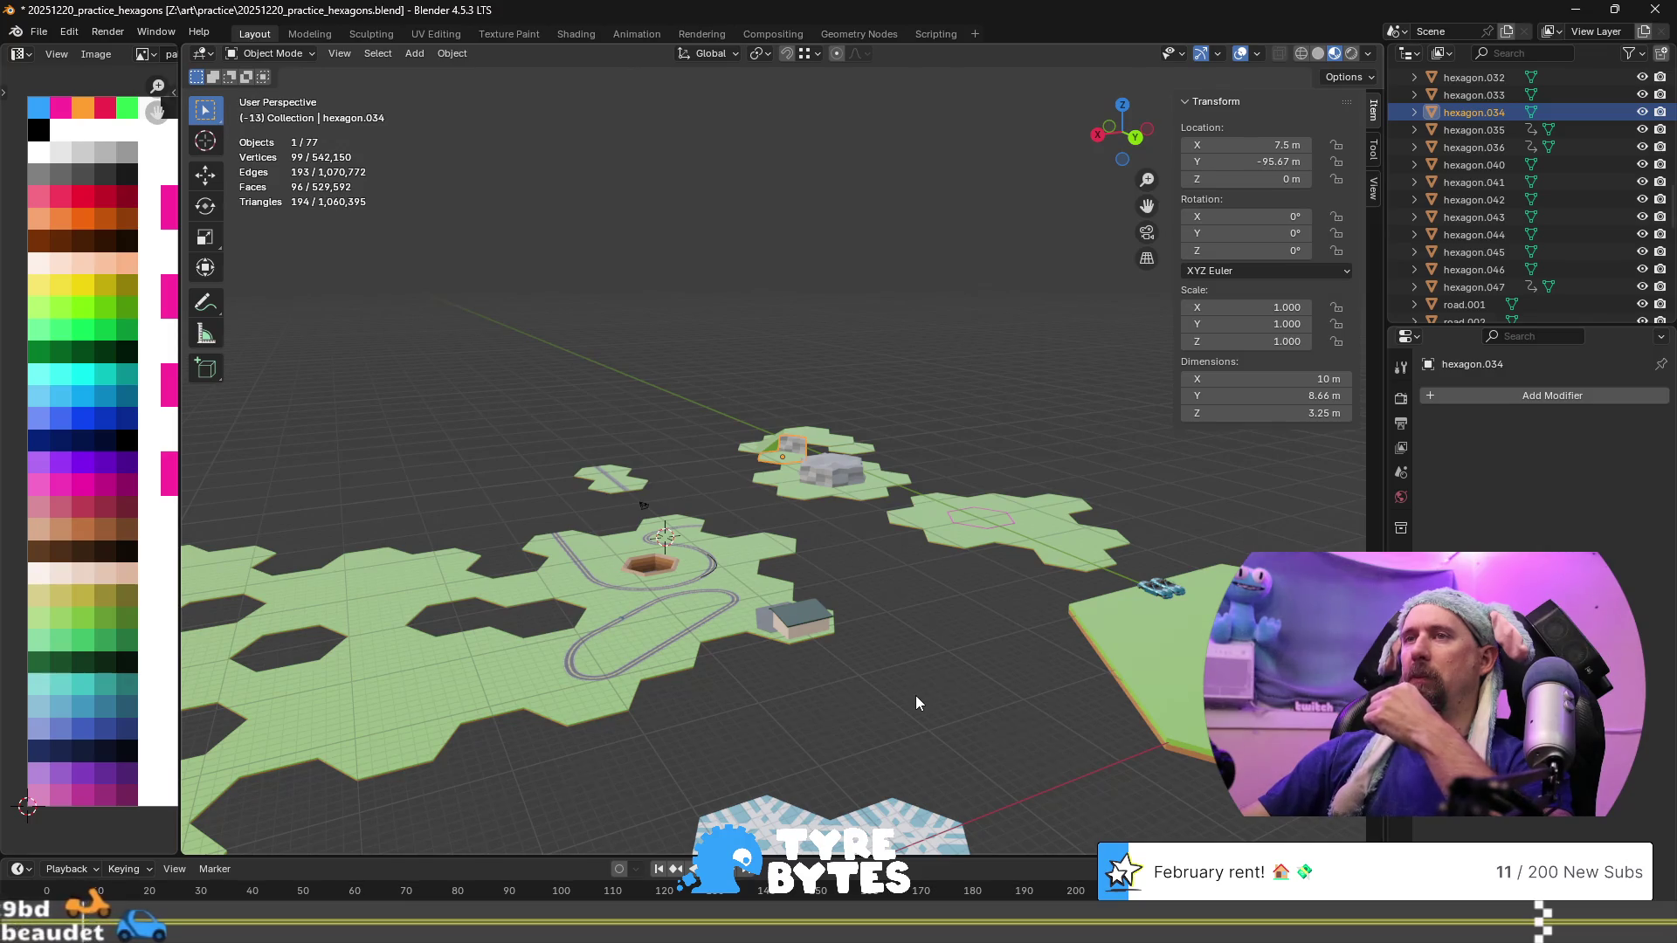
pyautogui.scroll(5, 915, 695)
pyautogui.moveTo(578, 737)
pyautogui.keyDown('shift'); pyautogui.mouseDown(button='middle')
pyautogui.moveTo(615, 657)
pyautogui.moveTo(688, 606)
pyautogui.mouseUp(button='middle'); pyautogui.keyUp('shift')
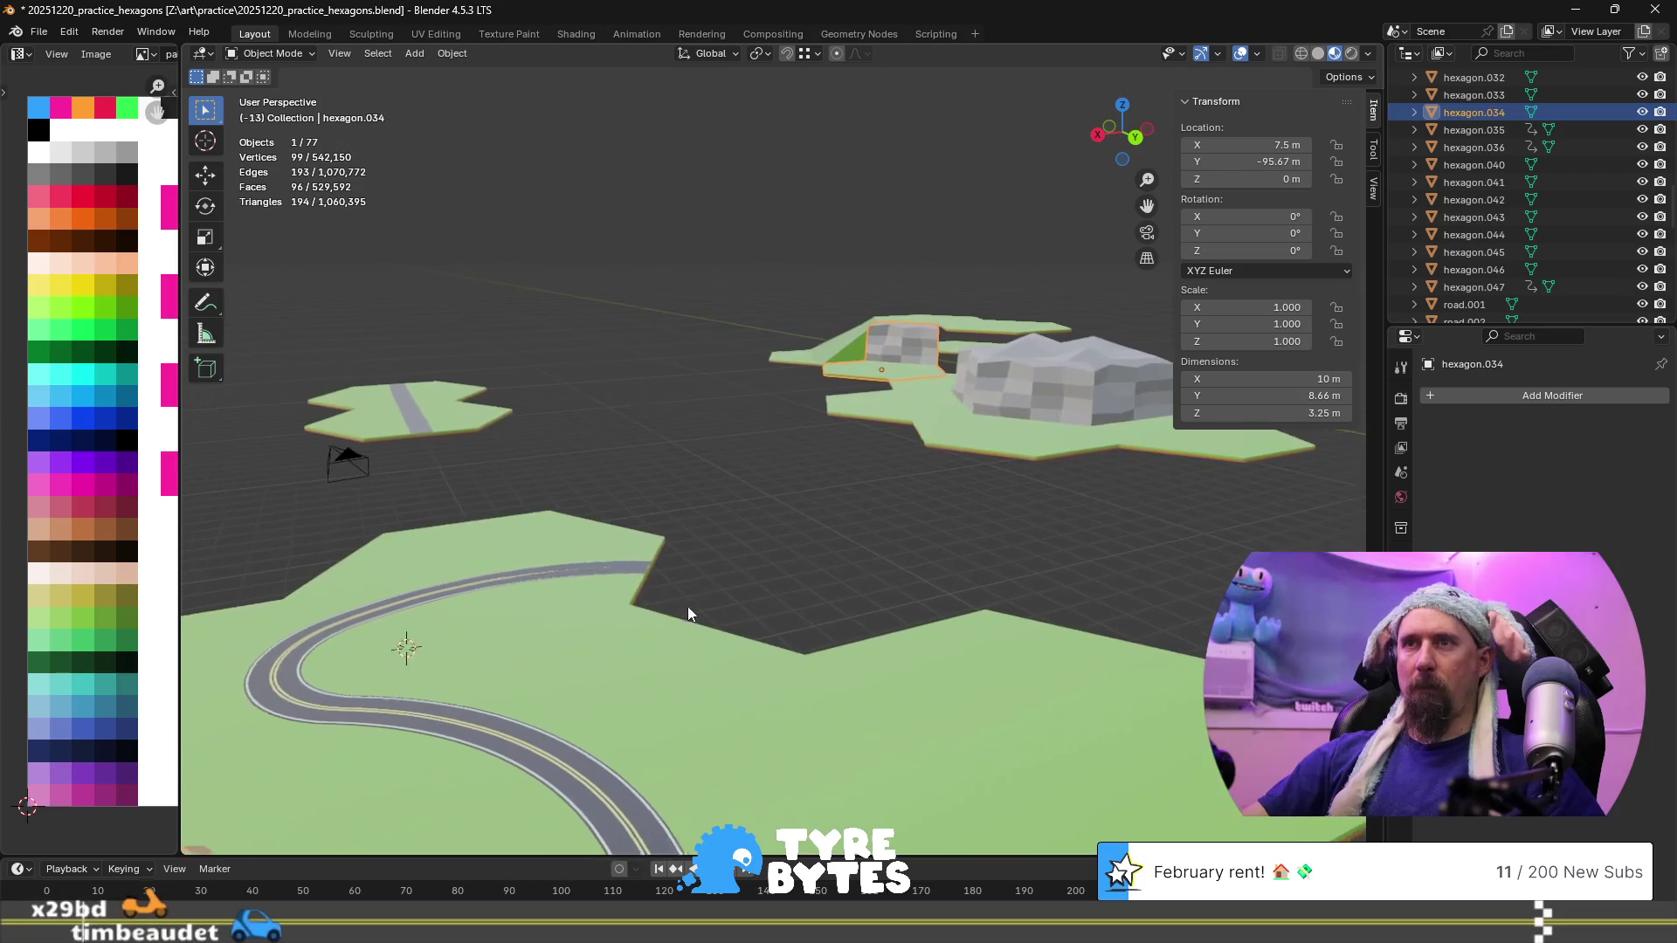
pyautogui.click(371, 647)
pyautogui.keyDown('shift'); pyautogui.moveTo(377, 668); pyautogui.dragTo(902, 654, button='middle'); pyautogui.keyUp('shift')
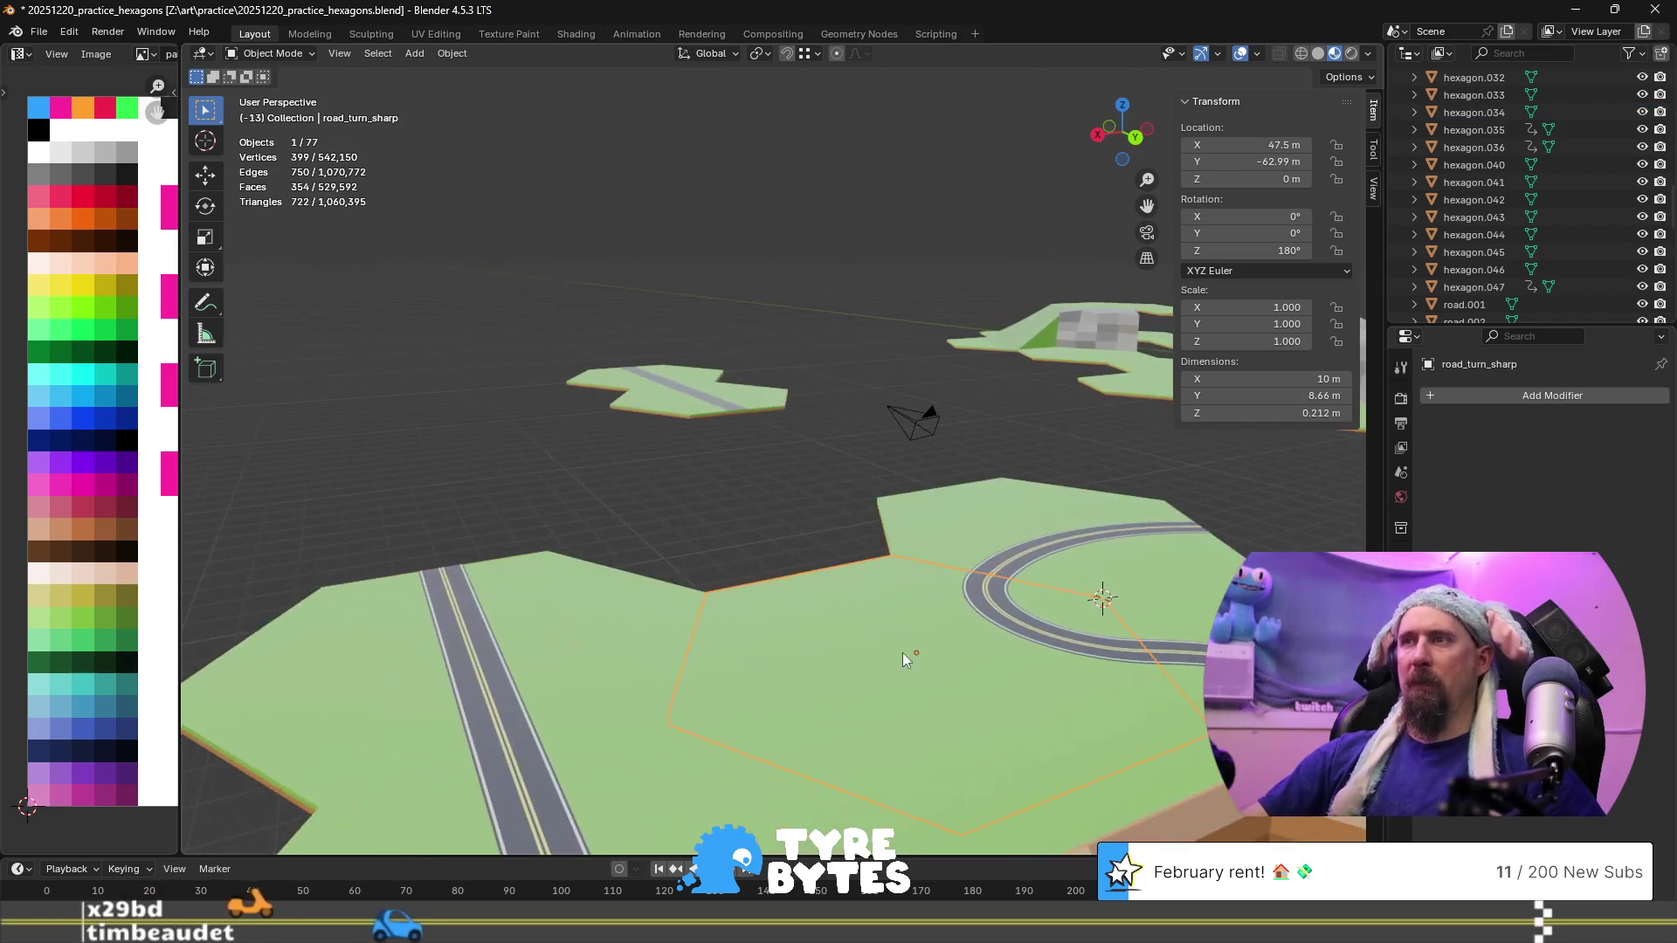
# Zoom in on the road_turn_sharp tile from a low angle and enter Edit Mode
pyautogui.scroll(6, 911, 652)
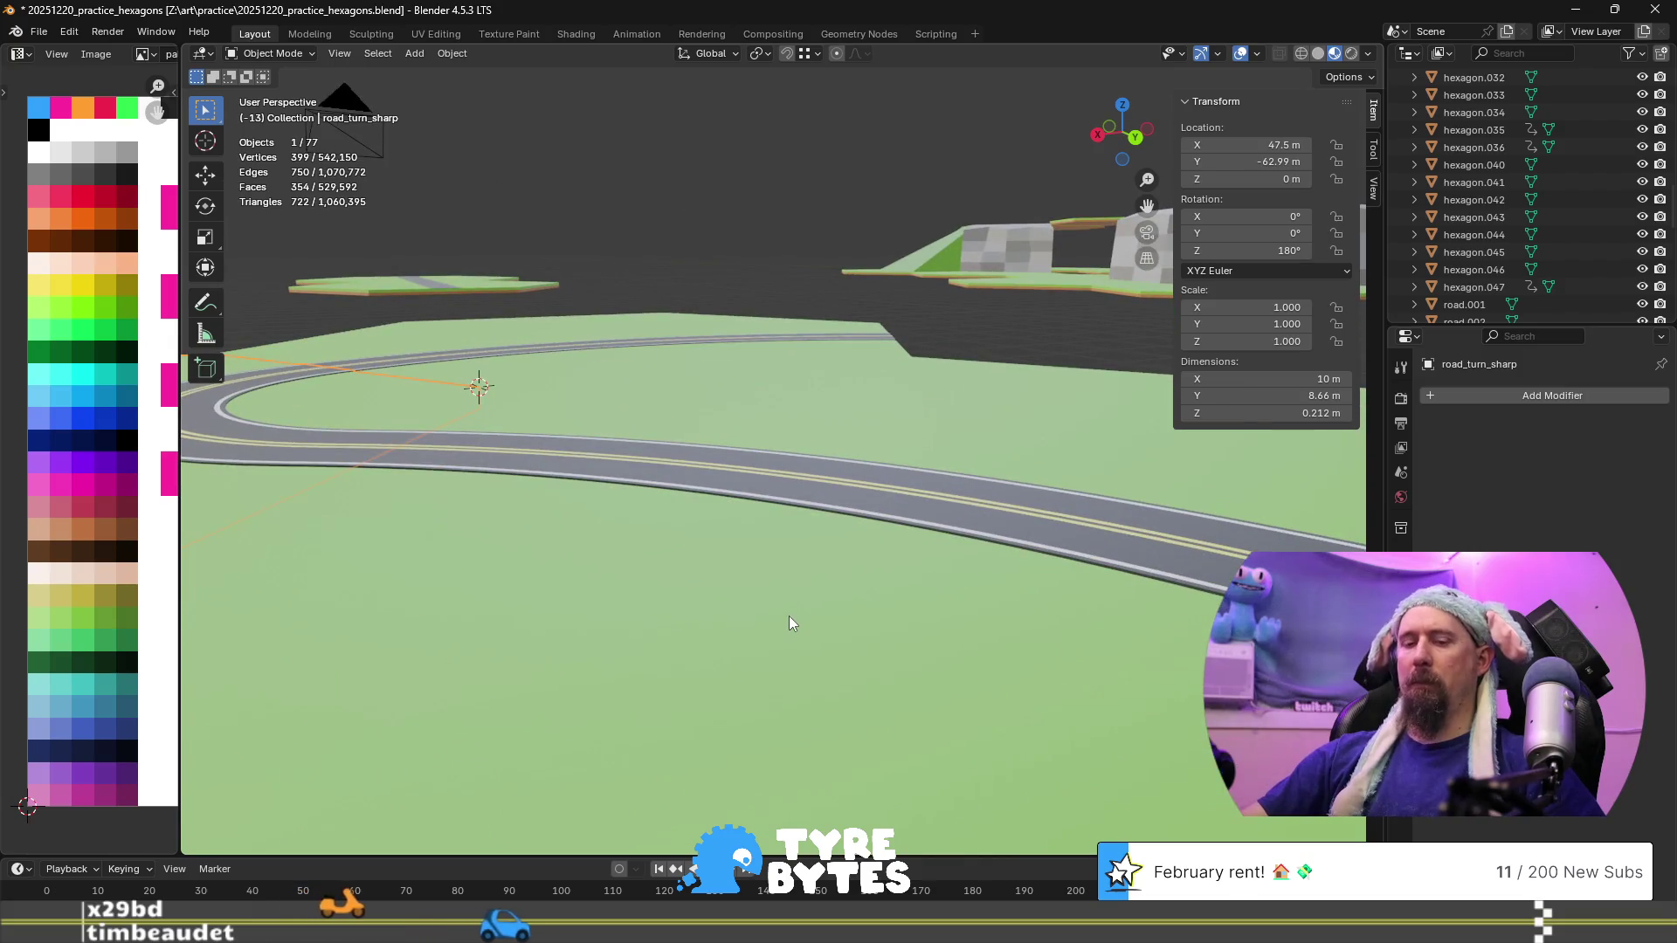
pyautogui.moveTo(788, 616)
pyautogui.mouseDown(button='middle')
pyautogui.moveTo(810, 504)
pyautogui.moveTo(632, 574)
pyautogui.moveTo(557, 564)
pyautogui.mouseUp(button='middle')
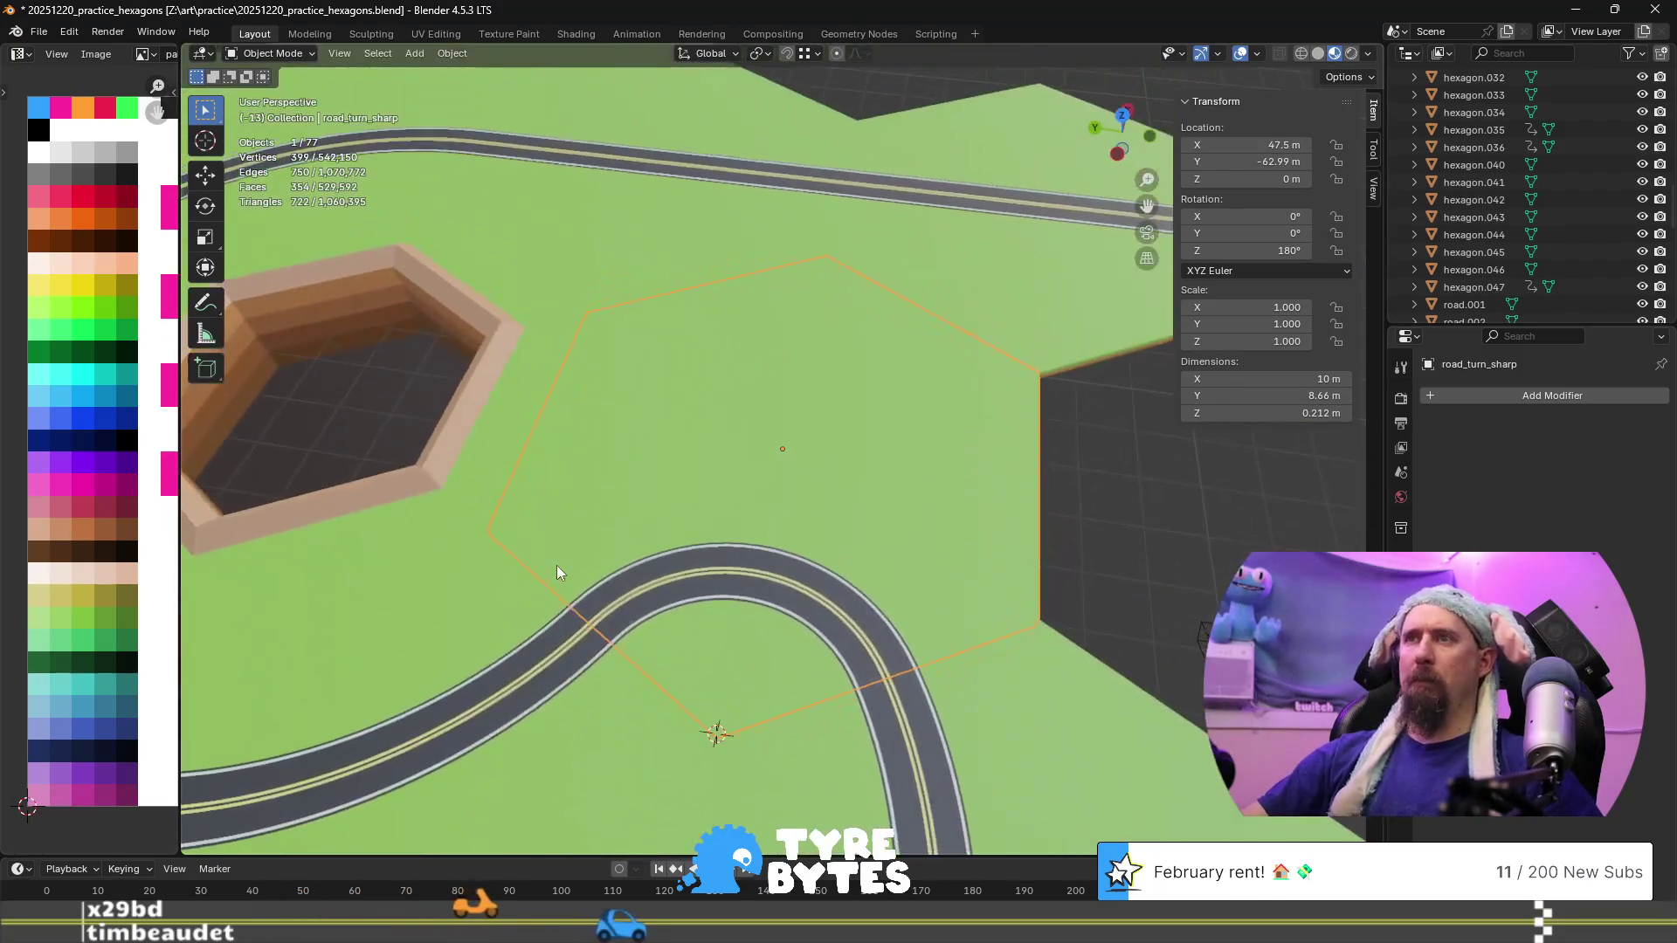
pyautogui.scroll(2, 748, 578)
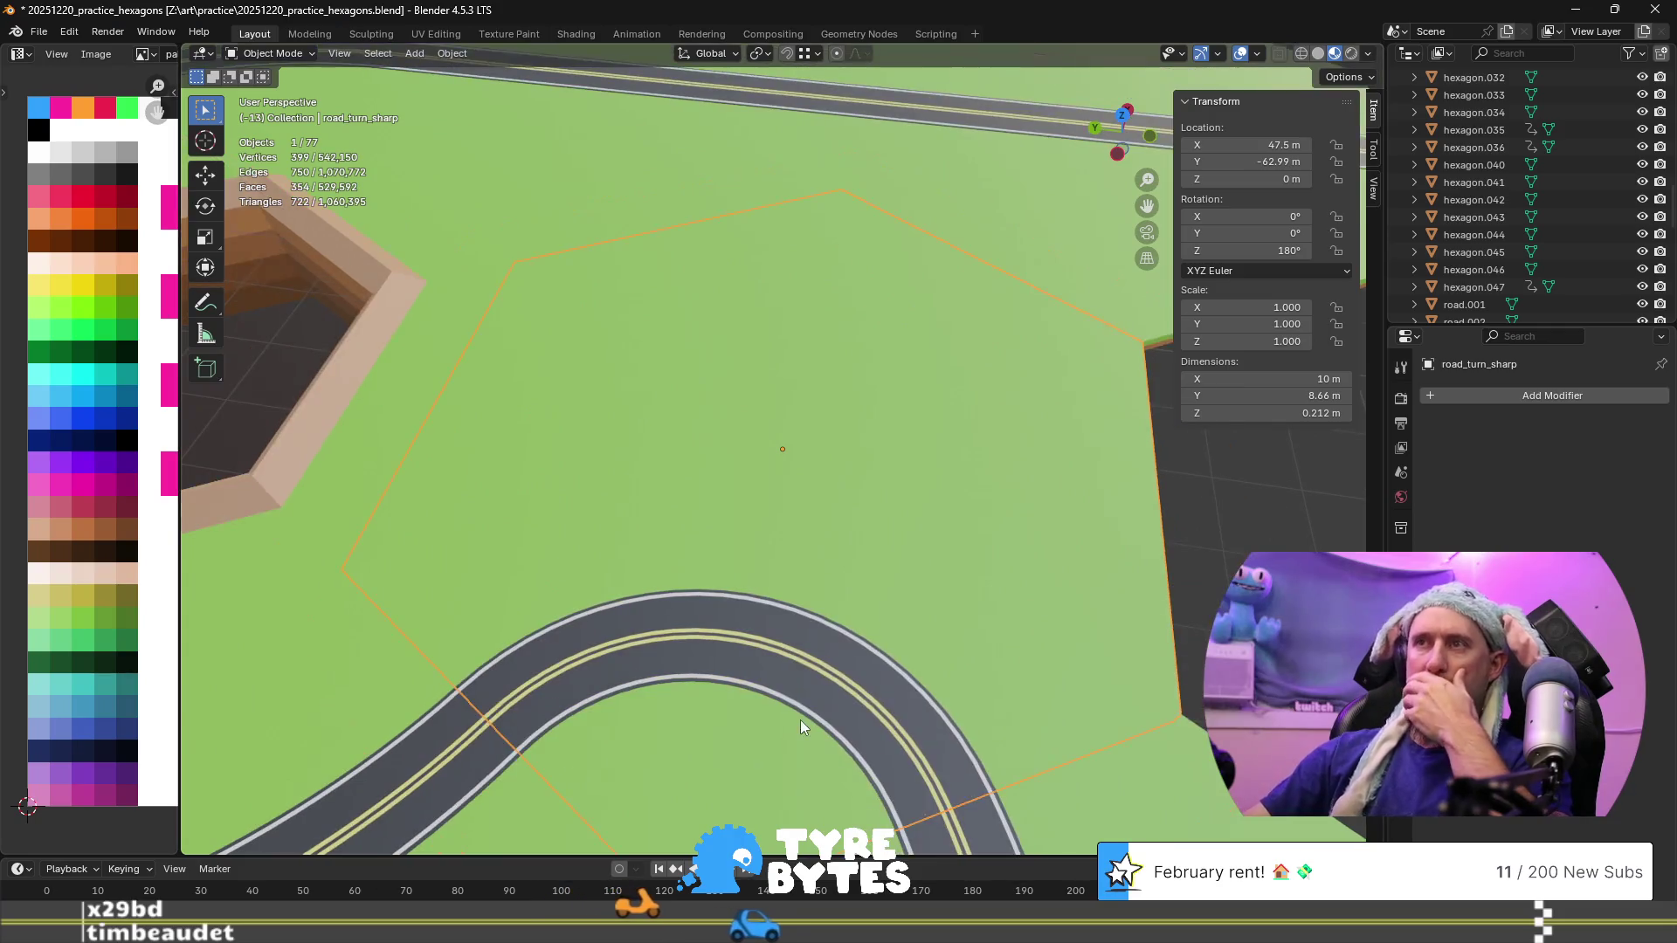
pyautogui.moveTo(799, 720); pyautogui.dragTo(825, 662, button='middle')
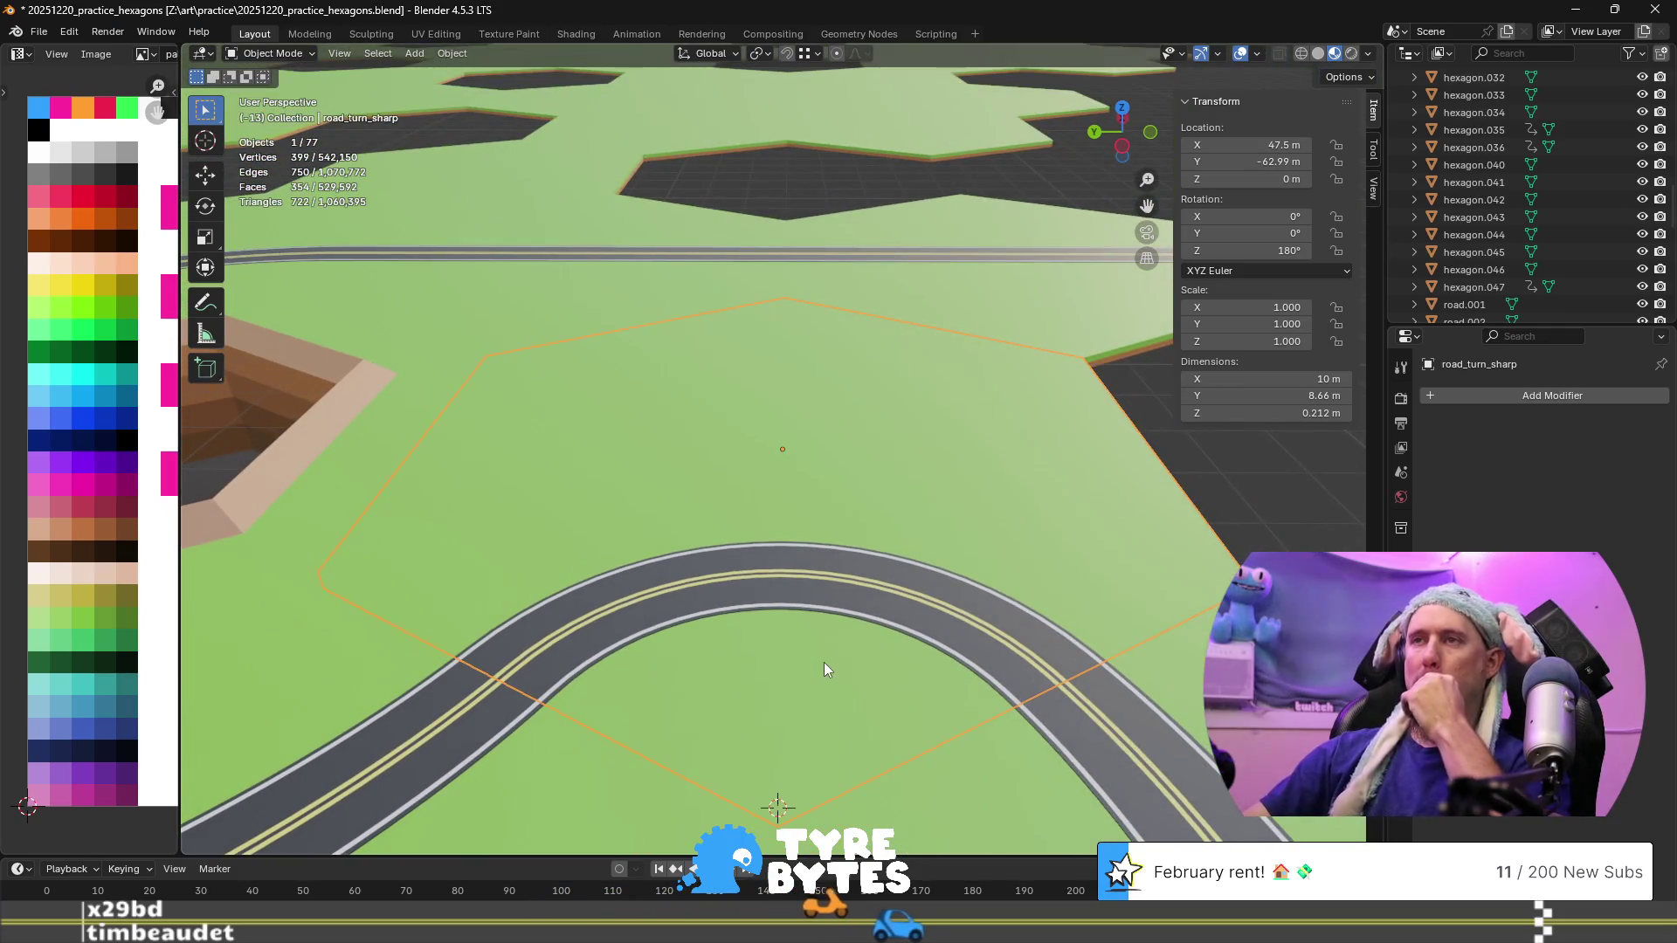
pyautogui.press('Tab')
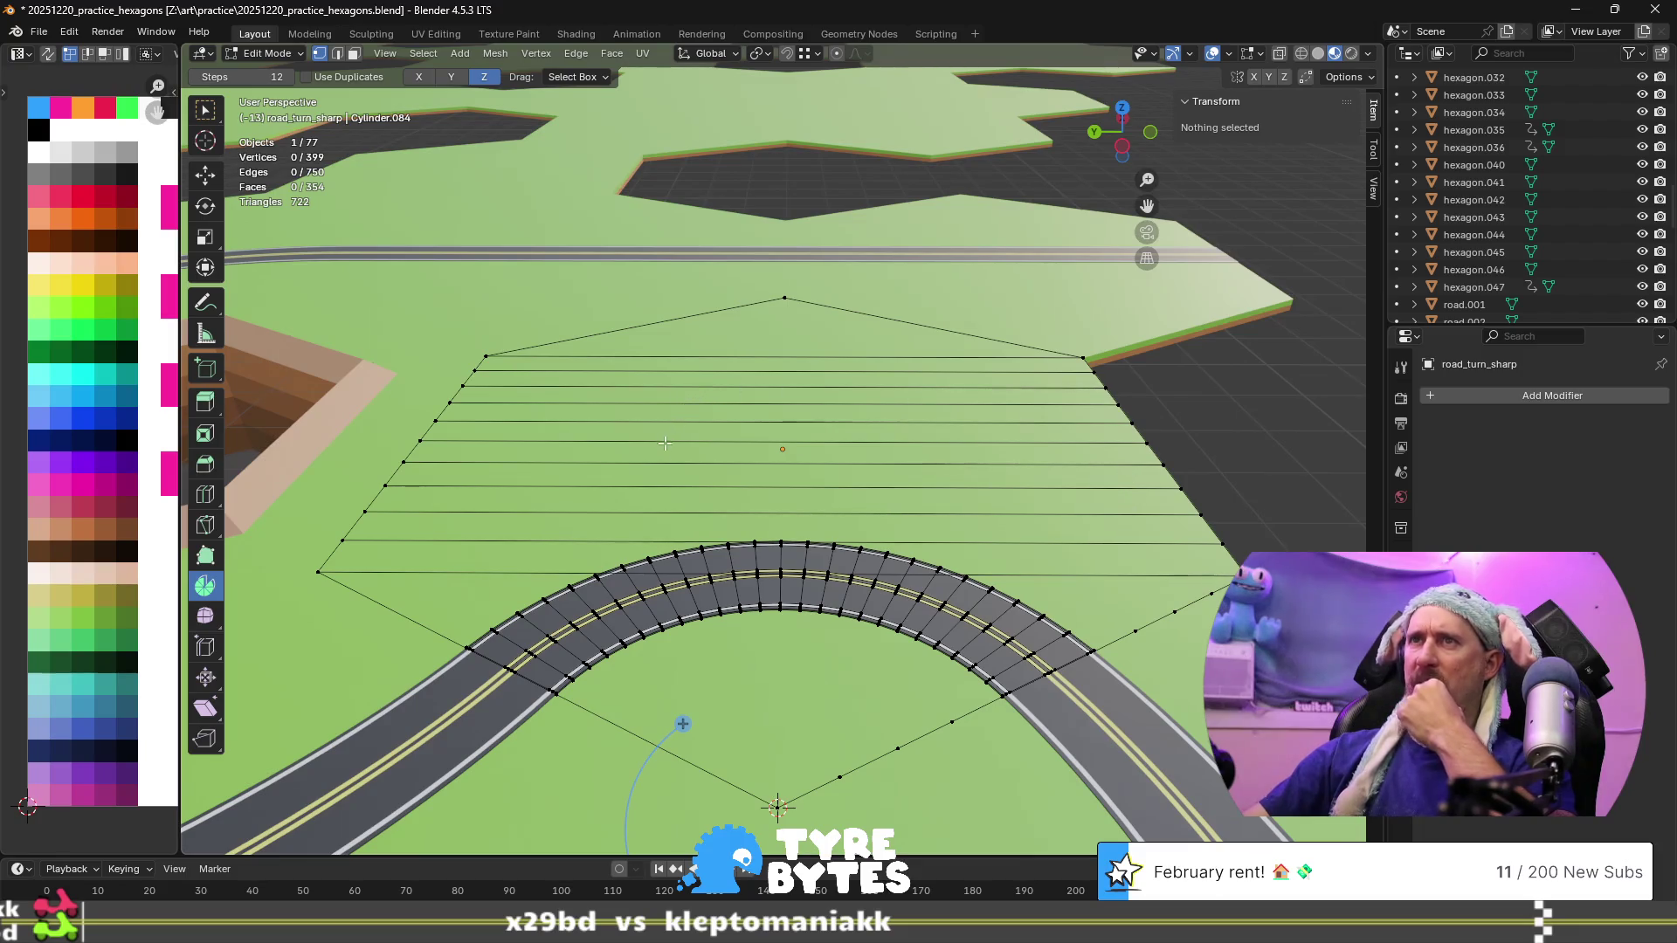
# Step in and out of Edit Mode on road_turn_wide.001 and road_turn_wide to compare meshes
pyautogui.scroll(-5, 579, 621)
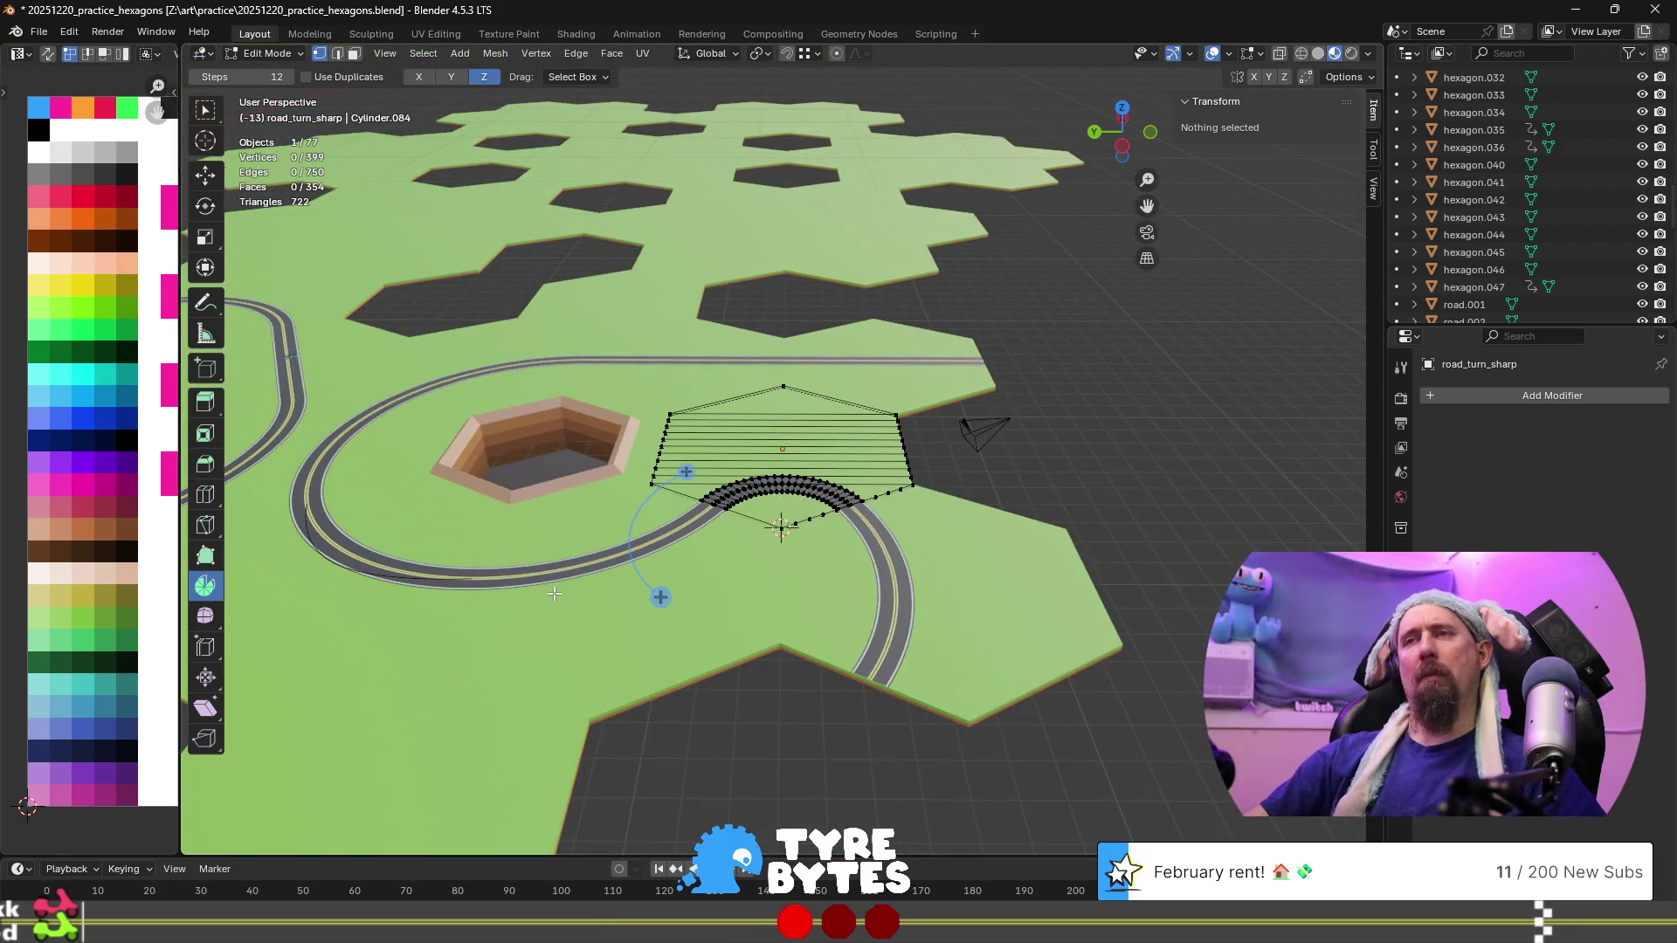
pyautogui.press('Tab')
pyautogui.click(585, 610)
pyautogui.press('Tab')
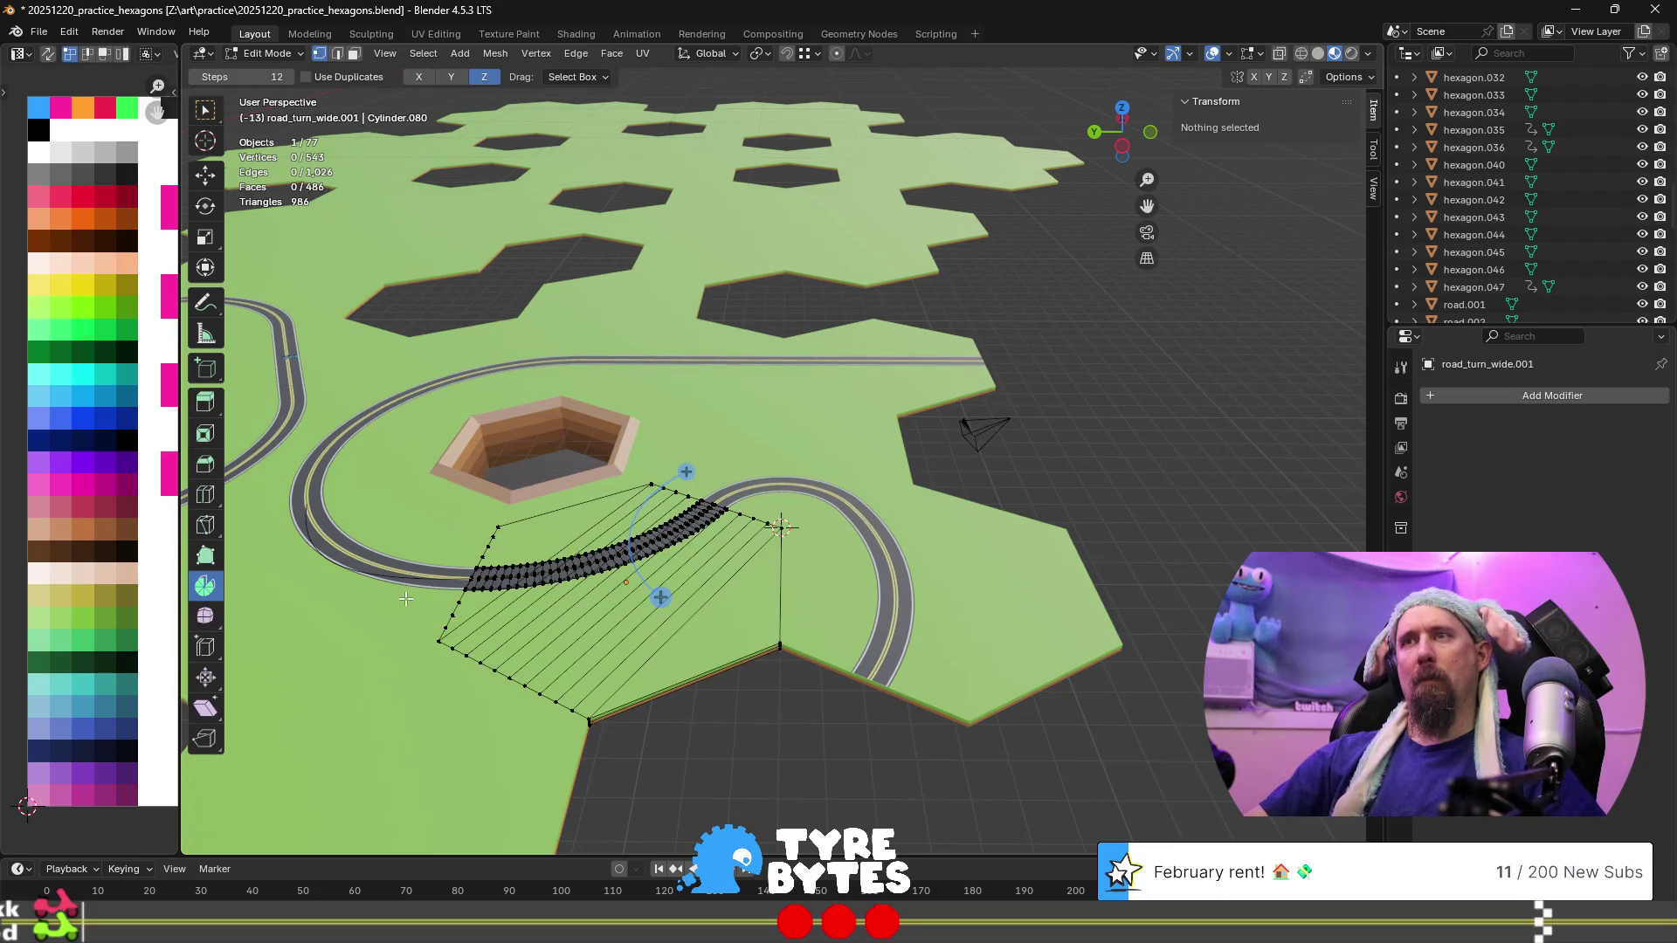
pyautogui.press('Tab')
pyautogui.click(332, 606)
pyautogui.press('Tab')
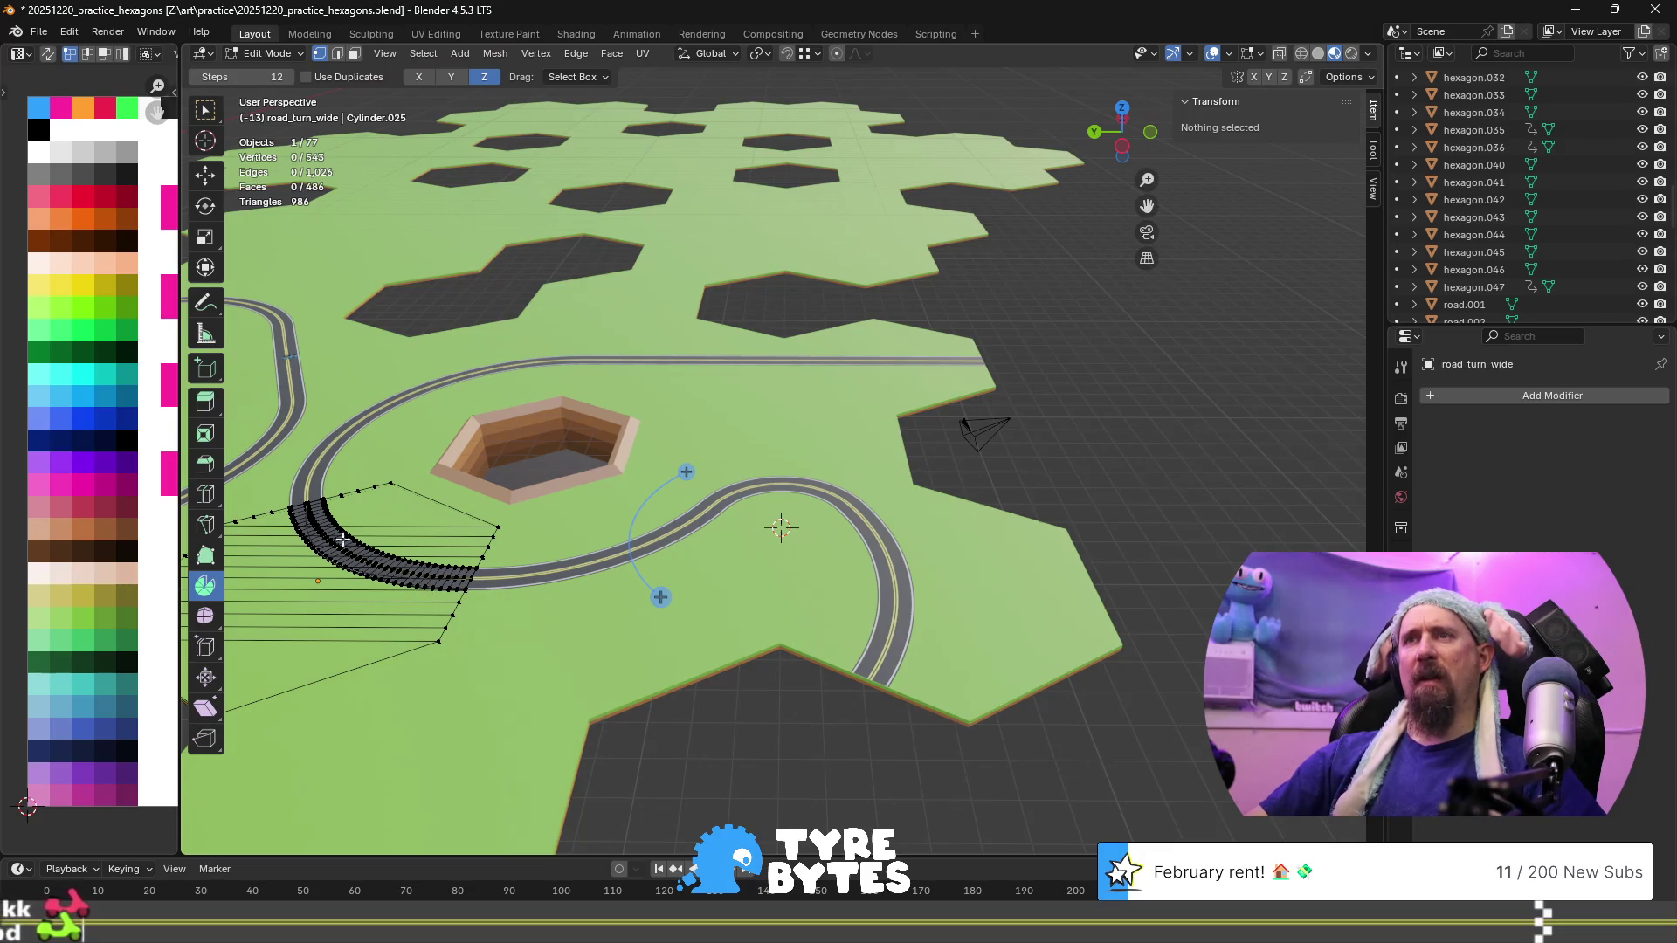
pyautogui.press('Tab')
pyautogui.click(524, 610)
pyautogui.press('Tab')
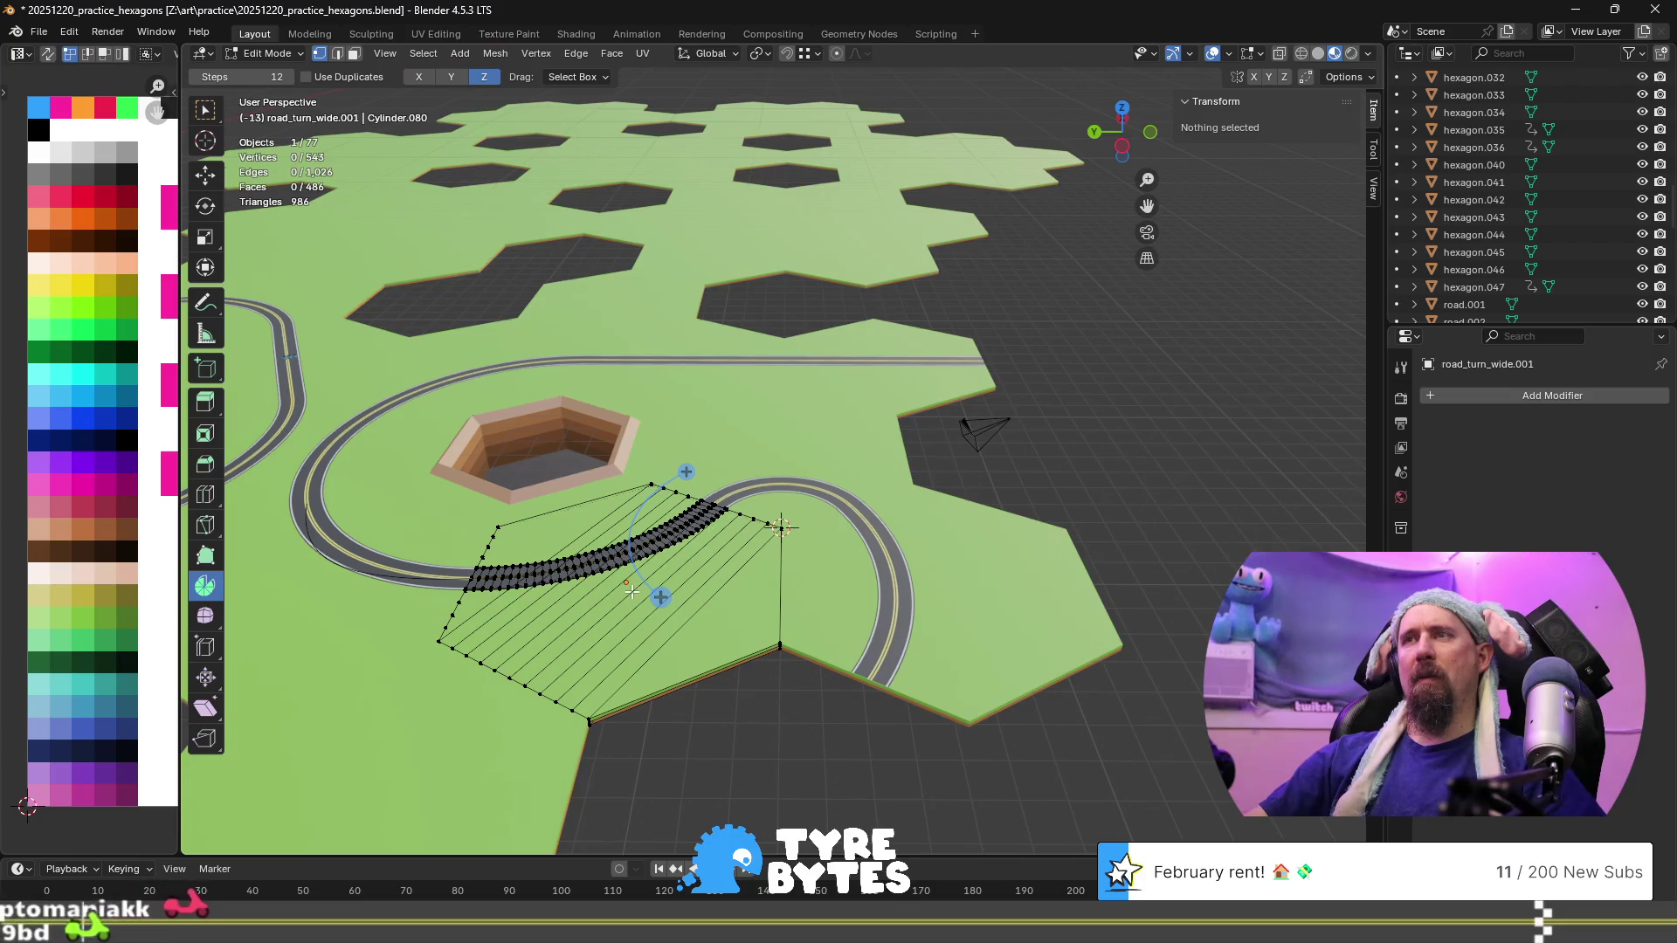
# Check the right-hand curved tile's mesh, select the empty hexagon above, then switch to Chrome
pyautogui.press('Tab')
pyautogui.click(829, 574)
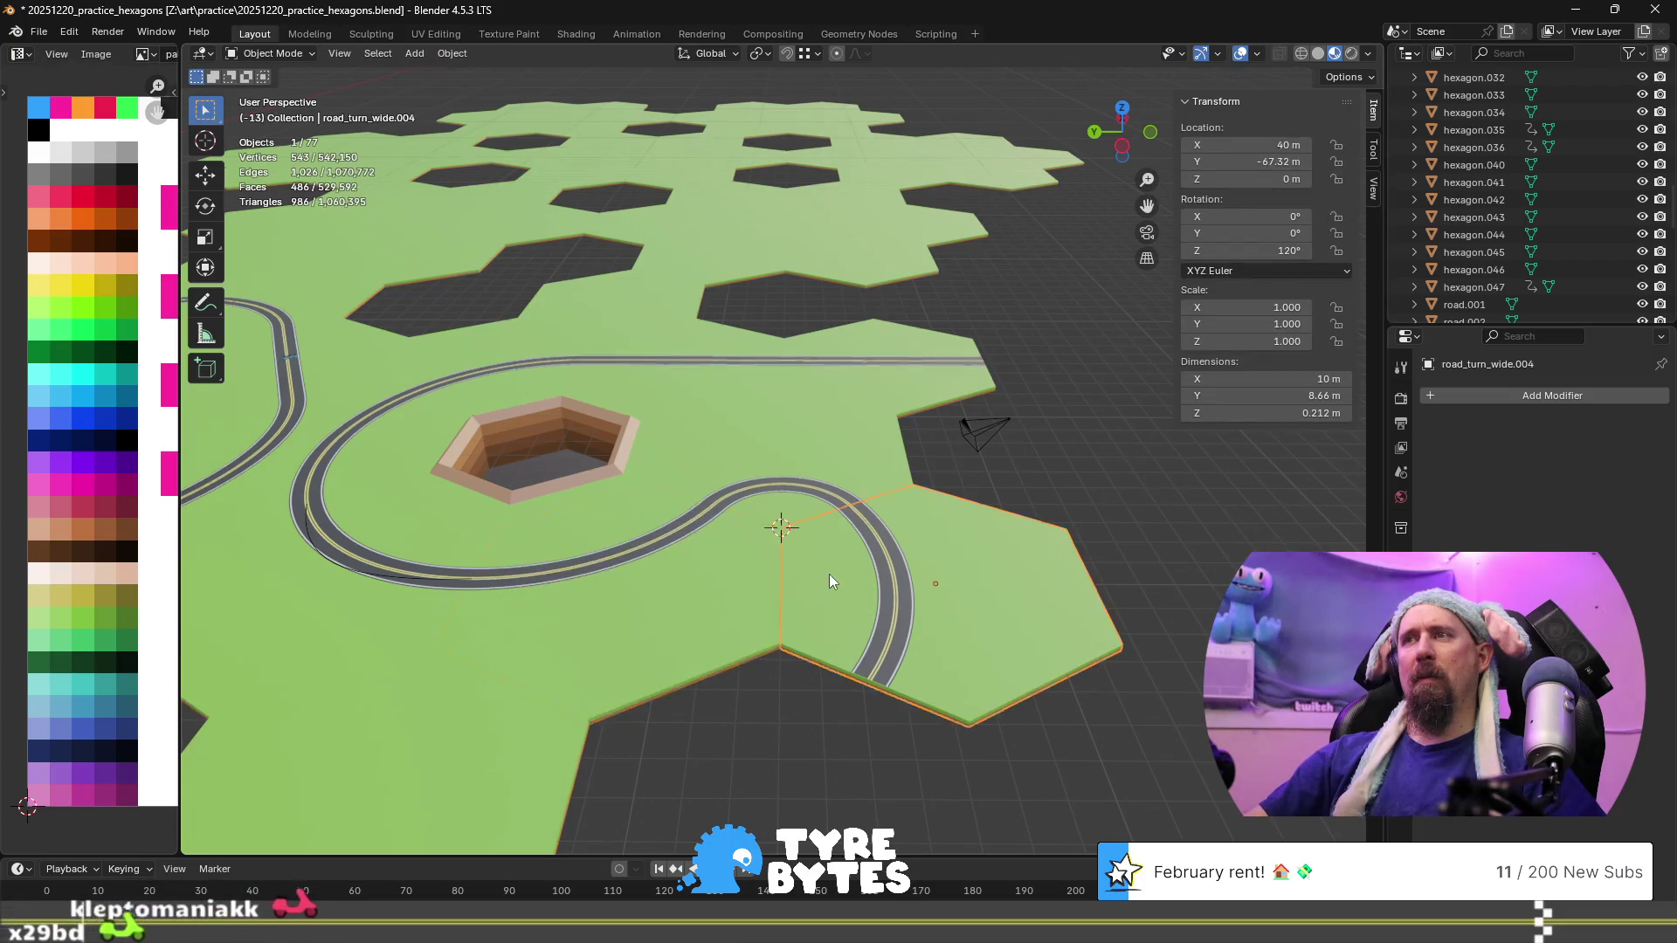
pyautogui.press('Tab')
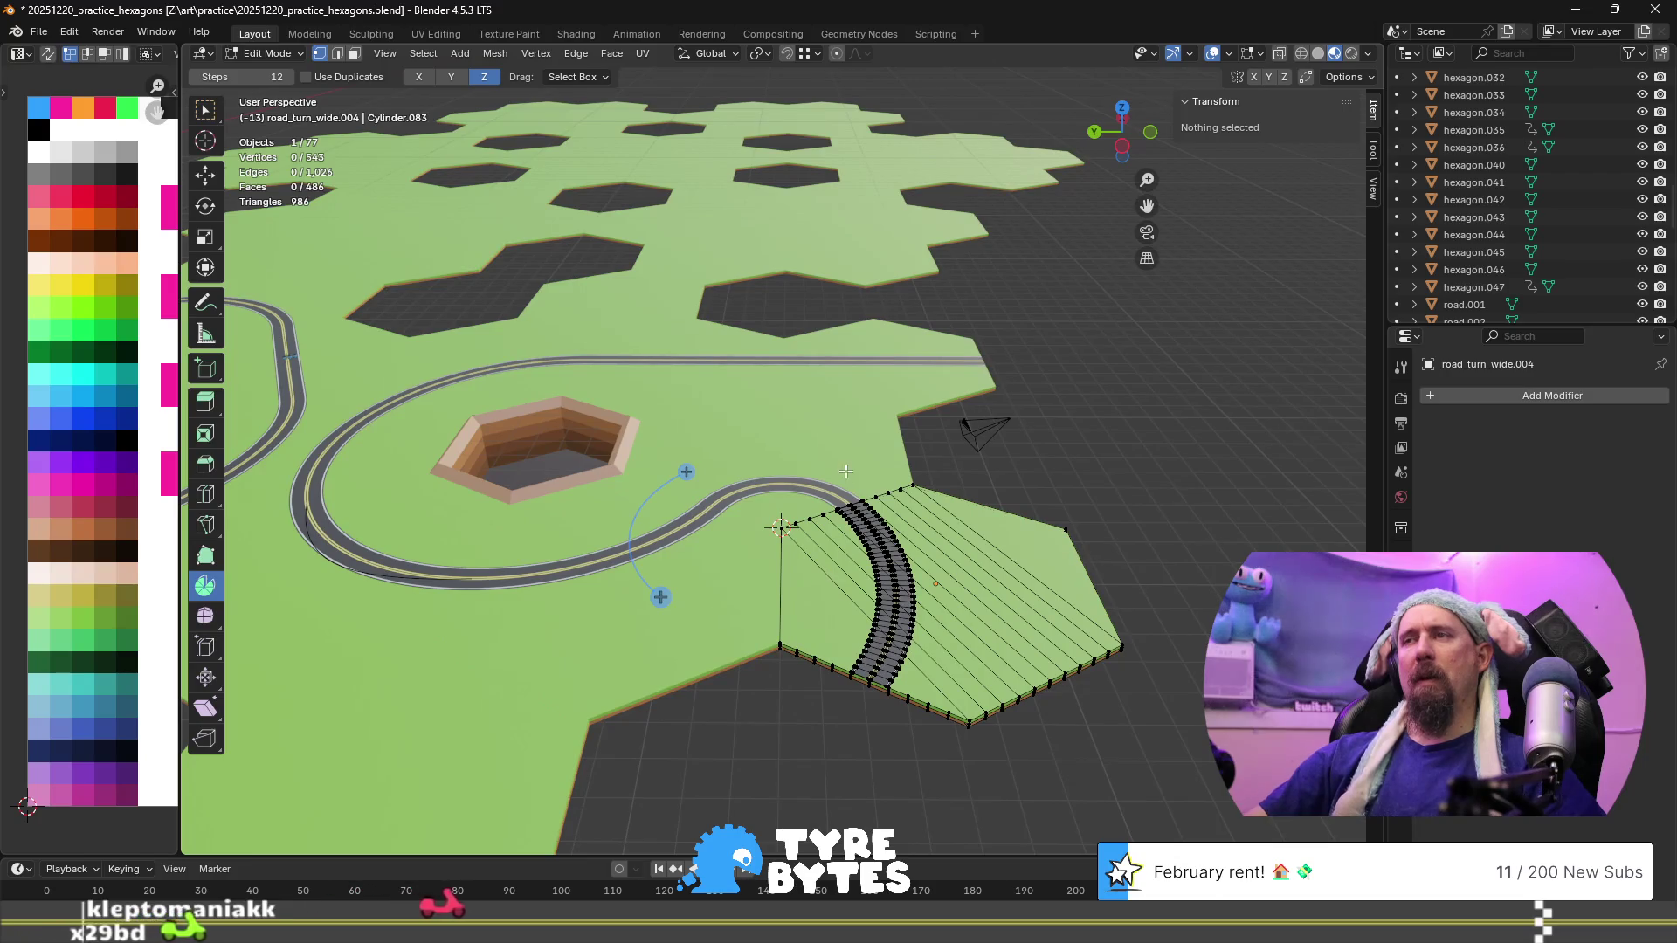
pyautogui.press('Tab')
pyautogui.click(846, 454)
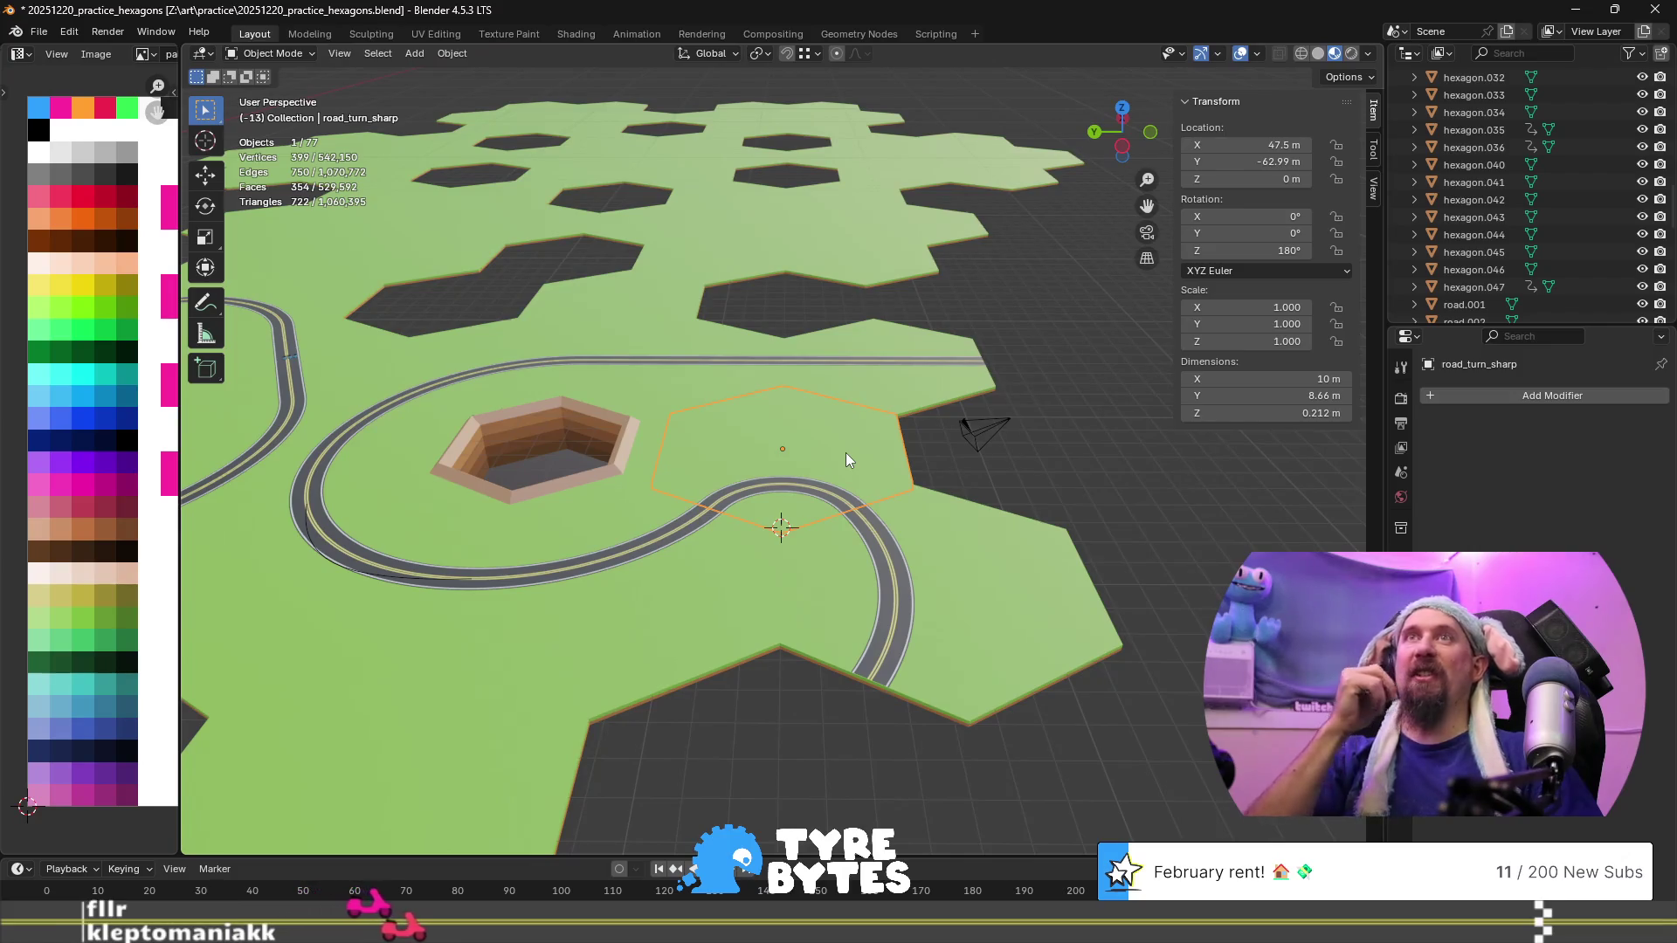
pyautogui.hotkey('alt', 'Tab')
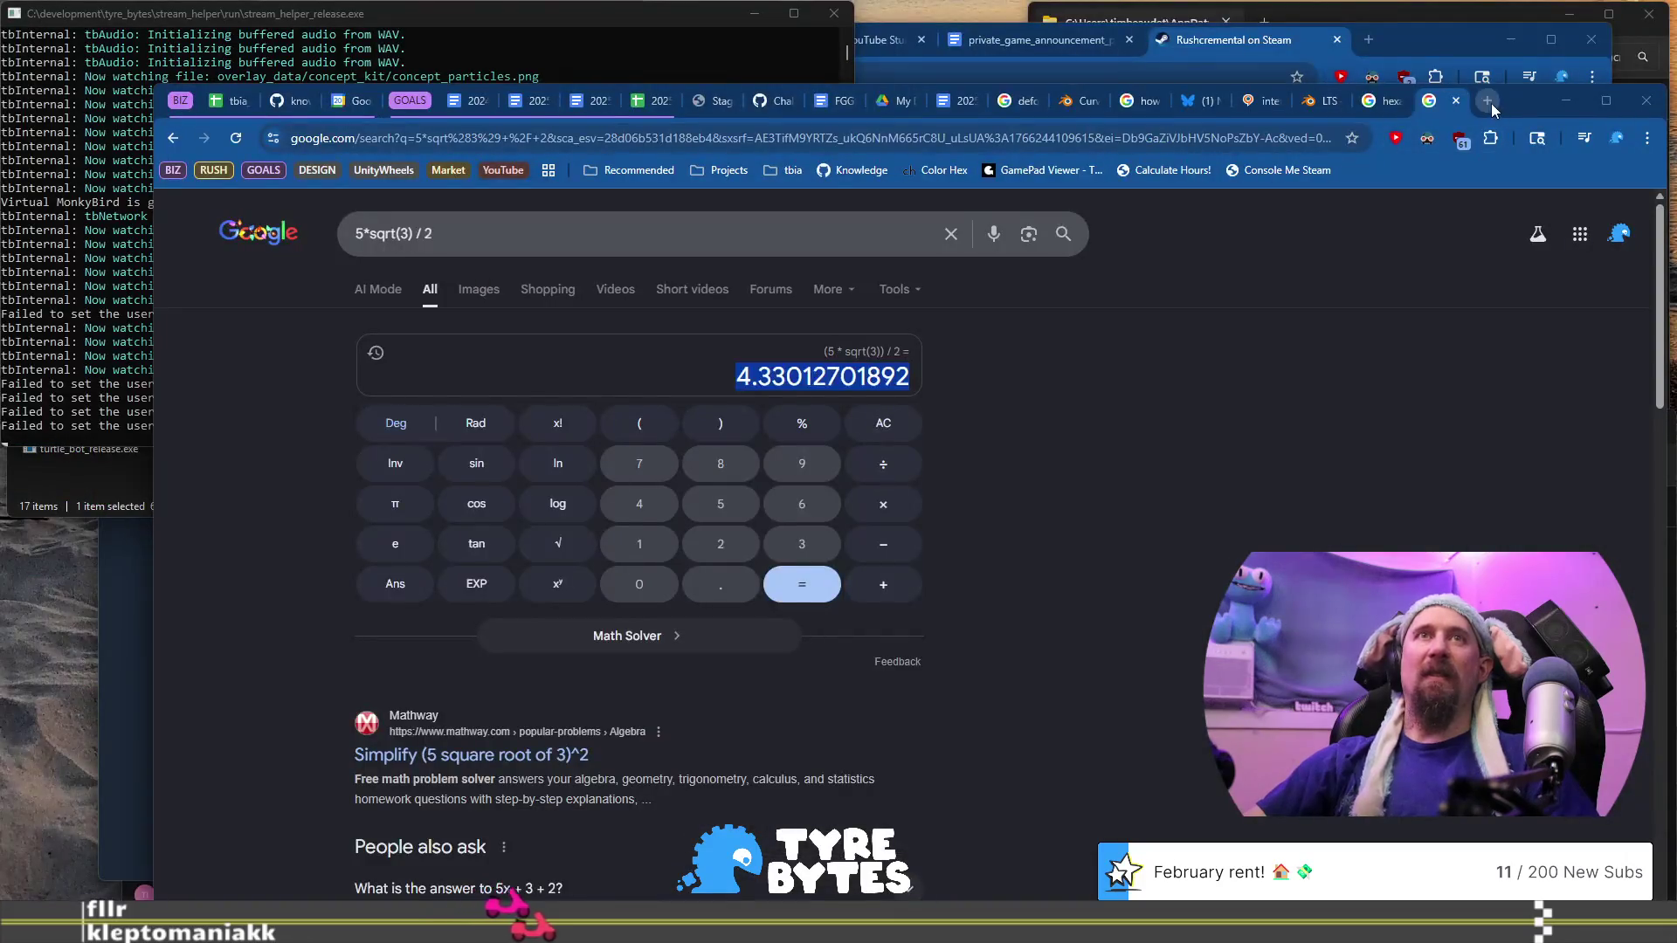
# Search 'rush' in a new Chrome tab and load the Rushcremental Steam store page
pyautogui.click(1490, 103)
pyautogui.write('rush')
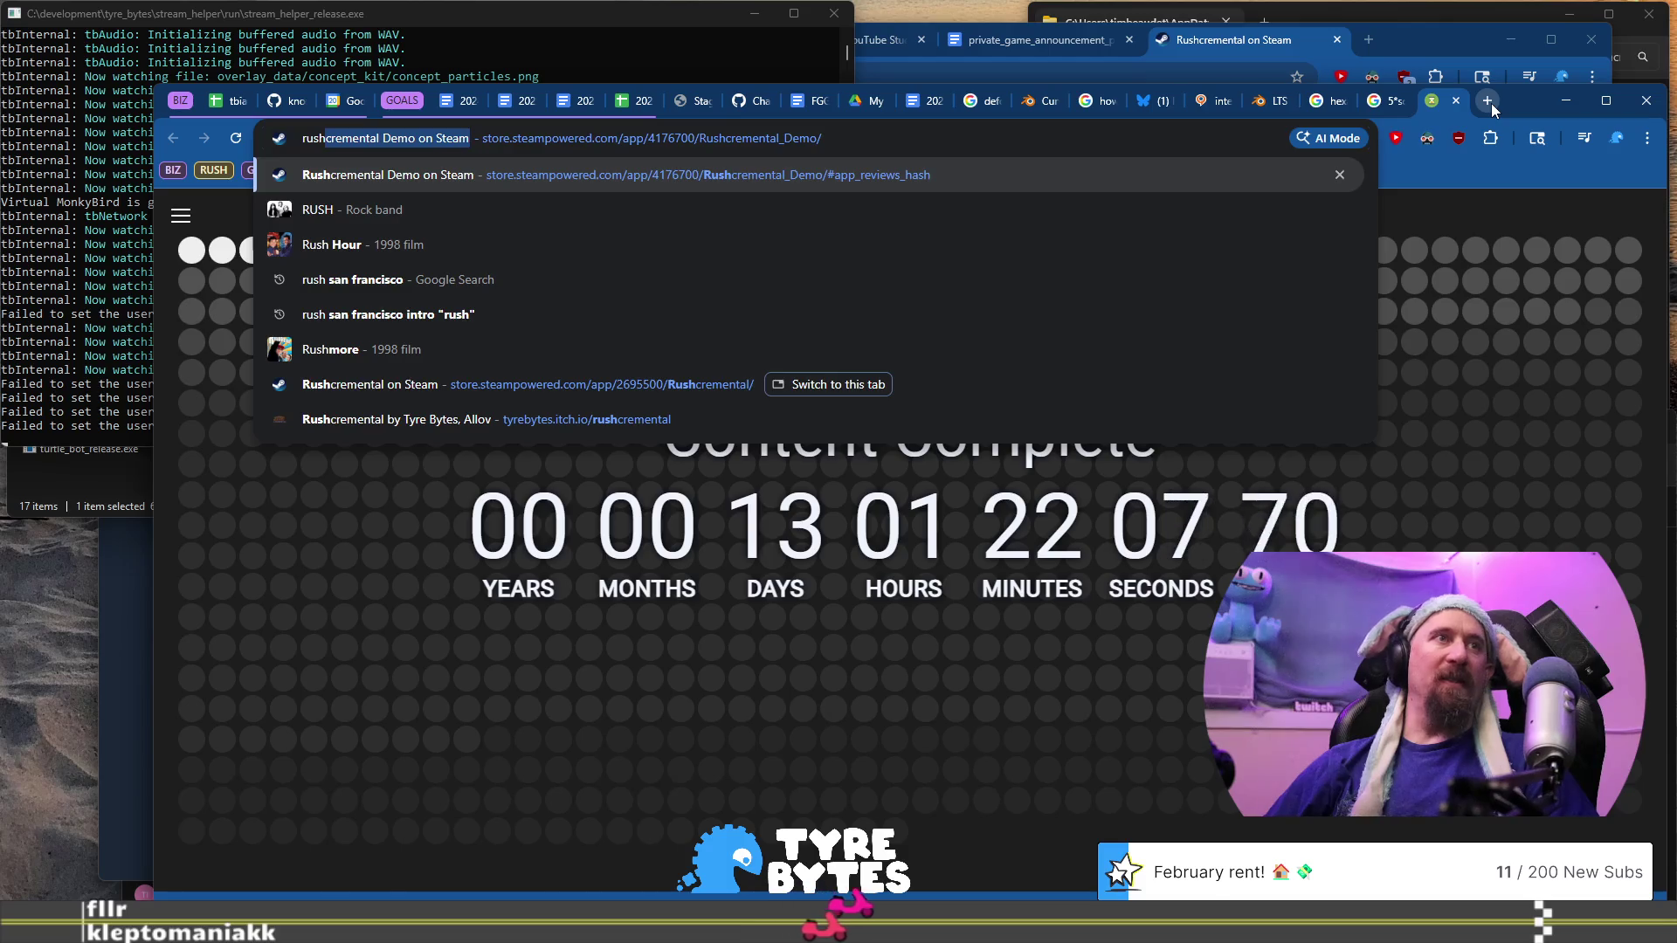
pyautogui.press('Down')
pyautogui.press('Down')
pyautogui.press('Down')
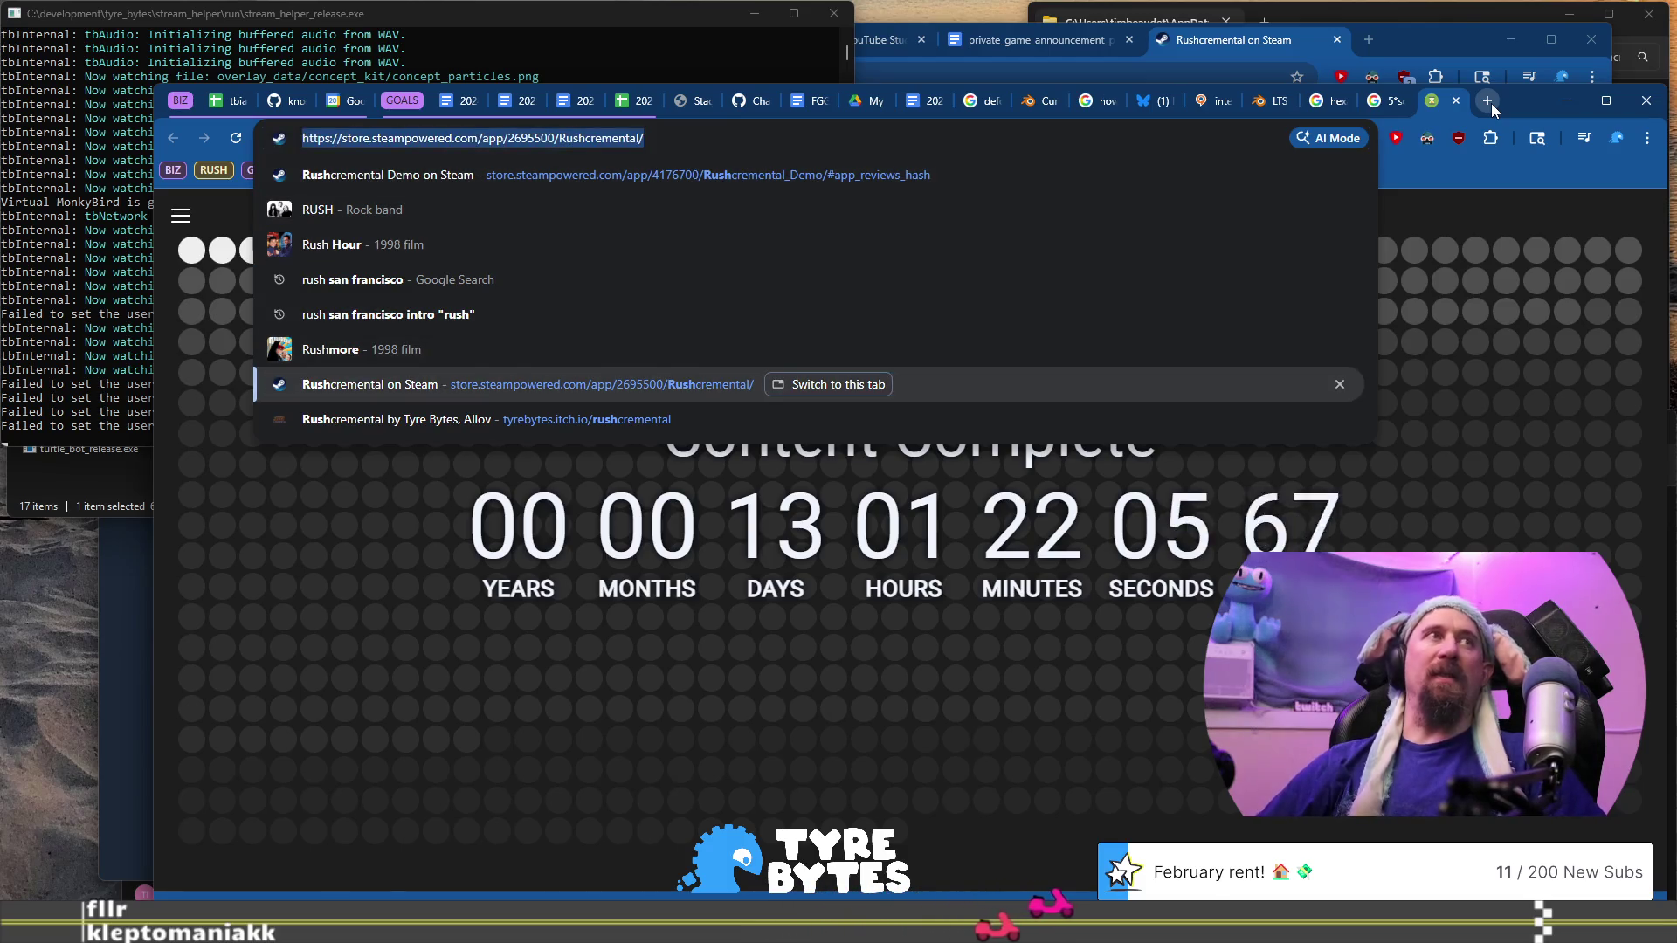
pyautogui.press('Return')
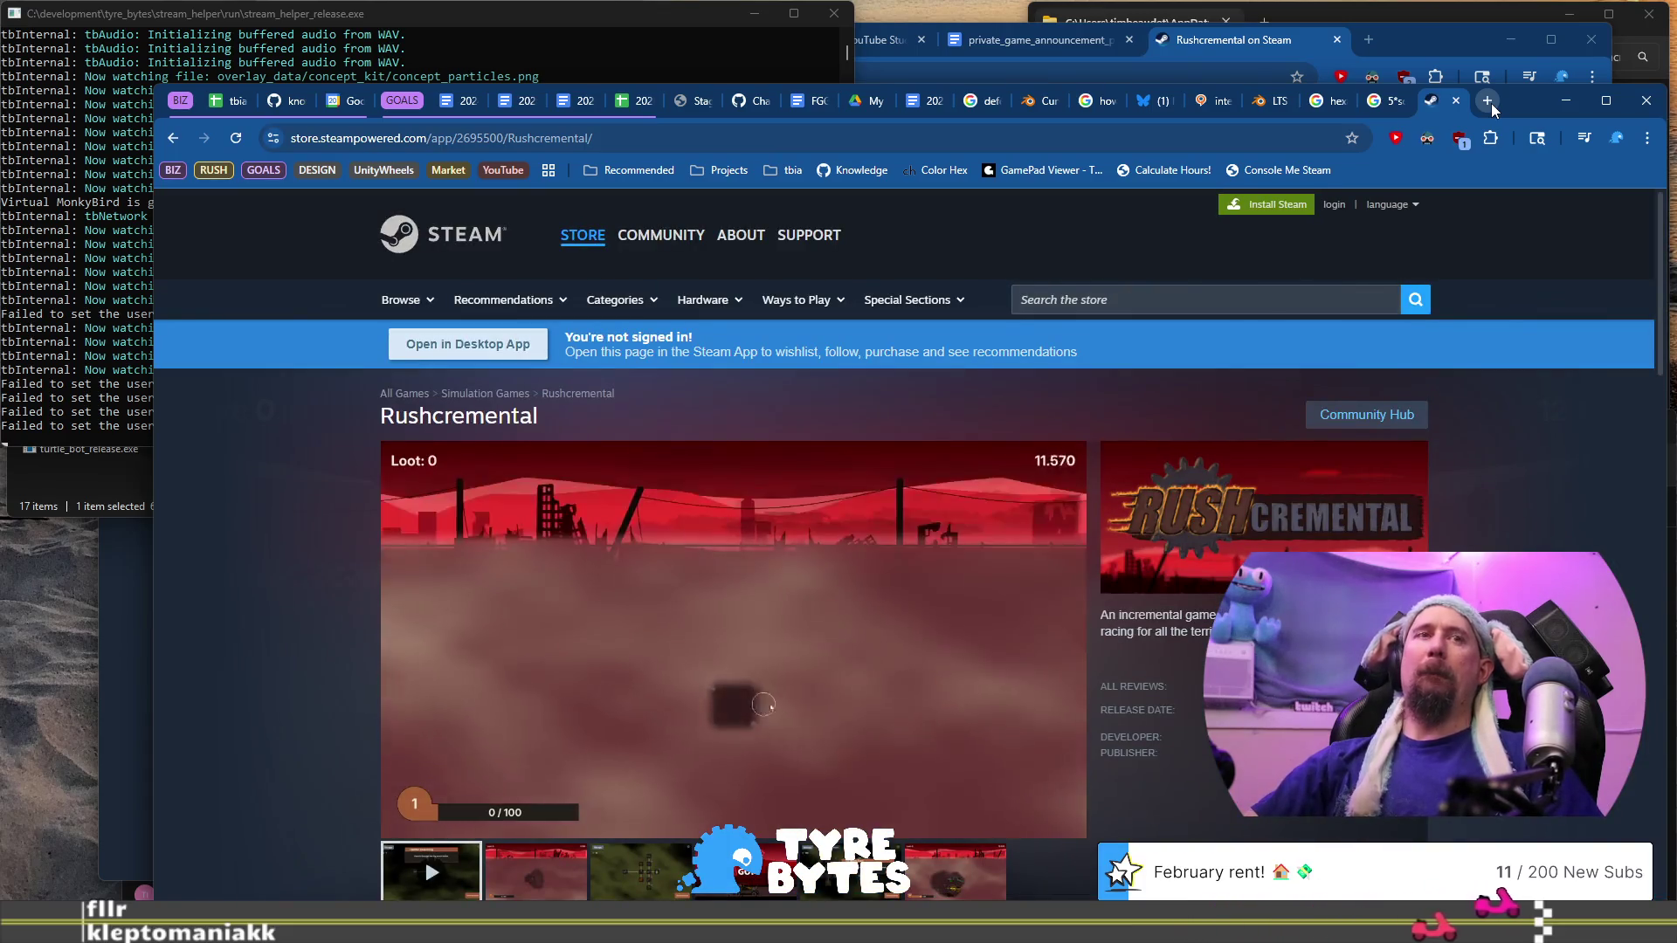
pyautogui.scroll(-4, 1571, 482)
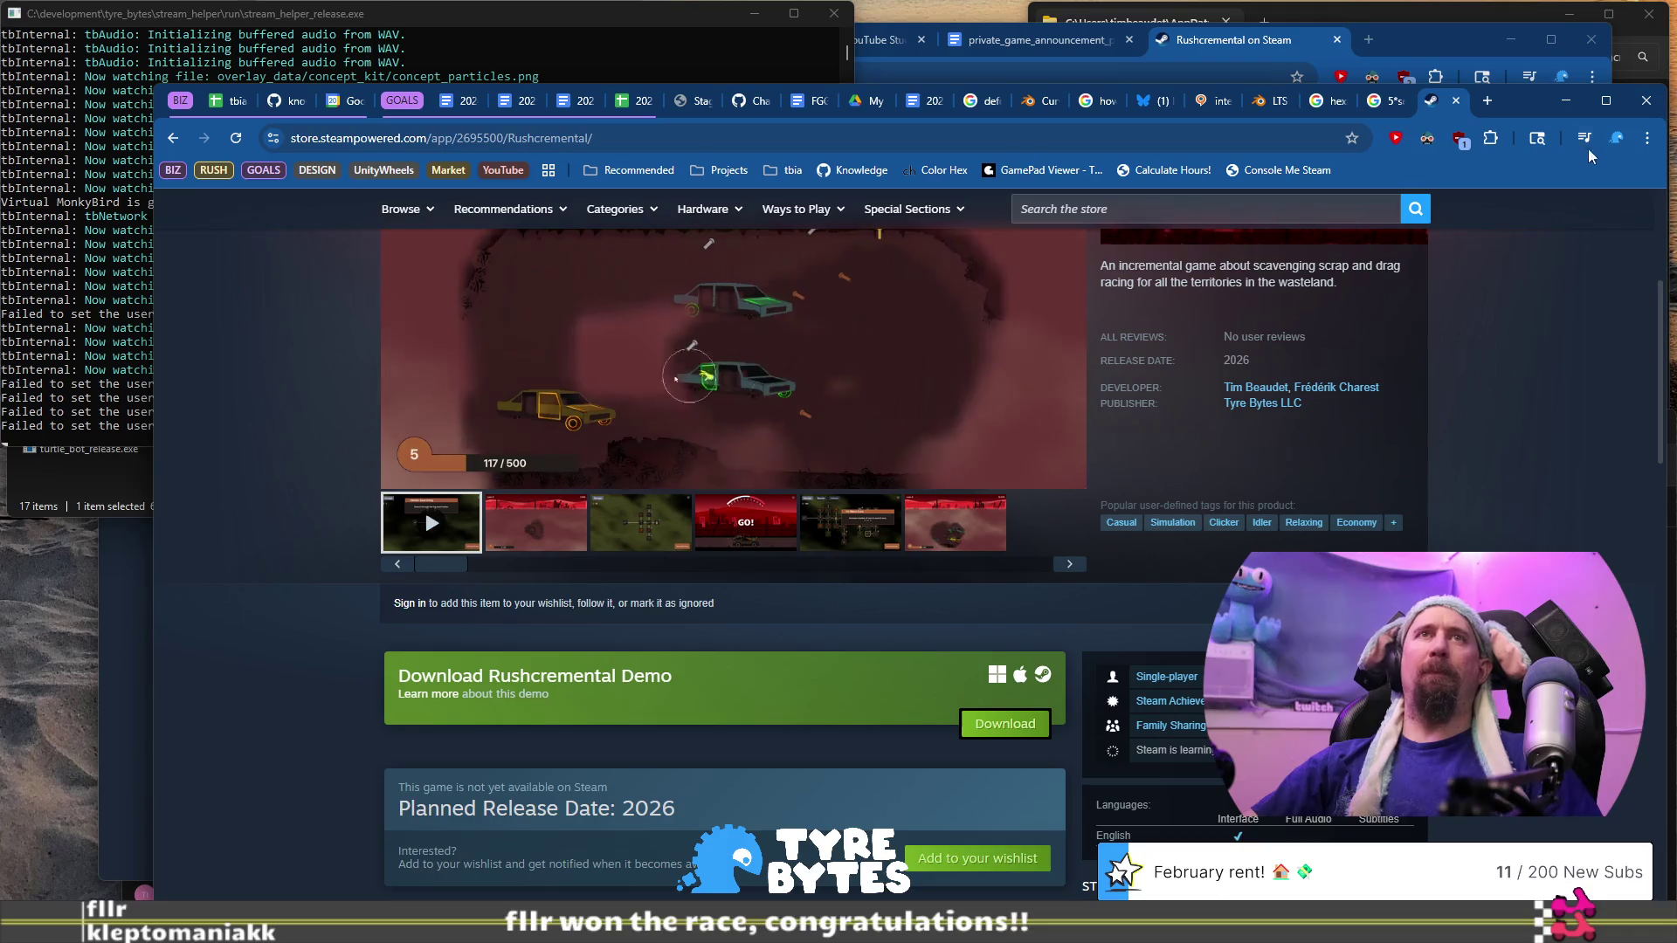
pyautogui.moveTo(1524, 105); pyautogui.dragTo(1517, 75)
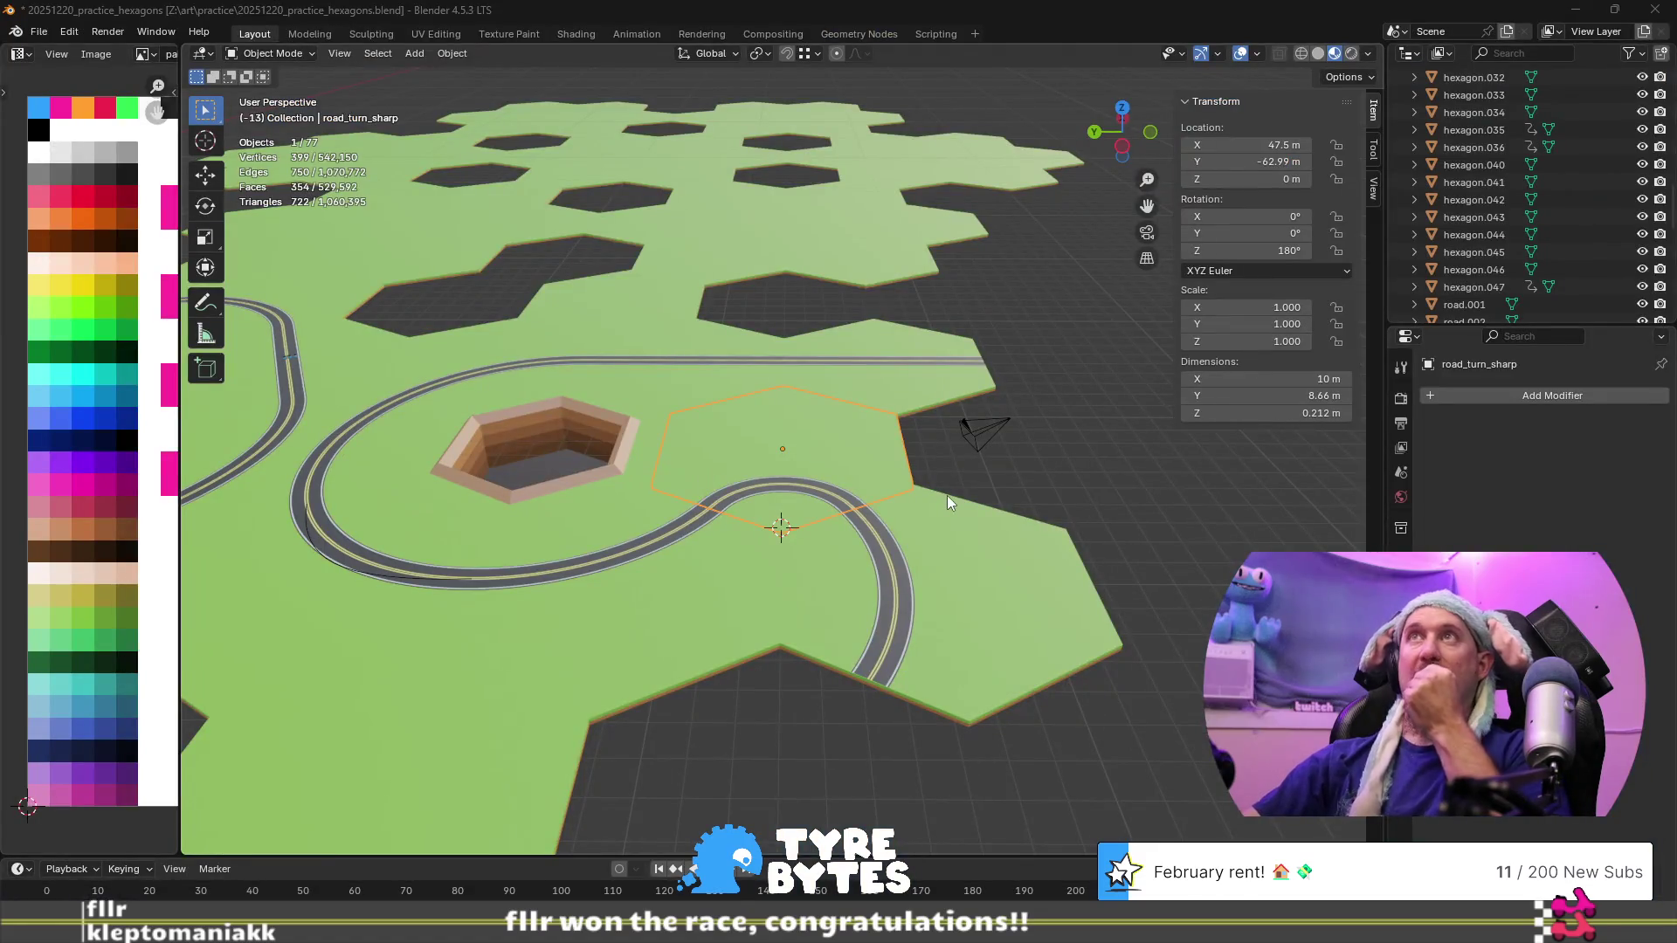
pyautogui.scroll(-5, 947, 495)
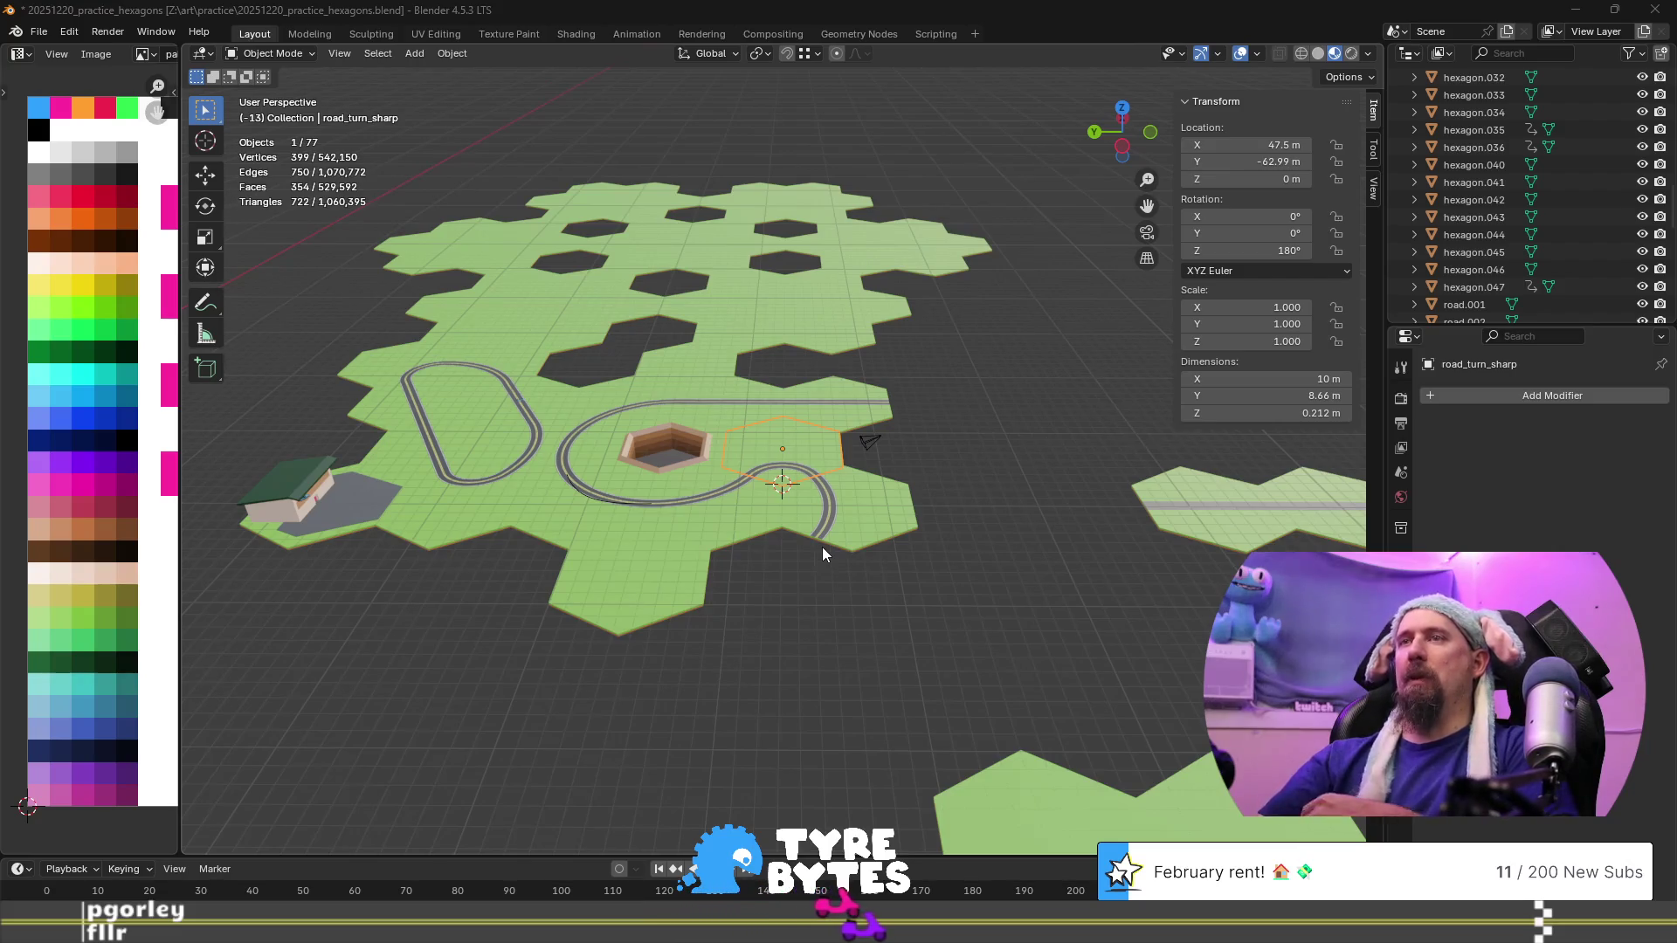
pyautogui.scroll(-4, 915, 516)
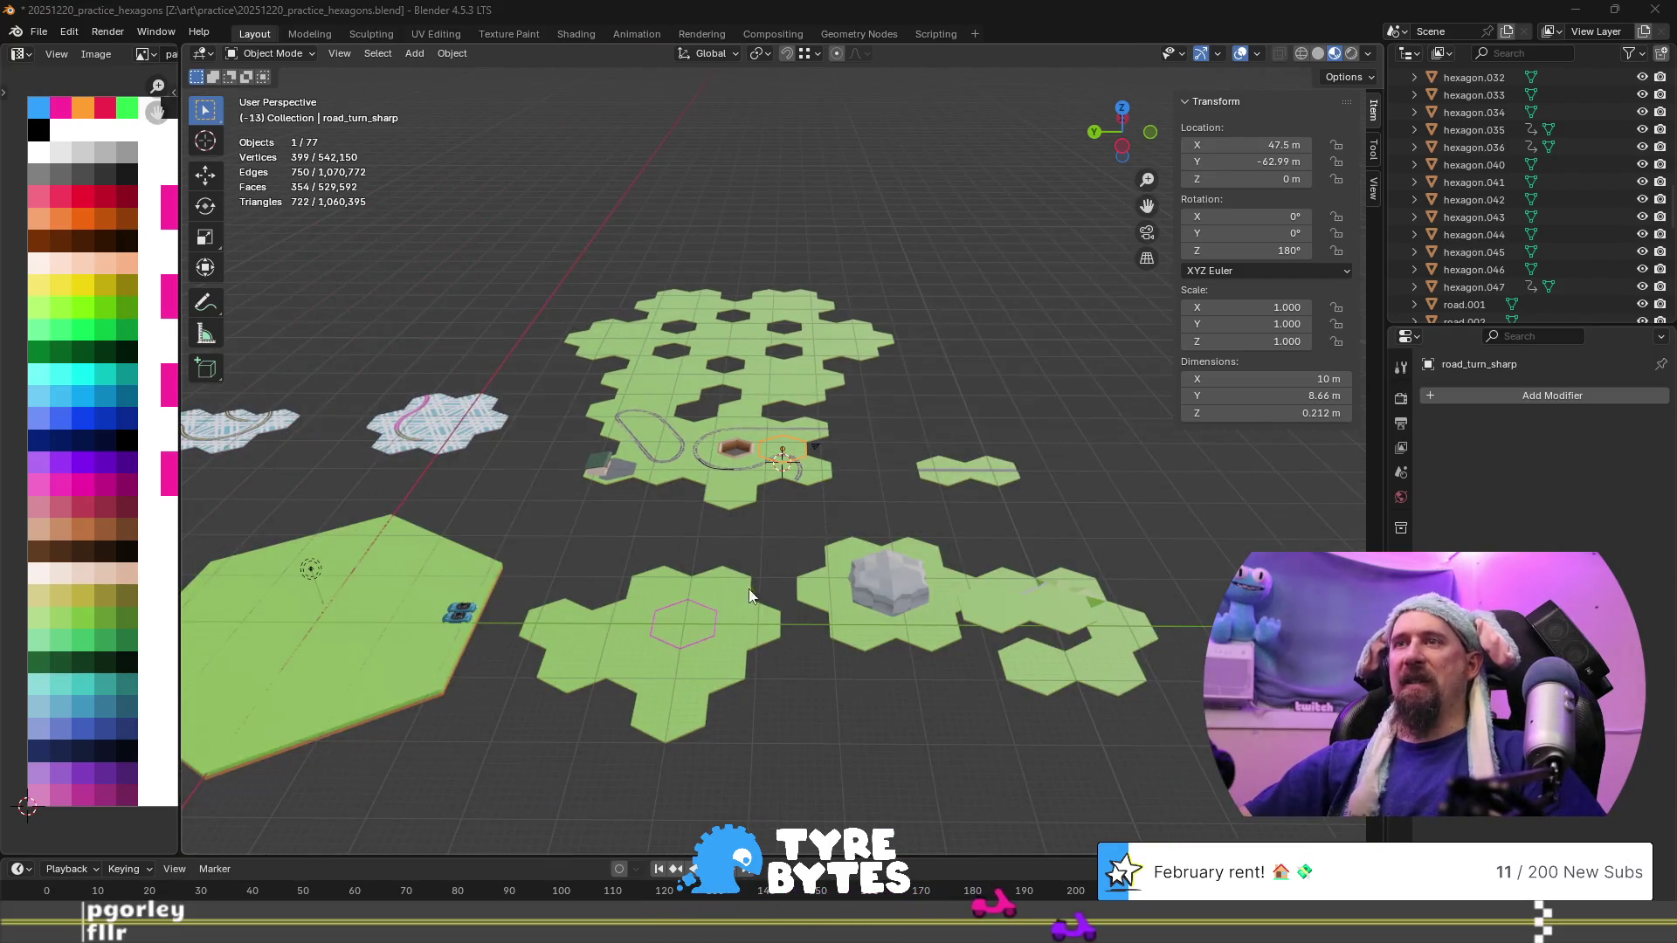
pyautogui.scroll(6, 786, 519)
pyautogui.moveTo(1004, 479); pyautogui.dragTo(730, 501, button='middle')
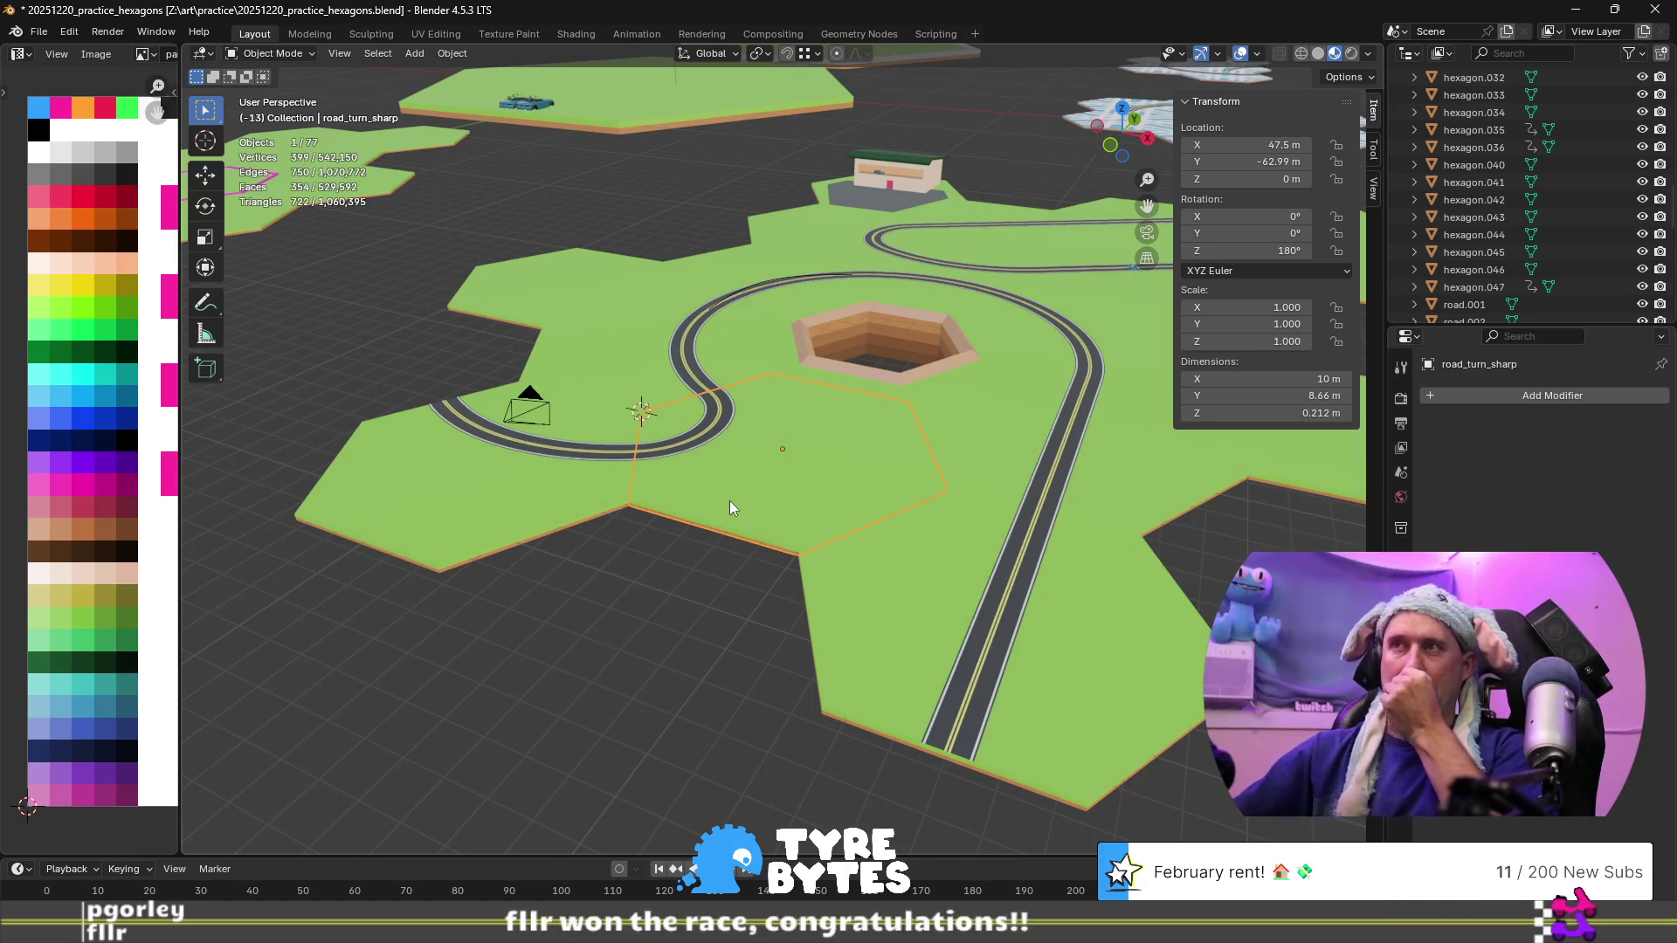
pyautogui.moveTo(906, 243); pyautogui.dragTo(971, 311, button='middle')
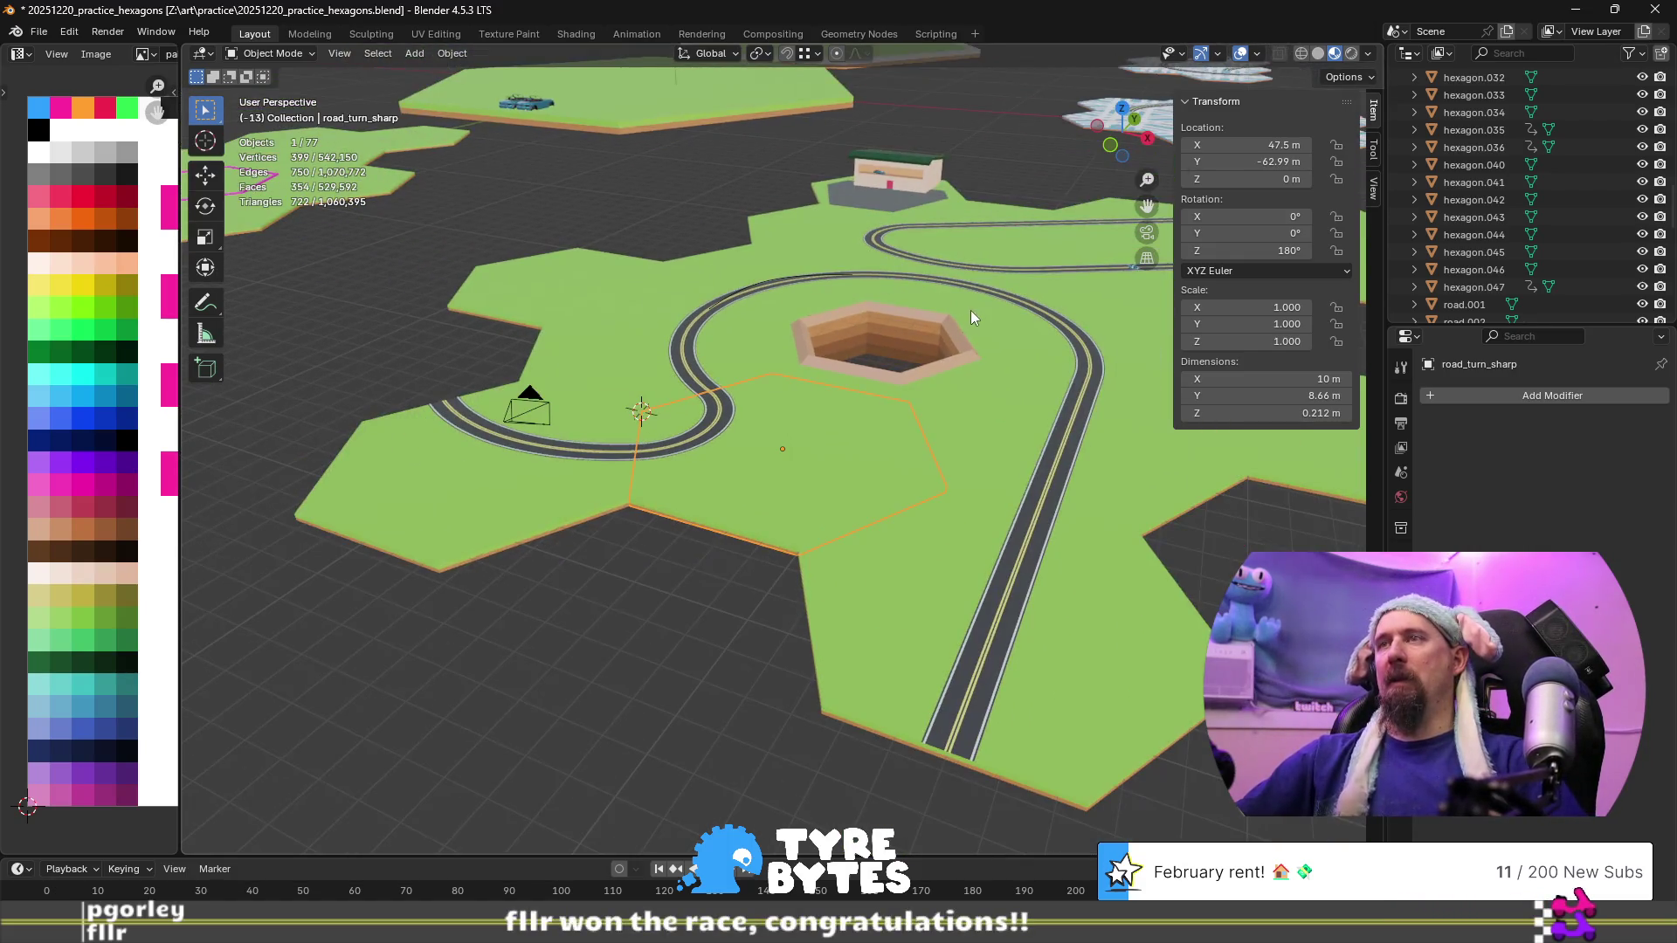
pyautogui.moveTo(768, 244); pyautogui.dragTo(807, 213, button='middle')
pyautogui.click(772, 187)
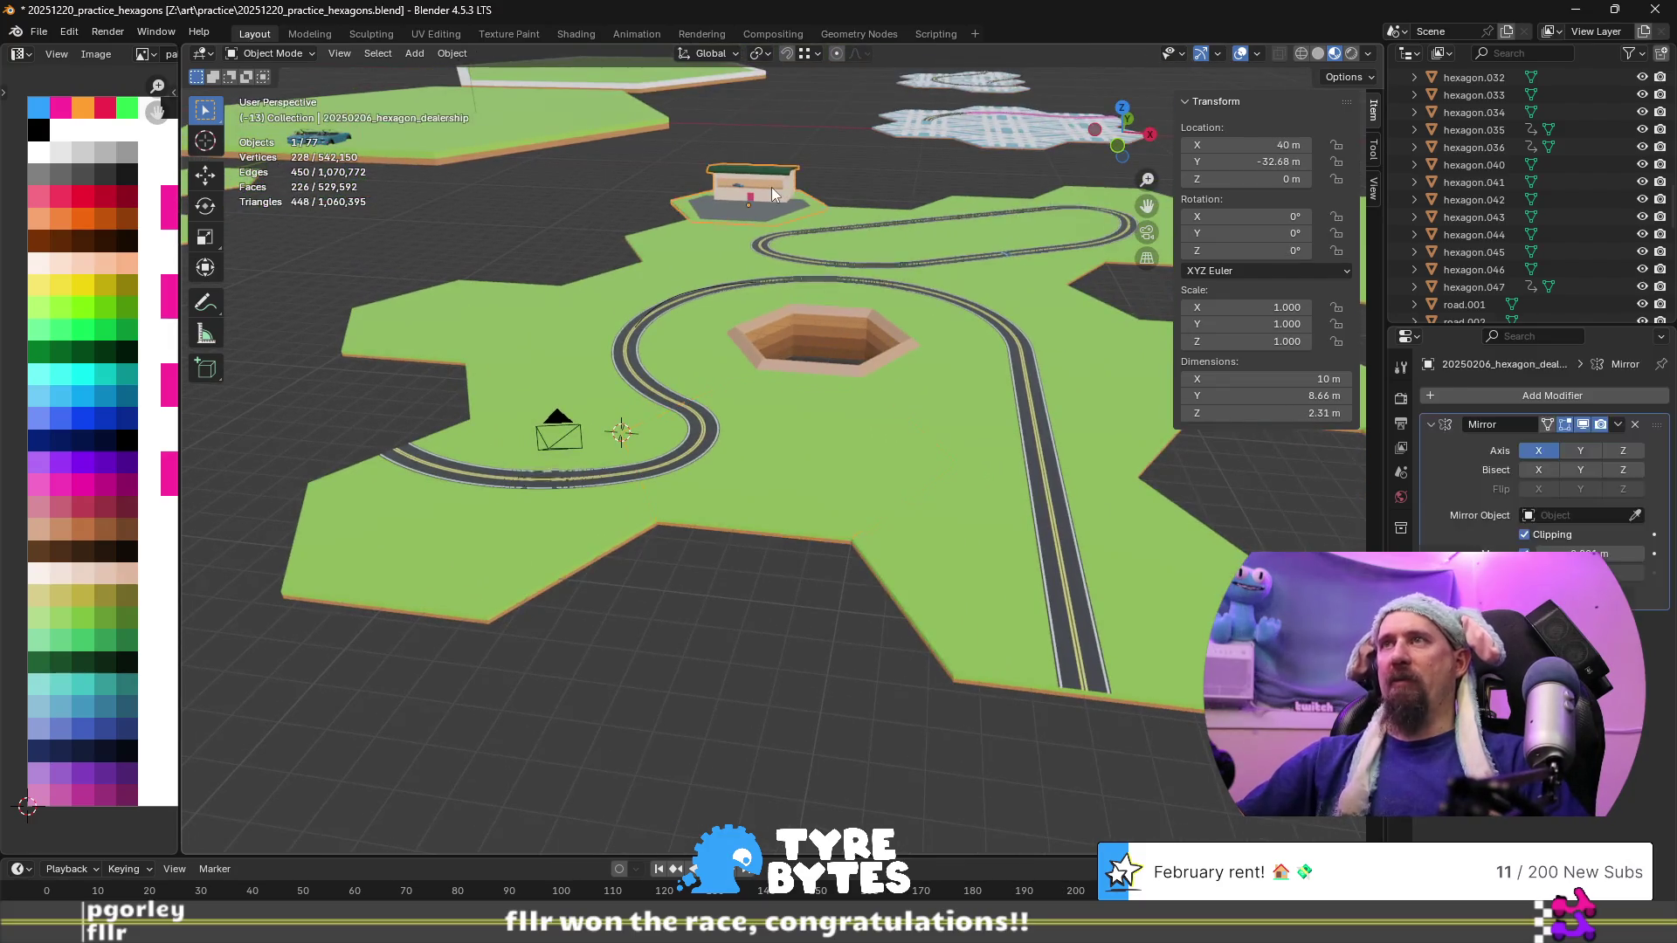
pyautogui.press('KP_Decimal')
pyautogui.scroll(3, 763, 434)
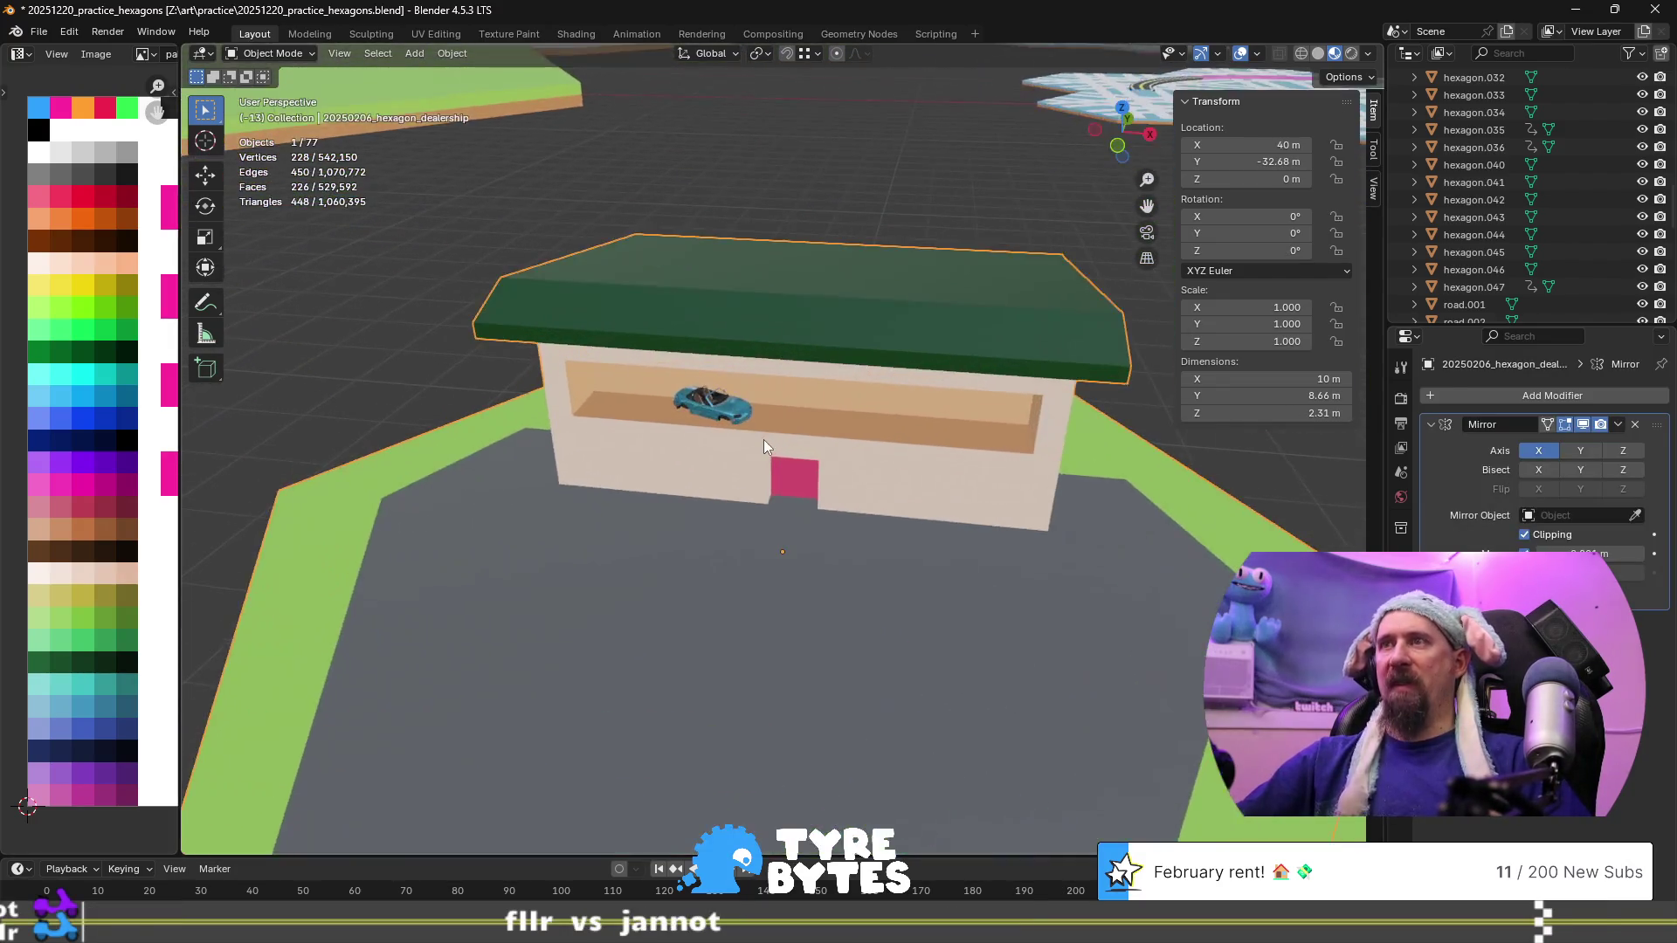
pyautogui.scroll(-4, 784, 442)
pyautogui.moveTo(784, 442)
pyautogui.mouseDown(button='middle')
pyautogui.moveTo(668, 484)
pyautogui.moveTo(606, 484)
pyautogui.mouseUp(button='middle')
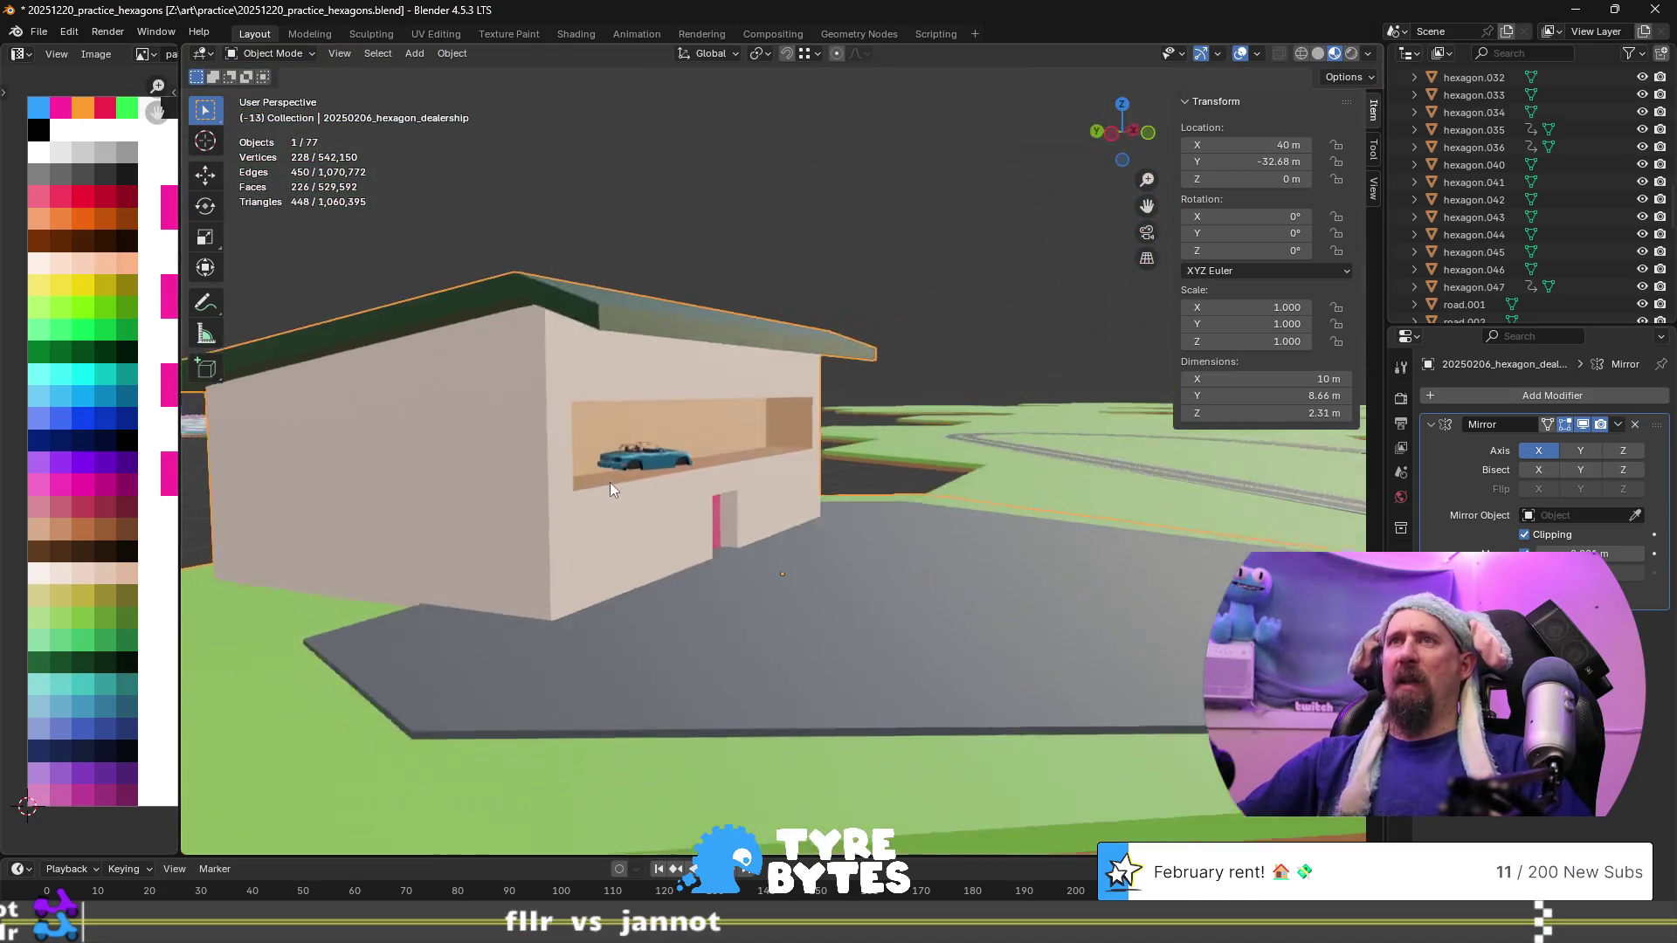
pyautogui.scroll(5, 737, 501)
pyautogui.moveTo(737, 495); pyautogui.dragTo(736, 501, button='middle')
pyautogui.scroll(-4, 573, 496)
pyautogui.moveTo(575, 495)
pyautogui.mouseDown(button='middle')
pyautogui.moveTo(795, 487)
pyautogui.moveTo(730, 489)
pyautogui.moveTo(756, 542)
pyautogui.mouseUp(button='middle')
pyautogui.scroll(-3, 795, 487)
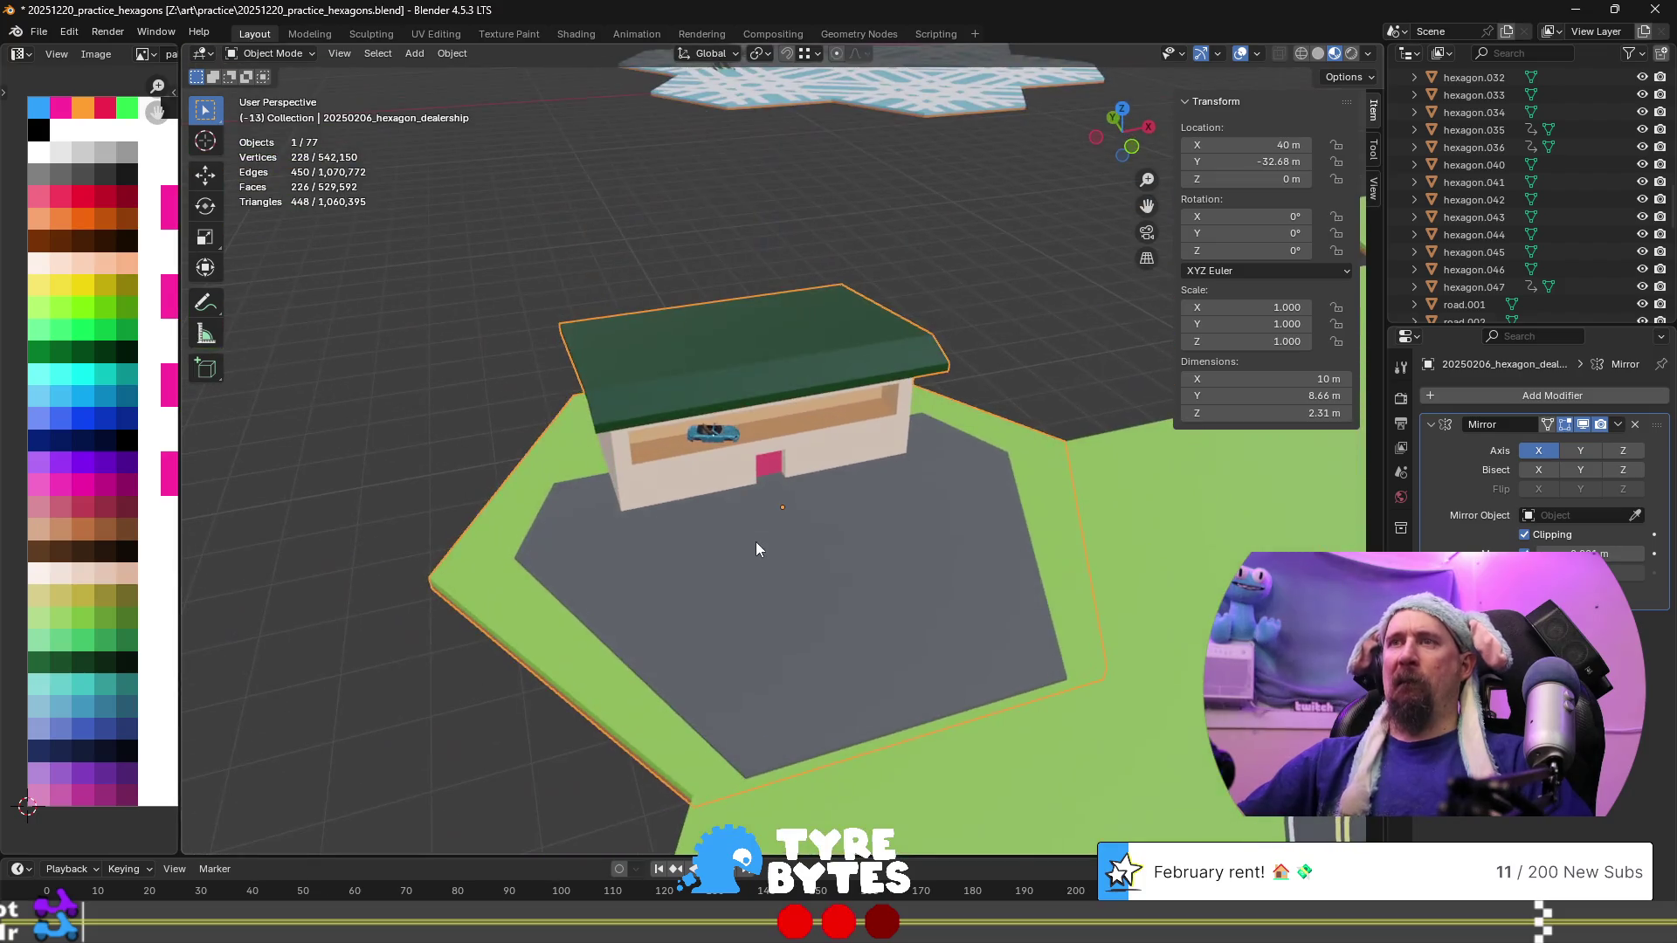
pyautogui.scroll(-5, 756, 548)
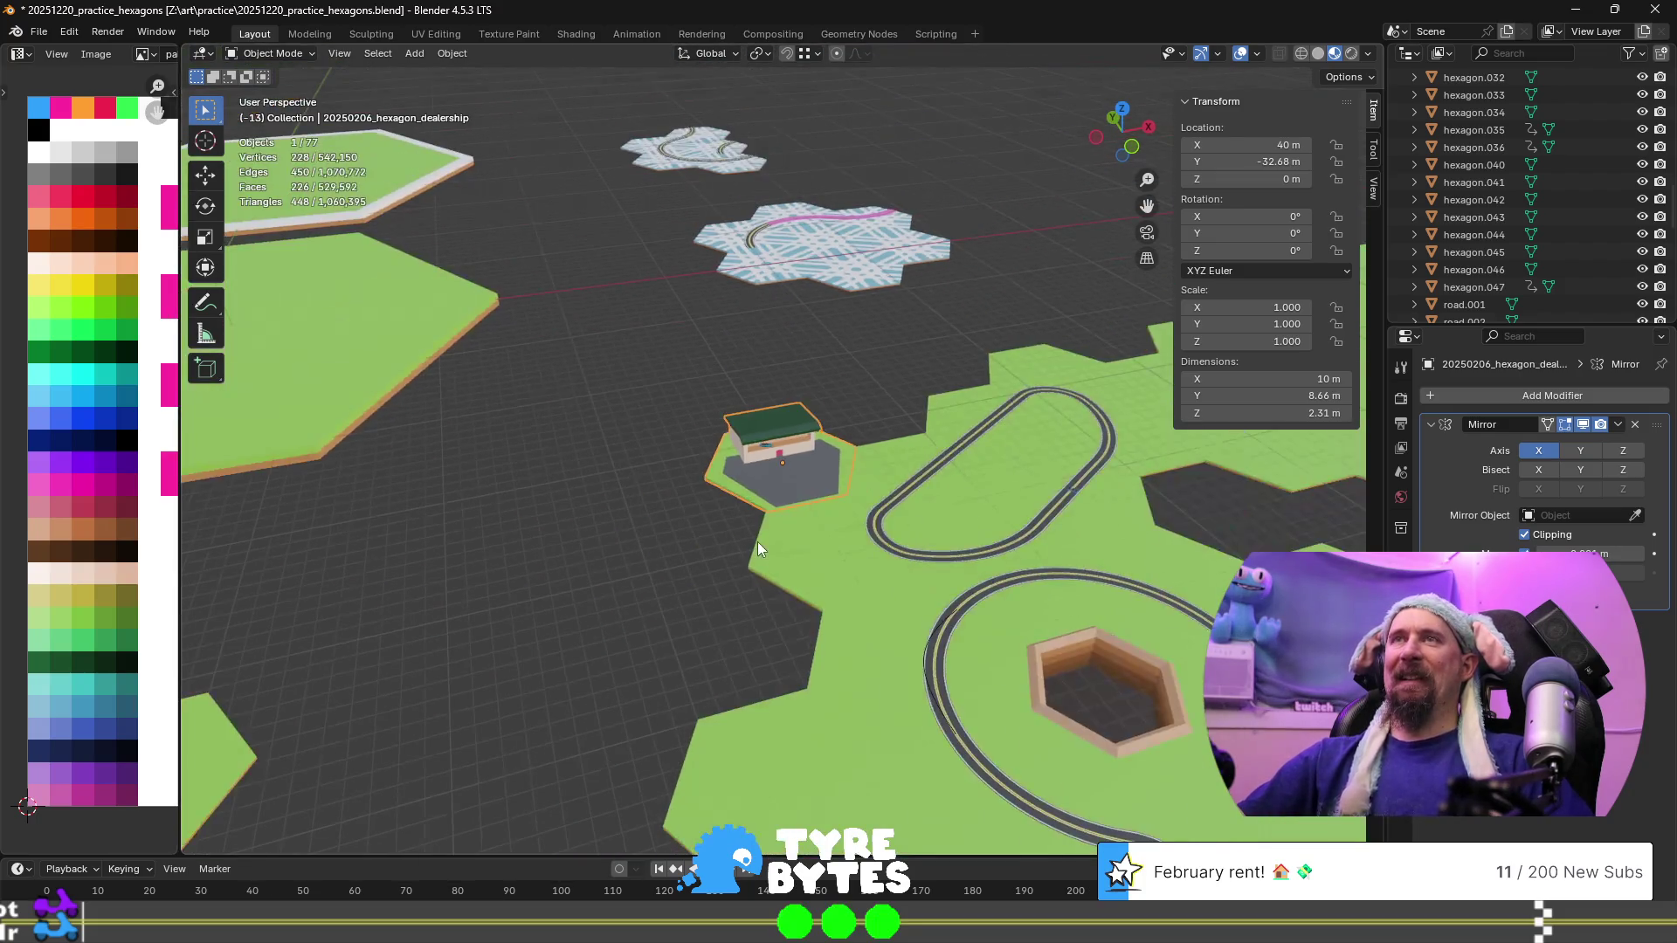
pyautogui.scroll(-3, 757, 543)
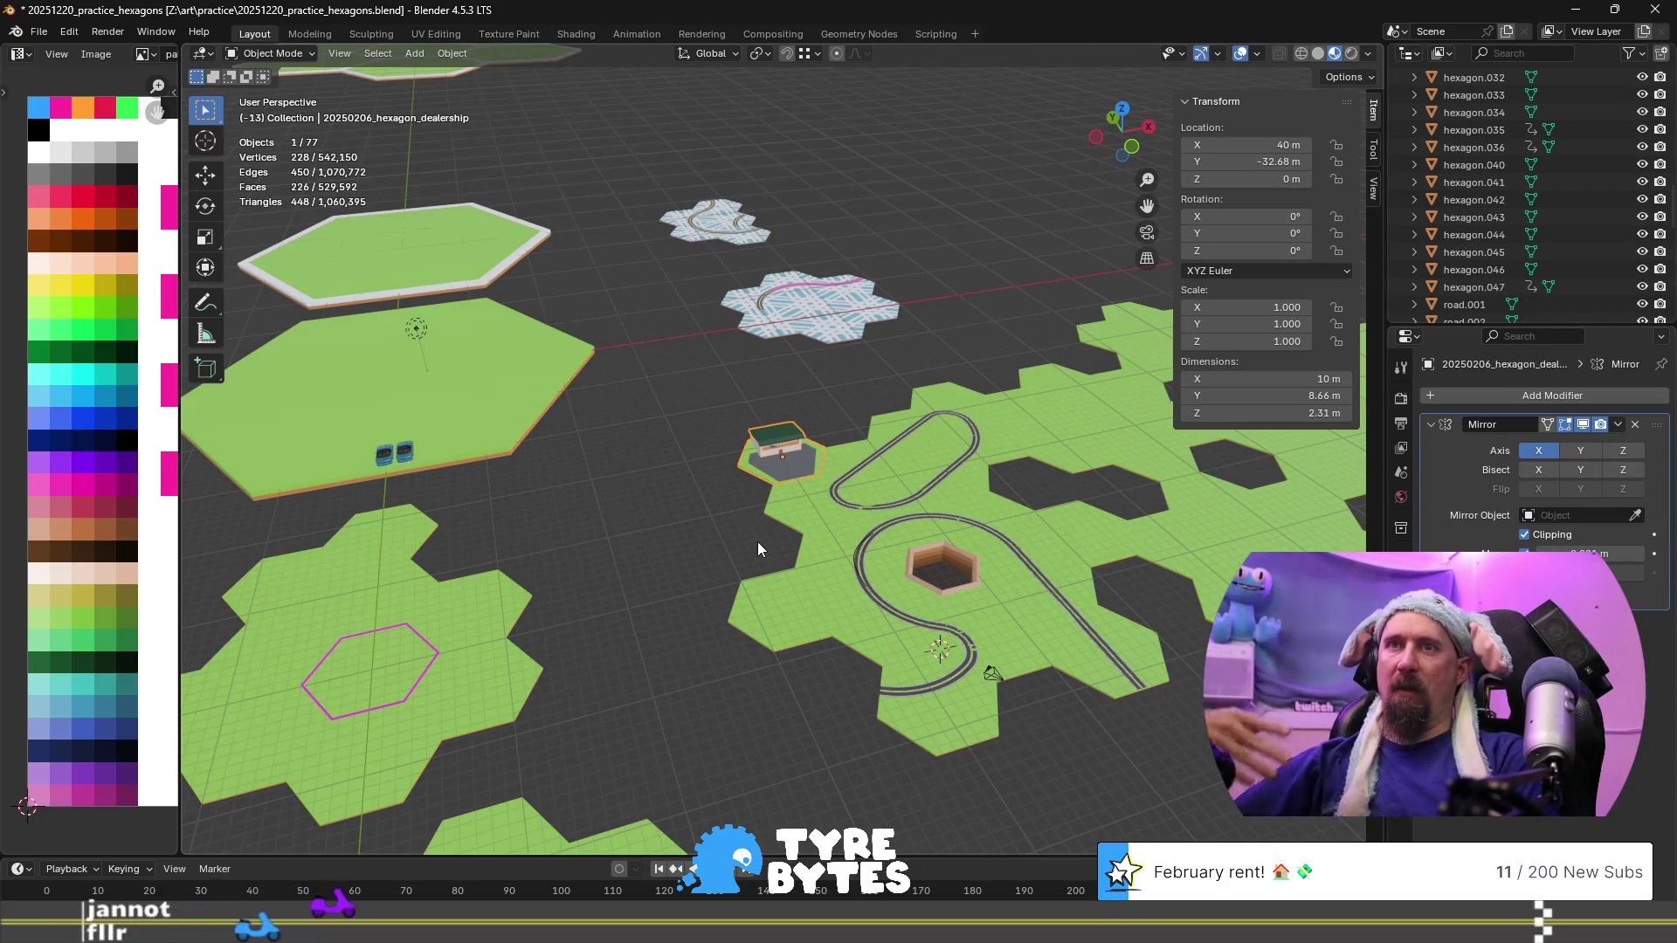
pyautogui.scroll(5, 757, 541)
pyautogui.moveTo(757, 542)
pyautogui.mouseDown(button='middle')
pyautogui.moveTo(766, 503)
pyautogui.moveTo(720, 476)
pyautogui.mouseUp(button='middle')
pyautogui.scroll(-5, 719, 477)
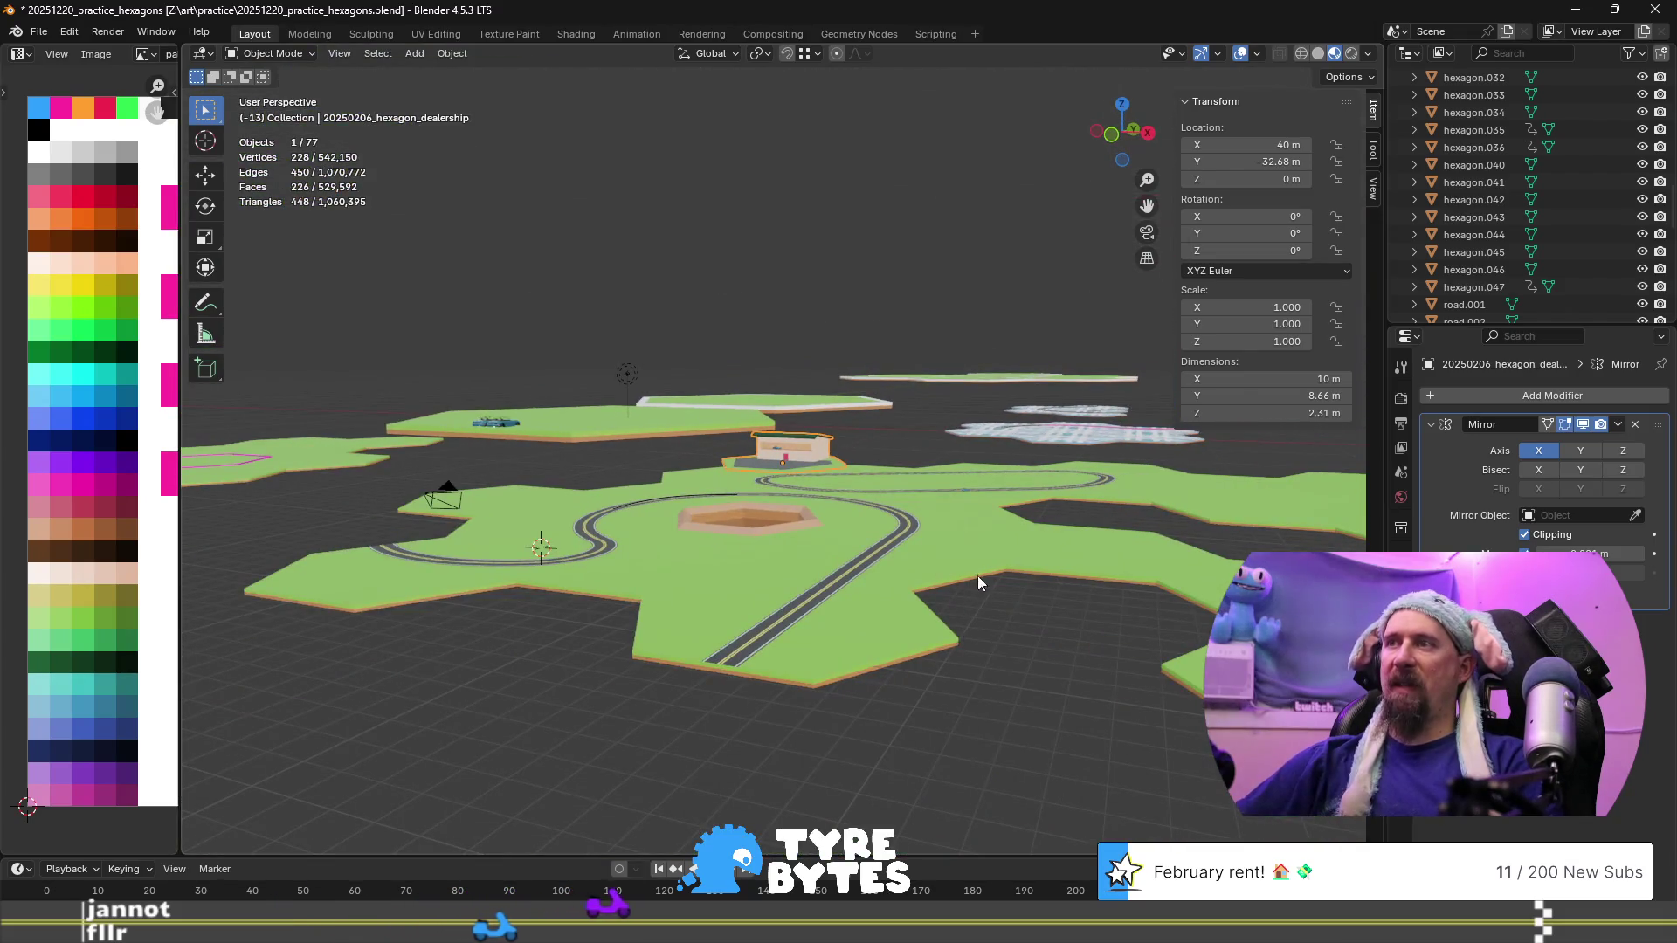
pyautogui.click(861, 620)
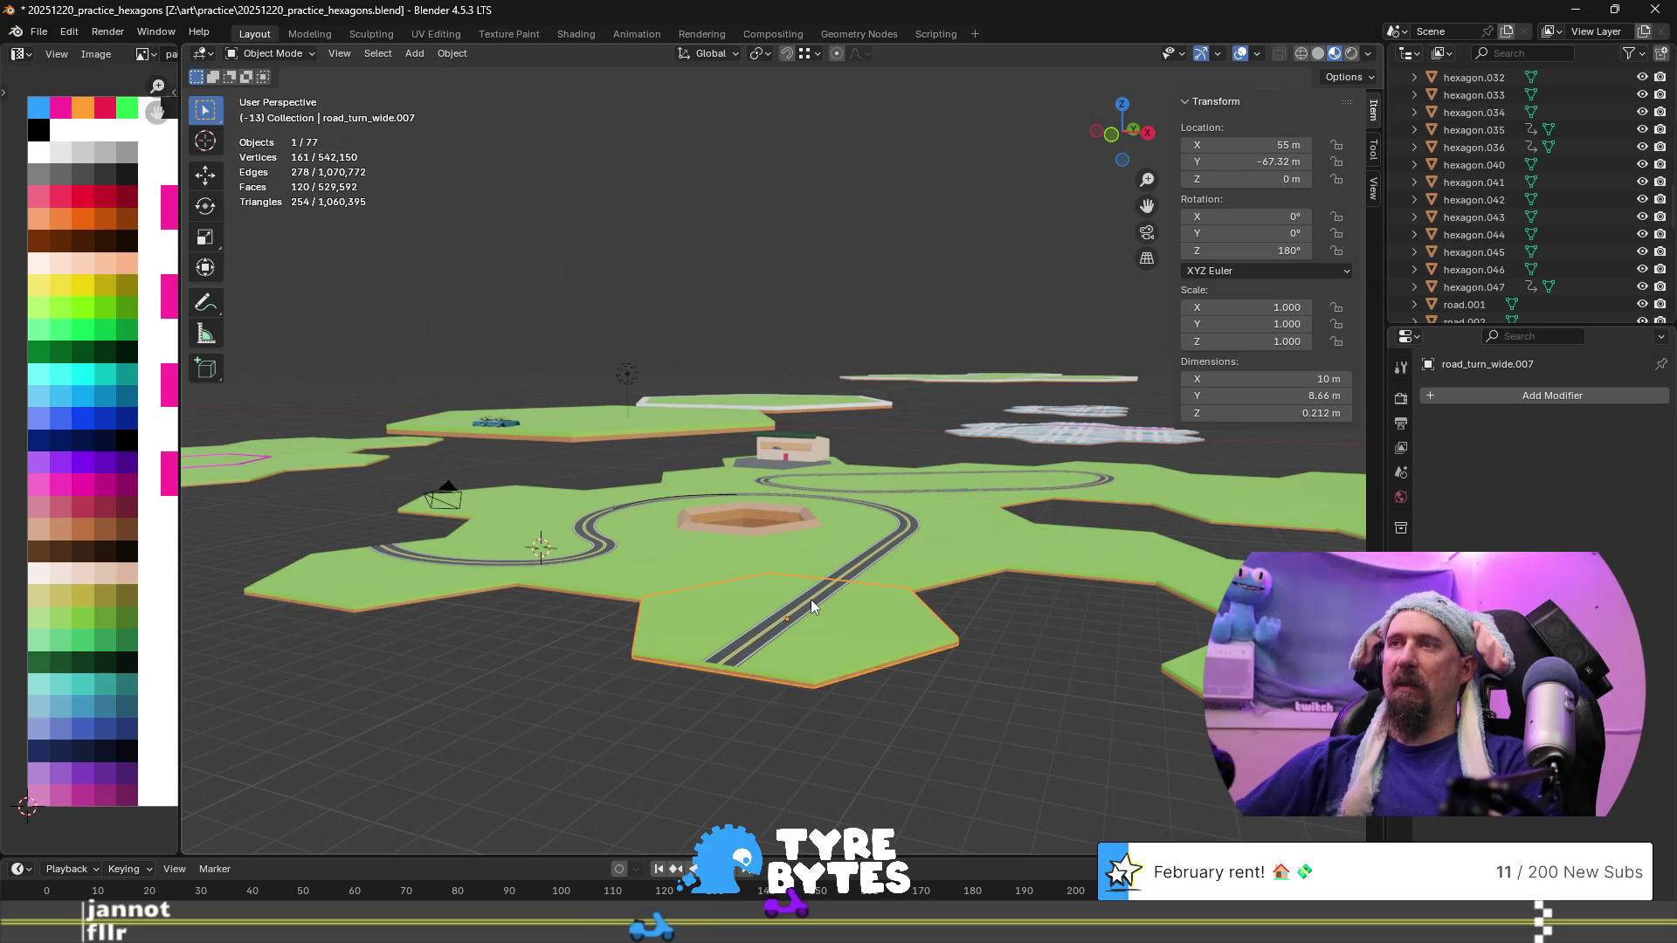
pyautogui.scroll(3, 850, 606)
pyautogui.scroll(-3, 851, 606)
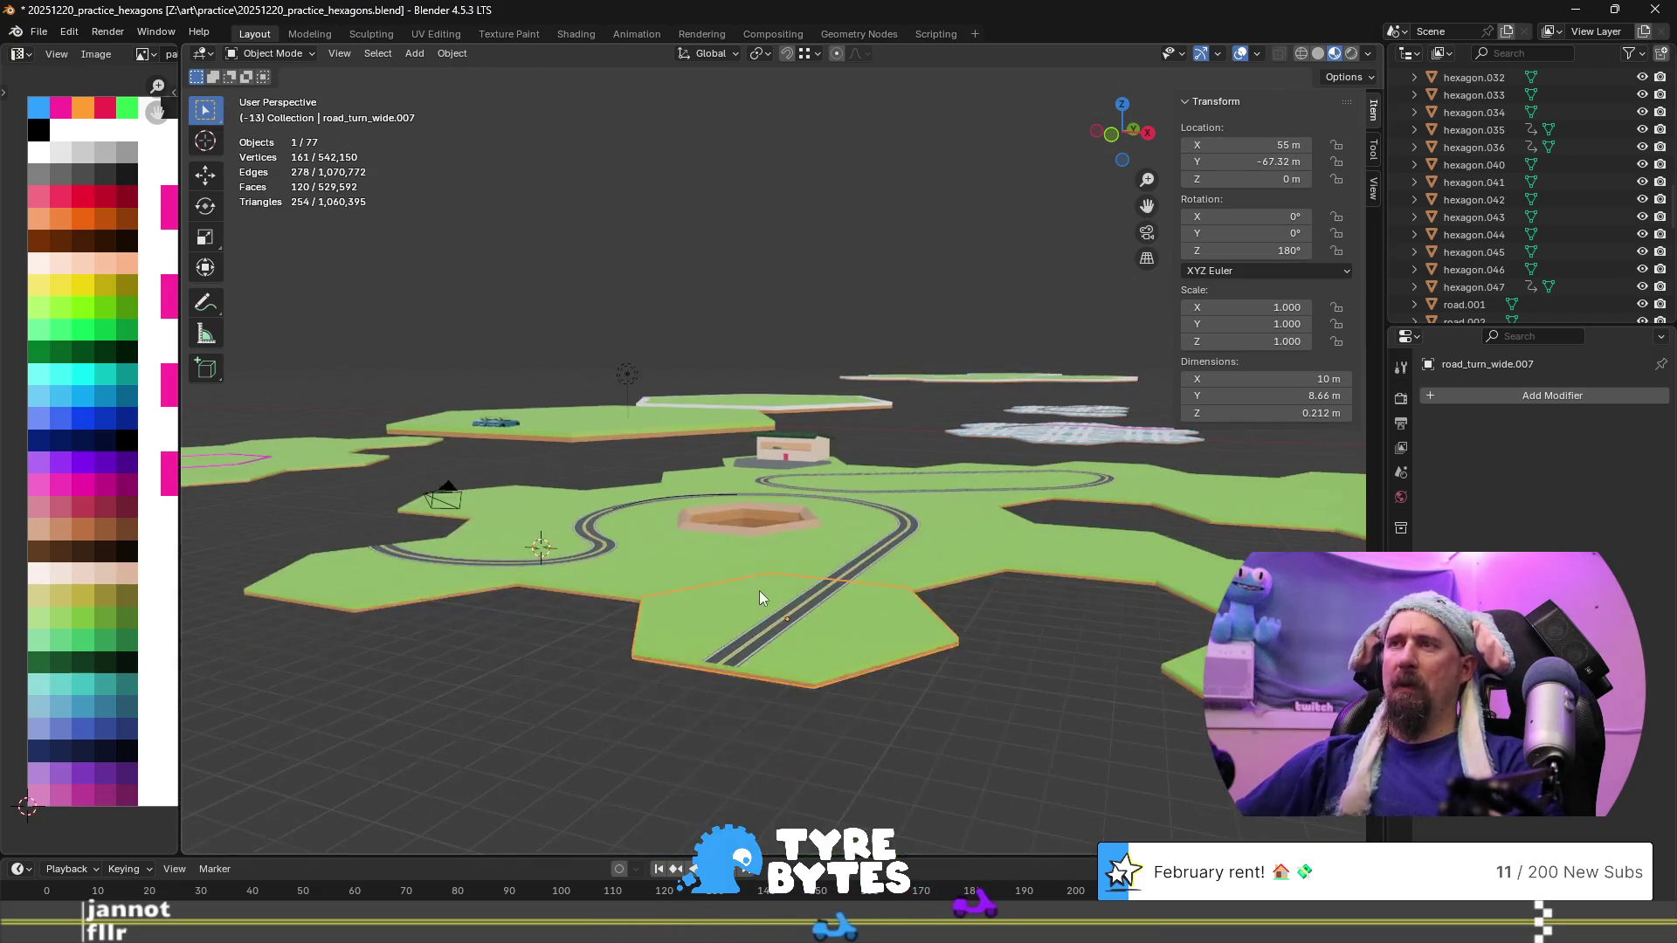
pyautogui.moveTo(758, 591); pyautogui.dragTo(839, 609, button='middle')
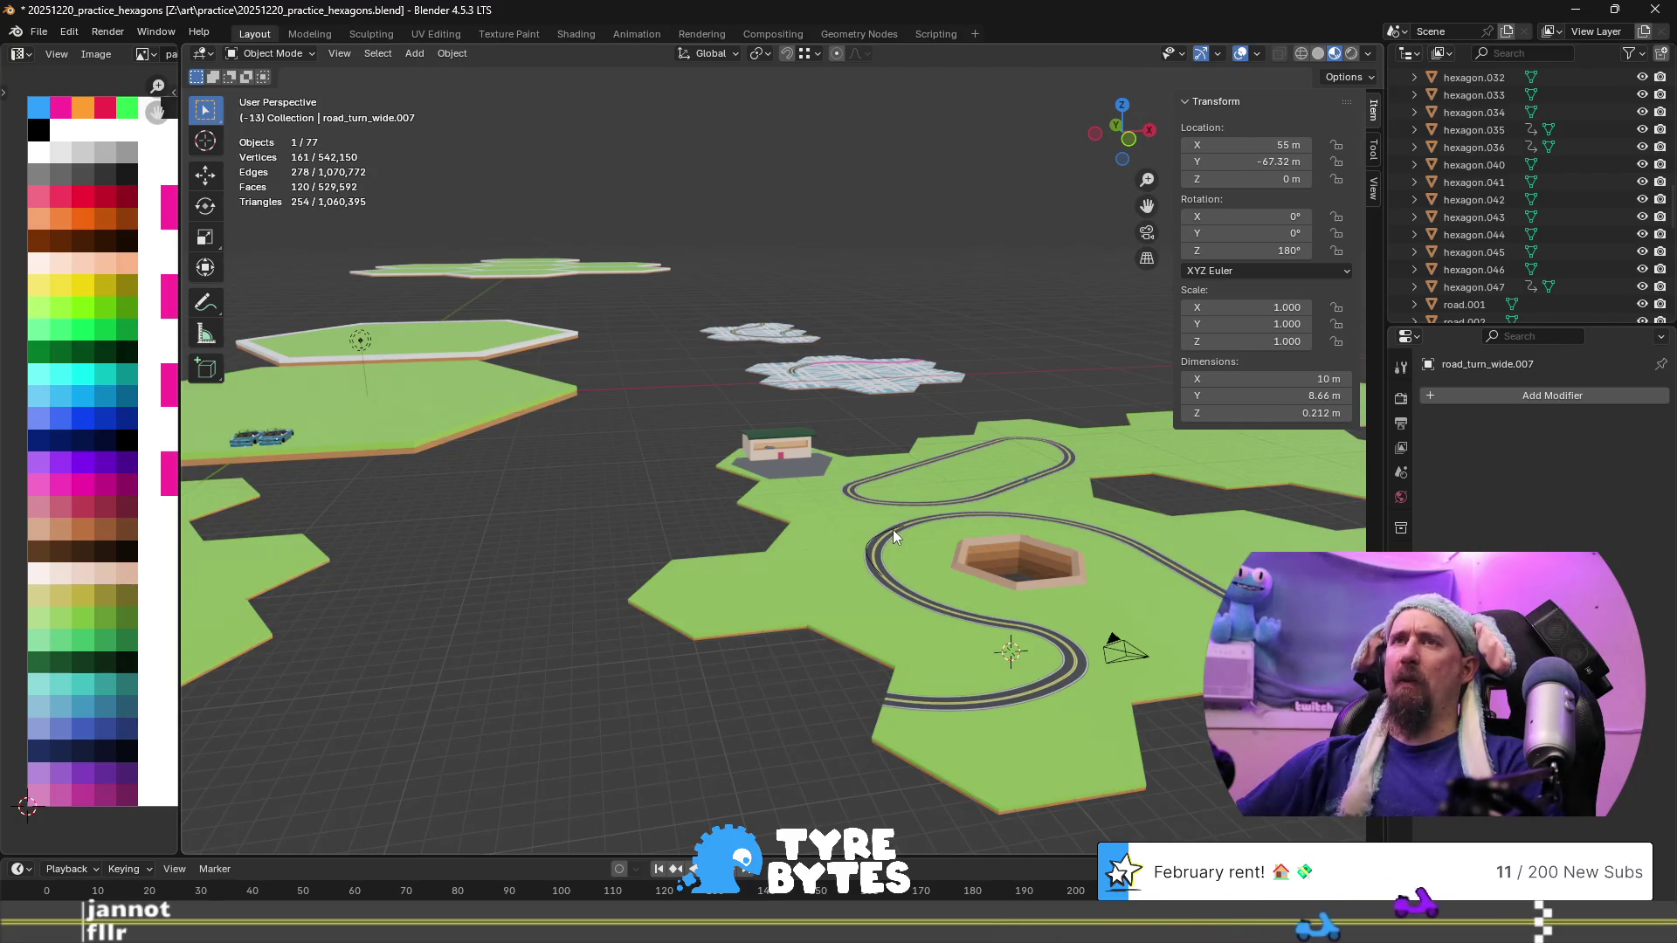
pyautogui.scroll(2, 929, 509)
pyautogui.scroll(-2, 929, 508)
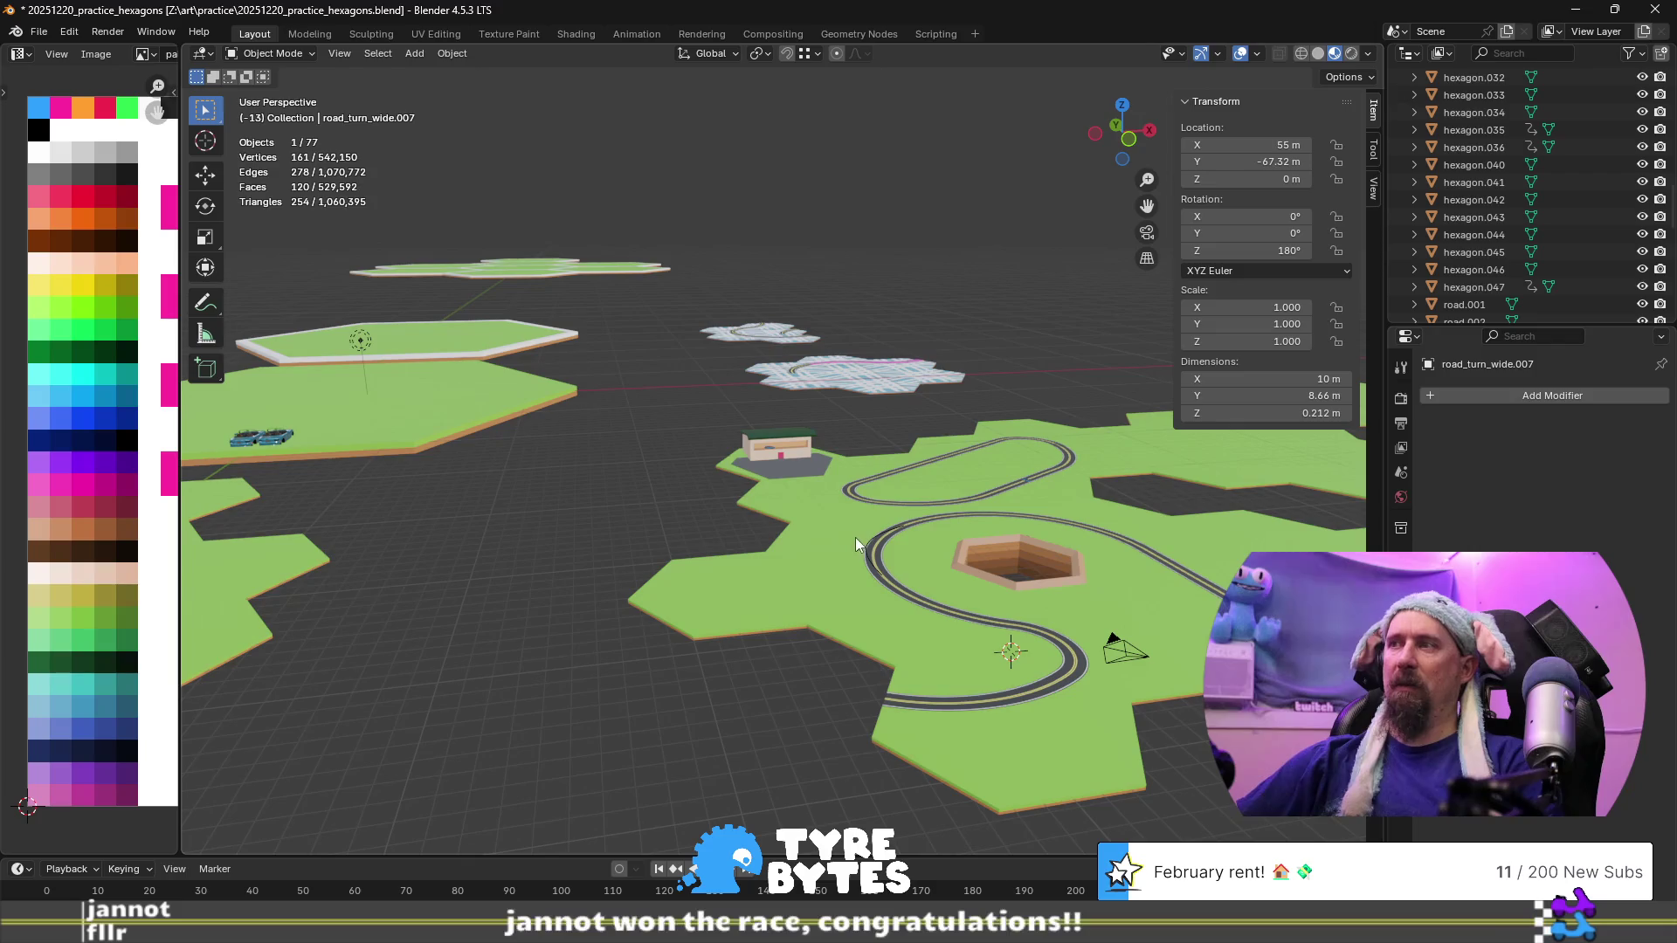
pyautogui.keyDown('shift'); pyautogui.moveTo(1054, 590); pyautogui.dragTo(949, 547, button='middle'); pyautogui.keyUp('shift')
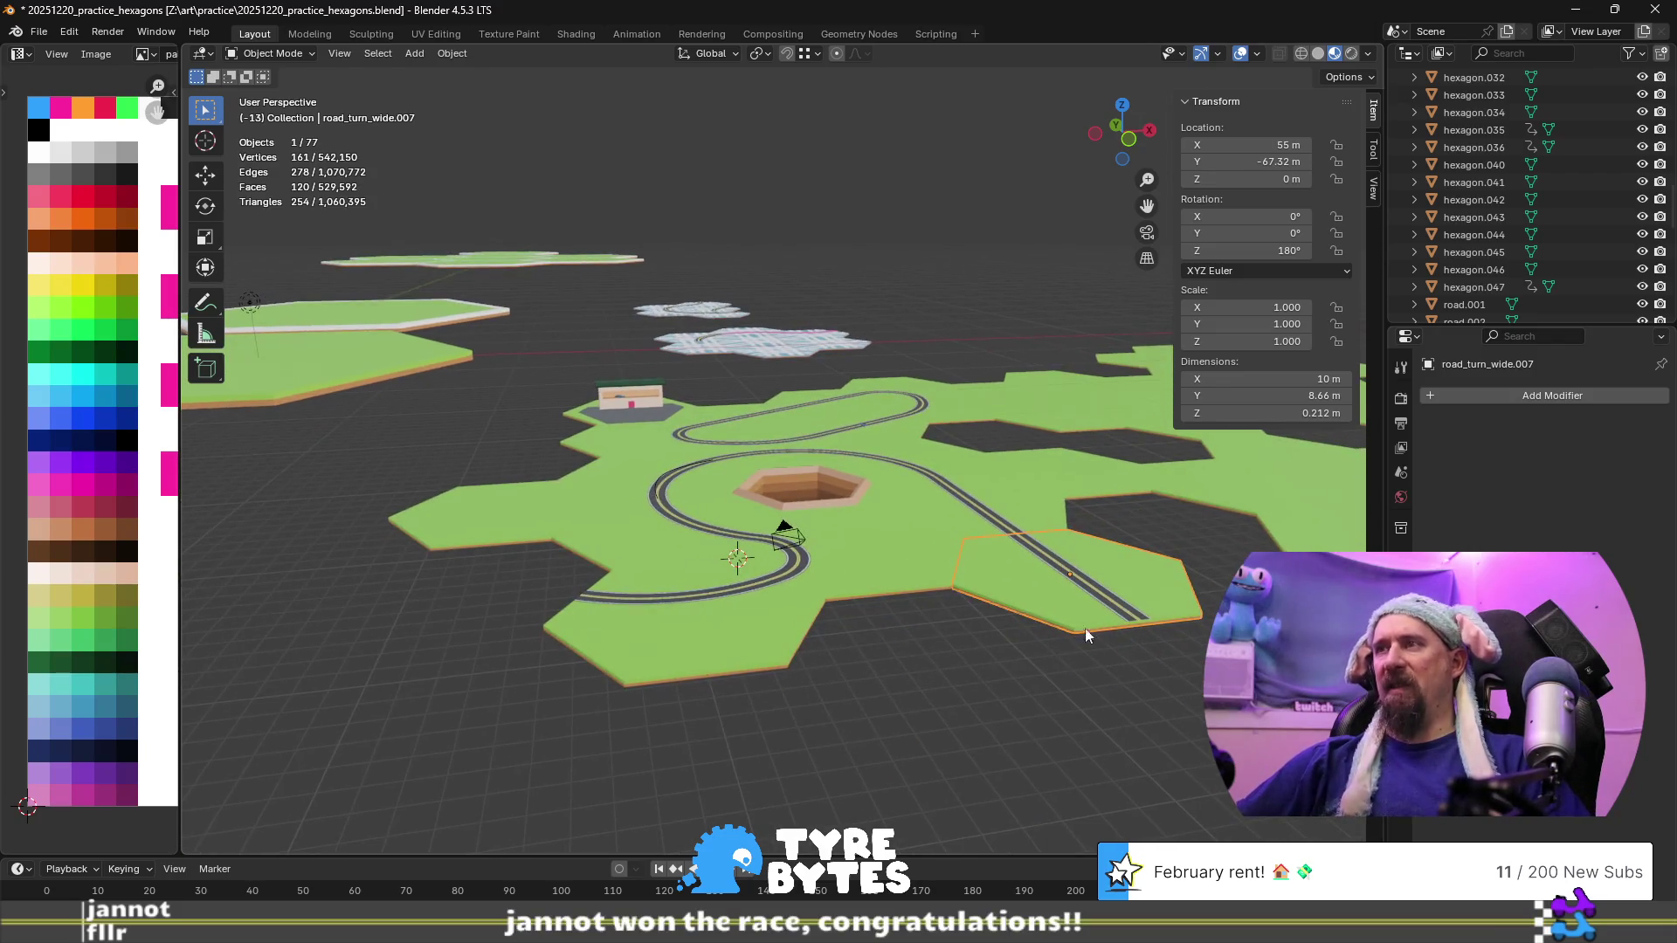
pyautogui.scroll(-5, 751, 518)
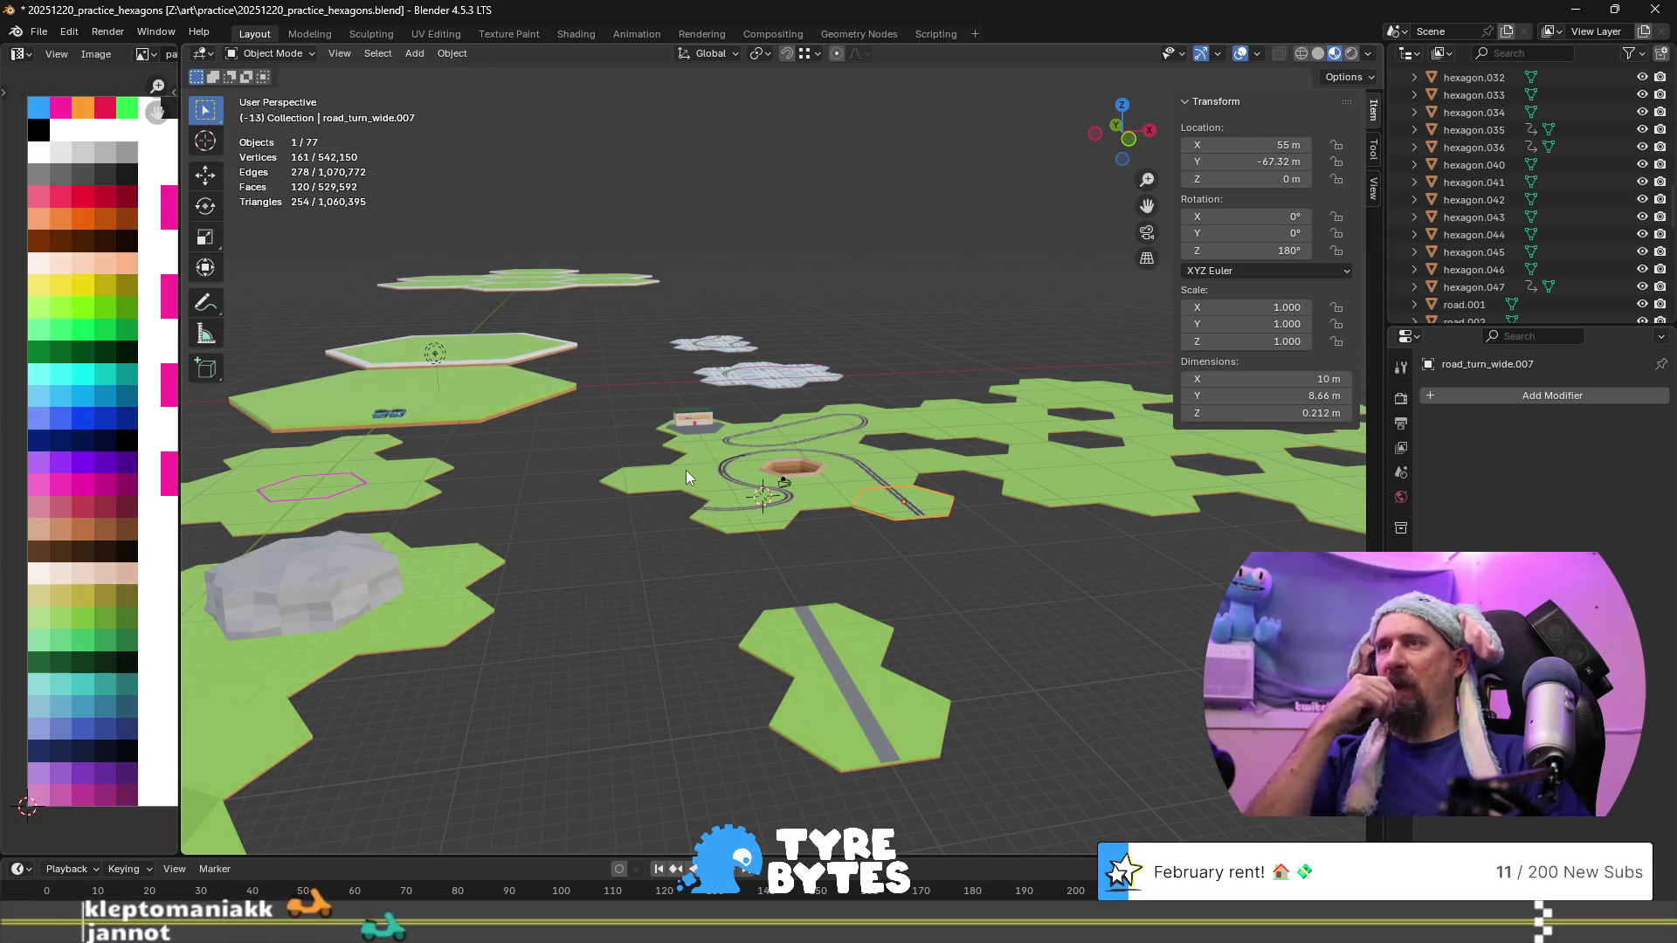
pyautogui.hotkey('alt', 'Tab')
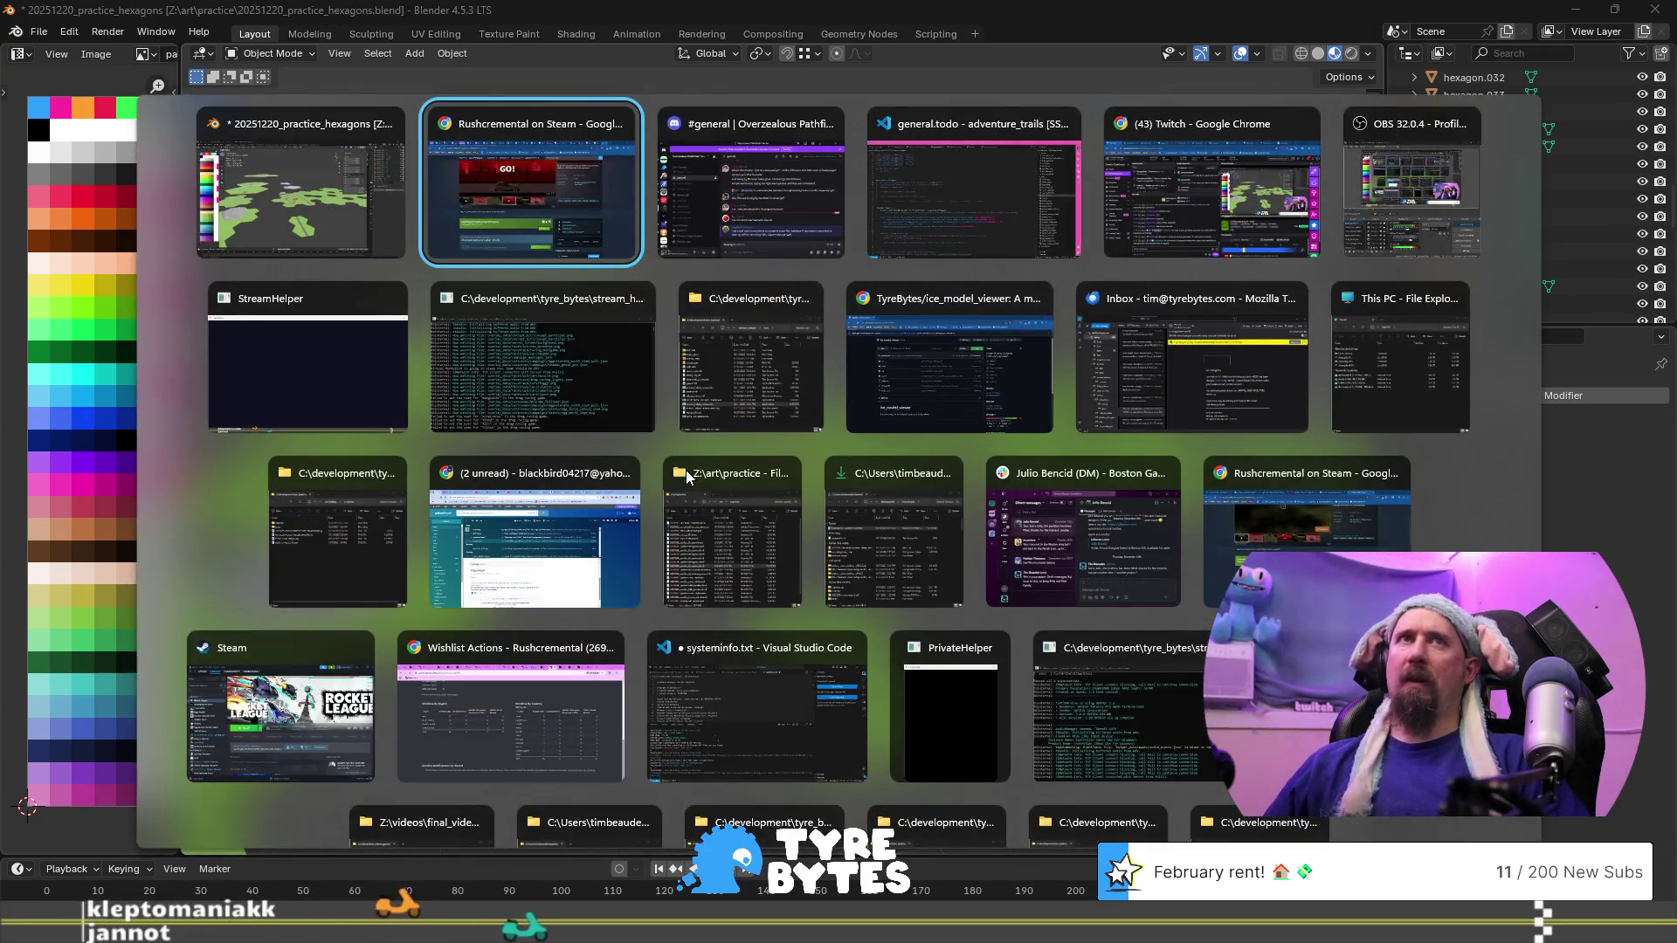
# Bring Chrome forward and move past the calculator tab to the 'hexagon apothem' search results
pyautogui.hotkey('alt', 'Tab')
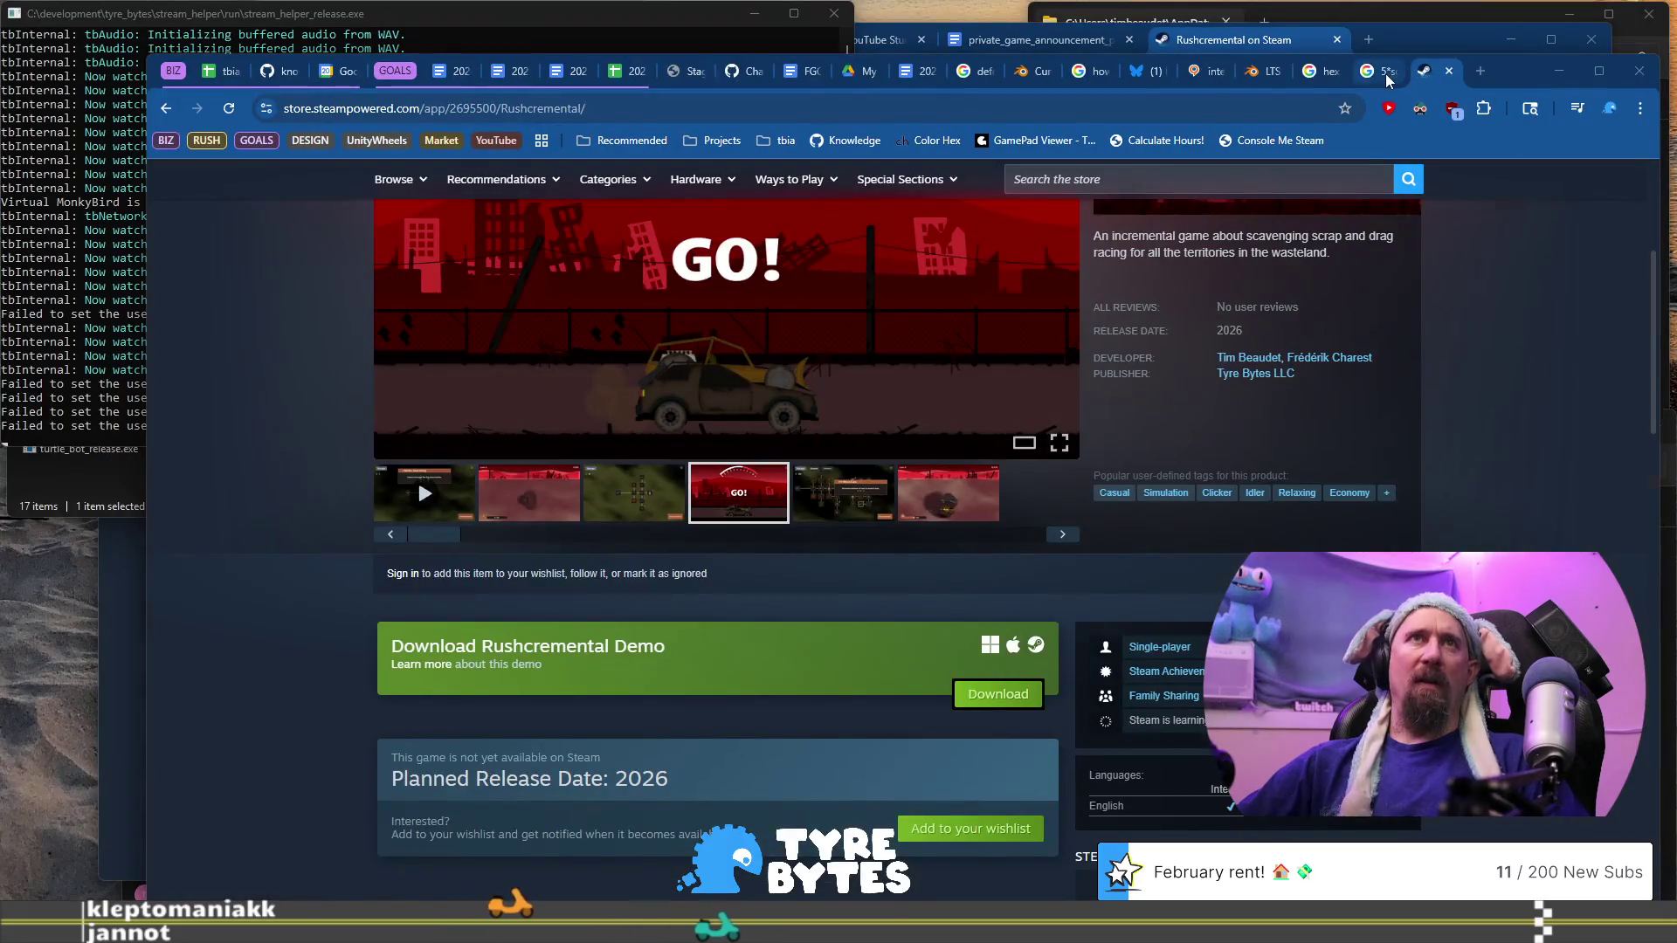
pyautogui.click(1369, 71)
pyautogui.click(1327, 79)
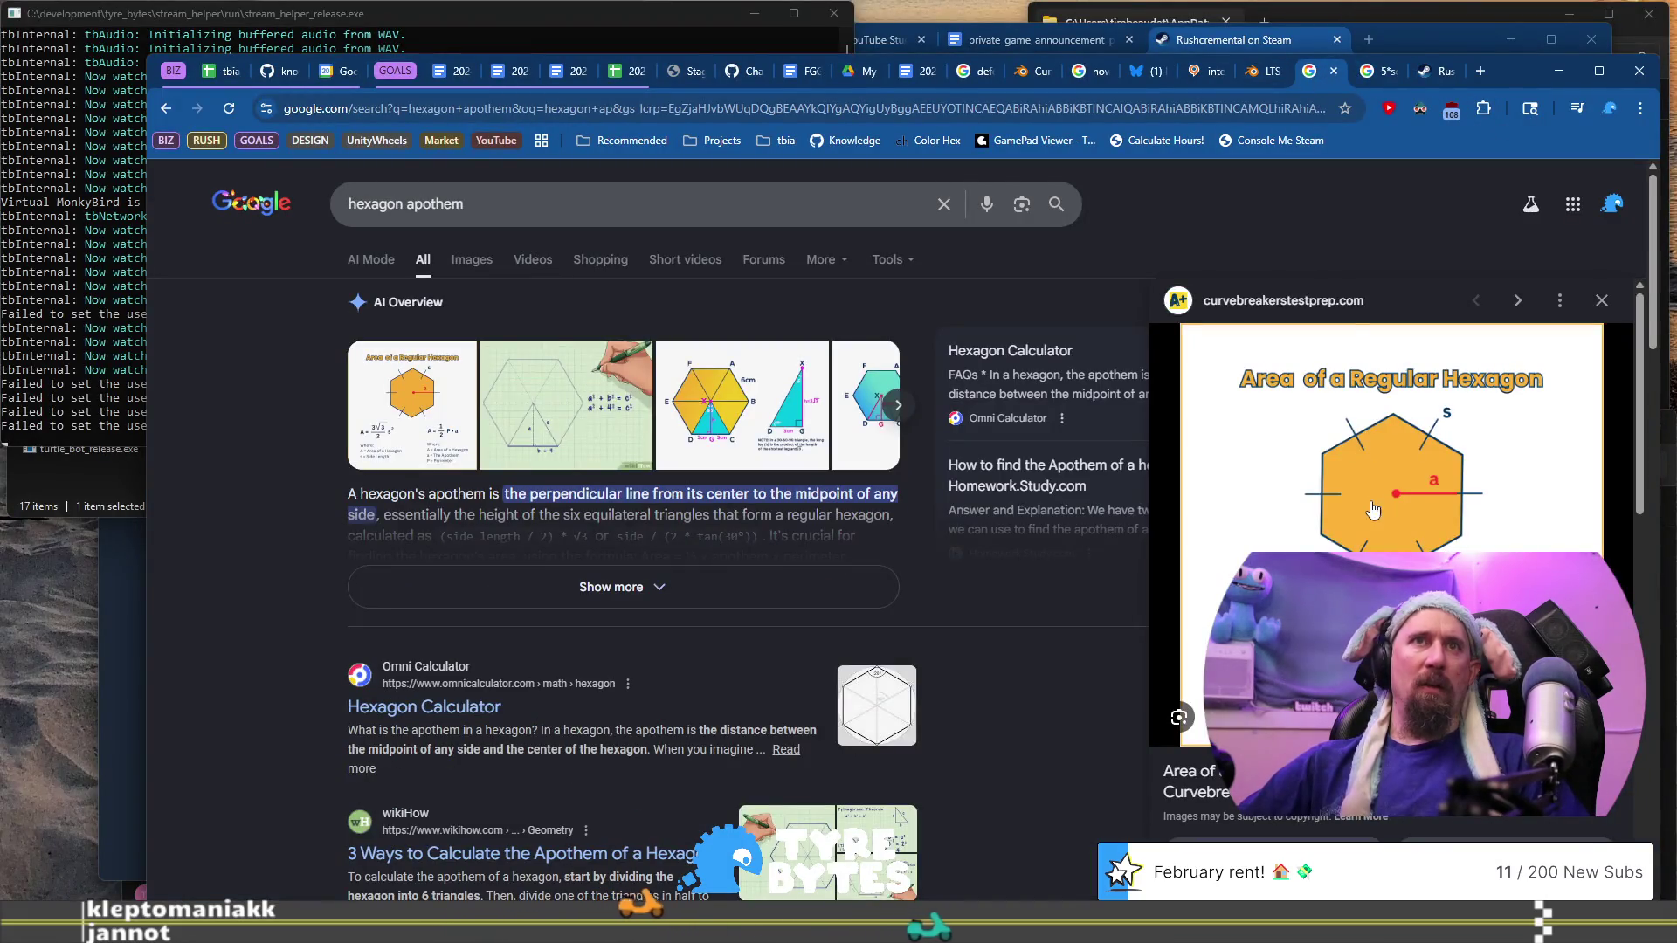
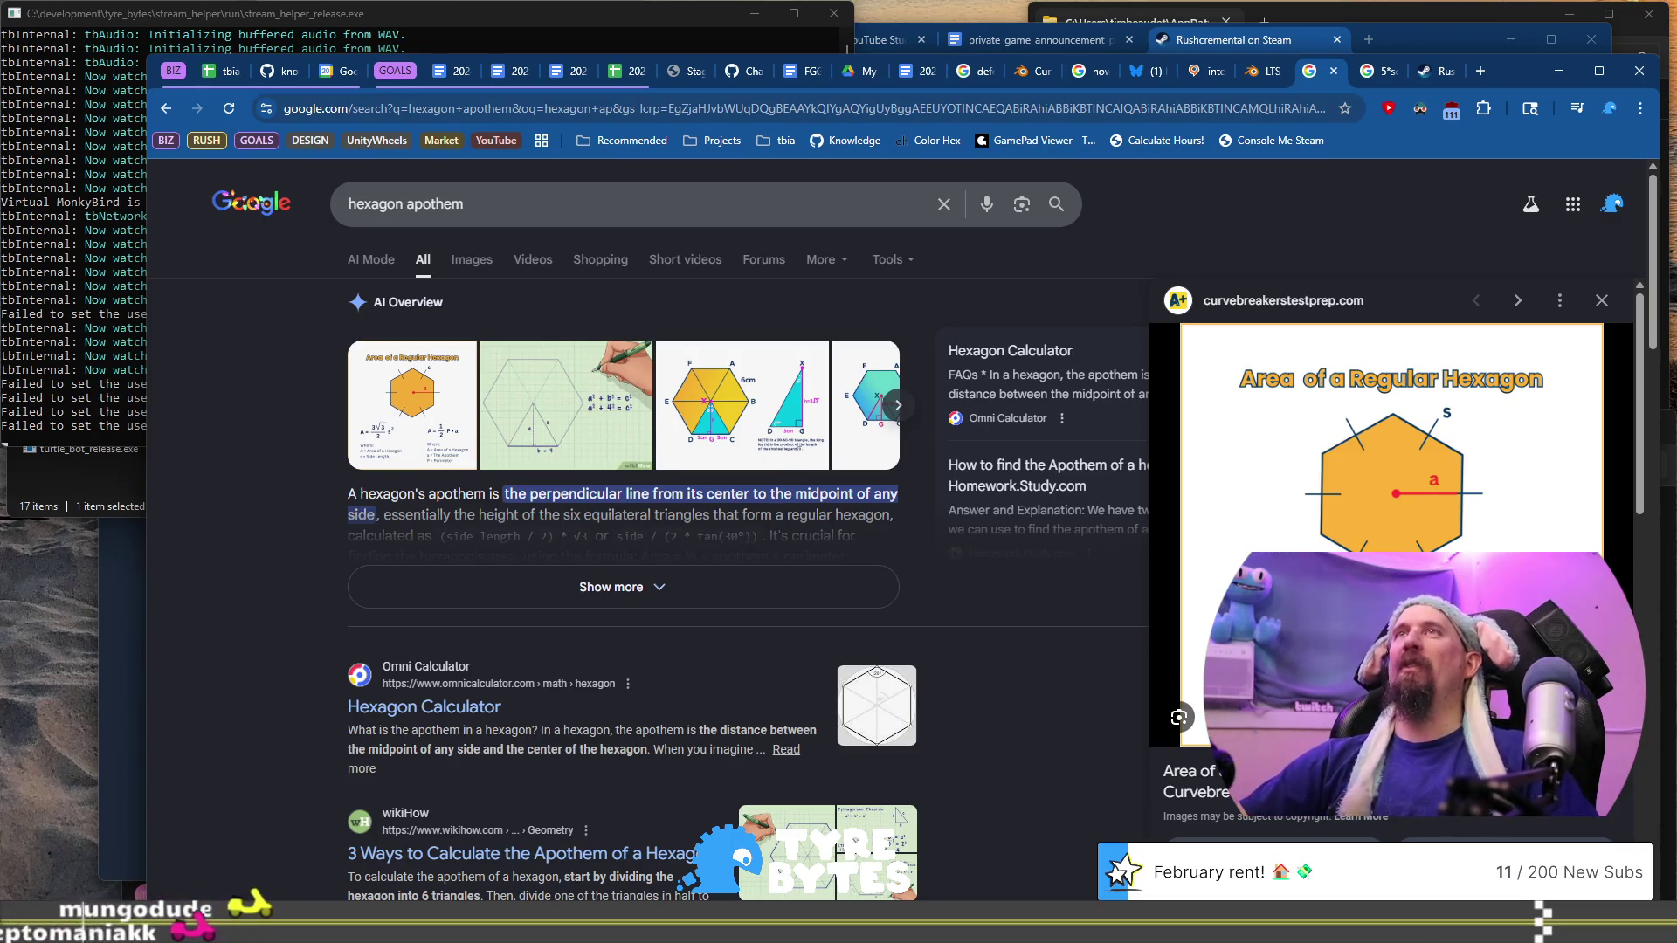
# Leave the Chrome 'hexagon apothem' results and return to the Blender hexagon road scene
pyautogui.hotkey('alt', 'Tab')
pyautogui.scroll(5, 904, 653)
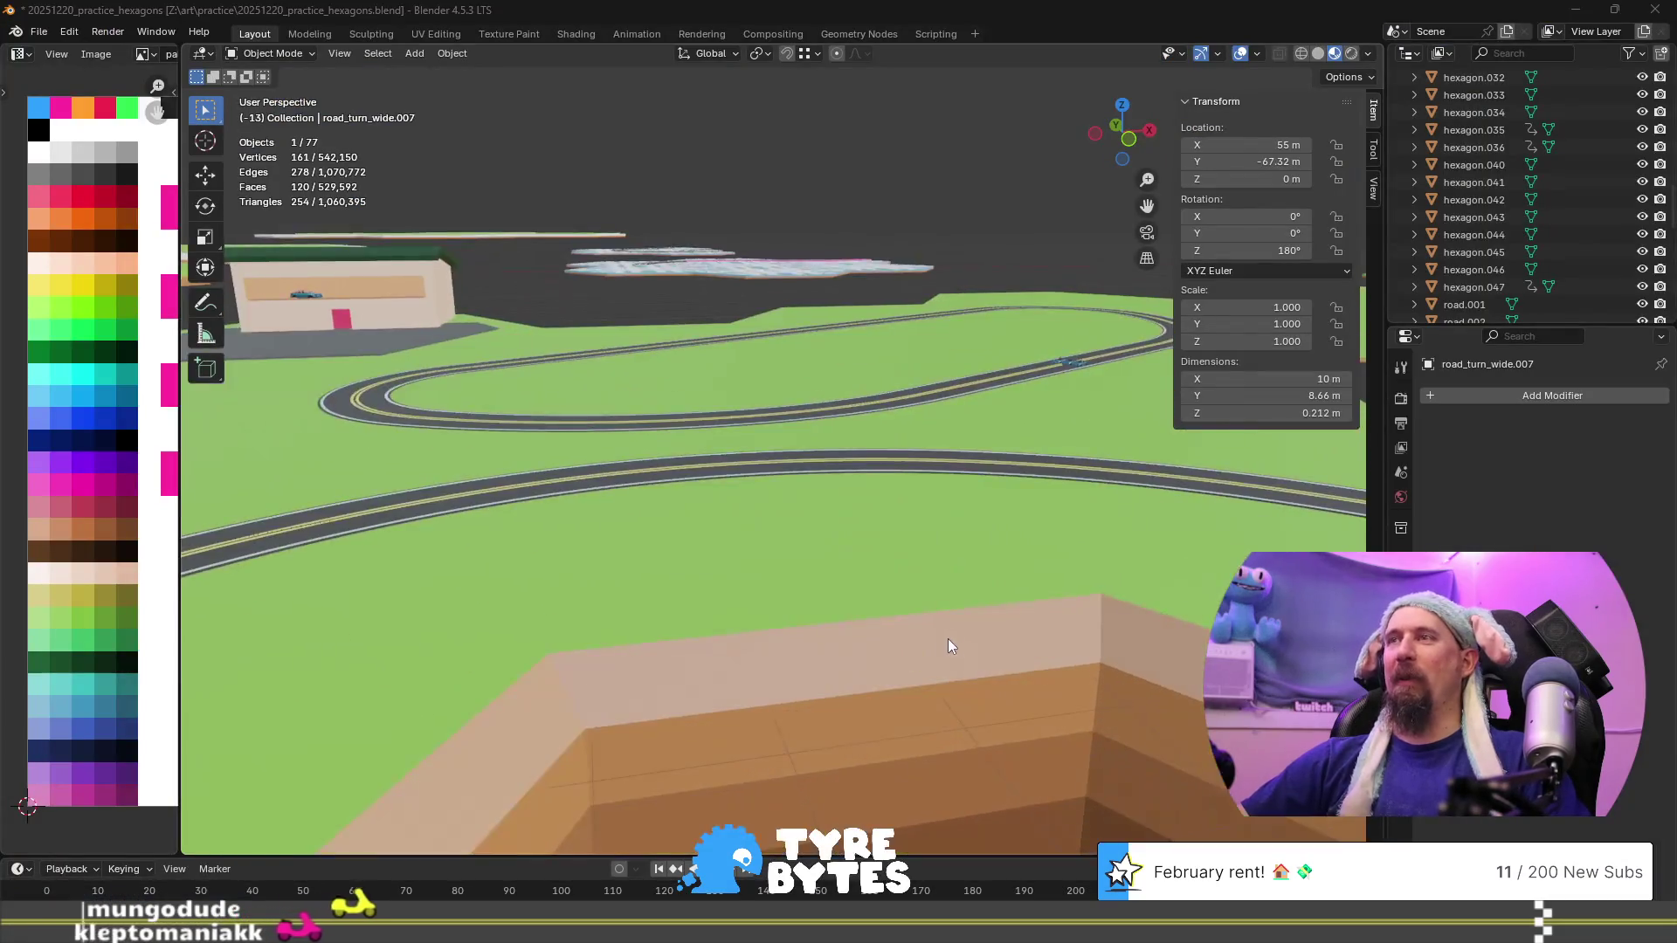
# Select the S-curve road tile road_turn_wide.001 and enter Edit Mode on its mesh
pyautogui.scroll(-5, 1002, 641)
pyautogui.moveTo(962, 623)
pyautogui.mouseDown(button='middle')
pyautogui.moveTo(905, 593)
pyautogui.moveTo(820, 596)
pyautogui.mouseUp(button='middle')
pyautogui.scroll(-5, 819, 597)
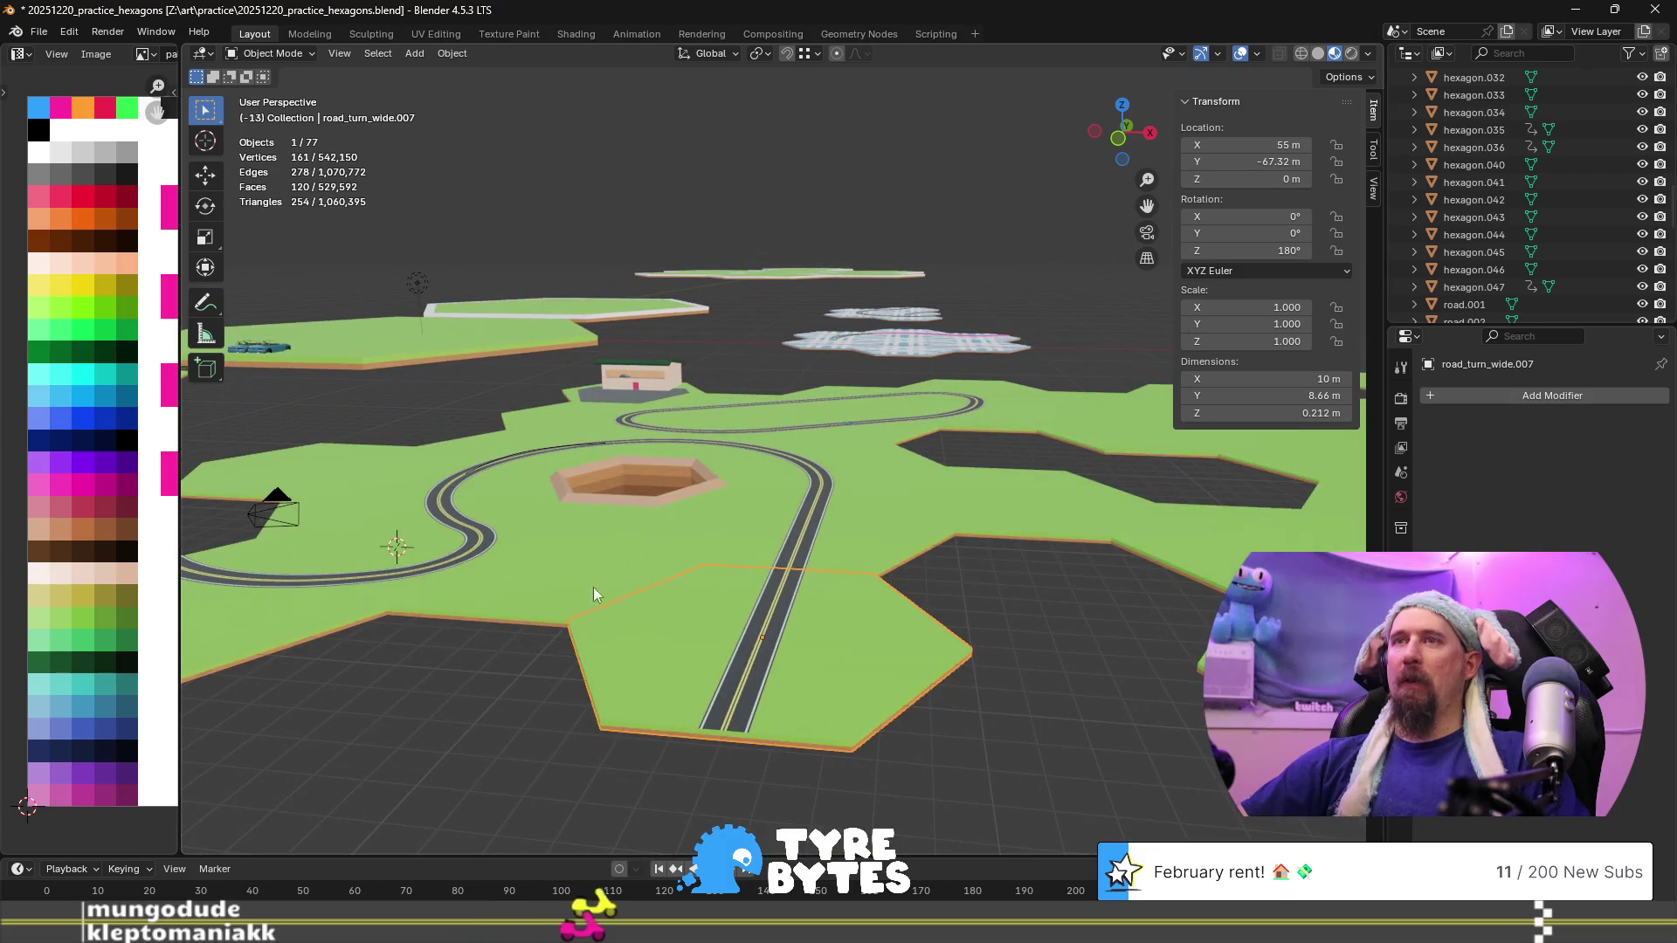
pyautogui.click(520, 580)
pyautogui.moveTo(520, 580); pyautogui.dragTo(577, 594, button='middle')
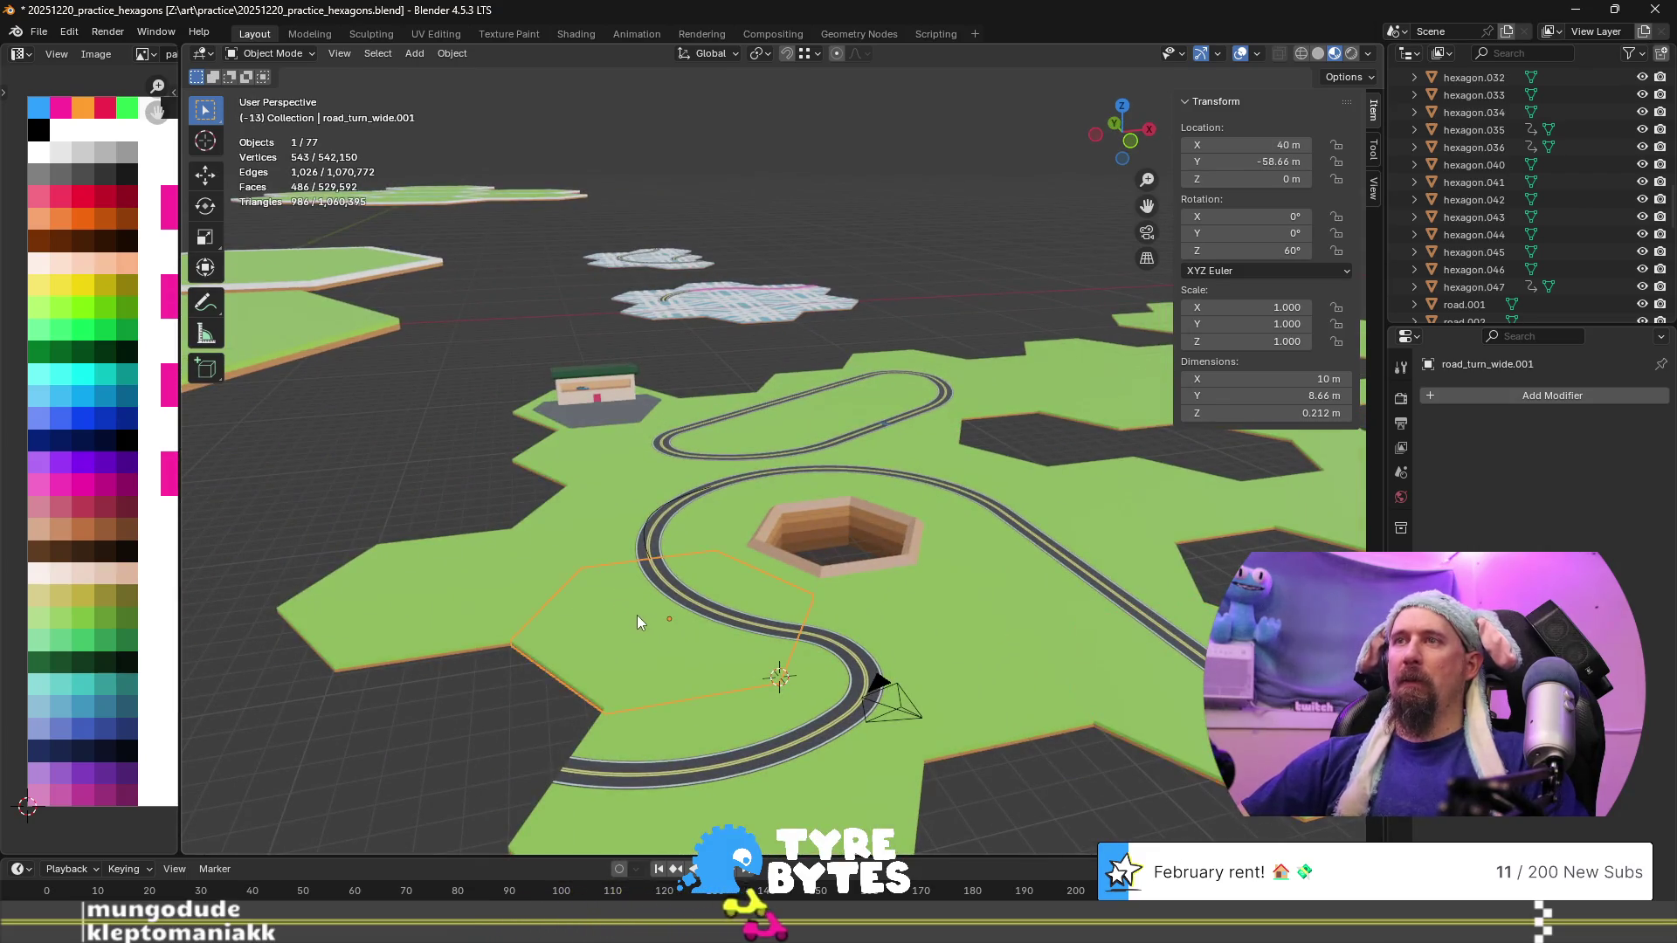
pyautogui.press('Tab')
pyautogui.scroll(5, 663, 581)
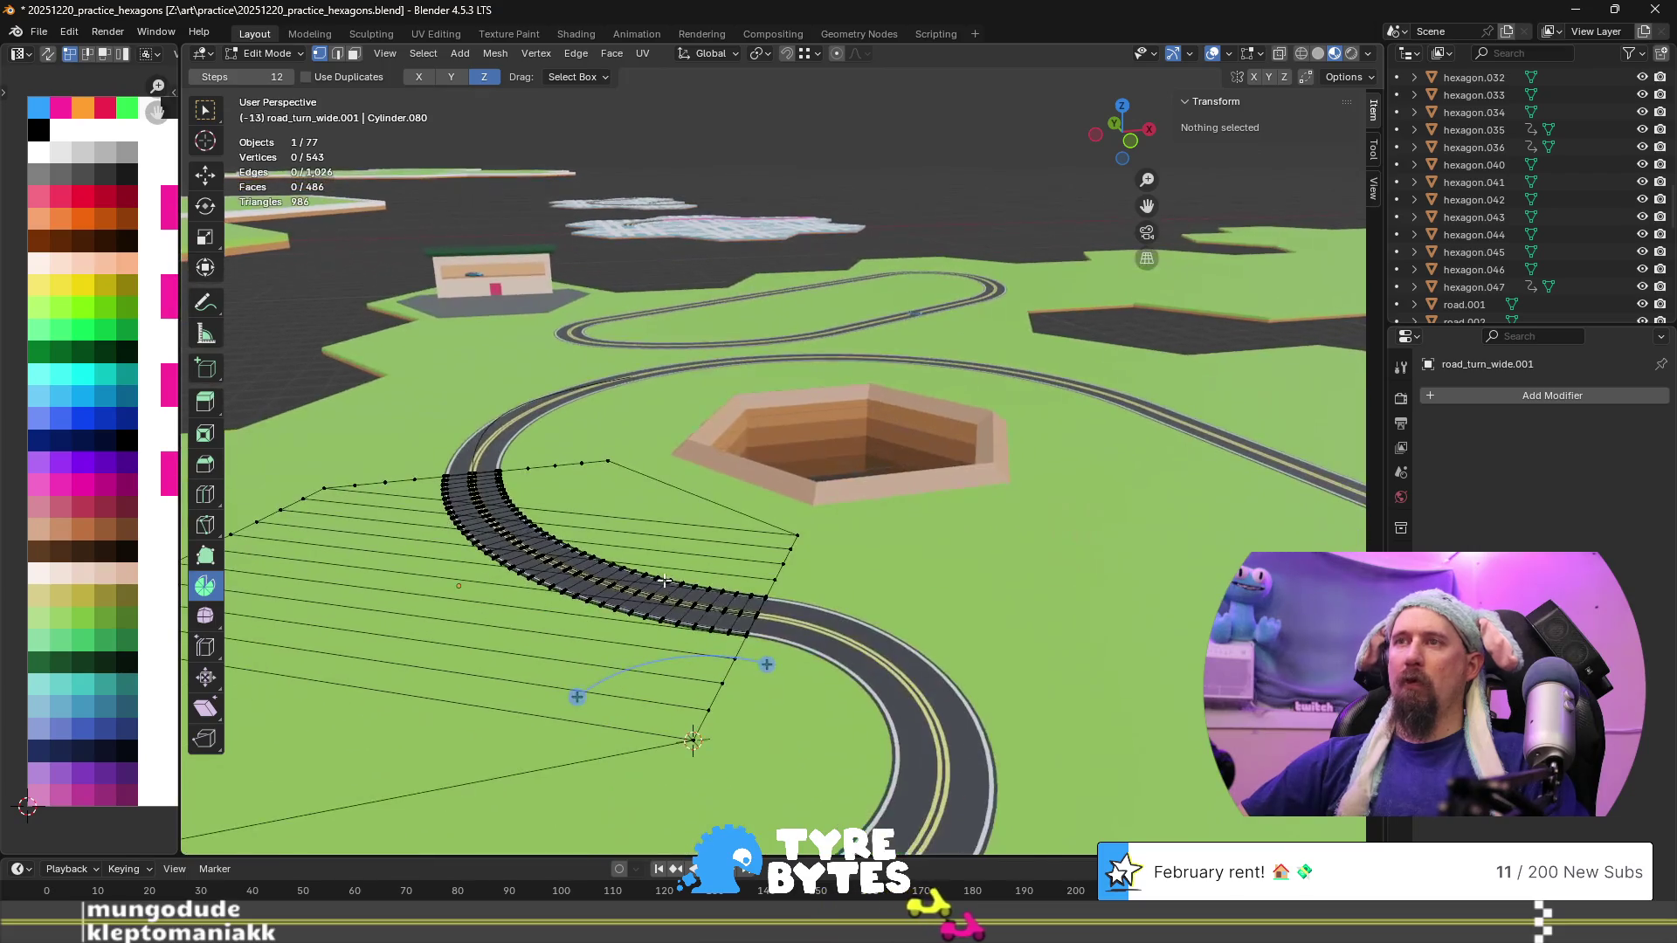
pyautogui.moveTo(658, 586); pyautogui.dragTo(592, 590, button='middle')
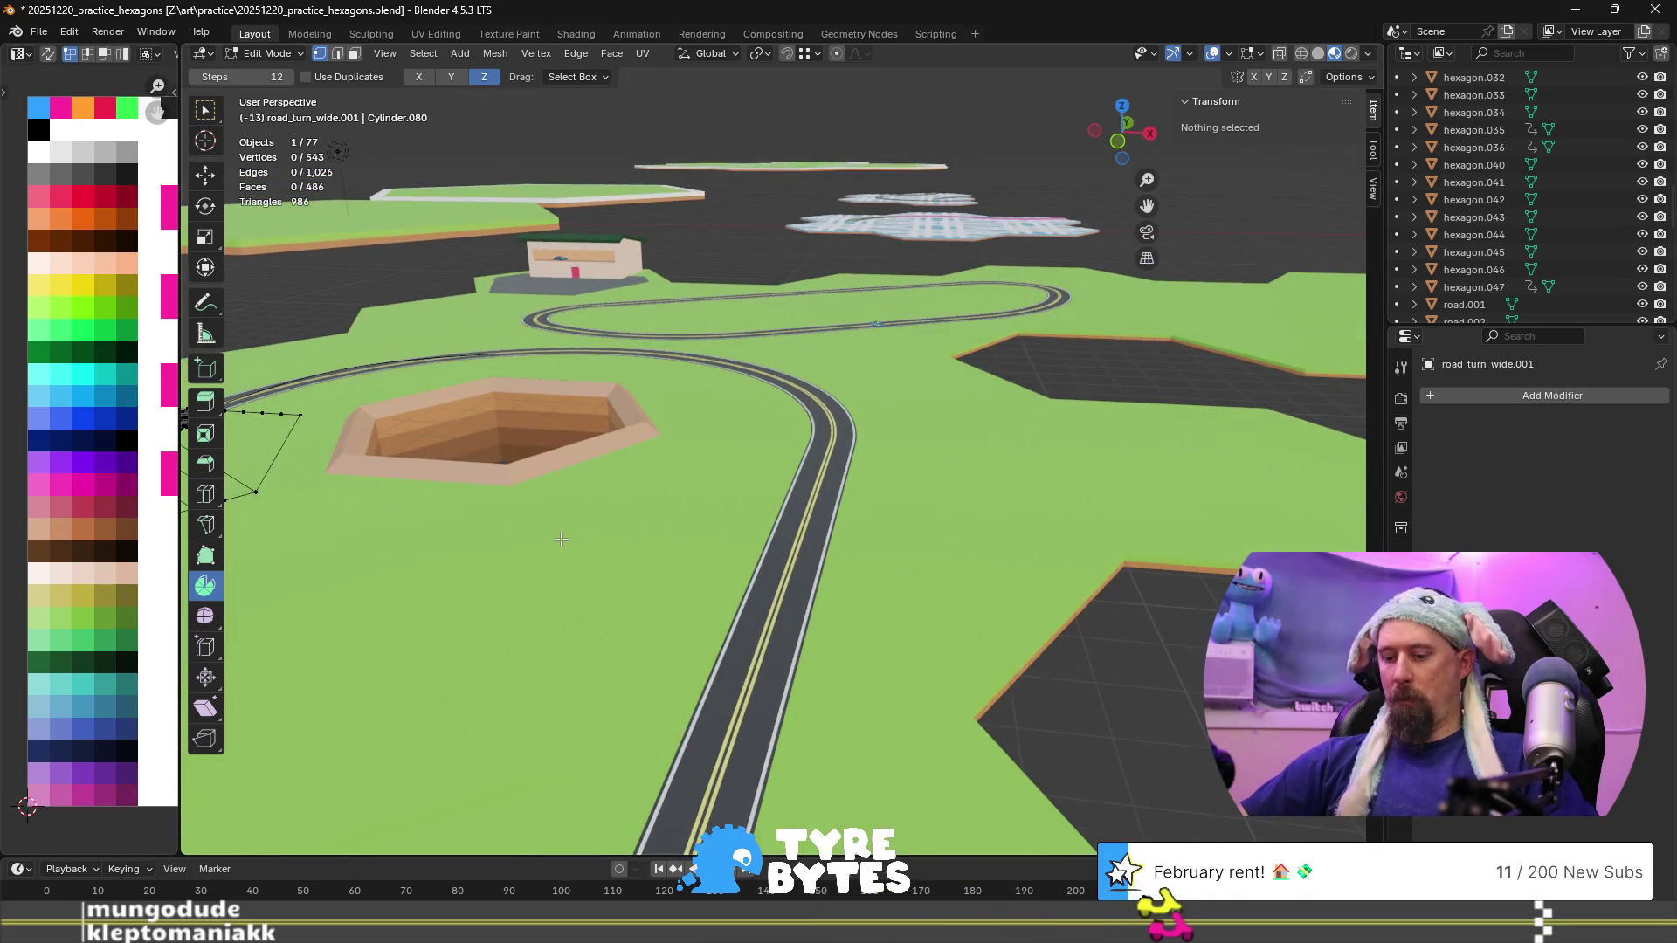
pyautogui.keyDown('shift'); pyautogui.moveTo(494, 458); pyautogui.dragTo(585, 590, button='middle'); pyautogui.keyUp('shift')
# Select two neighbouring vertices on the yellow centre stripes as an edge and frame it
pyautogui.click(630, 580)
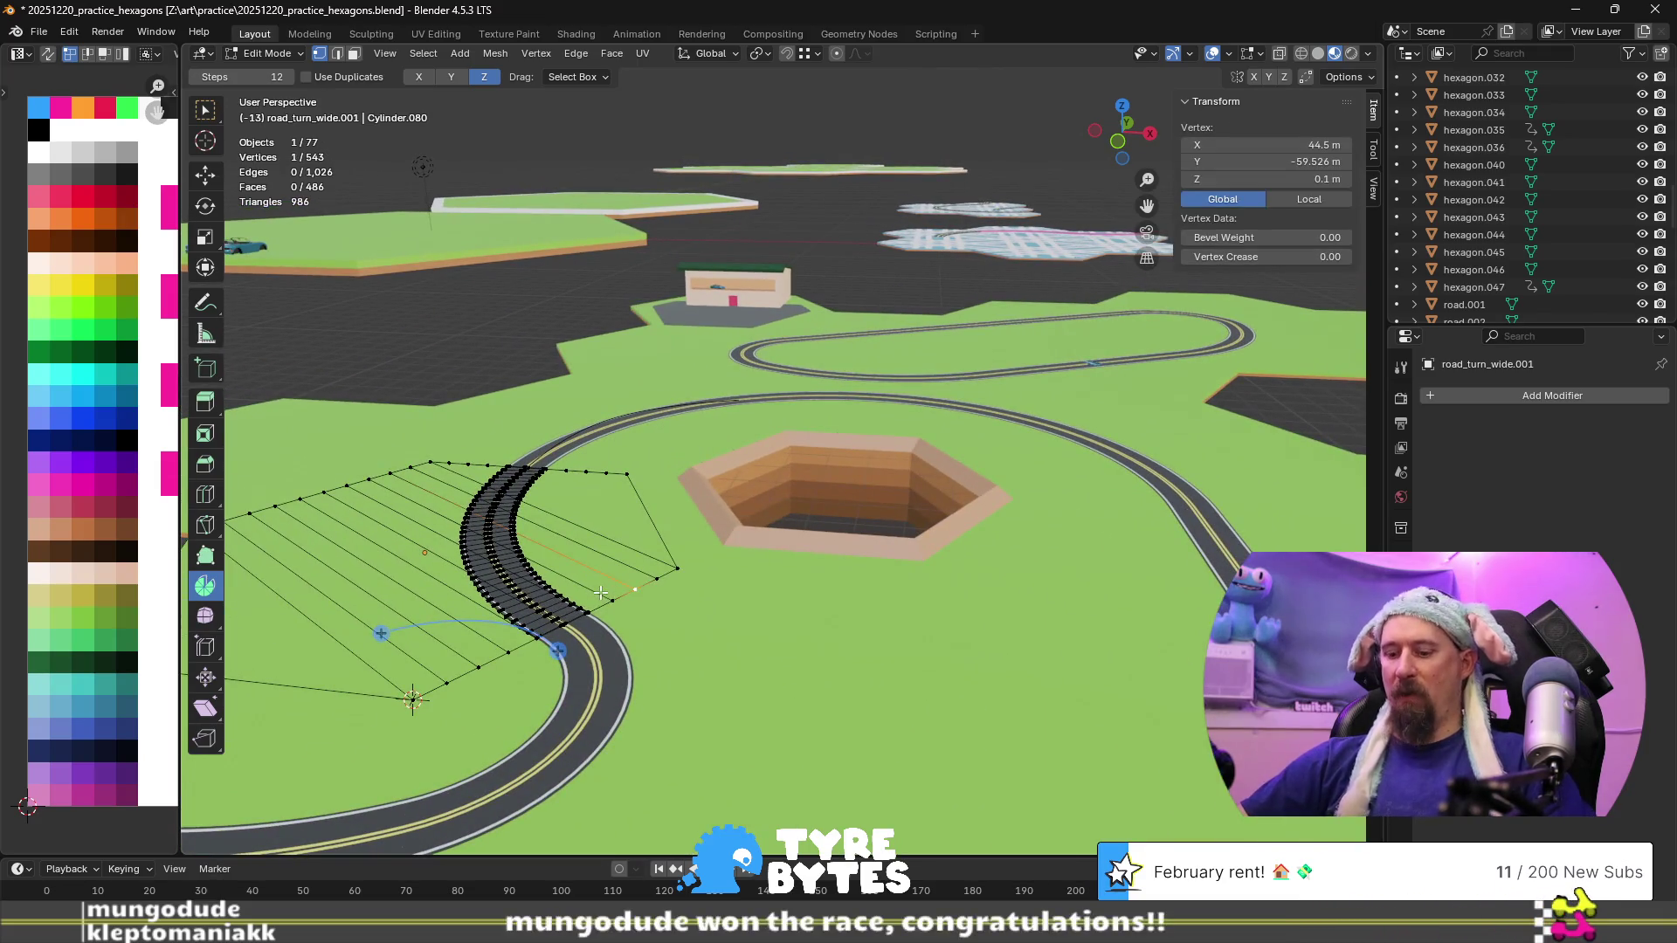
pyautogui.press('KP_Decimal')
pyautogui.scroll(-10, 588, 594)
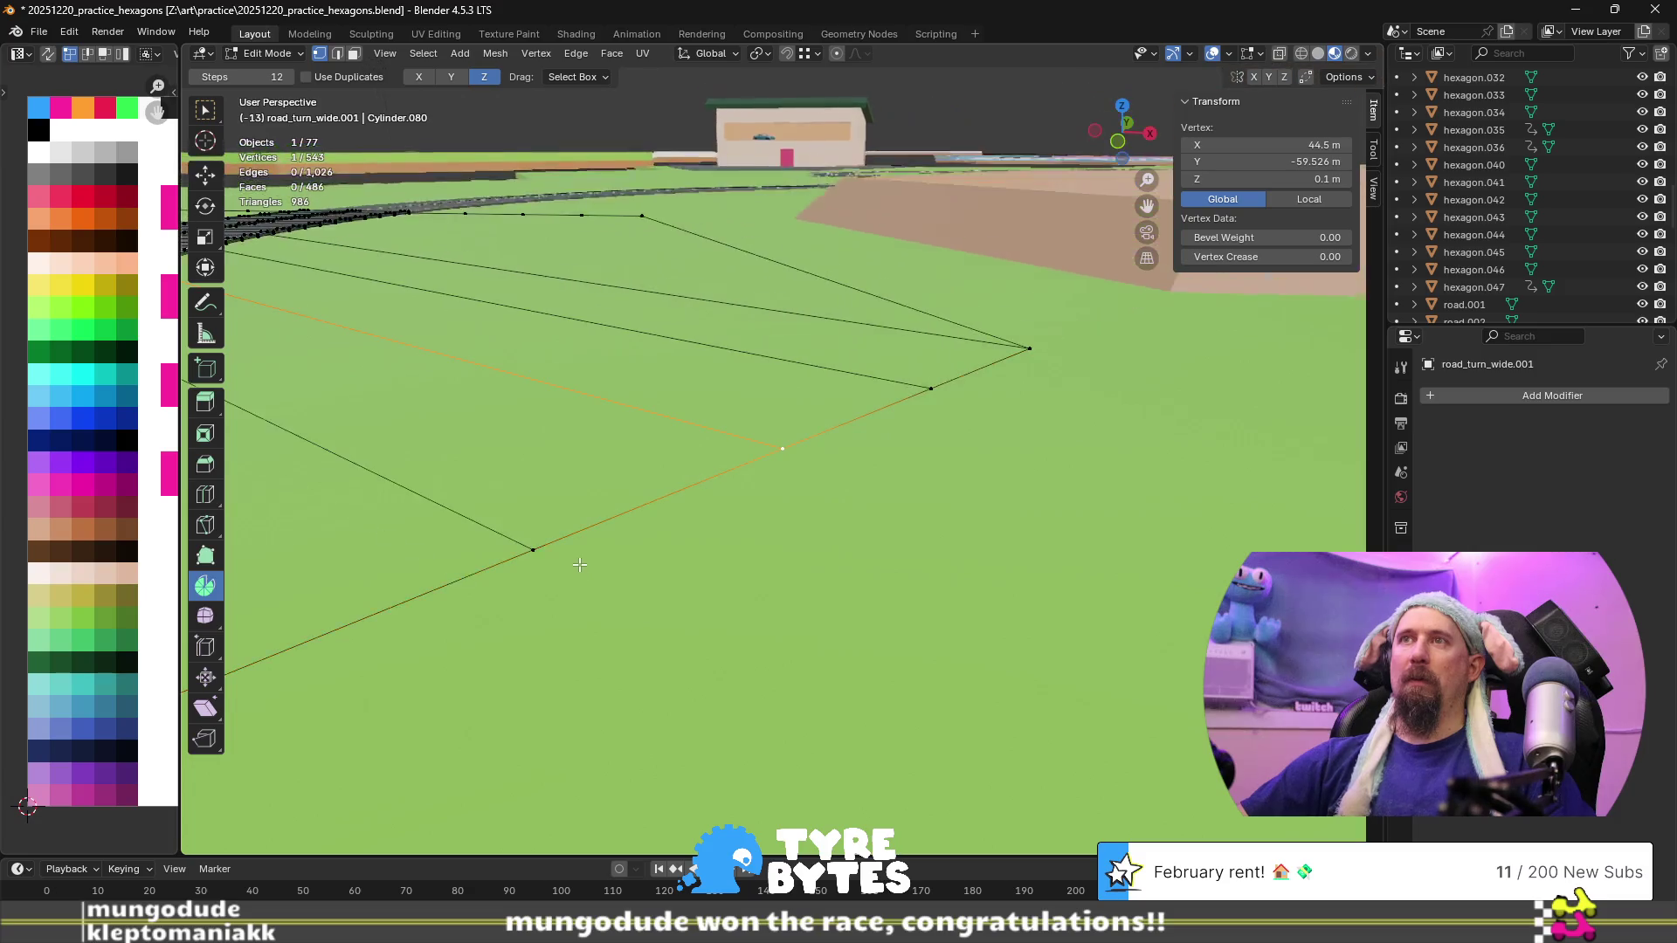
pyautogui.moveTo(575, 527)
pyautogui.mouseDown(button='middle')
pyautogui.moveTo(537, 518)
pyautogui.moveTo(568, 475)
pyautogui.moveTo(778, 434)
pyautogui.mouseUp(button='middle')
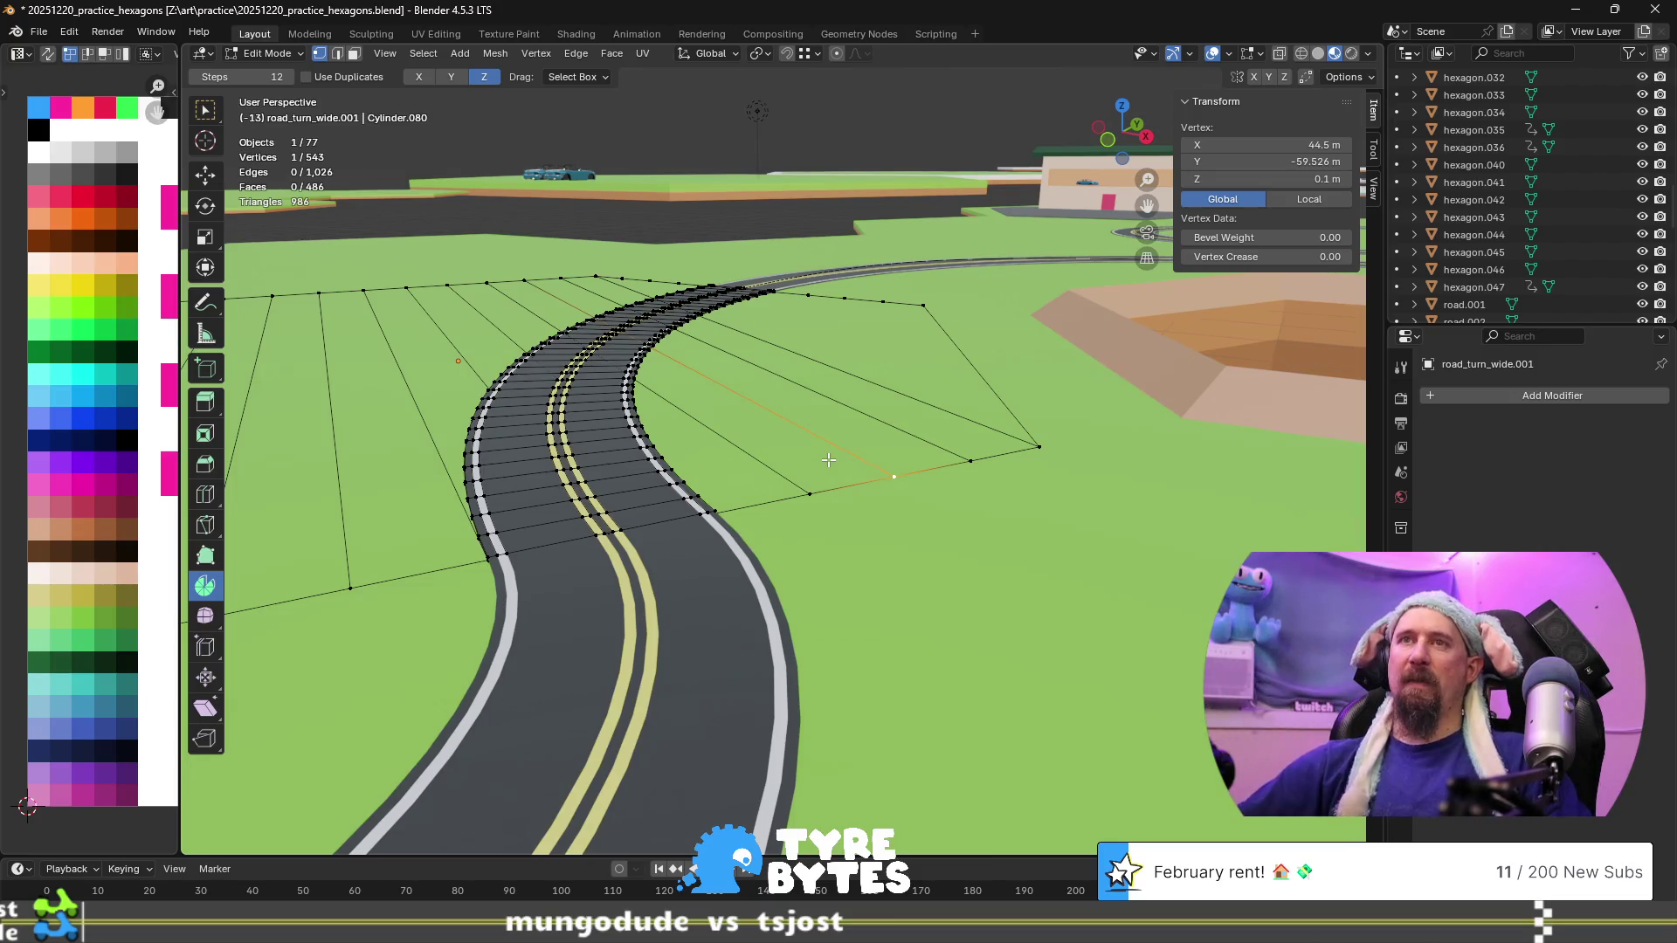
pyautogui.click(614, 529)
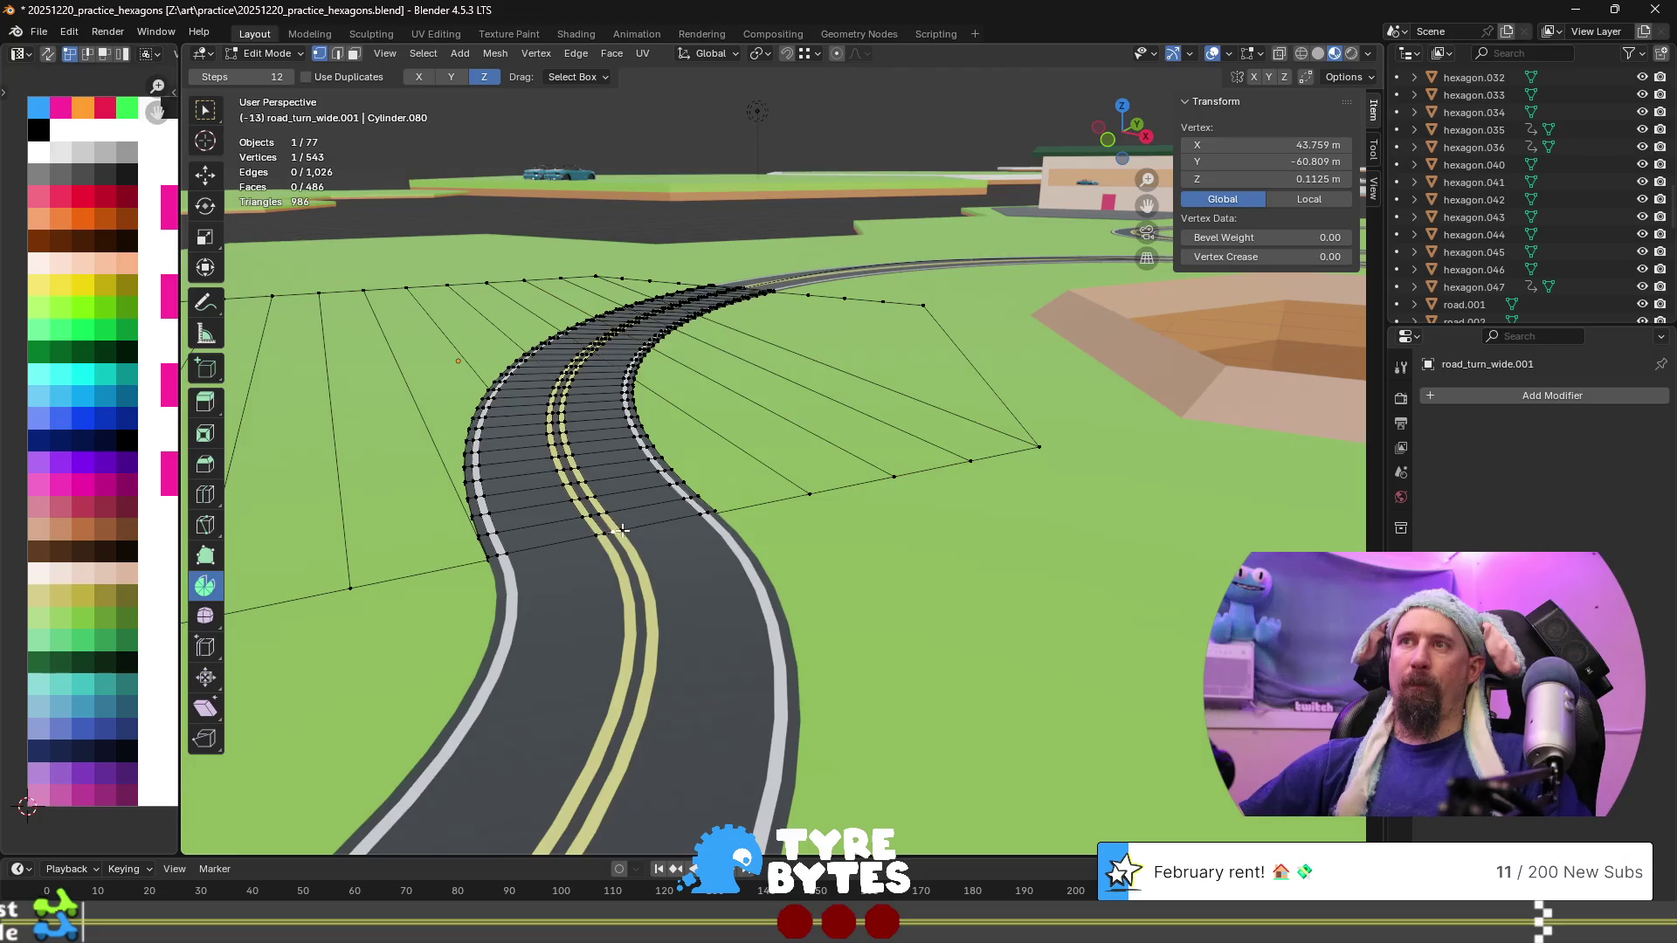
pyautogui.scroll(2, 586, 555)
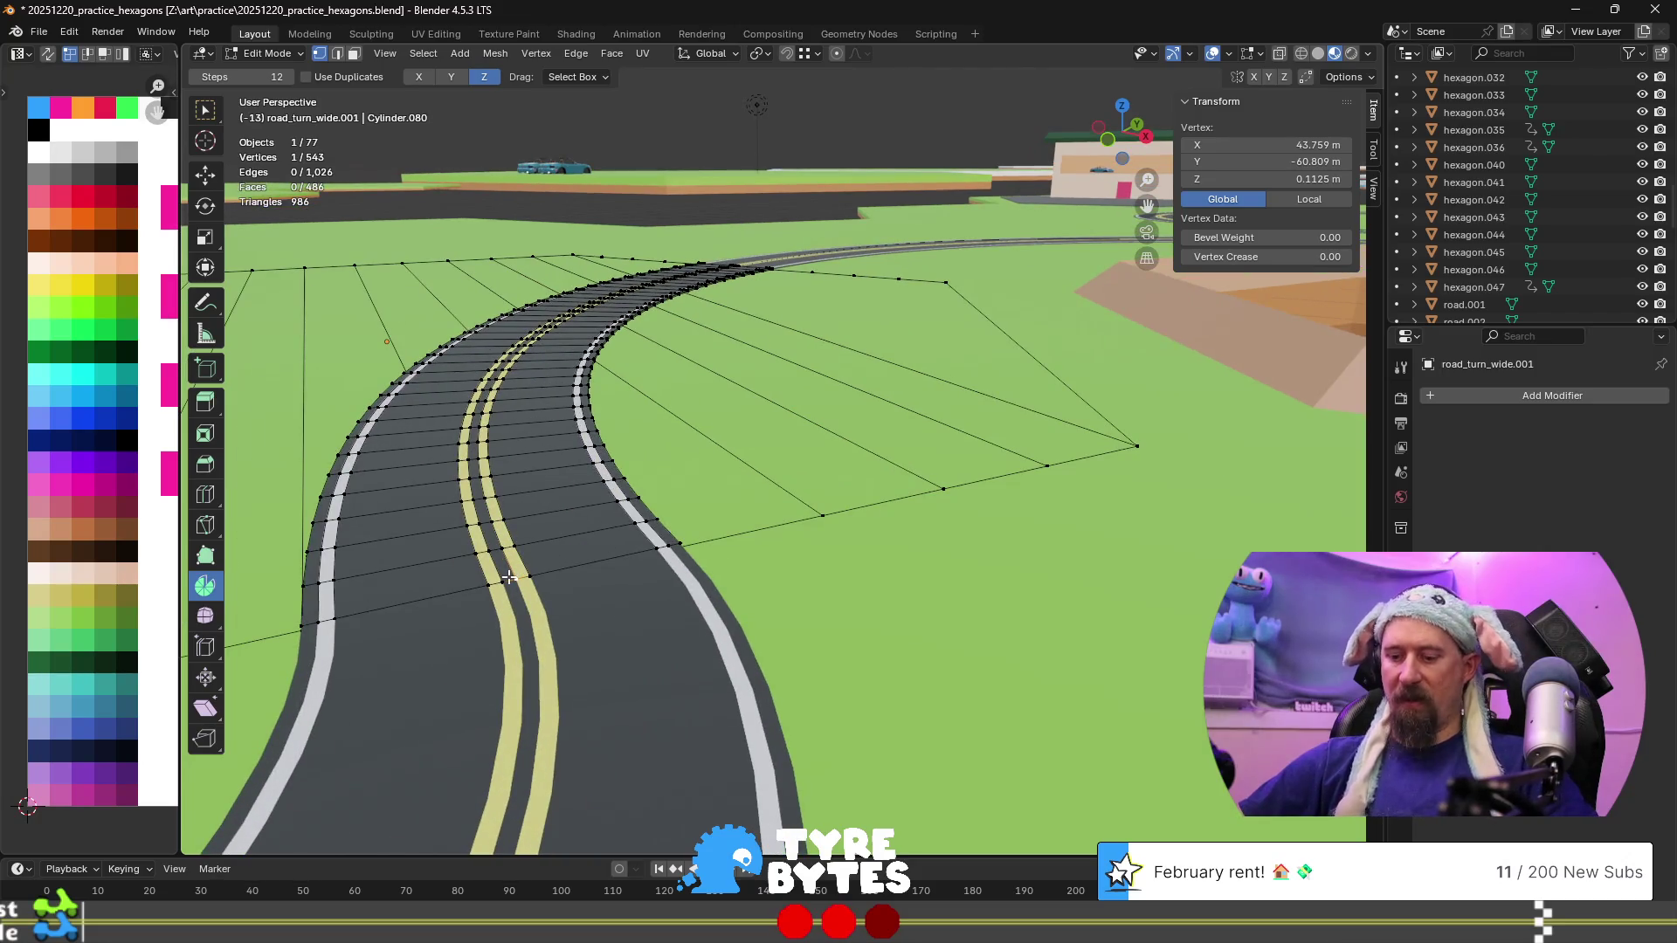
pyautogui.press('KP_Decimal')
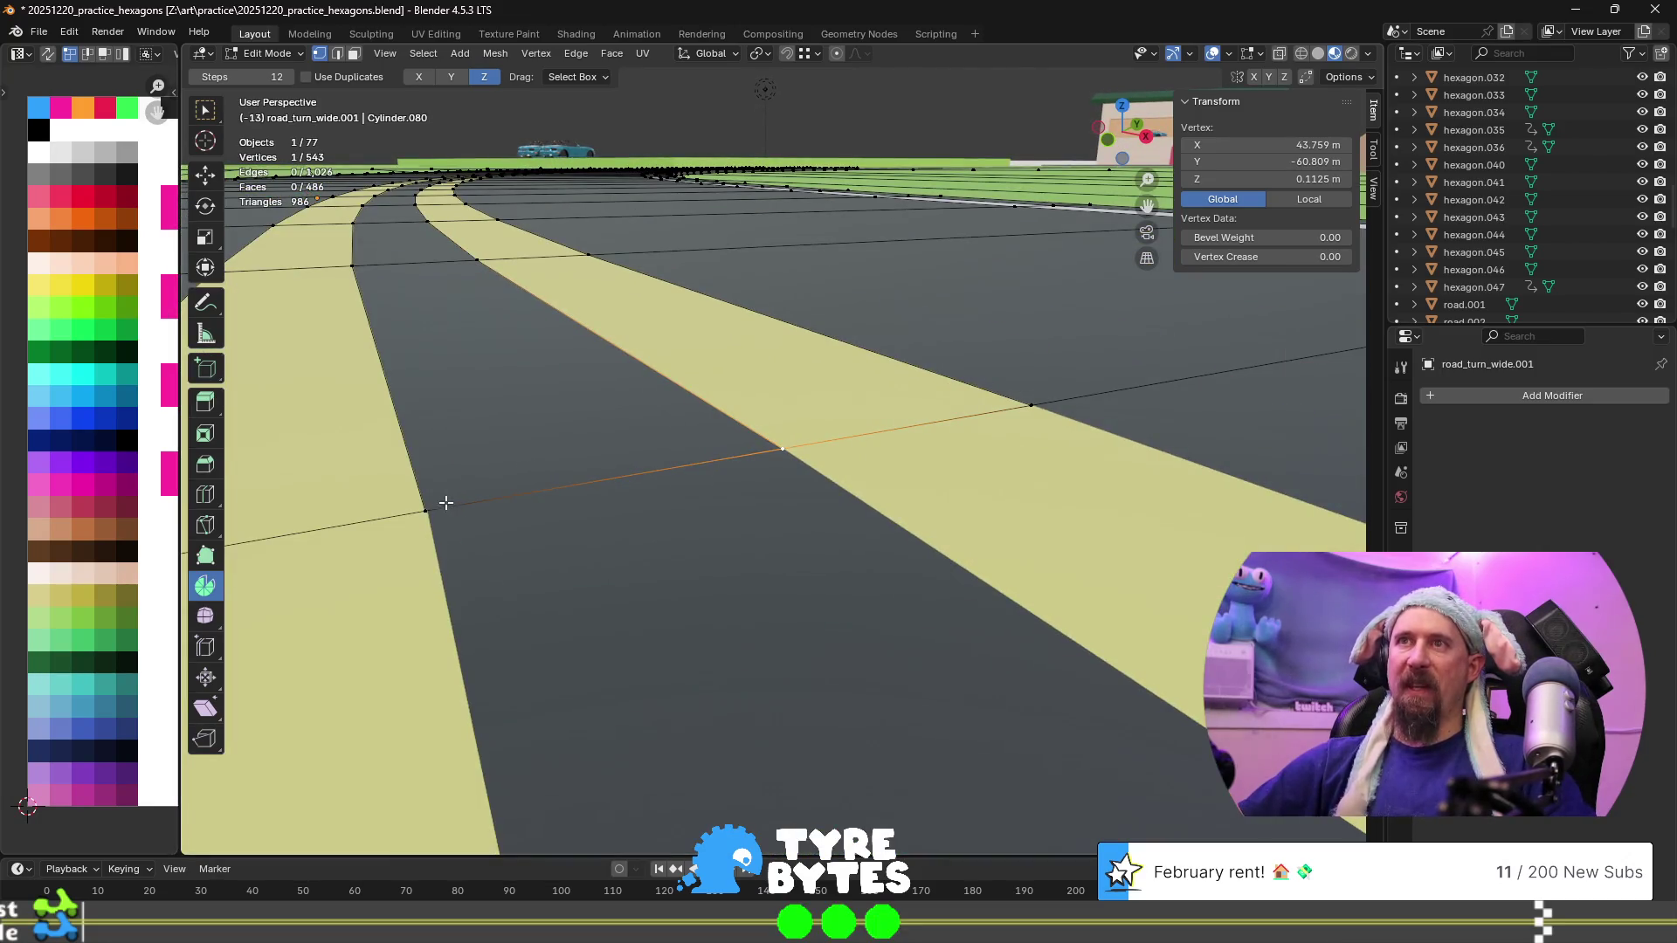
pyautogui.keyDown('shift'); pyautogui.click(441, 505); pyautogui.keyUp('shift')
pyautogui.moveTo(471, 498)
pyautogui.mouseDown(button='middle')
pyautogui.moveTo(702, 491)
pyautogui.moveTo(811, 414)
pyautogui.moveTo(839, 476)
pyautogui.moveTo(876, 496)
pyautogui.moveTo(734, 480)
pyautogui.moveTo(827, 468)
pyautogui.moveTo(813, 458)
pyautogui.mouseUp(button='middle')
# Snap the 3D cursor to the selected road centre-line edge
pyautogui.scroll(-3, 703, 491)
pyautogui.scroll(3, 813, 458)
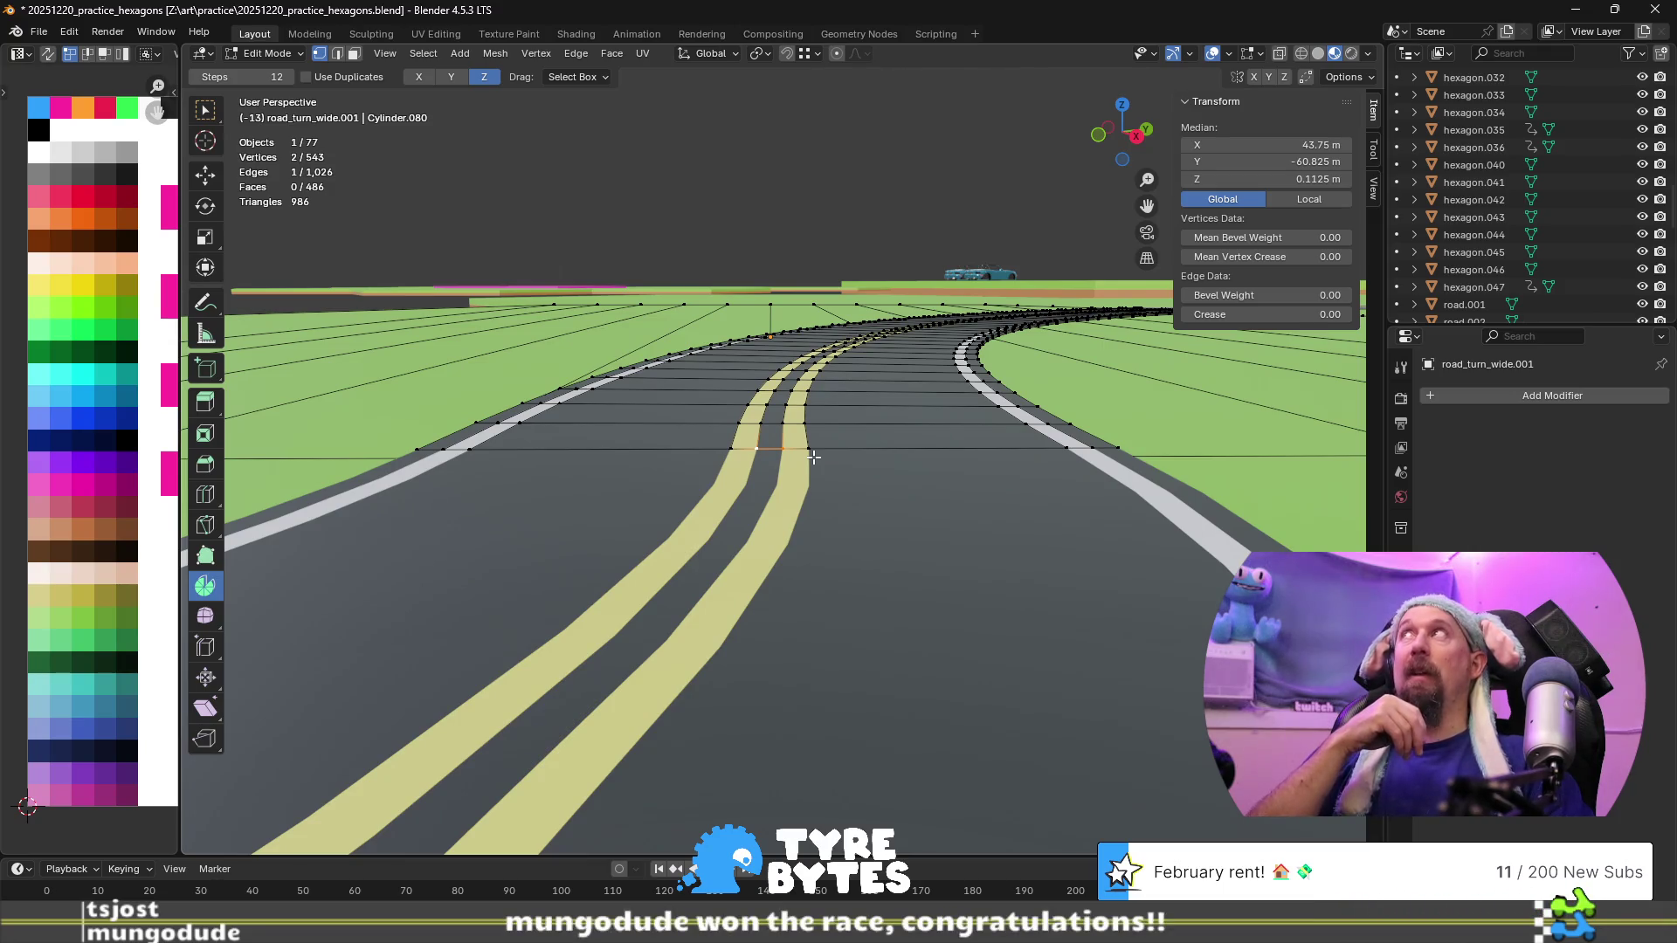
pyautogui.moveTo(813, 457)
pyautogui.mouseDown(button='middle')
pyautogui.moveTo(712, 472)
pyautogui.moveTo(778, 441)
pyautogui.mouseUp(button='middle')
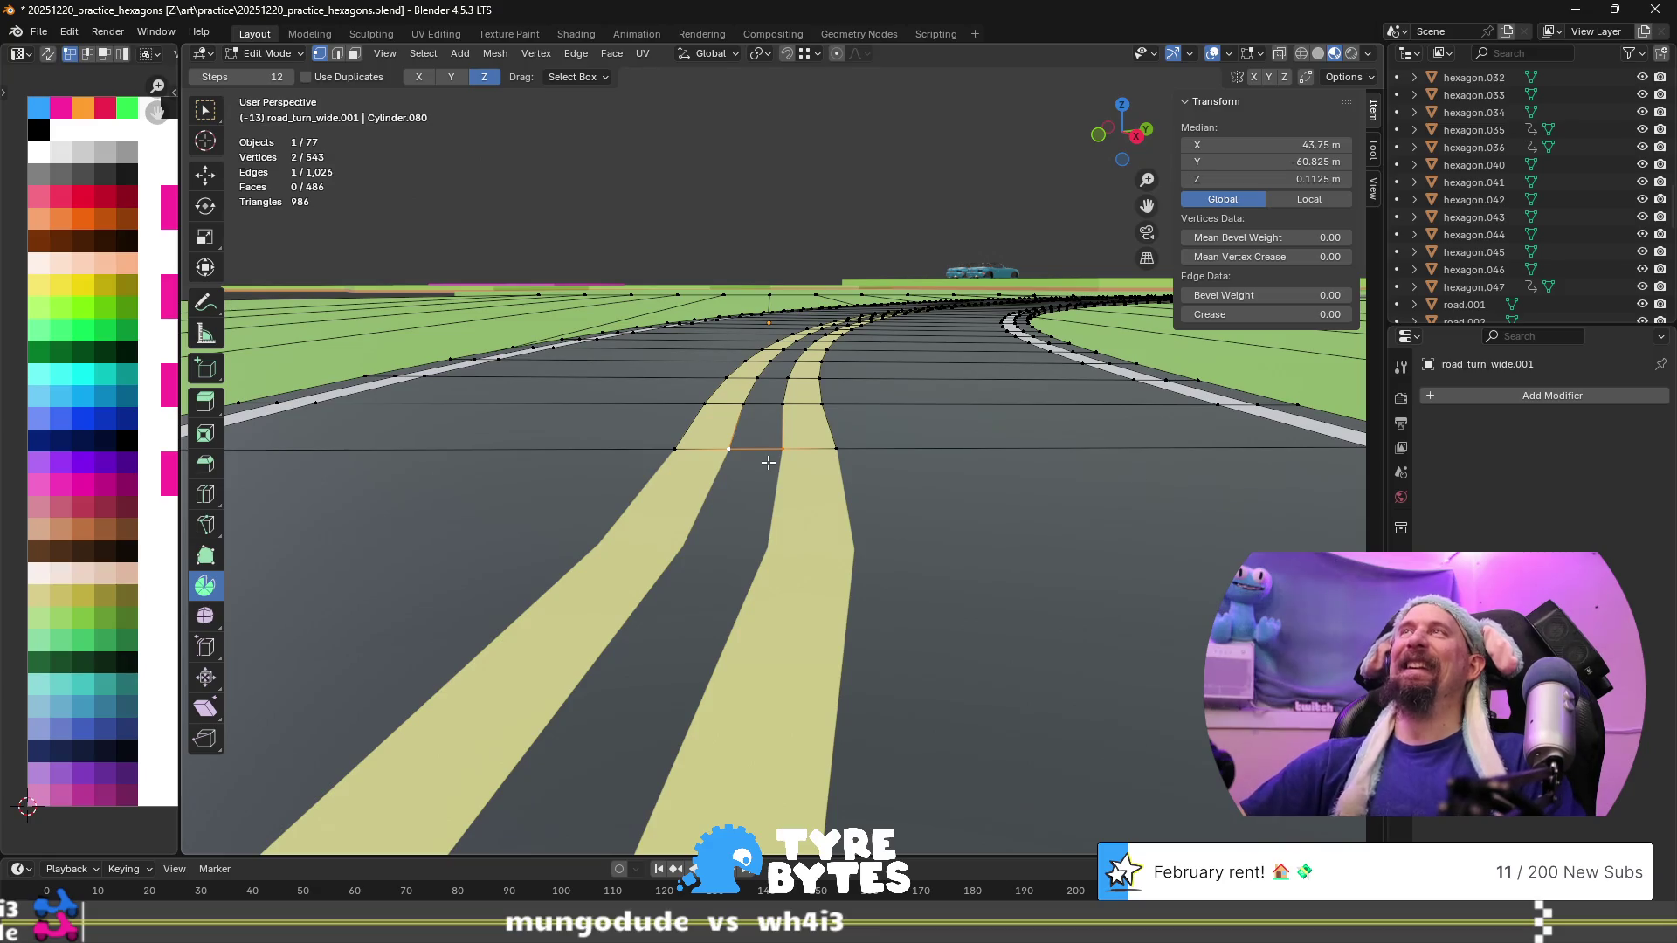
pyautogui.scroll(3, 741, 435)
pyautogui.moveTo(733, 483); pyautogui.dragTo(745, 508, button='middle')
pyautogui.hotkey('shift', 's')
pyautogui.click(770, 610)
pyautogui.scroll(-5, 759, 577)
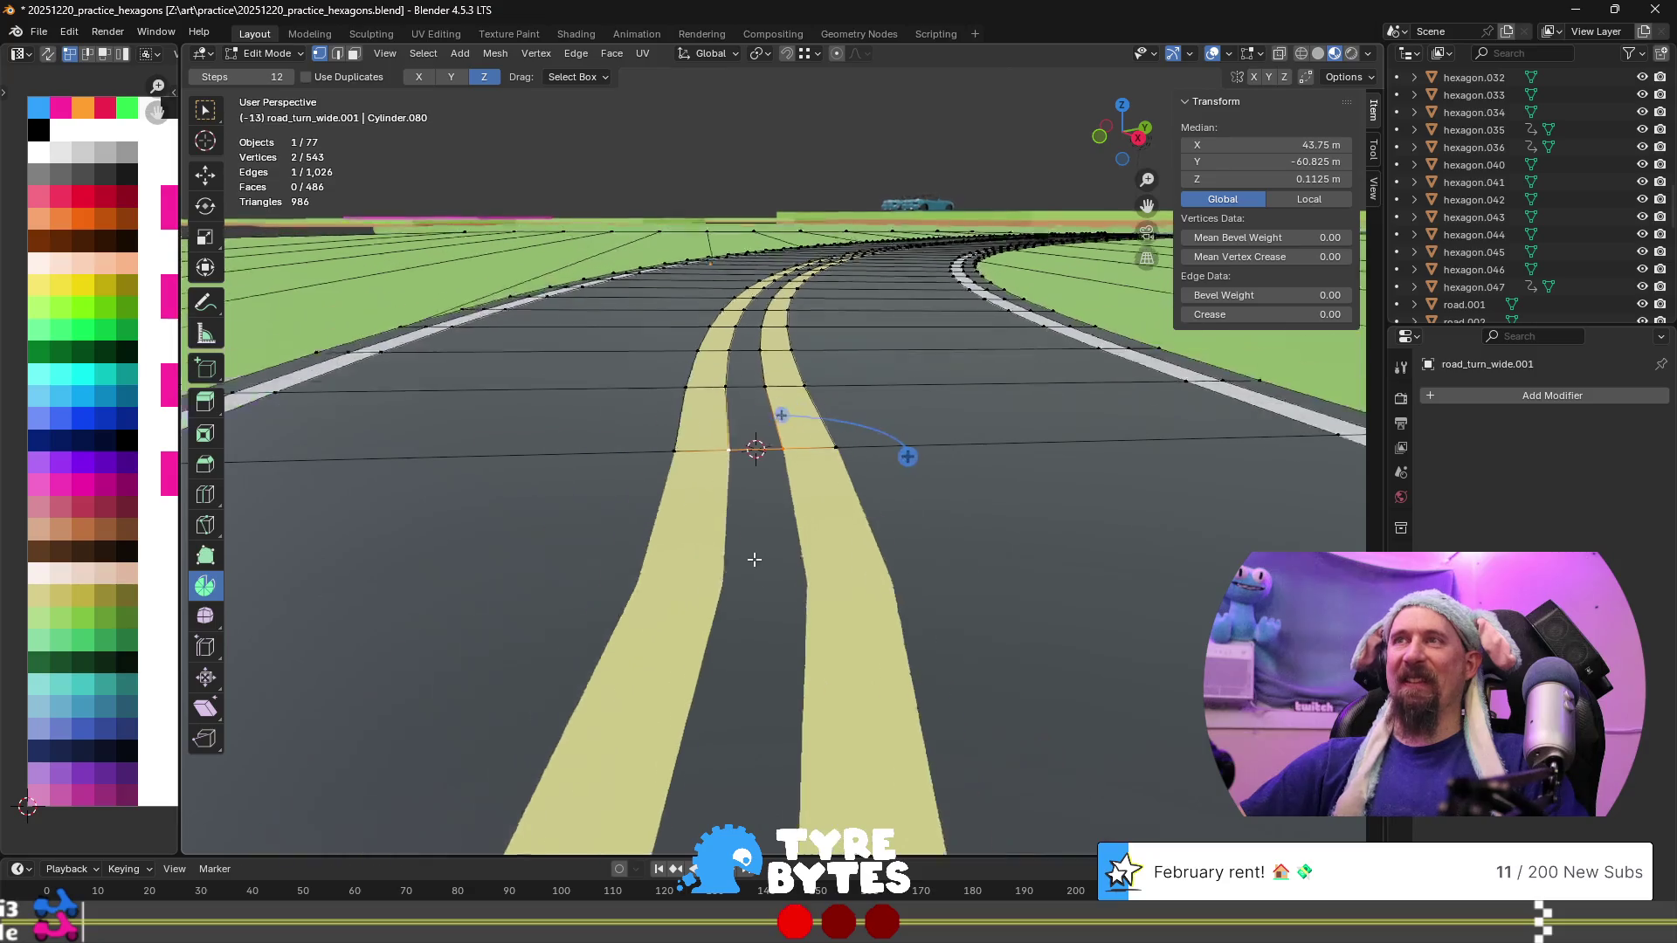
# Toggle out of and back into Edit Mode, then bring up the Add Mesh menu
pyautogui.press('Tab')
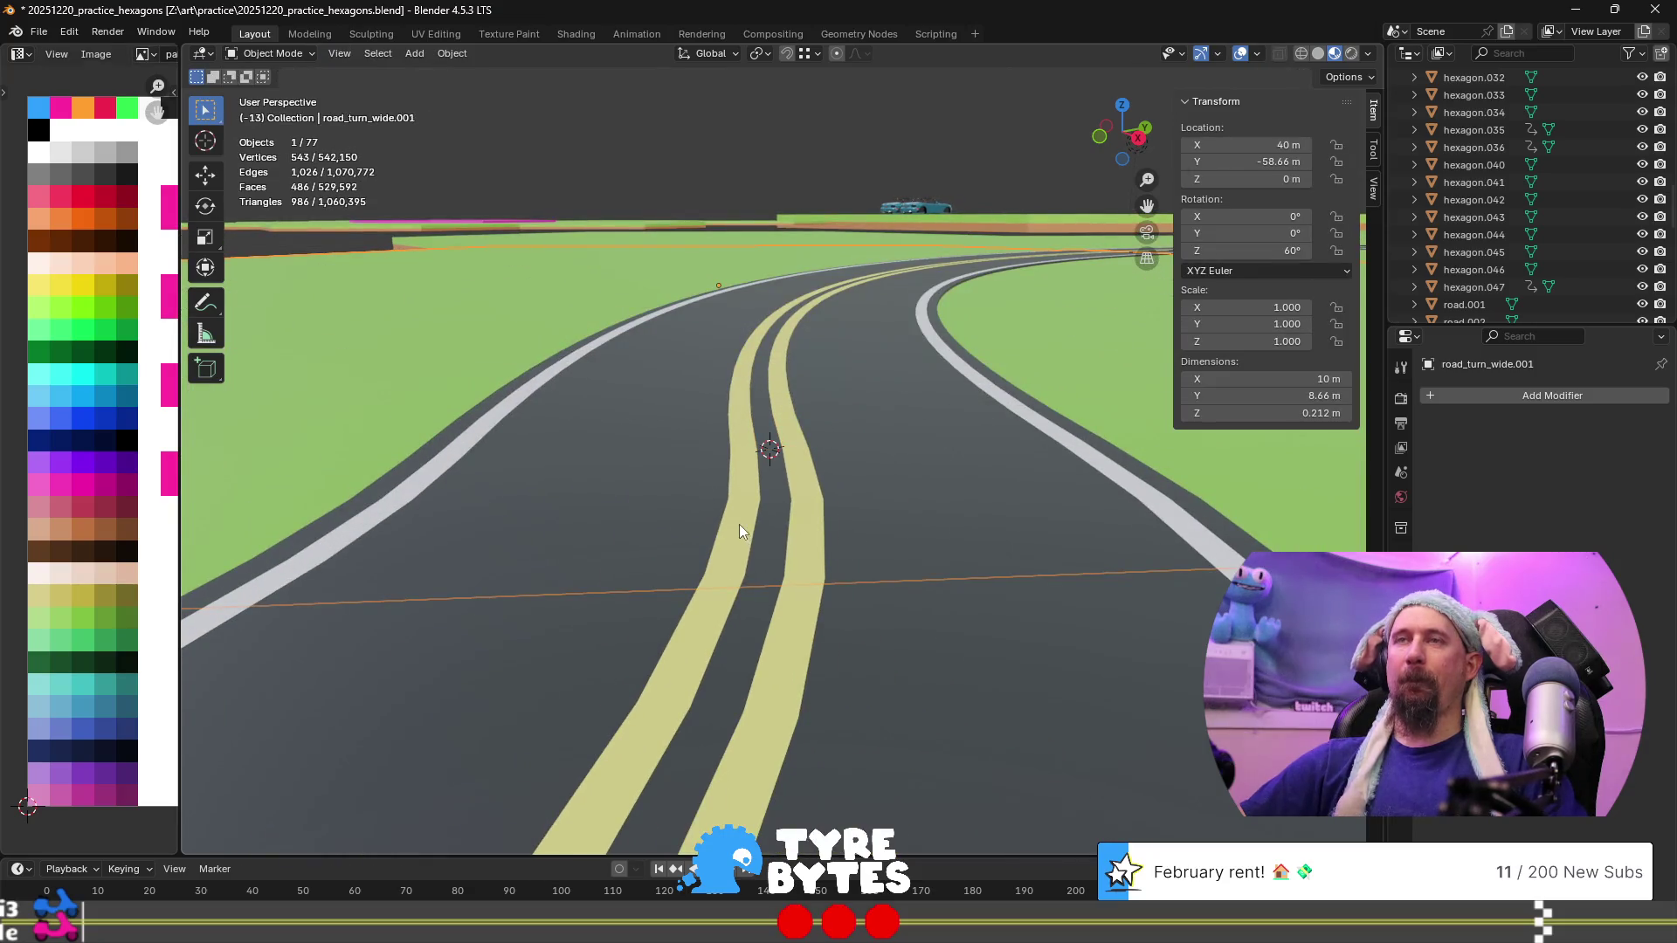
pyautogui.press('Tab')
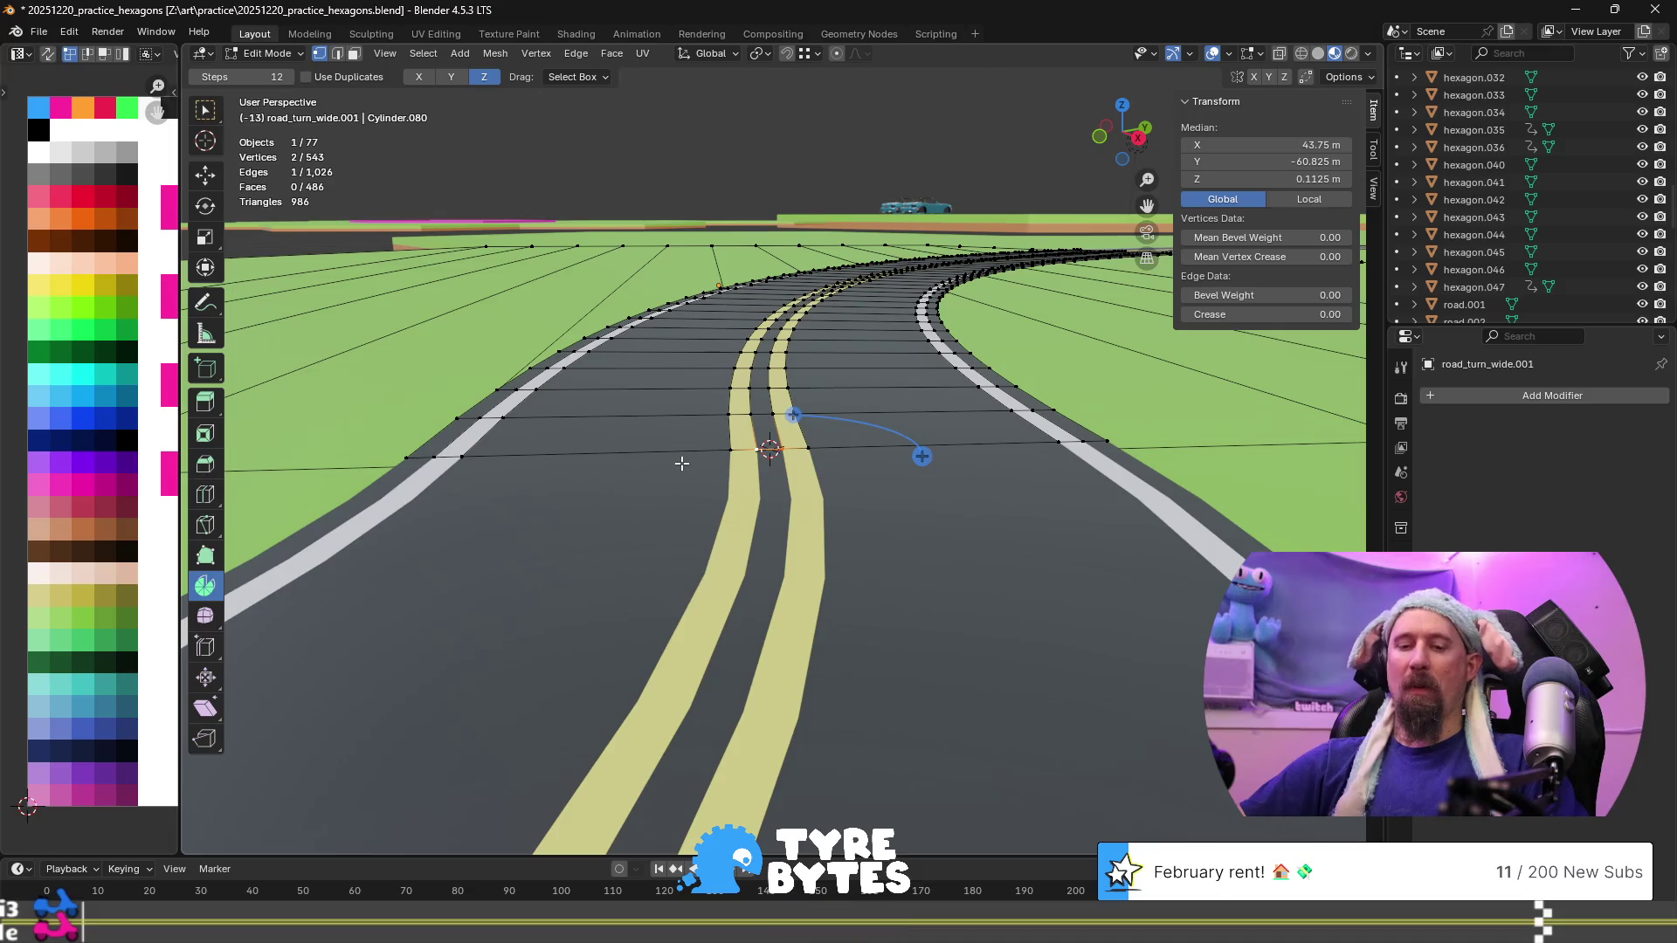
pyautogui.hotkey('shift', 'a')
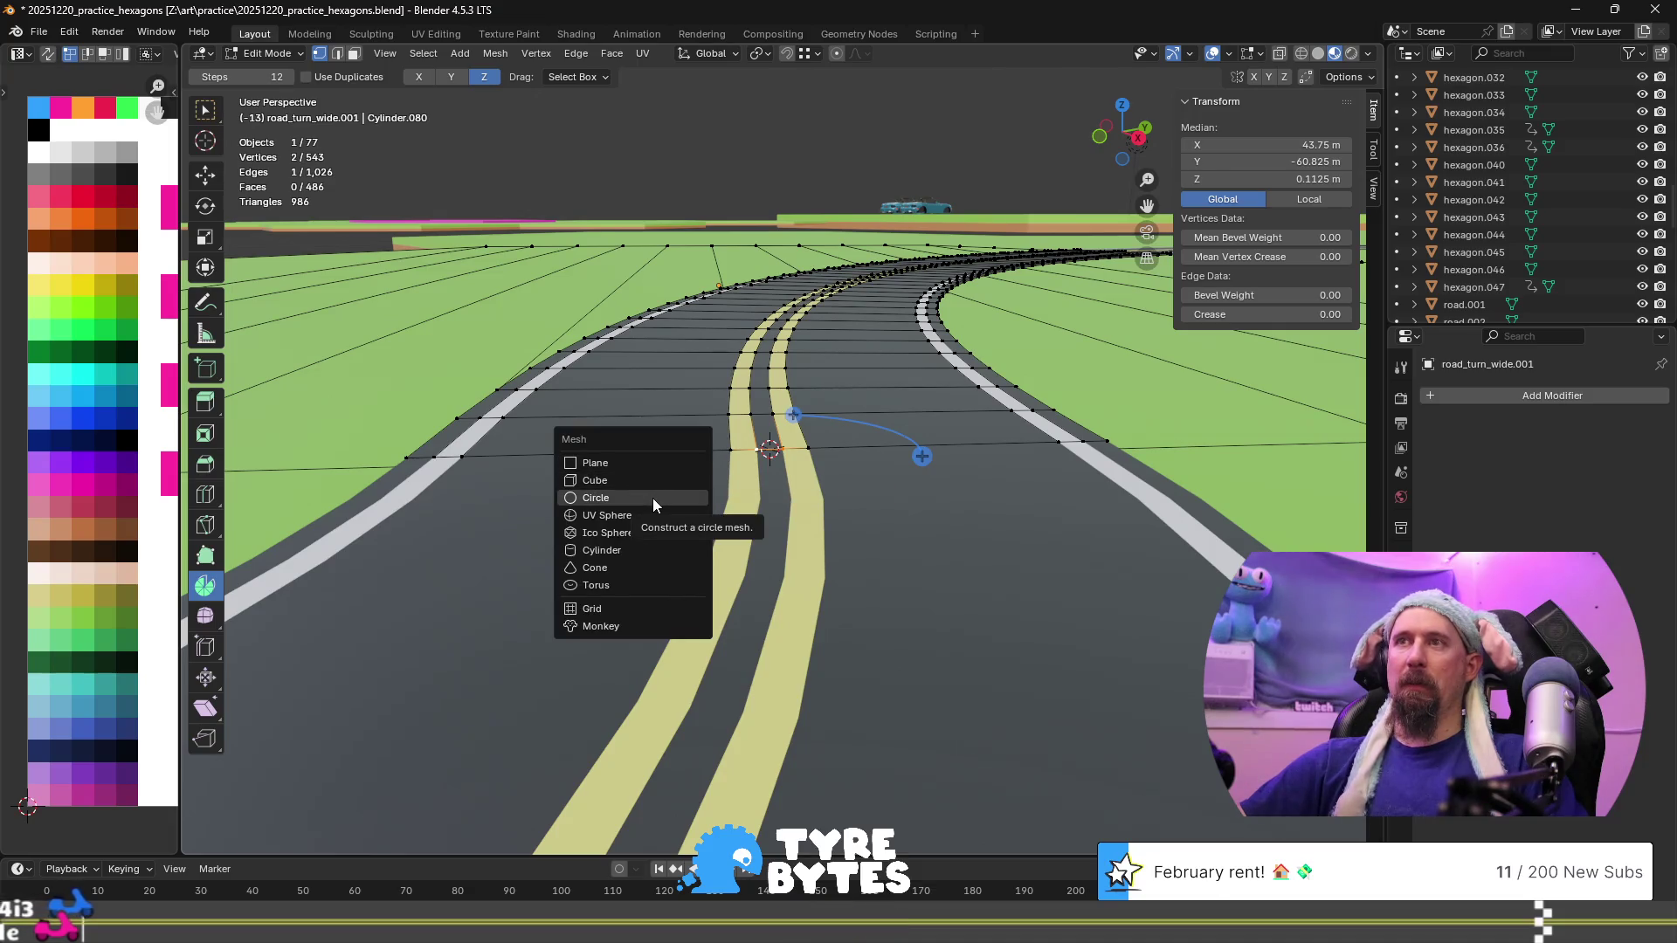
# Add a 32-vertex, 1 m circle and rotate it 90° about X to stand upright
pyautogui.click(653, 498)
pyautogui.moveTo(655, 489); pyautogui.dragTo(800, 447, button='middle')
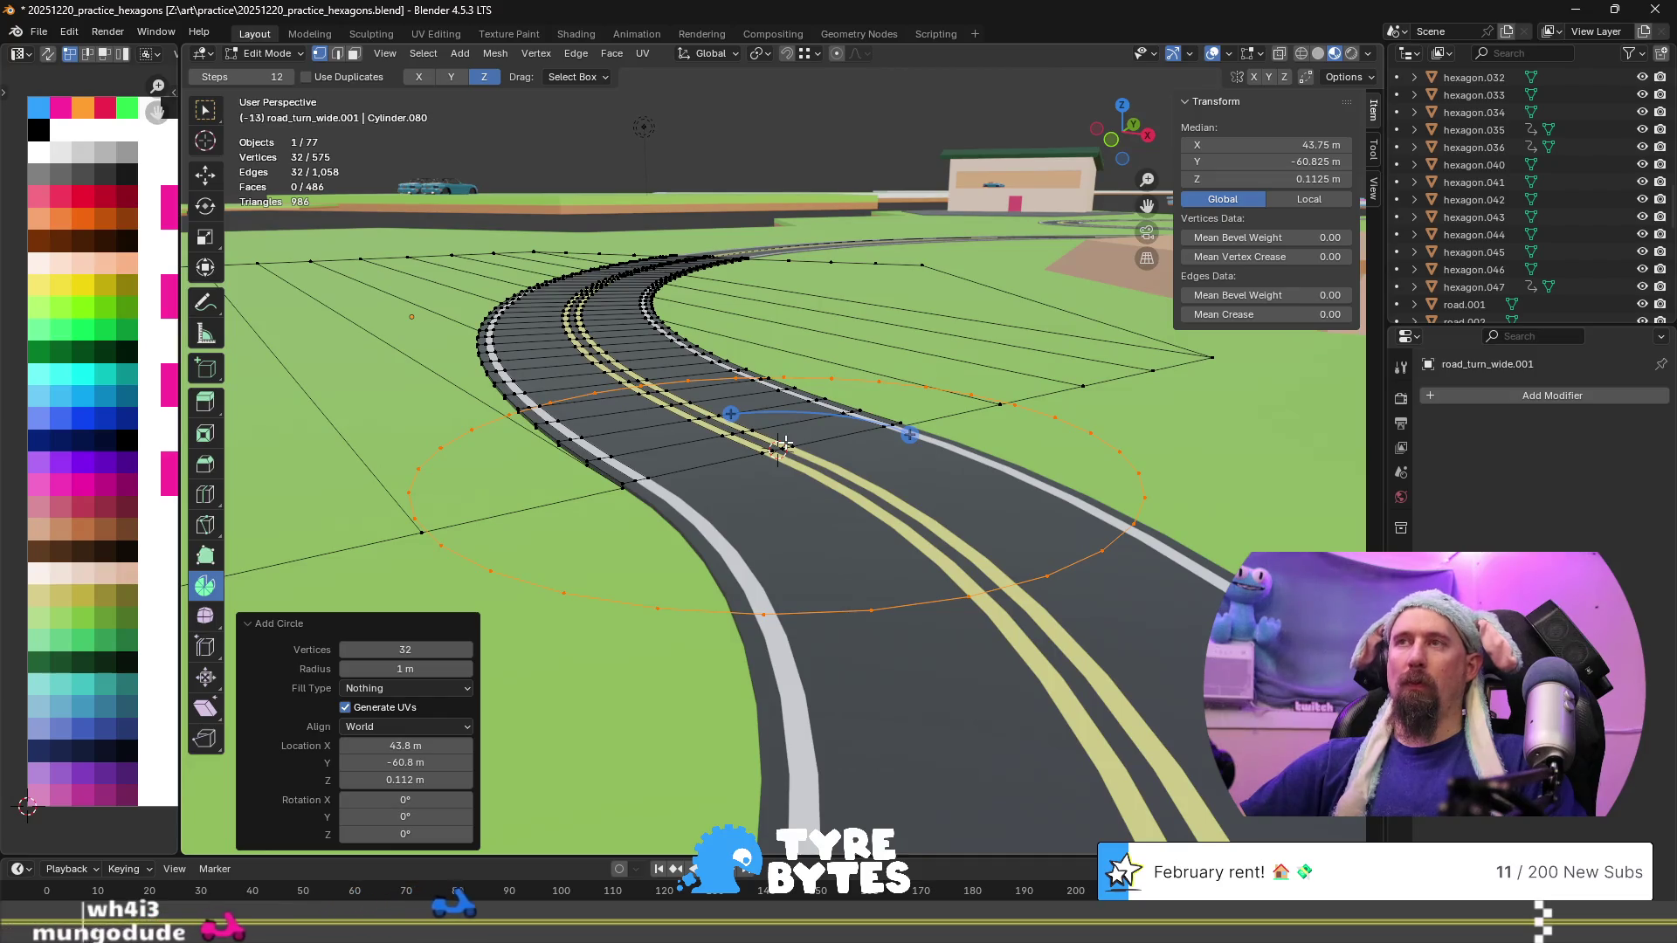
pyautogui.press('r')
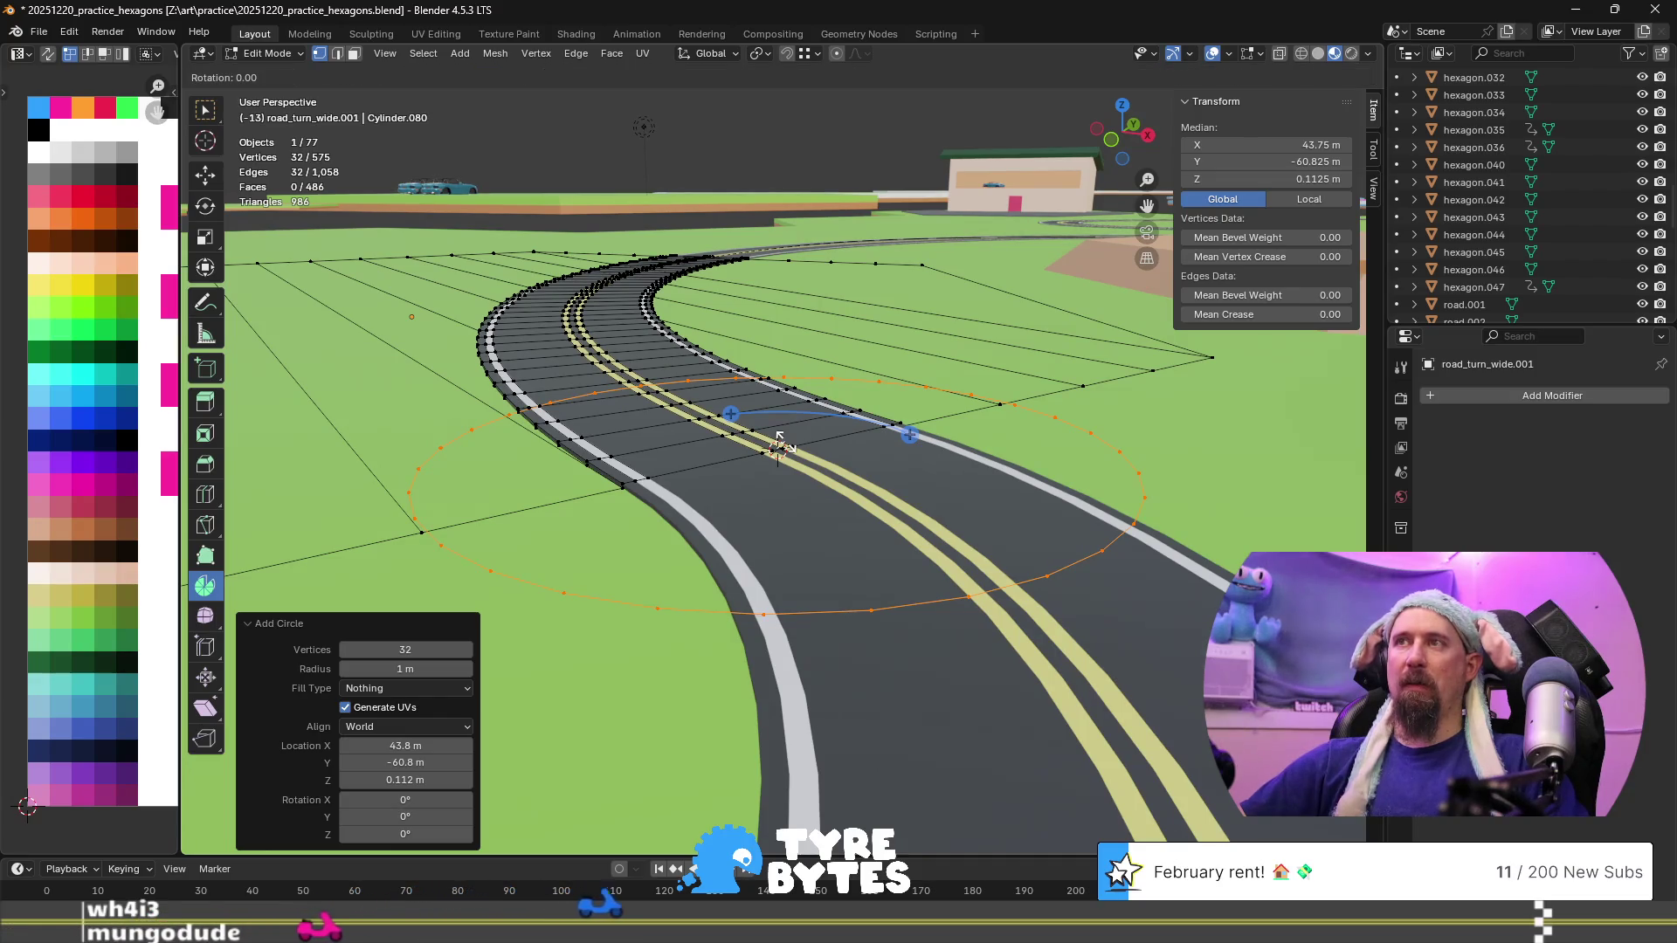
pyautogui.press('x')
pyautogui.write('x')
pyautogui.write('90')
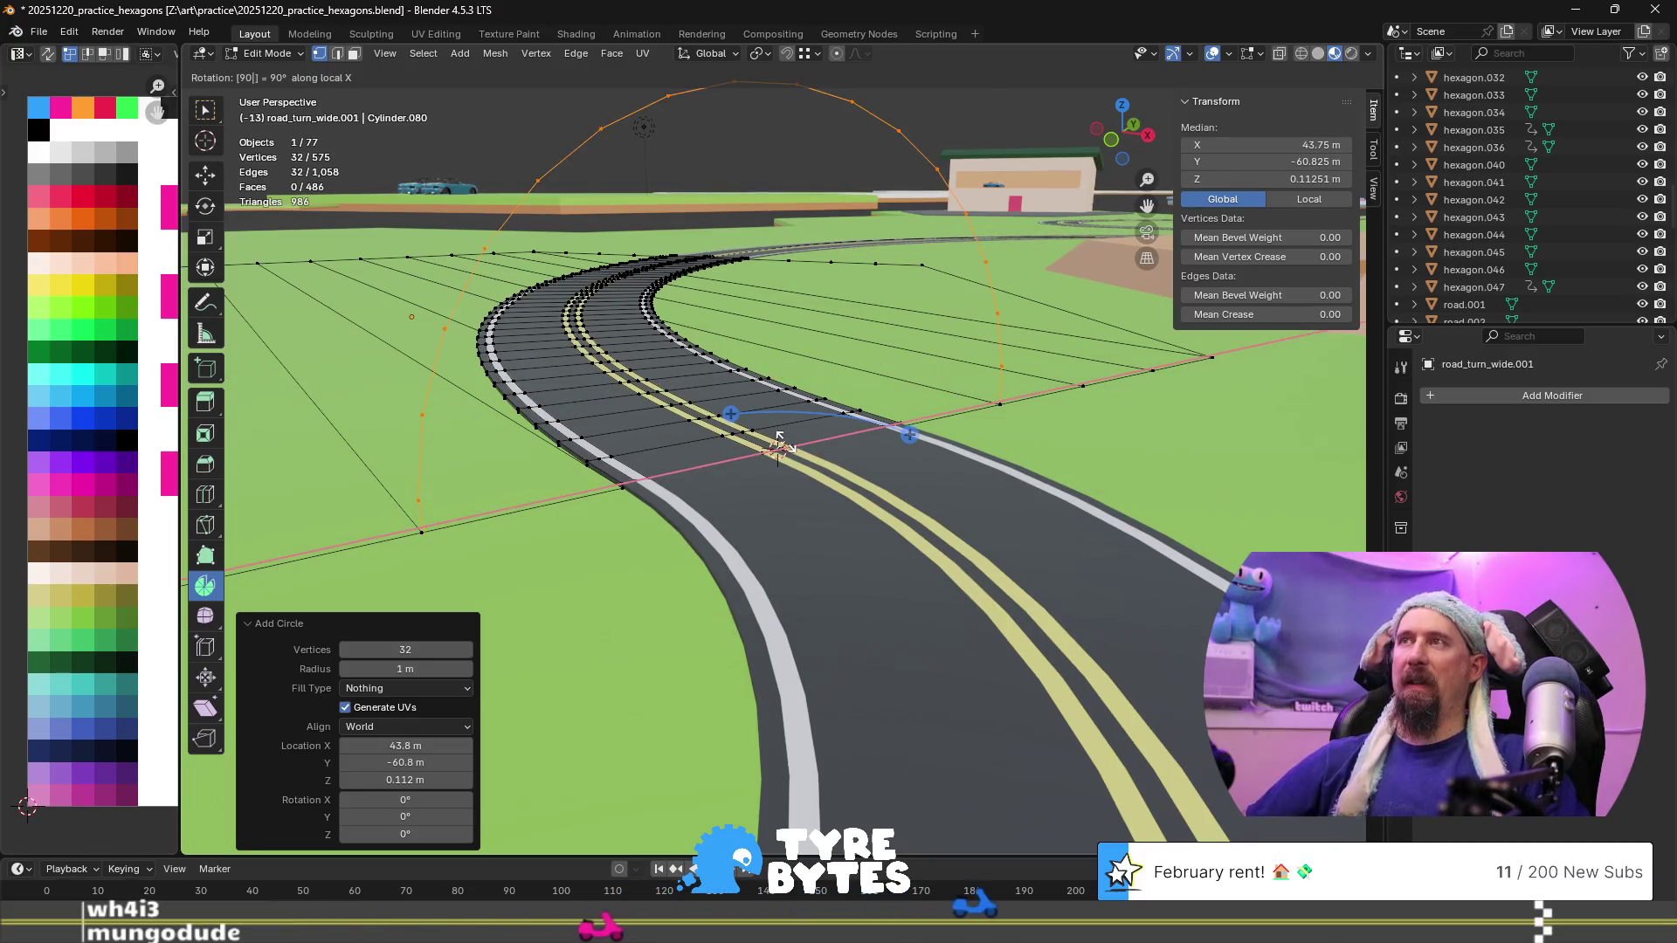
pyautogui.press('Return')
pyautogui.press('KP_Decimal')
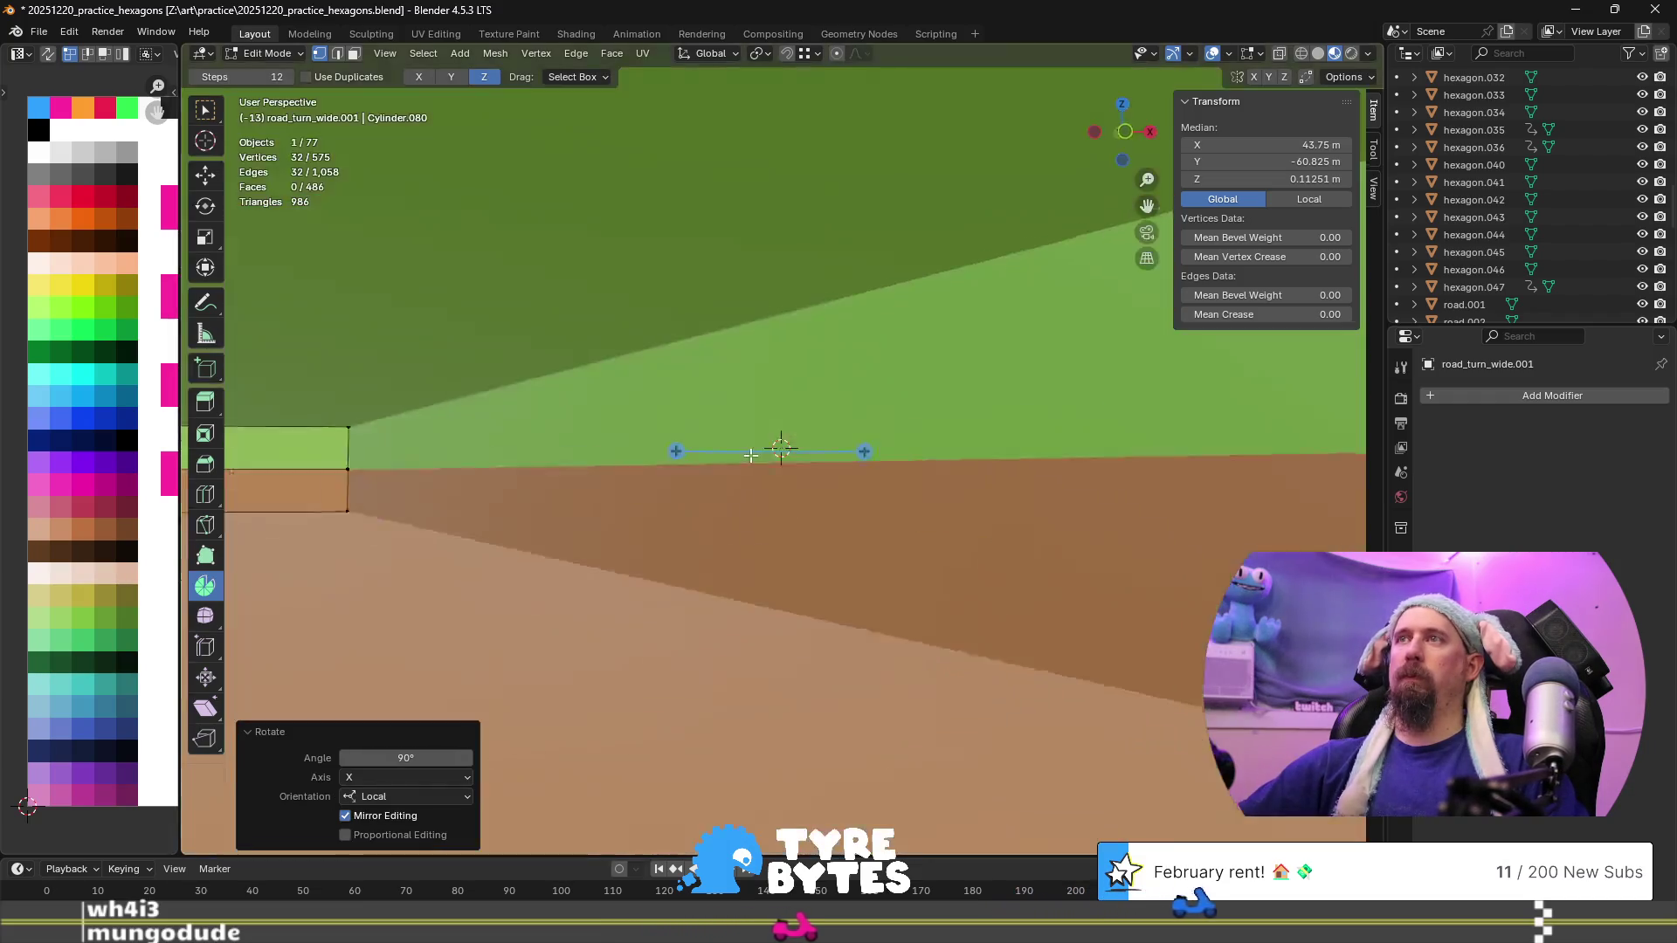
pyautogui.scroll(-8, 749, 455)
pyautogui.moveTo(748, 455); pyautogui.dragTo(611, 482, button='middle')
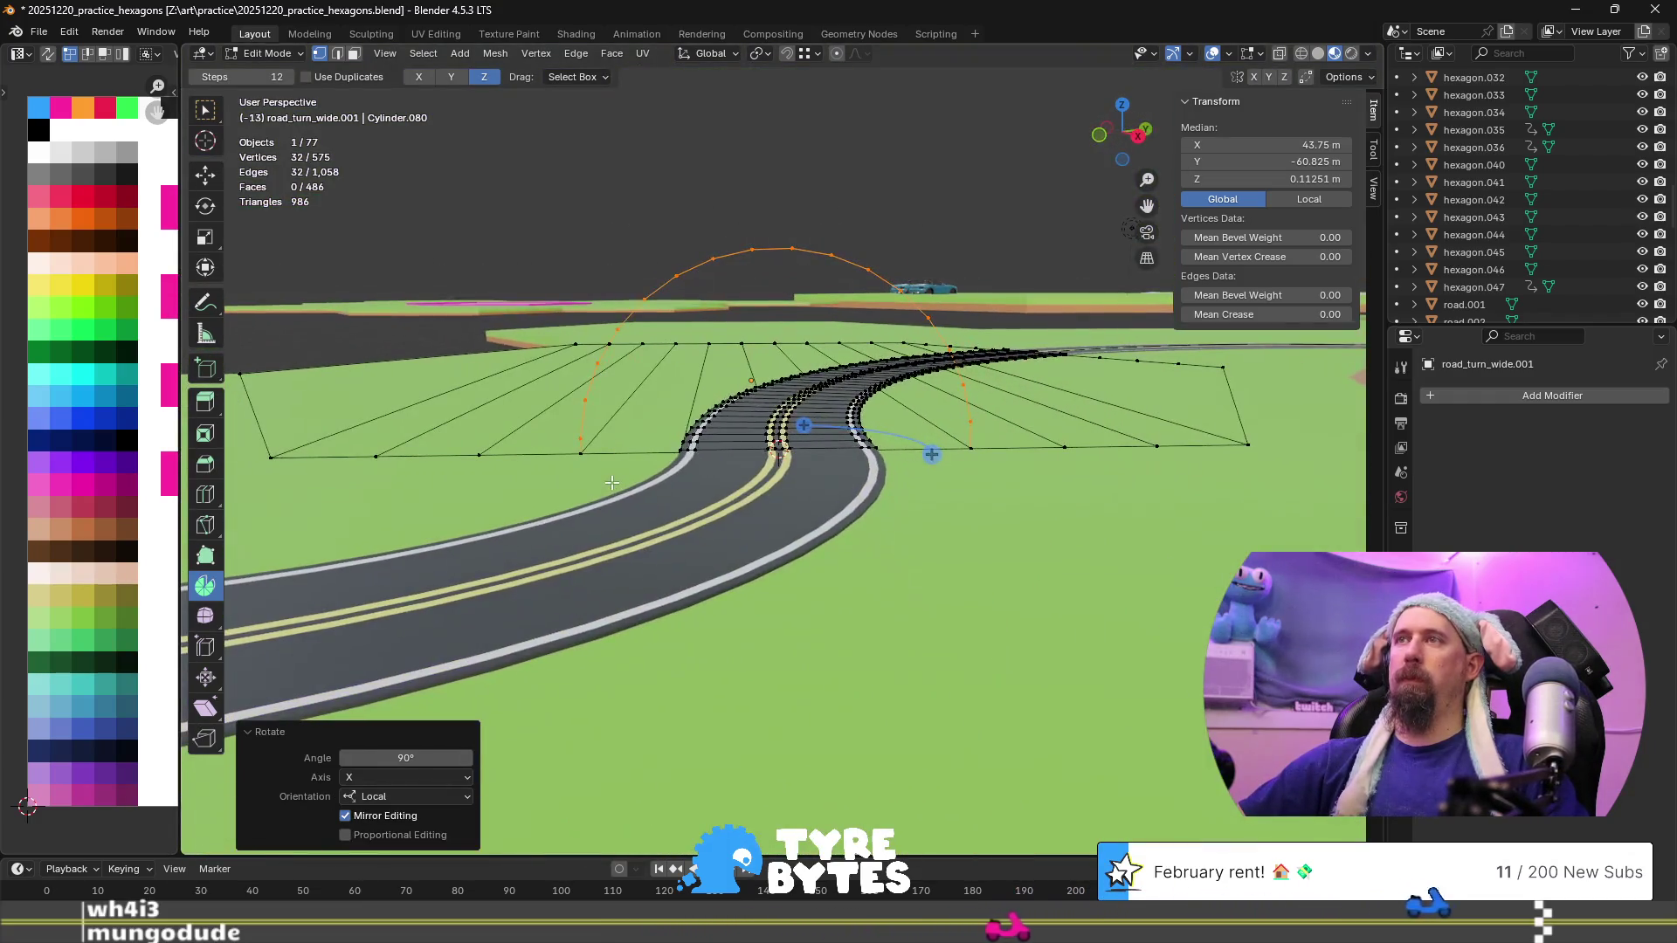
# Raise the circle about 0.53 m along Z, then exit Edit Mode and select the hexagon hole
pyautogui.press('g')
pyautogui.press('z')
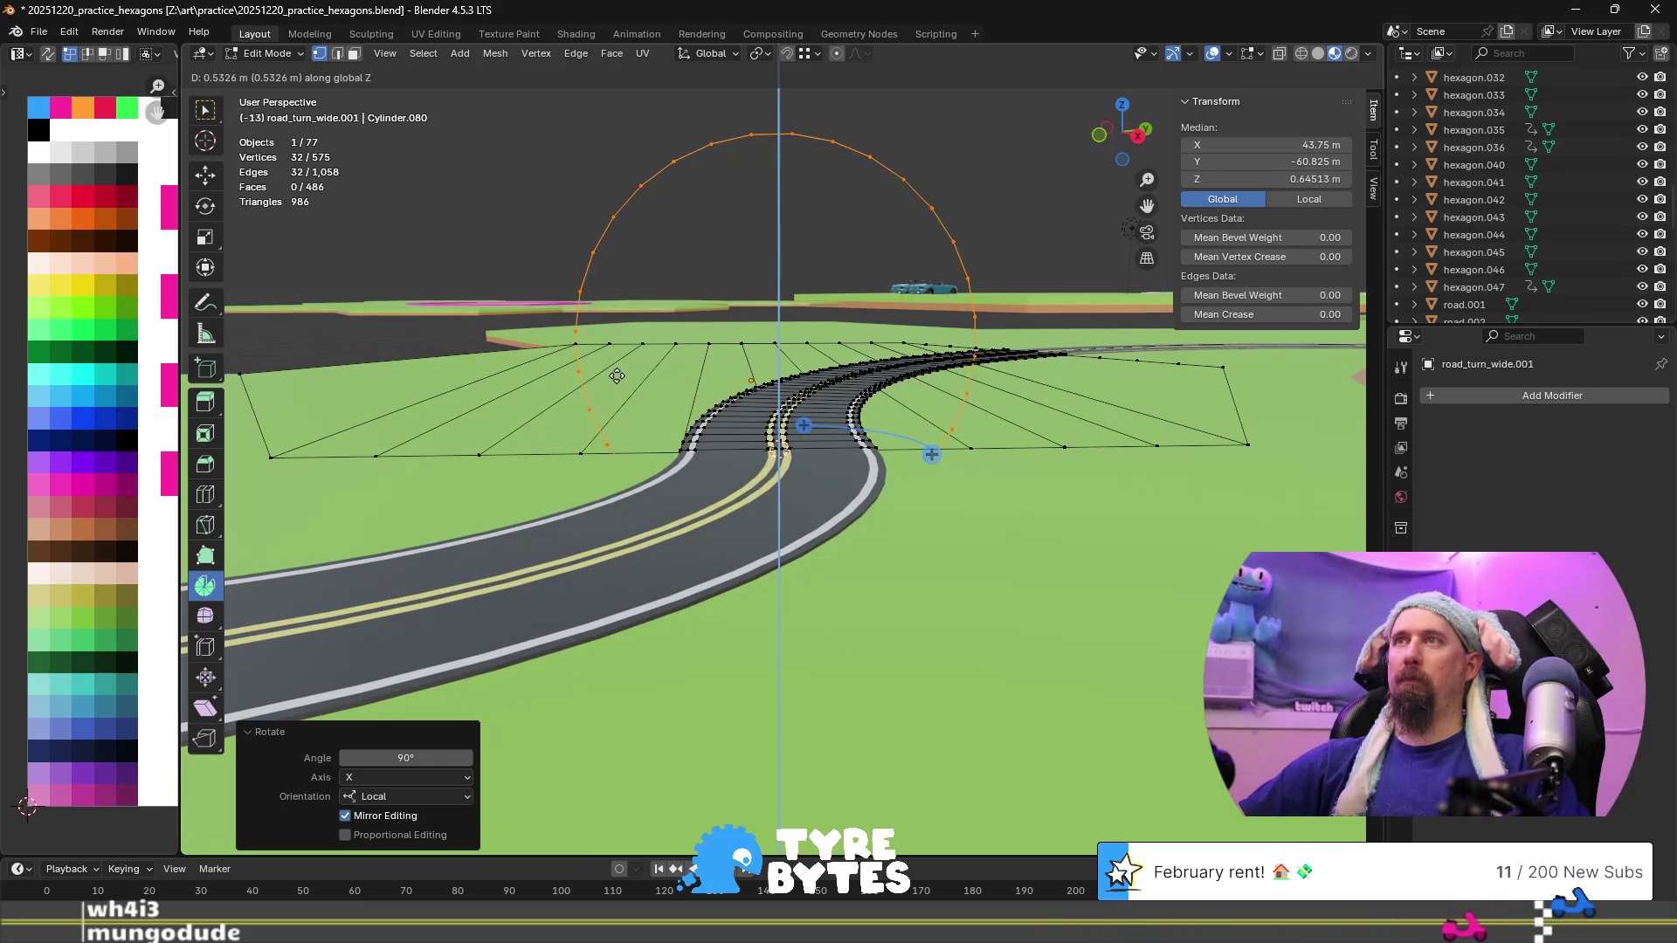
pyautogui.click(617, 376)
pyautogui.moveTo(616, 376)
pyautogui.mouseDown(button='middle')
pyautogui.moveTo(609, 491)
pyautogui.moveTo(658, 432)
pyautogui.mouseUp(button='middle')
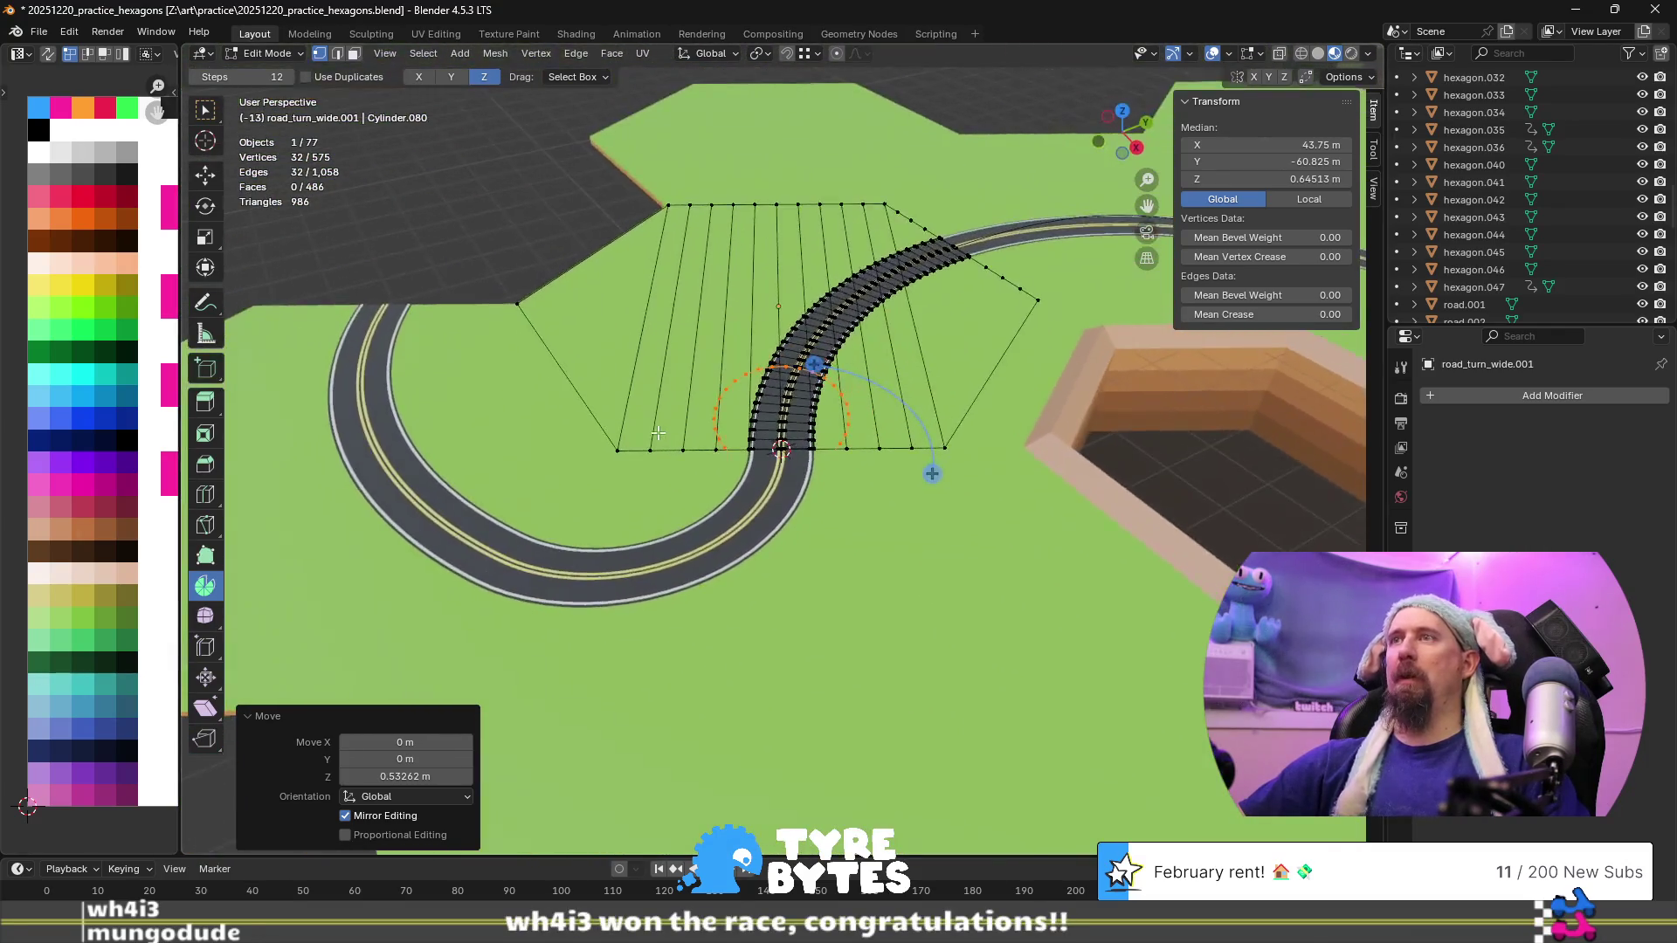
pyautogui.scroll(-2, 658, 432)
pyautogui.moveTo(792, 483)
pyautogui.mouseDown(button='middle')
pyautogui.moveTo(668, 517)
pyautogui.moveTo(911, 498)
pyautogui.mouseUp(button='middle')
pyautogui.scroll(-5, 911, 498)
pyautogui.scroll(5, 1050, 536)
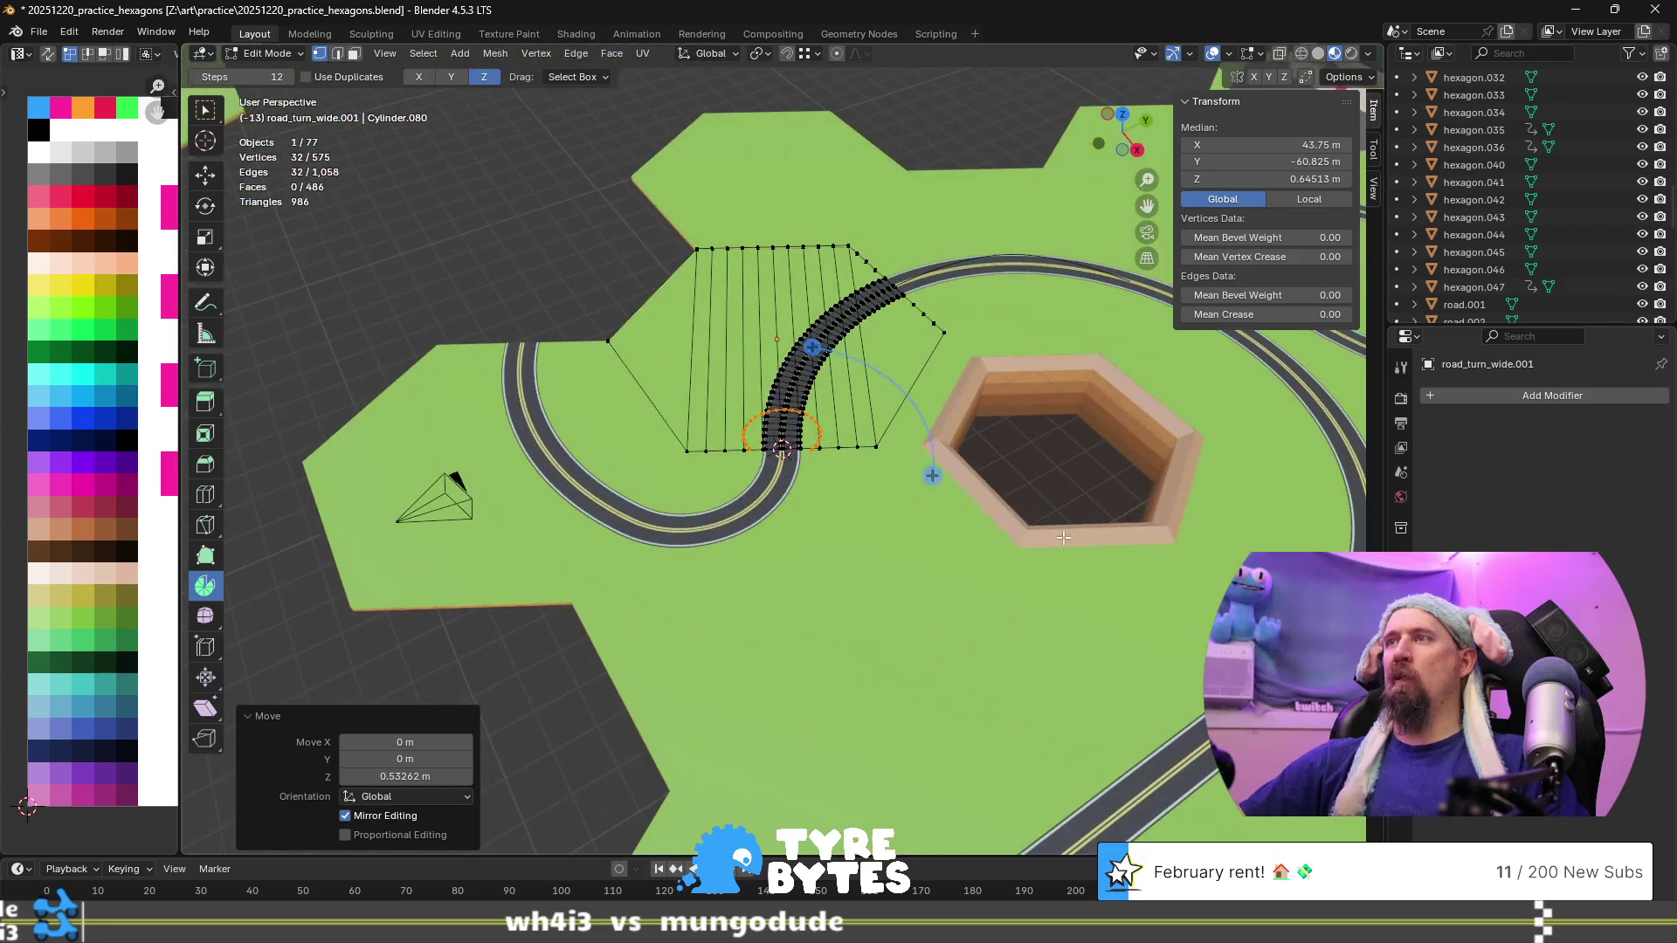
pyautogui.press('Tab')
pyautogui.click(1076, 506)
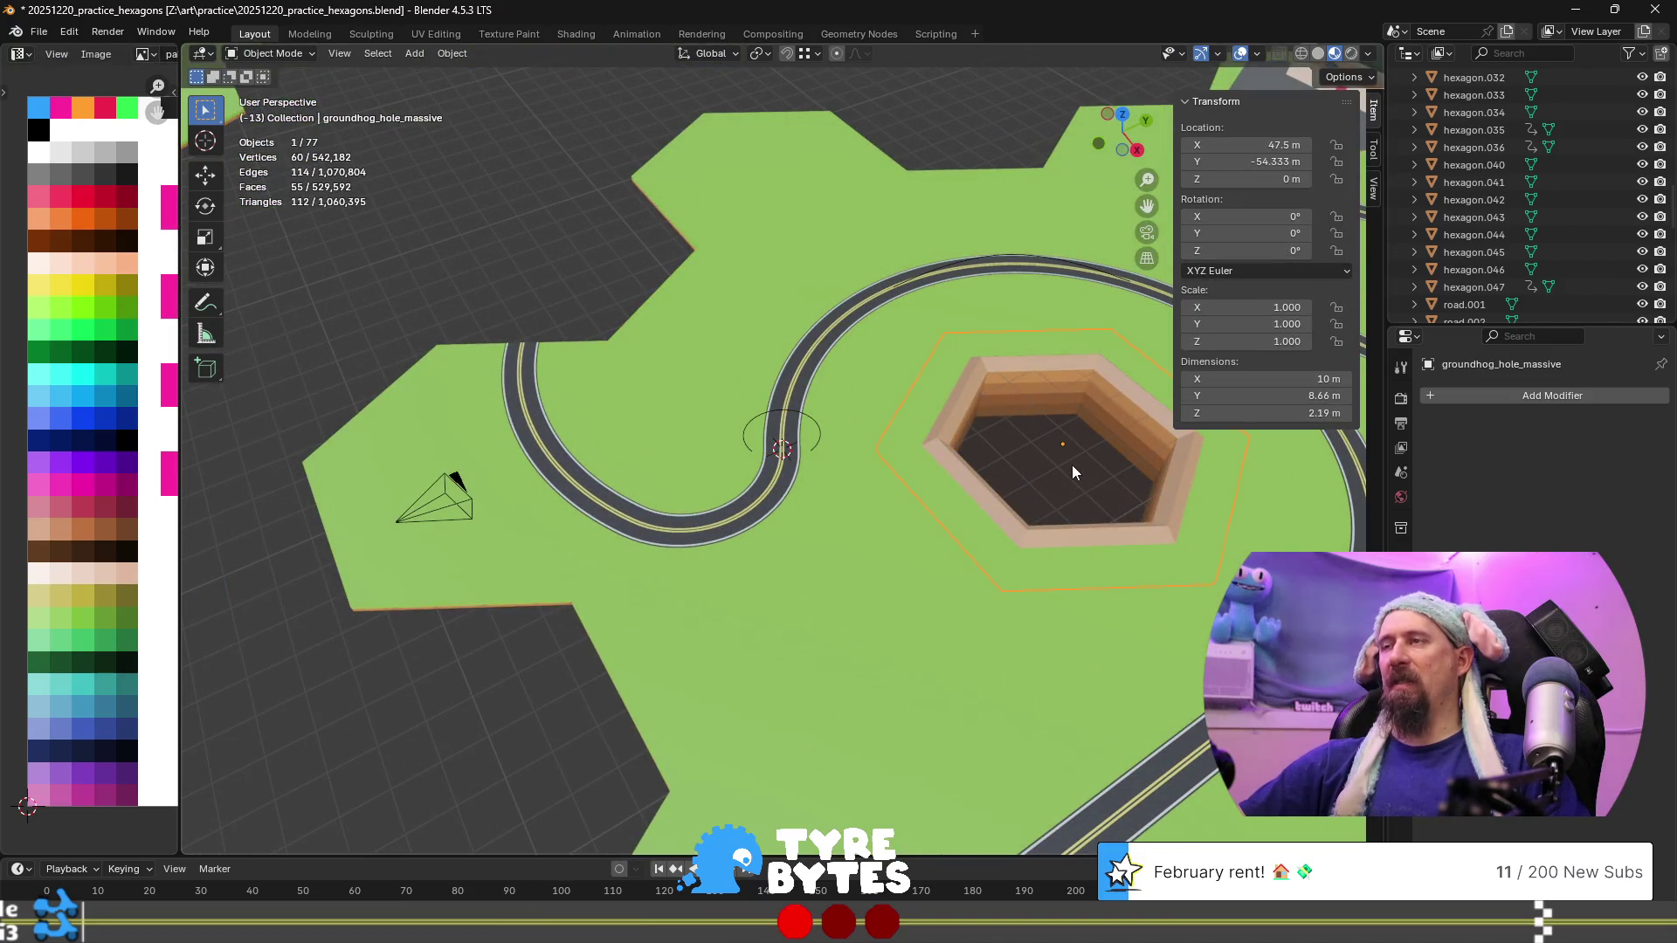
# Snap the 3D cursor to the centre of the sunken hexagon hole
pyautogui.hotkey('shift', 's')
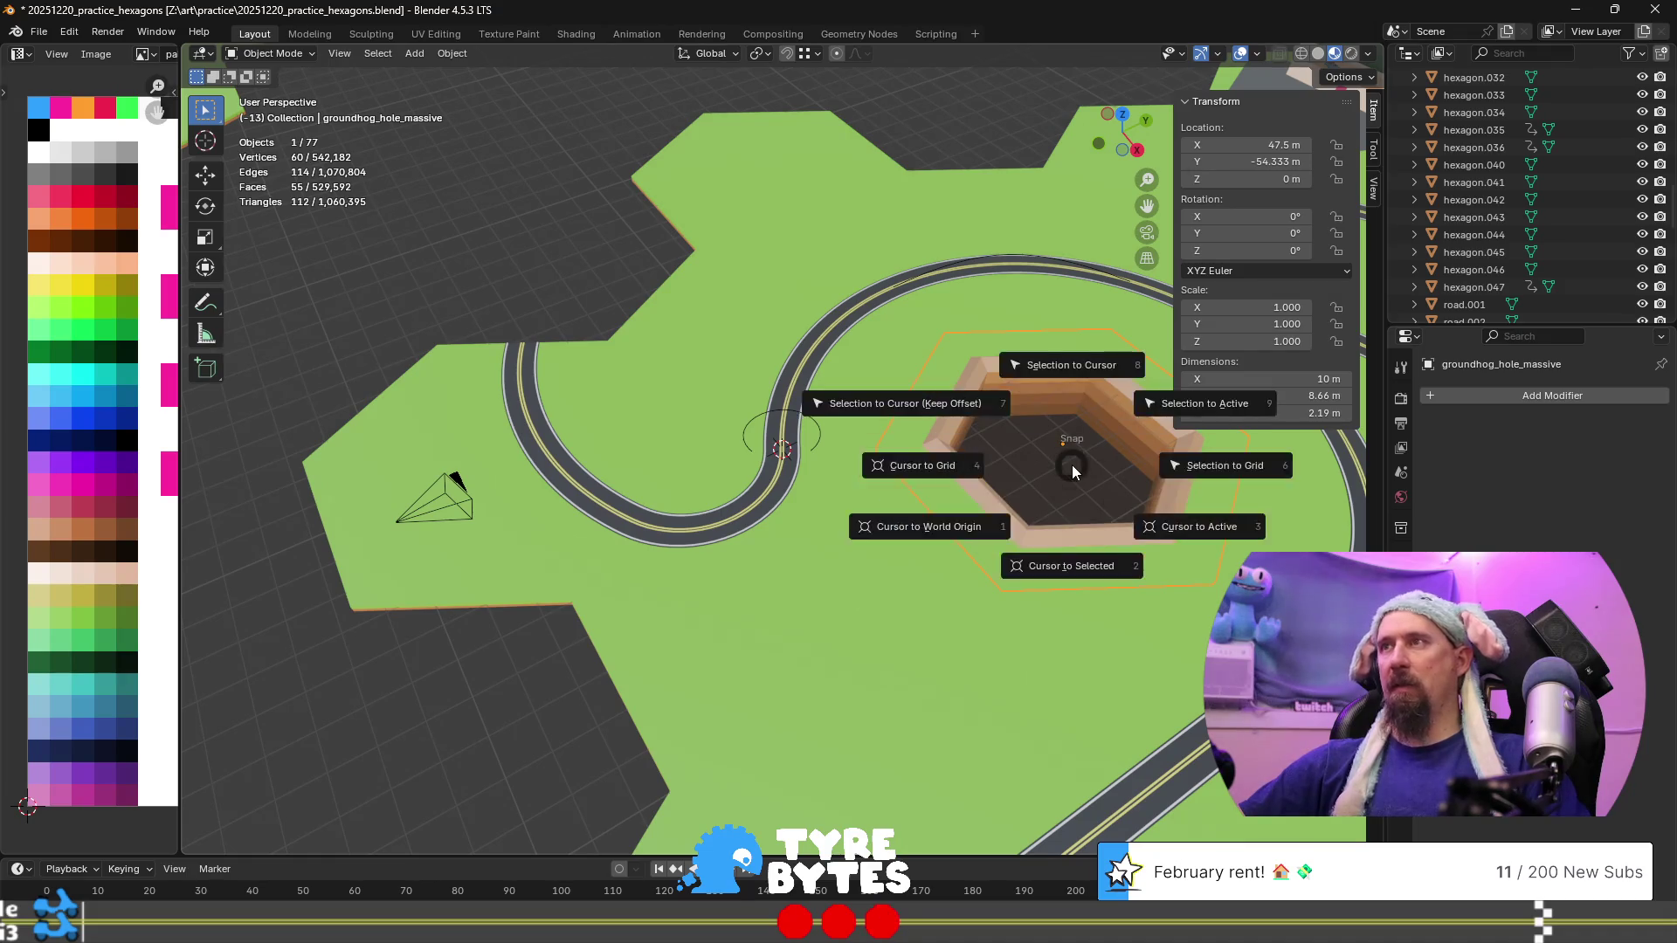
pyautogui.click(1076, 567)
pyautogui.scroll(4, 1060, 525)
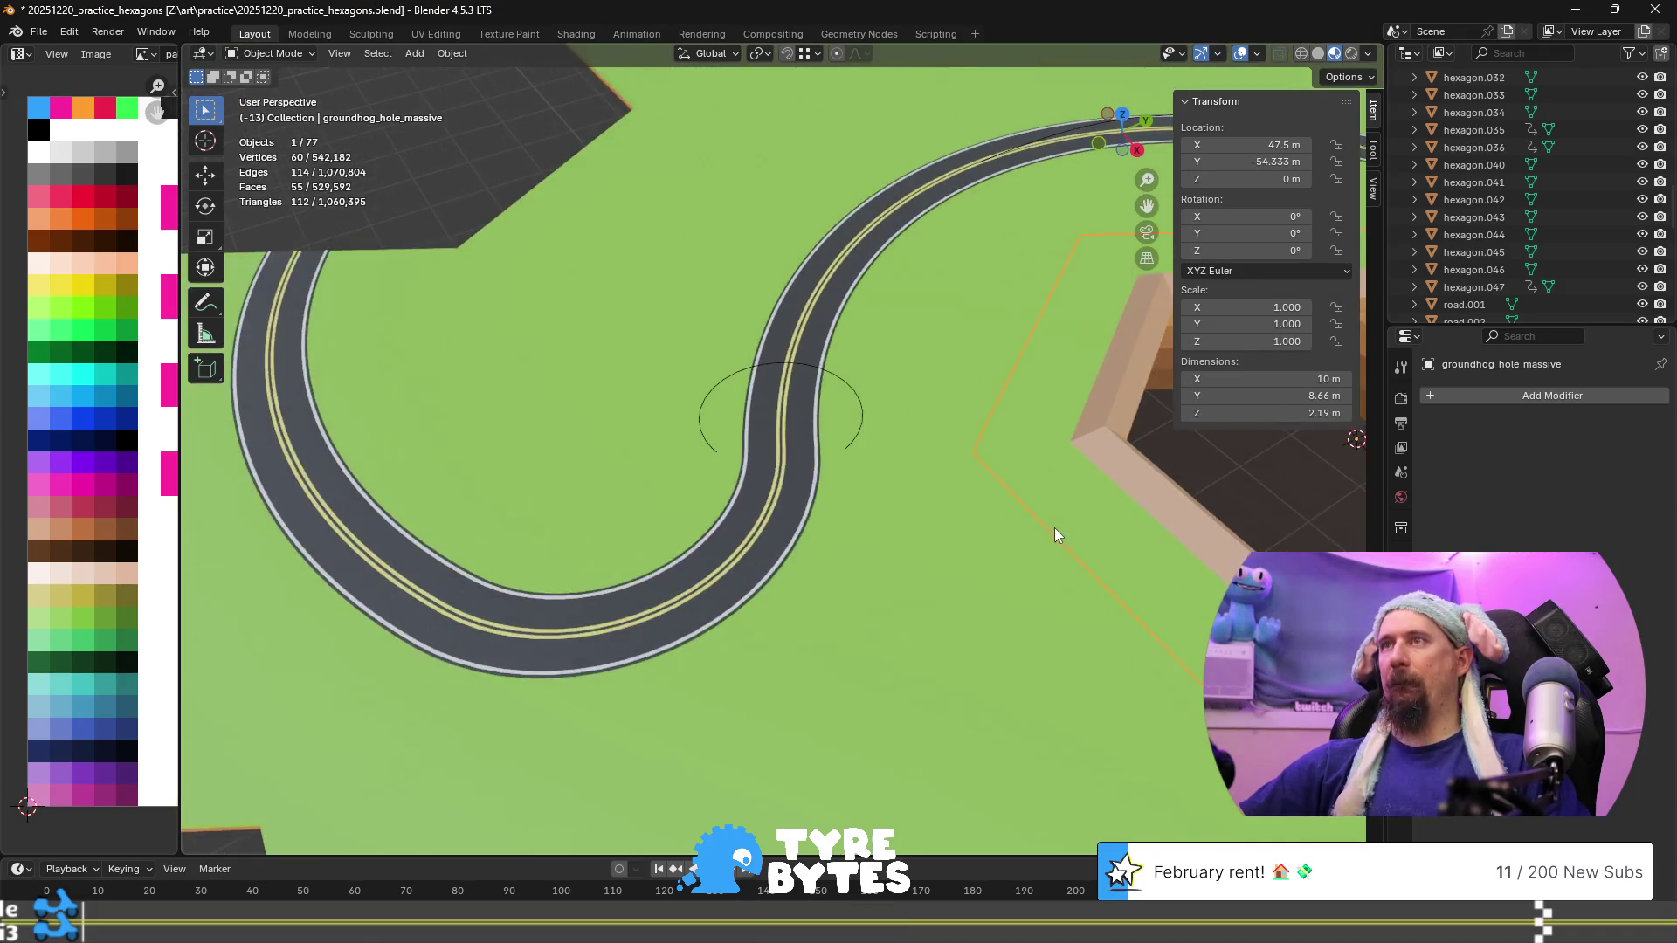
# Spin the upright circle around the hole's centre into a curved tube of about 56.7°
pyautogui.click(693, 365)
pyautogui.press('Tab')
pyautogui.keyDown('shift'); pyautogui.moveTo(854, 458); pyautogui.dragTo(658, 425, button='middle'); pyautogui.keyUp('shift')
pyautogui.moveTo(583, 377); pyautogui.dragTo(603, 419, button='middle')
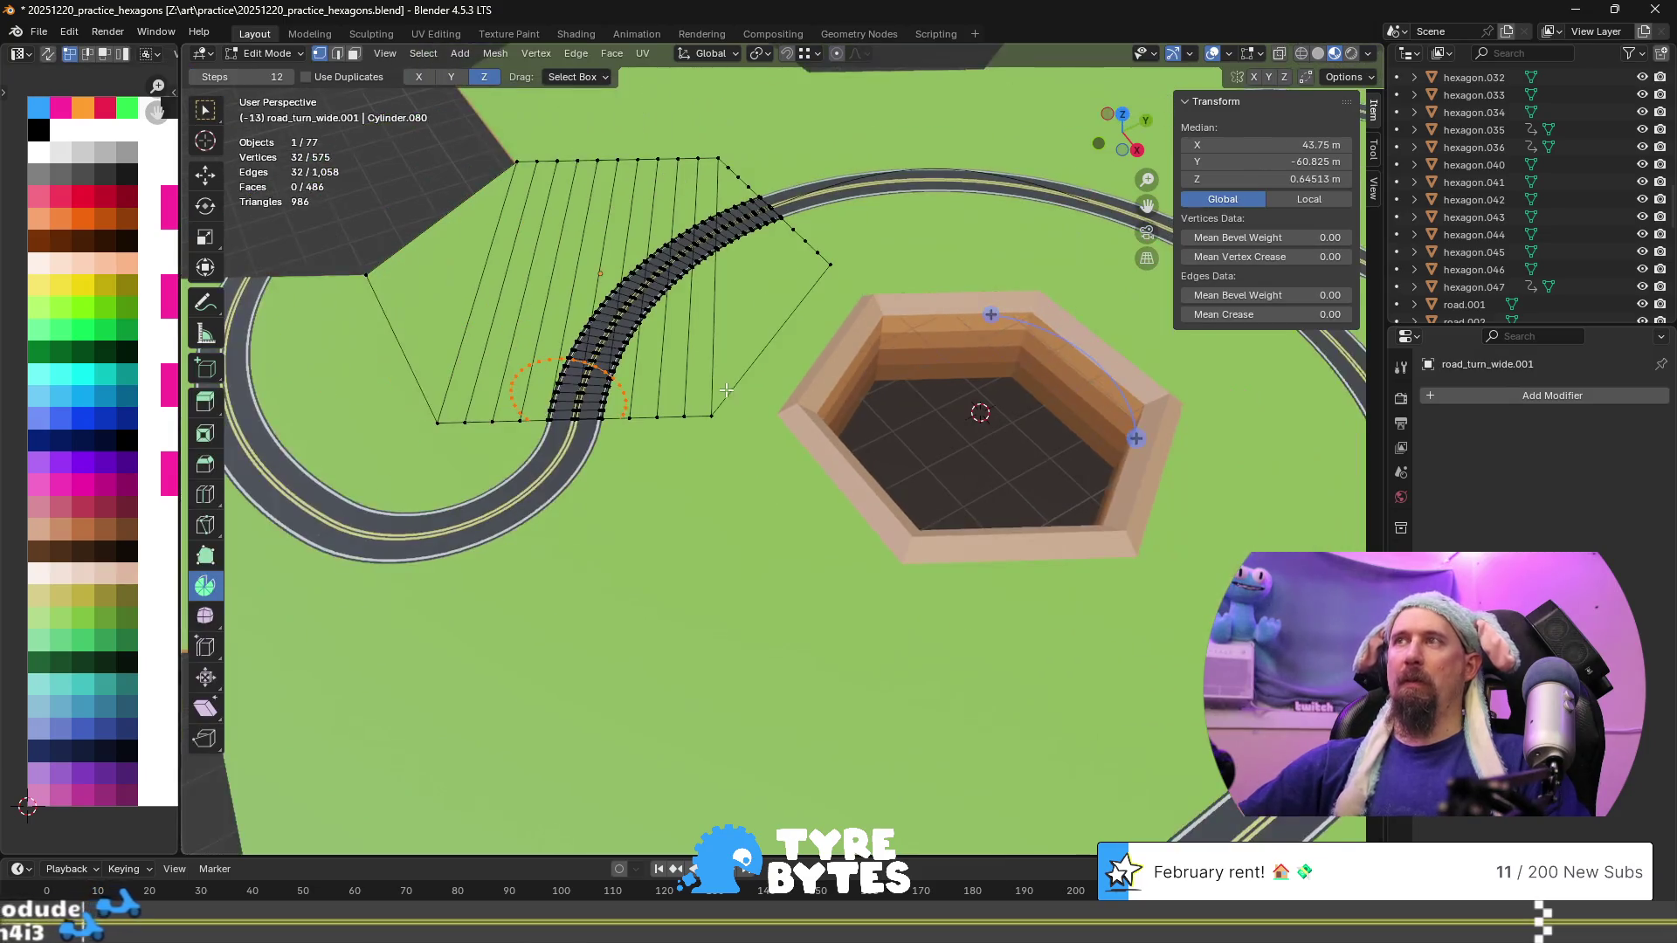
pyautogui.moveTo(1135, 439)
pyautogui.mouseDown()
pyautogui.moveTo(1061, 534)
pyautogui.moveTo(1093, 568)
pyautogui.mouseUp()
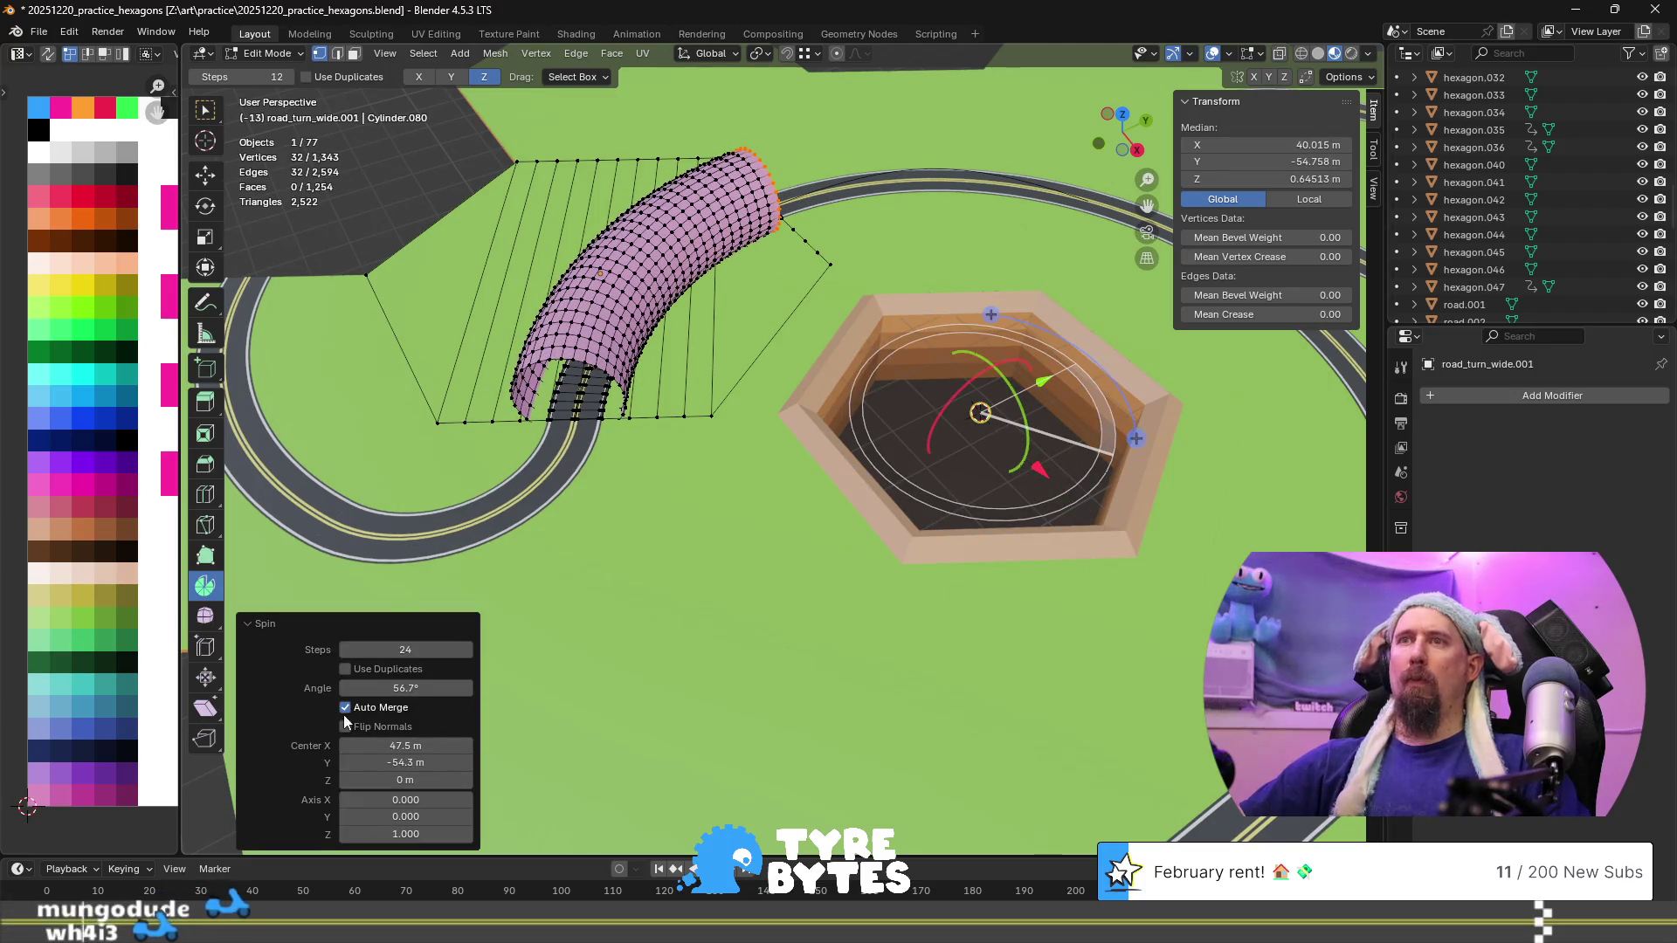
pyautogui.click(411, 687)
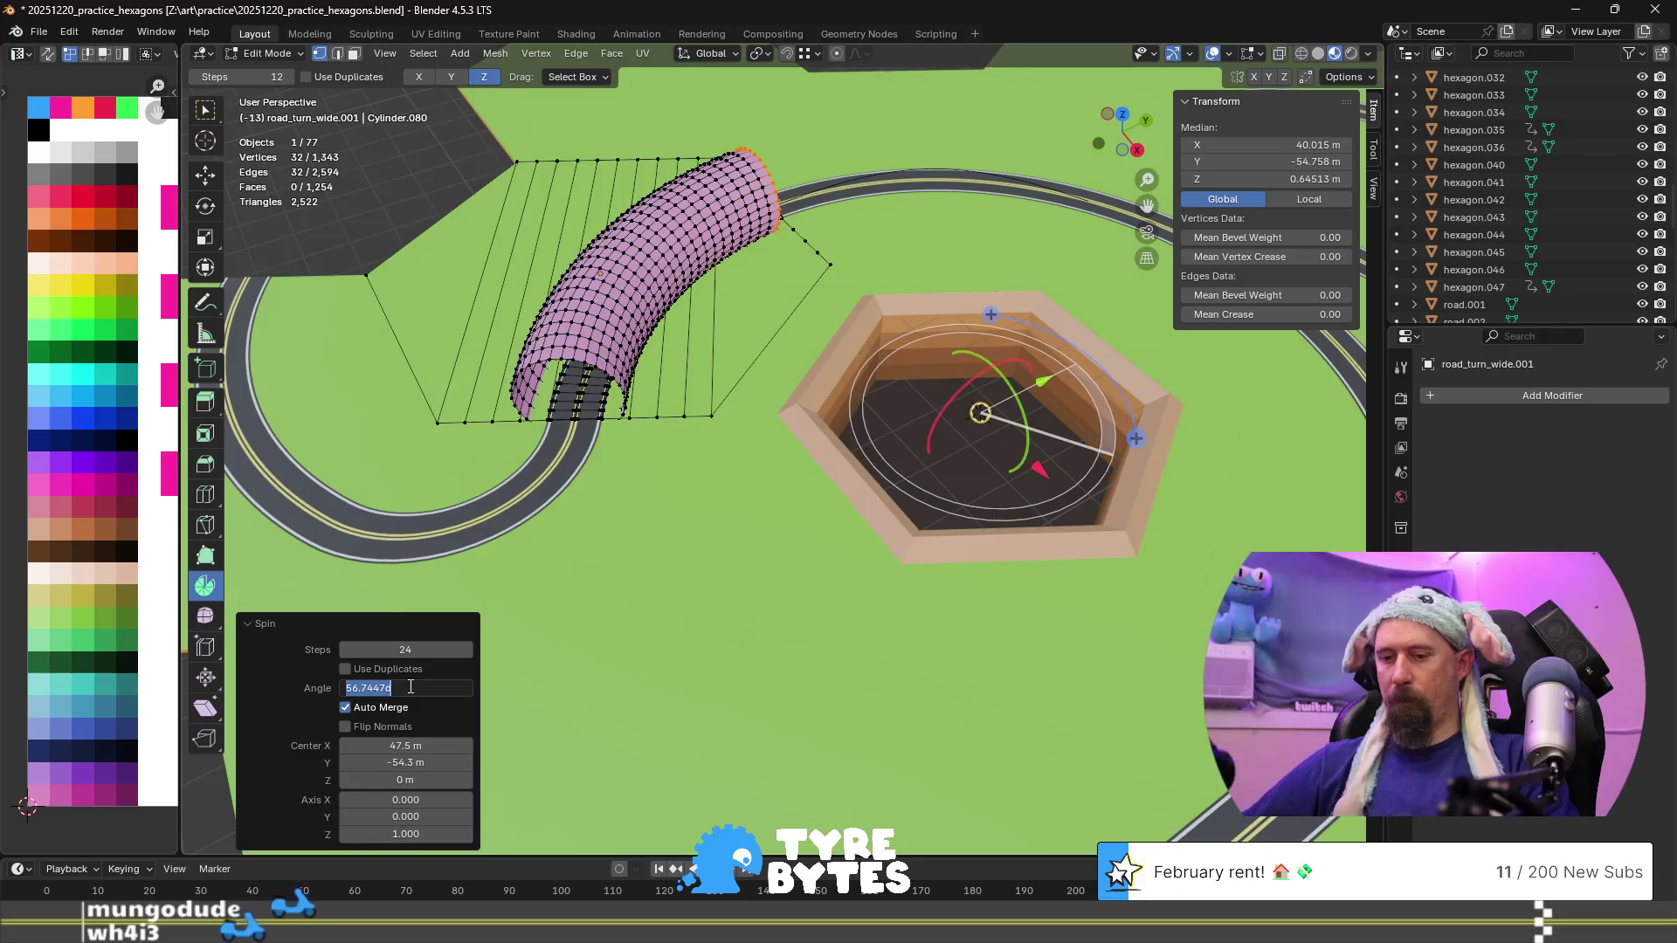
# Set the spin angle to 60° and inspect the pink tunnel arching over the road
pyautogui.press('Return')
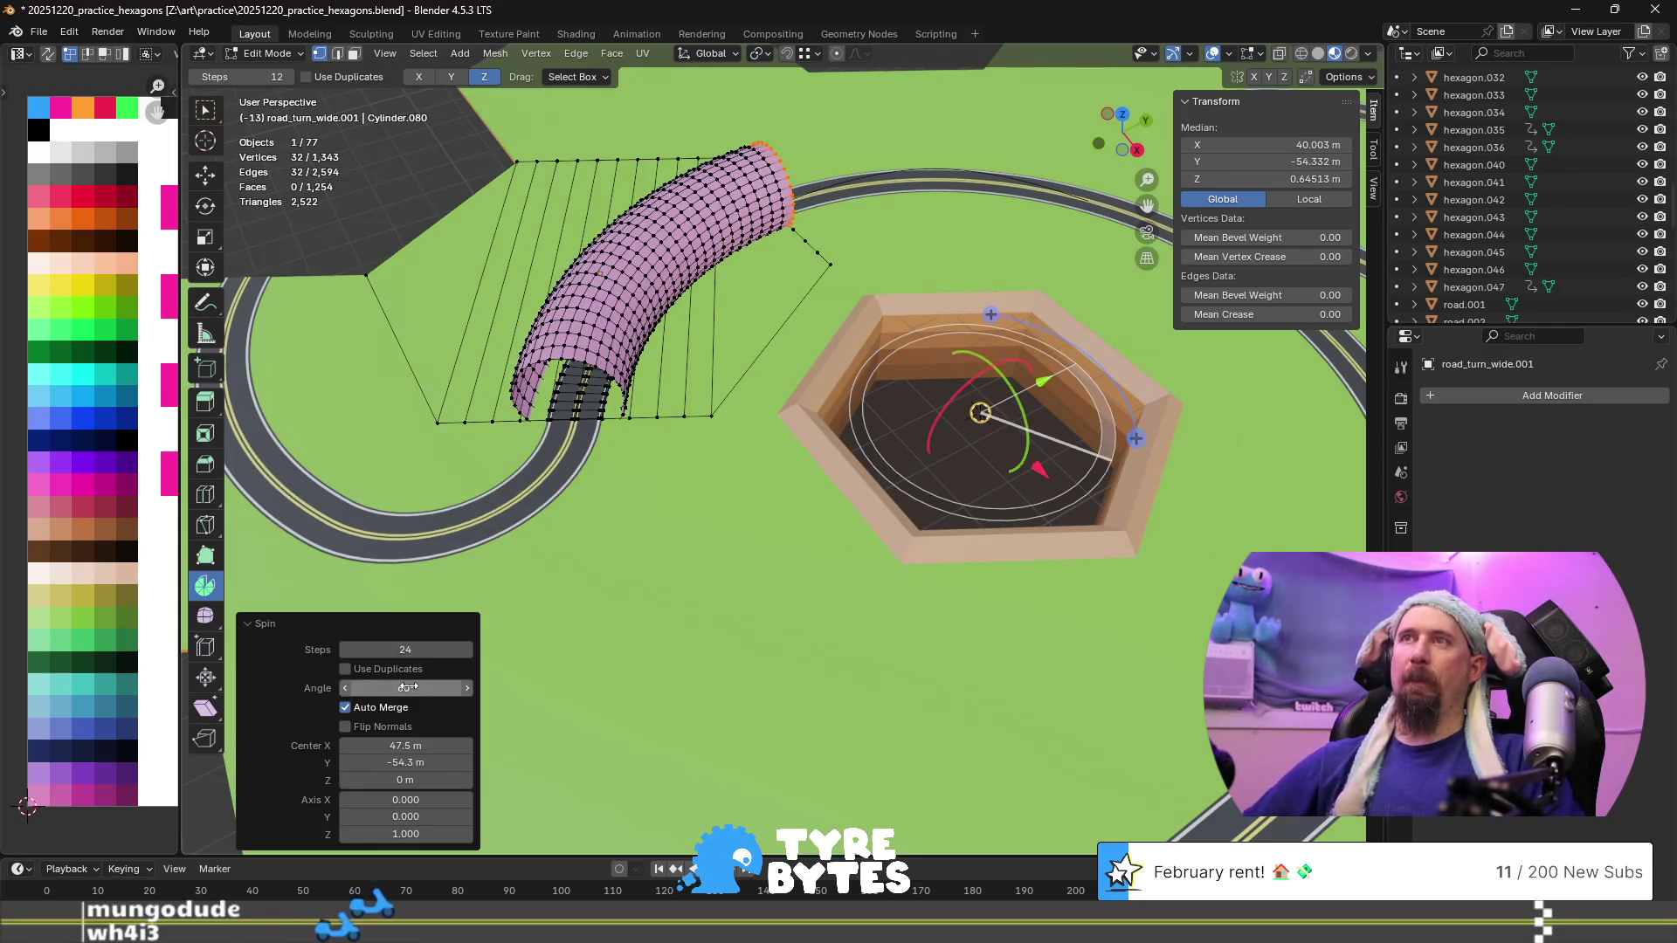
pyautogui.scroll(3, 498, 481)
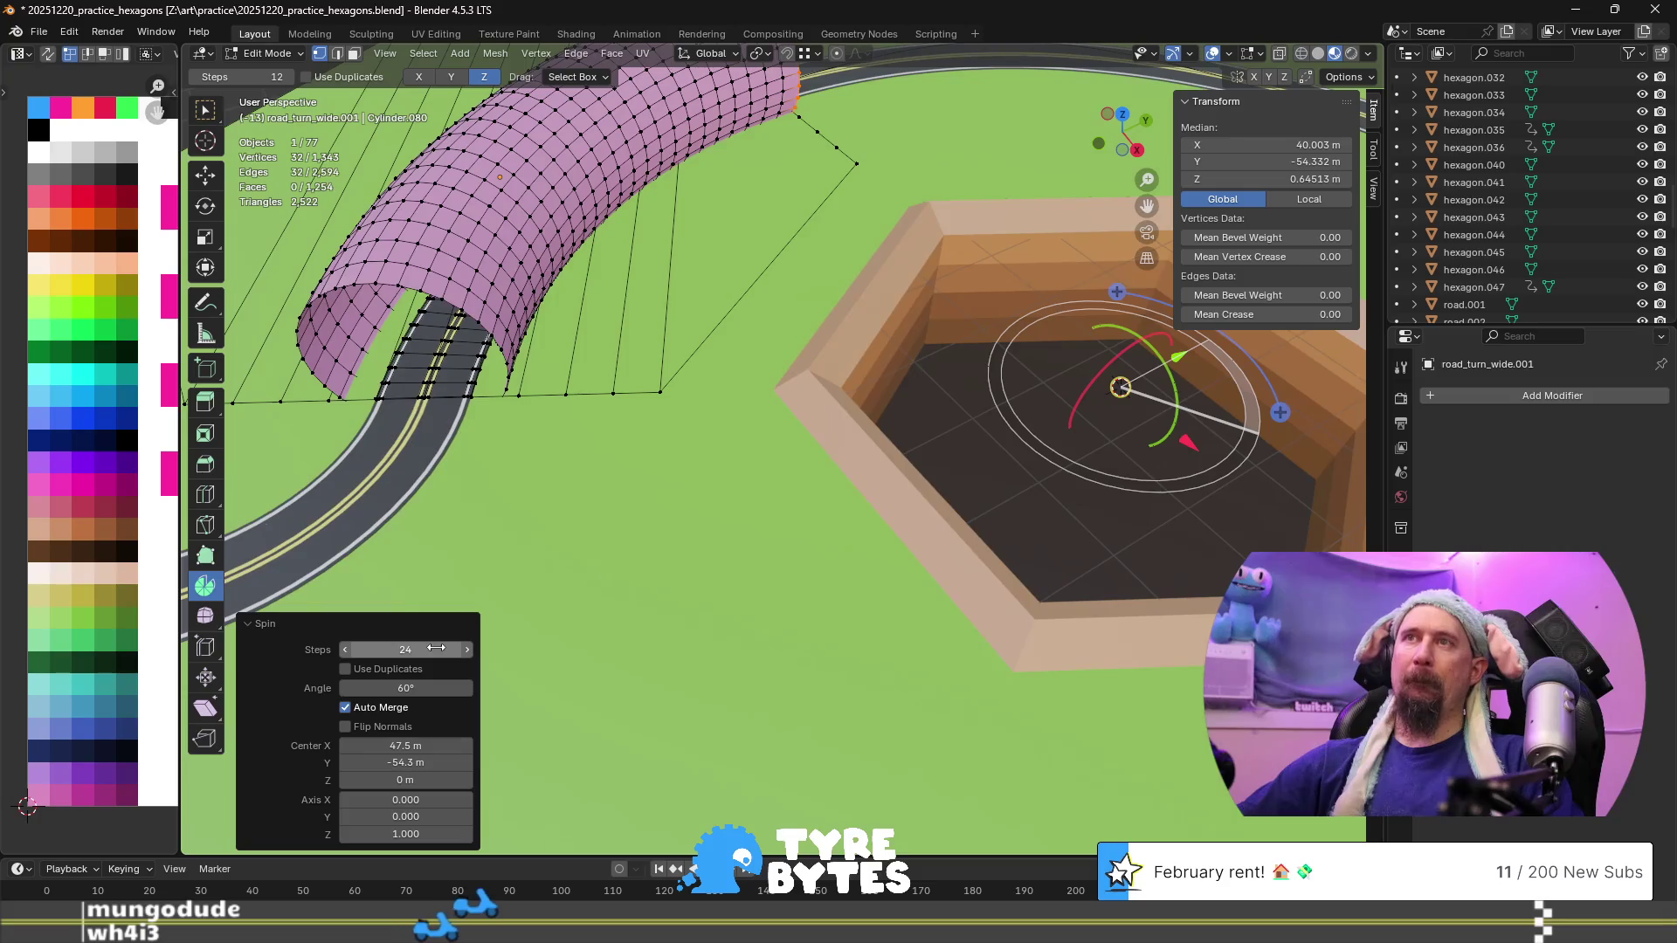
pyautogui.keyDown('shift'); pyautogui.moveTo(497, 481); pyautogui.dragTo(584, 606, button='middle'); pyautogui.keyUp('shift')
pyautogui.moveTo(635, 490)
pyautogui.mouseDown(button='middle')
pyautogui.moveTo(621, 351)
pyautogui.moveTo(580, 360)
pyautogui.mouseUp(button='middle')
pyautogui.scroll(6, 639, 363)
pyautogui.moveTo(639, 362)
pyautogui.mouseDown(button='middle')
pyautogui.moveTo(1042, 369)
pyautogui.moveTo(1005, 423)
pyautogui.mouseUp(button='middle')
pyautogui.click(966, 486)
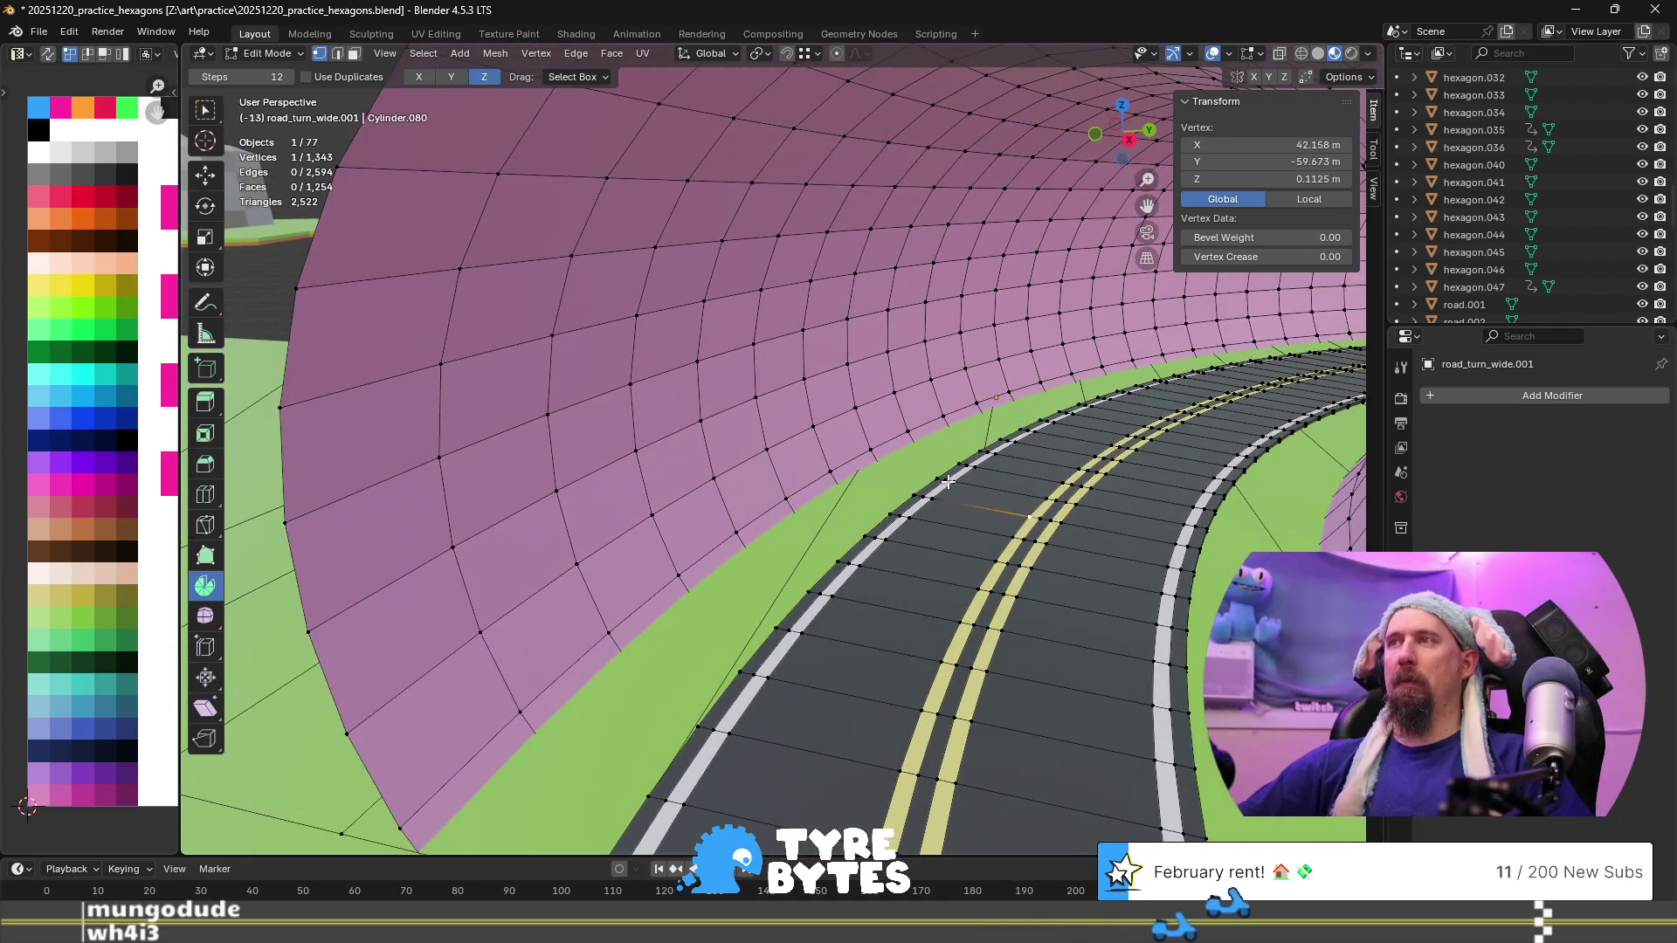
pyautogui.hotkey('alt', 'a')
pyautogui.press('Tab')
pyautogui.scroll(2, 868, 471)
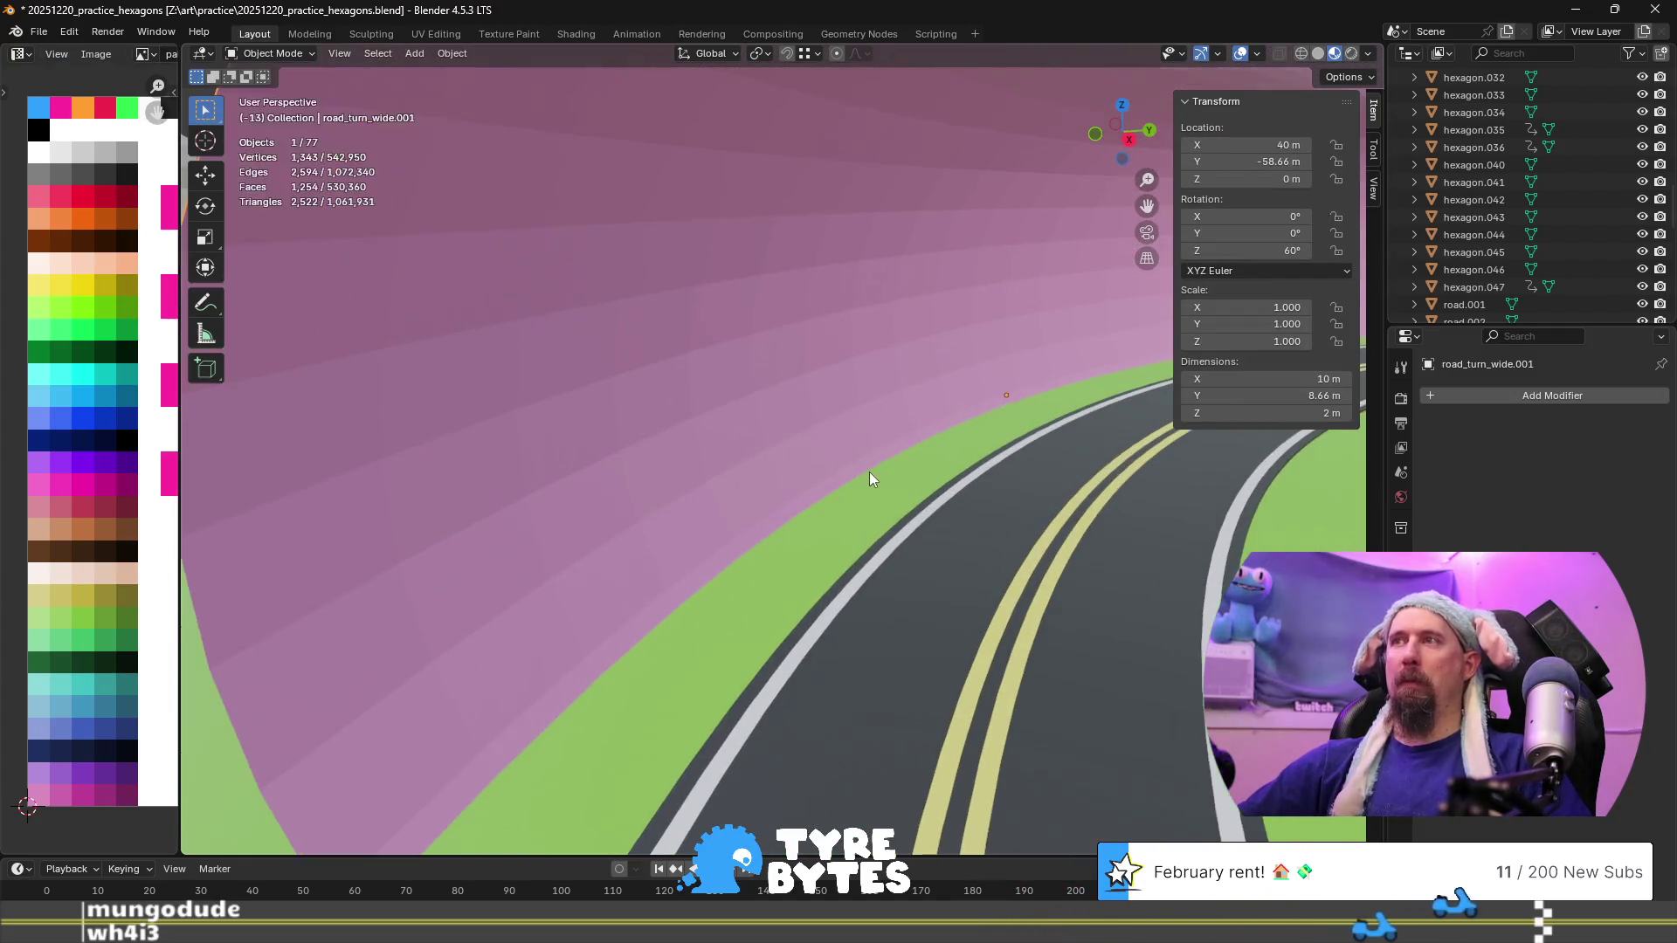
pyautogui.moveTo(955, 450); pyautogui.dragTo(926, 471, button='middle')
pyautogui.rightClick(721, 602)
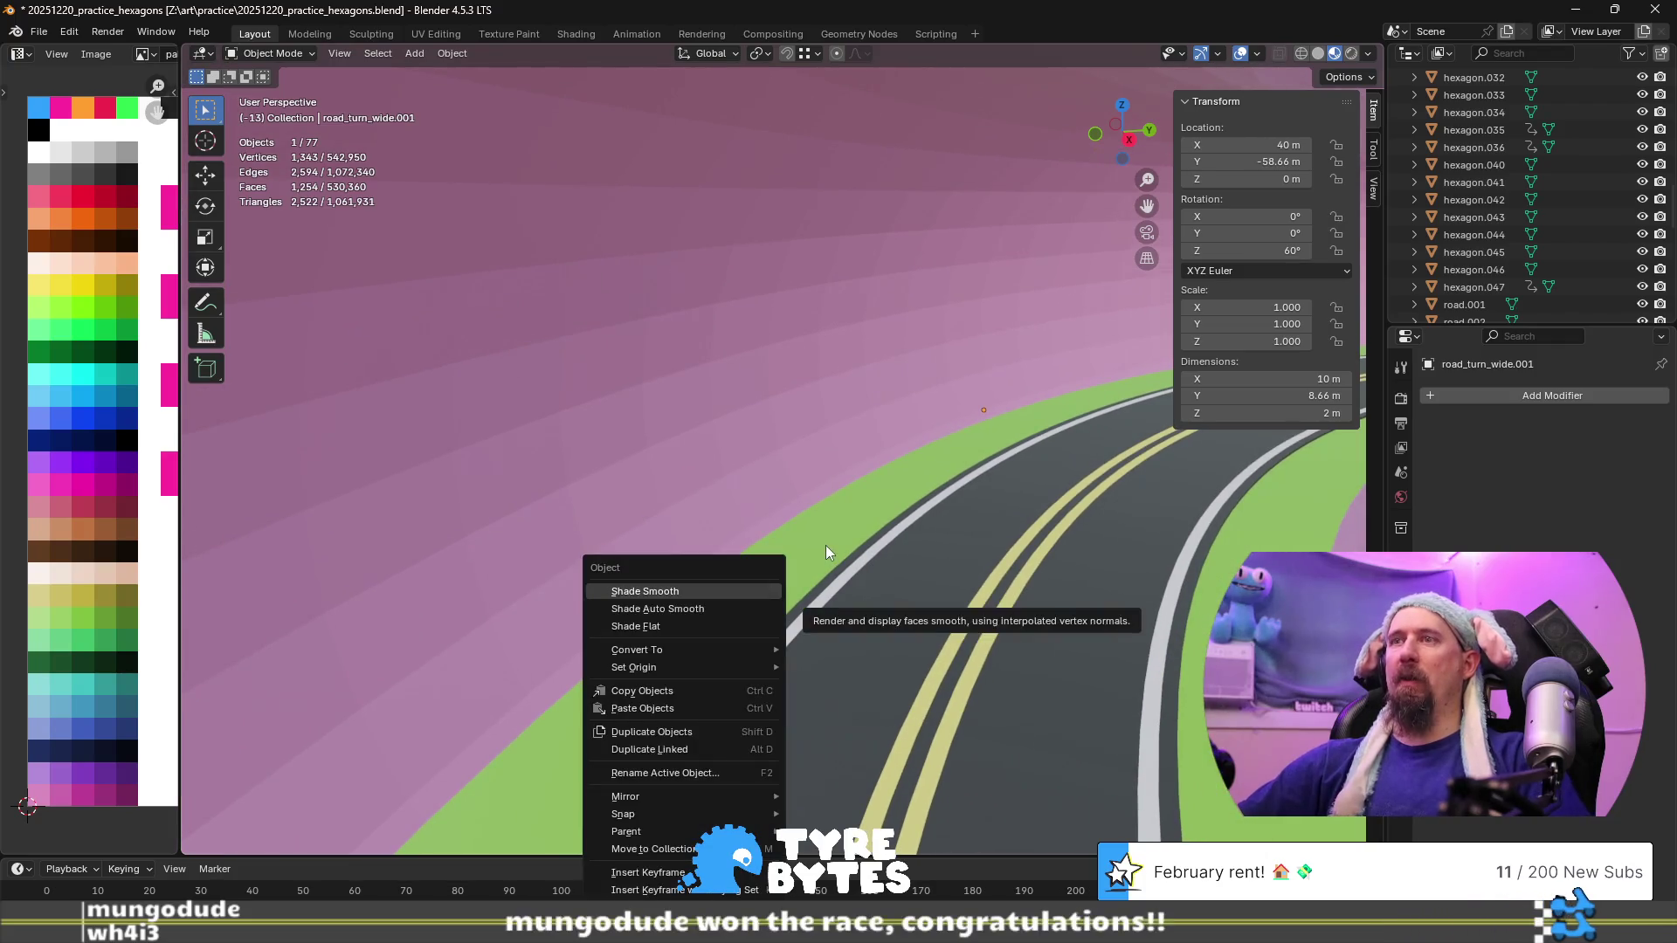
pyautogui.click(744, 594)
pyautogui.moveTo(838, 585)
pyautogui.mouseDown(button='middle')
pyautogui.moveTo(866, 608)
pyautogui.moveTo(931, 597)
pyautogui.moveTo(810, 615)
pyautogui.moveTo(782, 447)
pyautogui.mouseUp(button='middle')
pyautogui.press('w')
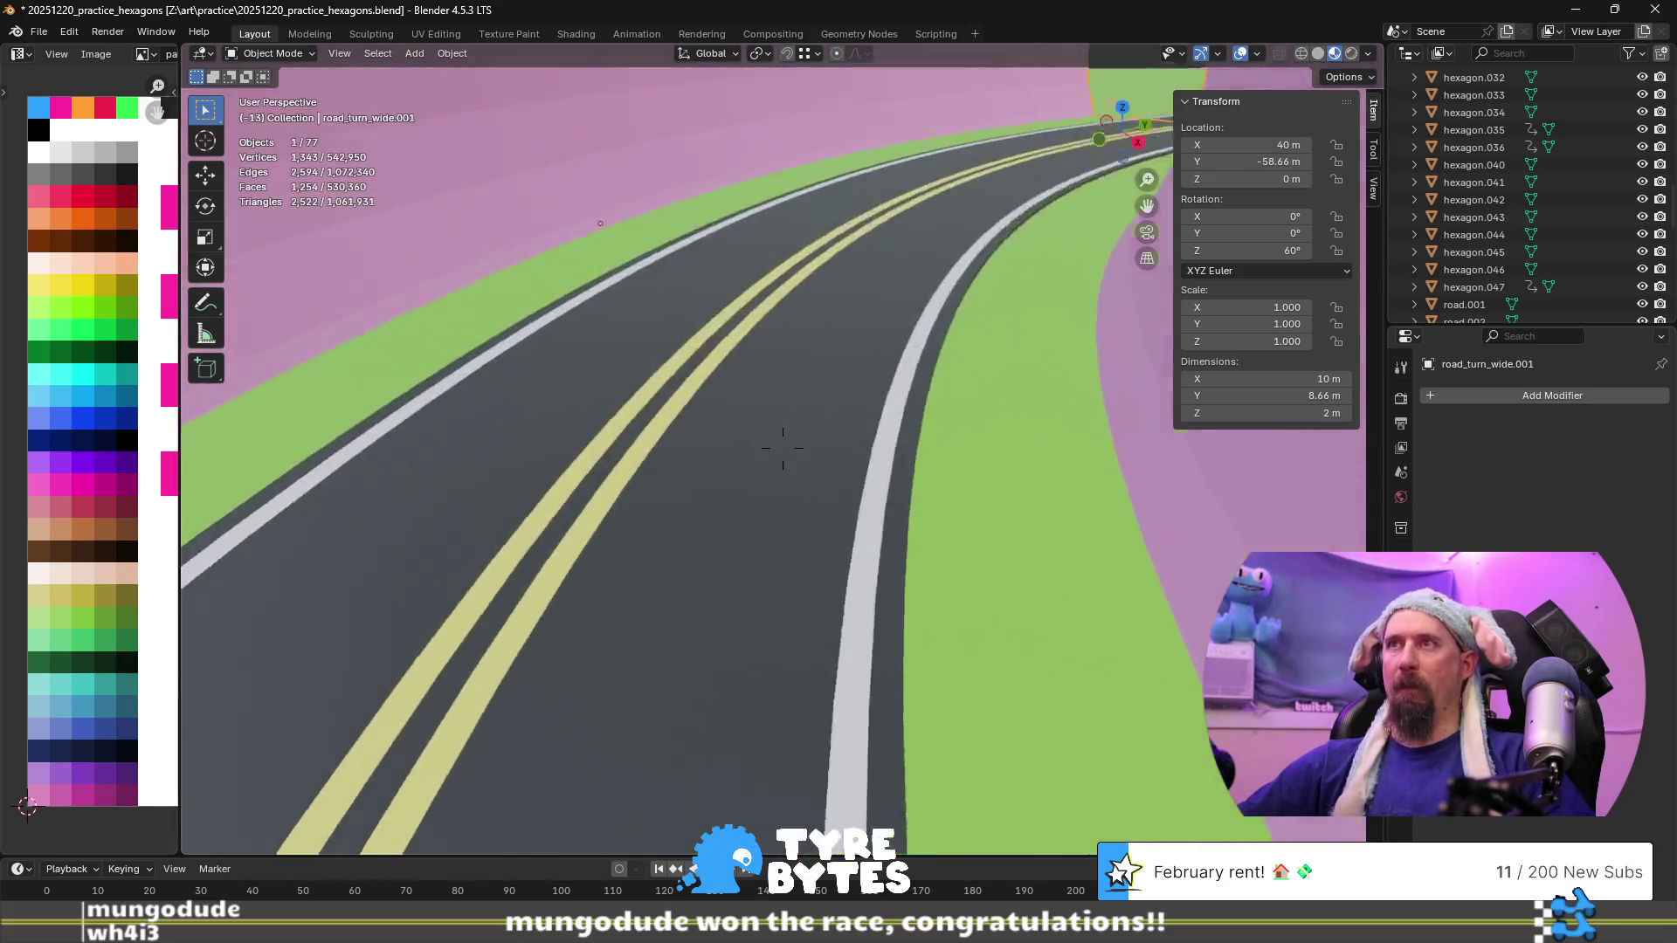
pyautogui.press('w')
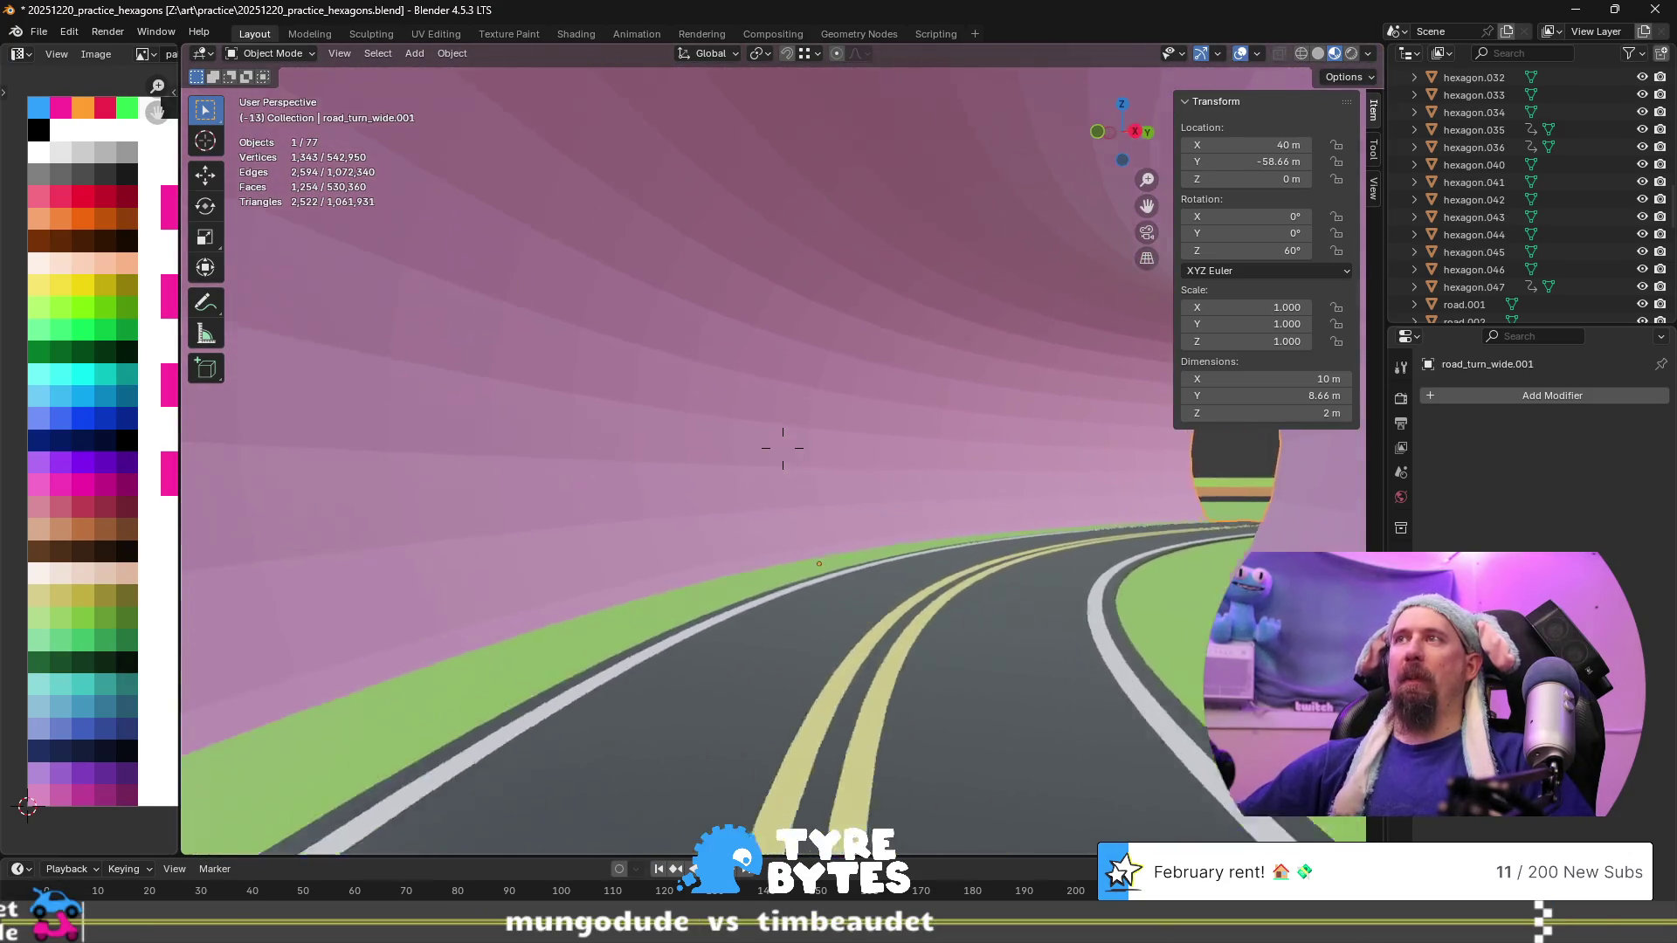
pyautogui.press('w')
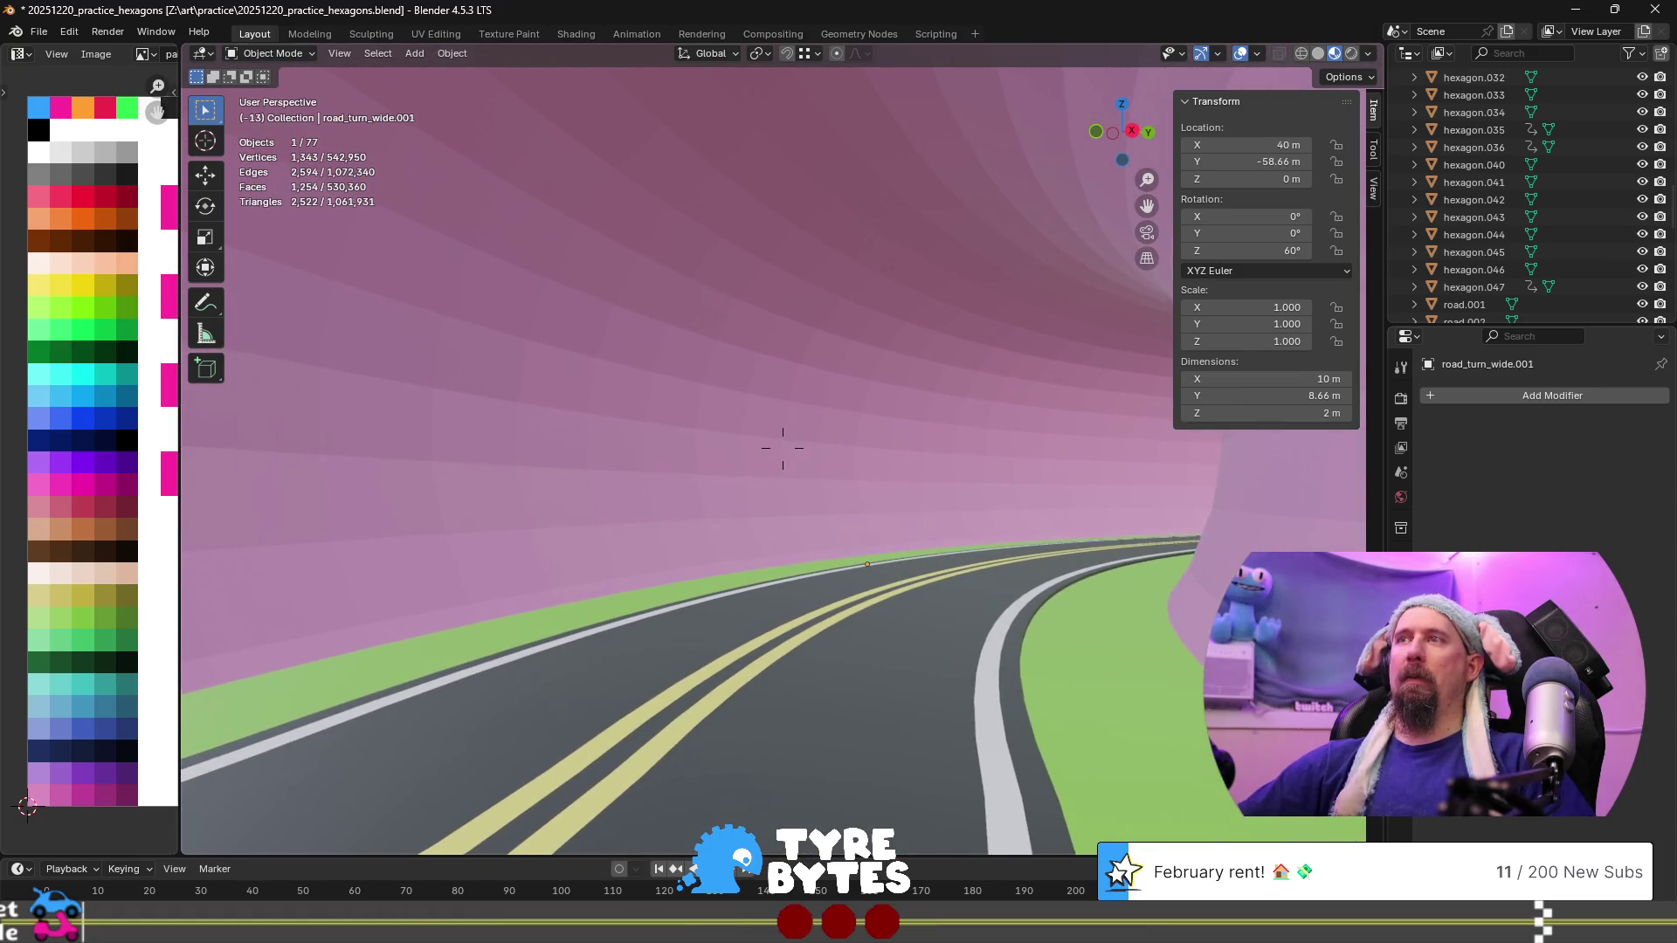
pyautogui.click(810, 616)
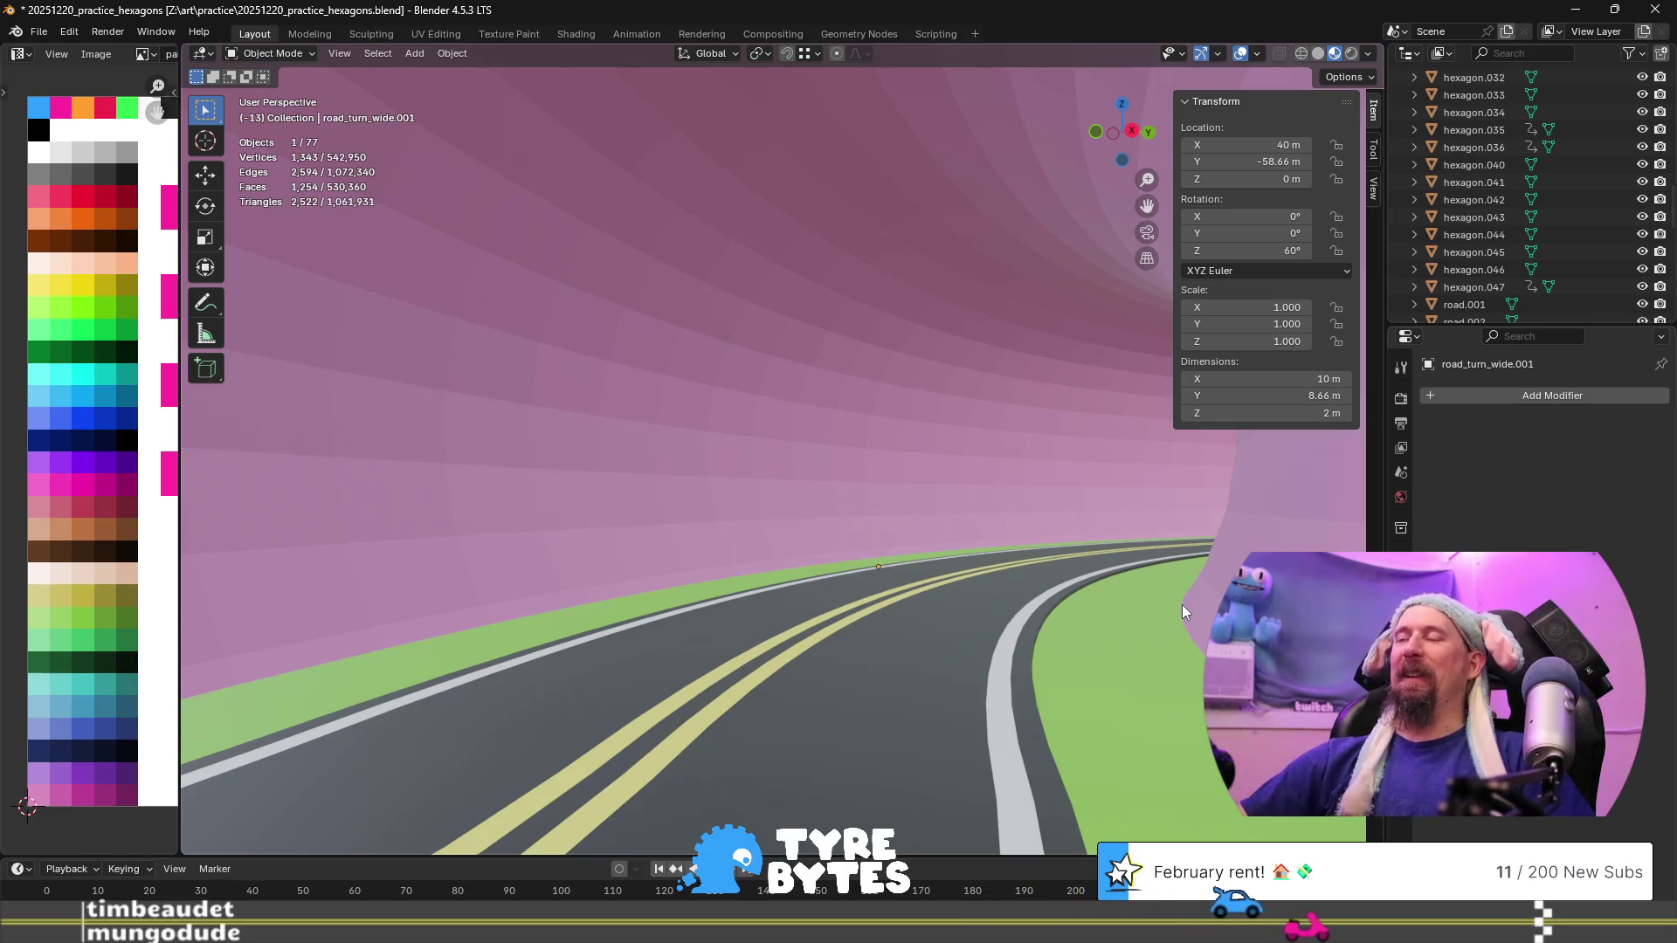
pyautogui.scroll(3, 1182, 604)
pyautogui.moveTo(1181, 604)
pyautogui.mouseDown(button='middle')
pyautogui.moveTo(828, 583)
pyautogui.moveTo(840, 561)
pyautogui.moveTo(736, 417)
pyautogui.moveTo(929, 364)
pyautogui.moveTo(639, 476)
pyautogui.moveTo(591, 457)
pyautogui.moveTo(490, 468)
pyautogui.mouseUp(button='middle')
pyautogui.scroll(-5, 840, 561)
pyautogui.scroll(-4, 740, 454)
pyautogui.scroll(3, 740, 454)
pyautogui.scroll(1, 491, 472)
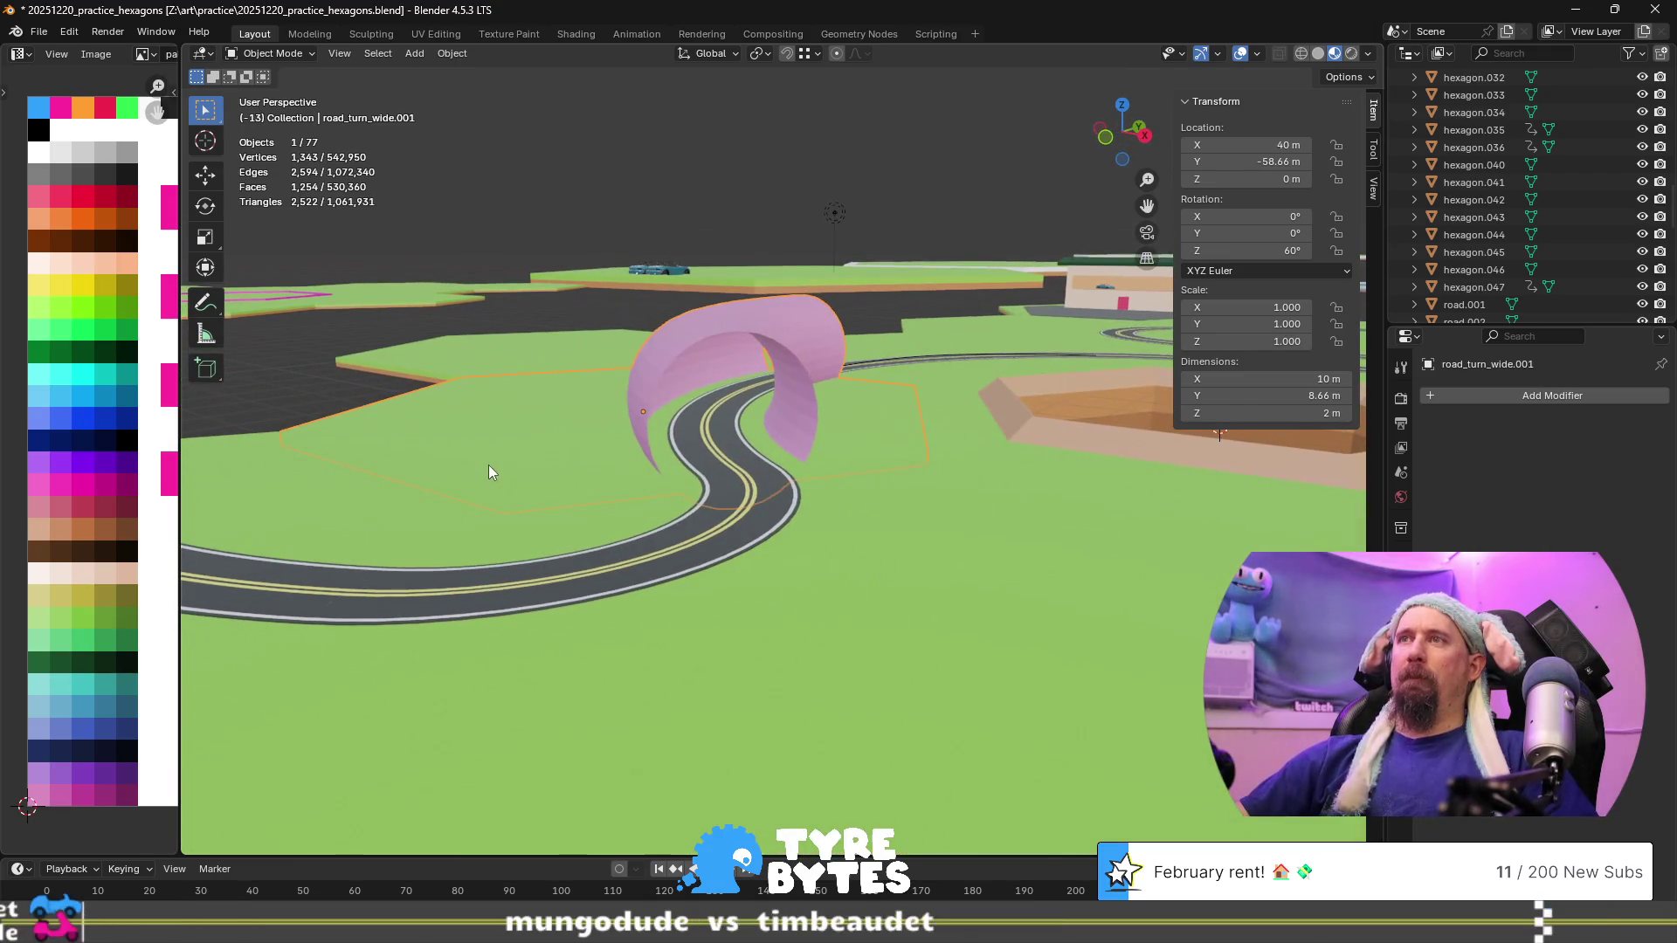
pyautogui.moveTo(801, 433); pyautogui.dragTo(677, 416, button='middle')
pyautogui.press('Tab')
pyautogui.scroll(2, 825, 413)
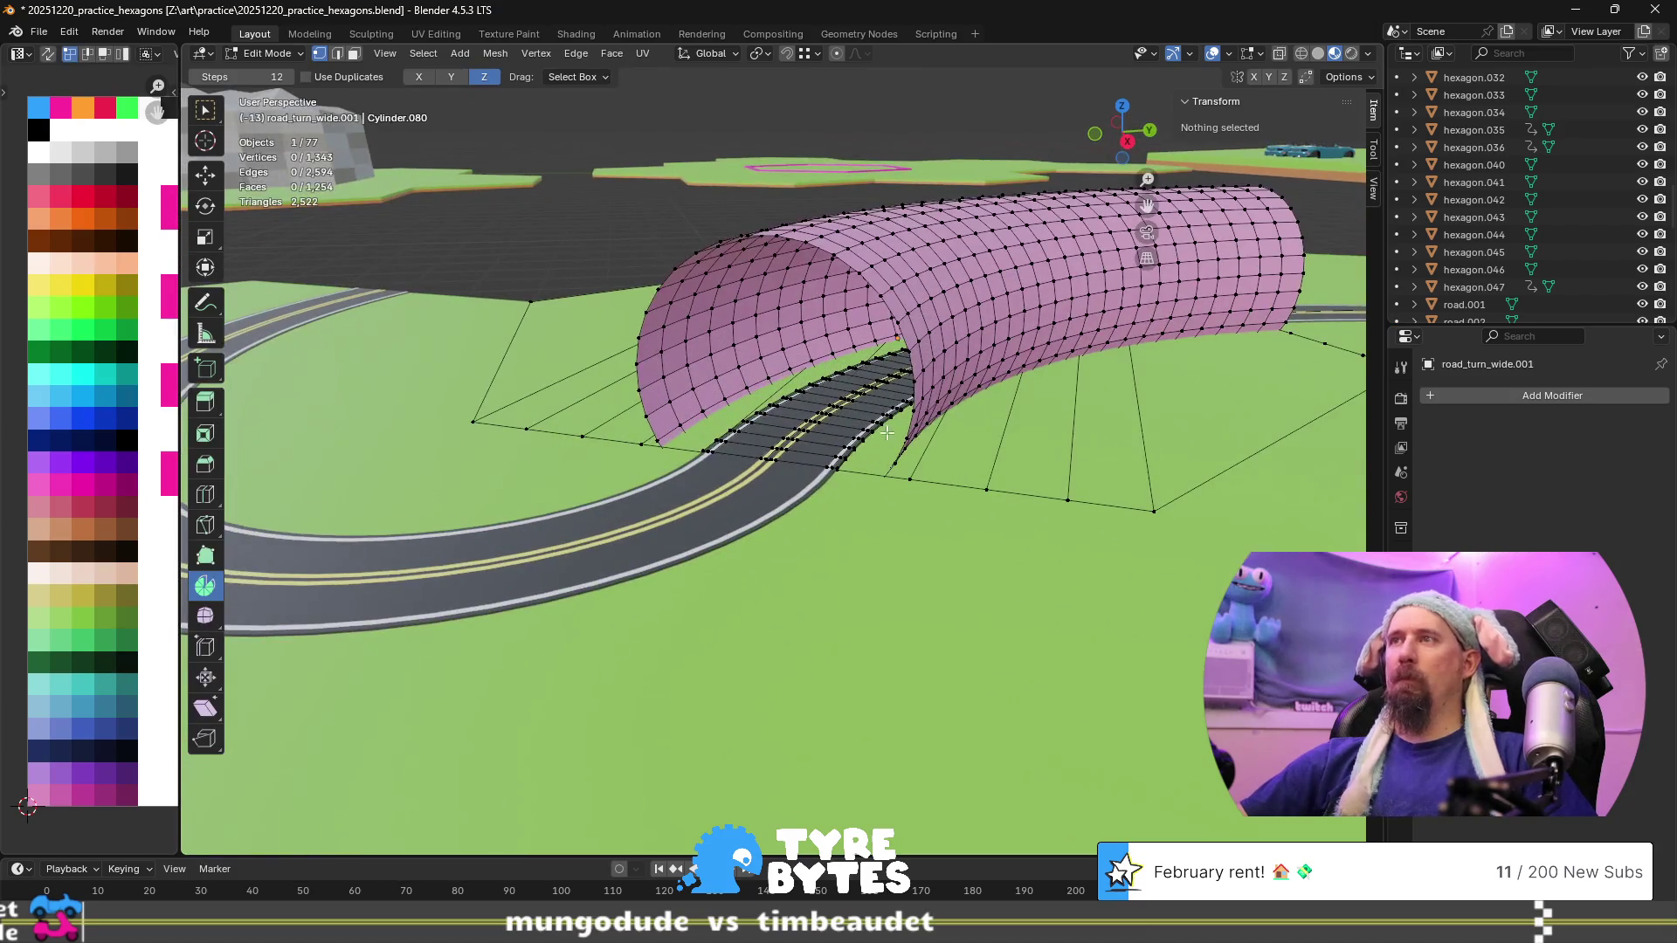
# Duplicate the tunnel's front edge loop in place and scale the copy 1.659 times
pyautogui.keyDown('alt'); pyautogui.click(910, 428); pyautogui.keyUp('alt')
pyautogui.moveTo(910, 428); pyautogui.dragTo(903, 428, button='middle')
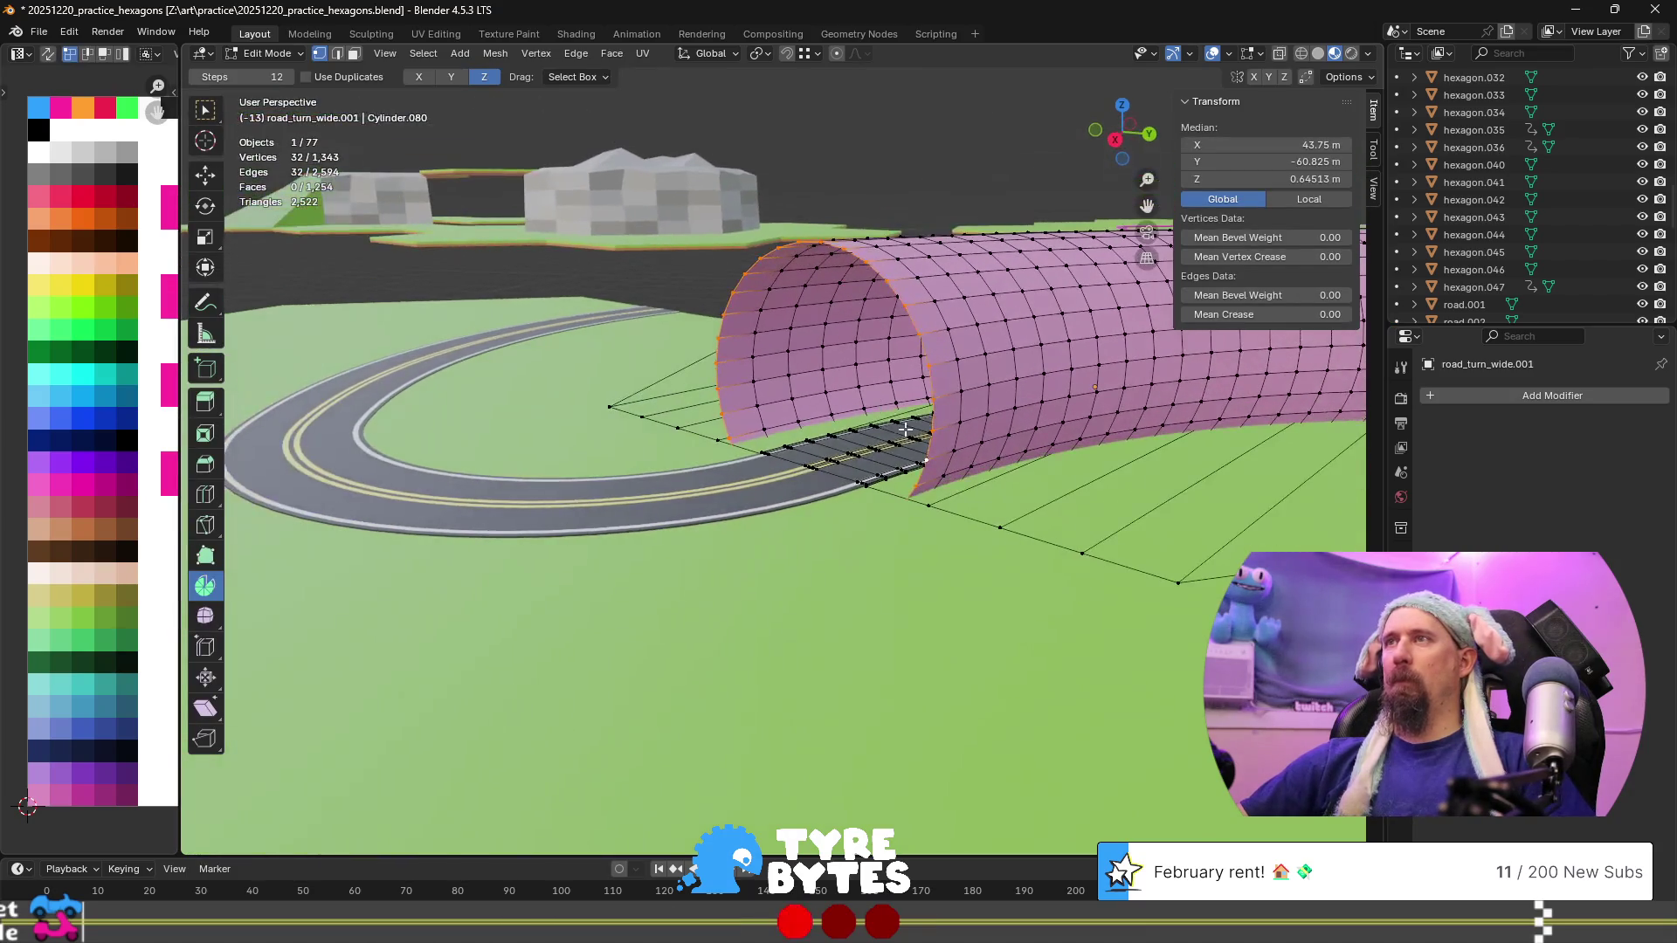
pyautogui.hotkey('shift', 'd')
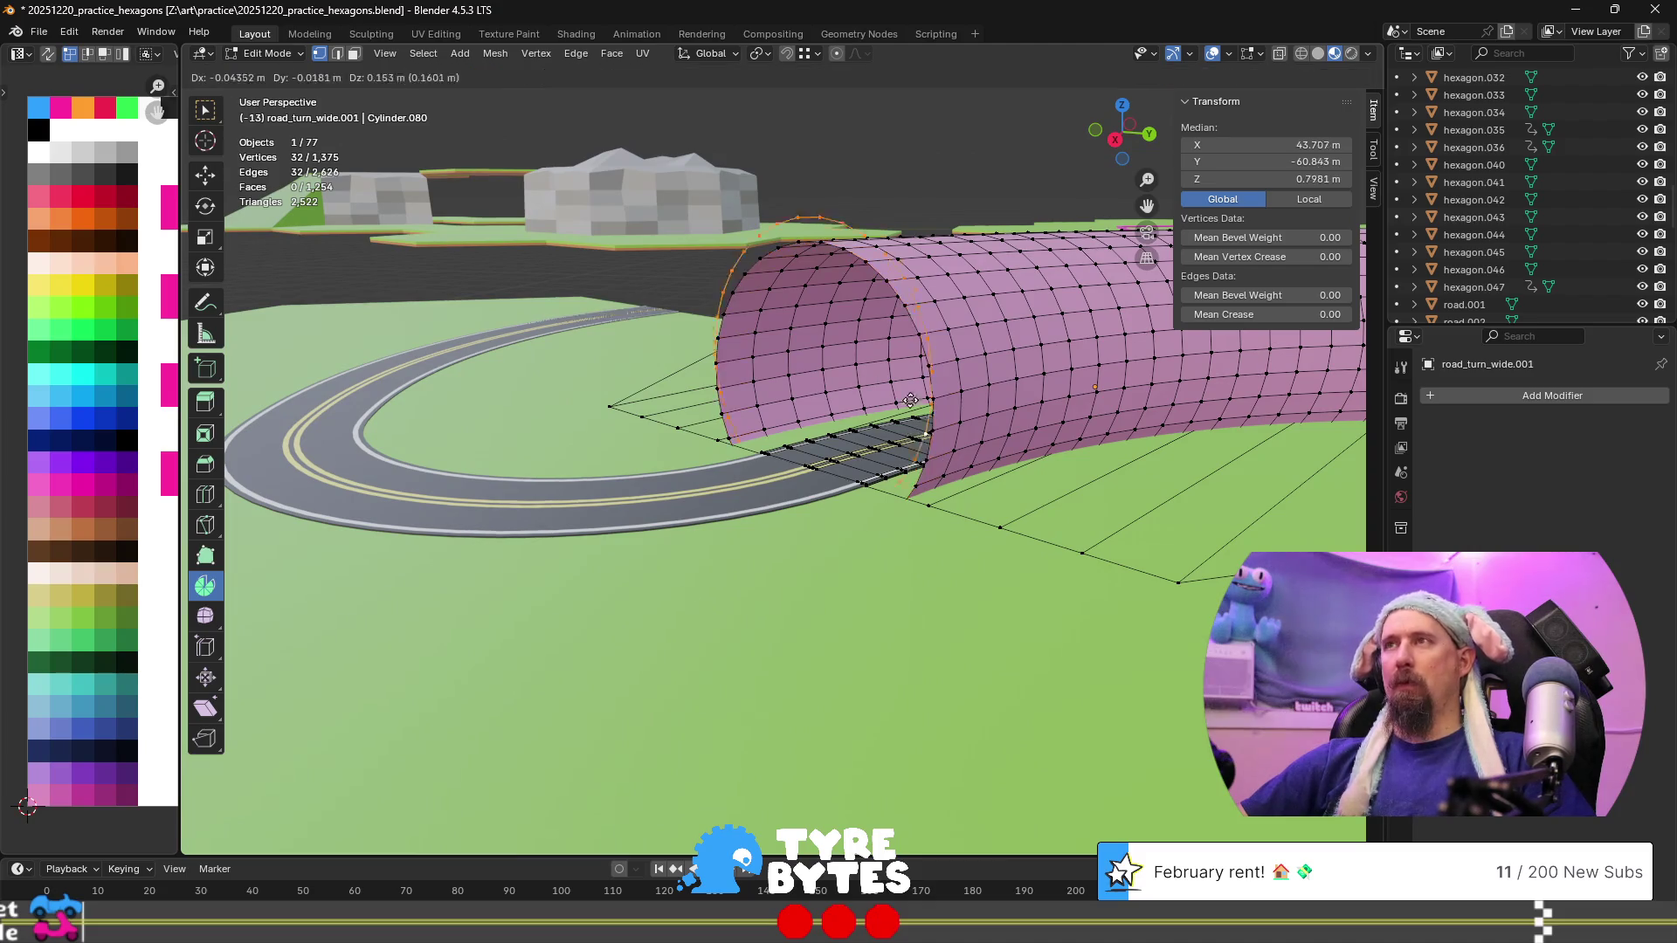
pyautogui.rightClick(917, 428)
pyautogui.press('s')
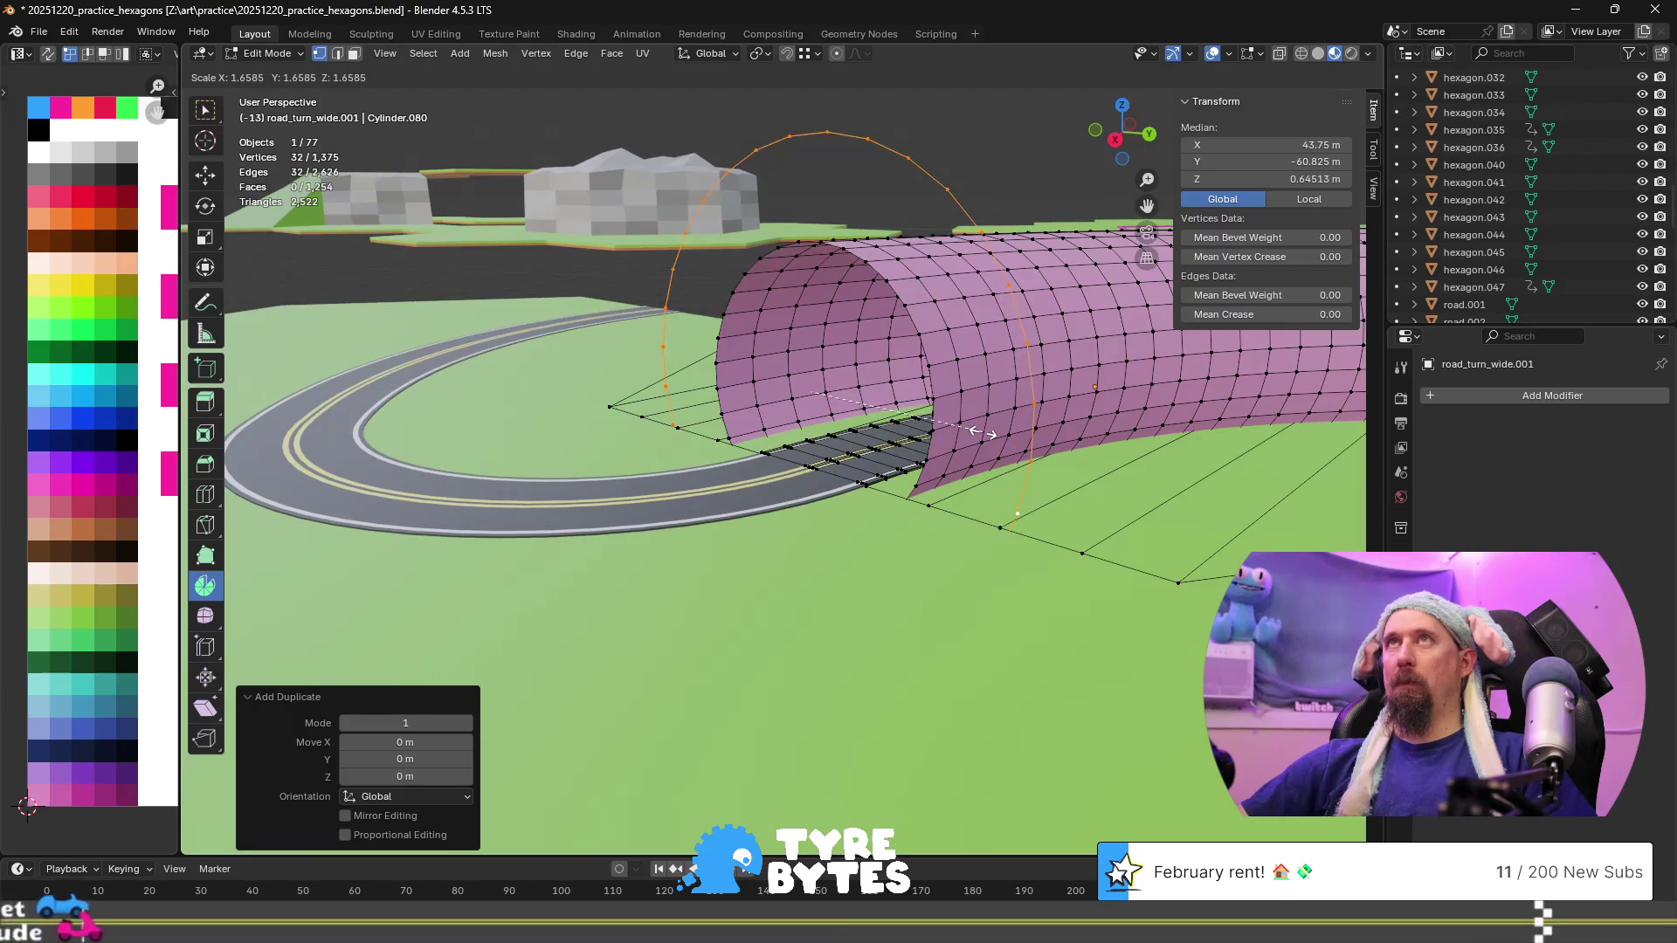
pyautogui.click(982, 433)
# Spin the enlarged ring 240° in 24 steps around the hexagon hole
pyautogui.scroll(-4, 986, 471)
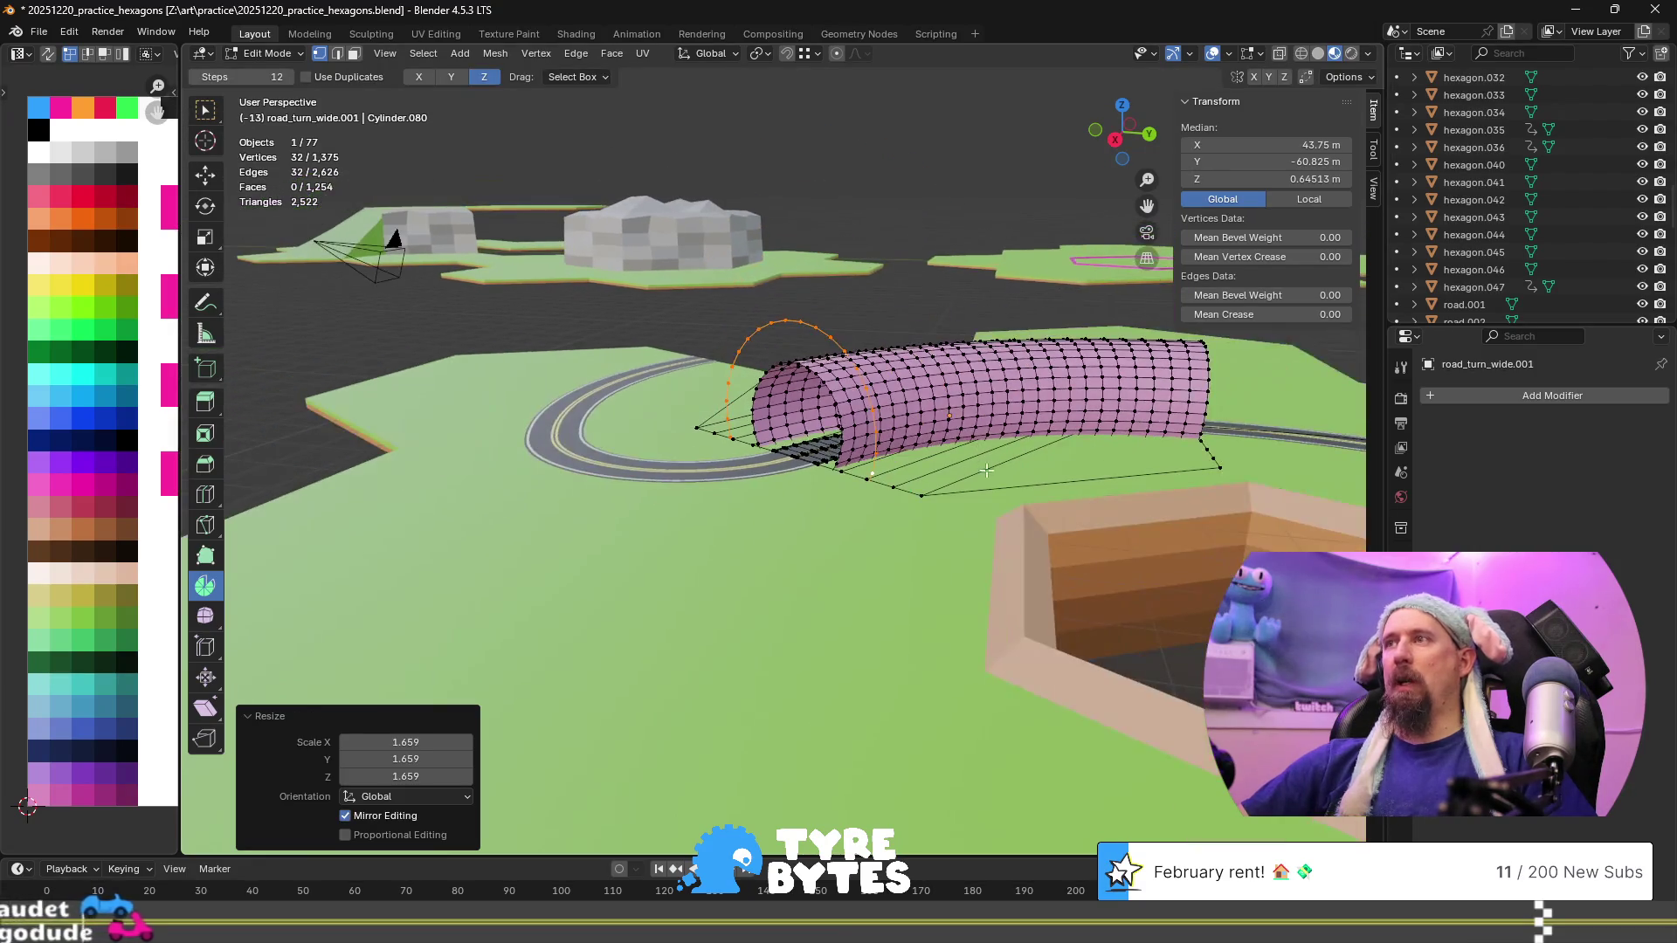
pyautogui.moveTo(992, 511)
pyautogui.mouseDown(button='middle')
pyautogui.moveTo(1039, 493)
pyautogui.moveTo(1153, 515)
pyautogui.mouseUp(button='middle')
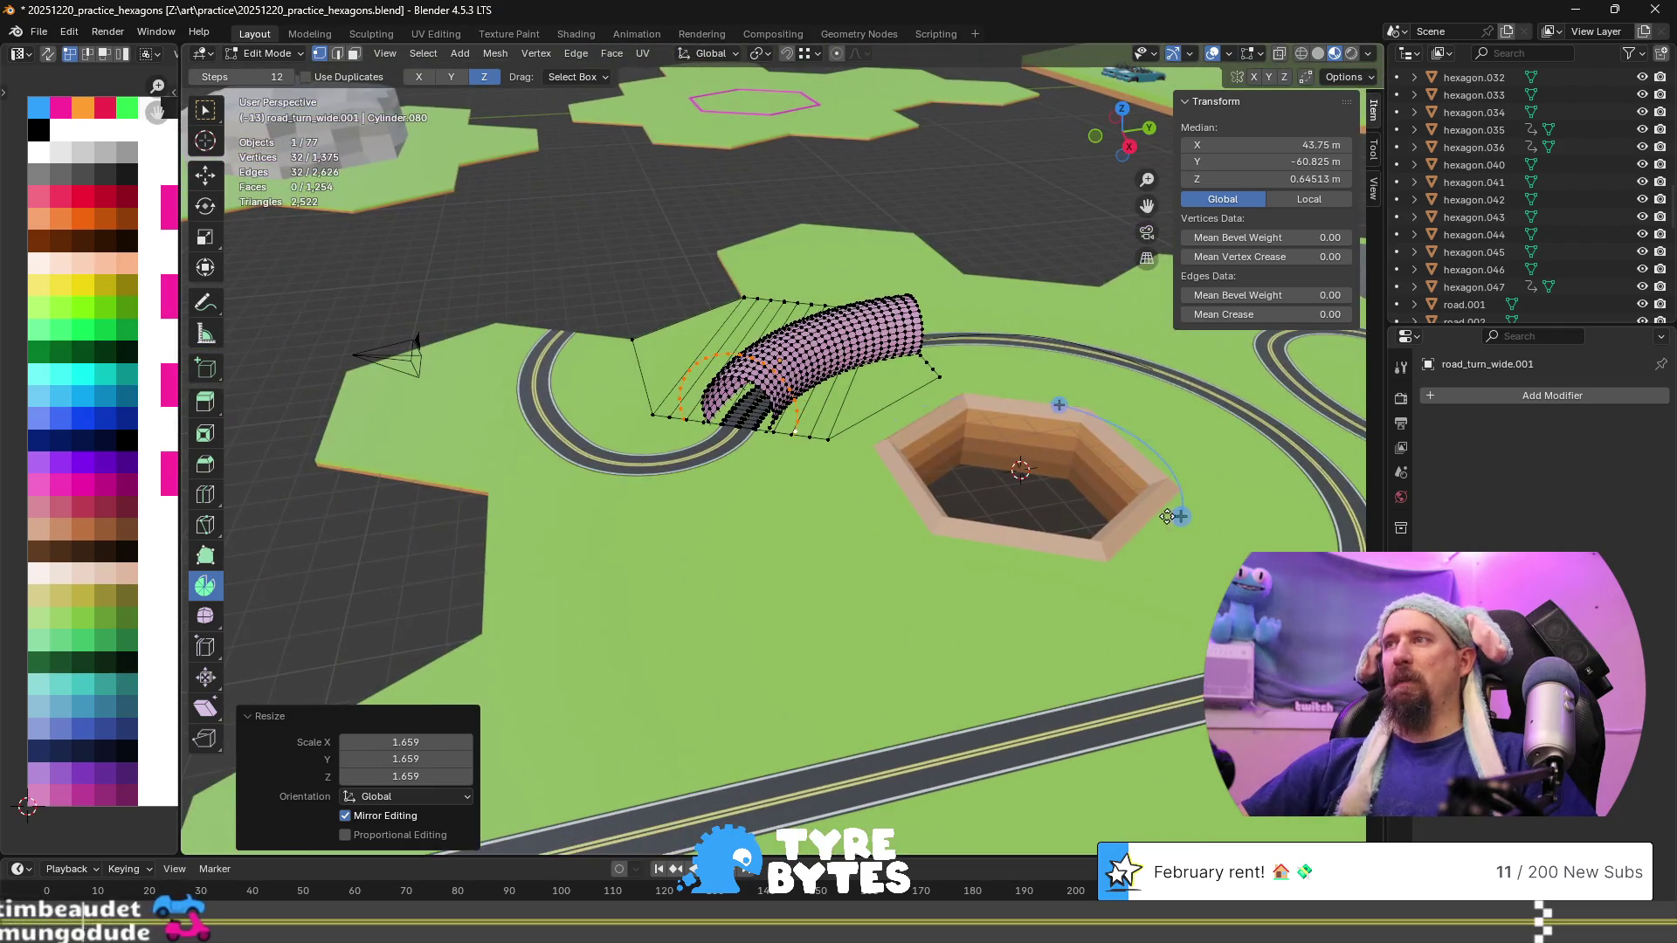
pyautogui.click(1183, 520)
pyautogui.moveTo(1183, 520)
pyautogui.mouseDown()
pyautogui.moveTo(1071, 602)
pyautogui.moveTo(917, 611)
pyautogui.moveTo(812, 489)
pyautogui.moveTo(794, 376)
pyautogui.moveTo(827, 320)
pyautogui.moveTo(971, 384)
pyautogui.mouseUp()
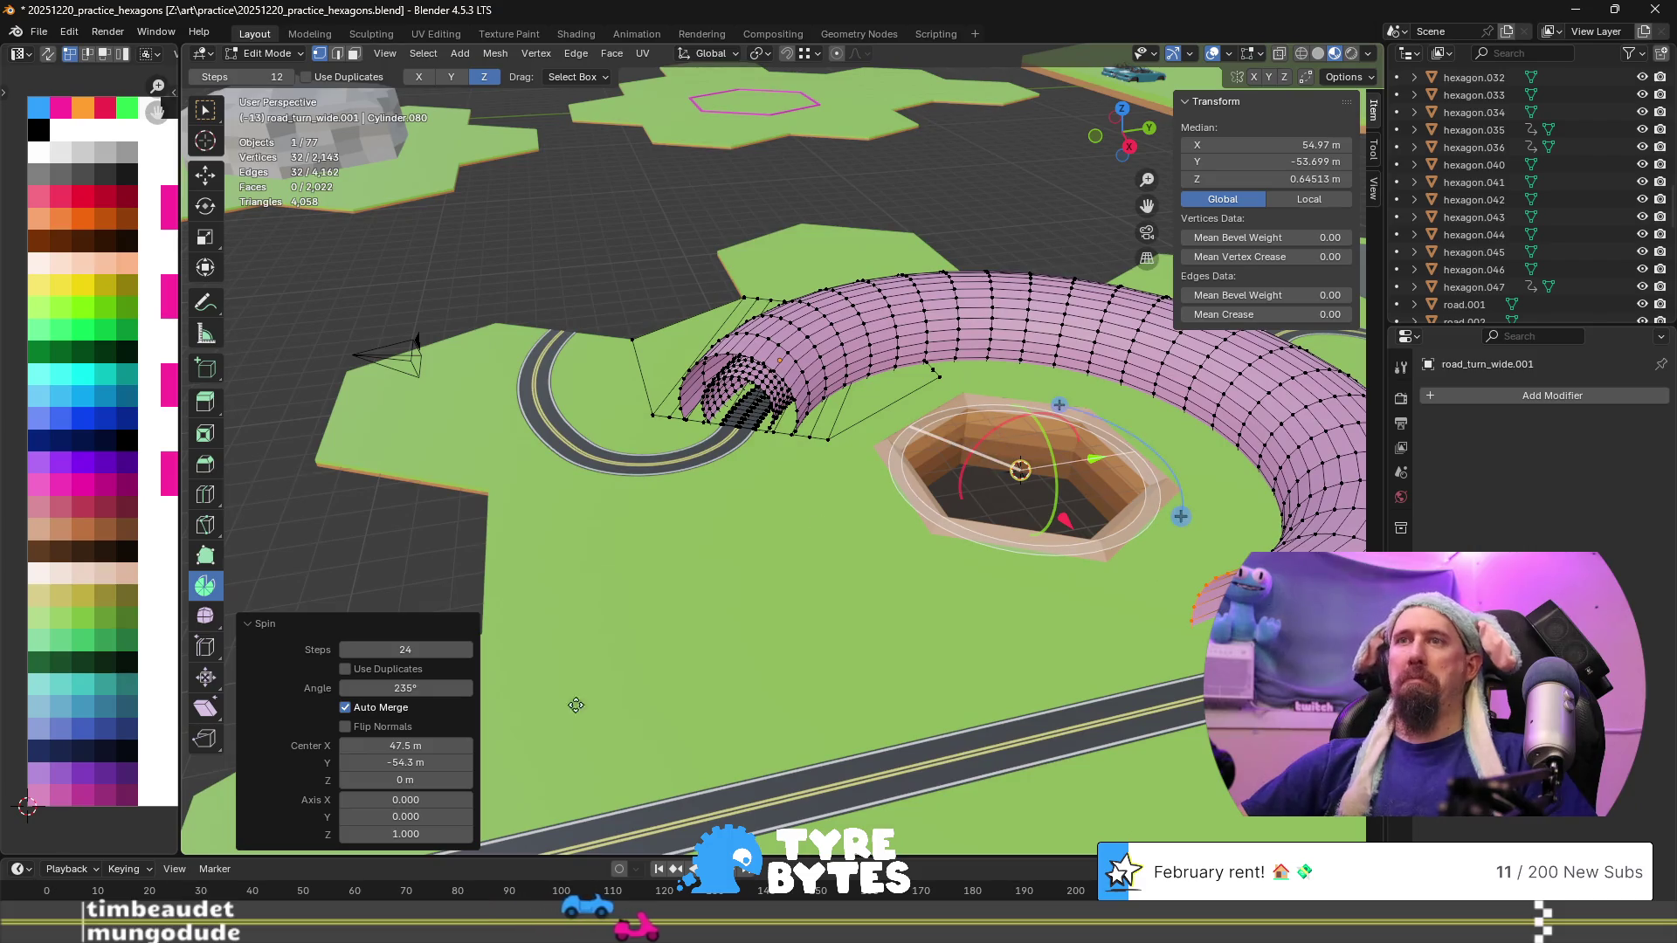
pyautogui.click(435, 688)
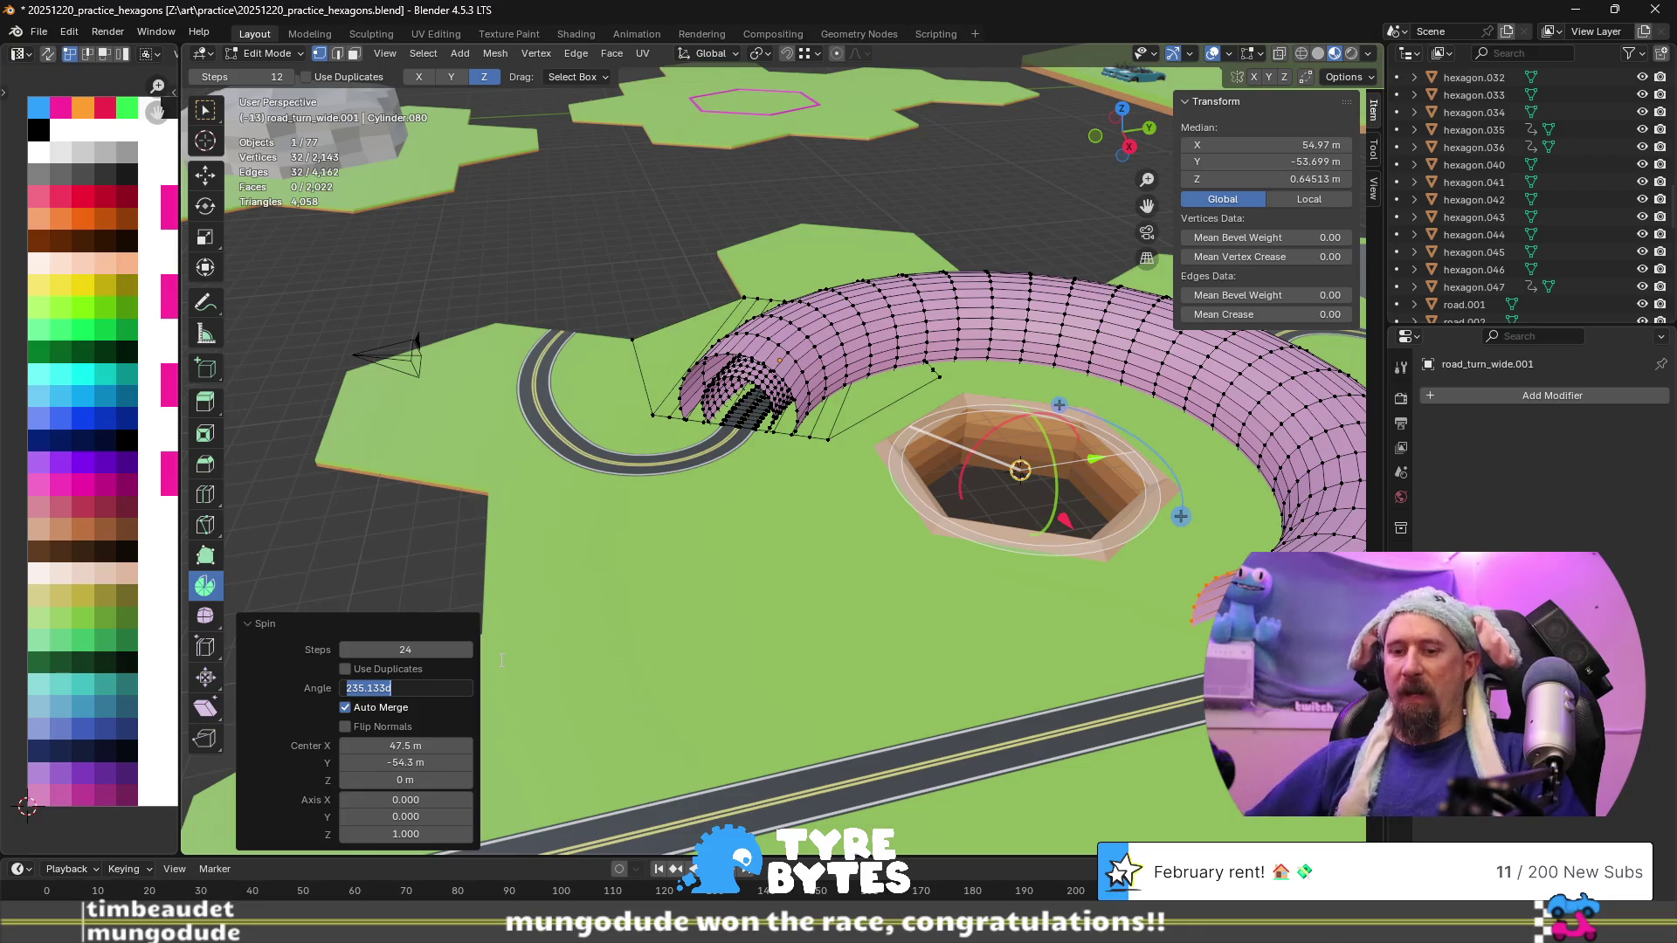
pyautogui.write('240')
pyautogui.press('Return')
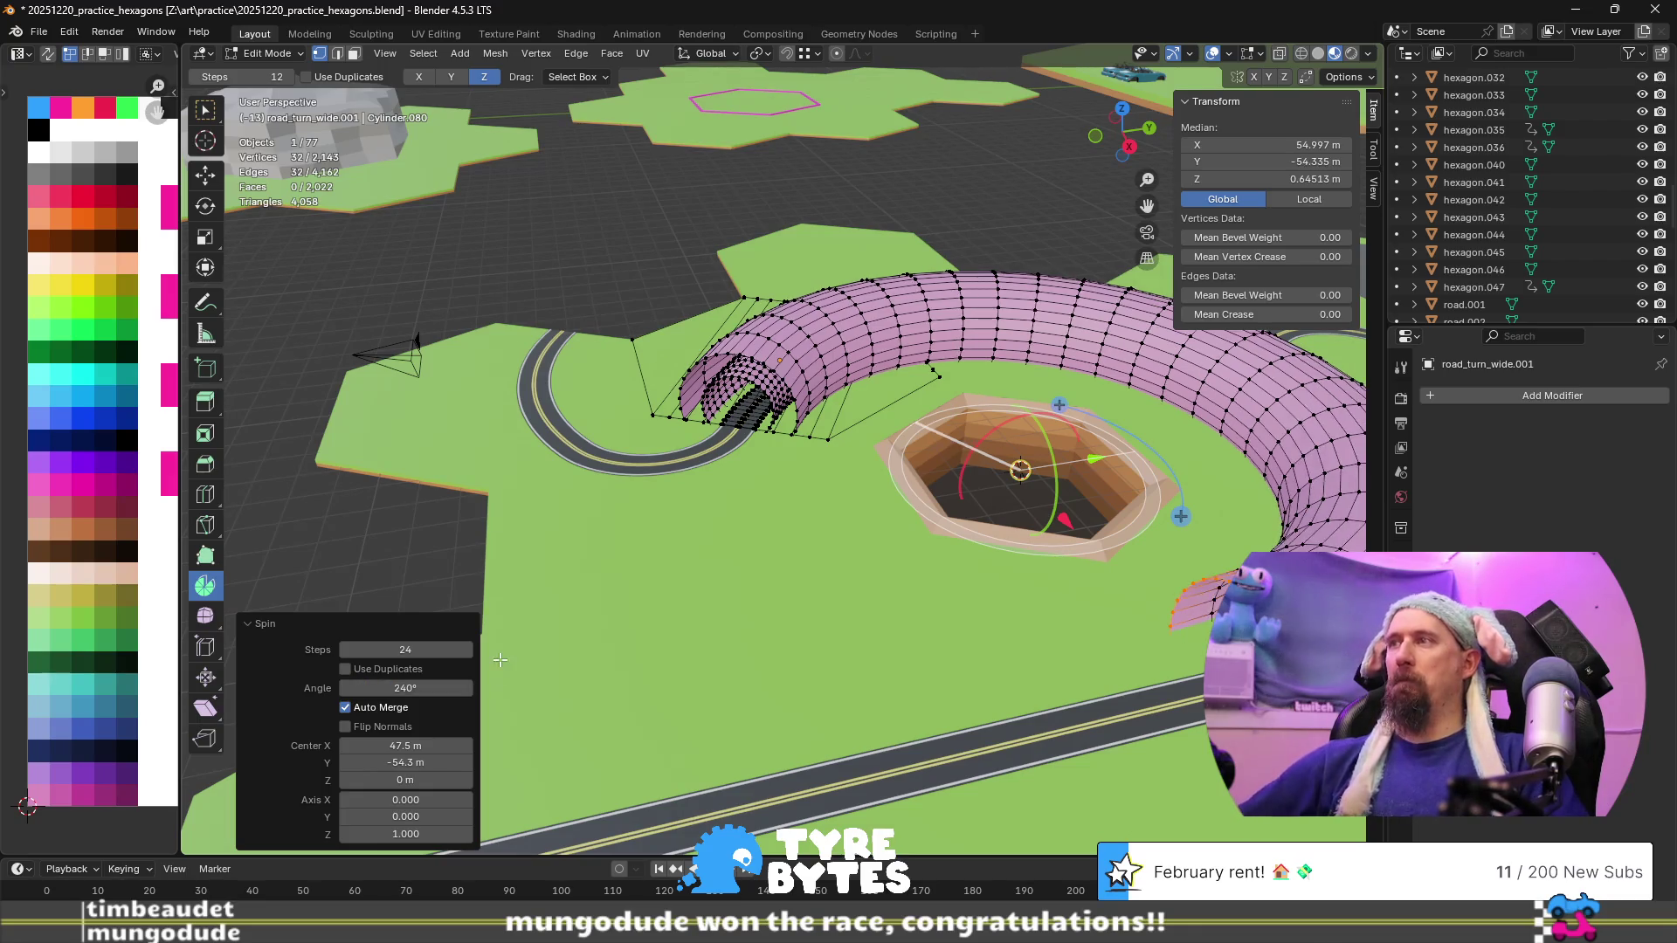
pyautogui.moveTo(683, 847)
pyautogui.mouseDown(button='middle')
pyautogui.moveTo(819, 429)
pyautogui.moveTo(779, 398)
pyautogui.mouseUp(button='middle')
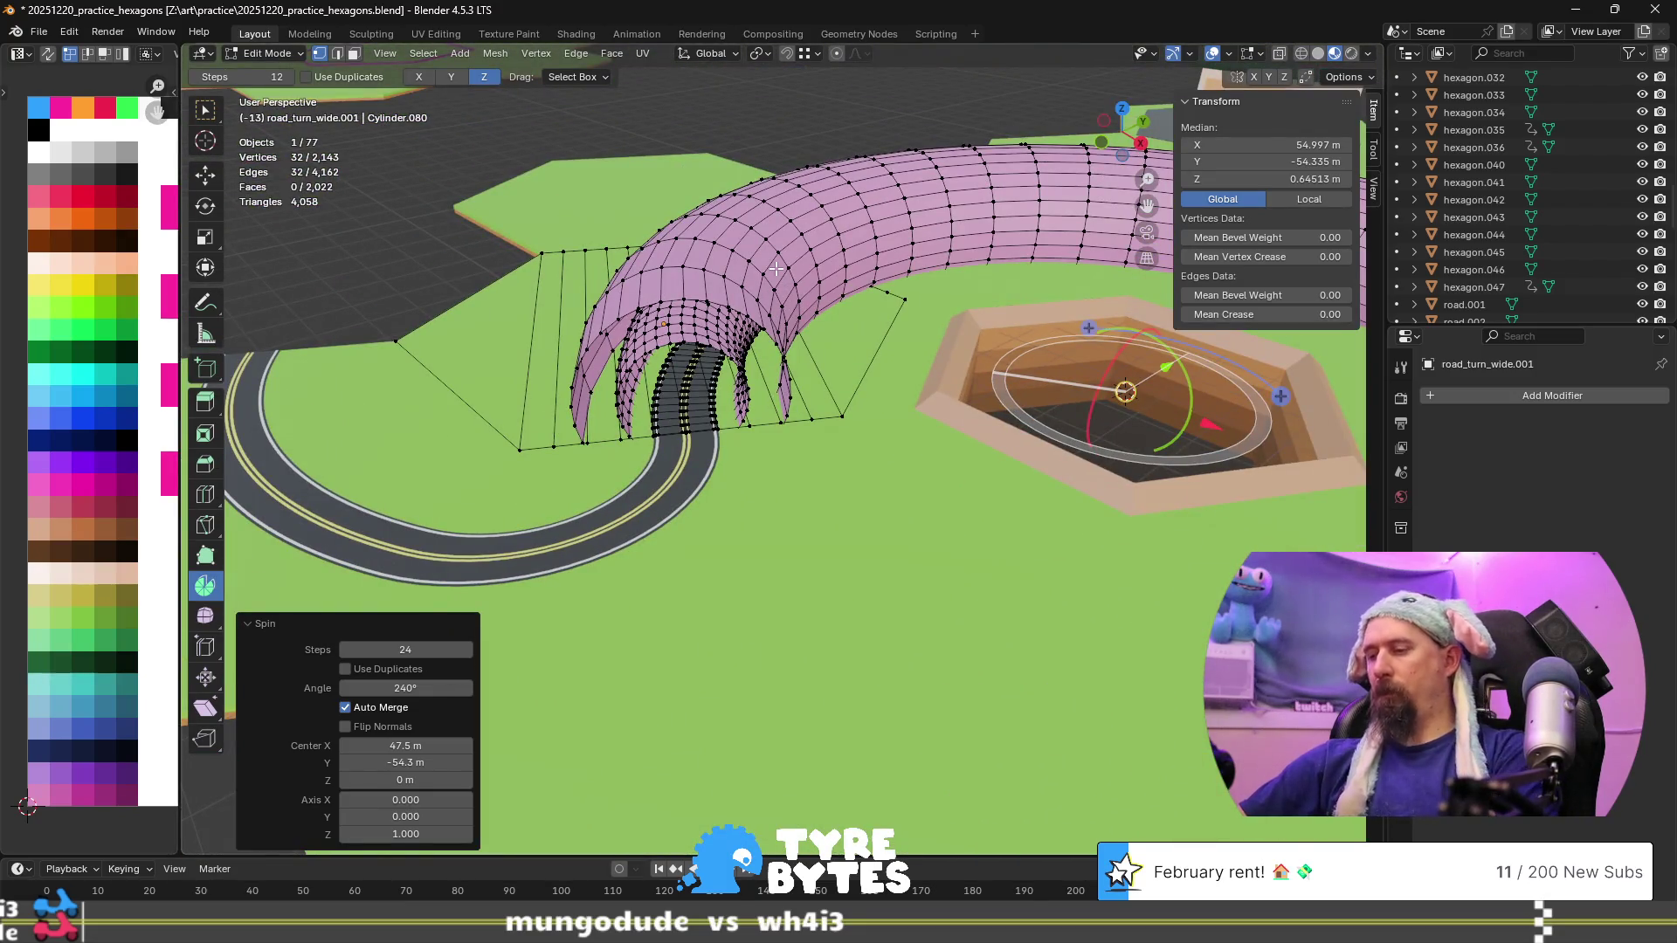
# Select the whole outer tube and move its UVs onto blue in the palette
pyautogui.press('l')
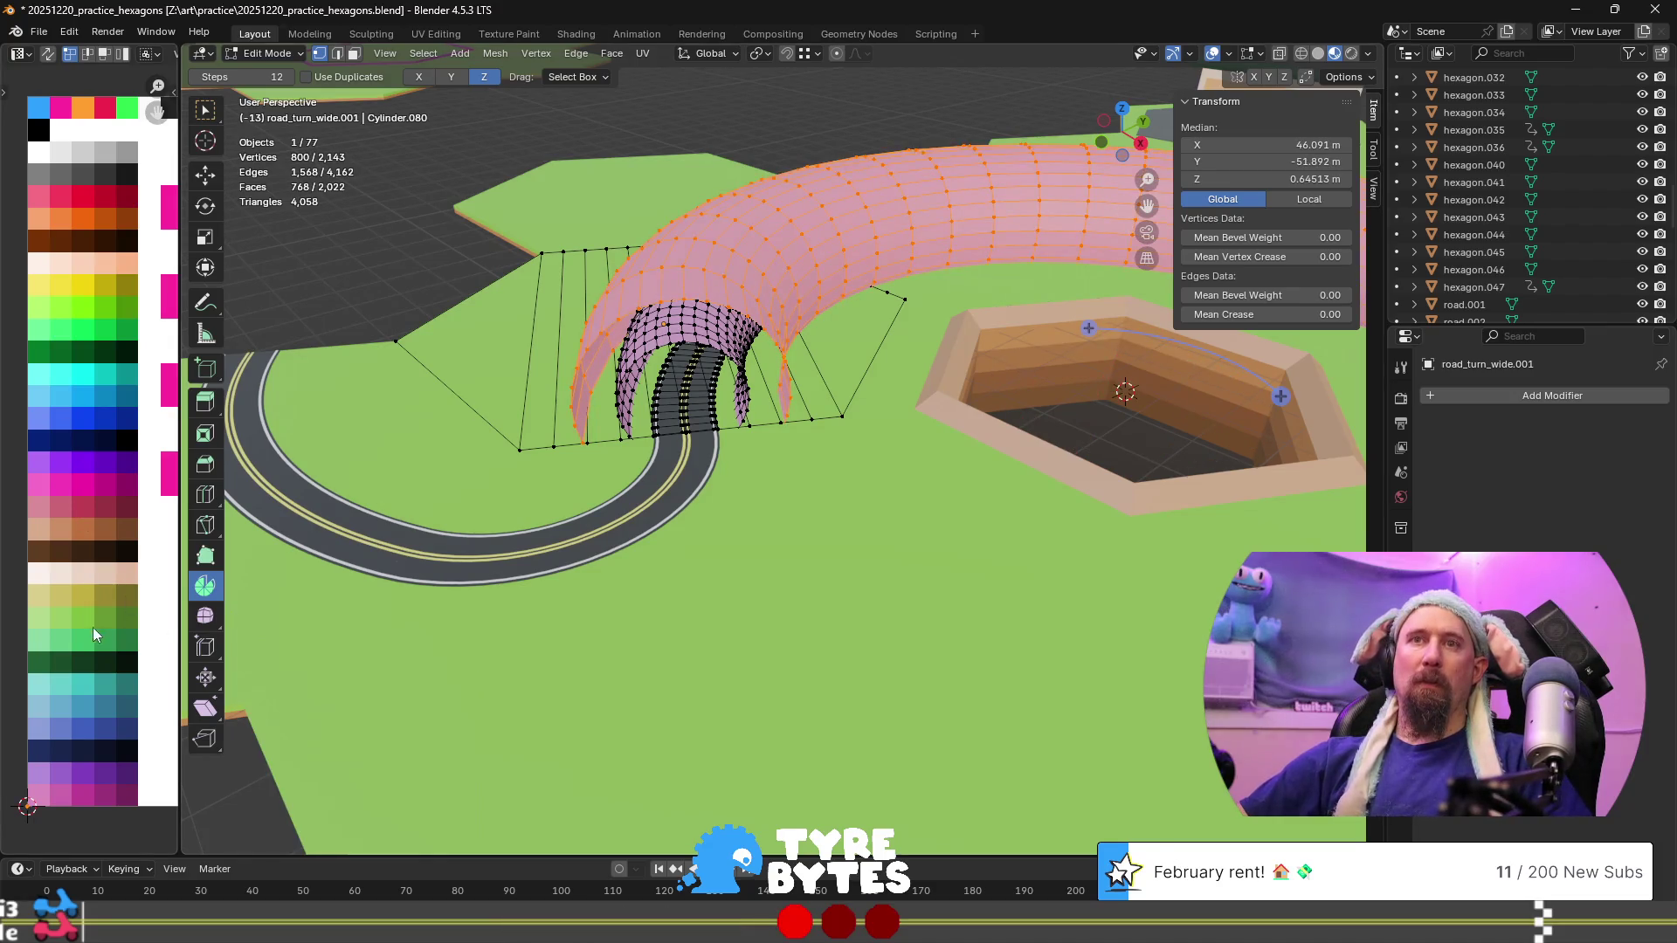
pyautogui.press('g')
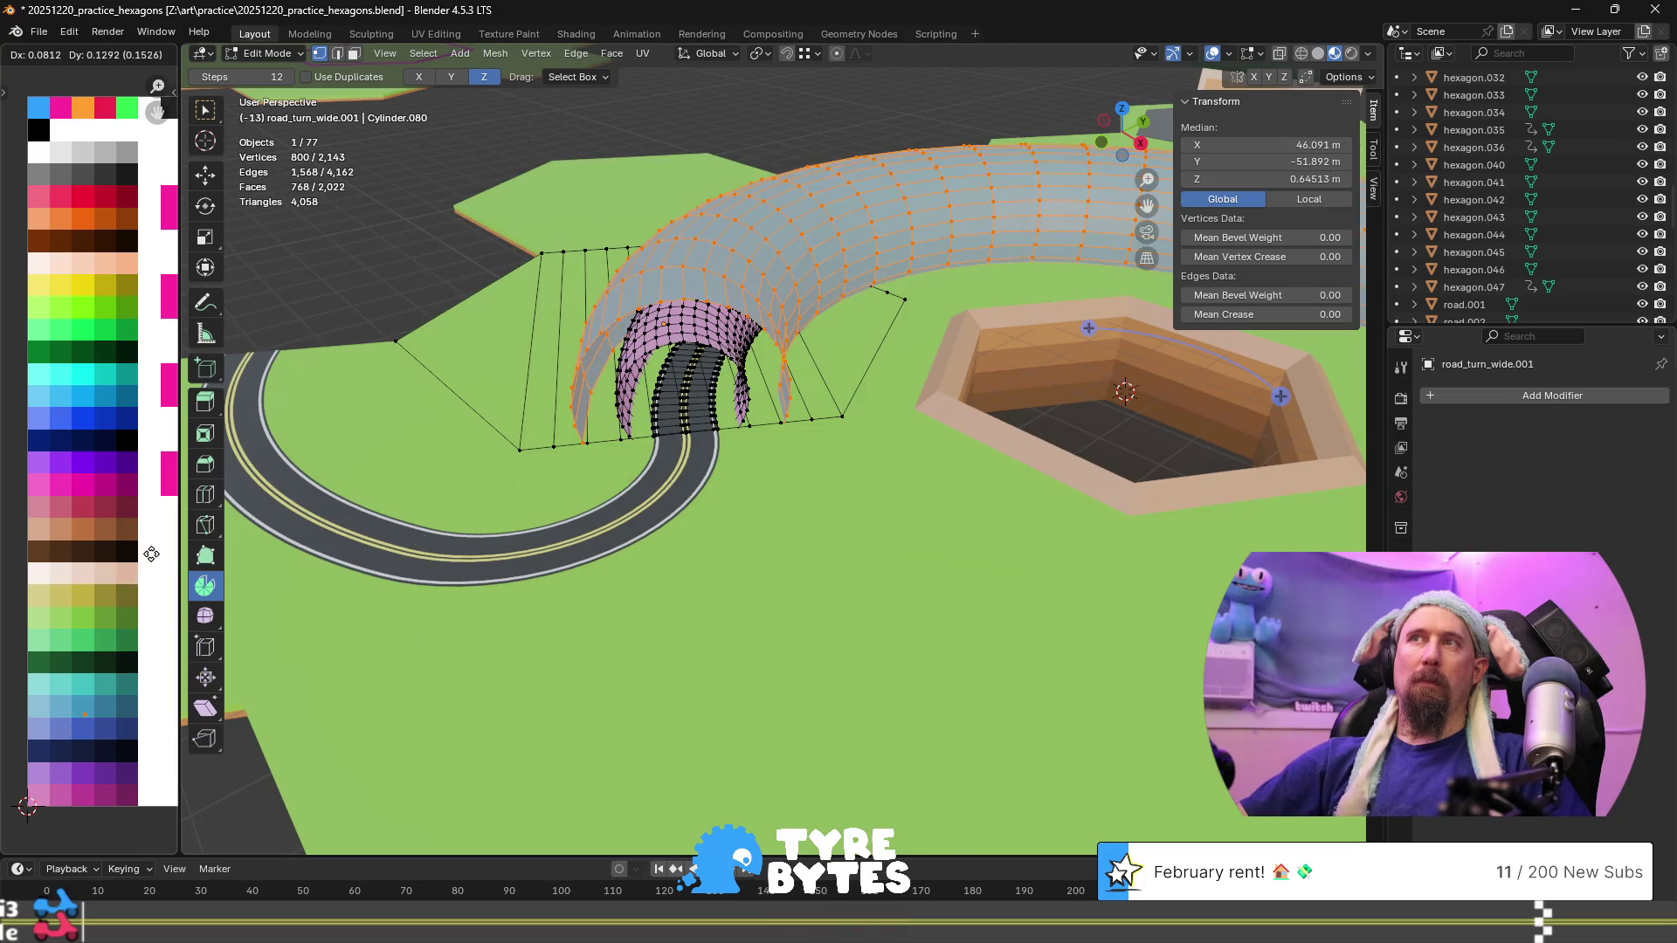
pyautogui.click(150, 553)
pyautogui.press('Tab')
pyautogui.scroll(5, 866, 387)
pyautogui.moveTo(695, 358)
pyautogui.mouseDown(button='middle')
pyautogui.moveTo(756, 297)
pyautogui.moveTo(662, 328)
pyautogui.mouseUp(button='middle')
# Select the inner pink tube, then hide part of the tunnel and undo the hide
pyautogui.press('Tab')
pyautogui.click(423, 281)
pyautogui.moveTo(422, 281); pyautogui.dragTo(407, 309, button='middle')
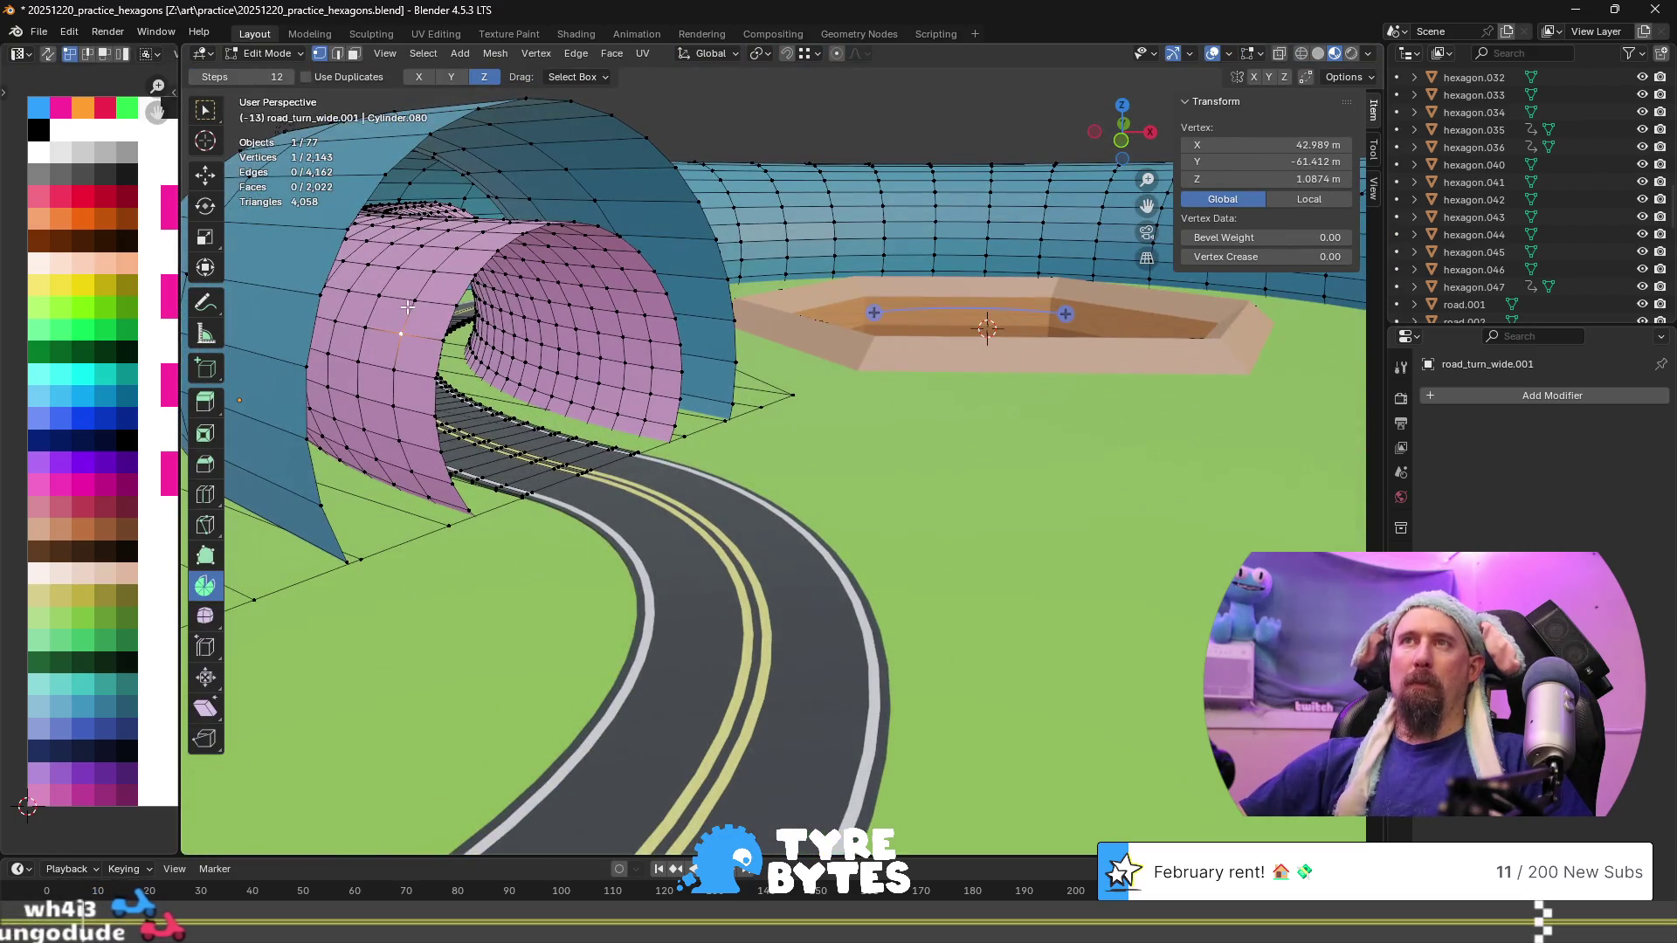
pyautogui.hotkey('ctrl', 'l')
pyautogui.moveTo(412, 280)
pyautogui.mouseDown(button='middle')
pyautogui.moveTo(533, 292)
pyautogui.moveTo(683, 377)
pyautogui.moveTo(550, 353)
pyautogui.moveTo(499, 310)
pyautogui.mouseUp(button='middle')
pyautogui.click(461, 249)
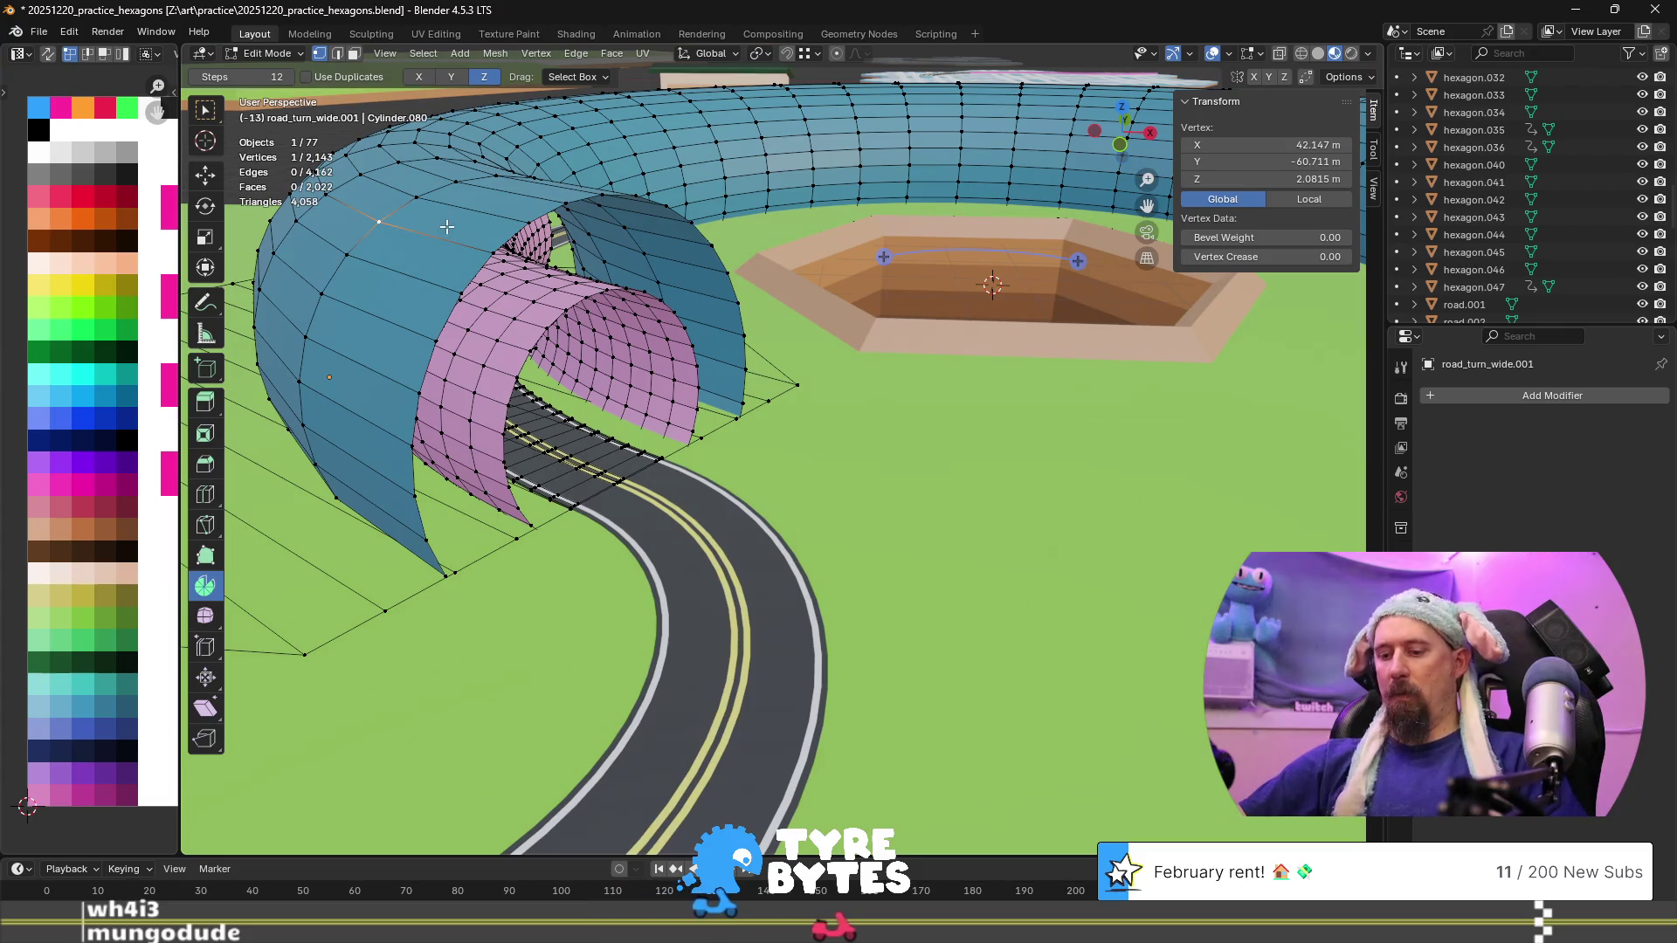
pyautogui.press('h')
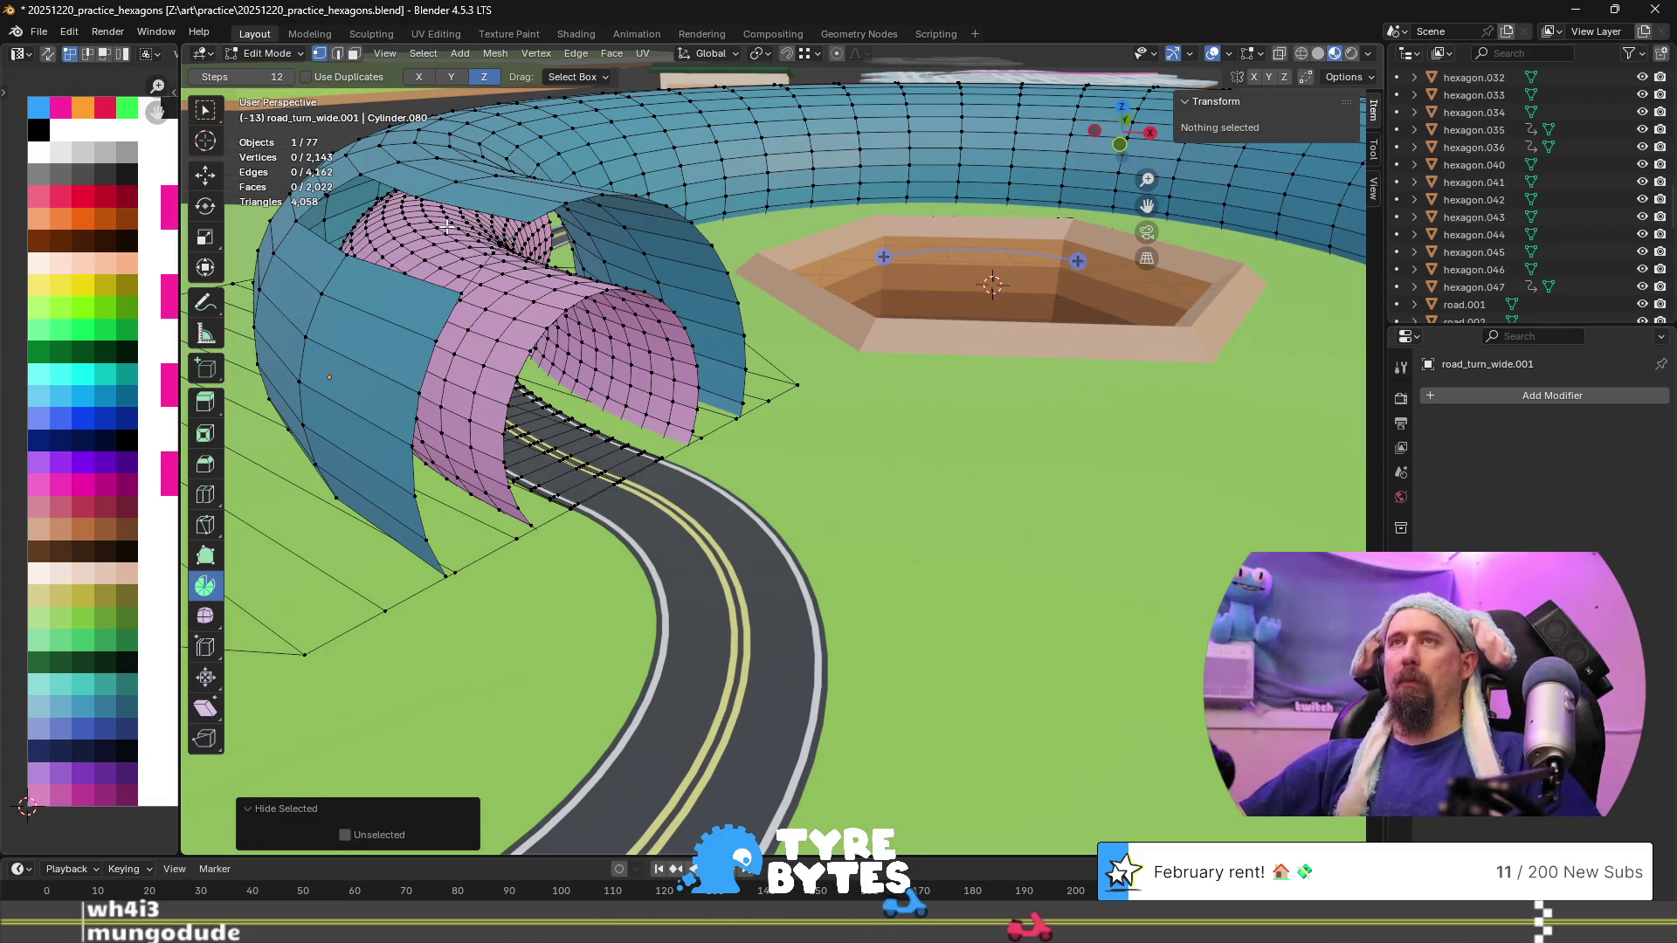
pyautogui.hotkey('ctrl', 'z')
pyautogui.hotkey('alt', 'a')
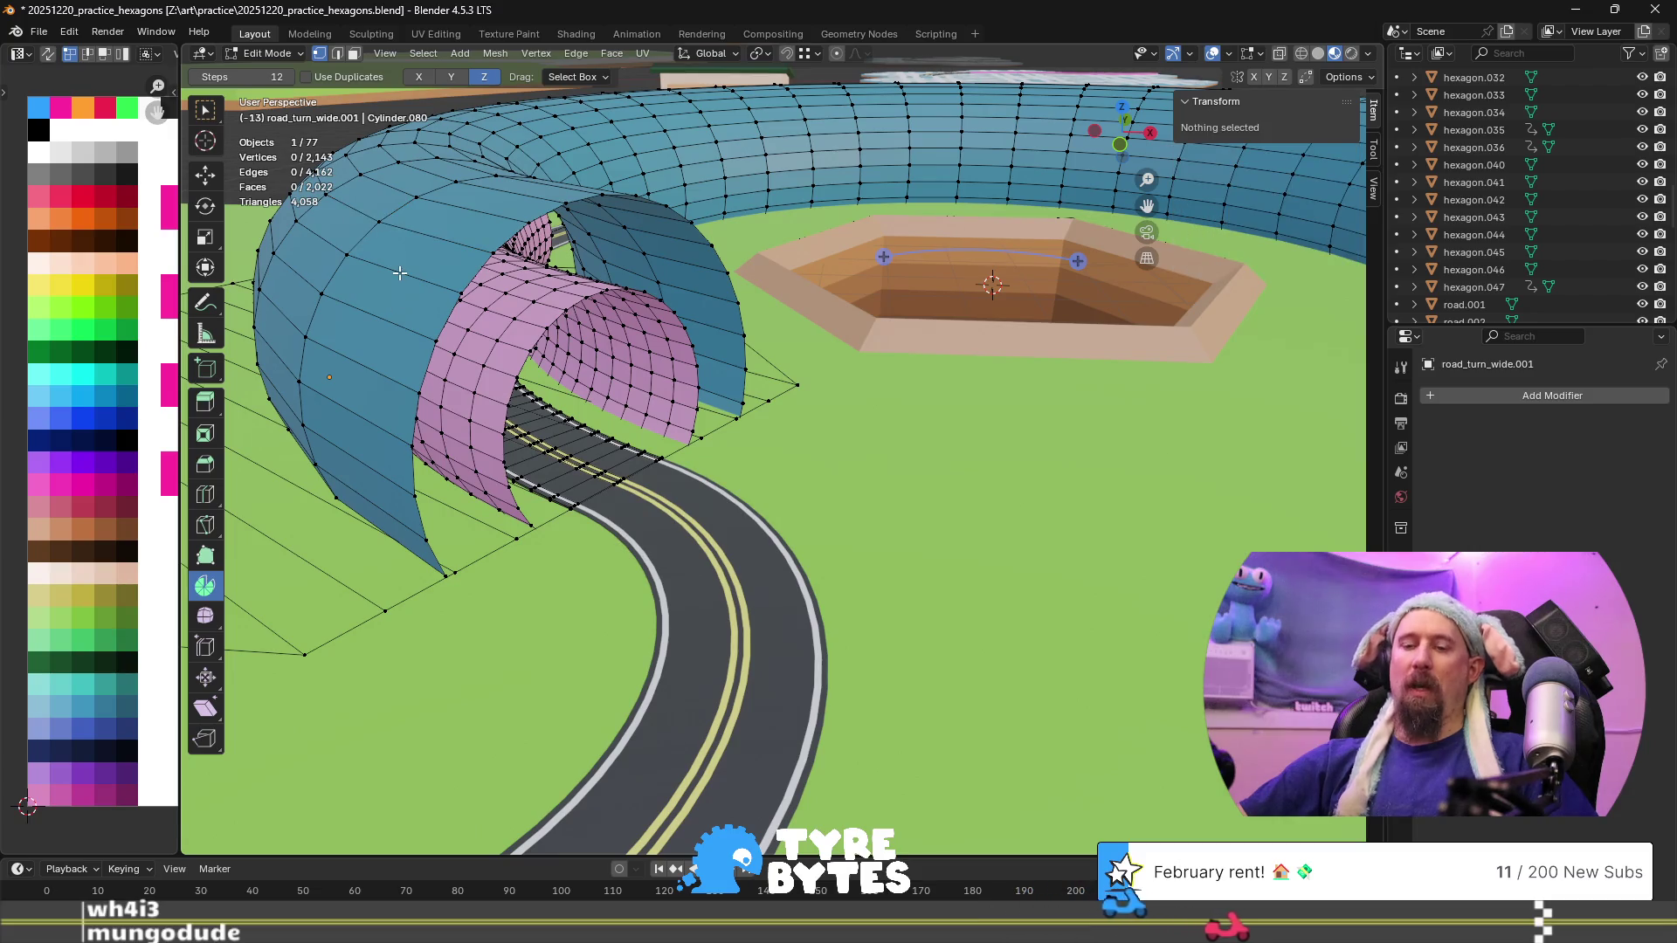
# Select a ring of the pink tunnel near the hexagonal hole
pyautogui.click(535, 297)
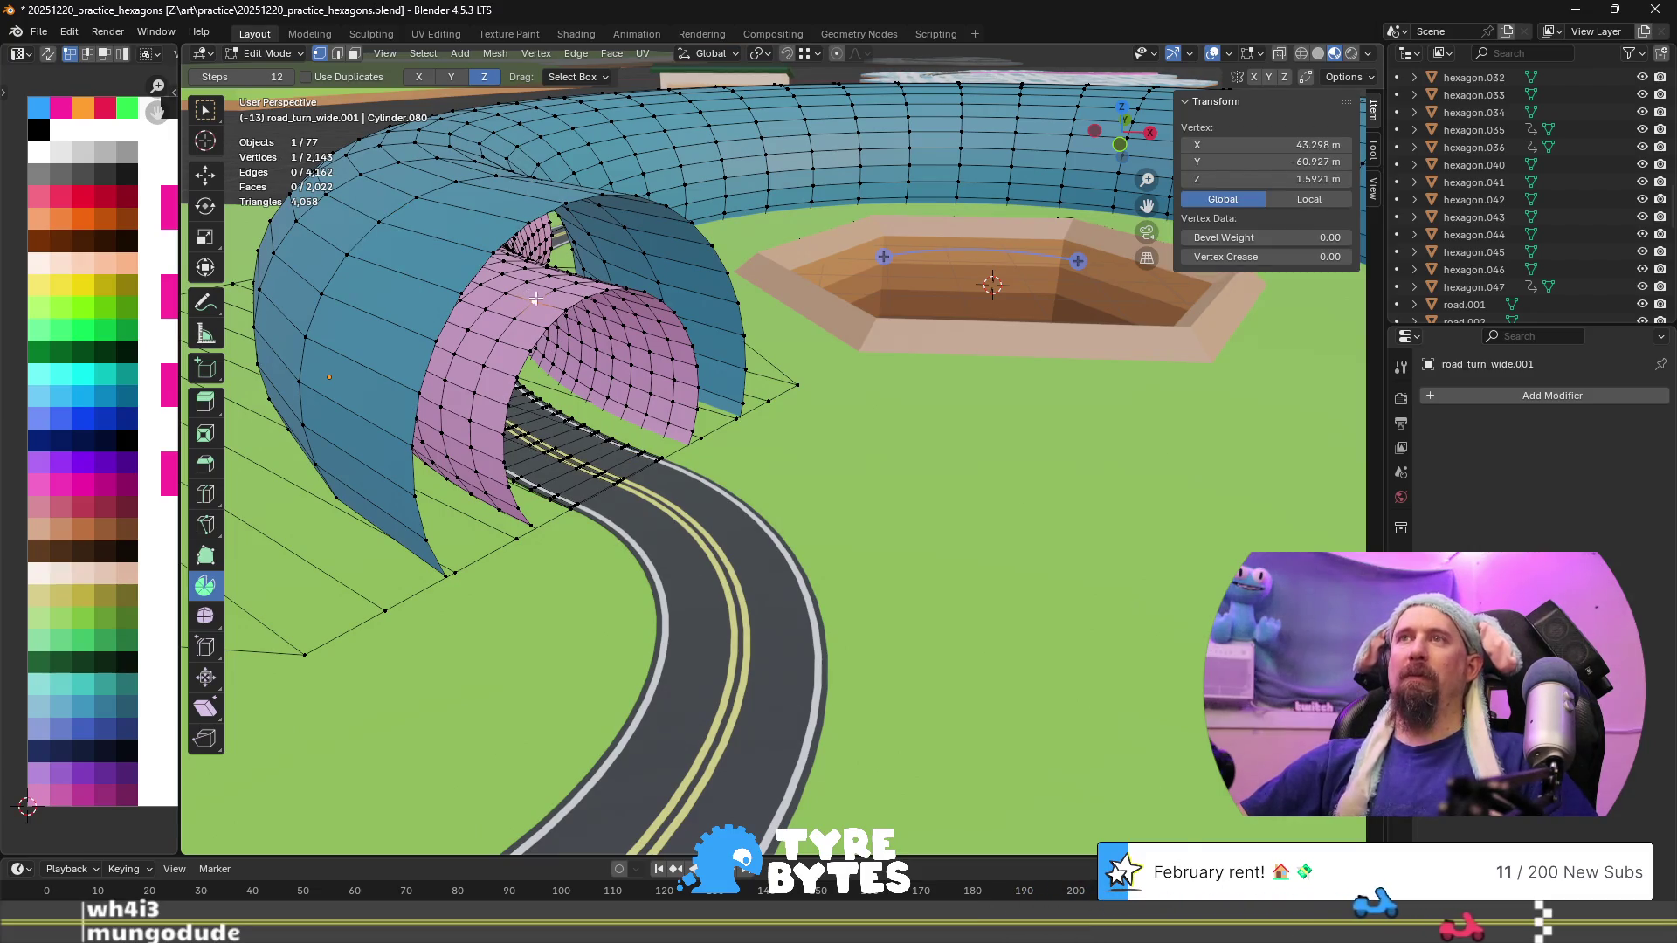
pyautogui.moveTo(538, 299)
pyautogui.mouseDown(button='middle')
pyautogui.moveTo(522, 342)
pyautogui.moveTo(514, 313)
pyautogui.moveTo(602, 391)
pyautogui.moveTo(620, 462)
pyautogui.mouseUp(button='middle')
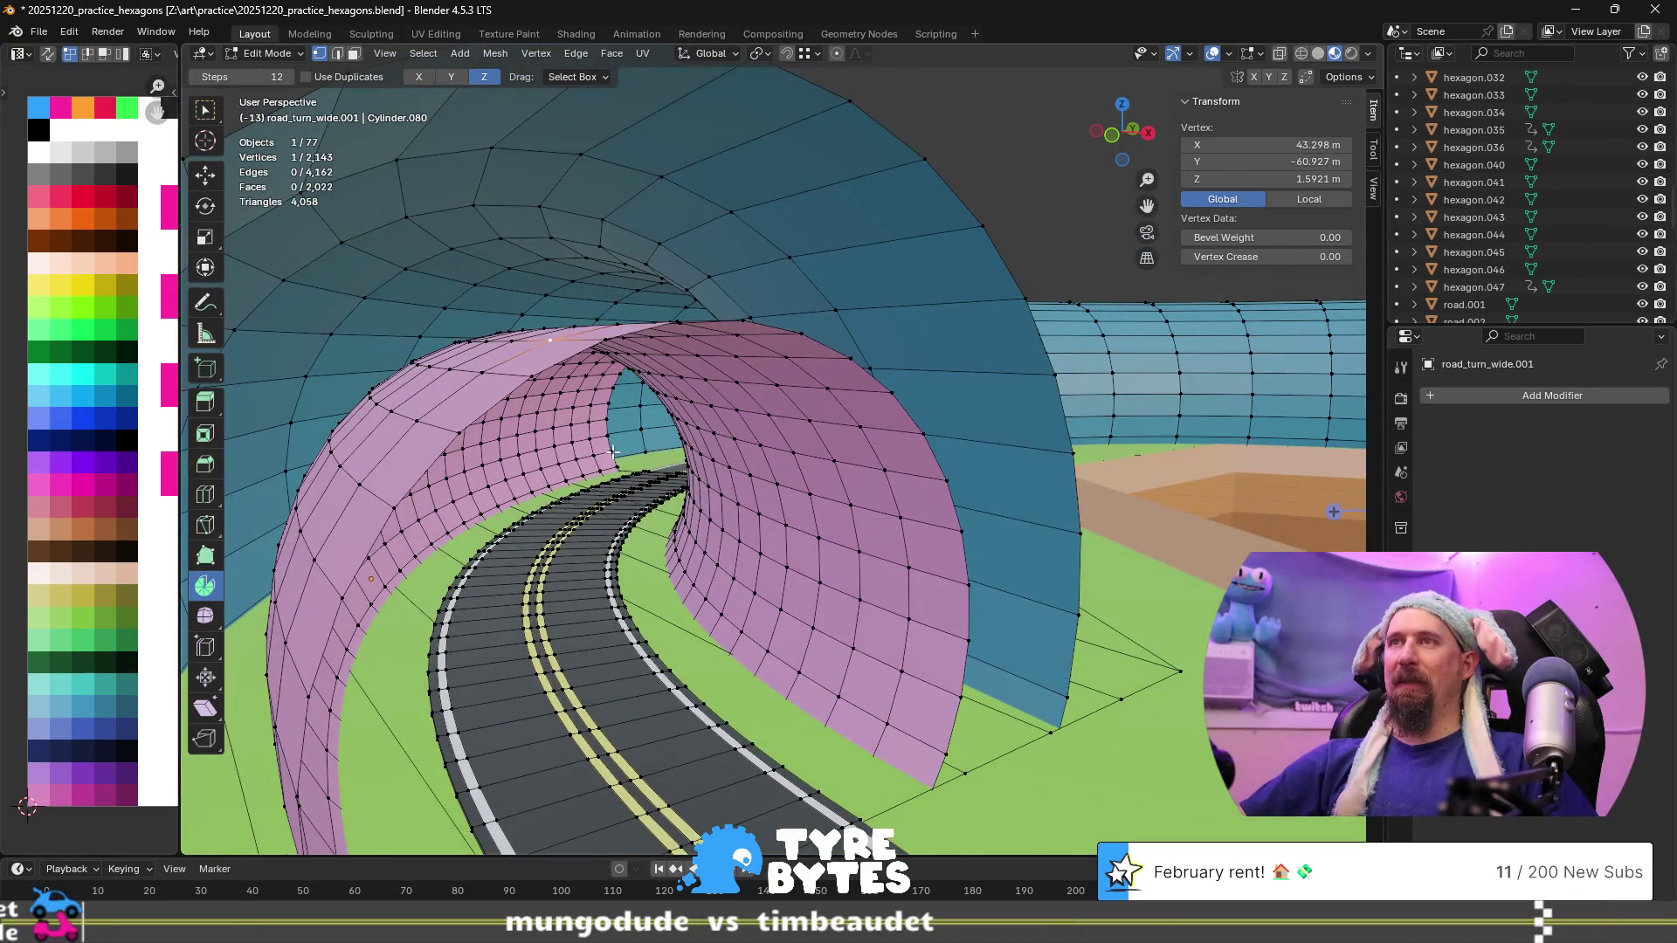
pyautogui.keyDown('alt'); pyautogui.click(613, 452); pyautogui.keyUp('alt')
pyautogui.scroll(-8, 664, 471)
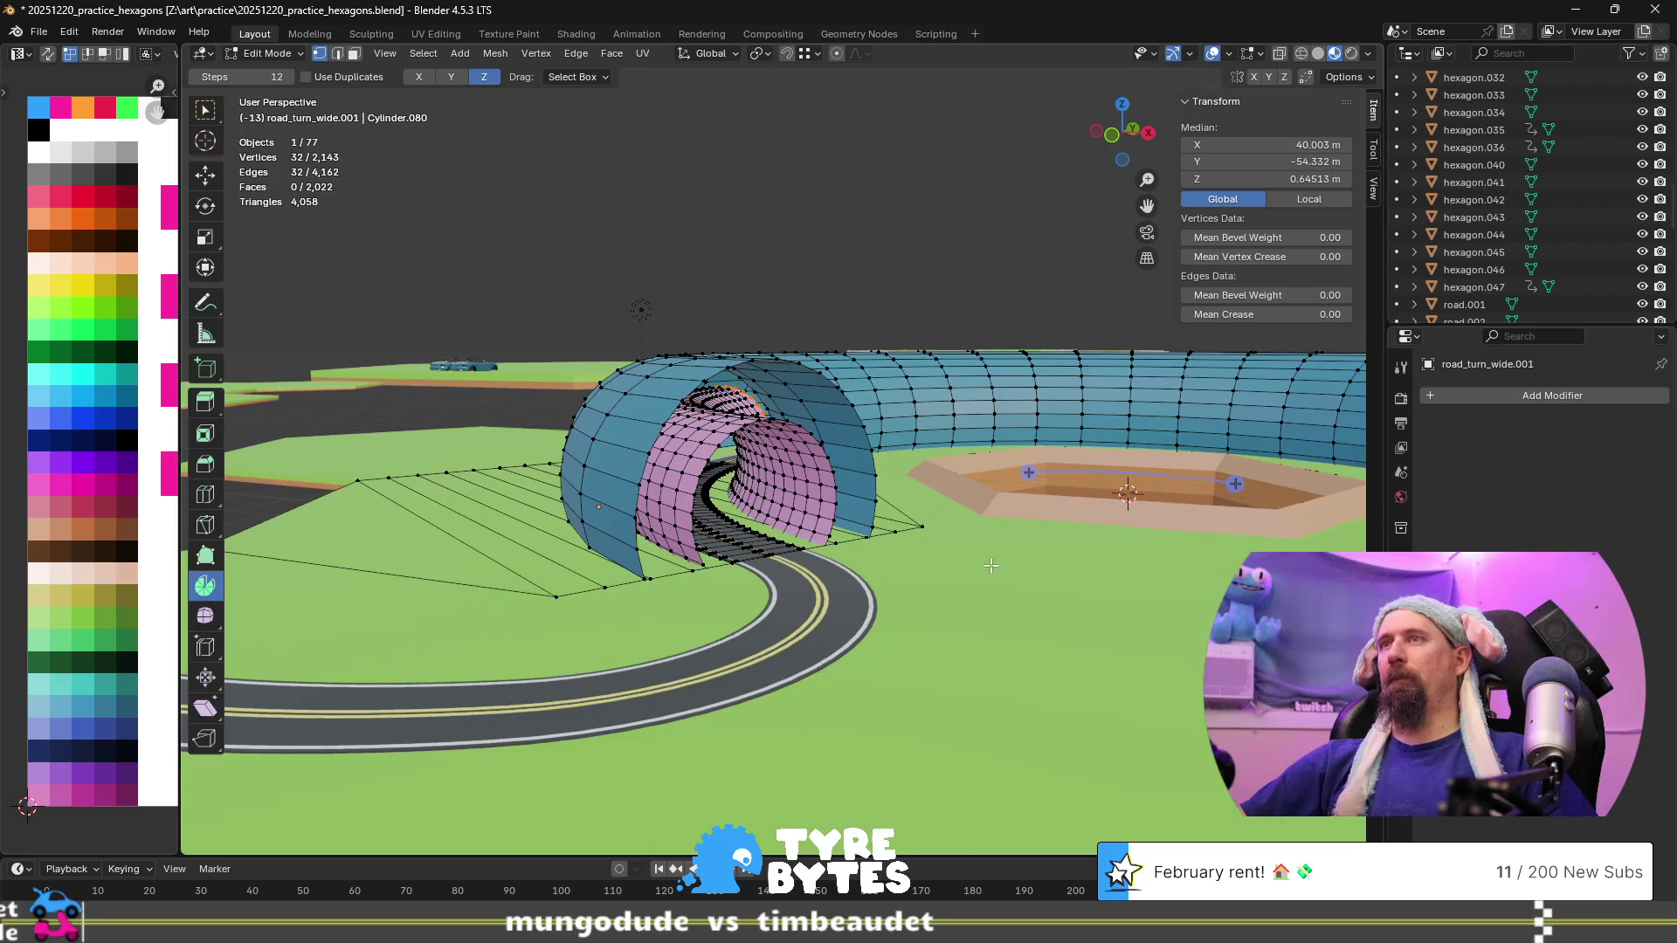
# Spin the tunnel's end loop 60° in 24 steps around the hole's centre
pyautogui.keyDown('ctrl'); pyautogui.scroll(-3, 991, 566); pyautogui.keyUp('ctrl')
pyautogui.moveTo(1142, 483); pyautogui.dragTo(1126, 524)
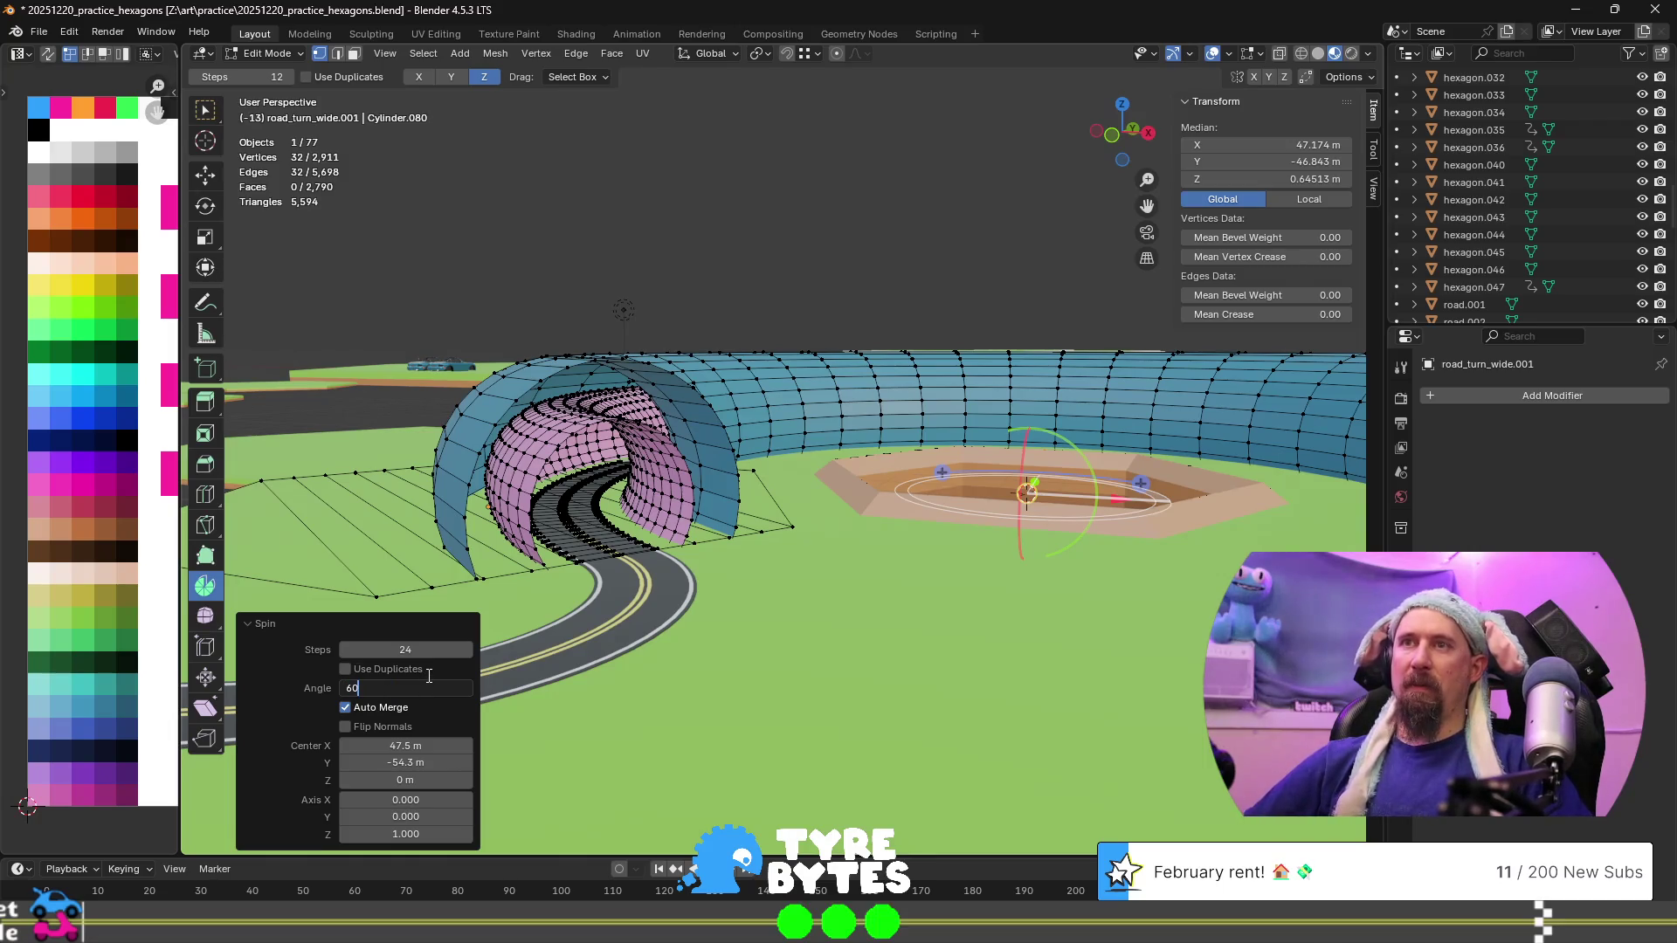
pyautogui.hotkey('shift', 'Tab')
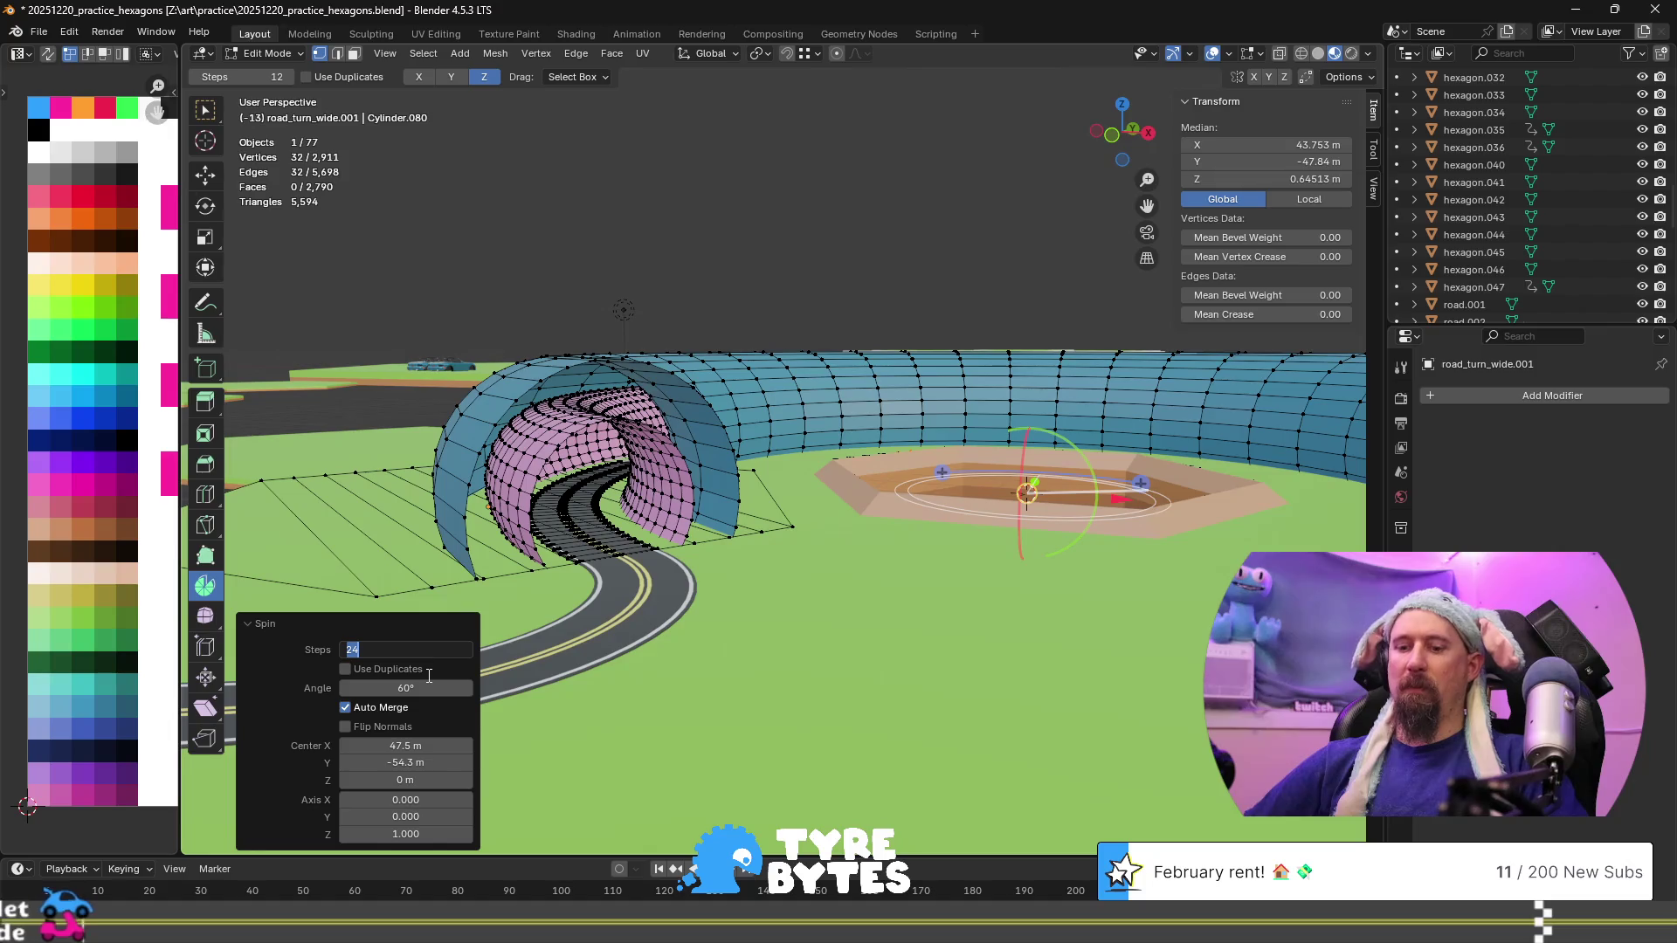
pyautogui.press('Return')
pyautogui.scroll(3, 561, 573)
pyautogui.moveTo(562, 573)
pyautogui.mouseDown(button='middle')
pyautogui.moveTo(998, 533)
pyautogui.moveTo(732, 335)
pyautogui.moveTo(732, 523)
pyautogui.moveTo(668, 493)
pyautogui.mouseUp(button='middle')
pyautogui.scroll(-3, 998, 533)
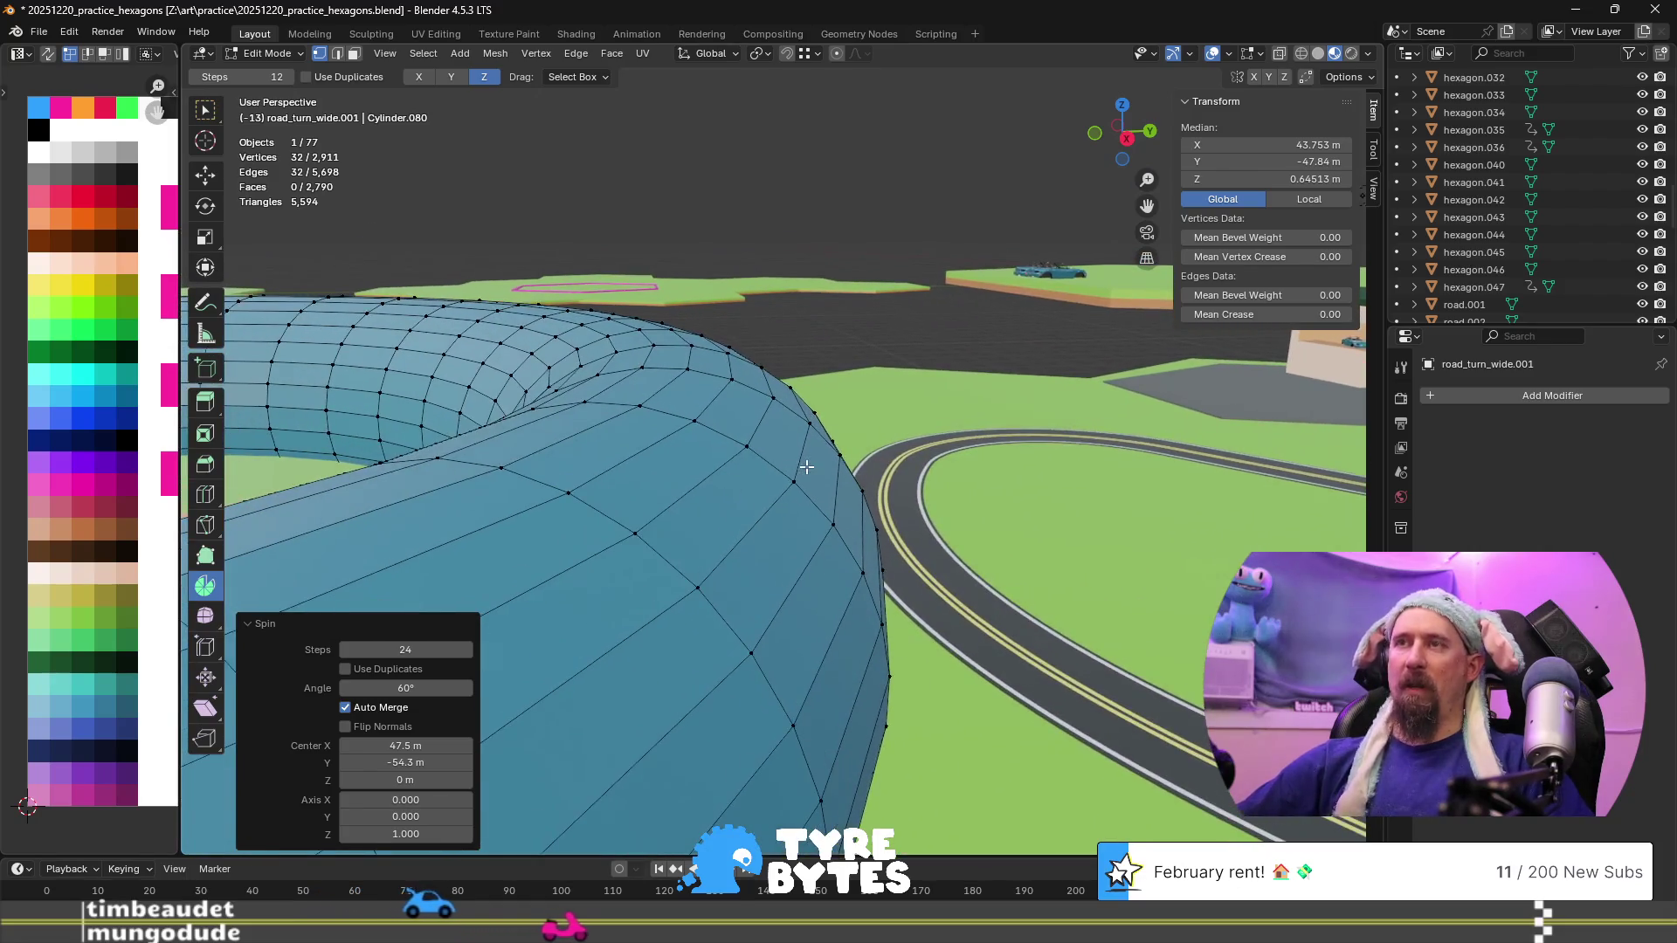
pyautogui.scroll(4, 666, 494)
pyautogui.scroll(-8, 665, 493)
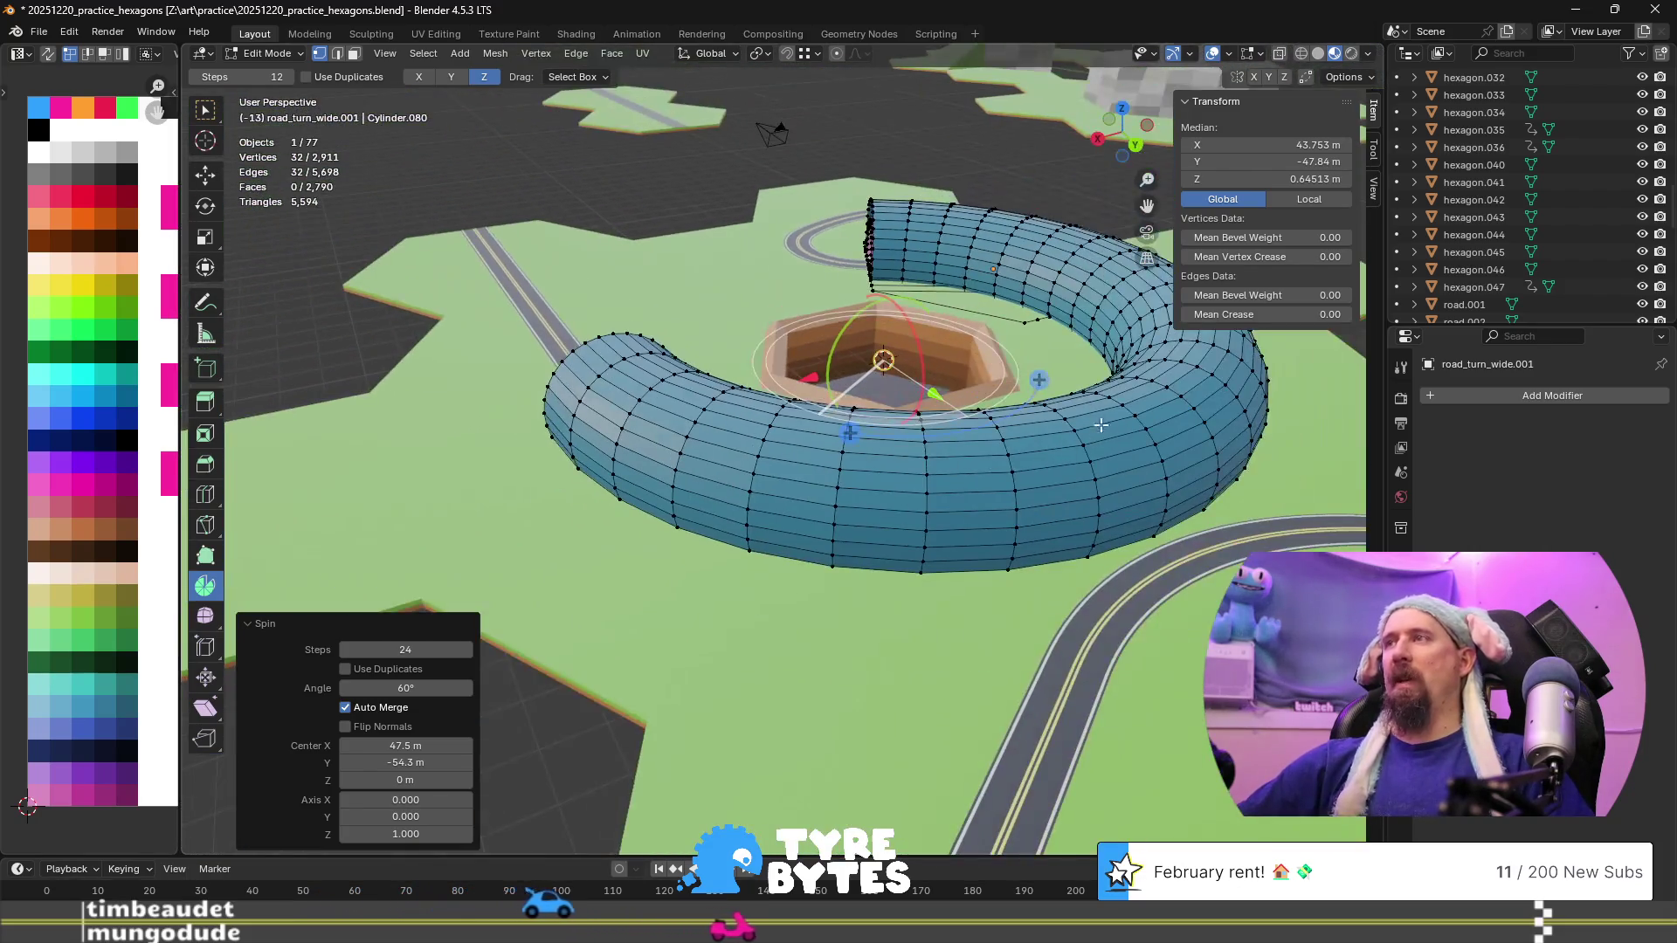
# Restore the end-loop selection after a stray vertex pick
pyautogui.click(1143, 421)
pyautogui.press('KP_Decimal')
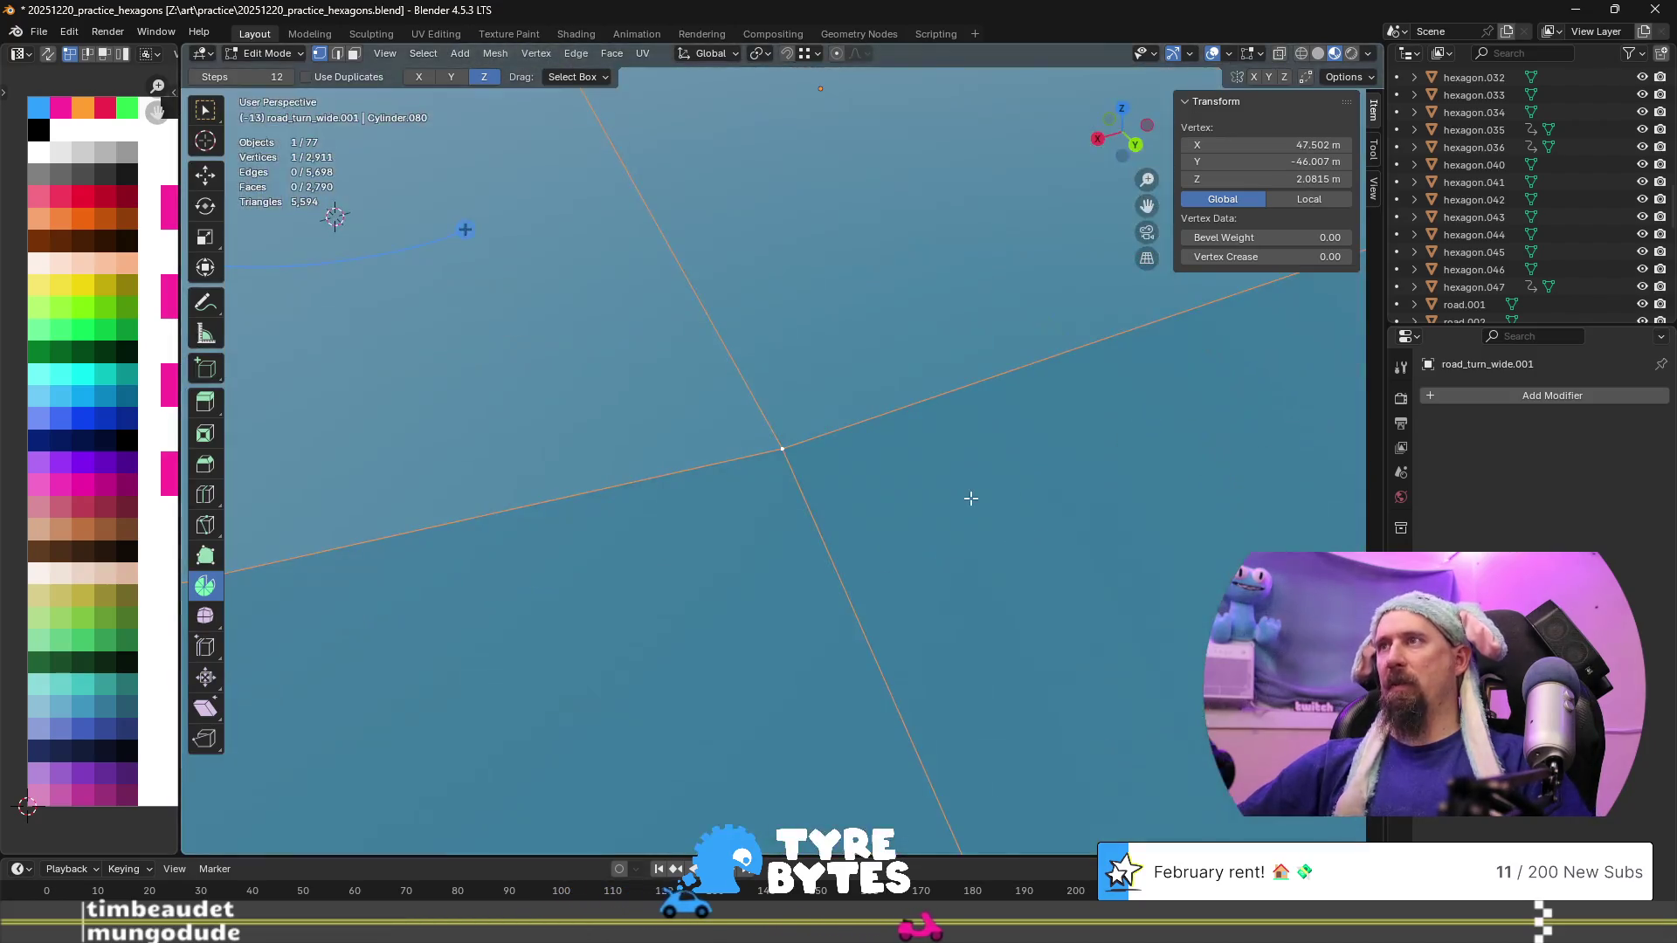
pyautogui.hotkey('ctrl', 'z')
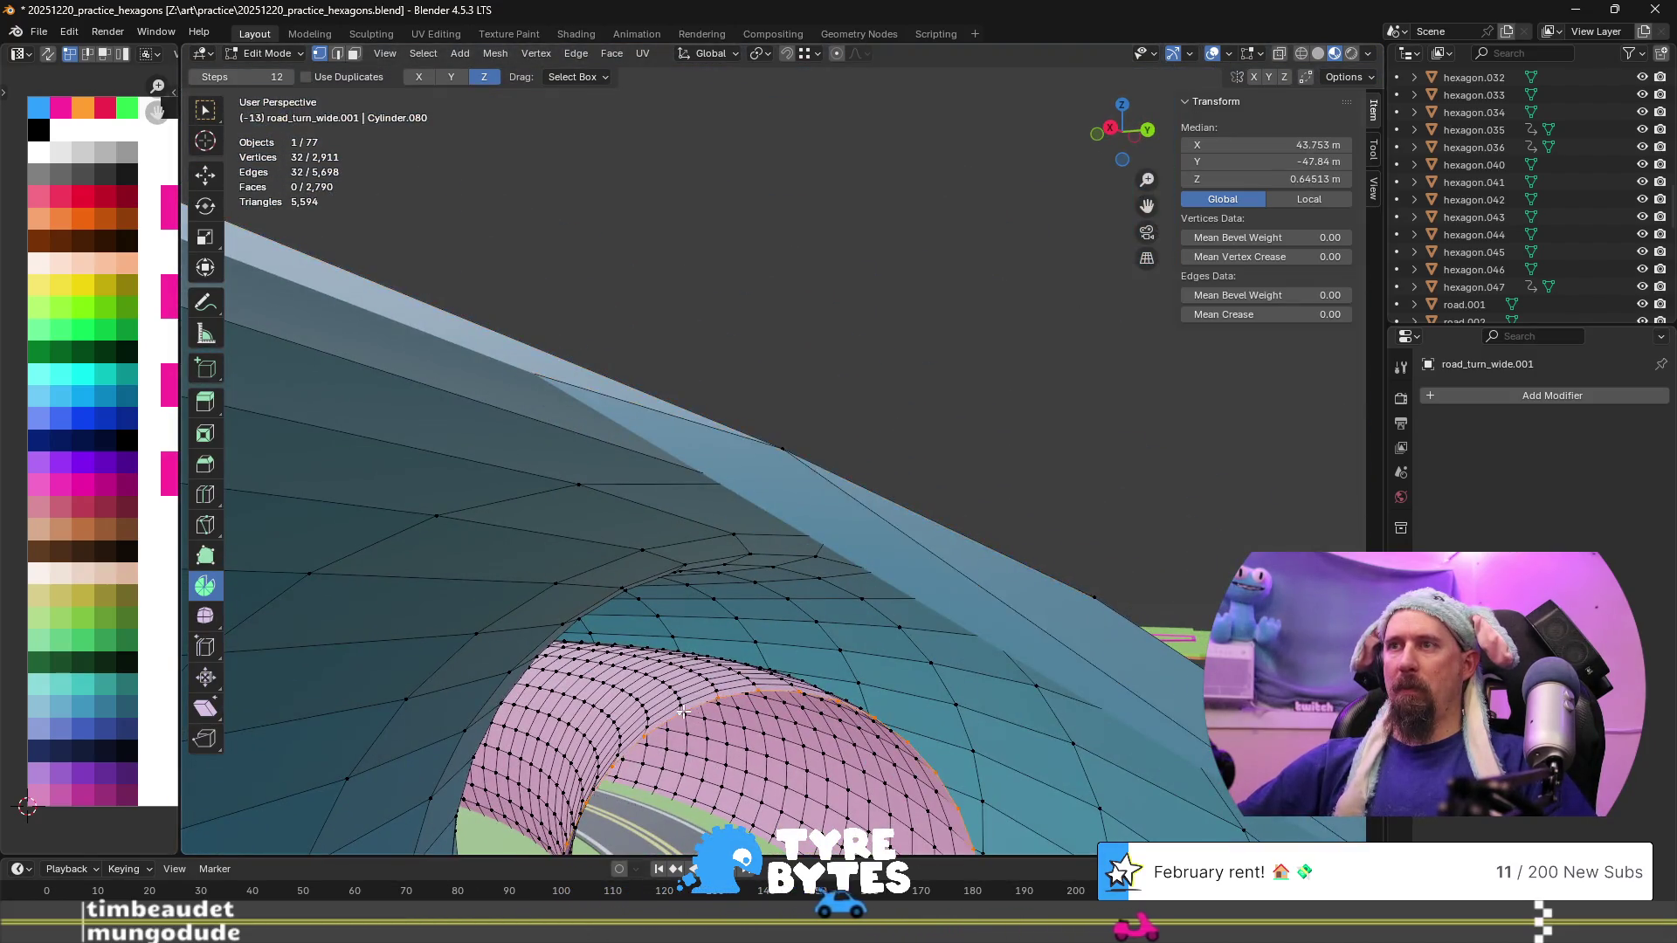
pyautogui.scroll(5, 664, 707)
pyautogui.scroll(-8, 638, 690)
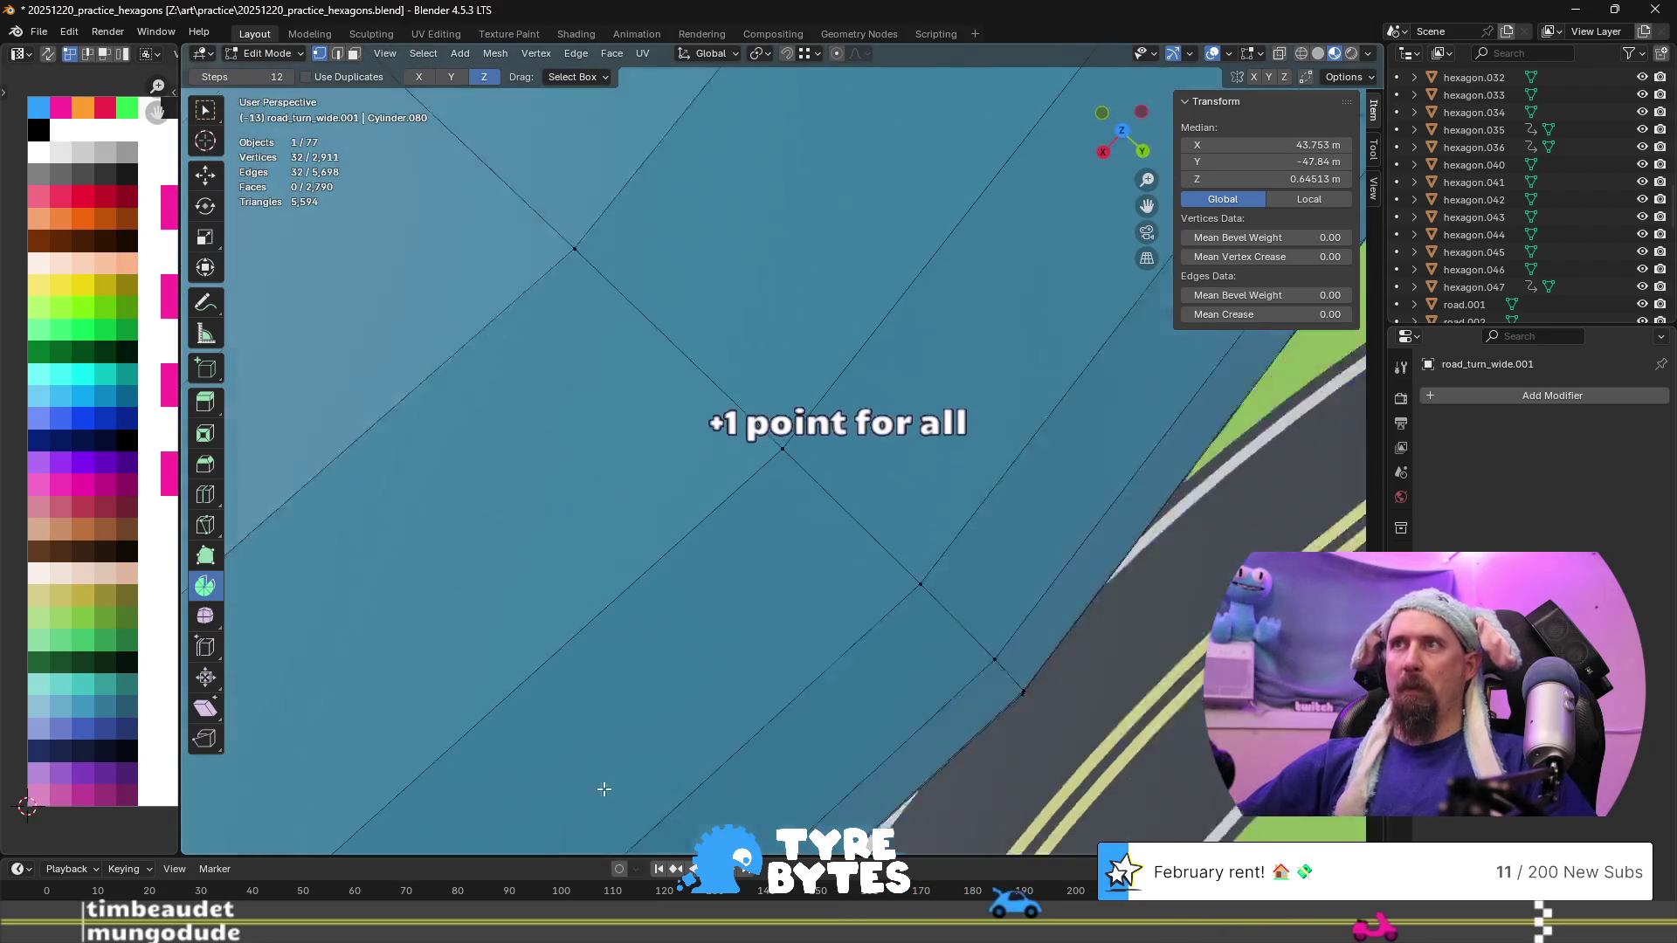
pyautogui.moveTo(638, 690)
pyautogui.mouseDown(button='middle')
pyautogui.moveTo(689, 303)
pyautogui.moveTo(629, 605)
pyautogui.mouseUp(button='middle')
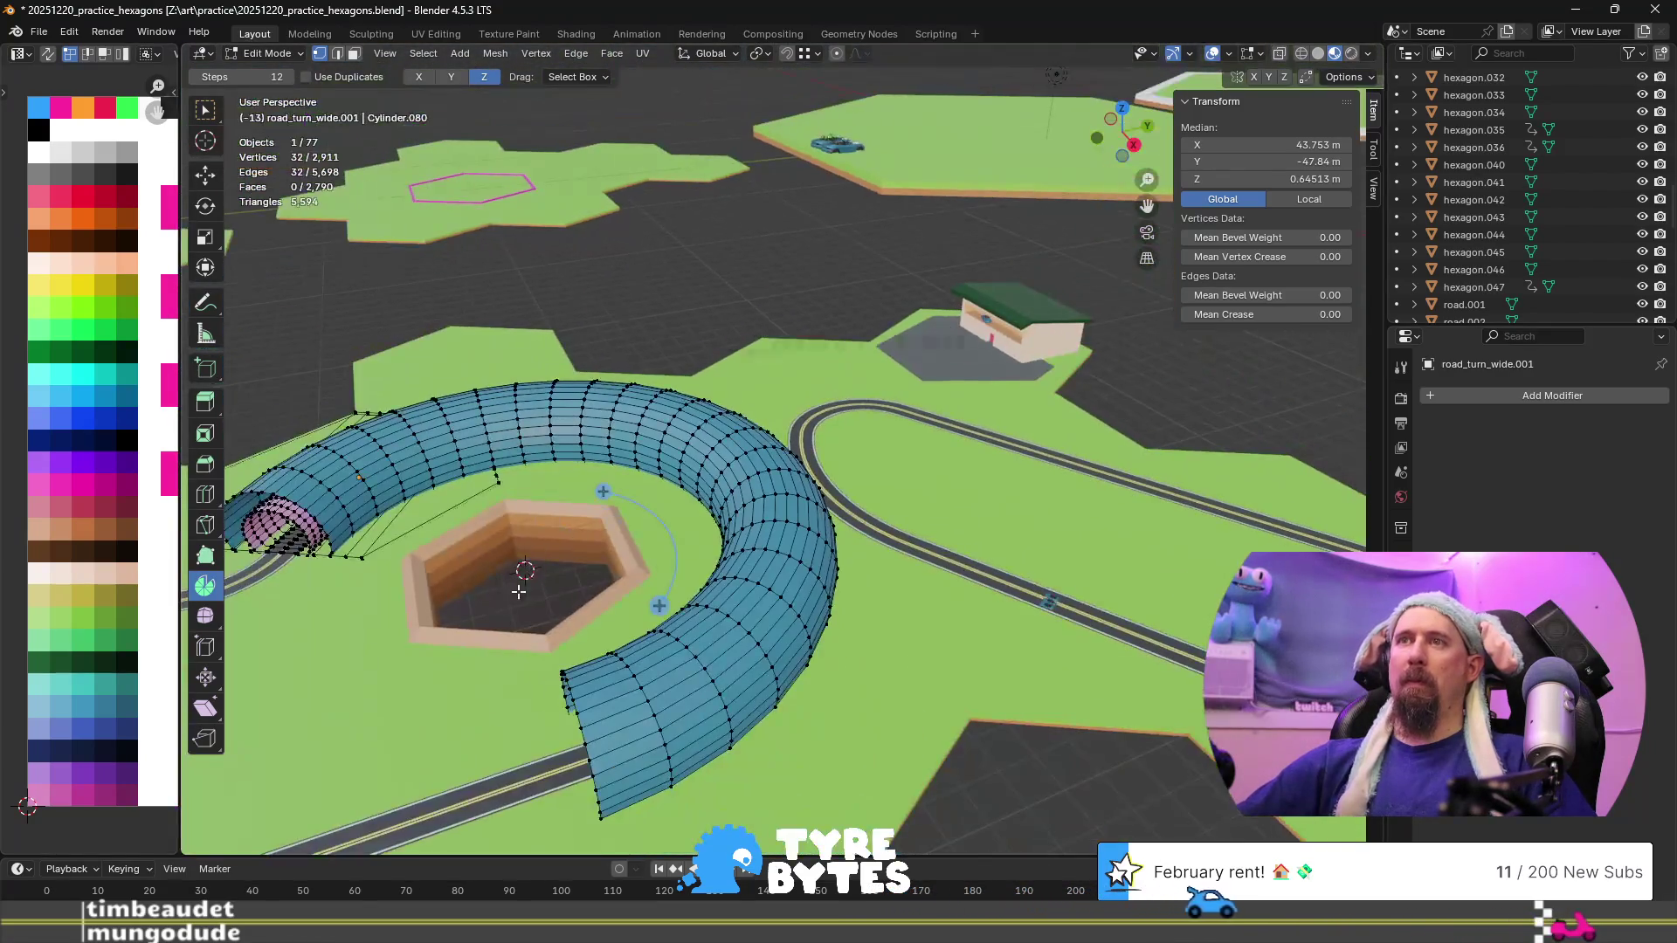
# Spin another 60° tunnel section from the end loop, then pick a vertex on the new end
pyautogui.moveTo(659, 606)
pyautogui.mouseDown()
pyautogui.moveTo(542, 651)
pyautogui.moveTo(616, 624)
pyautogui.mouseUp()
pyautogui.click(415, 689)
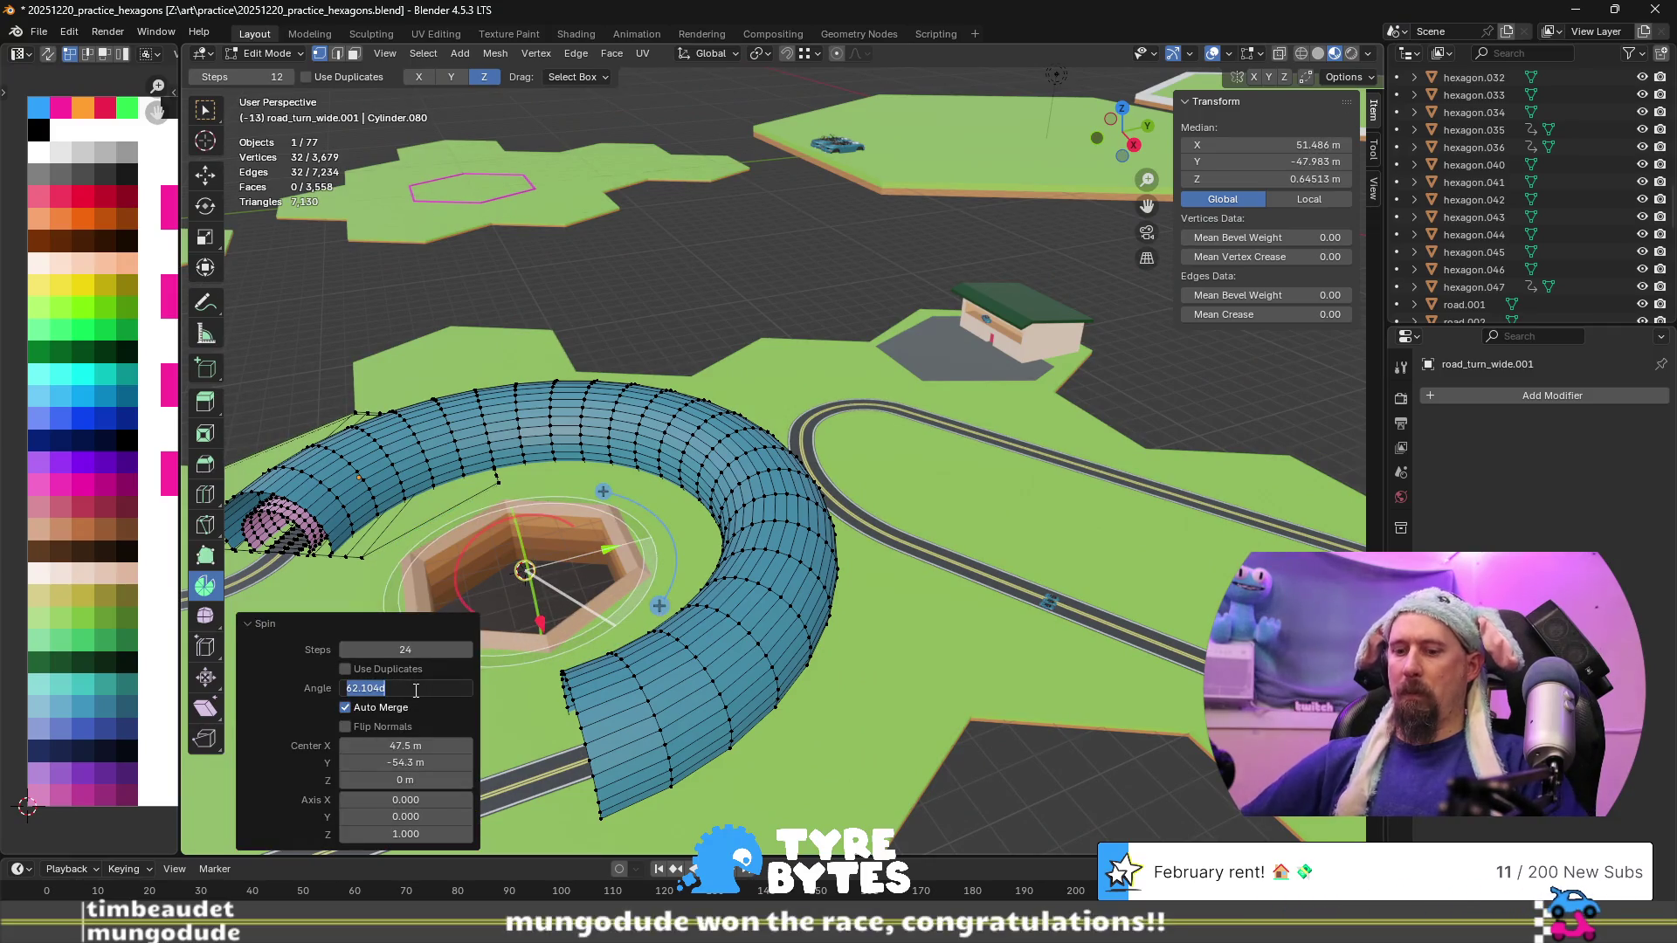
pyautogui.press('Return')
pyautogui.moveTo(593, 721); pyautogui.dragTo(742, 629, button='middle')
pyautogui.scroll(5, 876, 579)
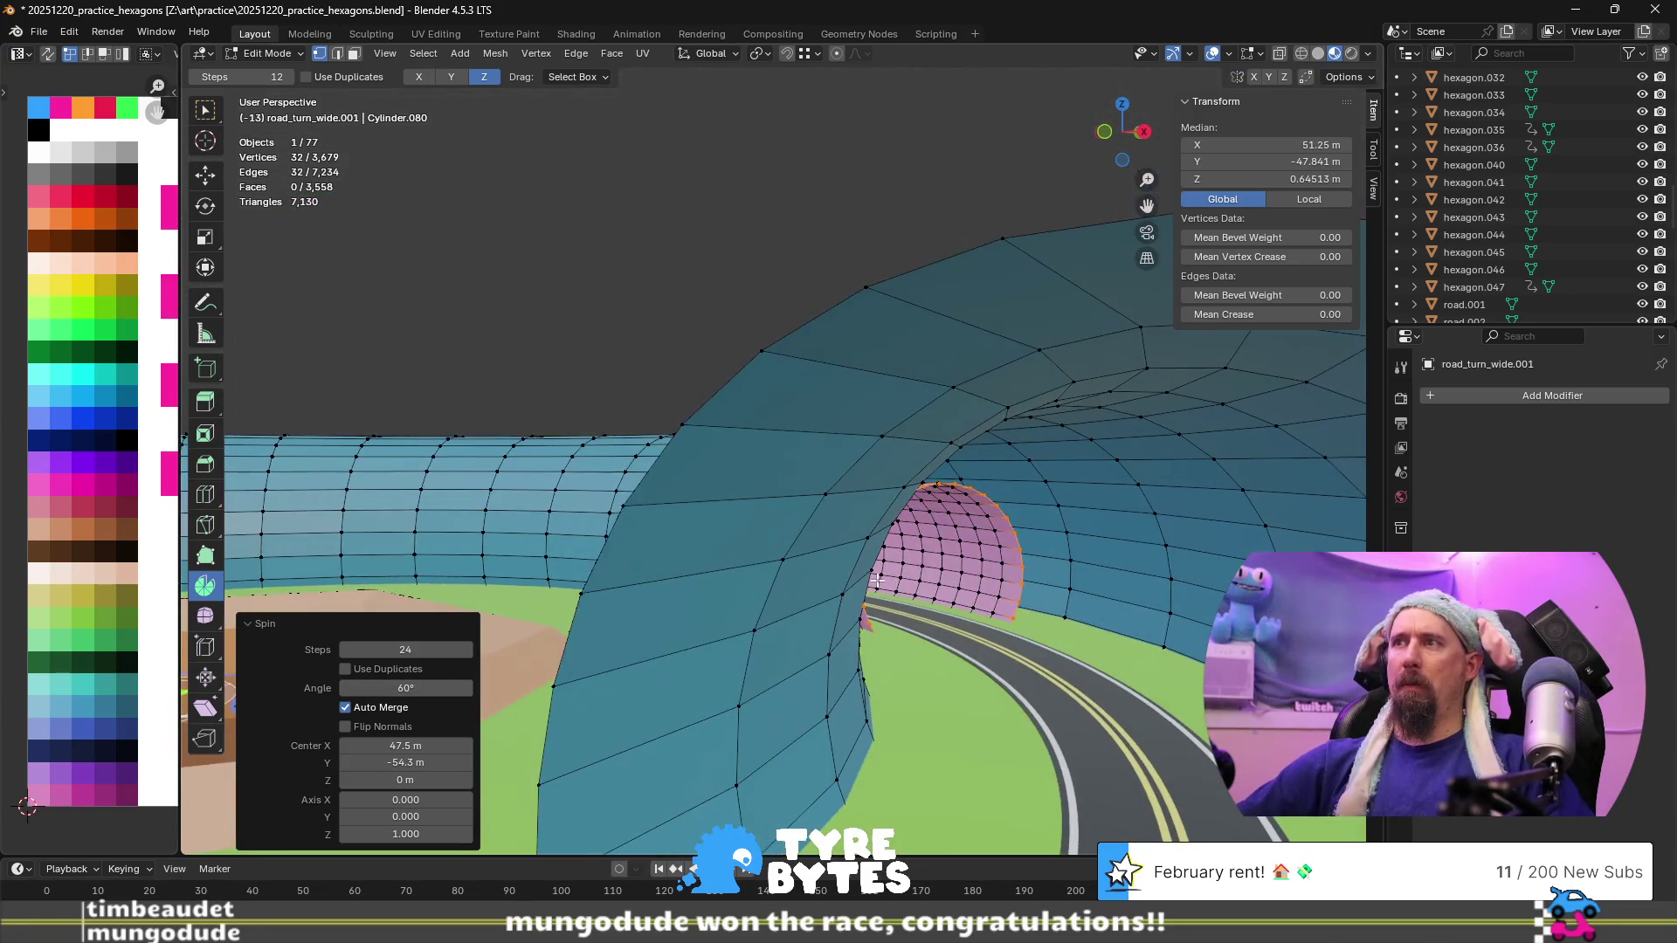
pyautogui.scroll(-8, 876, 579)
pyautogui.moveTo(875, 579)
pyautogui.mouseDown(button='middle')
pyautogui.moveTo(927, 607)
pyautogui.moveTo(904, 569)
pyautogui.moveTo(876, 587)
pyautogui.mouseUp(button='middle')
pyautogui.click(823, 558)
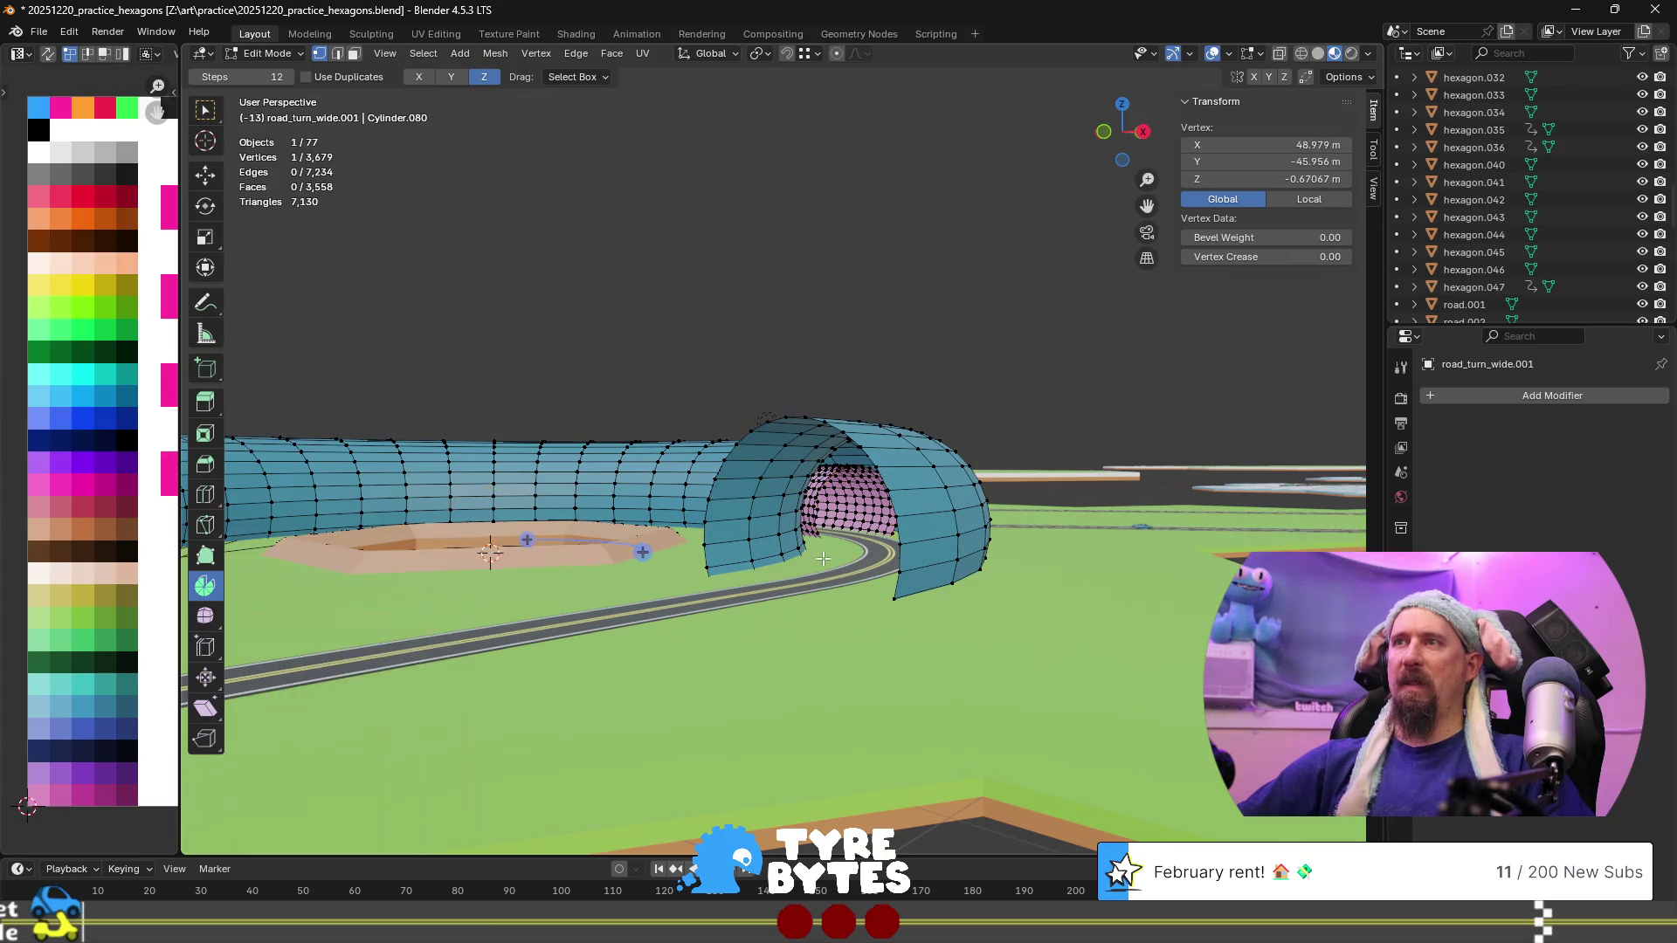
# Spin the pink ring's end loop another 60° in 24 steps around the hole
pyautogui.keyDown('alt'); pyautogui.click(812, 515); pyautogui.keyUp('alt')
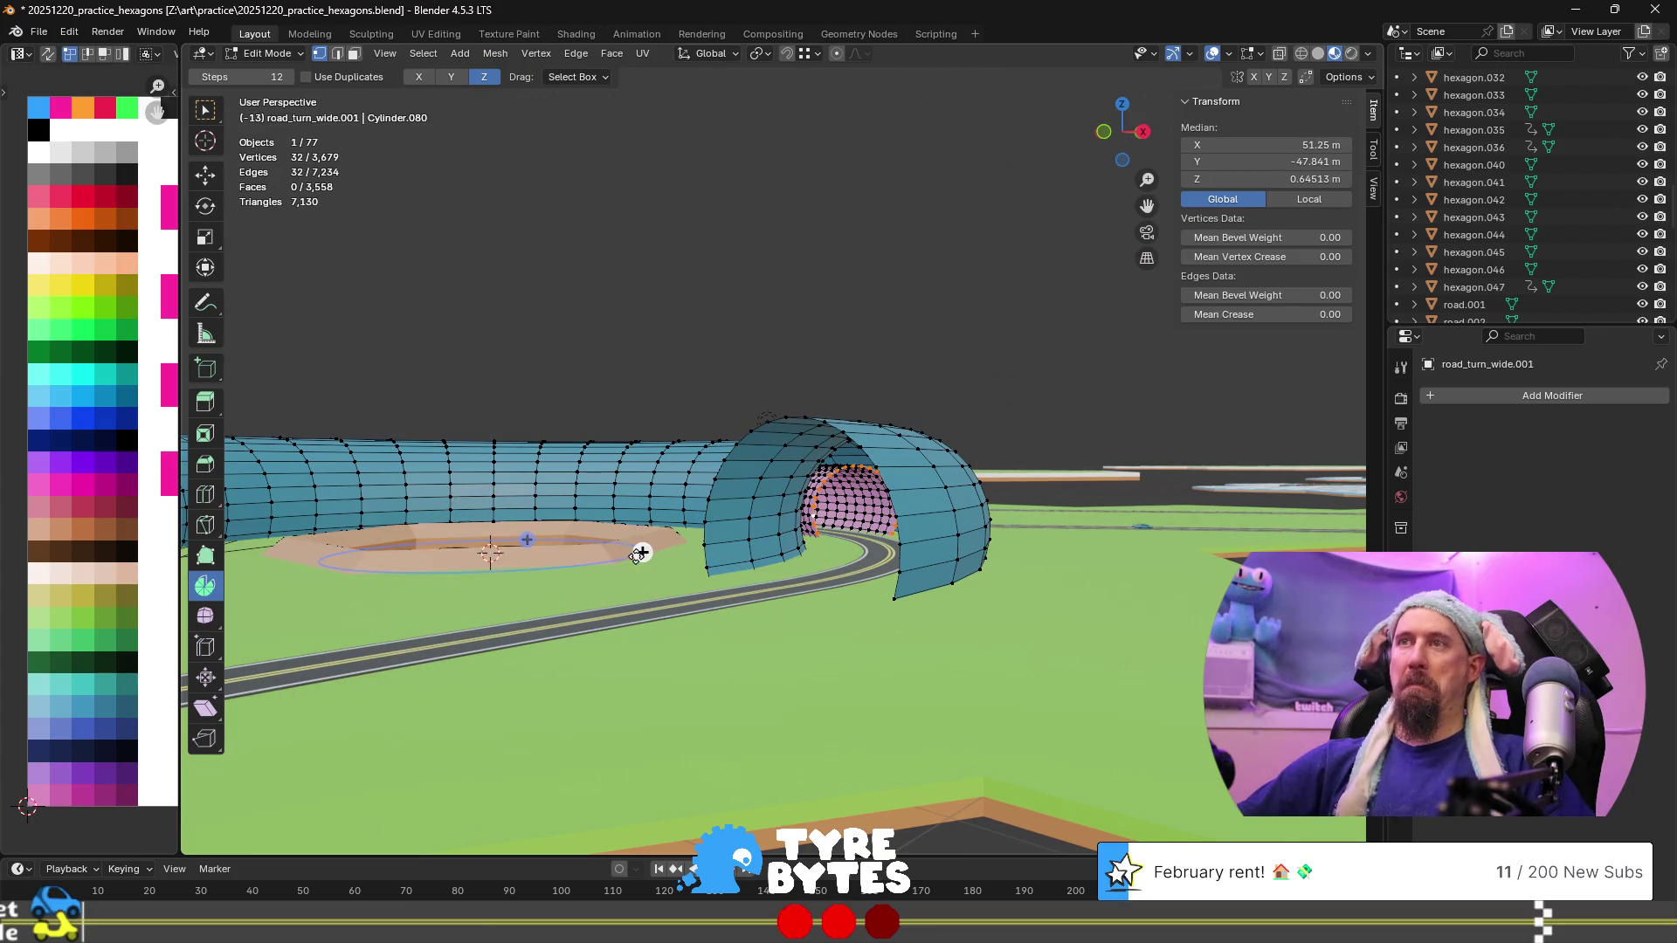
pyautogui.moveTo(640, 552); pyautogui.dragTo(577, 568)
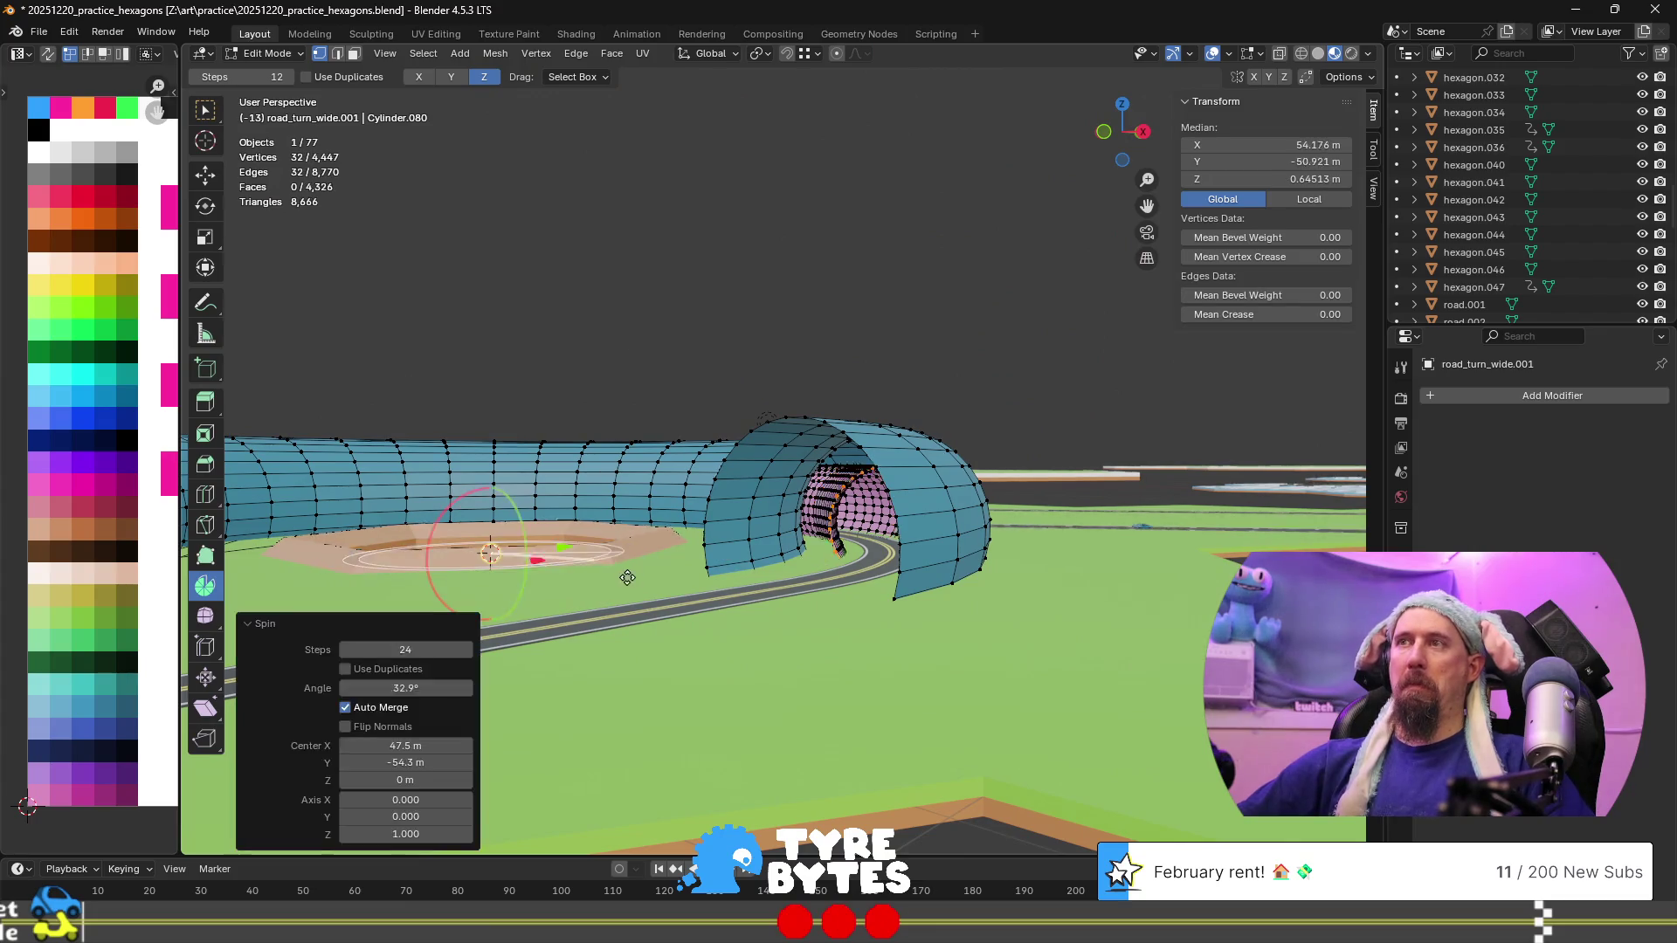
pyautogui.click(424, 650)
pyautogui.click(430, 687)
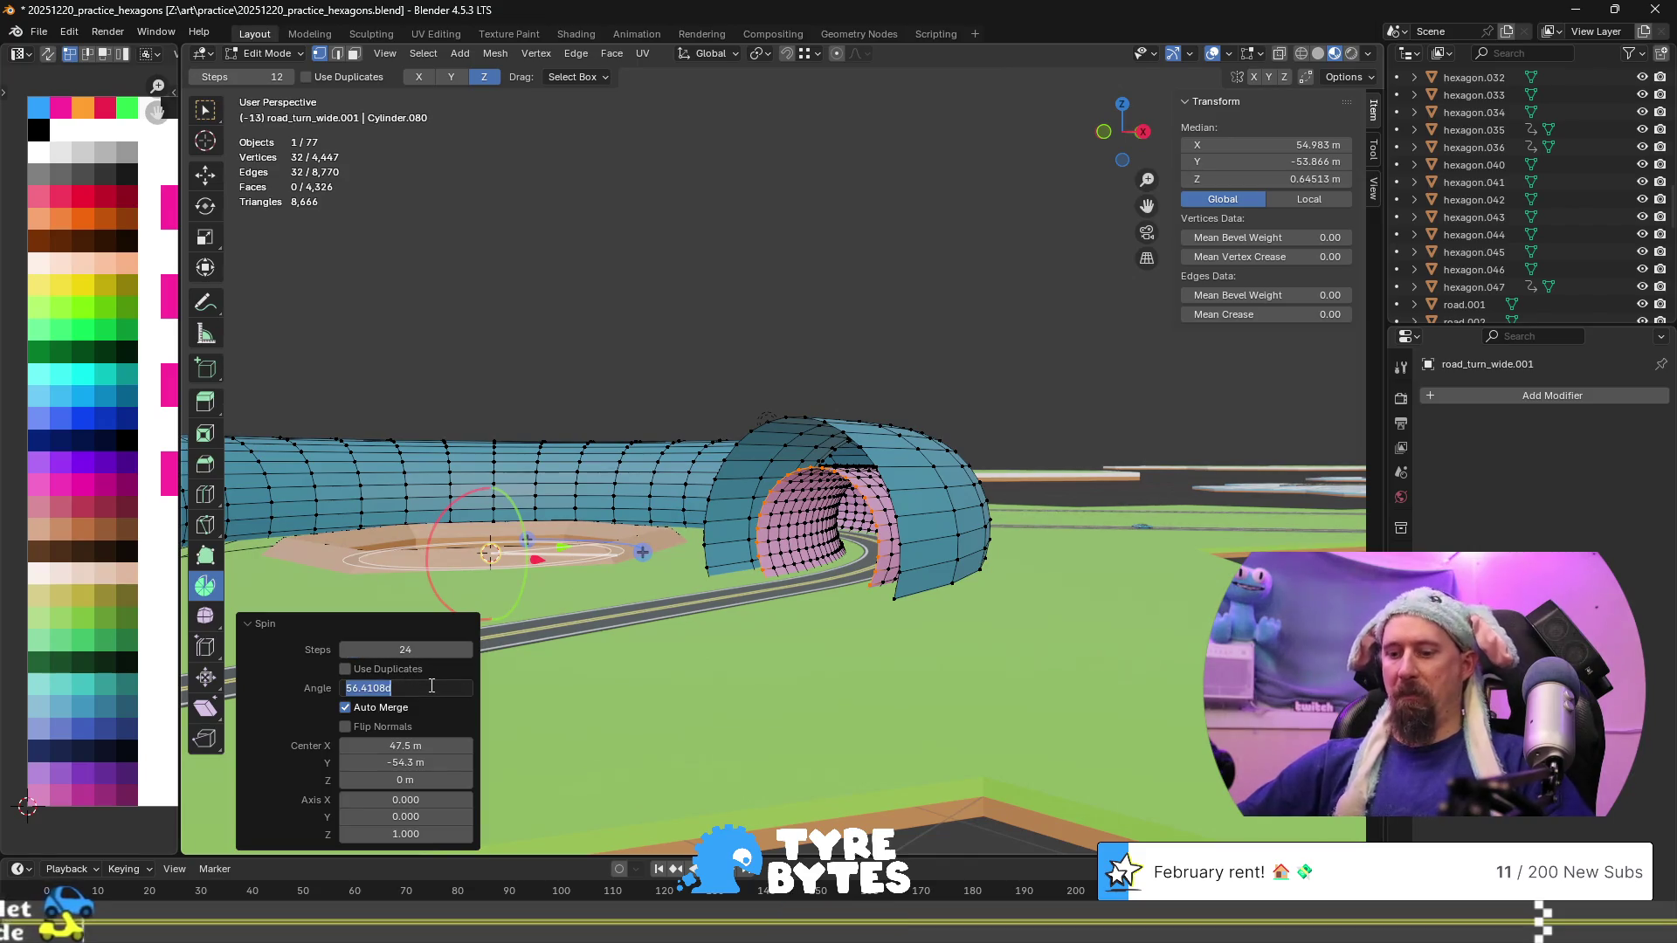
pyautogui.write('60')
pyautogui.press('Return')
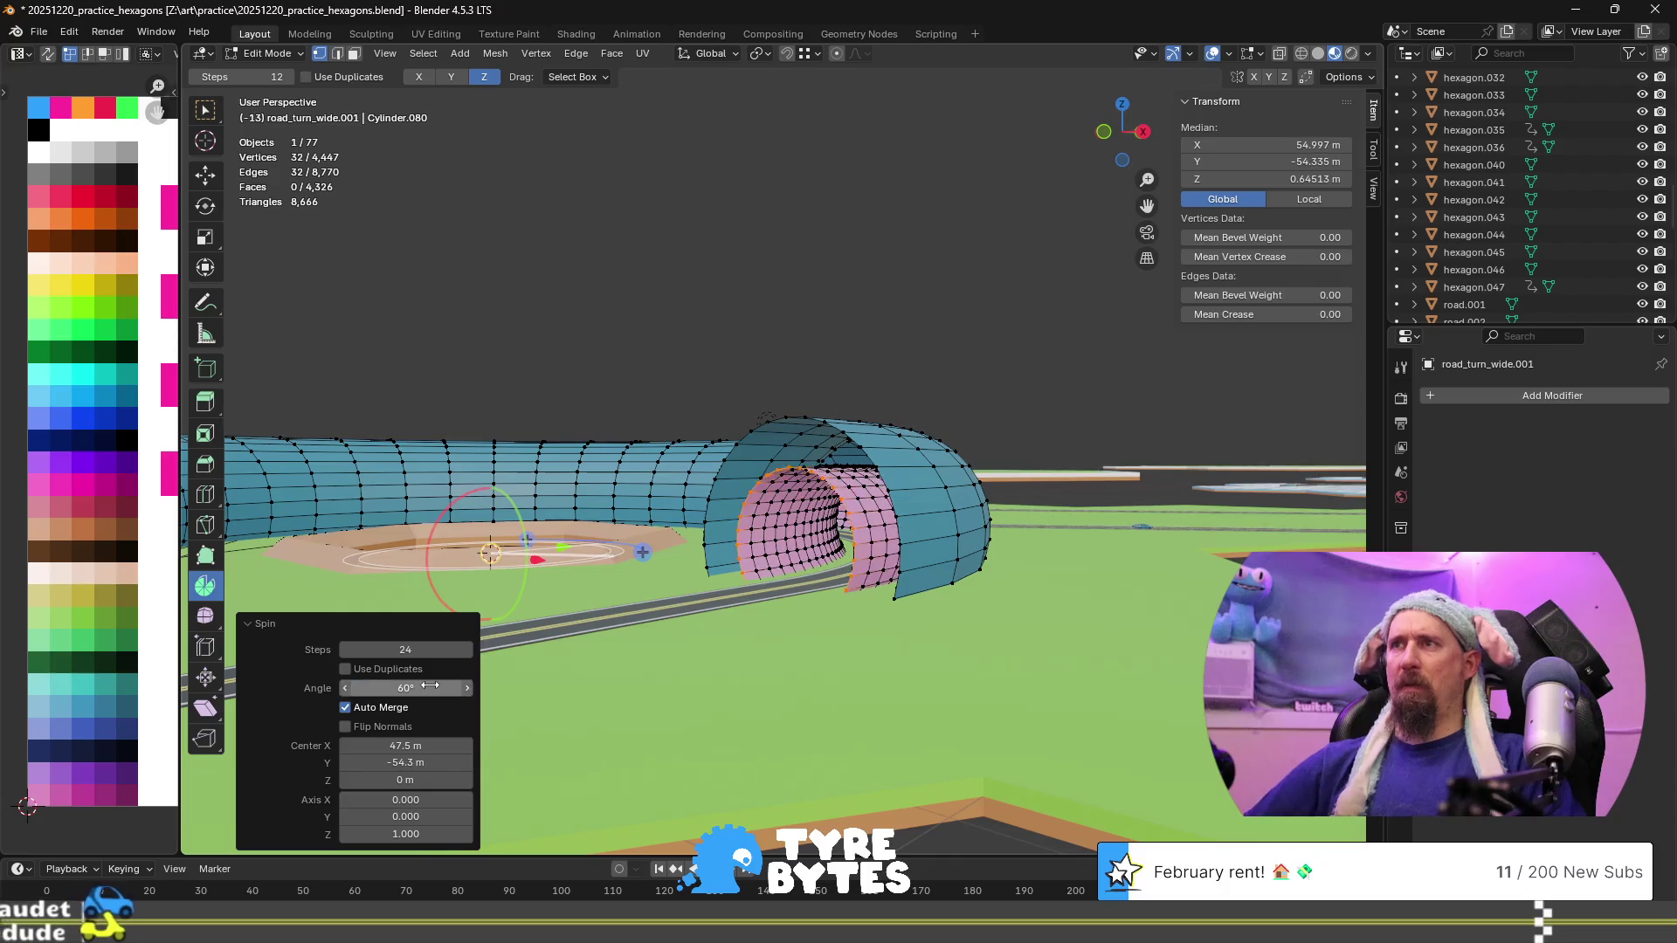
pyautogui.moveTo(611, 611)
pyautogui.mouseDown(button='middle')
pyautogui.moveTo(614, 540)
pyautogui.moveTo(587, 487)
pyautogui.moveTo(633, 532)
pyautogui.mouseUp(button='middle')
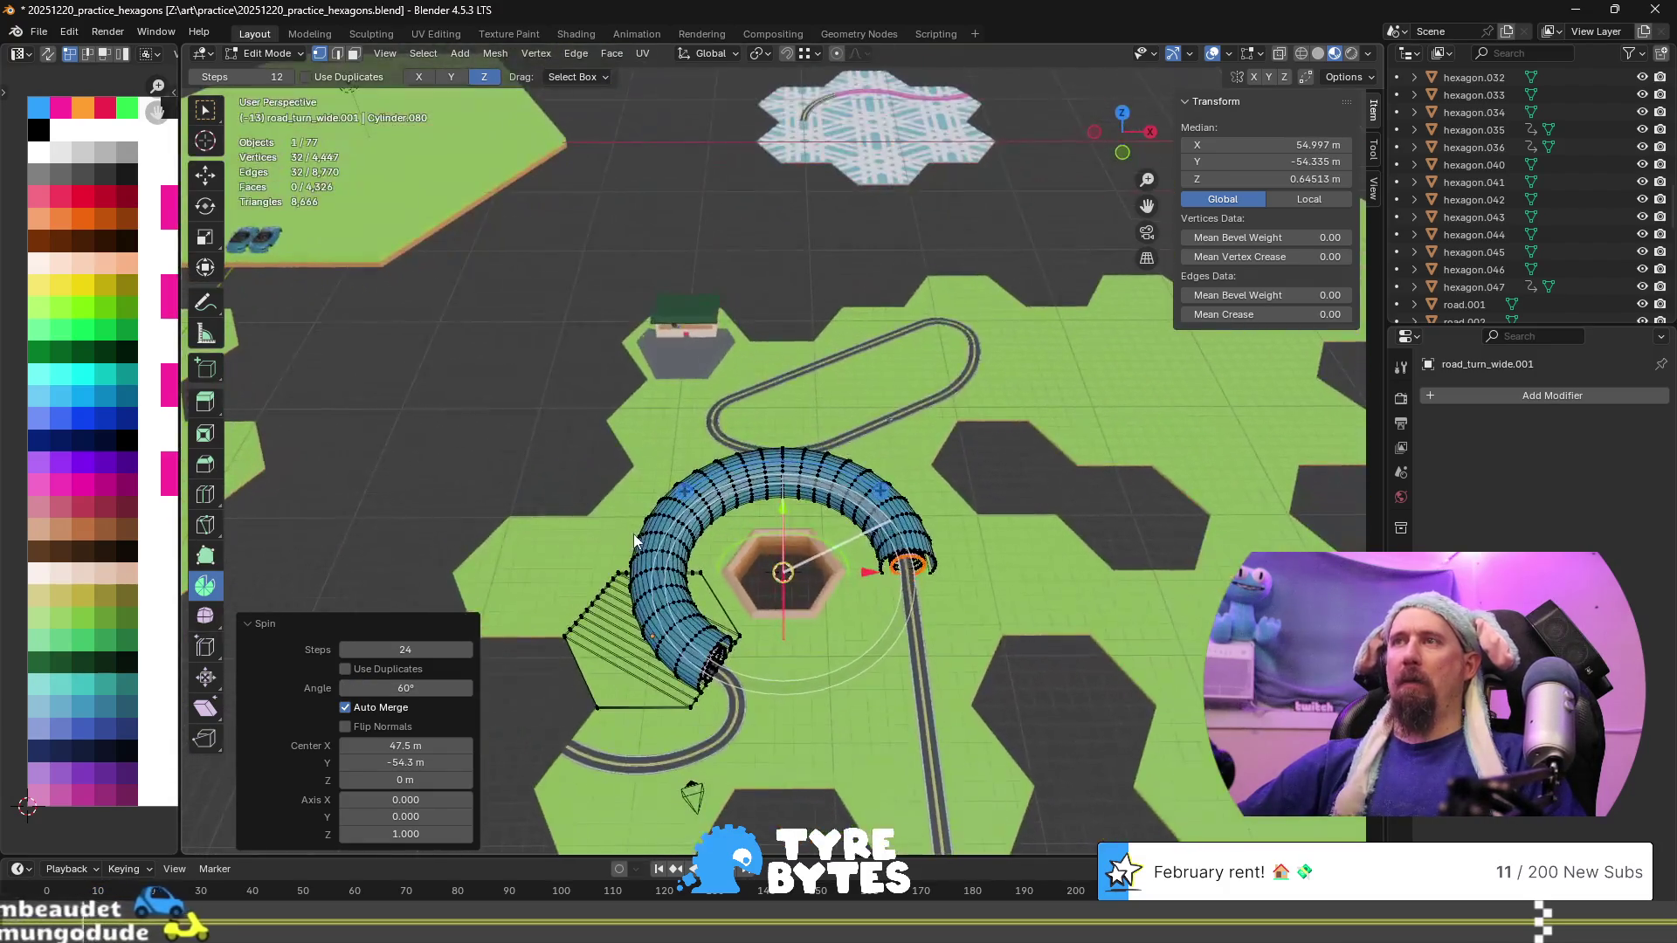
pyautogui.scroll(5, 705, 574)
pyautogui.moveTo(866, 762)
pyautogui.mouseDown(button='middle')
pyautogui.moveTo(857, 648)
pyautogui.moveTo(805, 547)
pyautogui.mouseUp(button='middle')
pyautogui.scroll(5, 768, 543)
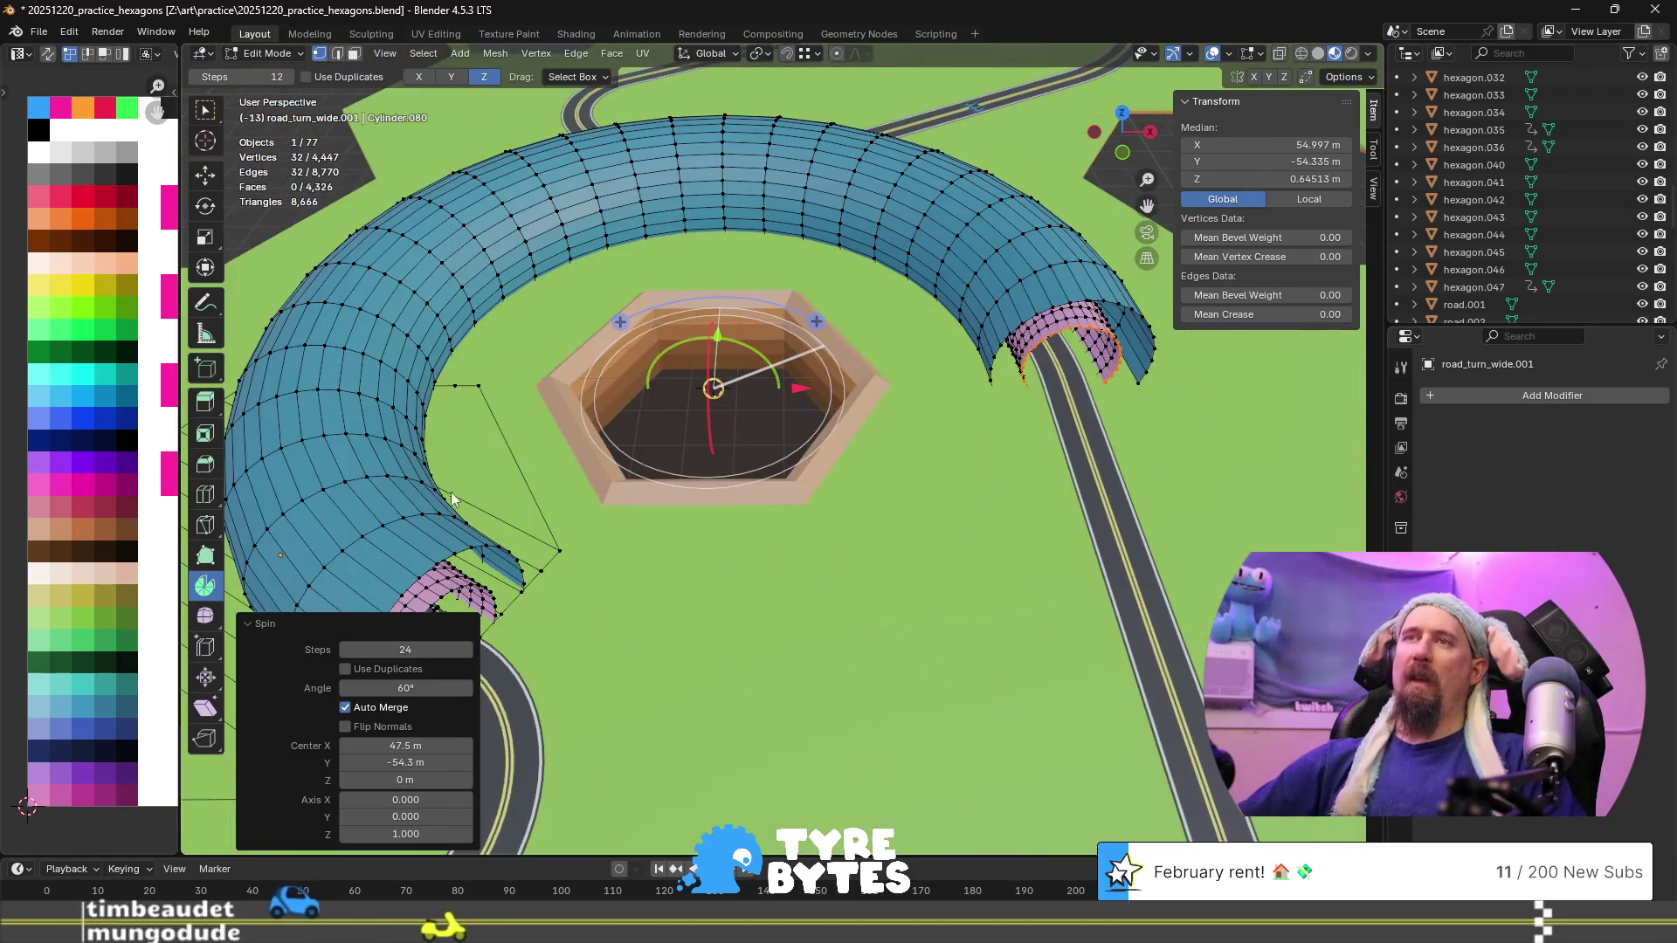
# Select the linked blue outer shell and hide it, leaving the pink inner tube
pyautogui.click(420, 516)
pyautogui.press('l')
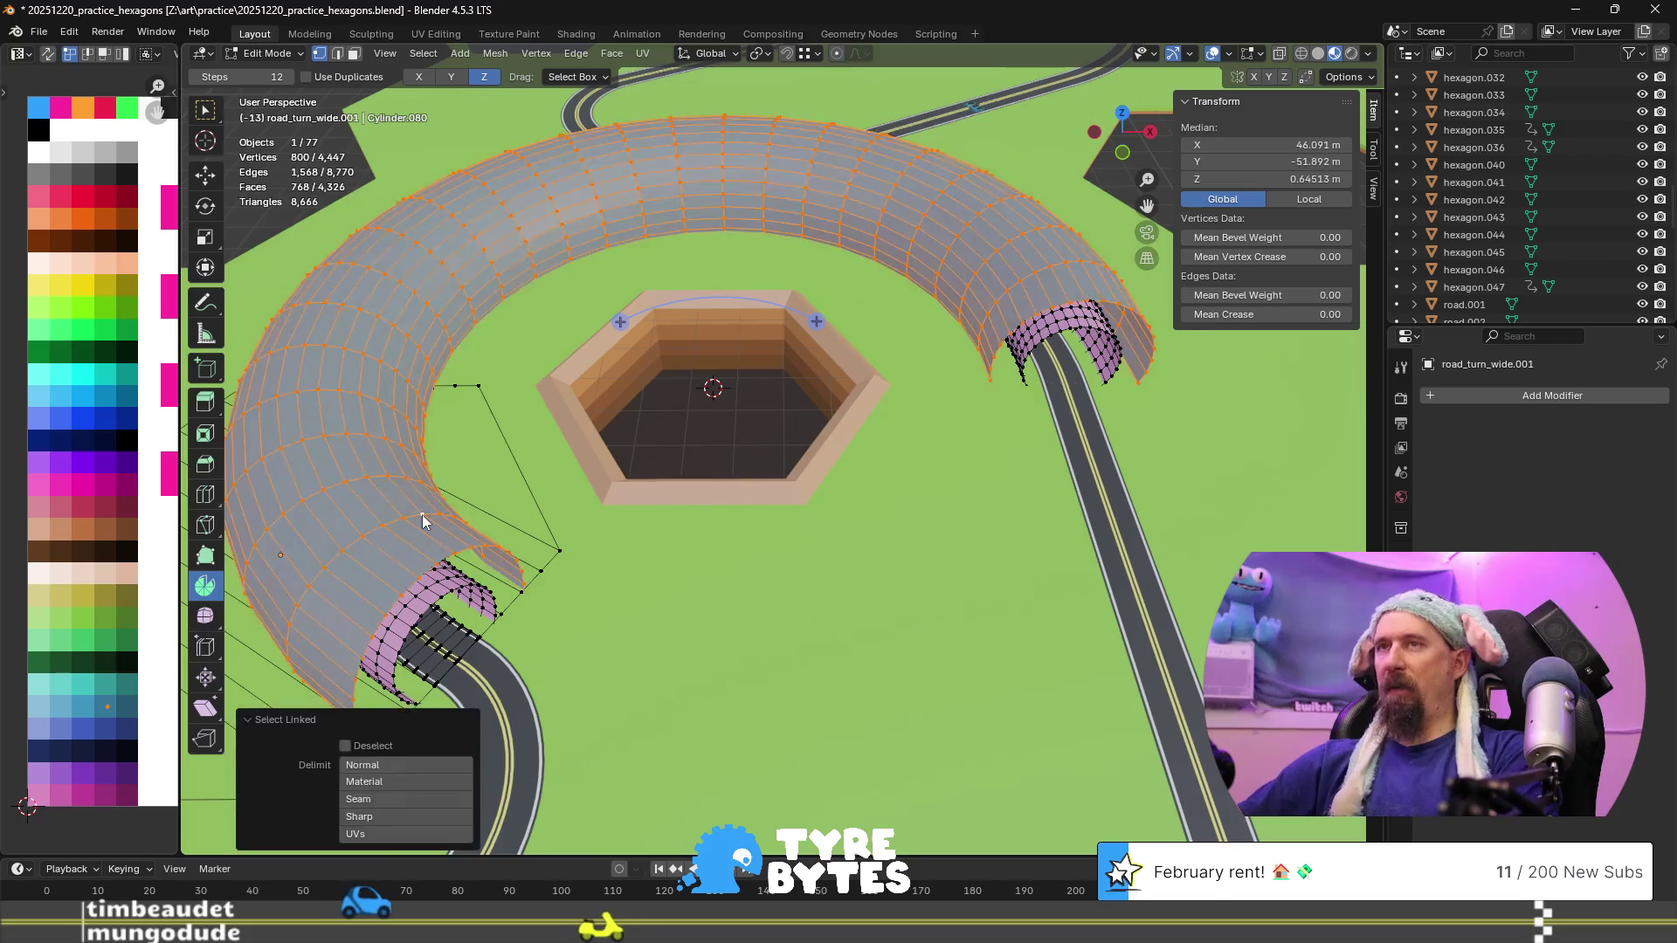
pyautogui.press('h')
pyautogui.moveTo(396, 590); pyautogui.dragTo(538, 538, button='middle')
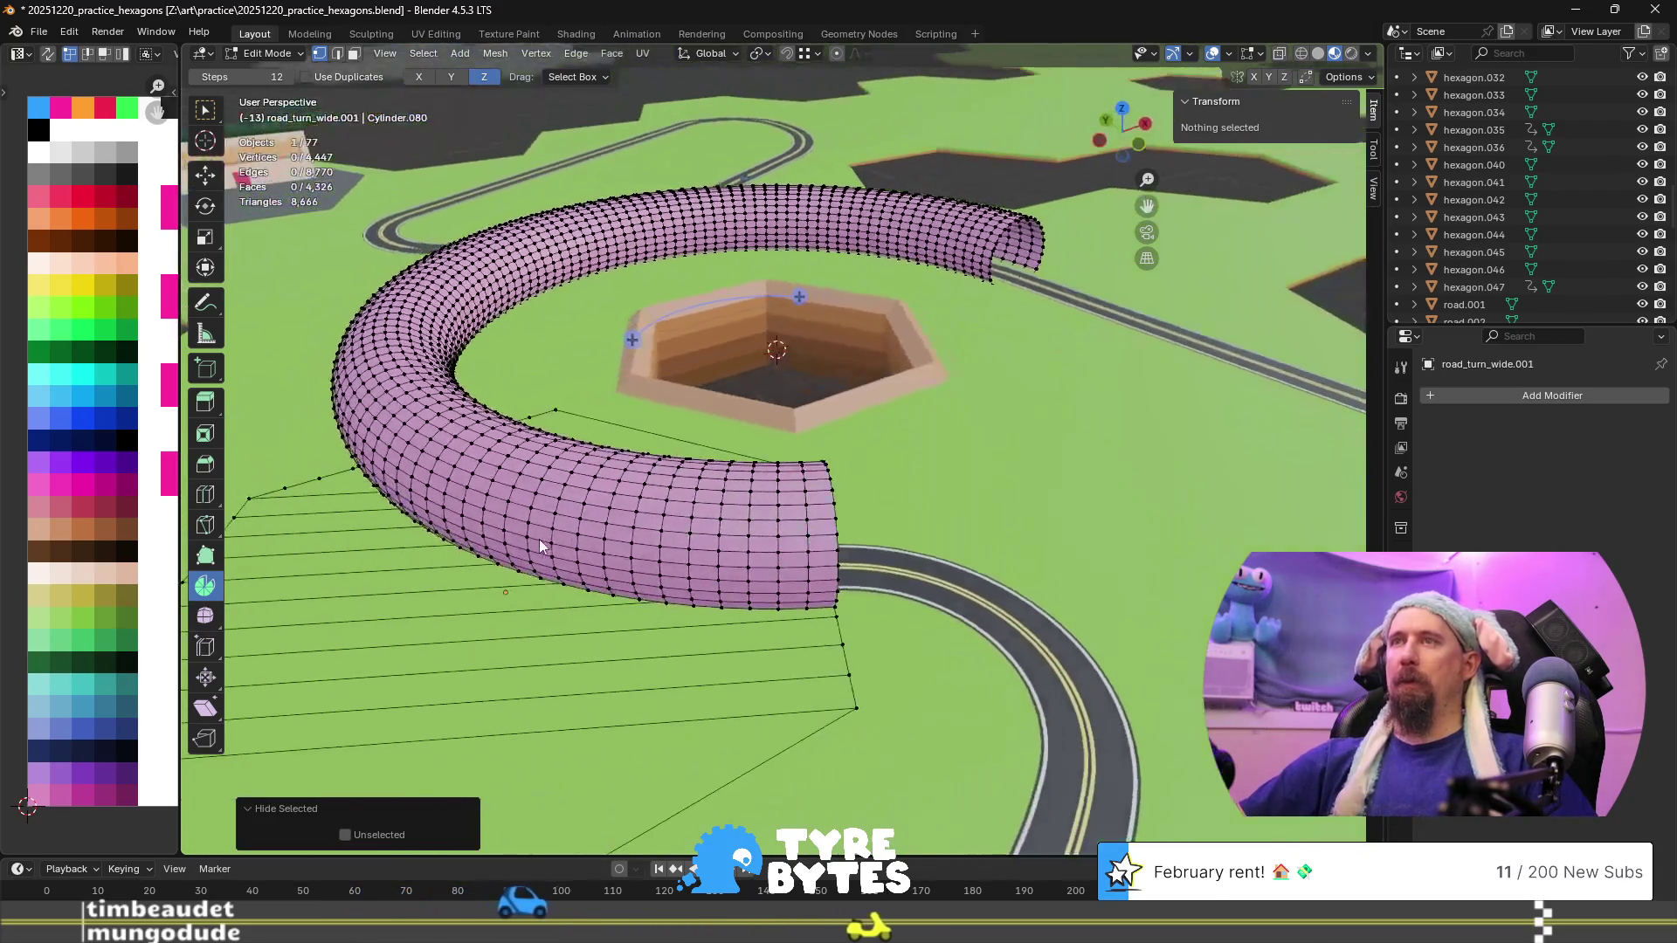
pyautogui.keyDown('alt'); pyautogui.click(785, 491); pyautogui.keyUp('alt')
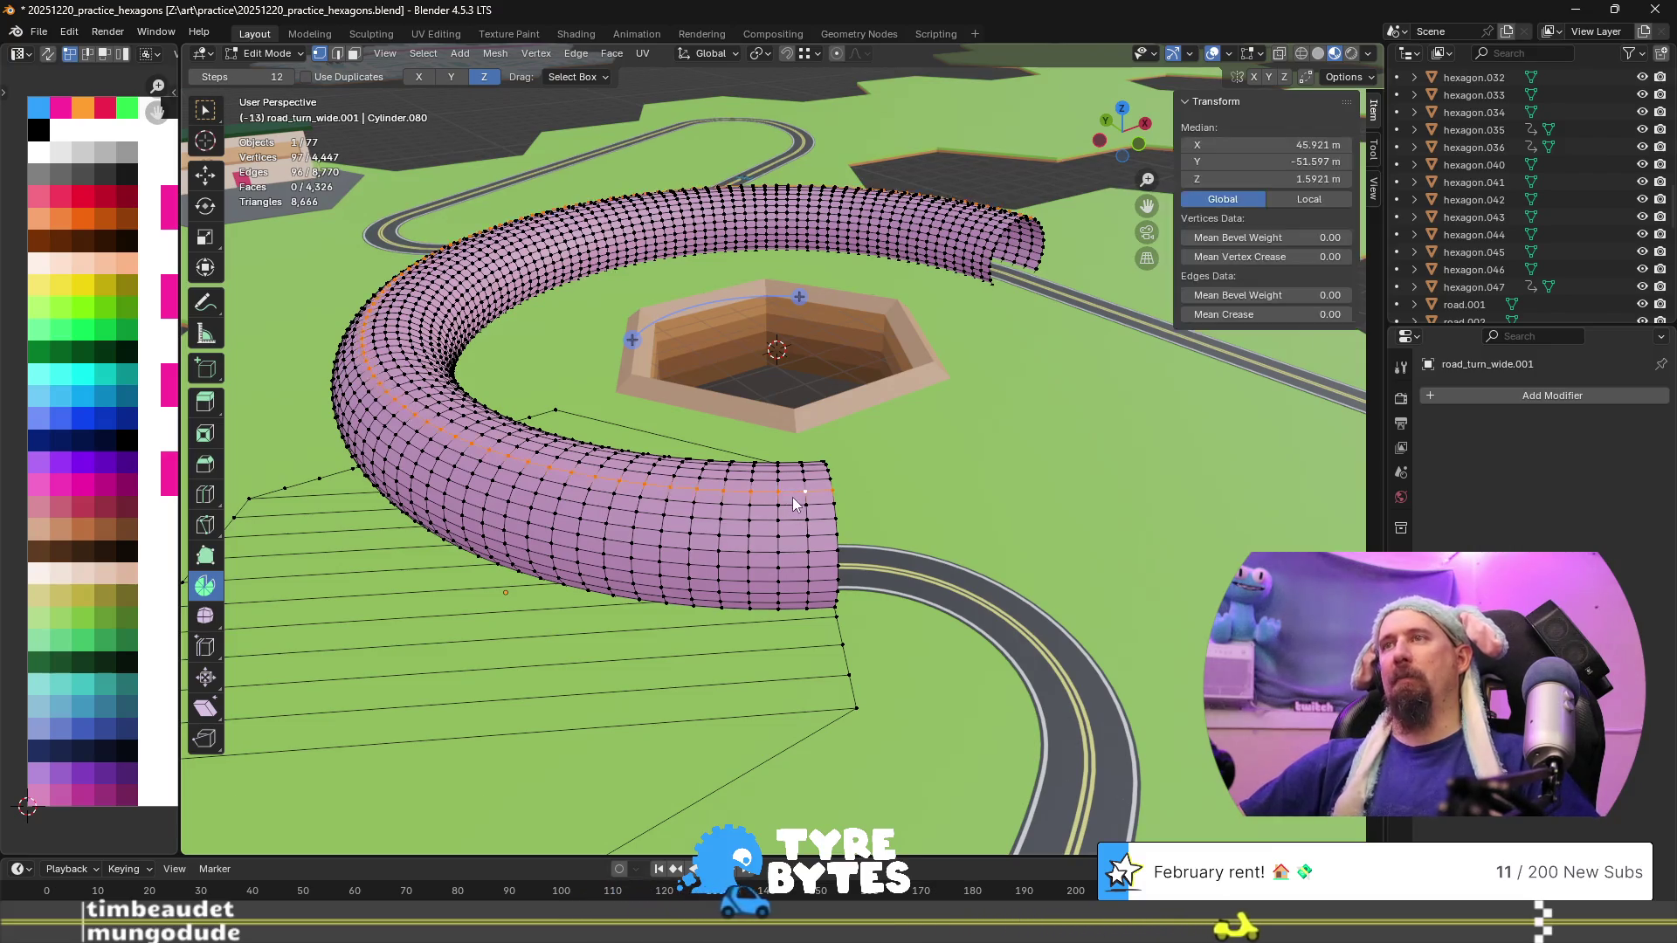
# In face select mode, pick the face rings along the near end of the tube
pyautogui.press('3')
pyautogui.keyDown('alt'); pyautogui.click(786, 507); pyautogui.keyUp('alt')
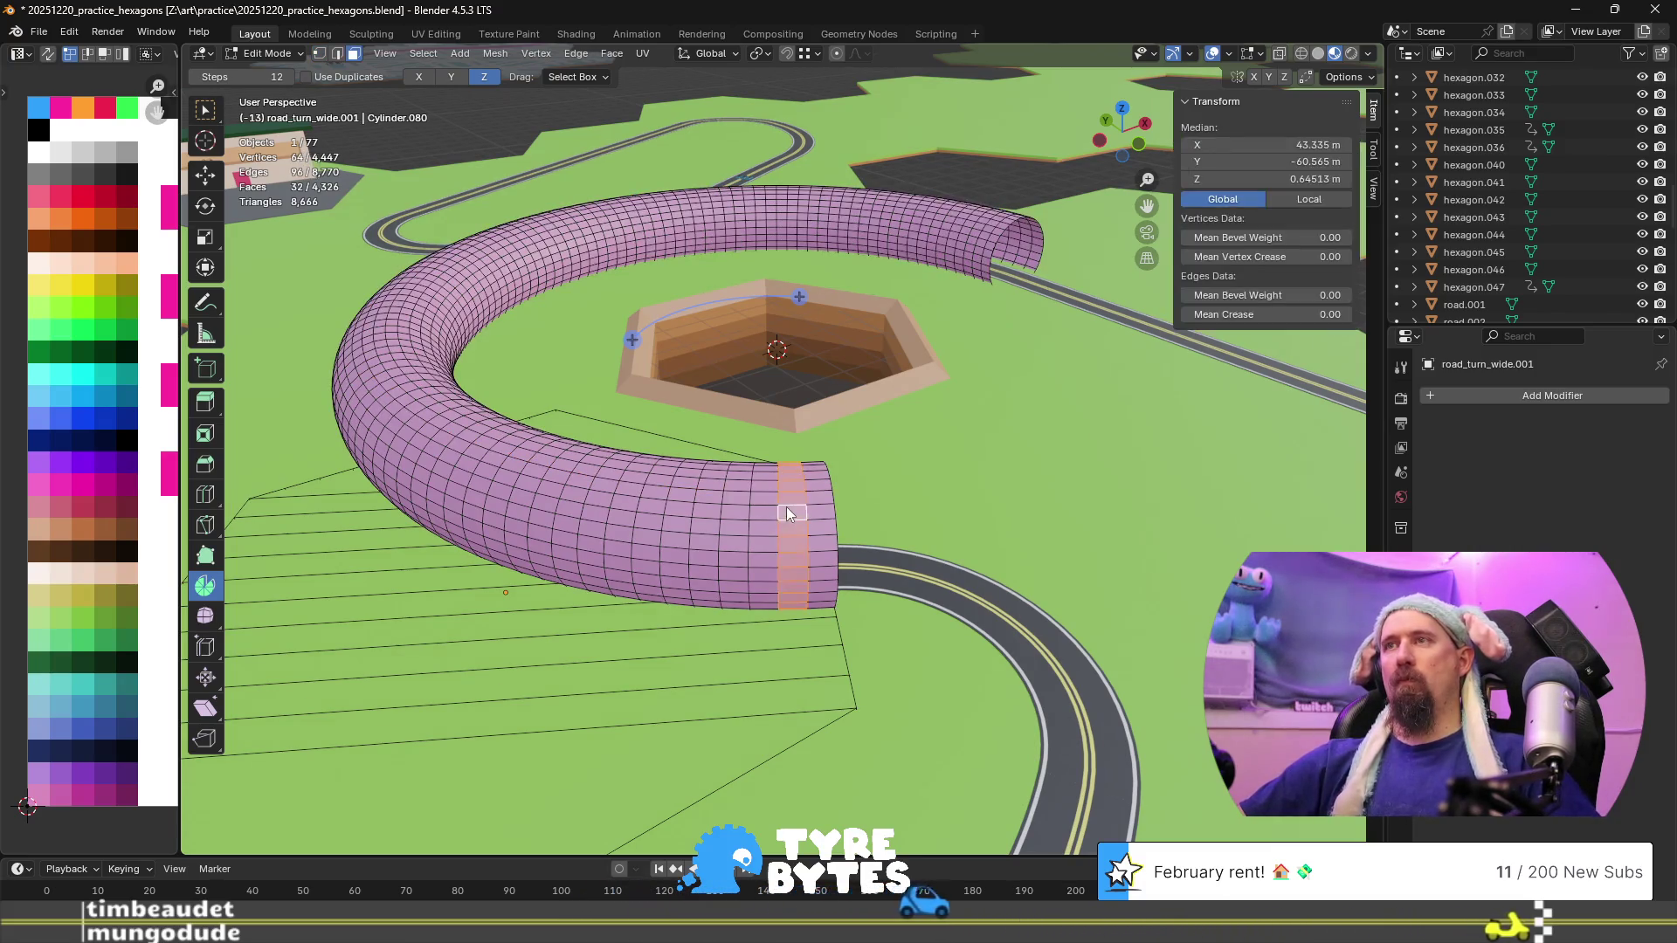
pyautogui.keyDown('alt'); pyautogui.keyDown('shift'); pyautogui.click(730, 524); pyautogui.keyUp('shift'); pyautogui.keyUp('alt')
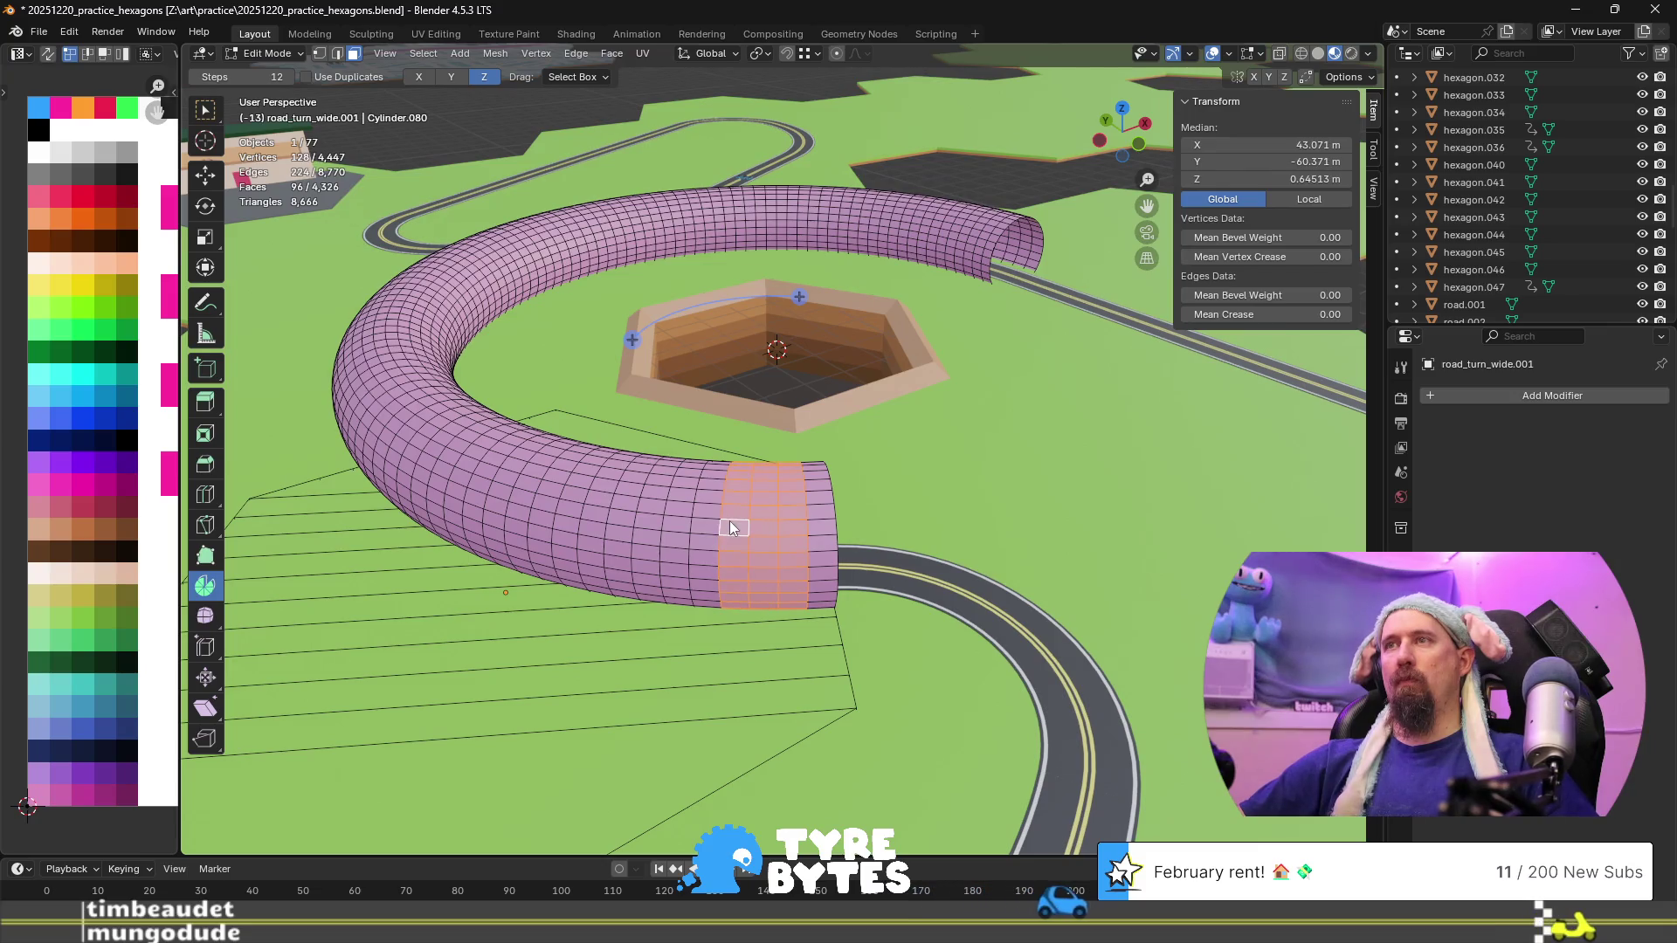
pyautogui.keyDown('alt'); pyautogui.keyDown('shift'); pyautogui.click(672, 503); pyautogui.keyUp('shift'); pyautogui.keyUp('alt')
pyautogui.keyDown('alt'); pyautogui.keyDown('shift'); pyautogui.click(645, 499); pyautogui.keyUp('shift'); pyautogui.keyUp('alt')
pyautogui.keyDown('alt'); pyautogui.keyDown('shift'); pyautogui.click(624, 498); pyautogui.keyUp('shift'); pyautogui.keyUp('alt')
pyautogui.moveTo(575, 529); pyautogui.dragTo(727, 539, button='middle')
pyautogui.keyDown('alt'); pyautogui.keyDown('shift'); pyautogui.click(819, 498); pyautogui.keyUp('shift'); pyautogui.keyUp('alt')
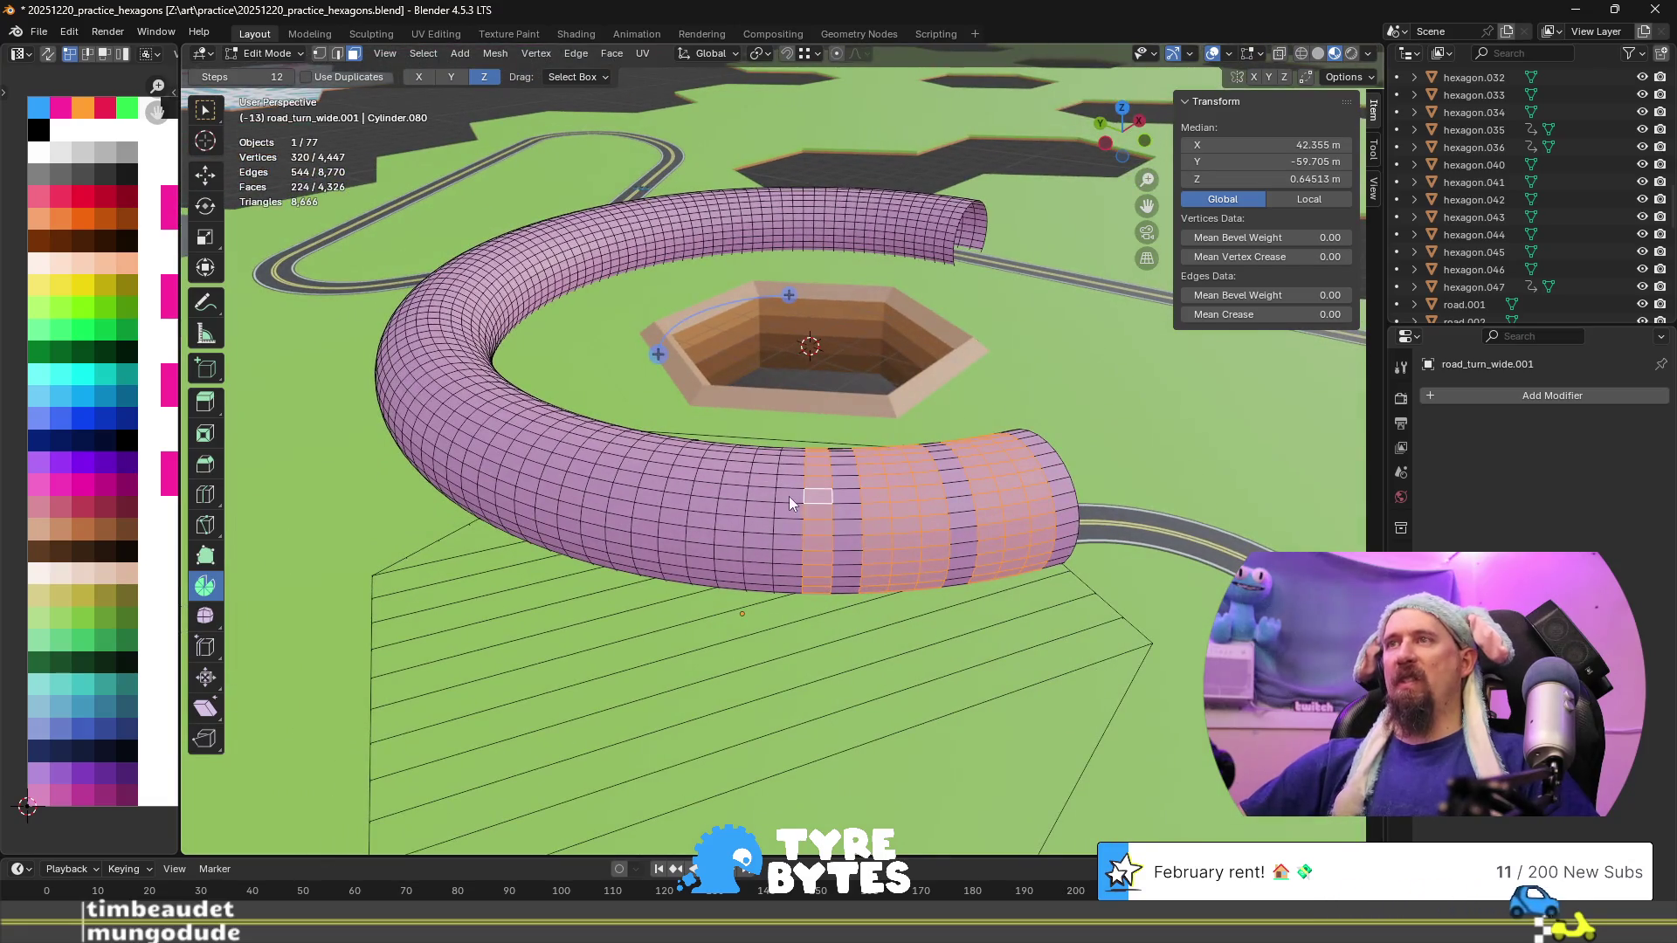
pyautogui.keyDown('alt'); pyautogui.keyDown('shift'); pyautogui.click(788, 494); pyautogui.keyUp('shift'); pyautogui.keyUp('alt')
pyautogui.keyDown('alt'); pyautogui.keyDown('shift'); pyautogui.click(758, 489); pyautogui.keyUp('shift'); pyautogui.keyUp('alt')
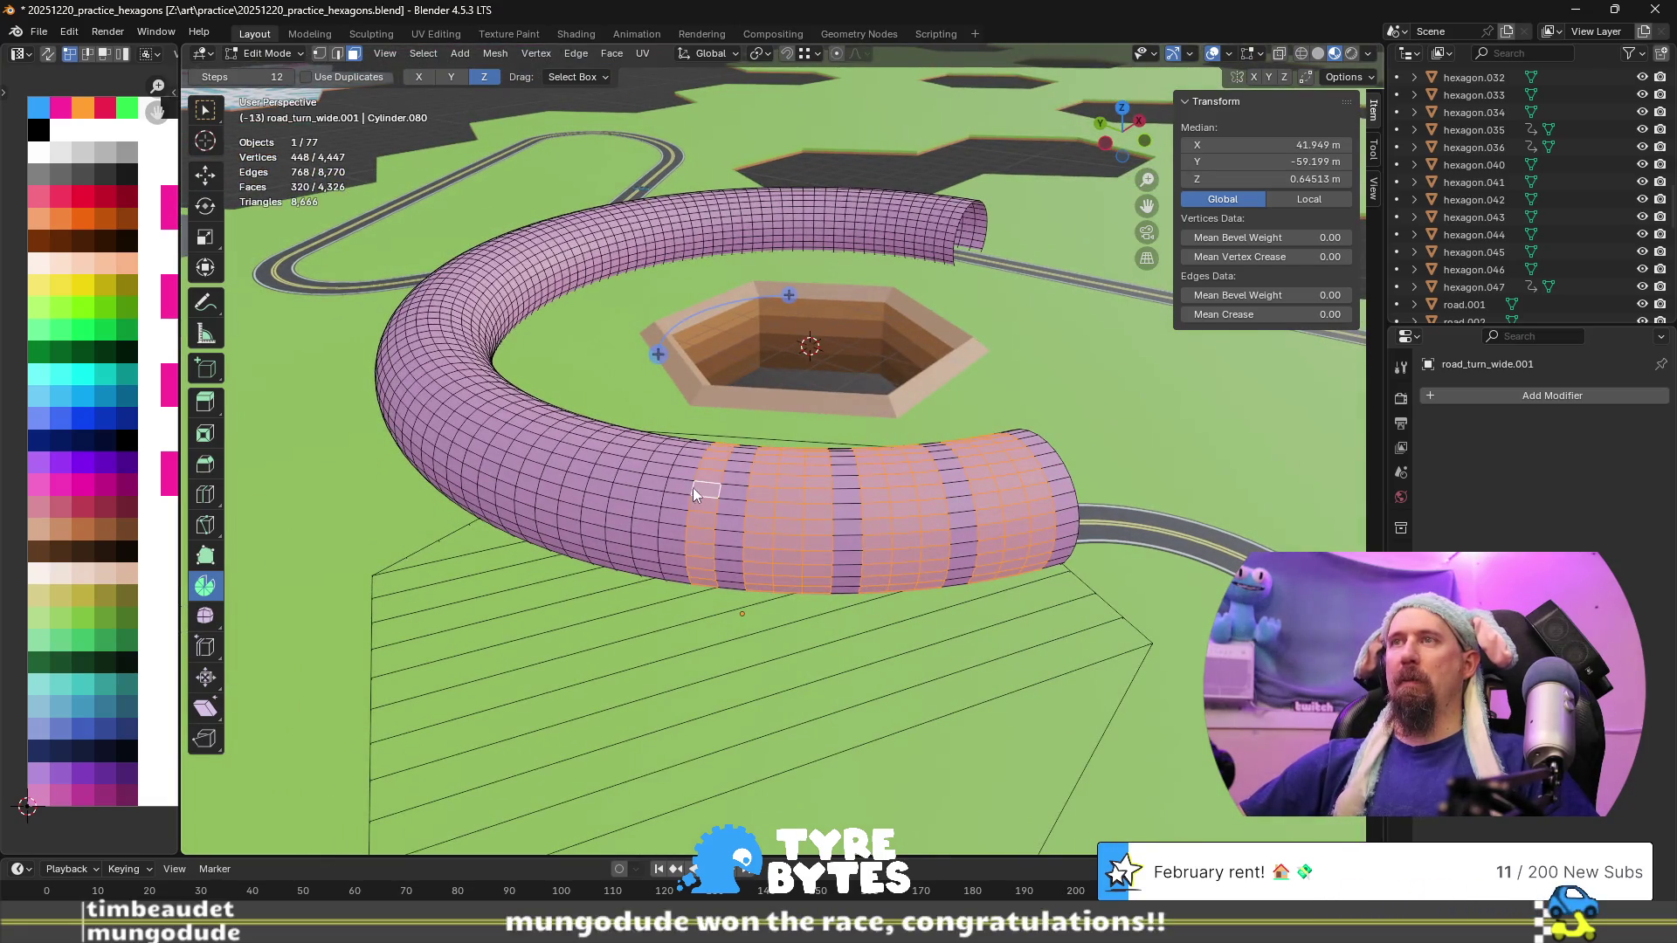
pyautogui.keyDown('alt'); pyautogui.keyDown('shift'); pyautogui.click(679, 482); pyautogui.keyUp('shift'); pyautogui.keyUp('alt')
pyautogui.keyDown('alt'); pyautogui.keyDown('shift'); pyautogui.click(657, 474); pyautogui.keyUp('shift'); pyautogui.keyUp('alt')
pyautogui.moveTo(657, 475)
pyautogui.mouseDown(button='middle')
pyautogui.moveTo(620, 548)
pyautogui.moveTo(899, 494)
pyautogui.mouseUp(button='middle')
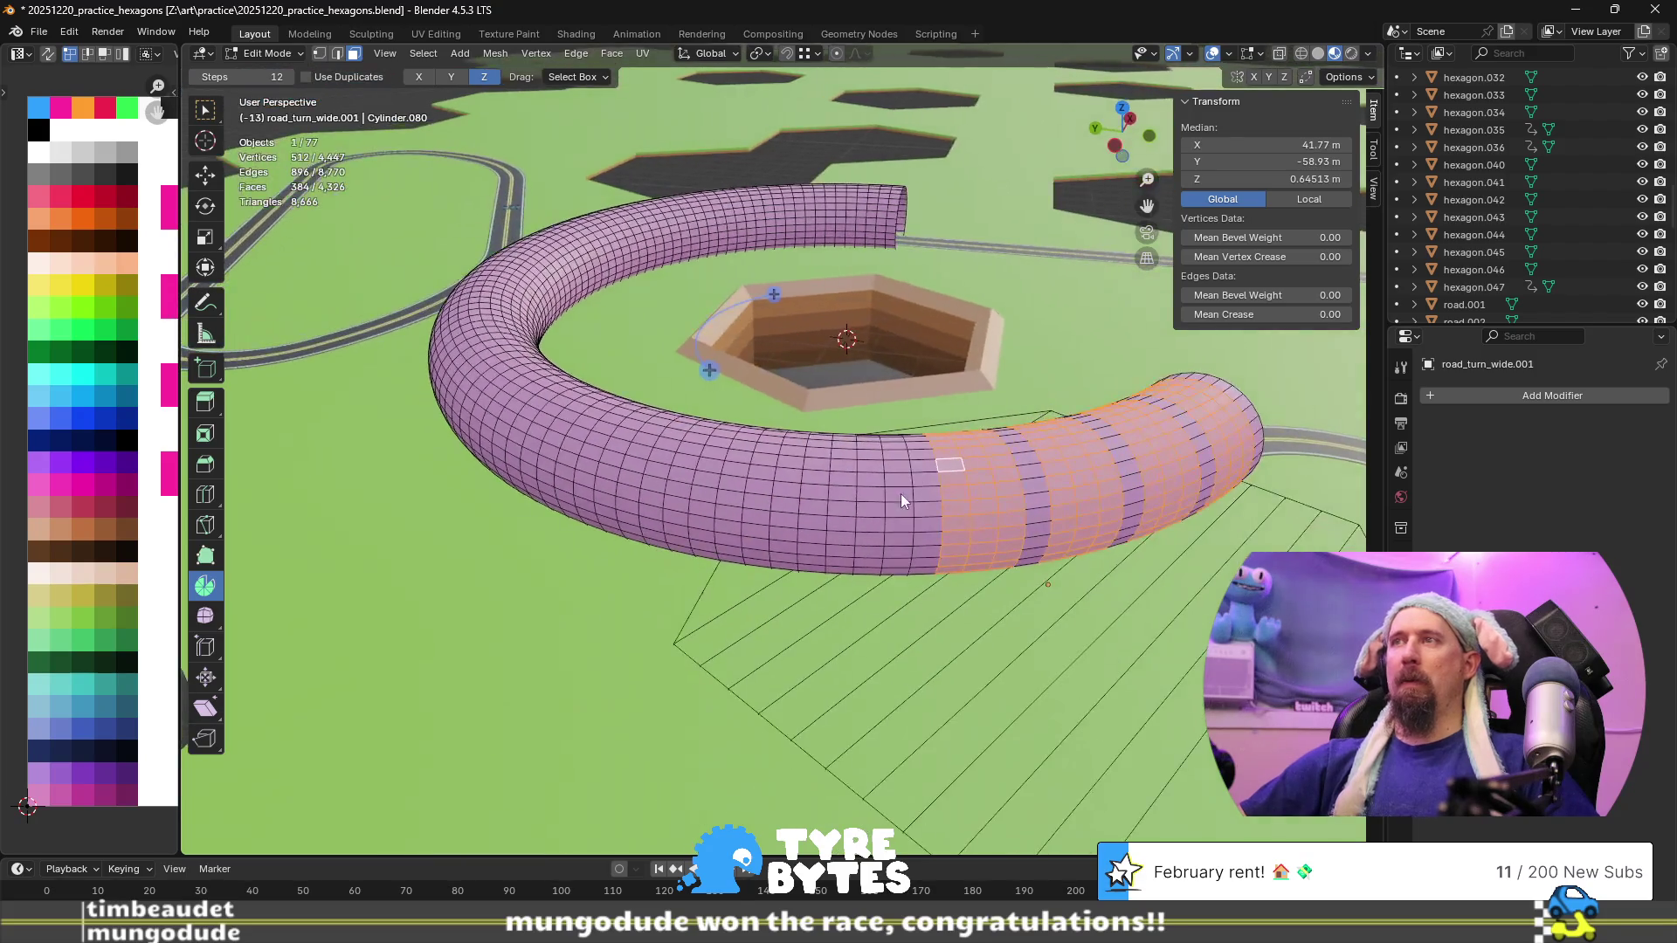
pyautogui.keyDown('alt'); pyautogui.keyDown('shift'); pyautogui.click(893, 479); pyautogui.keyUp('shift'); pyautogui.keyUp('alt')
pyautogui.keyDown('alt'); pyautogui.keyDown('shift'); pyautogui.click(860, 476); pyautogui.keyUp('shift'); pyautogui.keyUp('alt')
pyautogui.keyDown('alt'); pyautogui.keyDown('shift'); pyautogui.click(834, 474); pyautogui.keyUp('shift'); pyautogui.keyUp('alt')
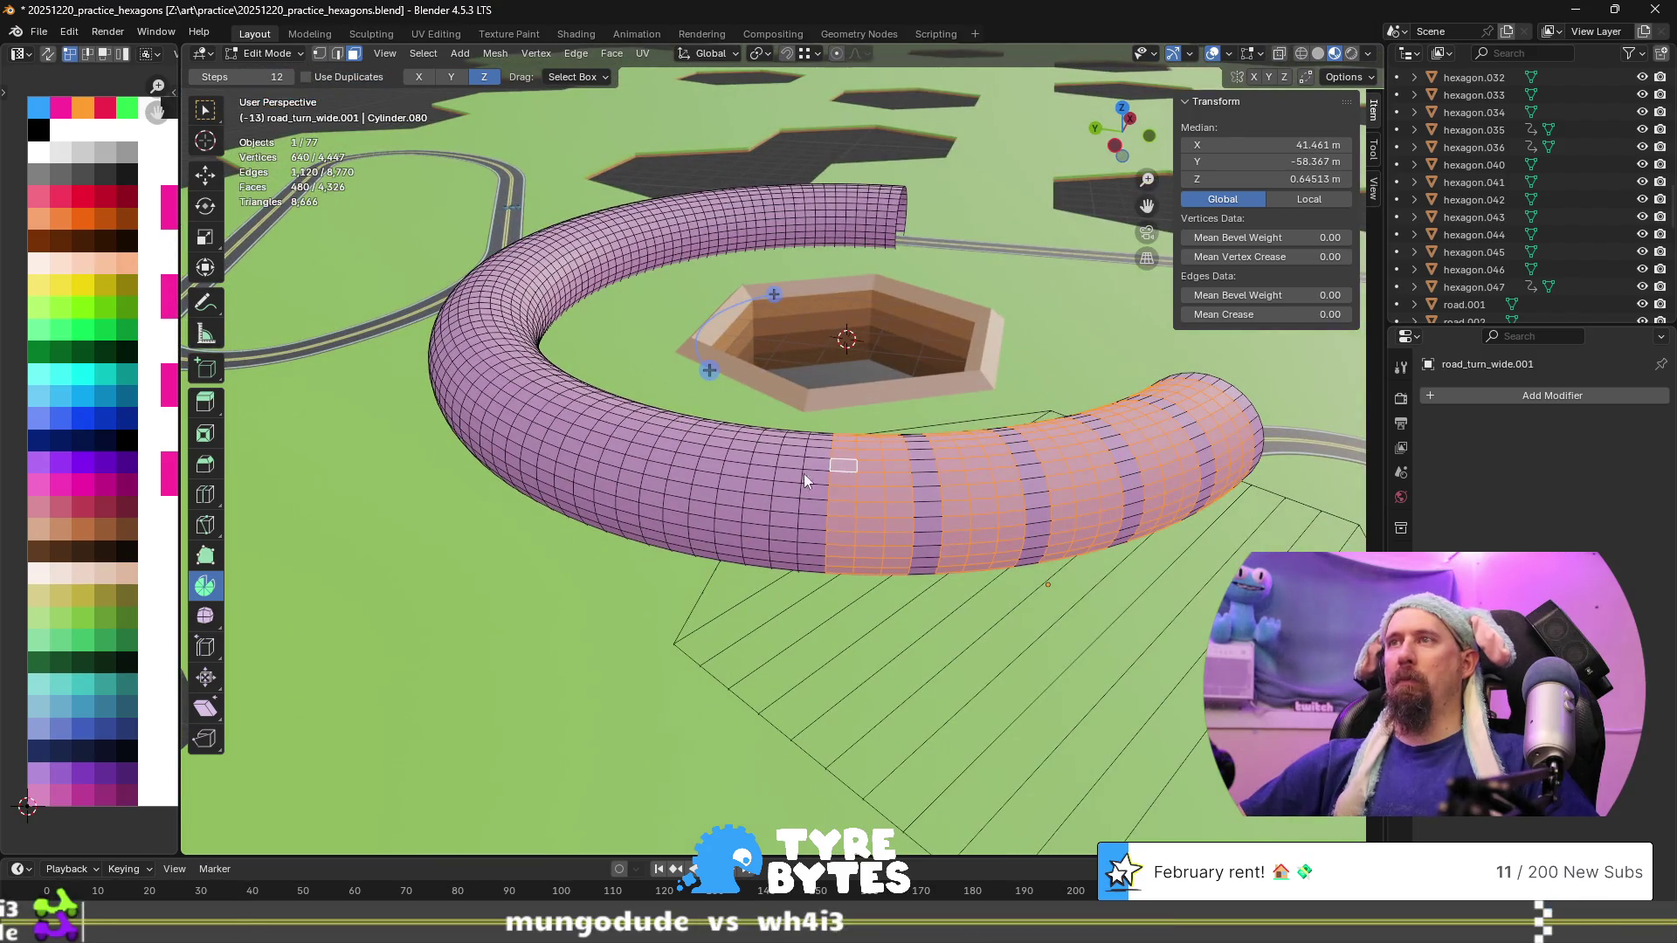
pyautogui.keyDown('alt'); pyautogui.keyDown('shift'); pyautogui.click(786, 469); pyautogui.keyUp('shift'); pyautogui.keyUp('alt')
pyautogui.keyDown('alt'); pyautogui.keyDown('shift'); pyautogui.click(760, 463); pyautogui.keyUp('shift'); pyautogui.keyUp('alt')
pyautogui.keyDown('alt'); pyautogui.keyDown('shift'); pyautogui.click(733, 461); pyautogui.keyUp('shift'); pyautogui.keyUp('alt')
# Add more face rings along the middle of the tube's arc
pyautogui.moveTo(731, 463)
pyautogui.mouseDown(button='middle')
pyautogui.moveTo(716, 521)
pyautogui.moveTo(768, 517)
pyautogui.mouseUp(button='middle')
pyautogui.keyDown('alt'); pyautogui.keyDown('shift'); pyautogui.click(924, 491); pyautogui.keyUp('shift'); pyautogui.keyUp('alt')
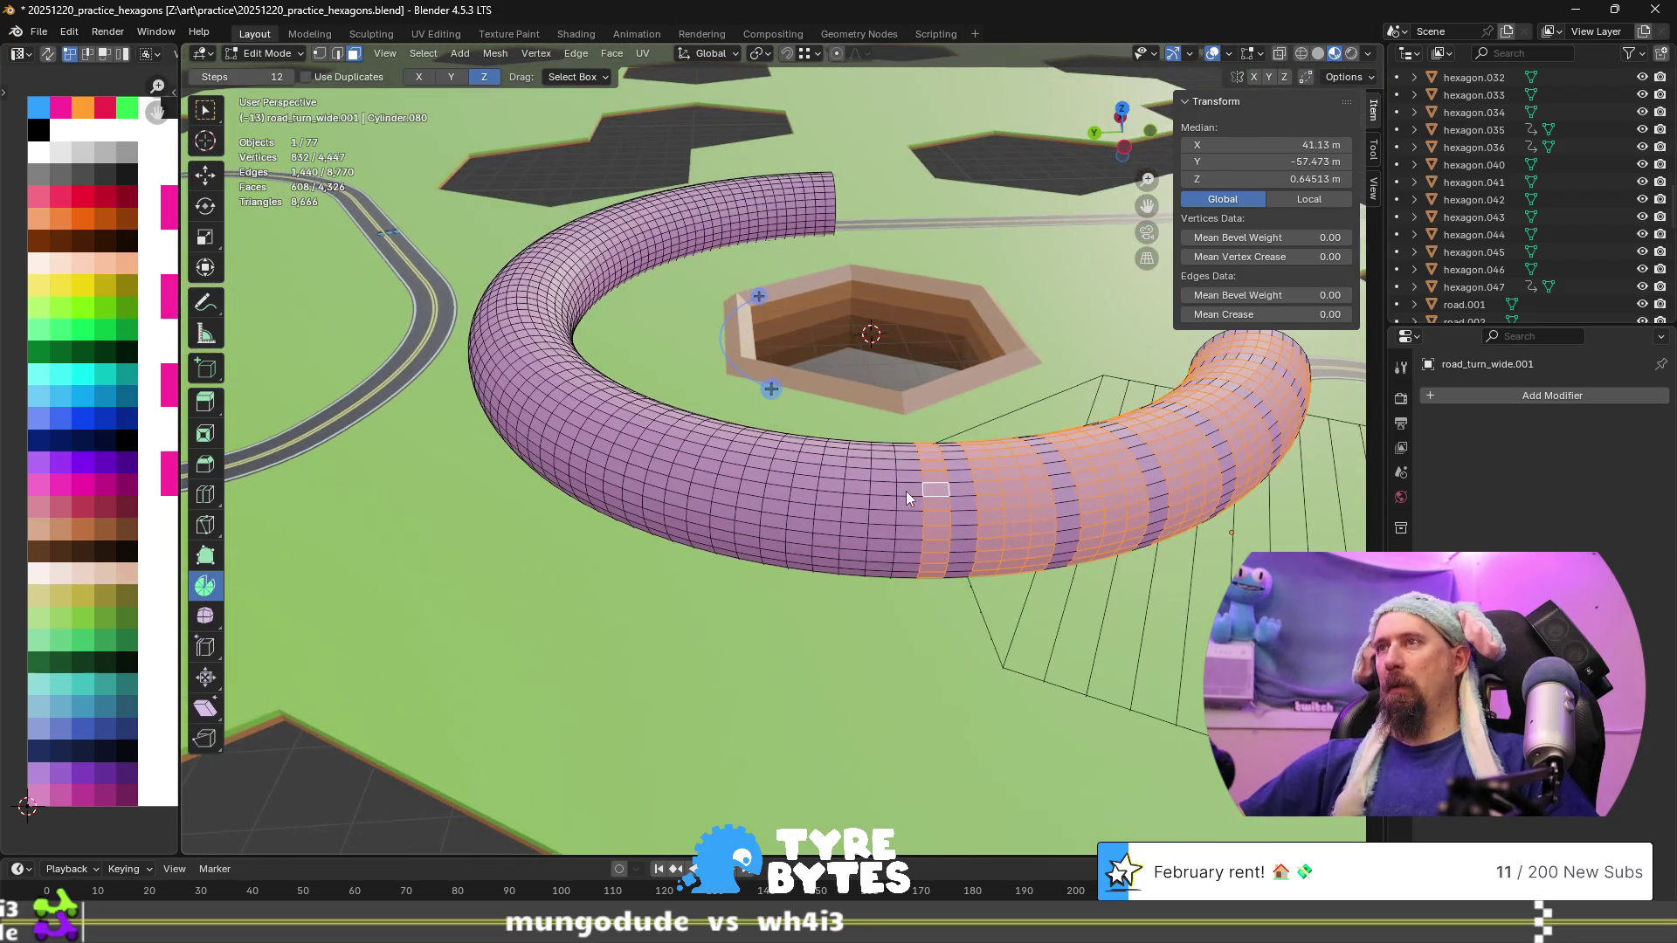
pyautogui.keyDown('alt'); pyautogui.keyDown('shift'); pyautogui.click(898, 491); pyautogui.keyUp('shift'); pyautogui.keyUp('alt')
pyautogui.keyDown('alt'); pyautogui.keyDown('shift'); pyautogui.click(882, 491); pyautogui.keyUp('shift'); pyautogui.keyUp('alt')
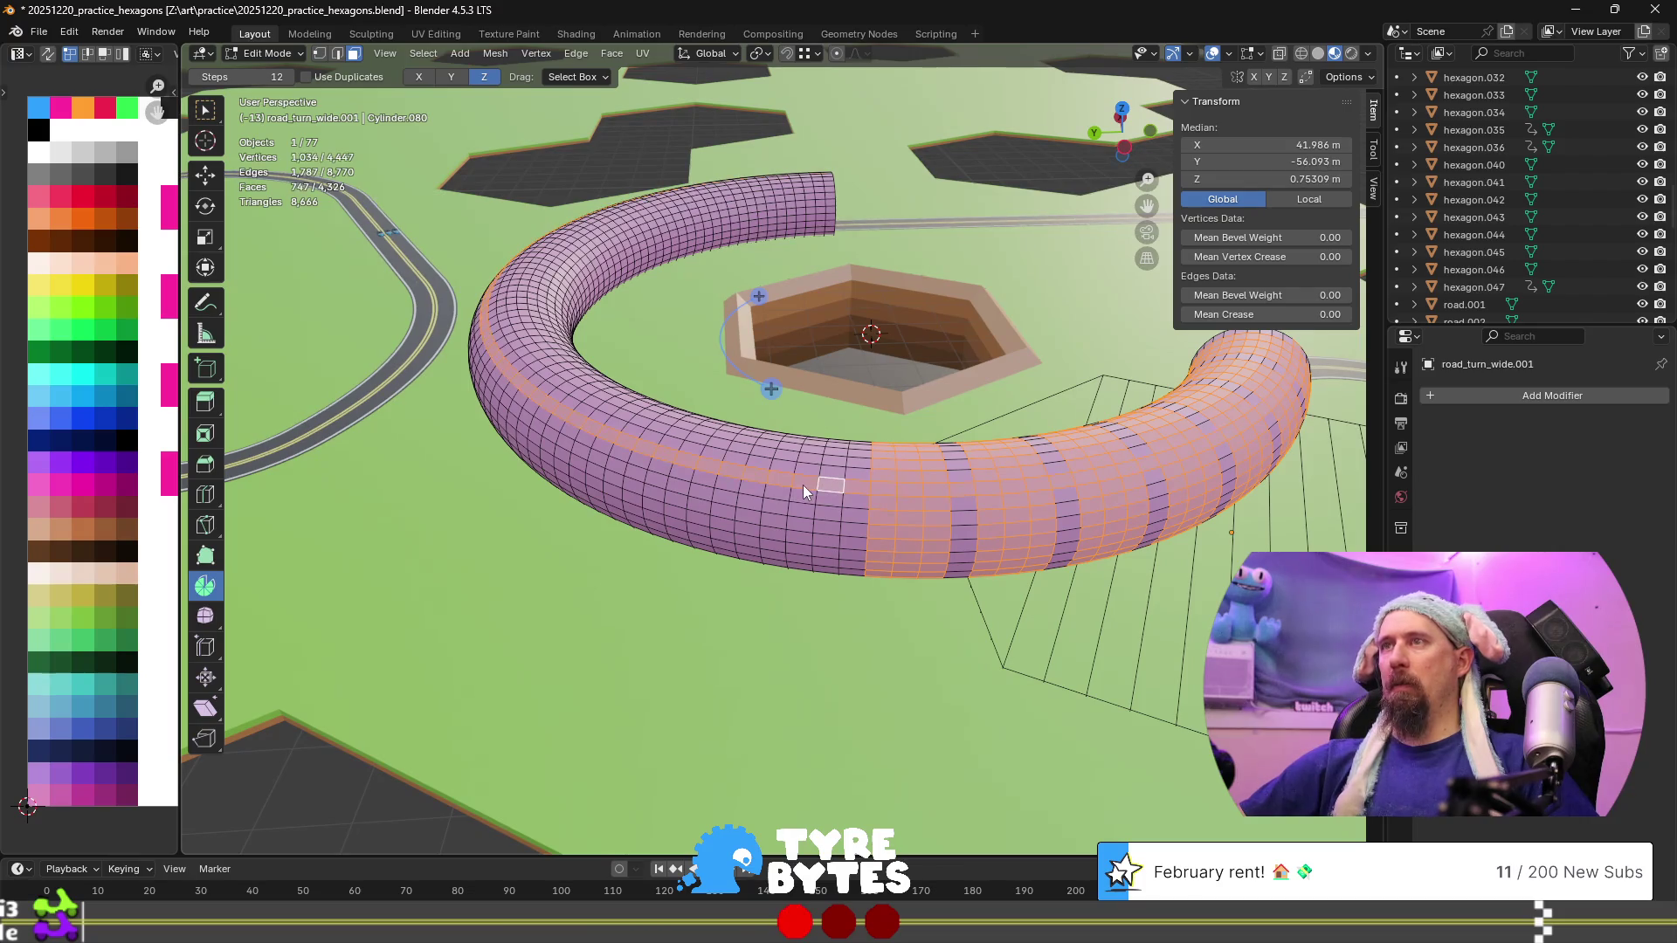
pyautogui.keyDown('alt'); pyautogui.keyDown('shift'); pyautogui.click(833, 491); pyautogui.keyUp('shift'); pyautogui.keyUp('alt')
pyautogui.keyDown('alt'); pyautogui.keyDown('shift'); pyautogui.click(809, 486); pyautogui.keyUp('shift'); pyautogui.keyUp('alt')
pyautogui.keyDown('alt'); pyautogui.keyDown('shift'); pyautogui.click(783, 485); pyautogui.keyUp('shift'); pyautogui.keyUp('alt')
pyautogui.moveTo(783, 485)
pyautogui.mouseDown(button='middle')
pyautogui.moveTo(786, 525)
pyautogui.moveTo(862, 536)
pyautogui.mouseUp(button='middle')
pyautogui.keyDown('alt'); pyautogui.keyDown('shift'); pyautogui.click(890, 537); pyautogui.keyUp('shift'); pyautogui.keyUp('alt')
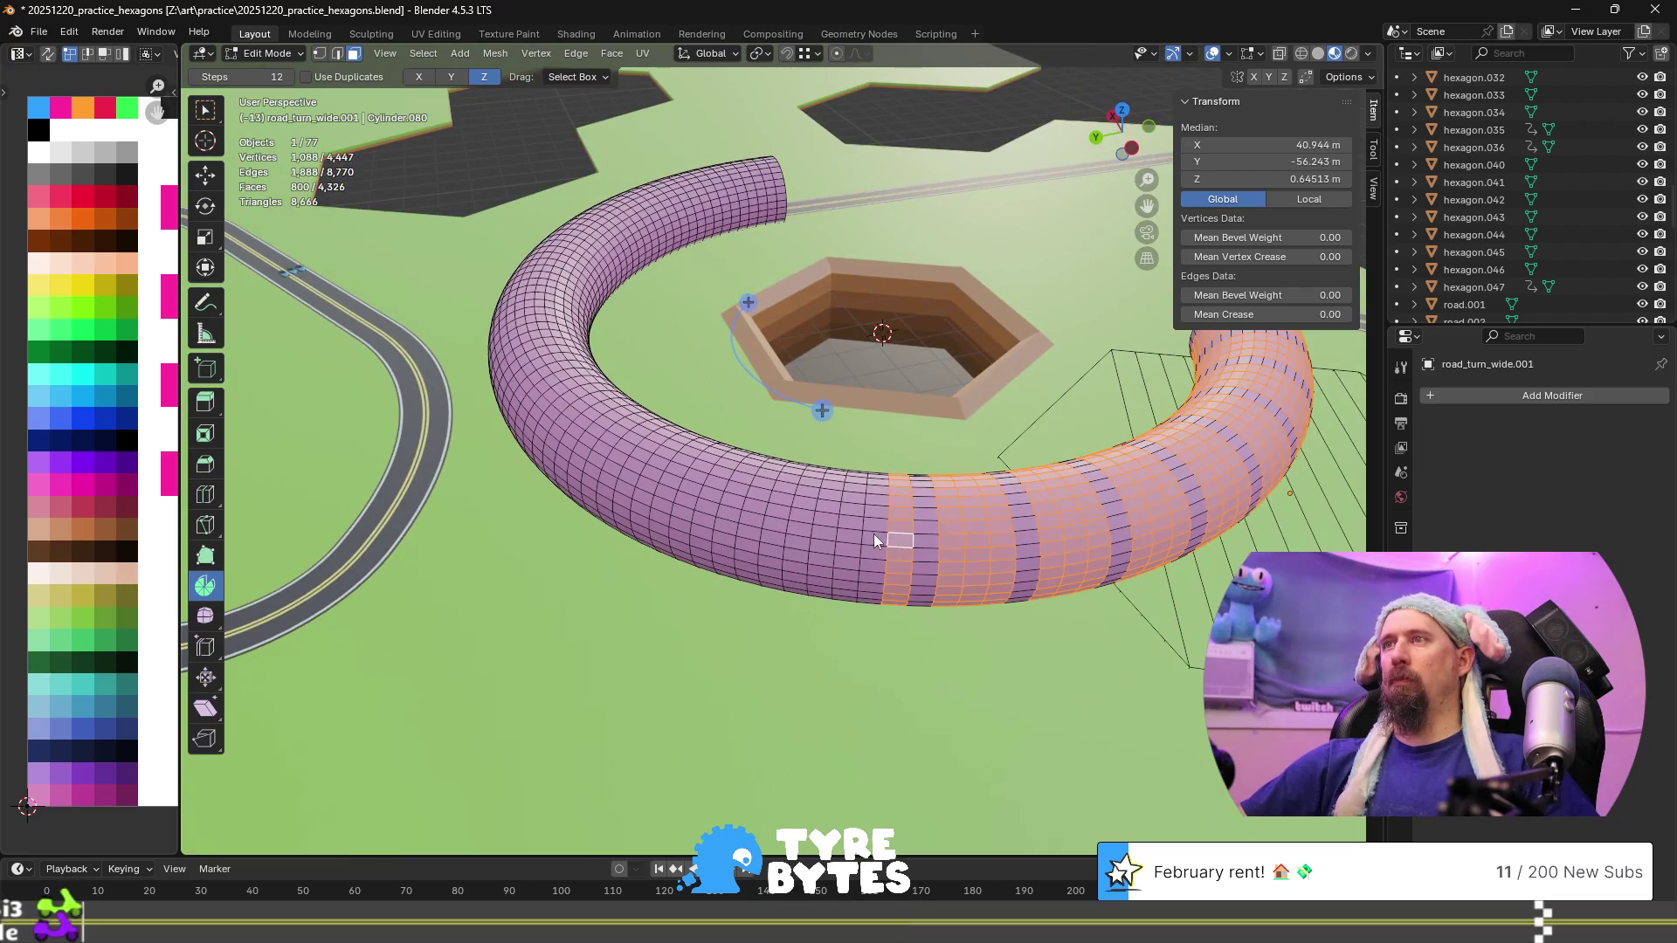
pyautogui.keyDown('alt'); pyautogui.keyDown('shift'); pyautogui.click(866, 531); pyautogui.keyUp('shift'); pyautogui.keyUp('alt')
pyautogui.keyDown('alt'); pyautogui.keyDown('shift'); pyautogui.click(847, 531); pyautogui.keyUp('shift'); pyautogui.keyUp('alt')
pyautogui.keyDown('alt'); pyautogui.keyDown('shift'); pyautogui.click(762, 507); pyautogui.keyUp('shift'); pyautogui.keyUp('alt')
pyautogui.keyDown('alt'); pyautogui.keyDown('shift'); pyautogui.click(757, 504); pyautogui.keyUp('shift'); pyautogui.keyUp('alt')
pyautogui.moveTo(756, 505)
pyautogui.mouseDown(button='middle')
pyautogui.moveTo(803, 568)
pyautogui.moveTo(922, 576)
pyautogui.mouseUp(button='middle')
pyautogui.keyDown('alt'); pyautogui.keyDown('shift'); pyautogui.click(955, 568); pyautogui.keyUp('shift'); pyautogui.keyUp('alt')
pyautogui.keyDown('alt'); pyautogui.keyDown('shift'); pyautogui.click(930, 564); pyautogui.keyUp('shift'); pyautogui.keyUp('alt')
pyautogui.keyDown('alt'); pyautogui.keyDown('shift'); pyautogui.click(893, 563); pyautogui.keyUp('shift'); pyautogui.keyUp('alt')
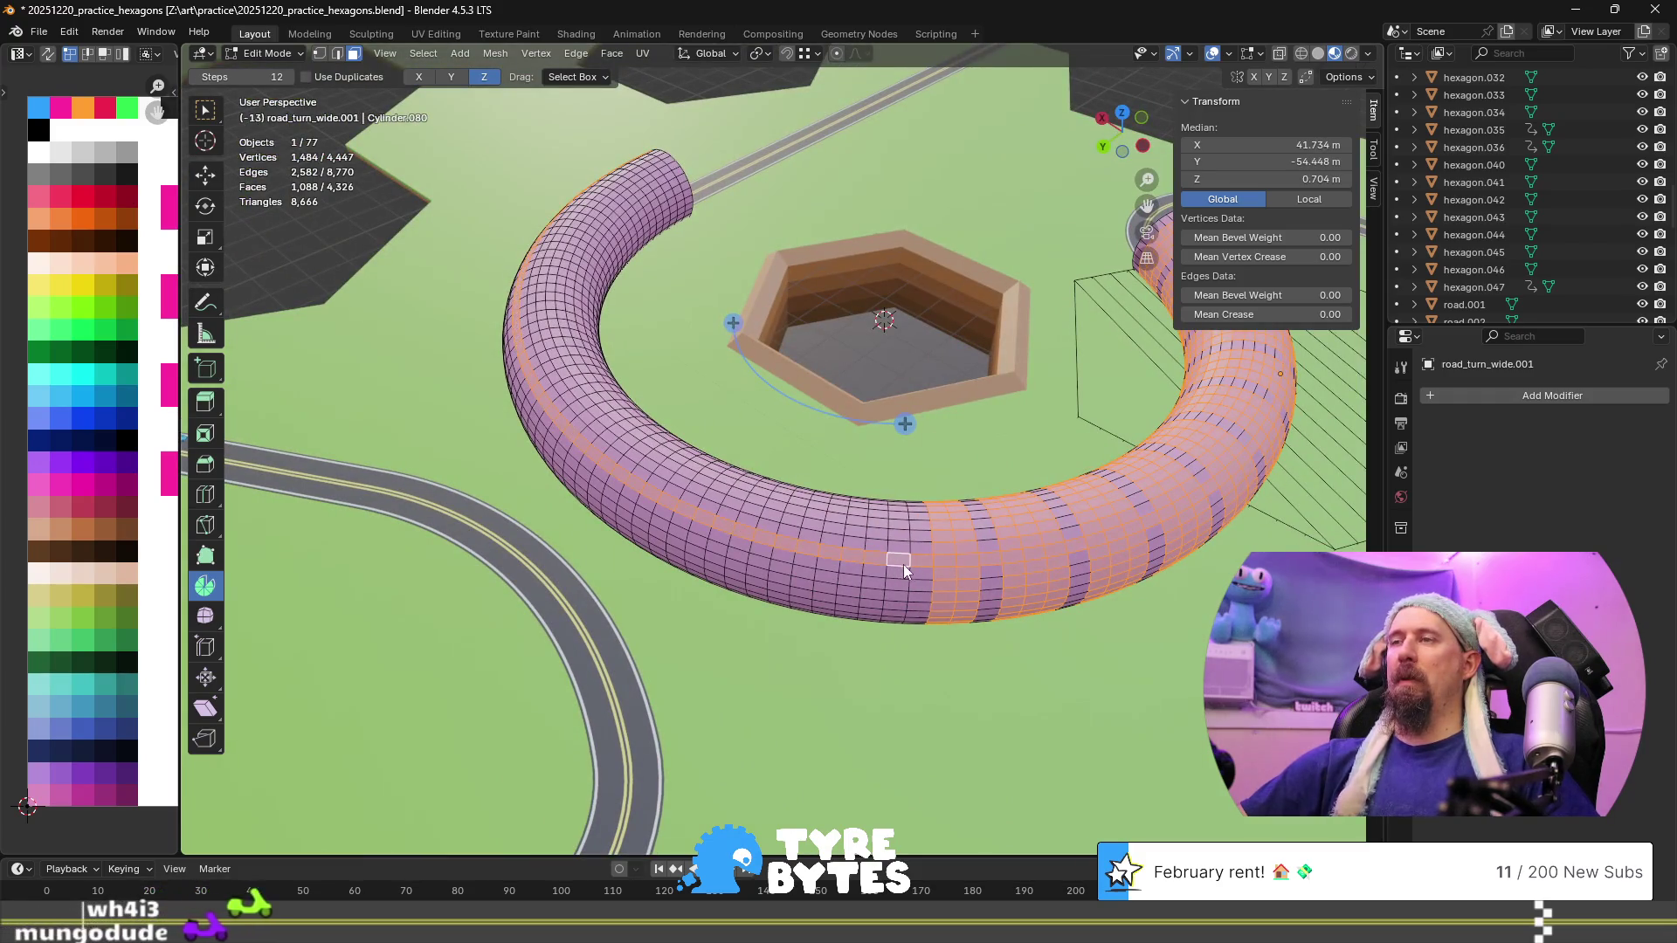
# Undo a wrong band pick, add the remaining crosswise rings, and bring up Delete options
pyautogui.hotkey('ctrl', 'z')
pyautogui.keyDown('alt'); pyautogui.keyDown('shift'); pyautogui.click(920, 564); pyautogui.keyUp('shift'); pyautogui.keyUp('alt')
pyautogui.keyDown('alt'); pyautogui.keyDown('shift'); pyautogui.click(871, 566); pyautogui.keyUp('shift'); pyautogui.keyUp('alt')
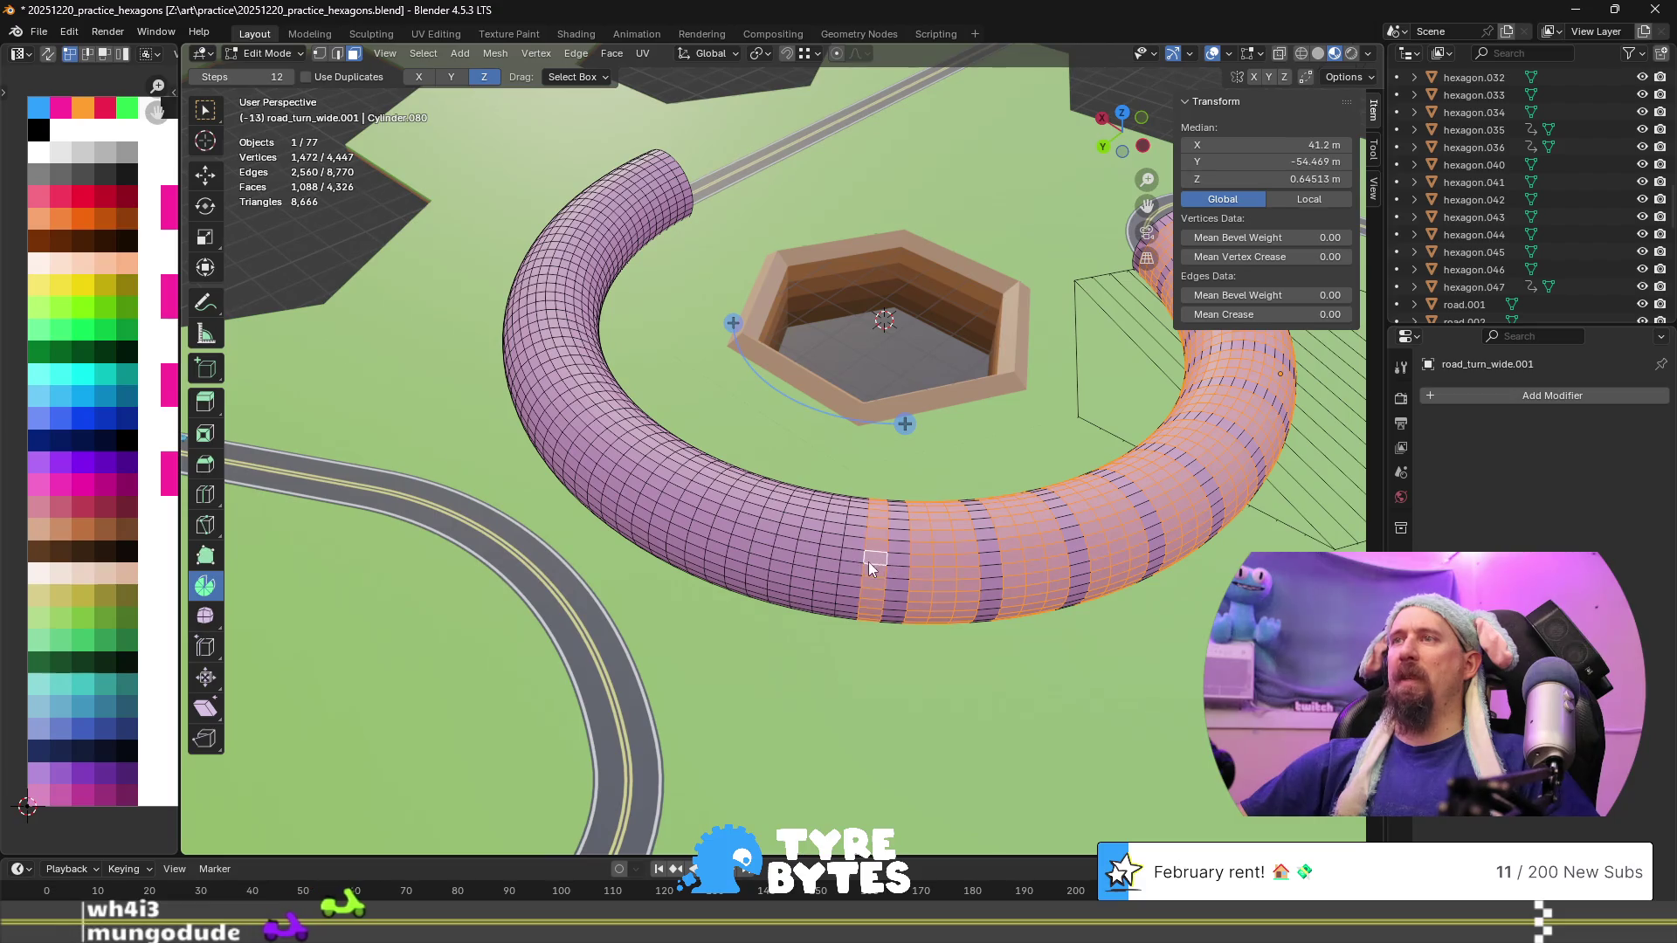
pyautogui.keyDown('alt'); pyautogui.keyDown('shift'); pyautogui.click(838, 543); pyautogui.keyUp('shift'); pyautogui.keyUp('alt')
pyautogui.keyDown('alt'); pyautogui.keyDown('shift'); pyautogui.click(823, 566); pyautogui.keyUp('shift'); pyautogui.keyUp('alt')
pyautogui.moveTo(823, 566)
pyautogui.mouseDown(button='middle')
pyautogui.moveTo(896, 579)
pyautogui.moveTo(971, 523)
pyautogui.mouseUp(button='middle')
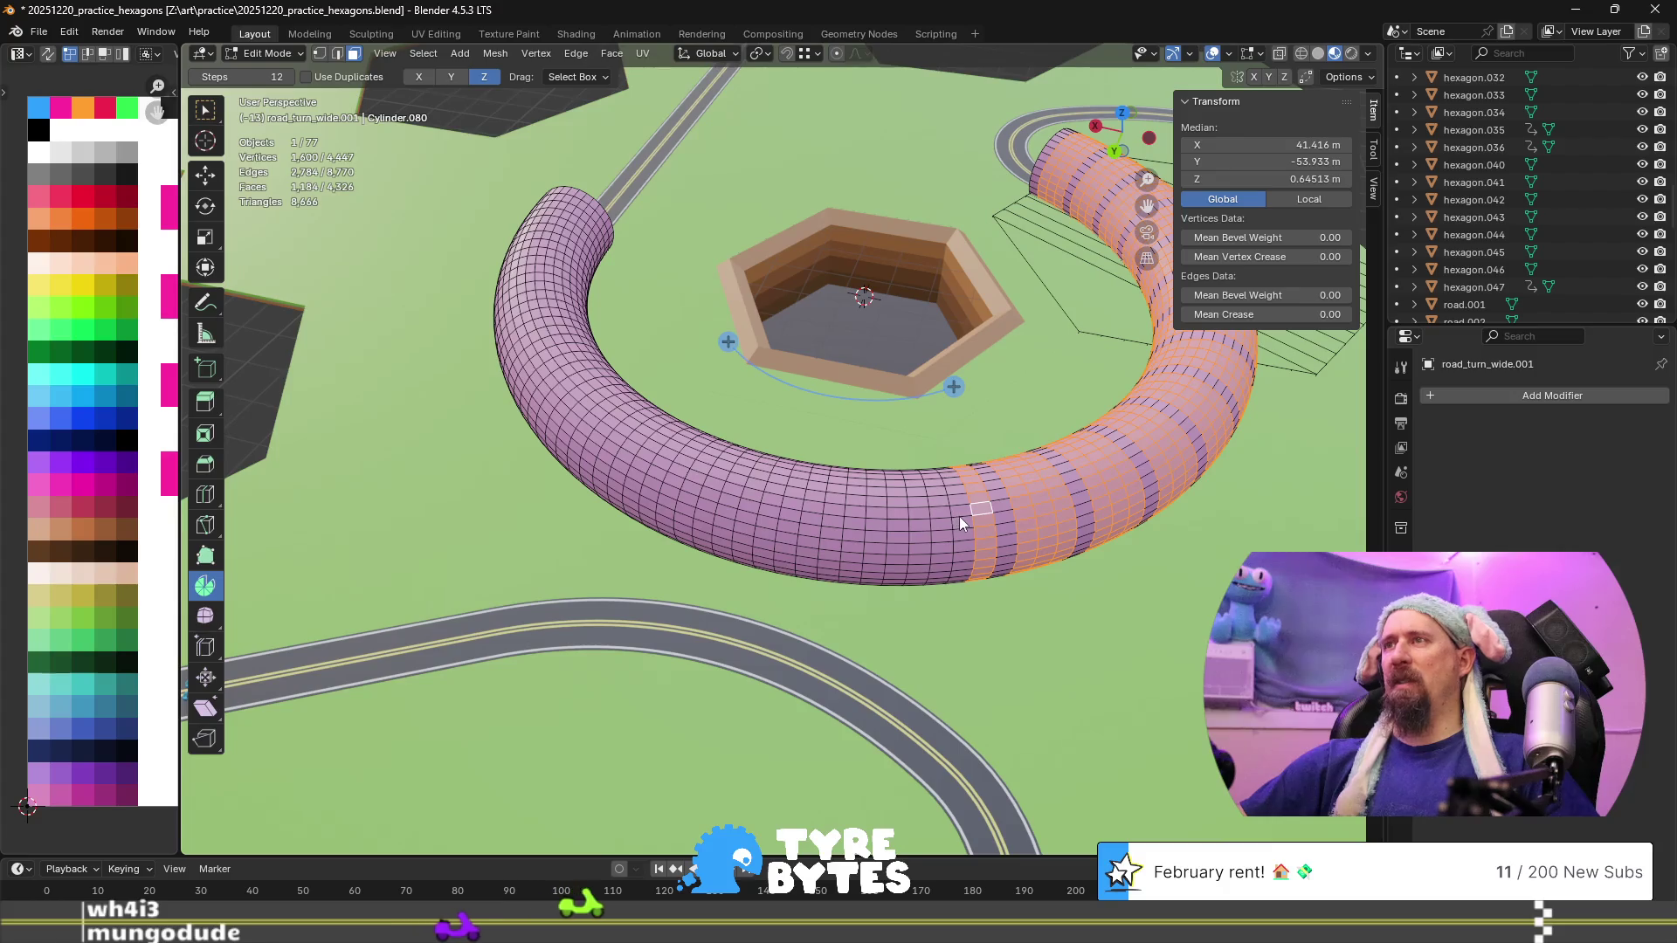
pyautogui.keyDown('alt'); pyautogui.keyDown('shift'); pyautogui.click(958, 516); pyautogui.keyUp('shift'); pyautogui.keyUp('alt')
pyautogui.keyDown('alt'); pyautogui.keyDown('shift'); pyautogui.click(941, 516); pyautogui.keyUp('shift'); pyautogui.keyUp('alt')
pyautogui.keyDown('alt'); pyautogui.keyDown('shift'); pyautogui.click(902, 517); pyautogui.keyUp('shift'); pyautogui.keyUp('alt')
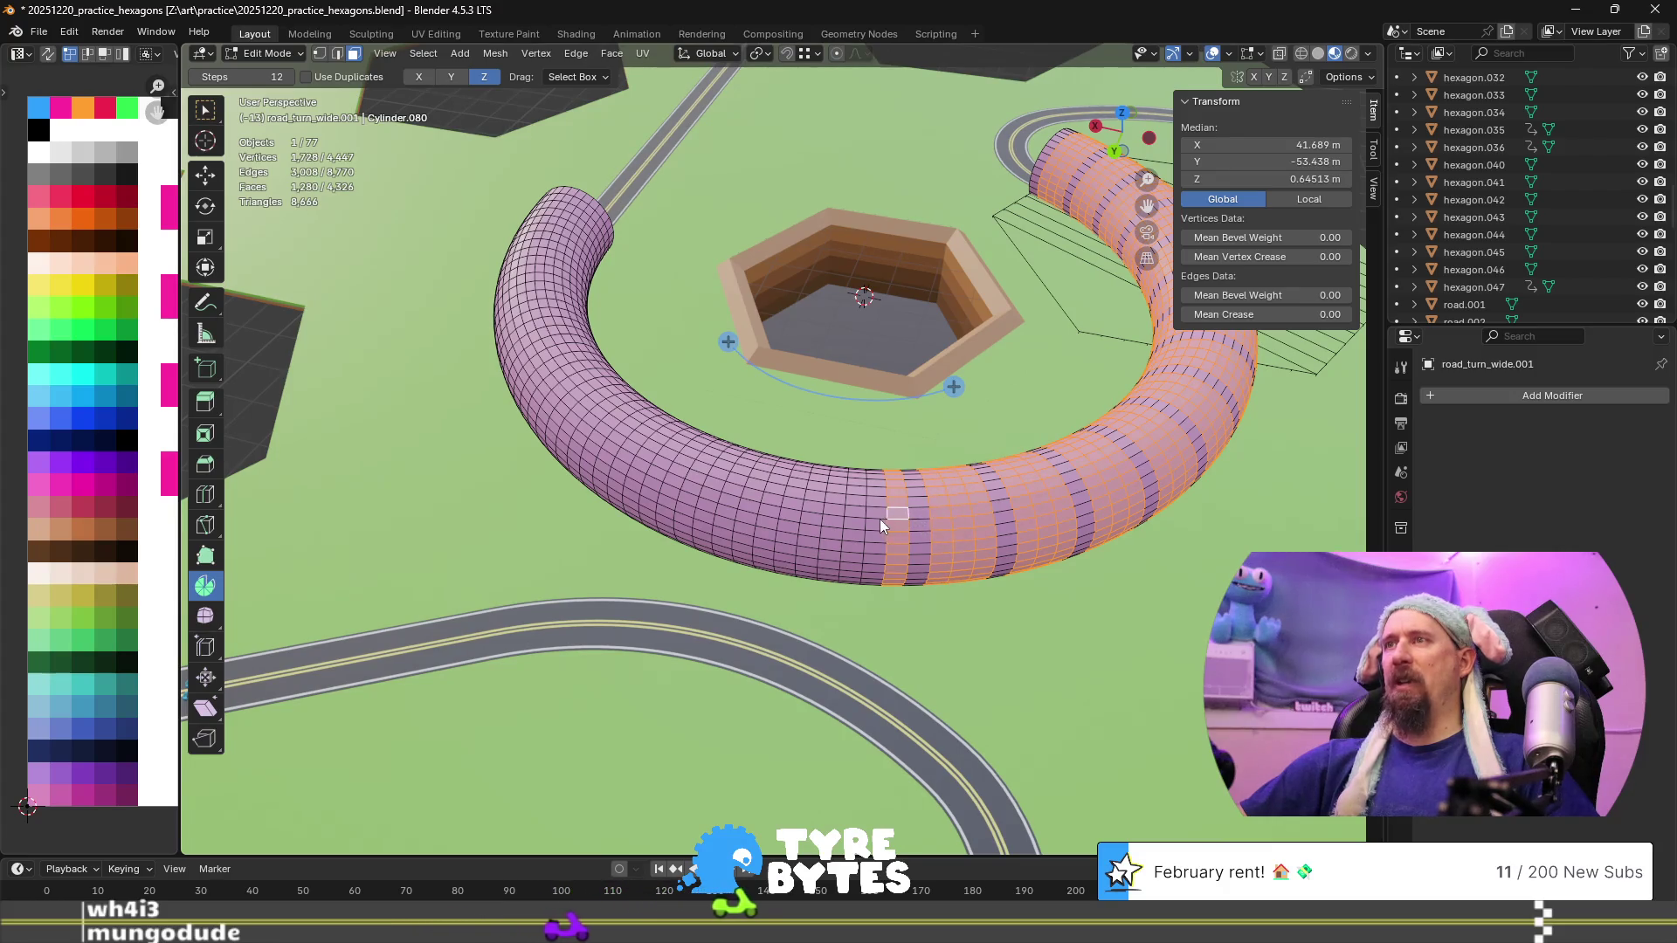
pyautogui.keyDown('alt'); pyautogui.keyDown('shift'); pyautogui.click(879, 519); pyautogui.keyUp('shift'); pyautogui.keyUp('alt')
pyautogui.keyDown('alt'); pyautogui.keyDown('shift'); pyautogui.click(852, 513); pyautogui.keyUp('shift'); pyautogui.keyUp('alt')
pyautogui.keyDown('alt'); pyautogui.keyDown('shift'); pyautogui.click(816, 505); pyautogui.keyUp('shift'); pyautogui.keyUp('alt')
pyautogui.keyDown('alt'); pyautogui.keyDown('shift'); pyautogui.click(792, 497); pyautogui.keyUp('shift'); pyautogui.keyUp('alt')
pyautogui.keyDown('alt'); pyautogui.keyDown('shift'); pyautogui.click(778, 490); pyautogui.keyUp('shift'); pyautogui.keyUp('alt')
pyautogui.moveTo(783, 552)
pyautogui.mouseDown(button='middle')
pyautogui.moveTo(929, 575)
pyautogui.moveTo(1018, 541)
pyautogui.mouseUp(button='middle')
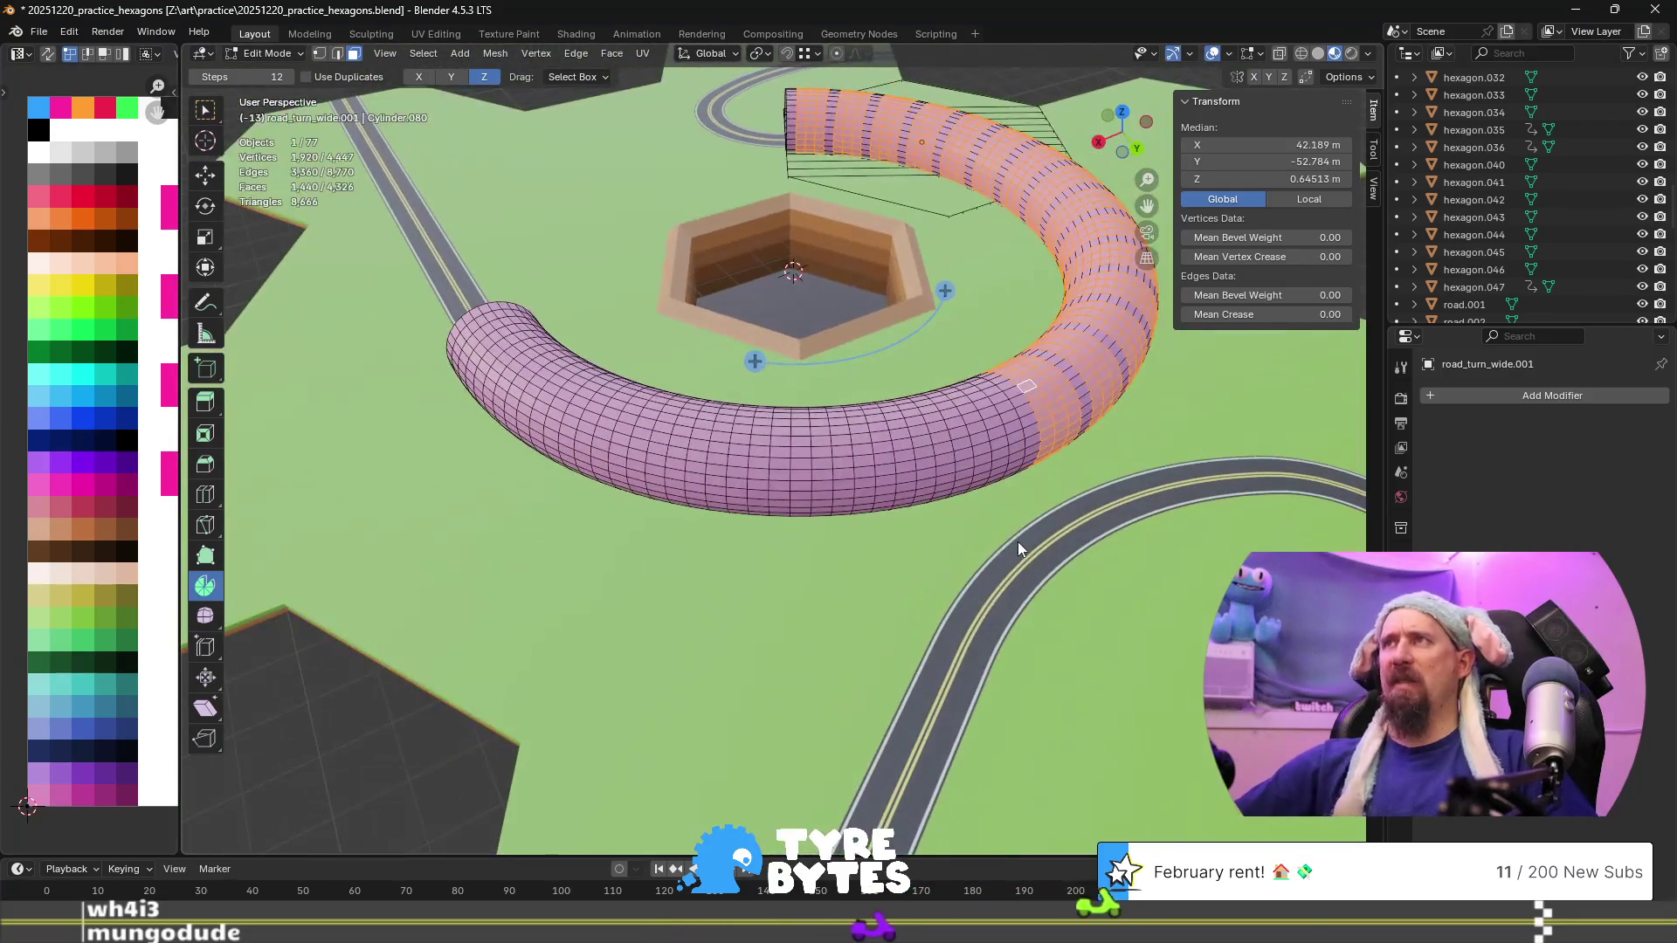
pyautogui.keyDown('alt'); pyautogui.keyDown('shift'); pyautogui.click(1004, 406); pyautogui.keyUp('shift'); pyautogui.keyUp('alt')
pyautogui.keyDown('alt'); pyautogui.keyDown('shift'); pyautogui.click(987, 411); pyautogui.keyUp('shift'); pyautogui.keyUp('alt')
pyautogui.keyDown('alt'); pyautogui.keyDown('shift'); pyautogui.click(971, 417); pyautogui.keyUp('shift'); pyautogui.keyUp('alt')
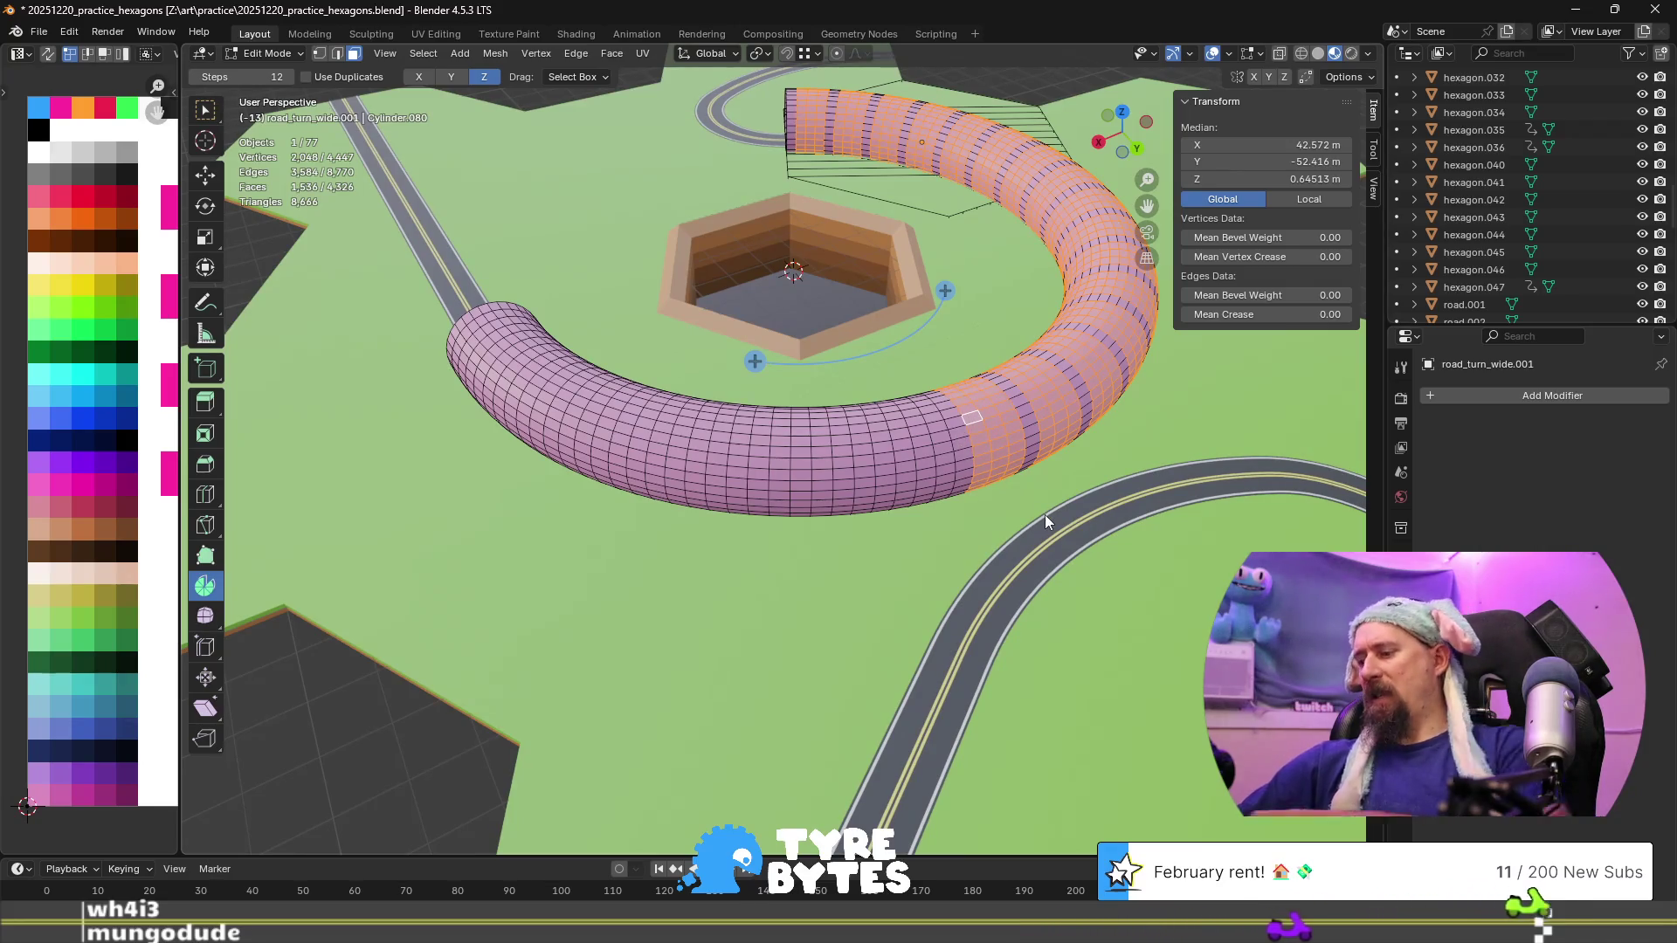
pyautogui.press('x')
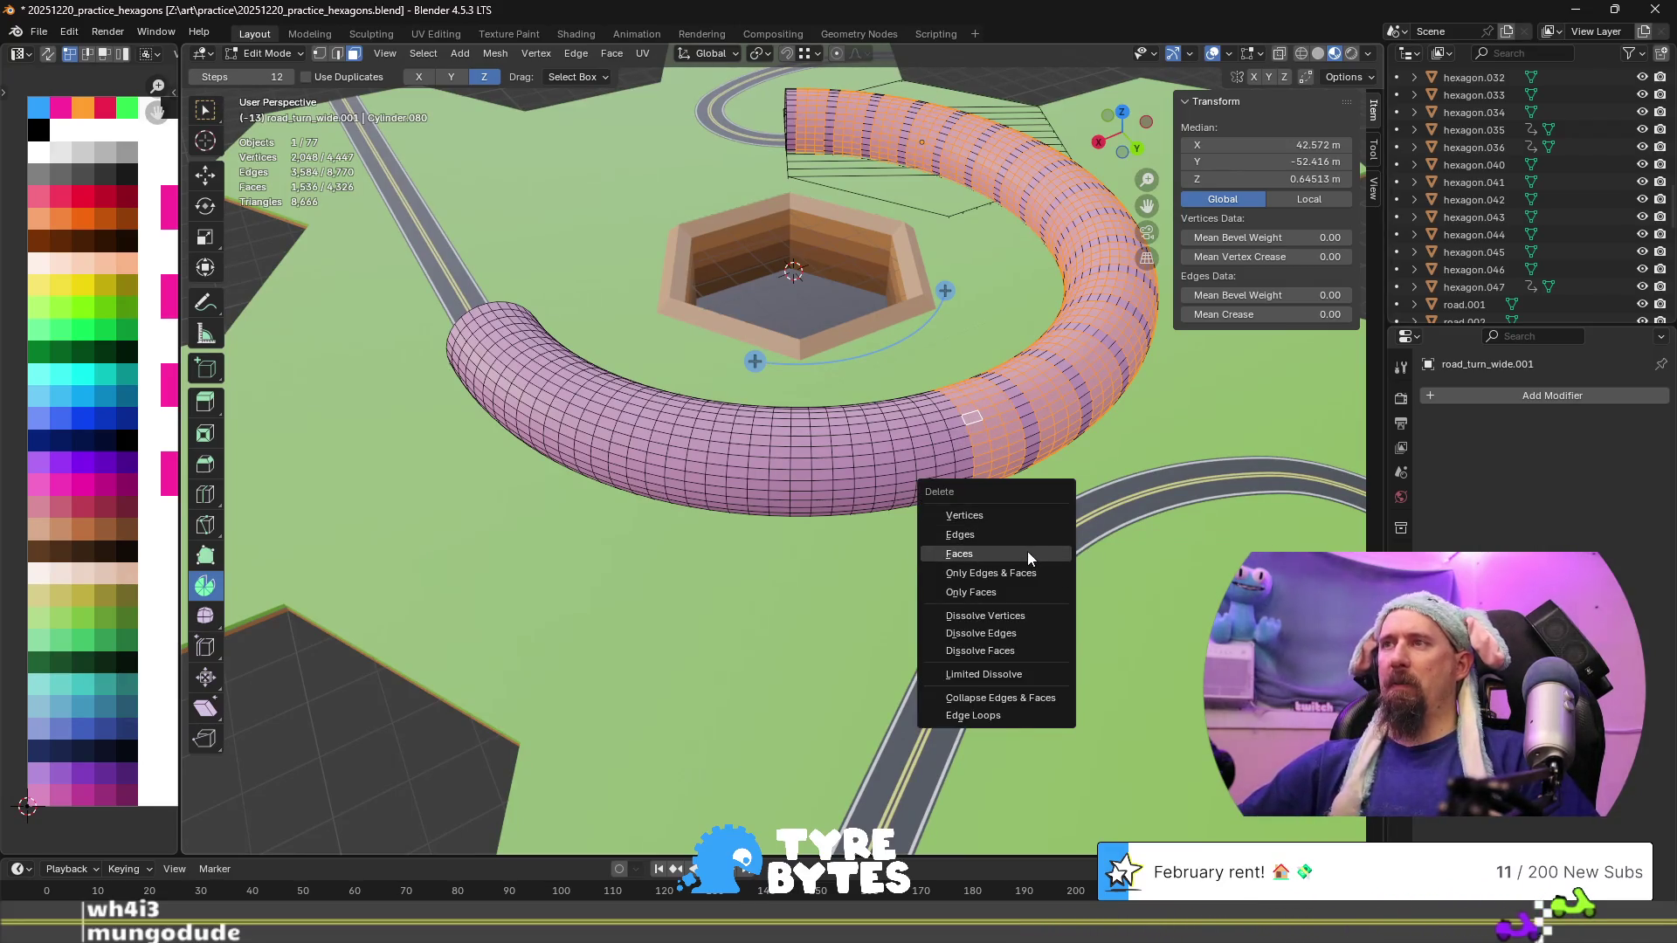
# Delete the chosen faces, then select the first five leftover rings over the road
pyautogui.click(1027, 552)
pyautogui.moveTo(1027, 552)
pyautogui.mouseDown(button='middle')
pyautogui.moveTo(1071, 403)
pyautogui.moveTo(803, 384)
pyautogui.mouseUp(button='middle')
pyautogui.press('l')
pyautogui.keyDown('shift'); pyautogui.click(812, 568); pyautogui.keyUp('shift')
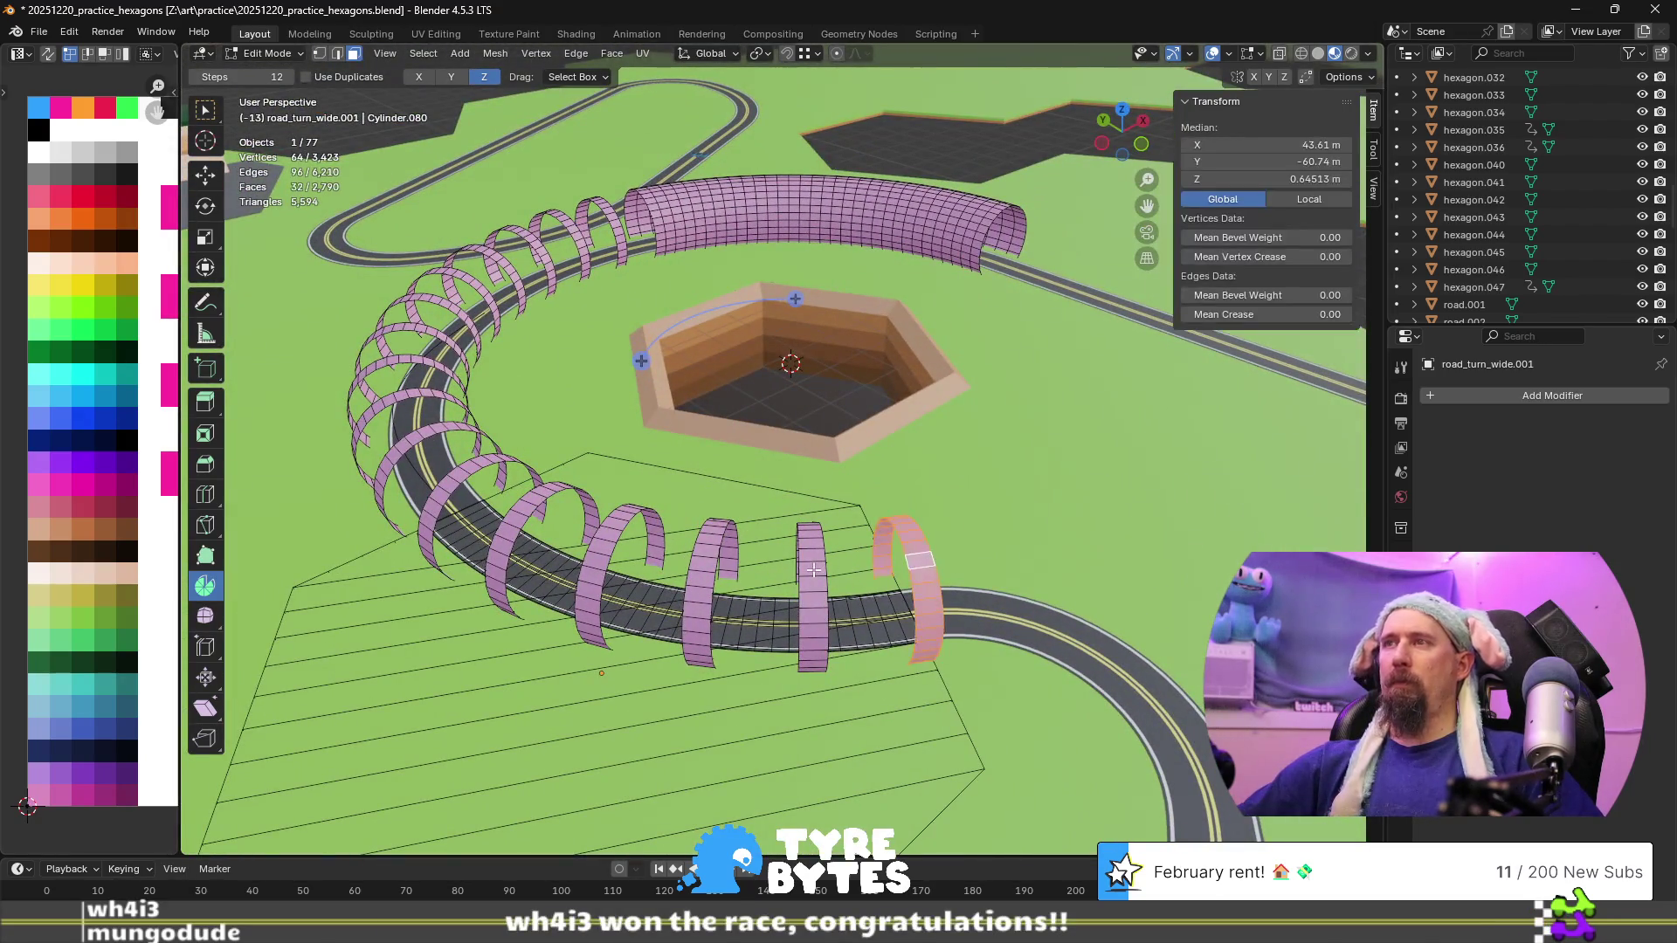
pyautogui.hotkey('ctrl', 'l')
pyautogui.keyDown('shift'); pyautogui.click(709, 565); pyautogui.keyUp('shift')
pyautogui.hotkey('ctrl', 'l')
pyautogui.keyDown('shift'); pyautogui.click(597, 561); pyautogui.keyUp('shift')
pyautogui.hotkey('ctrl', 'l')
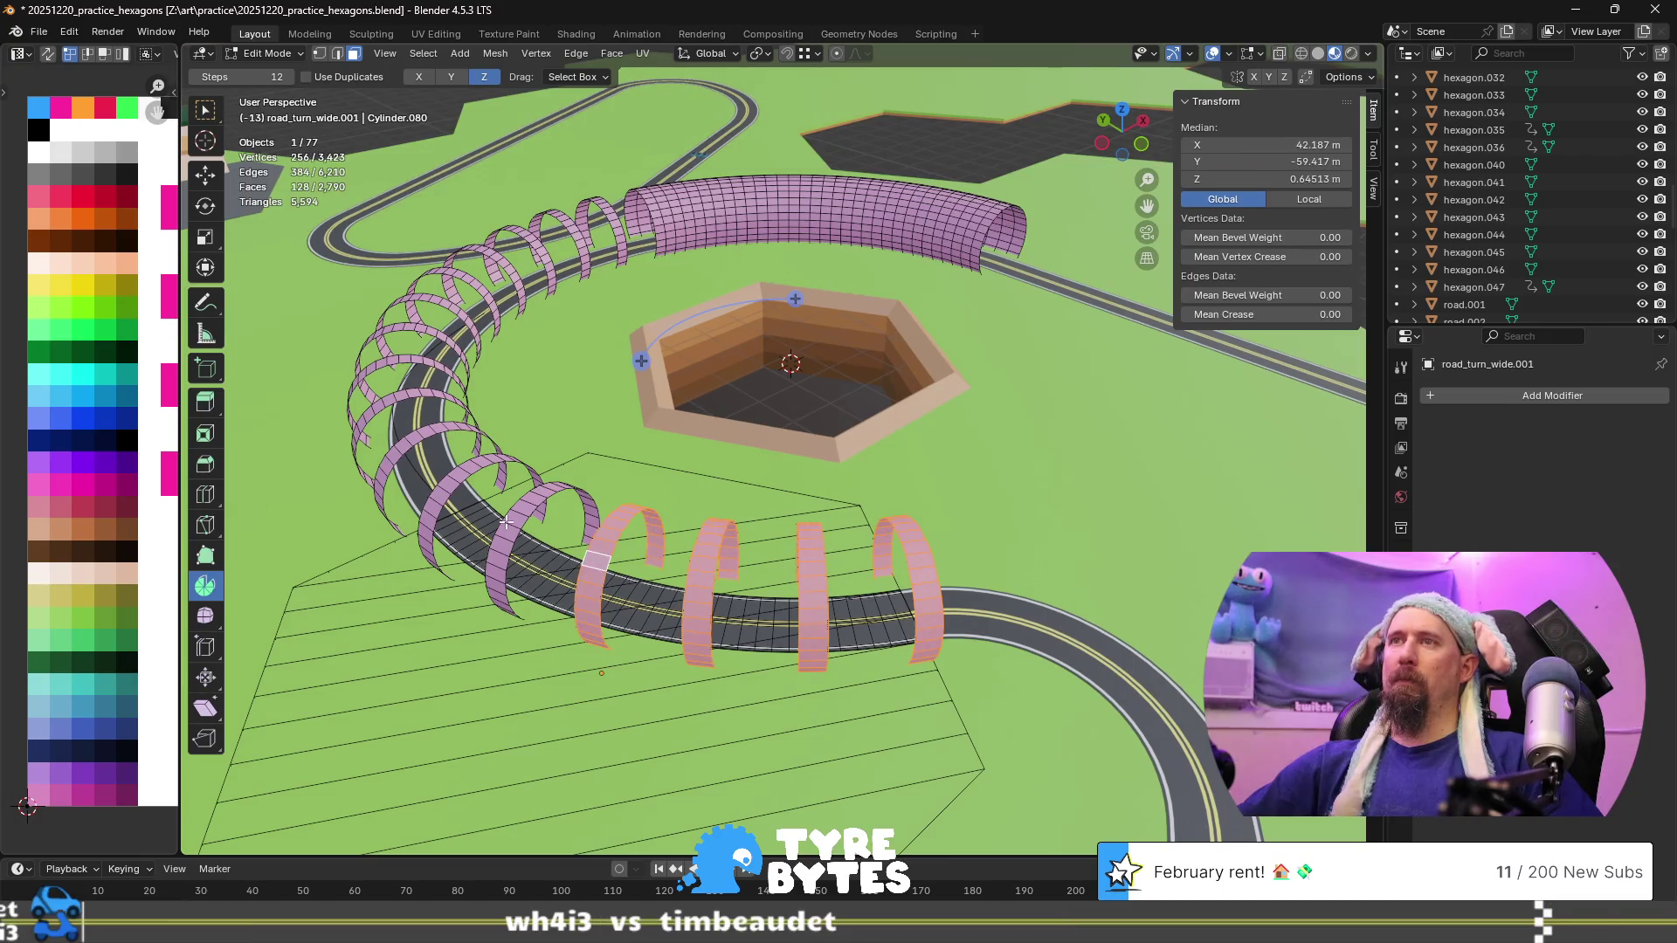
pyautogui.keyDown('shift'); pyautogui.click(511, 522); pyautogui.keyUp('shift')
pyautogui.hotkey('ctrl', 'l')
pyautogui.keyDown('shift'); pyautogui.click(453, 474); pyautogui.keyUp('shift')
pyautogui.hotkey('ctrl', 'l')
# Add the remaining rings further around the pit to the selection
pyautogui.moveTo(453, 474); pyautogui.dragTo(786, 506, button='middle')
pyautogui.keyDown('shift'); pyautogui.click(845, 520); pyautogui.keyUp('shift')
pyautogui.hotkey('ctrl', 'l')
pyautogui.keyDown('alt'); pyautogui.keyDown('shift'); pyautogui.click(751, 502); pyautogui.keyUp('shift'); pyautogui.keyUp('alt')
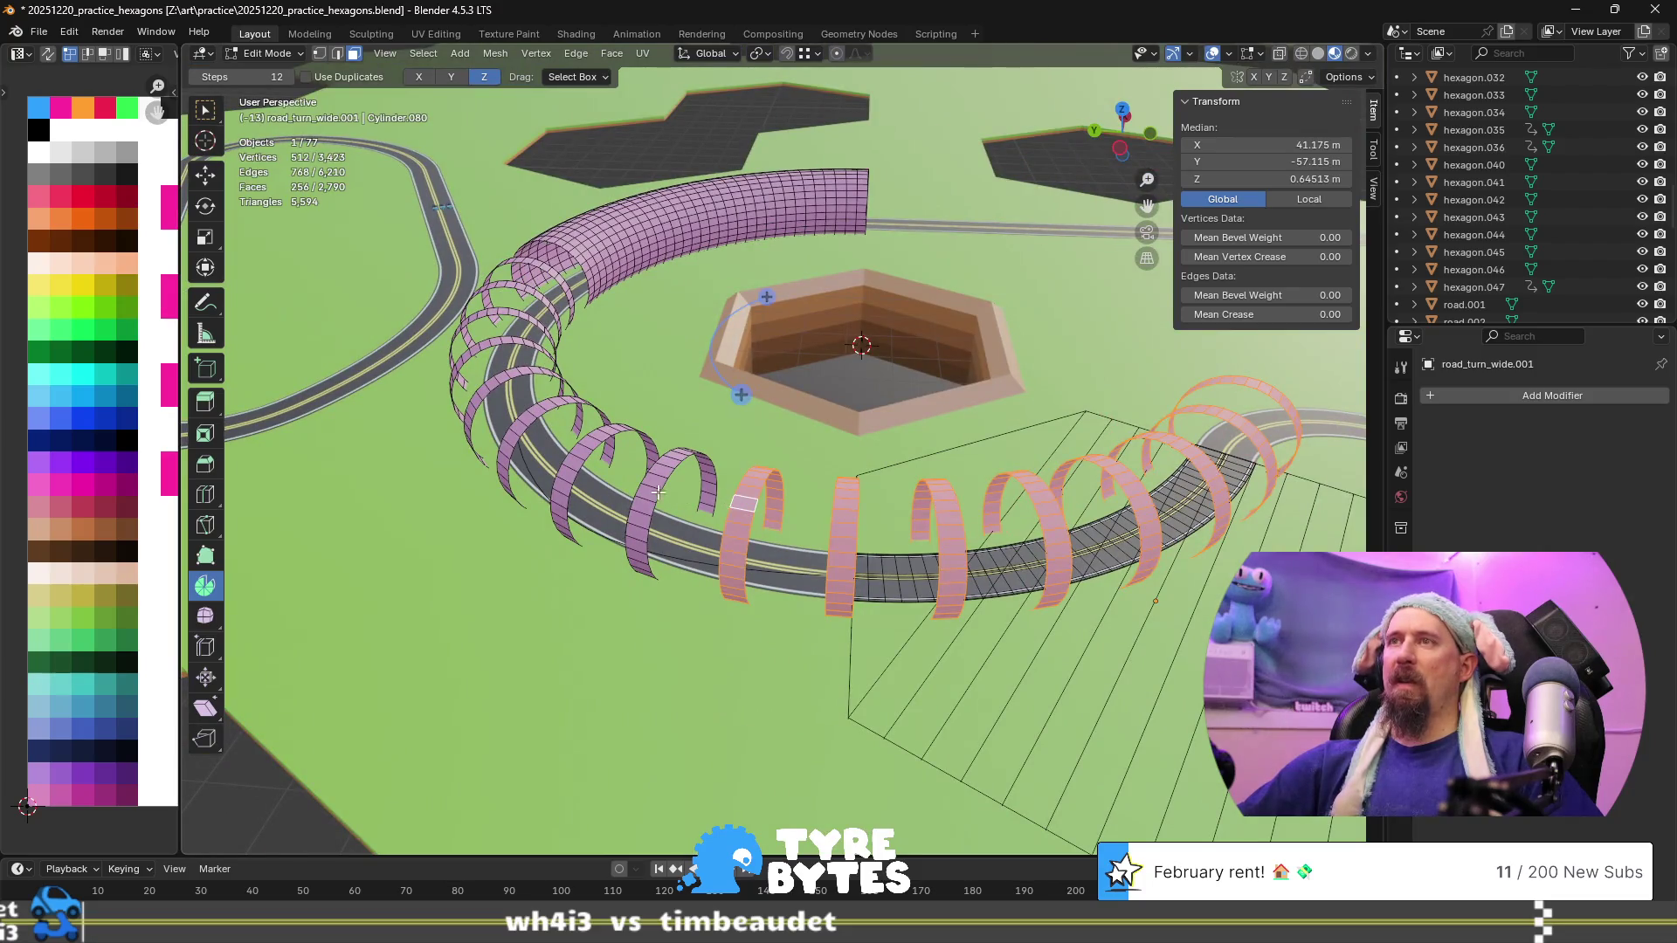
pyautogui.keyDown('alt'); pyautogui.keyDown('shift'); pyautogui.click(647, 492); pyautogui.keyUp('shift'); pyautogui.keyUp('alt')
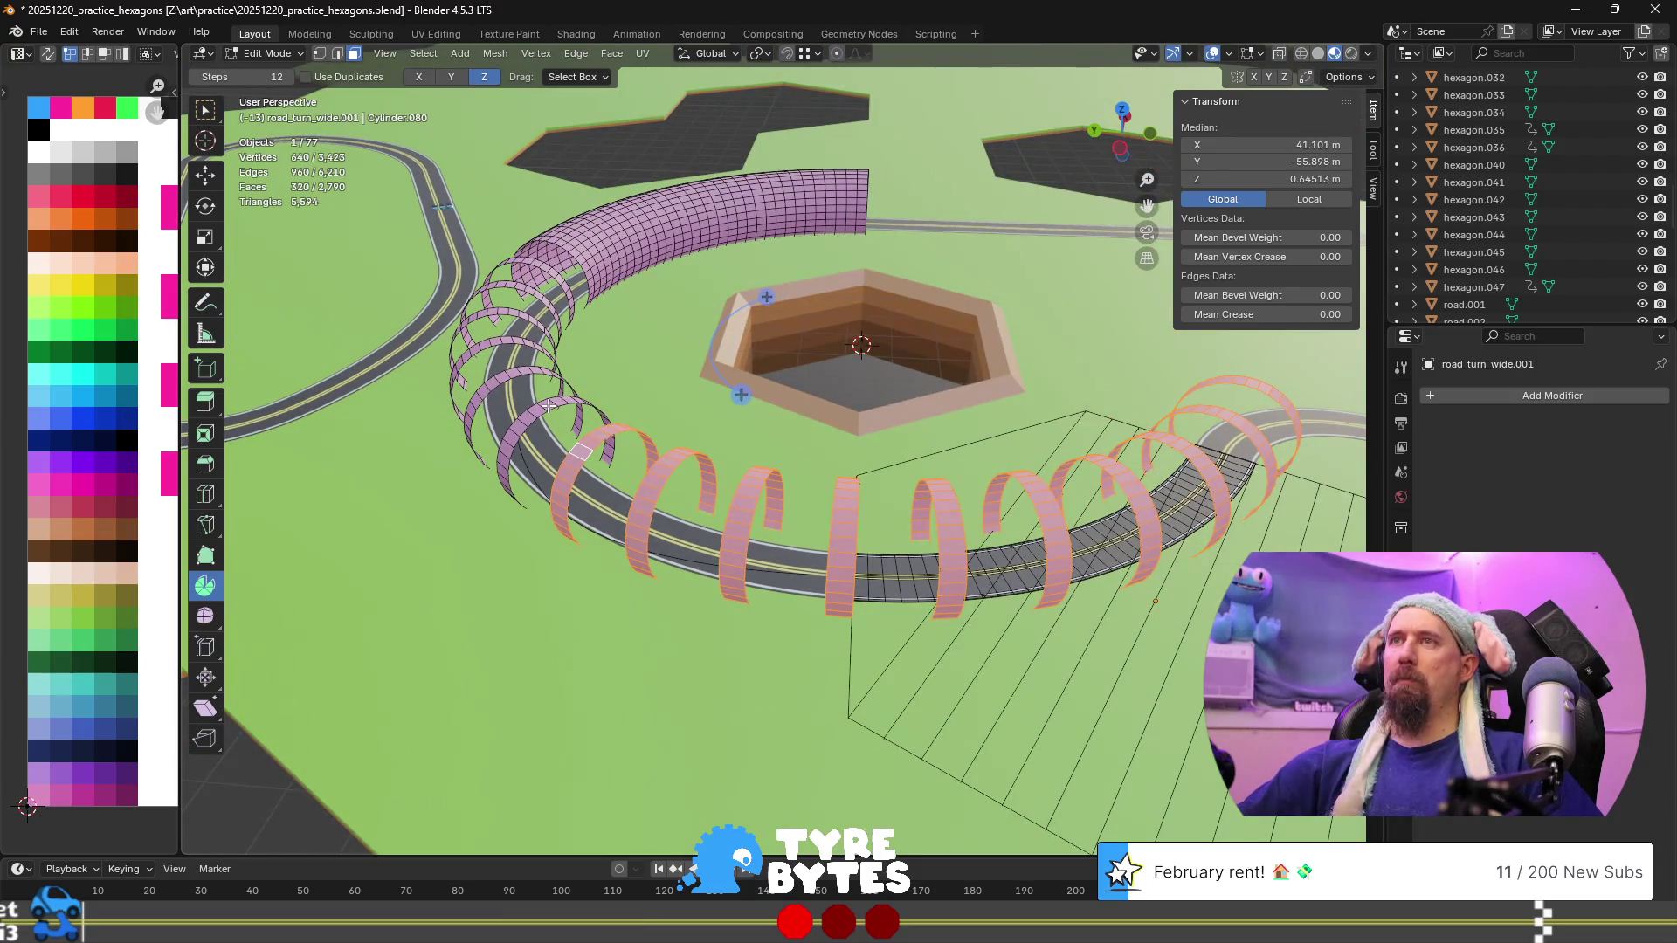
pyautogui.moveTo(552, 406); pyautogui.dragTo(1047, 540, button='middle')
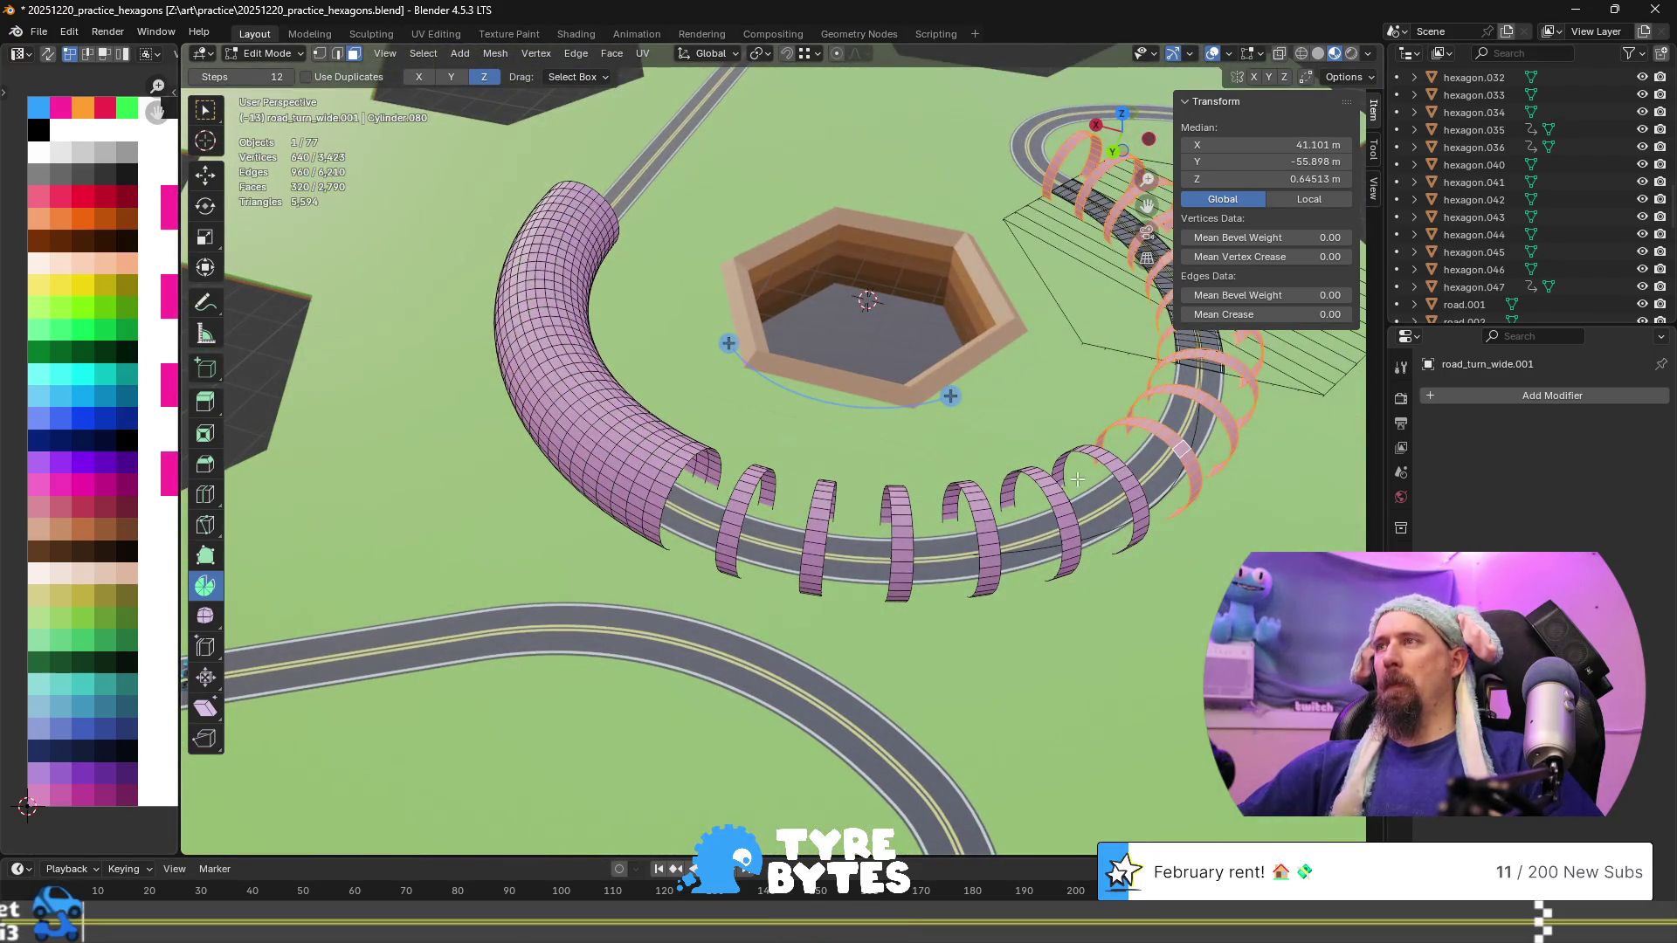
pyautogui.keyDown('alt'); pyautogui.keyDown('shift'); pyautogui.click(1117, 470); pyautogui.keyUp('shift'); pyautogui.keyUp('alt')
pyautogui.keyDown('alt'); pyautogui.keyDown('shift'); pyautogui.click(1052, 491); pyautogui.keyUp('shift'); pyautogui.keyUp('alt')
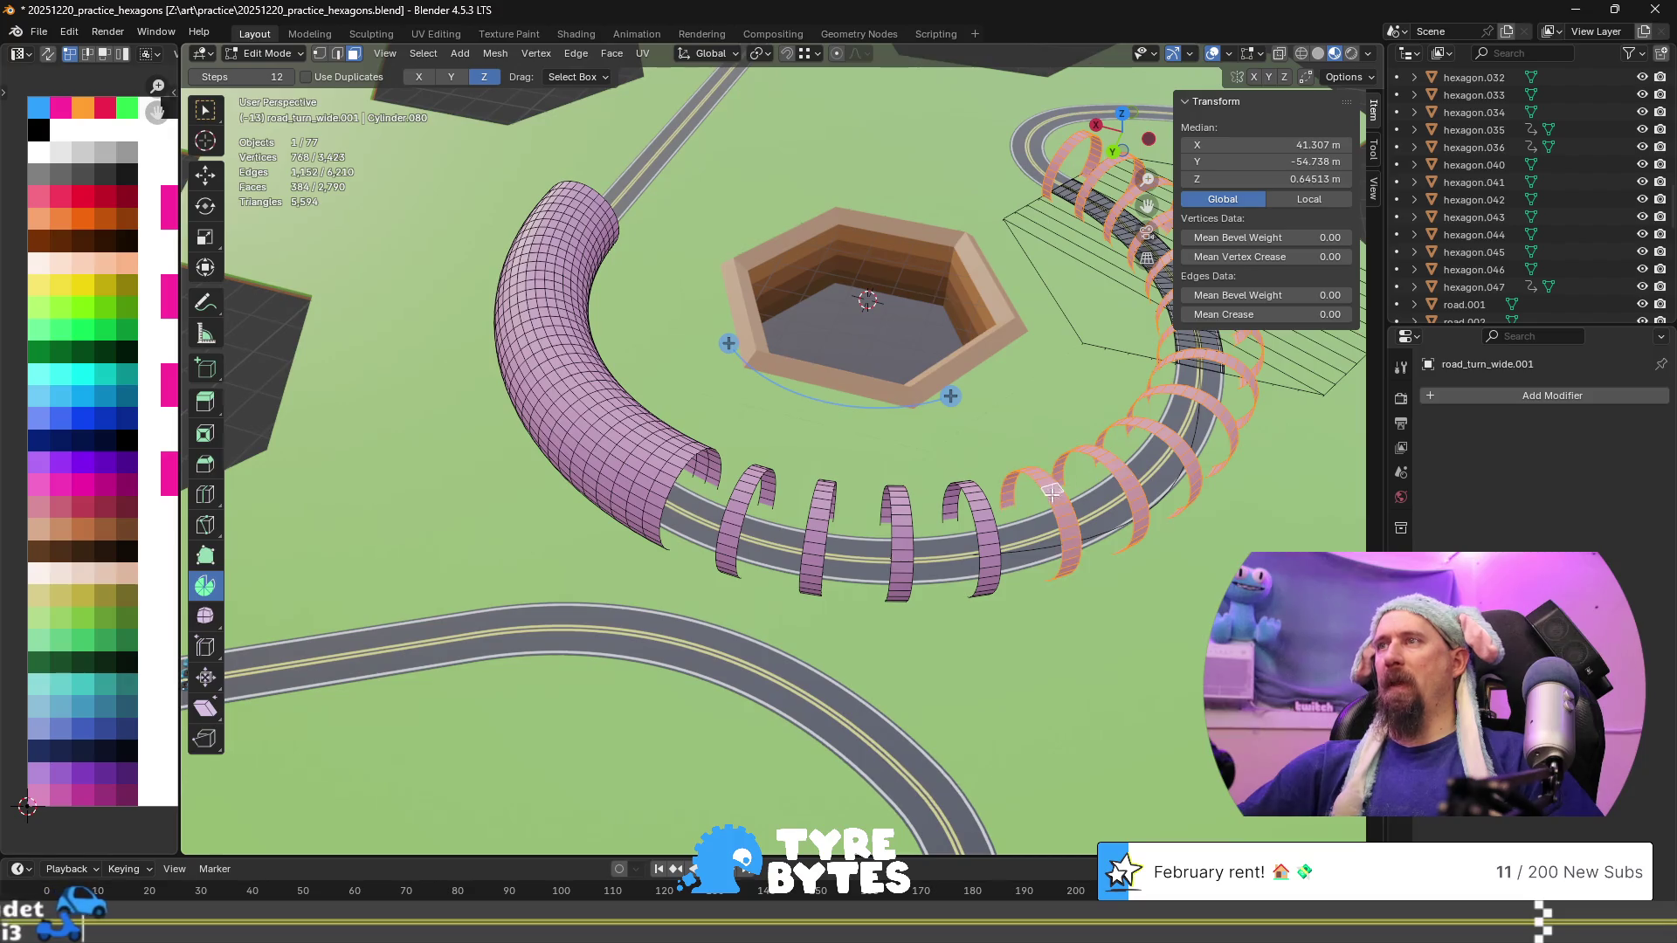
pyautogui.keyDown('alt'); pyautogui.keyDown('shift'); pyautogui.click(977, 513); pyautogui.keyUp('shift'); pyautogui.keyUp('alt')
pyautogui.keyDown('alt'); pyautogui.keyDown('shift'); pyautogui.click(897, 506); pyautogui.keyUp('shift'); pyautogui.keyUp('alt')
pyautogui.keyDown('alt'); pyautogui.keyDown('shift'); pyautogui.click(821, 504); pyautogui.keyUp('shift'); pyautogui.keyUp('alt')
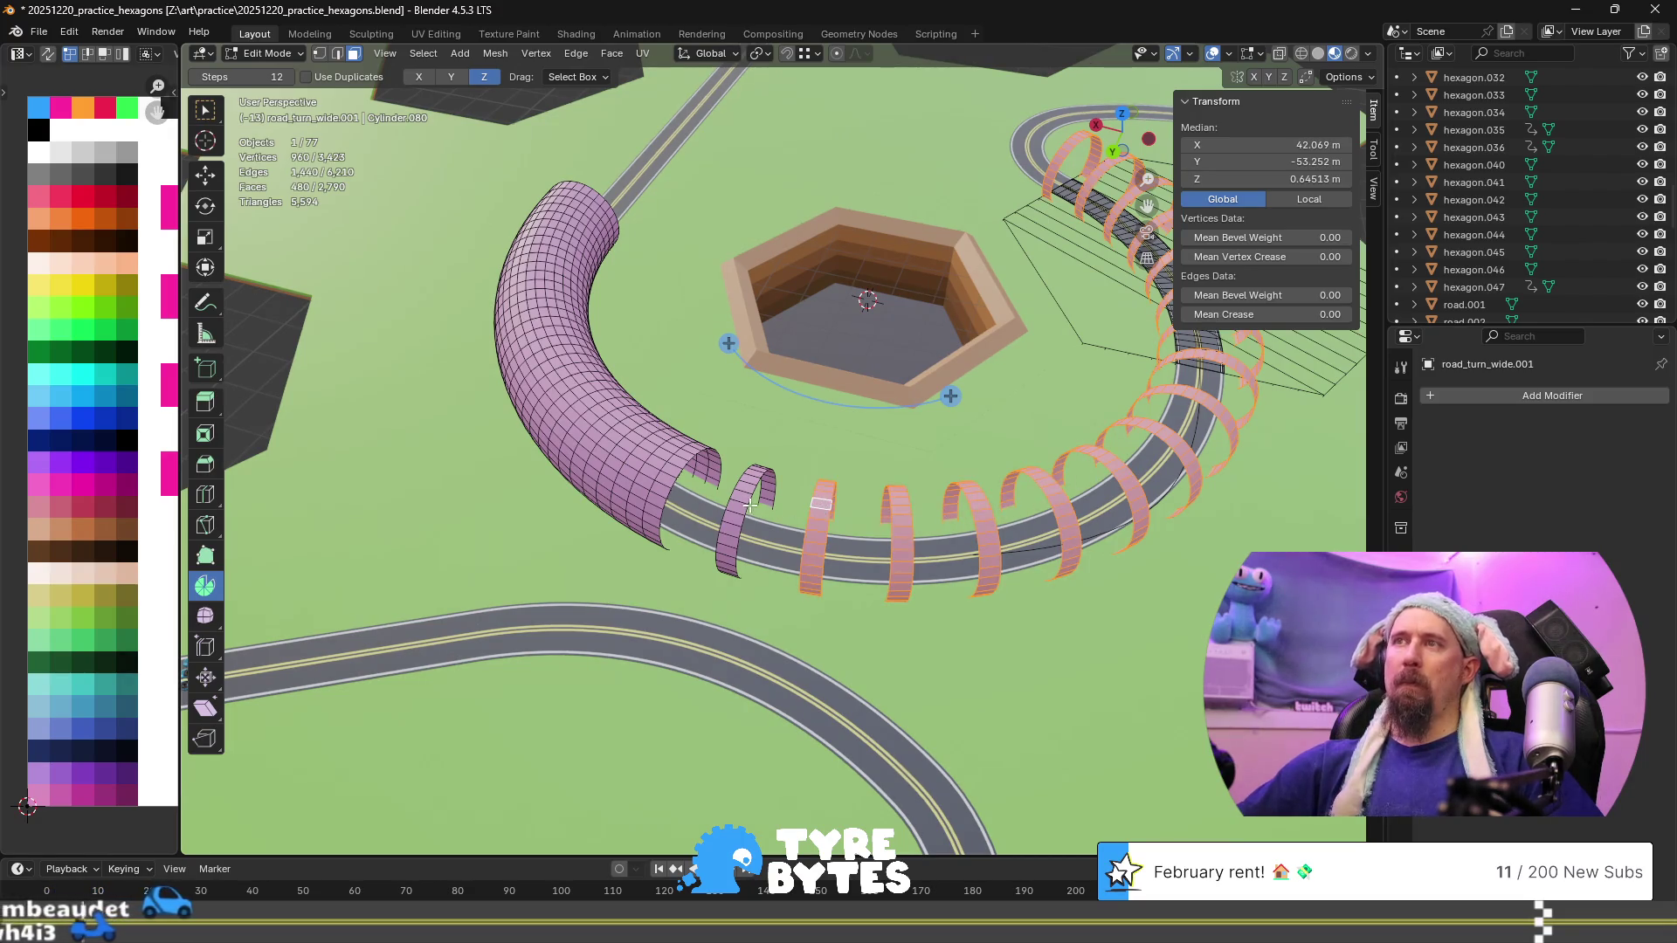
pyautogui.keyDown('alt'); pyautogui.keyDown('shift'); pyautogui.click(749, 505); pyautogui.keyUp('shift'); pyautogui.keyUp('alt')
pyautogui.moveTo(749, 505)
pyautogui.mouseDown(button='middle')
pyautogui.moveTo(861, 508)
pyautogui.moveTo(838, 498)
pyautogui.moveTo(865, 524)
pyautogui.mouseUp(button='middle')
# Undo the stray zero-length extrusion and switch to the Extrude Along Normals tool
pyautogui.press('e')
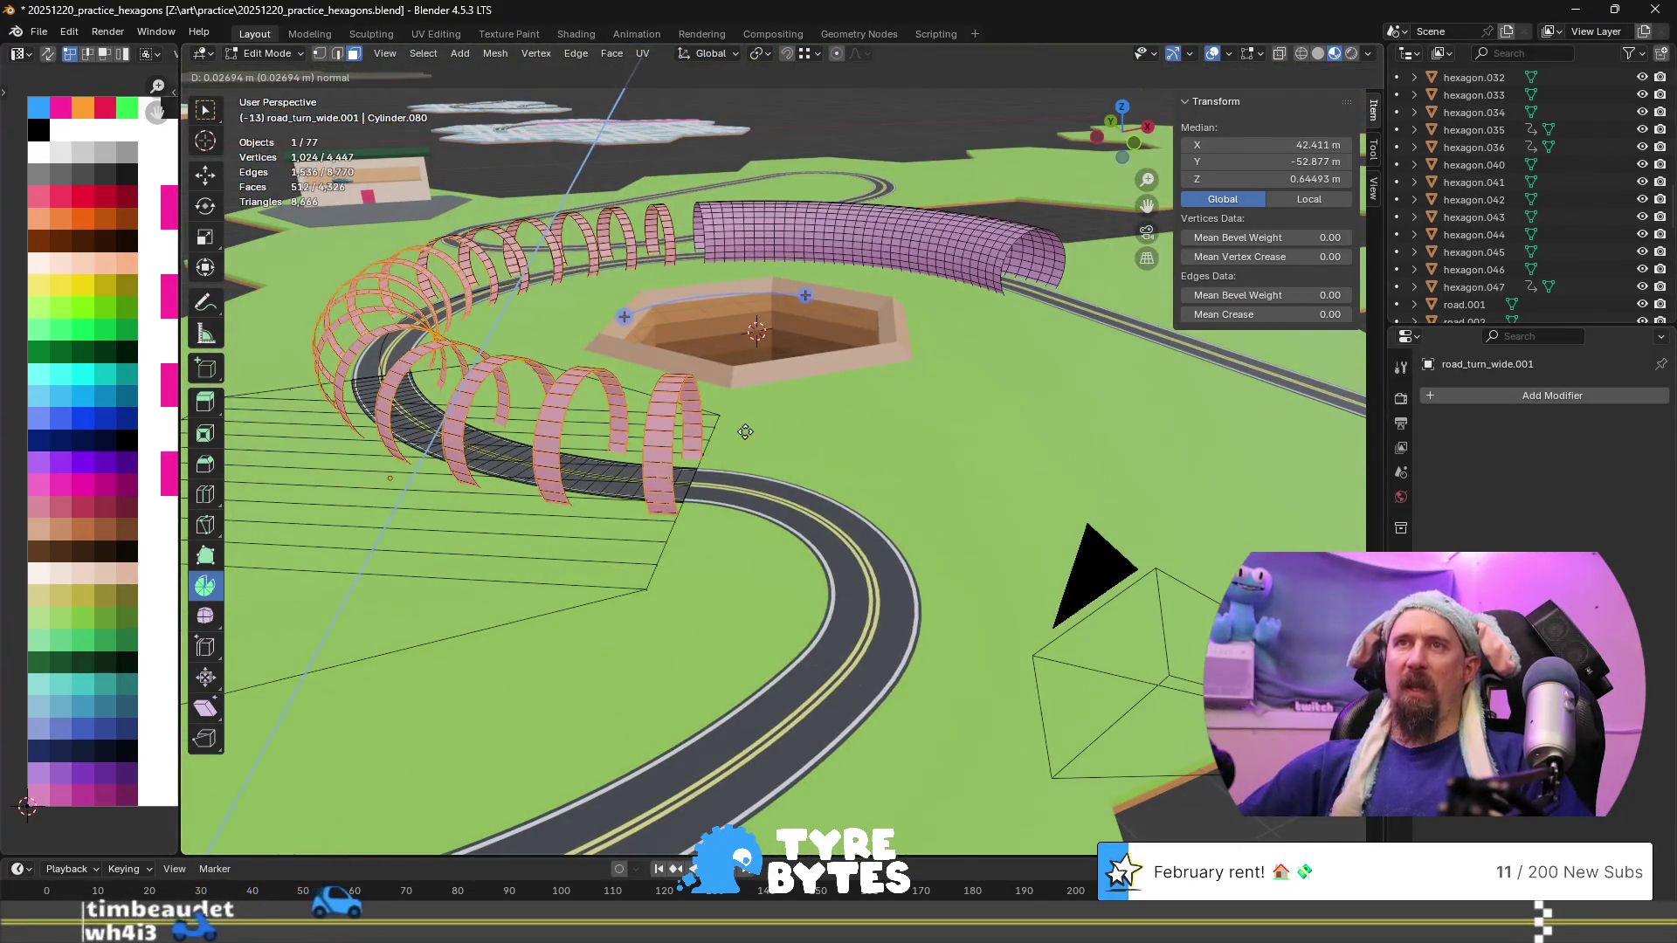
pyautogui.press('Escape')
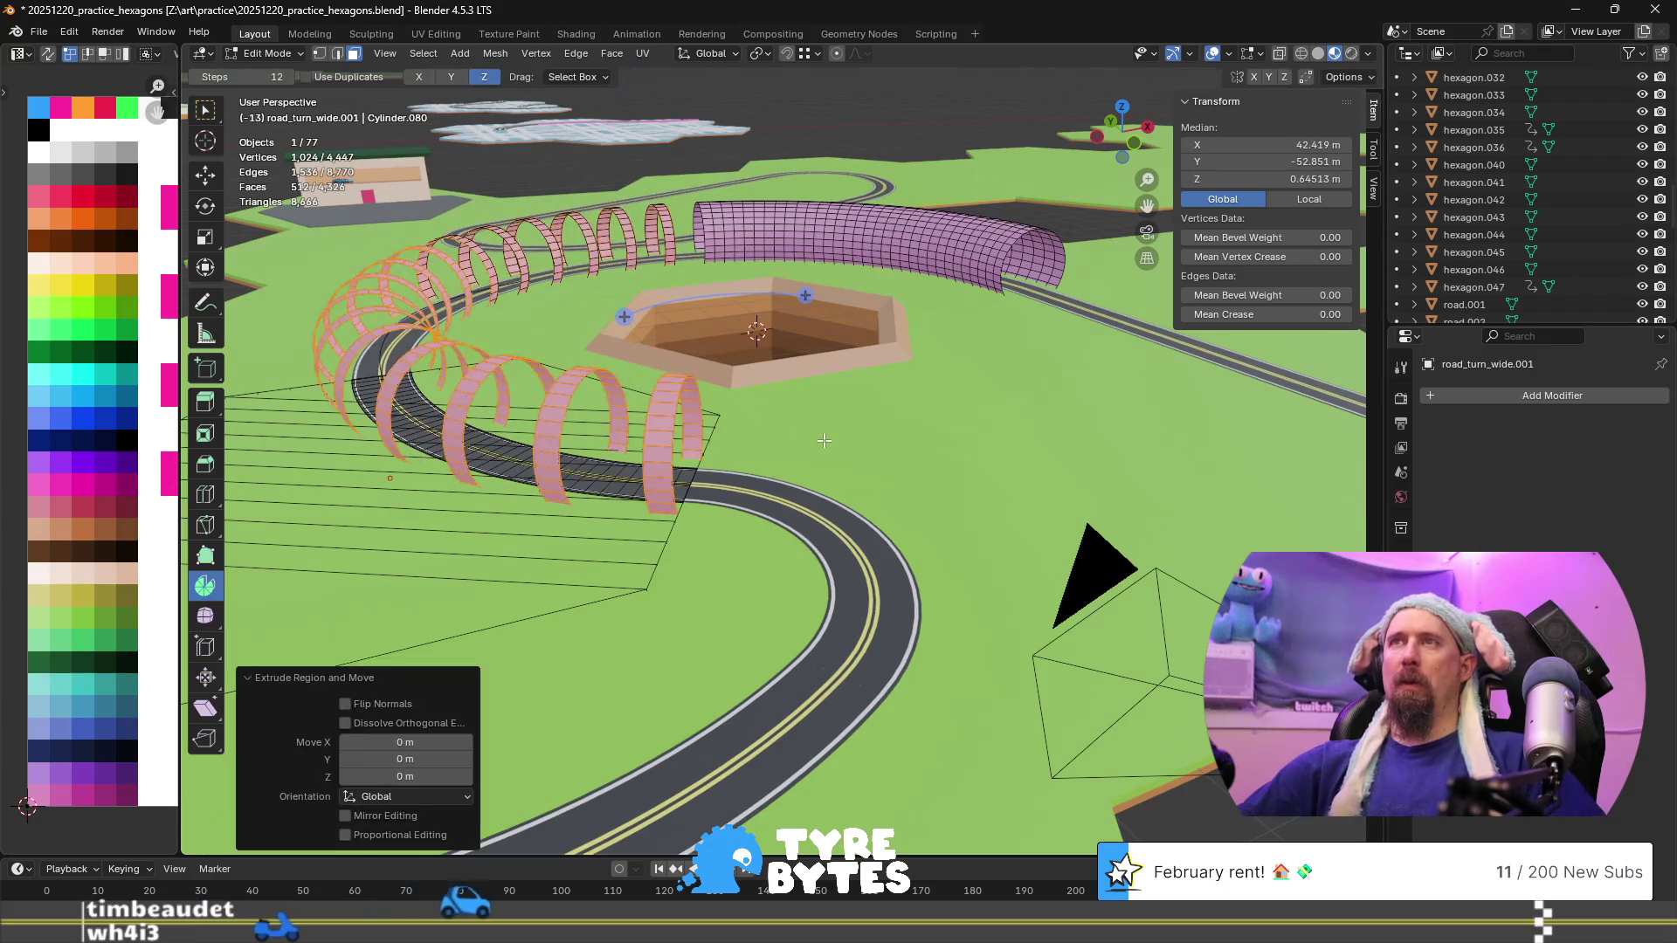
pyautogui.hotkey('ctrl', 'z')
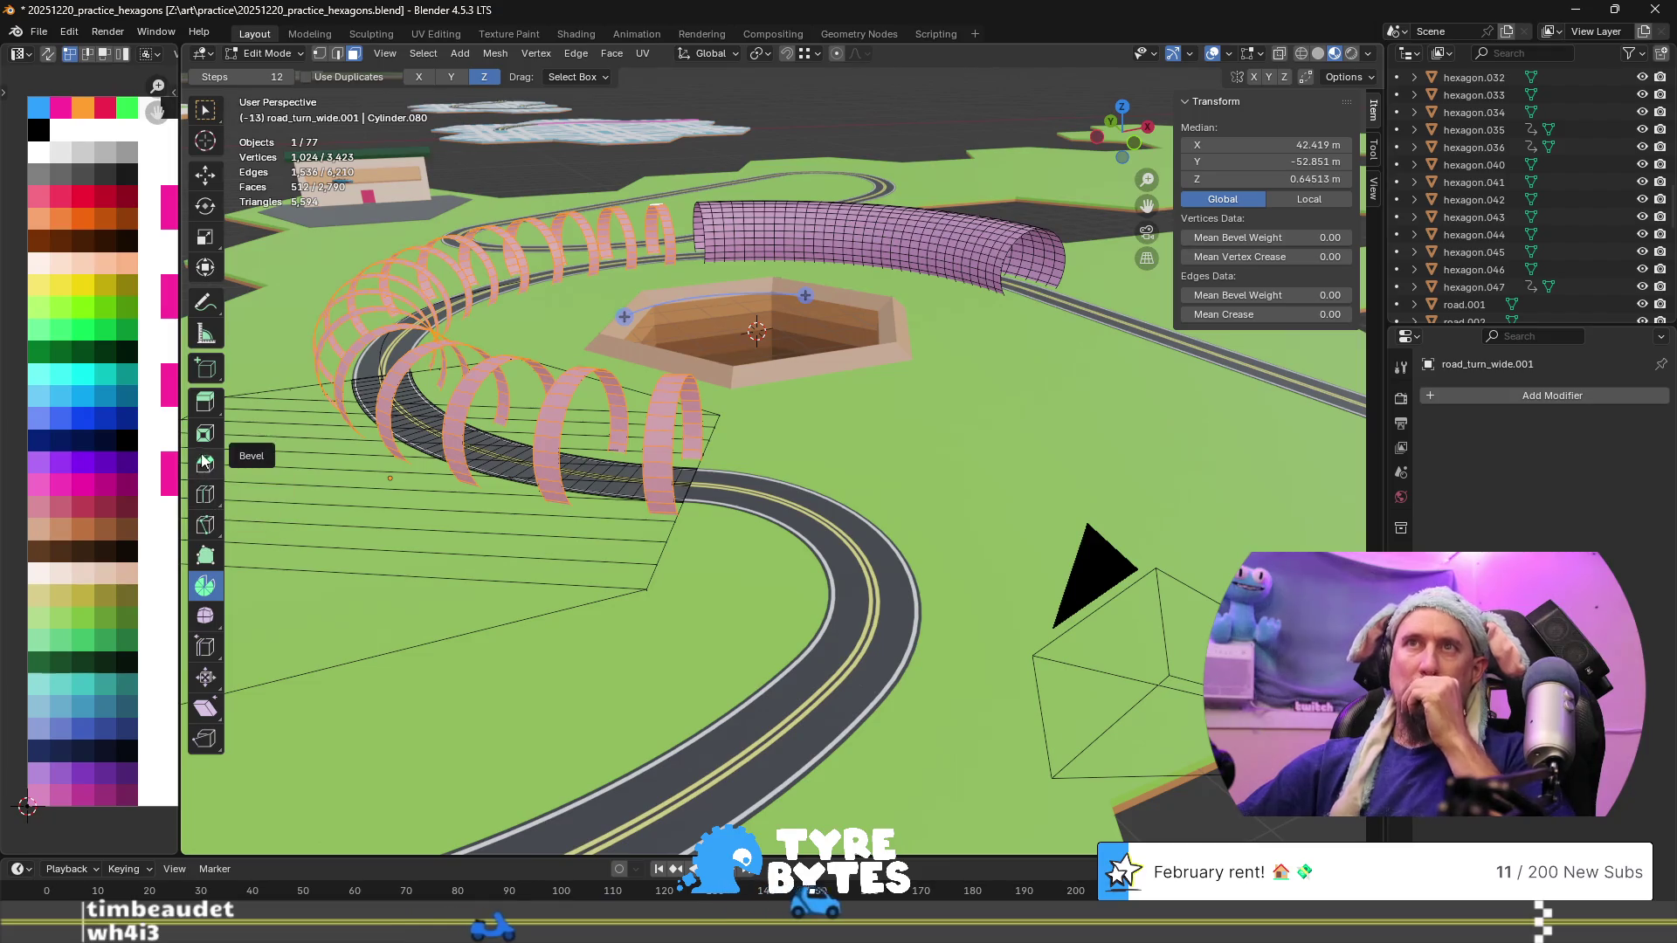
pyautogui.click(212, 404)
pyautogui.click(213, 407)
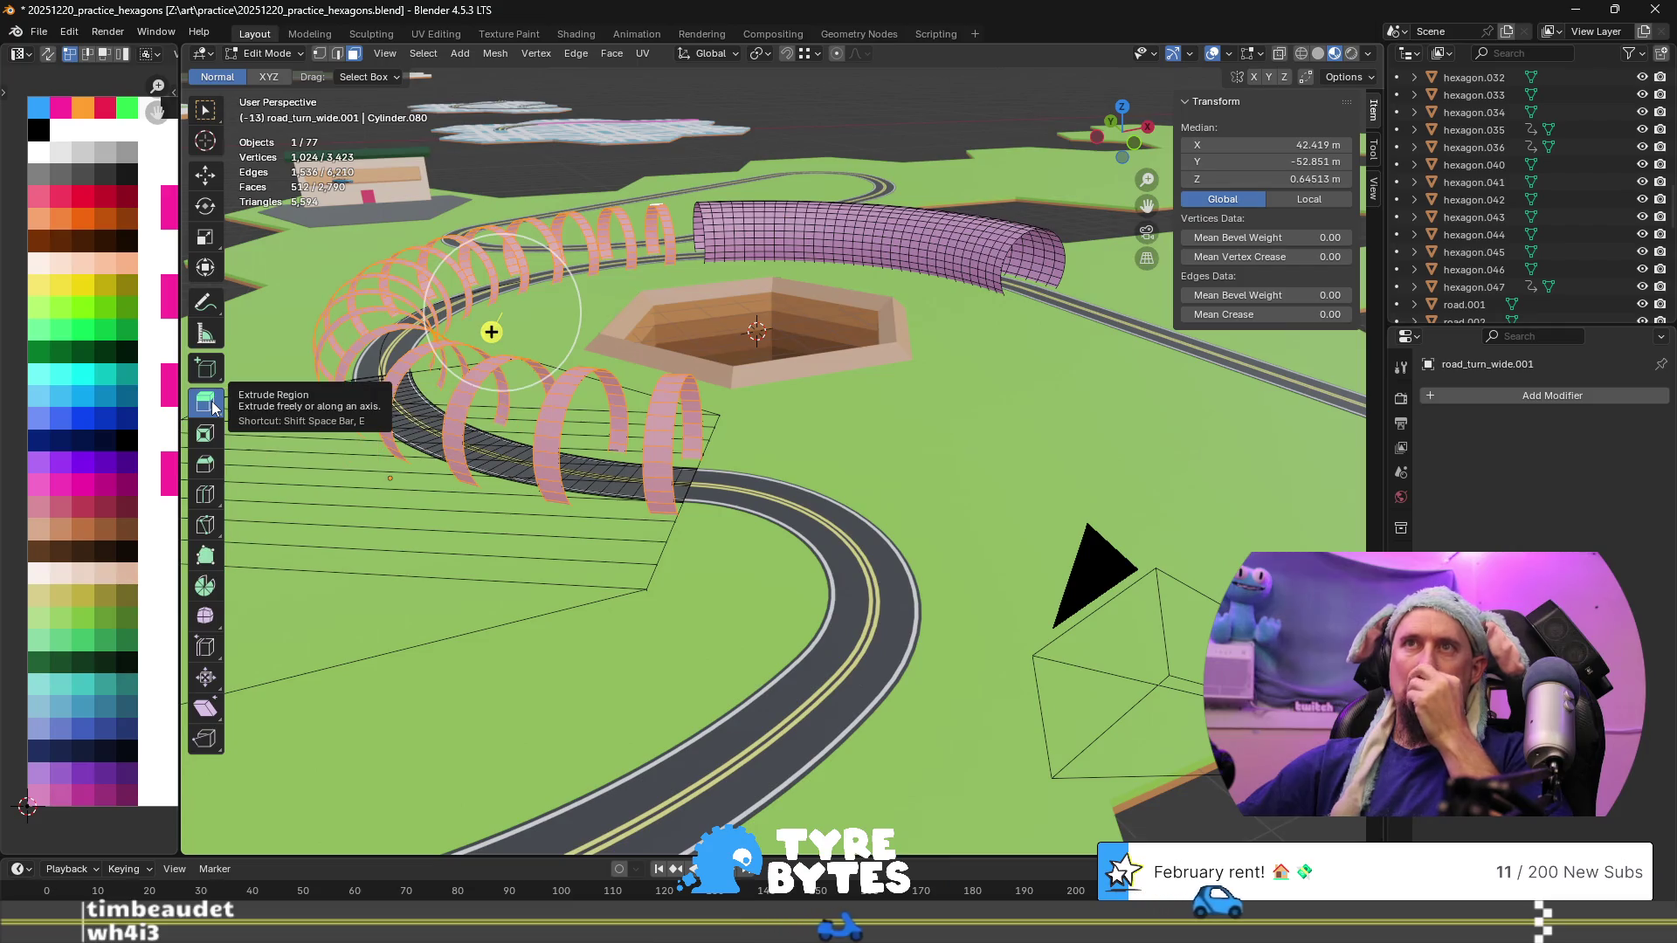
pyautogui.click(212, 407)
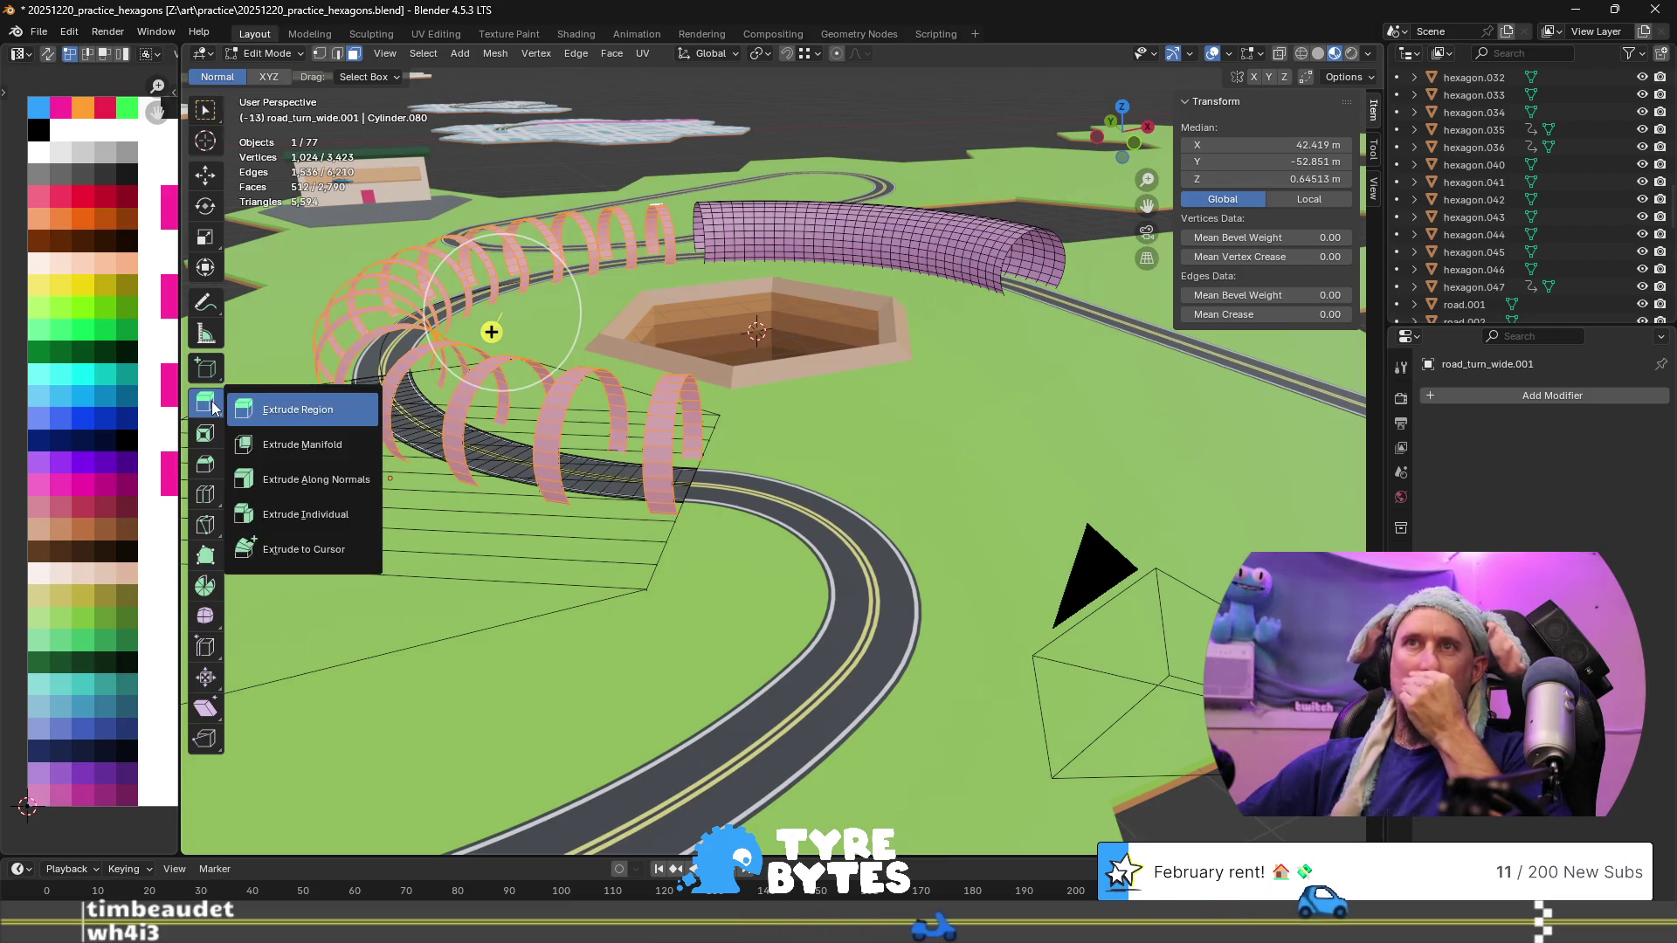
pyautogui.click(349, 476)
# Thicken the rings outward by 0.108 m into solid arches
pyautogui.moveTo(495, 339); pyautogui.dragTo(499, 332)
pyautogui.scroll(3, 528, 396)
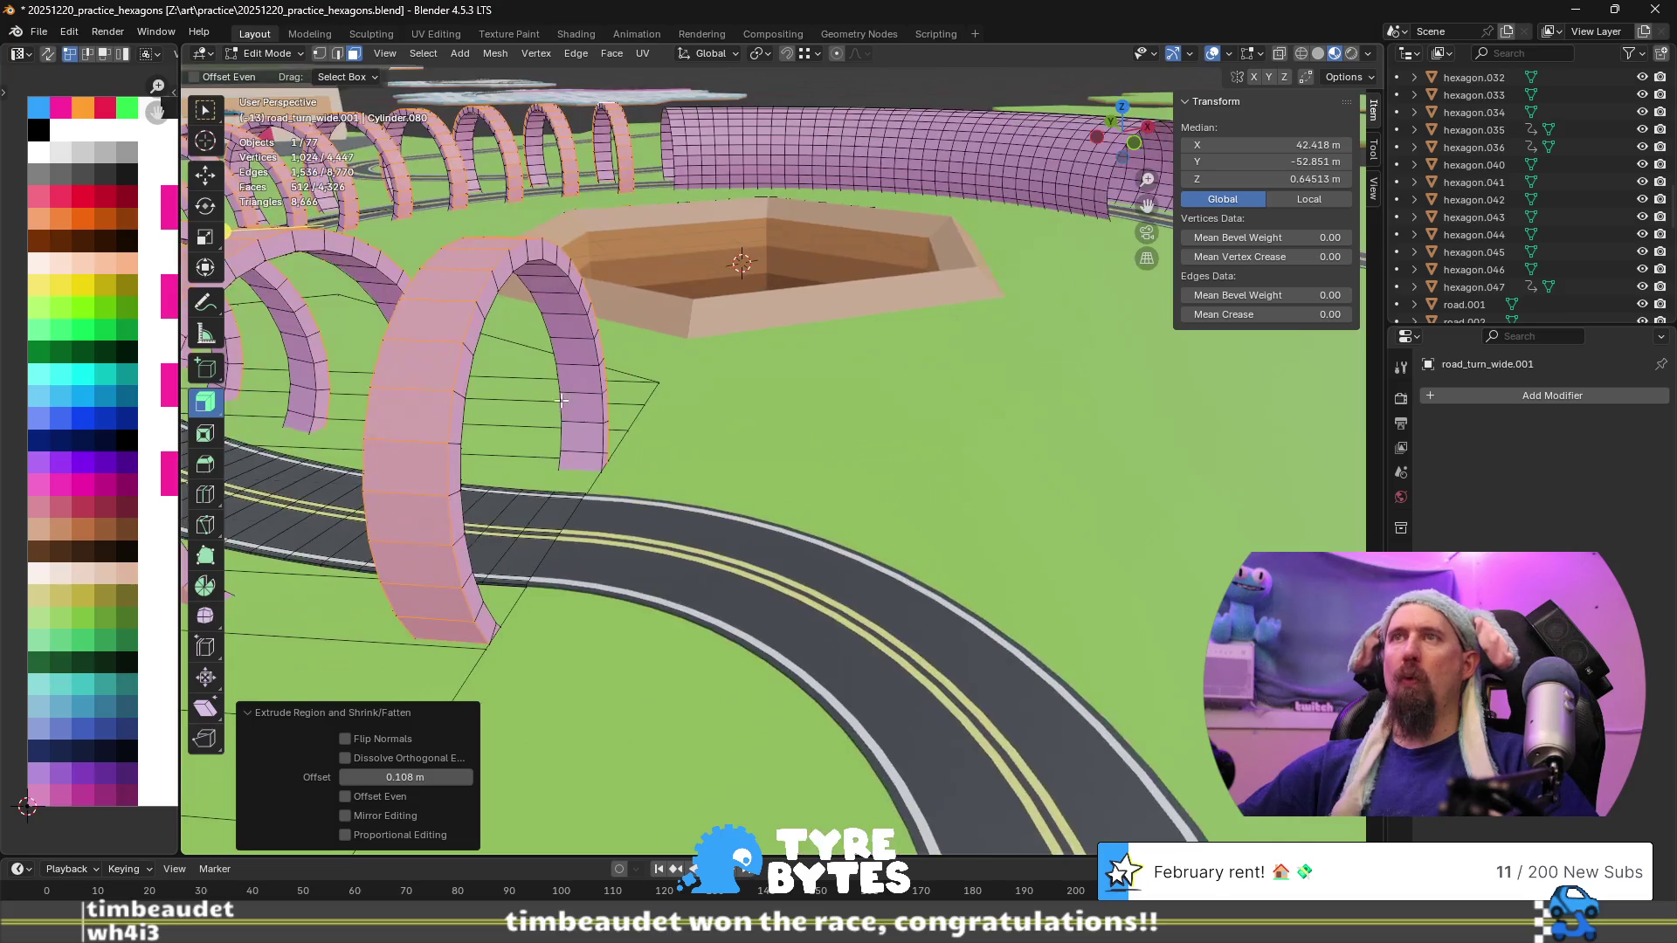
pyautogui.moveTo(462, 400); pyautogui.dragTo(480, 406, button='middle')
pyautogui.scroll(-3, 481, 406)
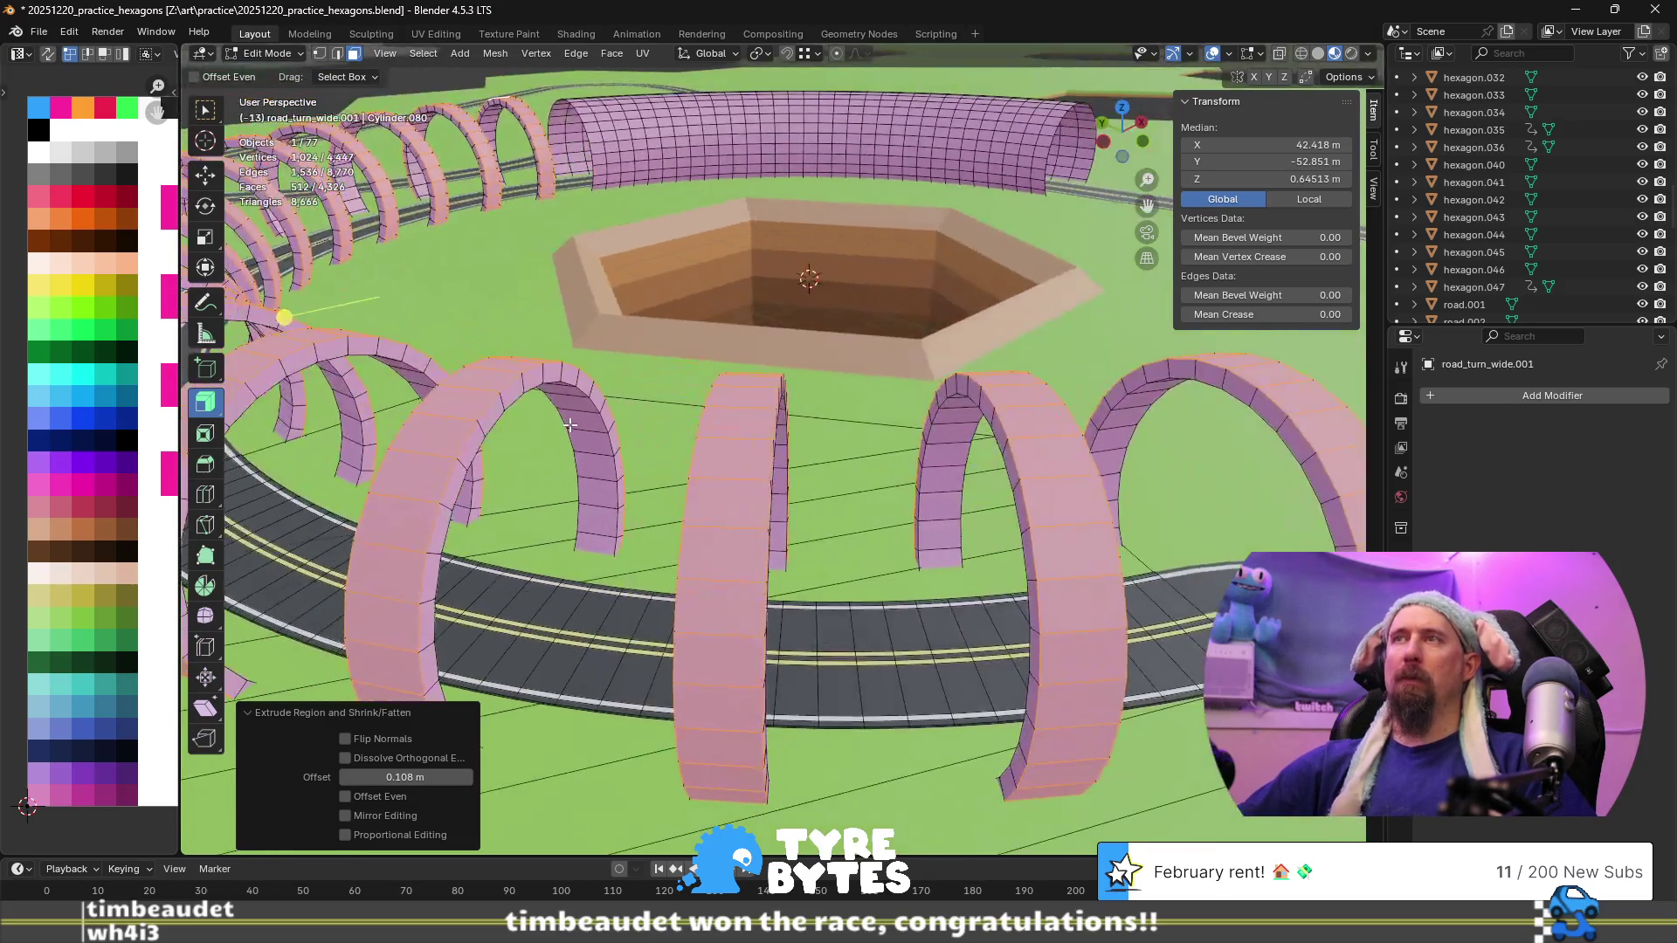
# Return to Object Mode and select the road_turn_sharp tile
pyautogui.press('Tab')
pyautogui.click(1006, 473)
pyautogui.moveTo(1009, 473); pyautogui.dragTo(857, 457, button='middle')
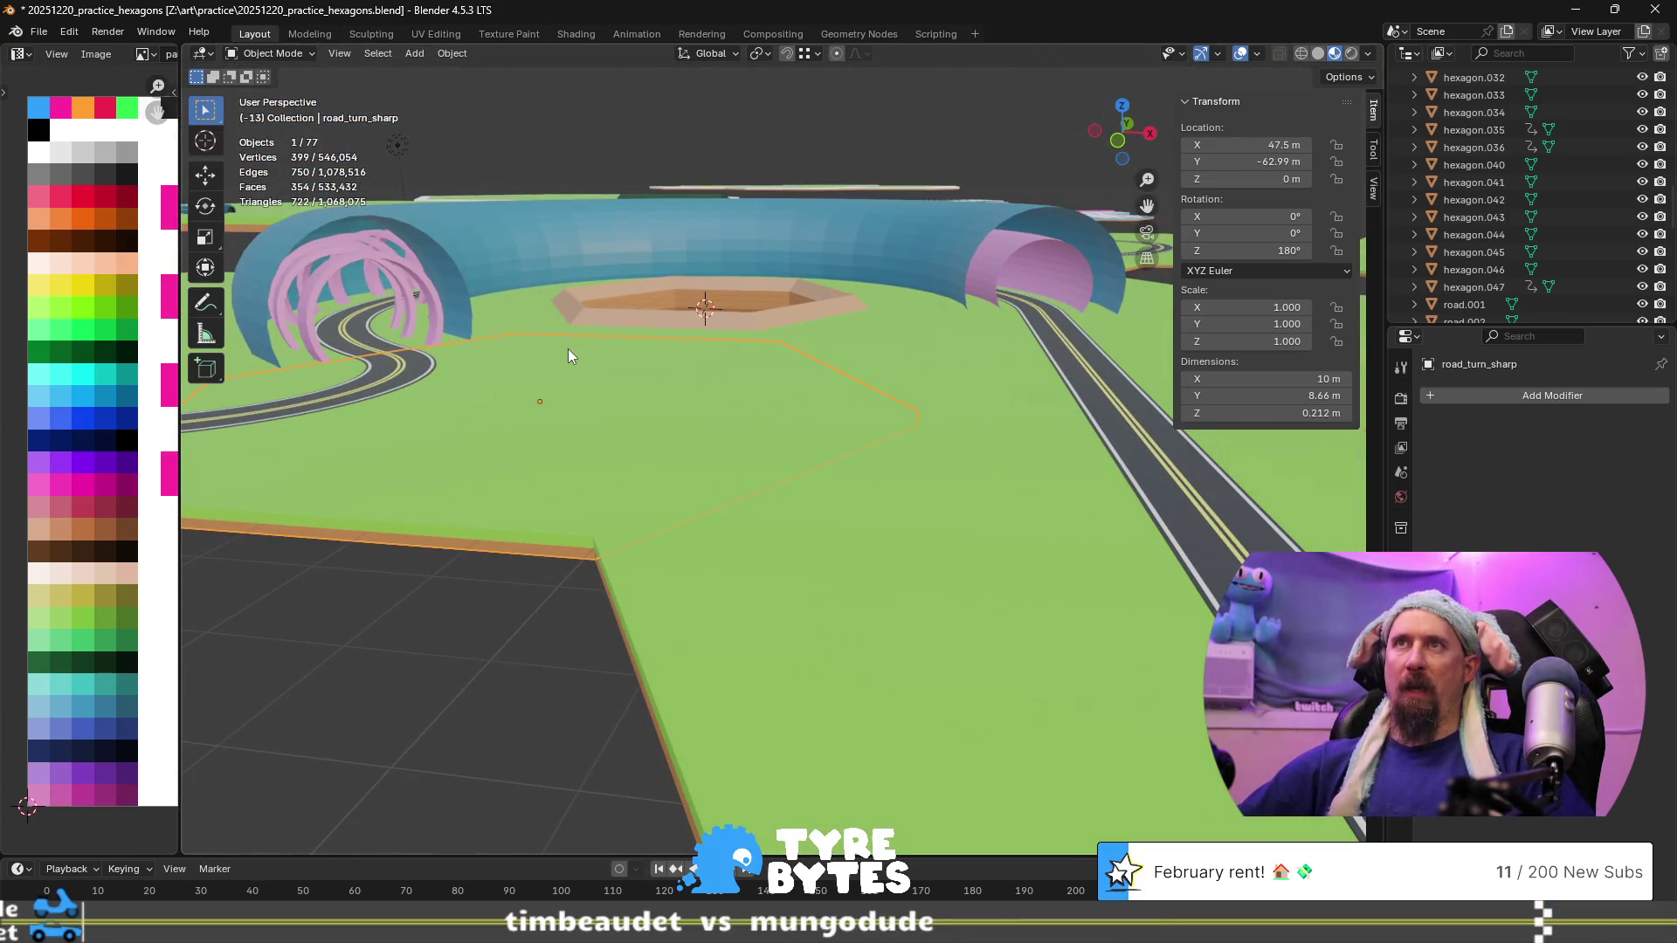
# Open road_turn_sharp in Edit Mode and move in close to the pink-arched tunnel
pyautogui.press('Tab')
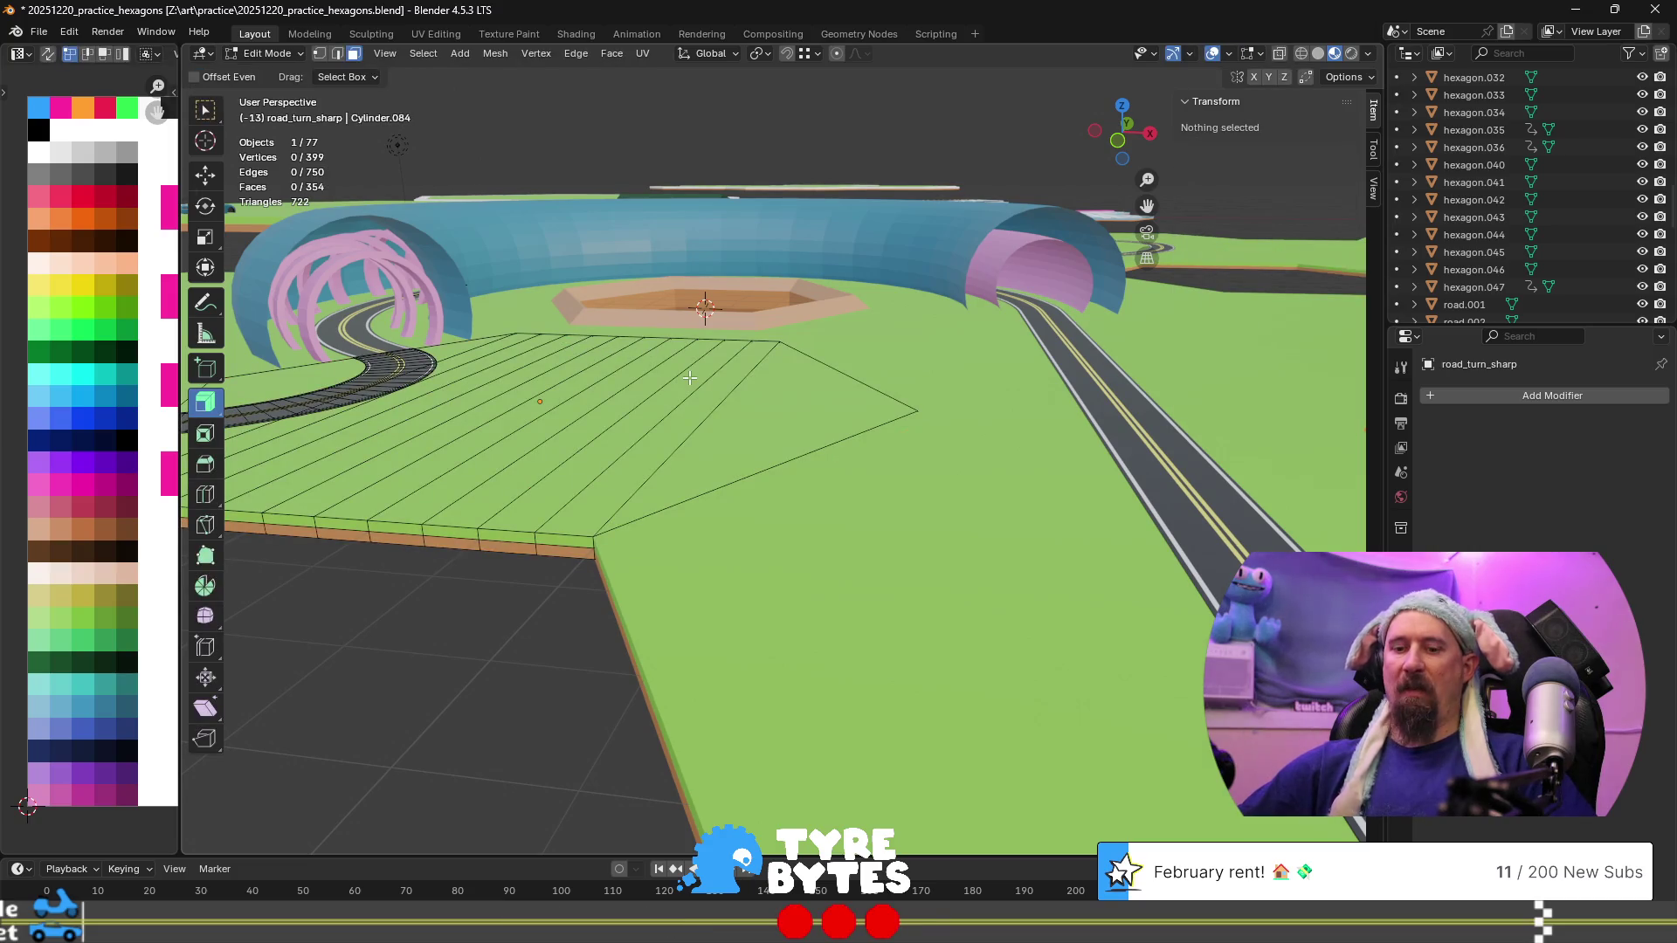
pyautogui.moveTo(637, 372); pyautogui.dragTo(782, 447, button='middle')
pyautogui.press('w')
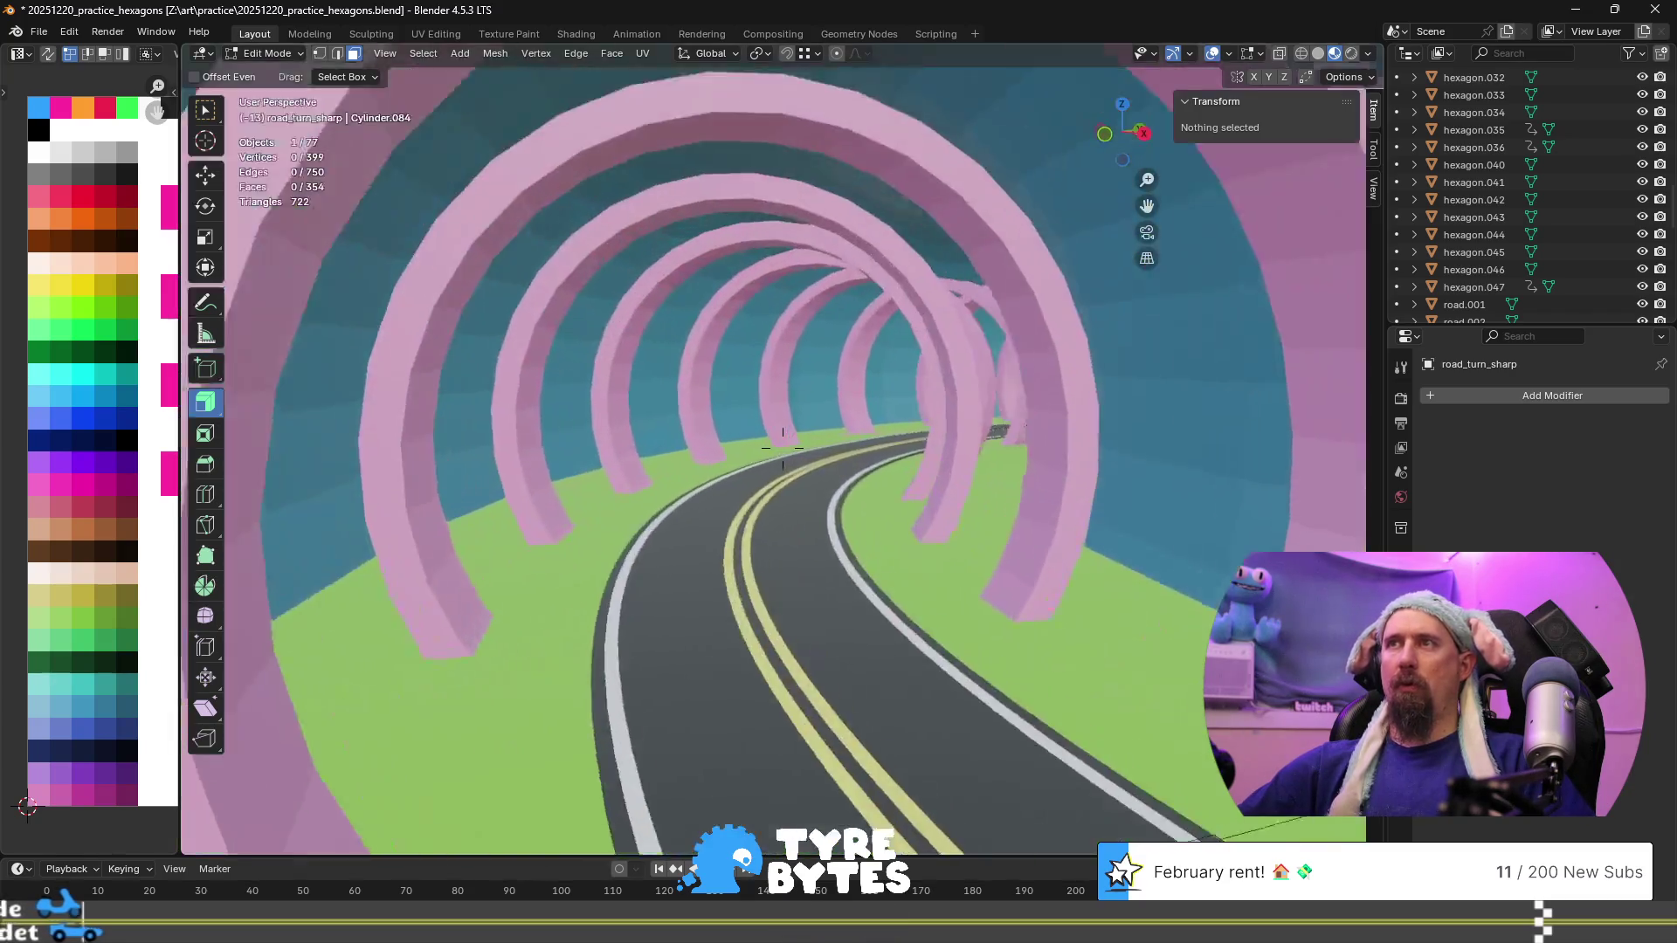
pyautogui.press('w')
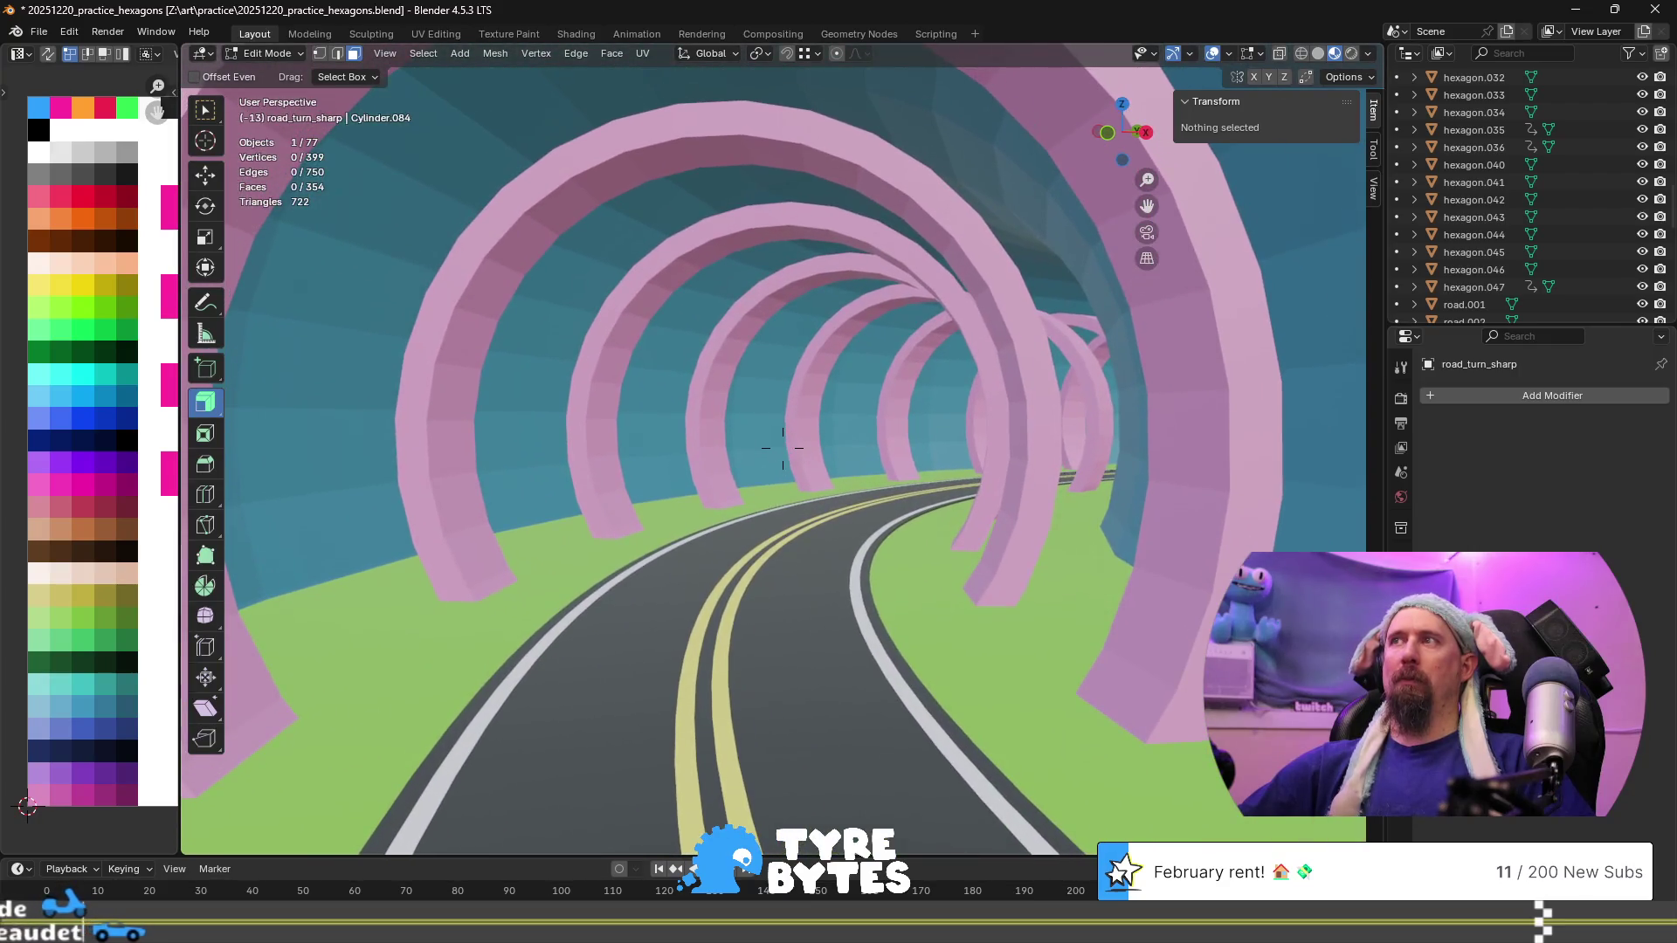
pyautogui.press('w')
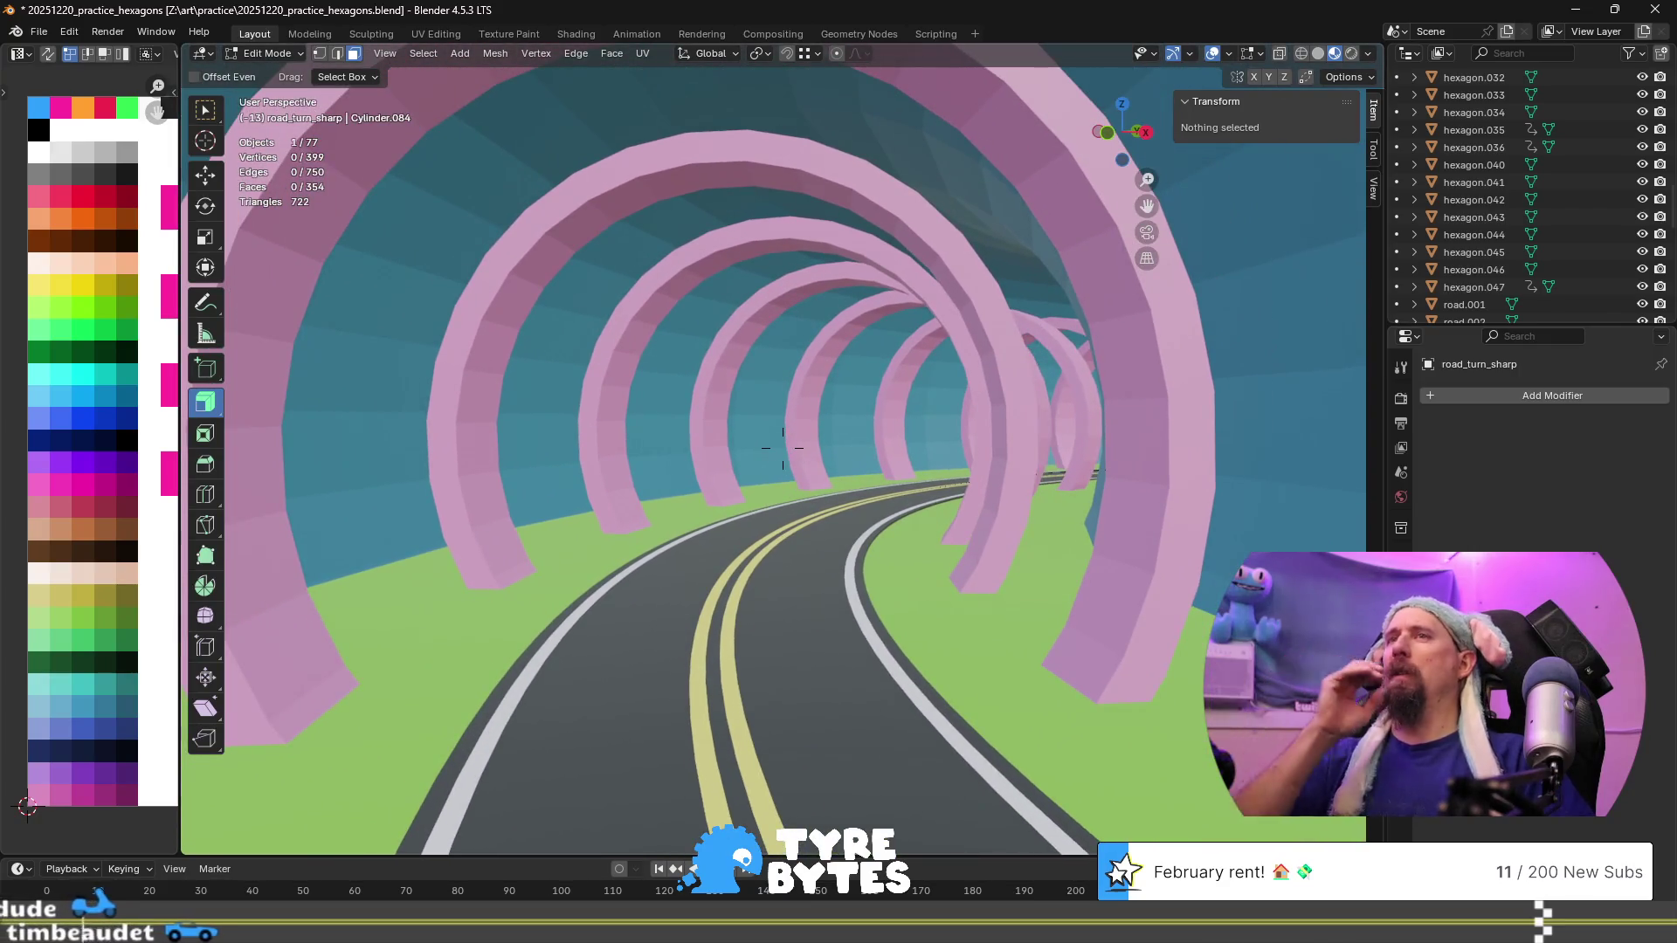
pyautogui.press('w')
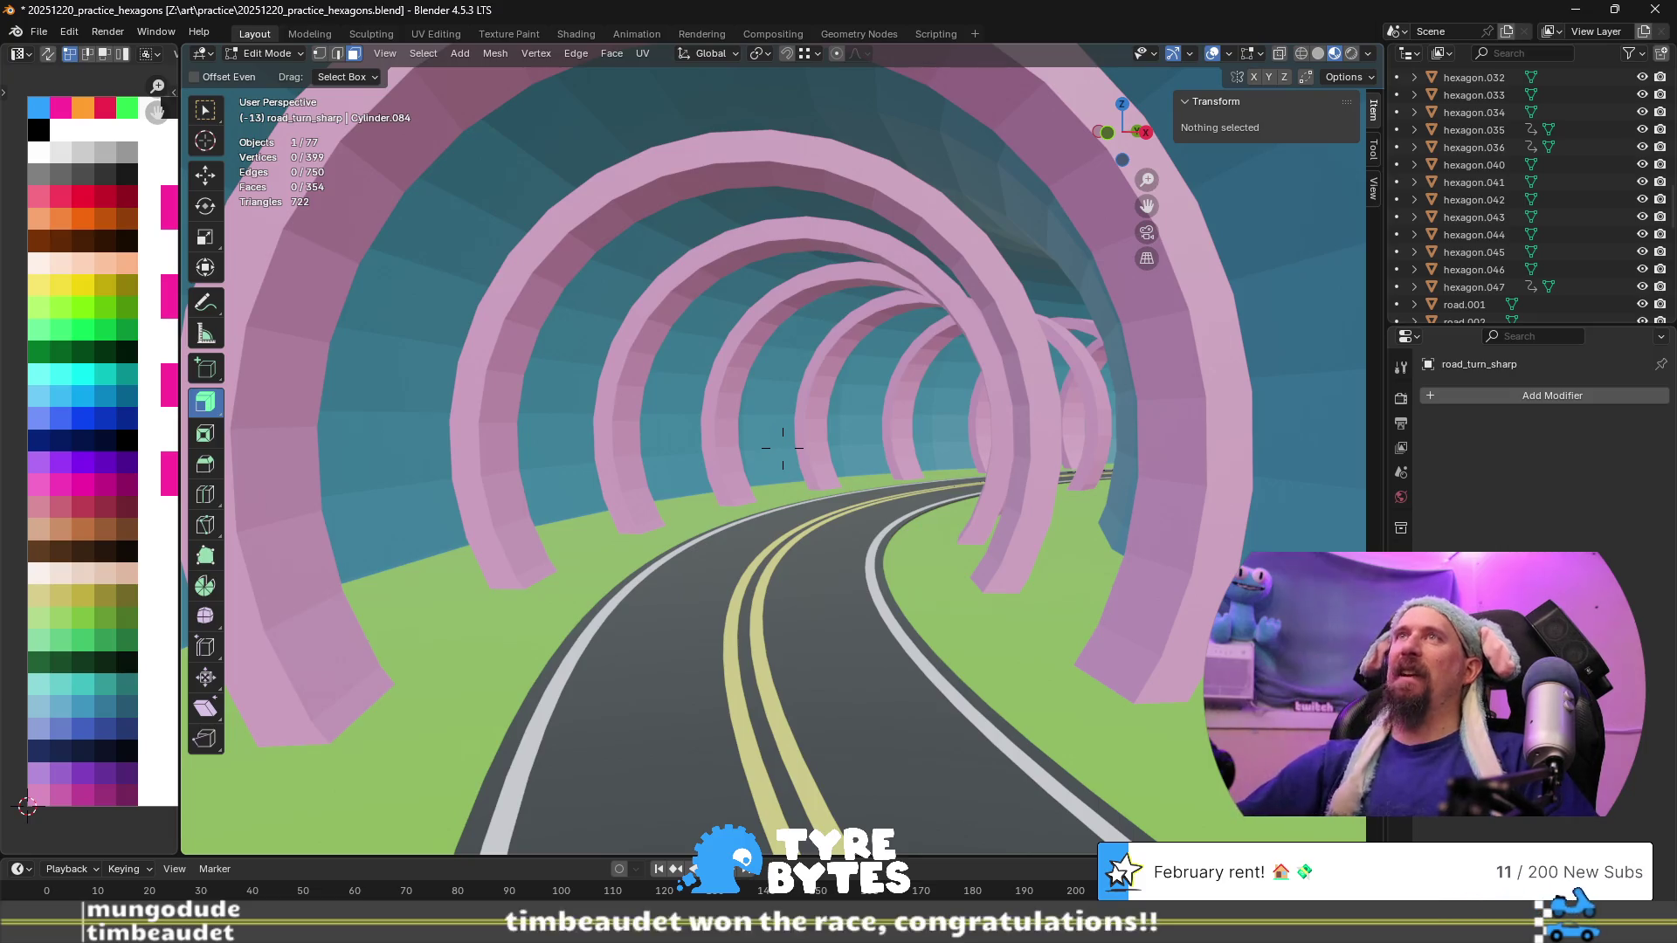
pyautogui.press('w')
pyautogui.press('w')
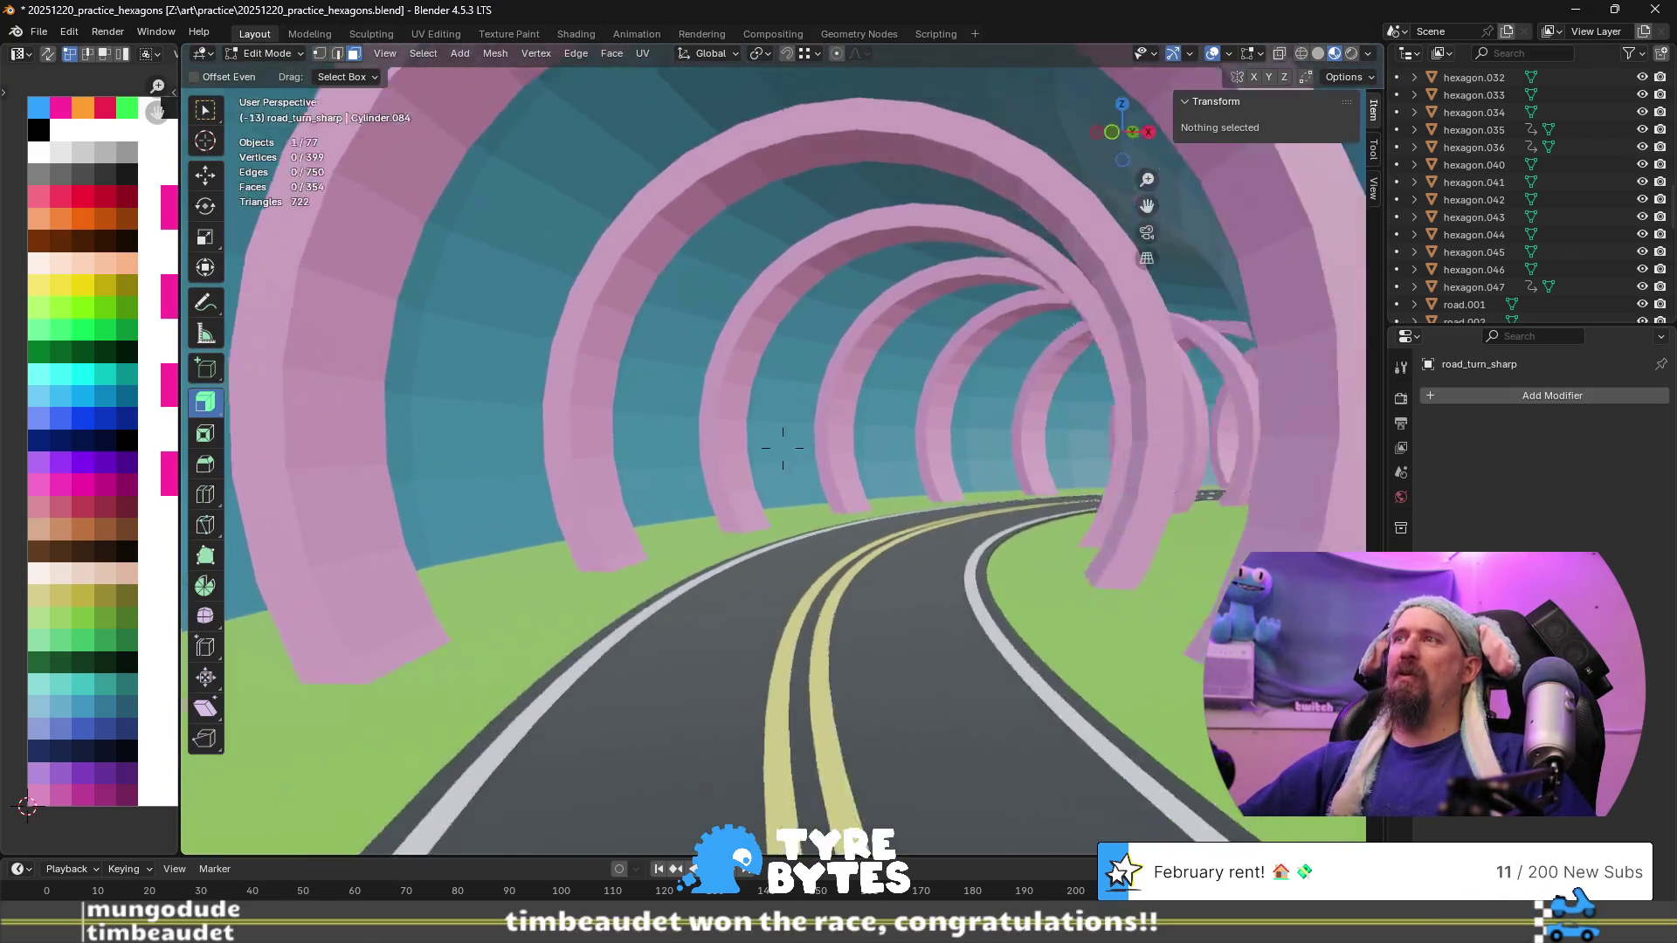
pyautogui.press('w')
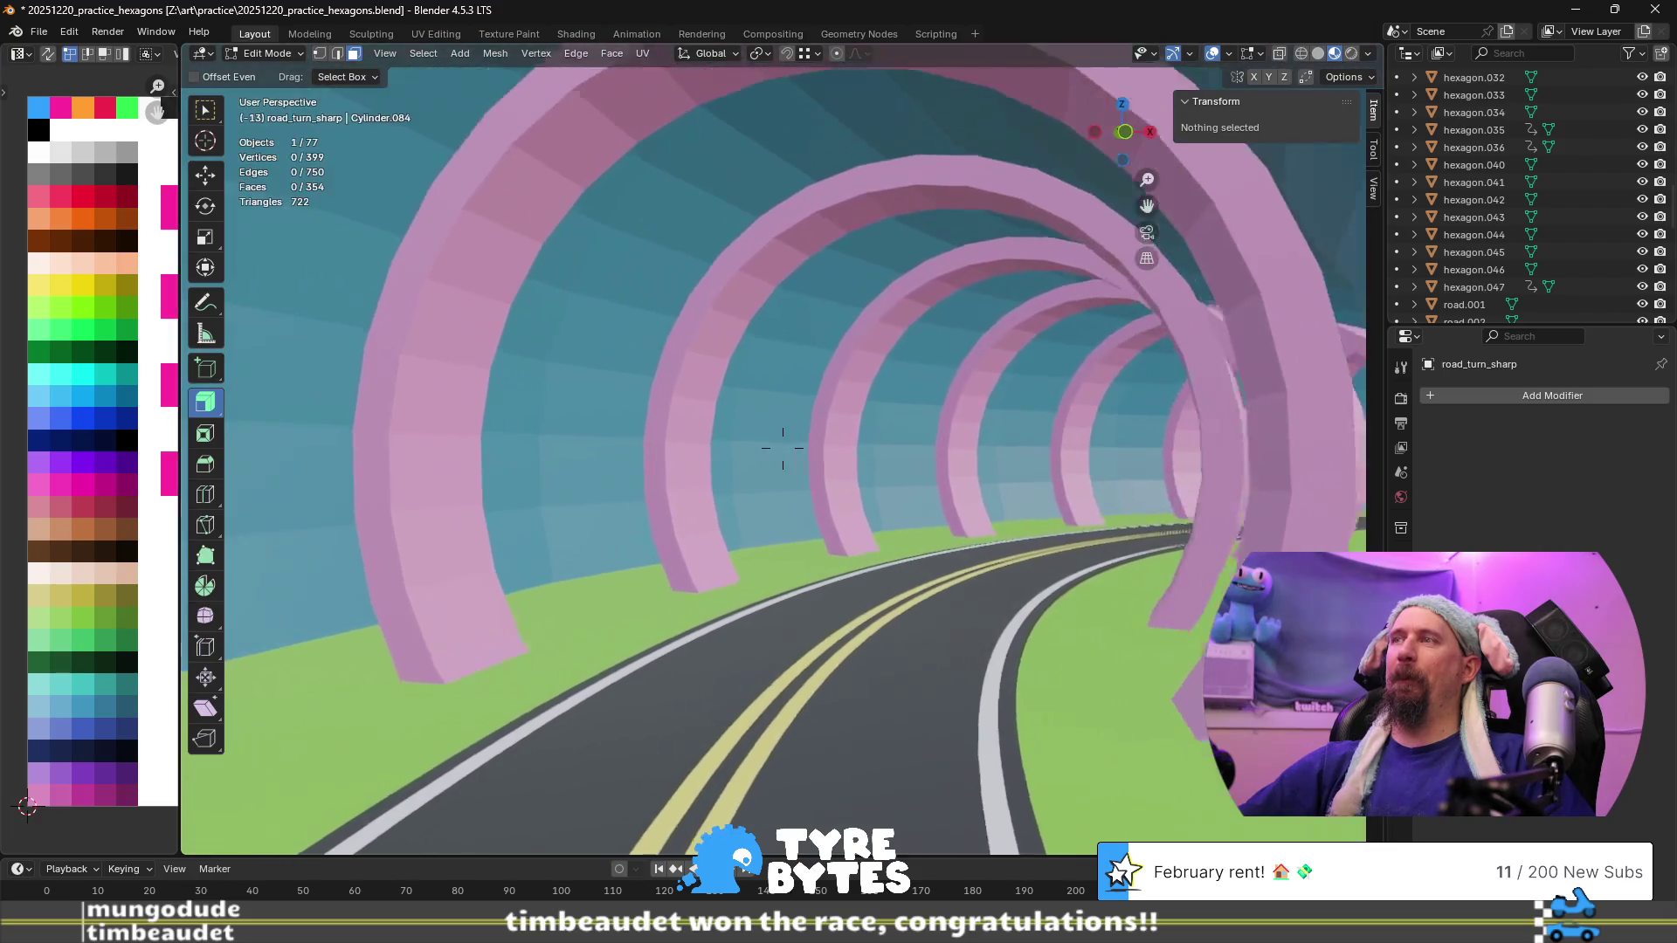
pyautogui.press('w')
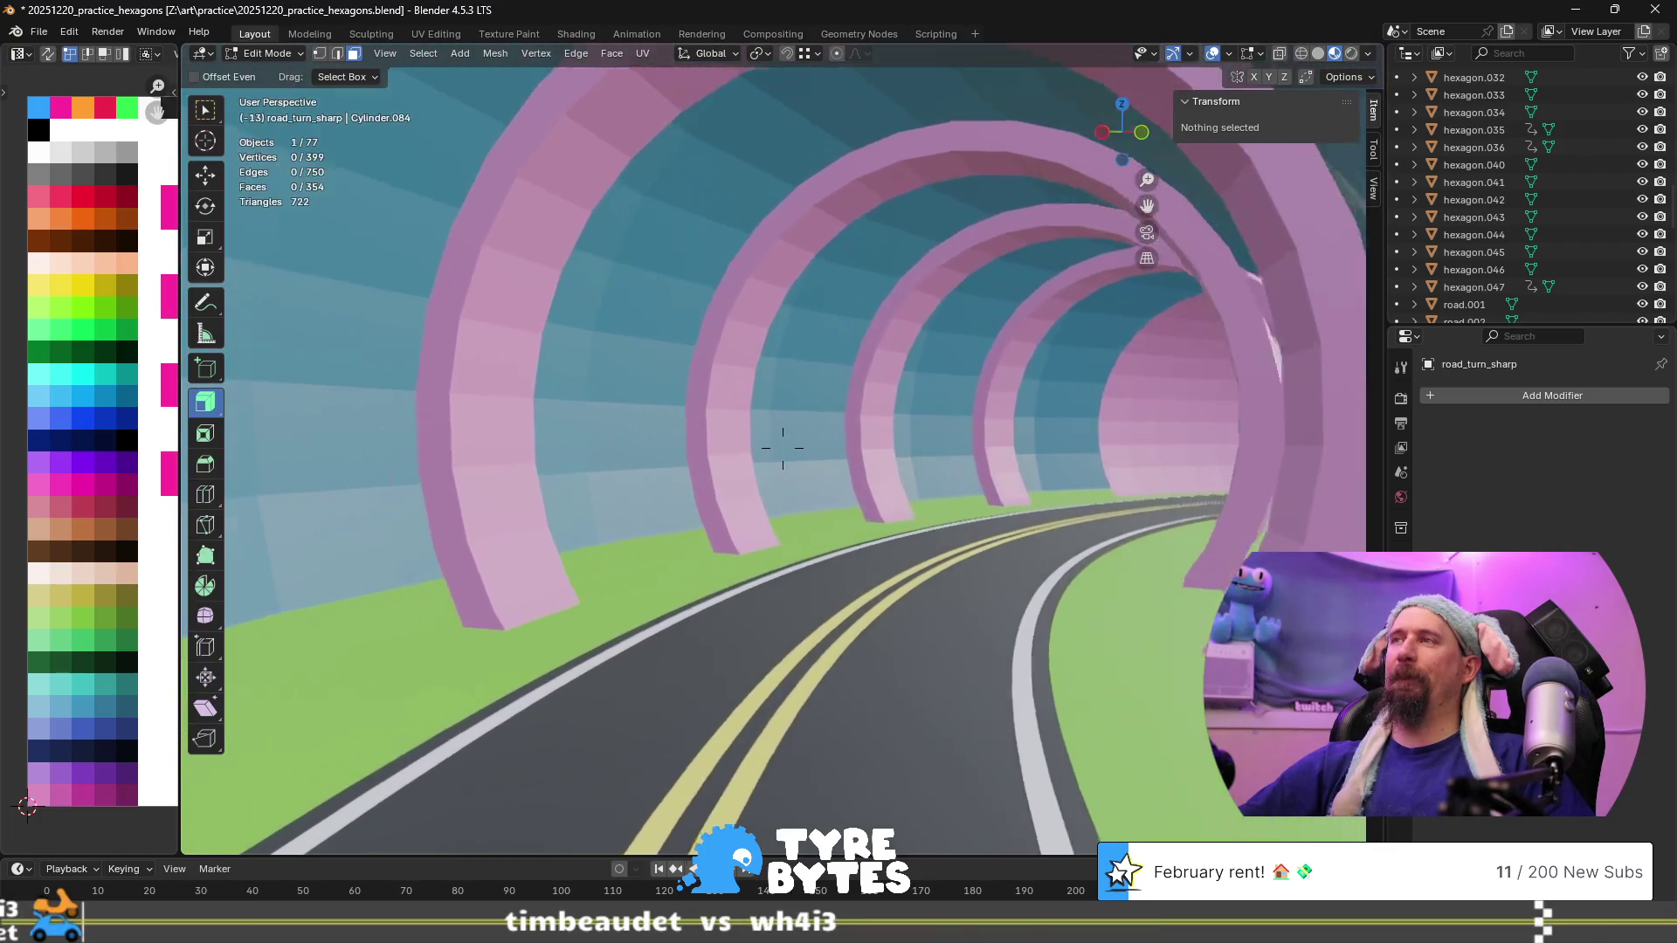
pyautogui.press('w')
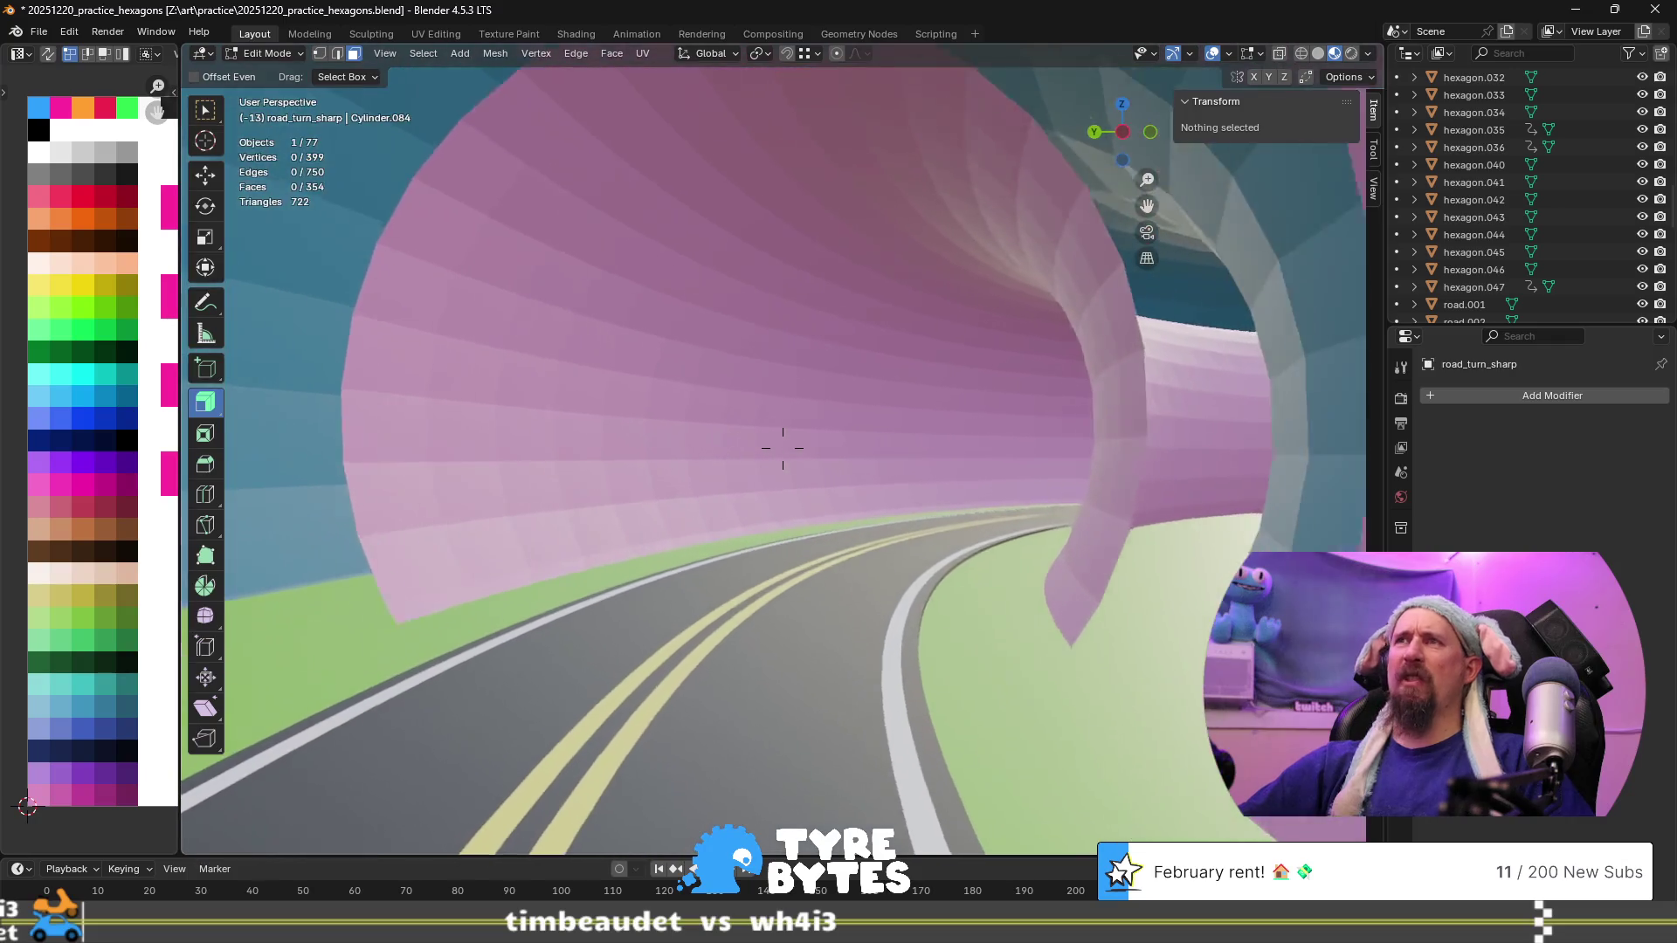
pyautogui.press('w')
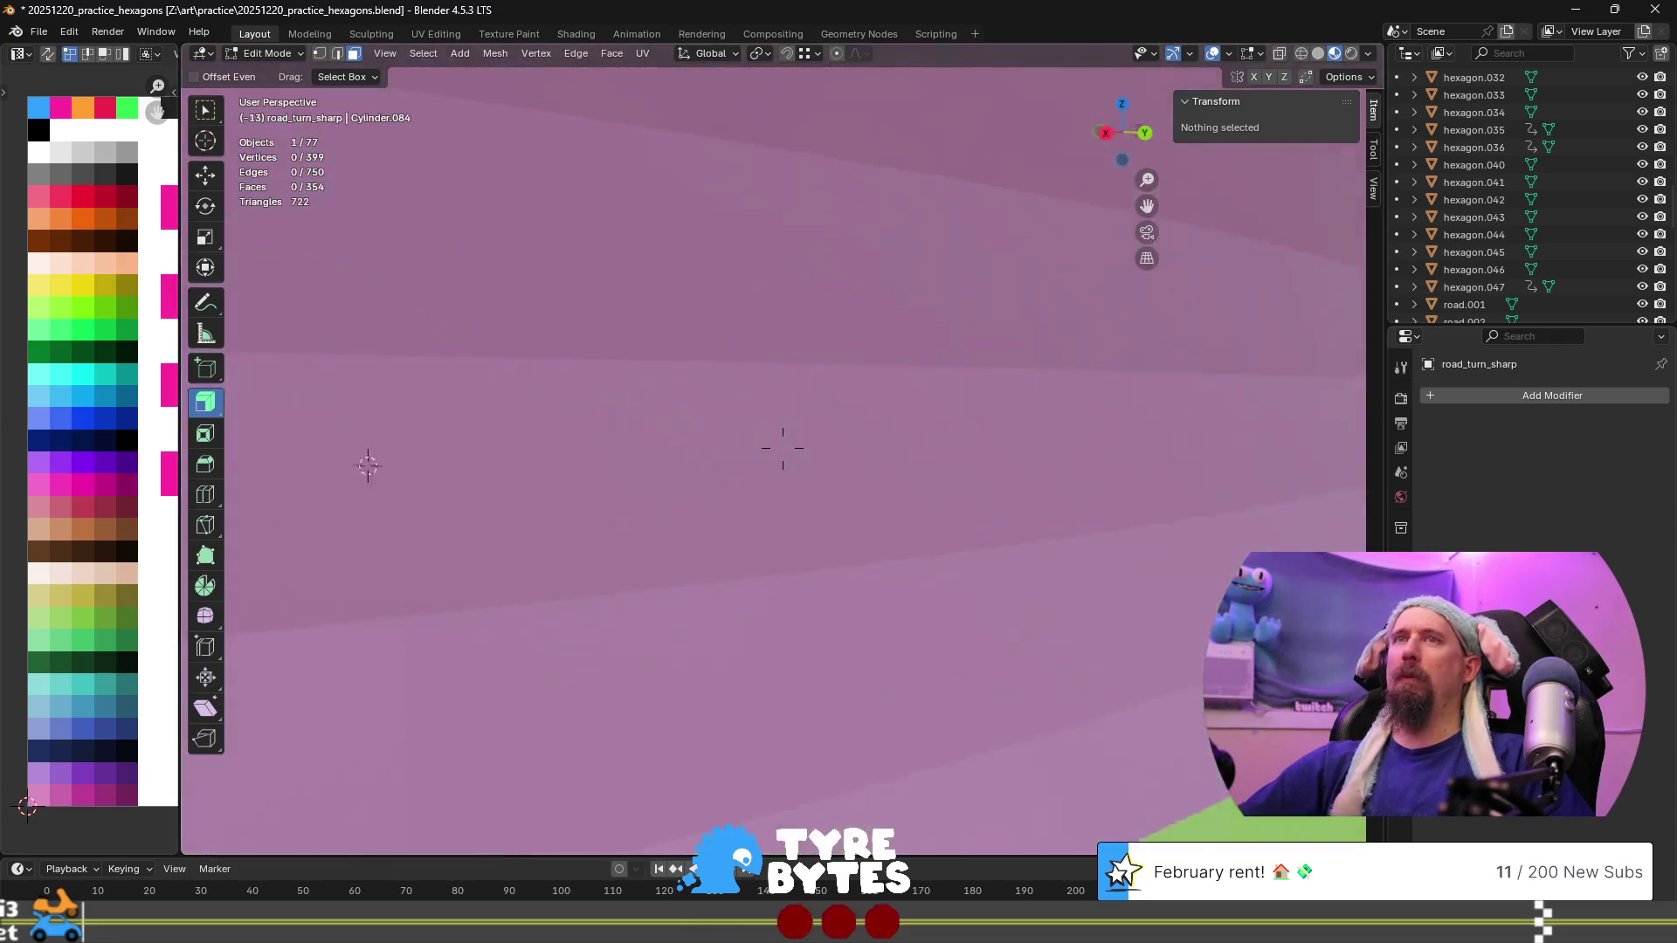
pyautogui.press('w')
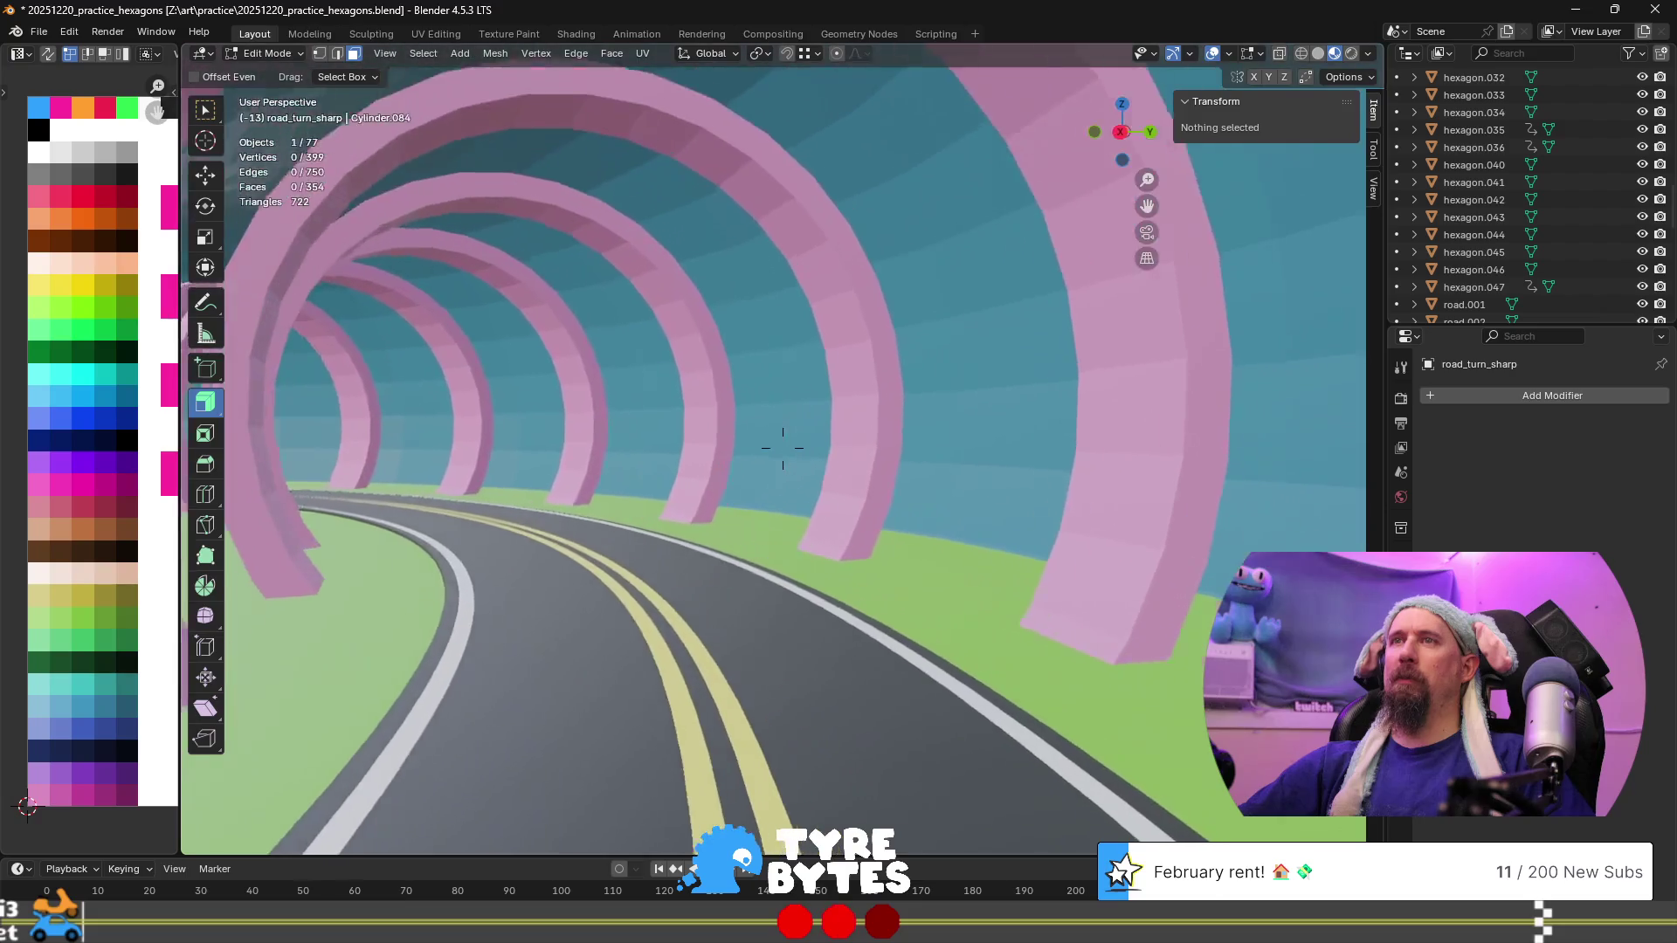
pyautogui.press('w')
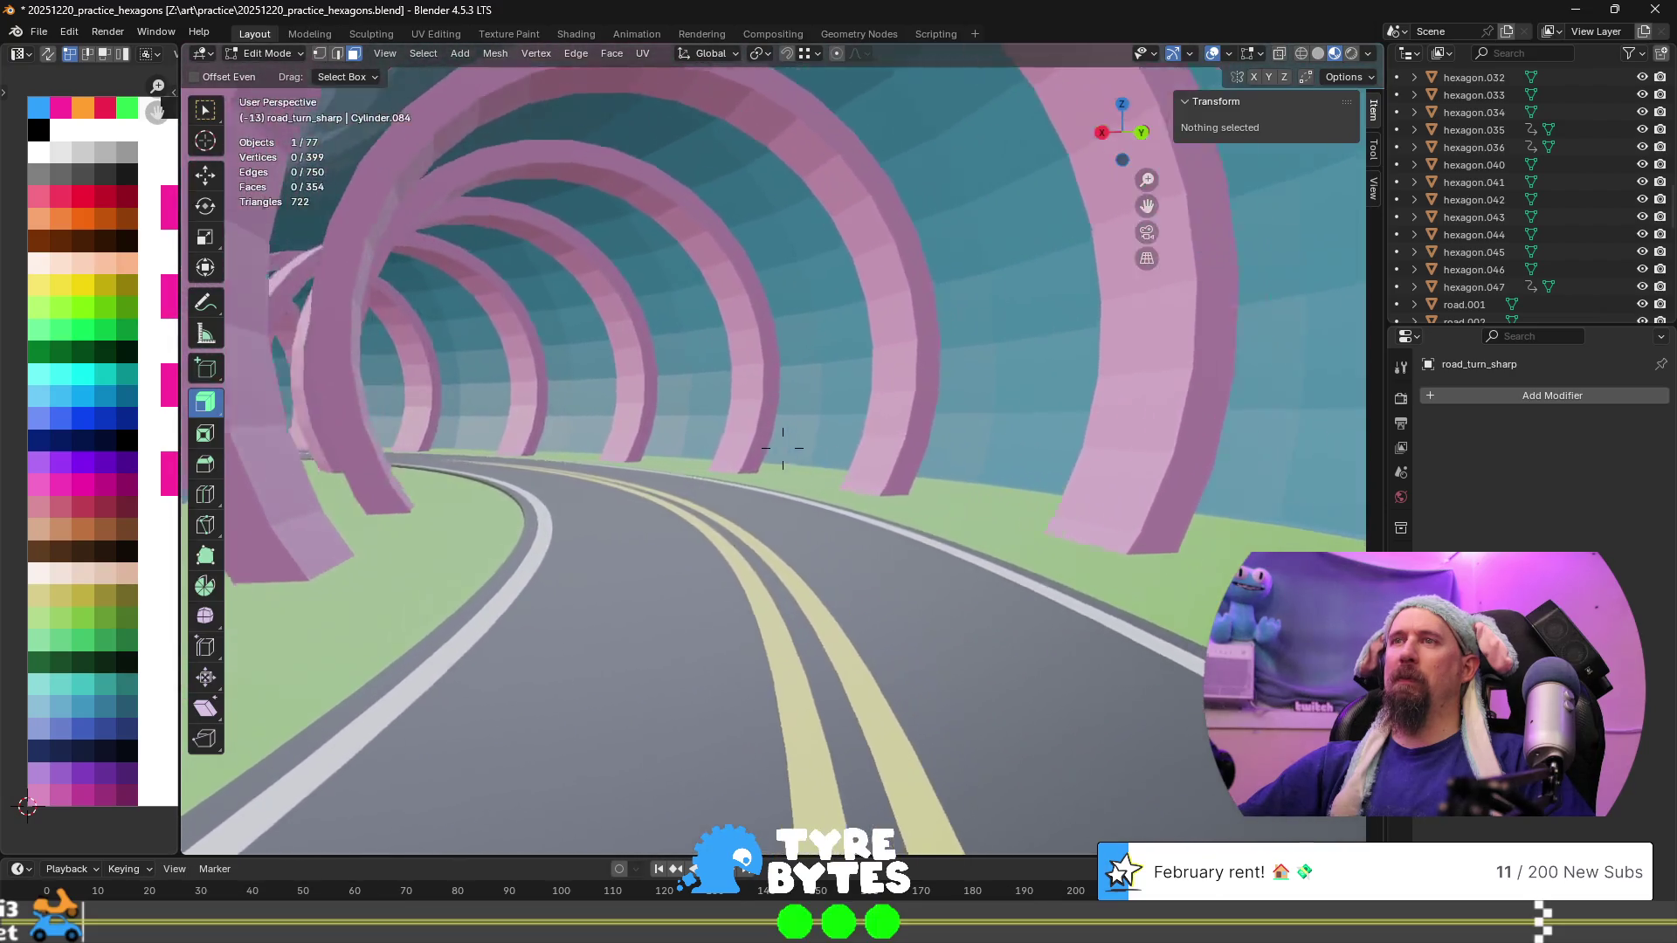
pyautogui.press('w')
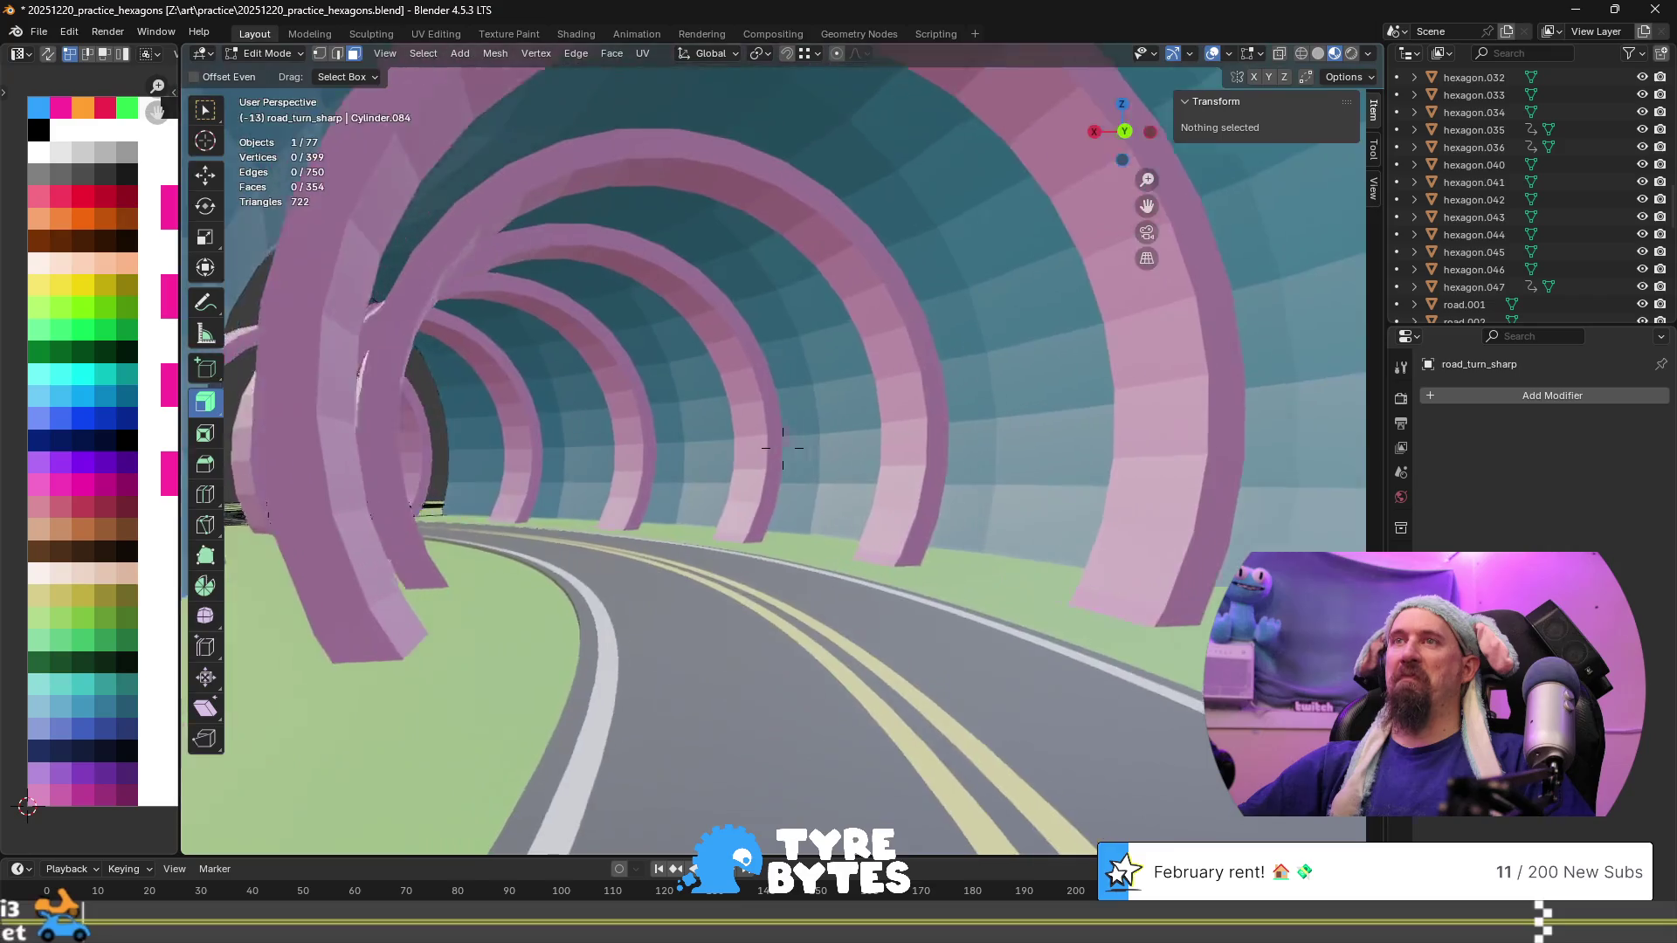
pyautogui.press('w')
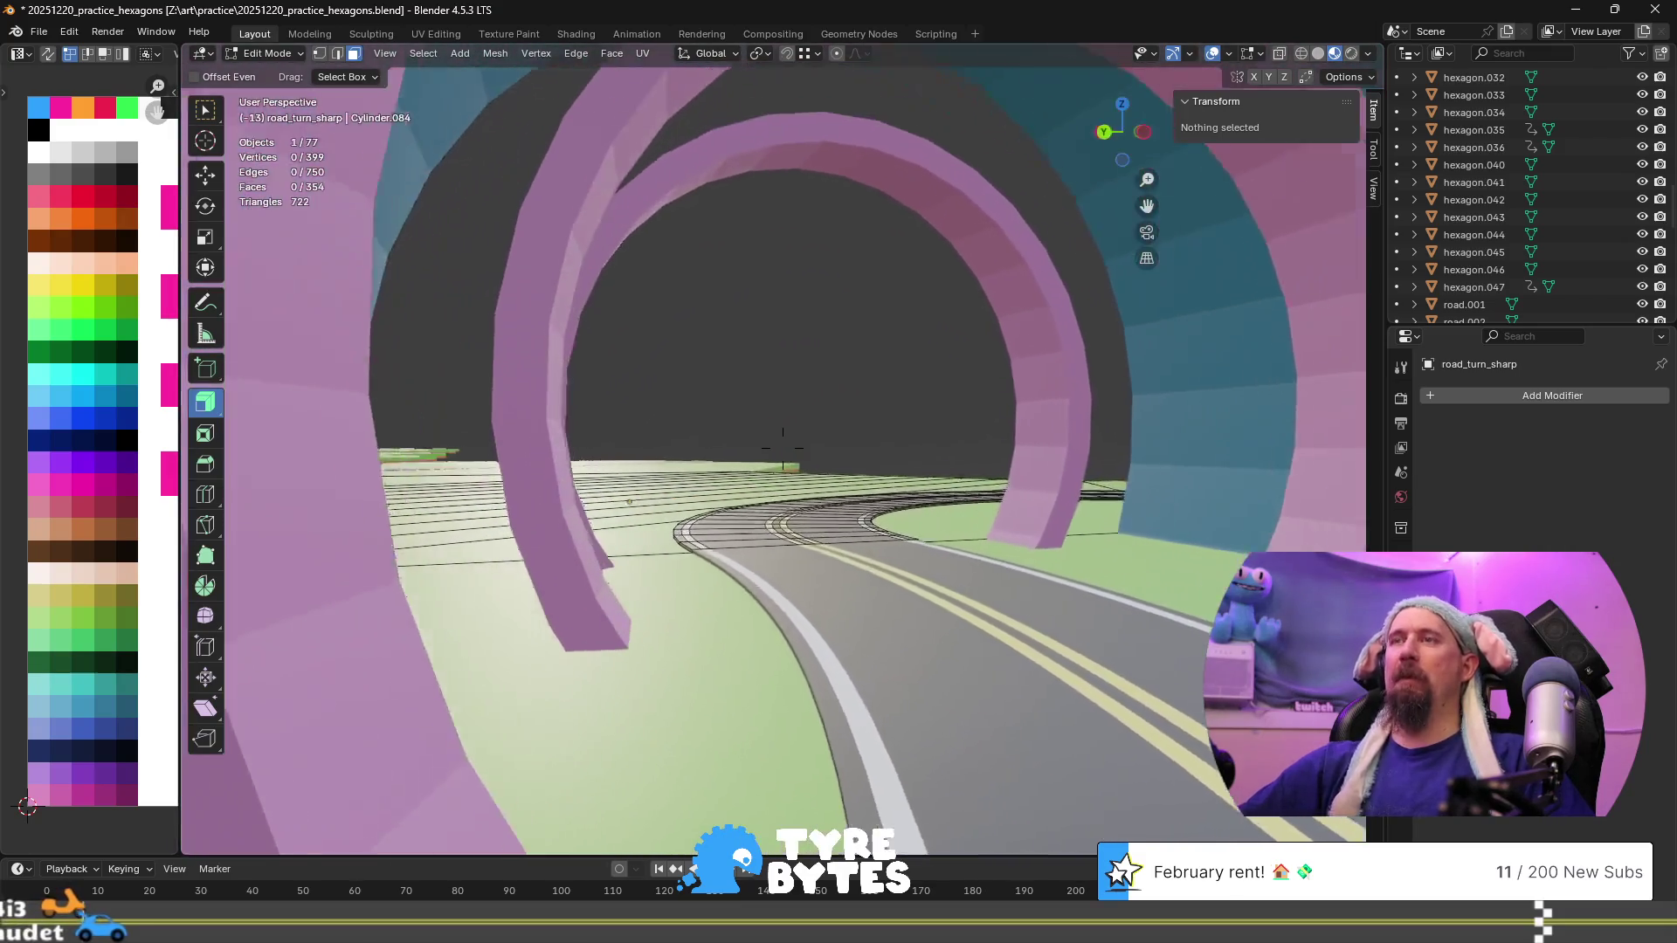
pyautogui.press('w')
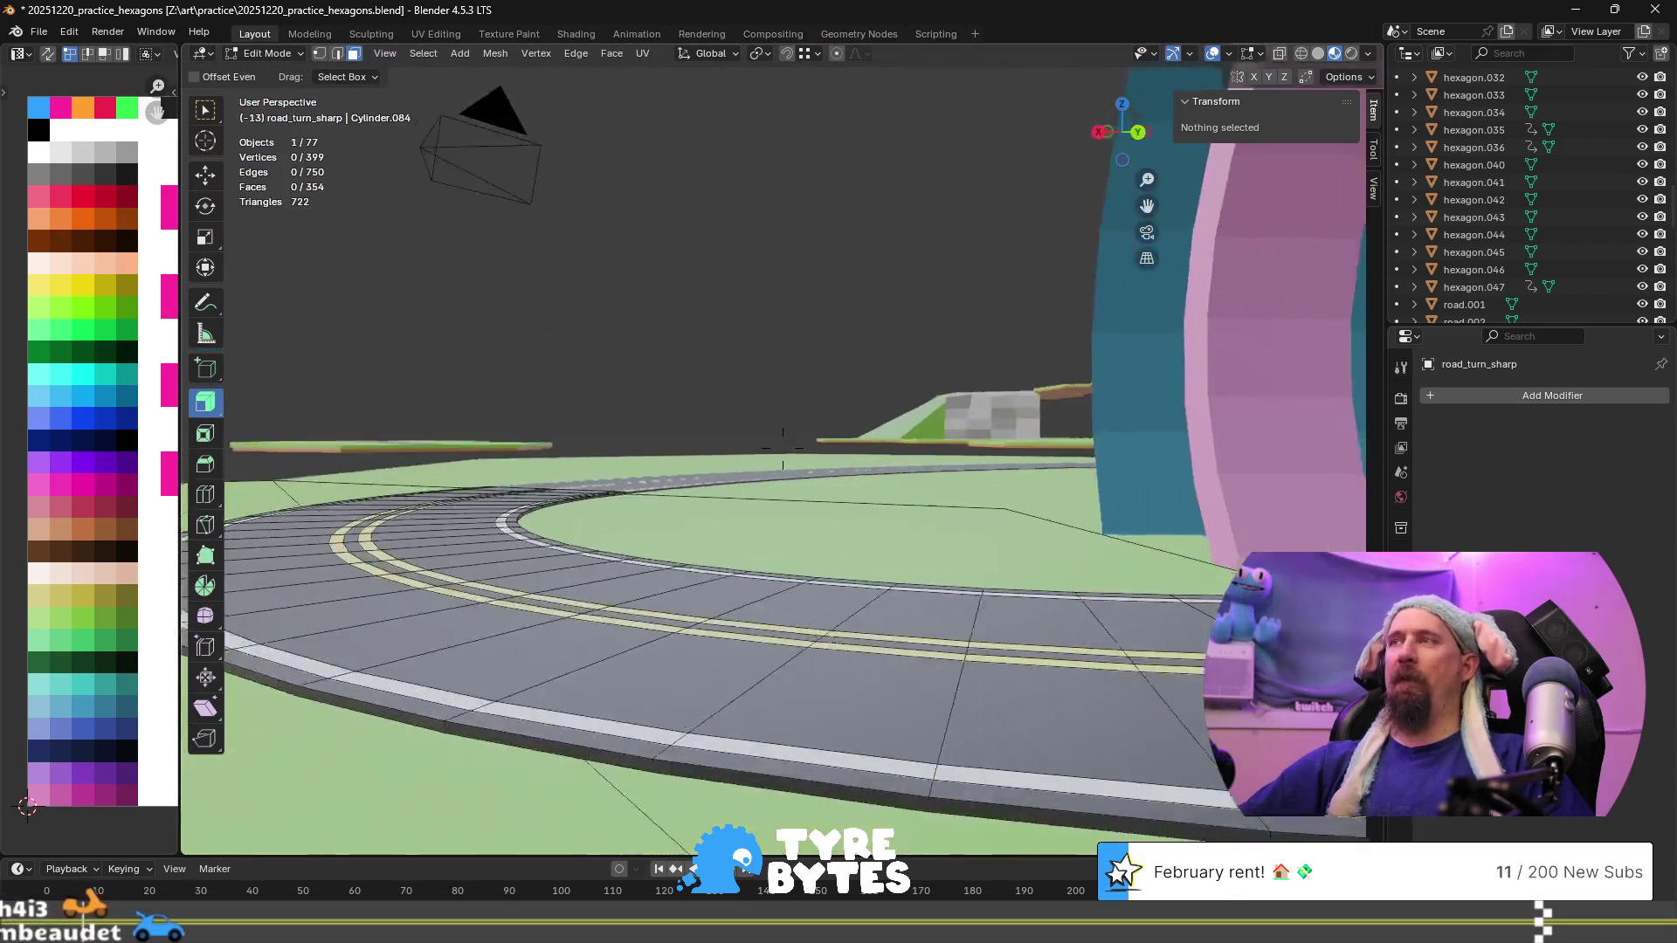
pyautogui.press('w')
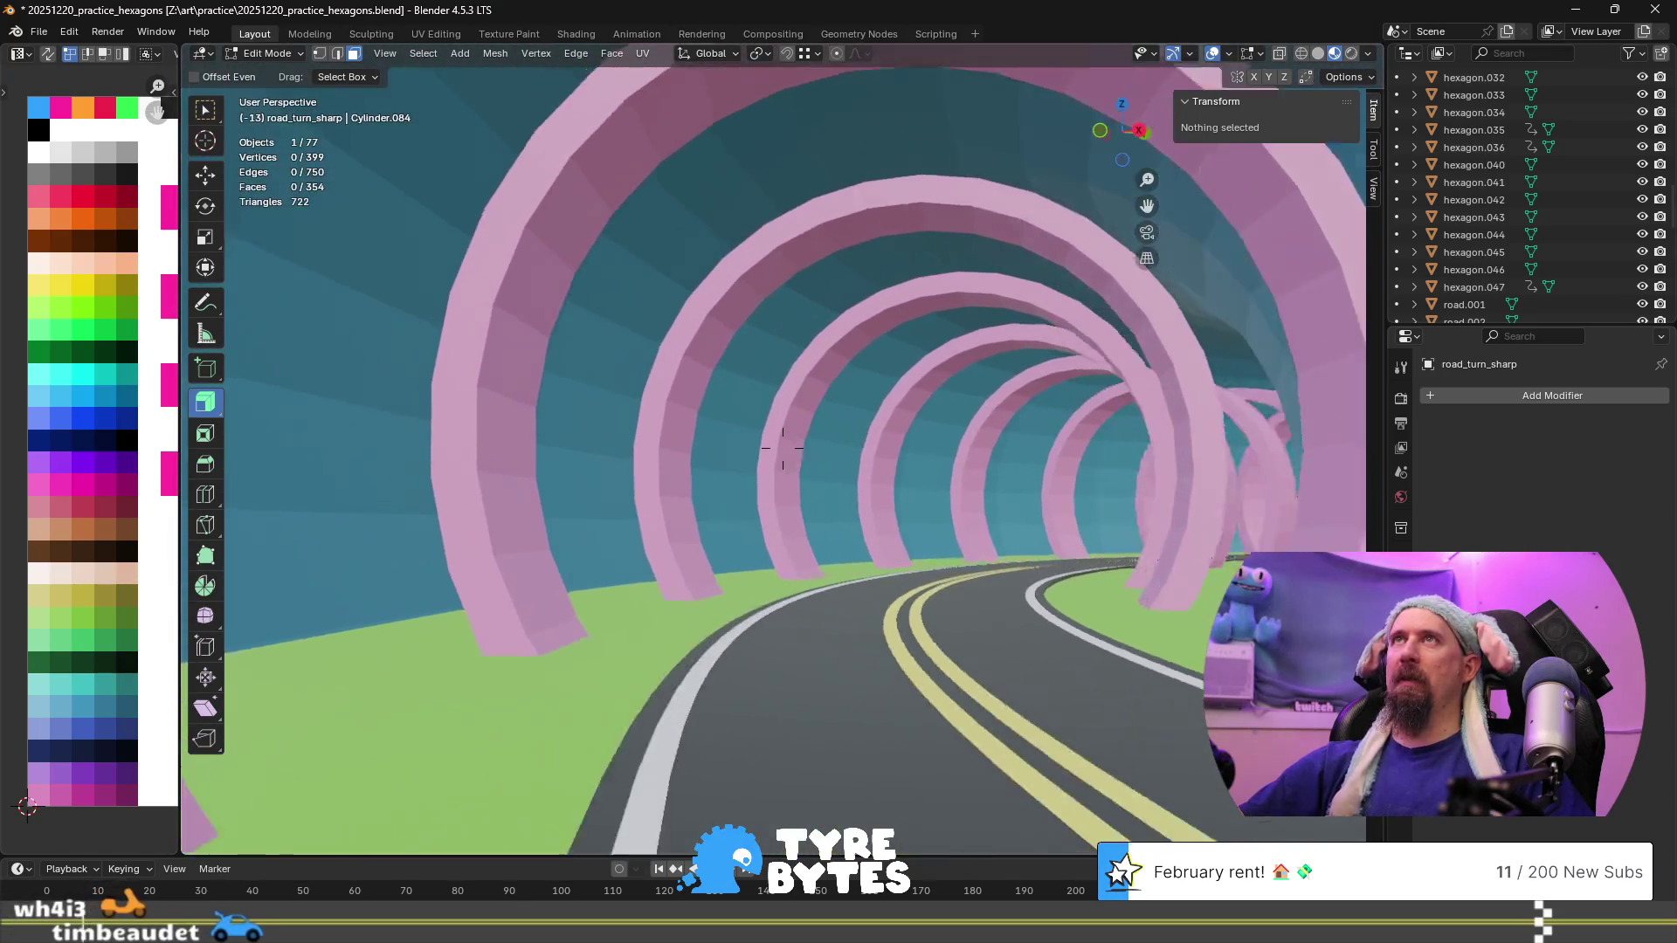
pyautogui.press('w')
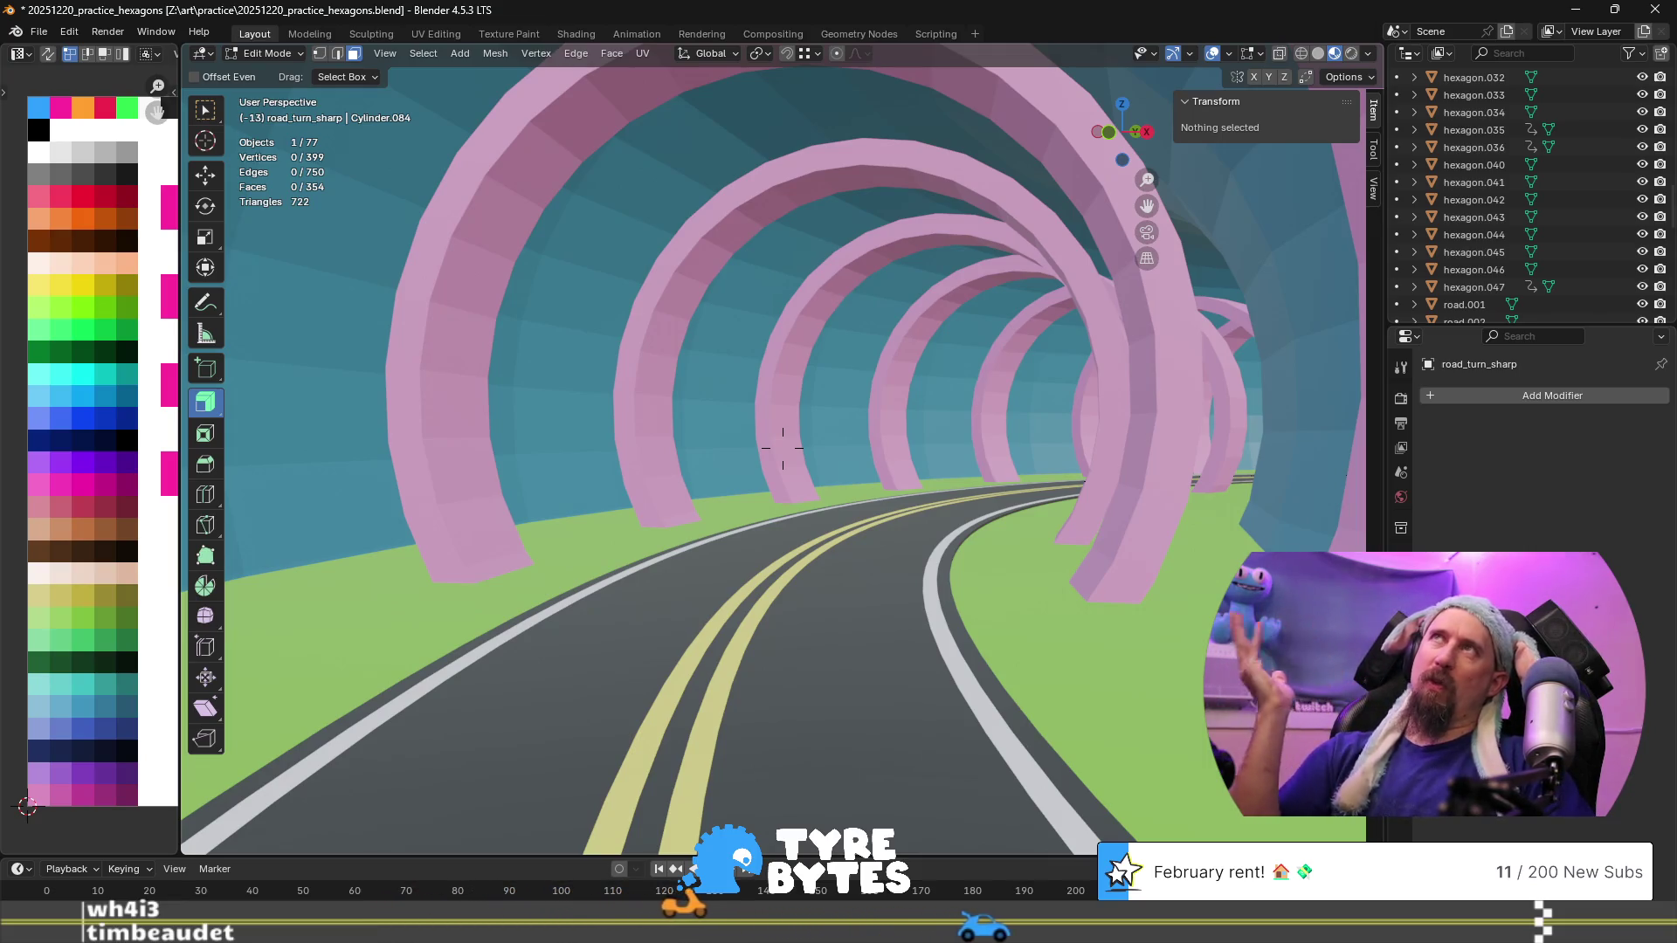
pyautogui.moveTo(782, 447); pyautogui.dragTo(633, 371, button='middle')
pyautogui.press('w')
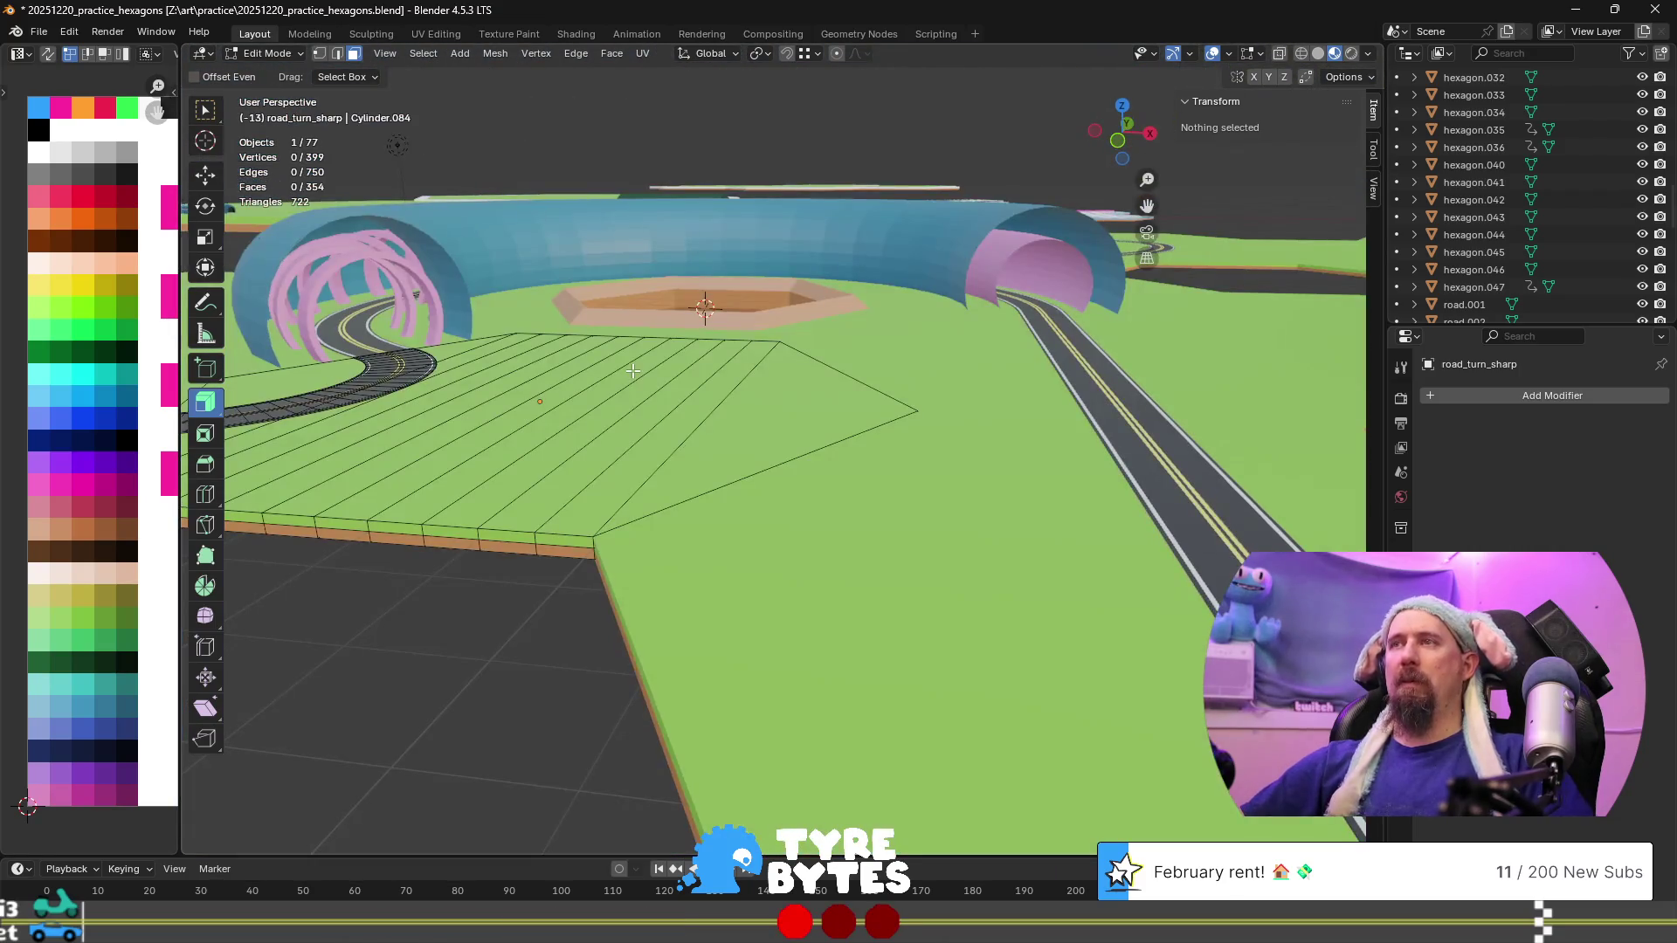
# Back in Object Mode, select the road_turn_wide.001 piece
pyautogui.moveTo(715, 300)
pyautogui.mouseDown(button='middle')
pyautogui.moveTo(415, 368)
pyautogui.moveTo(520, 382)
pyautogui.mouseUp(button='middle')
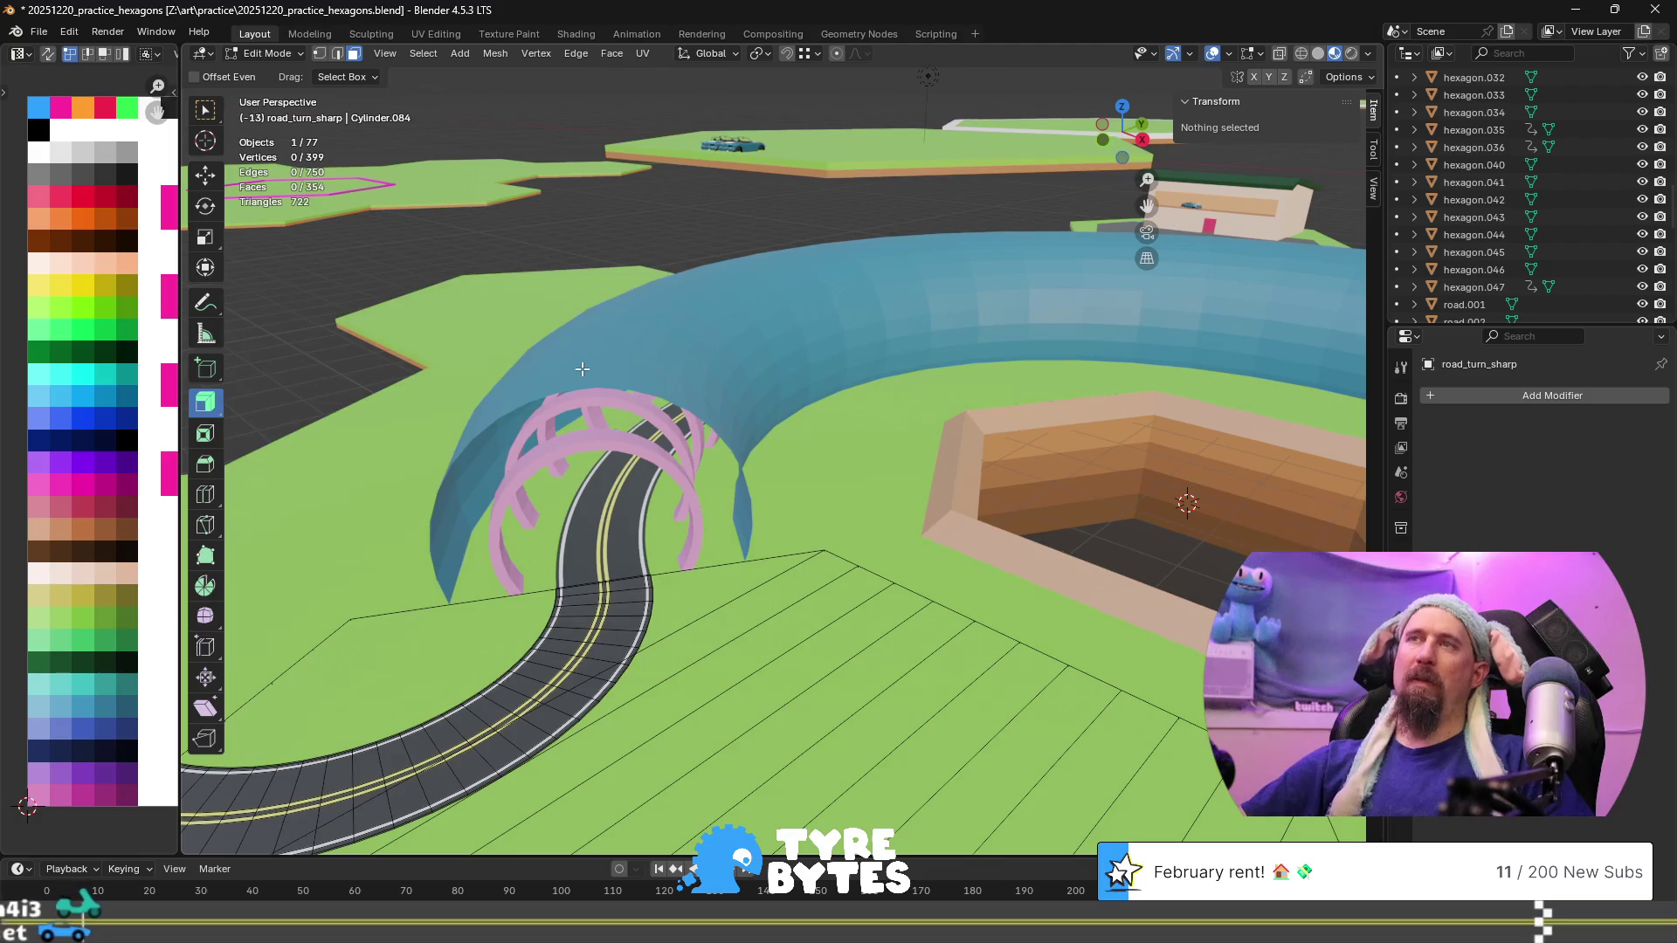
pyautogui.press('Tab')
pyautogui.click(676, 375)
pyautogui.moveTo(653, 425); pyautogui.dragTo(730, 421, button='middle')
# In Edit Mode, reveal the hidden tunnel mesh and select all of it as linked geometry
pyautogui.press('Tab')
pyautogui.press('Tab')
pyautogui.press('Tab')
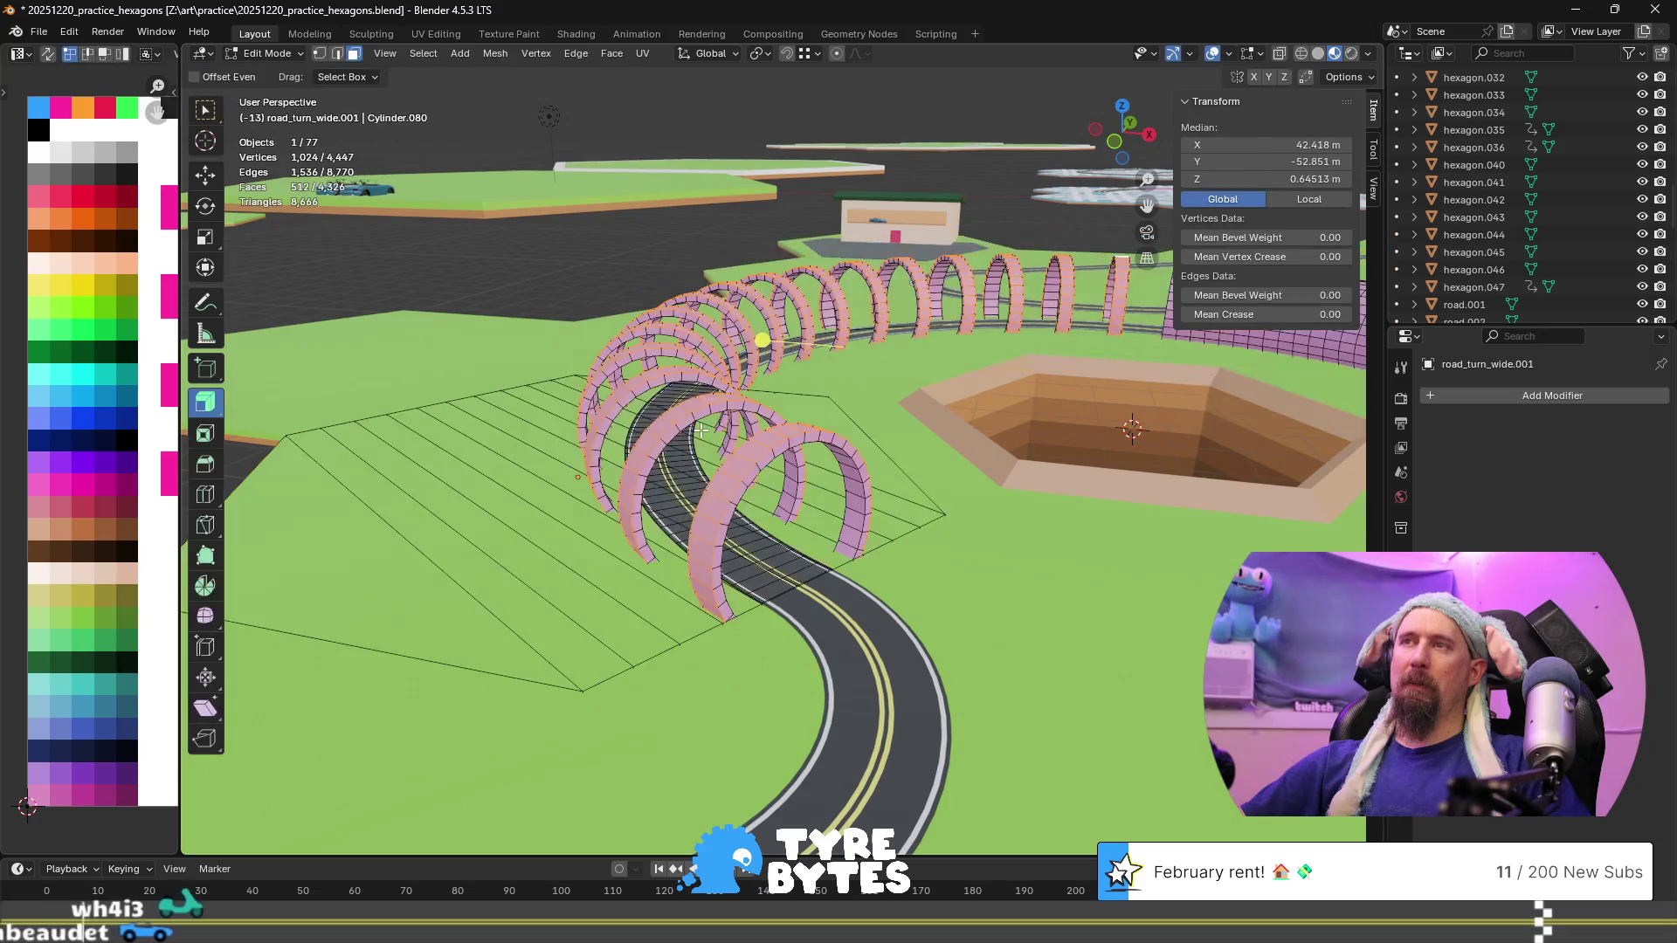
pyautogui.hotkey('alt', 'h')
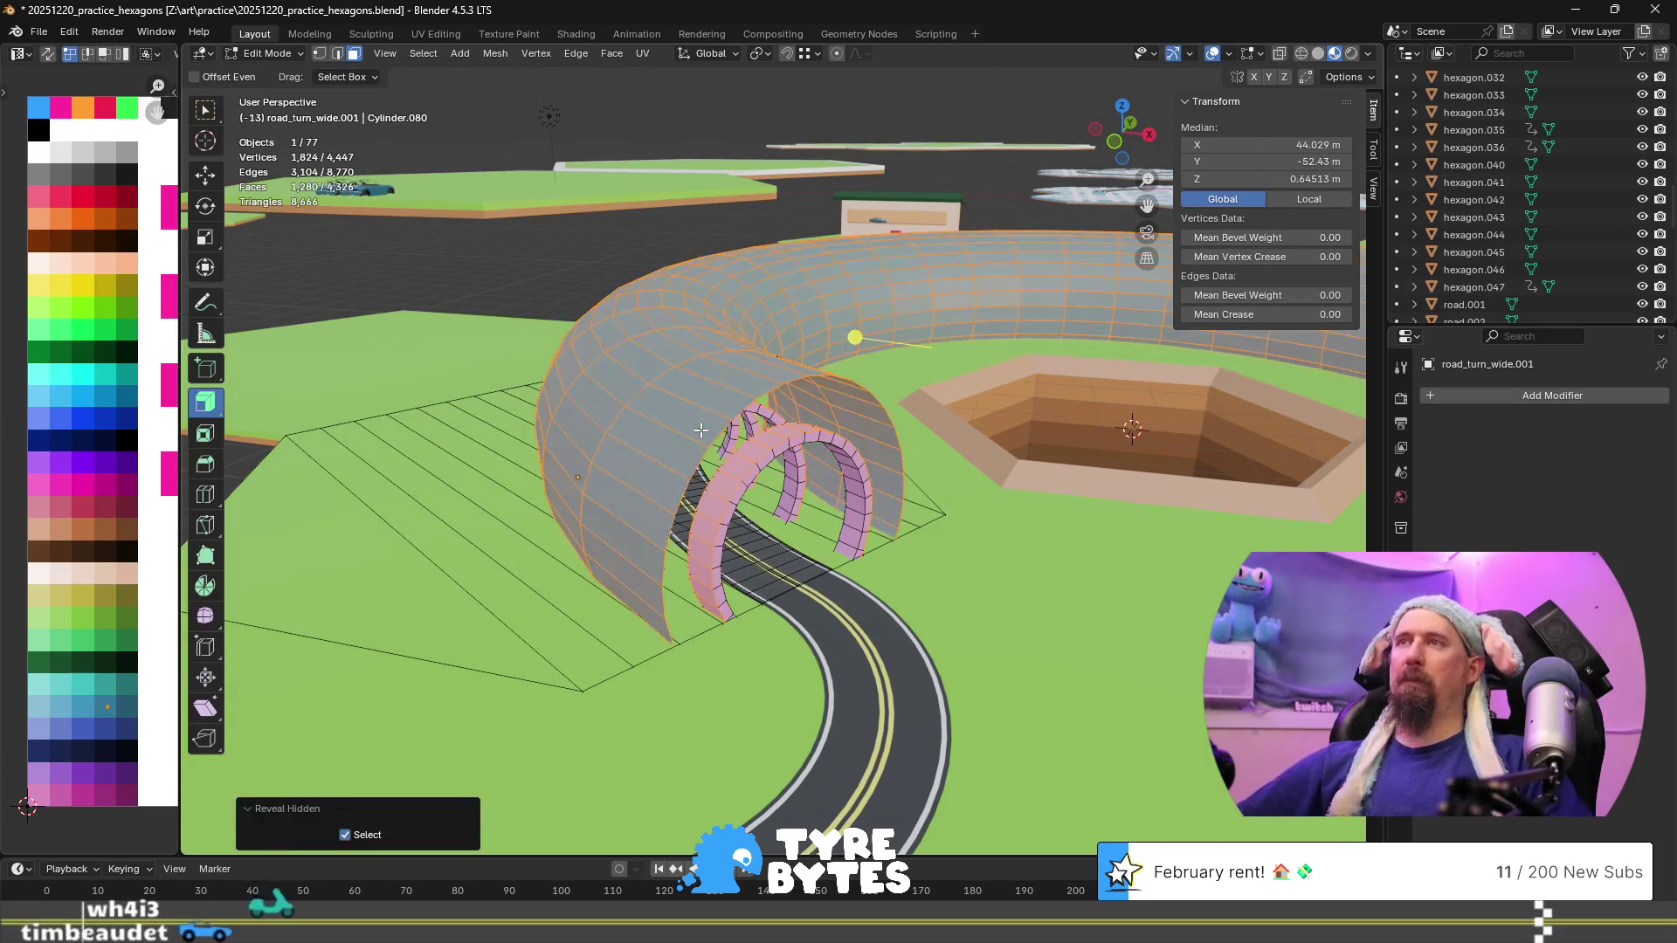
pyautogui.click(699, 408)
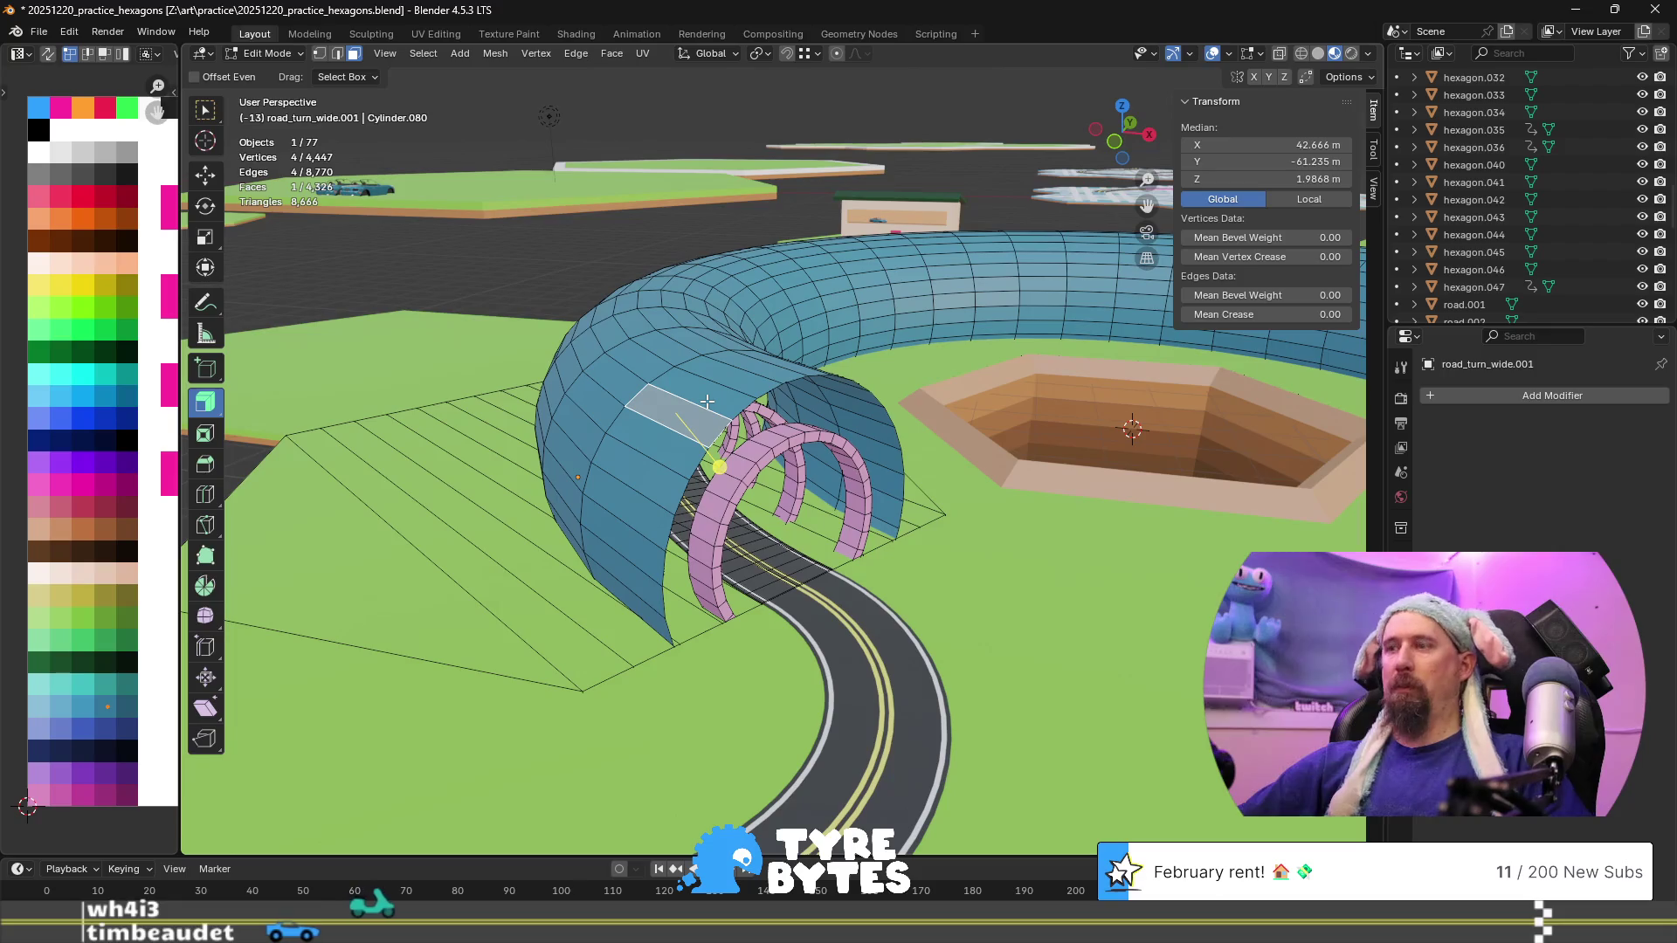
pyautogui.press('l')
pyautogui.moveTo(707, 402); pyautogui.dragTo(721, 425, button='middle')
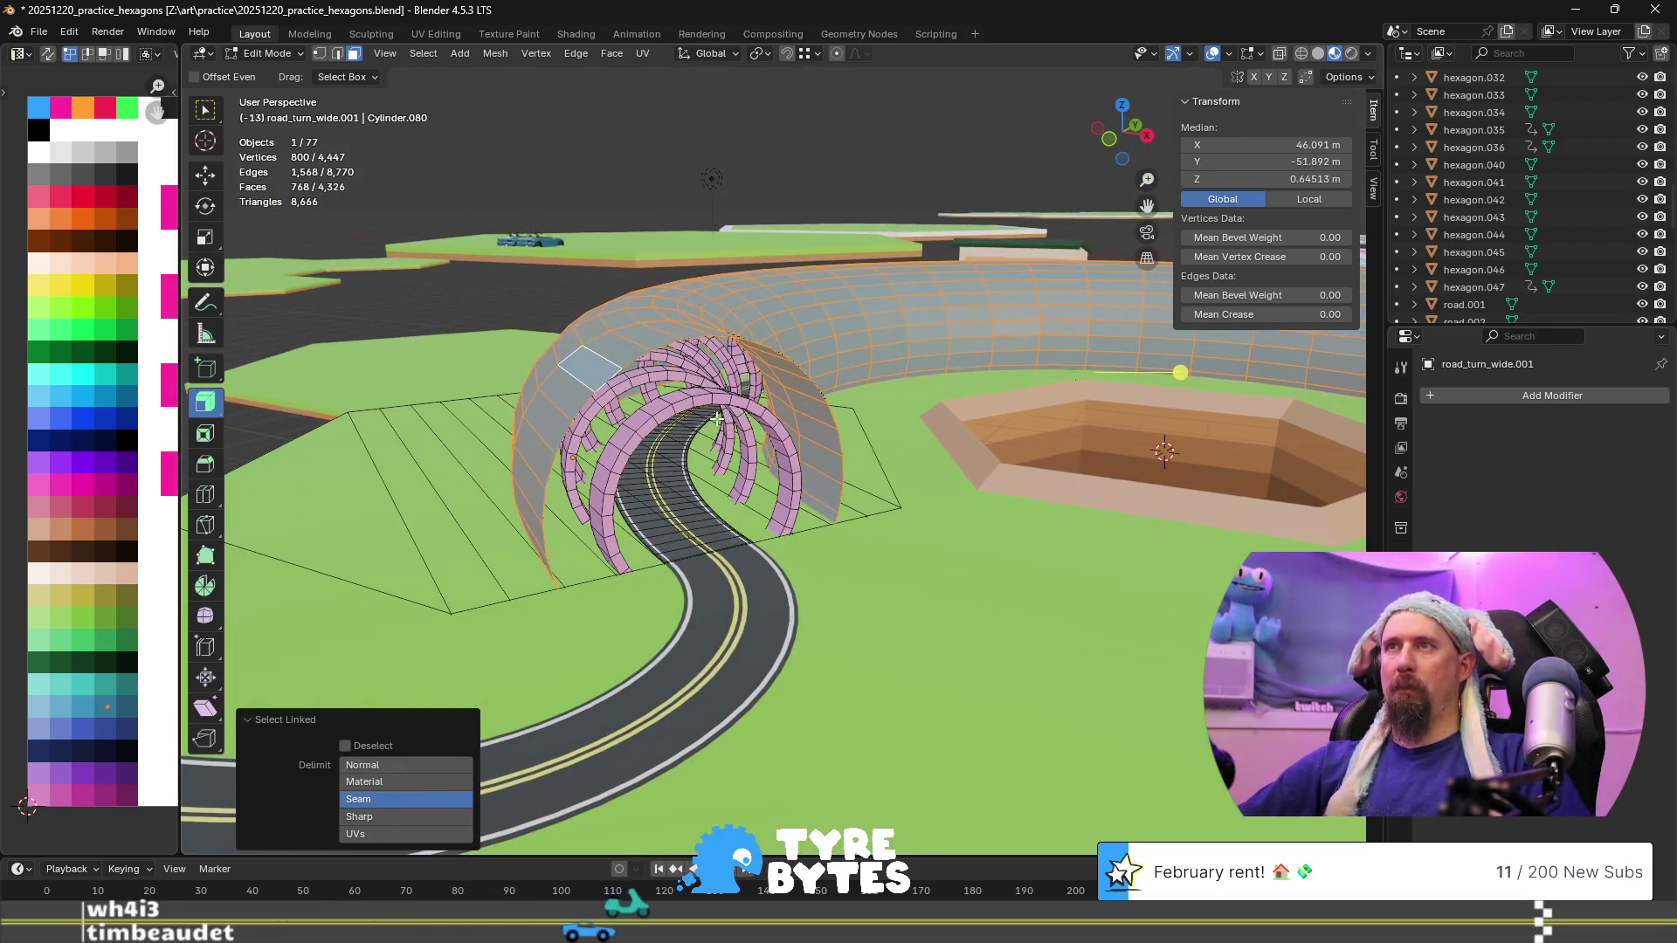
pyautogui.moveTo(754, 433)
pyautogui.mouseDown(button='middle')
pyautogui.moveTo(897, 483)
pyautogui.moveTo(934, 477)
pyautogui.moveTo(906, 475)
pyautogui.mouseUp(button='middle')
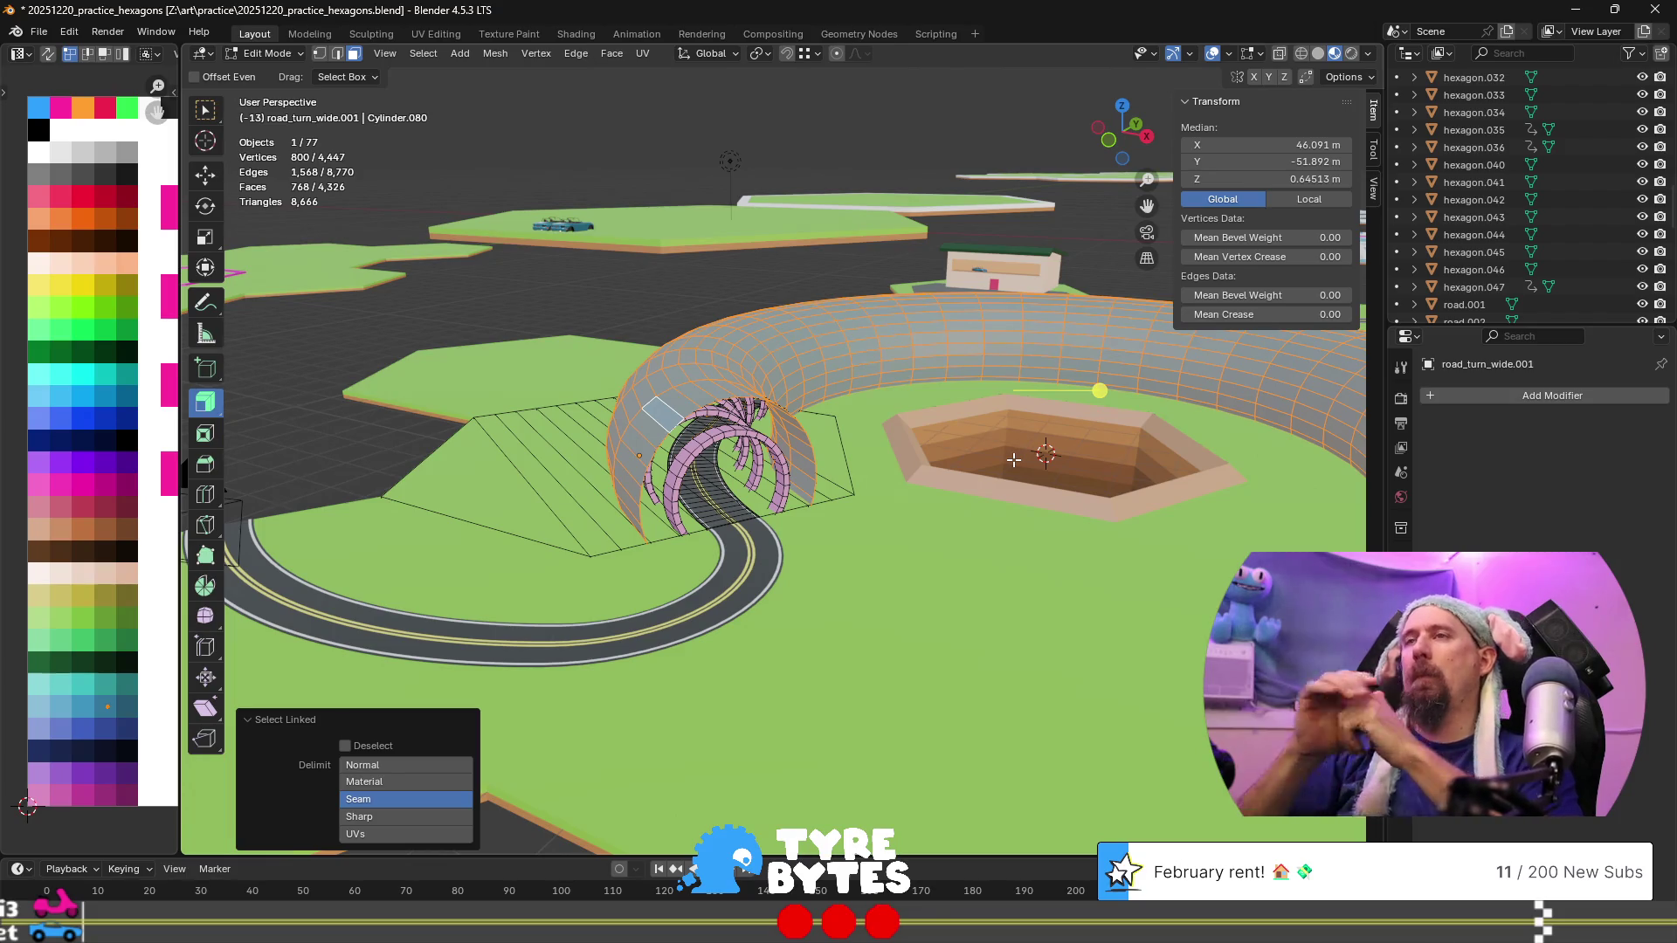
# Return to Object Mode and select the road_turn_wide tile, abandoning a move
pyautogui.press('Tab')
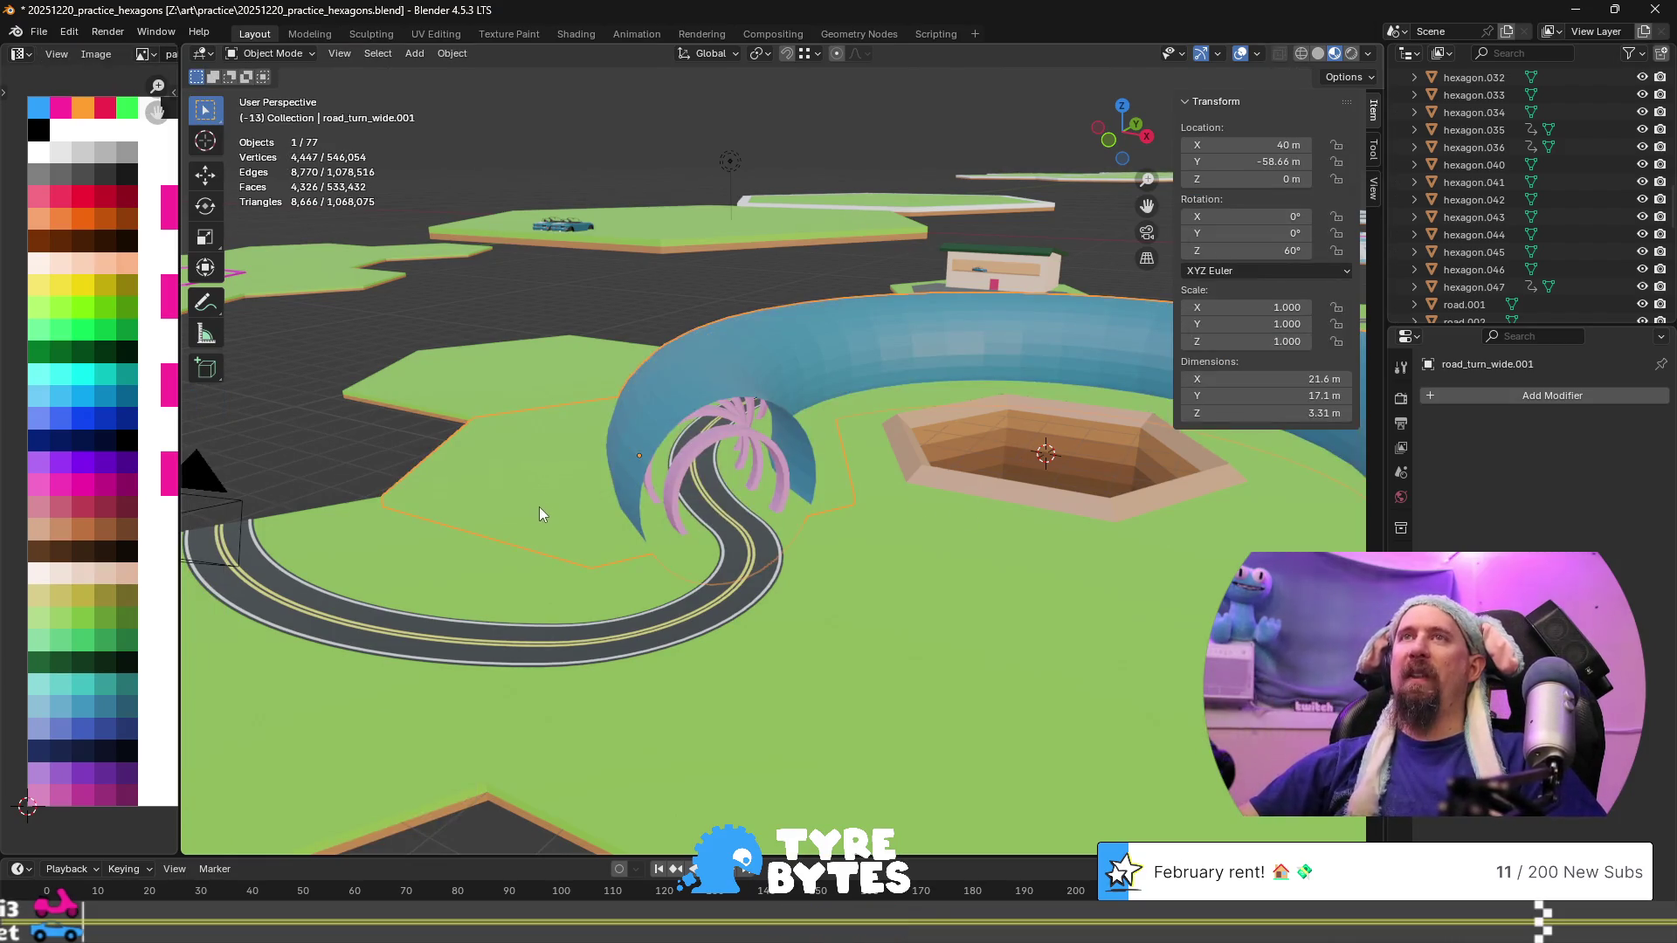
pyautogui.scroll(-3, 538, 506)
pyautogui.moveTo(553, 447); pyautogui.dragTo(678, 558, button='middle')
pyautogui.scroll(2, 637, 370)
pyautogui.click(635, 381)
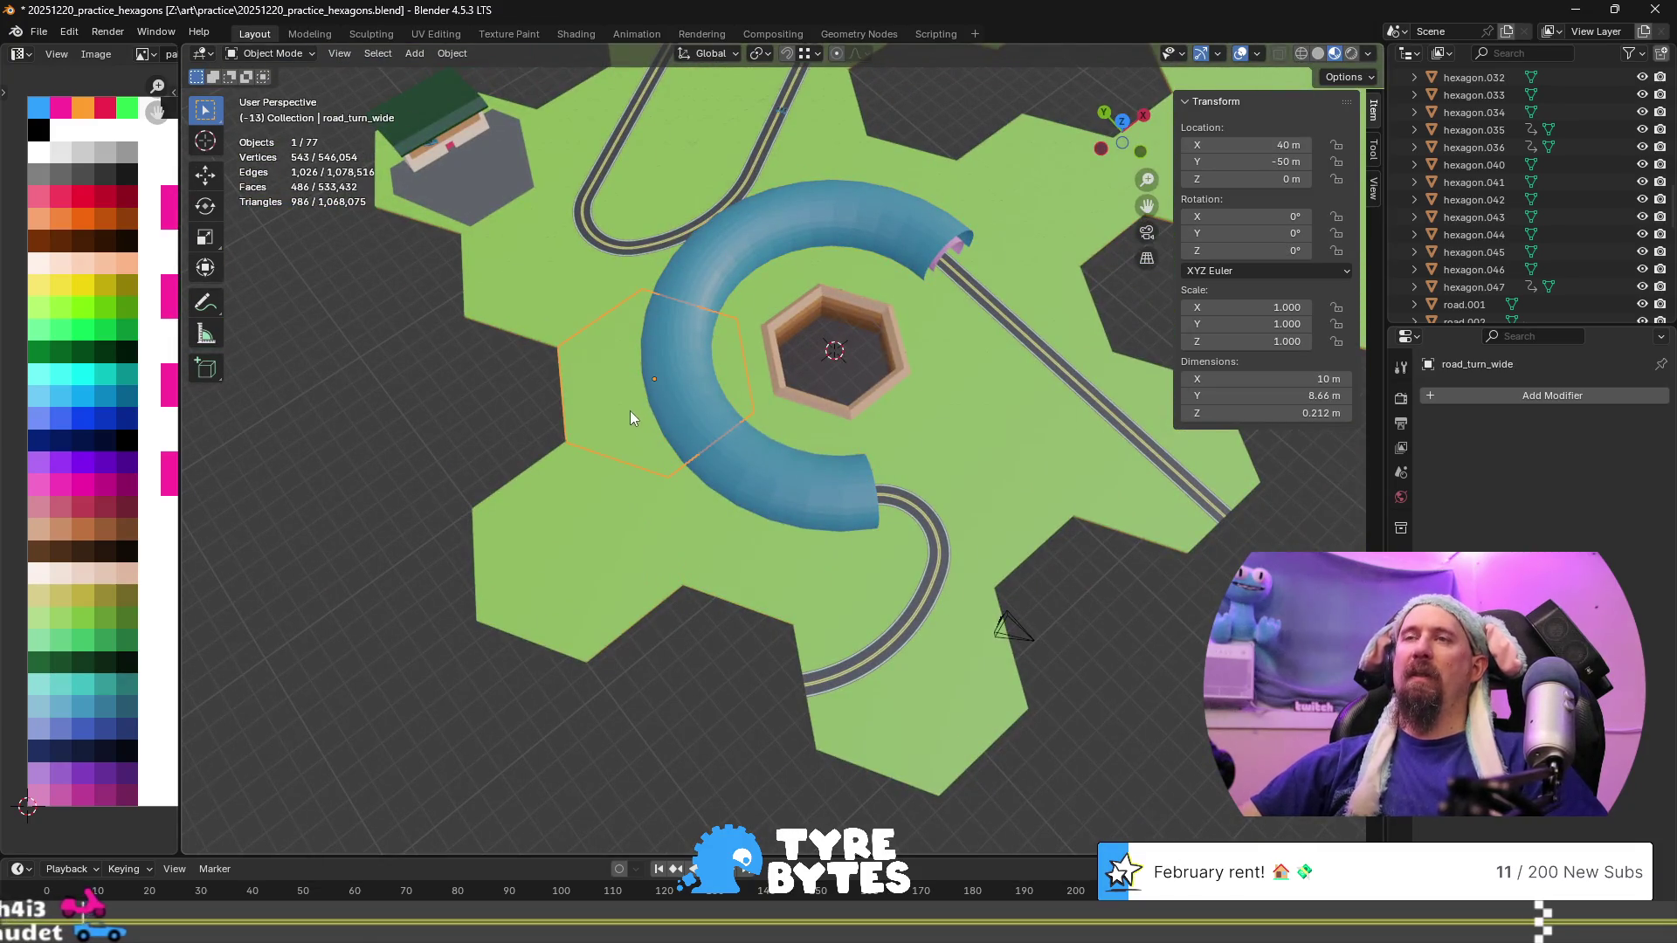
pyautogui.press('g')
pyautogui.rightClick(542, 468)
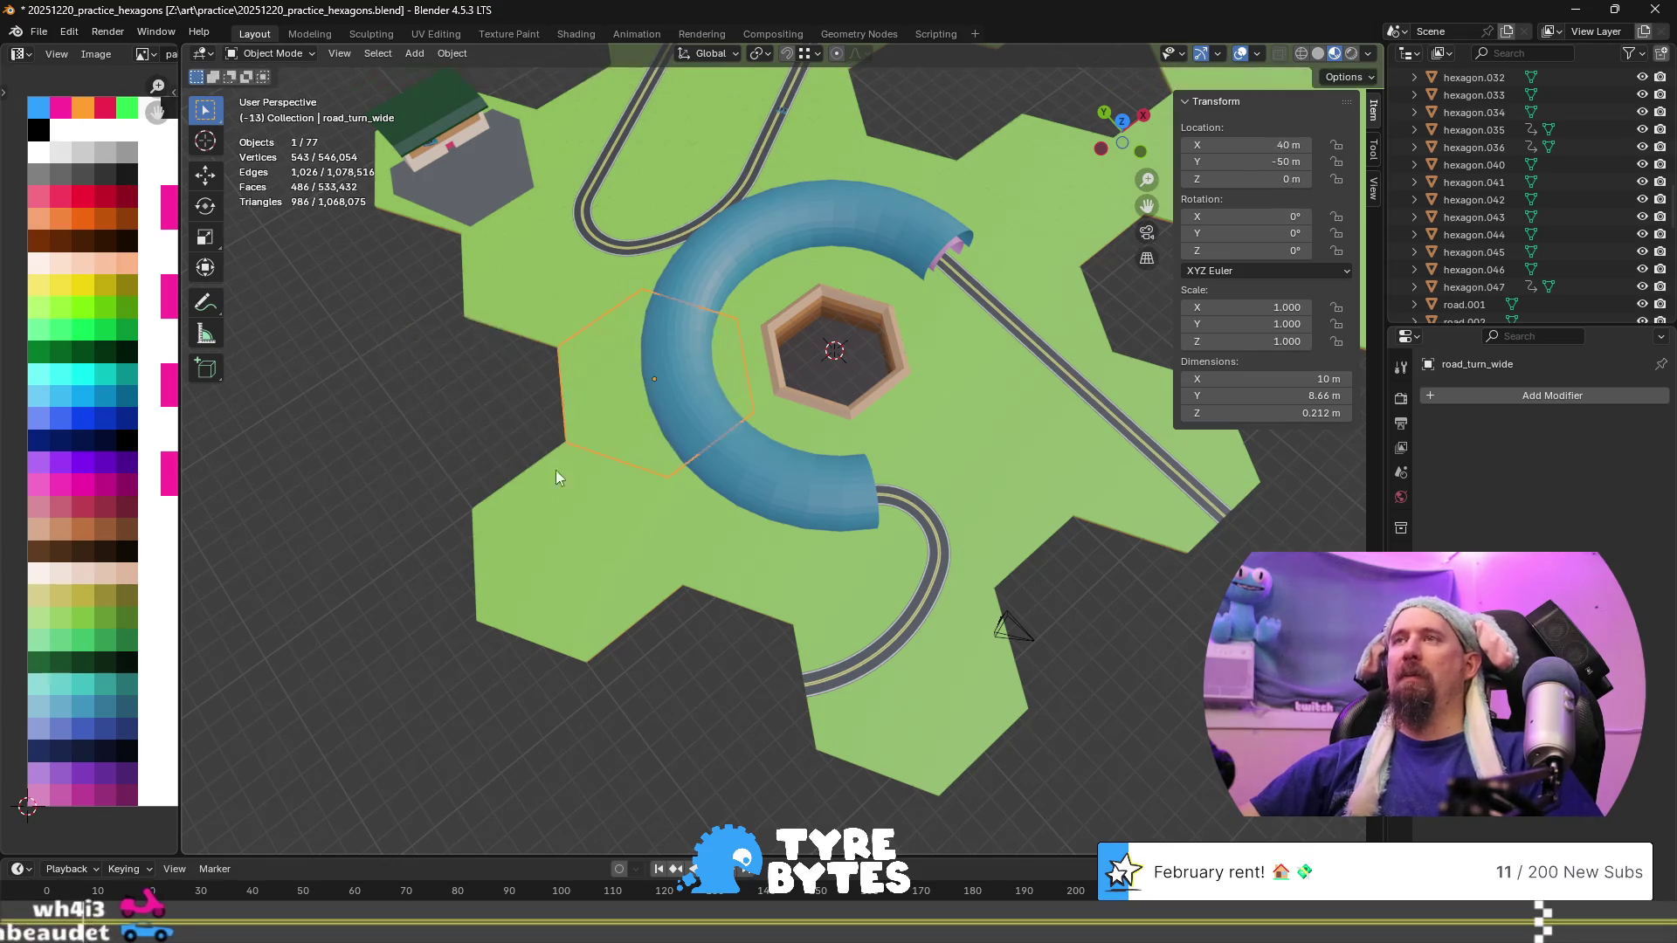
# Delete the tunnel ring and try duplicating the road piece, then undo to restore it
pyautogui.click(762, 543)
pyautogui.moveTo(905, 560)
pyautogui.mouseDown(button='middle')
pyautogui.moveTo(742, 440)
pyautogui.moveTo(740, 496)
pyautogui.moveTo(808, 559)
pyautogui.mouseUp(button='middle')
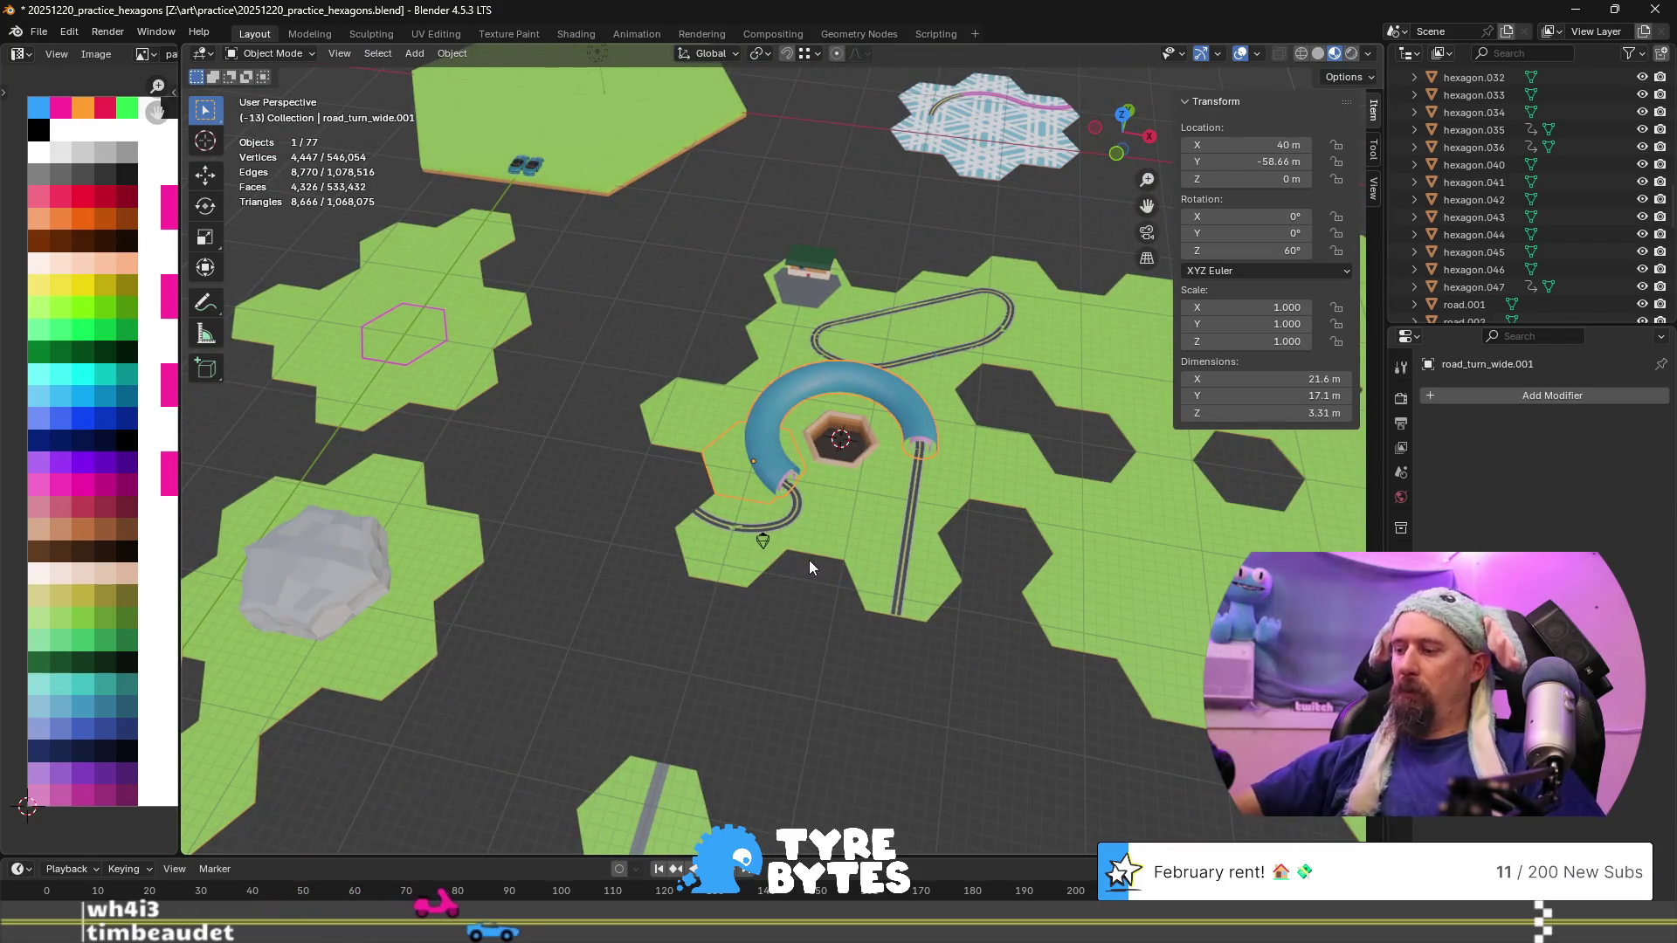
pyautogui.press('Delete')
pyautogui.scroll(5, 808, 559)
pyautogui.click(799, 329)
pyautogui.hotkey('shift', 'd')
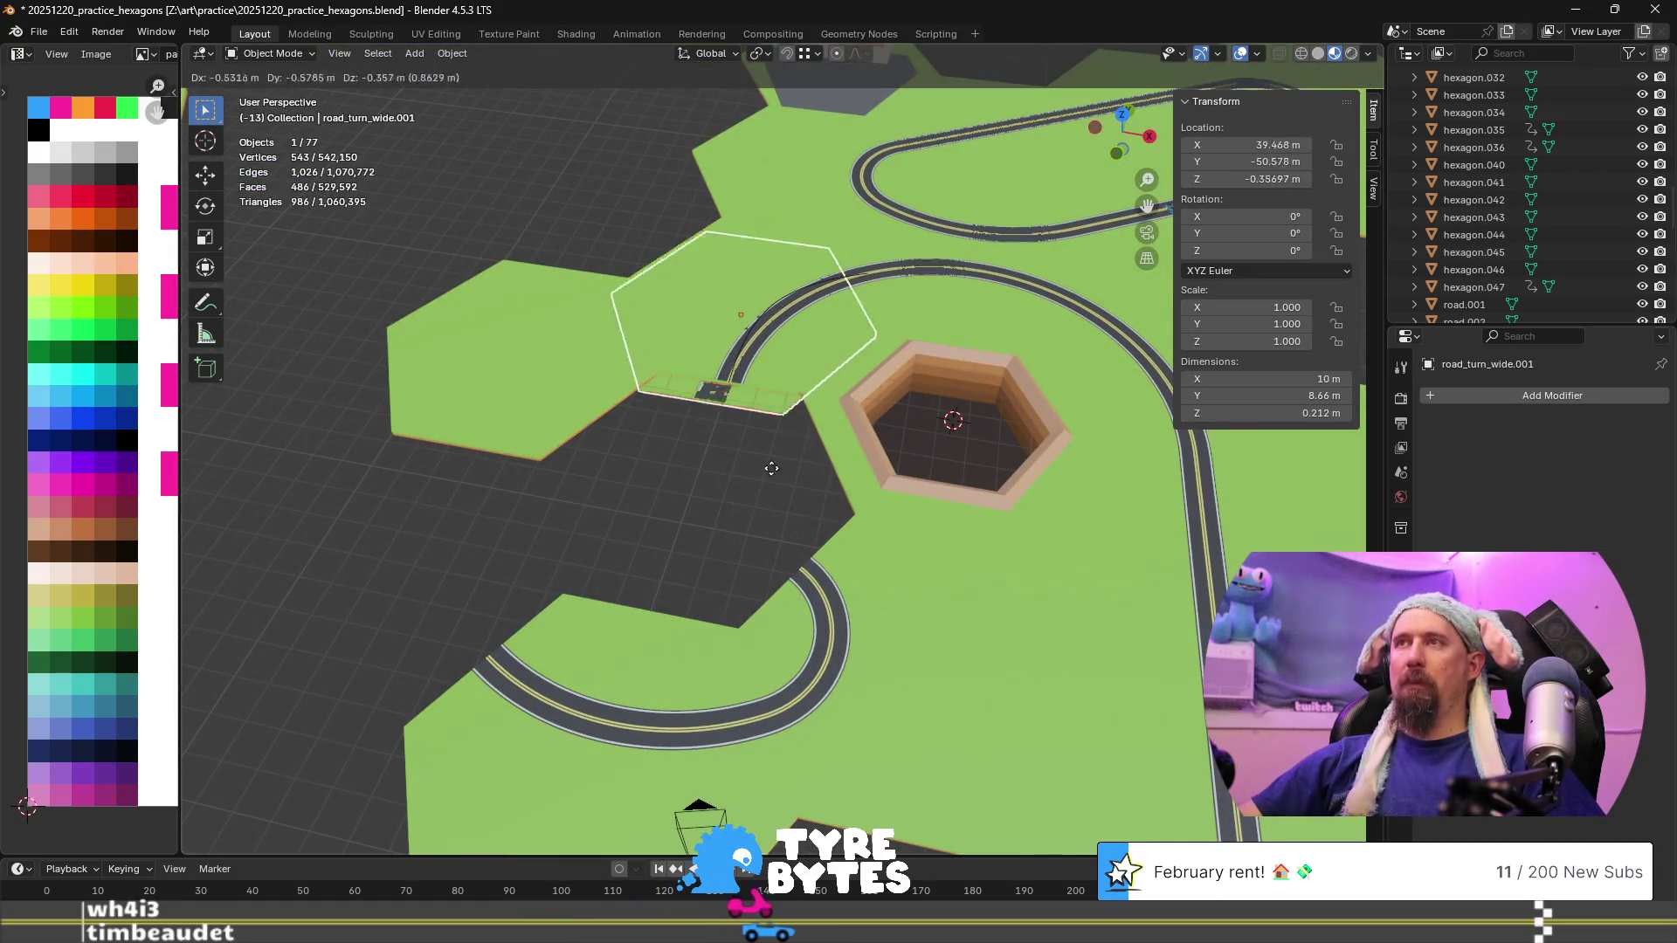
pyautogui.rightClick(752, 515)
pyautogui.hotkey('ctrl', 'z')
pyautogui.hotkey('ctrl', 'z')
pyautogui.hotkey('ctrl', 'z')
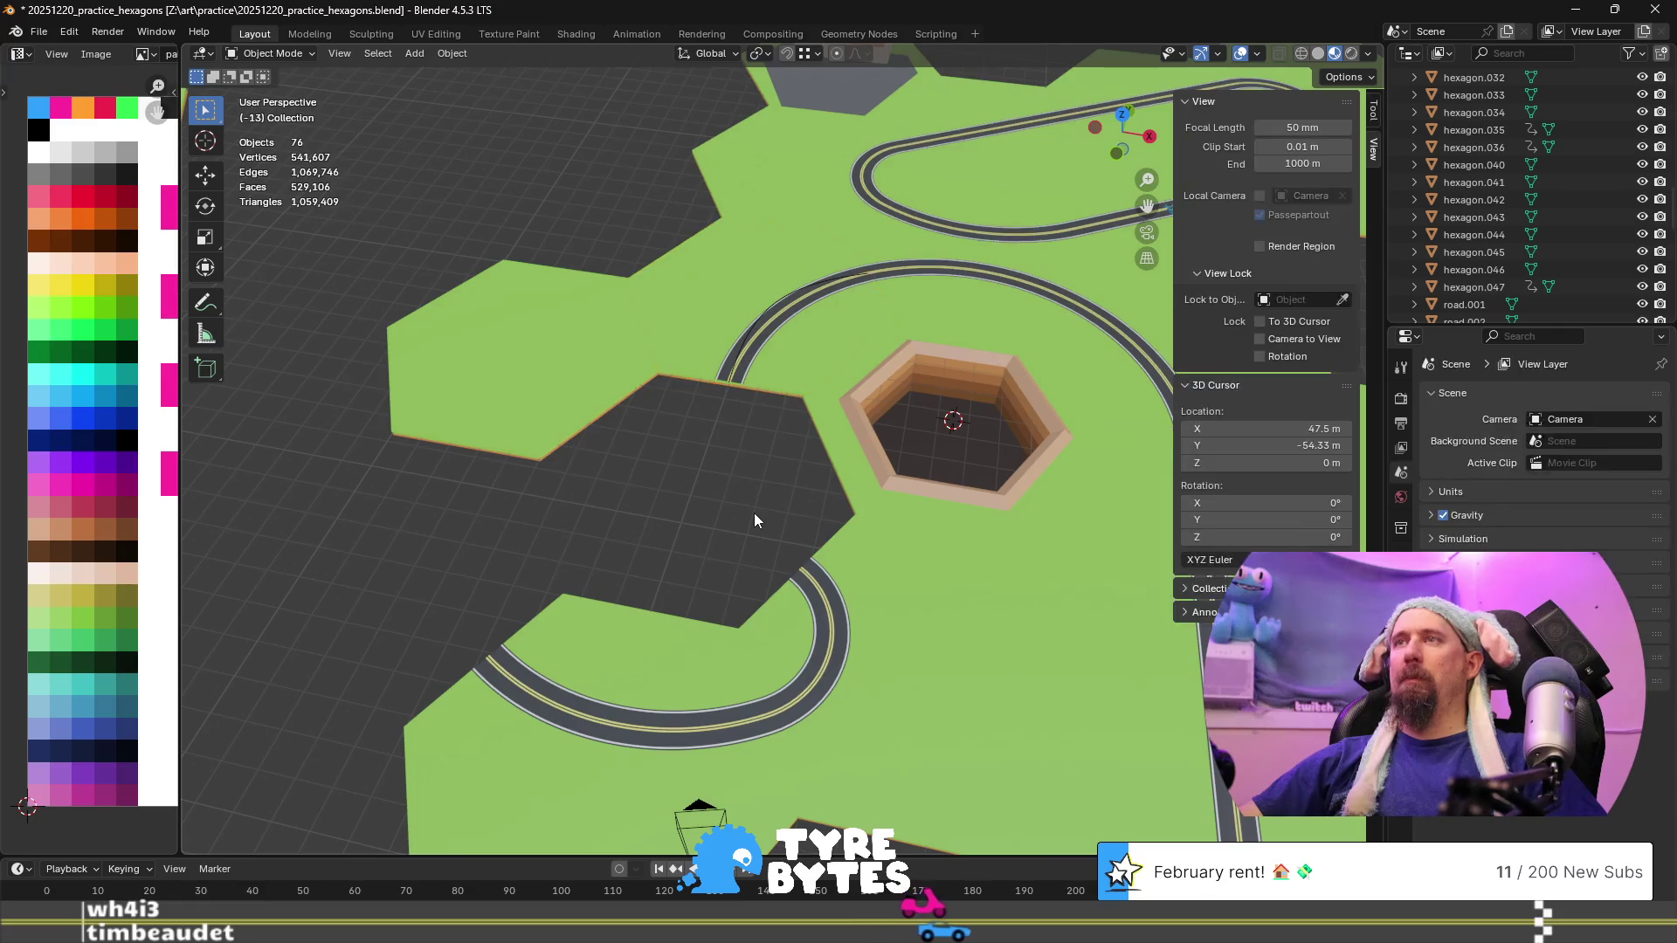
# Move the tunnel ring horizontally off the map, about 53 m in X and 55 m in Y
pyautogui.scroll(-5, 754, 520)
pyautogui.scroll(4, 754, 520)
pyautogui.moveTo(754, 520); pyautogui.dragTo(728, 435, button='middle')
pyautogui.scroll(-2, 737, 501)
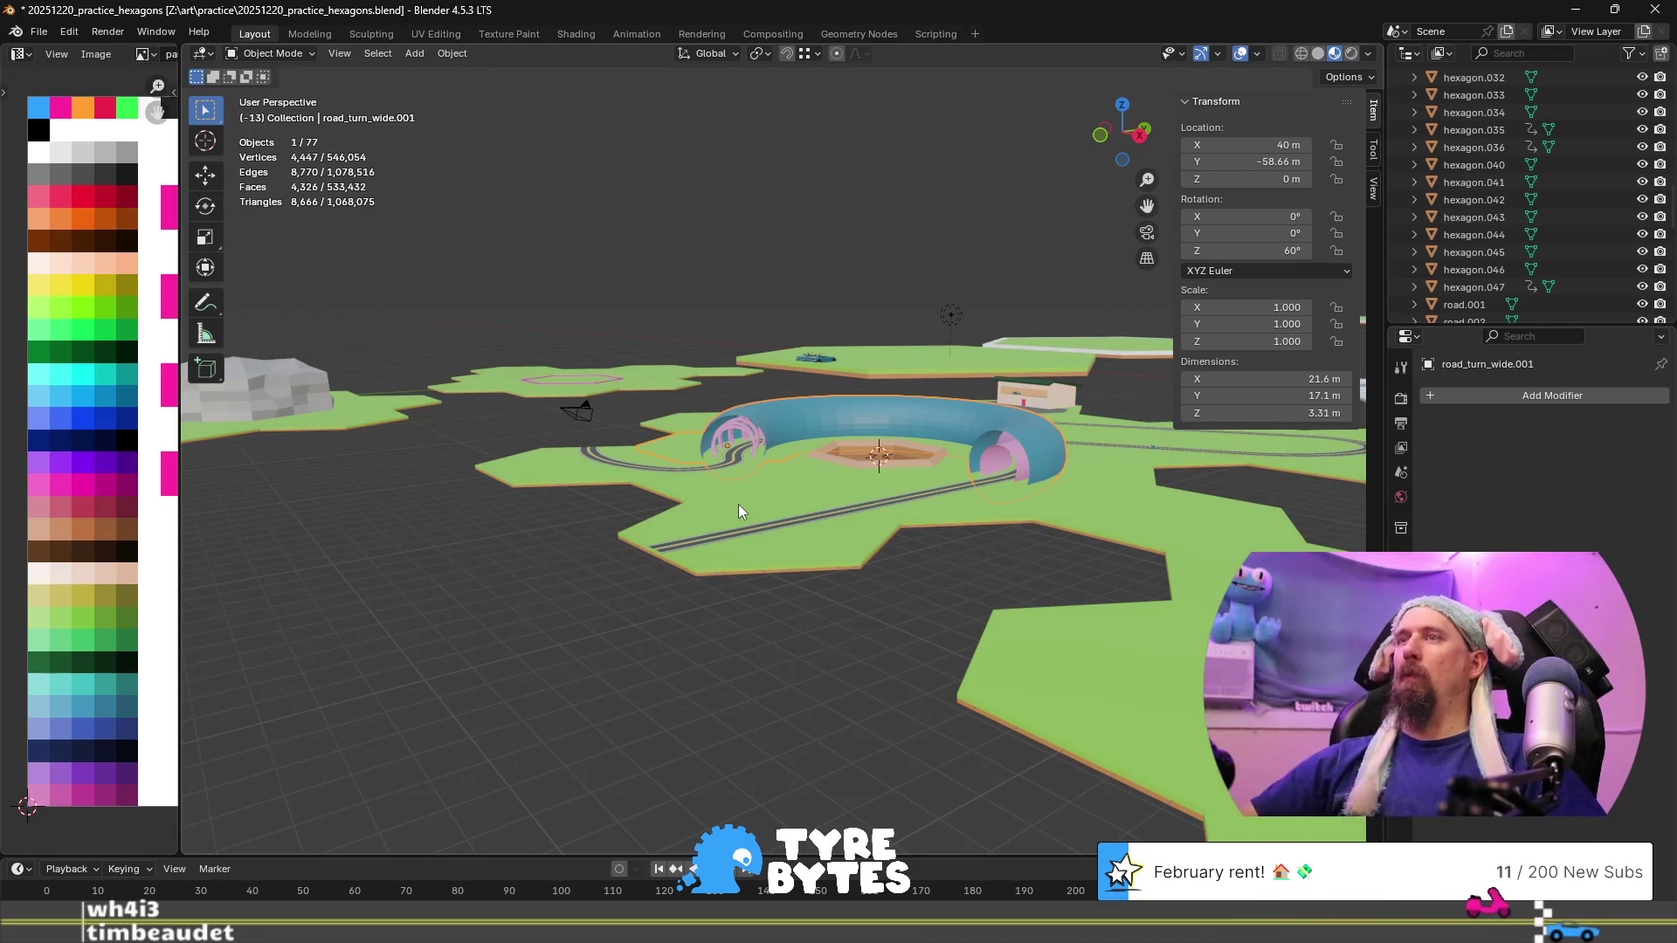
pyautogui.scroll(-3, 737, 505)
pyautogui.moveTo(760, 511)
pyautogui.mouseDown(button='middle')
pyautogui.moveTo(720, 522)
pyautogui.moveTo(850, 576)
pyautogui.mouseUp(button='middle')
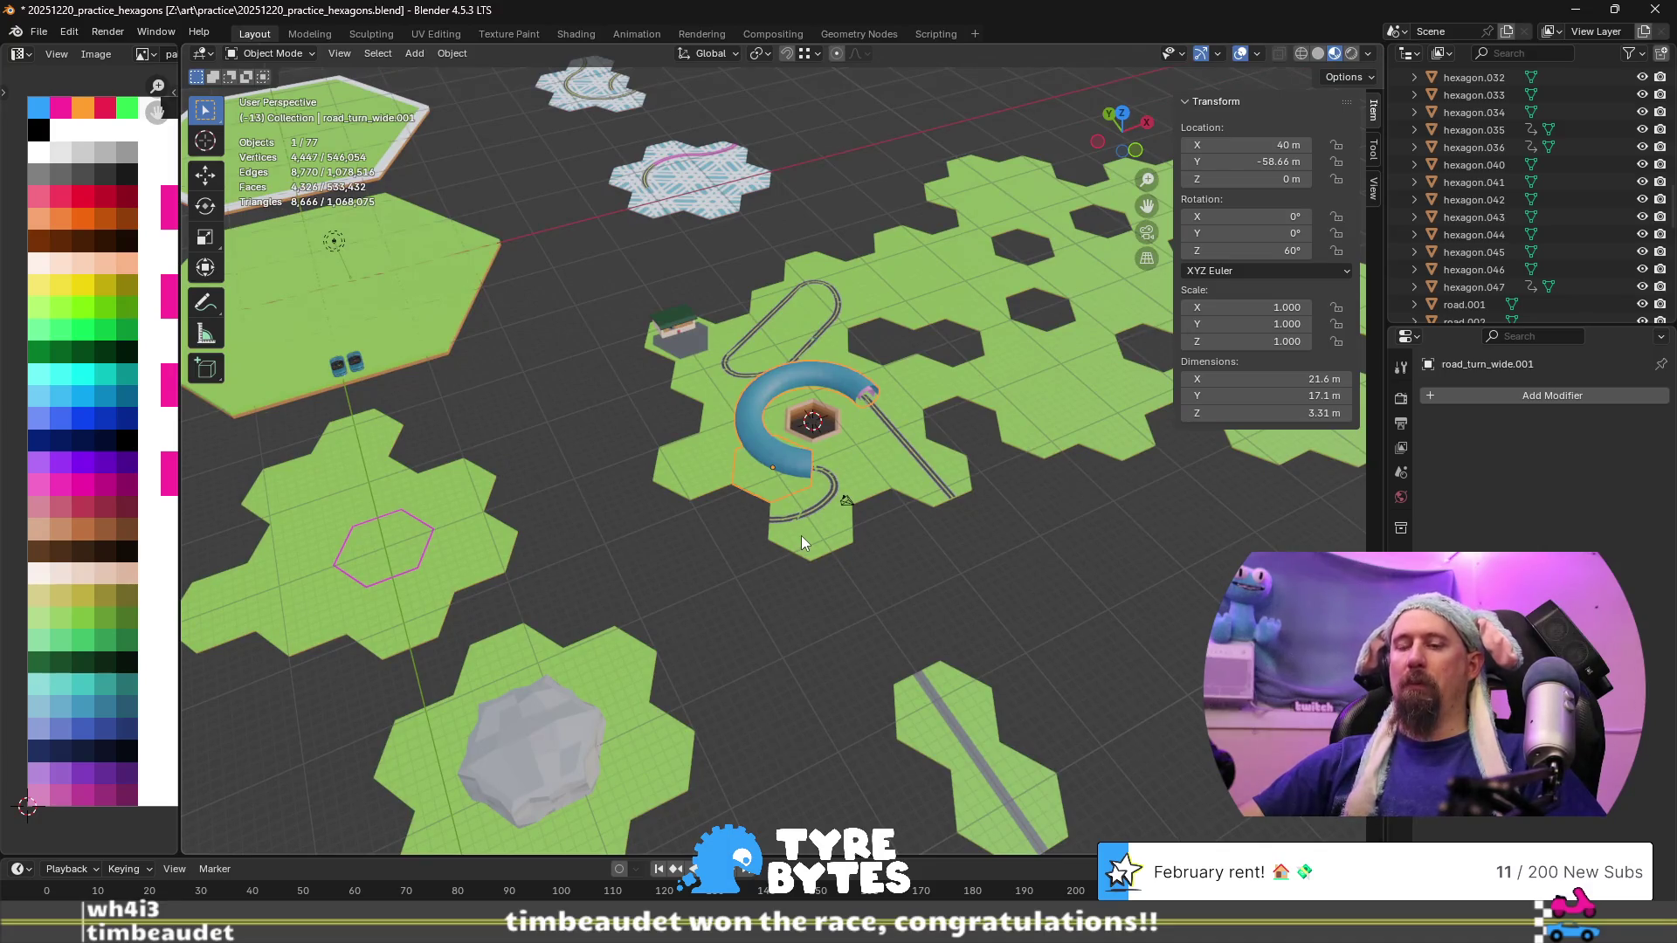
pyautogui.press('g')
pyautogui.hotkey('shift', 'z')
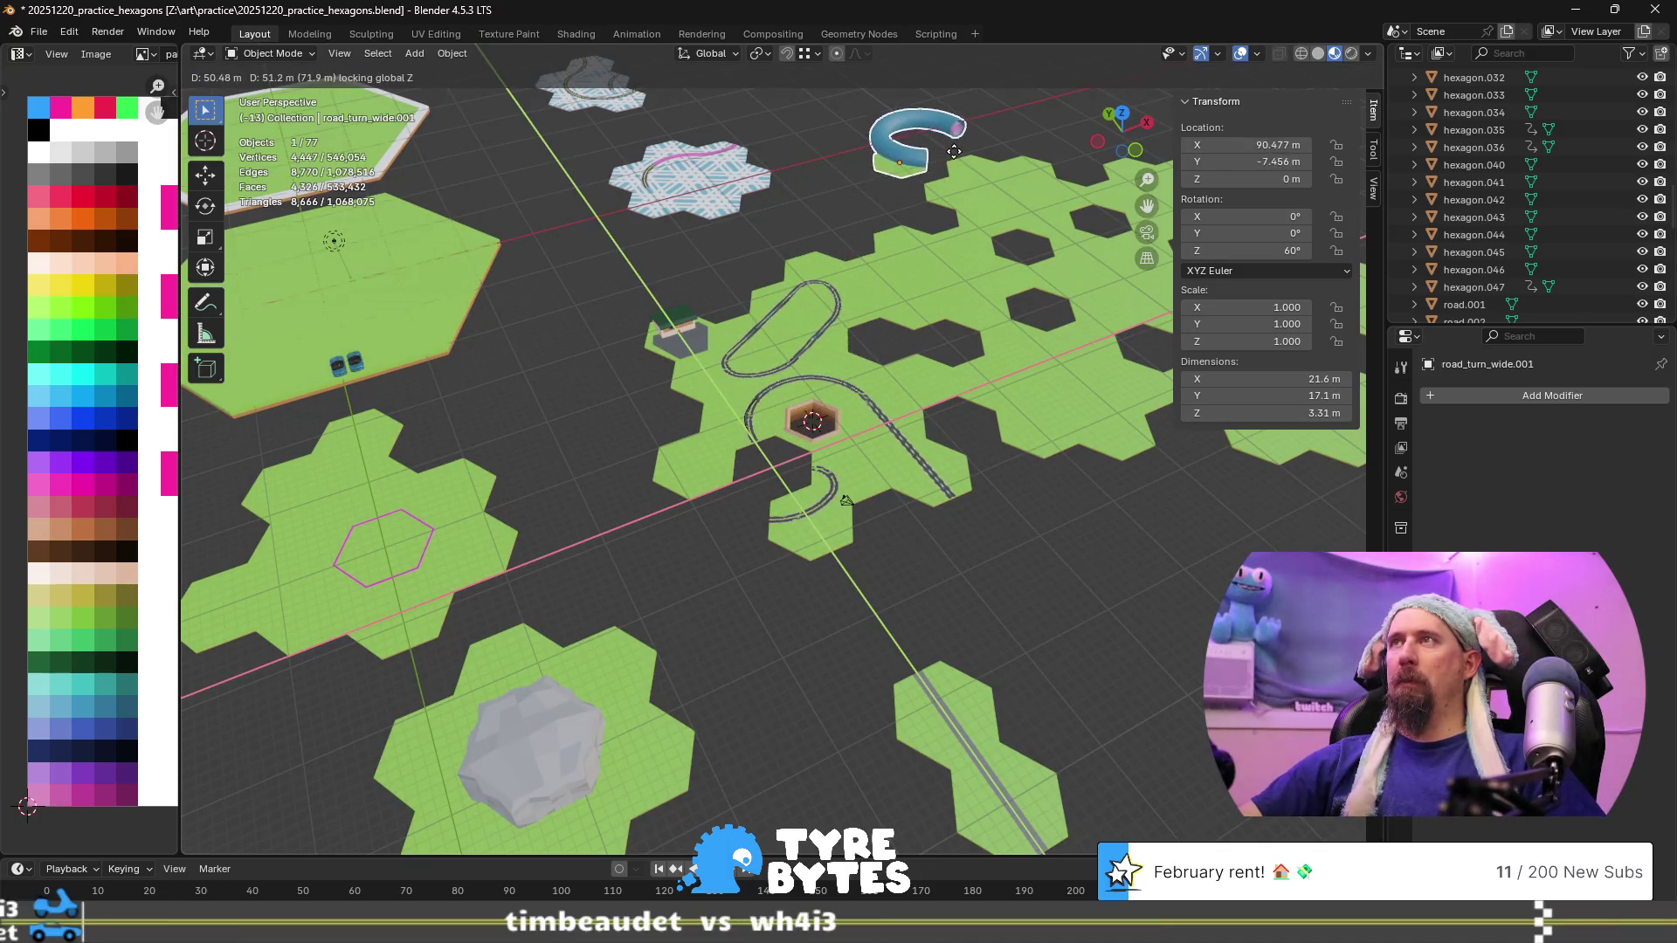
pyautogui.click(955, 156)
# Duplicate the upper road_turn_wide tile in place, shift it -8.66 m in Y and rotate it 60° about Z
pyautogui.moveTo(850, 547)
pyautogui.mouseDown(button='middle')
pyautogui.moveTo(939, 585)
pyautogui.moveTo(862, 557)
pyautogui.moveTo(772, 438)
pyautogui.mouseUp(button='middle')
pyautogui.click(773, 437)
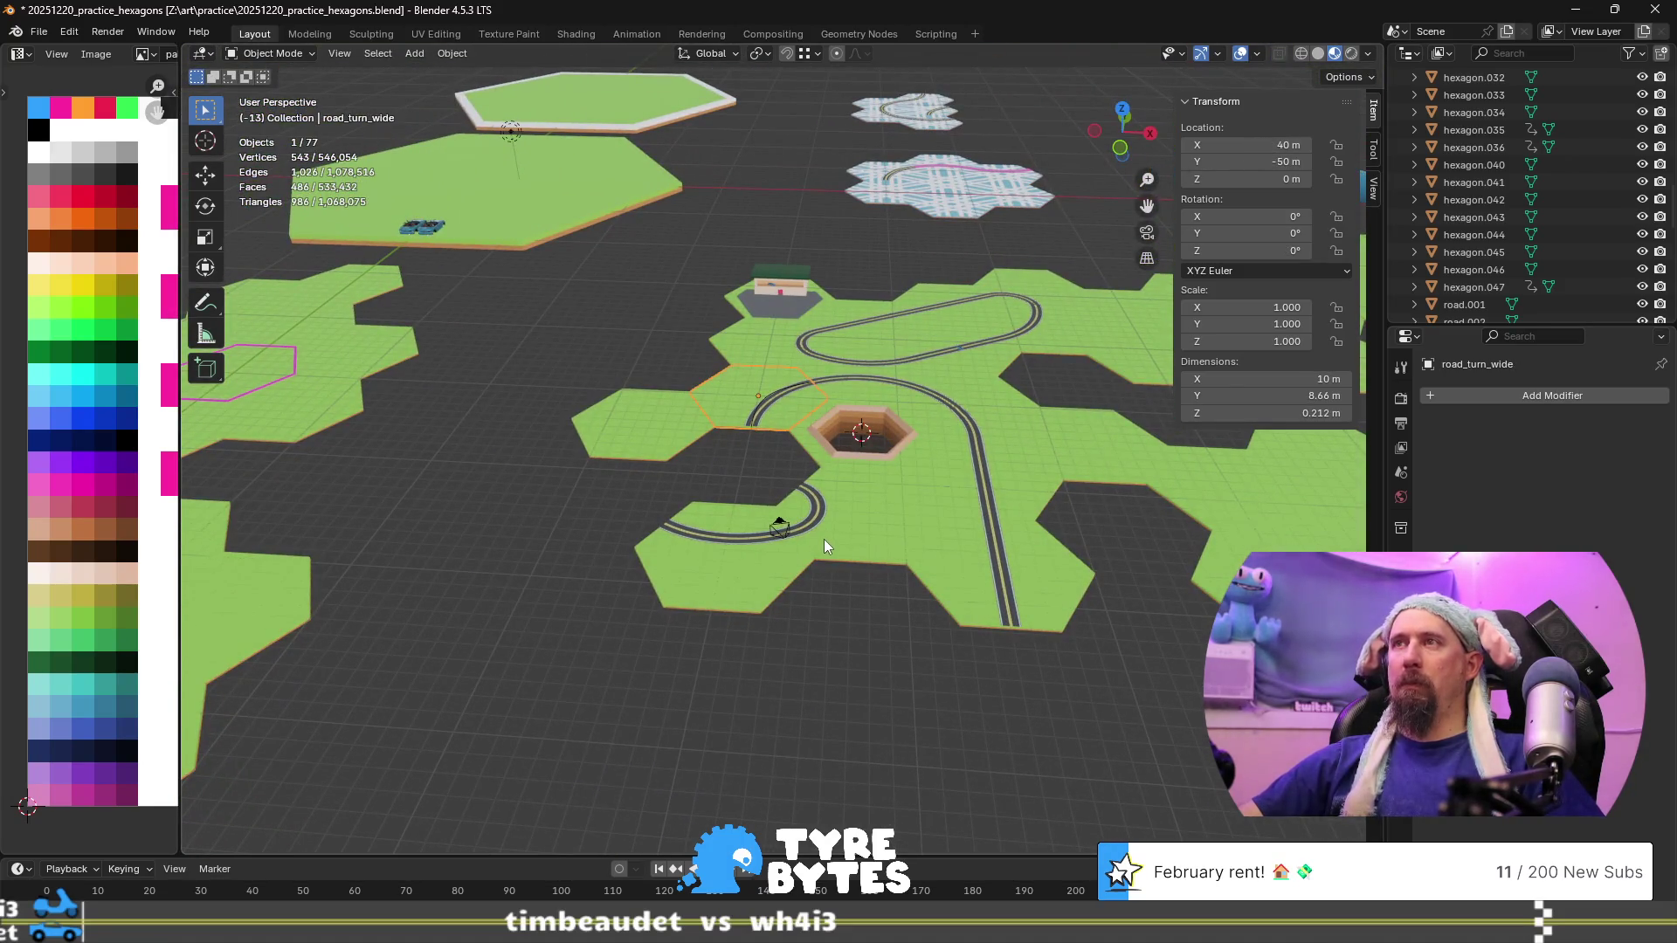
pyautogui.click(740, 552)
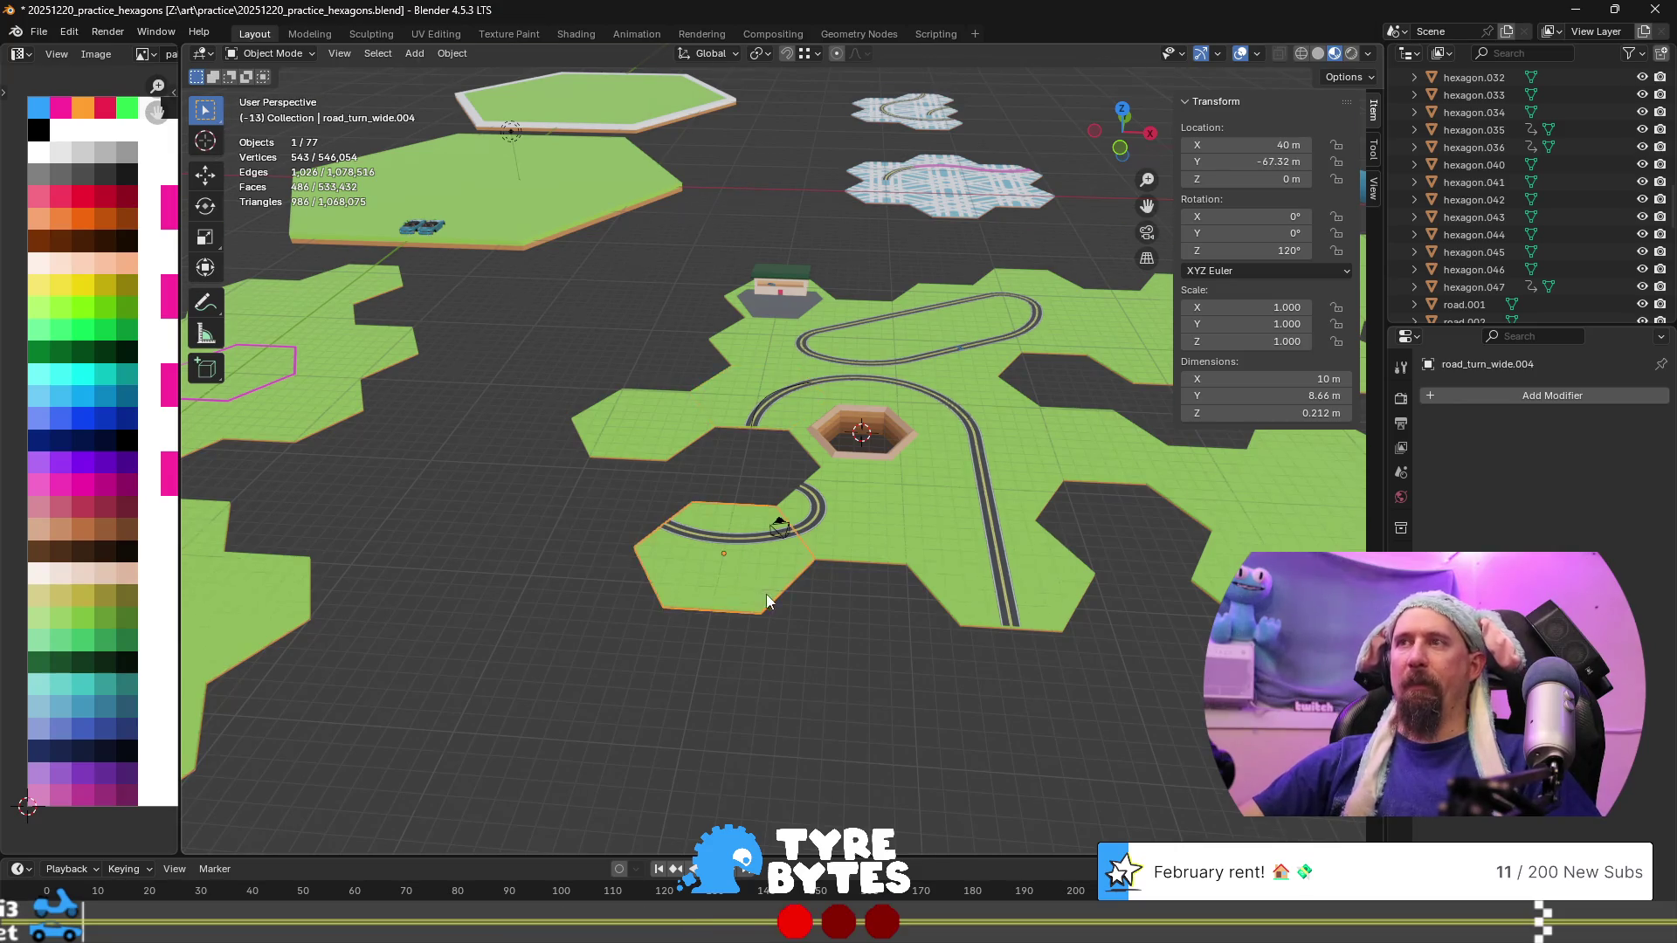
pyautogui.scroll(4, 767, 594)
pyautogui.click(756, 395)
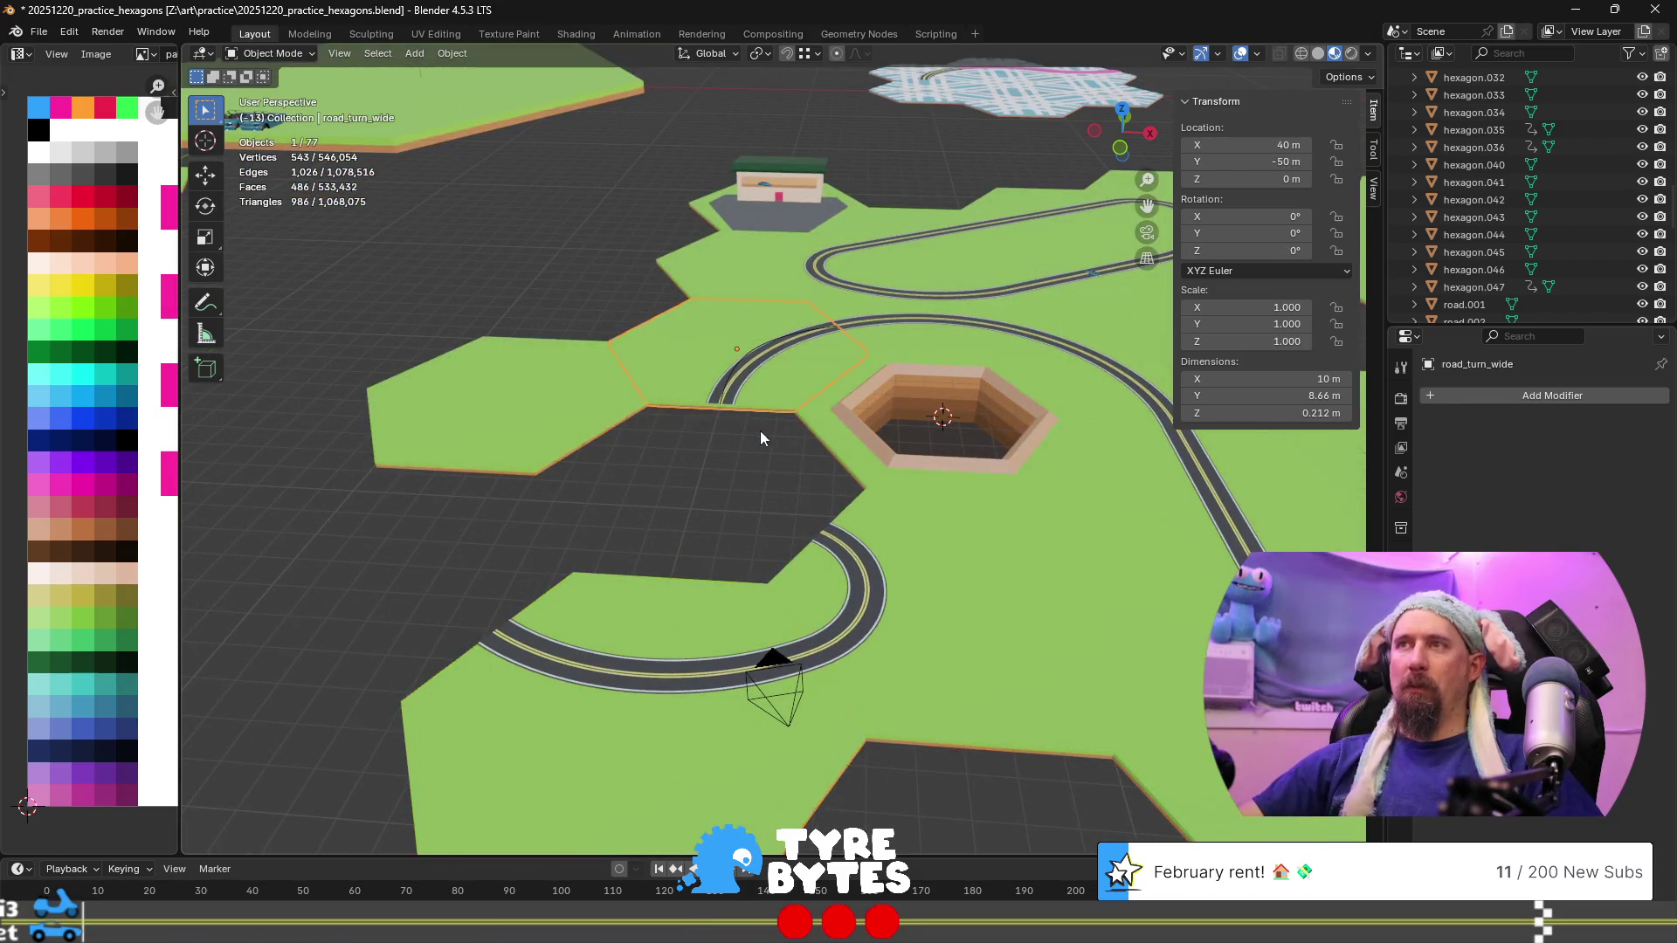
pyautogui.hotkey('shift', 'd')
pyautogui.press('Escape')
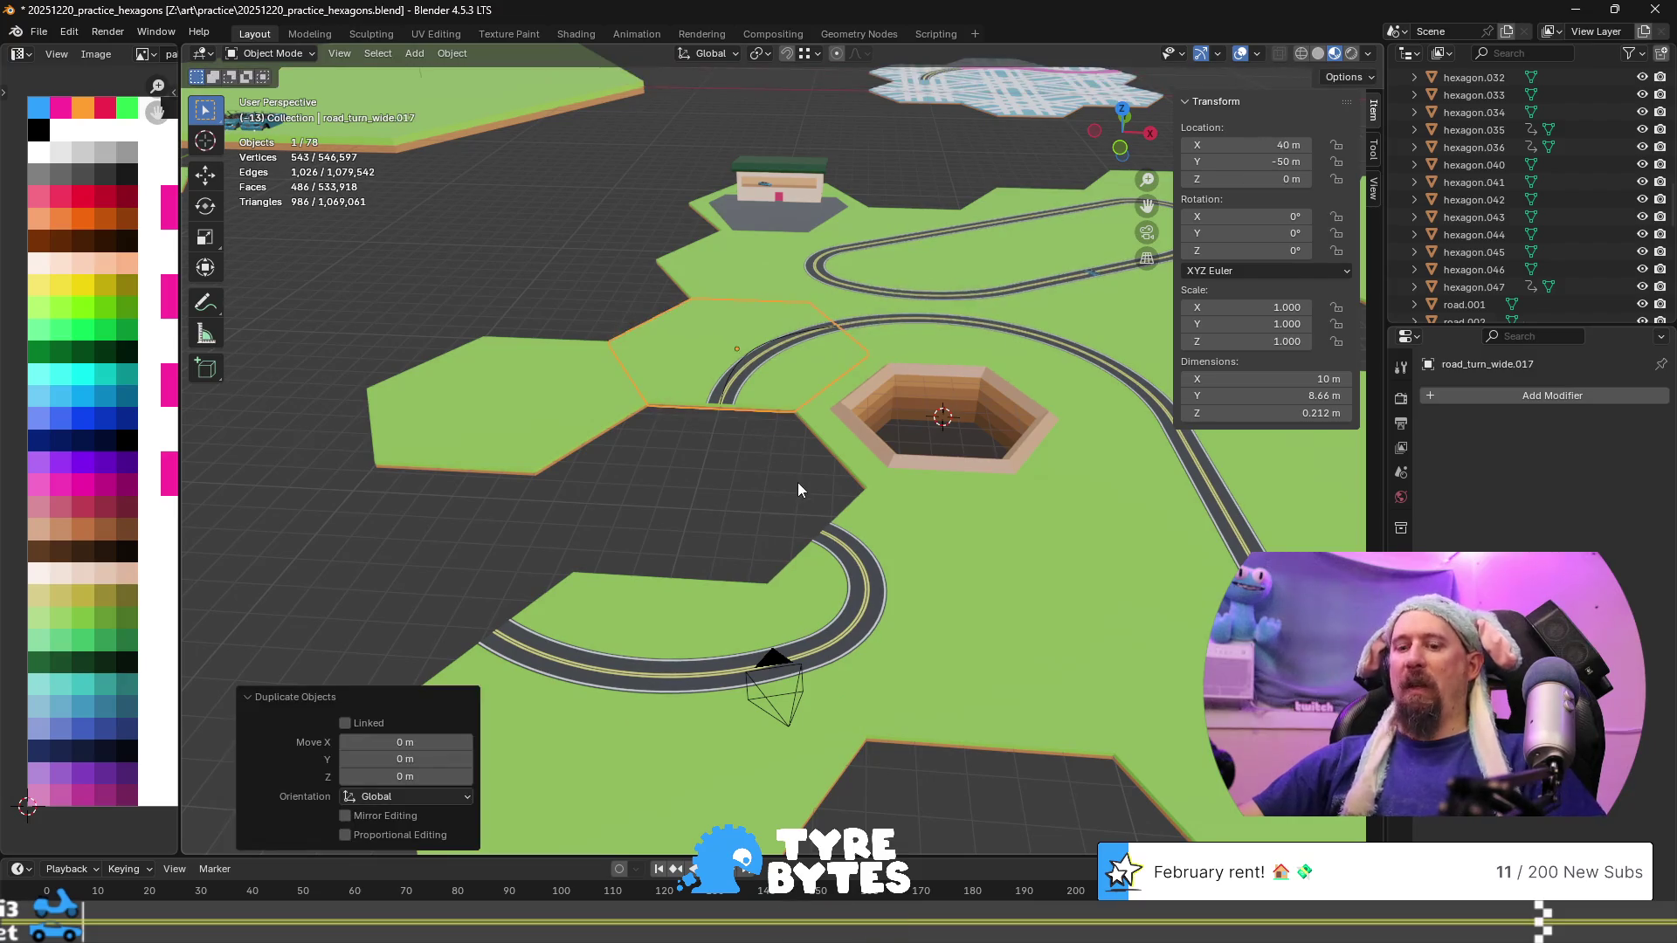
pyautogui.write('gy8.66')
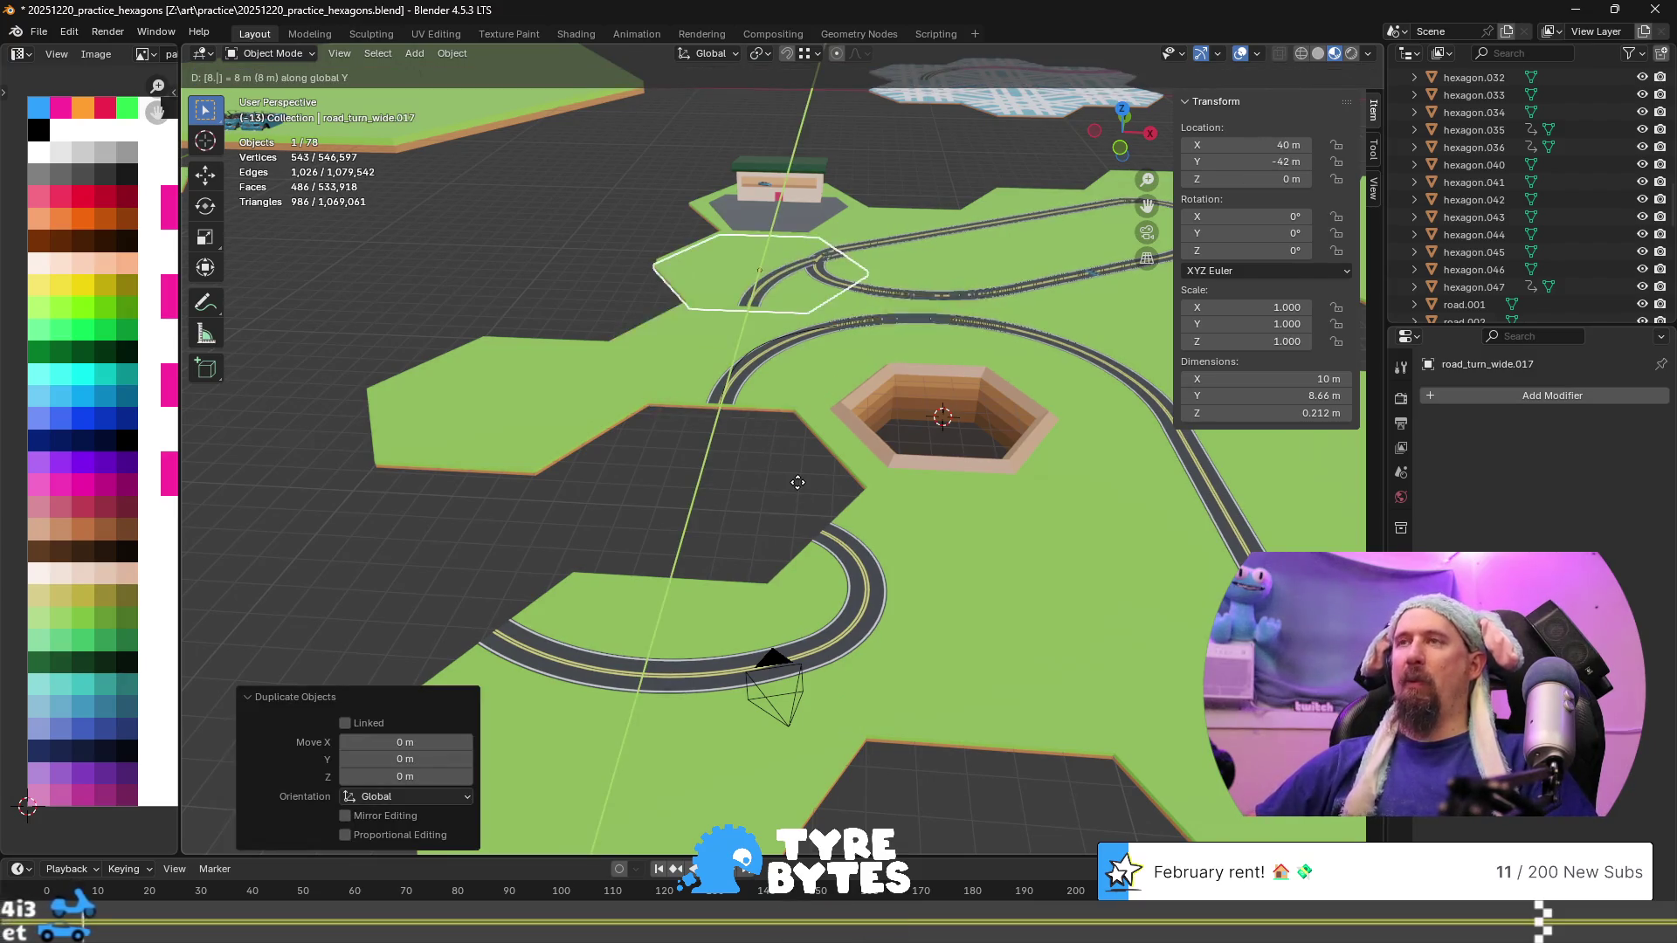
pyautogui.press('-')
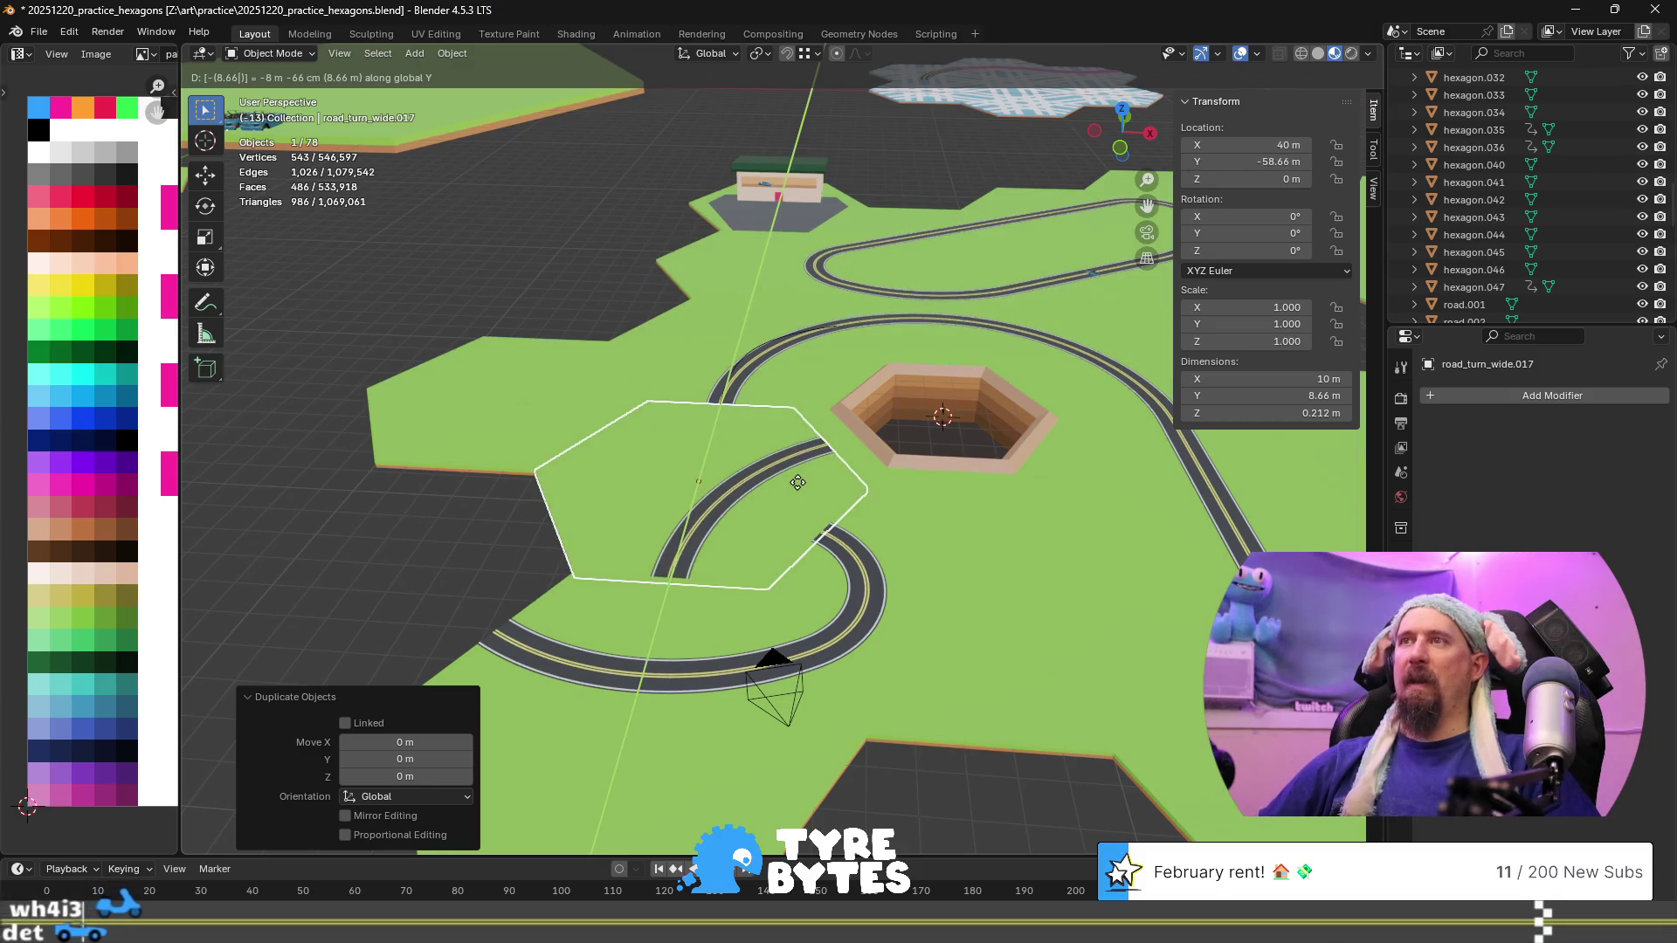
pyautogui.press('Return')
pyautogui.write('rz')
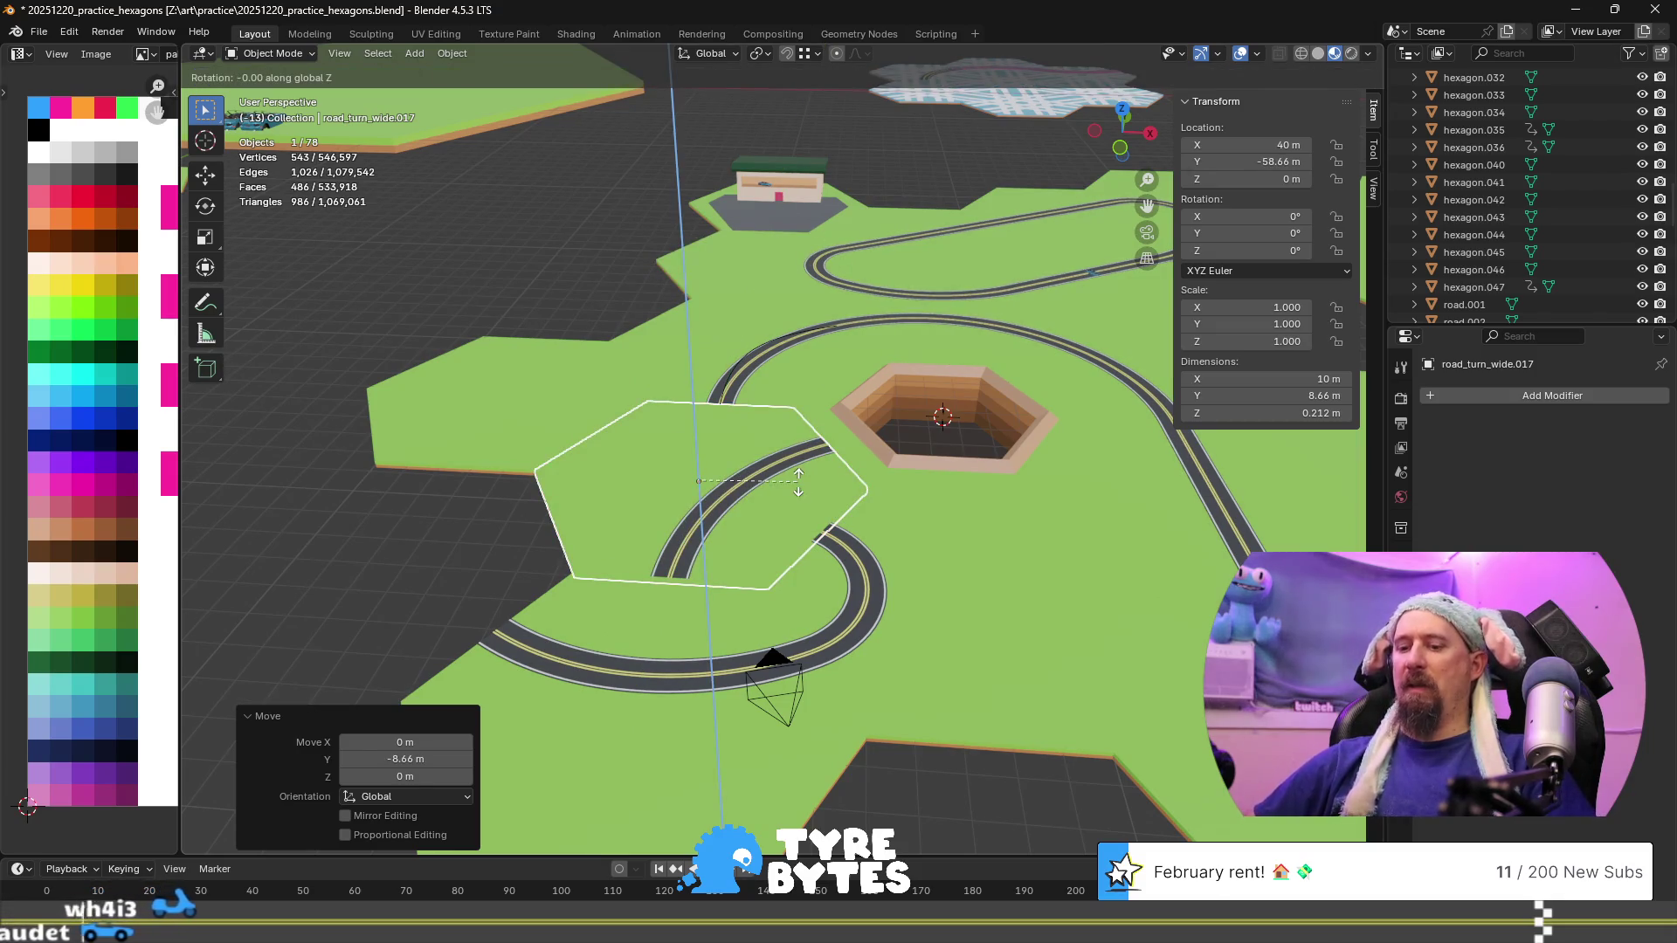
pyautogui.write('60')
pyautogui.press('Return')
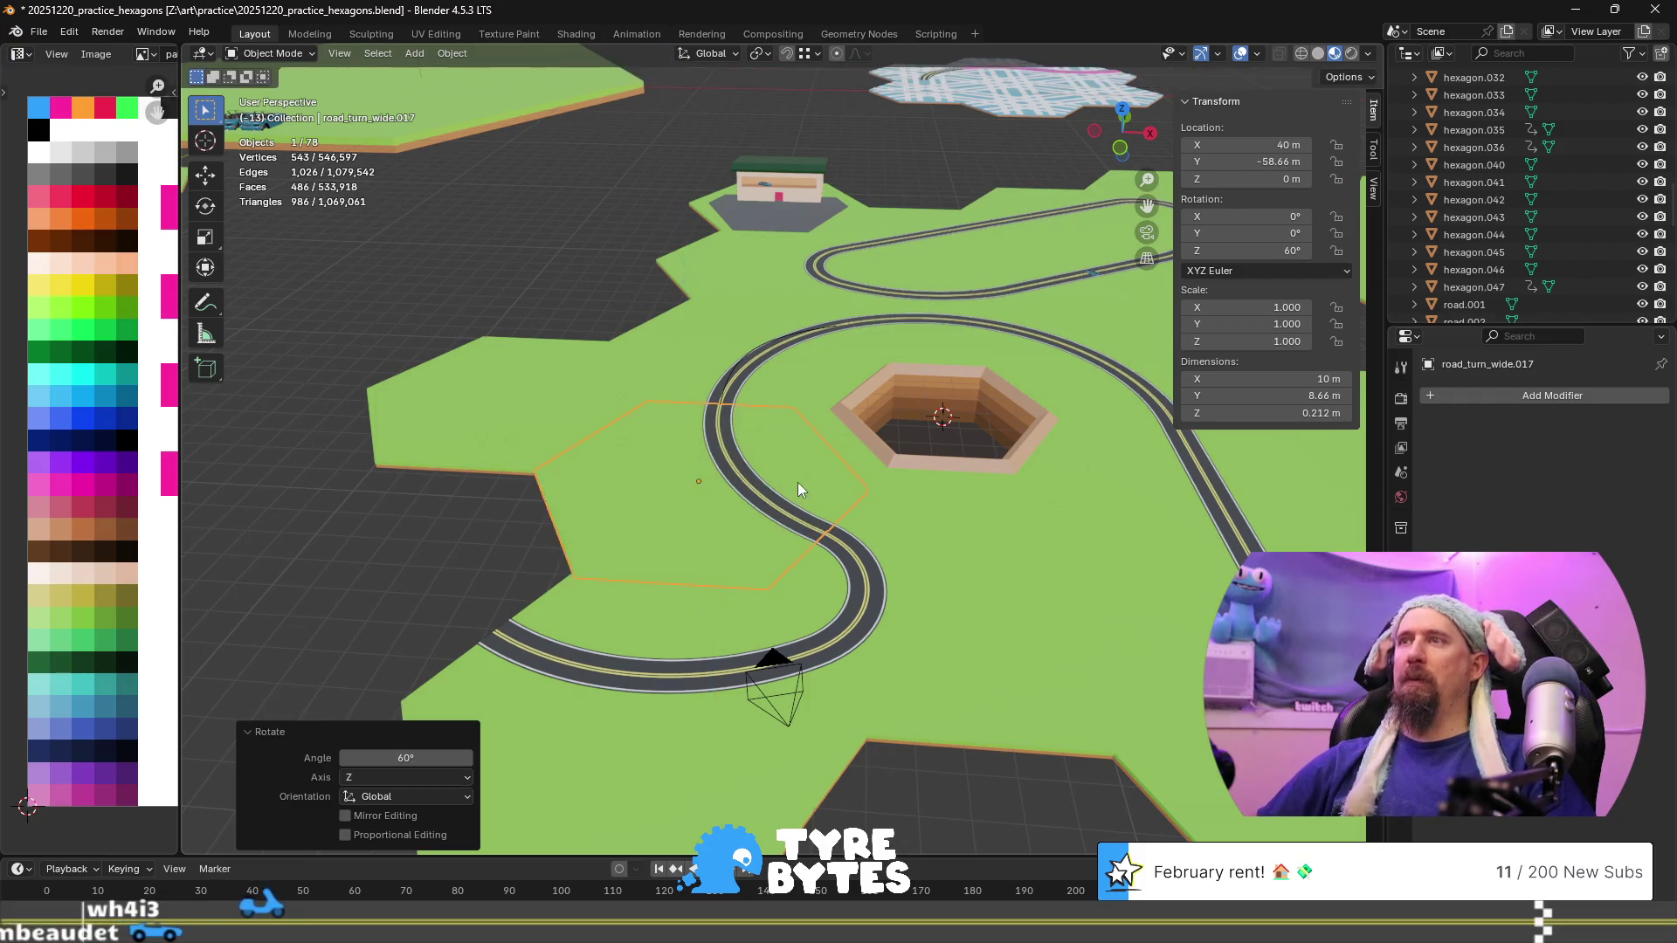
# Copy the sharp-turn tile 15 m left along X and rotate it 120° about Z
pyautogui.click(836, 520)
pyautogui.scroll(-3, 954, 749)
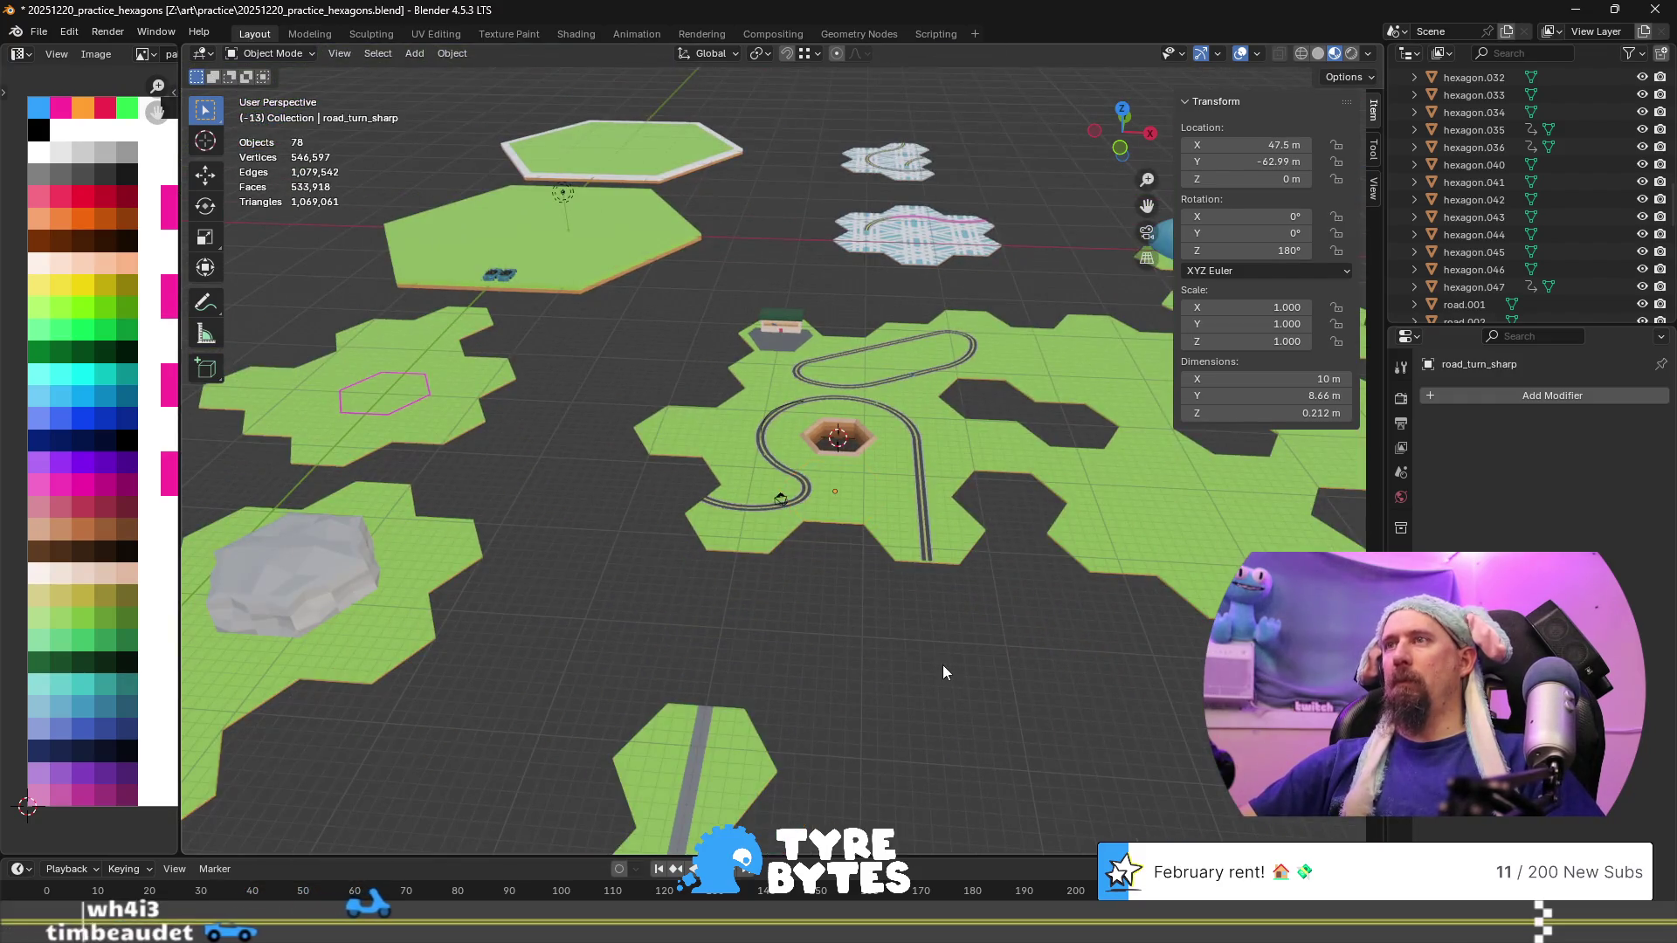
pyautogui.scroll(2, 941, 664)
pyautogui.click(941, 663)
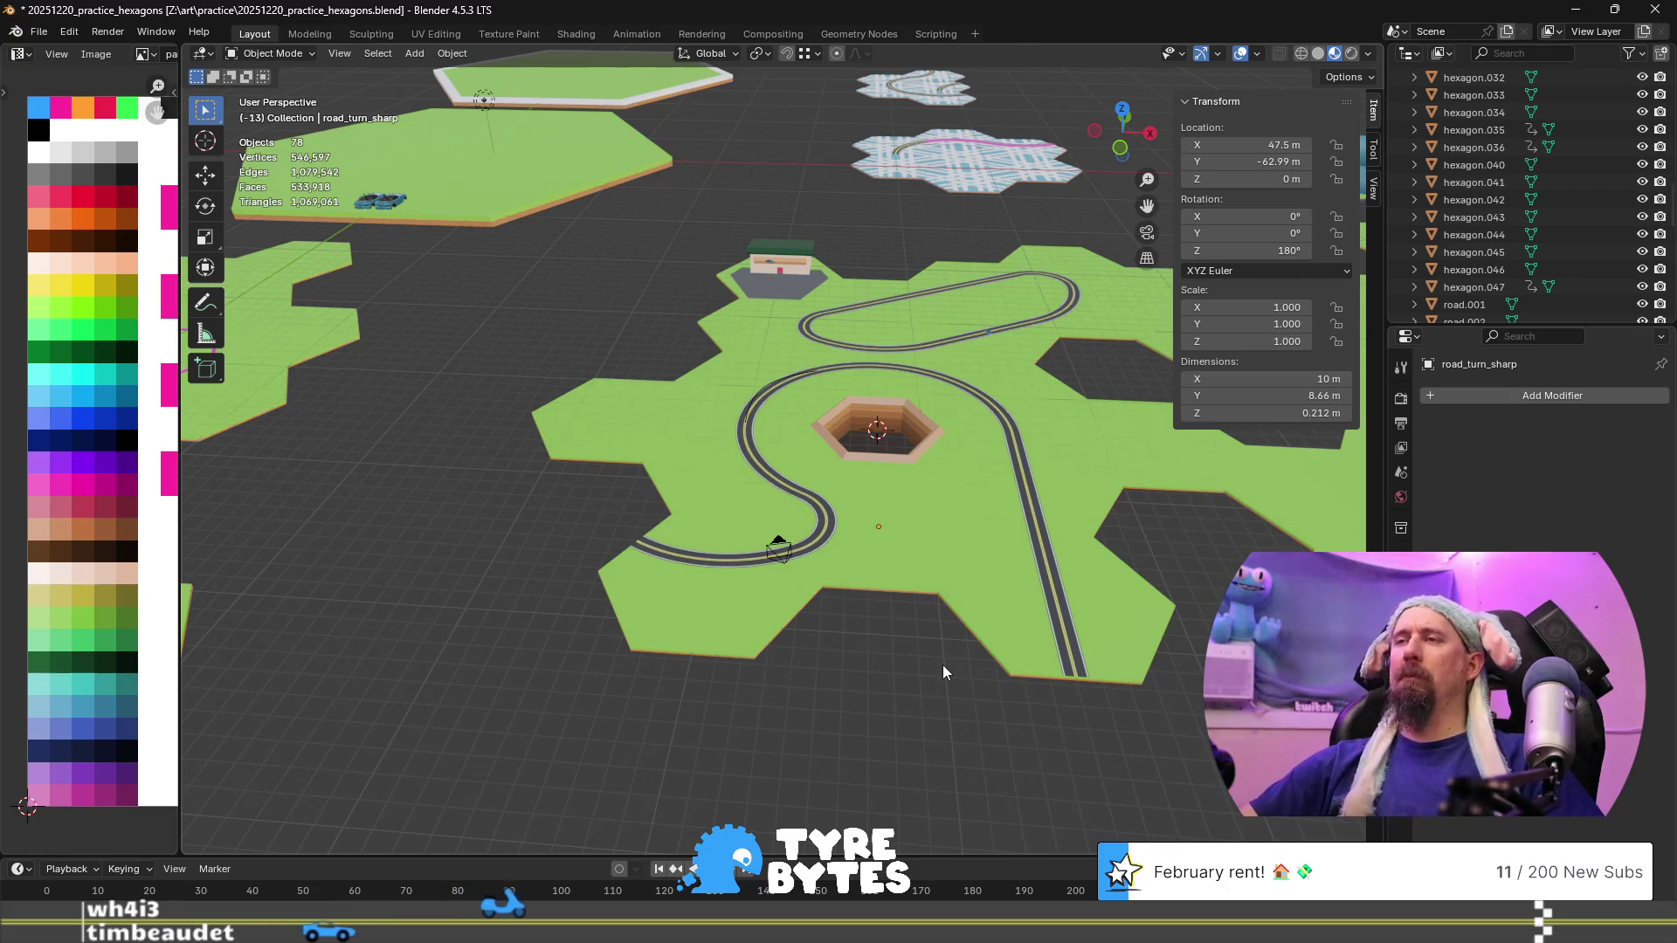
pyautogui.click(867, 557)
pyautogui.hotkey('shift', 'd')
pyautogui.press('x')
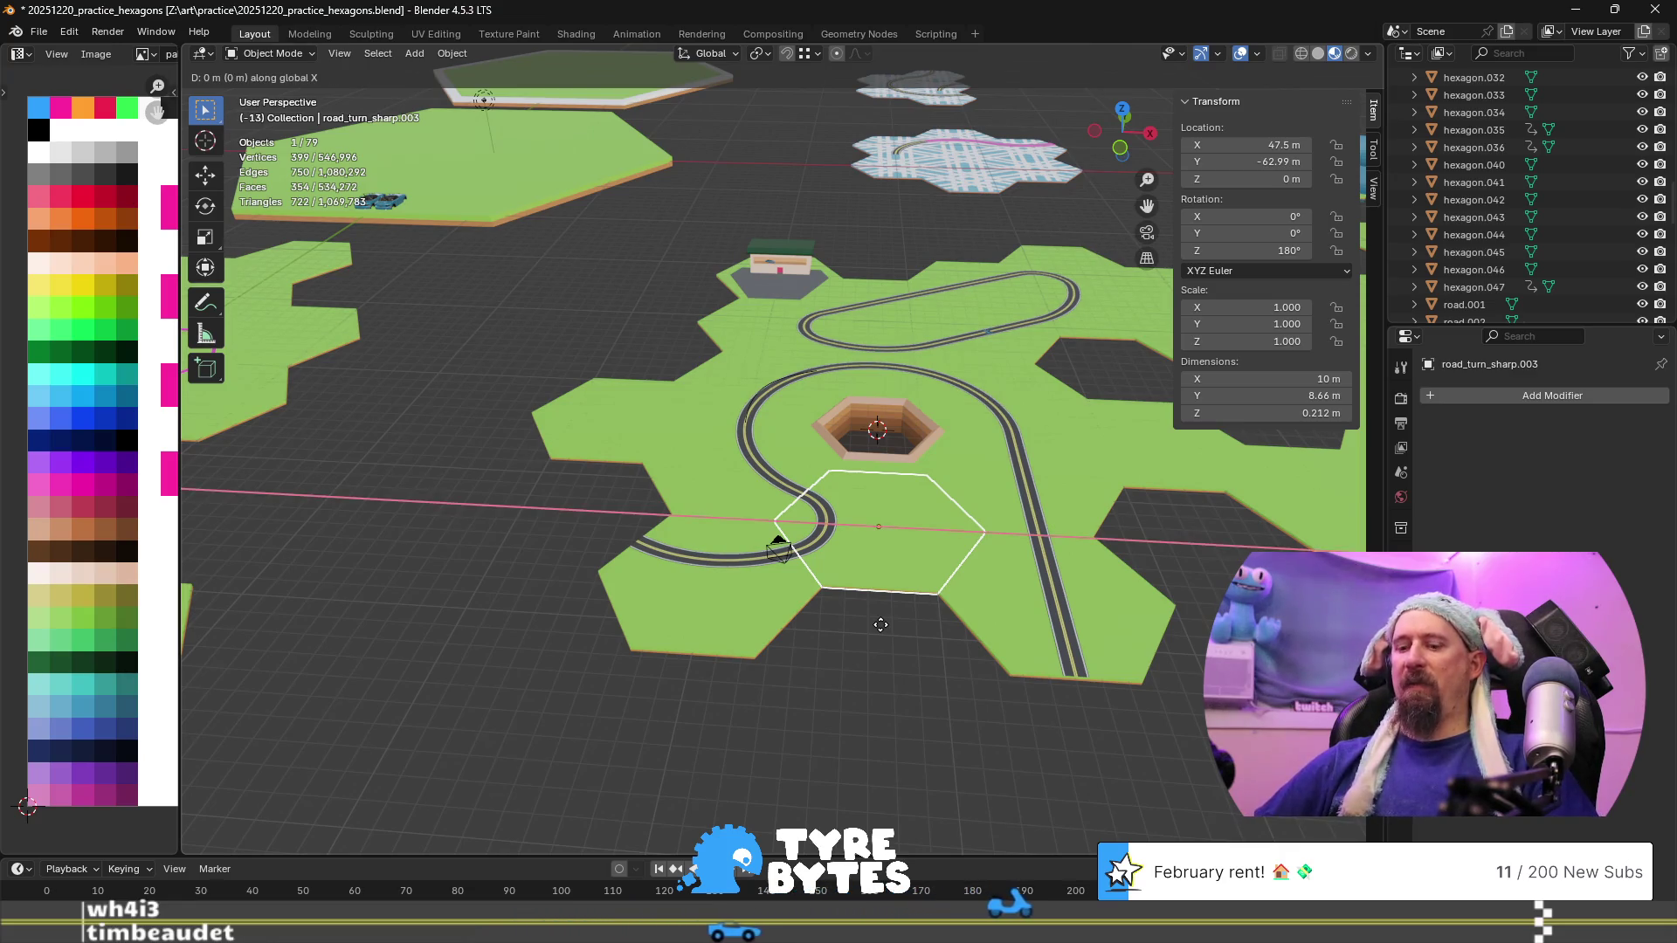
pyautogui.write('15')
pyautogui.write('-')
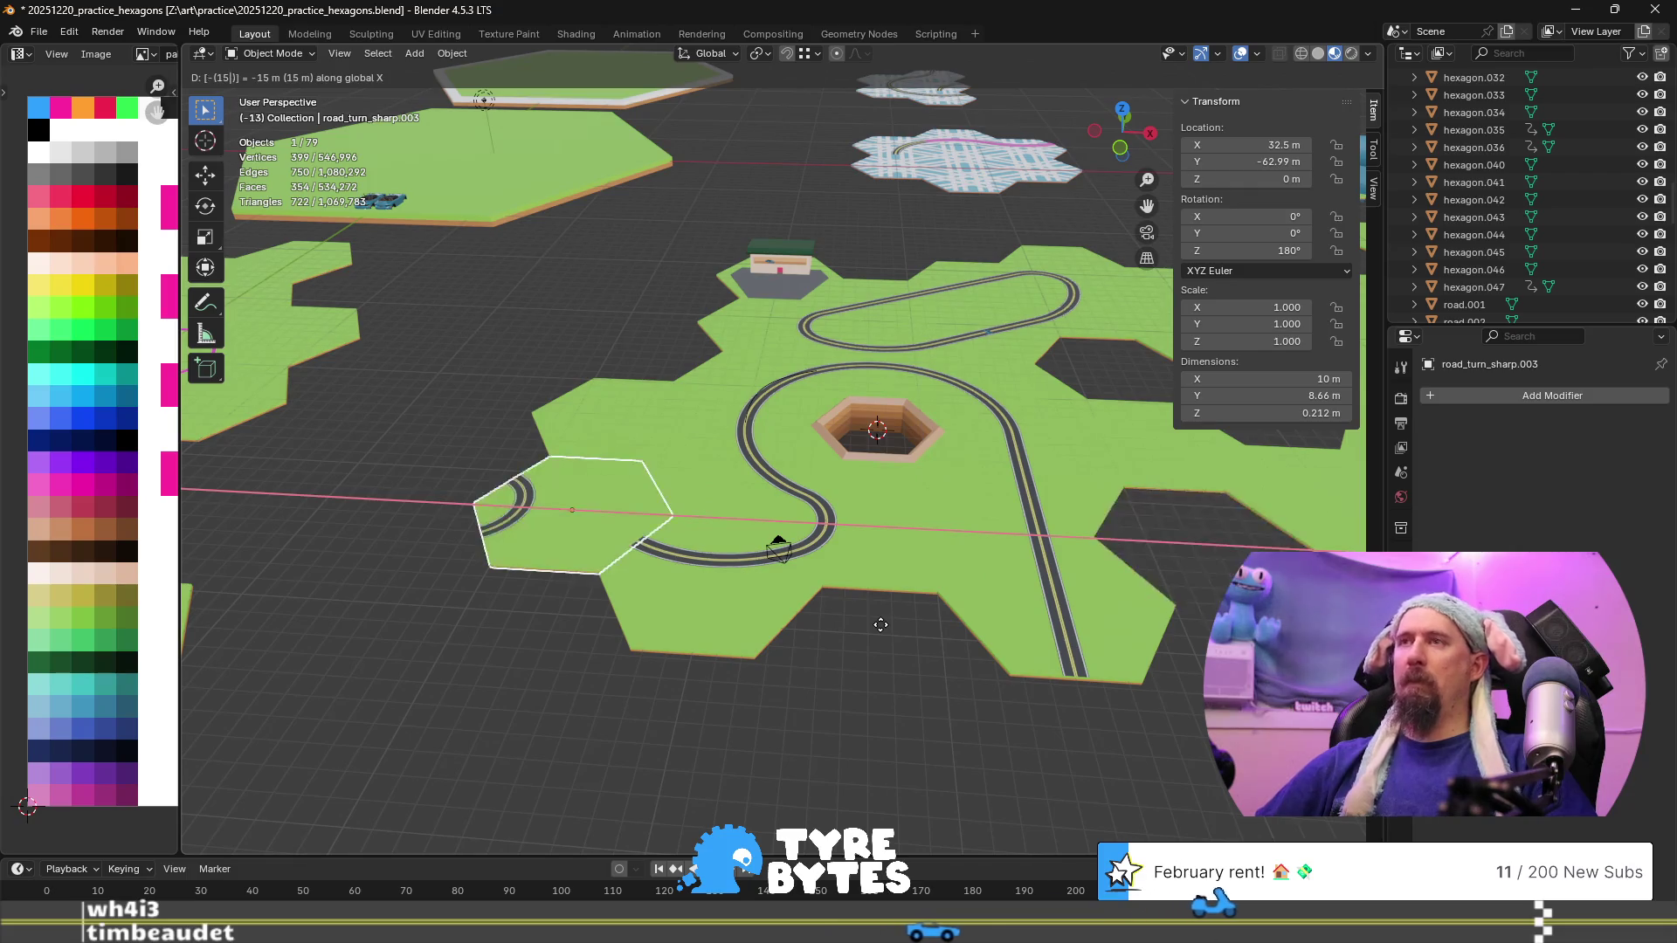
pyautogui.press('Return')
pyautogui.write('rz')
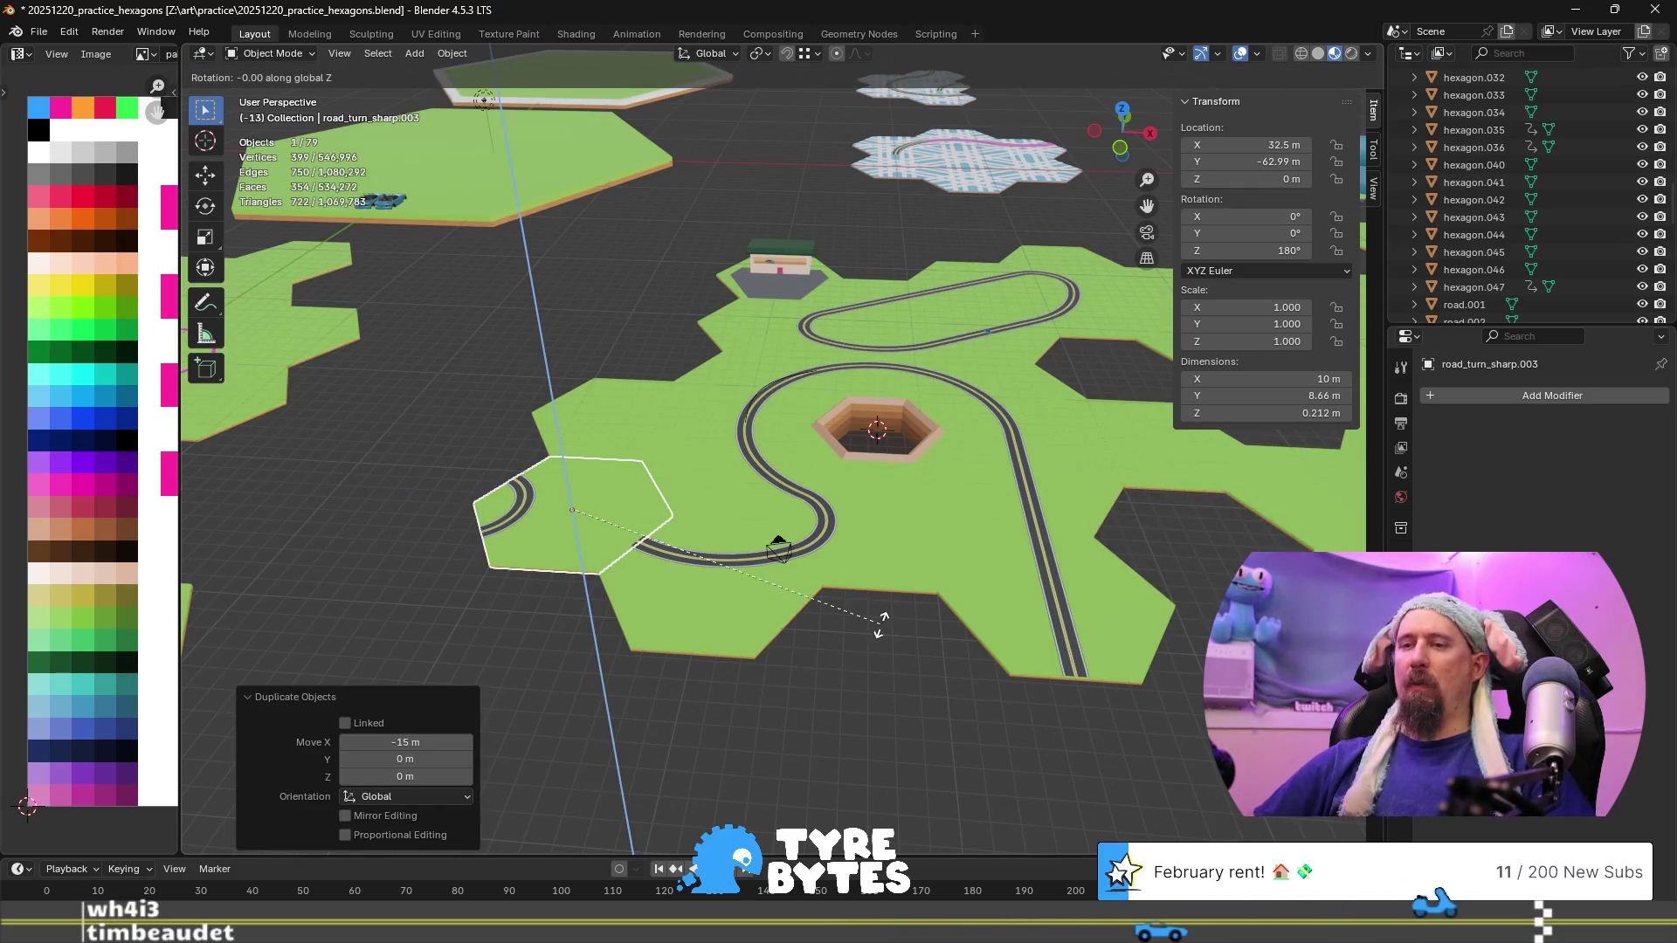
pyautogui.write('120')
pyautogui.press('Return')
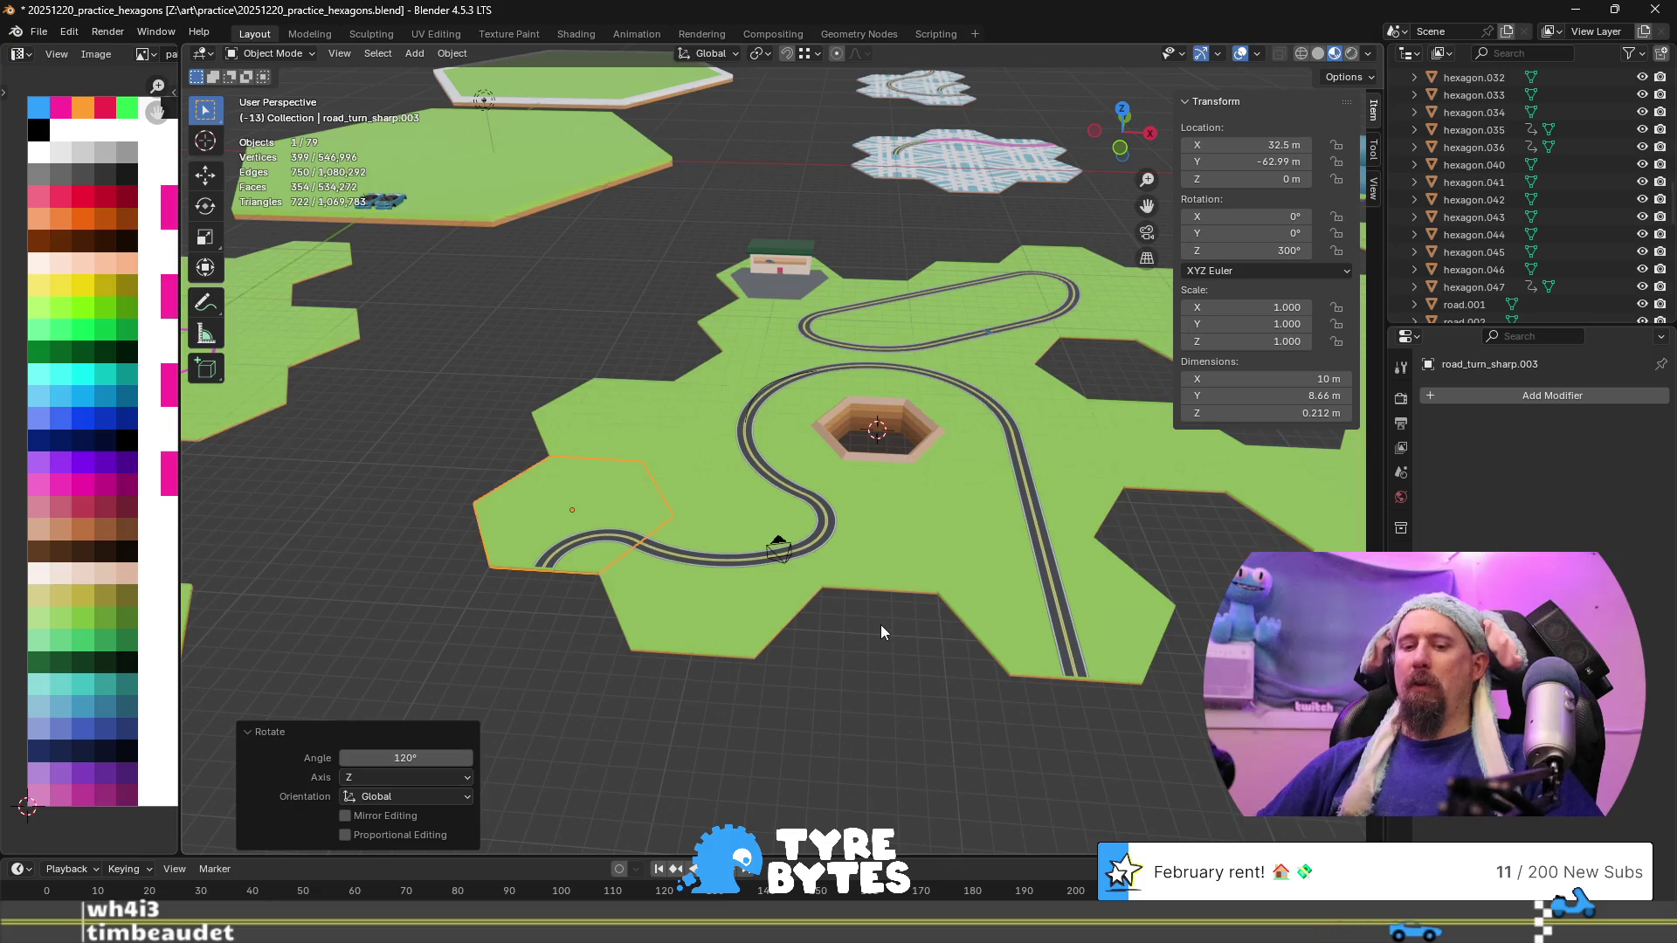
# Add further sharp-turn copies offset -4.33 m in Y, turning the last one 120° about Z
pyautogui.hotkey('shift', 'd')
pyautogui.write('y')
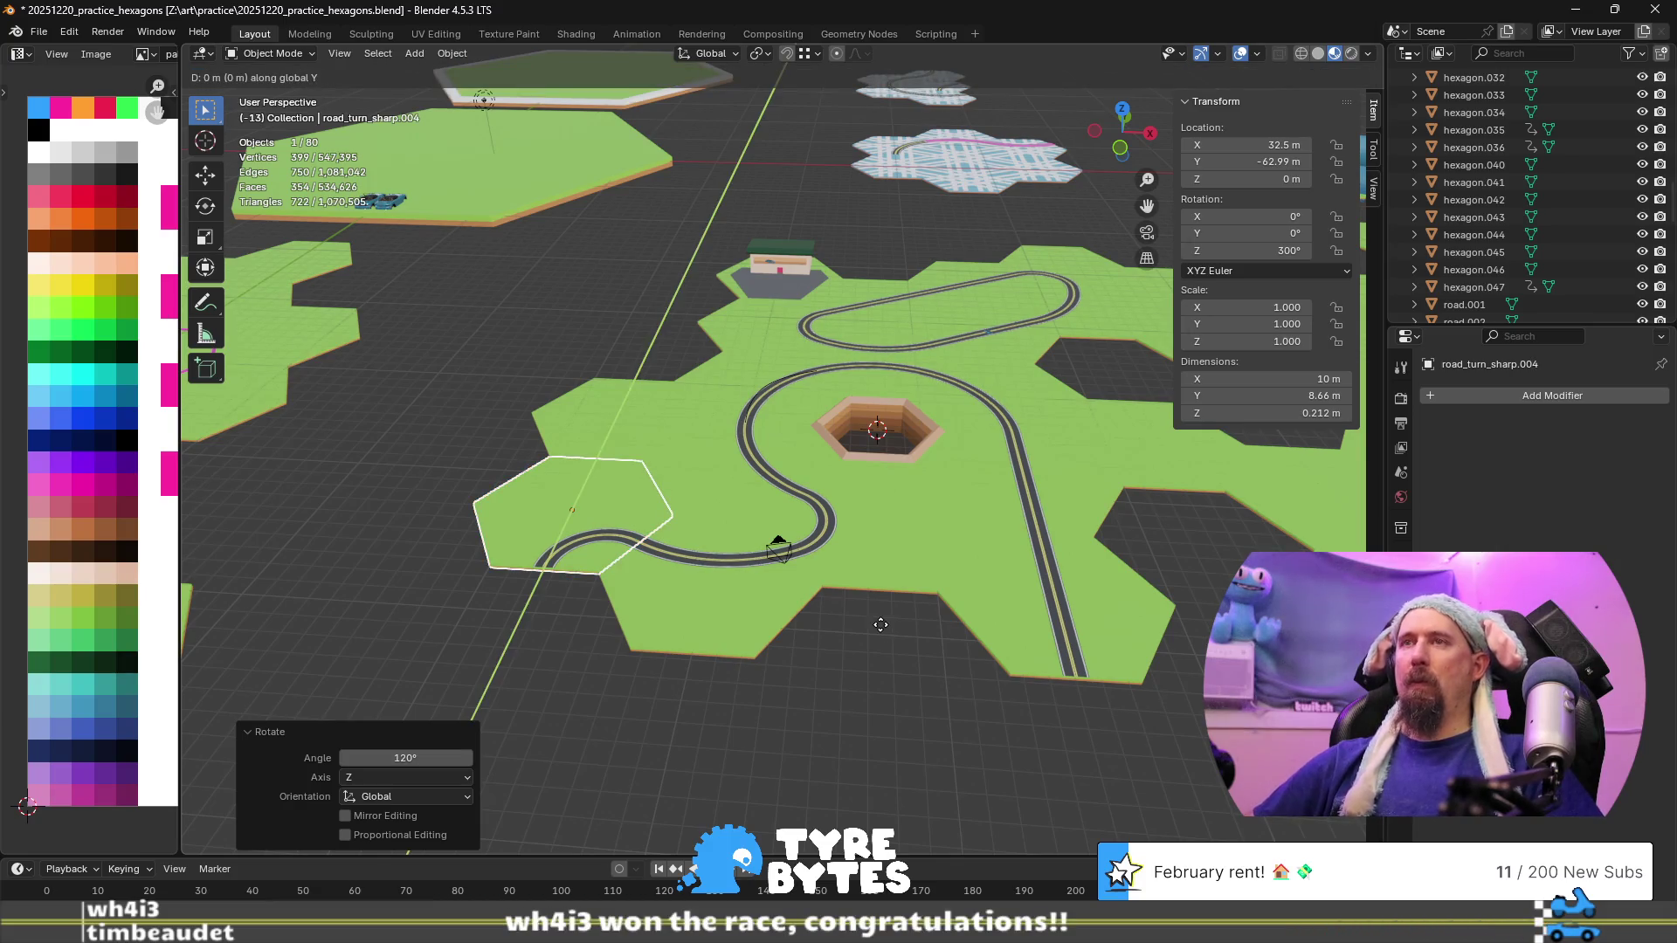
pyautogui.write('4.33')
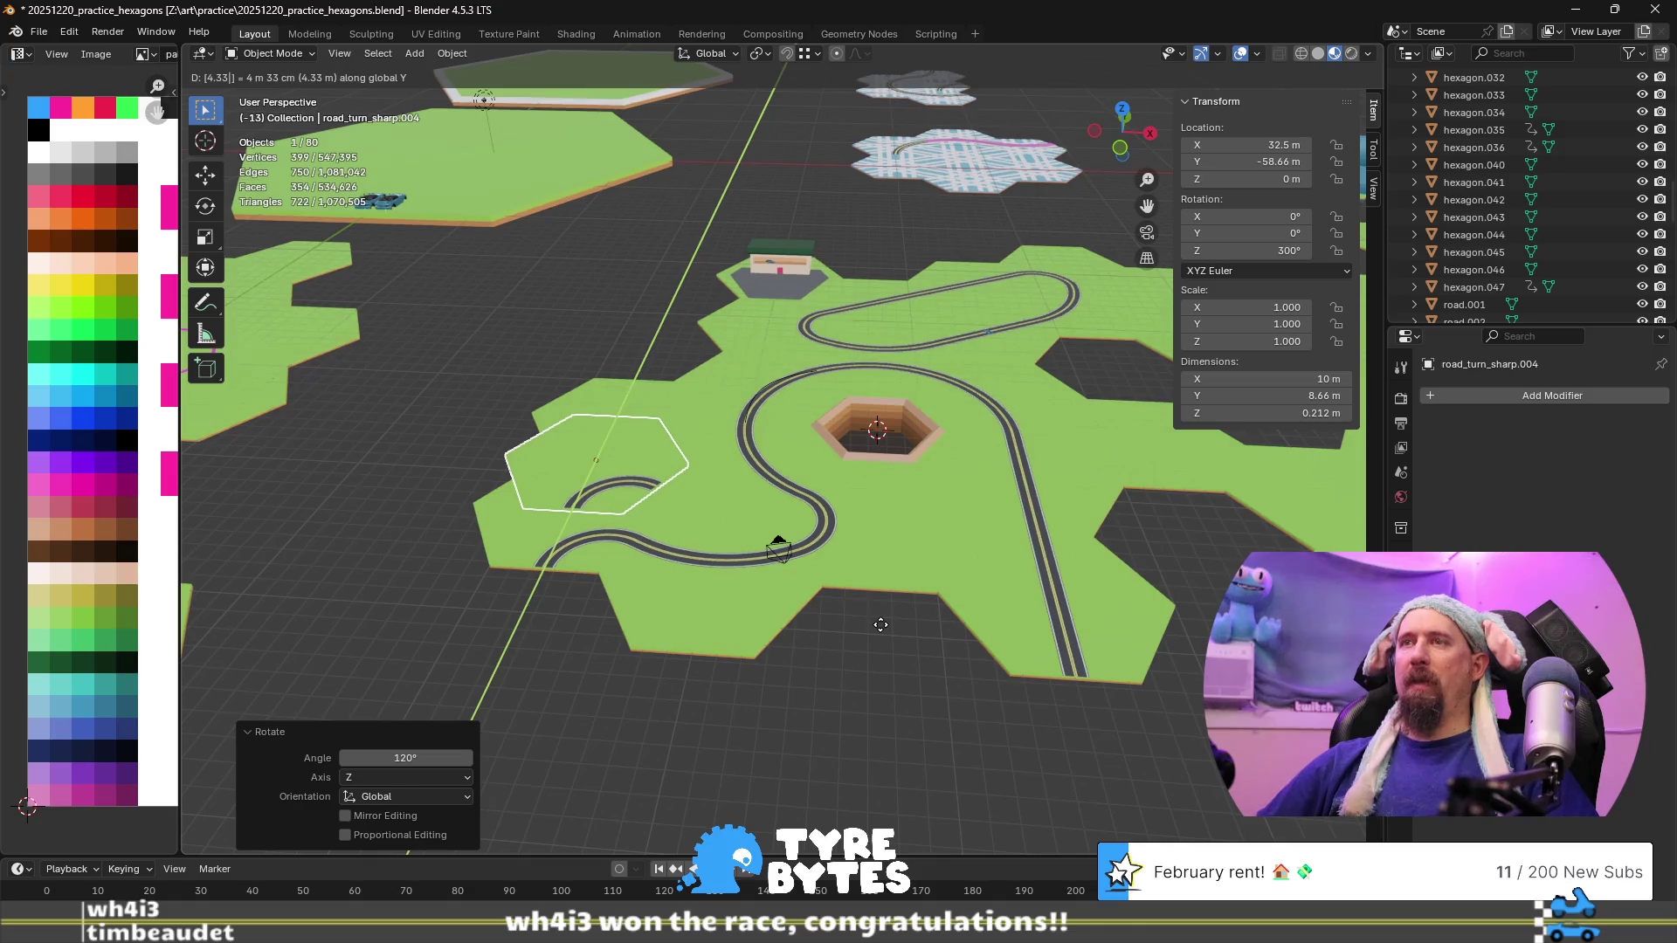
pyautogui.press('-')
pyautogui.press('Return')
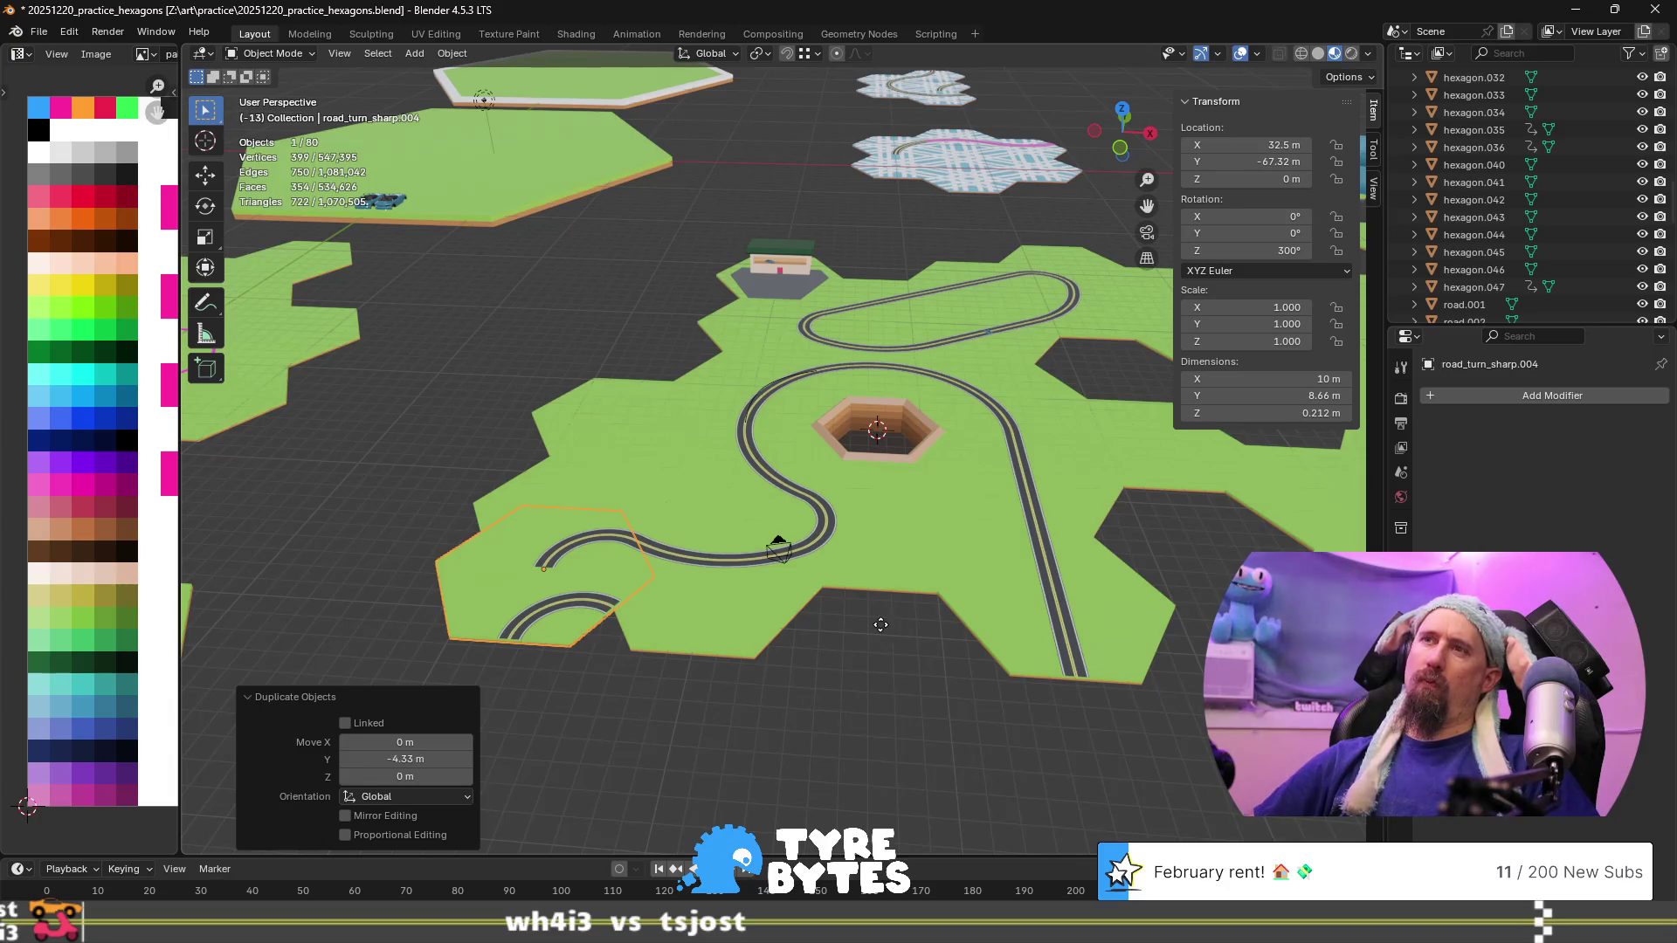
pyautogui.hotkey('shift', 'd')
pyautogui.write('y4.3')
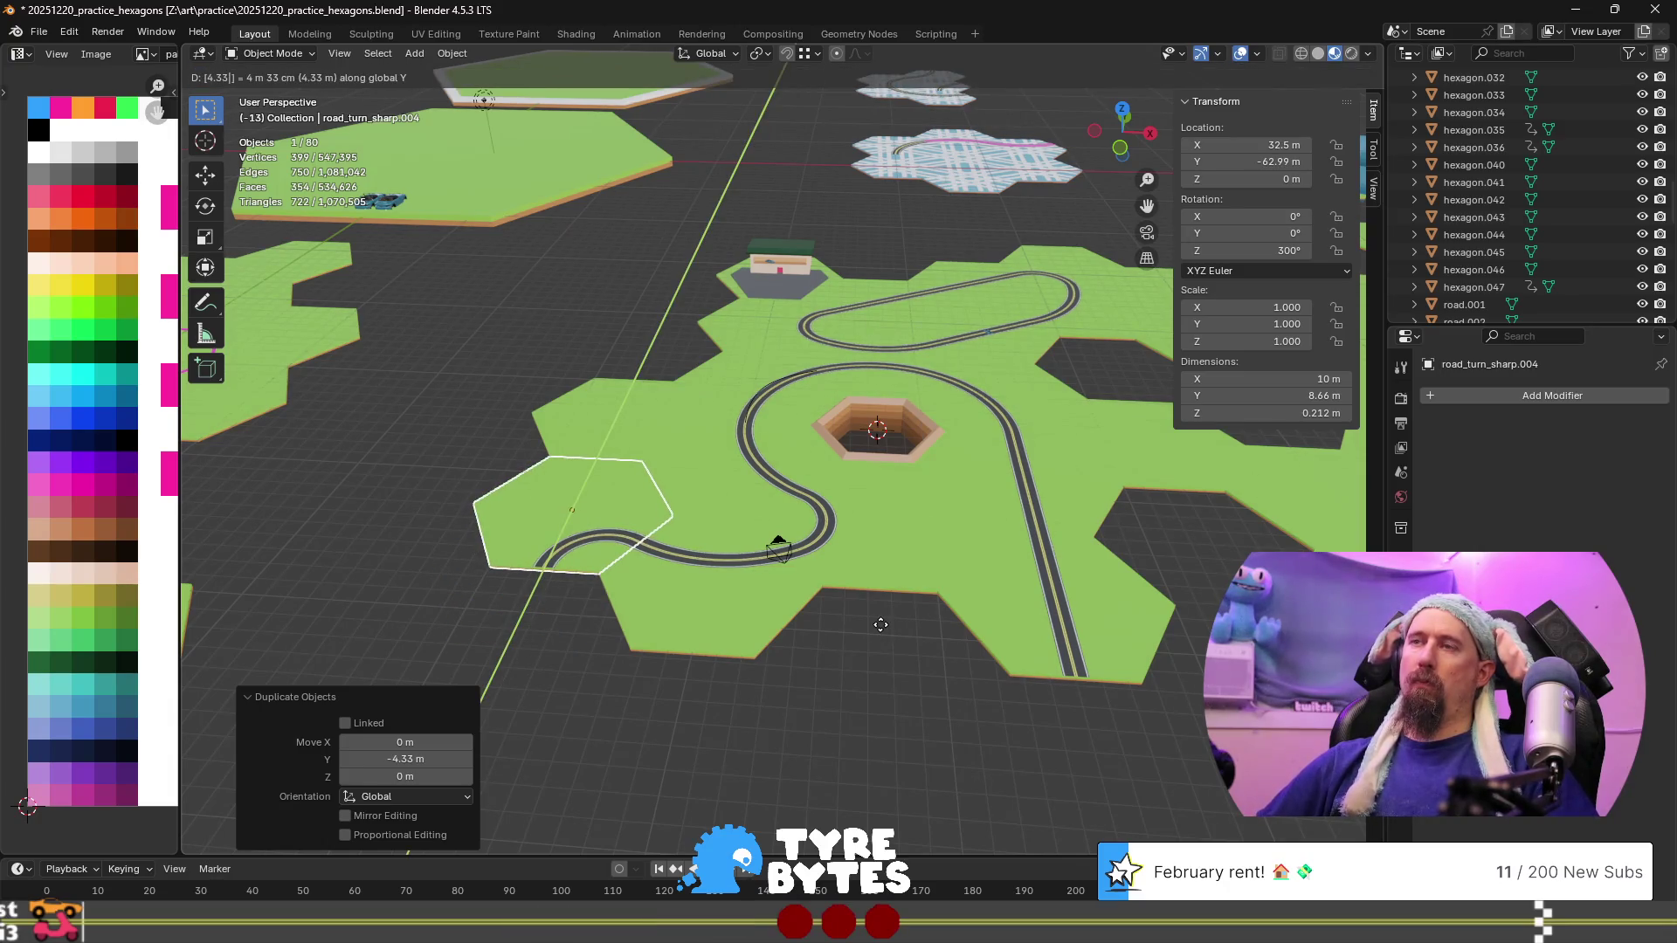
pyautogui.press('-')
pyautogui.press('Return')
pyautogui.press('r')
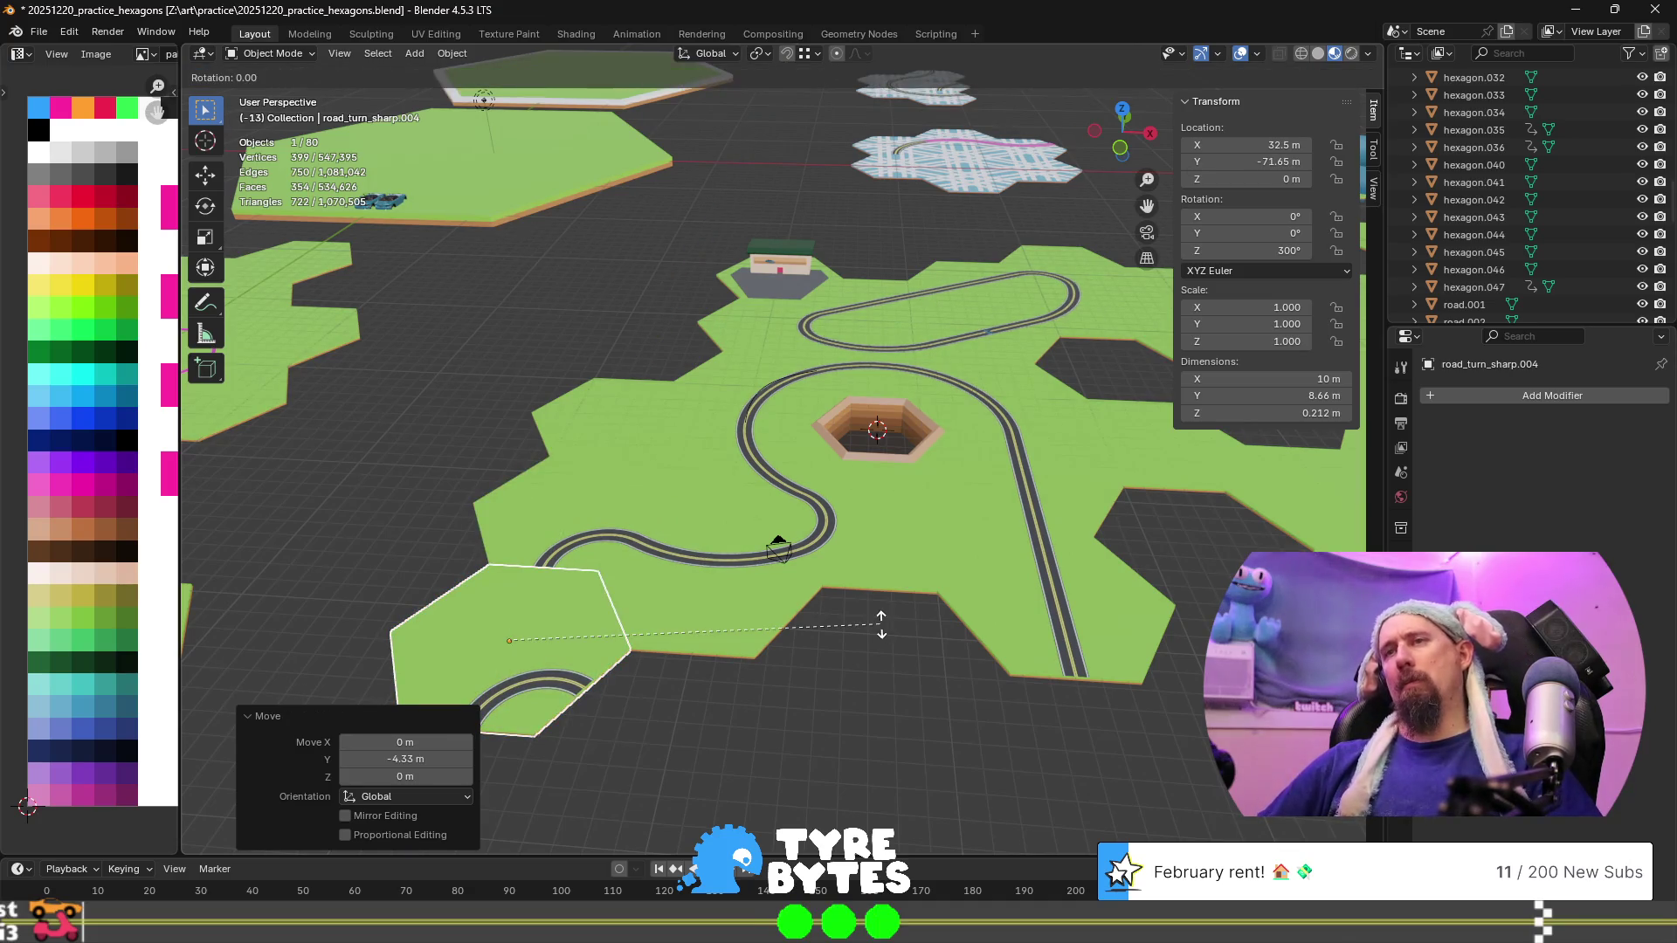
pyautogui.write('z')
pyautogui.write('120')
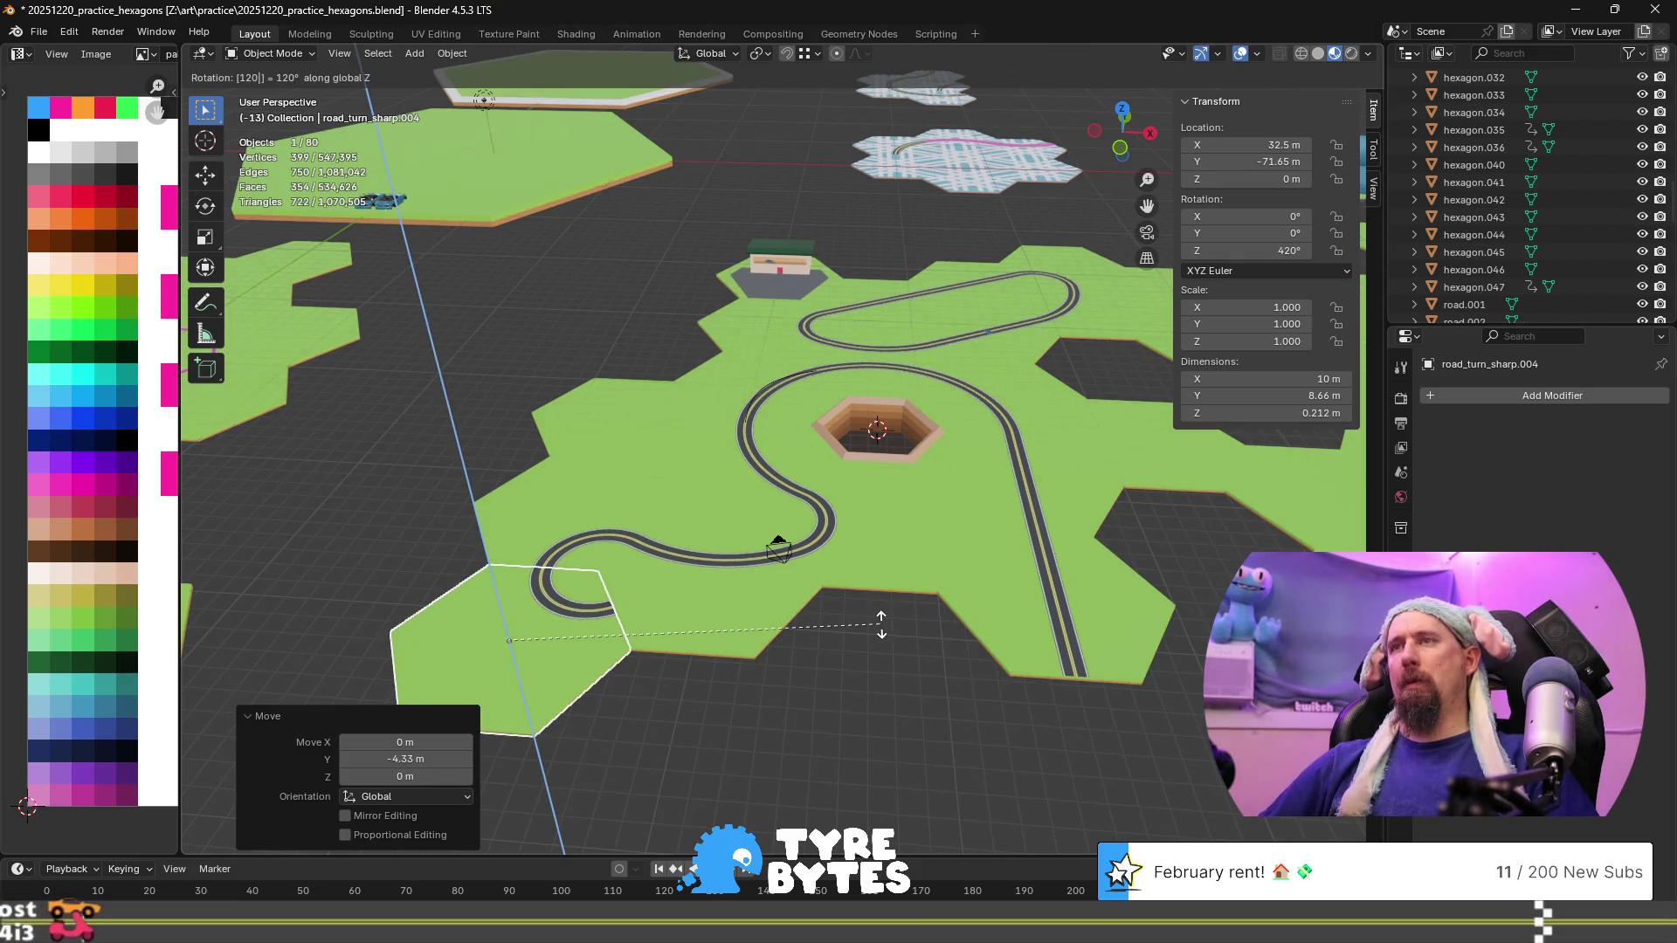
pyautogui.press('Return')
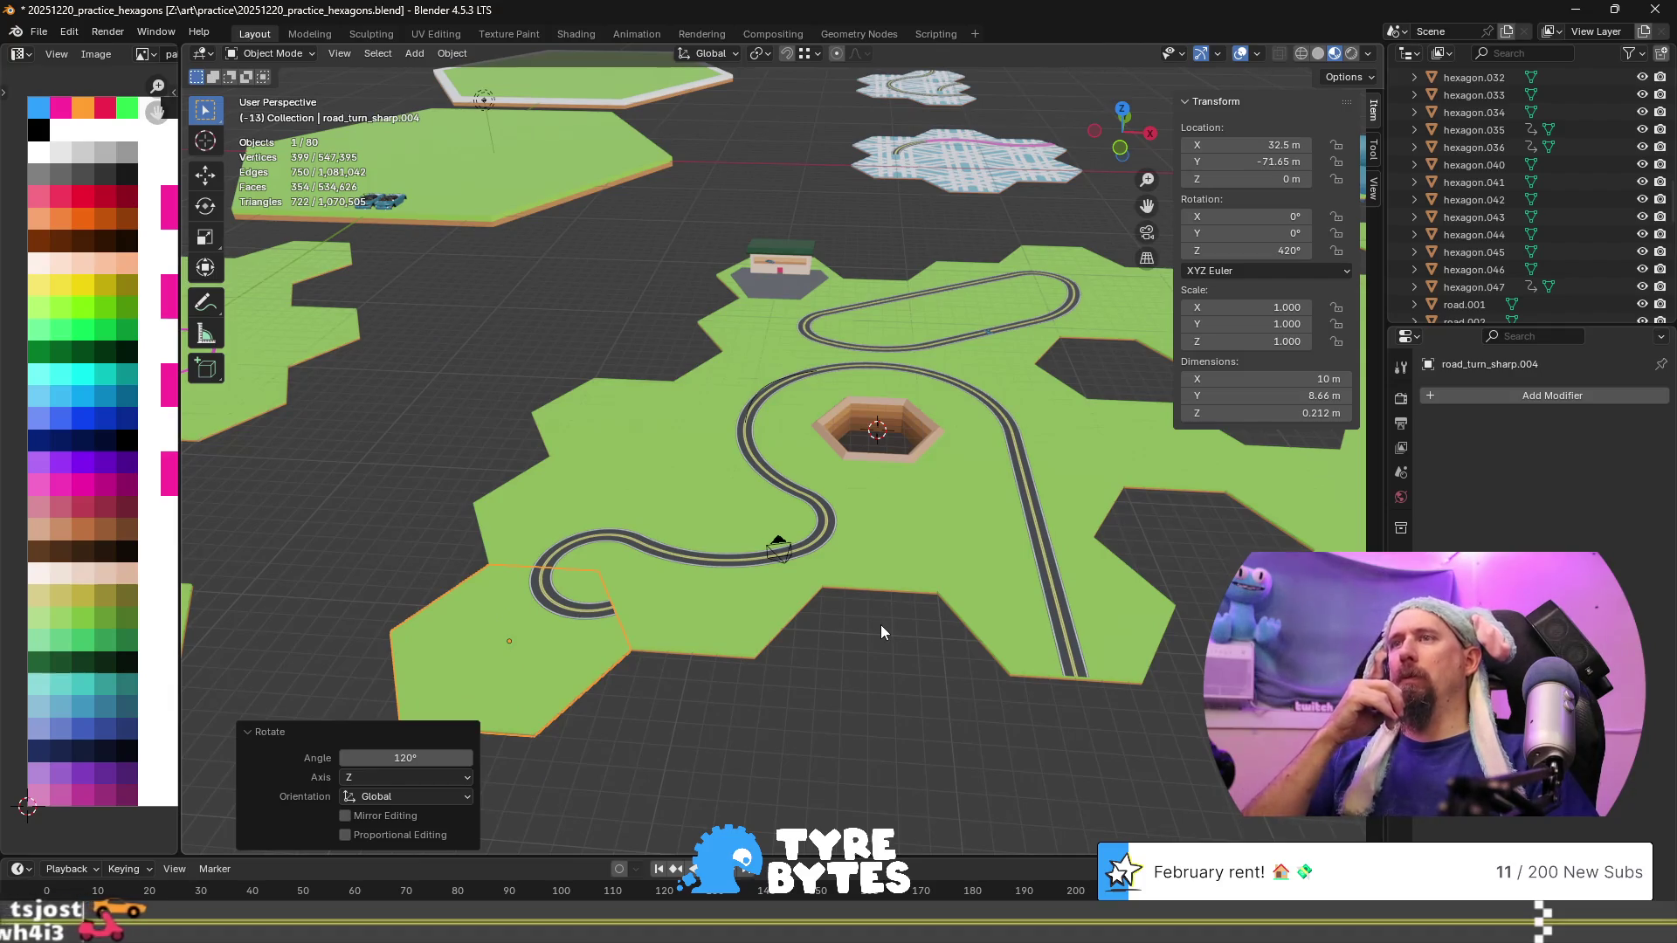
pyautogui.scroll(-3, 880, 625)
pyautogui.scroll(3, 880, 625)
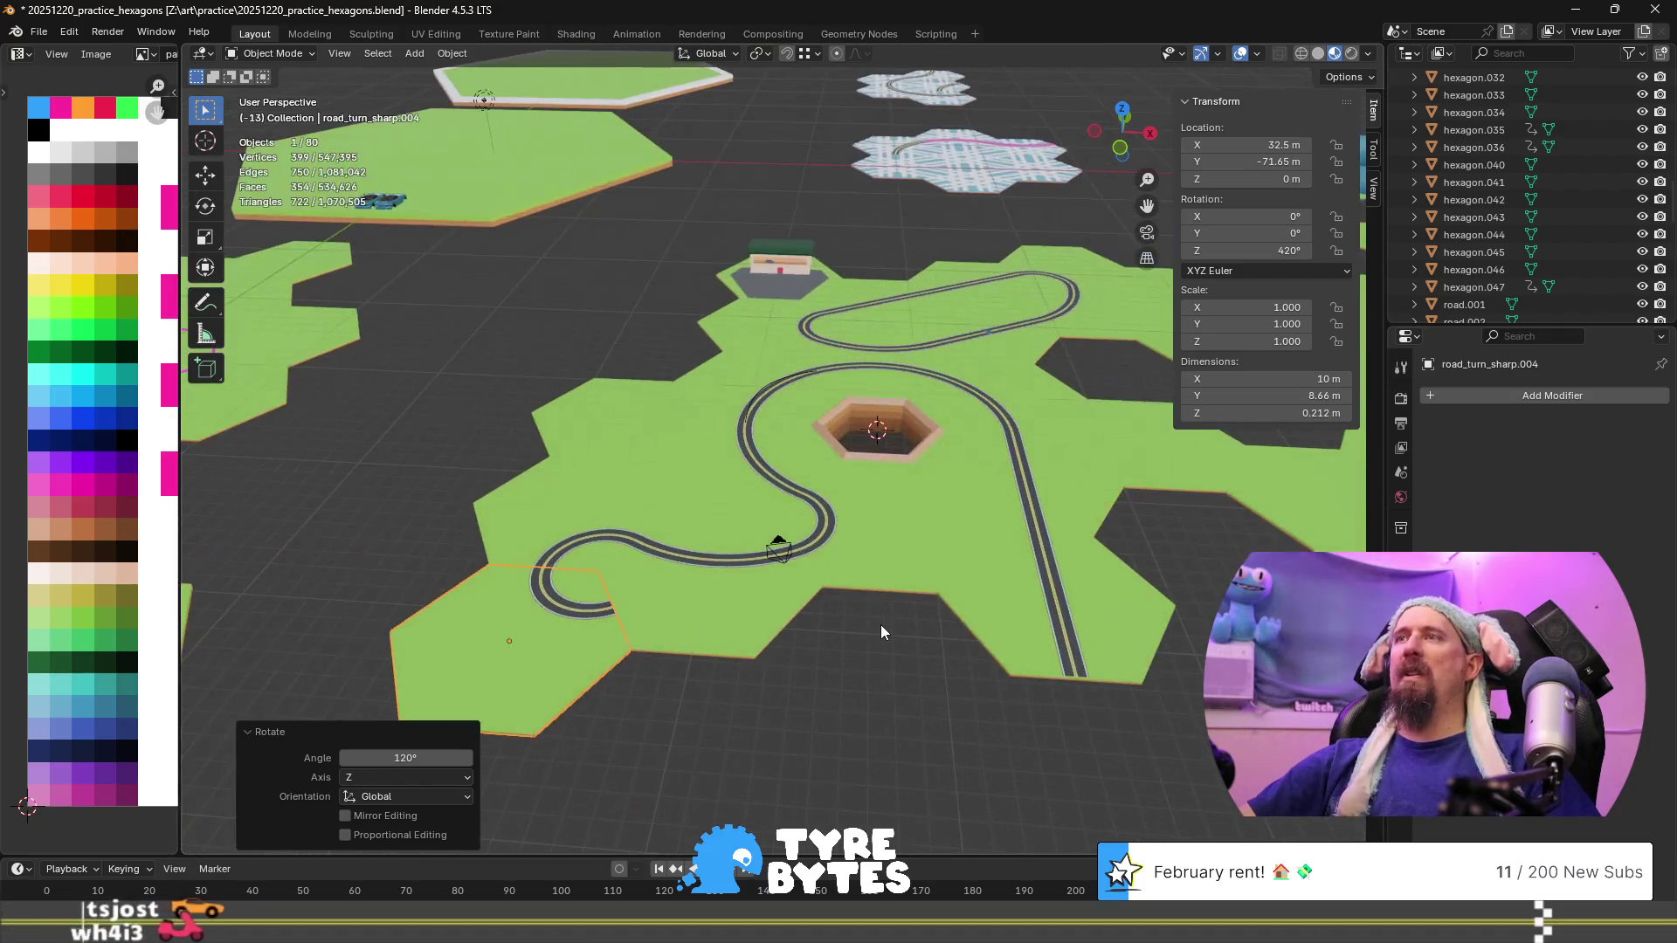
# Move the road_turn_wide.004 tile -4.33 m in Y and 7.5 m in X
pyautogui.click(709, 609)
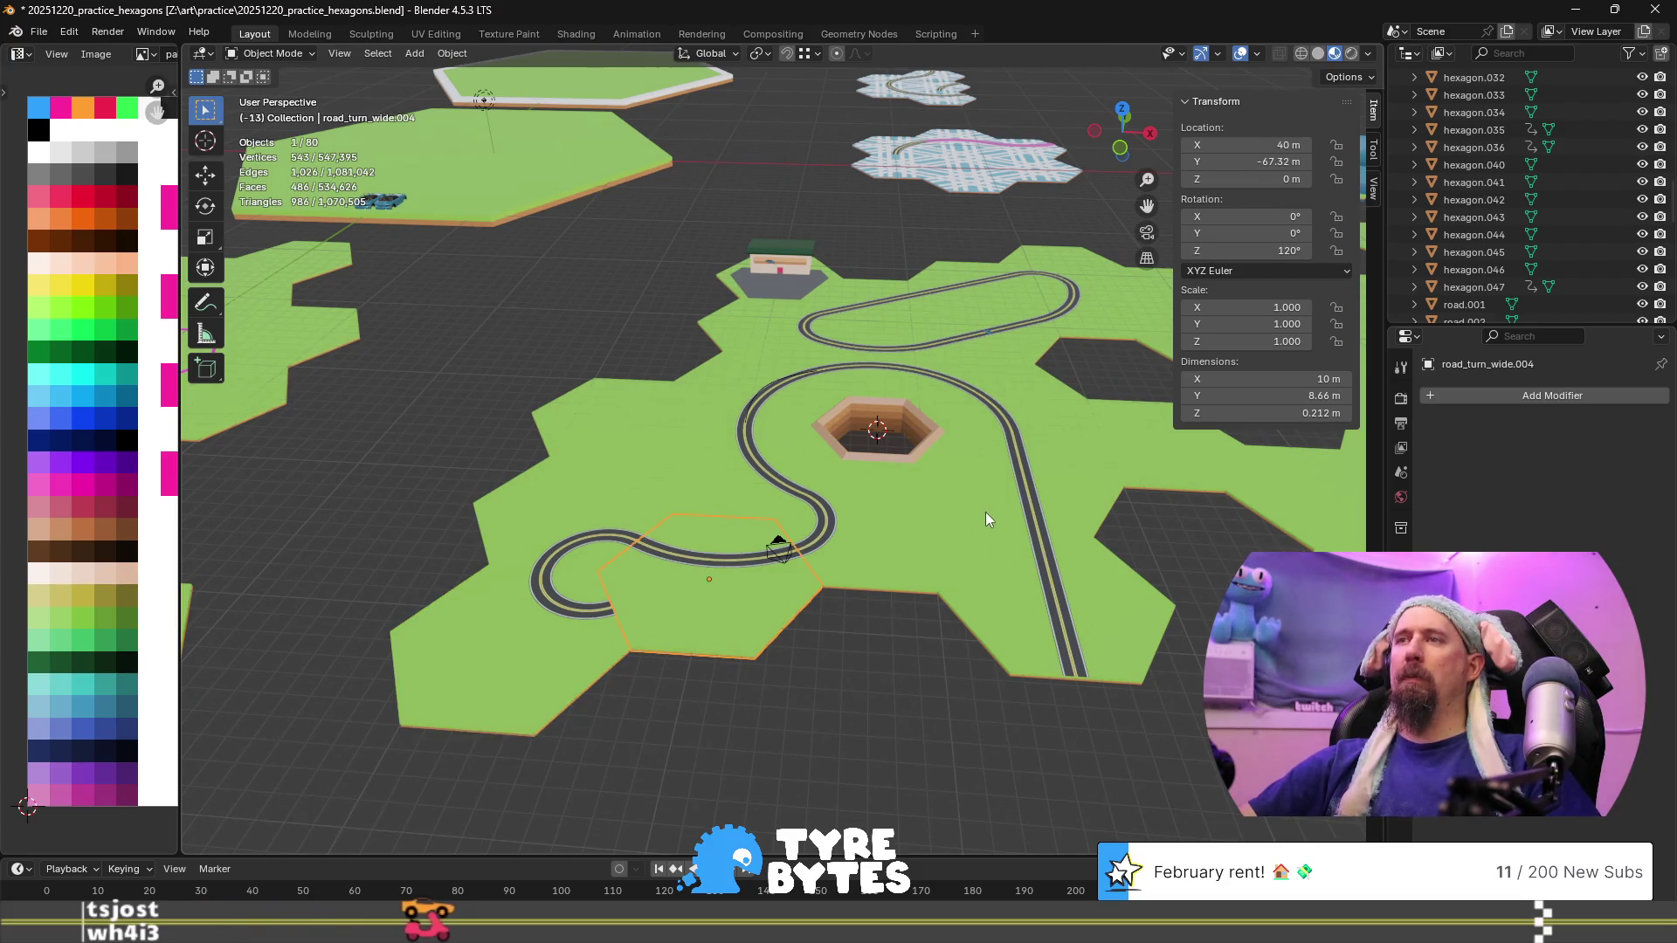
pyautogui.press('g')
pyautogui.write('y4.33-')
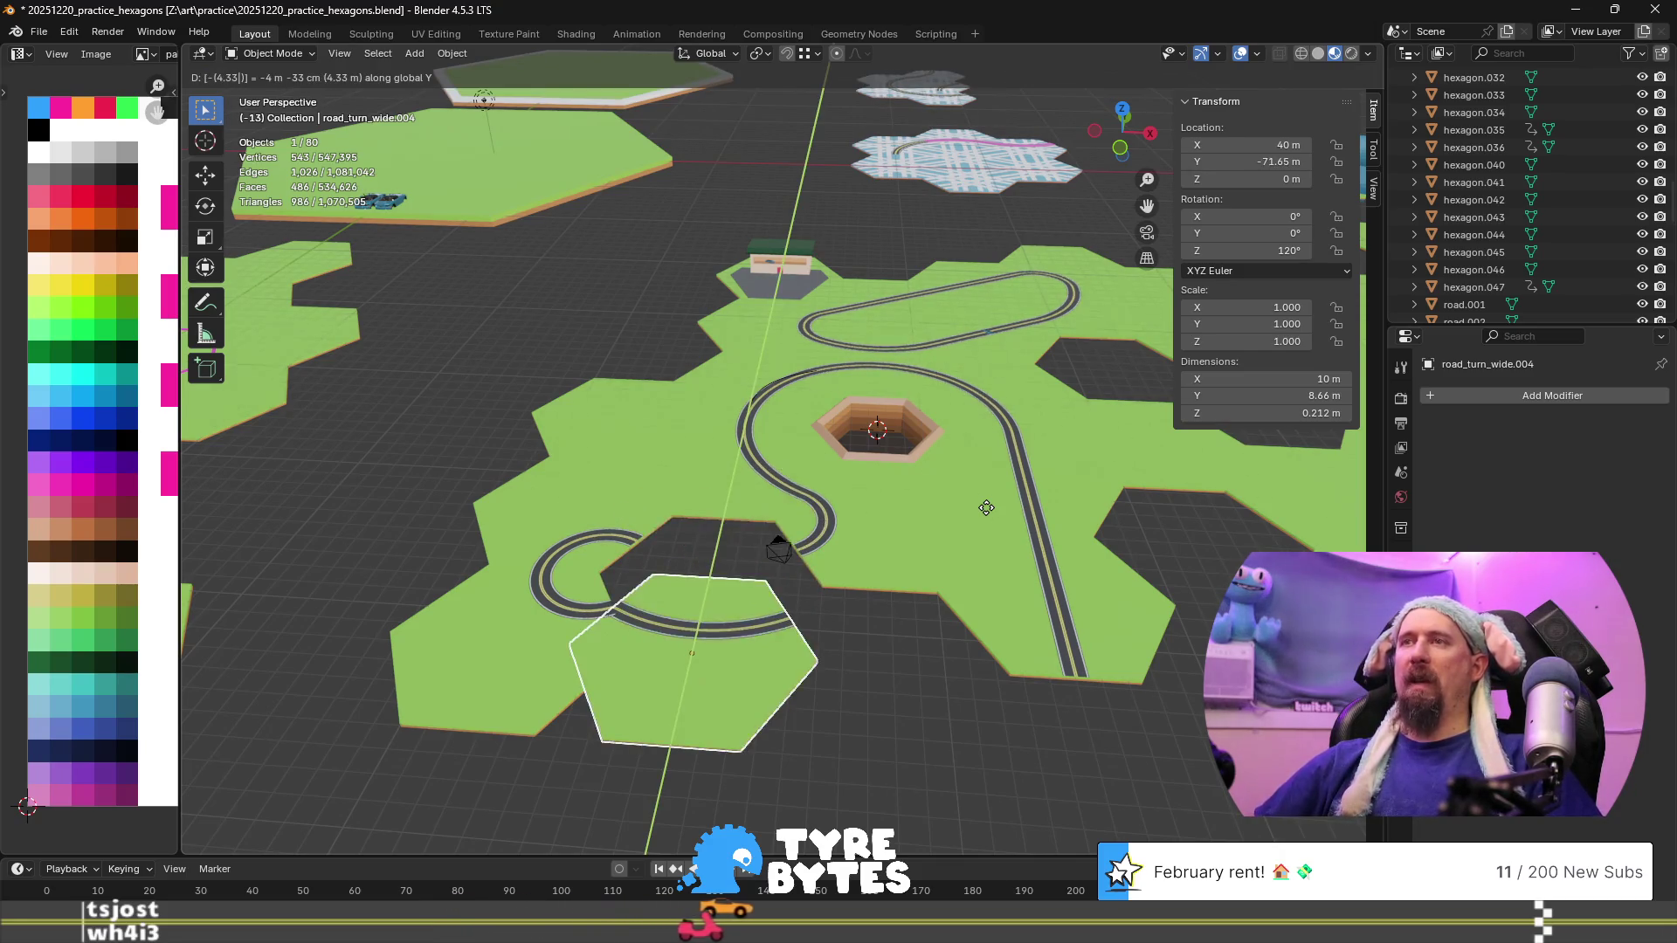
pyautogui.press('Return')
pyautogui.write('gx7')
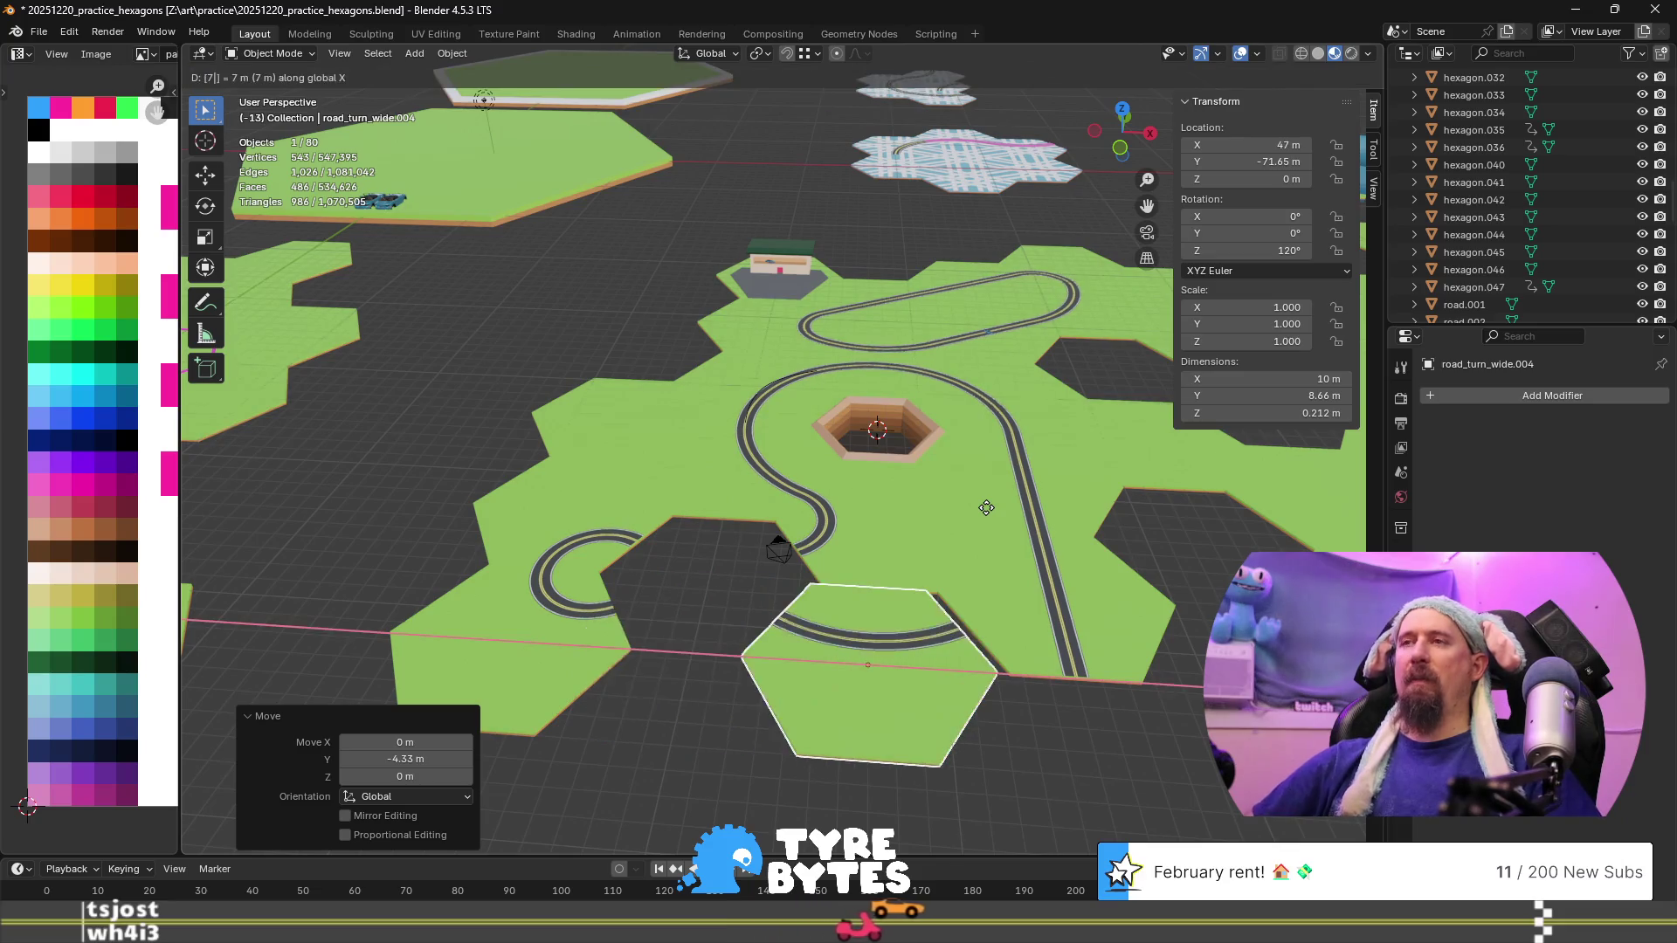
pyautogui.write('.5')
pyautogui.press('Return')
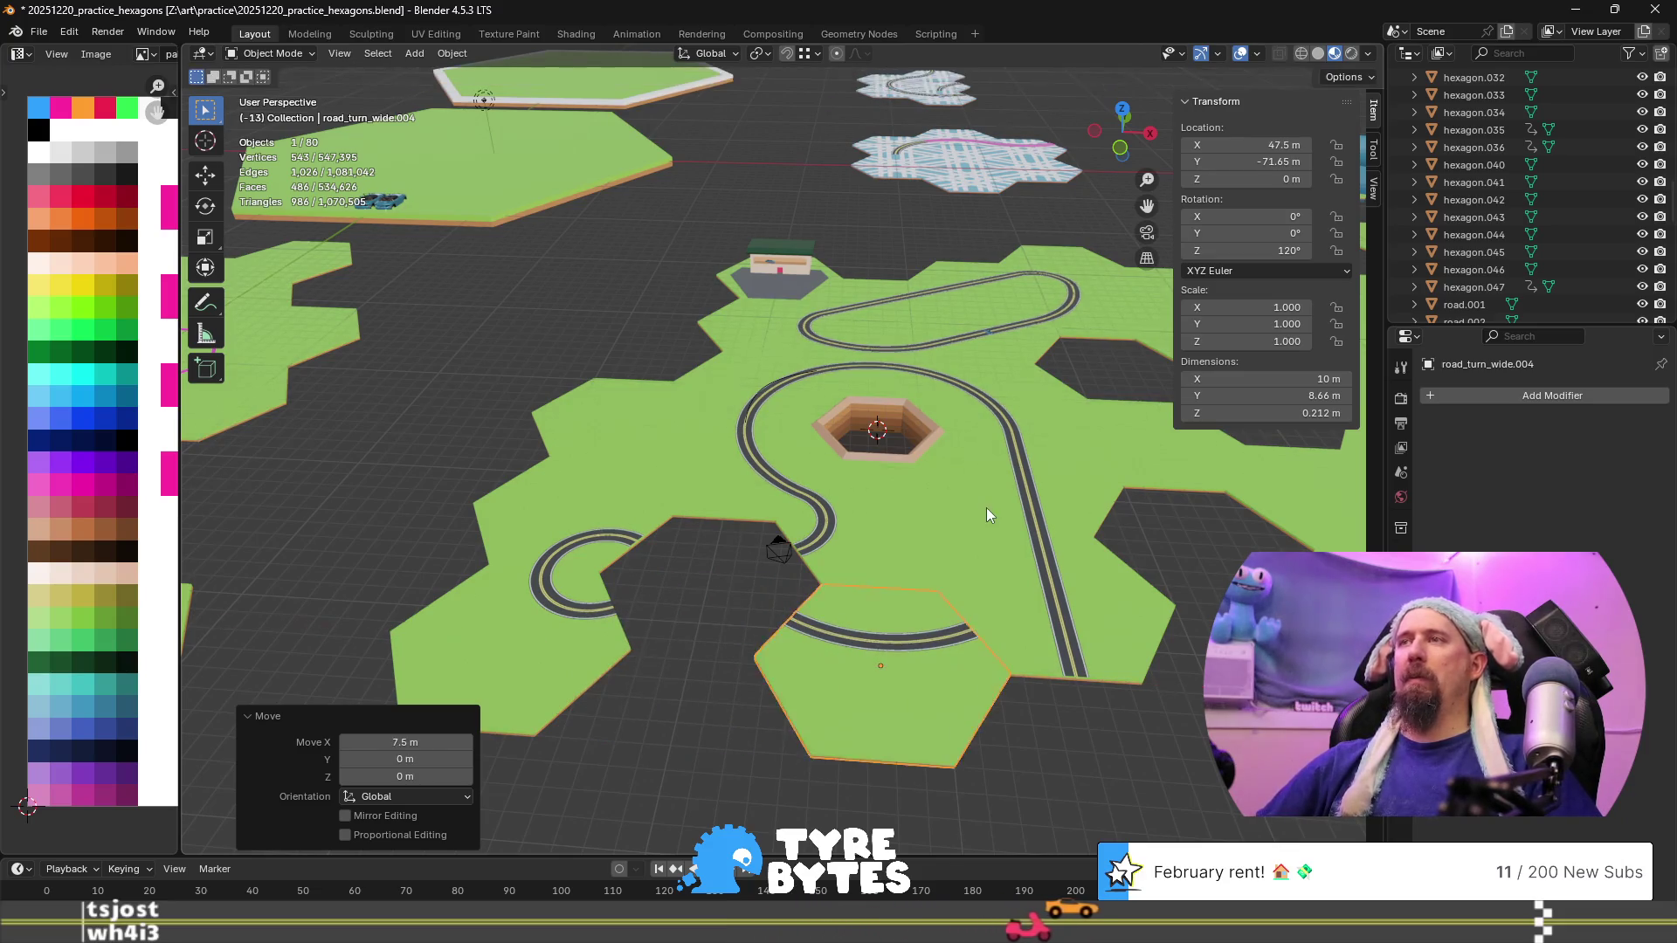
# Copy the road_turn_wide_x2 tile below the hole: down 8.66, 8.66 and 4.33 m in Y, then -7.5 m in X
pyautogui.click(882, 353)
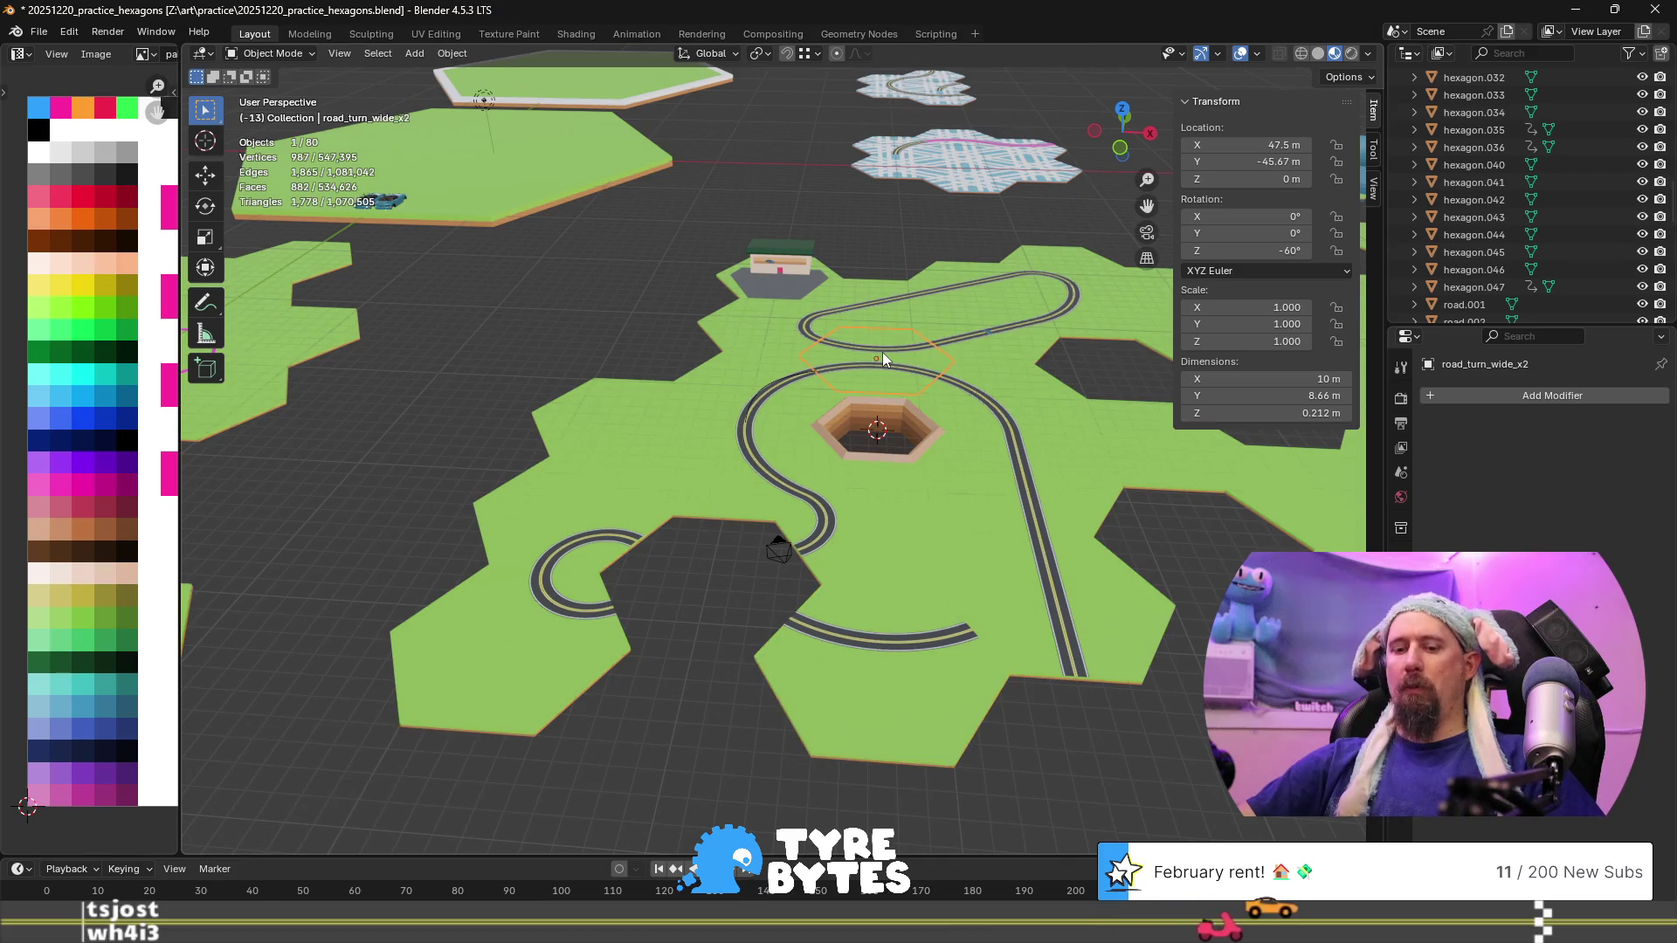
pyautogui.hotkey('shift', 'd')
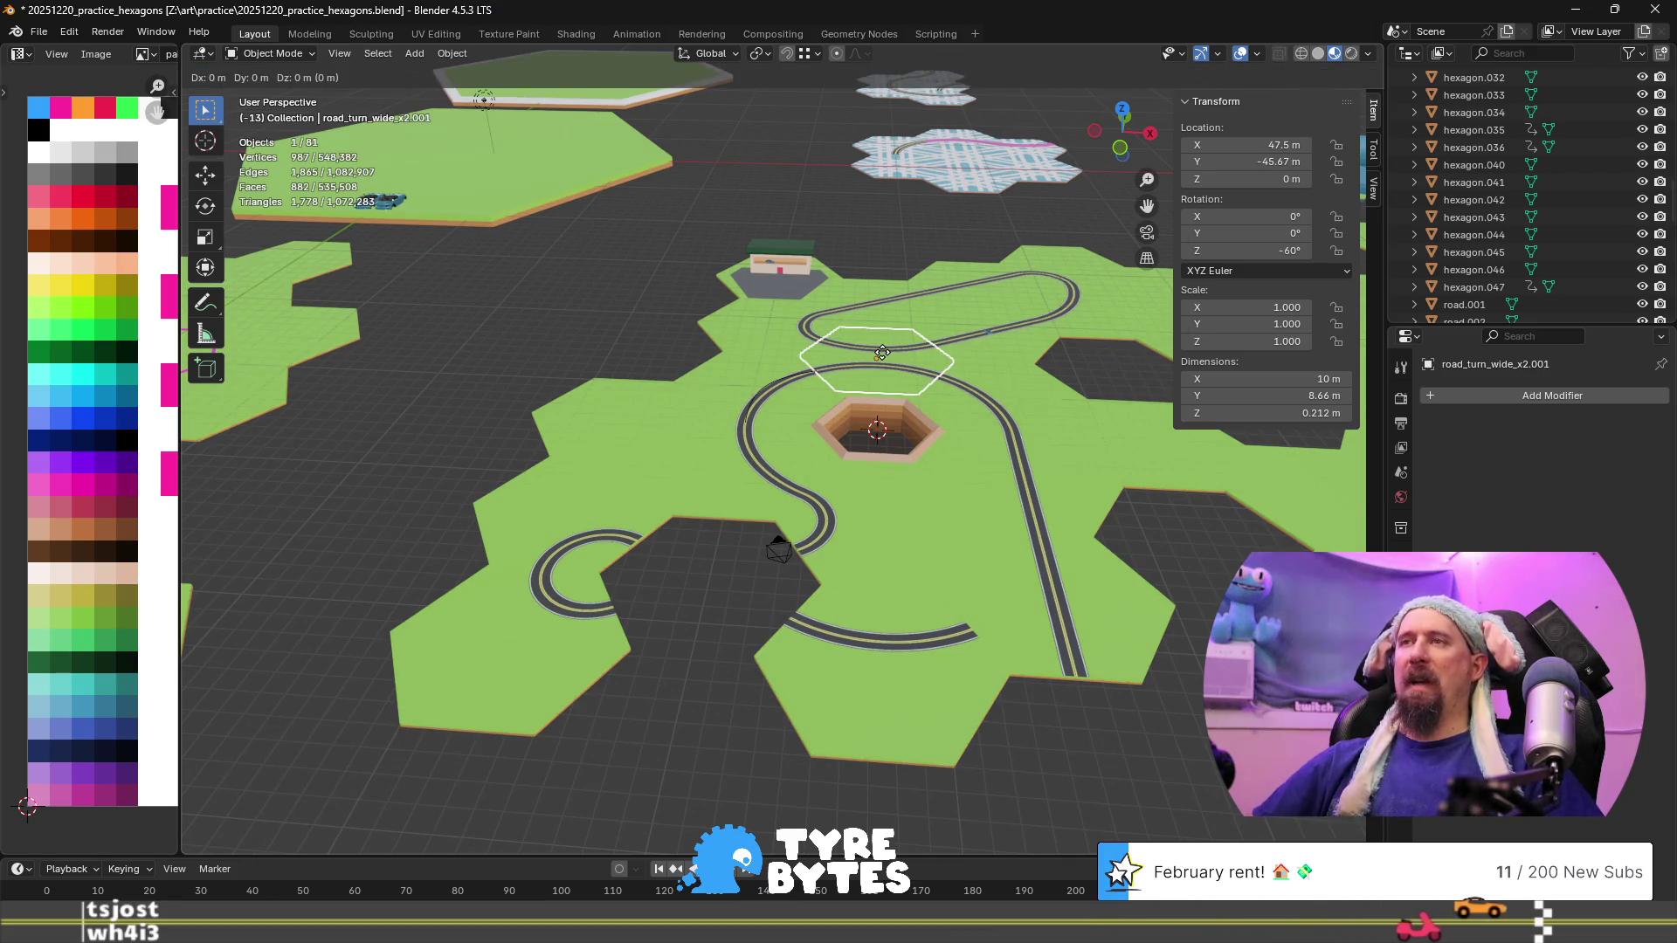
pyautogui.write('y8.66')
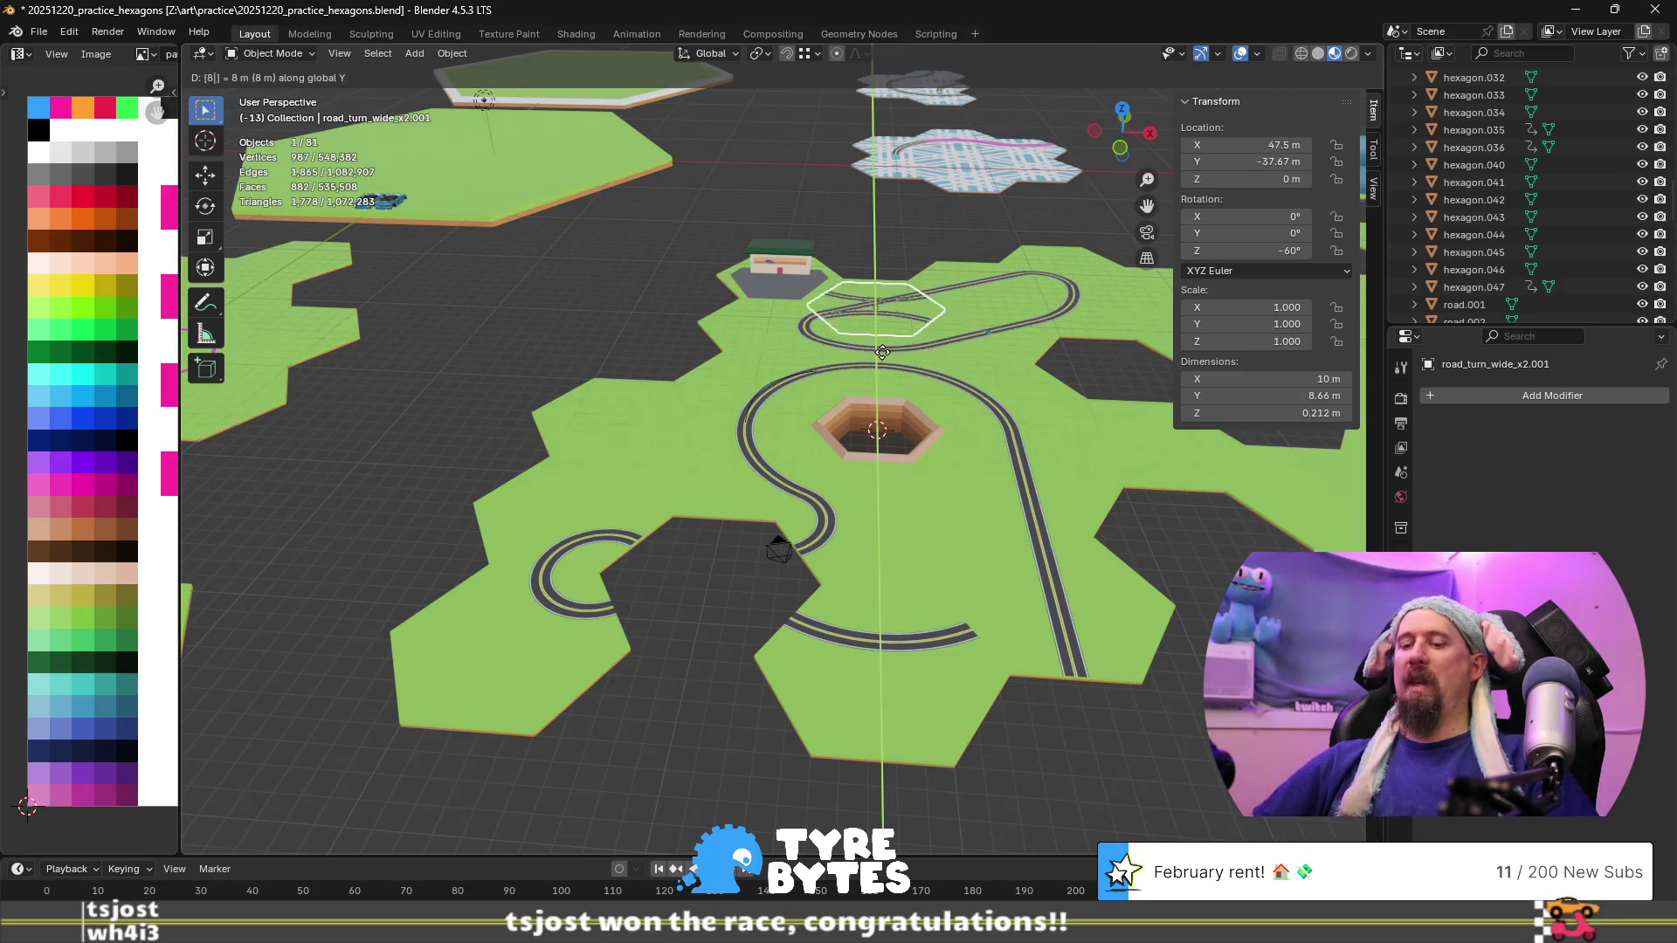
pyautogui.write('-')
pyautogui.press('Return')
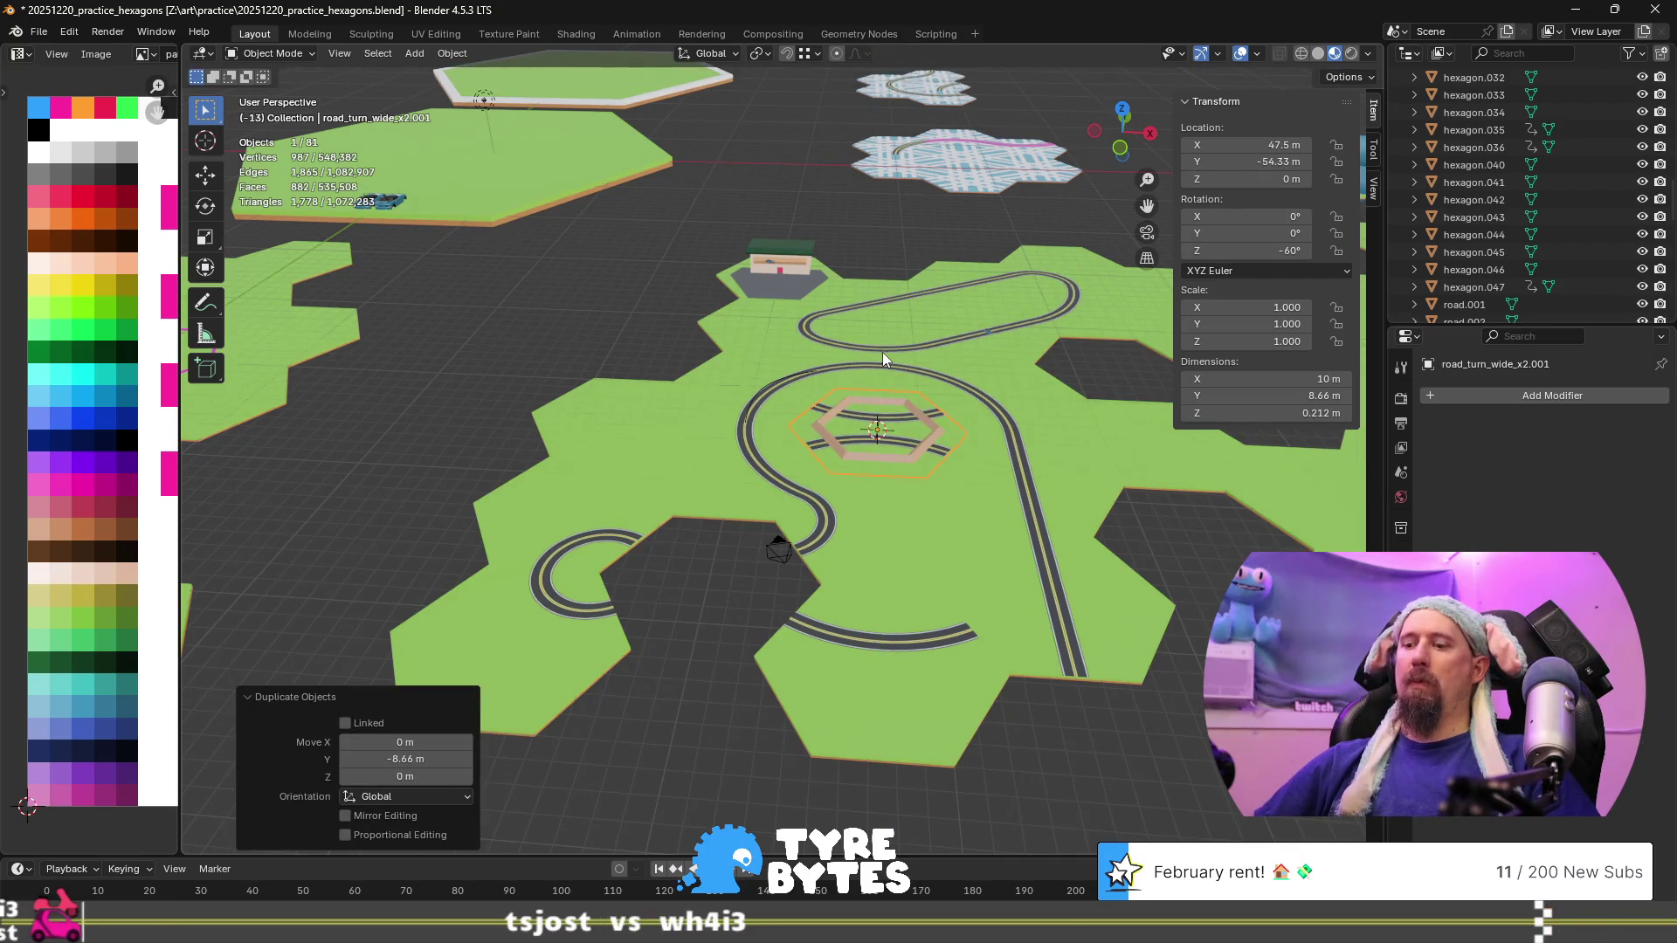
pyautogui.hotkey('shift', 'd')
pyautogui.write('y8.6')
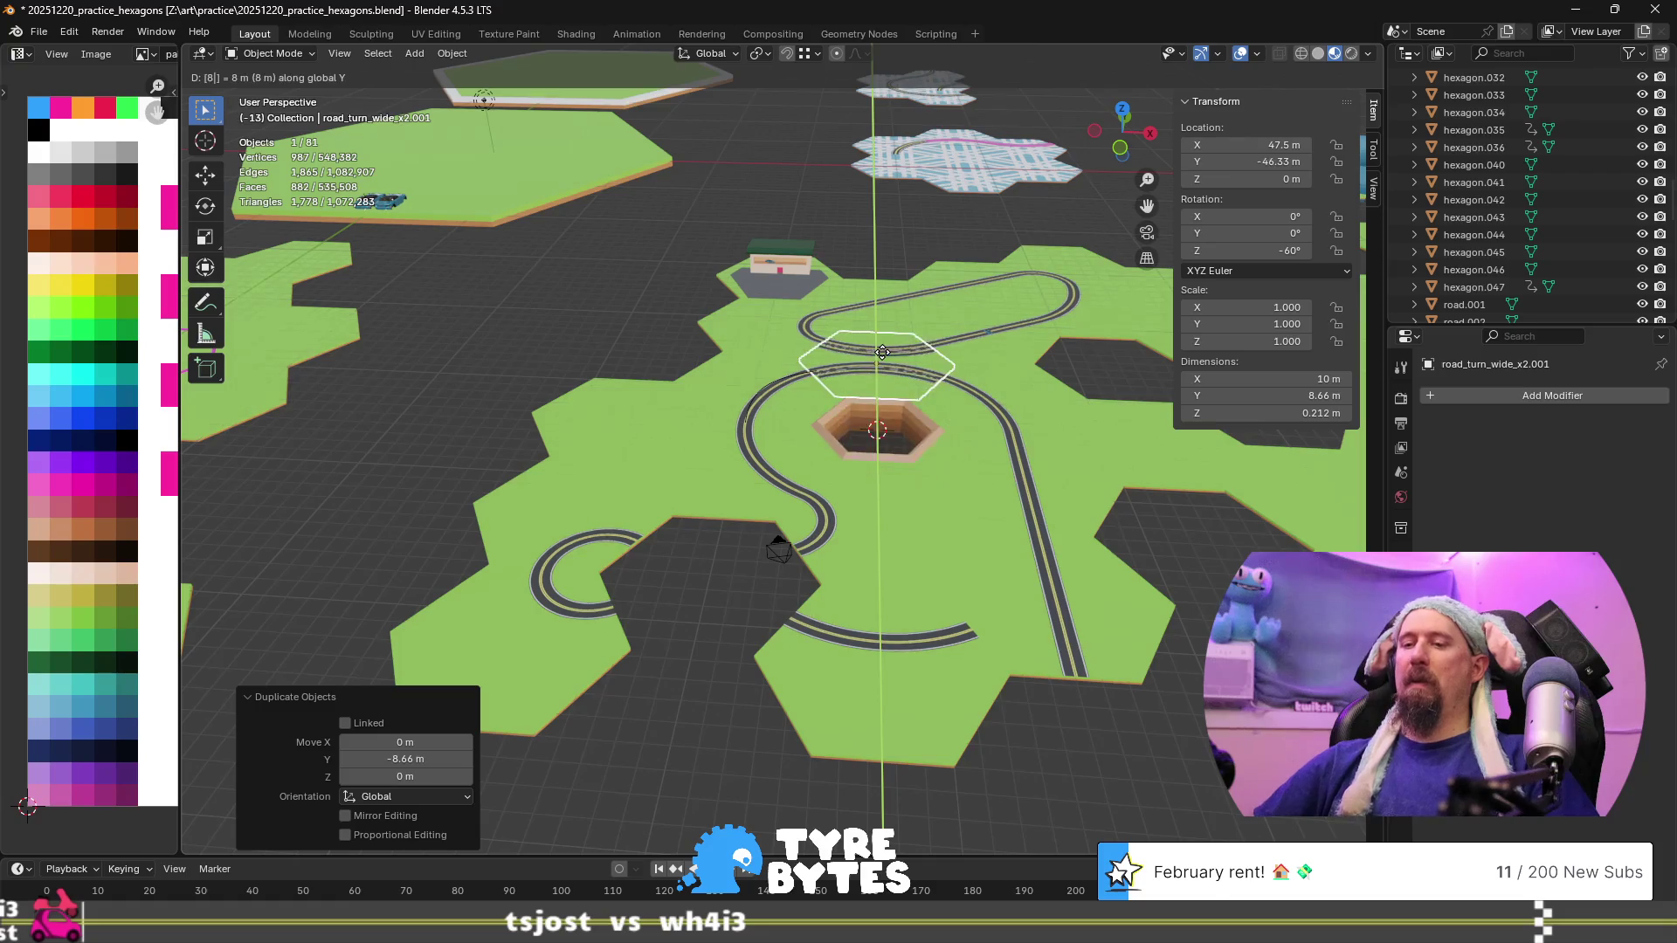
pyautogui.write('-(8.66')
pyautogui.press('Return')
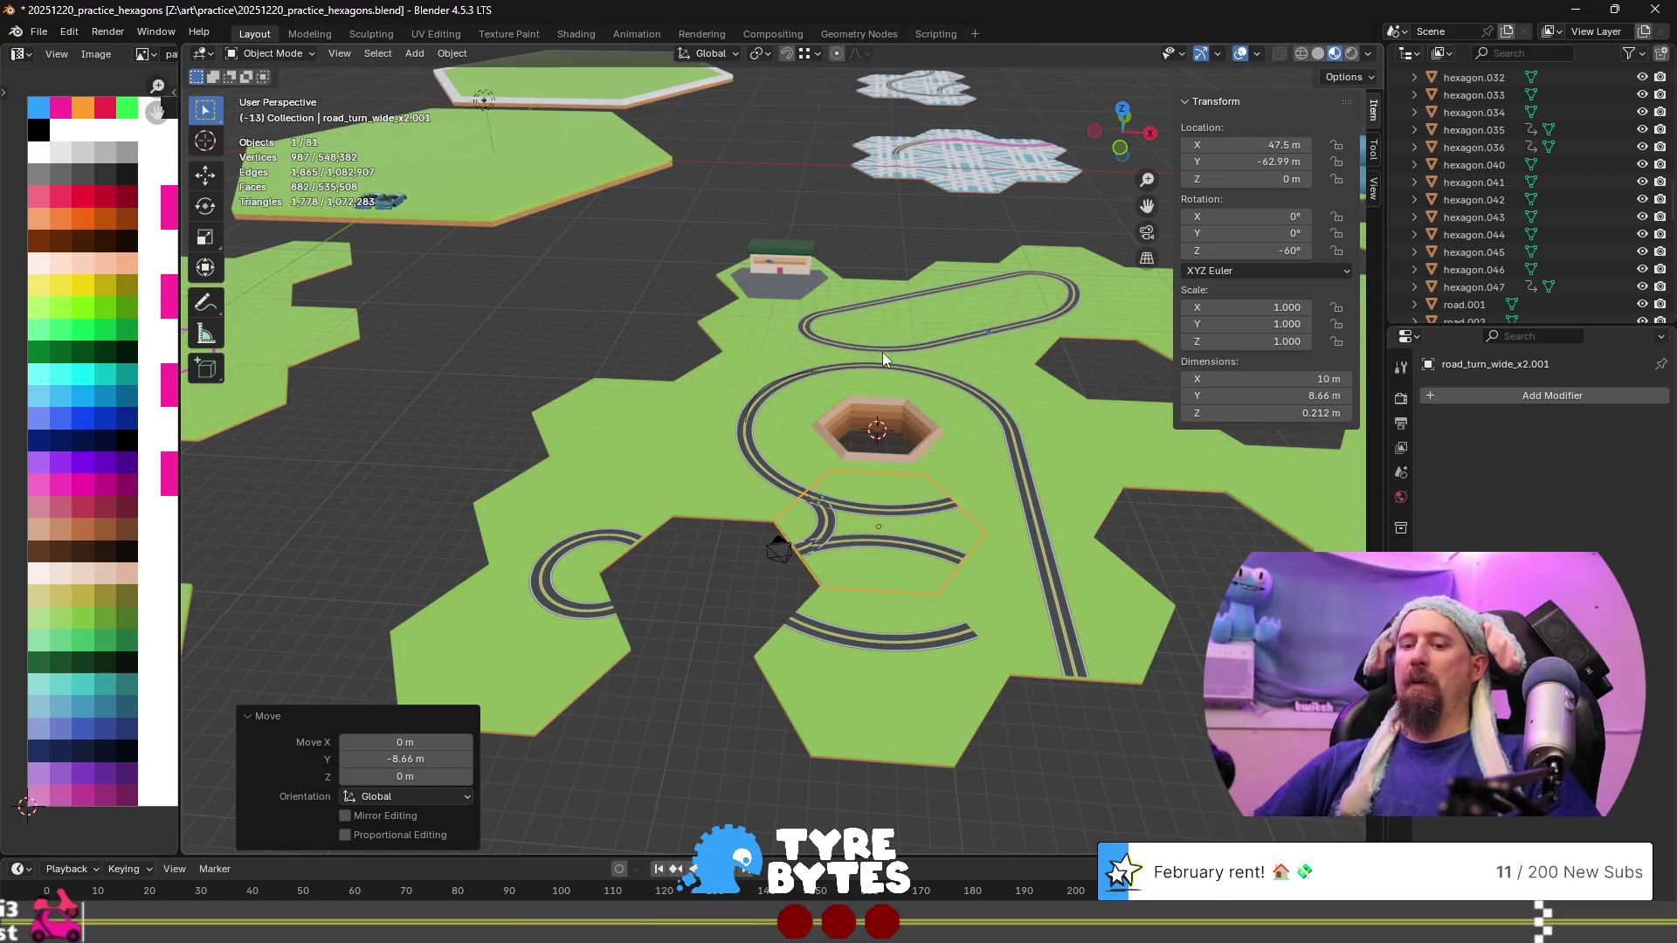
pyautogui.write('gy4.33')
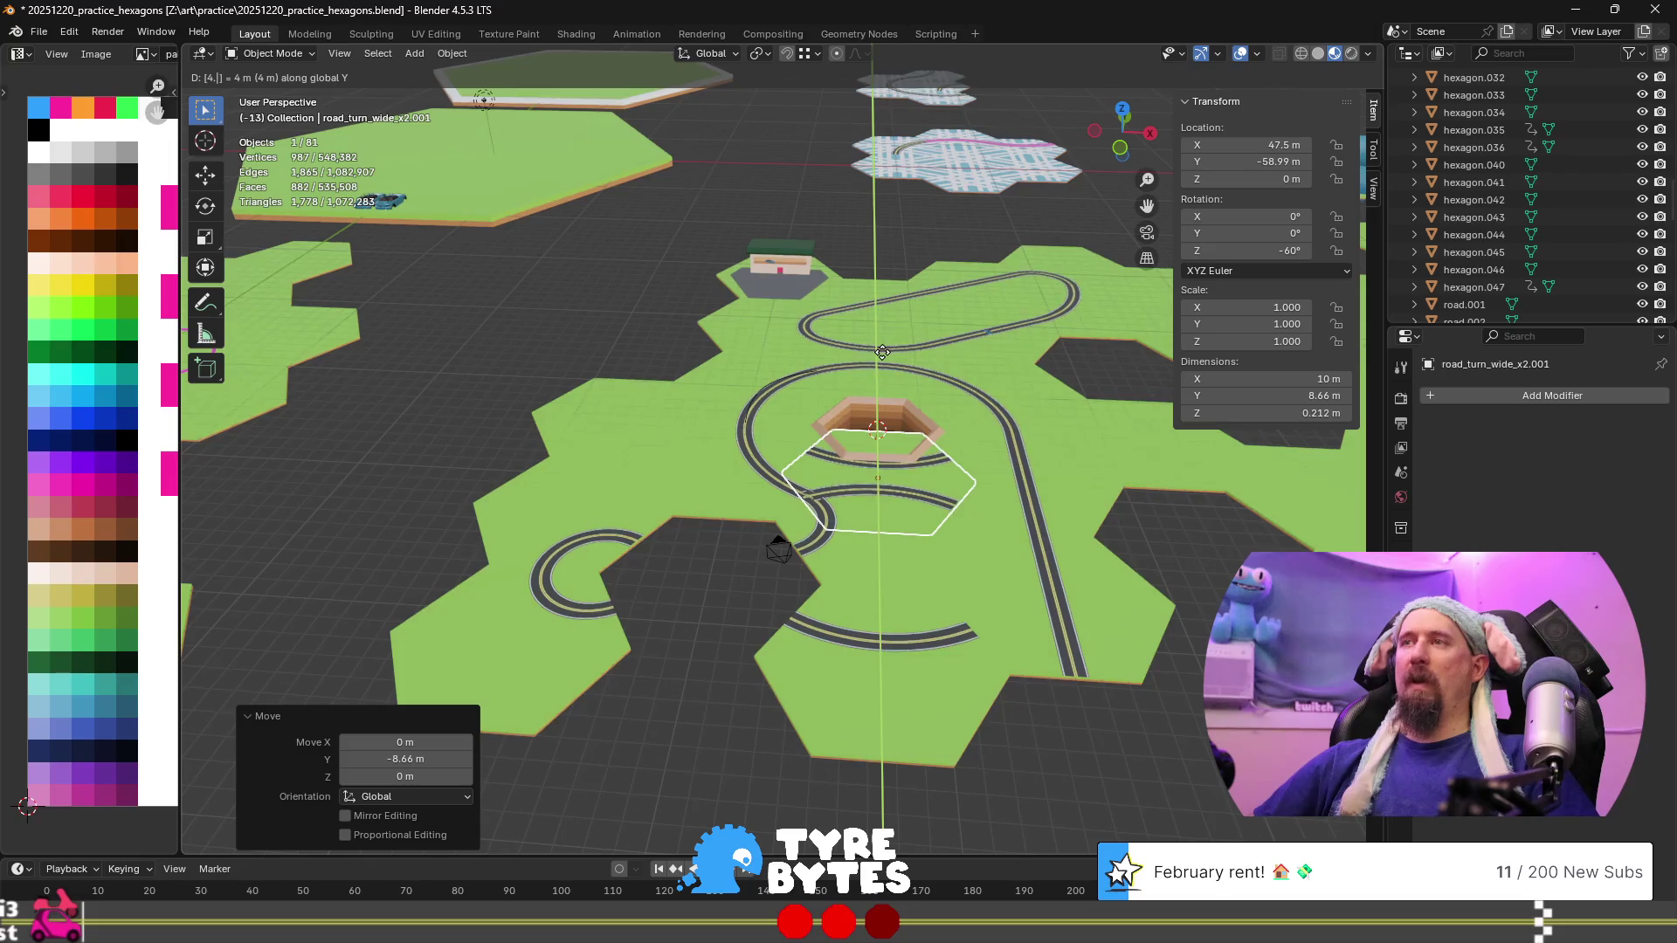
pyautogui.write('-')
pyautogui.press('Return')
pyautogui.write('gx')
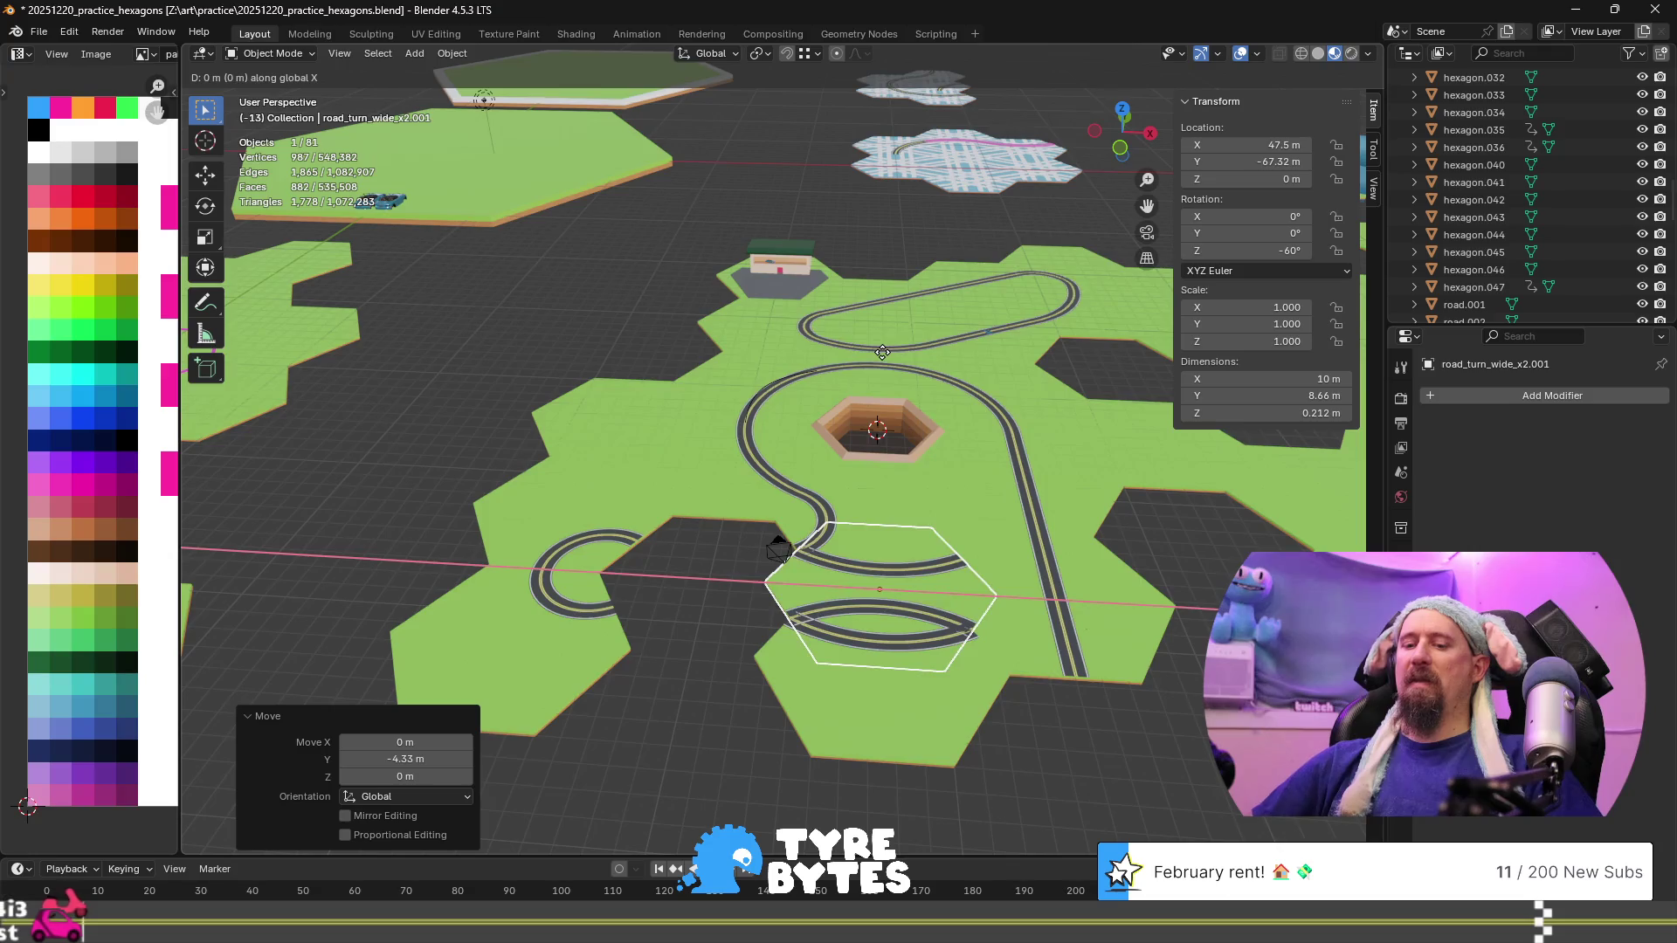
pyautogui.write('7.5-')
pyautogui.press('Return')
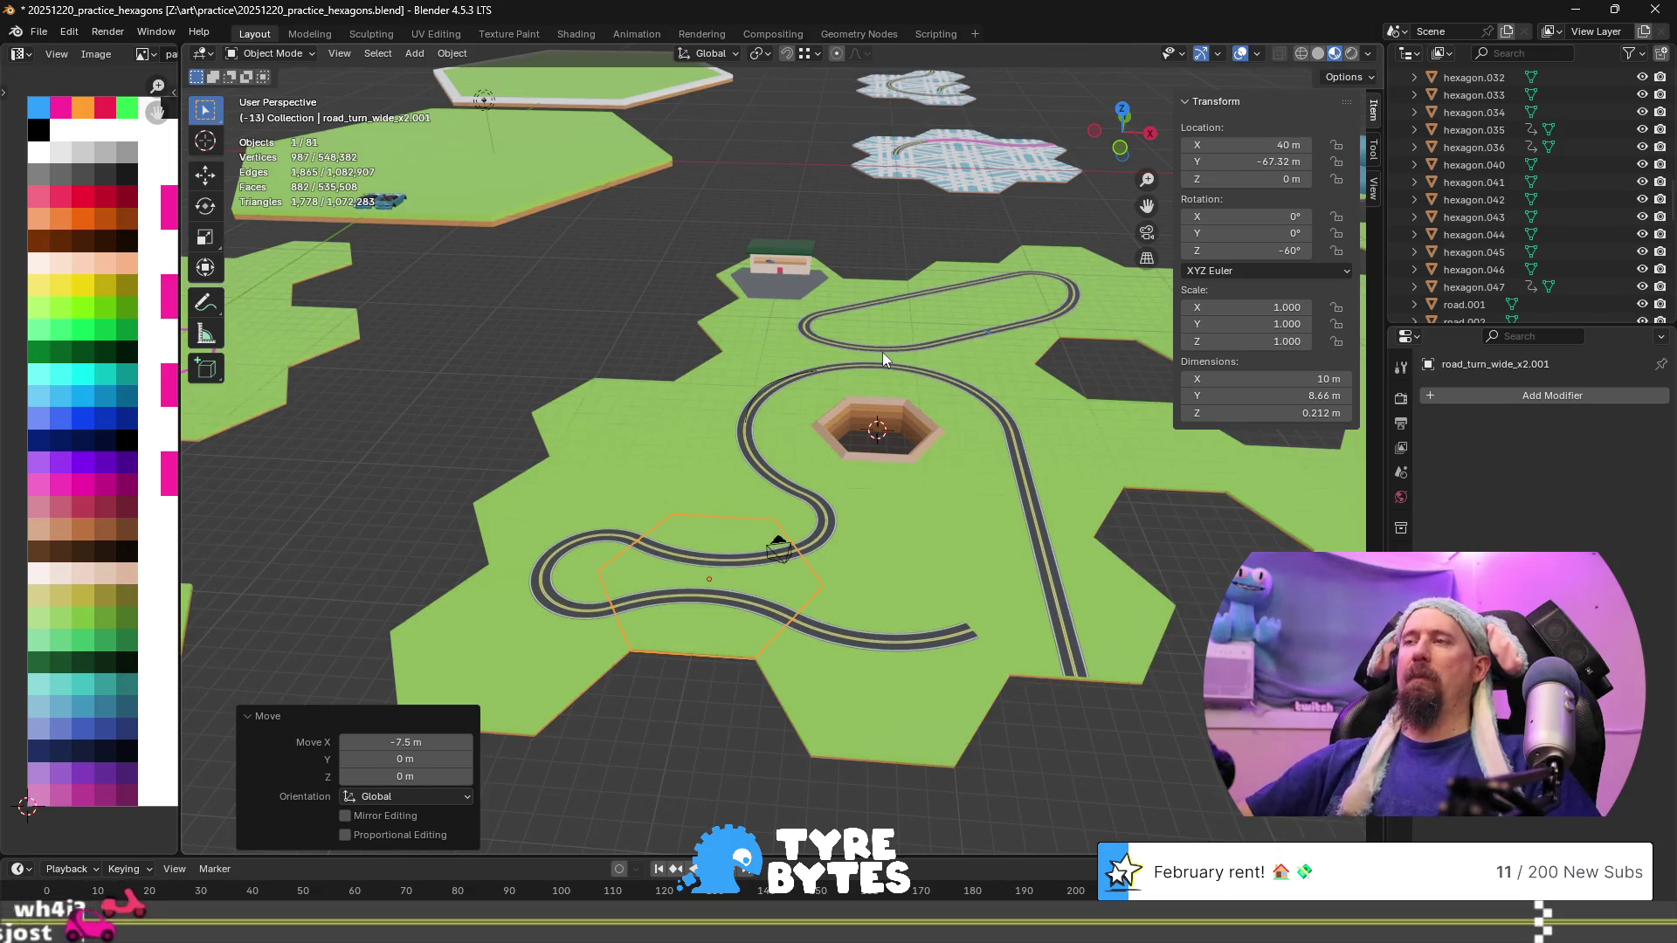
pyautogui.scroll(-3, 882, 353)
pyautogui.click(926, 781)
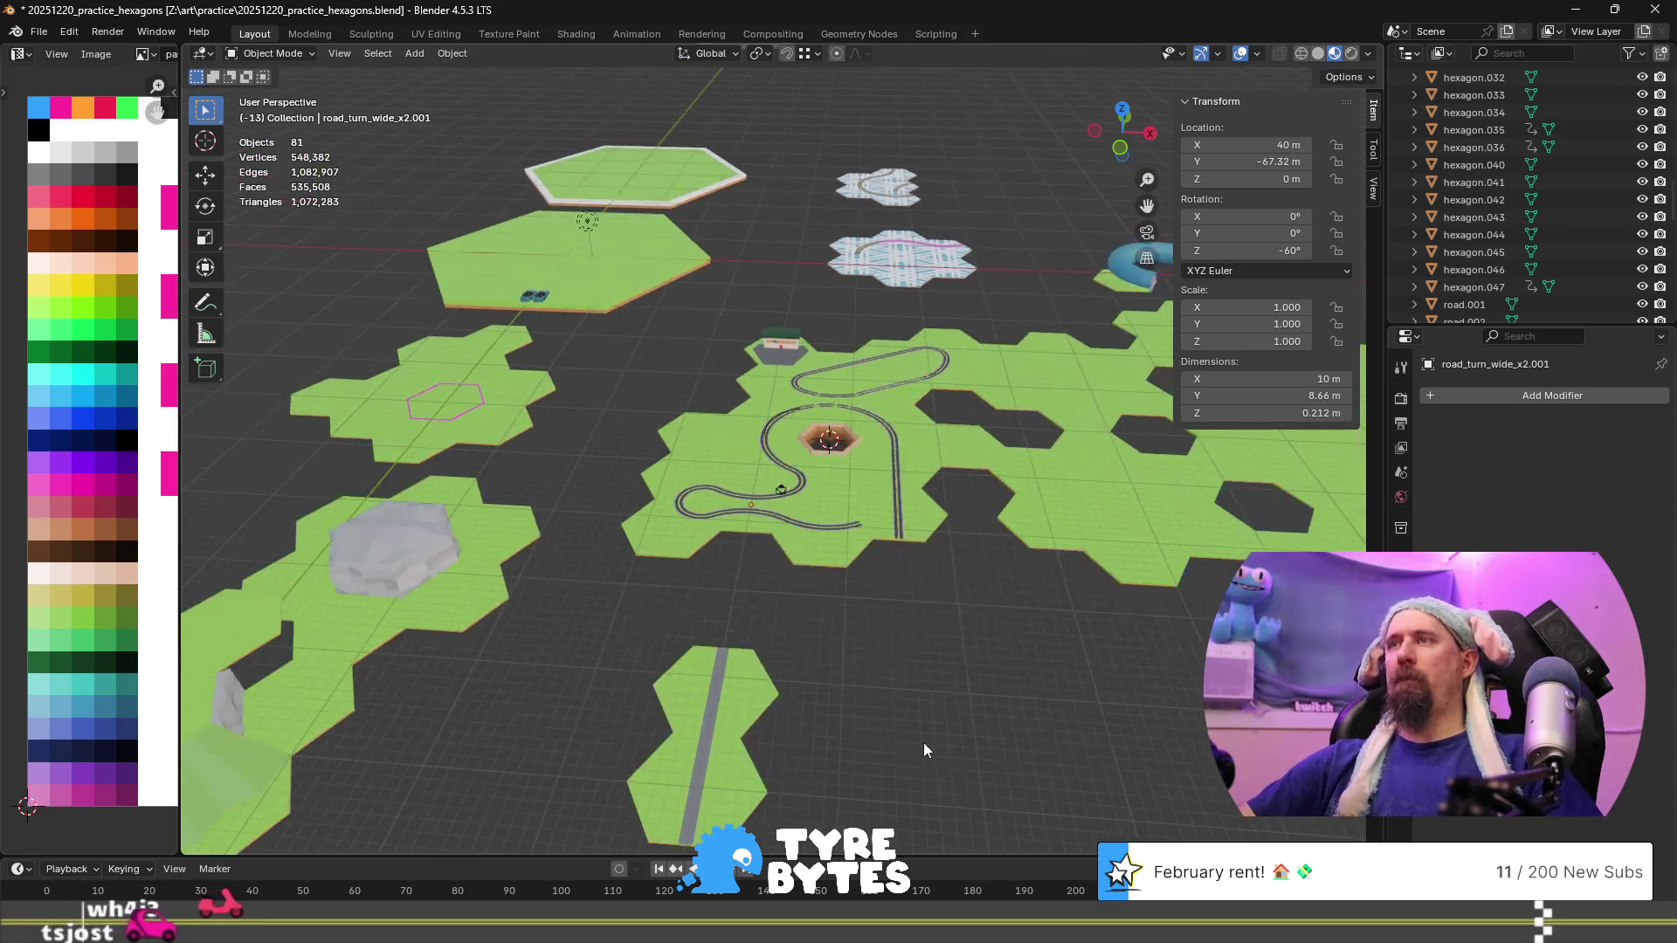
pyautogui.click(926, 574)
pyautogui.scroll(5, 926, 574)
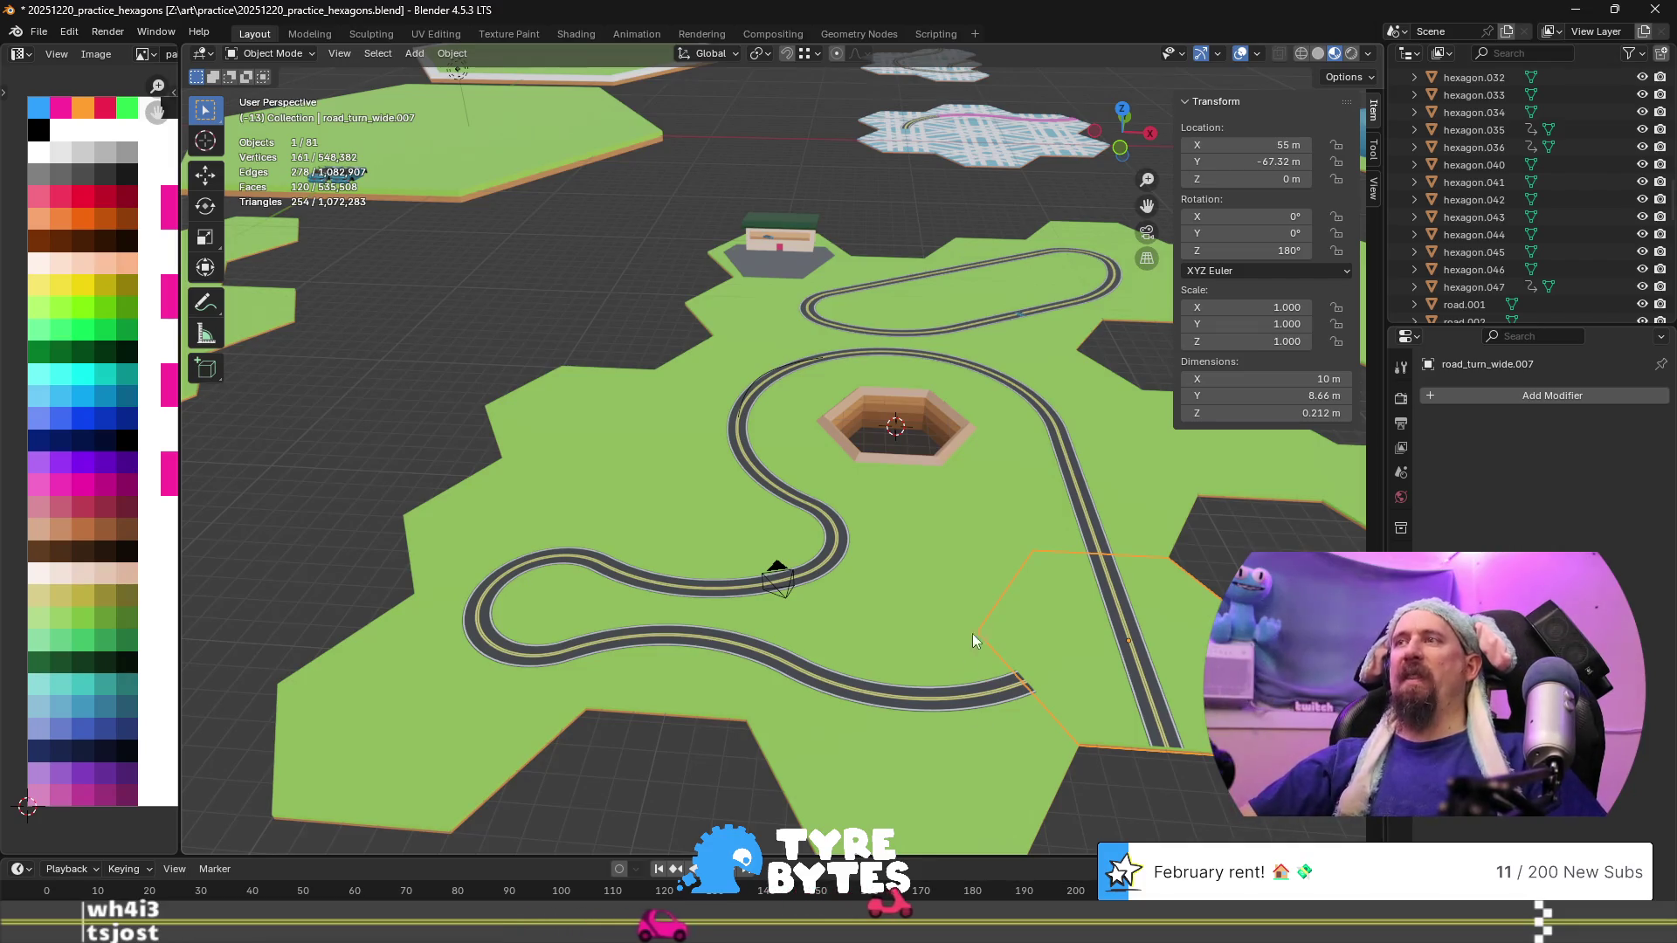
pyautogui.click(1067, 501)
pyautogui.scroll(-3, 1057, 637)
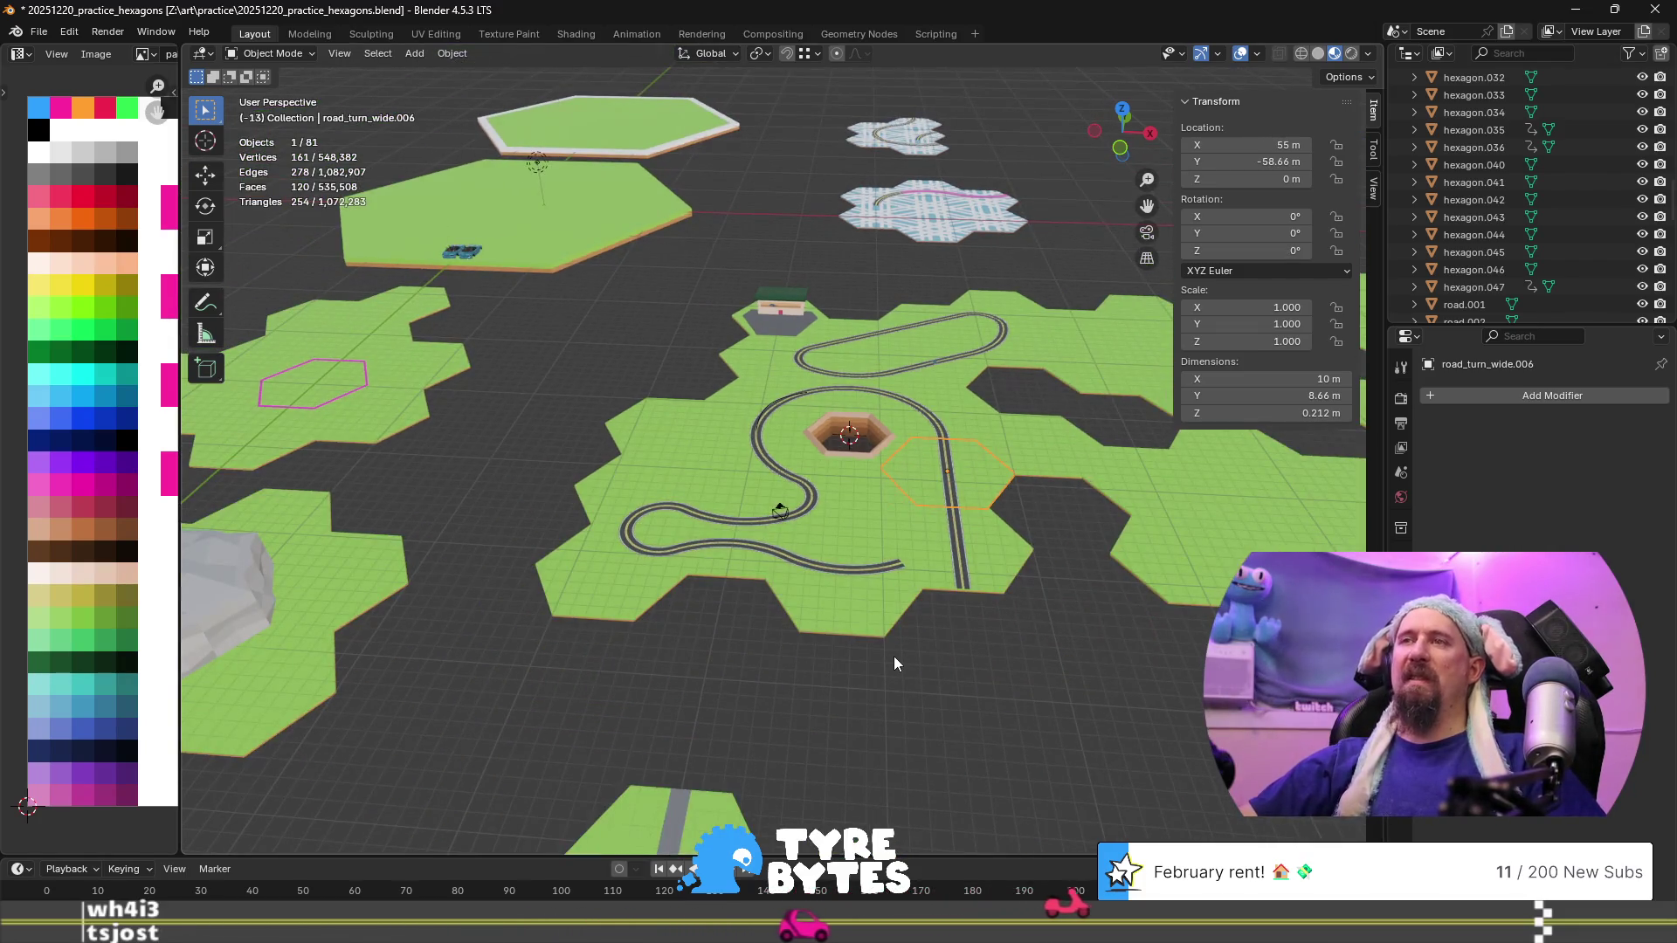
pyautogui.scroll(1, 894, 657)
pyautogui.scroll(3, 894, 657)
pyautogui.moveTo(919, 660)
pyautogui.mouseDown(button='middle')
pyautogui.moveTo(694, 606)
pyautogui.moveTo(730, 663)
pyautogui.moveTo(841, 657)
pyautogui.mouseUp(button='middle')
pyautogui.scroll(-2, 866, 651)
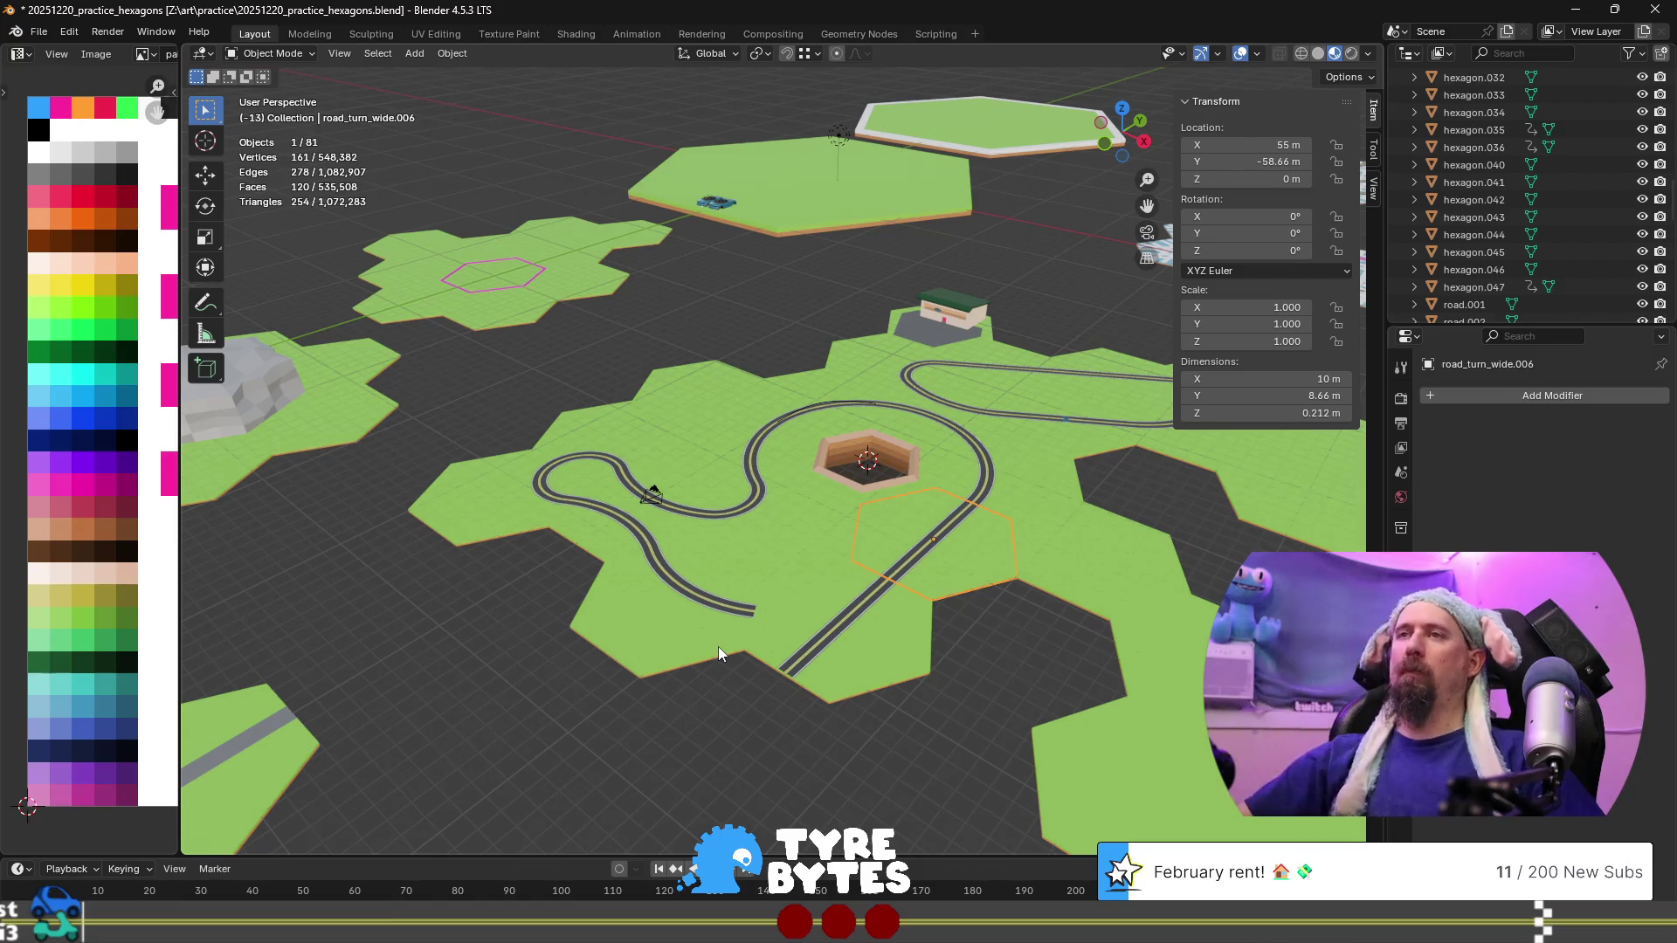
pyautogui.click(540, 479)
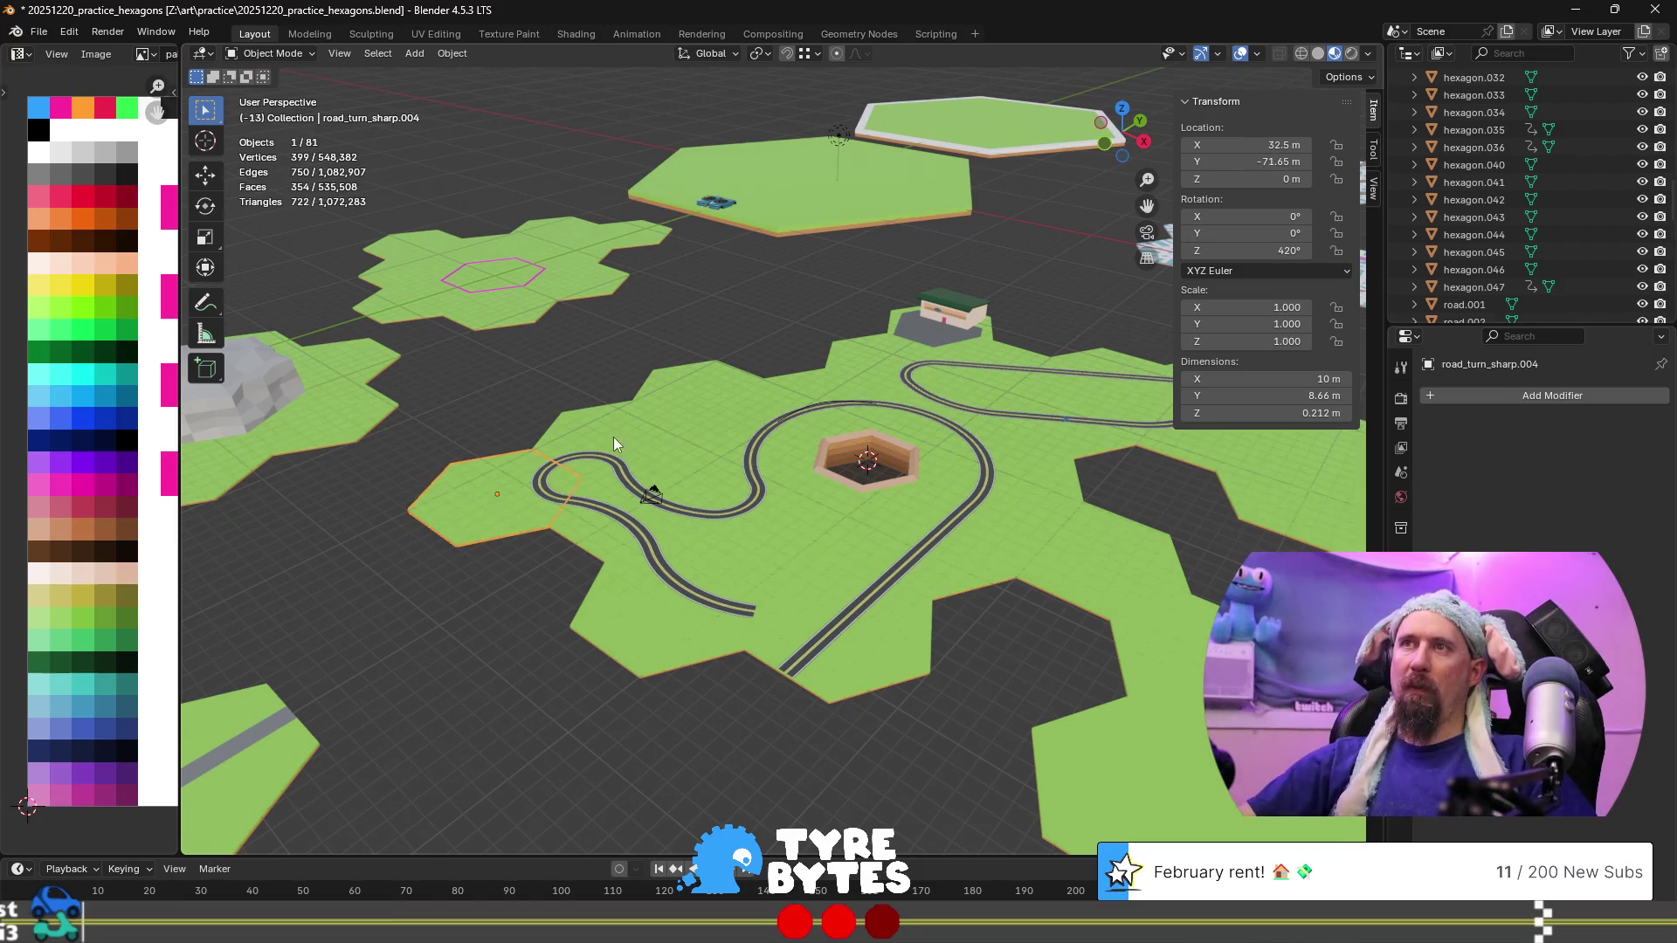
pyautogui.keyDown('shift'); pyautogui.click(580, 583); pyautogui.keyUp('shift')
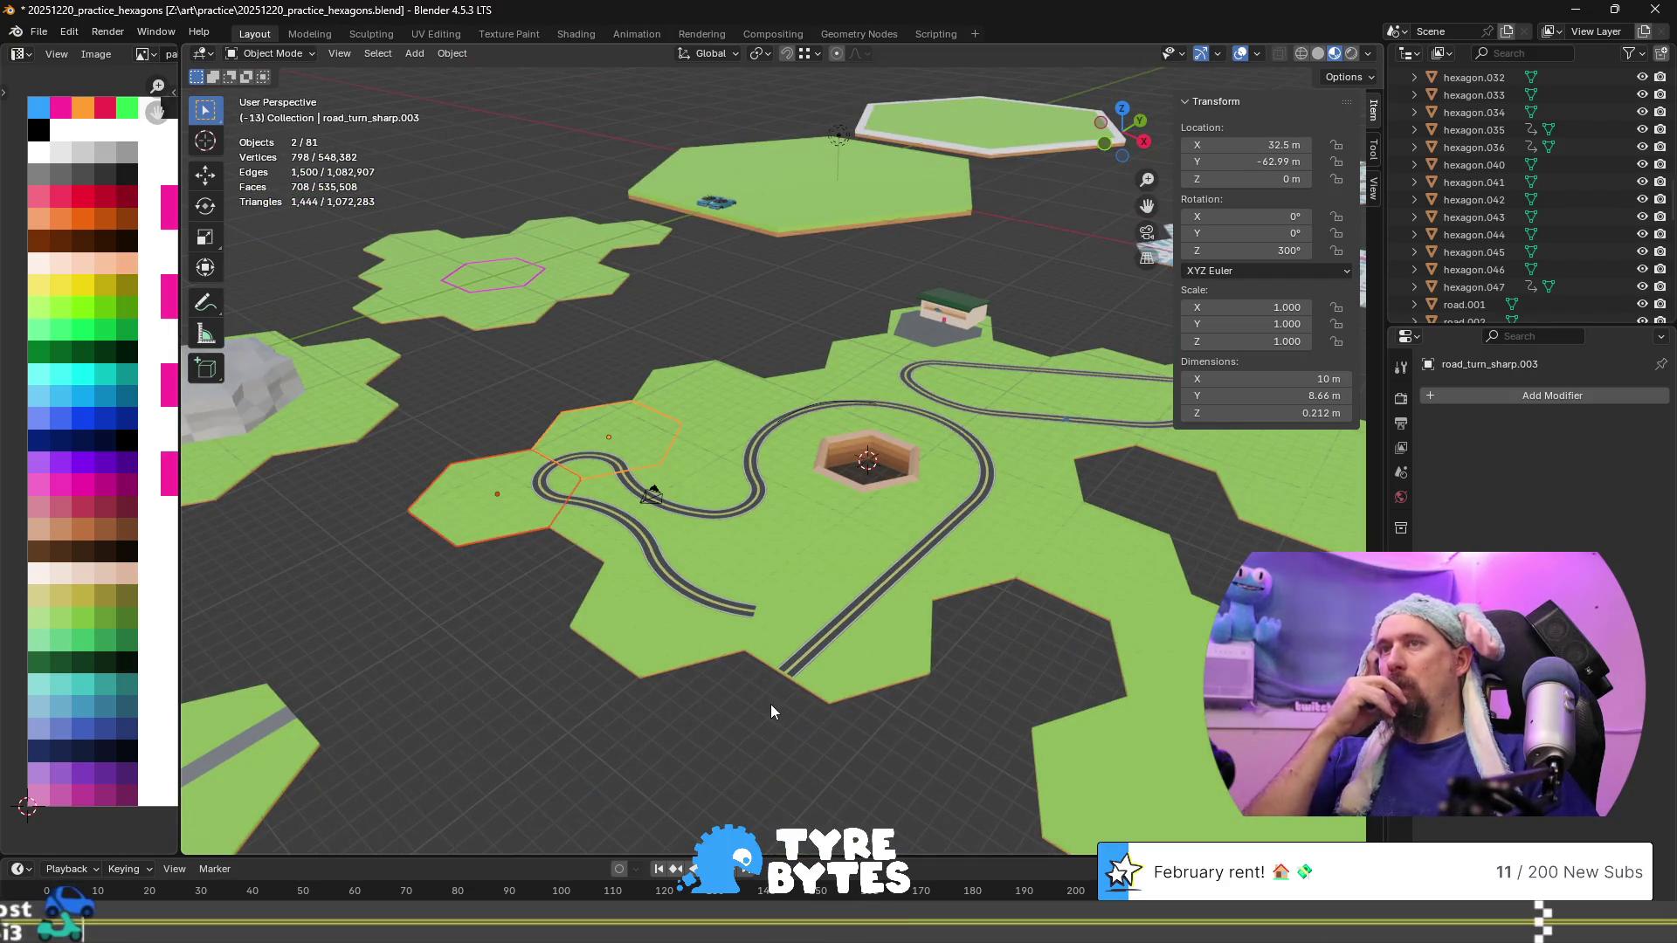
pyautogui.scroll(2, 770, 703)
pyautogui.scroll(-2, 759, 699)
pyautogui.scroll(2, 735, 638)
pyautogui.moveTo(512, 657)
pyautogui.keyDown('shift'); pyautogui.mouseDown(button='middle')
pyautogui.moveTo(956, 600)
pyautogui.moveTo(791, 606)
pyautogui.moveTo(723, 636)
pyautogui.mouseUp(button='middle'); pyautogui.keyUp('shift')
pyautogui.scroll(2, 918, 592)
pyautogui.scroll(3, 918, 592)
pyautogui.keyDown('shift'); pyautogui.moveTo(607, 621); pyautogui.dragTo(861, 580, button='middle'); pyautogui.keyUp('shift')
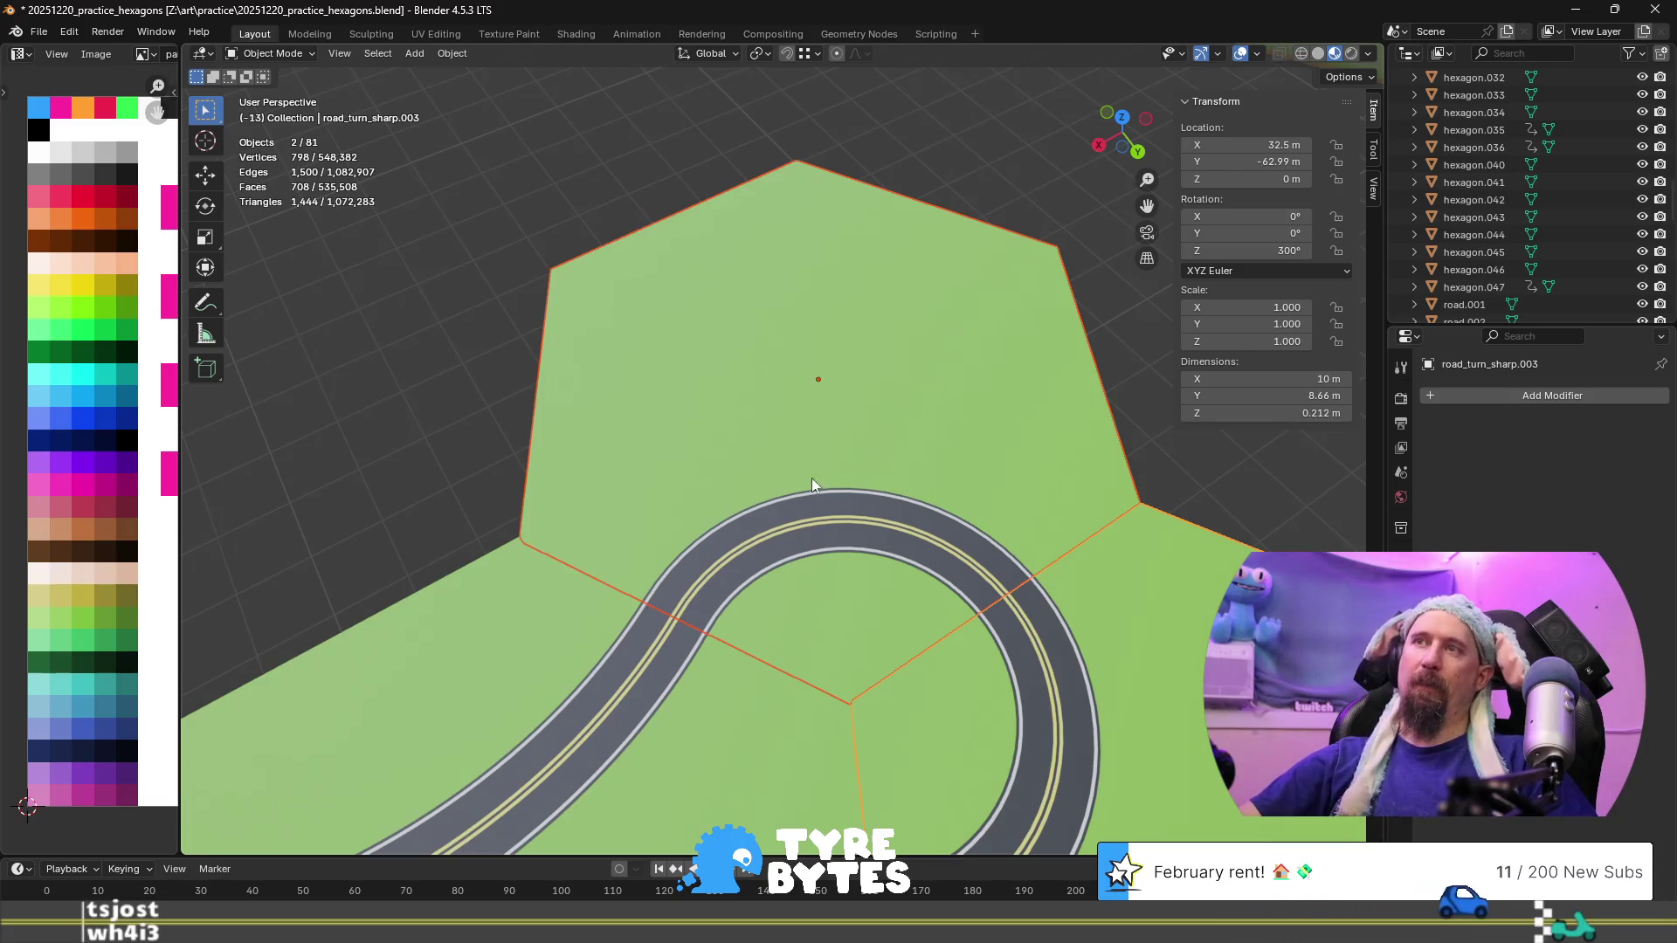
pyautogui.scroll(-7, 699, 595)
pyautogui.scroll(3, 770, 664)
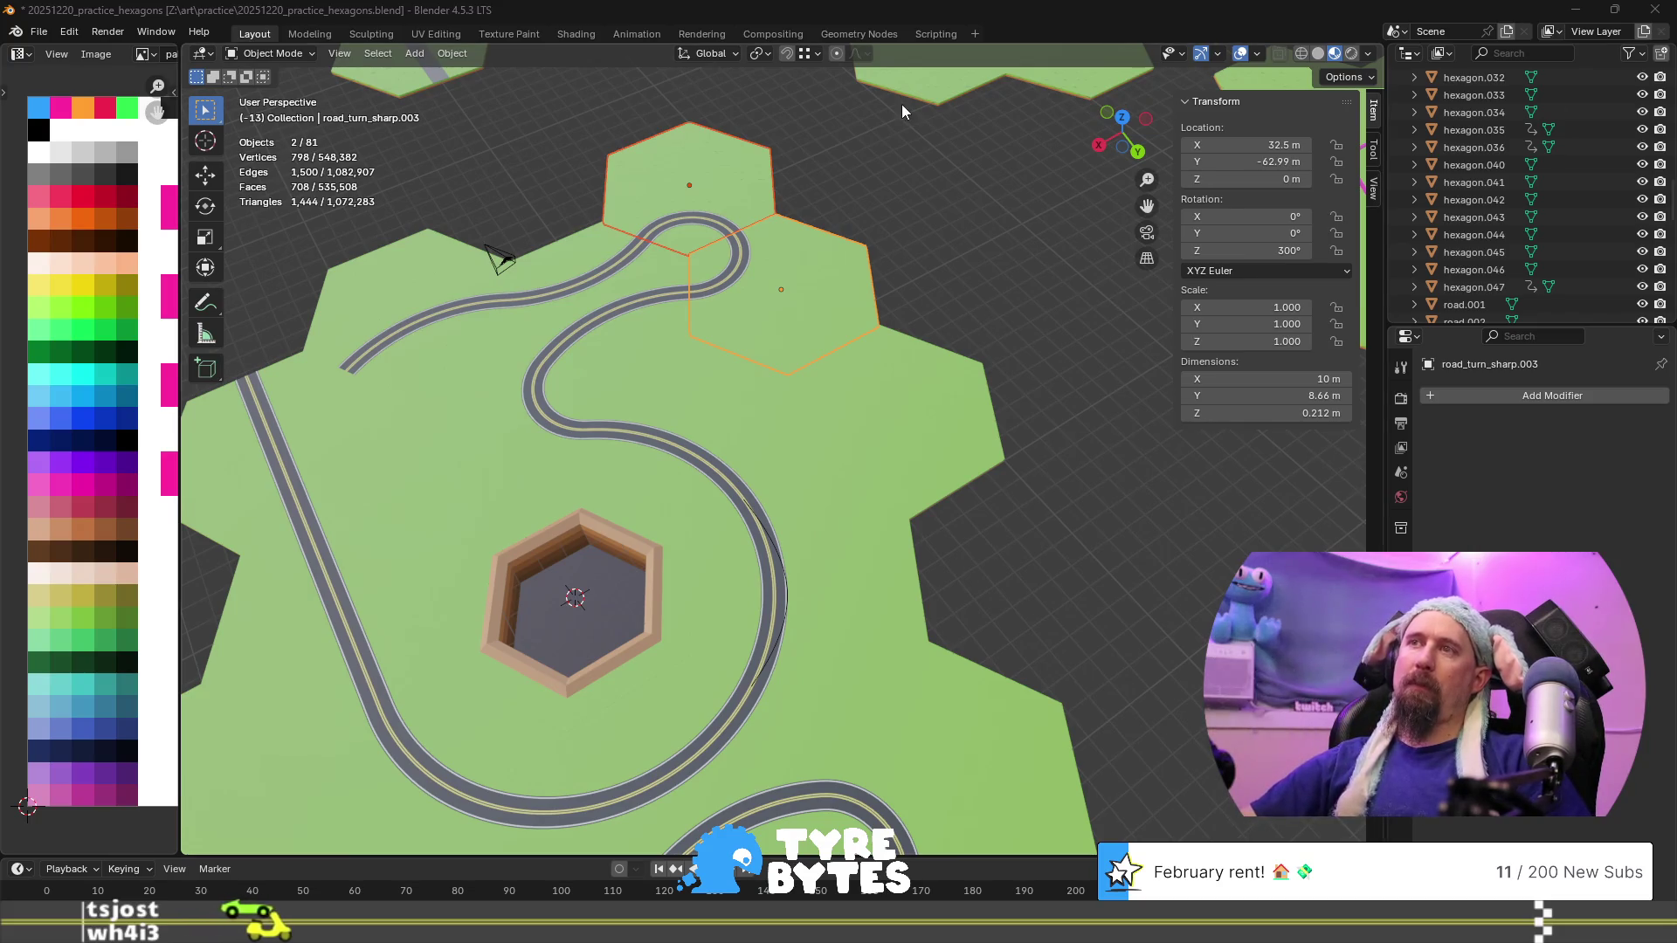
pyautogui.click(582, 639)
# Frame groundhog_hole_massive in Edit Mode and select its floor face, then the left inner wall face
pyautogui.press('KP_Decimal')
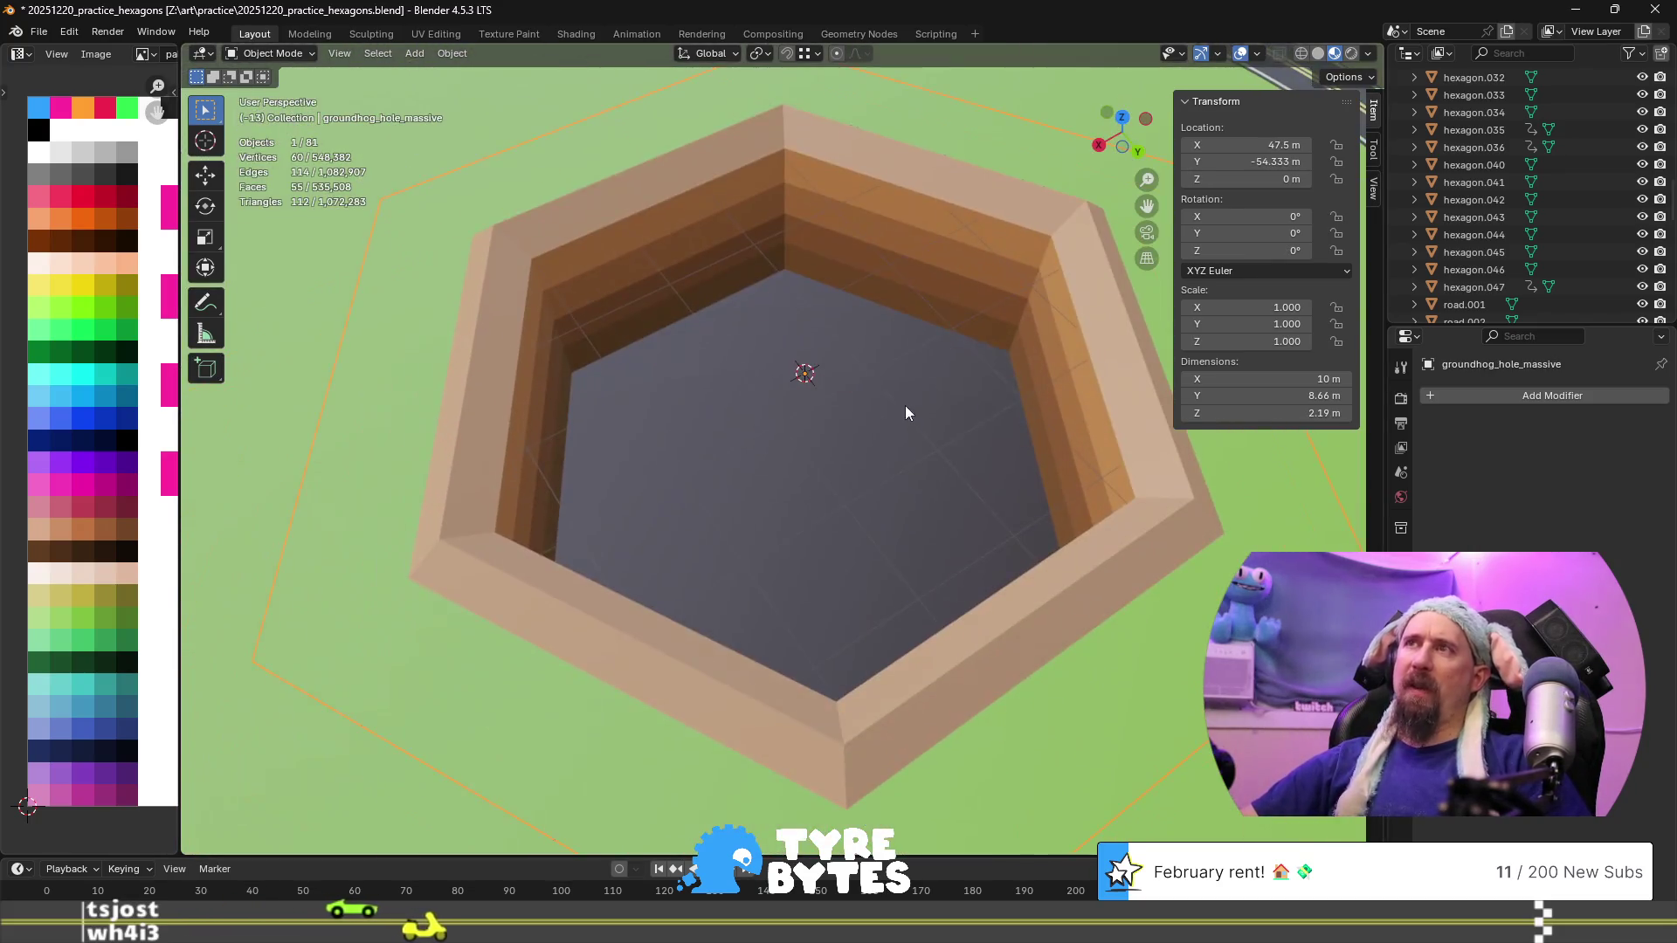
pyautogui.press('Tab')
pyautogui.click(873, 469)
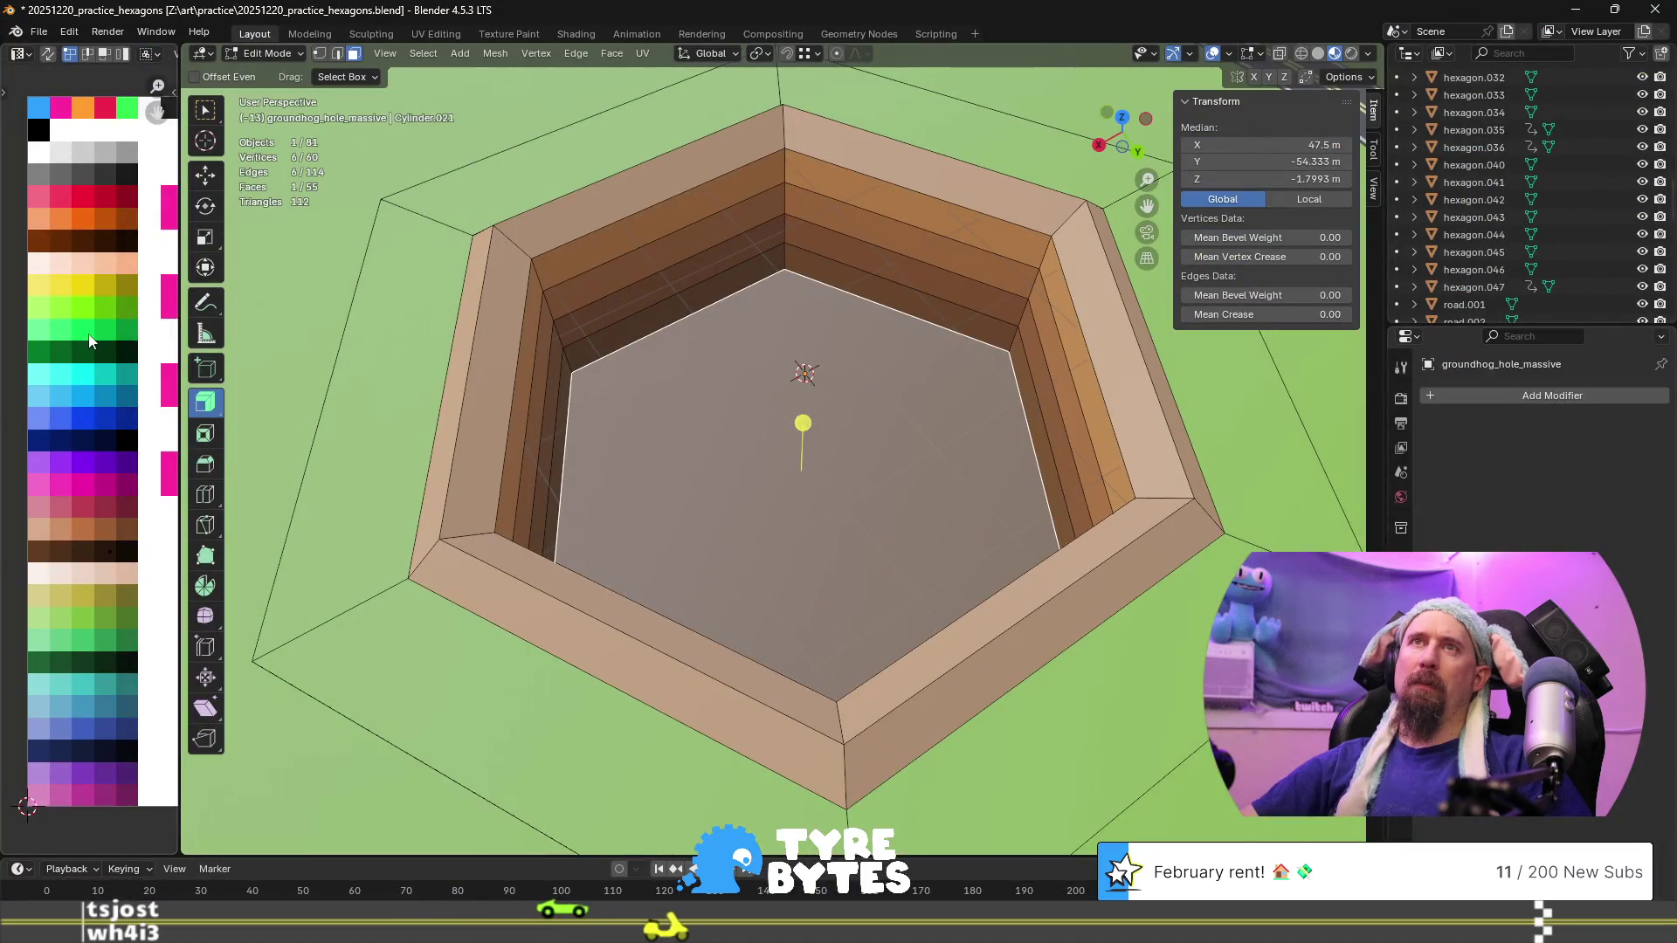
pyautogui.press('a')
pyautogui.hotkey('ctrl', 'z')
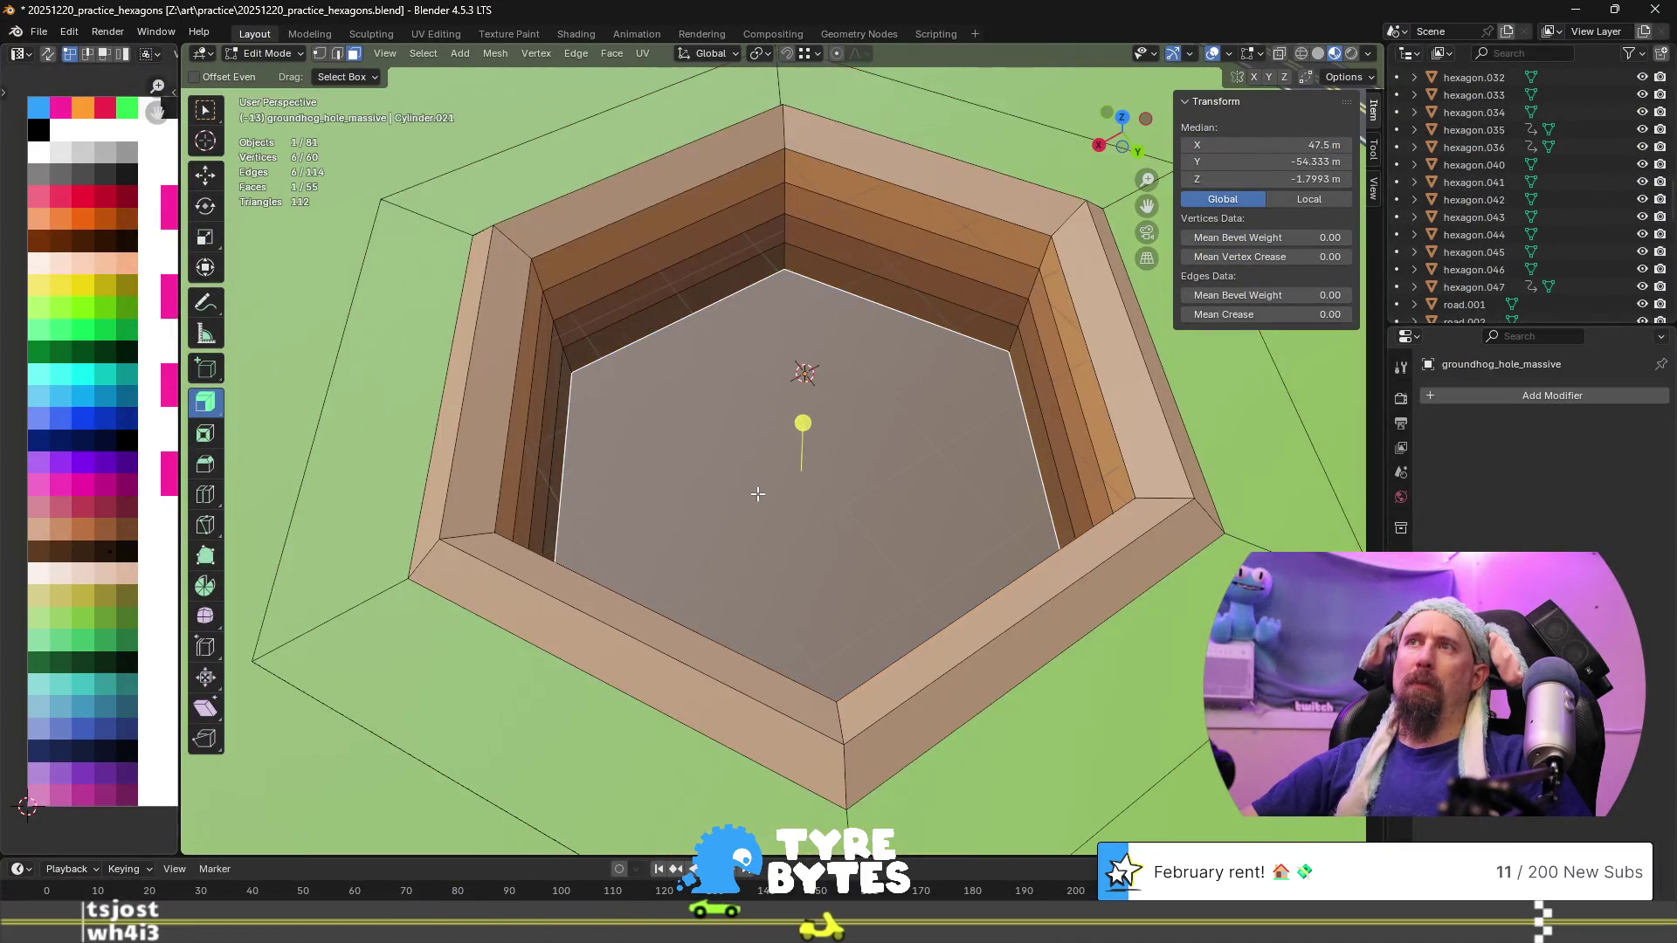
pyautogui.press('g')
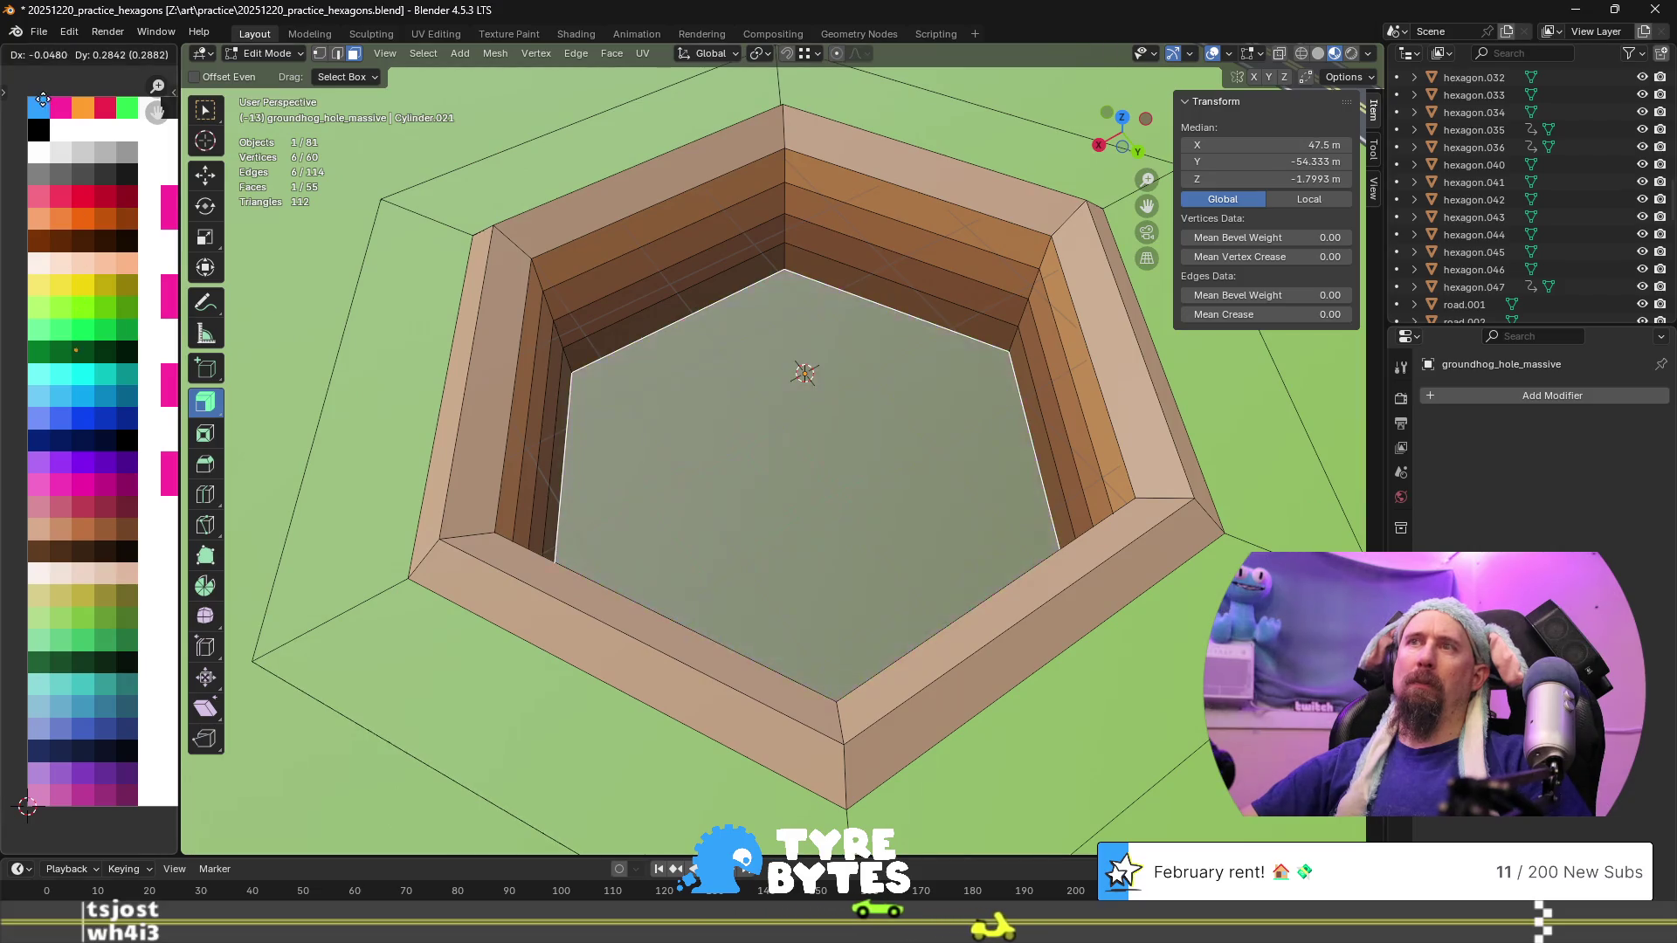
pyautogui.press('Escape')
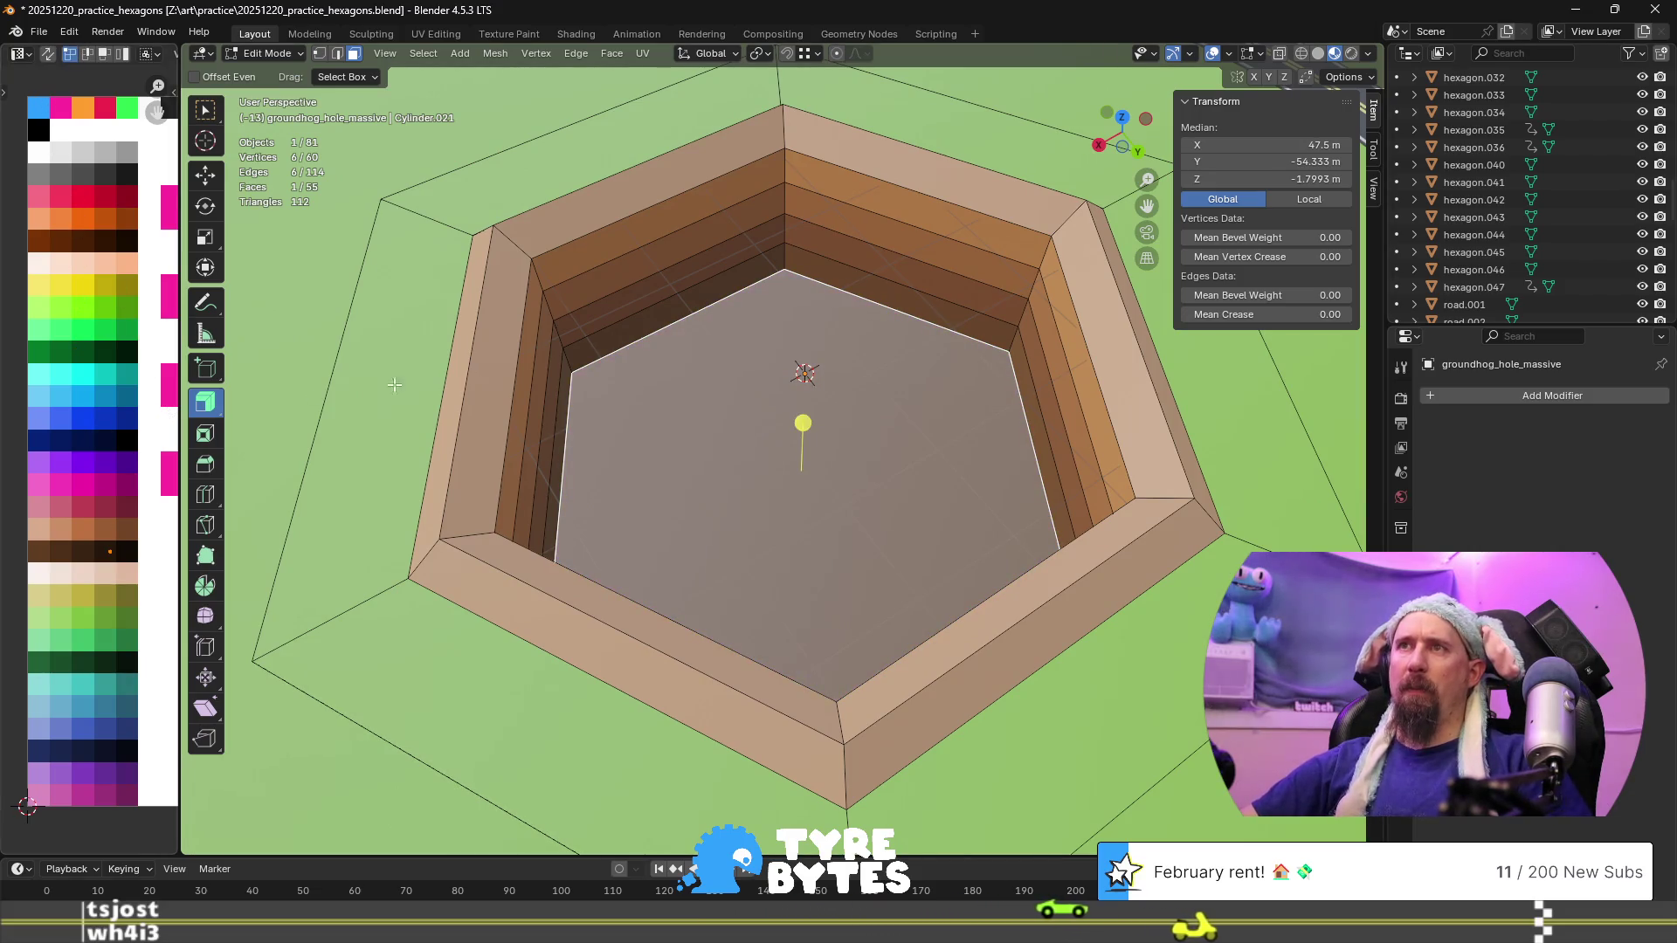
pyautogui.click(497, 288)
pyautogui.scroll(6, 611, 460)
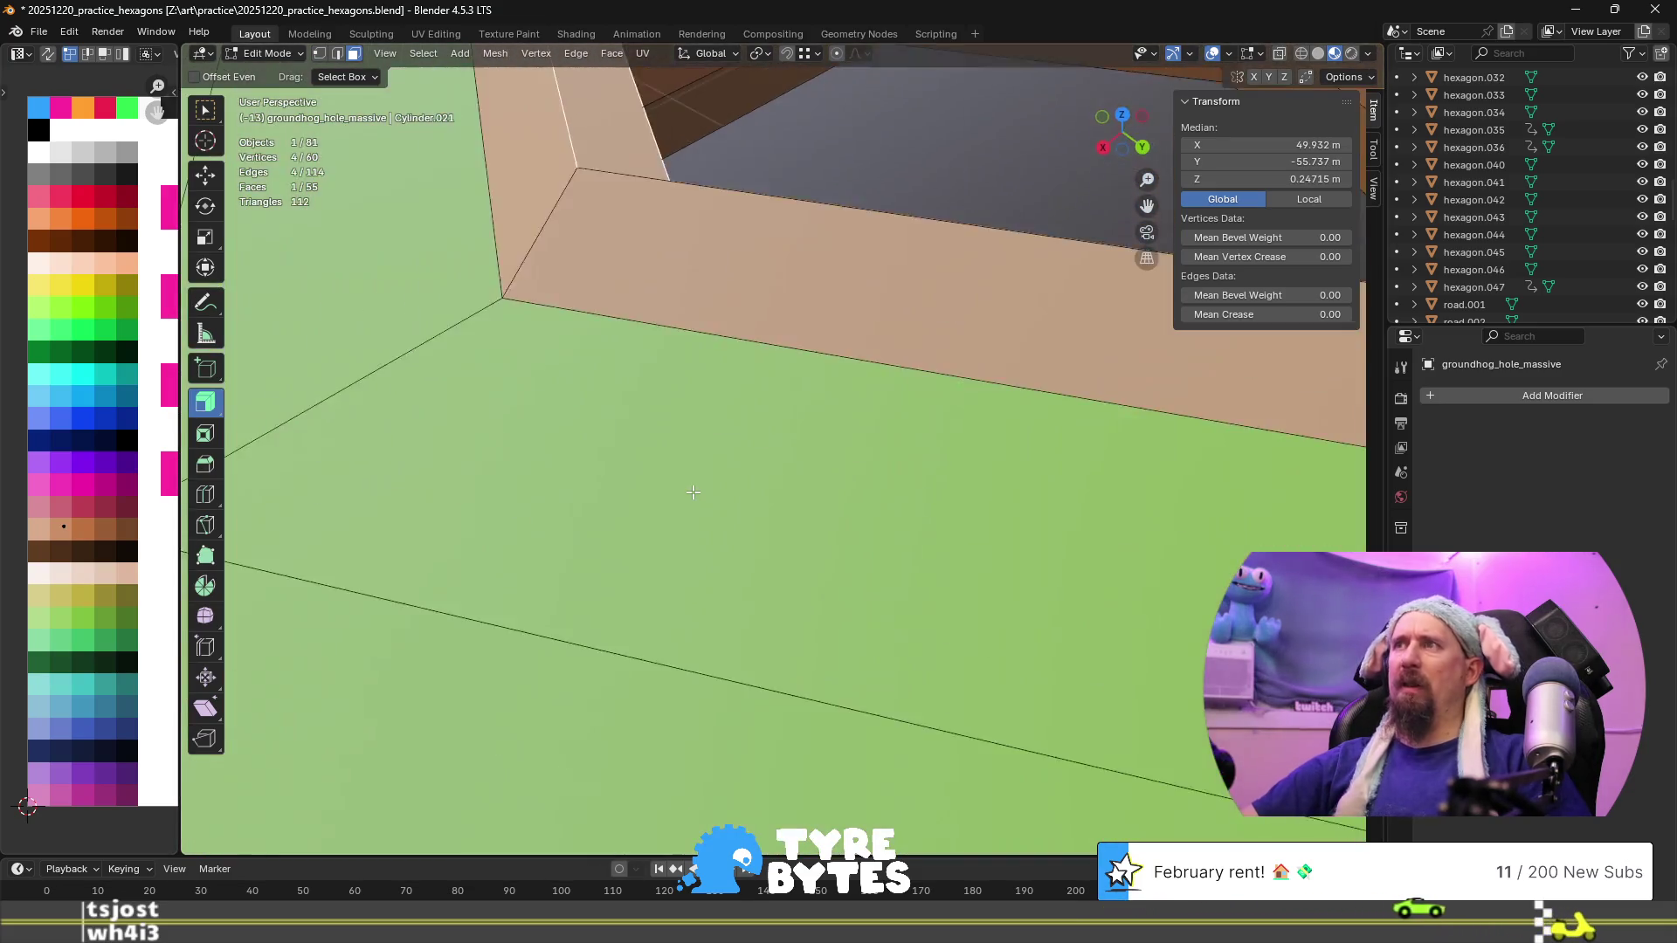
pyautogui.moveTo(693, 492)
pyautogui.mouseDown(button='middle')
pyautogui.moveTo(588, 535)
pyautogui.moveTo(706, 505)
pyautogui.moveTo(839, 509)
pyautogui.moveTo(759, 521)
pyautogui.mouseUp(button='middle')
# Select the hole's floor face and shift its UVs across the palette, trying a pink swatch
pyautogui.rightClick(782, 448)
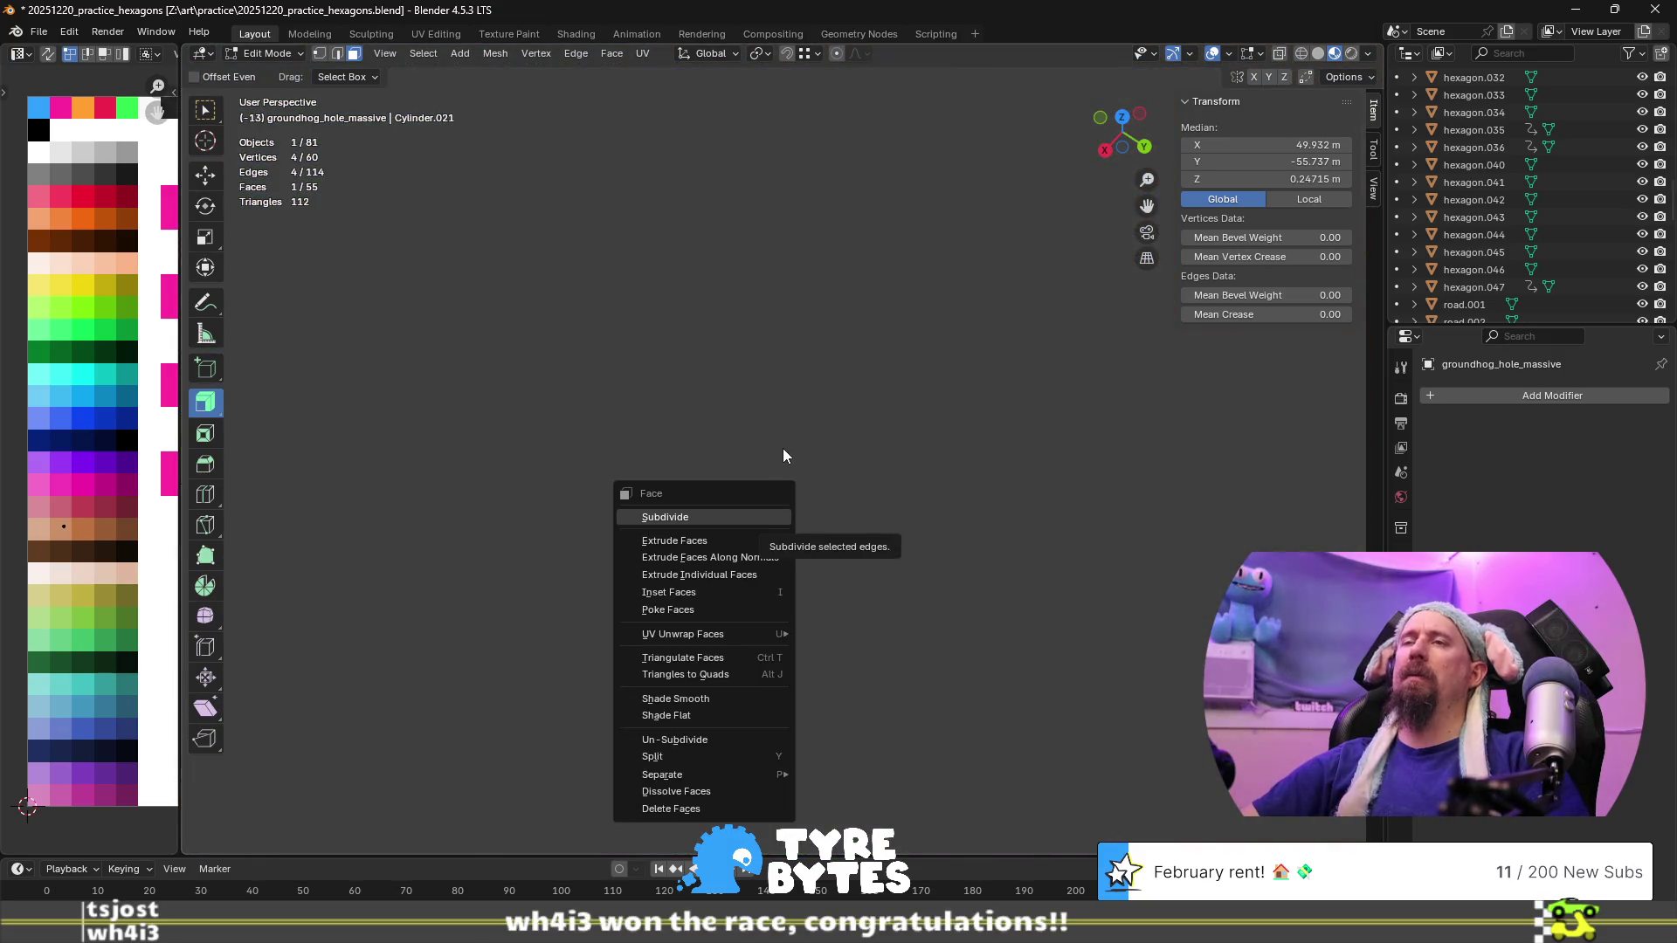
pyautogui.press('Escape')
pyautogui.moveTo(782, 448)
pyautogui.mouseDown(button='middle')
pyautogui.moveTo(786, 388)
pyautogui.moveTo(783, 523)
pyautogui.moveTo(782, 406)
pyautogui.moveTo(783, 448)
pyautogui.moveTo(786, 418)
pyautogui.moveTo(782, 448)
pyautogui.moveTo(588, 392)
pyautogui.moveTo(580, 489)
pyautogui.moveTo(528, 430)
pyautogui.moveTo(782, 448)
pyautogui.moveTo(951, 494)
pyautogui.moveTo(771, 441)
pyautogui.moveTo(791, 442)
pyautogui.mouseUp(button='middle')
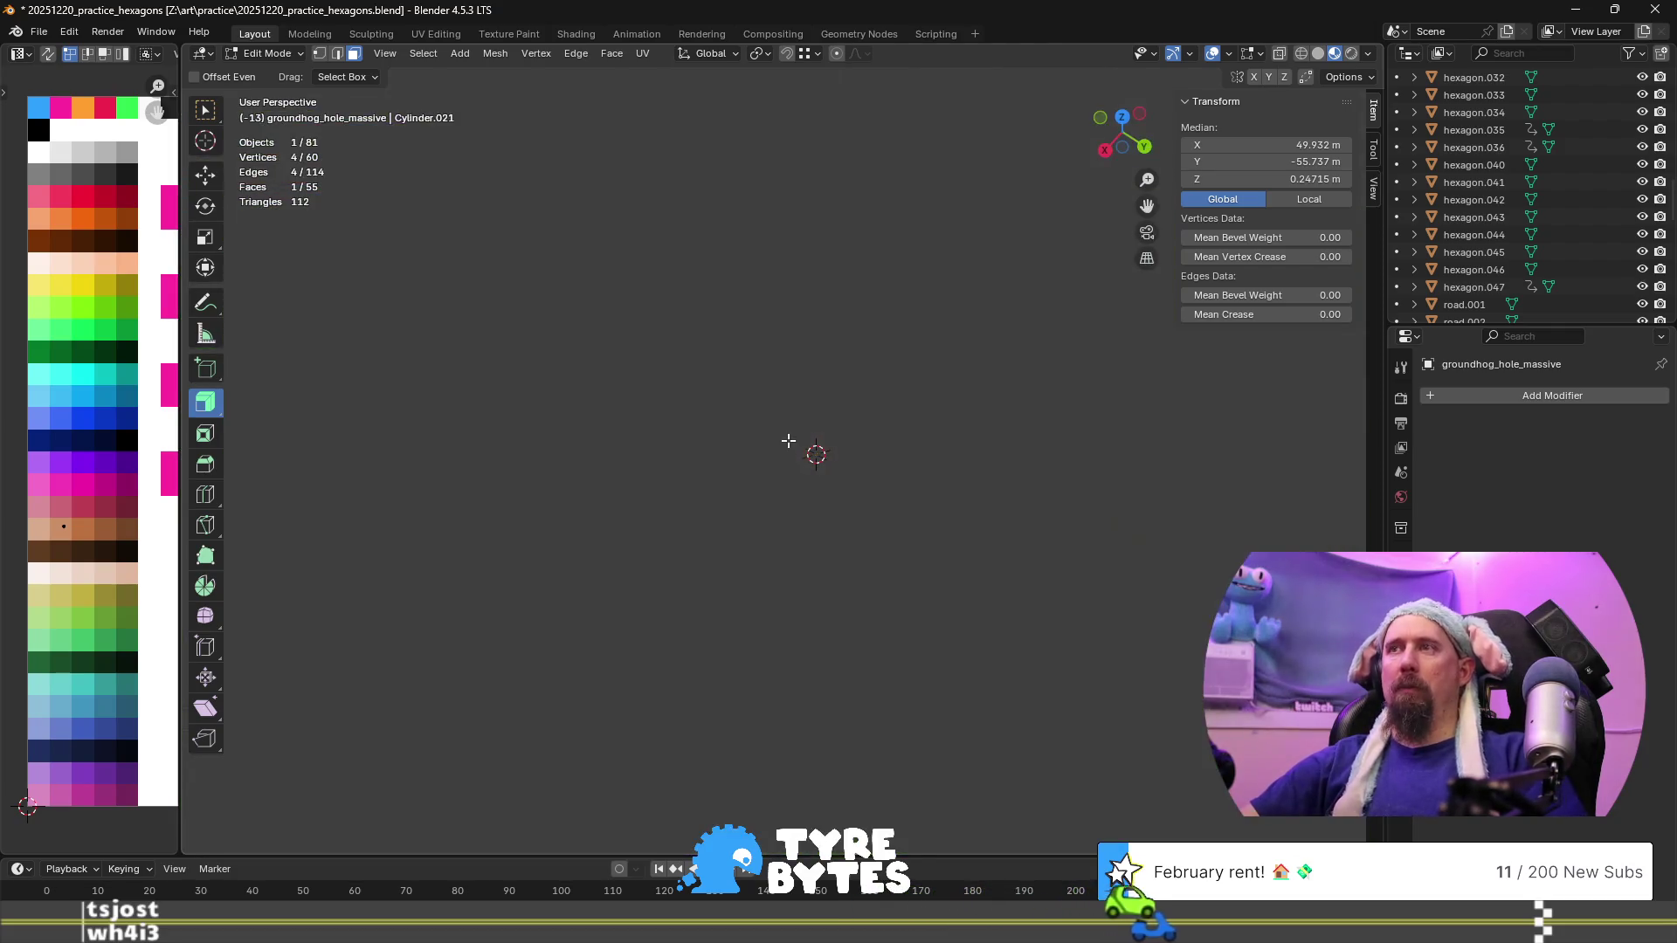
pyautogui.moveTo(656, 610)
pyautogui.mouseDown(button='middle')
pyautogui.moveTo(630, 347)
pyautogui.moveTo(642, 640)
pyautogui.moveTo(902, 679)
pyautogui.mouseUp(button='middle')
pyautogui.click(891, 678)
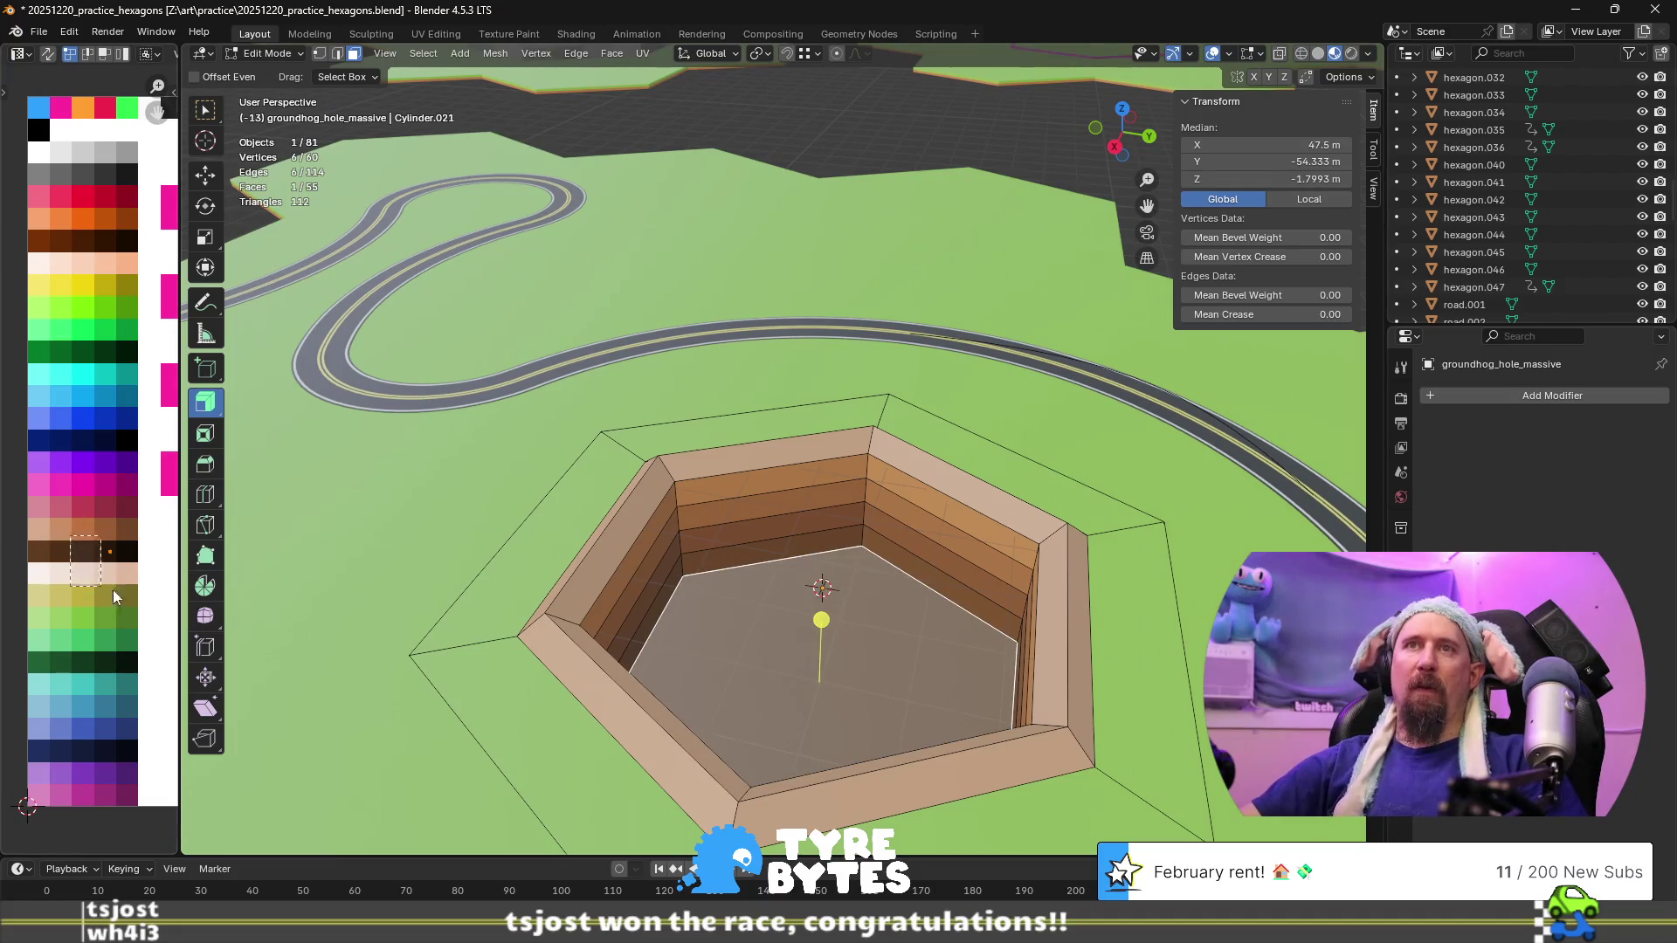
pyautogui.press('g')
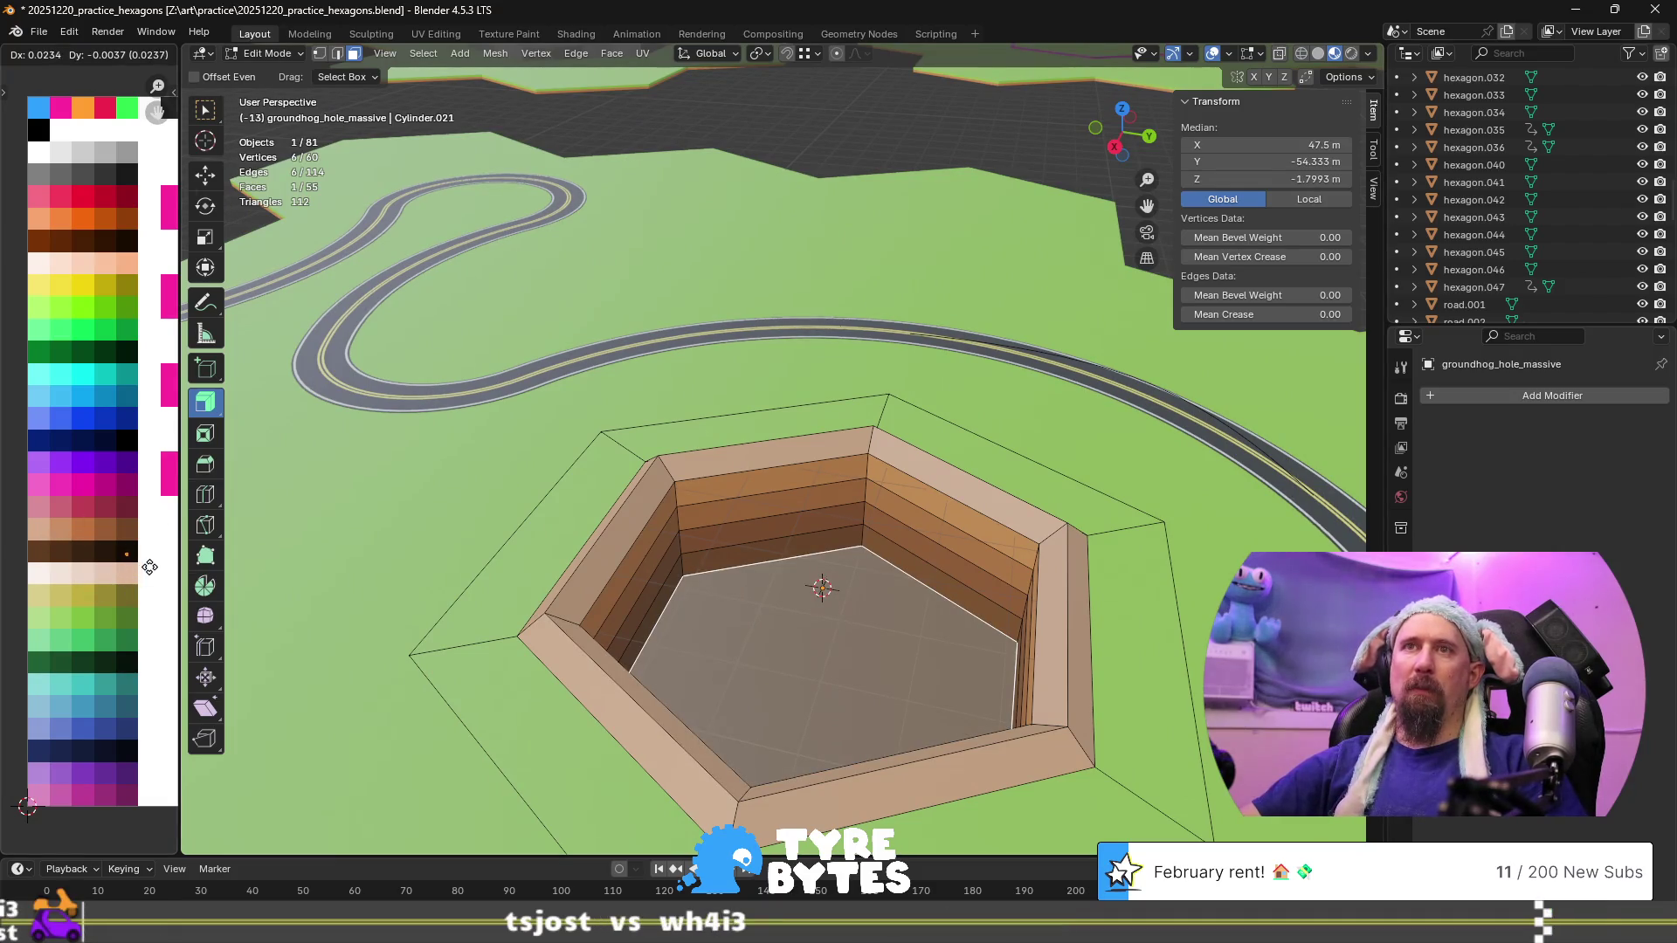
pyautogui.click(155, 573)
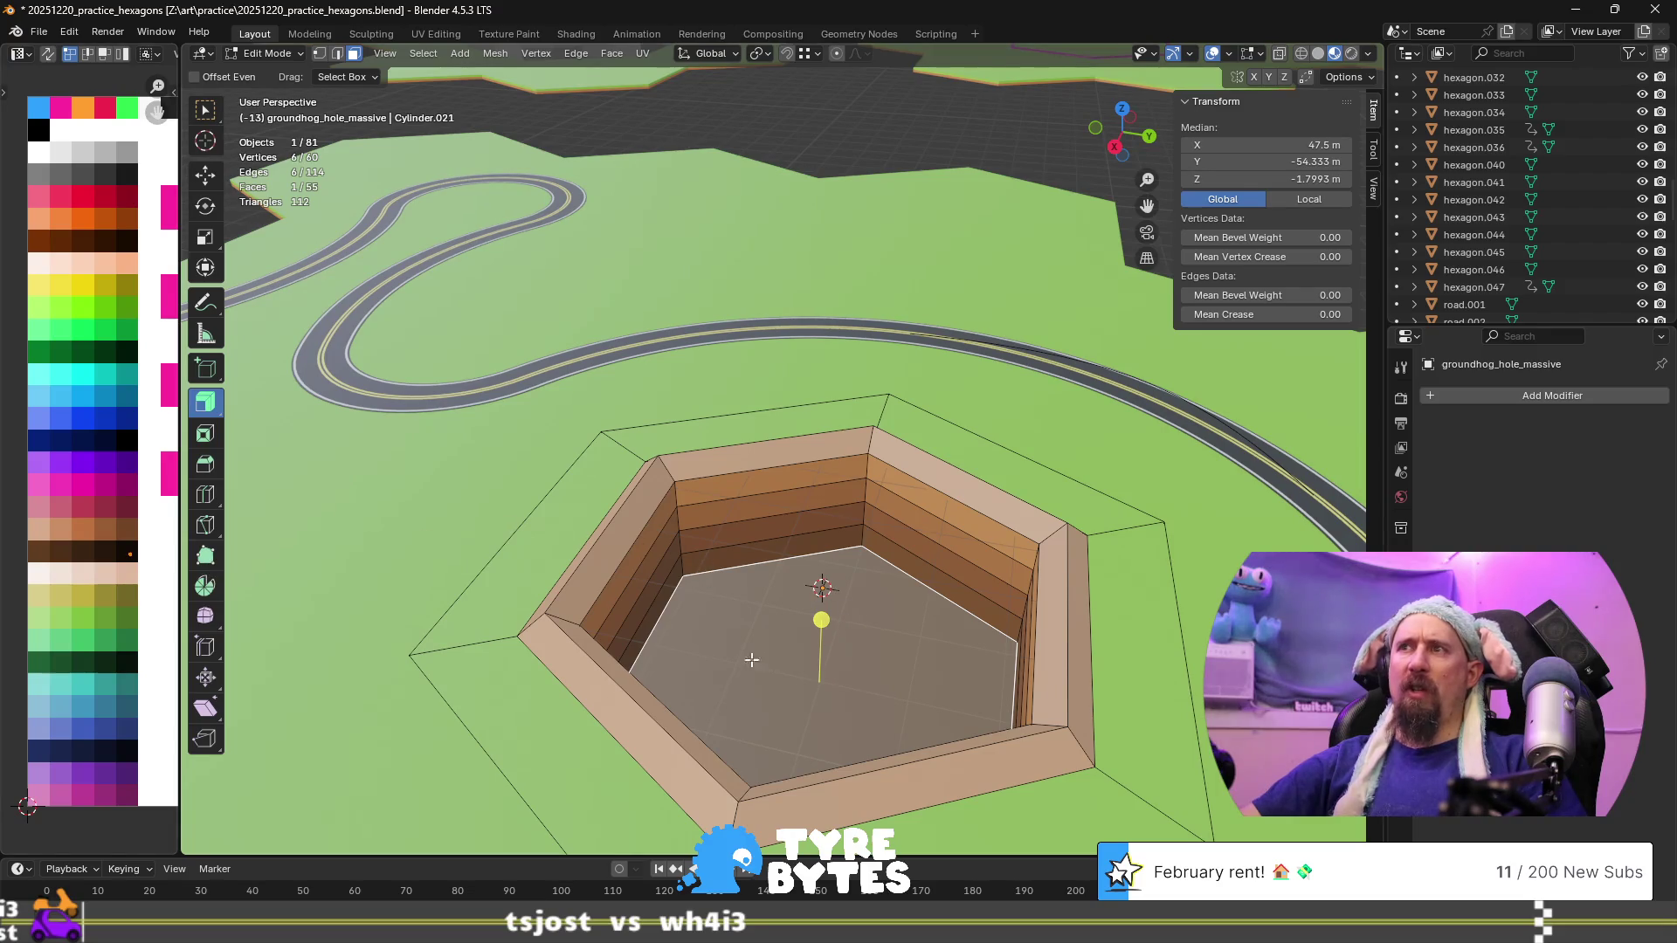
pyautogui.click(480, 546)
pyautogui.click(720, 661)
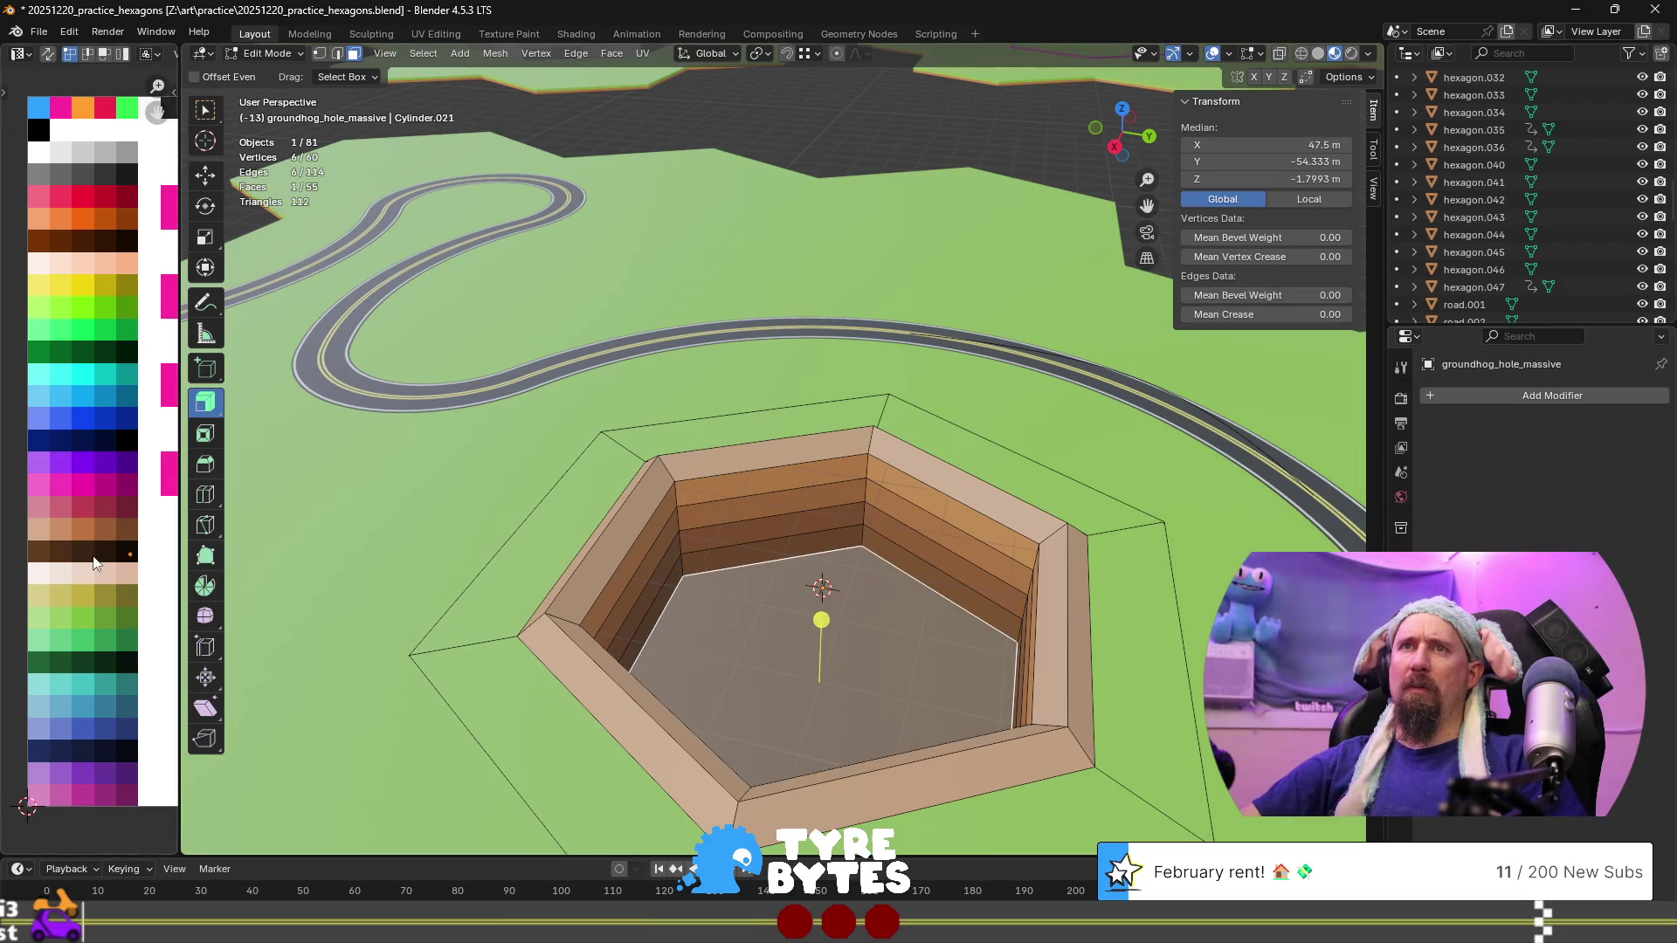
pyautogui.press('g')
pyautogui.click(123, 489)
# Move the floor's UVs onto a dark grey palette swatch and check the result in Object Mode
pyautogui.press('Tab')
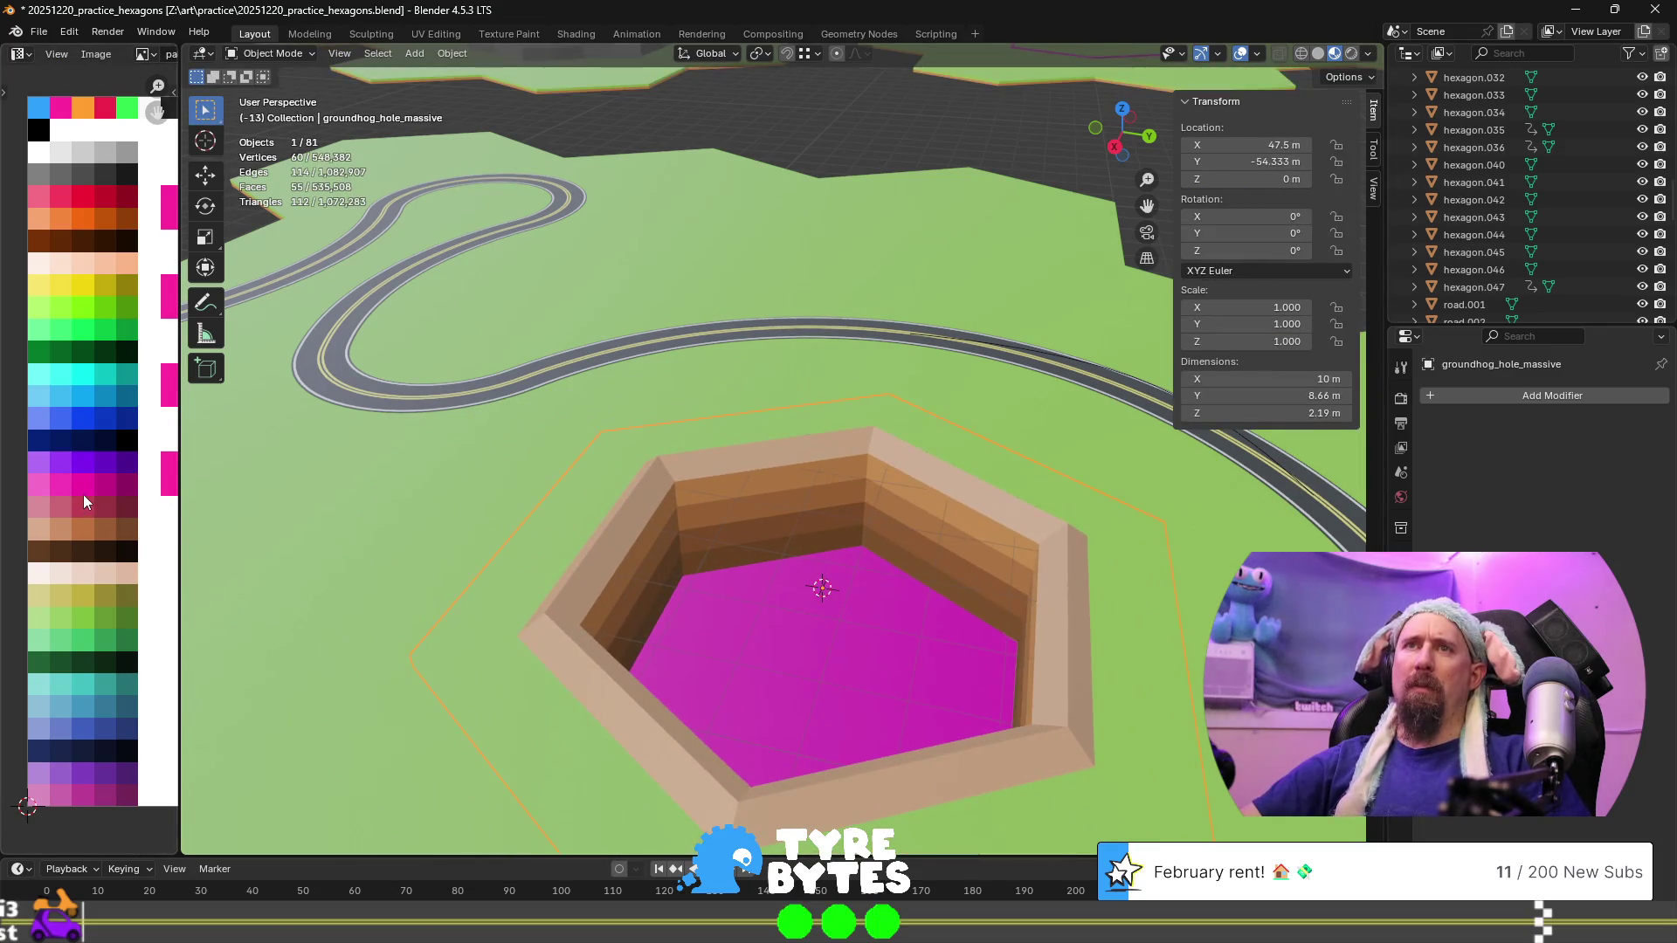
pyautogui.press('Tab')
pyautogui.press('g')
pyautogui.click(126, 563)
pyautogui.press('Tab')
pyautogui.press('Tab')
pyautogui.press('g')
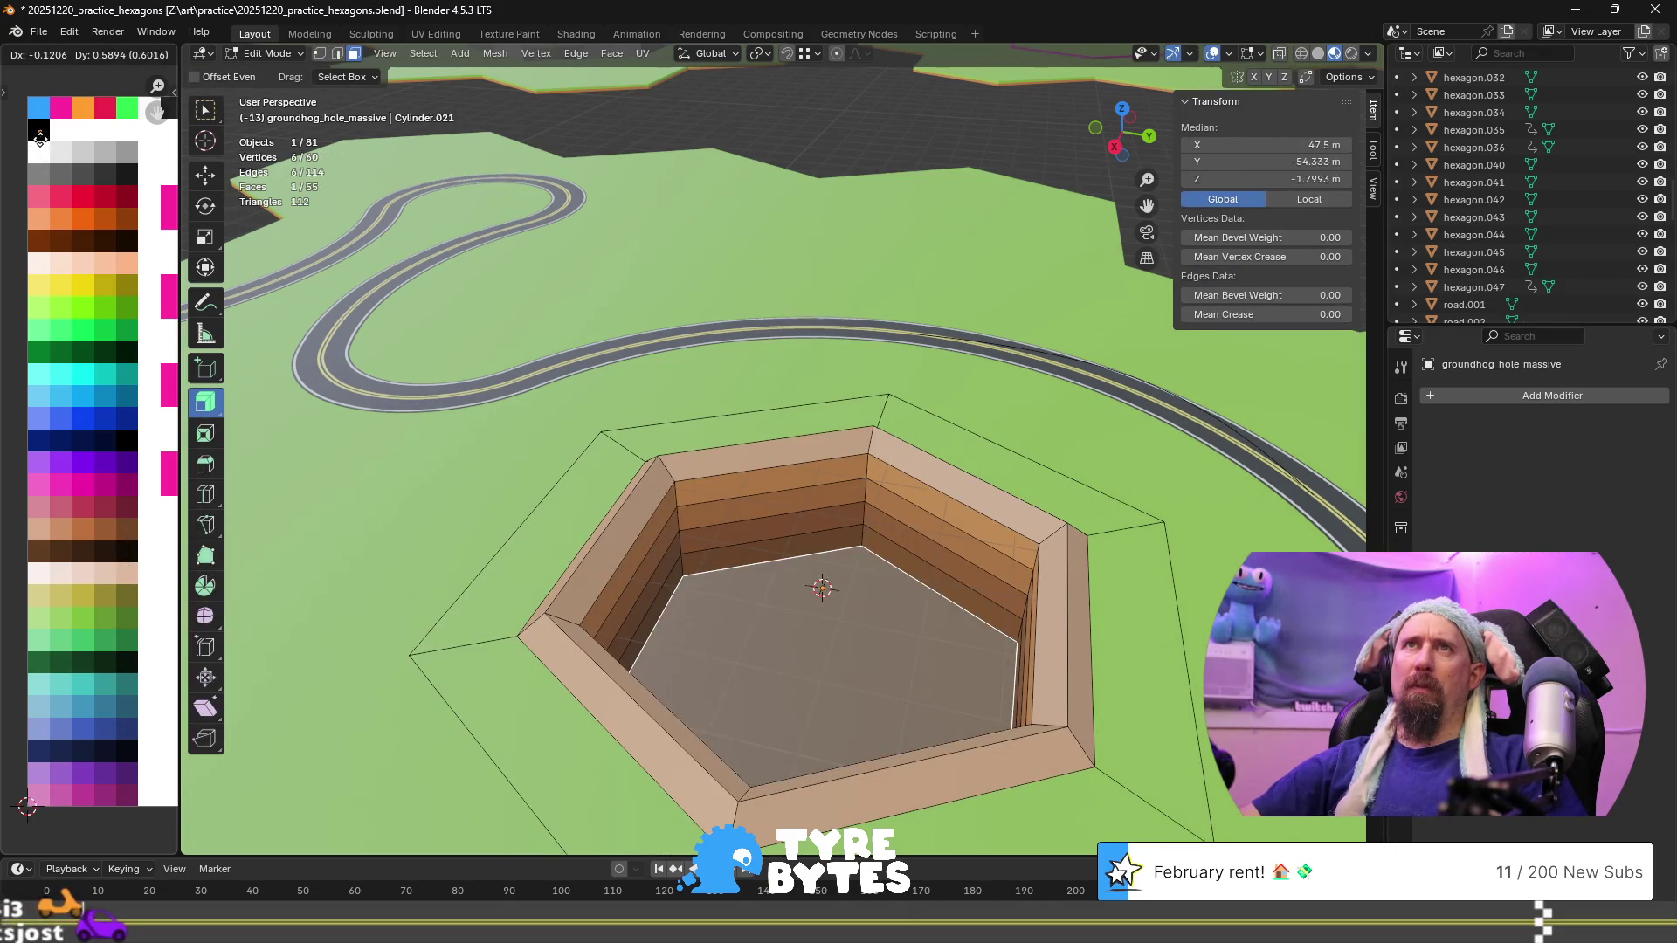
pyautogui.click(40, 137)
pyautogui.press('Tab')
pyautogui.scroll(-5, 564, 438)
pyautogui.moveTo(702, 515)
pyautogui.mouseDown(button='middle')
pyautogui.moveTo(579, 500)
pyautogui.moveTo(664, 521)
pyautogui.mouseUp(button='middle')
pyautogui.scroll(5, 674, 517)
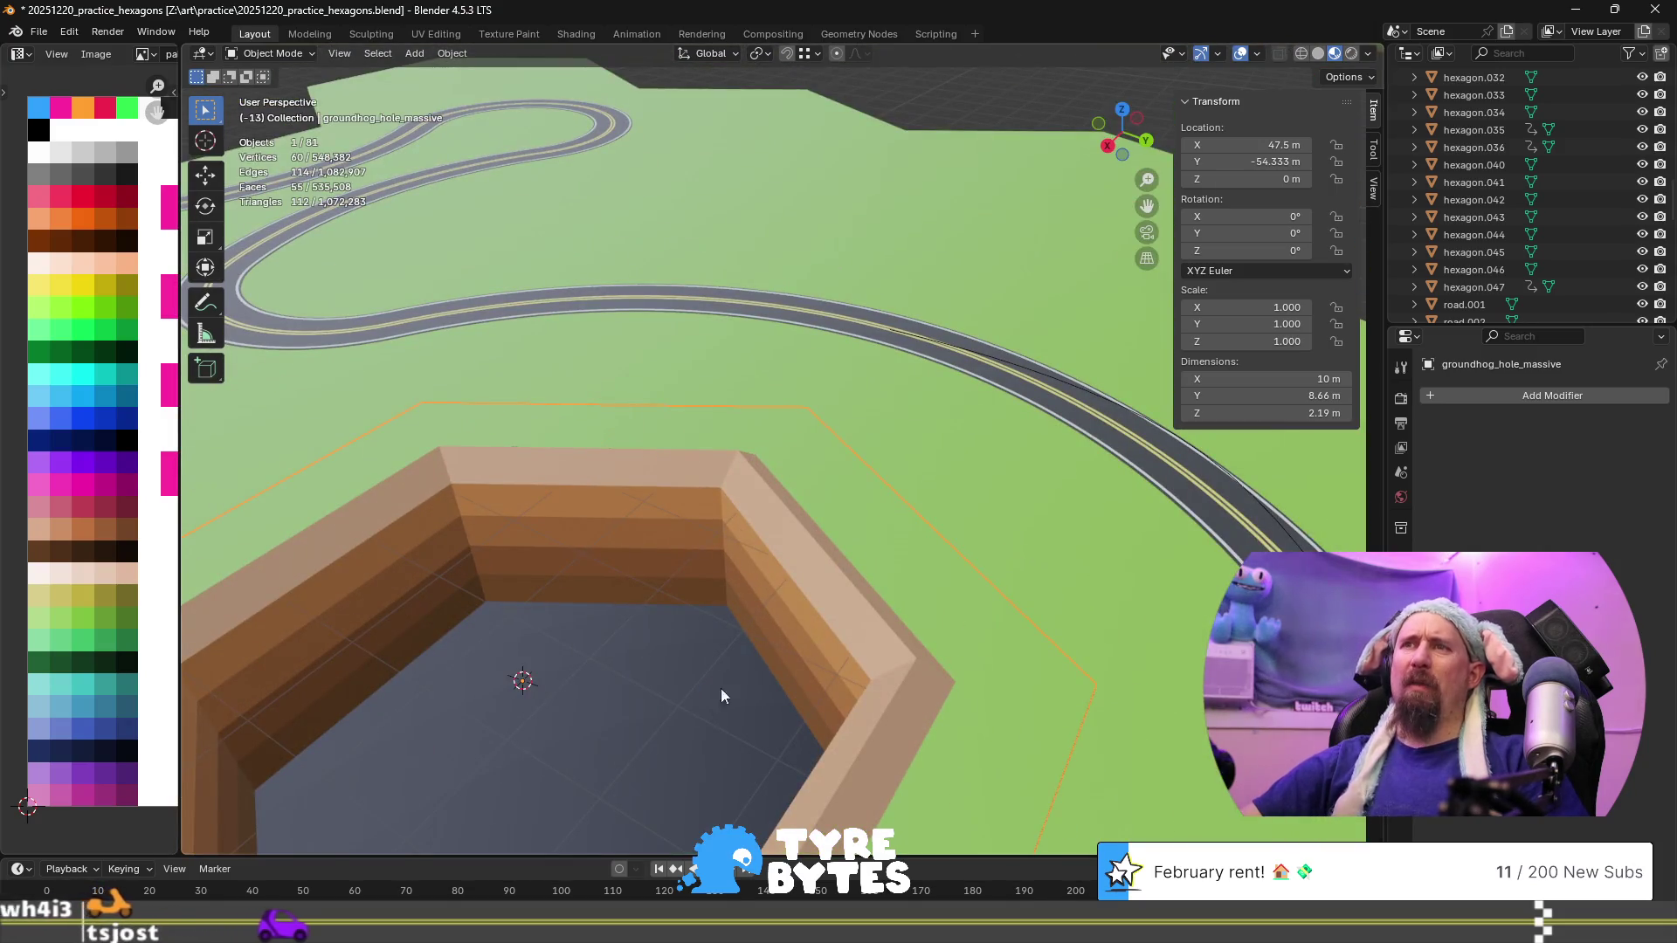
pyautogui.scroll(-5, 608, 668)
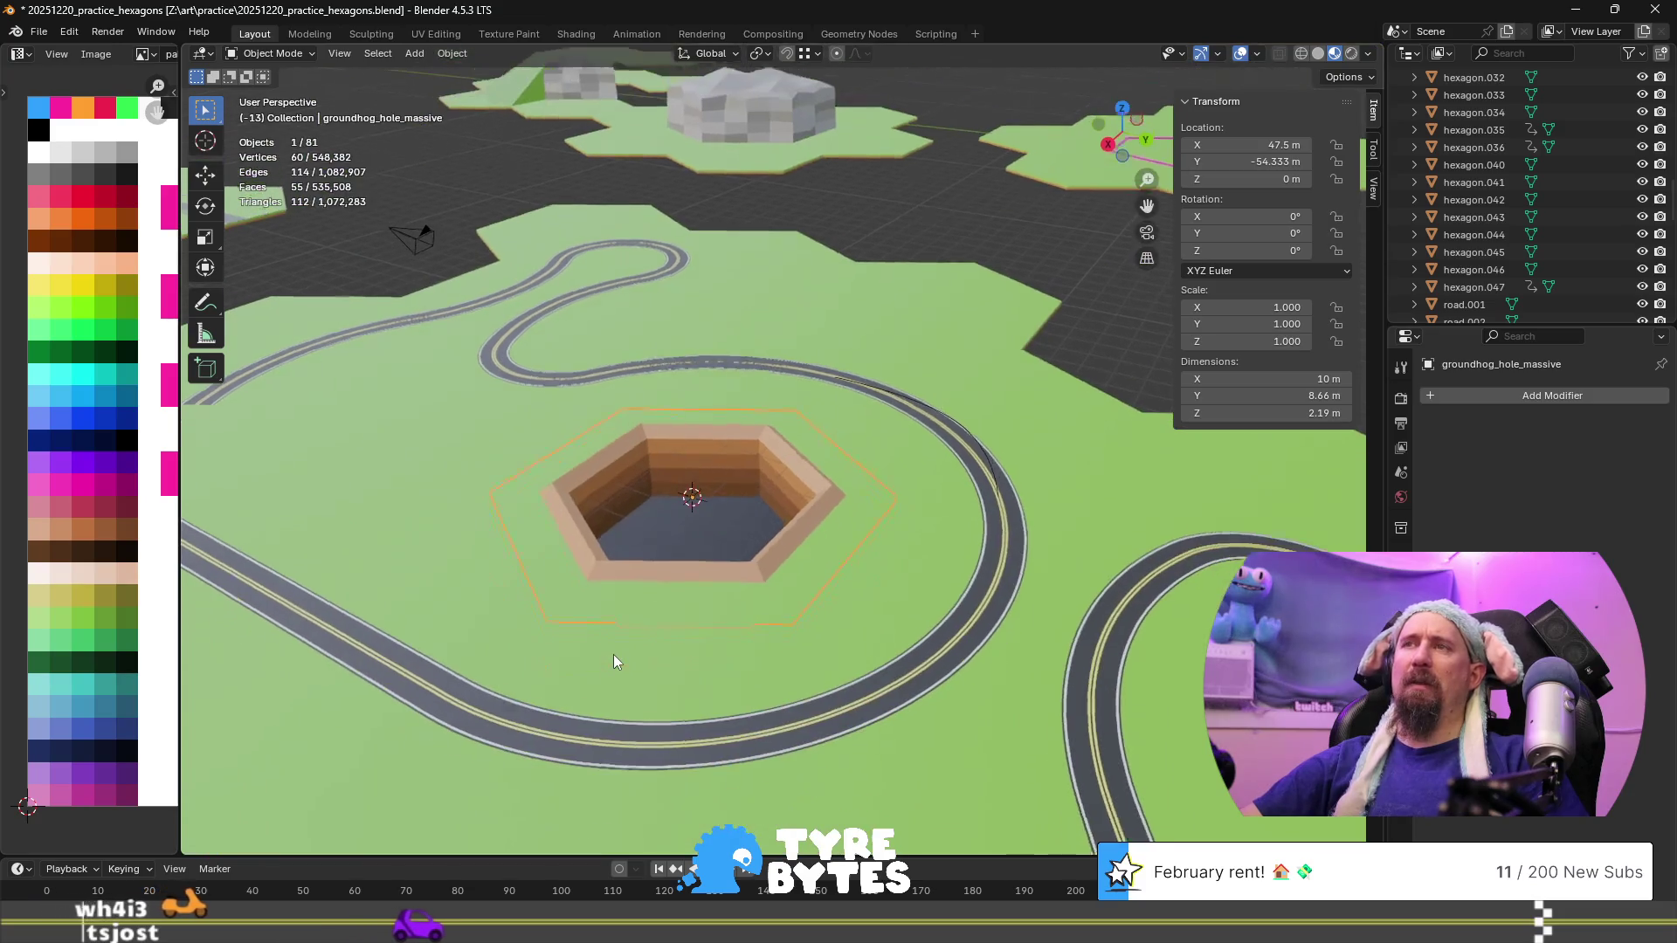
# Test raising the hole 4.3349 m along Z, undo it, and switch to Chrome
pyautogui.press('g')
pyautogui.press('z')
pyautogui.click(605, 485)
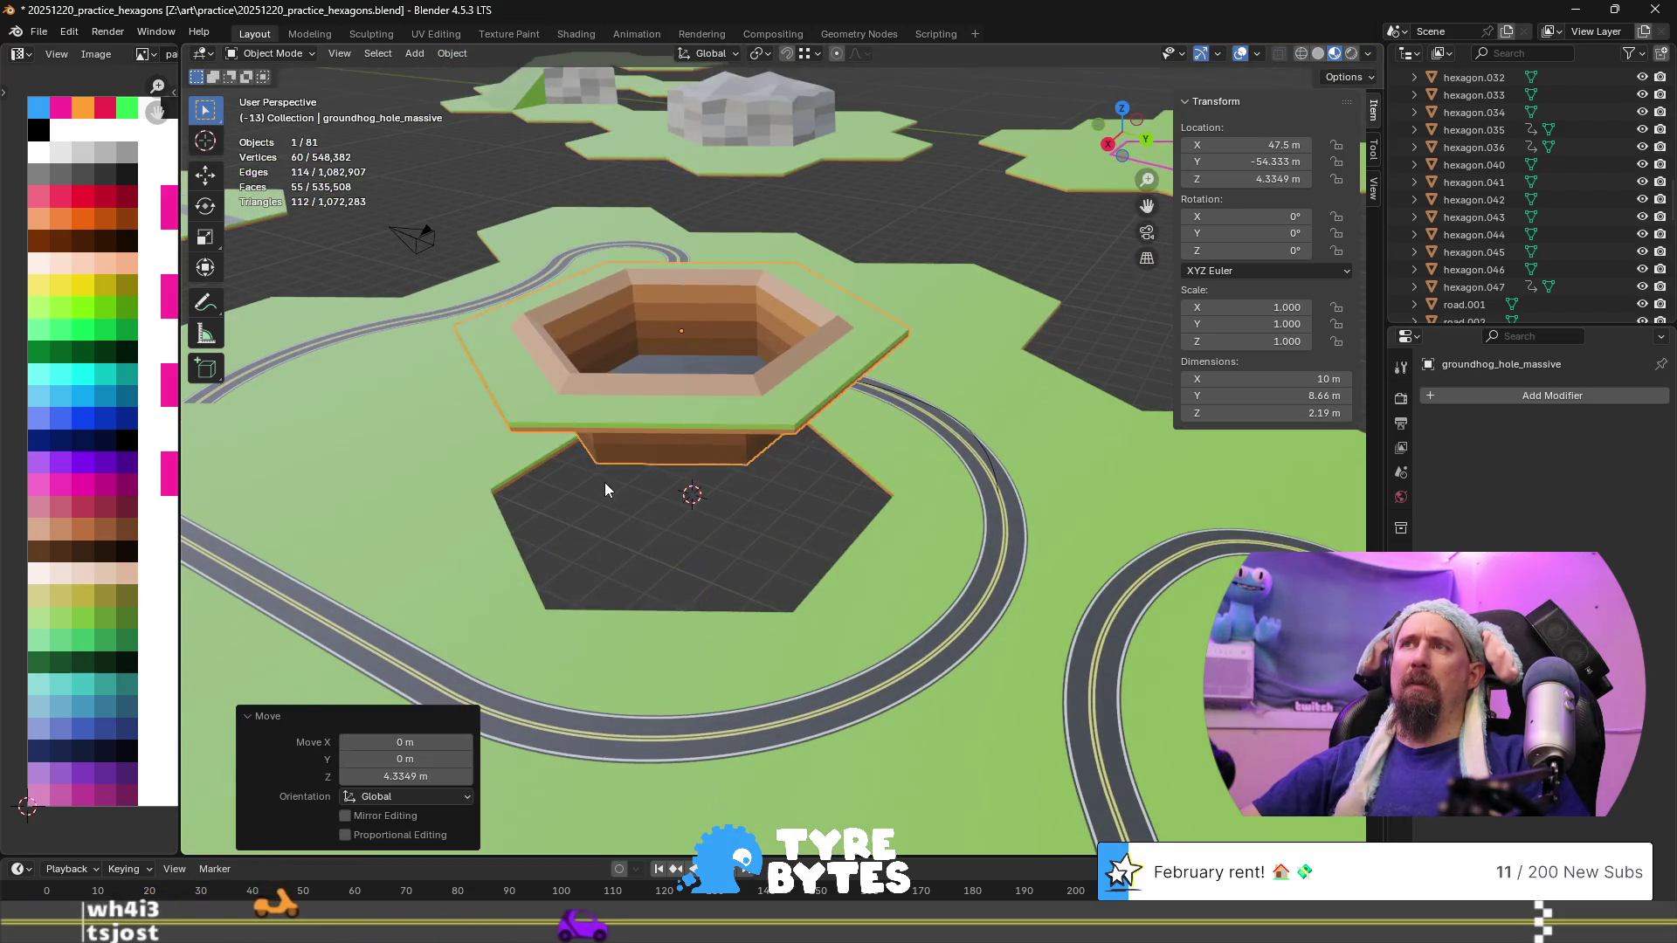
pyautogui.hotkey('ctrl', 'z')
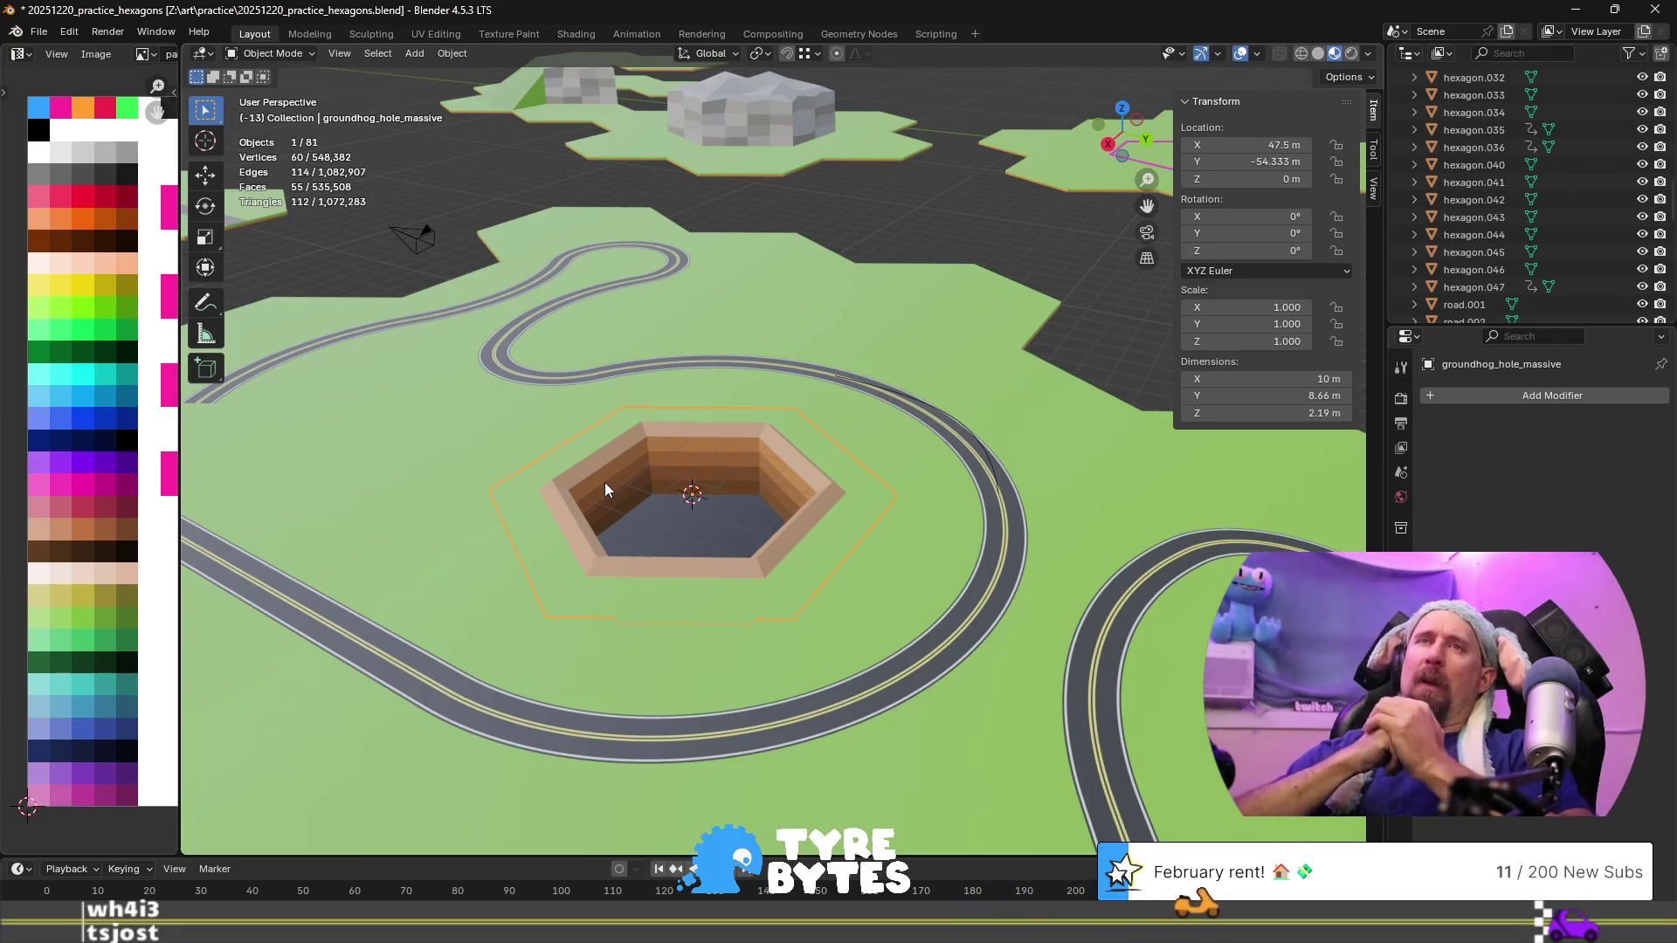
pyautogui.hotkey('alt', 'Tab')
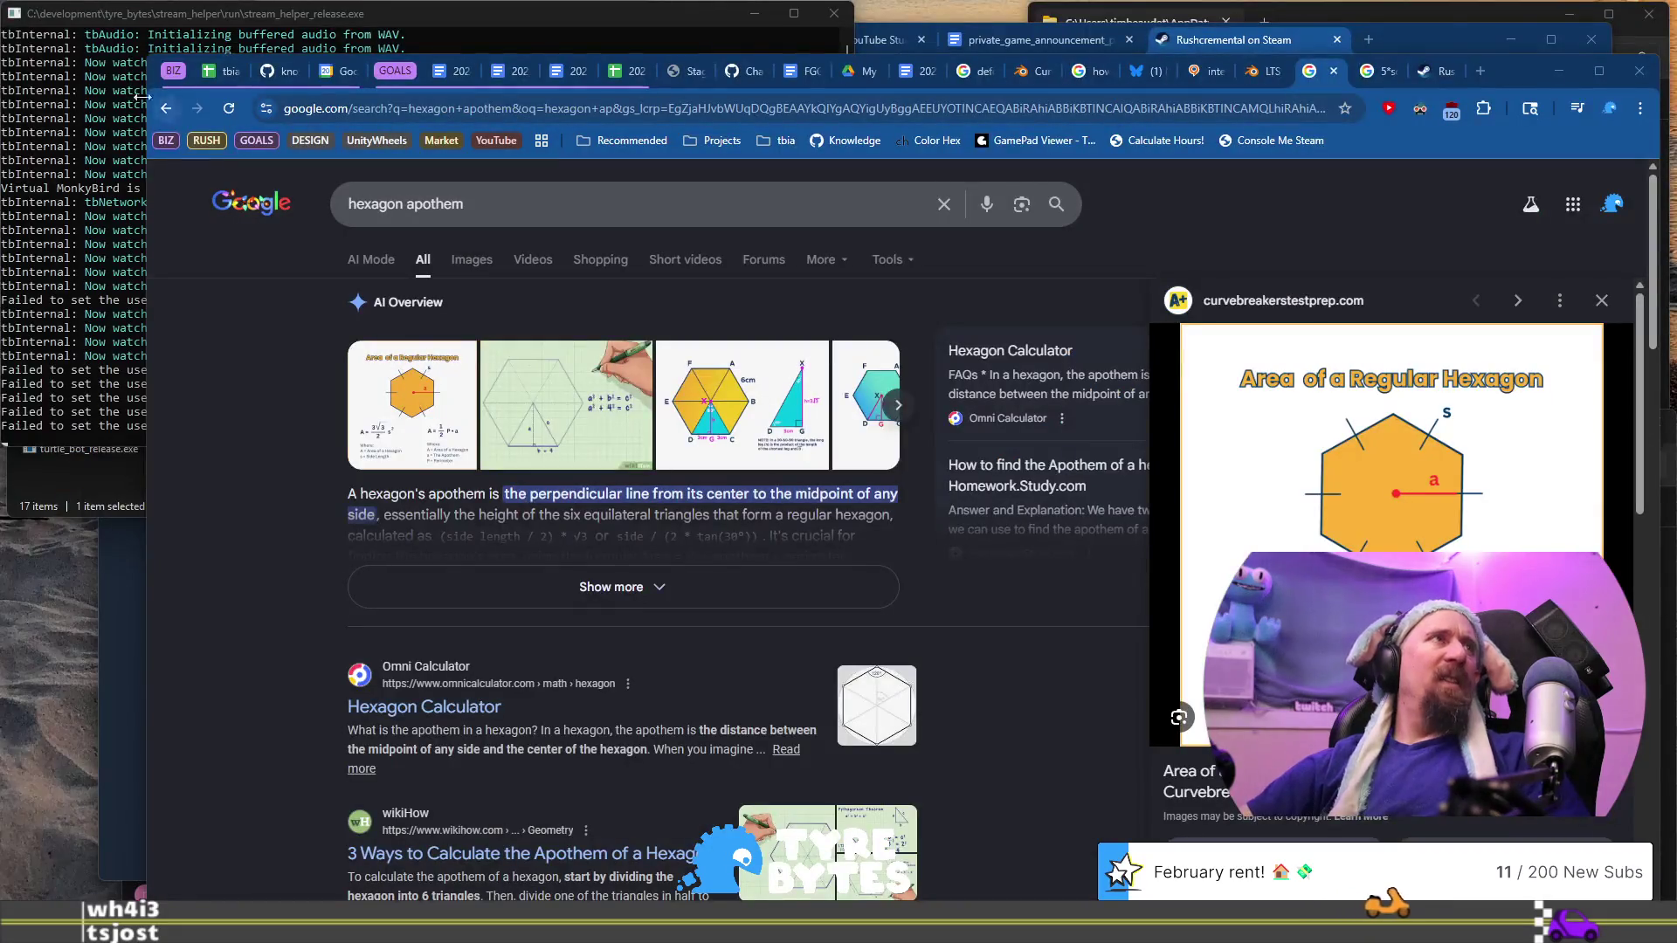
# Review the last three objectives in knowledge_base today.md, then return to Blender and zoom onto the hole
pyautogui.click(277, 71)
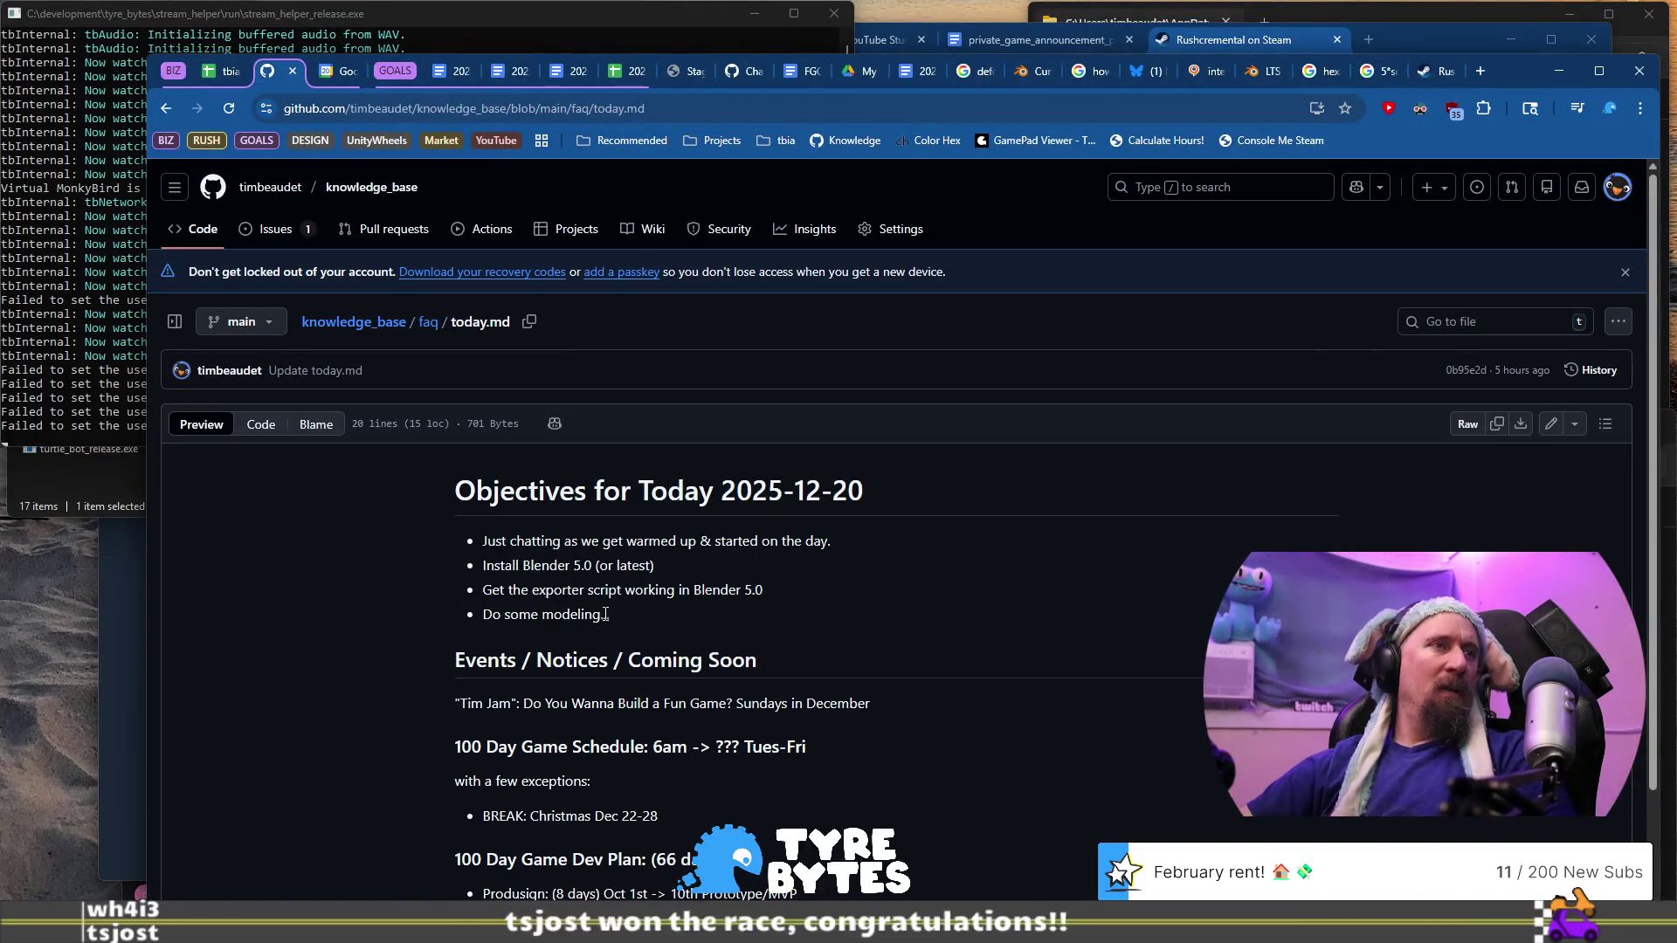
pyautogui.moveTo(611, 616); pyautogui.dragTo(562, 556)
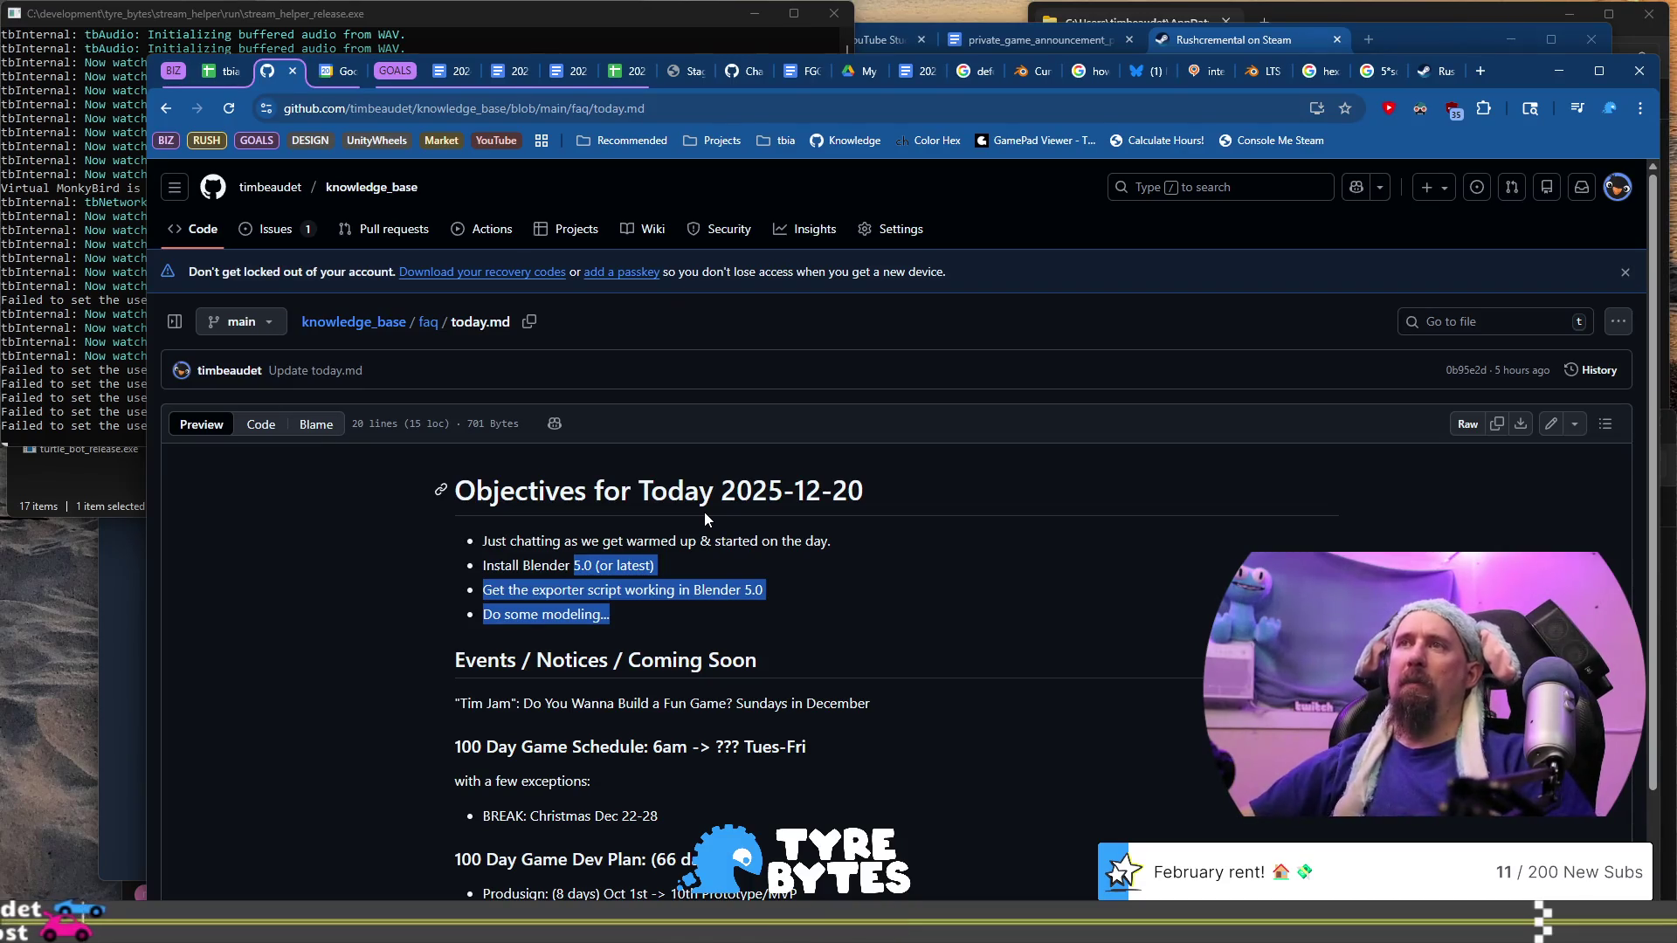
pyautogui.hotkey('alt', 'Tab')
pyautogui.scroll(5, 559, 527)
pyautogui.scroll(-3, 551, 564)
pyautogui.moveTo(552, 564); pyautogui.dragTo(623, 463, button='middle')
pyautogui.scroll(5, 623, 463)
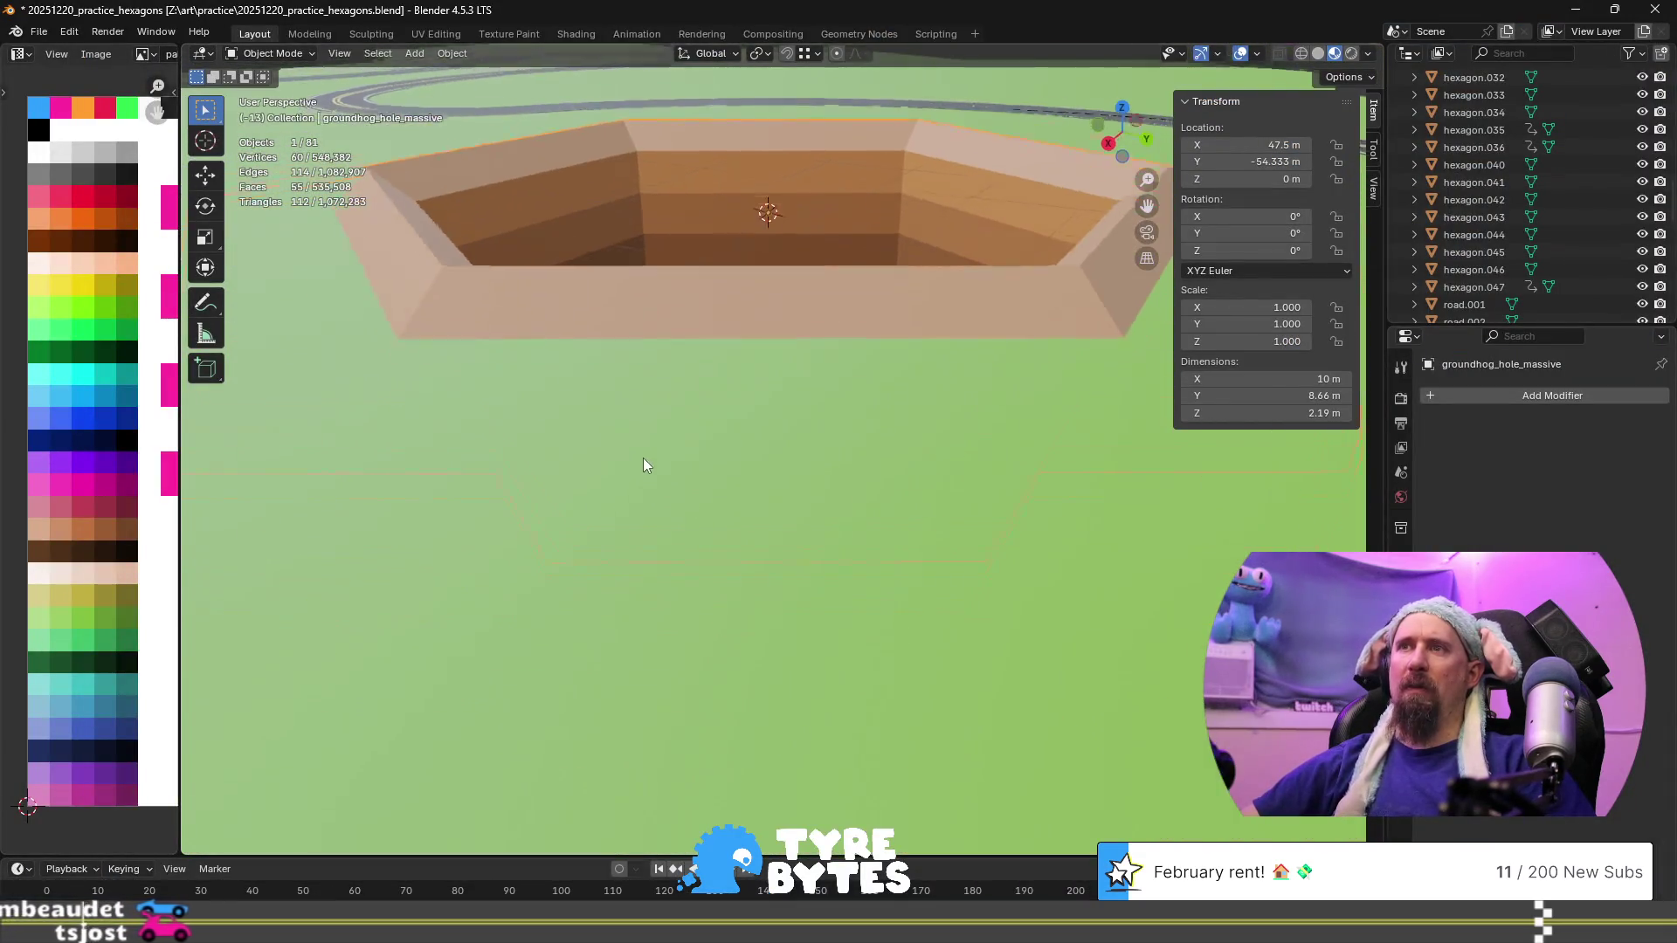
pyautogui.scroll(-6, 646, 454)
pyautogui.scroll(3, 655, 457)
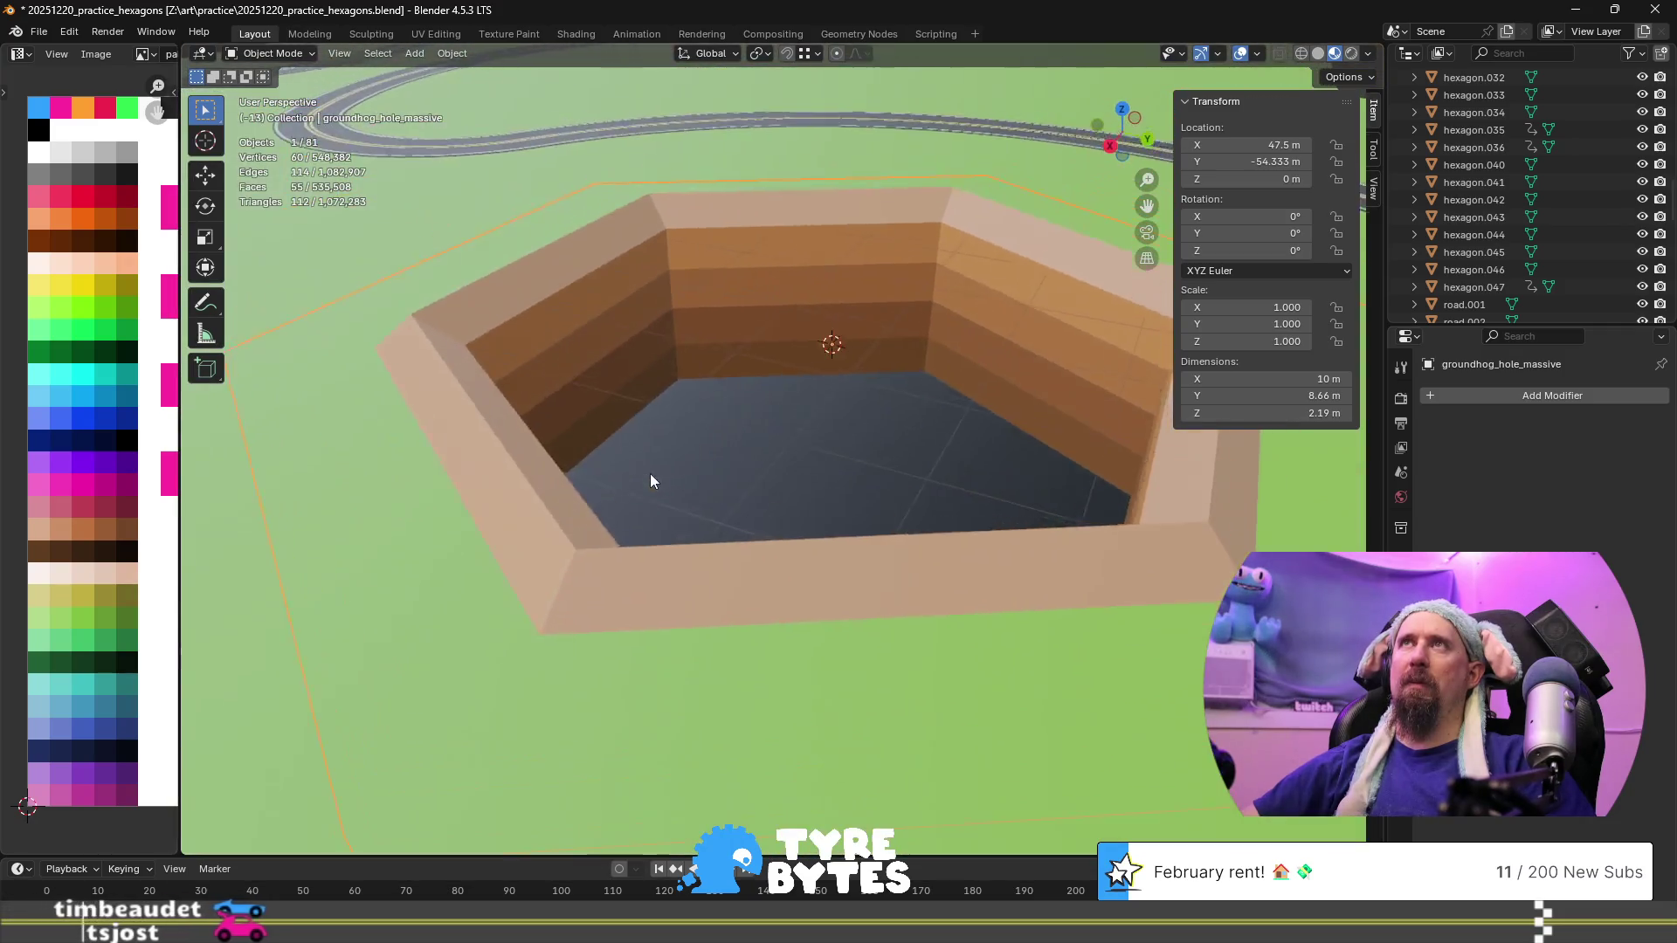
pyautogui.scroll(2, 650, 473)
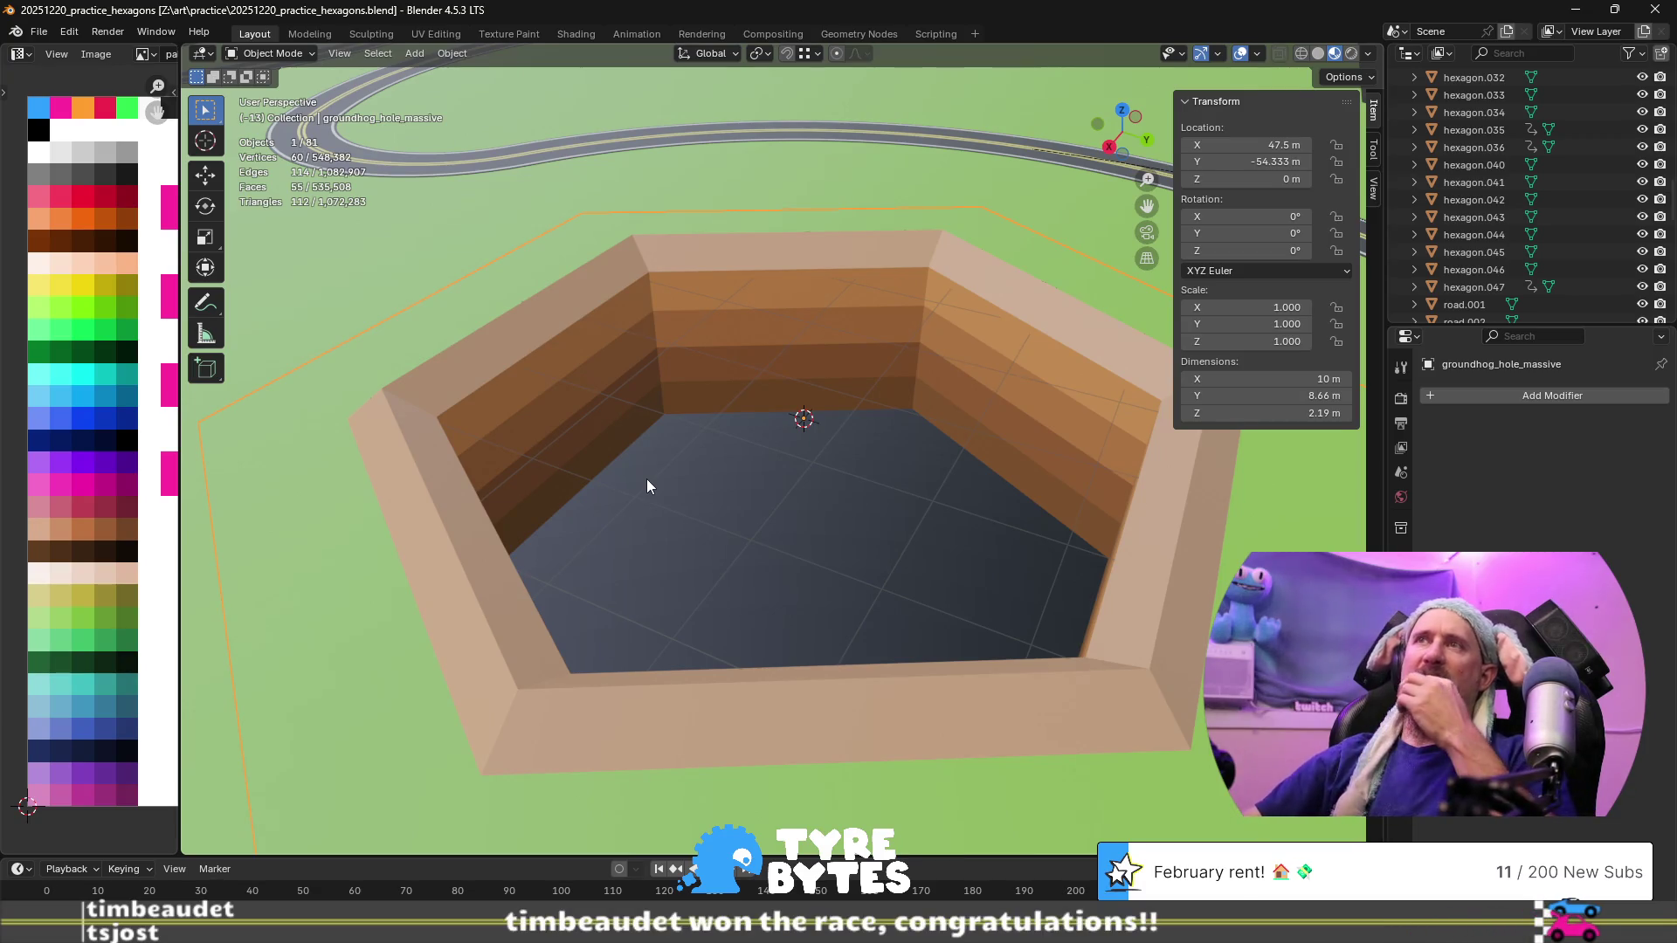
pyautogui.scroll(-6, 646, 478)
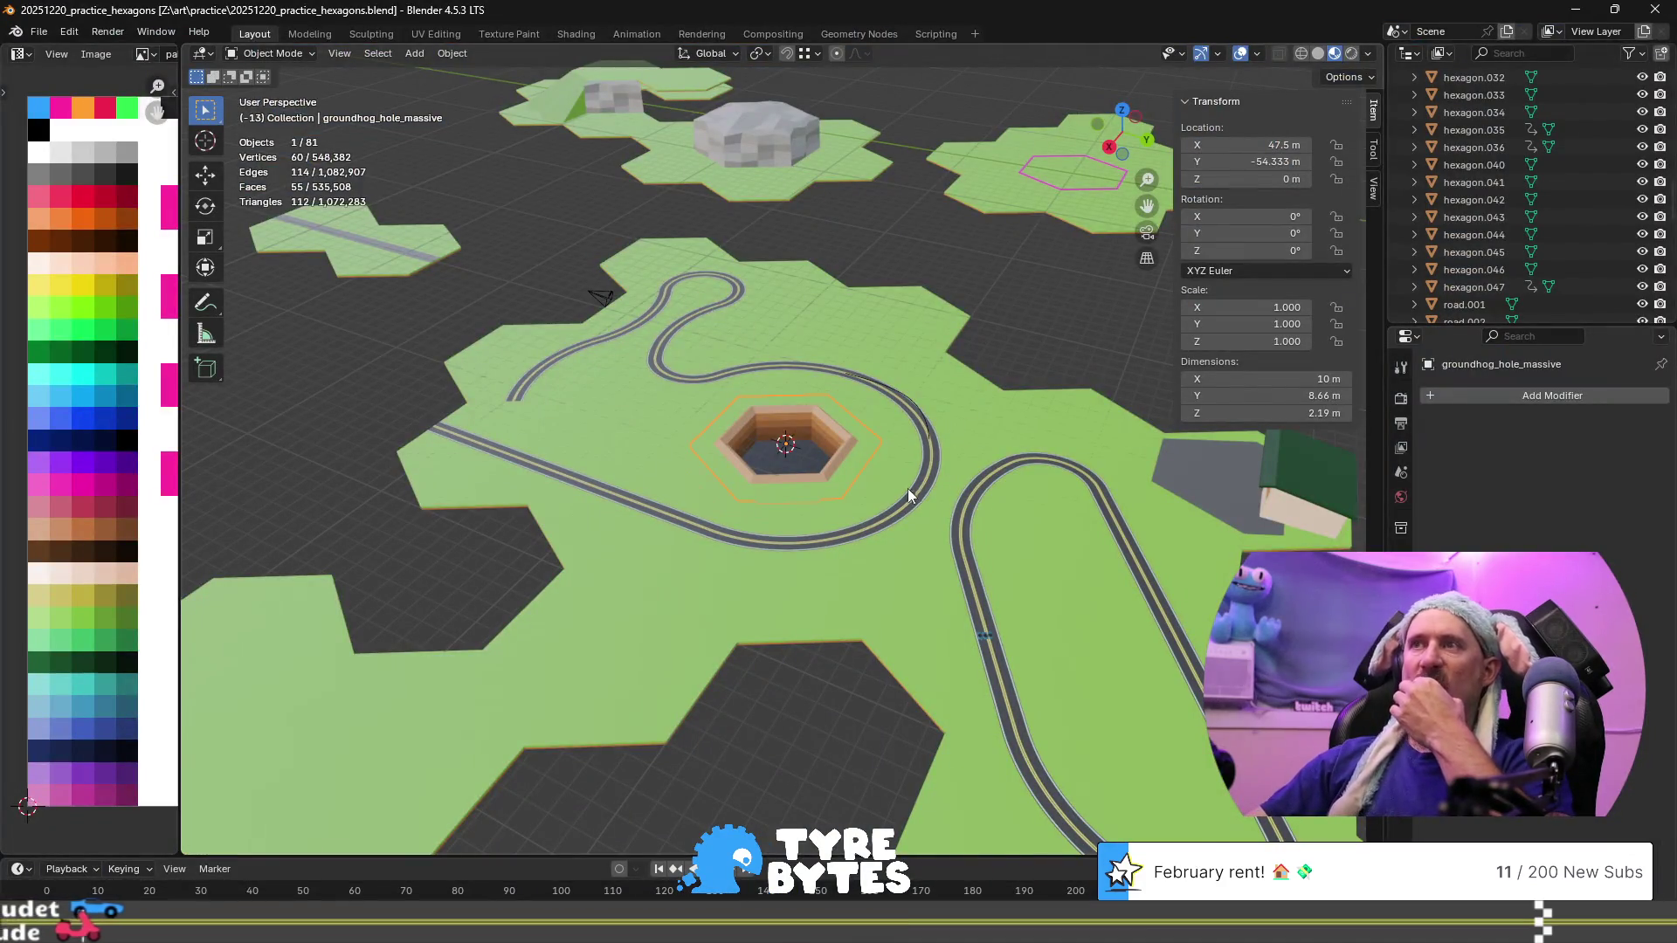
pyautogui.scroll(5, 908, 489)
pyautogui.scroll(2, 740, 541)
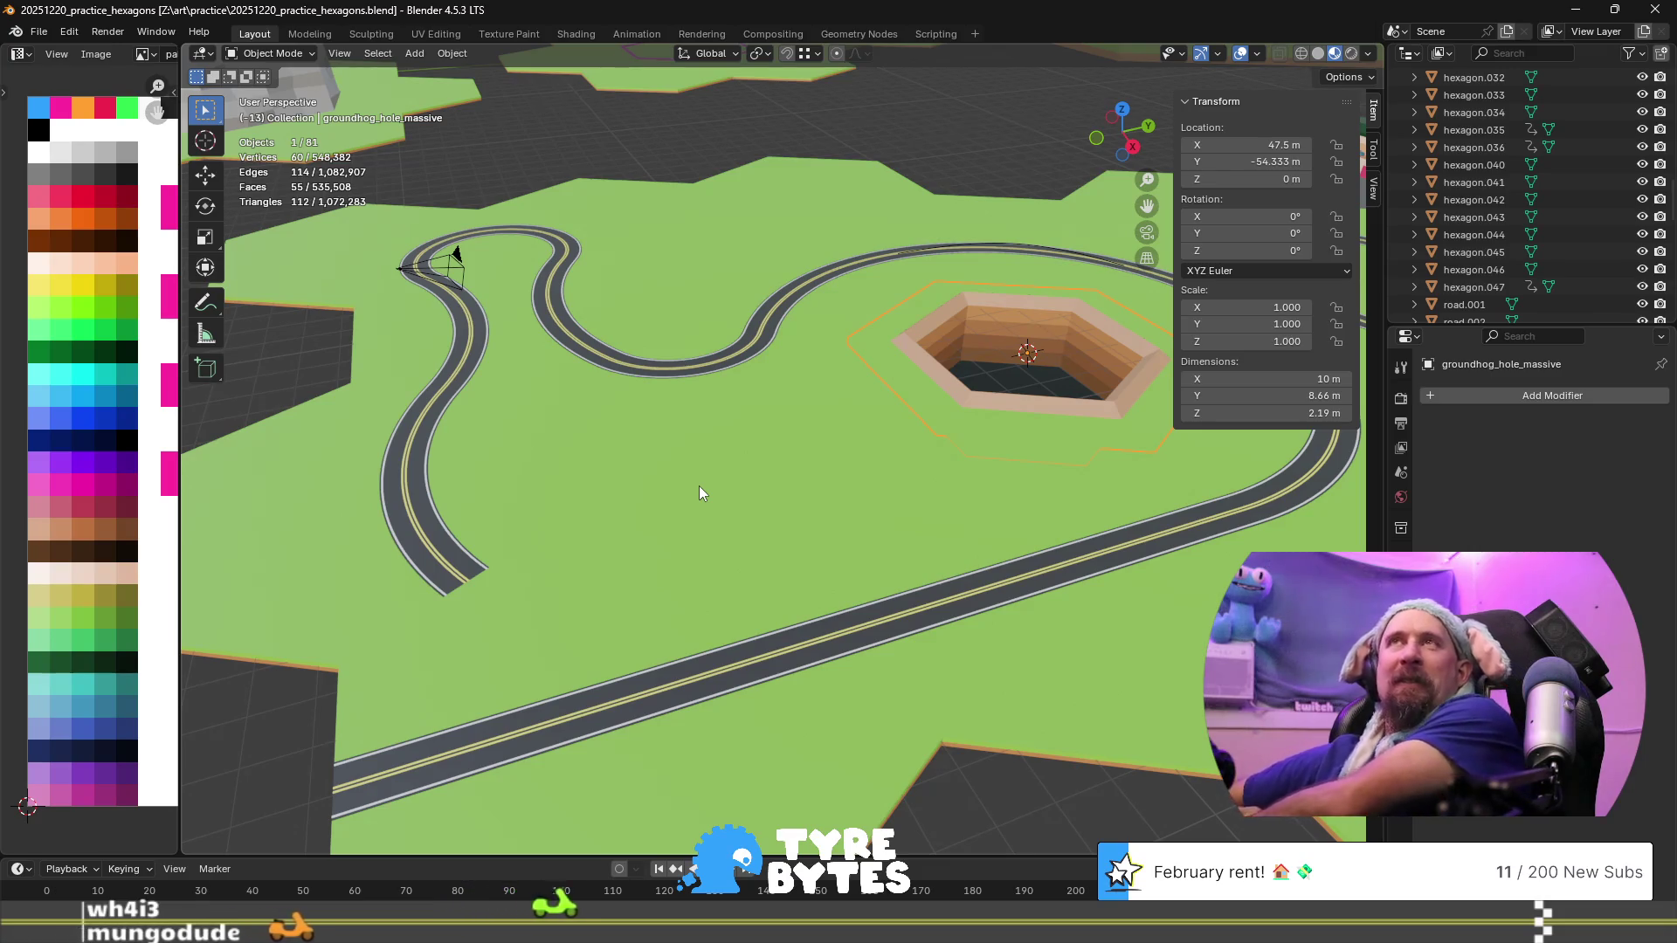
pyautogui.scroll(-5, 699, 485)
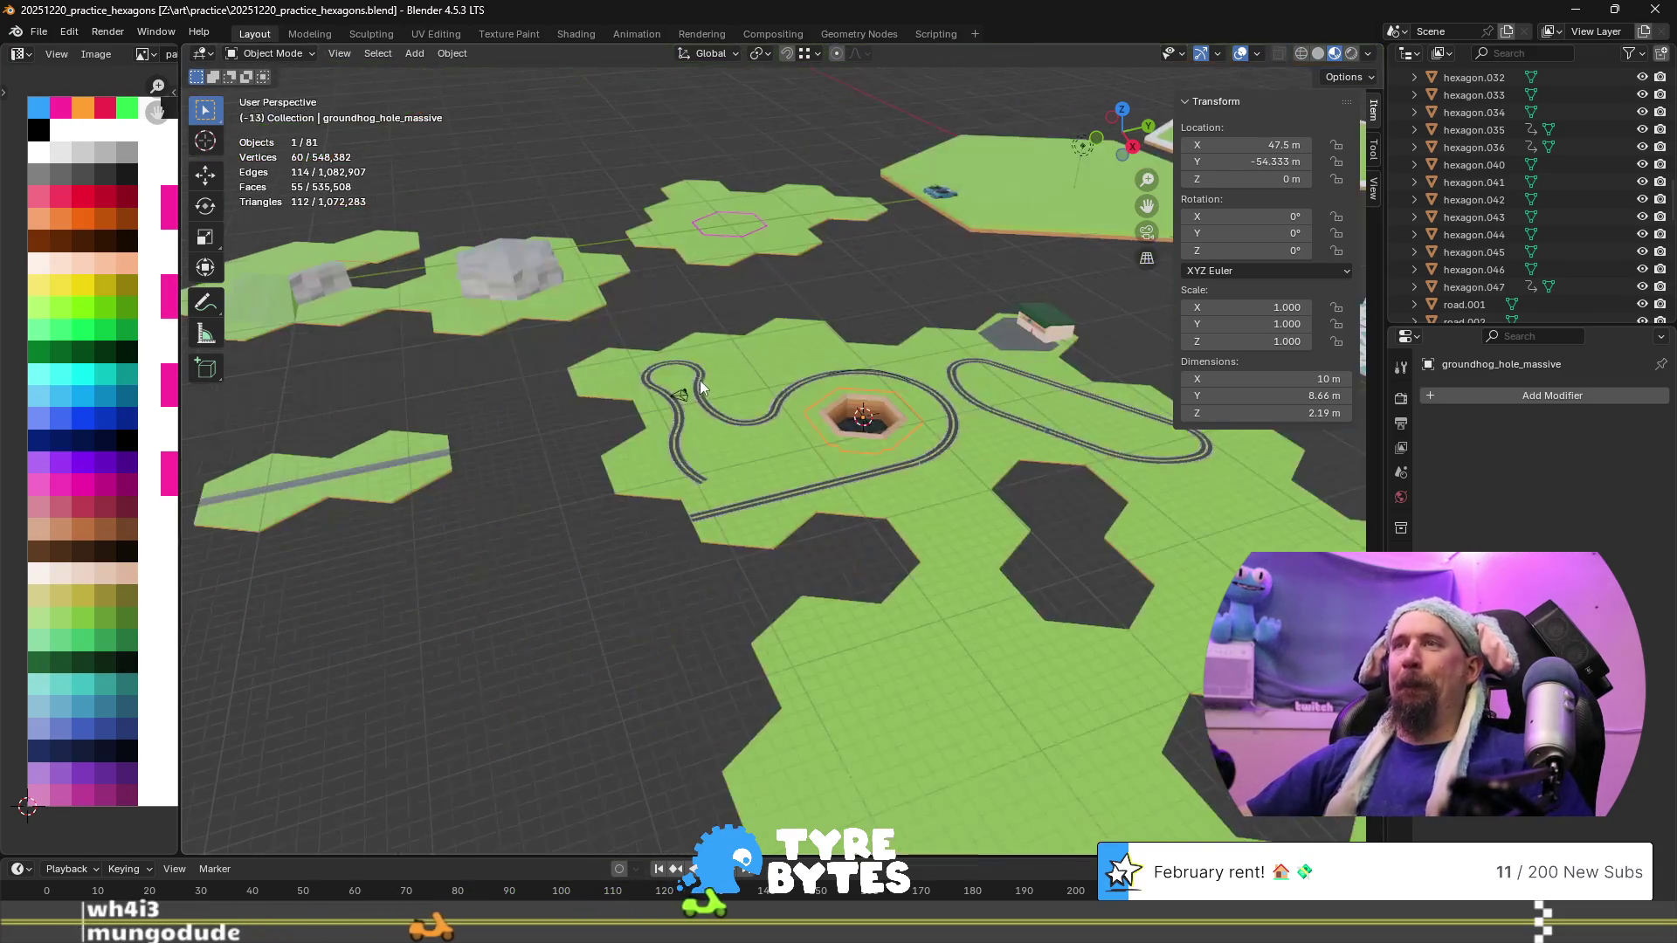
pyautogui.moveTo(676, 412)
pyautogui.mouseDown(button='middle')
pyautogui.moveTo(850, 433)
pyautogui.moveTo(591, 522)
pyautogui.mouseUp(button='middle')
pyautogui.scroll(5, 879, 433)
pyautogui.scroll(2, 682, 447)
pyautogui.scroll(-4, 683, 447)
pyautogui.moveTo(710, 500); pyautogui.dragTo(642, 500, button='middle')
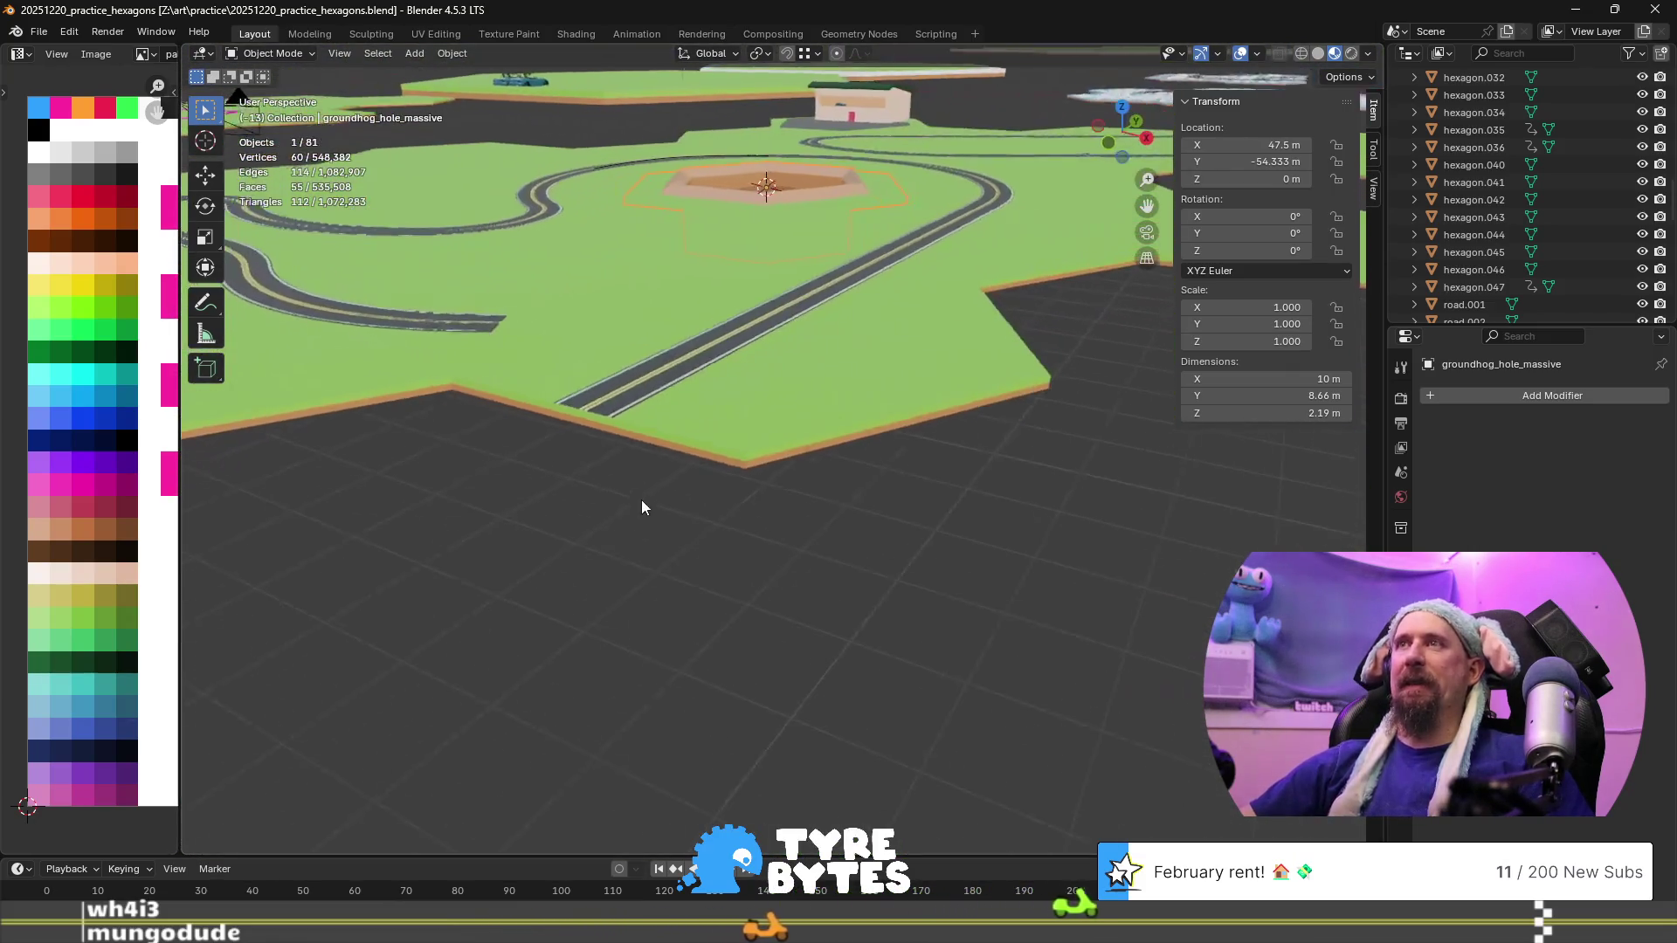
pyautogui.scroll(5, 648, 459)
pyautogui.scroll(-4, 648, 460)
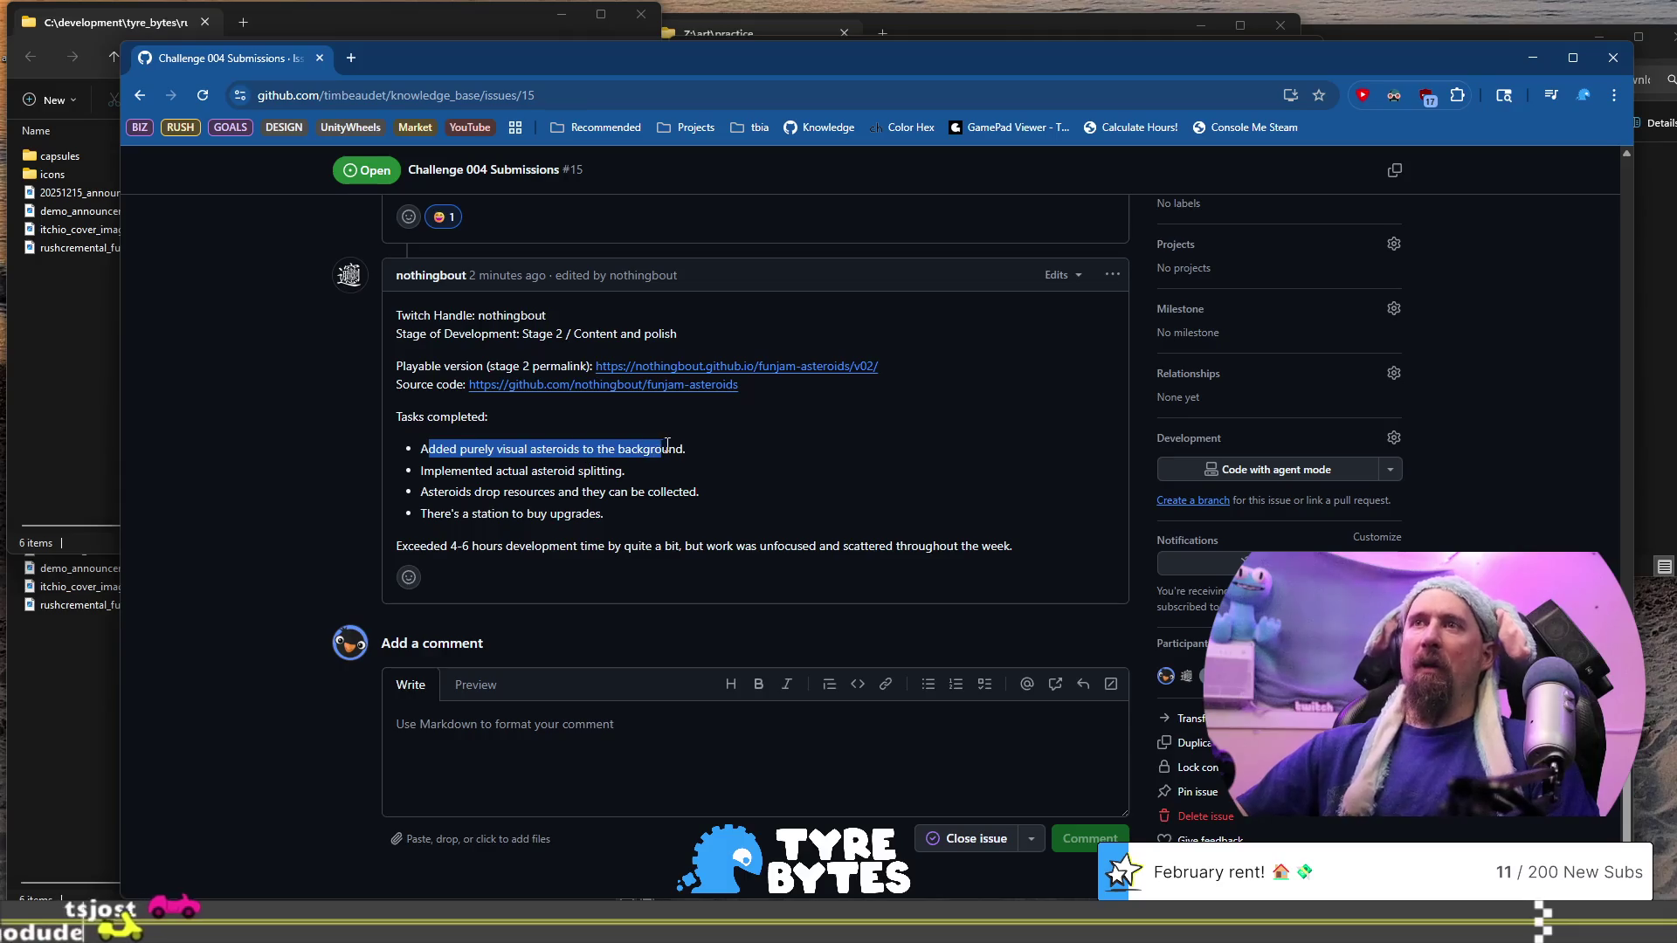
# Highlight the first two completed-task bullets in the Challenge 004 submission
pyautogui.moveTo(667, 446)
pyautogui.mouseDown()
pyautogui.moveTo(688, 457)
pyautogui.moveTo(645, 470)
pyautogui.mouseUp()
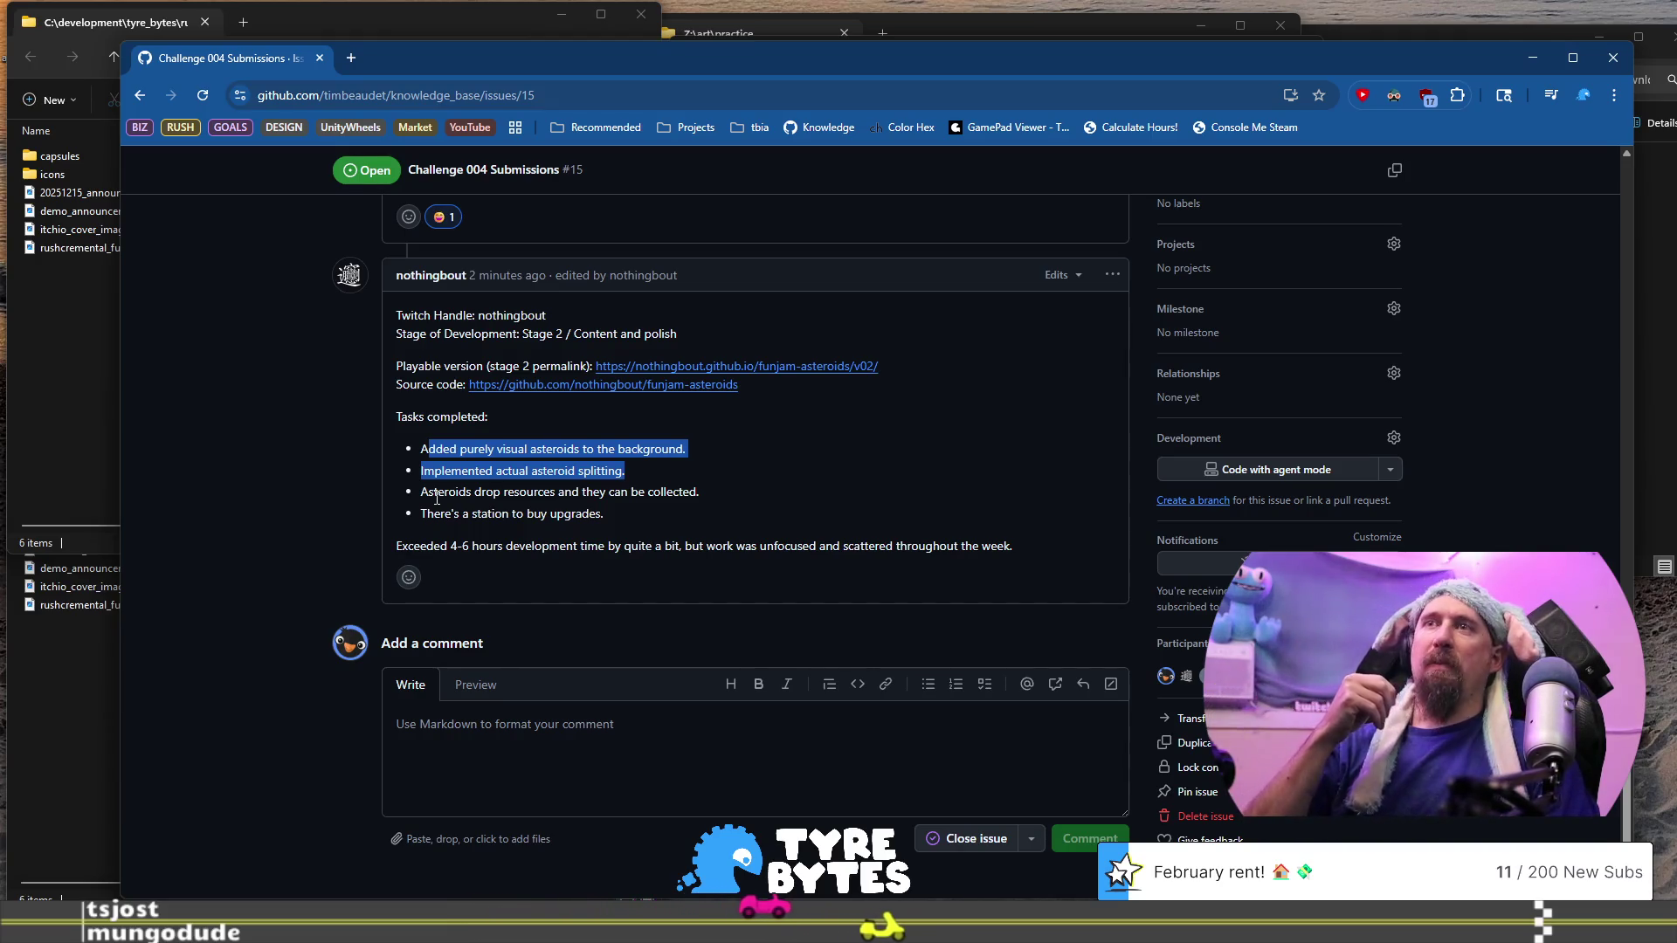
# Highlight the asteroids-drop-resources bullet and open the 'Playable version (stage 2 permalink)' link
pyautogui.moveTo(433, 494); pyautogui.dragTo(607, 493)
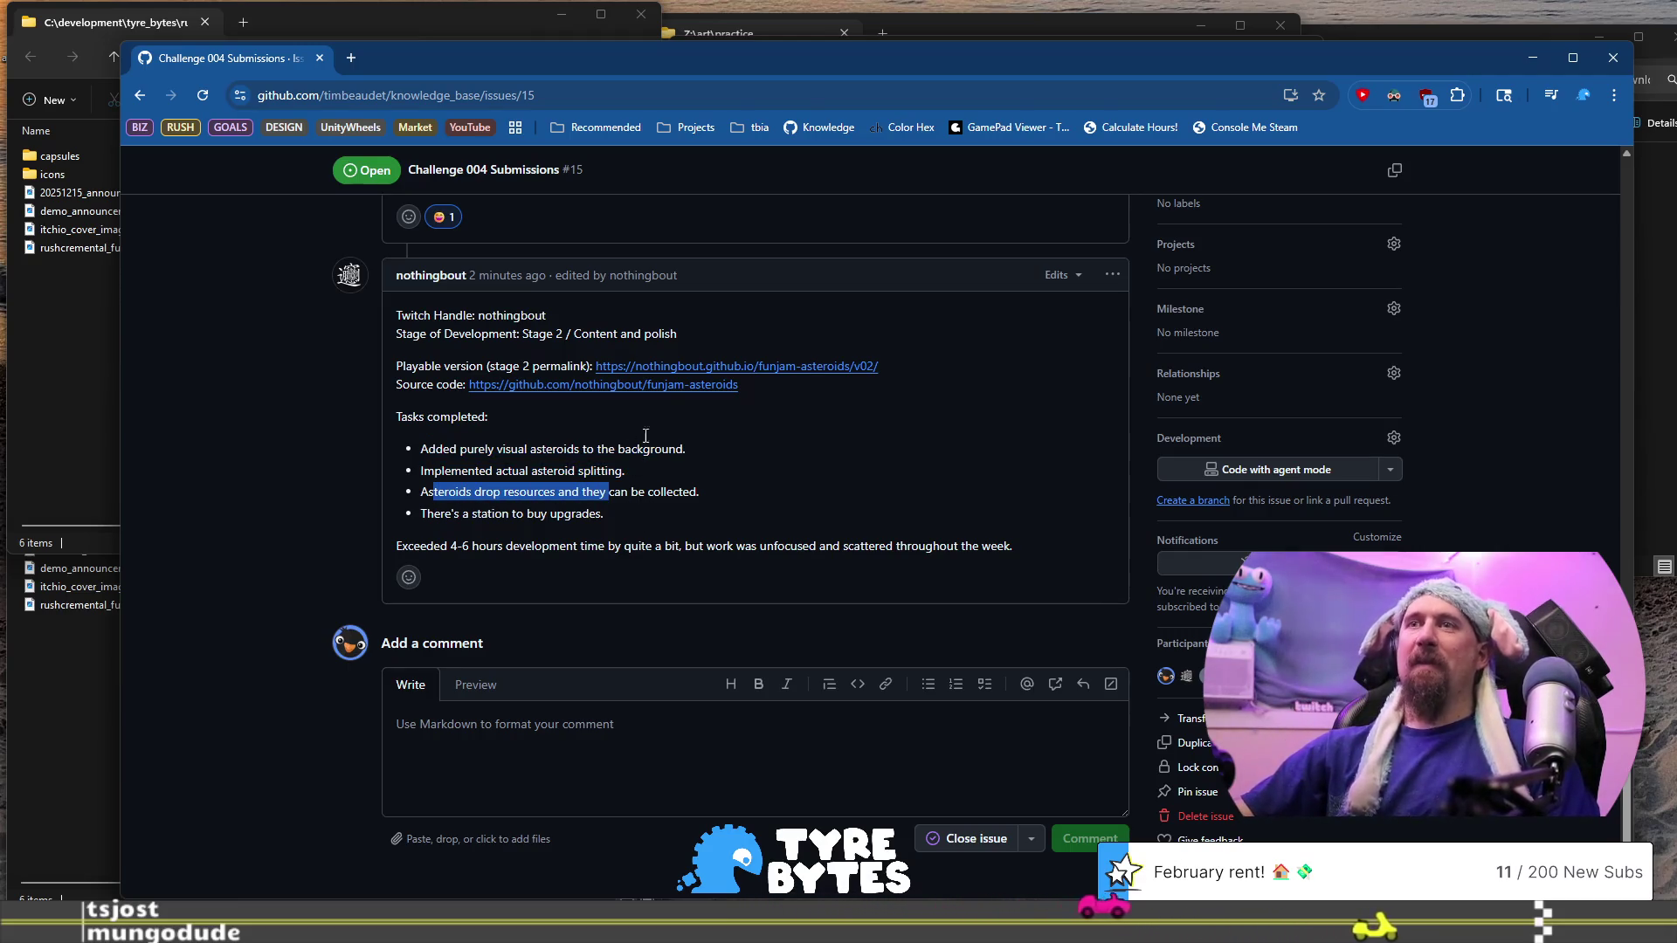
pyautogui.click(665, 369)
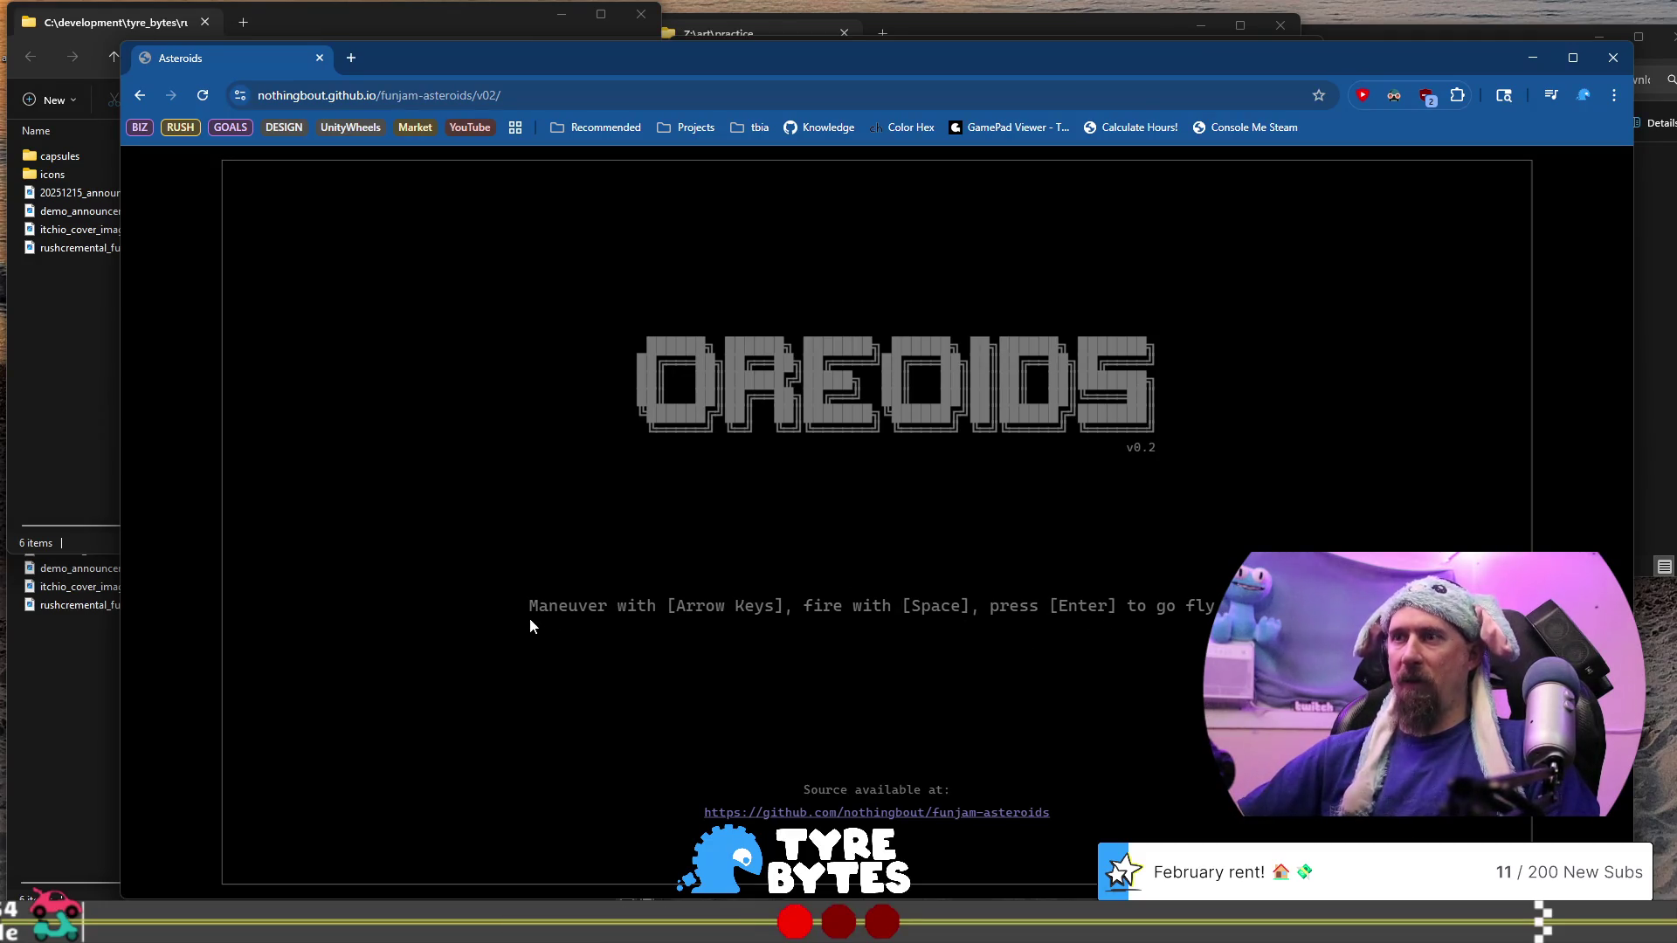
# Start a flight and shoot the asteroids to the left and below the ship
pyautogui.press('Return')
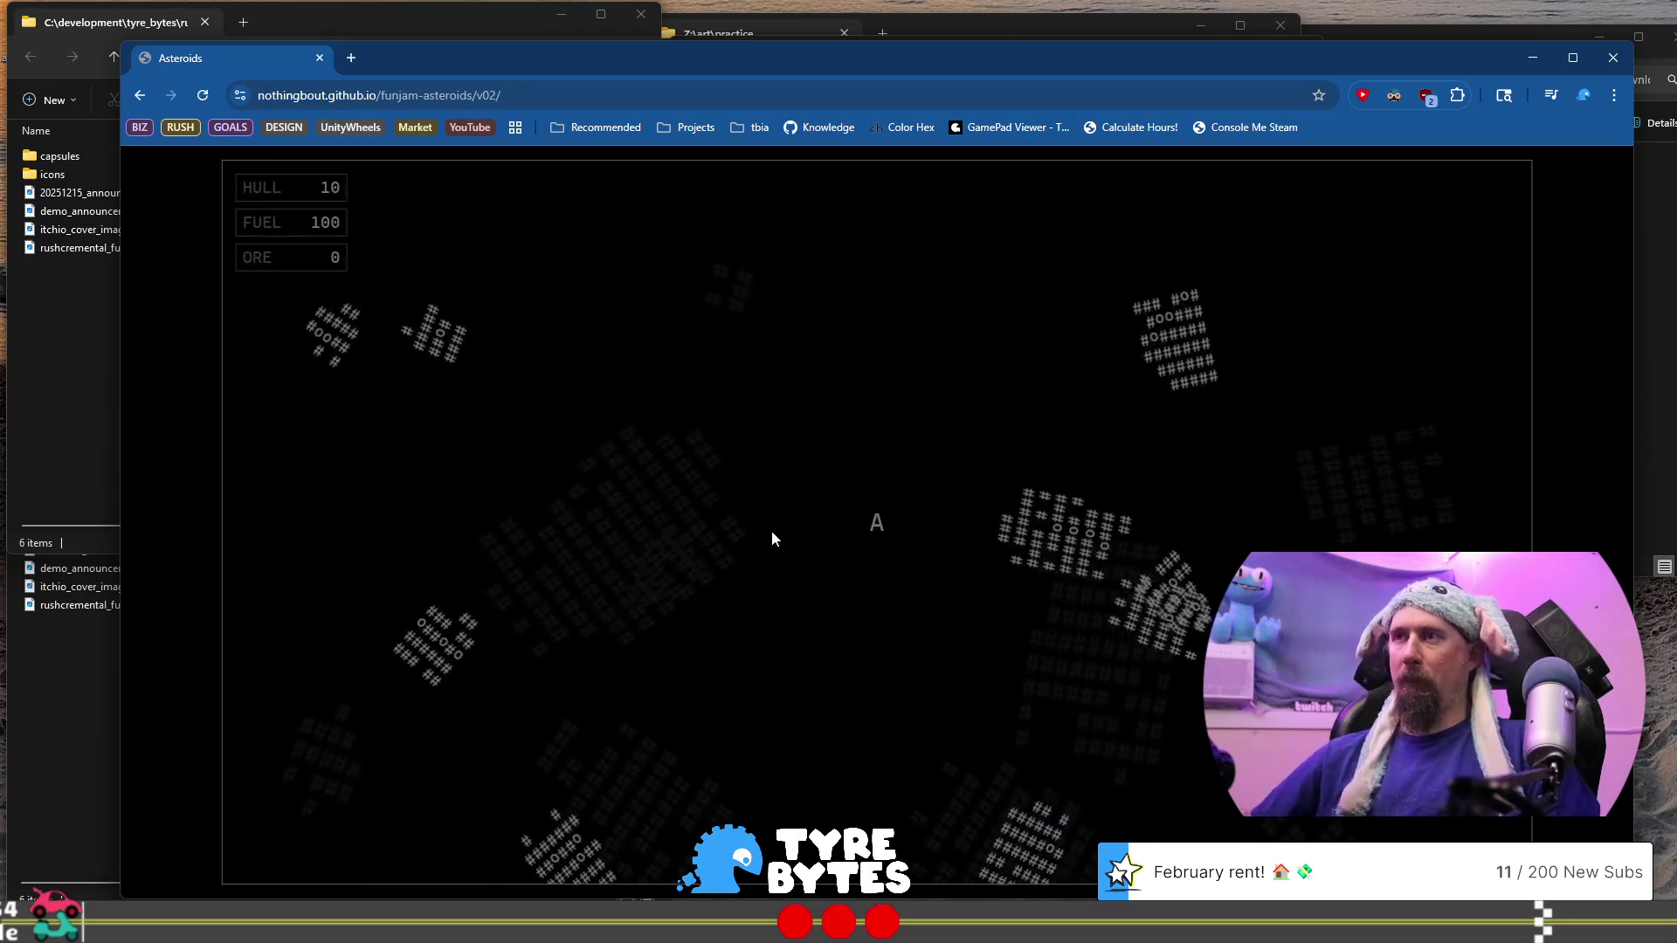
pyautogui.press('Up')
pyautogui.press('Left')
pyautogui.press('space')
pyautogui.press('Left')
pyautogui.press('space')
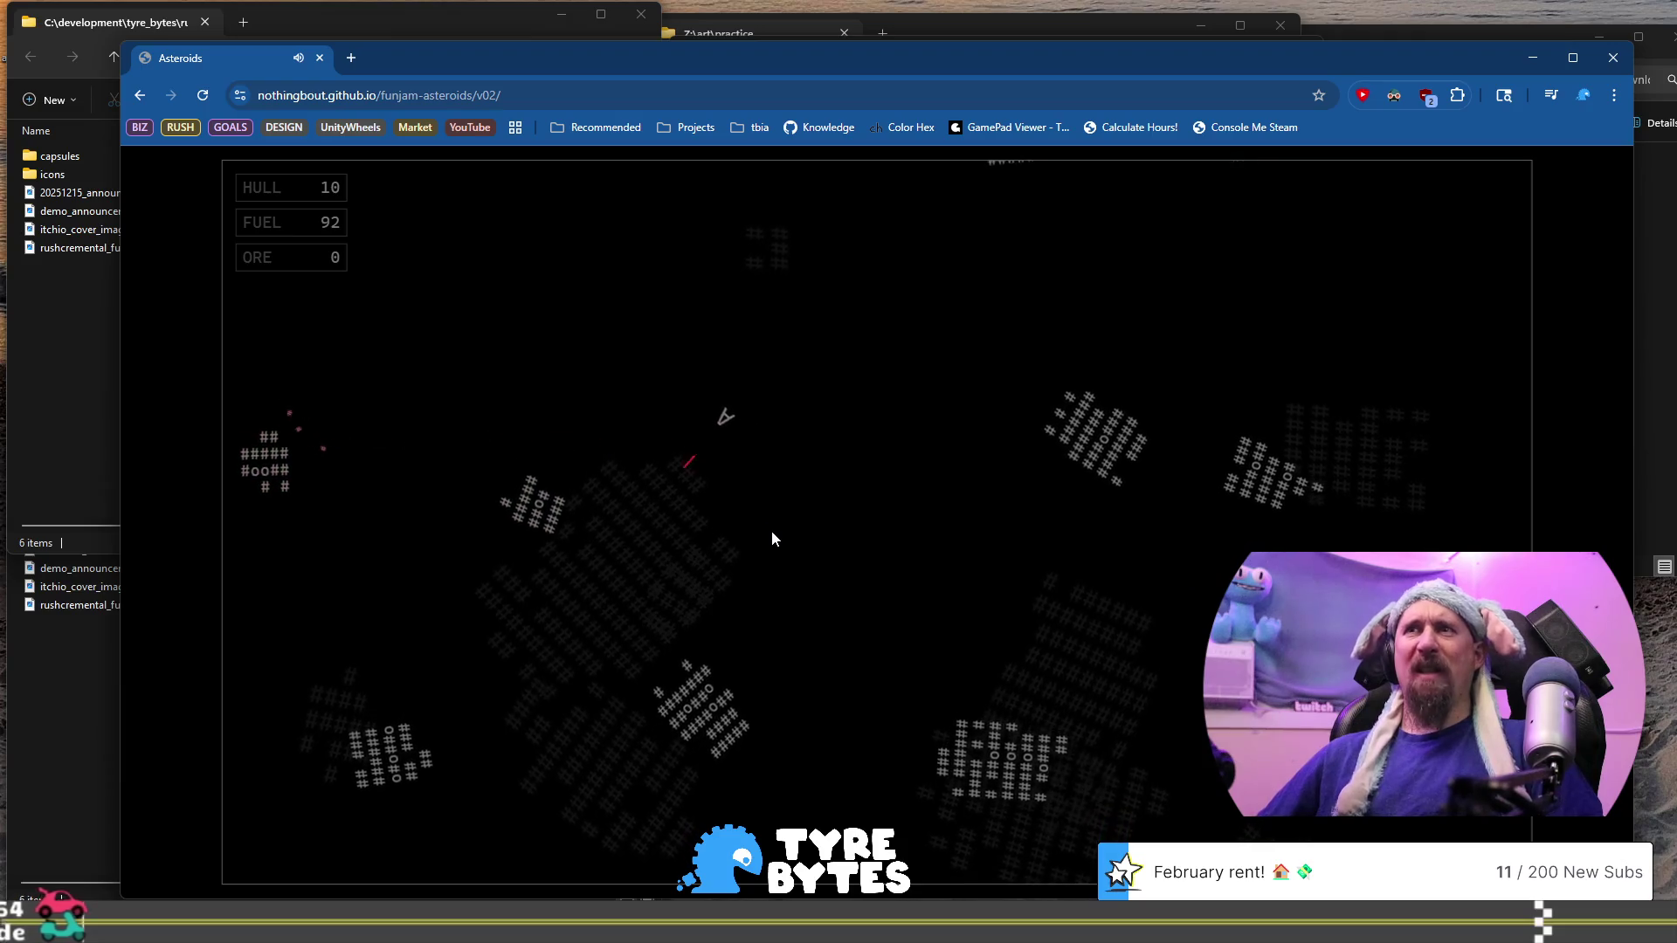
pyautogui.press('Left')
pyautogui.press('space')
pyautogui.press('Up')
# Keep thrusting and firing while turning the ship right, up-right and then up-left
pyautogui.press('Left')
pyautogui.press('space')
pyautogui.press('Up')
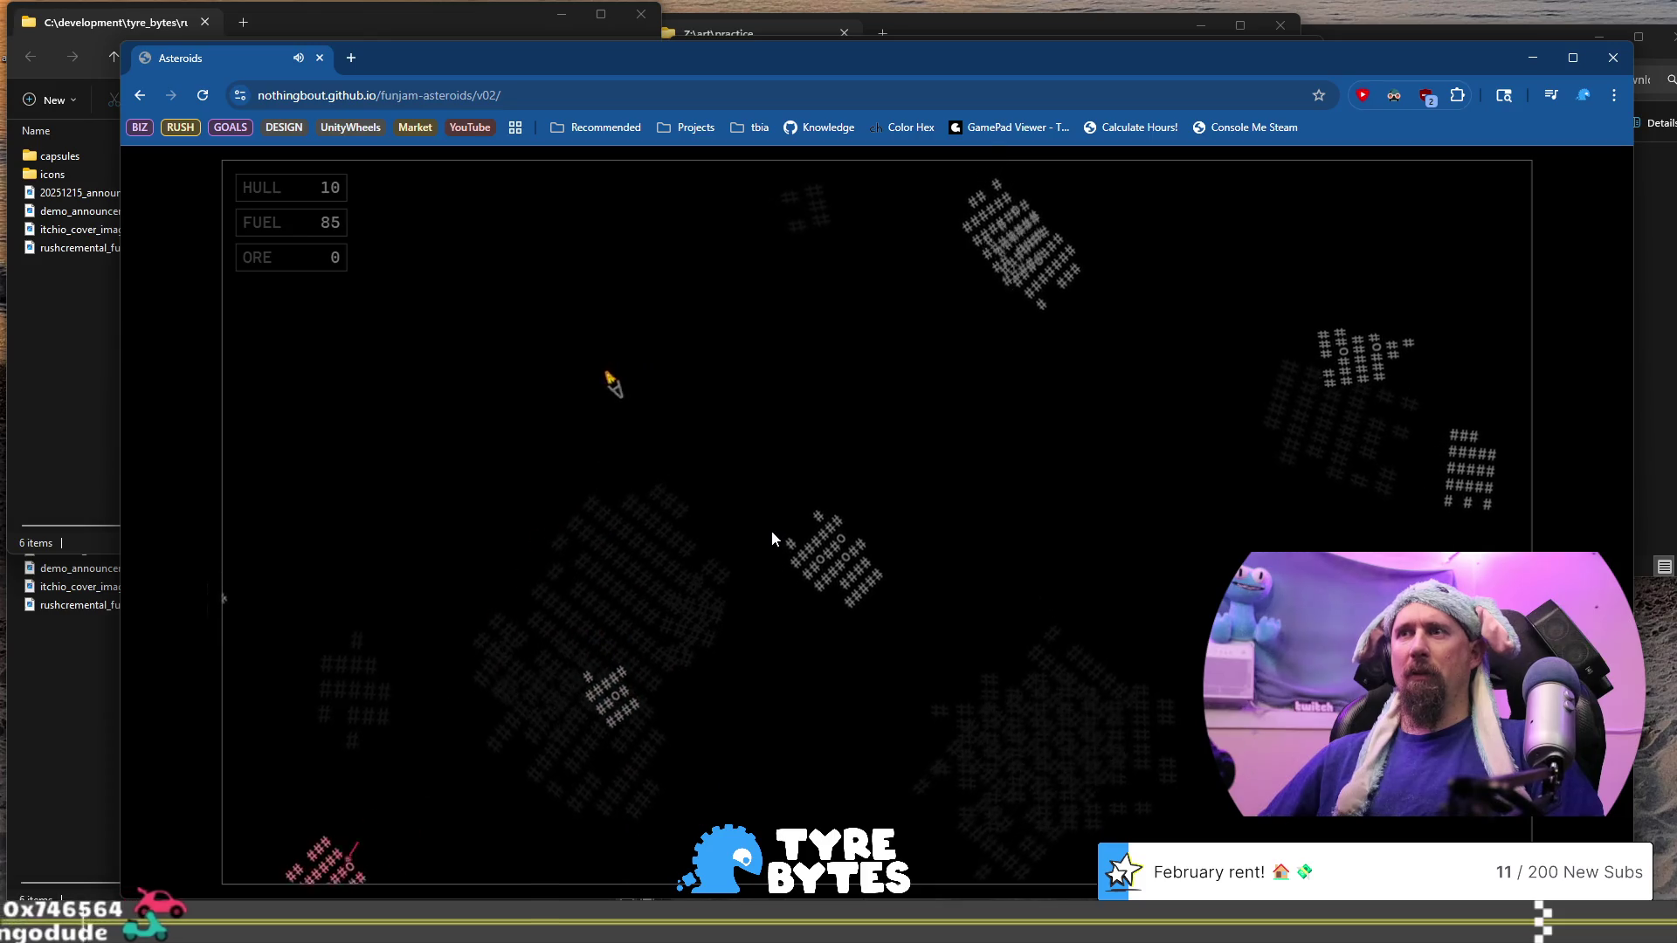
pyautogui.press('Left')
pyautogui.press('space')
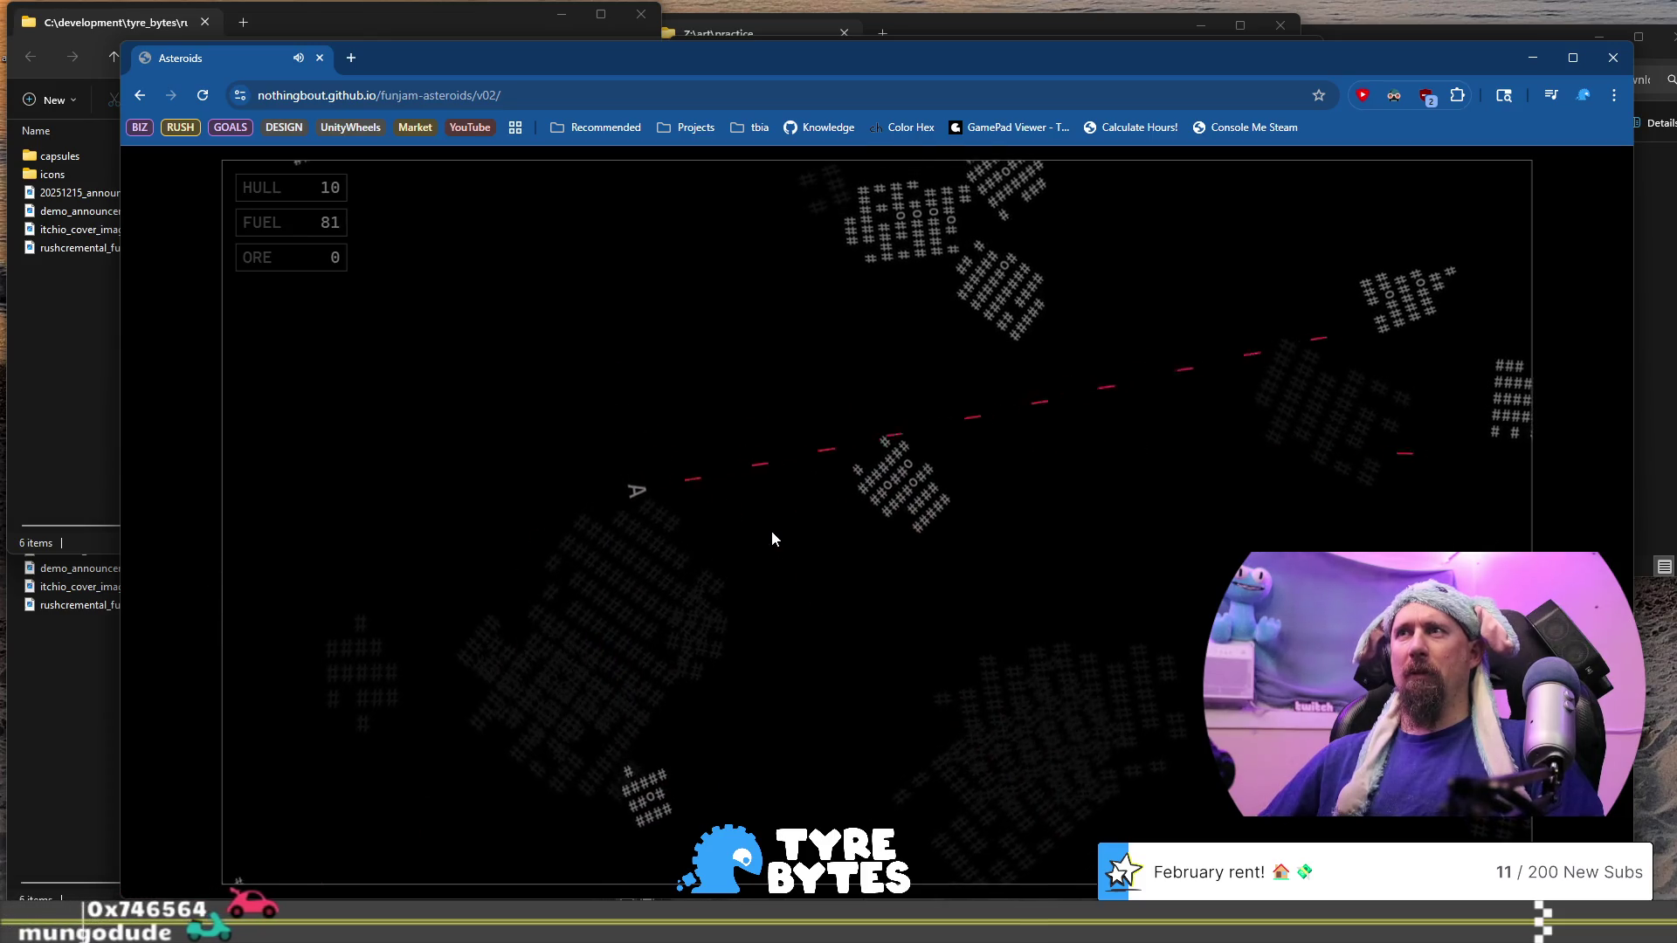
pyautogui.press('Left')
pyautogui.press('space')
pyautogui.press('Up')
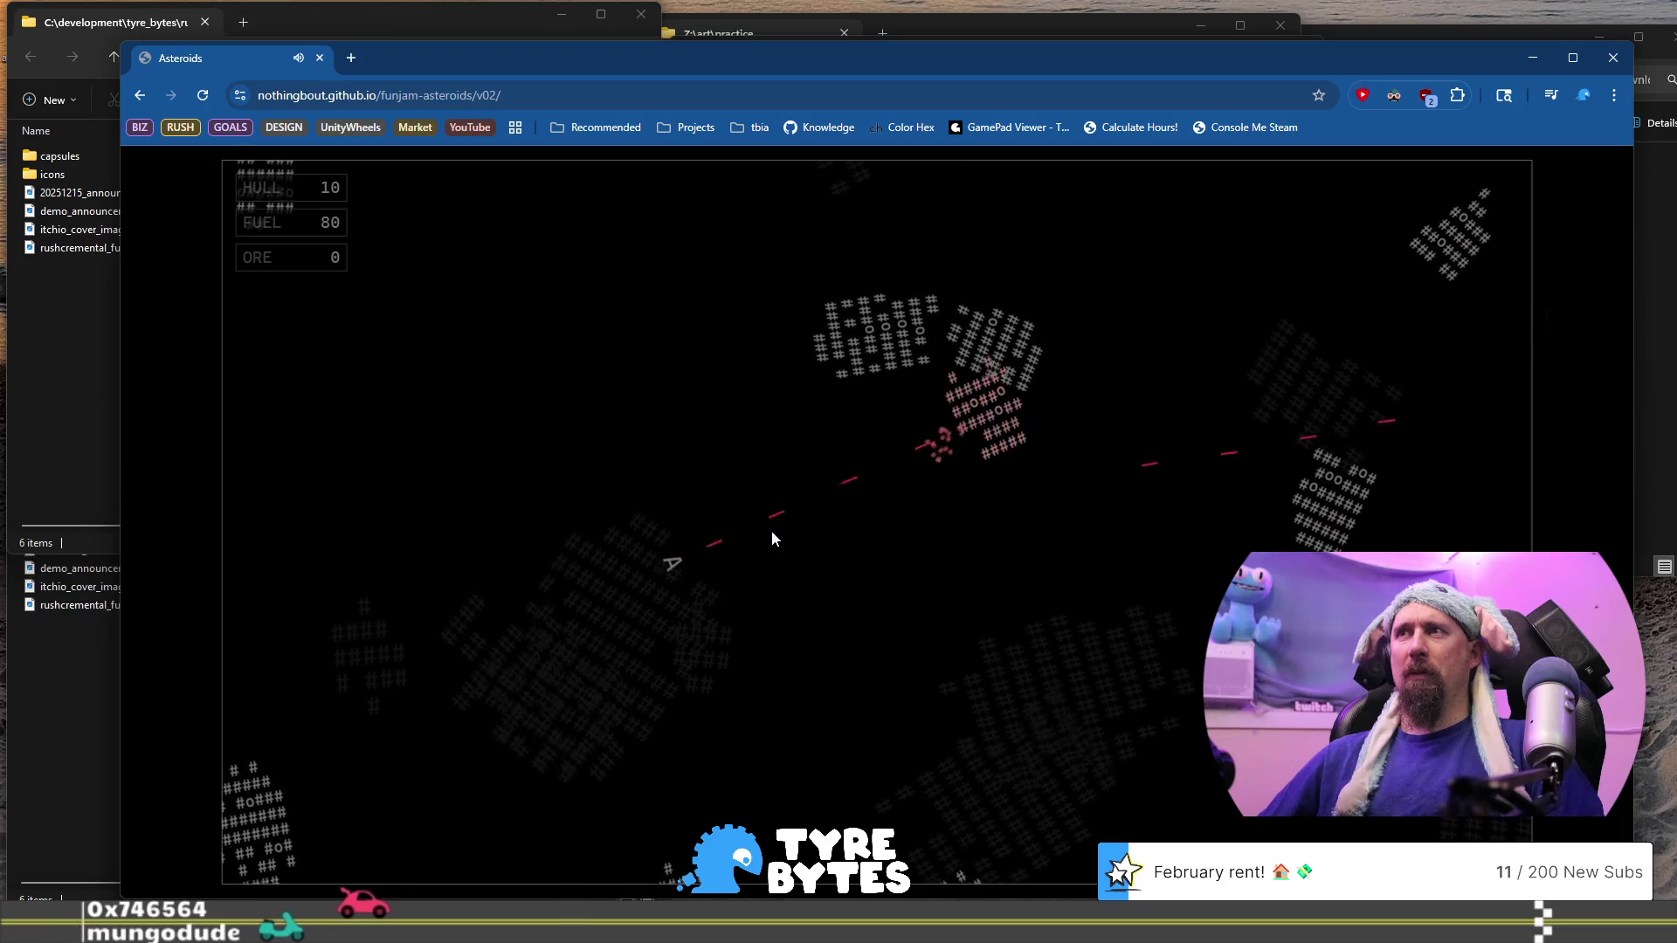
pyautogui.press('space')
pyautogui.press('Up')
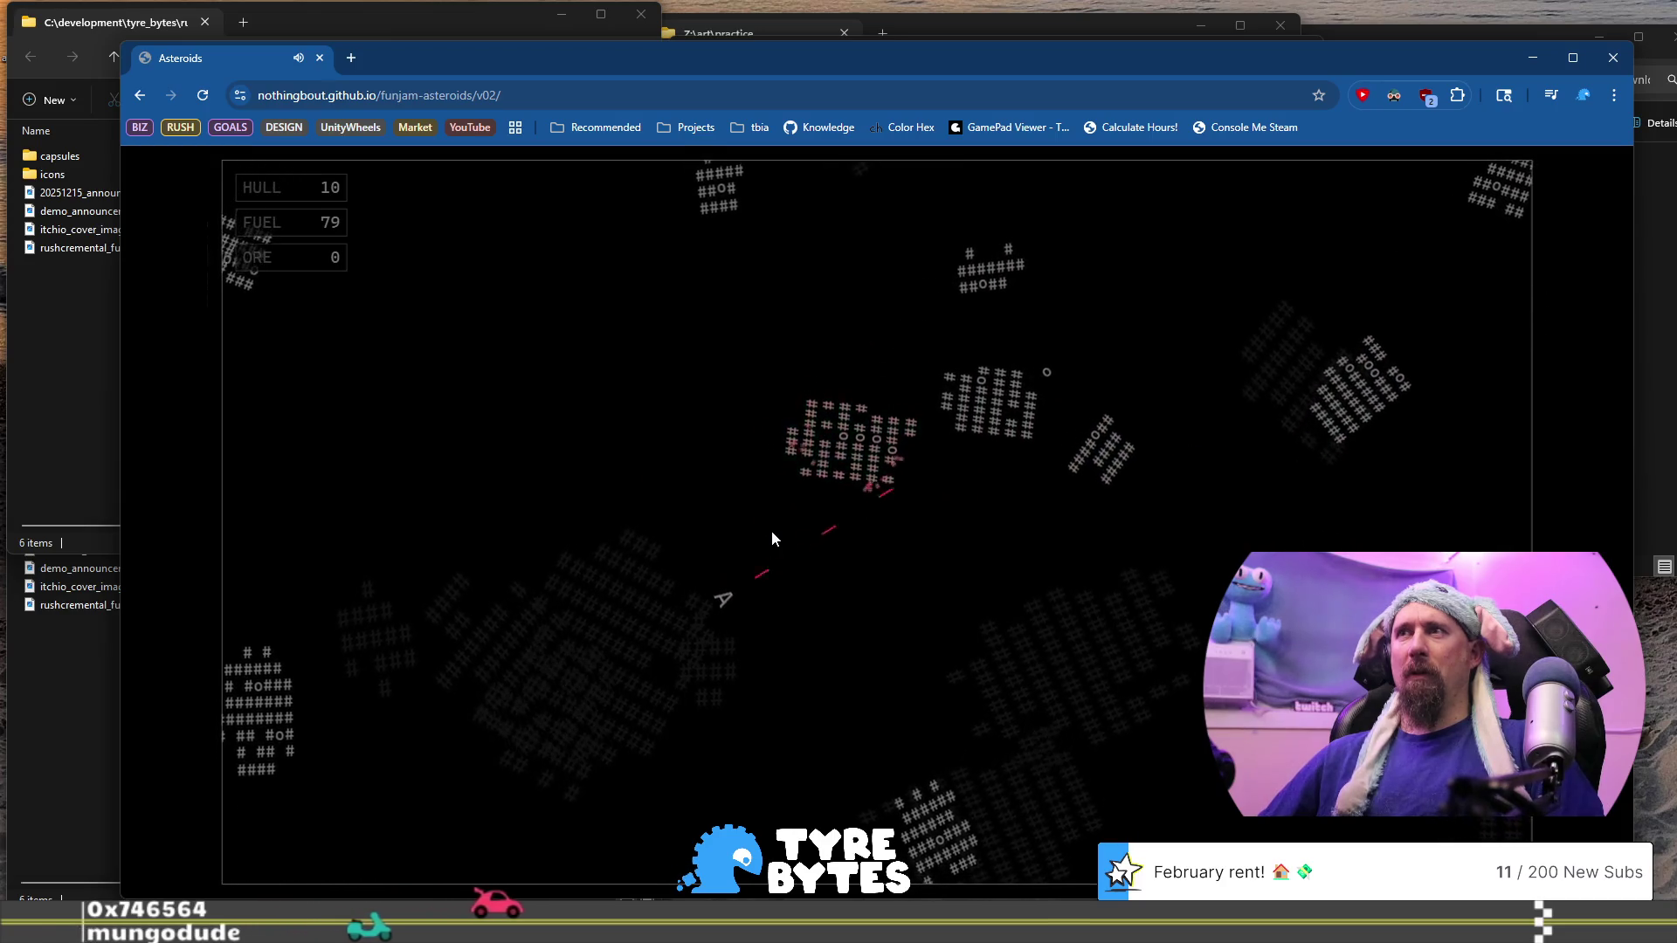
pyautogui.press('Left')
pyautogui.press('Up')
pyautogui.press('space')
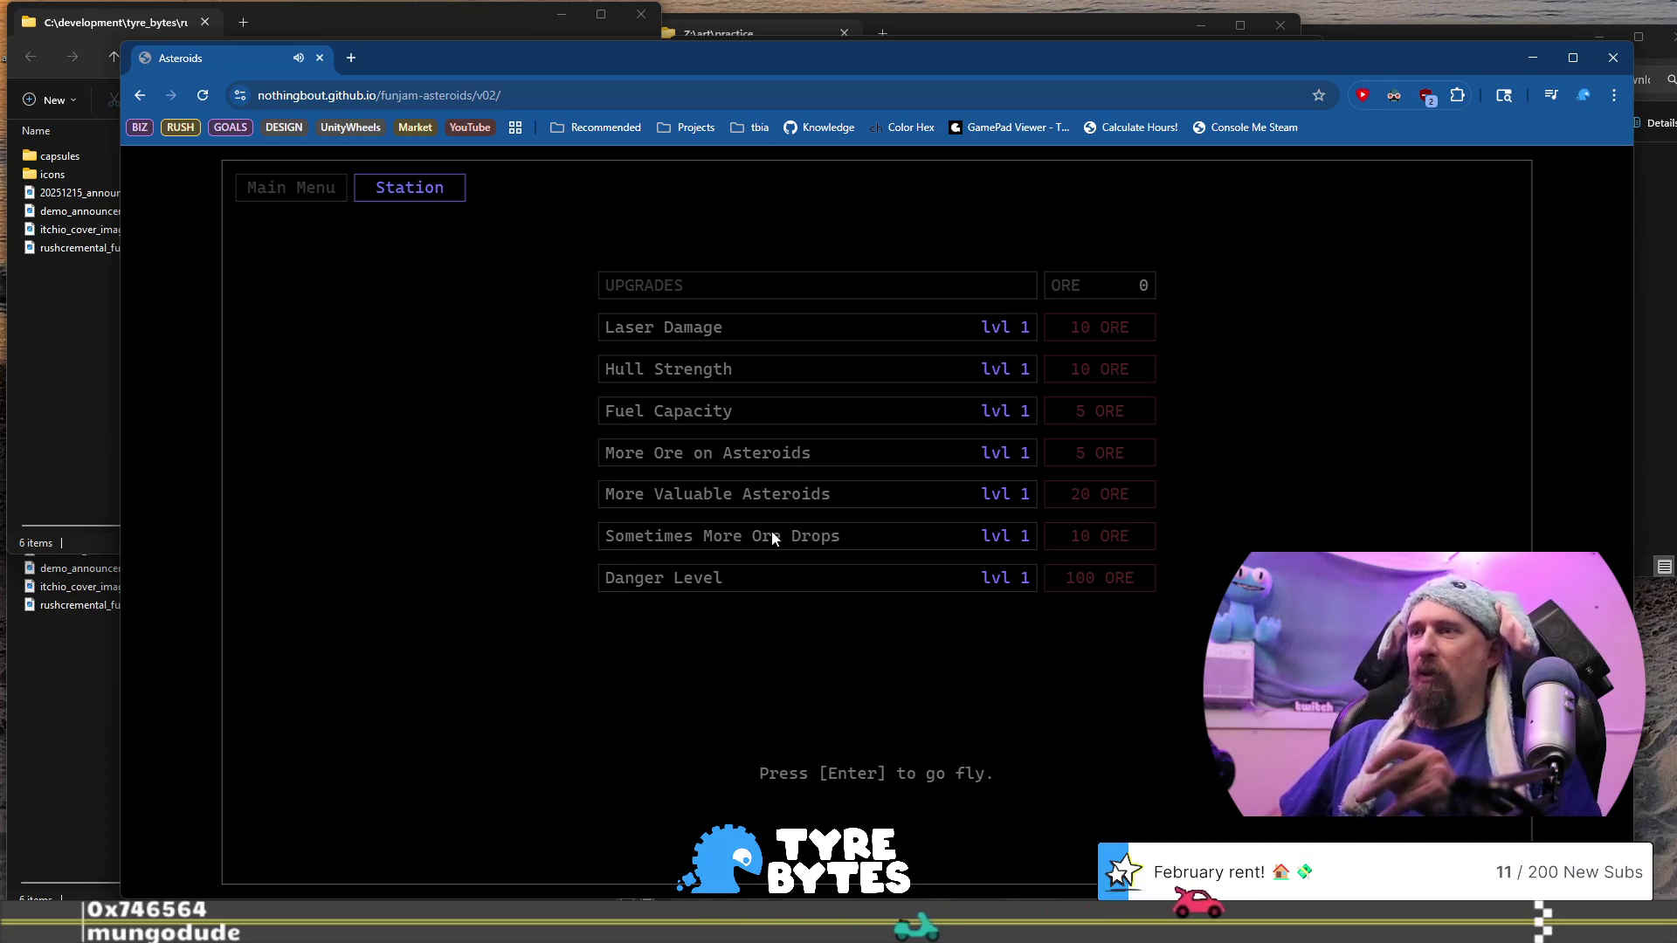
# Launch an Oredoids flight and fly upper-right, shooting at the asteroids
pyautogui.press('Return')
pyautogui.press('Right')
pyautogui.press('Up')
pyautogui.press('space')
pyautogui.press('Left')
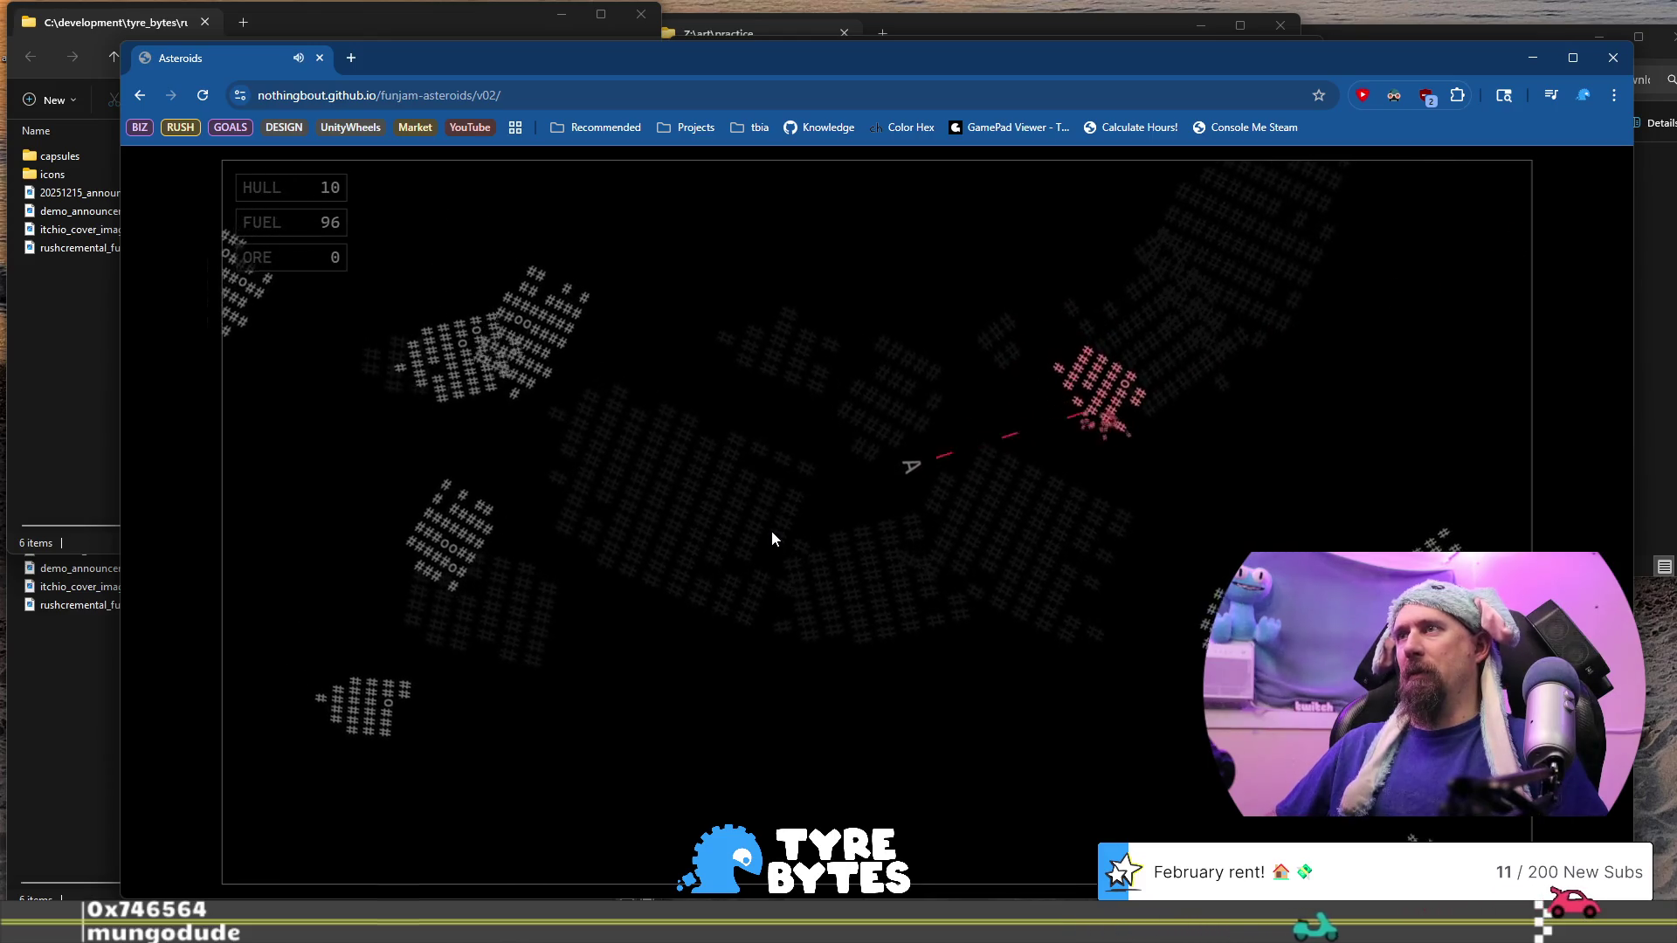
pyautogui.press('Right')
pyautogui.press('Up')
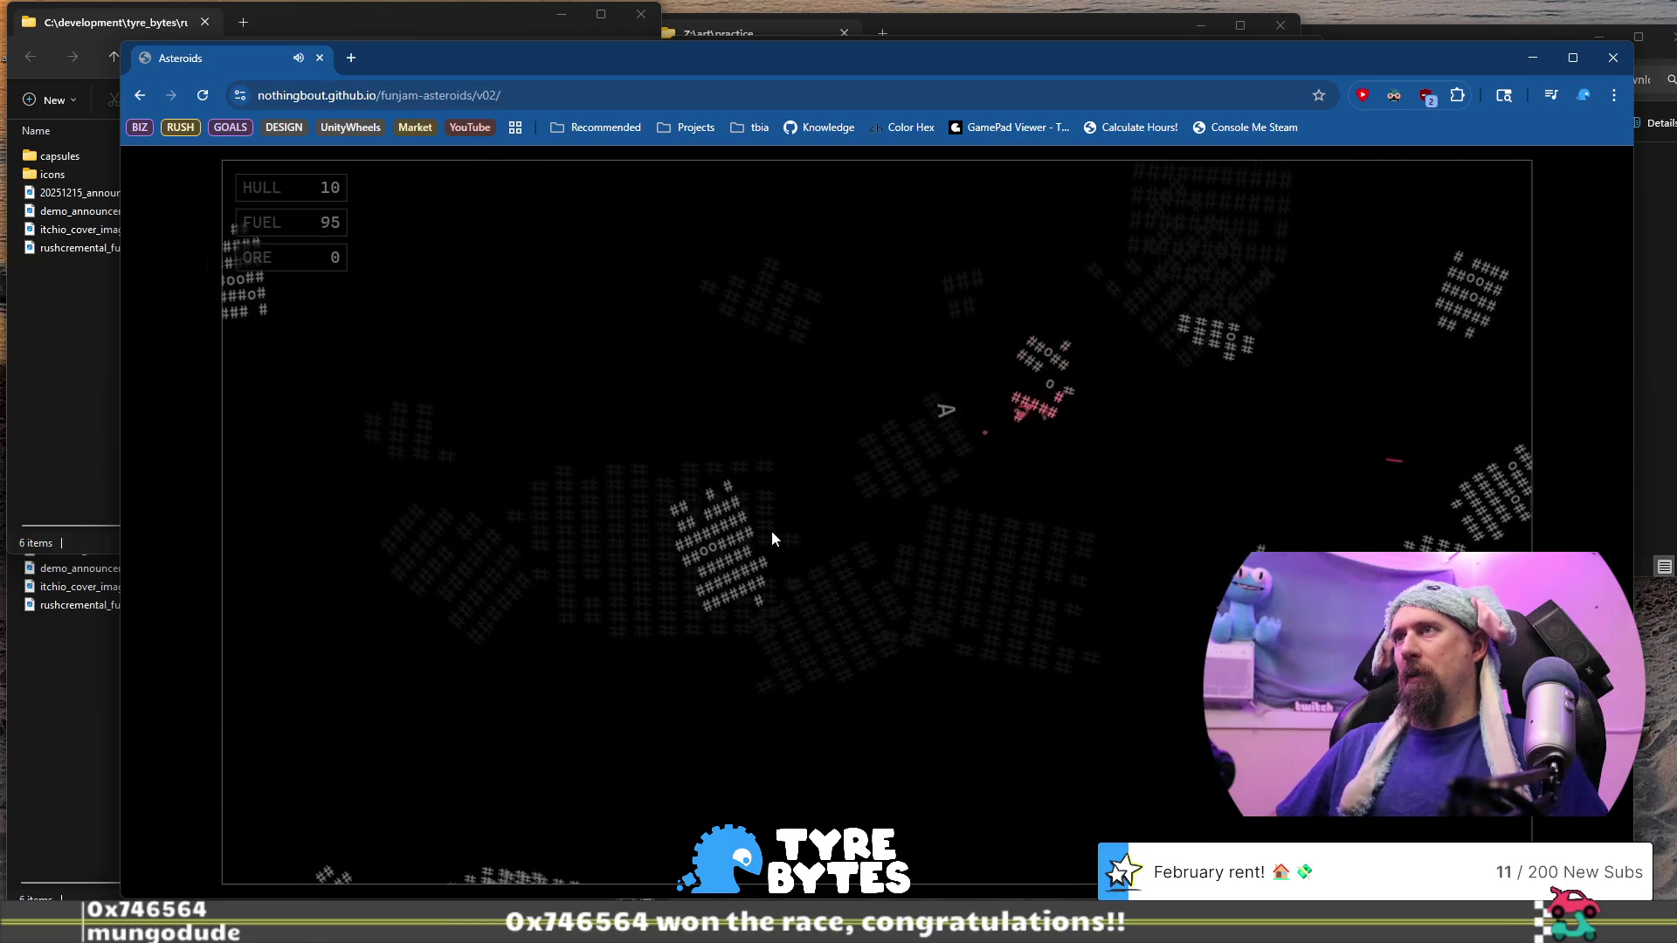
pyautogui.press('space')
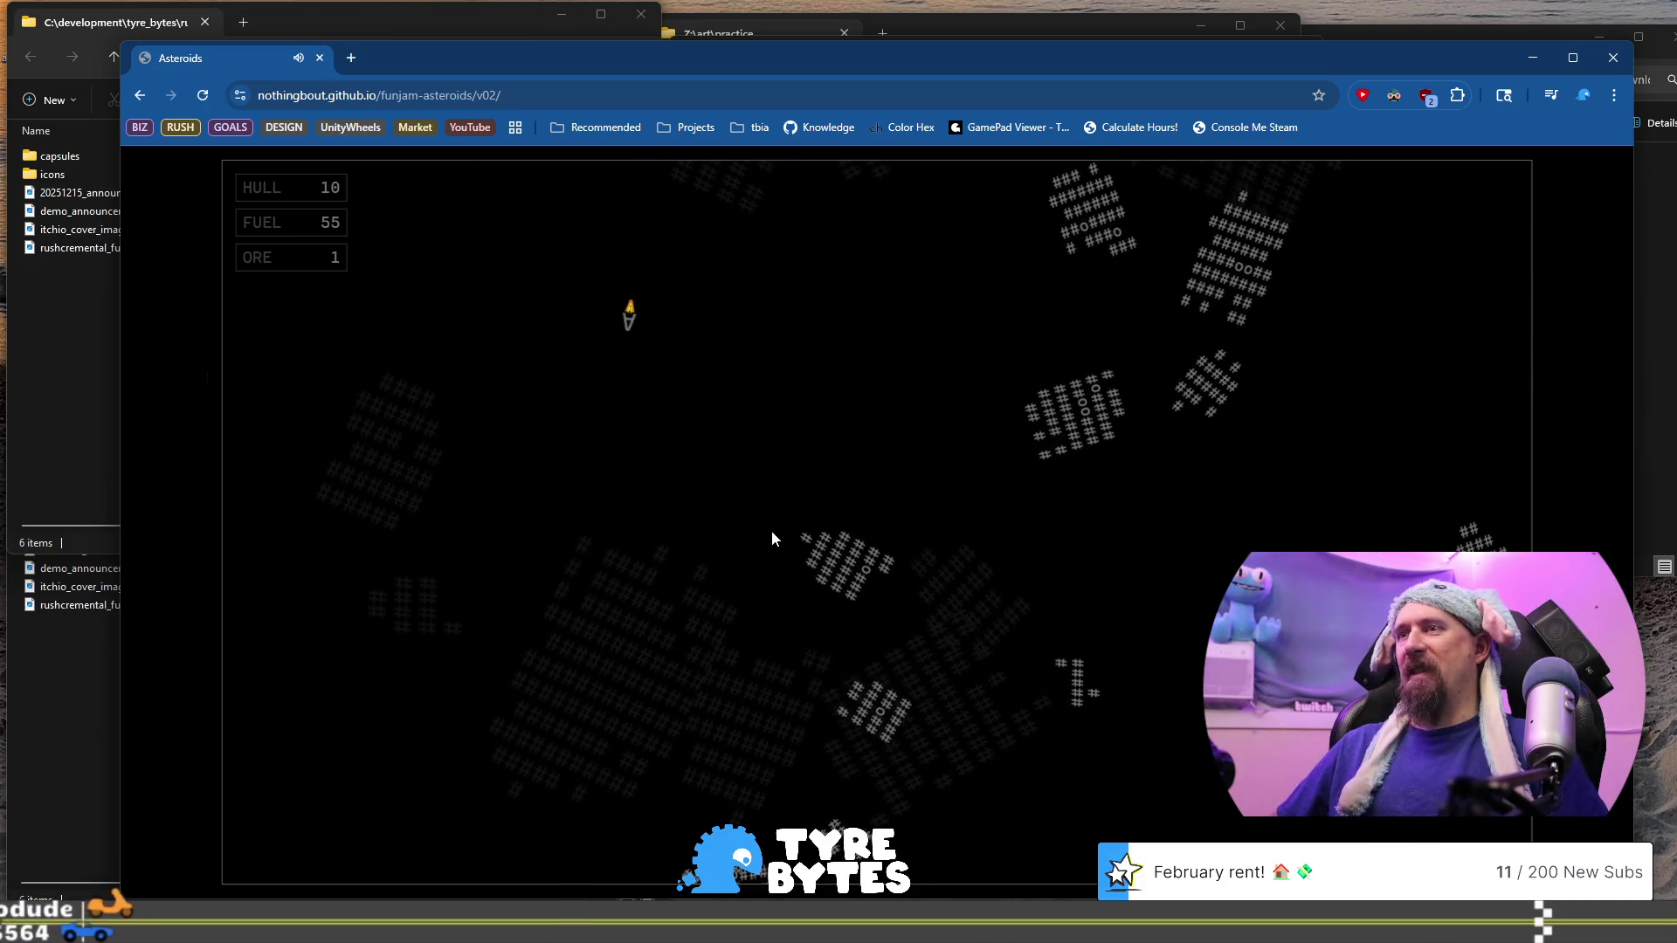
# Steer downward while firing repeatedly at nearby asteroids
pyautogui.press('Up')
pyautogui.press('space')
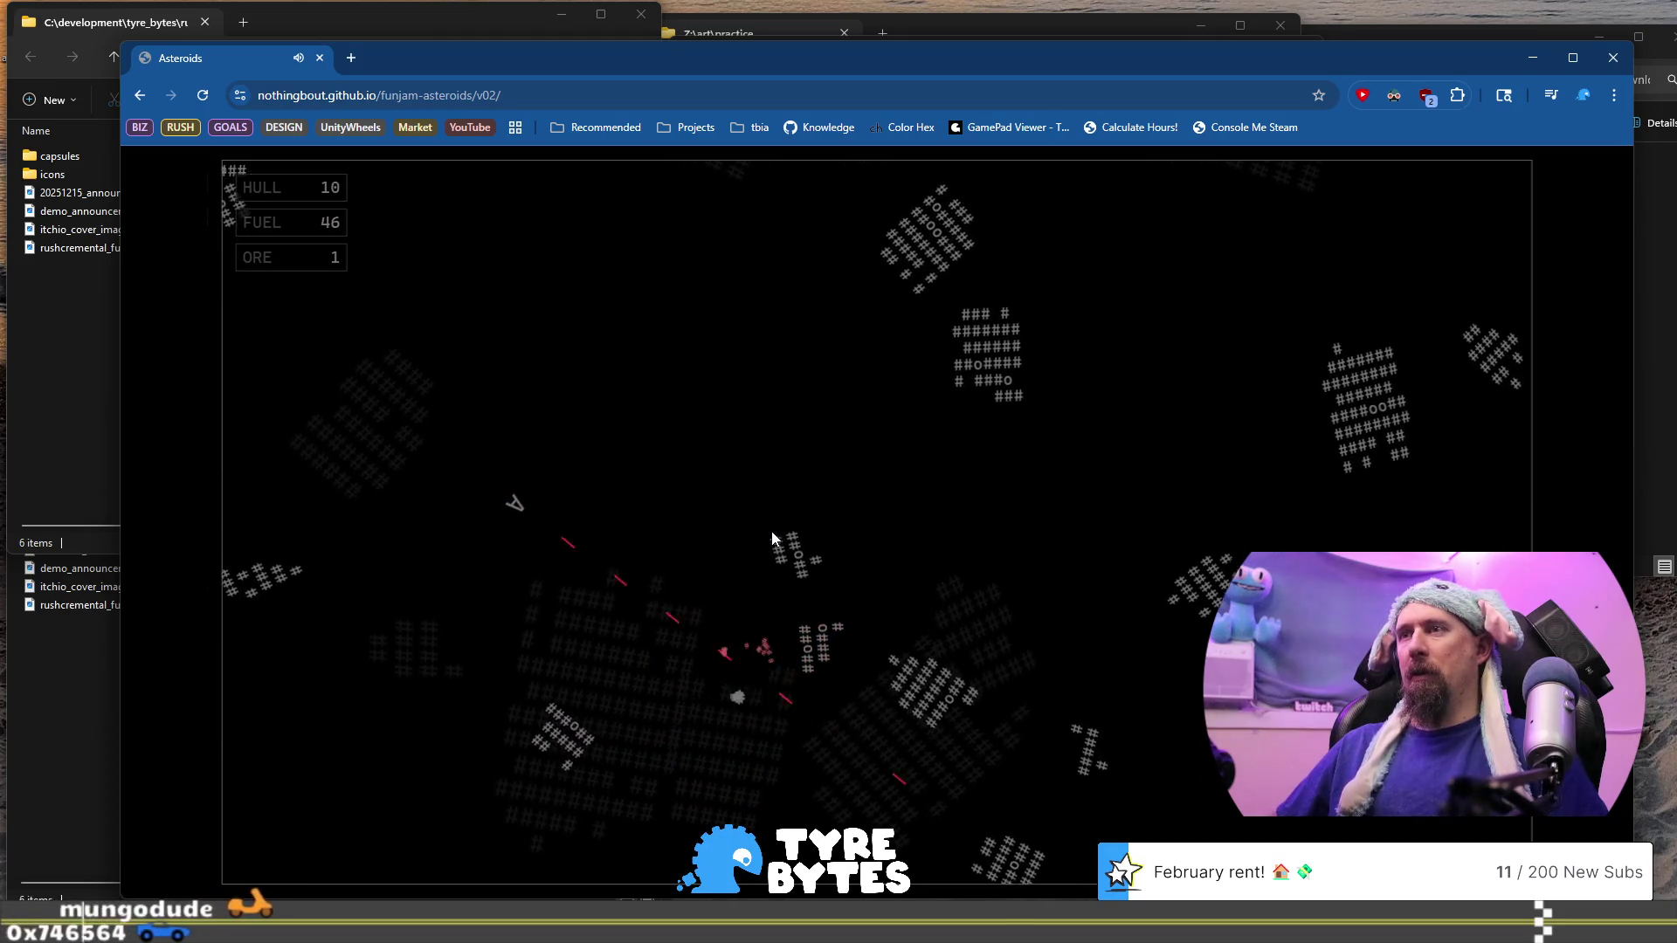
pyautogui.press('space')
pyautogui.press('Up')
pyautogui.press('space')
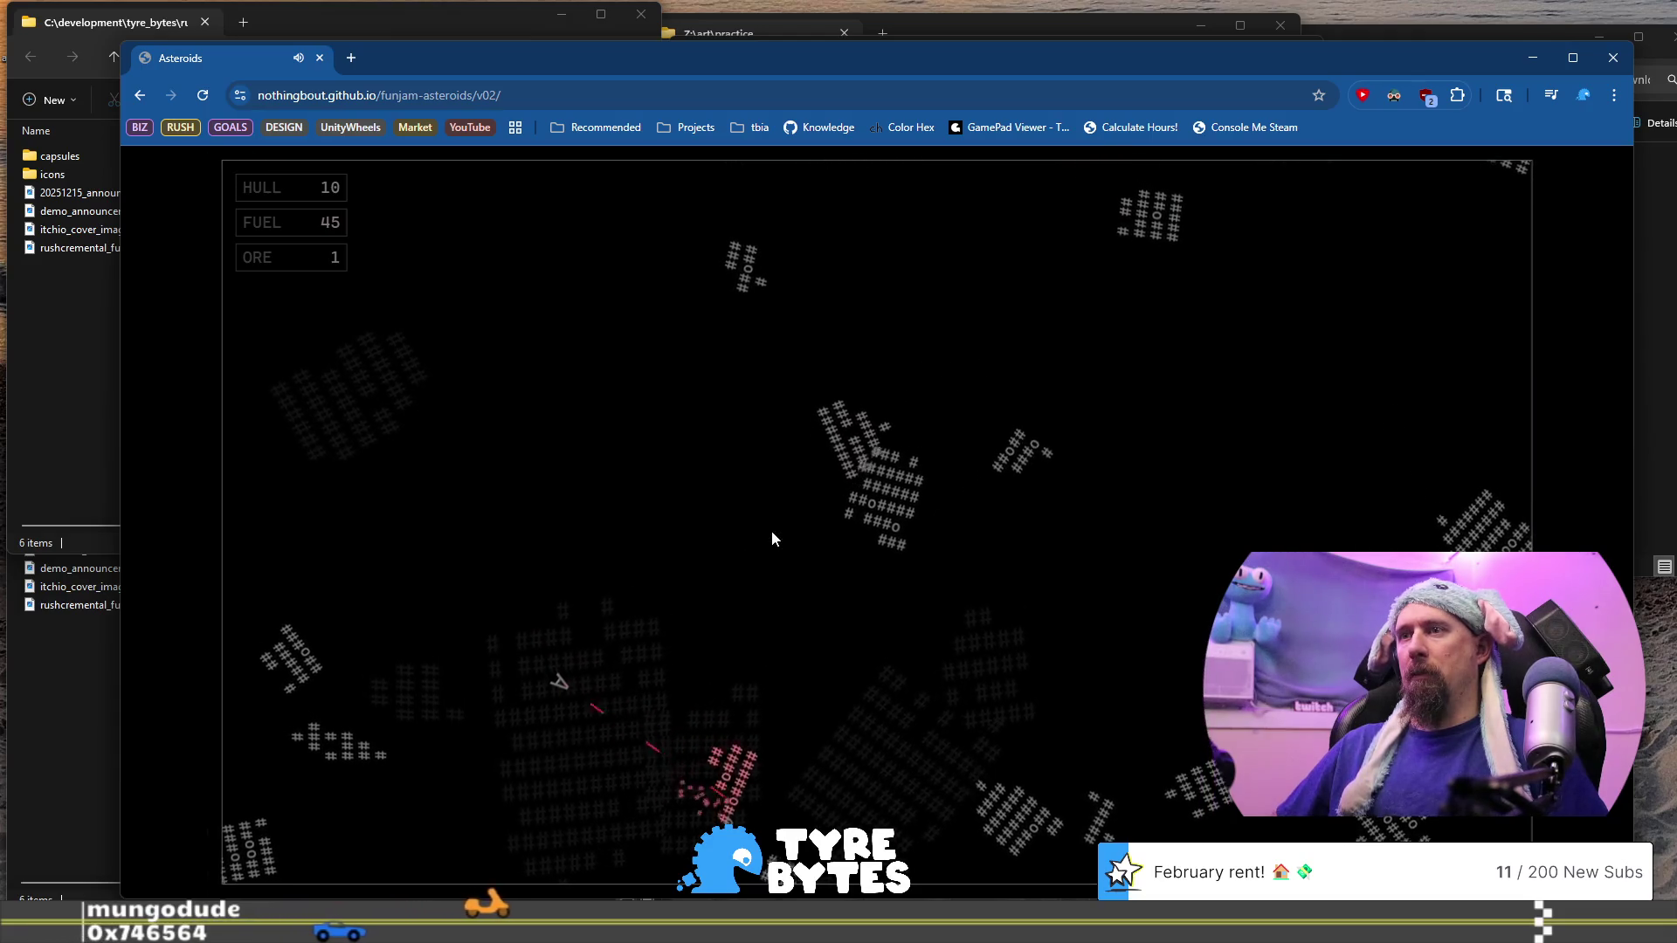
pyautogui.press('space')
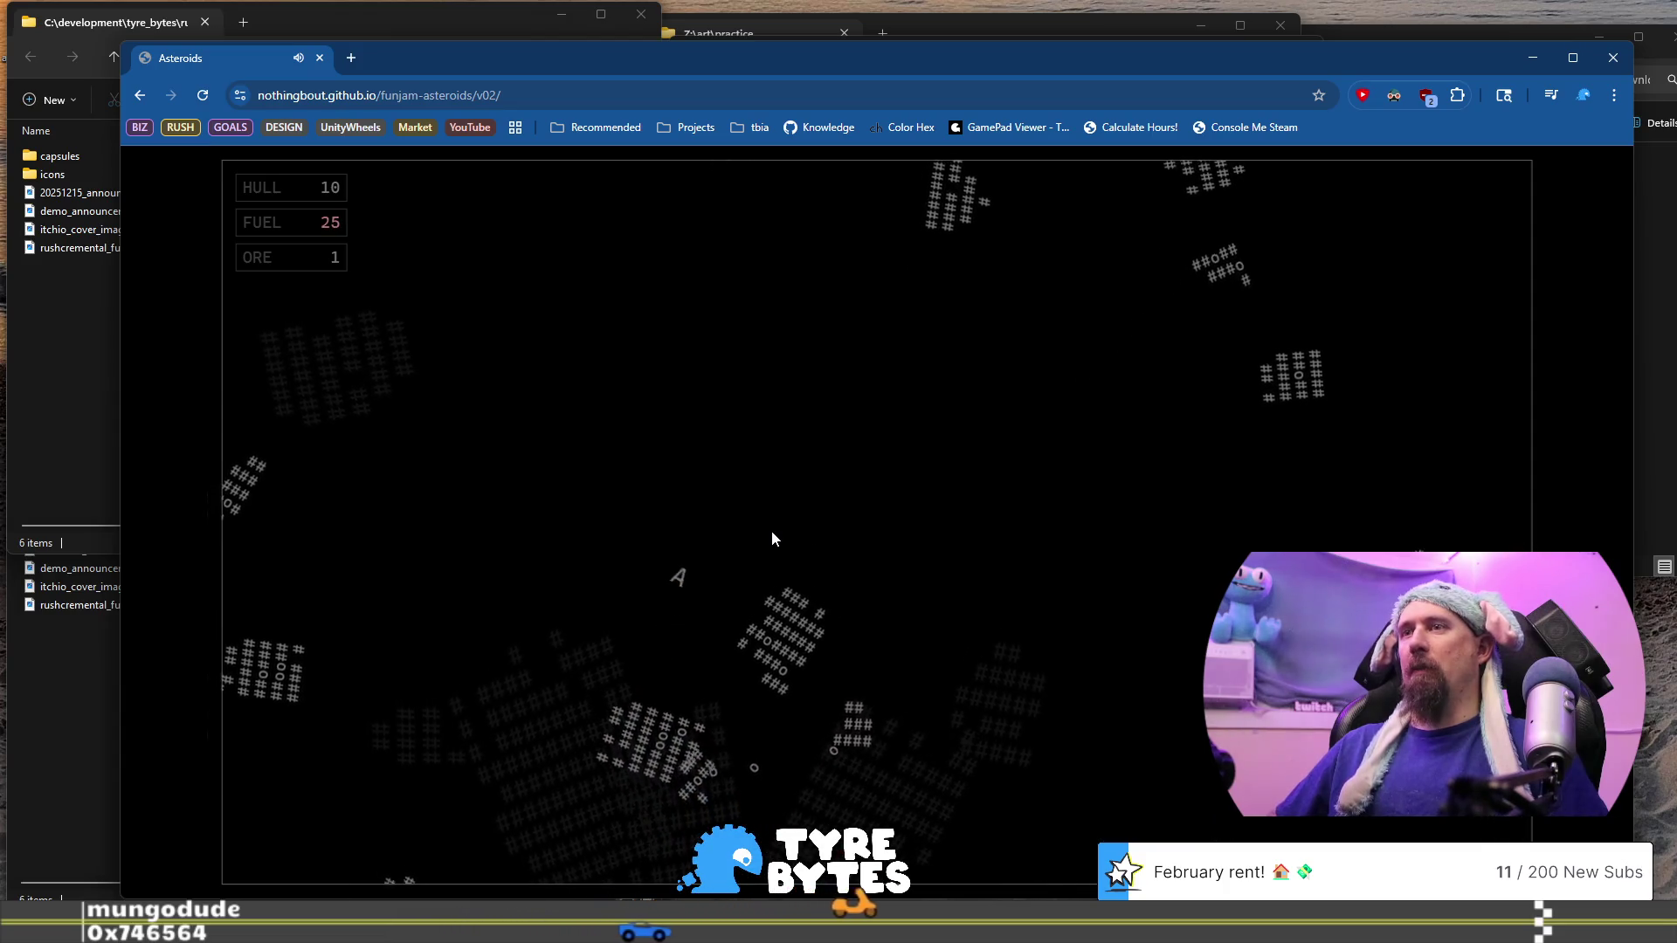
# Burn the last fuel, return to the station with 1 ore, and start a fresh flight
pyautogui.press('Up')
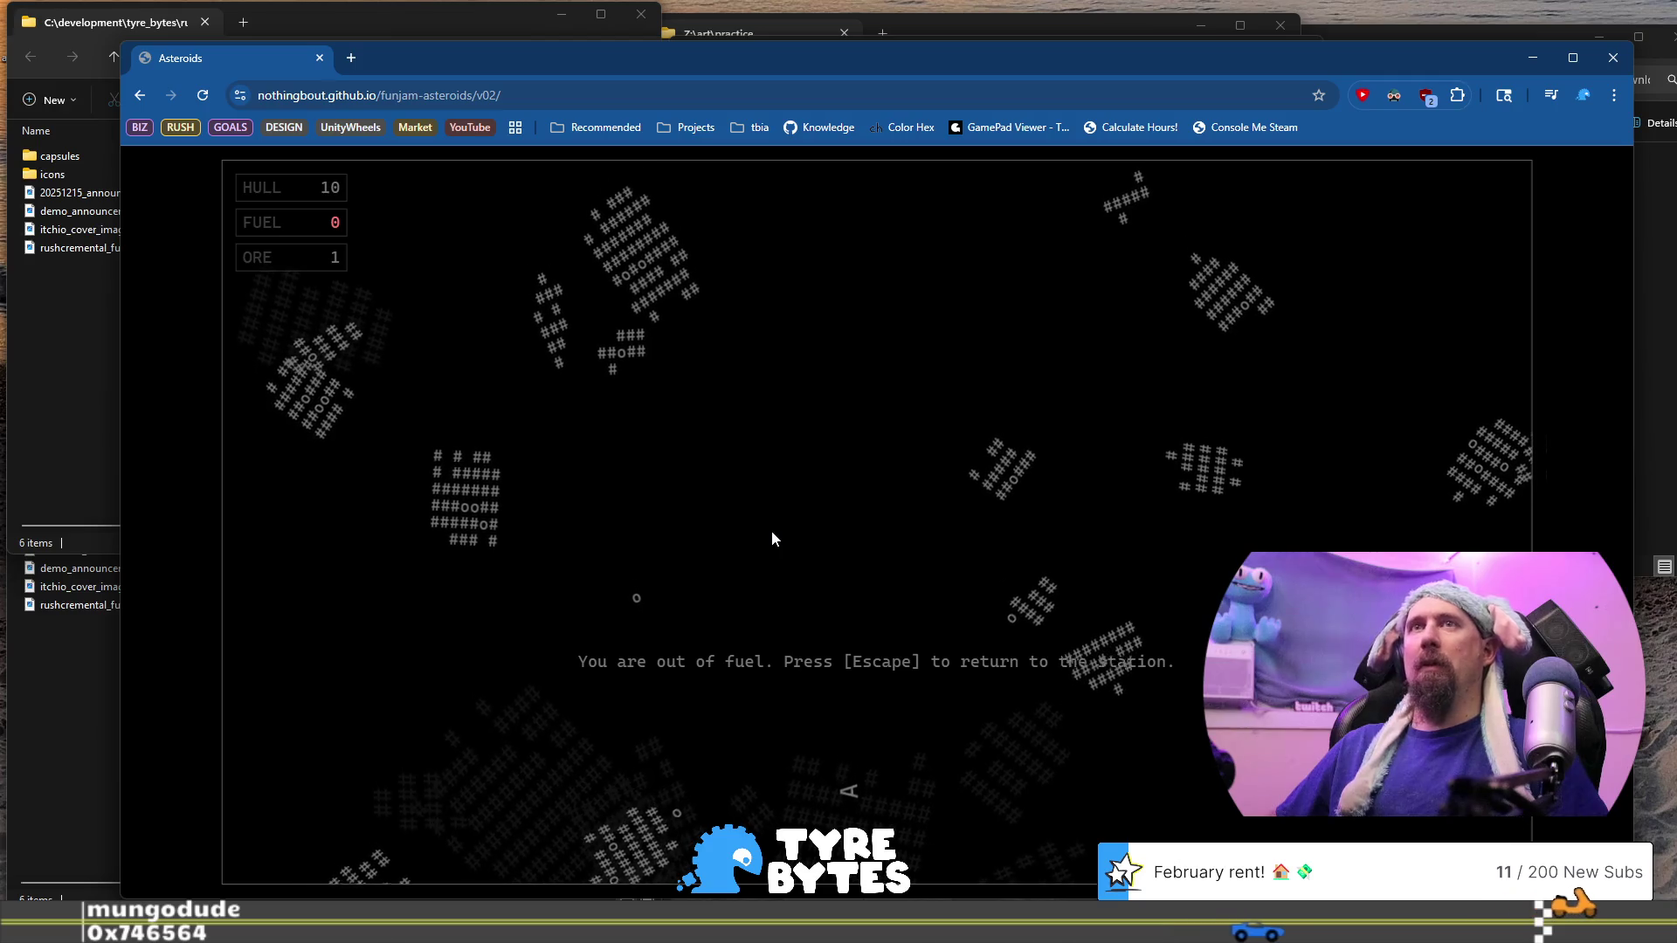
pyautogui.press('Escape')
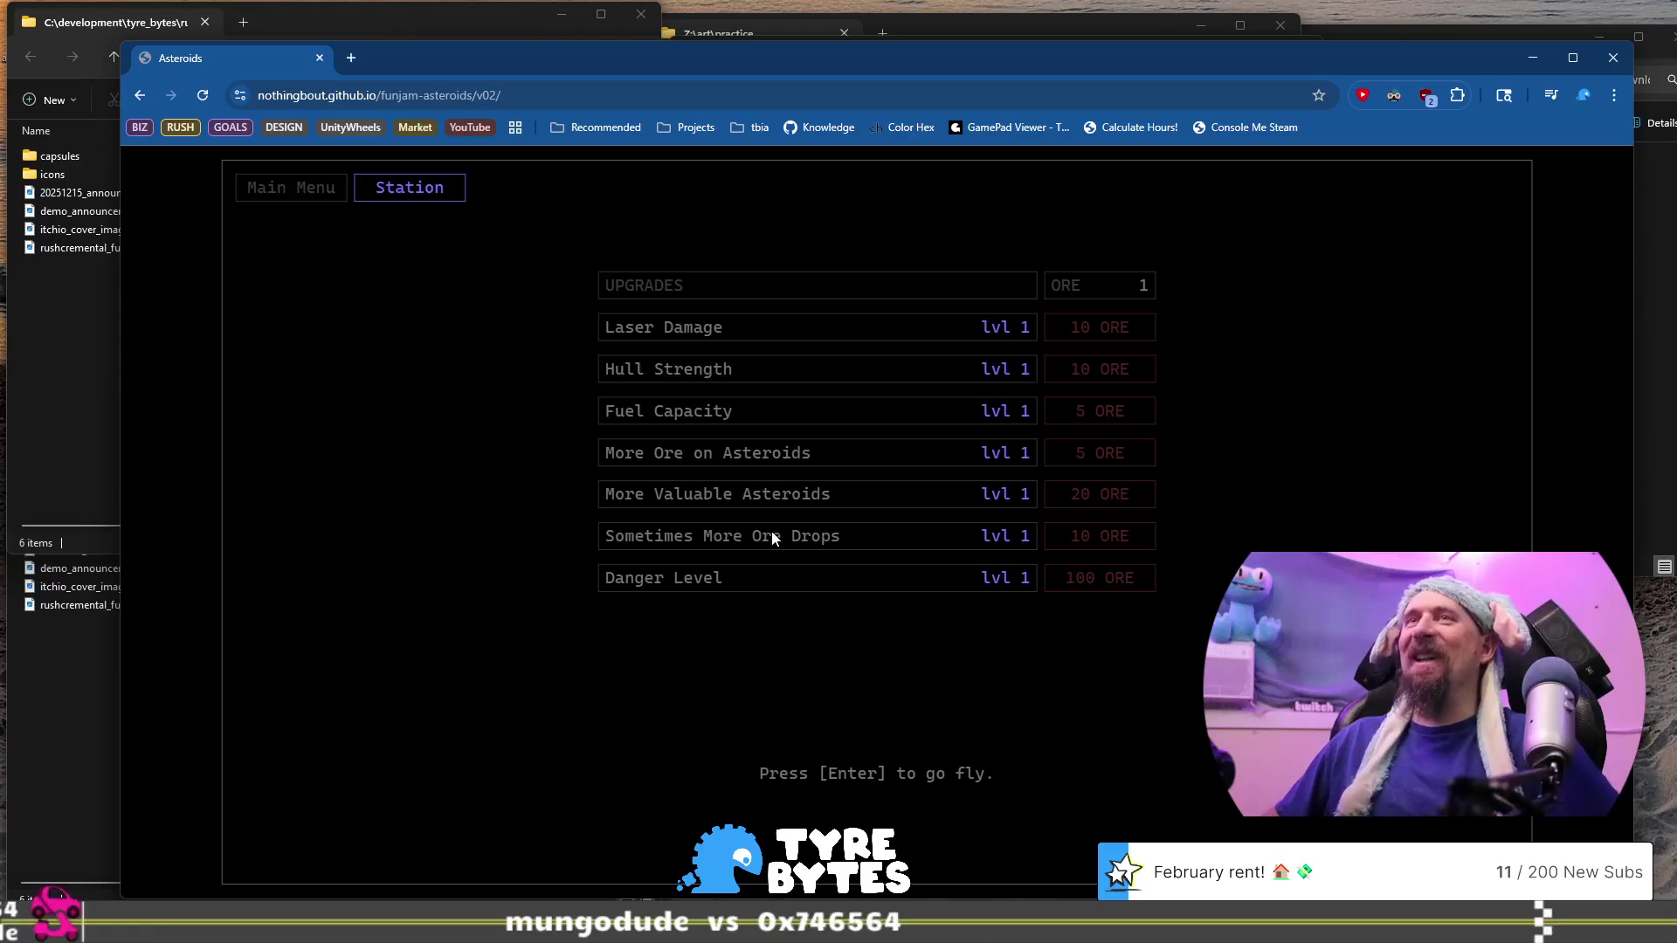
pyautogui.press('Return')
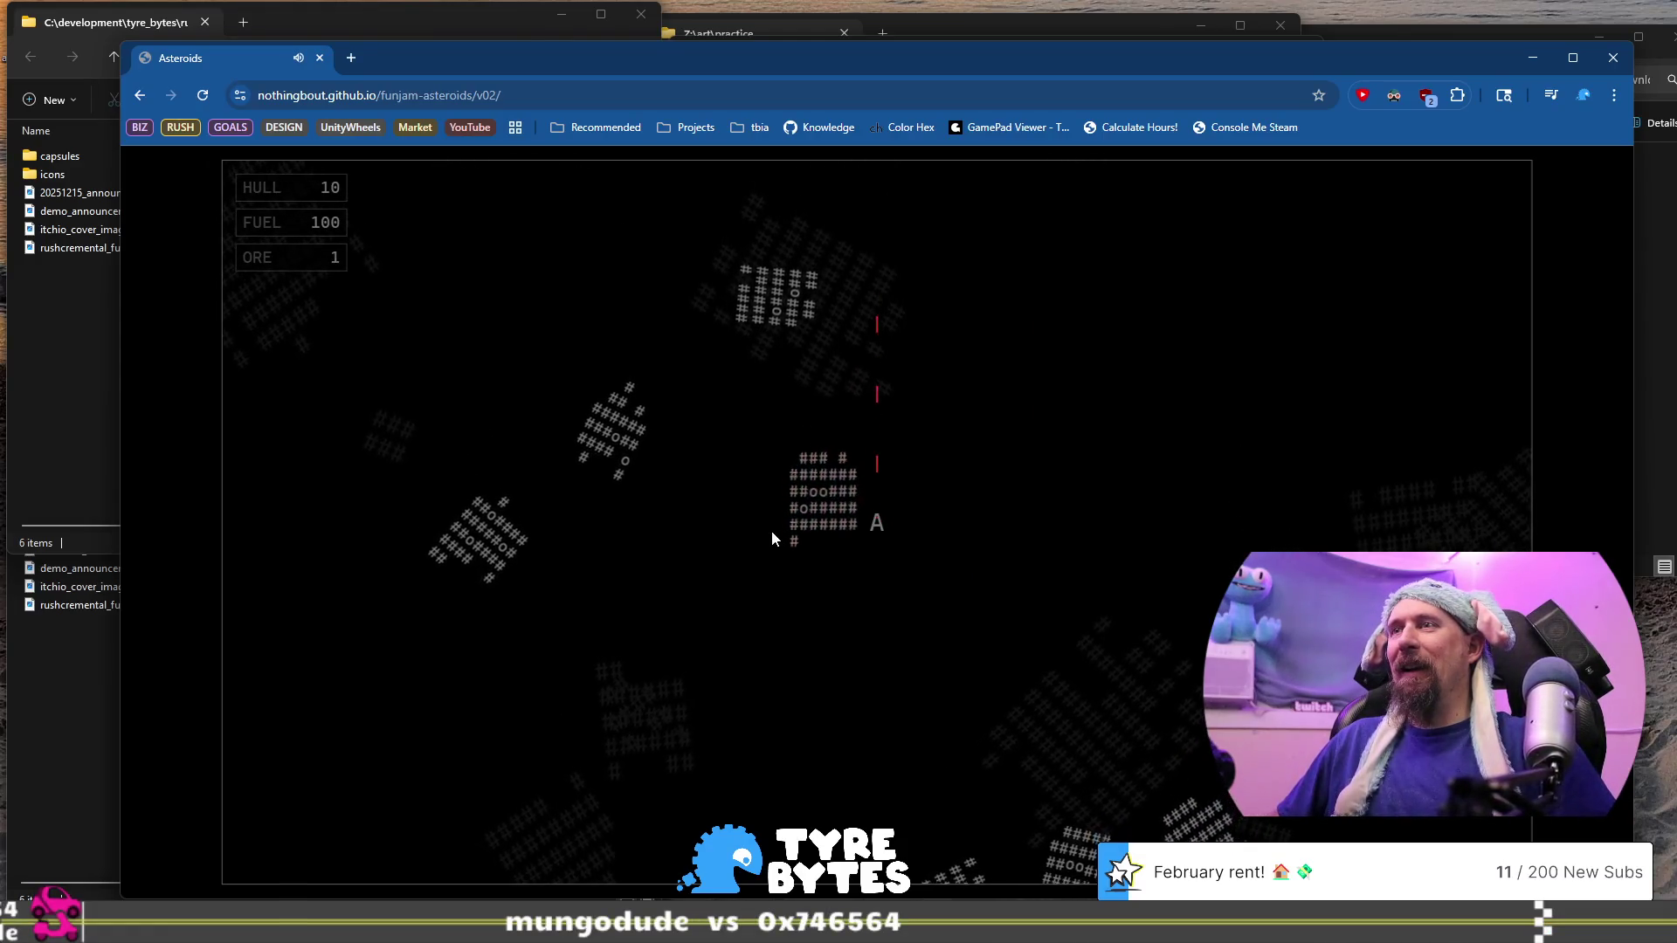
pyautogui.press('Return')
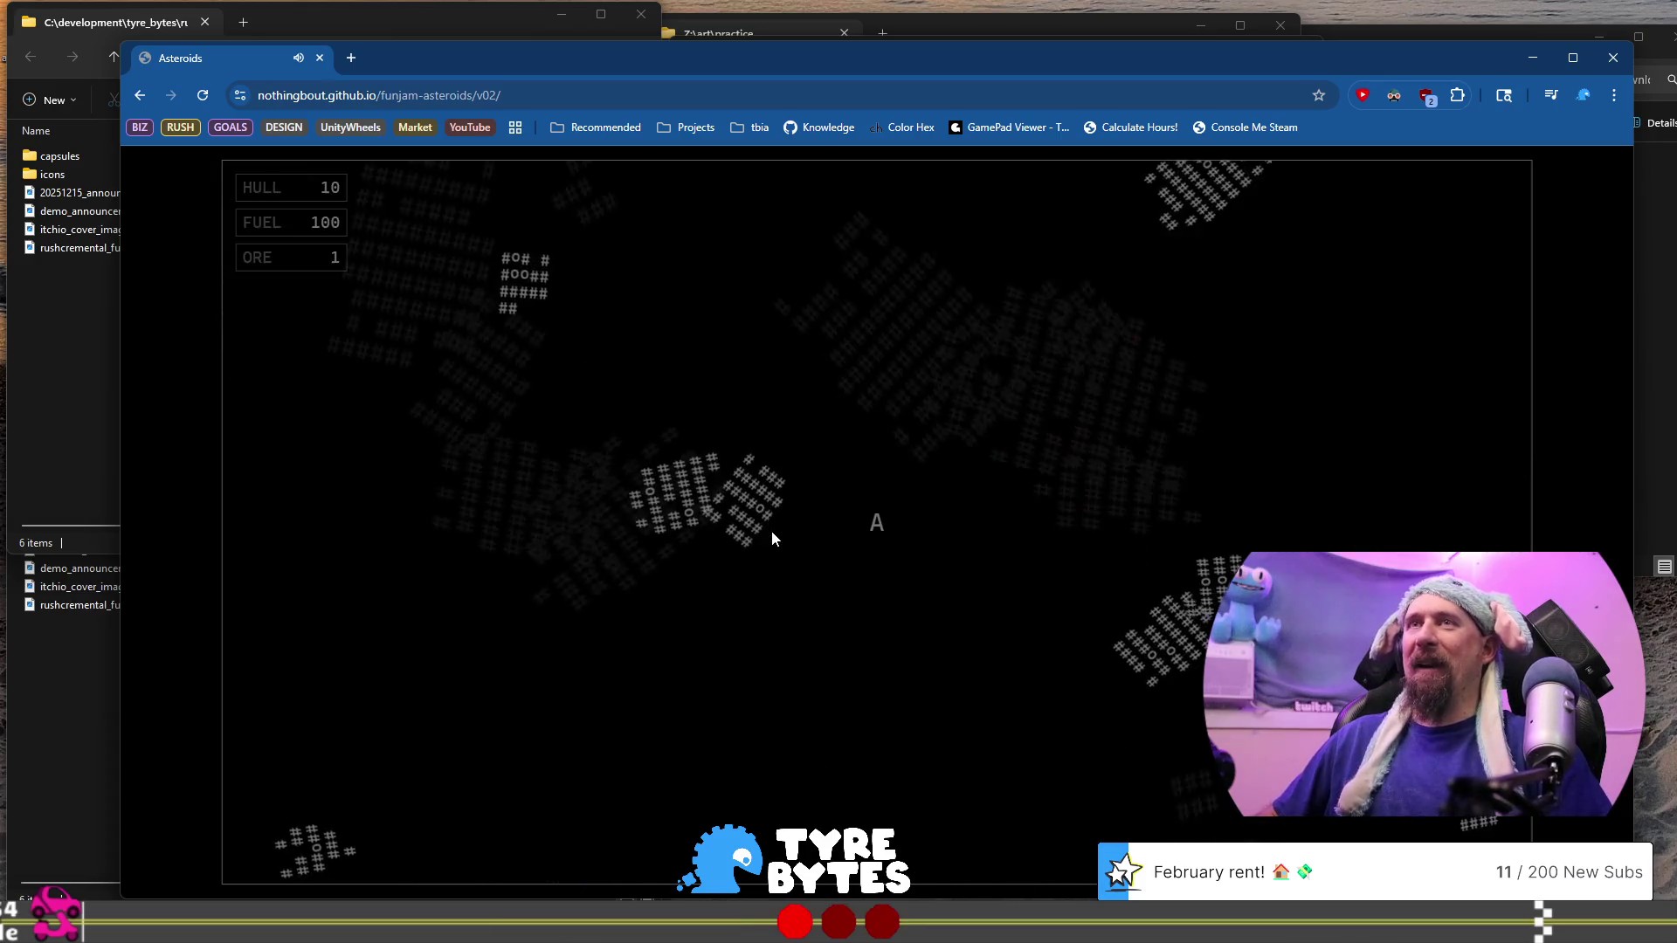
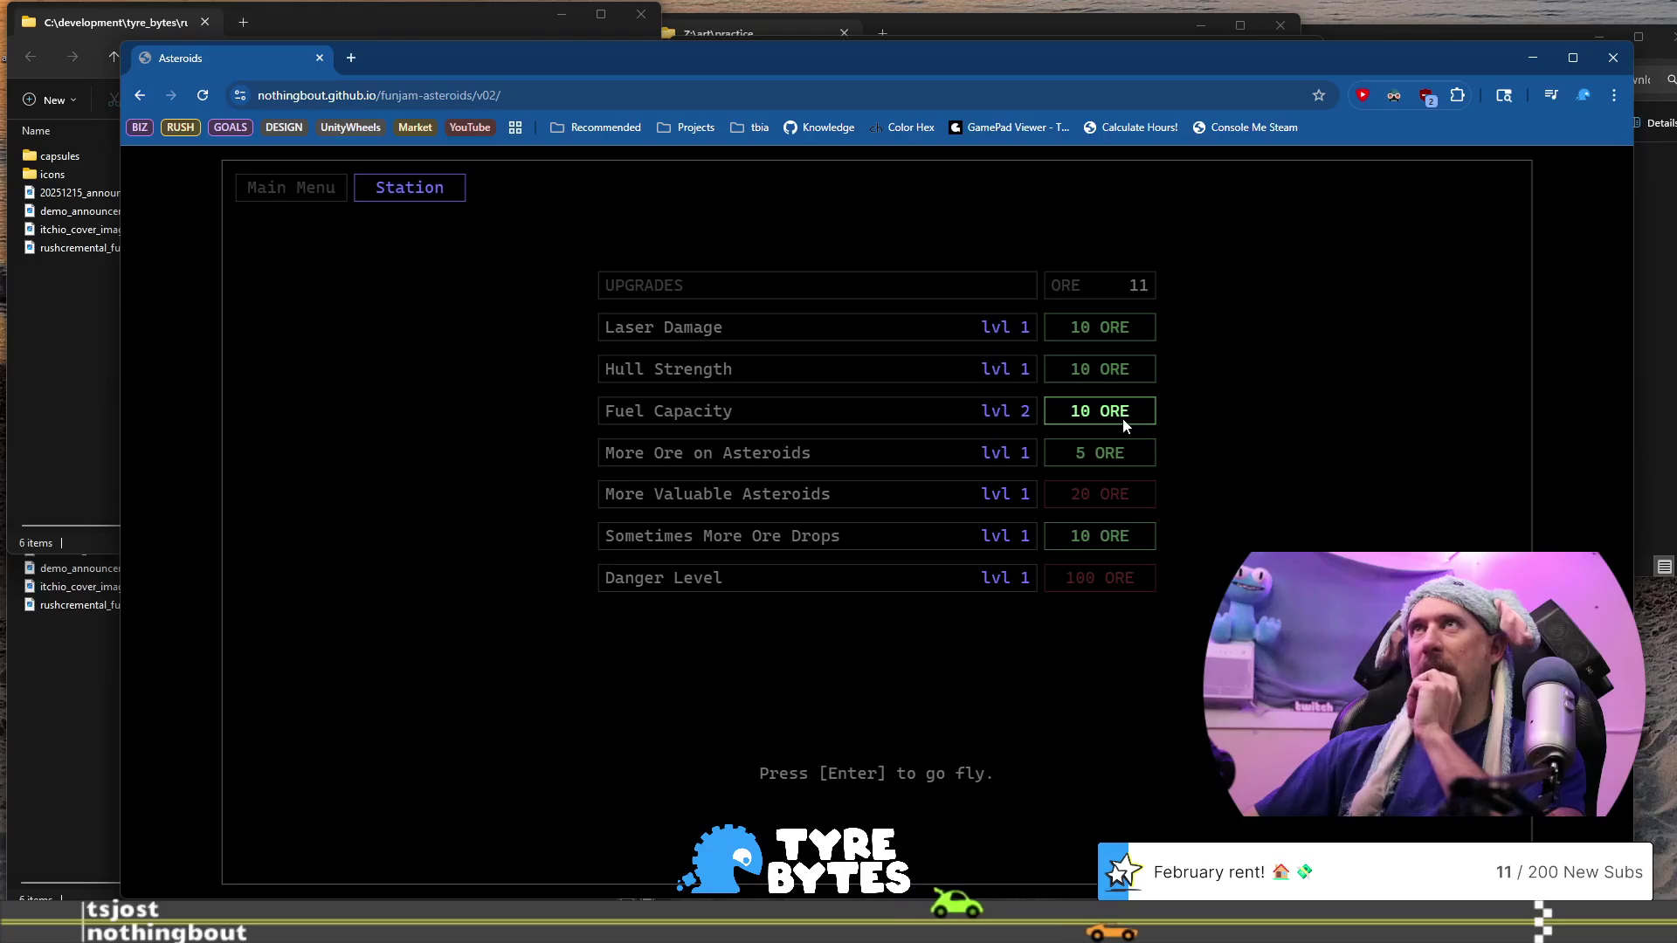
# Buy the Fuel Capacity upgrade for 10 ore, raising it to level 3, and start a run
pyautogui.click(1123, 420)
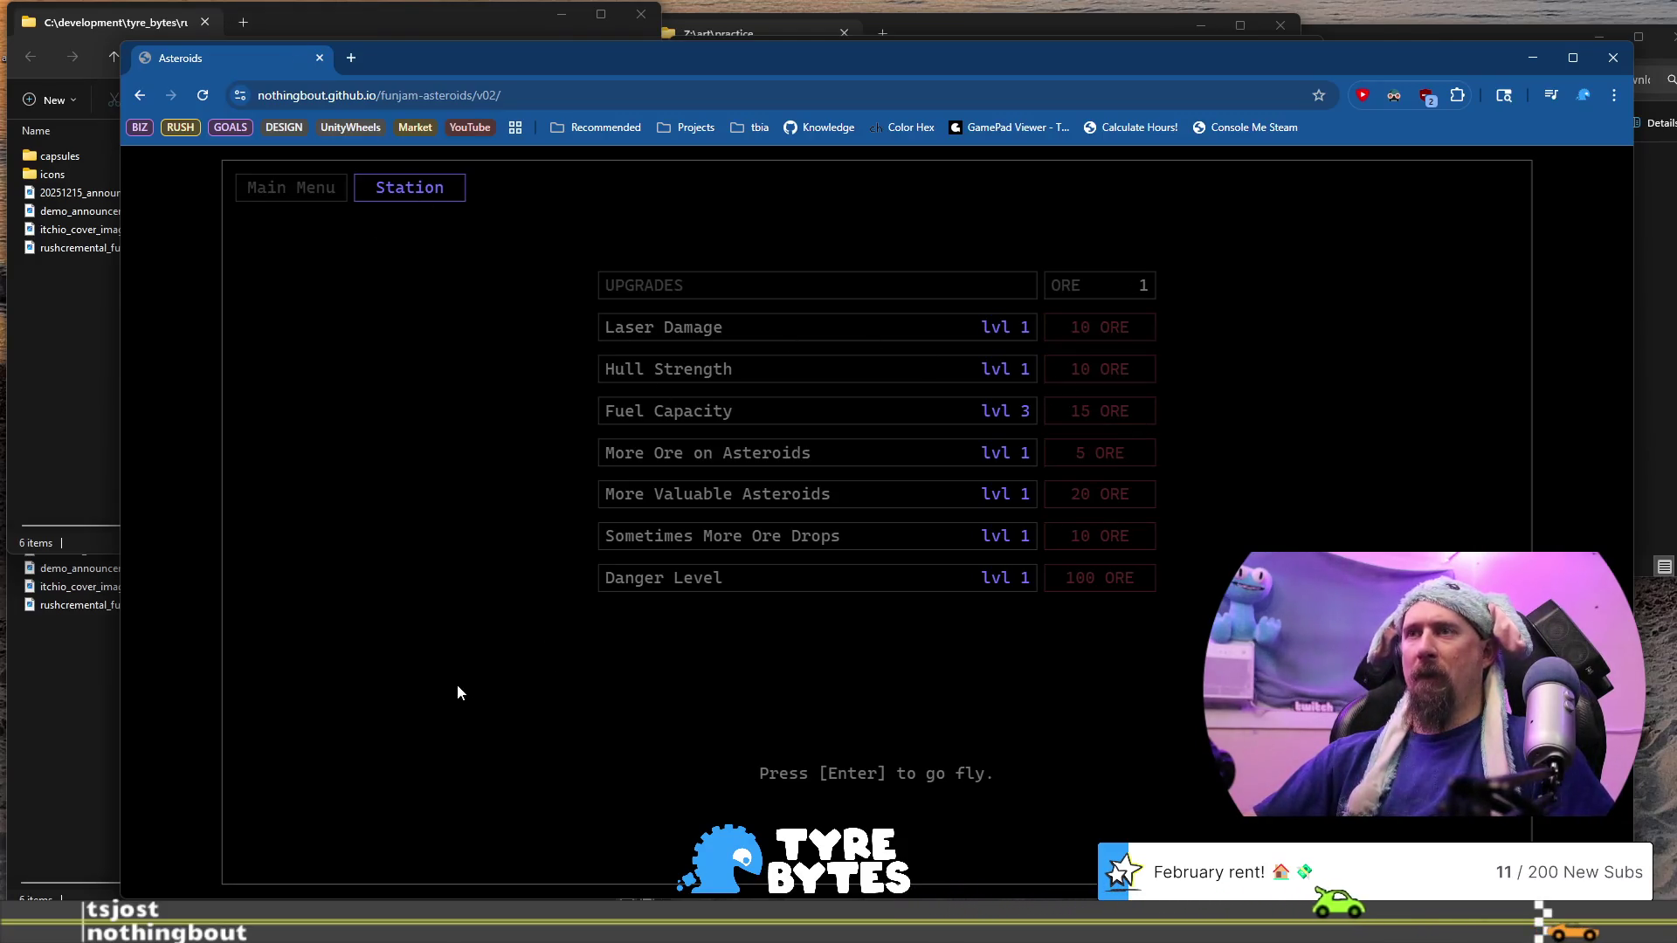
pyautogui.press('Return')
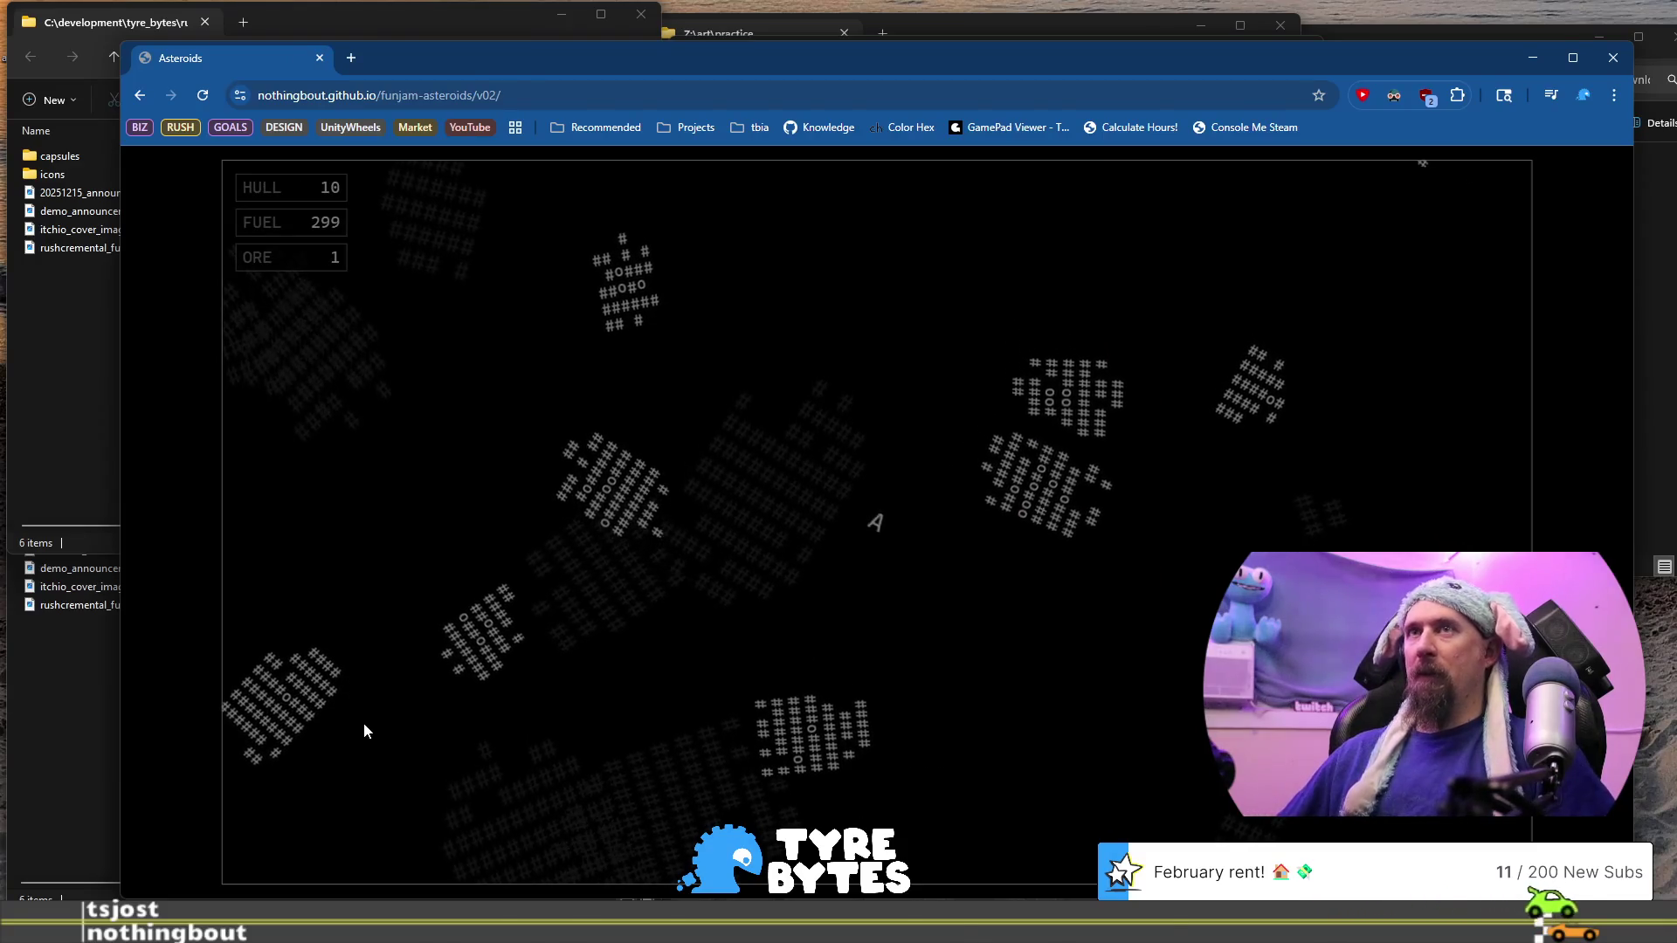
# Shoot the asteroids to the right and above, then launch a fresh run with 300 fuel
pyautogui.press('space')
pyautogui.press('space')
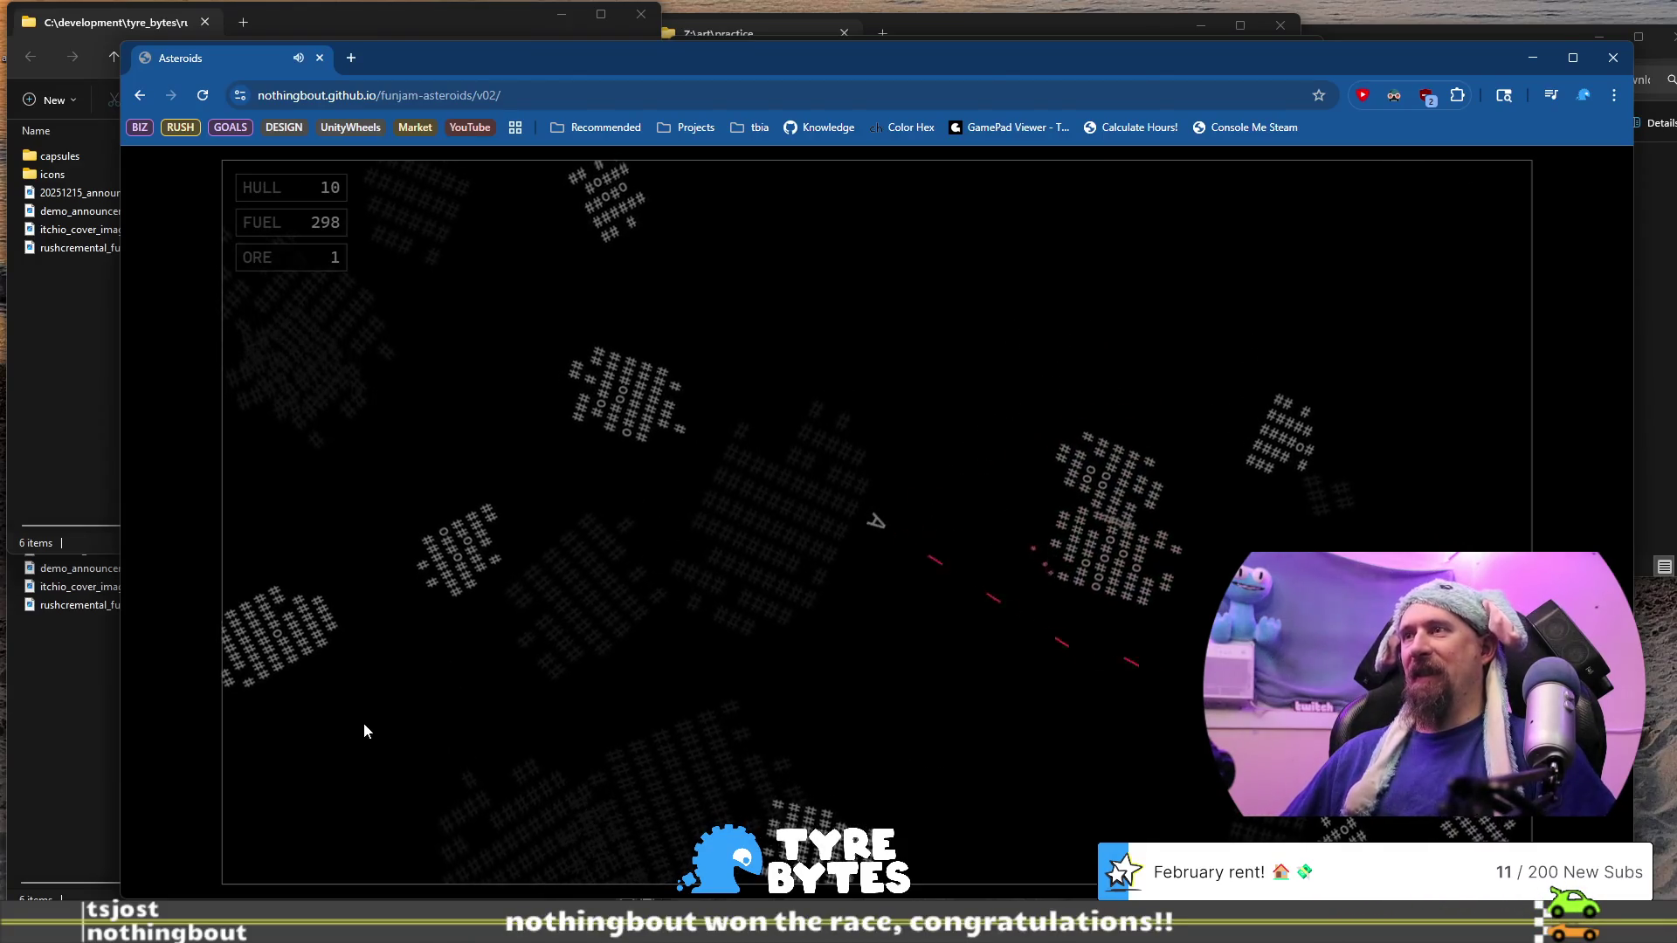
pyautogui.press('space')
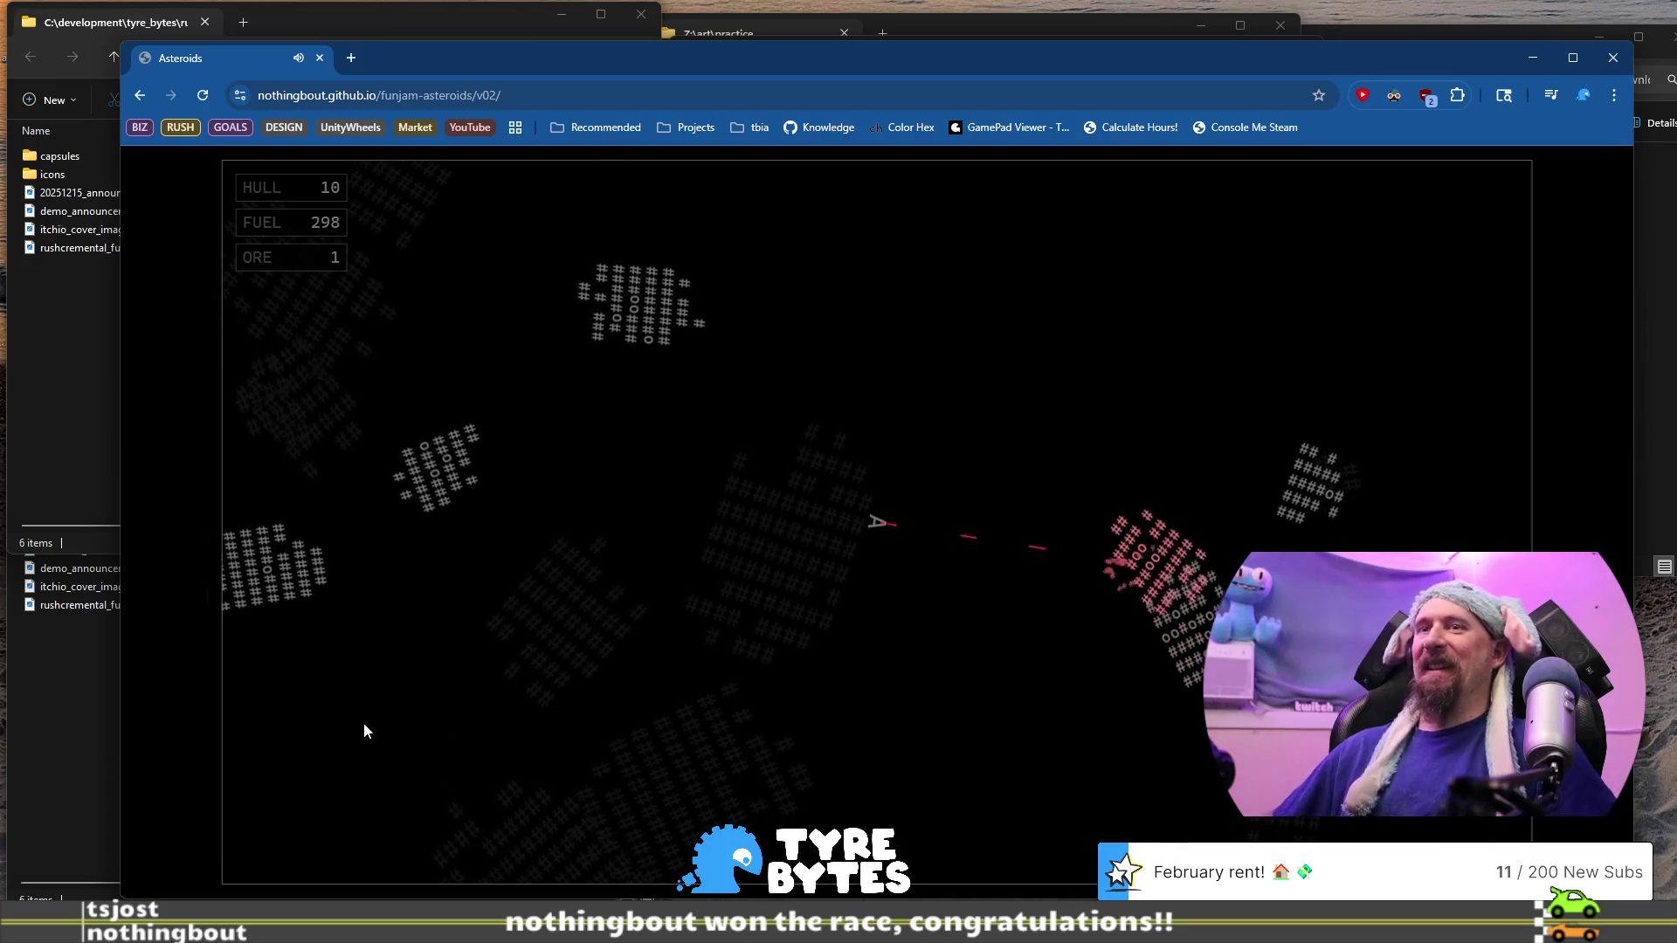
pyautogui.press('space')
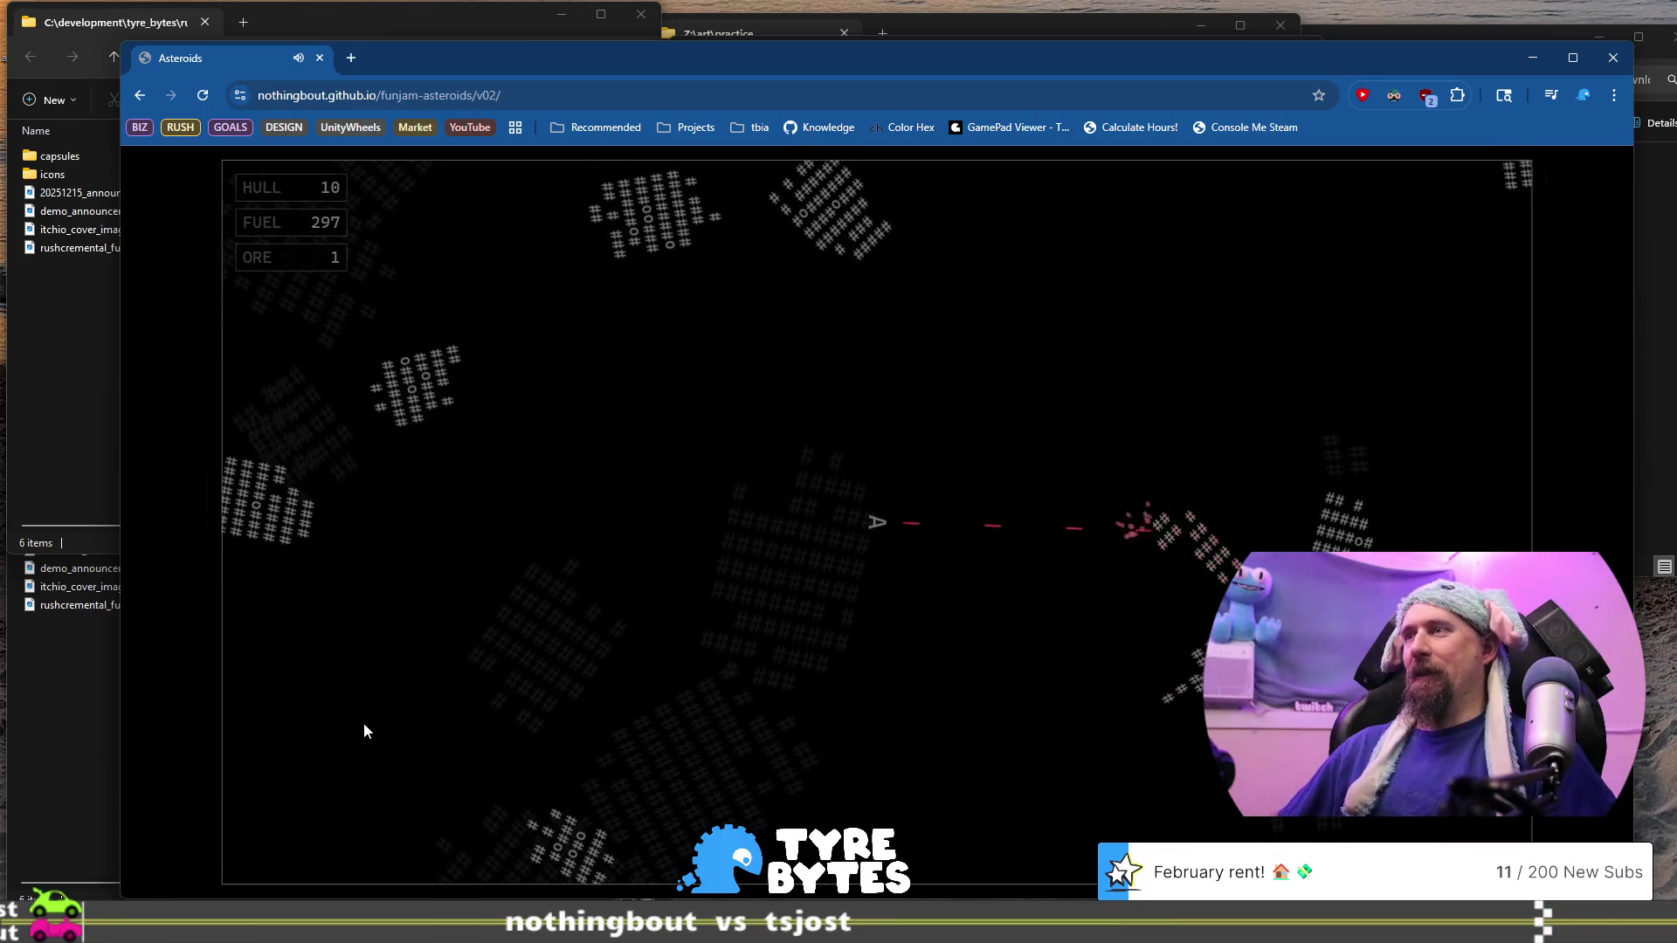
pyautogui.press('Left')
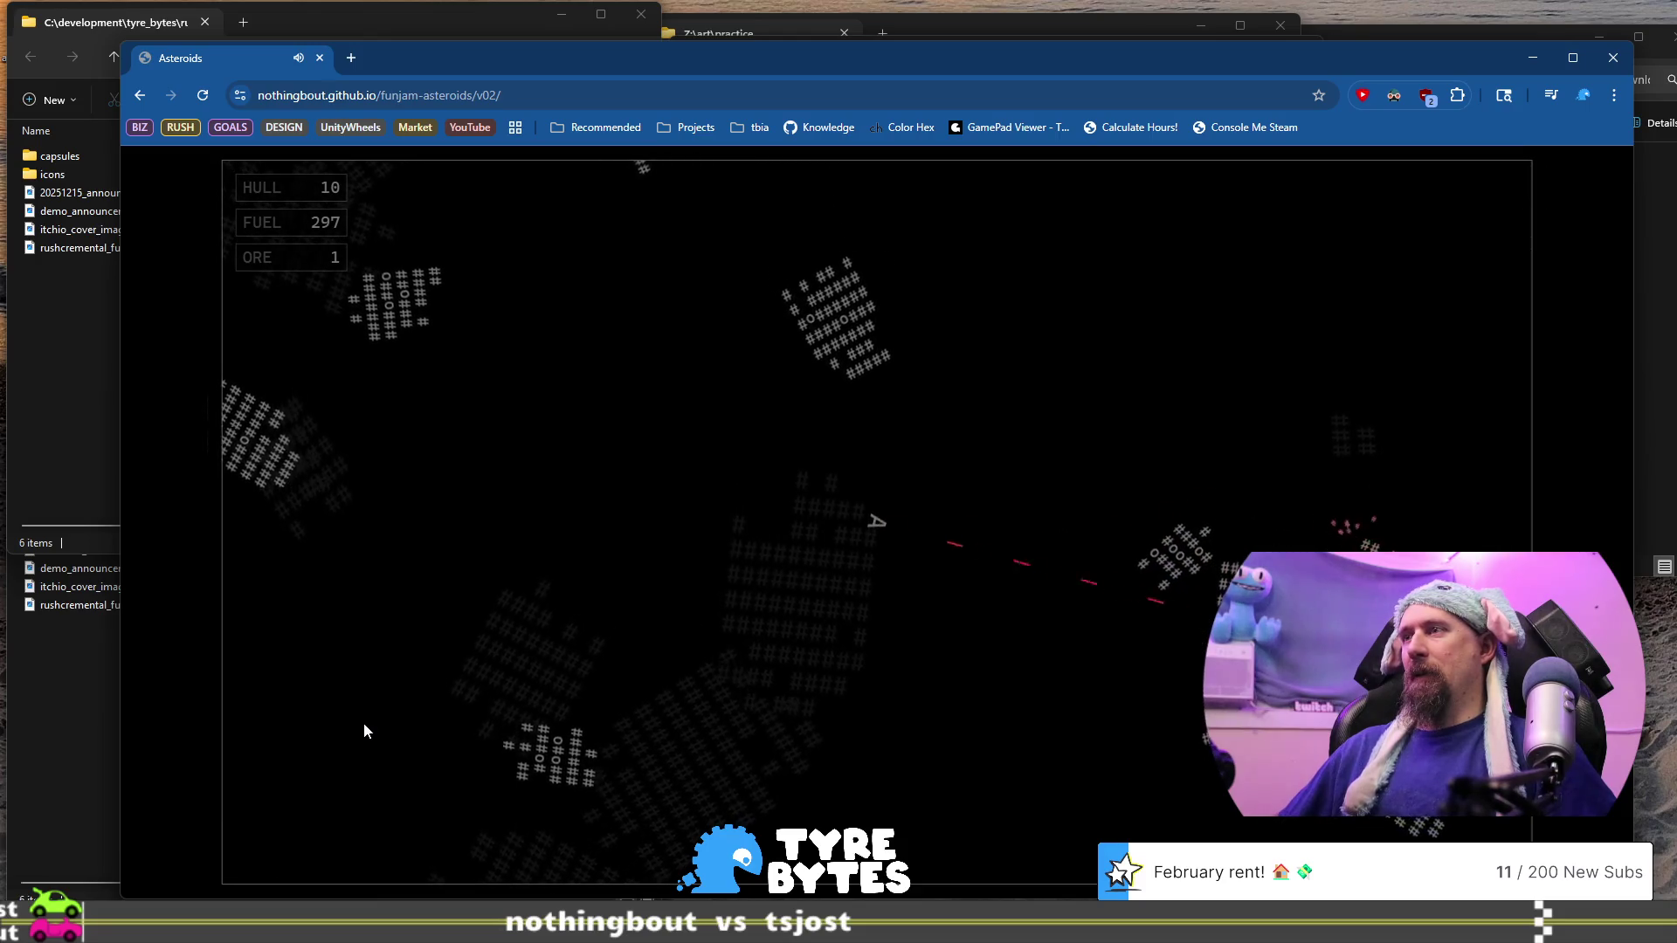
pyautogui.press('space')
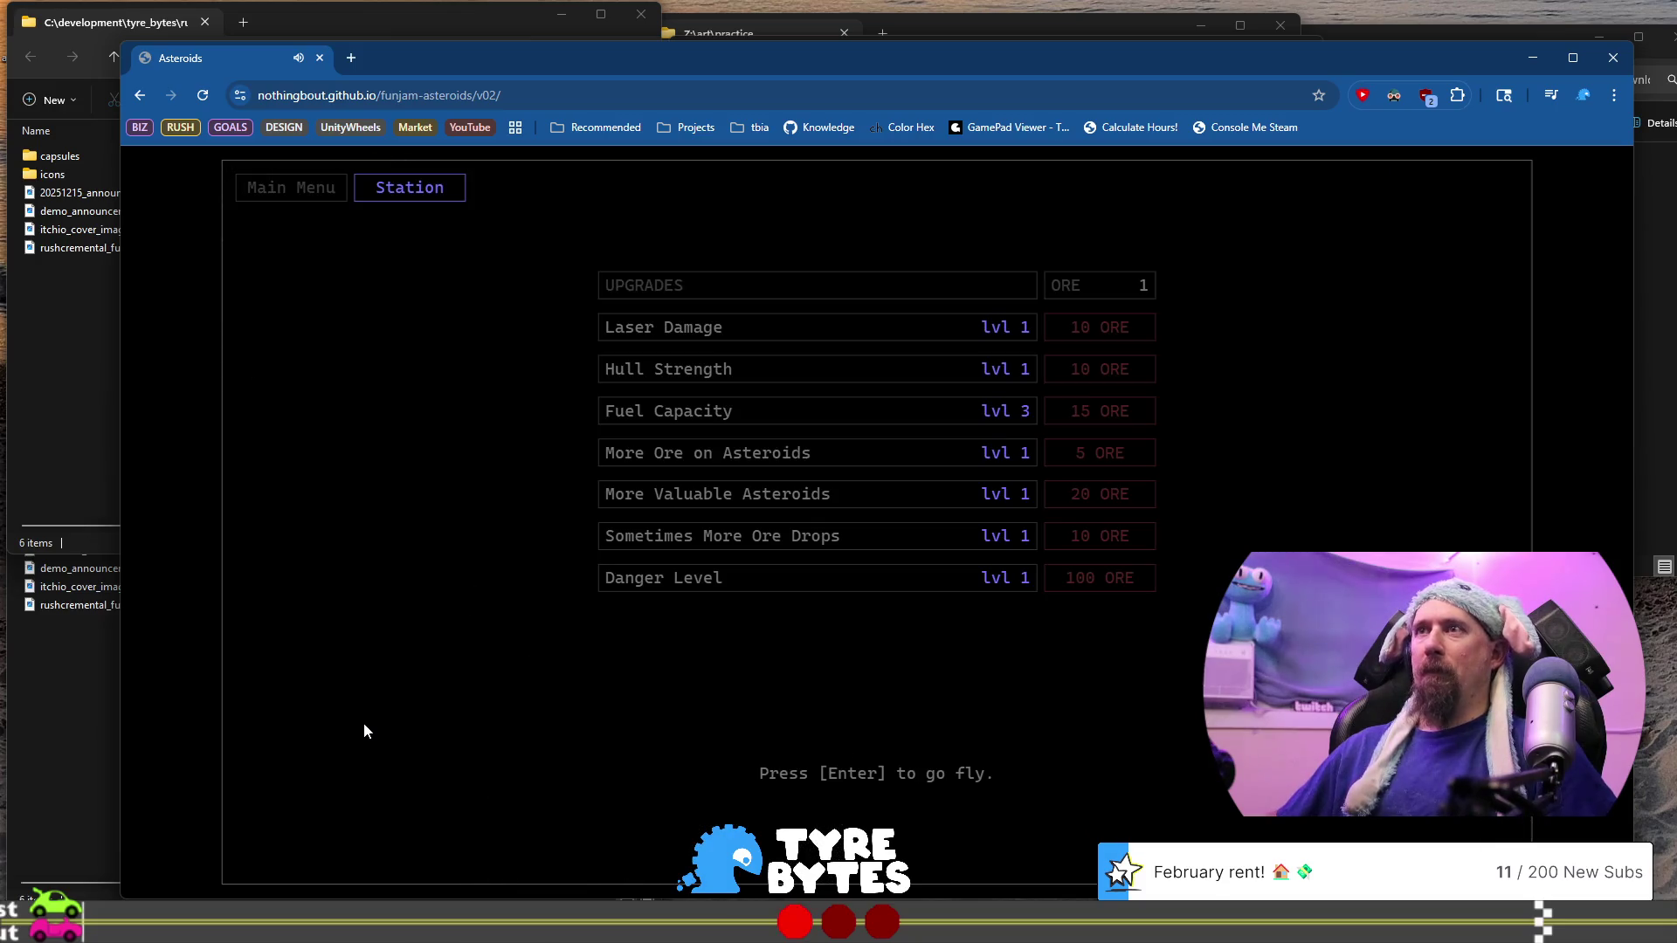
pyautogui.press('Return')
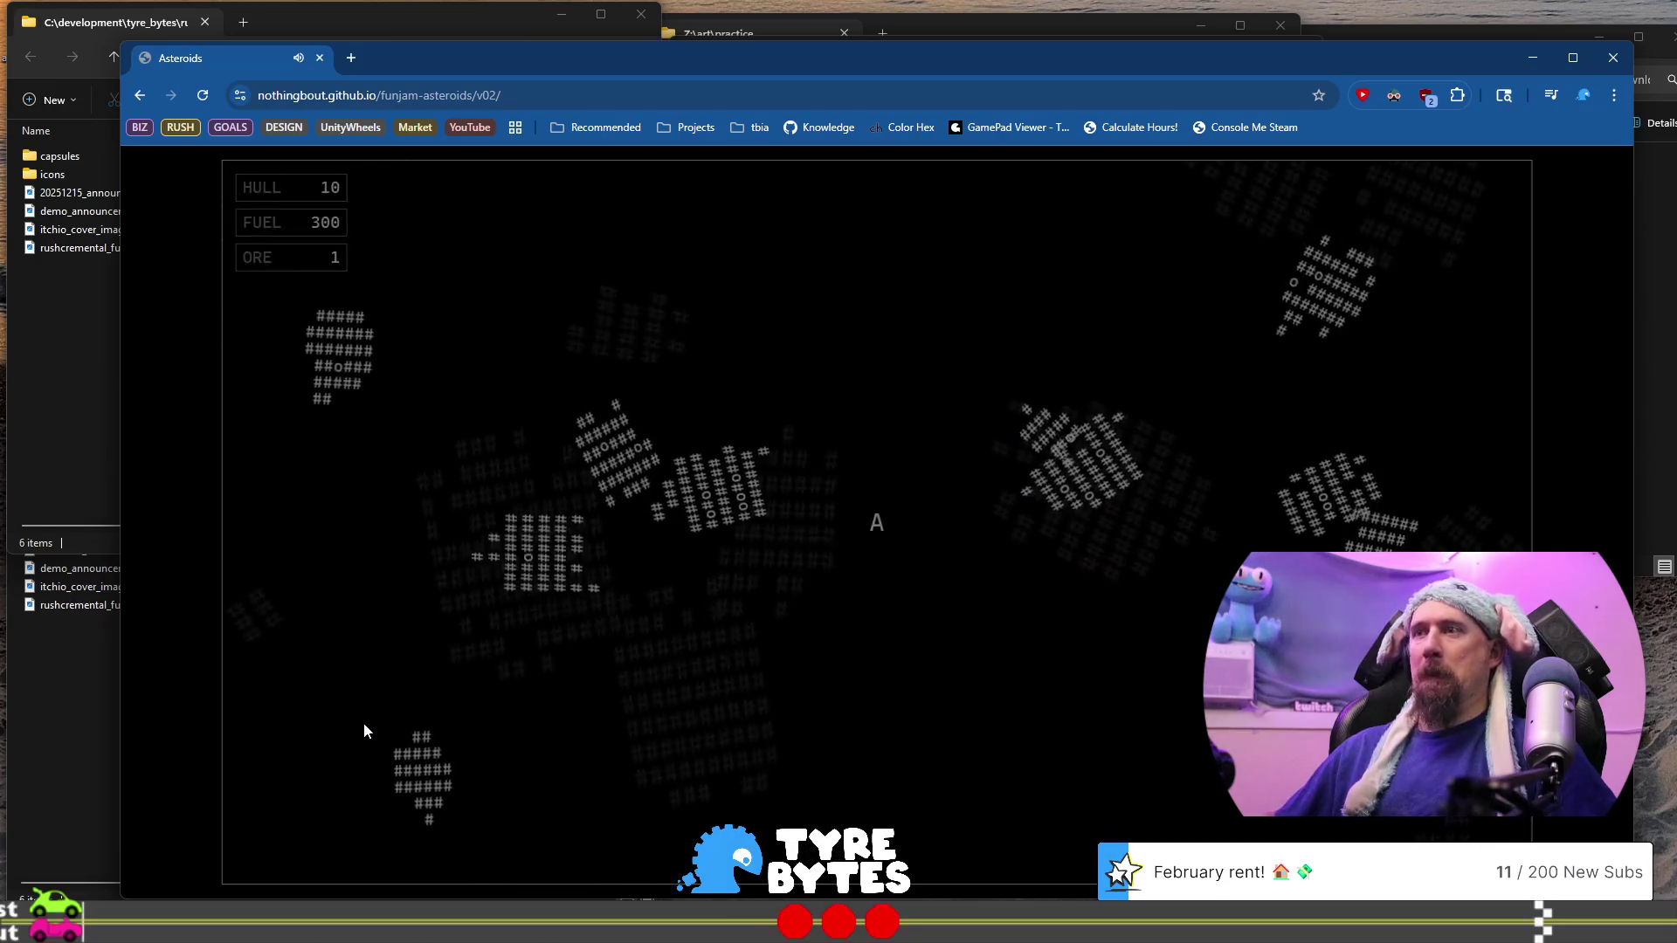
# Shoot the asteroids to the left and lower-left, then turn upward and thrust while firing
pyautogui.press('space')
pyautogui.press('space')
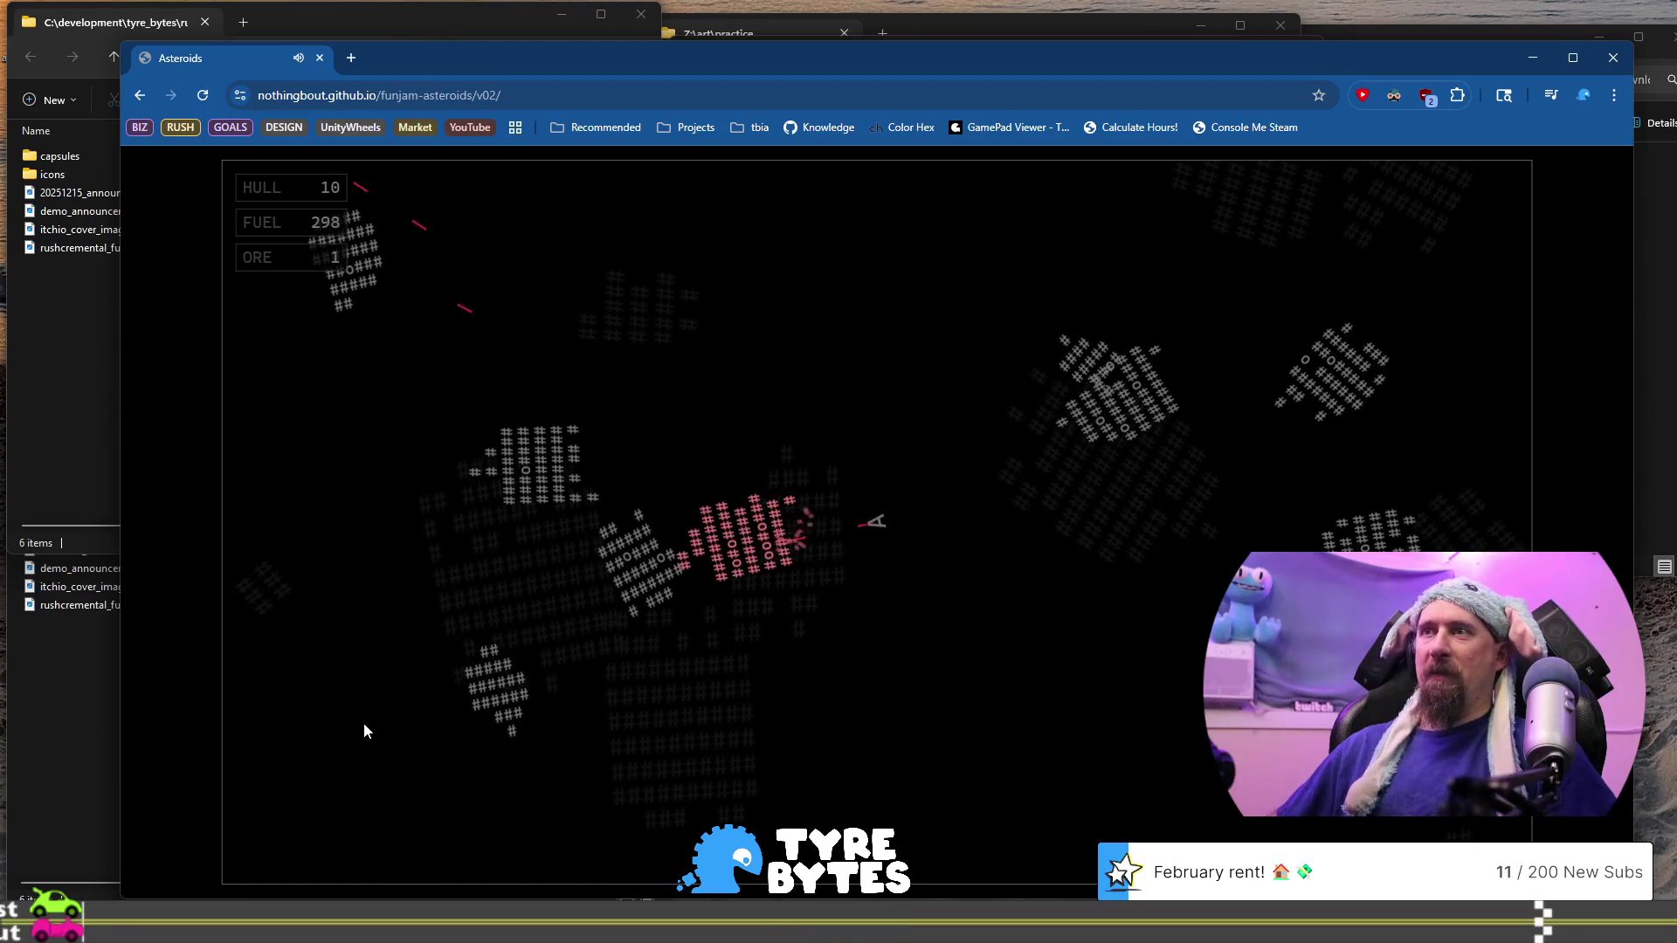
pyautogui.press('Left')
pyautogui.press('space')
pyautogui.press('Left')
pyautogui.press('space')
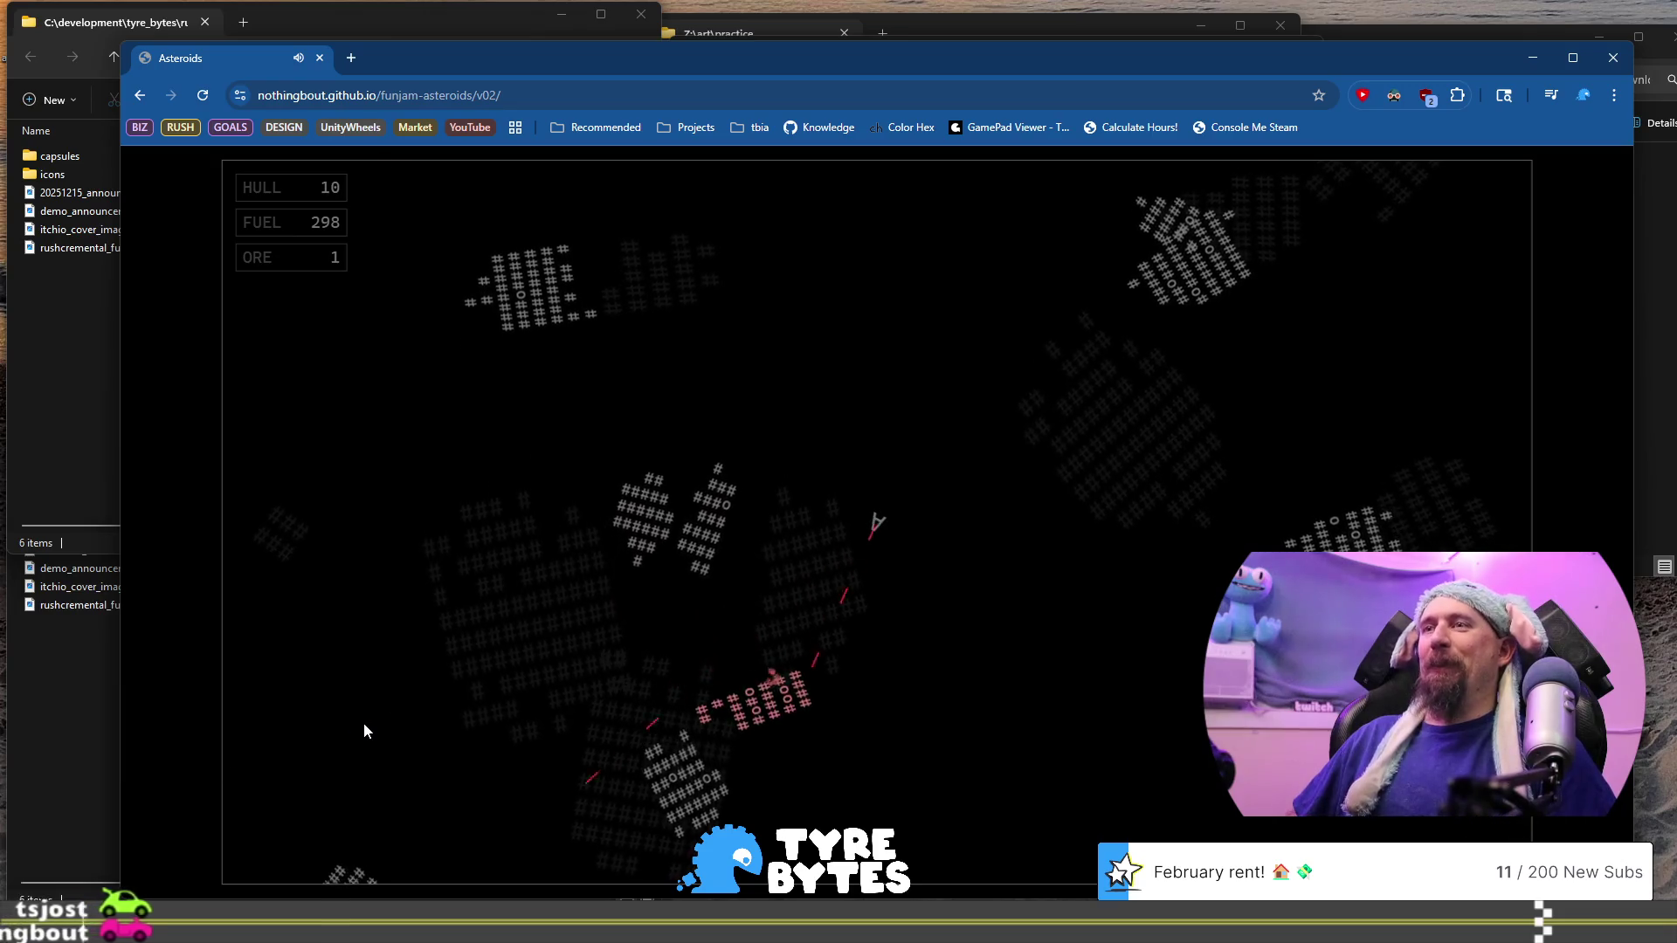
pyautogui.press('Right')
pyautogui.press('space')
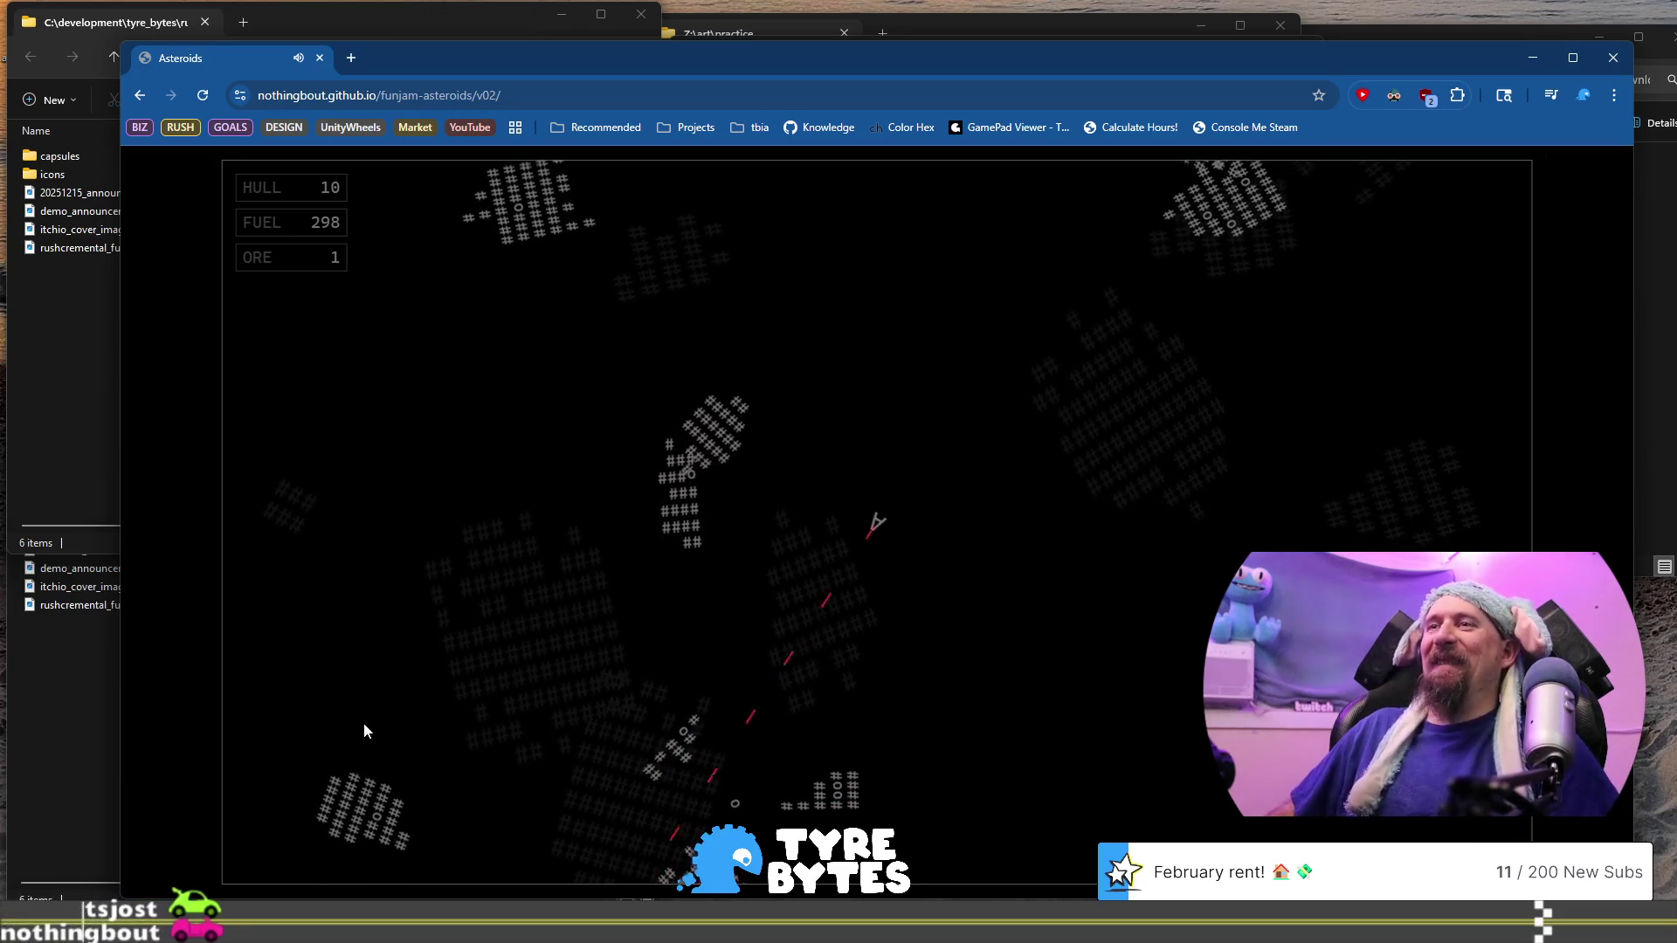
pyautogui.press('Left')
pyautogui.press('space')
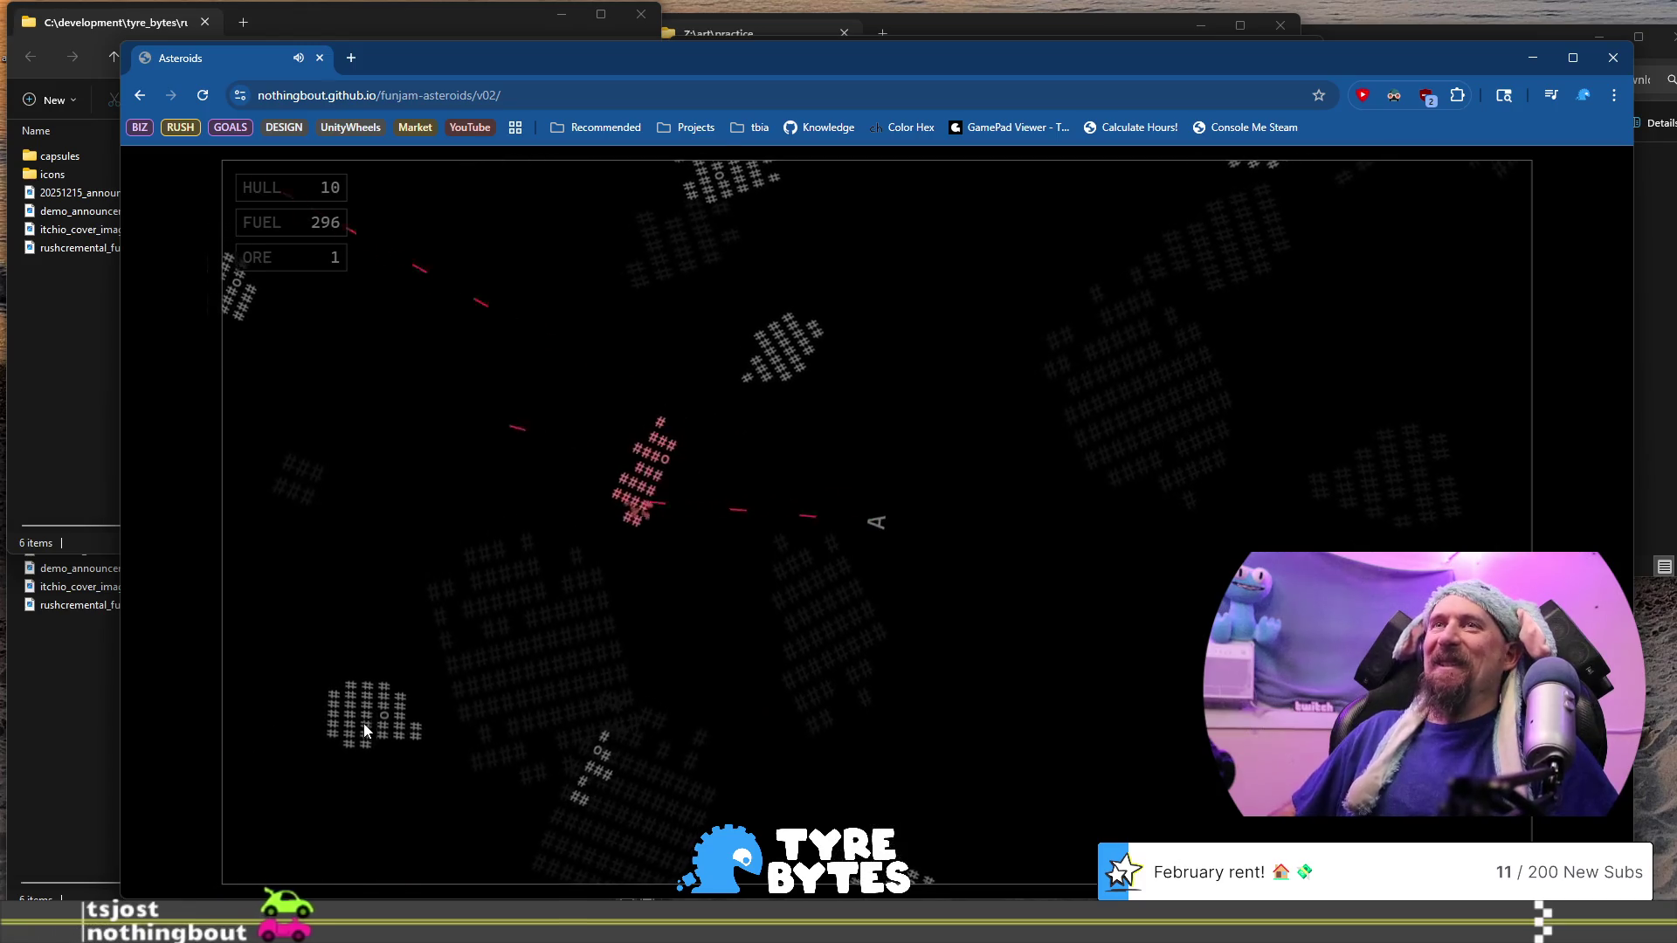
pyautogui.press('Right')
pyautogui.press('space')
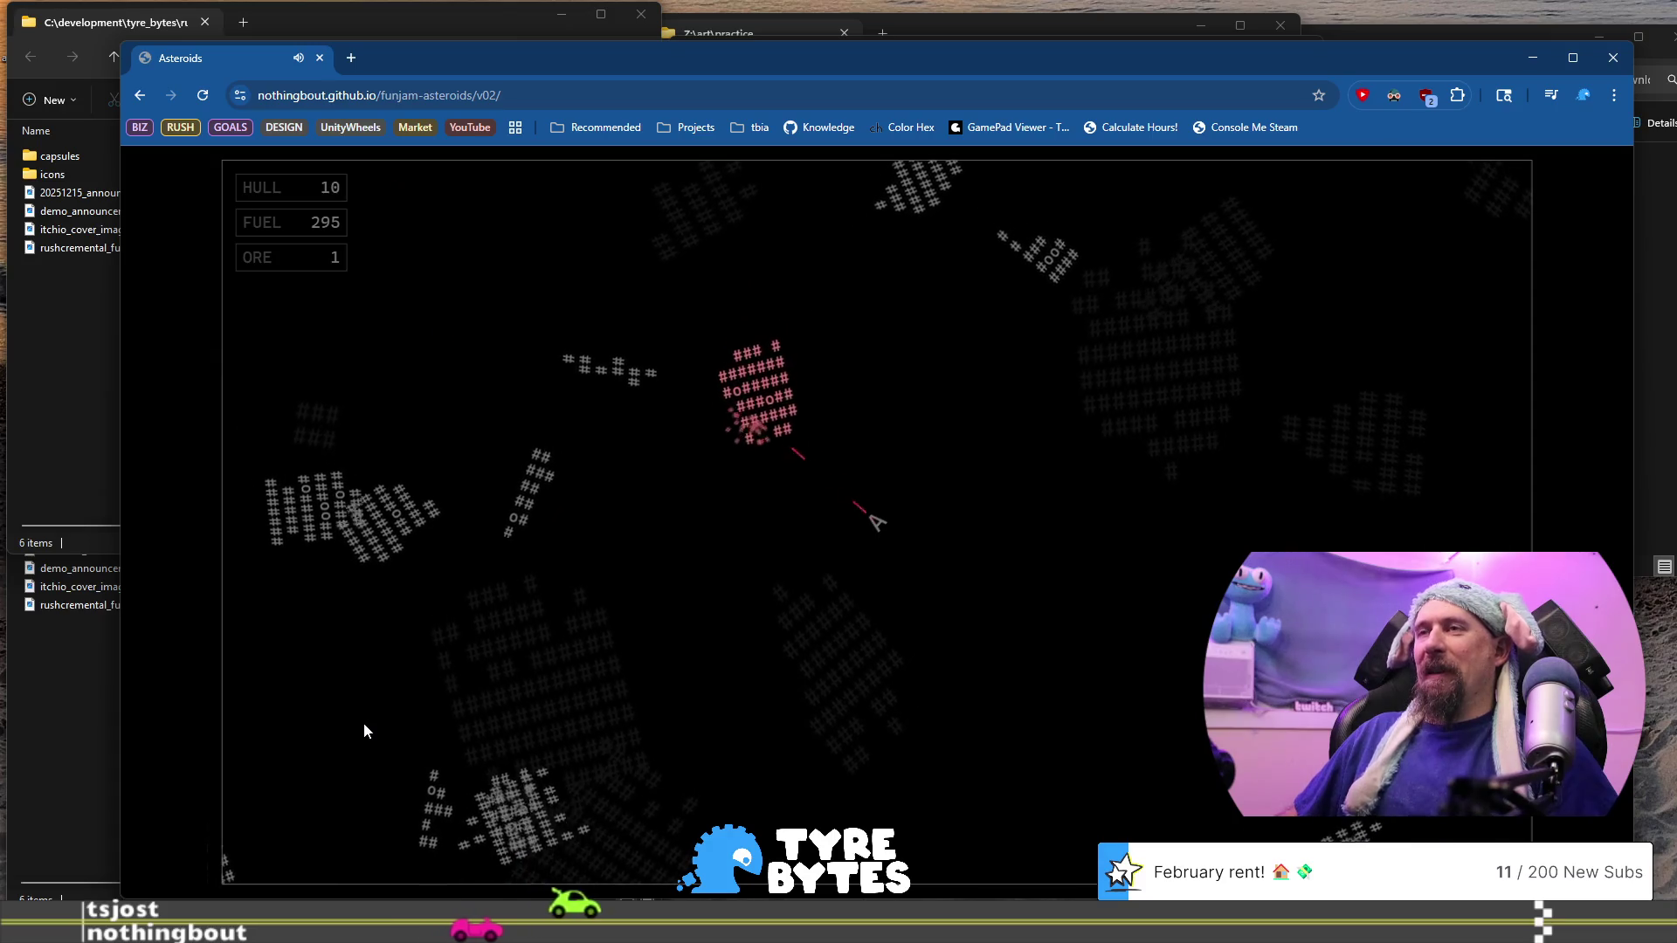
pyautogui.press('Right')
pyautogui.press('space')
pyautogui.press('Left')
pyautogui.press('Up')
pyautogui.press('space')
# Fire downward, collect ore, and break up the down-left and left asteroids
pyautogui.press('Left')
pyautogui.press('space')
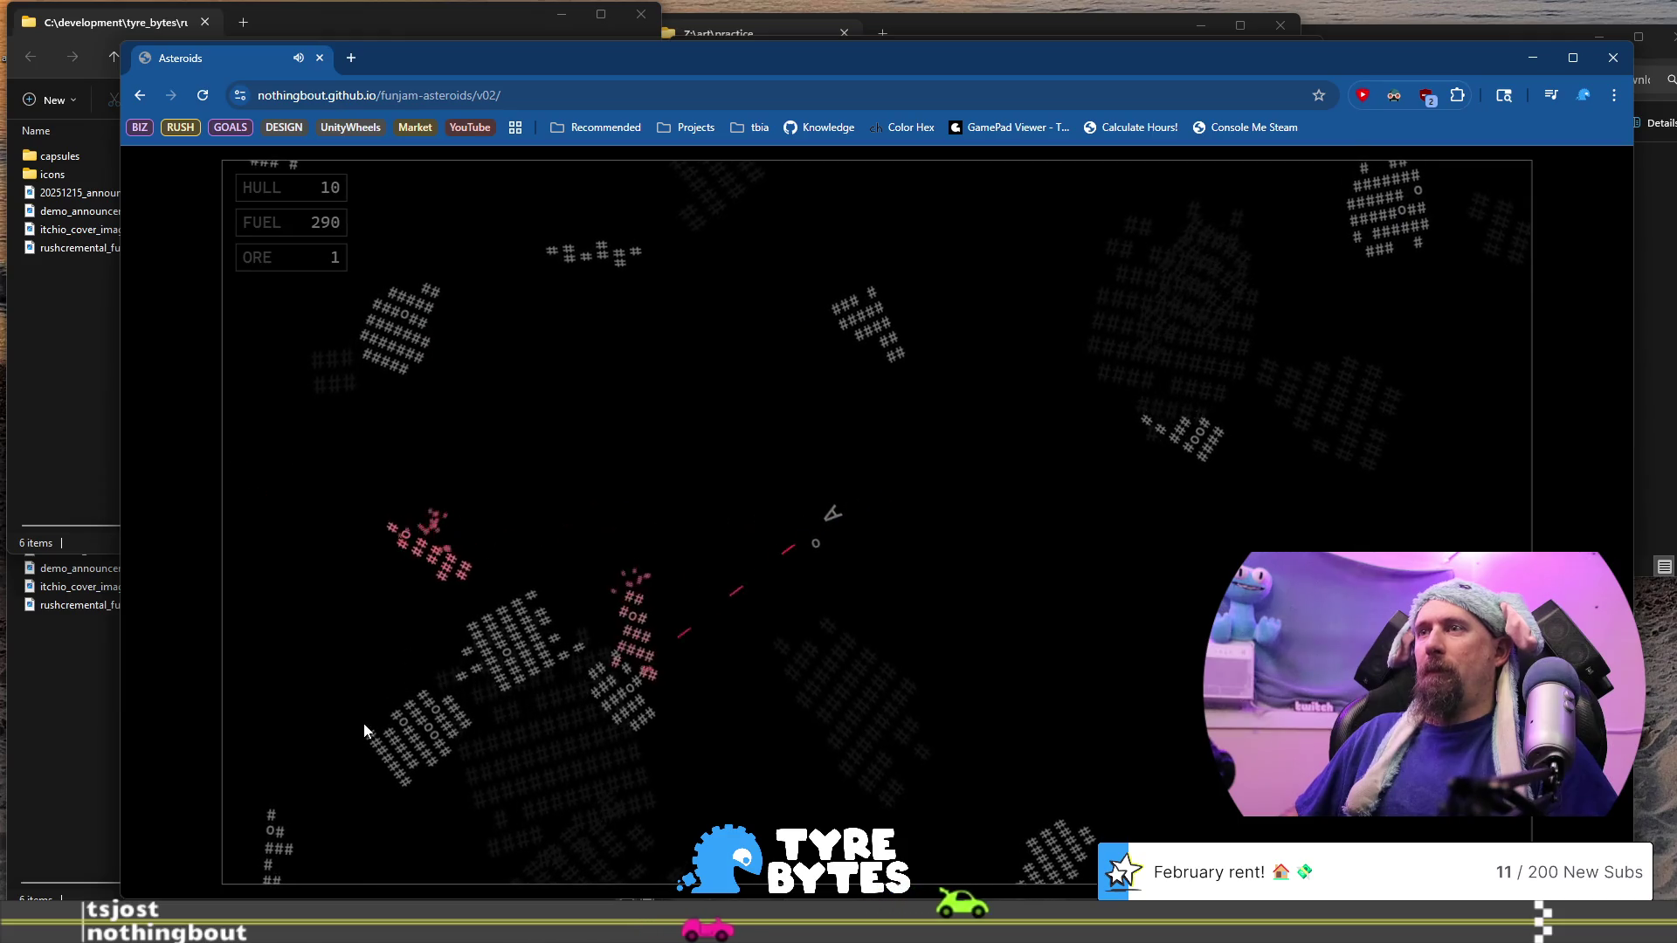
pyautogui.press('Left')
pyautogui.press('space')
pyautogui.press('Up')
pyautogui.press('Left')
pyautogui.press('space')
pyautogui.press('space')
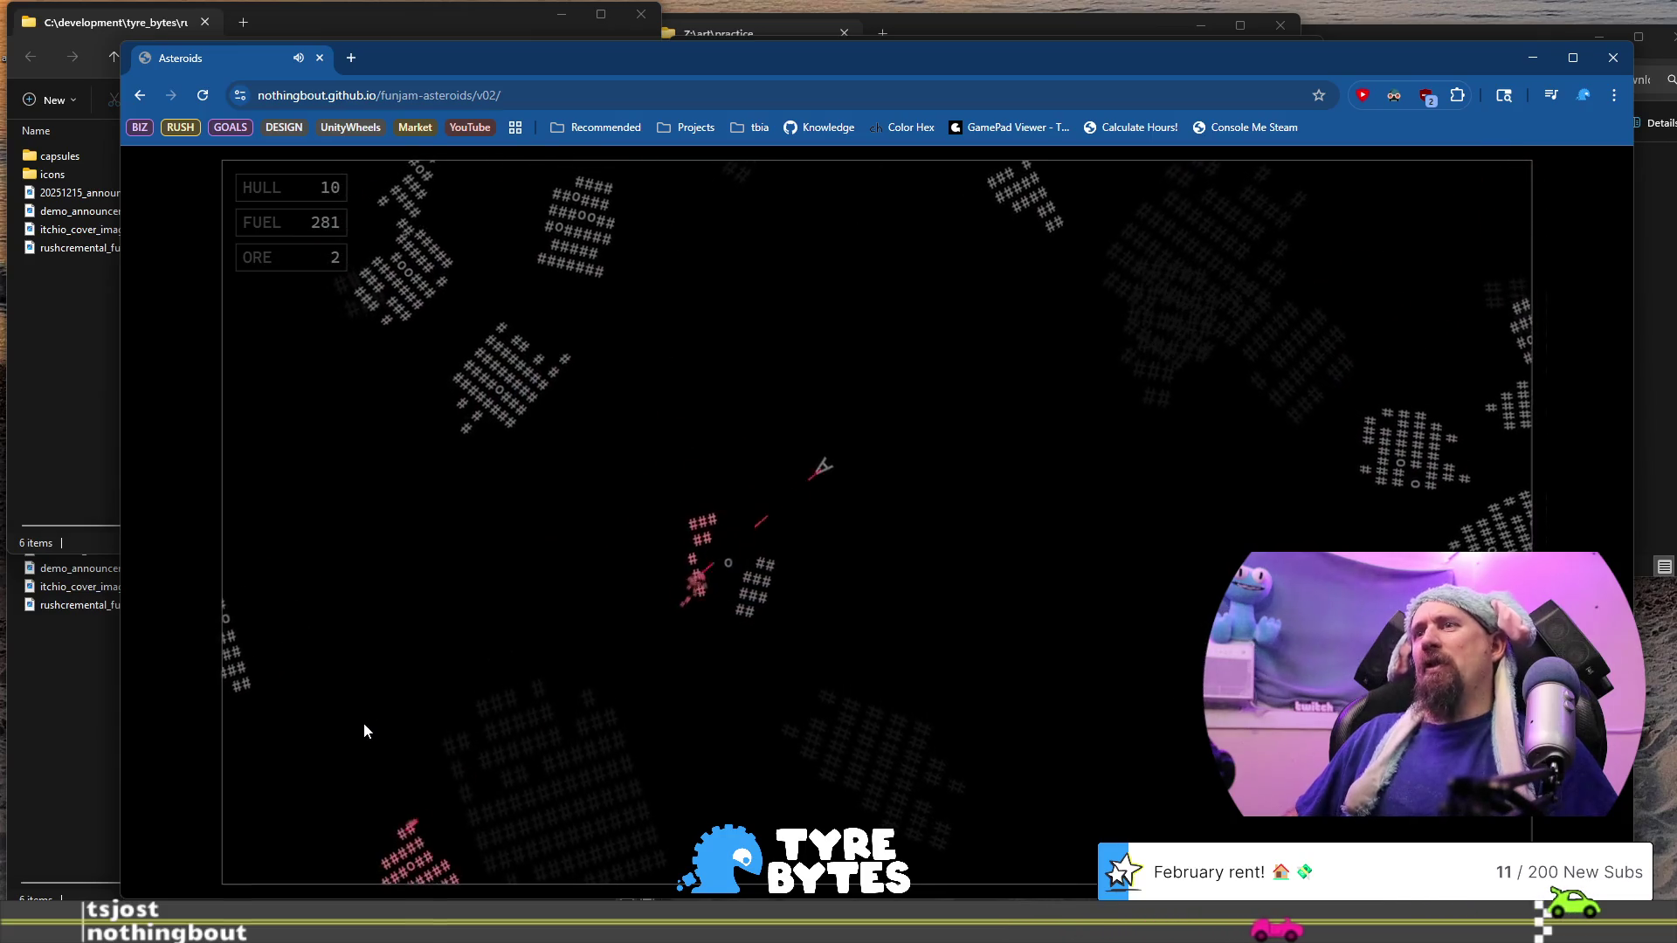
pyautogui.press('Right')
pyautogui.press('space')
pyautogui.press('space')
pyautogui.press('space')
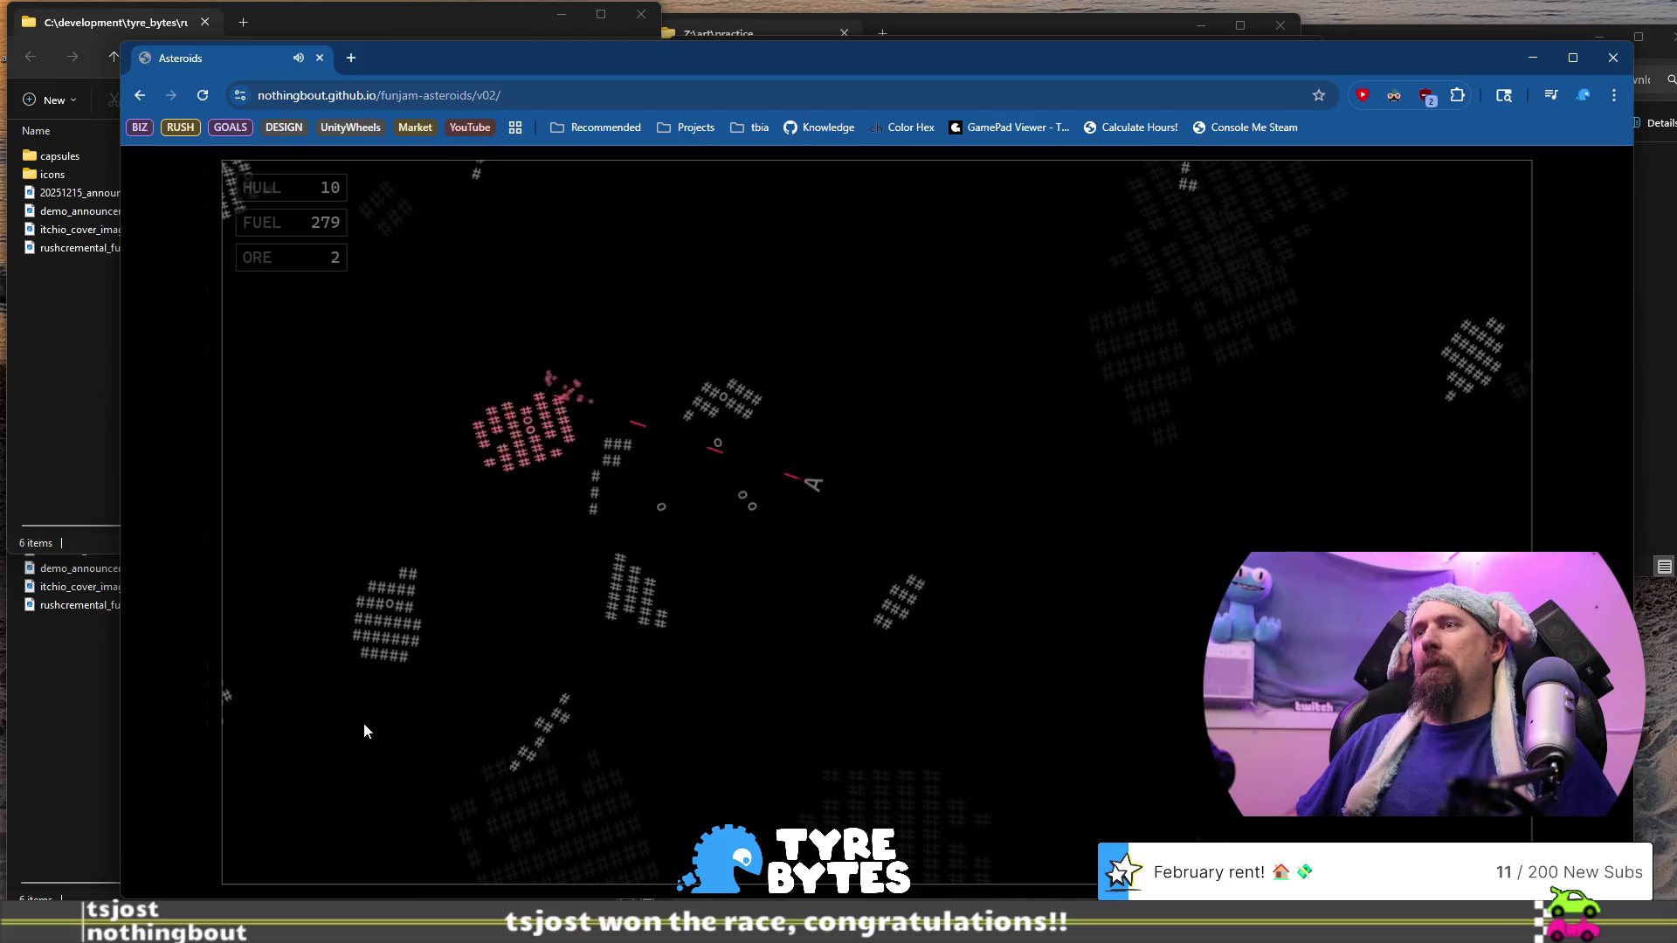
pyautogui.press('Left')
pyautogui.press('space')
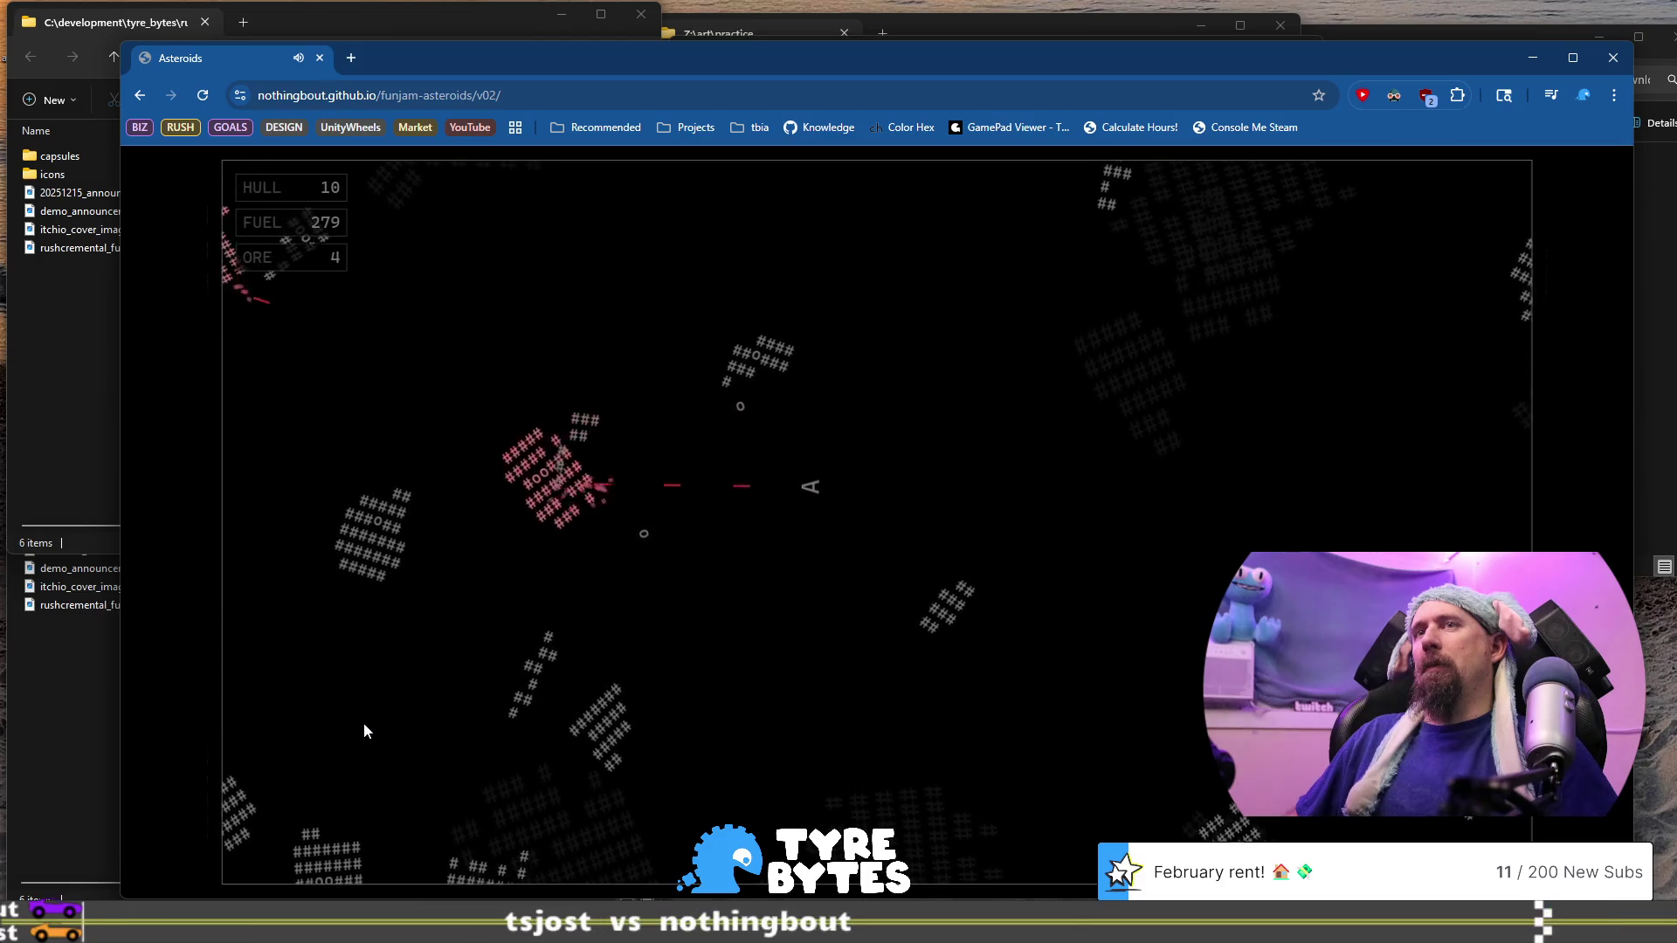
pyautogui.press('Right')
pyautogui.press('space')
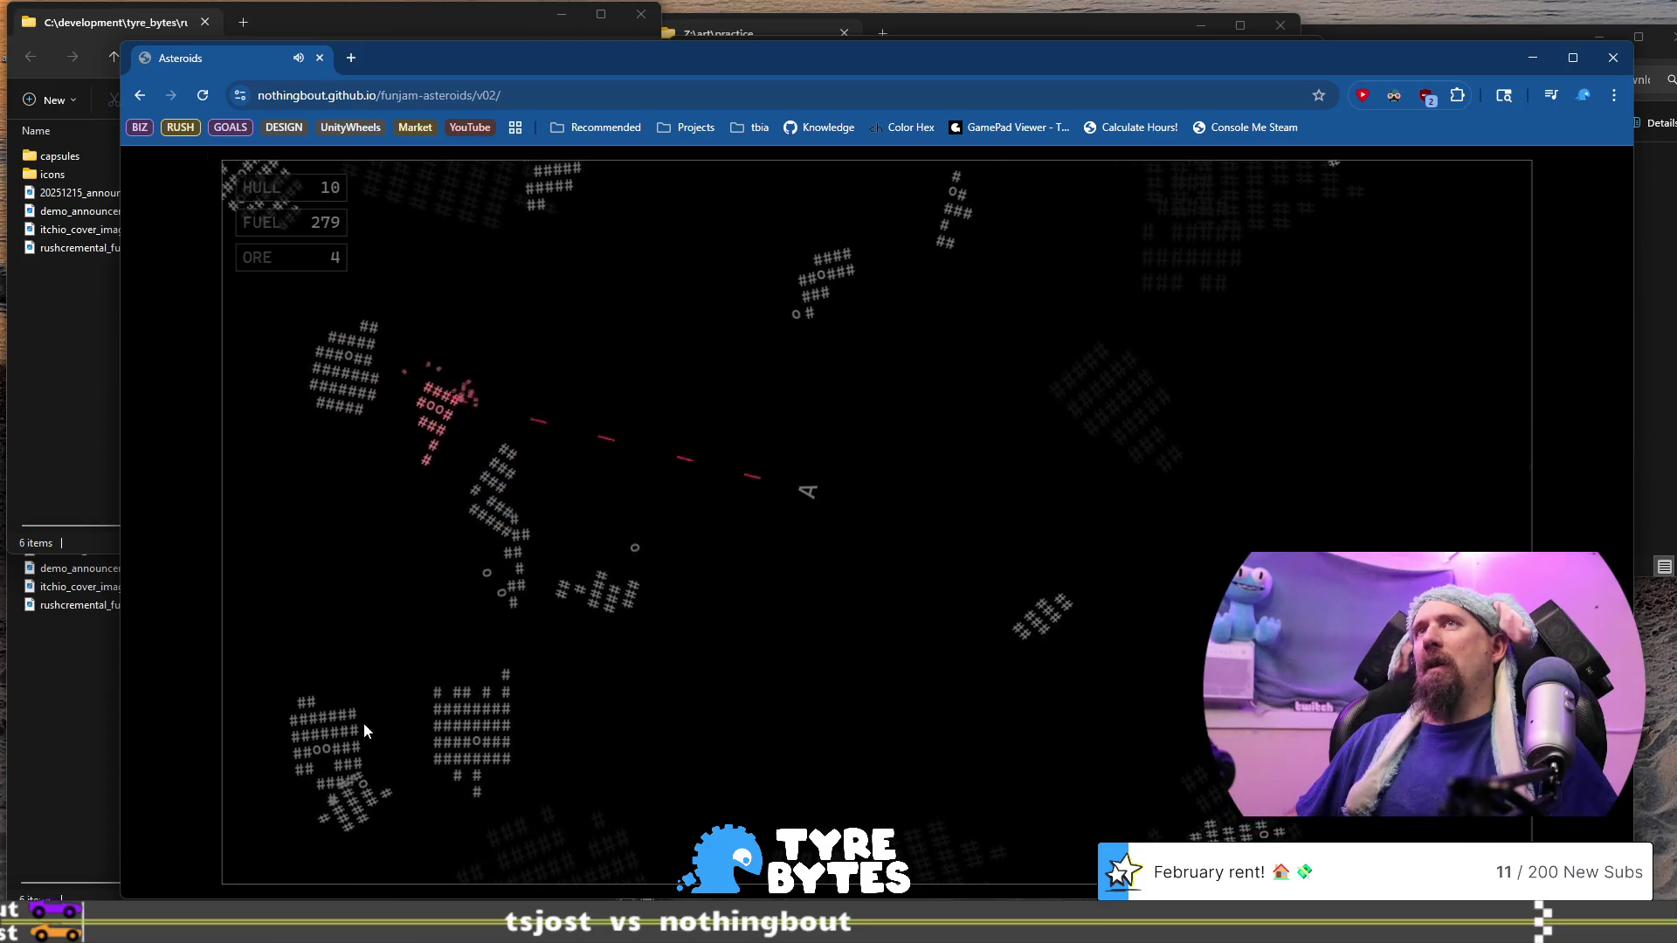
# Fire at the asteroids above the ship, sweeping between up-left and up-right
pyautogui.press('Right')
pyautogui.press('space')
pyautogui.press('Right')
pyautogui.press('space')
pyautogui.press('space')
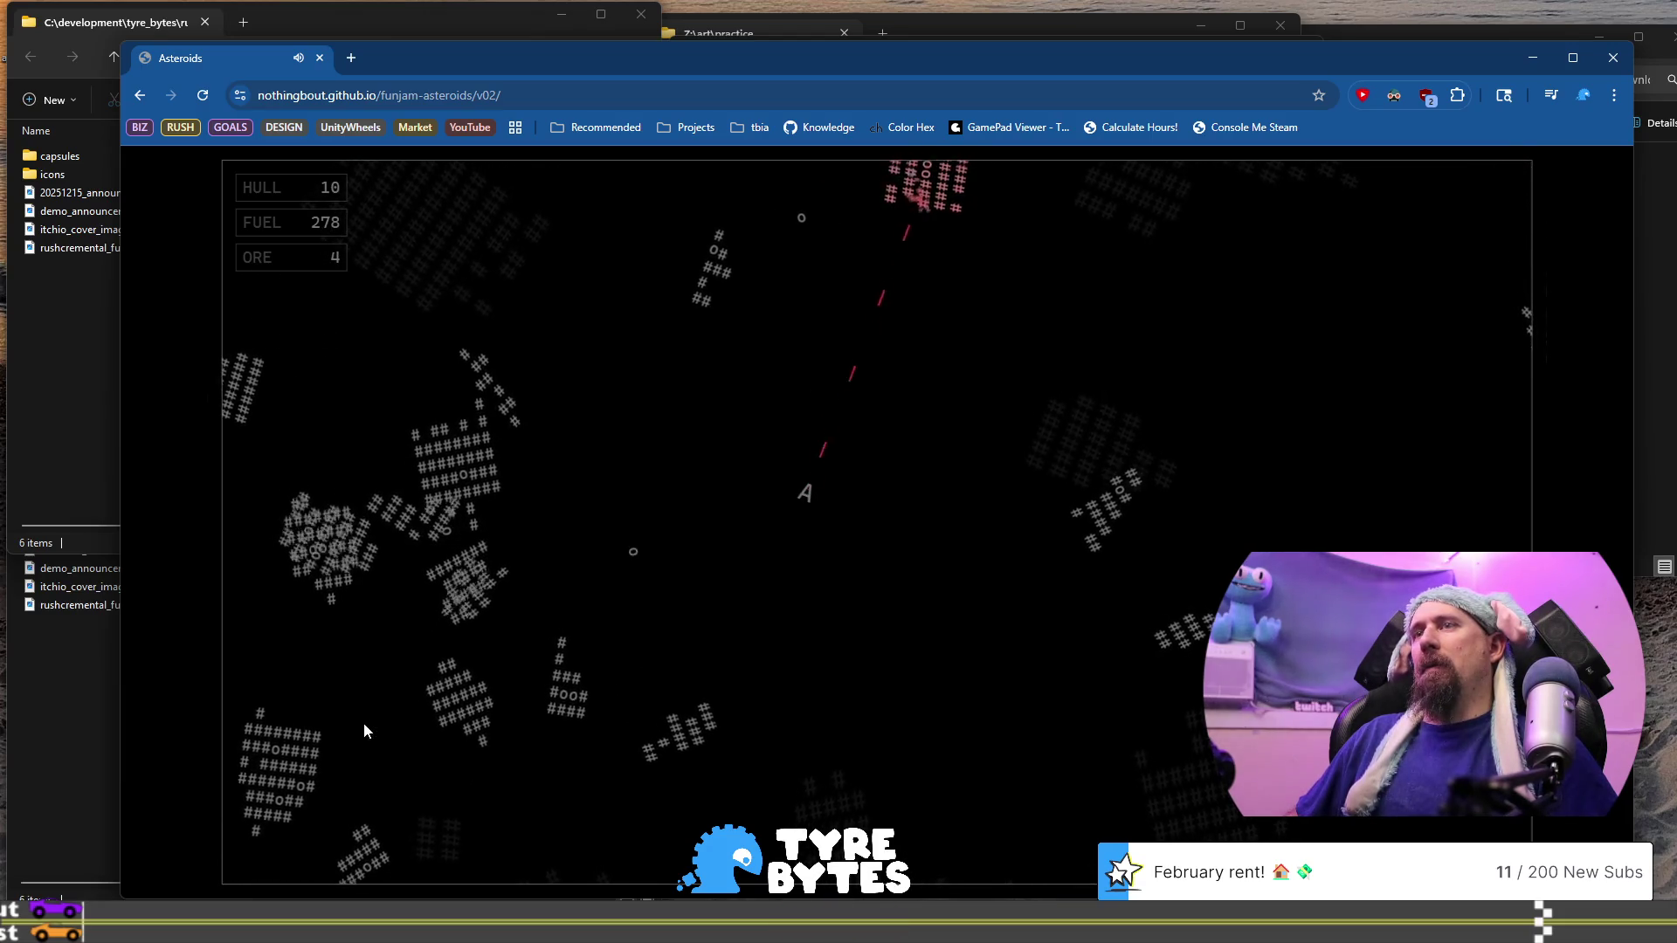
pyautogui.press('Left')
pyautogui.press('space')
pyautogui.press('Right')
pyautogui.press('space')
pyautogui.press('space')
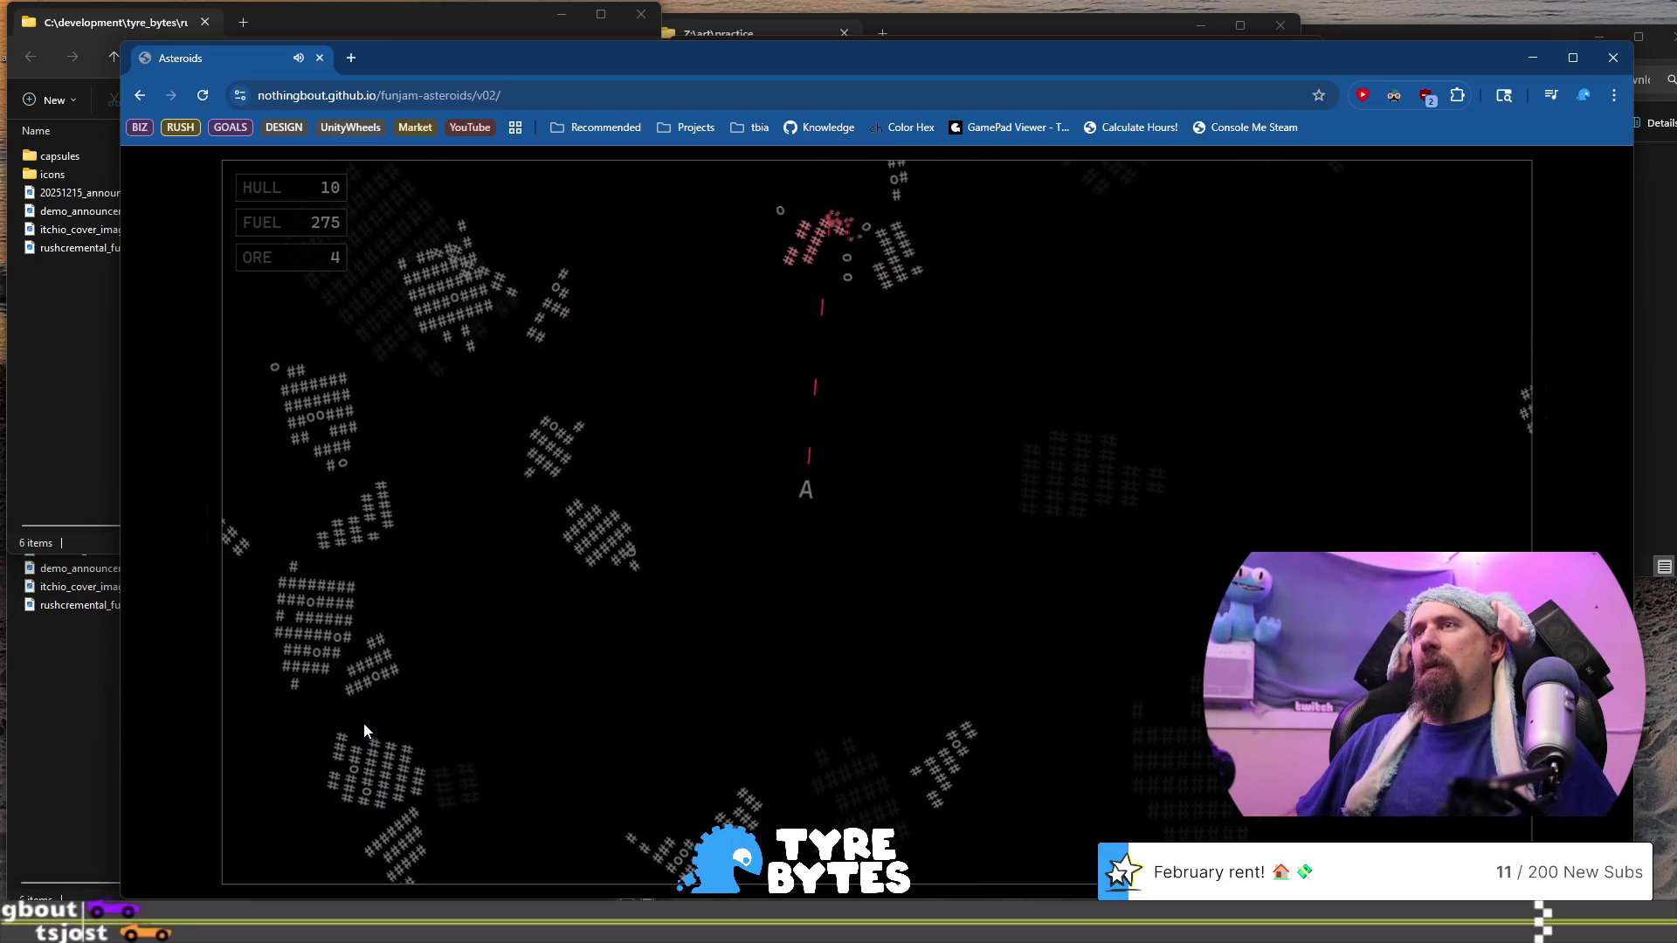
pyautogui.press('space')
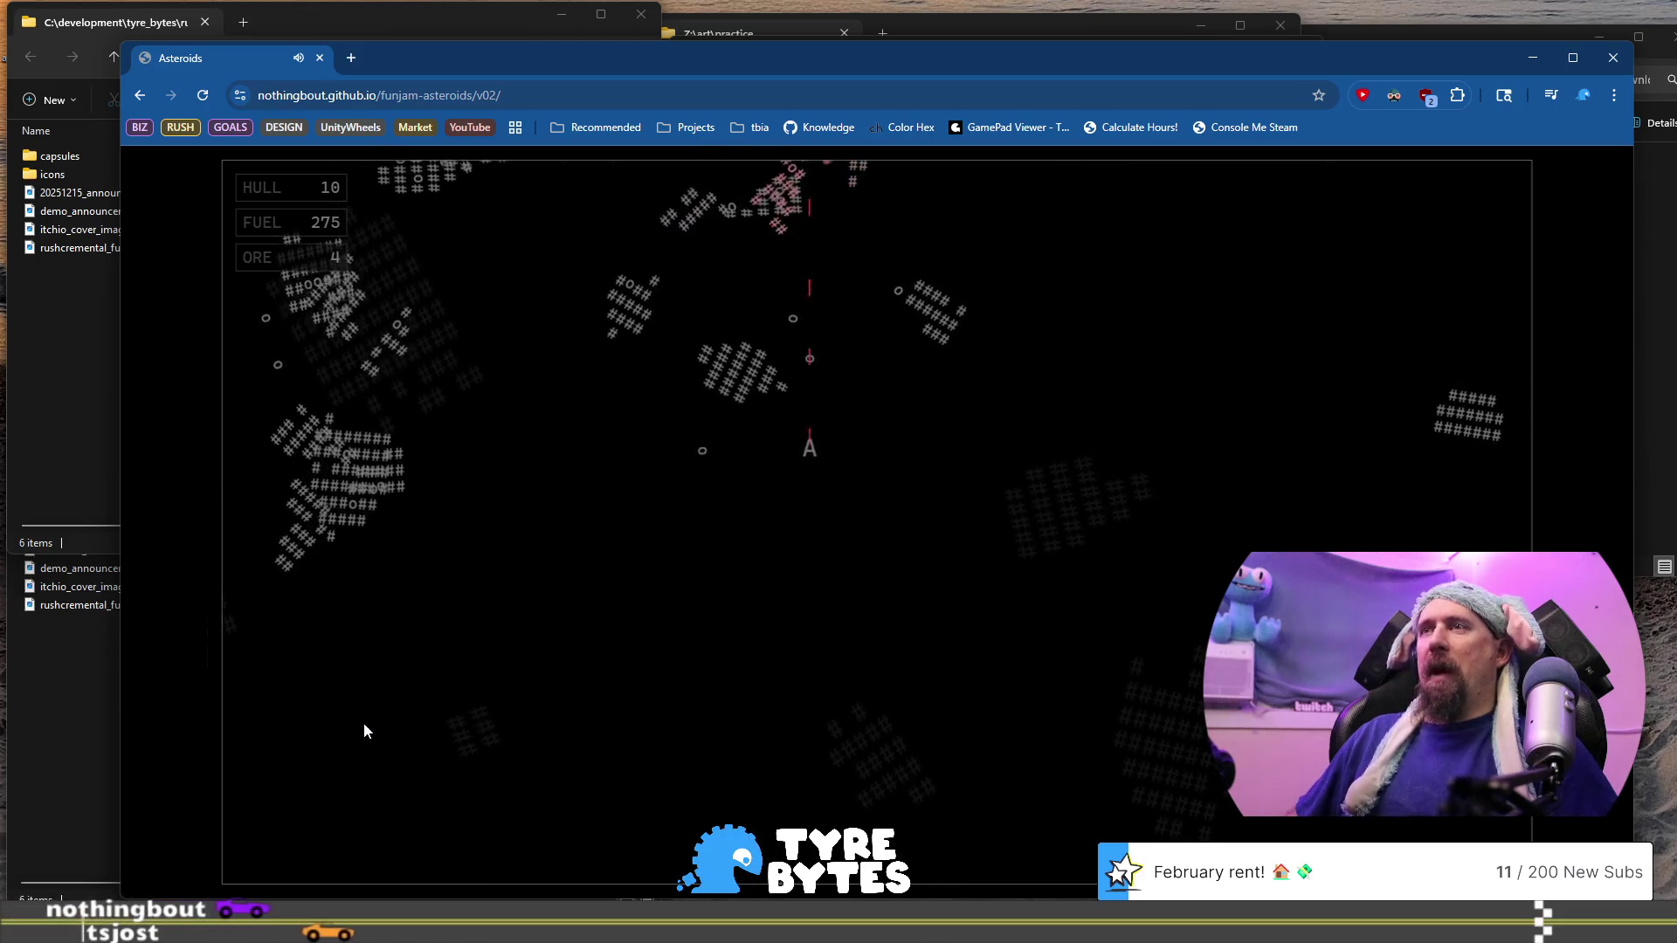
pyautogui.press('space')
pyautogui.press('Left')
pyautogui.press('space')
pyautogui.press('Up')
pyautogui.press('space')
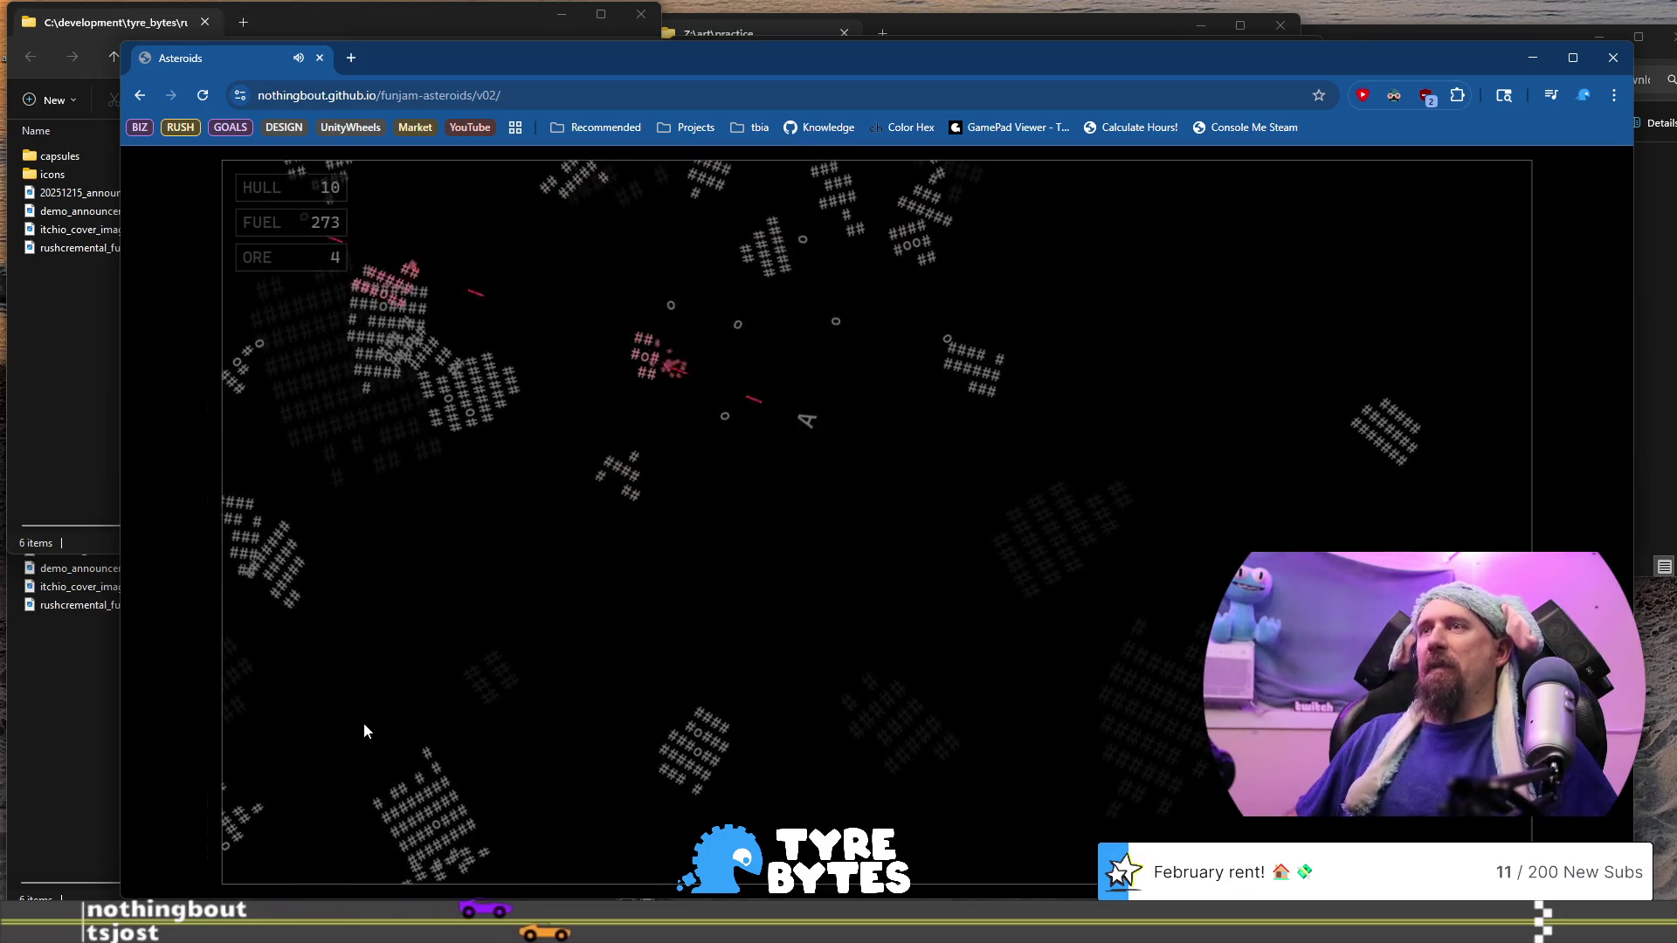
# Mine asteroids up-right, left and right, bringing ore to 7 with fuel at 247
pyautogui.press('Up')
pyautogui.press('Right')
pyautogui.press('space')
pyautogui.press('space')
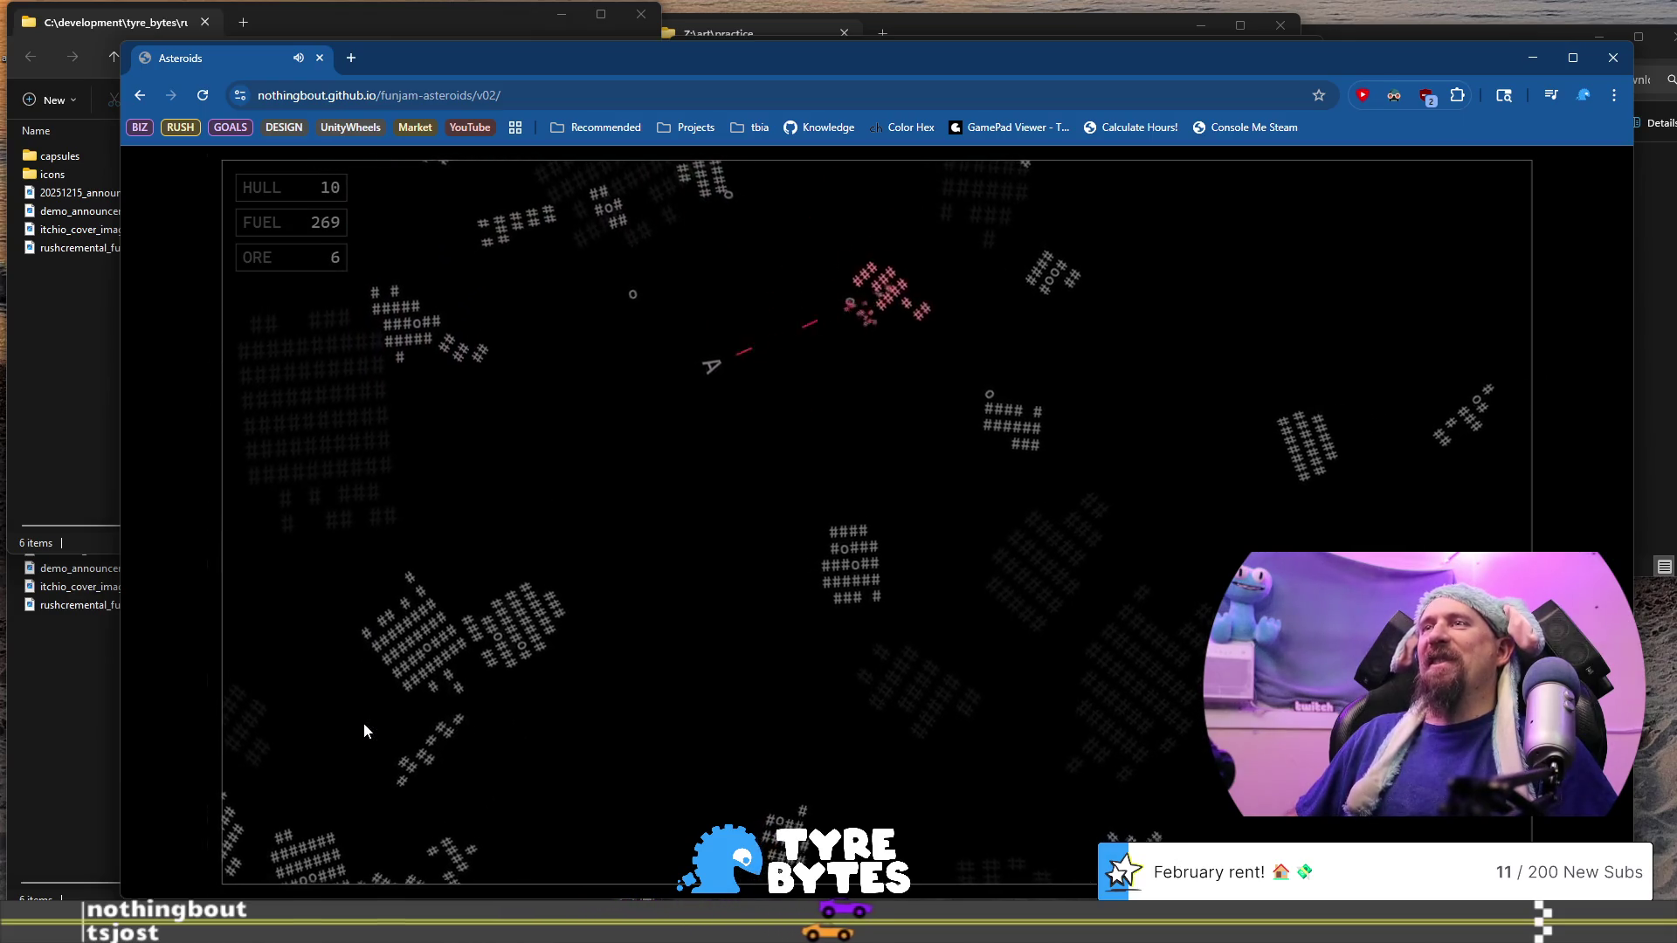
pyautogui.press('Up')
pyautogui.press('Left')
pyautogui.press('space')
pyautogui.press('space')
pyautogui.press('Left')
pyautogui.press('Up')
pyautogui.press('space')
pyautogui.press('Left')
pyautogui.press('space')
pyautogui.press('Left')
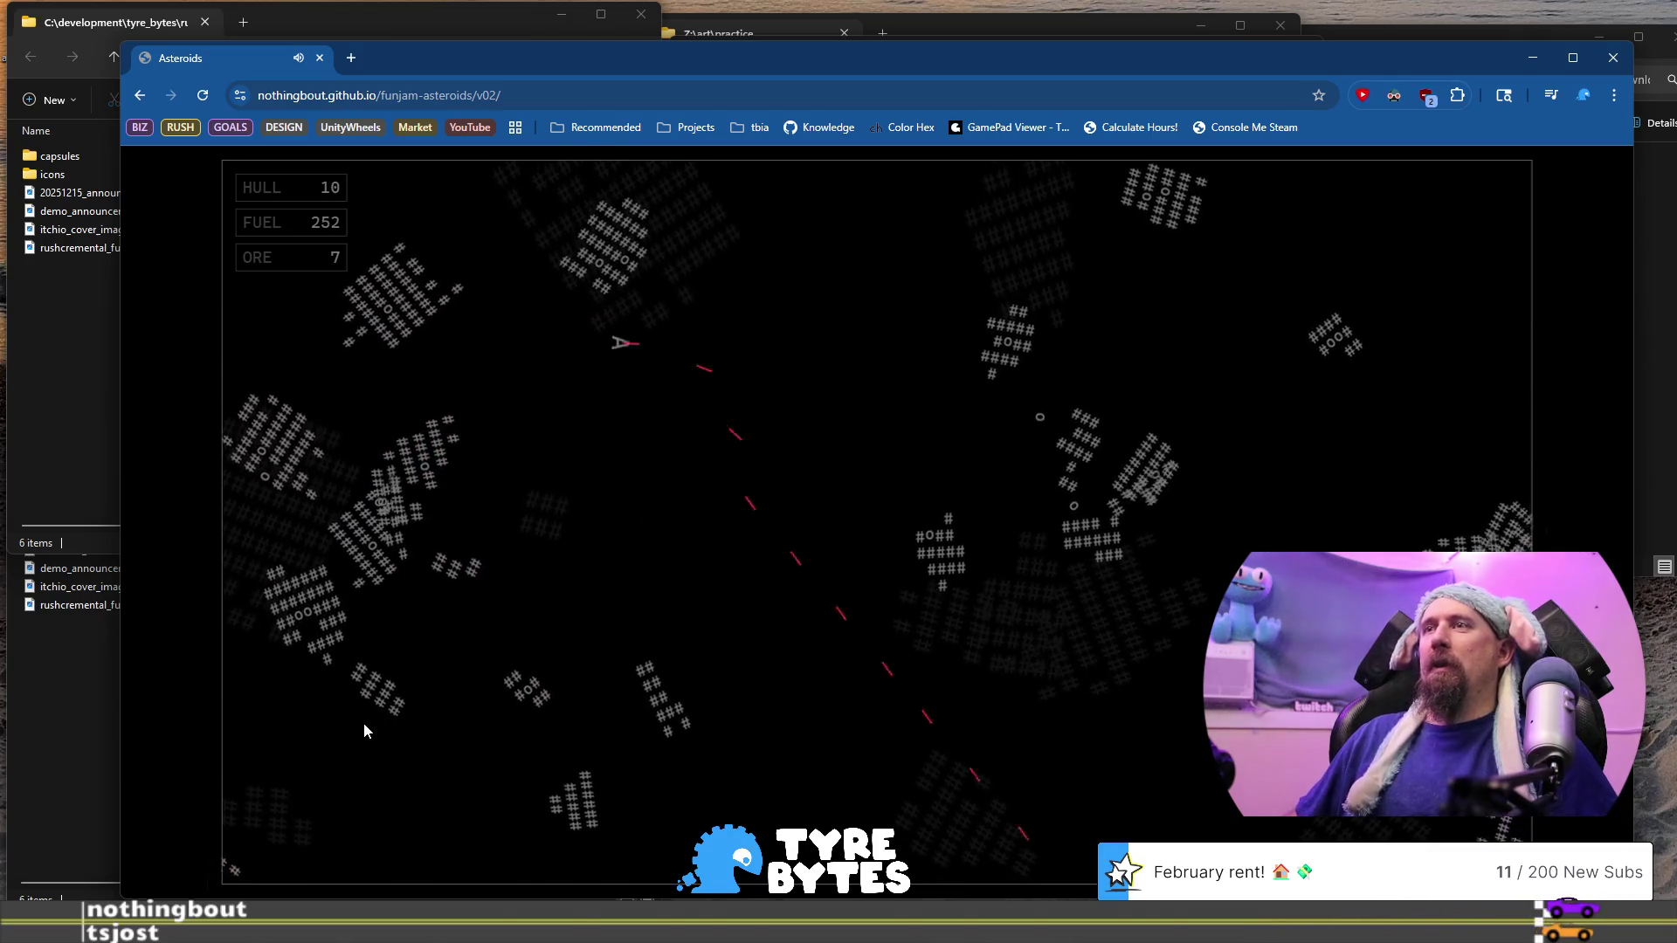
pyautogui.press('Up')
pyautogui.press('space')
pyautogui.press('Left')
pyautogui.press('Up')
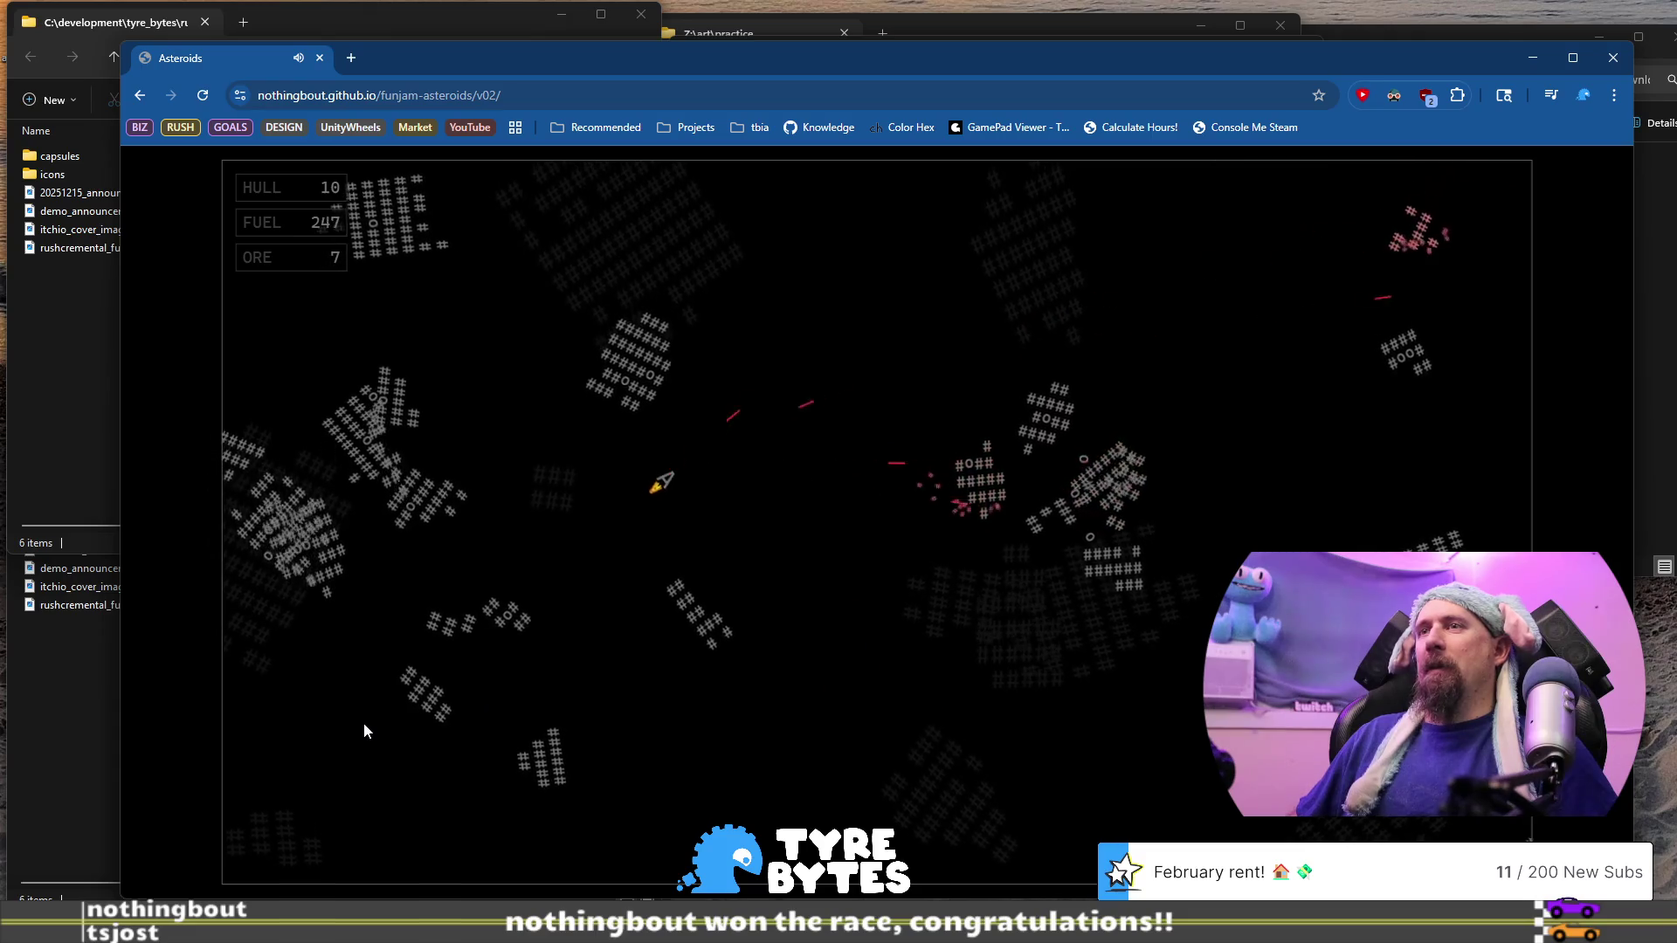
# Fly up-left then down-left while firing, then hit an asteroid up-right
pyautogui.press('Up')
pyautogui.press('space')
pyautogui.press('Left')
pyautogui.press('Left')
pyautogui.press('space')
pyautogui.press('Up')
pyautogui.press('space')
pyautogui.press('Up')
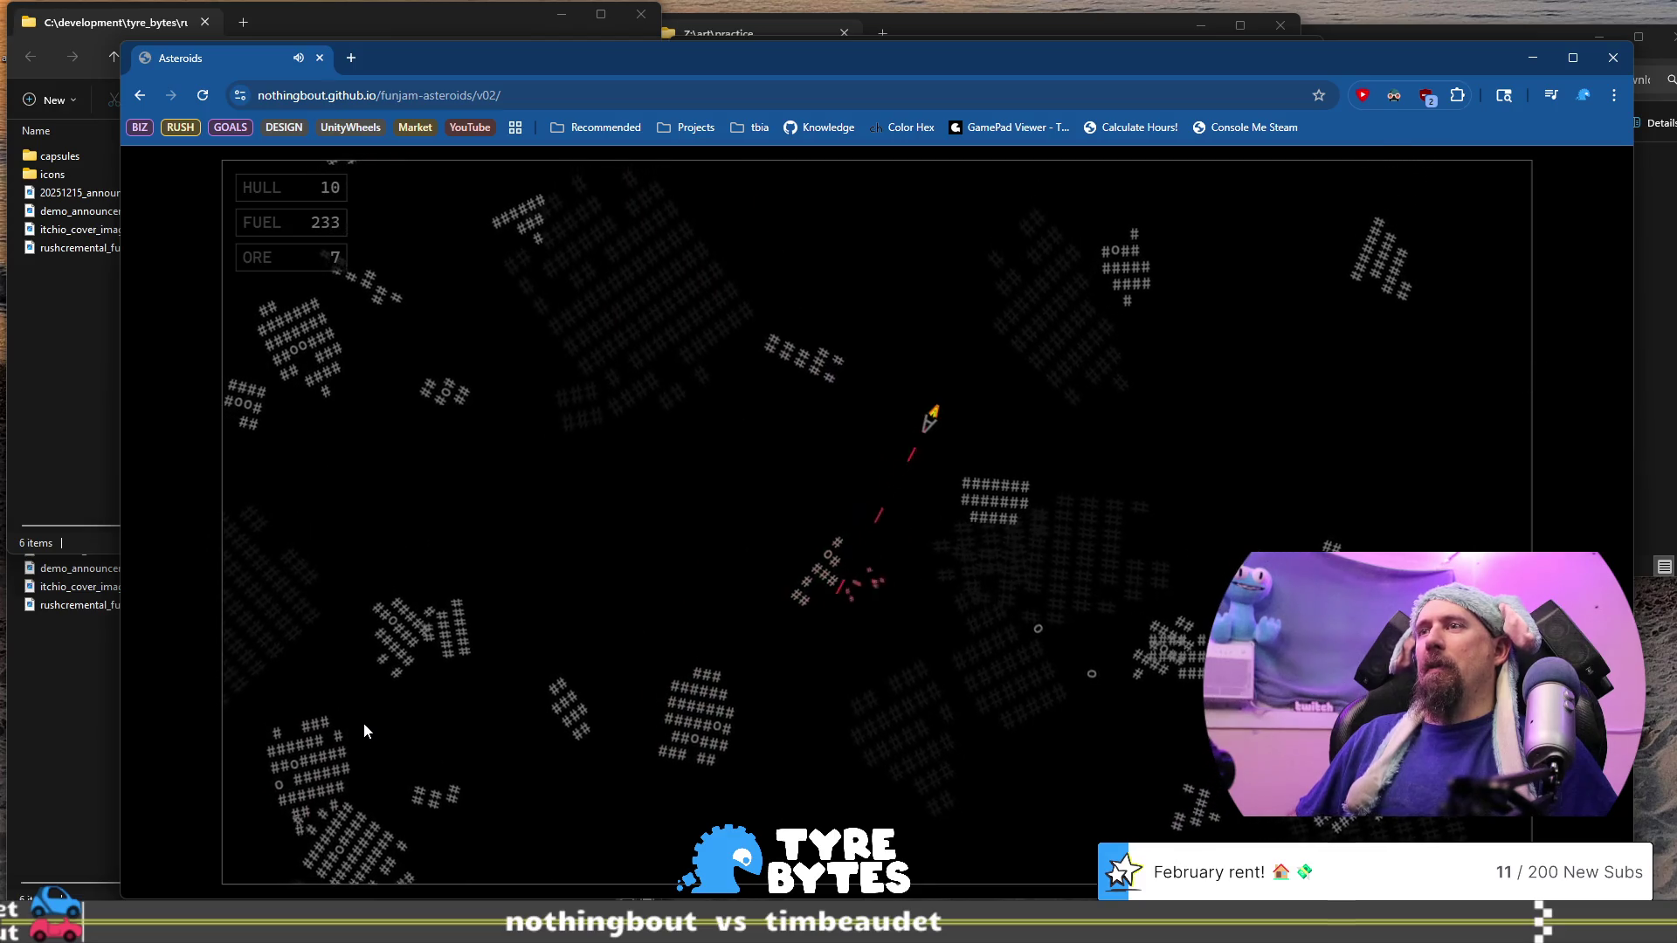
pyautogui.press('space')
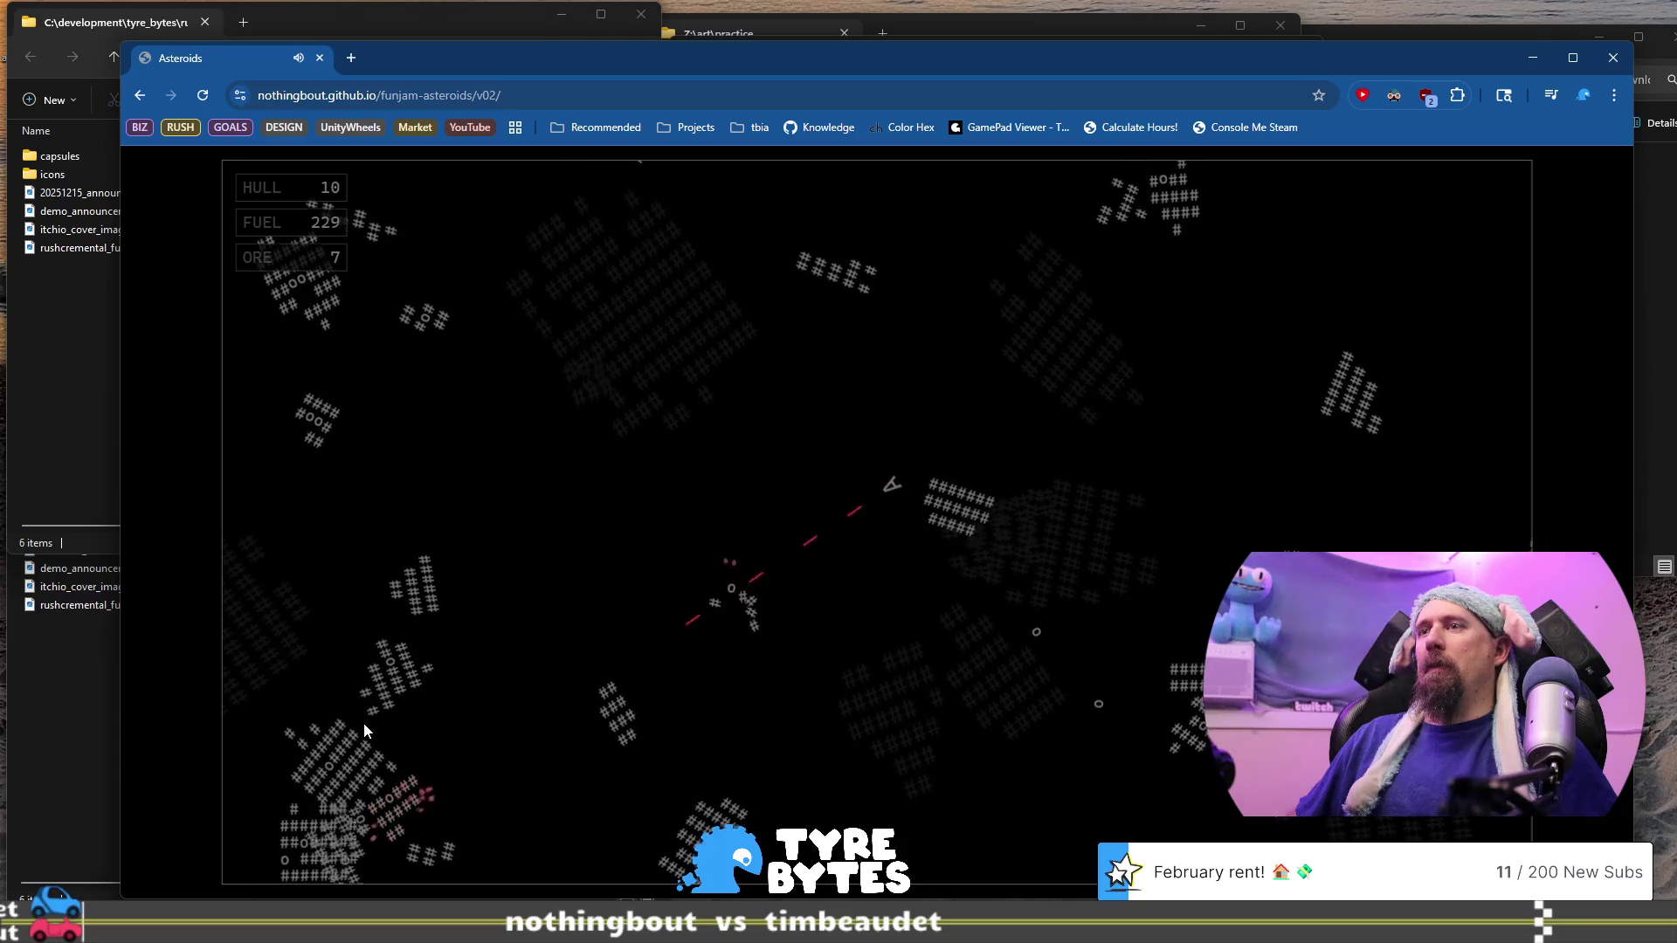
pyautogui.press('Right')
pyautogui.press('Right')
pyautogui.press('space')
pyautogui.press('Up')
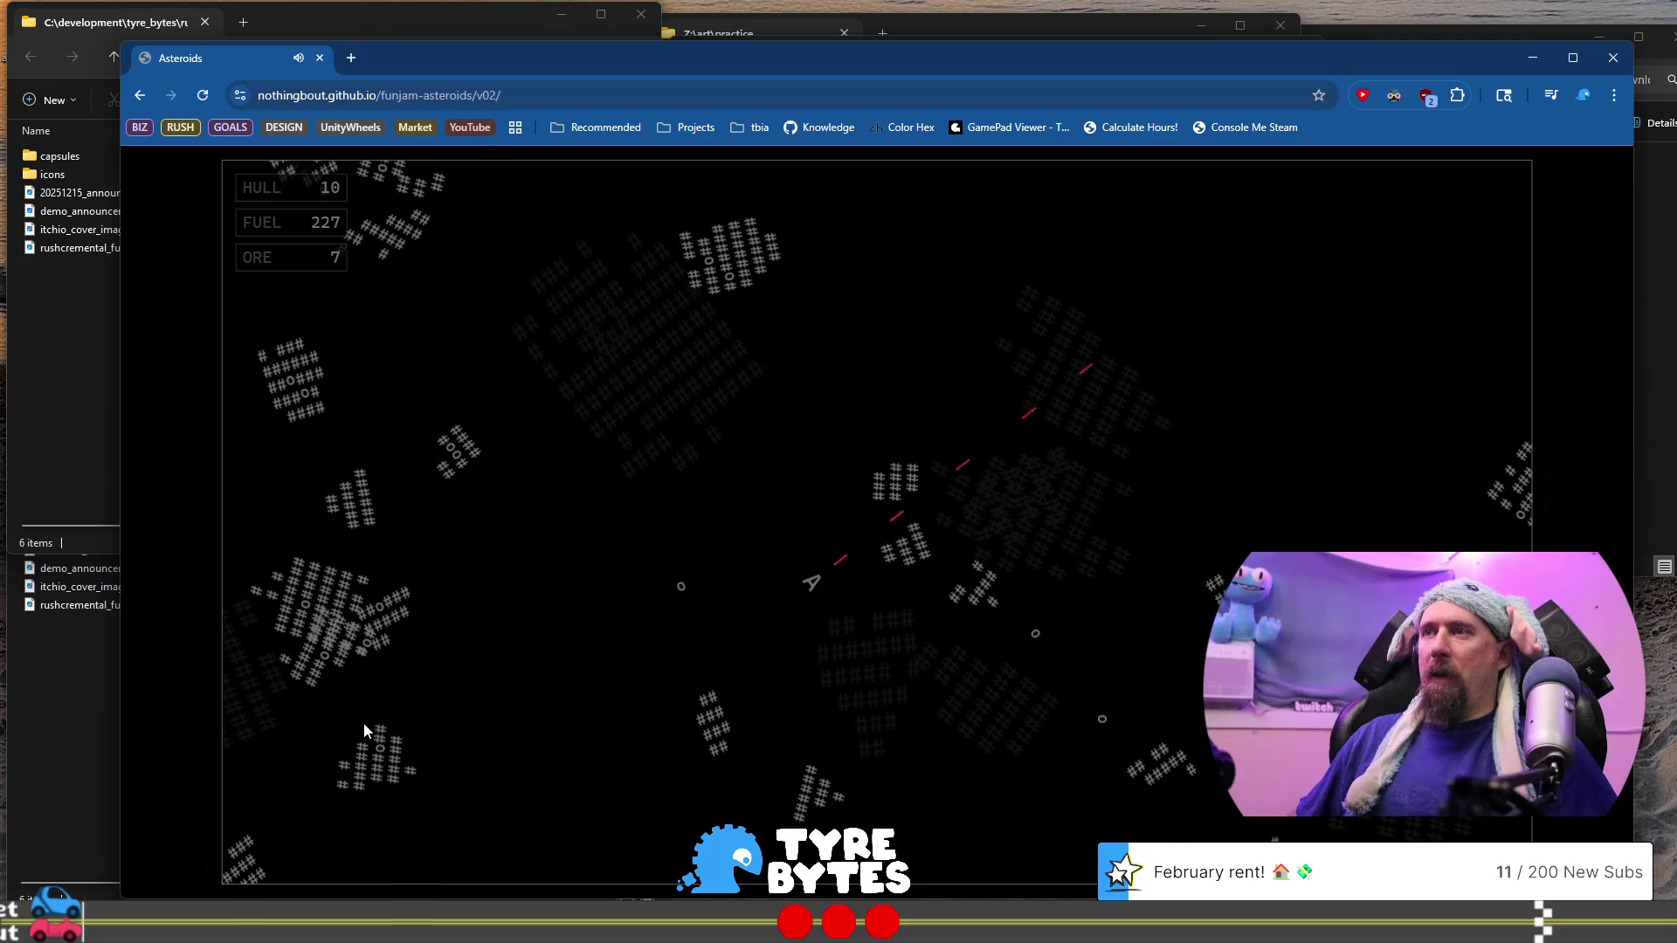
pyautogui.press('space')
# Thrust upward and up-right destroying asteroids, then fire down-left until fuel reaches 215
pyautogui.press('Left')
pyautogui.press('space')
pyautogui.press('Up')
pyautogui.press('space')
pyautogui.press('Up')
pyautogui.press('Right')
pyautogui.press('space')
pyautogui.press('Up')
pyautogui.press('Up')
pyautogui.press('space')
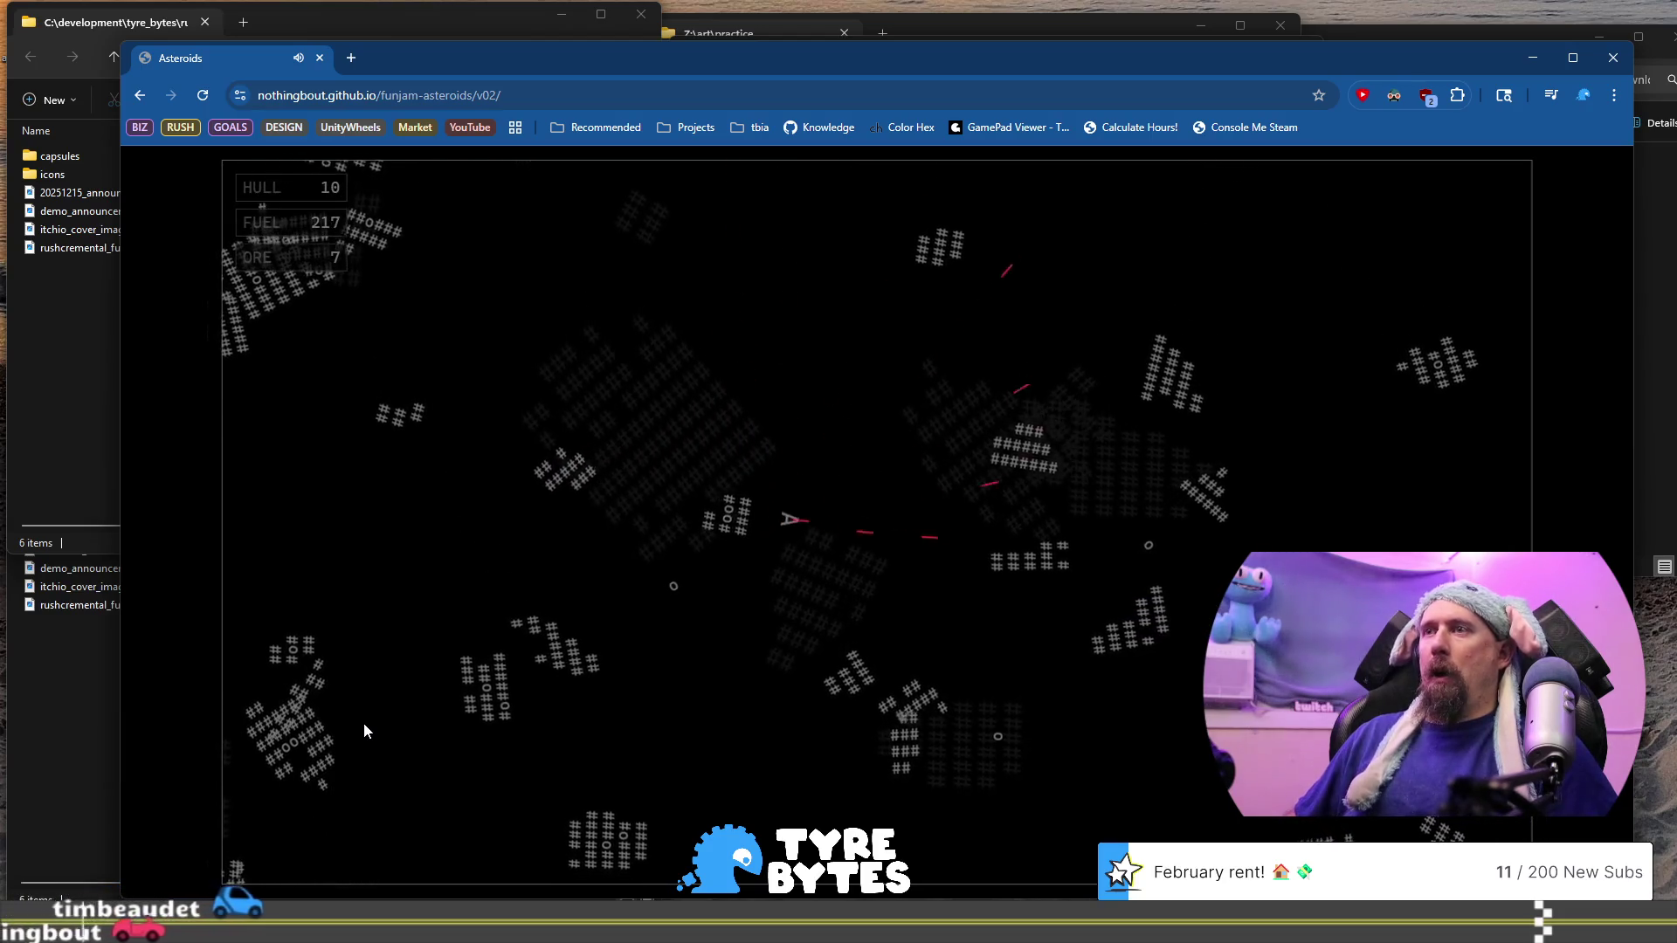
pyautogui.press('Left')
pyautogui.press('space')
pyautogui.press('space')
pyautogui.press('Up')
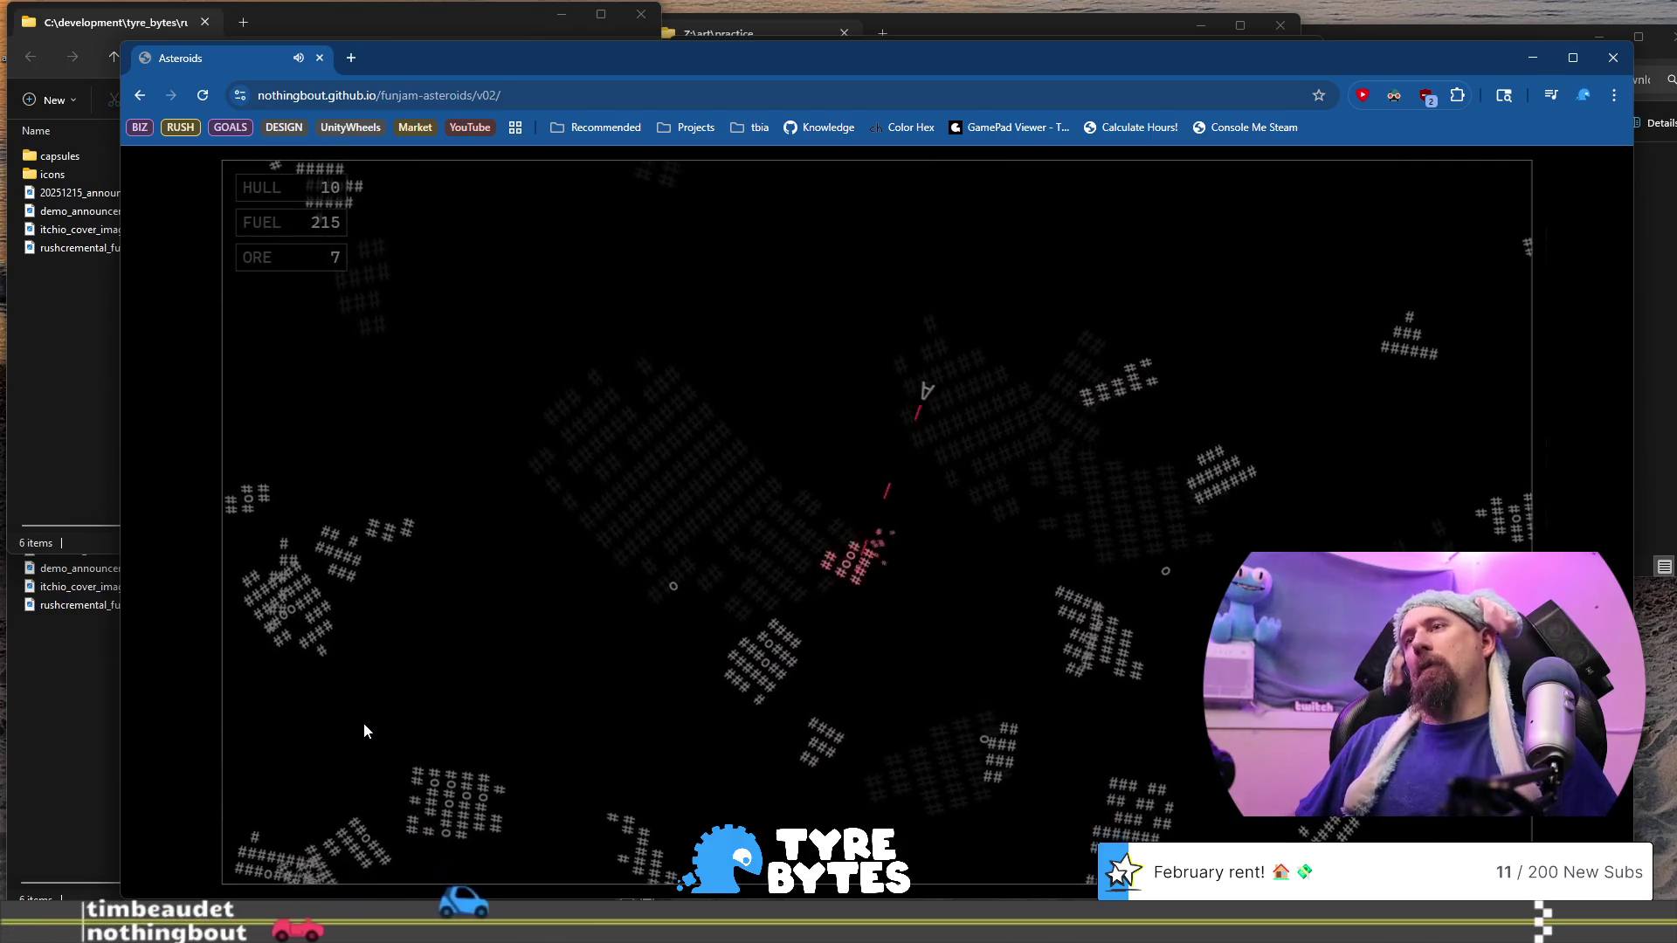
pyautogui.press('Up')
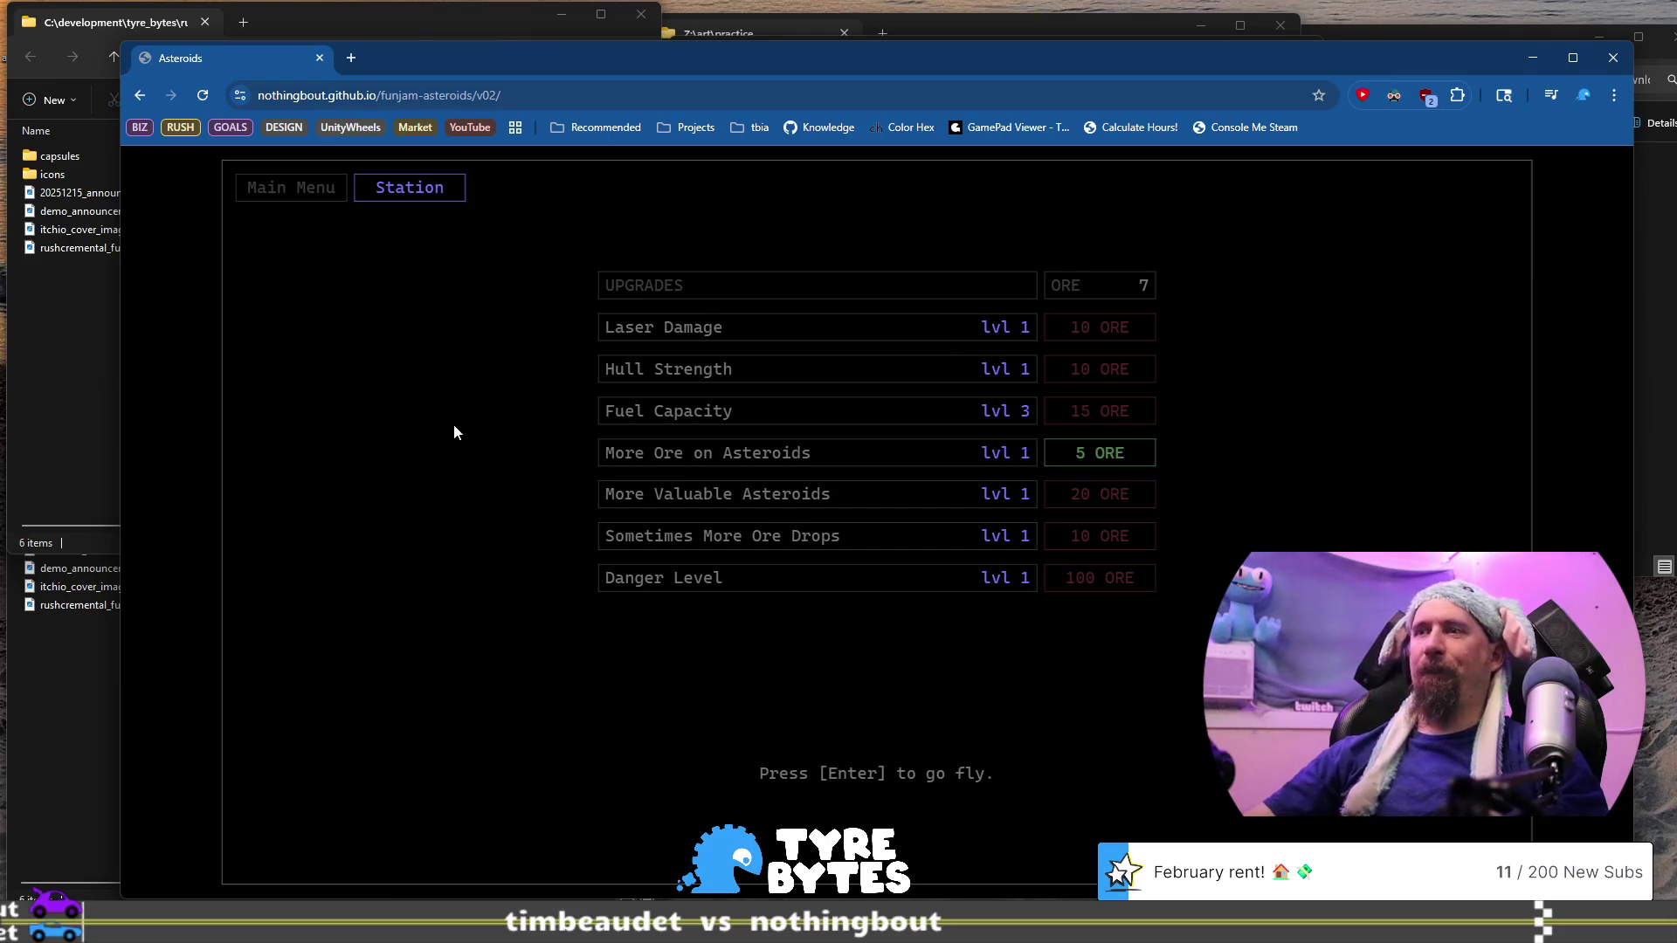
# Launch a new run and thrust toward the up-right asteroids until the hull hits 0, banking 8 ore
pyautogui.press('Return')
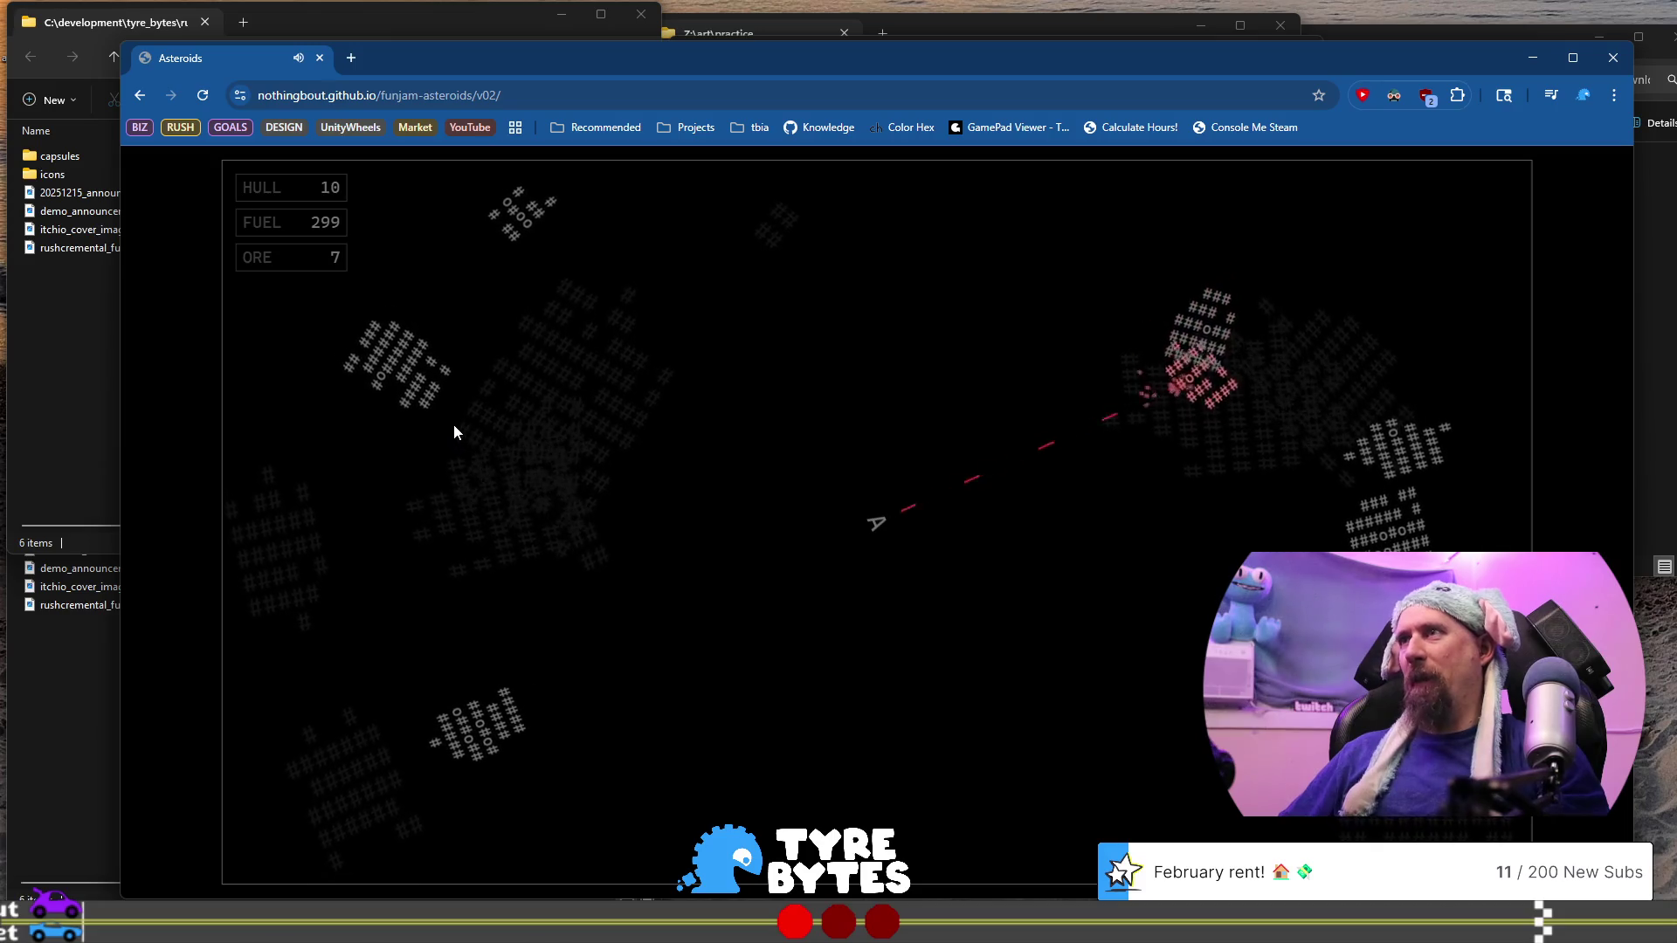
pyautogui.press('Left')
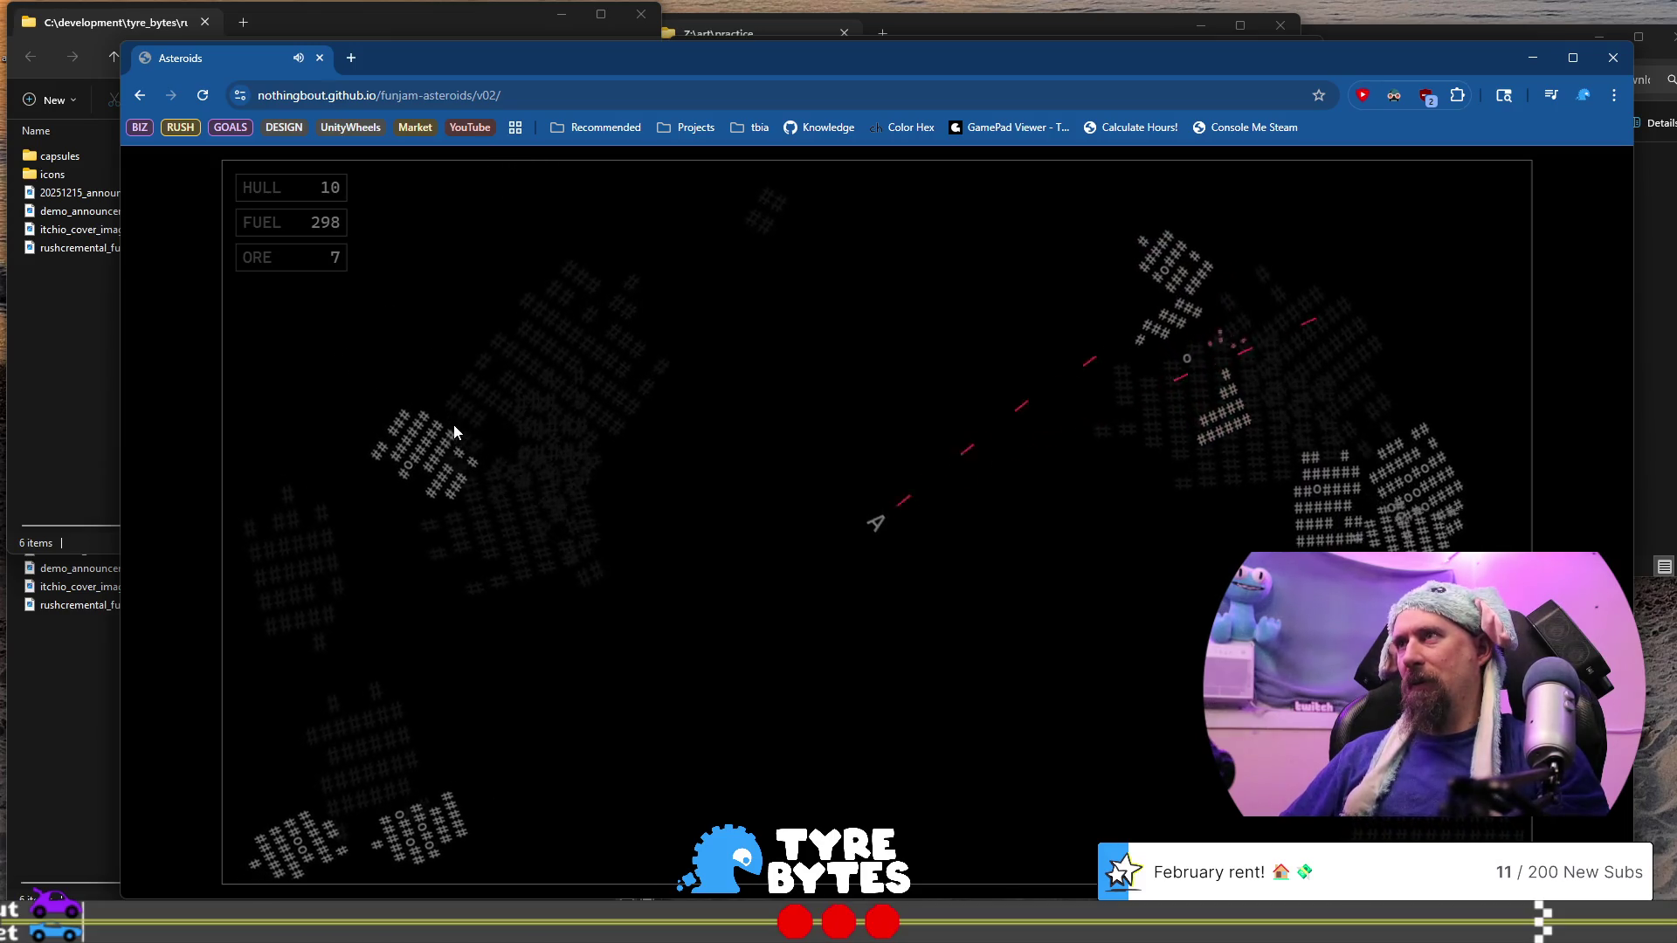
pyautogui.press('Left')
pyautogui.press('Left')
pyautogui.press('Right')
pyautogui.press('Up')
pyautogui.press('Left')
pyautogui.press('Up')
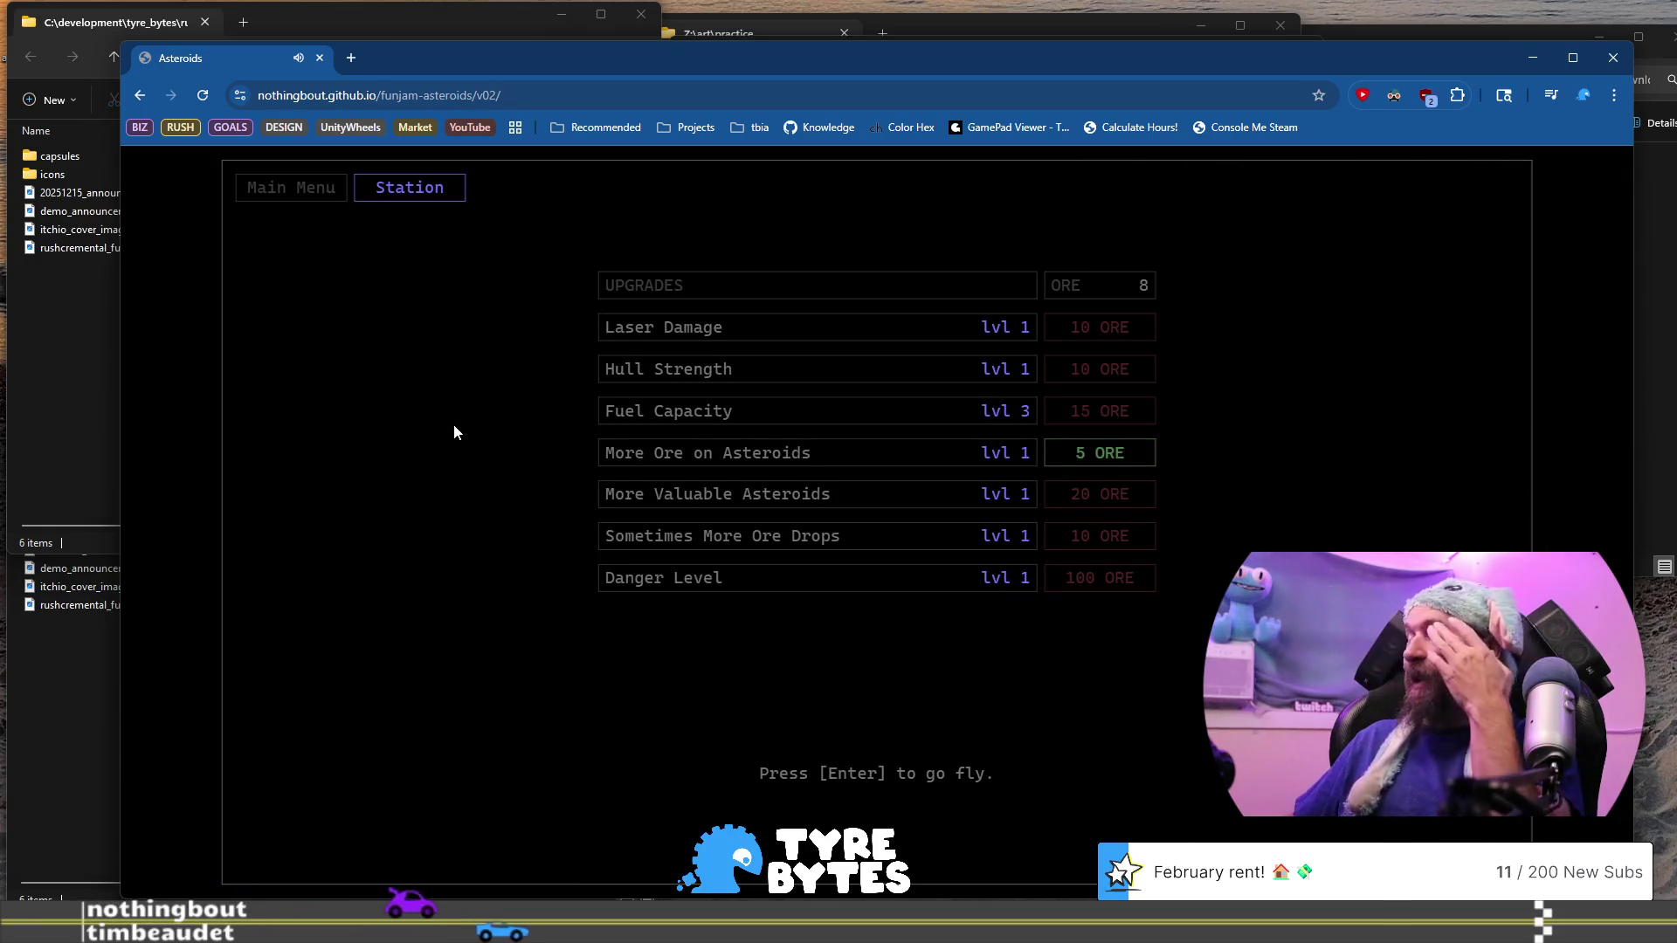
# Launch a new run and shoot the nearby asteroid and the asteroids to the left
pyautogui.press('Return')
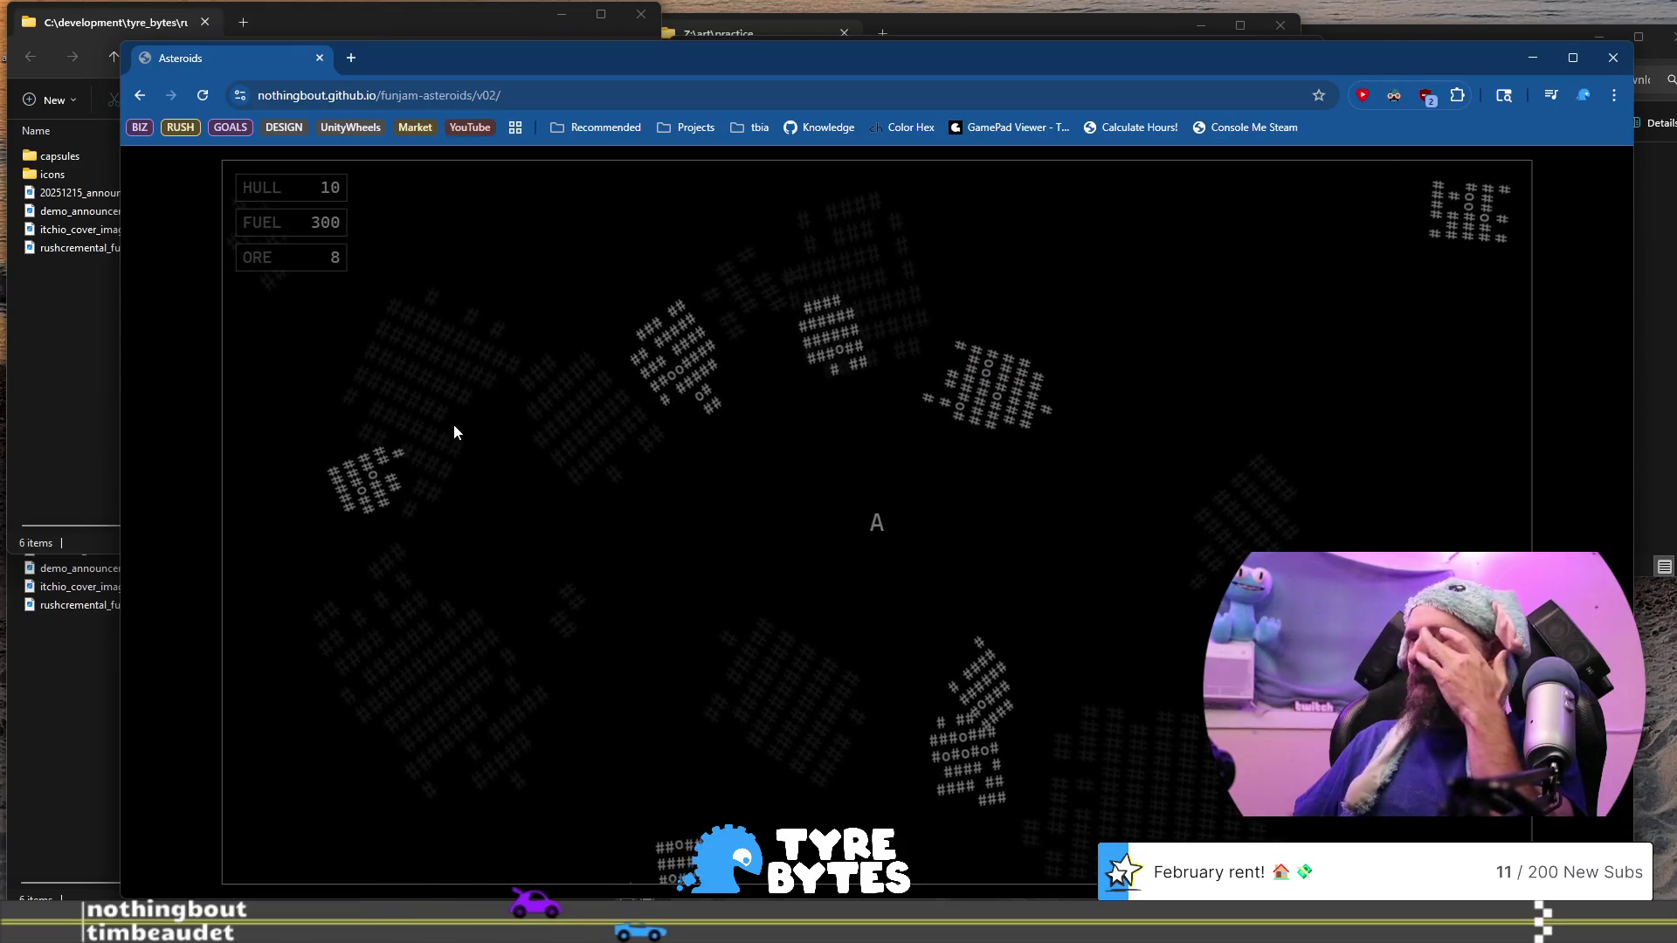
pyautogui.press('space')
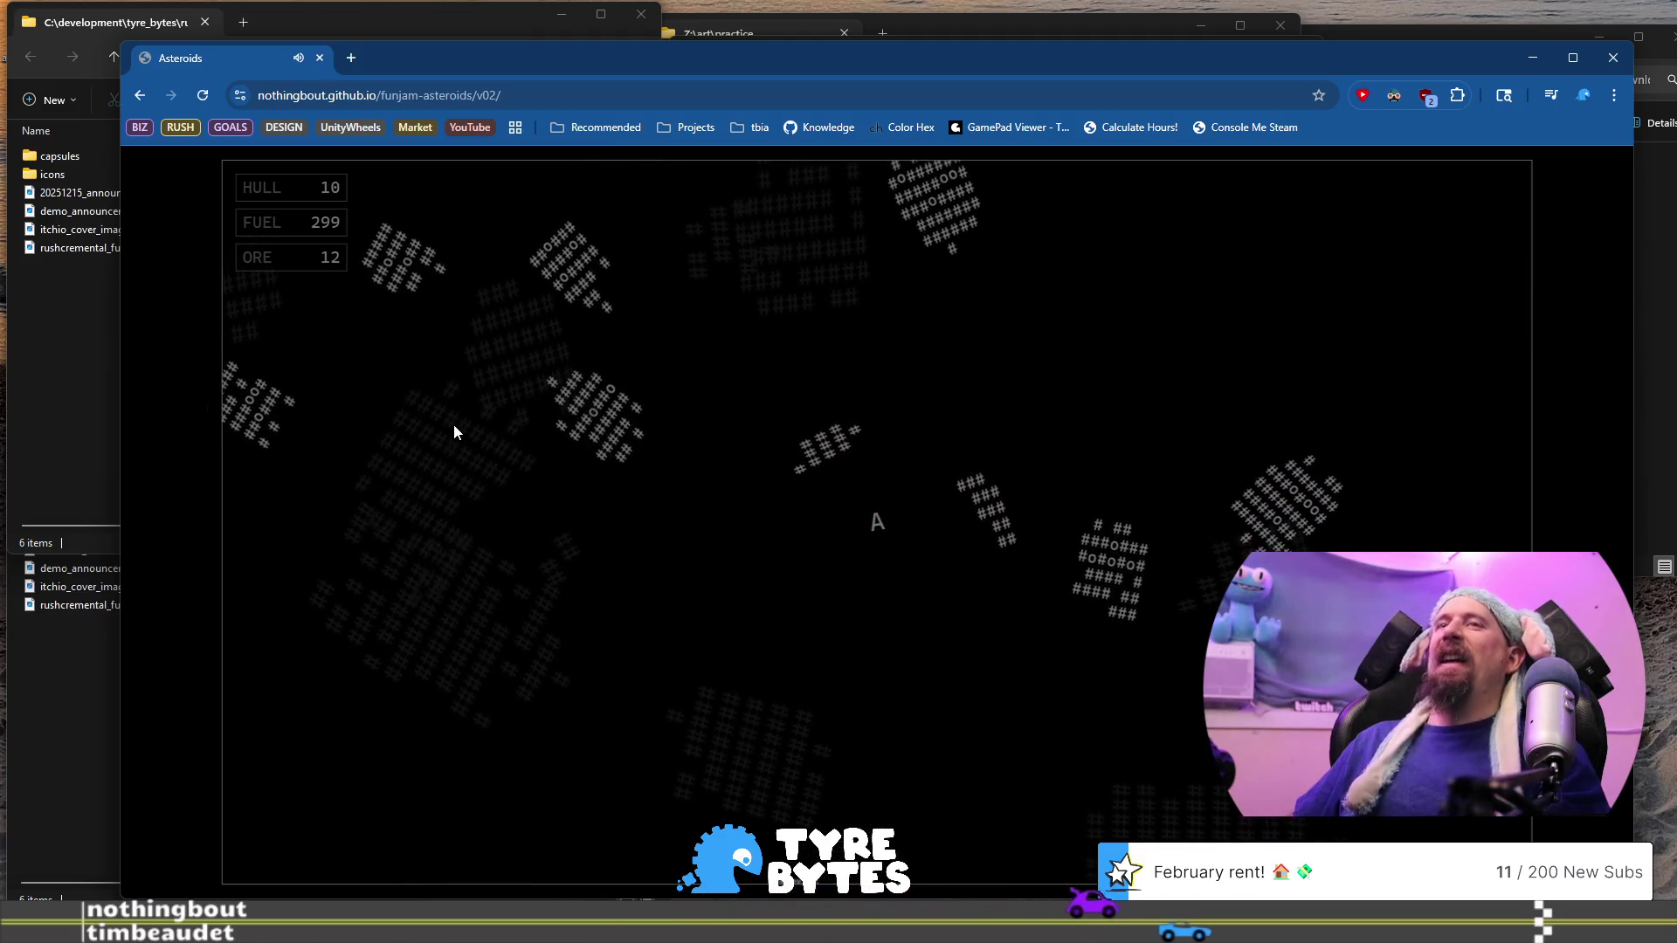
pyautogui.press('Left')
pyautogui.press('Up')
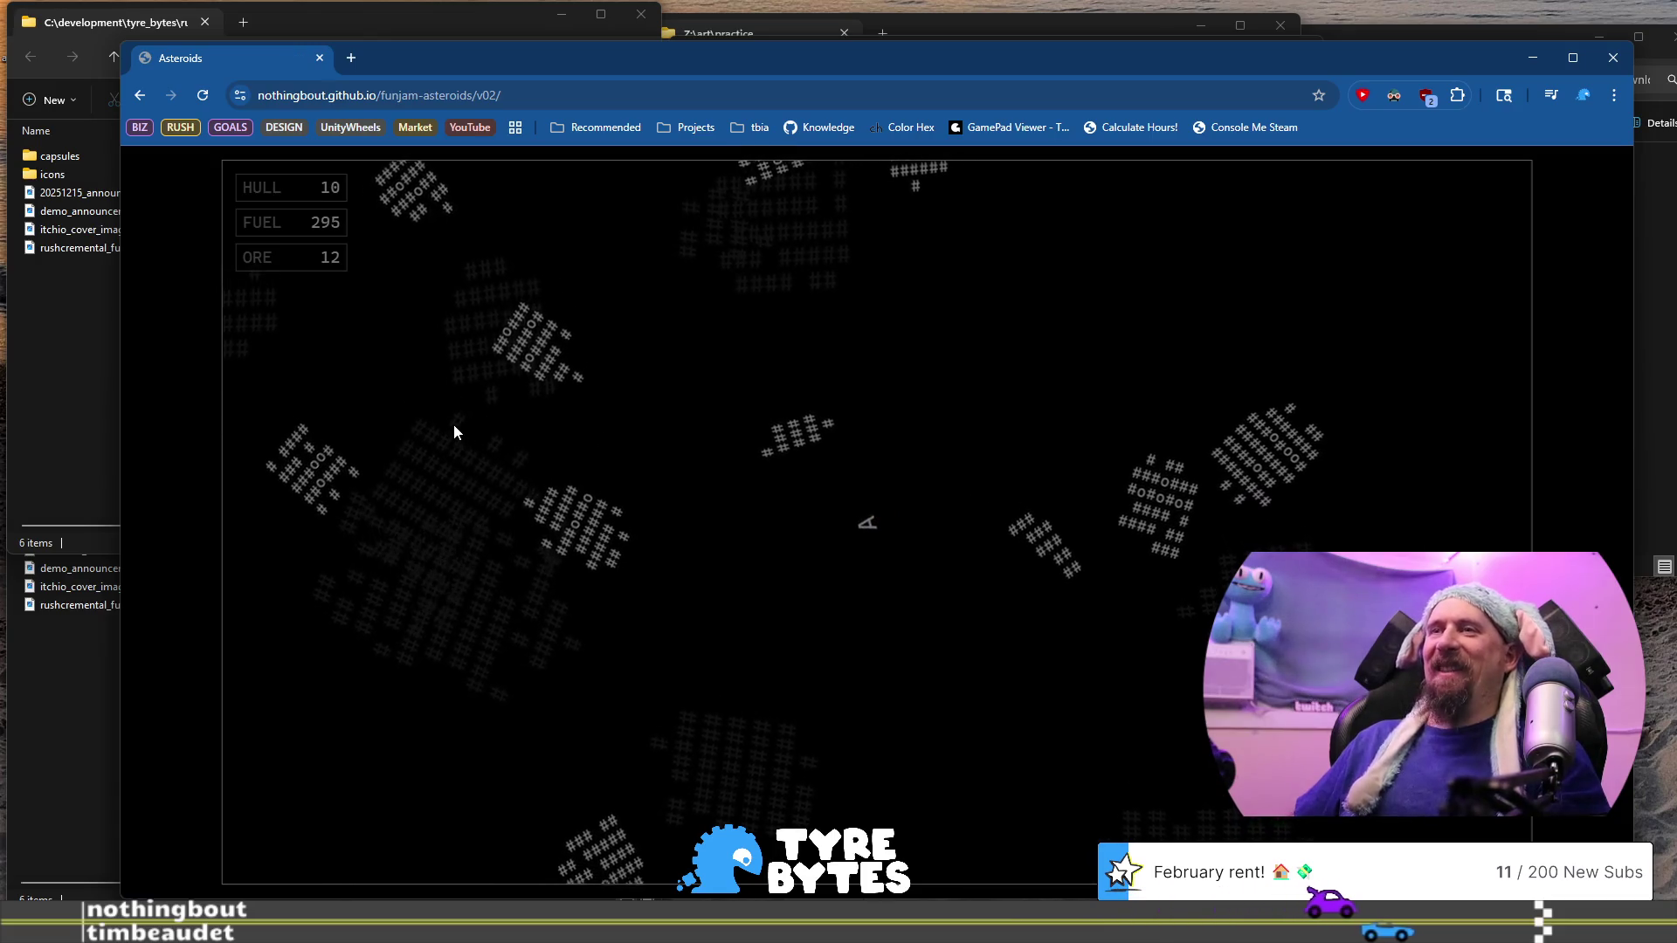
pyautogui.press('space')
pyautogui.press('space')
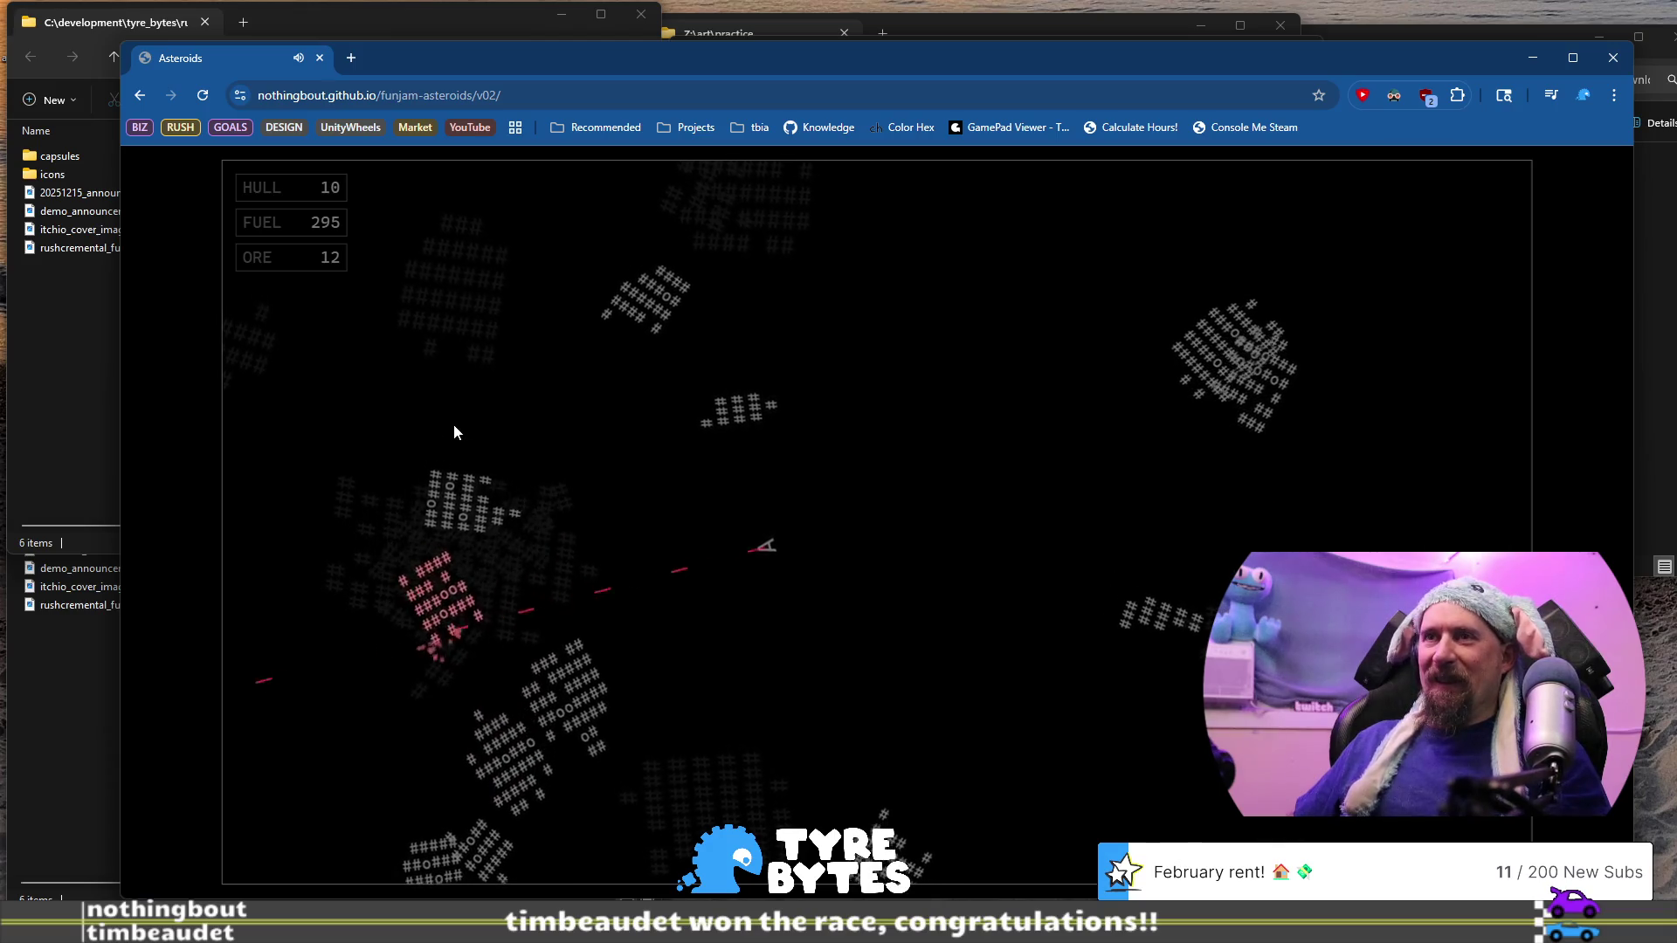
pyautogui.press('Left')
pyautogui.press('space')
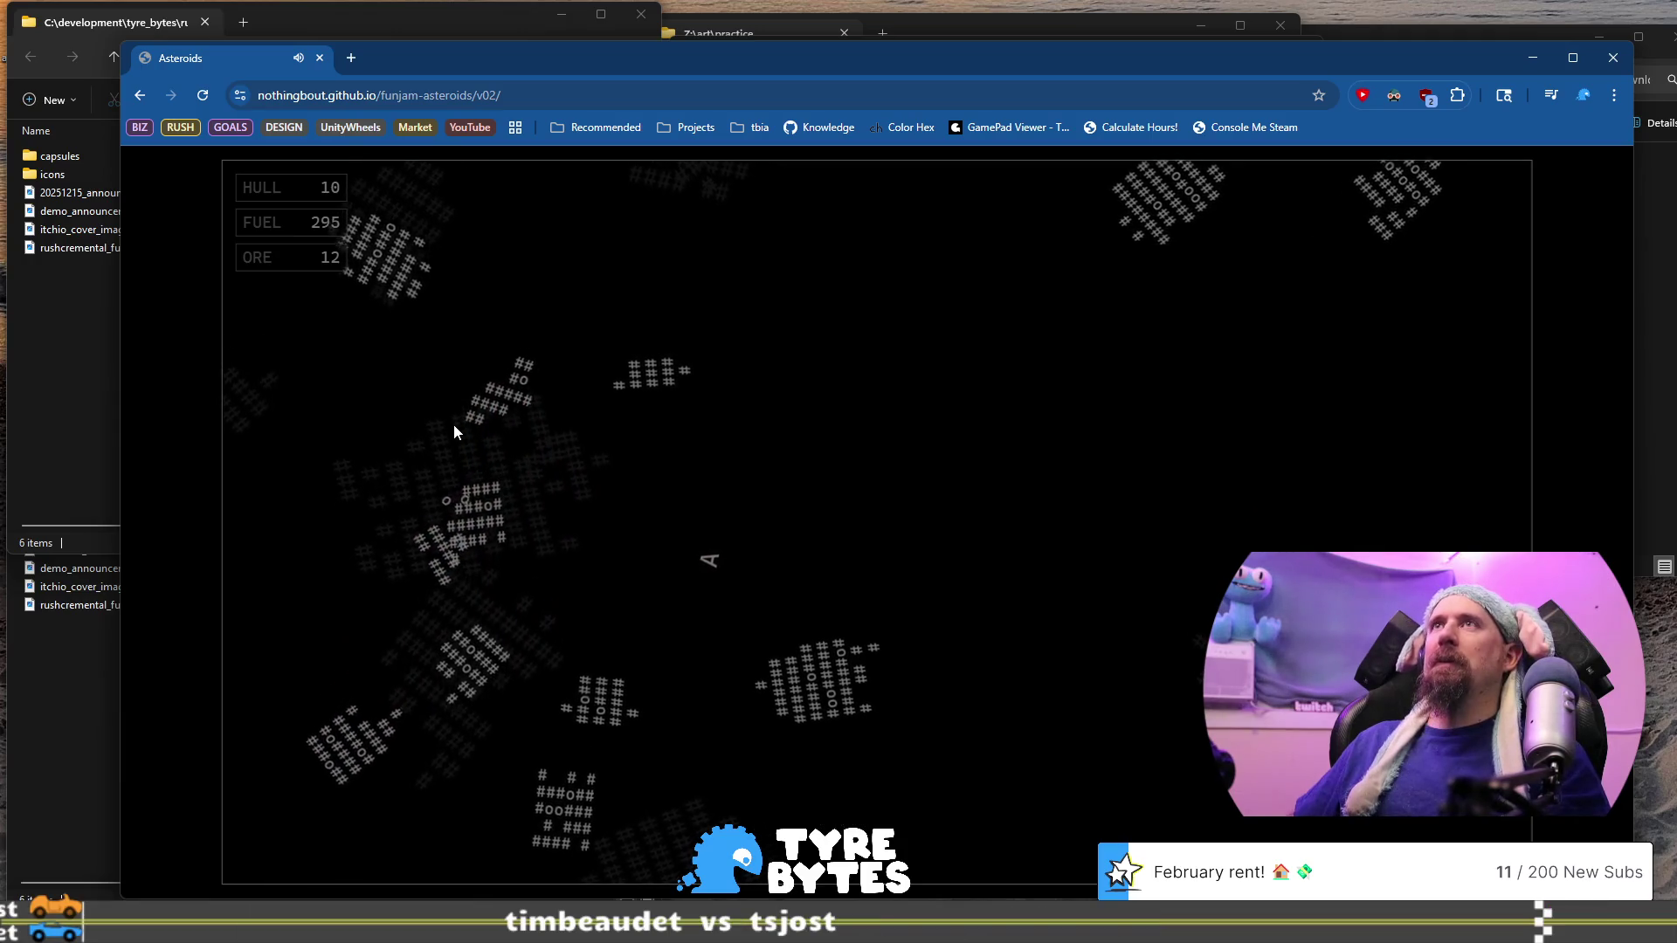
# Thrust up-right and shoot asteroids up-right, left and lower-left to gather ore
pyautogui.press('Right')
pyautogui.press('Up')
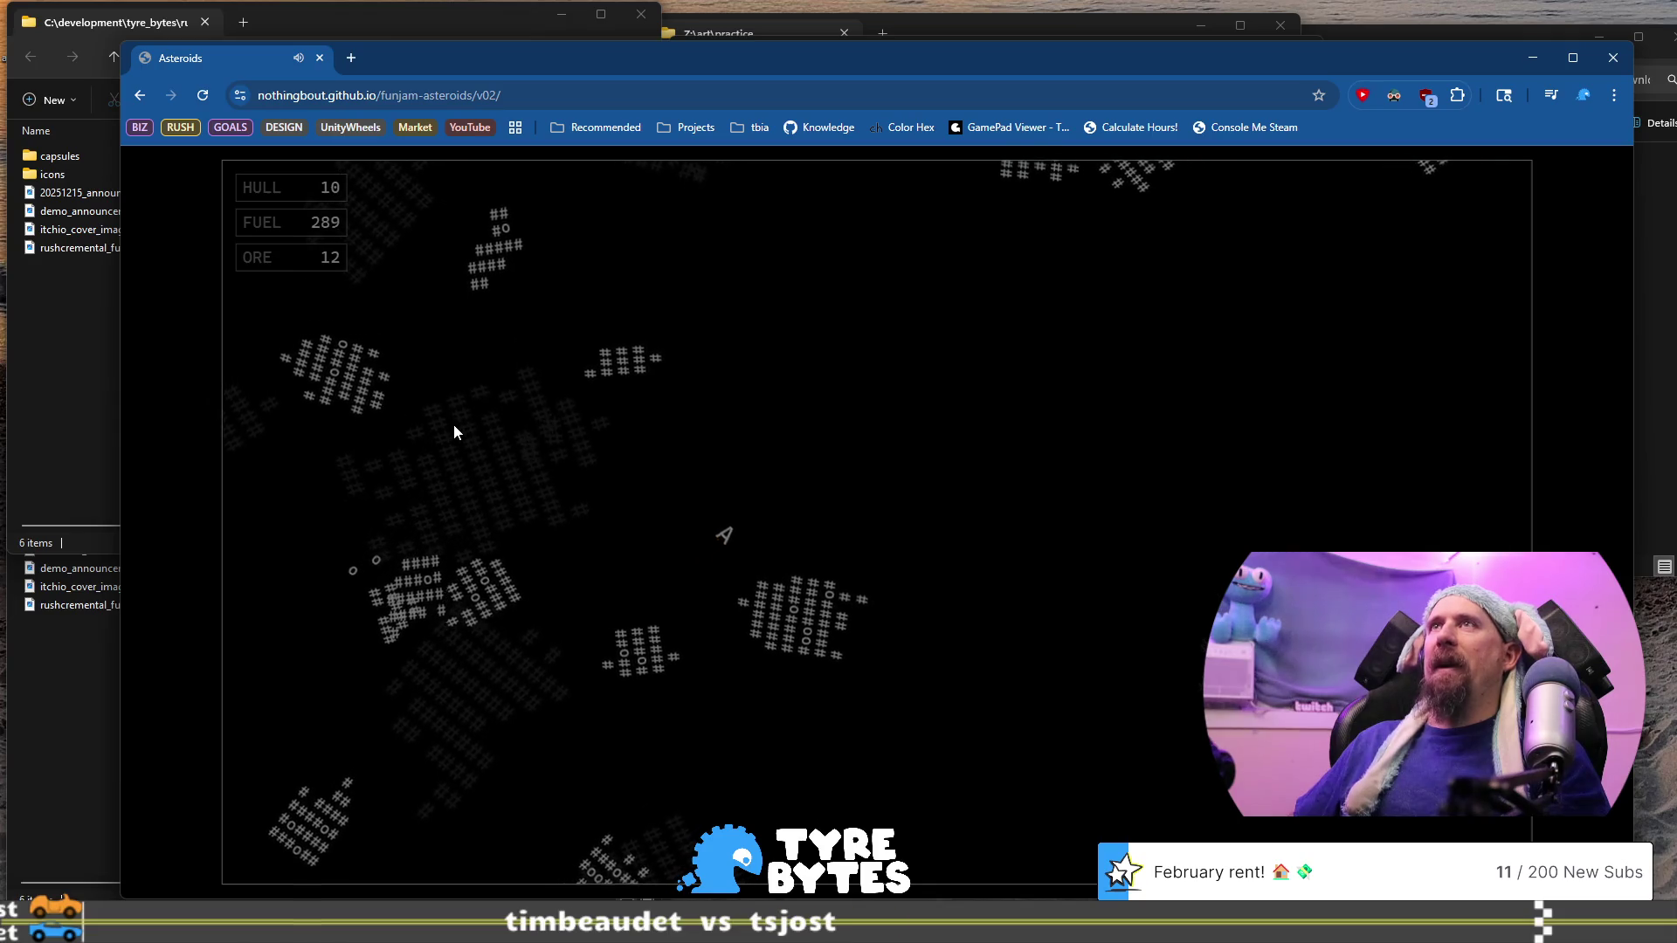
pyautogui.press('space')
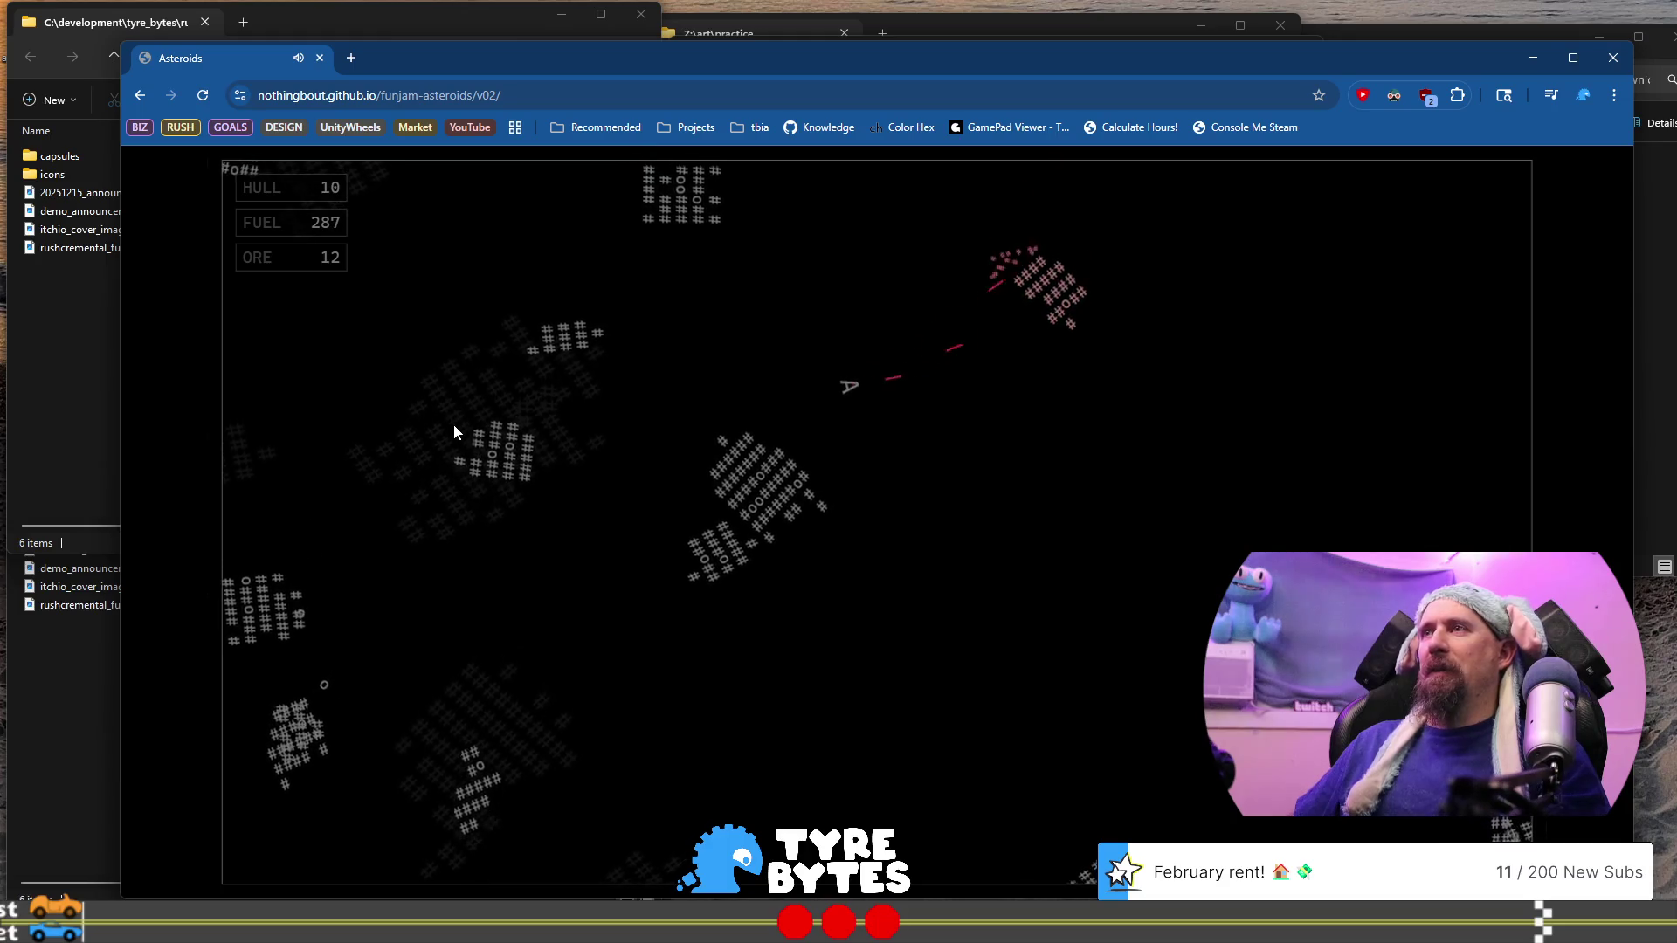
pyautogui.press('Left')
pyautogui.press('space')
pyautogui.press('Left')
pyautogui.press('space')
pyautogui.press('Right')
pyautogui.press('space')
pyautogui.press('space')
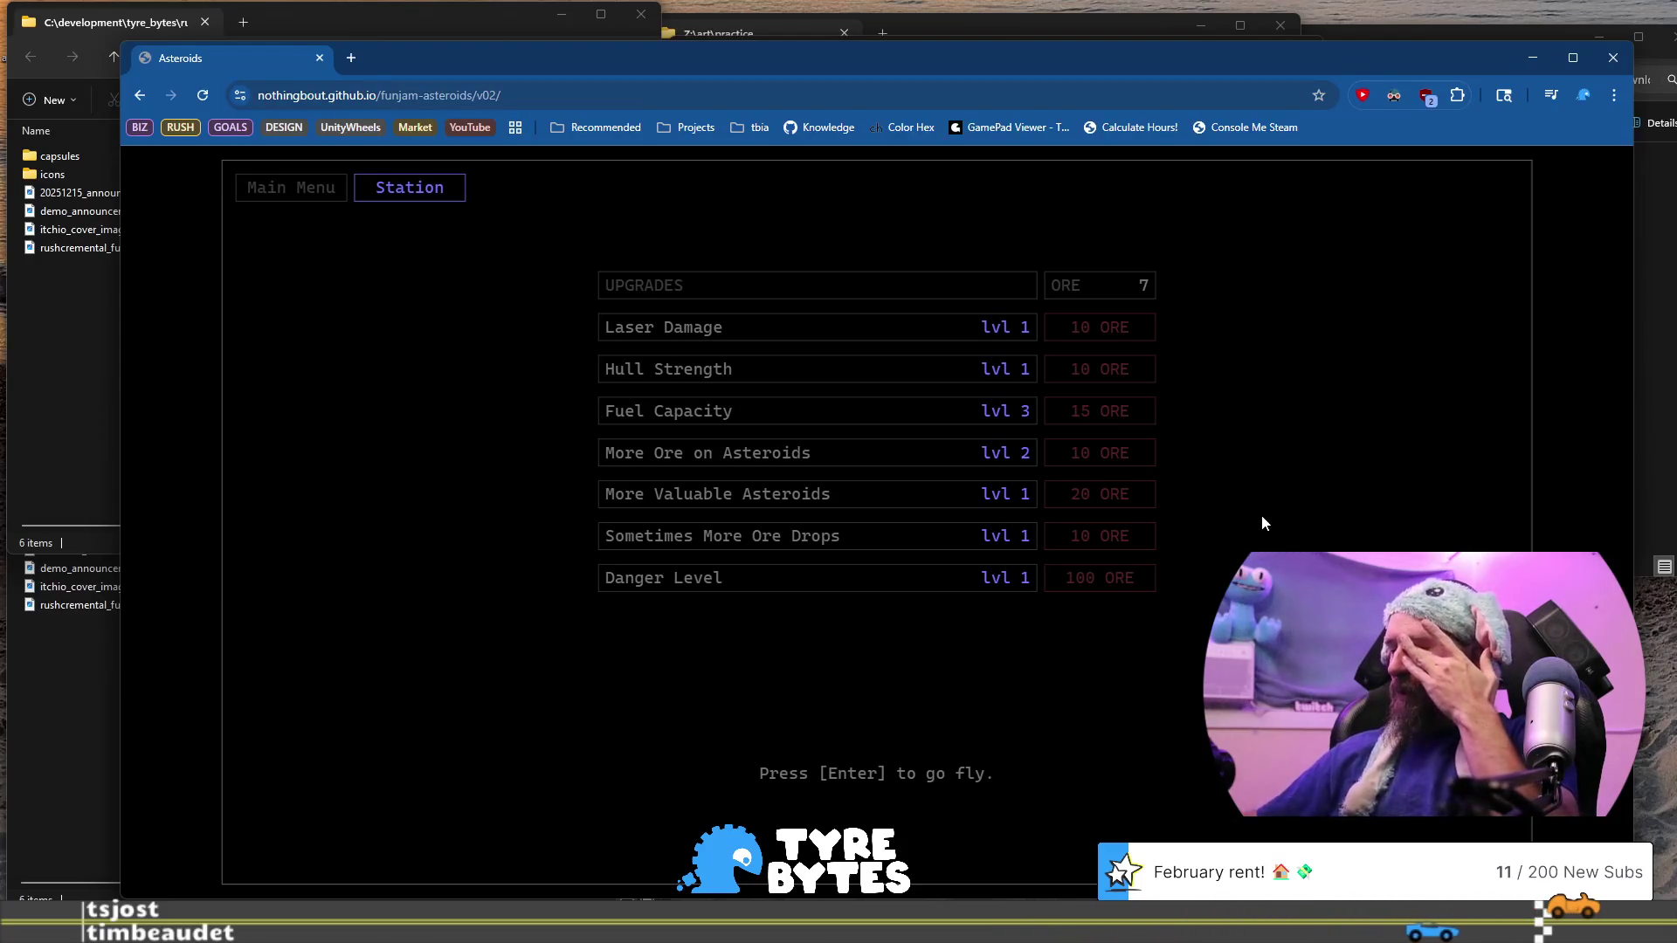
# Launch a new run and shoot the nearby asteroid, sweeping fire downward to down-left
pyautogui.press('Return')
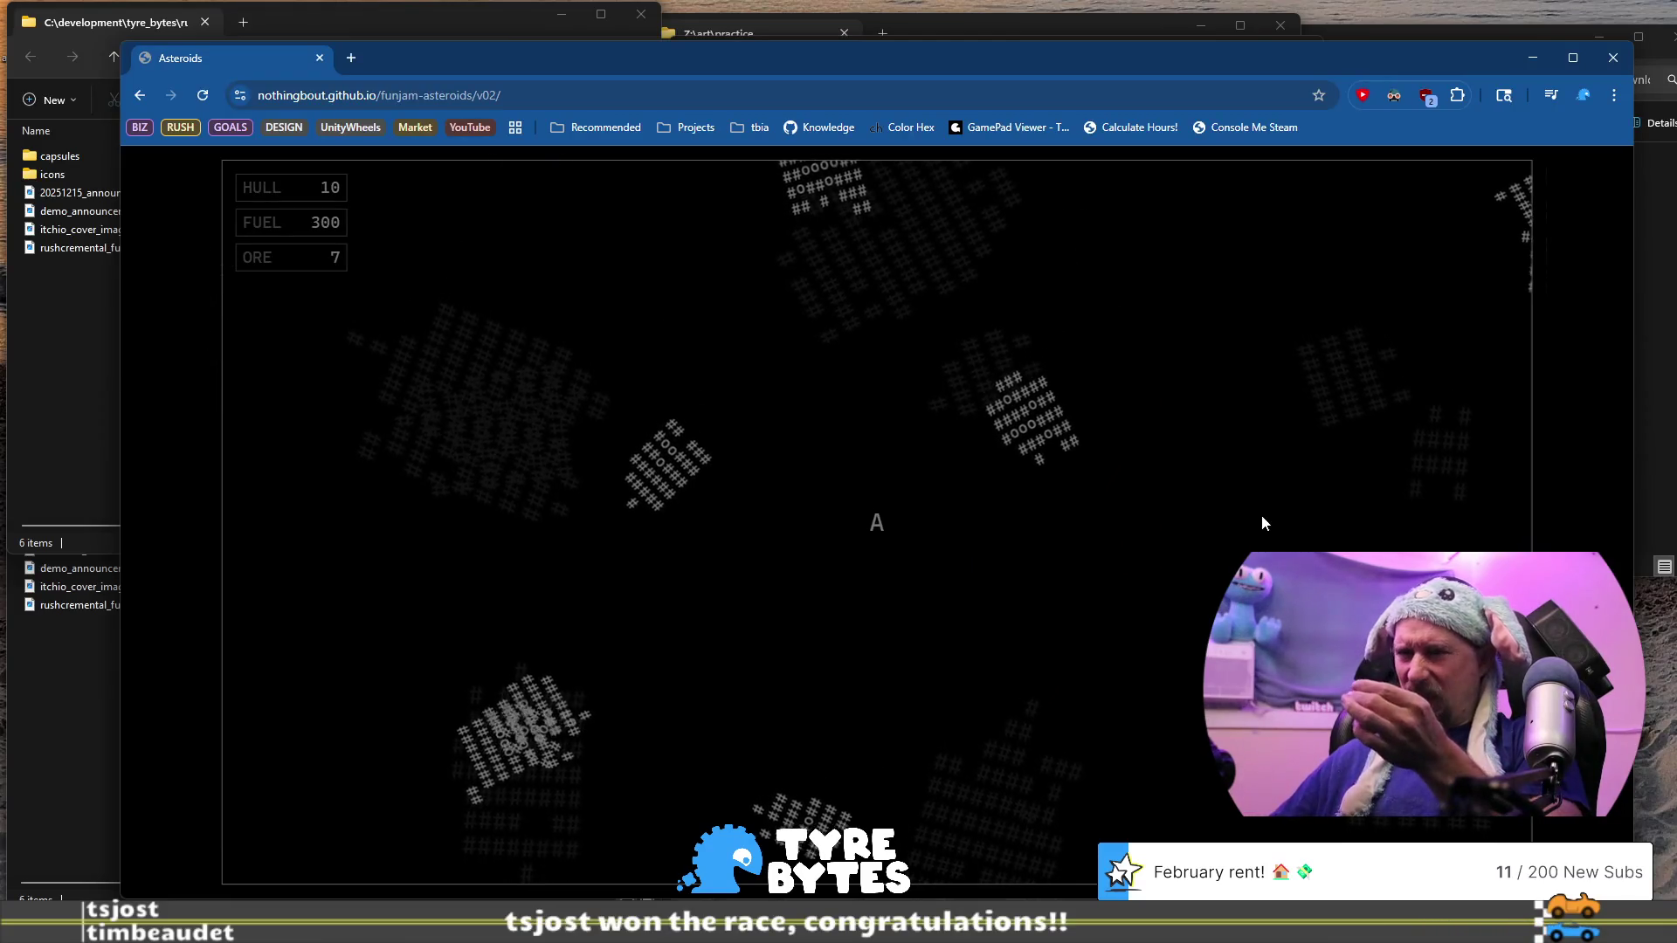
pyautogui.press('Left')
pyautogui.press('Right')
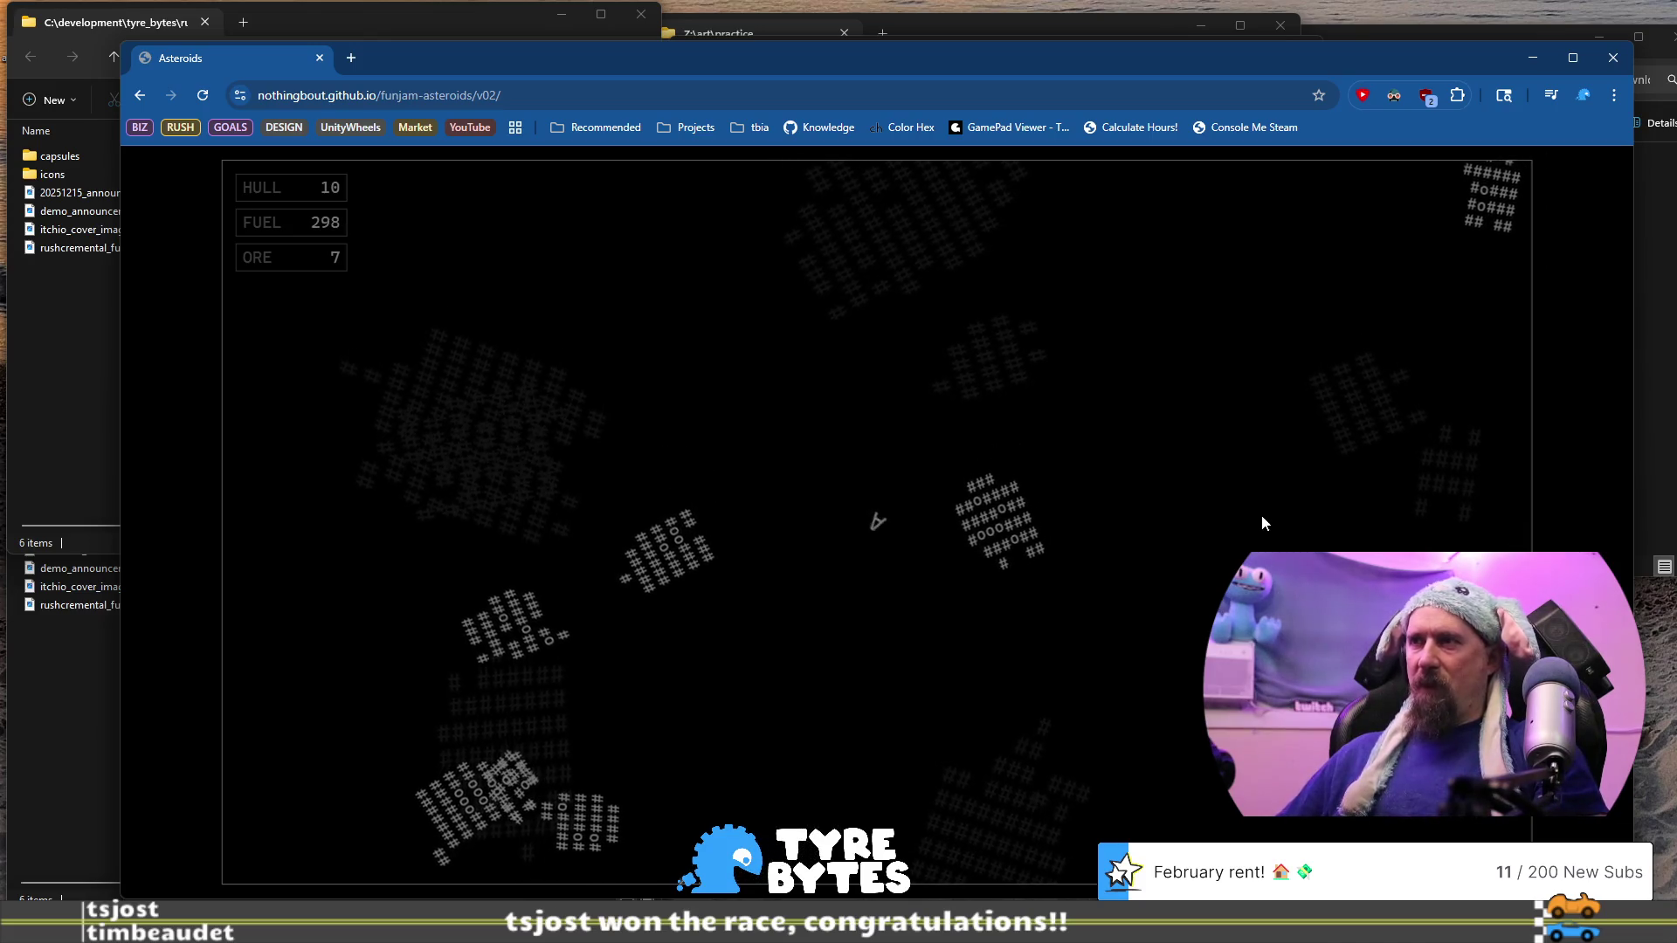
pyautogui.press('space')
pyautogui.press('Right')
pyautogui.press('space')
pyautogui.press('Right')
pyautogui.press('space')
pyautogui.press('Right')
pyautogui.press('space')
# Fly down-left to collect ore, then shoot the asteroid above and gather its ore
pyautogui.press('Up')
pyautogui.press('Up')
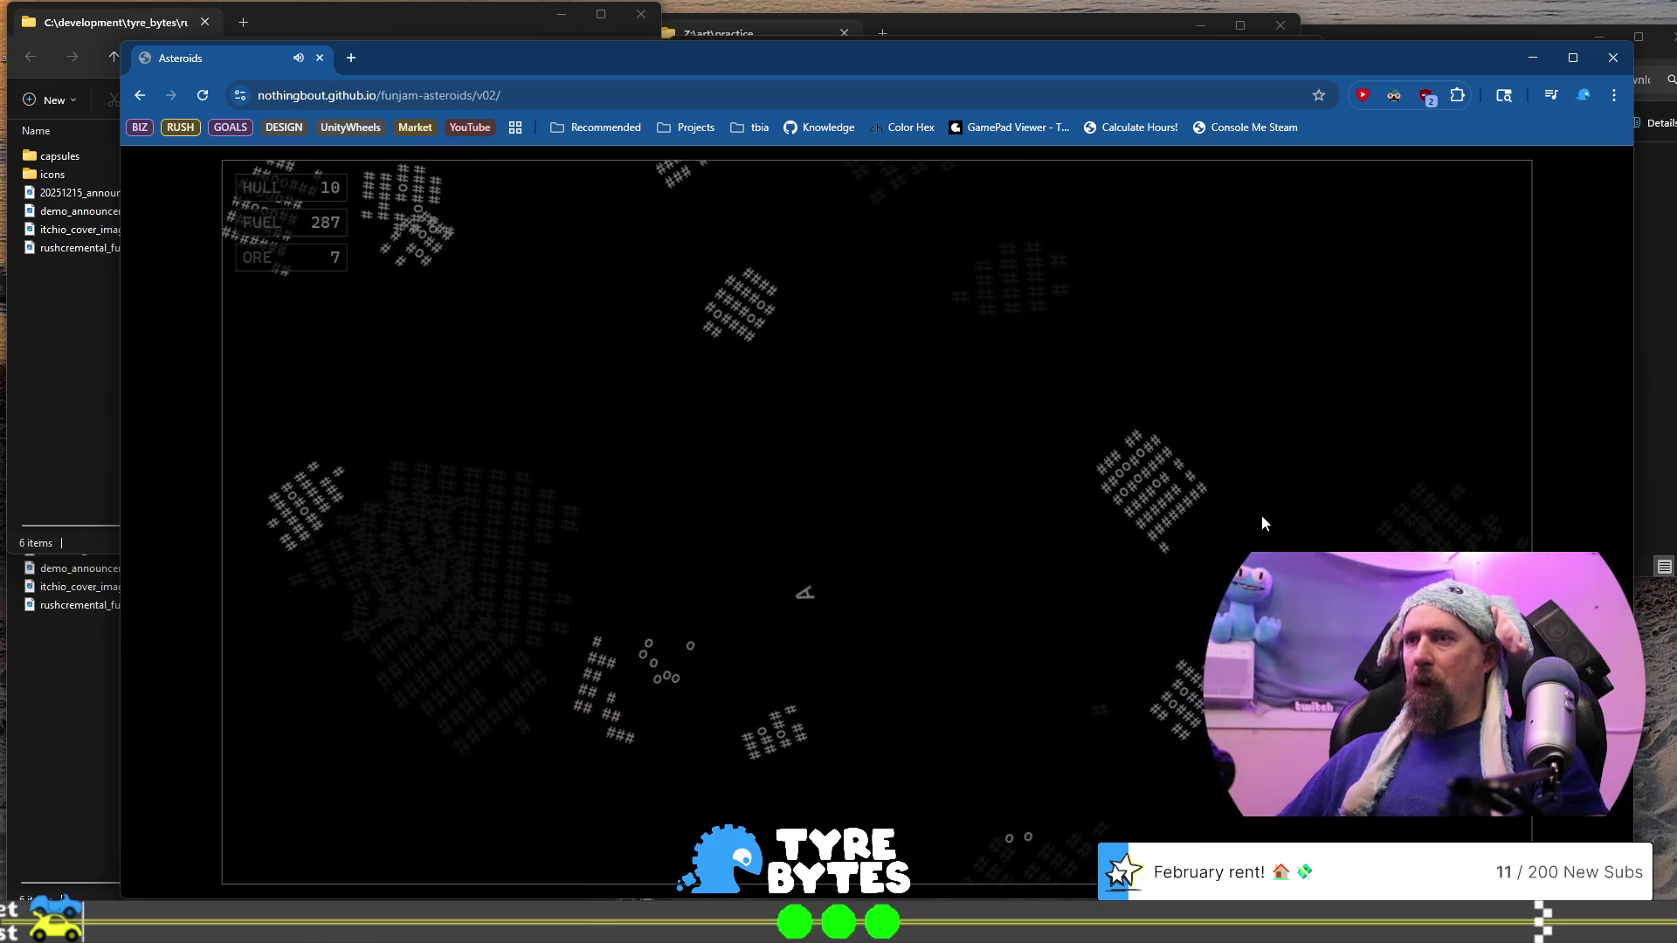
pyautogui.press('Right')
pyautogui.press('Up')
pyautogui.press('Up')
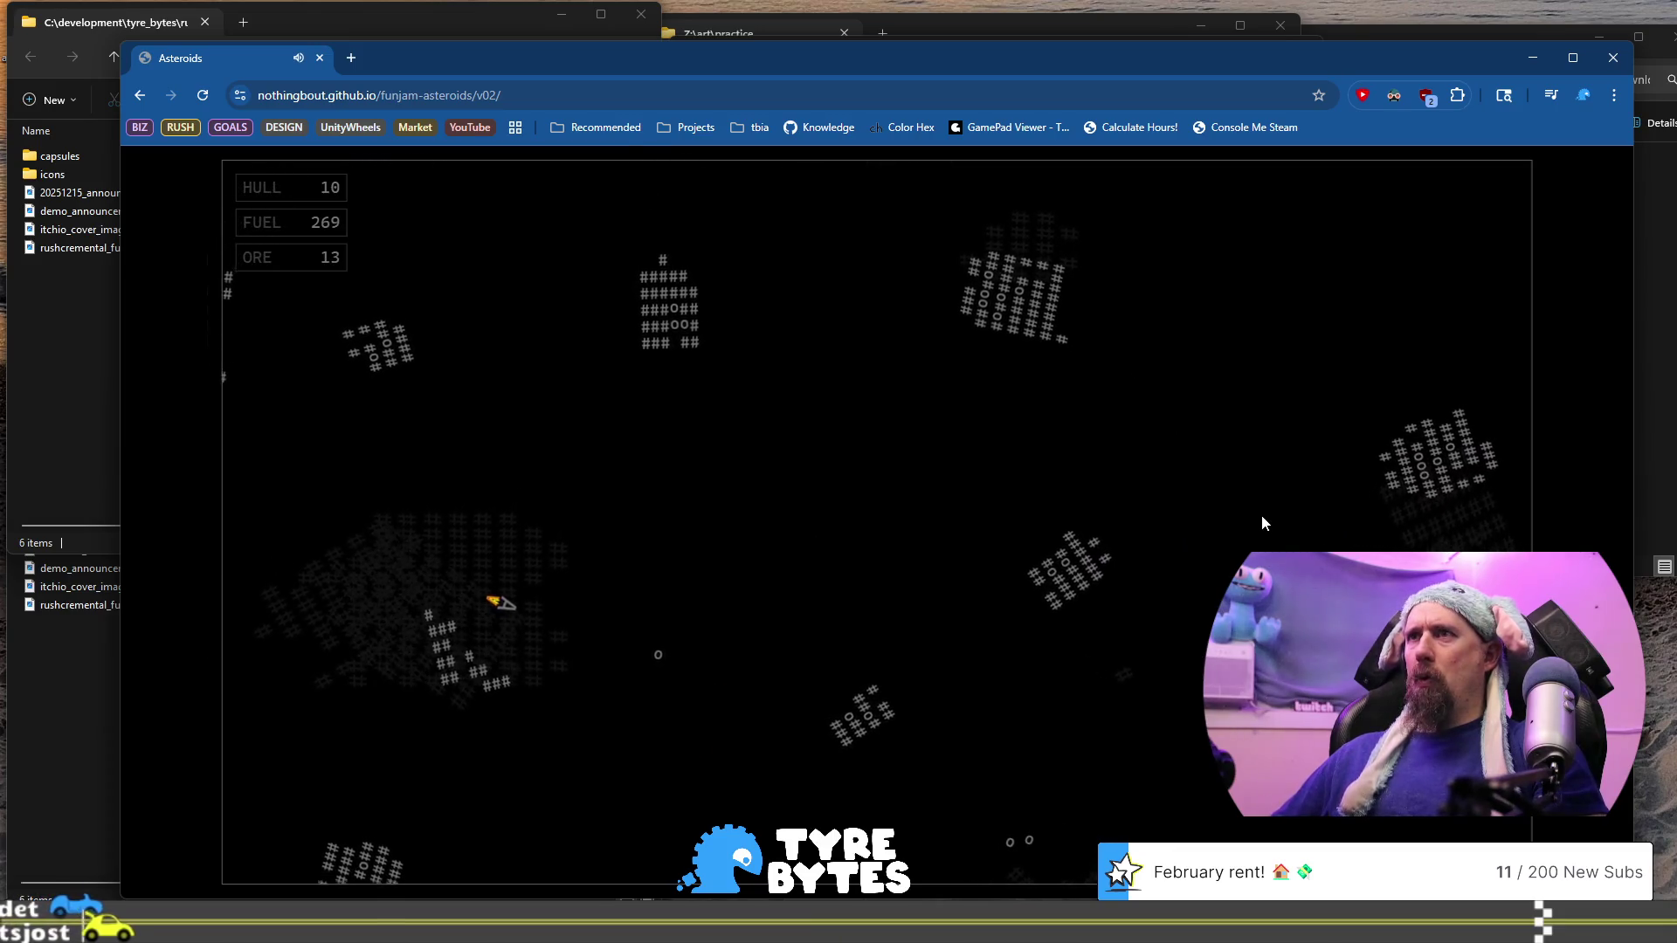
pyautogui.press('Left')
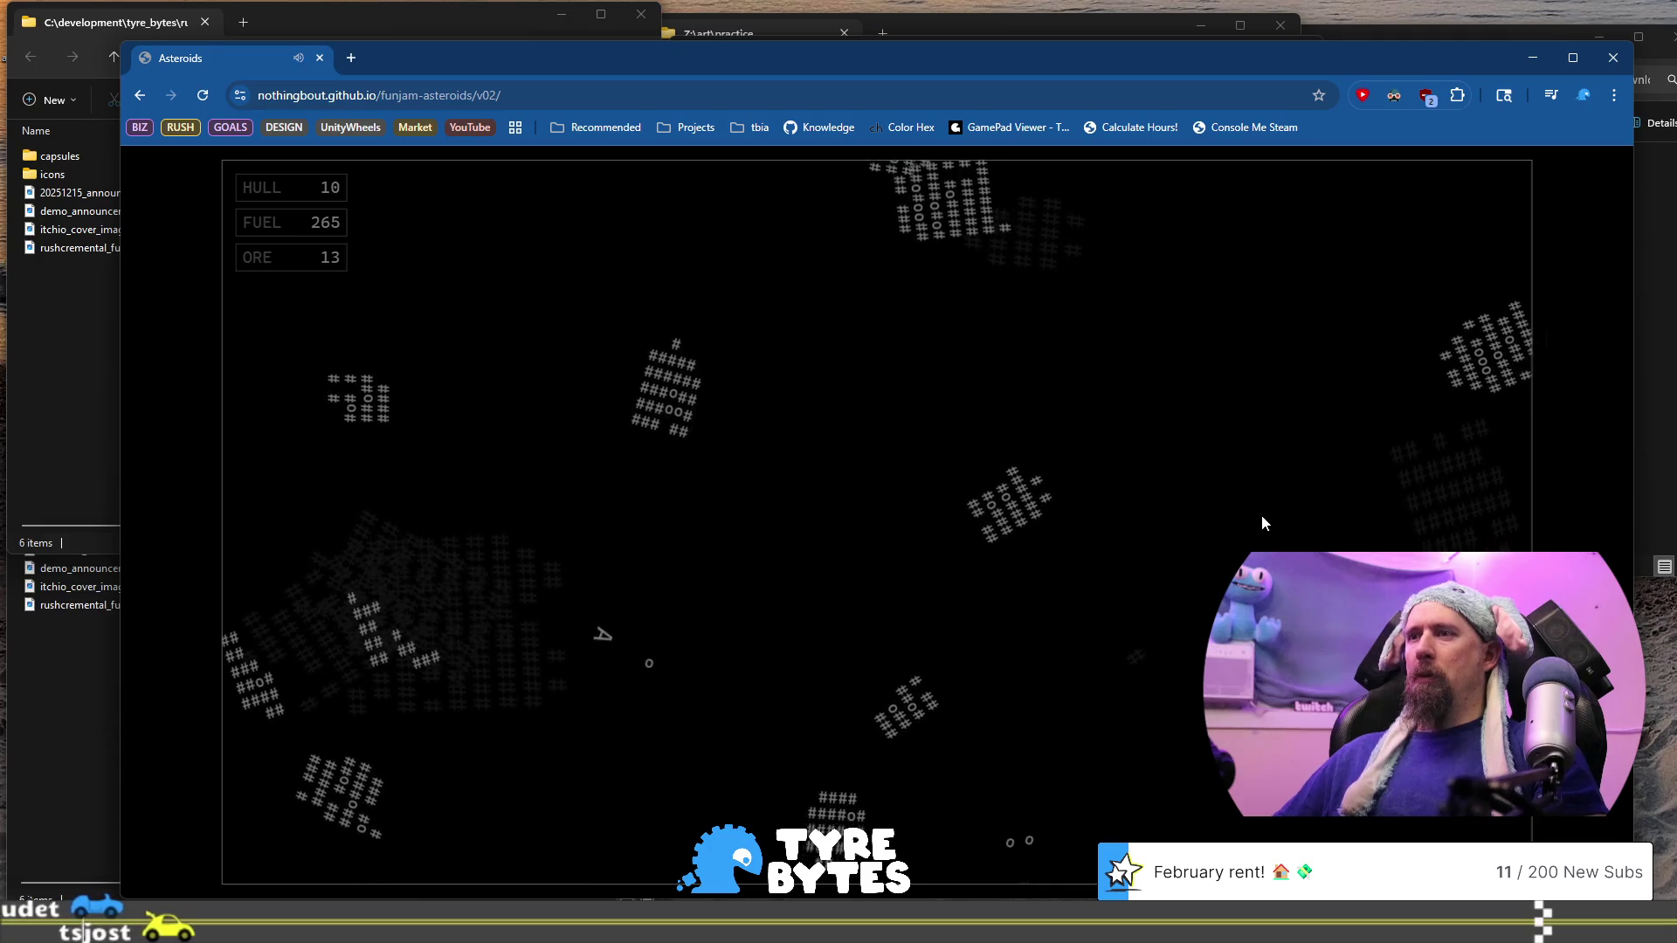
pyautogui.press('space')
# Drift down-right, shoot the red asteroid and asteroids to the left, then grab the ore
pyautogui.press('space')
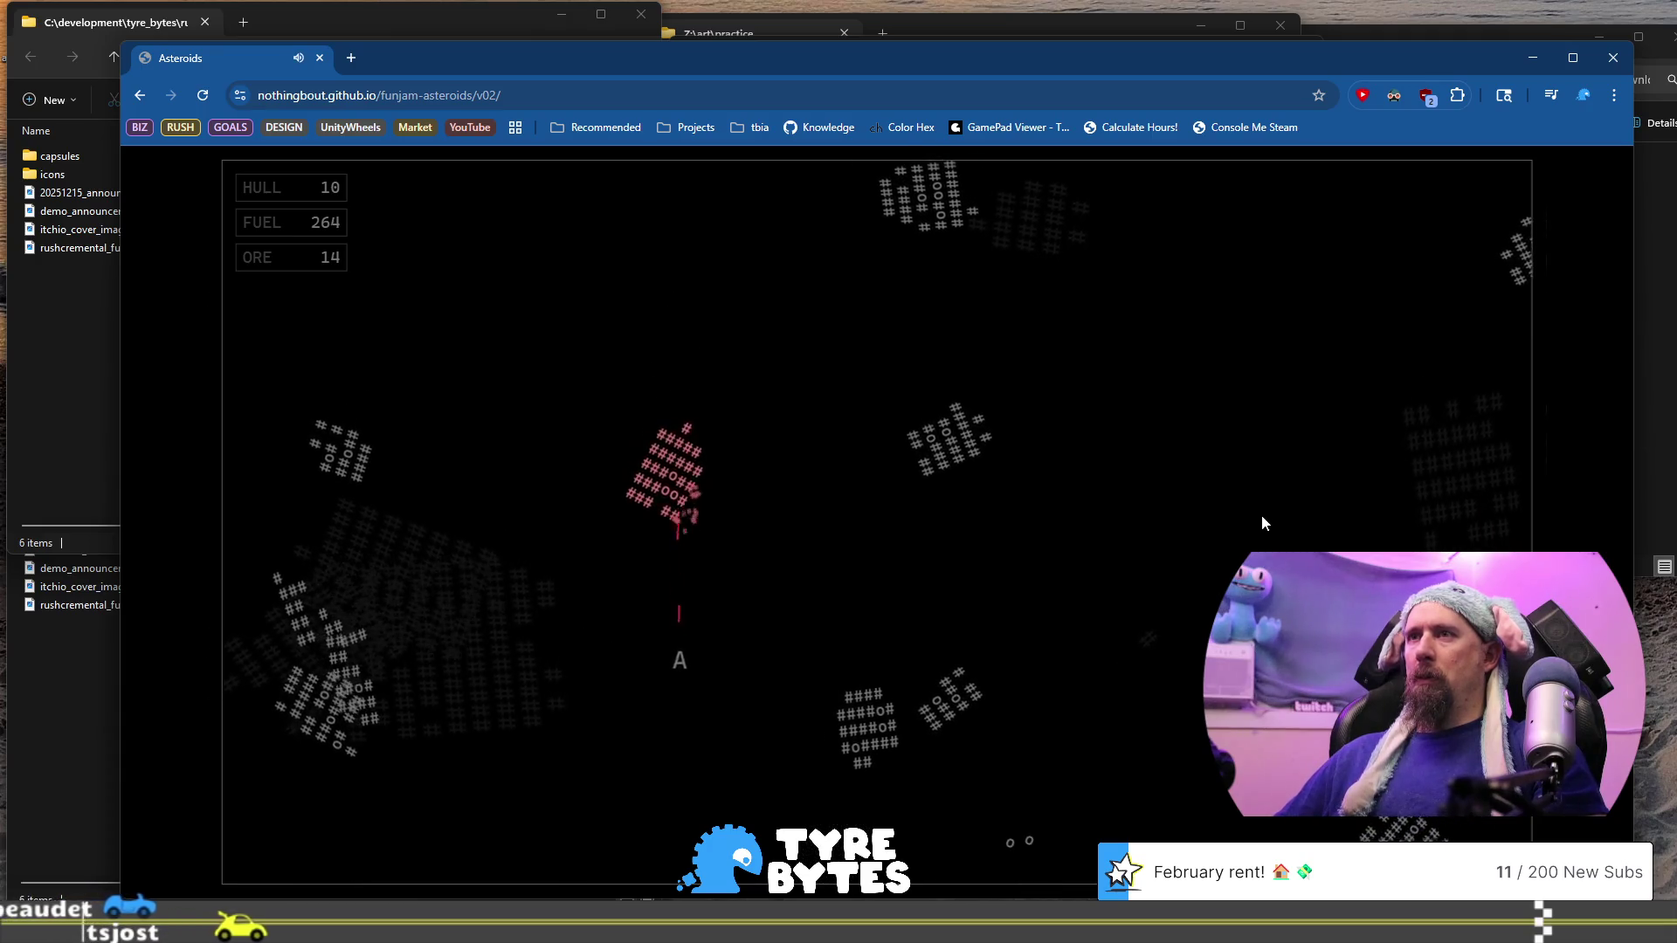
pyautogui.press('Up')
pyautogui.press('Up')
pyautogui.press('Left')
pyautogui.press('Up')
pyautogui.press('Right')
pyautogui.press('Up')
pyautogui.press('Left')
pyautogui.press('Up')
pyautogui.press('Left')
# Keep firing left and up-left at asteroids until the run ends with 18 ore
pyautogui.press('space')
pyautogui.press('Up')
pyautogui.press('space')
pyautogui.press('Left')
pyautogui.press('space')
pyautogui.press('Right')
pyautogui.press('Up')
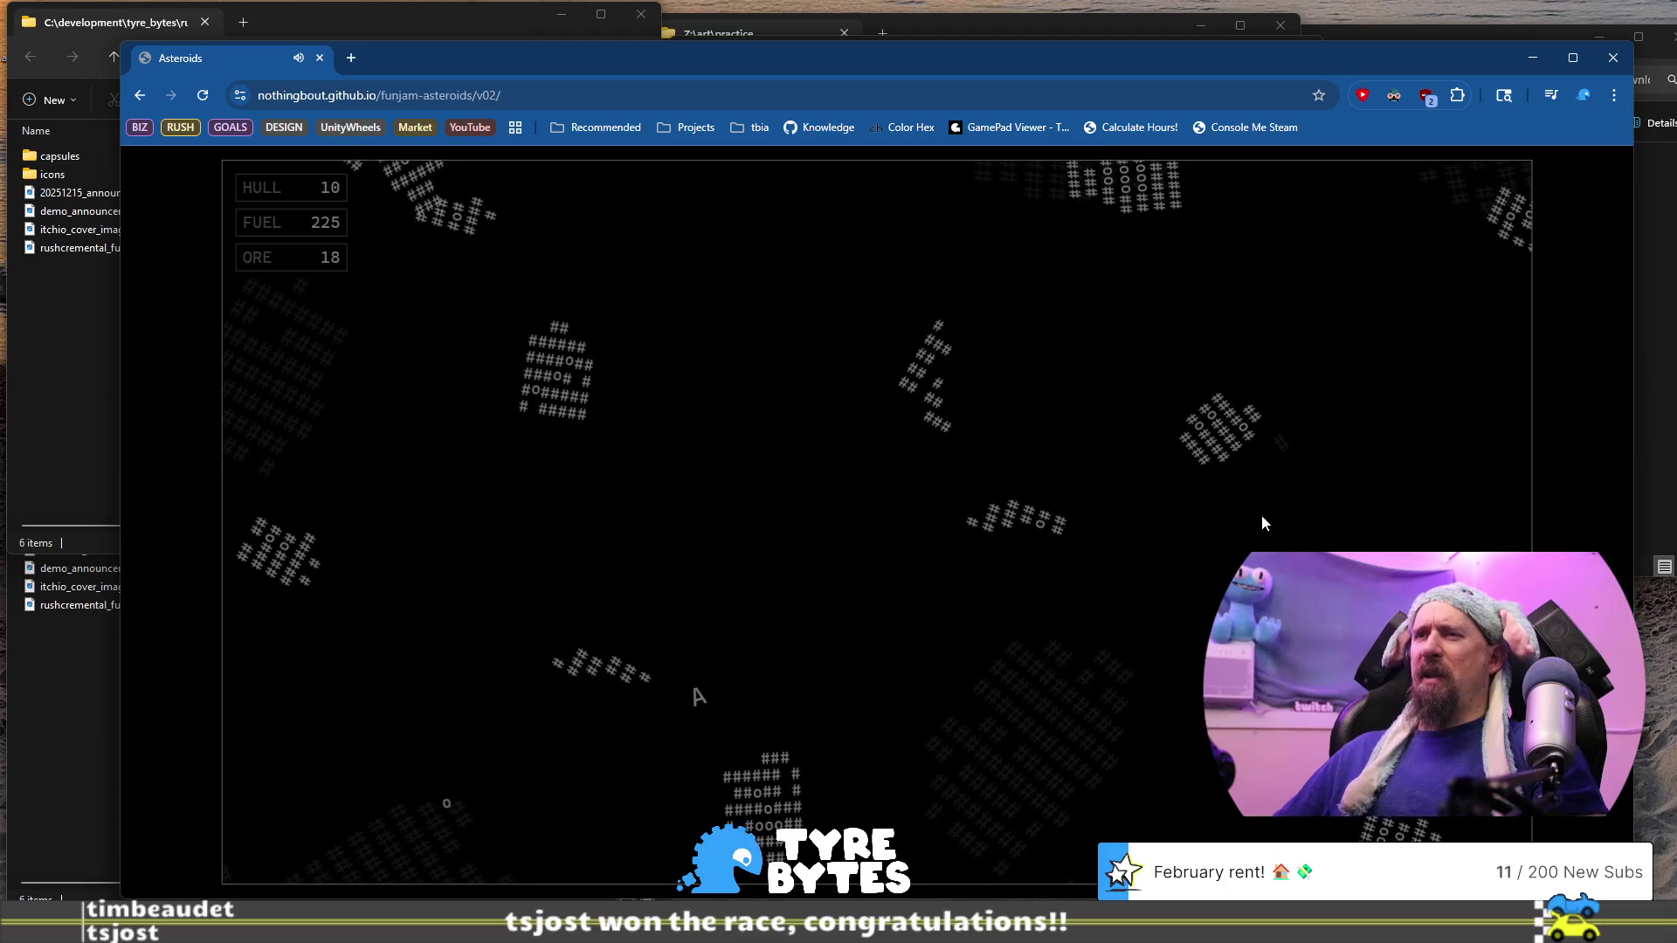
pyautogui.press('space')
pyautogui.press('Left')
pyautogui.press('Up')
pyautogui.press('space')
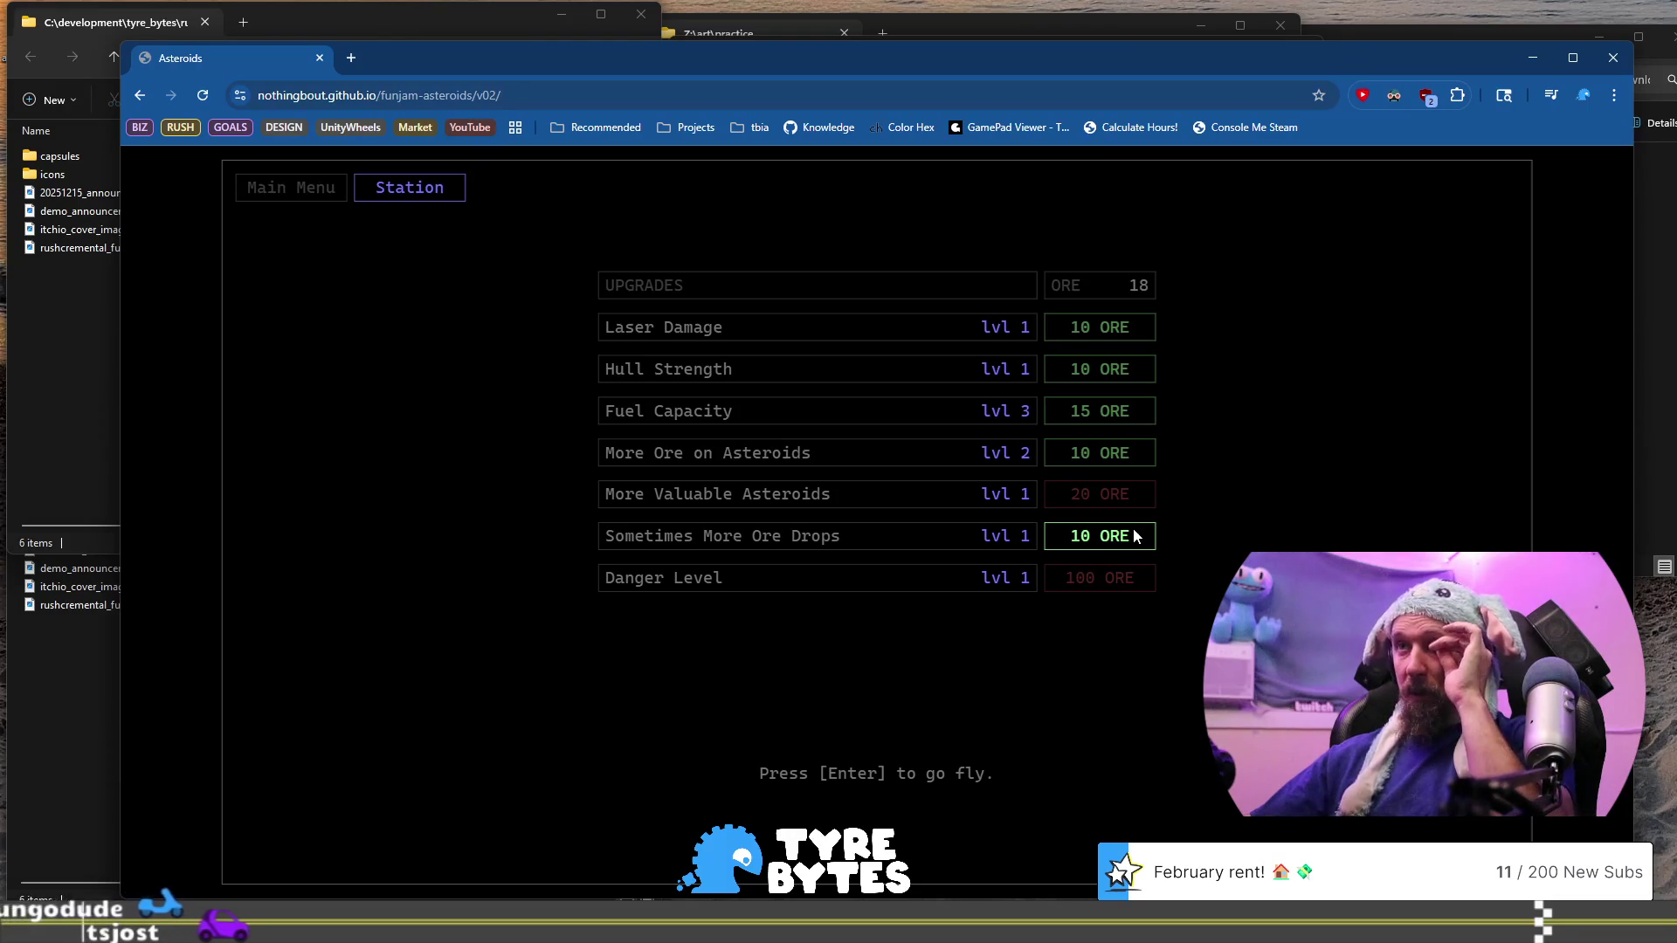
# Buy More Ore on Asteroids level 3 for 10 ore and start a new run
pyautogui.click(1146, 454)
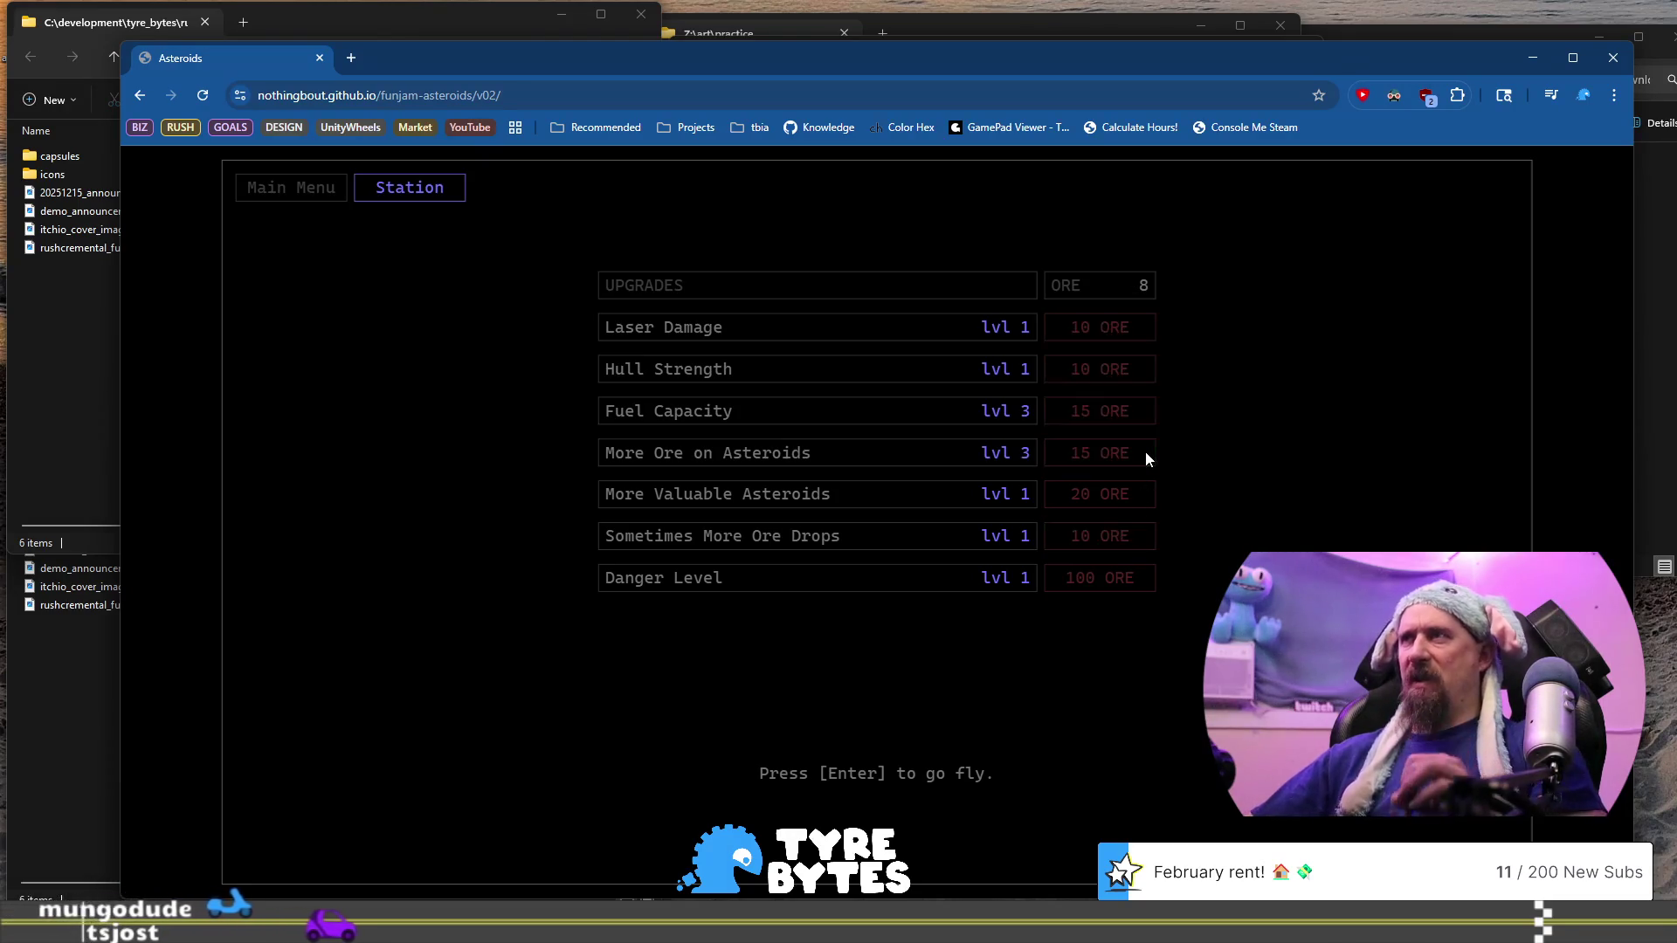
pyautogui.press('Return')
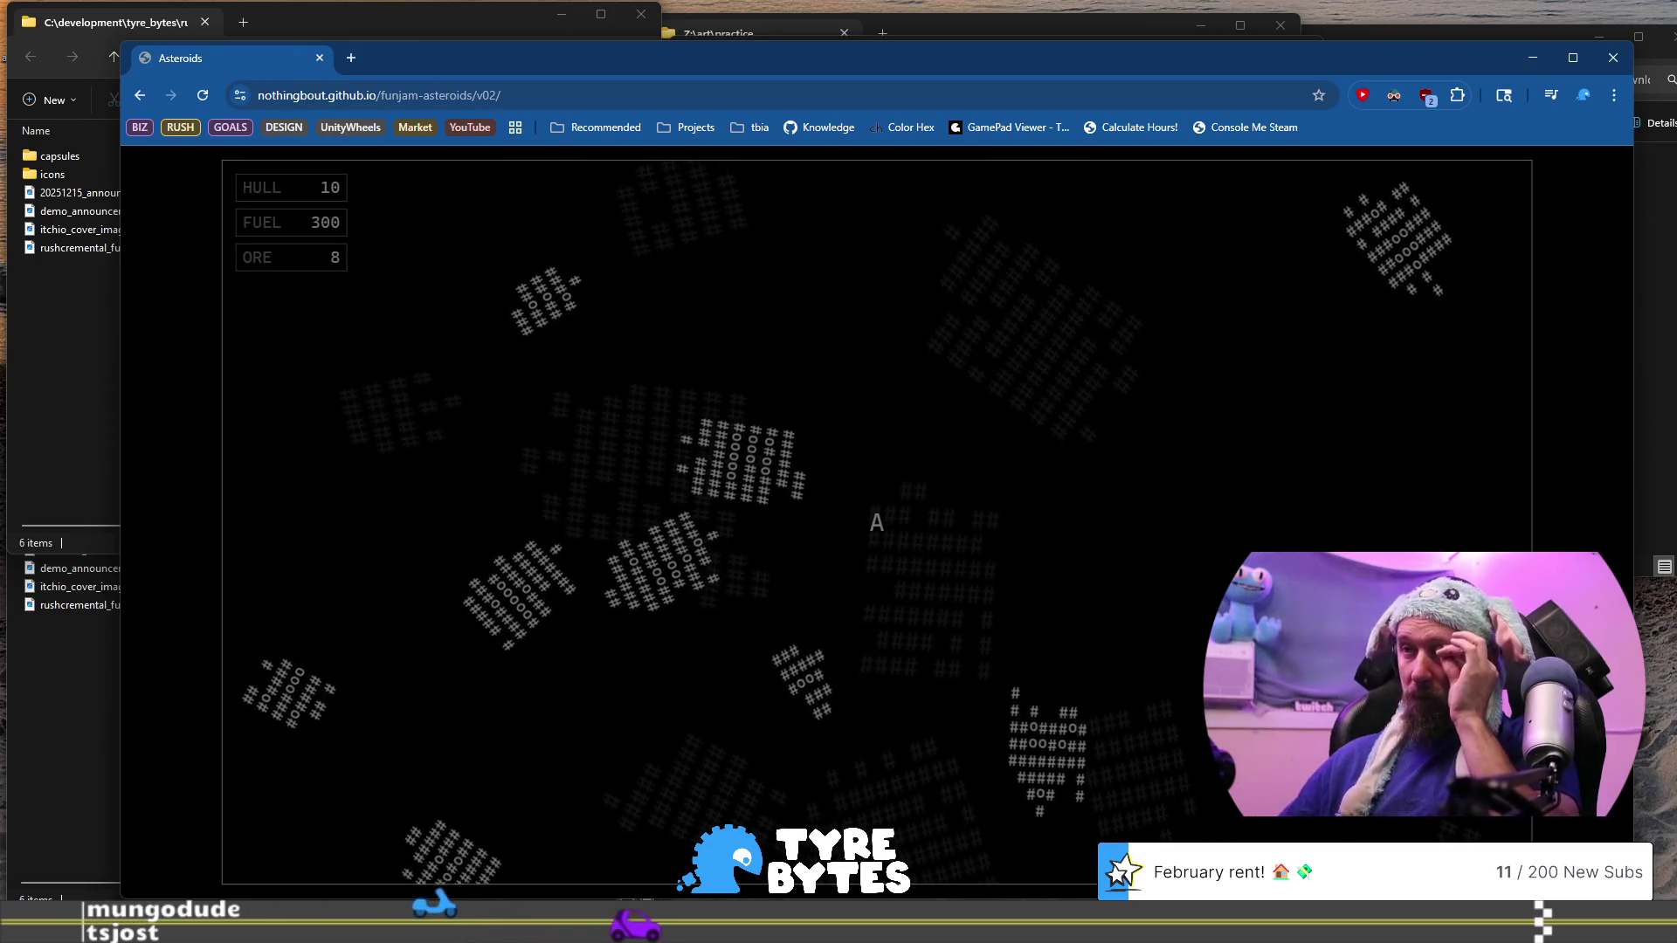
# Fly upward, shoot the asteroid to the left, and fire up-right at more asteroids
pyautogui.press('Up')
pyautogui.press('Up')
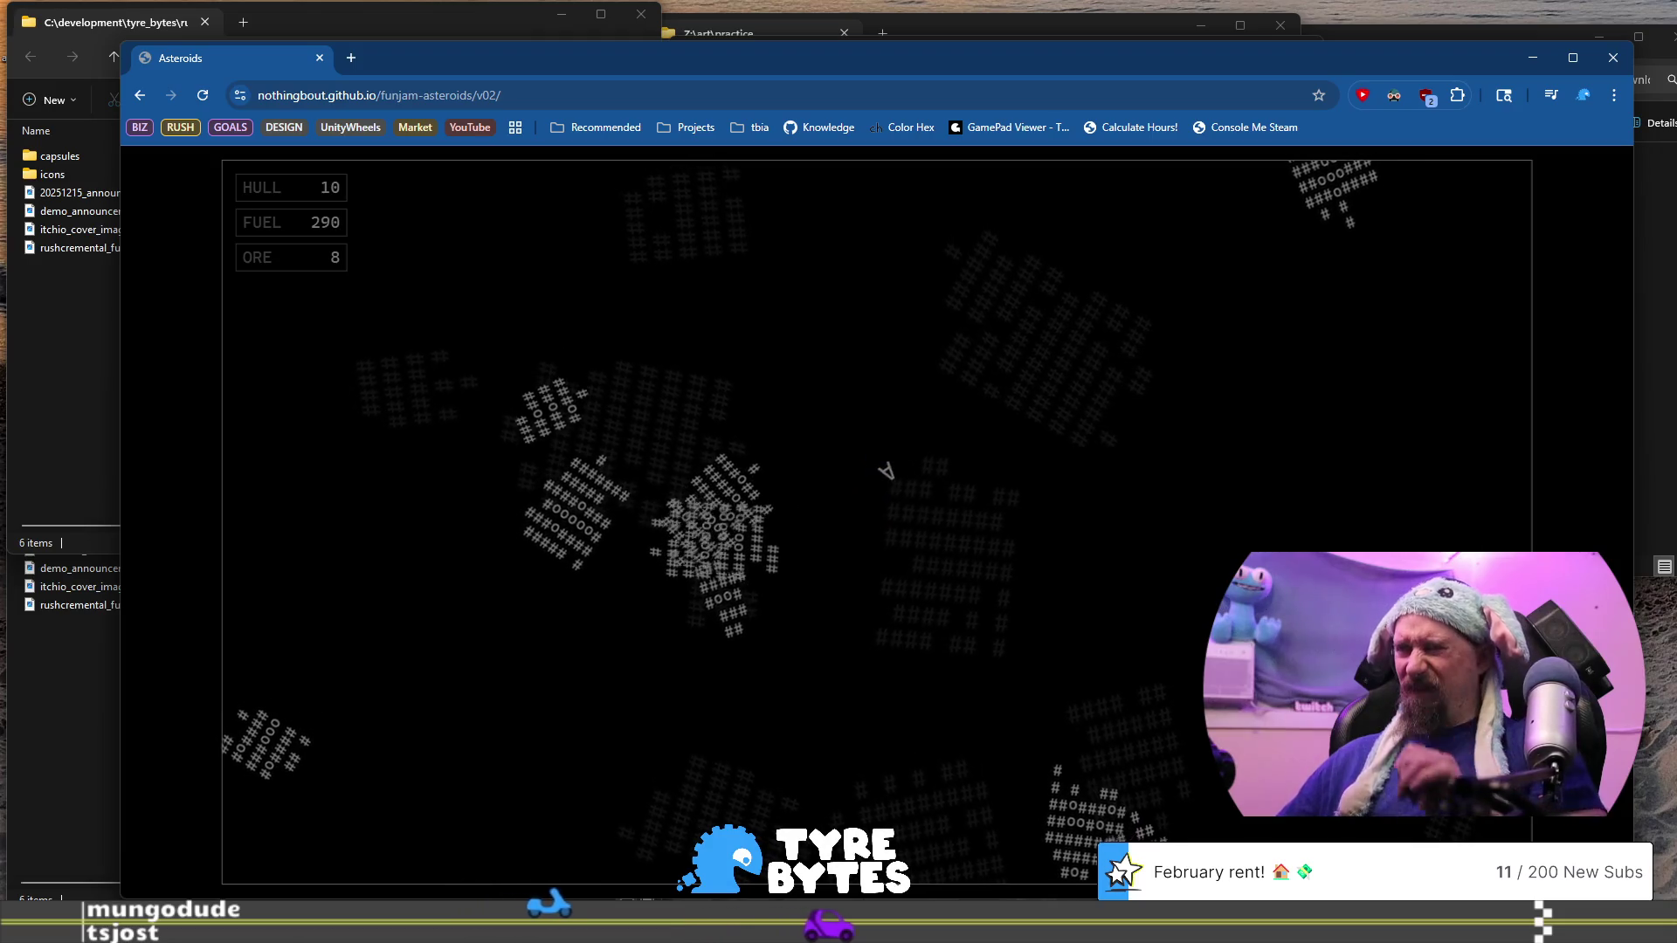
pyautogui.press('space')
pyautogui.press('Left')
pyautogui.press('space')
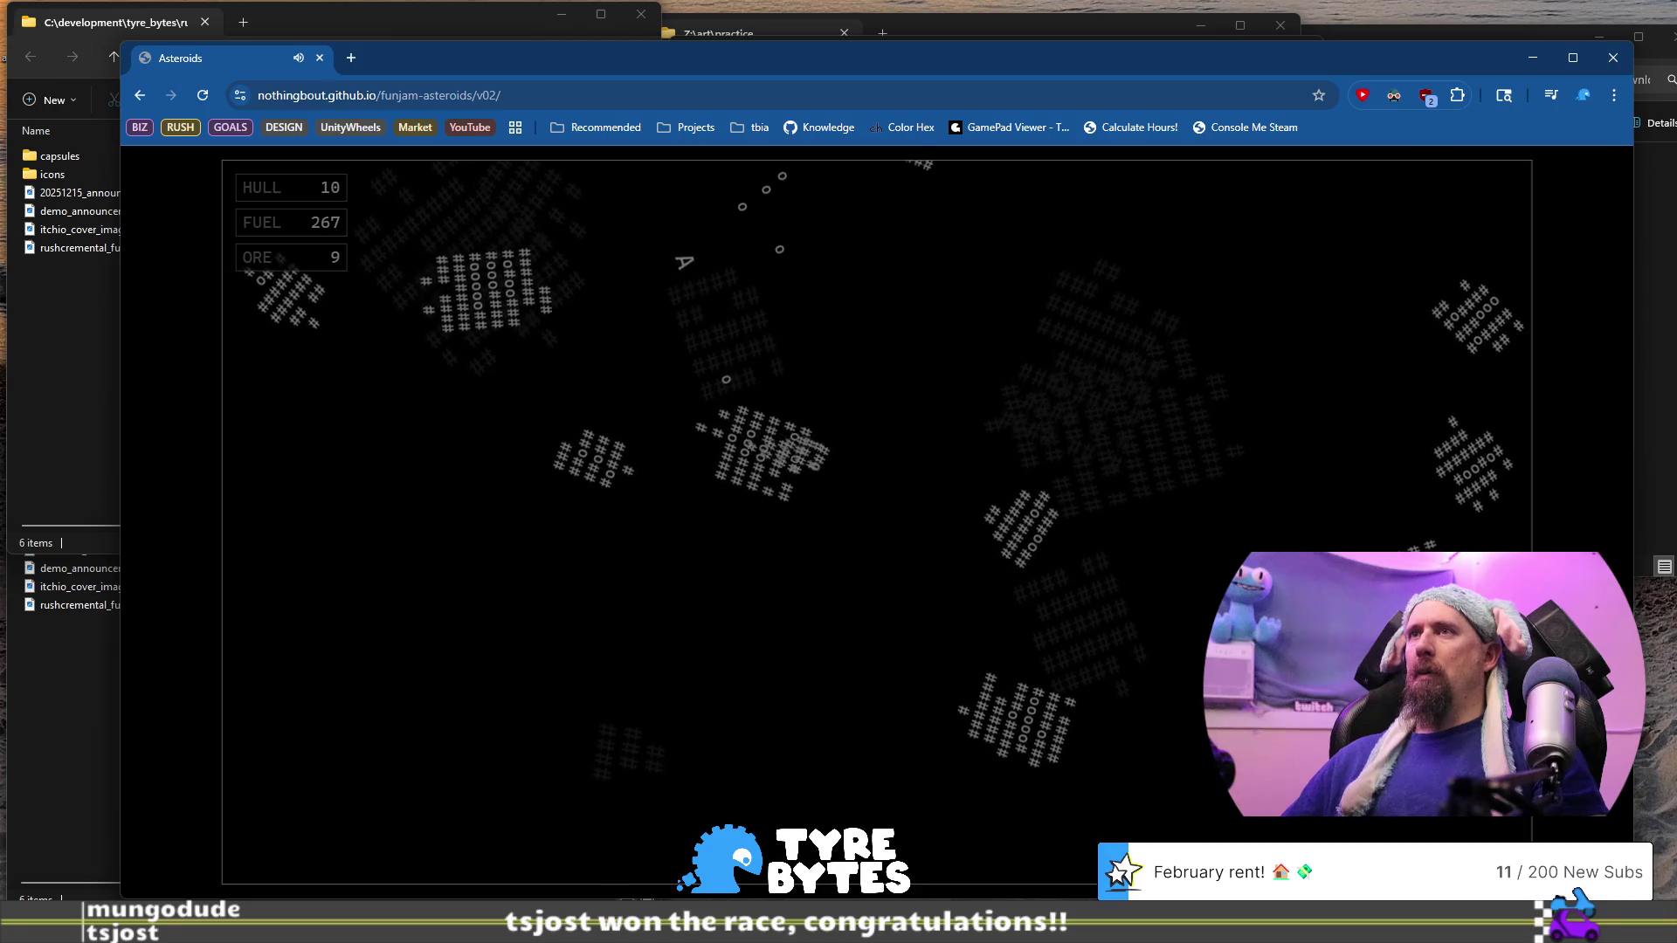
pyautogui.press('Up')
pyautogui.press('Up')
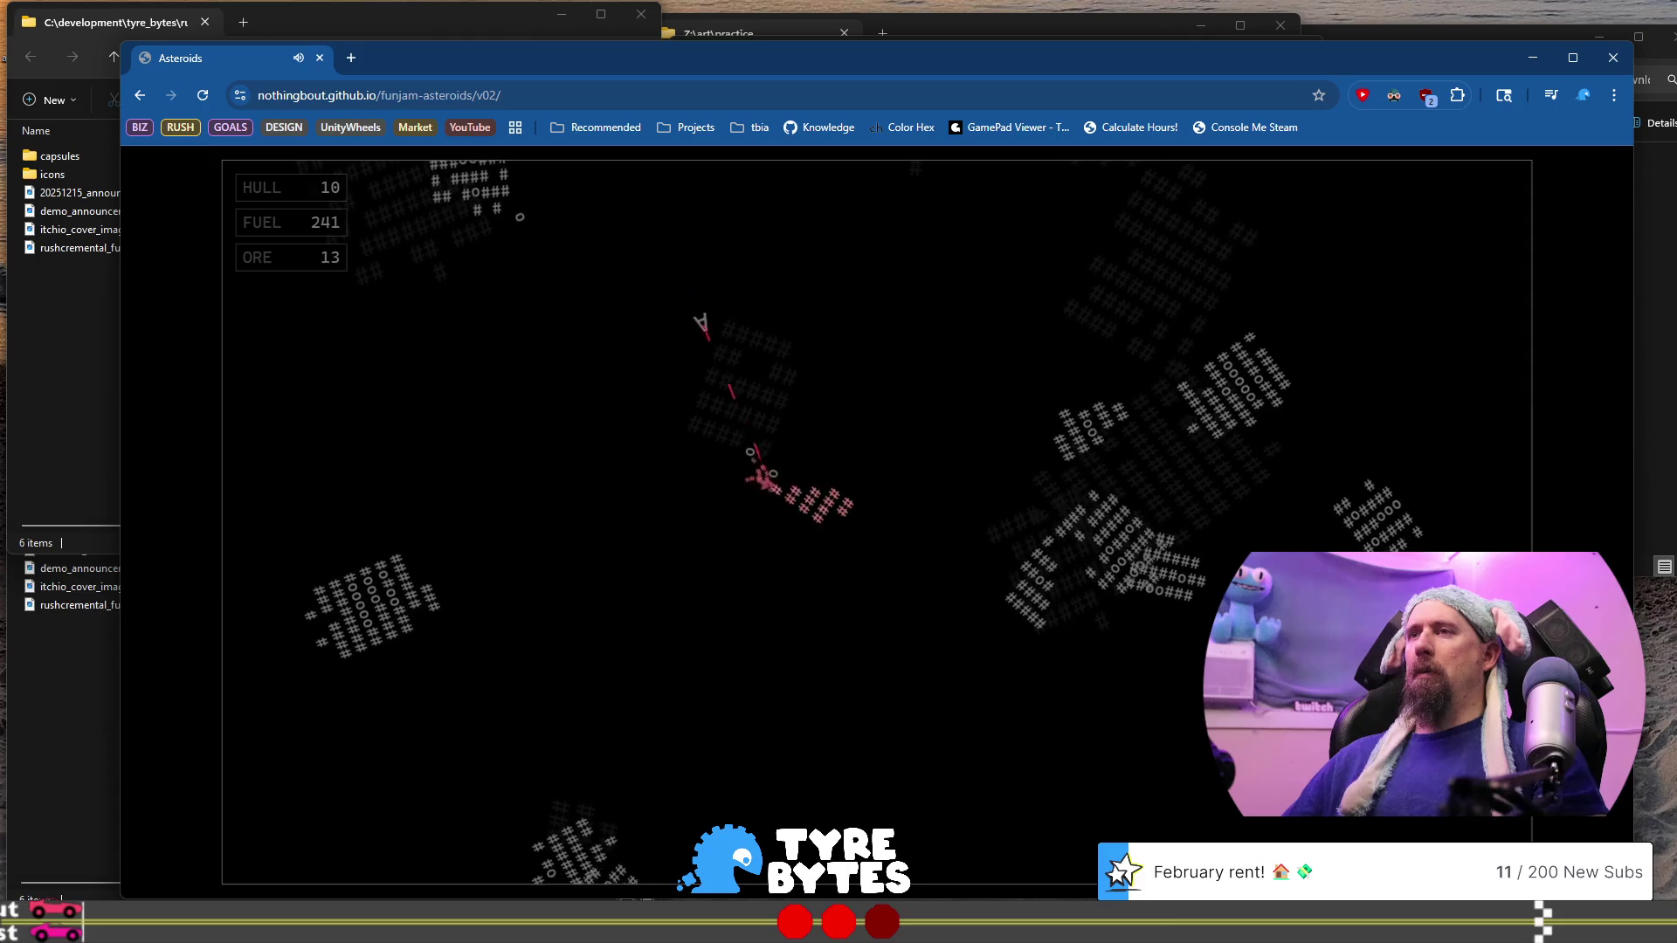
pyautogui.press('space')
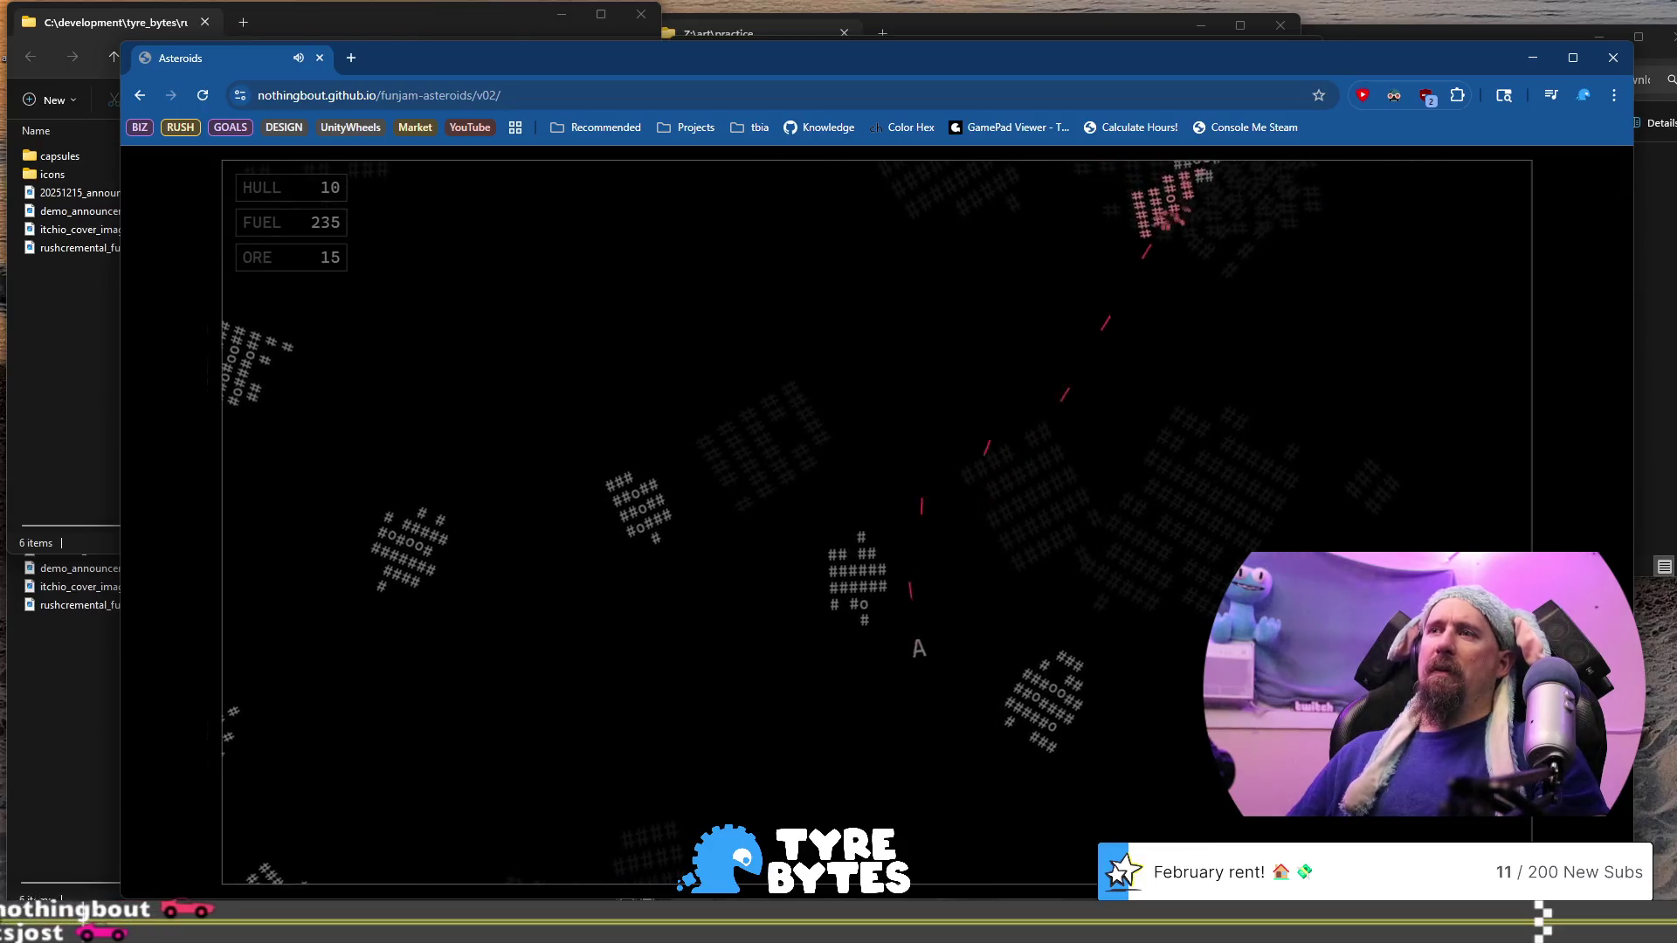
pyautogui.press('Up')
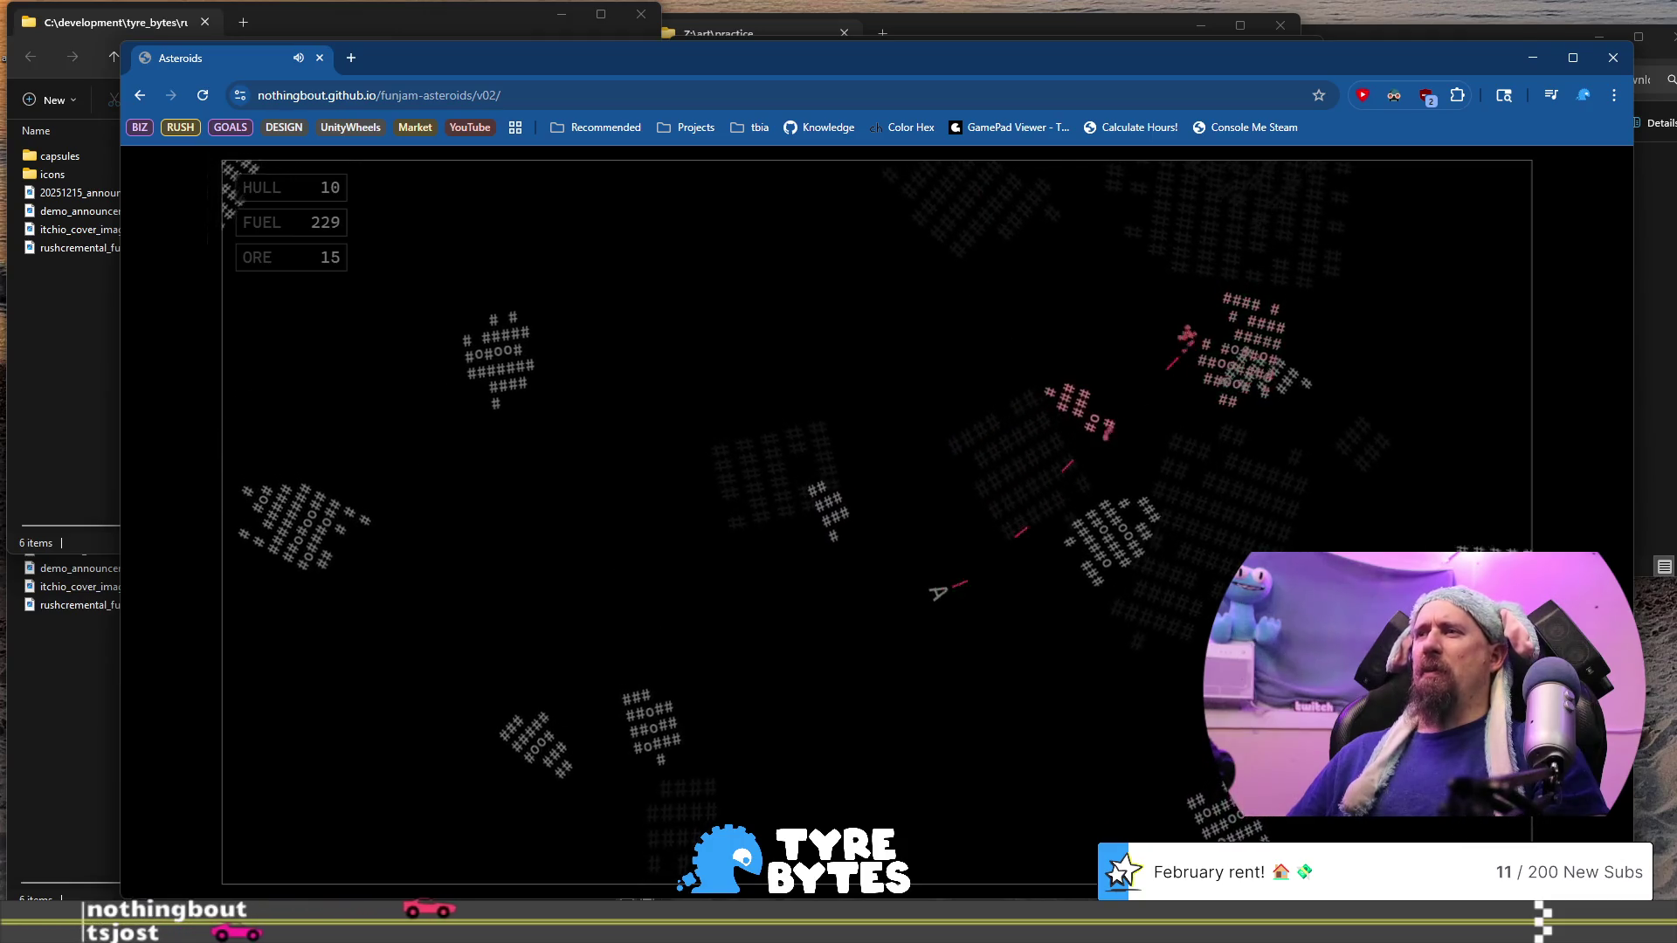
# Thrust and fire down-right and down-left, breaking an asteroid for more ore
pyautogui.press('Right')
pyautogui.press('space')
pyautogui.press('space')
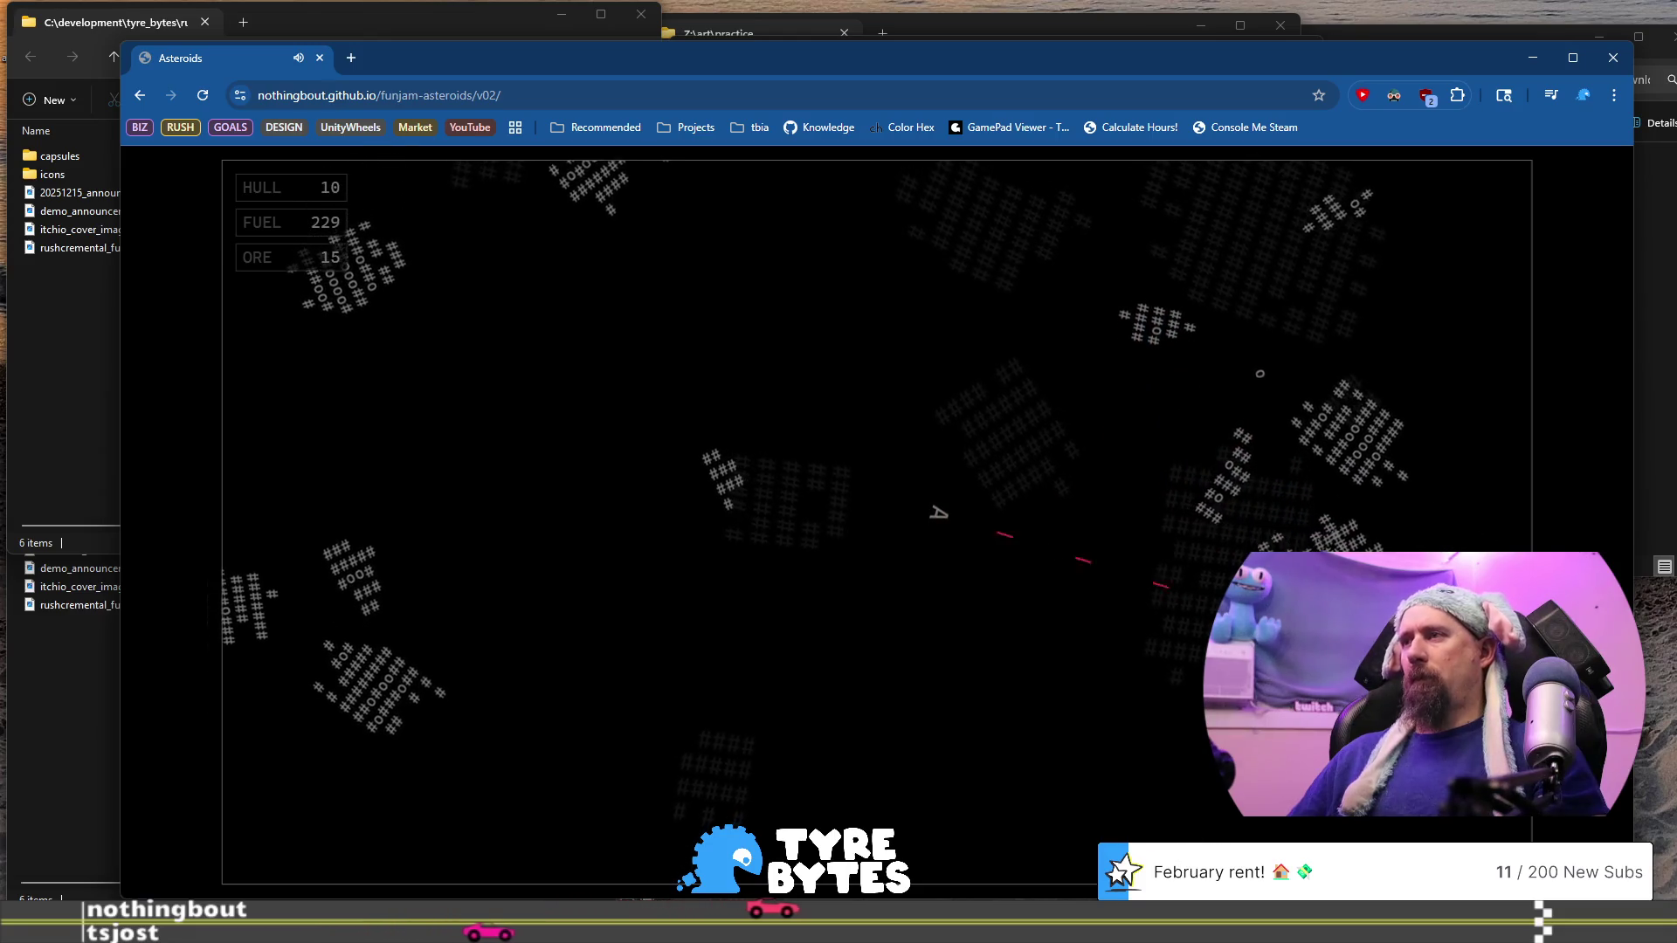
pyautogui.press('space')
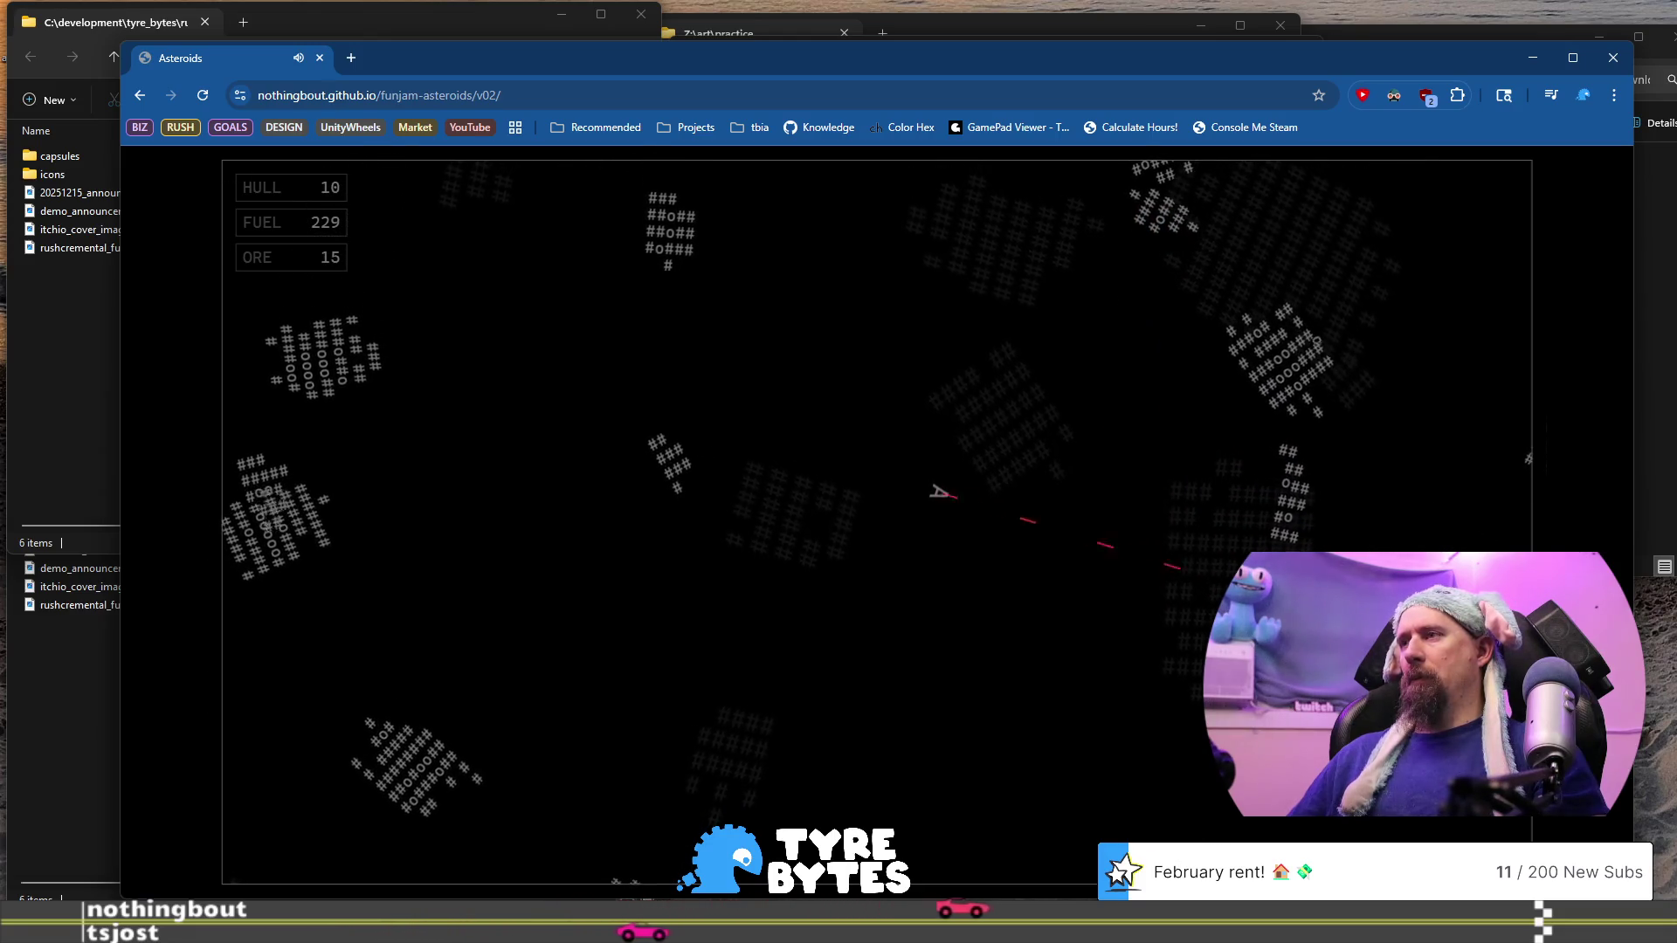
pyautogui.press('Right')
pyautogui.press('space')
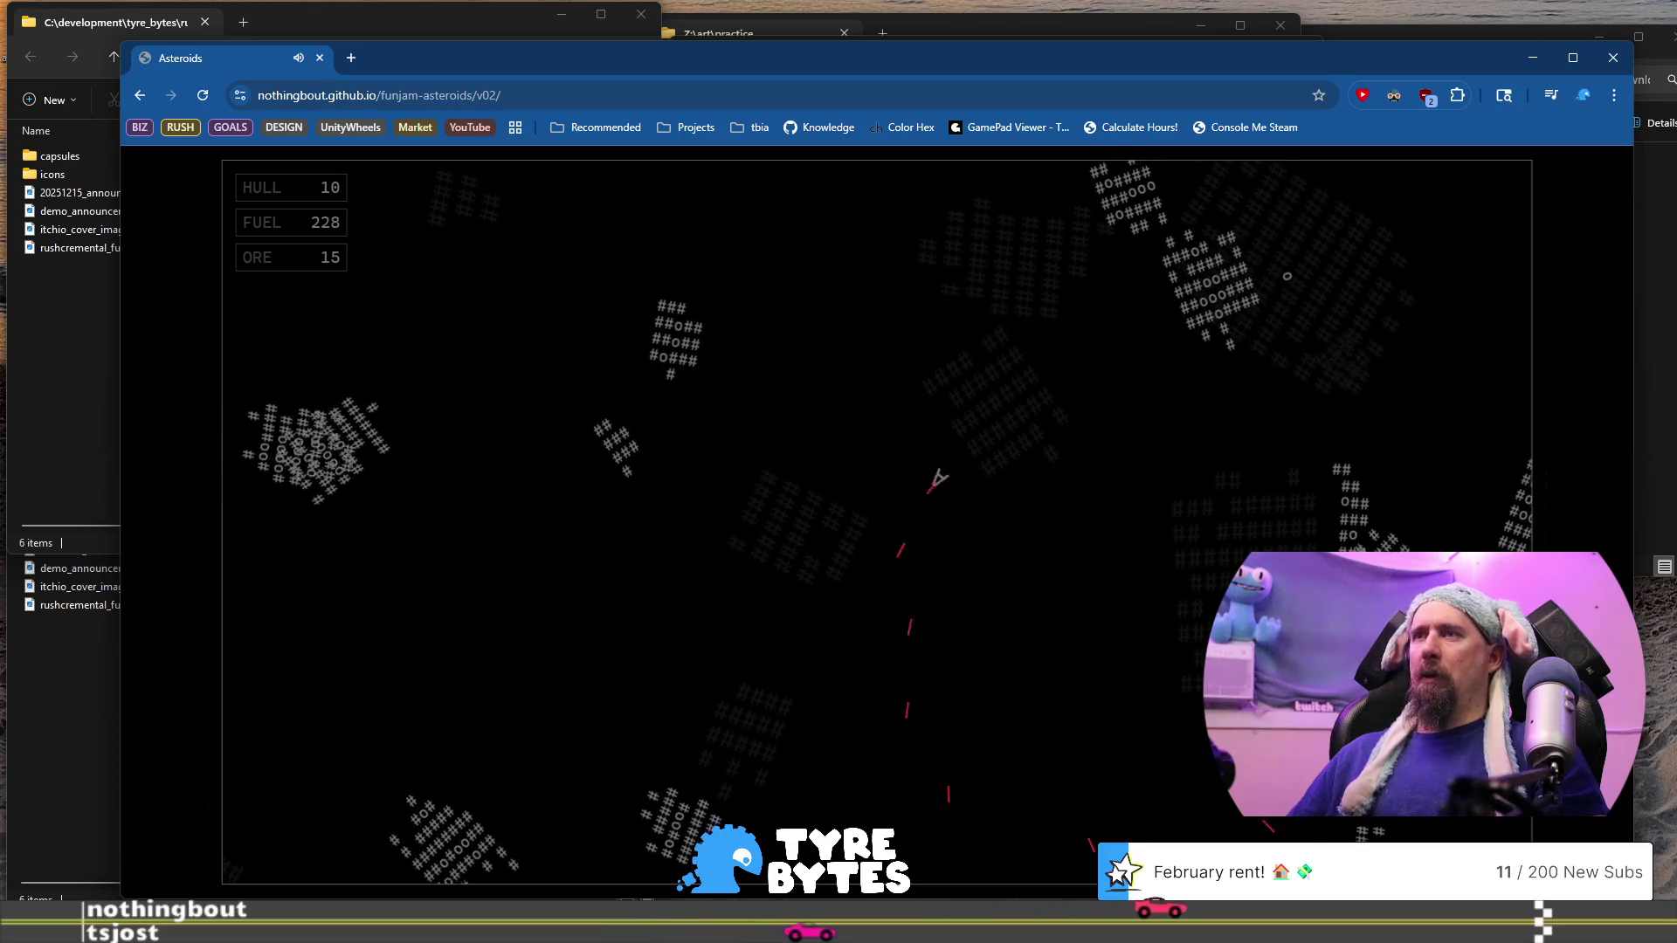
pyautogui.press('space')
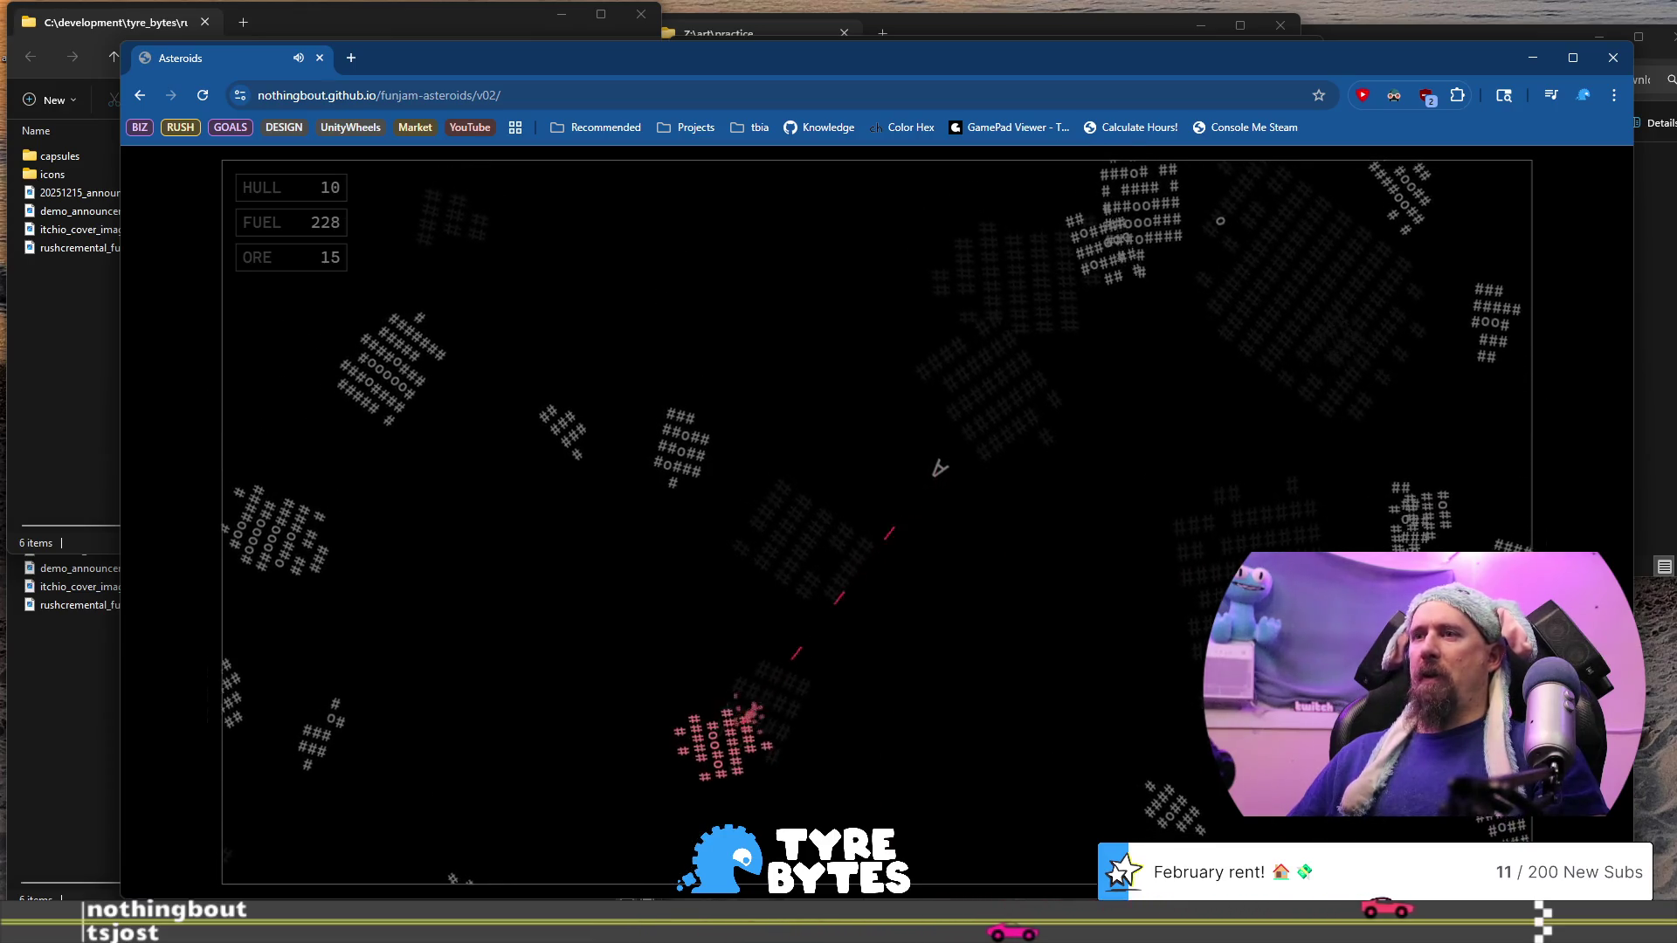
pyautogui.press('Up')
pyautogui.press('space')
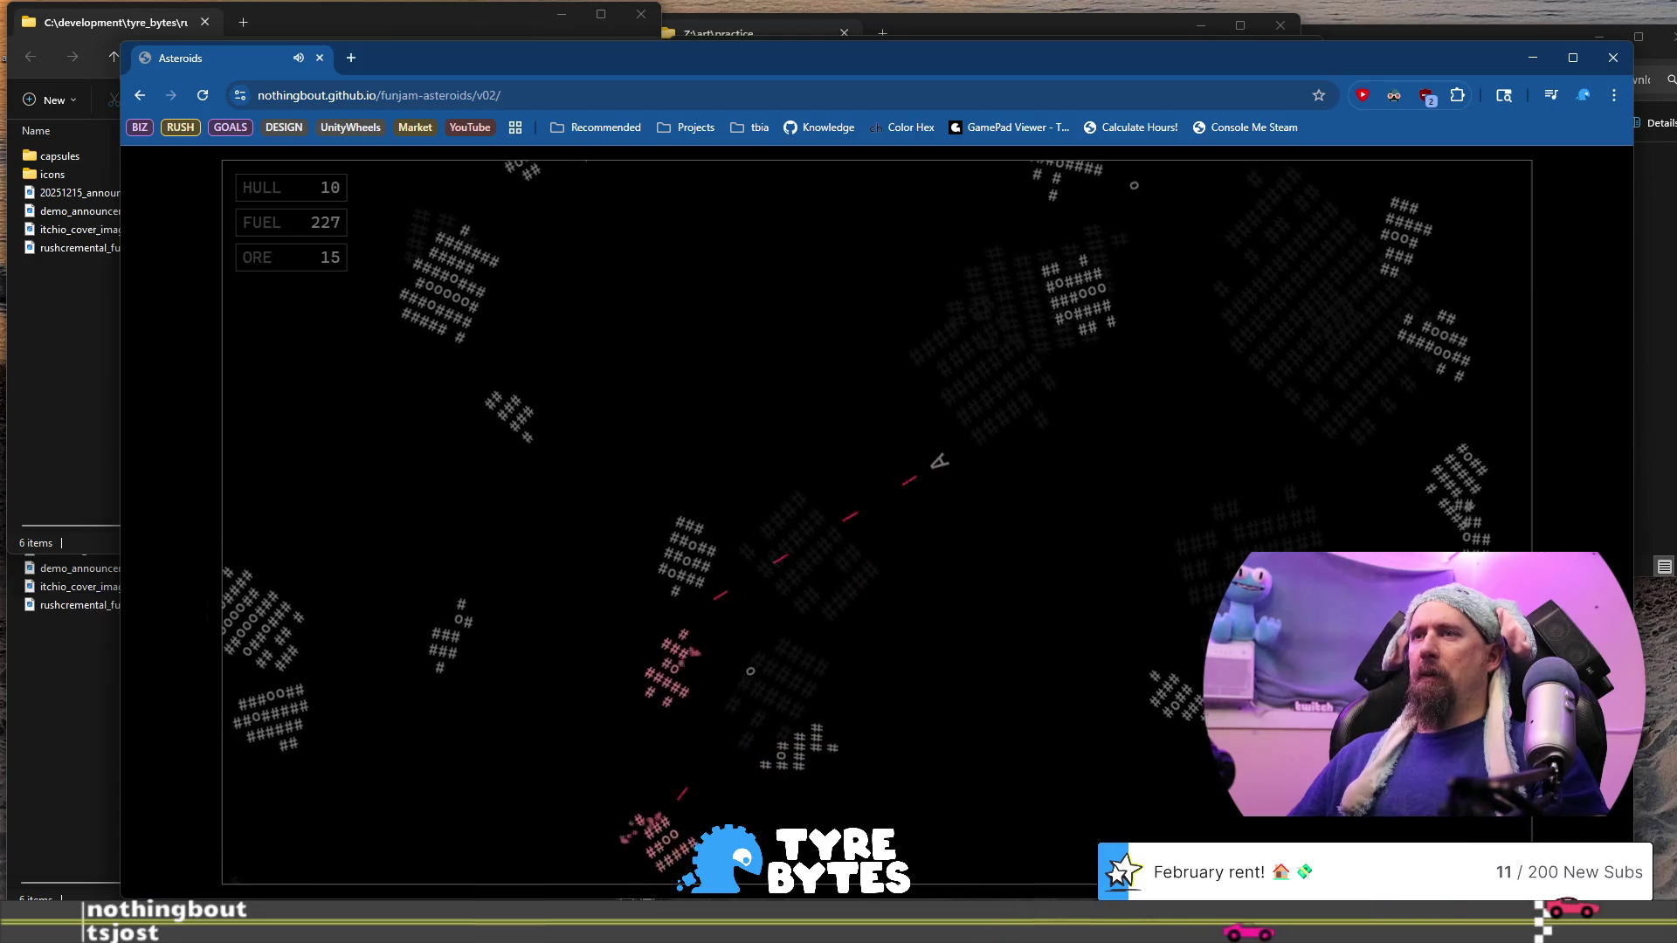
pyautogui.press('Up')
pyautogui.press('space')
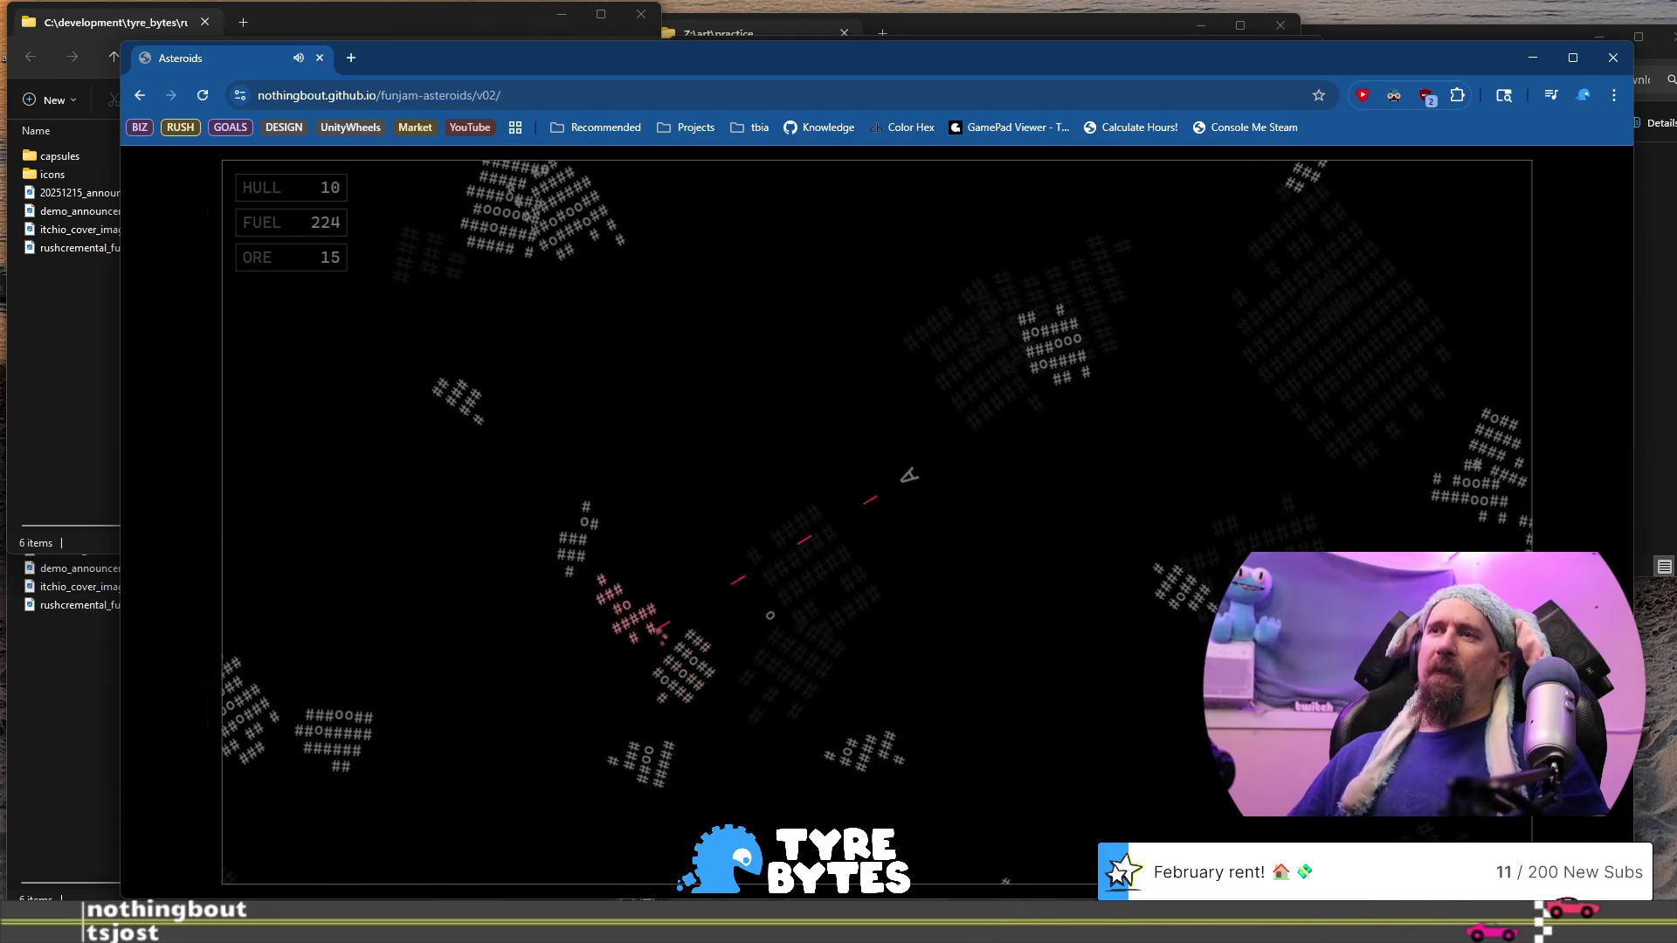
pyautogui.press('Up')
pyautogui.press('space')
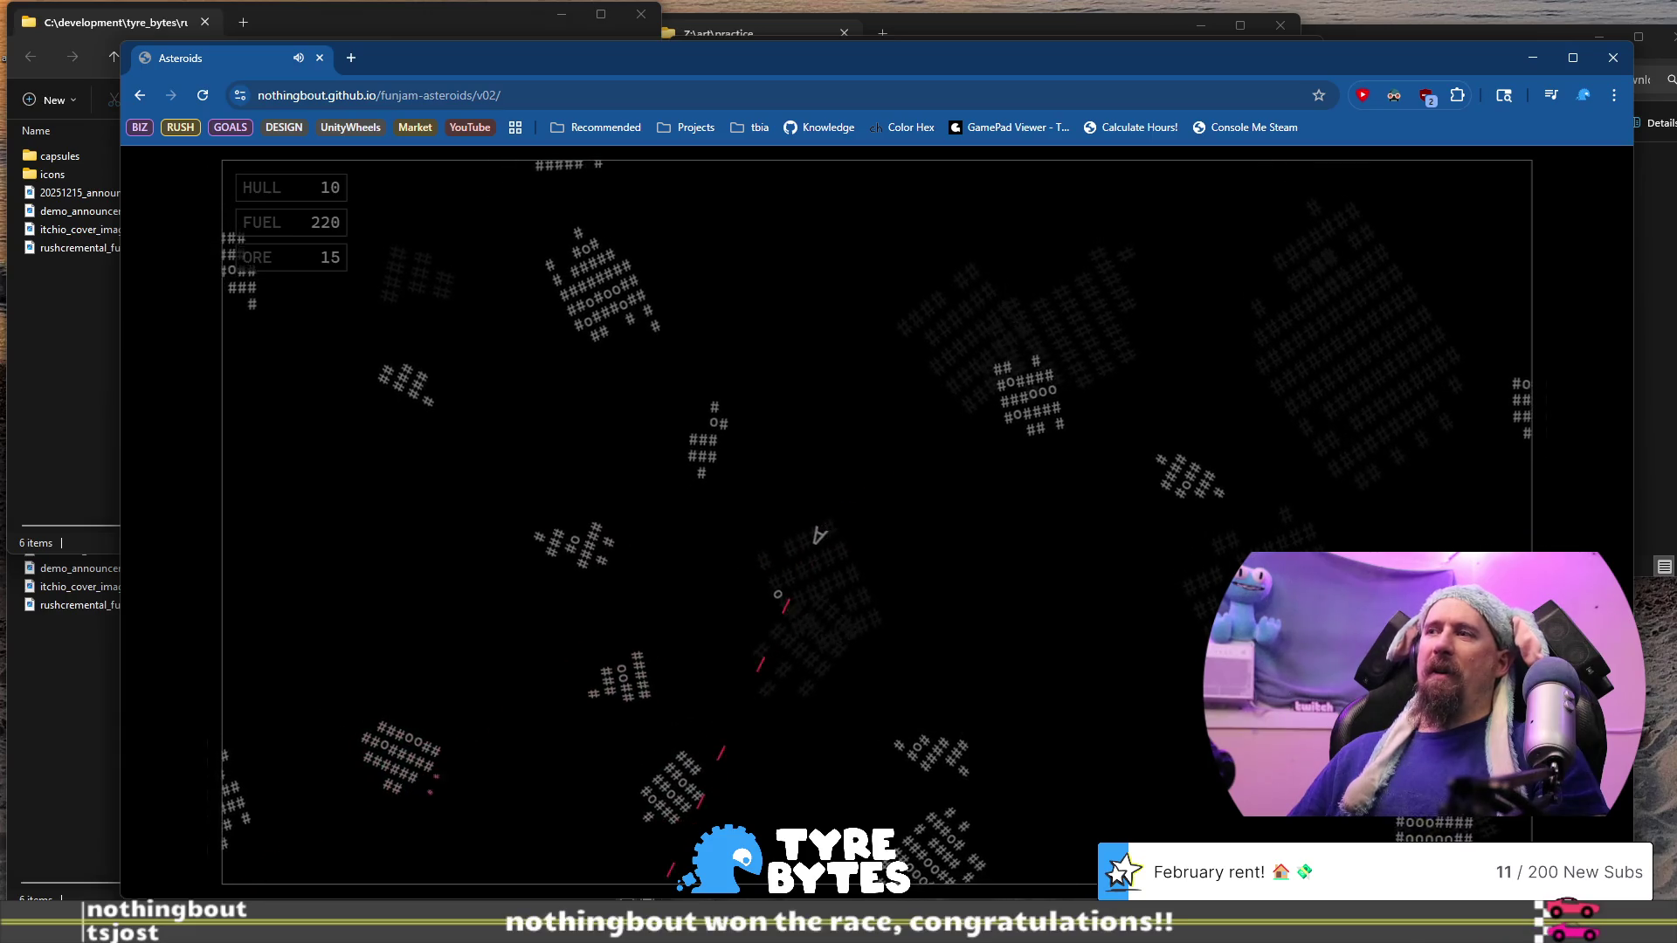
# Face upward and blast the pink asteroid above while thrusting
pyautogui.press('Right')
pyautogui.press('Up')
pyautogui.press('space')
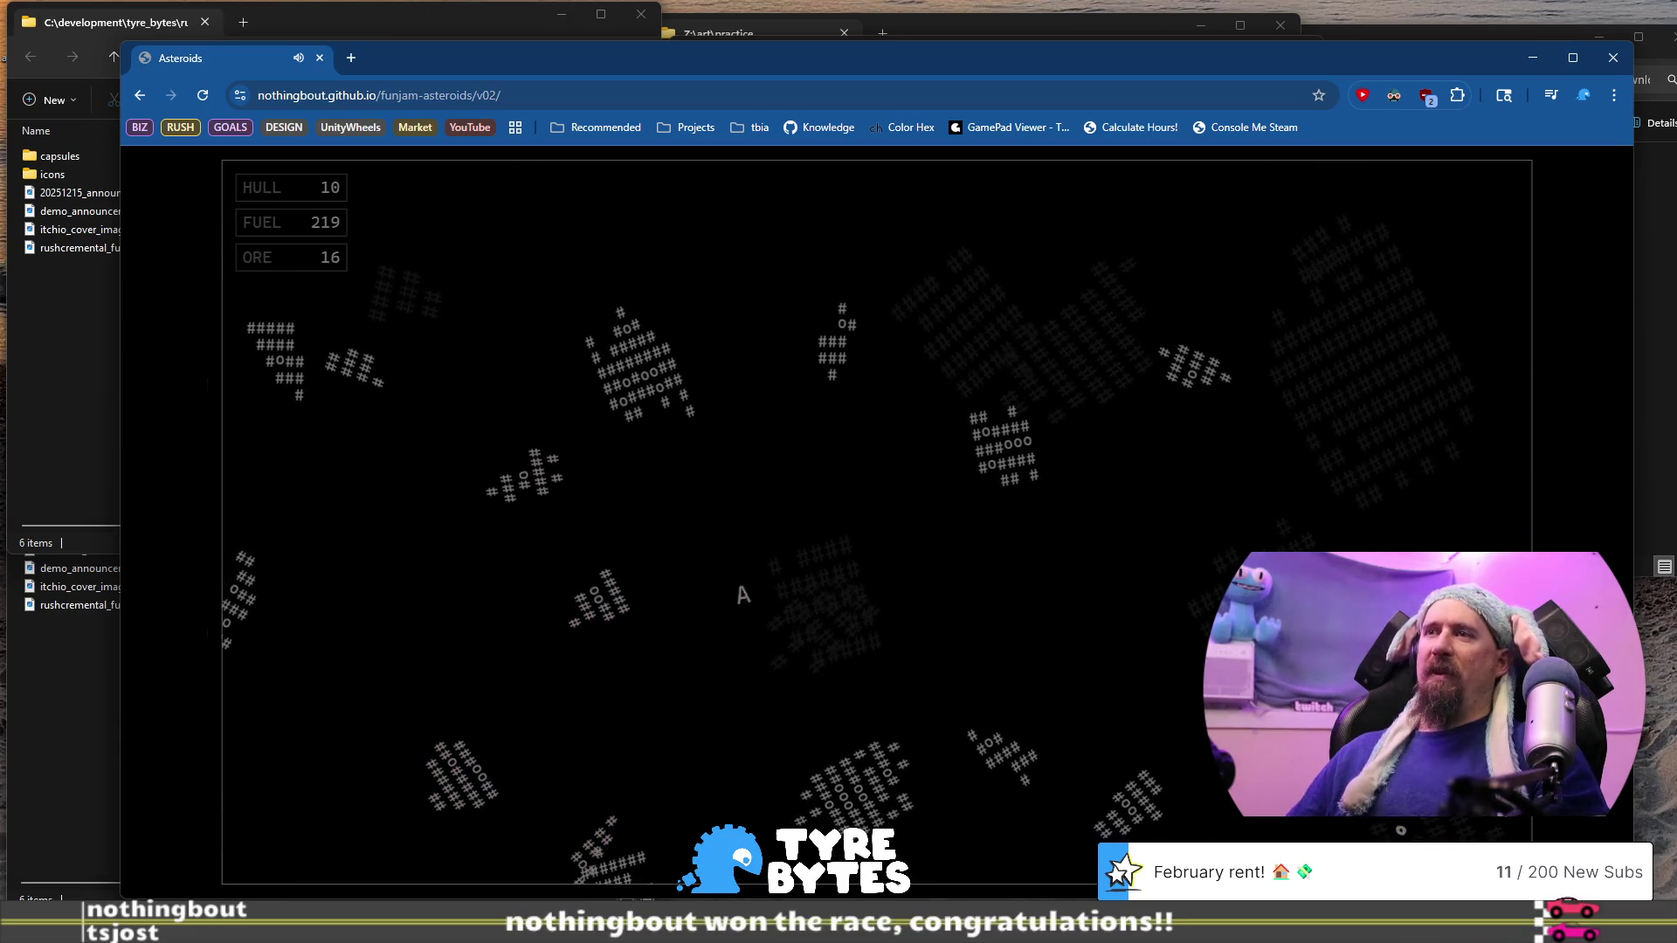
pyautogui.press('Up')
pyautogui.press('space')
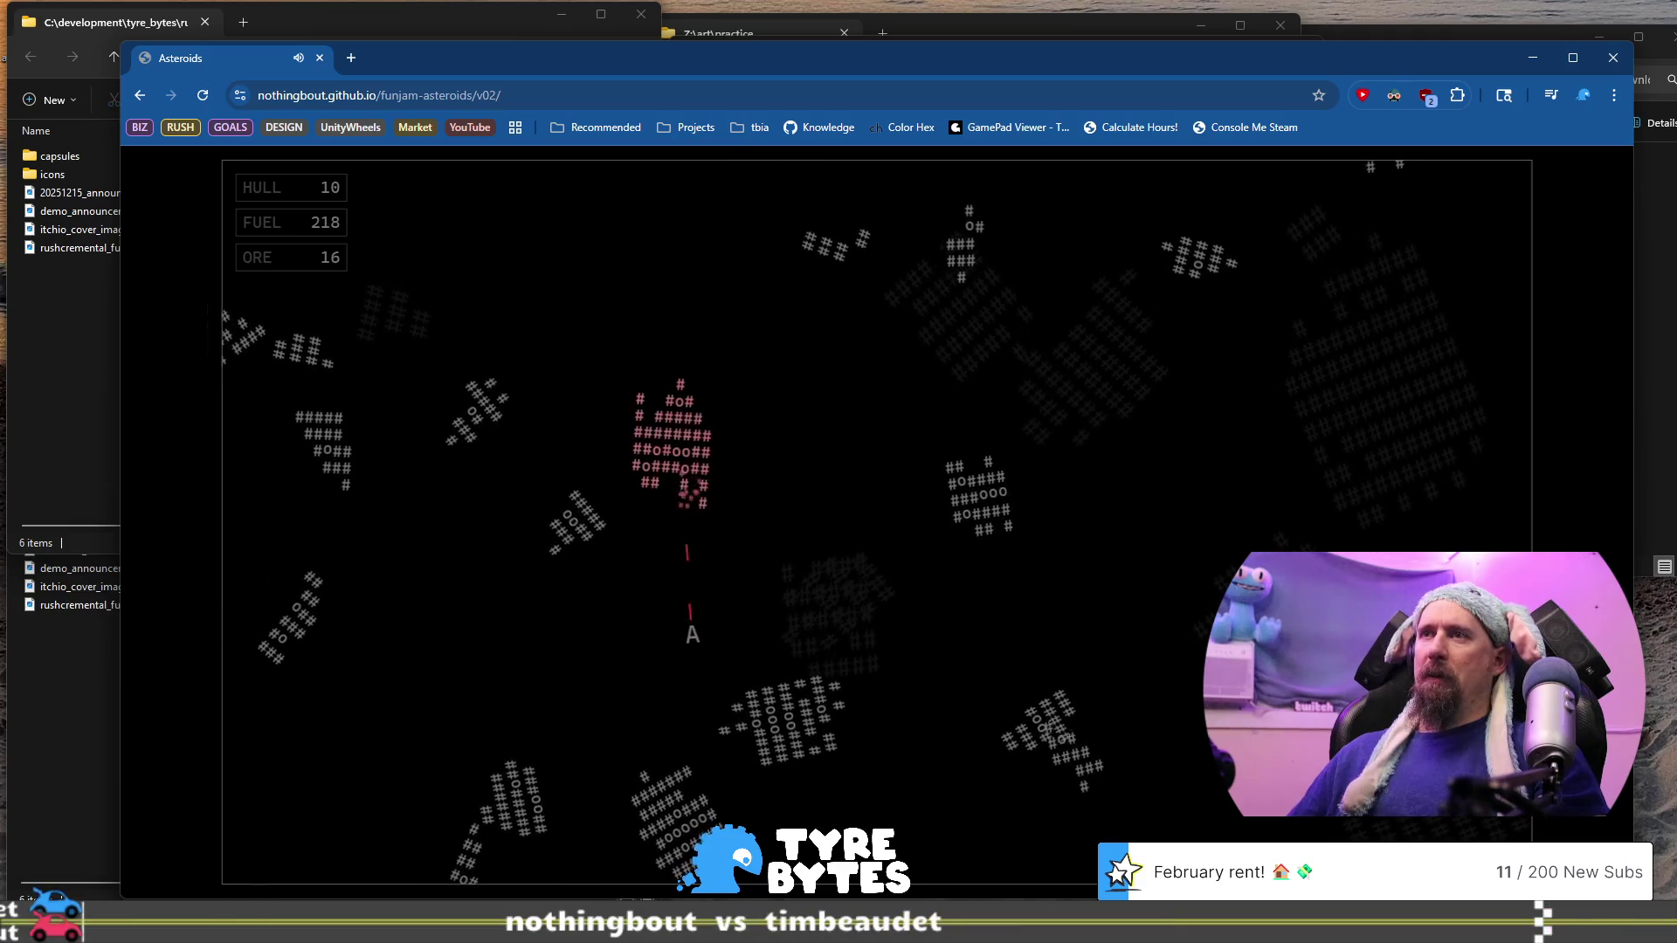
pyautogui.press('Up')
pyautogui.press('space')
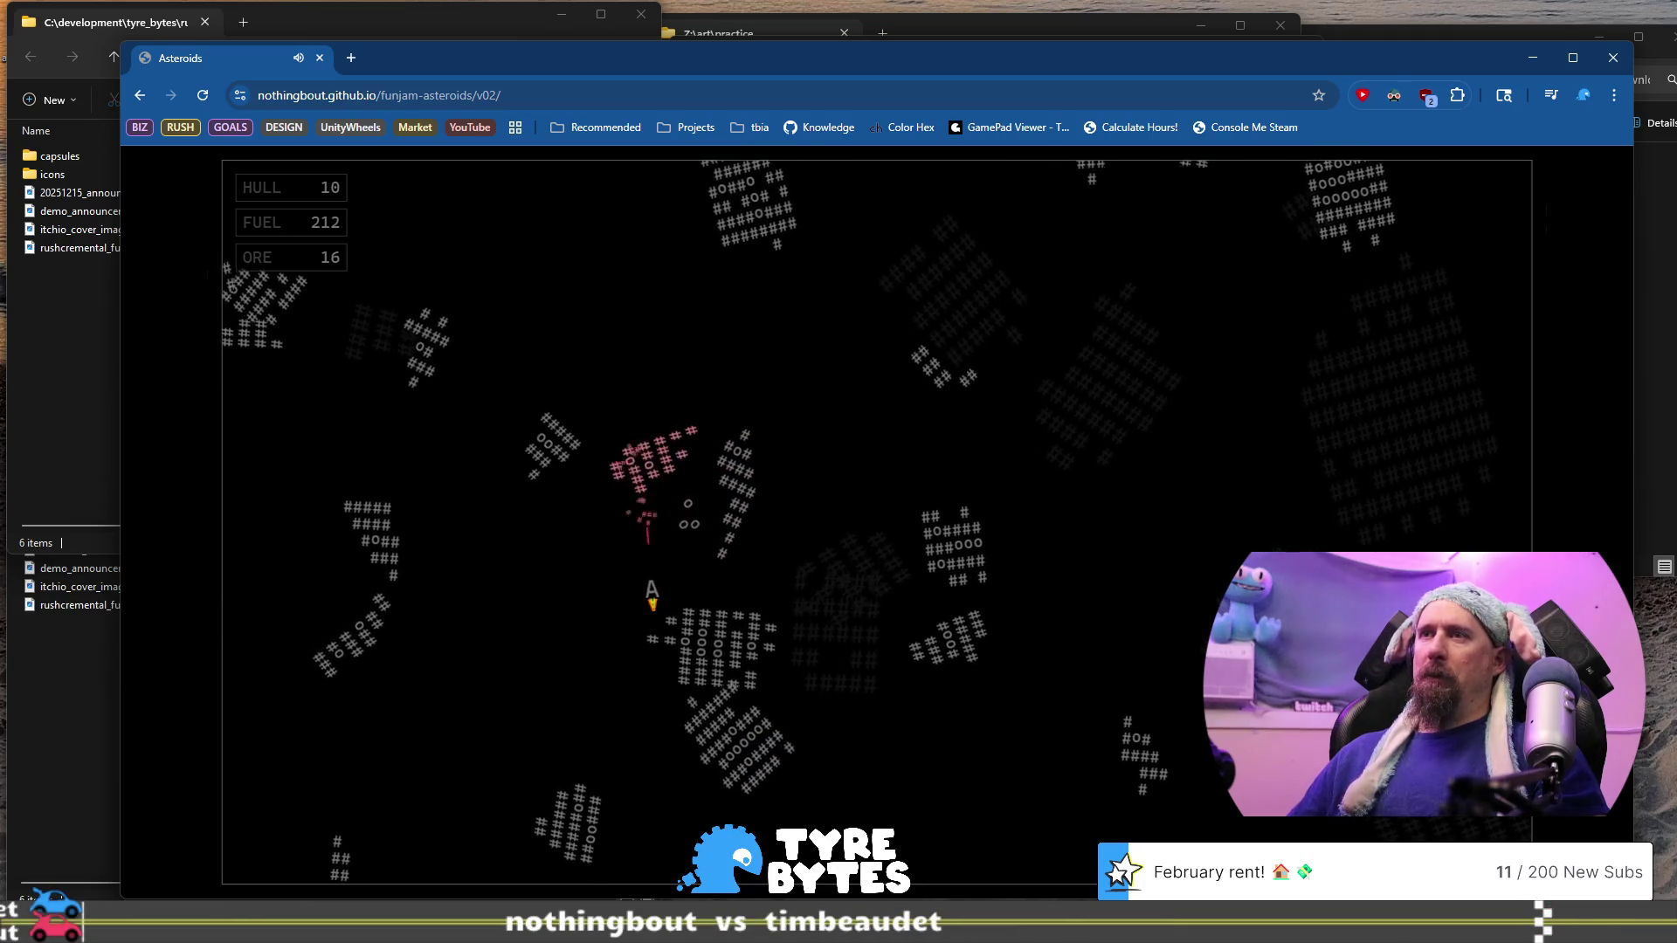
# Circle the ship from lower-left round to upper-left, firing until the run ends with 16 ore
pyautogui.press('Left')
pyautogui.press('Up')
pyautogui.press('space')
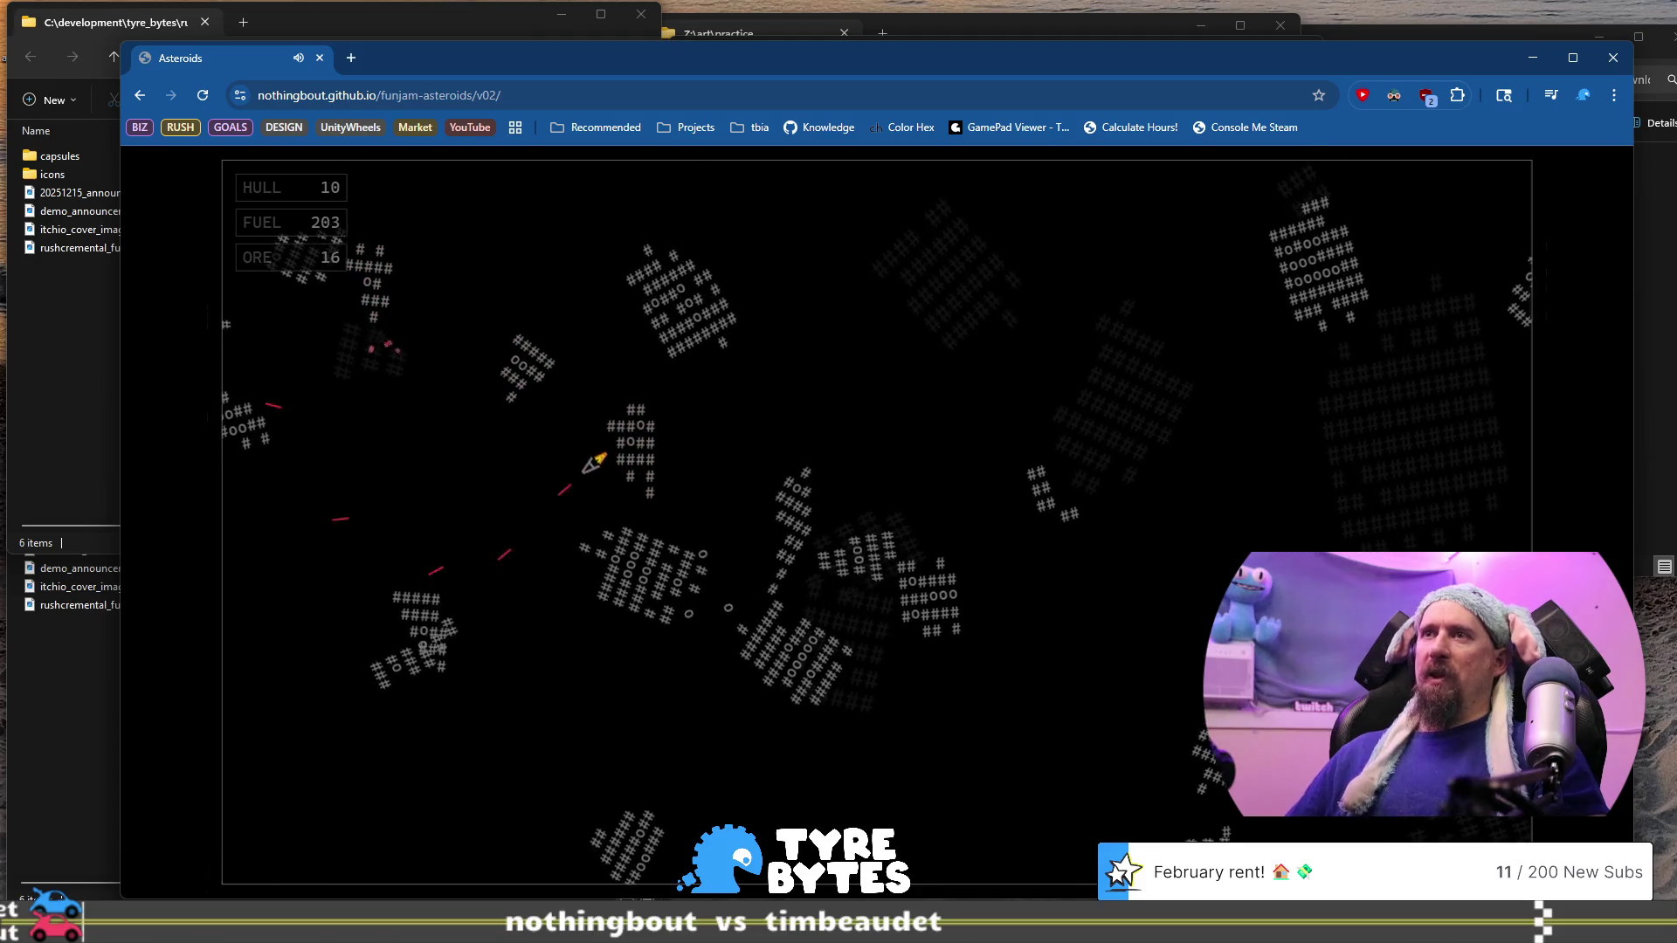
pyautogui.press('Left')
pyautogui.press('Up')
pyautogui.press('space')
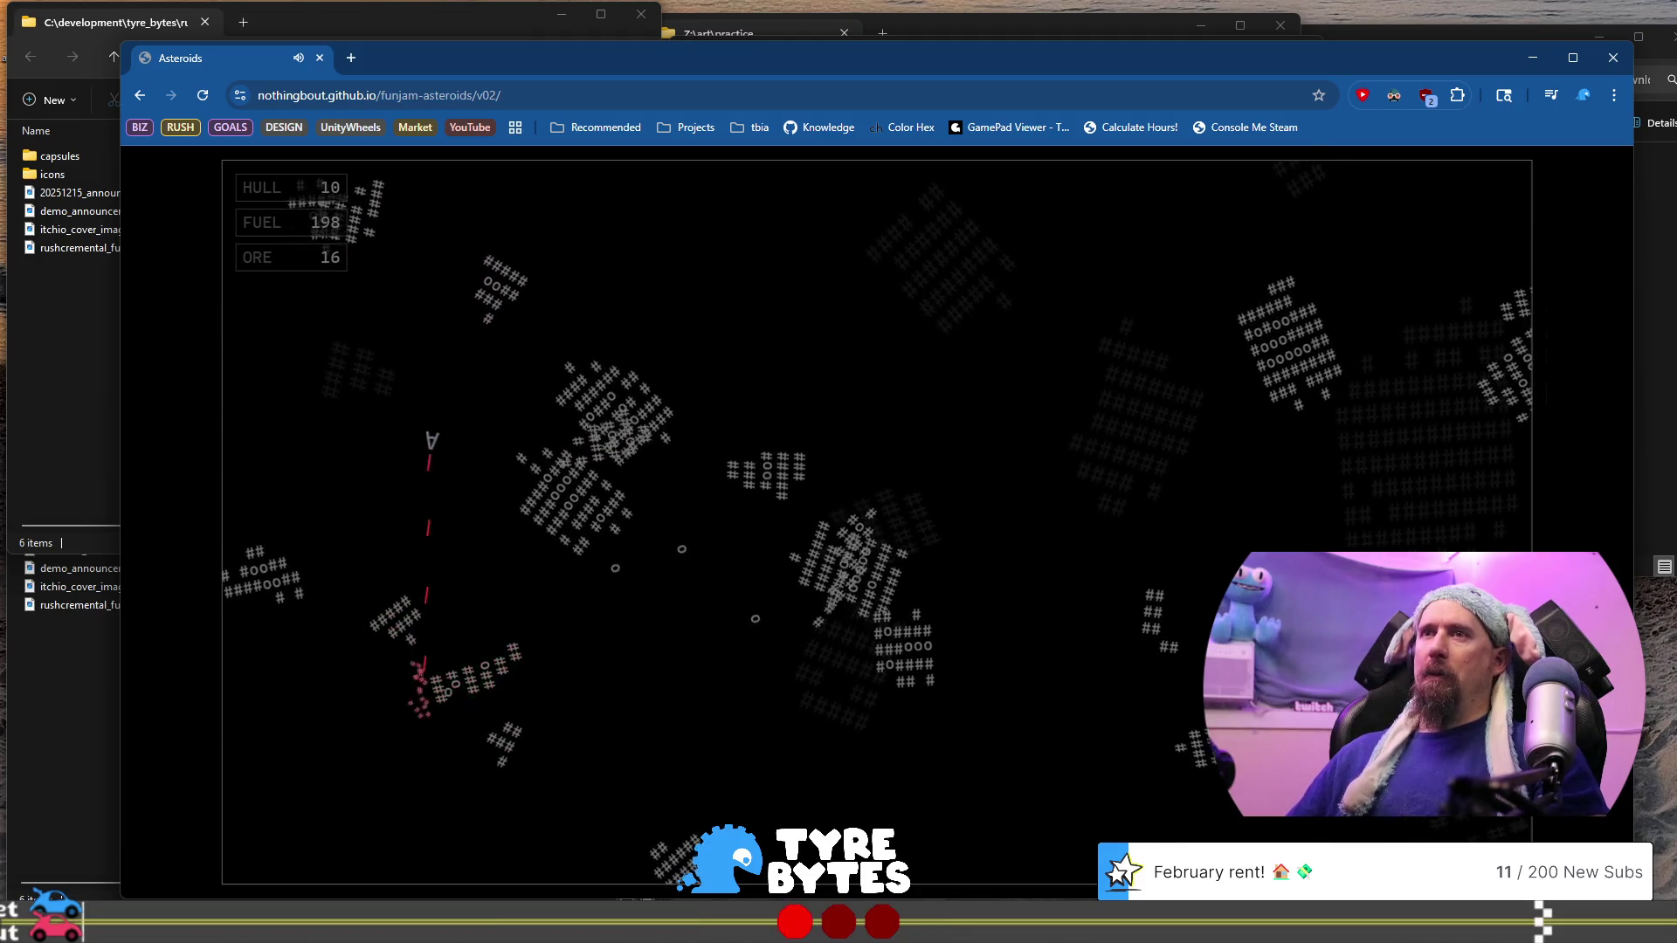
pyautogui.press('Left')
pyautogui.press('Up')
pyautogui.press('space')
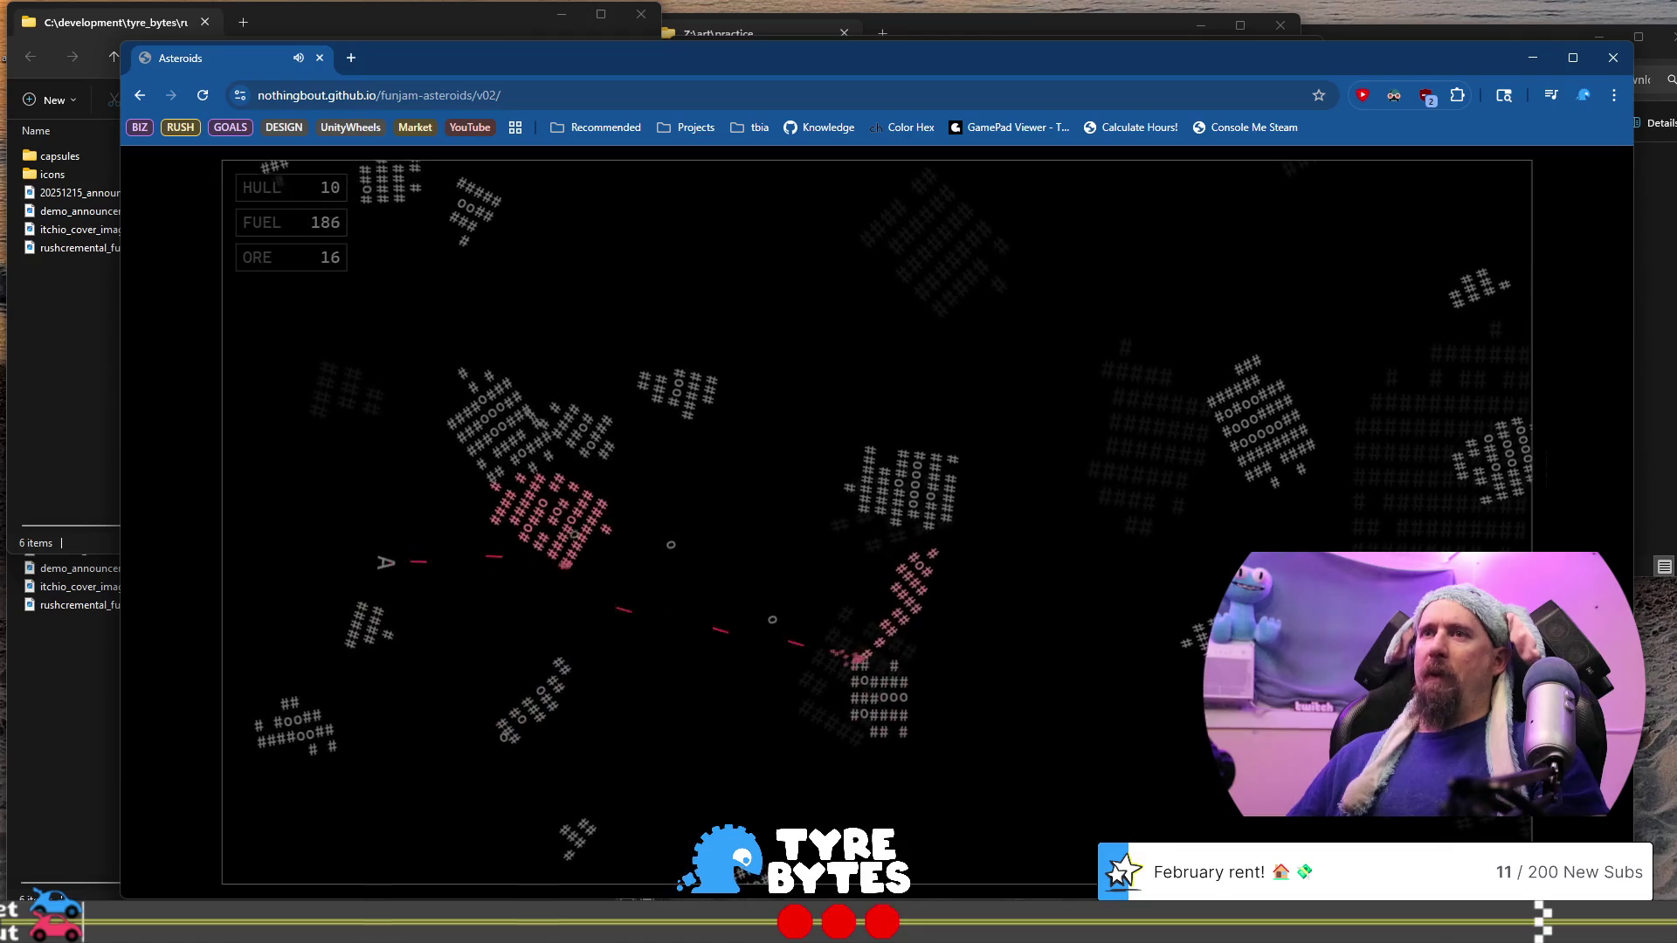
pyautogui.press('Left')
pyautogui.press('Up')
pyautogui.press('space')
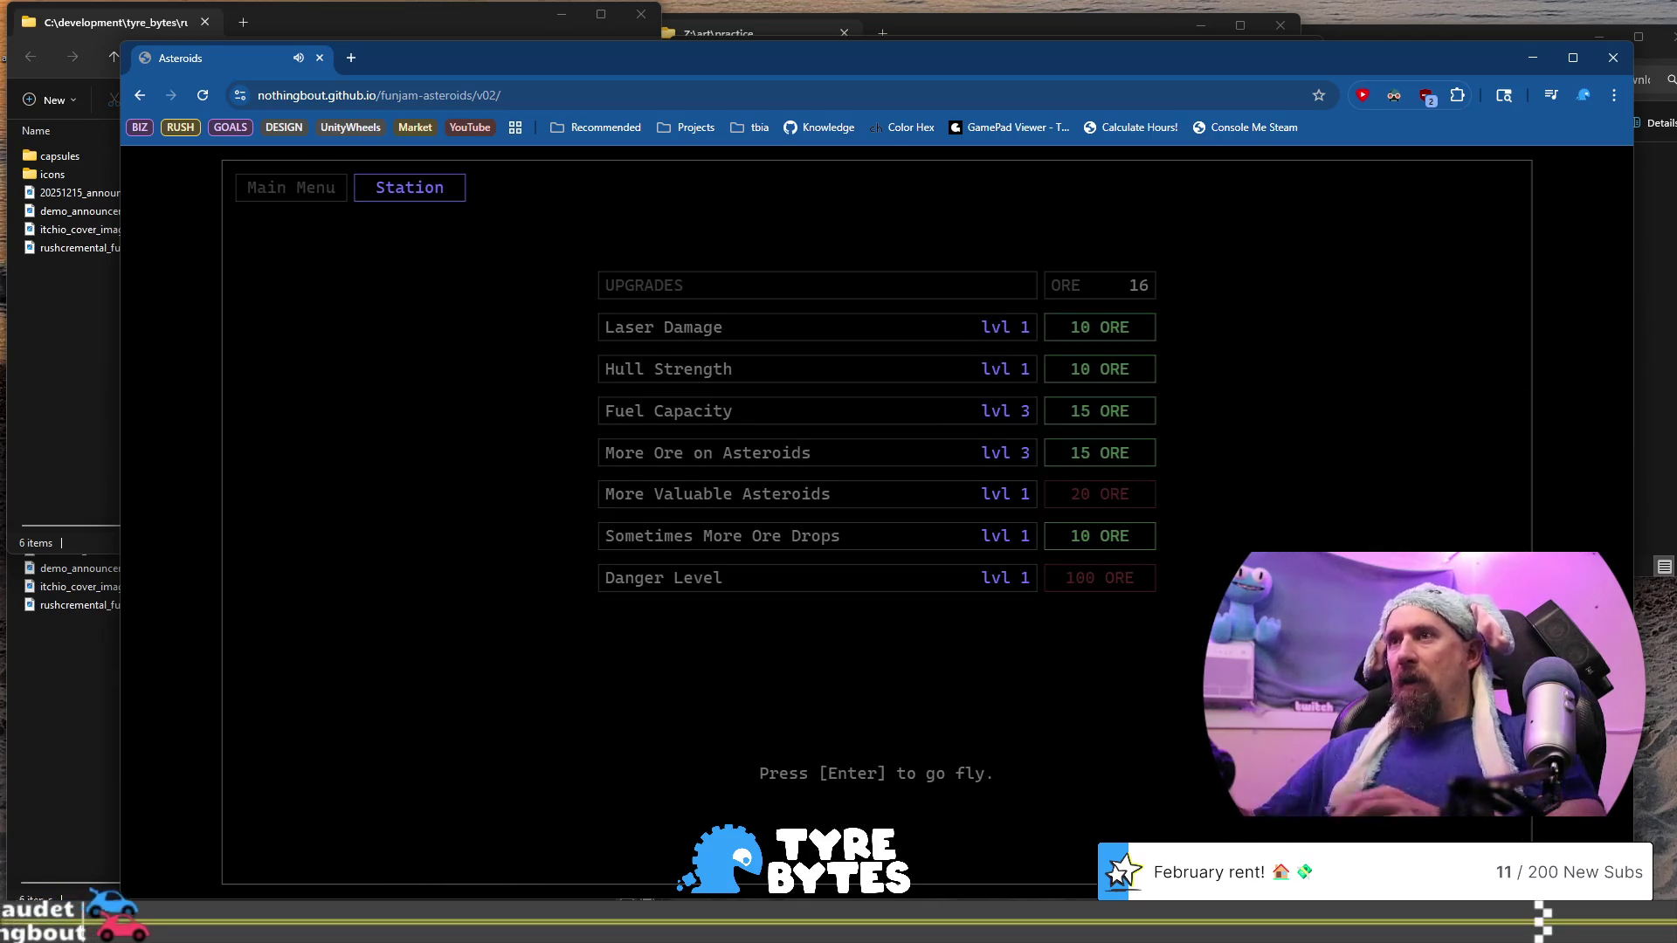
# Upgrade More Ore on Asteroids to level 4, then fly and shoot at the right-hand asteroid
pyautogui.click(1129, 452)
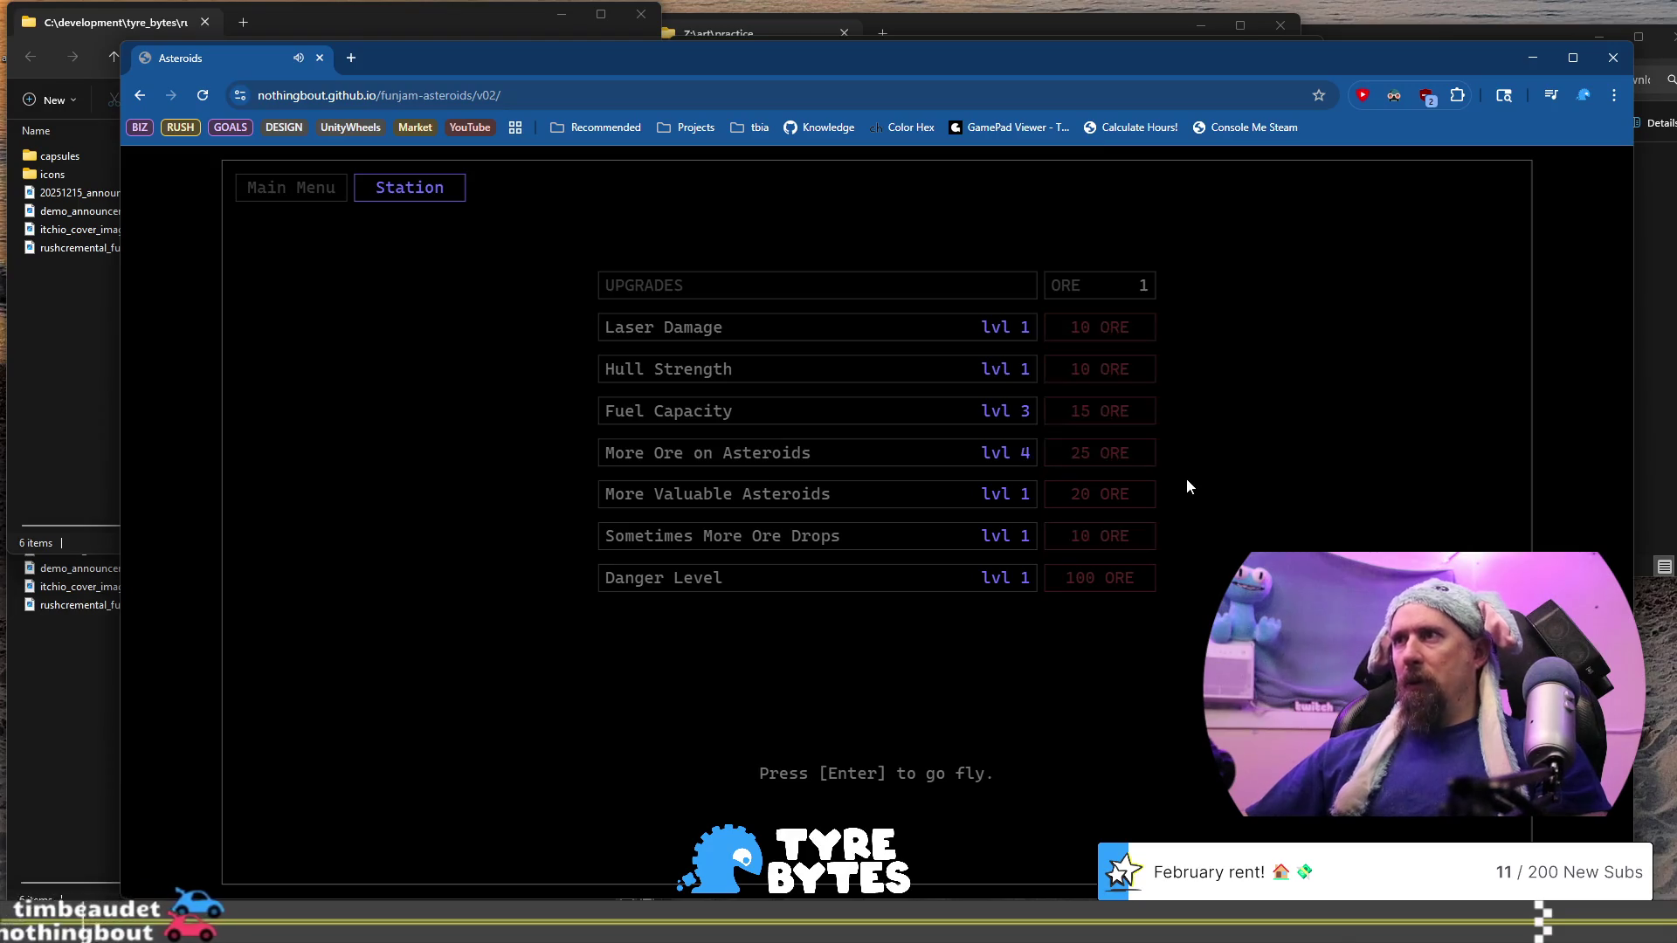
pyautogui.press('Return')
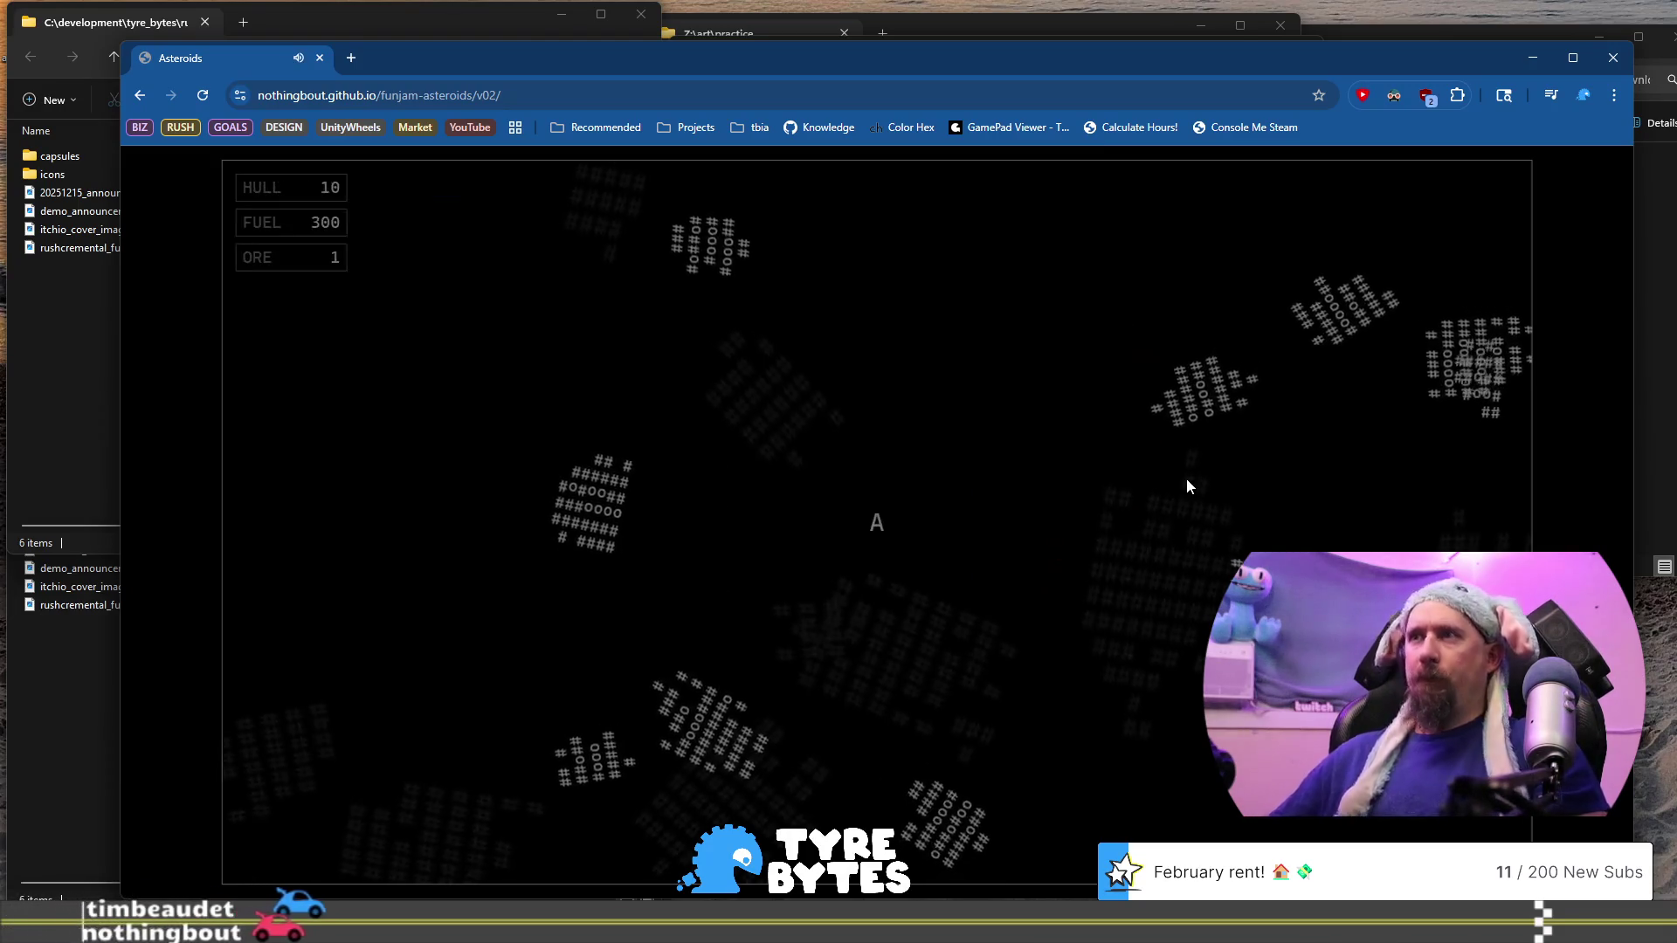
pyautogui.press('w')
pyautogui.click(1186, 479)
pyautogui.press('w')
pyautogui.click(1186, 479)
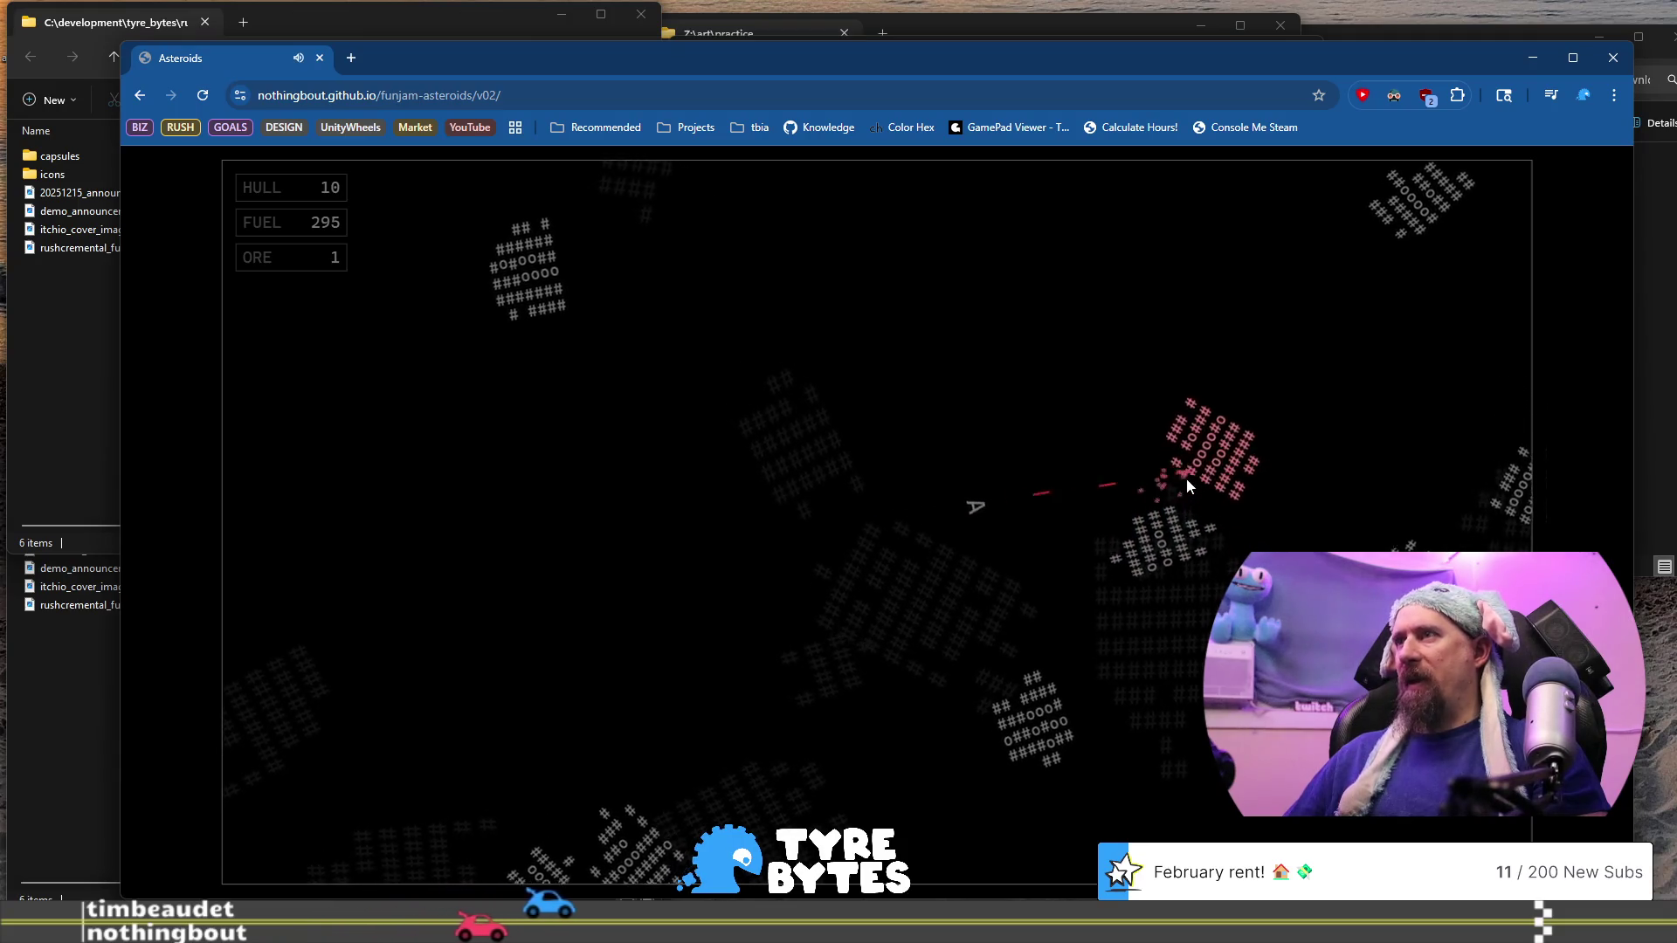
pyautogui.press('w')
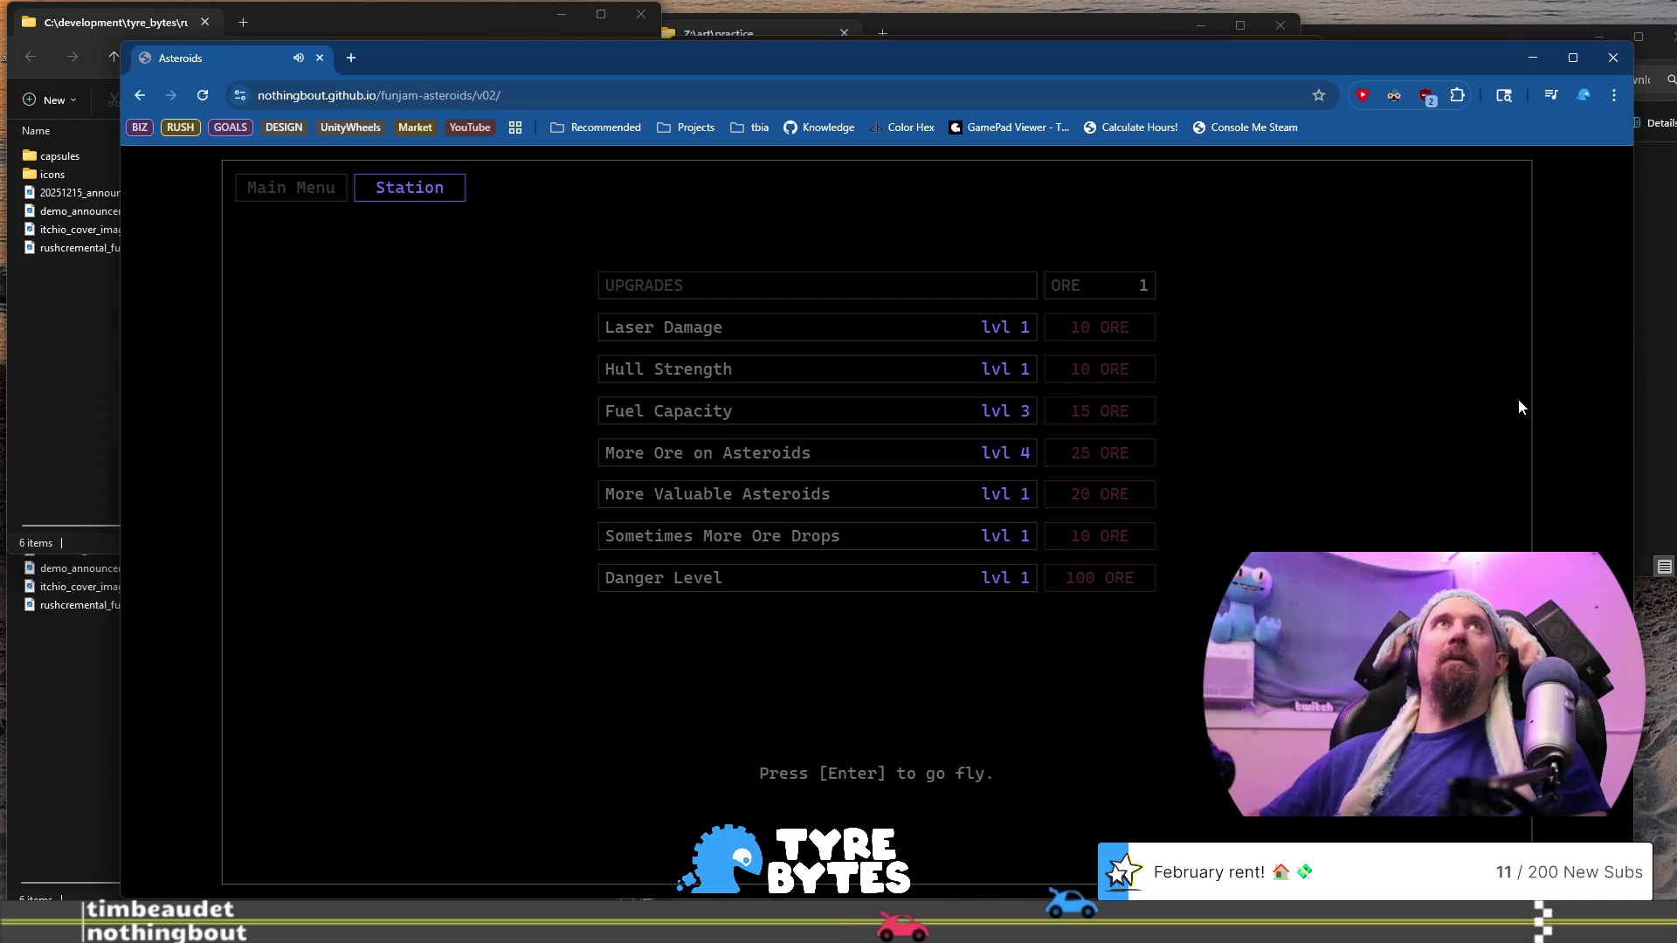
# Start another flight and move the game window up and to the left
pyautogui.press('Return')
pyautogui.hotkey('alt', 'Tab')
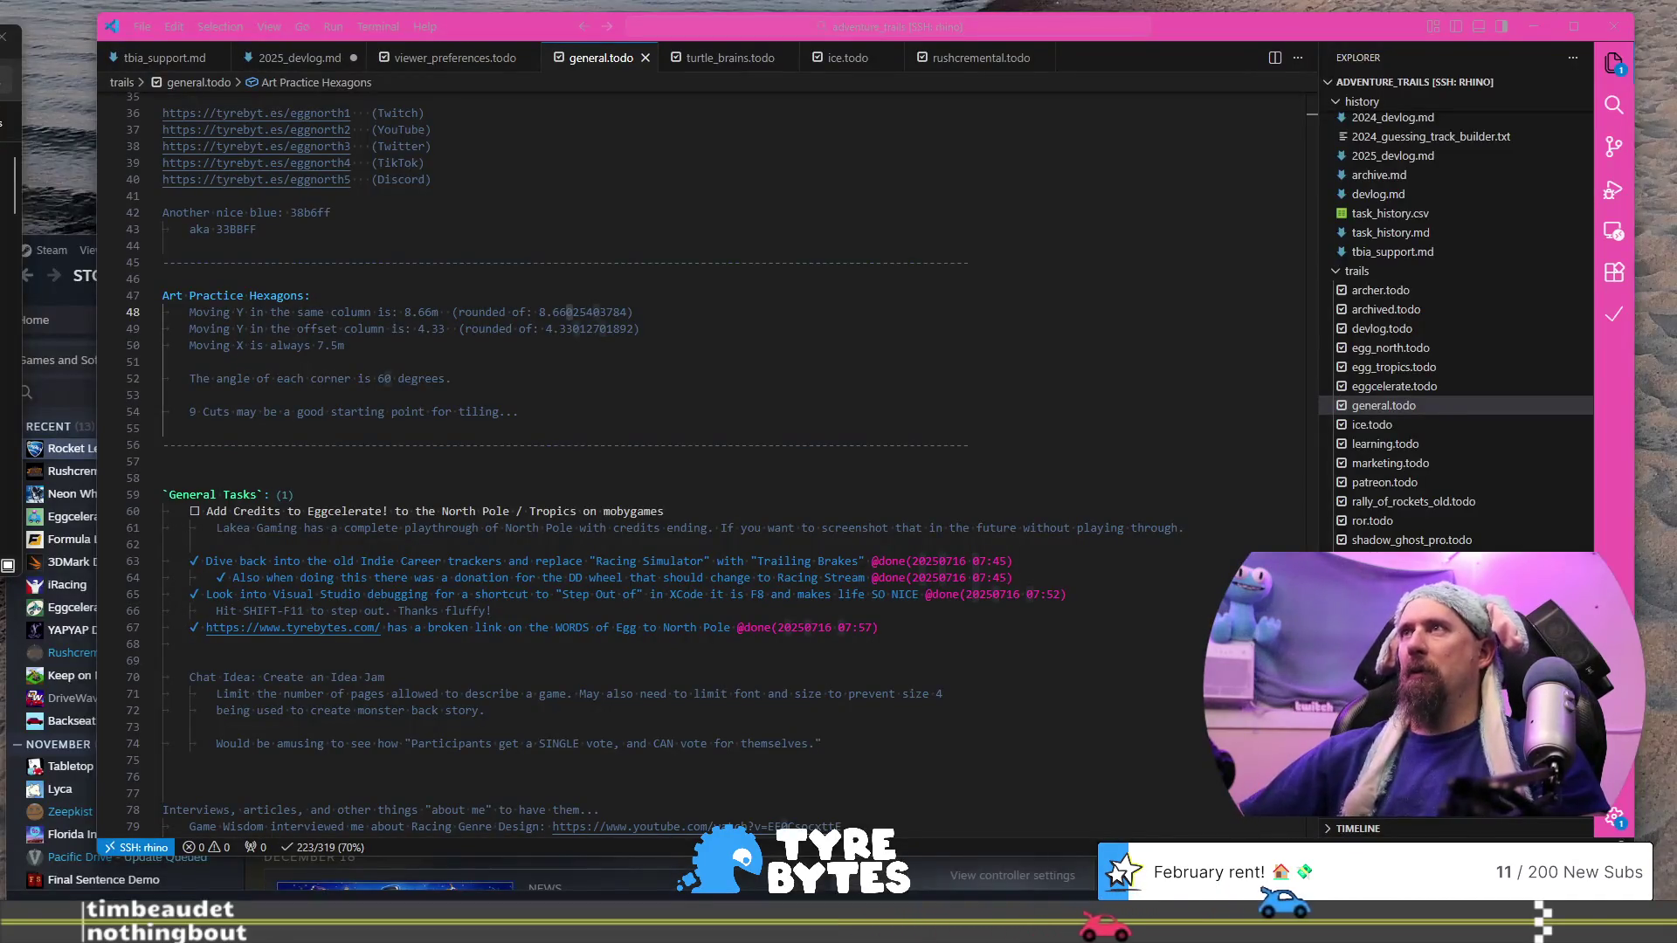
pyautogui.hotkey('alt', 'Tab')
pyautogui.moveTo(878, 71)
pyautogui.mouseDown()
pyautogui.moveTo(790, 47)
pyautogui.moveTo(762, 58)
pyautogui.mouseUp()
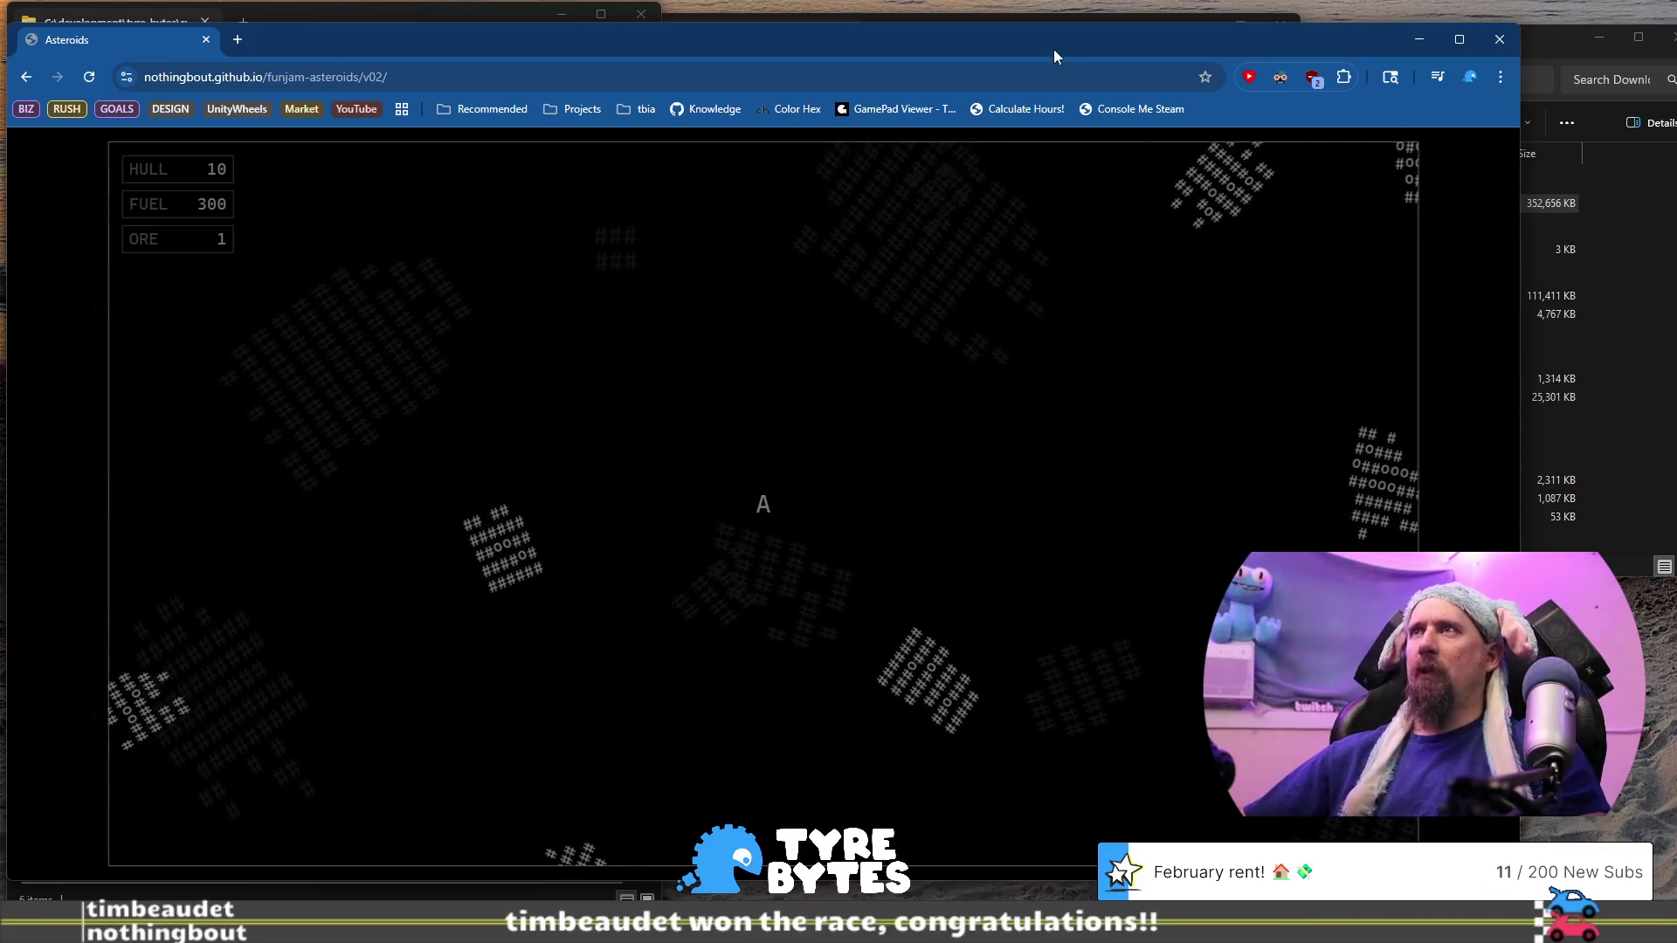
pyautogui.press('Left')
# Fire lasers left and upper-left while thrusting, targeting the asteroid on the left
pyautogui.press('space')
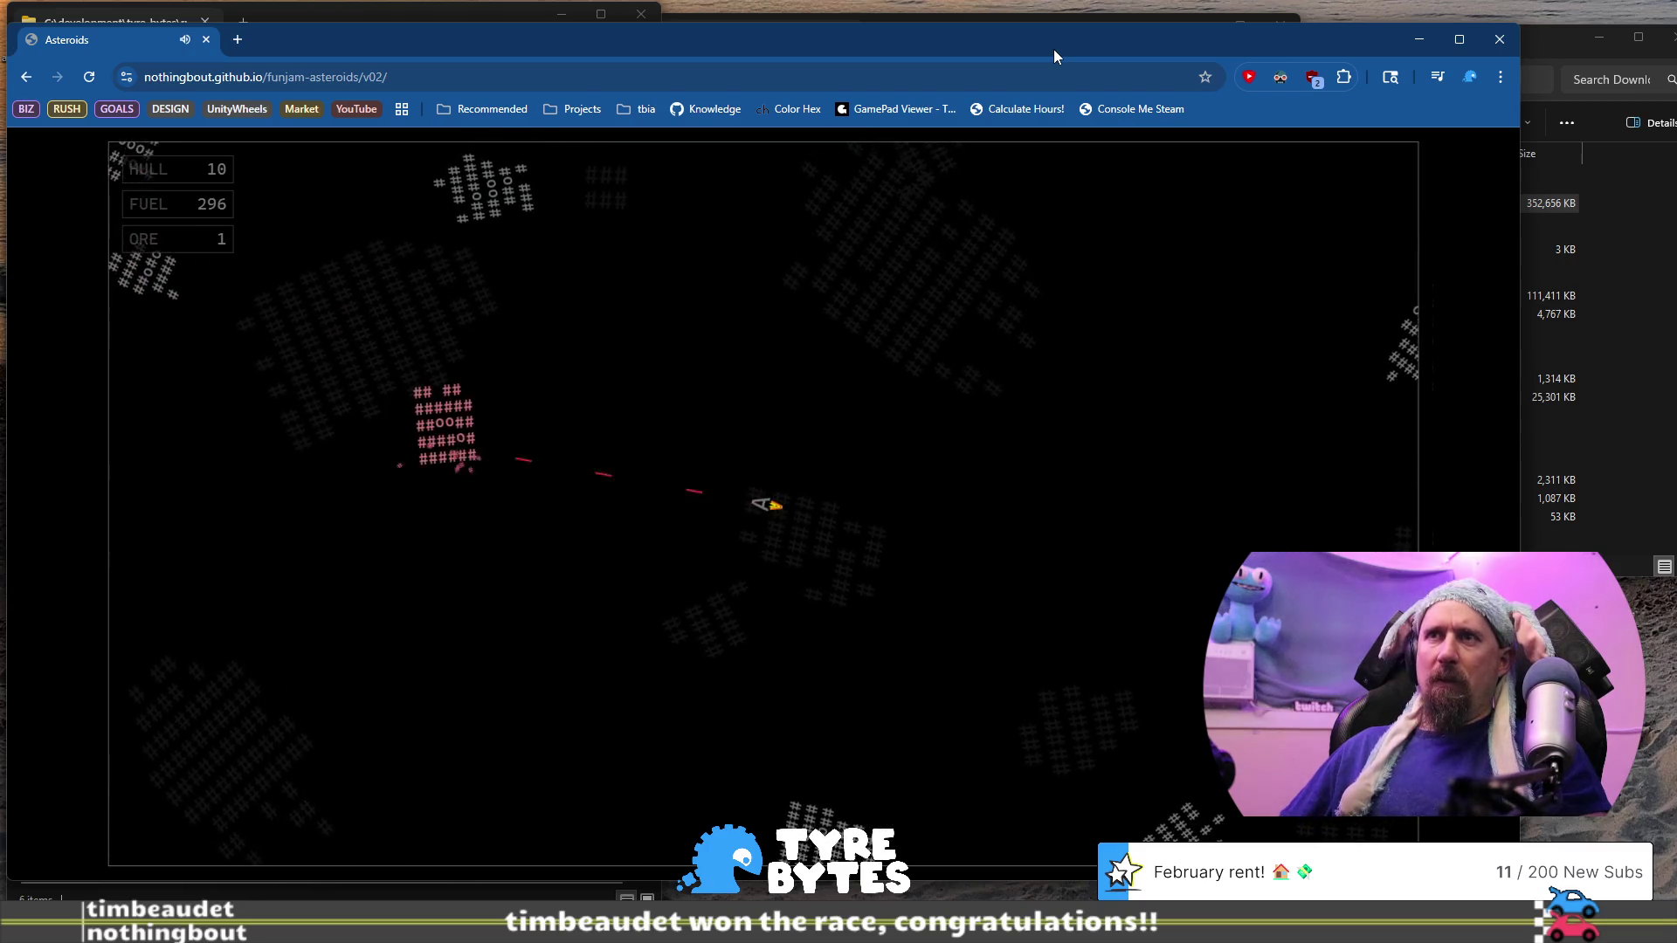
pyautogui.press('Up')
pyautogui.press('space')
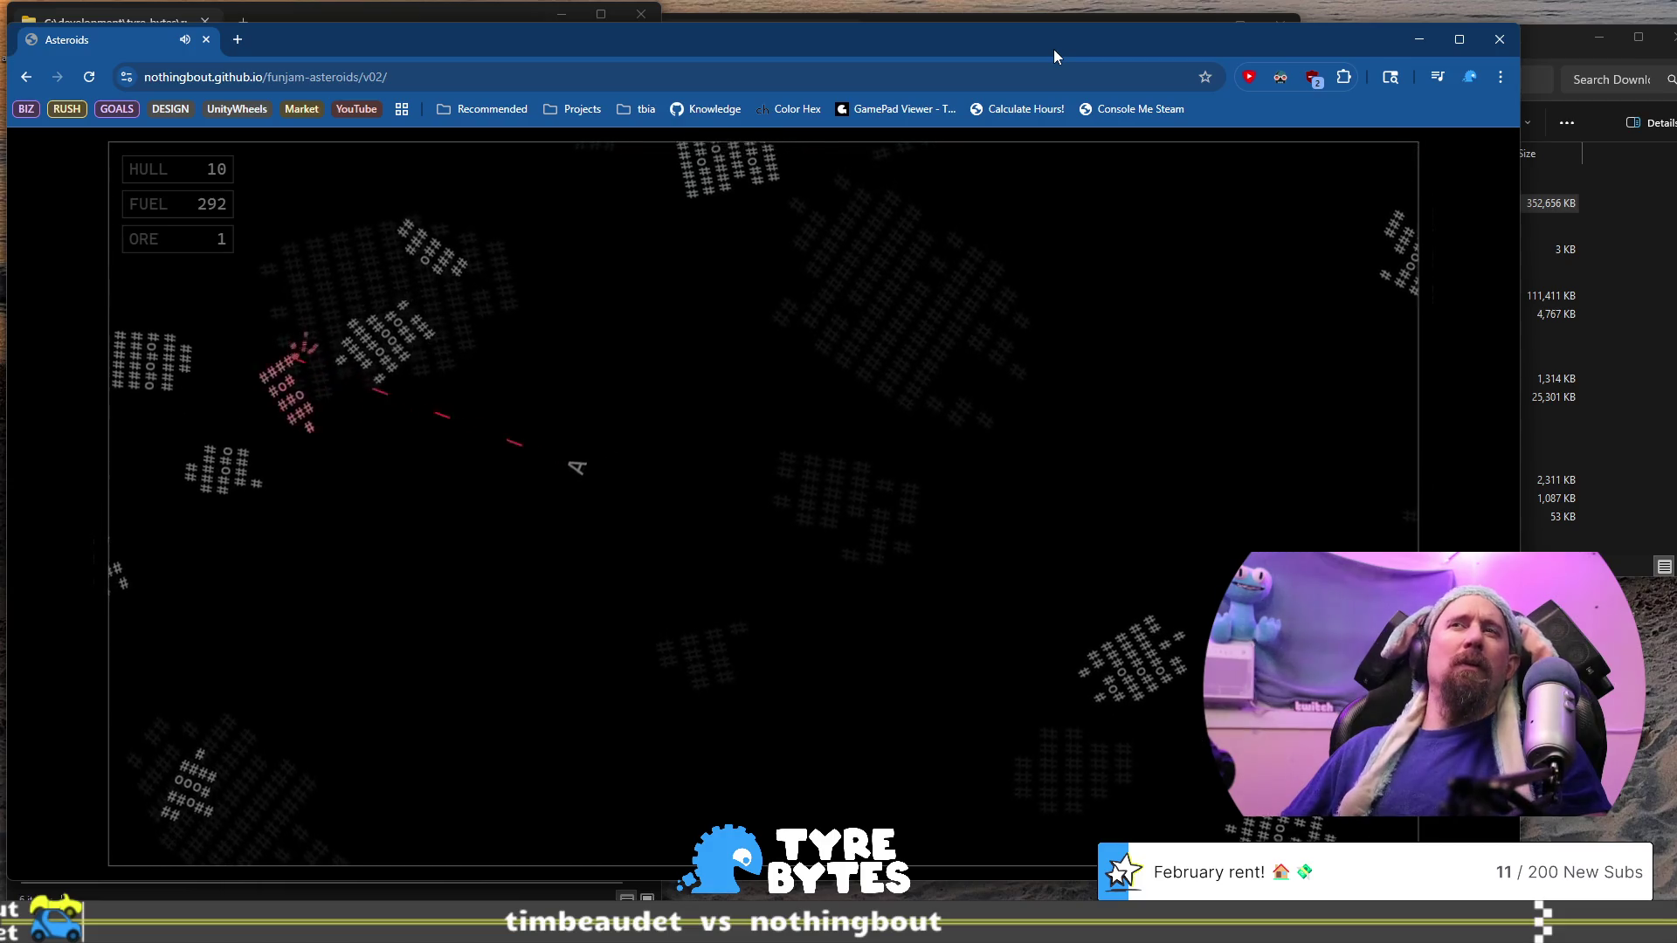
pyautogui.press('Left')
pyautogui.press('space')
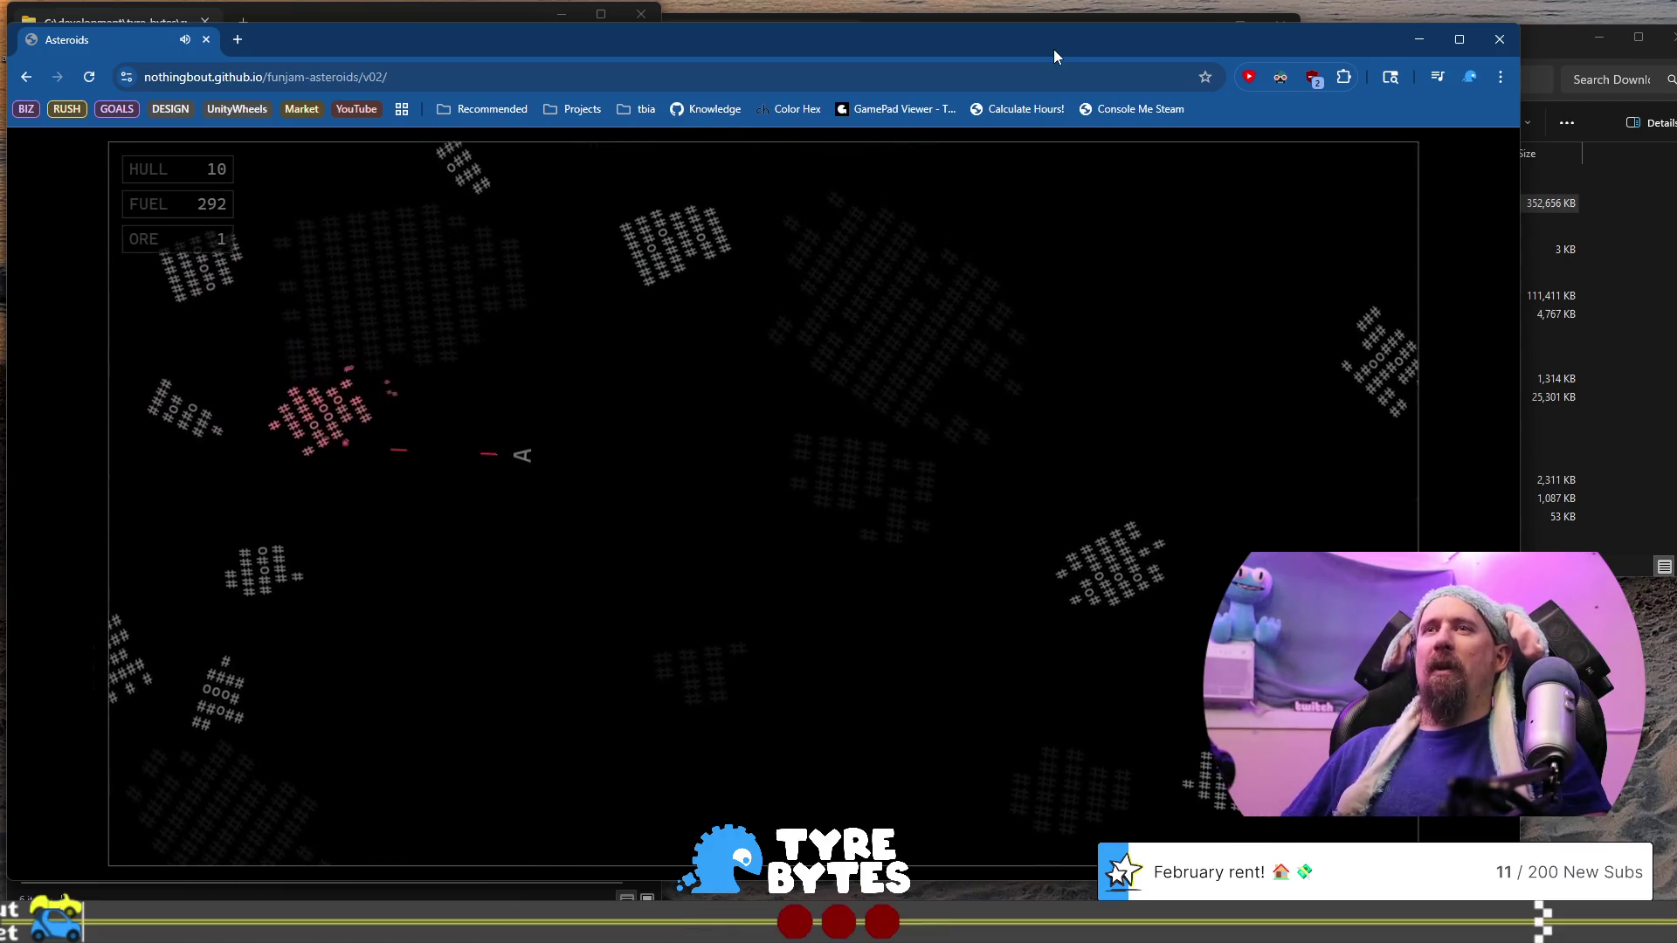
pyautogui.press('Up')
# Spin toward the upper right and fire, then aim at the lower right
pyautogui.press('Right')
pyautogui.press('space')
pyautogui.press('Up')
pyautogui.press('Up')
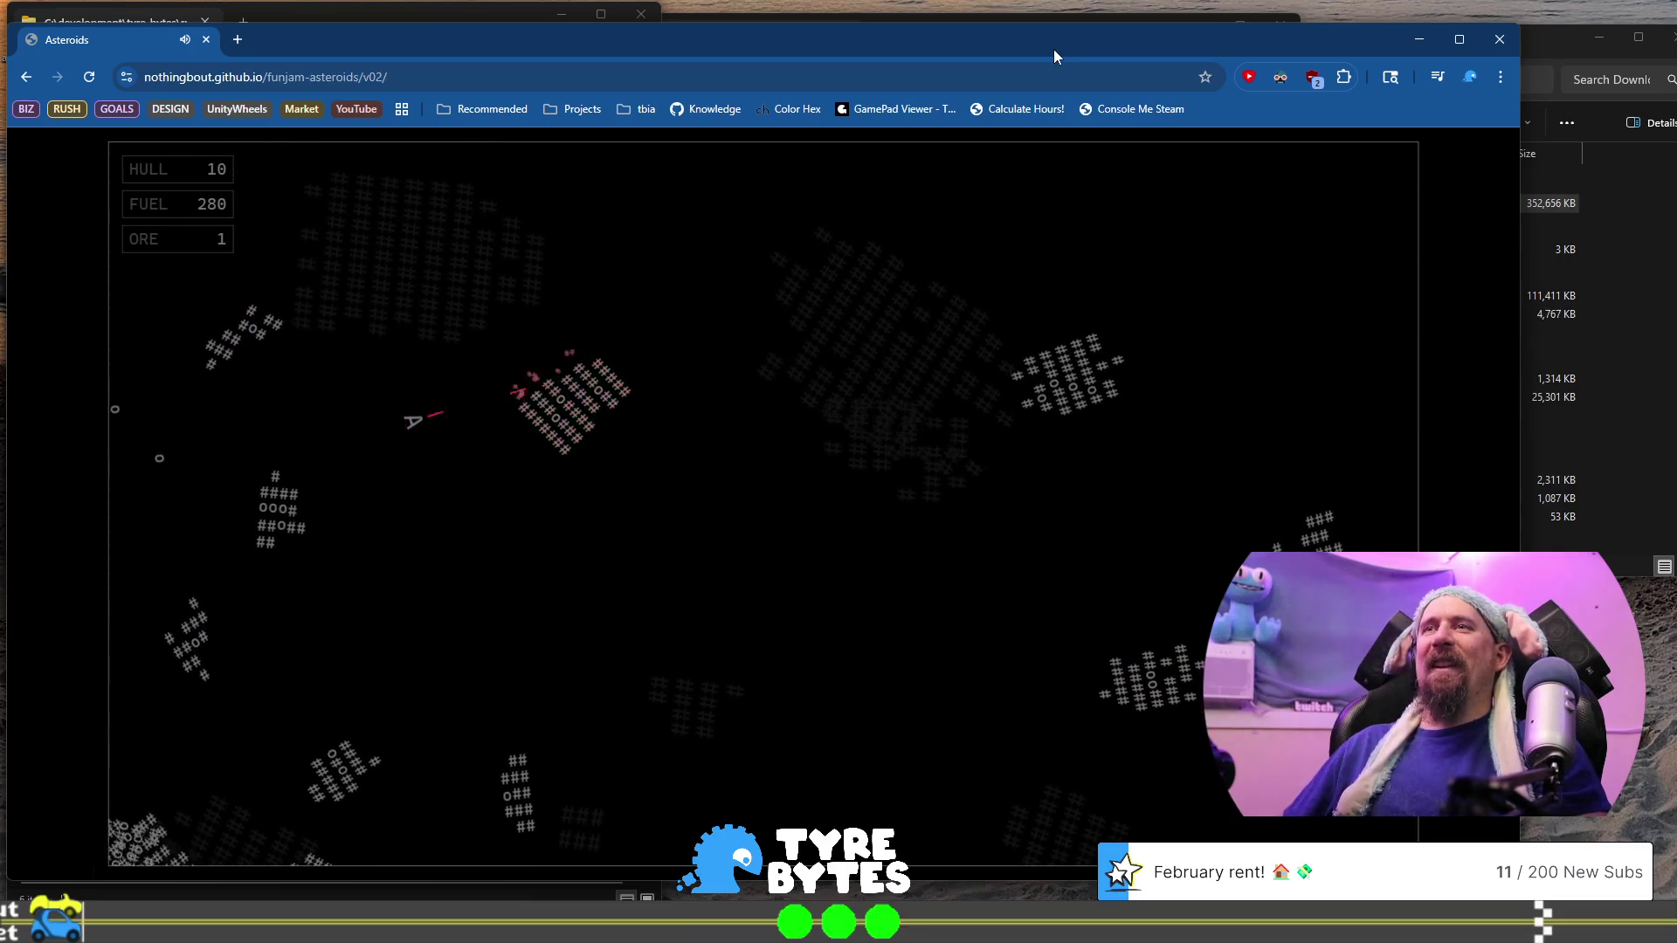
pyautogui.press('Right')
pyautogui.press('space')
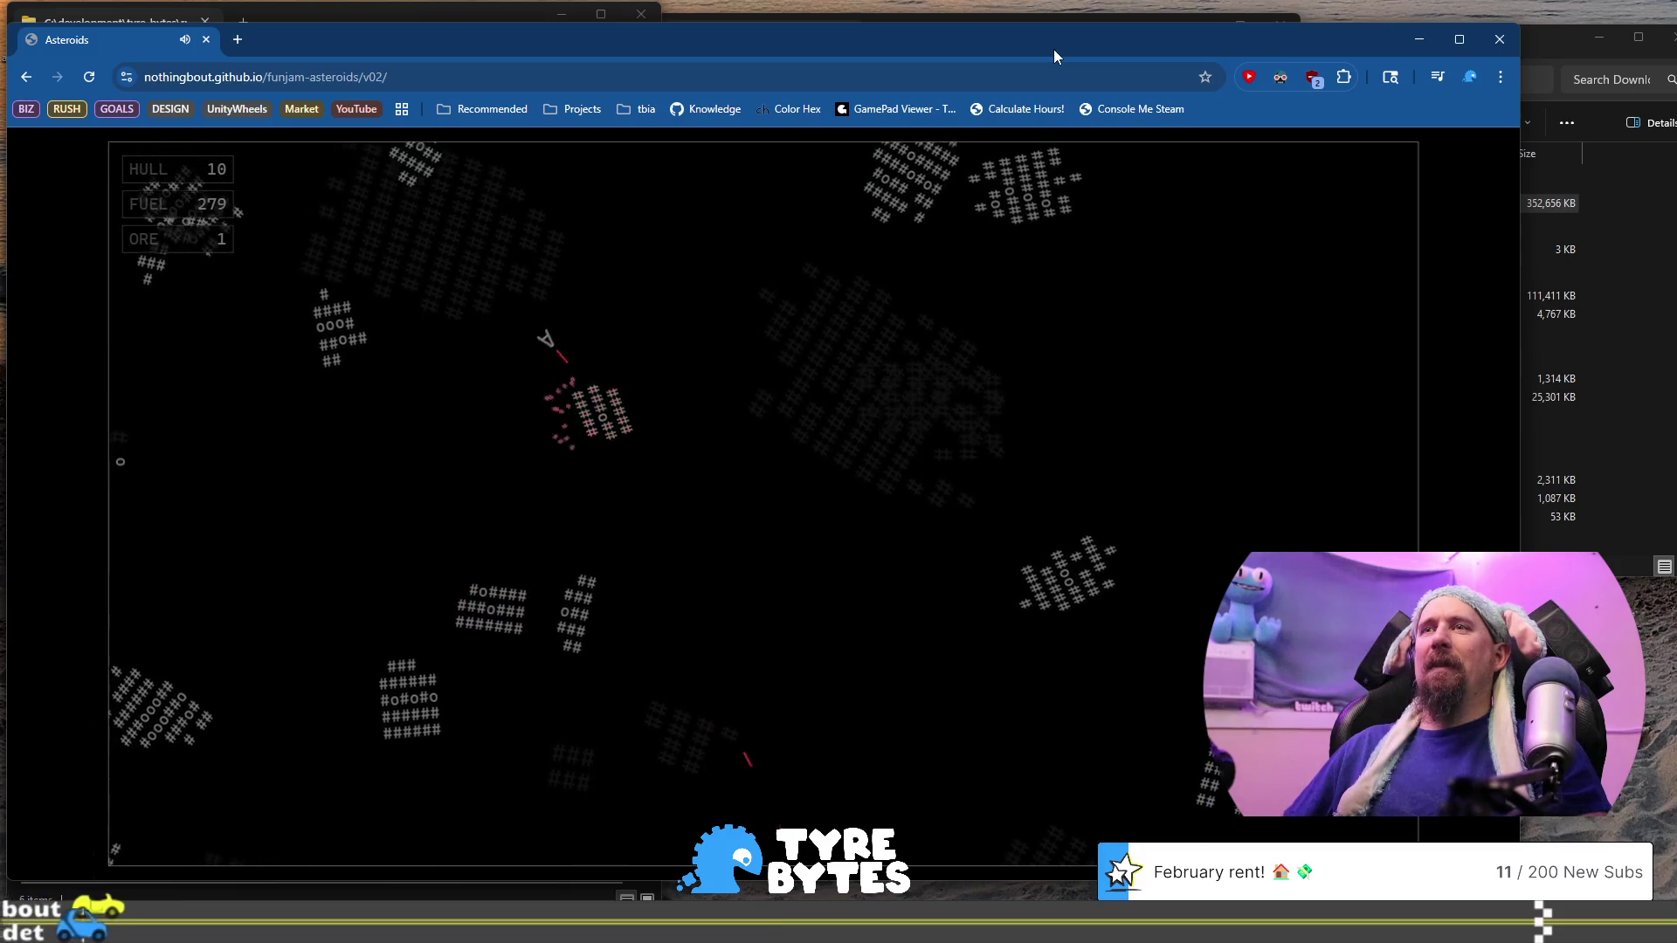
# Shoot the nearby asteroid while thrusting, destroying it to collect ore
pyautogui.press('space')
pyautogui.press('Up')
pyautogui.press('space')
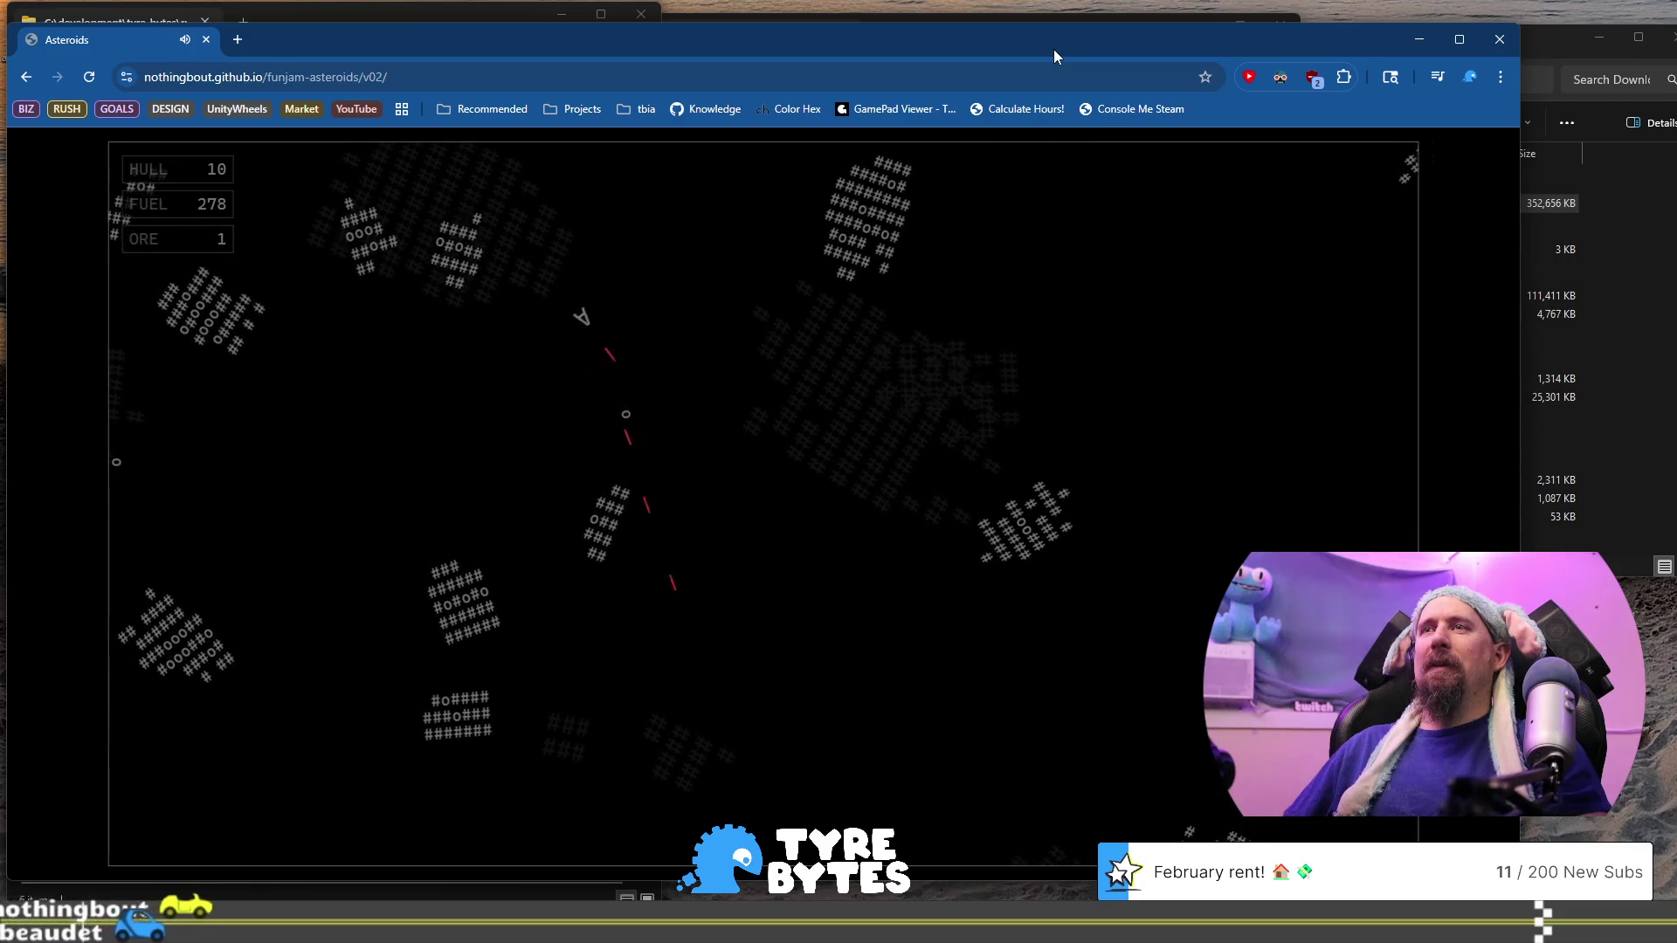
pyautogui.press('Left')
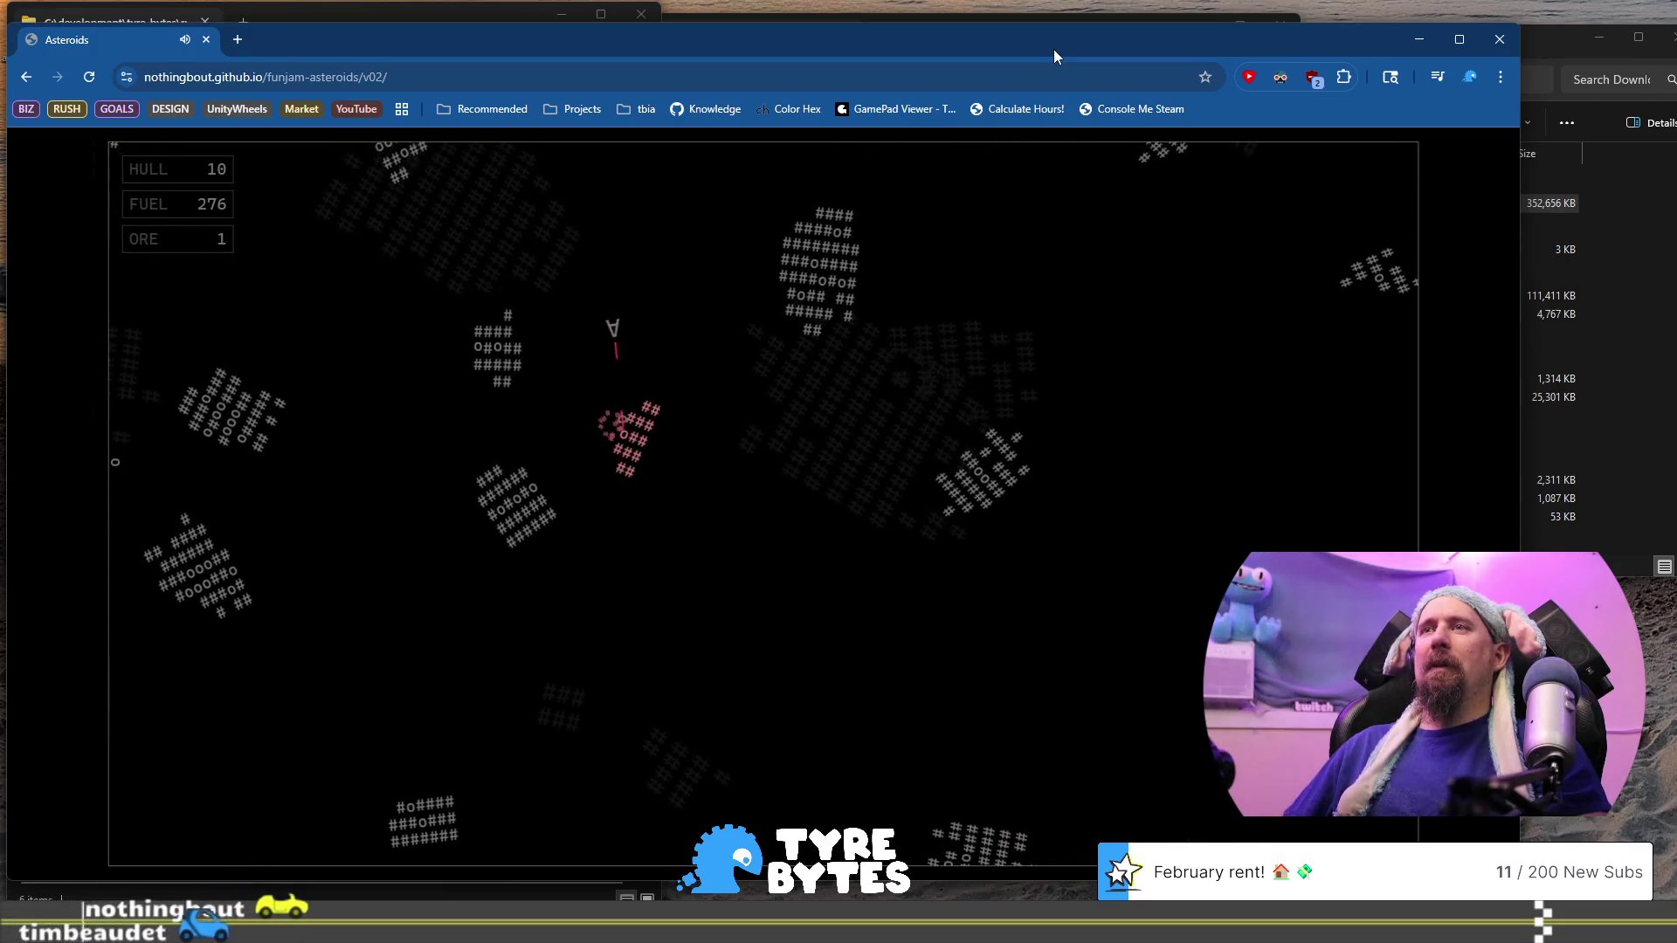
pyautogui.press('space')
pyautogui.press('Up')
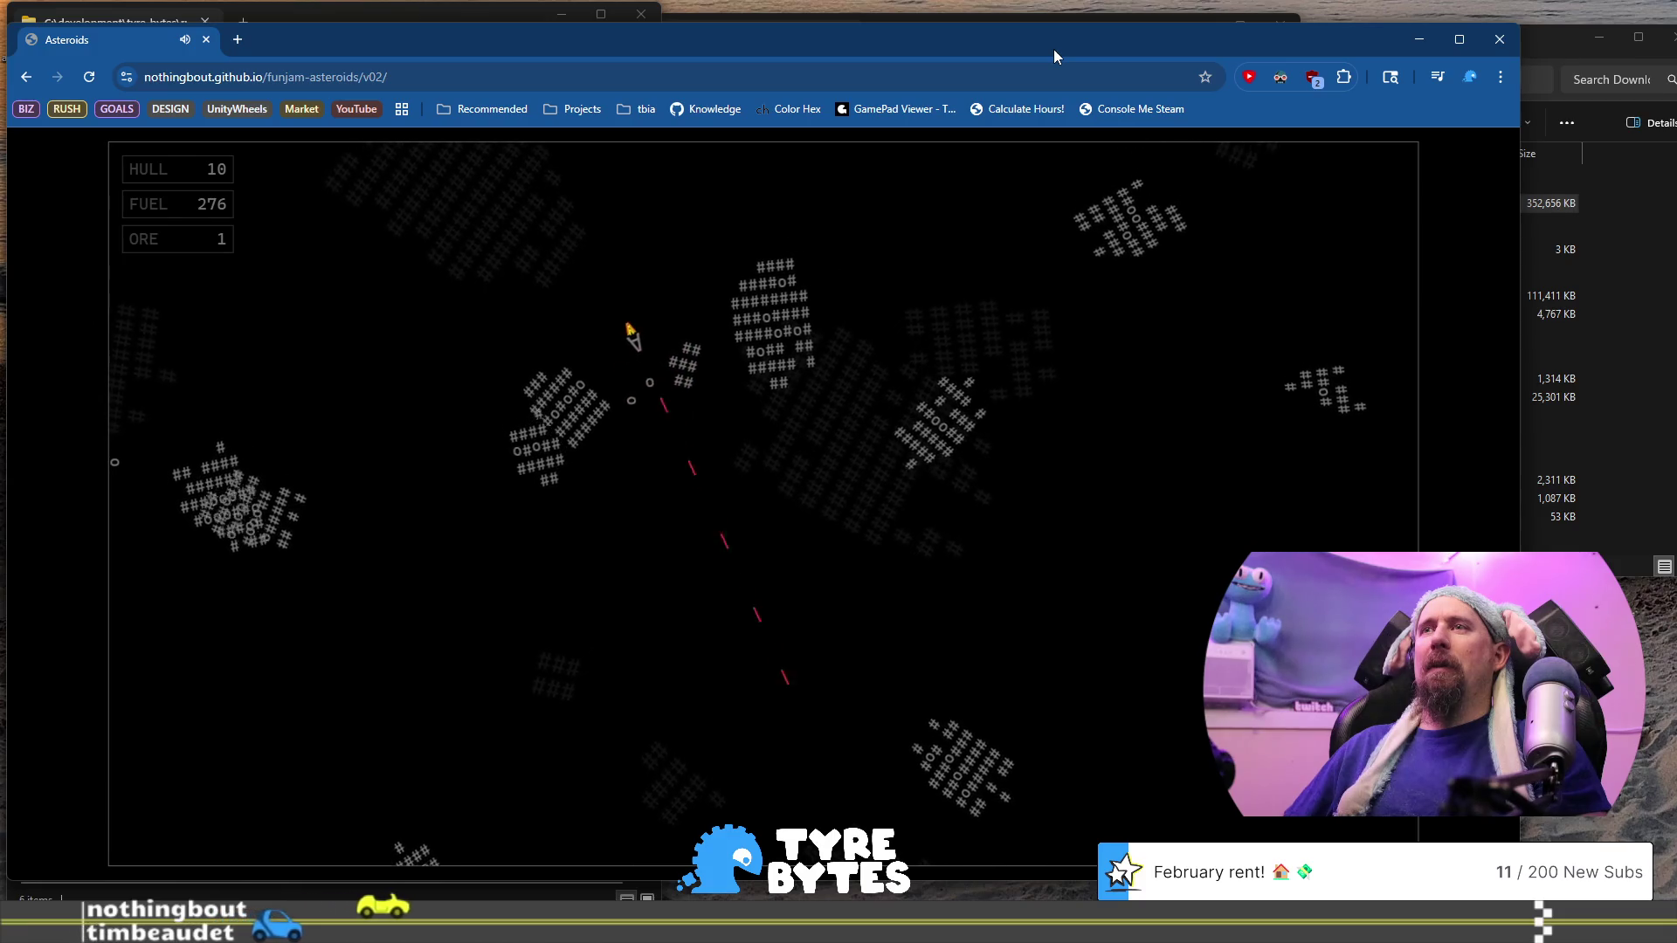
# Steer upward, then fire left to break the red asteroid
pyautogui.press('Left')
pyautogui.press('Up')
pyautogui.press('Right')
pyautogui.press('Up')
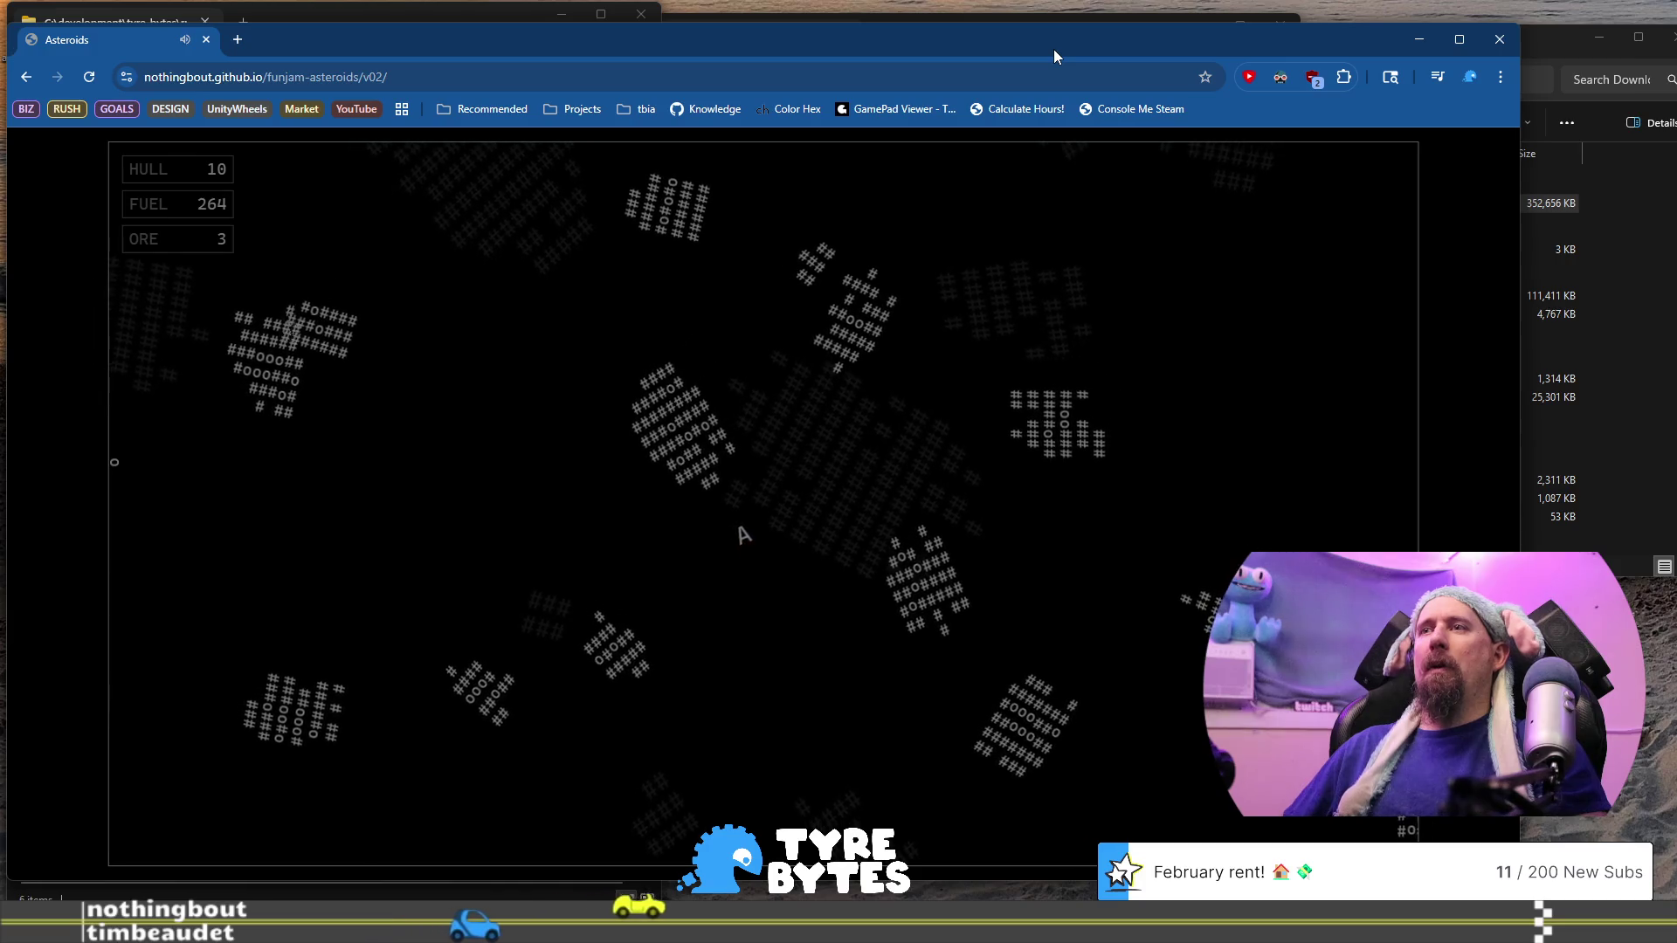
pyautogui.press('Left')
pyautogui.press('space')
pyautogui.press('space')
pyautogui.press('space')
pyautogui.press('space')
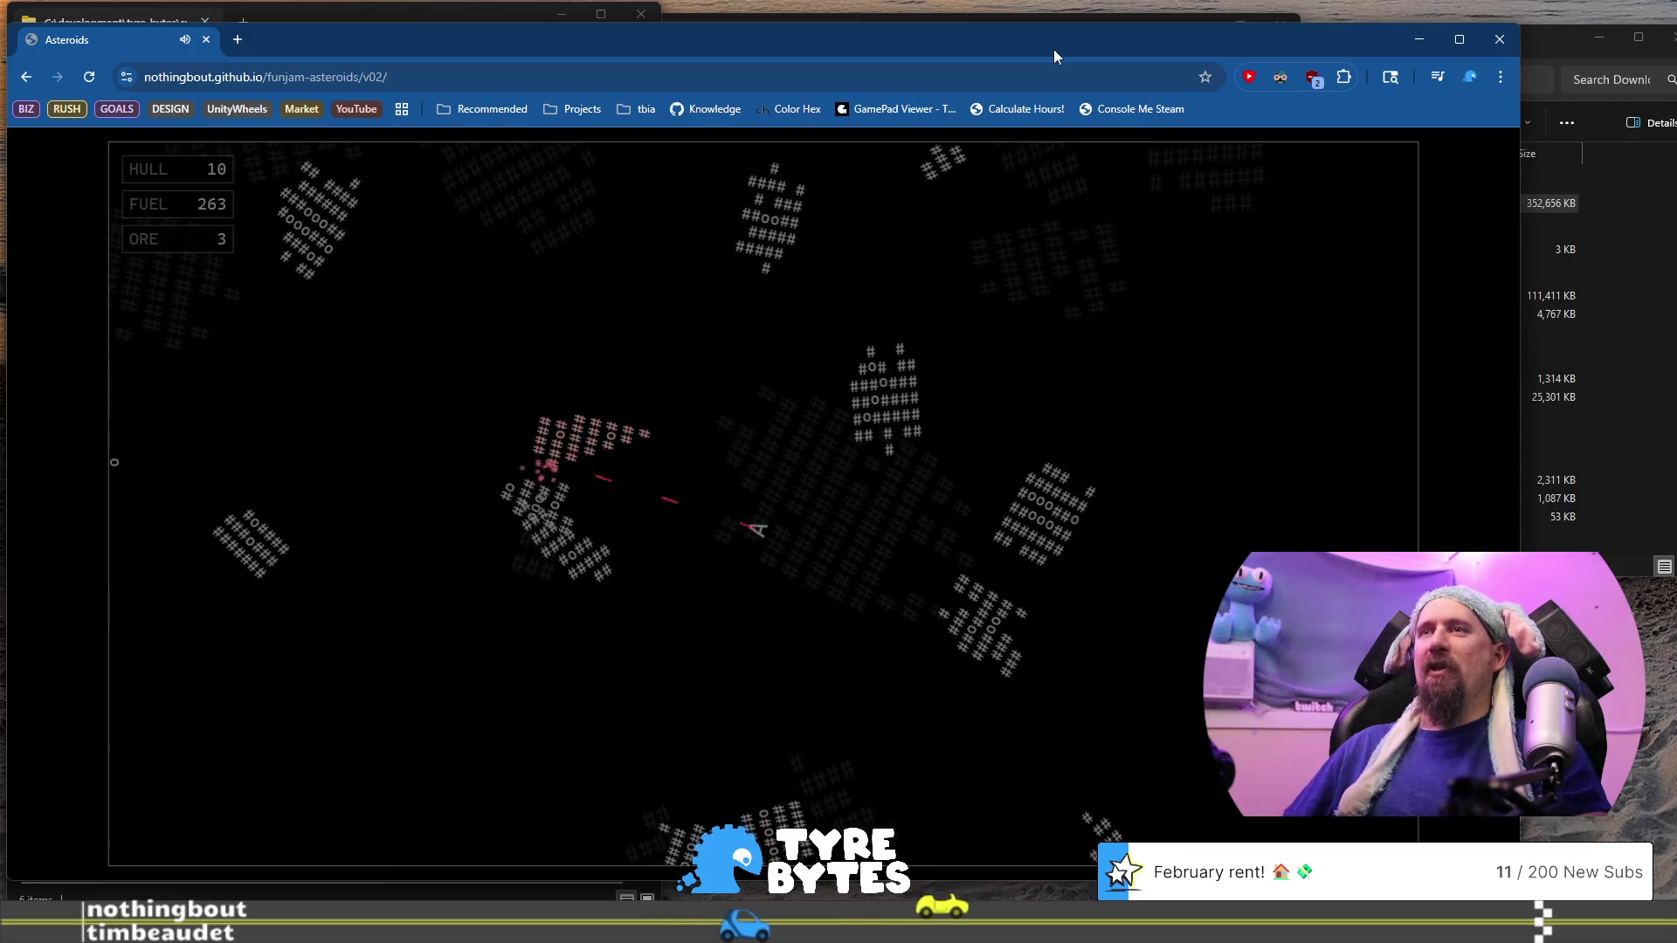
# Break asteroids to the upper left with a row of shots
pyautogui.press('space')
pyautogui.press('Up')
pyautogui.press('Right')
pyautogui.press('space')
pyautogui.press('space')
pyautogui.press('space')
pyautogui.press('space')
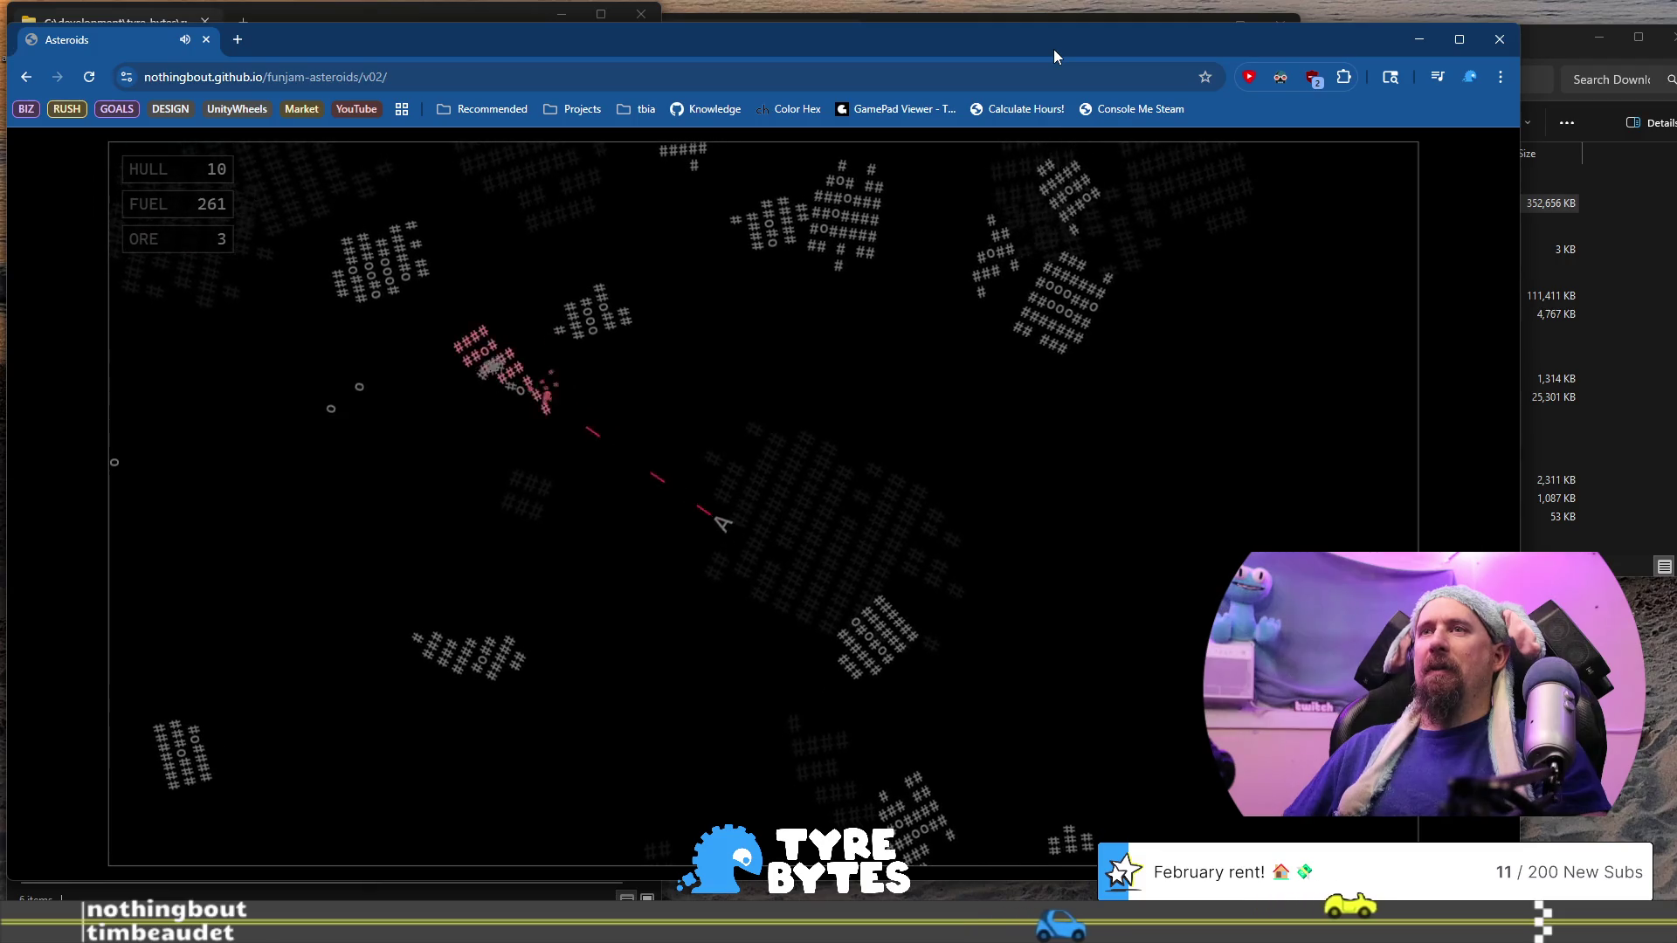
pyautogui.press('space')
pyautogui.press('space')
pyautogui.press('space')
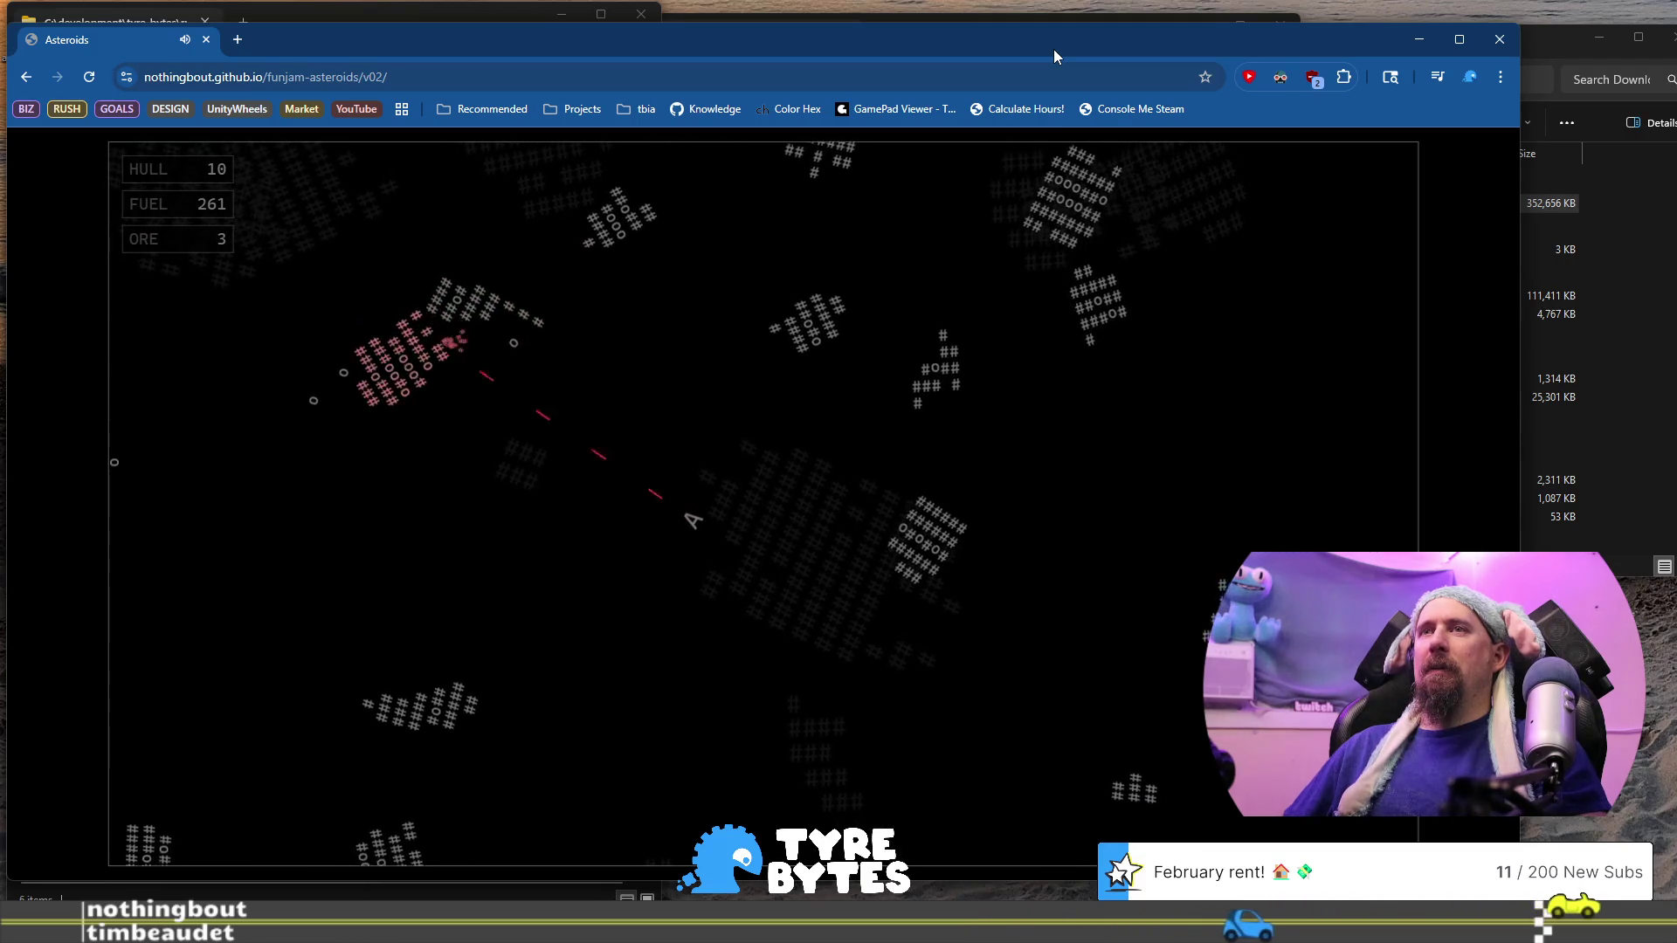
pyautogui.press('Left')
pyautogui.press('space')
pyautogui.press('space')
pyautogui.press('space')
pyautogui.press('Up')
# Thrust upward toward the nearby ore and collect it
pyautogui.press('Right')
pyautogui.press('Up')
pyautogui.press('Left')
pyautogui.press('Up')
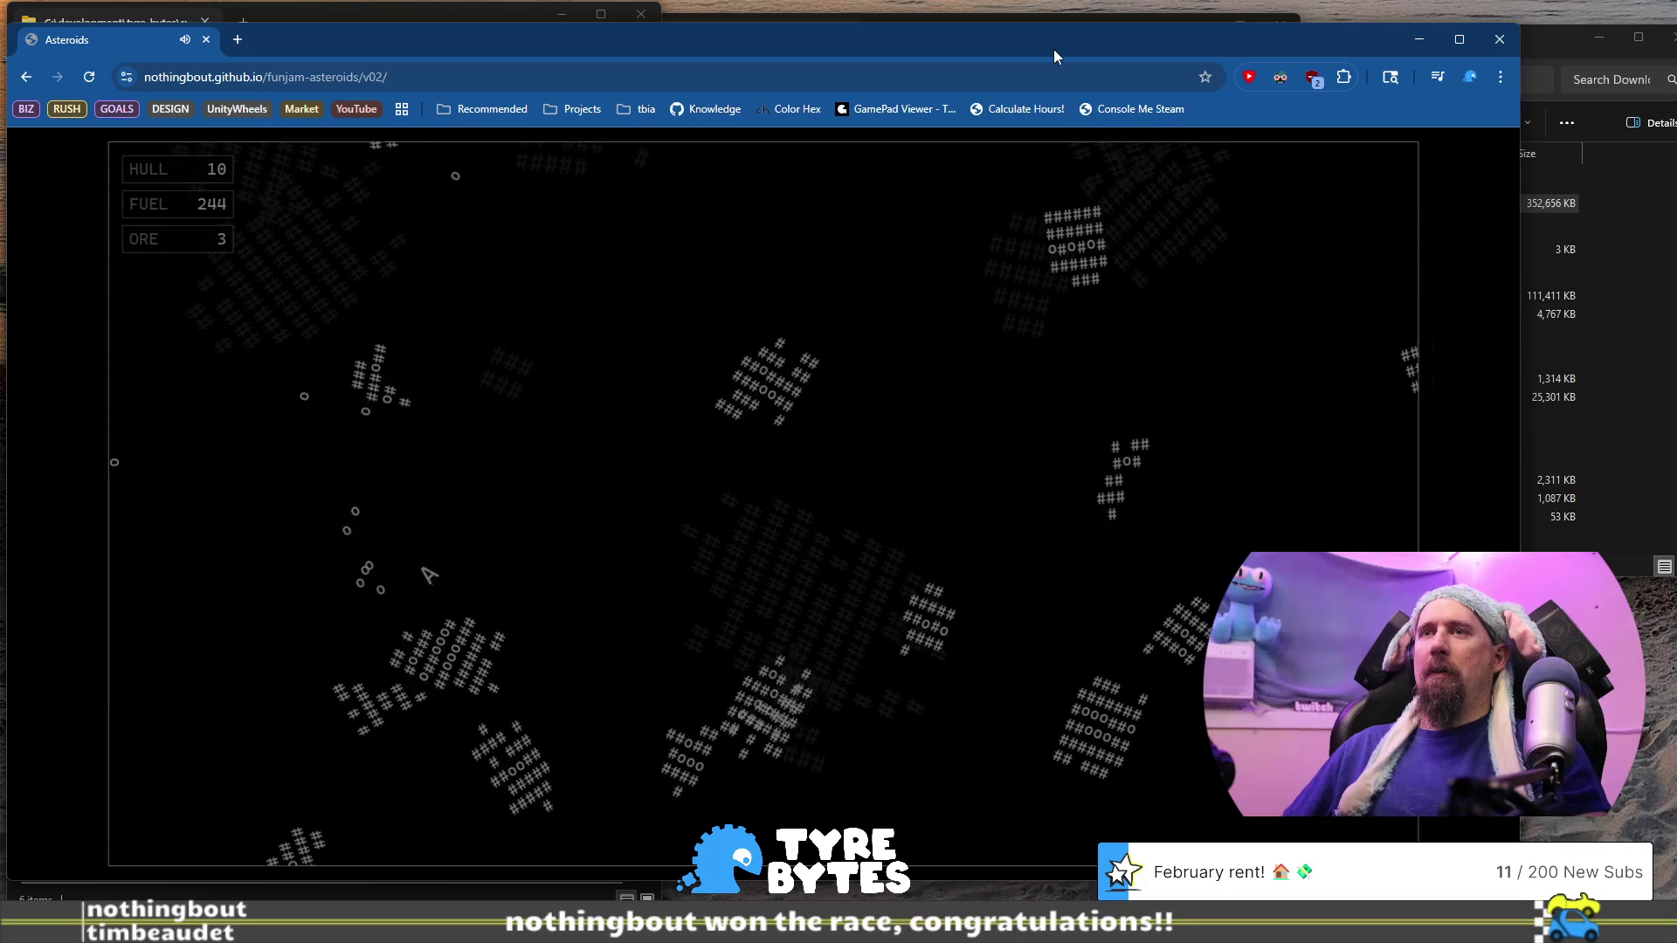
pyautogui.press('Left')
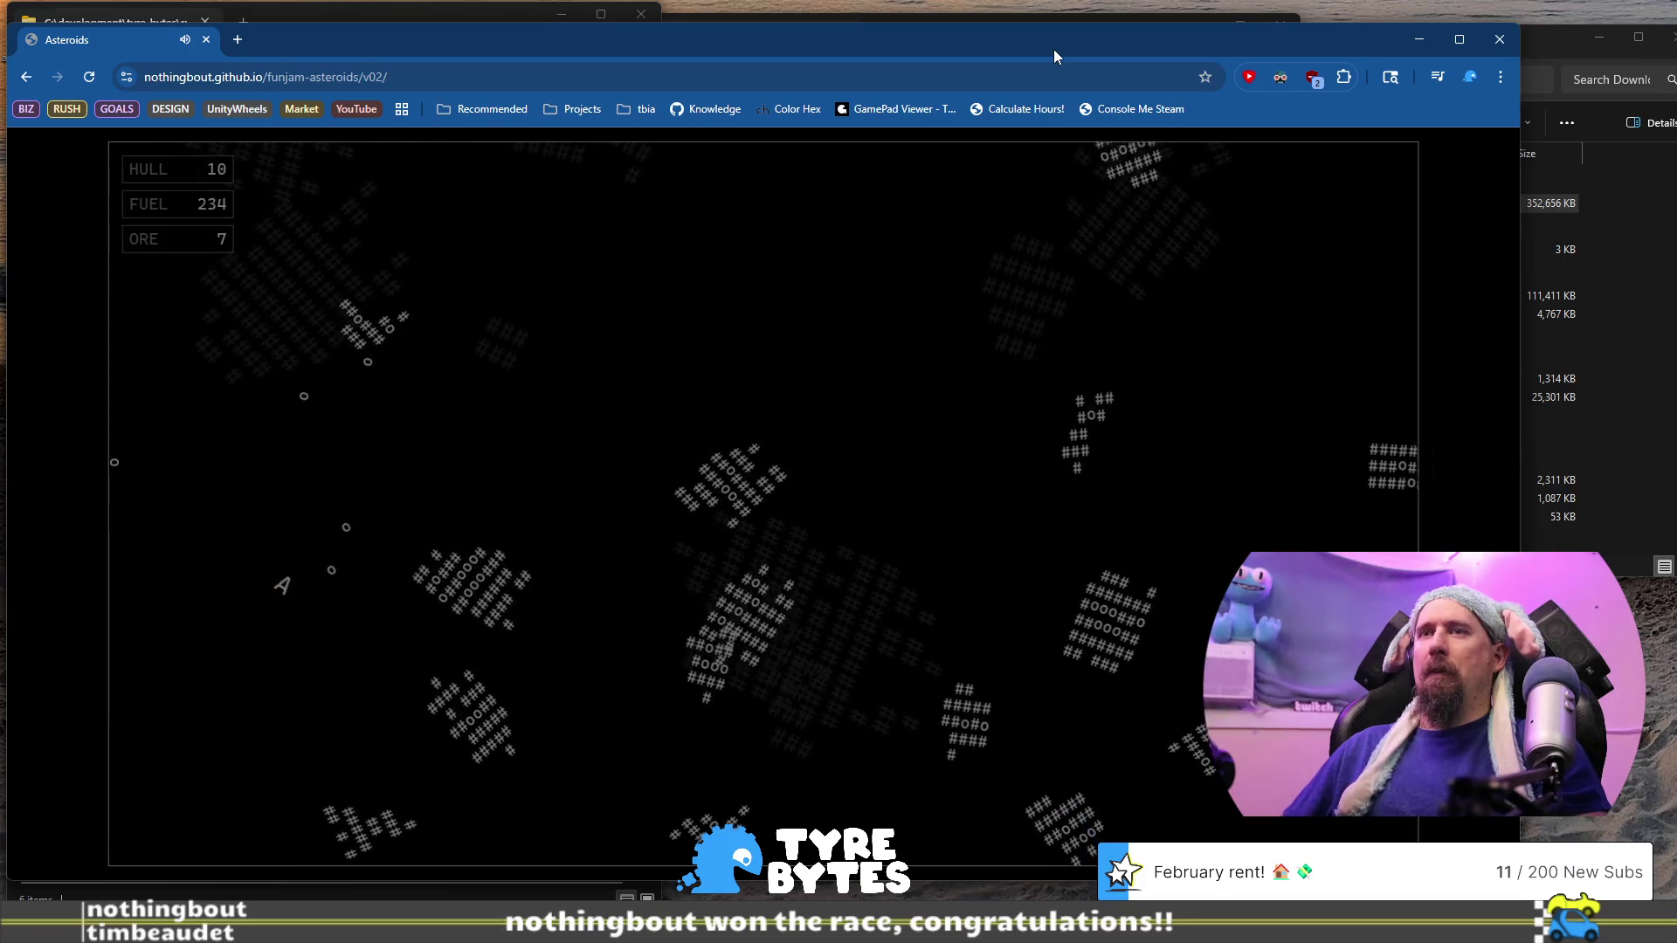
pyautogui.press('Up')
pyautogui.press('Up')
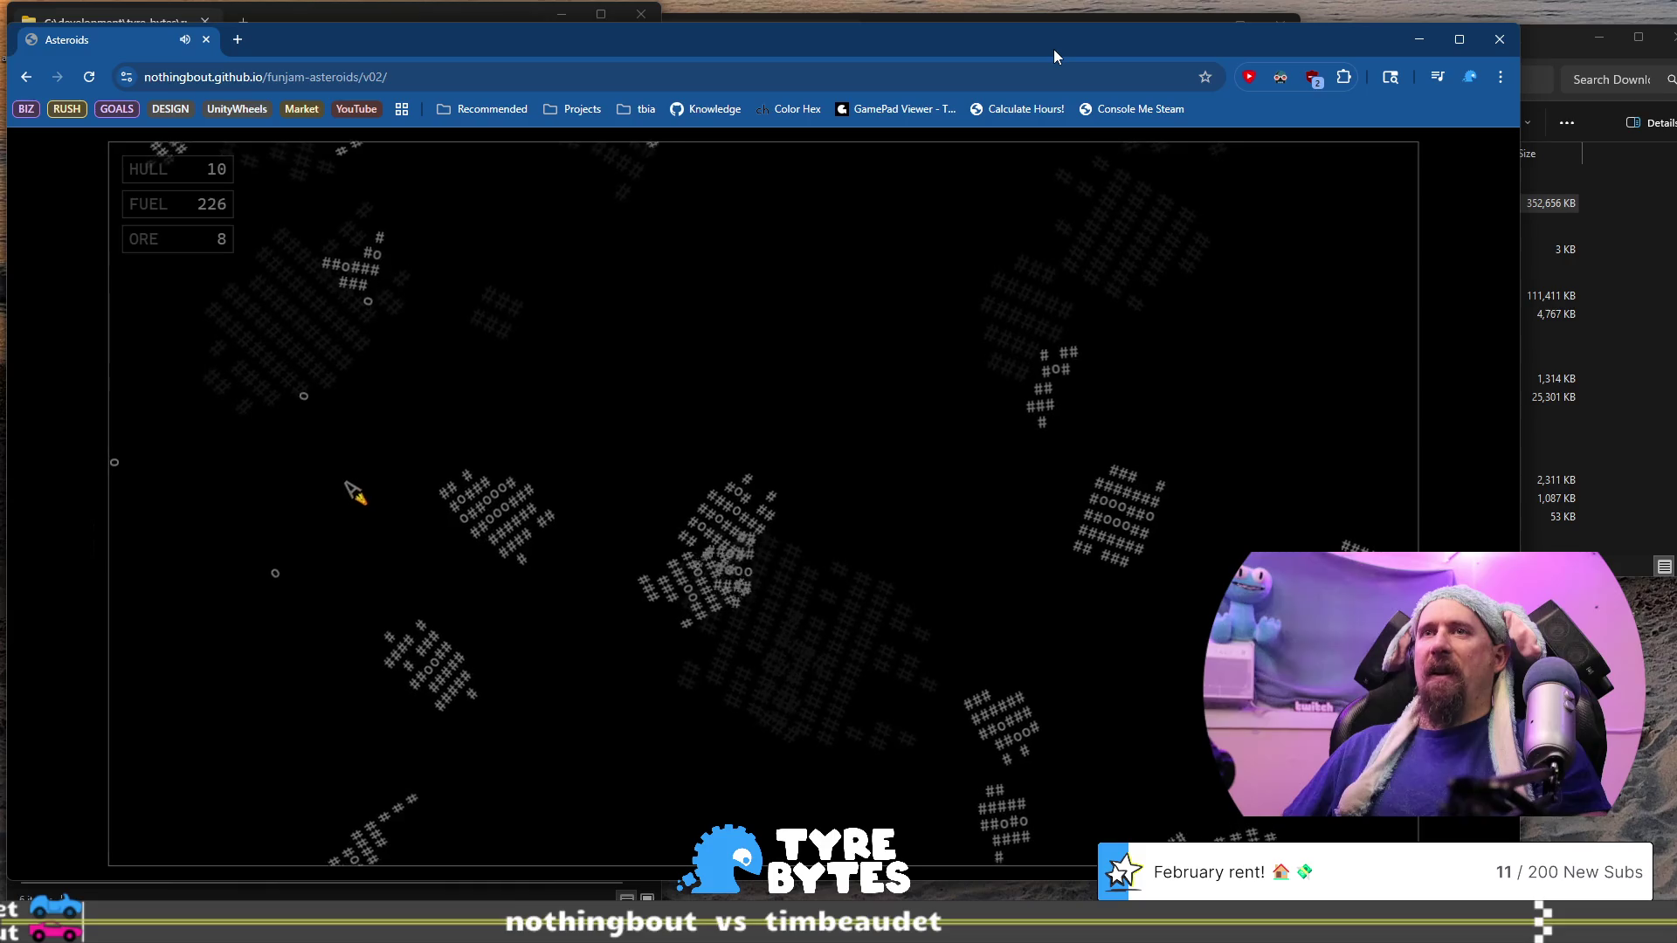
pyautogui.press('Up')
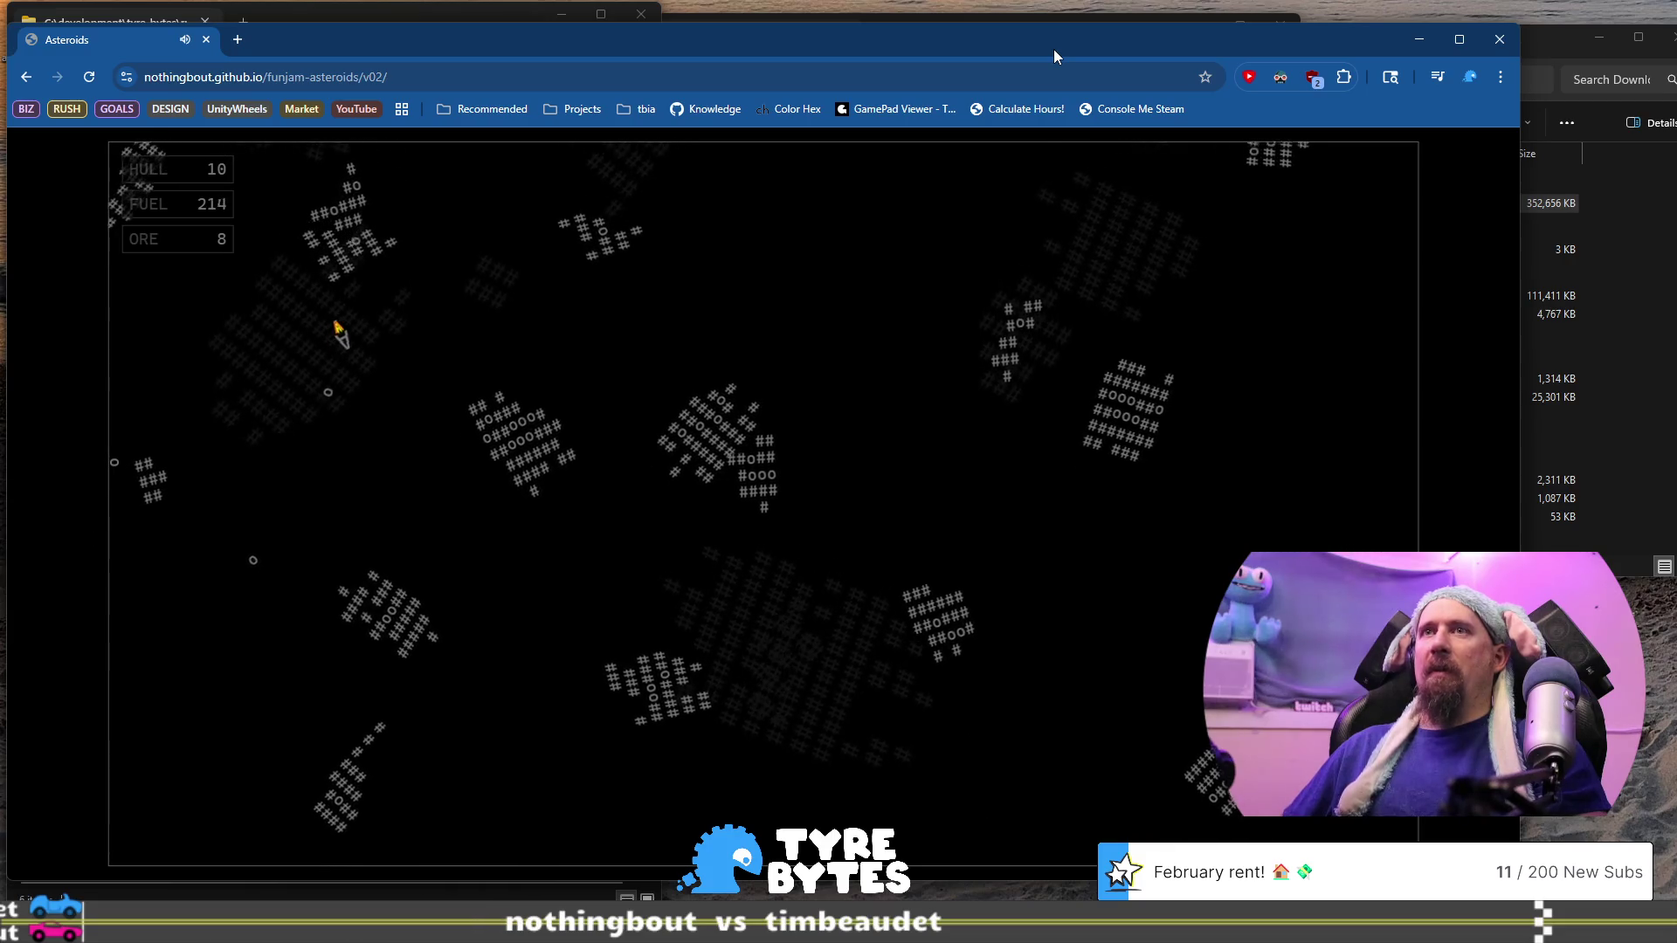
pyautogui.press('Up')
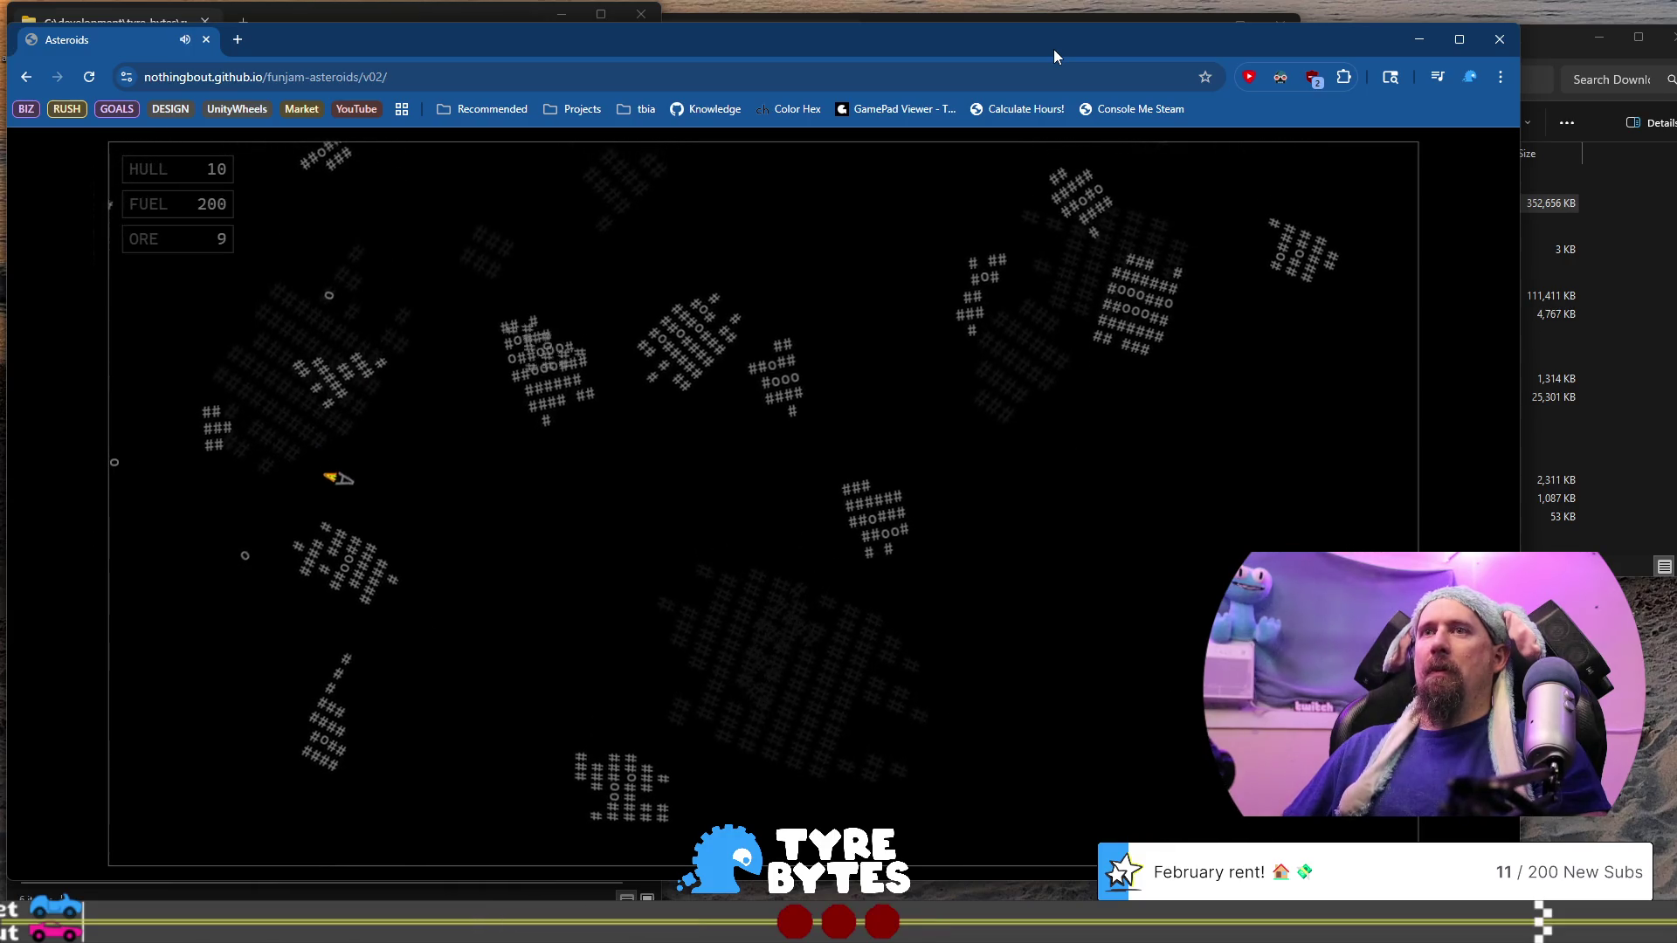
# Fire straight up and up-left at asteroids while thrusting
pyautogui.press('Left')
pyautogui.press('space')
pyautogui.press('space')
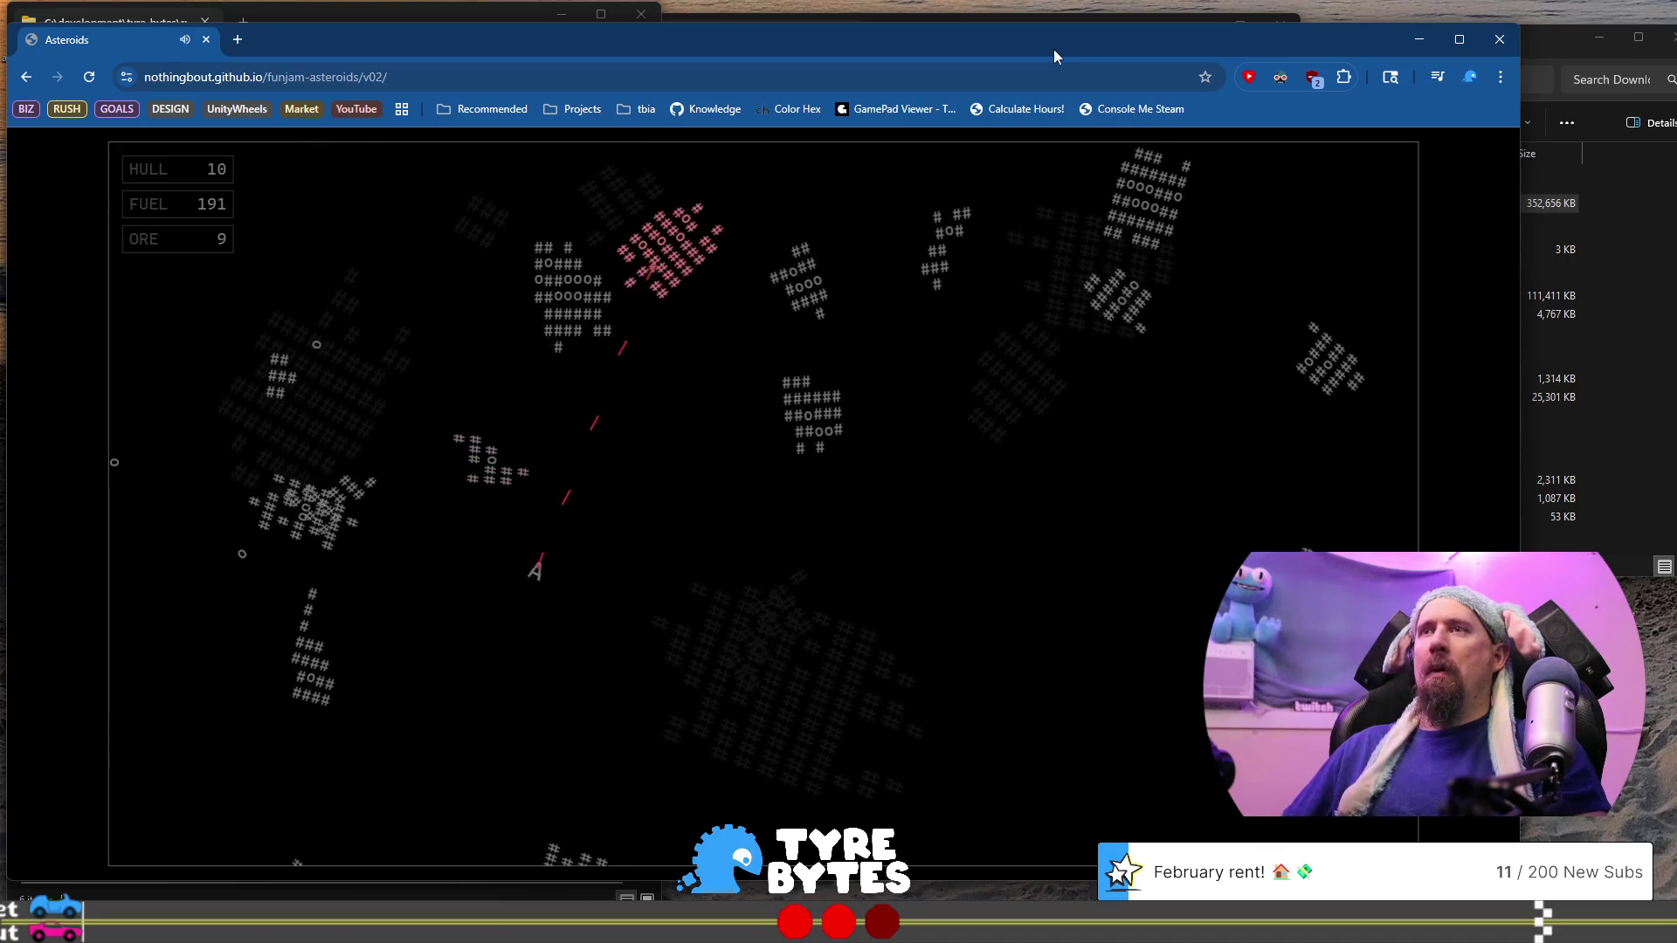
pyautogui.press('Left')
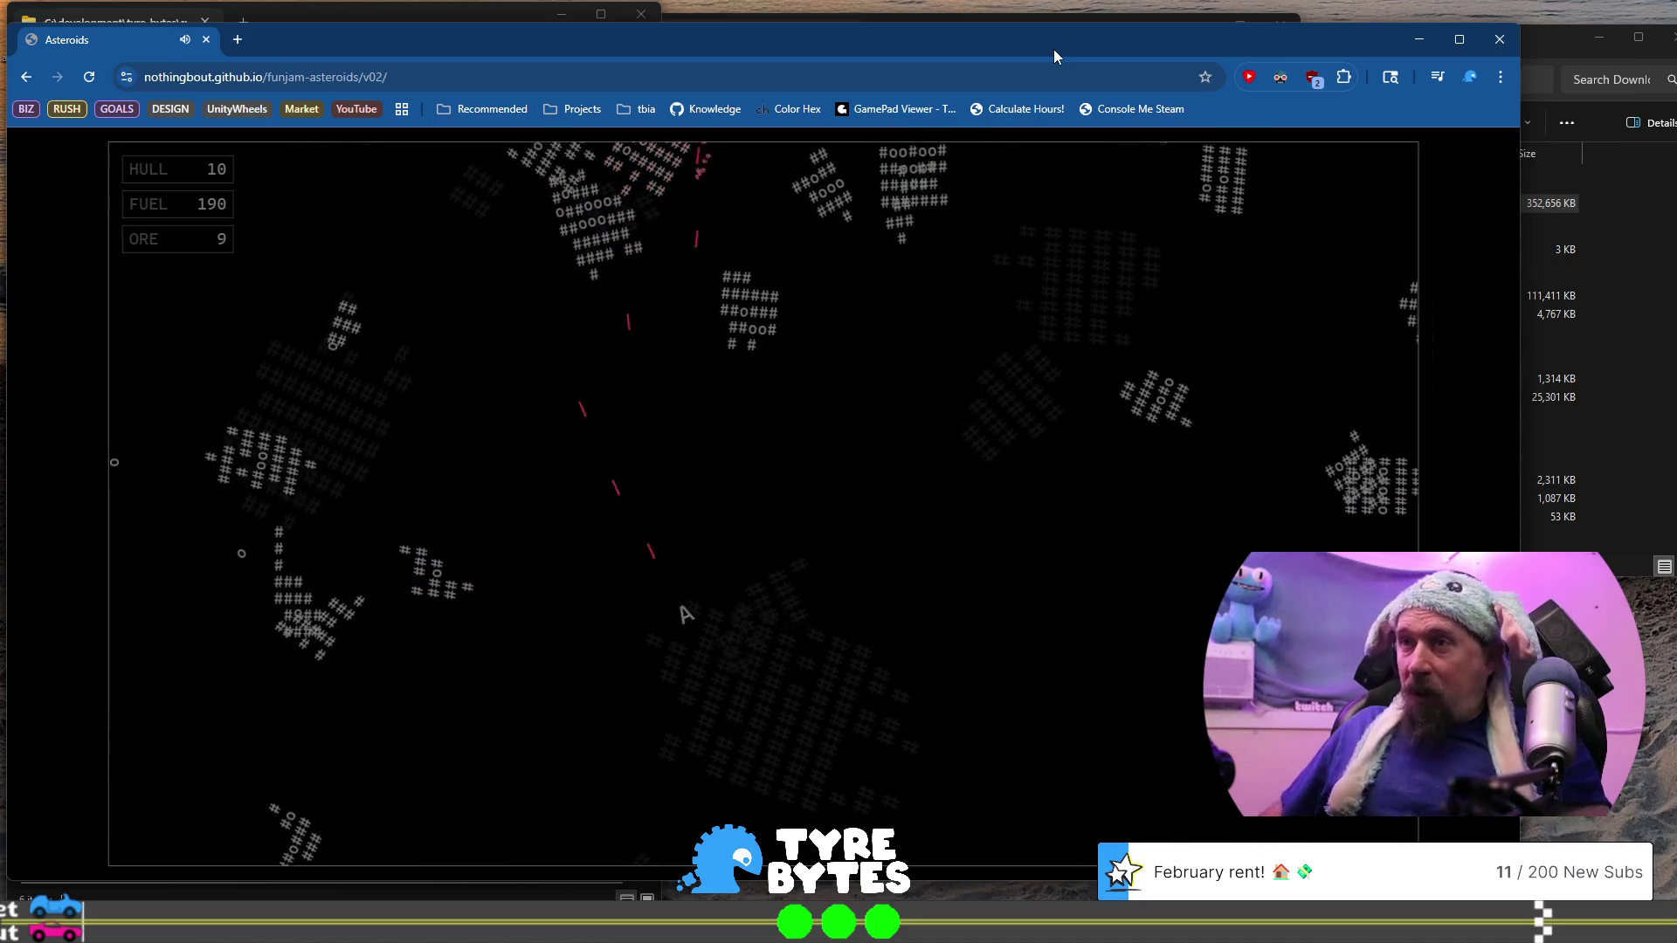
pyautogui.press('Up')
pyautogui.press('space')
pyautogui.press('Right')
pyautogui.press('Up')
pyautogui.press('space')
pyautogui.press('Left')
pyautogui.press('Up')
pyautogui.press('space')
# Turn around and thrust toward the ore until the run ends with 9 ore
pyautogui.press('Up')
pyautogui.press('Left')
pyautogui.press('Up')
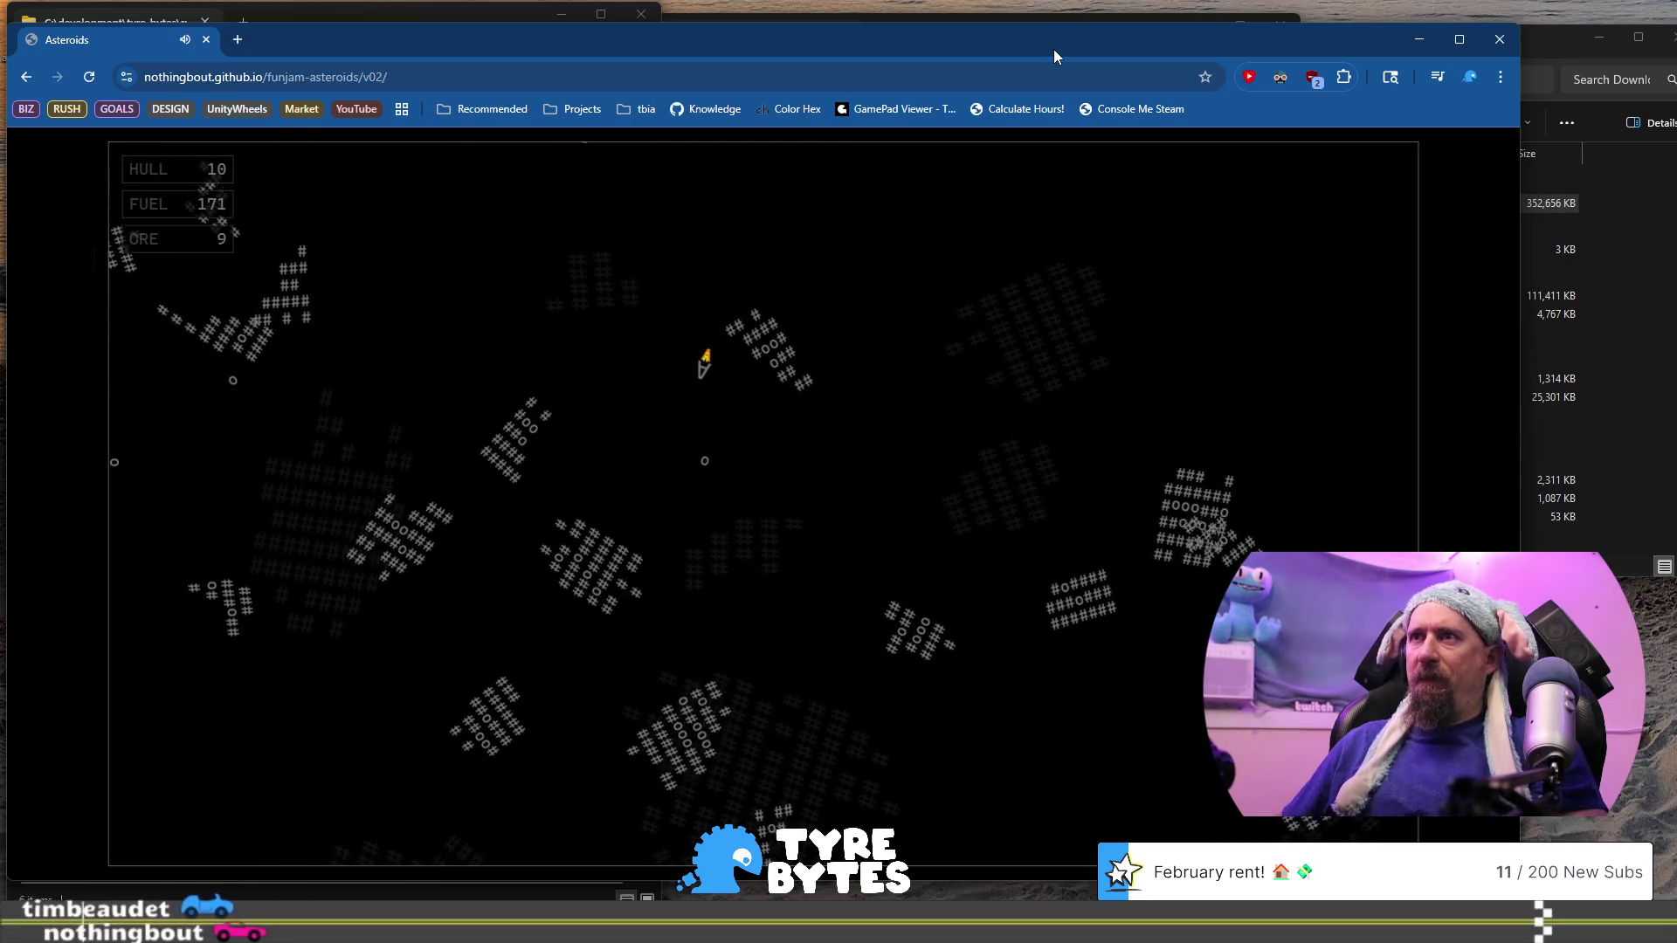
pyautogui.press('Right')
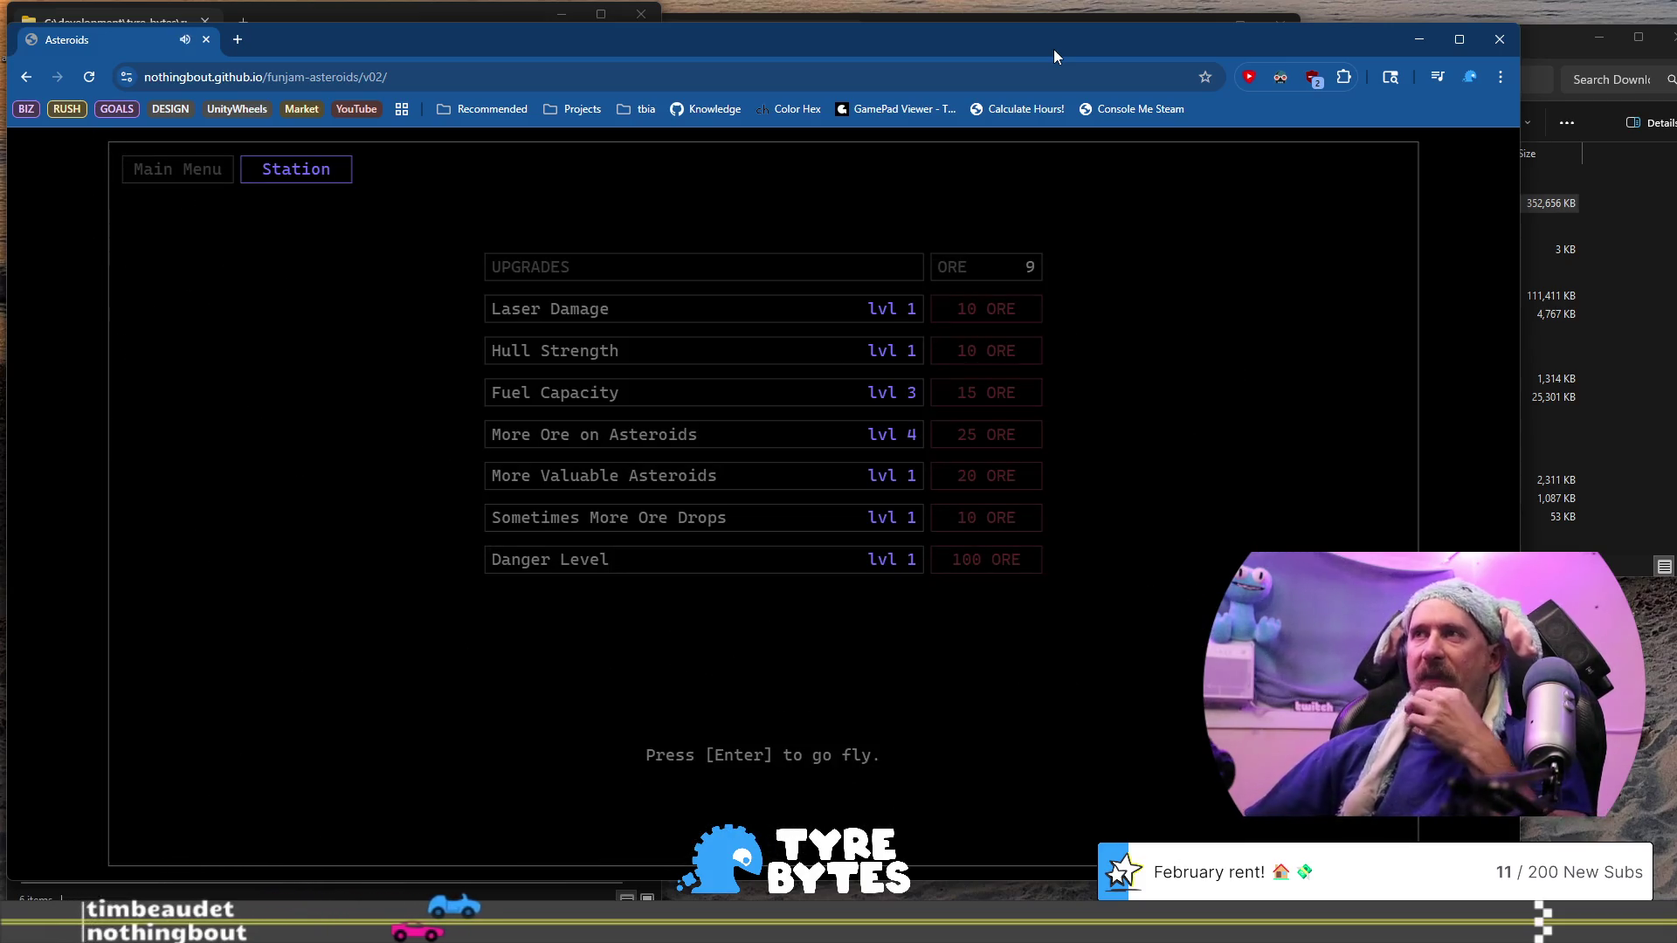
# Launch a new run from the station and fire lasers at asteroids to the left
pyautogui.press('Return')
pyautogui.press('space')
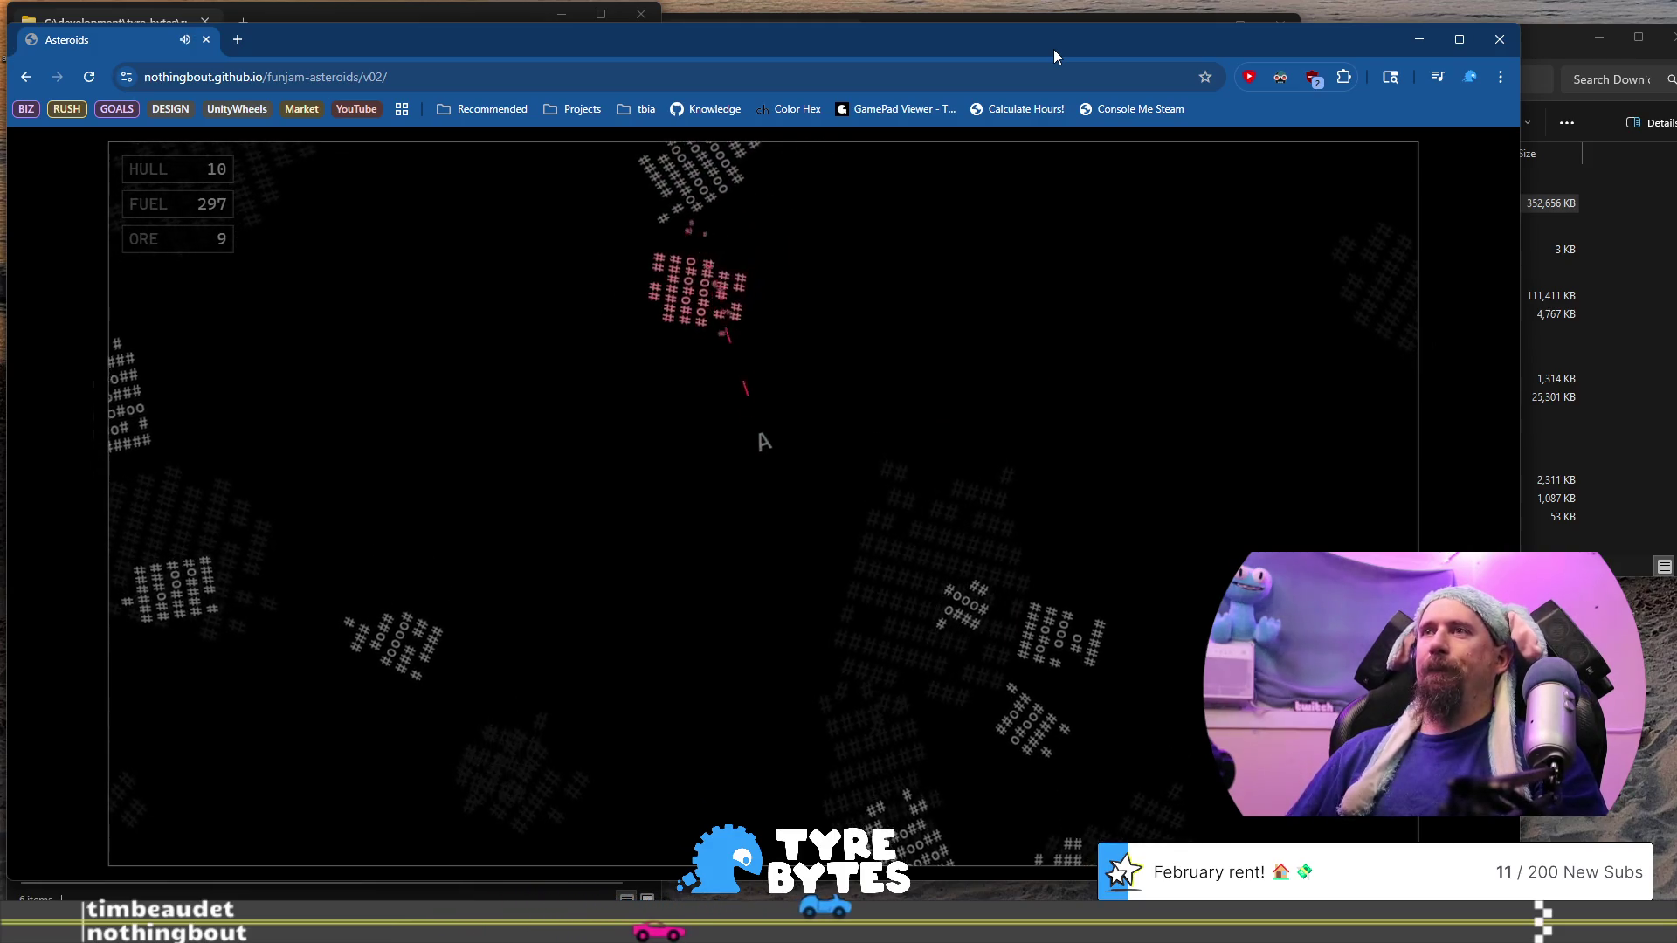
pyautogui.press('Up')
pyautogui.press('Left')
pyautogui.press('space')
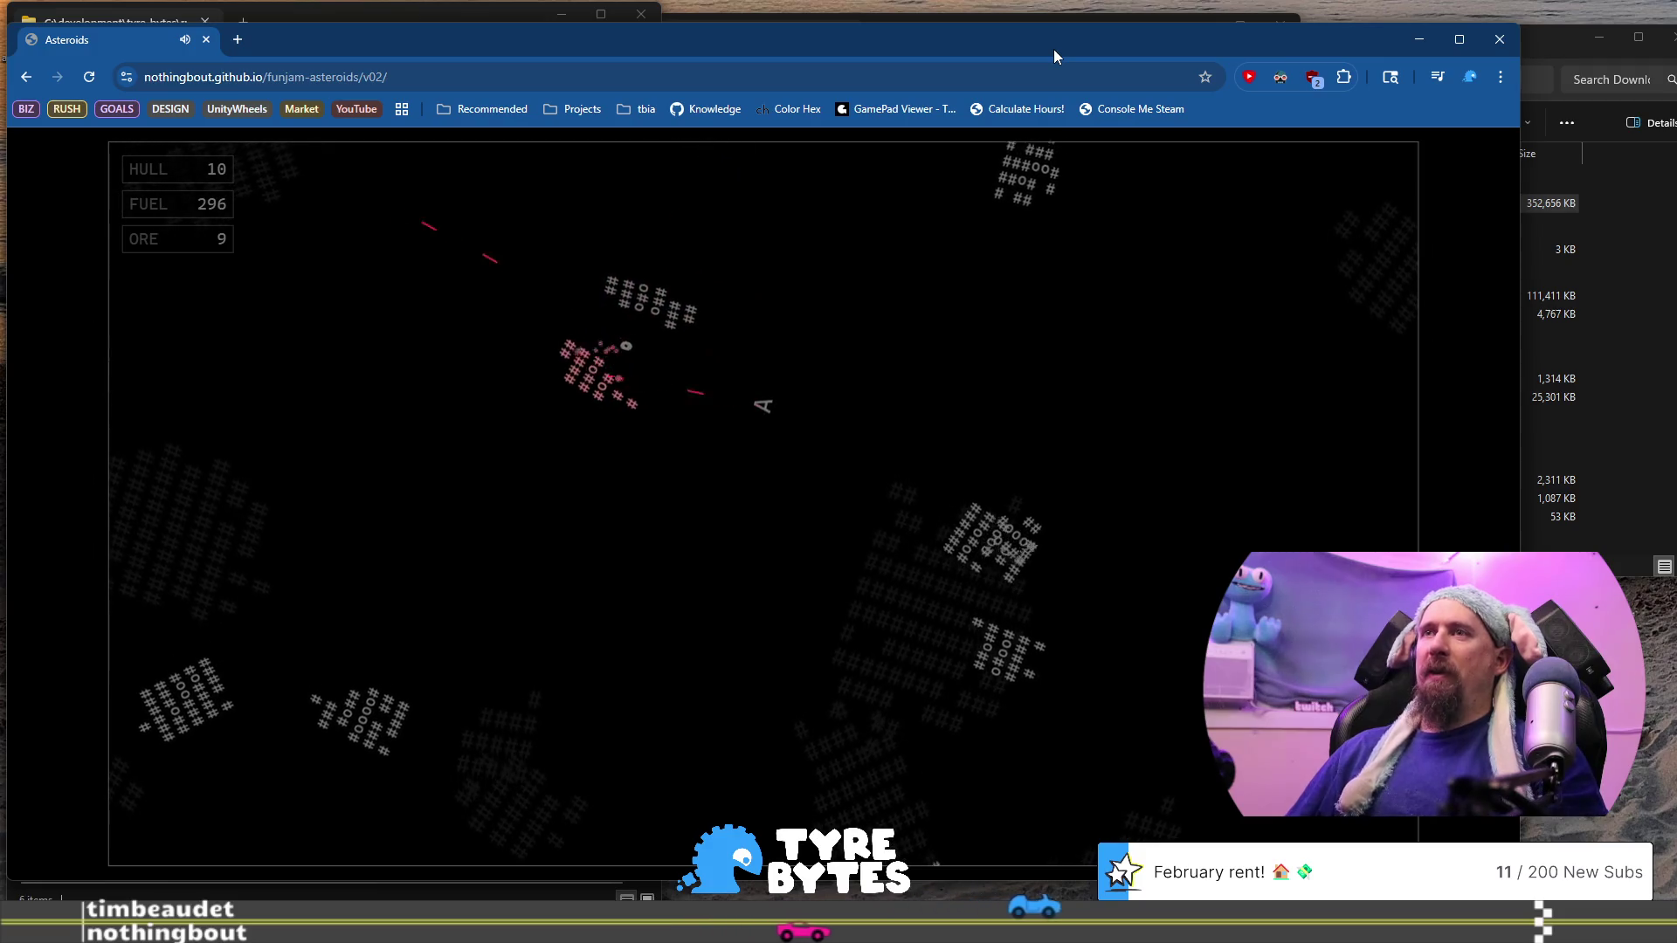
pyautogui.press('Up')
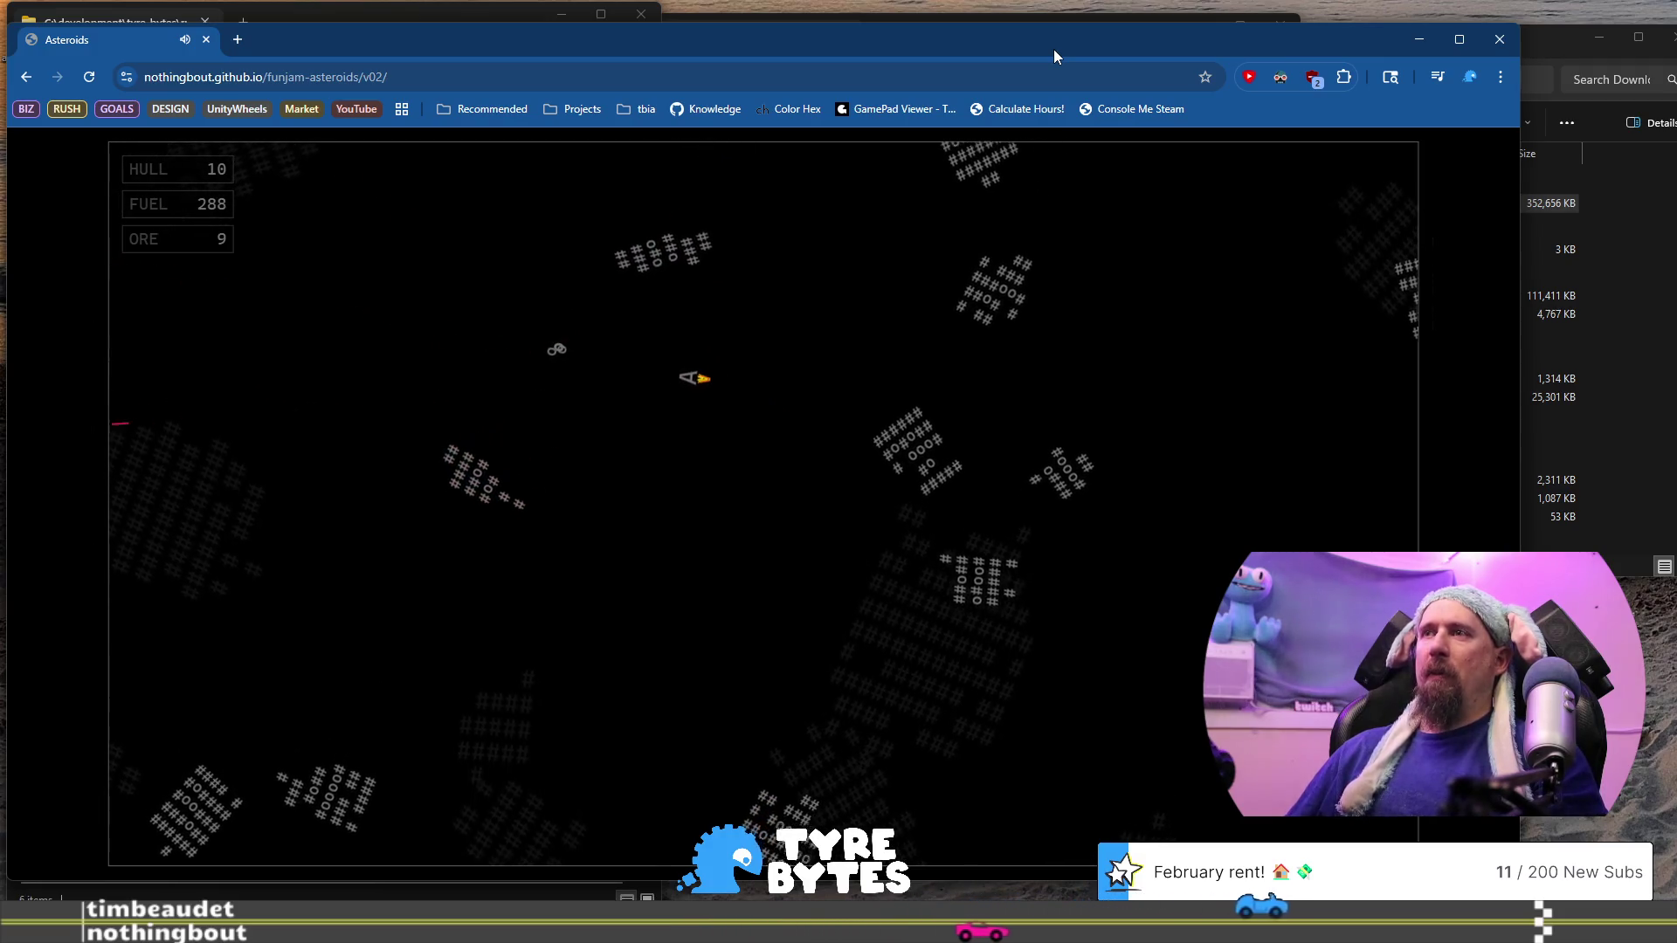
# Shoot asteroids up-right and down-right, breaking one apart
pyautogui.press('Right')
pyautogui.press('Up')
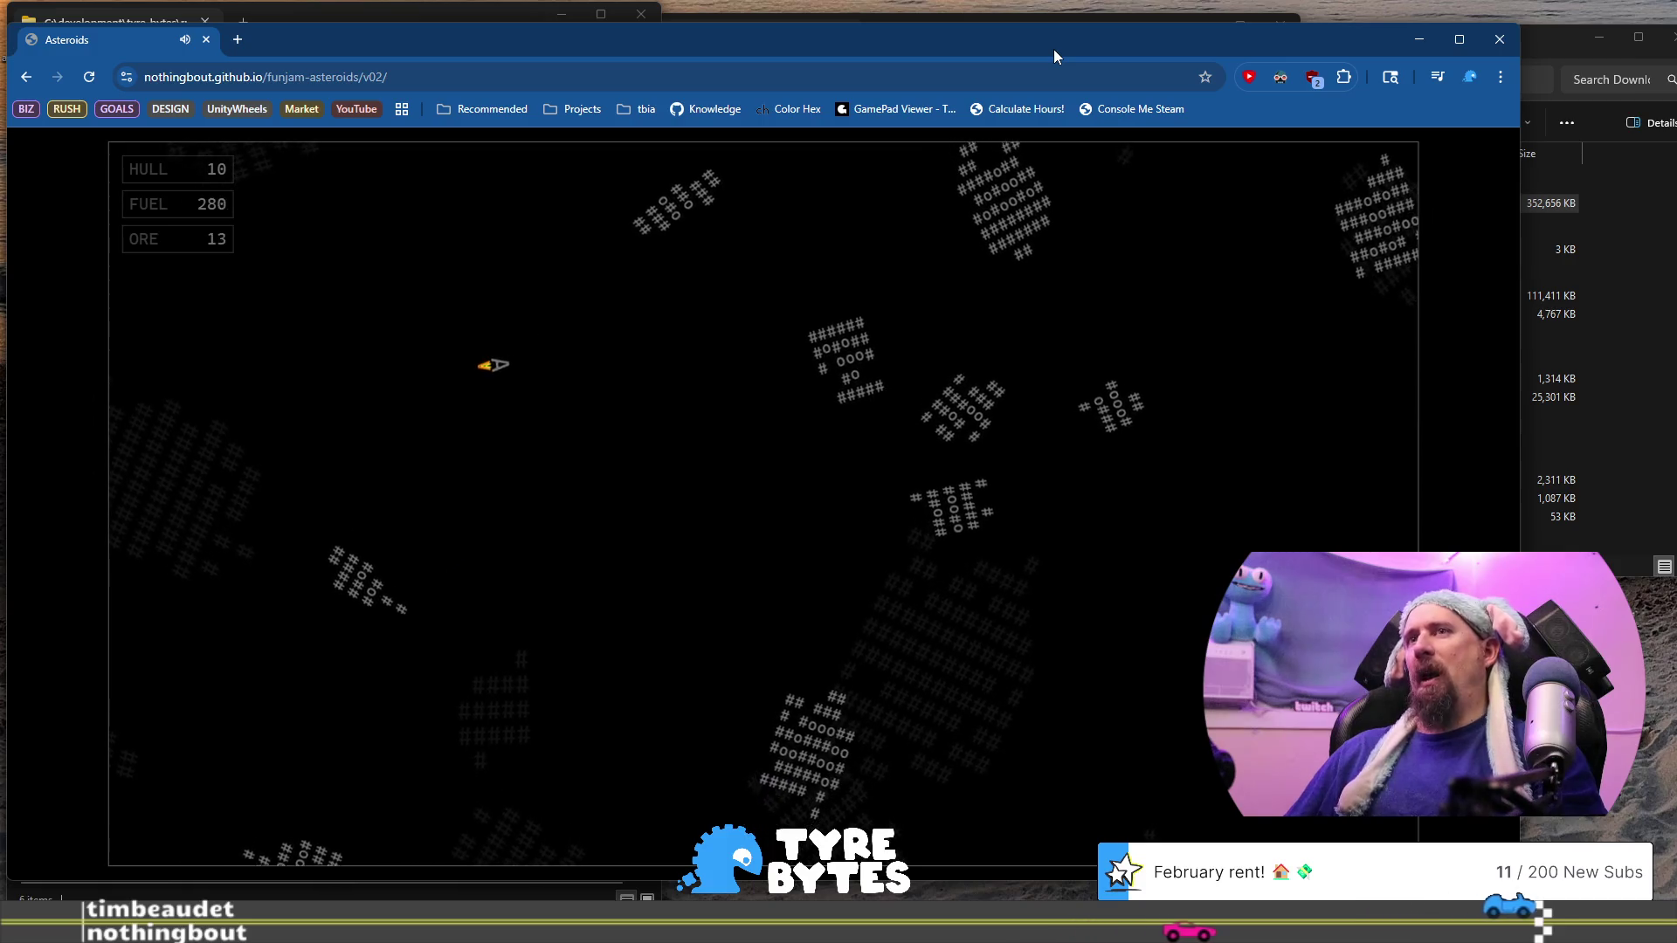
pyautogui.press('Up')
pyautogui.press('space')
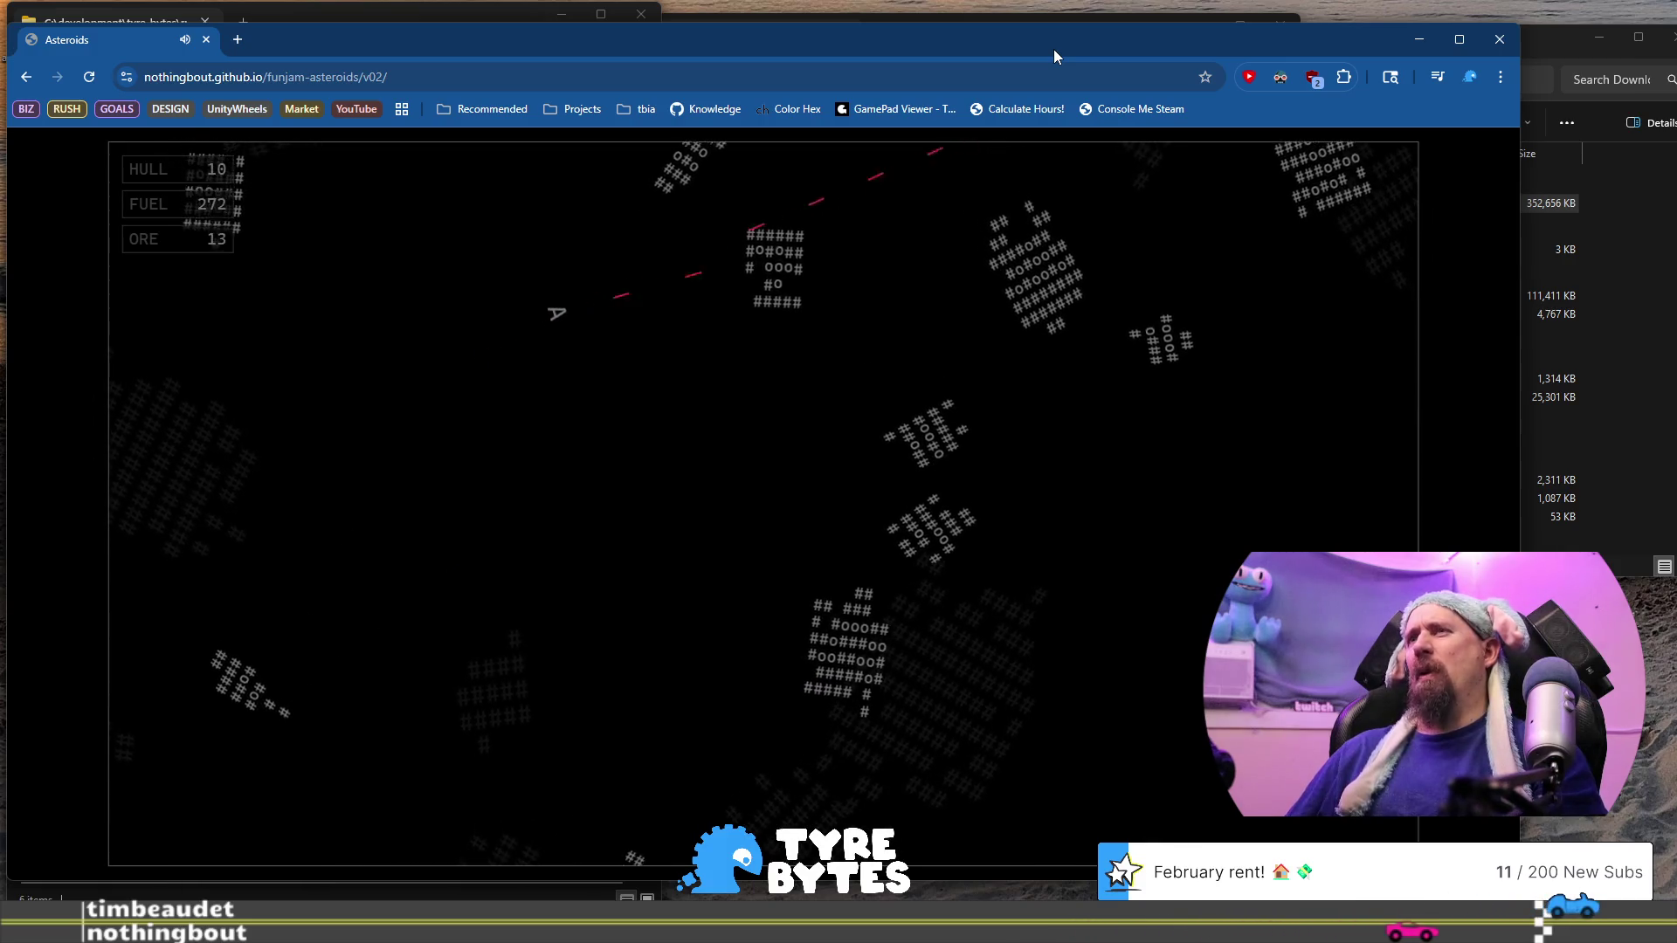
pyautogui.press('Right')
pyautogui.press('space')
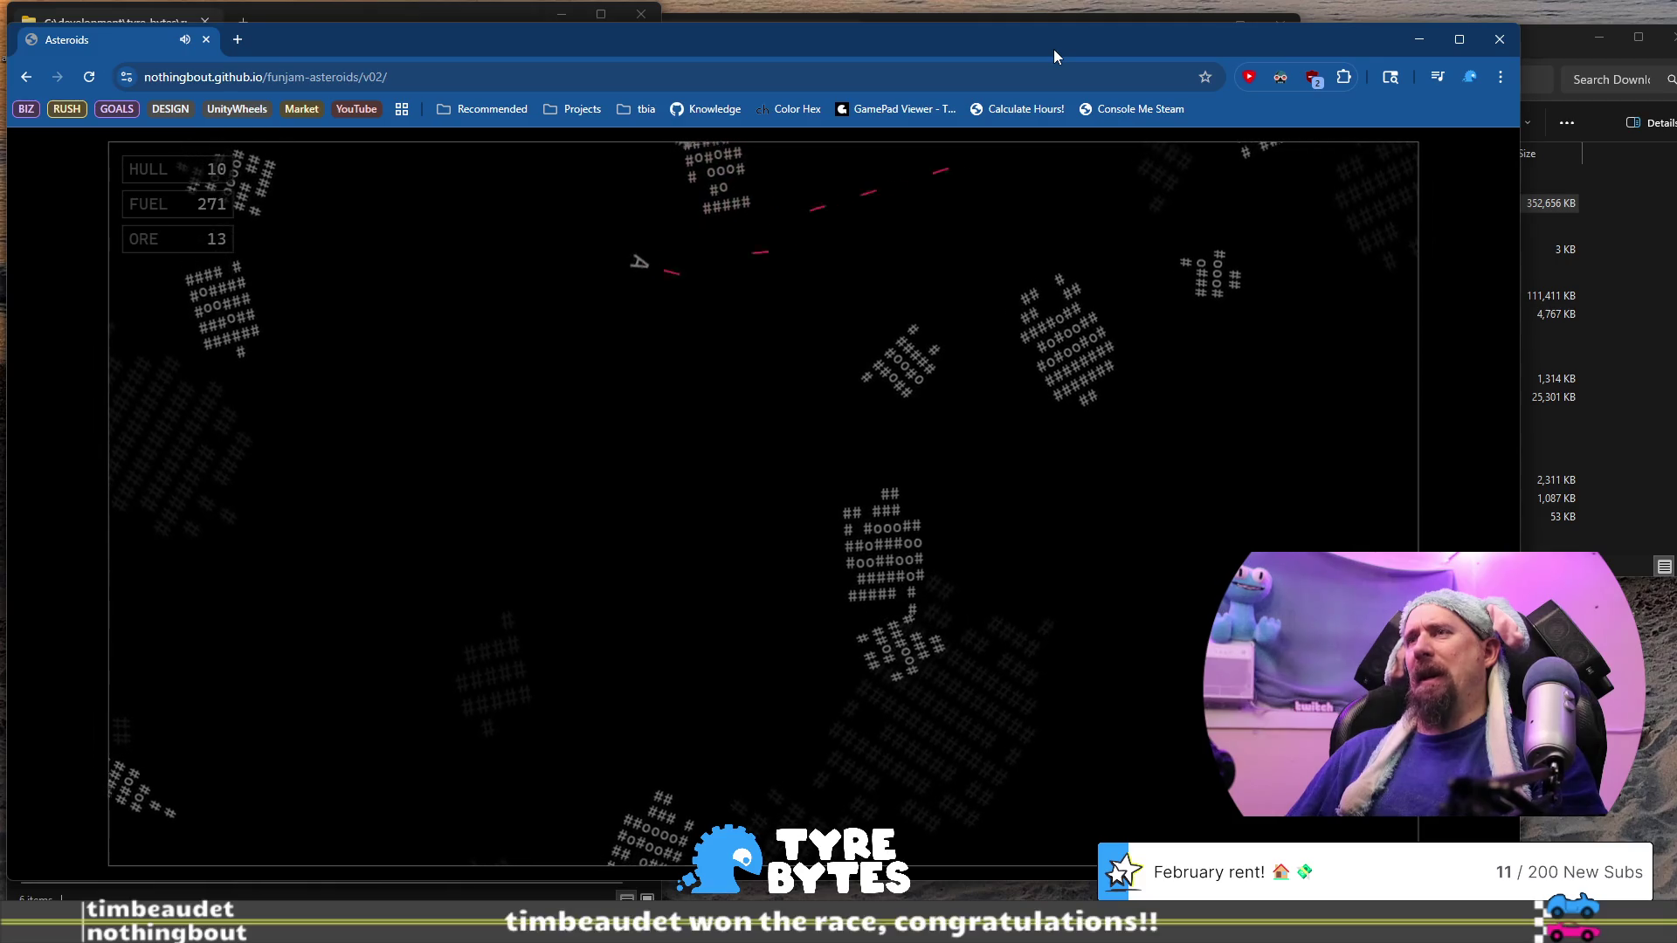
pyautogui.press('space')
pyautogui.press('Up')
pyautogui.press('Up')
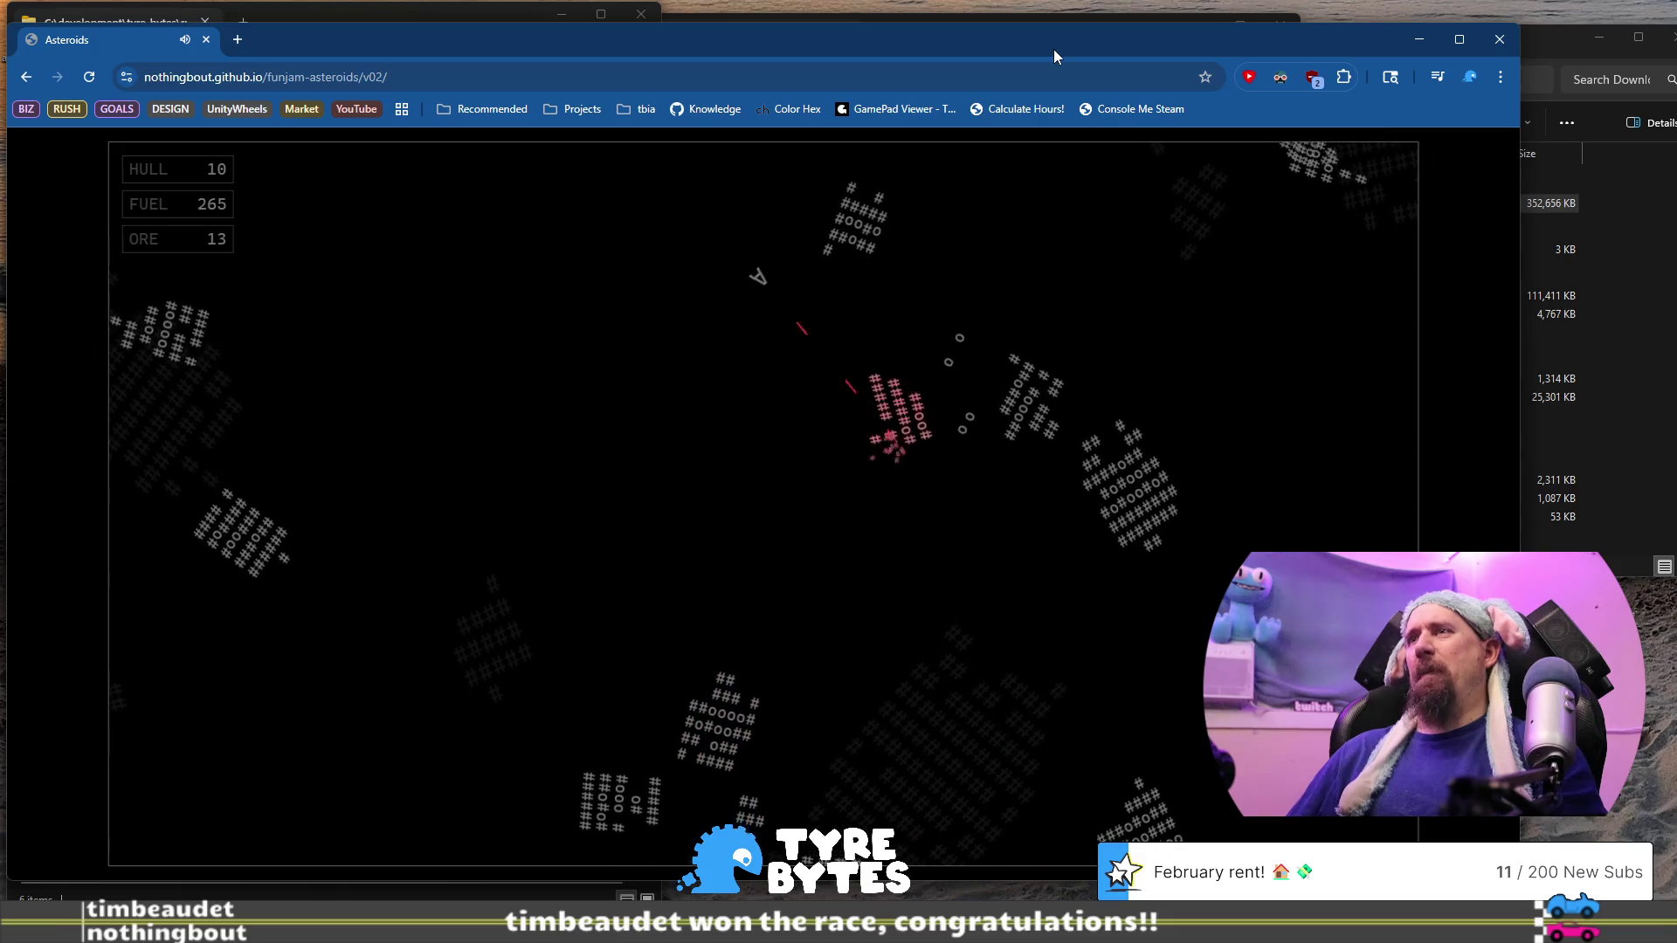
pyautogui.press('space')
pyautogui.press('space')
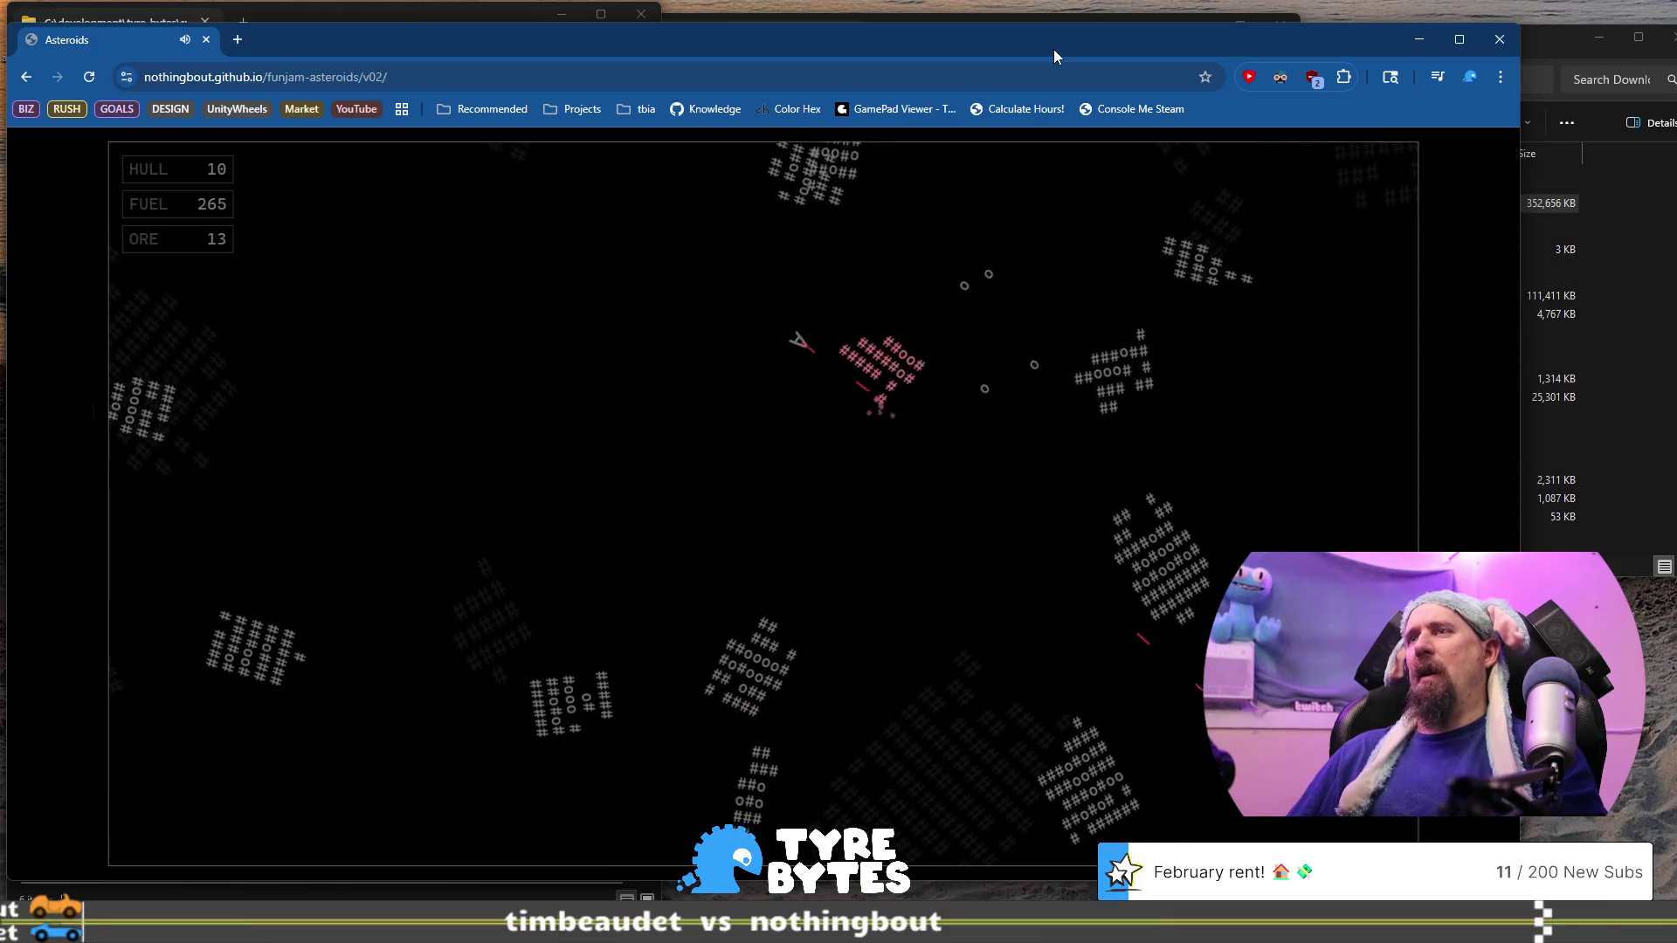
# Fire lasers down-left, then thrust up-right and downward across the field
pyautogui.press('Right')
pyautogui.press('Up')
pyautogui.press('space')
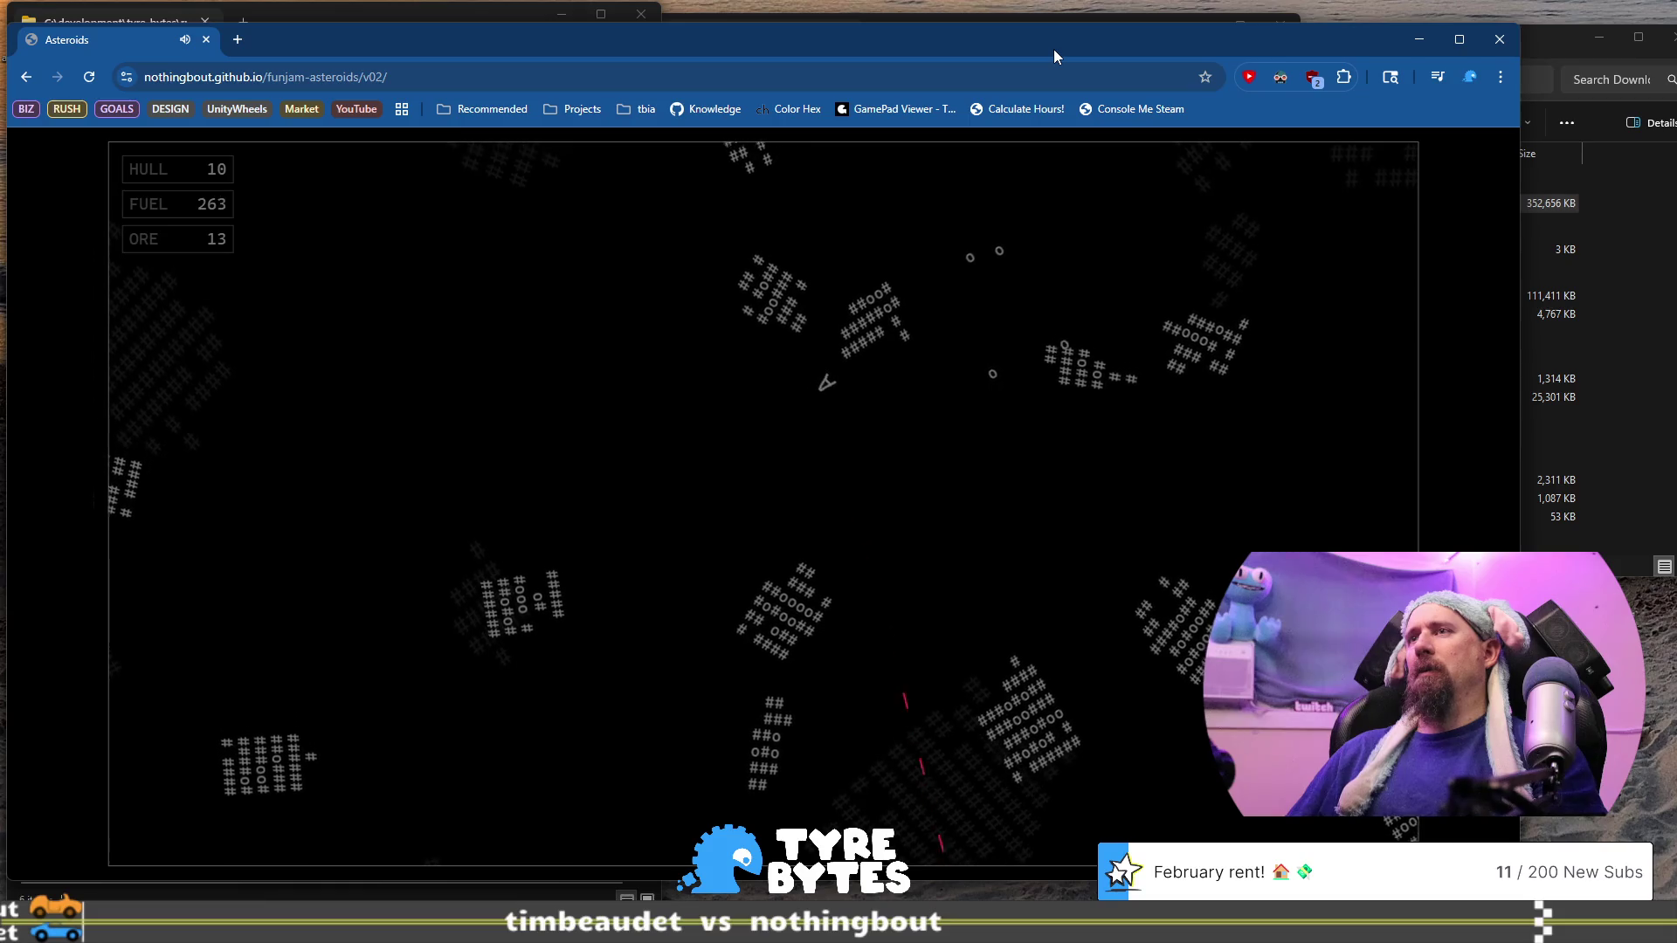
pyautogui.press('Right')
pyautogui.press('Up')
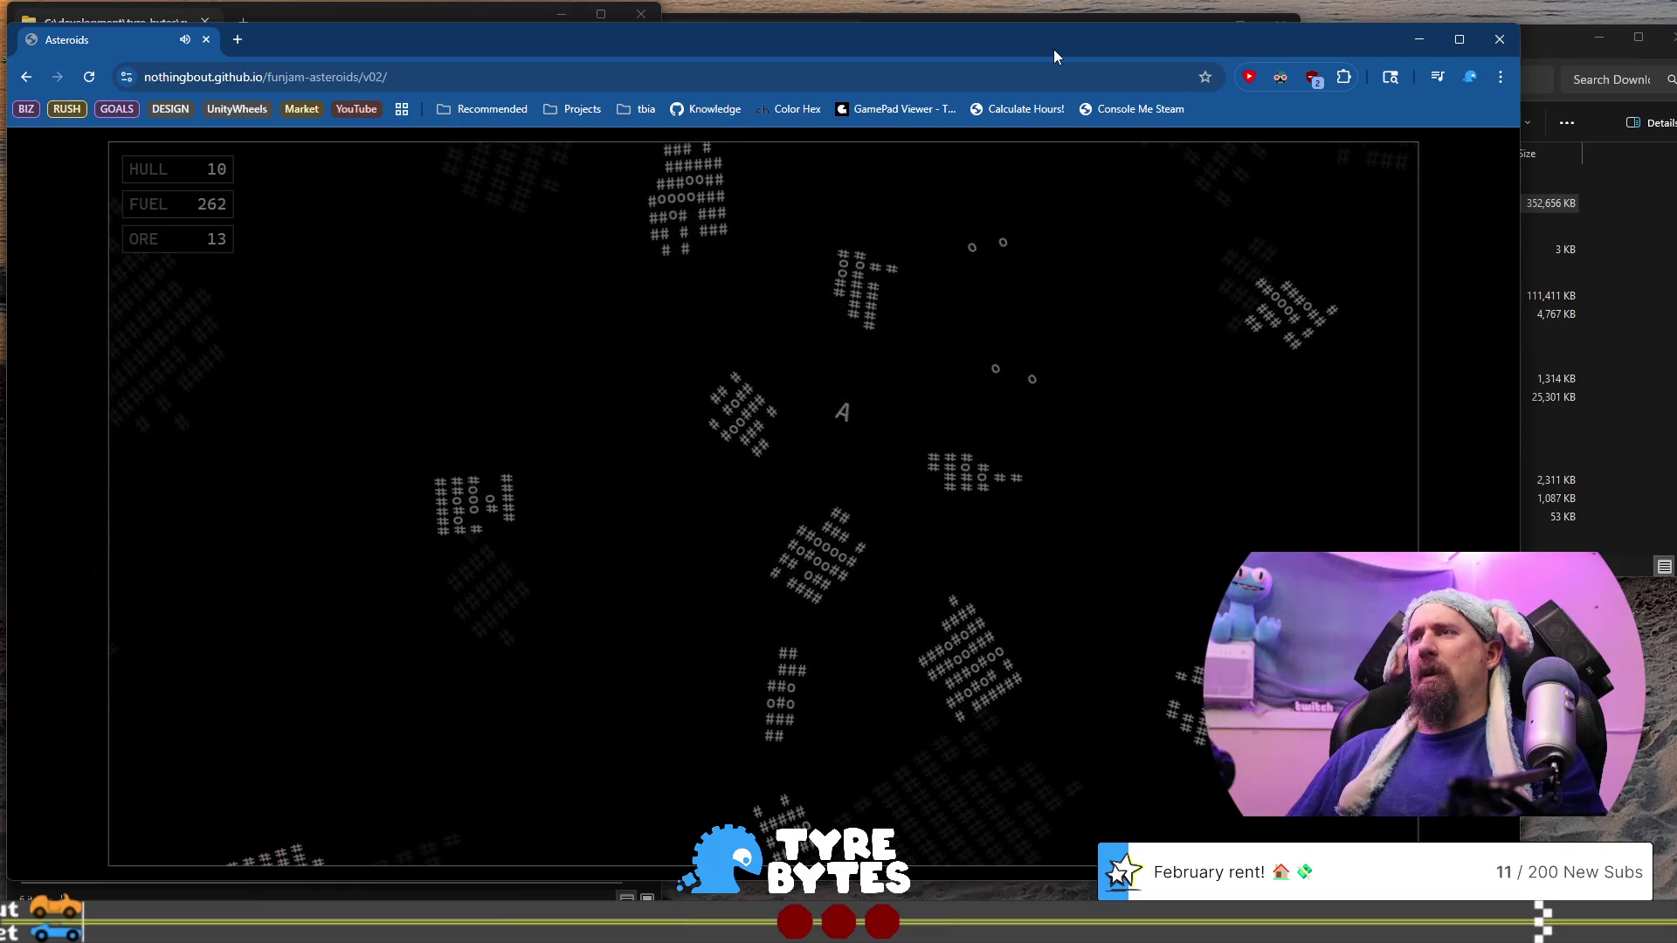
pyautogui.press('Right')
pyautogui.press('Up')
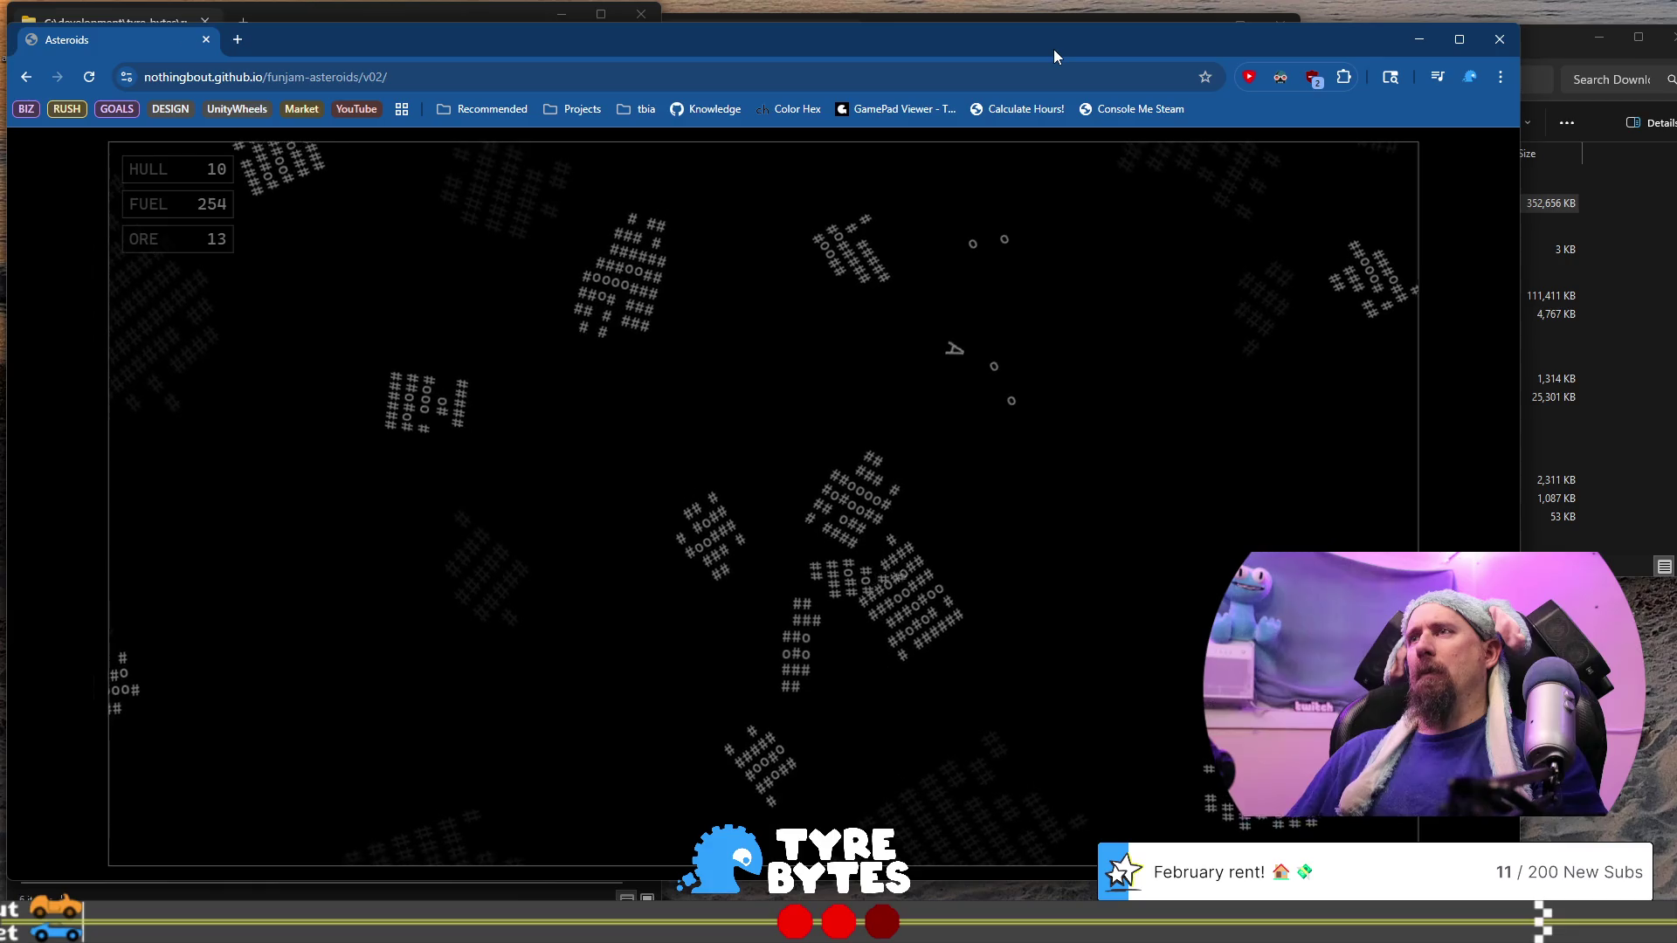
# Steer around the field to scoop up the loose ore, bringing ore to 15
pyautogui.press('Up')
pyautogui.press('Right')
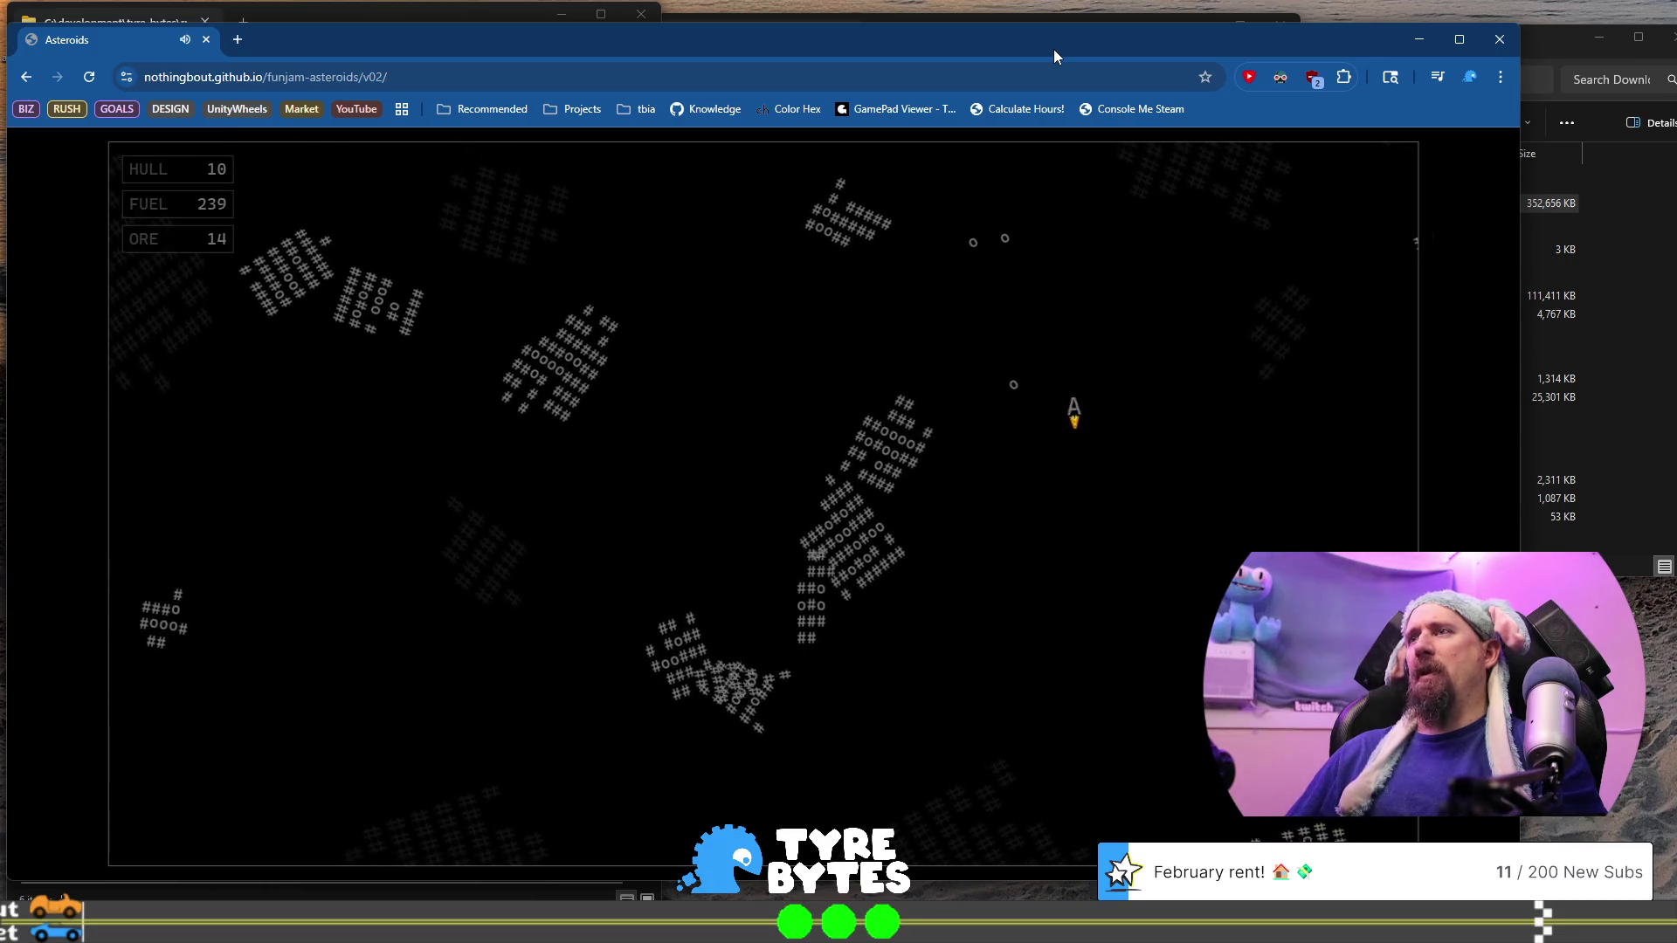
pyautogui.press('Up')
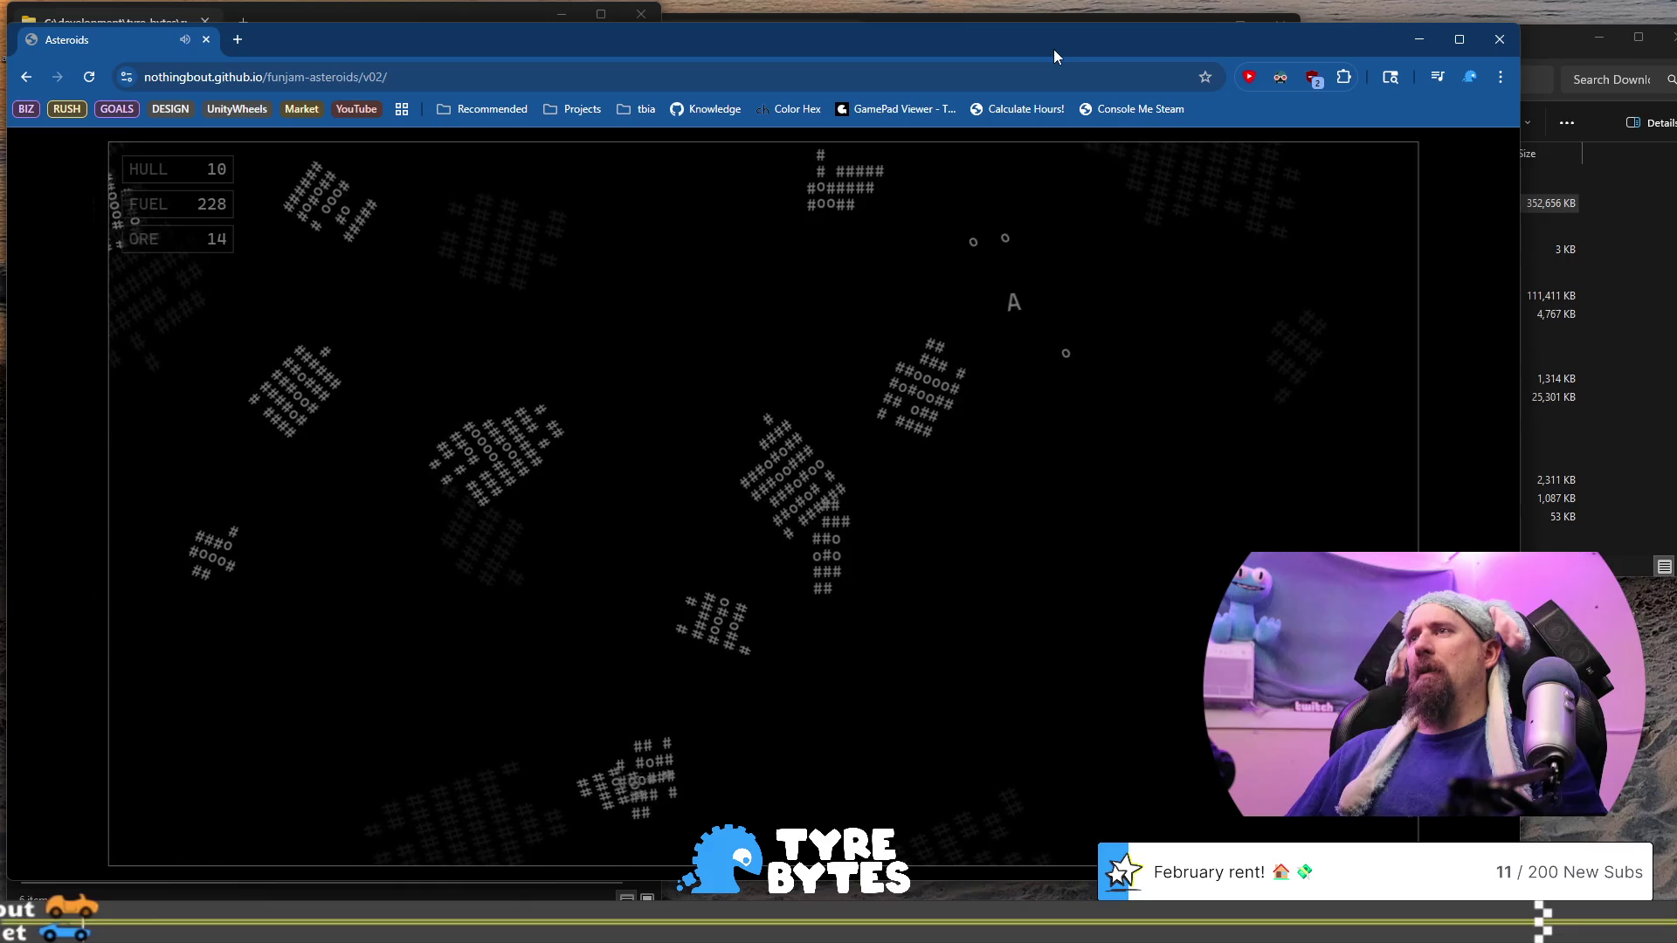
pyautogui.press('Up')
pyautogui.press('Right')
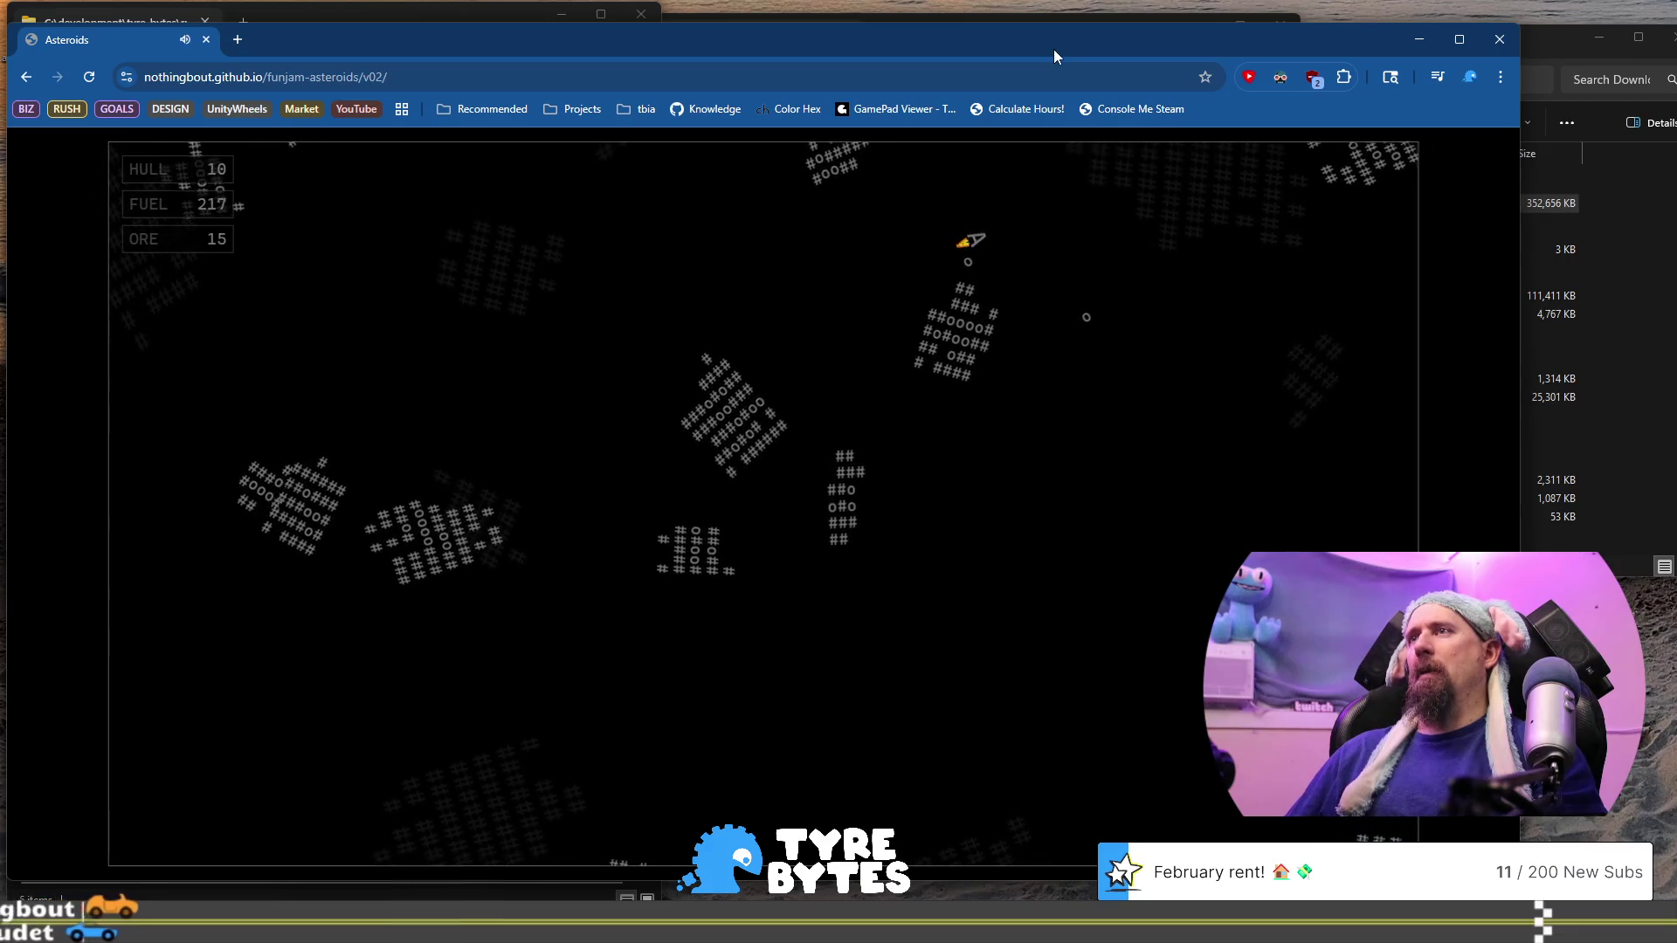
pyautogui.press('Up')
pyautogui.press('Left')
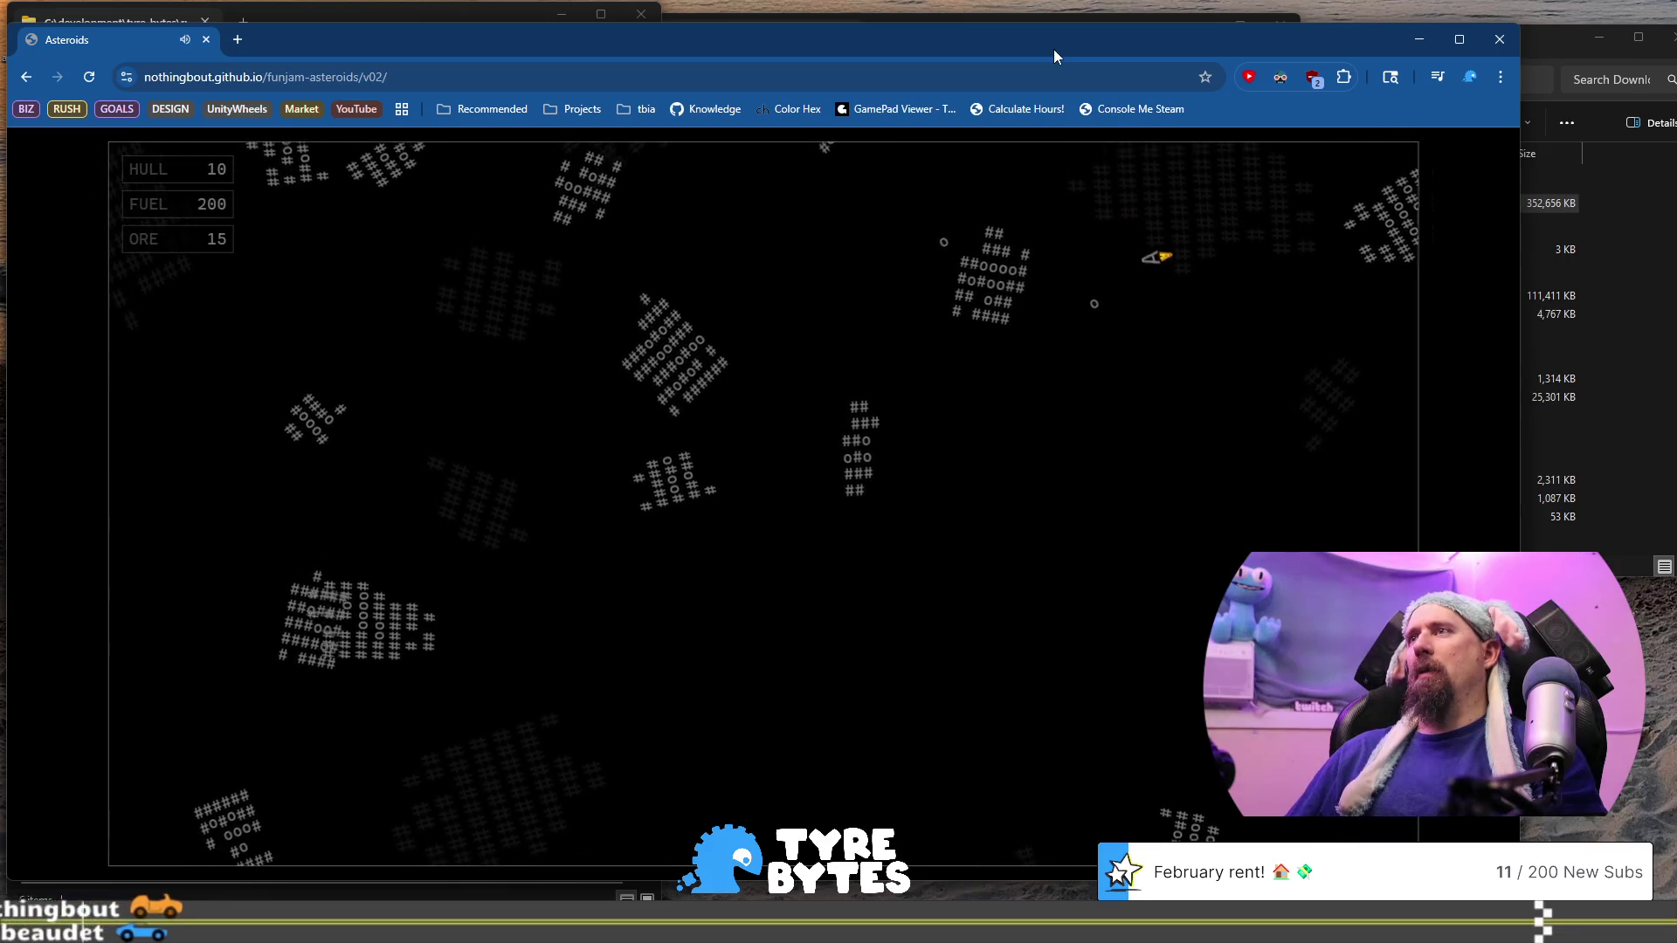
pyautogui.press('Up')
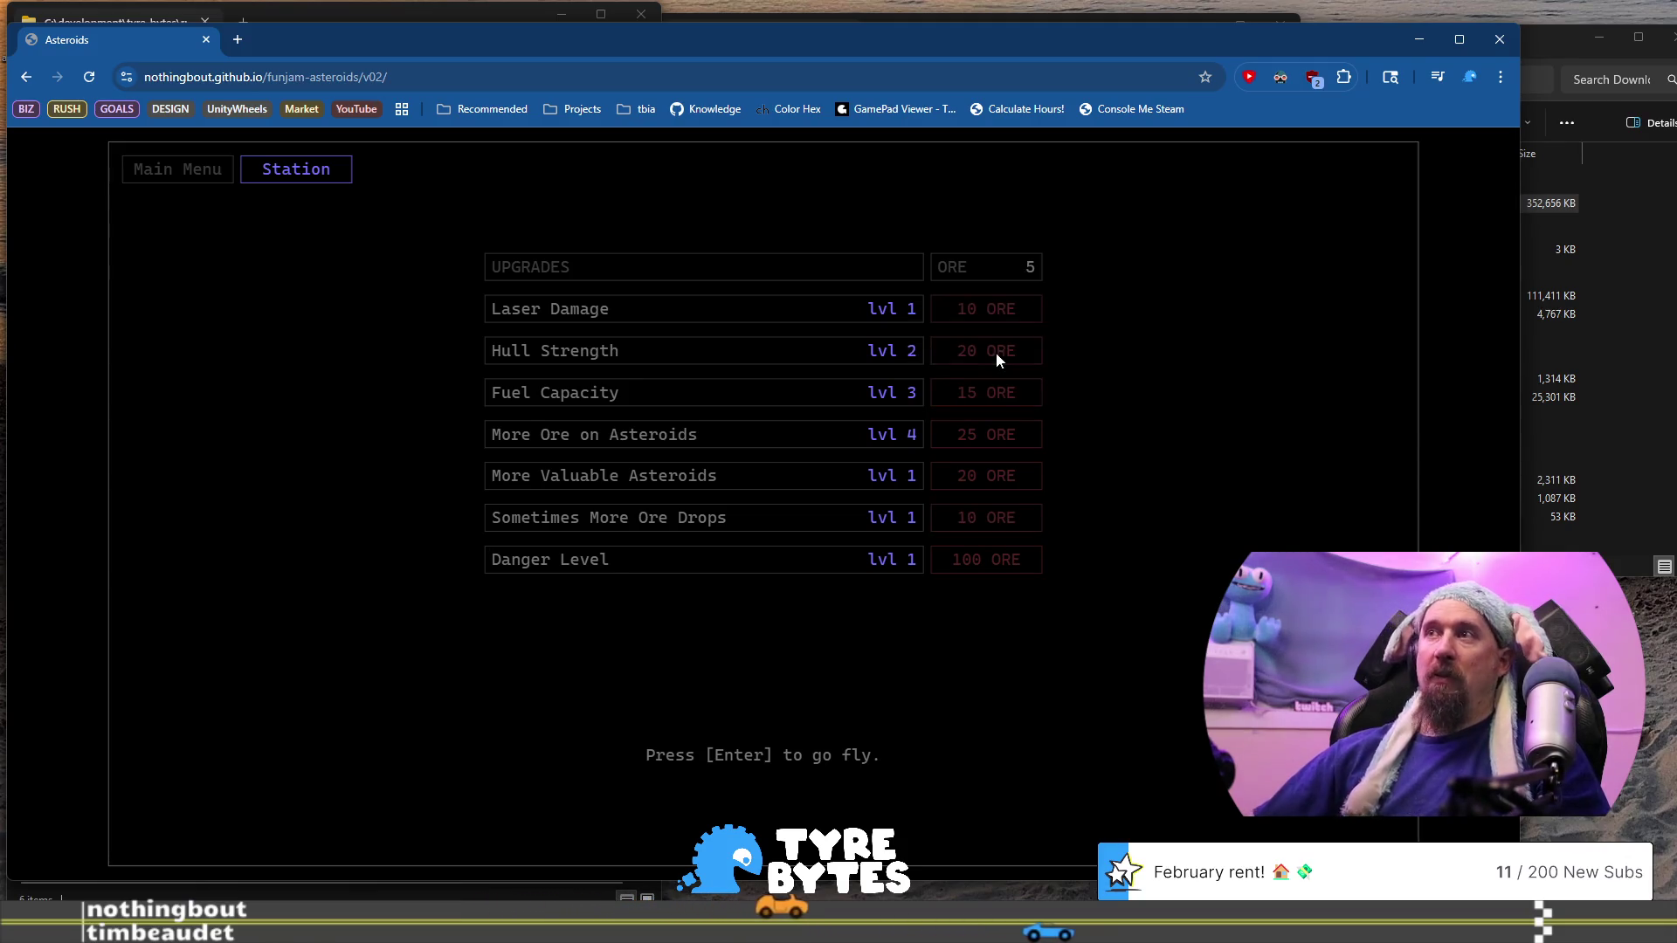
# Launch with the stronger hull, turn upward and fire at an asteroid up-right
pyautogui.press('Return')
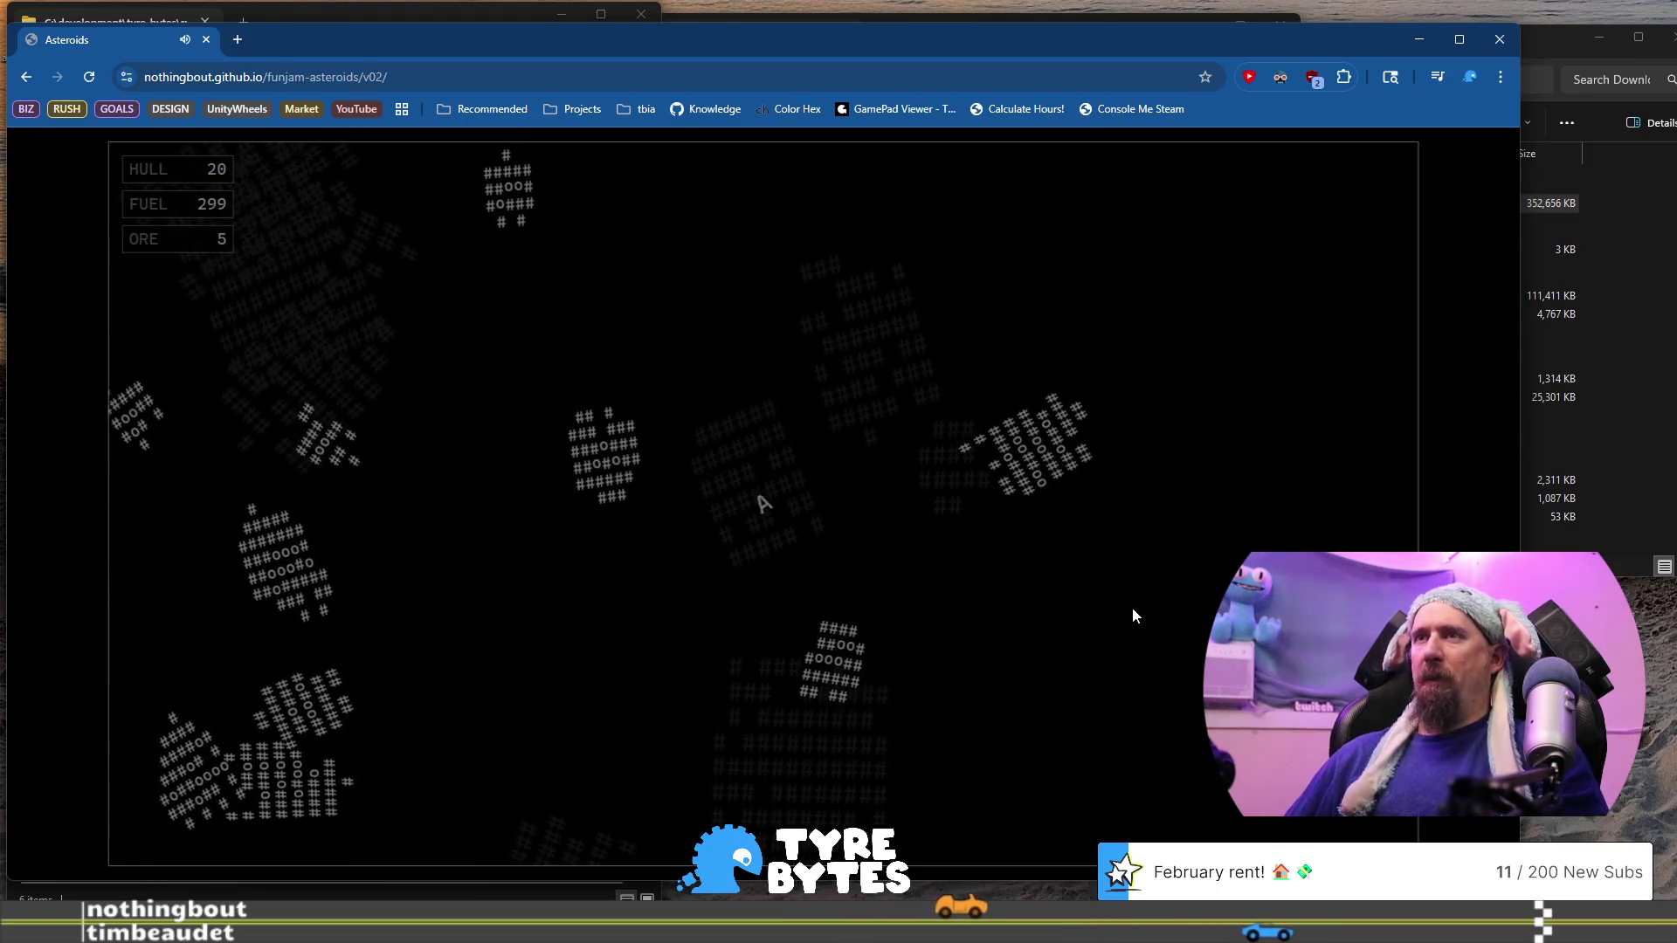
pyautogui.press('Left')
pyautogui.press('Up')
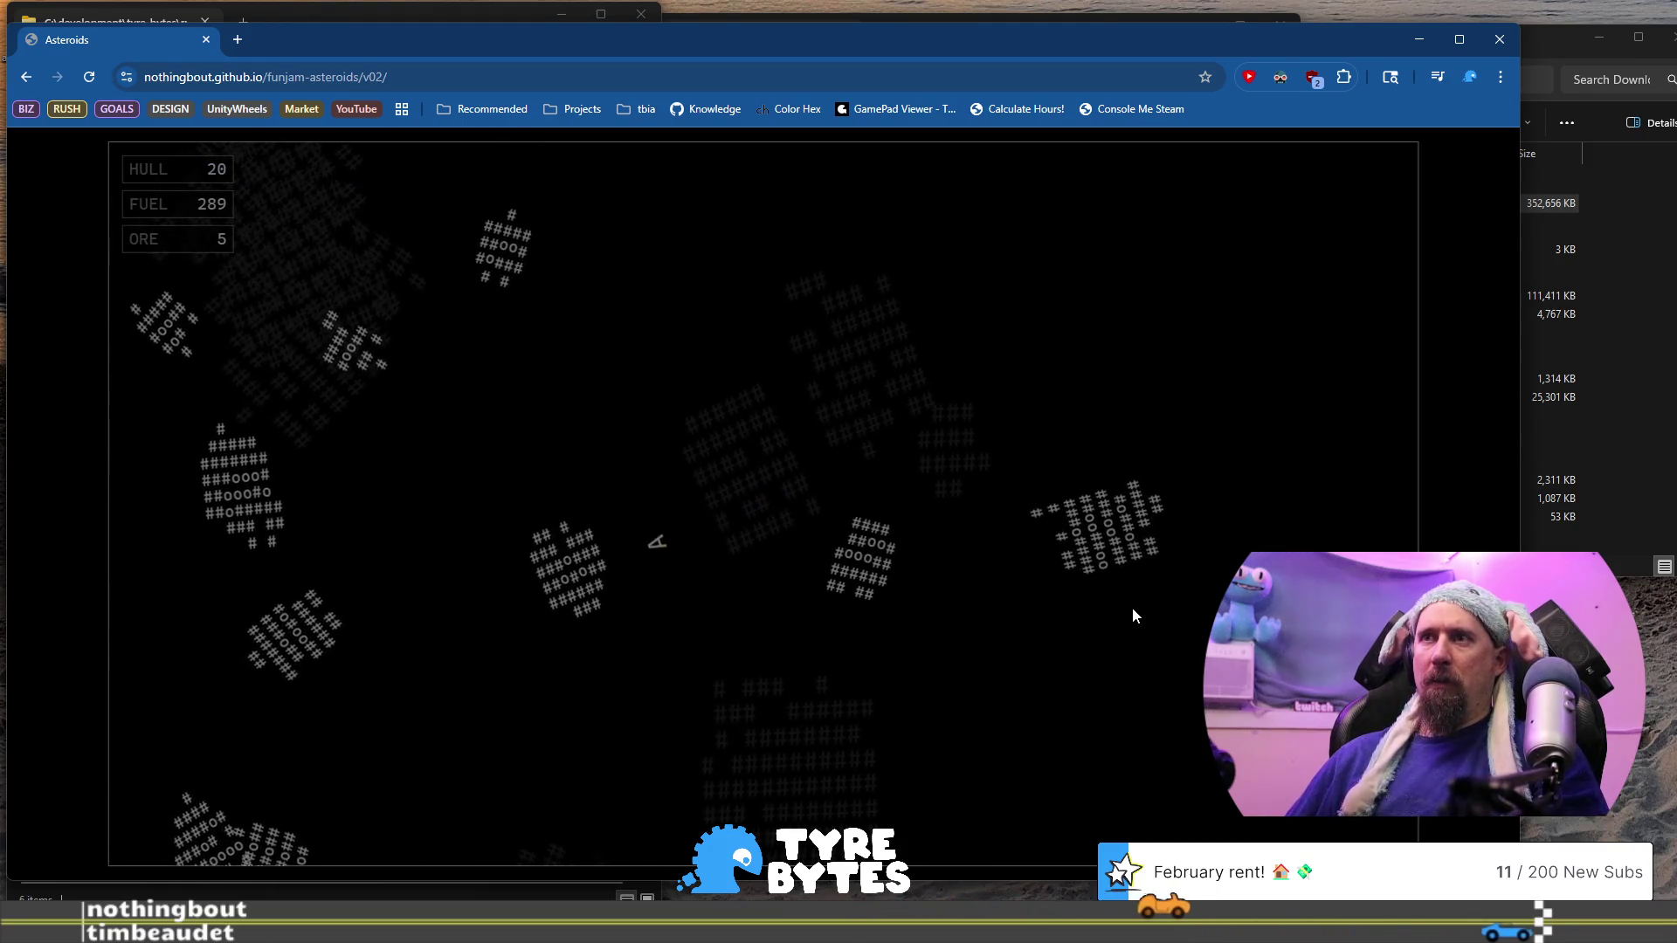
pyautogui.press('Right')
pyautogui.press('Up')
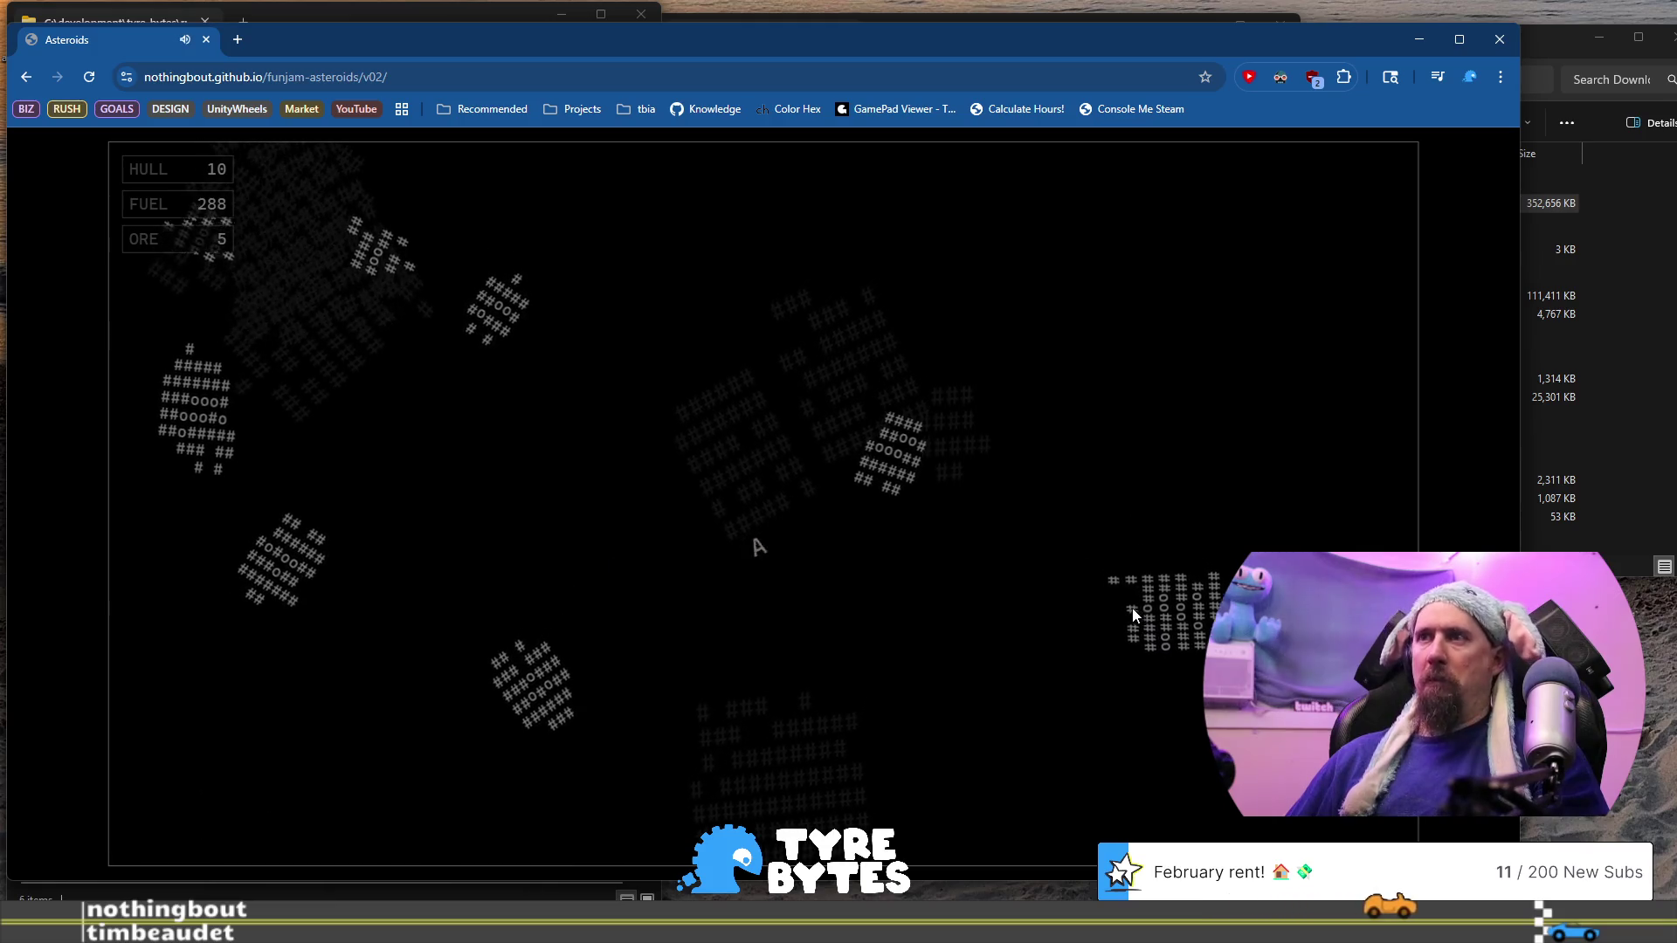
pyautogui.press('Up')
pyautogui.press('space')
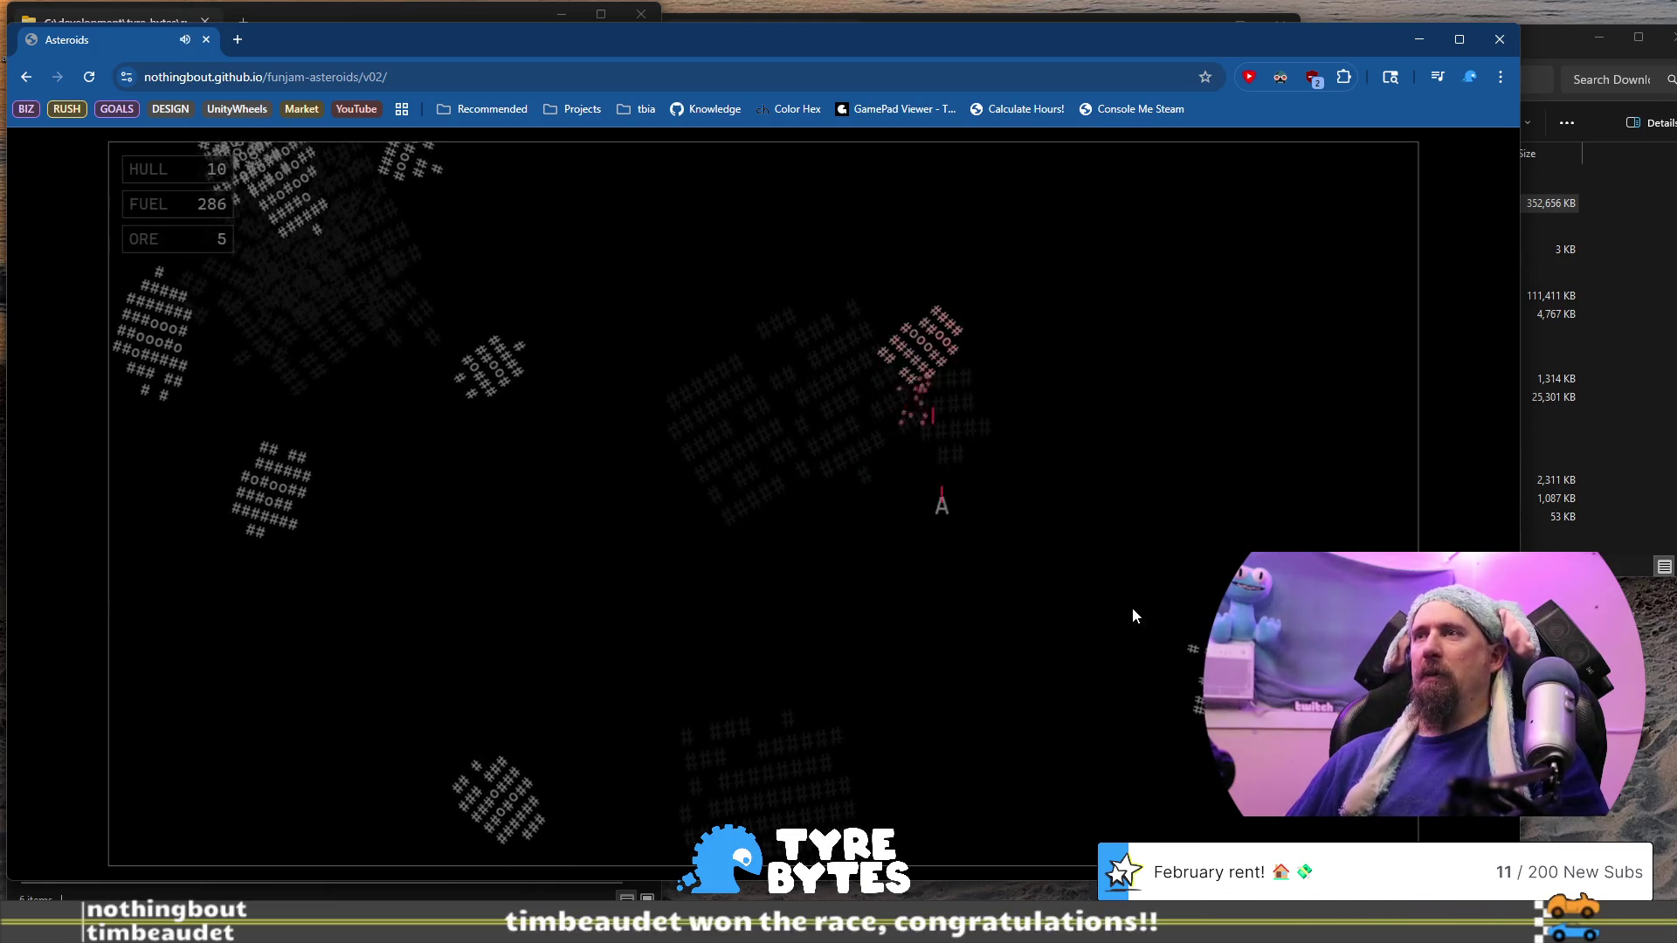
# Turn left, thrust away, and shoot the upper red asteroid until it breaks
pyautogui.press('Left')
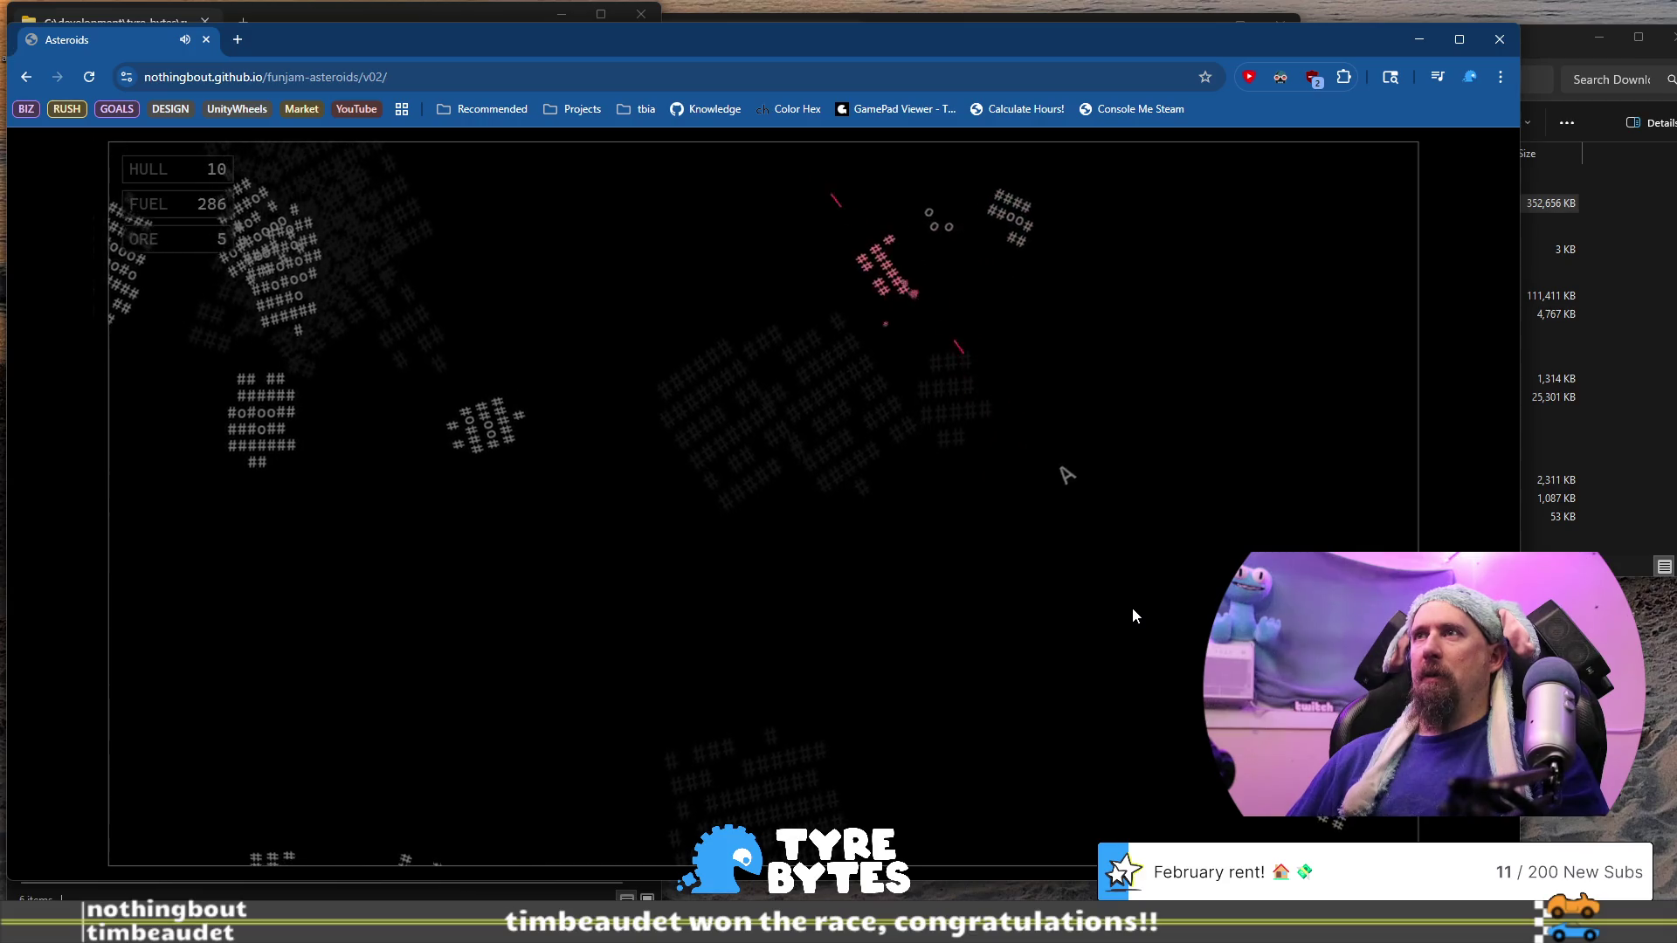
pyautogui.press('Left')
pyautogui.press('Up')
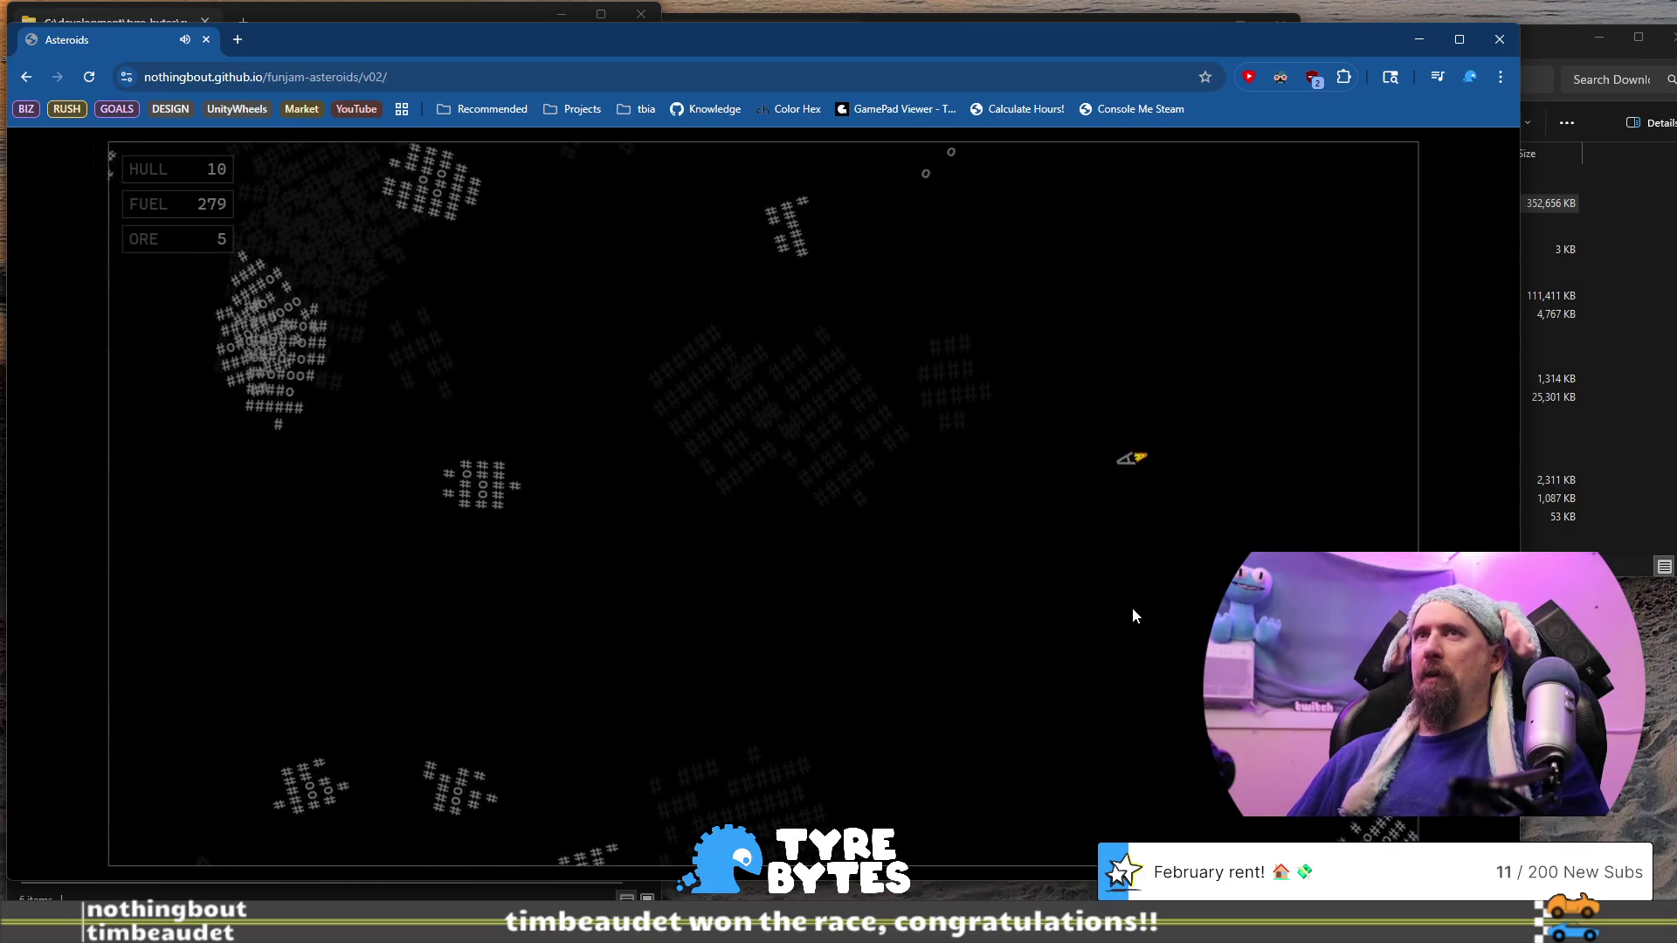
pyautogui.press('Right')
pyautogui.press('Up')
pyautogui.press('space')
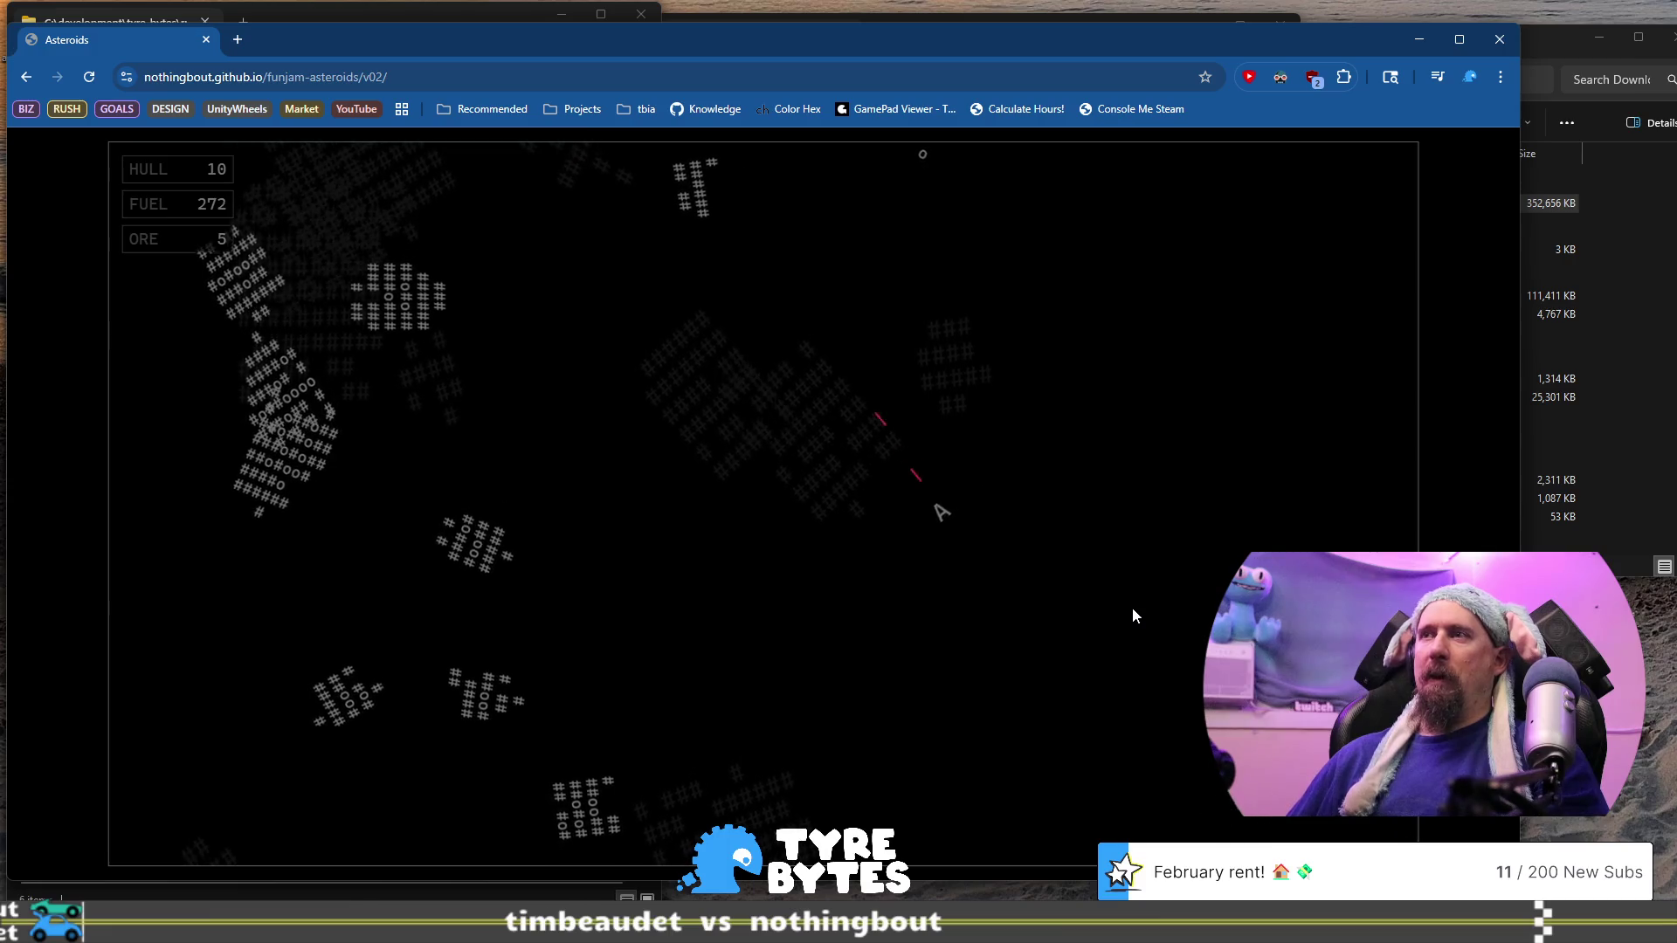
pyautogui.press('Left')
pyautogui.press('space')
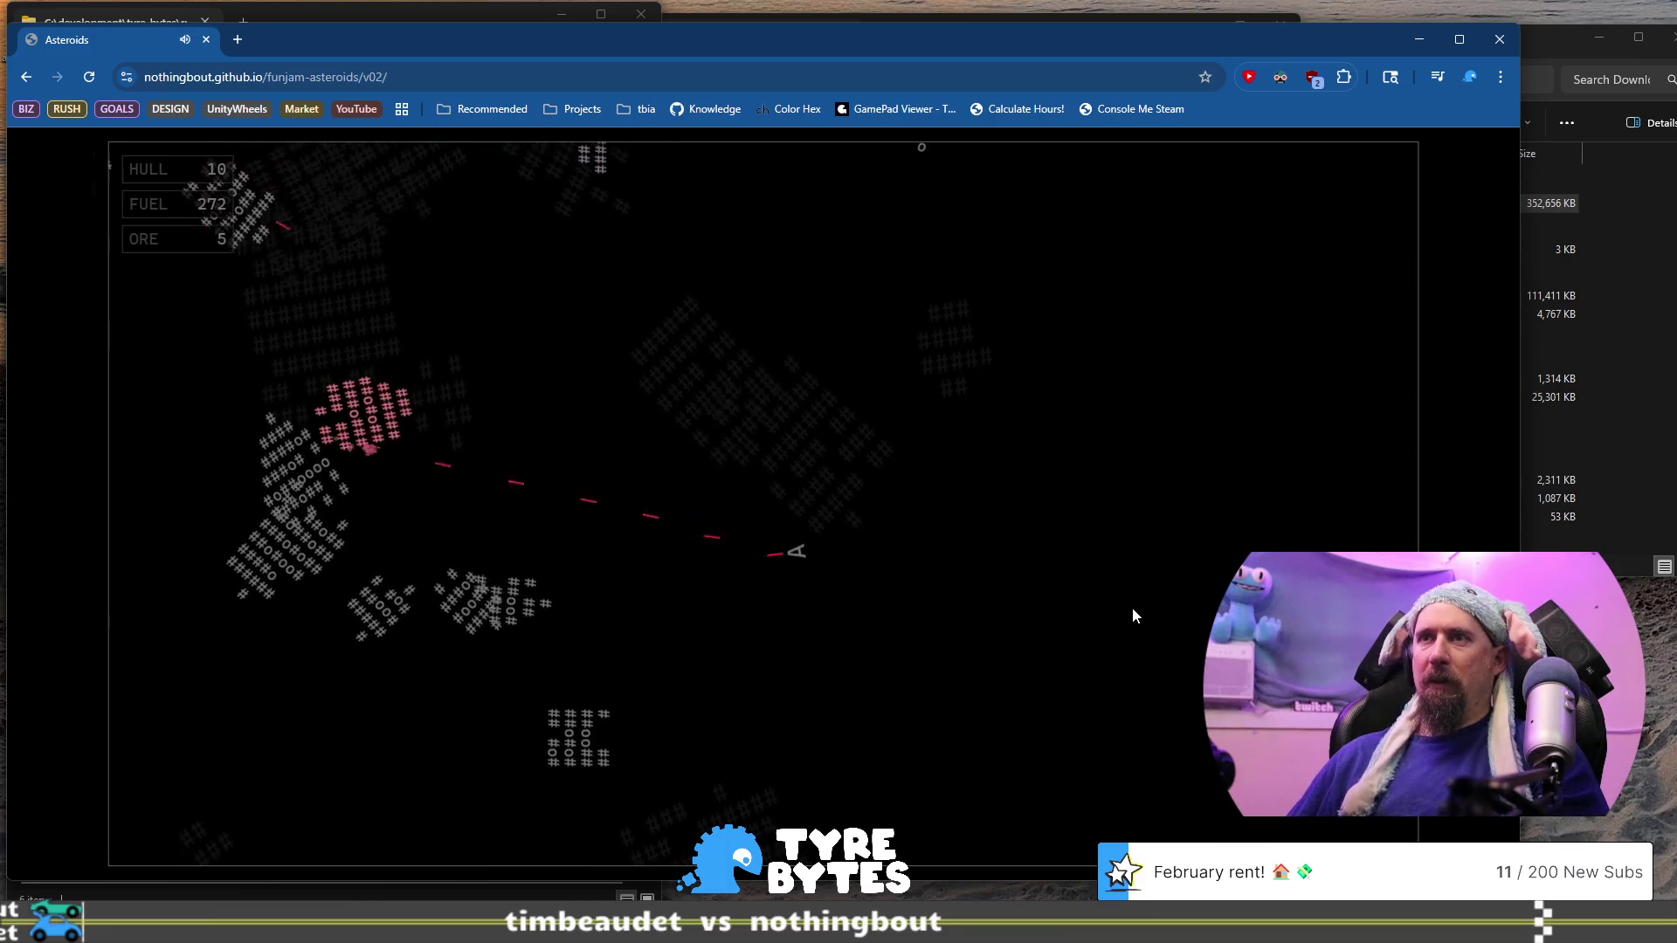
# Swing the ship around and keep firing up-left to break the damaged asteroid
pyautogui.press('Right')
pyautogui.press('space')
pyautogui.press('Up')
pyautogui.press('Left')
pyautogui.press('space')
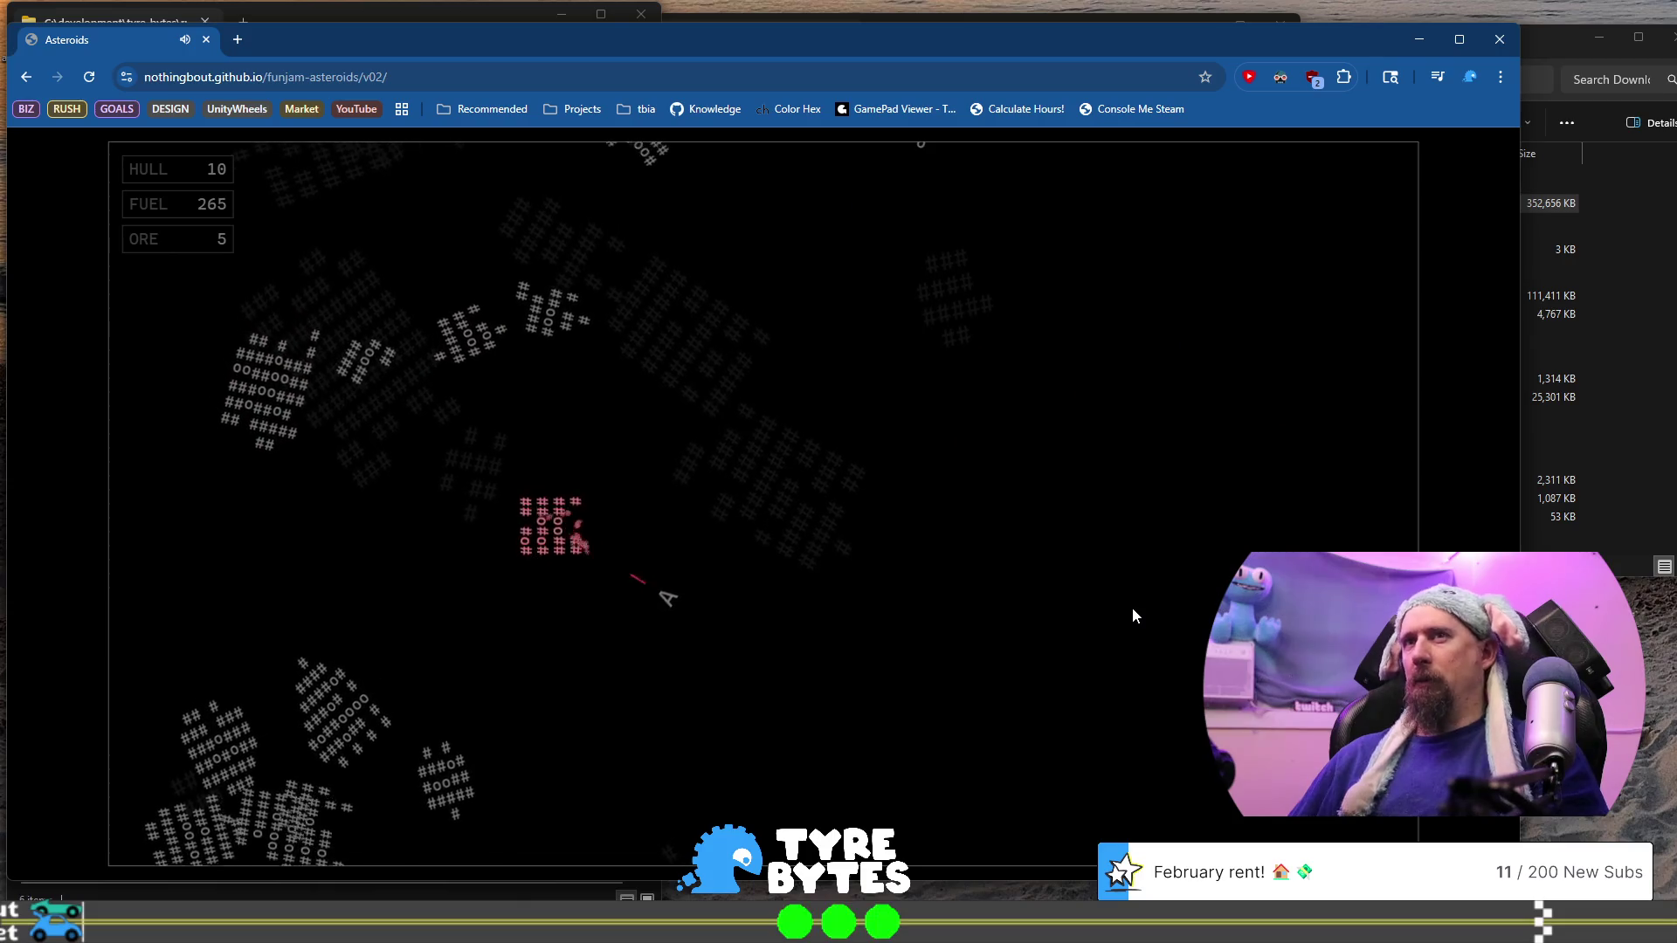
pyautogui.press('space')
pyautogui.press('space')
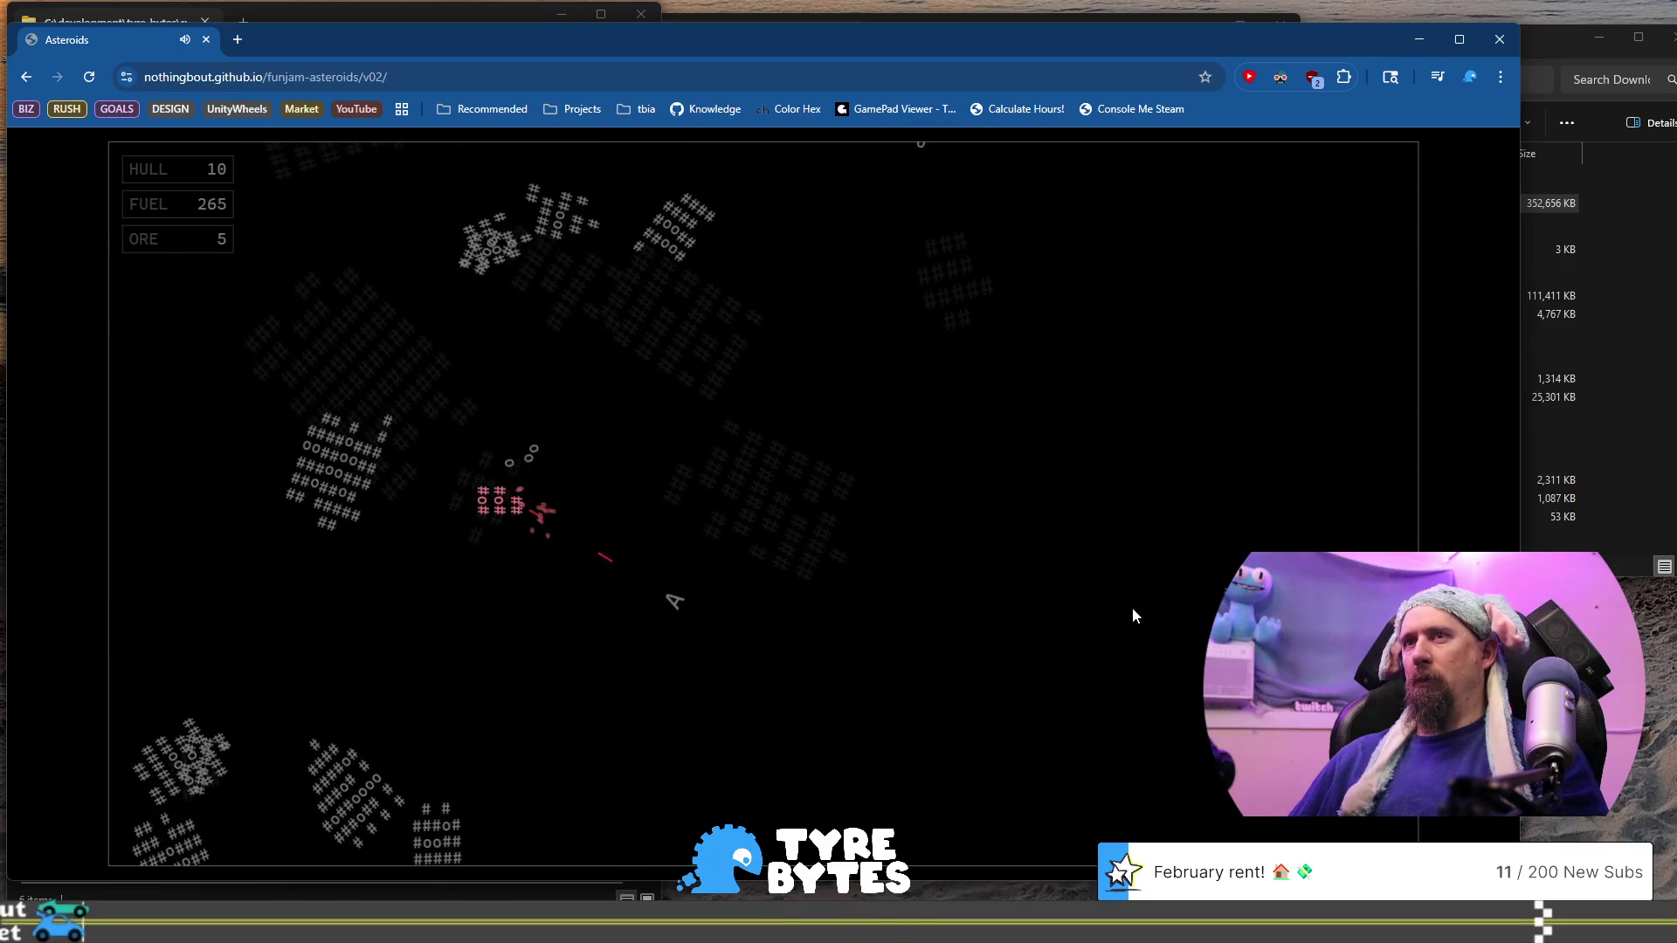
pyautogui.press('Left')
pyautogui.press('Up')
# Thrust up-left firing upward to mine the remaining asteroid, raising ore to 6
pyautogui.press('space')
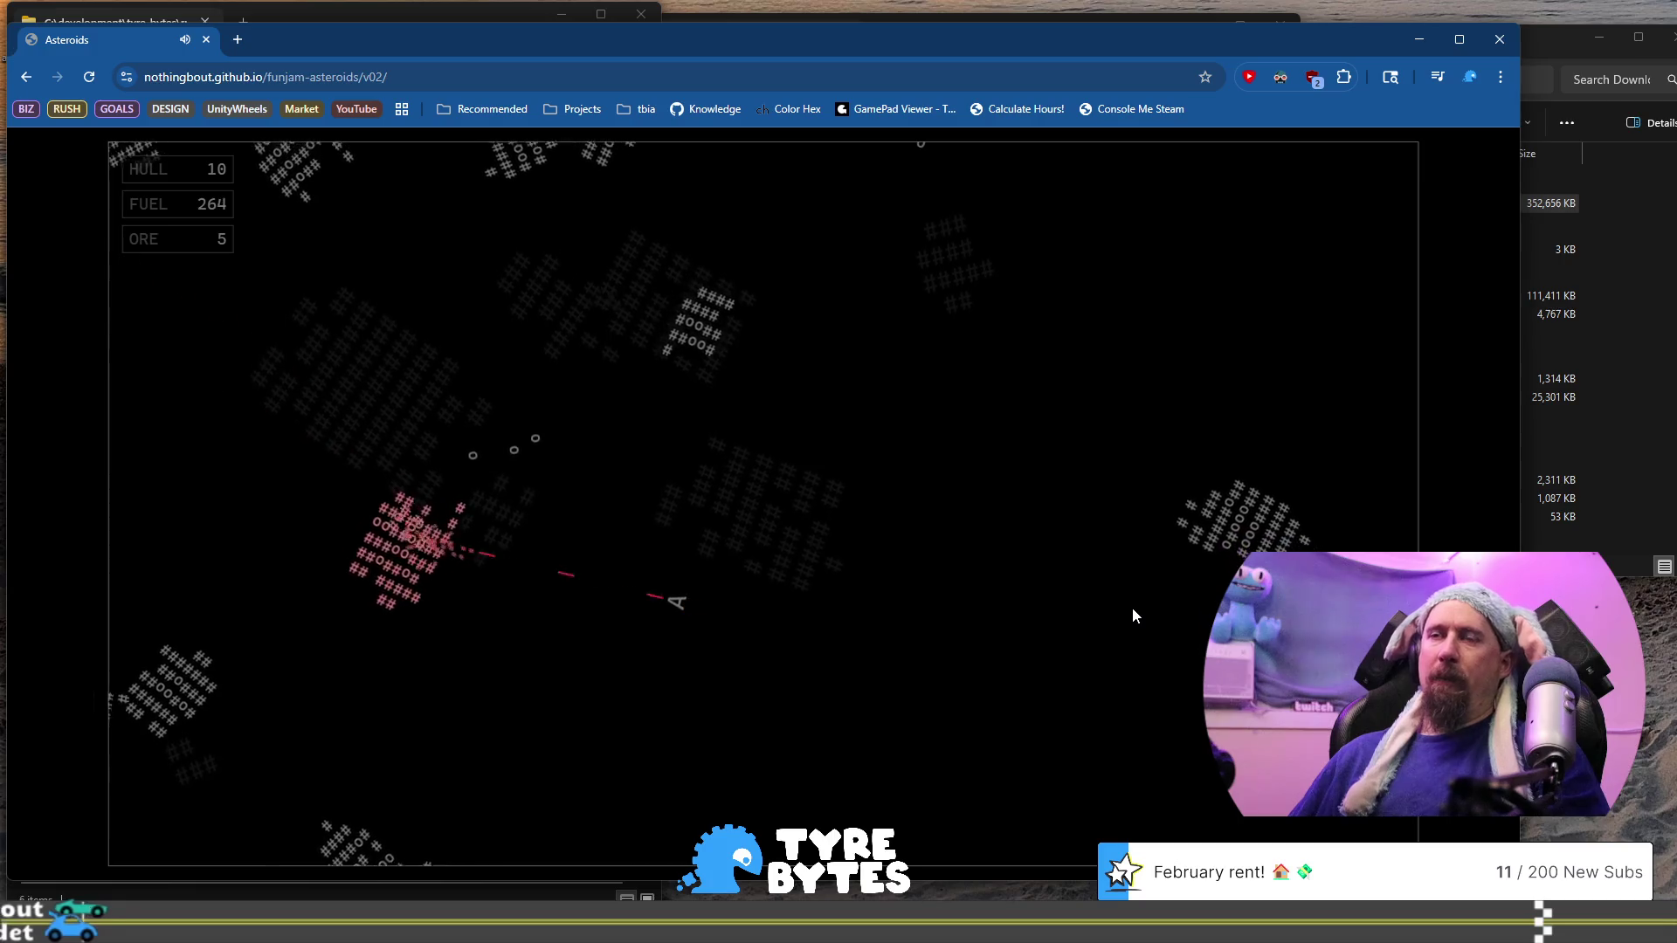
pyautogui.press('Right')
pyautogui.press('space')
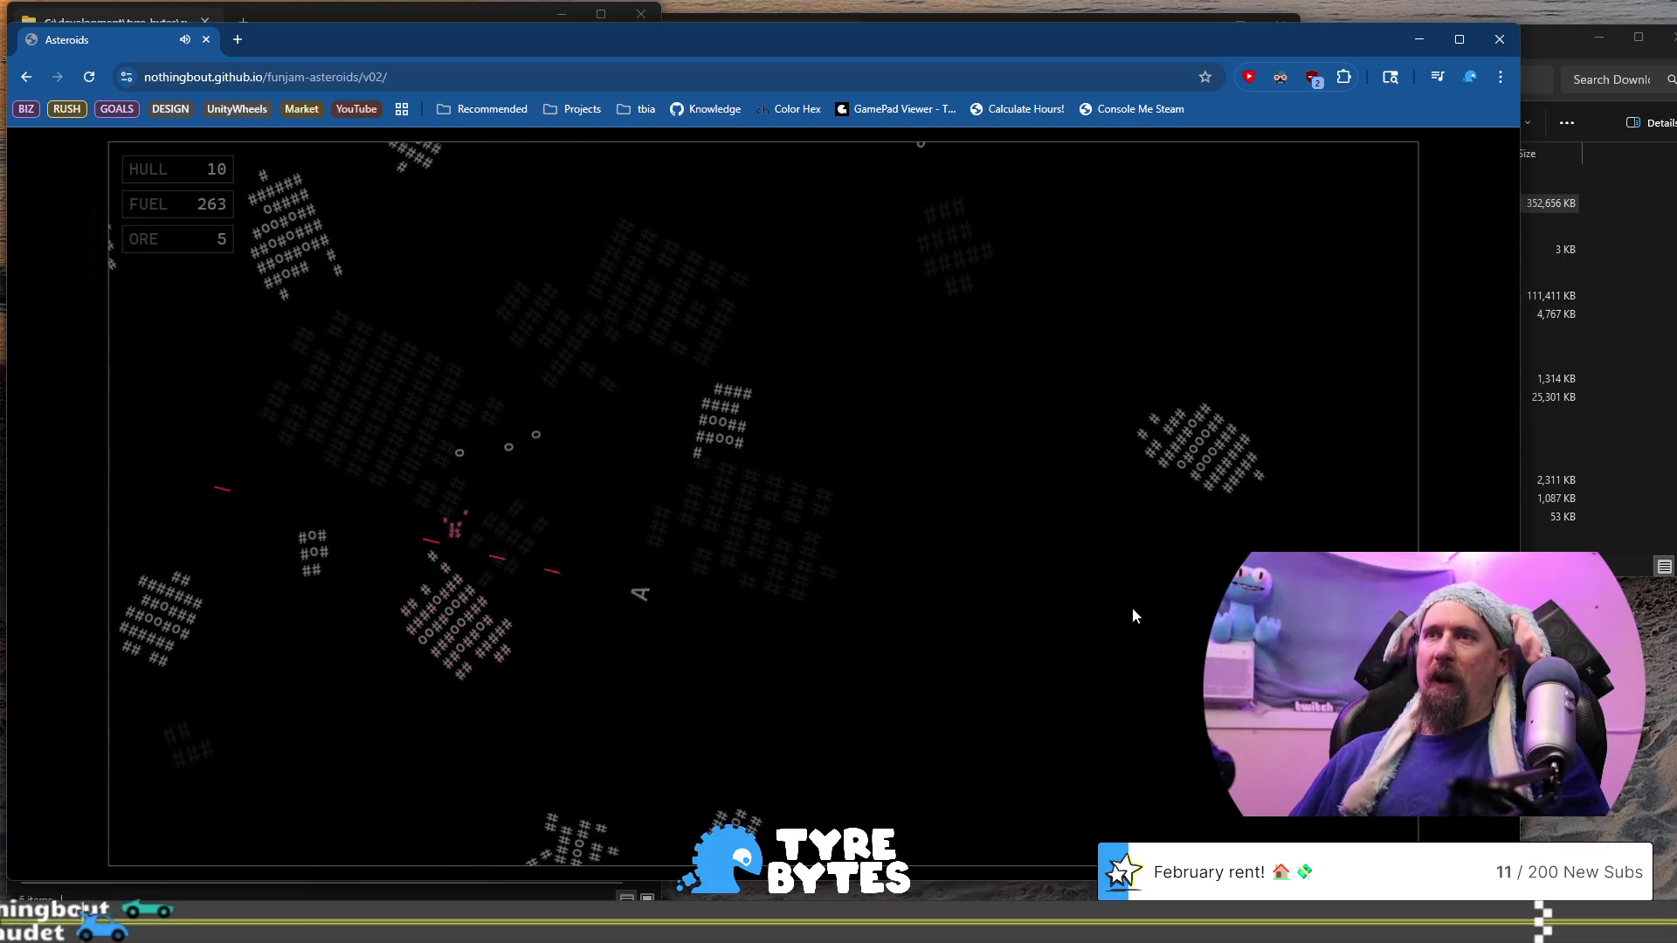
pyautogui.press('Up')
pyautogui.press('Up')
pyautogui.press('space')
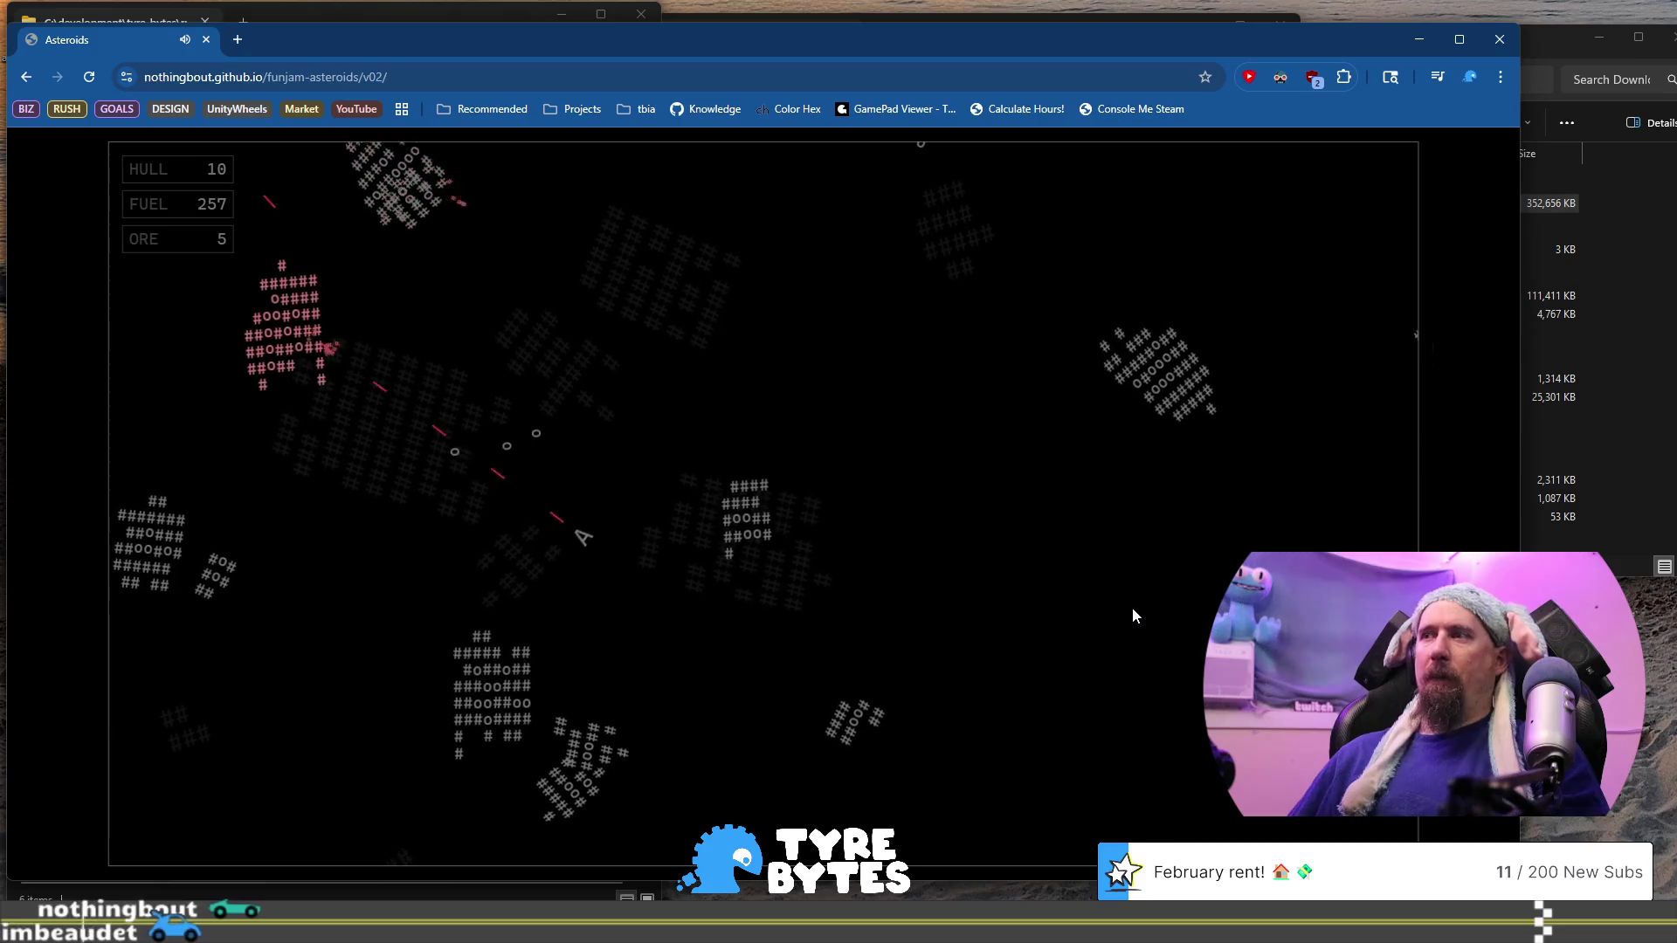
pyautogui.press('Right')
pyautogui.press('space')
pyautogui.press('Up')
pyautogui.press('Right')
pyautogui.press('Up')
pyautogui.press('space')
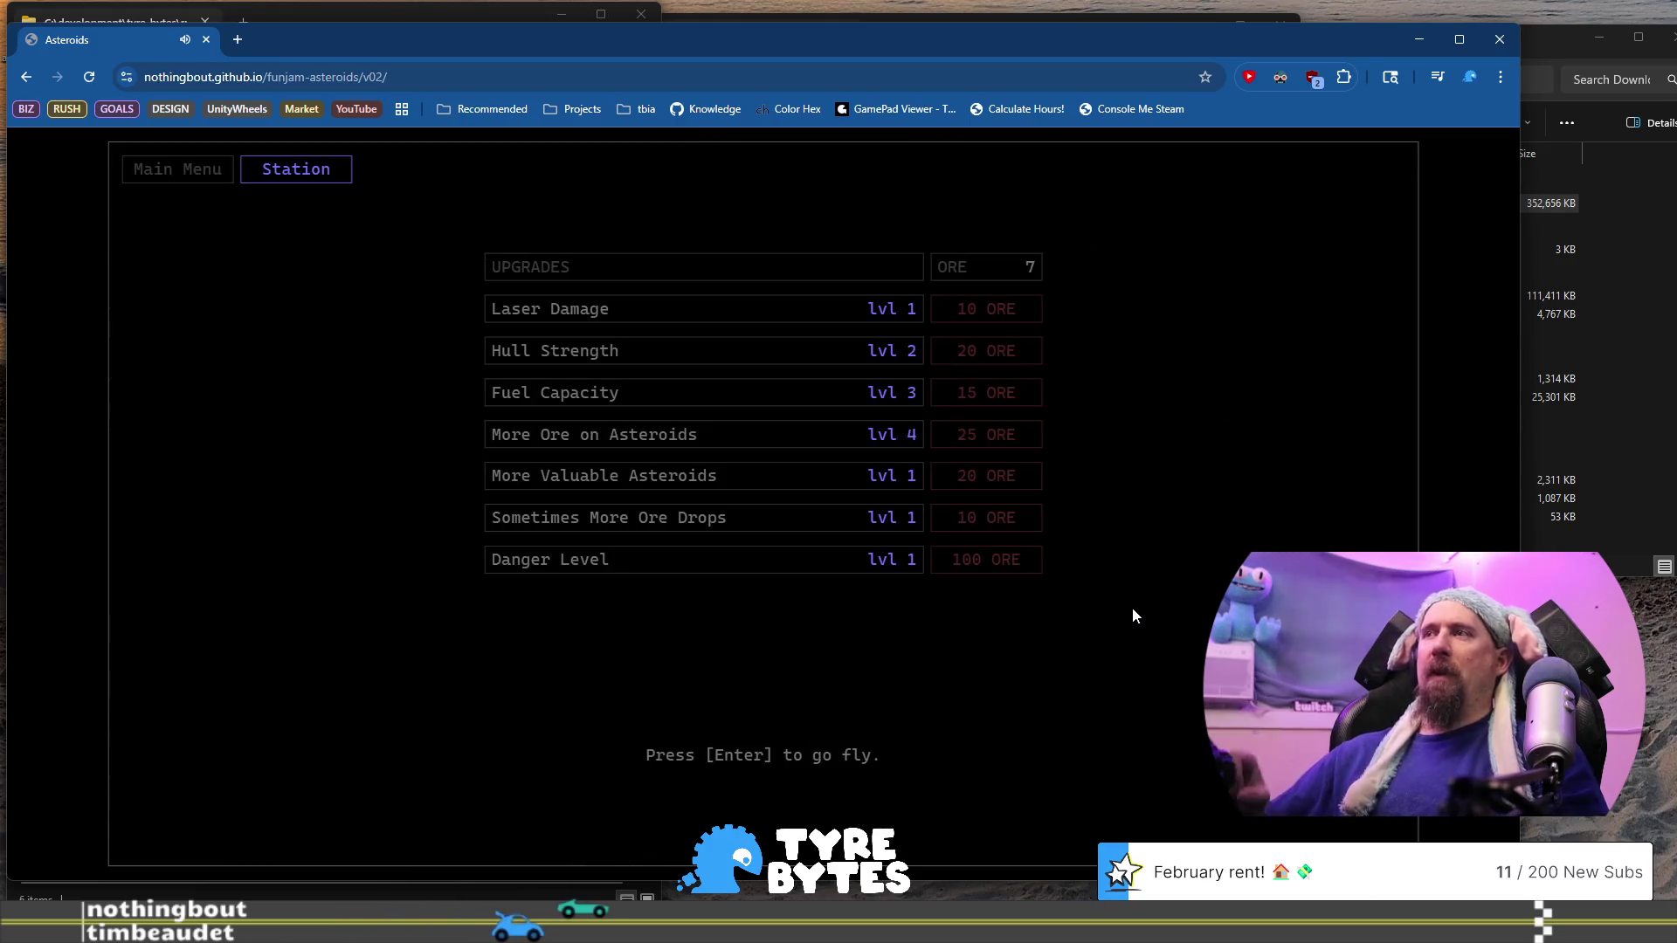
# Launch a new hull-20 run and shoot the asteroids above and below the ship
pyautogui.press('Return')
pyautogui.press('space')
pyautogui.press('Left')
pyautogui.press('Up')
pyautogui.press('Left')
pyautogui.press('space')
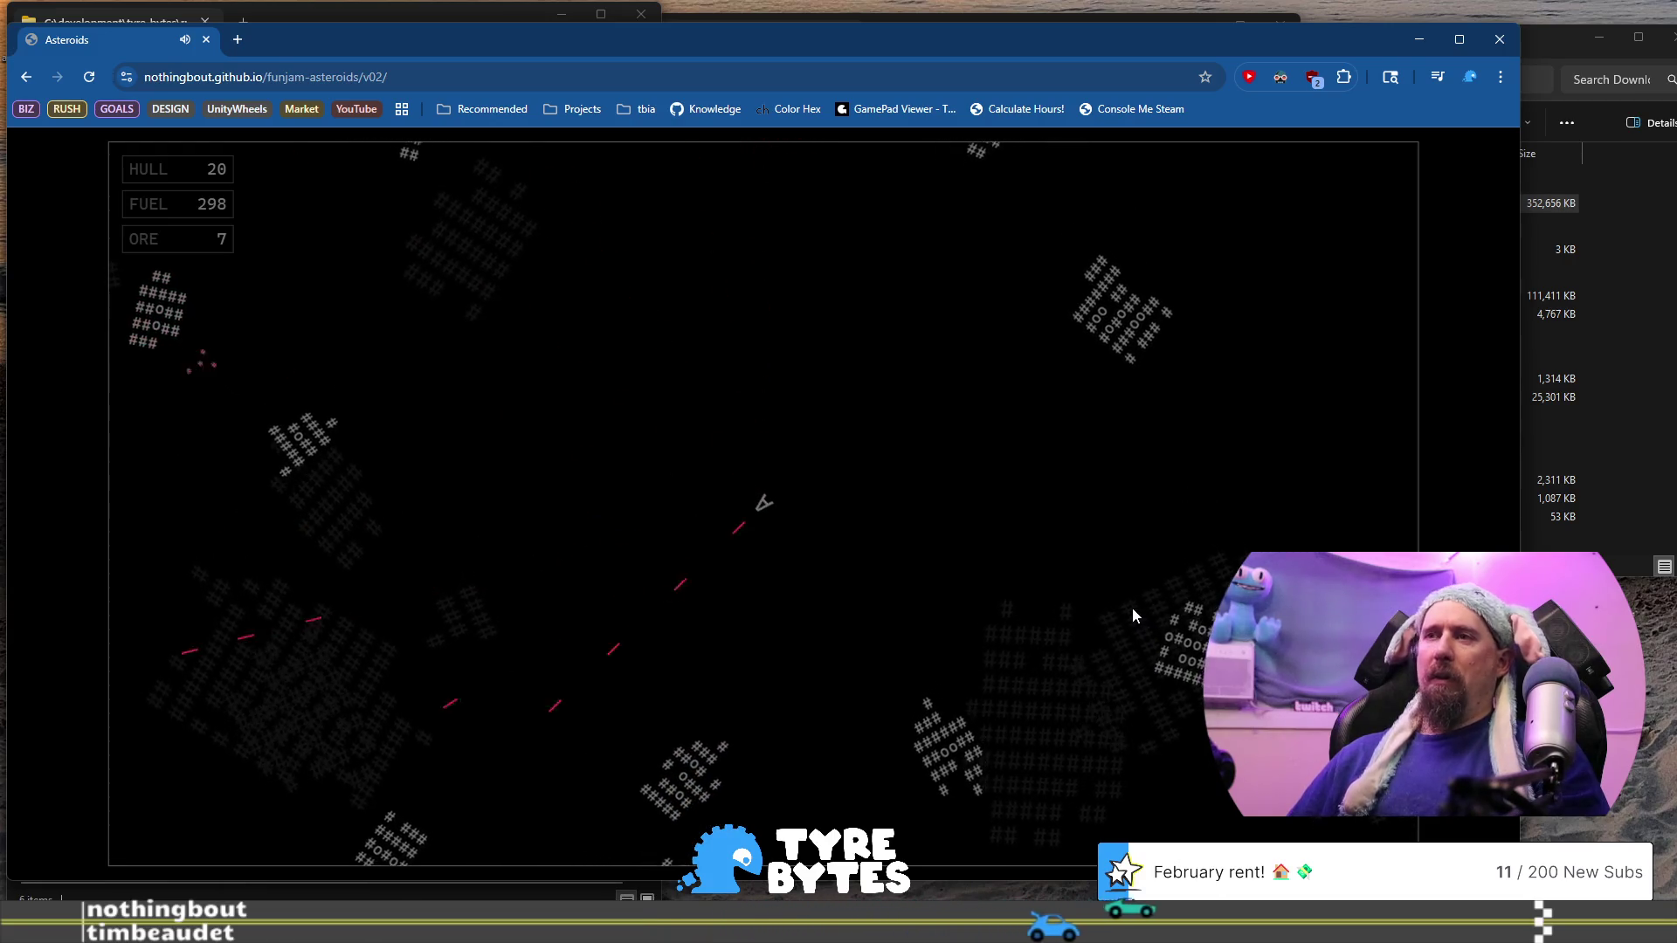
pyautogui.press('Left')
pyautogui.press('space')
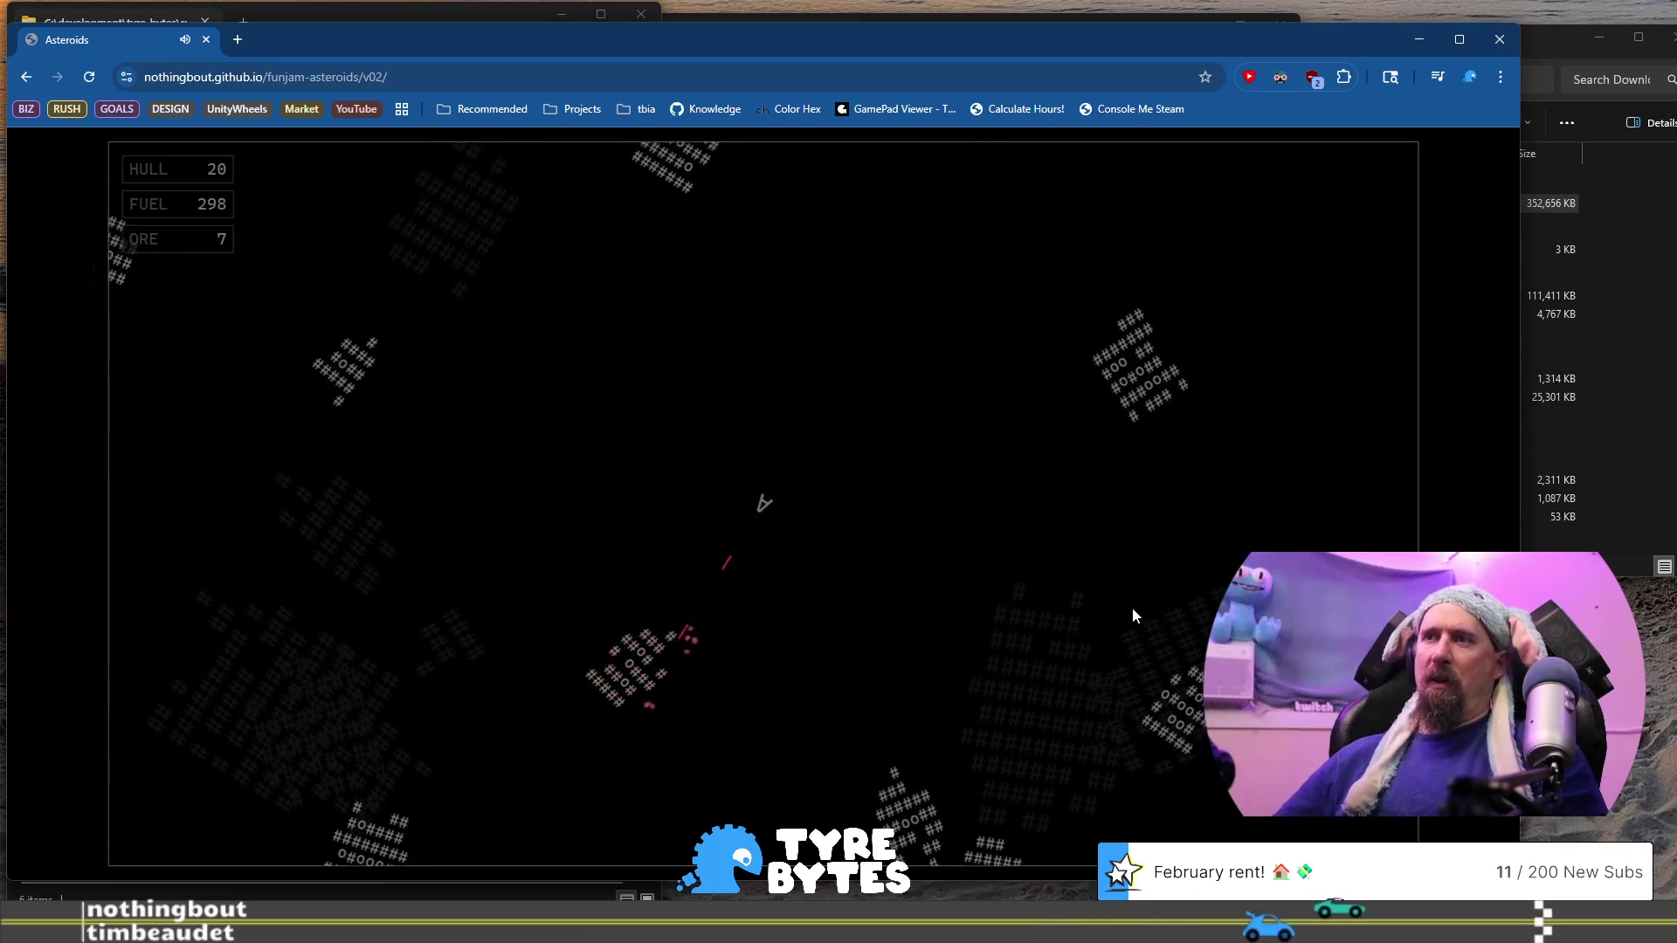
# Fly around breaking up nearby asteroids and sweeping up the ore they drop
pyautogui.press('Right')
pyautogui.press('space')
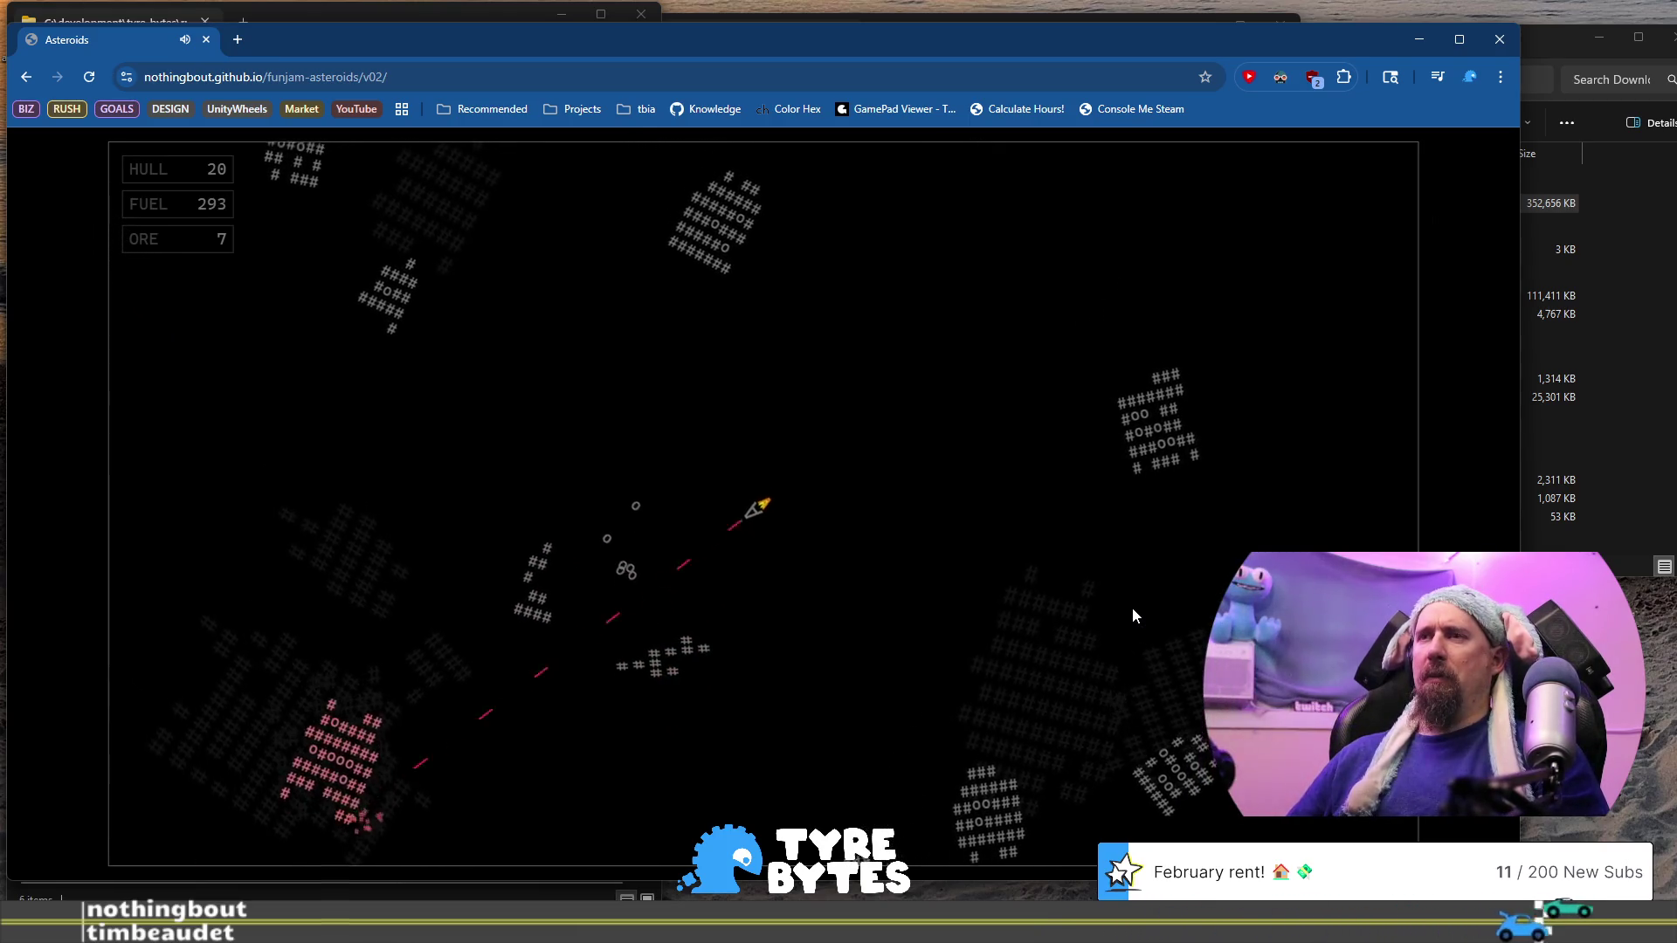
pyautogui.press('Up')
pyautogui.press('Up')
pyautogui.press('Left')
pyautogui.press('space')
pyautogui.press('Up')
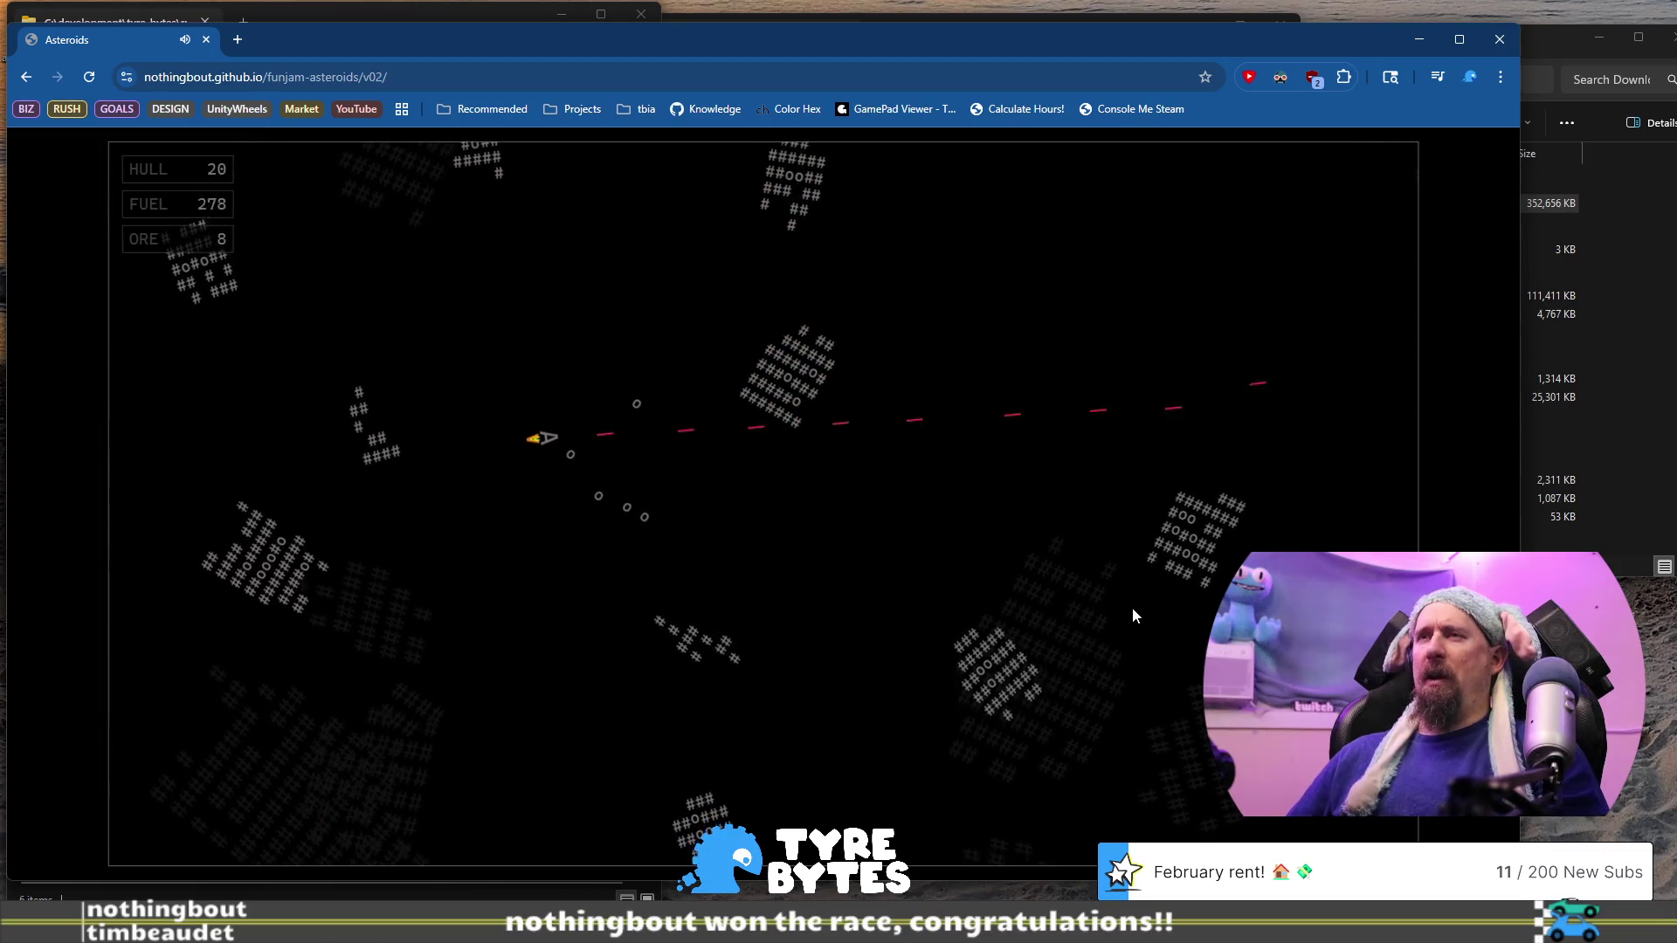
pyautogui.press('space')
pyautogui.press('Left')
pyautogui.press('Up')
pyautogui.press('space')
pyautogui.press('Left')
pyautogui.press('Up')
pyautogui.press('space')
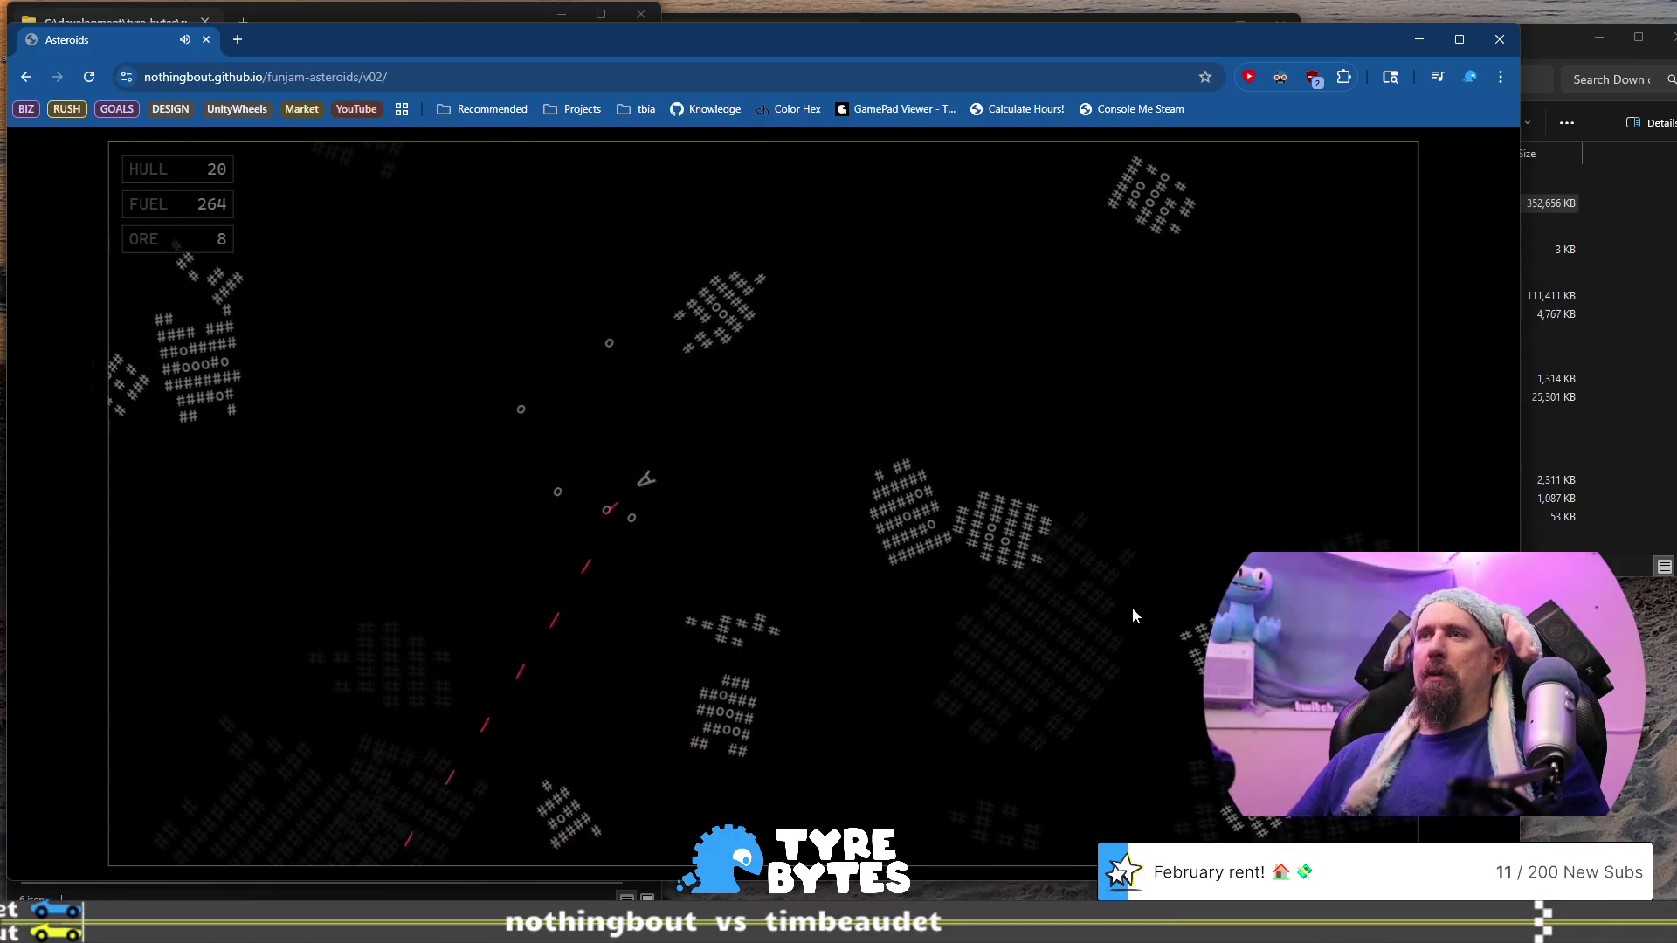
pyautogui.press('Right')
pyautogui.press('Up')
pyautogui.press('space')
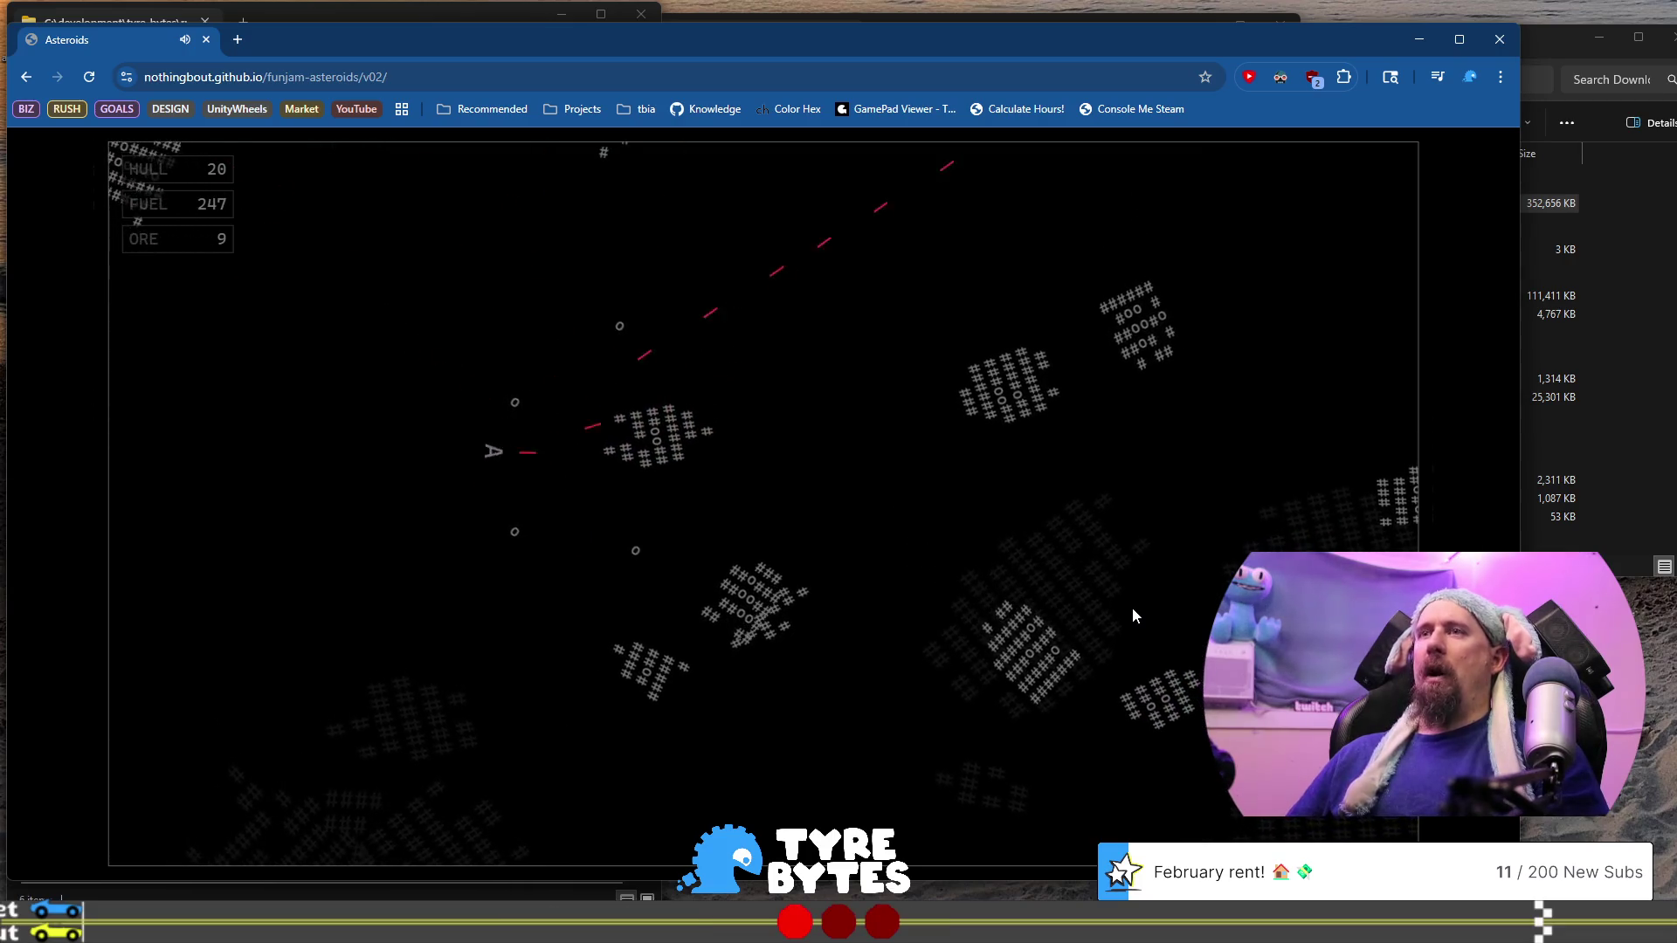
pyautogui.press('Right')
pyautogui.press('space')
pyautogui.press('space')
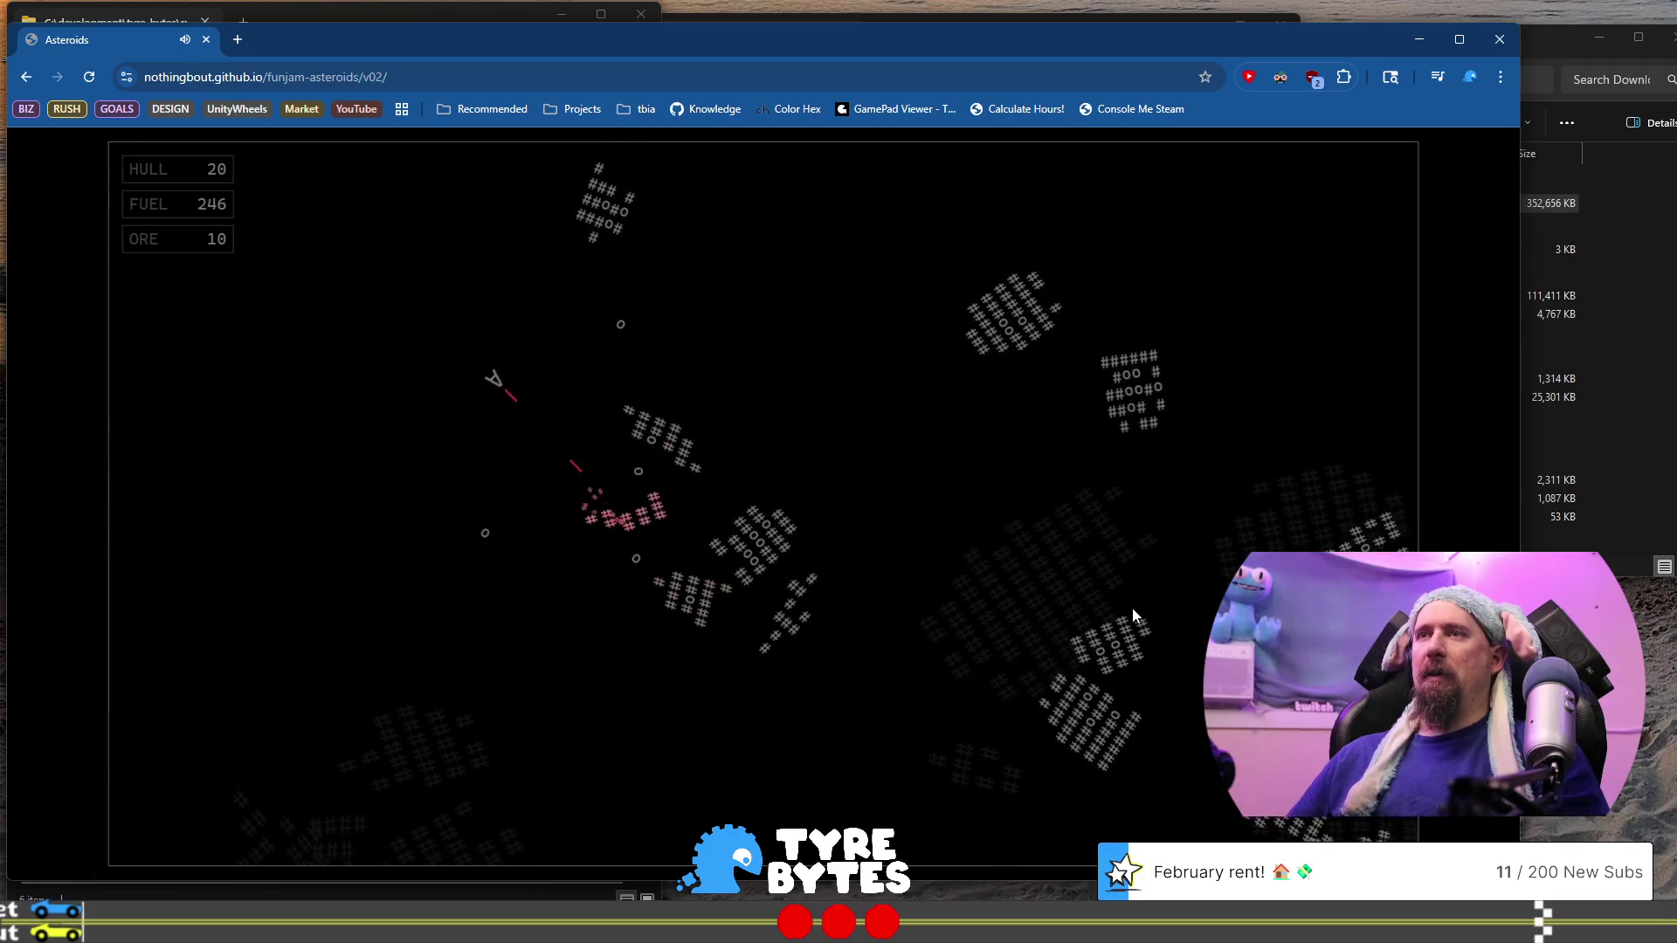
pyautogui.press('space')
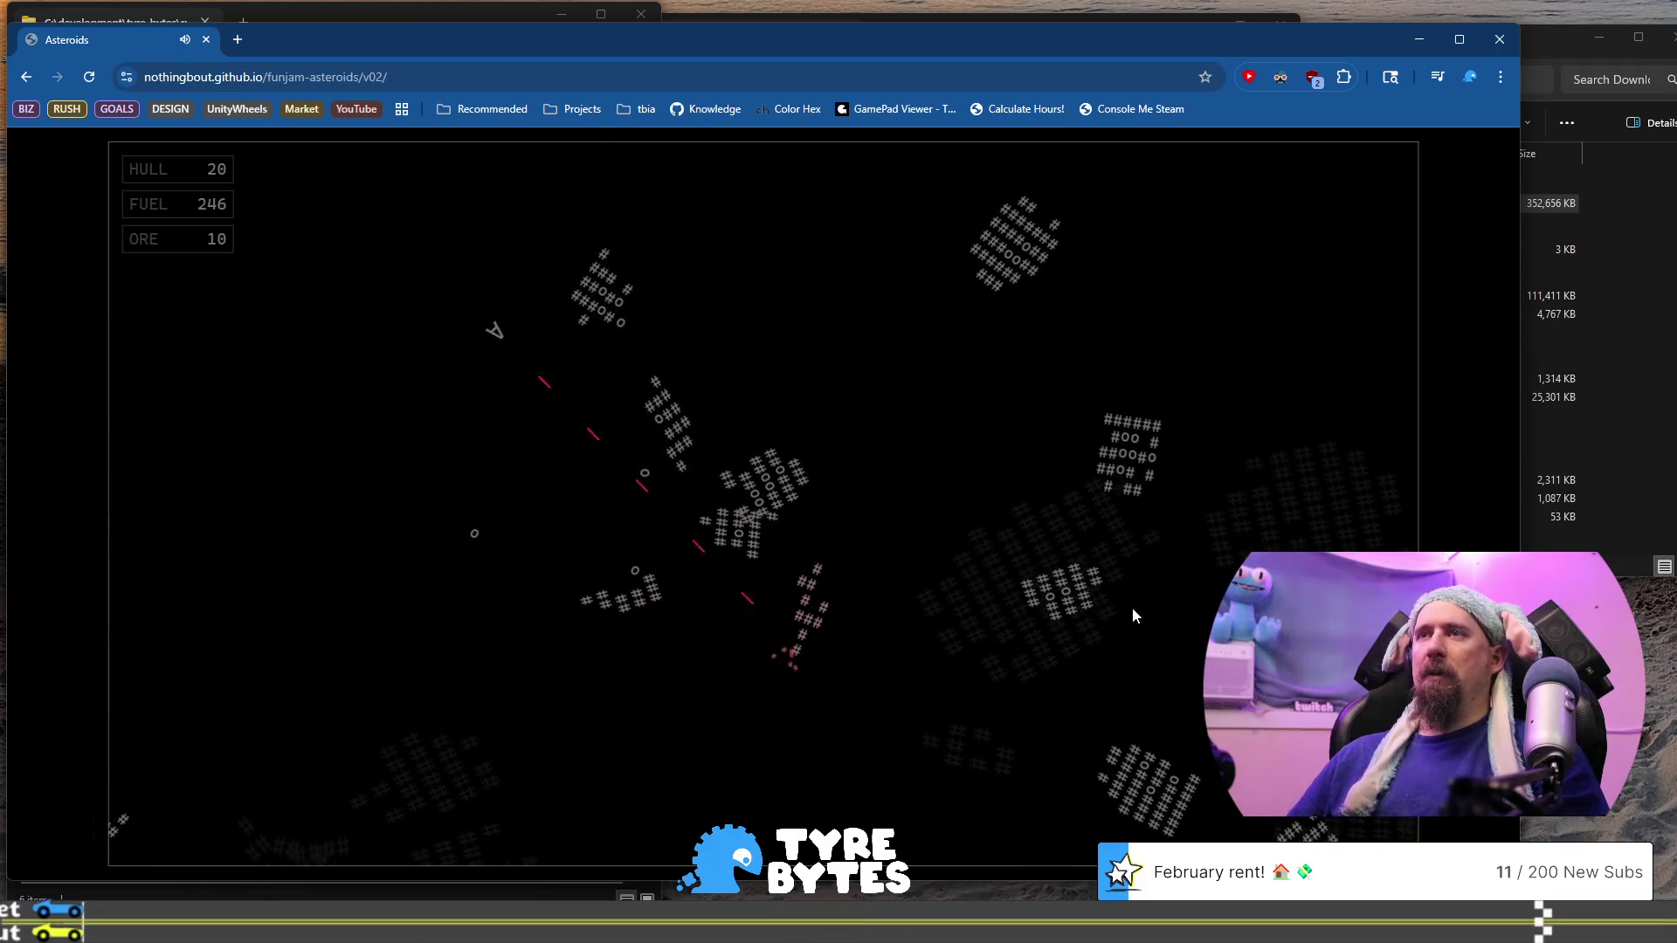
pyautogui.press('Right')
pyautogui.press('space')
pyautogui.press('Up')
pyautogui.press('Up')
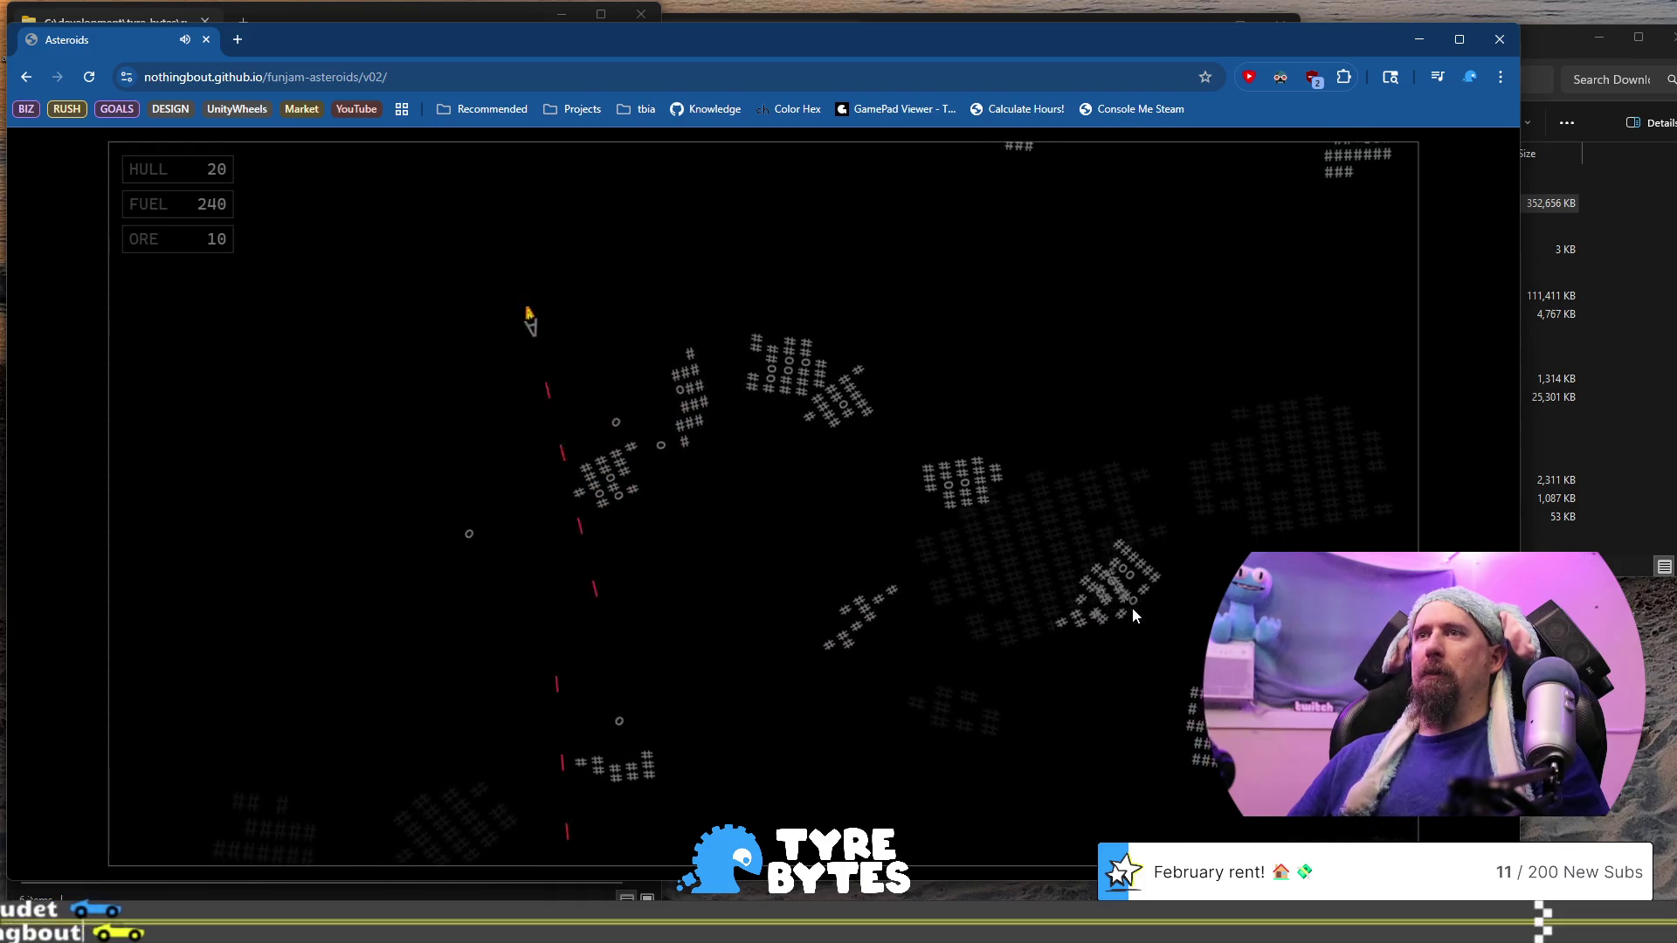
pyautogui.press('Up')
pyautogui.press('space')
pyautogui.press('Left')
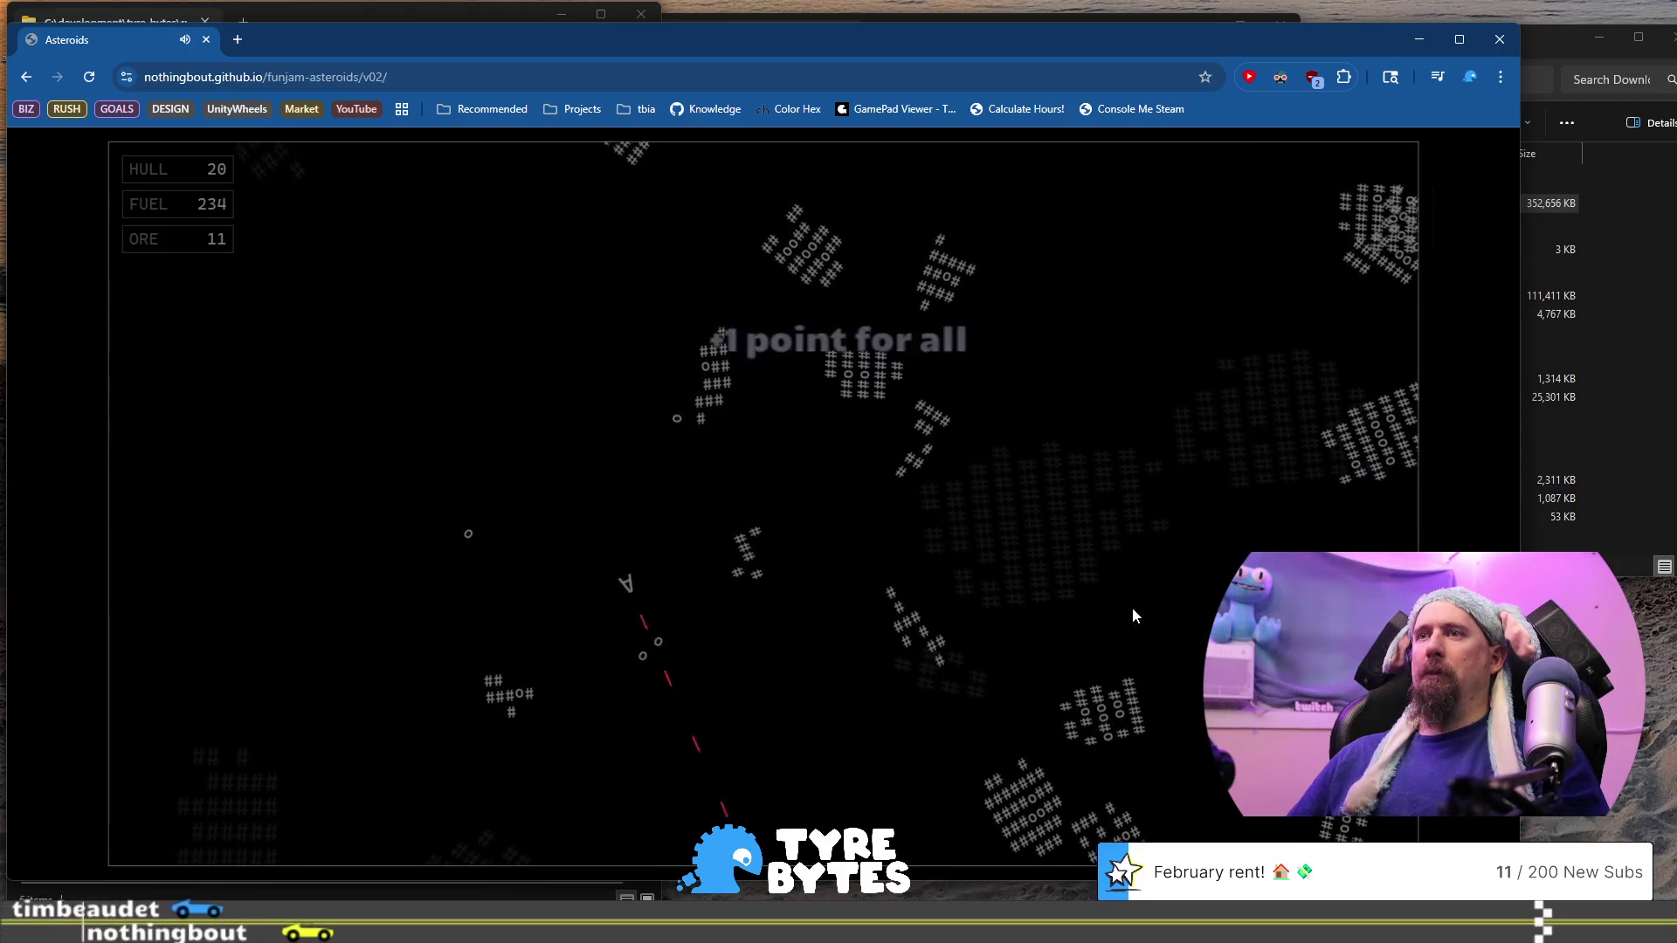
pyautogui.press('space')
pyautogui.press('Left')
pyautogui.press('space')
pyautogui.press('space')
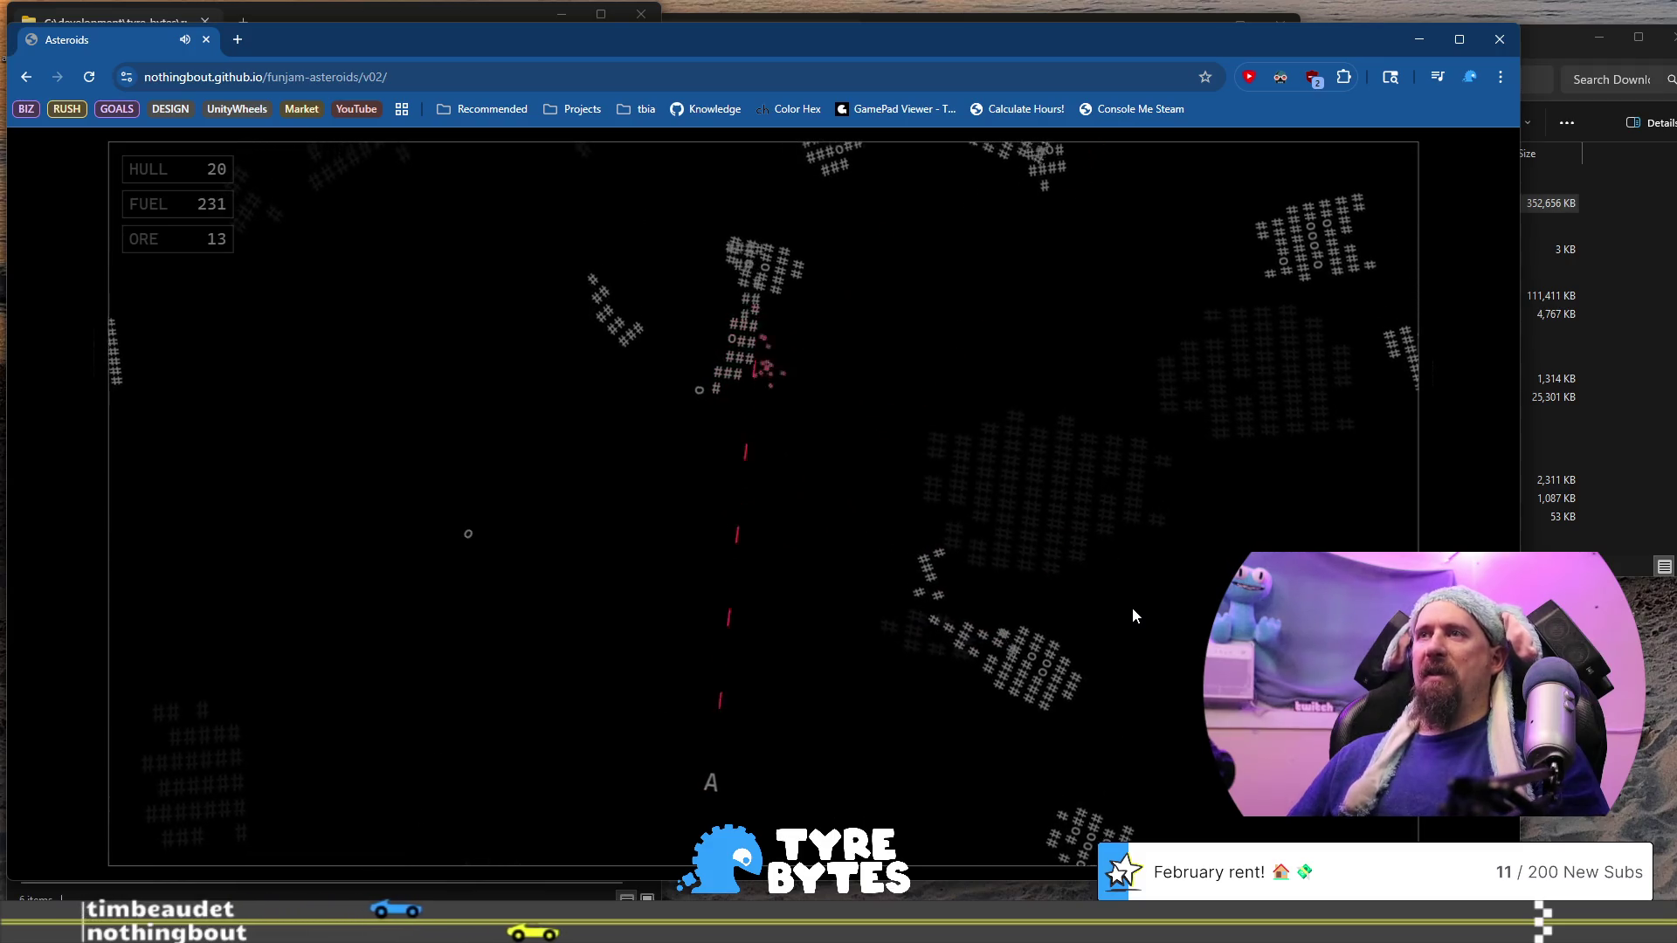
pyautogui.press('Up')
pyautogui.press('space')
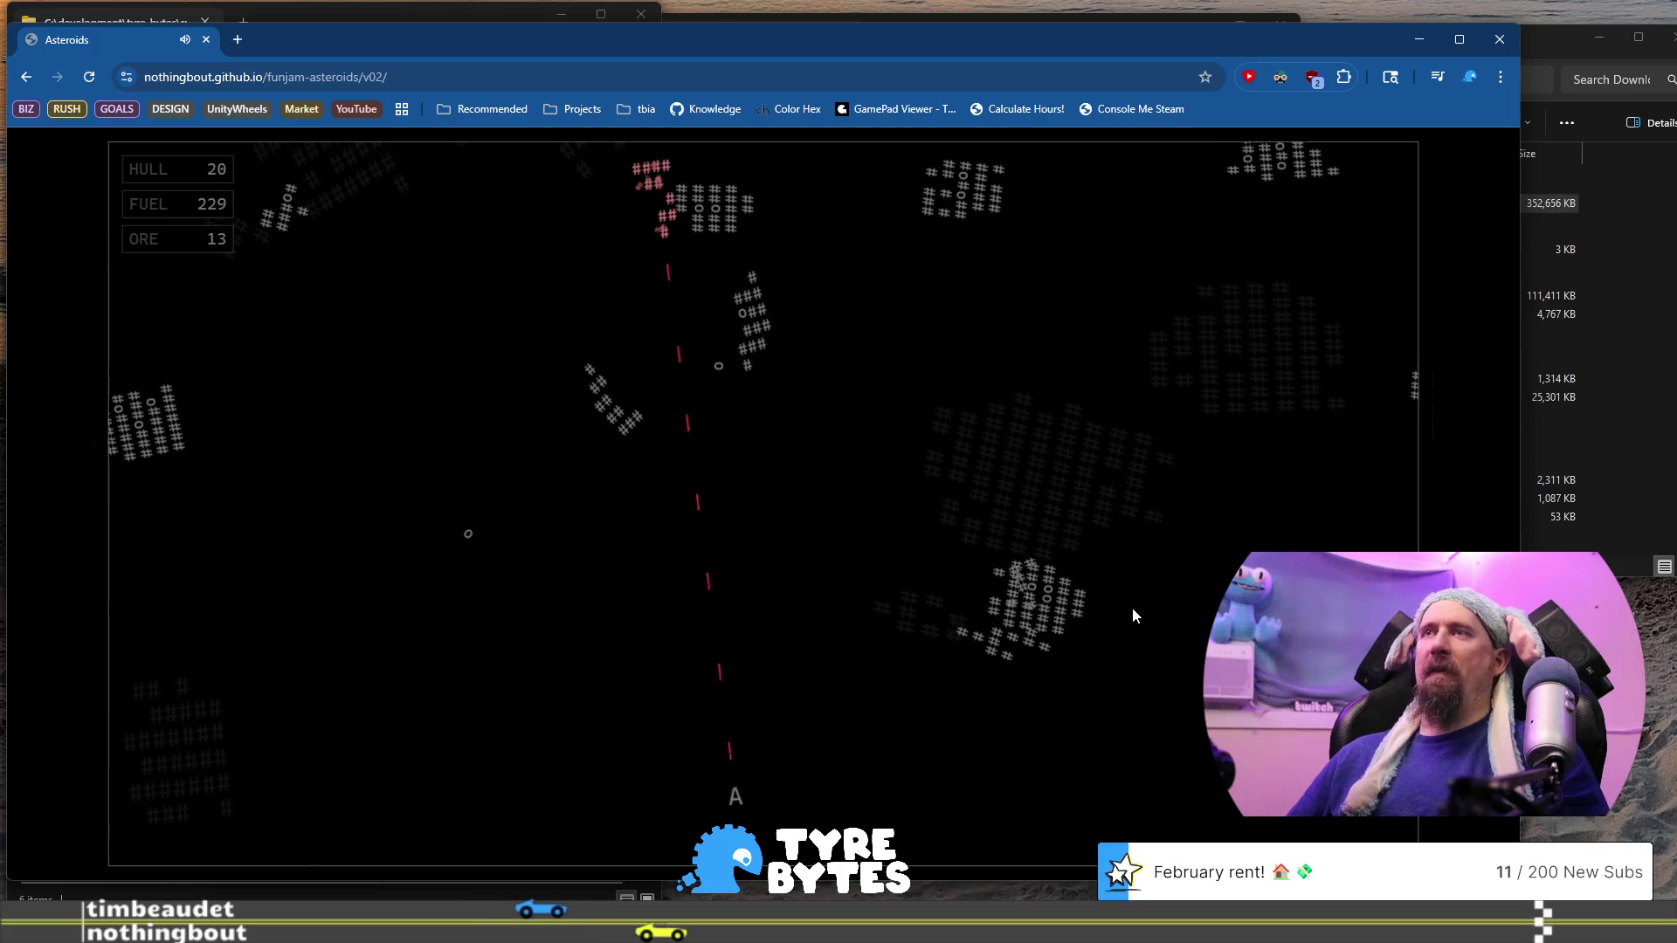
pyautogui.press('space')
pyautogui.press('Up')
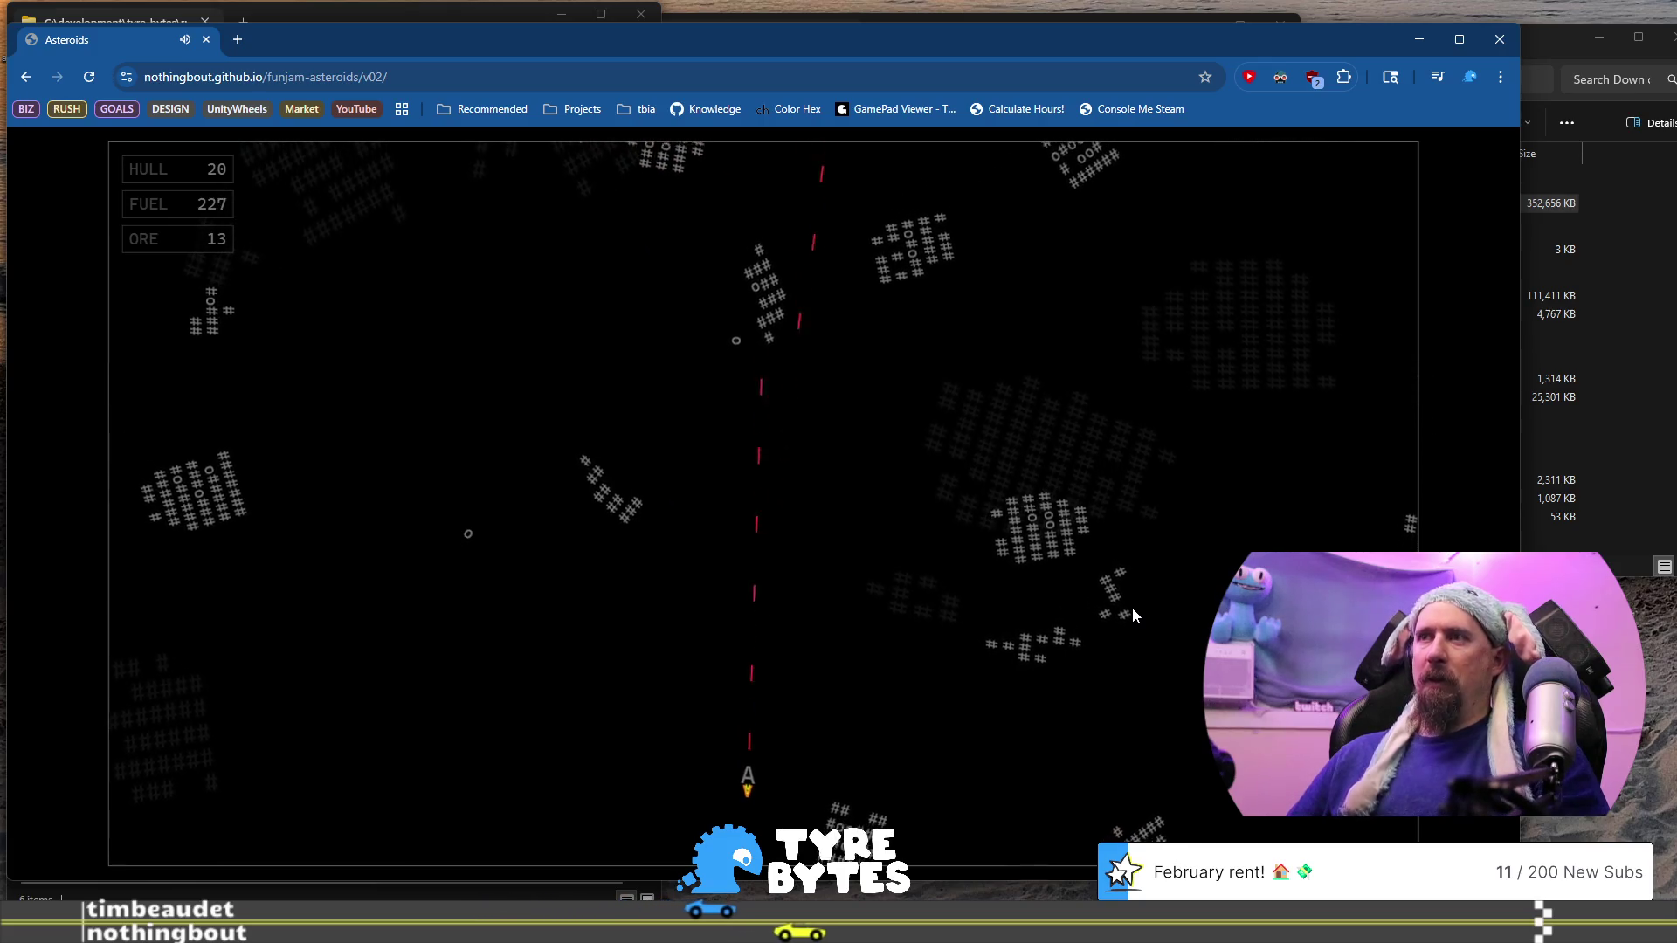
# Keep turning, thrusting and firing at asteroids until ore reaches 19 and fuel 124
pyautogui.press('space')
pyautogui.press('Right')
pyautogui.press('space')
pyautogui.press('Right')
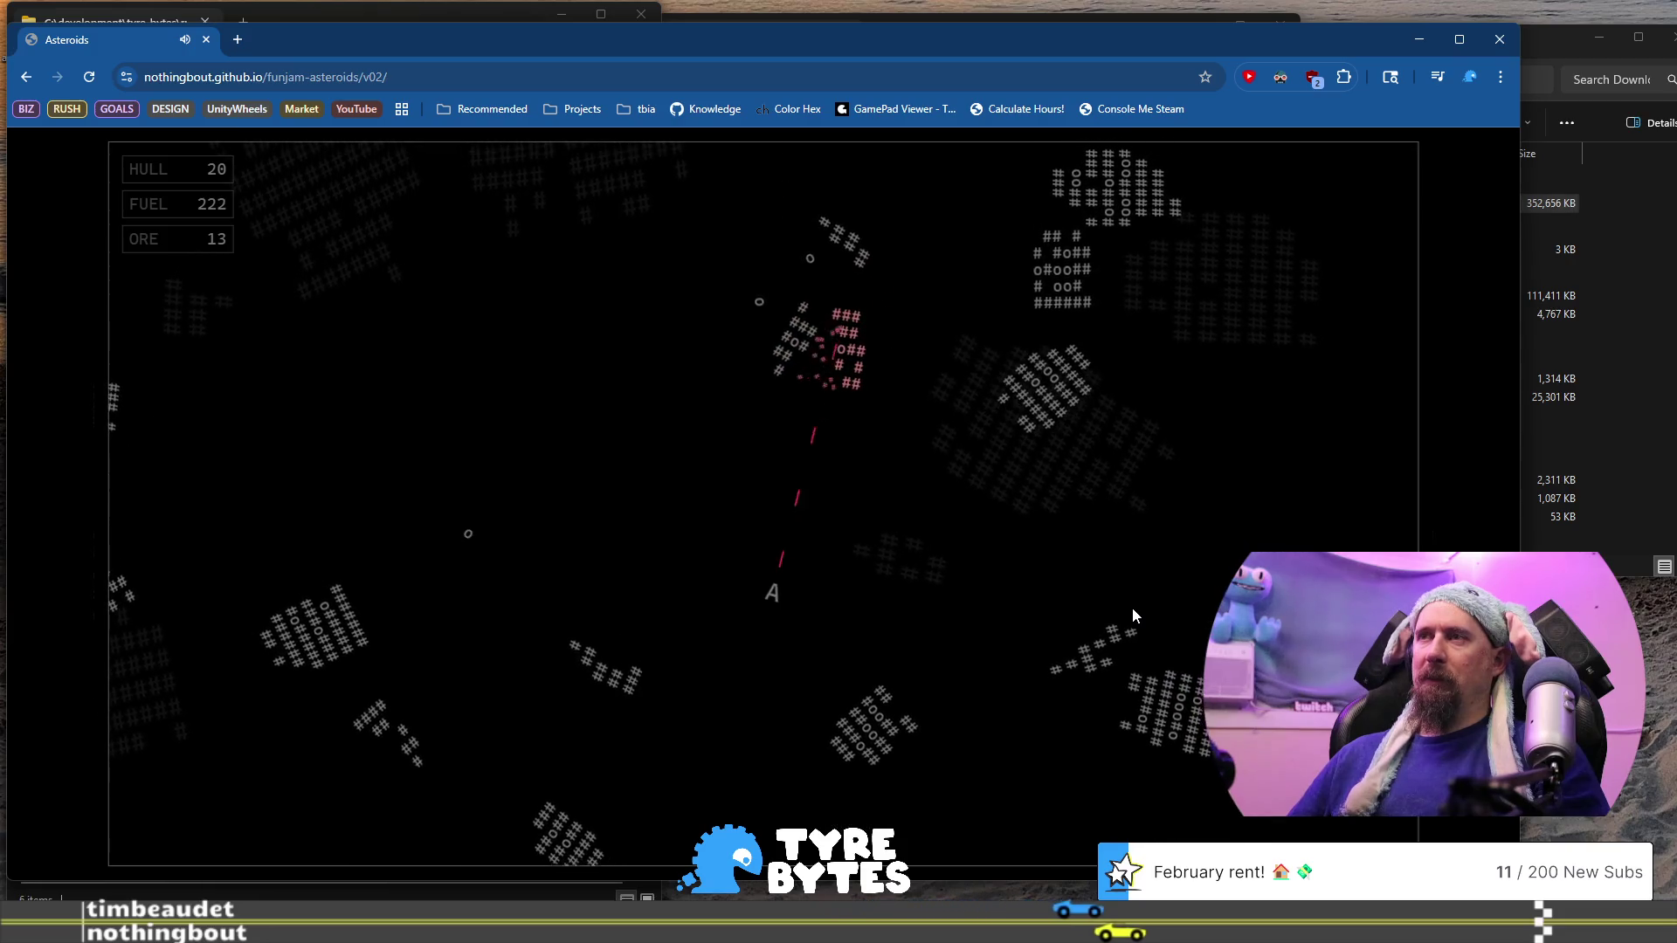
pyautogui.press('space')
pyautogui.press('Up')
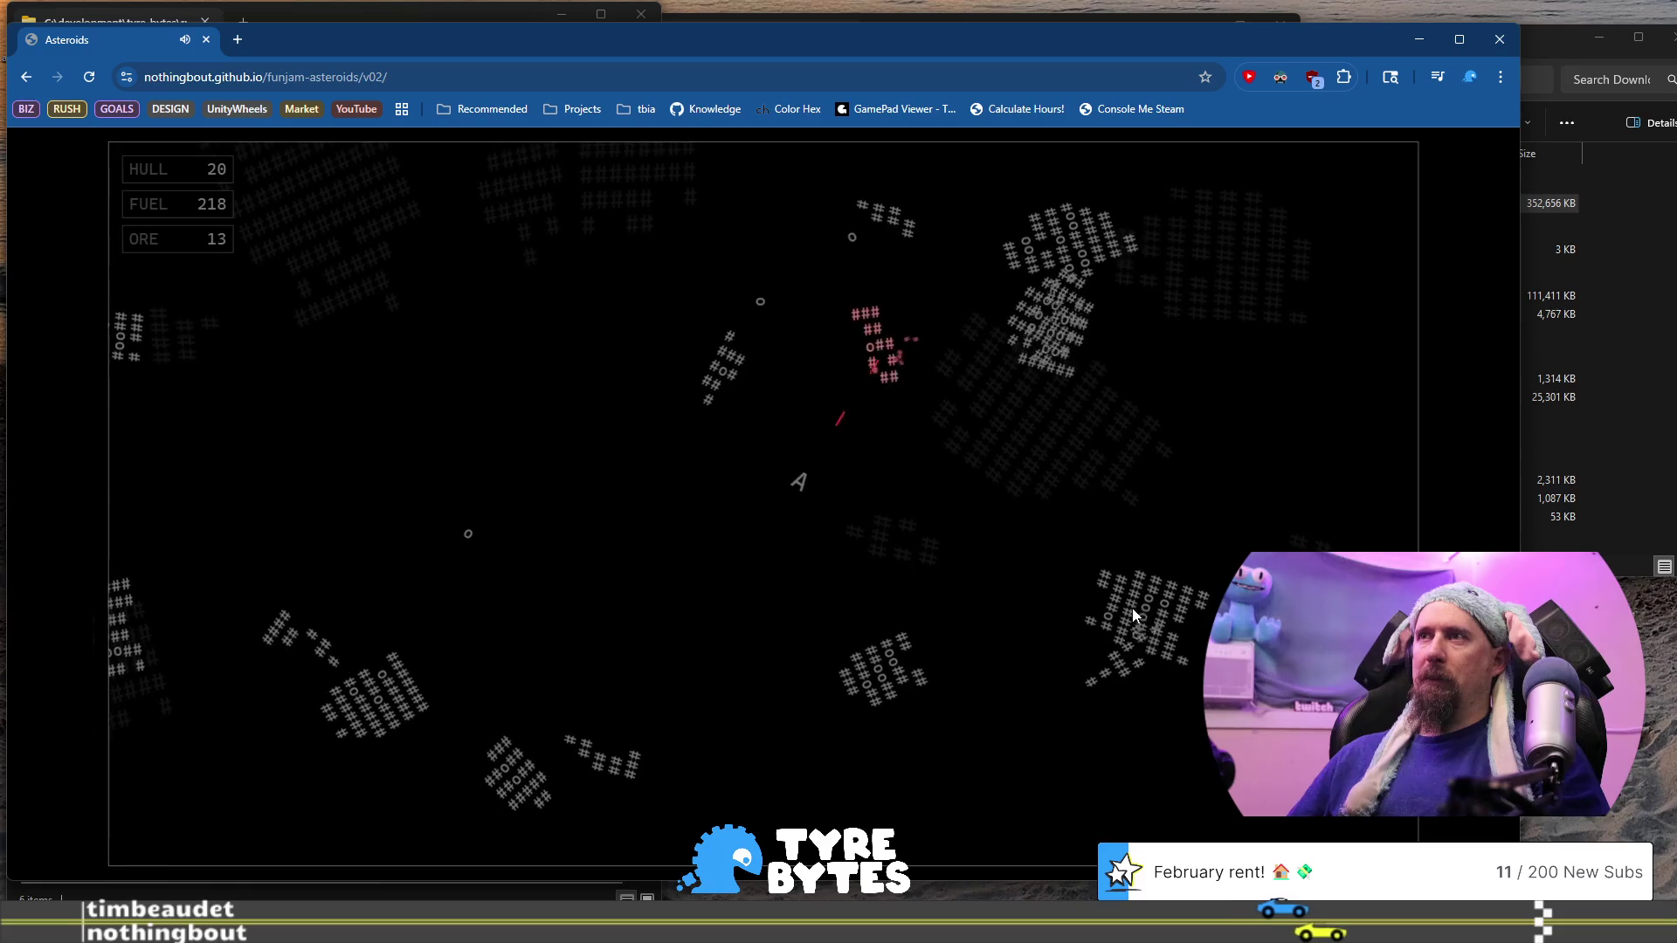
pyautogui.press('Left')
pyautogui.press('Up')
pyautogui.press('space')
pyautogui.press('Left')
pyautogui.press('space')
pyautogui.press('Up')
pyautogui.press('Left')
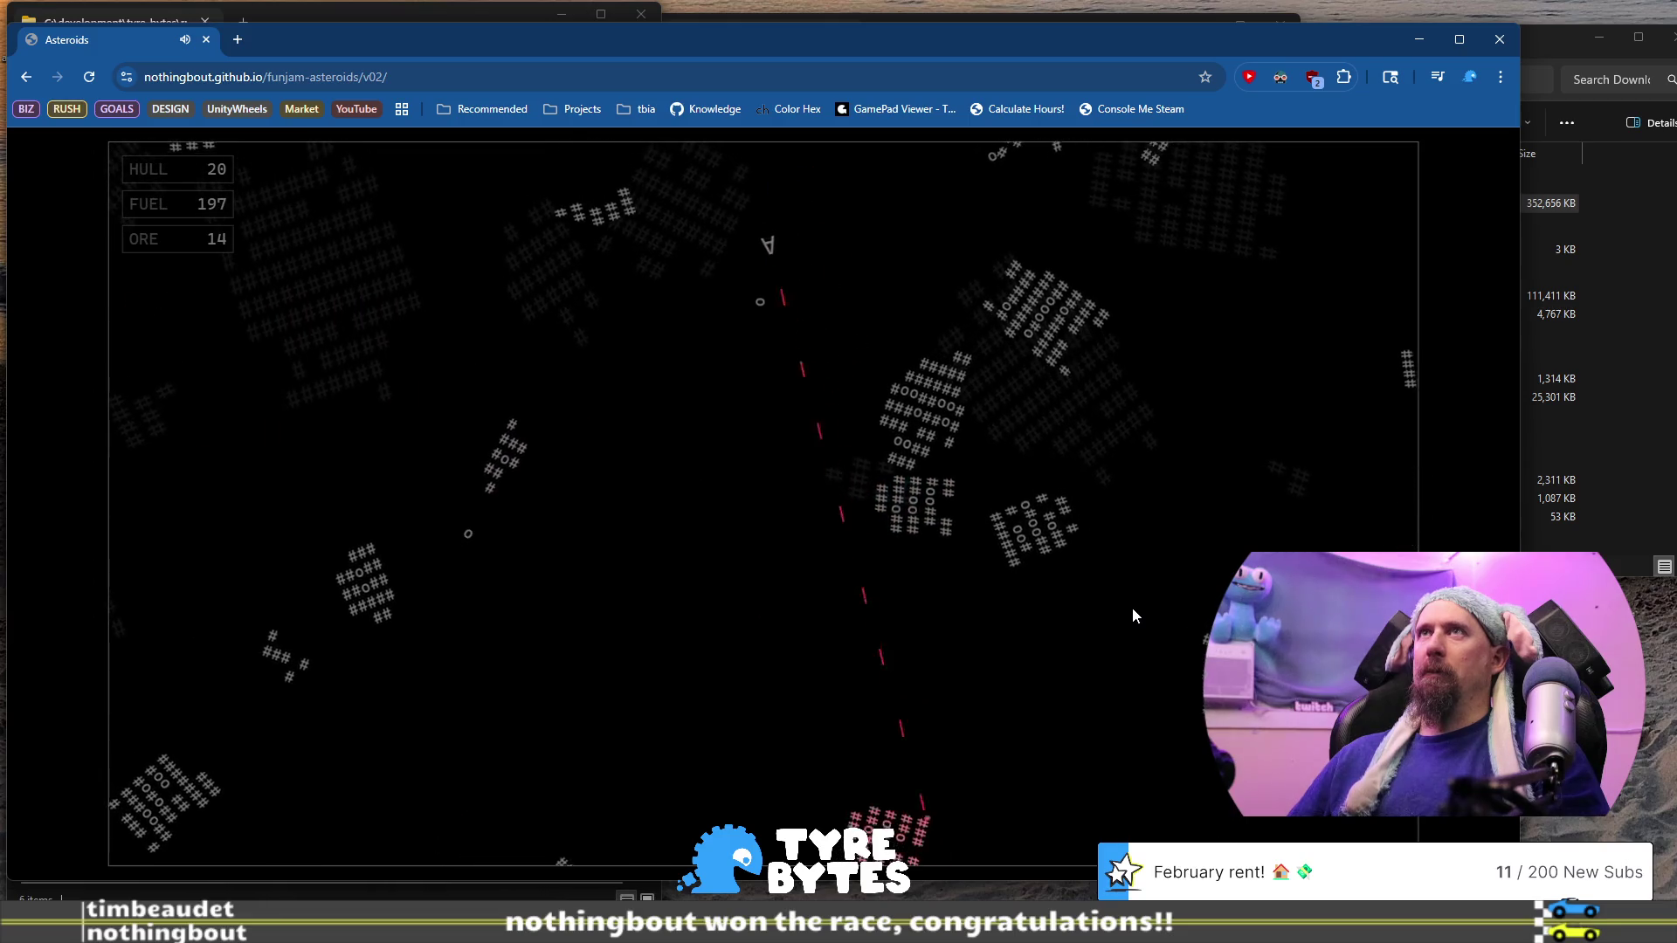
pyautogui.press('space')
pyautogui.press('Left')
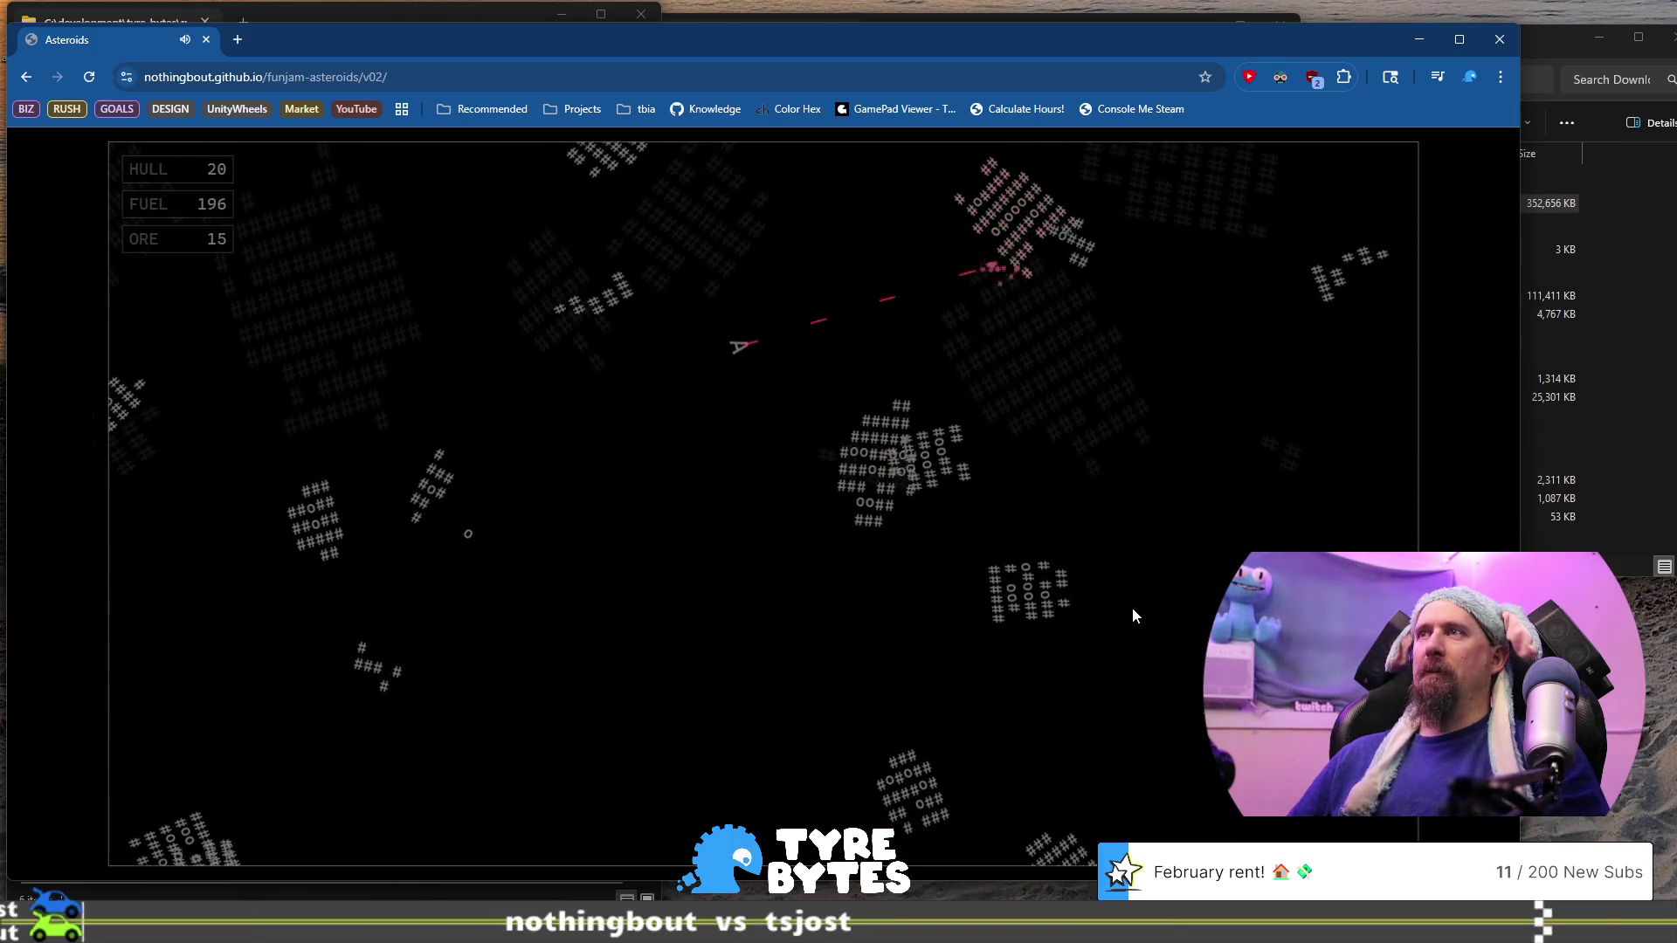
pyautogui.press('space')
pyautogui.press('space')
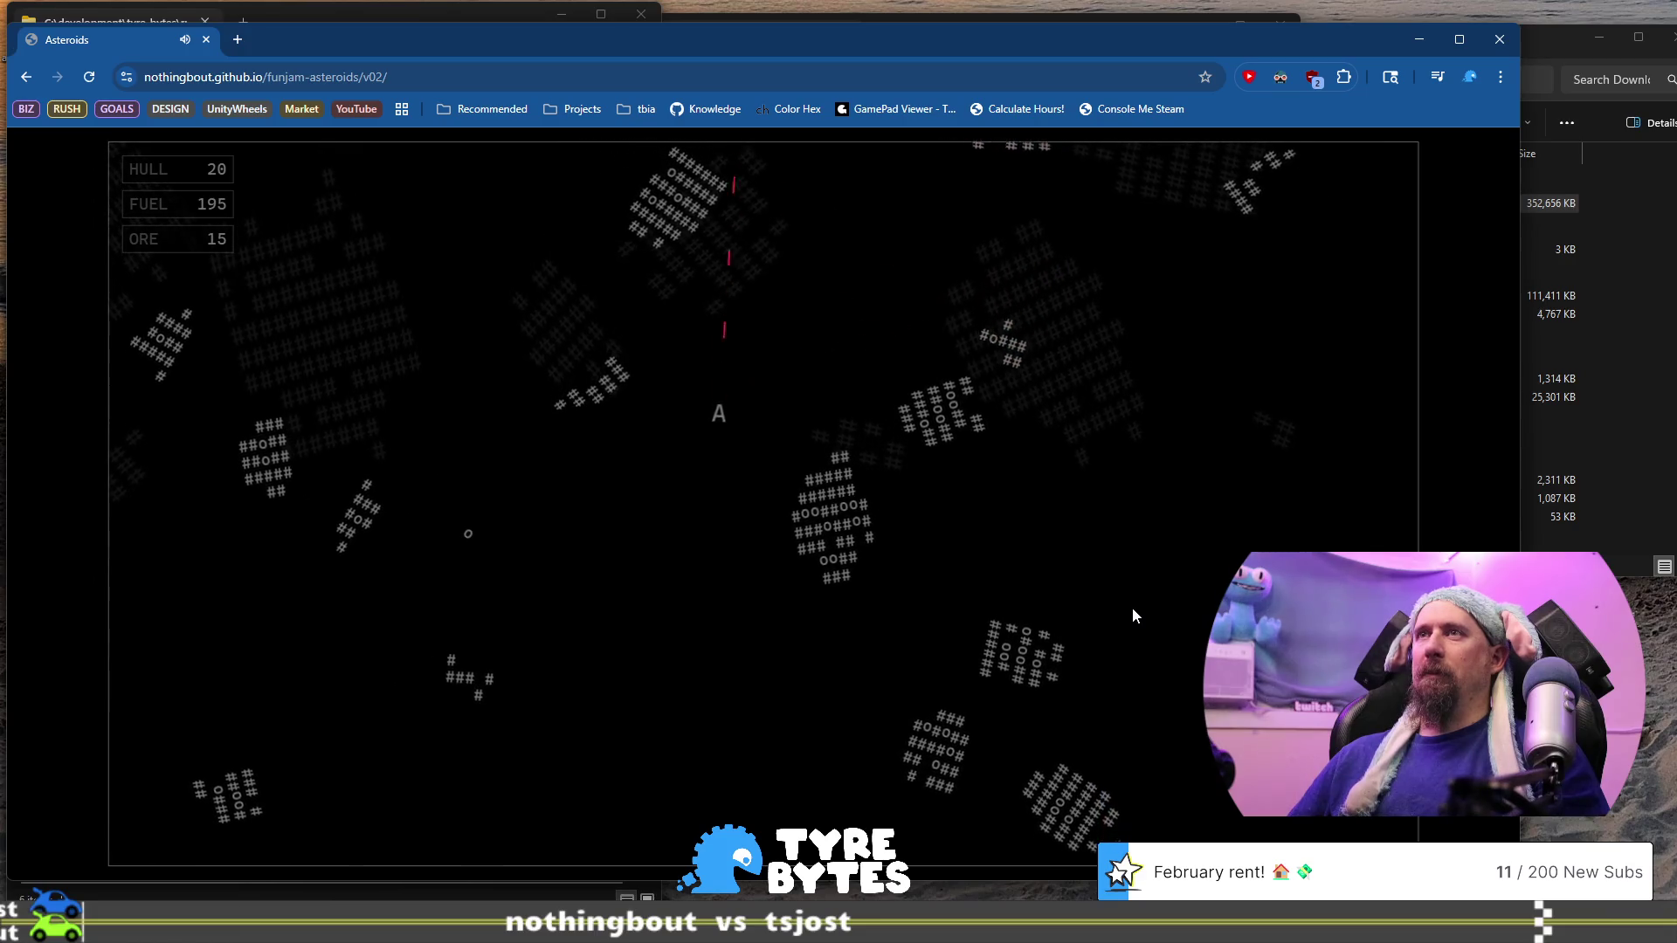
pyautogui.press('Up')
pyautogui.press('Right')
pyautogui.press('space')
pyautogui.press('Right')
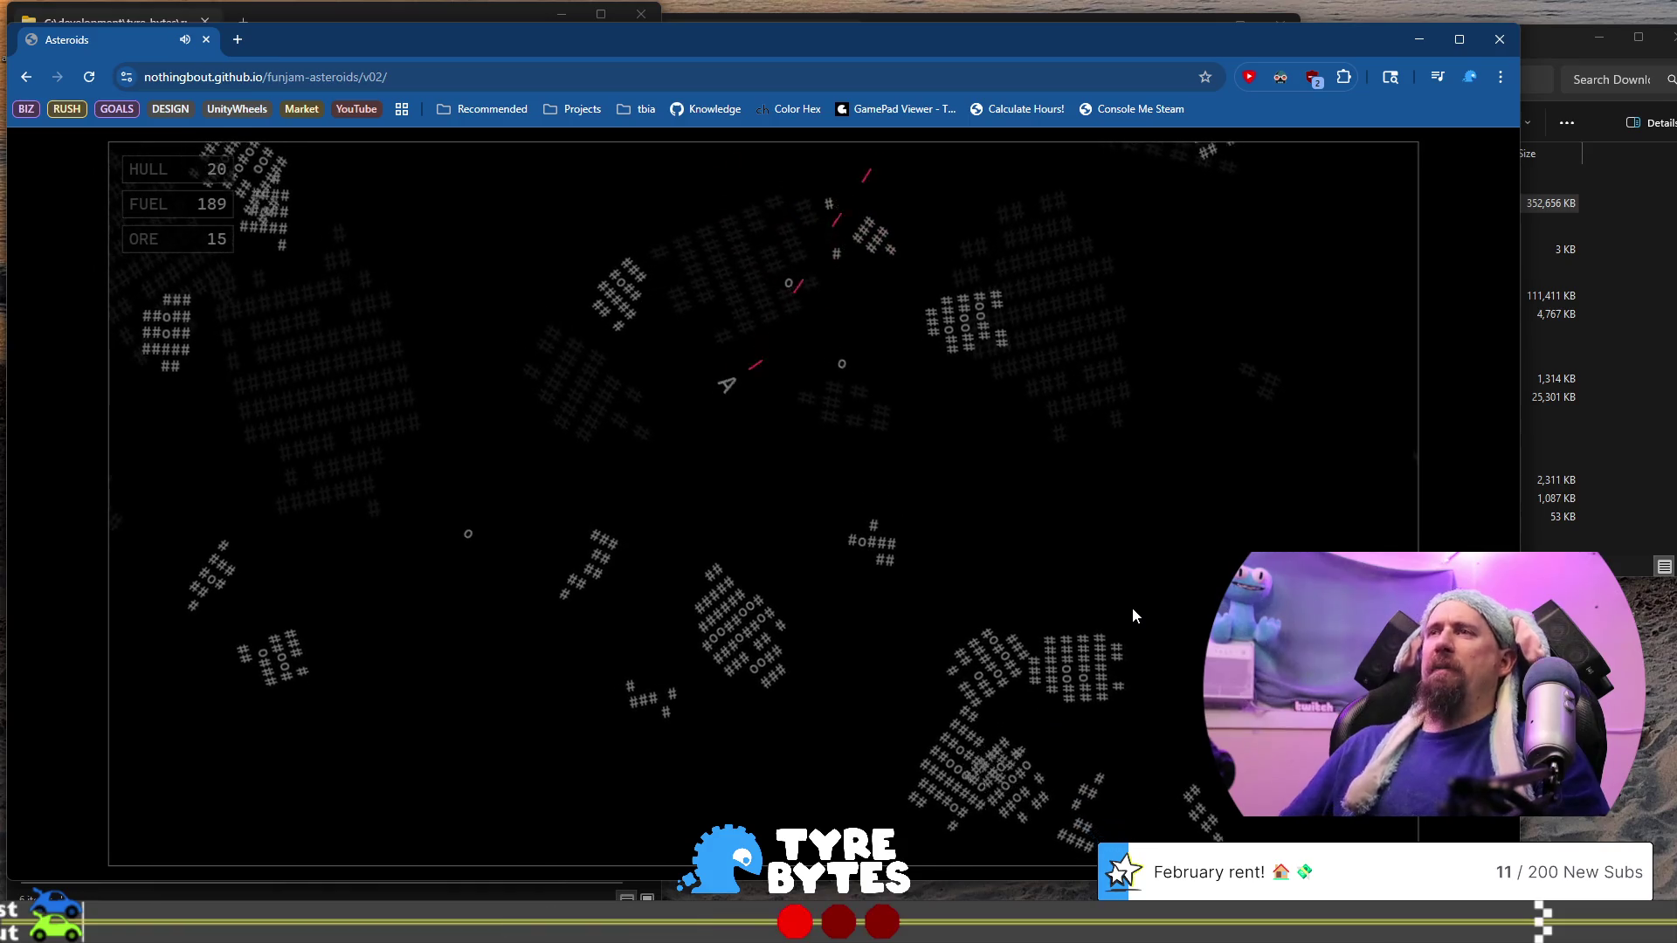
pyautogui.press('space')
pyautogui.press('Right')
pyautogui.press('space')
pyautogui.press('Right')
pyautogui.press('Up')
pyautogui.press('space')
pyautogui.press('Up')
pyautogui.press('Left')
pyautogui.press('space')
pyautogui.press('Up')
pyautogui.press('space')
pyautogui.press('Right')
pyautogui.press('Right')
pyautogui.press('space')
pyautogui.press('Up')
pyautogui.press('Right')
pyautogui.press('Up')
pyautogui.press('space')
pyautogui.press('space')
pyautogui.press('Up')
pyautogui.press('space')
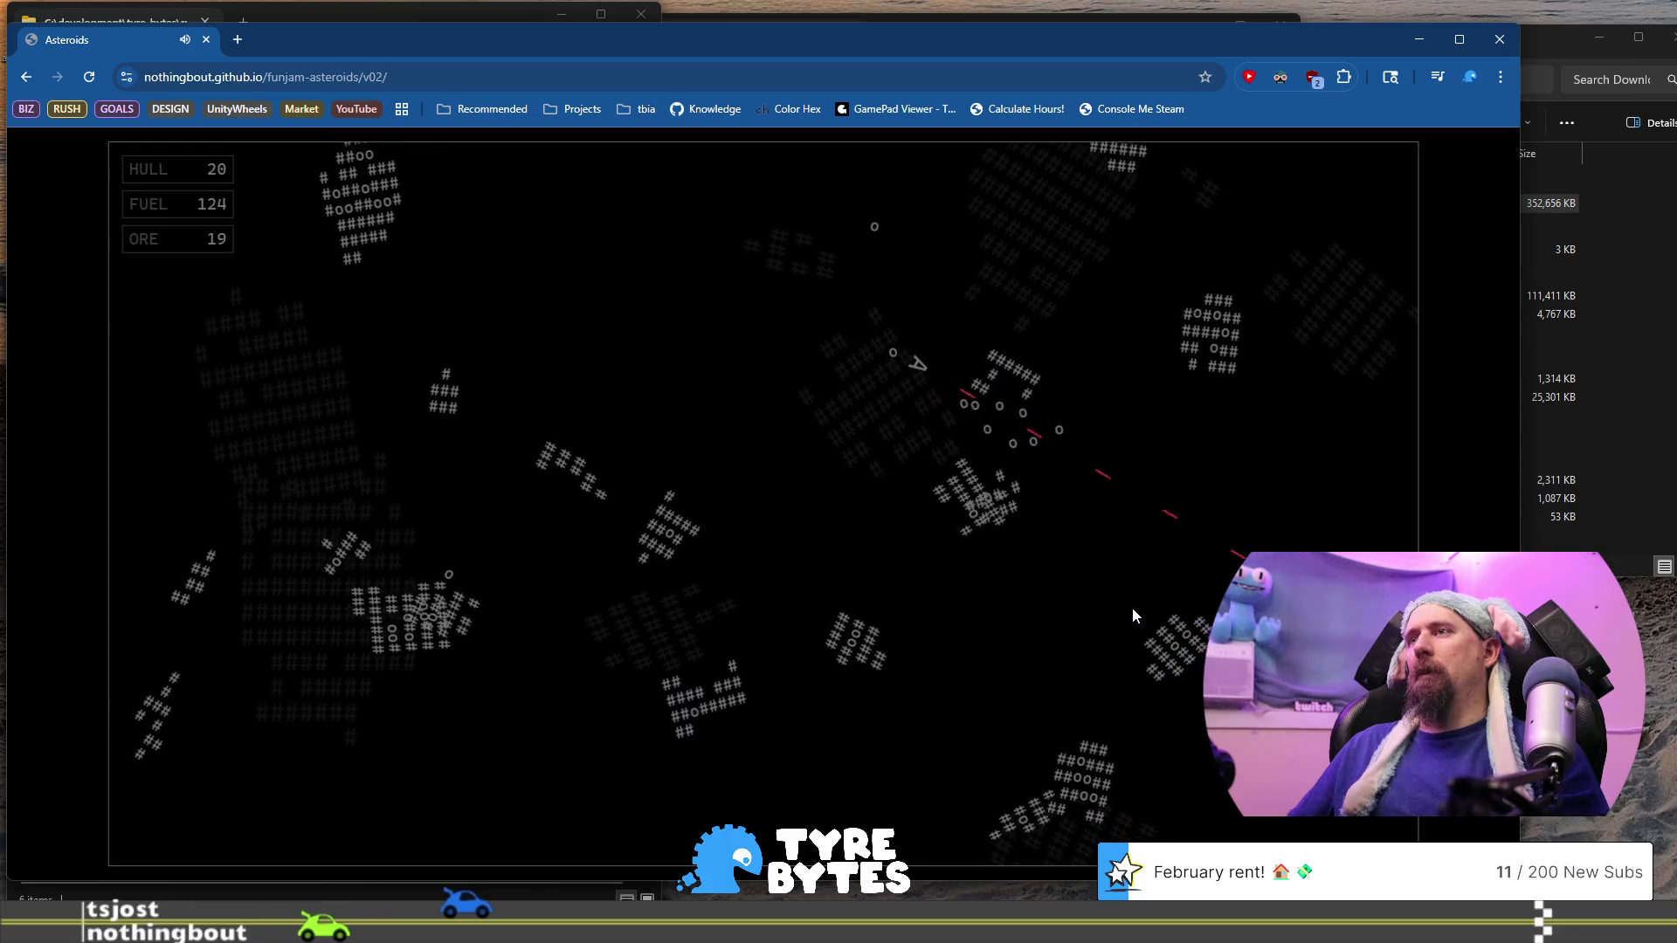
# Continue thrusting toward asteroids and shooting them to mine more ore
pyautogui.press('space')
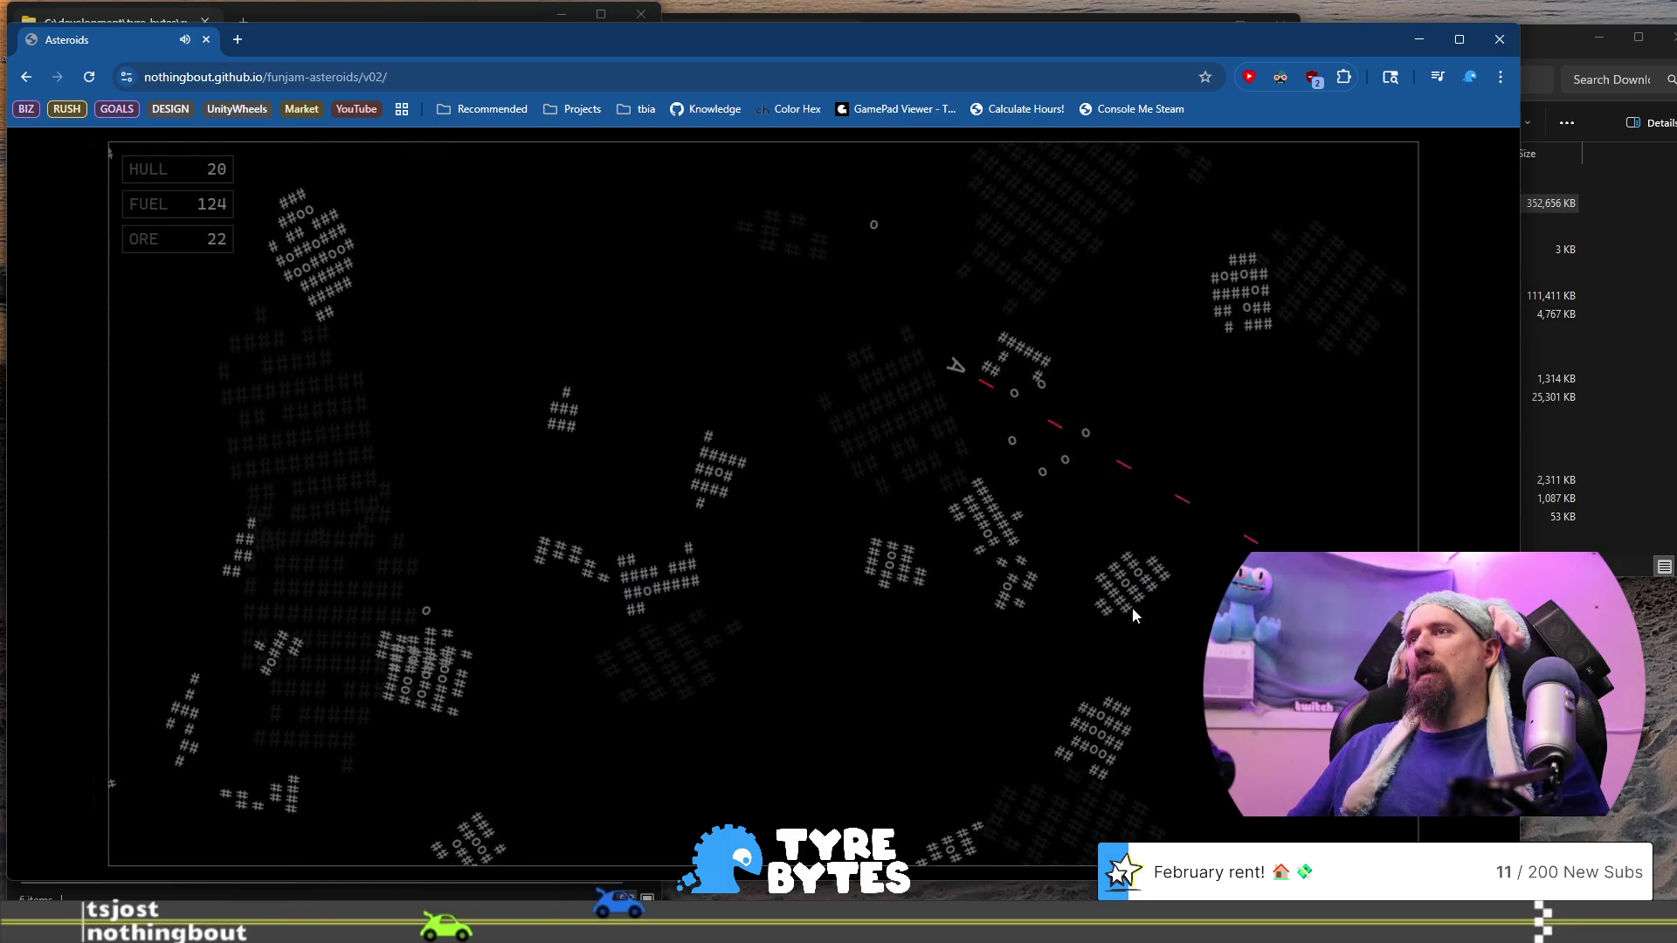
pyautogui.press('space')
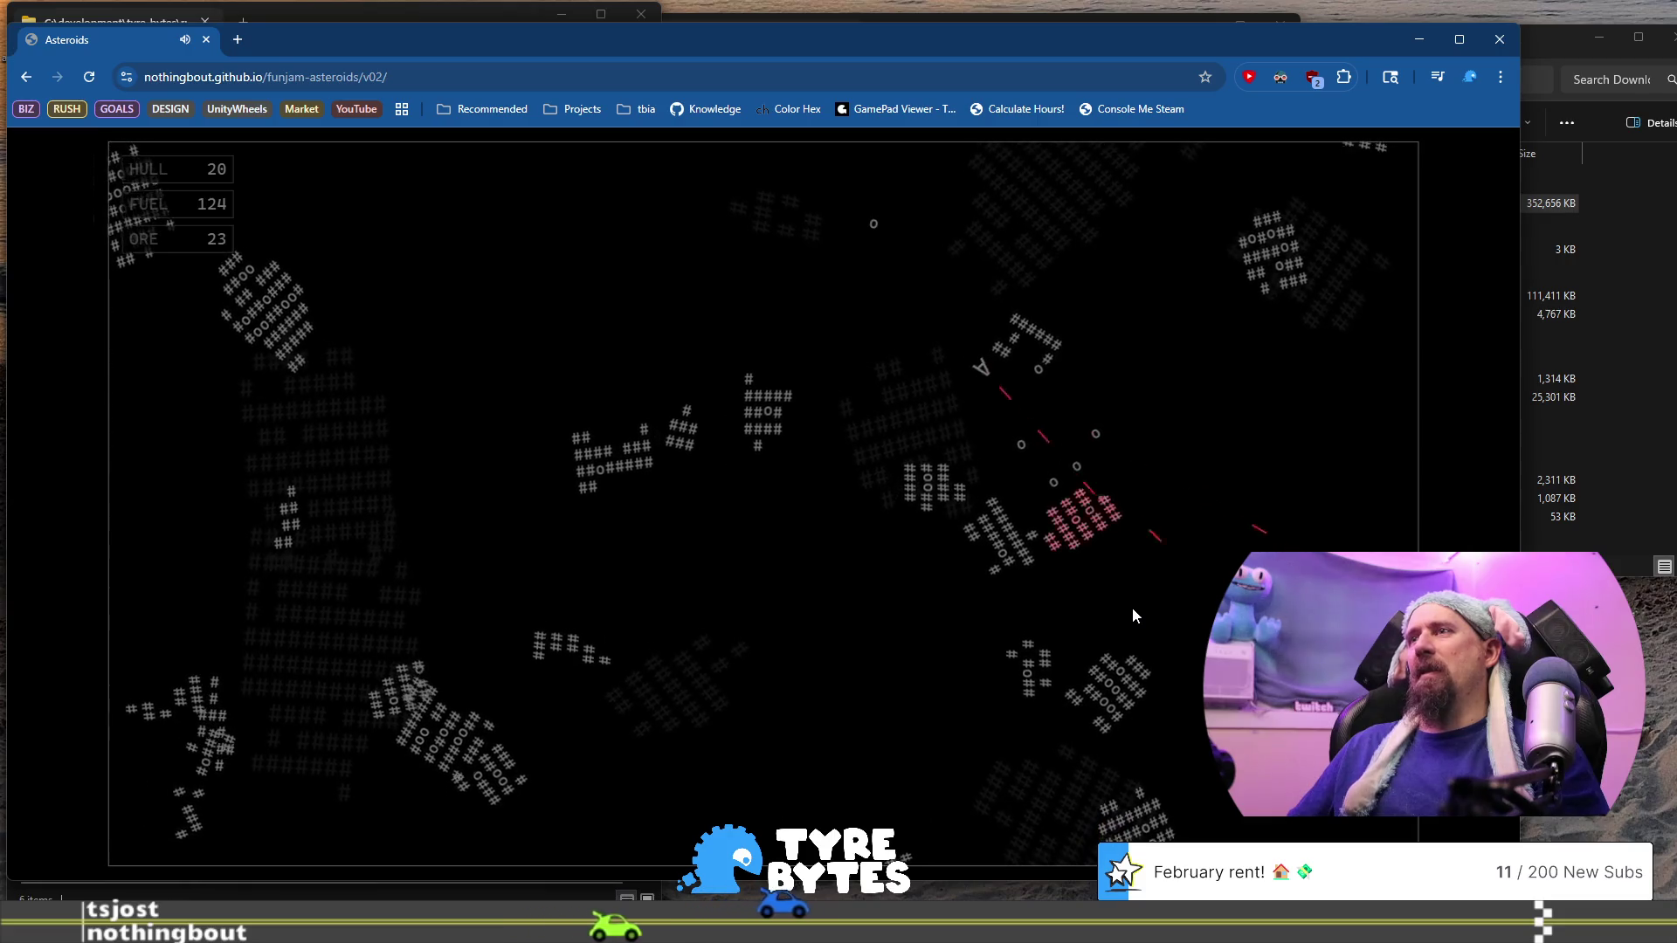
pyautogui.press('Up')
pyautogui.press('Up')
pyautogui.press('Right')
pyautogui.press('space')
pyautogui.press('Up')
pyautogui.press('Left')
pyautogui.press('space')
pyautogui.press('Up')
pyautogui.press('Left')
pyautogui.press('space')
pyautogui.press('Right')
pyautogui.press('space')
pyautogui.press('Up')
pyautogui.press('Left')
pyautogui.press('Up')
pyautogui.press('space')
pyautogui.press('Up')
pyautogui.press('space')
pyautogui.press('Right')
pyautogui.press('space')
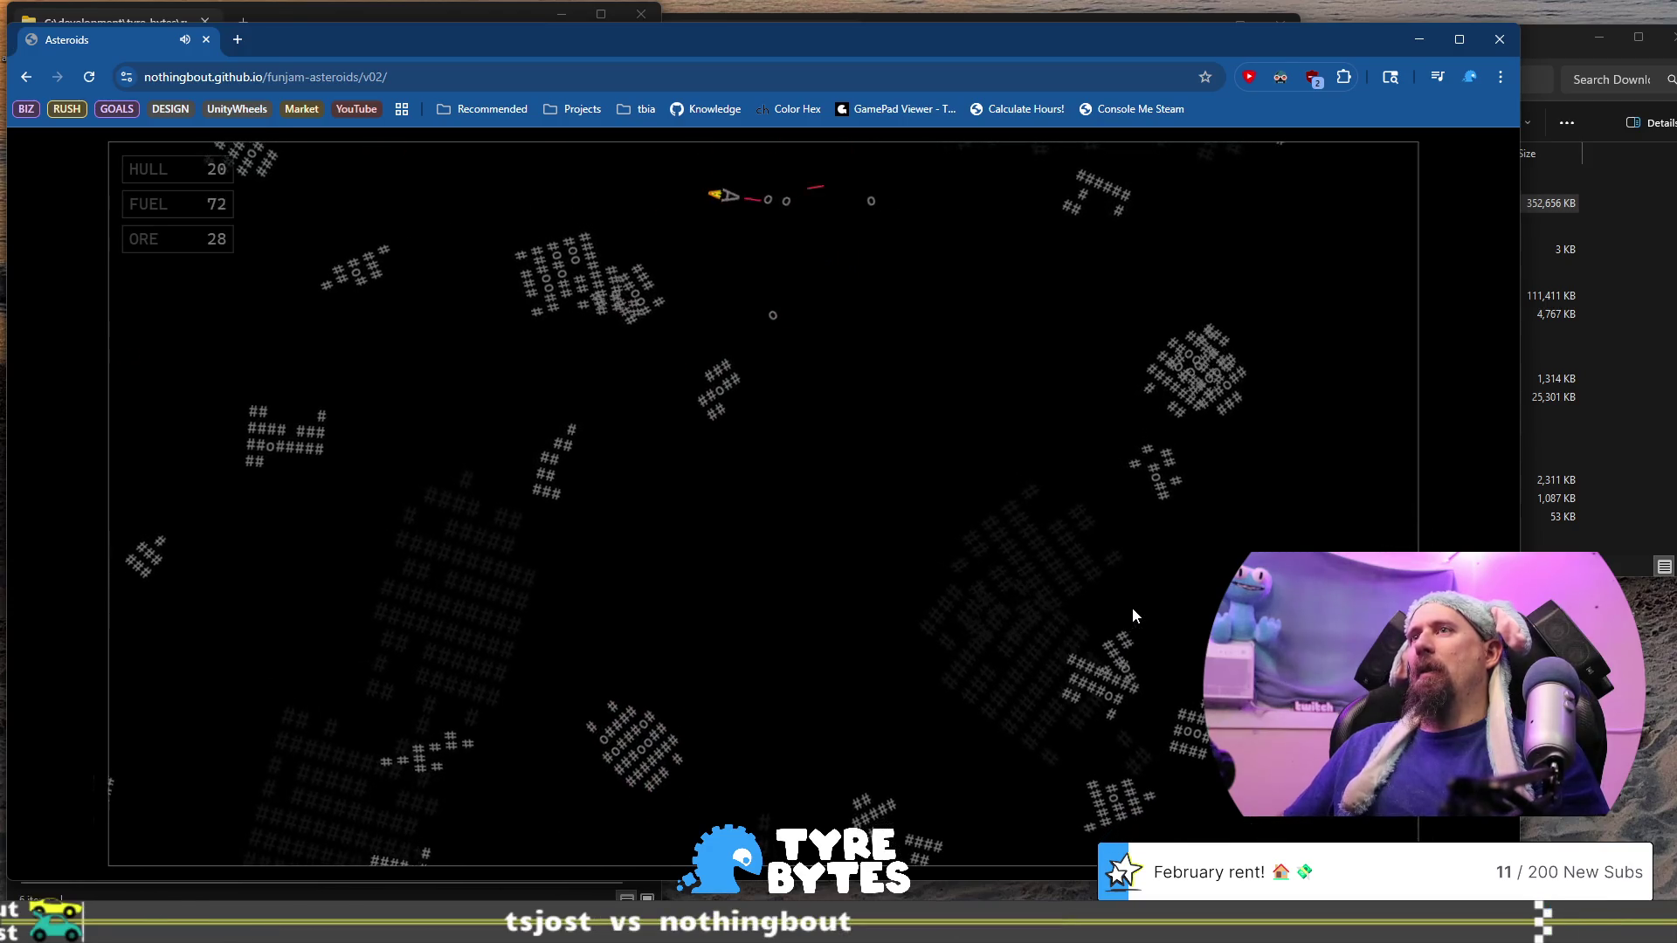
pyautogui.press('Up')
pyautogui.press('space')
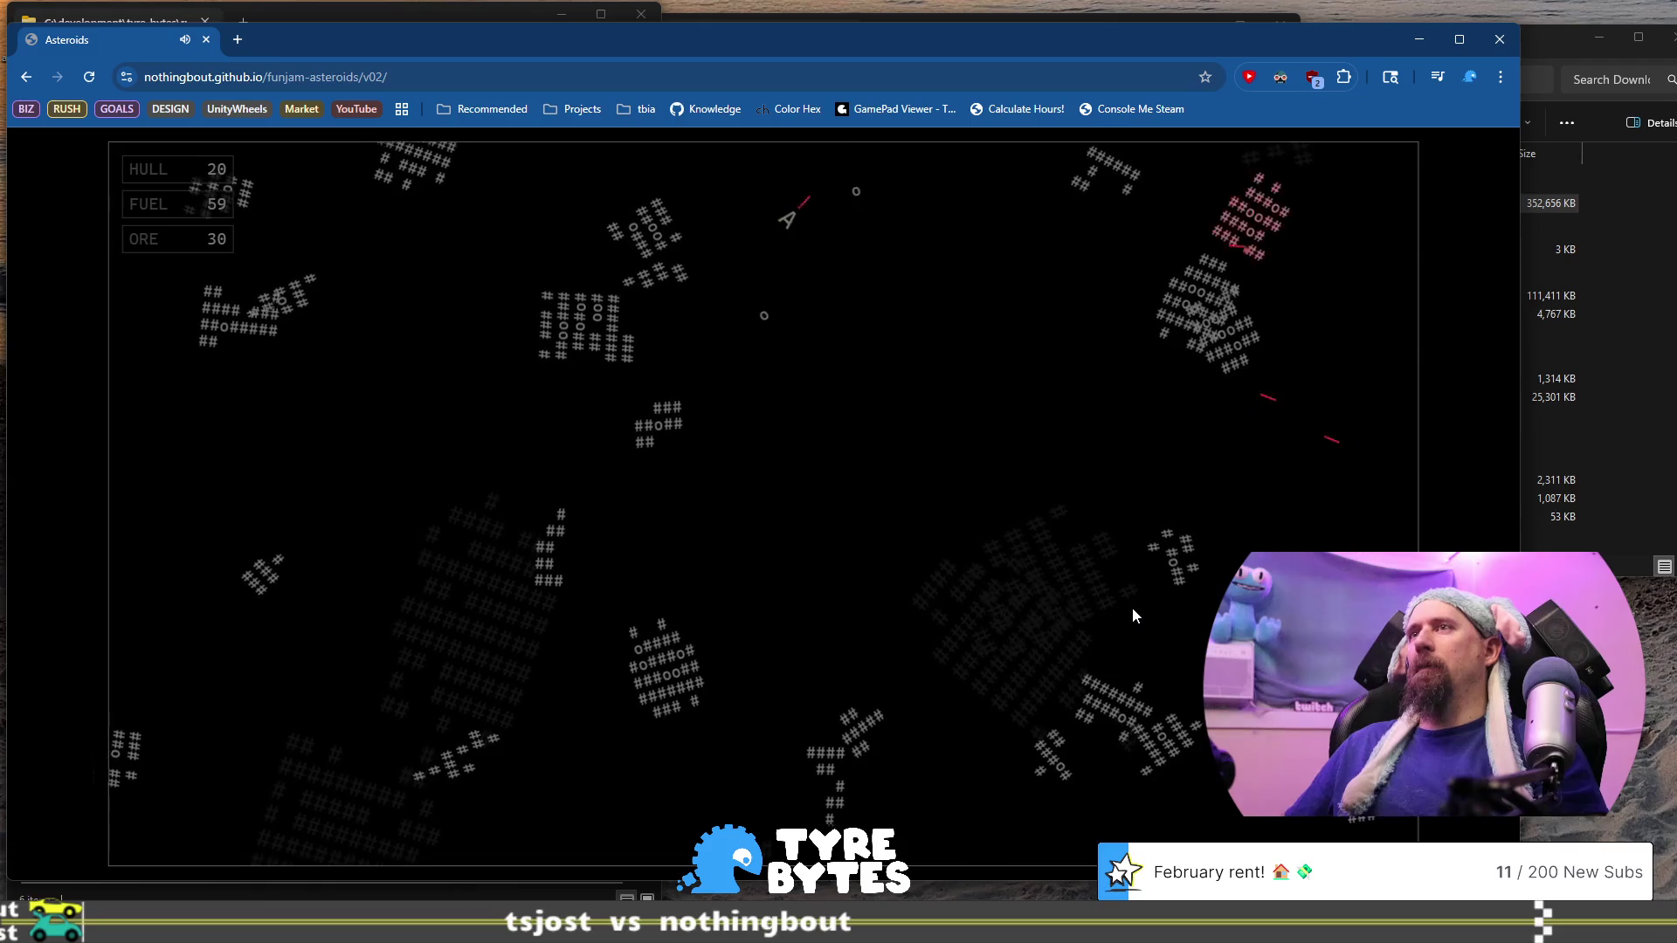
pyautogui.press('Right')
pyautogui.press('Up')
pyautogui.press('space')
pyautogui.press('space')
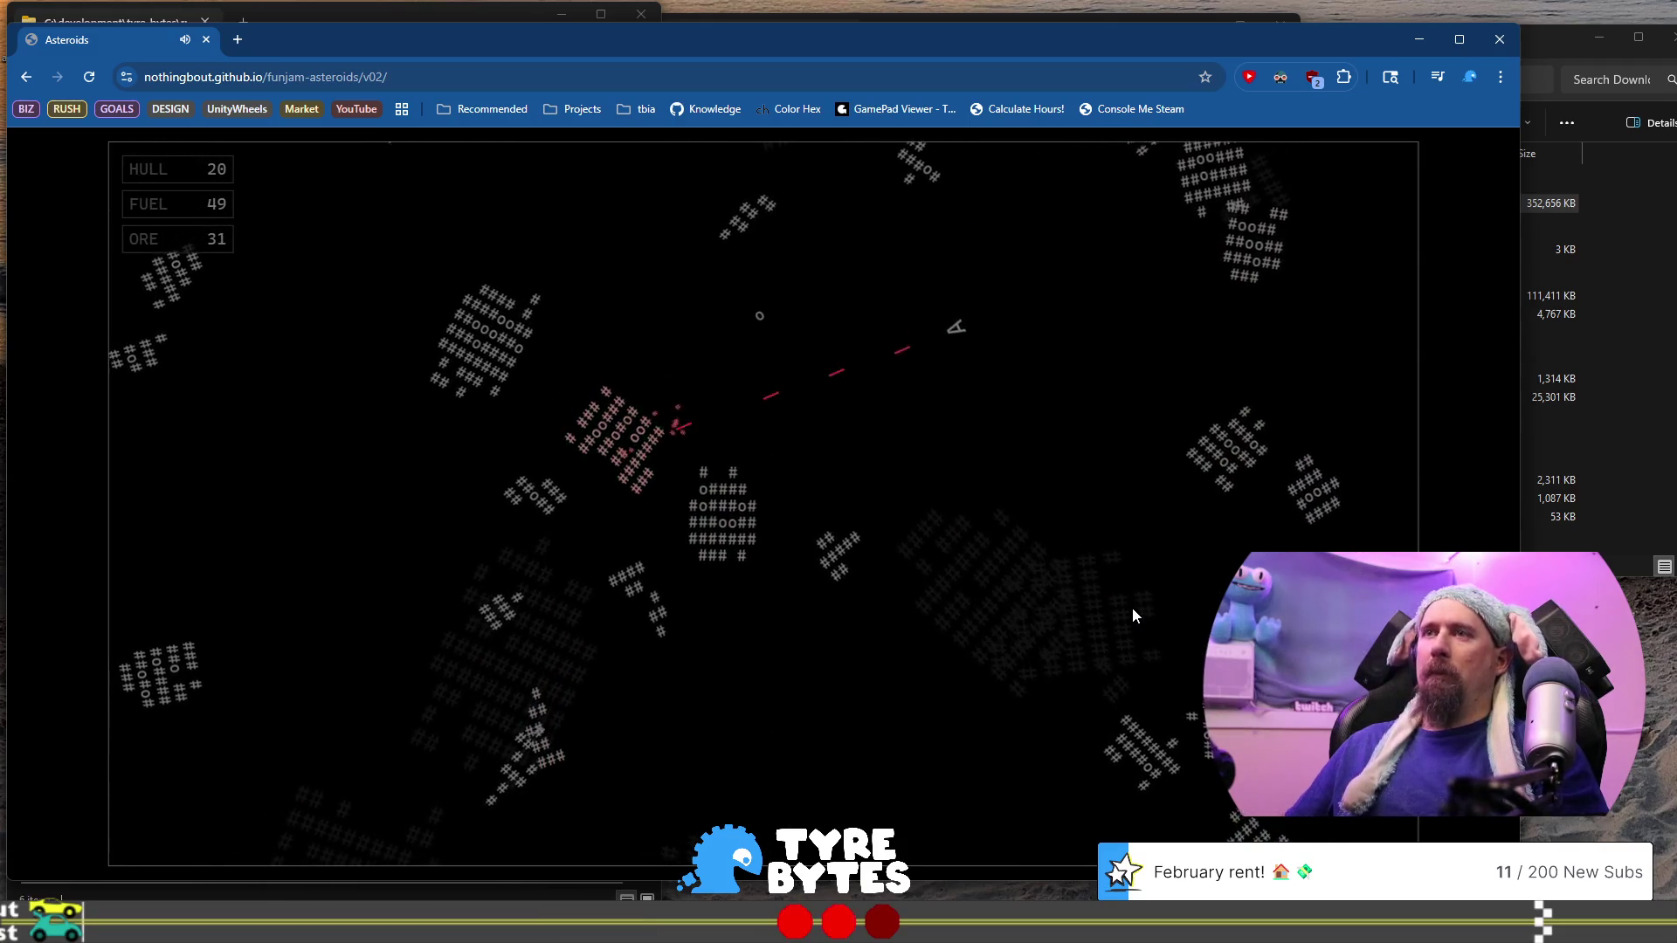
pyautogui.press('Right')
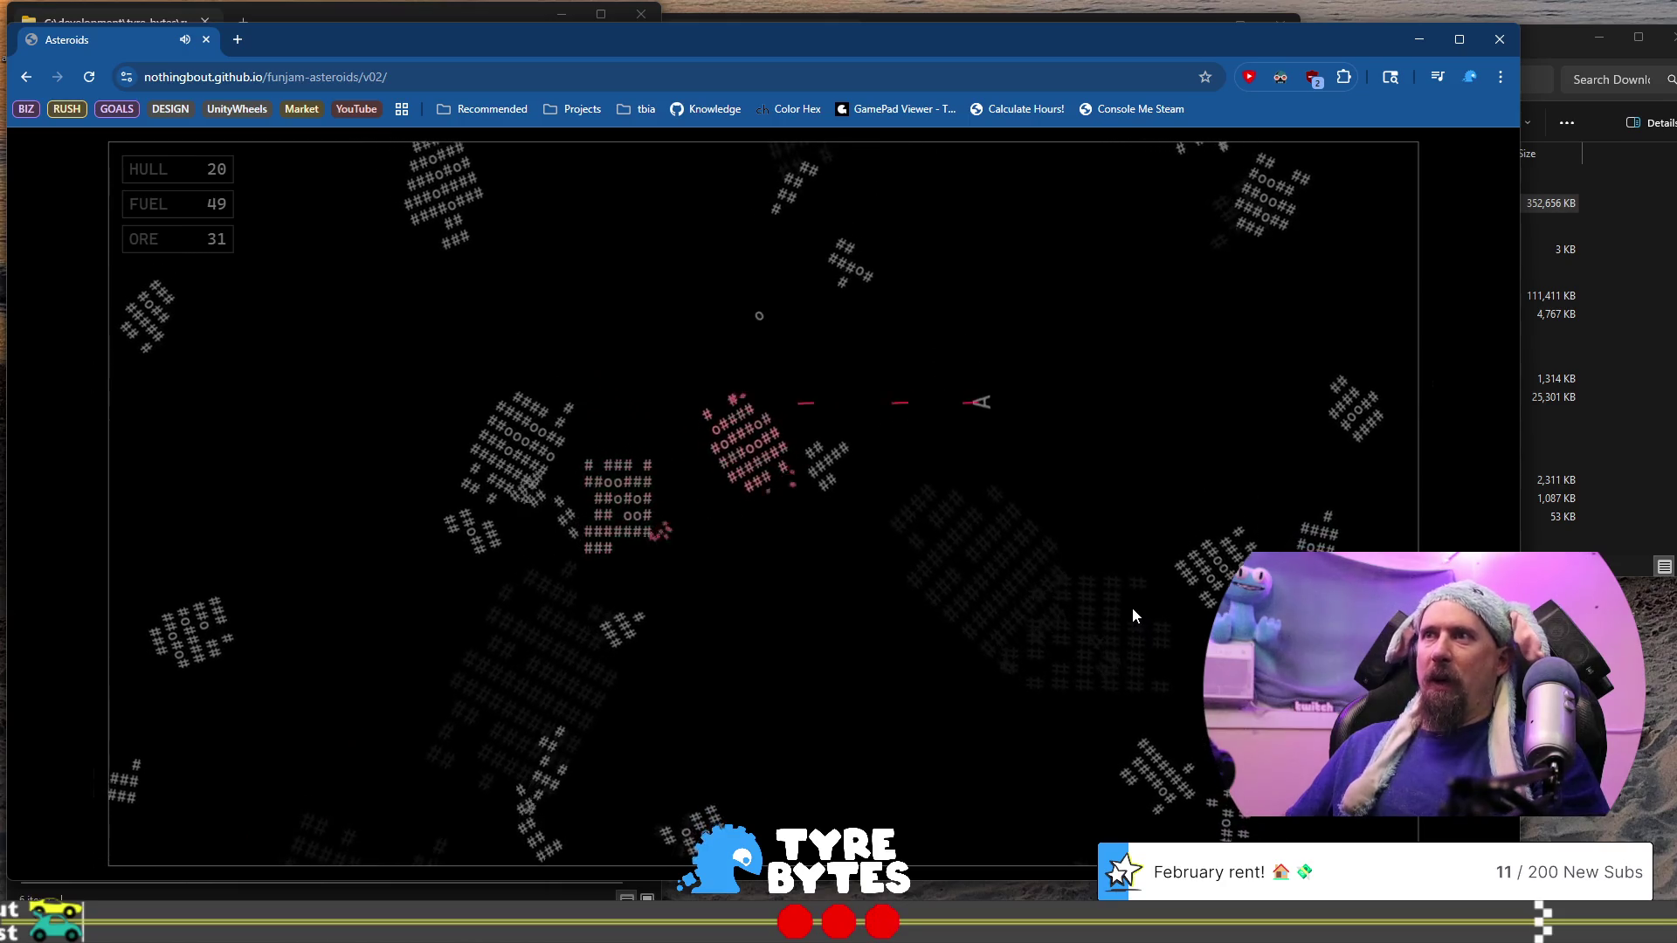
pyautogui.press('space')
pyautogui.press('Up')
pyautogui.press('Right')
pyautogui.press('space')
# Spend the last fuel mining, then return to the station with 34 ore banked
pyautogui.press('Up')
pyautogui.press('Left')
pyautogui.press('space')
pyautogui.press('Up')
pyautogui.press('Left')
pyautogui.press('space')
pyautogui.press('Up')
pyautogui.press('Right')
pyautogui.press('space')
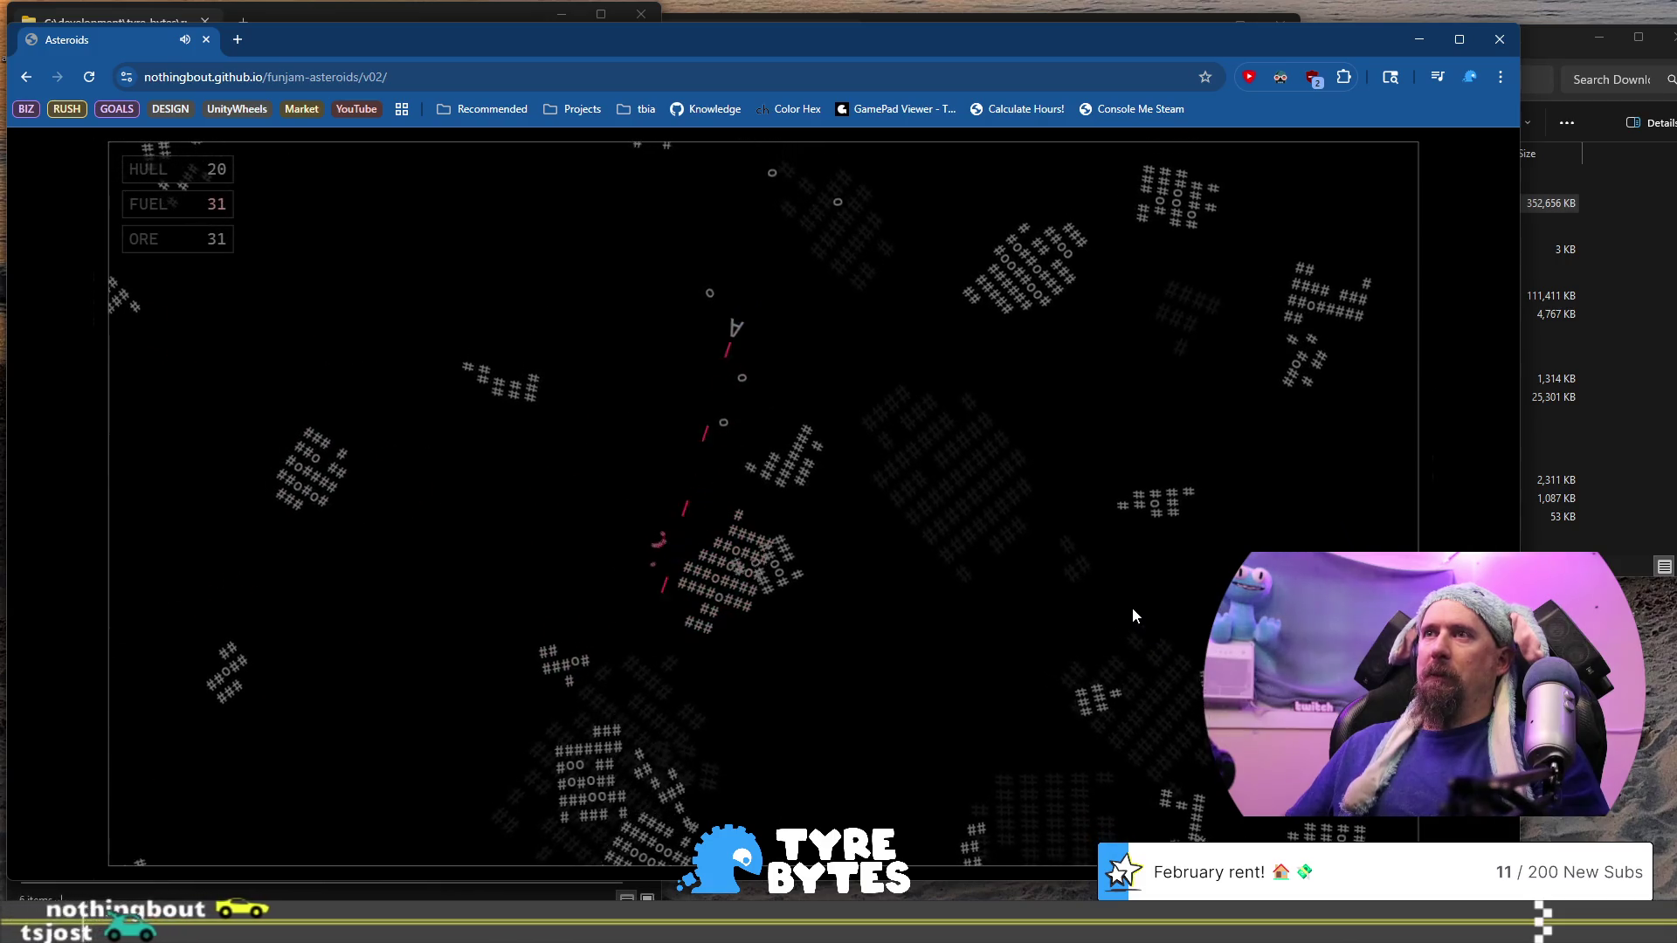
pyautogui.press('Up')
pyautogui.press('Left')
pyautogui.press('space')
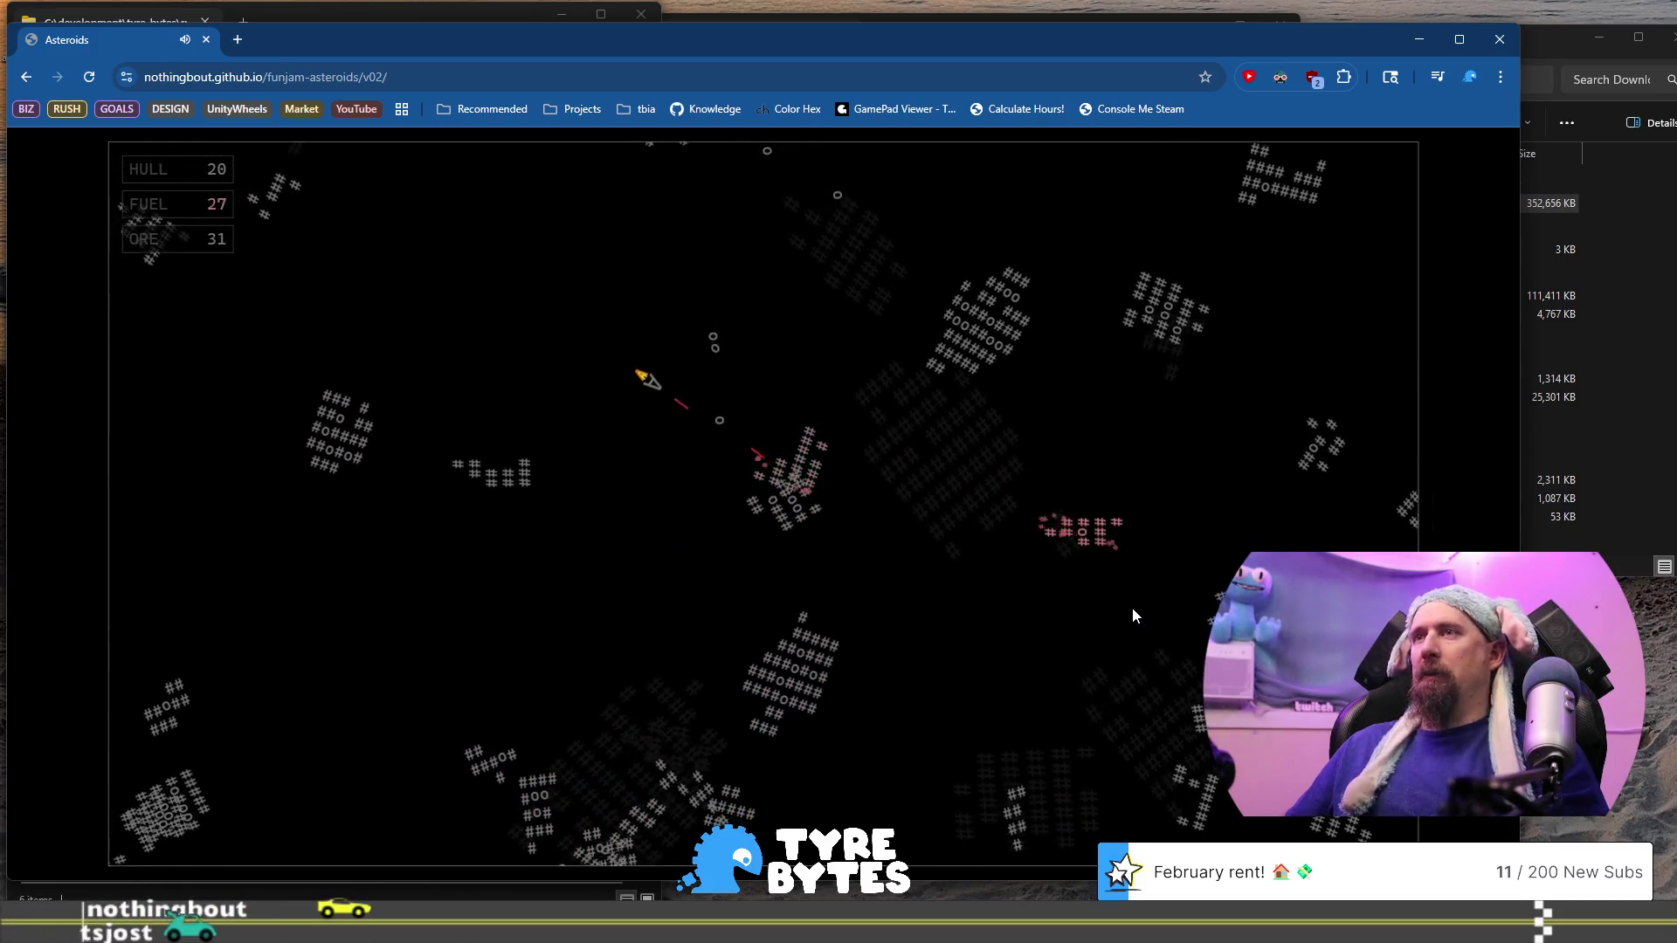
pyautogui.press('Up')
pyautogui.press('Left')
pyautogui.press('space')
pyautogui.press('space')
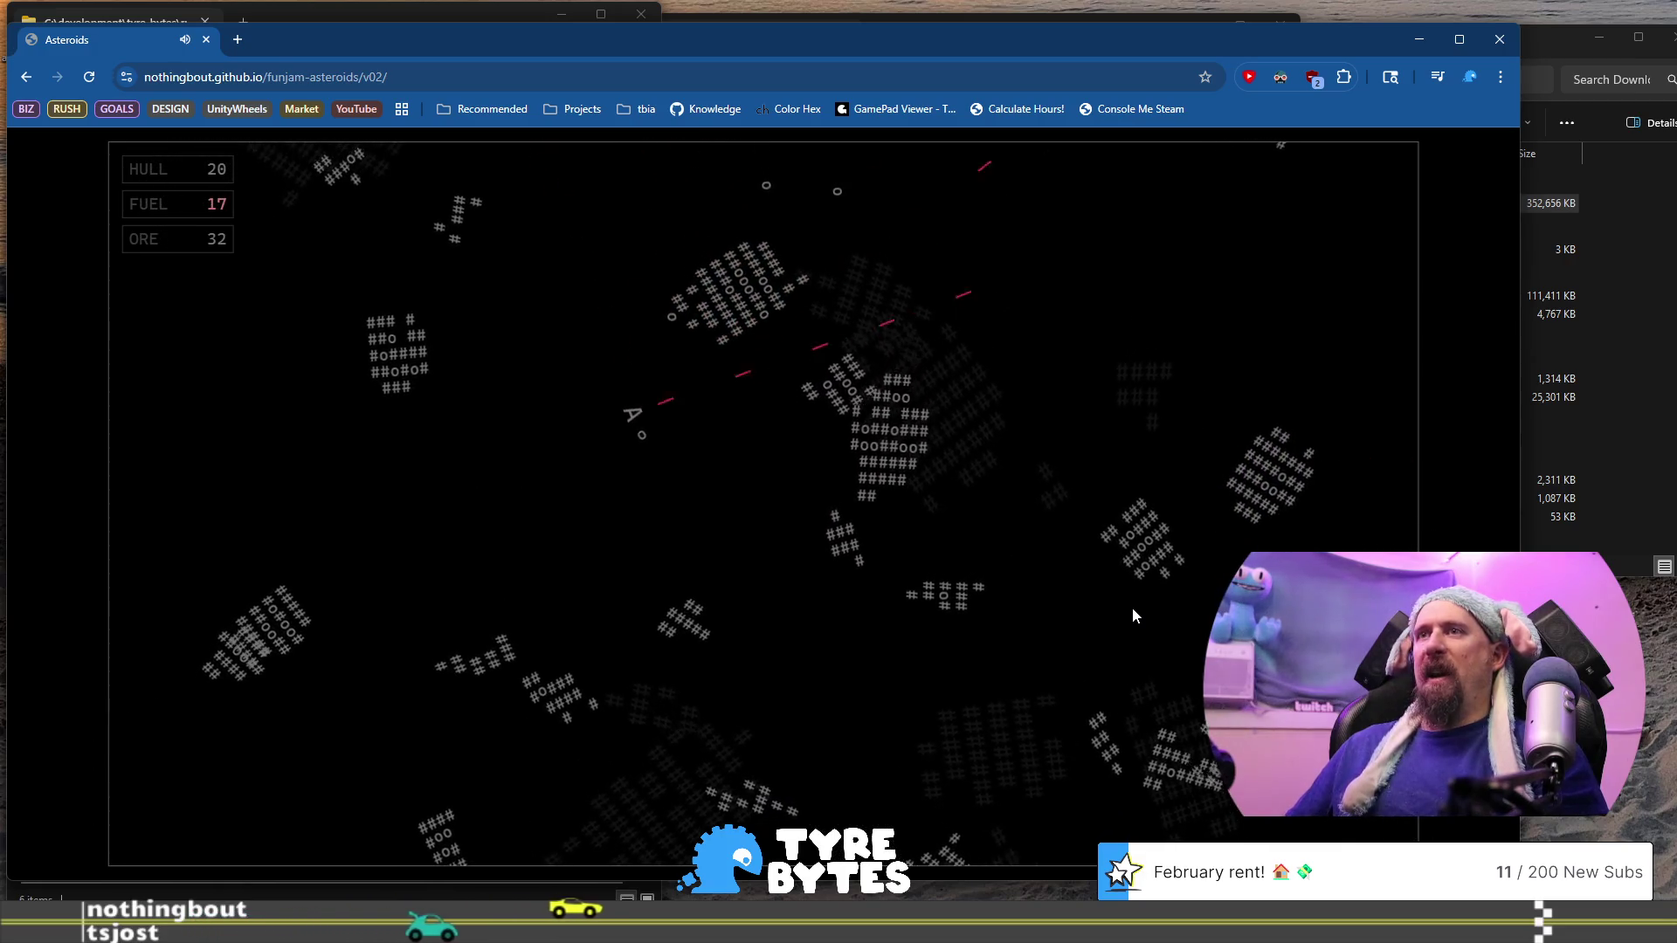
pyautogui.press('Right')
pyautogui.press('Up')
pyautogui.press('space')
pyautogui.press('Up')
pyautogui.press('Right')
pyautogui.press('space')
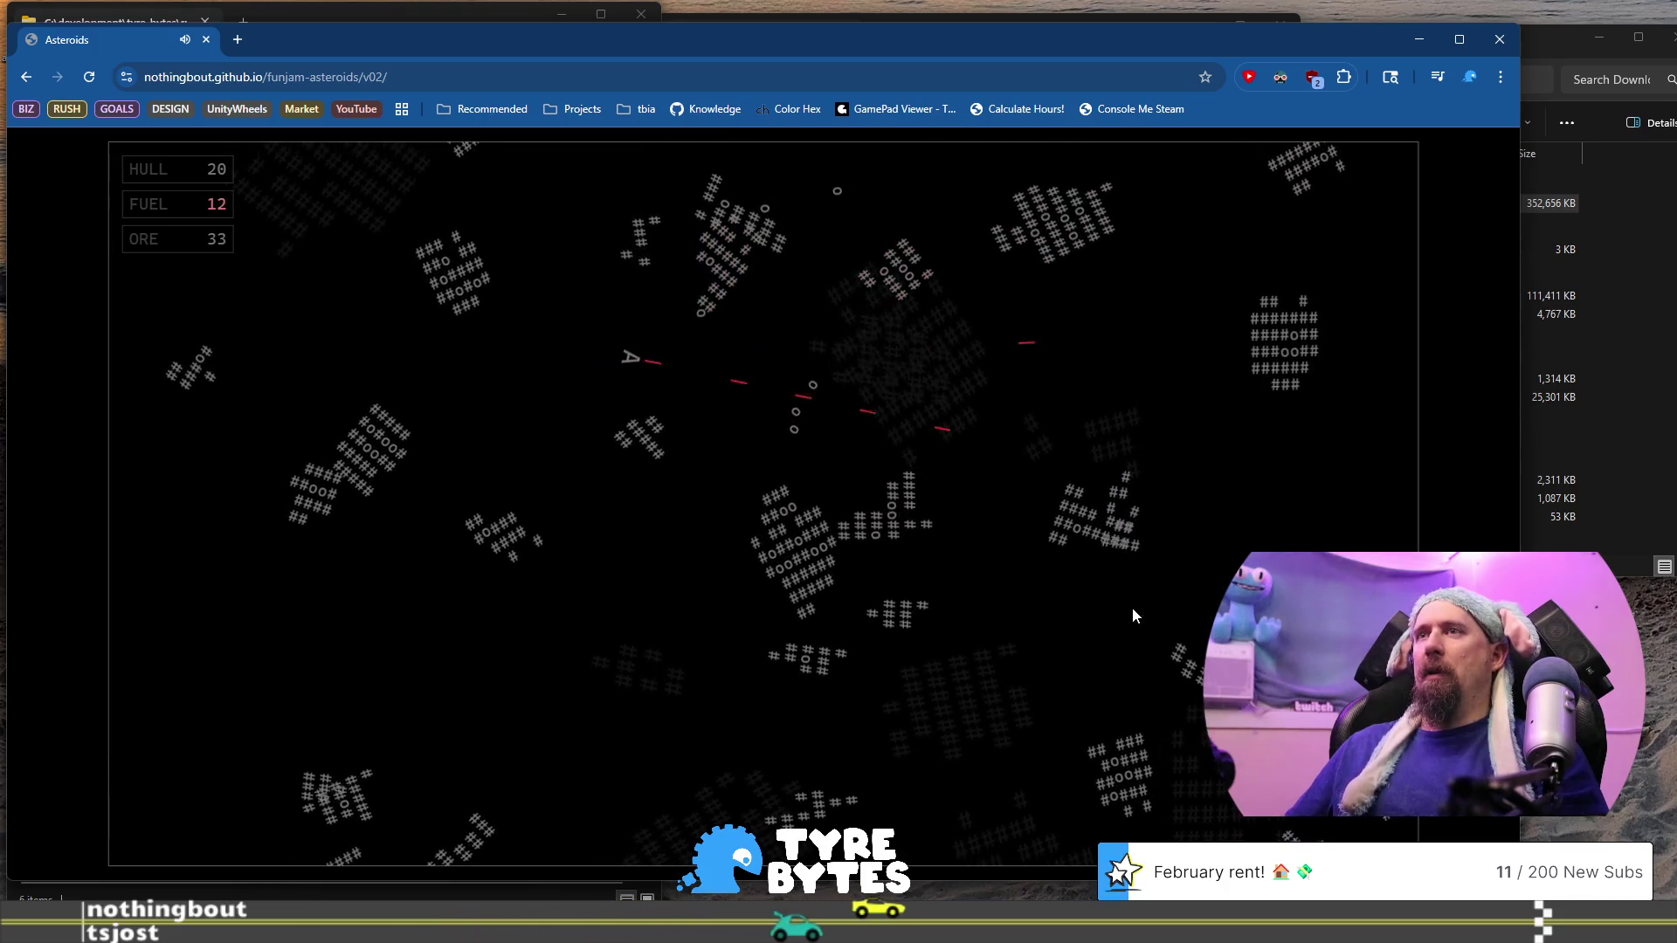
pyautogui.press('Up')
pyautogui.press('Right')
pyautogui.press('space')
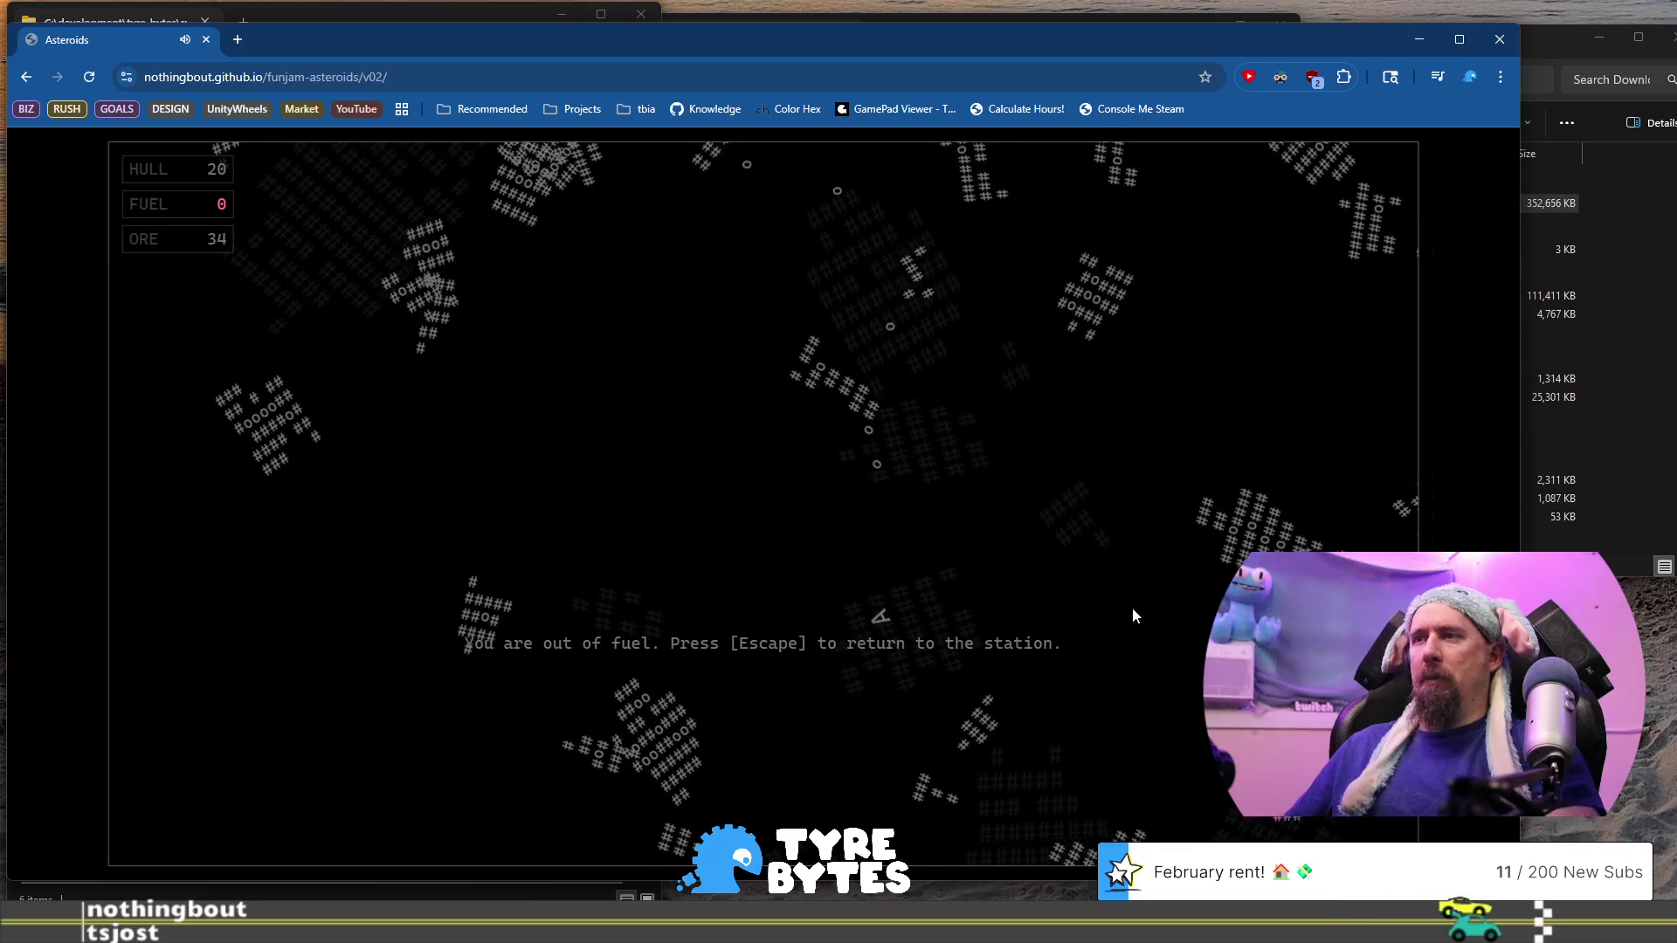
pyautogui.press('Escape')
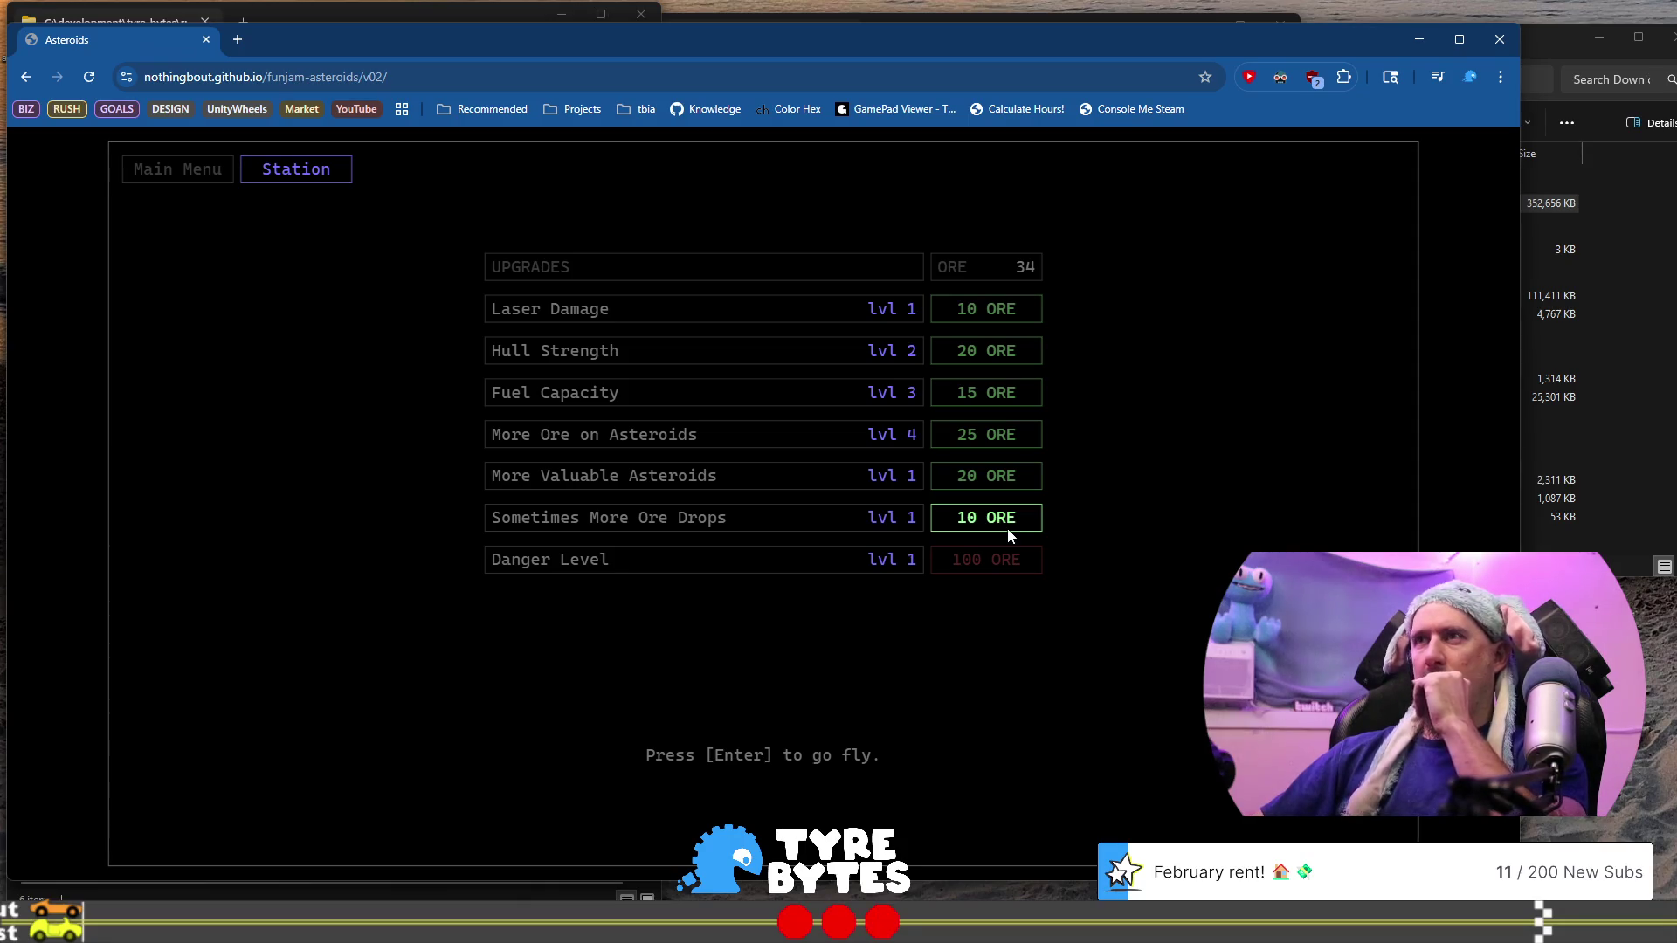
# Buy the Laser Damage upgrade with the banked ore
pyautogui.click(1023, 320)
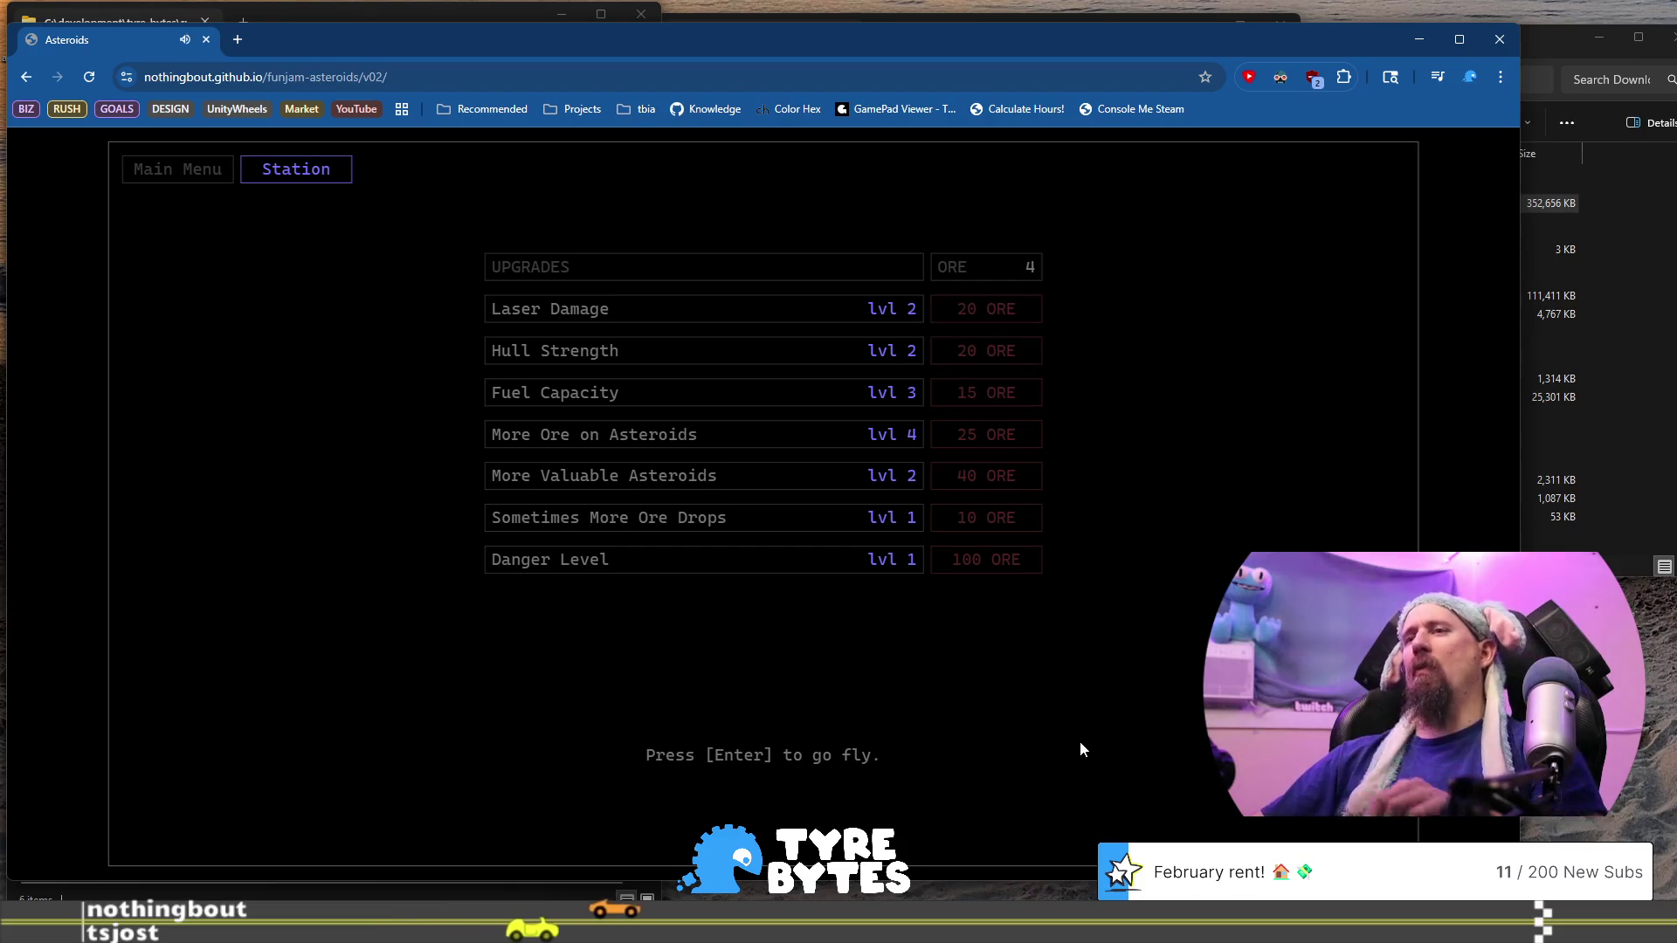
# Leave the station and start a new flight with hull 20
pyautogui.press('Return')
# Fire down-left at the drifting asteroids while flying the ship downward
pyautogui.press('Left')
pyautogui.press('space')
pyautogui.press('space')
pyautogui.press('Up')
pyautogui.press('space')
pyautogui.press('Right')
pyautogui.press('space')
pyautogui.press('Right')
pyautogui.press('Up')
pyautogui.press('space')
pyautogui.press('space')
pyautogui.press('space')
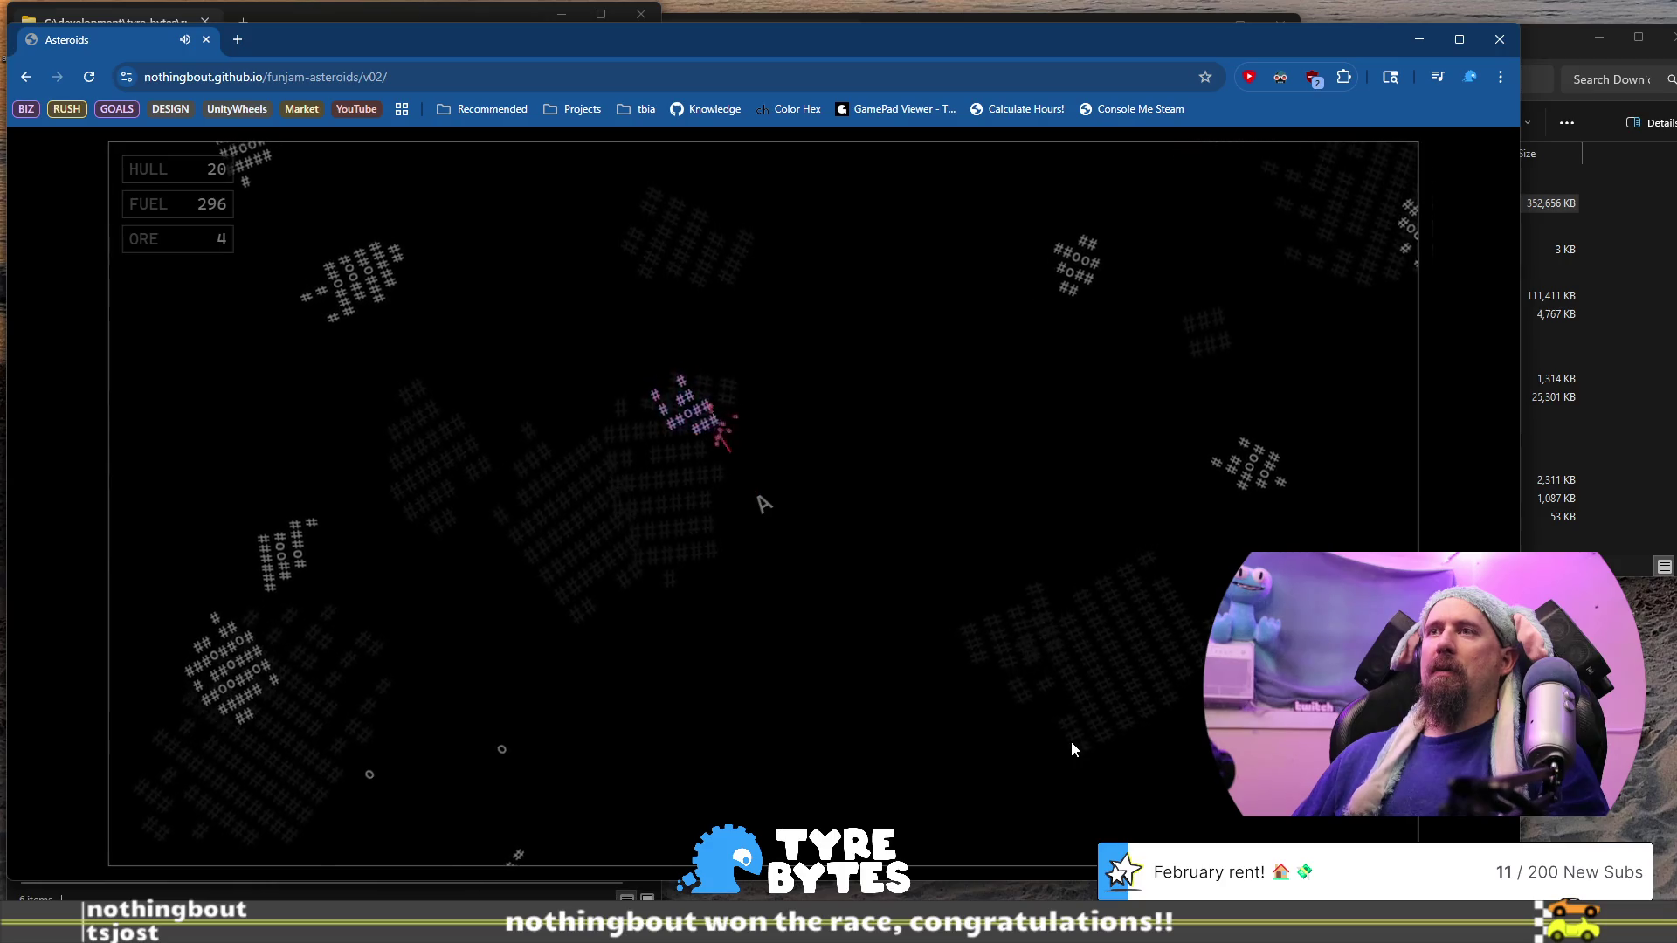
# Mine the upper-left asteroid, then rotate to fire down-right while flying right
pyautogui.press('space')
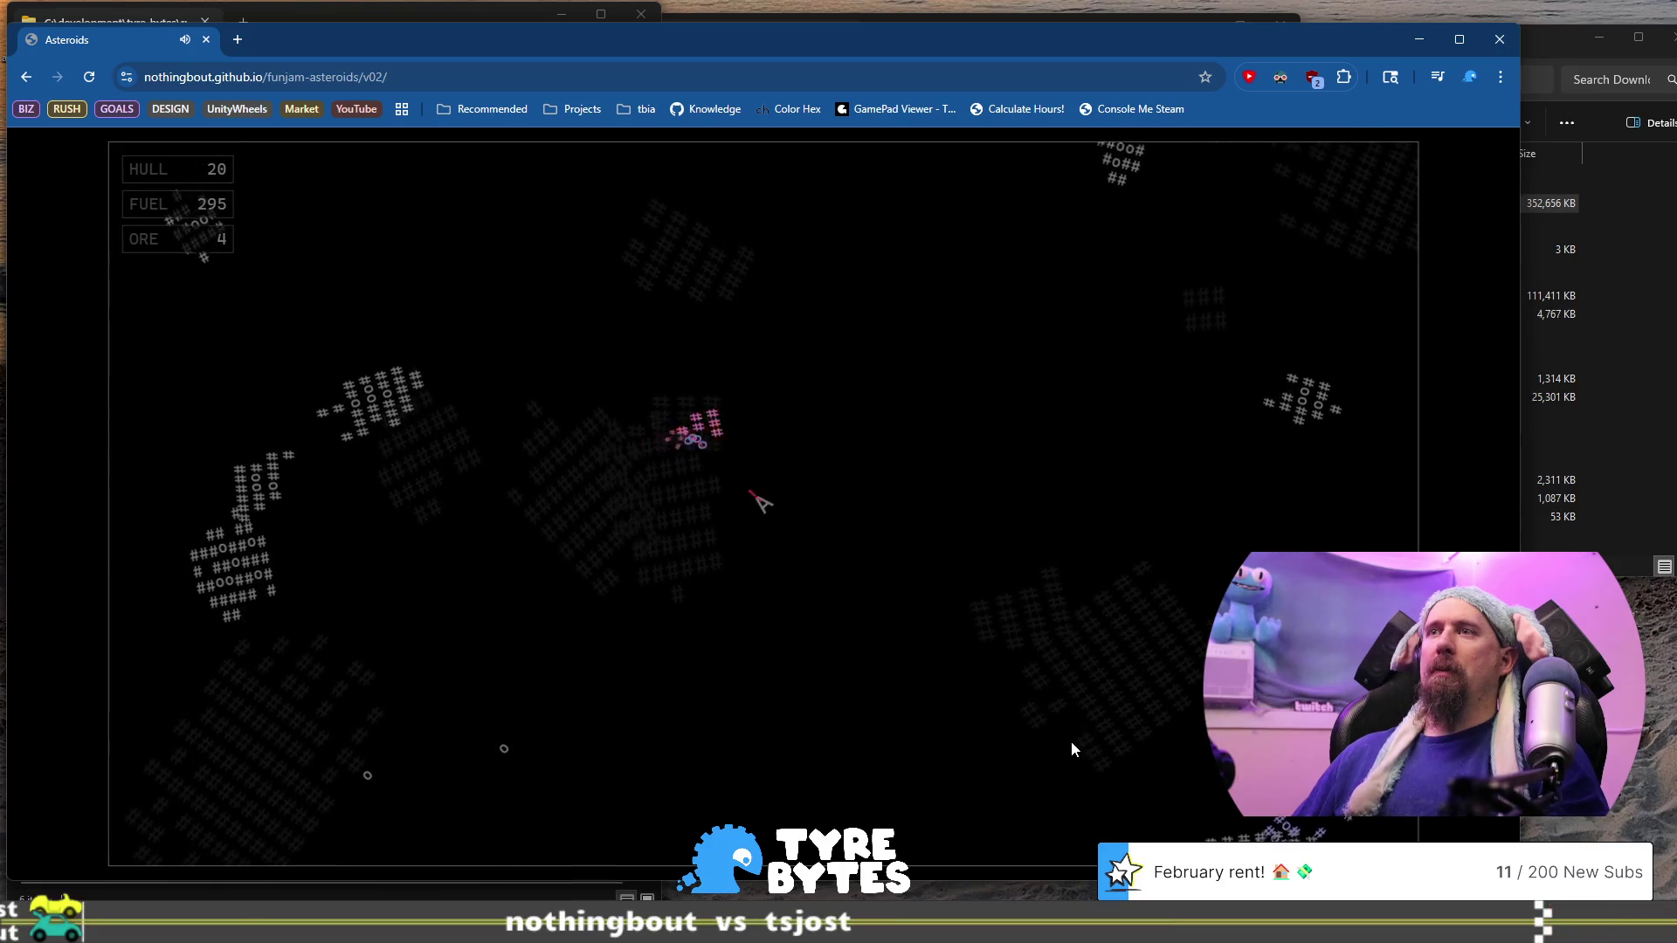
pyautogui.press('Up')
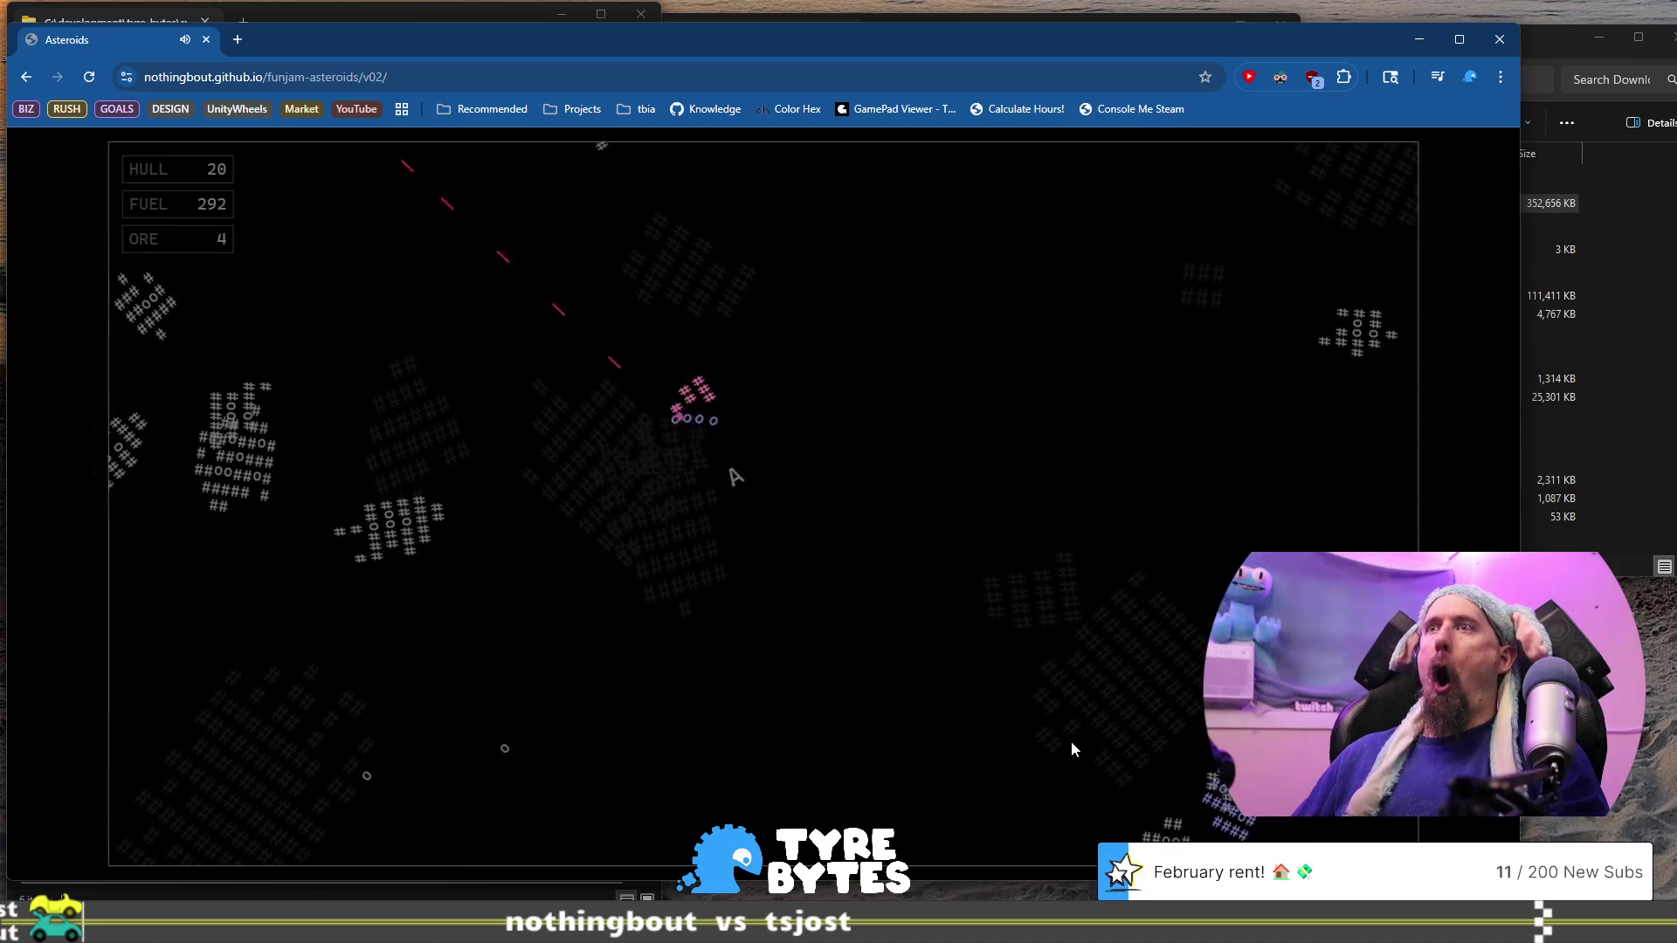
pyautogui.press('Up')
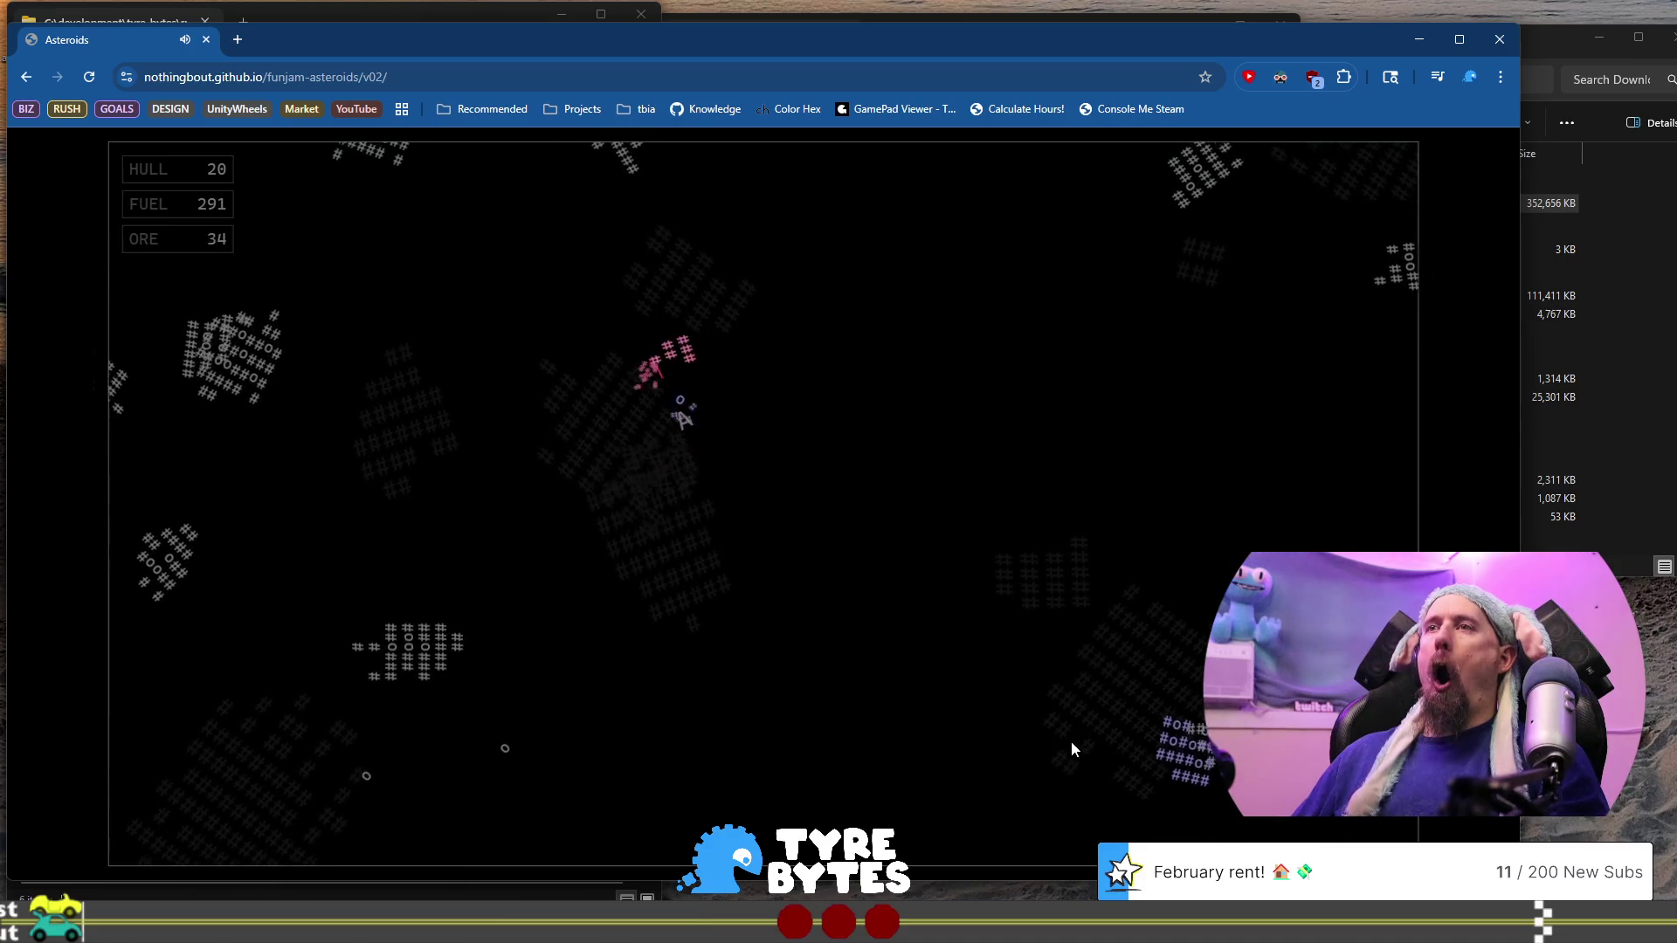
pyautogui.press('Right')
pyautogui.press('space')
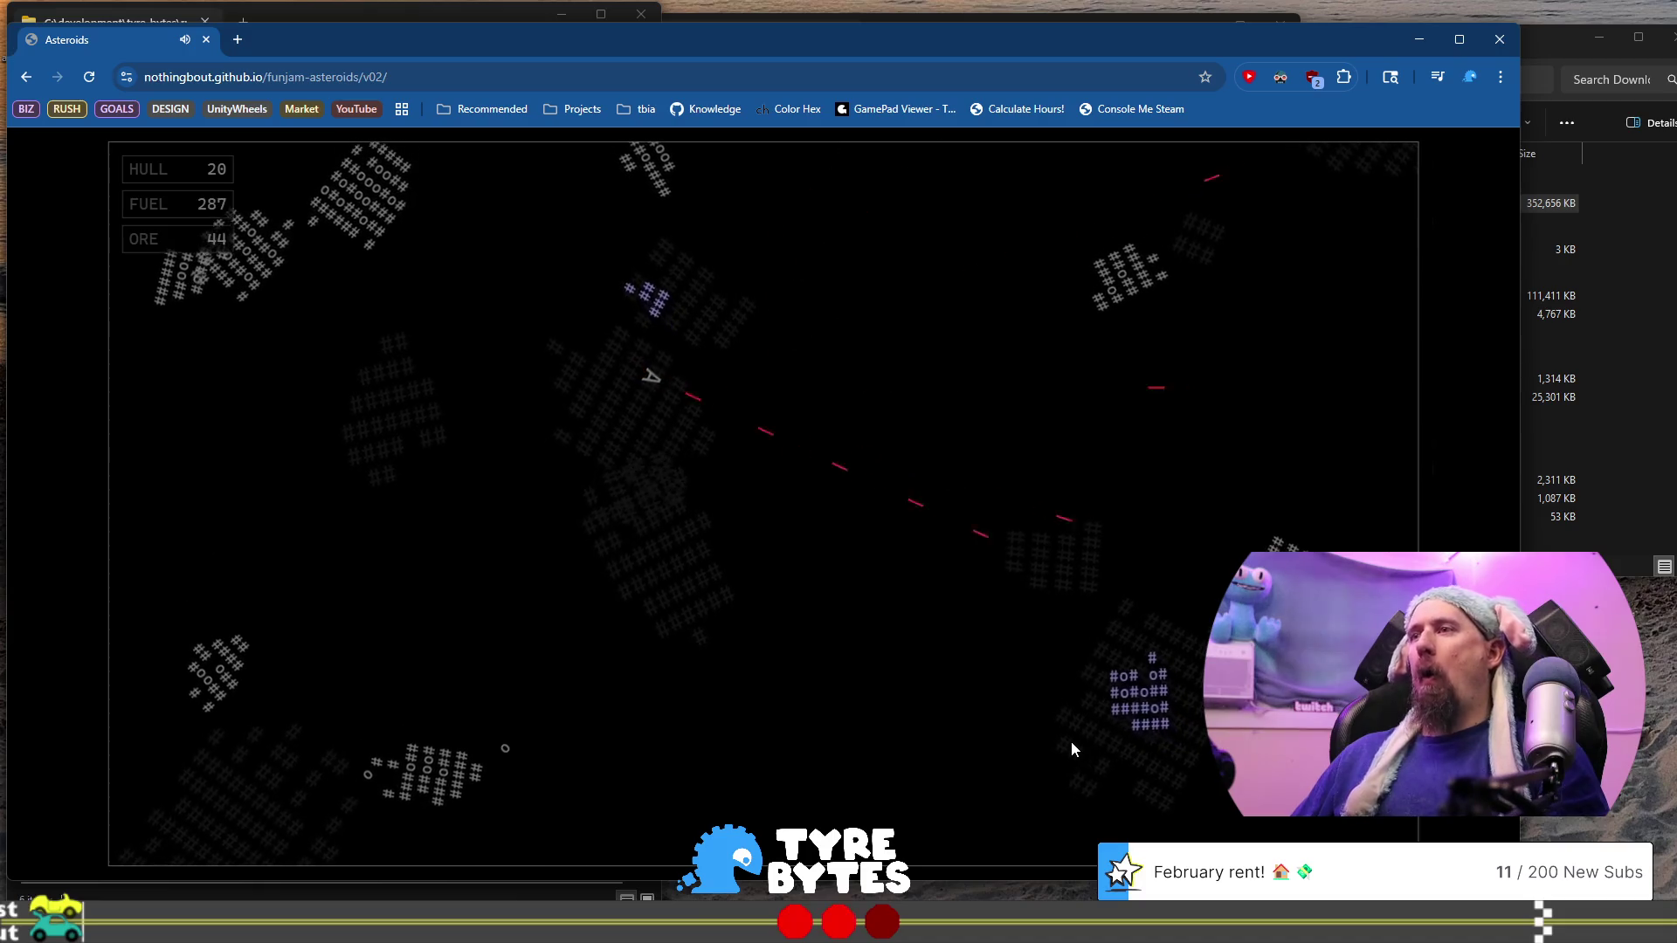
pyautogui.press('Up')
pyautogui.press('space')
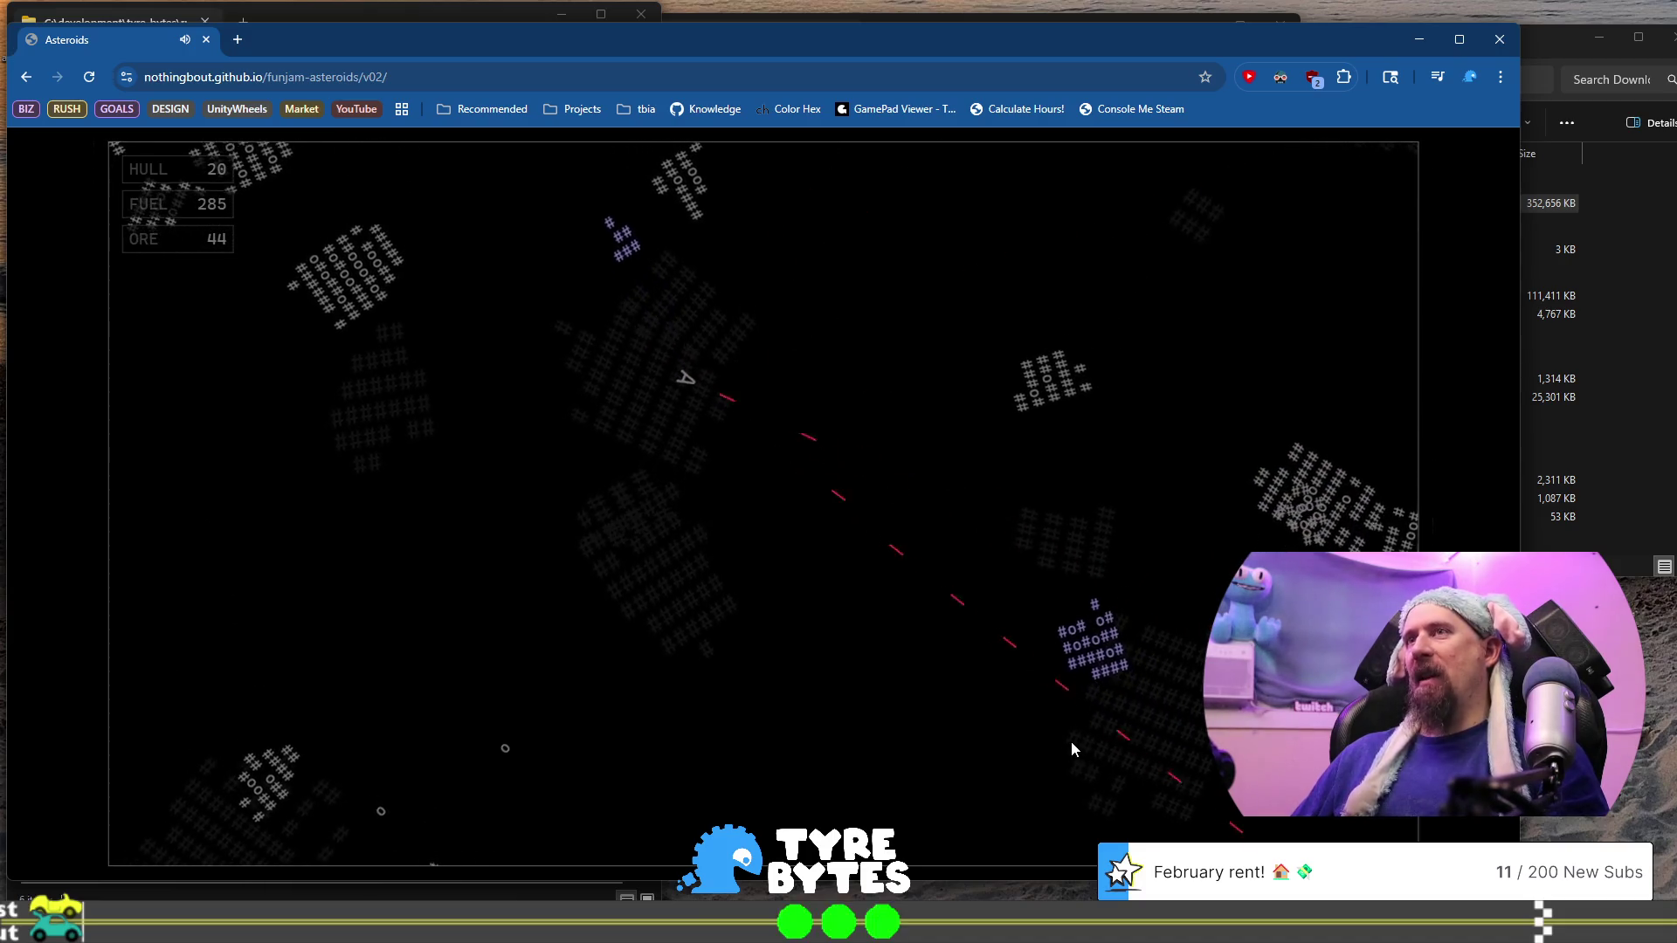
pyautogui.press('space')
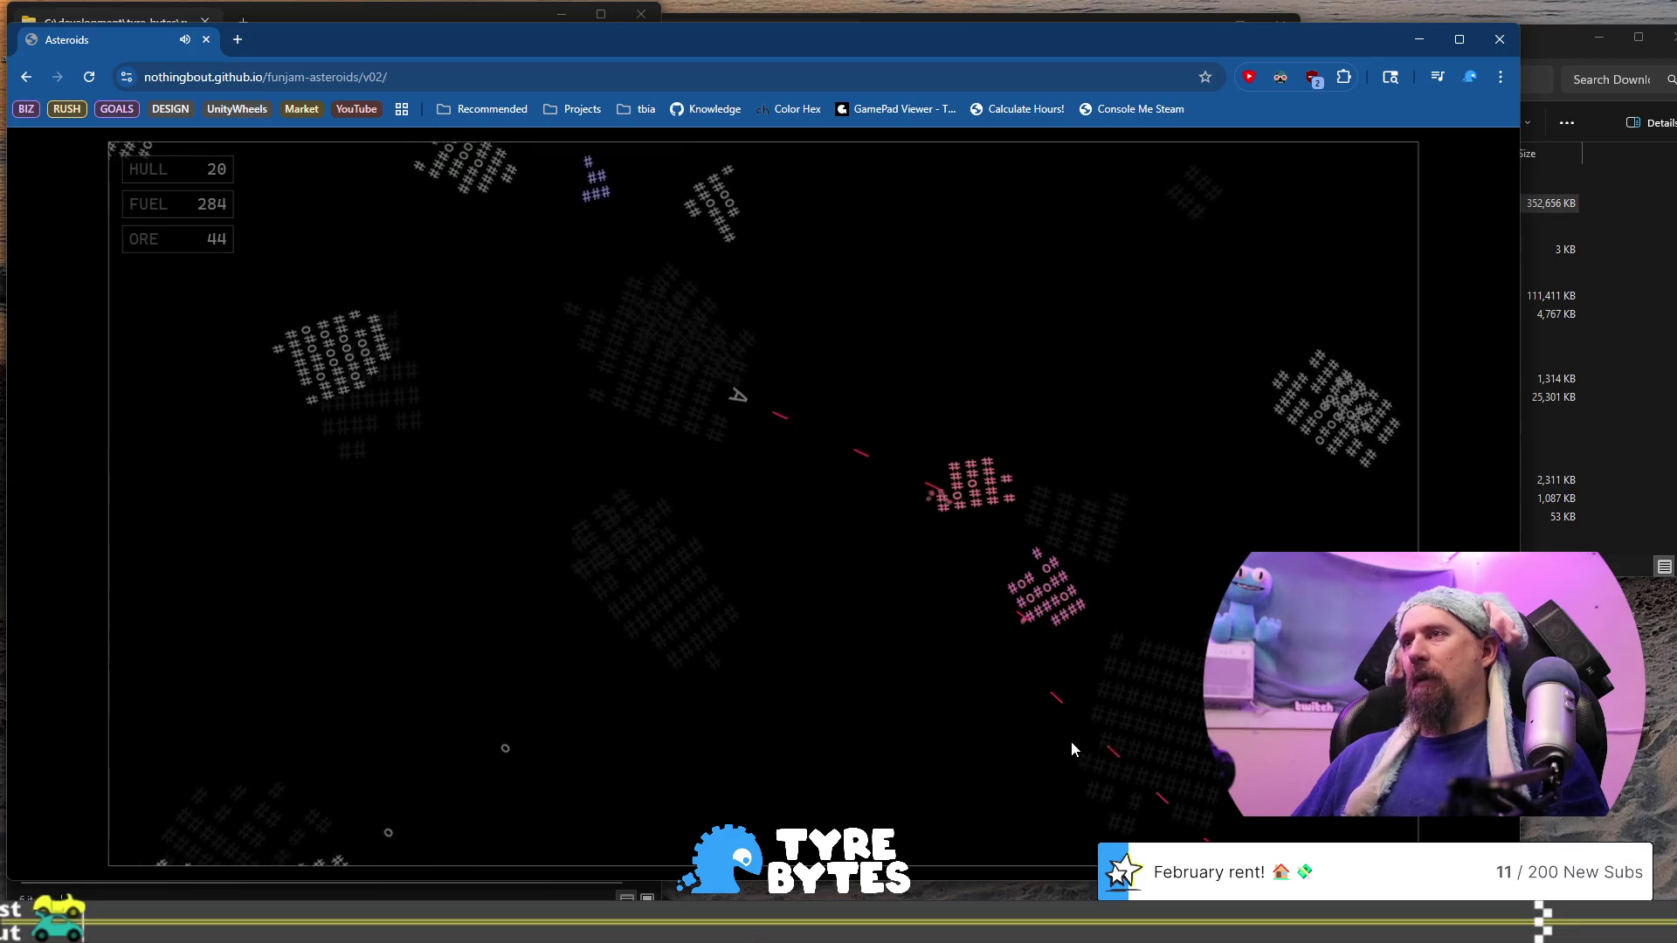
# Thrust down-right into the asteroids shooting the pink one, then turn and thrust upward
pyautogui.press('Up')
pyautogui.press('space')
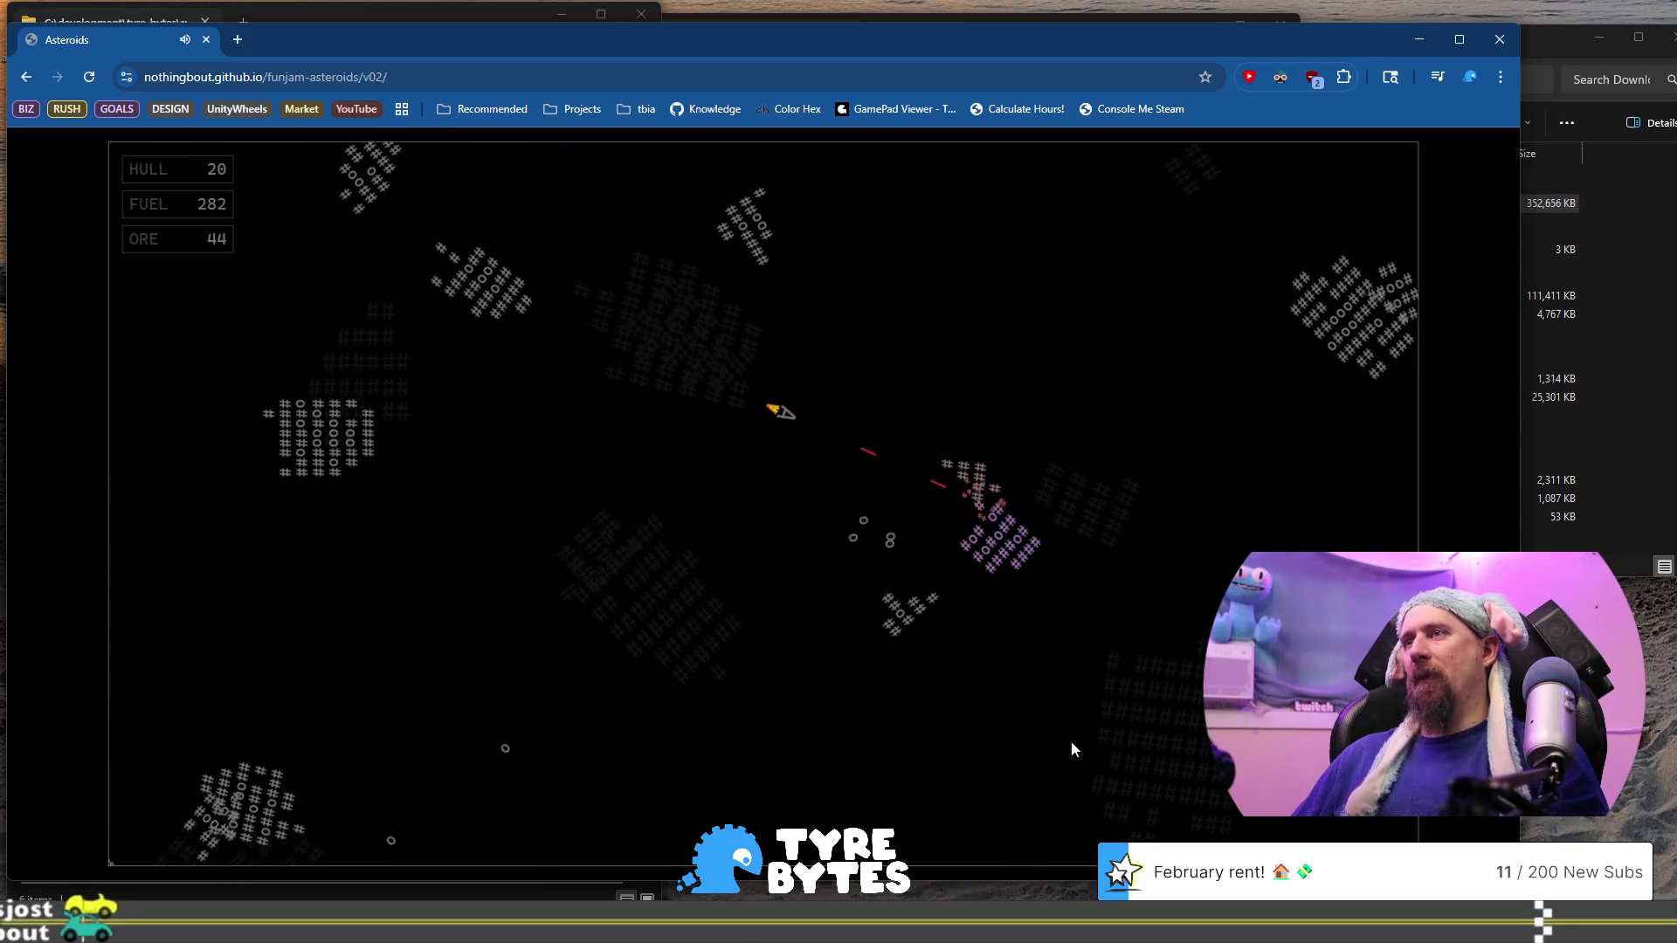
pyautogui.press('space')
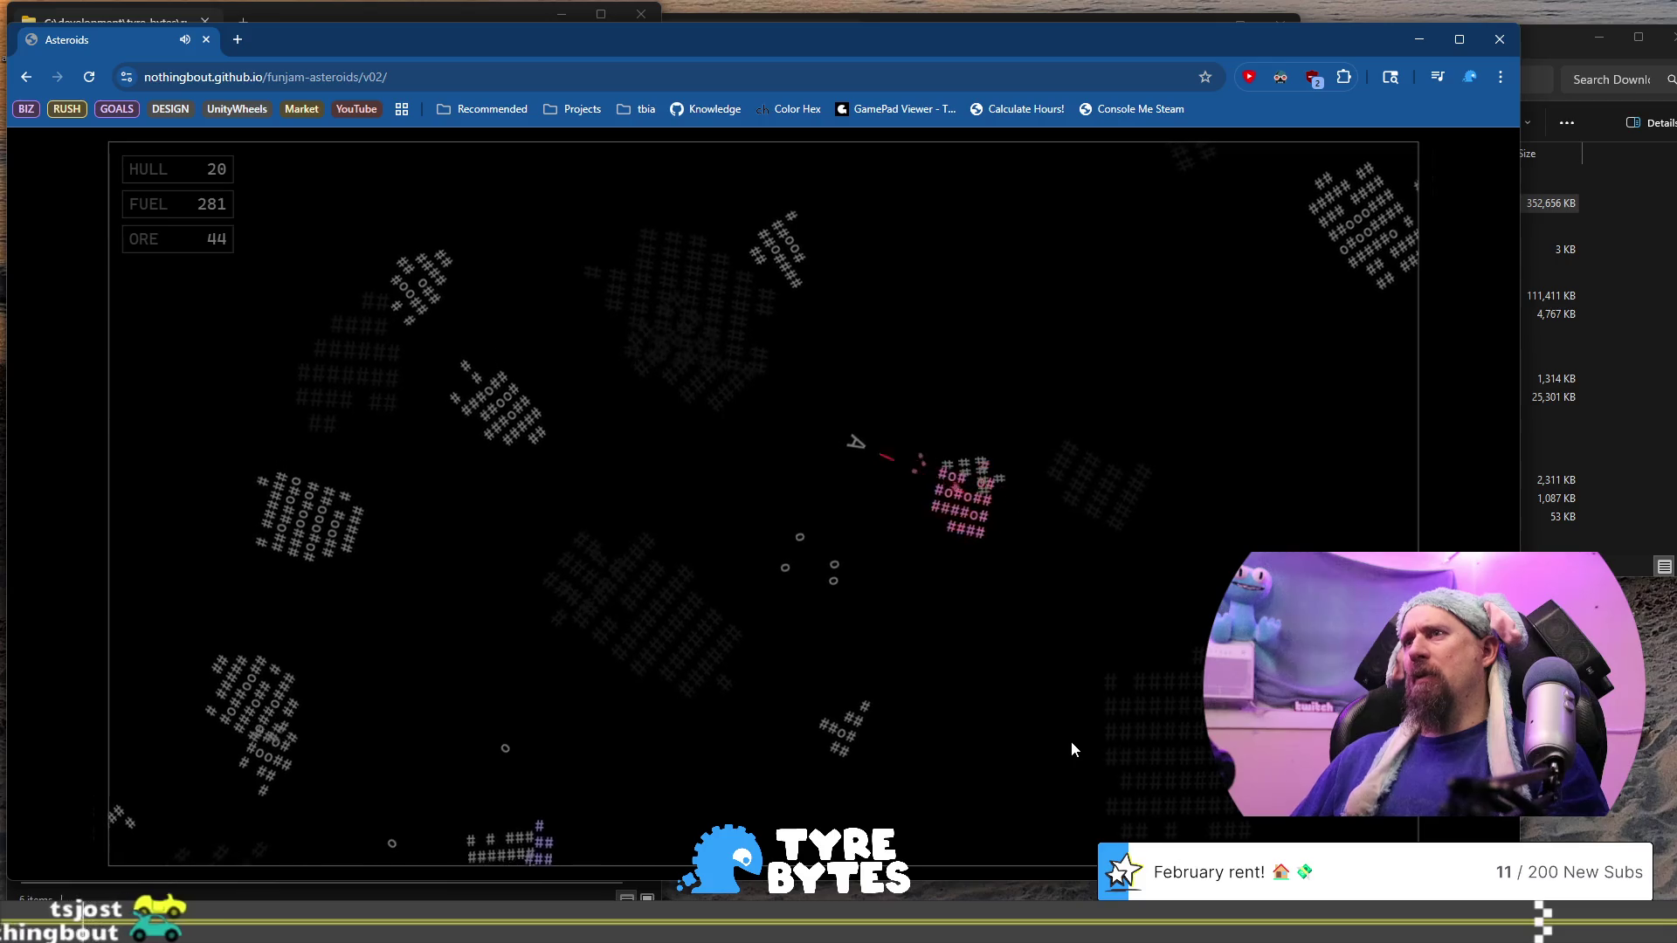
pyautogui.press('Right')
pyautogui.press('space')
pyautogui.press('Up')
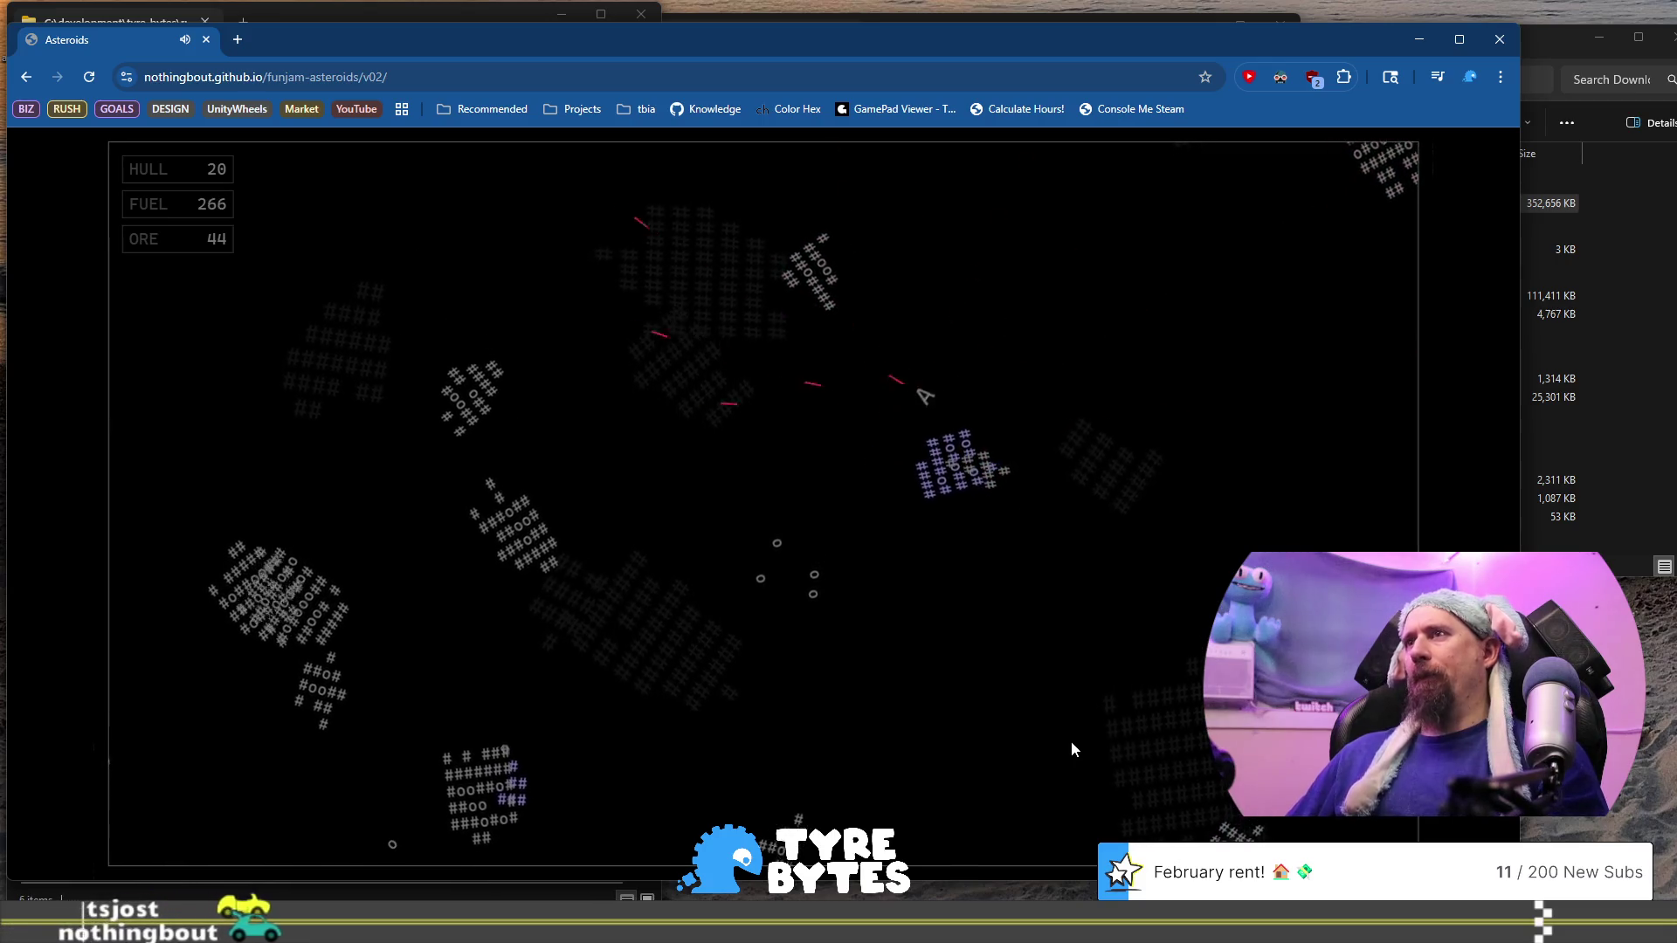
# Keep thrusting and firing left for a big ore haul until the hull breaks
pyautogui.press('Up')
pyautogui.press('Right')
pyautogui.press('space')
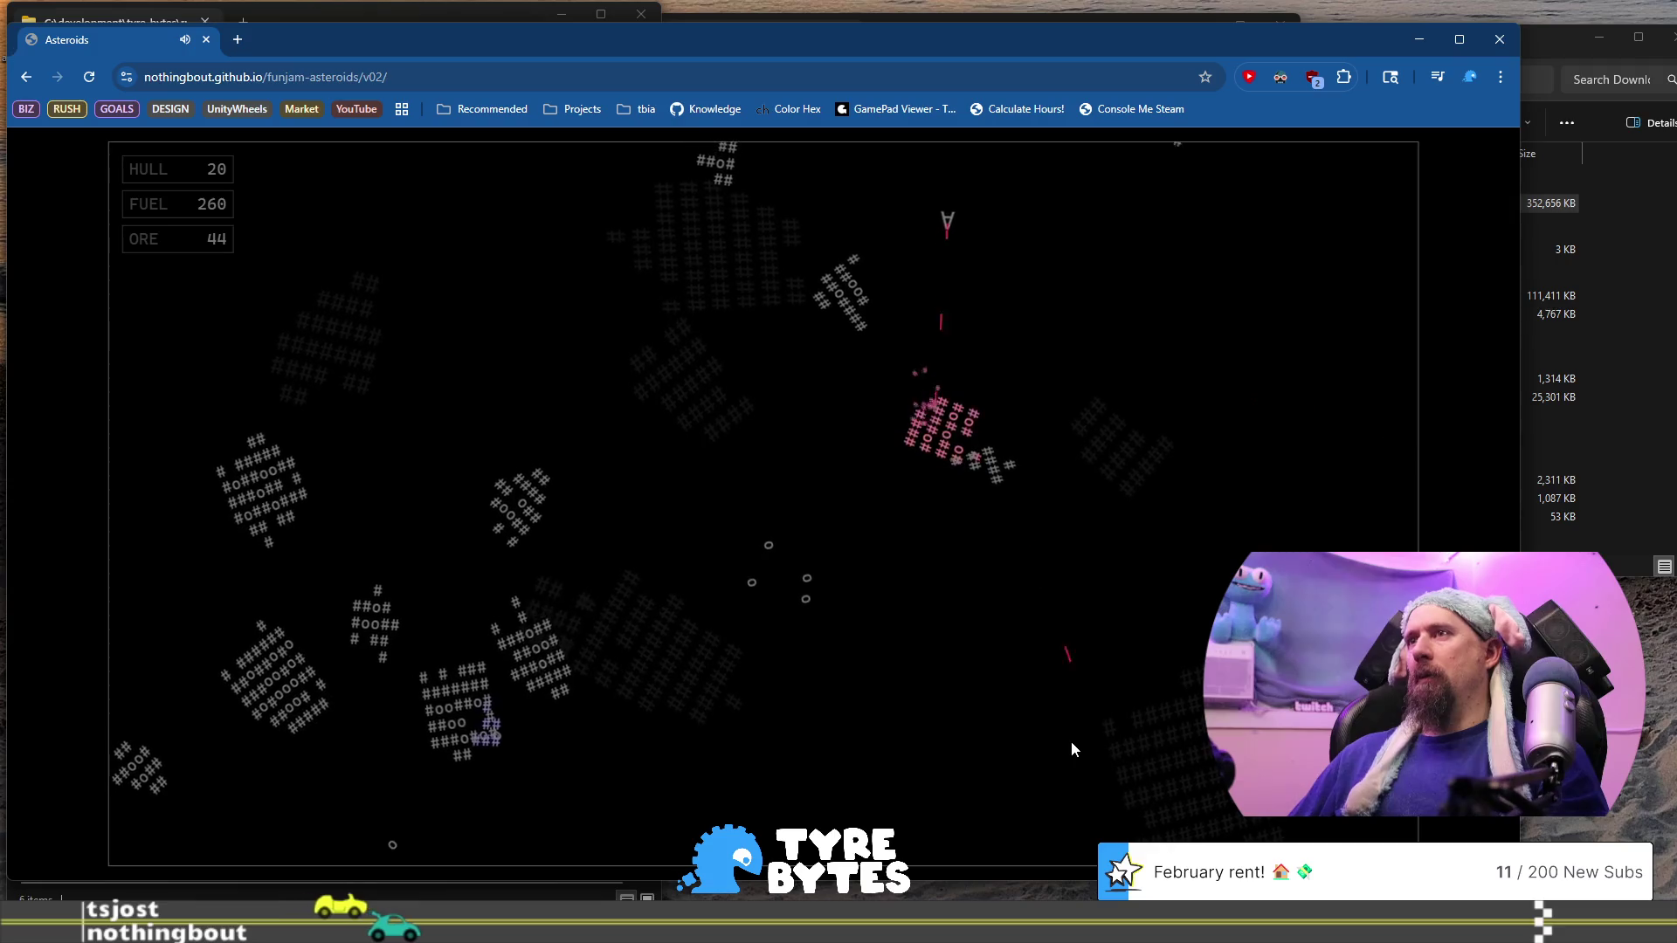
pyautogui.press('Up')
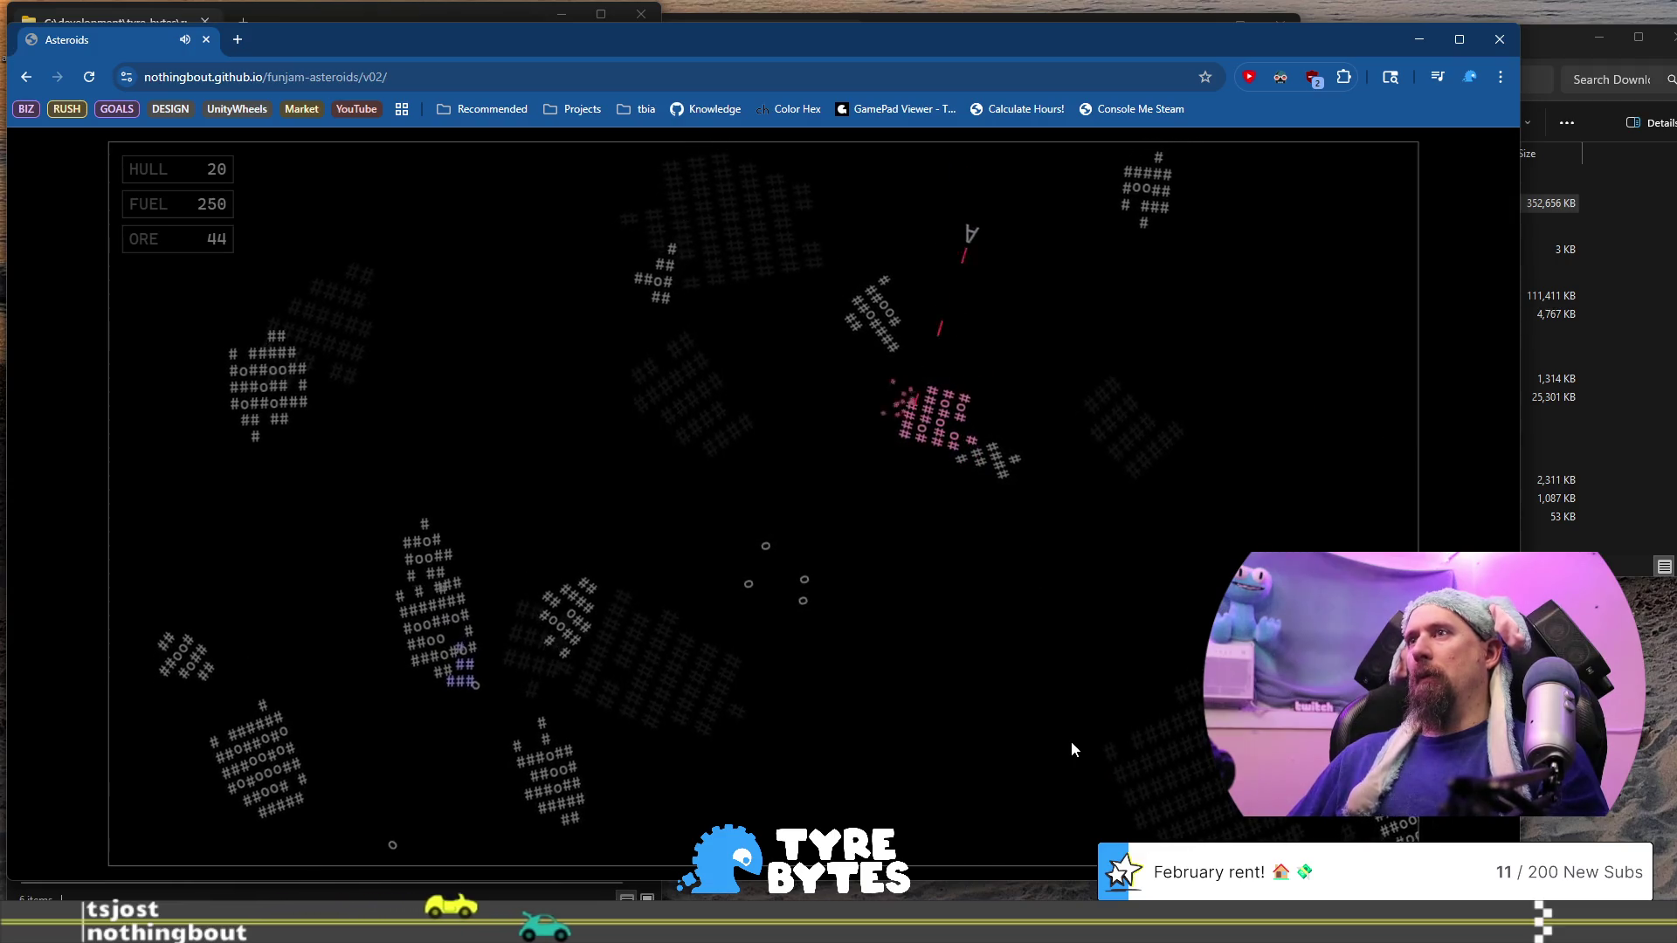
pyautogui.press('Up')
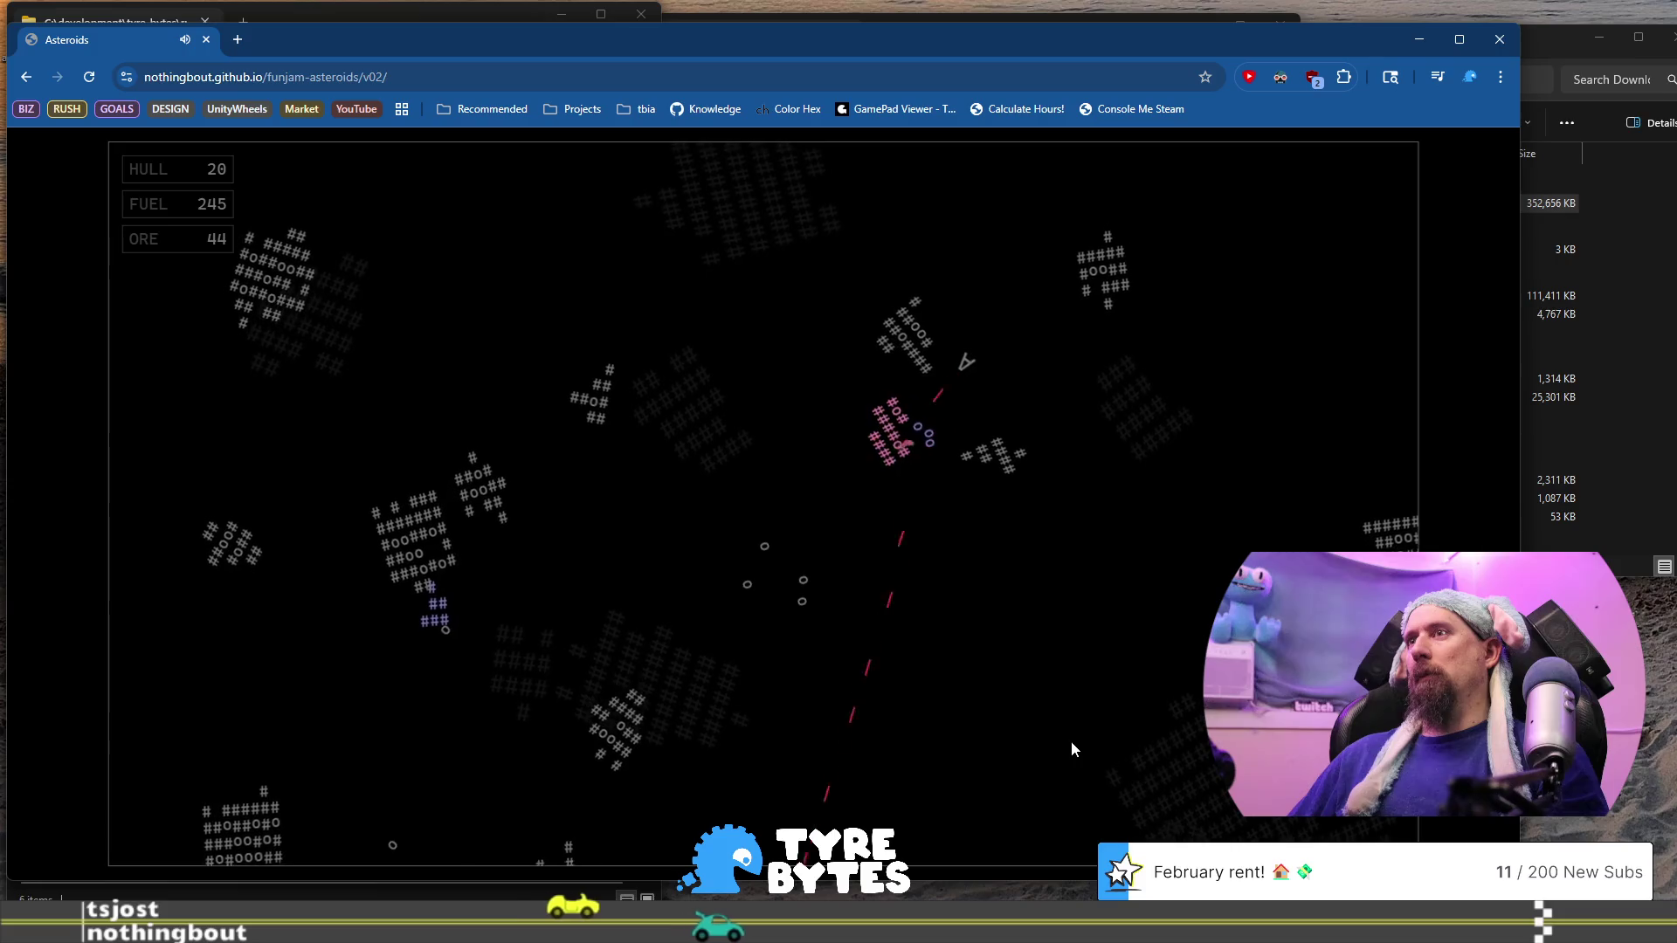
pyautogui.press('Up')
pyautogui.press('space')
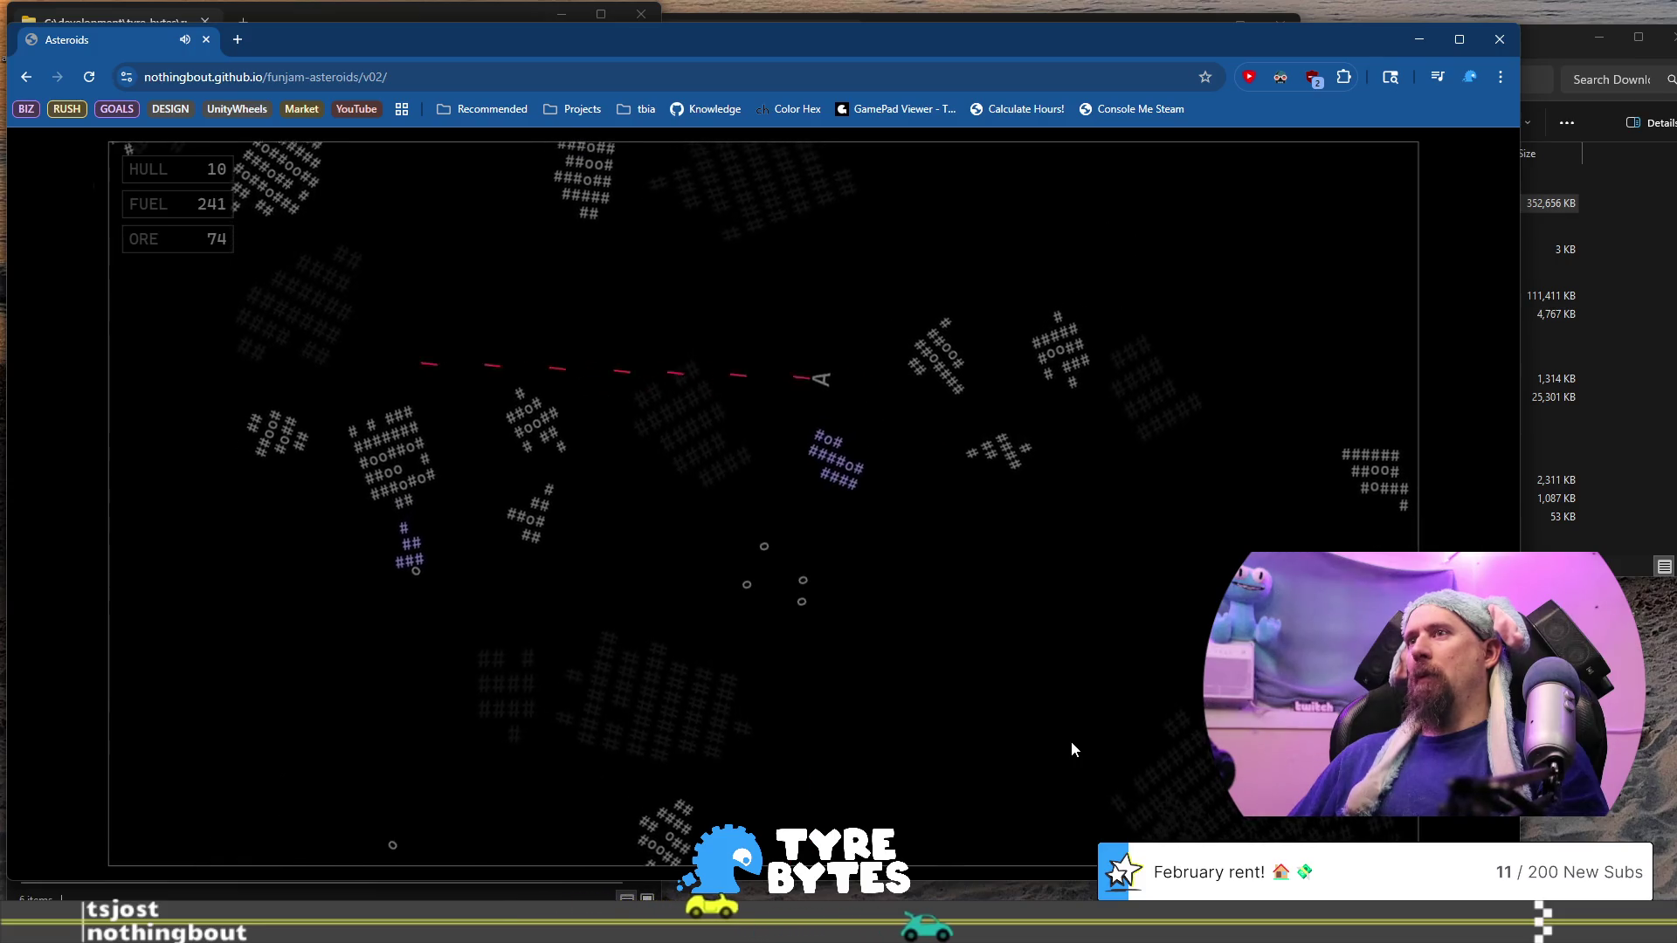
pyautogui.press('Up')
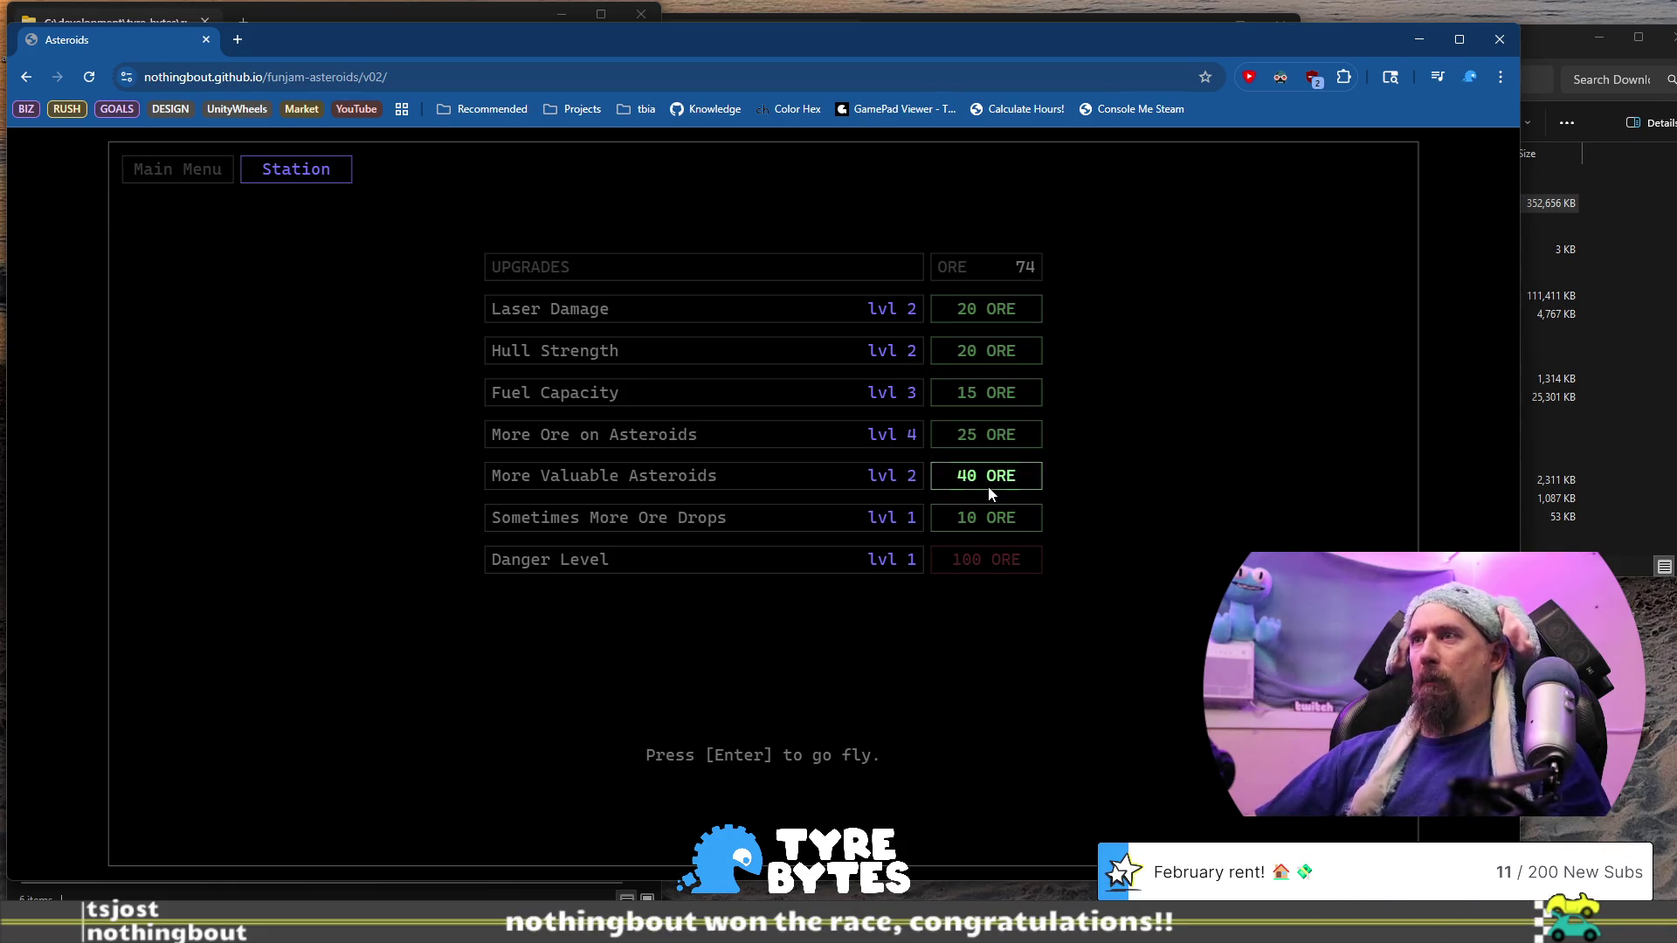
# Launch another run and mine while thrusting the ship up-right and right
pyautogui.press('Return')
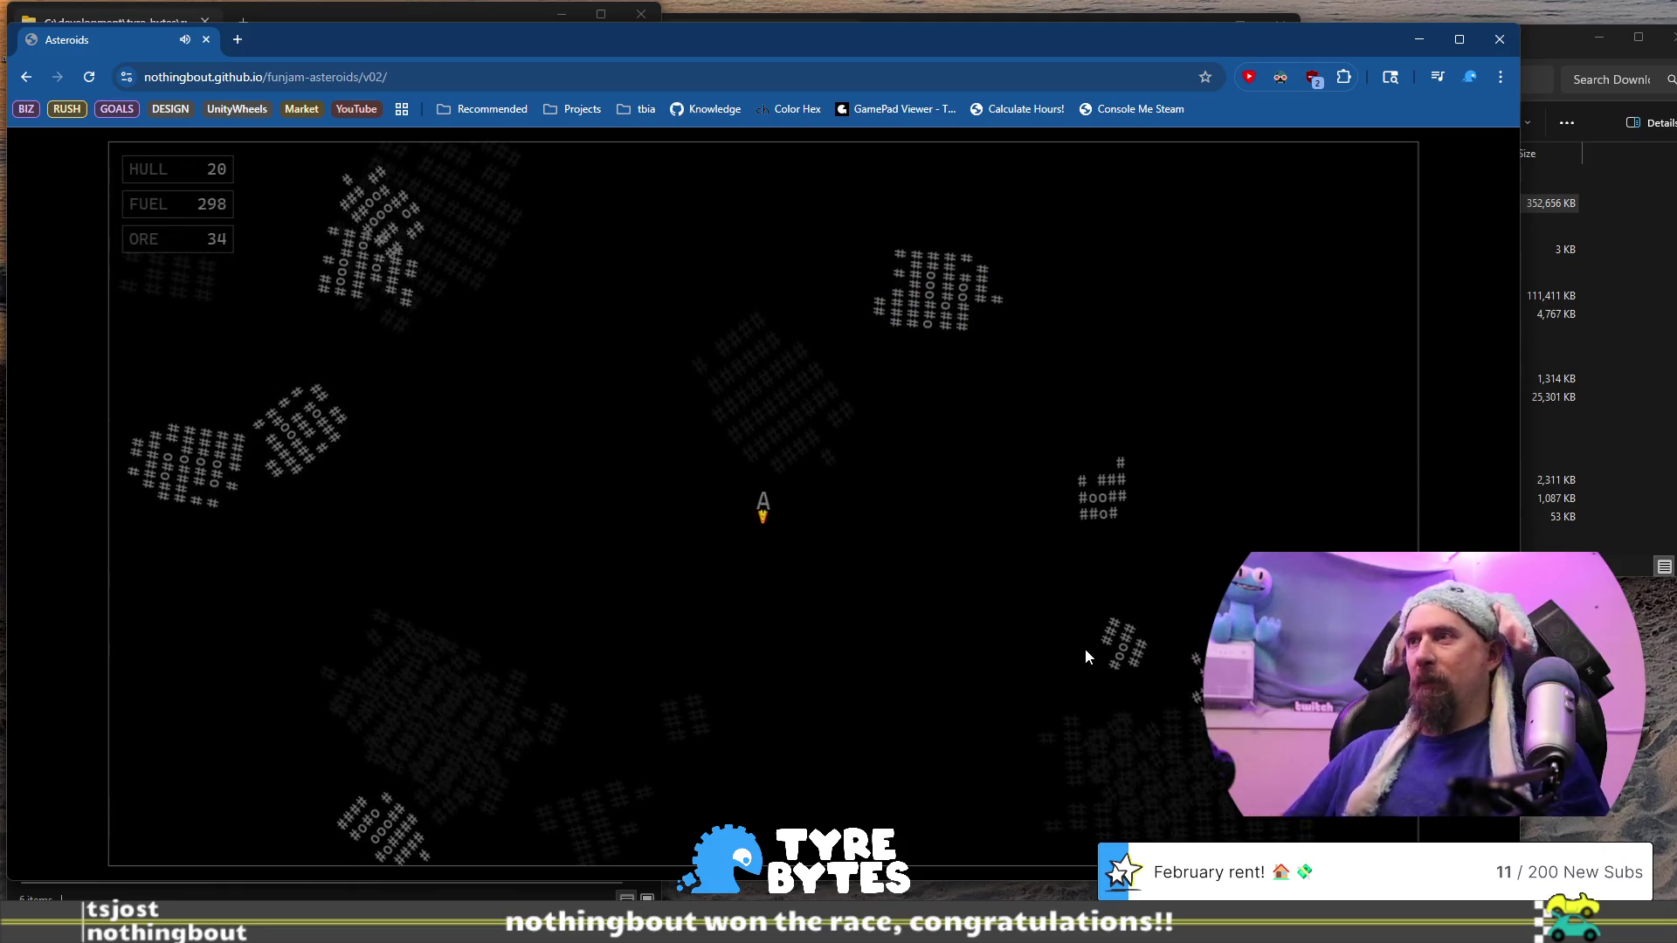
pyautogui.press('Right')
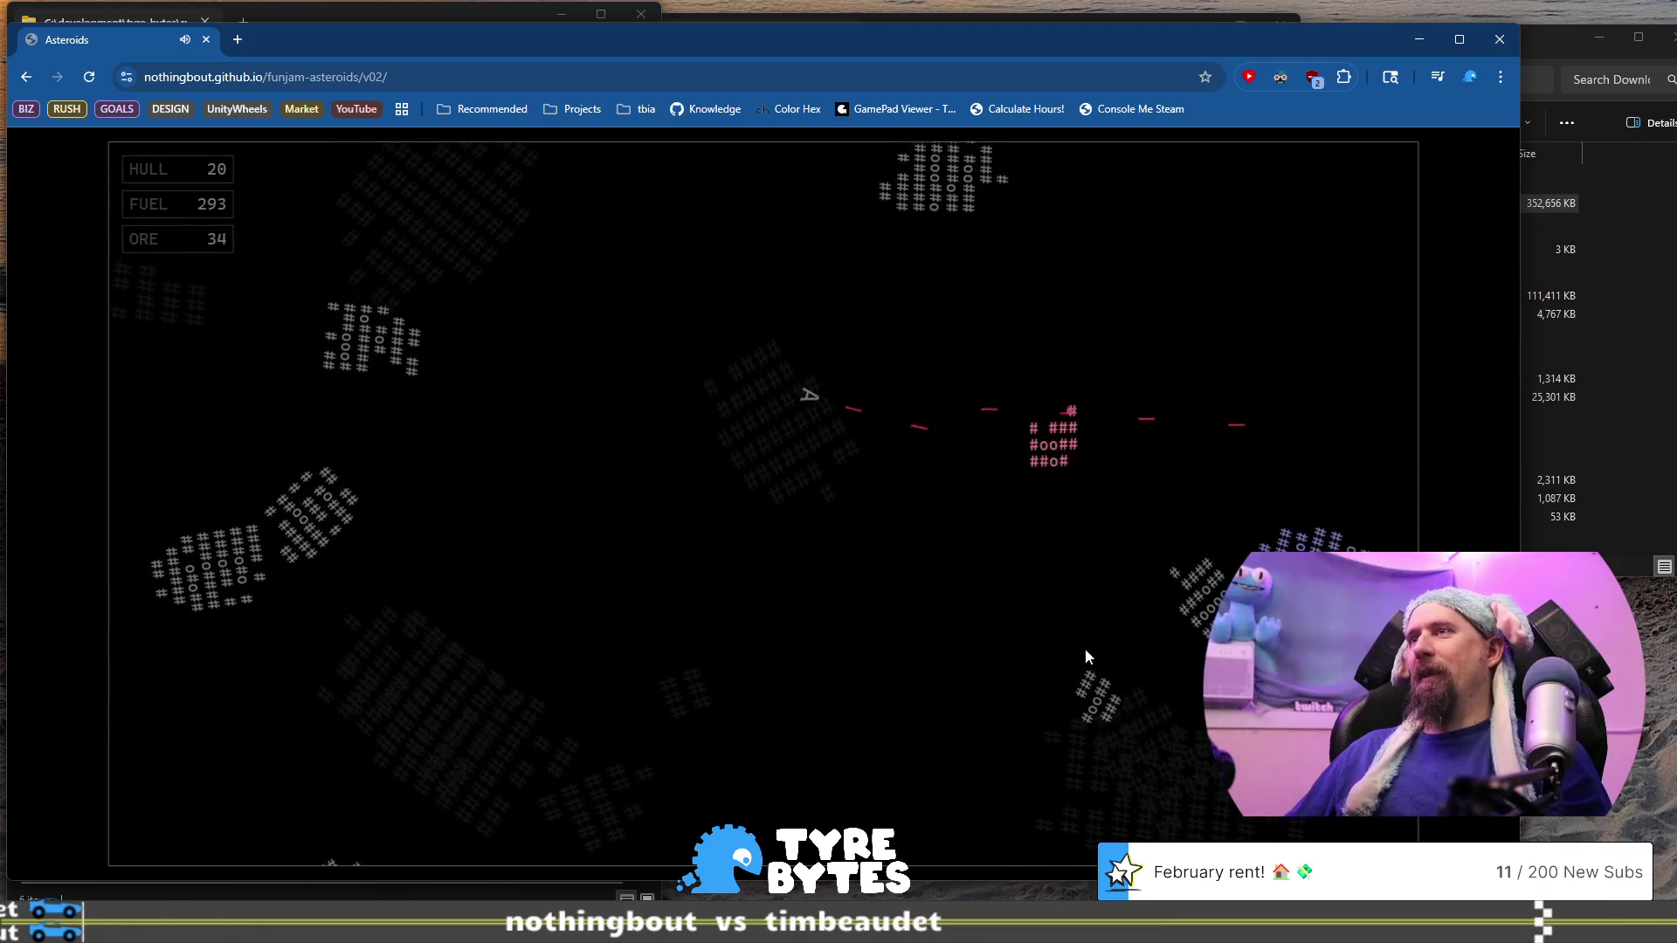
pyautogui.press('Up')
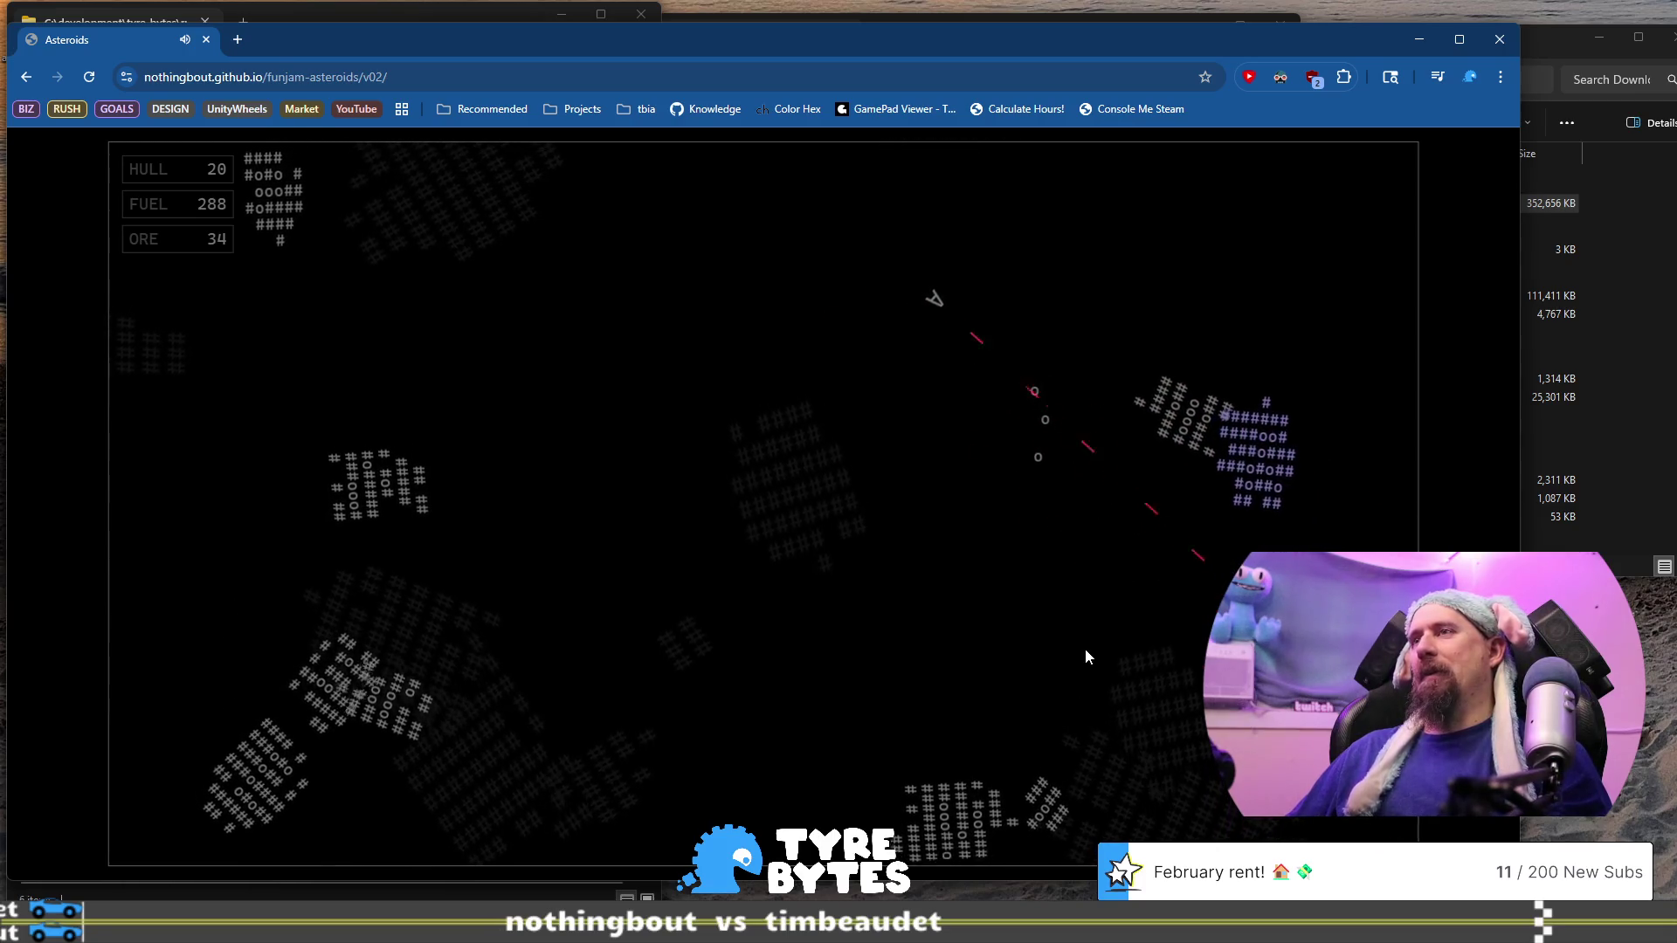
pyautogui.press('Left')
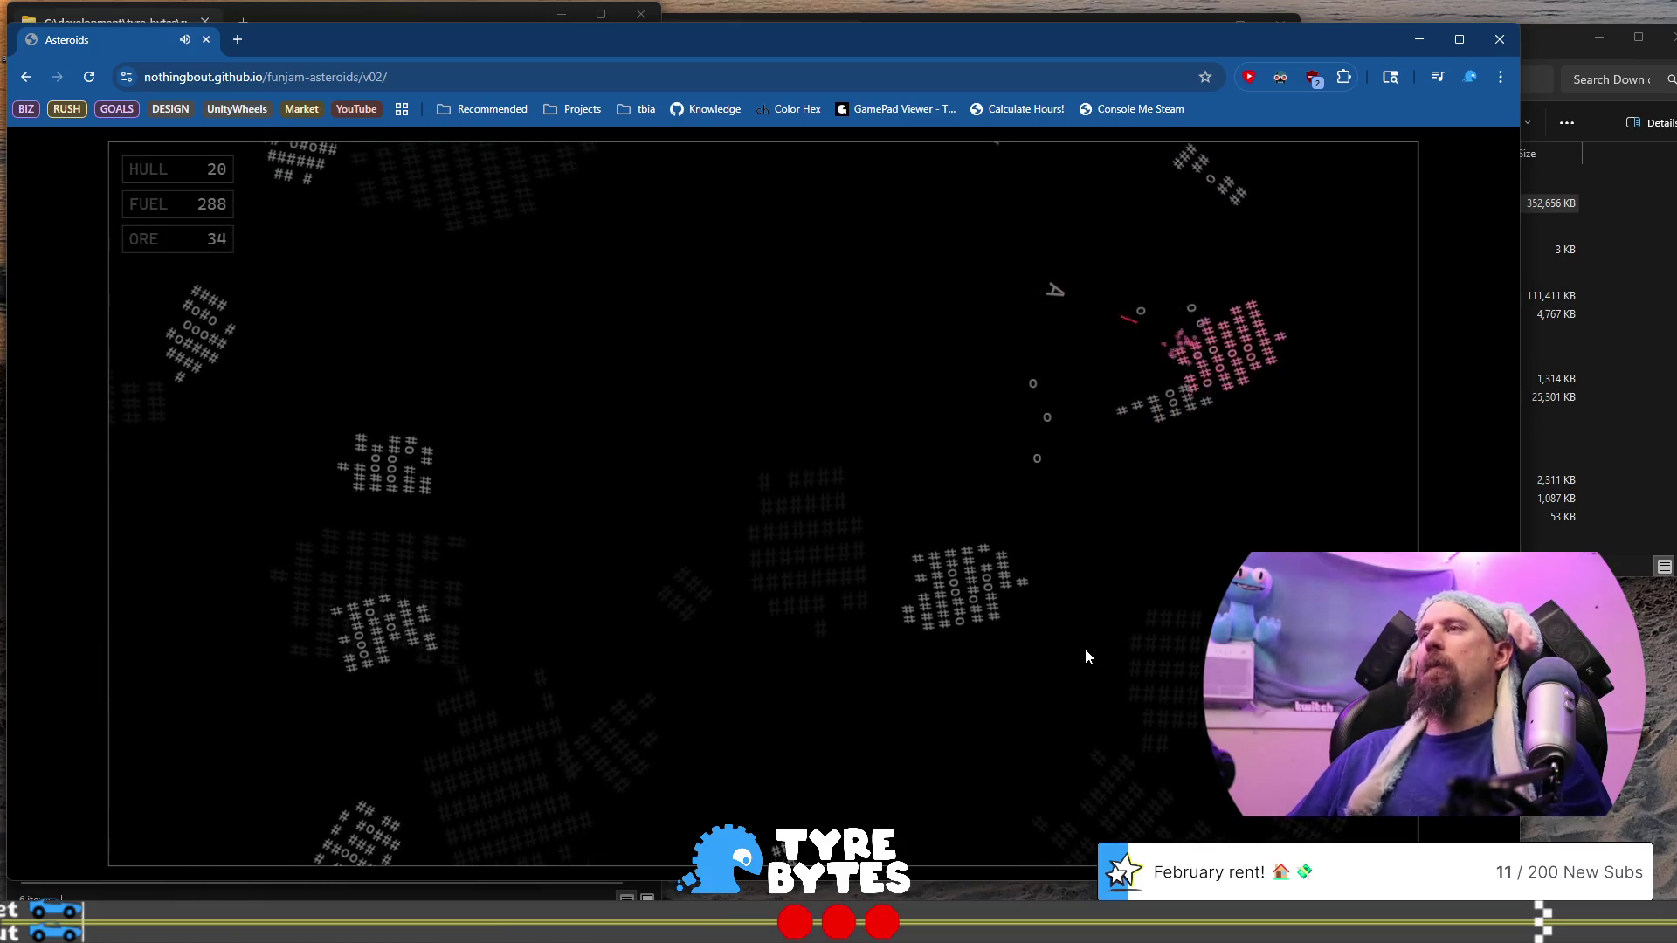
pyautogui.press('Up')
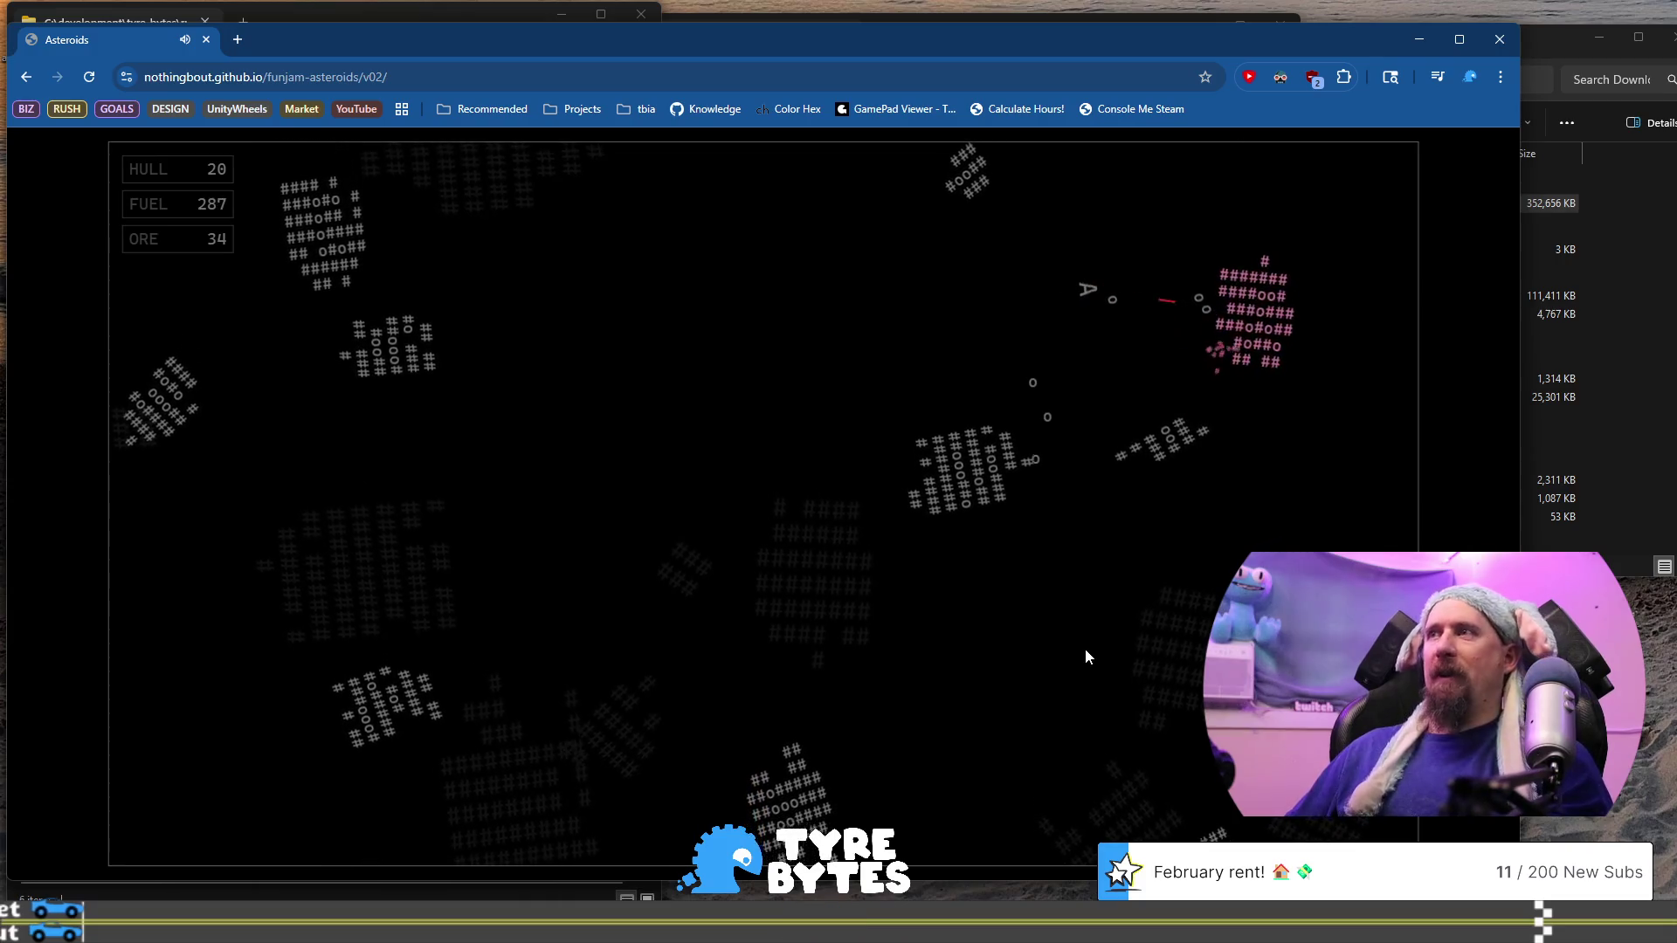
pyautogui.press('Up')
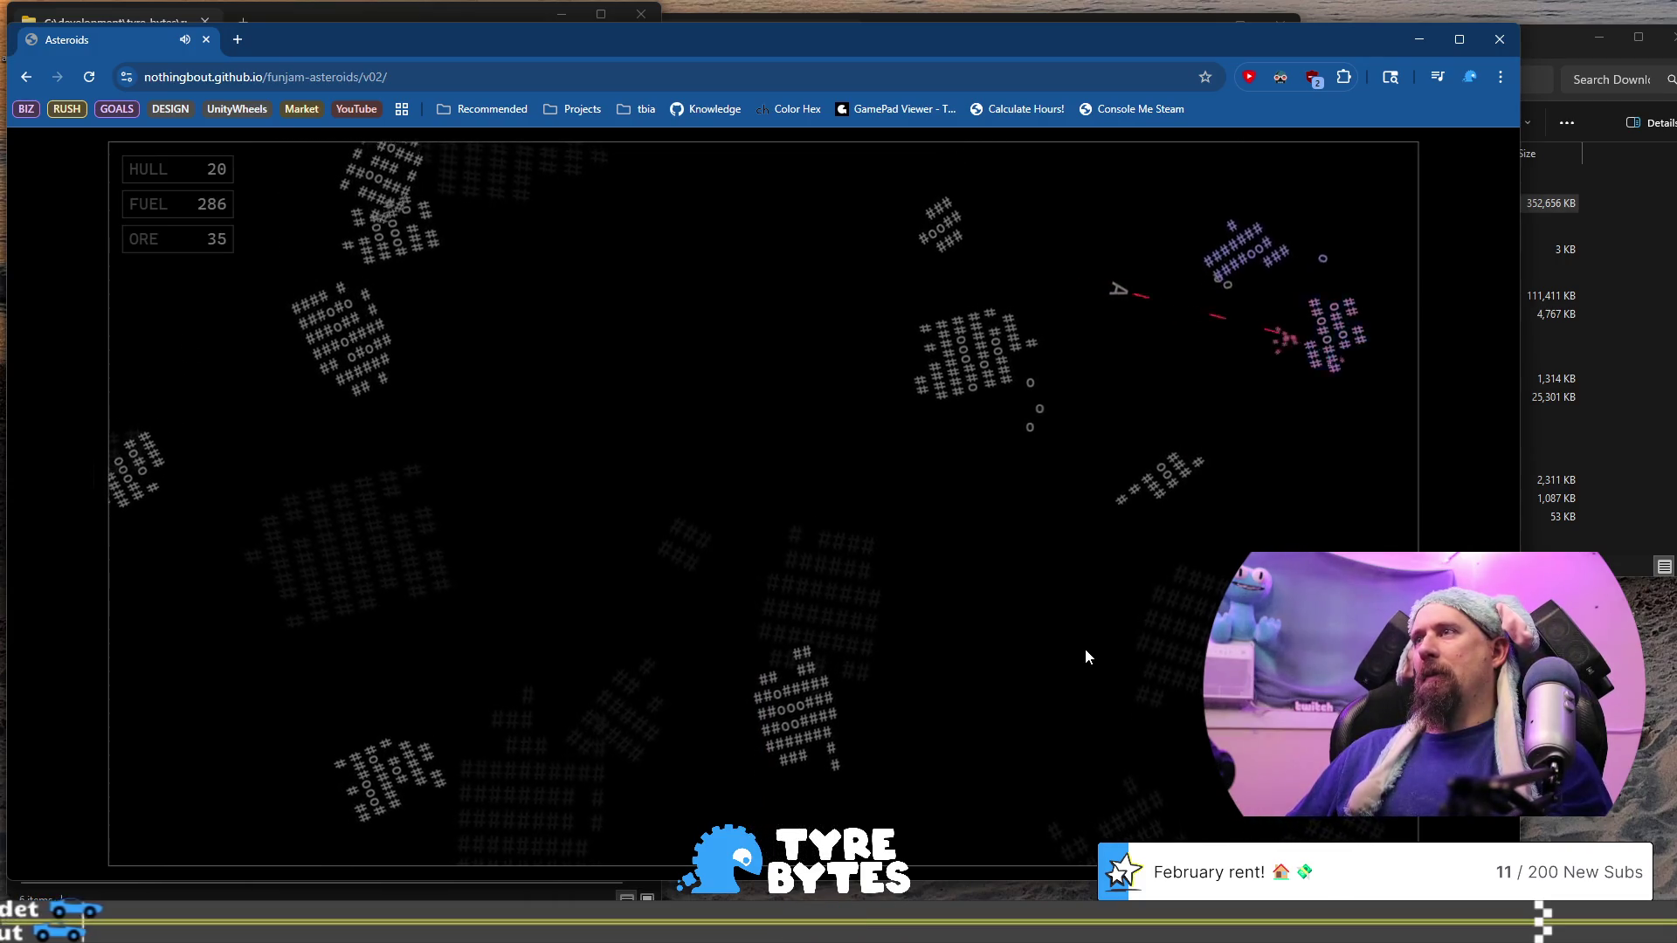
# Steer toward the upper-right asteroids, then turn and fly left
pyautogui.press('Left')
pyautogui.press('Up')
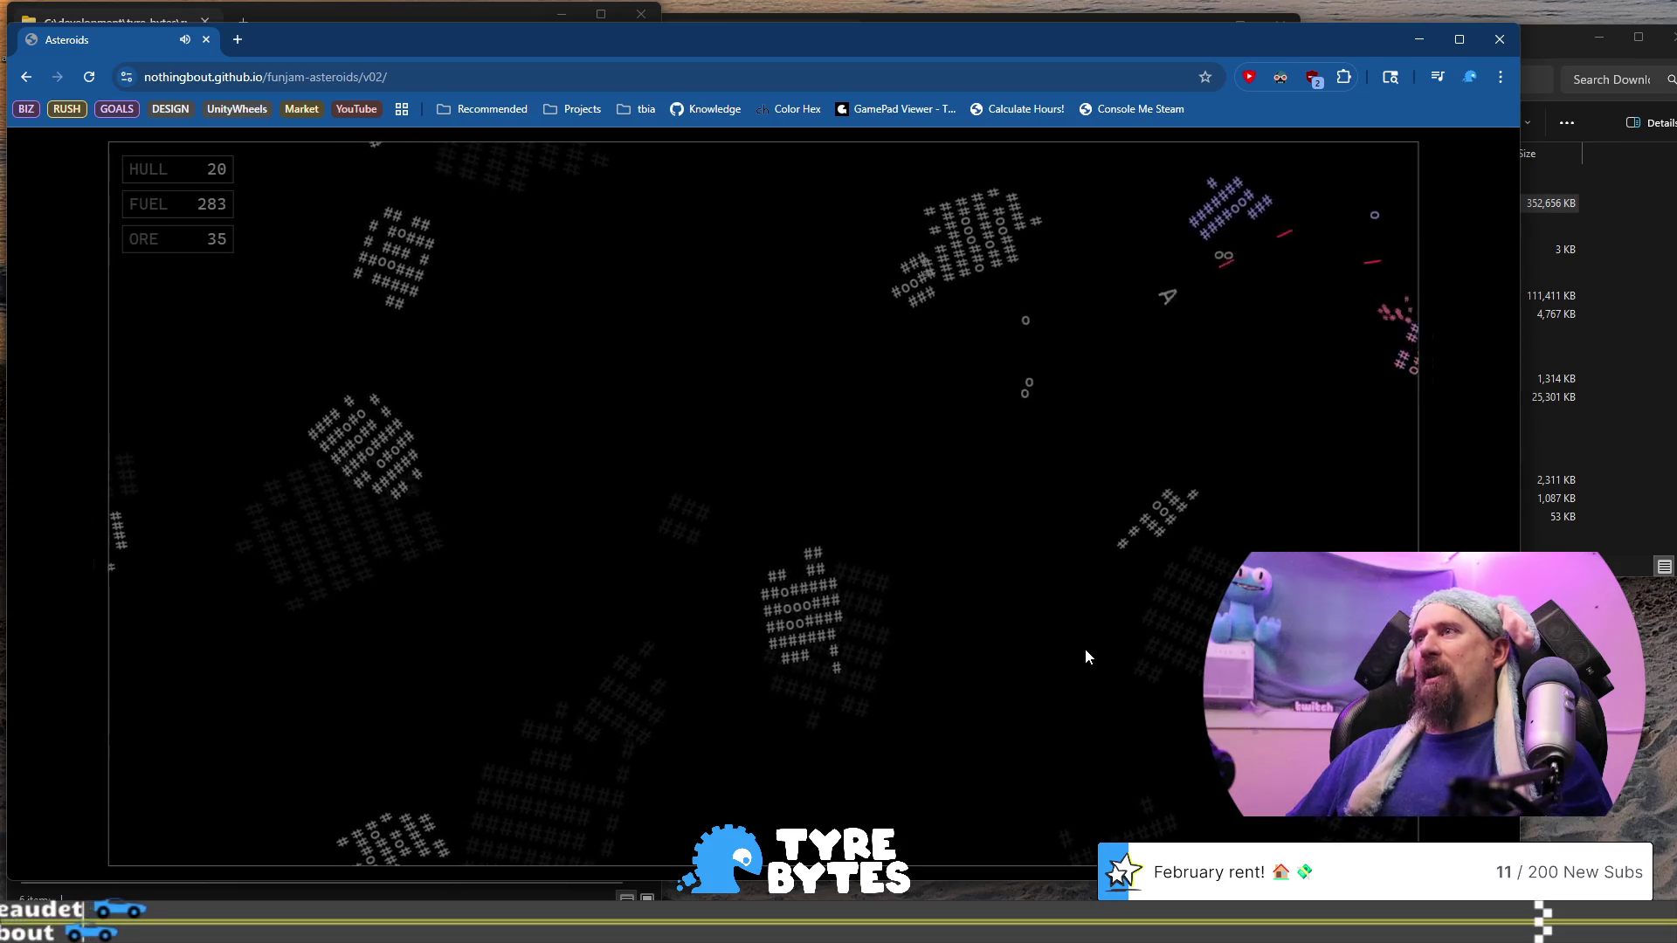
pyautogui.press('Up')
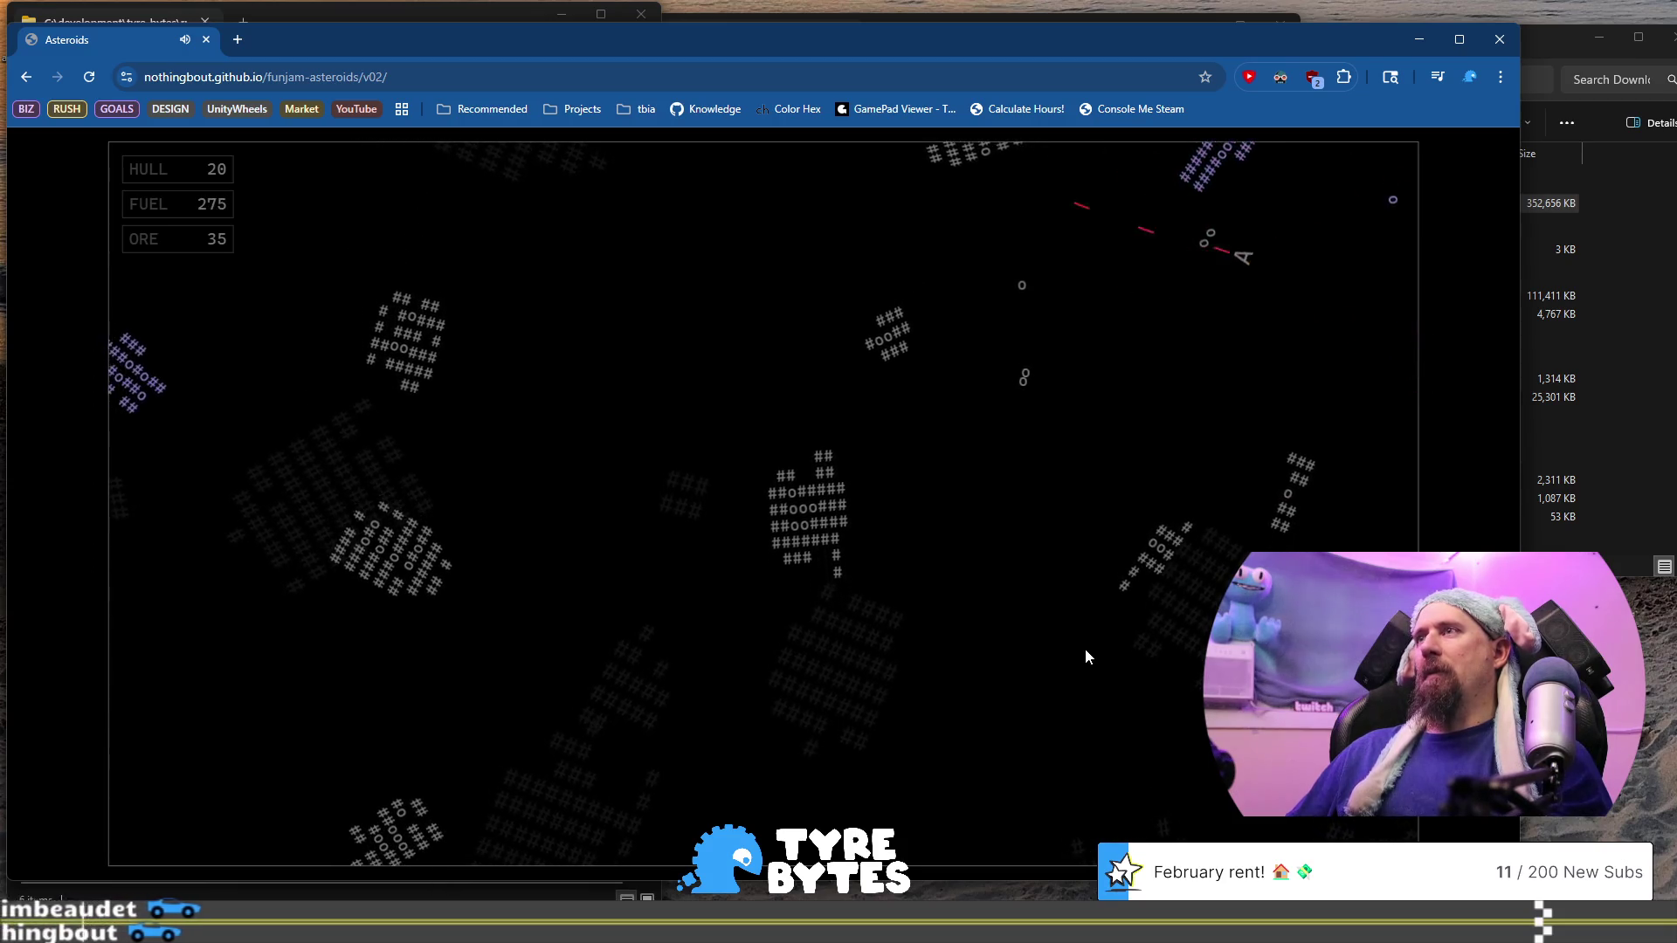
pyautogui.press('Left')
pyautogui.press('Up')
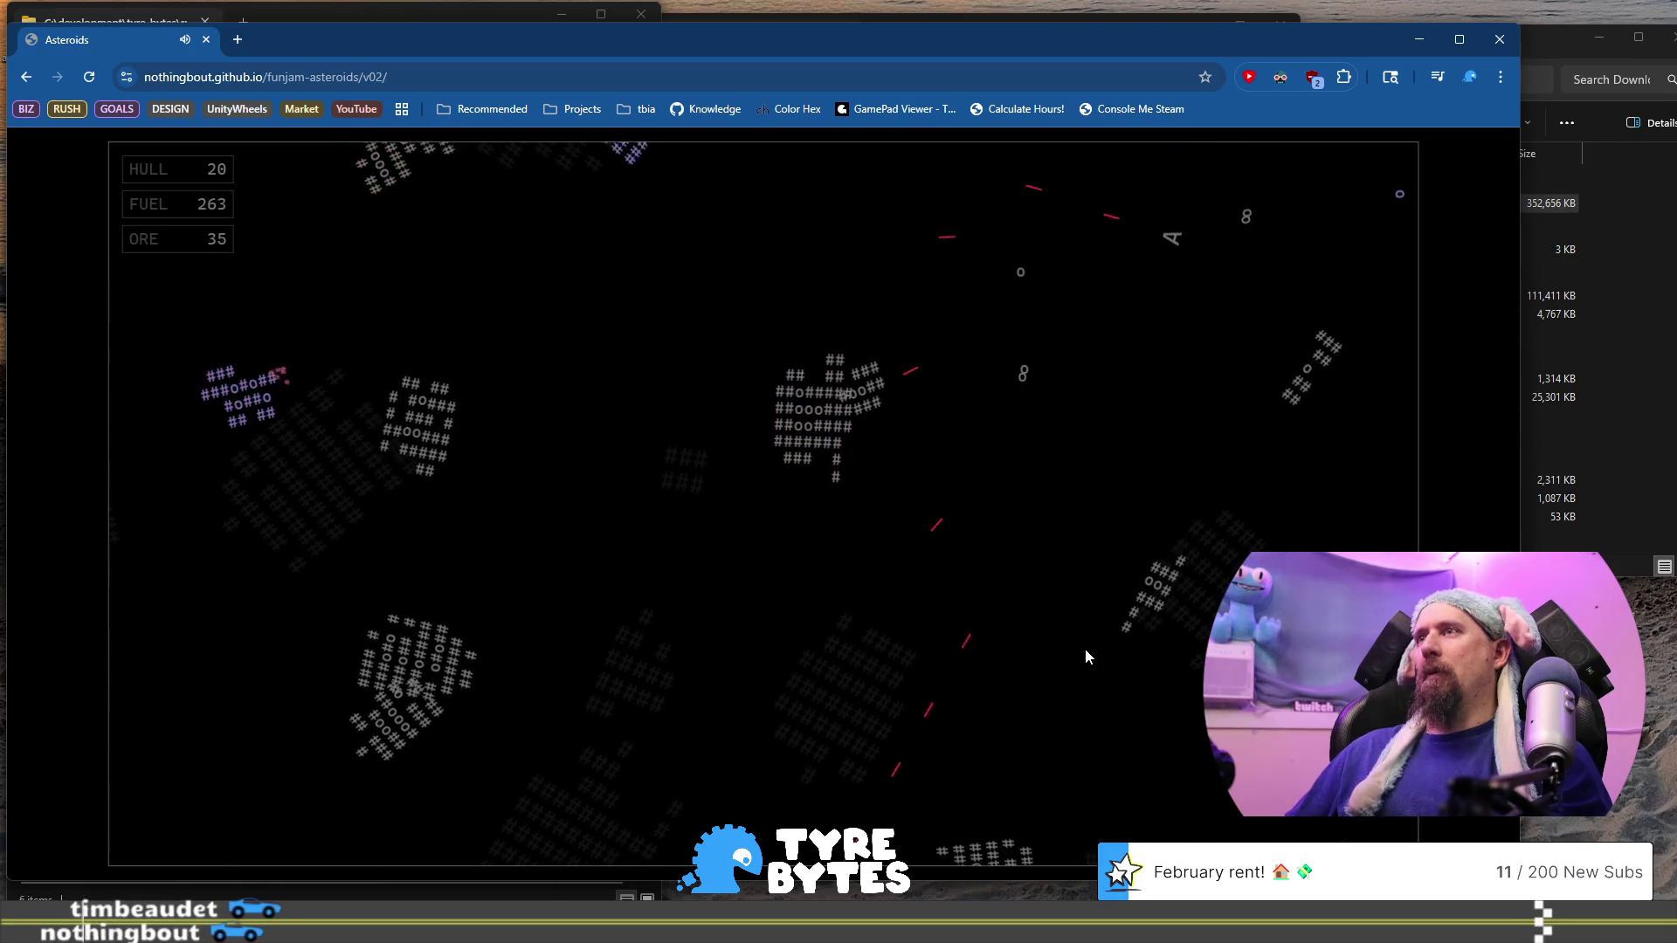
pyautogui.press('Left')
pyautogui.press('Up')
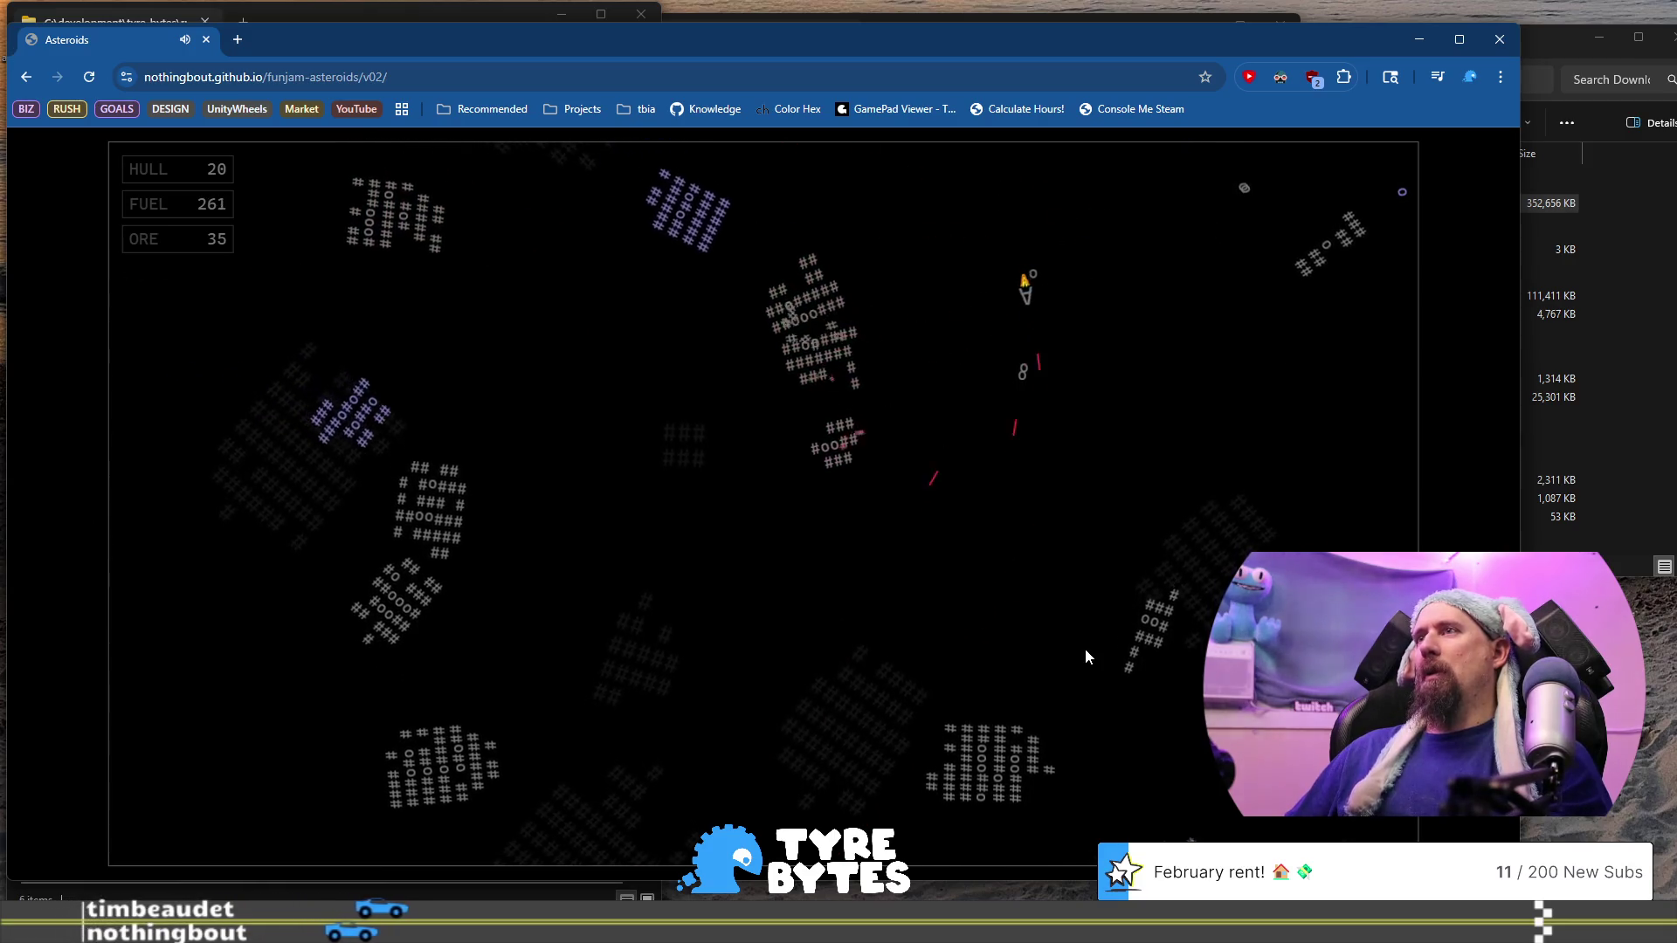
# Turn upward into the field, shoot an up-right asteroid and thrust right for more ore
pyautogui.press('Left')
pyautogui.press('Up')
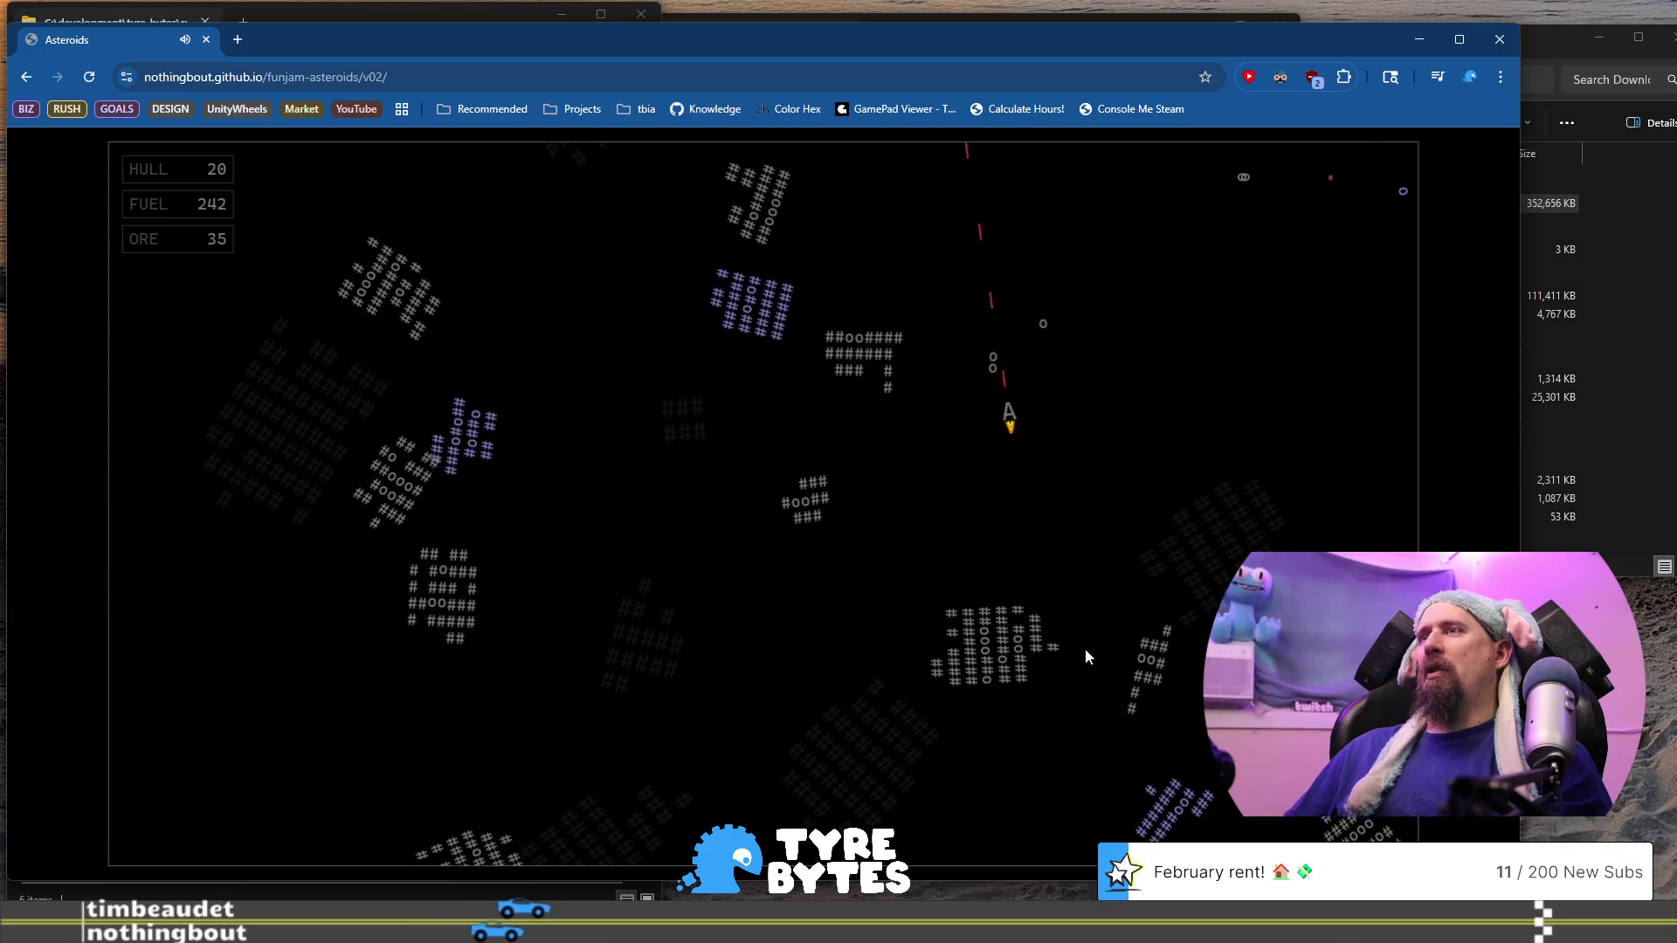
pyautogui.press('Left')
pyautogui.press('Up')
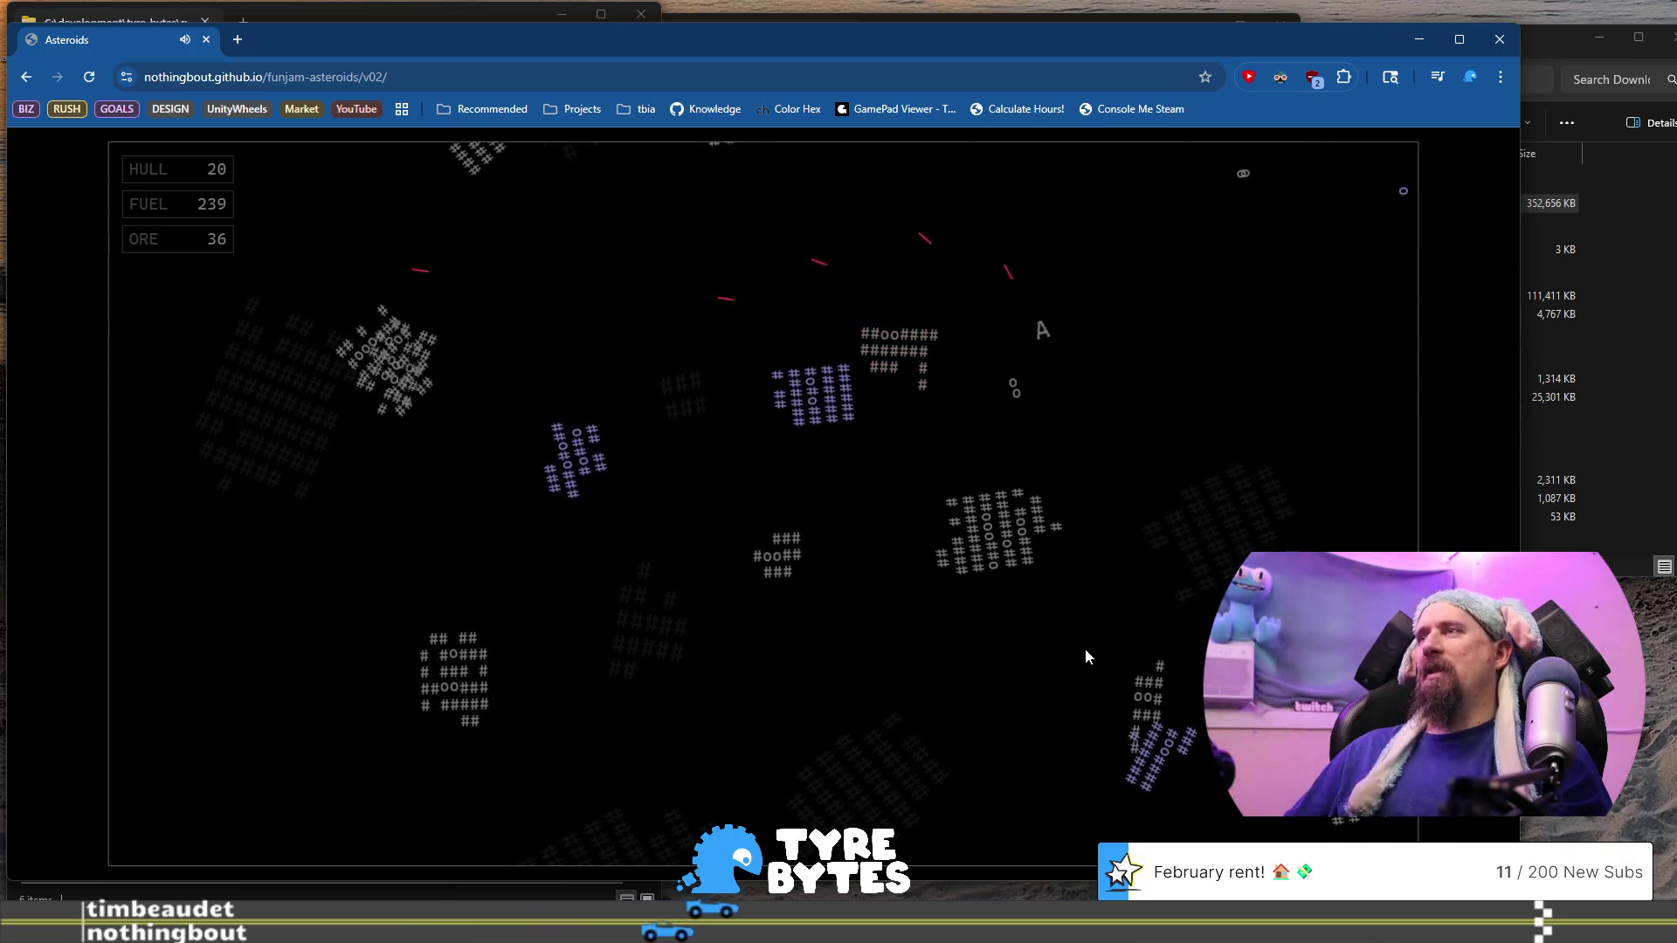
pyautogui.press('Left')
pyautogui.press('Up')
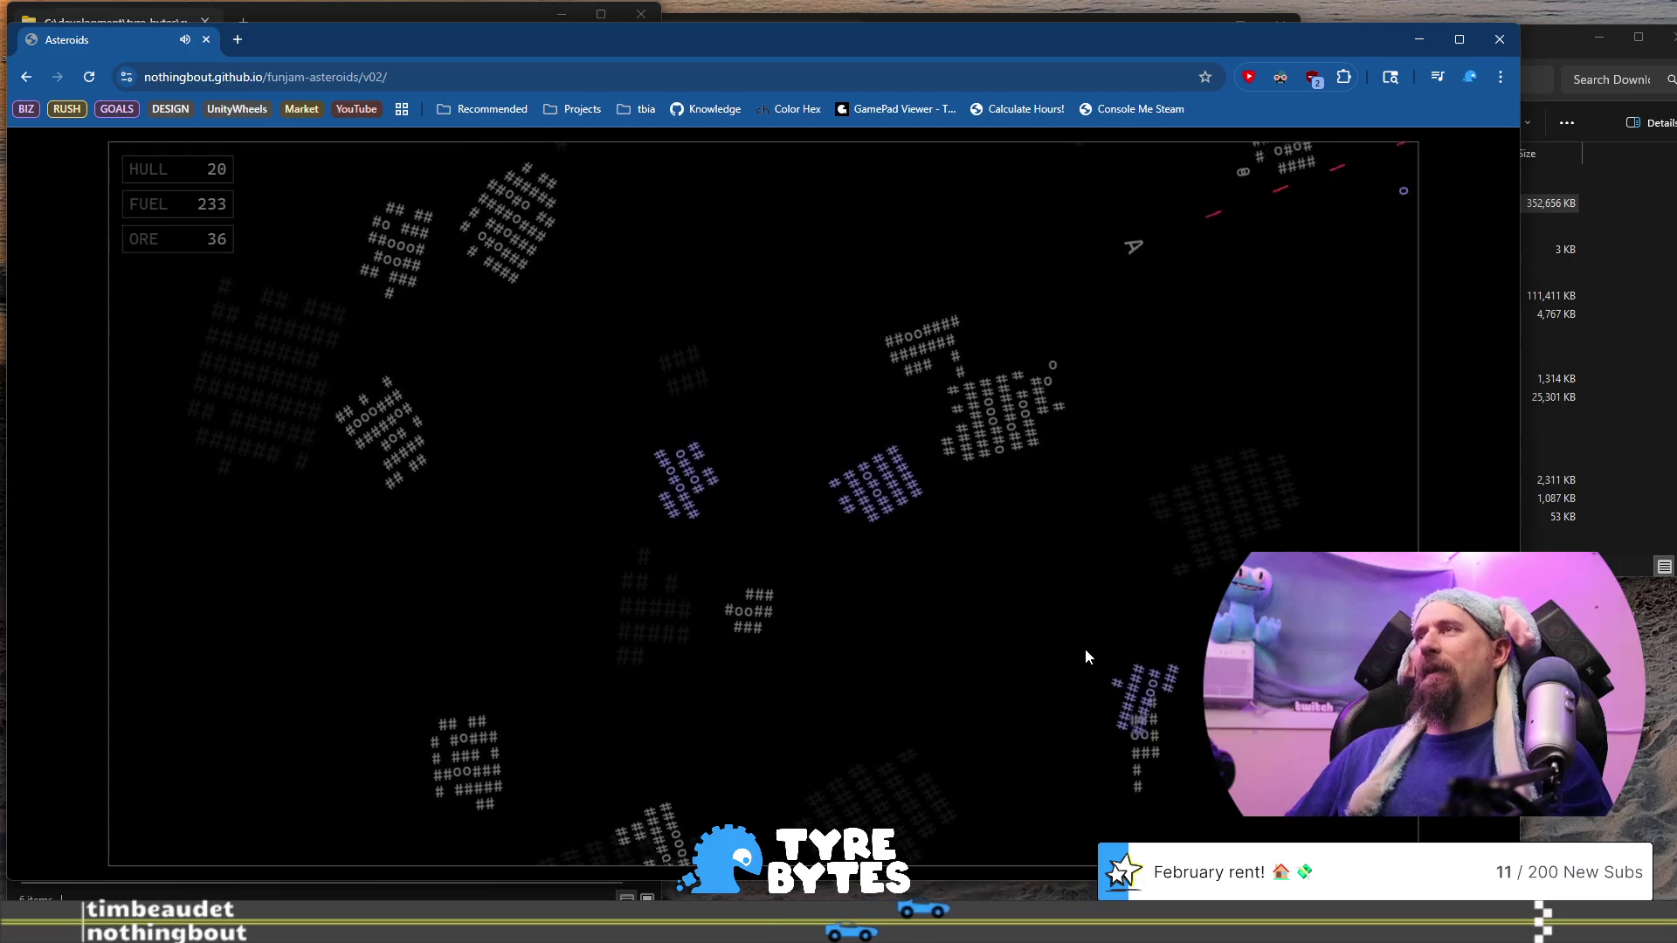
pyautogui.press('Up')
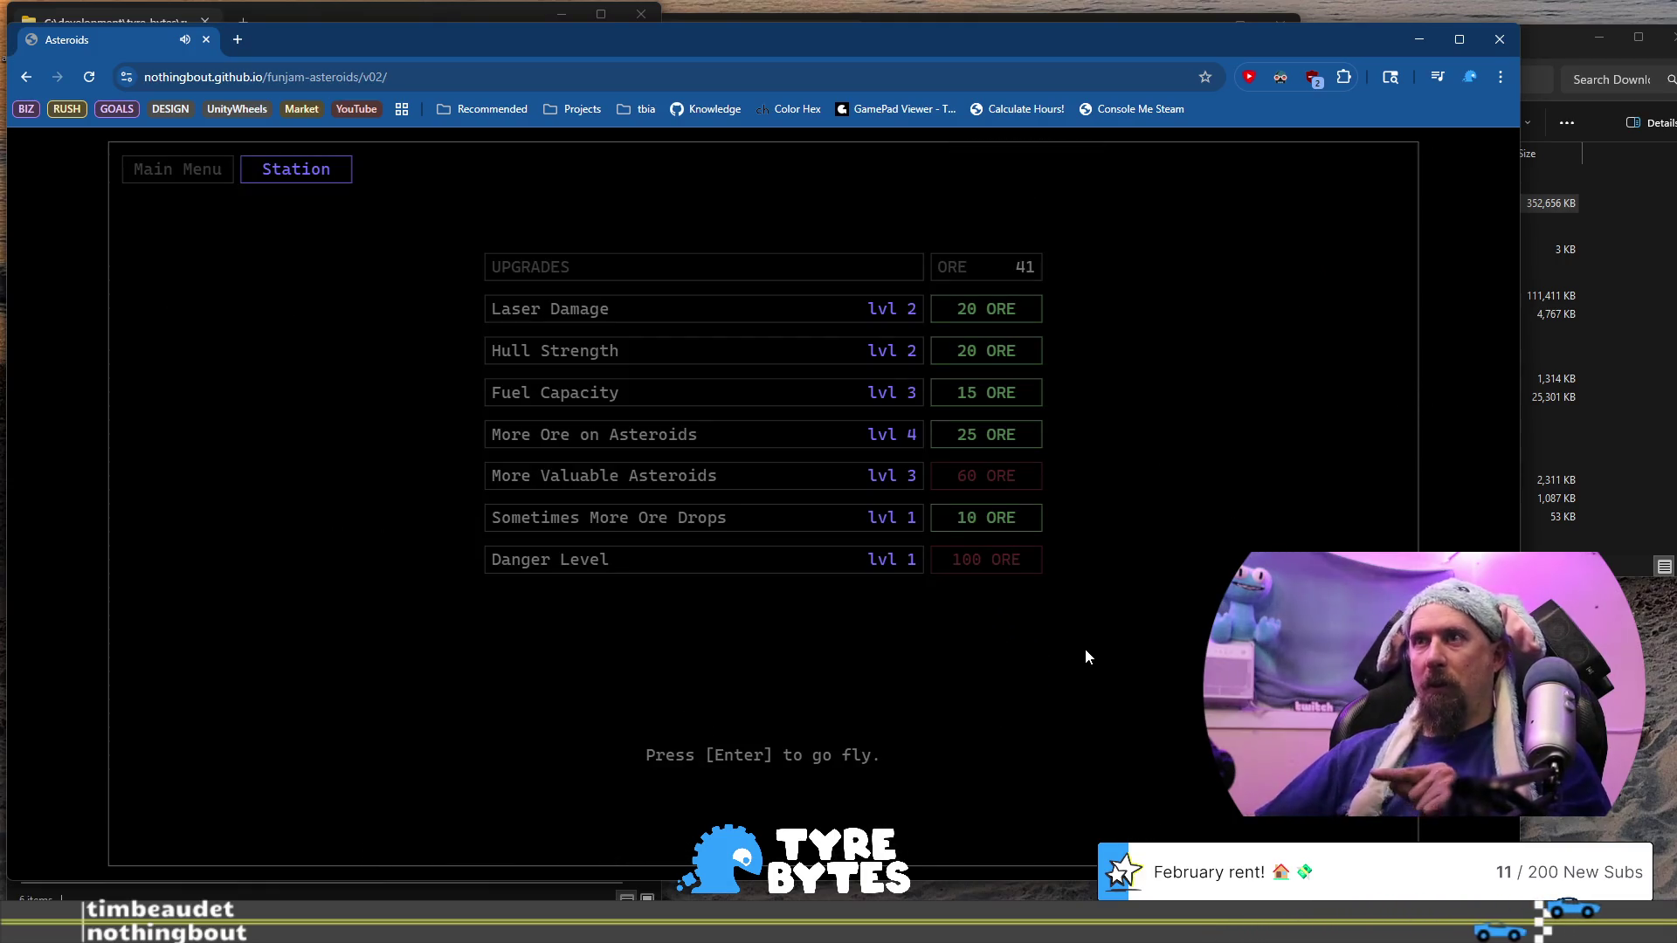
# Buy another Laser Damage level for 20 ore, launch a new run and shoot the left asteroid
pyautogui.click(988, 319)
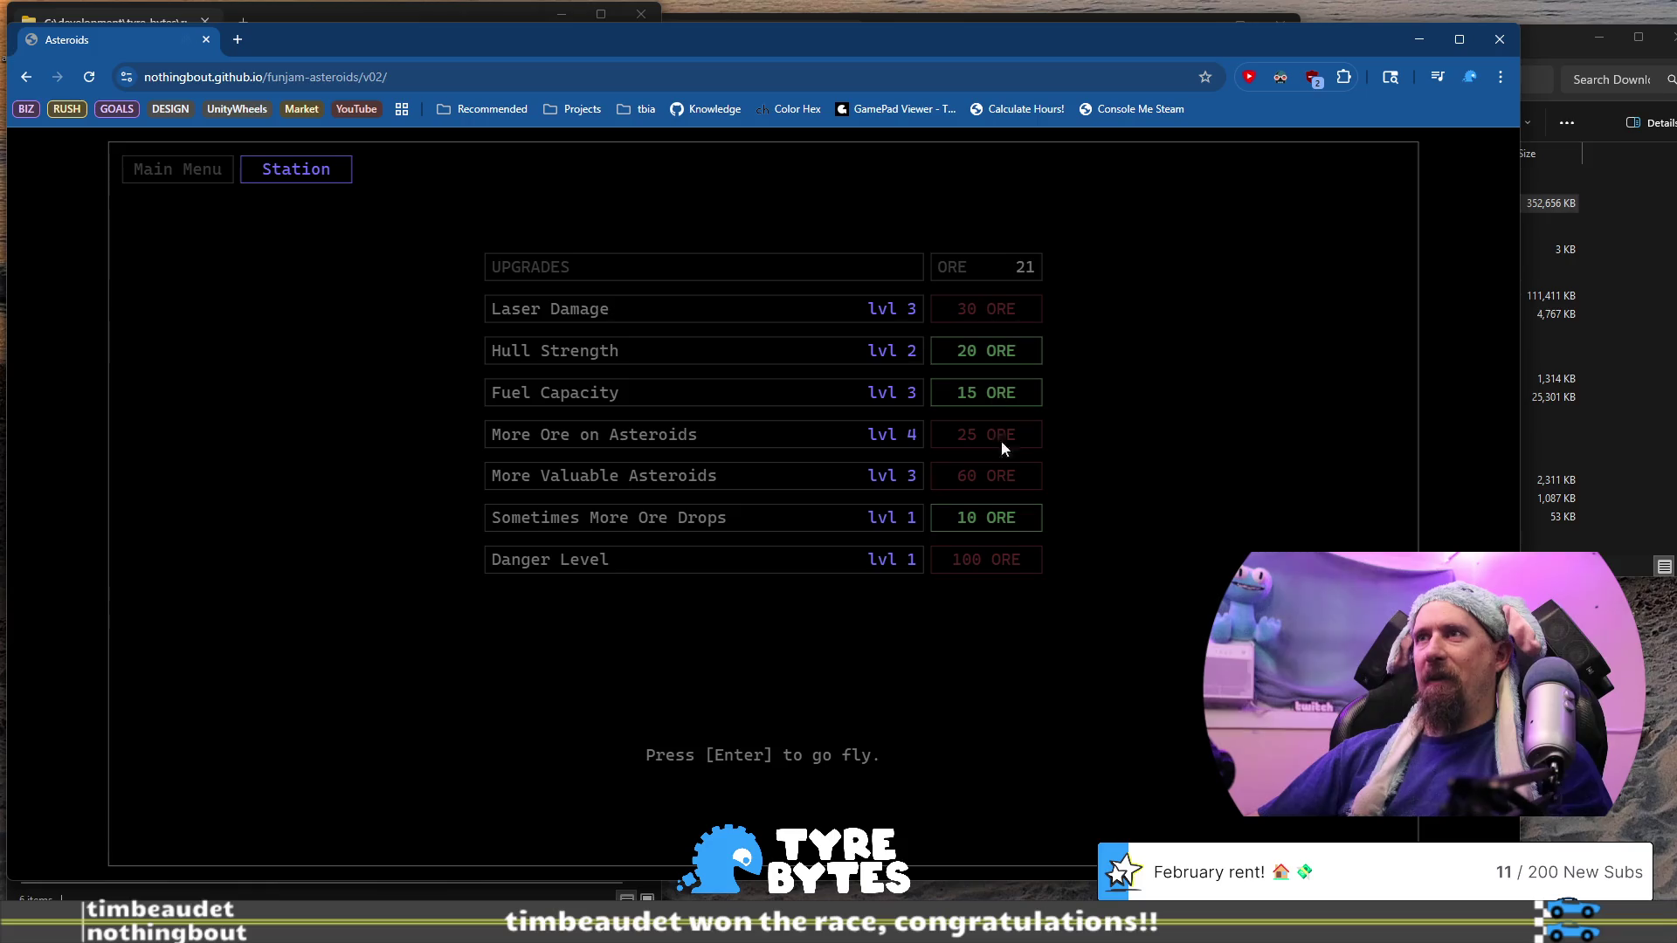
pyautogui.press('Return')
pyautogui.press('Left')
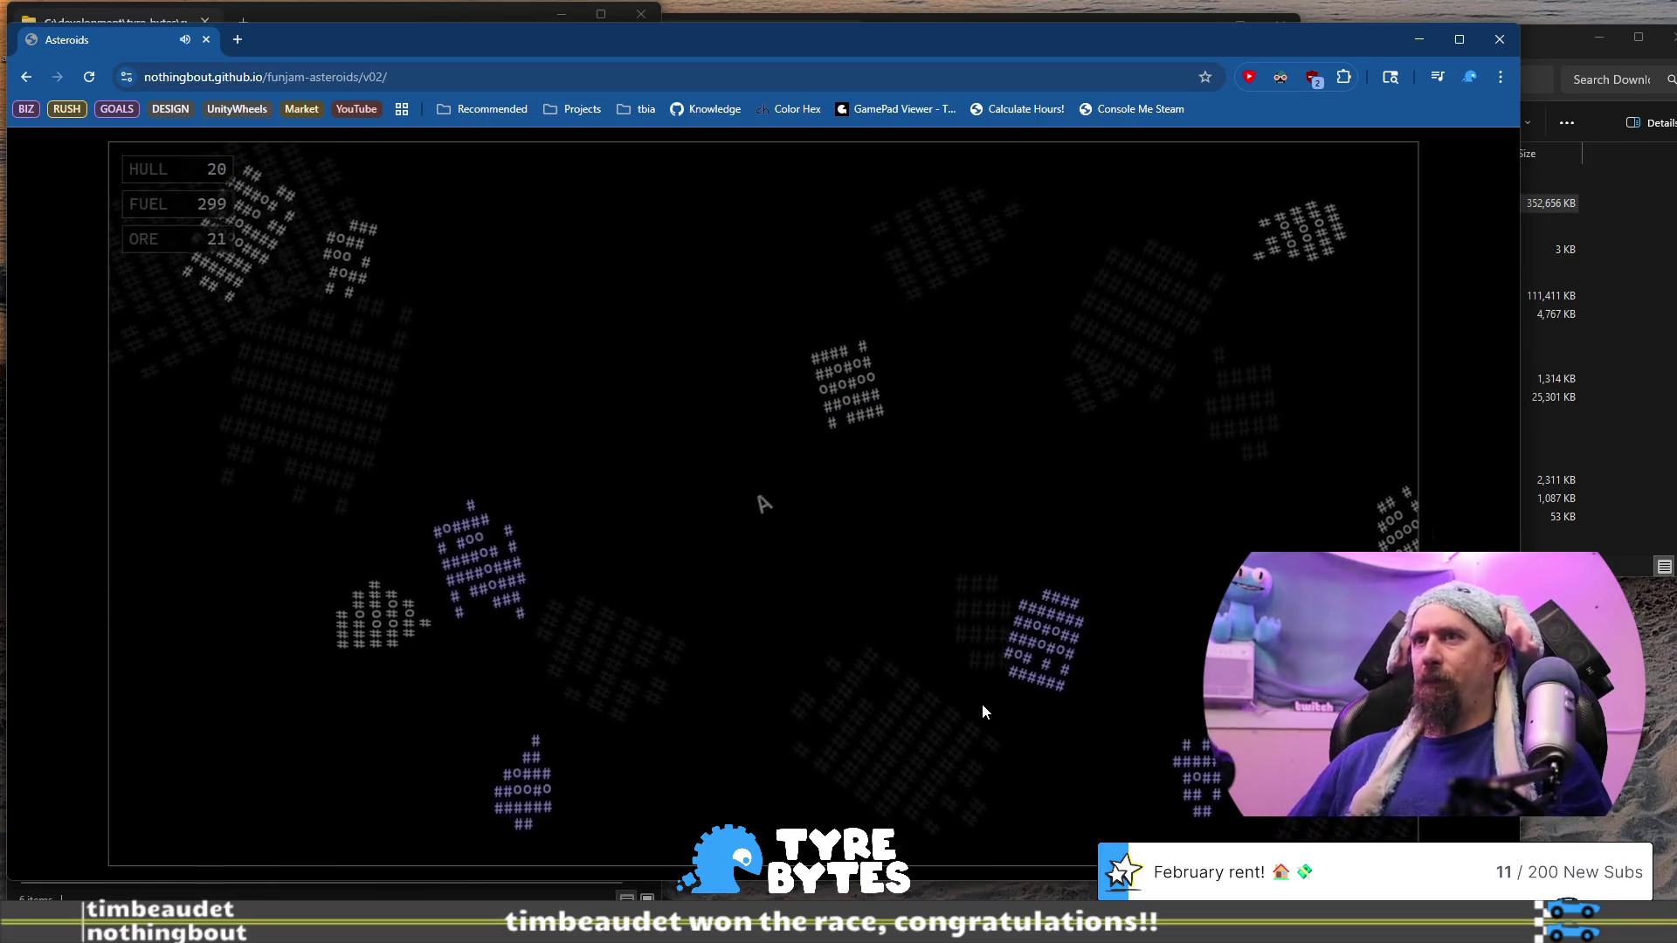
pyautogui.press('space')
pyautogui.press('space')
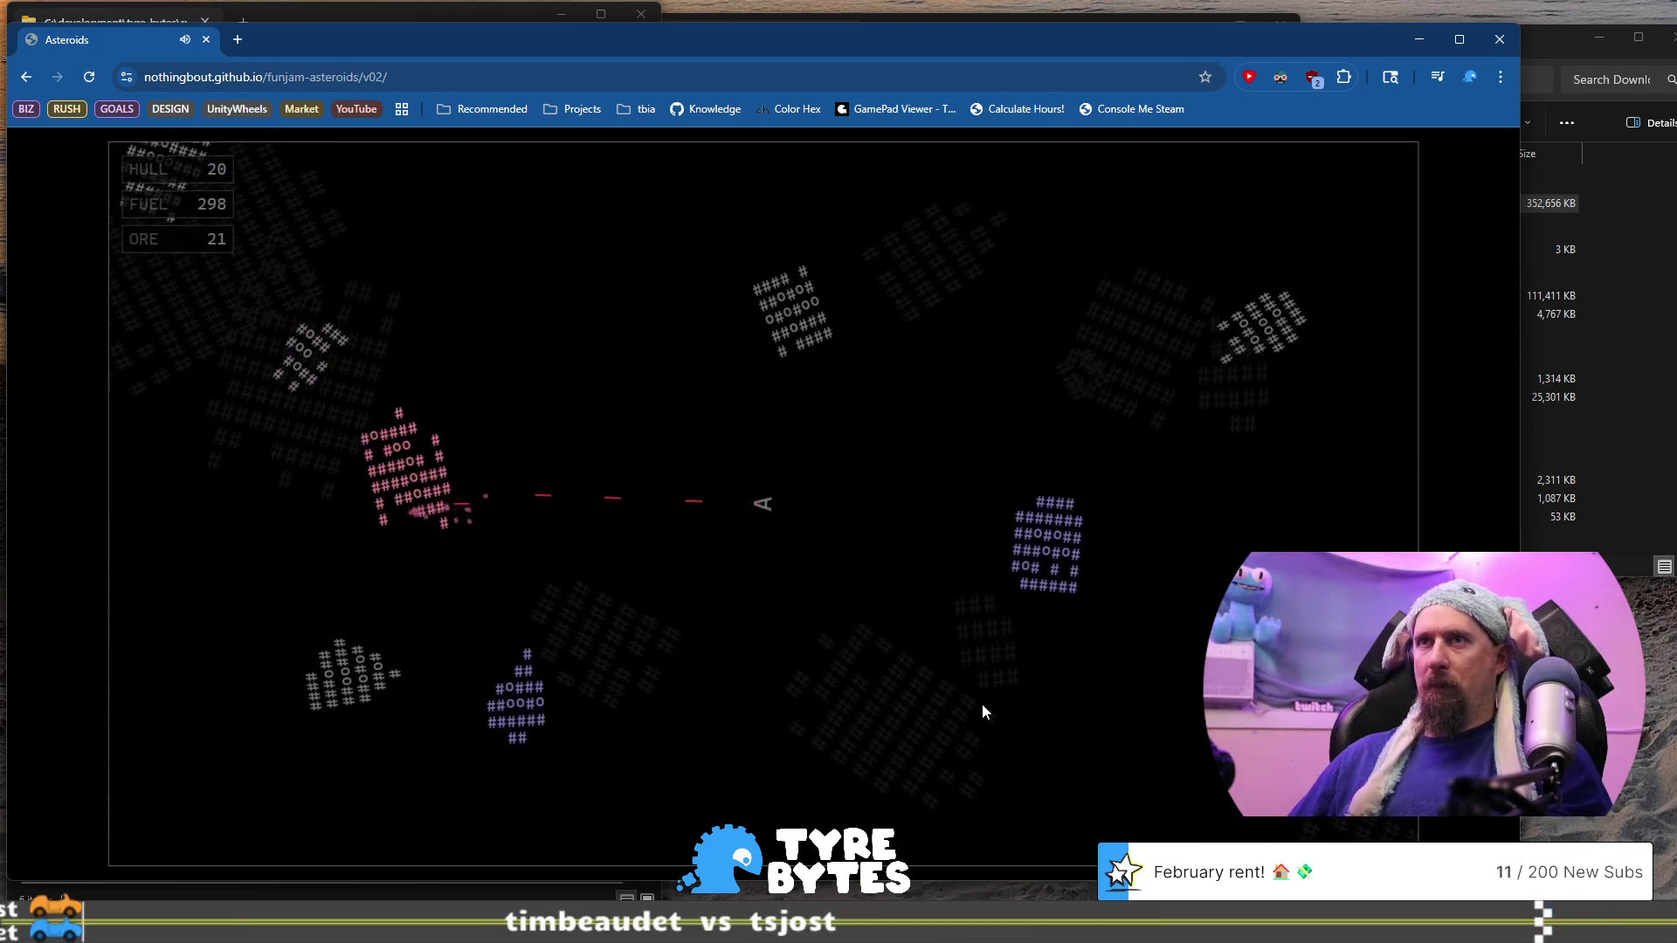
pyautogui.press('space')
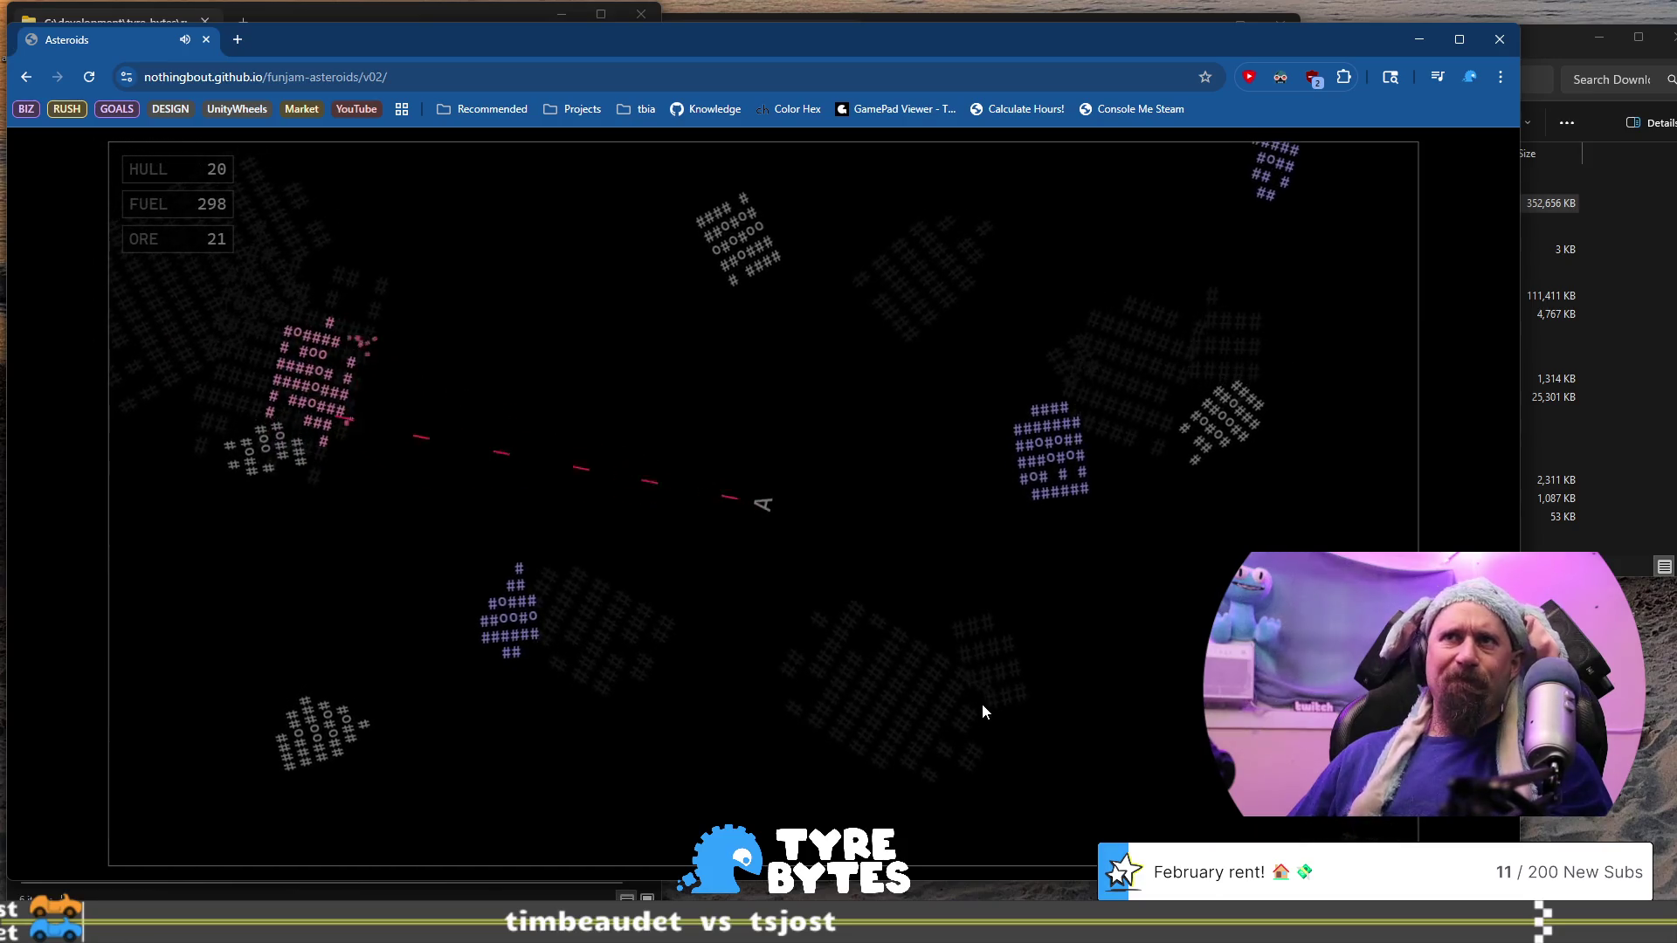
pyautogui.press('space')
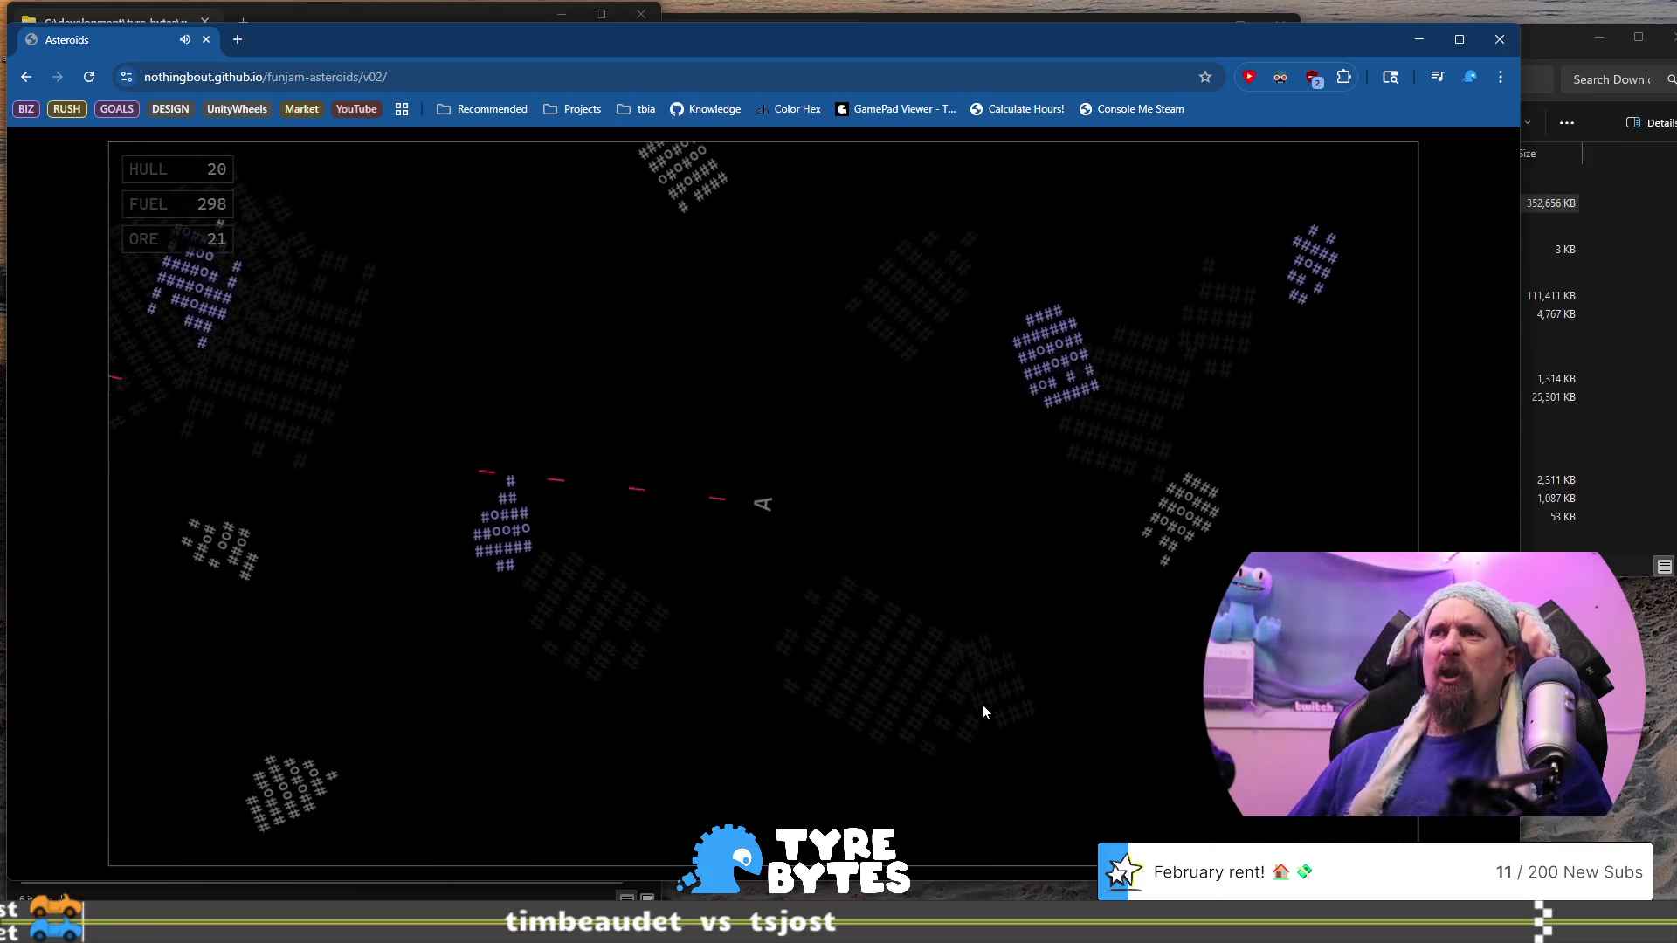
# Thrust up-left toward the asteroids while firing, then point the ship straight up
pyautogui.press('Up')
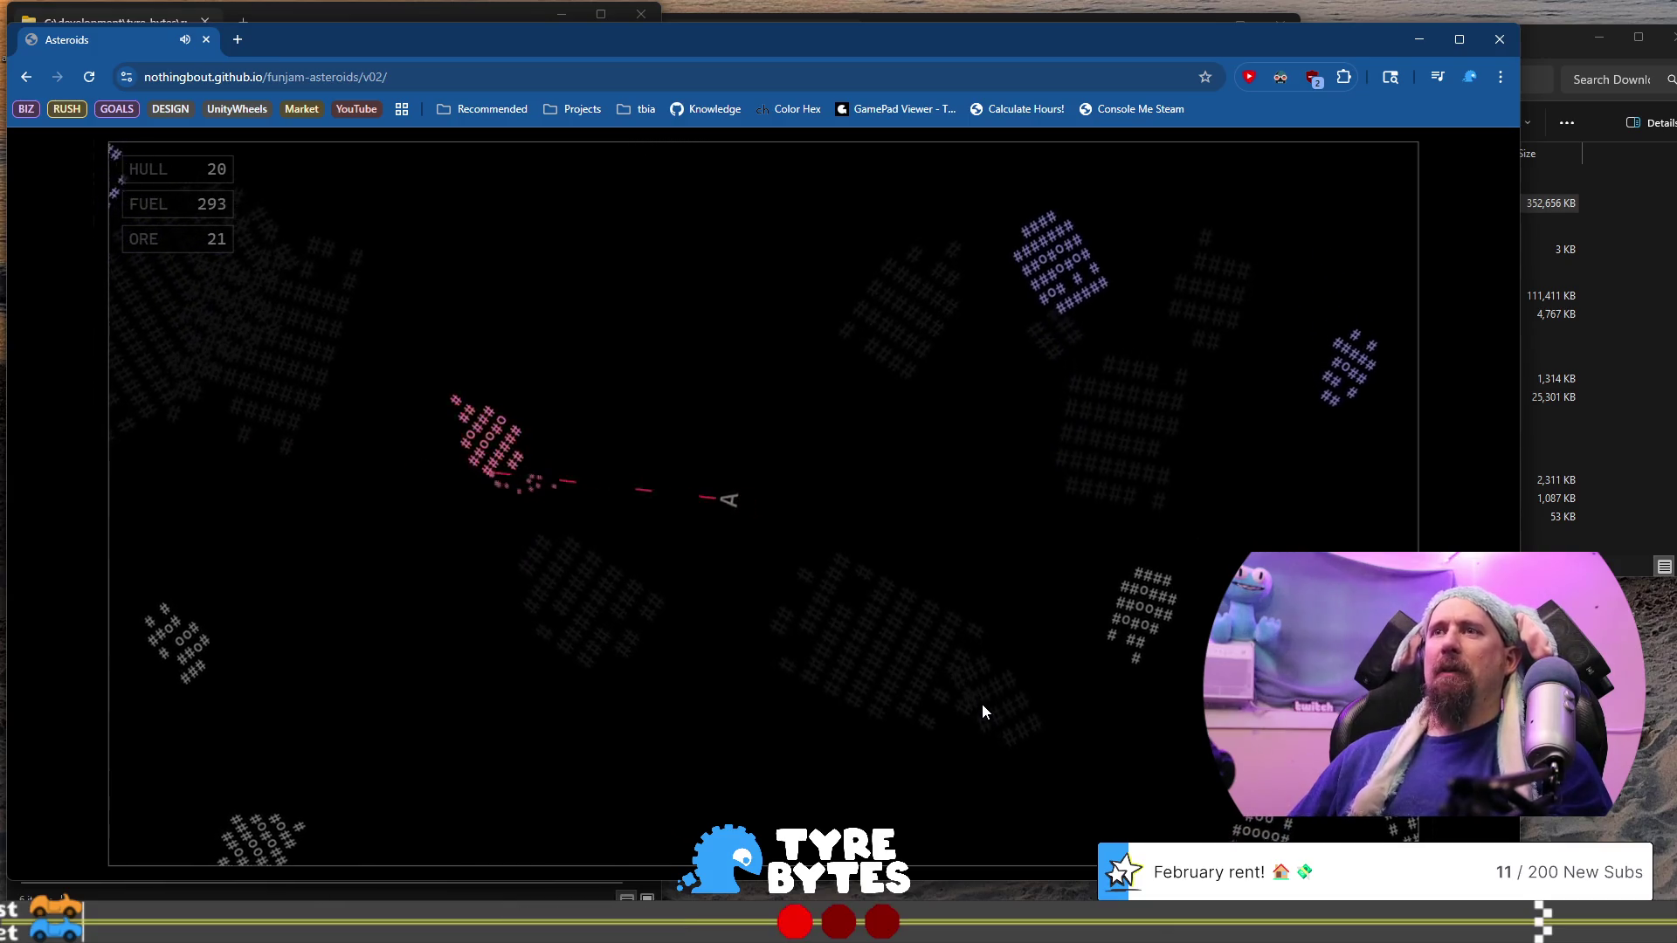
pyautogui.press('Right')
pyautogui.press('Up')
pyautogui.press('space')
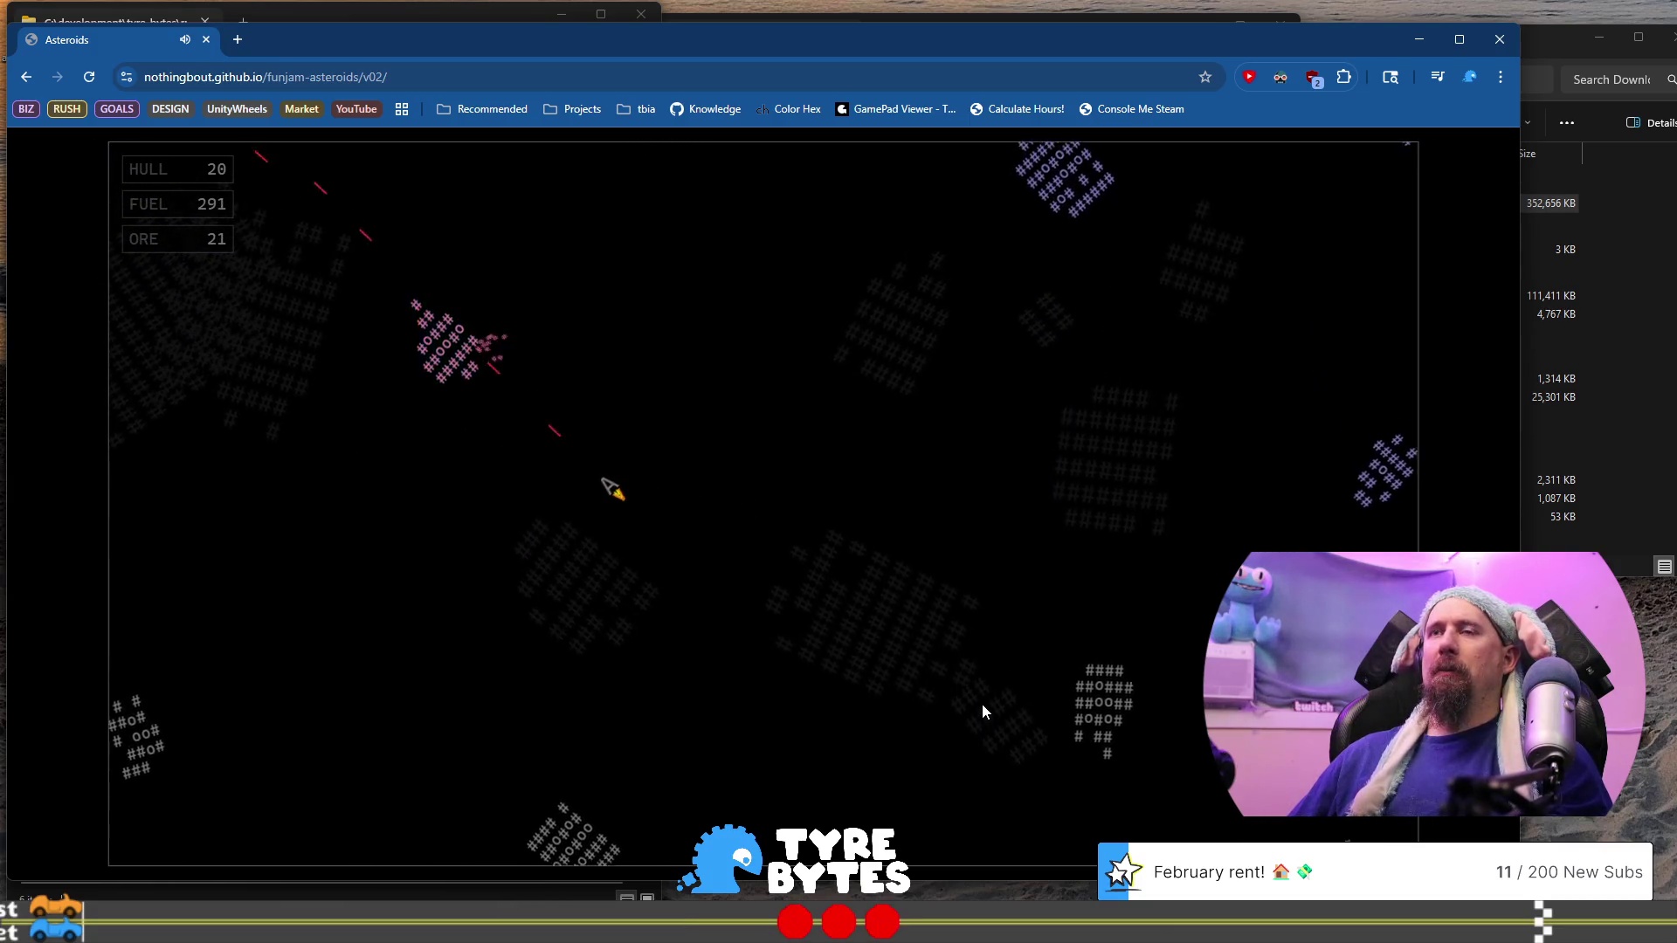
pyautogui.press('Up')
pyautogui.press('space')
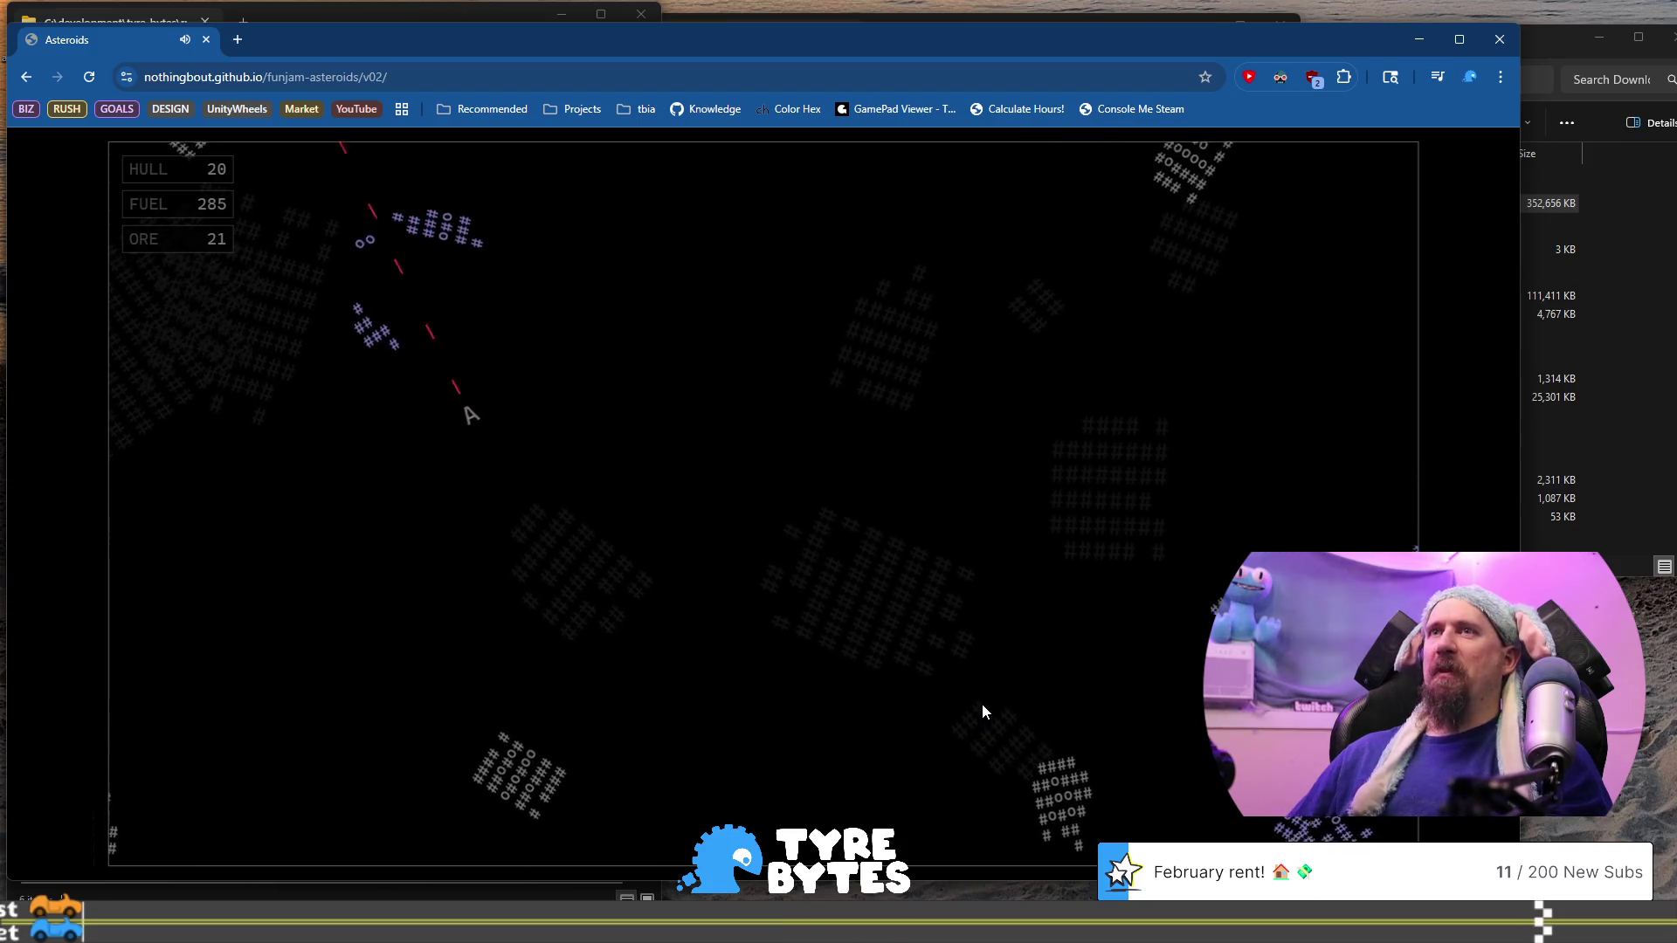
pyautogui.press('Up')
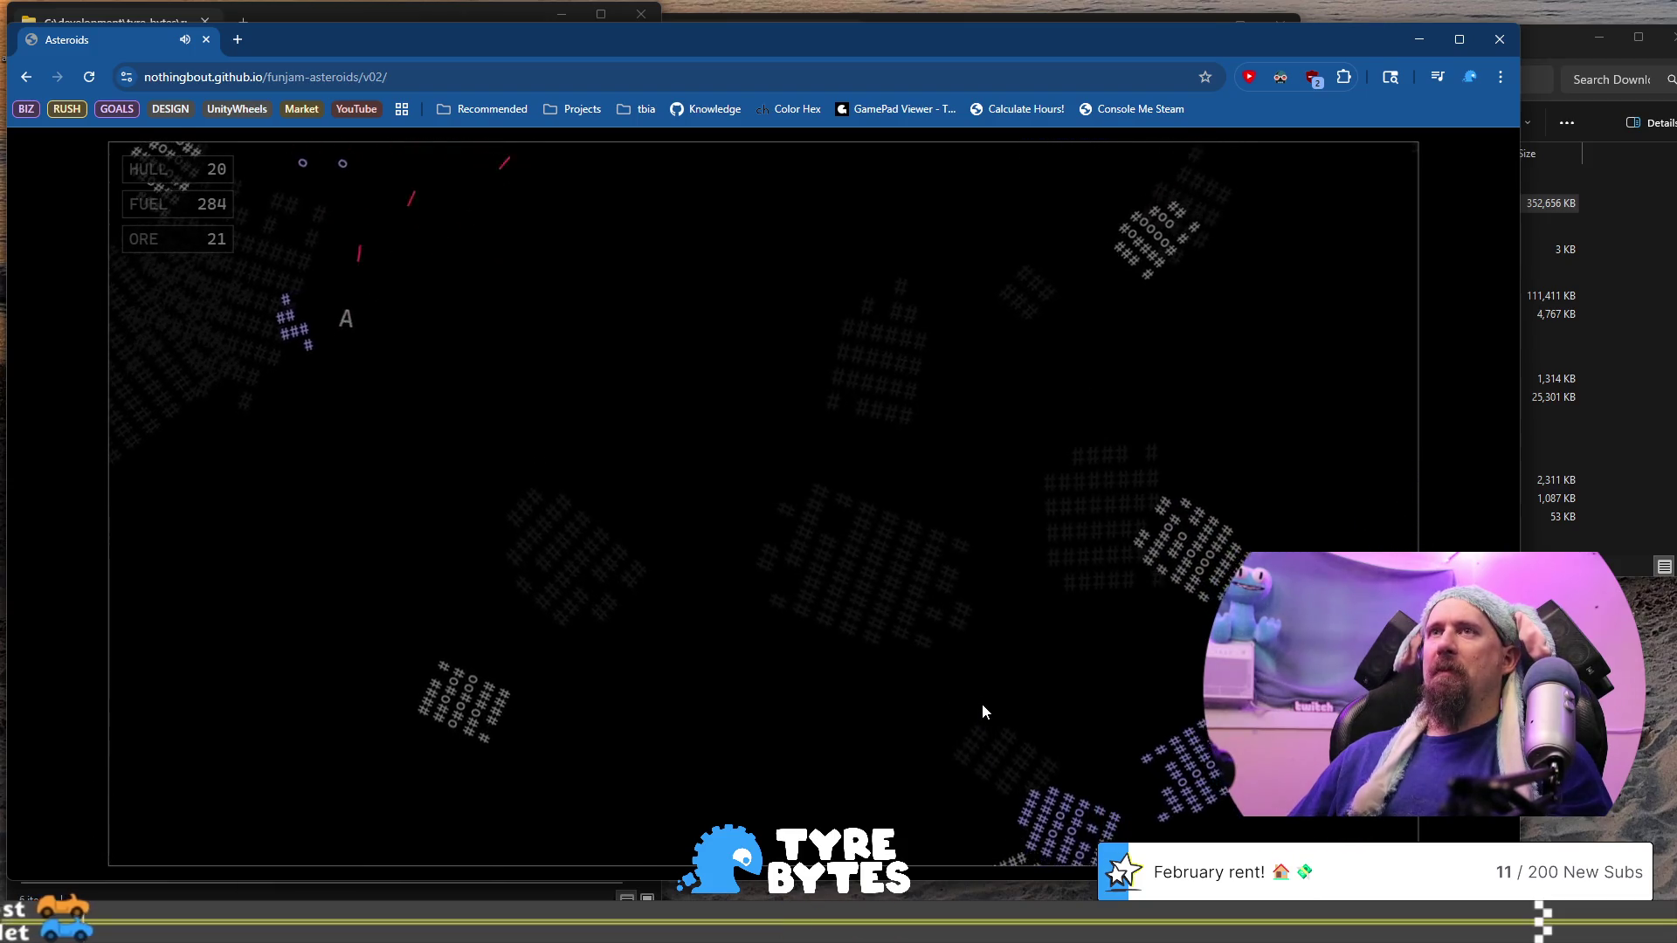
# Turn down-right to shoot asteroids, then thrust downward and pick up ore
pyautogui.press('Right')
pyautogui.press('space')
pyautogui.press('Up')
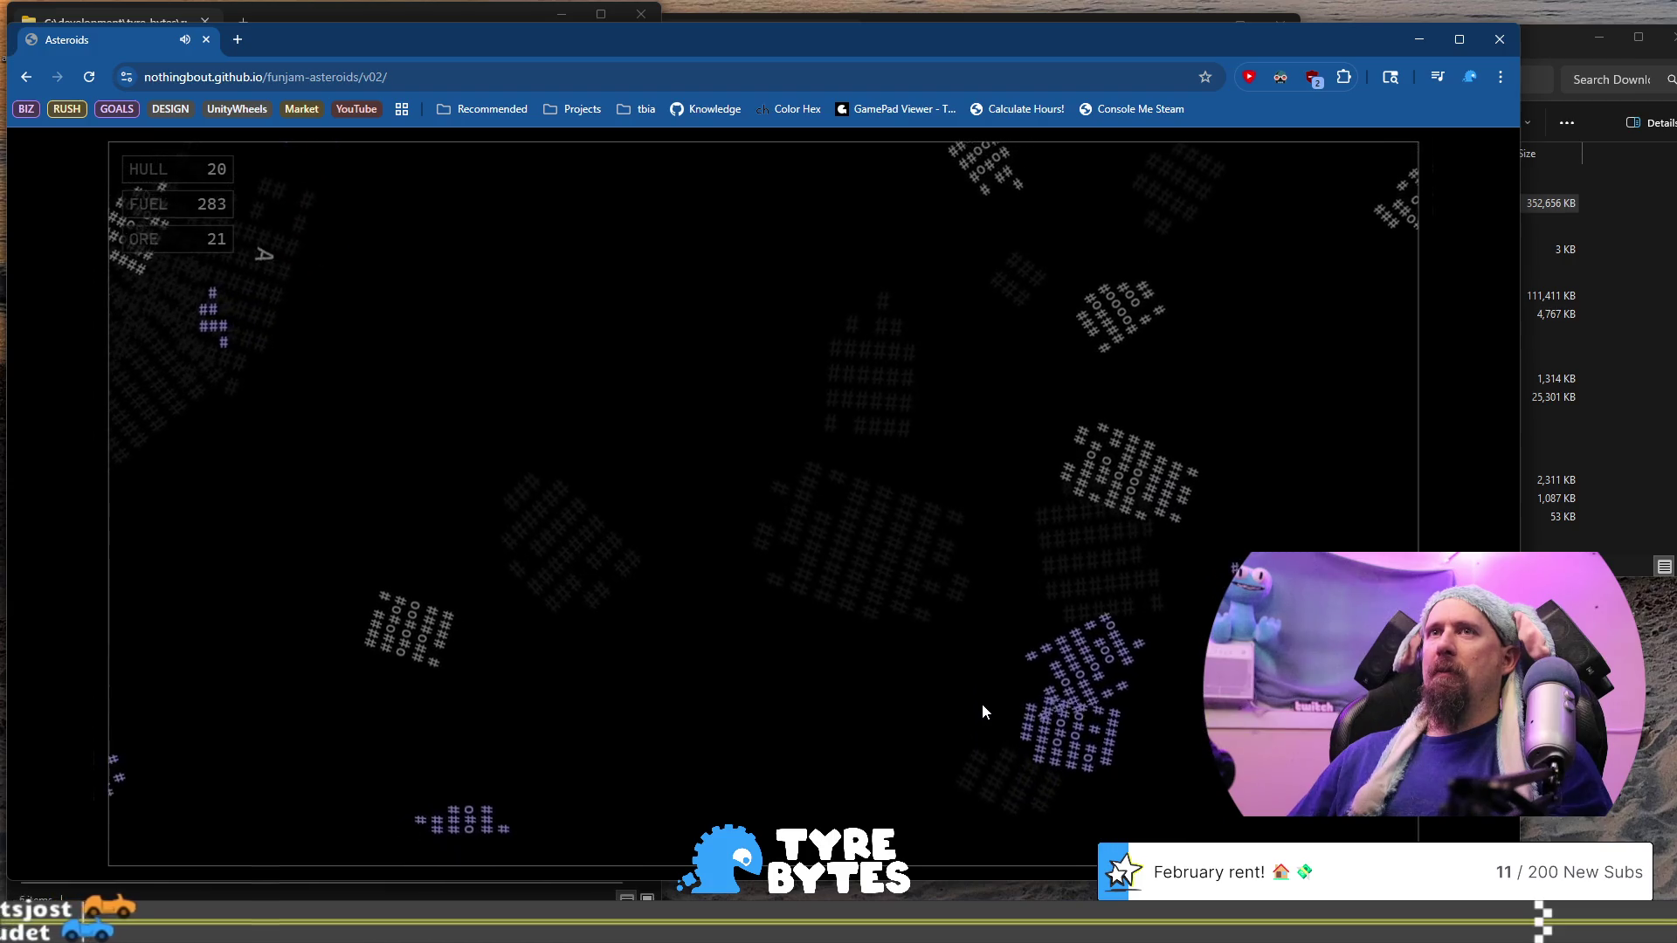
pyautogui.press('space')
pyautogui.press('space')
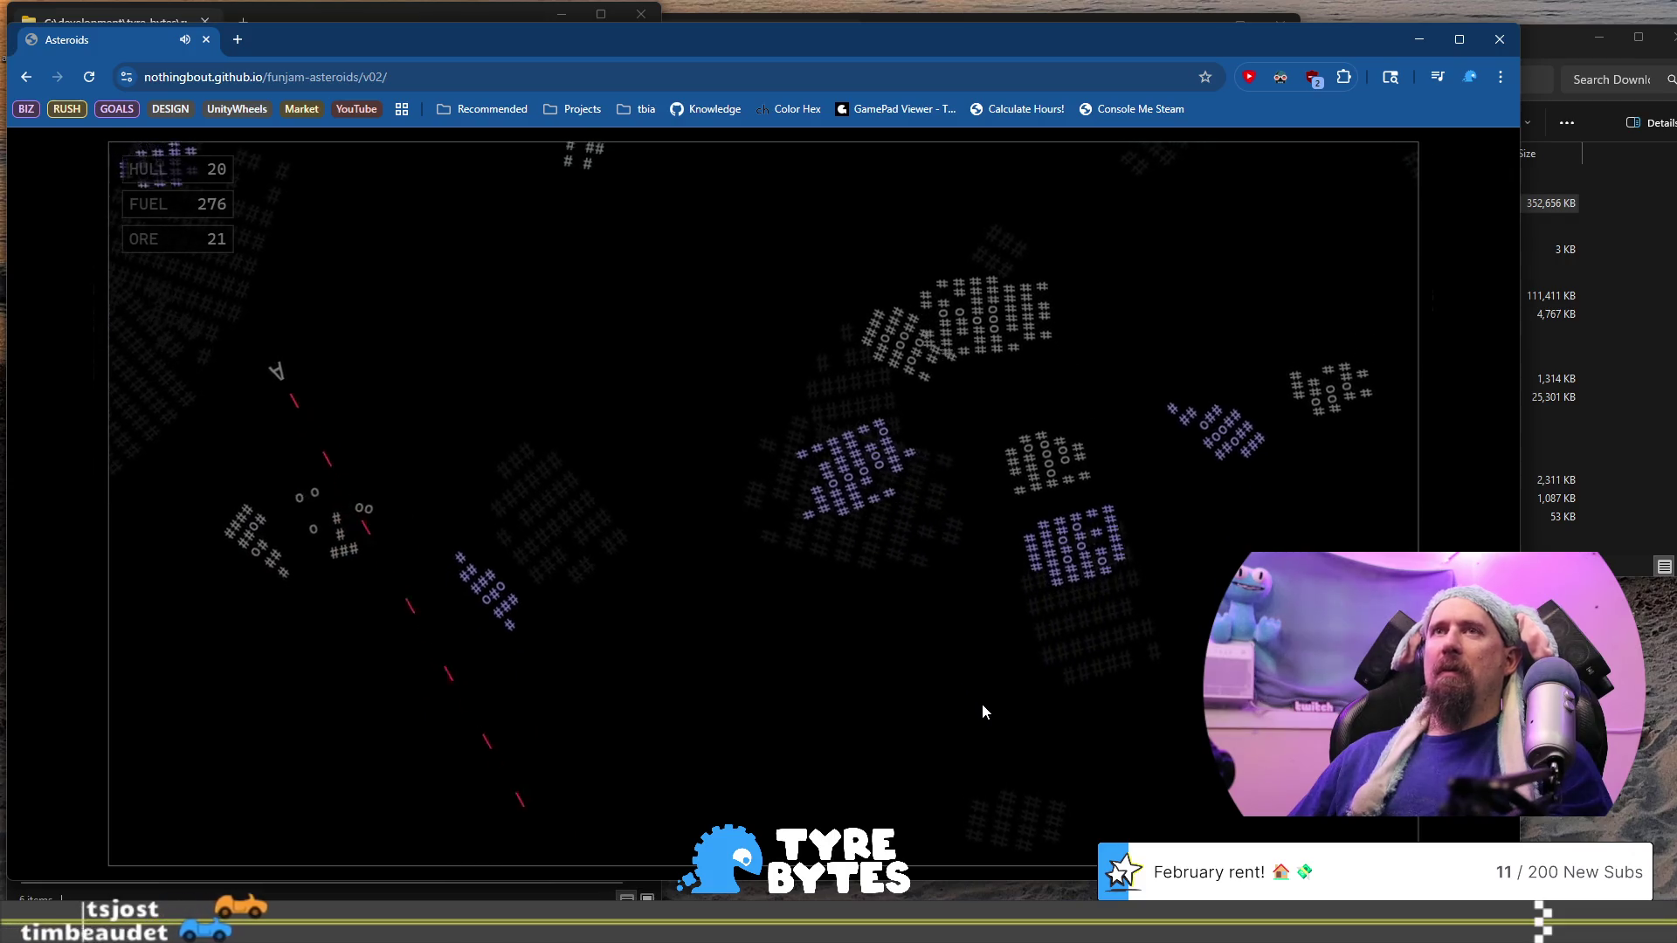
pyautogui.press('Up')
pyautogui.press('Up')
pyautogui.press('Right')
pyautogui.press('Right')
pyautogui.press('space')
pyautogui.press('Up')
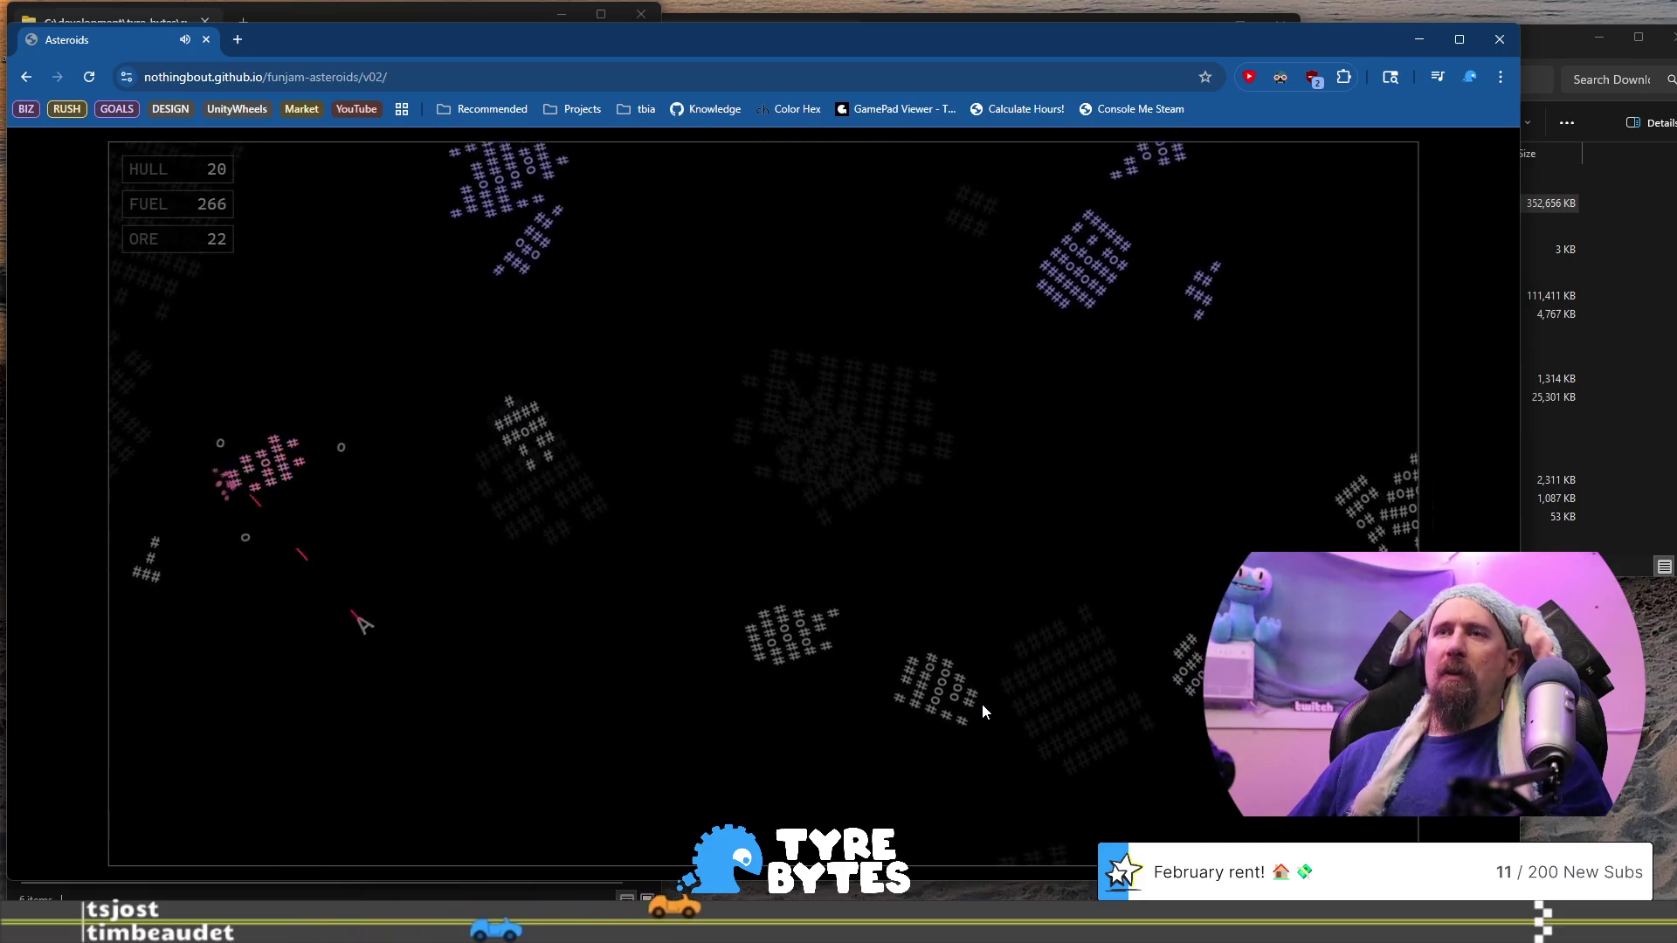
pyautogui.press('space')
pyautogui.press('space')
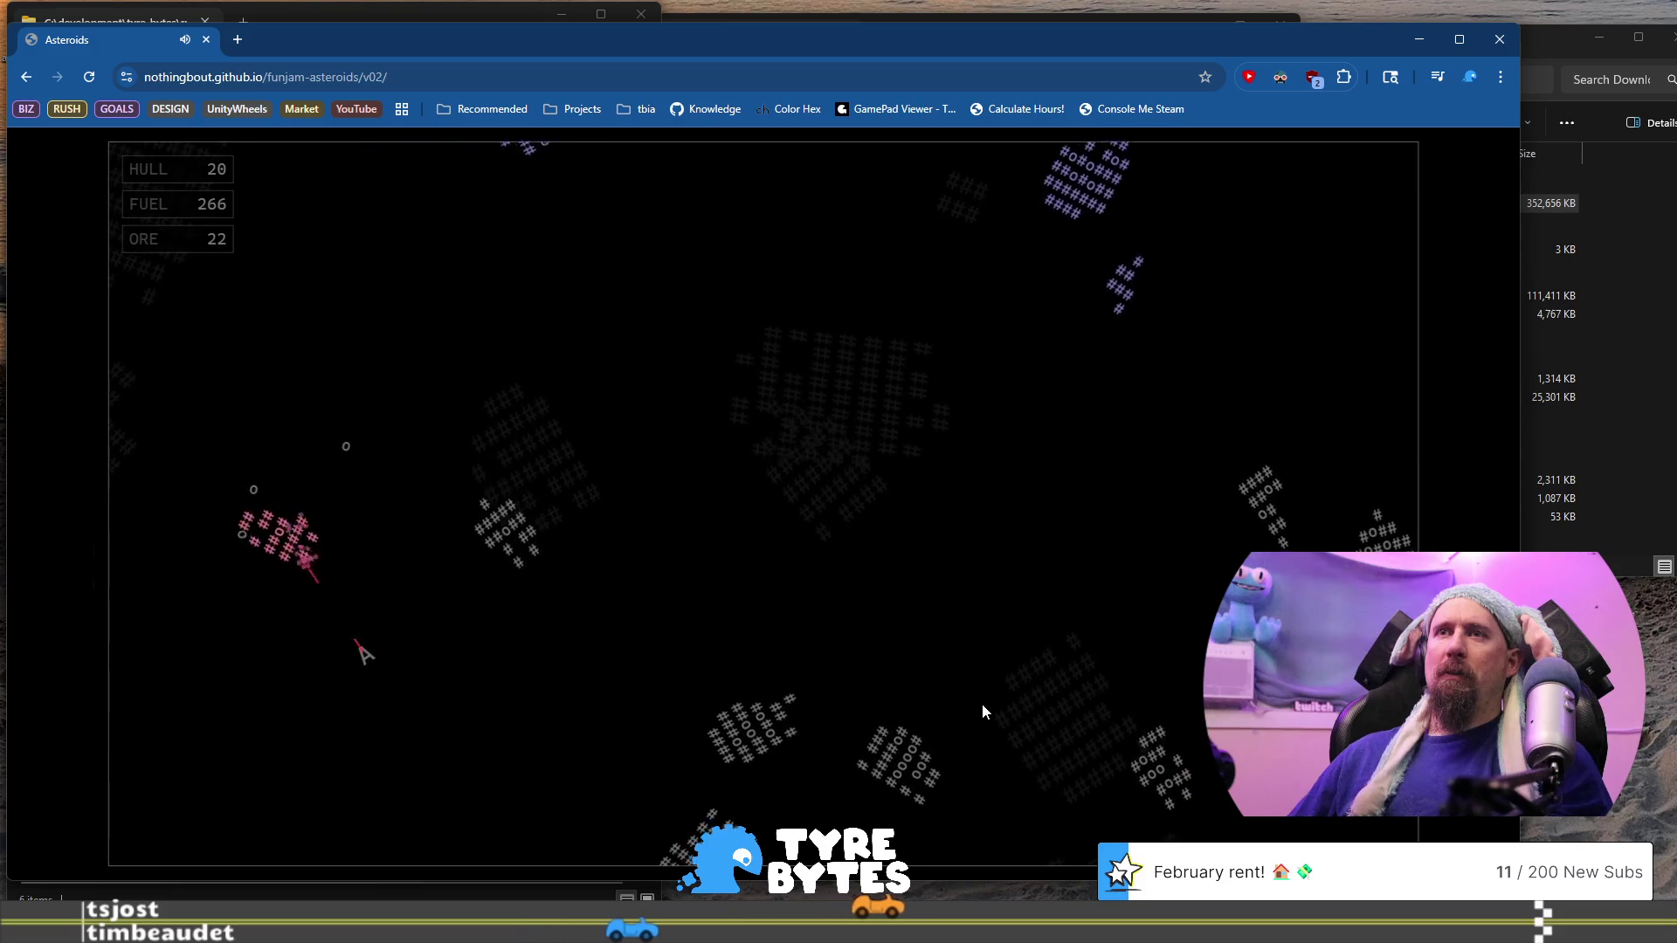
# Fly up-left to collect dropped ore, then fire right and upward to keep mining
pyautogui.press('Up')
pyautogui.press('Up')
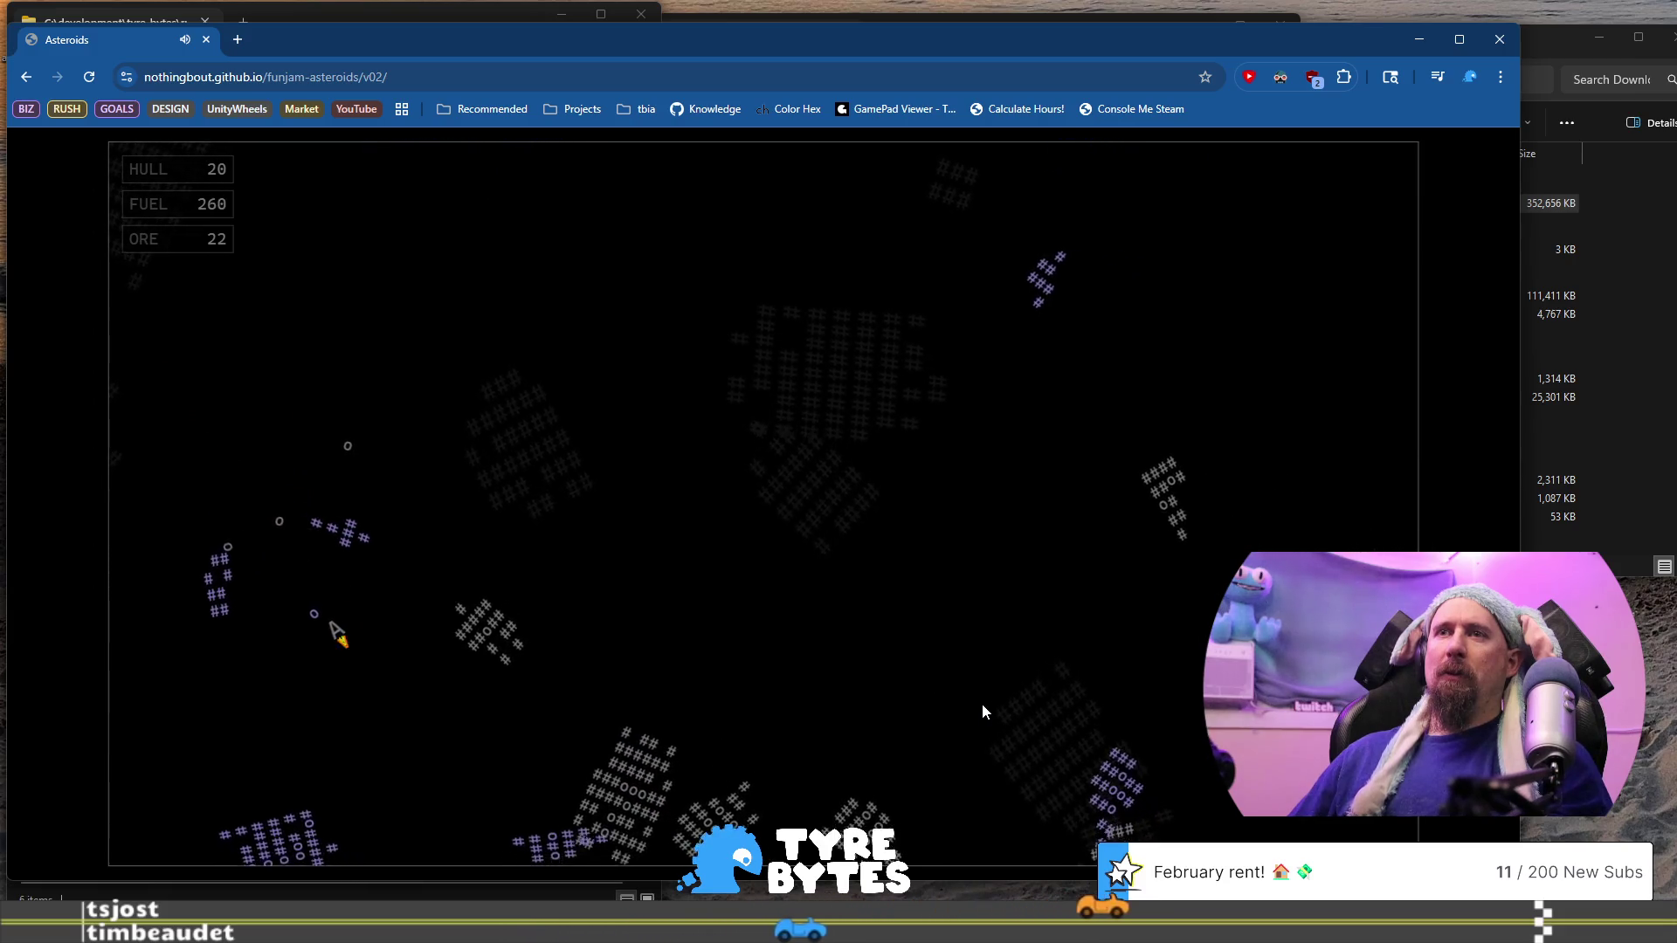
pyautogui.press('Right')
pyautogui.press('Up')
pyautogui.press('Up')
pyautogui.press('Left')
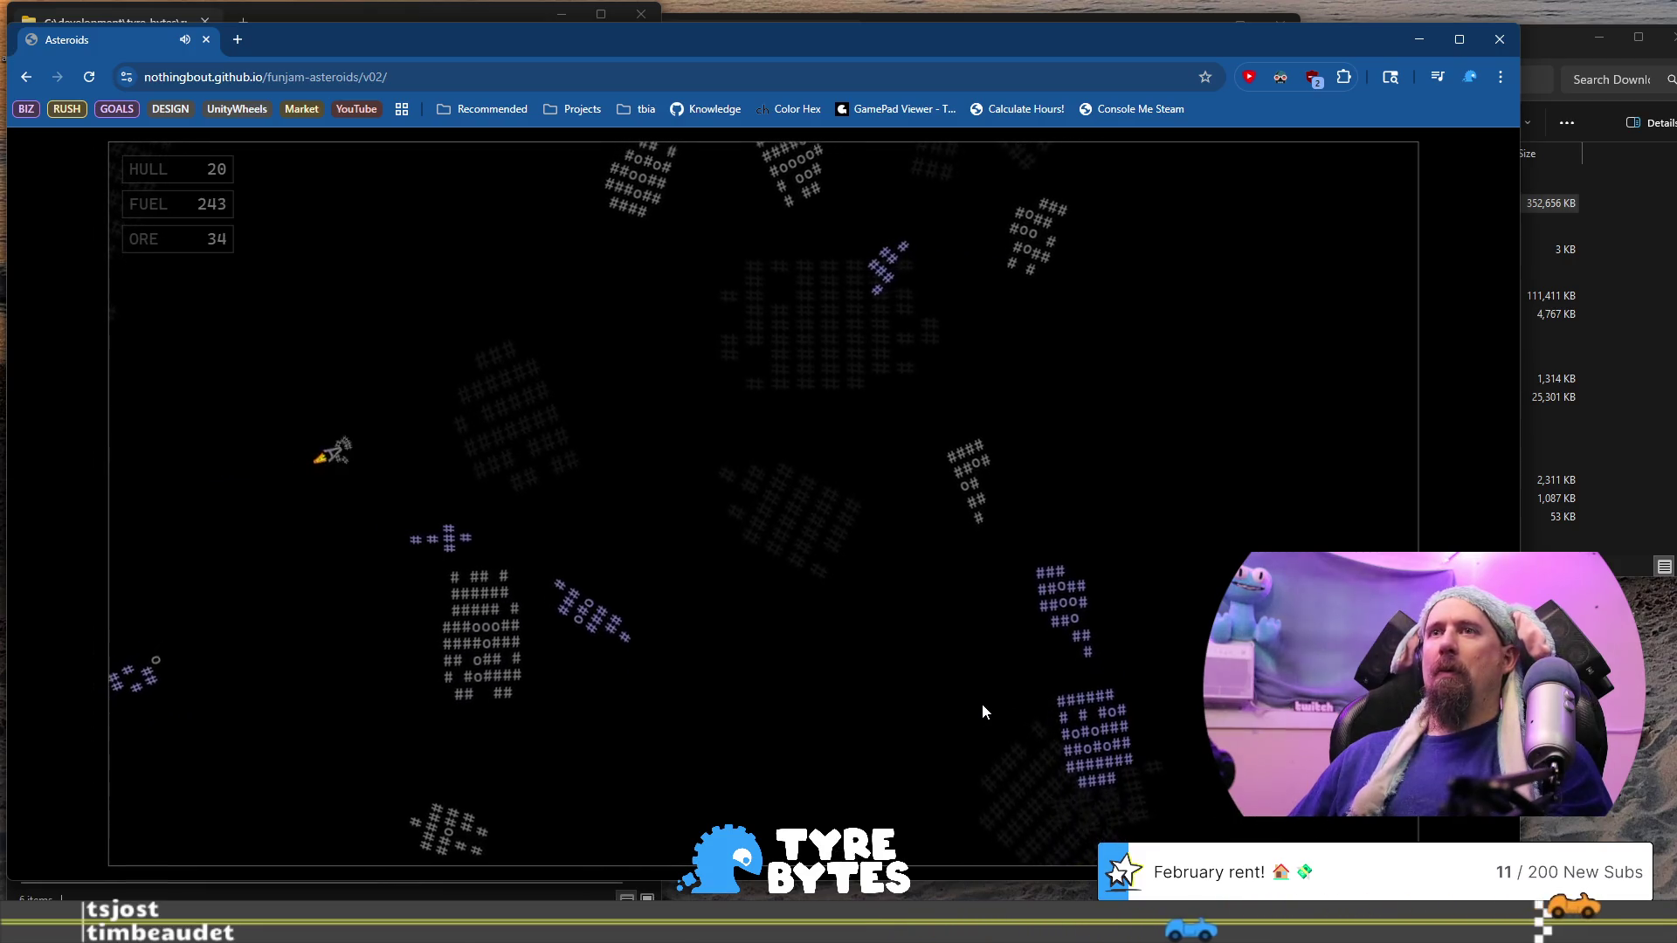
pyautogui.press('space')
pyautogui.press('Right')
pyautogui.press('space')
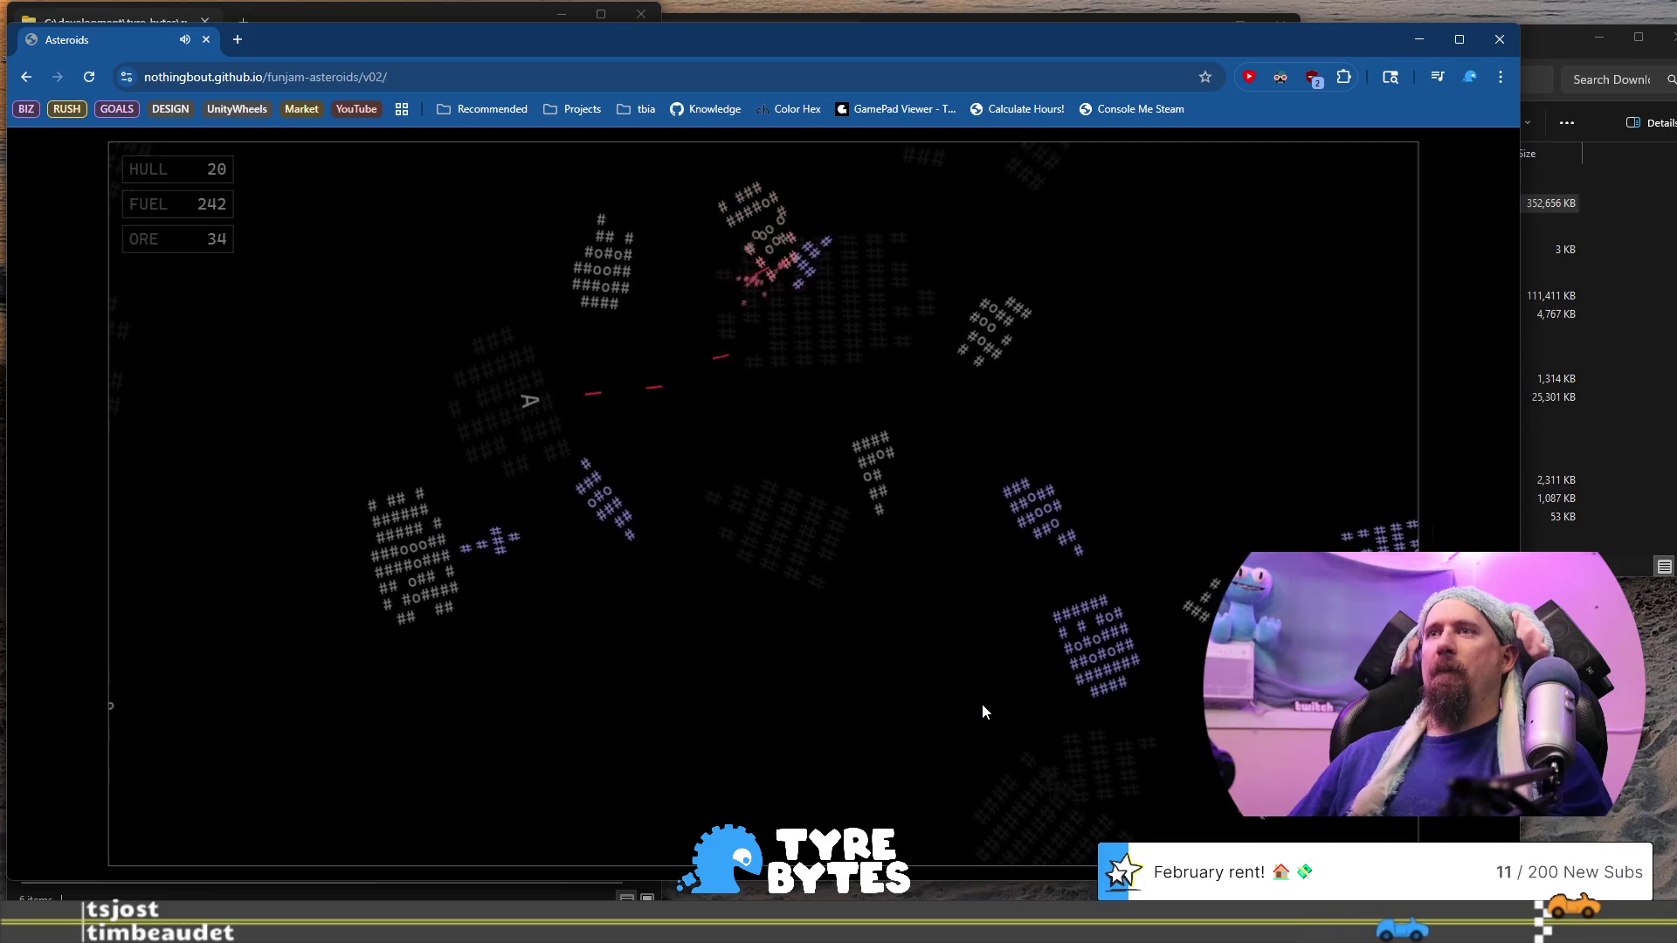
pyautogui.press('Right')
pyautogui.press('space')
pyautogui.press('Left')
pyautogui.press('Up')
pyautogui.press('Up')
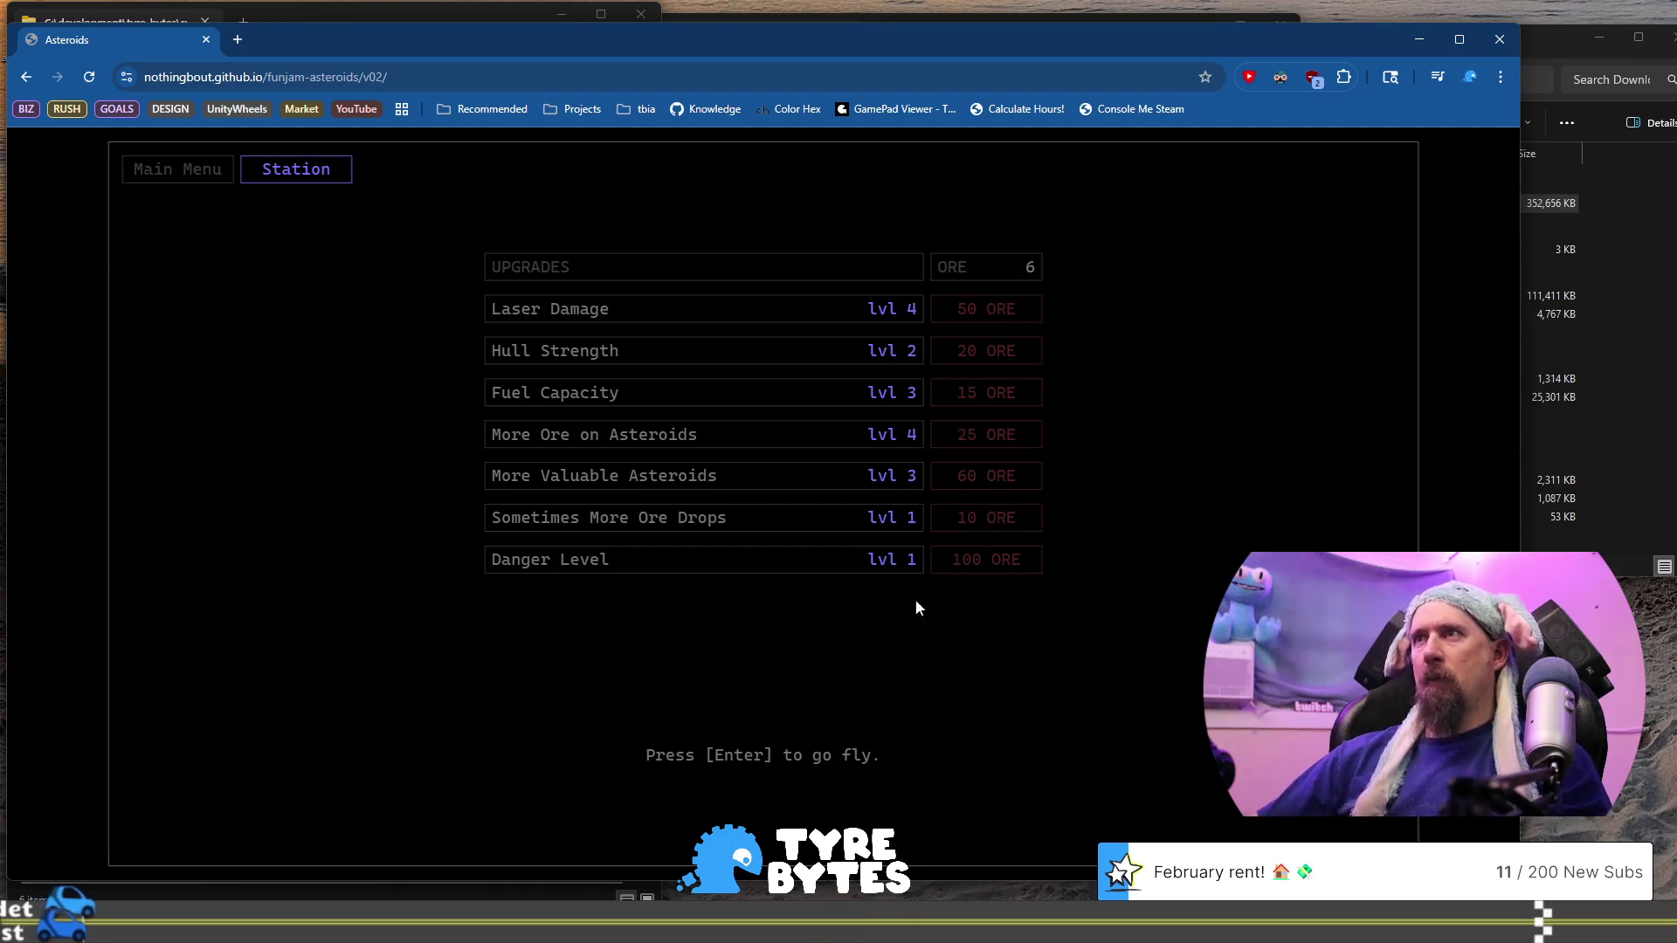
# Launch another run, shooting lower-right asteroids and thrusting up-right while firing
pyautogui.press('Return')
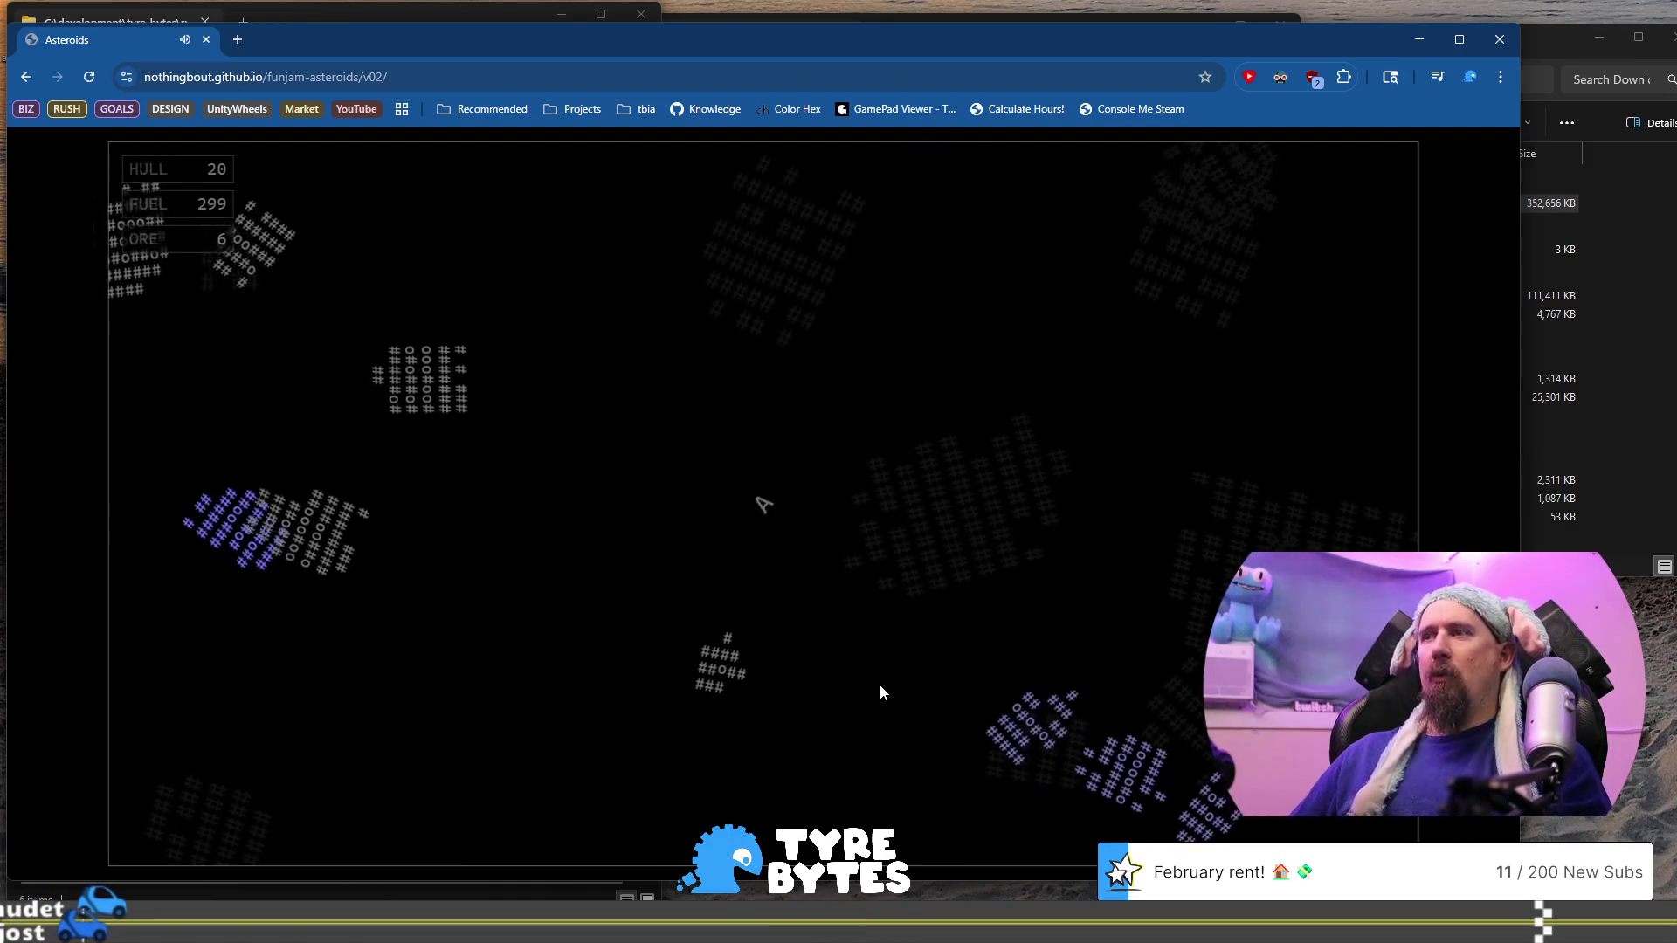
pyautogui.press('space')
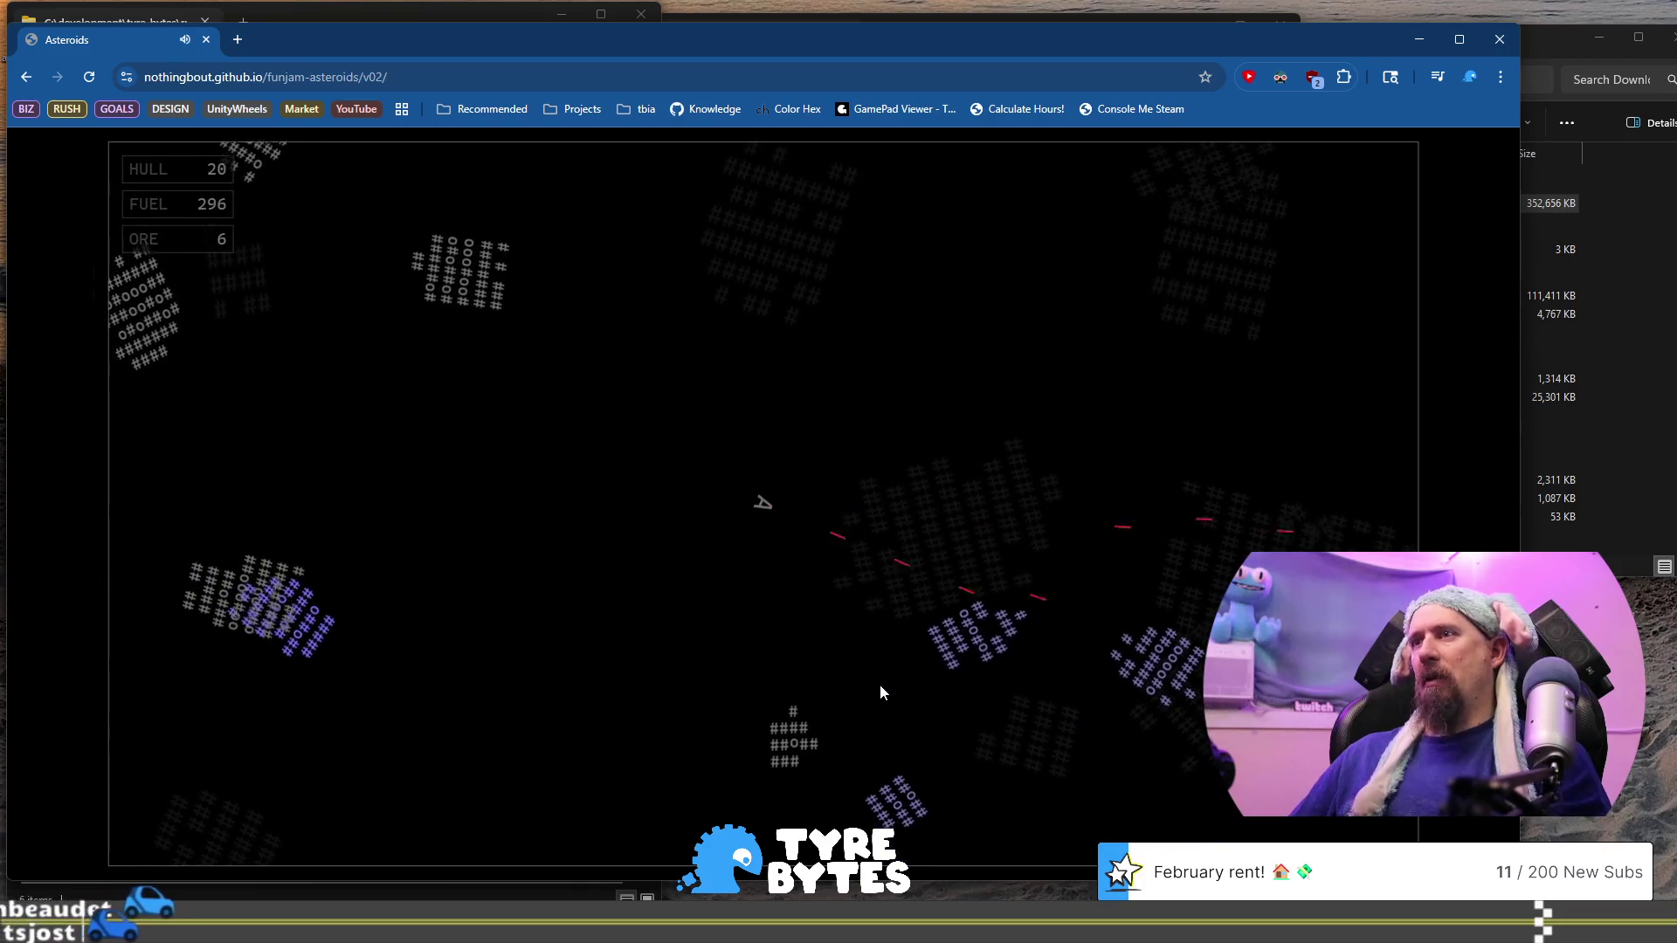
pyautogui.press('Left')
pyautogui.press('space')
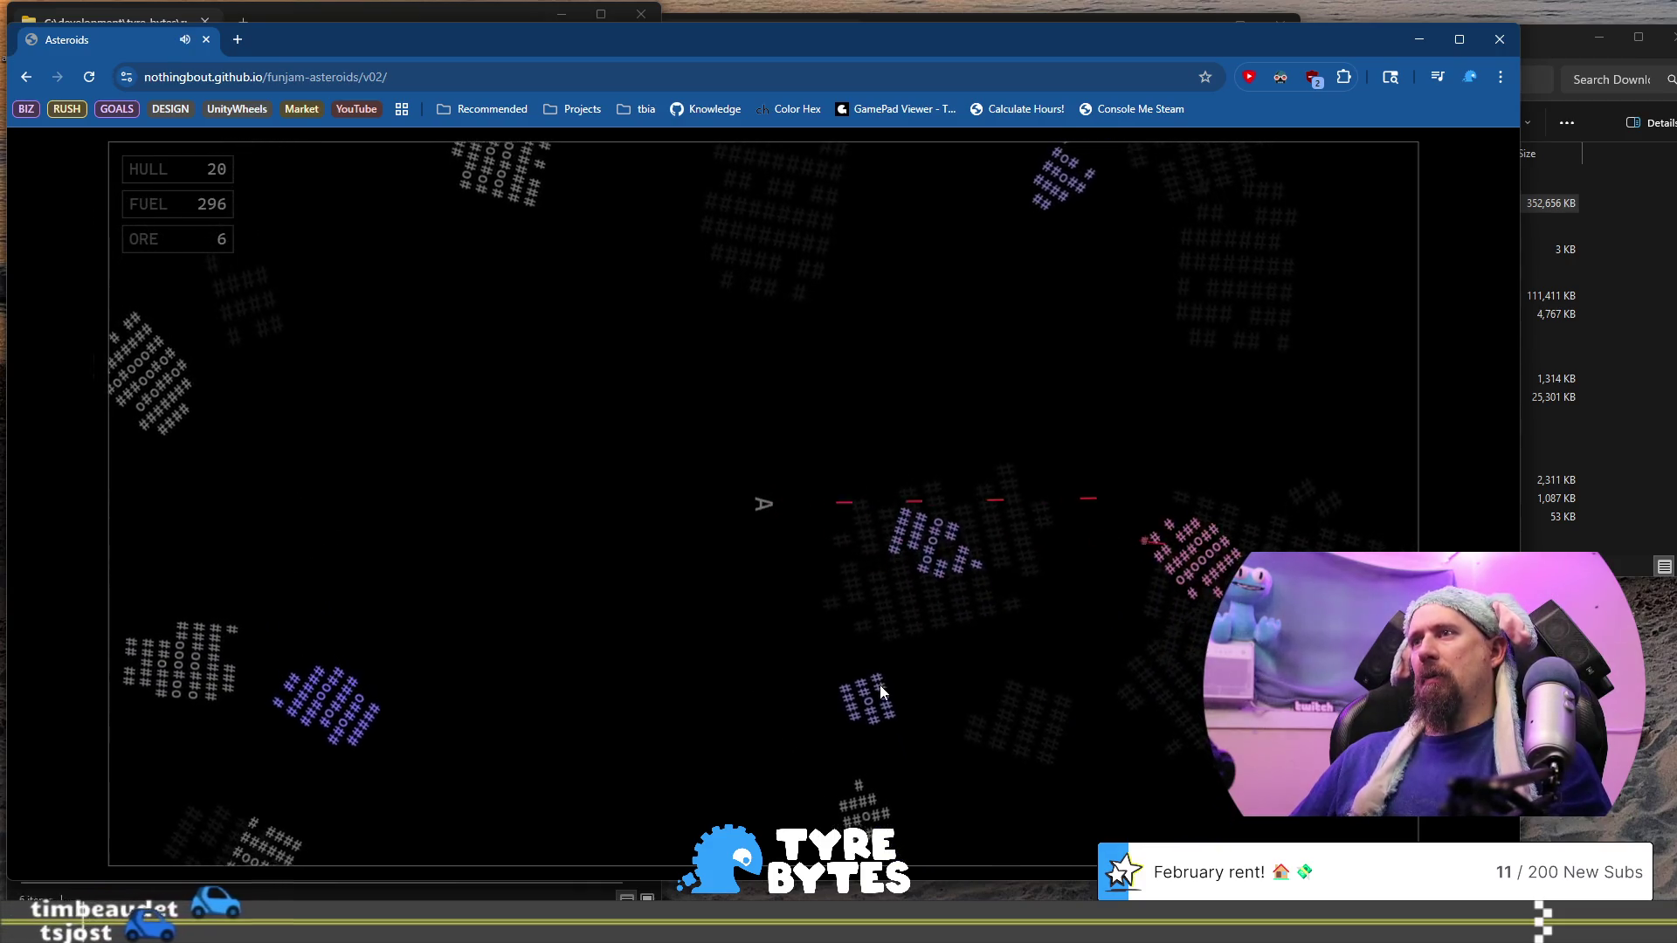
pyautogui.press('Left')
pyautogui.press('Up')
pyautogui.press('space')
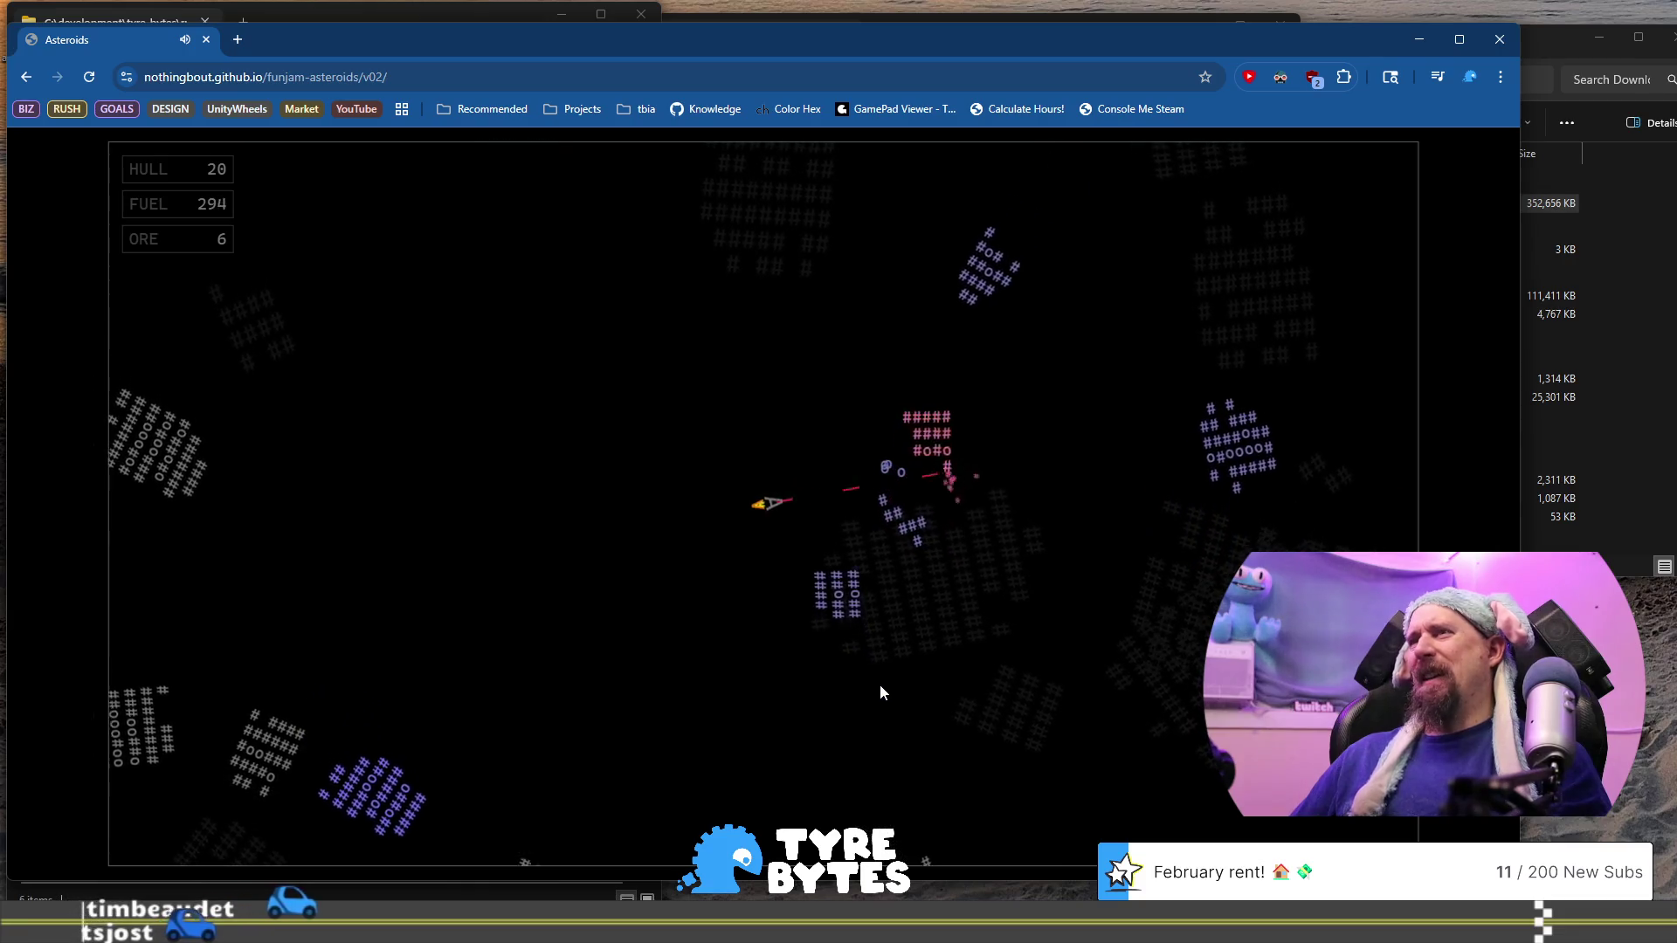
pyautogui.press('Up')
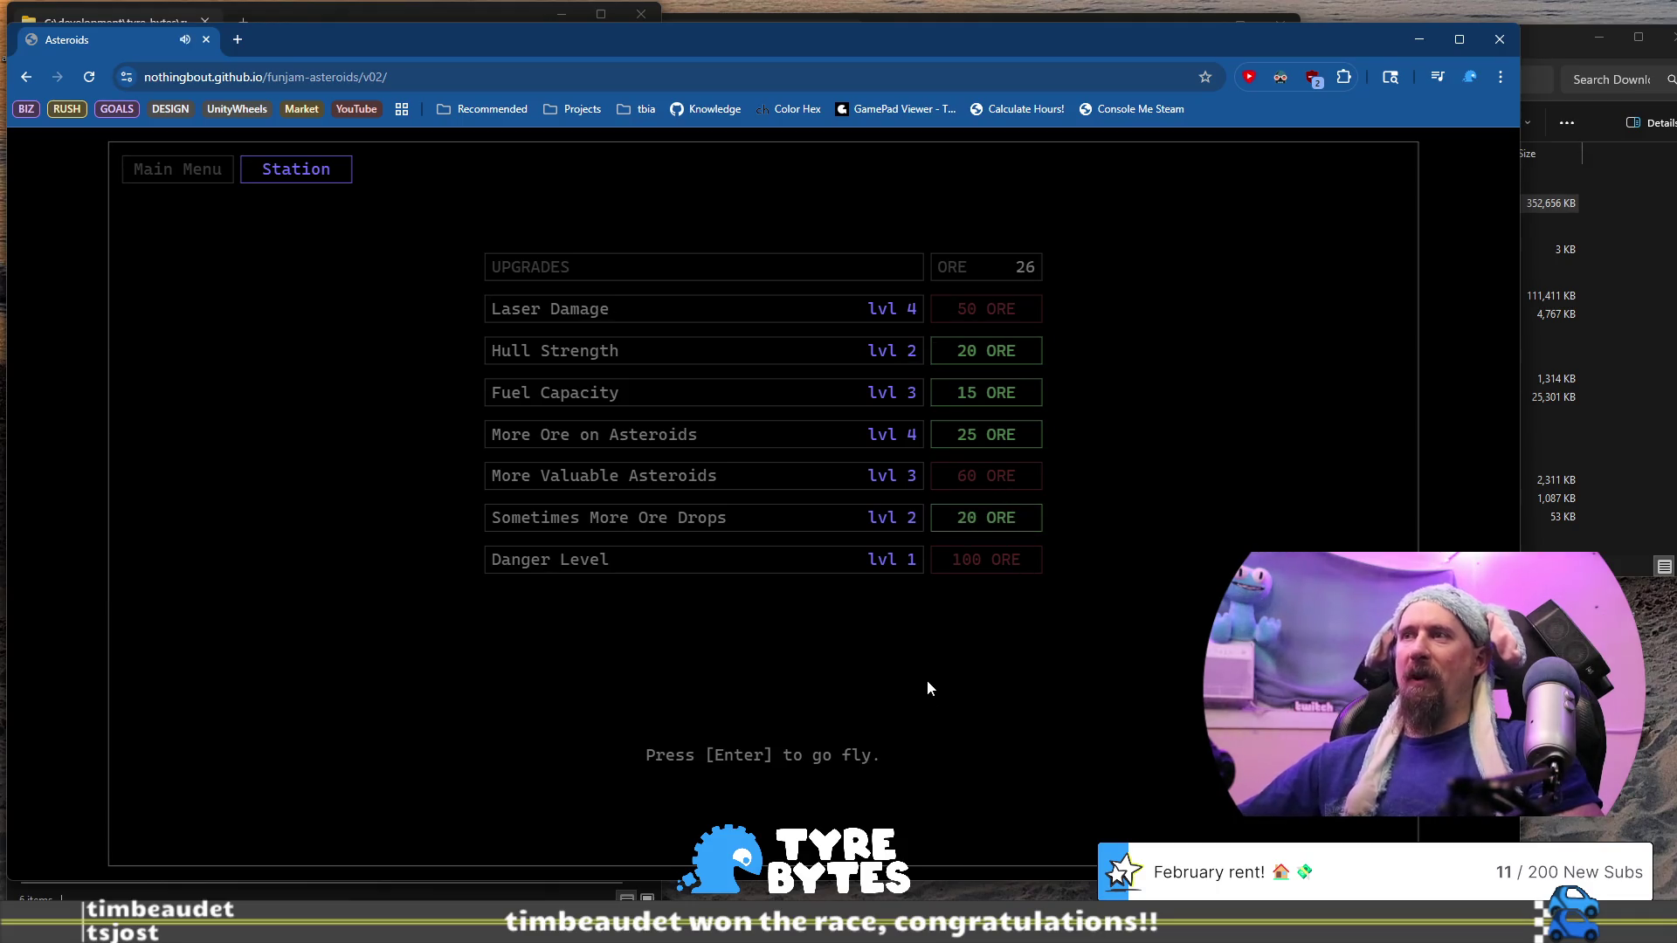
# Buy the Sometimes More Ore Drops upgrade and launch a new mining run
pyautogui.click(956, 520)
pyautogui.press('Return')
pyautogui.press('Up')
pyautogui.press('Right')
pyautogui.press('space')
# Shoot the nearby asteroids down-right, below and up-left to break them into ore
pyautogui.press('space')
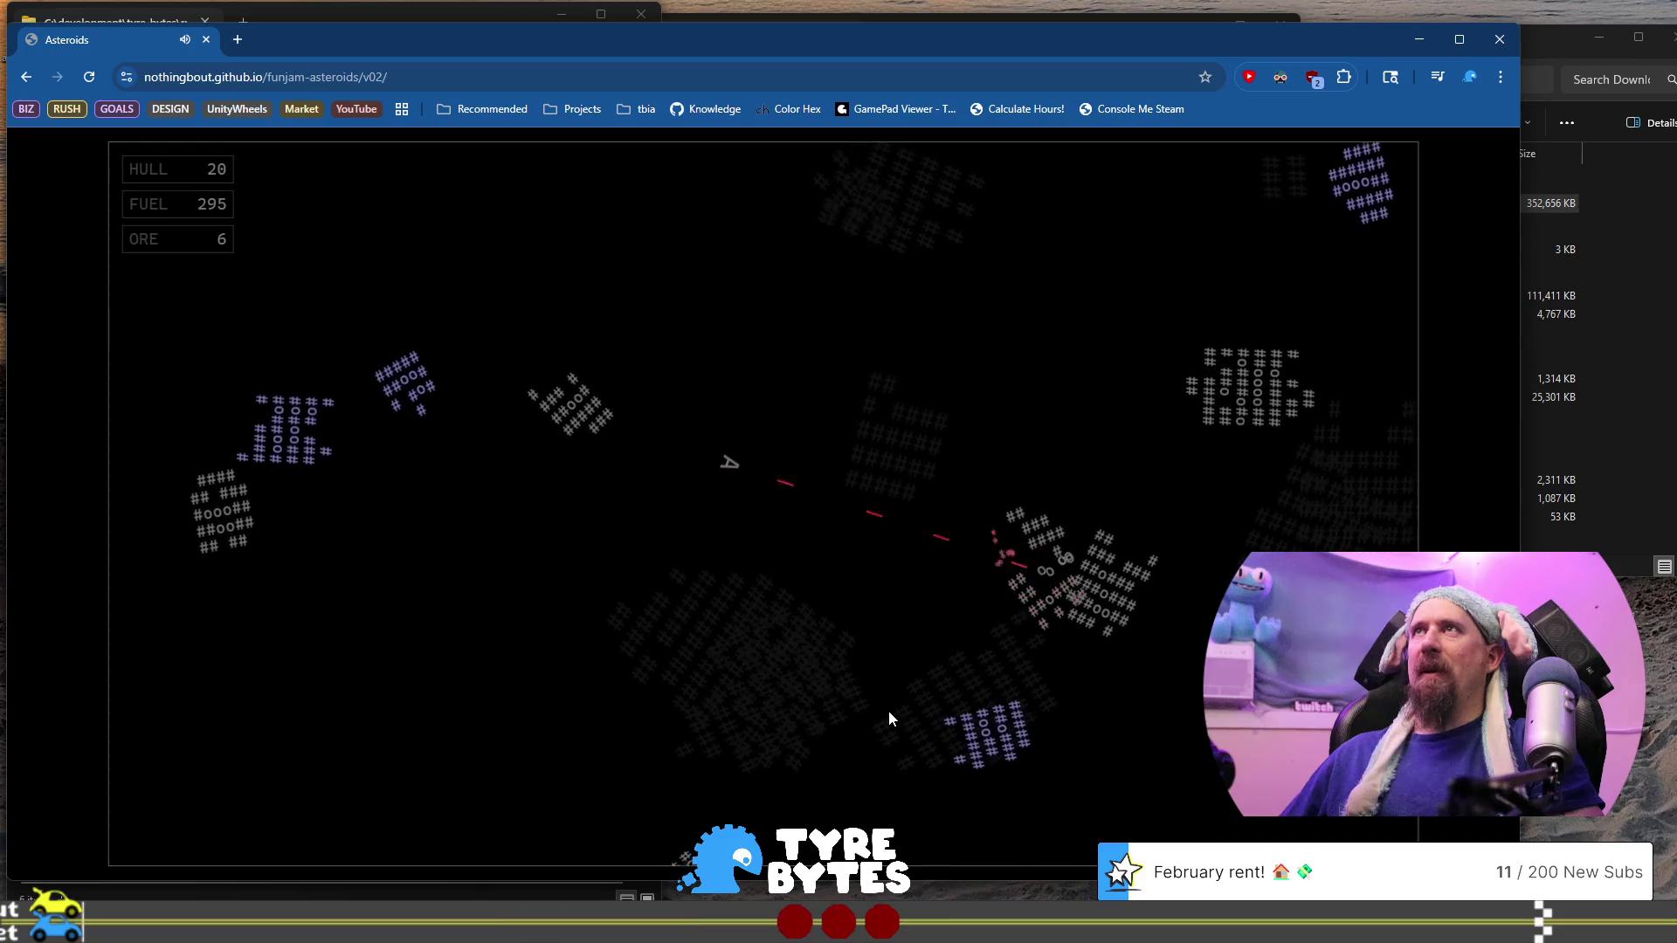
pyautogui.press('Right')
pyautogui.press('Up')
pyautogui.press('space')
pyautogui.press('Up')
pyautogui.press('space')
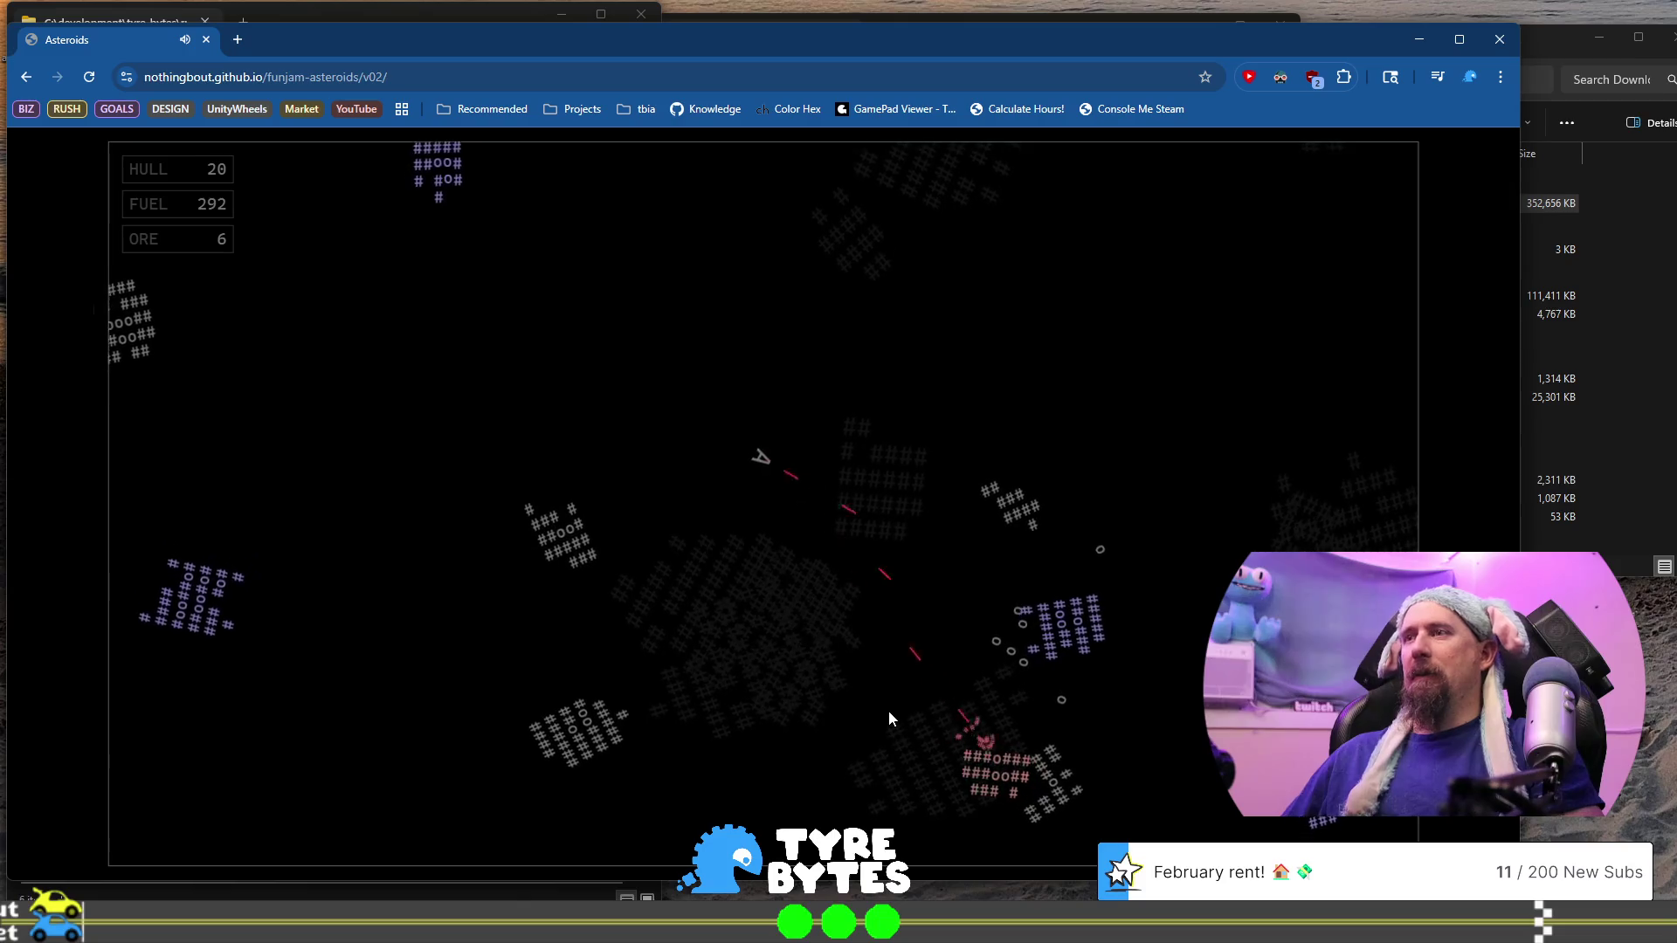
pyautogui.press('Up')
pyautogui.press('space')
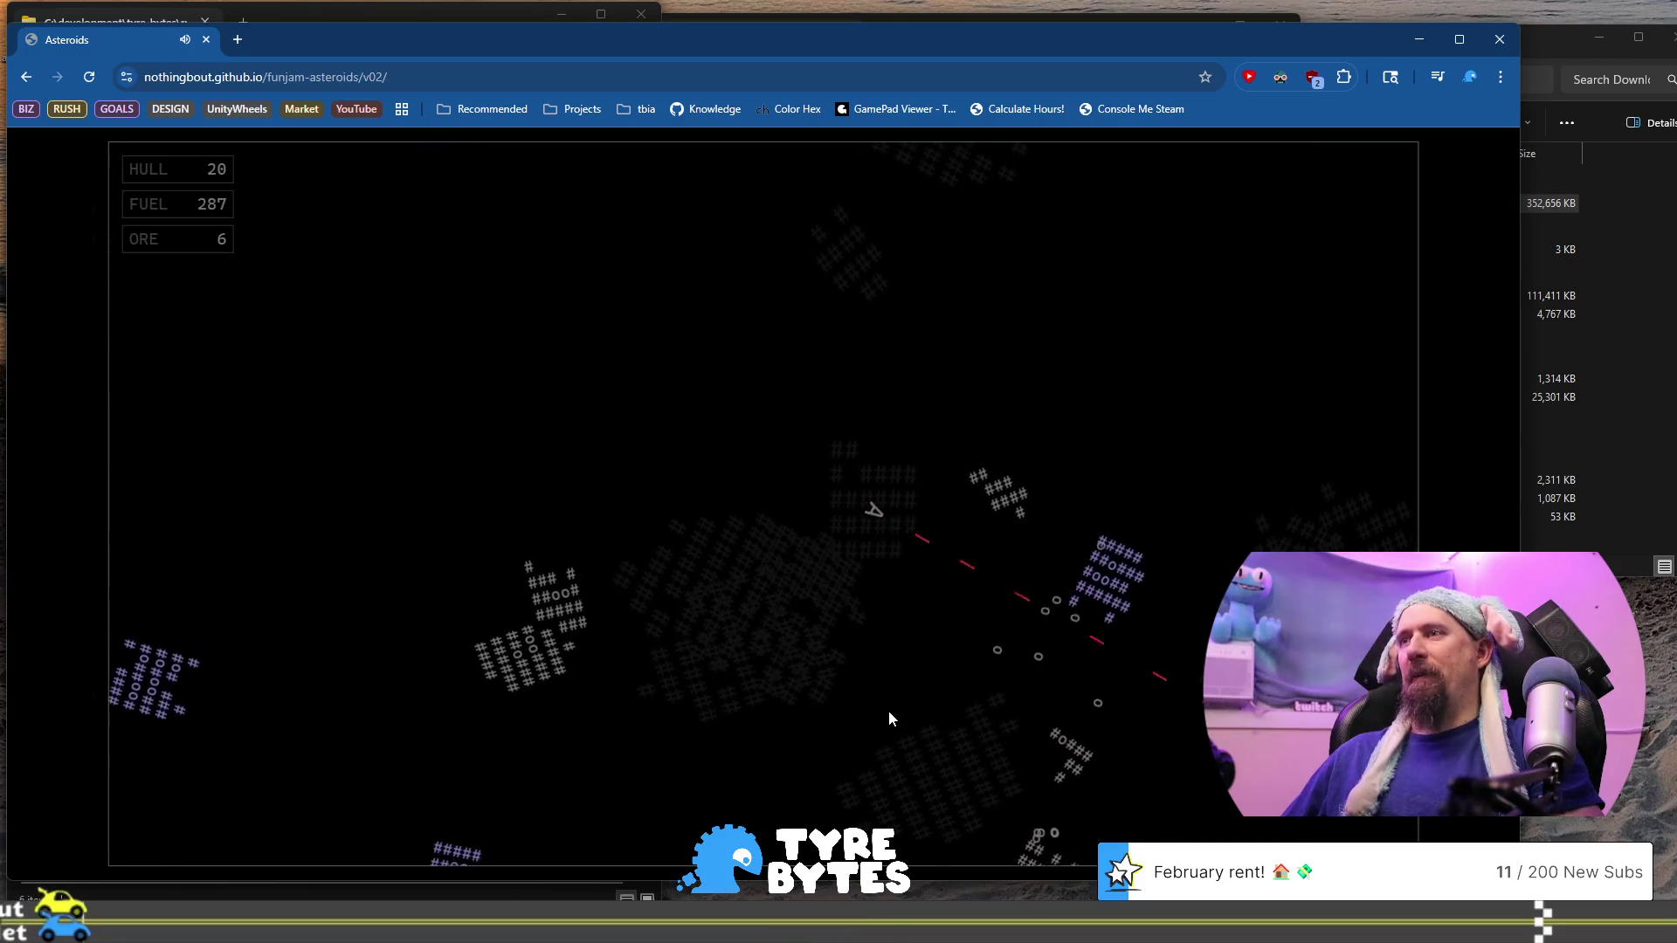
pyautogui.press('Right')
pyautogui.press('Up')
pyautogui.press('space')
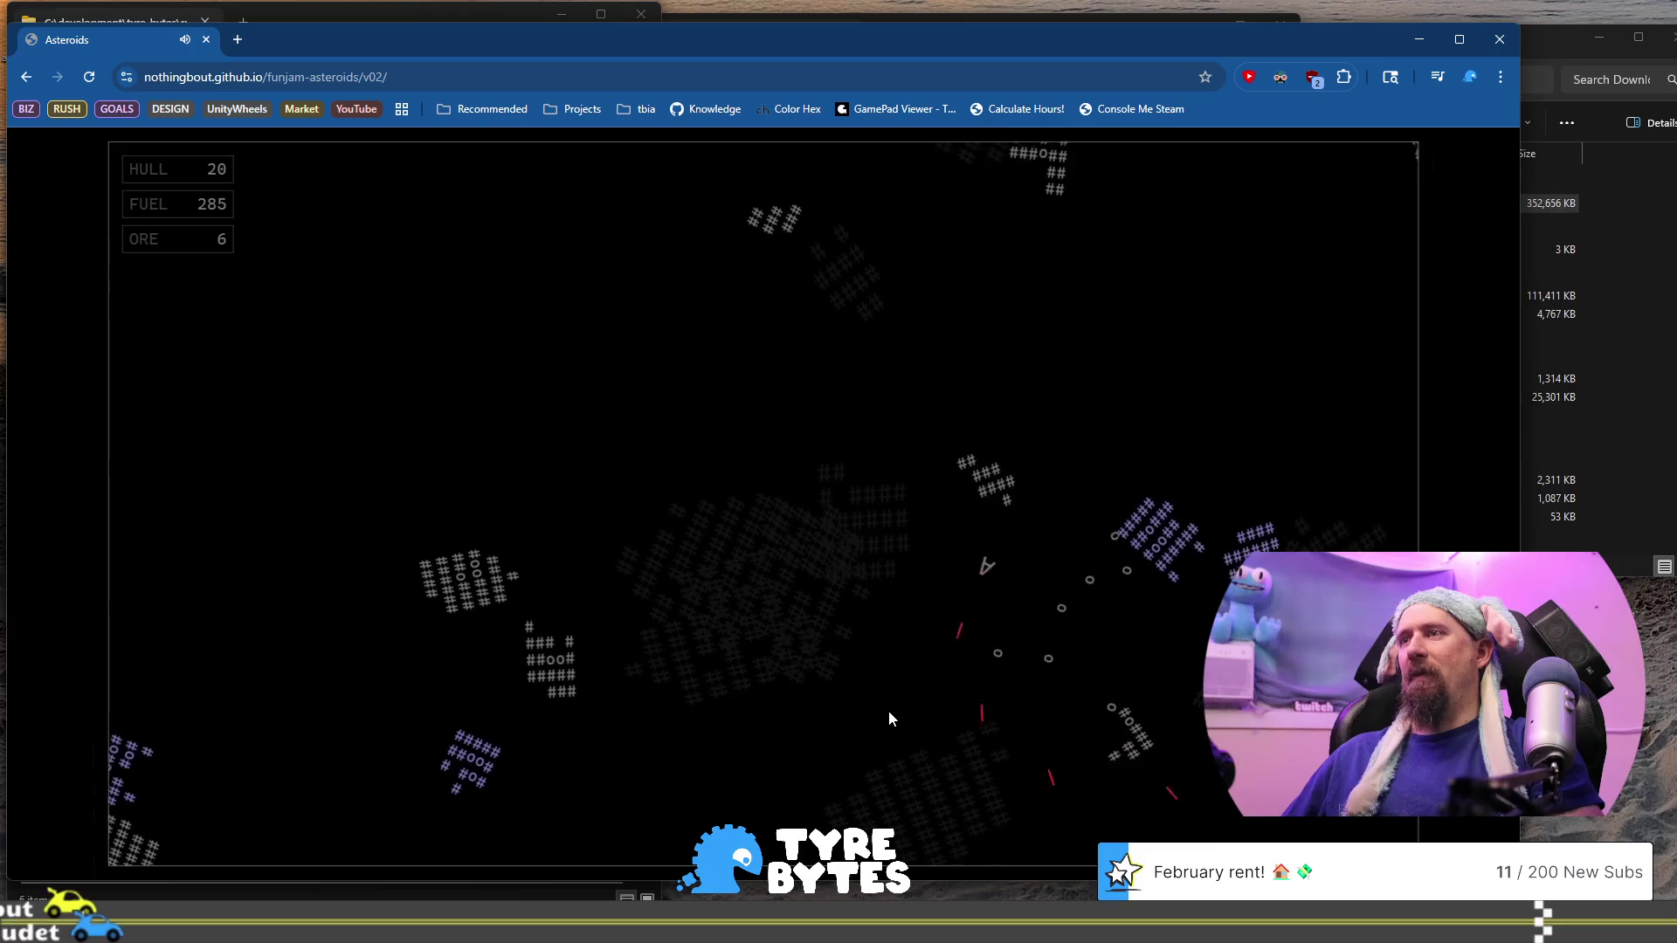
pyautogui.press('Right')
pyautogui.press('Up')
pyautogui.press('space')
pyautogui.press('Right')
pyautogui.press('Up')
pyautogui.press('space')
pyautogui.press('Right')
pyautogui.press('Up')
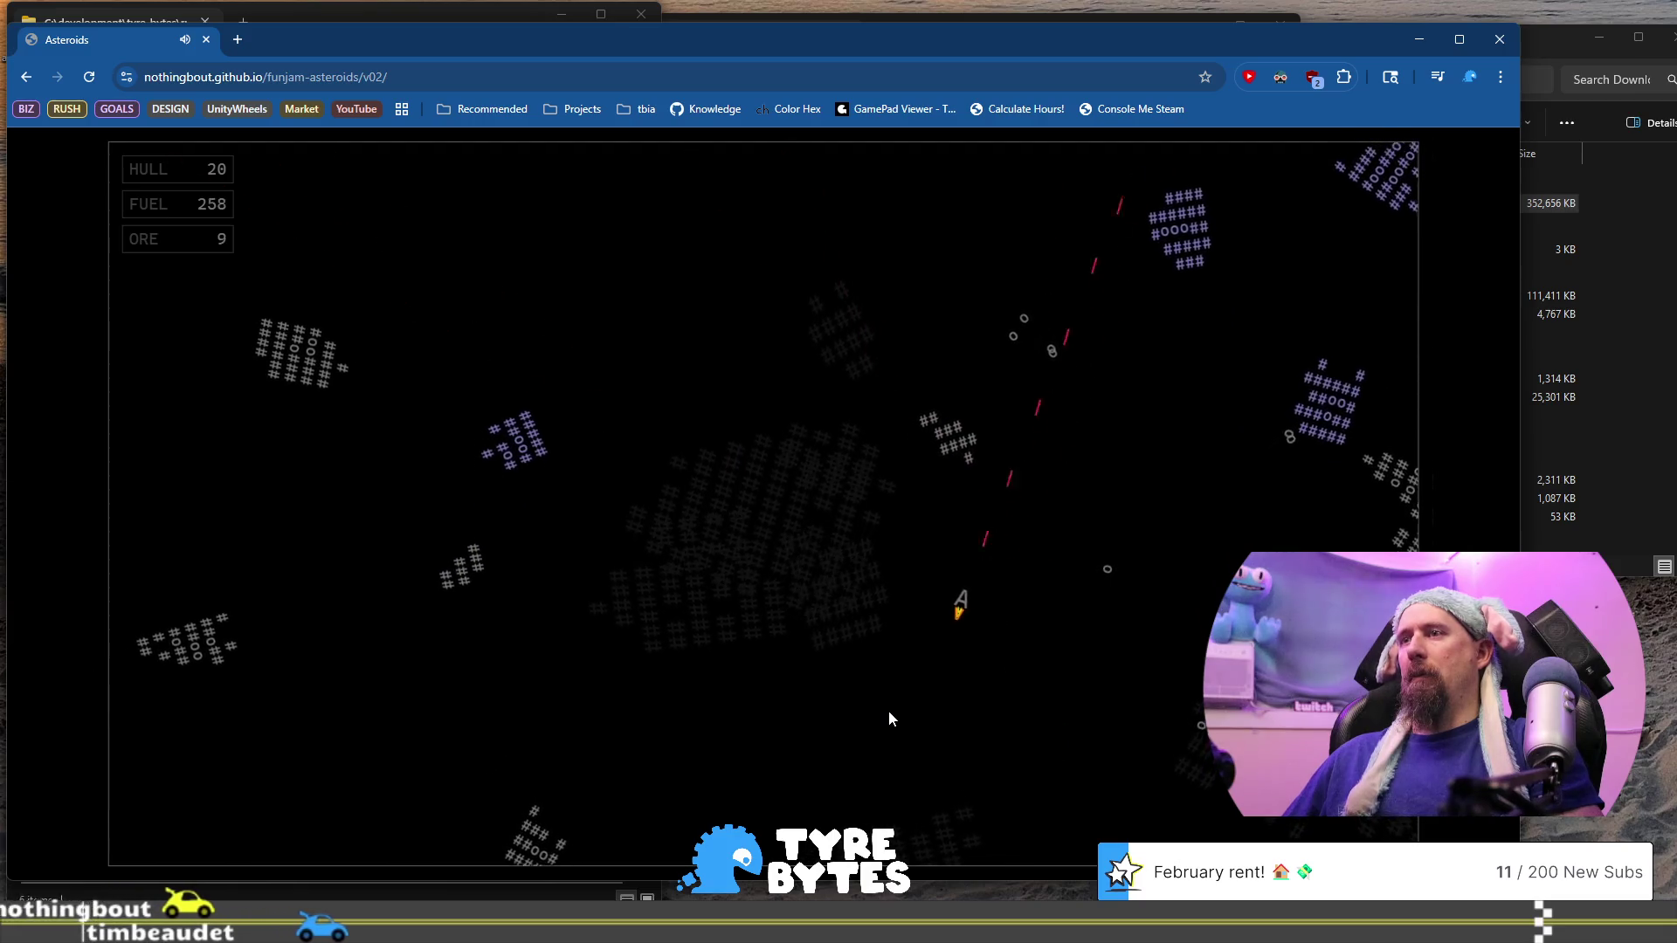
pyautogui.press('space')
# Recover from a collision, then fly through the debris collecting ore while firing volleys
pyautogui.press('Left')
pyautogui.press('Up')
pyautogui.press('Up')
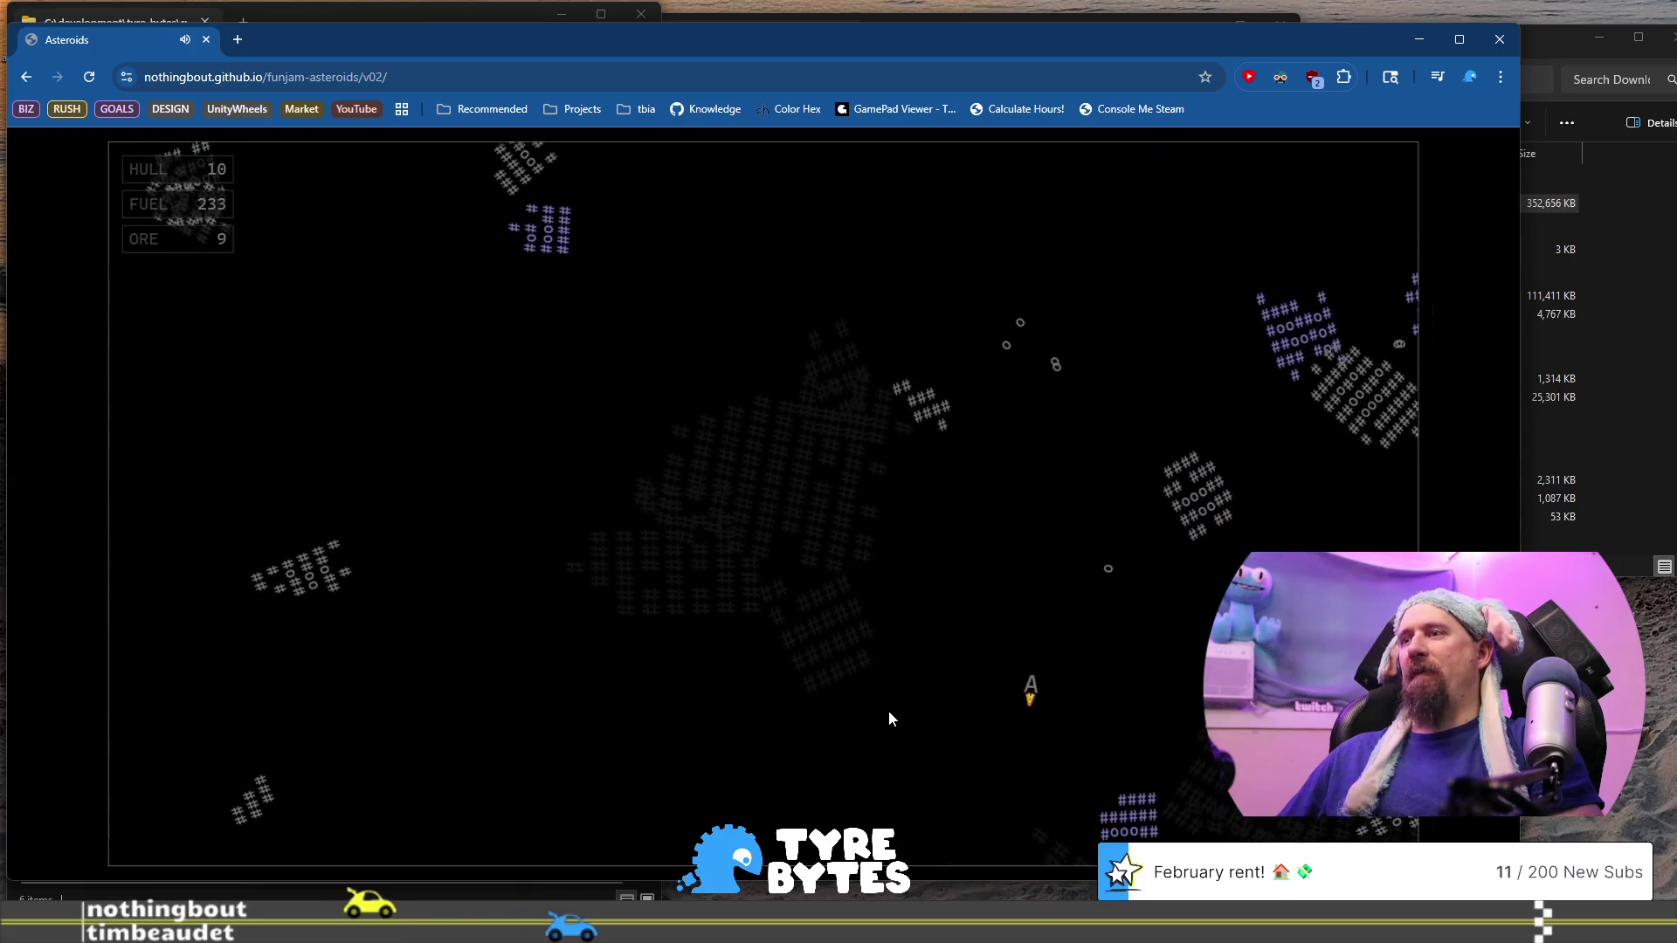
pyautogui.press('Left')
pyautogui.press('Up')
pyautogui.press('Up')
pyautogui.press('Right')
pyautogui.press('Right')
pyautogui.press('space')
pyautogui.press('space')
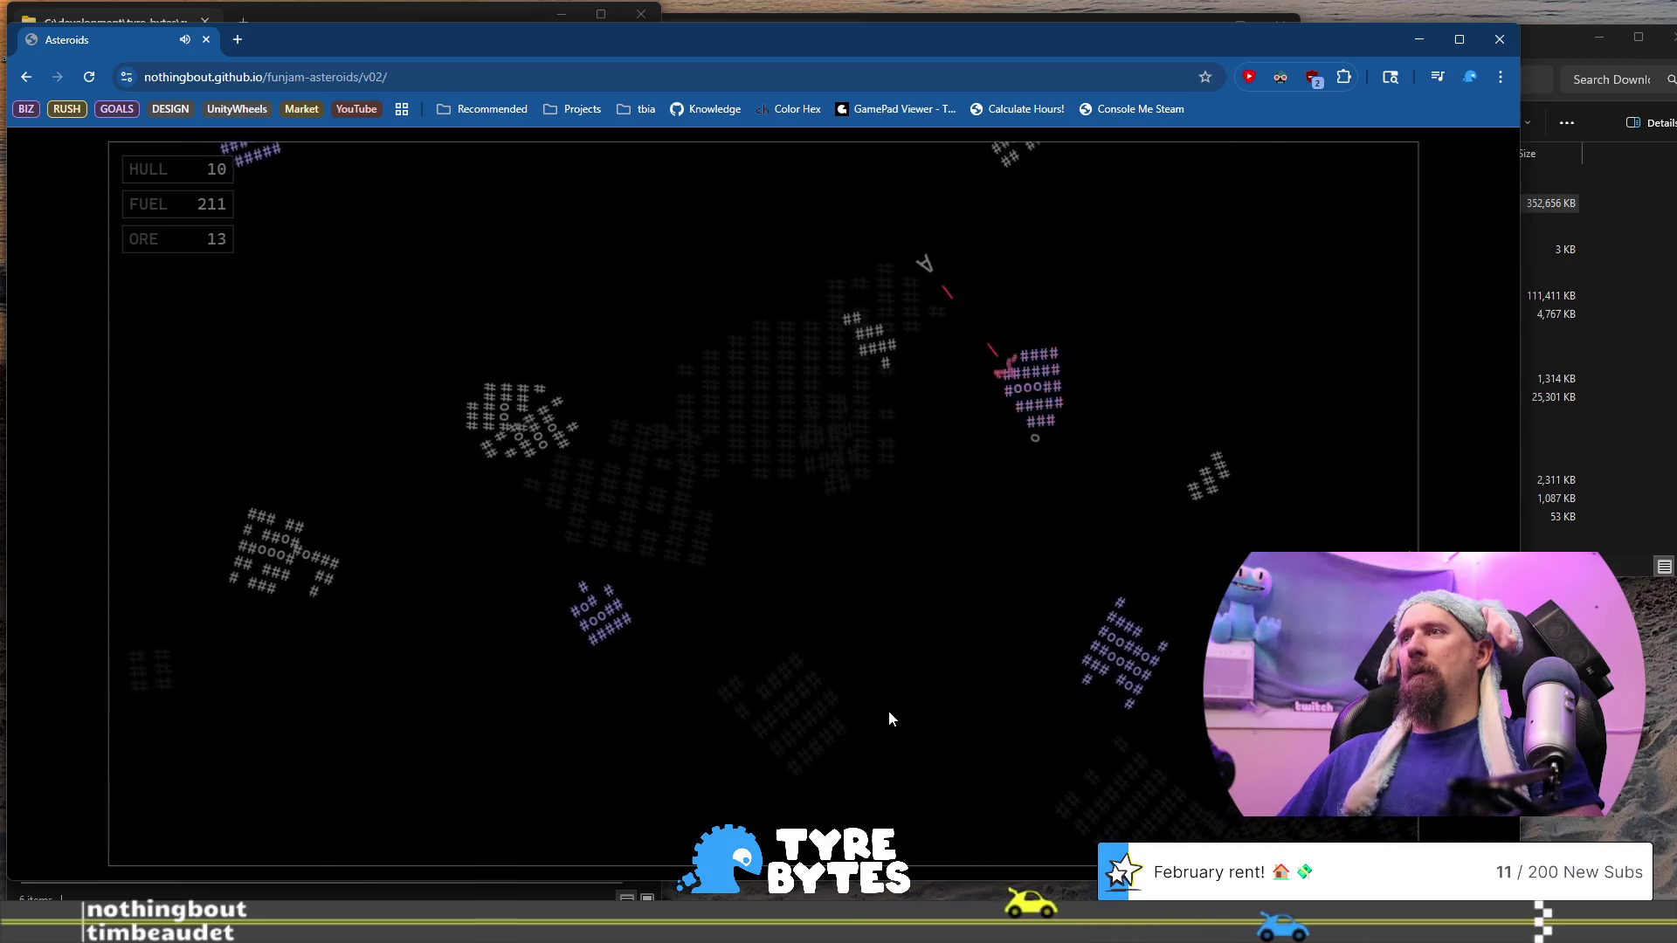
pyautogui.press('Up')
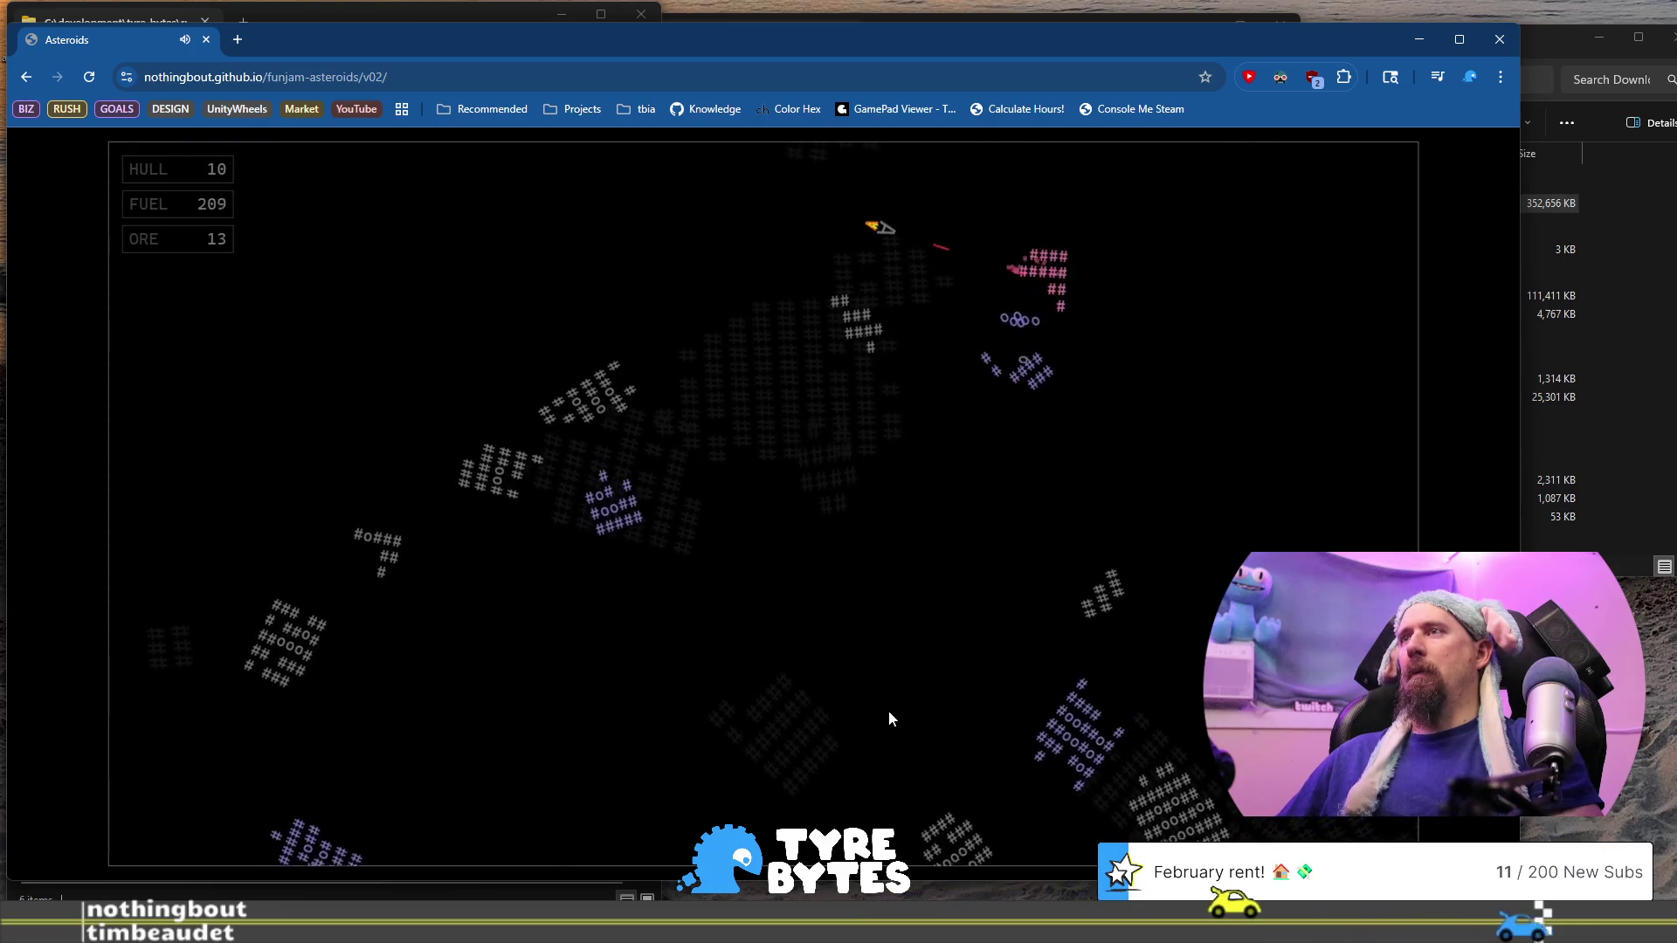
pyautogui.press('Up')
pyautogui.press('Up')
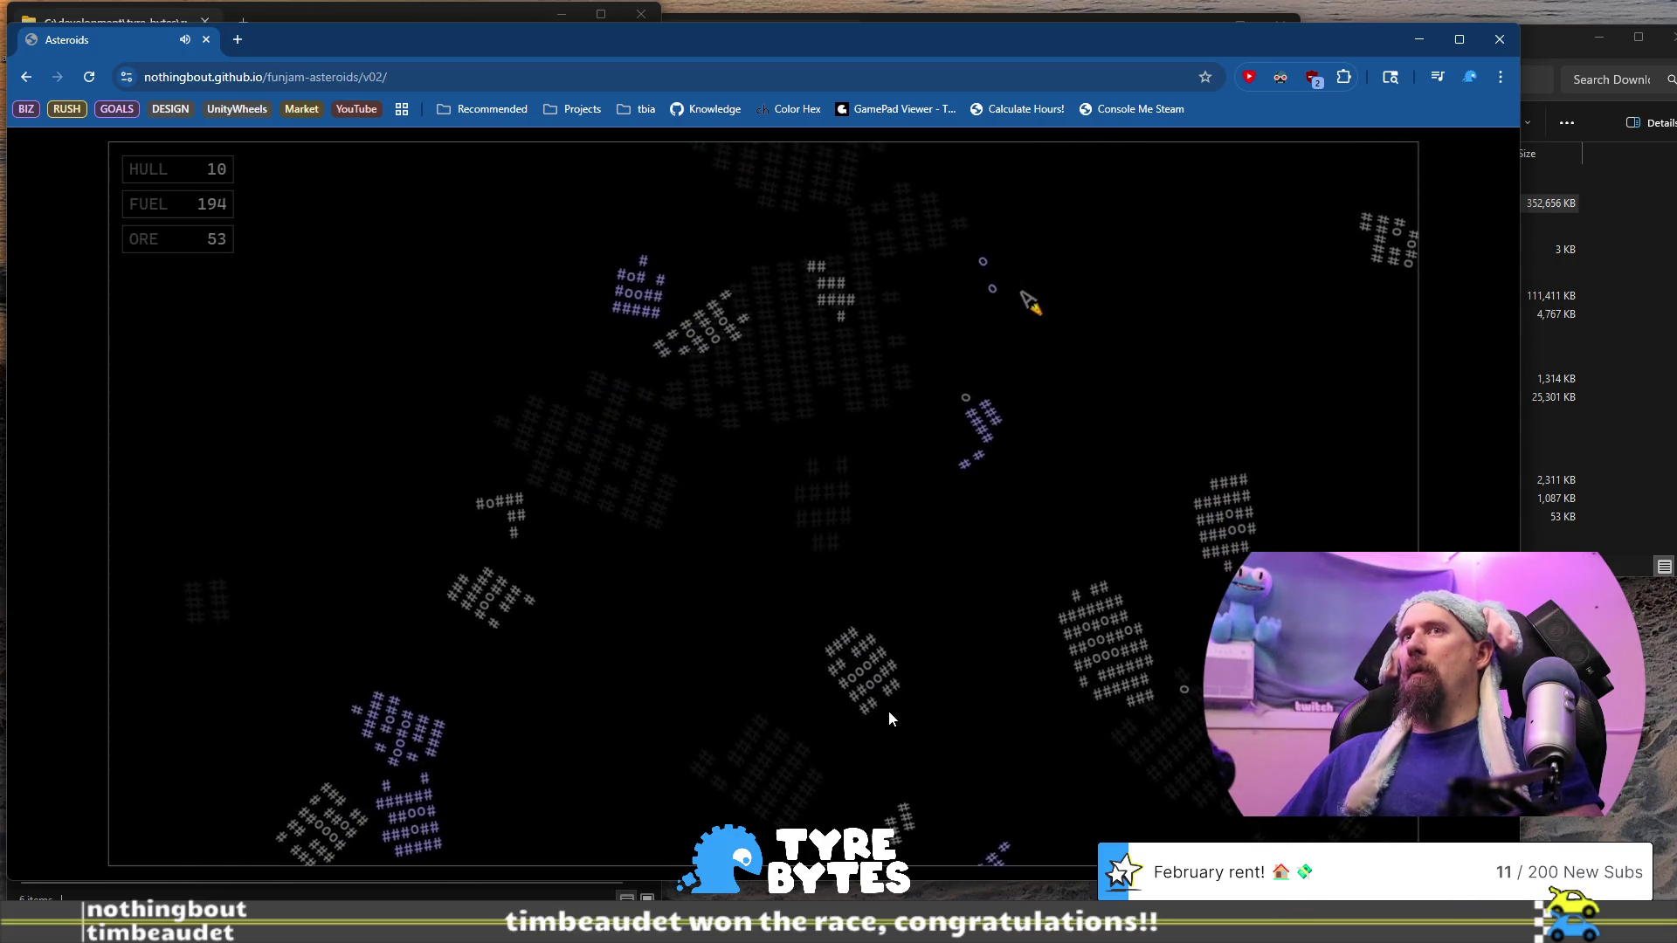
pyautogui.press('Up')
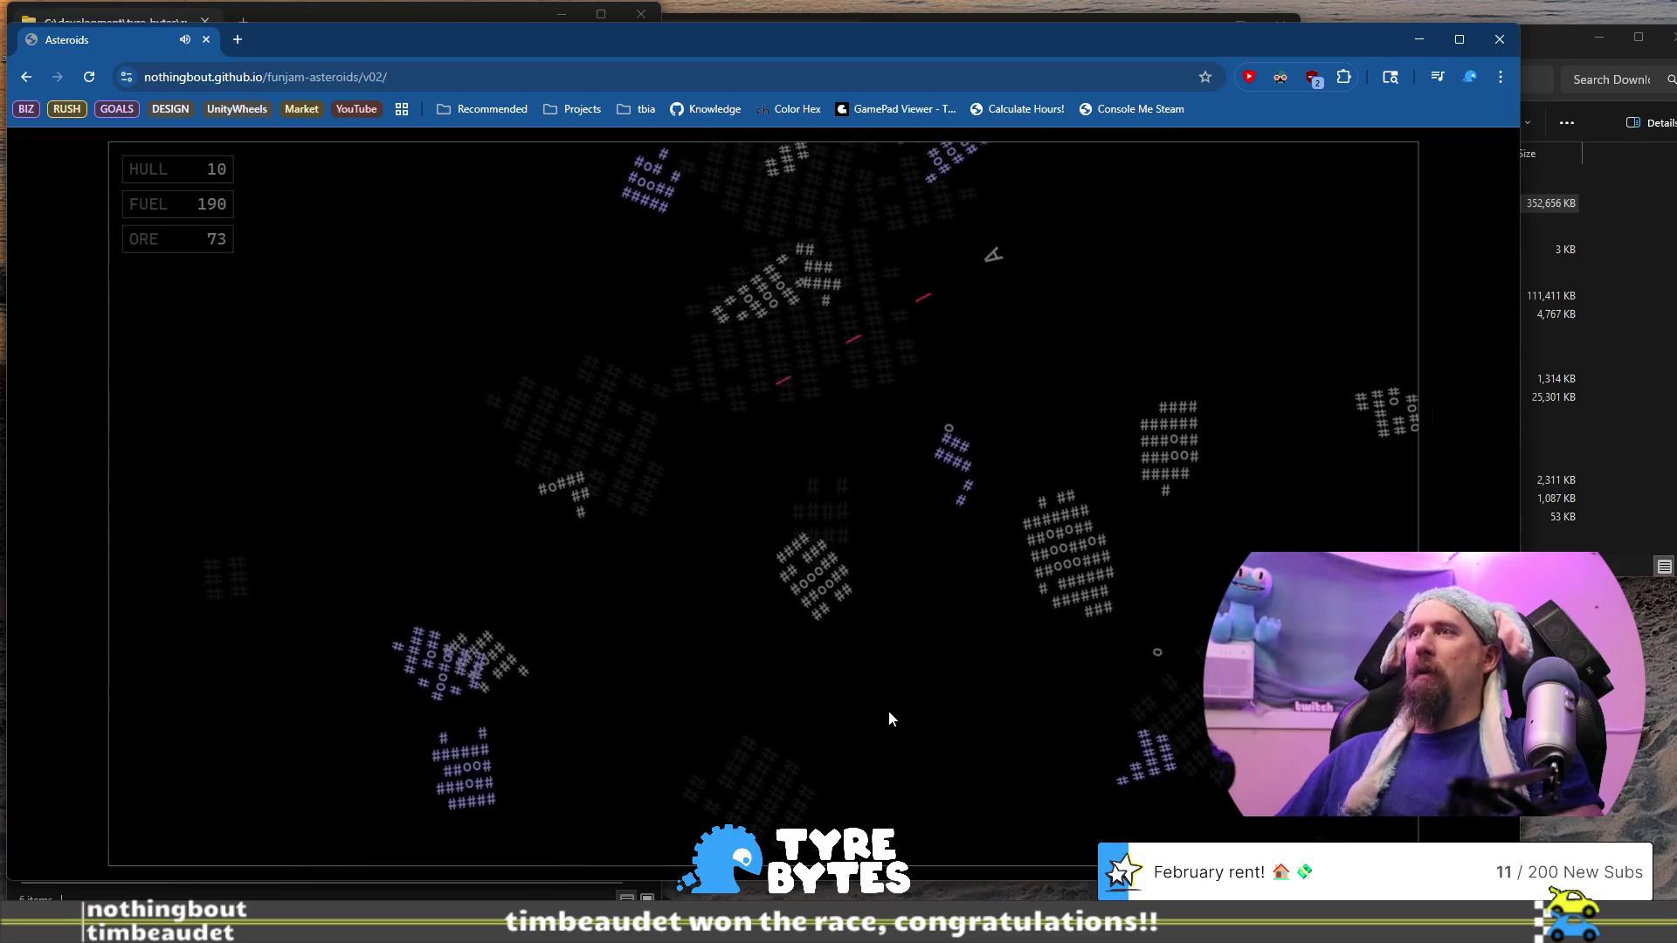
pyautogui.press('space')
pyautogui.press('Up')
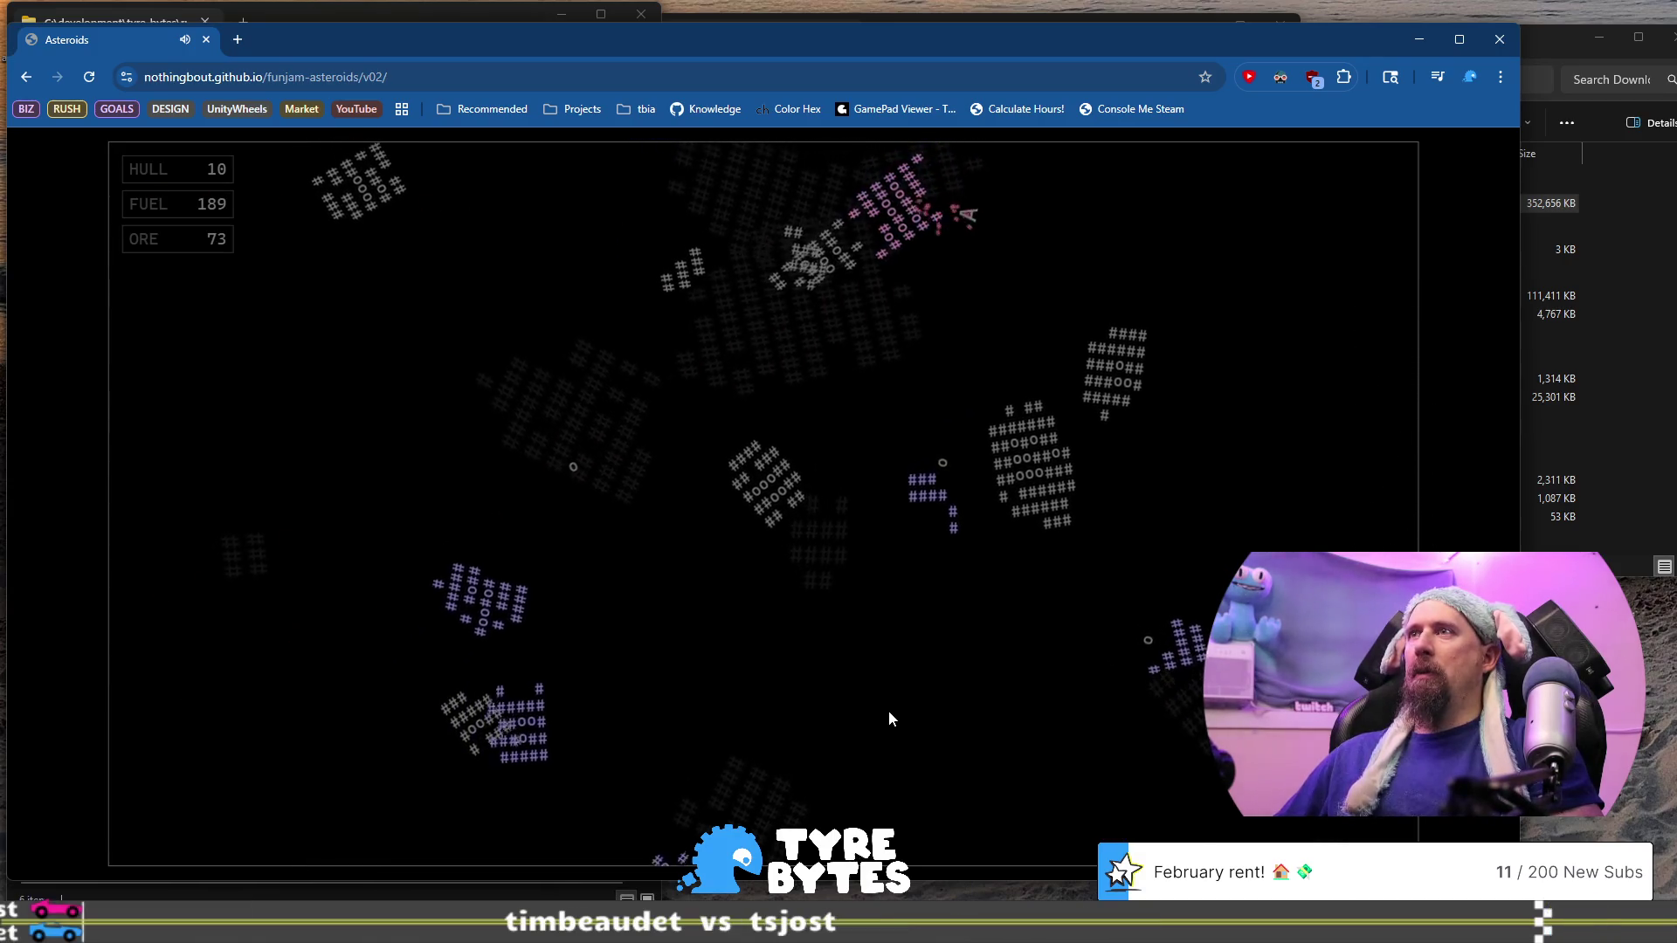
pyautogui.press('Up')
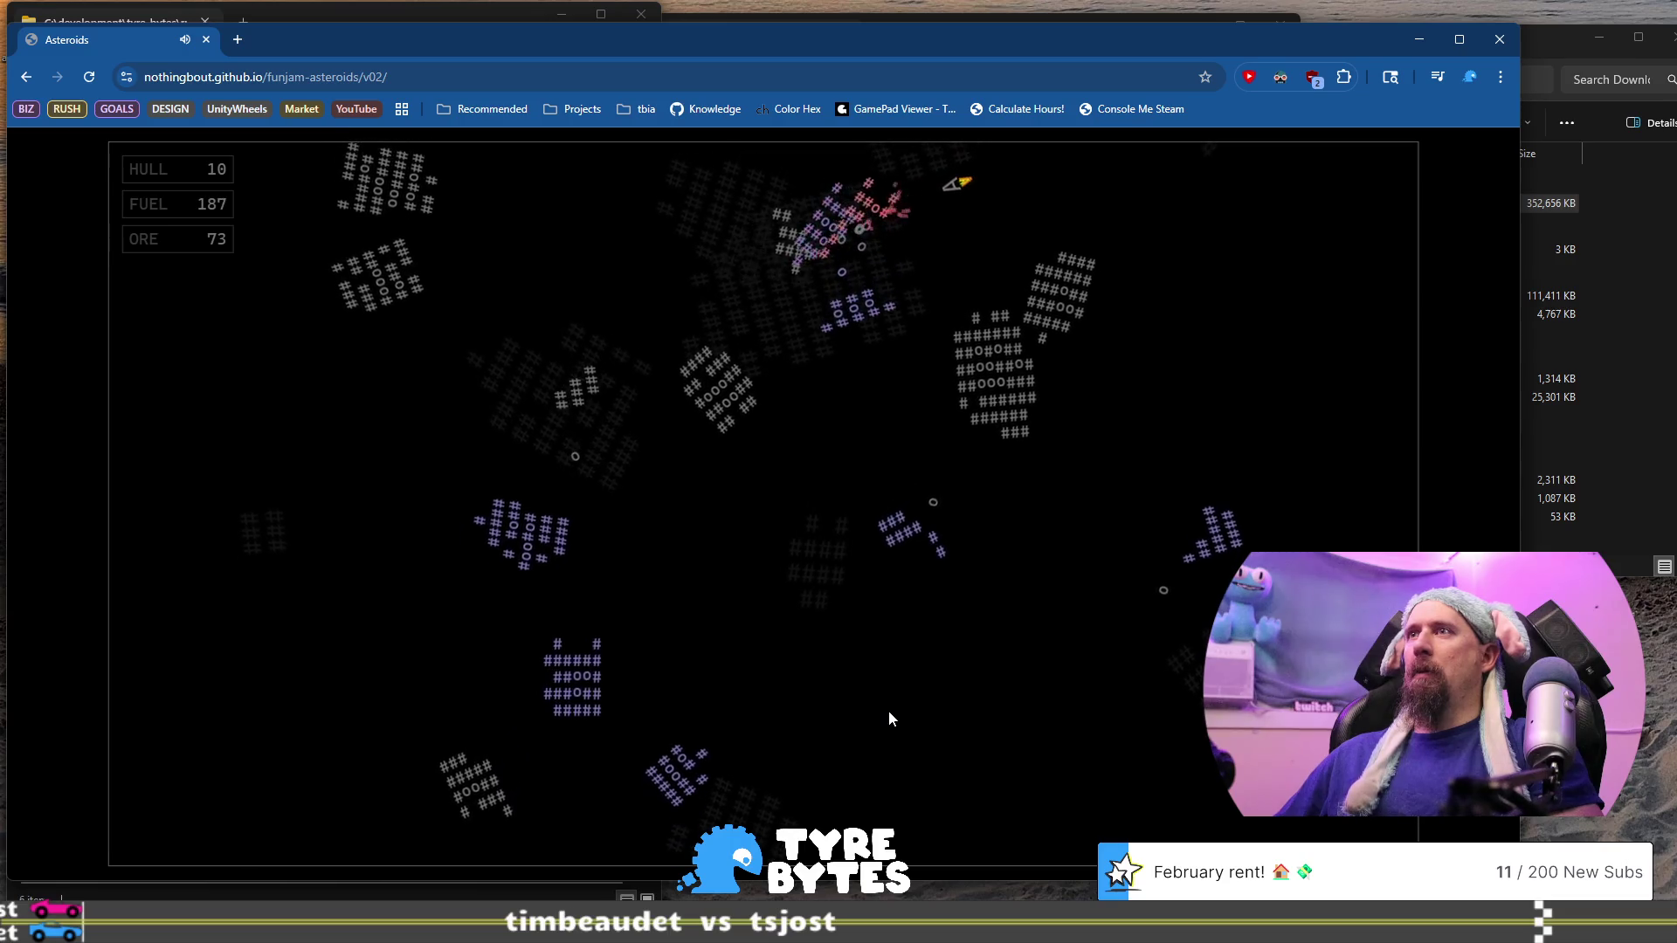
pyautogui.press('space')
pyautogui.press('Up')
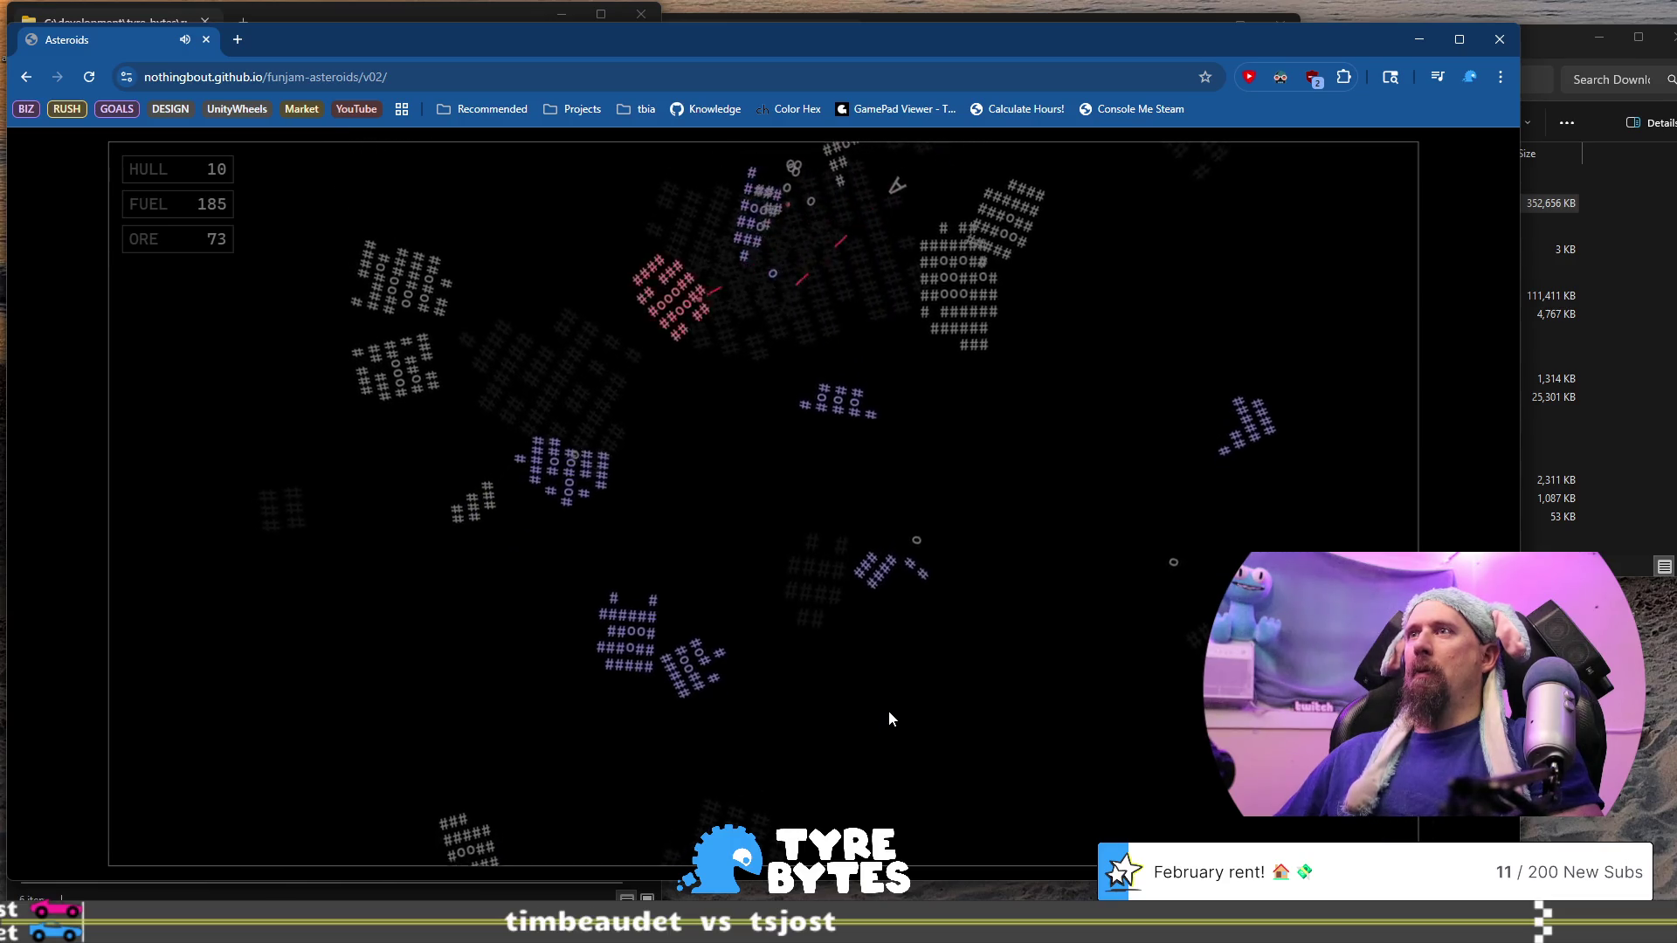
pyautogui.press('space')
pyautogui.press('Up')
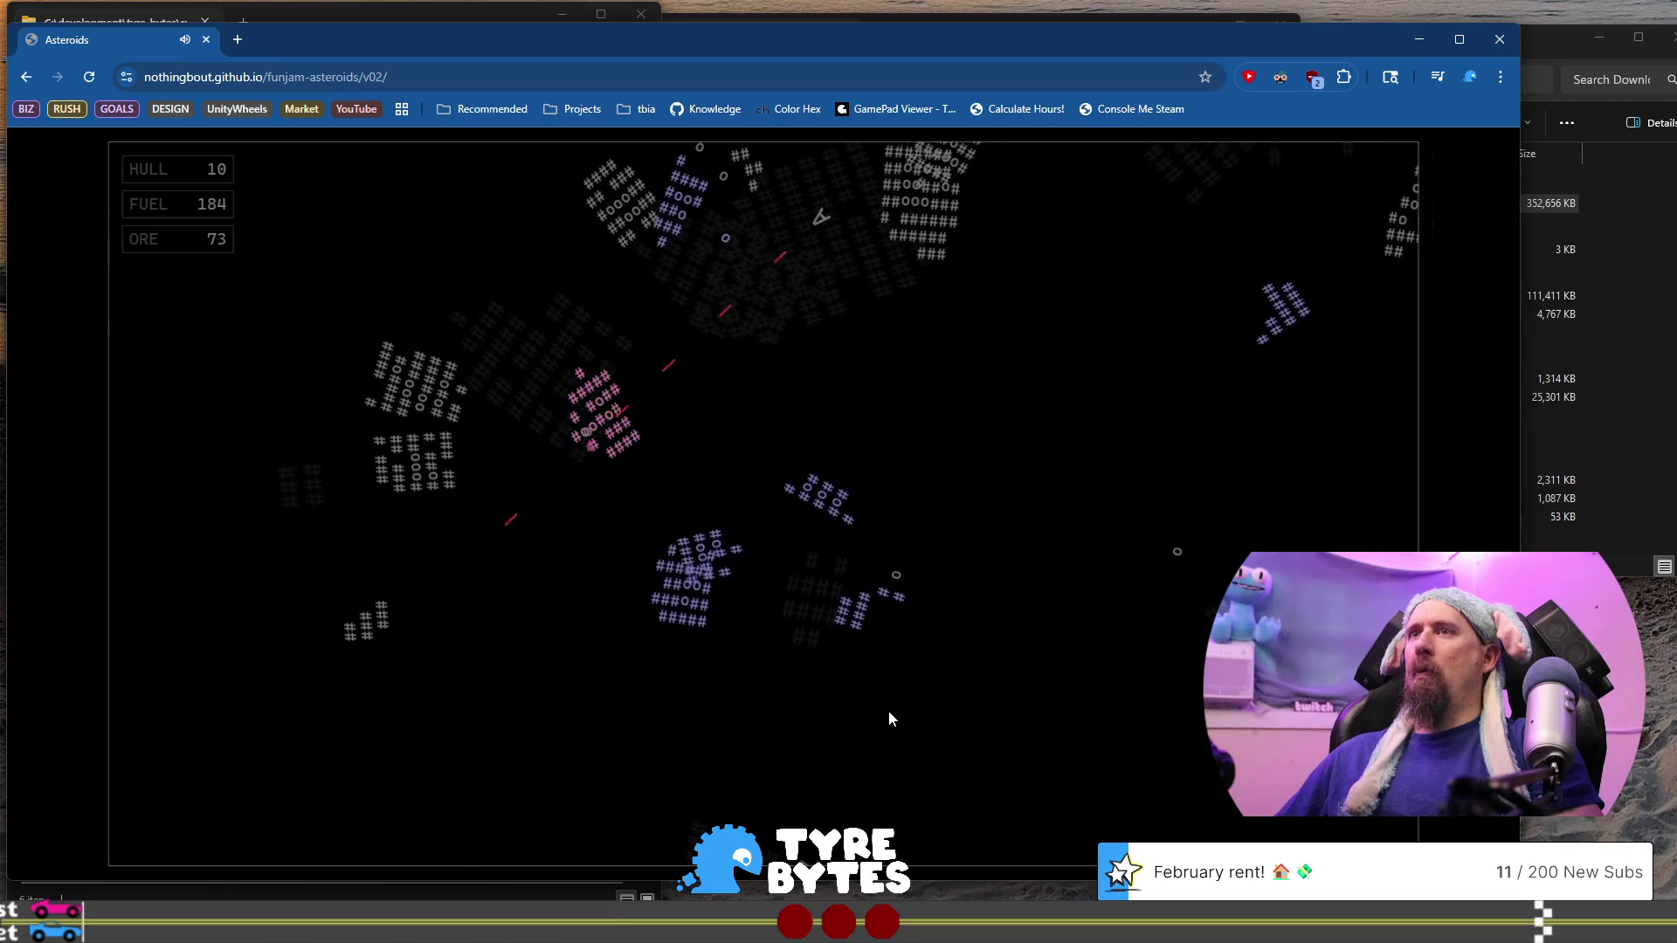
pyautogui.press('Up')
pyautogui.press('space')
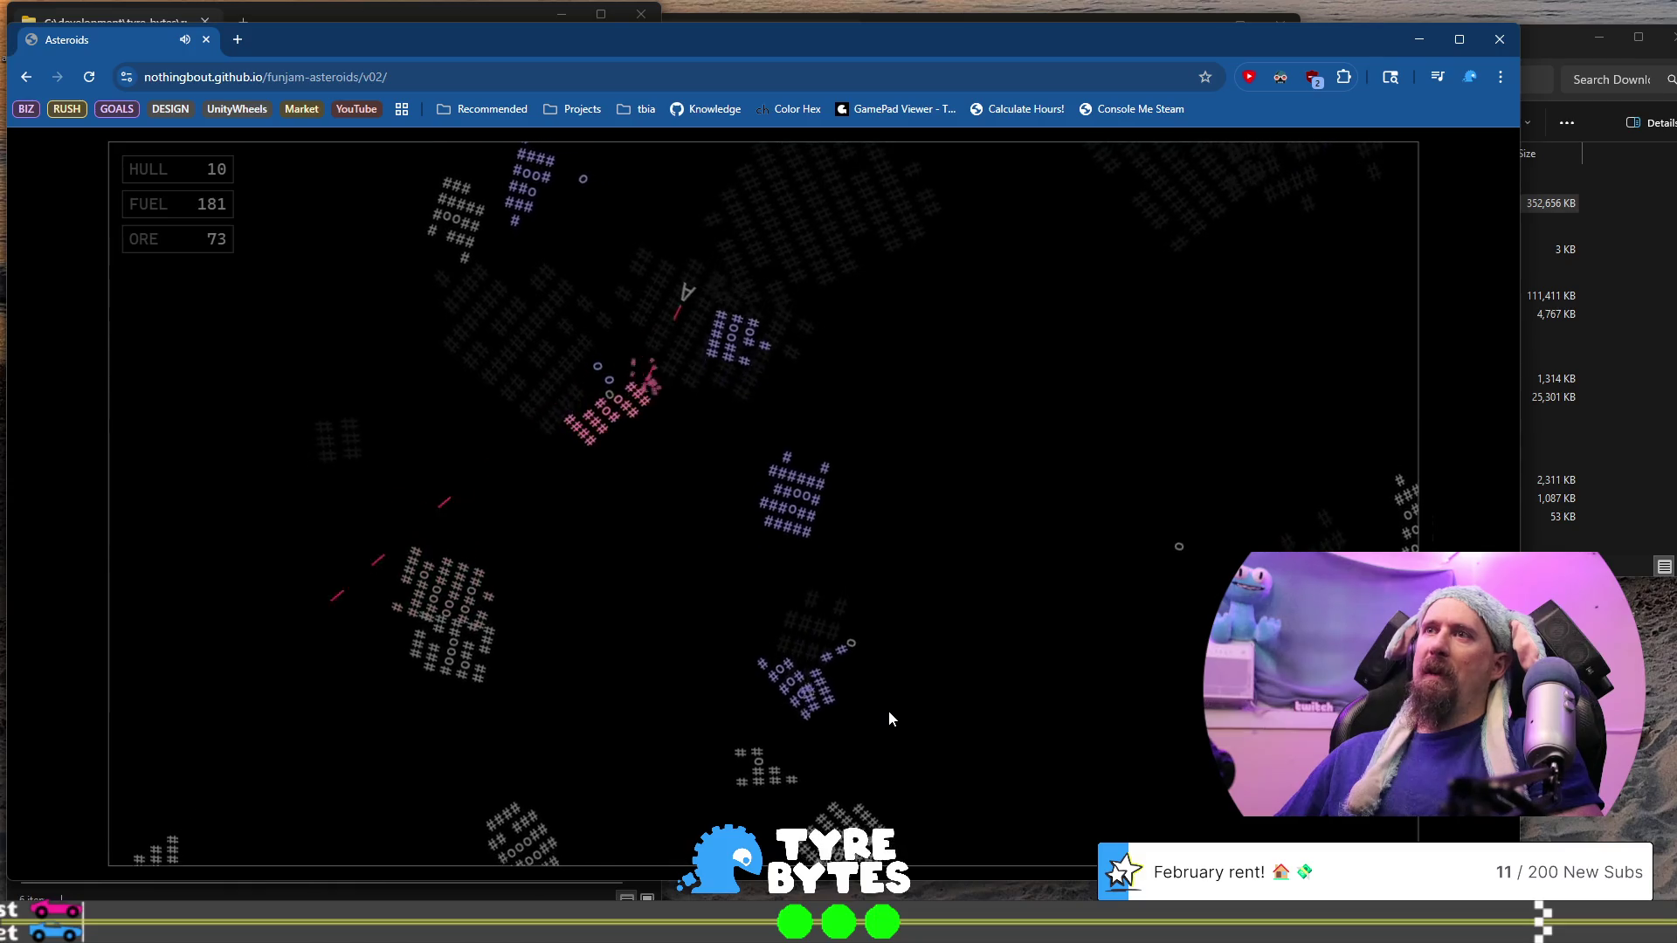
pyautogui.press('space')
pyautogui.press('Up')
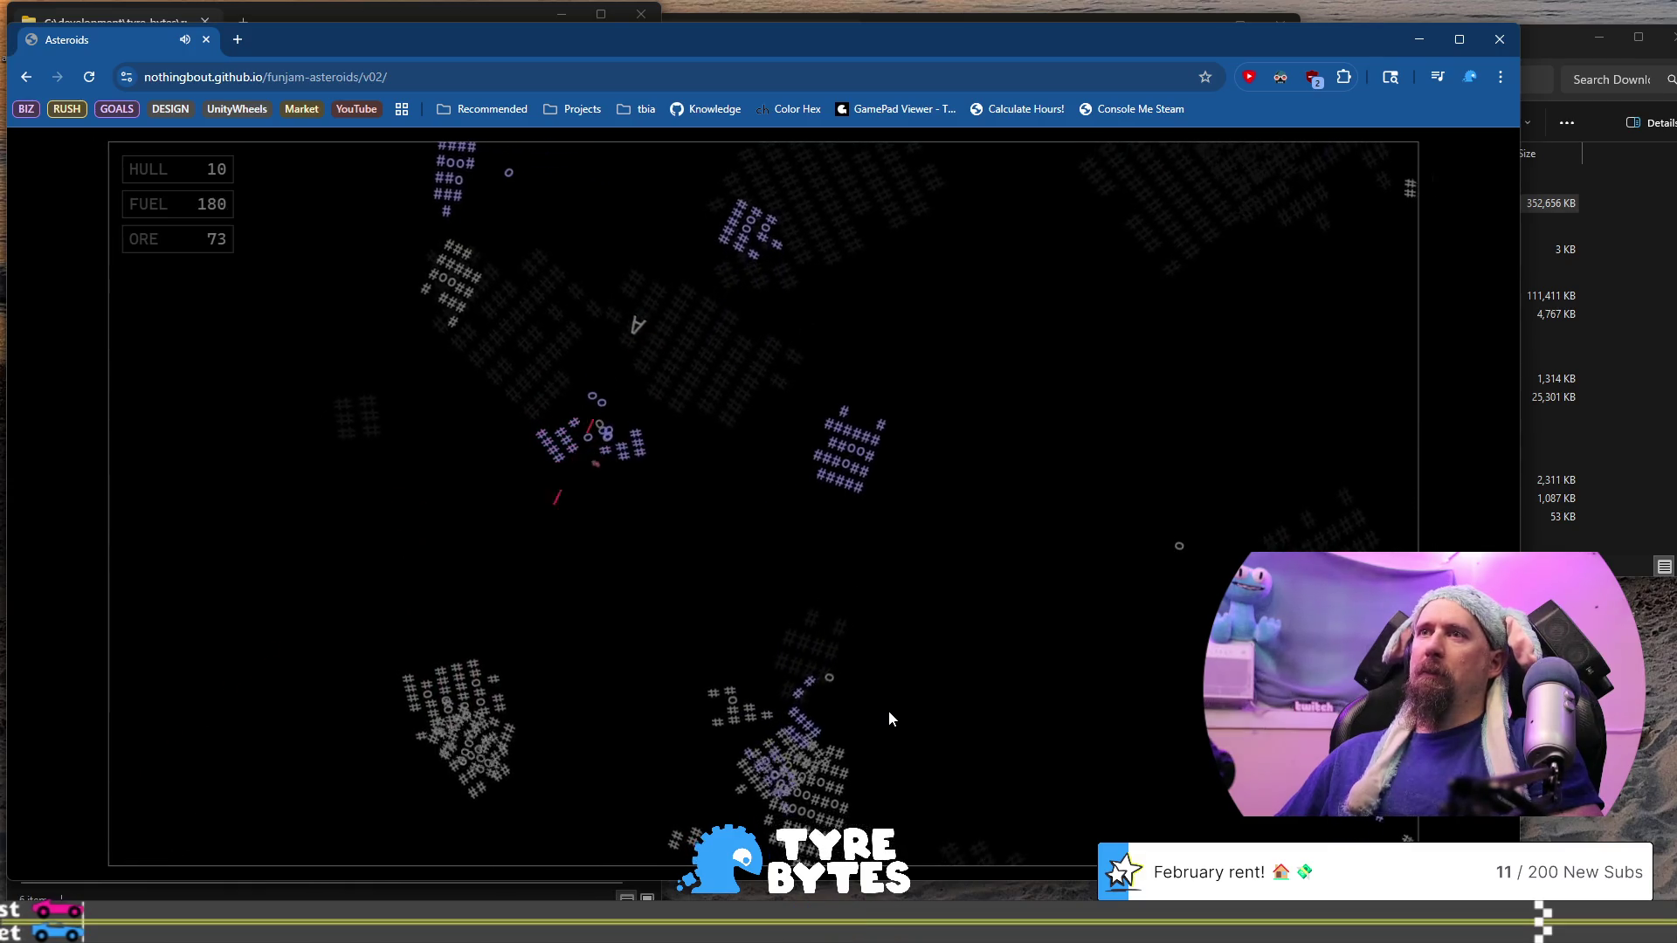
pyautogui.press('Up')
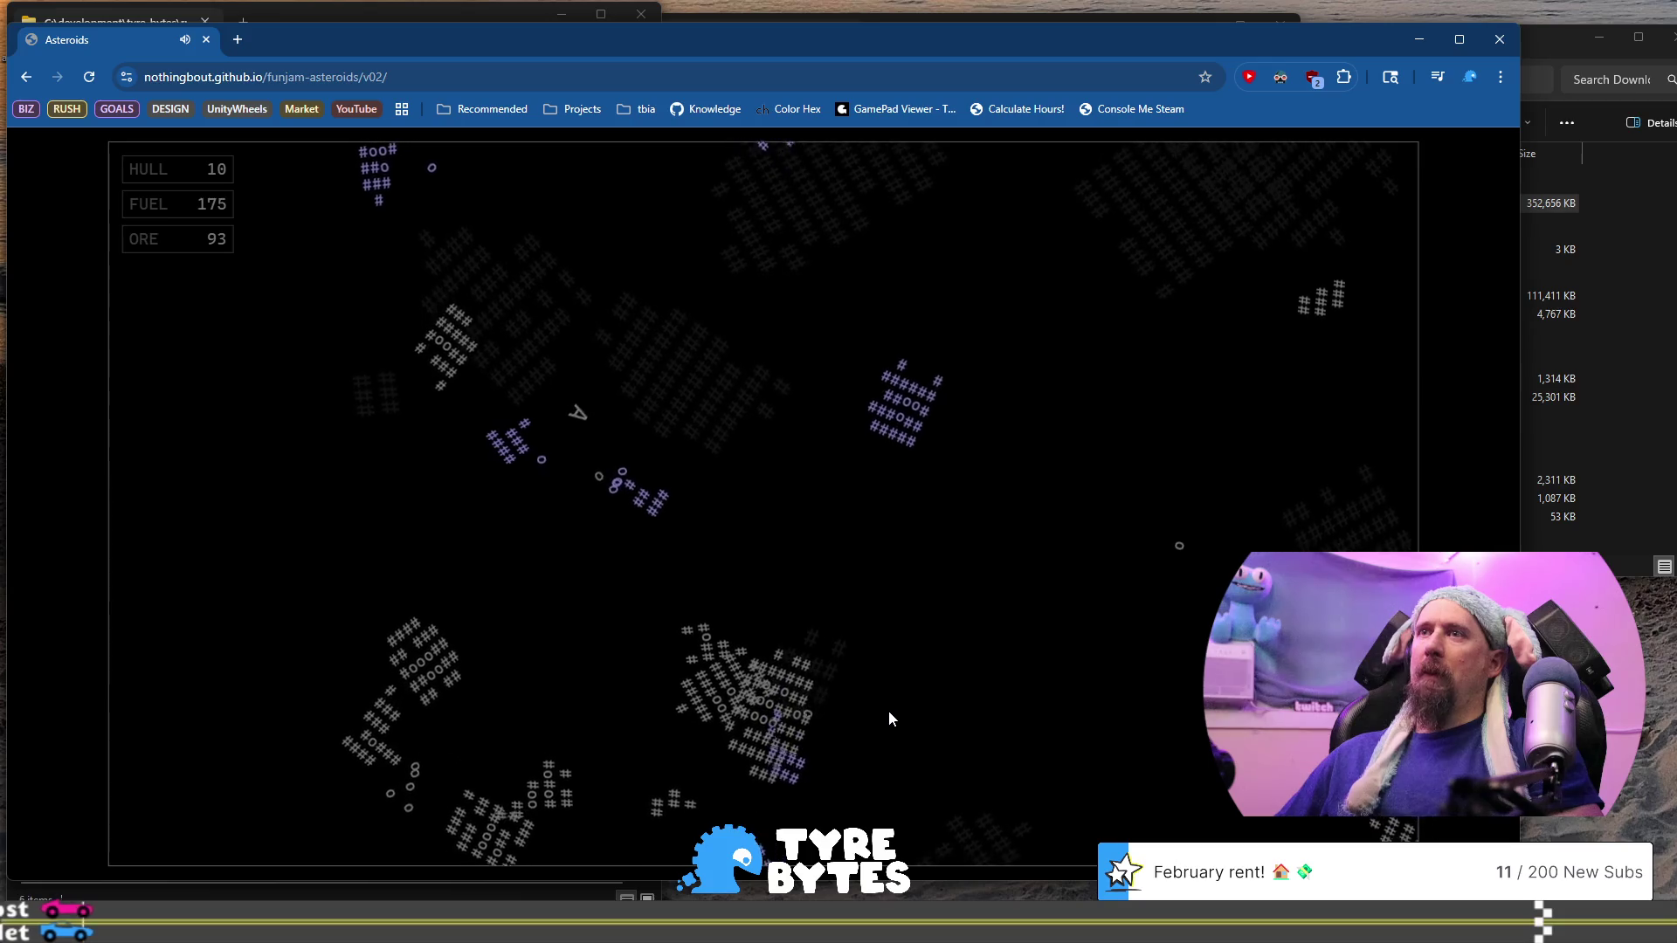
pyautogui.press('Up')
pyautogui.press('space')
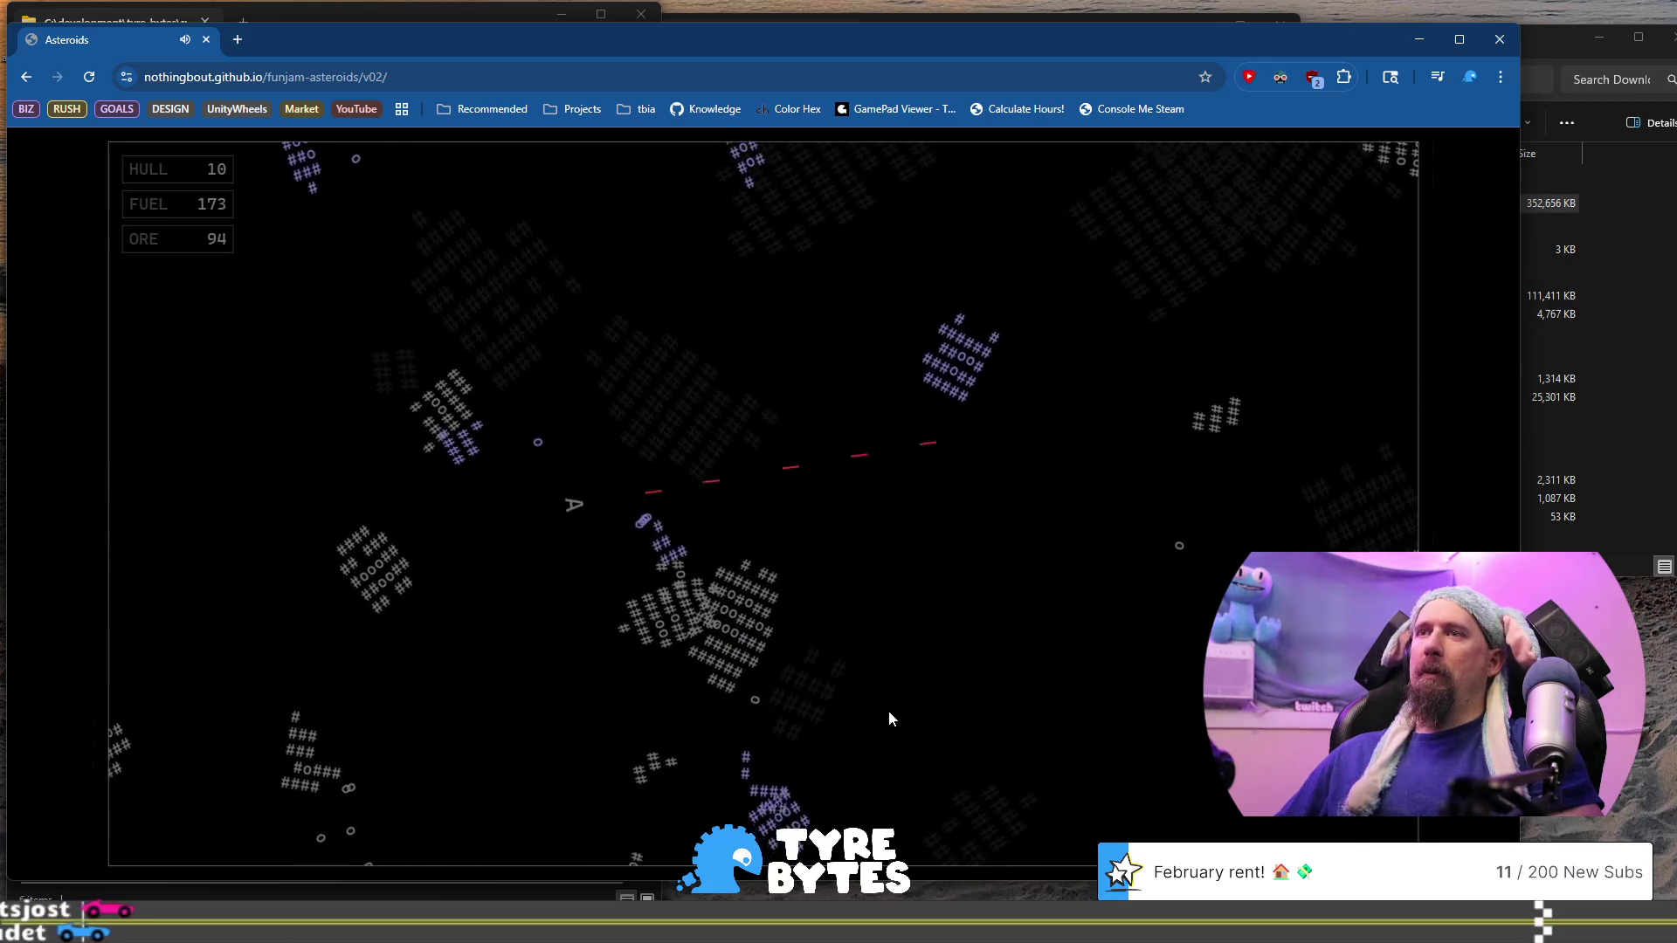
pyautogui.press('Up')
pyautogui.press('space')
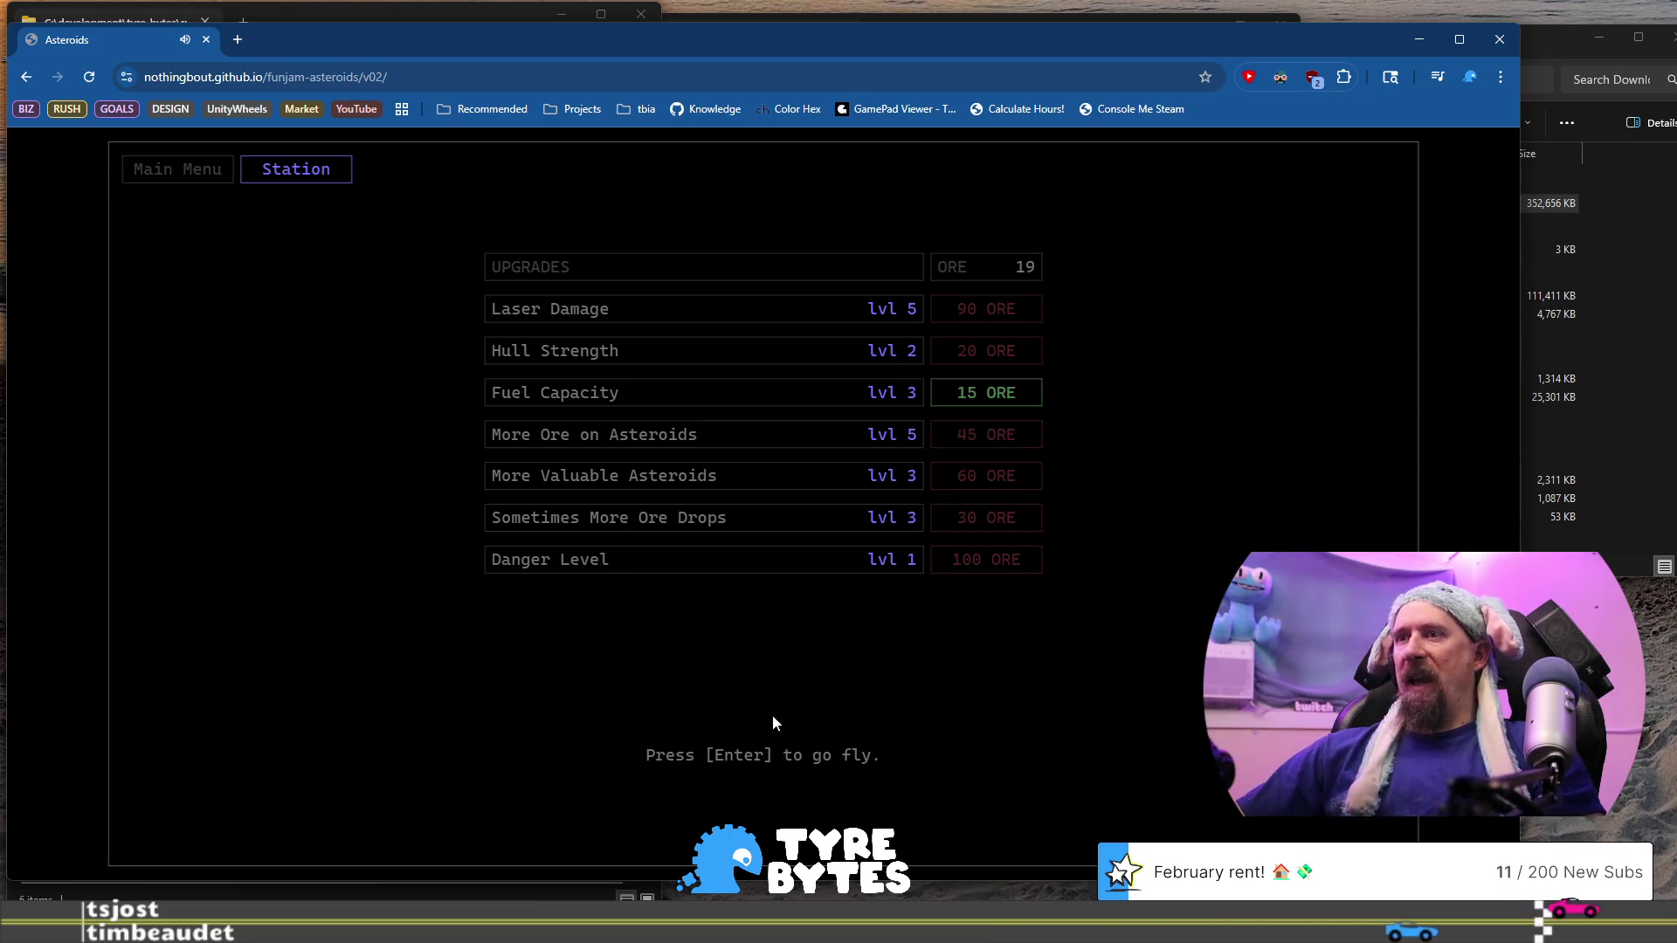
pyautogui.press('Return')
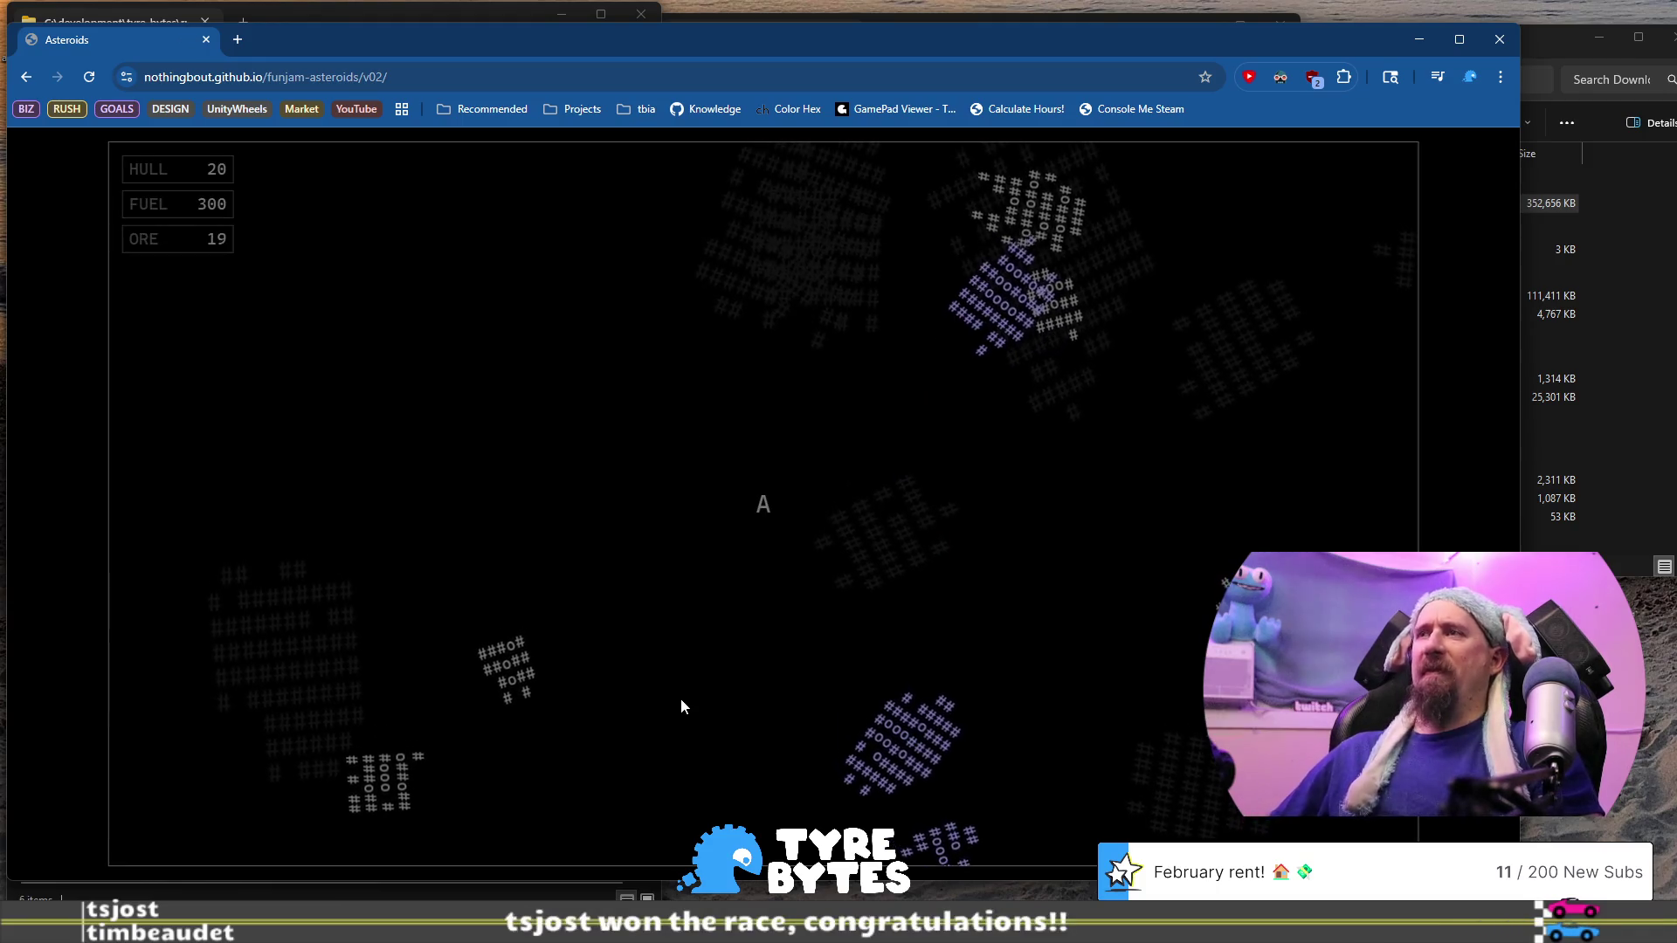
pyautogui.press('Right')
pyautogui.press('space')
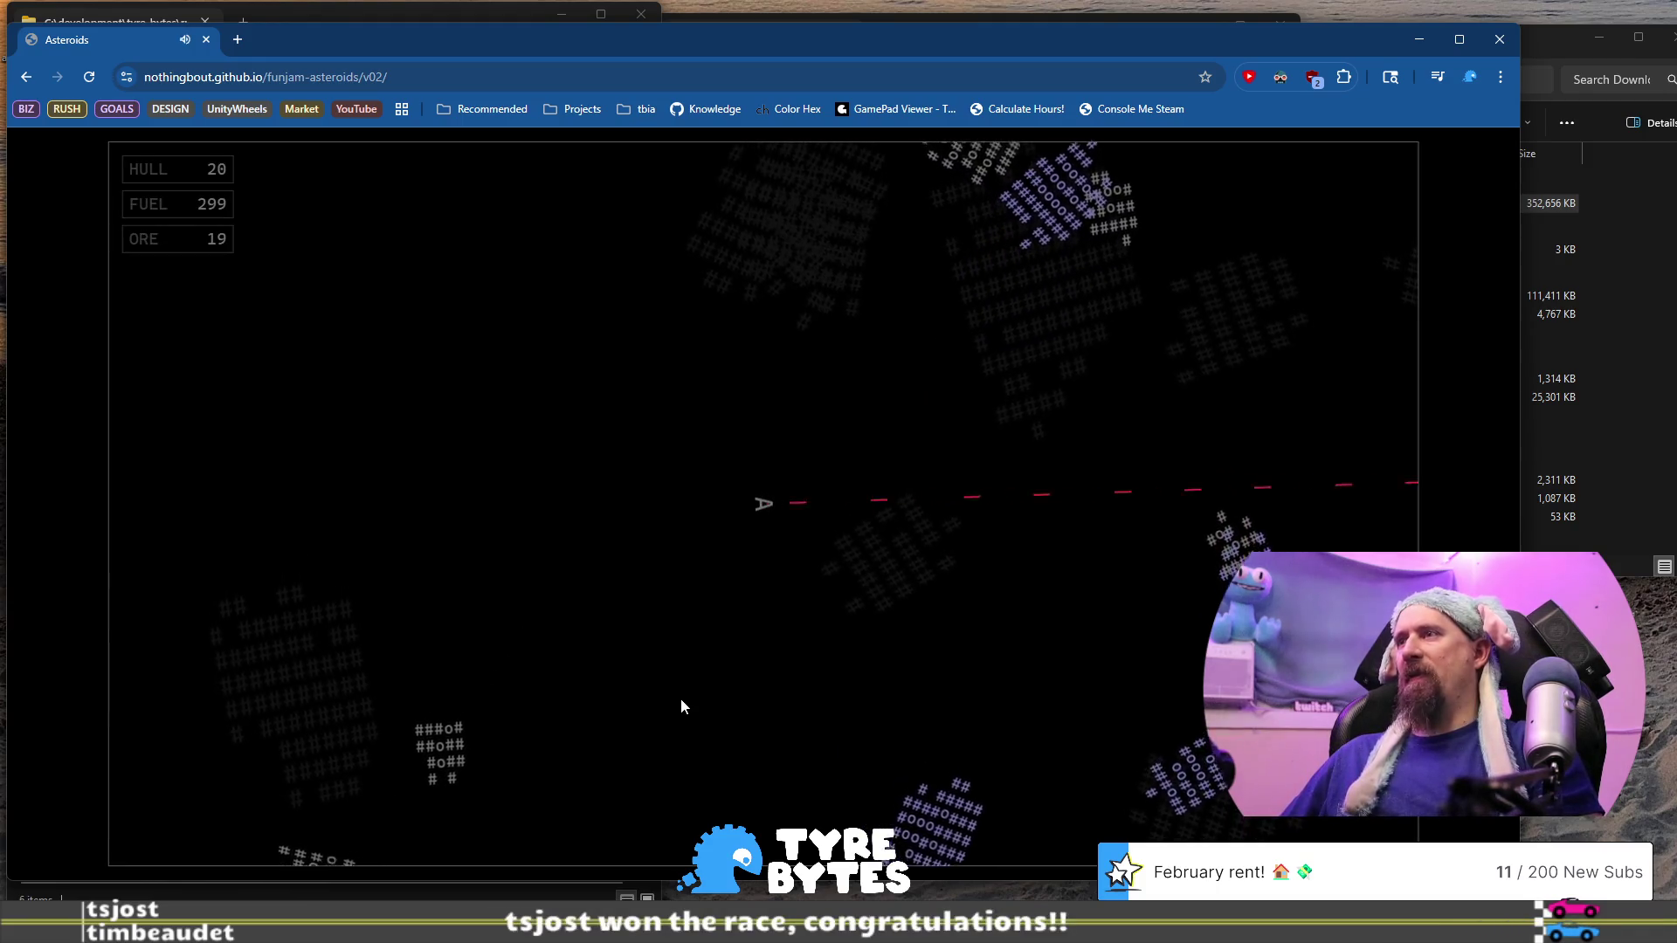
pyautogui.press('space')
pyautogui.press('Up')
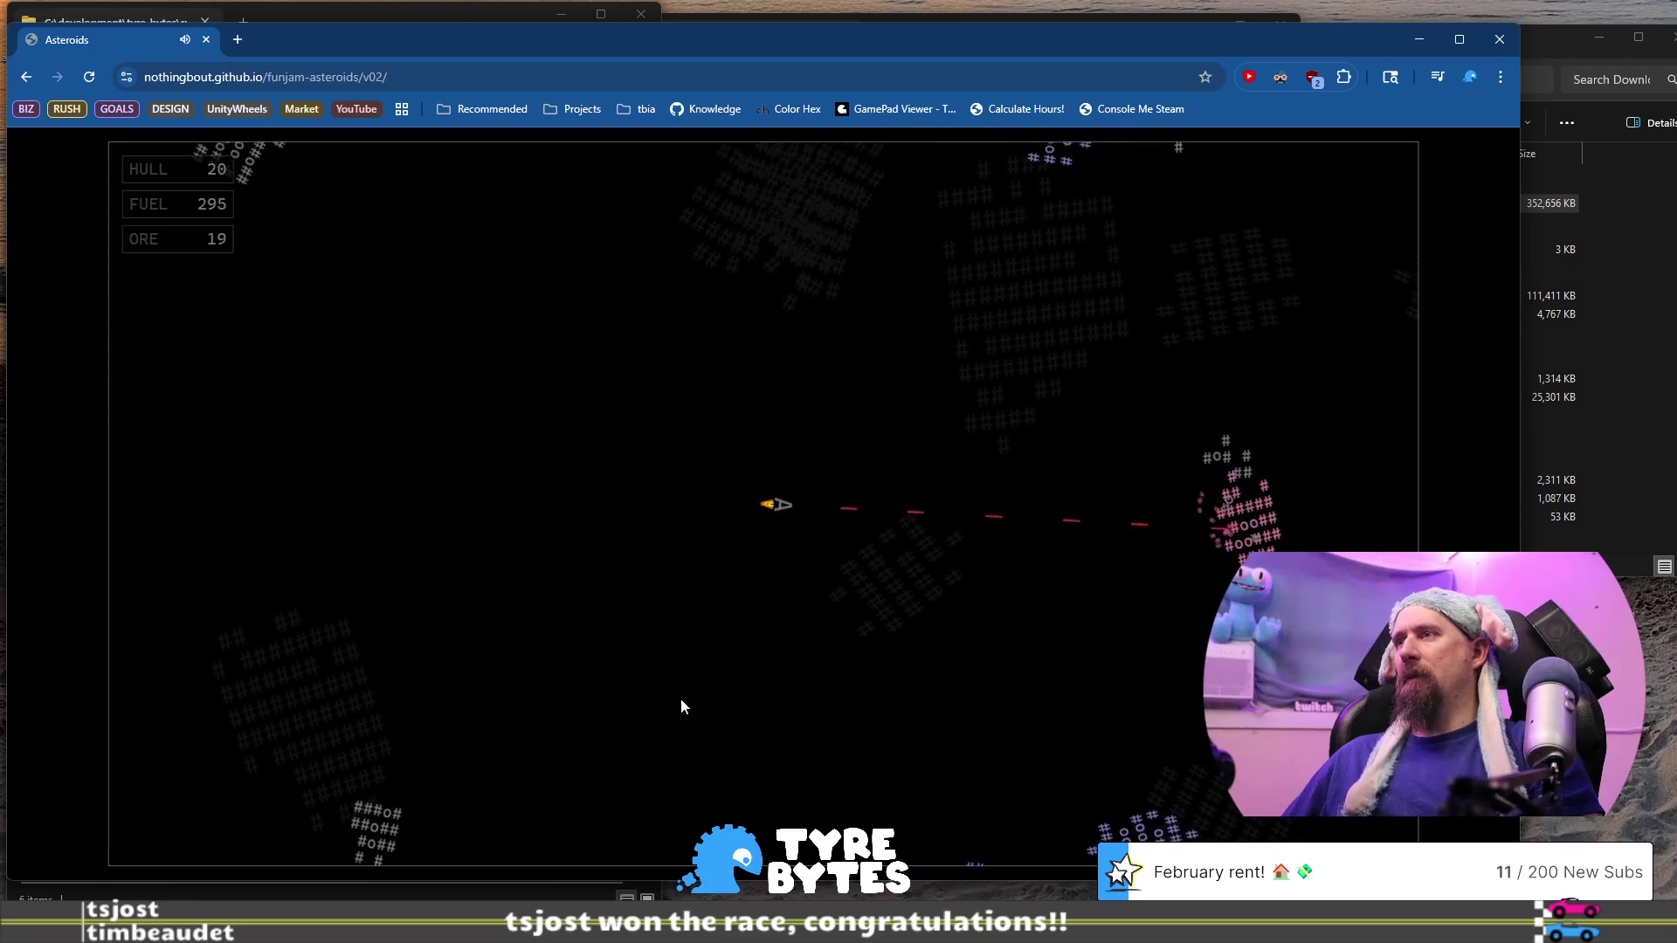
pyautogui.press('Up')
pyautogui.press('space')
pyautogui.press('Left')
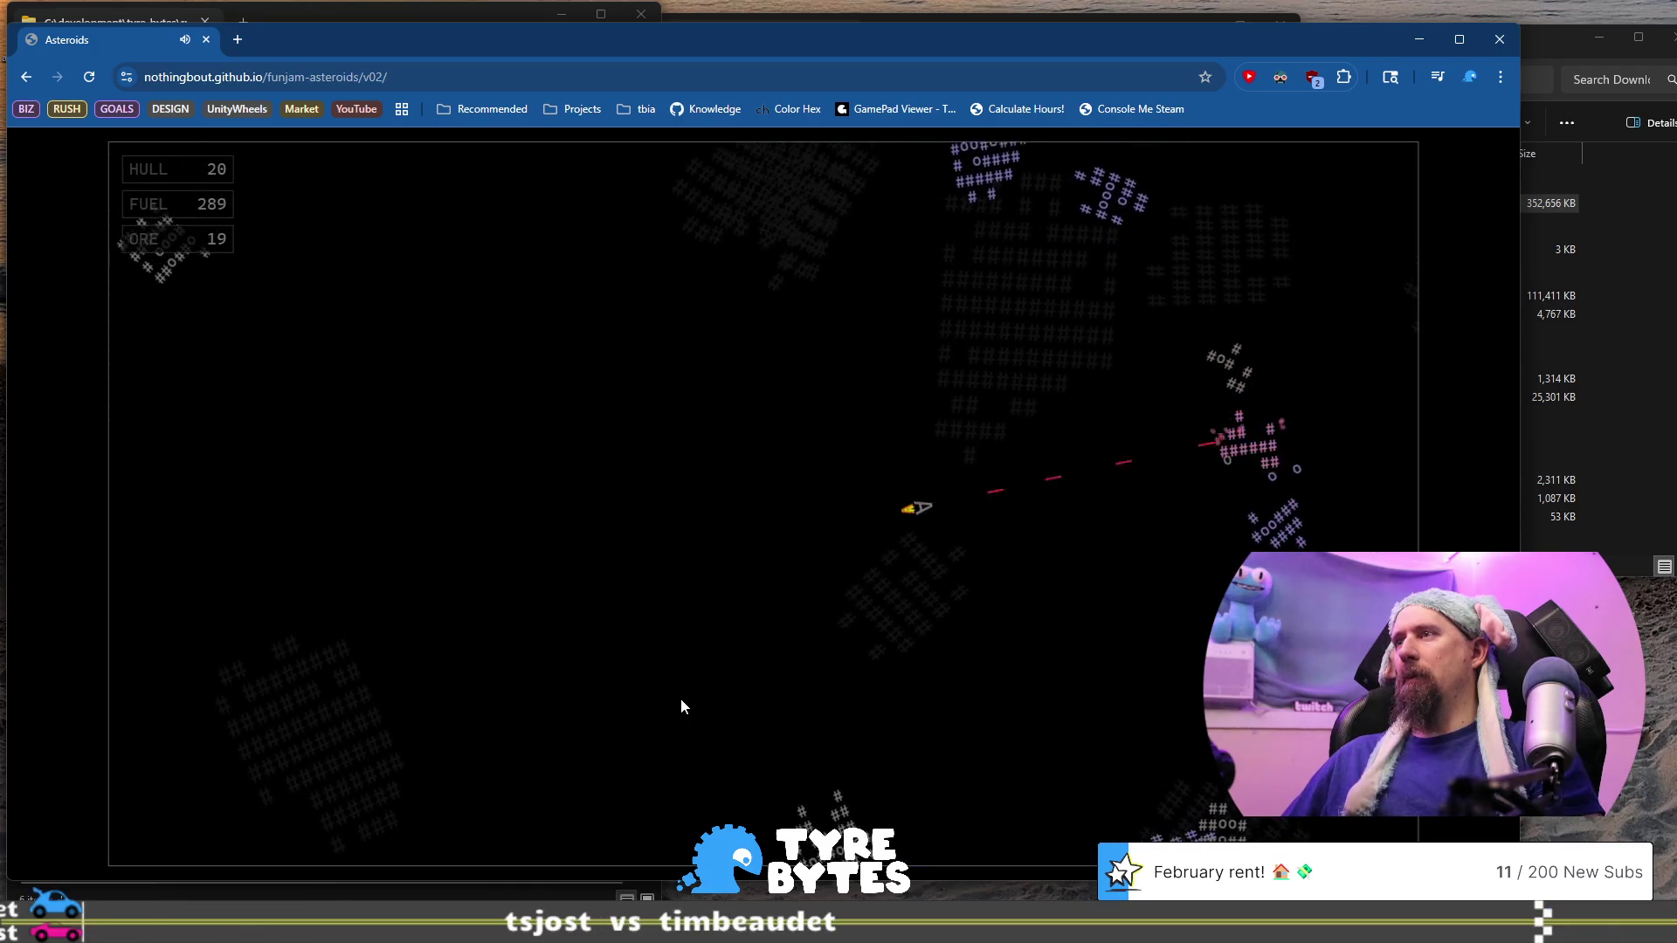
pyautogui.press('Left')
pyautogui.press('space')
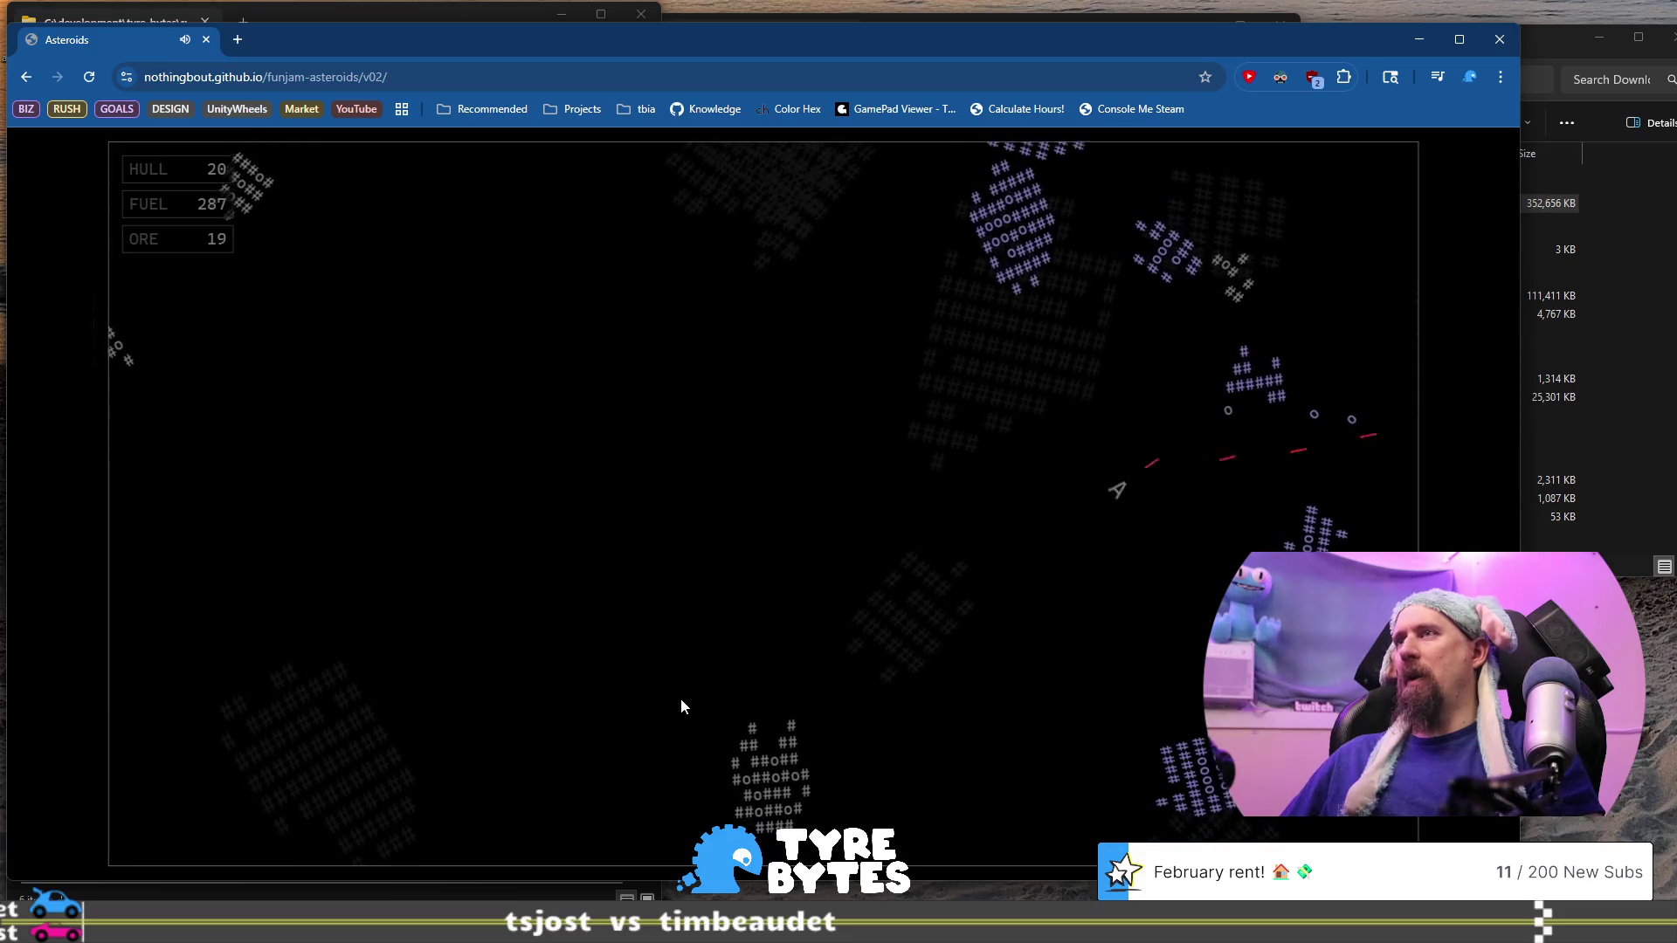
pyautogui.press('Up')
pyautogui.press('Left')
pyautogui.press('space')
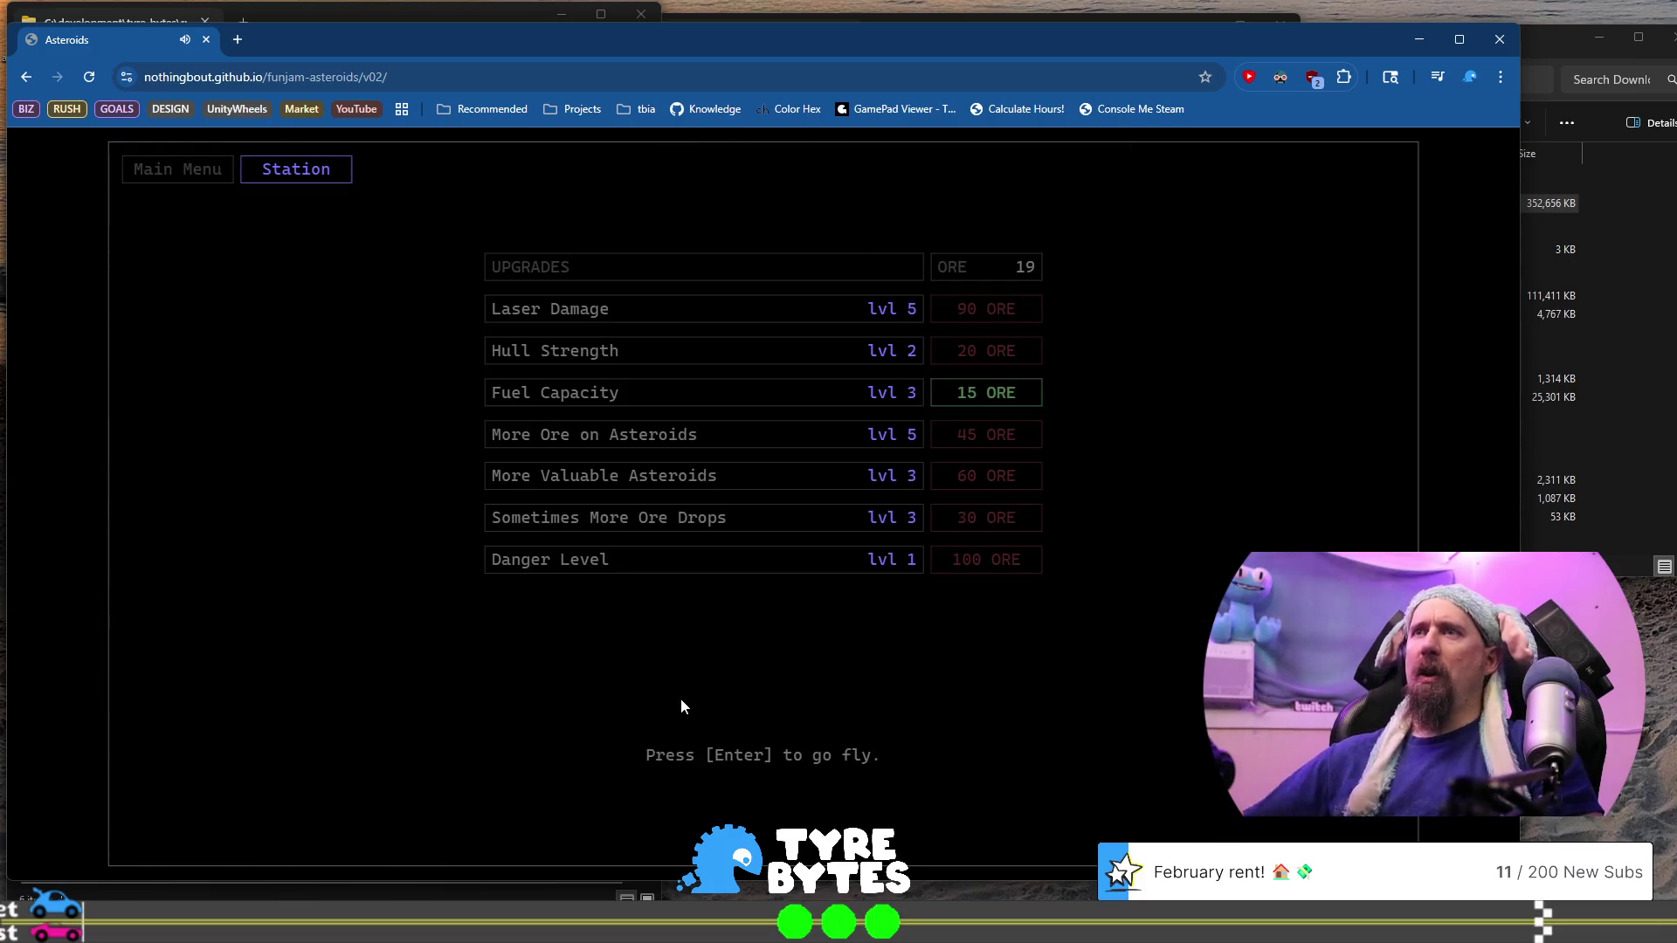
pyautogui.press('Return')
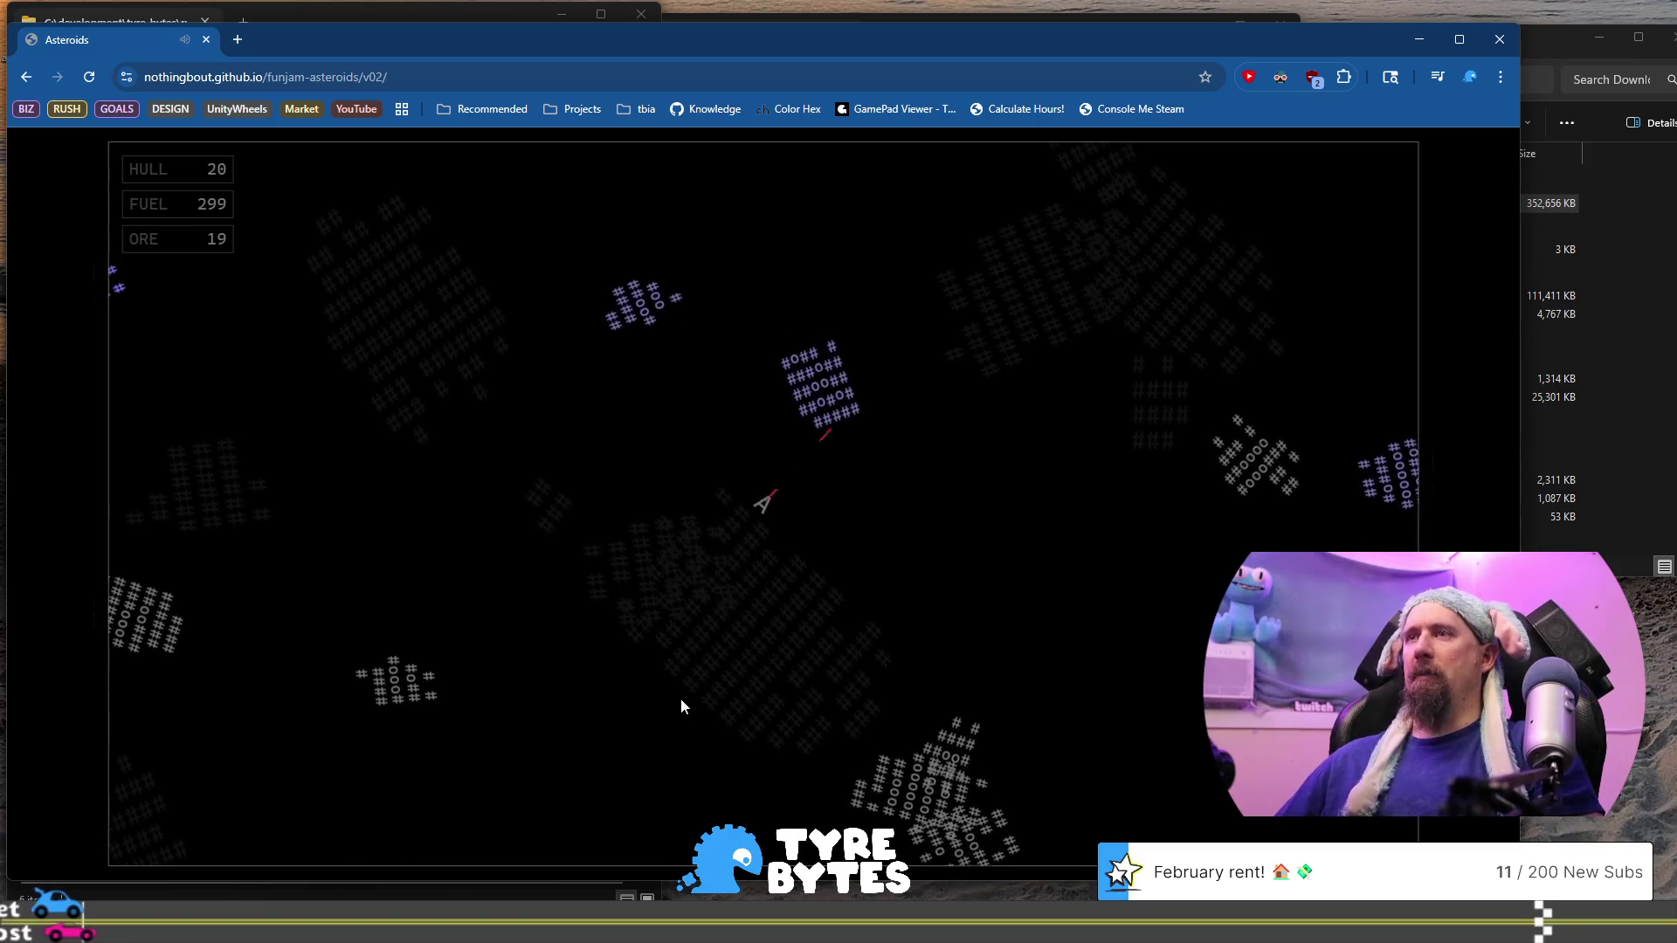
# Break up asteroids in all directions and scoop up the ore fragments
pyautogui.press('space')
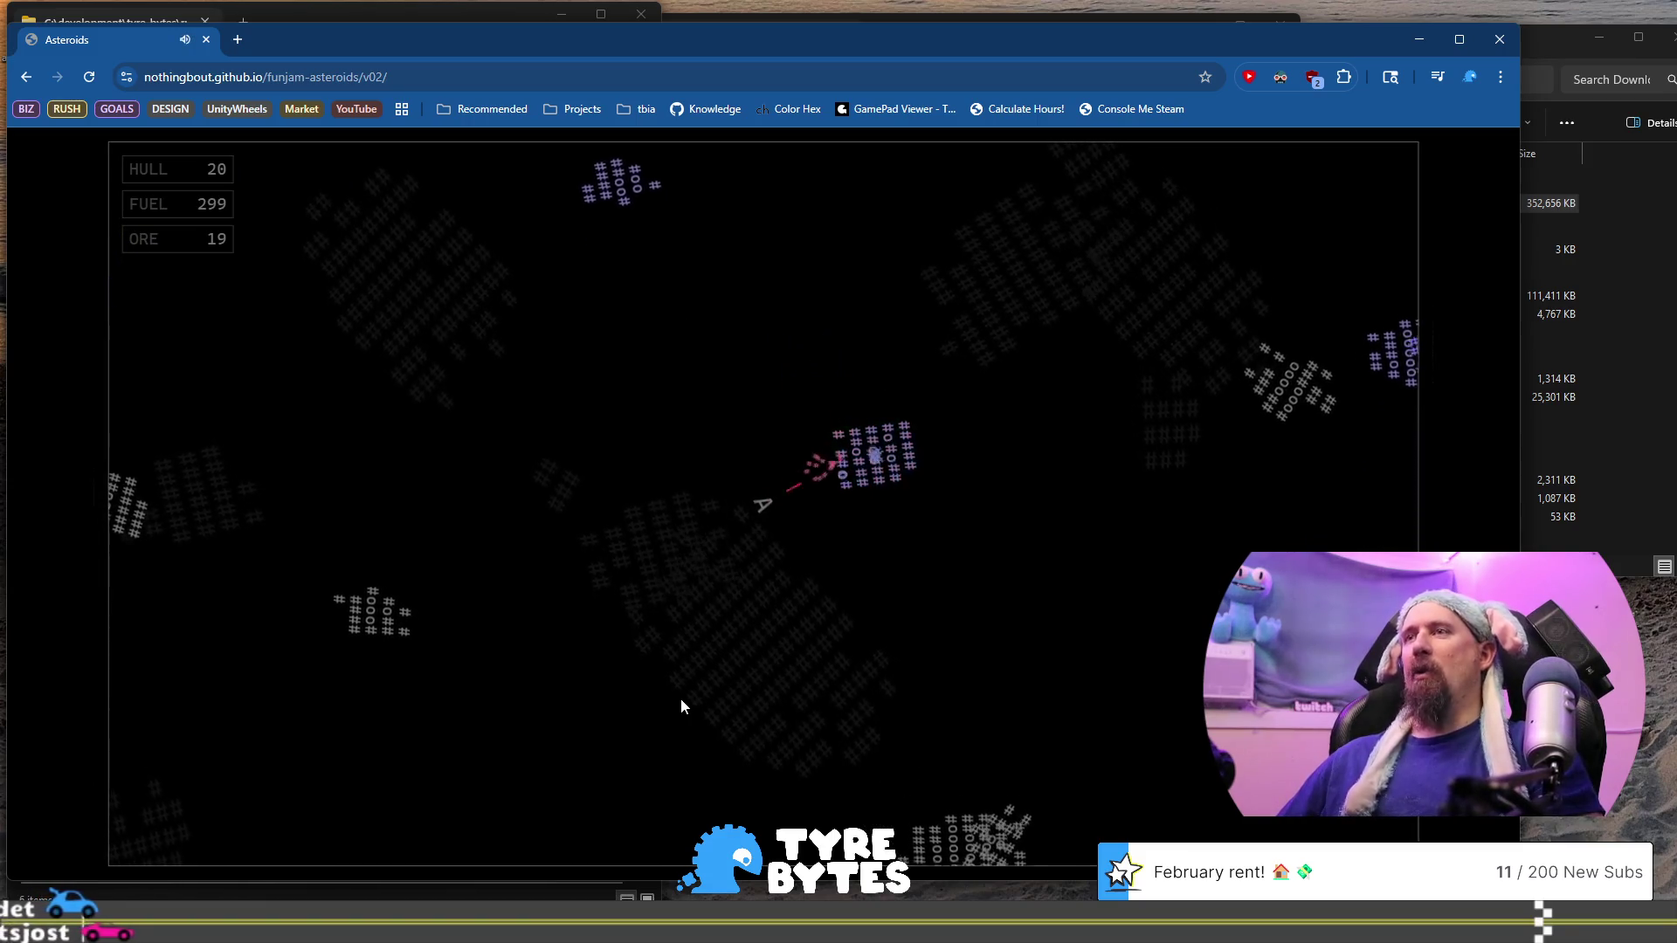
pyautogui.press('Right')
pyautogui.press('Up')
pyautogui.press('Up')
pyautogui.press('Left')
pyautogui.press('Up')
pyautogui.press('Right')
pyautogui.press('Up')
pyautogui.press('Up')
pyautogui.press('Left')
pyautogui.press('Up')
pyautogui.press('Left')
pyautogui.press('space')
pyautogui.press('Left')
pyautogui.press('space')
pyautogui.press('Up')
pyautogui.press('Up')
pyautogui.press('Up')
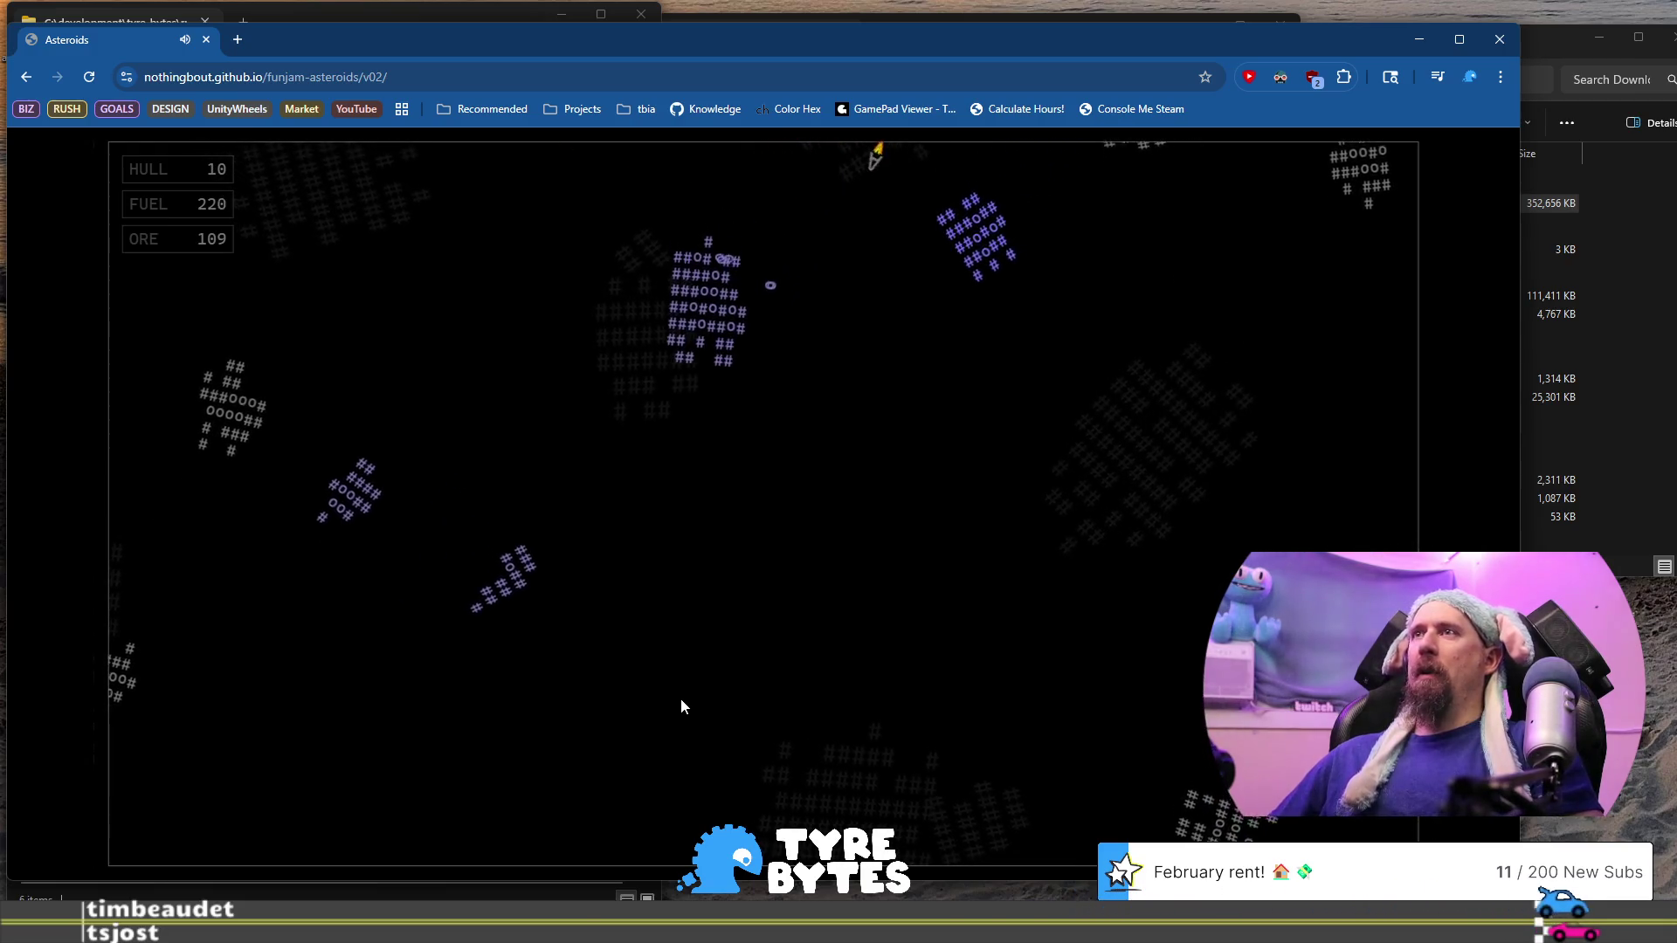
pyautogui.press('Left')
pyautogui.press('space')
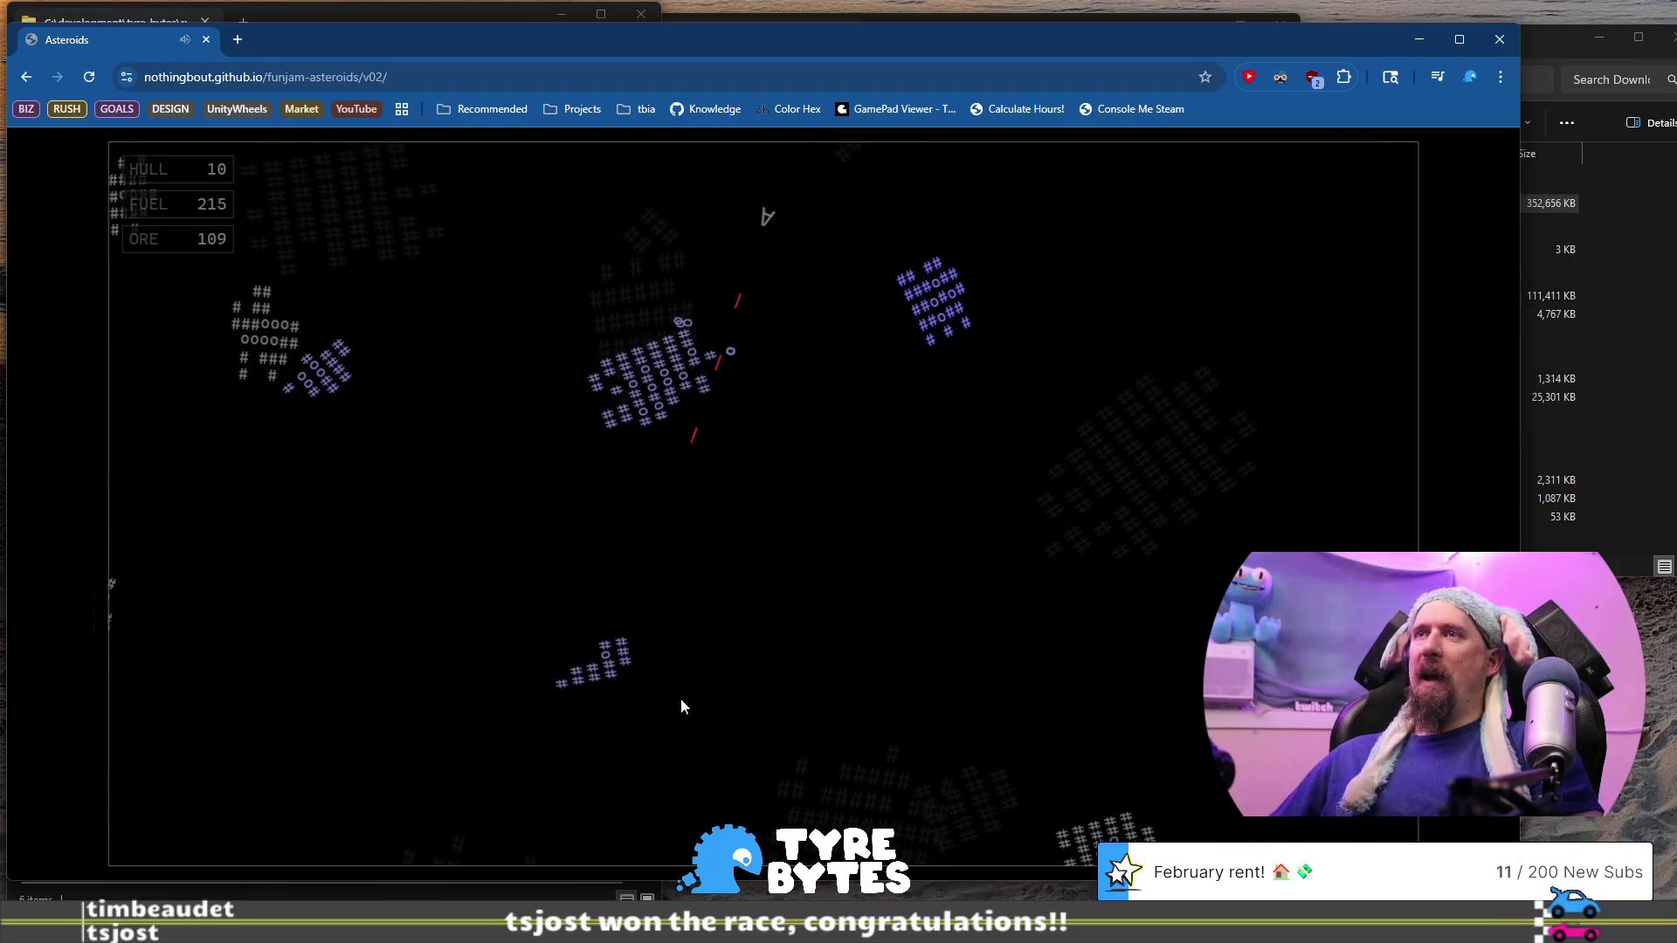
pyautogui.press('space')
pyautogui.press('Up')
pyautogui.press('Up')
pyautogui.press('Left')
pyautogui.press('space')
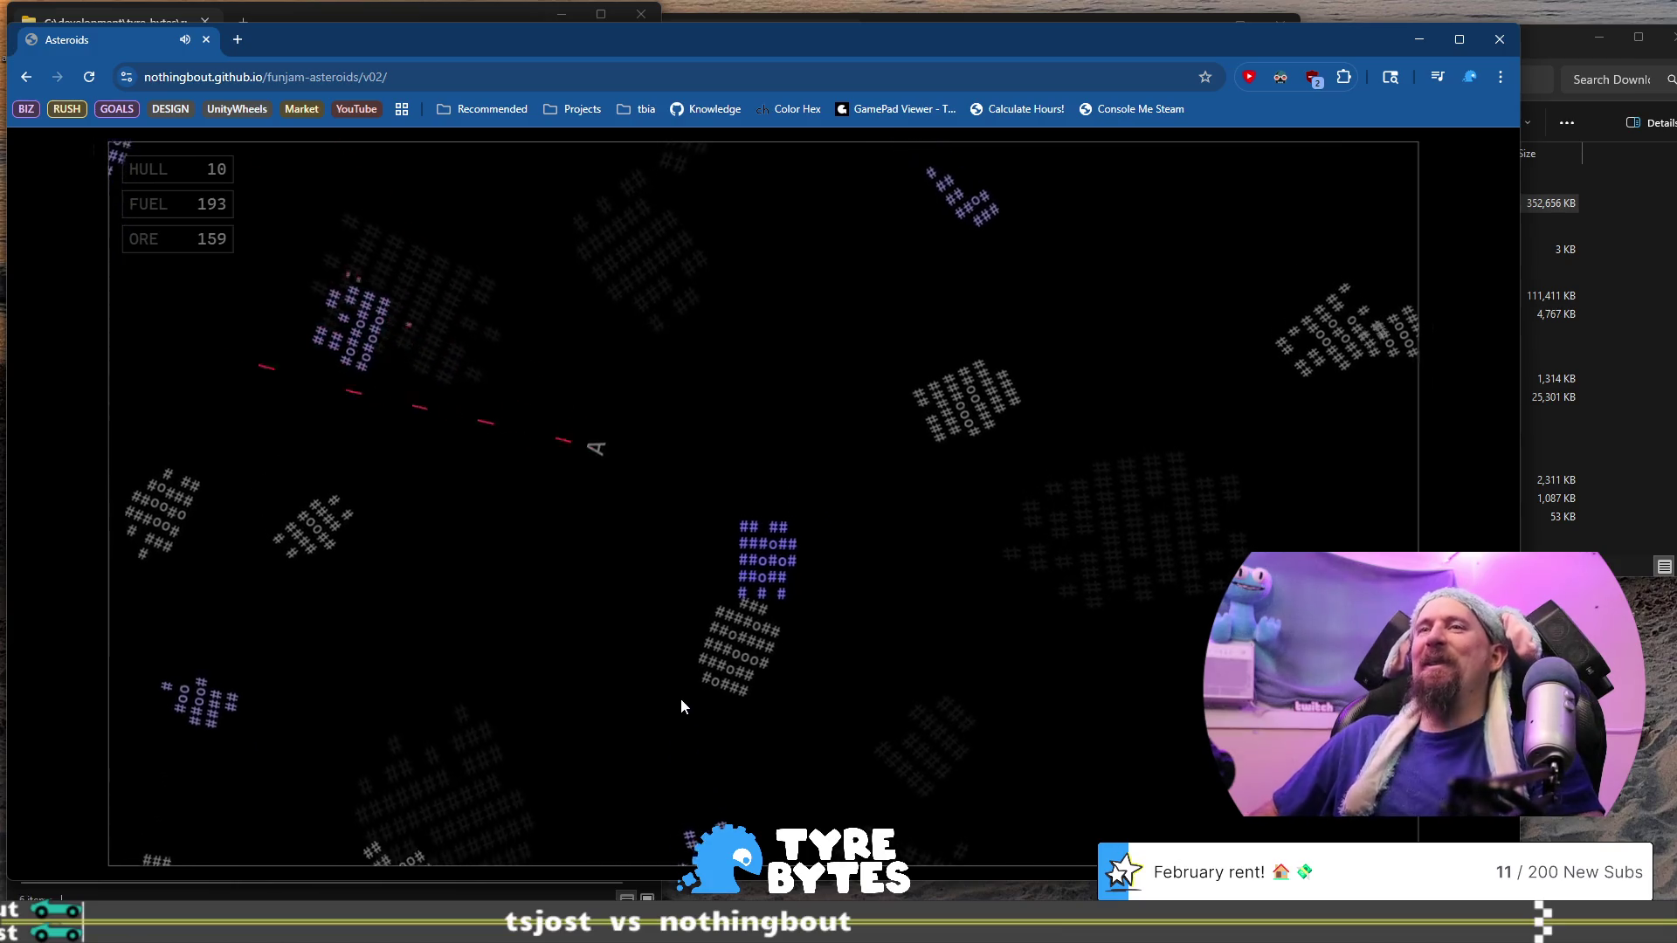
pyautogui.press('Right')
pyautogui.press('space')
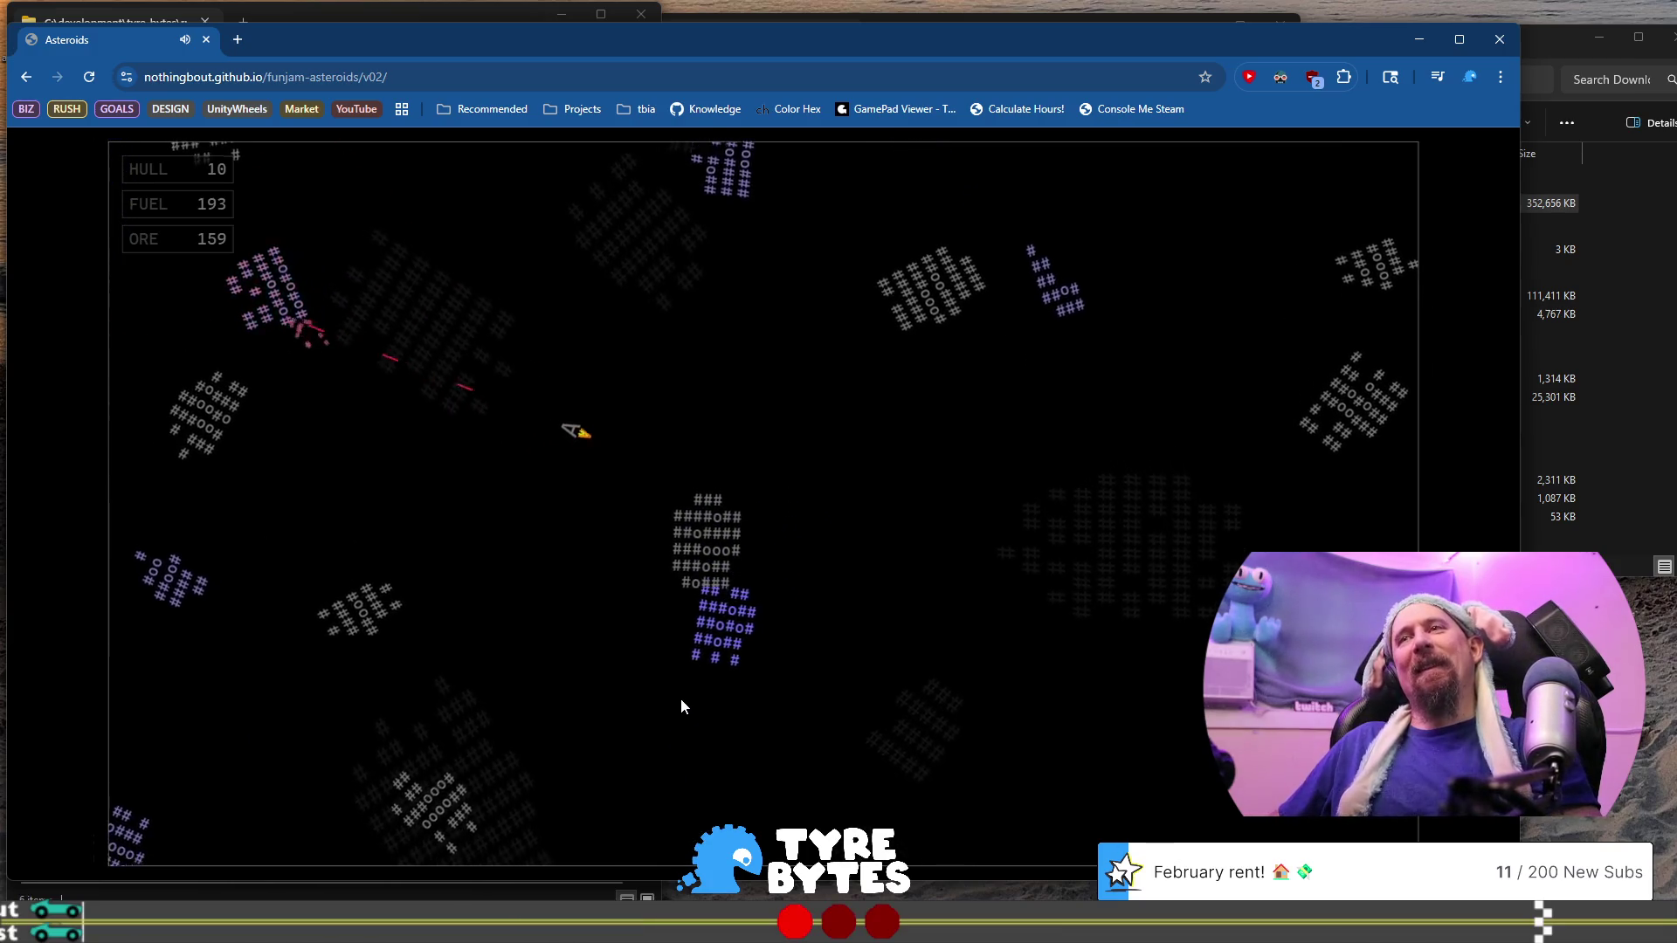
pyautogui.press('Right')
pyautogui.press('Up')
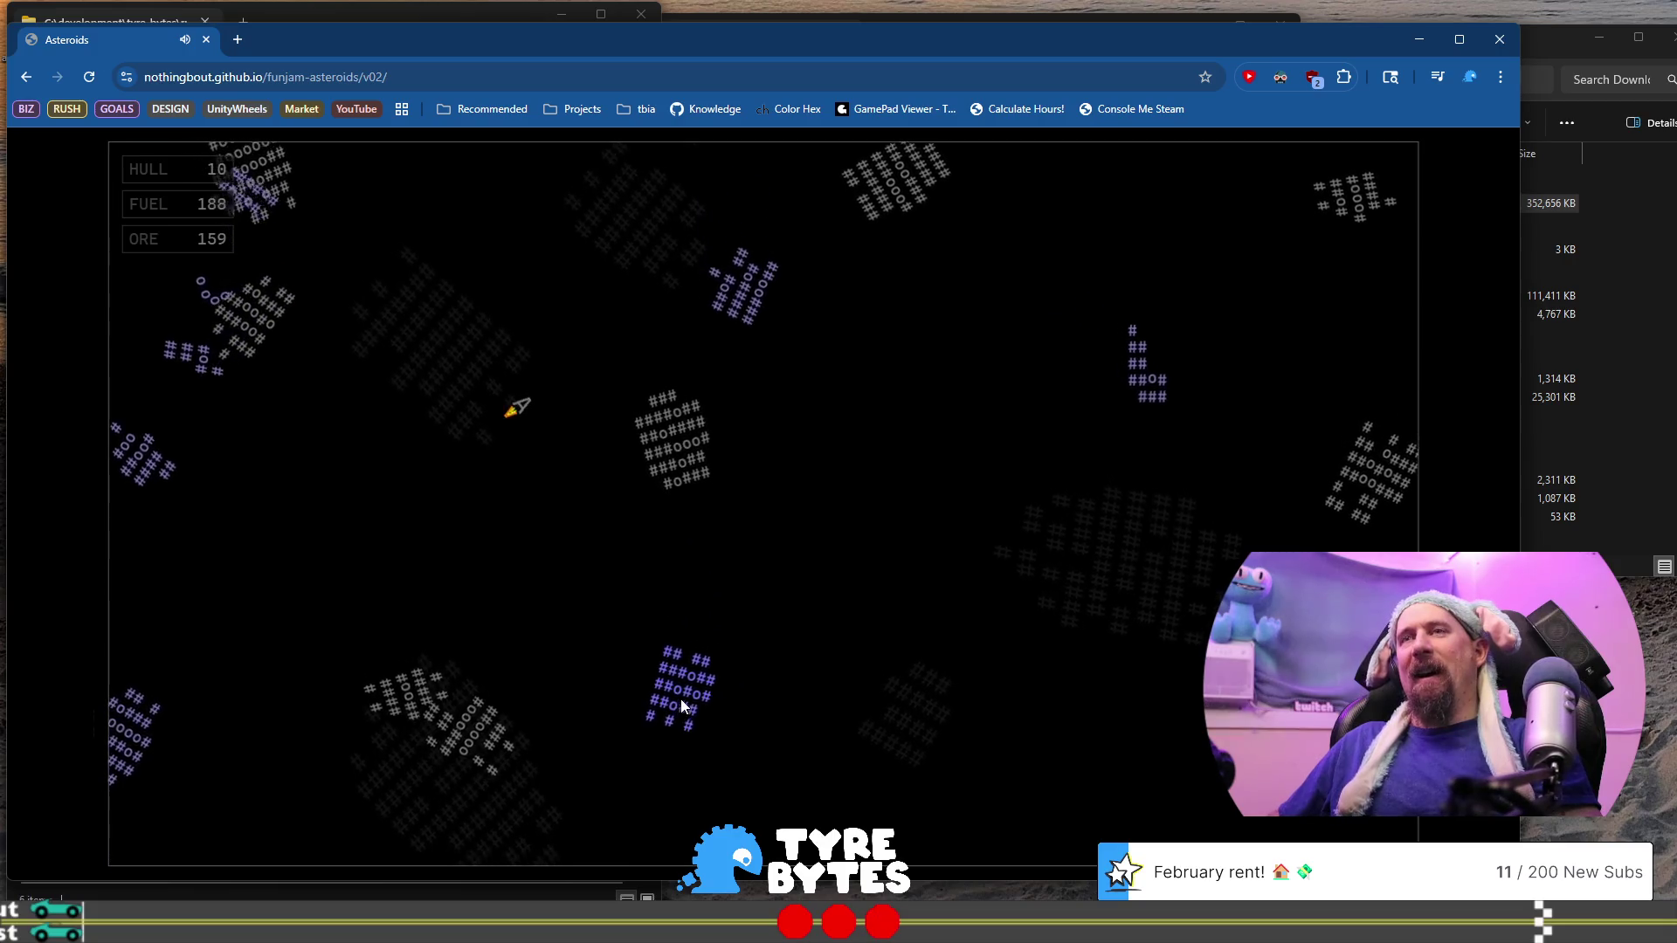
pyautogui.press('space')
pyautogui.press('Left')
pyautogui.press('Right')
pyautogui.press('space')
pyautogui.press('Up')
pyautogui.press('Left')
pyautogui.press('Up')
pyautogui.press('Left')
pyautogui.press('Up')
pyautogui.press('Left')
pyautogui.press('space')
pyautogui.press('Up')
pyautogui.press('Right')
pyautogui.press('space')
# Keep shooting asteroids, including the pink one, gathering ore until the hull reaches 0
pyautogui.press('Up')
pyautogui.press('space')
pyautogui.press('Left')
pyautogui.press('space')
pyautogui.press('Up')
pyautogui.press('space')
pyautogui.press('Left')
pyautogui.press('space')
pyautogui.press('Up')
pyautogui.press('Up')
pyautogui.press('Left')
pyautogui.press('Up')
pyautogui.press('Left')
pyautogui.press('space')
pyautogui.press('Right')
pyautogui.press('space')
pyautogui.press('Up')
pyautogui.press('Up')
pyautogui.press('Right')
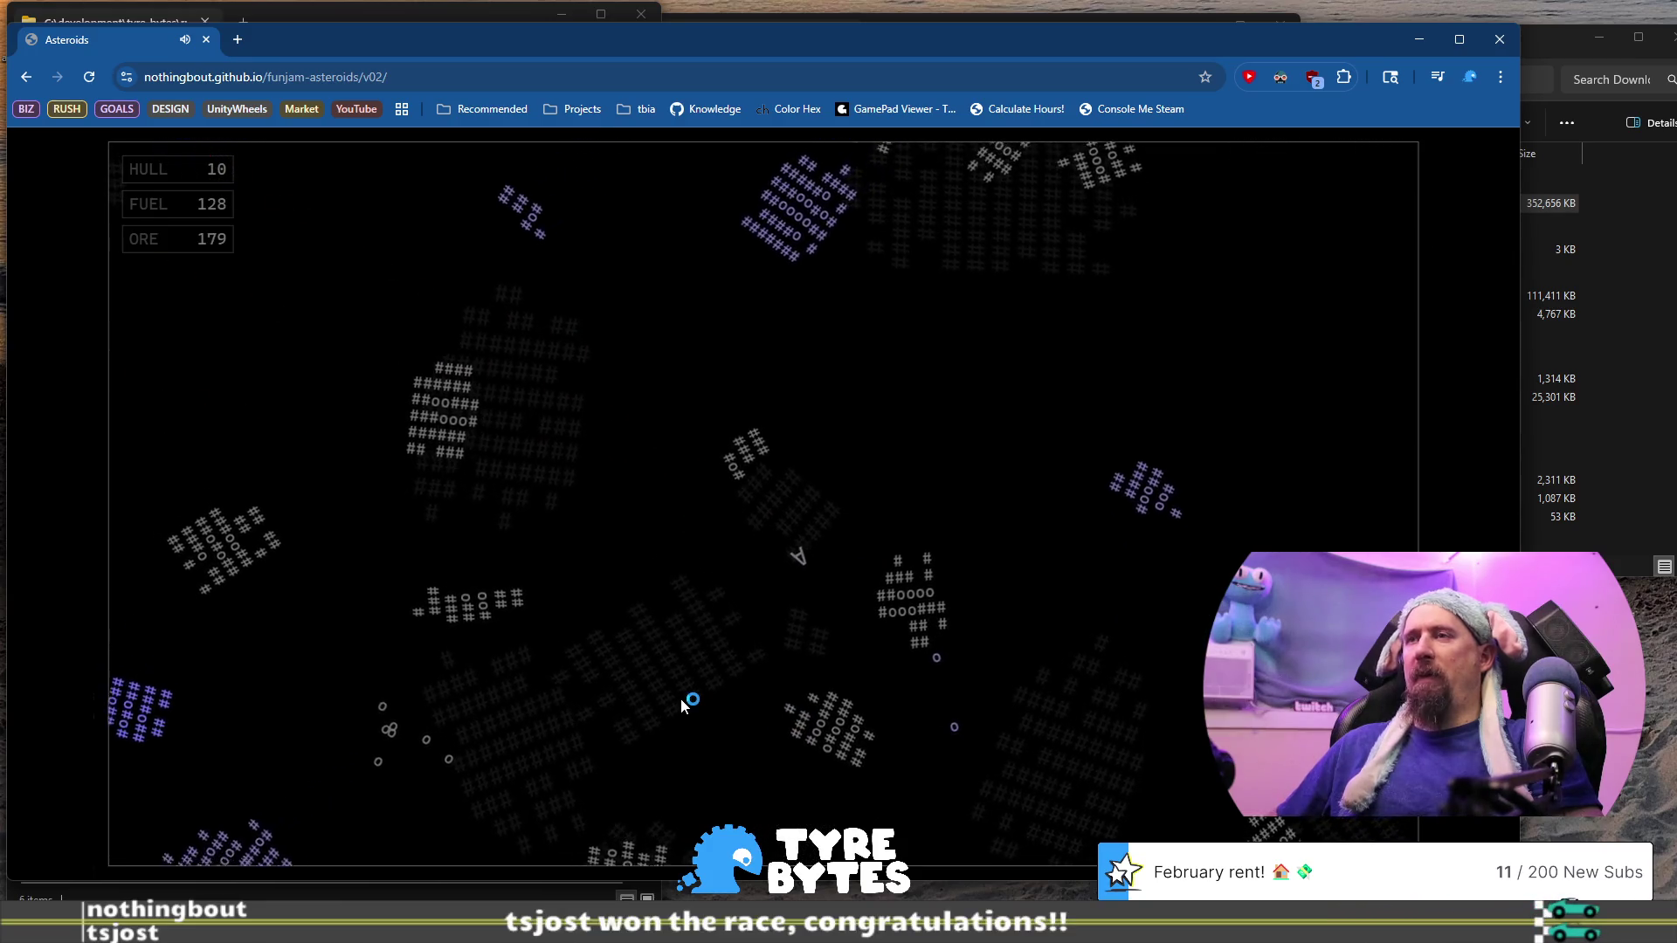
pyautogui.press('Right')
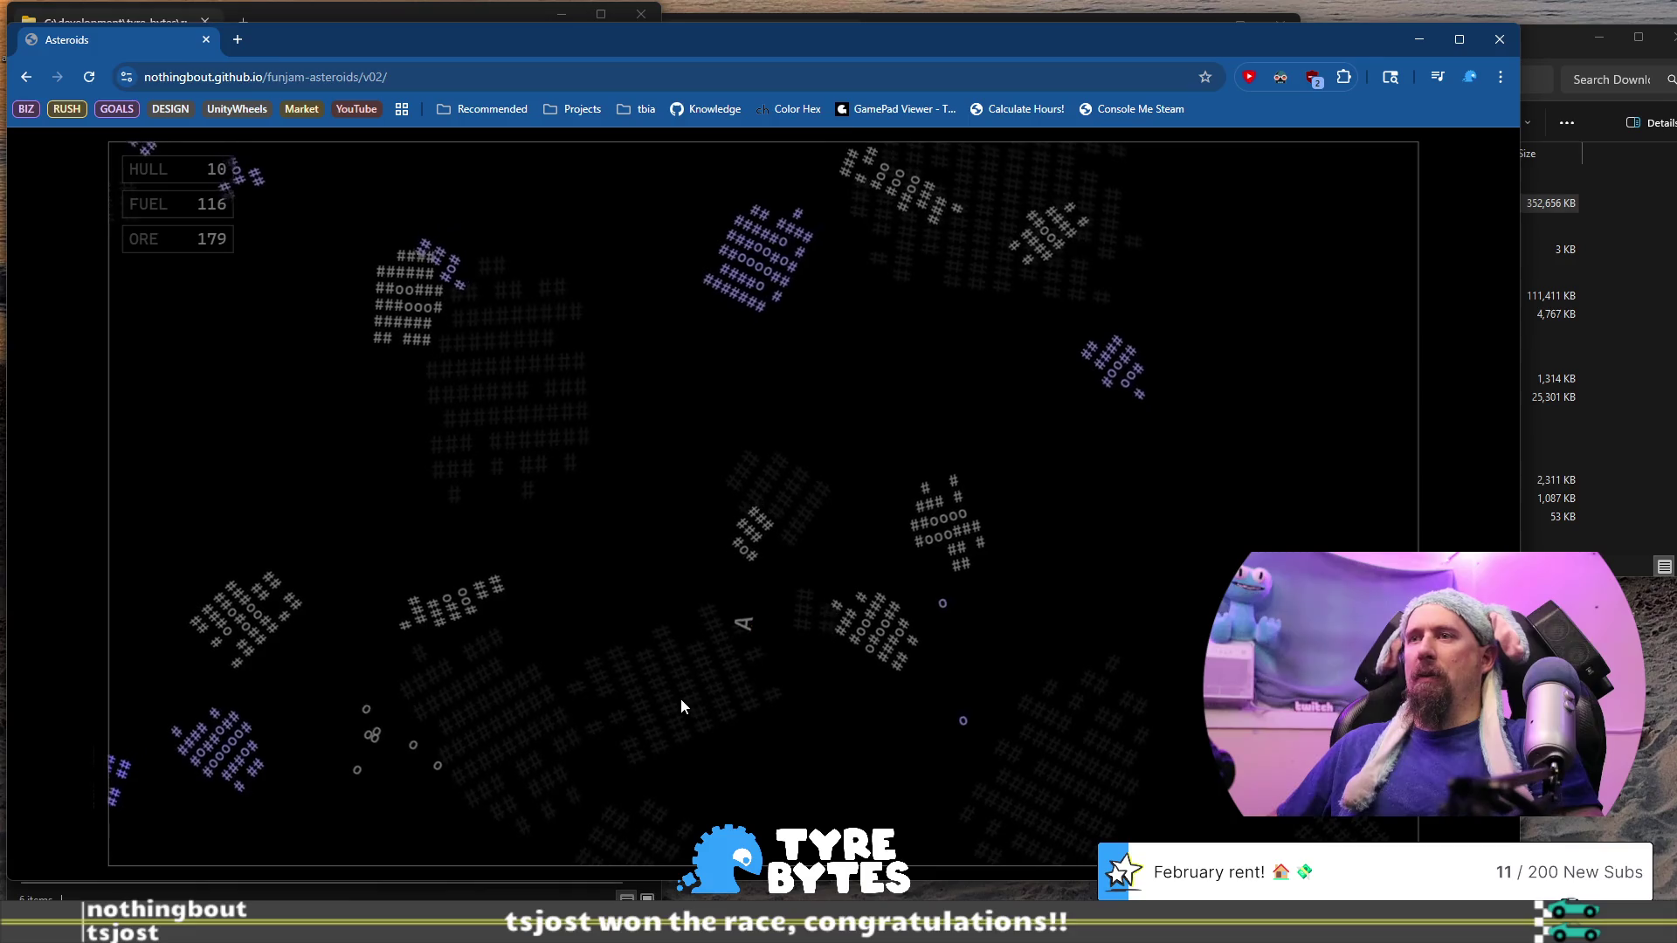
pyautogui.press('Up')
pyautogui.press('space')
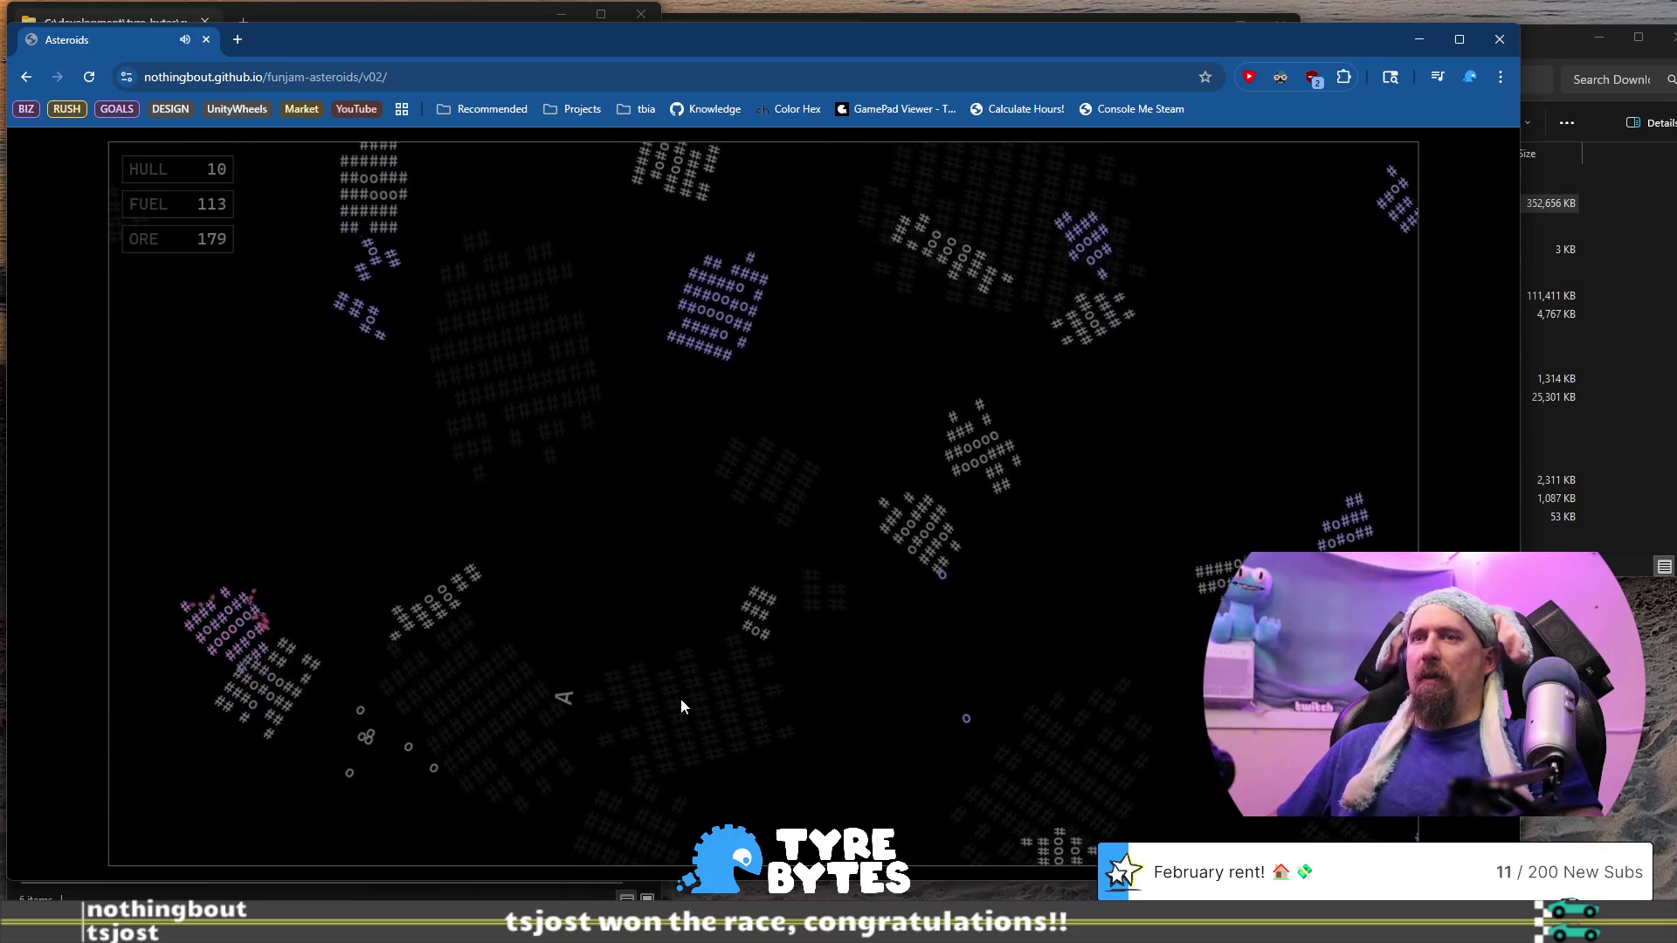
pyautogui.press('Right')
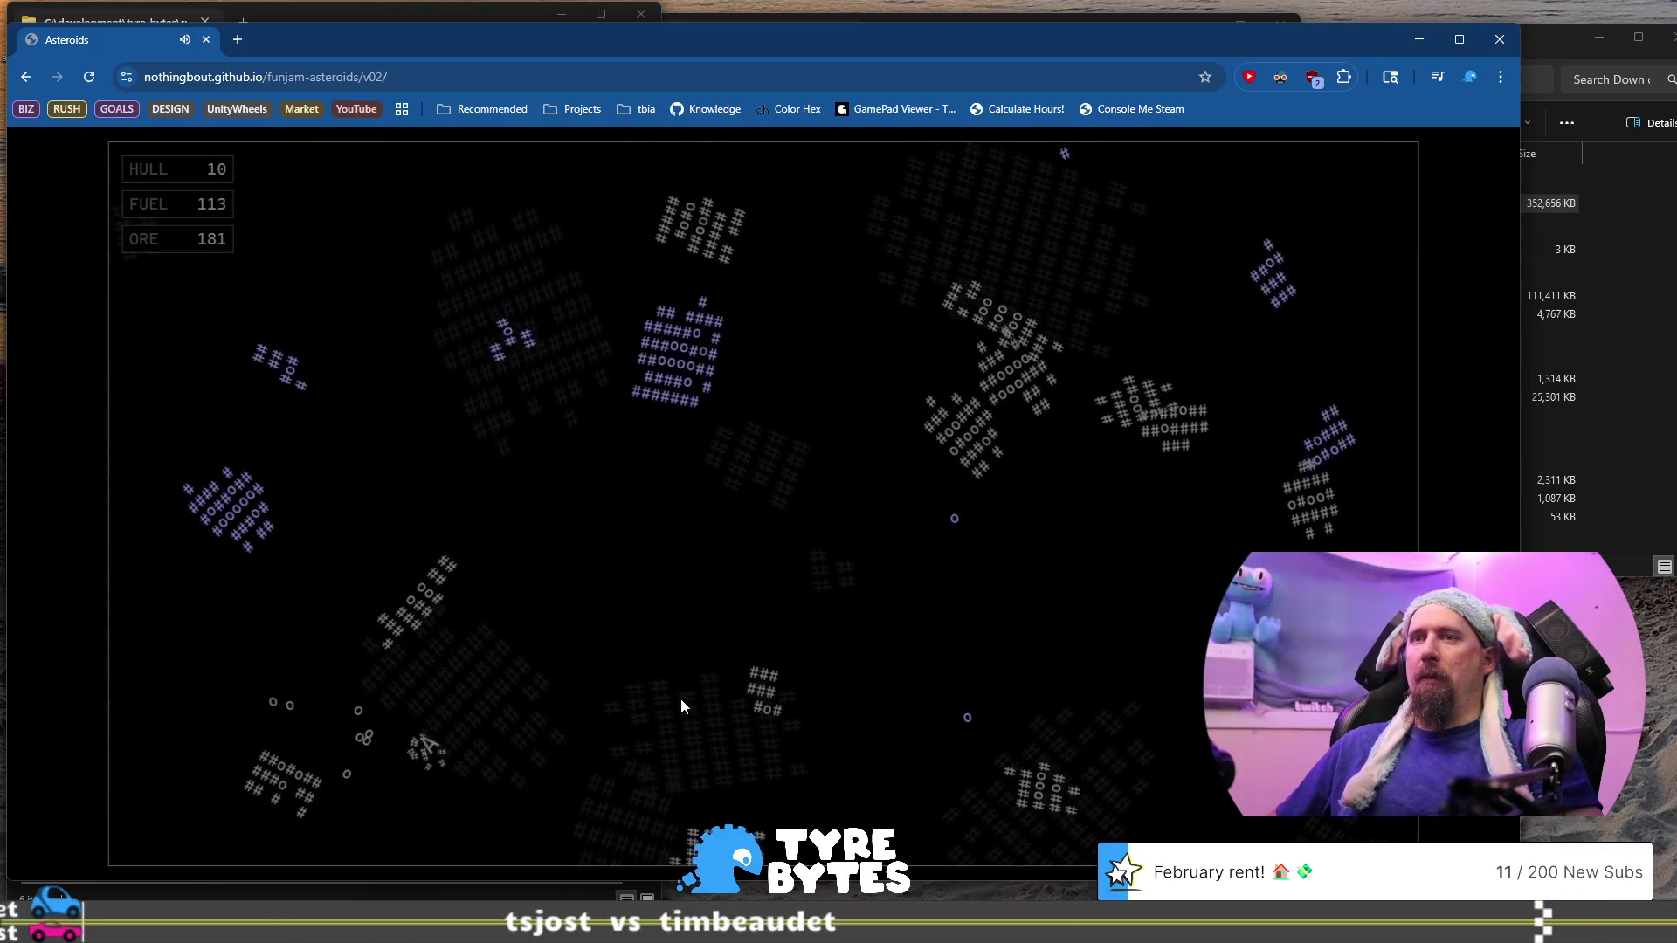
pyautogui.press('Left')
pyautogui.press('Up')
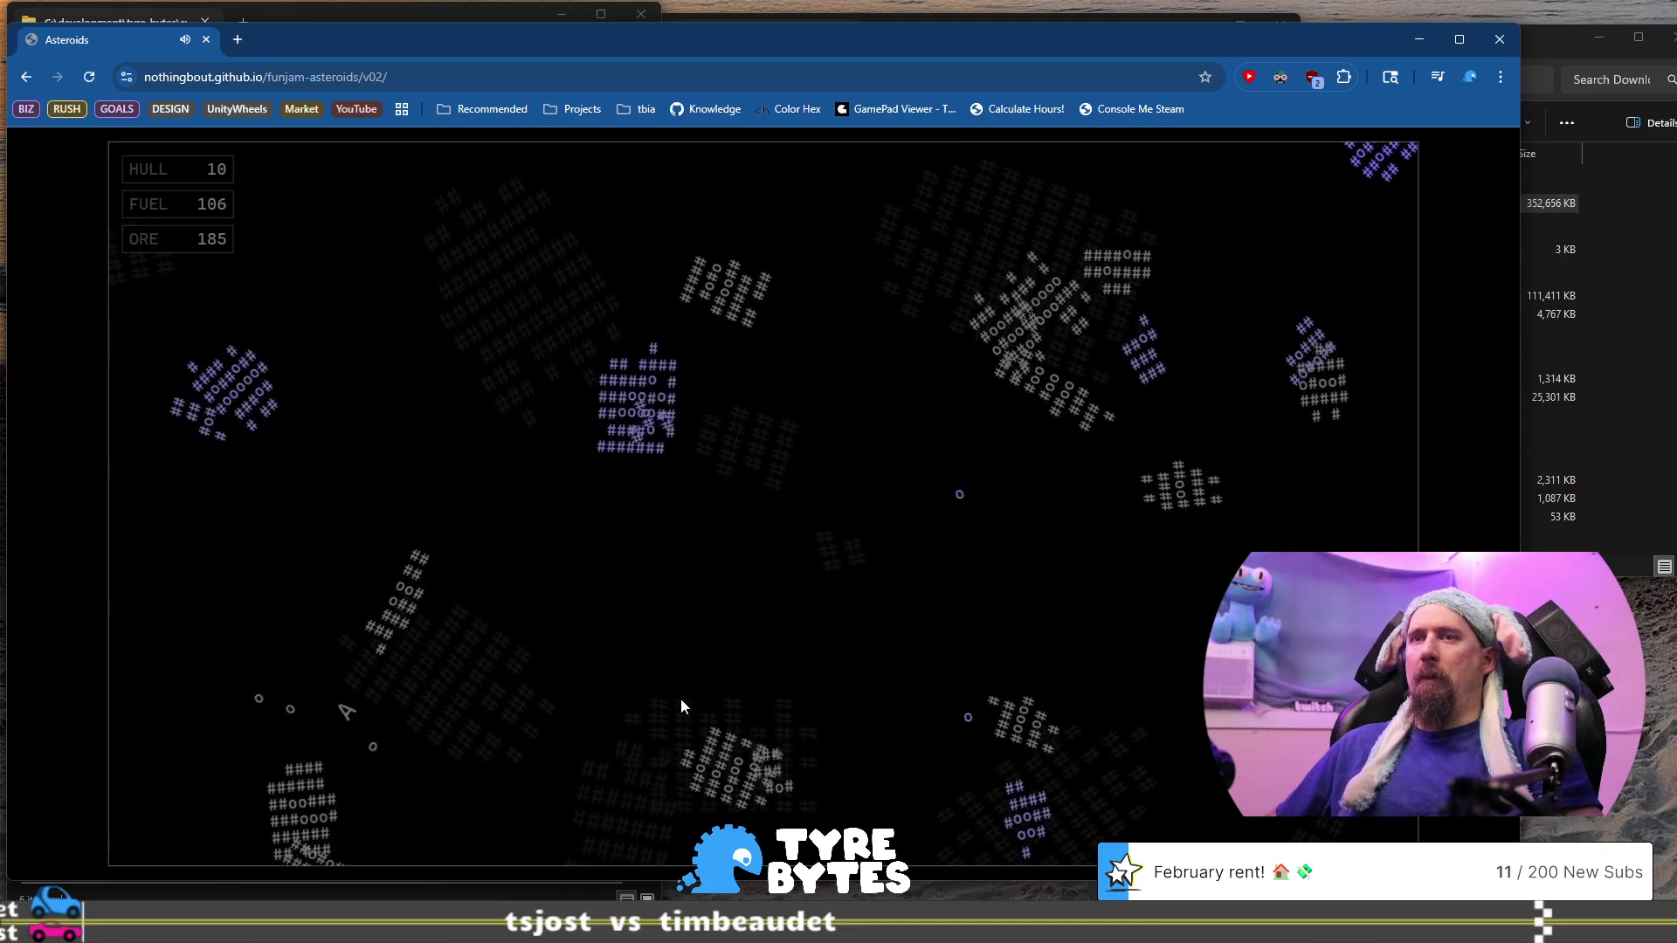
pyautogui.press('Up')
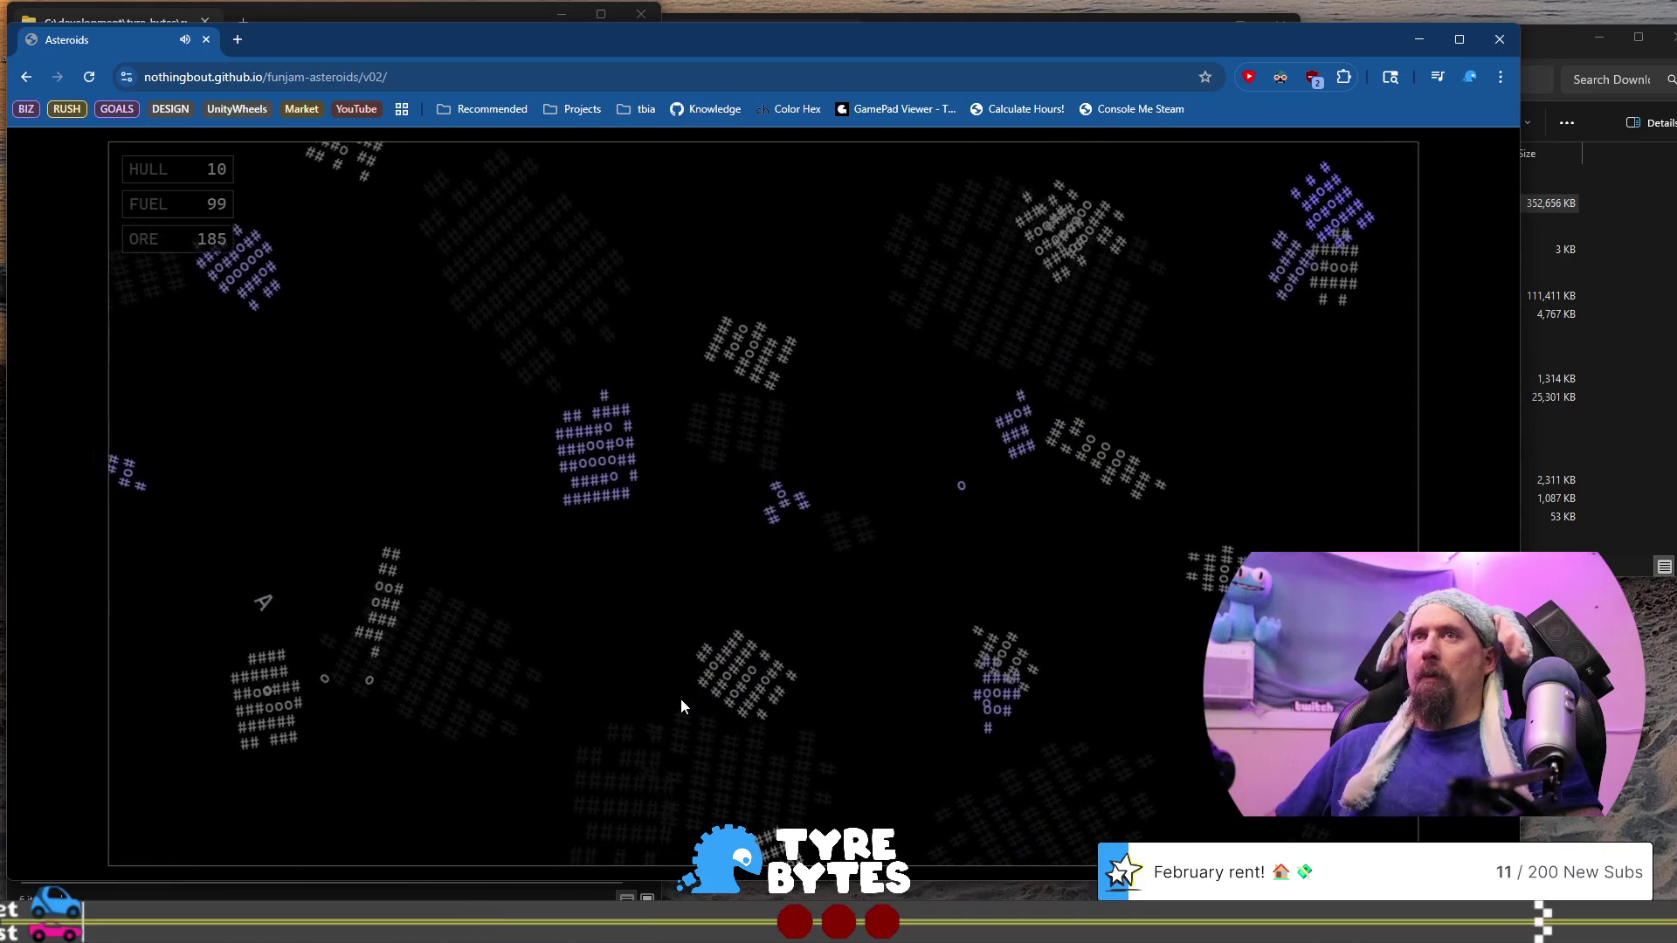
pyautogui.press('Up')
pyautogui.press('Right')
pyautogui.press('space')
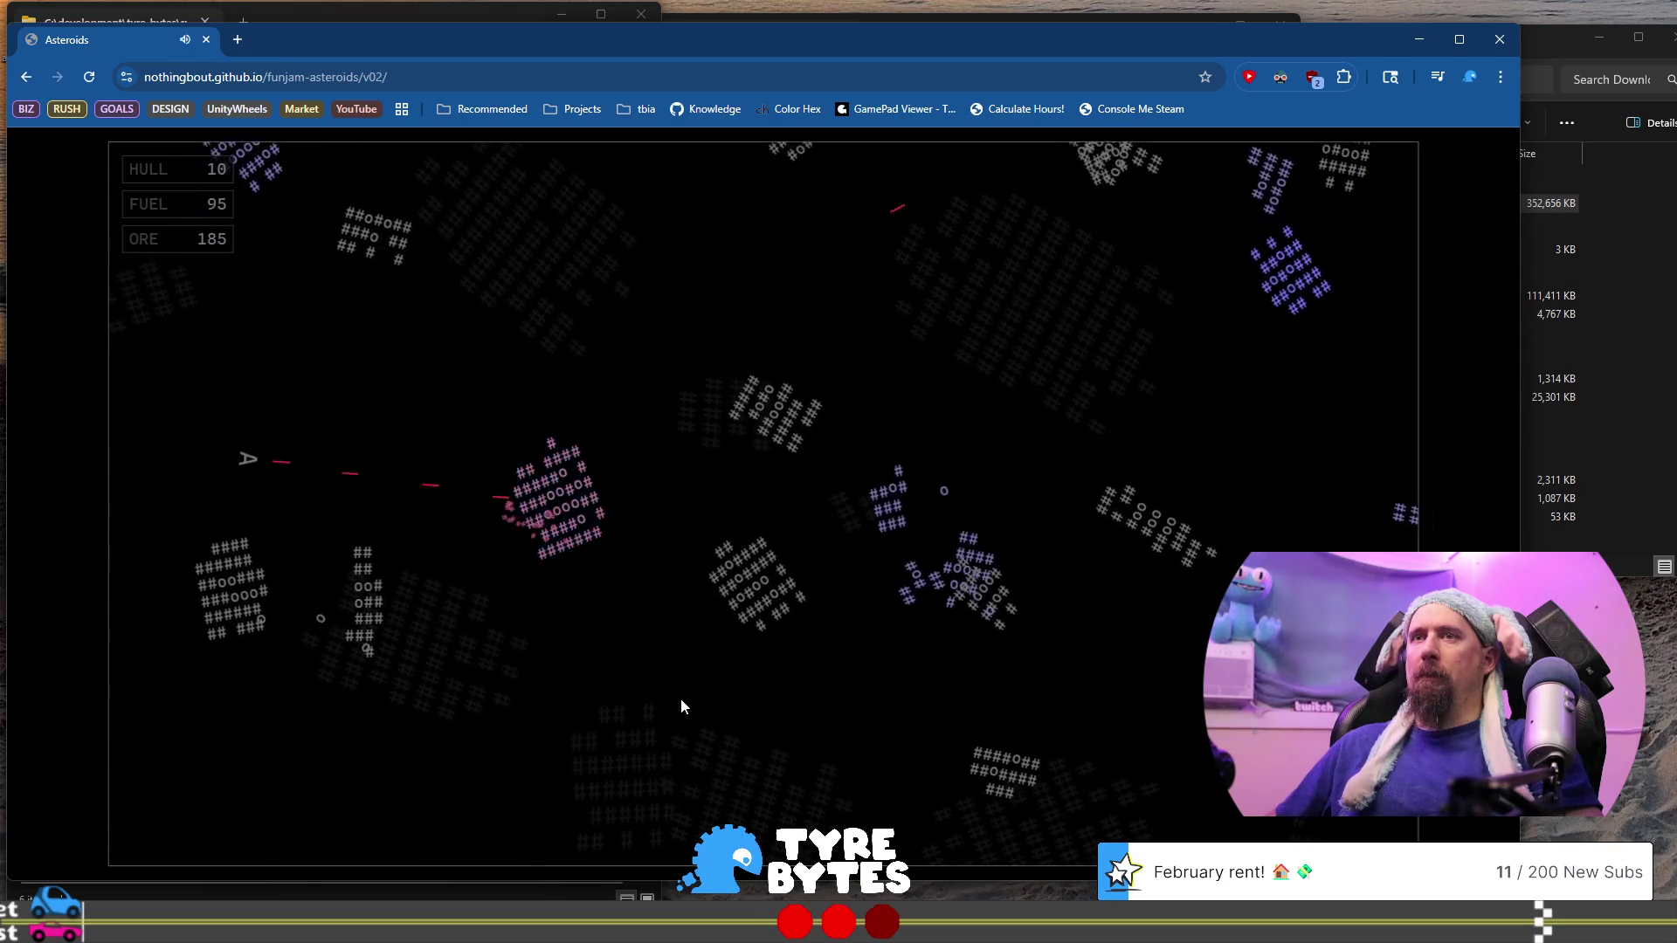
pyautogui.press('Up')
pyautogui.press('space')
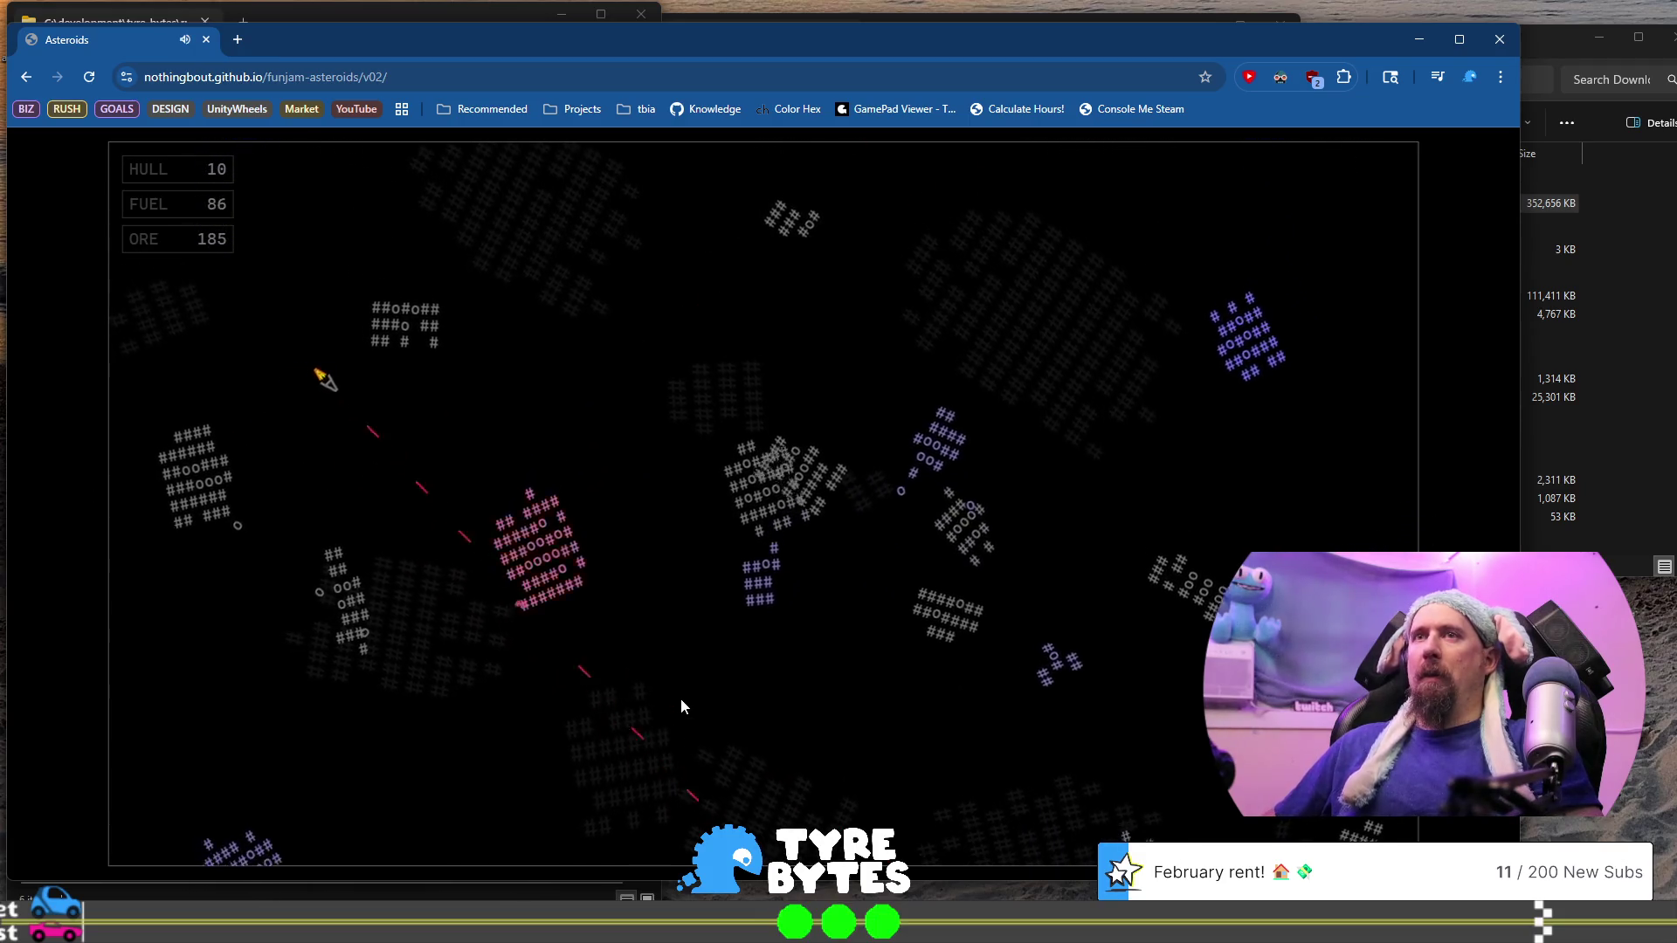
pyautogui.press('Up')
pyautogui.press('Left')
pyautogui.press('space')
pyautogui.press('Up')
pyautogui.press('Left')
pyautogui.press('space')
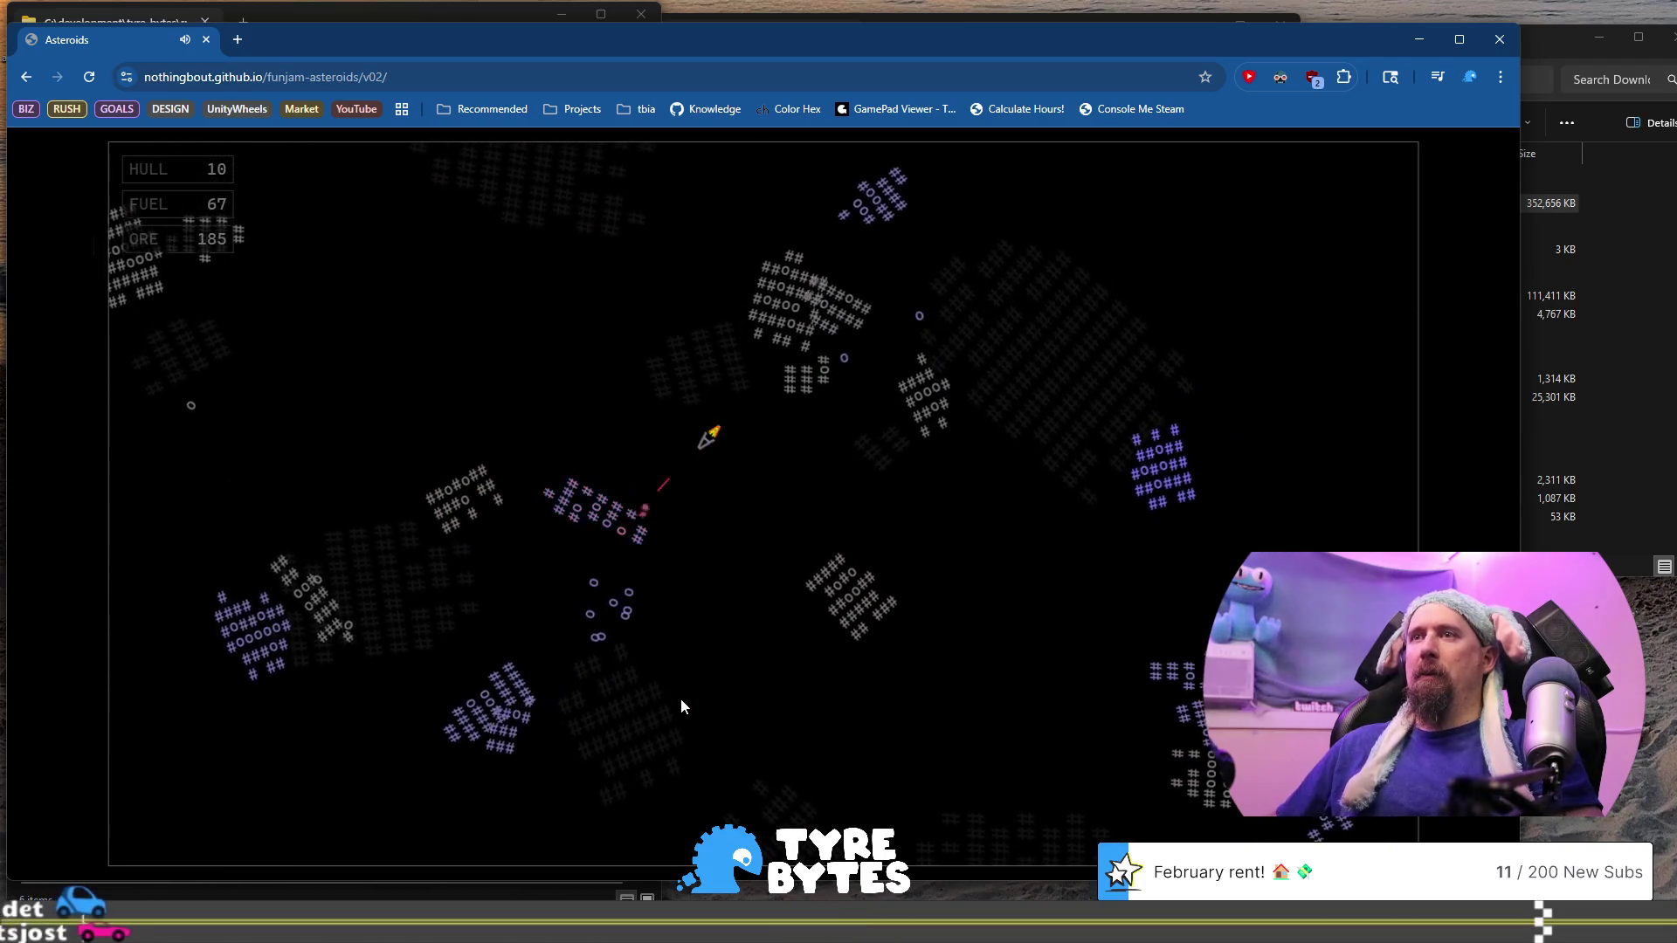
pyautogui.press('Up')
pyautogui.press('space')
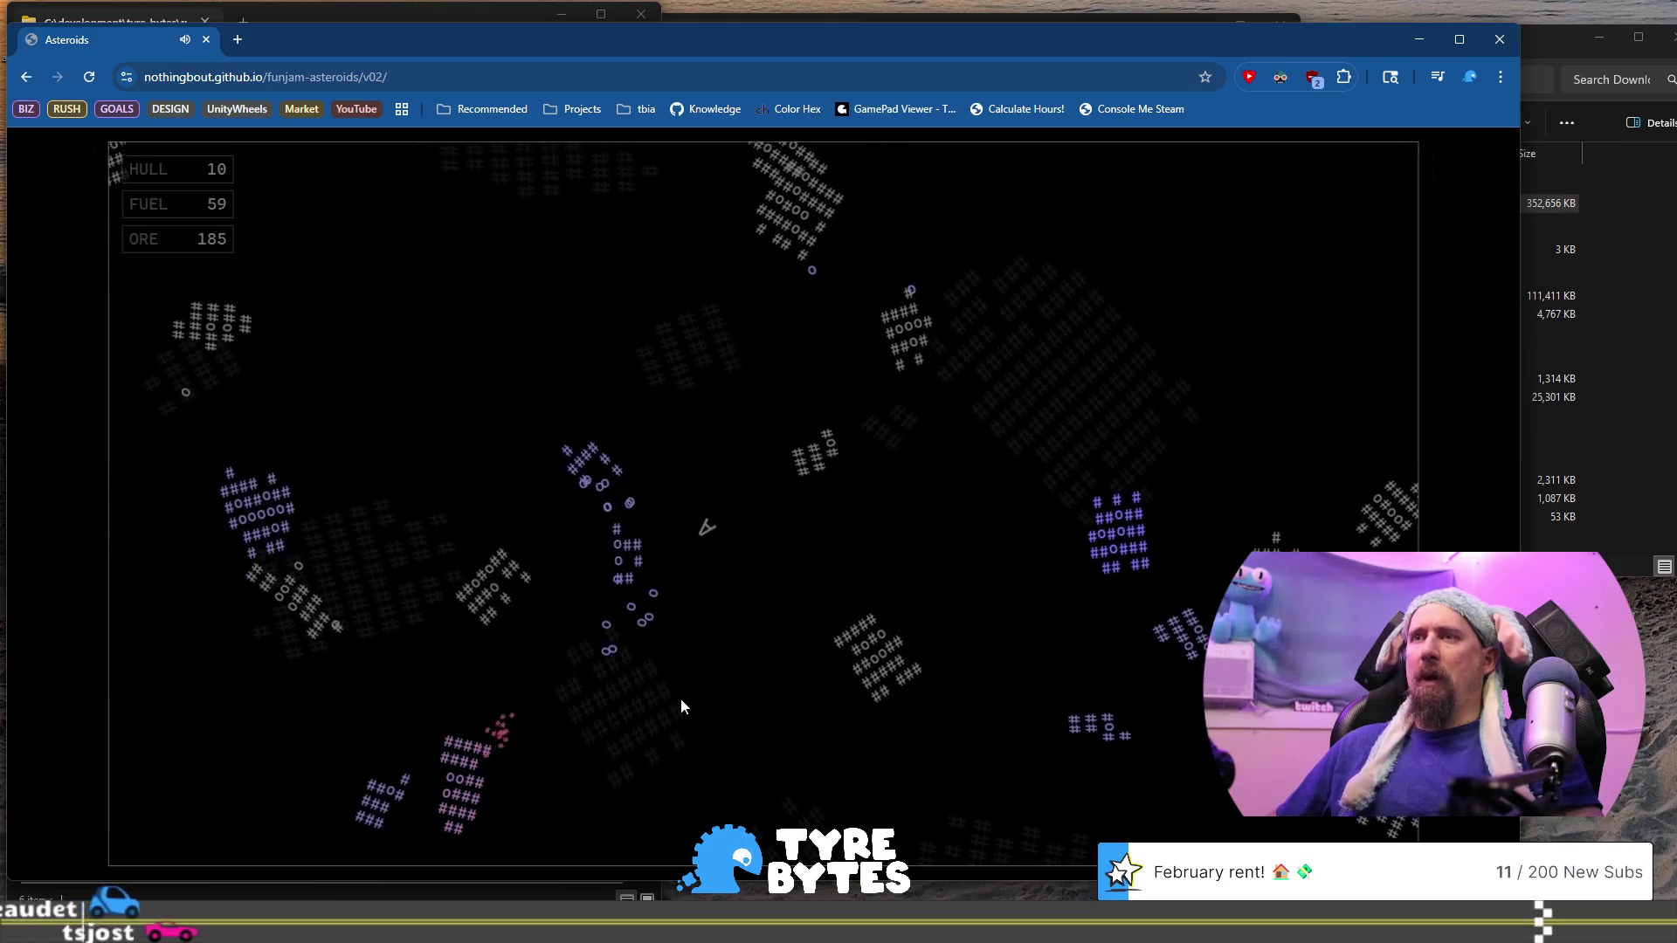
pyautogui.press('Left')
pyautogui.press('Up')
pyautogui.press('space')
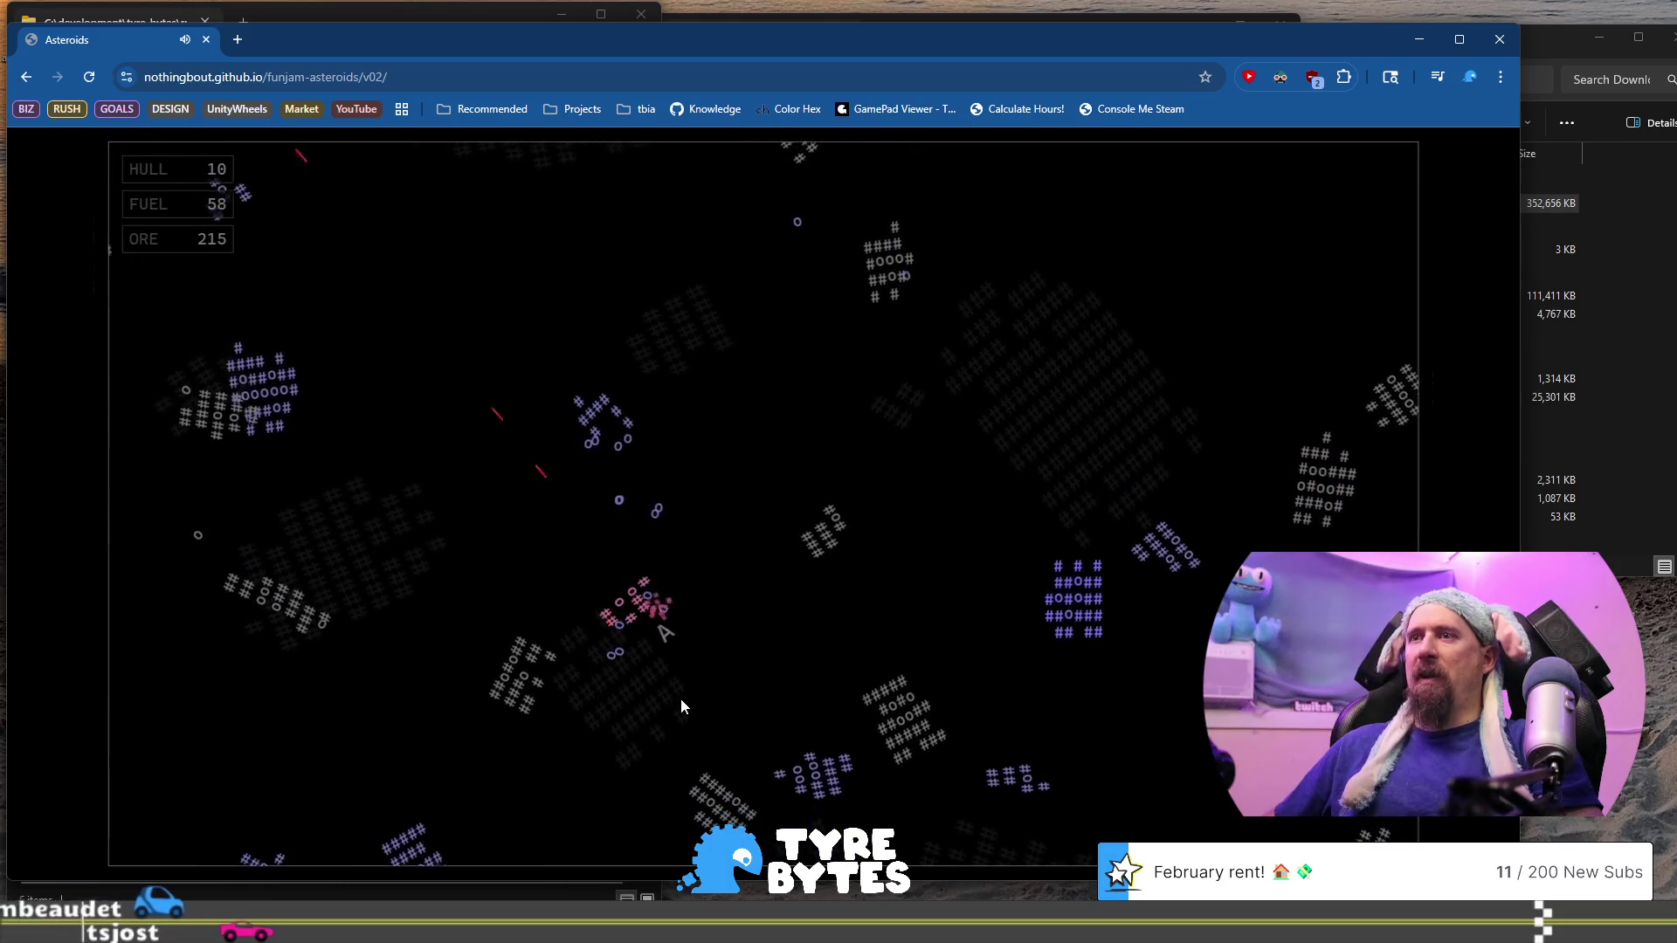
pyautogui.press('Up')
pyautogui.press('space')
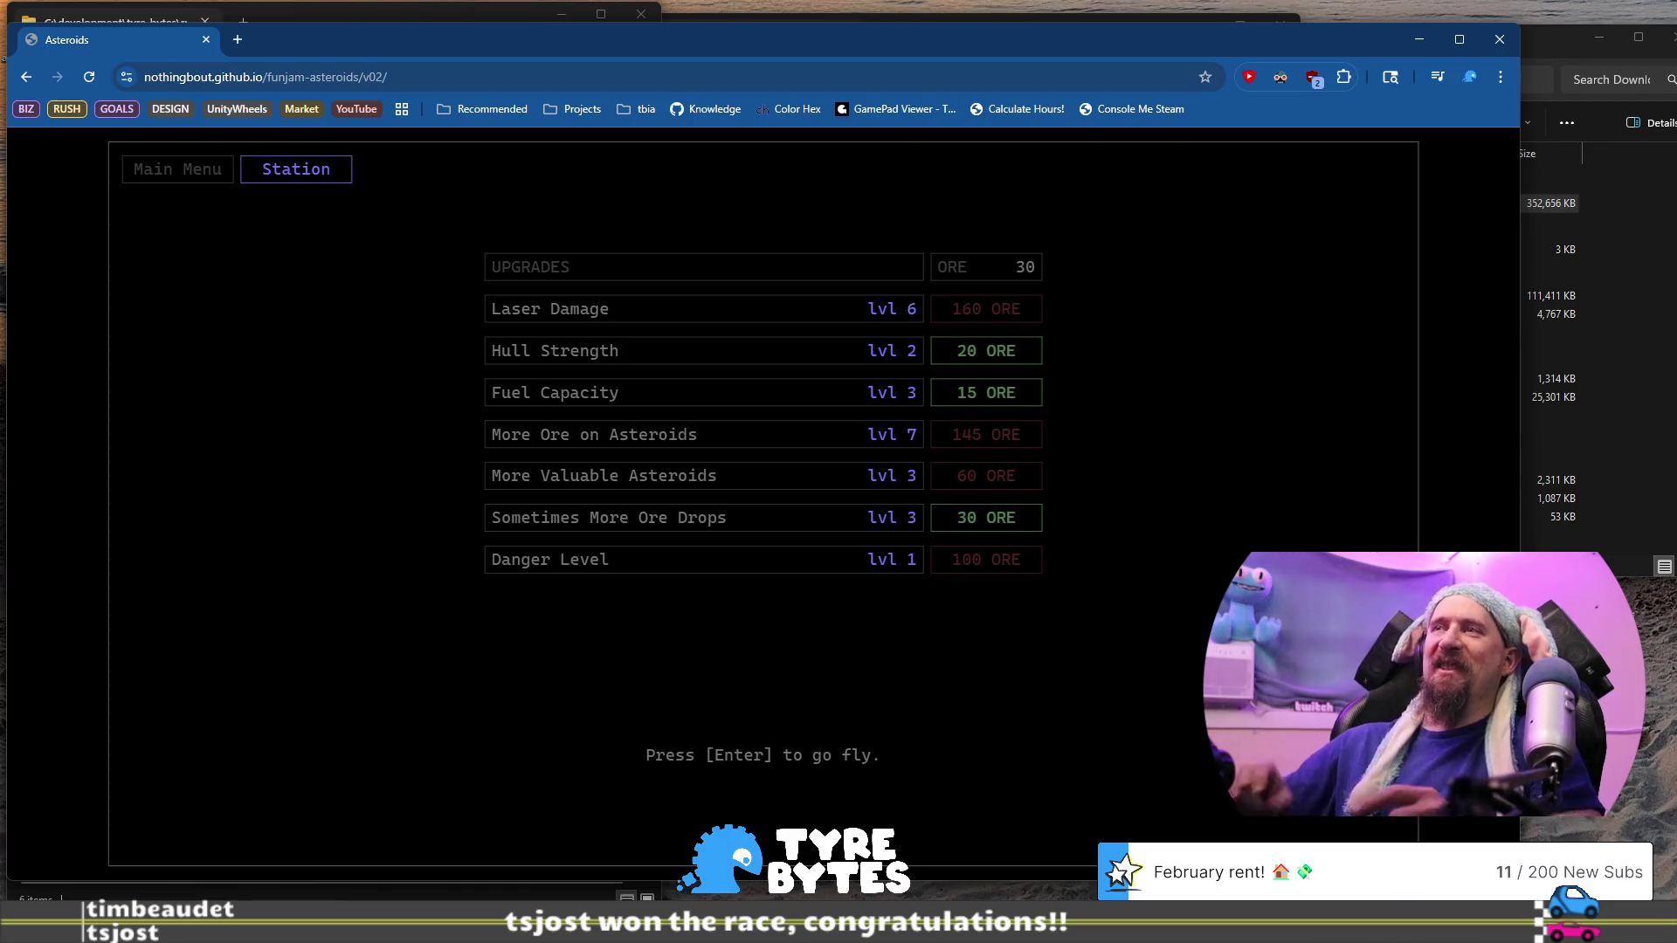
# Leave the station with 30 ore and launch a new run
pyautogui.press('Return')
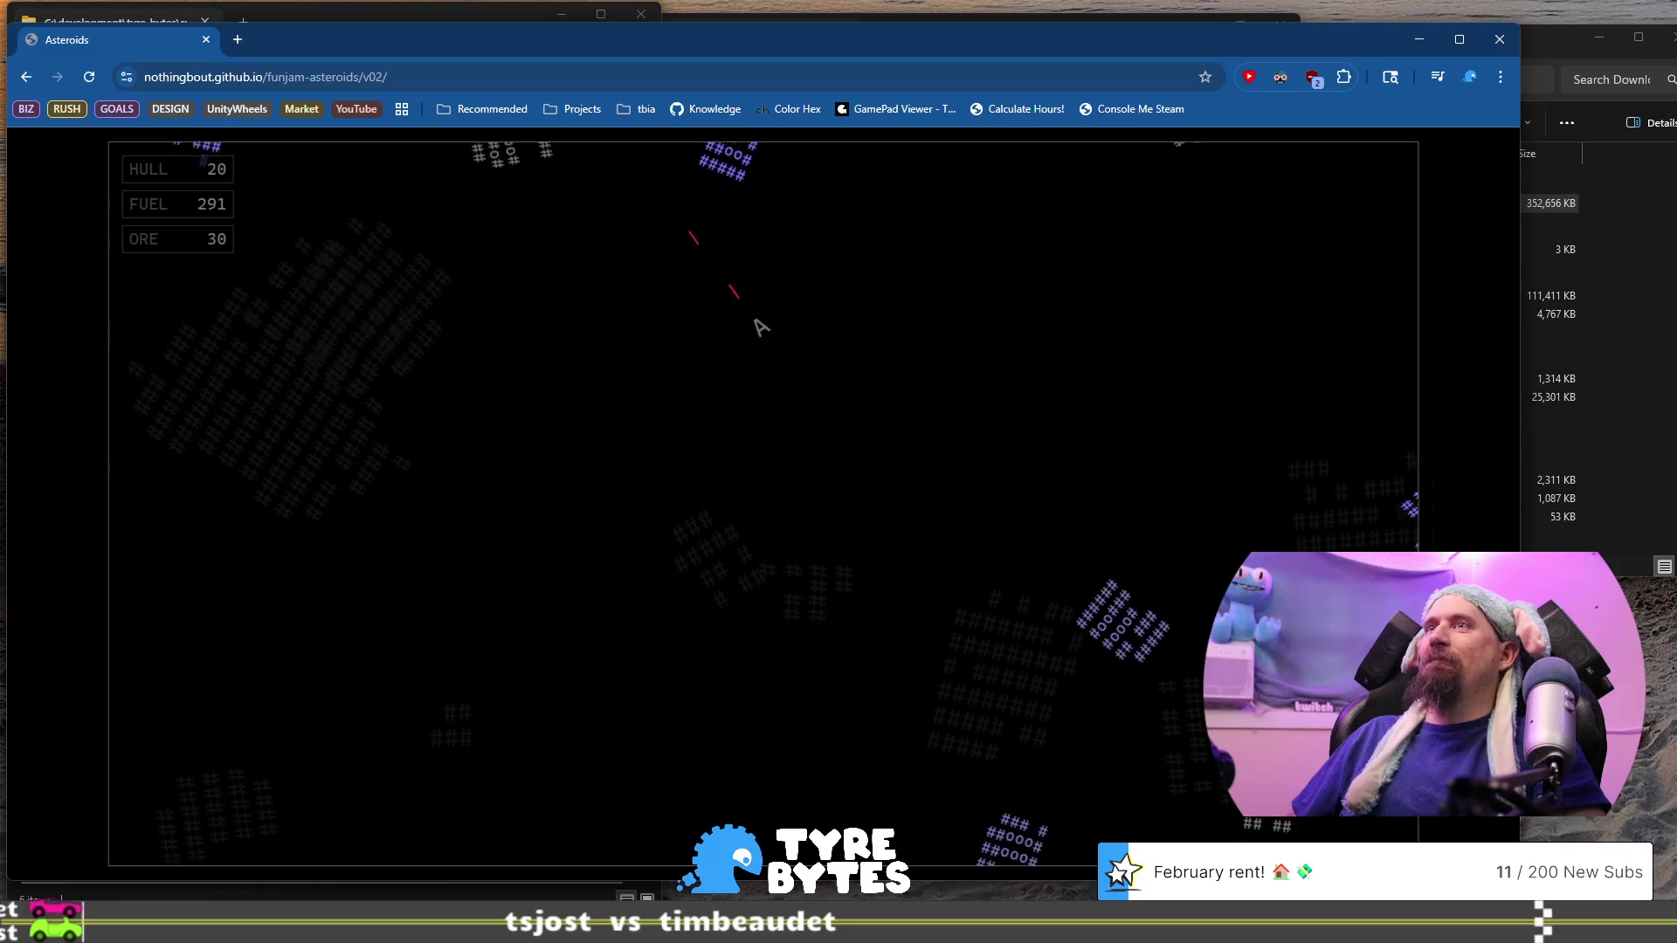
# Shoot apart the asteroid near the top of the field and break up the pink asteroid
pyautogui.press('space')
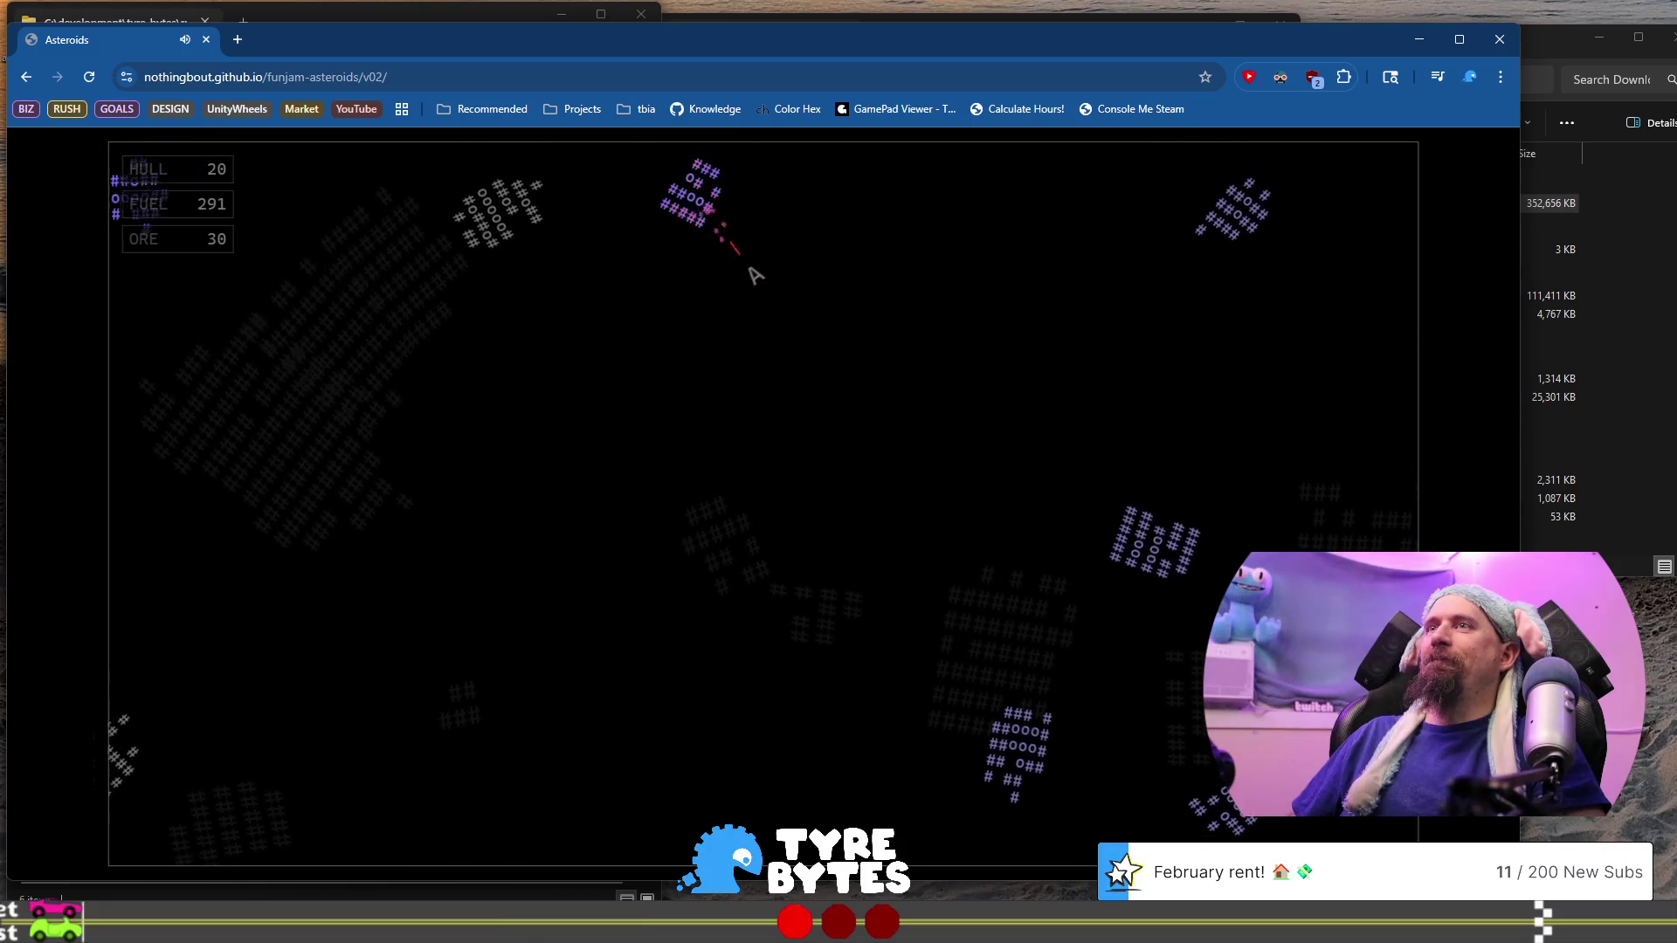
pyautogui.press('space')
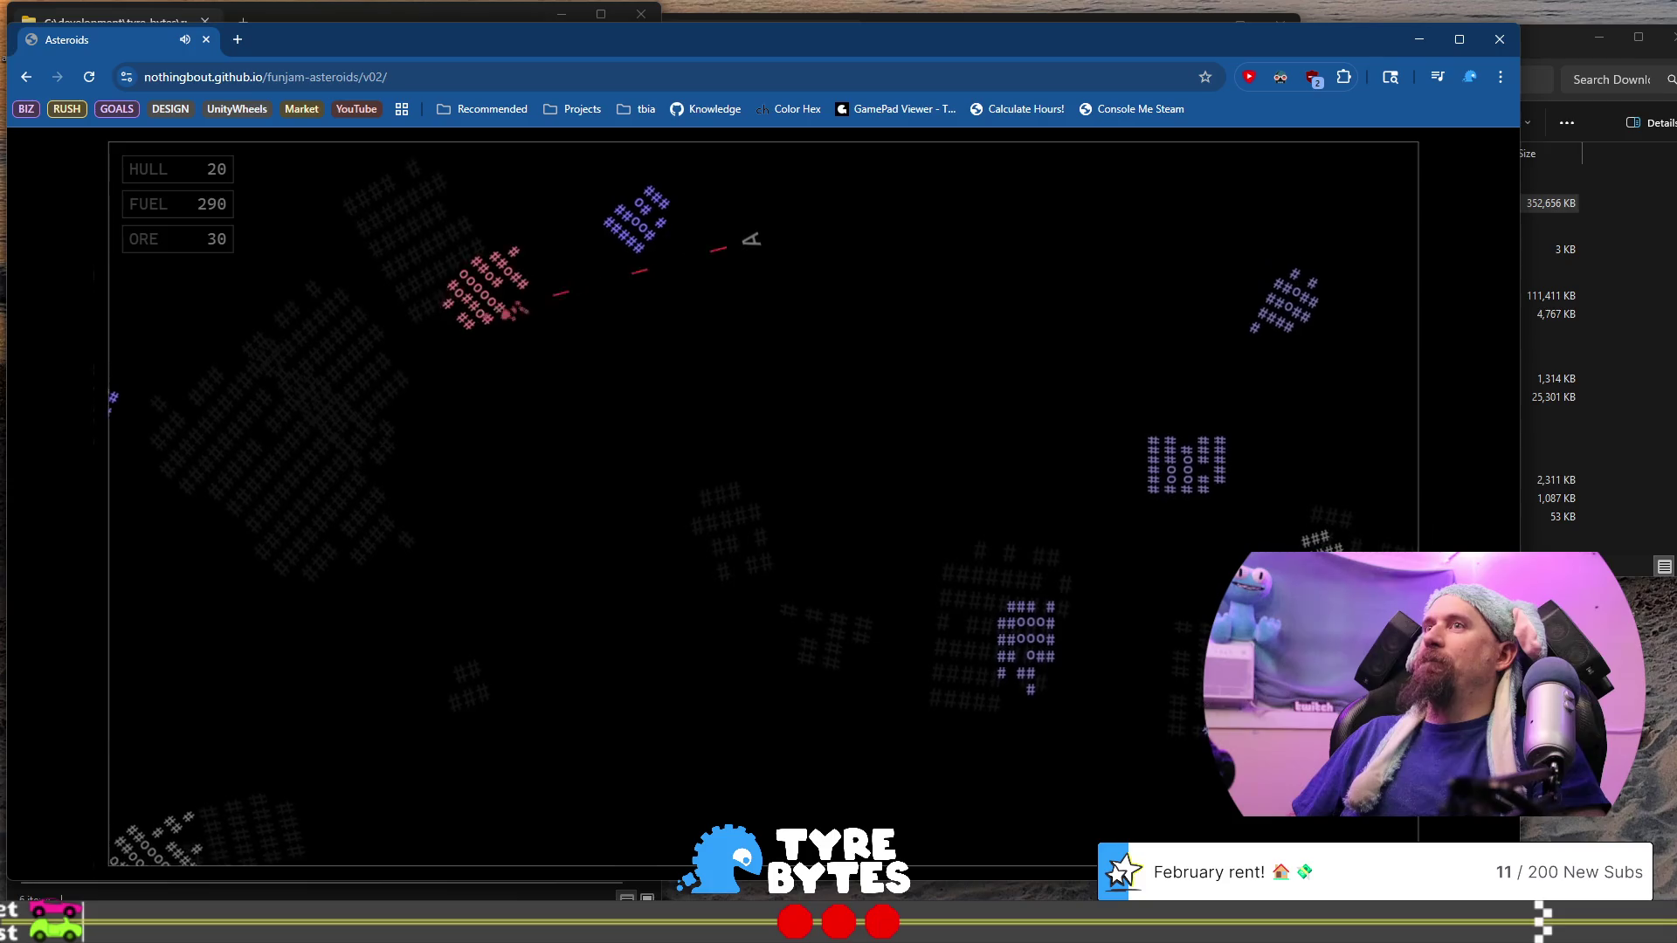
pyautogui.press('space')
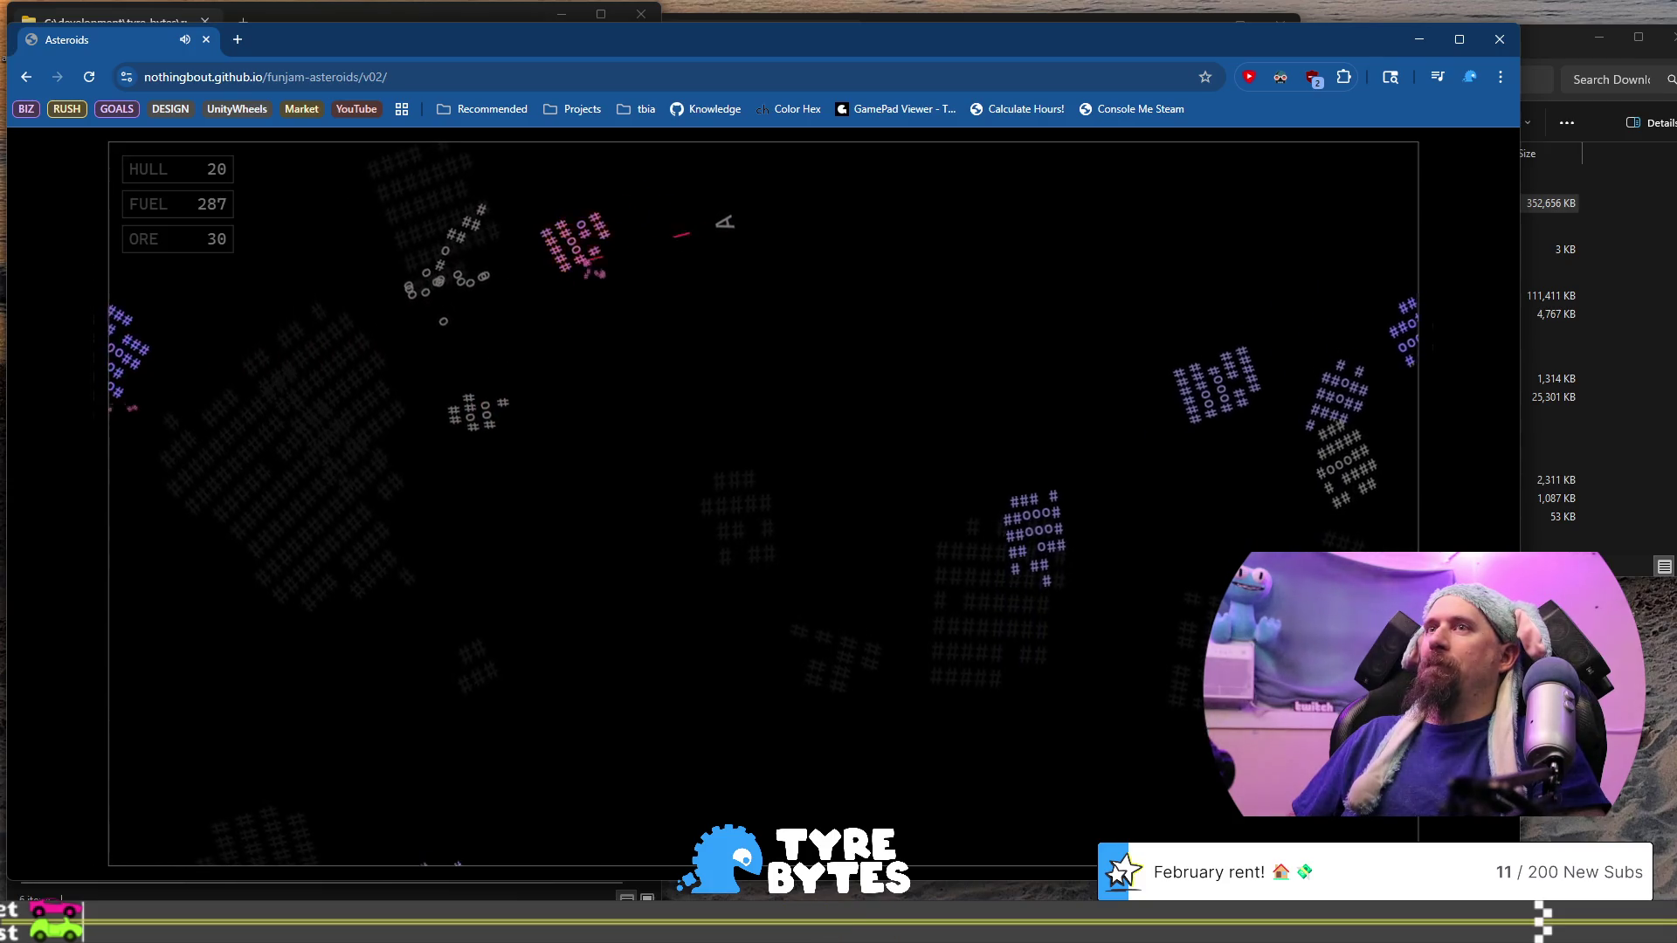
pyautogui.press('space')
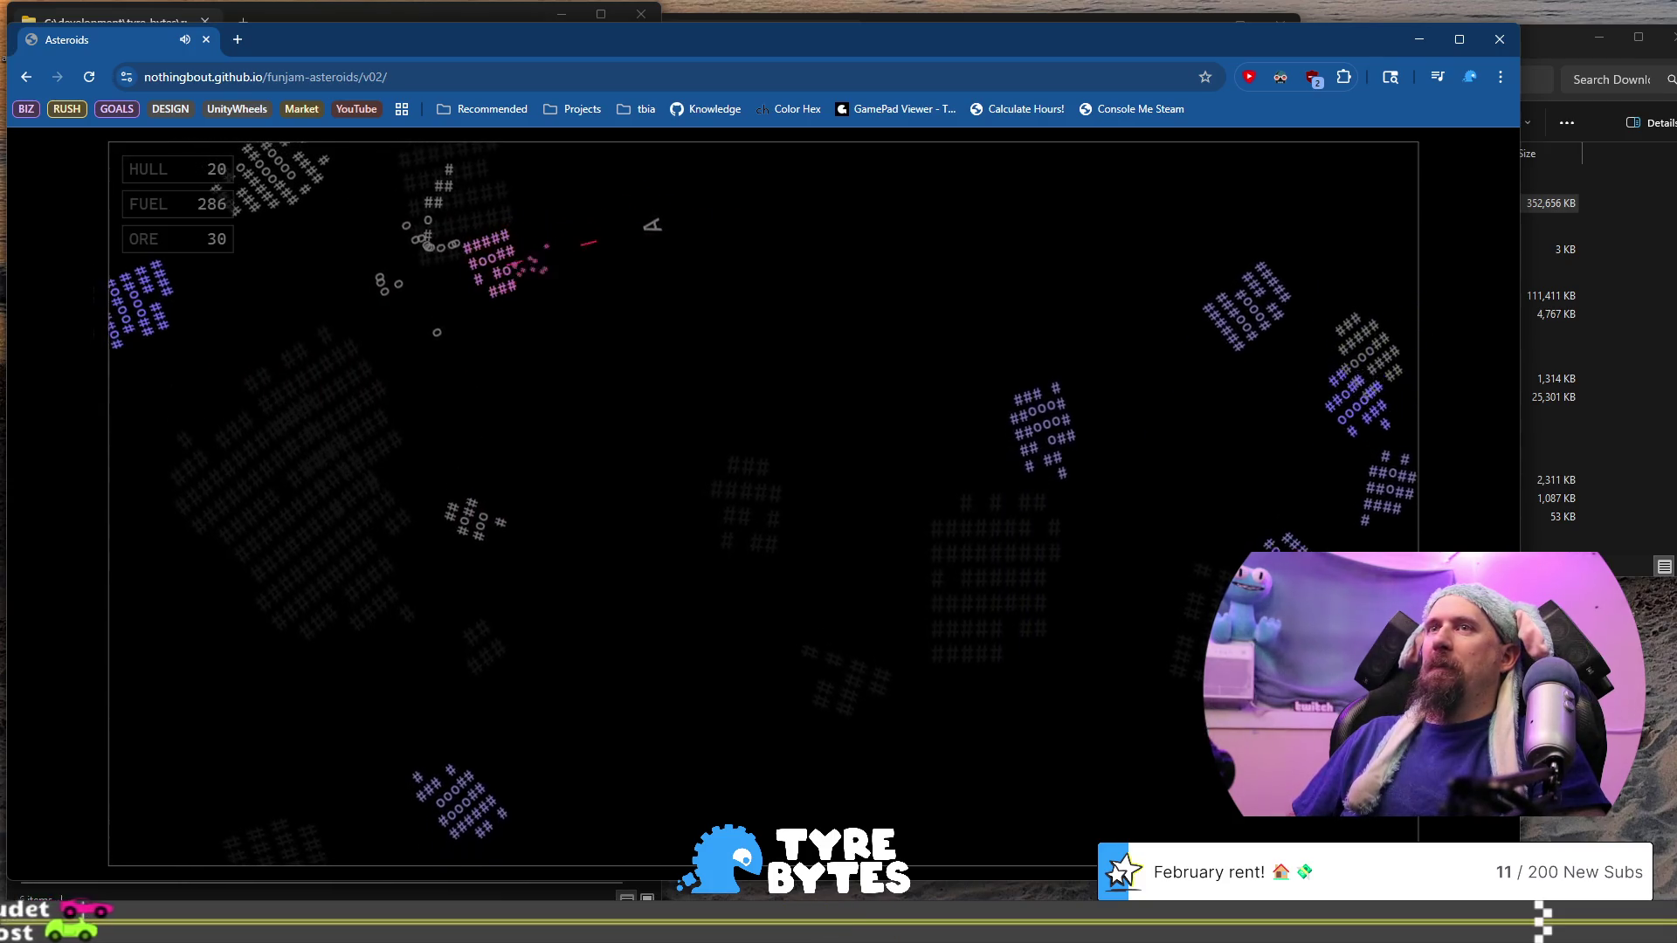
pyautogui.press('space')
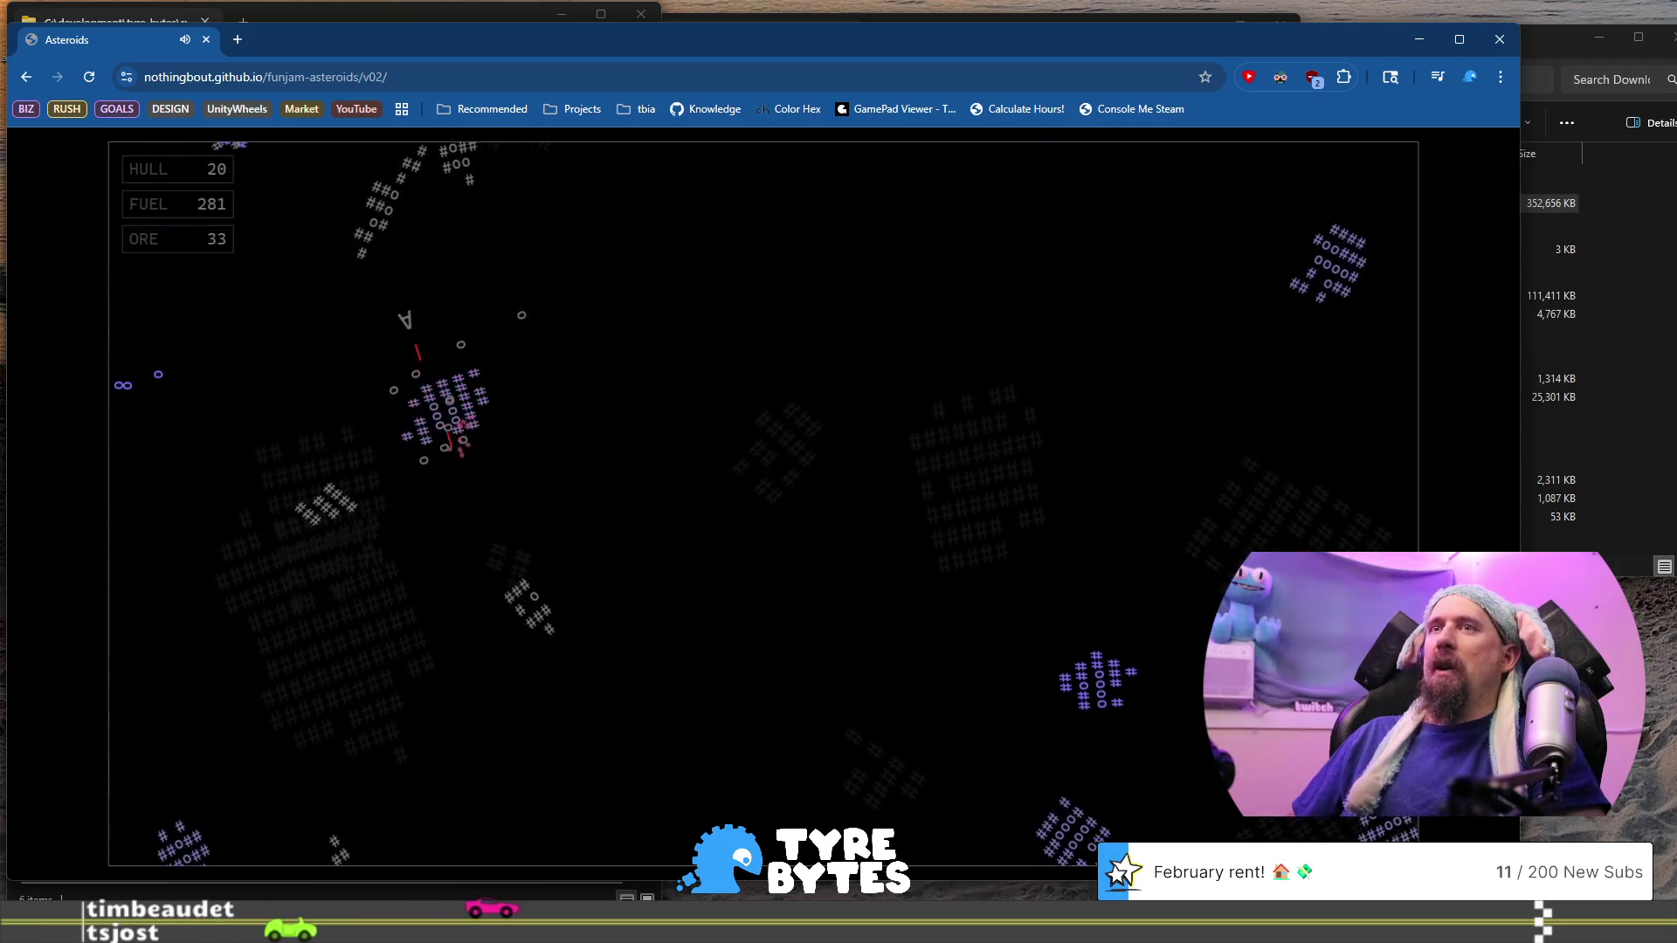
pyautogui.press('space')
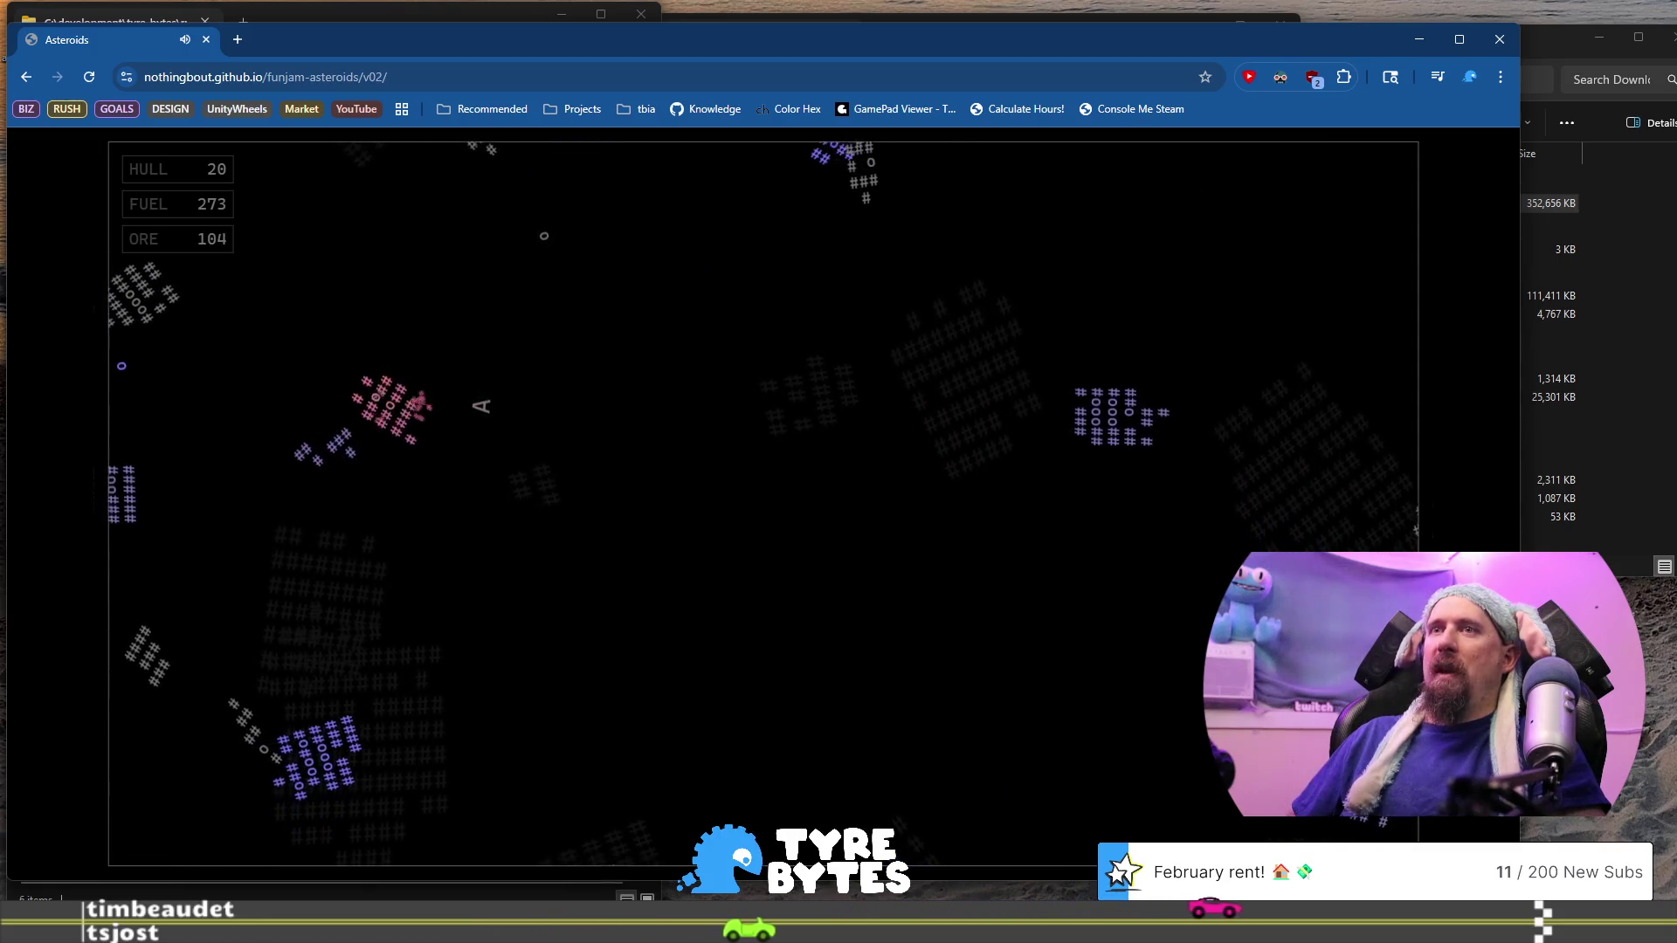
# Turn left to blast asteroids below the ship and thrust across the field, raising ore to 104
pyautogui.press('Left')
pyautogui.press('space')
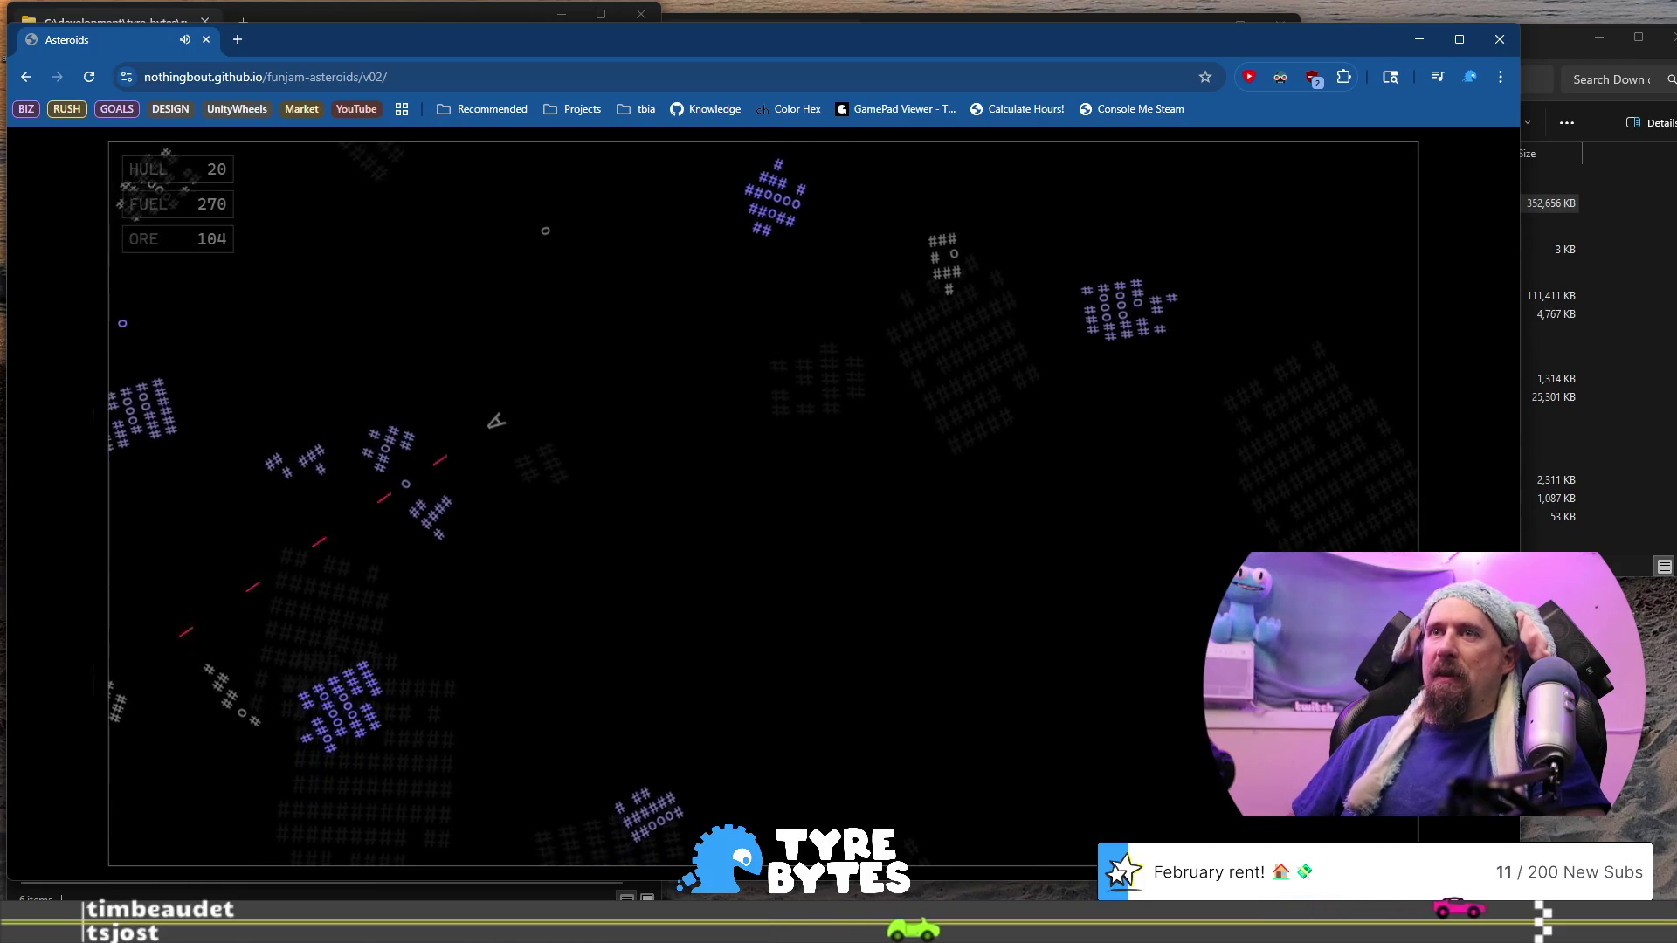
pyautogui.press('Left')
pyautogui.press('space')
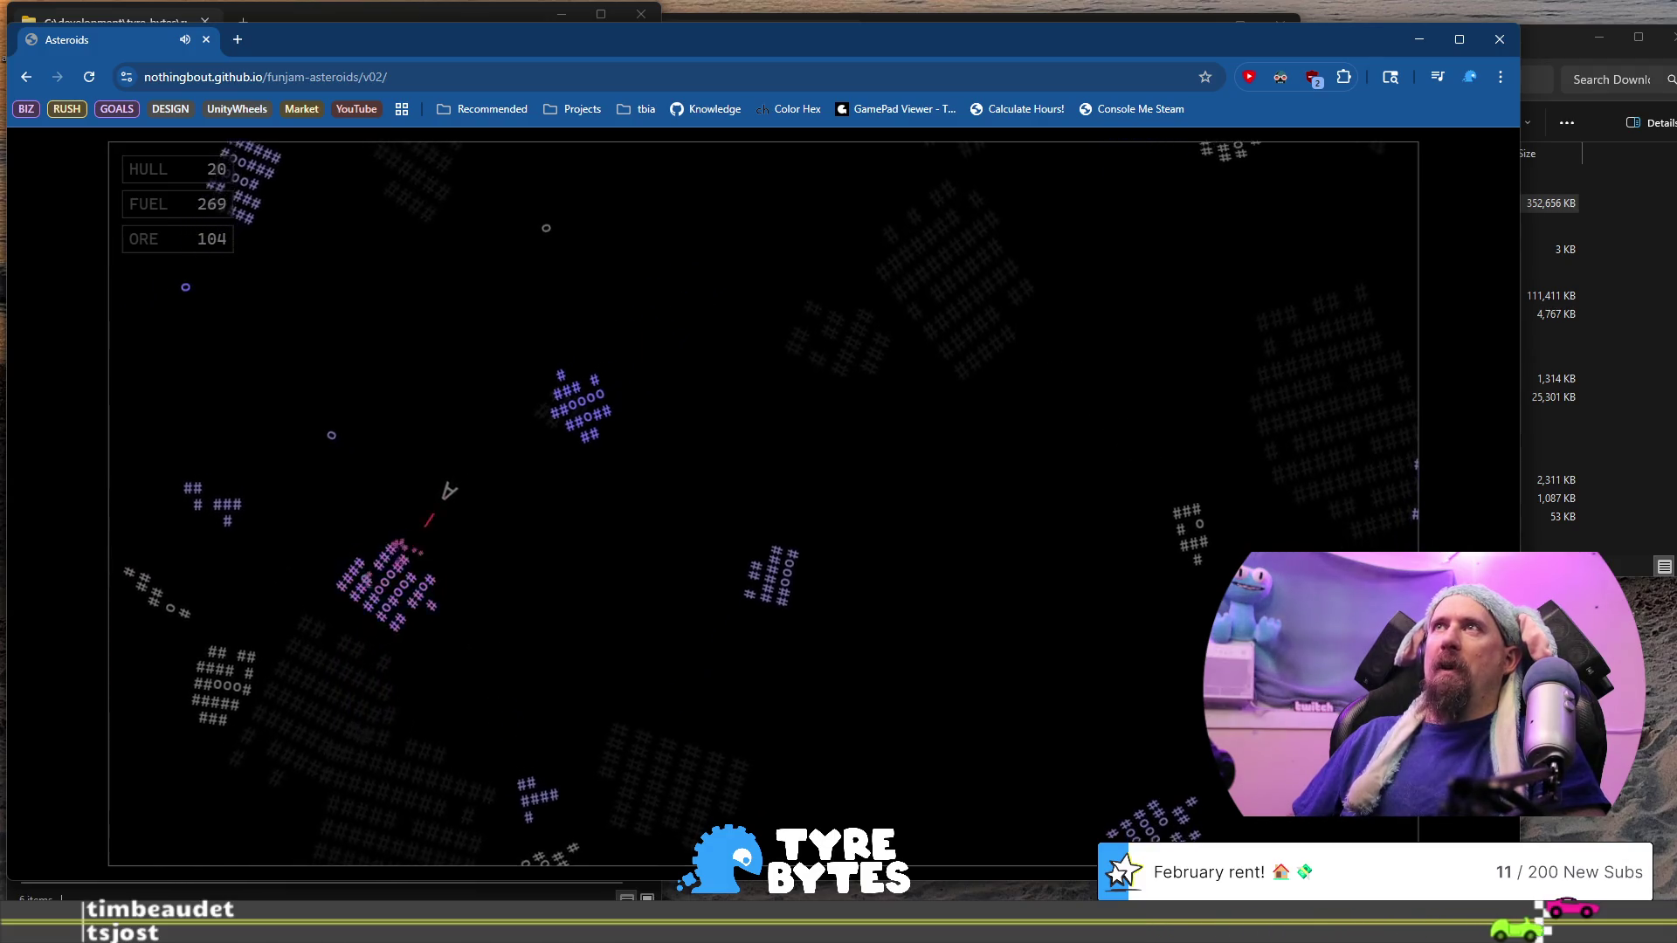
pyautogui.press('space')
pyautogui.press('Up')
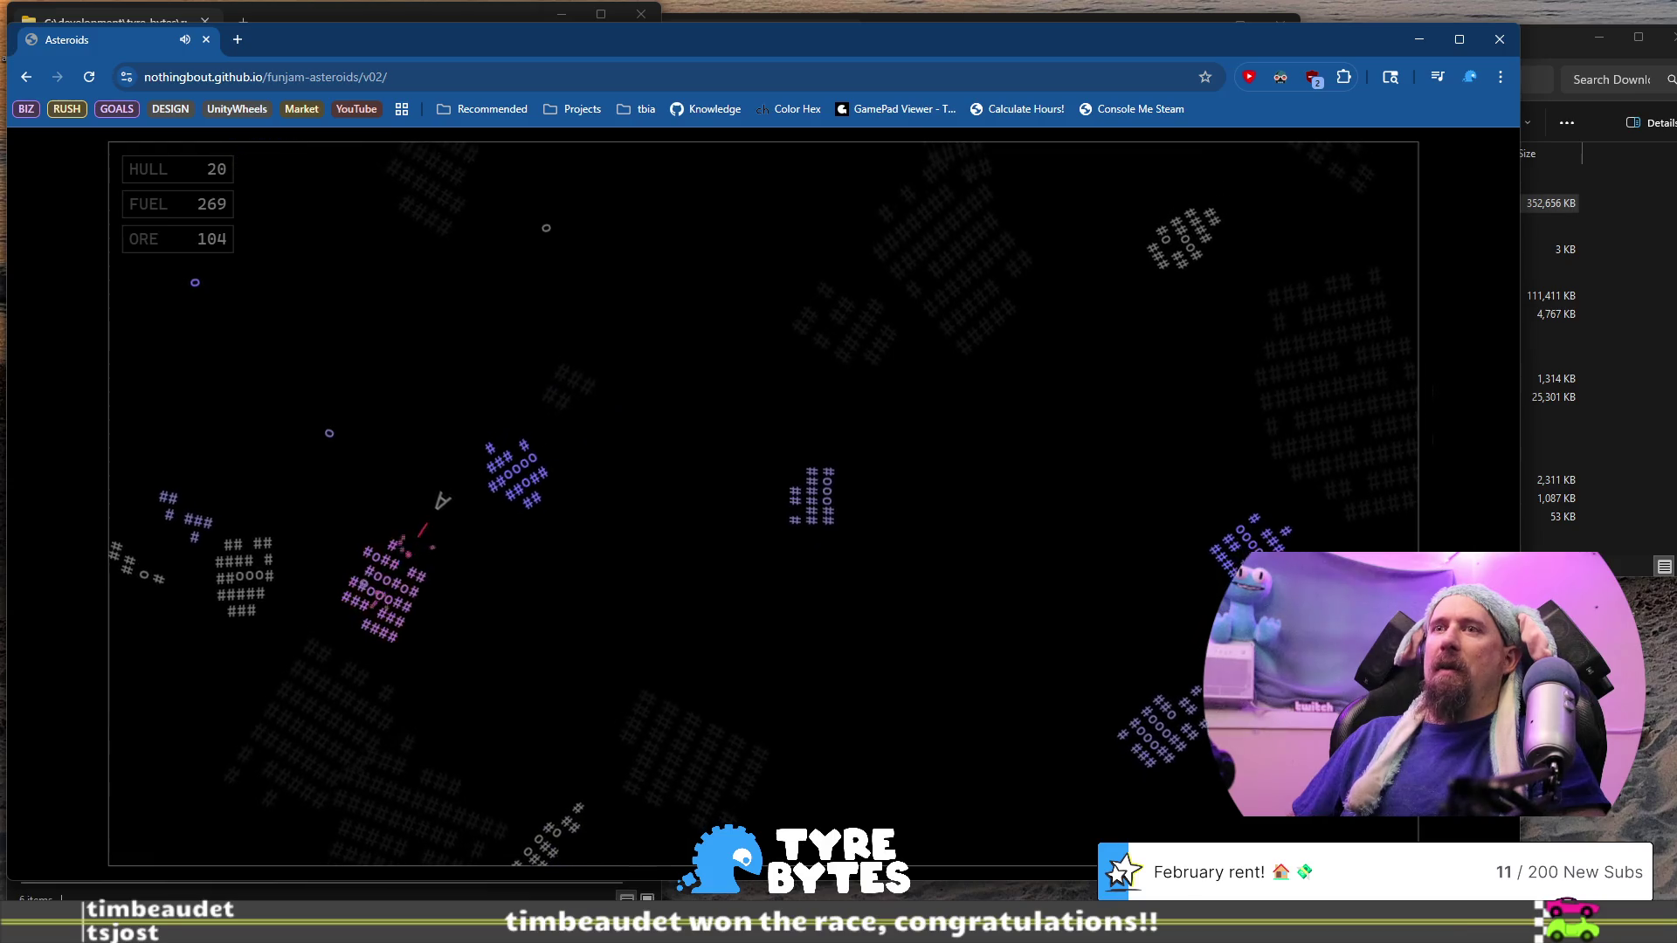
pyautogui.press('space')
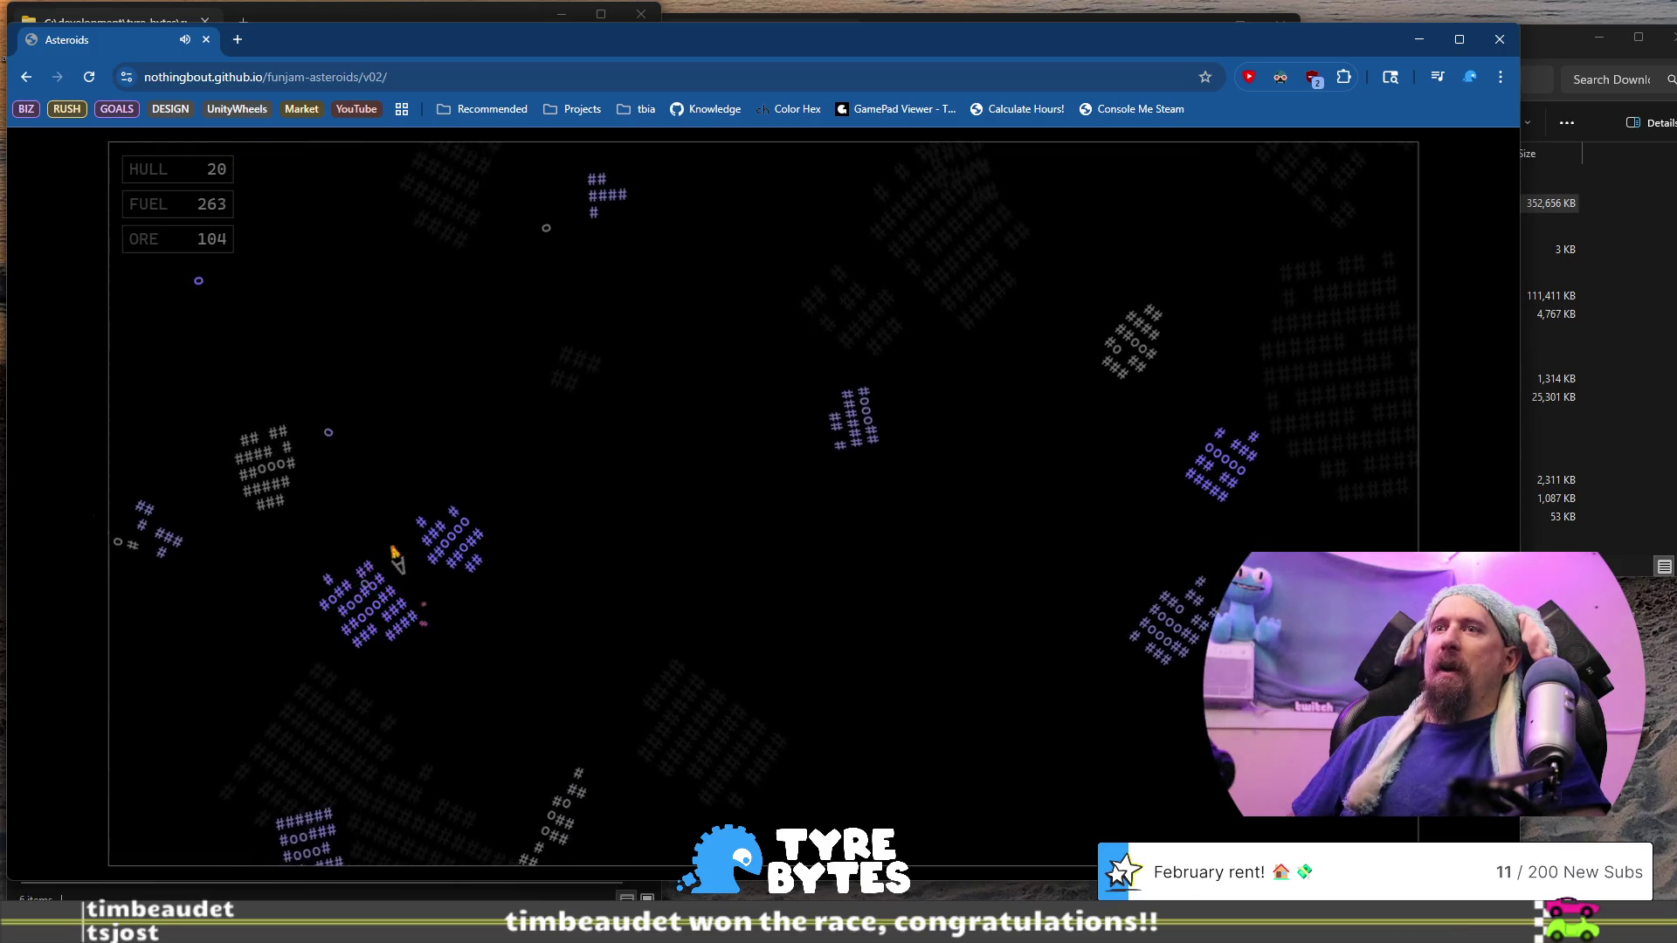
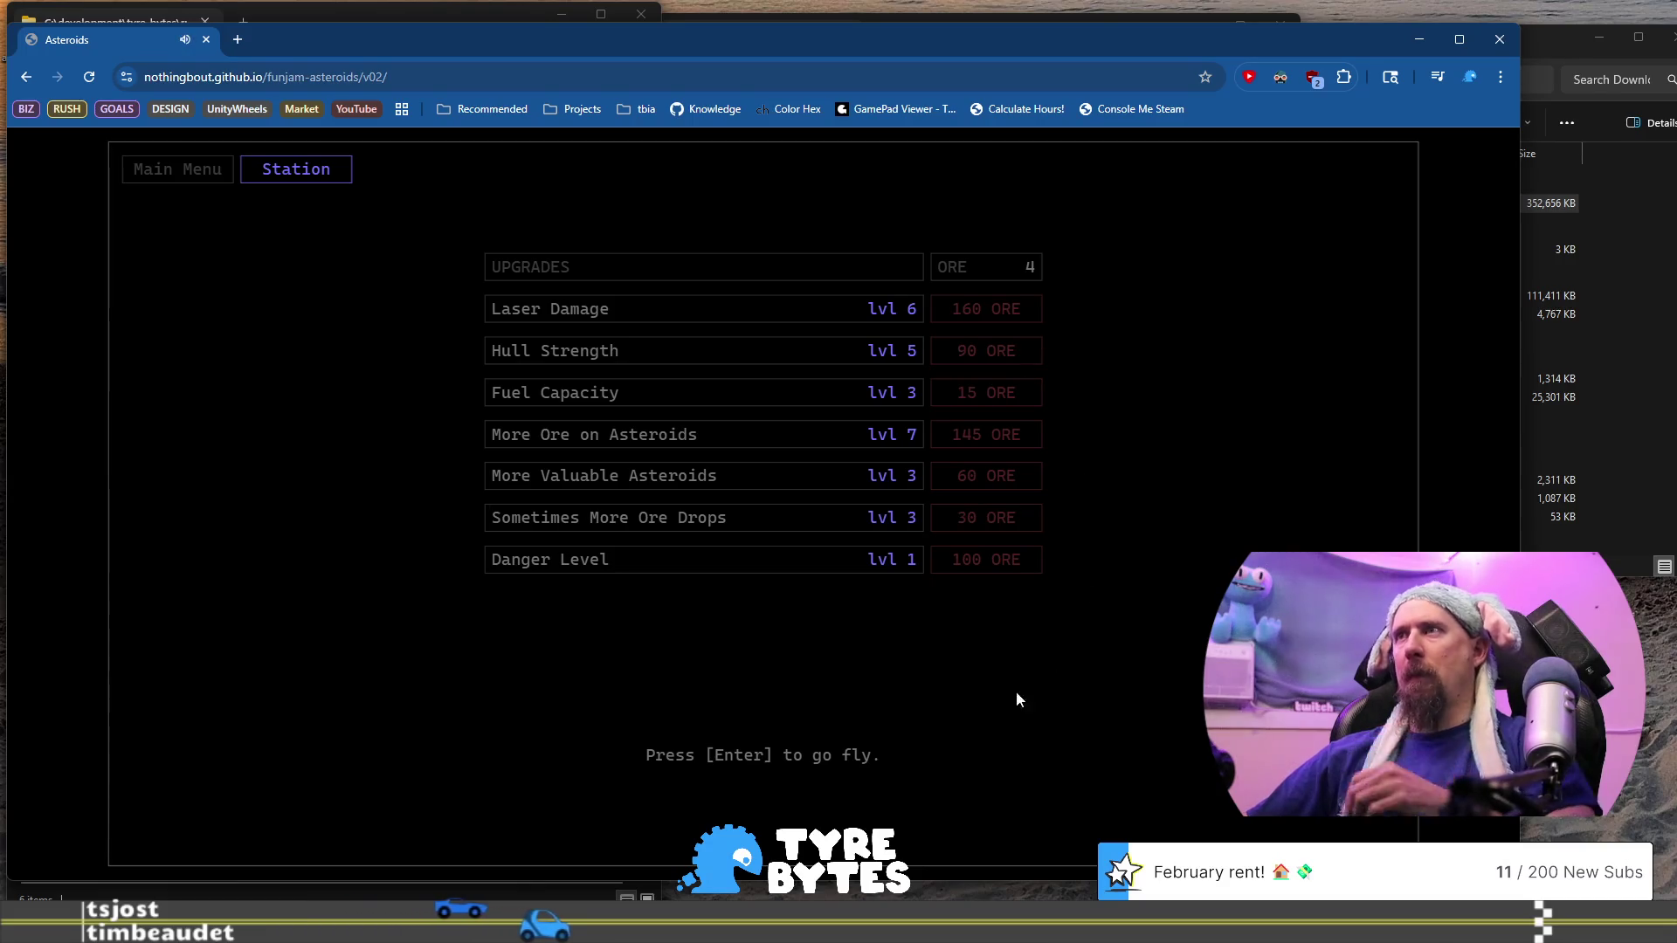
# Launch a mining run and ram ore asteroids on the left to start collecting ore
pyautogui.press('Return')
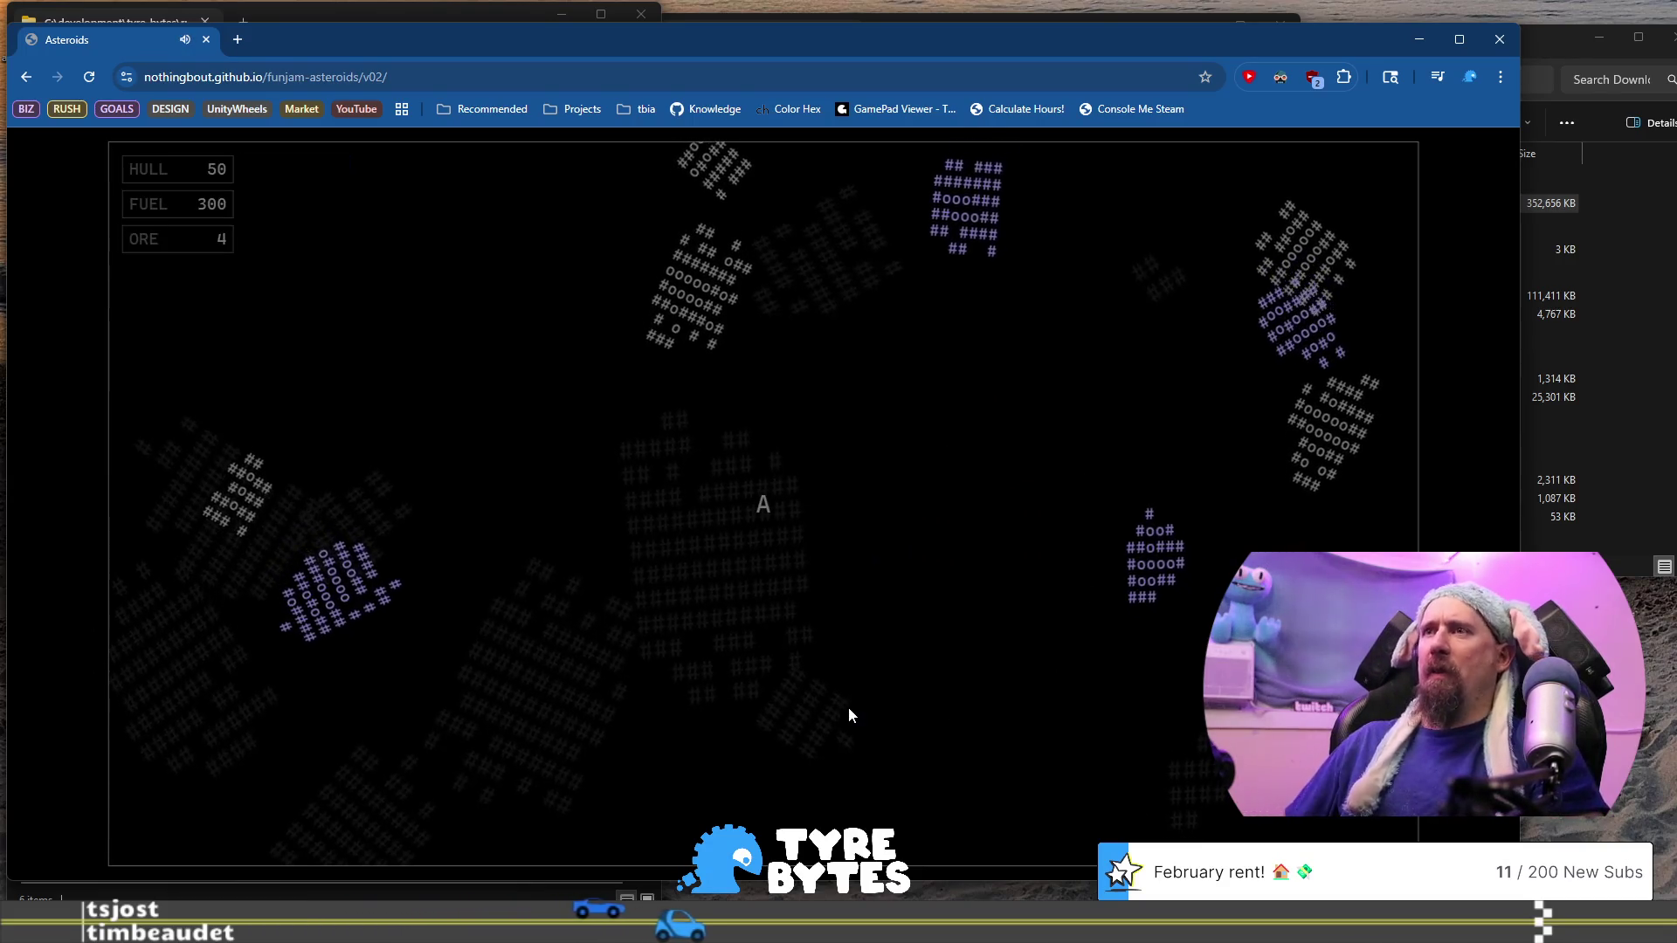
pyautogui.press('Left')
pyautogui.press('space')
pyautogui.press('Up')
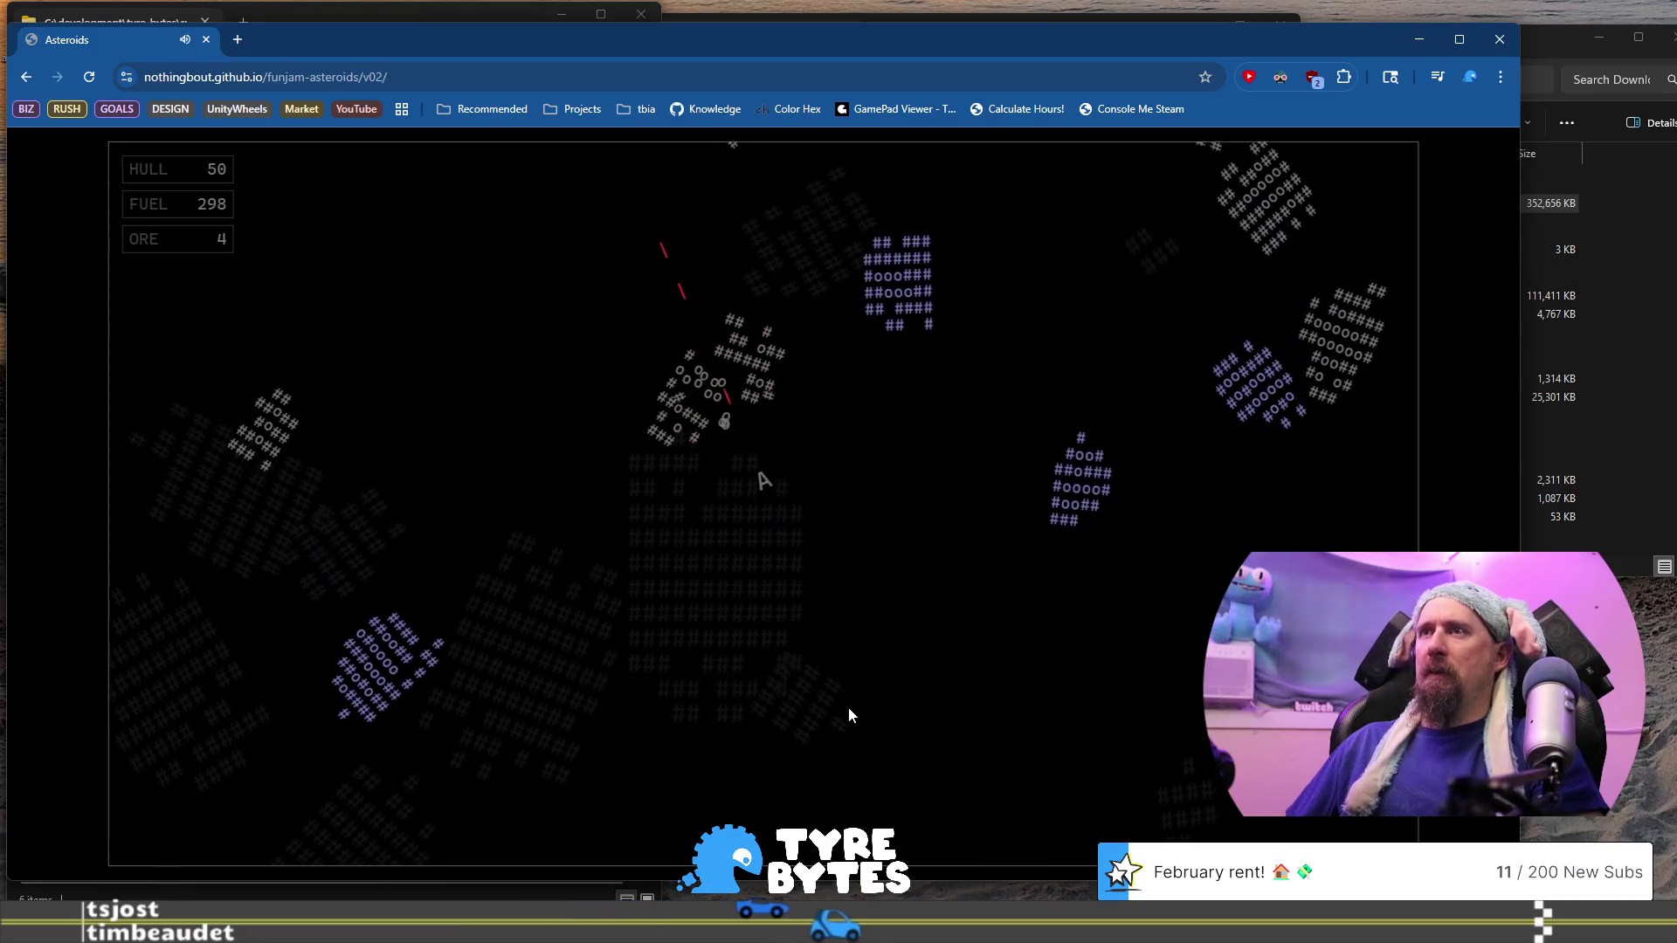
pyautogui.press('Up')
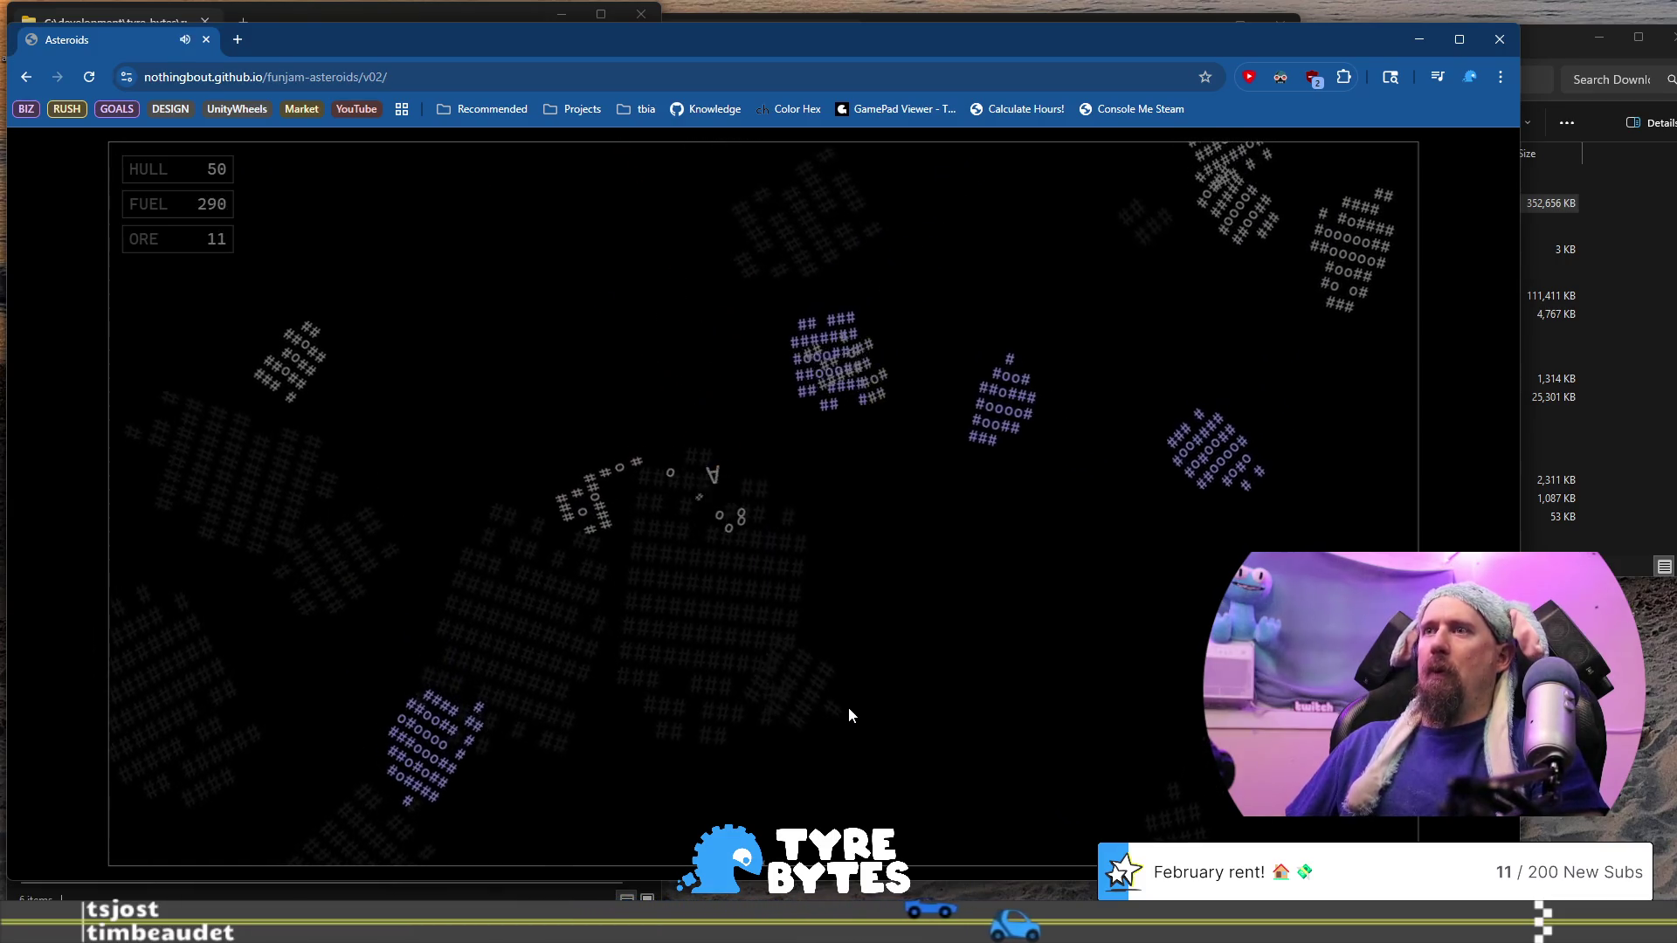
pyautogui.press('Up')
pyautogui.press('Right')
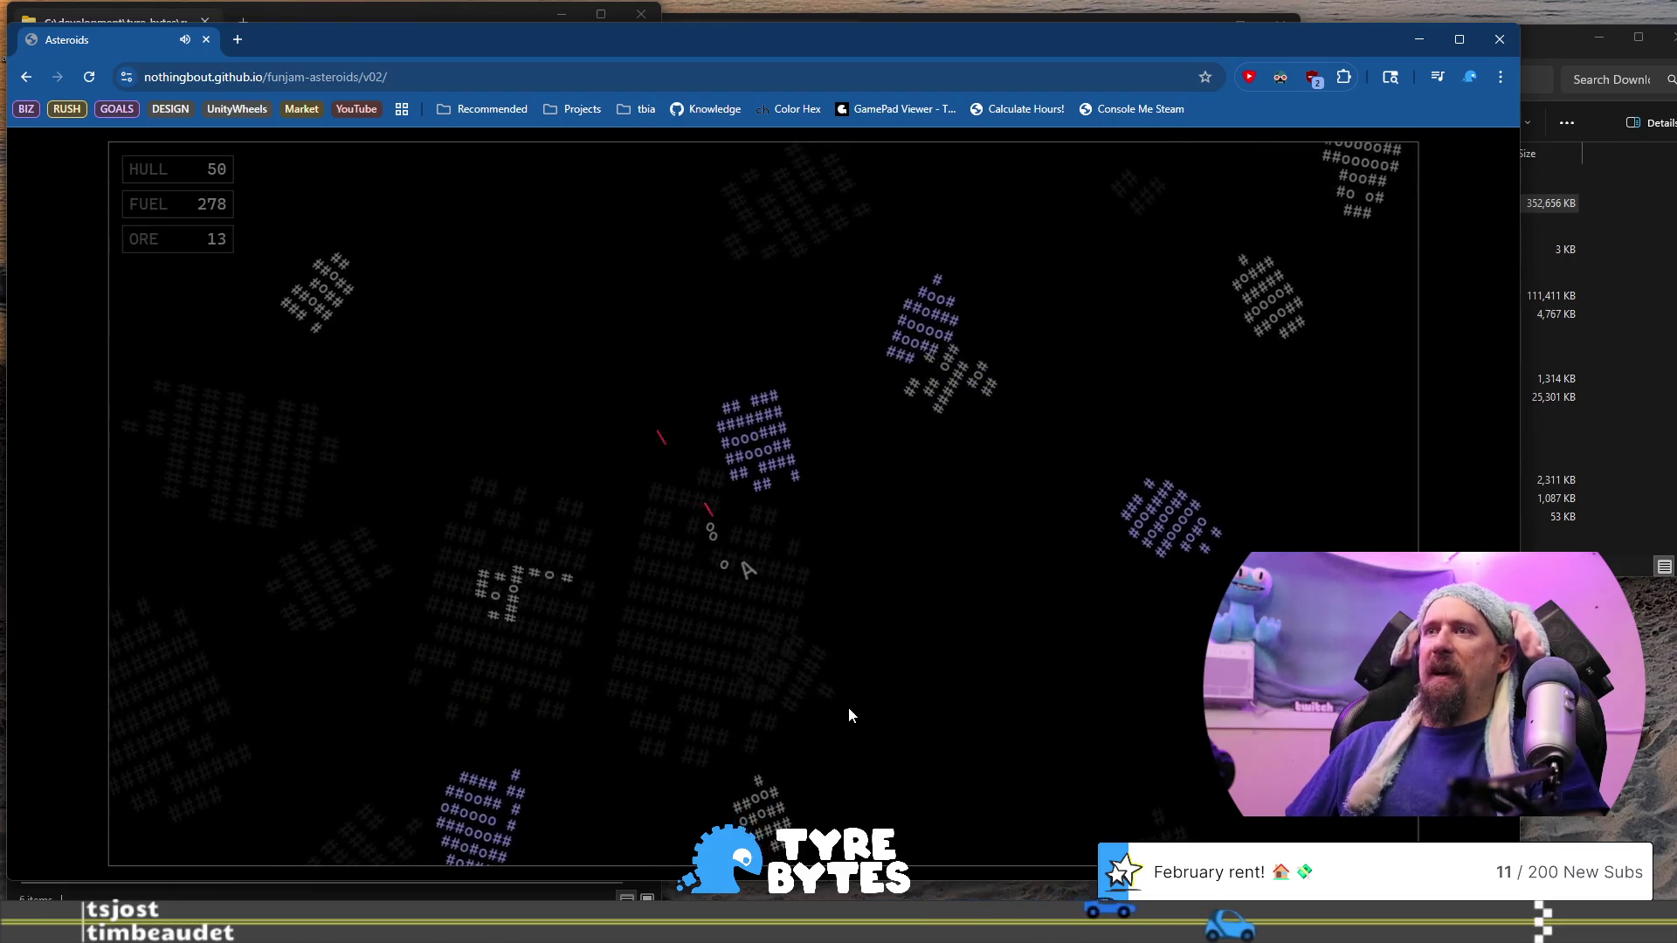
pyautogui.press('Left')
pyautogui.press('Up')
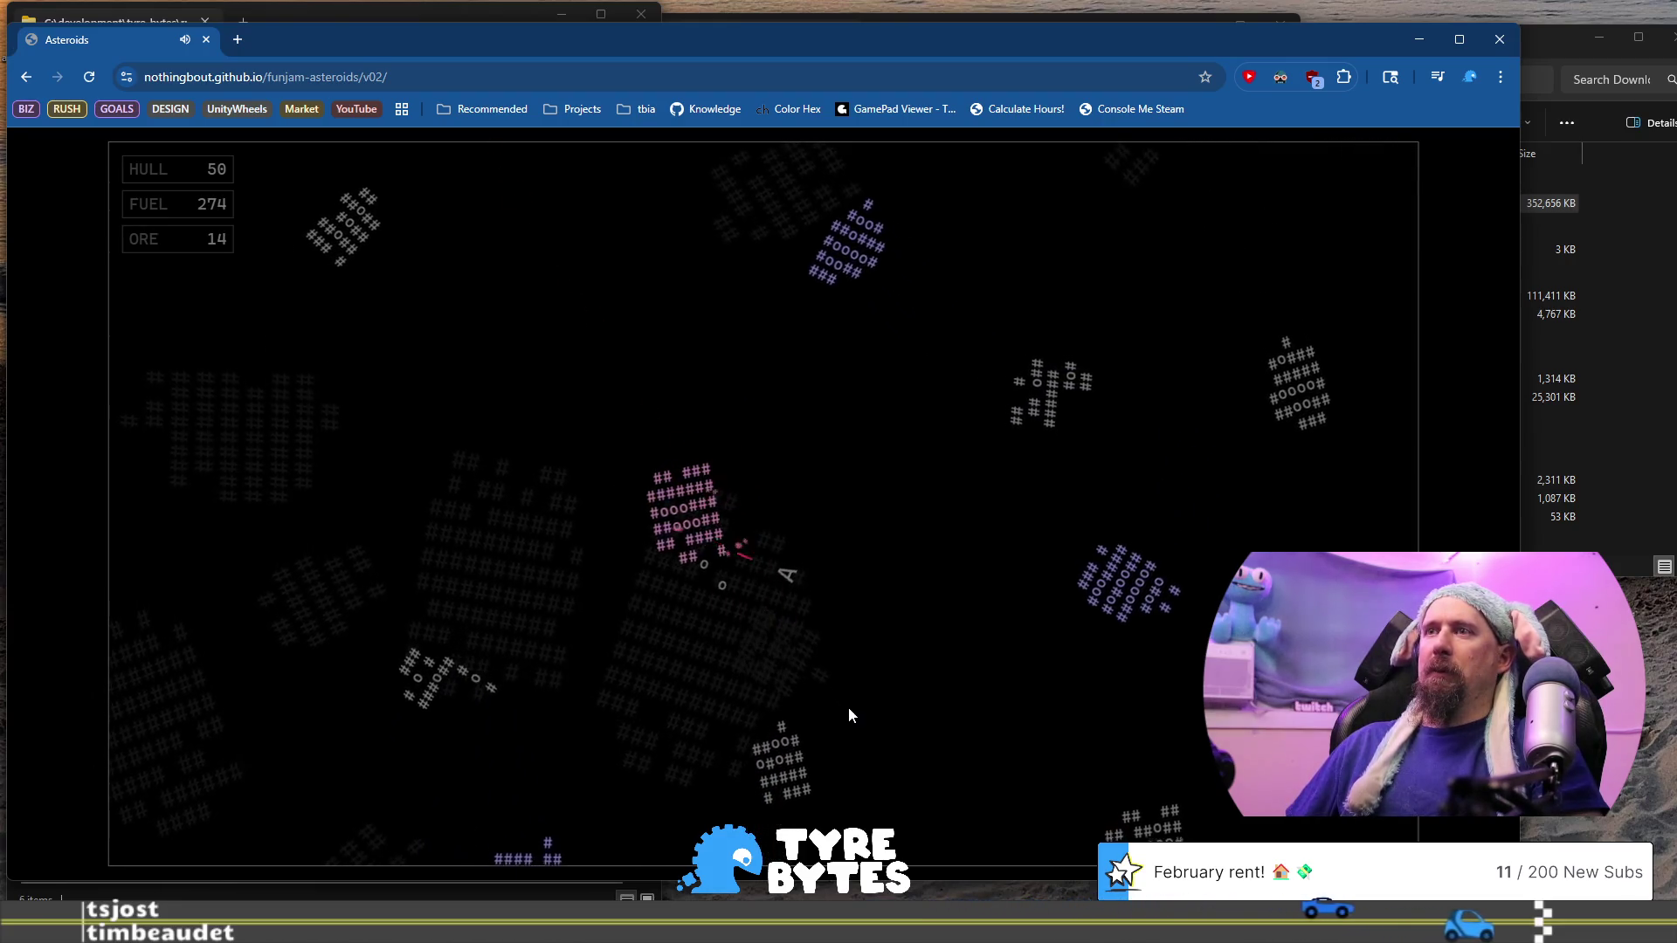
pyautogui.press('Right')
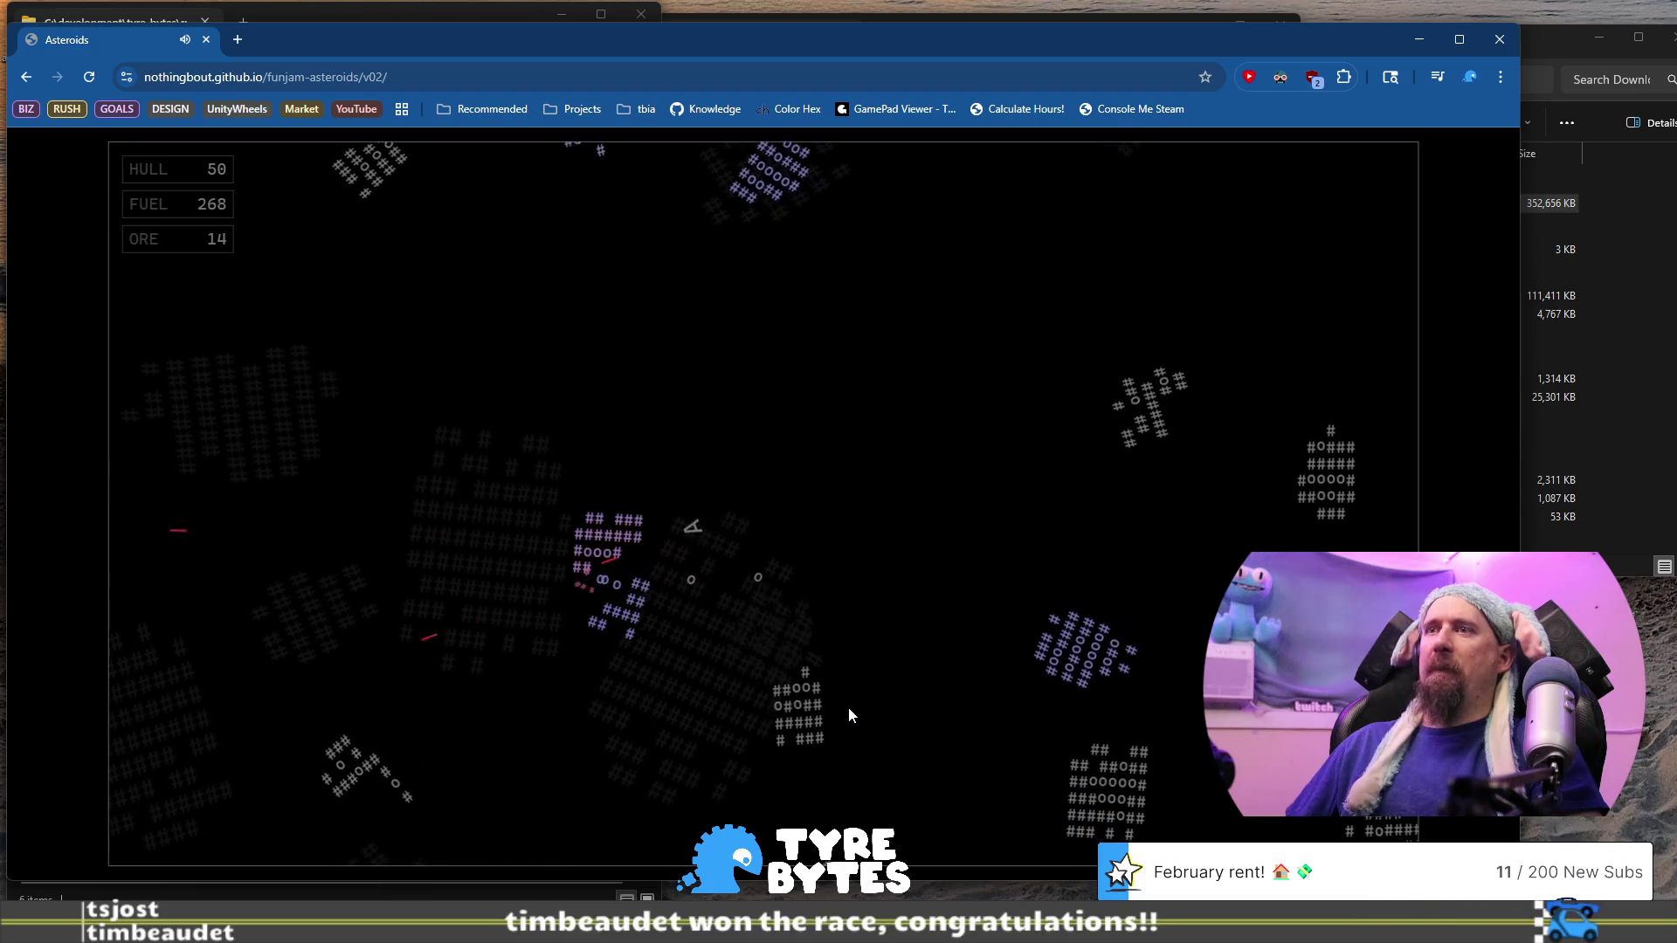
pyautogui.press('space')
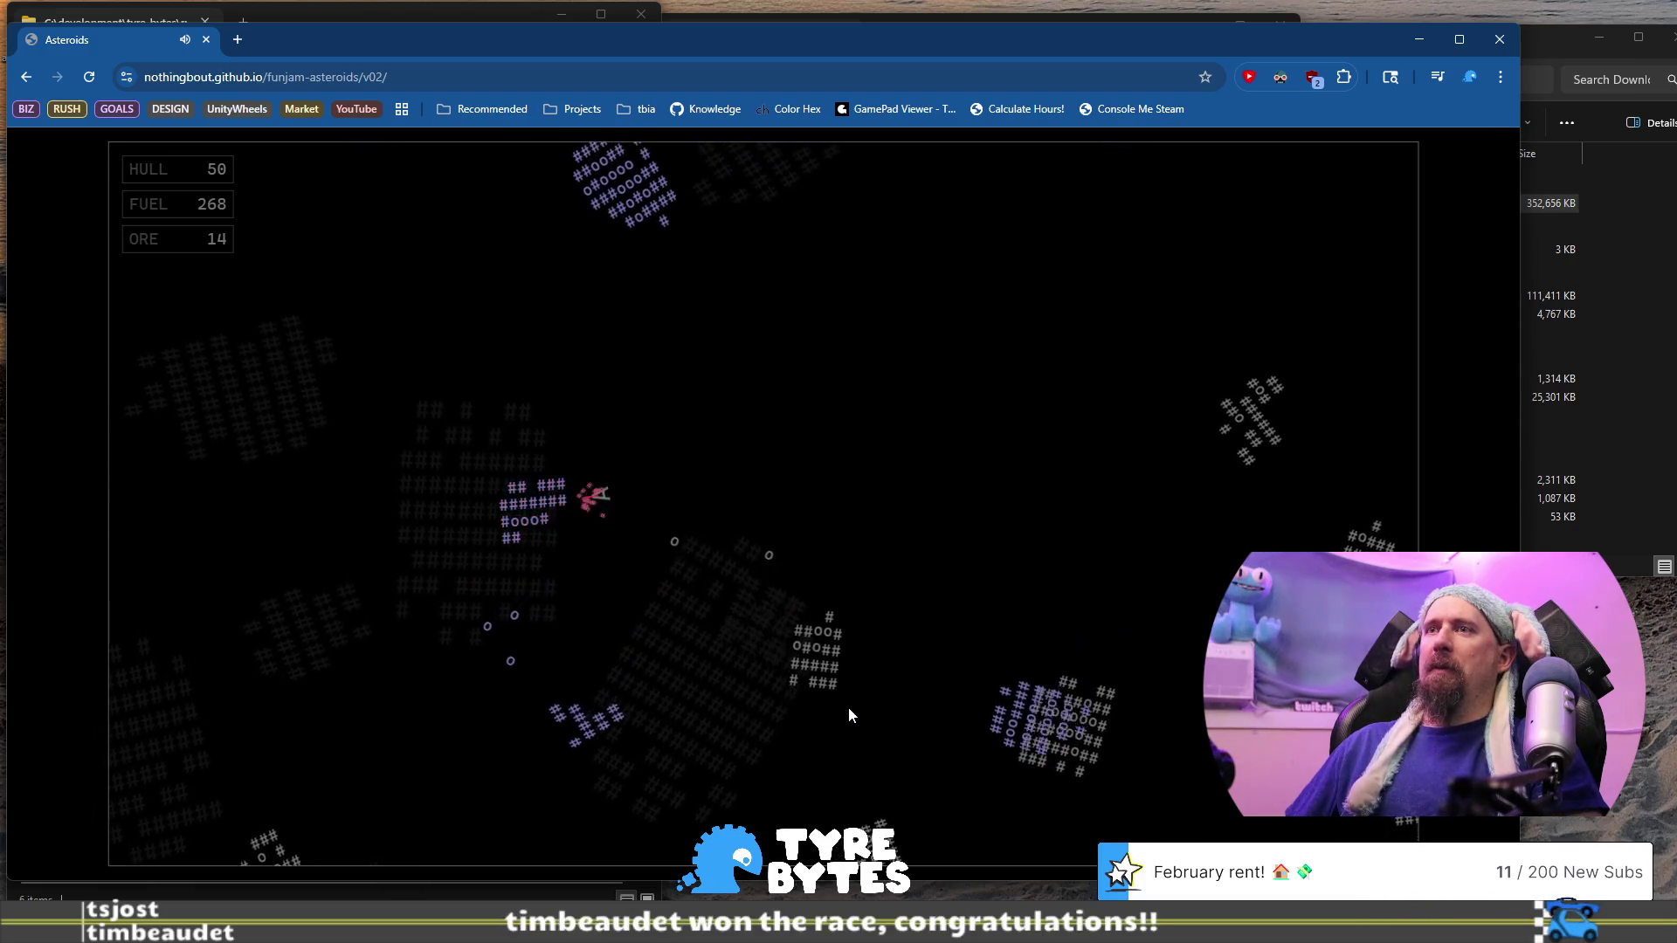
pyautogui.press('Up')
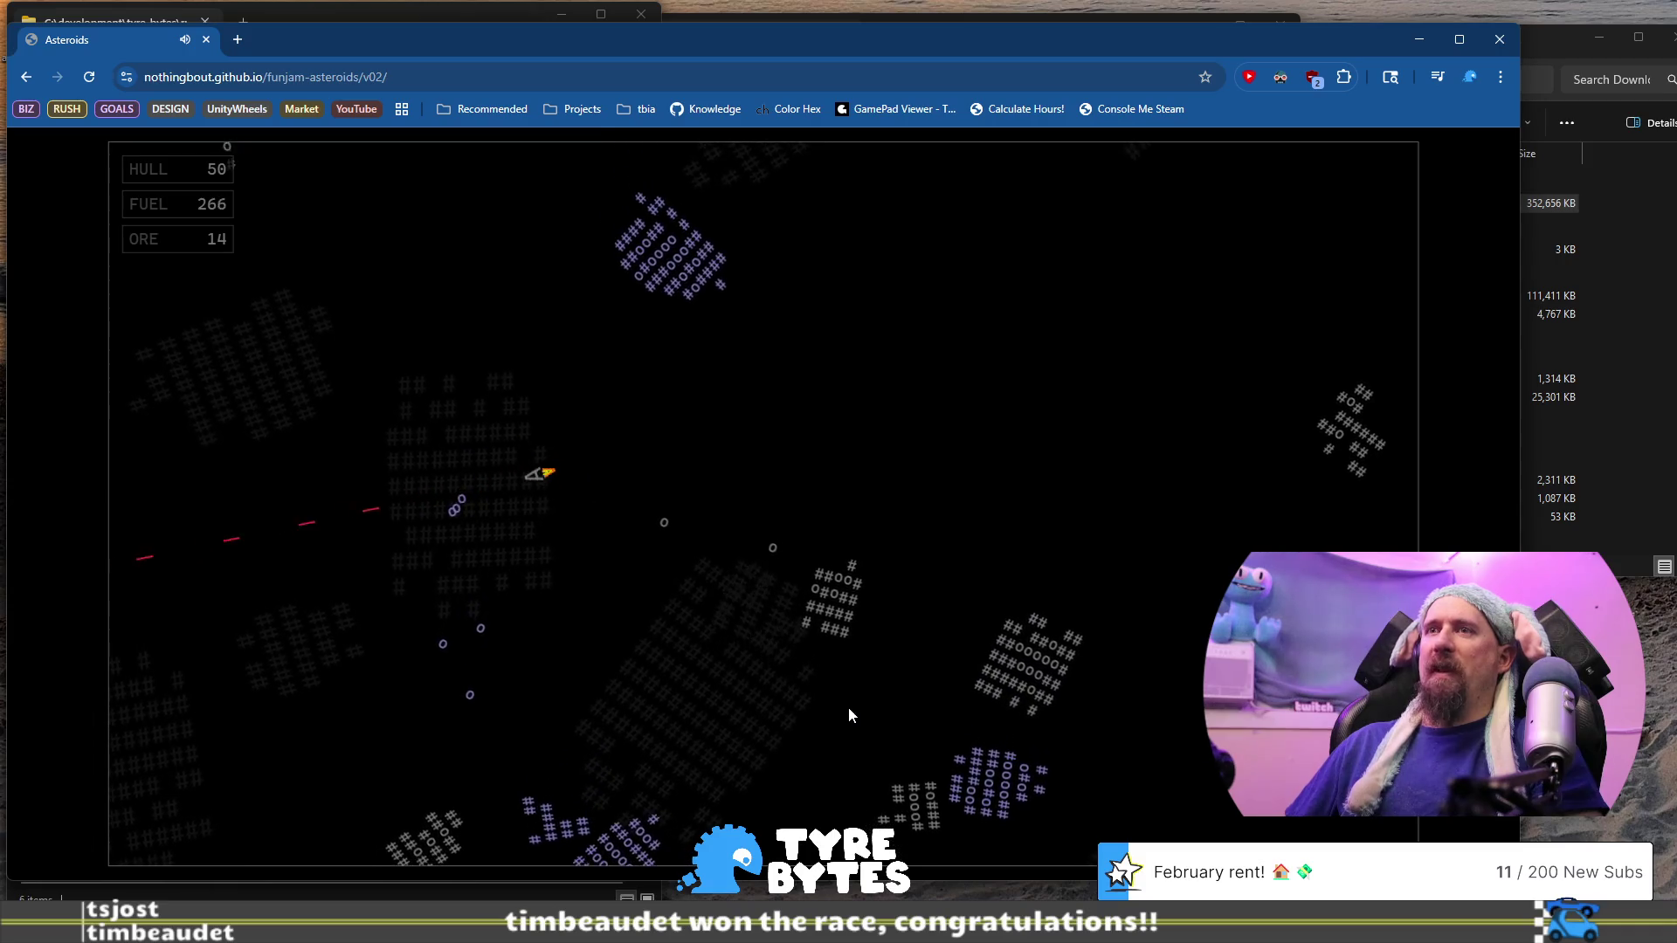
pyautogui.press('Up')
pyautogui.press('space')
pyautogui.press('Up')
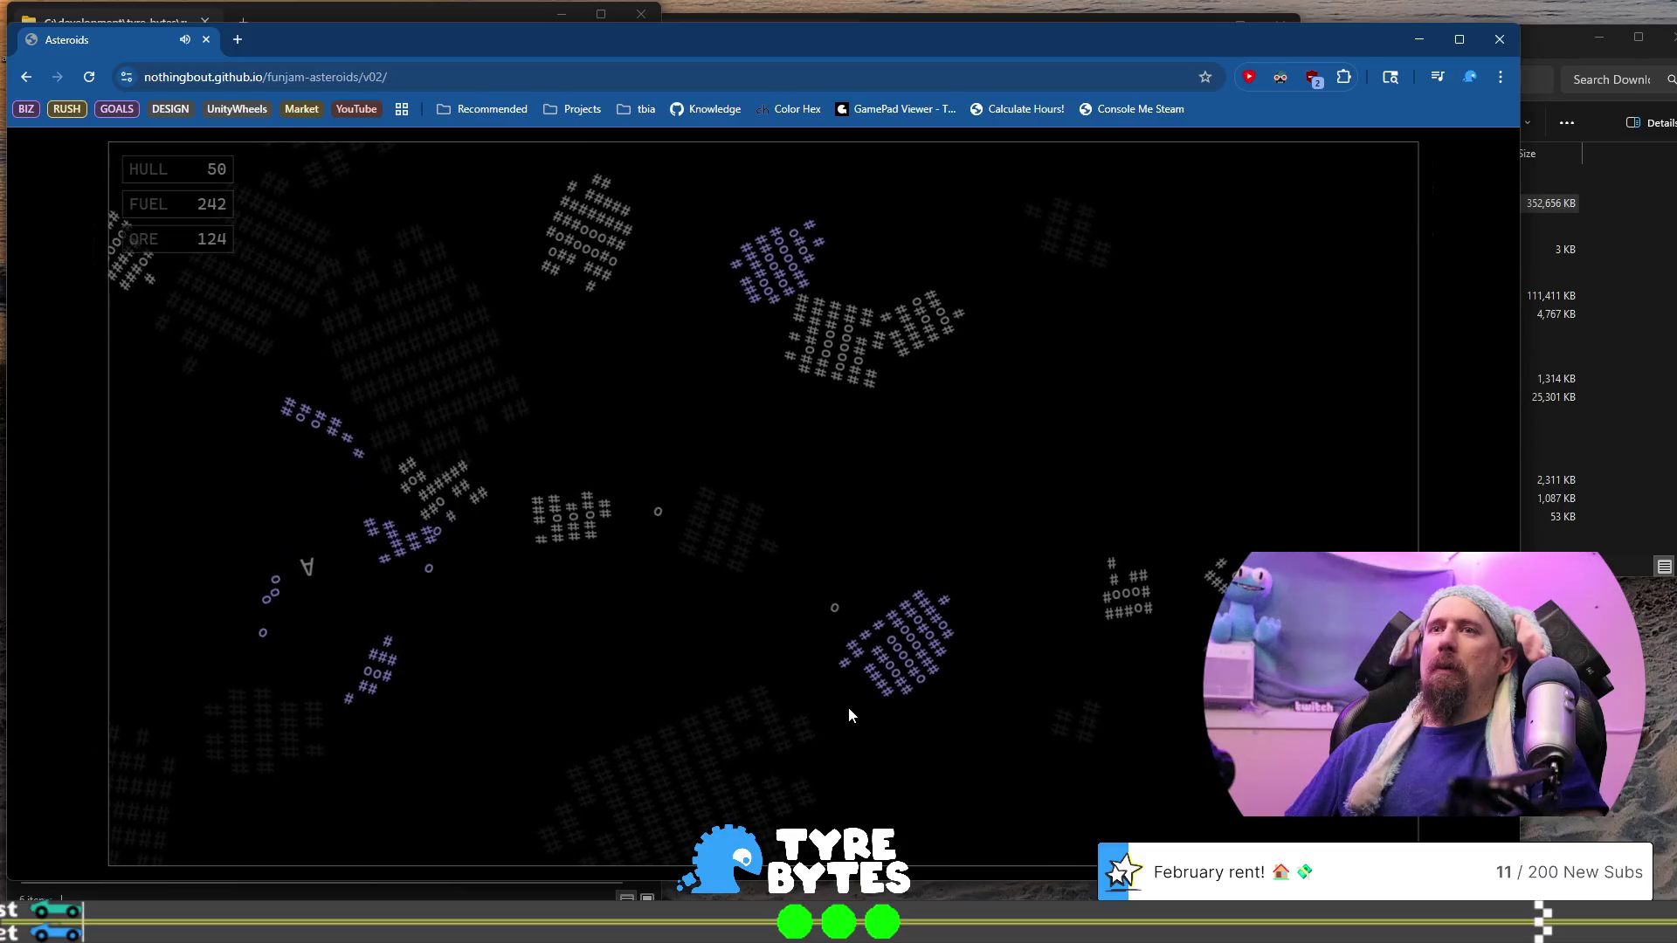
pyautogui.press('Up')
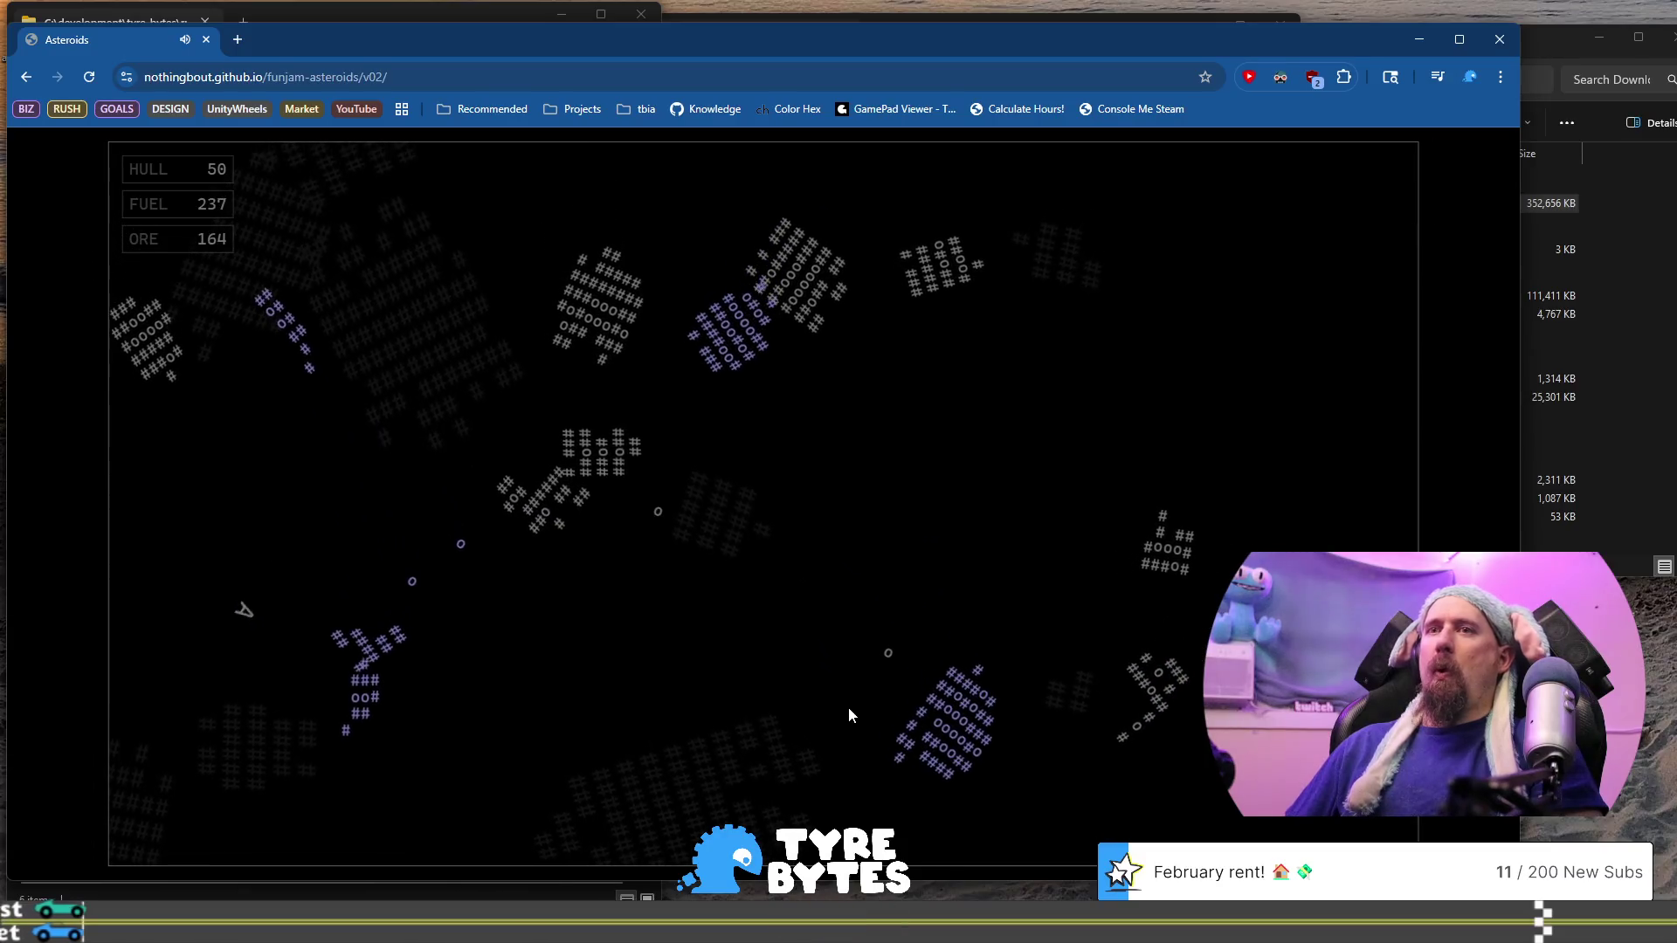
# Shoot the asteroids up-right and below while thrusting through them to gather more ore
pyautogui.press('Right')
pyautogui.press('space')
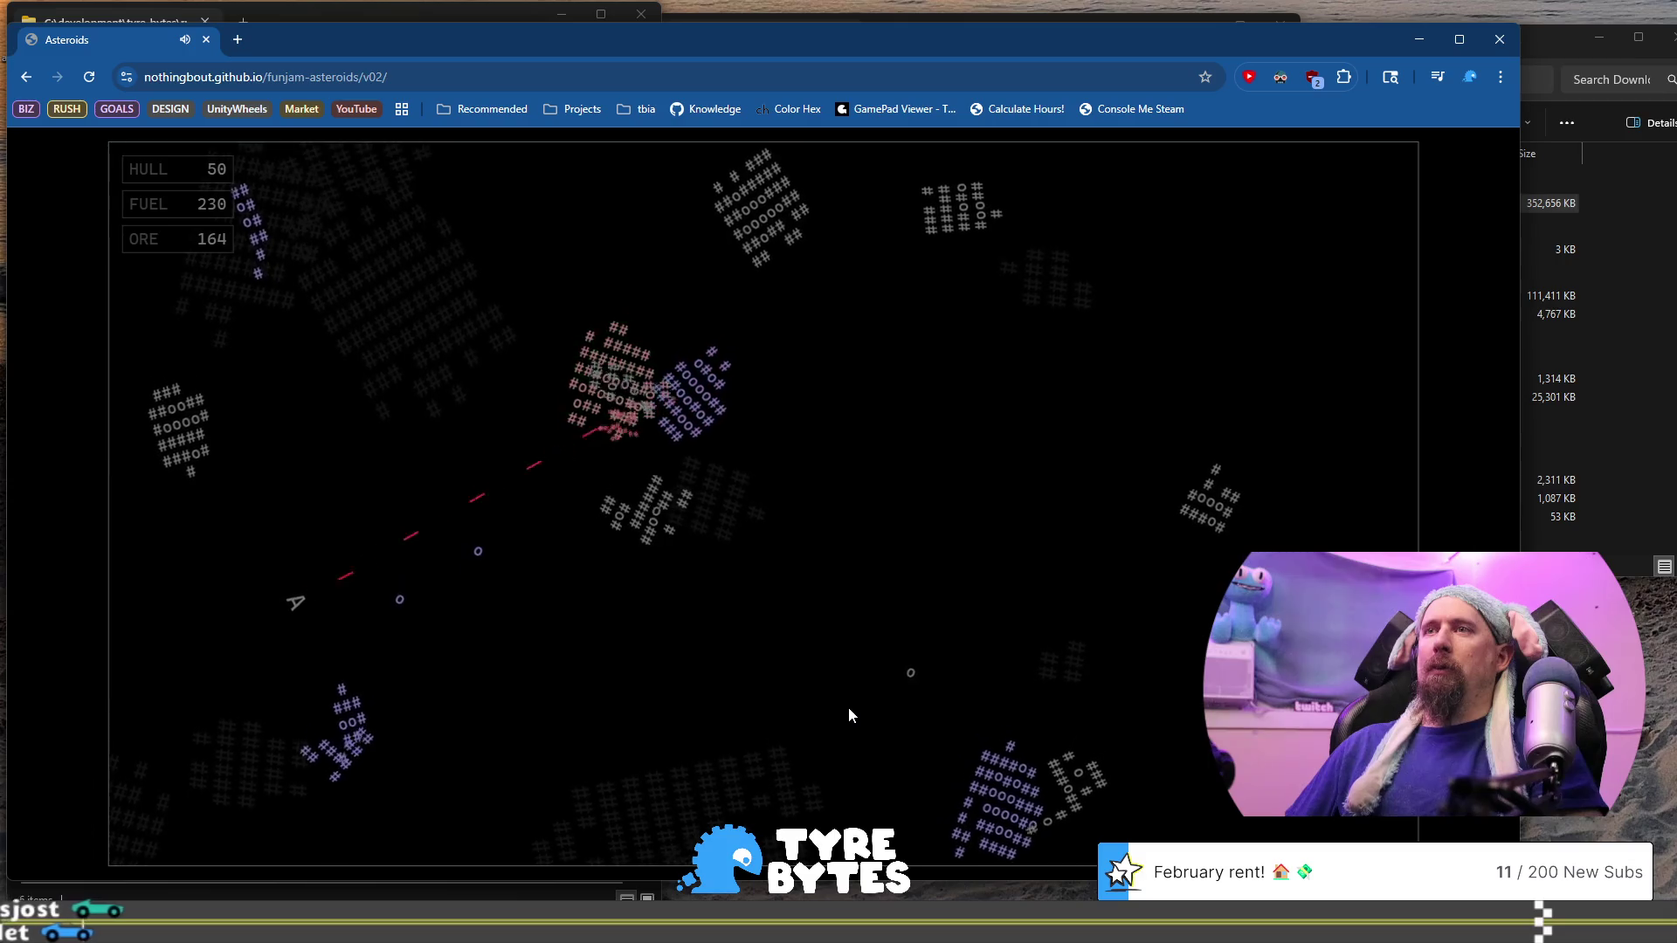
pyautogui.press('space')
pyautogui.press('Up')
pyautogui.press('Up')
pyautogui.press('Left')
pyautogui.press('Left')
pyautogui.press('Up')
pyautogui.press('space')
pyautogui.press('space')
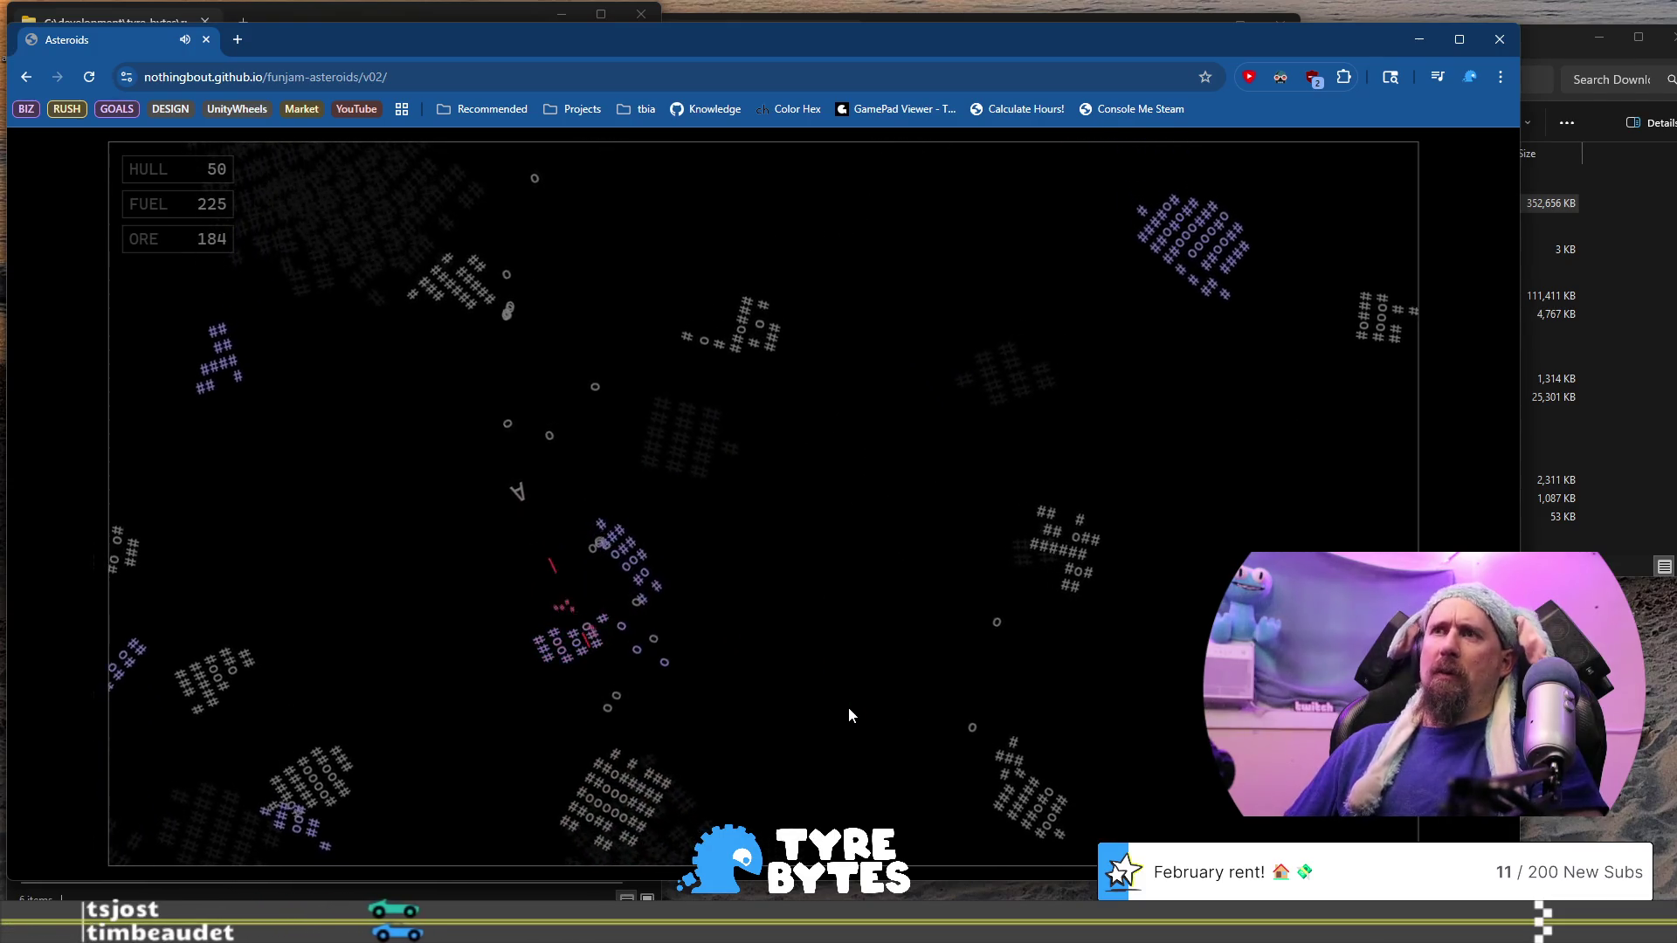
pyautogui.press('Left')
pyautogui.press('Up')
pyautogui.press('space')
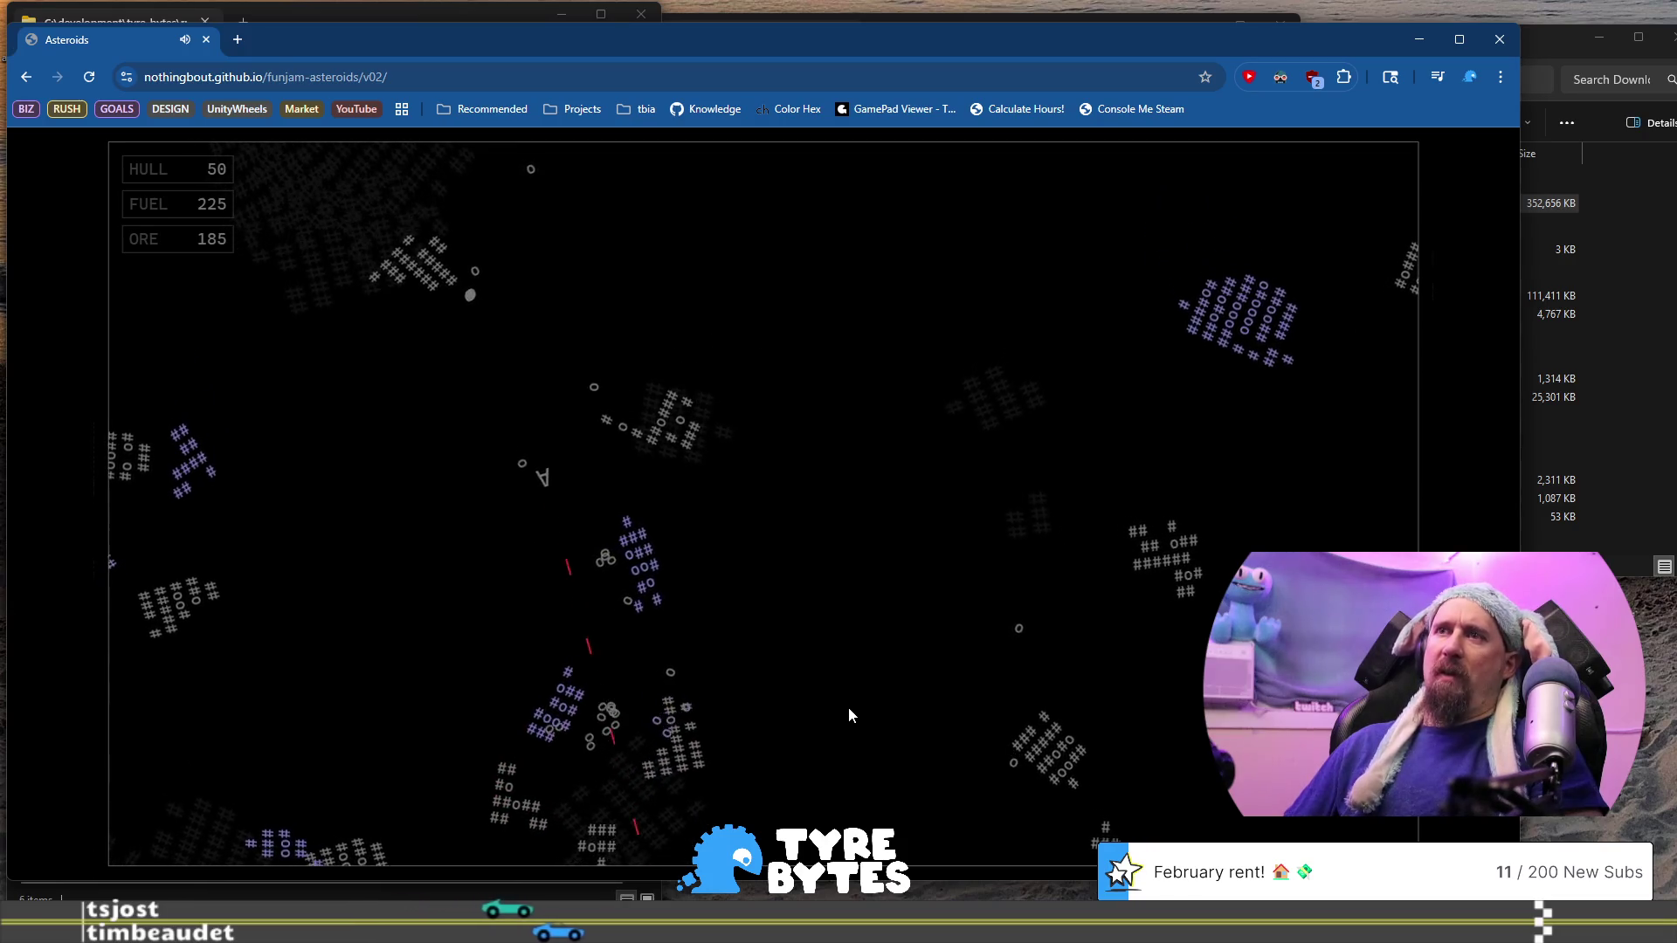
pyautogui.press('Up')
pyautogui.press('space')
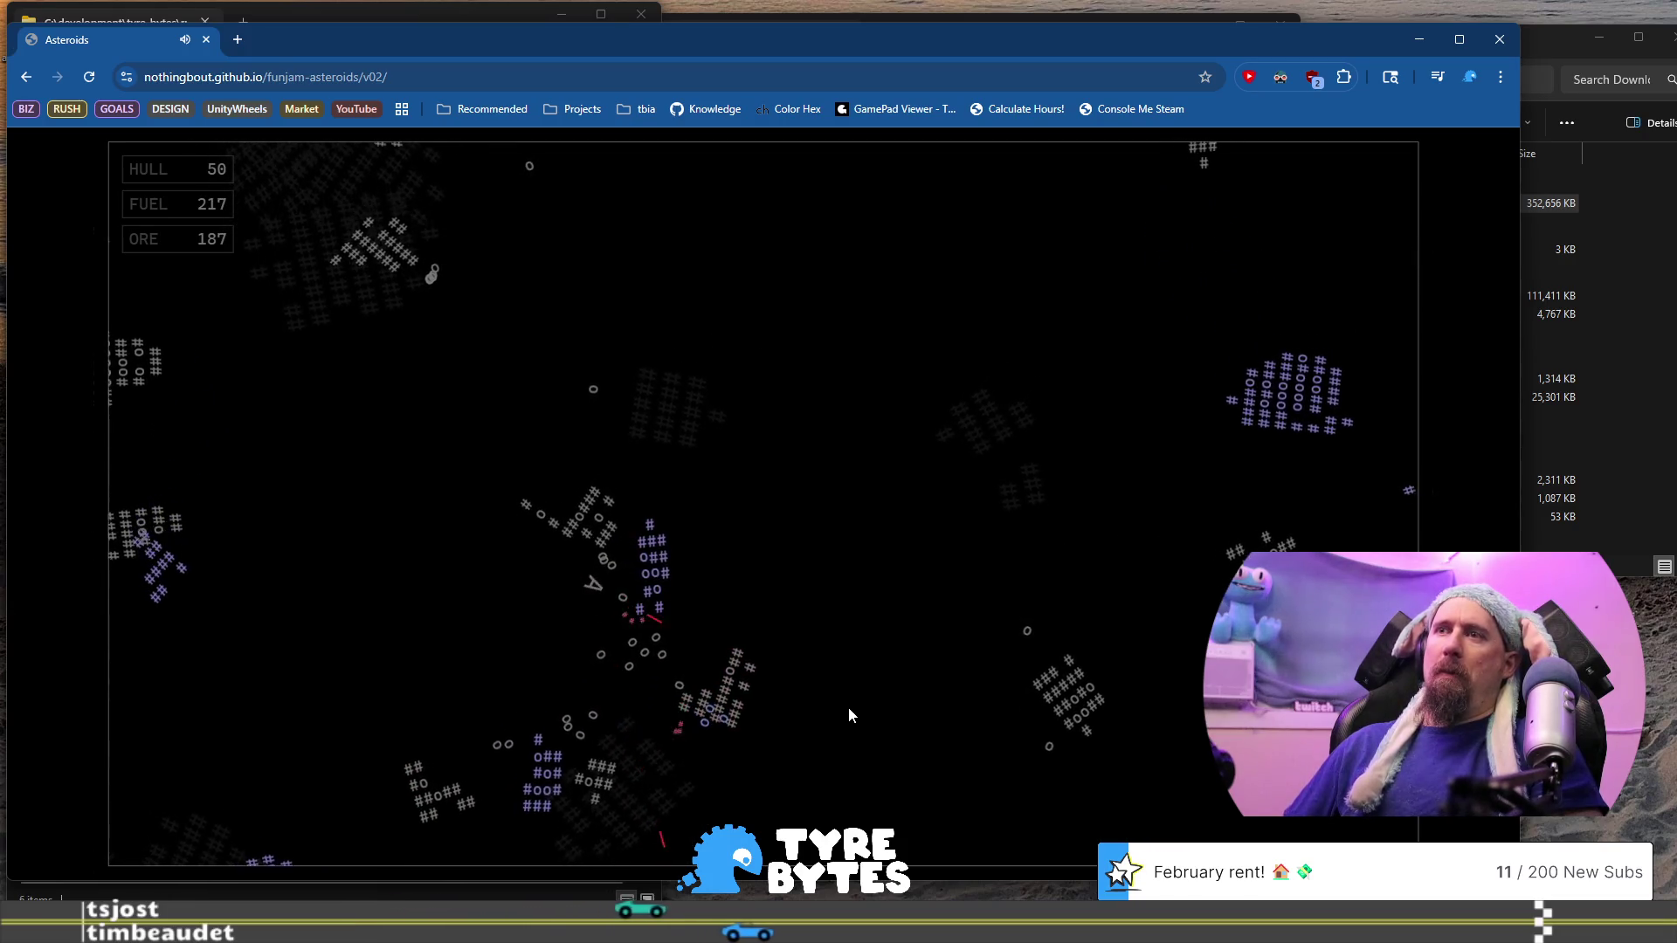
pyautogui.press('Left')
pyautogui.press('Up')
pyautogui.press('space')
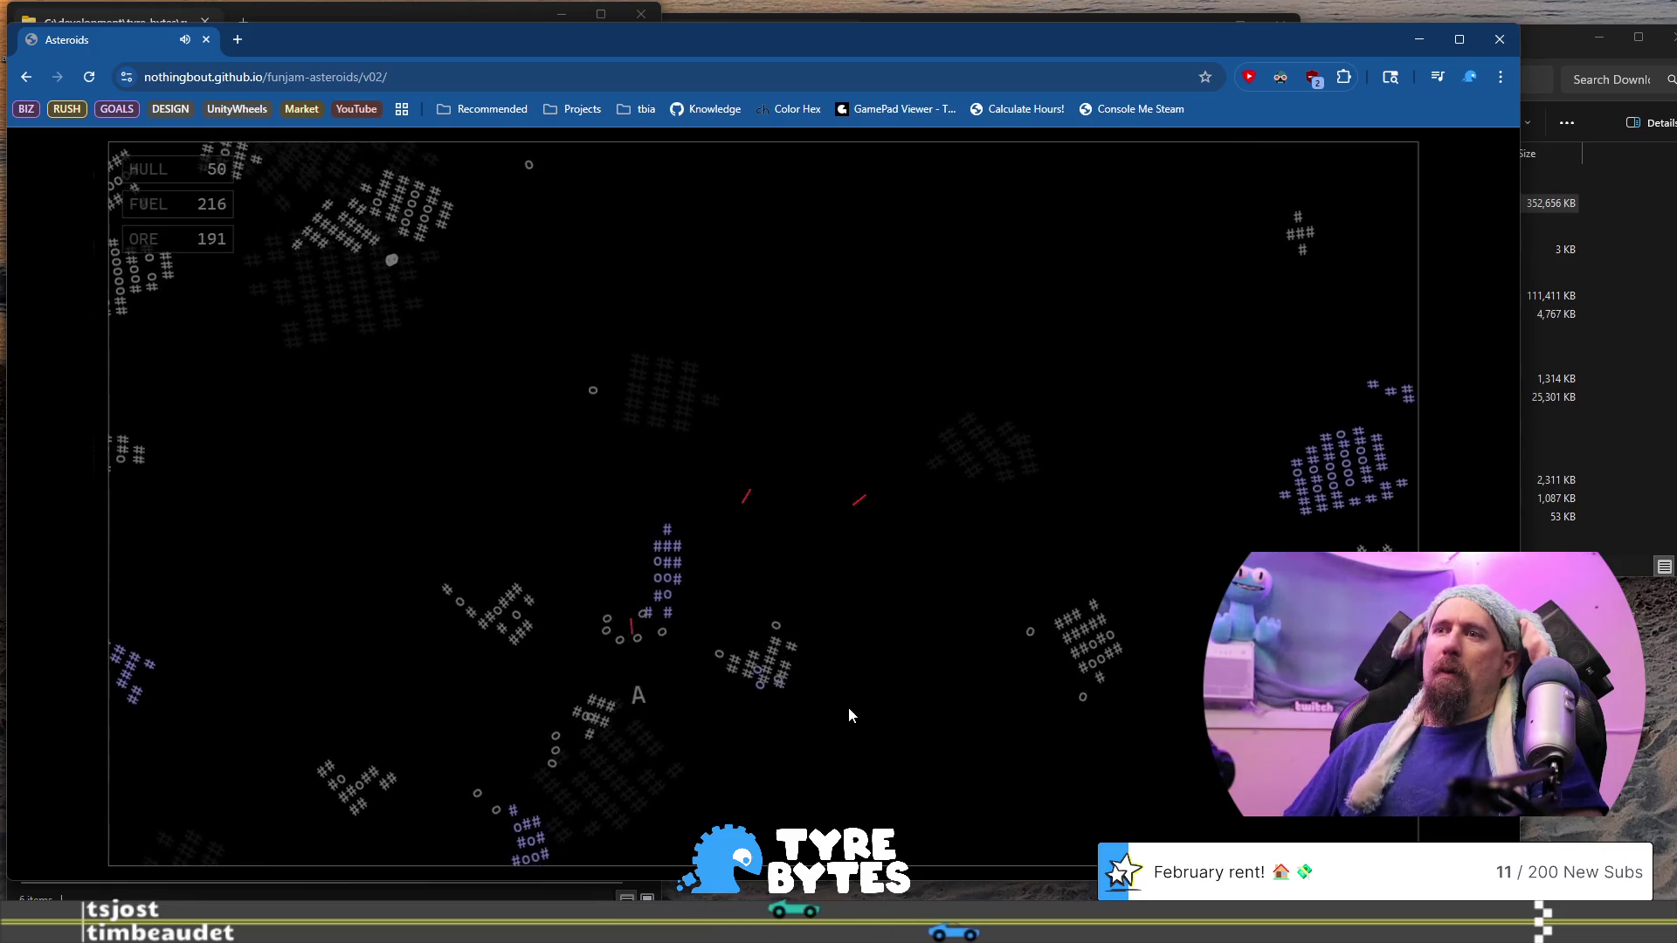
pyautogui.press('Right')
pyautogui.press('Up')
# Keep firing upward among the asteroids until ore reaches 198 and the hull runs out
pyautogui.press('space')
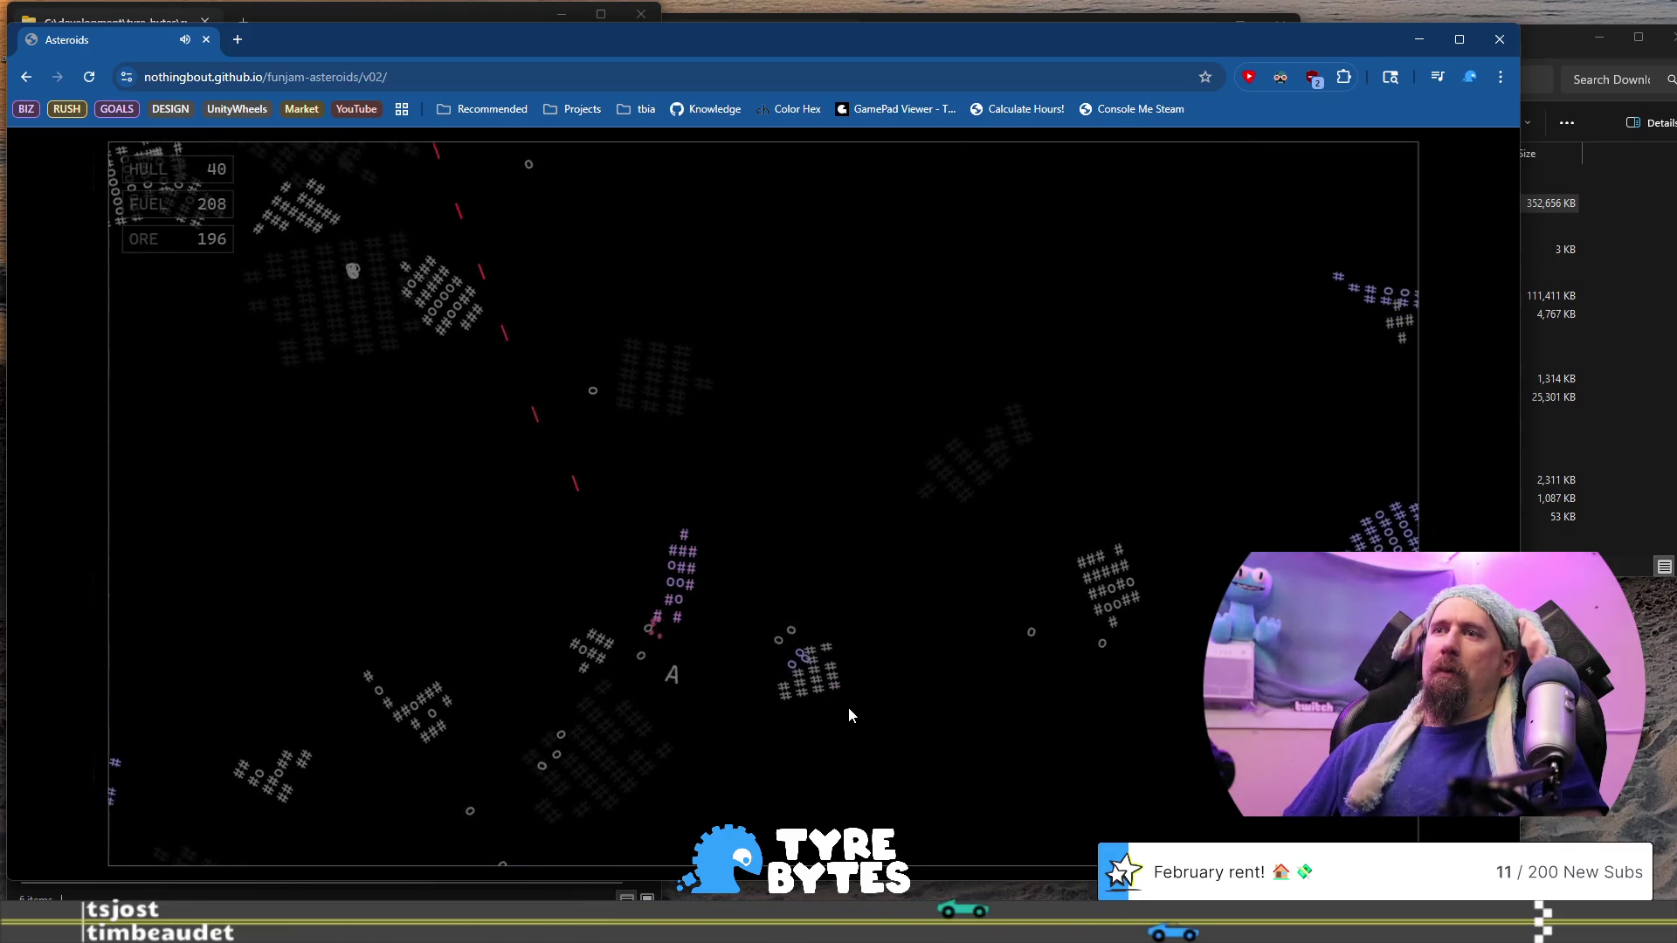
pyautogui.press('Left')
pyautogui.press('Up')
pyautogui.press('space')
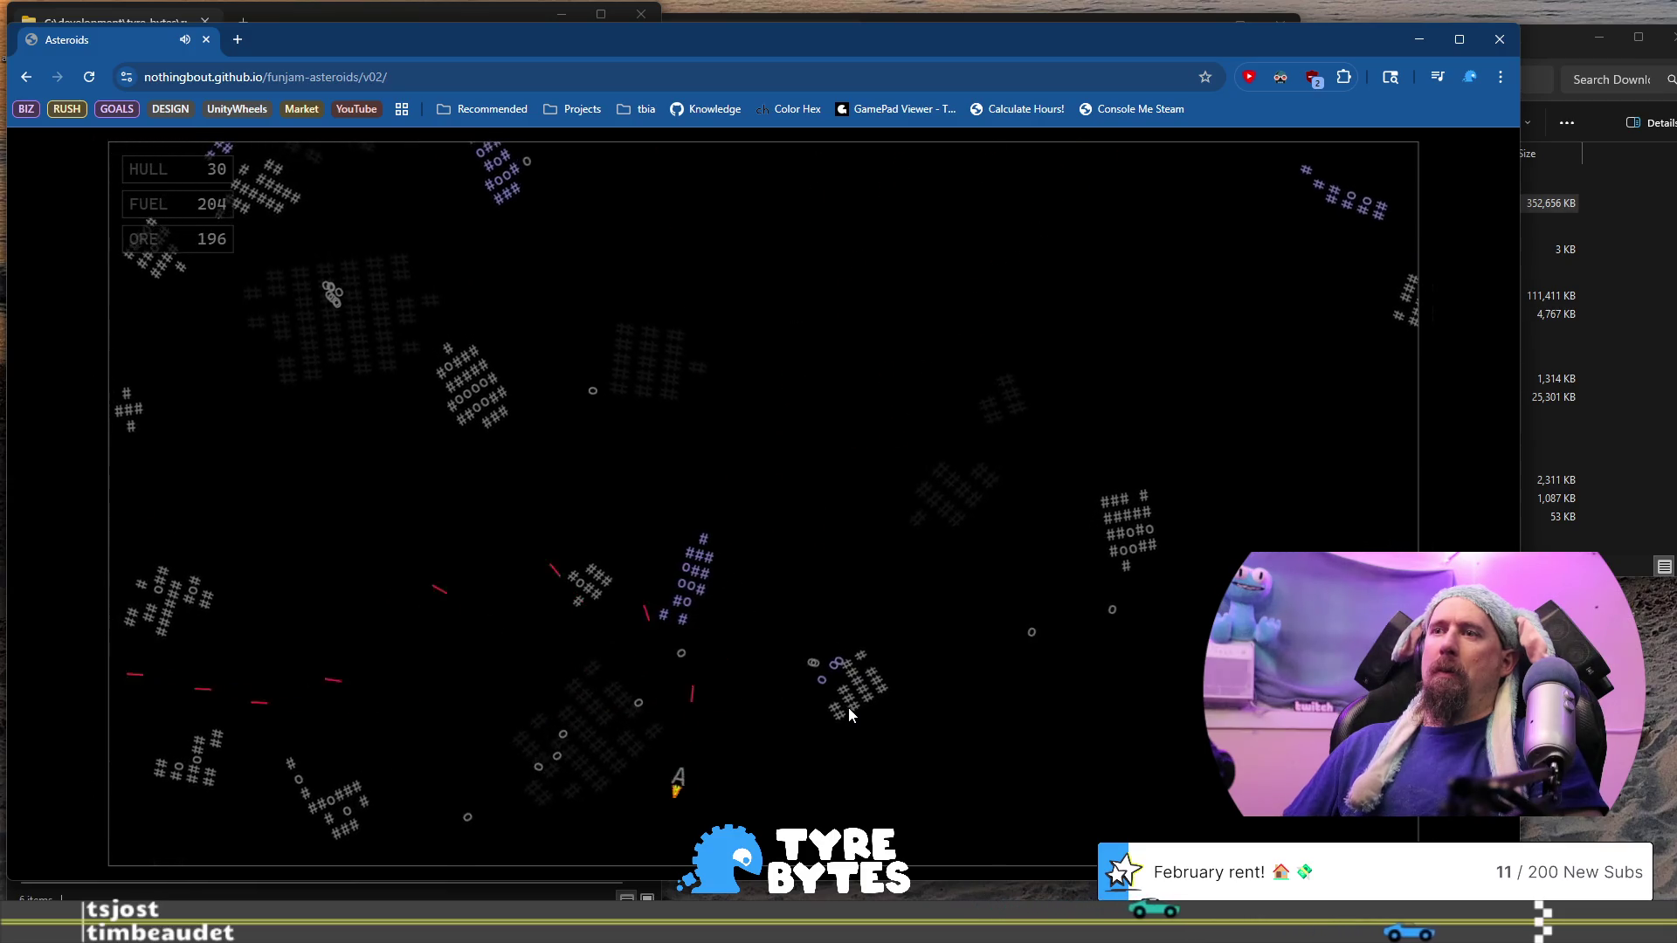
pyautogui.press('Right')
pyautogui.press('space')
pyautogui.press('Up')
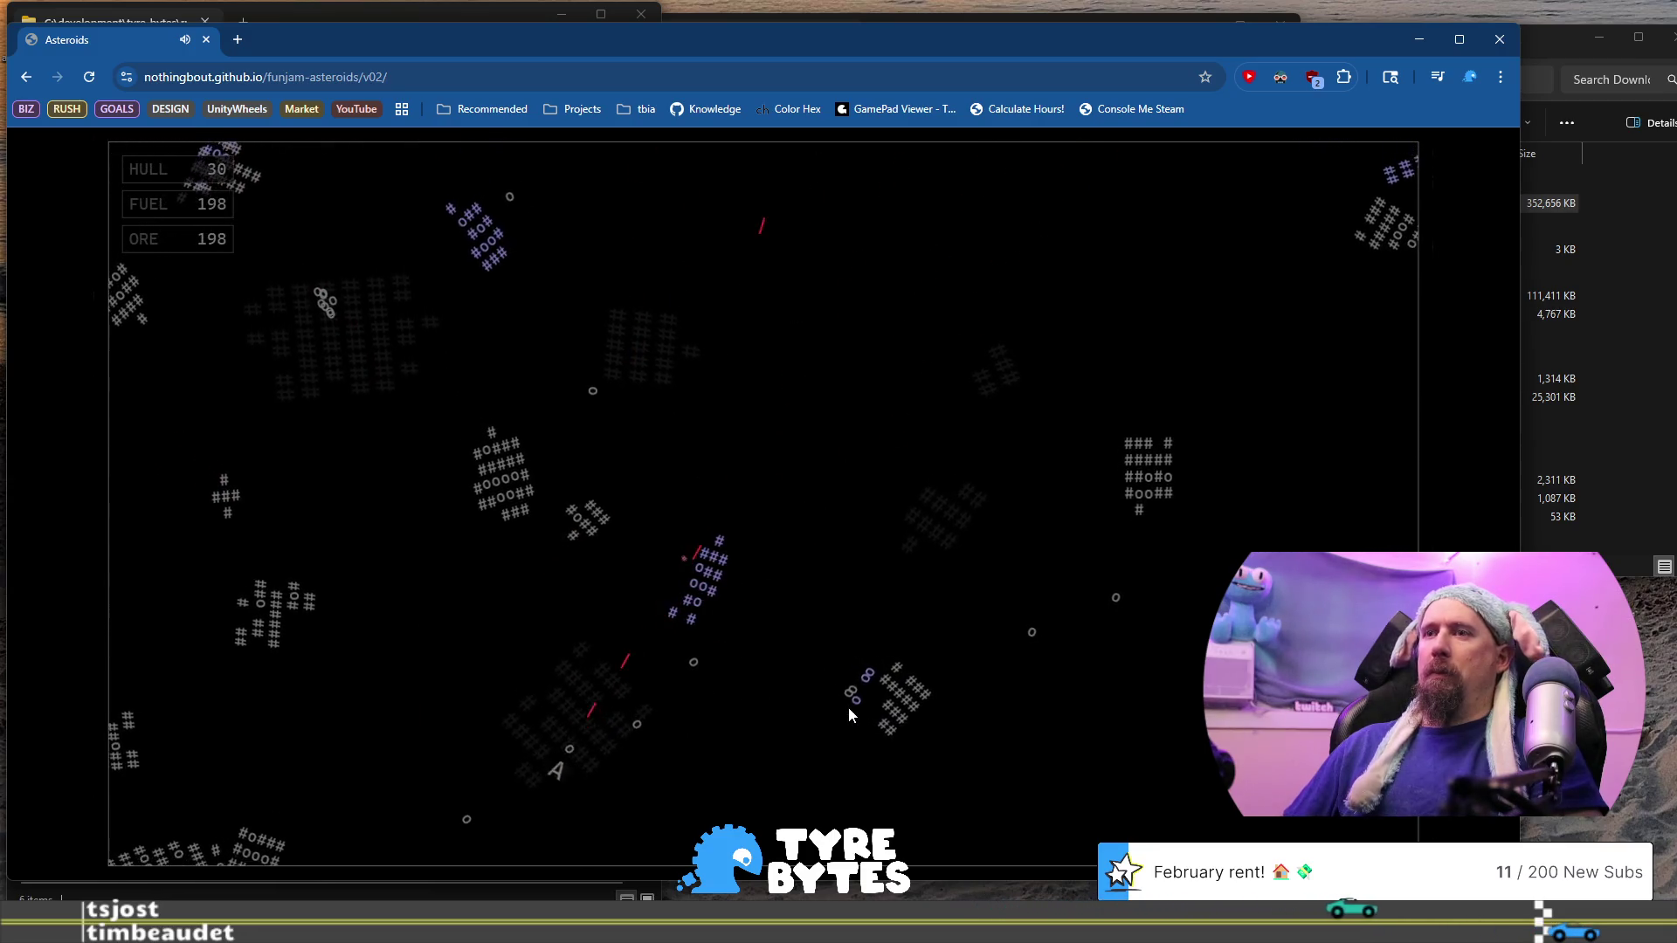
pyautogui.press('Up')
pyautogui.press('space')
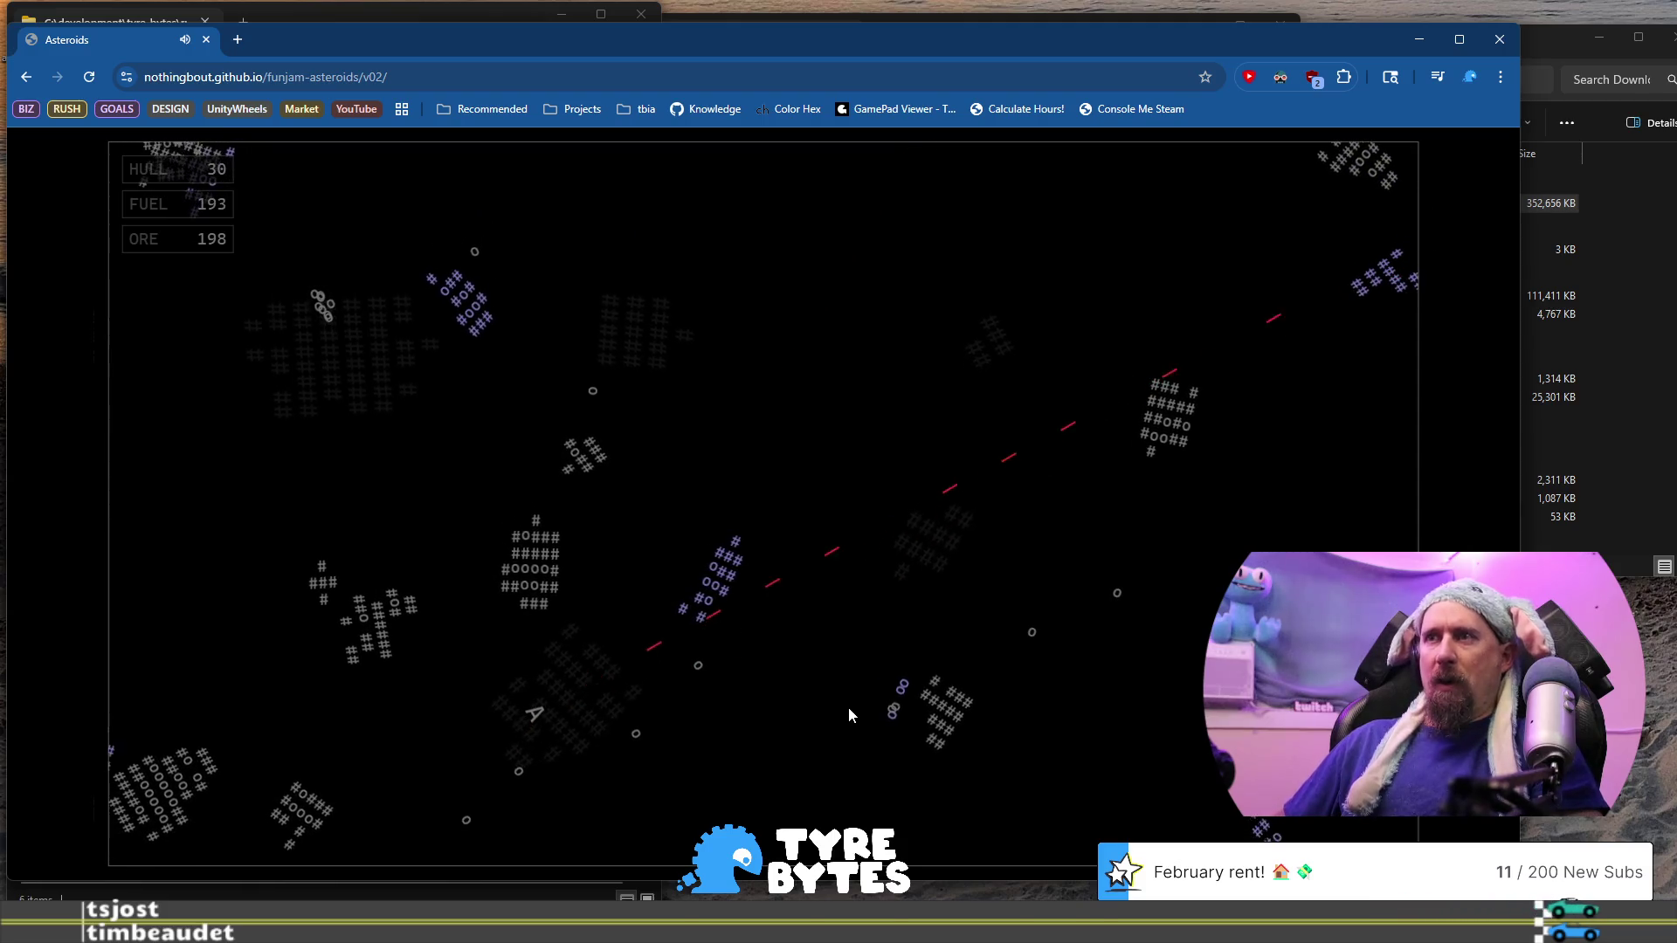
pyautogui.press('Left')
pyautogui.press('space')
pyautogui.press('Up')
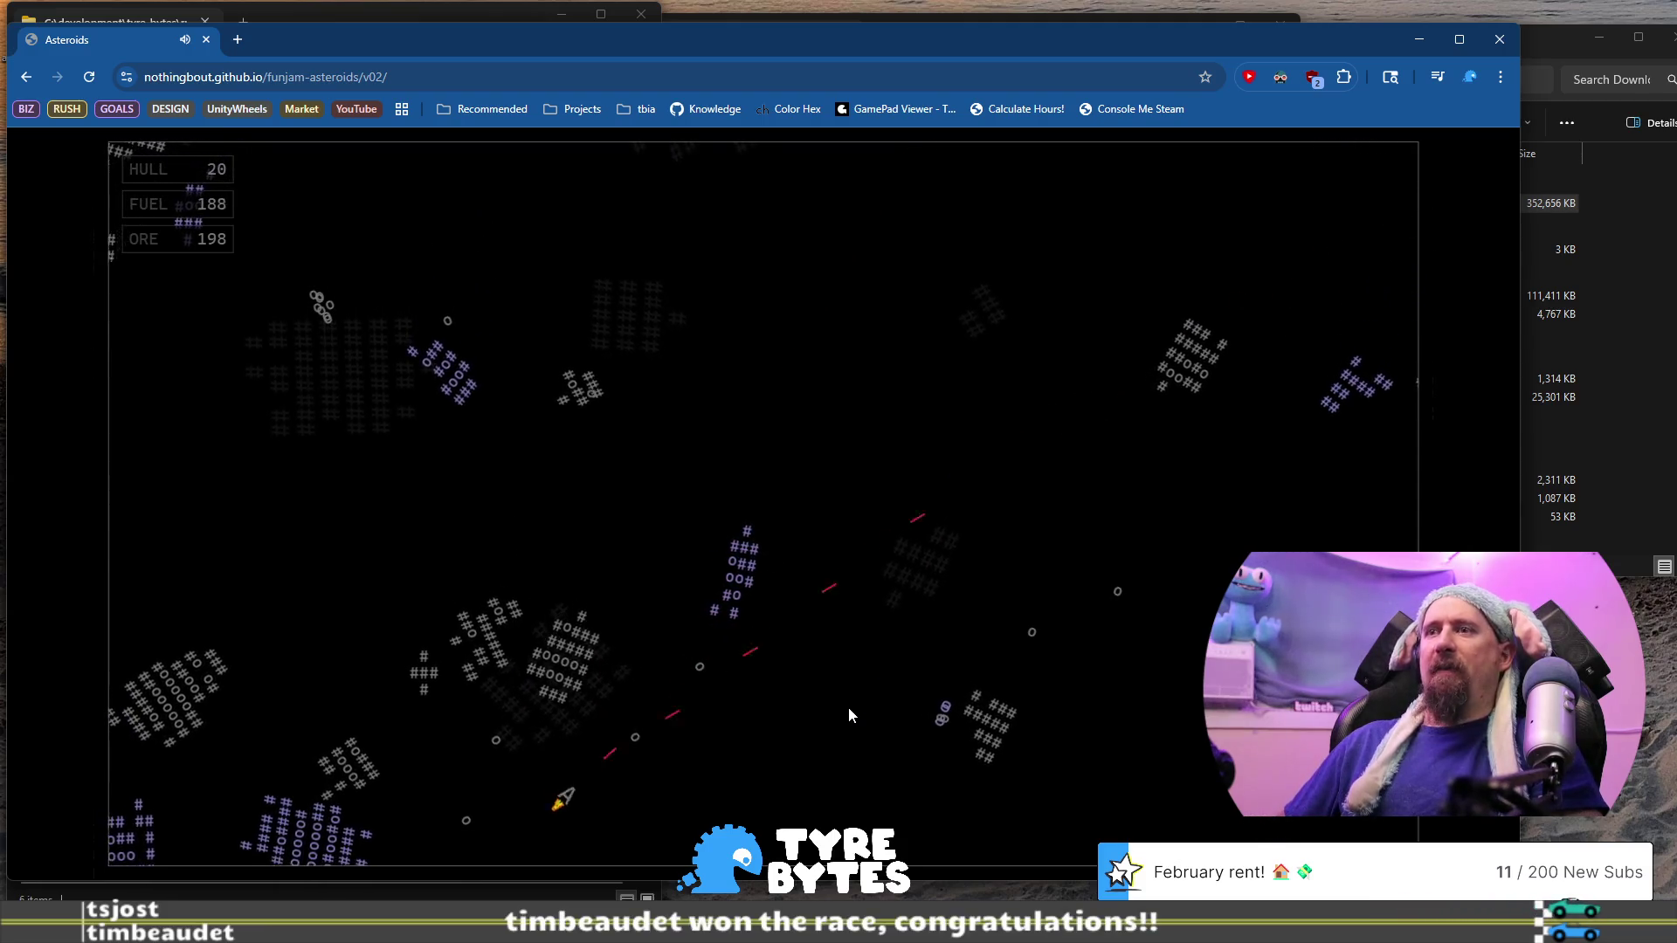
pyautogui.press('Left')
pyautogui.press('space')
pyautogui.press('Up')
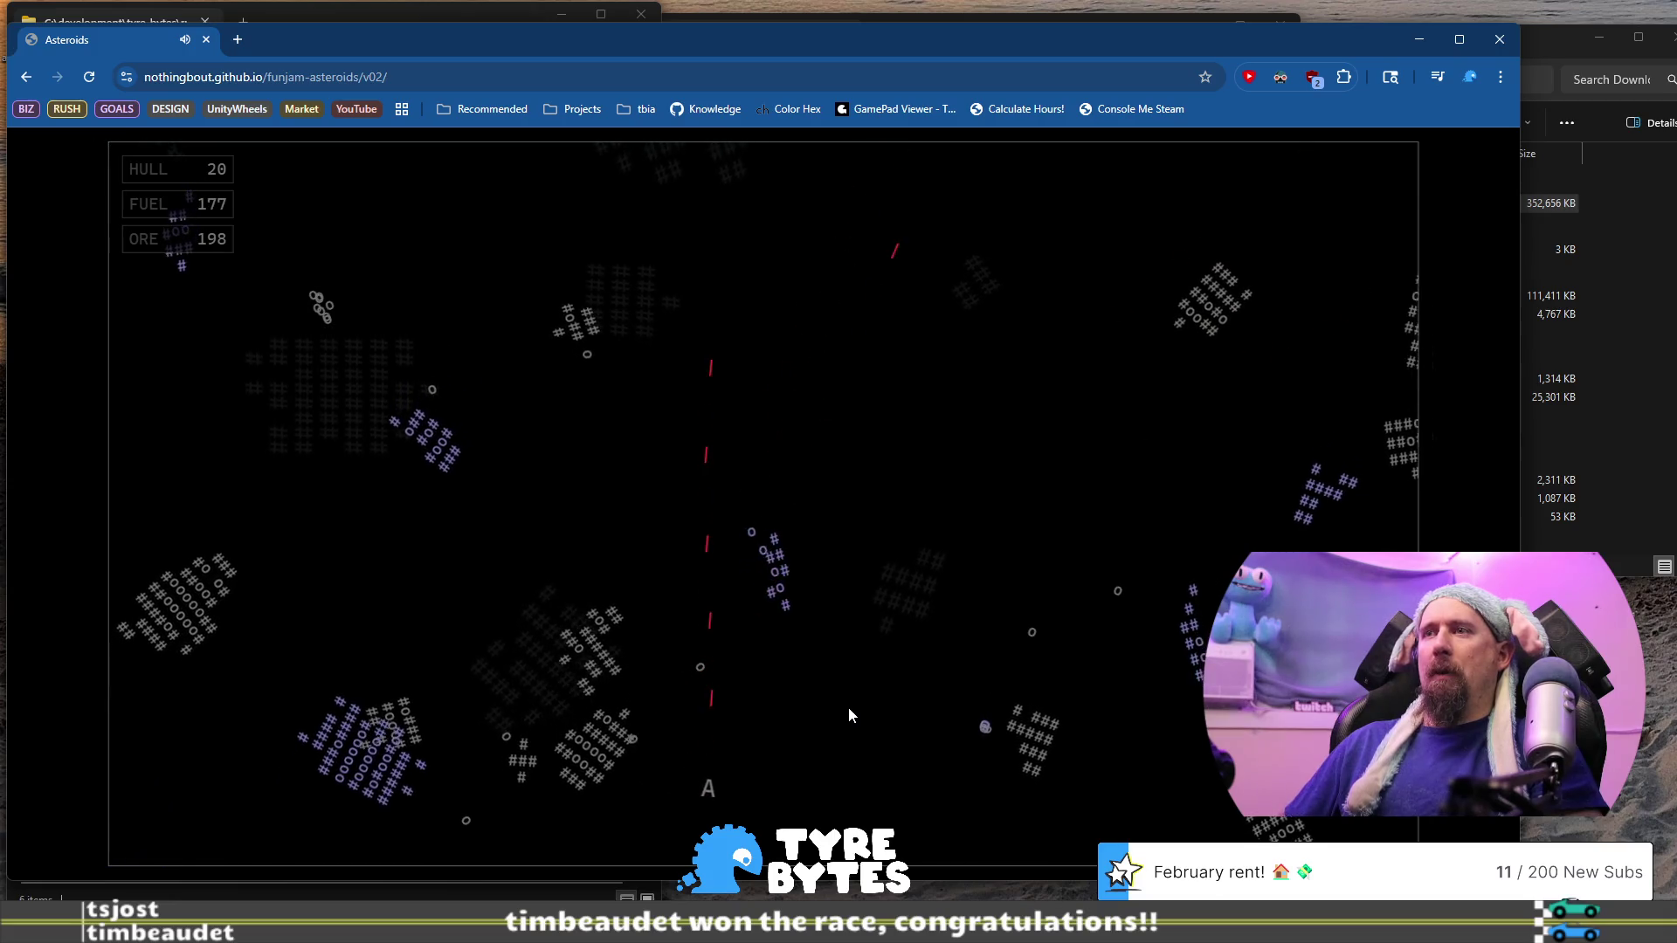
pyautogui.press('Up')
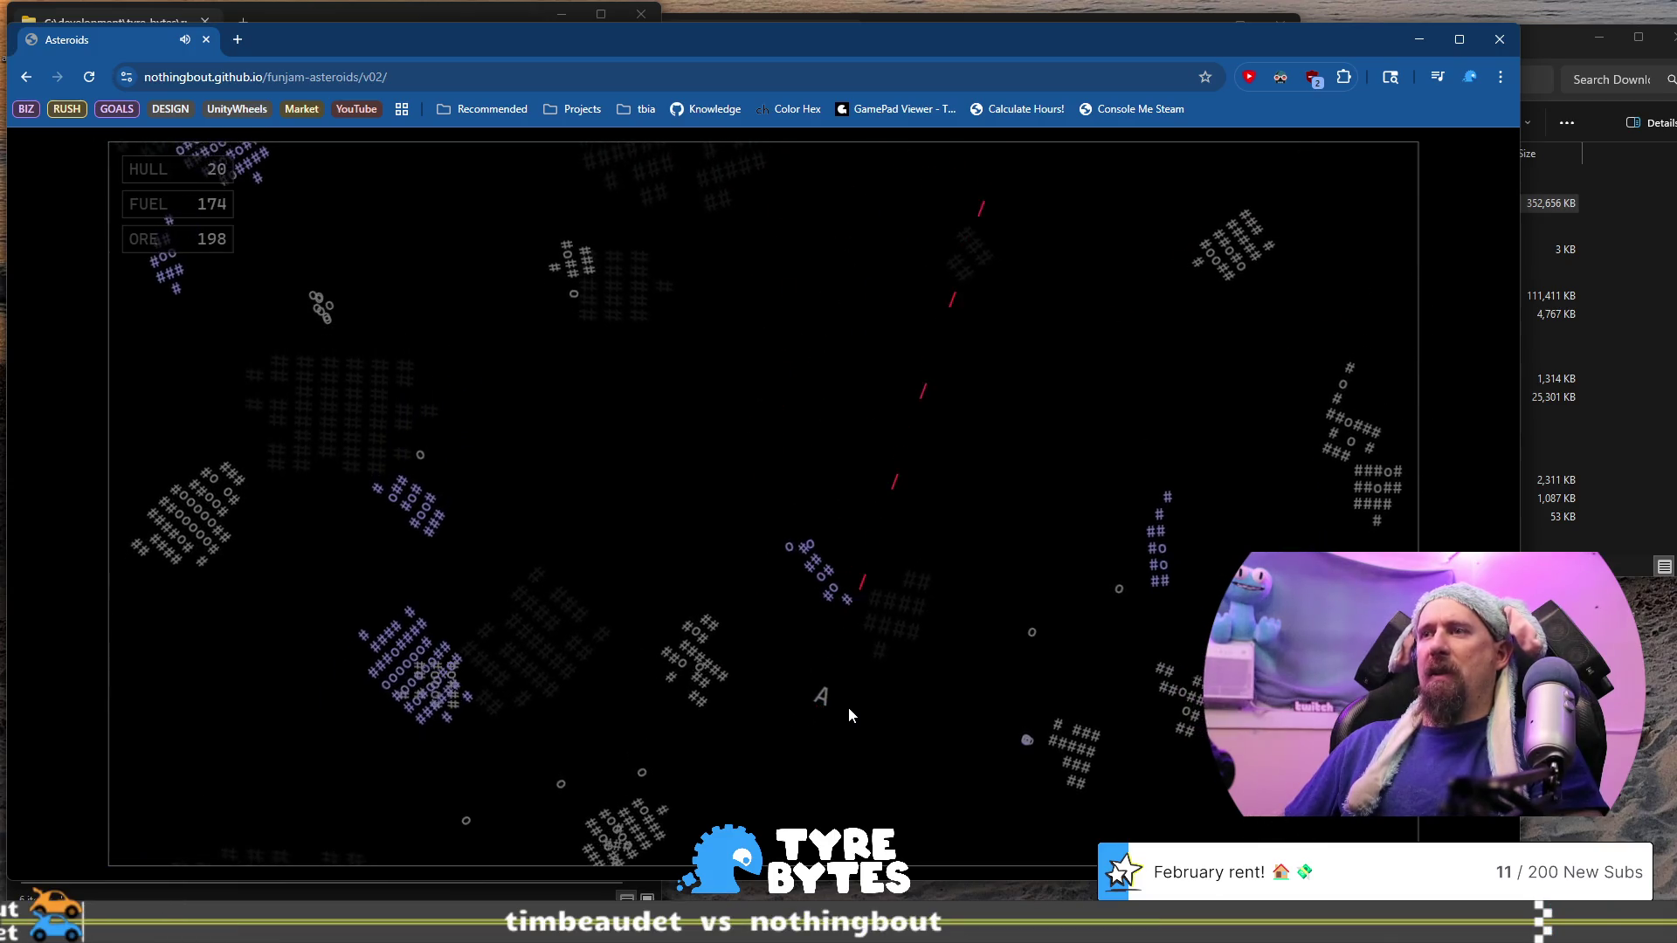
pyautogui.press('Left')
pyautogui.press('space')
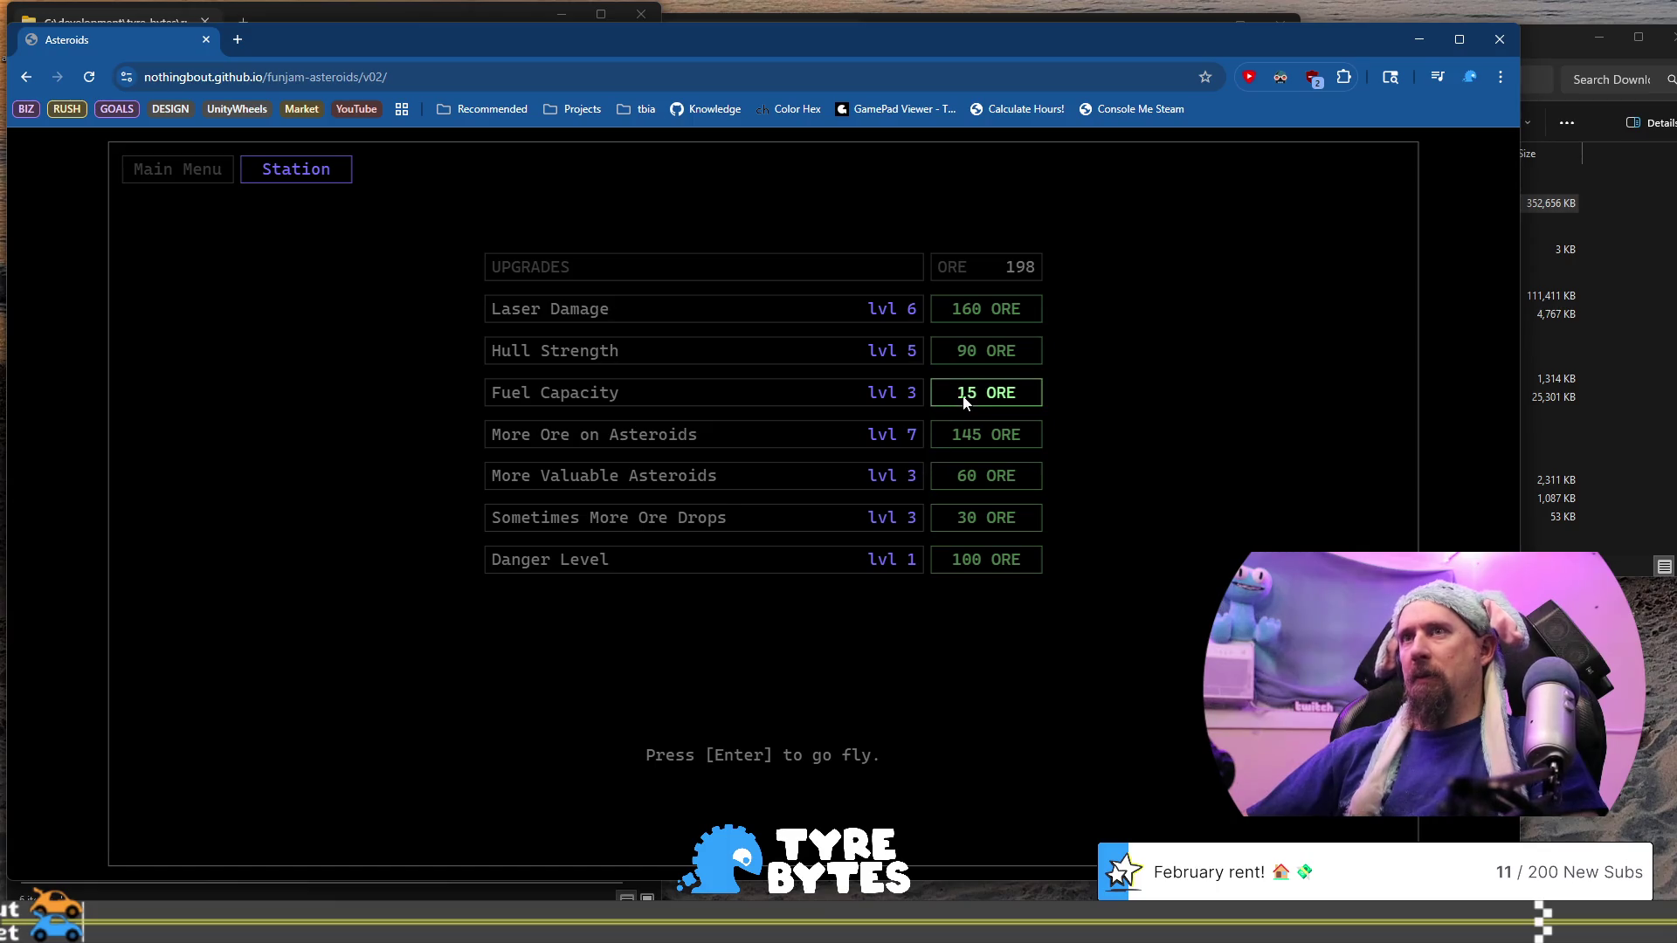
# Reload the Oreoids page and start a new run, keeping the 198 ore
pyautogui.click(839, 80)
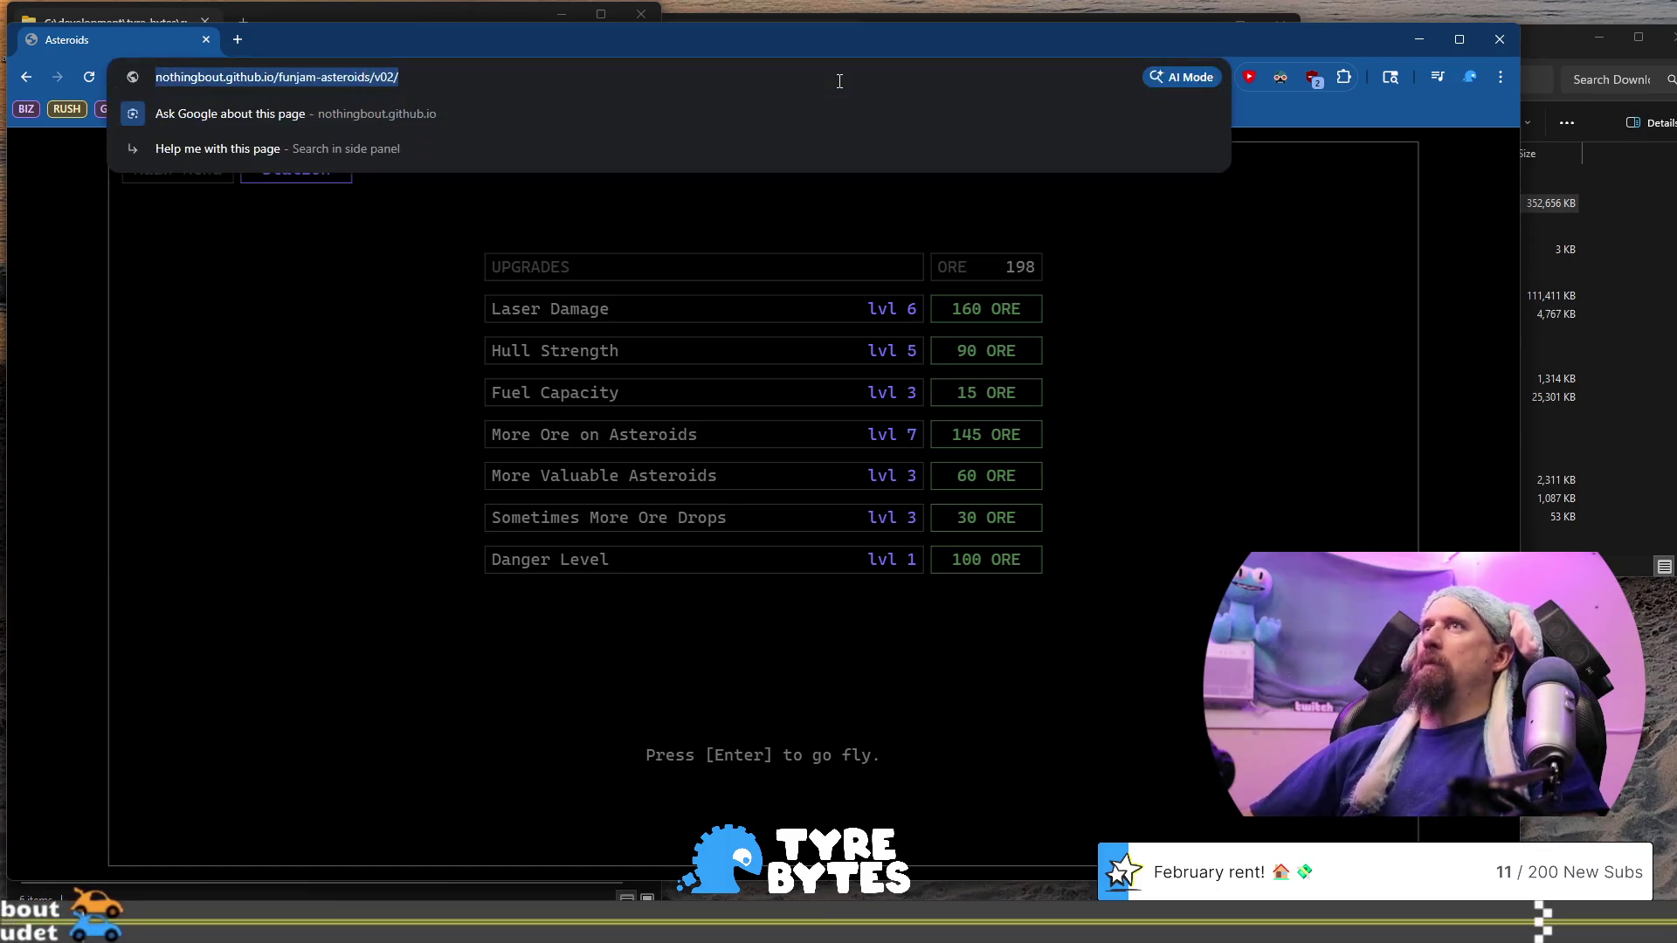
pyautogui.press('Return')
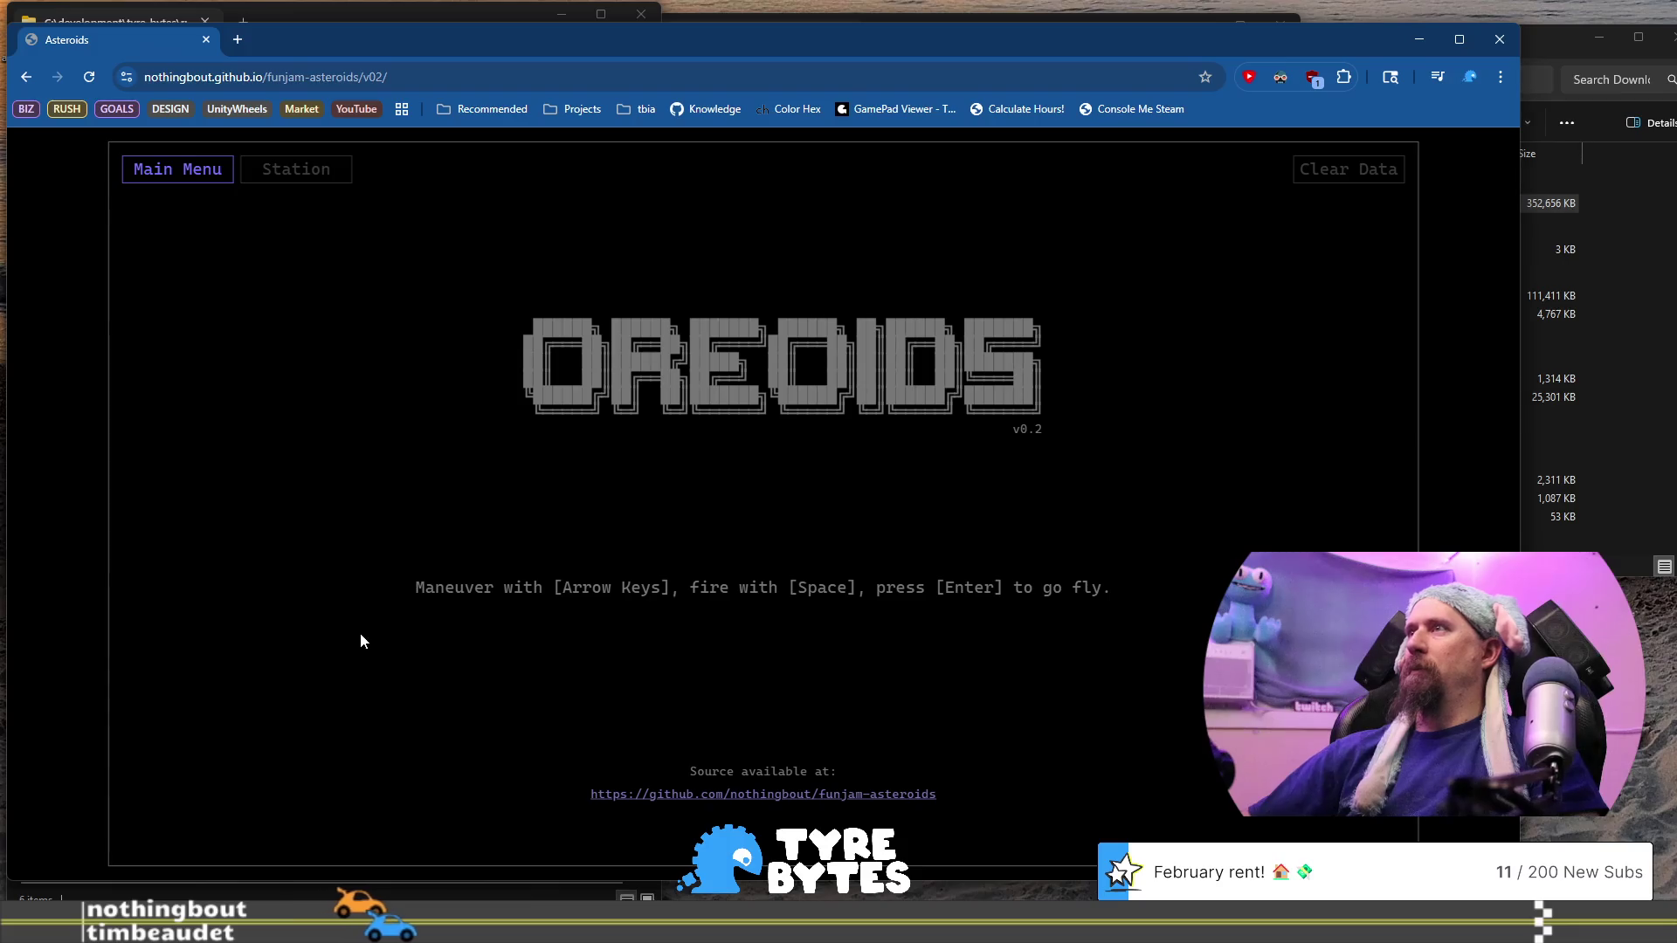
pyautogui.press('Return')
# Fire down-right and downward at the first asteroids of the new run
pyautogui.press('space')
pyautogui.press('Right')
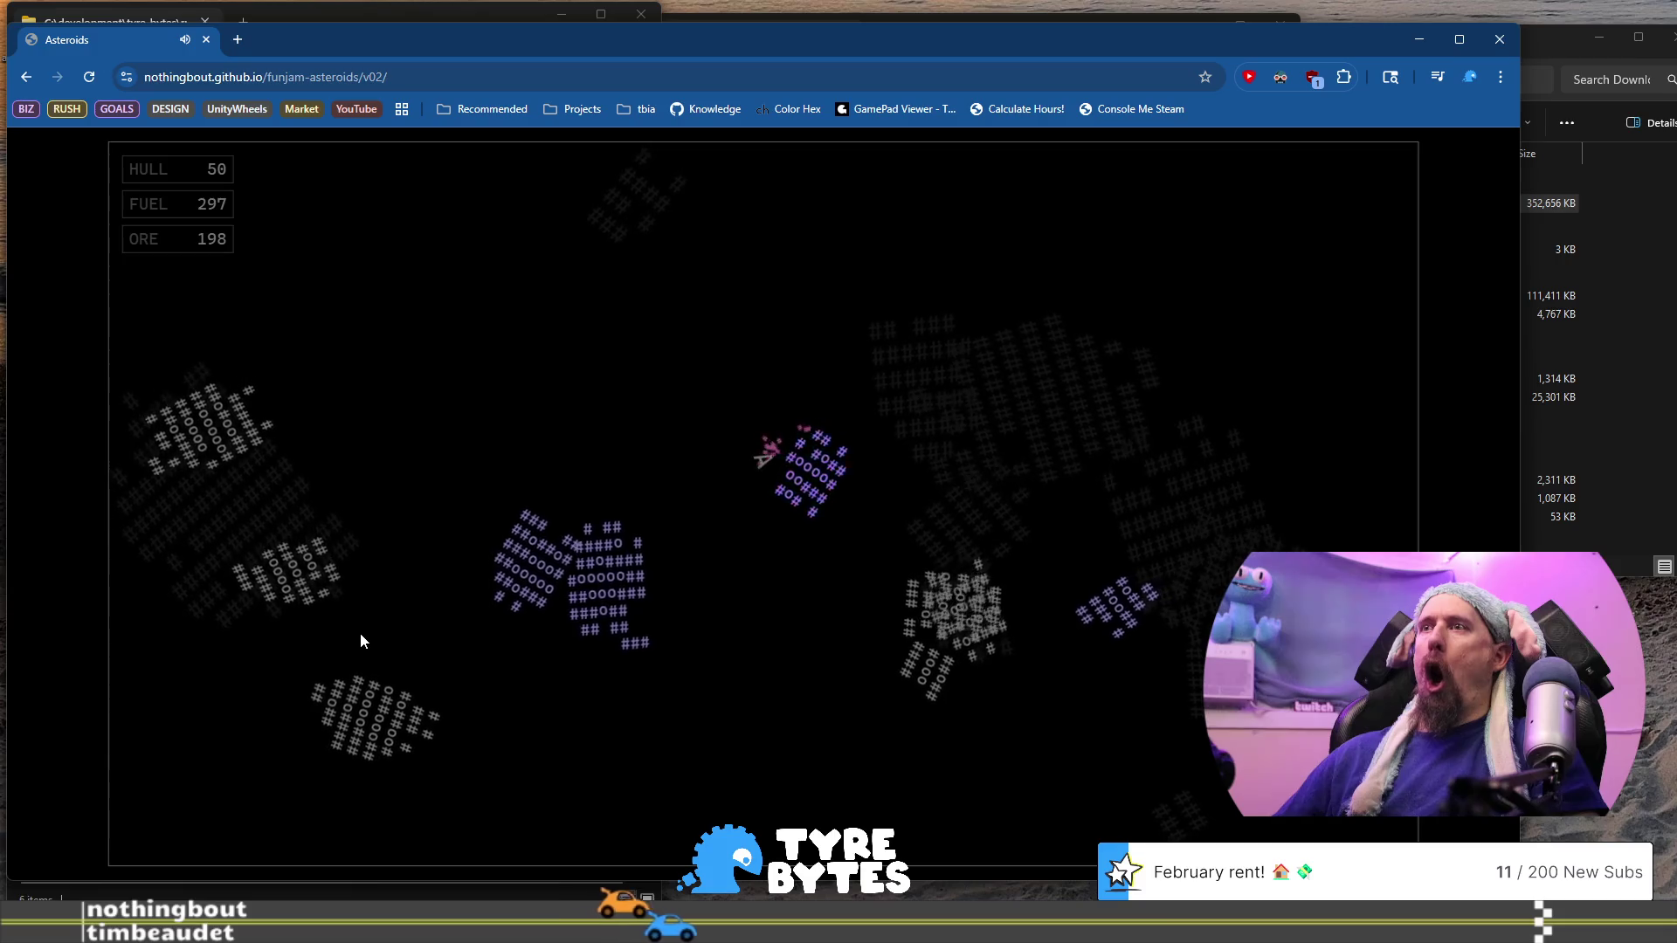
pyautogui.press('Left')
pyautogui.press('Up')
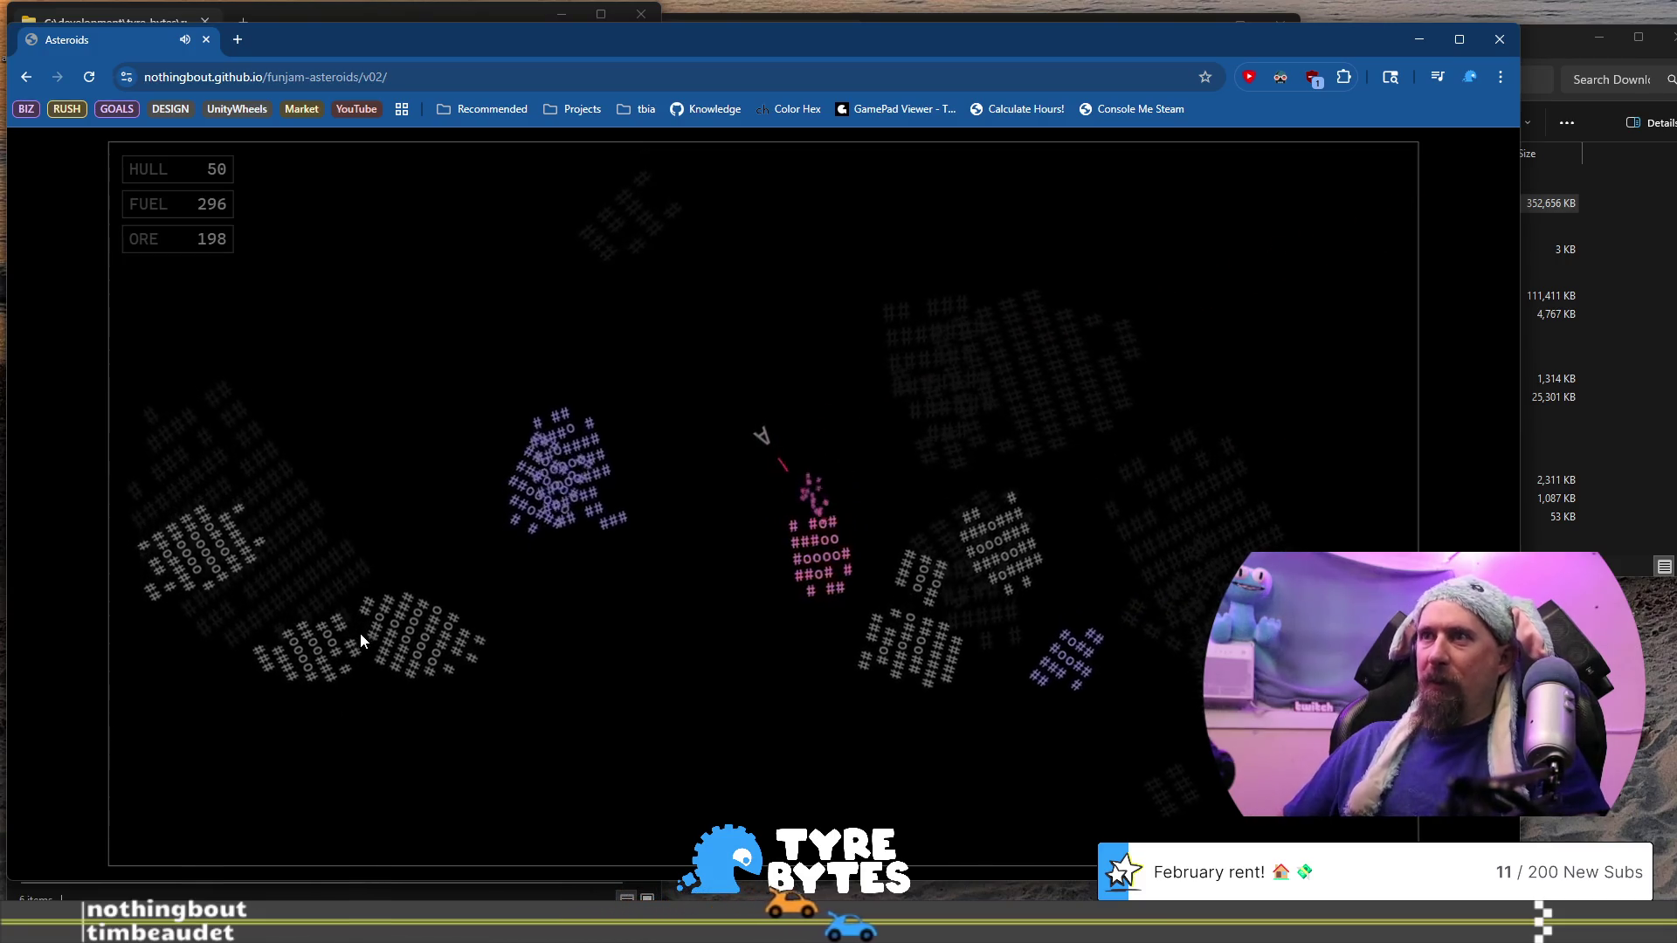
pyautogui.press('Right')
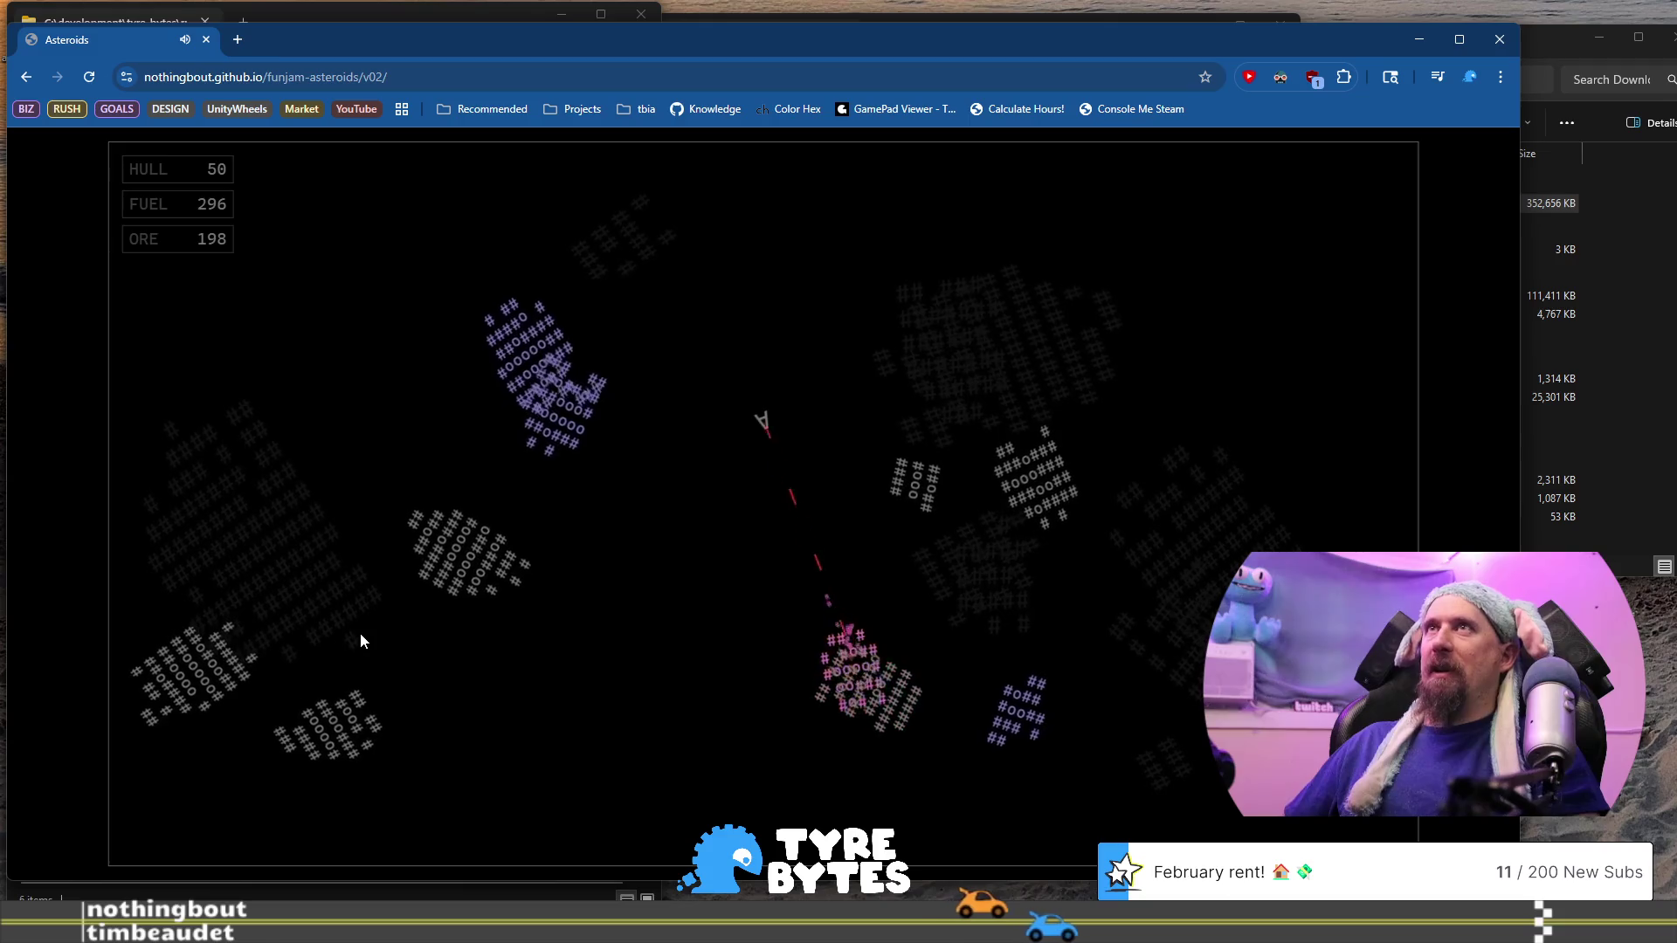
pyautogui.press('Up')
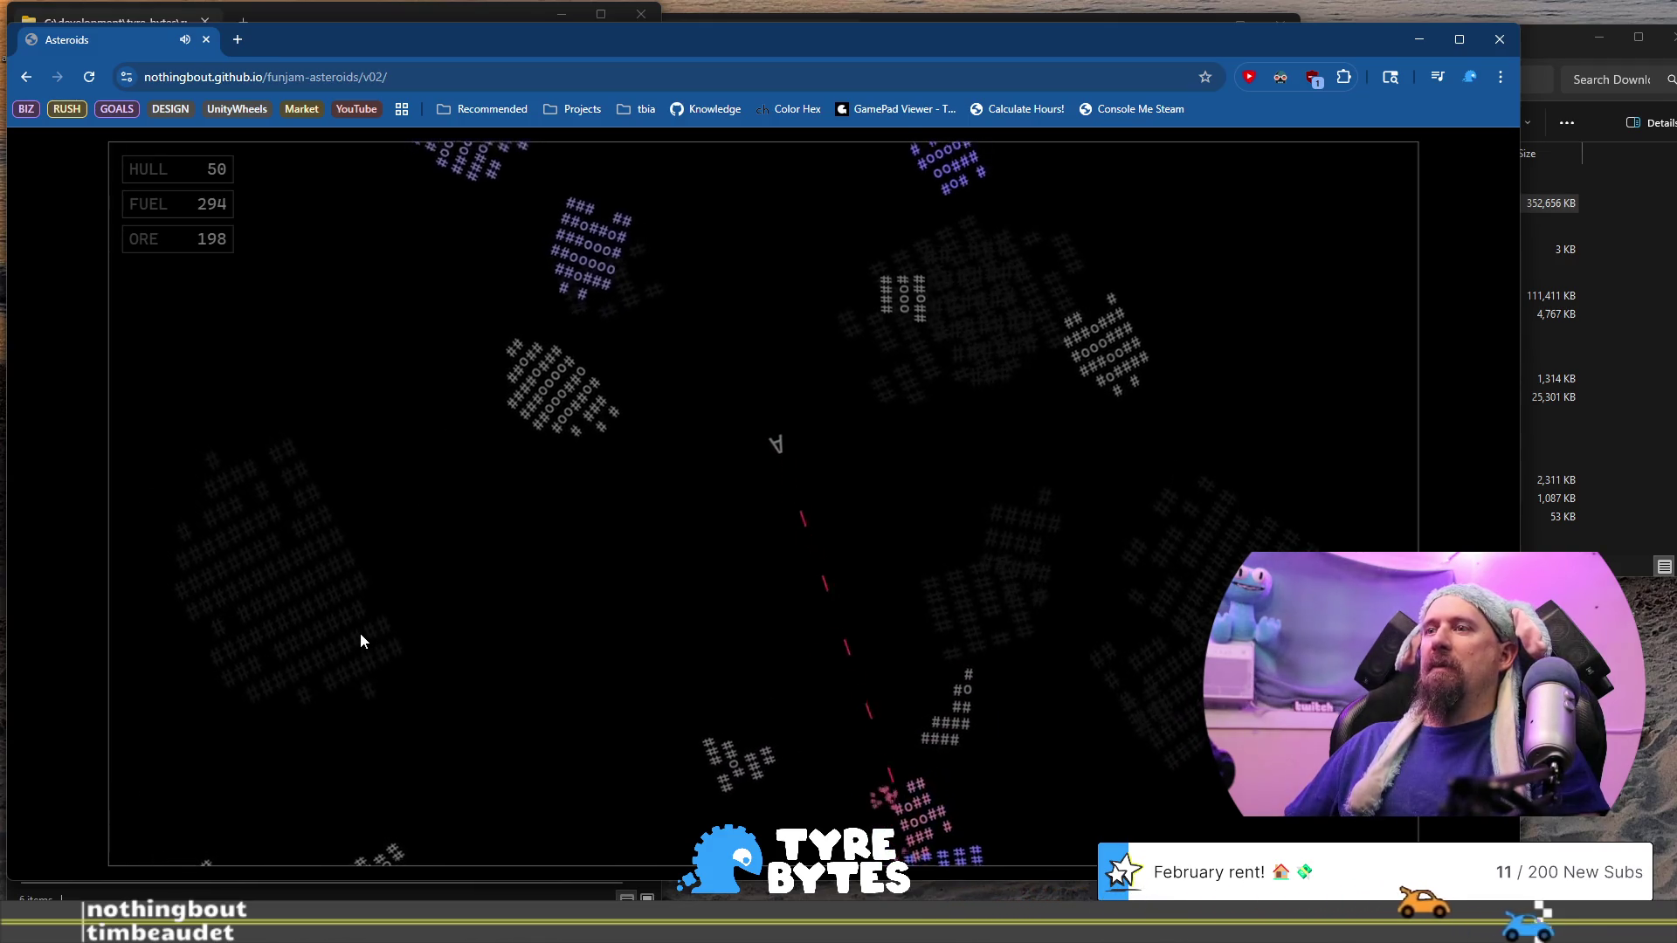
pyautogui.press('Left')
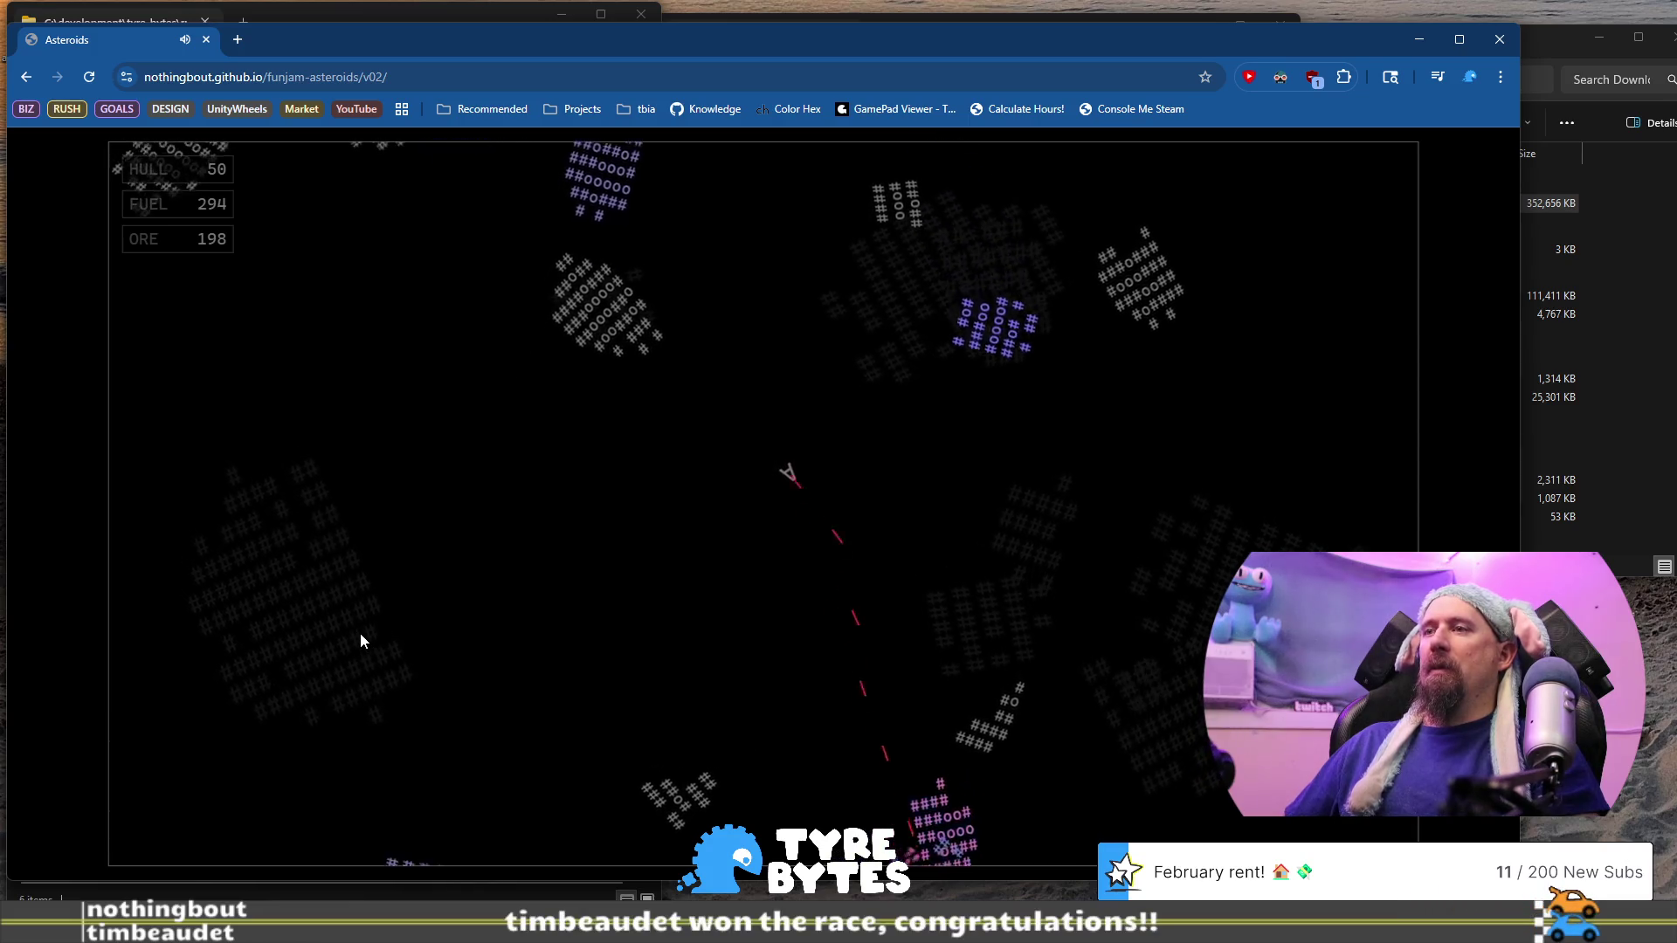
pyautogui.press('Right')
pyautogui.press('Up')
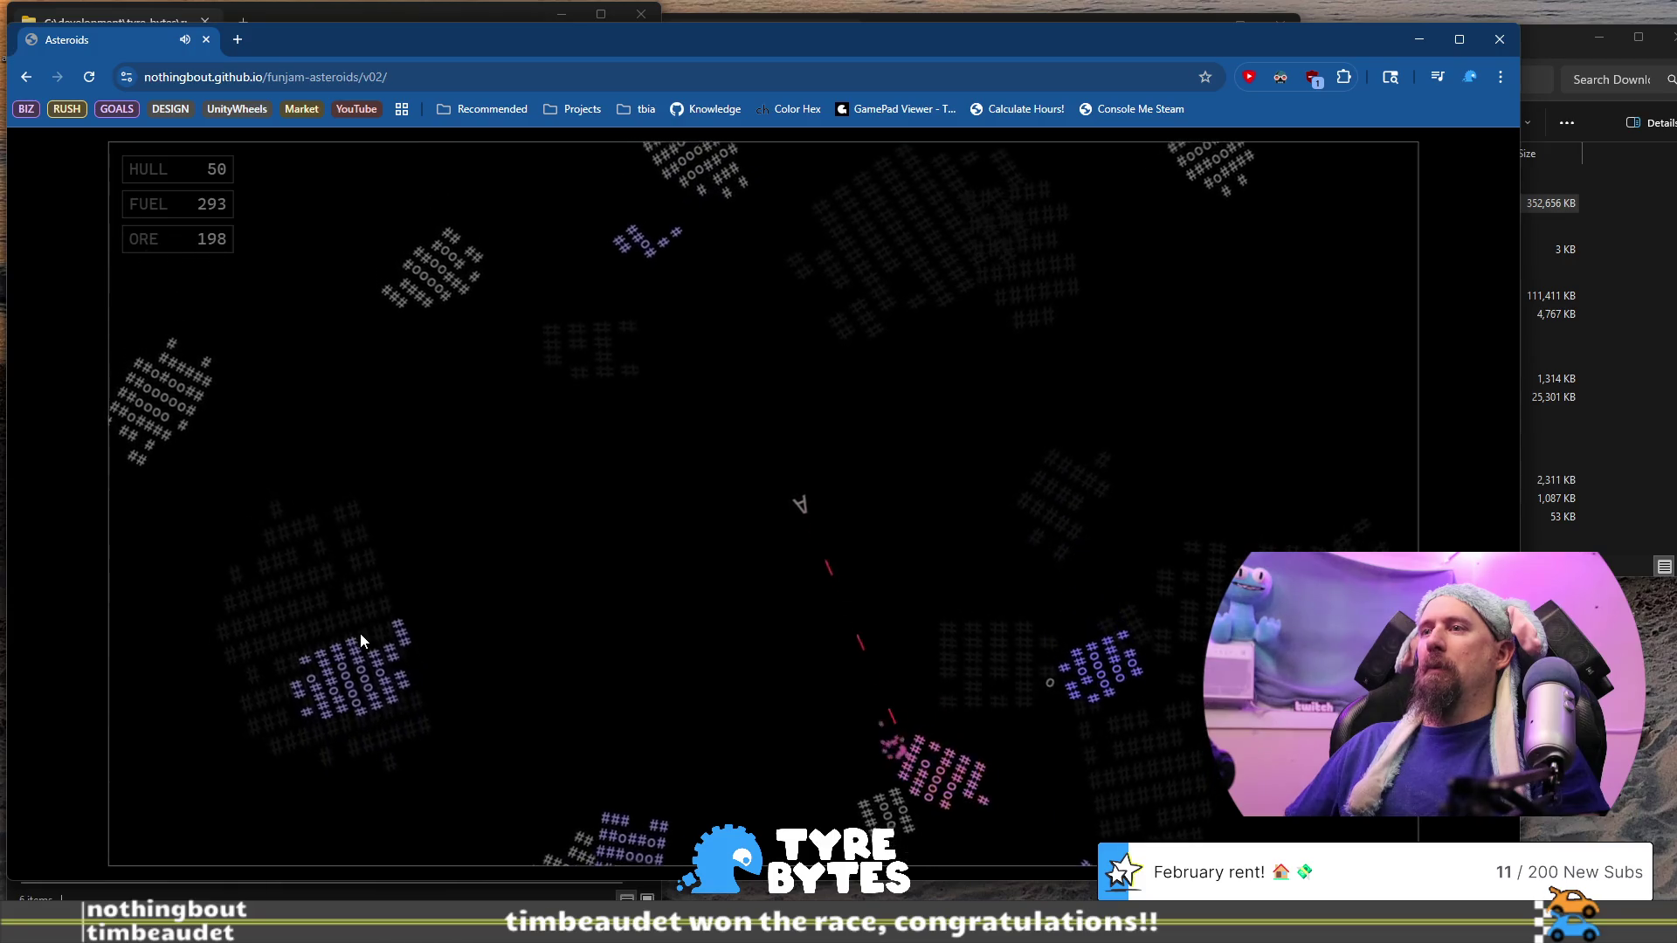
pyautogui.press('Up')
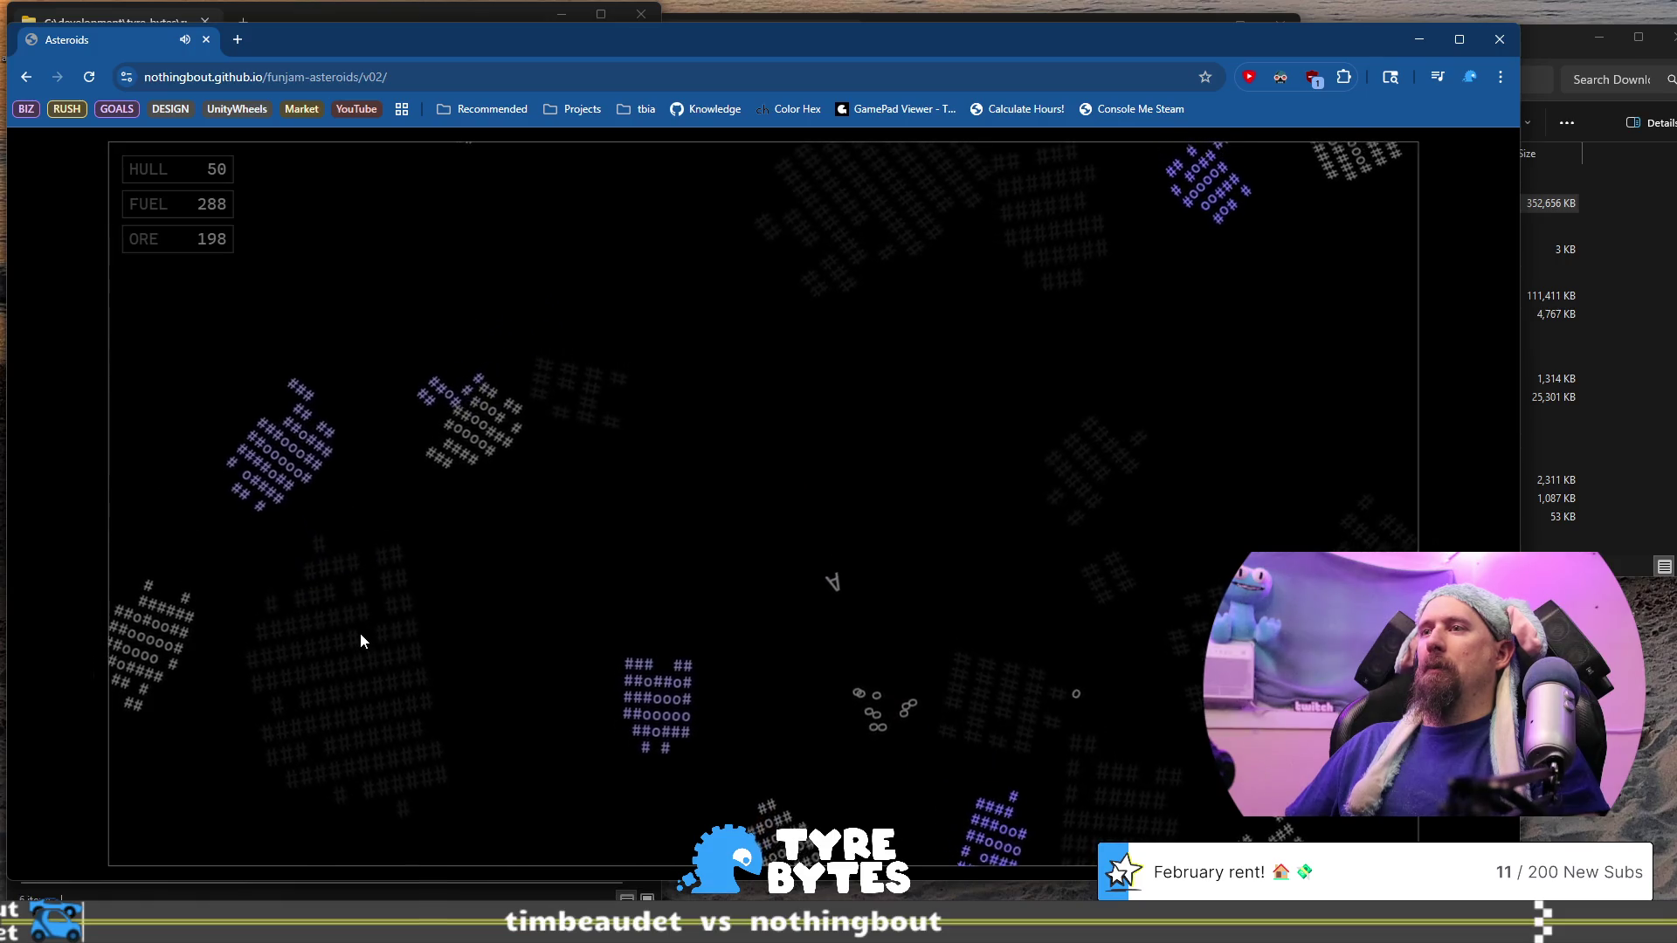
pyautogui.press('space')
pyautogui.press('Right')
pyautogui.press('space')
# Steer up and to the right to collect ore from the broken rocks
pyautogui.press('Up')
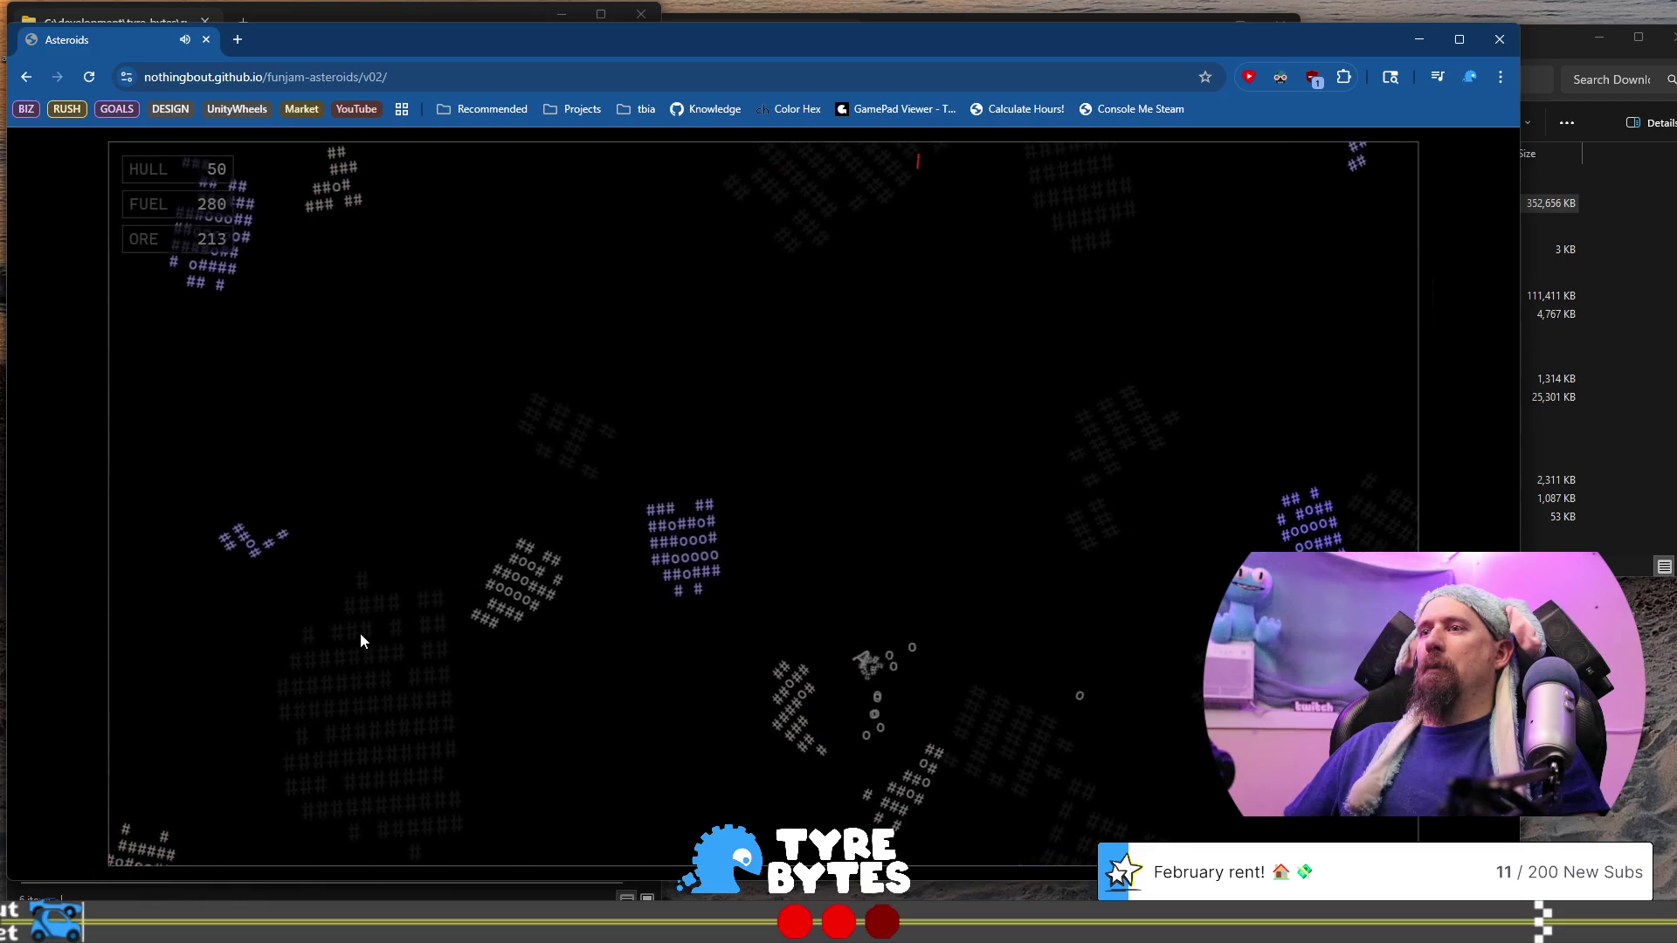
pyautogui.press('Left')
pyautogui.press('Up')
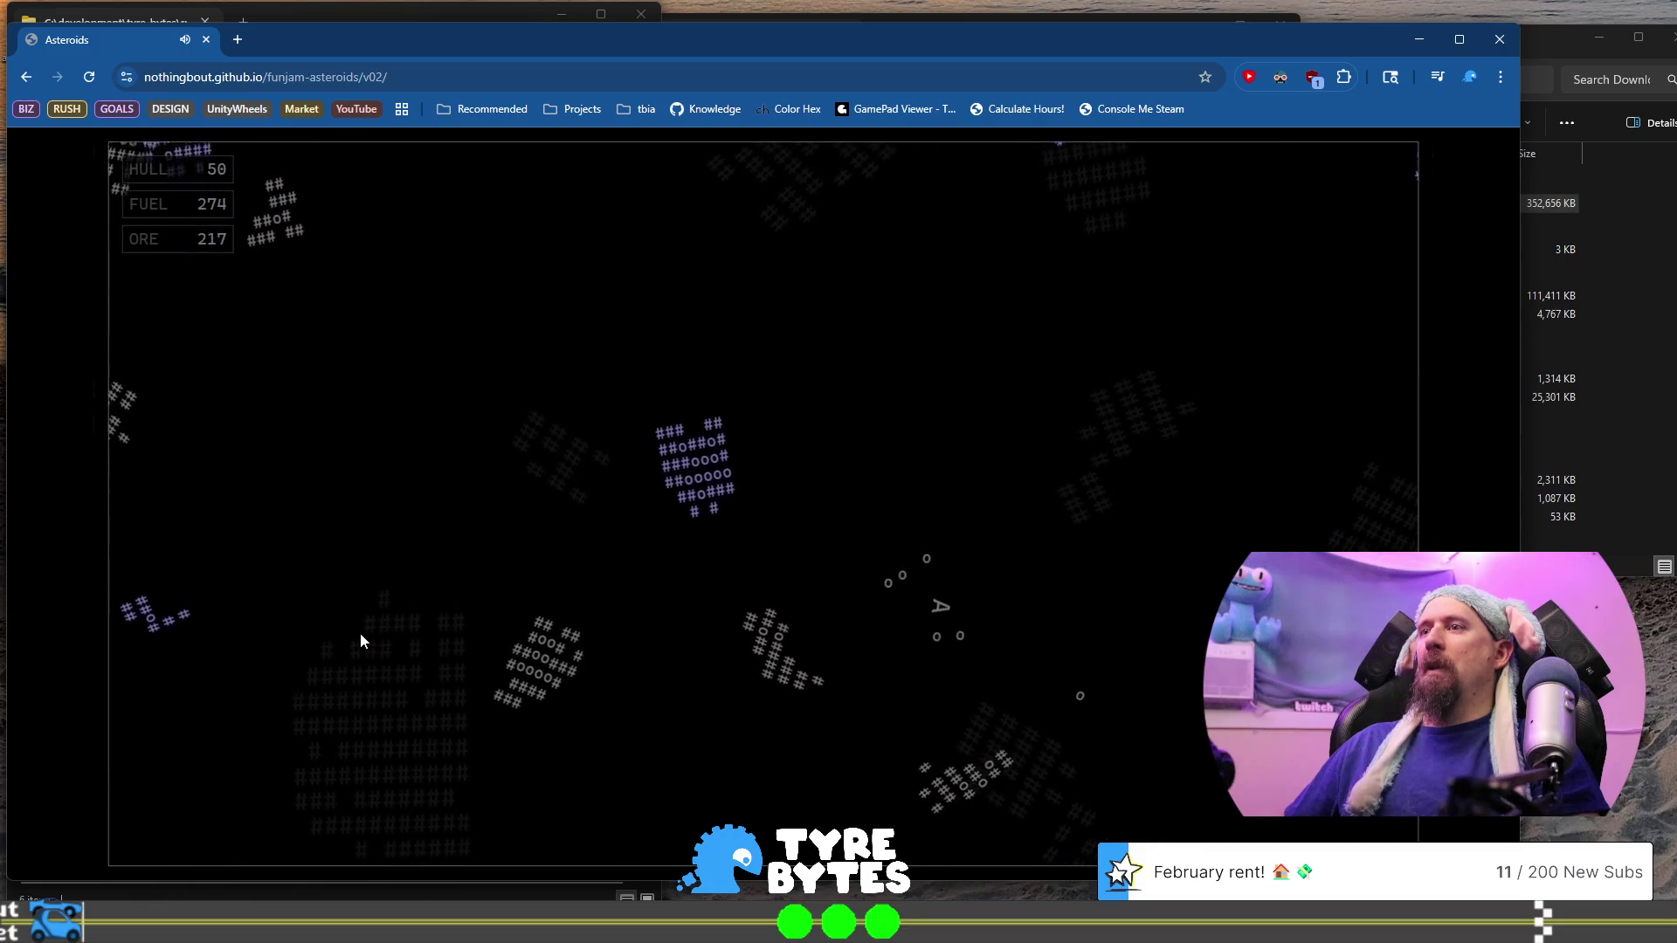
pyautogui.press('Up')
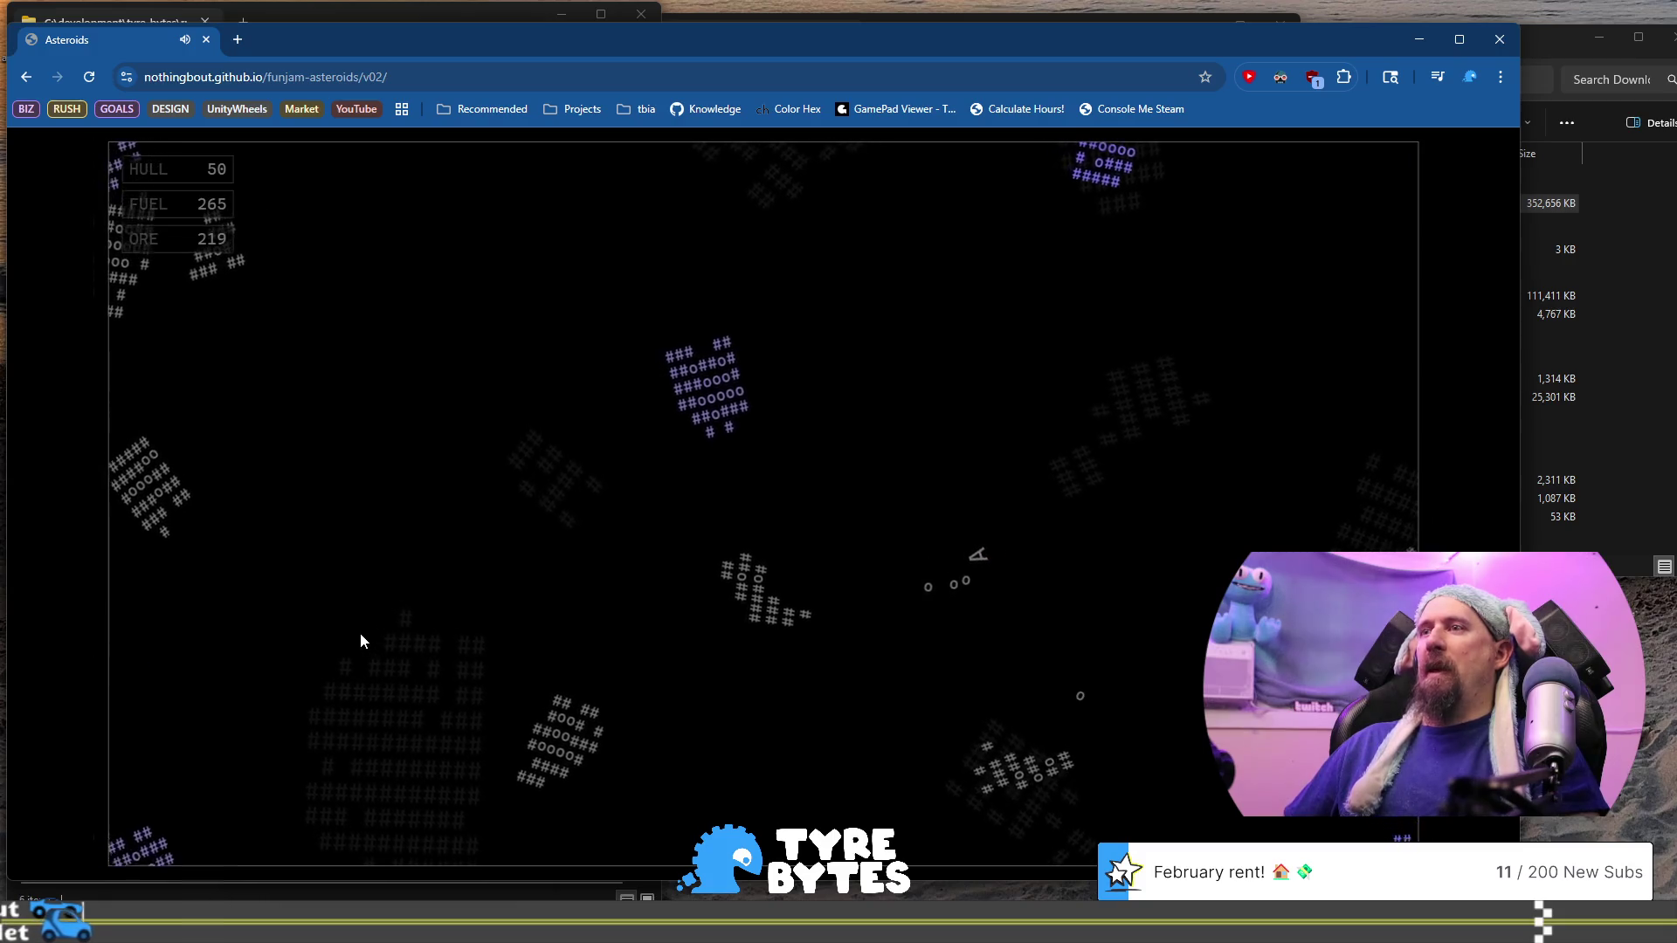
pyautogui.press('Right')
pyautogui.press('Up')
pyautogui.press('Left')
pyautogui.press('Left')
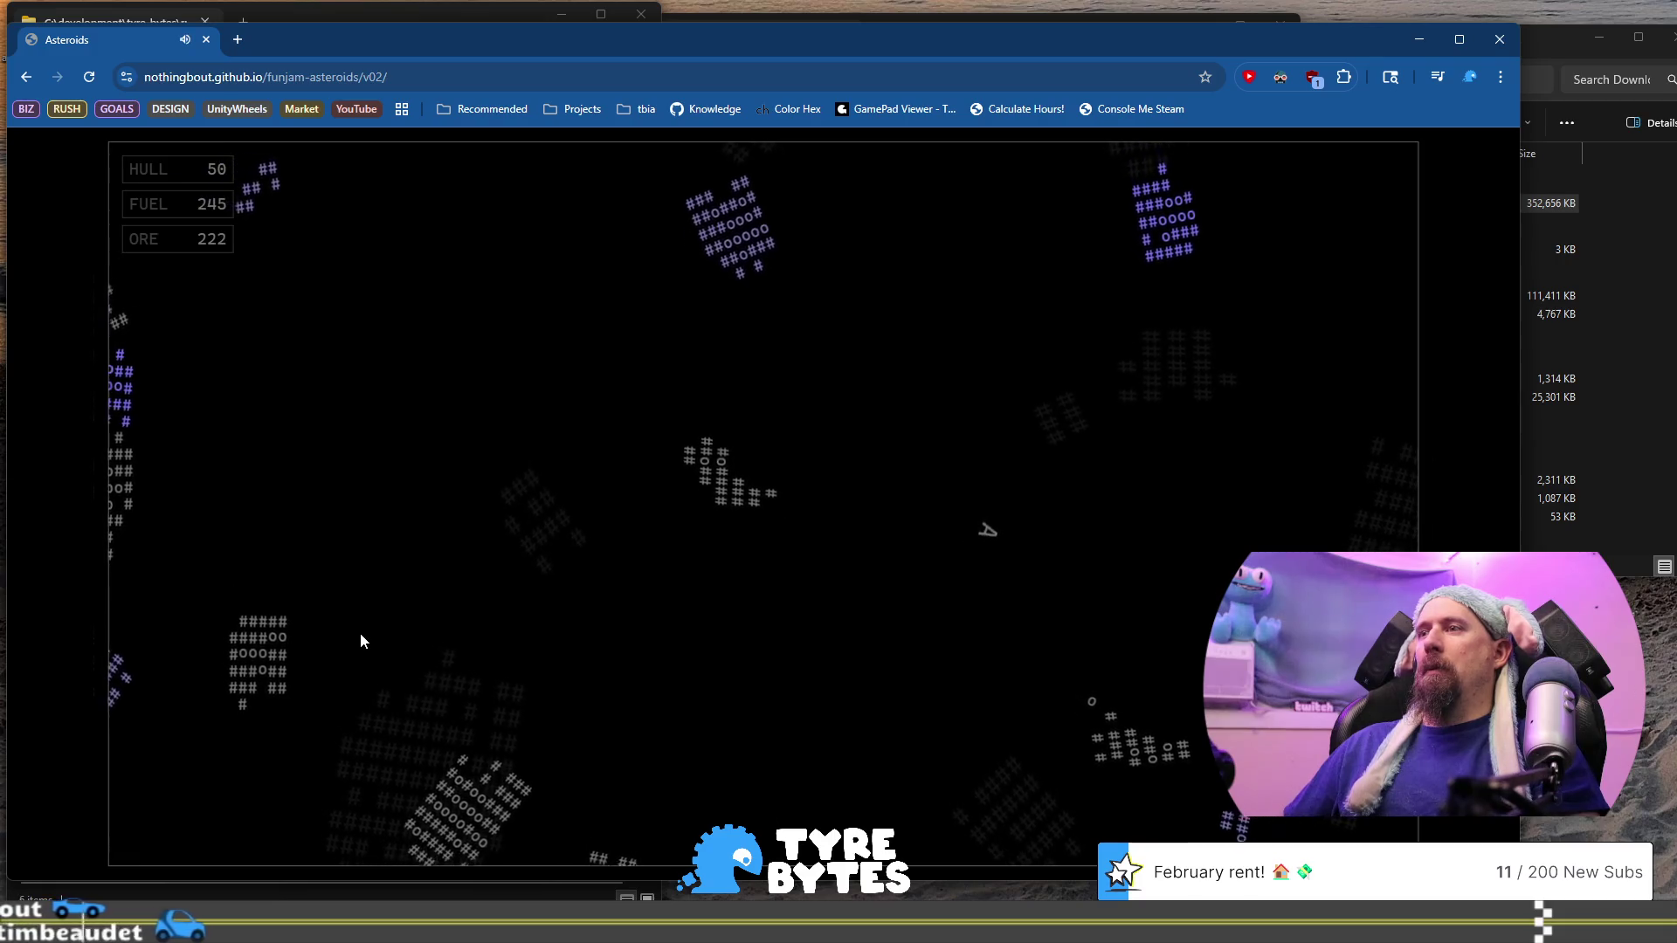
pyautogui.press('Up')
pyautogui.press('Left')
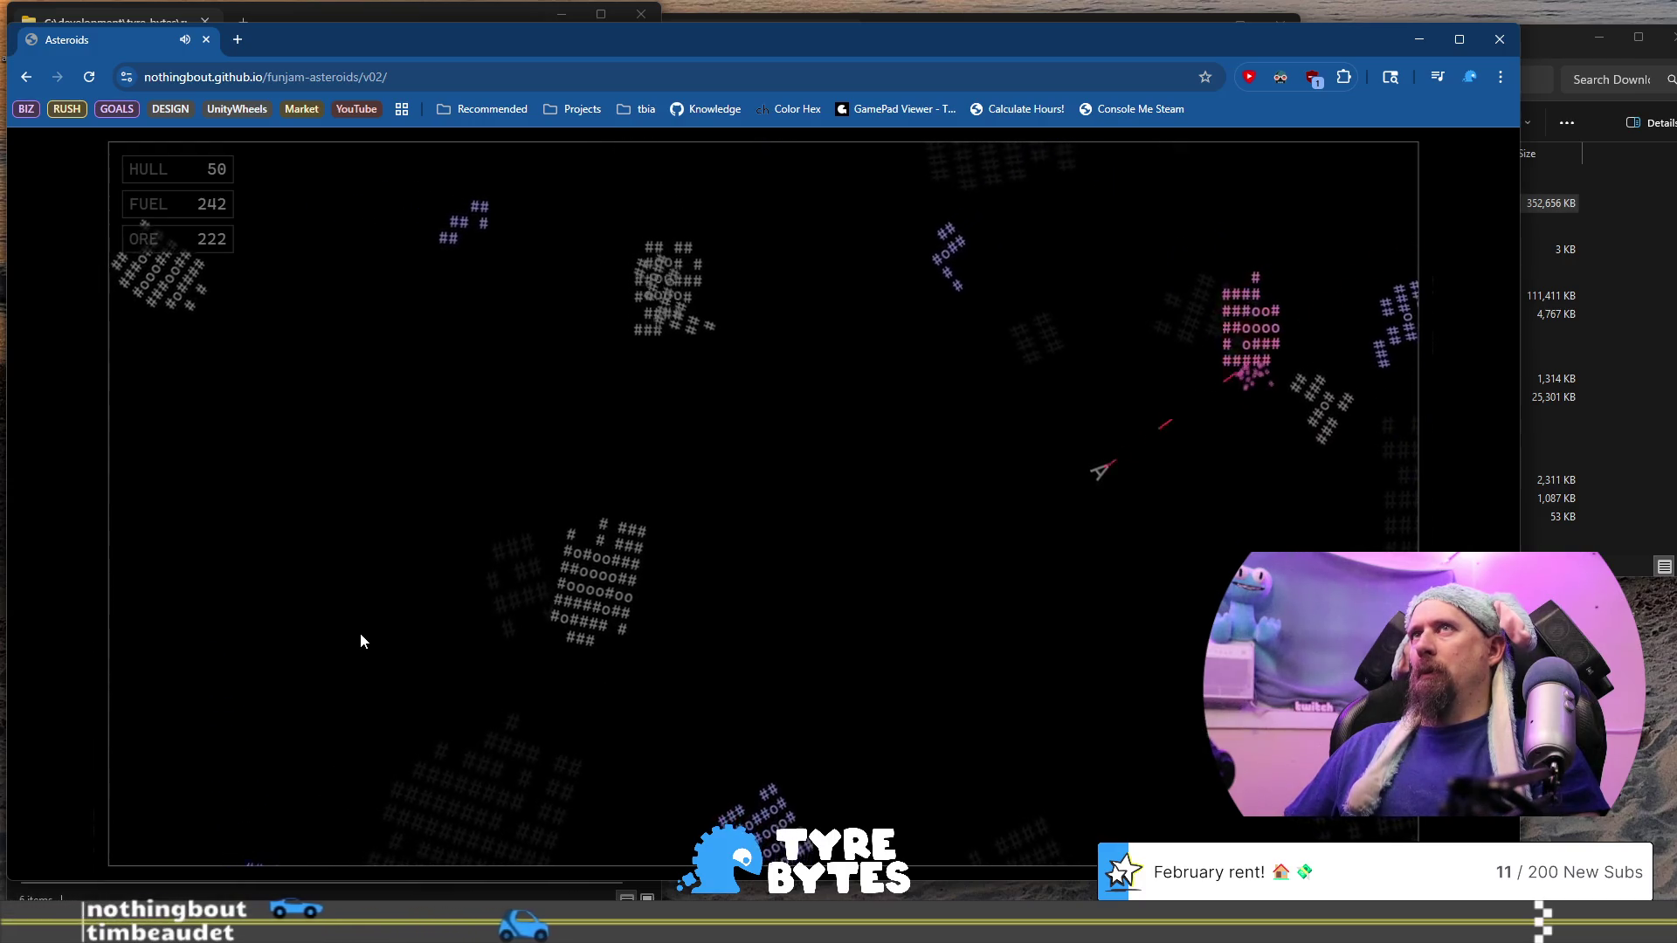
pyautogui.press('Right')
pyautogui.press('Up')
pyautogui.press('Up')
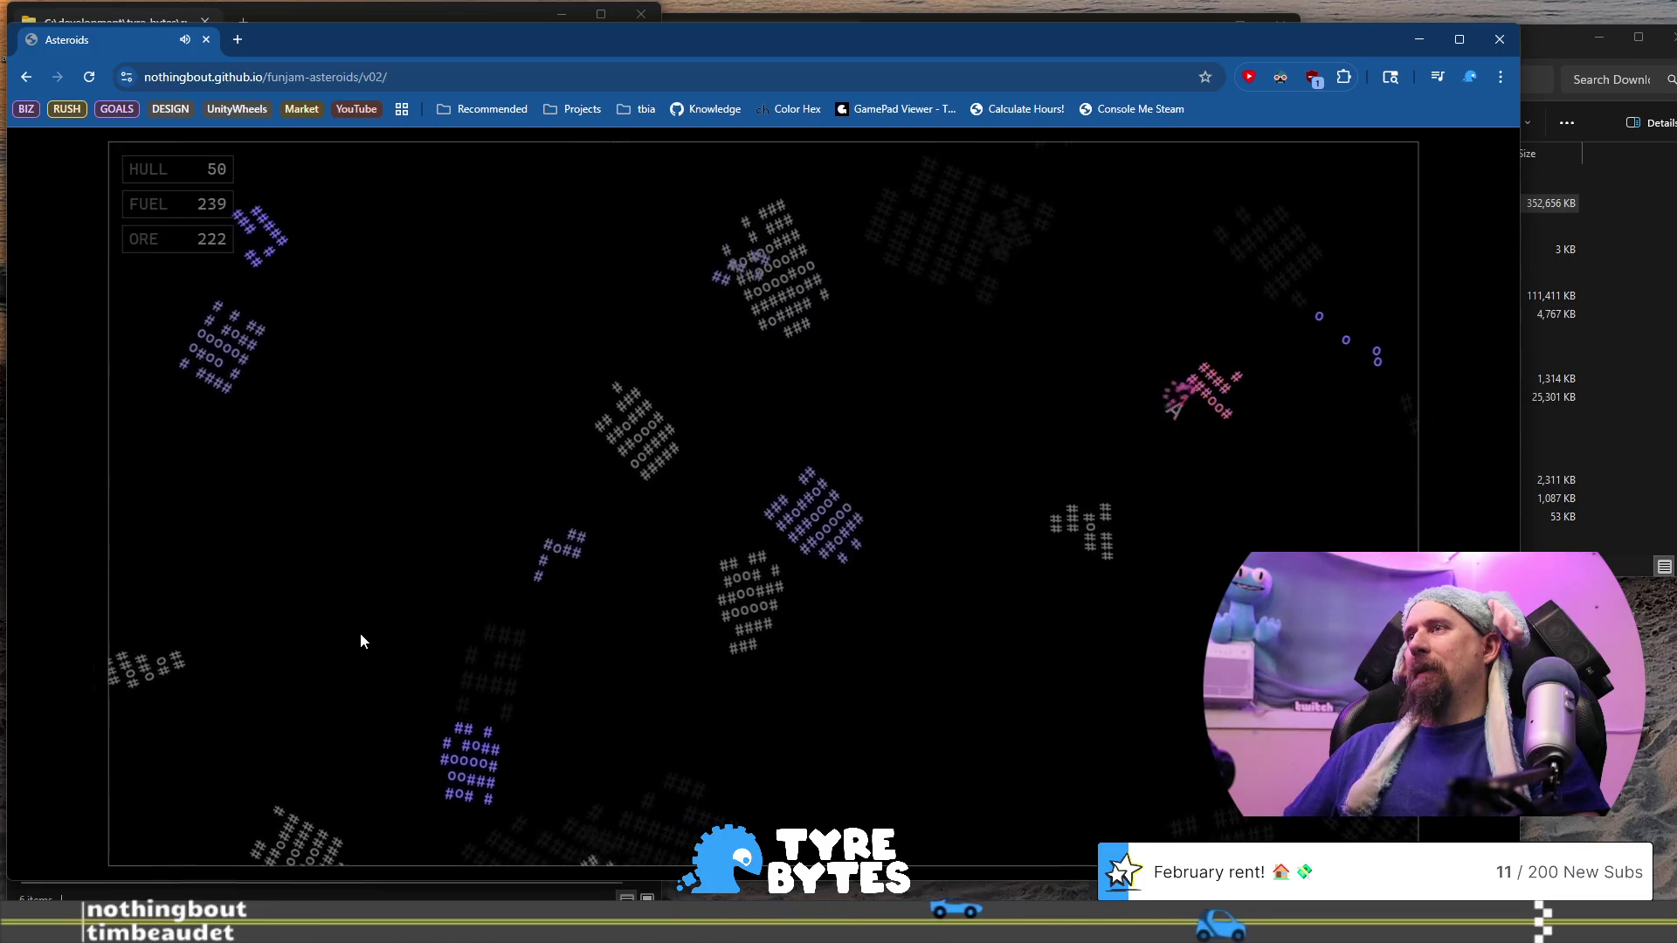
pyautogui.press('Up')
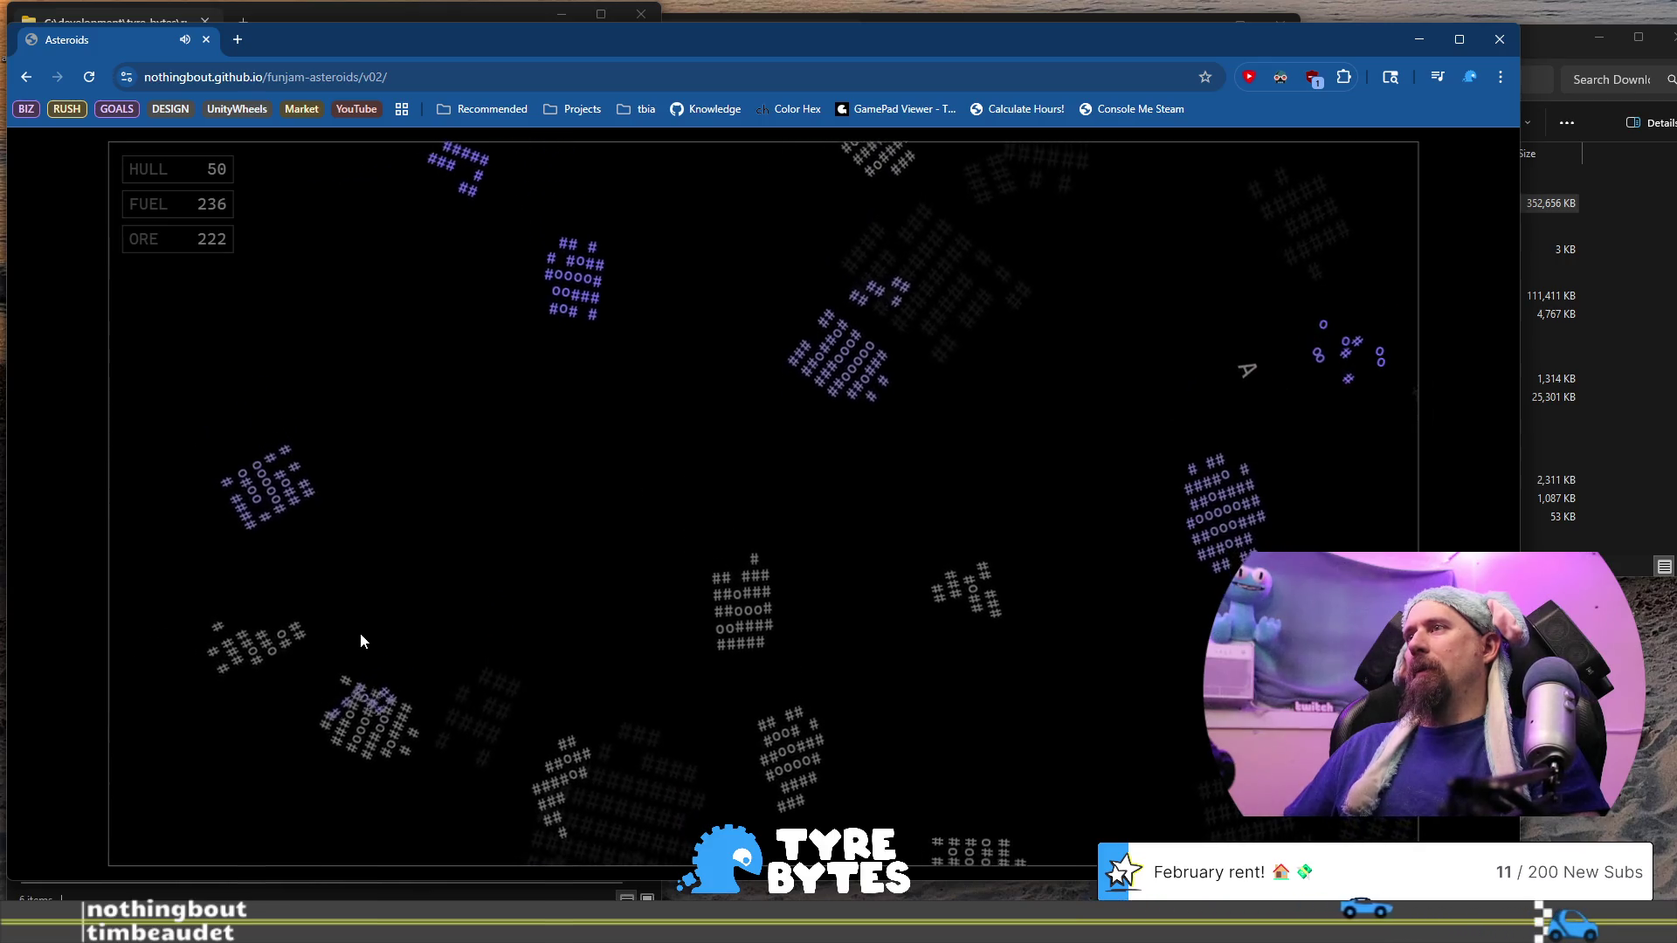
pyautogui.press('Up')
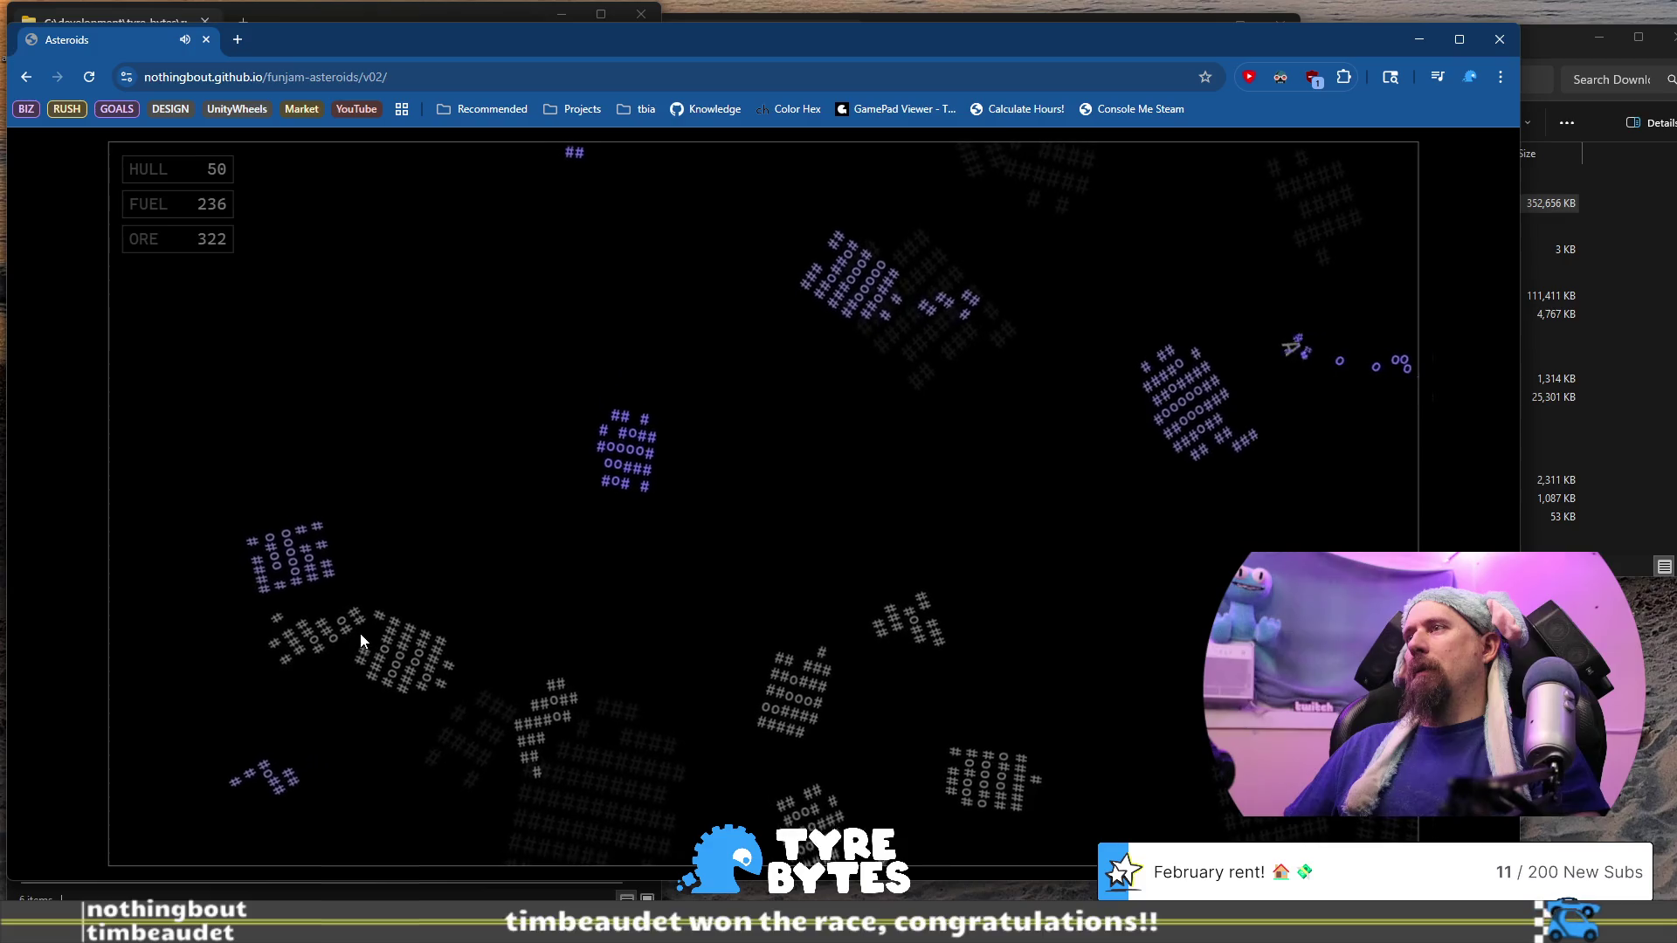
pyautogui.press('Up')
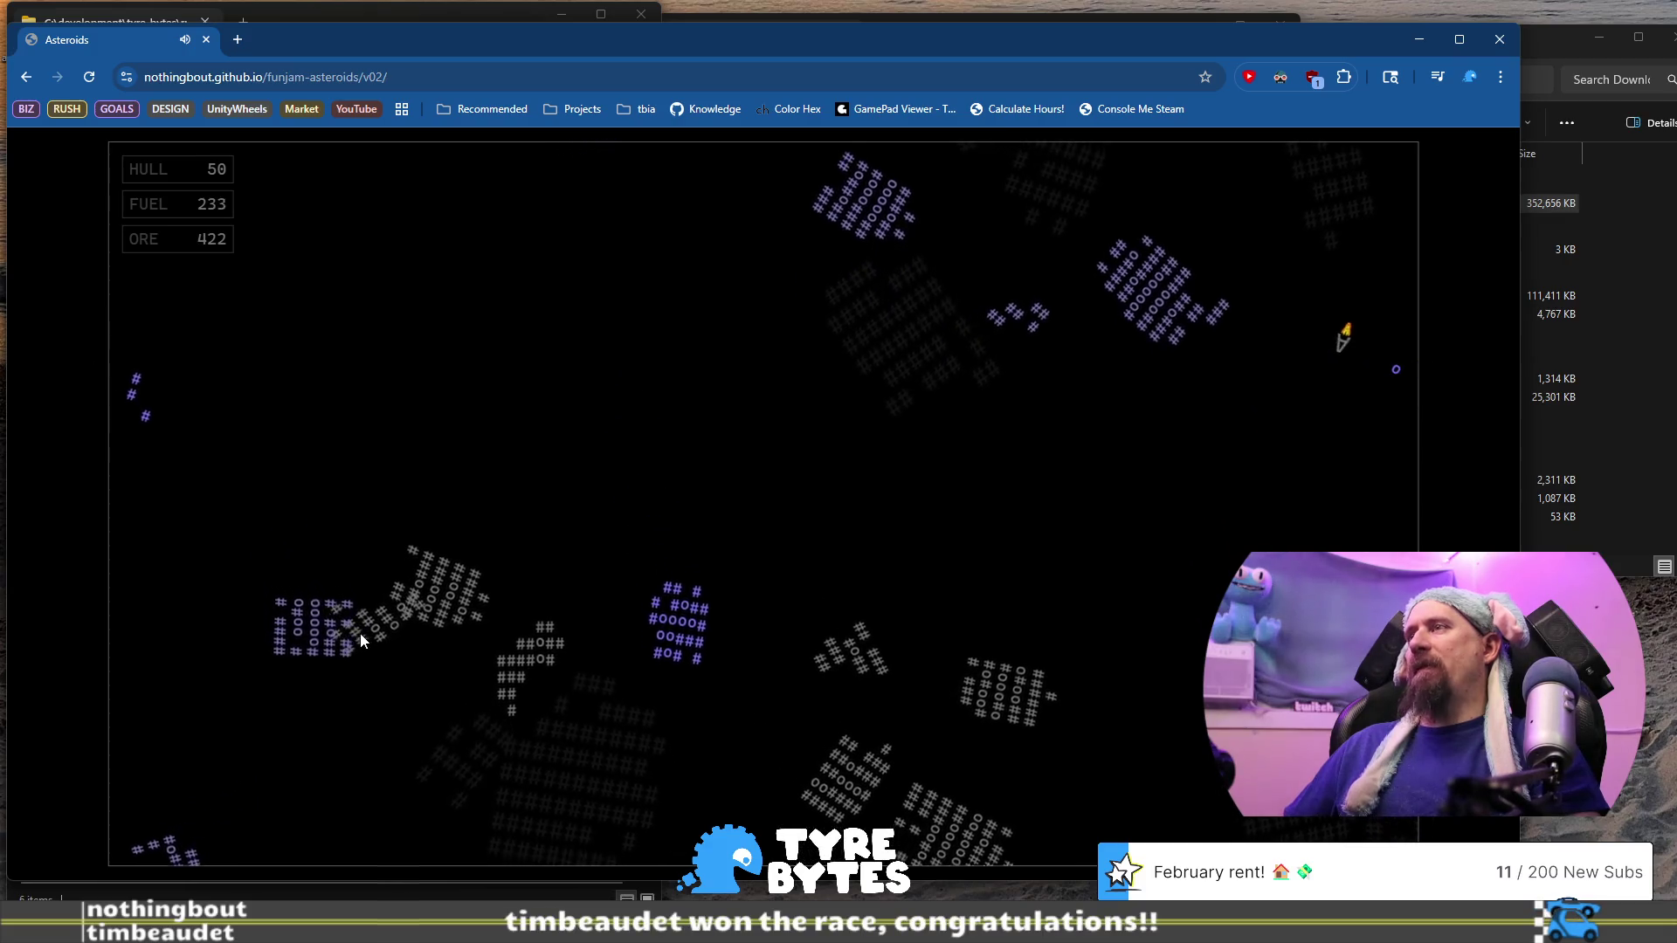
pyautogui.press('Up')
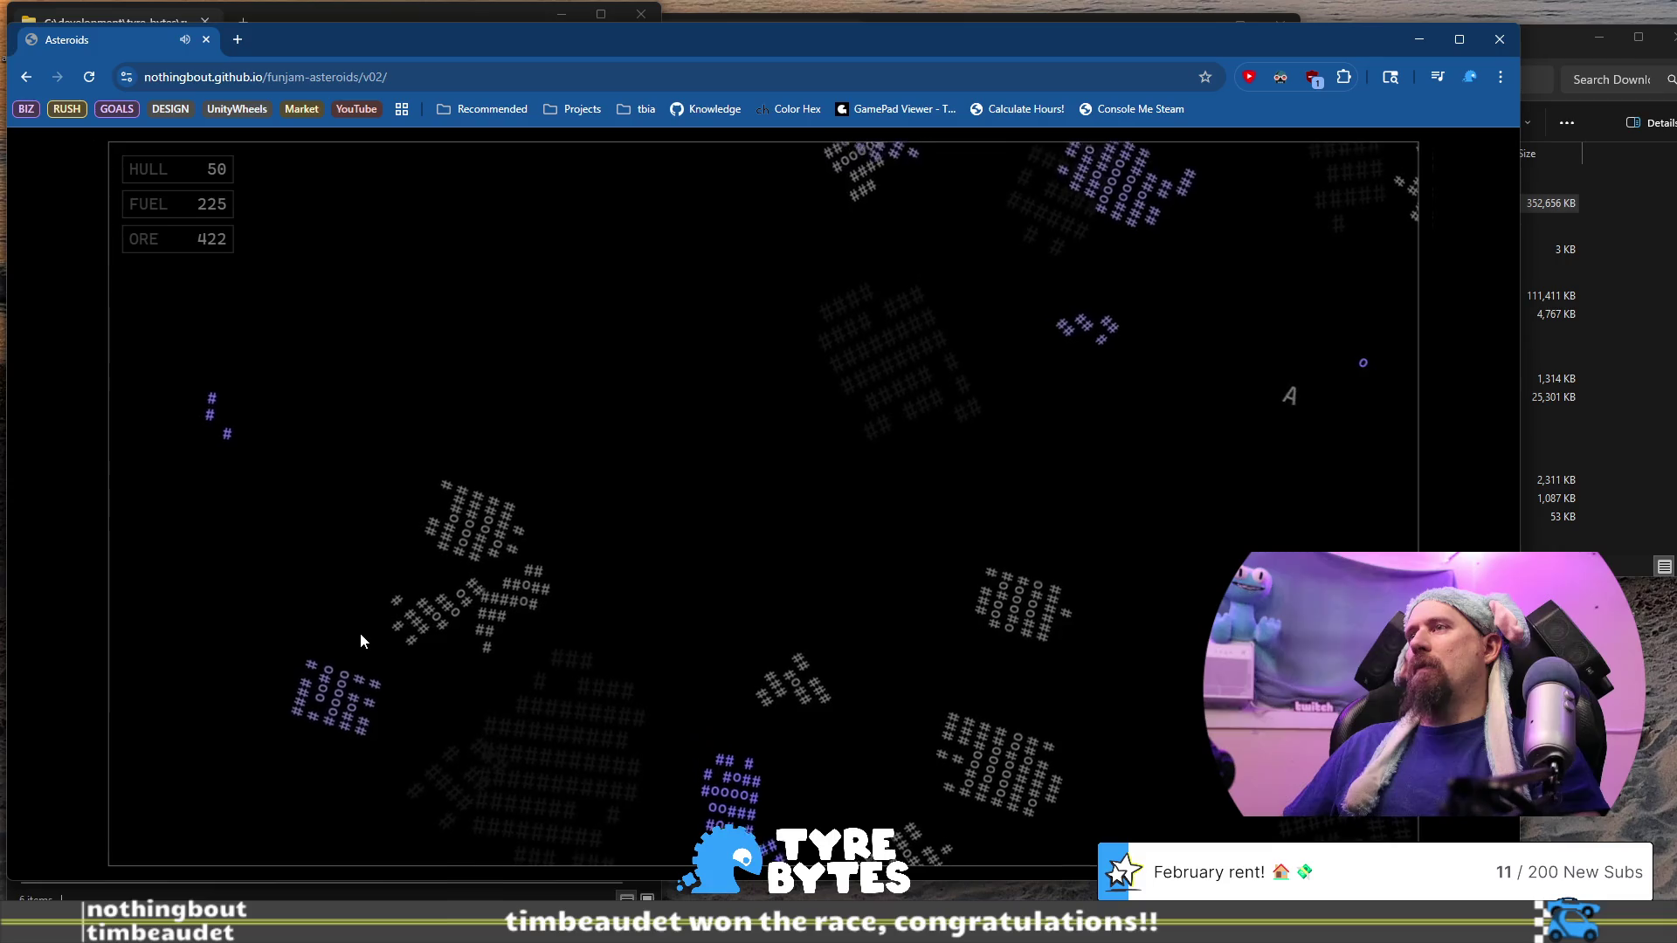
pyautogui.press('Up')
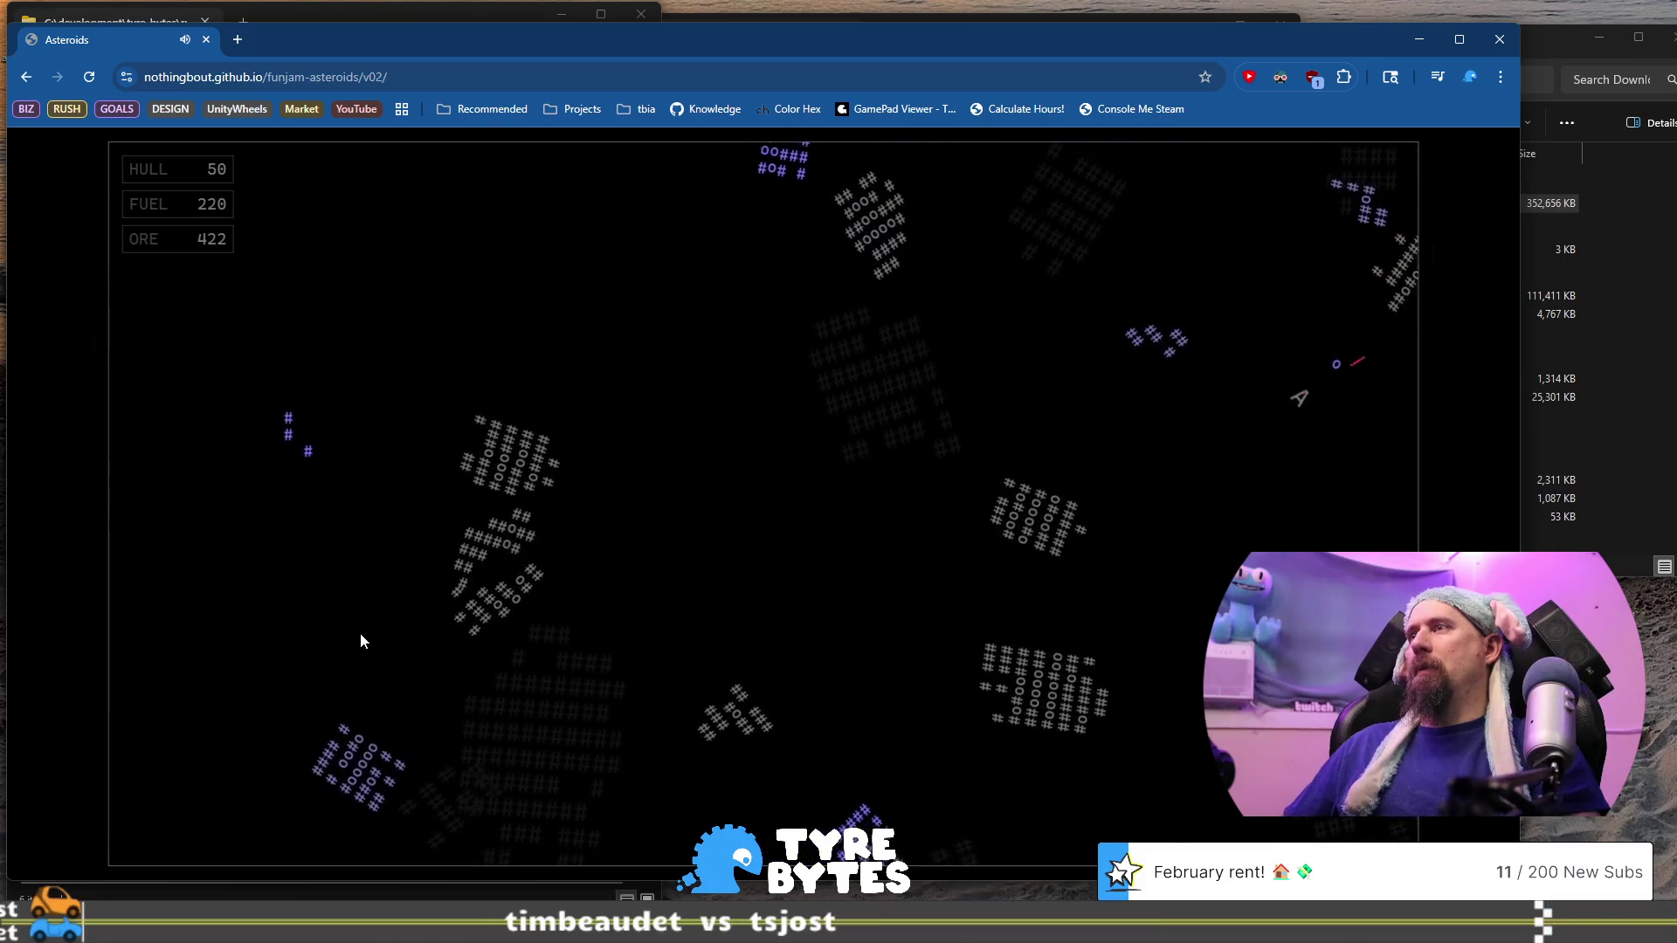
# Fire volleys up, up-left and down-right to break more asteroids for ore
pyautogui.press('Left')
pyautogui.press('space')
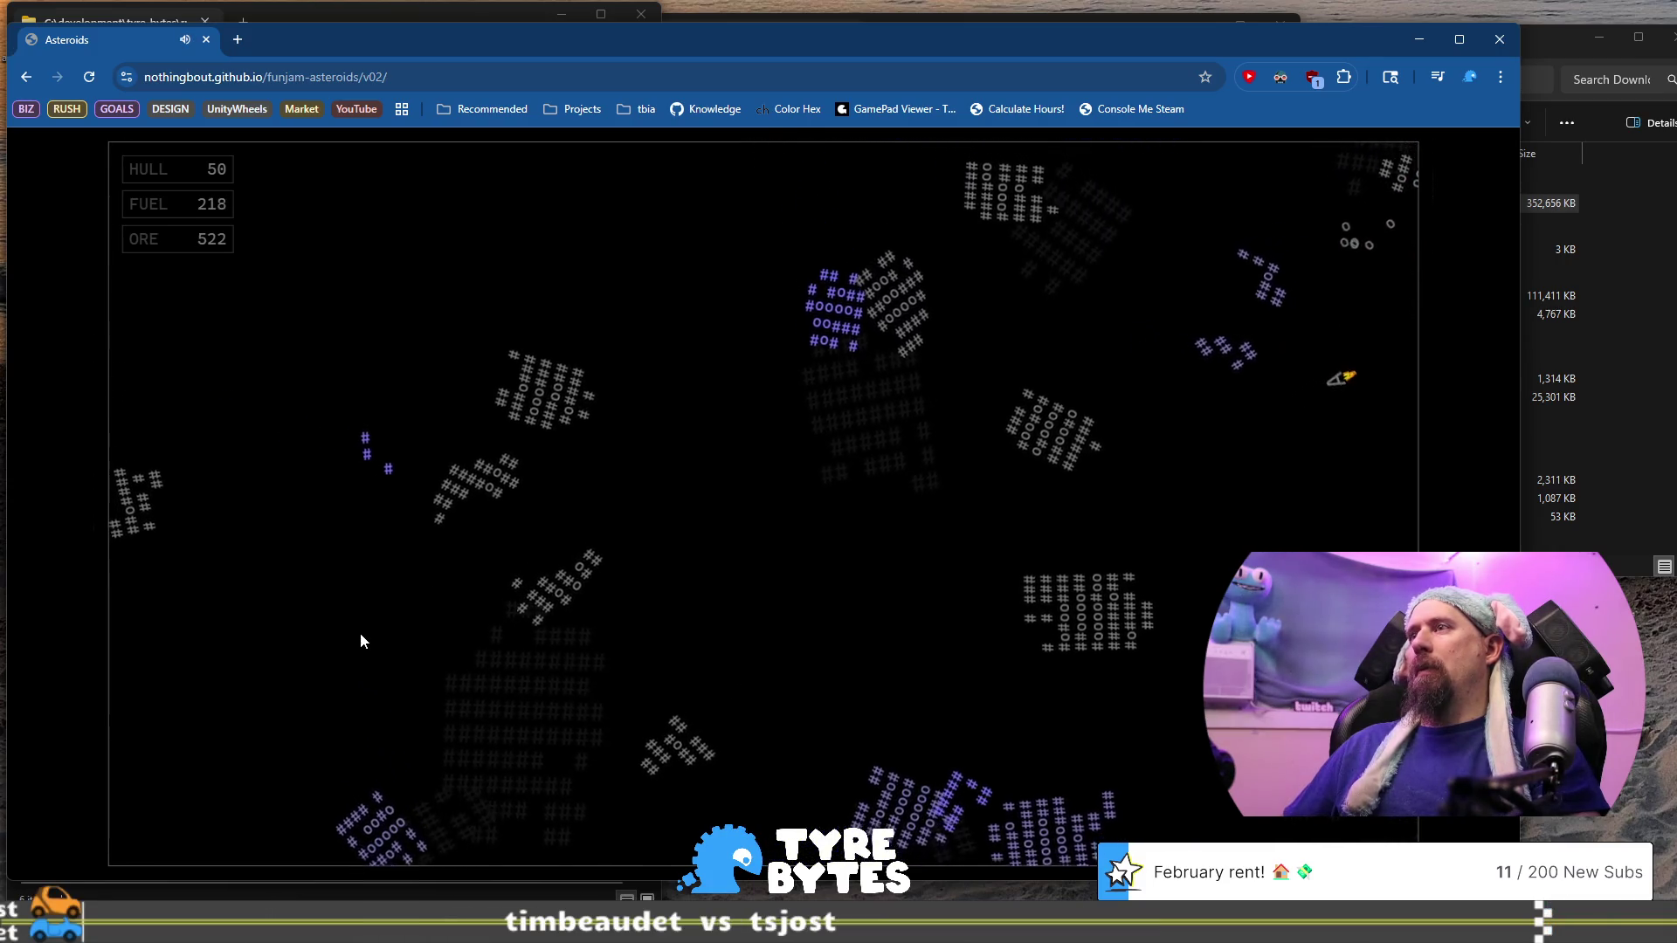
pyautogui.press('space')
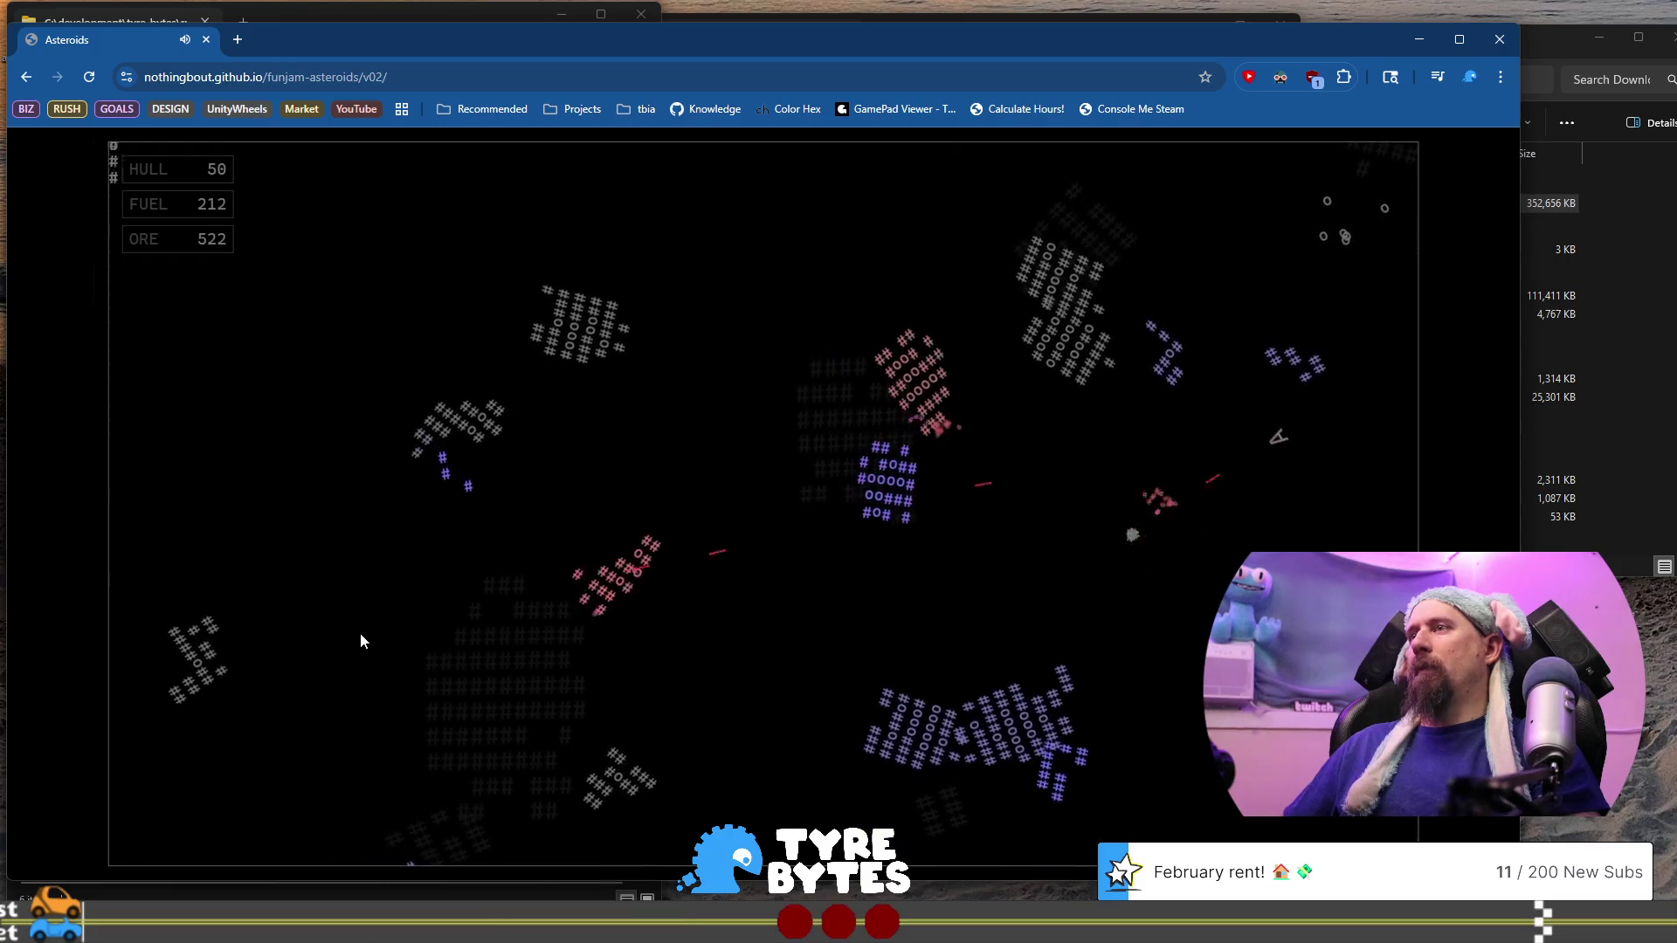
pyautogui.press('Right')
pyautogui.press('space')
pyautogui.press('Right')
pyautogui.press('Up')
pyautogui.press('space')
pyautogui.press('Left')
pyautogui.press('Up')
pyautogui.press('space')
pyautogui.press('Left')
pyautogui.press('Up')
pyautogui.press('space')
pyautogui.press('Right')
pyautogui.press('Up')
pyautogui.press('space')
pyautogui.press('Left')
pyautogui.press('Up')
pyautogui.press('space')
pyautogui.press('Up')
pyautogui.press('space')
pyautogui.press('Right')
# Keep shooting left and down-left into the cluster until ore climbs to 1300
pyautogui.press('Left')
pyautogui.press('space')
pyautogui.press('Right')
pyautogui.press('space')
pyautogui.press('Up')
pyautogui.press('space')
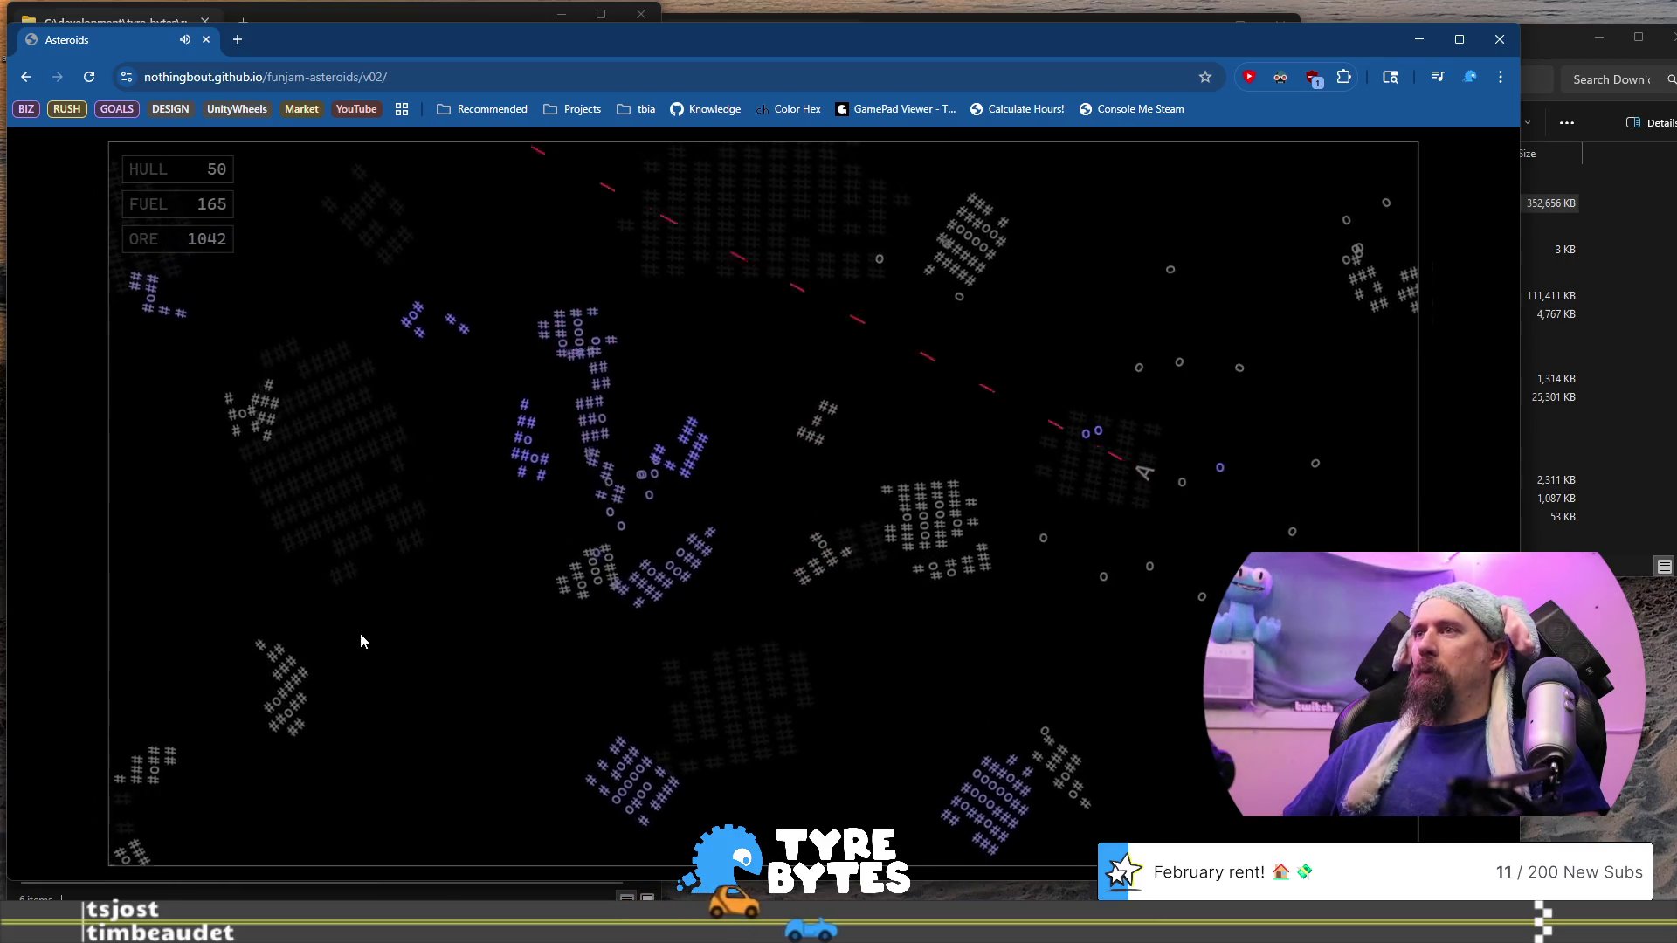
pyautogui.press('Left')
pyautogui.press('Up')
pyautogui.press('space')
pyautogui.press('space')
pyautogui.press('Left')
pyautogui.press('Up')
pyautogui.press('space')
pyautogui.press('Up')
pyautogui.press('space')
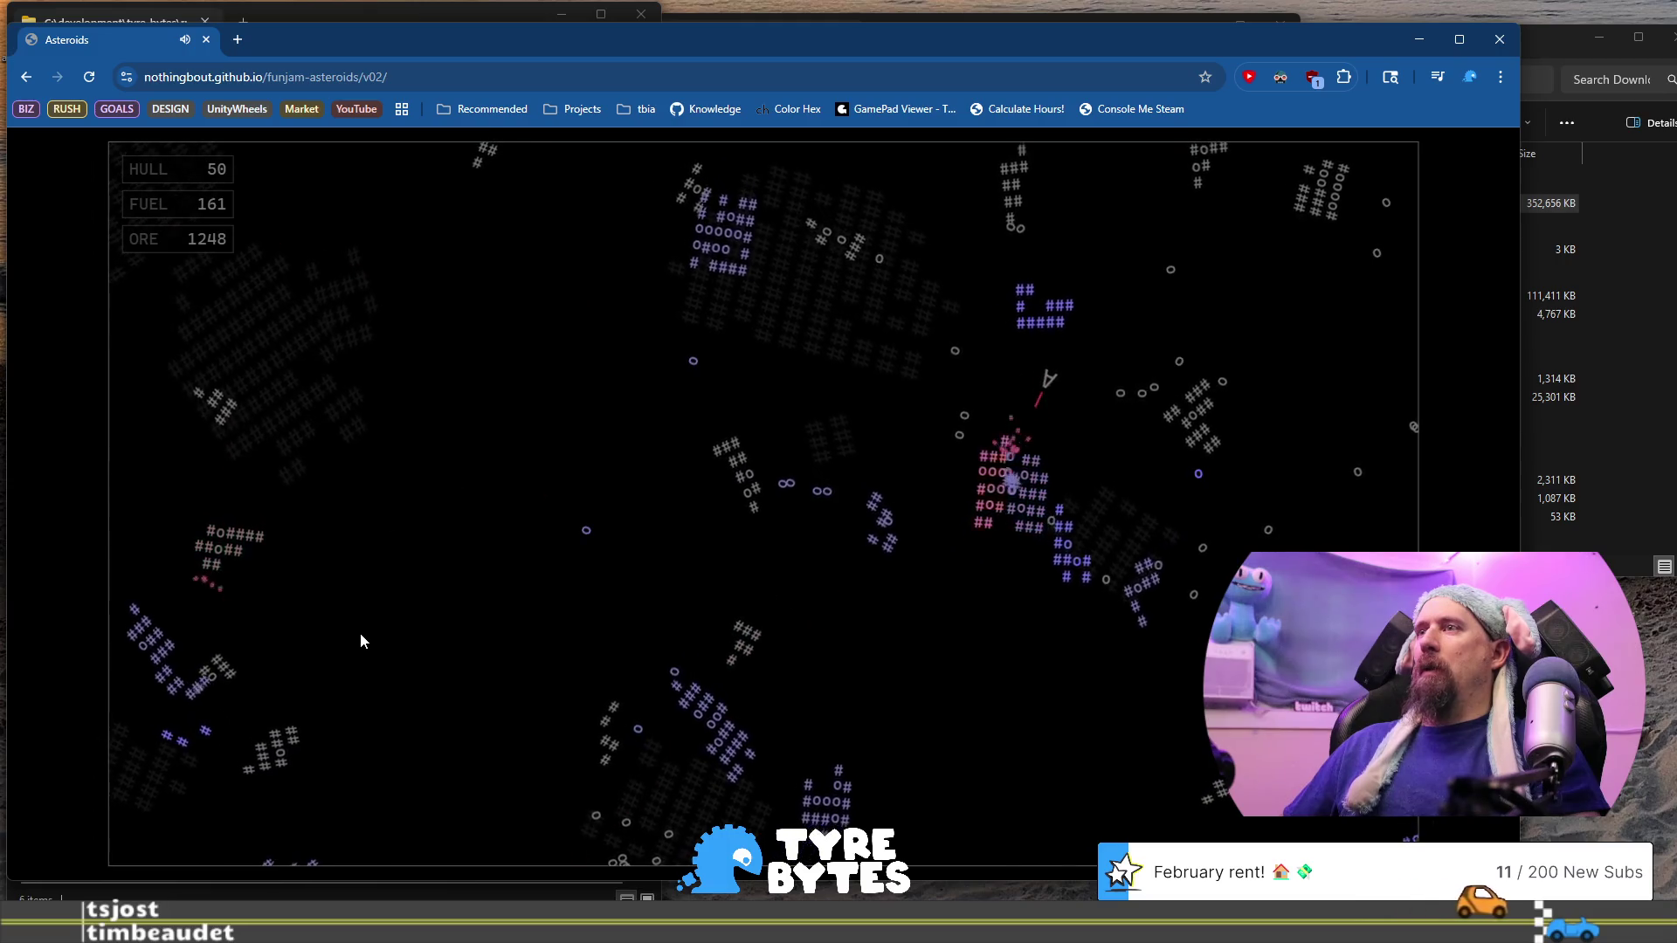
pyautogui.press('Right')
pyautogui.press('Up')
pyautogui.press('space')
pyautogui.press('Up')
pyautogui.press('Left')
pyautogui.press('space')
pyautogui.press('Up')
pyautogui.press('Left')
pyautogui.press('space')
pyautogui.press('space')
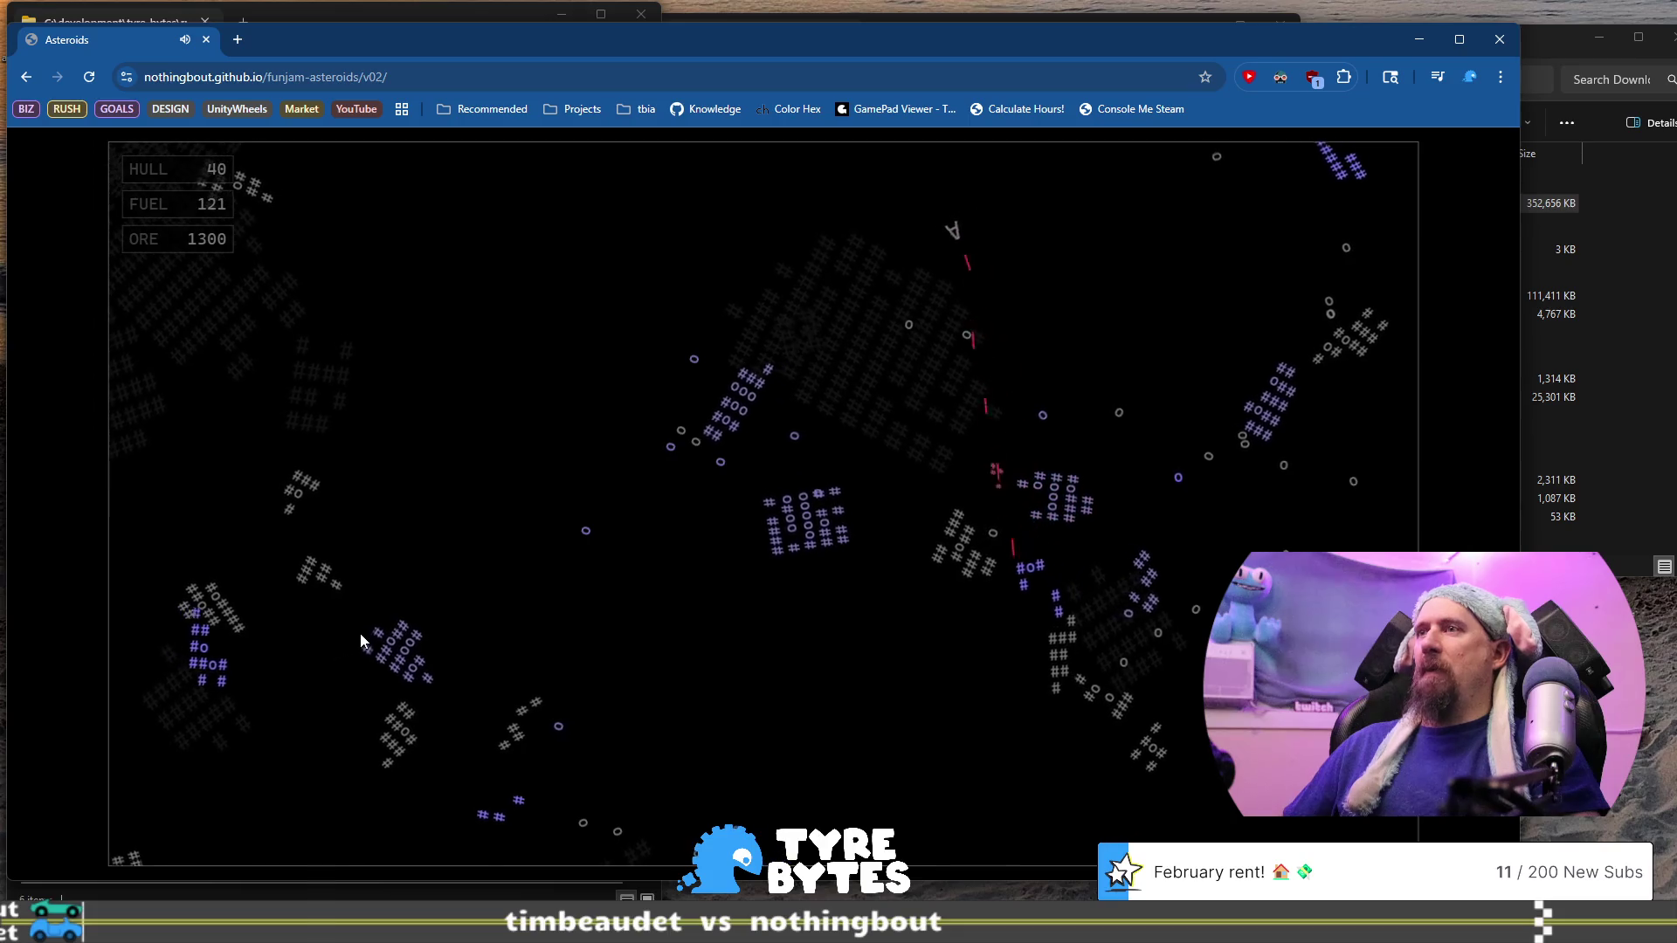
# Steer right and up-right while firing to break asteroids for ore
pyautogui.press('Up')
pyautogui.press('Left')
pyautogui.press('space')
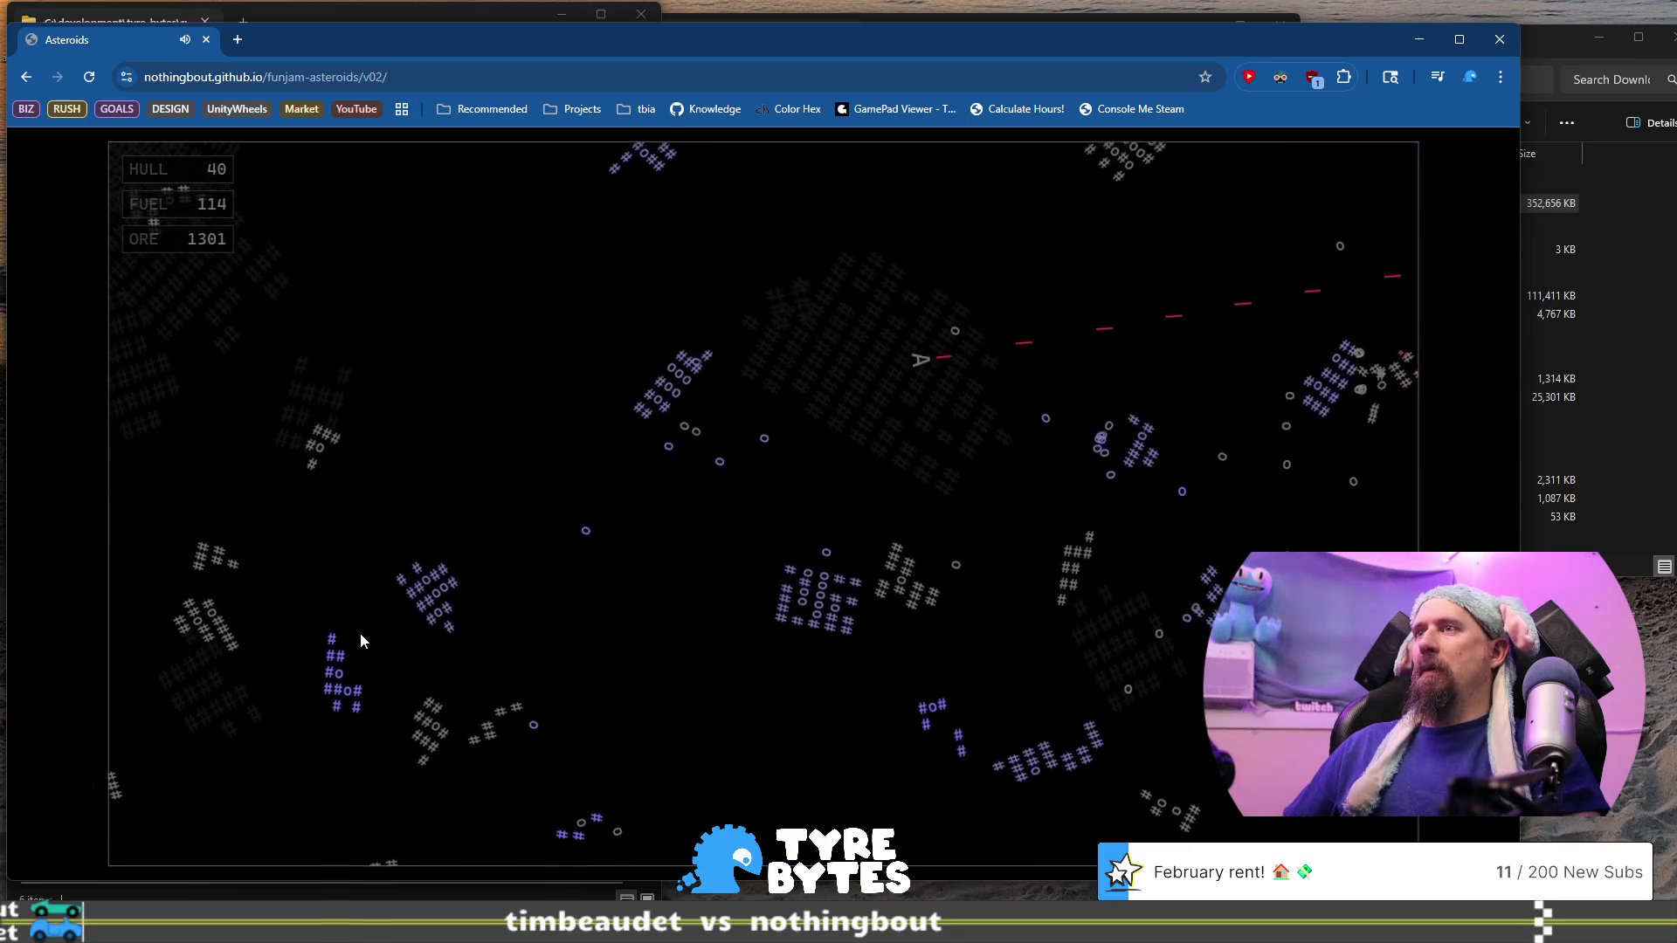
pyautogui.press('Right')
pyautogui.press('space')
pyautogui.press('Up')
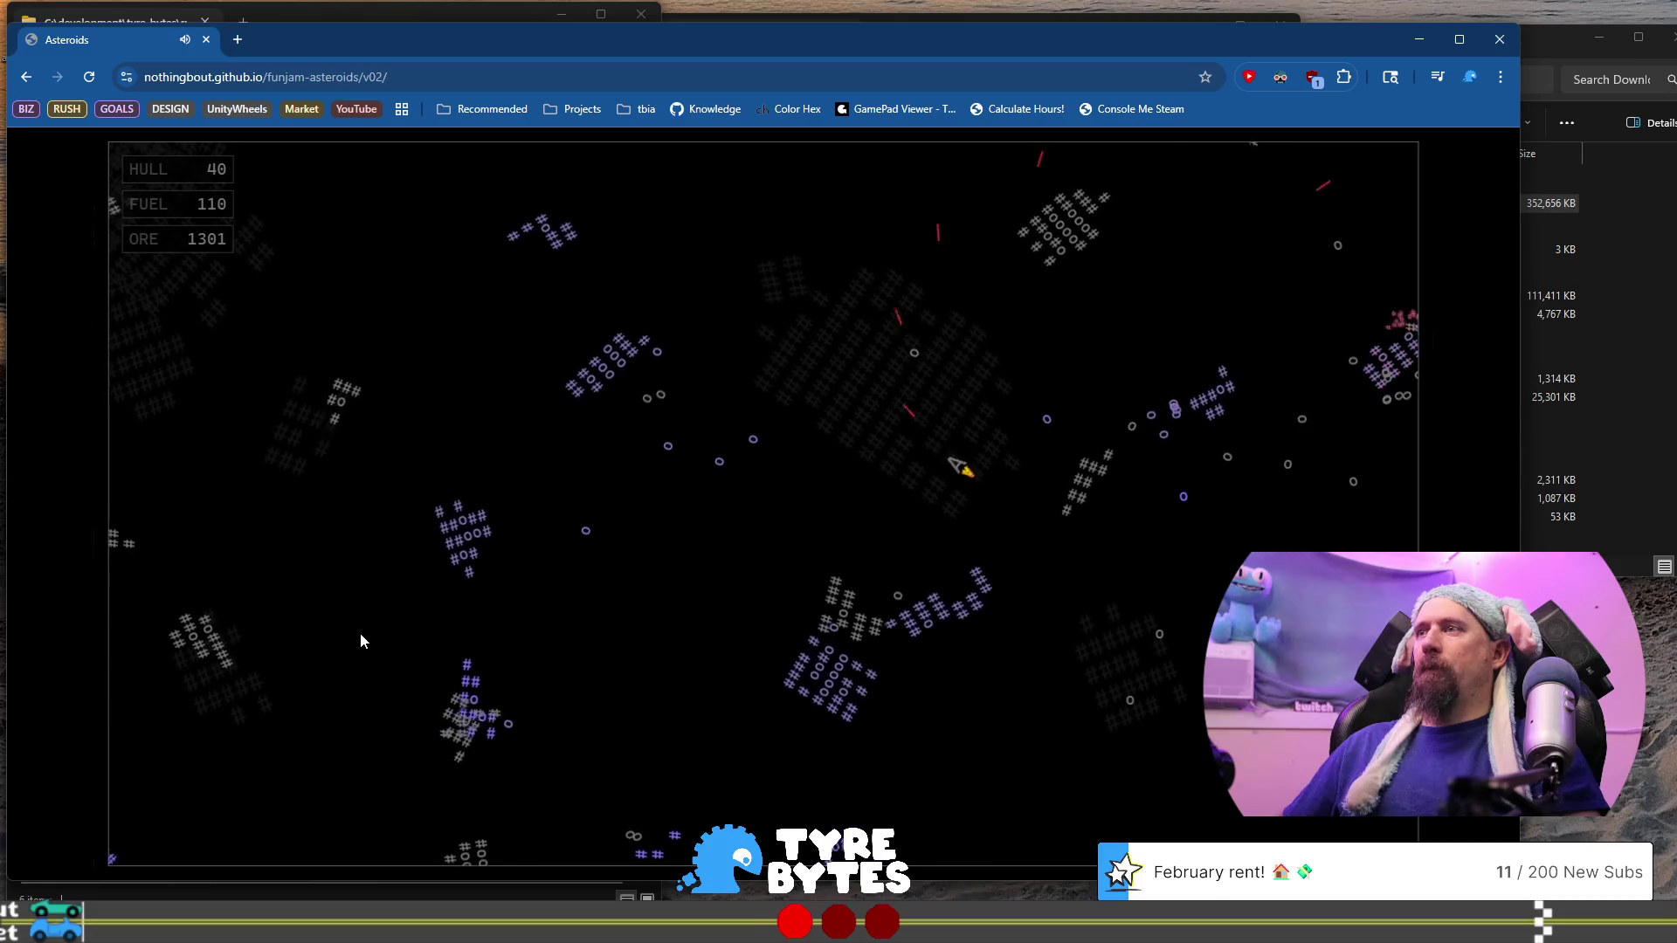
pyautogui.press('Up')
pyautogui.press('Right')
pyautogui.press('space')
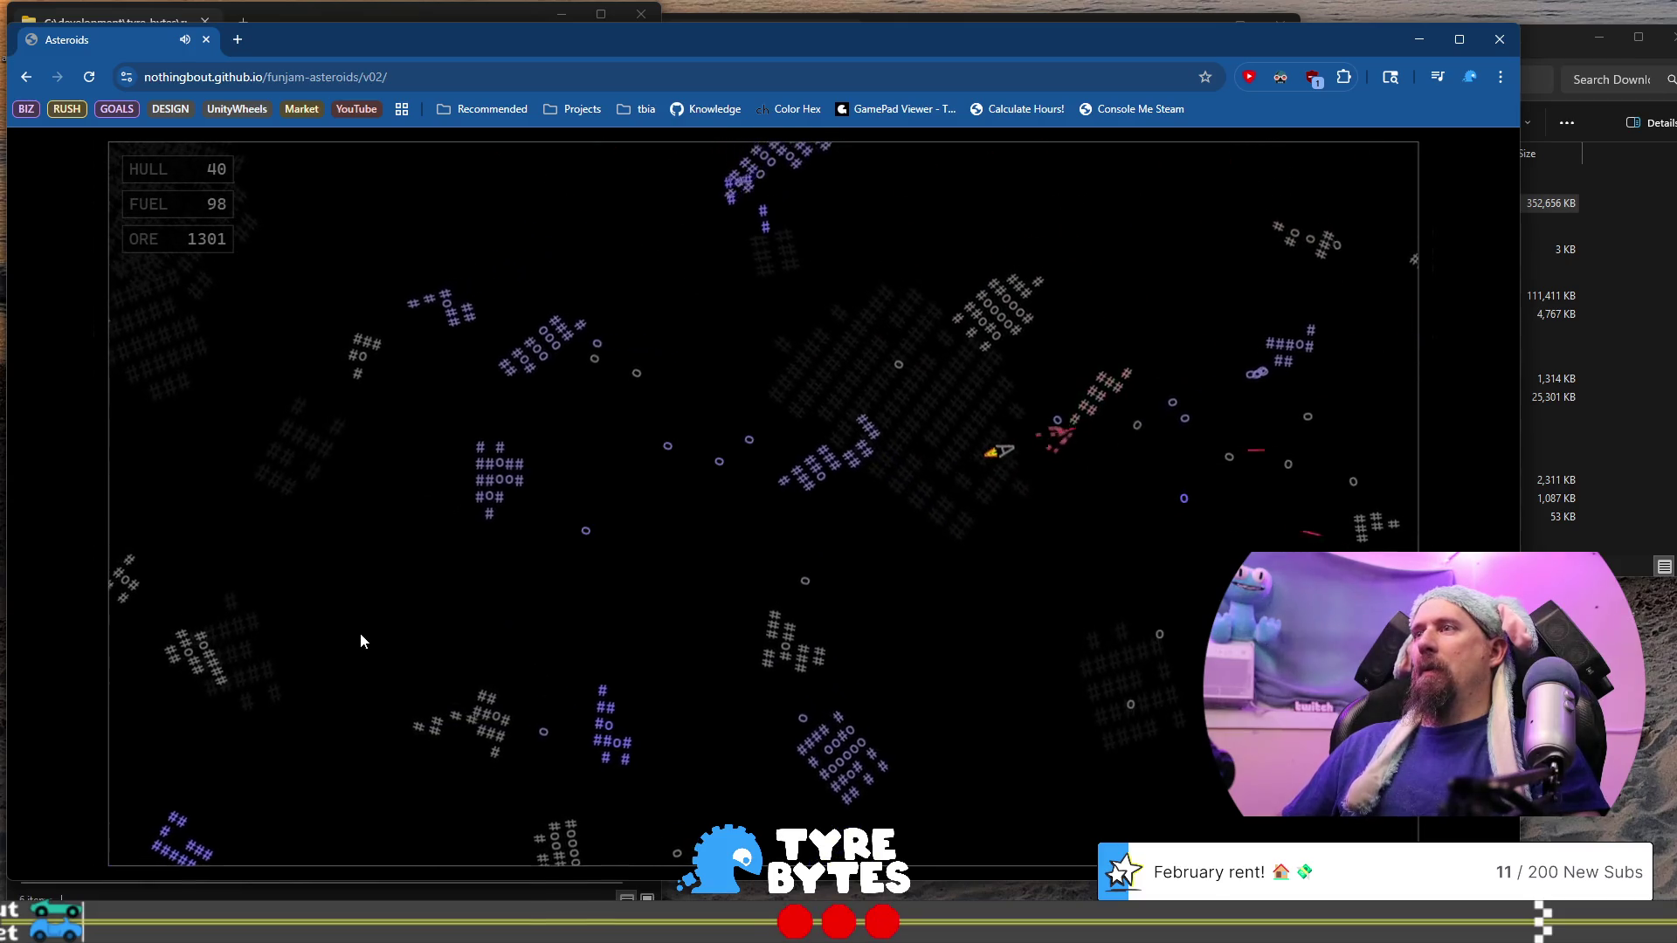
pyautogui.press('Up')
pyautogui.press('Left')
pyautogui.press('space')
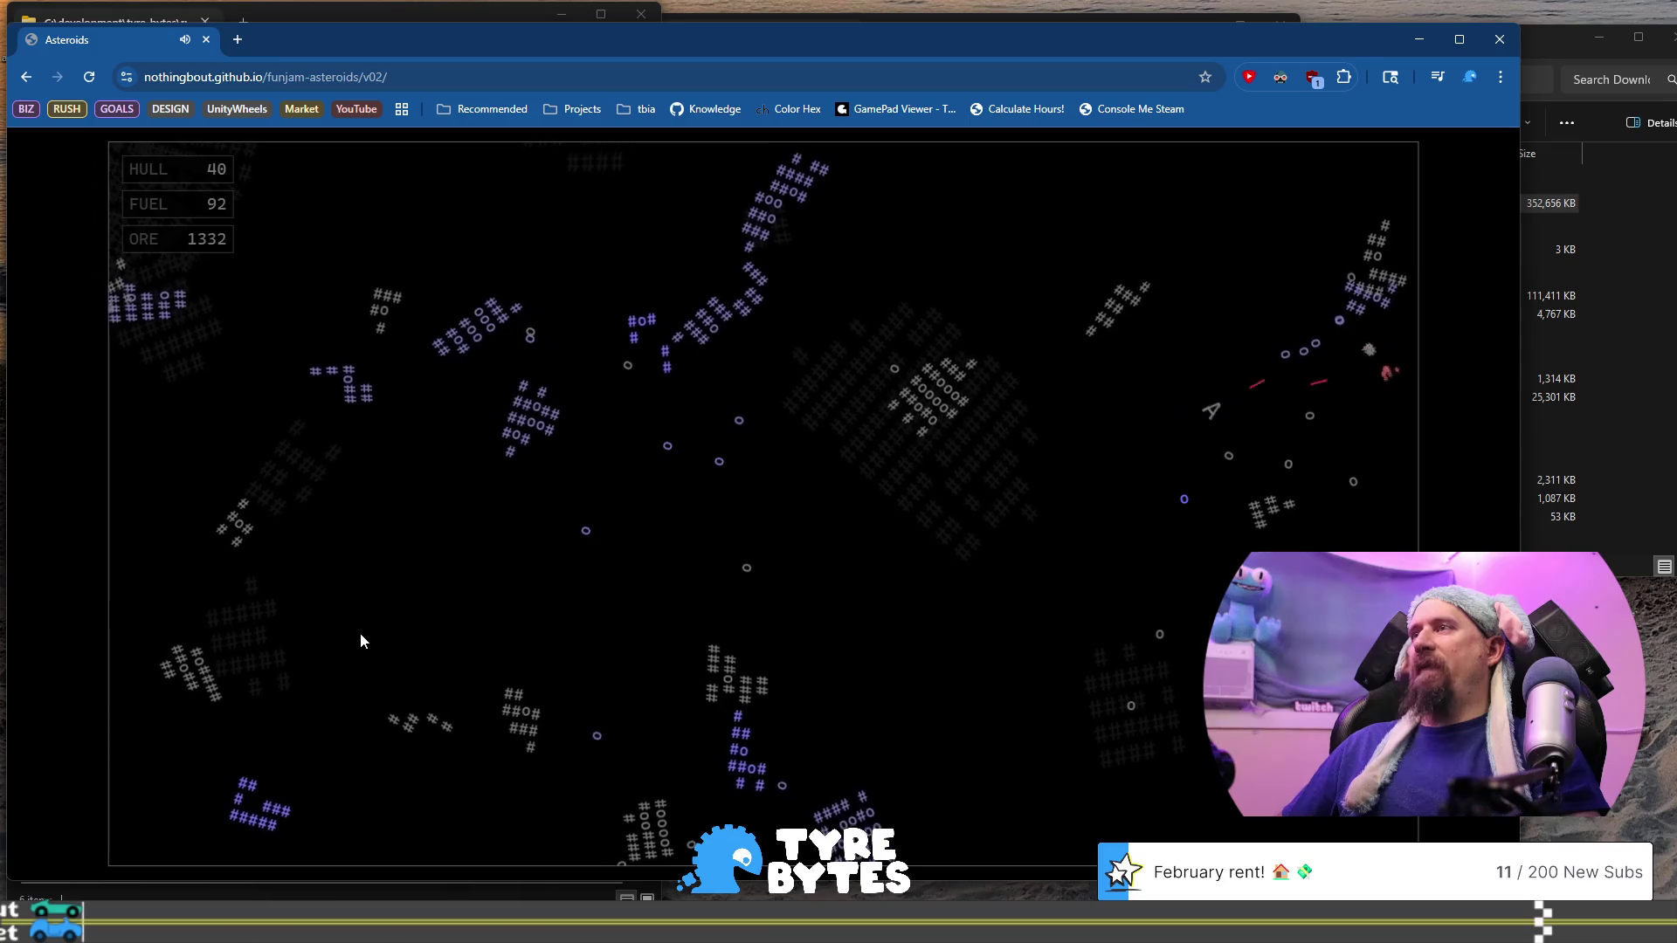
pyautogui.press('Up')
pyautogui.press('Left')
pyautogui.press('space')
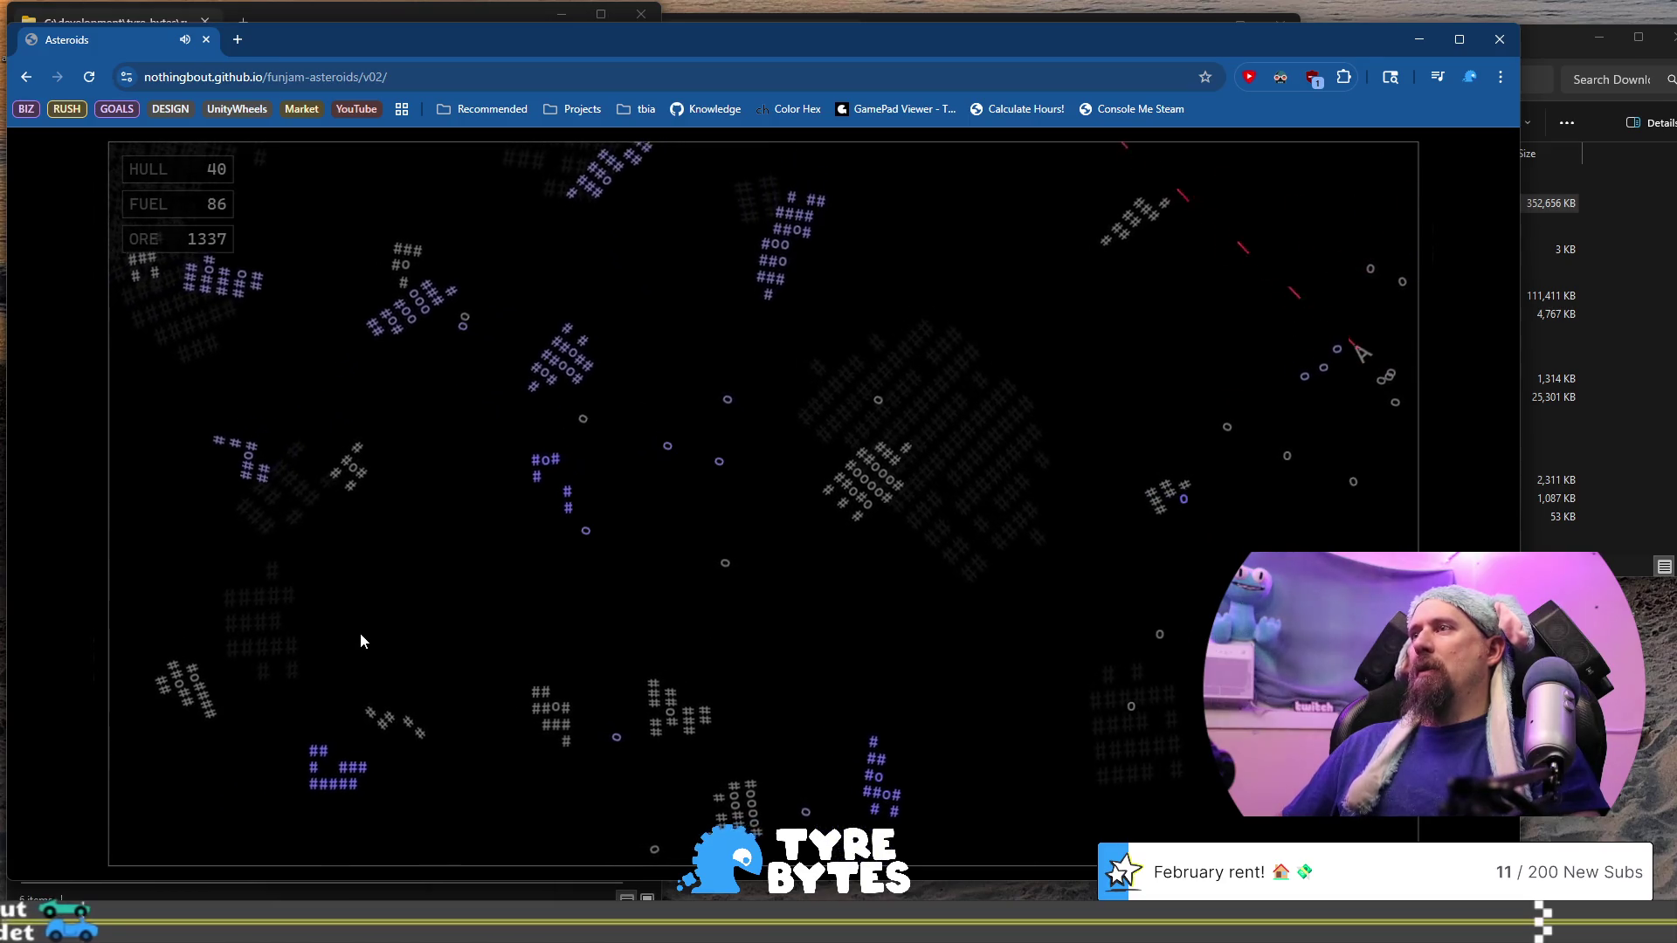
pyautogui.press('Up')
pyautogui.press('Right')
pyautogui.press('space')
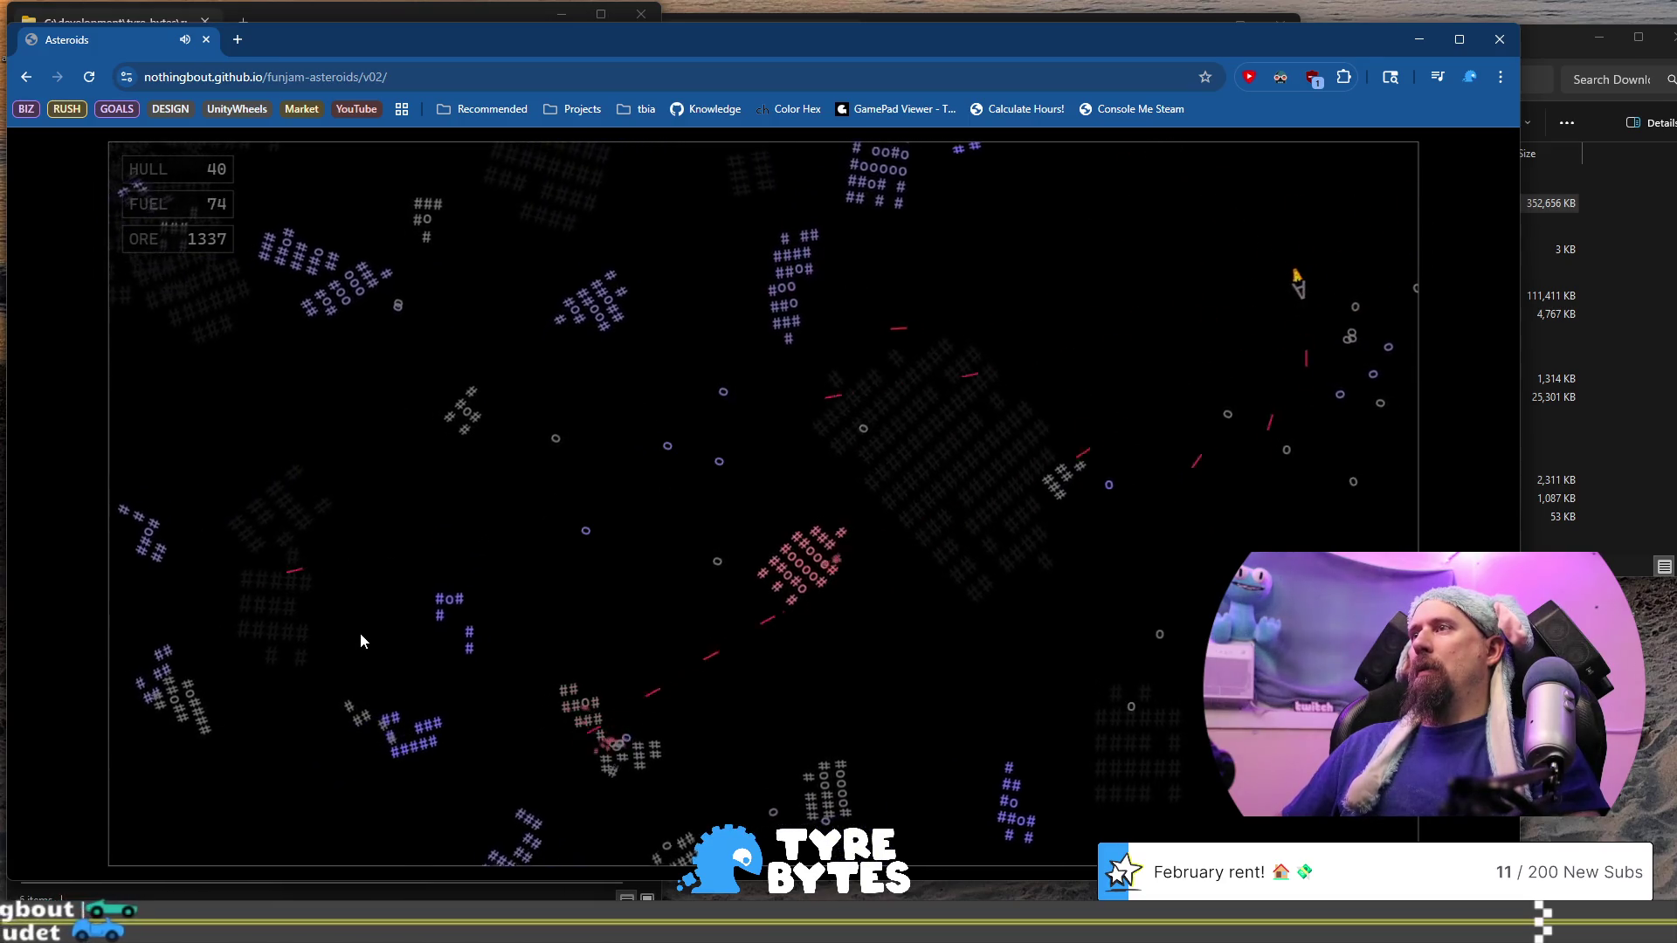
# Sweep up-left and down-left shooting rocks, bringing ore to 1354 as fuel drops to 36
pyautogui.press('Left')
pyautogui.press('Up')
pyautogui.press('space')
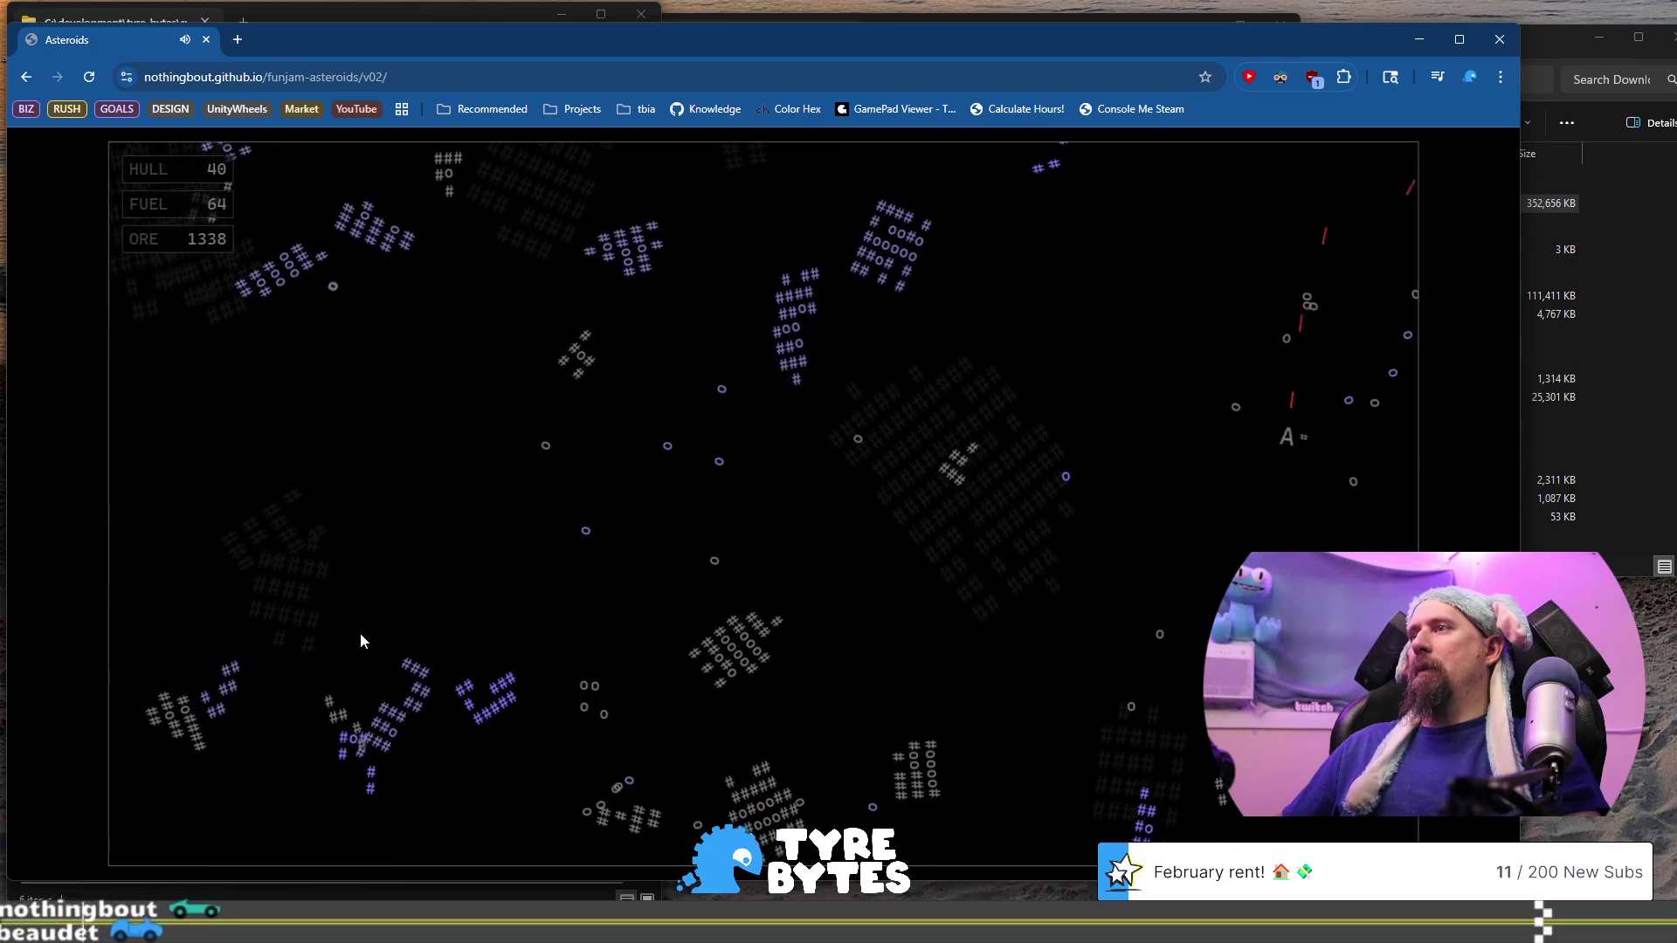
pyautogui.press('Up')
pyautogui.press('space')
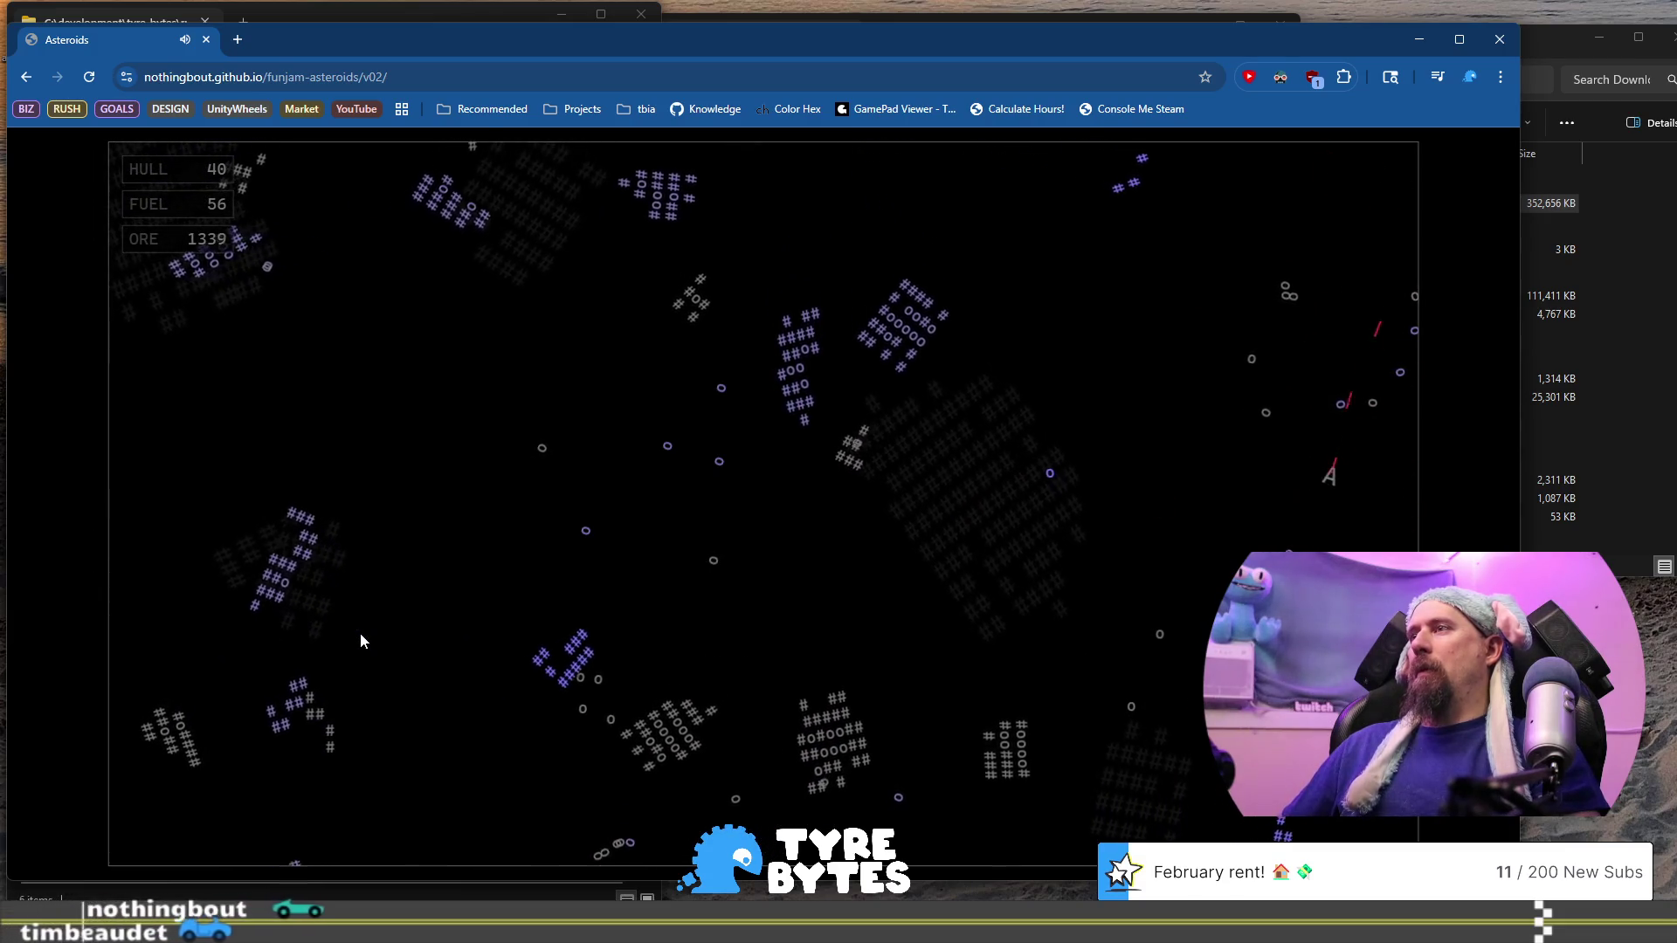
pyautogui.press('Left')
pyautogui.press('Up')
pyautogui.press('space')
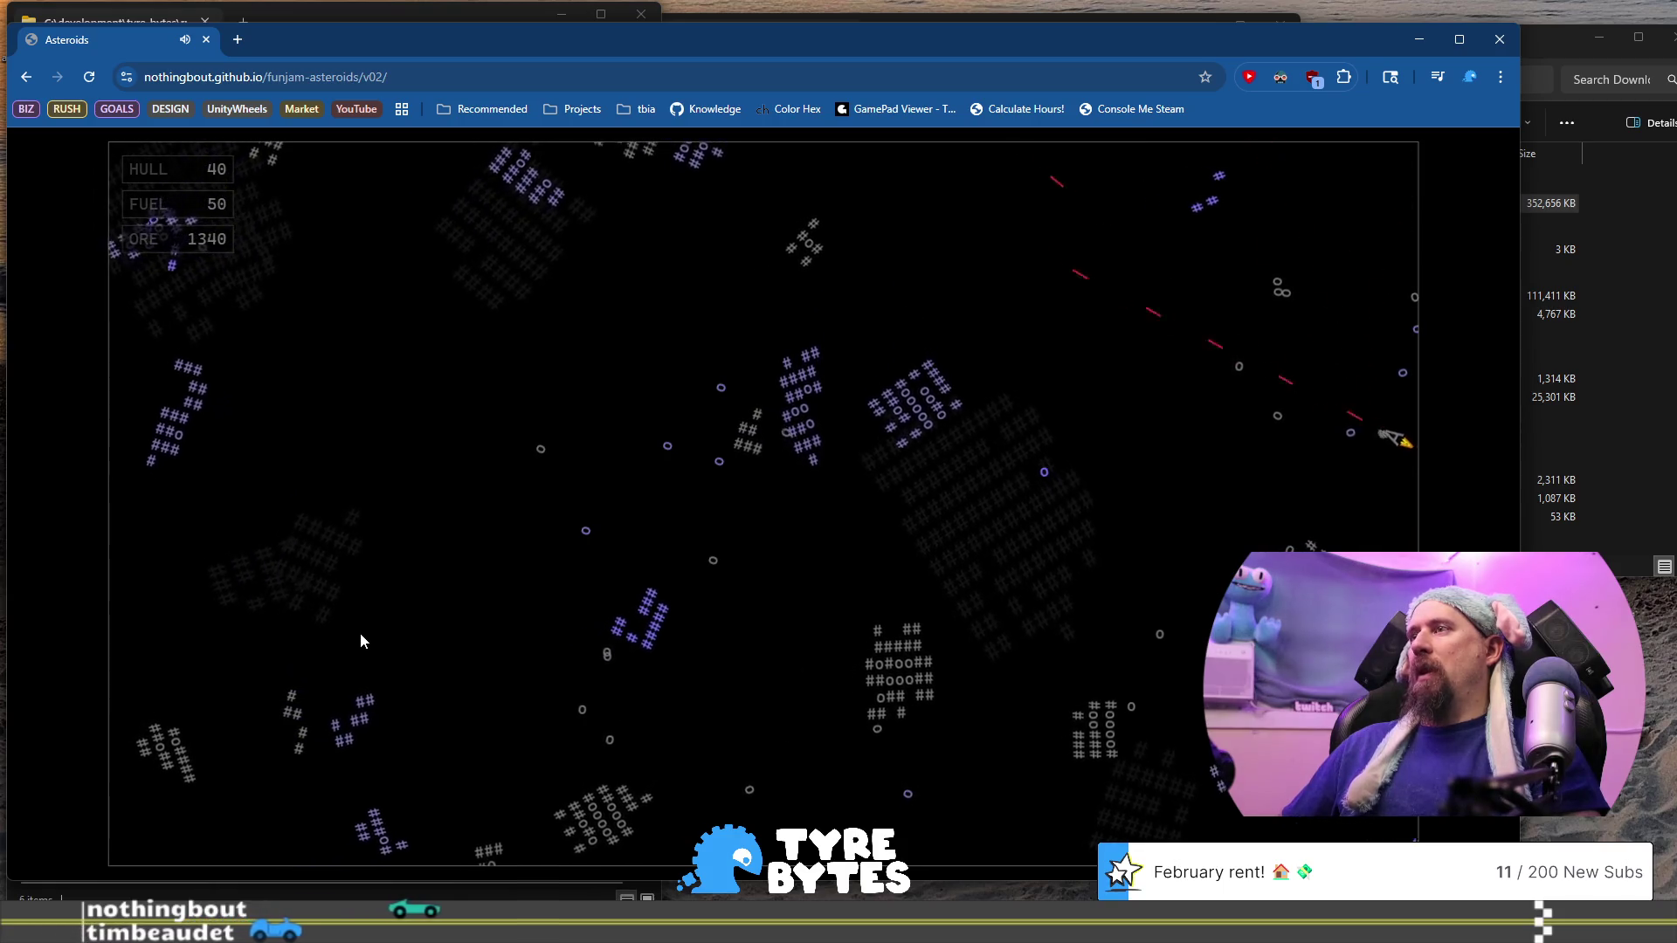
pyautogui.press('Up')
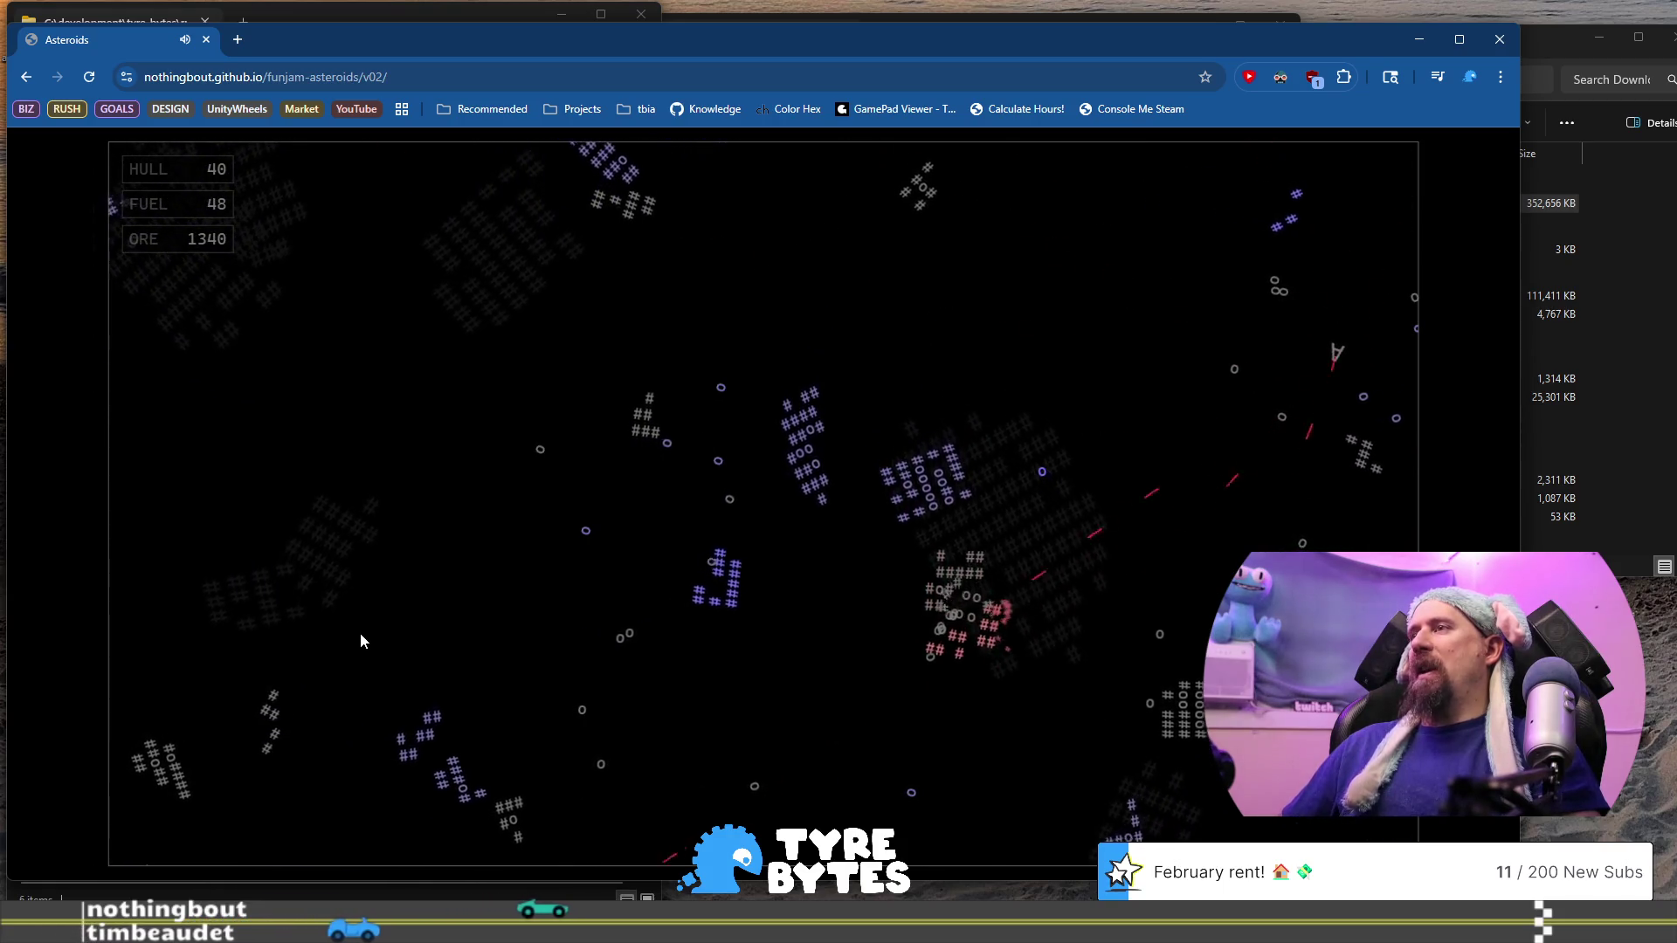
pyautogui.press('Up')
pyautogui.press('space')
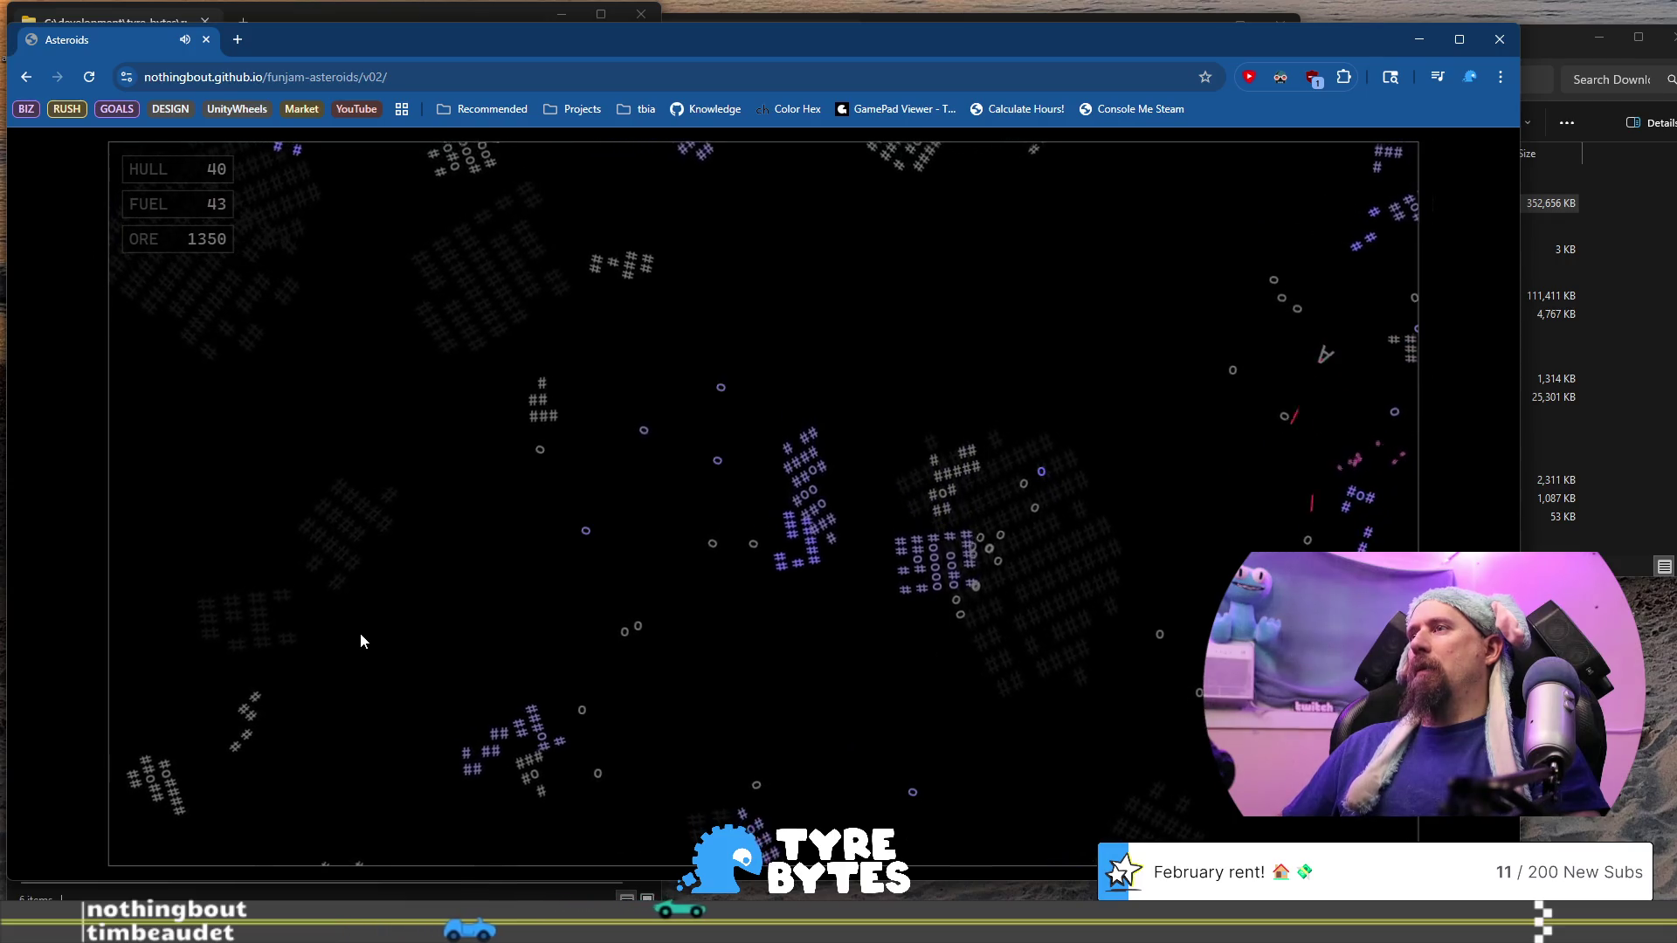
pyautogui.press('Right')
pyautogui.press('Up')
pyautogui.press('space')
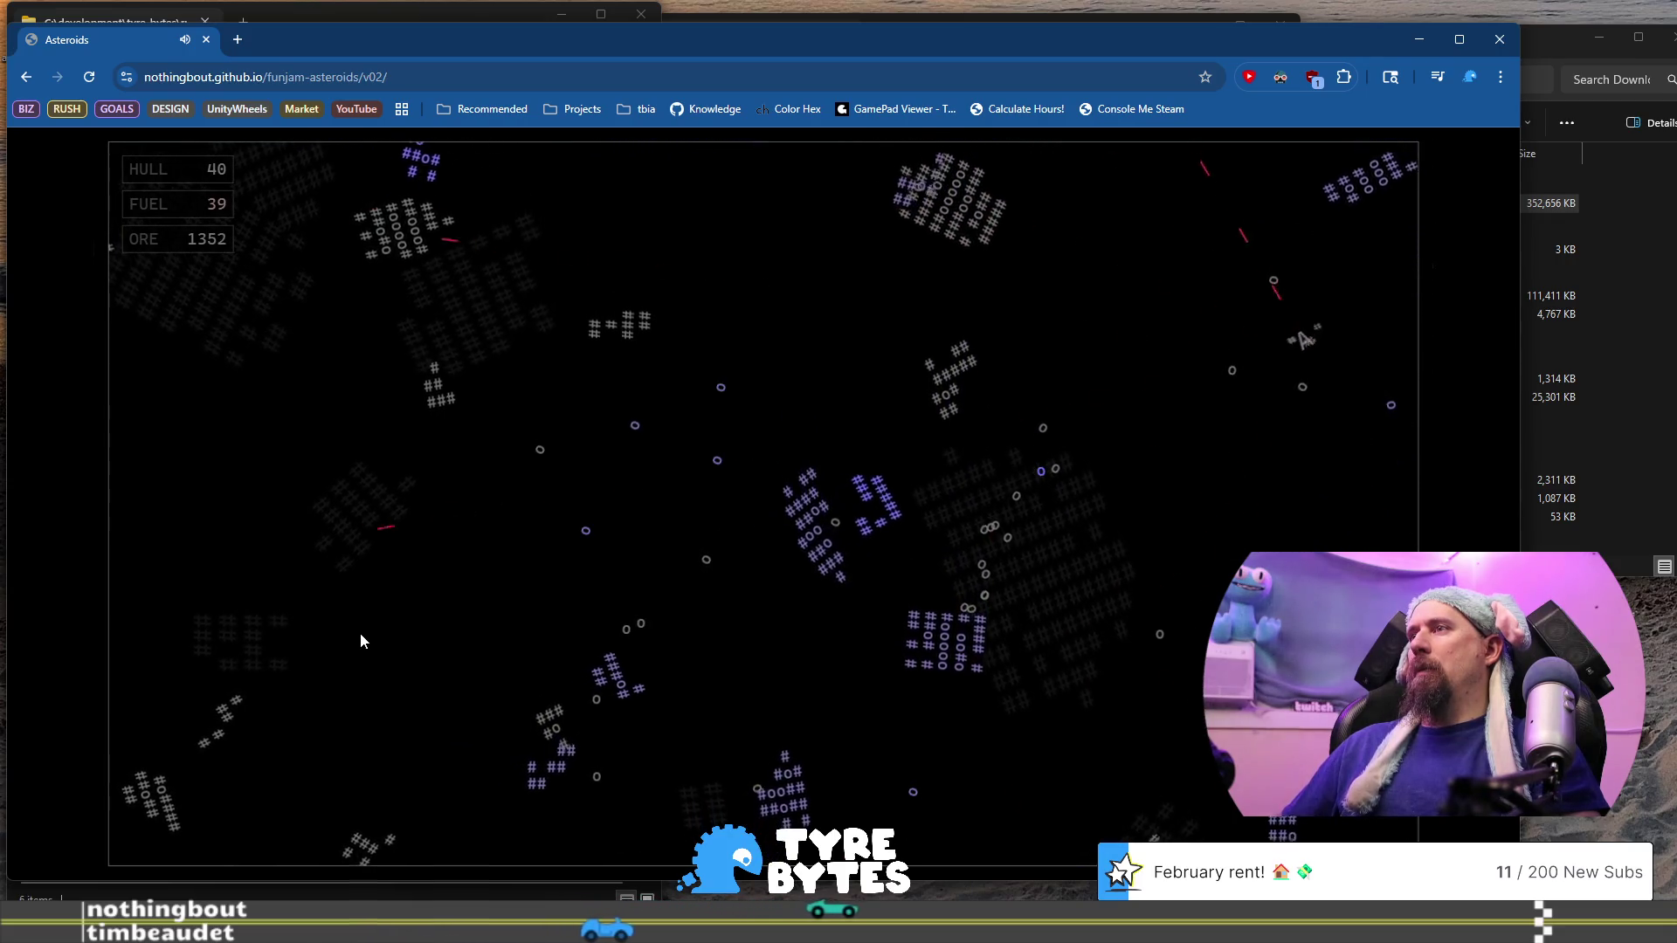
pyautogui.press('Left')
pyautogui.press('Up')
pyautogui.press('space')
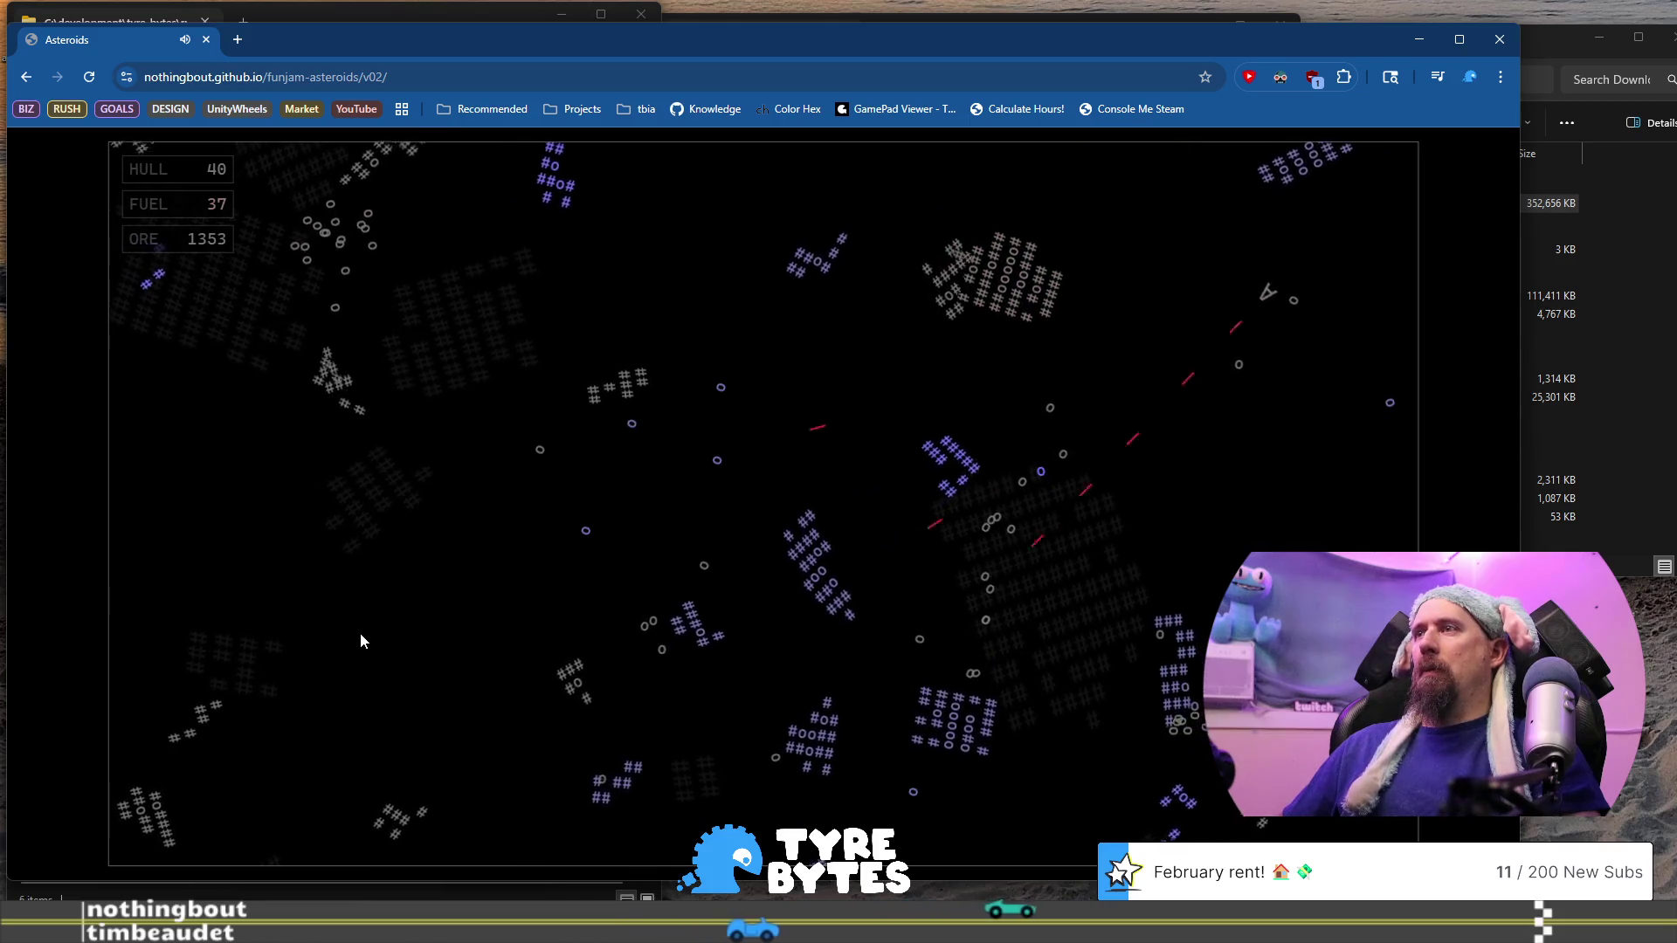
pyautogui.press('Right')
pyautogui.press('Up')
pyautogui.press('space')
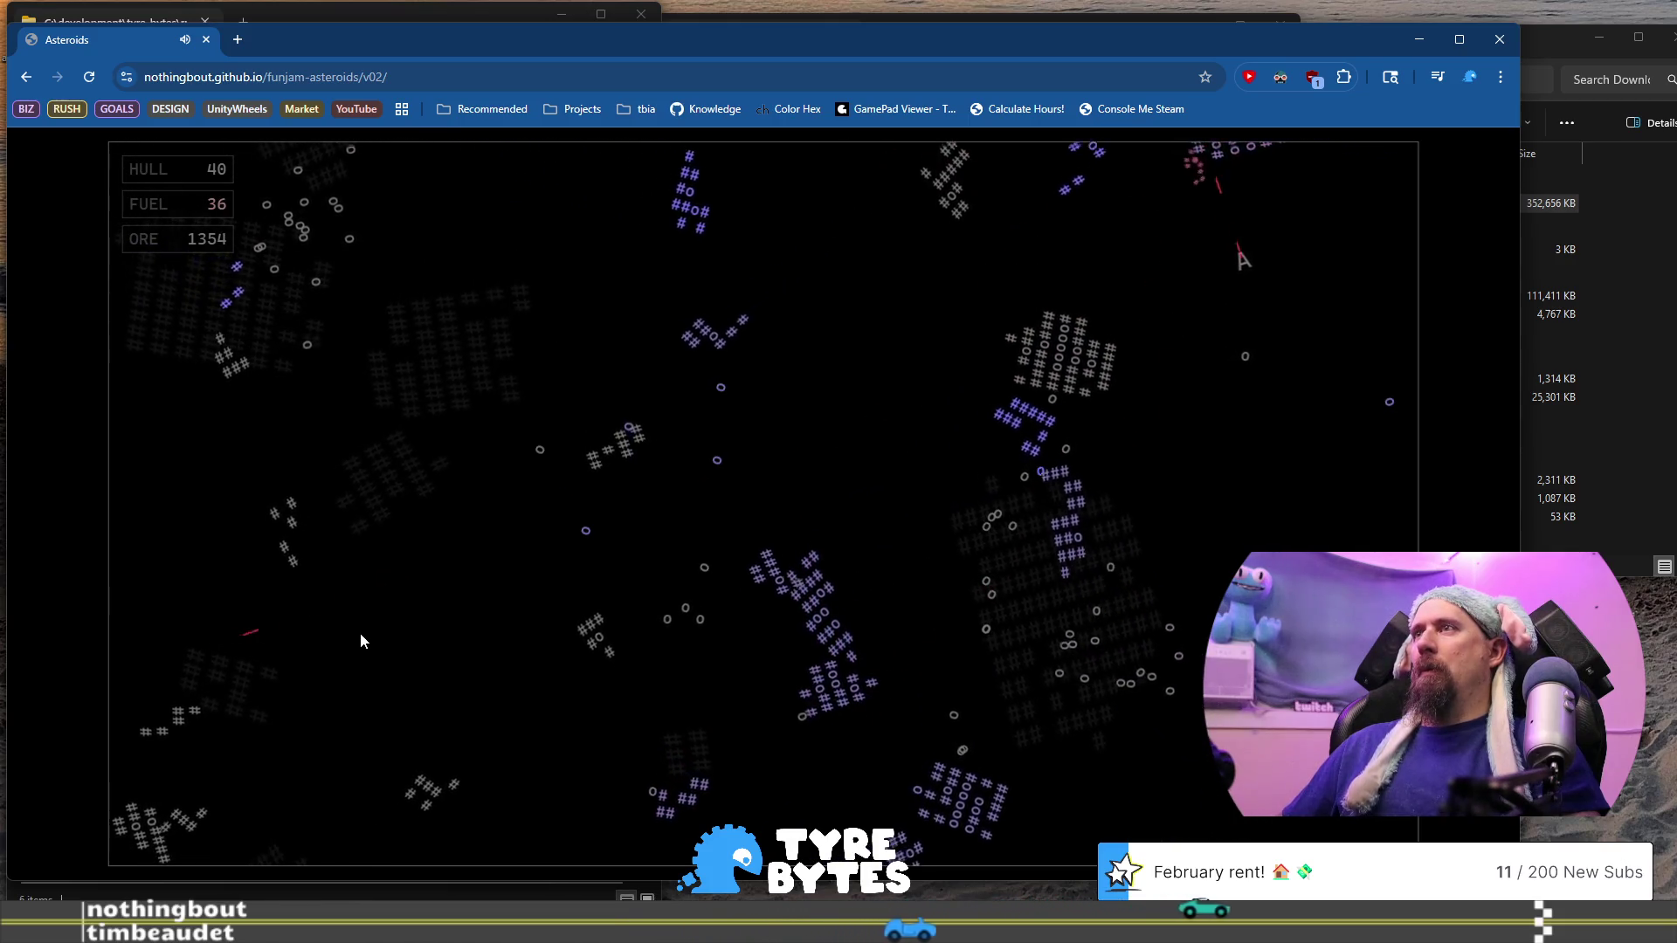
# Fly down-left and downward, firing at the asteroids below the ship
pyautogui.press('Left')
pyautogui.press('Up')
pyautogui.press('space')
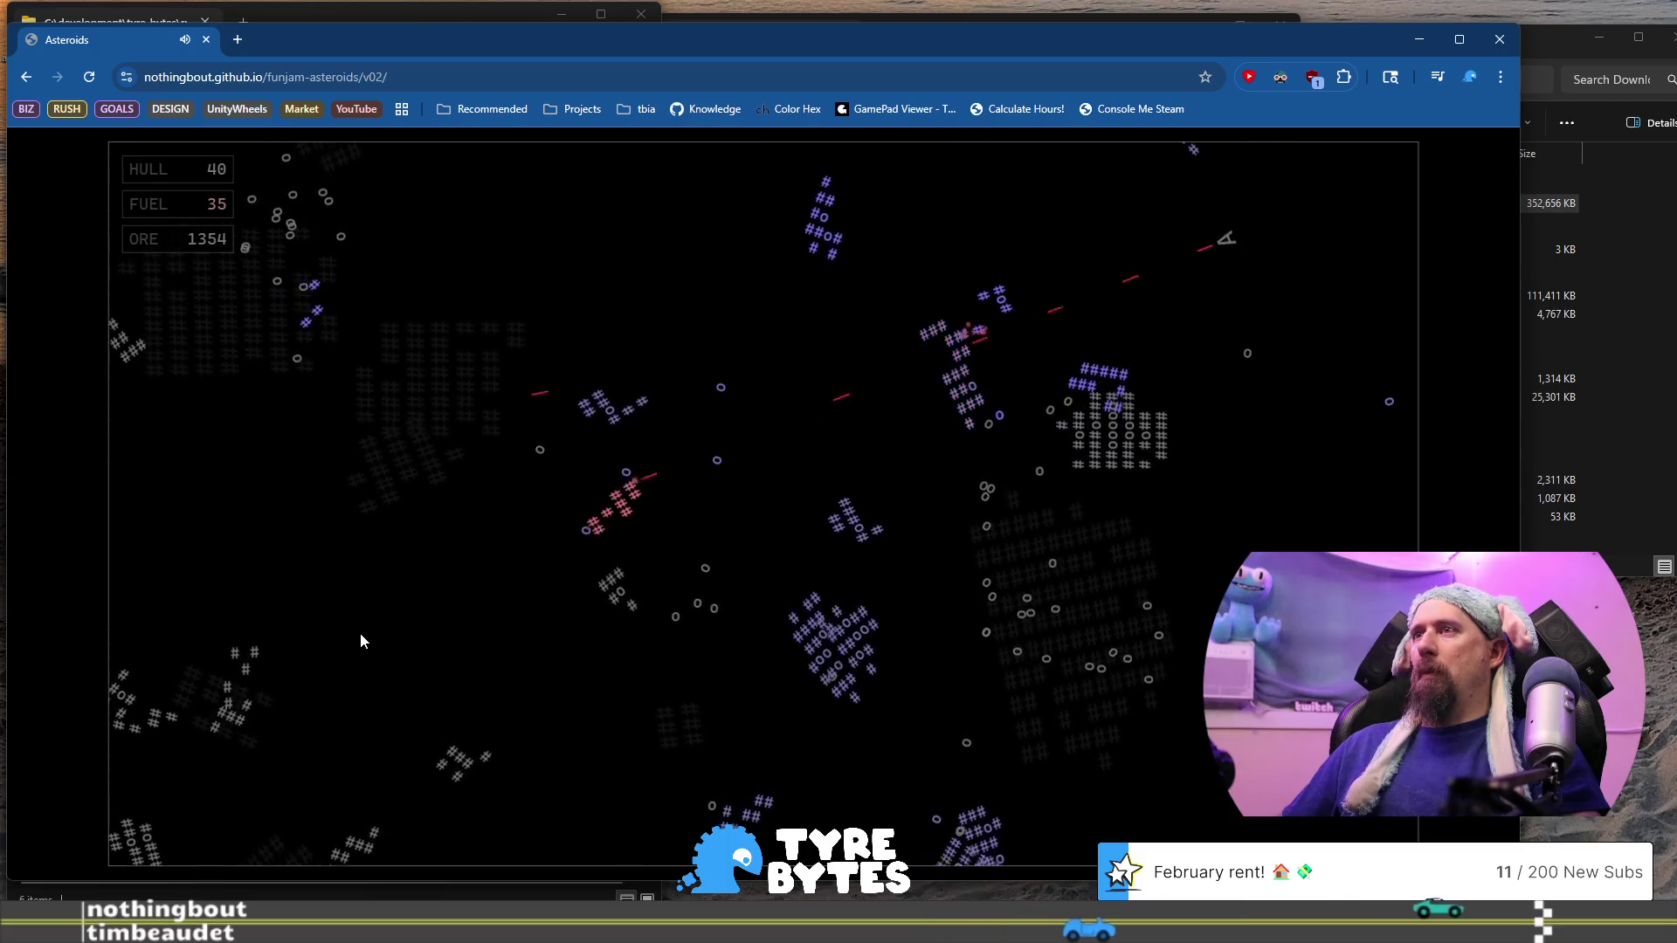
pyautogui.press('Left')
pyautogui.press('Up')
pyautogui.press('space')
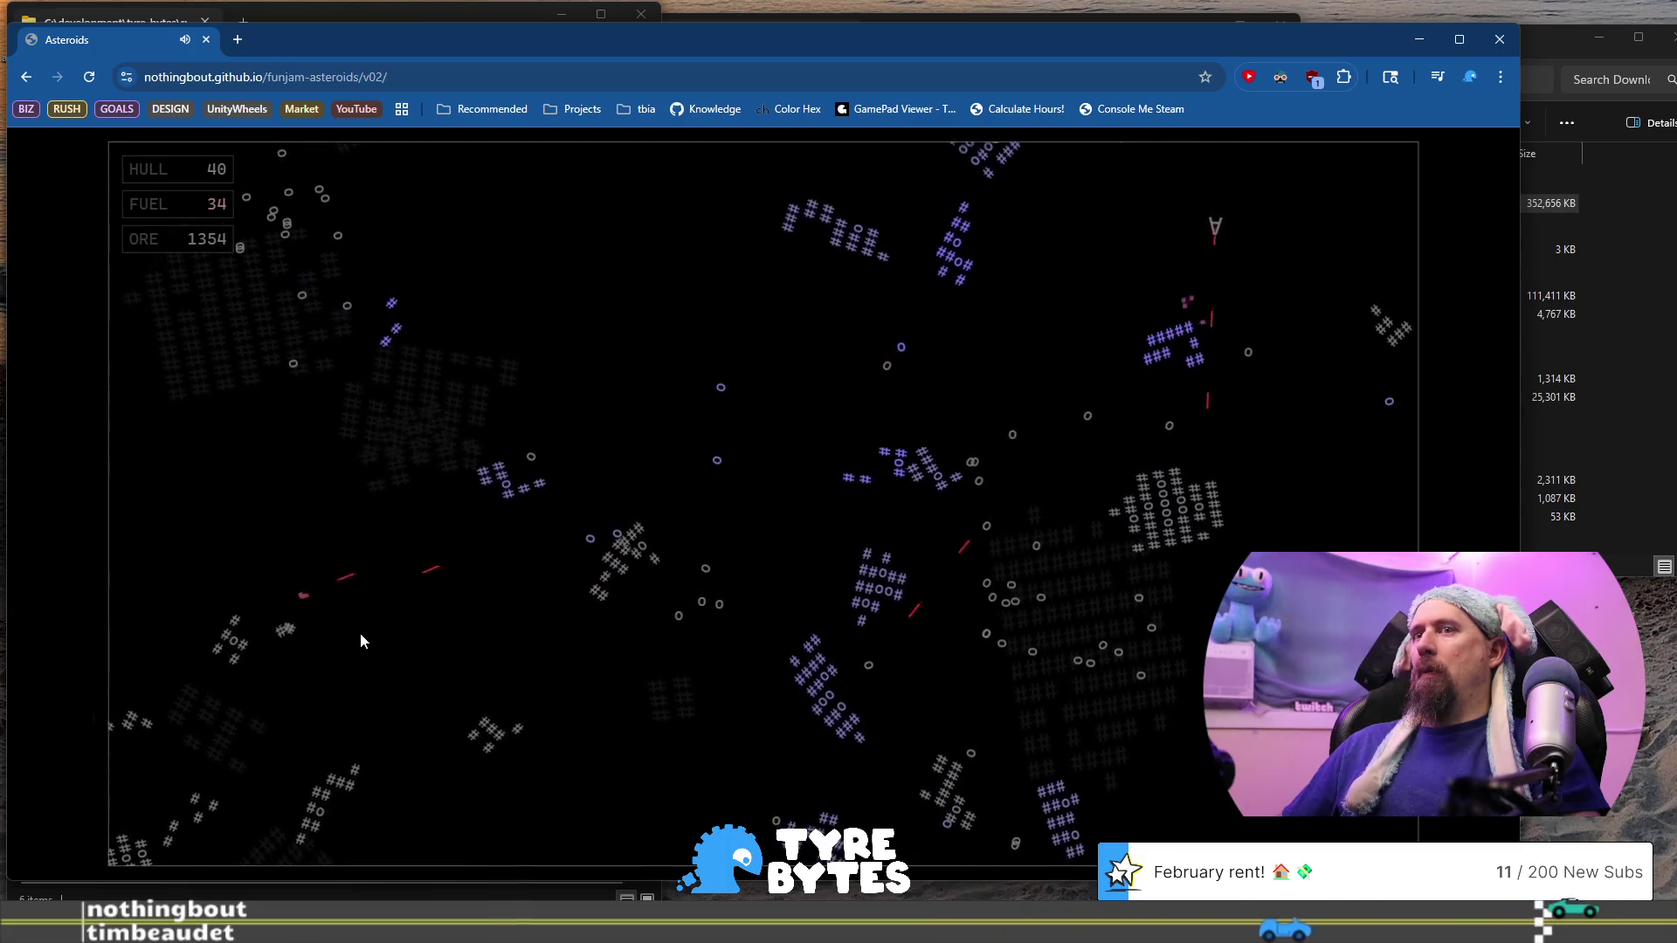
pyautogui.press('Up')
pyautogui.press('space')
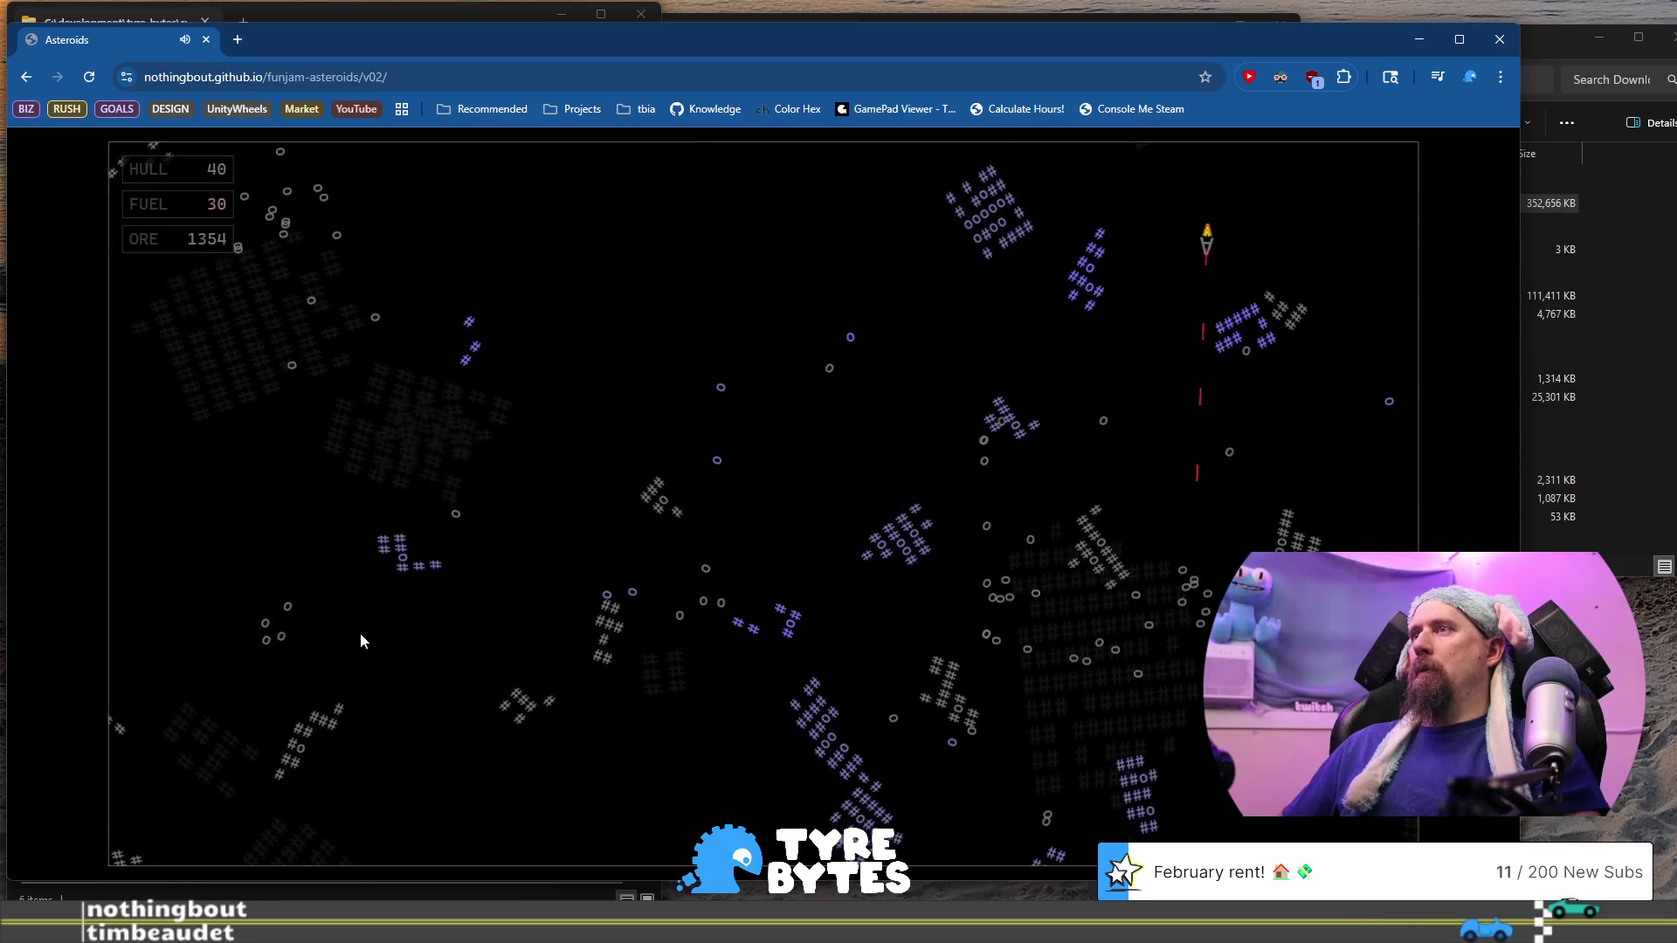
pyautogui.press('Left')
pyautogui.press('Up')
pyautogui.press('space')
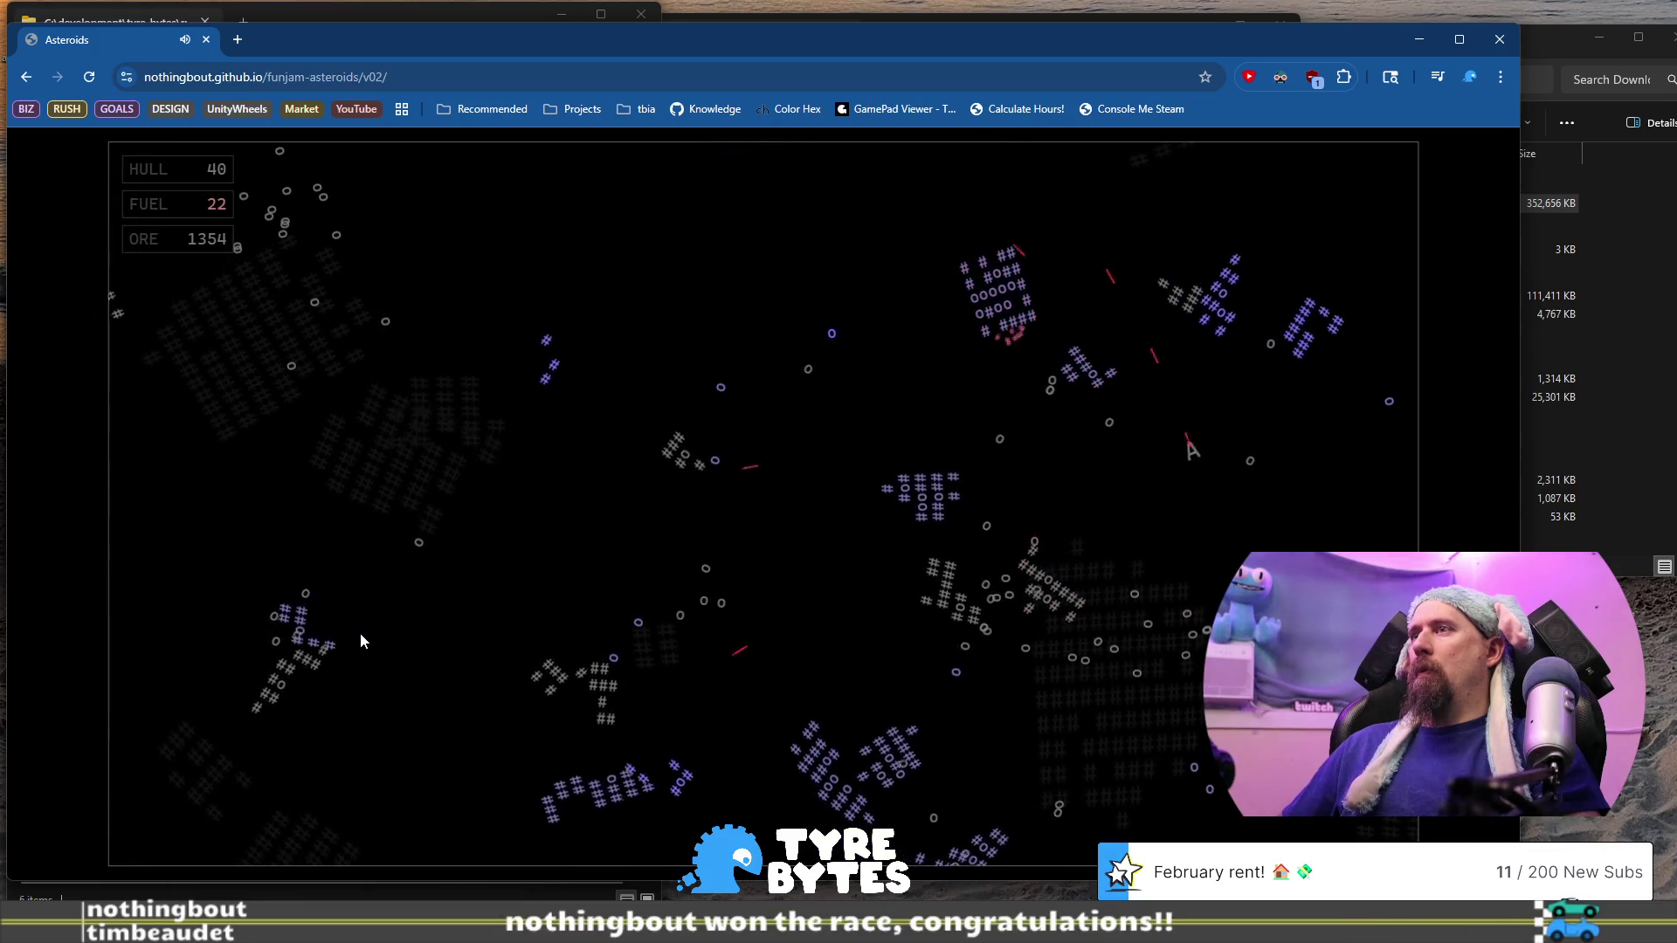
pyautogui.press('Left')
pyautogui.press('Up')
pyautogui.press('space')
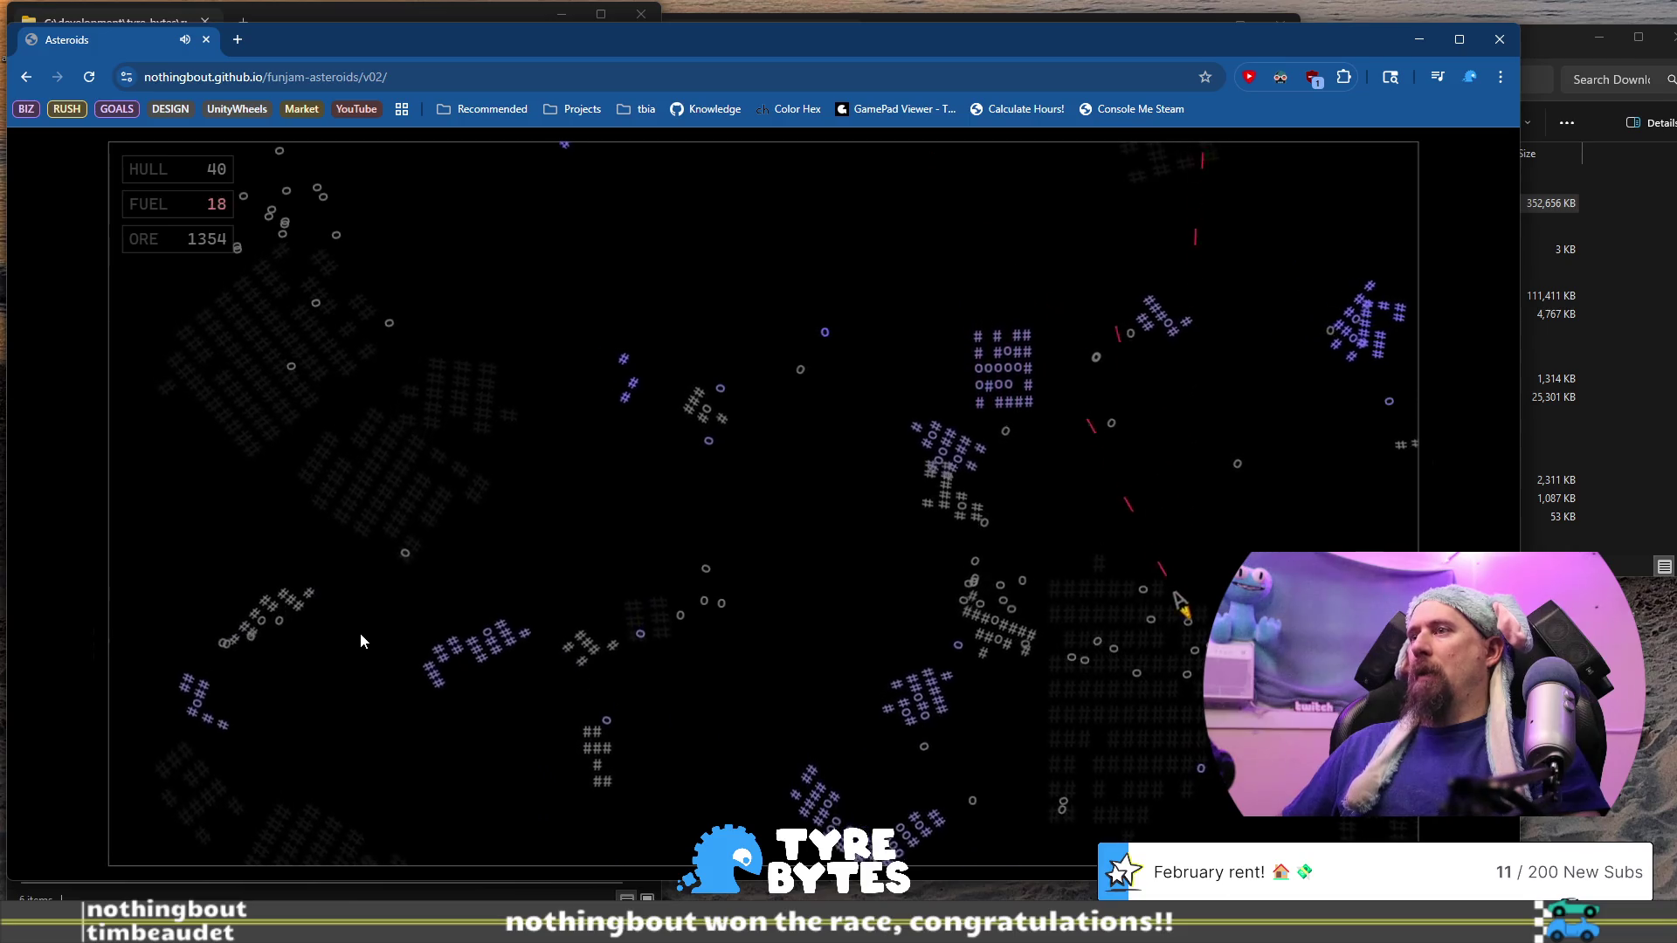
# Climb up-left into an asteroid cluster, firing until fuel runs out at 1430 ore
pyautogui.press('Up')
pyautogui.press('space')
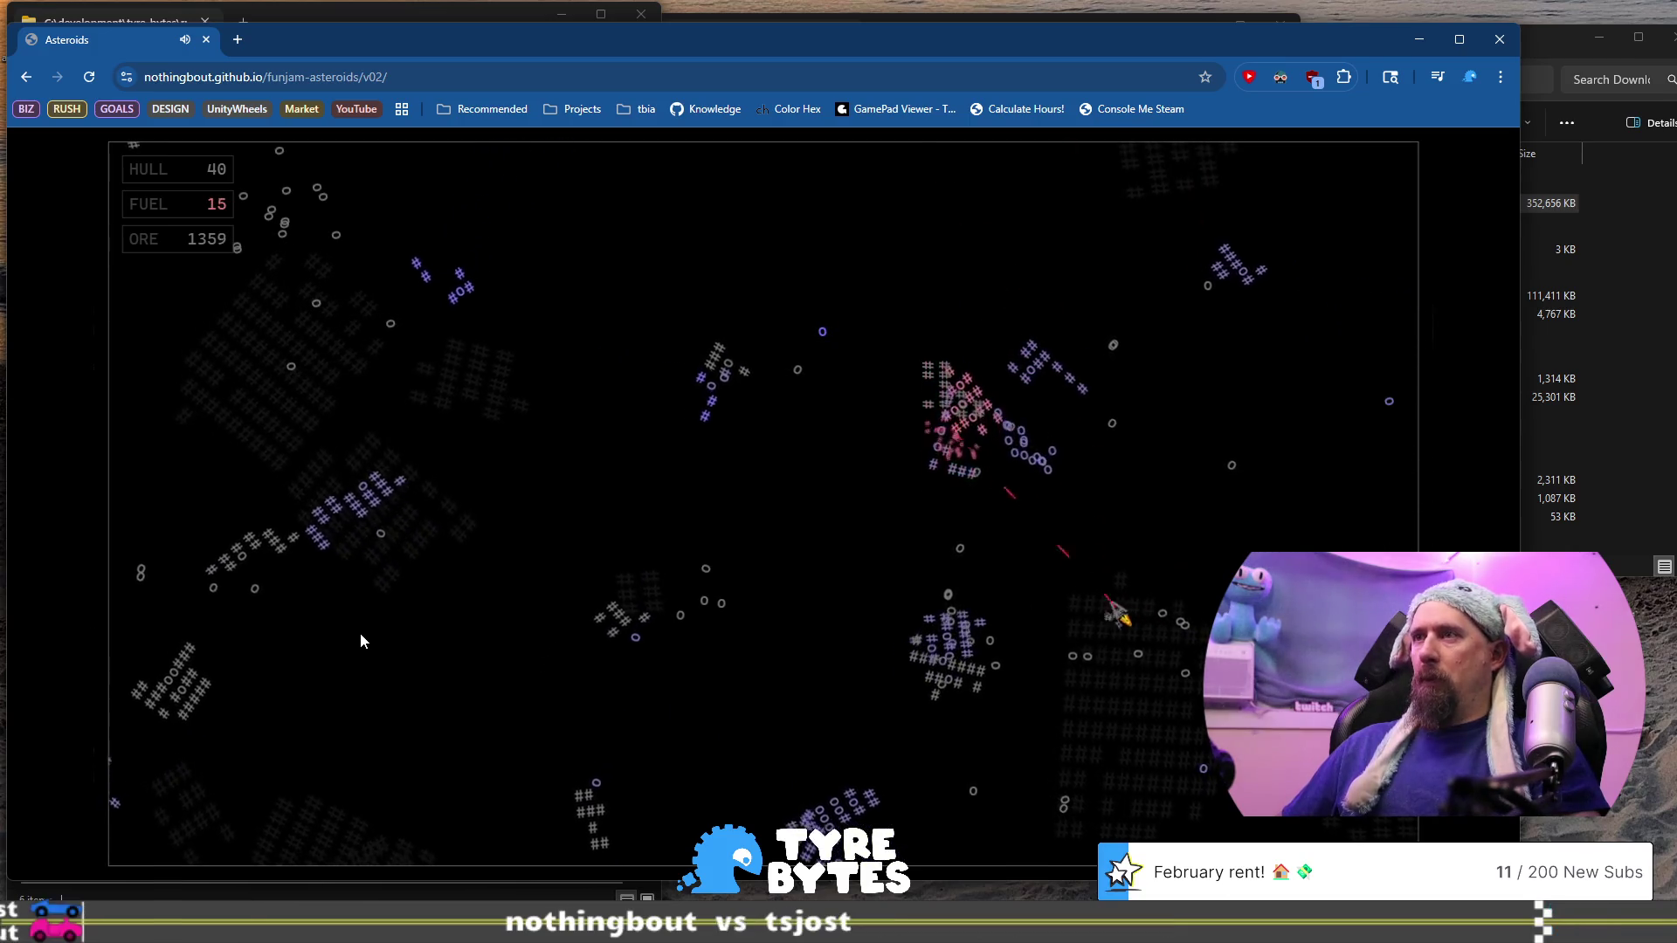
pyautogui.press('Up')
pyautogui.press('space')
pyautogui.press('Right')
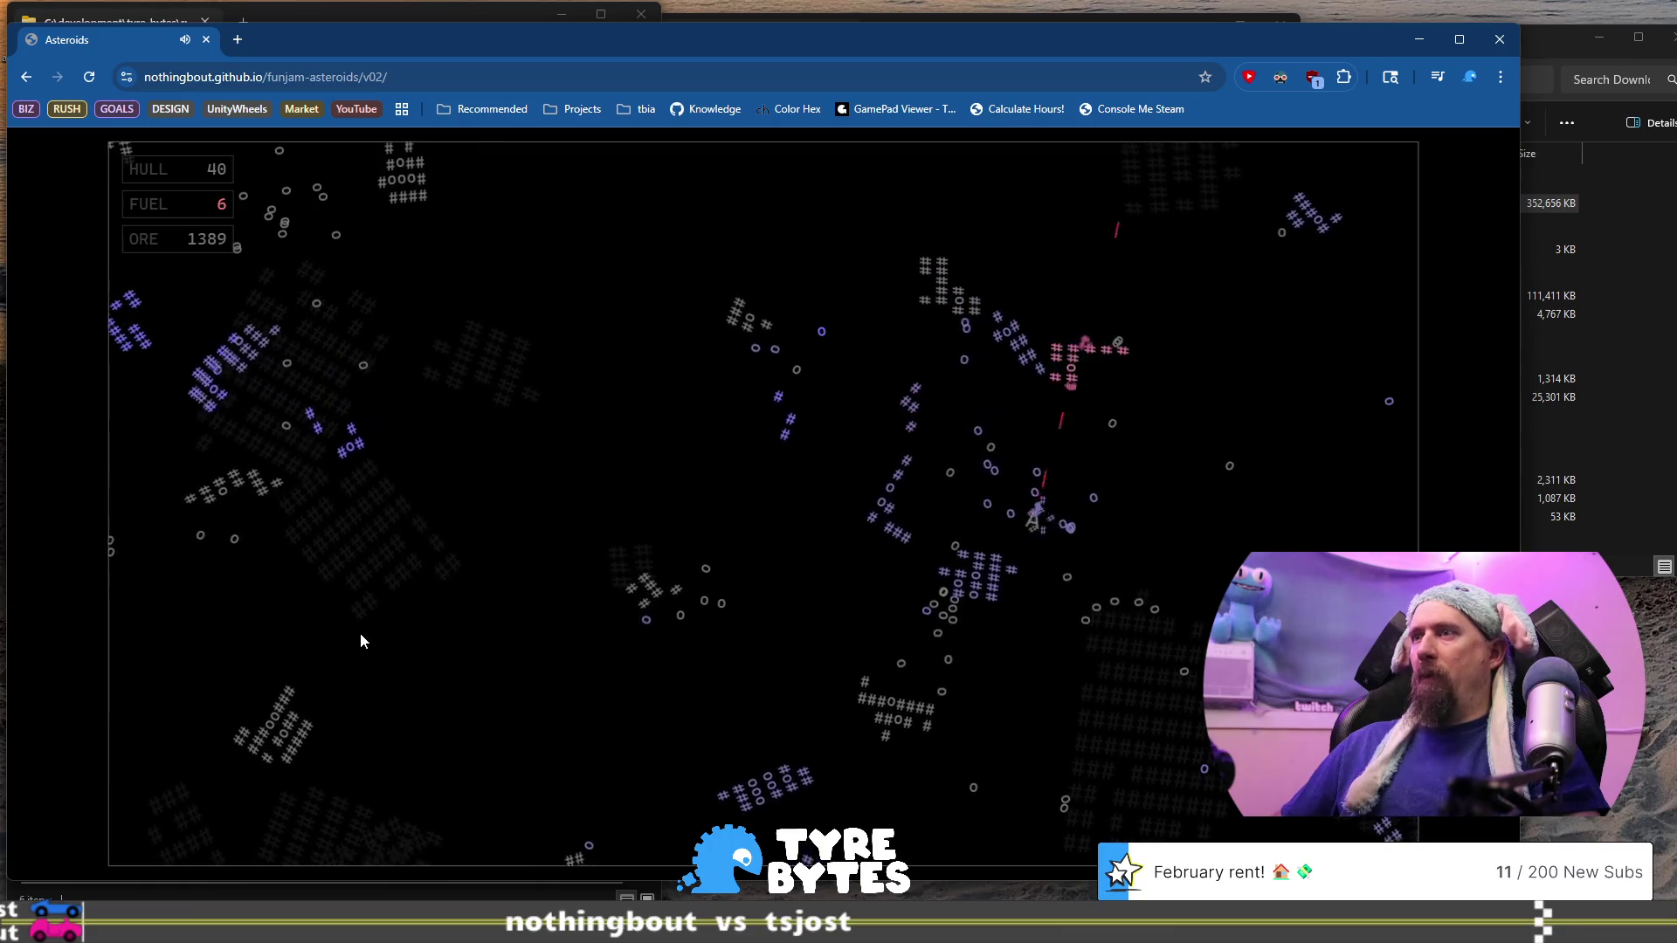
pyautogui.press('Up')
pyautogui.press('space')
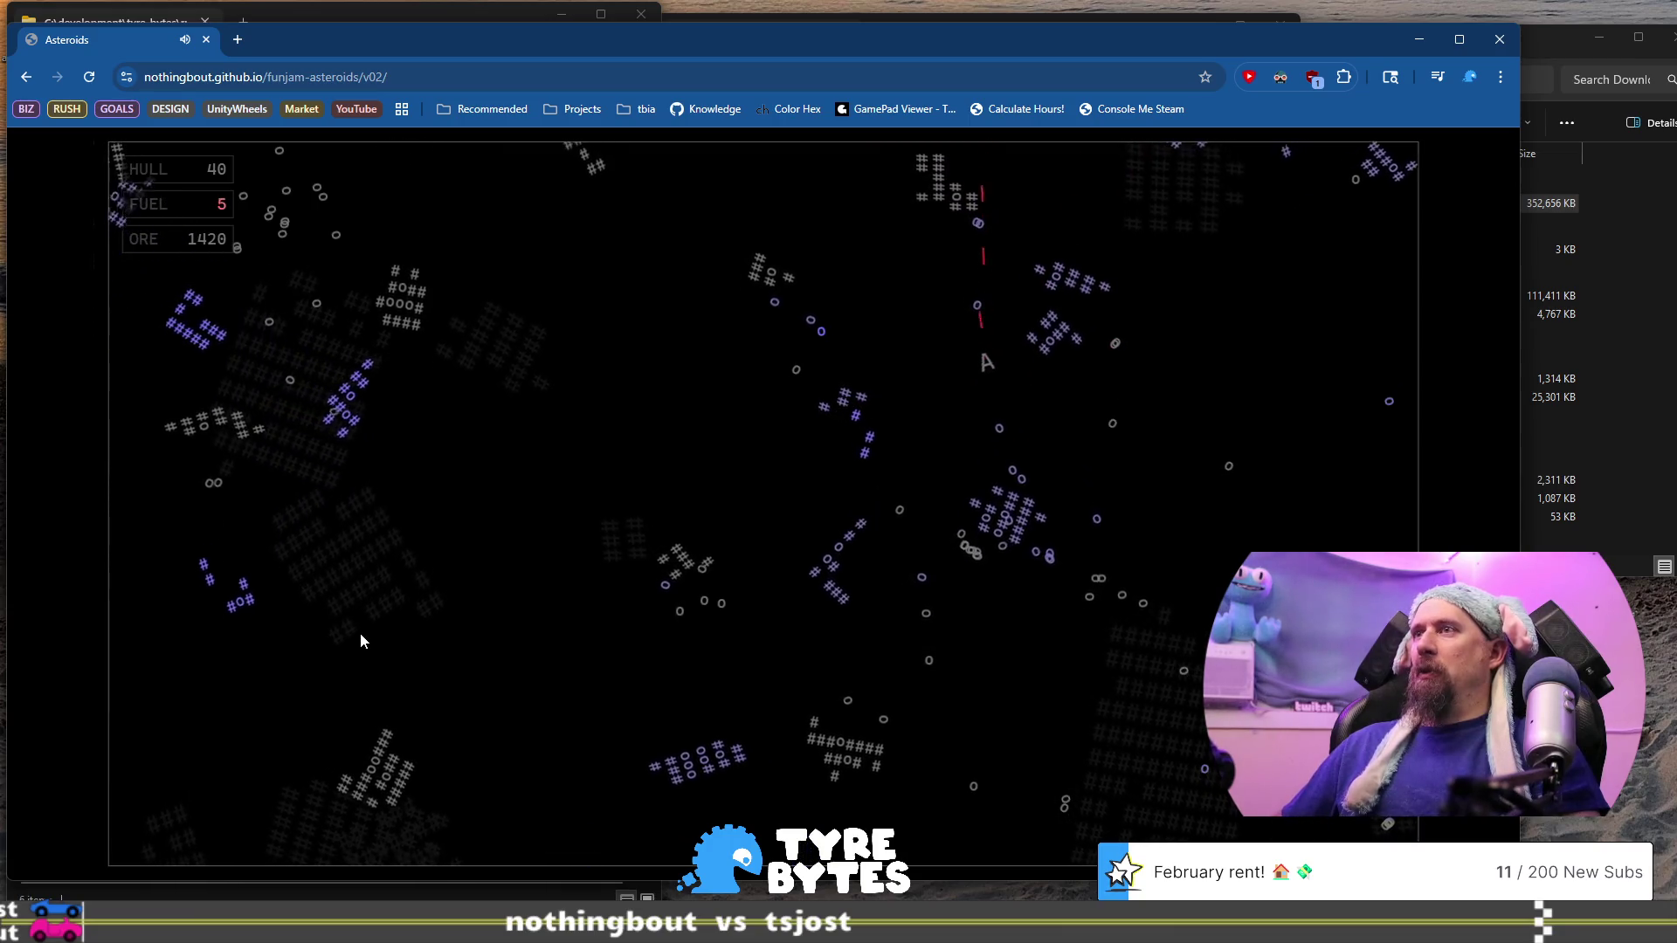
pyautogui.press('Up')
pyautogui.press('space')
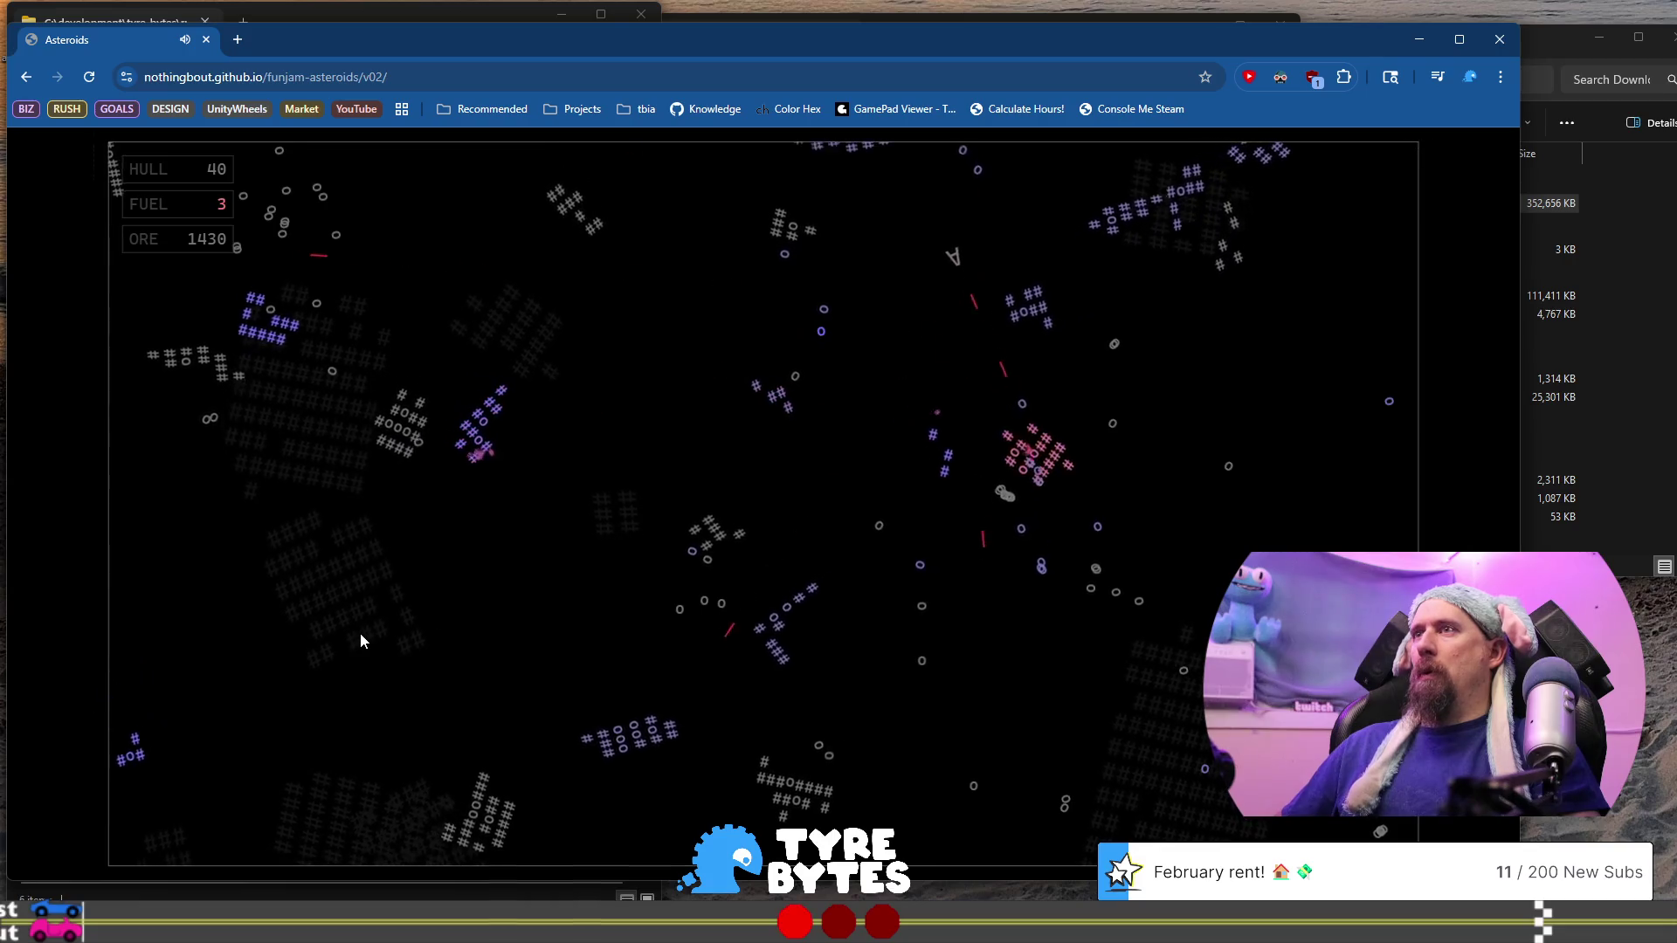
pyautogui.press('Up')
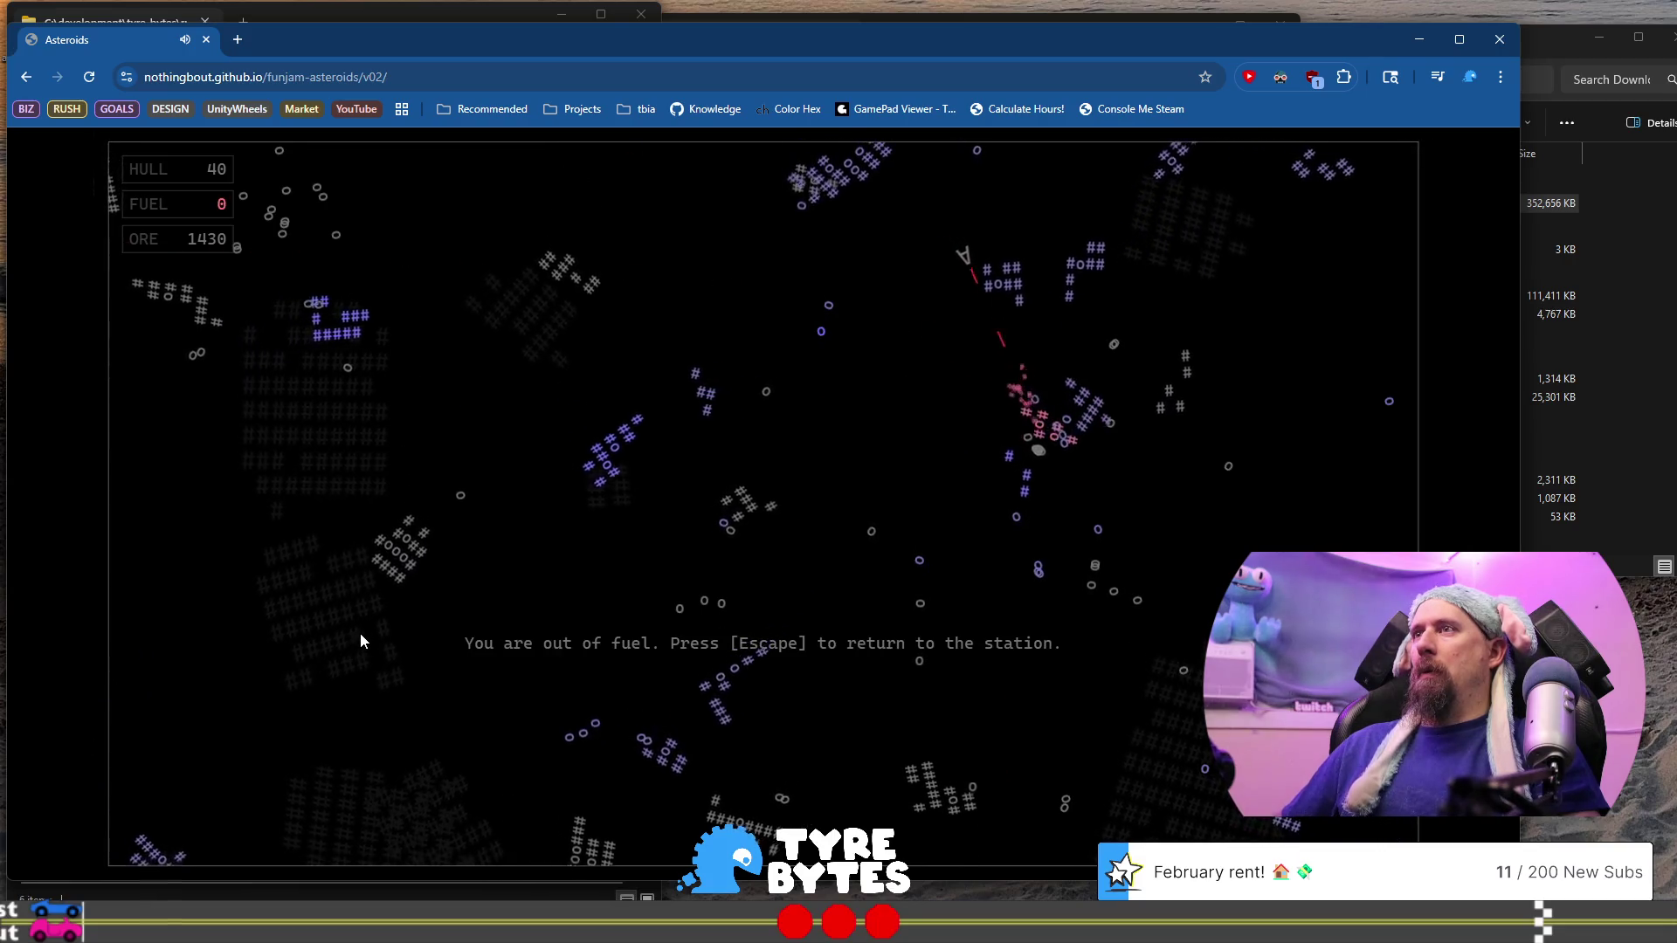
pyautogui.press('F1')
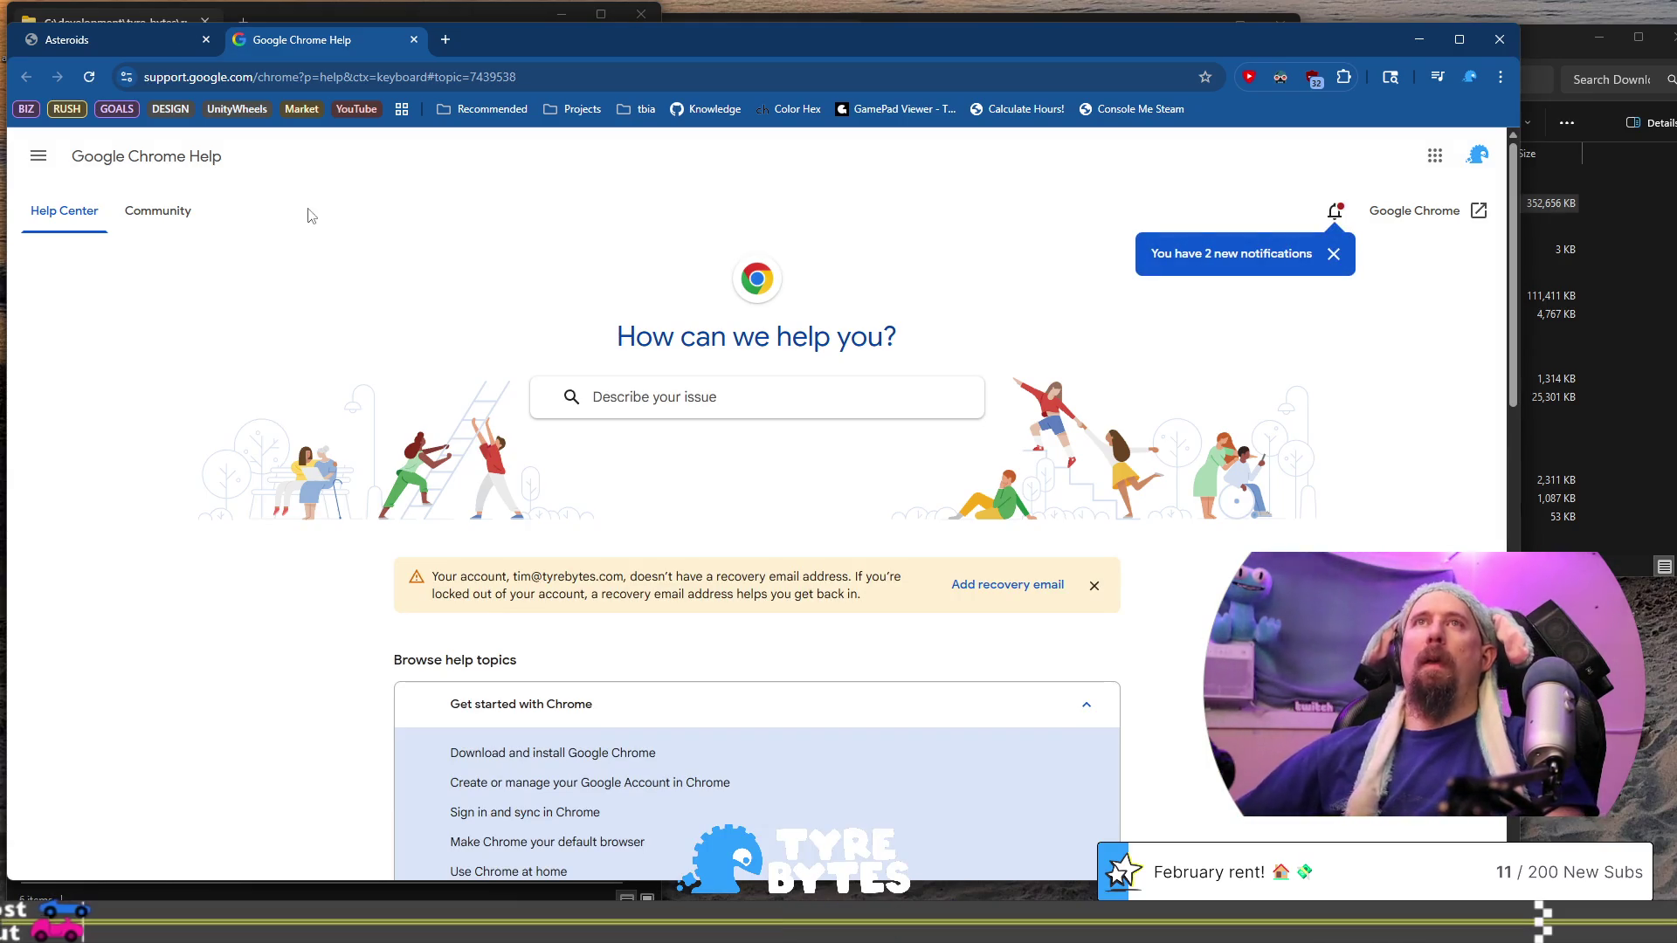
# Close the Chrome Help tab and return to the Oreoids station with Escape
pyautogui.click(417, 44)
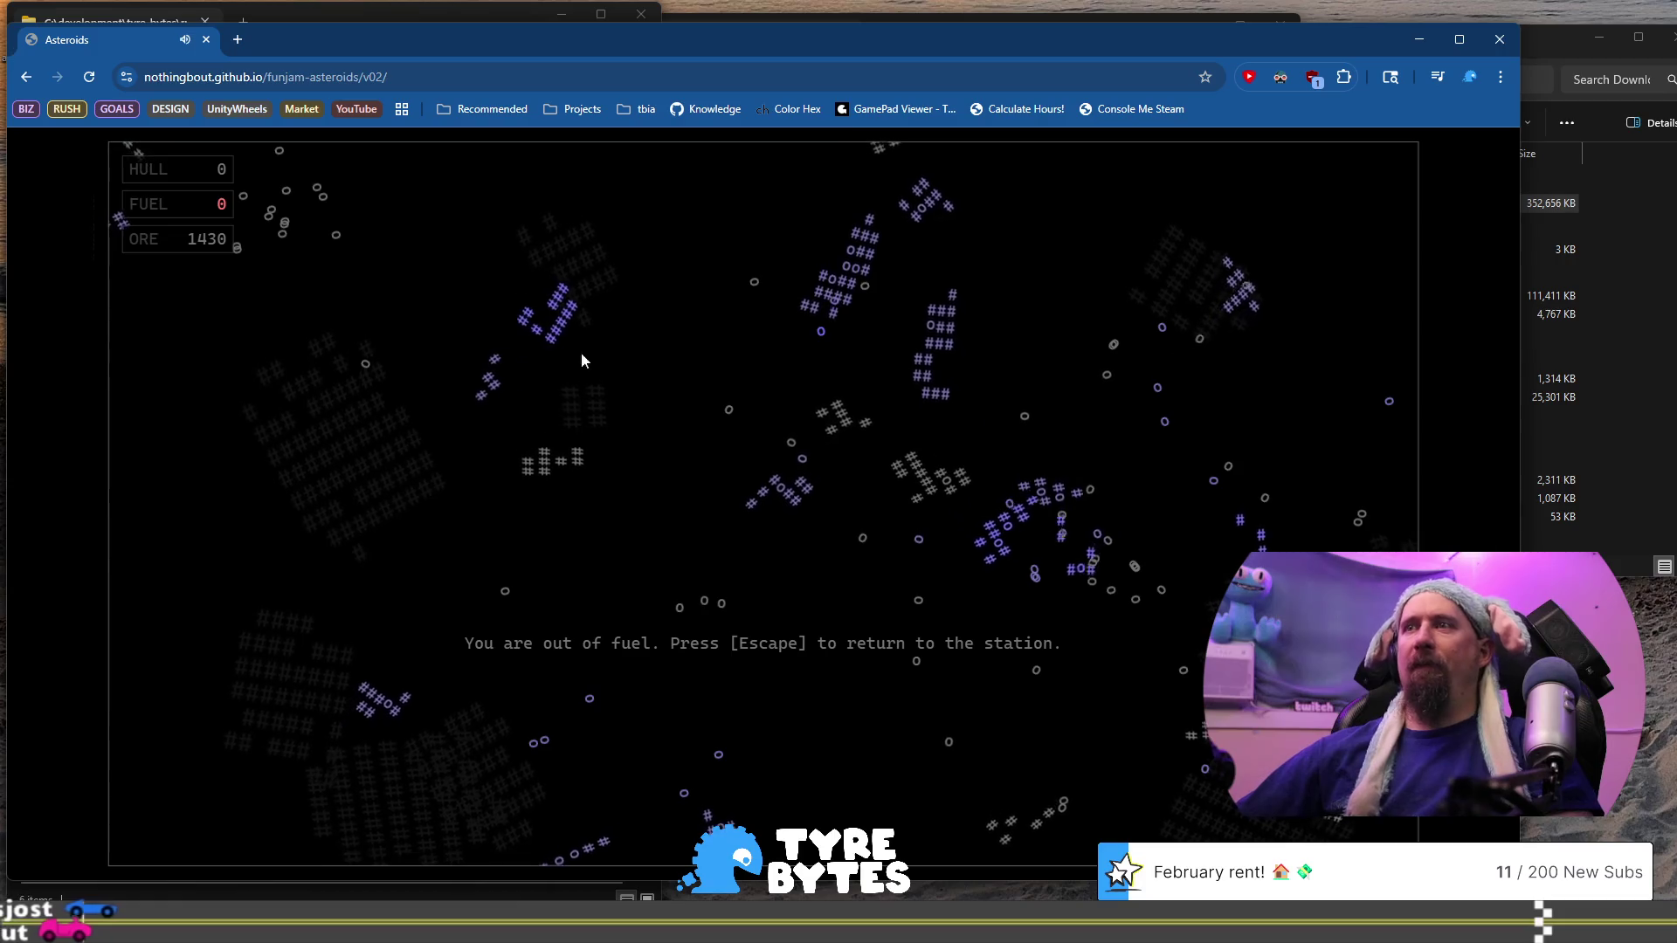
pyautogui.press('Escape')
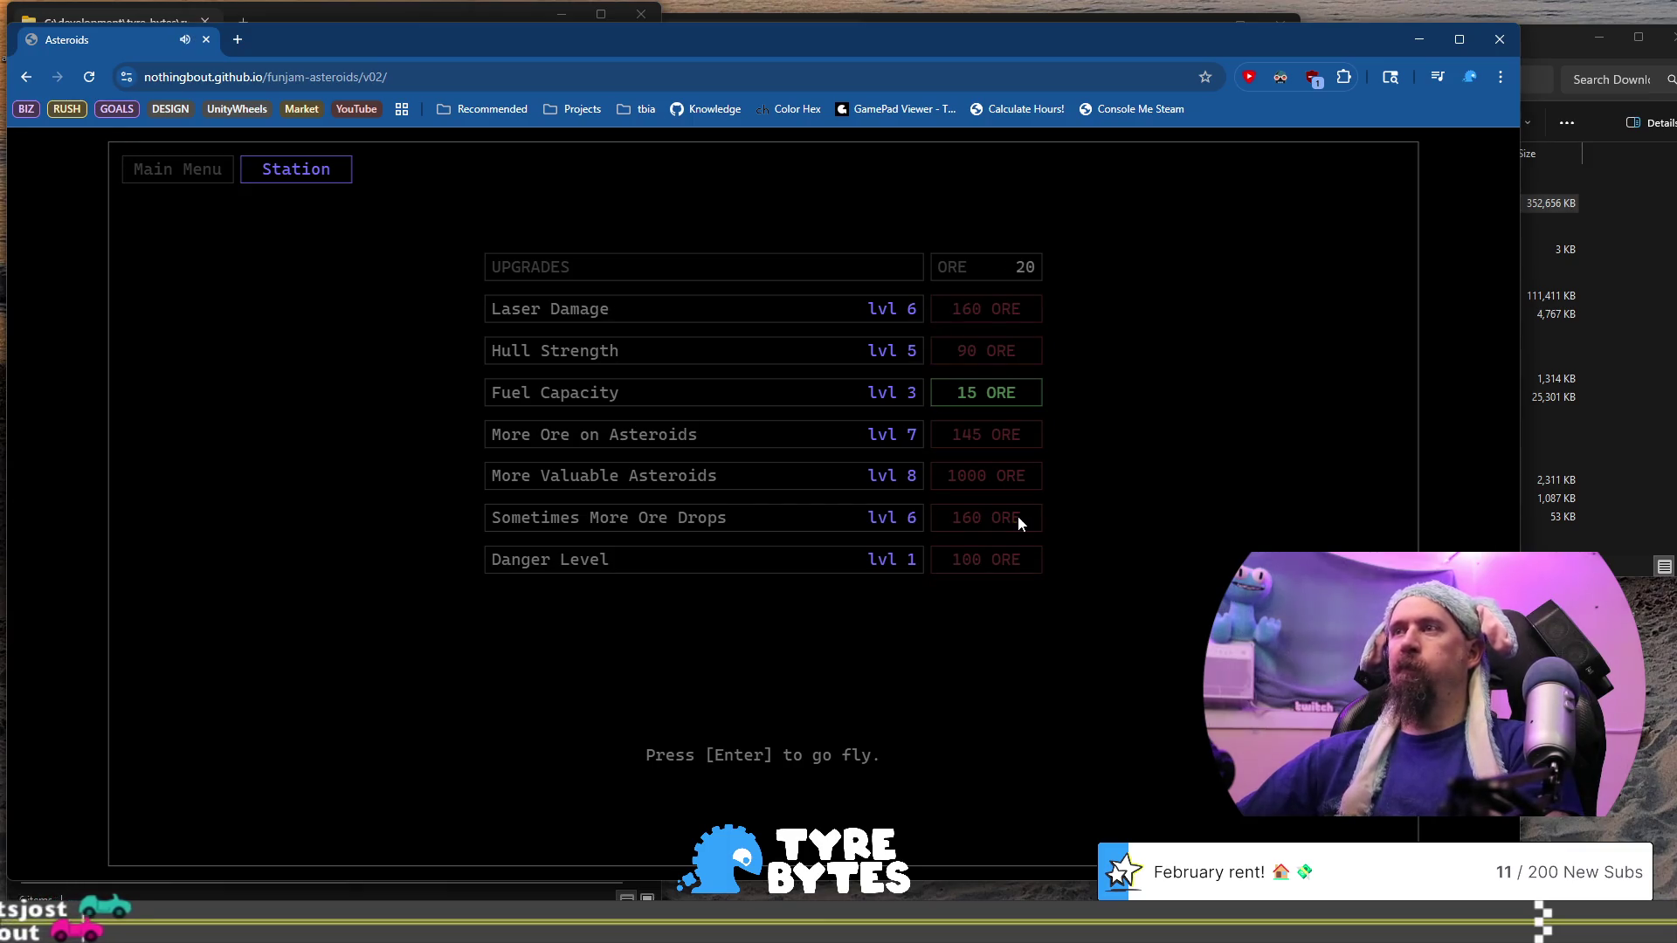
# Buy Fuel Capacity level 4 for 15 ORE and launch a new run firing upper-left
pyautogui.click(1029, 395)
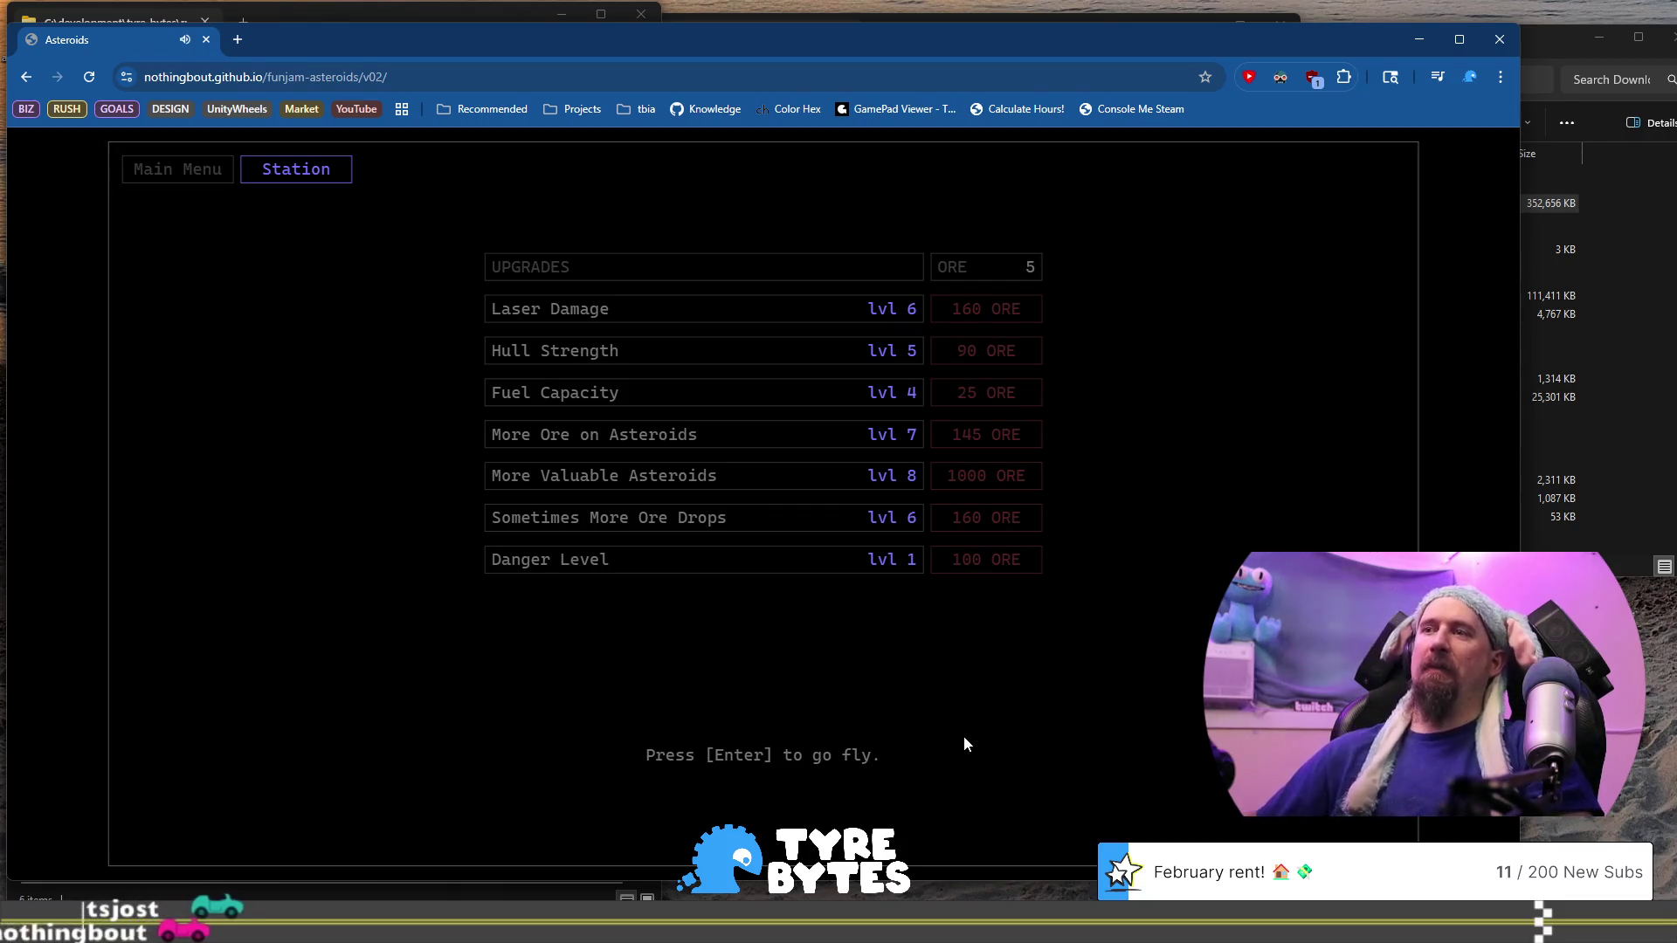
pyautogui.press('Return')
pyautogui.press('Left')
pyautogui.press('space')
# Turn lower-left, down-right and down, shooting asteroids as fuel falls to 387
pyautogui.press('Left')
pyautogui.press('space')
pyautogui.press('Left')
pyautogui.press('space')
pyautogui.press('space')
pyautogui.press('Right')
pyautogui.press('space')
pyautogui.press('space')
pyautogui.press('space')
# Fly down-left then up-left, firing at asteroids to mine ore
pyautogui.press('Right')
pyautogui.press('Up')
pyautogui.press('space')
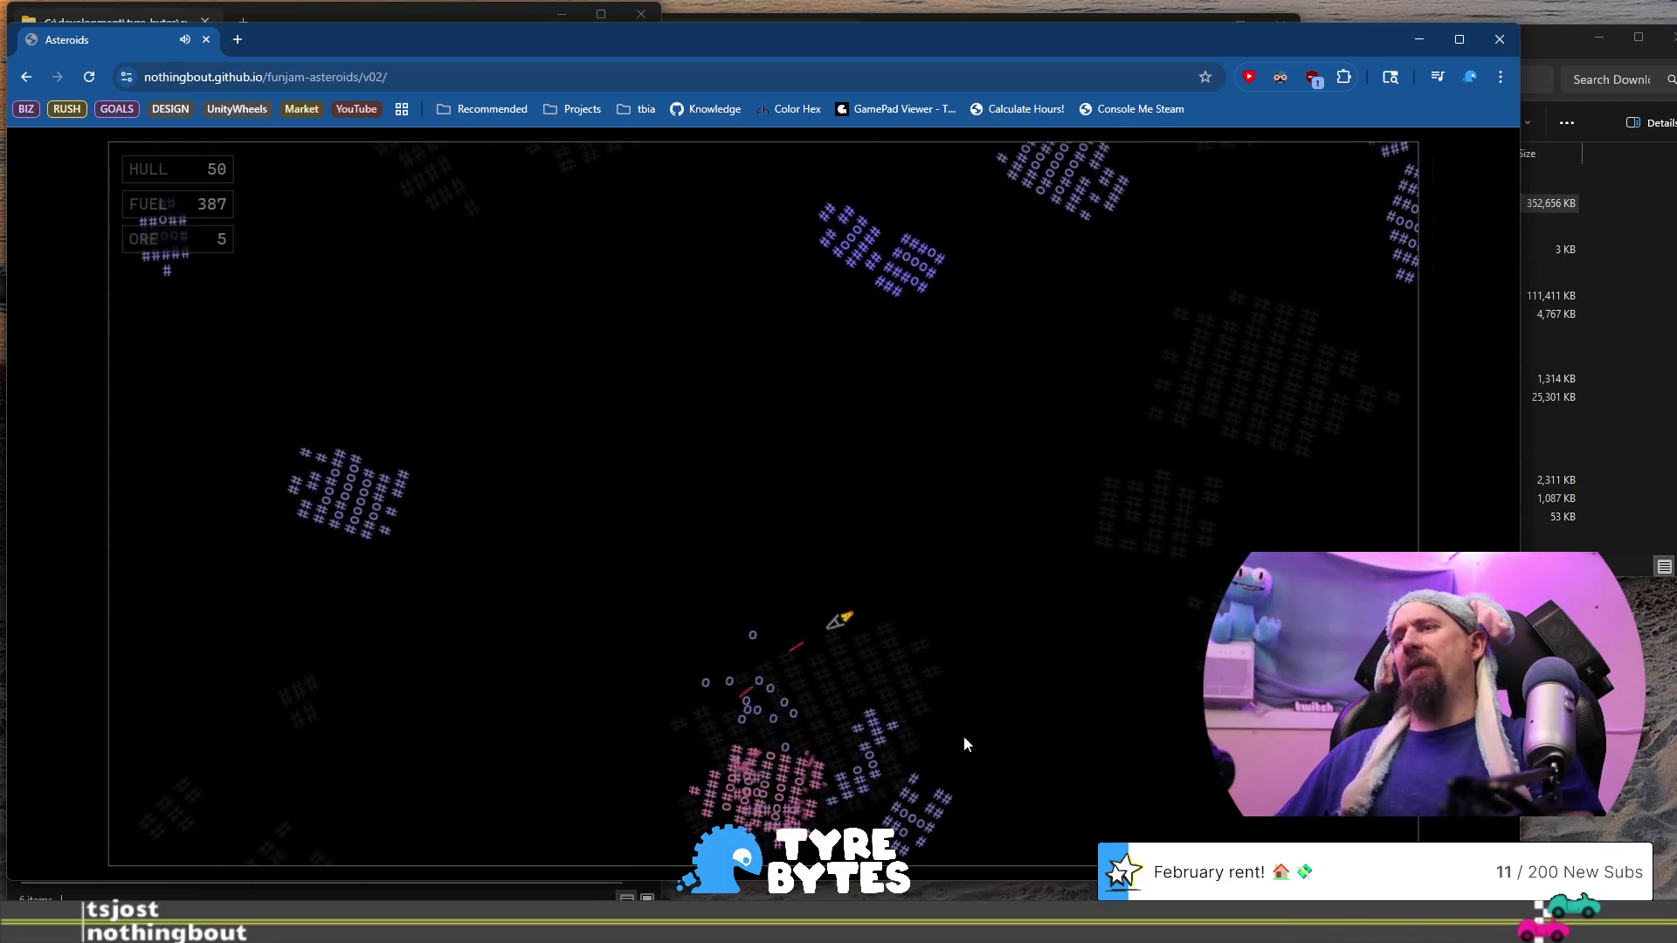
pyautogui.press('Left')
pyautogui.press('Up')
pyautogui.press('space')
pyautogui.press('Up')
pyautogui.press('space')
pyautogui.press('Right')
pyautogui.press('Up')
pyautogui.press('Right')
pyautogui.press('space')
pyautogui.press('space')
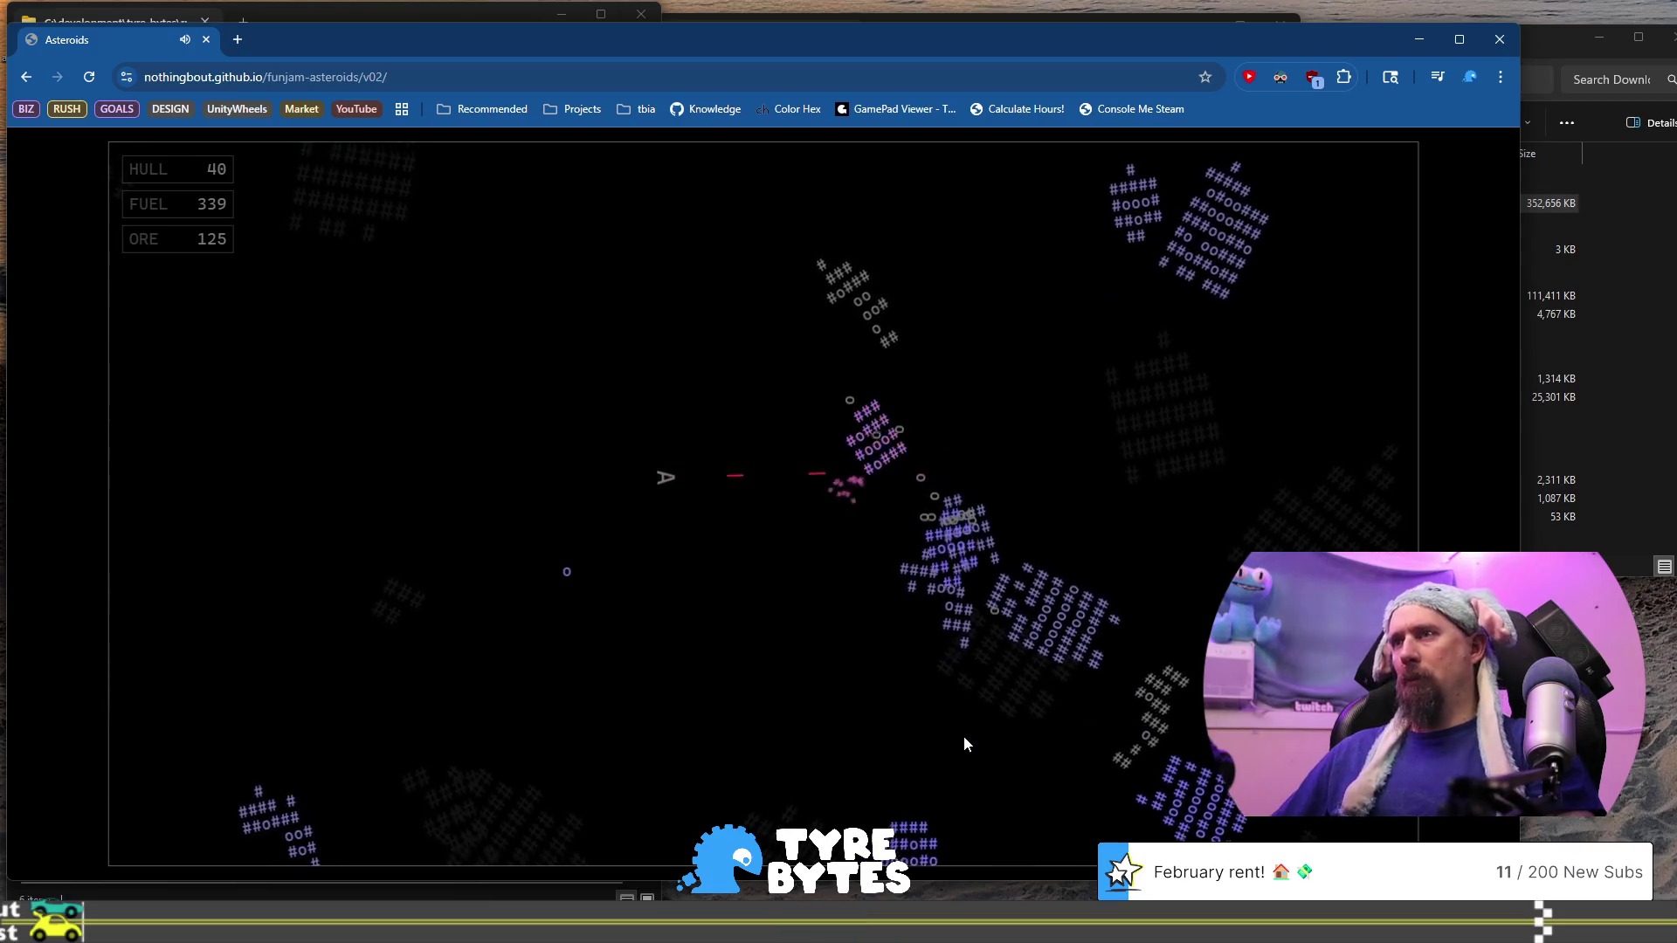
# Thrust up-right through an asteroid field, mining ore up to 327 as the hull drops
pyautogui.press('Left')
pyautogui.press('Up')
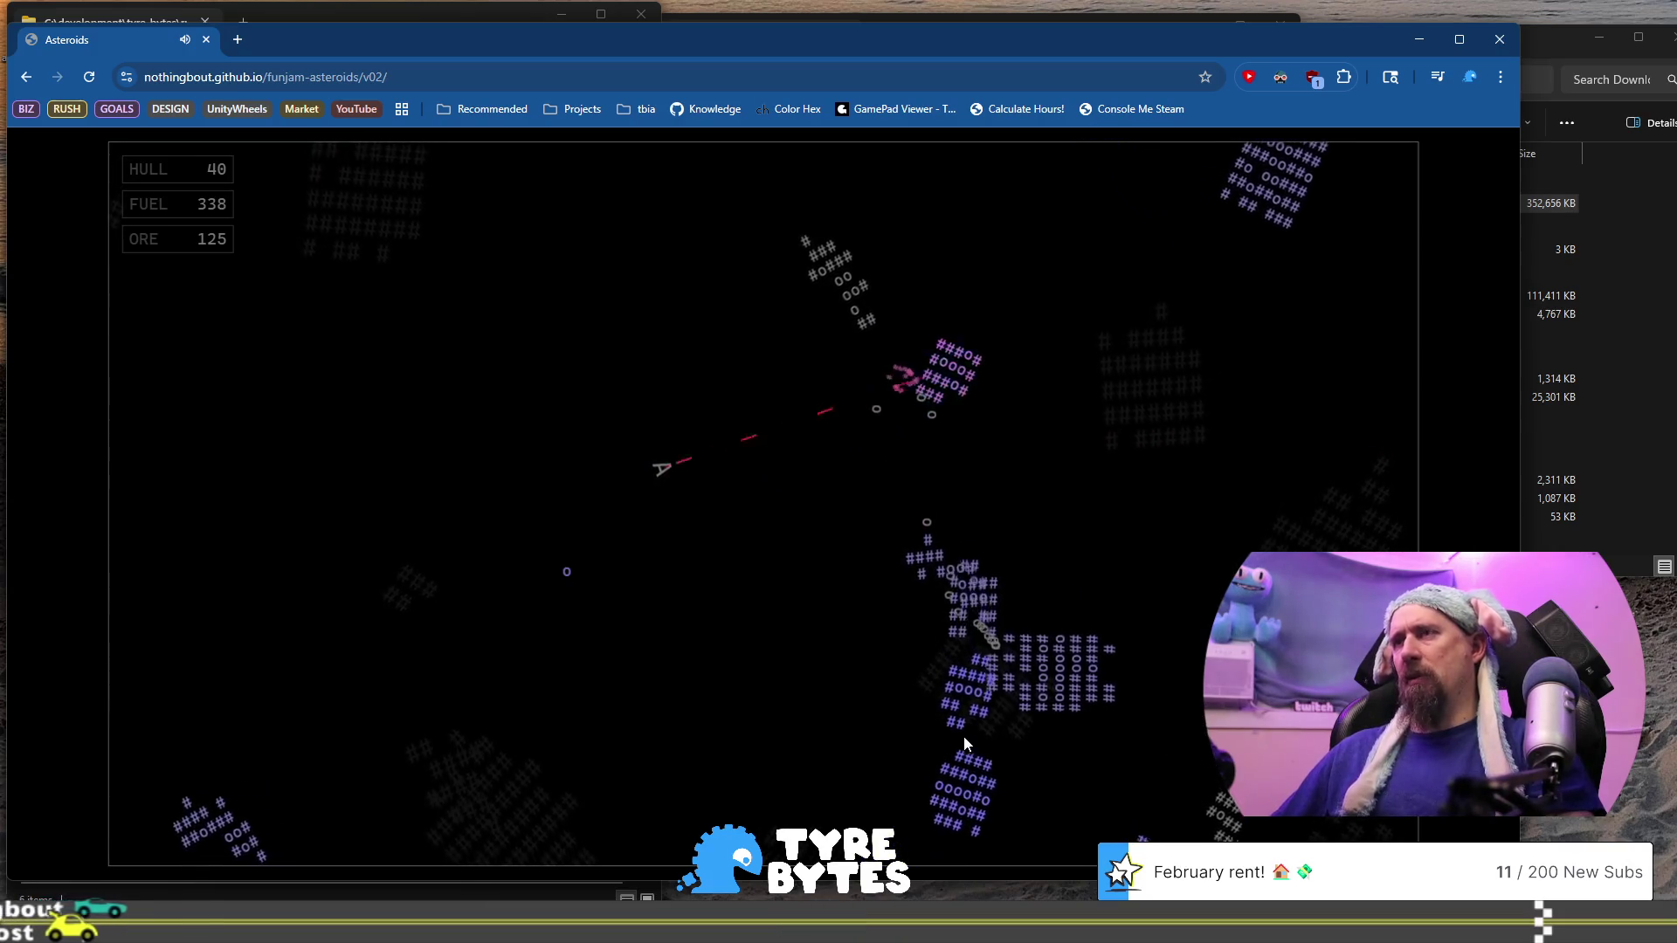
pyautogui.press('Up')
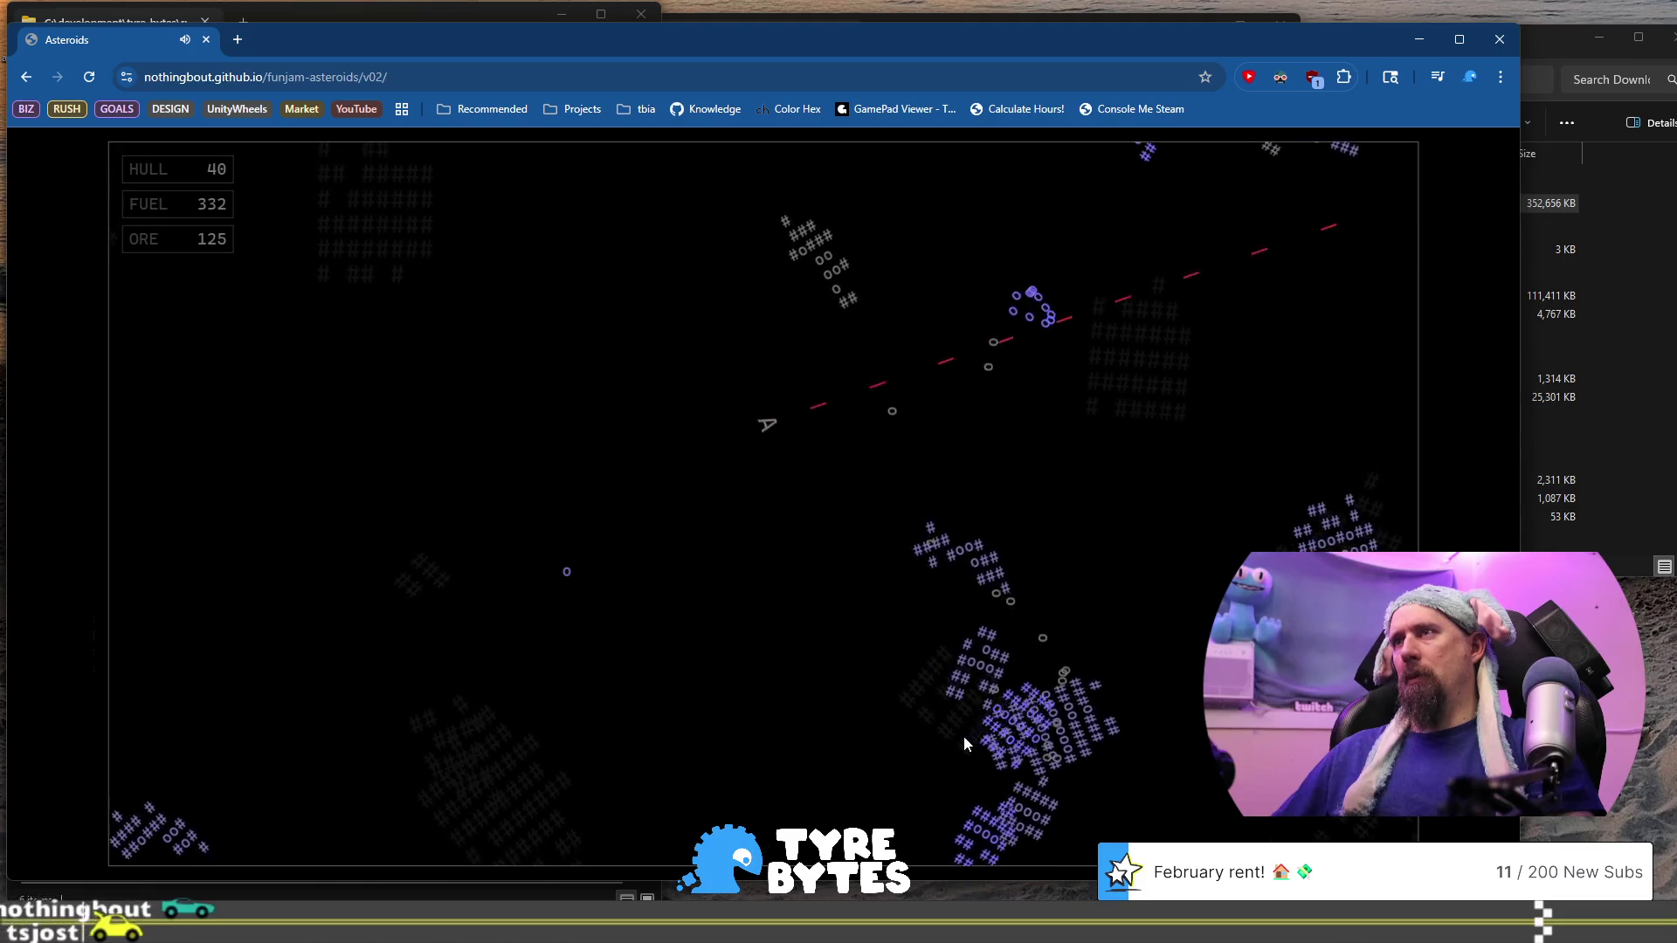
pyautogui.press('Up')
pyautogui.press('Left')
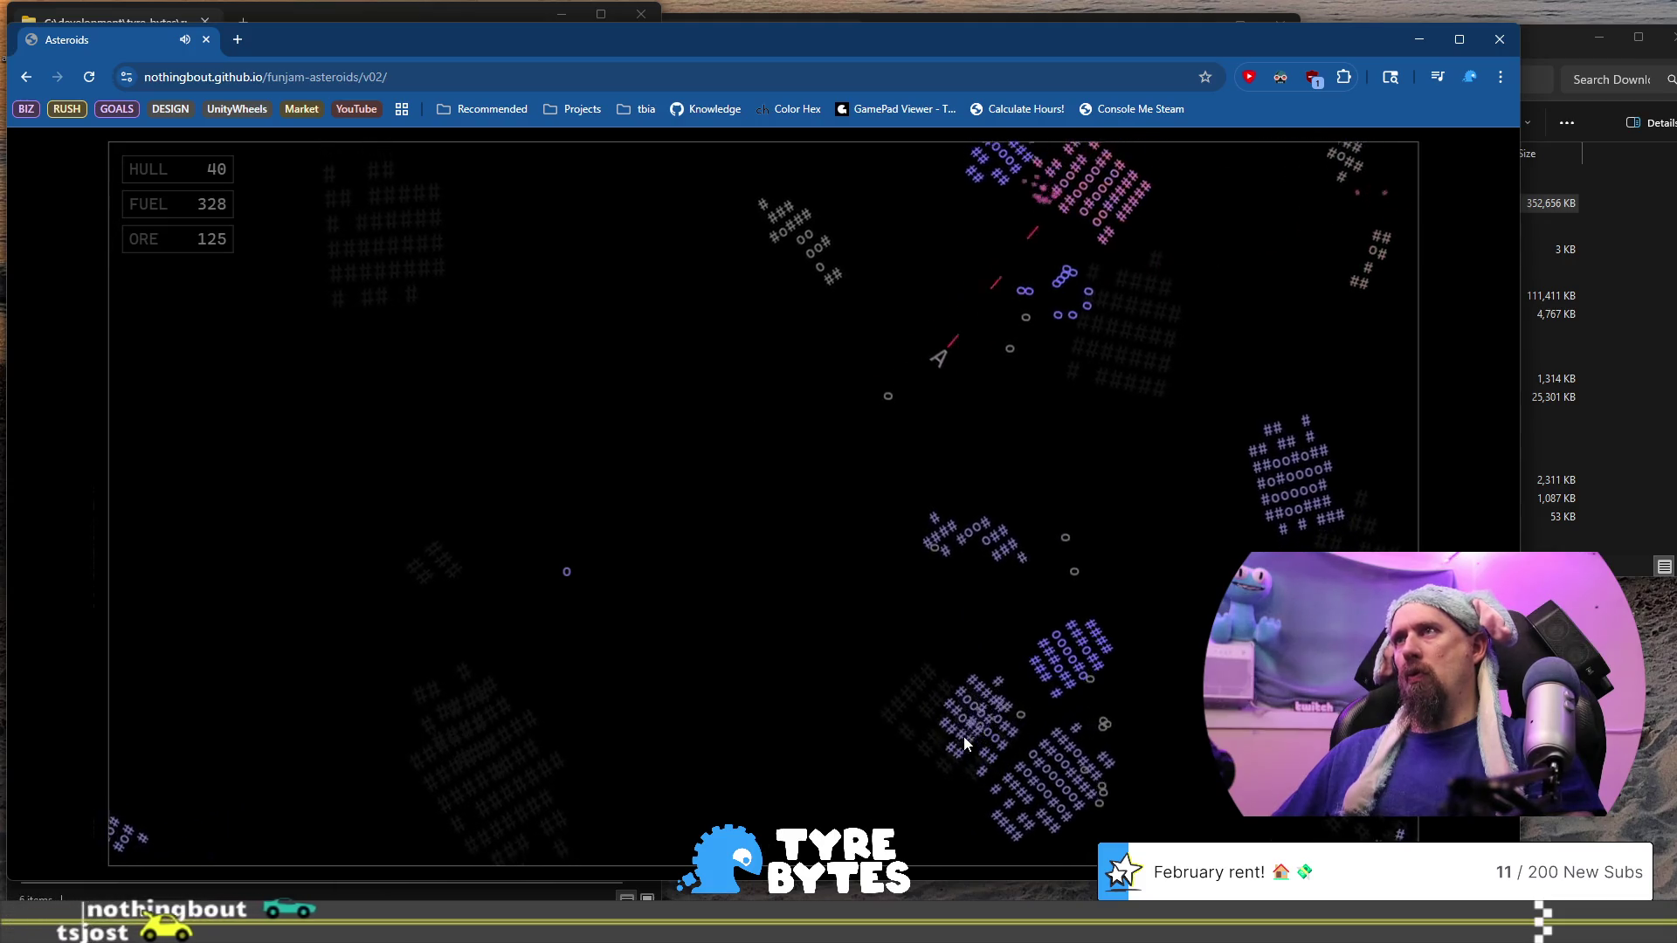
pyautogui.press('Right')
pyautogui.press('Up')
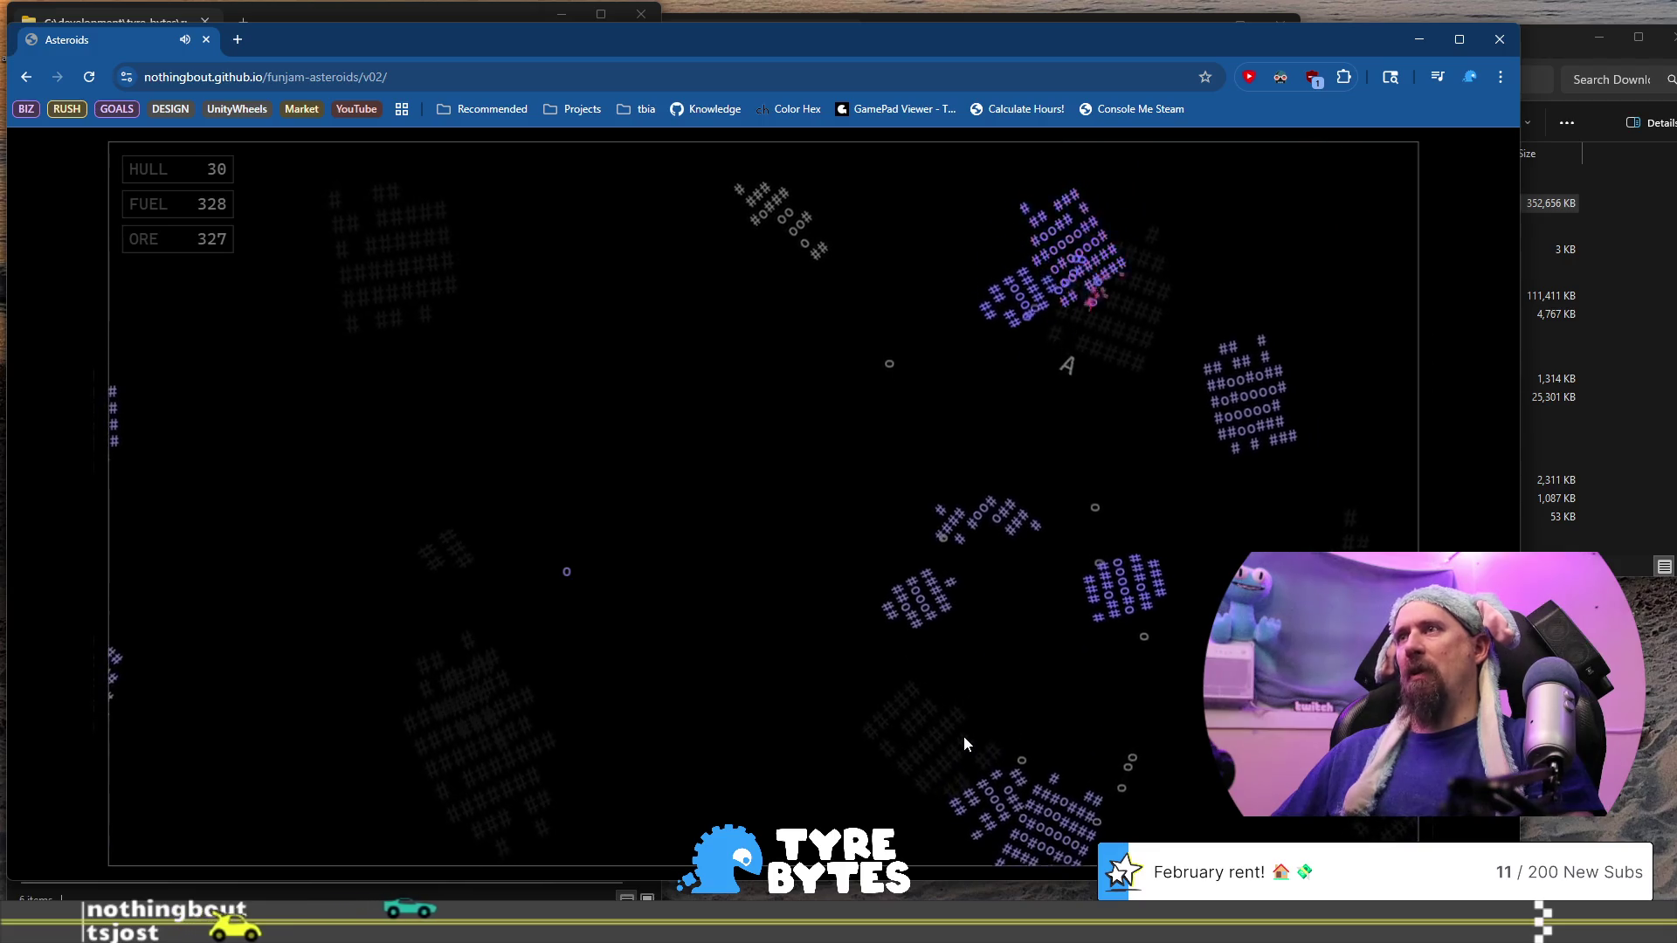
pyautogui.press('Up')
pyautogui.press('Right')
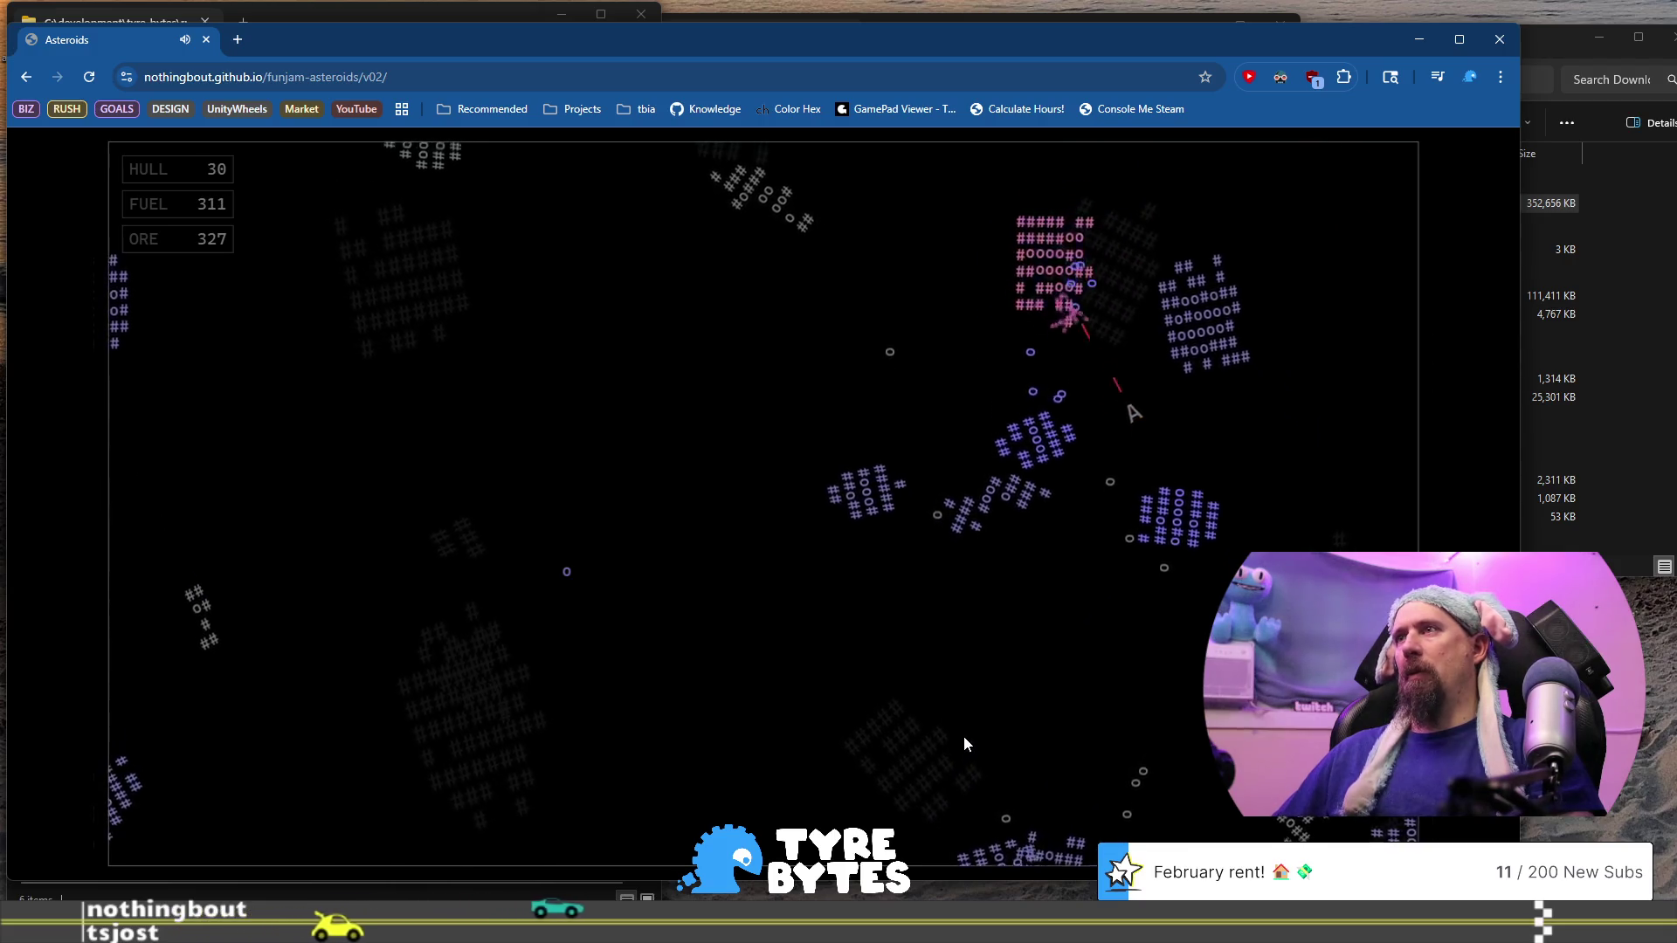
pyautogui.press('Up')
pyautogui.press('space')
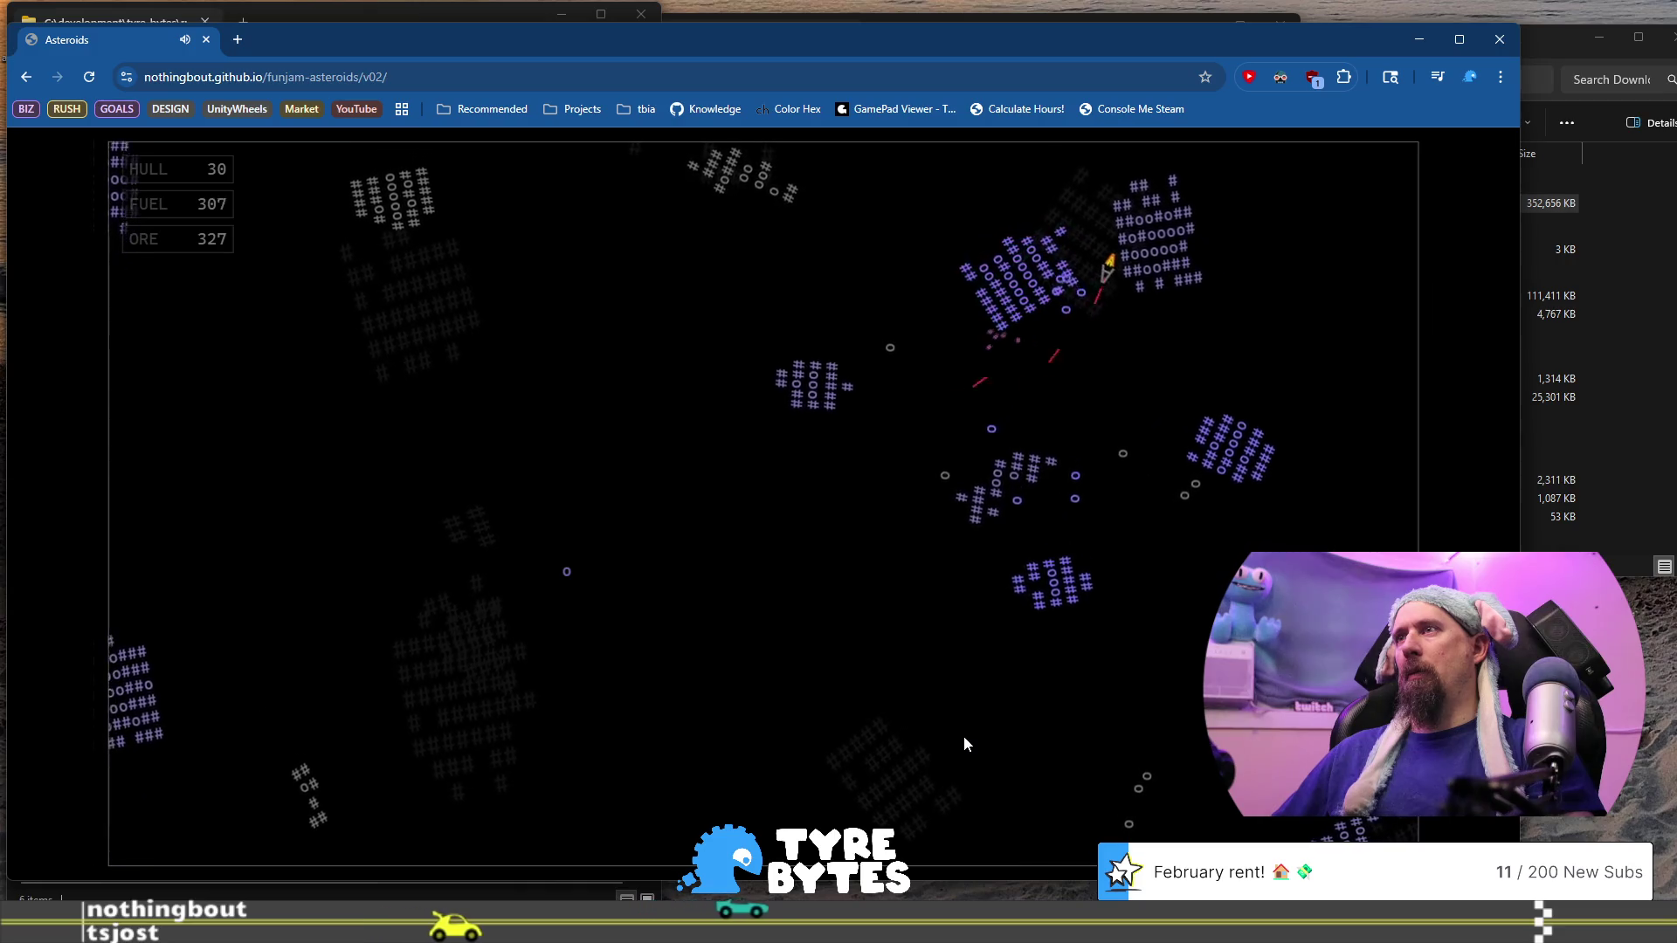
pyautogui.press('Up')
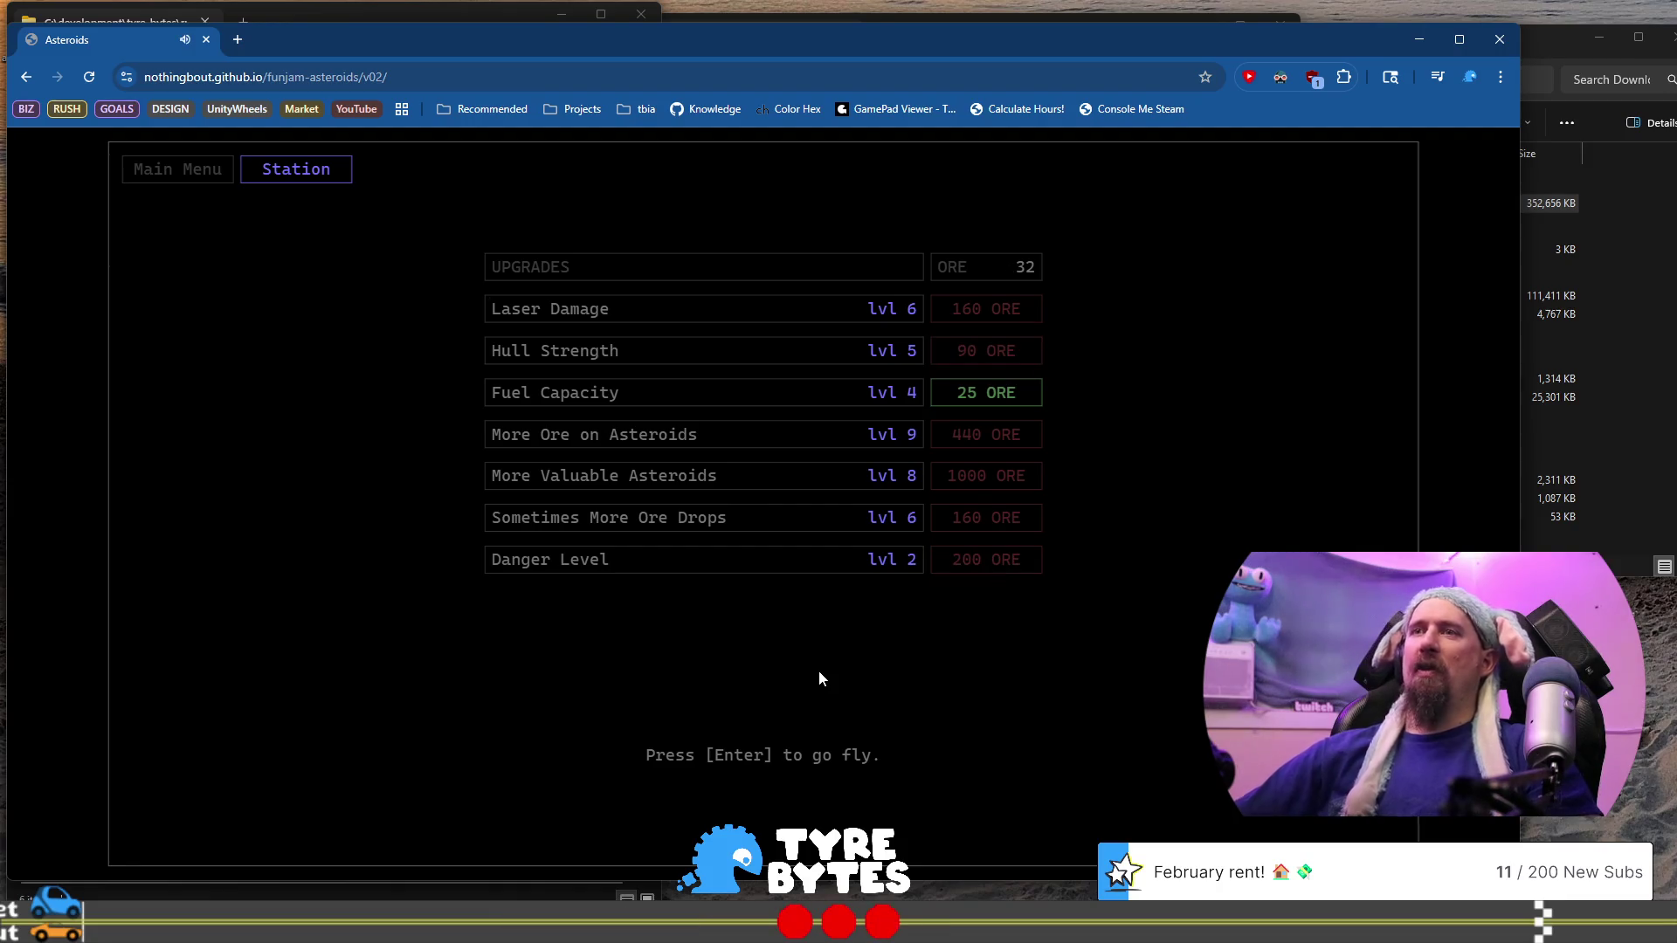
# Launch a fresh run from the station with hull 50, fuel 391 and 32 ore
pyautogui.press('Return')
pyautogui.press('space')
# Fly up, then down-left, firing at asteroid clusters for ore
pyautogui.press('Up')
pyautogui.press('Up')
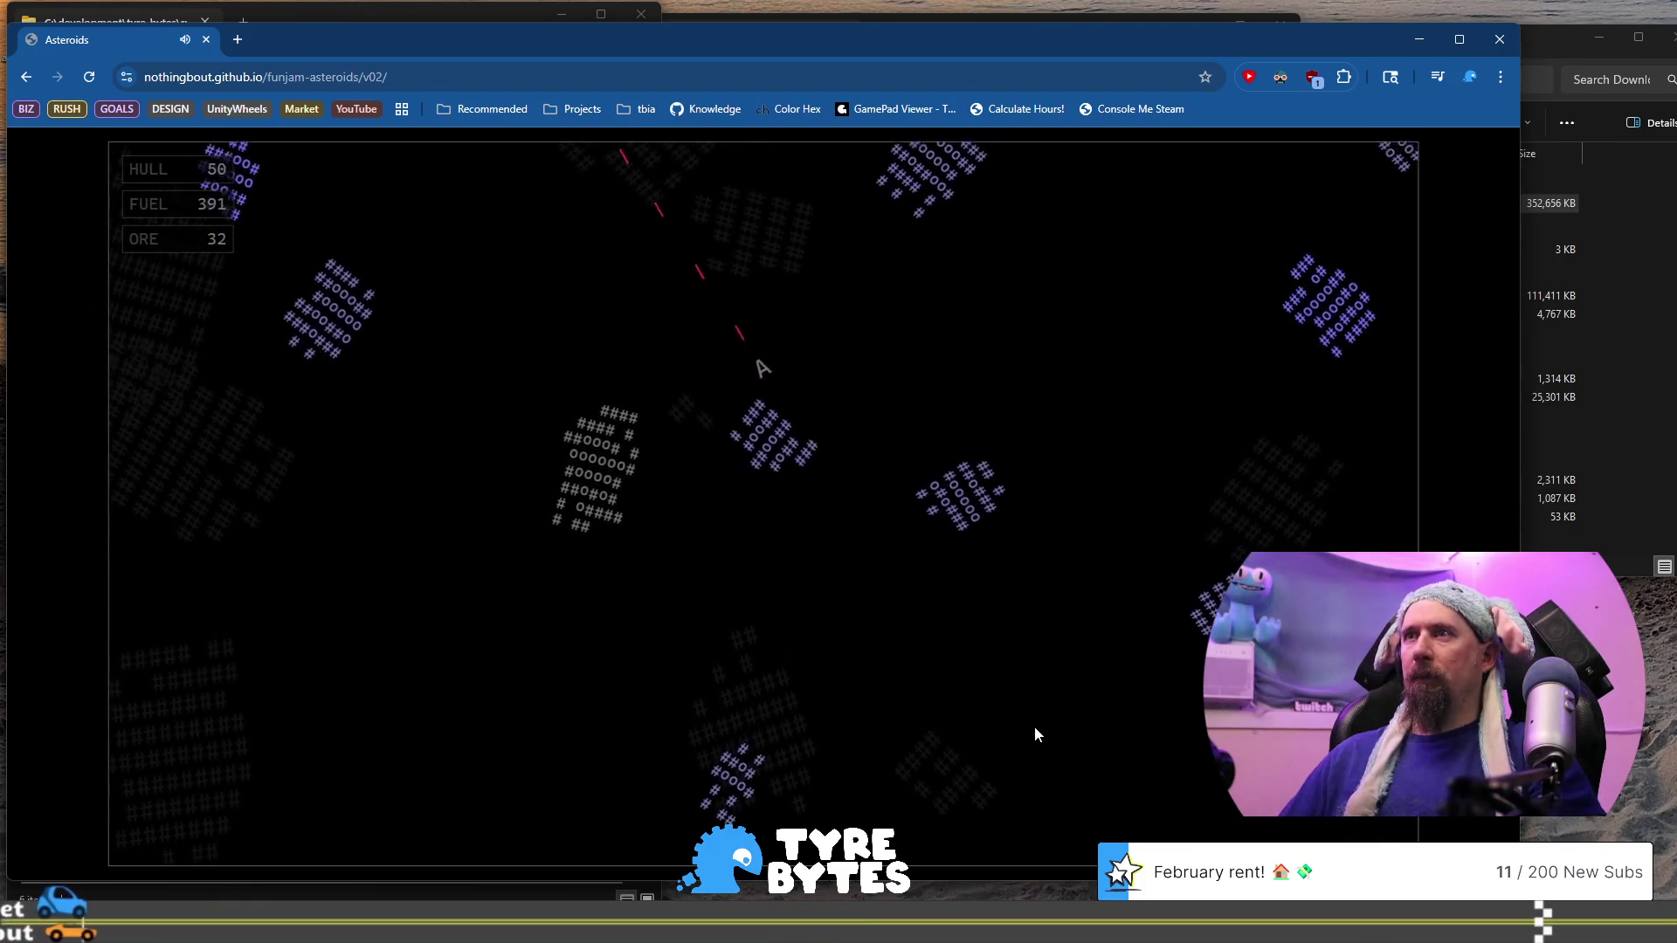
pyautogui.press('Up')
pyautogui.press('space')
pyautogui.press('Right')
pyautogui.press('Up')
pyautogui.press('space')
pyautogui.press('Left')
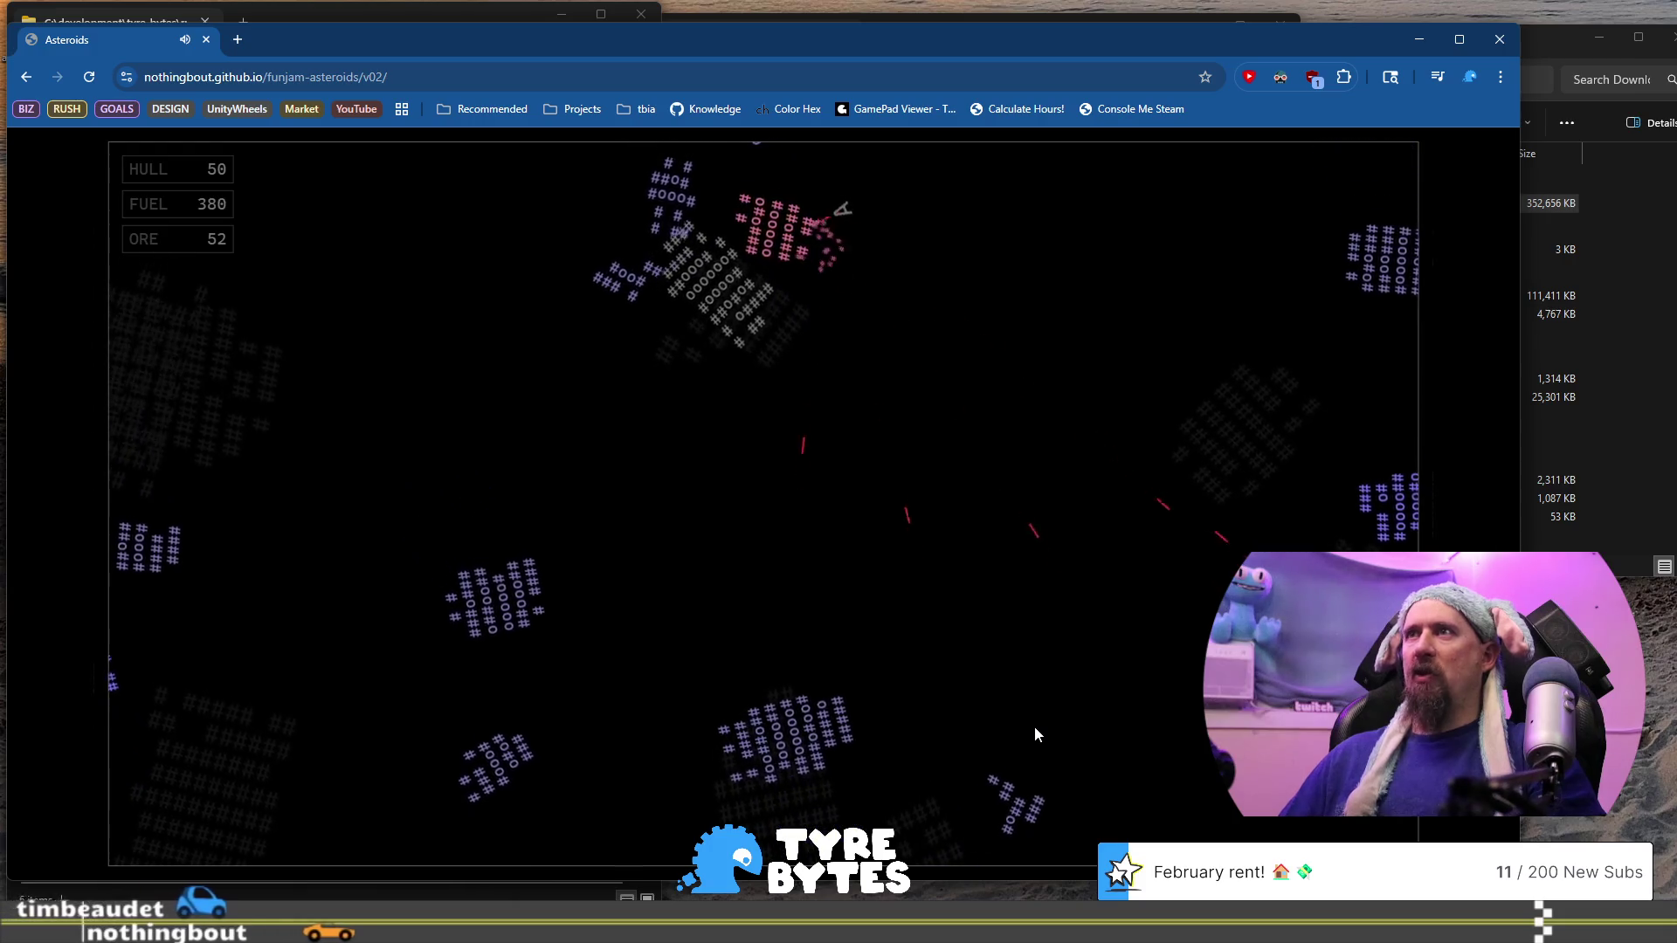
pyautogui.press('space')
pyautogui.press('Up')
pyautogui.press('space')
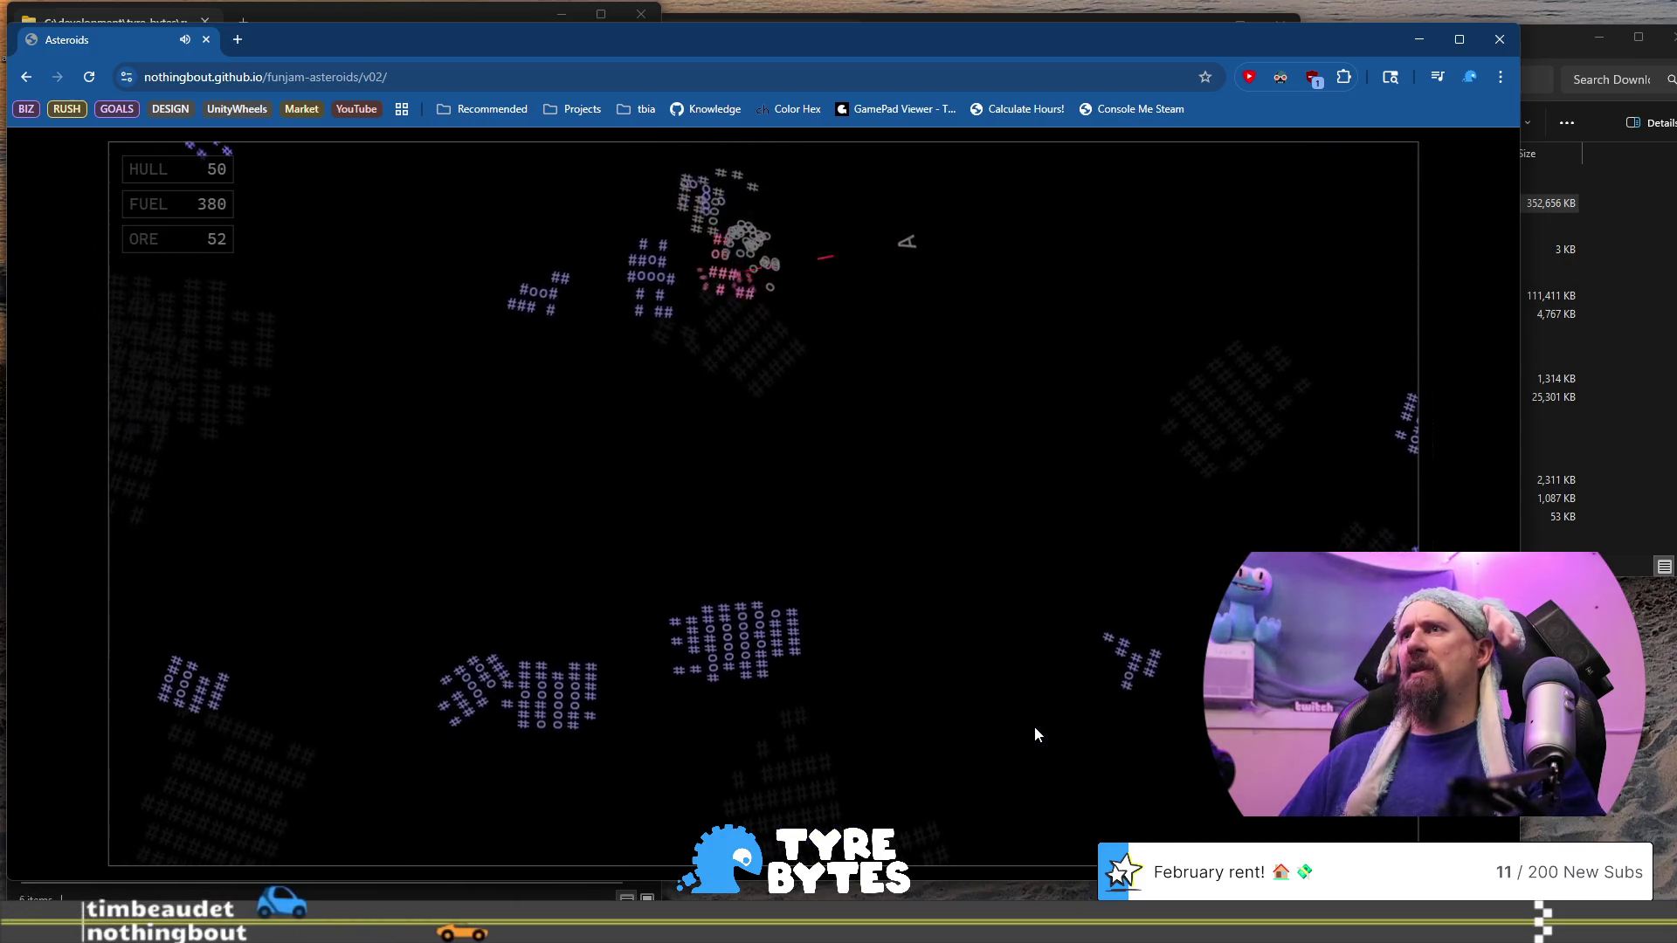
pyautogui.press('Up')
pyautogui.press('space')
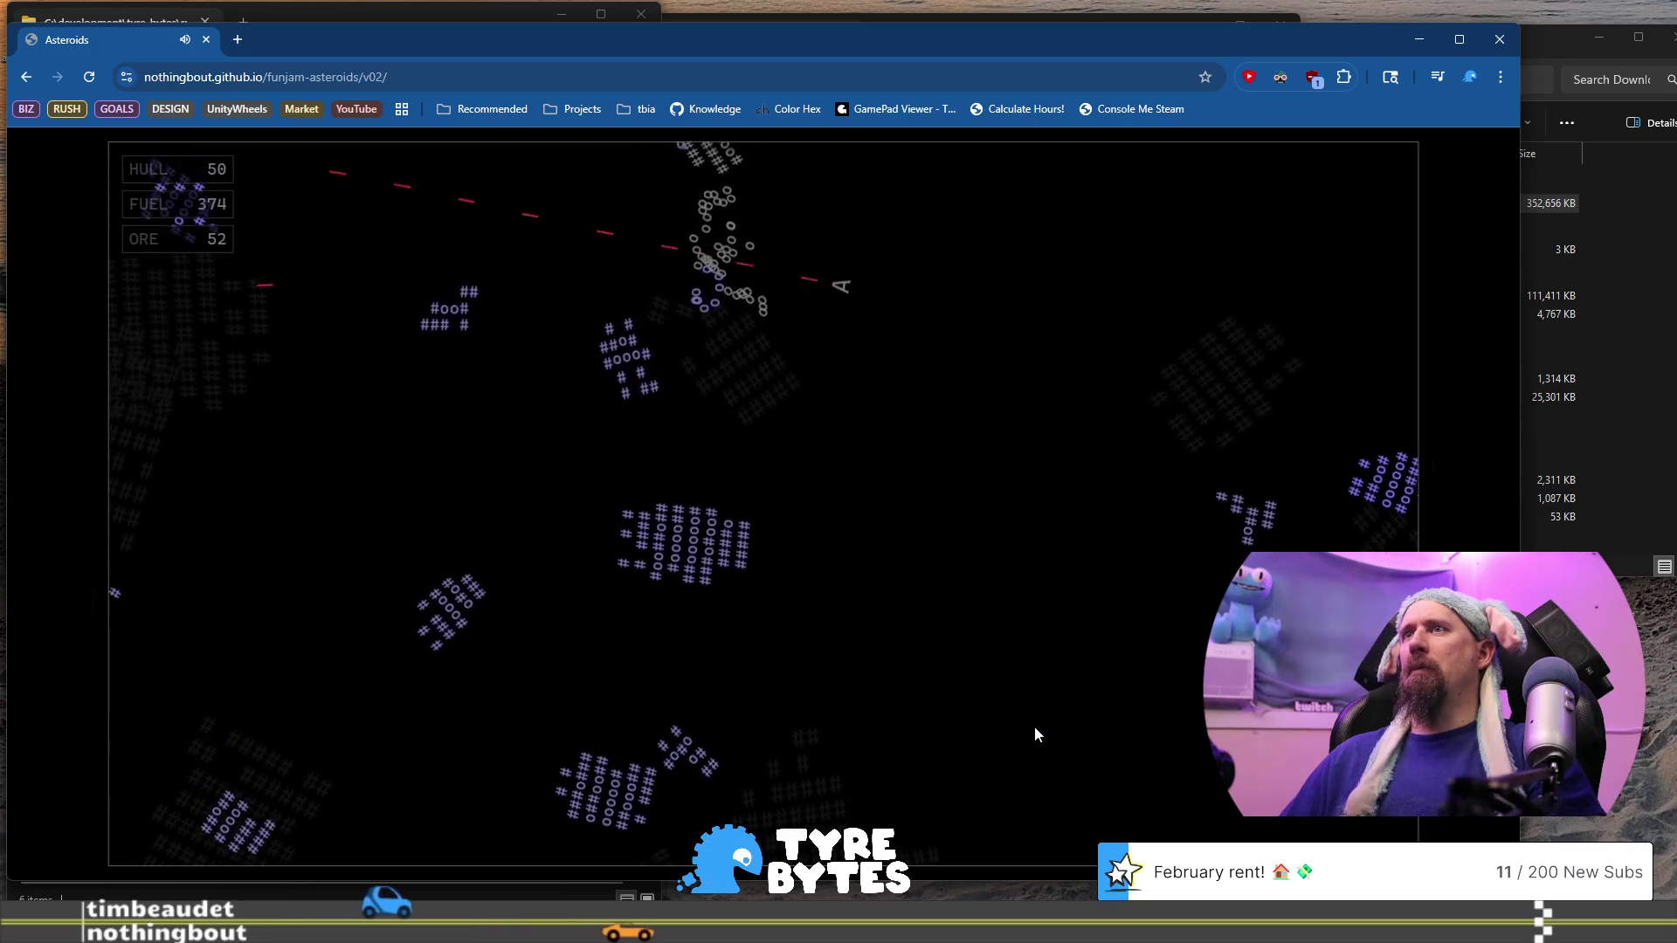
pyautogui.press('Up')
pyautogui.press('space')
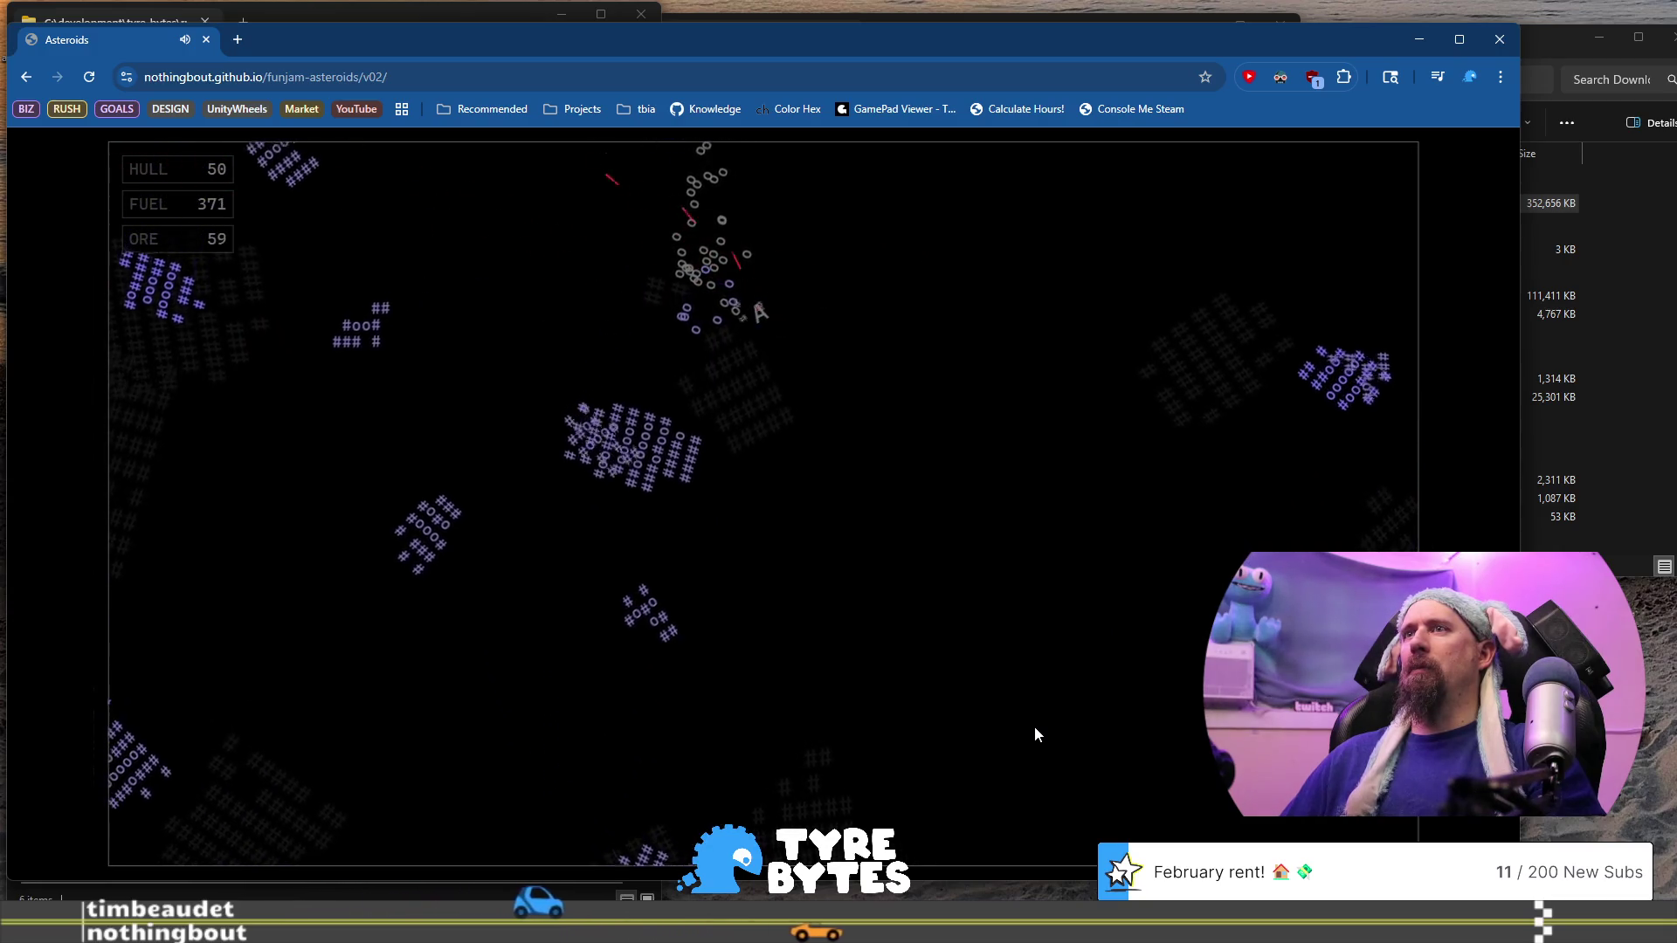
# Turn right and up-right, blasting the asteroids above the ship
pyautogui.press('Up')
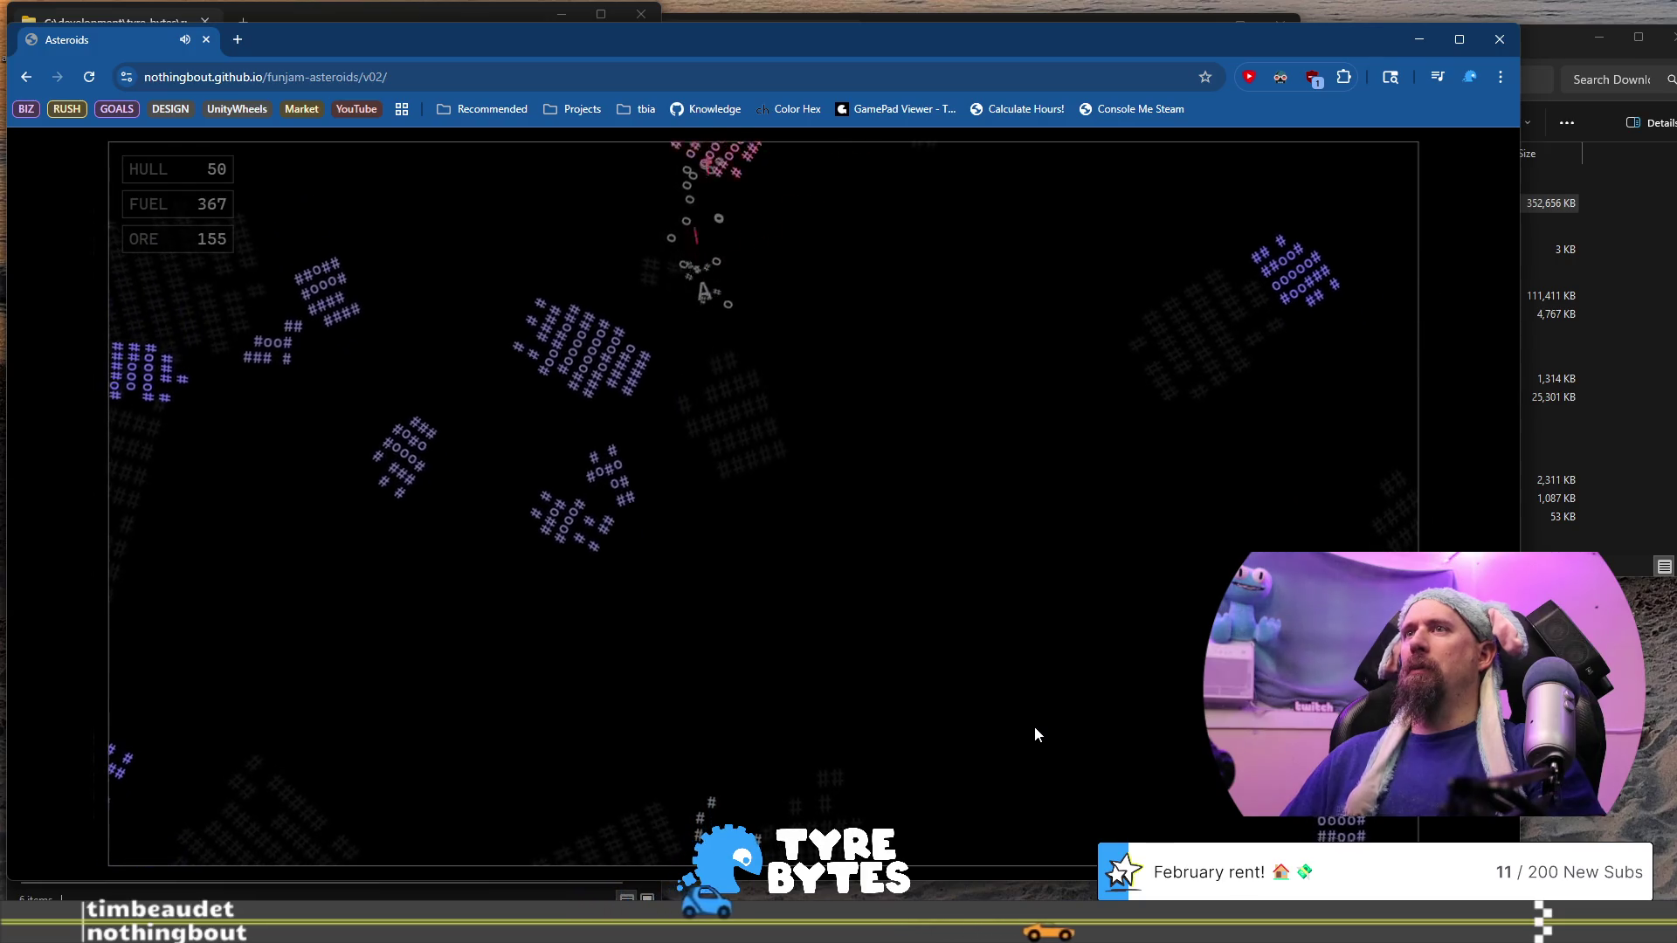
pyautogui.press('Right')
pyautogui.press('Up')
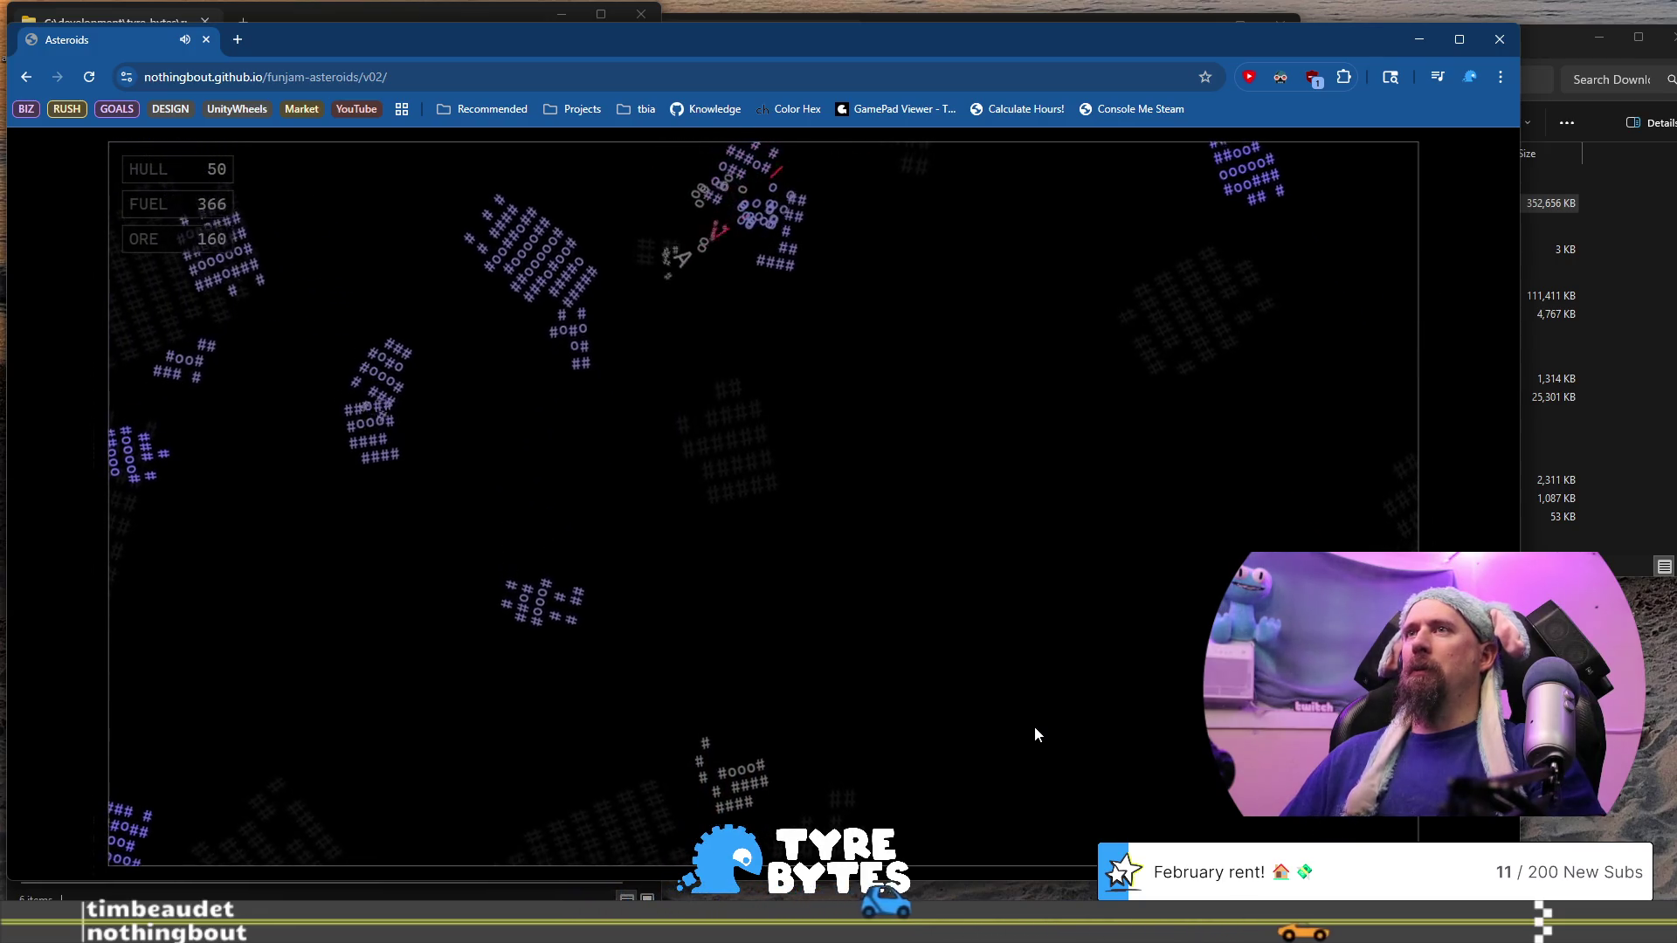
pyautogui.press('space')
pyautogui.press('Up')
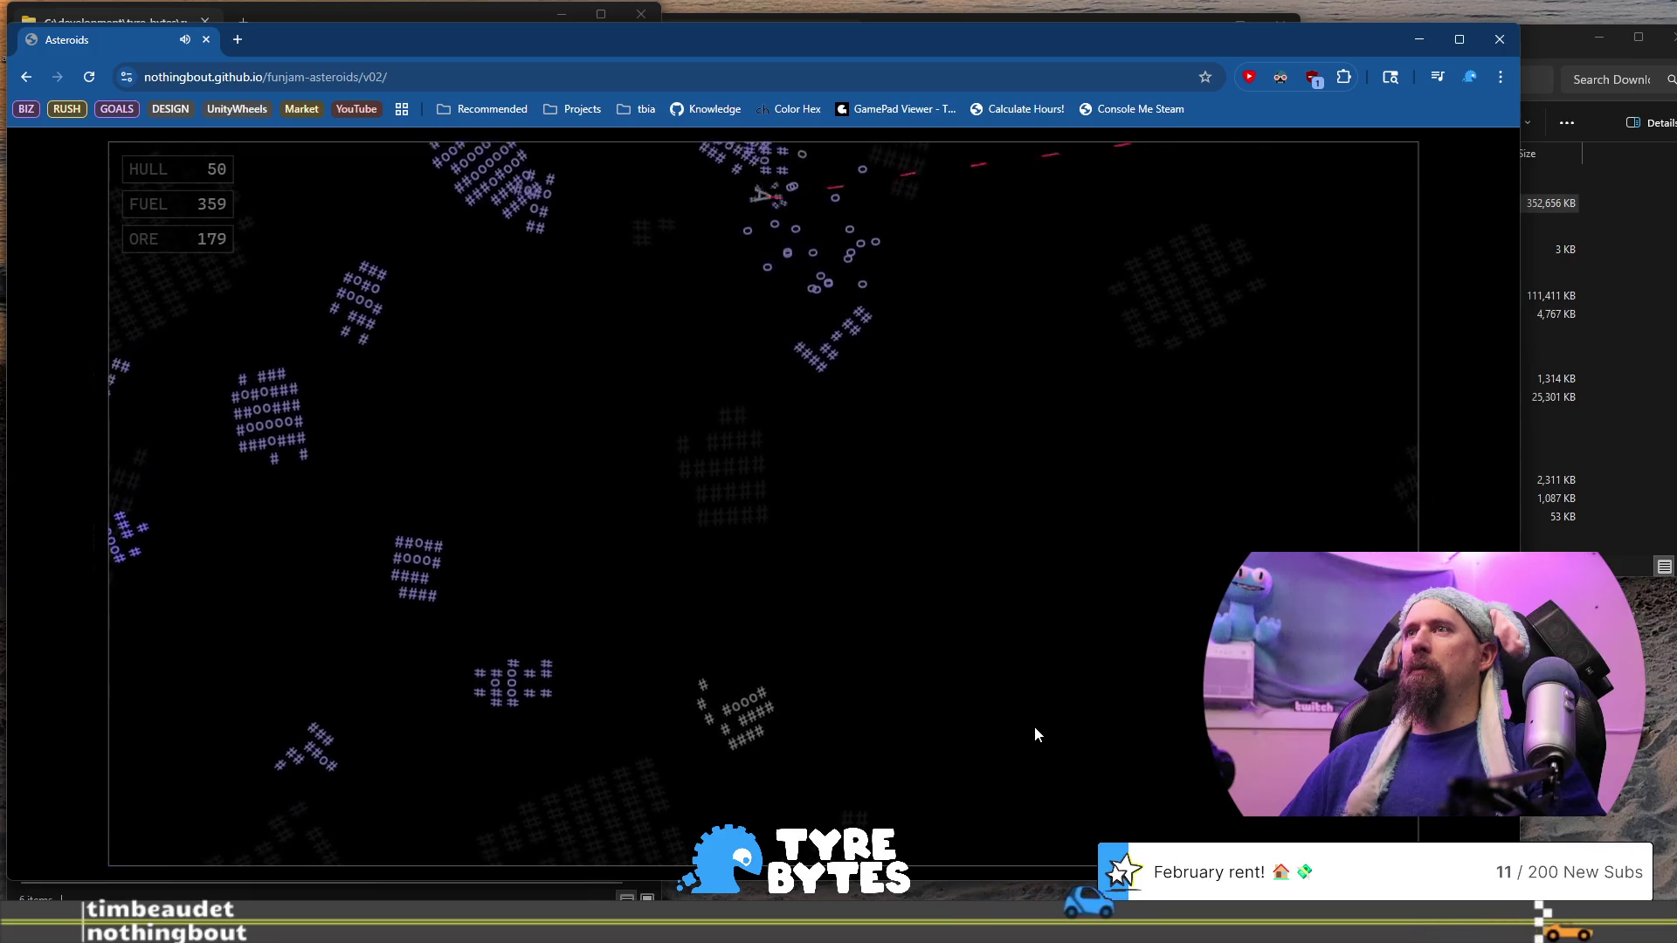
pyautogui.press('space')
pyautogui.press('Up')
pyautogui.press('Left')
pyautogui.press('space')
# Sweep down and lower-right firing until the hull is destroyed at 319 ore
pyautogui.press('Right')
pyautogui.press('Up')
pyautogui.press('space')
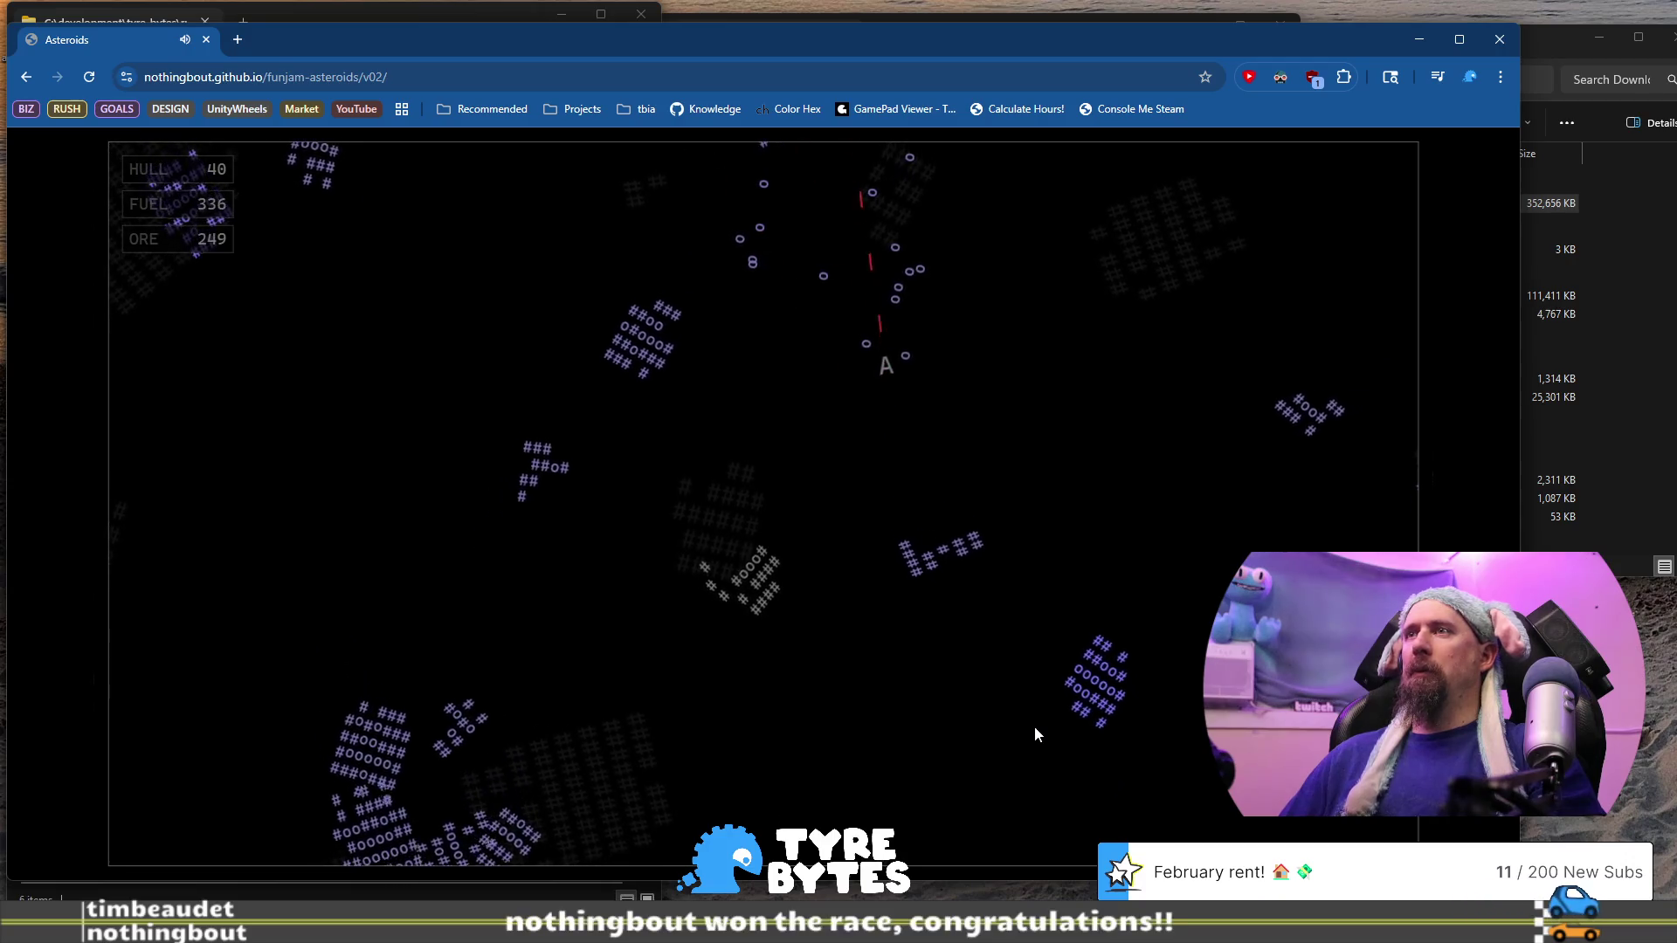
pyautogui.press('Right')
pyautogui.press('Up')
pyautogui.press('space')
pyautogui.press('Left')
pyautogui.press('Up')
pyautogui.press('space')
pyautogui.press('Right')
pyautogui.press('Up')
pyautogui.press('space')
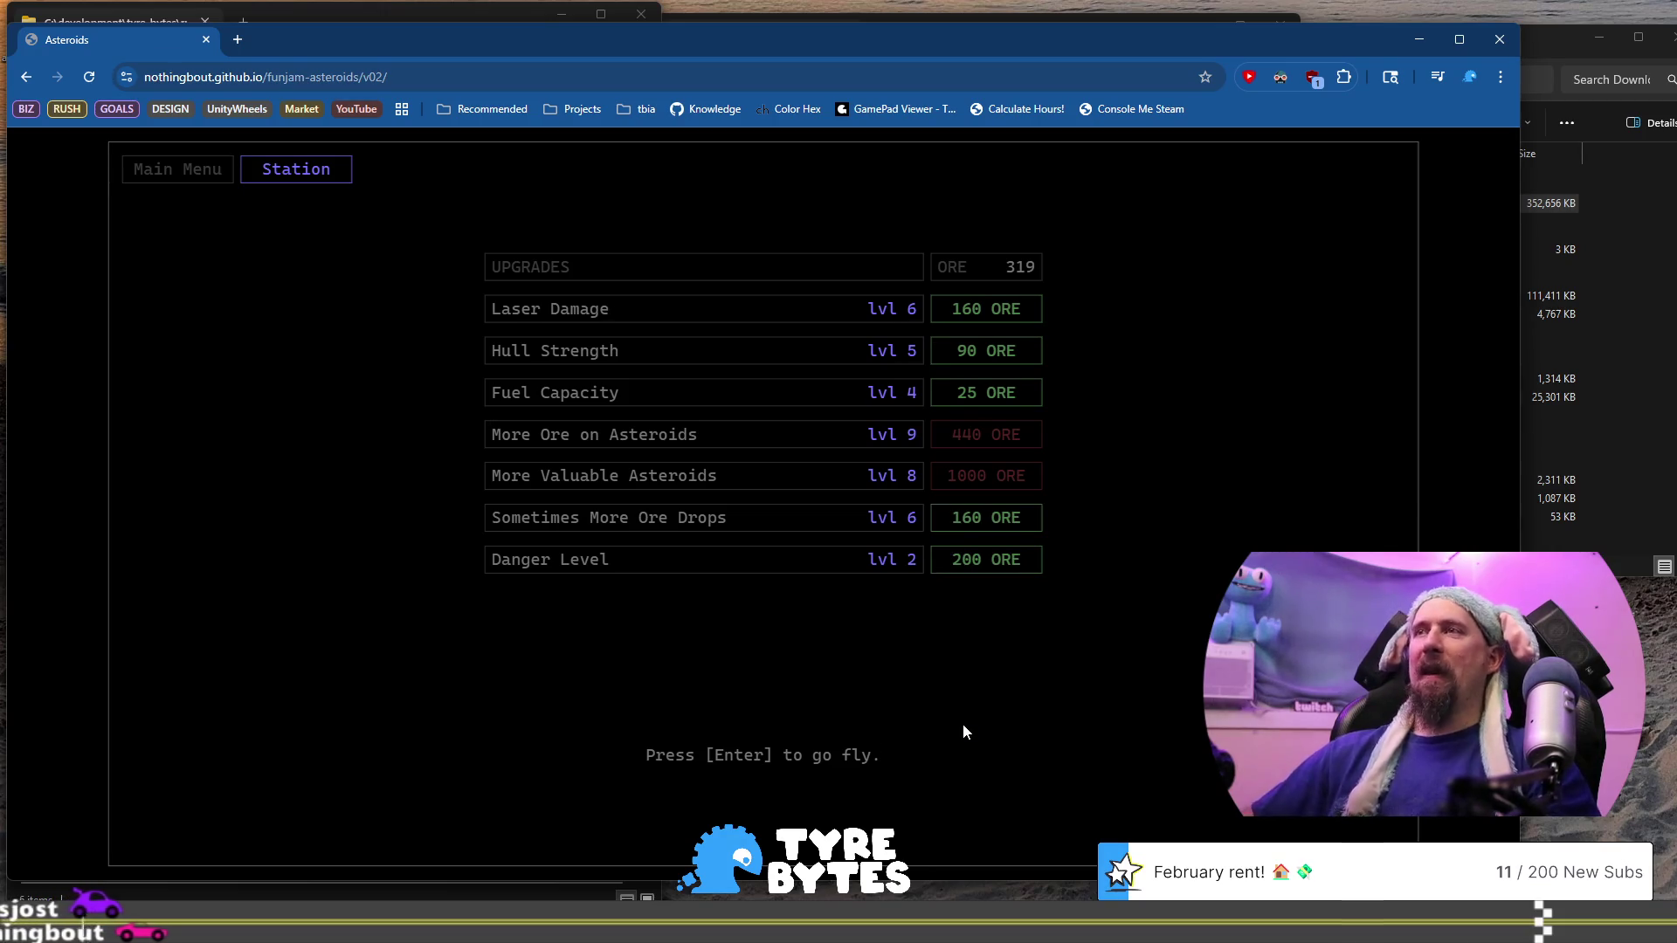
# Fly a run, buy two Laser Damage upgrades to level 8, and relaunch with fuel 400
pyautogui.press('Return')
pyautogui.press('Left')
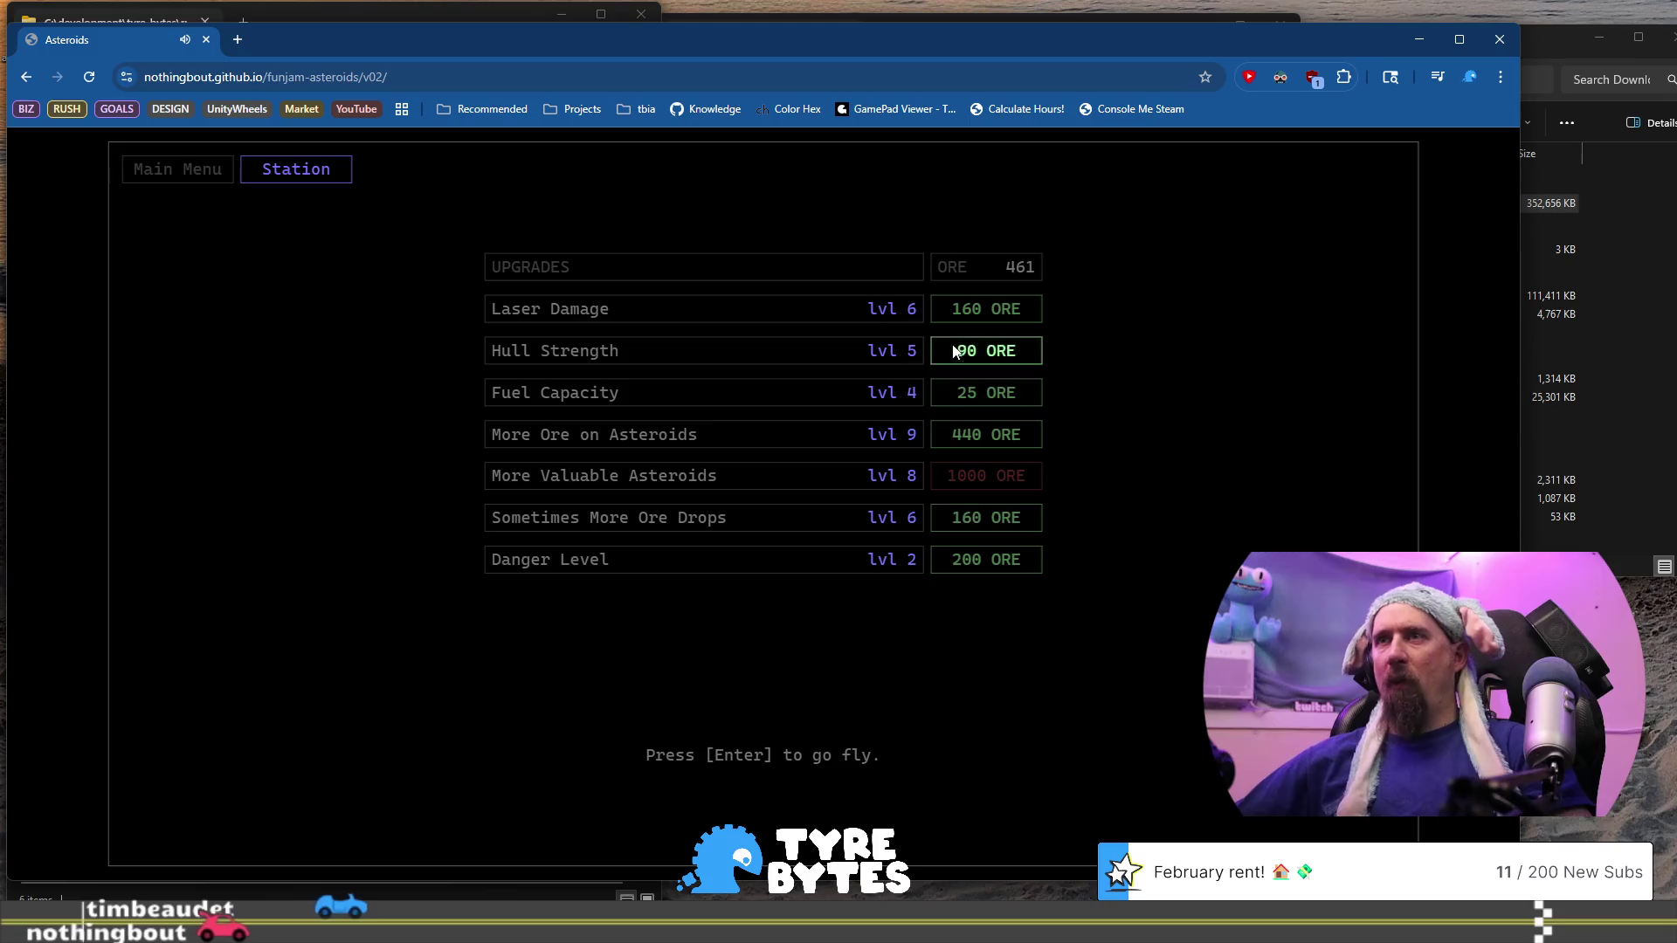
pyautogui.click(989, 312)
pyautogui.click(988, 311)
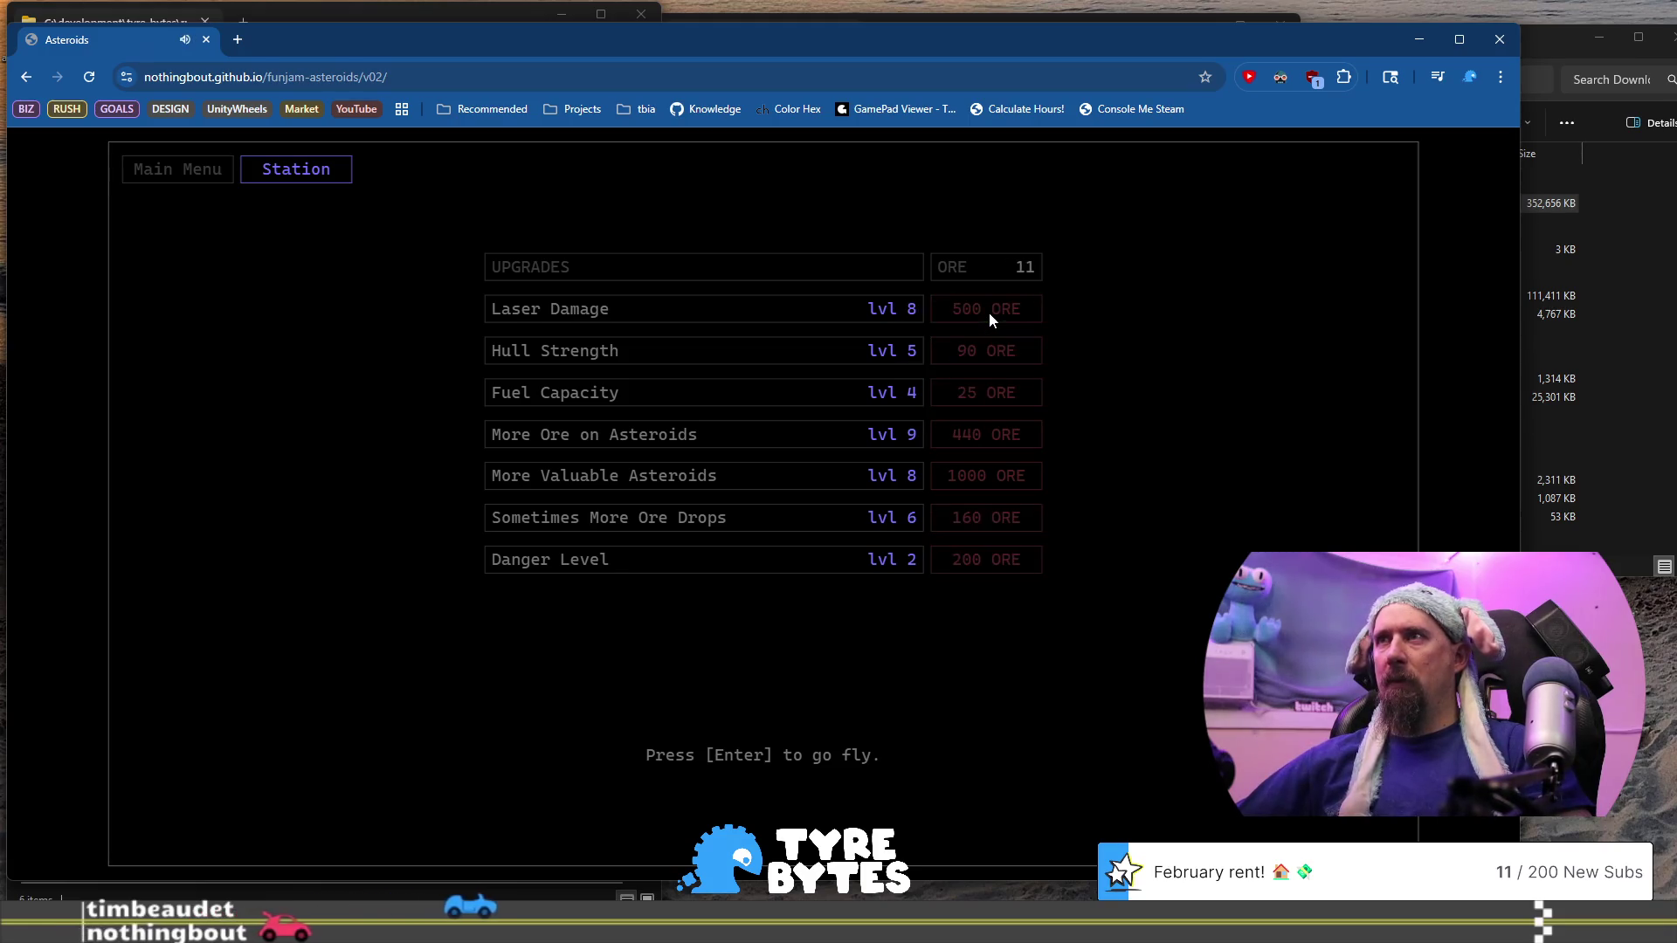
pyautogui.press('Return')
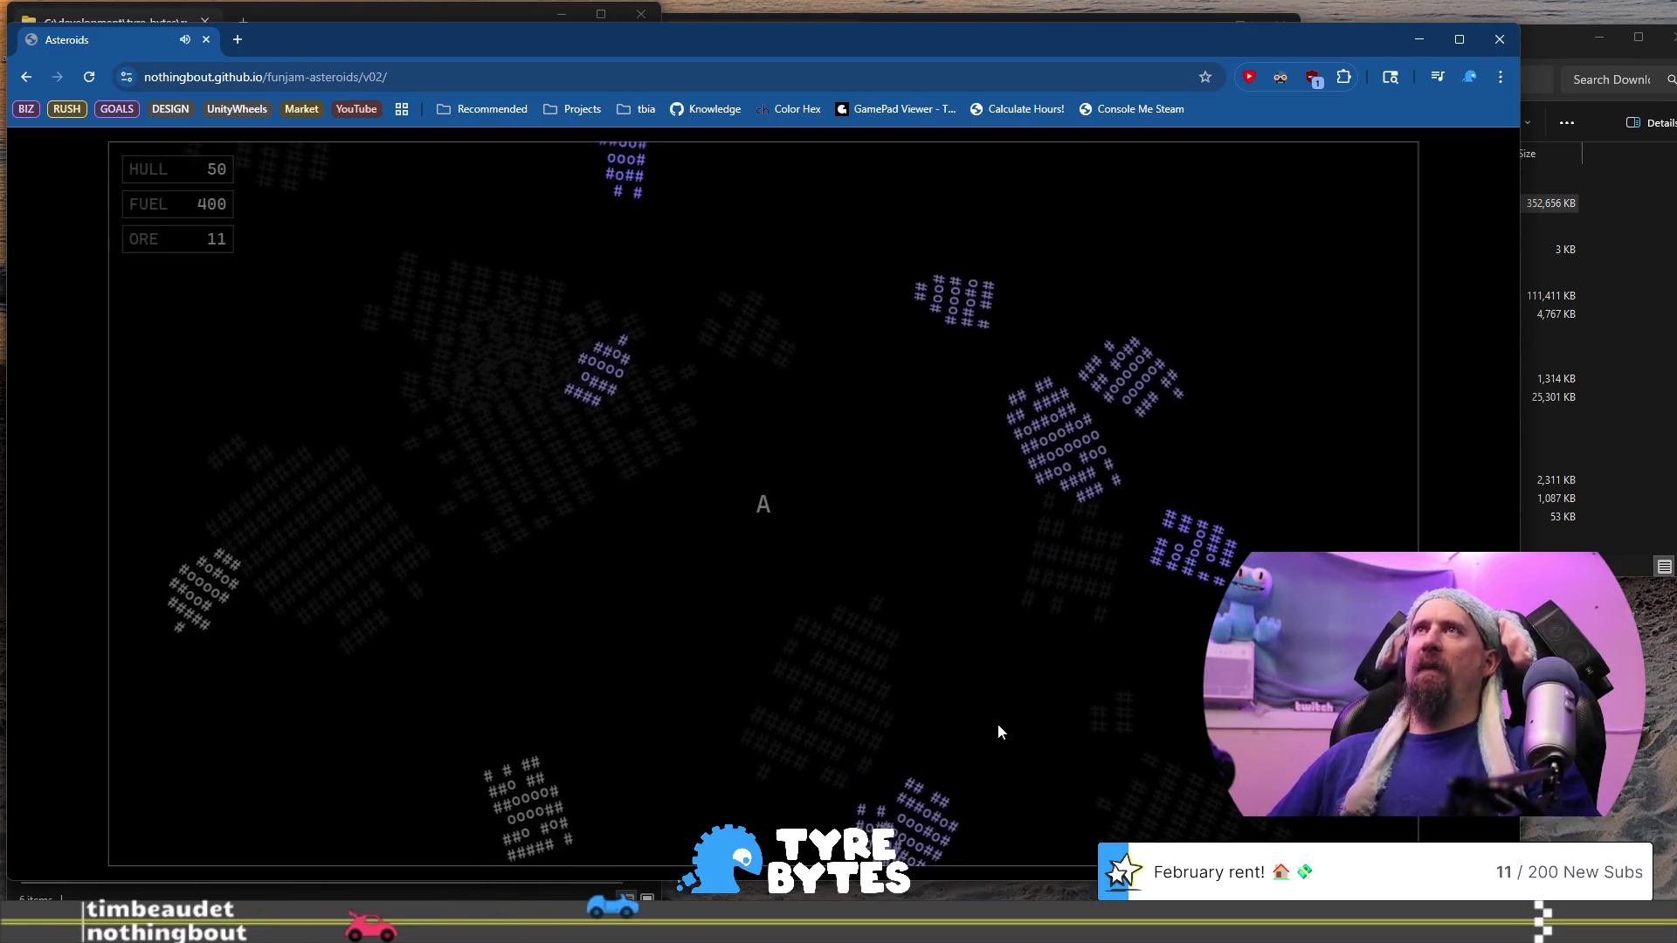
# Steer the ship up and to the right, shooting asteroids above and to the right
pyautogui.press('Right')
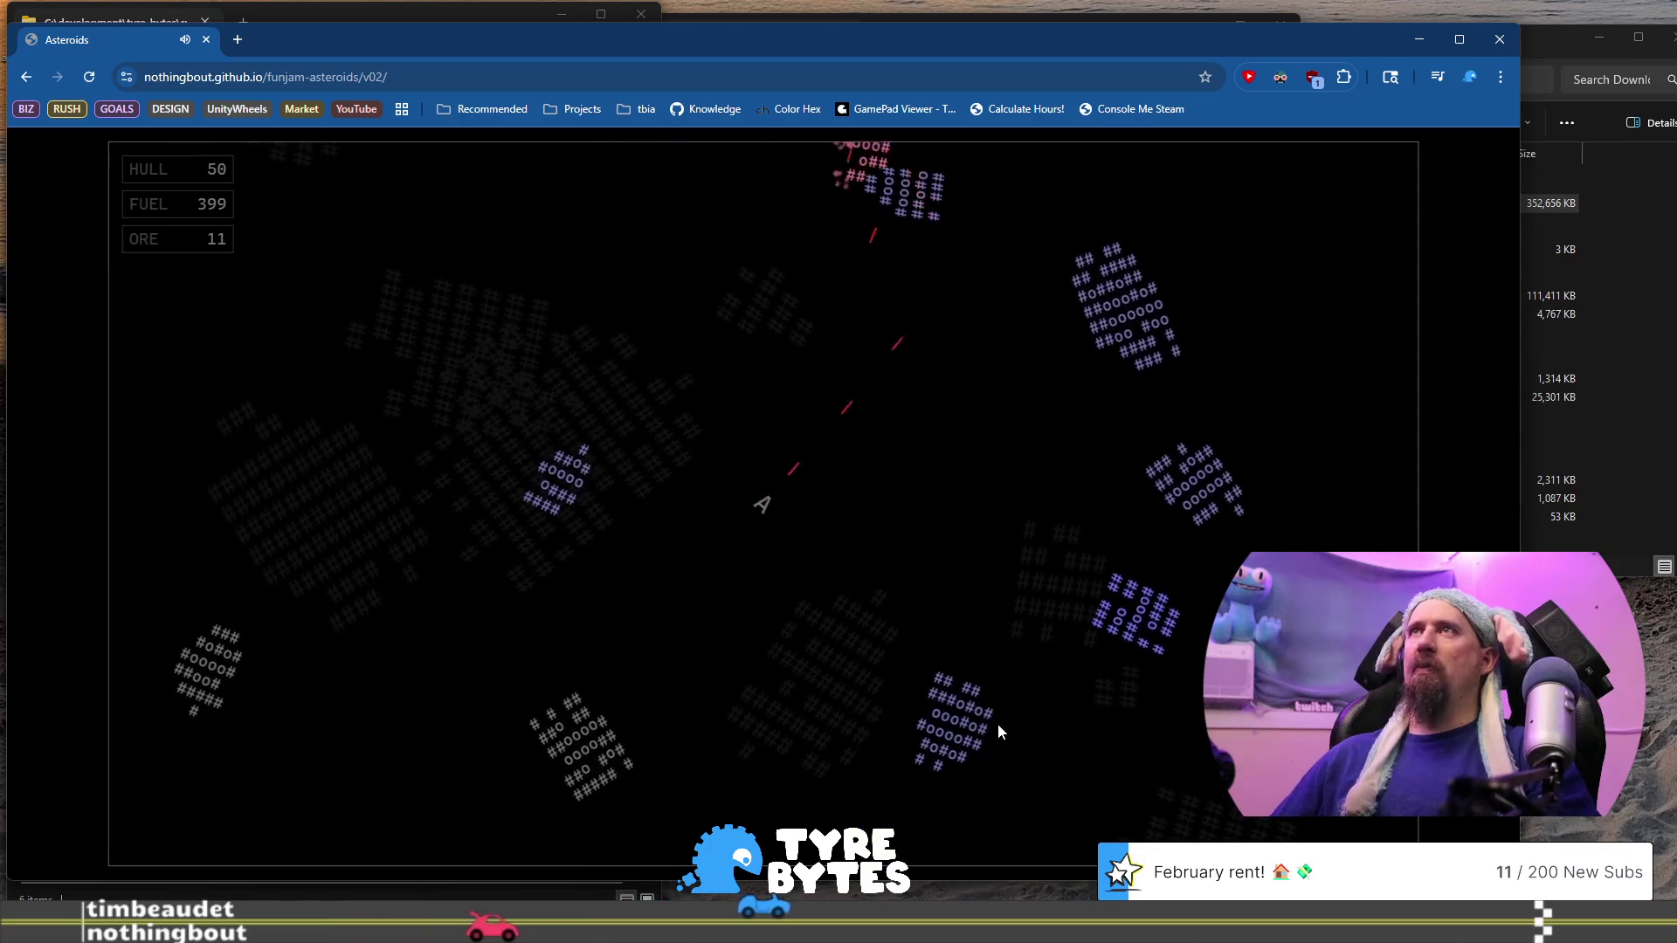
pyautogui.press('Left')
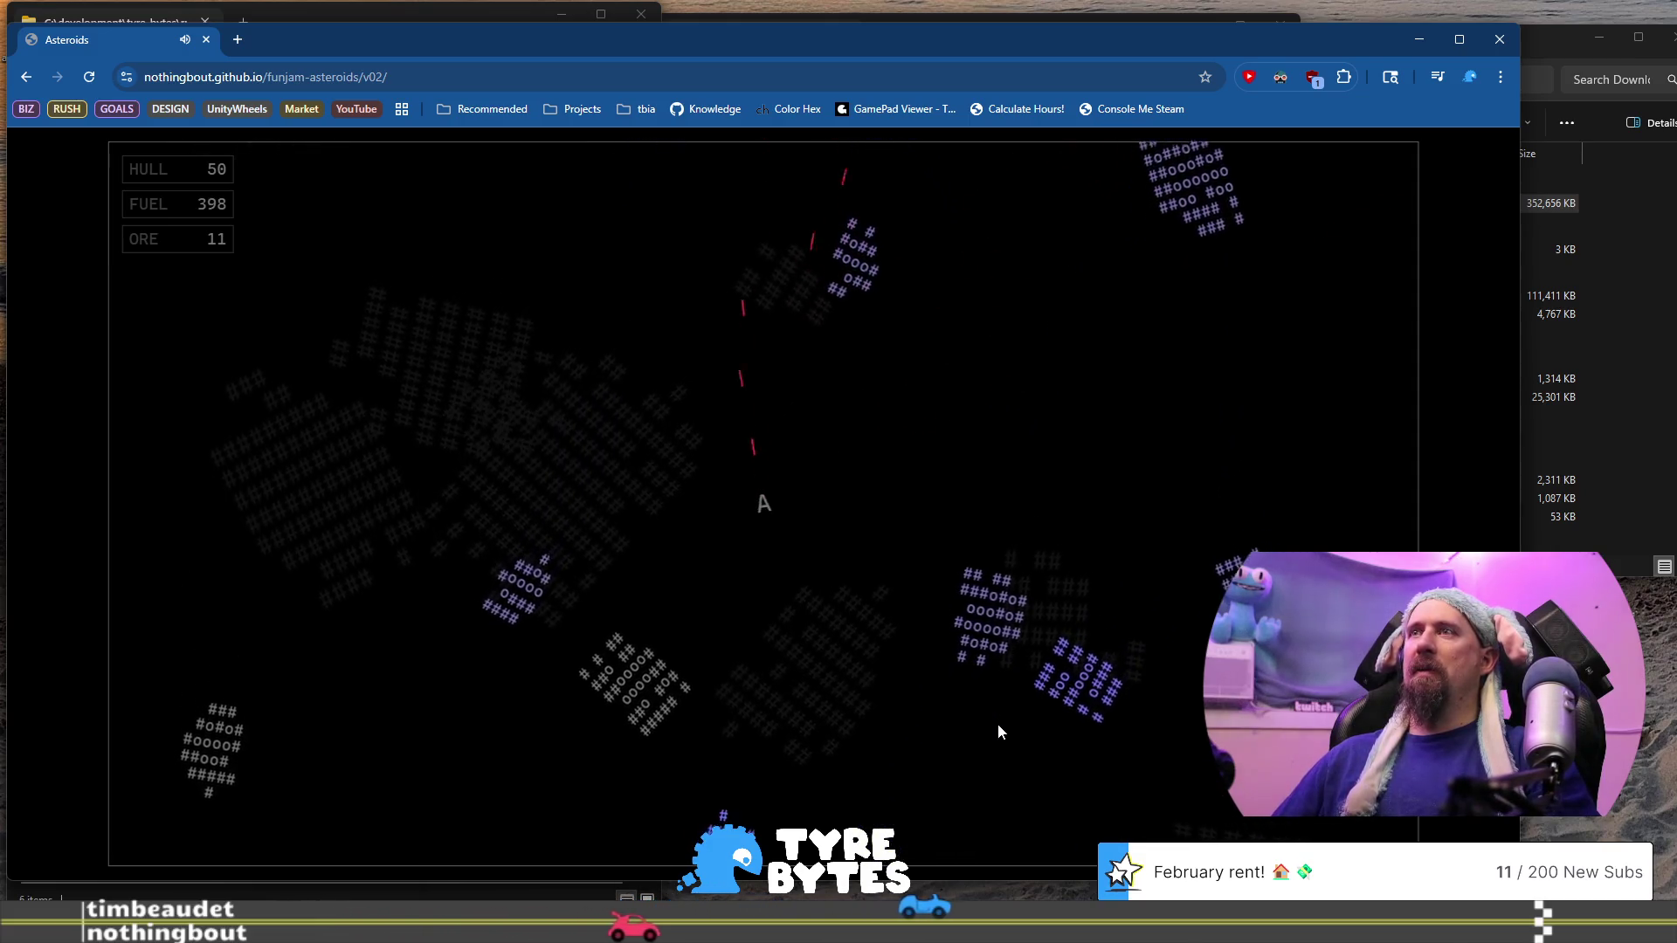
pyautogui.press('Right')
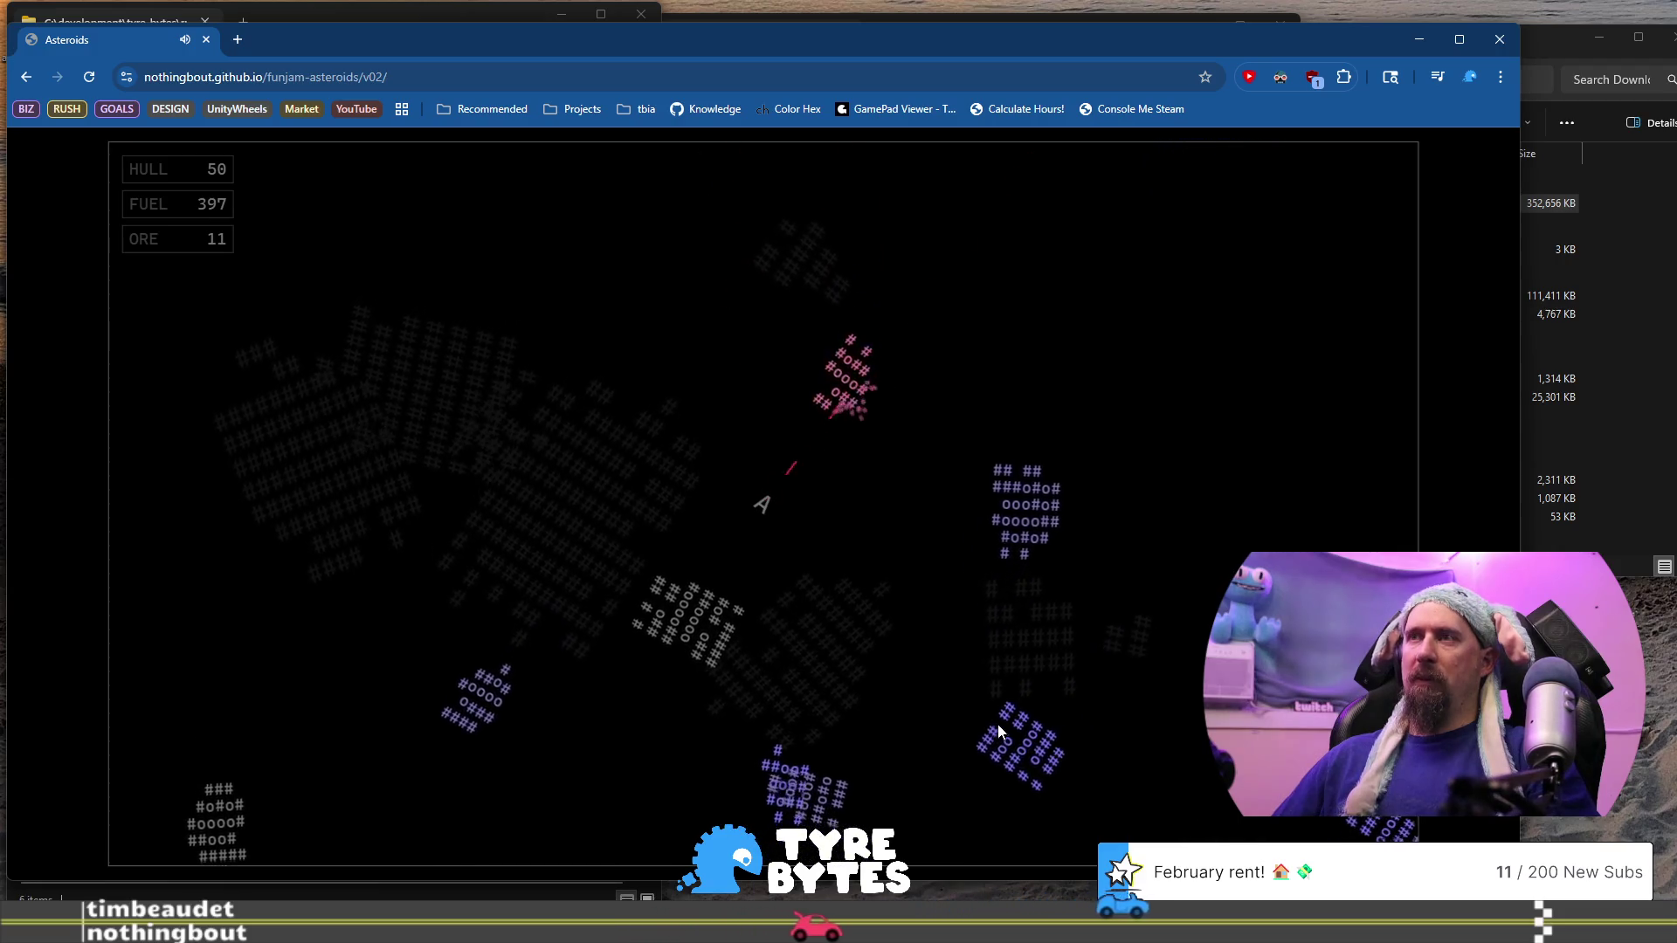
pyautogui.press('Up')
pyautogui.press('Right')
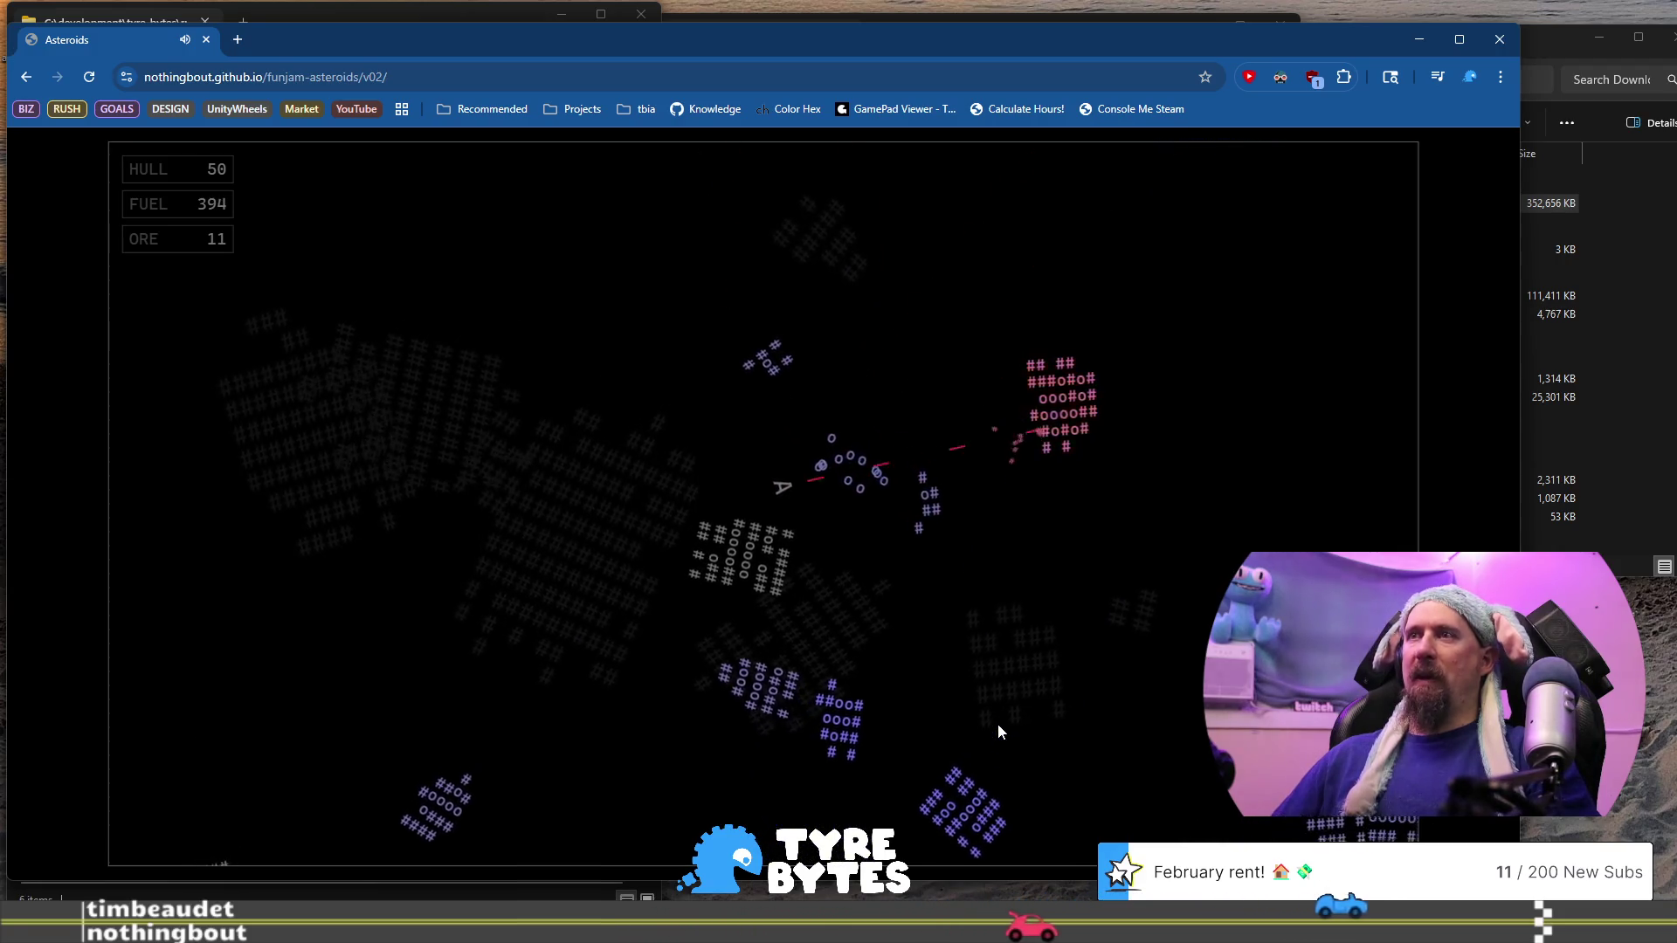
pyautogui.press('Up')
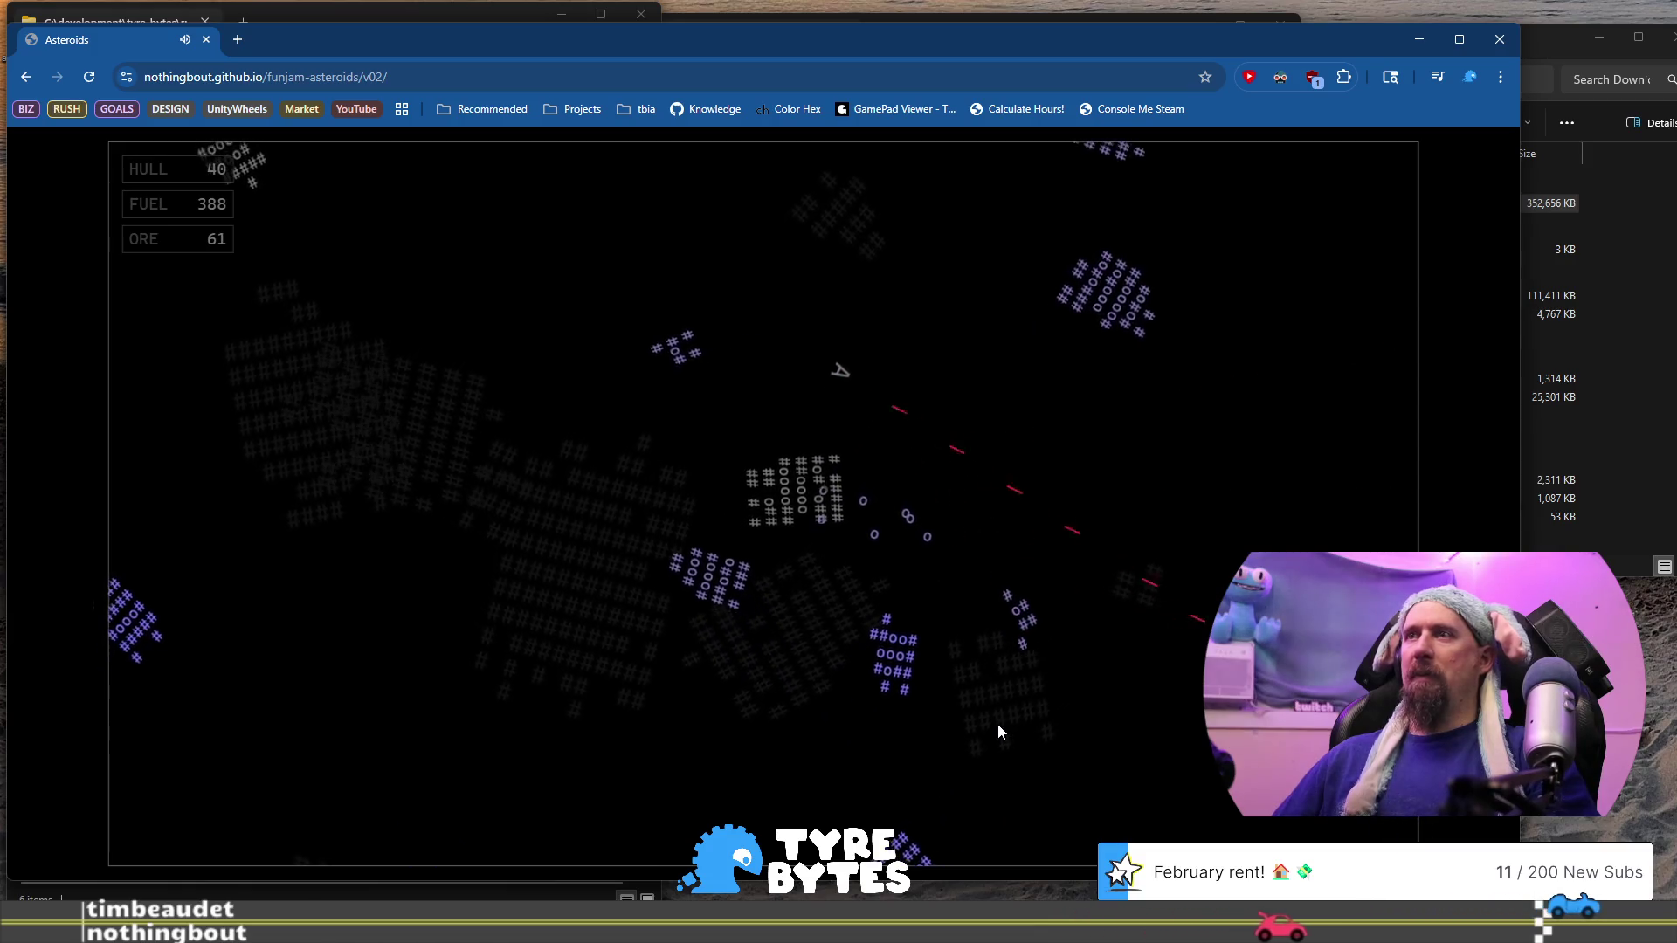
pyautogui.press('Up')
pyautogui.press('Right')
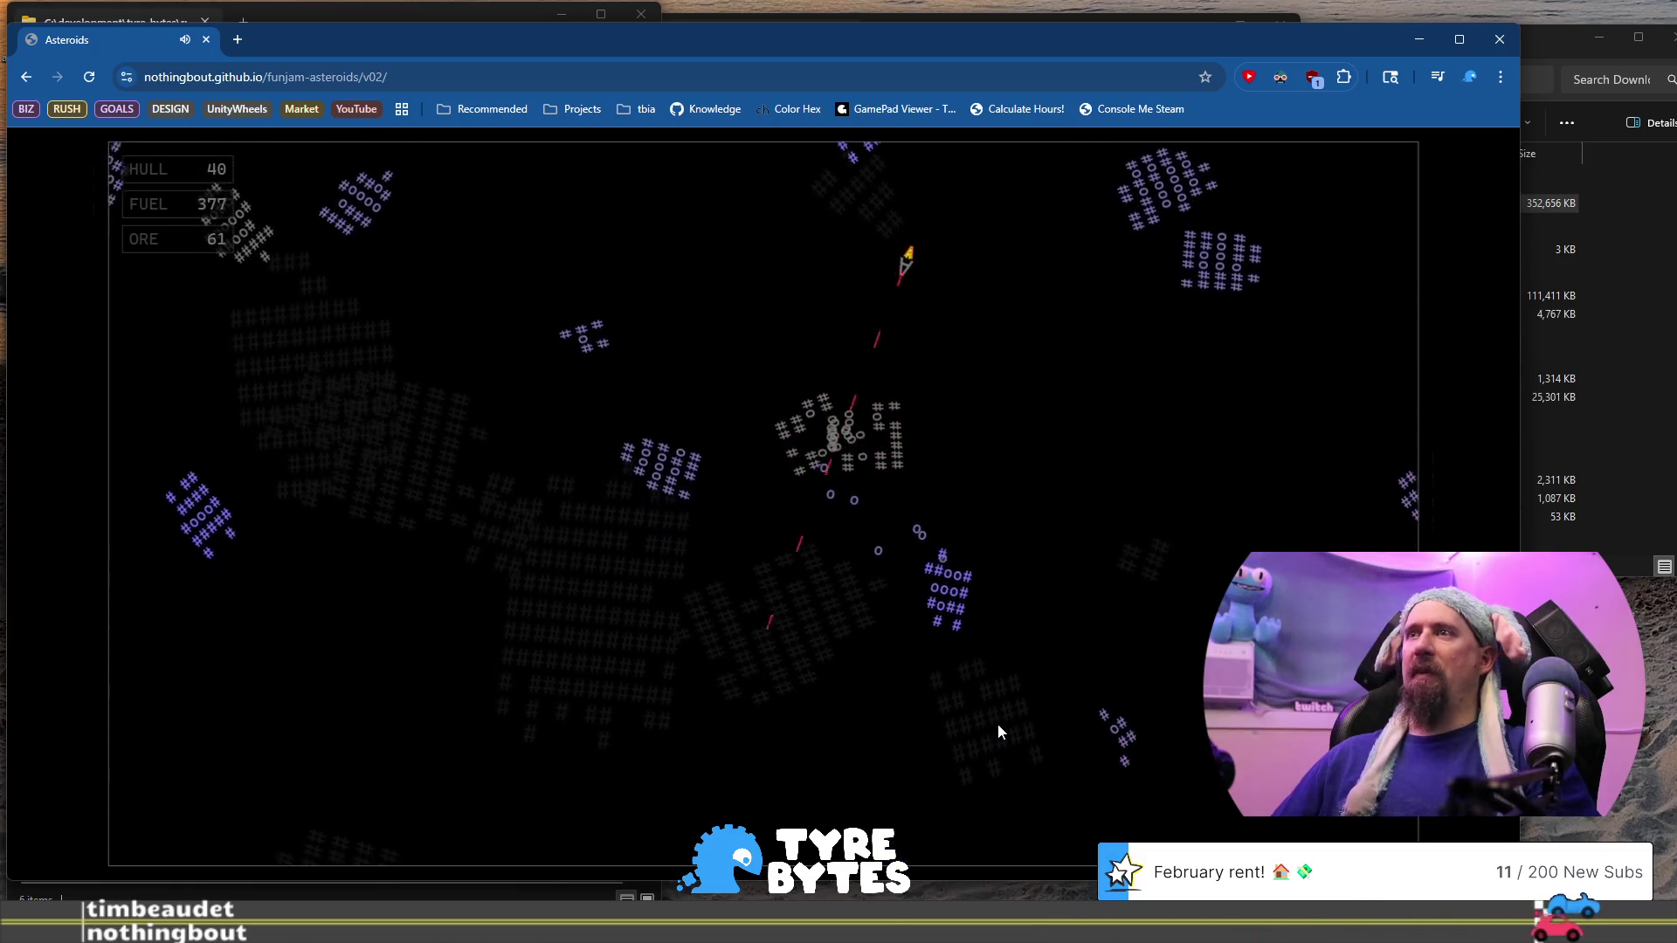
pyautogui.press('Right')
pyautogui.press('Up')
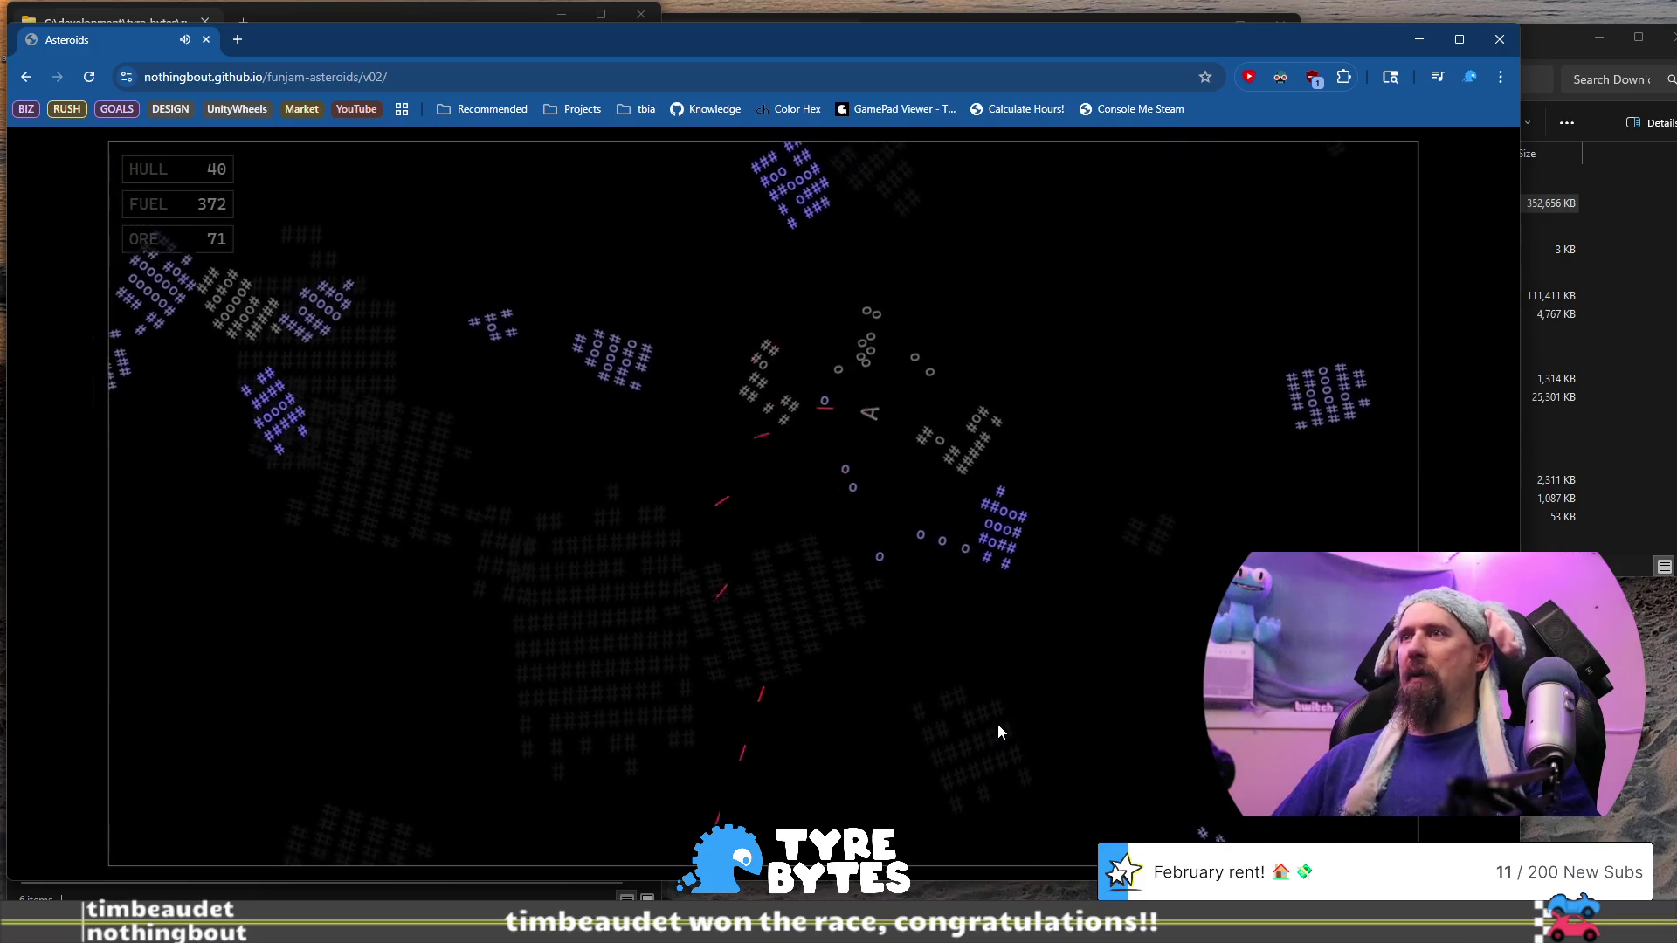
pyautogui.press('Right')
pyautogui.press('Up')
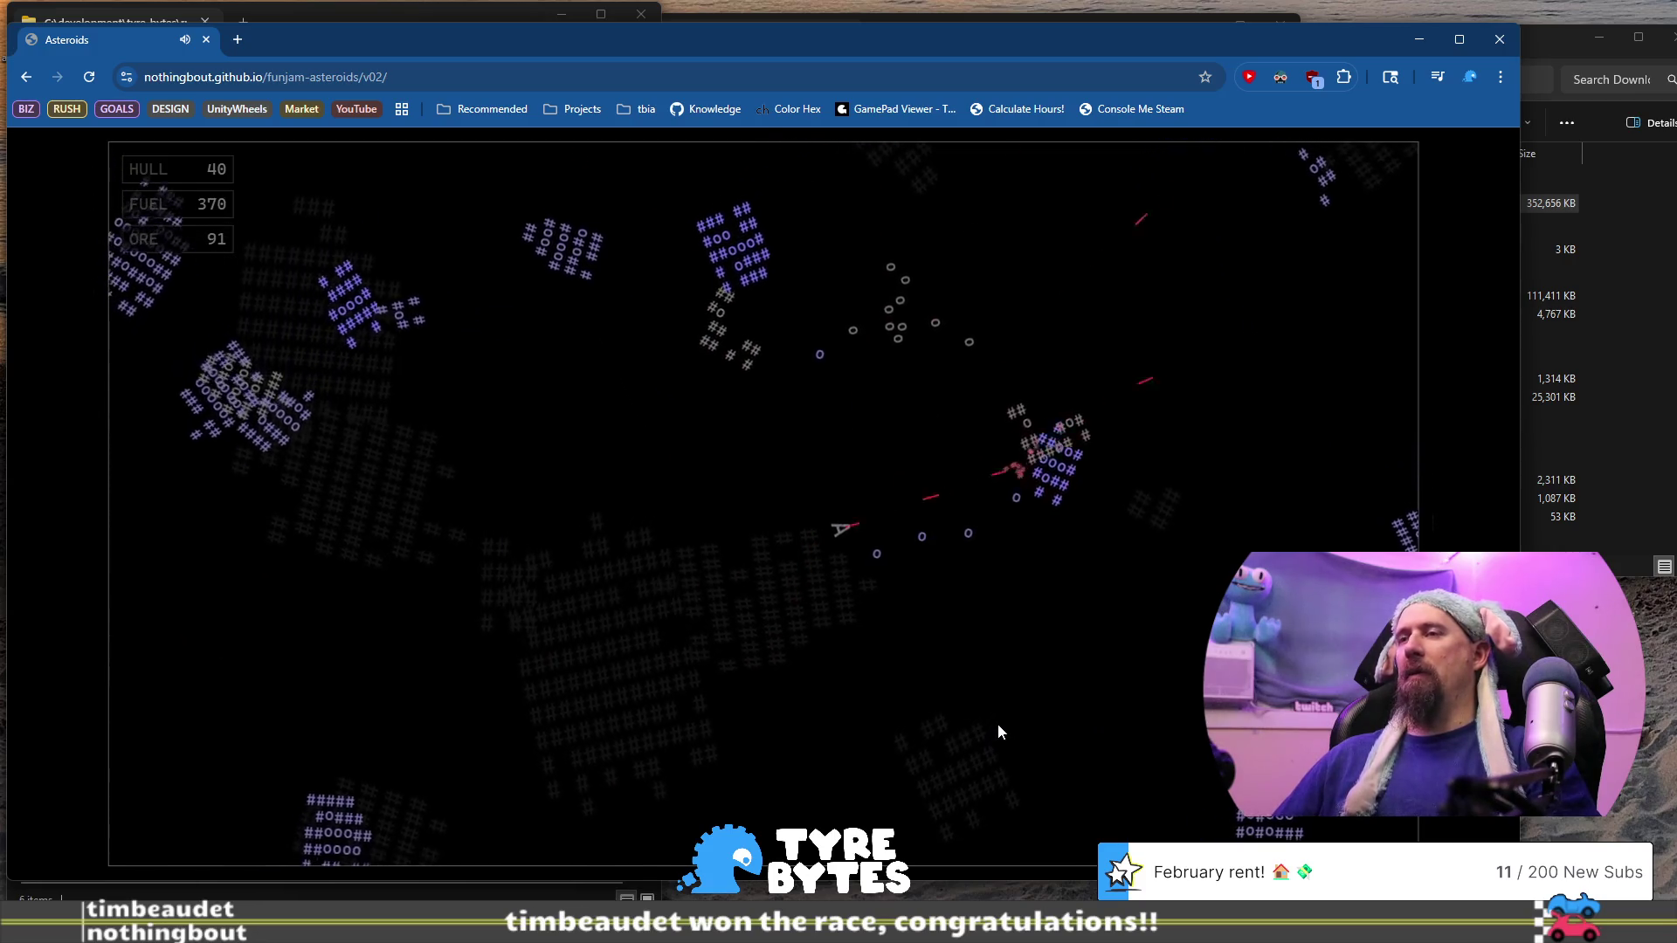
pyautogui.press('Up')
pyautogui.press('Right')
# Swing the ship around, firing arcs of shots at asteroids to the left and lower left
pyautogui.press('Right')
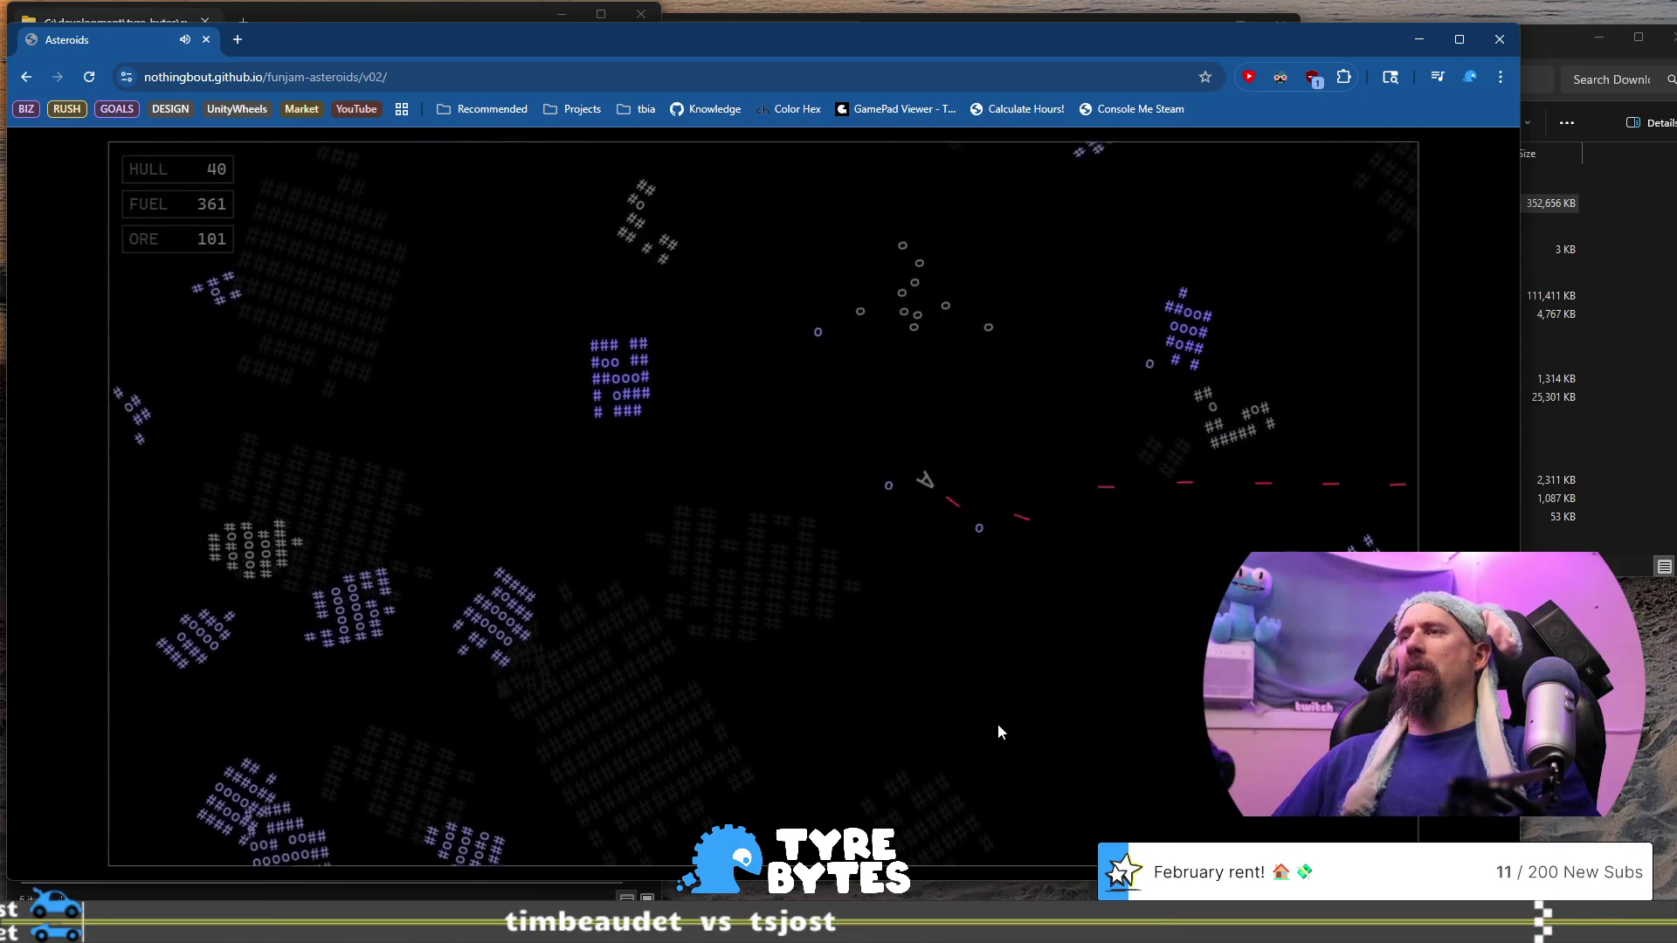
pyautogui.press('Right')
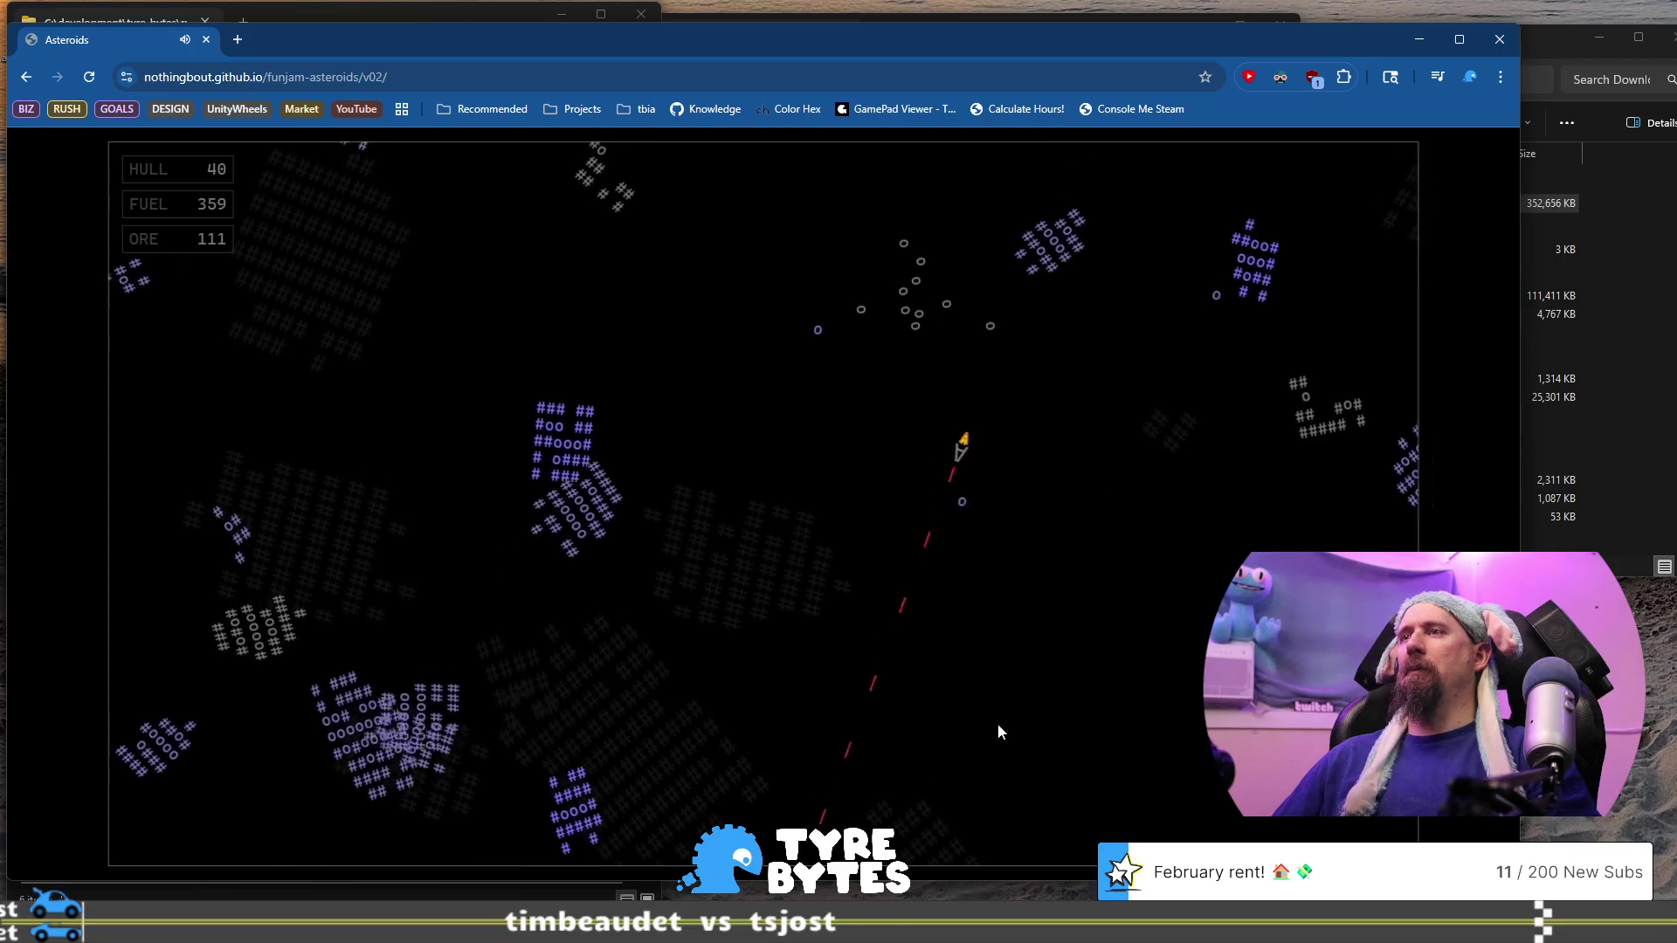
pyautogui.press('Up')
pyautogui.press('Right')
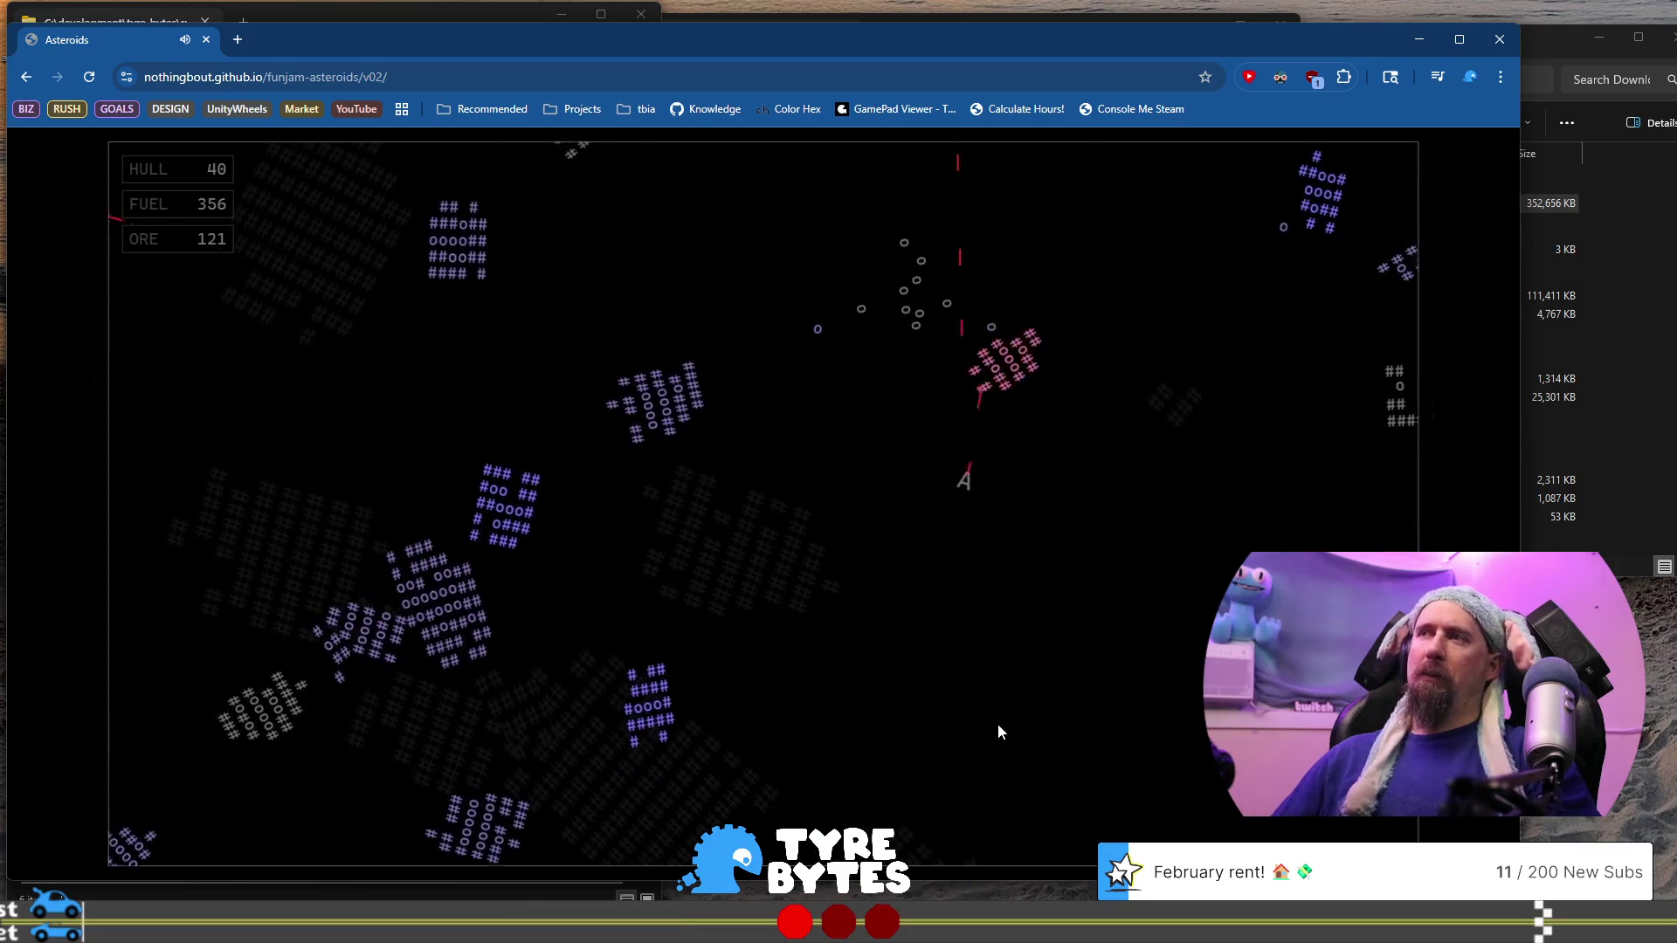
pyautogui.press('Left')
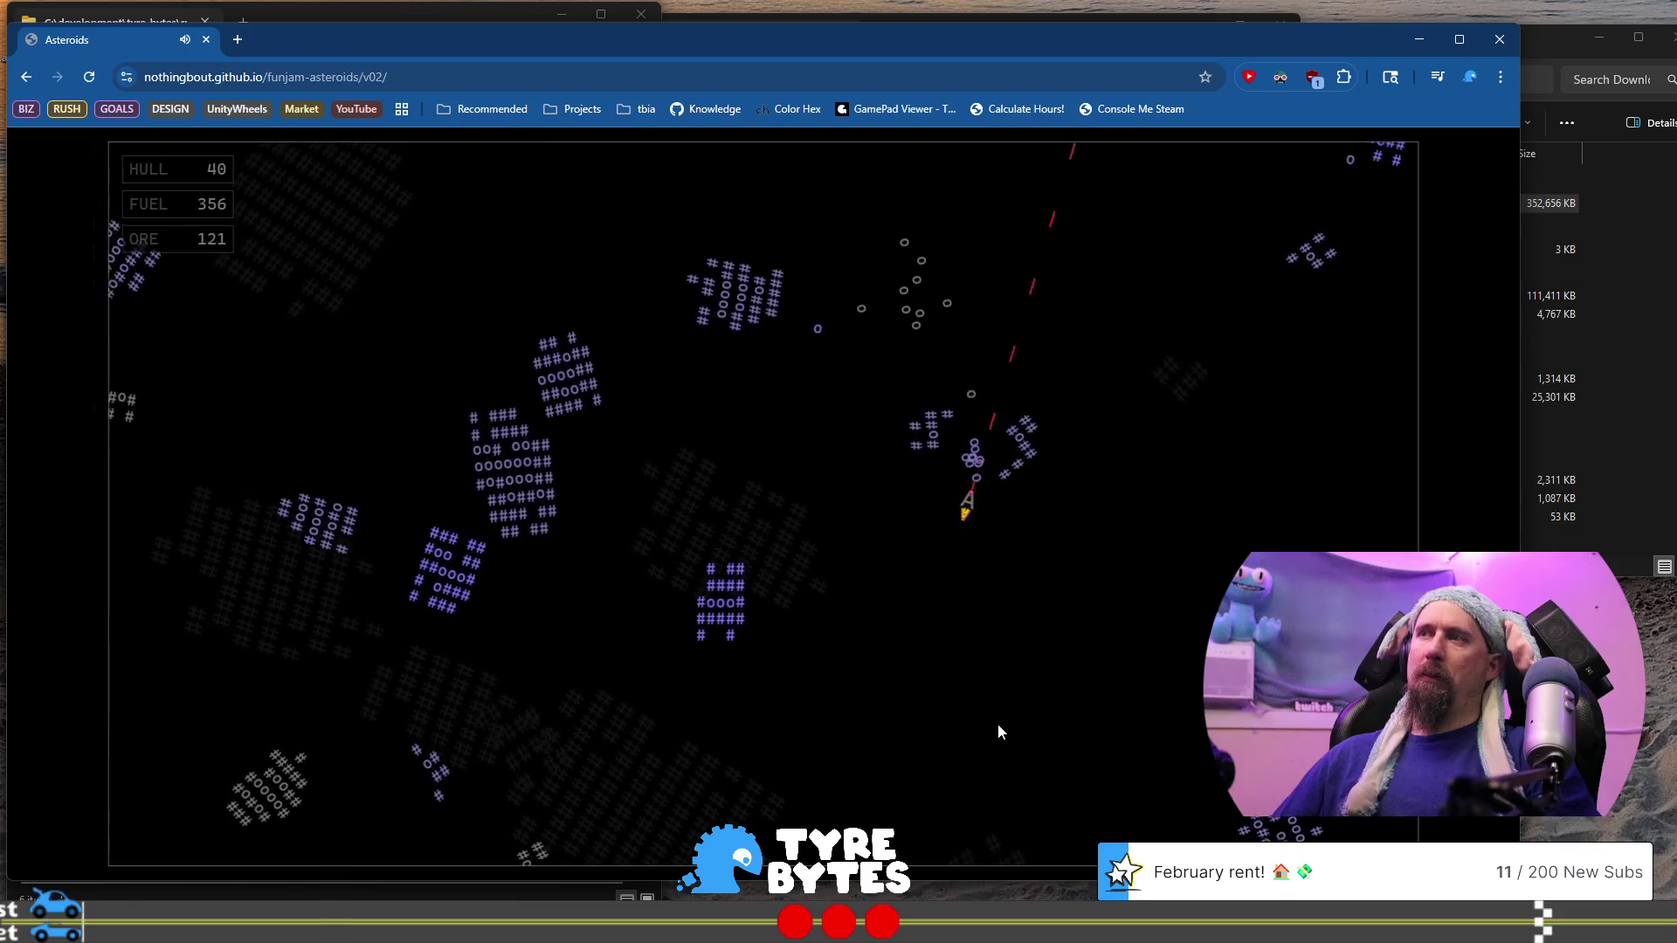
pyautogui.press('Up')
pyautogui.press('Left')
pyautogui.press('Up')
pyautogui.press('Right')
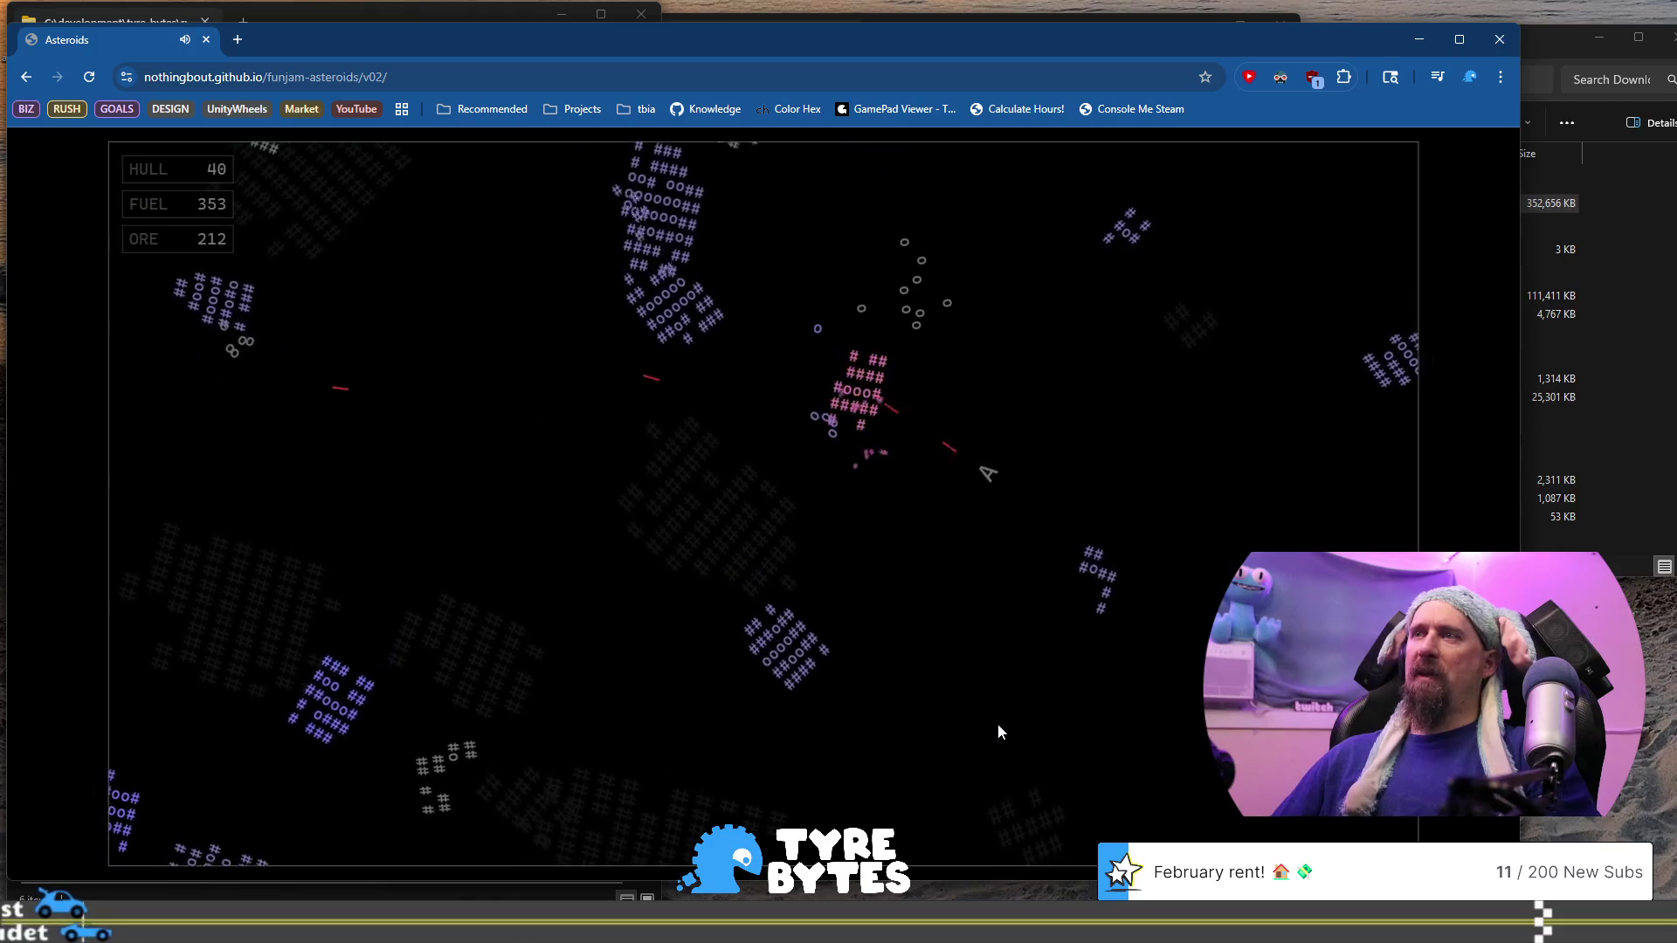
pyautogui.press('Left')
pyautogui.press('Up')
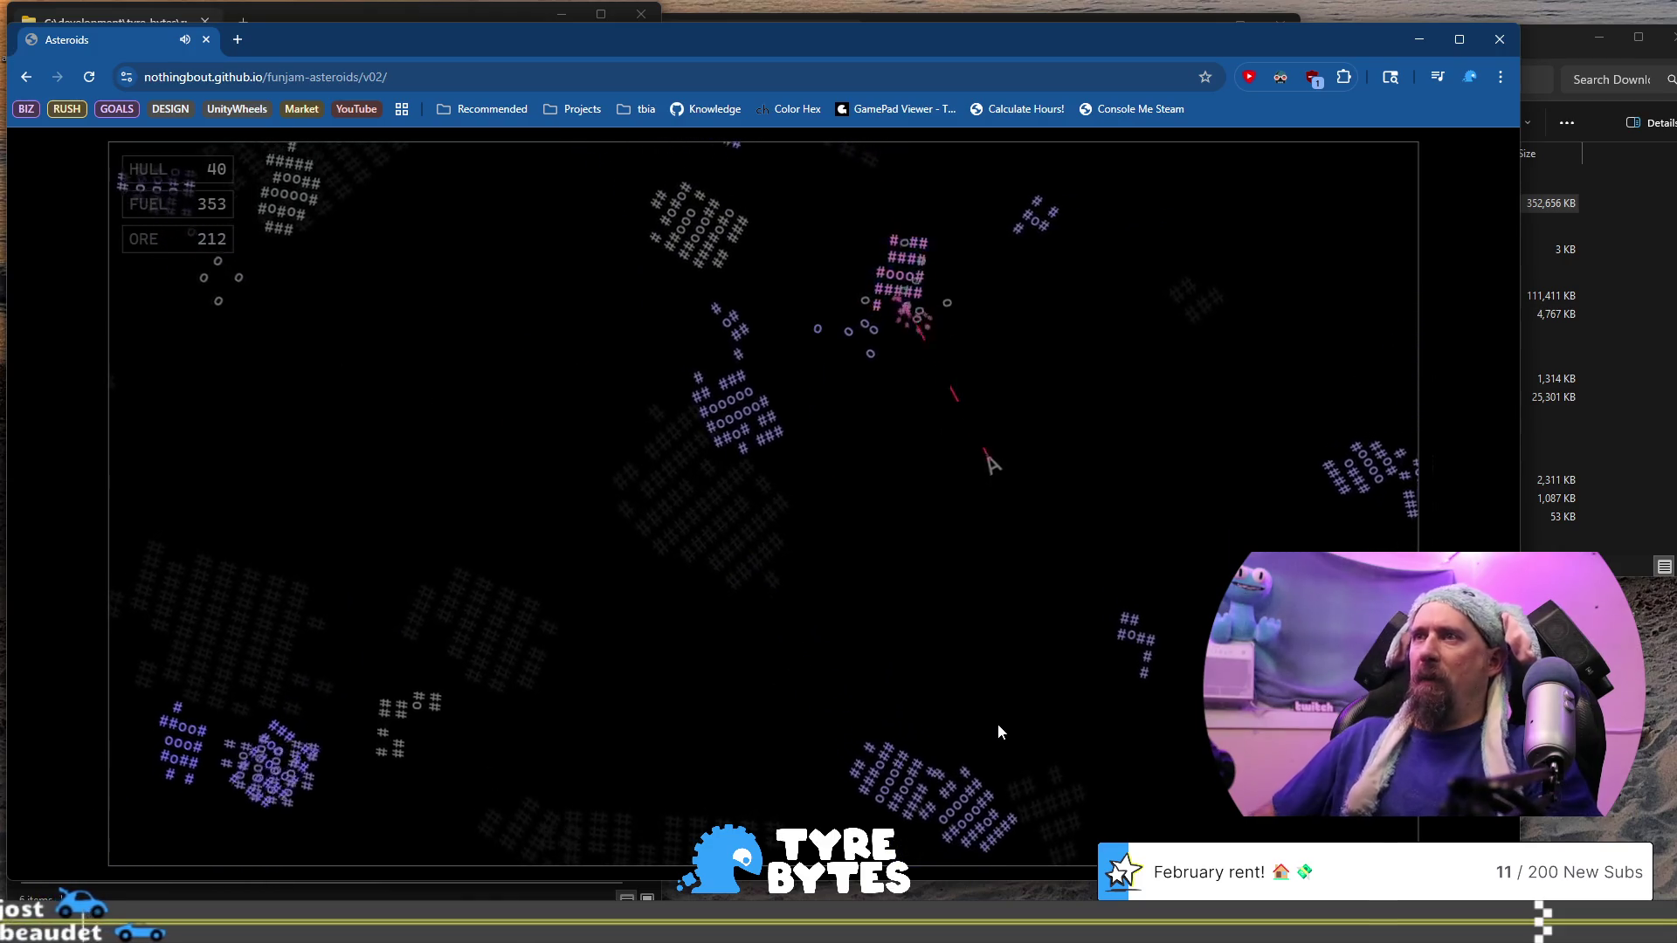
pyautogui.press('Left')
pyautogui.press('Up')
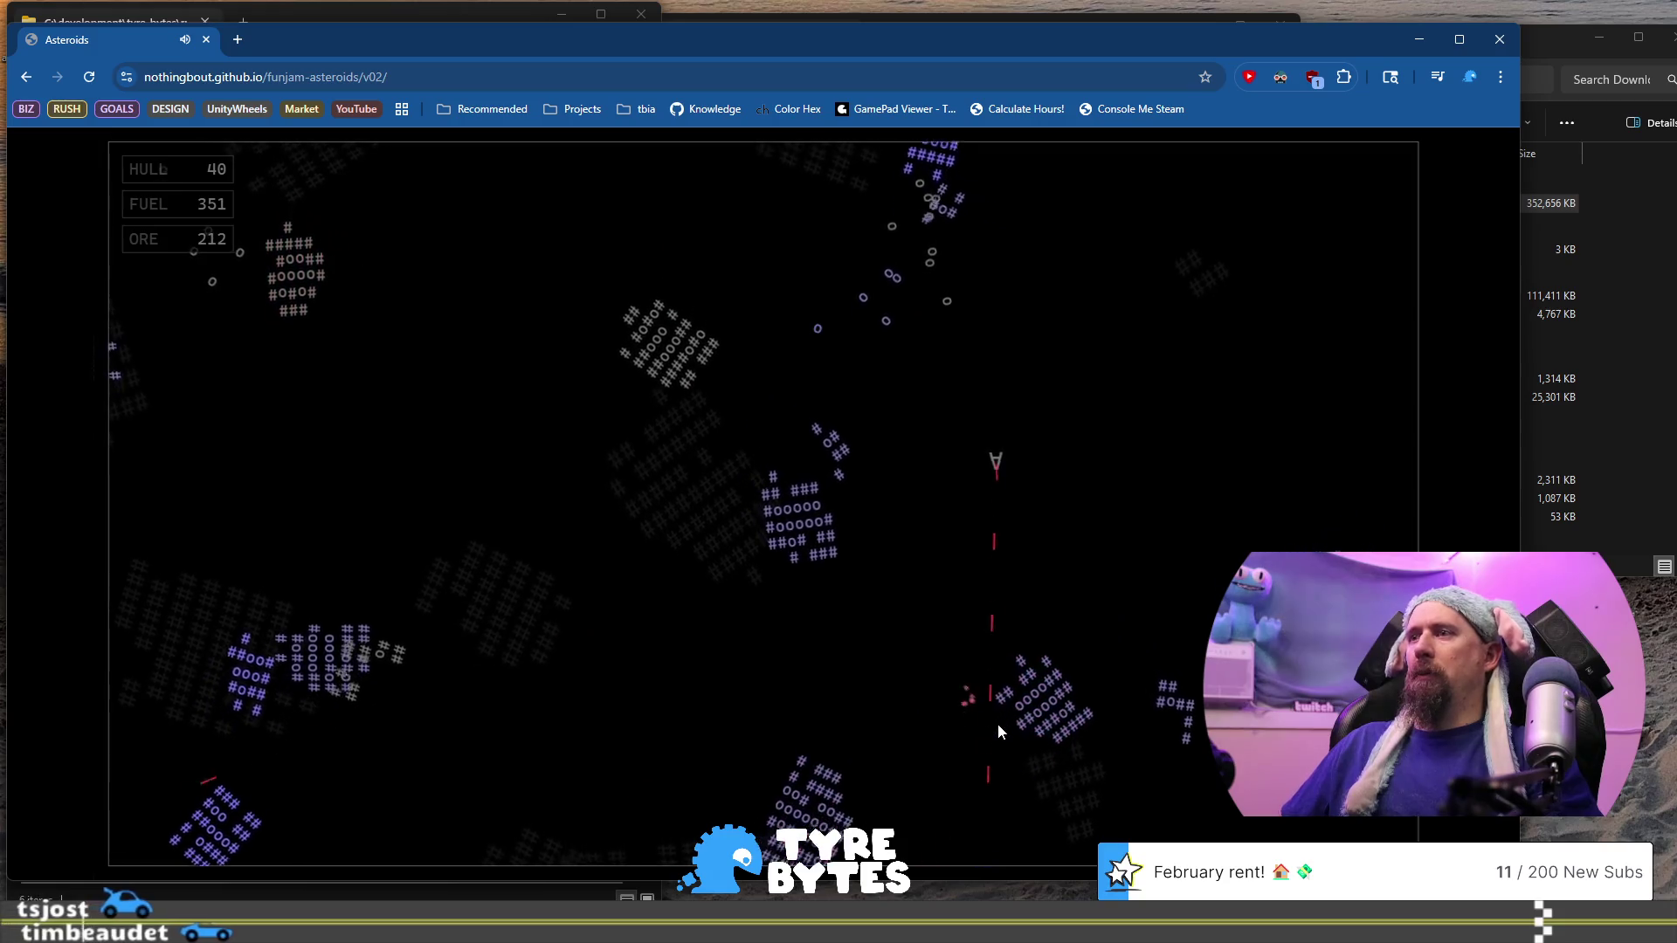
pyautogui.press('Left')
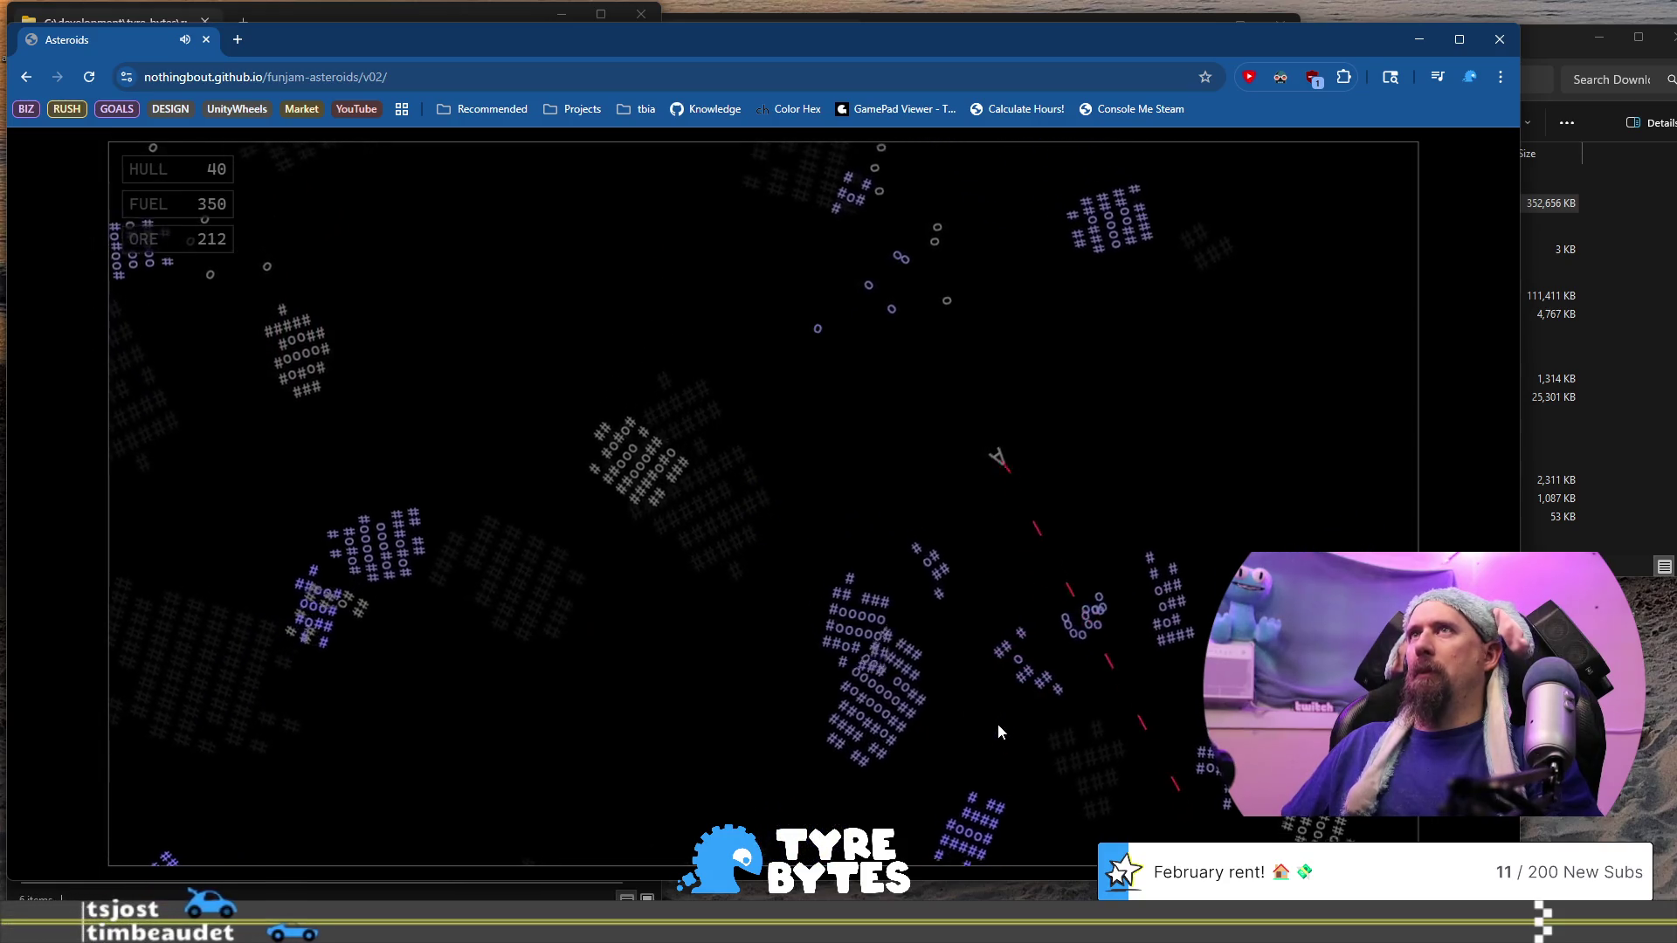
# Shoot asteroids below, down-right, left and up-left while thrusting upward
pyautogui.press('Right')
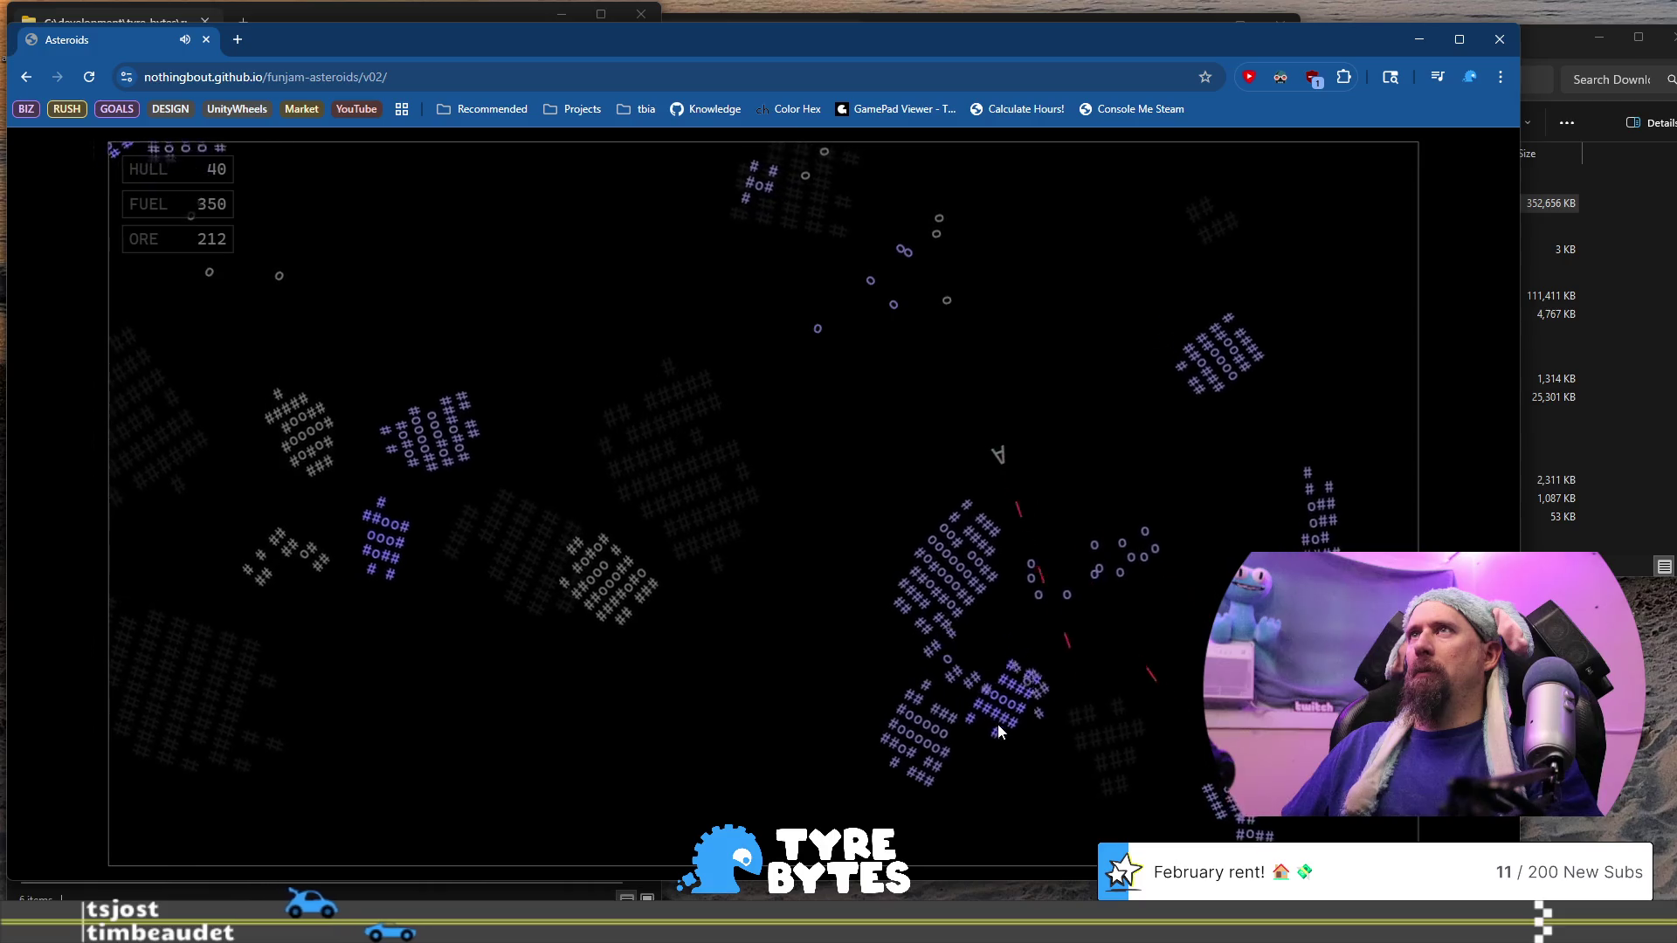
pyautogui.press('Up')
pyautogui.press('Left')
pyautogui.press('Left')
pyautogui.press('Up')
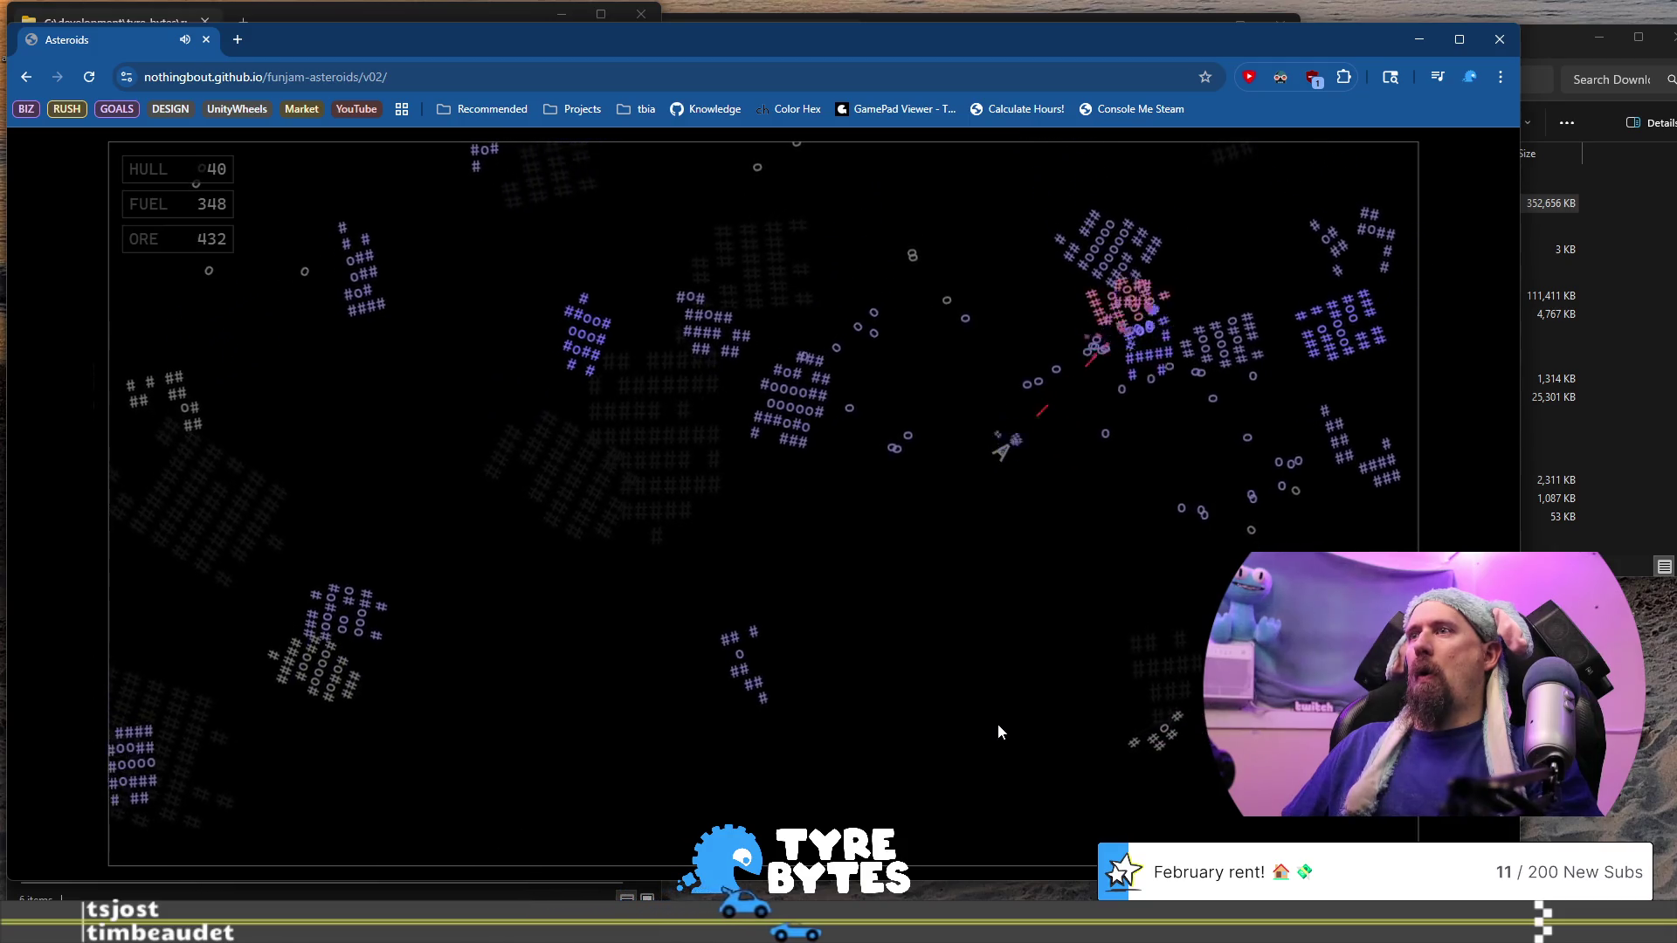
pyautogui.press('Up')
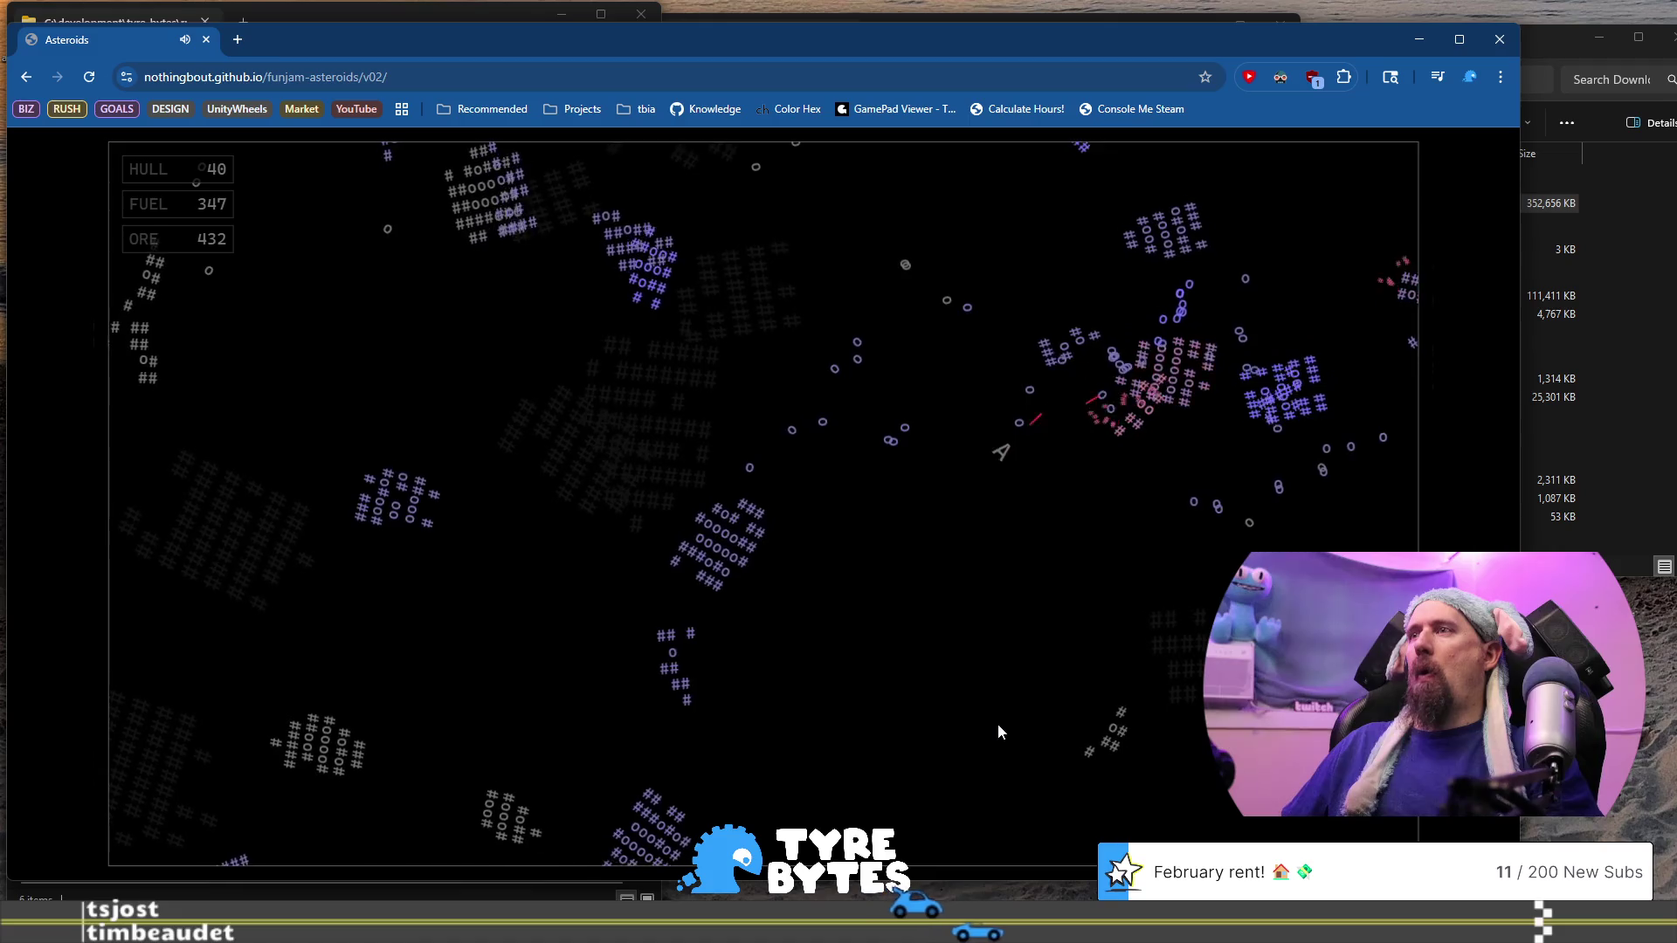
pyautogui.press('Left')
pyautogui.press('Up')
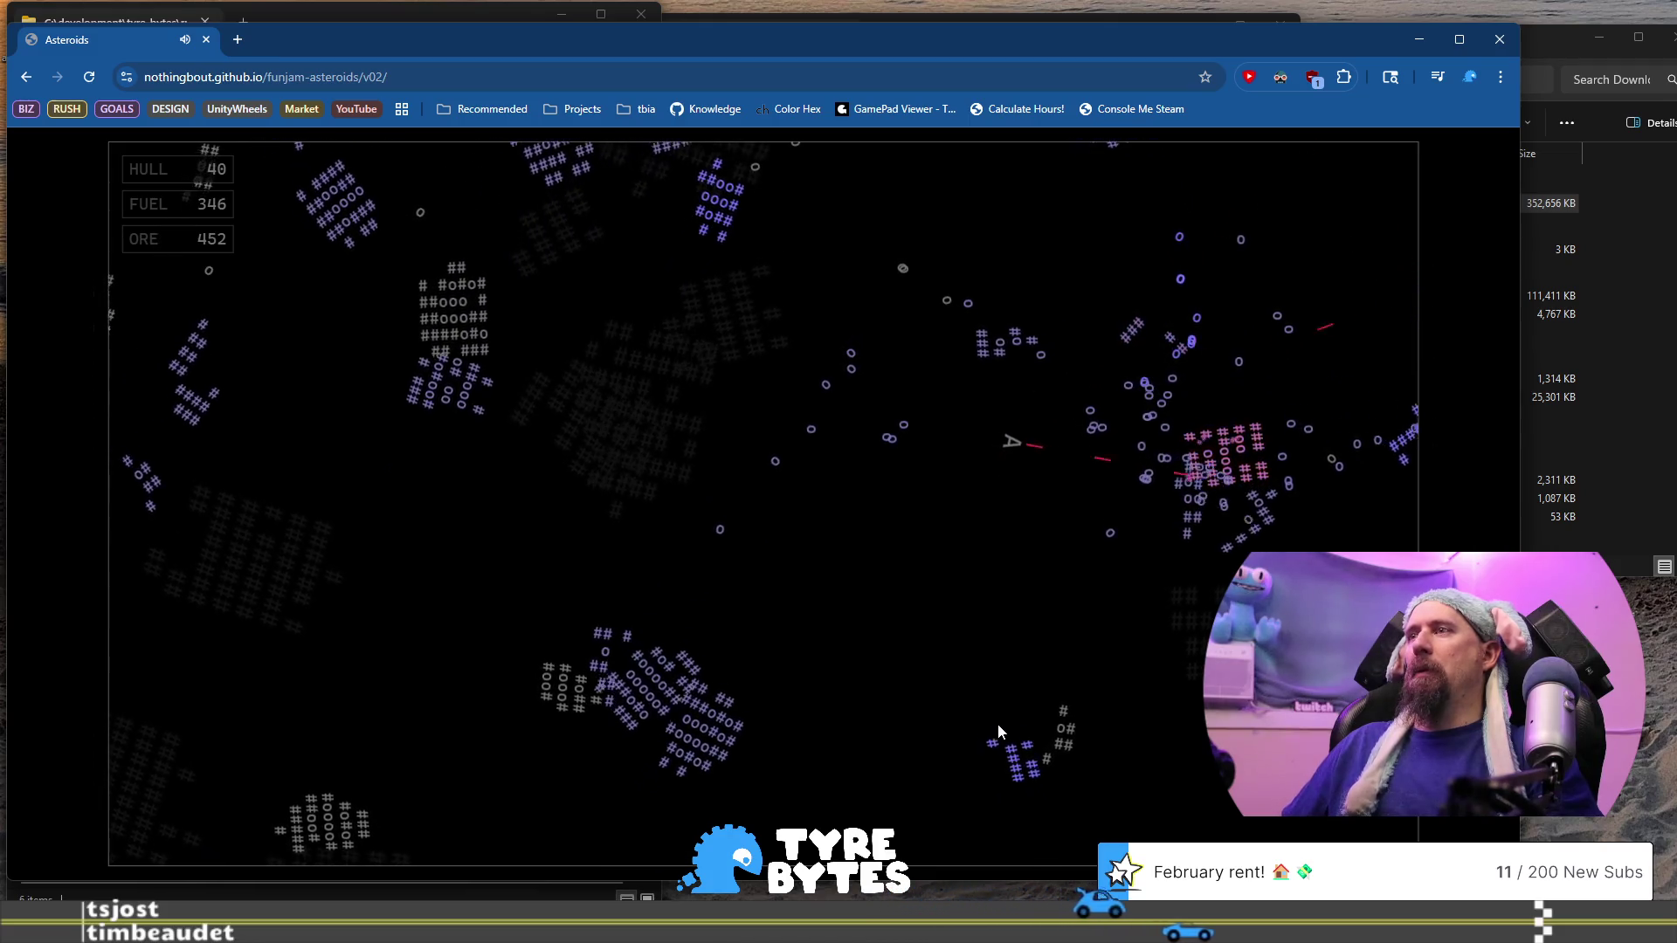
pyautogui.press('Right')
pyautogui.press('Up')
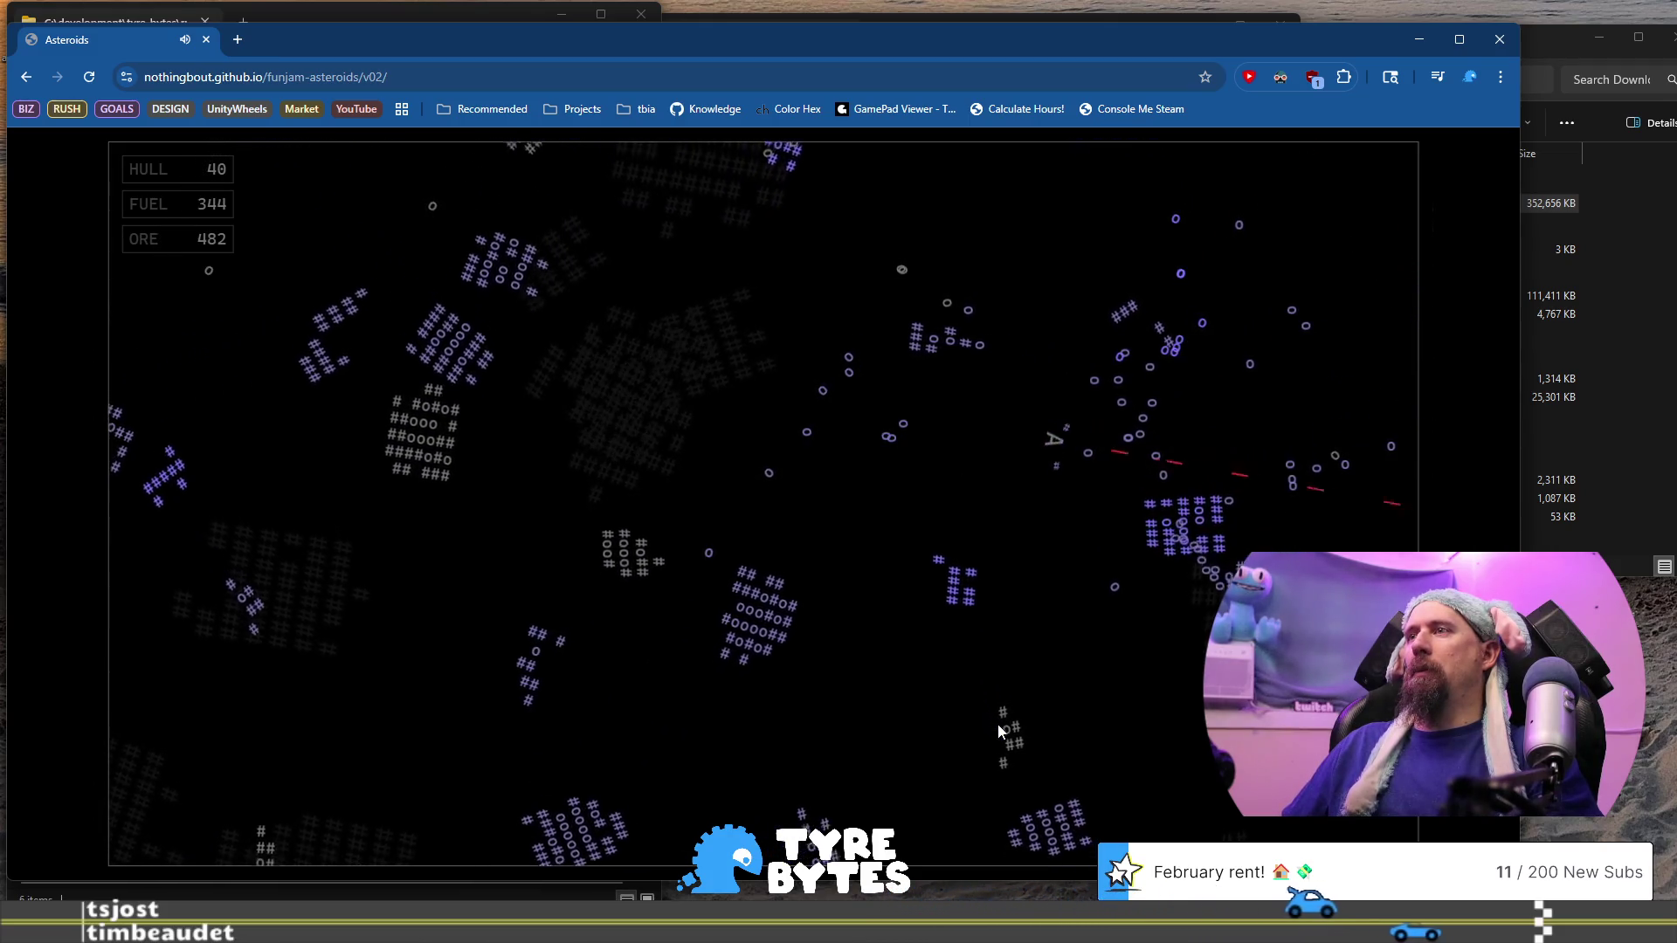
pyautogui.press('Right')
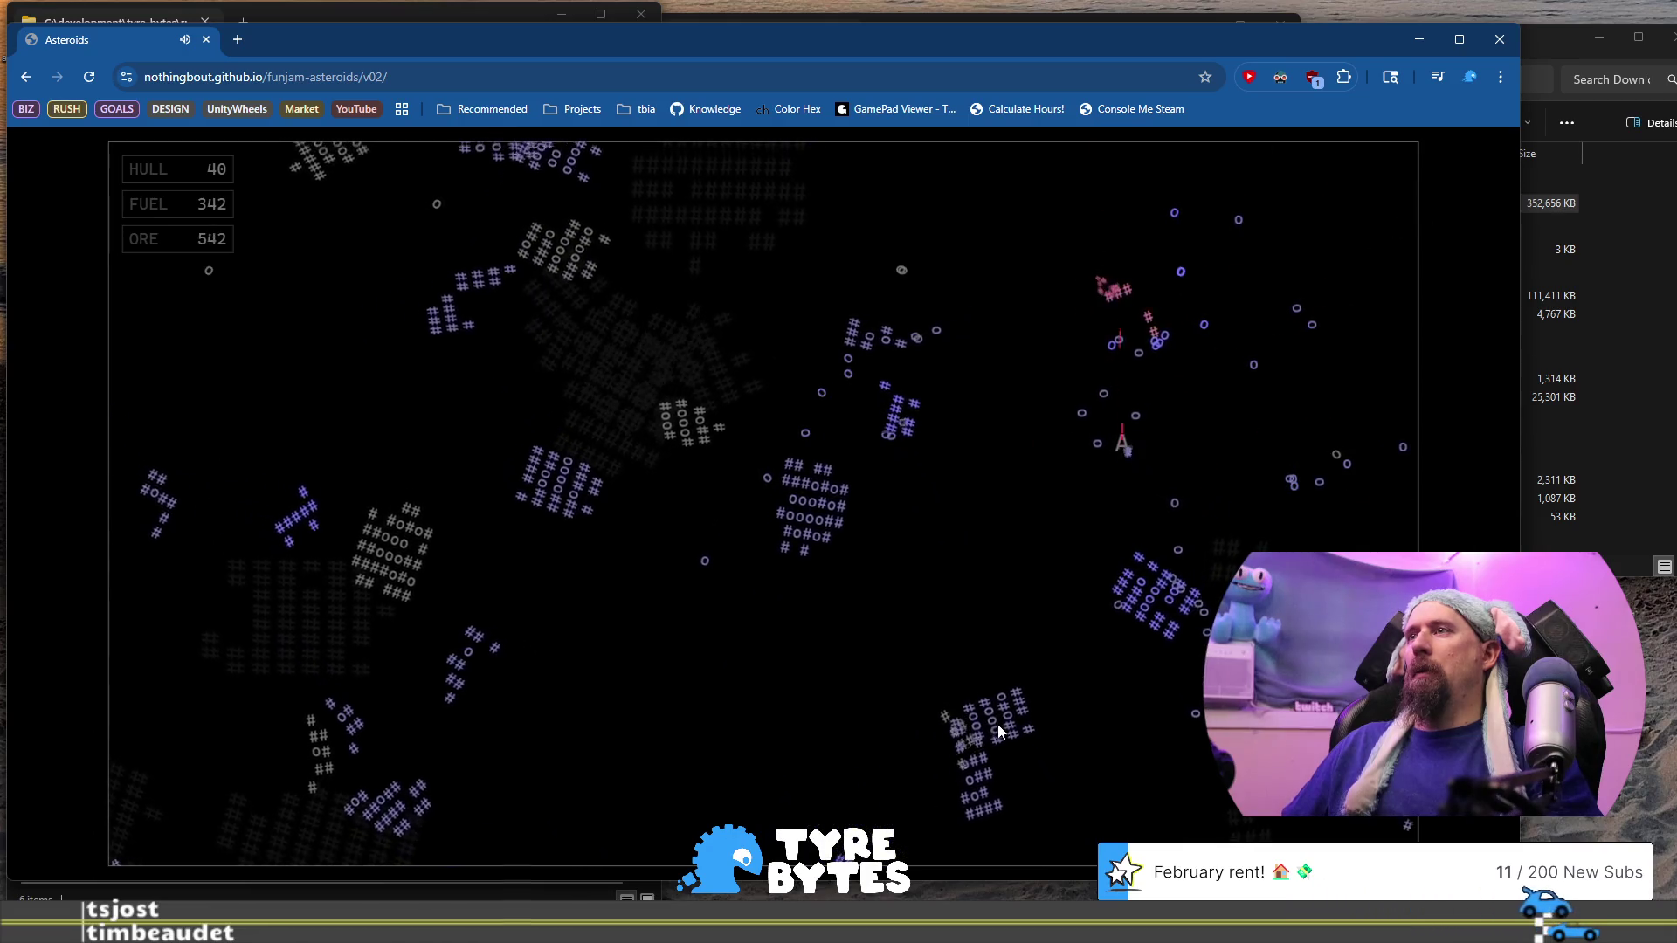
pyautogui.press('Left')
pyautogui.press('Up')
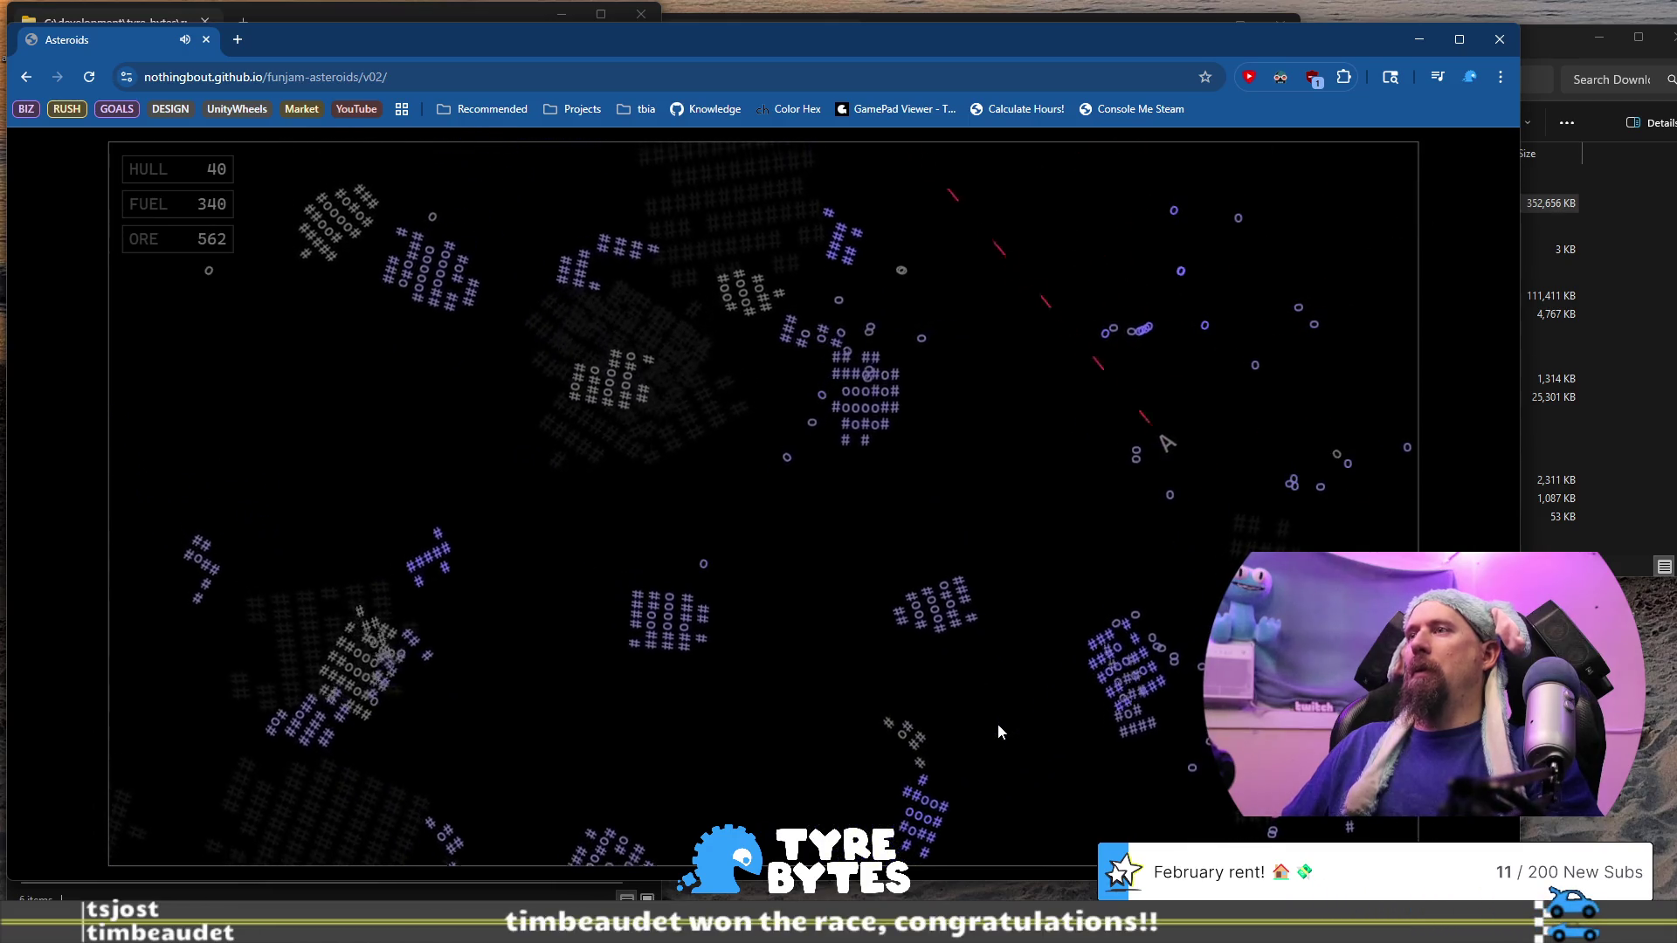
pyautogui.press('Up')
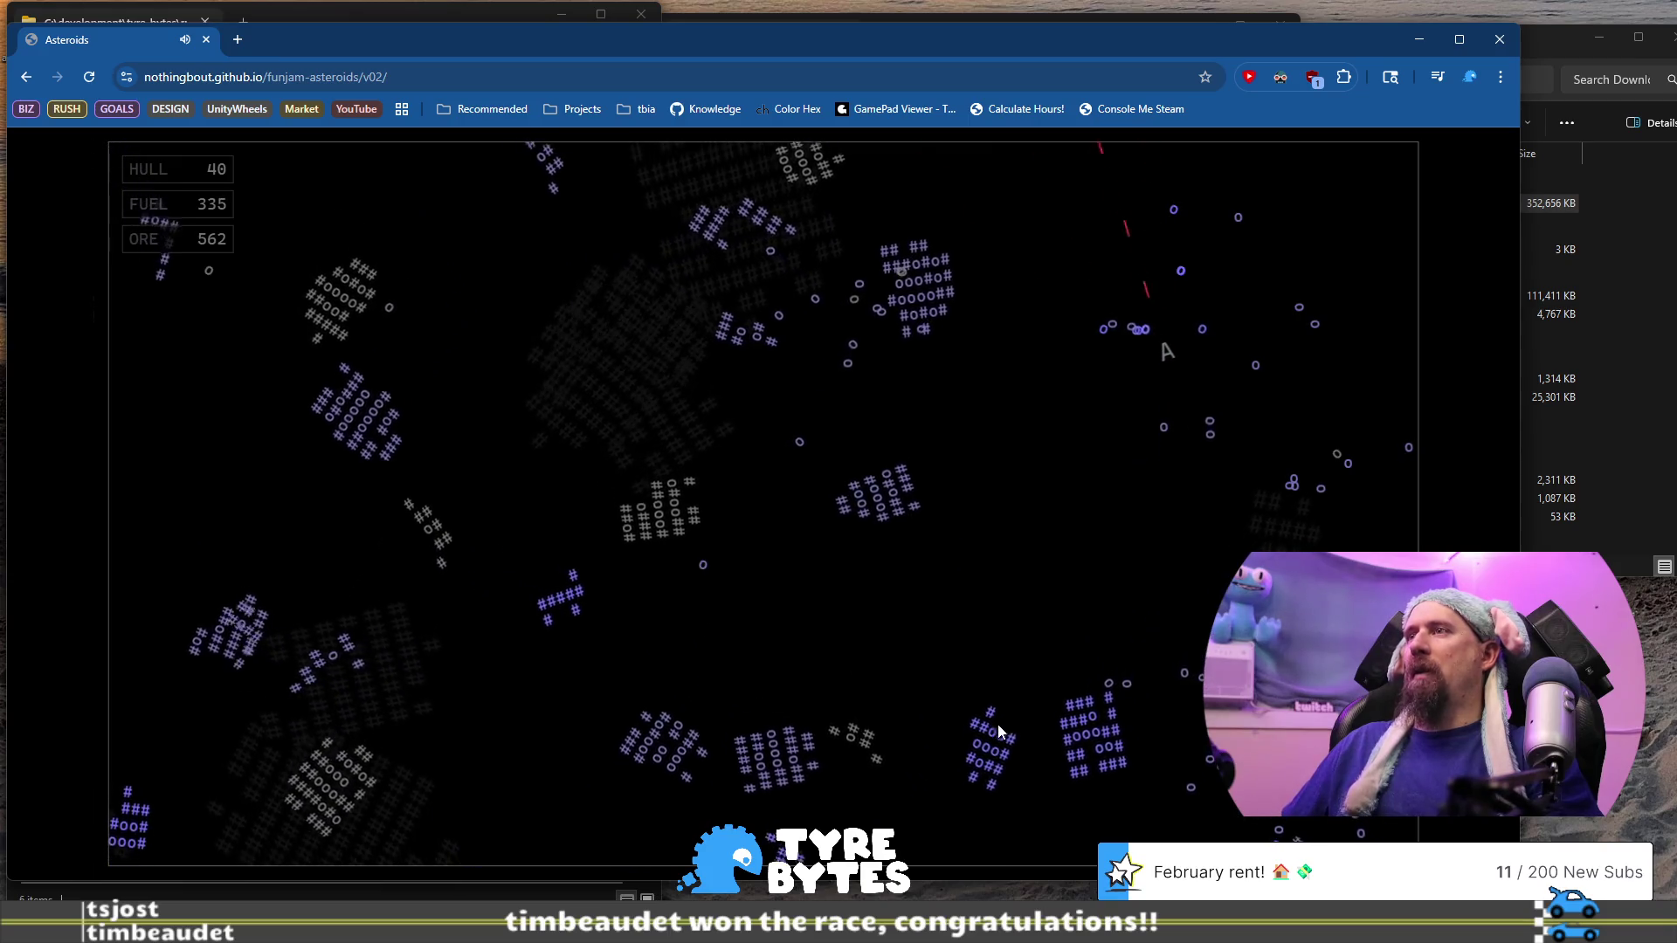
pyautogui.press('Right')
pyautogui.press('Up')
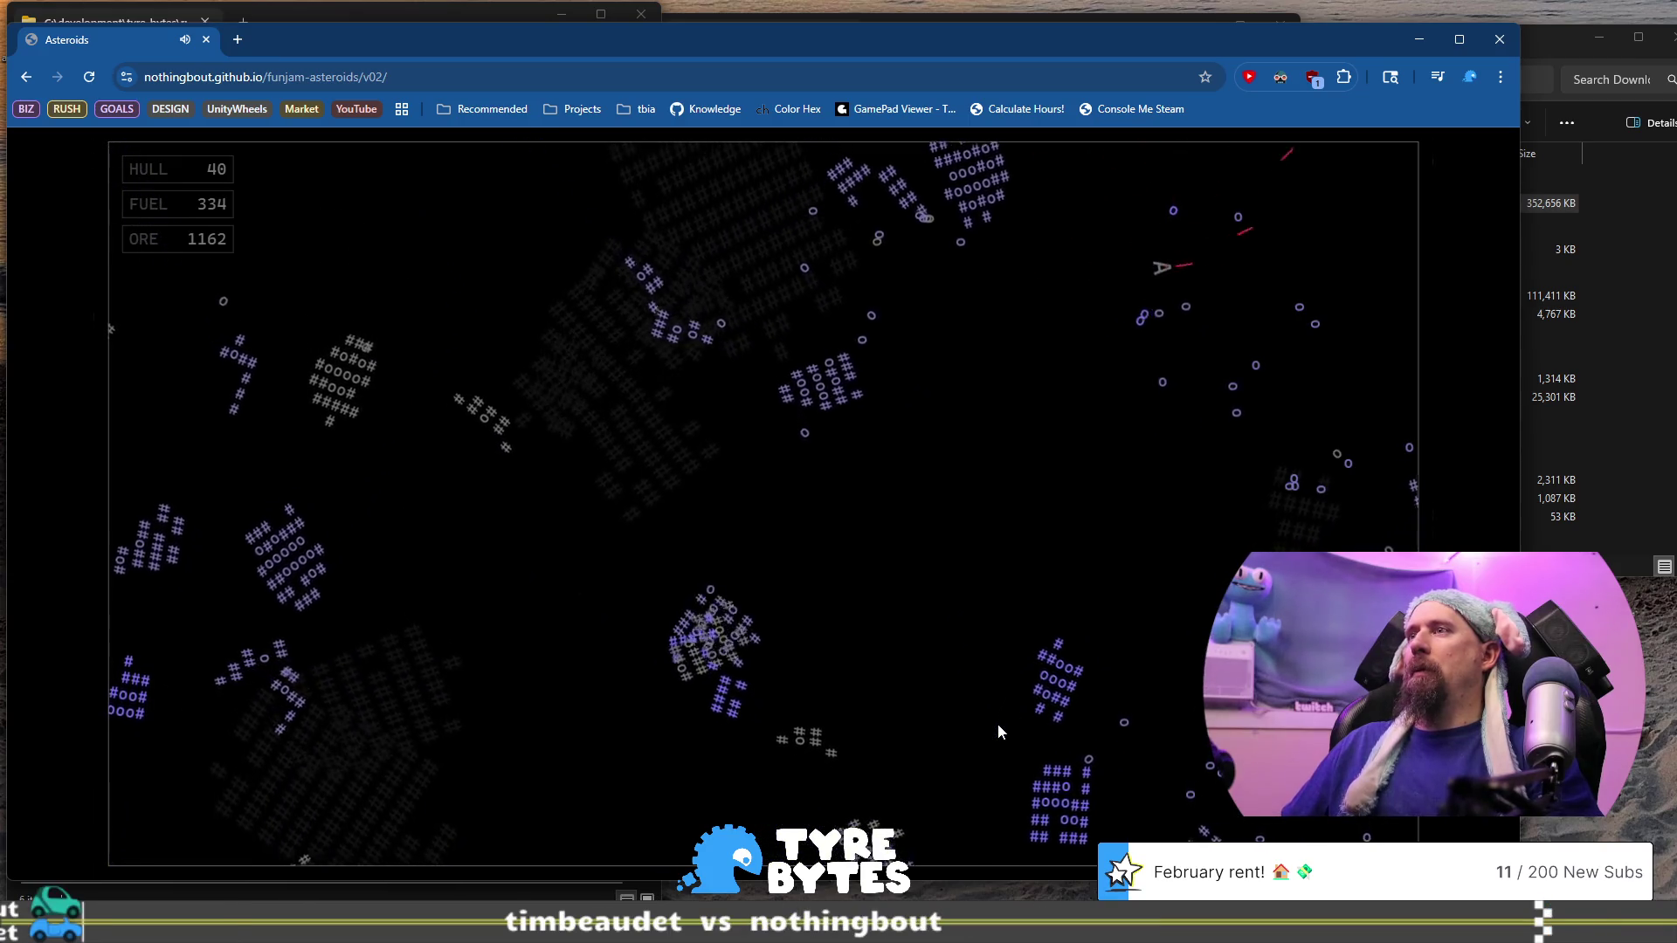
pyautogui.press('Up')
pyautogui.press('Up')
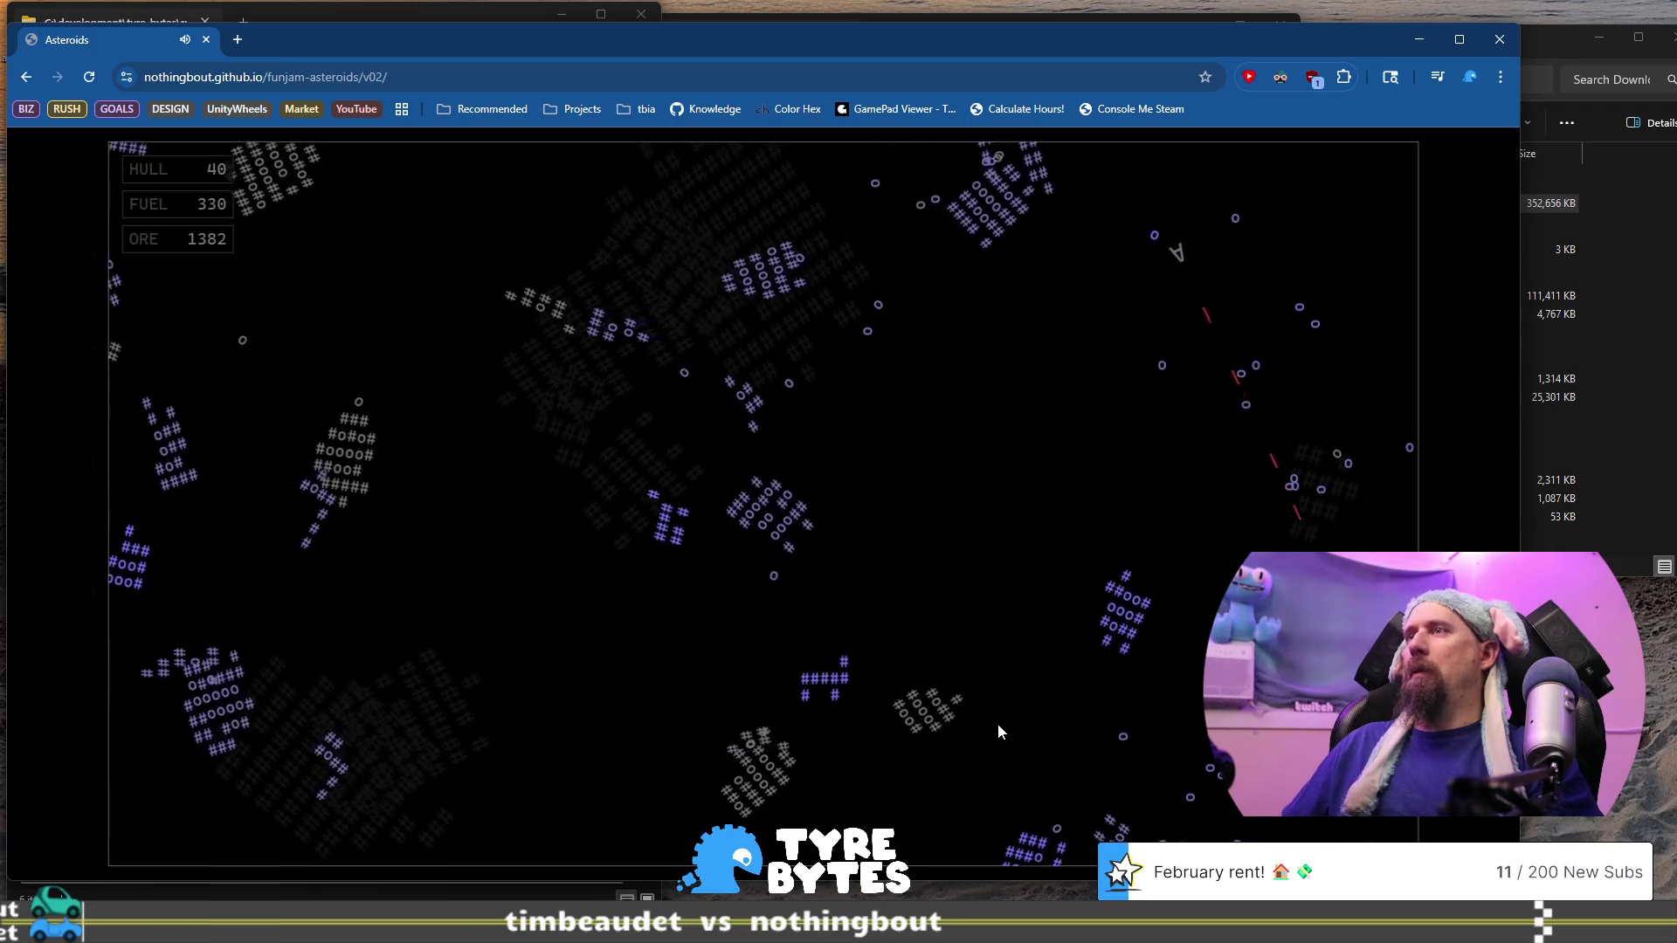
# Turn left and thrust, then blast the asteroids below and down-left for ore
pyautogui.press('Left')
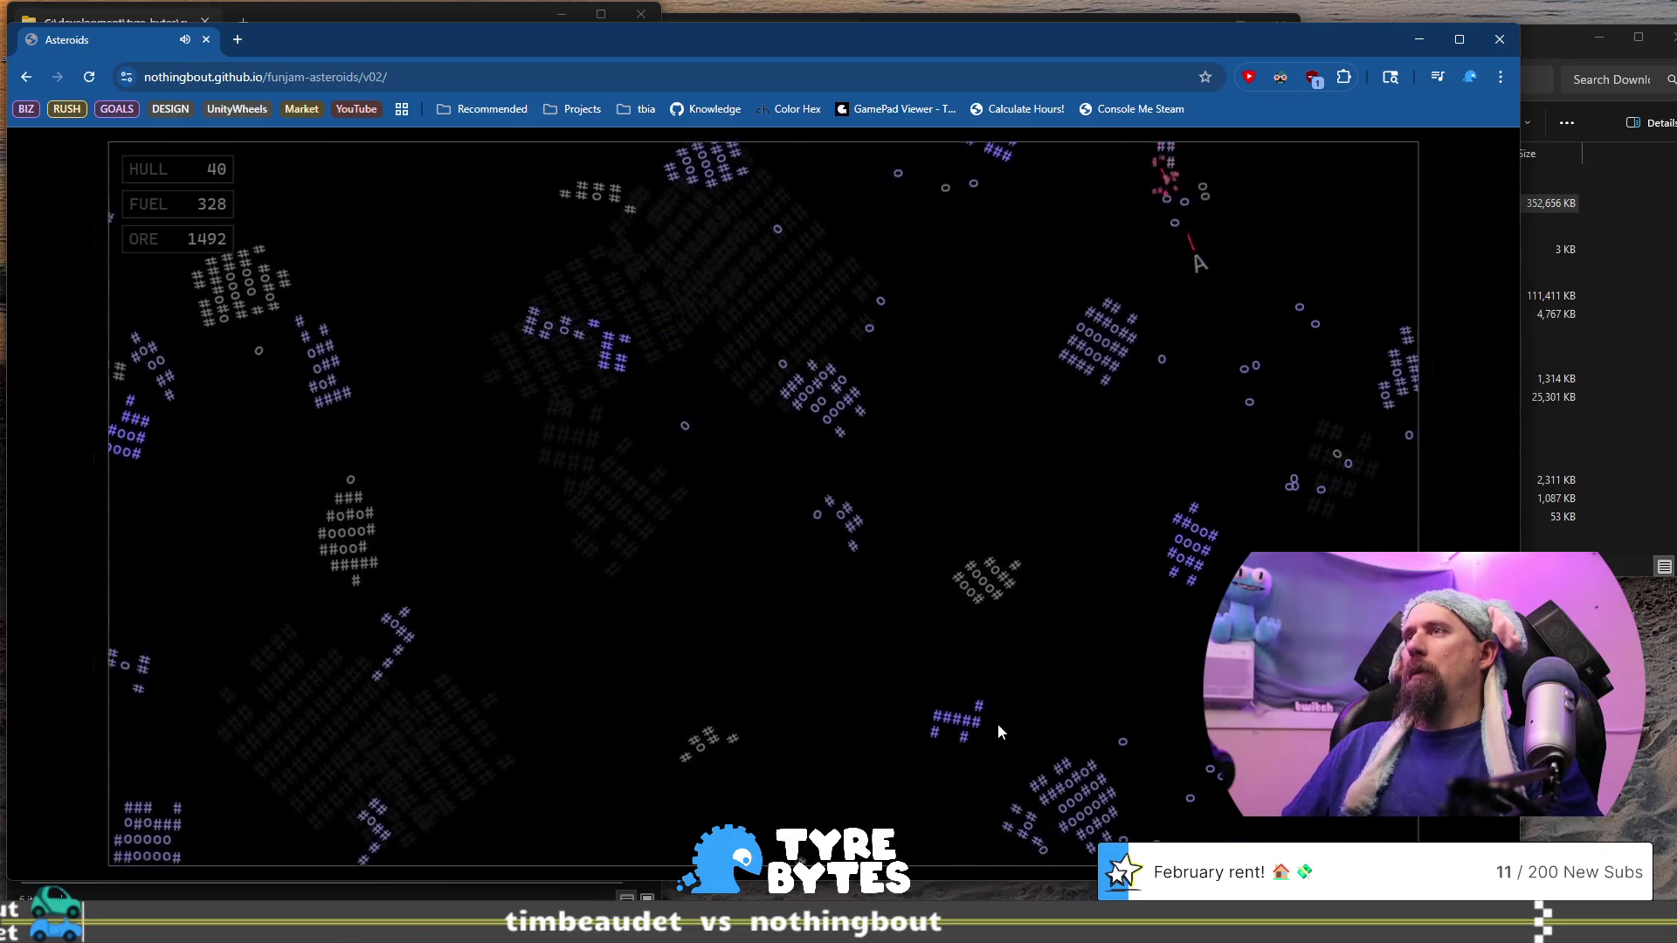
pyautogui.press('Up')
pyautogui.press('Left')
pyautogui.press('Up')
pyautogui.press('space')
pyautogui.press('Right')
pyautogui.press('Up')
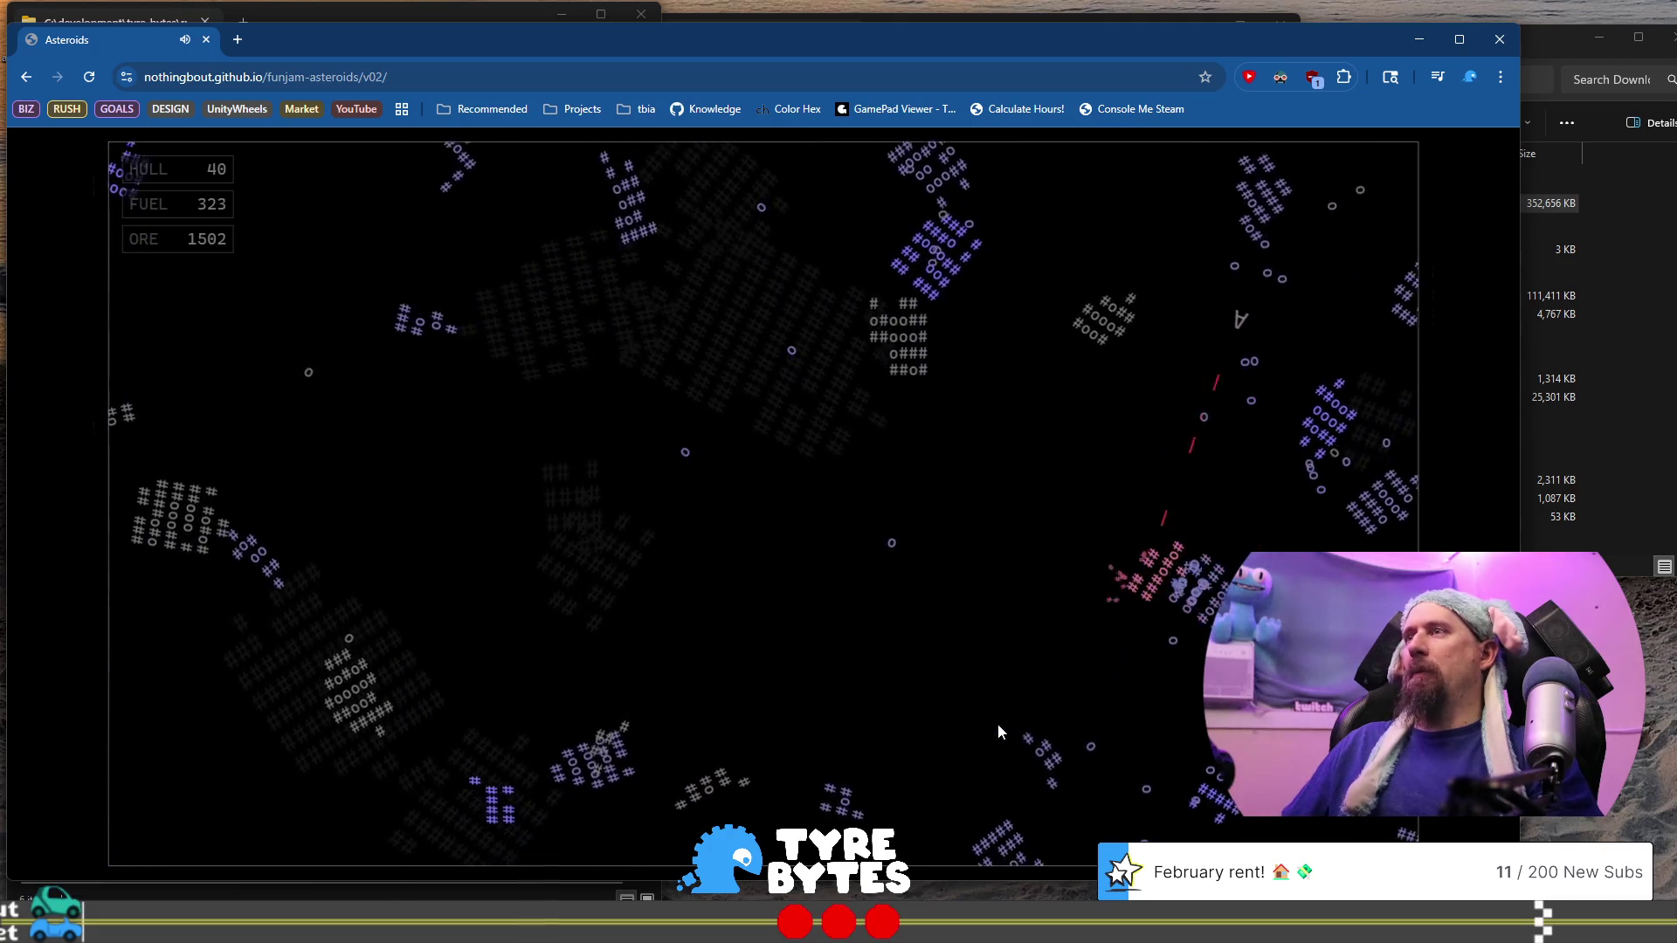
pyautogui.press('space')
pyautogui.press('Left')
pyautogui.press('Up')
pyautogui.press('space')
# Keep thrusting through the field firing at asteroids, bringing ore to 1742 with 302 fuel
pyautogui.press('Right')
pyautogui.press('Up')
pyautogui.press('space')
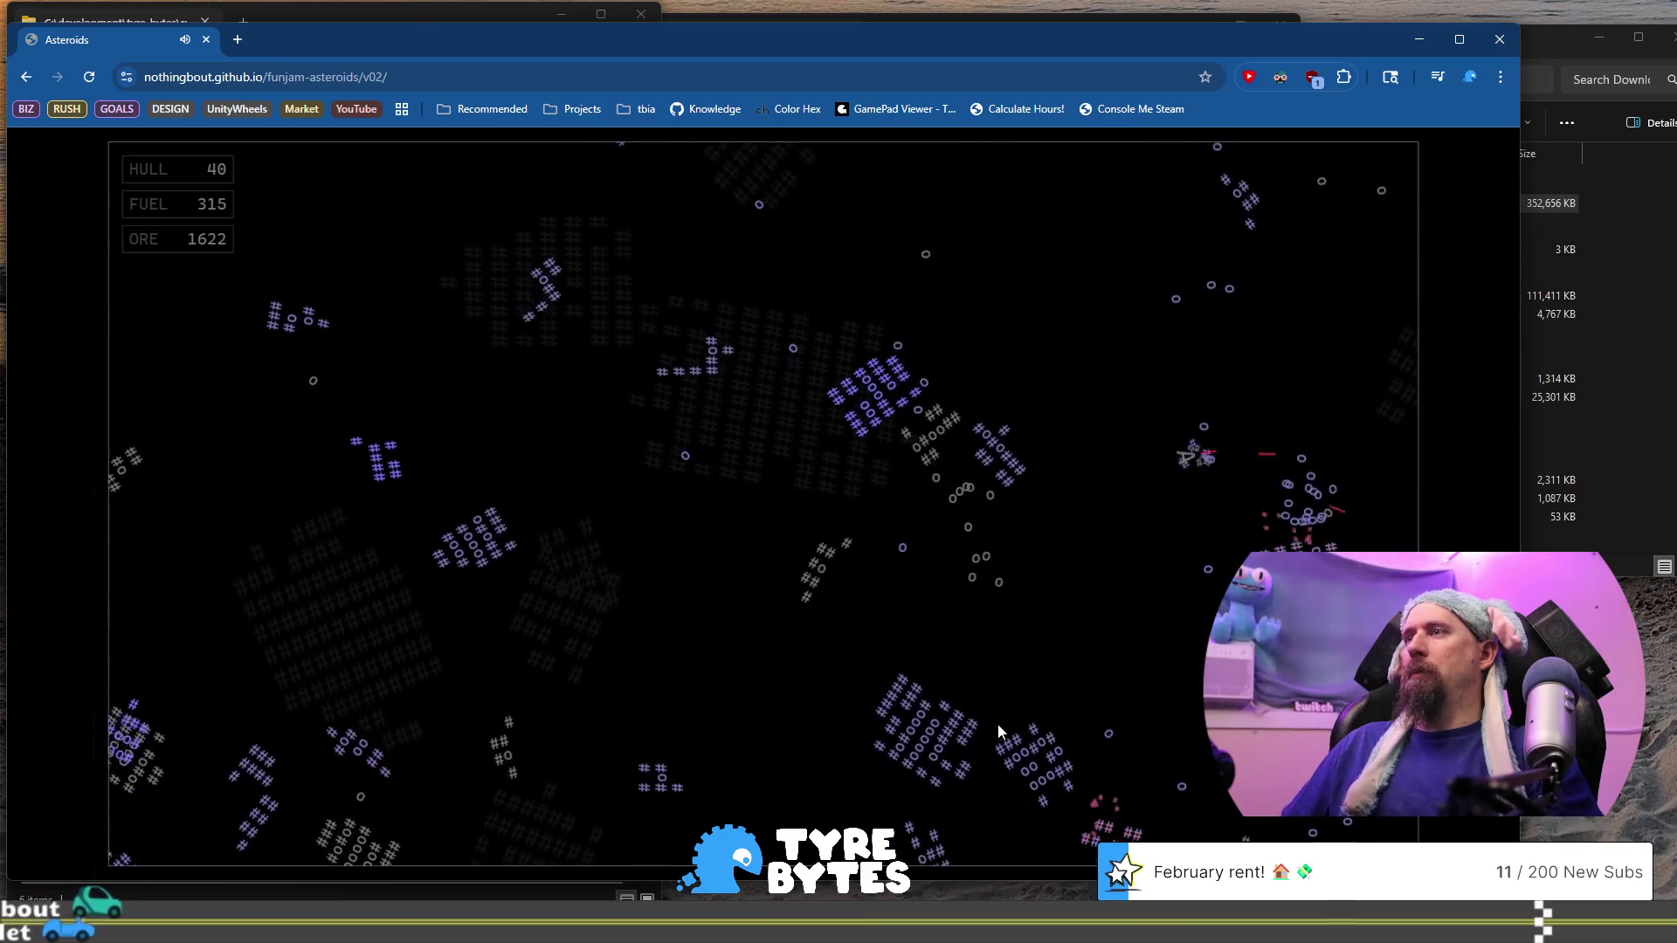
pyautogui.press('Left')
pyautogui.press('Up')
pyautogui.press('space')
pyautogui.press('space')
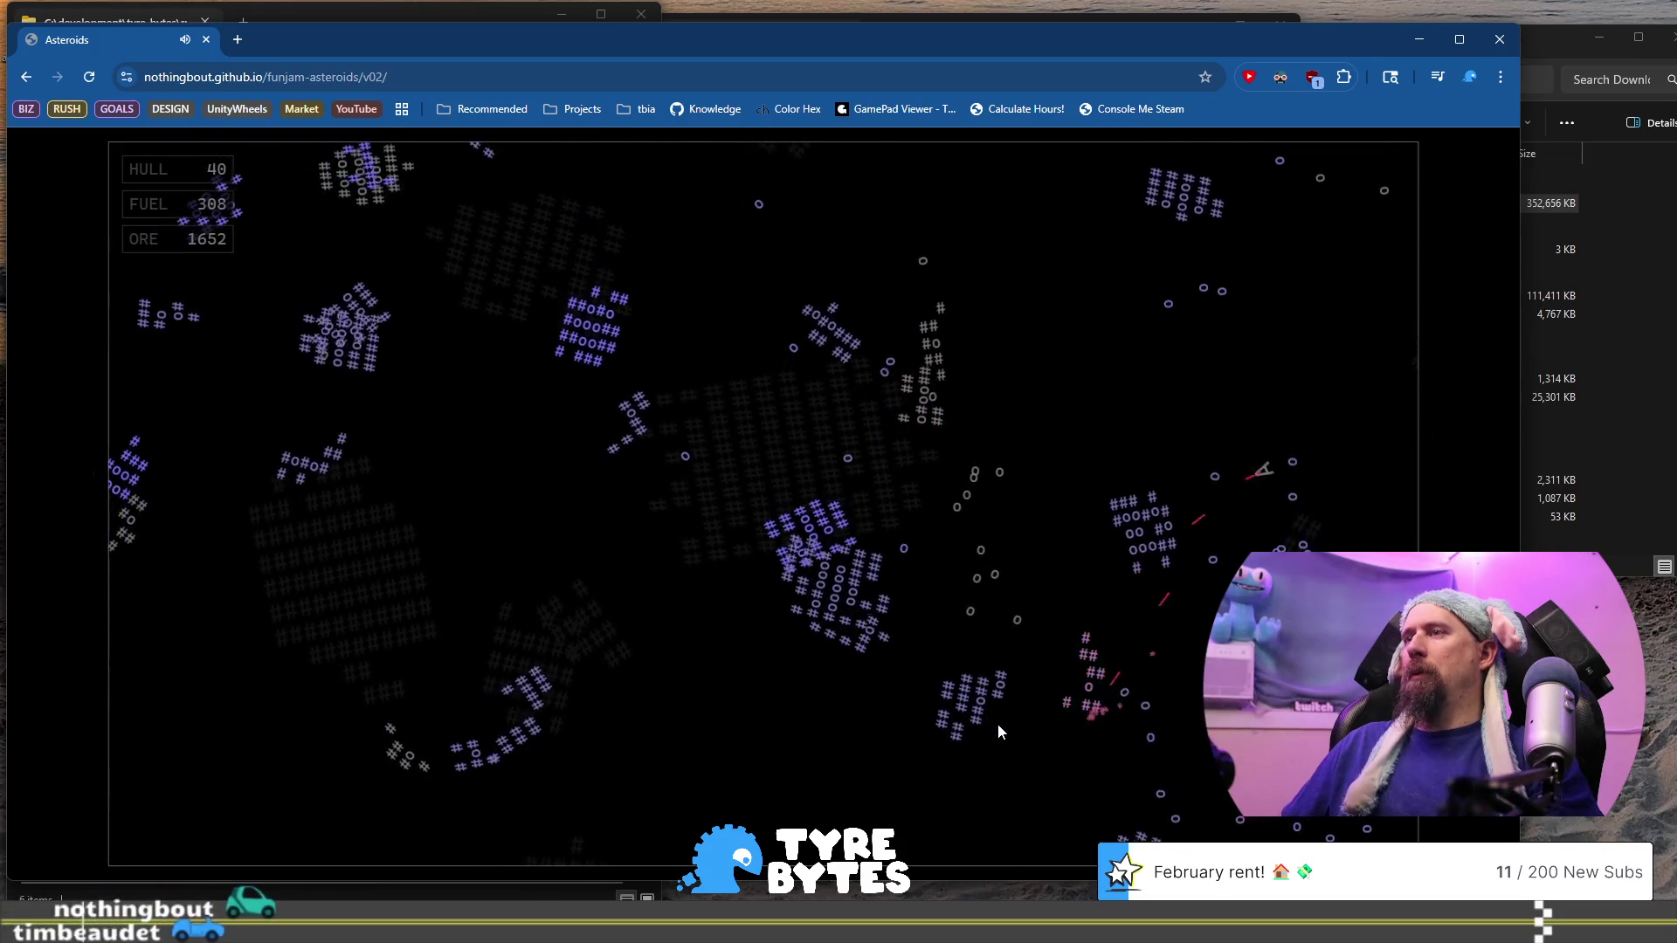
pyautogui.press('Left')
pyautogui.press('Up')
pyautogui.press('space')
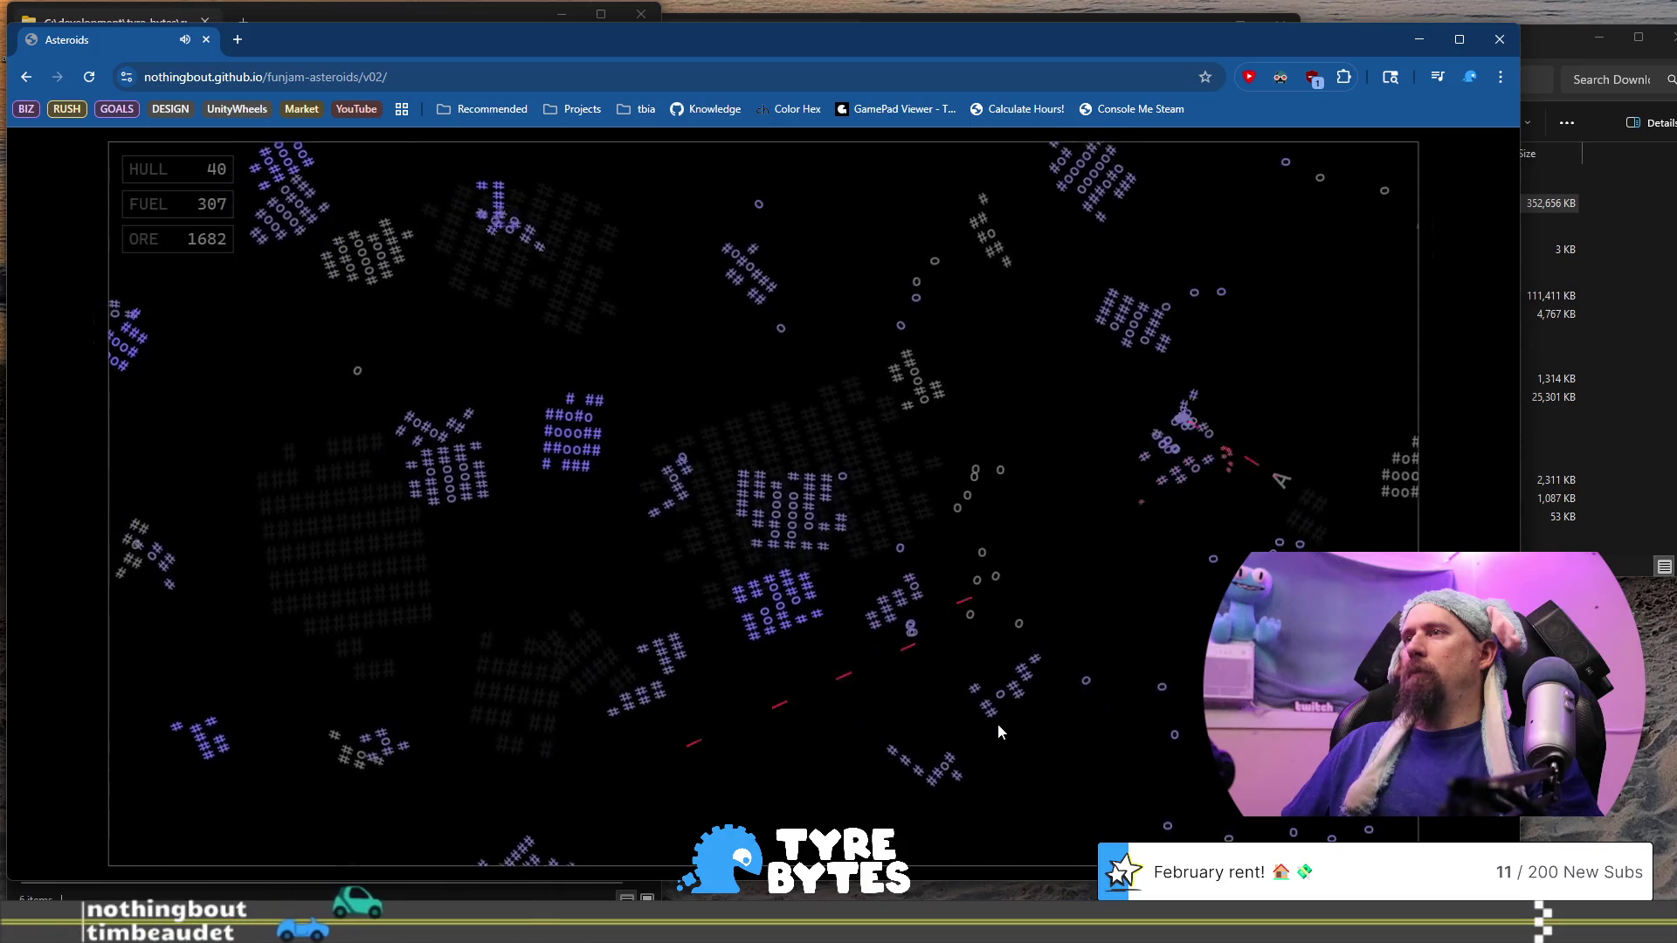
pyautogui.press('Up')
pyautogui.press('space')
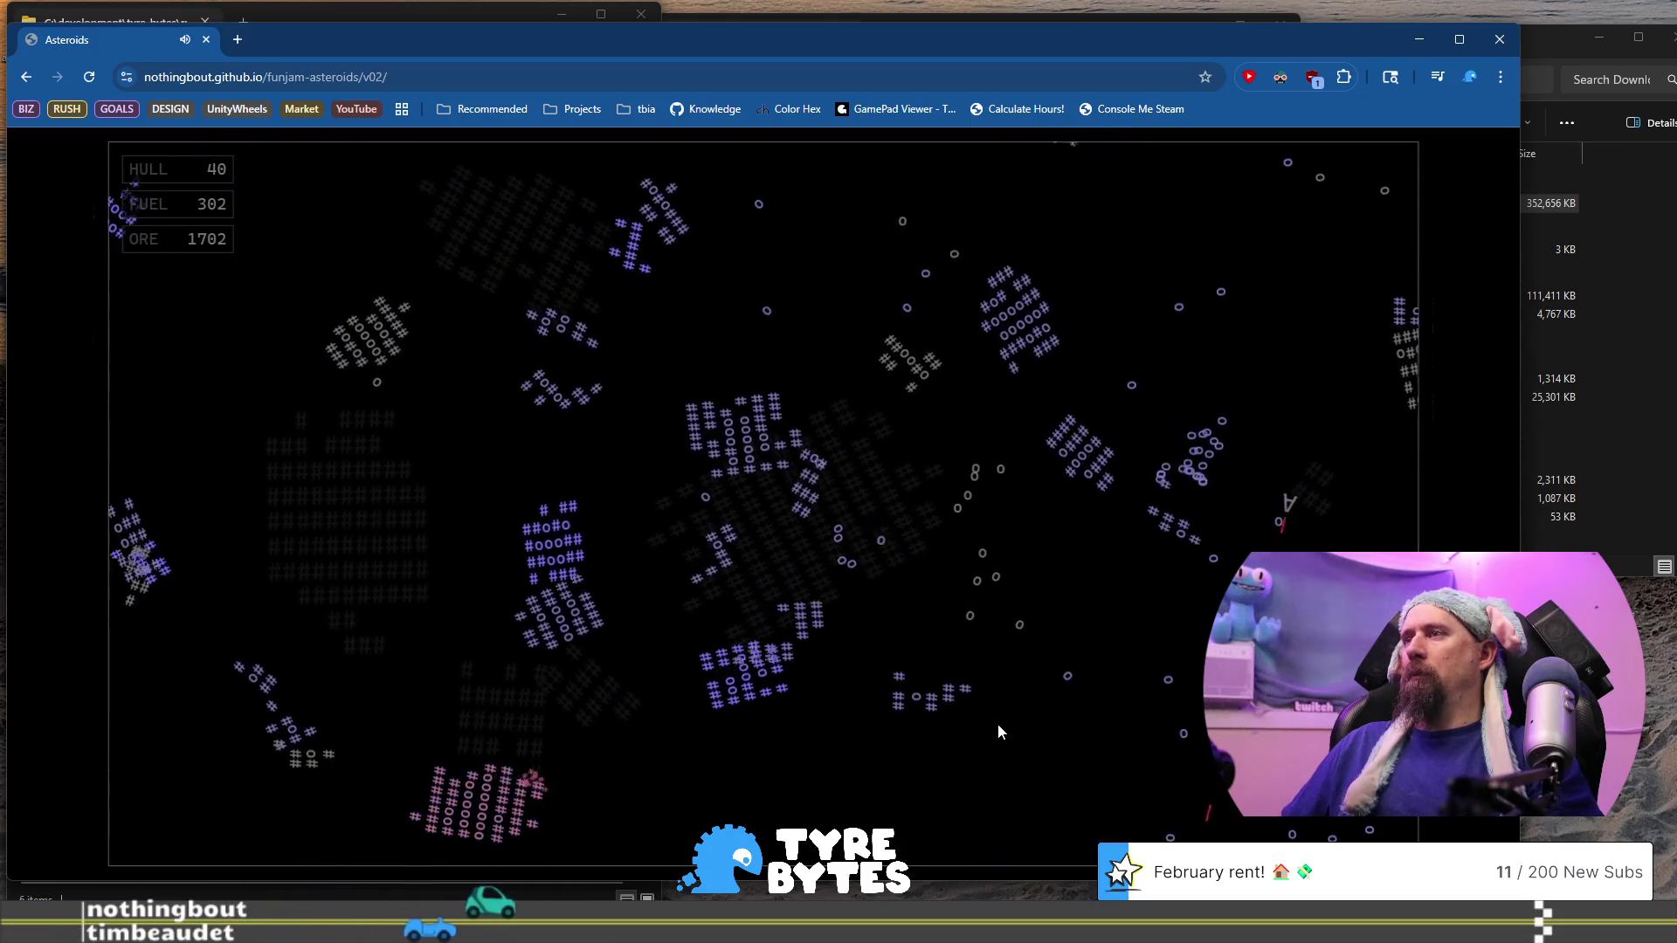
pyautogui.press('Up')
pyautogui.press('space')
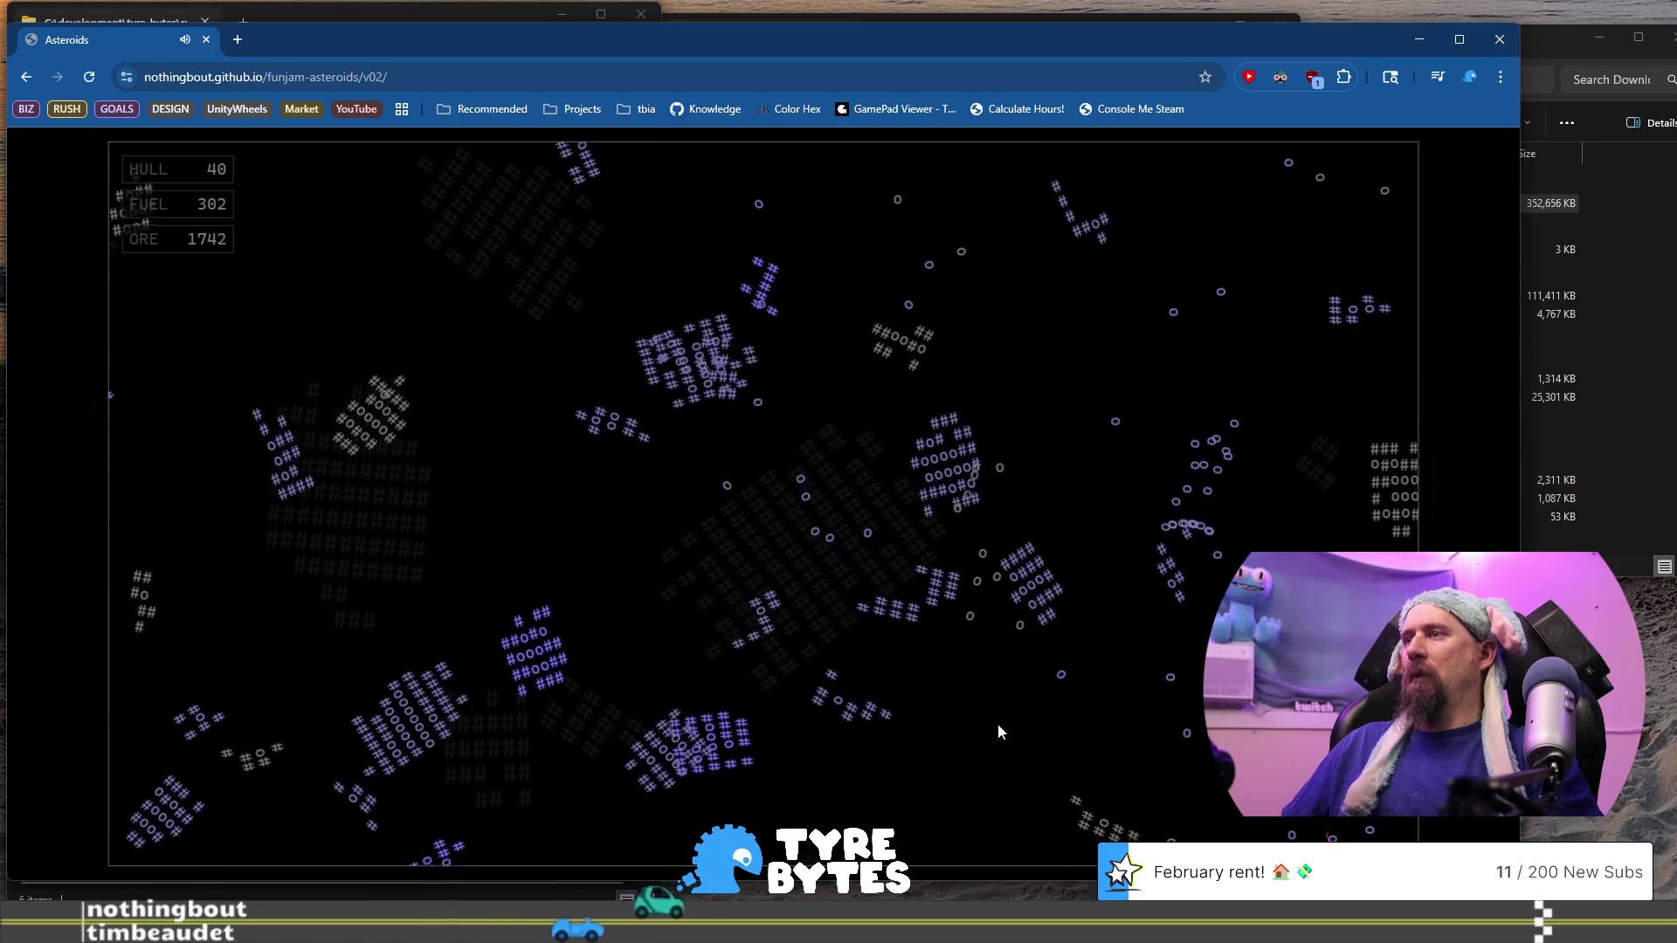
pyautogui.press('space')
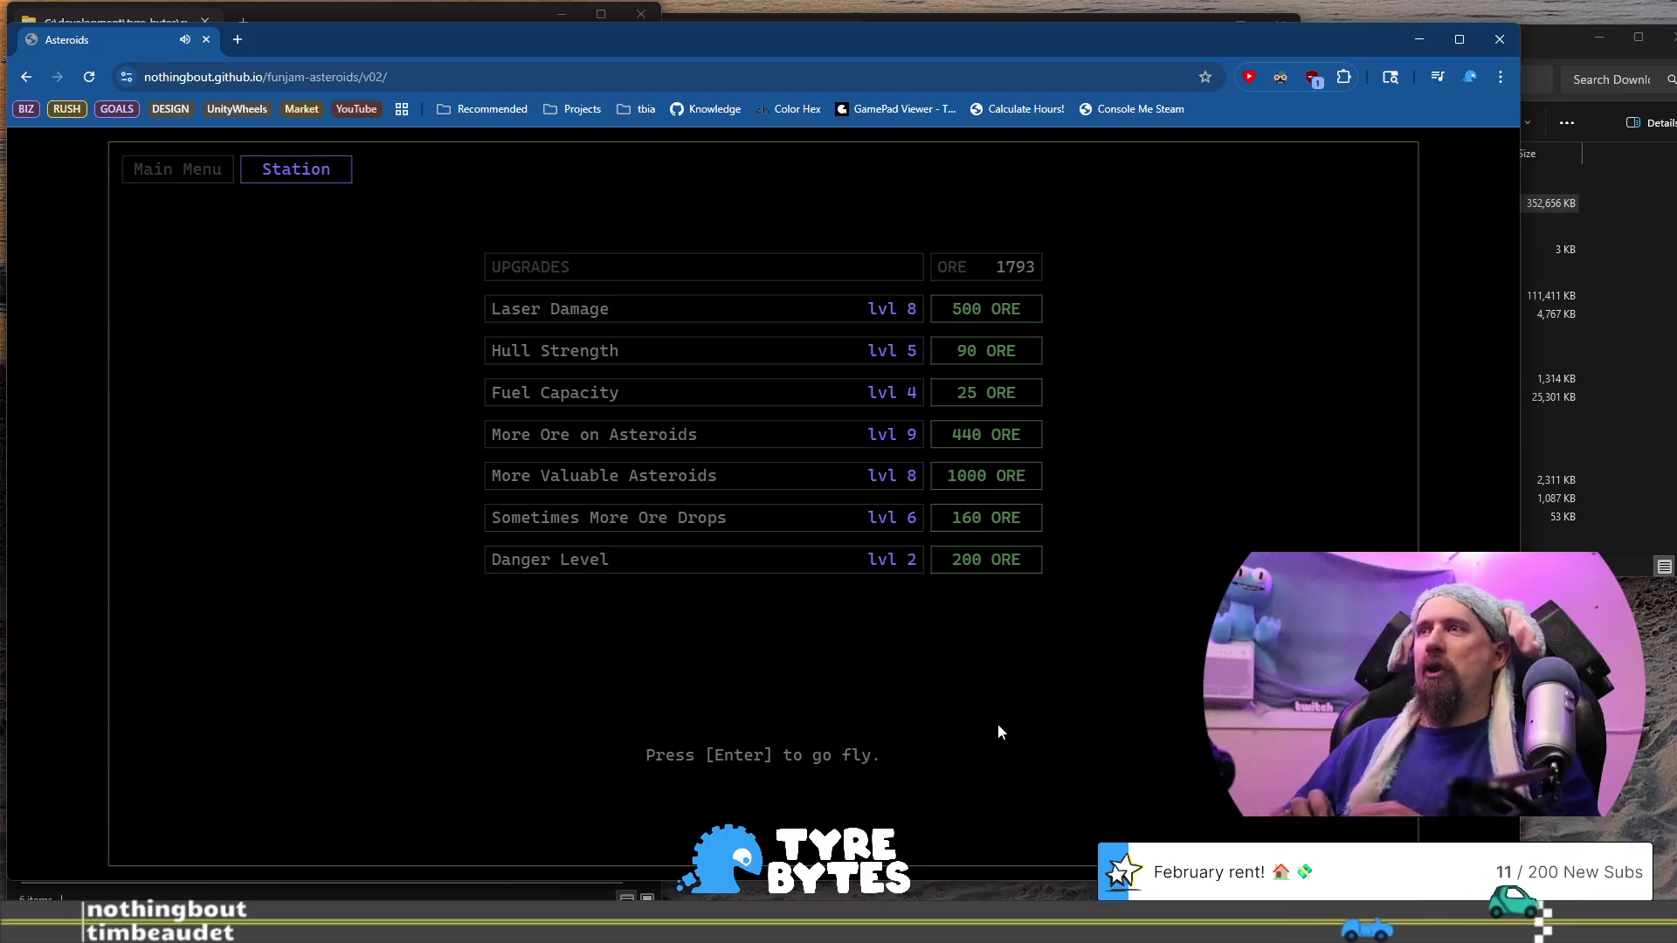
# Buy More Valuable Asteroids and Sometimes More Ore Drops upgrades, then launch a new run
pyautogui.click(1003, 488)
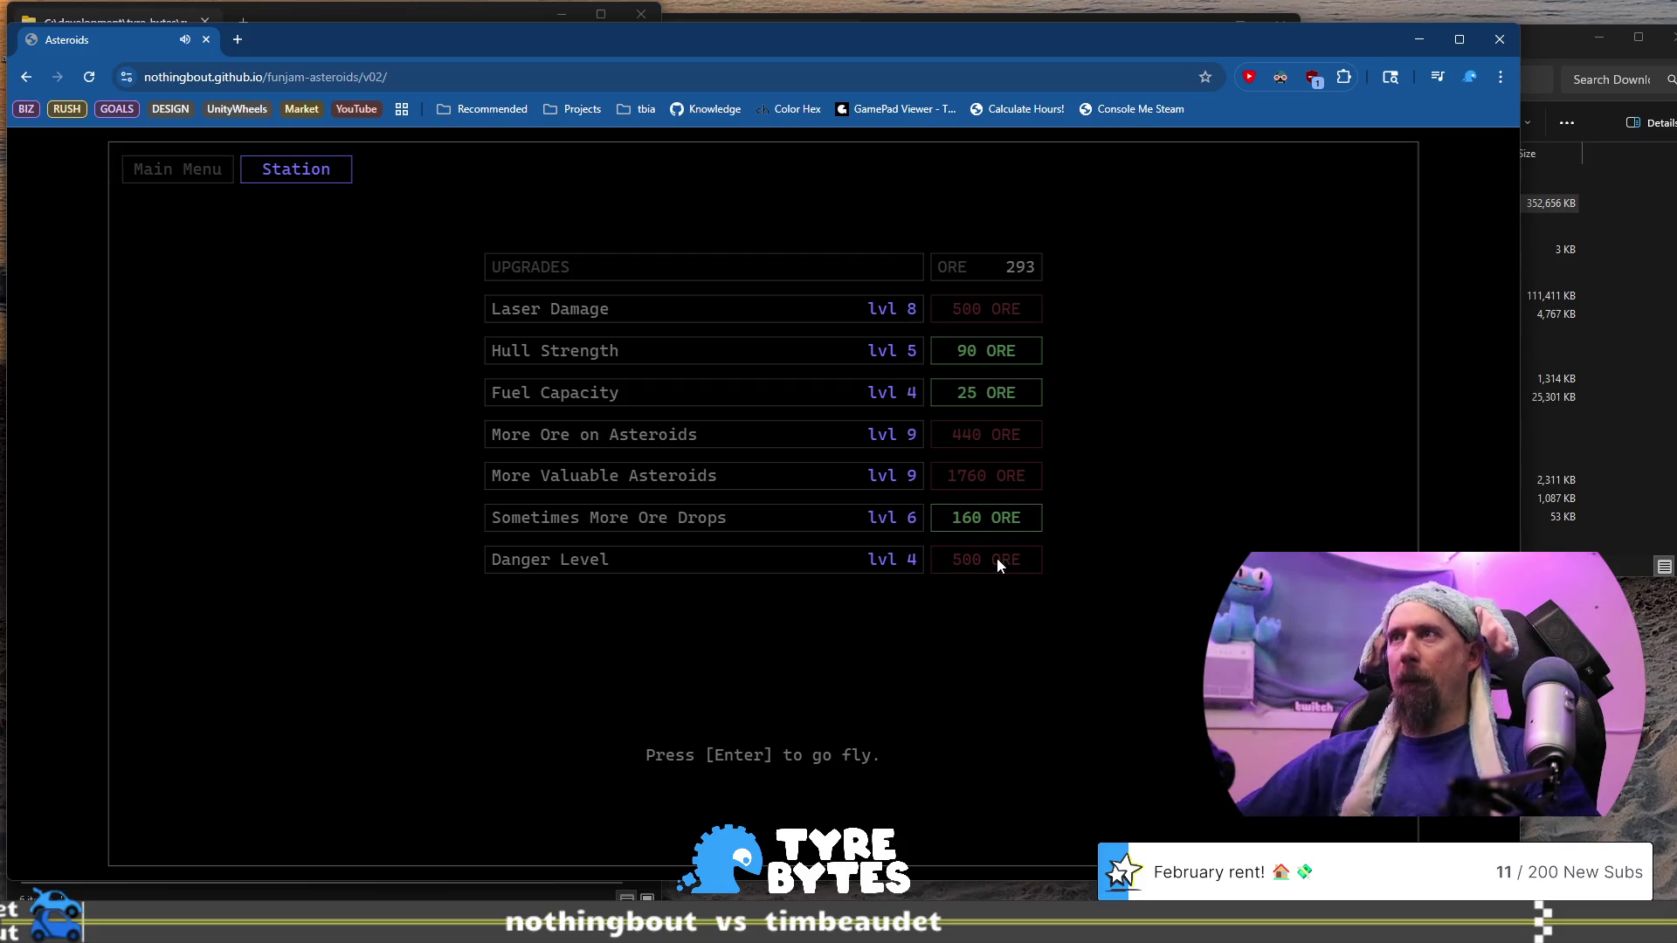
pyautogui.click(1004, 521)
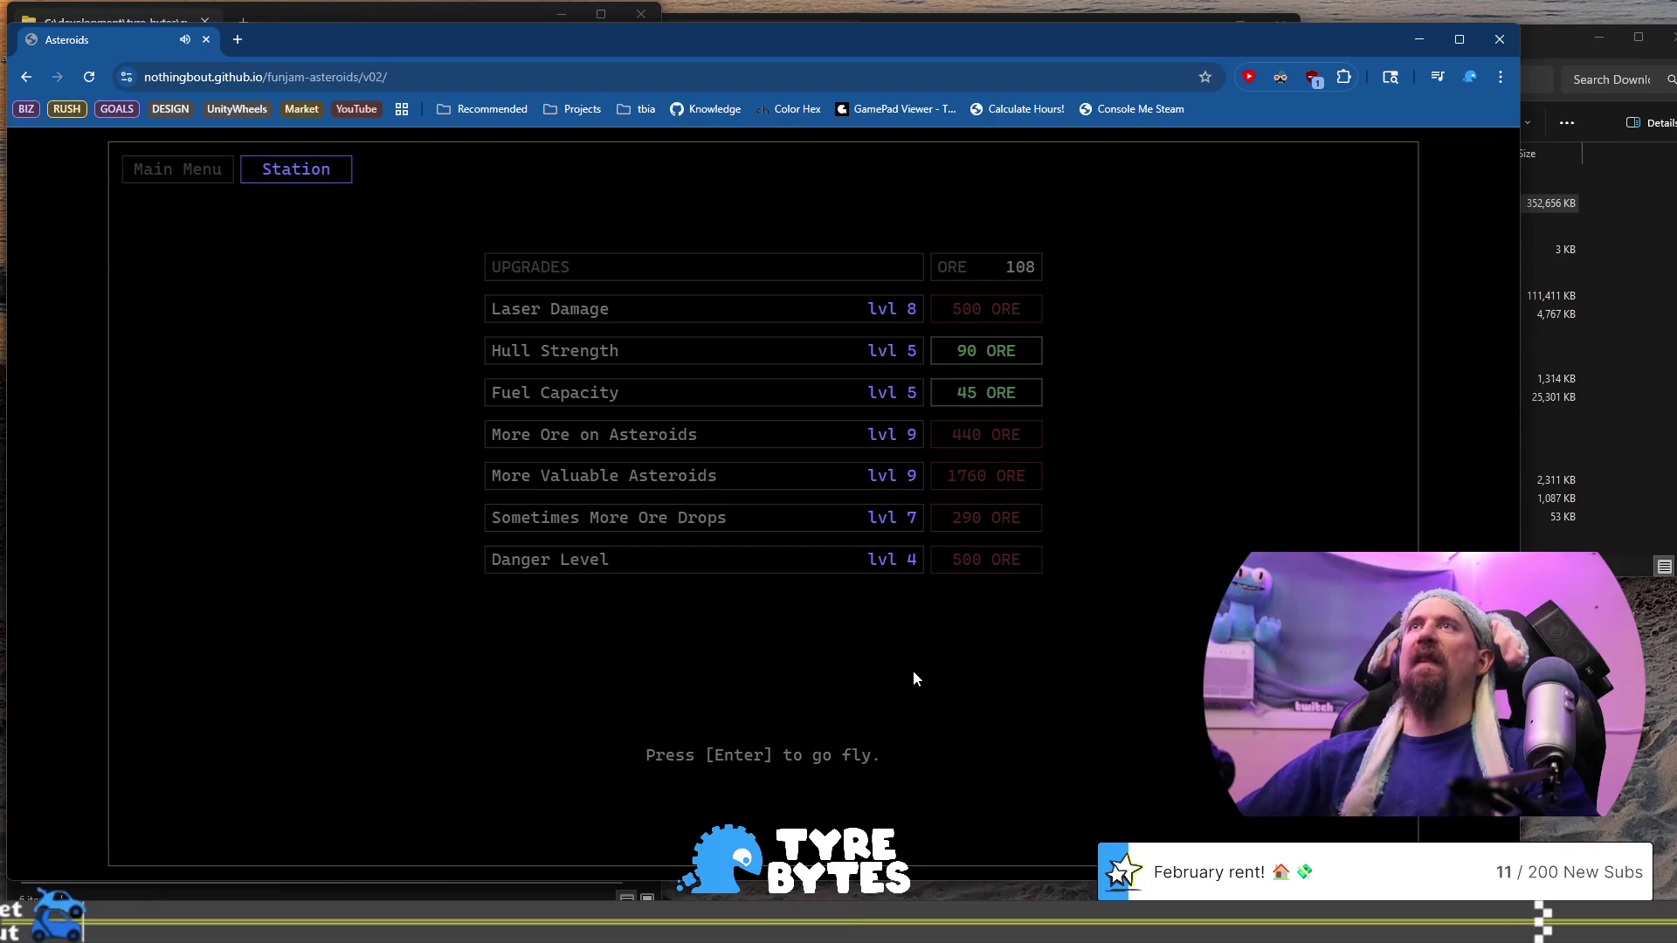
pyautogui.press('Return')
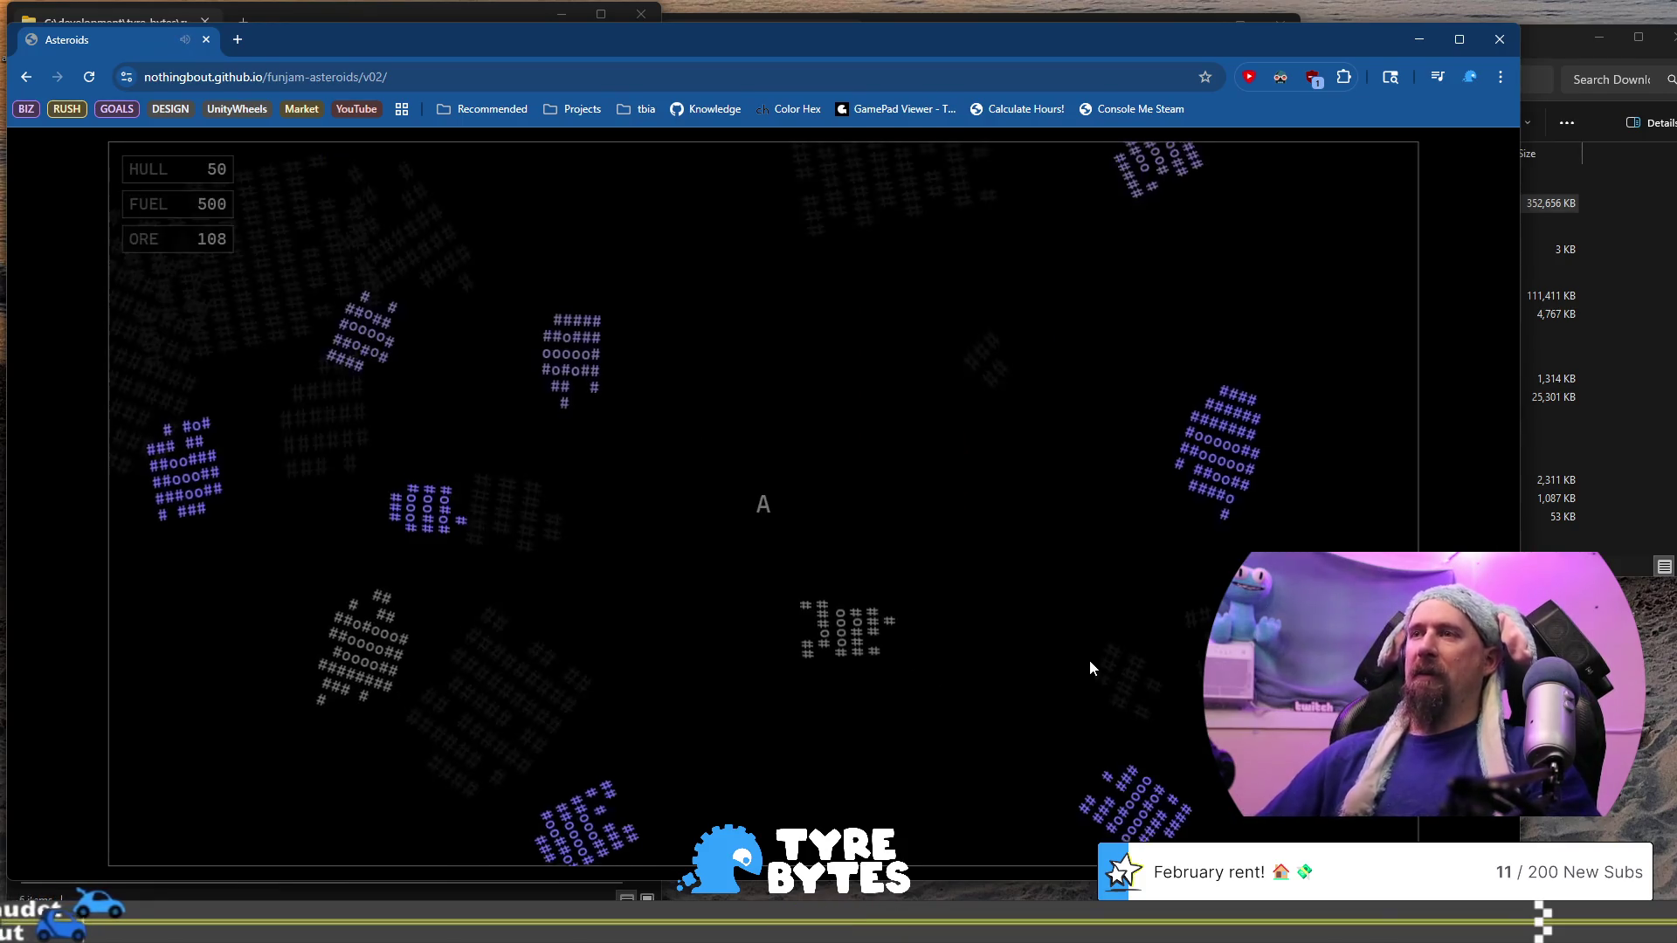
# Start the run by turning and shooting asteroids down-left, upward and below
pyautogui.press('Left')
pyautogui.press('space')
pyautogui.press('space')
pyautogui.press('Left')
pyautogui.press('Up')
pyautogui.press('Up')
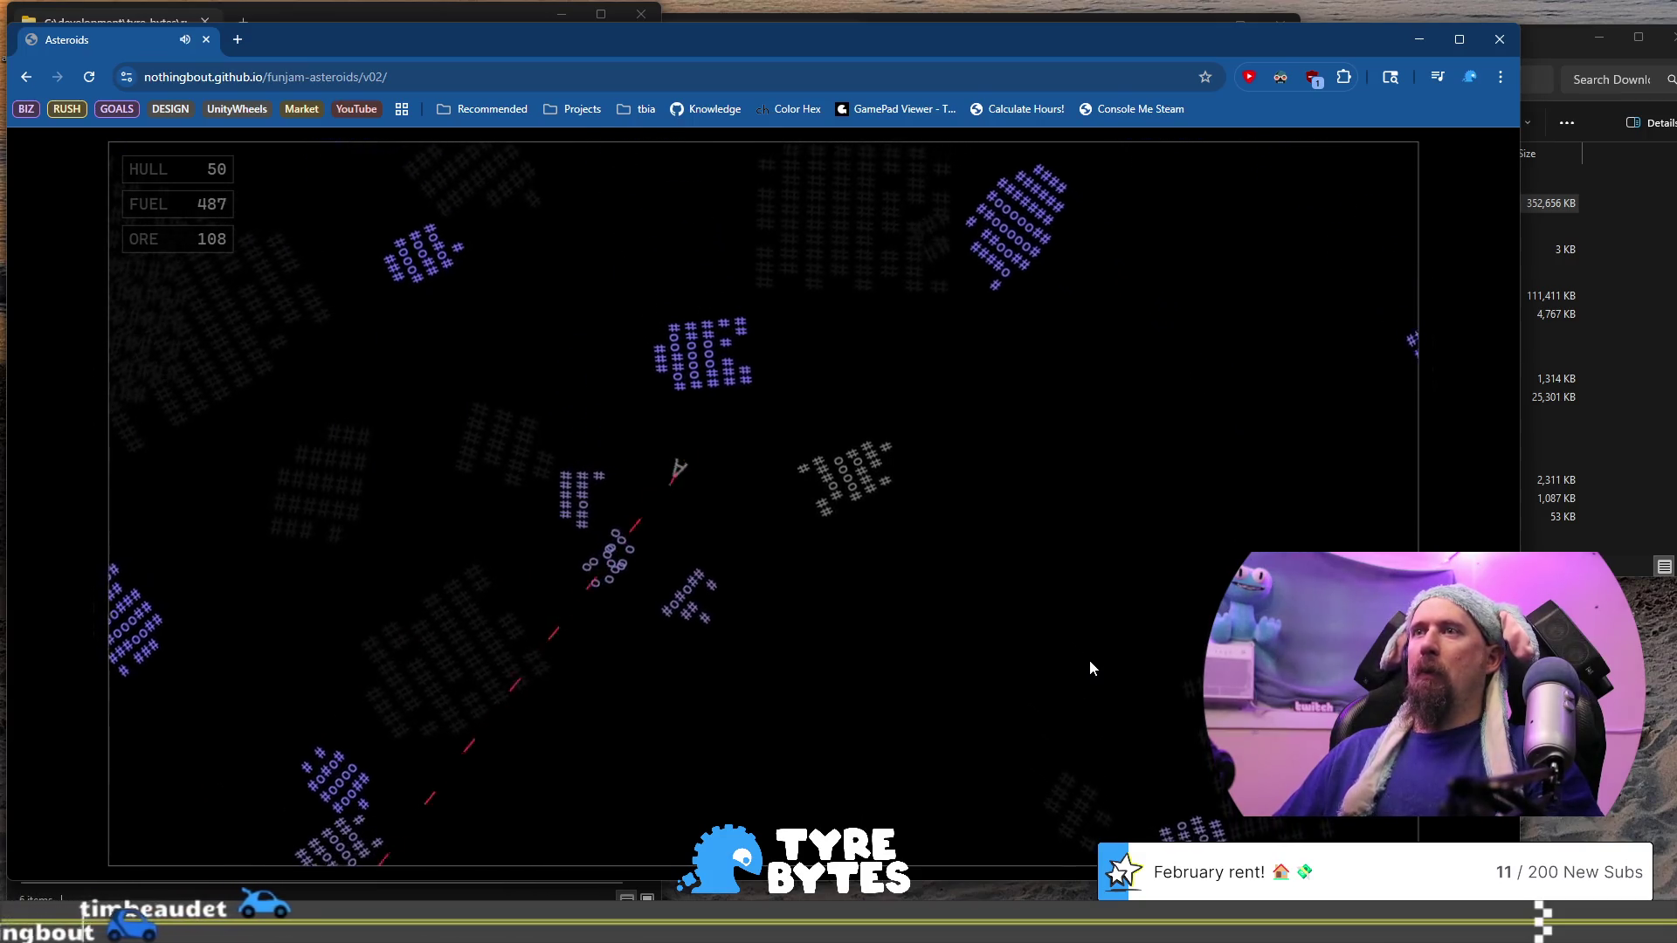
pyautogui.press('Up')
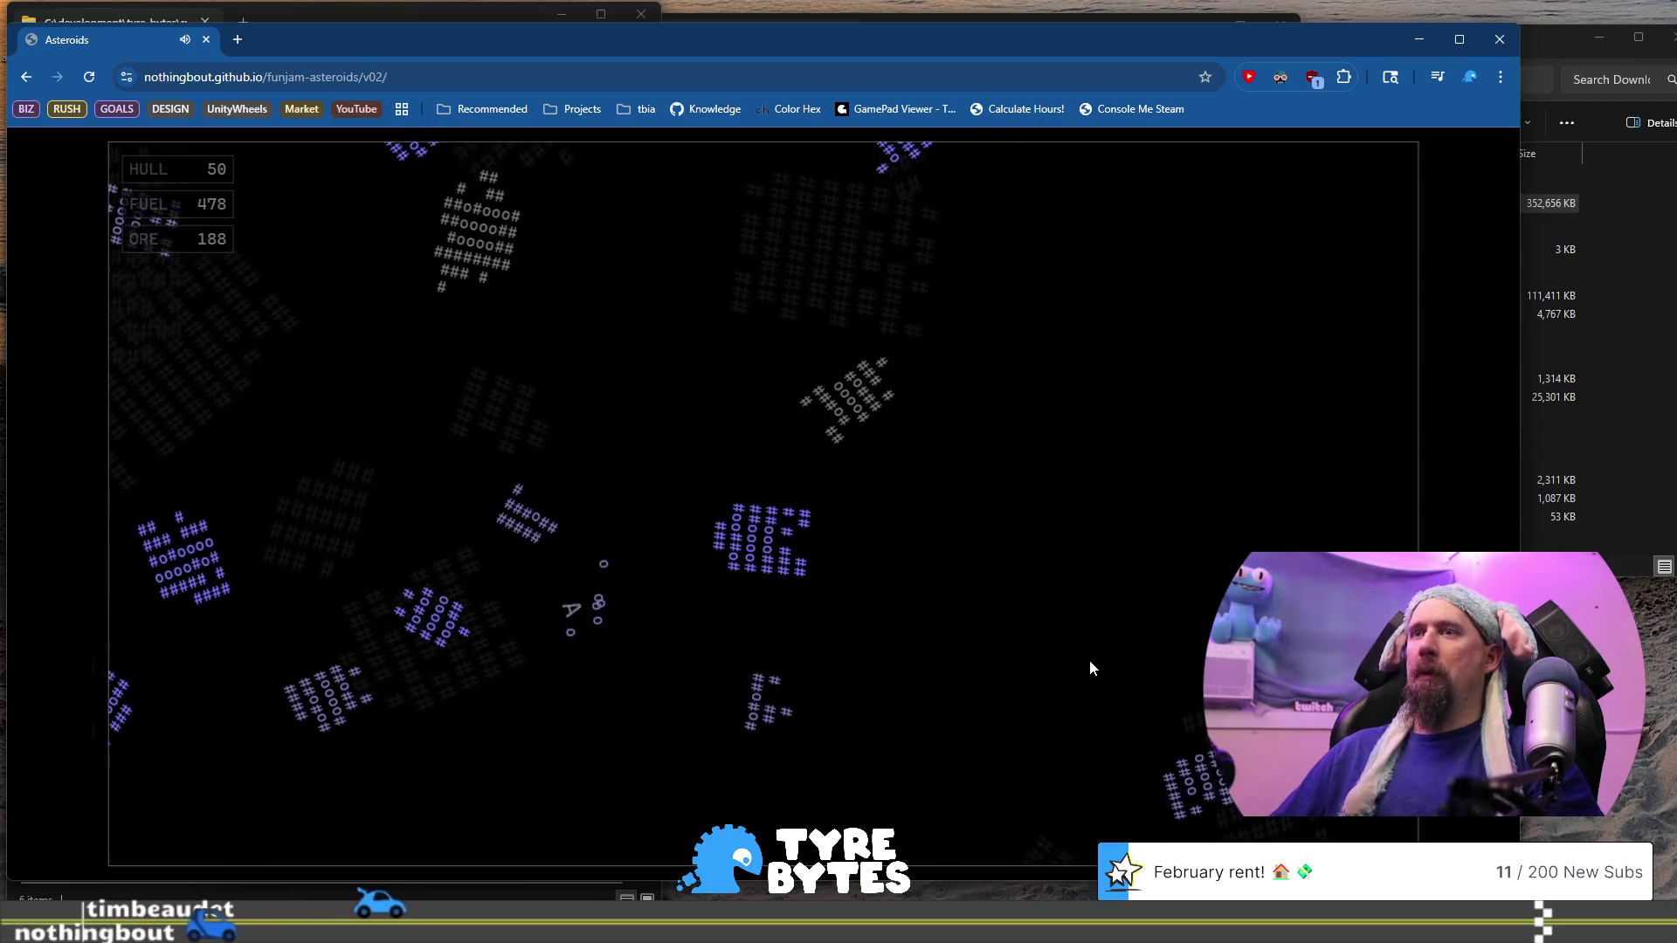
pyautogui.press('space')
pyautogui.press('space')
pyautogui.press('Up')
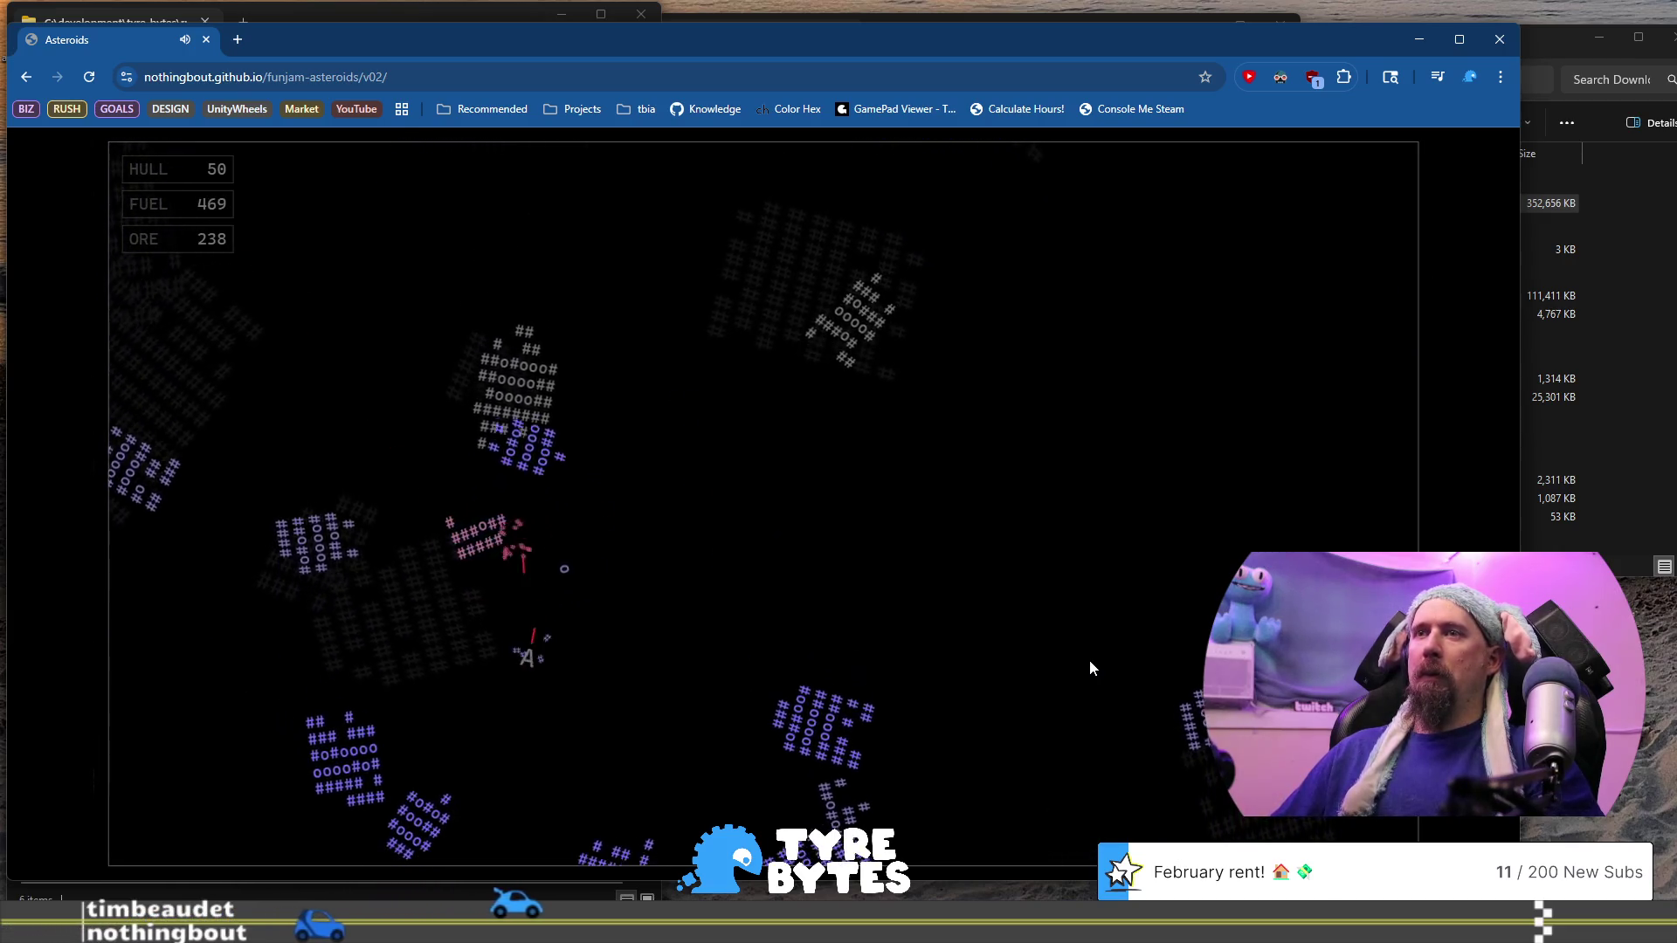
pyautogui.press('Up')
pyautogui.press('space')
pyautogui.press('Left')
pyautogui.press('Left')
pyautogui.press('Up')
pyautogui.press('space')
# Thrust through the field firing down-right, right, left and downward at asteroids
pyautogui.press('Up')
pyautogui.press('space')
pyautogui.press('Left')
pyautogui.press('Up')
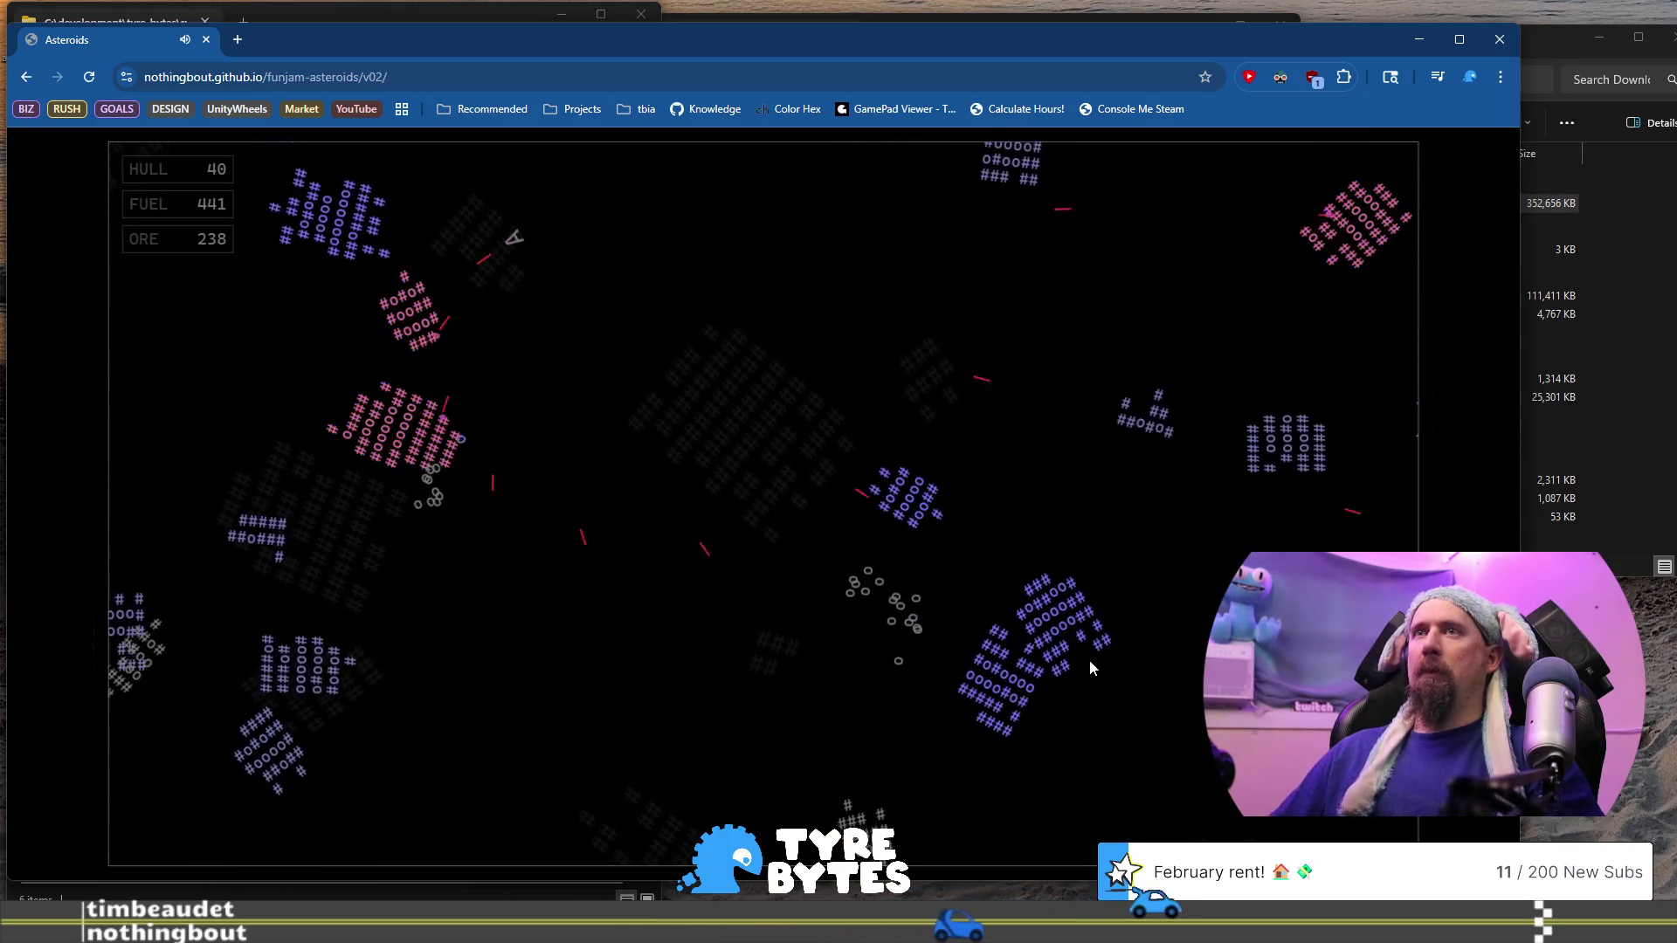
pyautogui.press('Up')
pyautogui.press('Right')
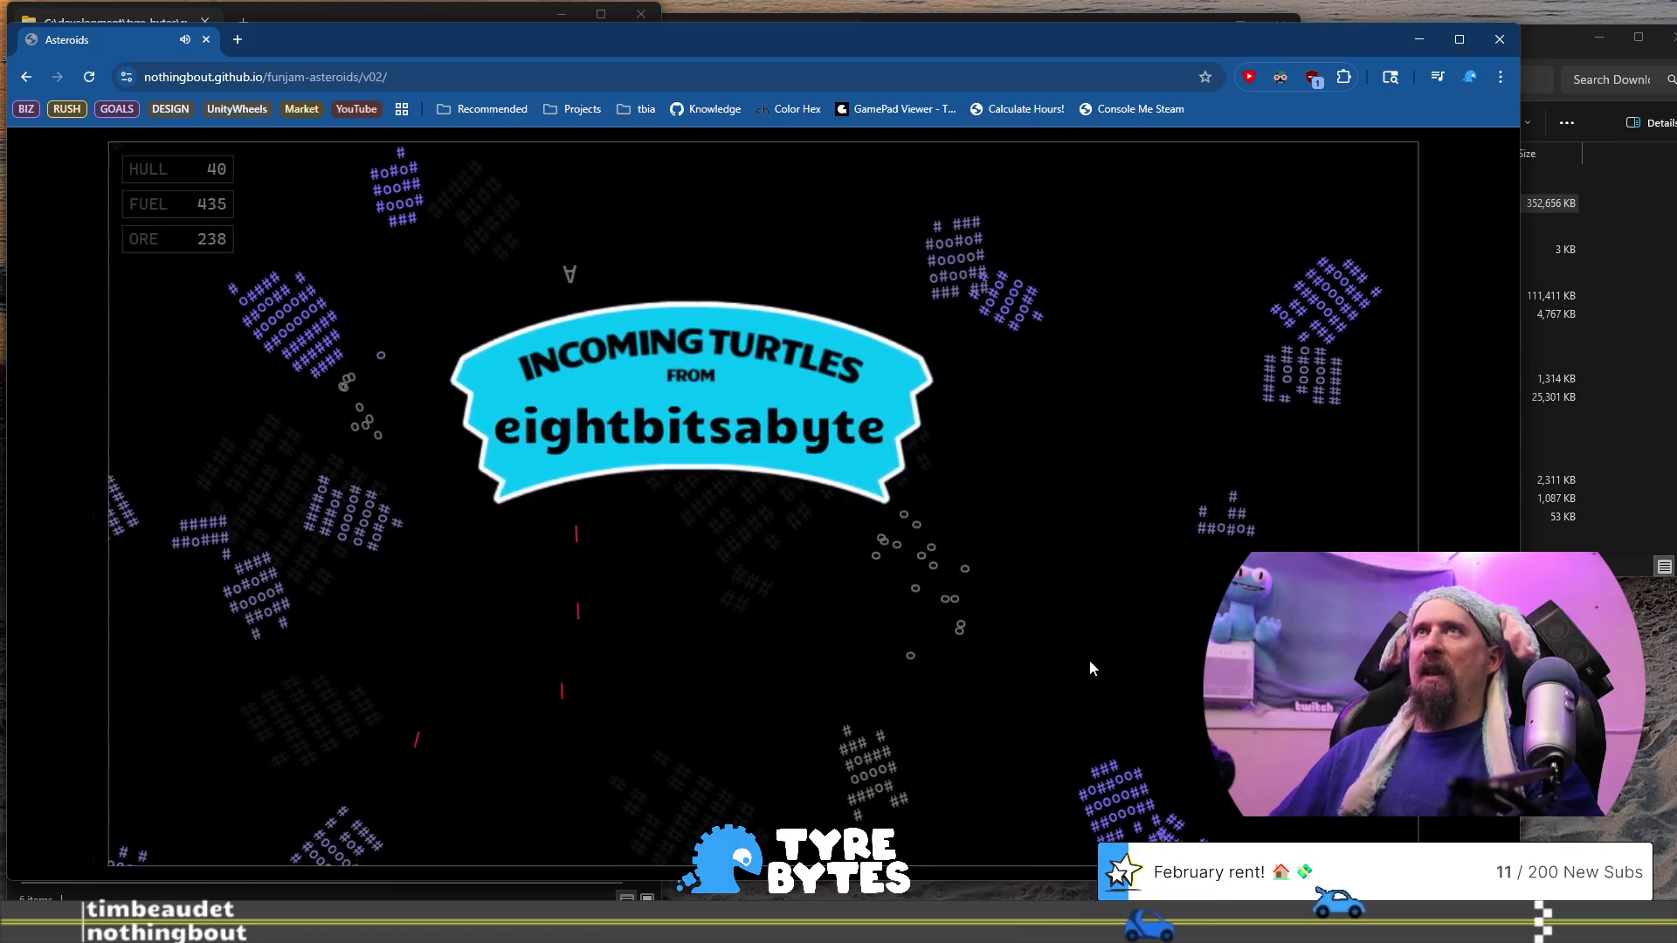
pyautogui.press('space')
pyautogui.press('Up')
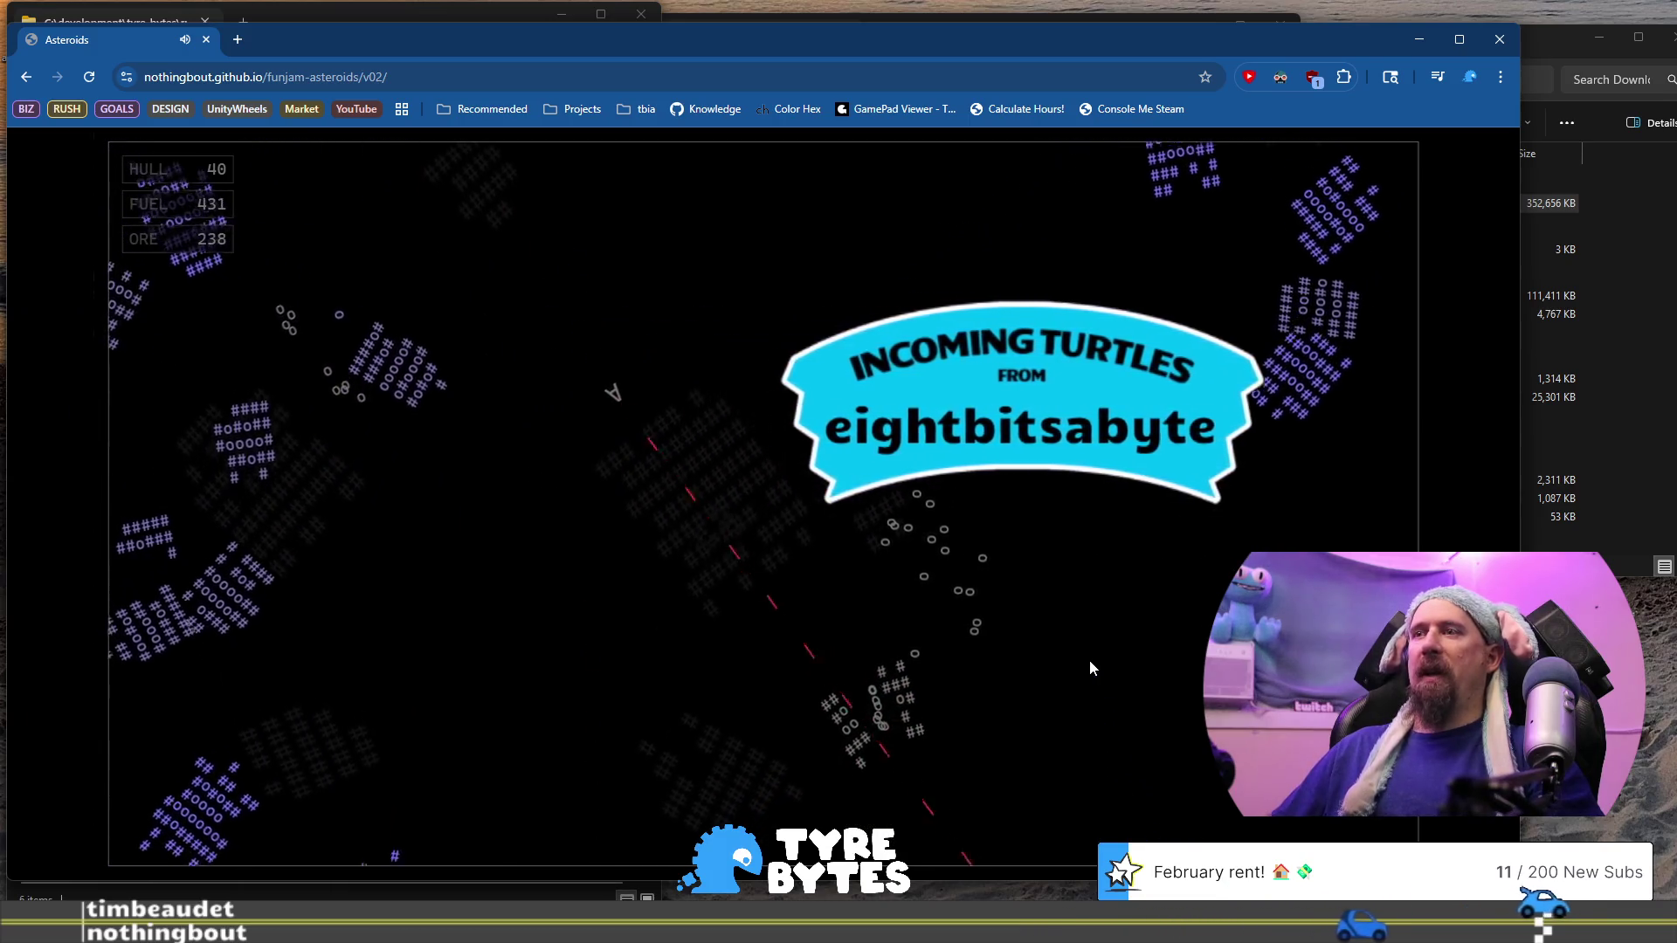
pyautogui.press('Left')
pyautogui.press('Left')
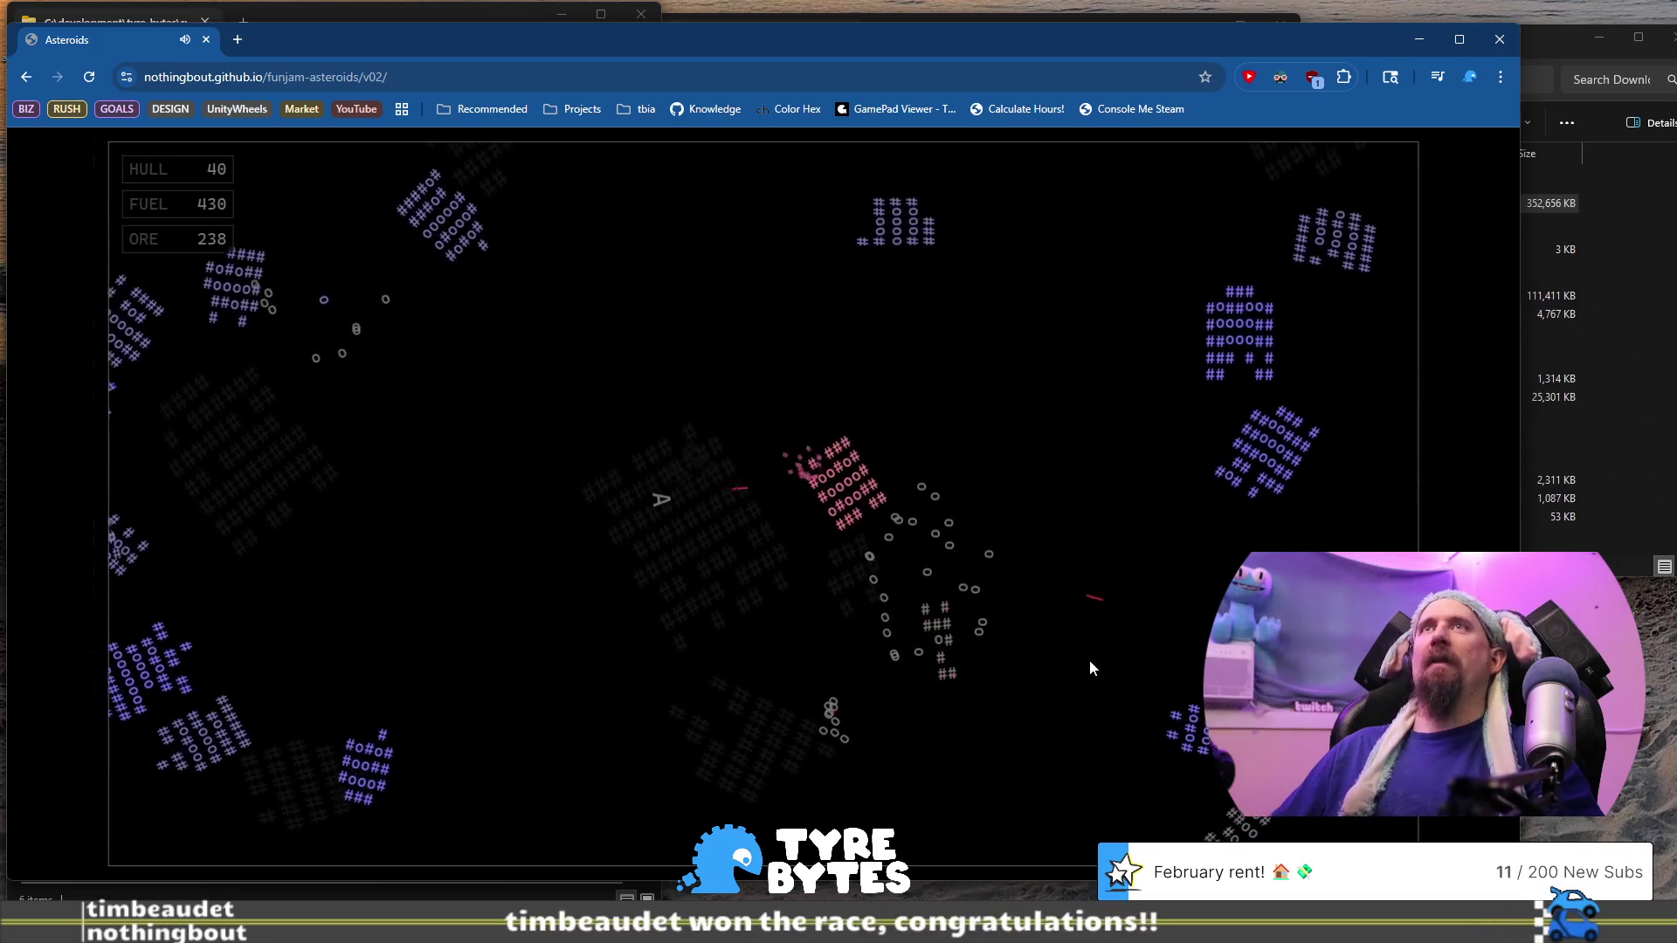
pyautogui.press('space')
pyautogui.press('Up')
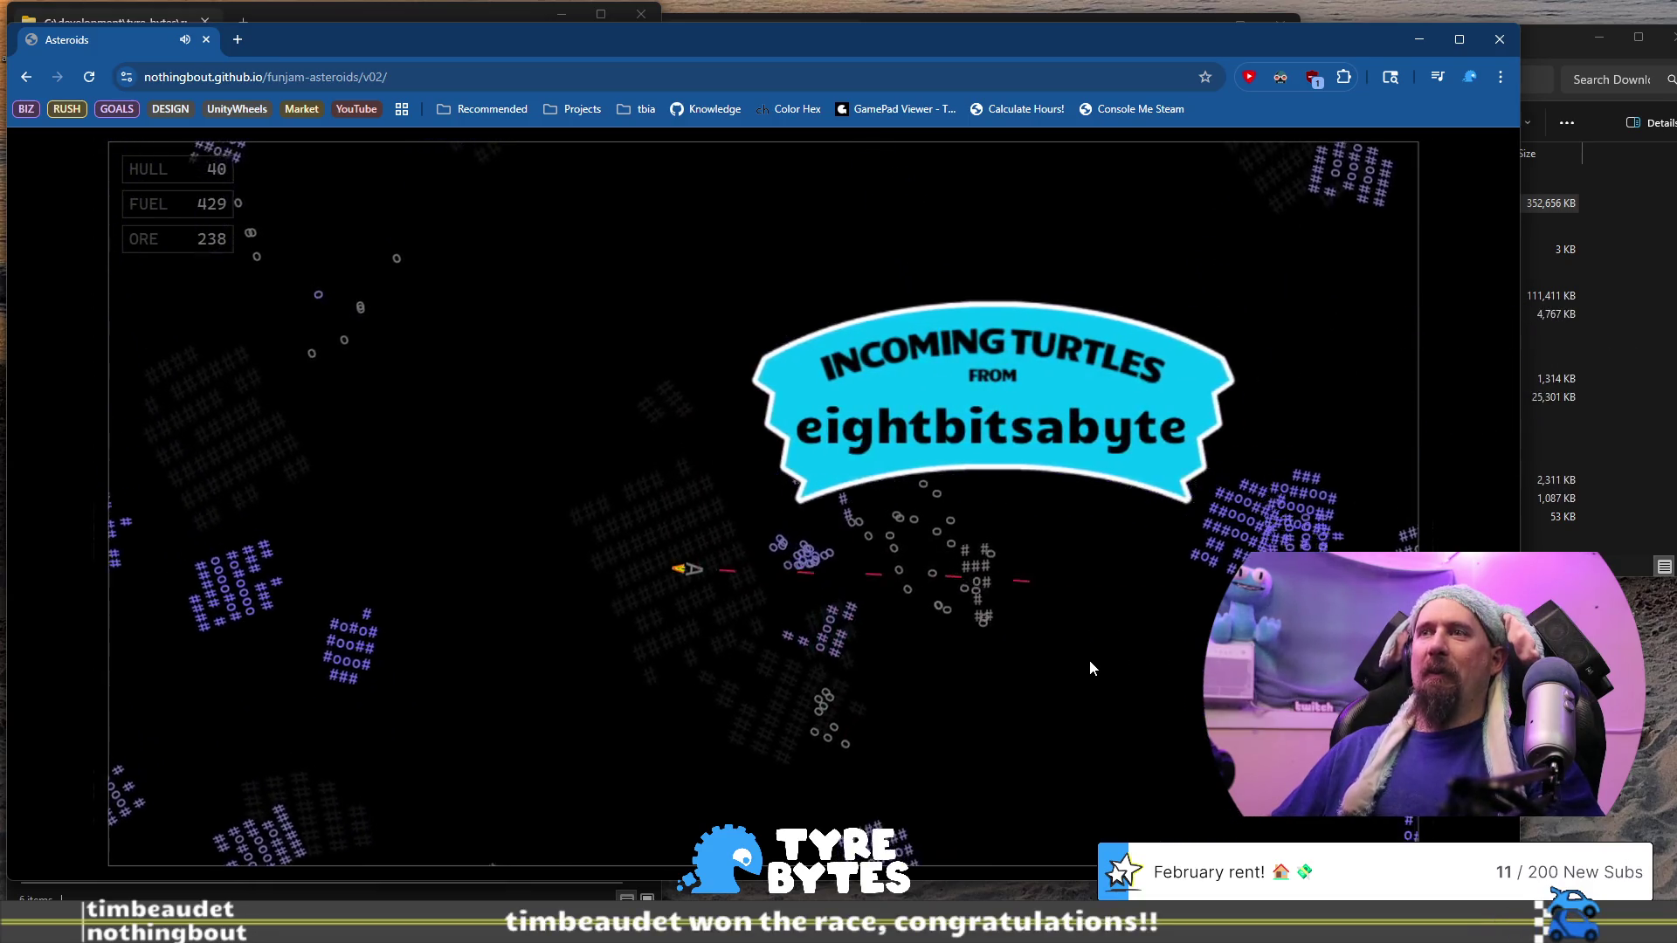
pyautogui.press('Up')
pyautogui.press('space')
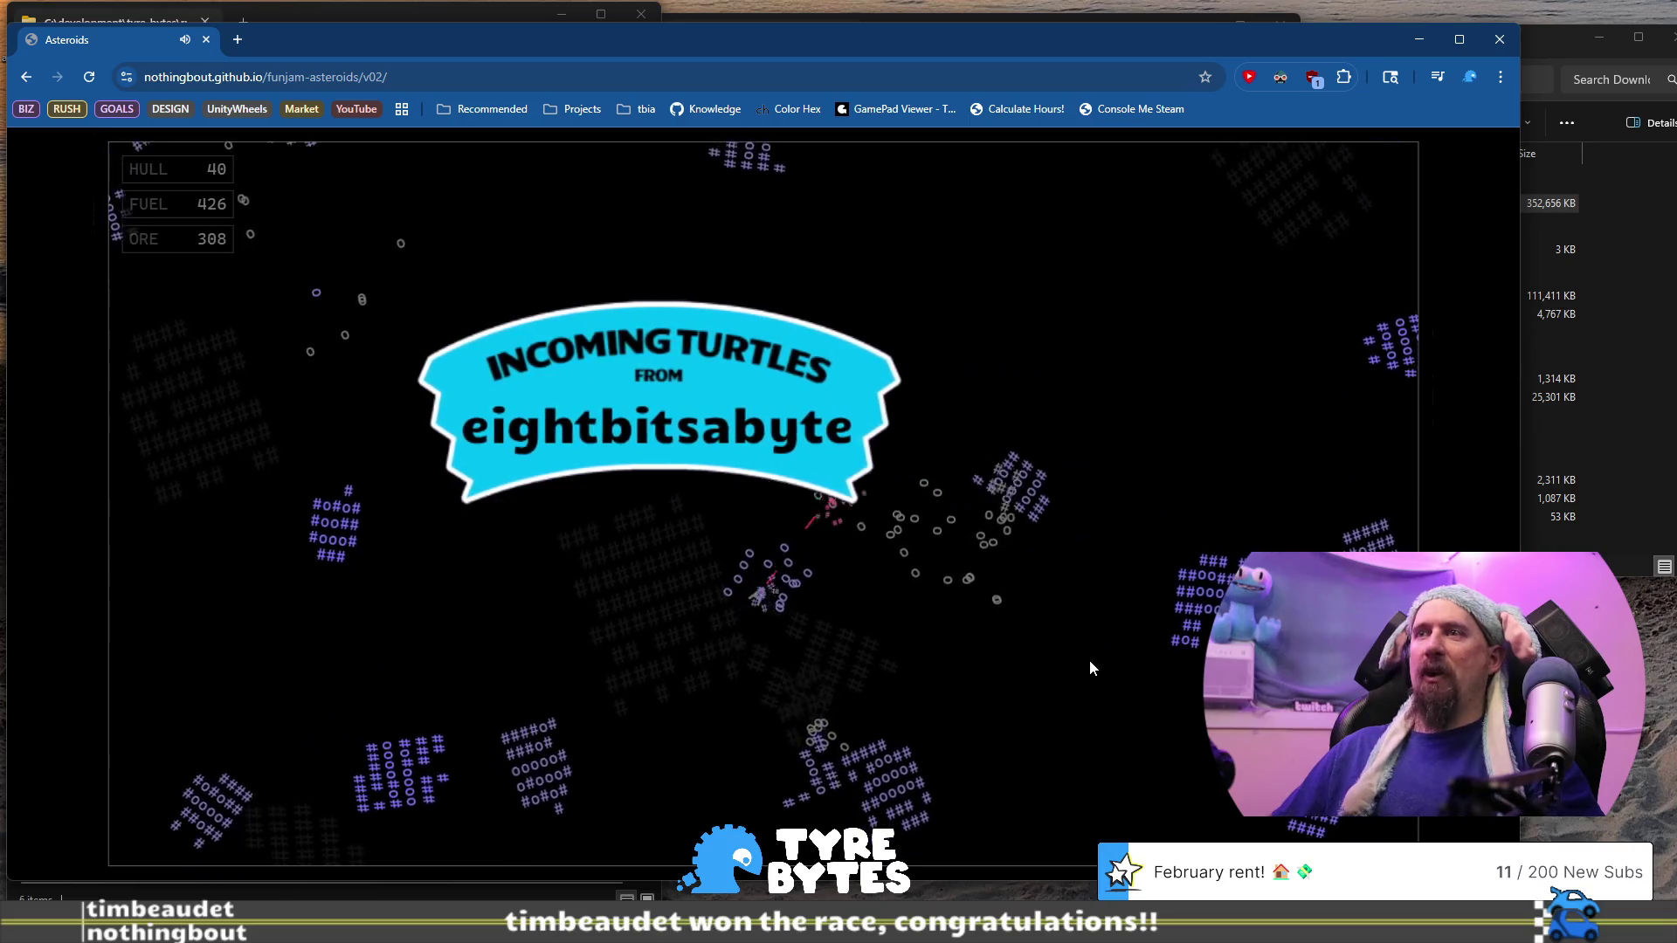
pyautogui.press('Up')
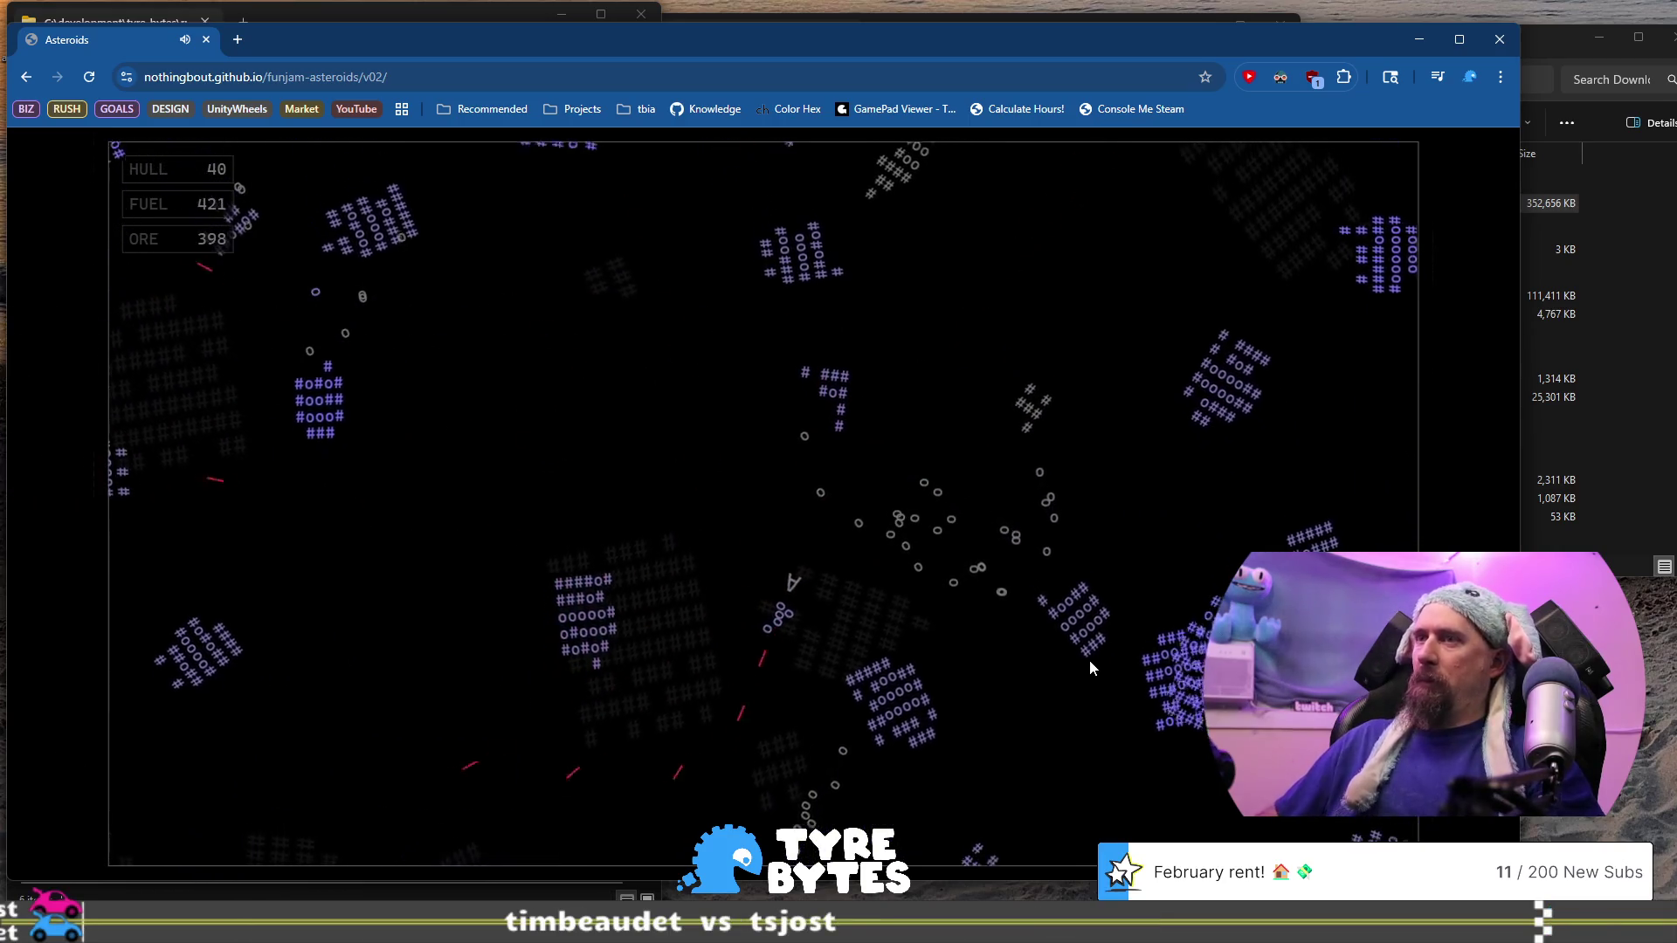
pyautogui.press('space')
pyautogui.press('Up')
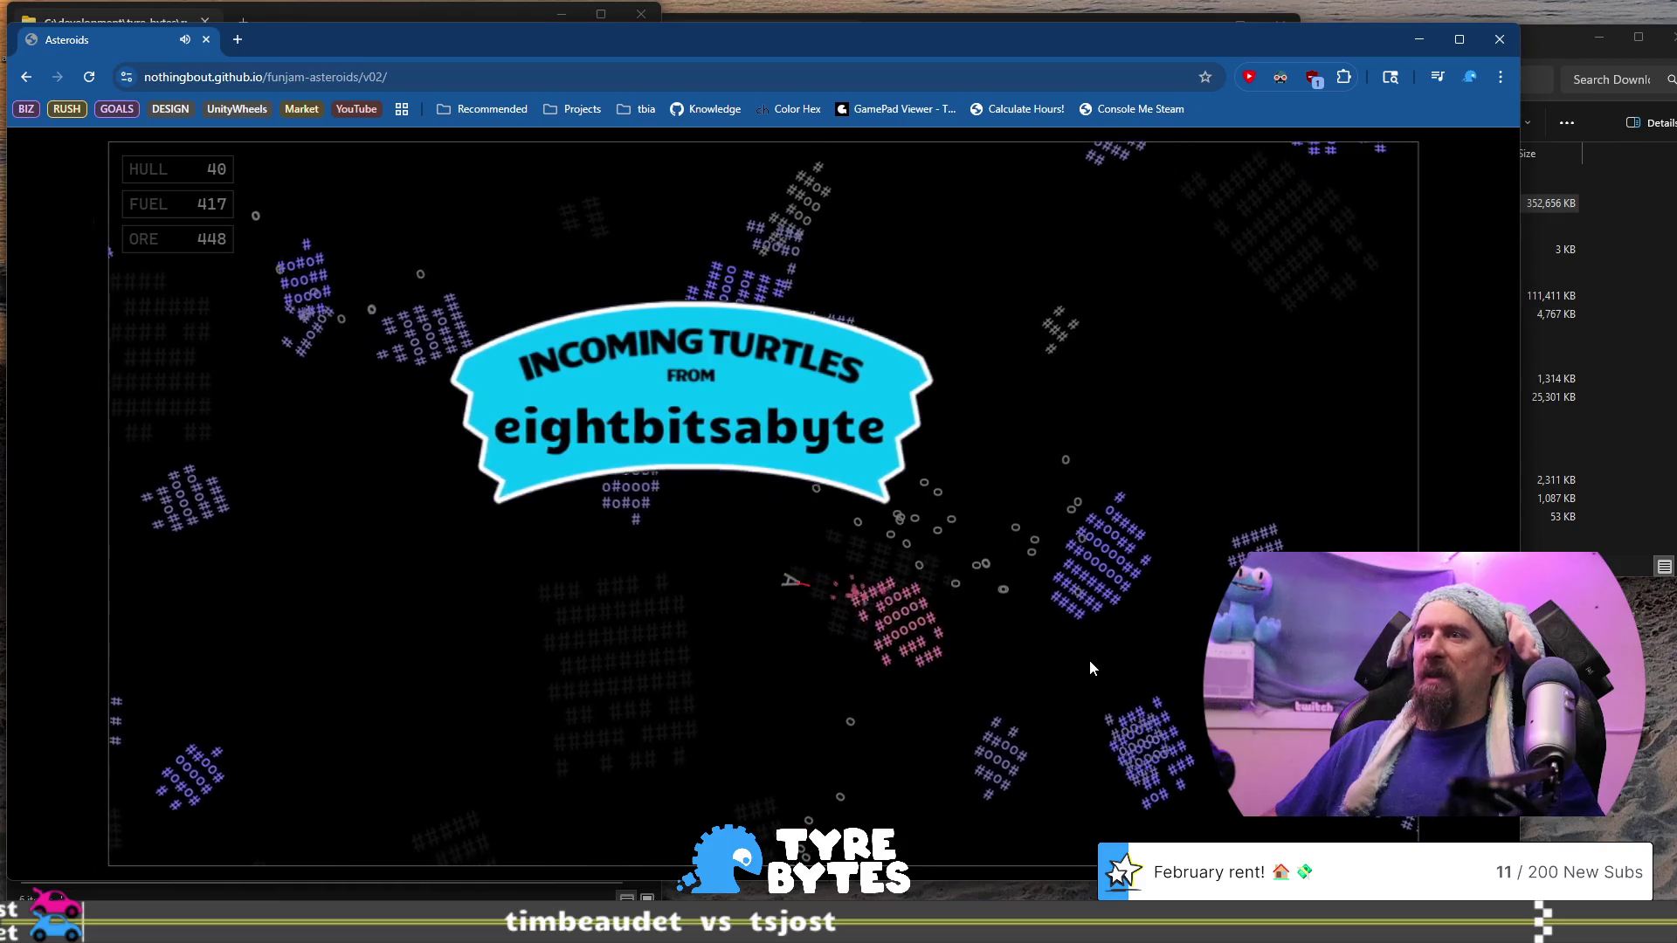
pyautogui.press('space')
# Keep flying and mining until the run ends with 430 ore to spend
pyautogui.press('Up')
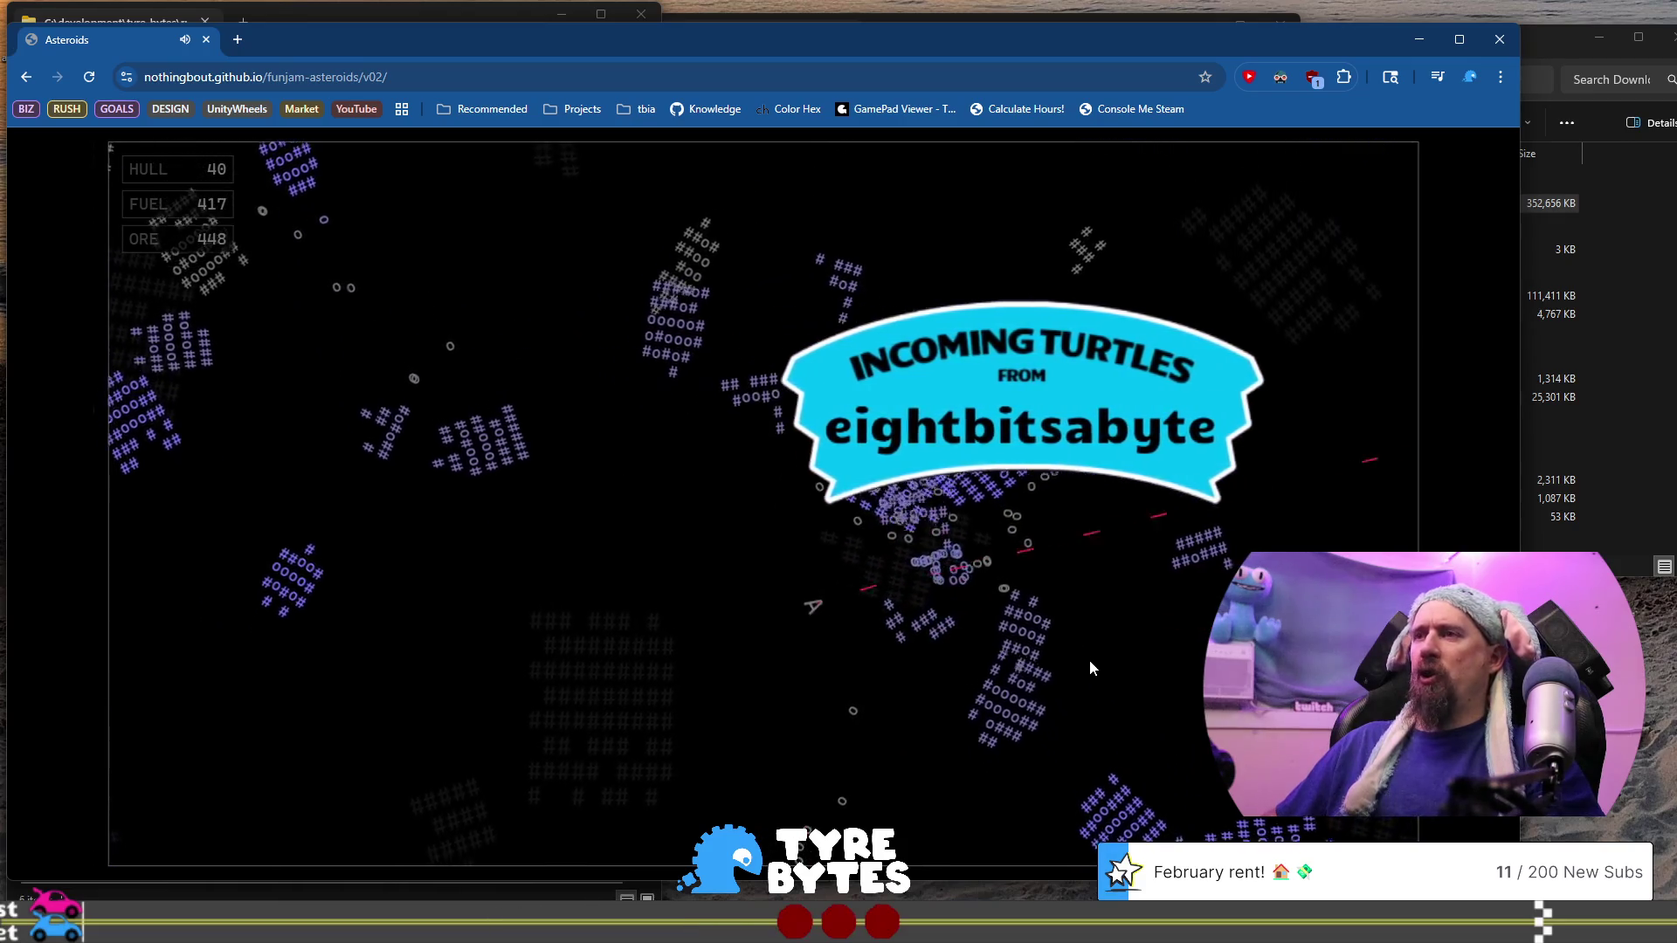
pyautogui.press('Up')
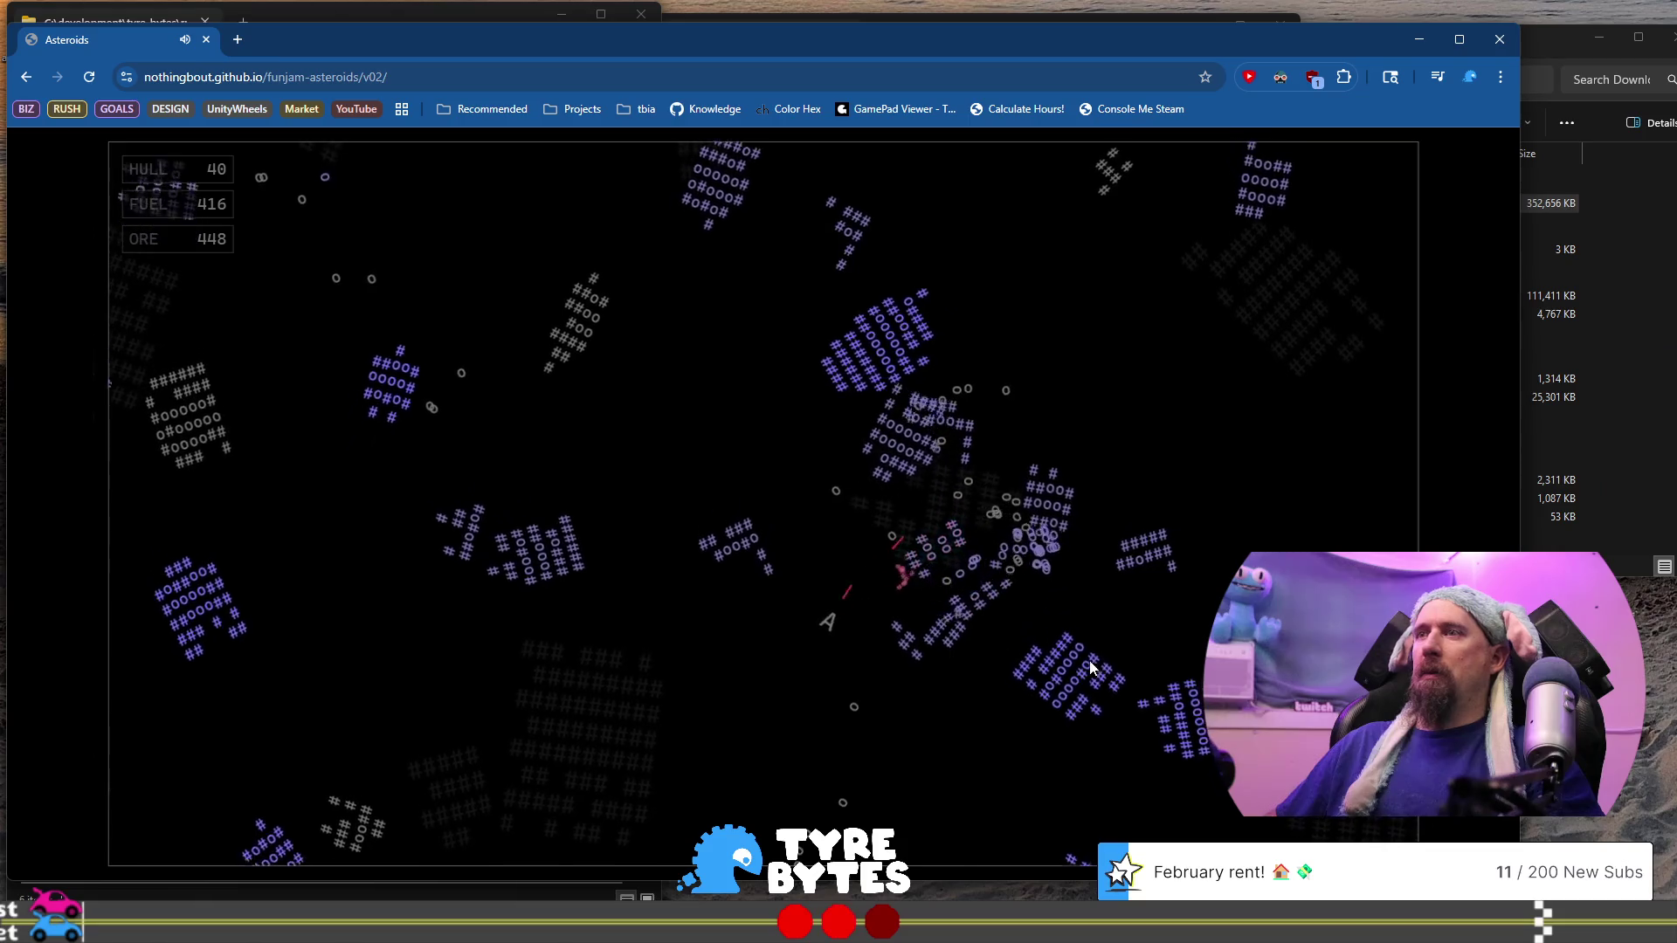
pyautogui.press('Up')
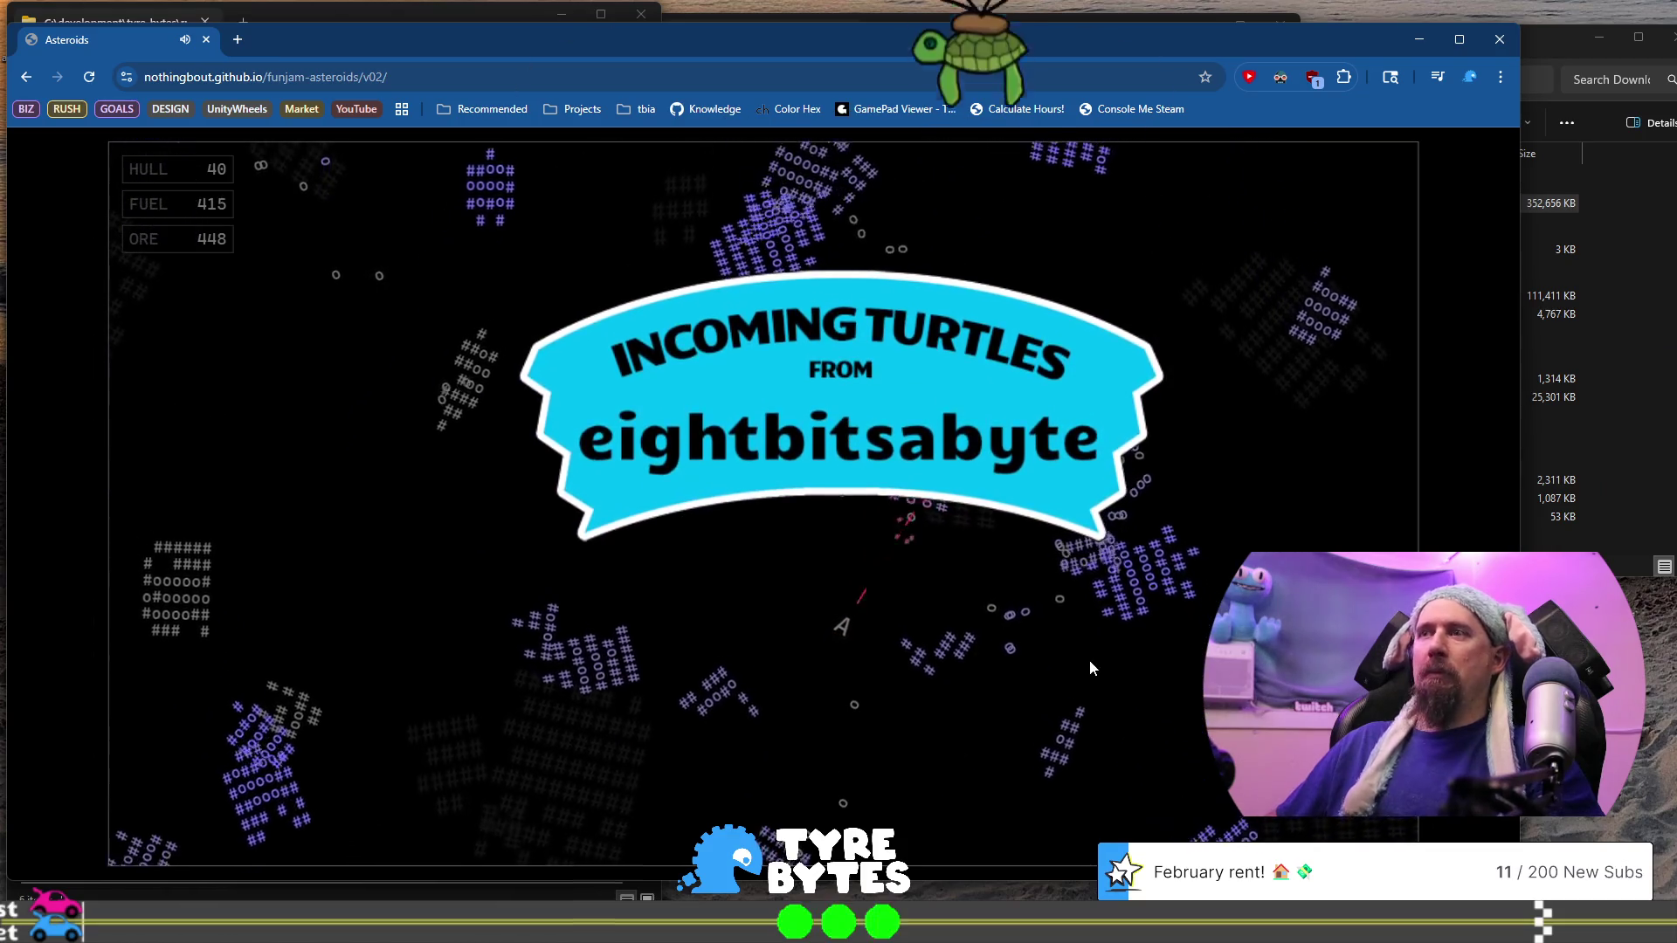
pyautogui.press('space')
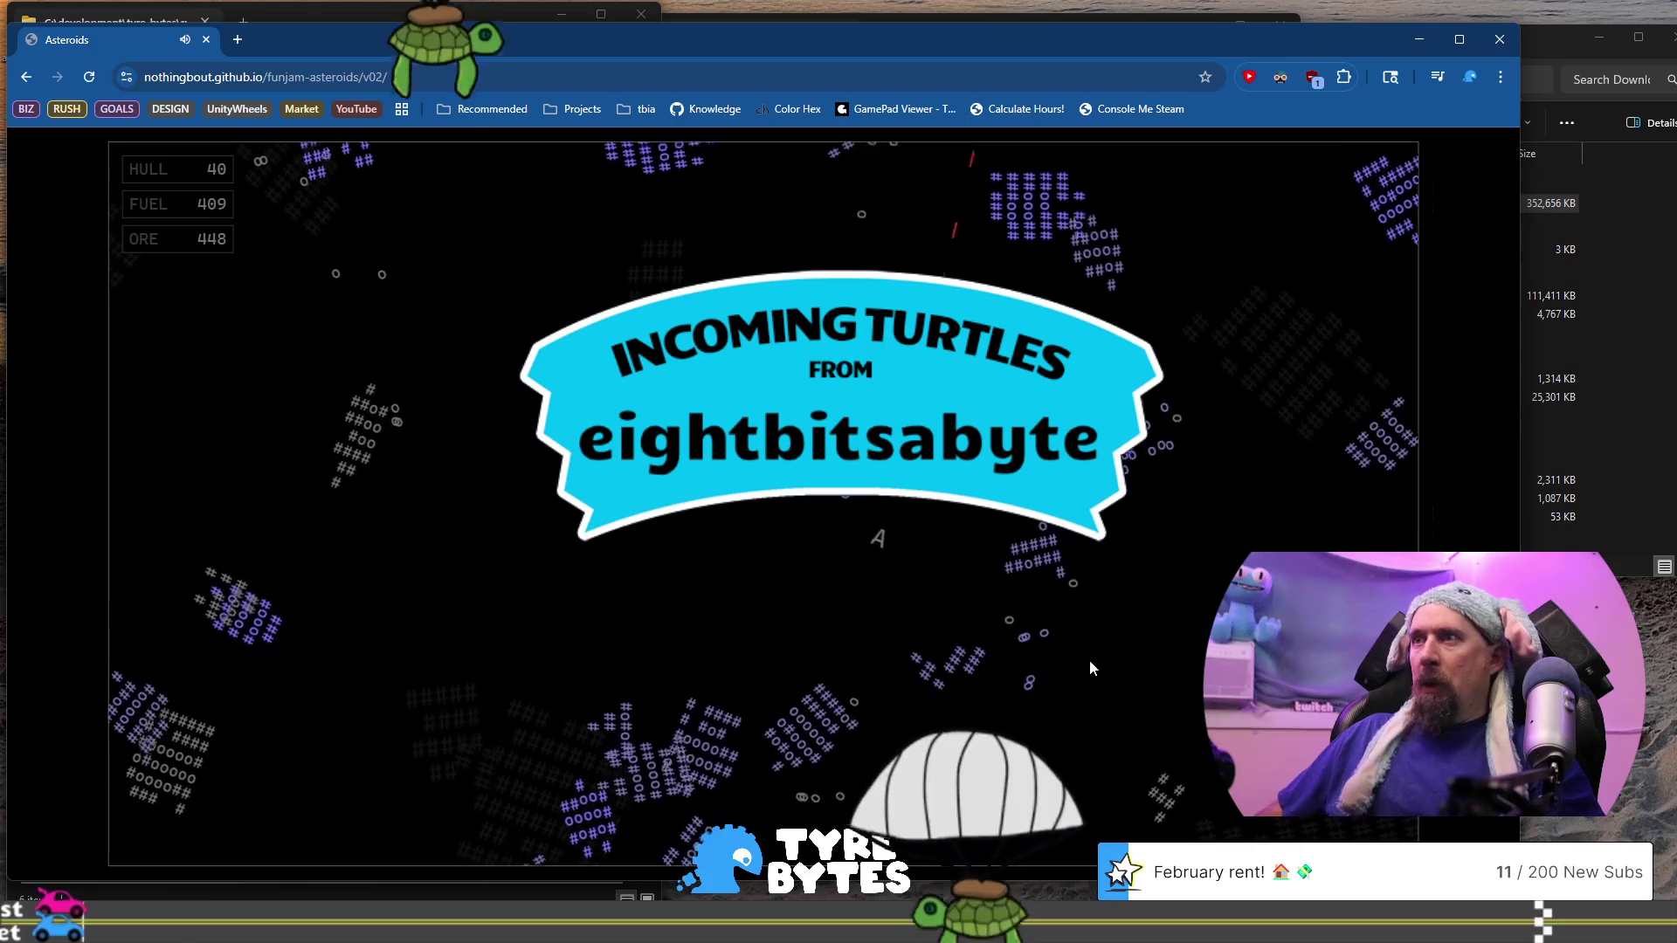
pyautogui.press('Up')
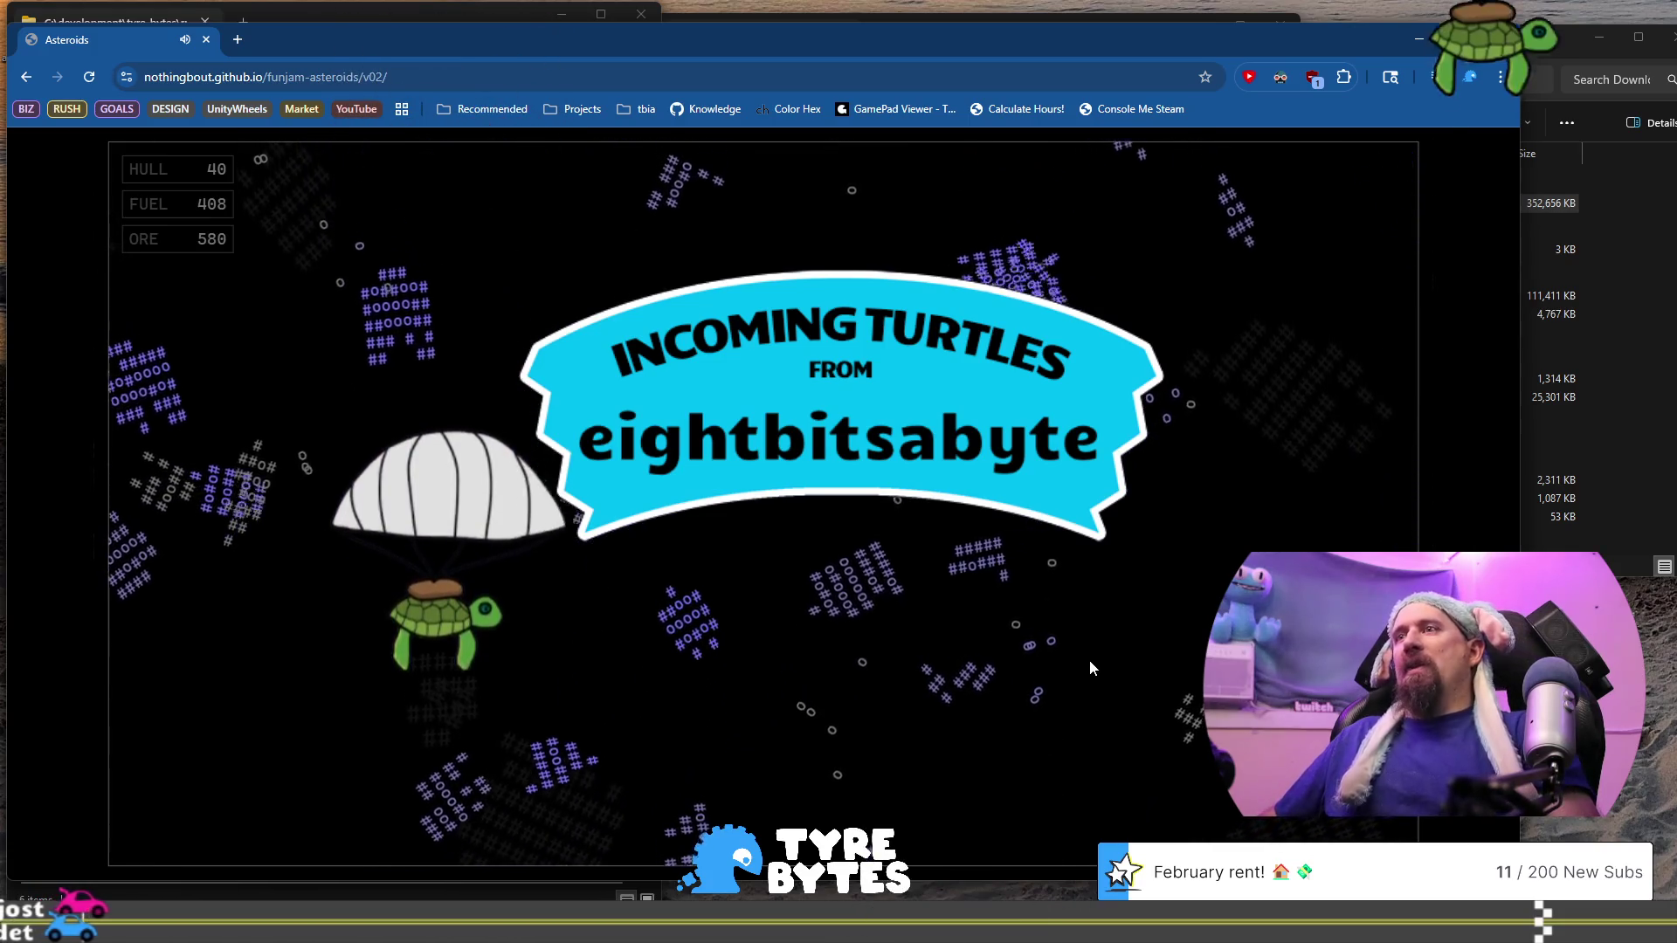
pyautogui.press('Up')
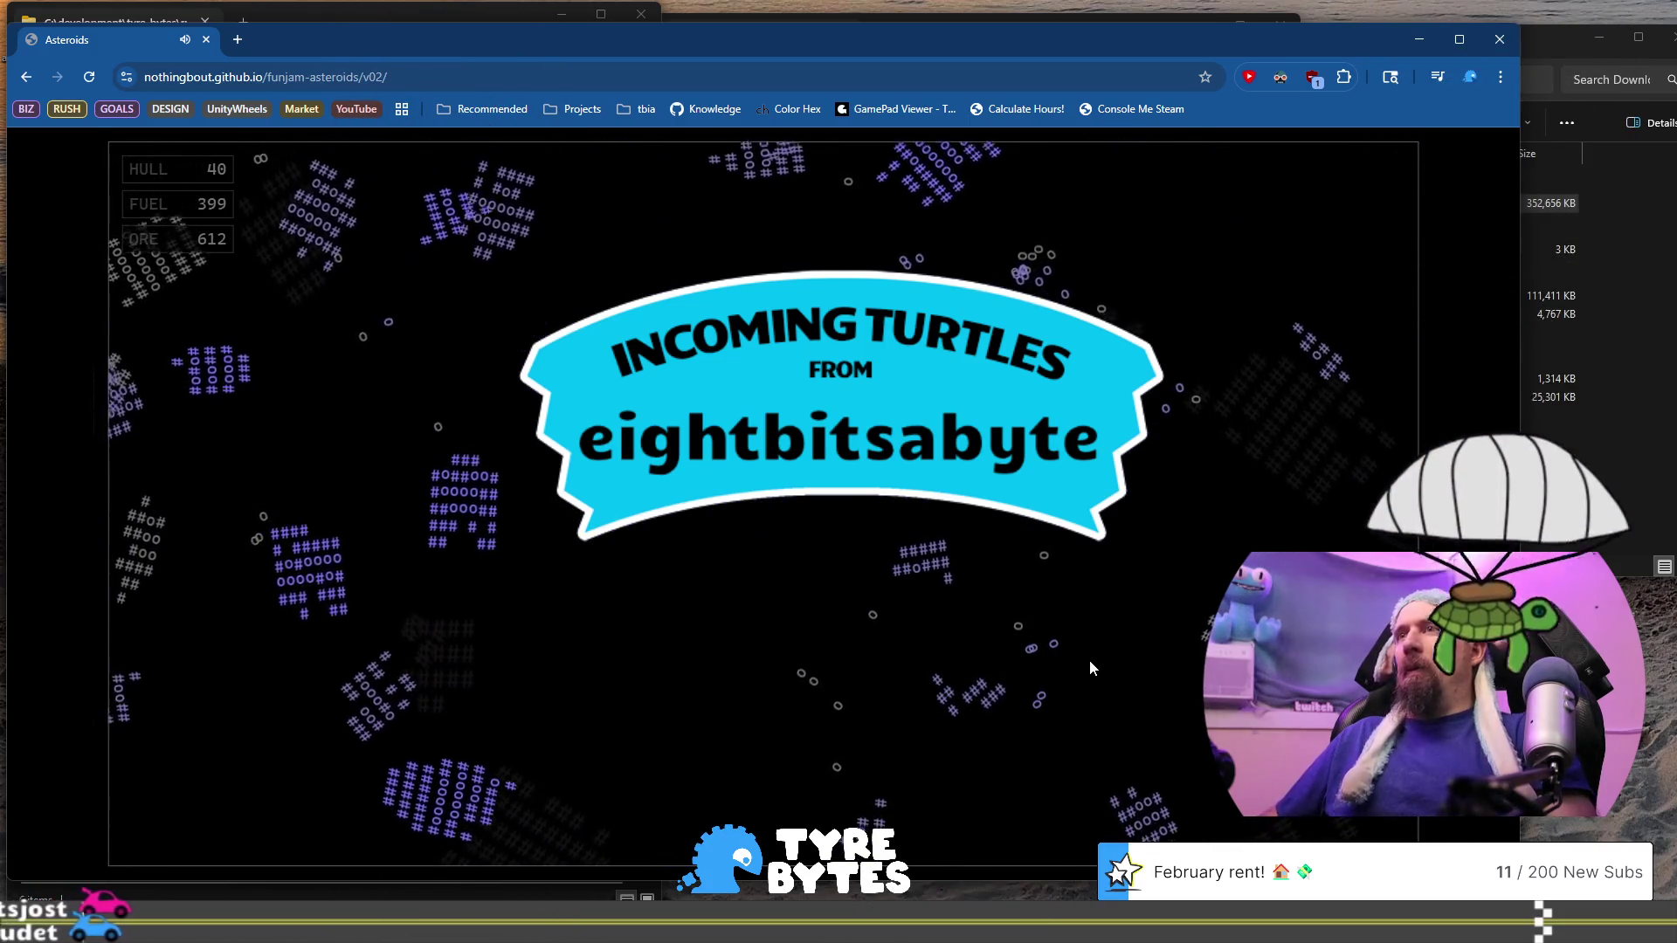
pyautogui.press('Up')
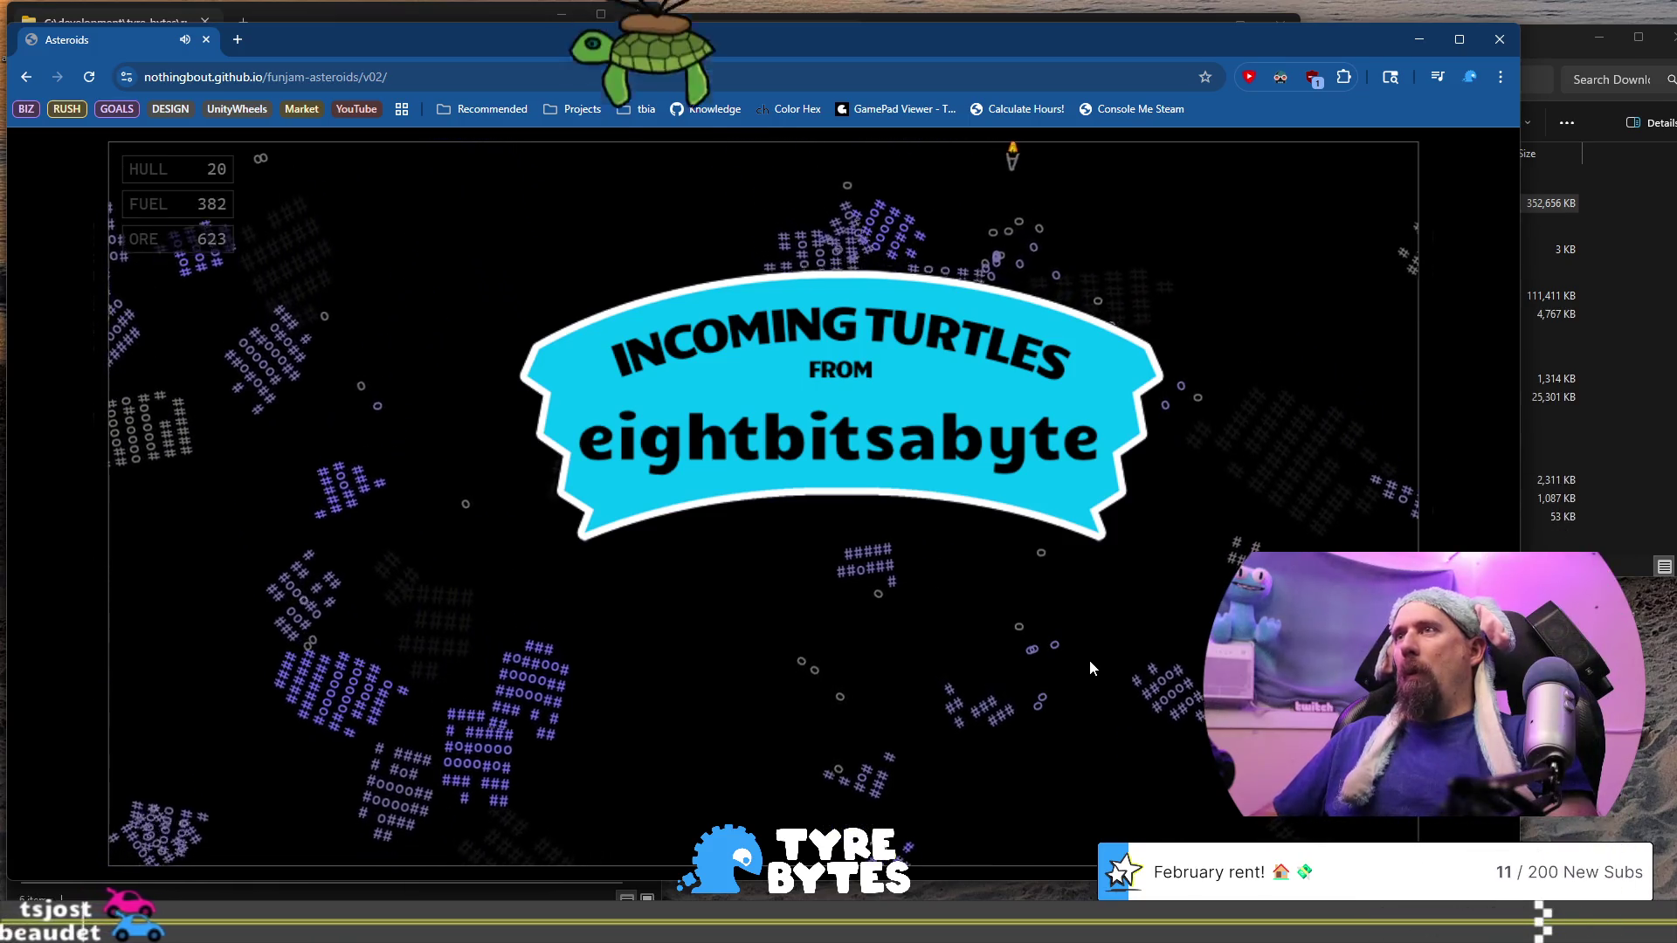
pyautogui.press('Up')
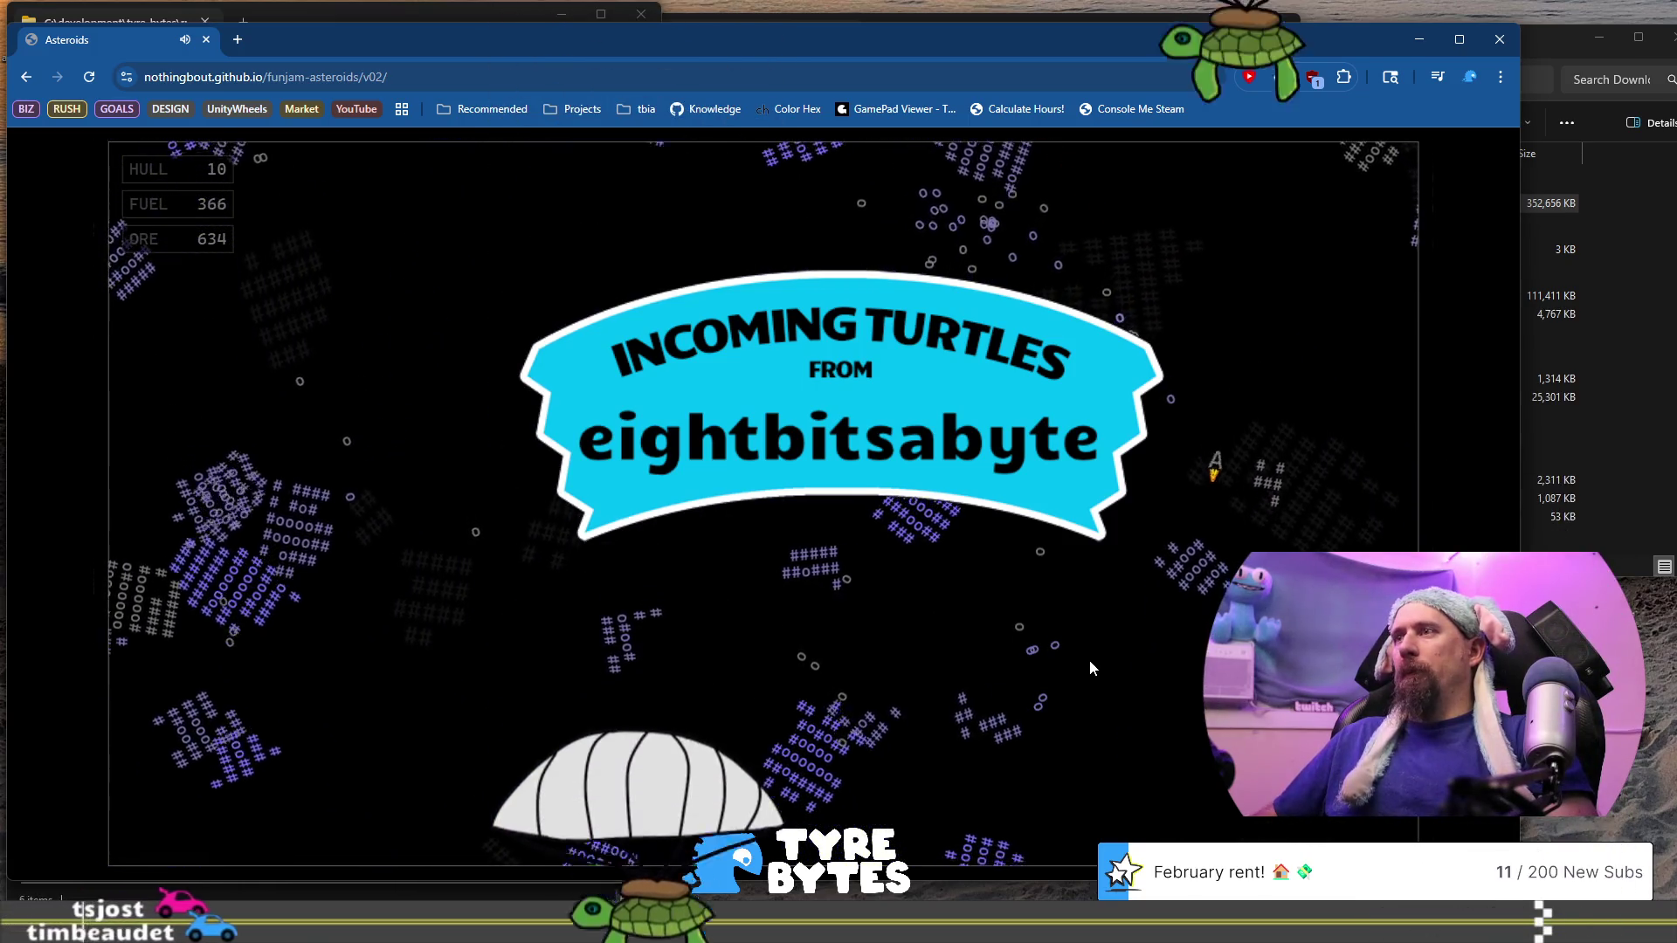
pyautogui.press('Up')
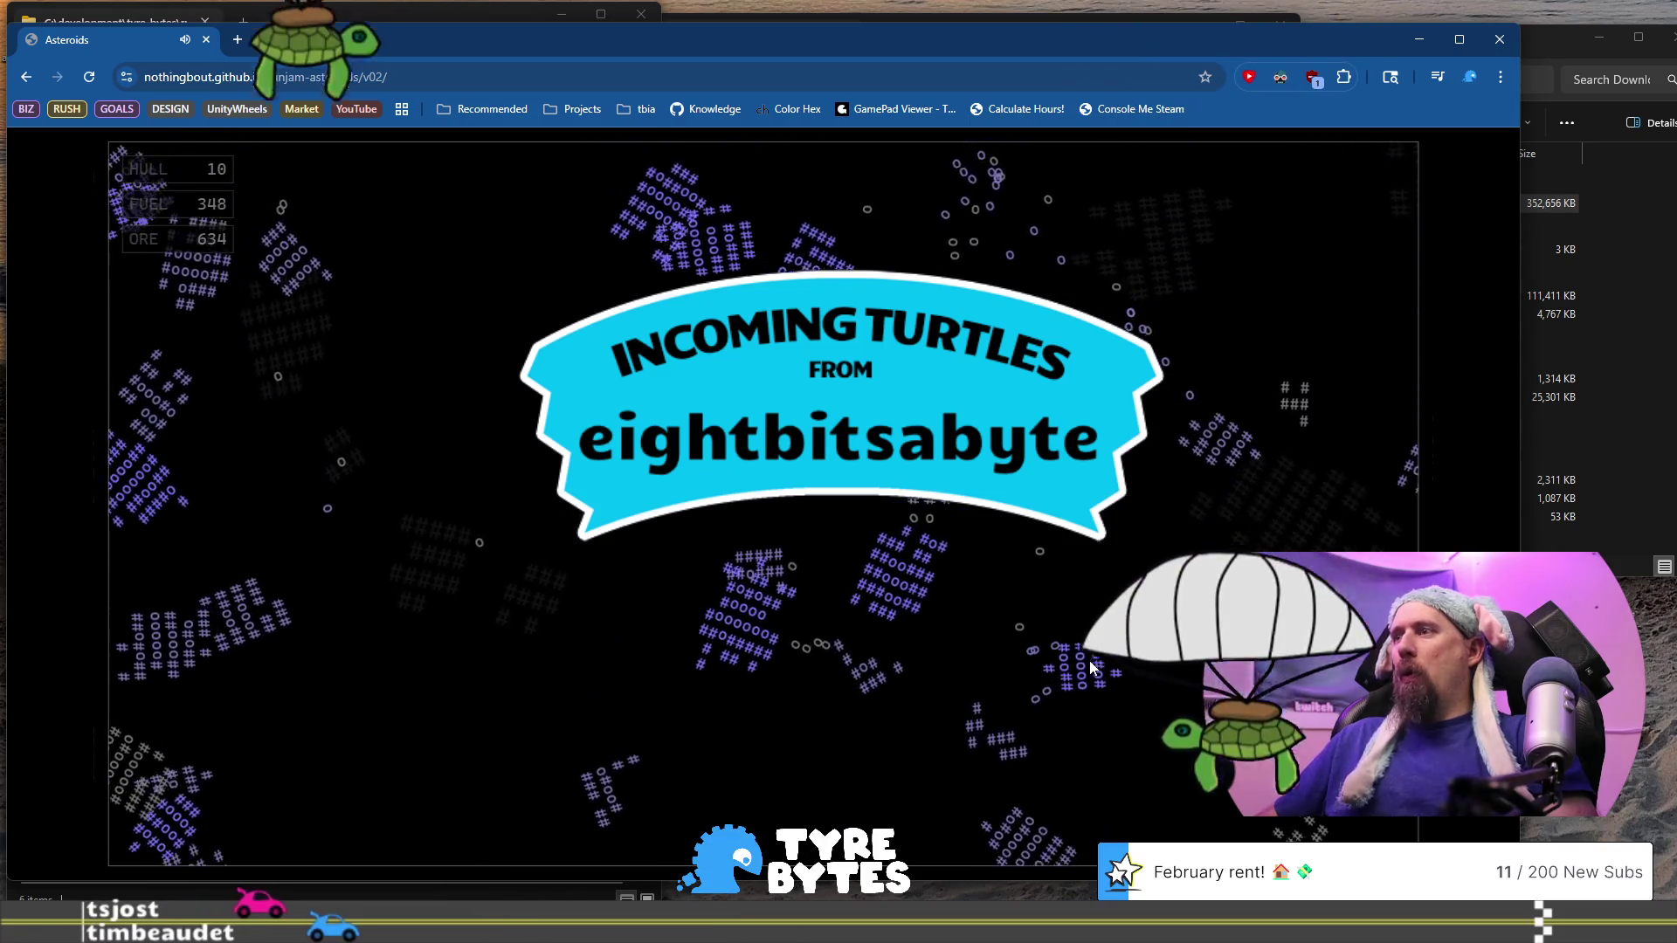
pyautogui.press('Up')
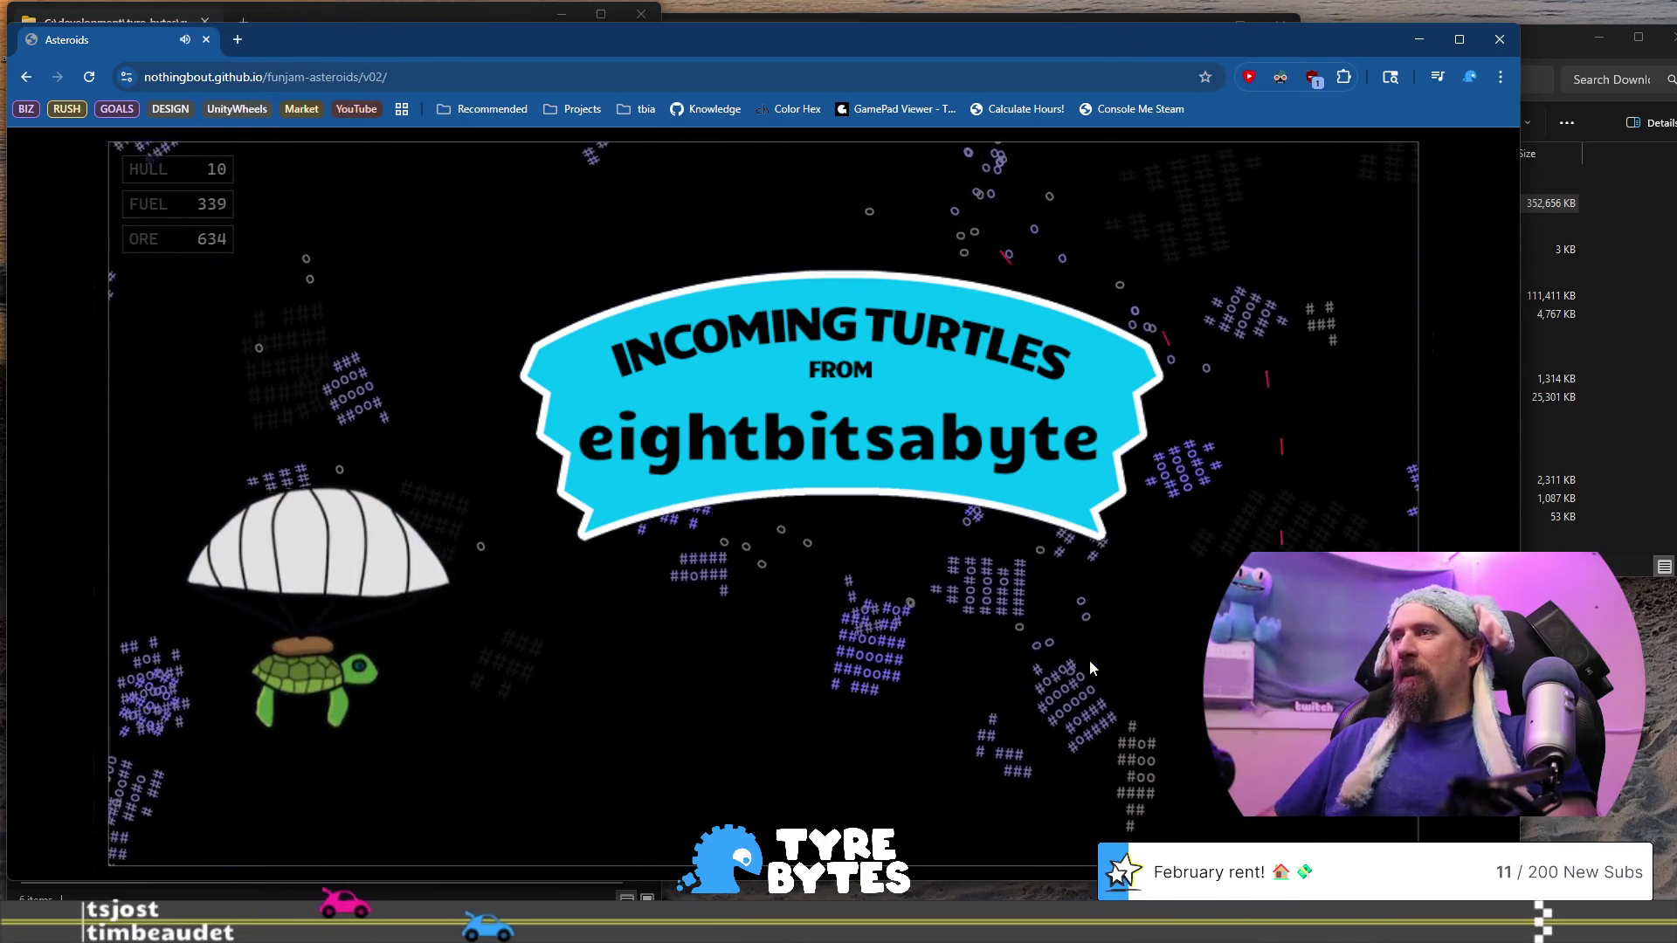
pyautogui.press('Up')
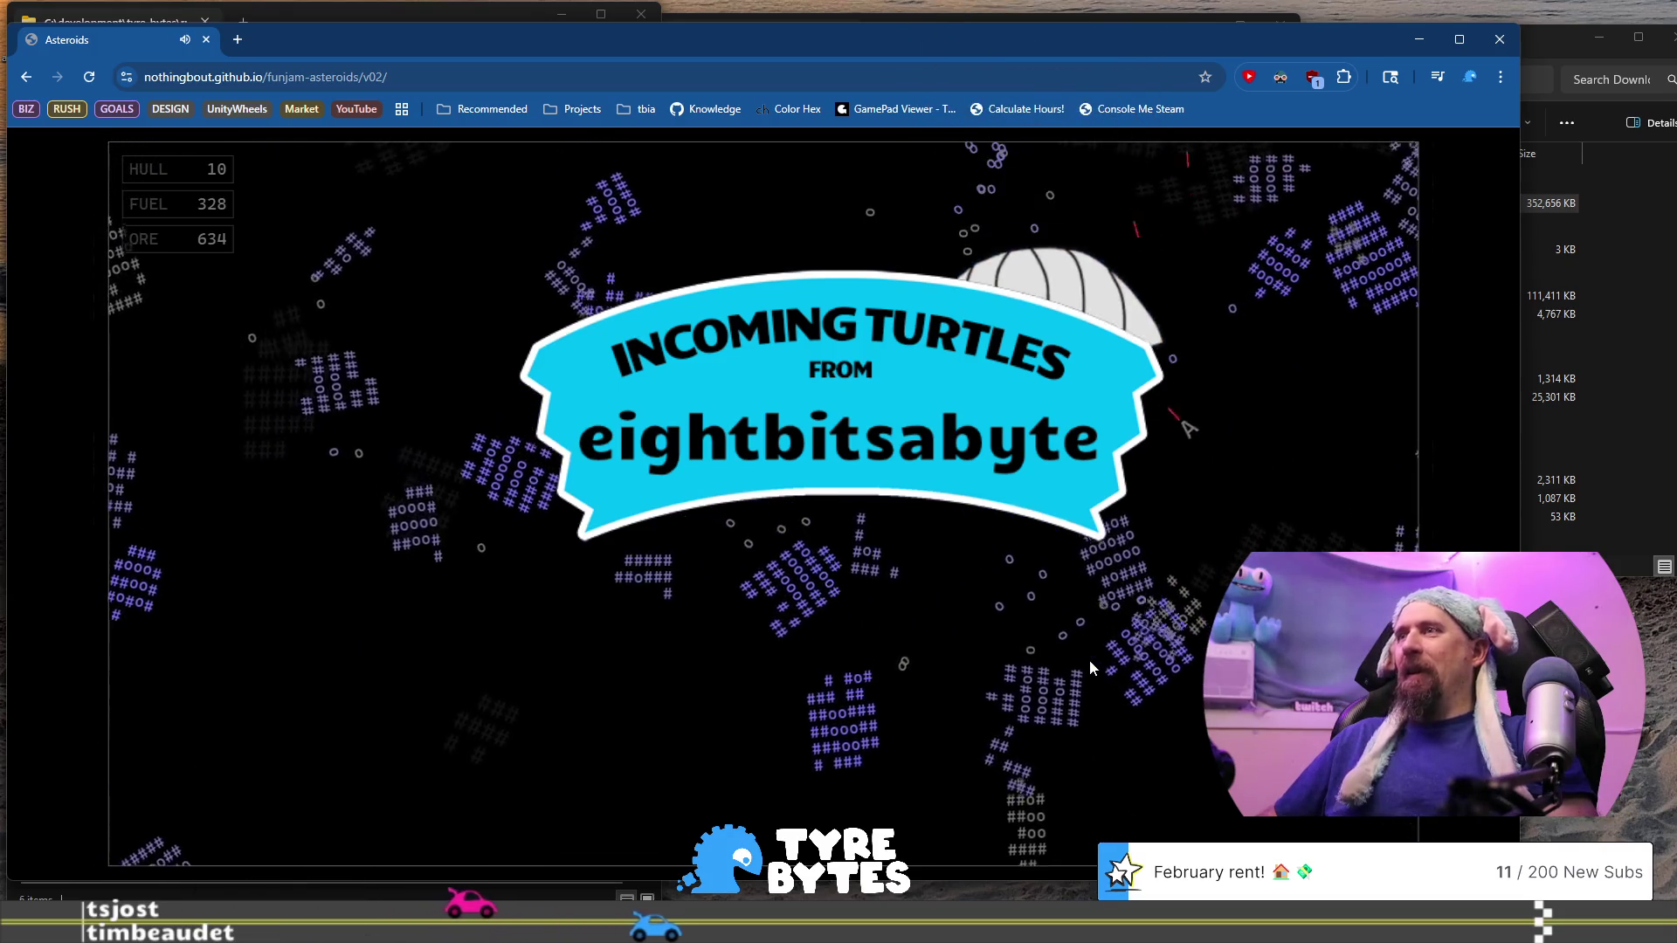
pyautogui.press('Up')
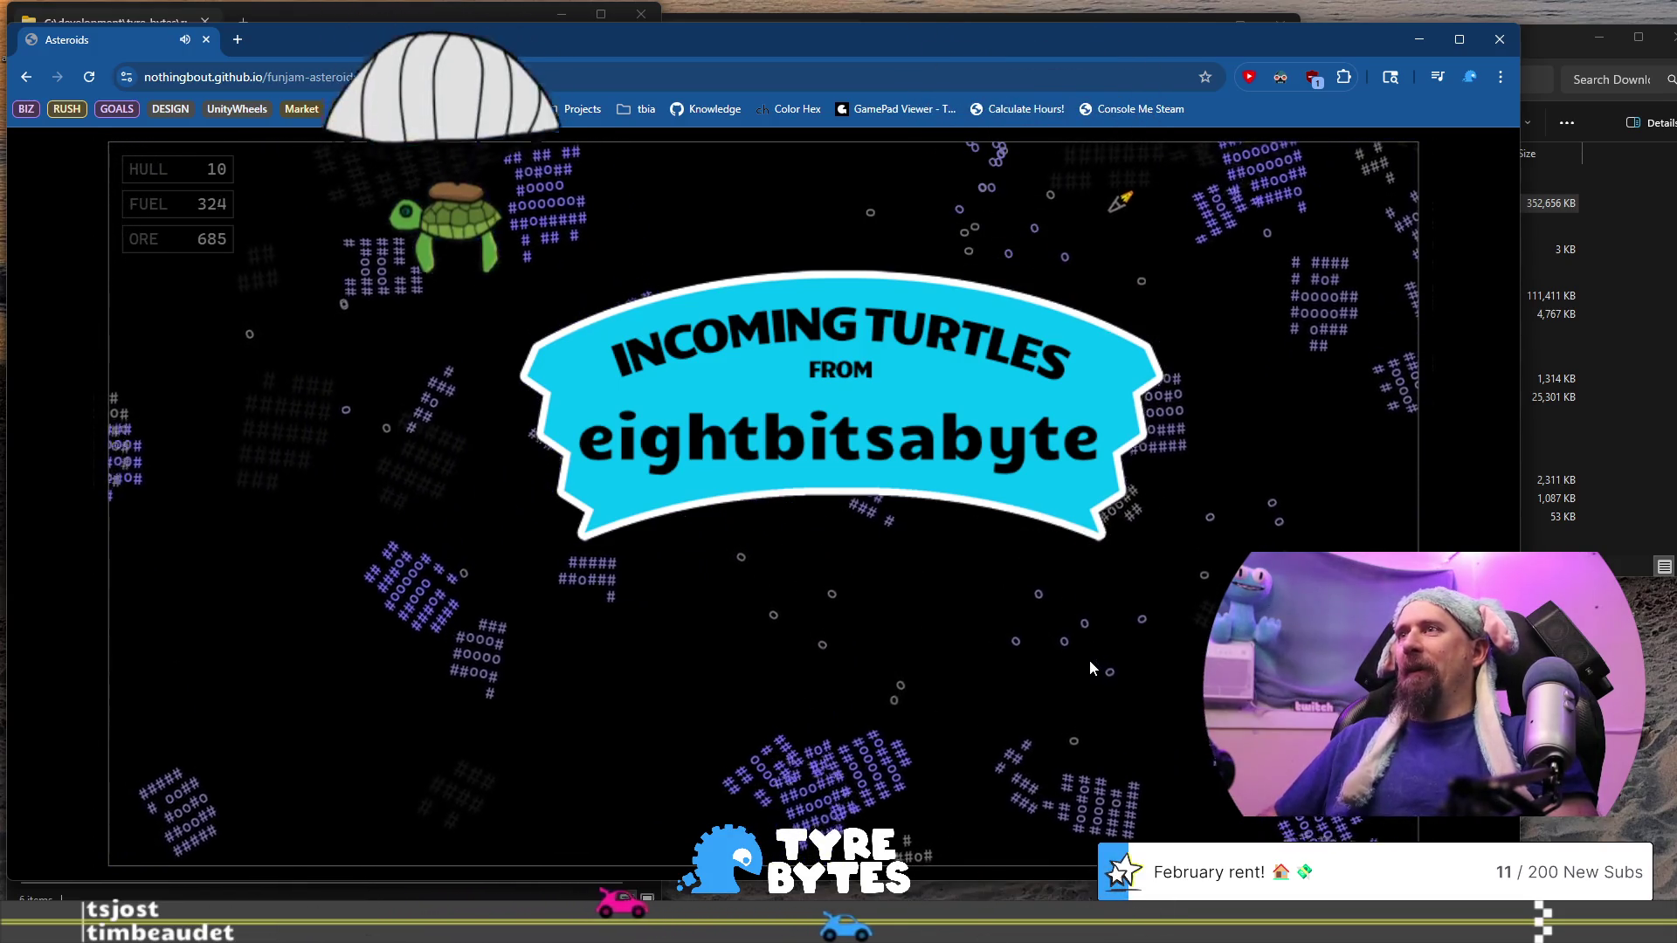
pyautogui.press('Up')
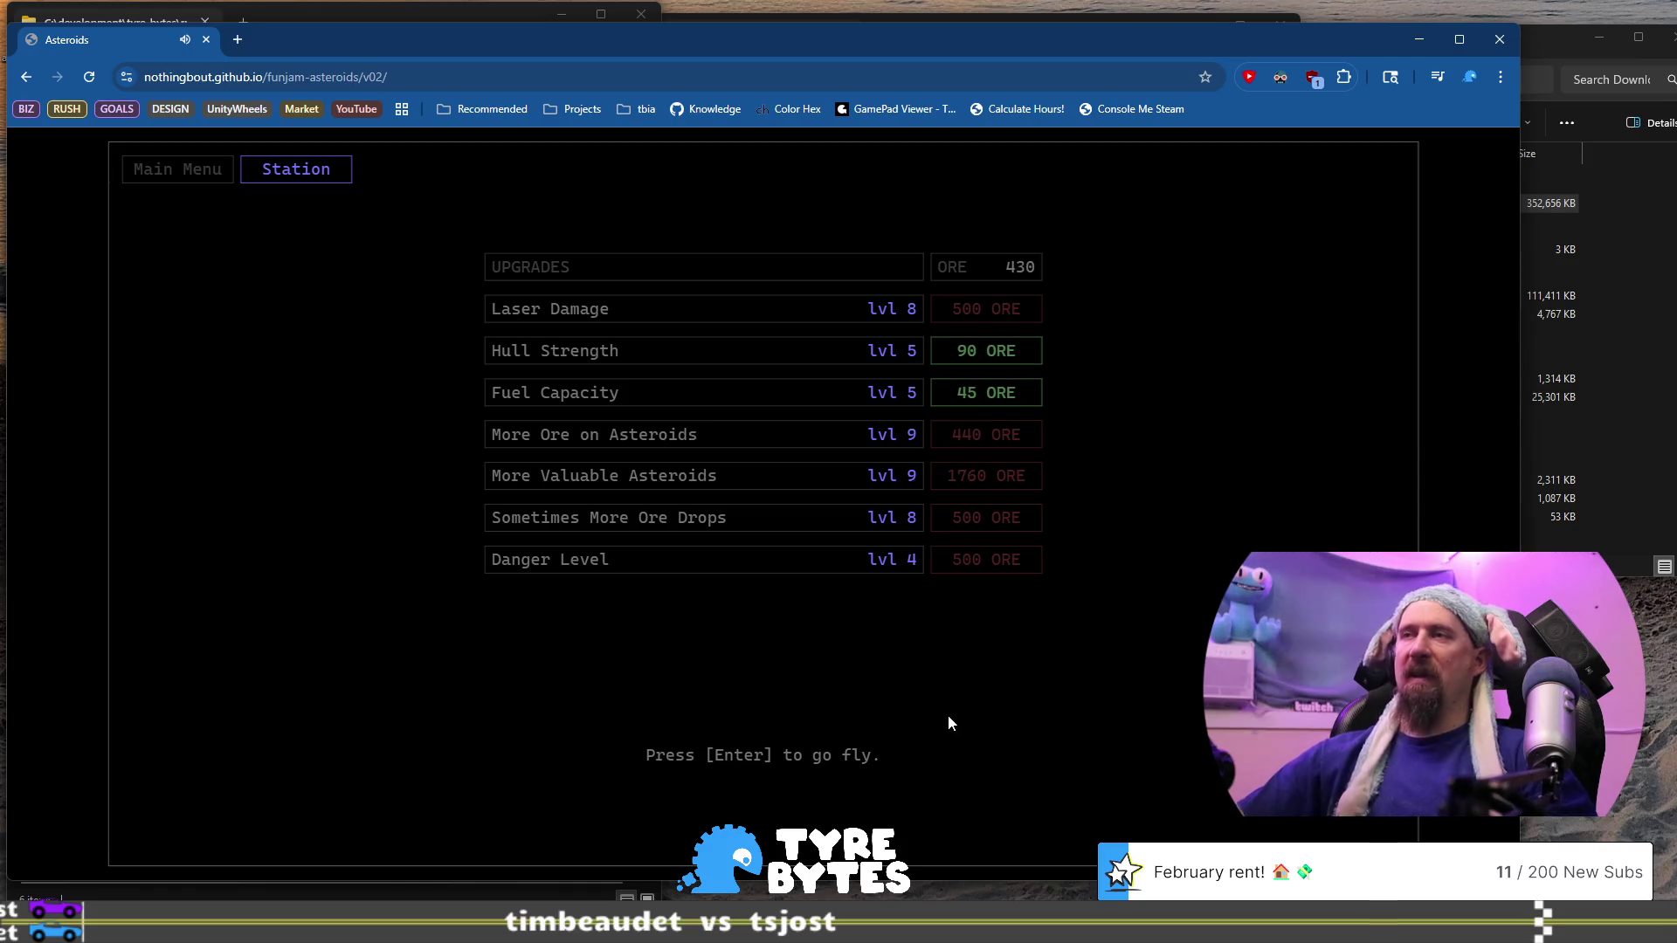
# Launch a new mining run from the station with 430 ore banked
pyautogui.press('Return')
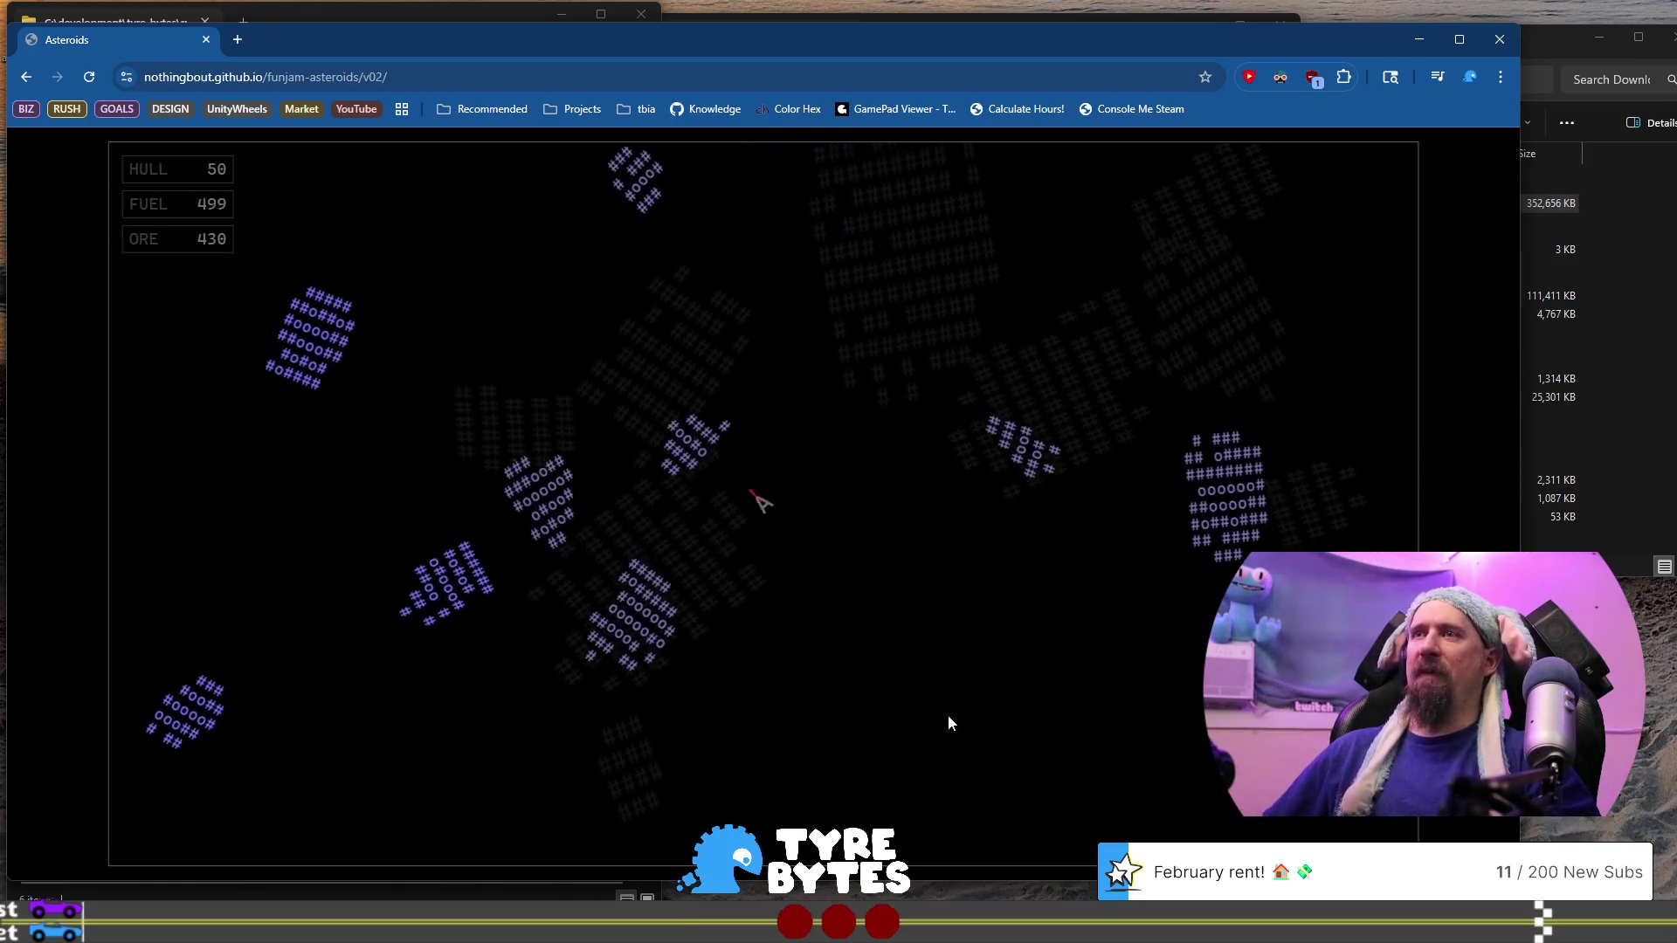
# Fly through the asteroid field, shooting asteroids for ore until the run ends at 960 ore
pyautogui.press('Left')
pyautogui.press('space')
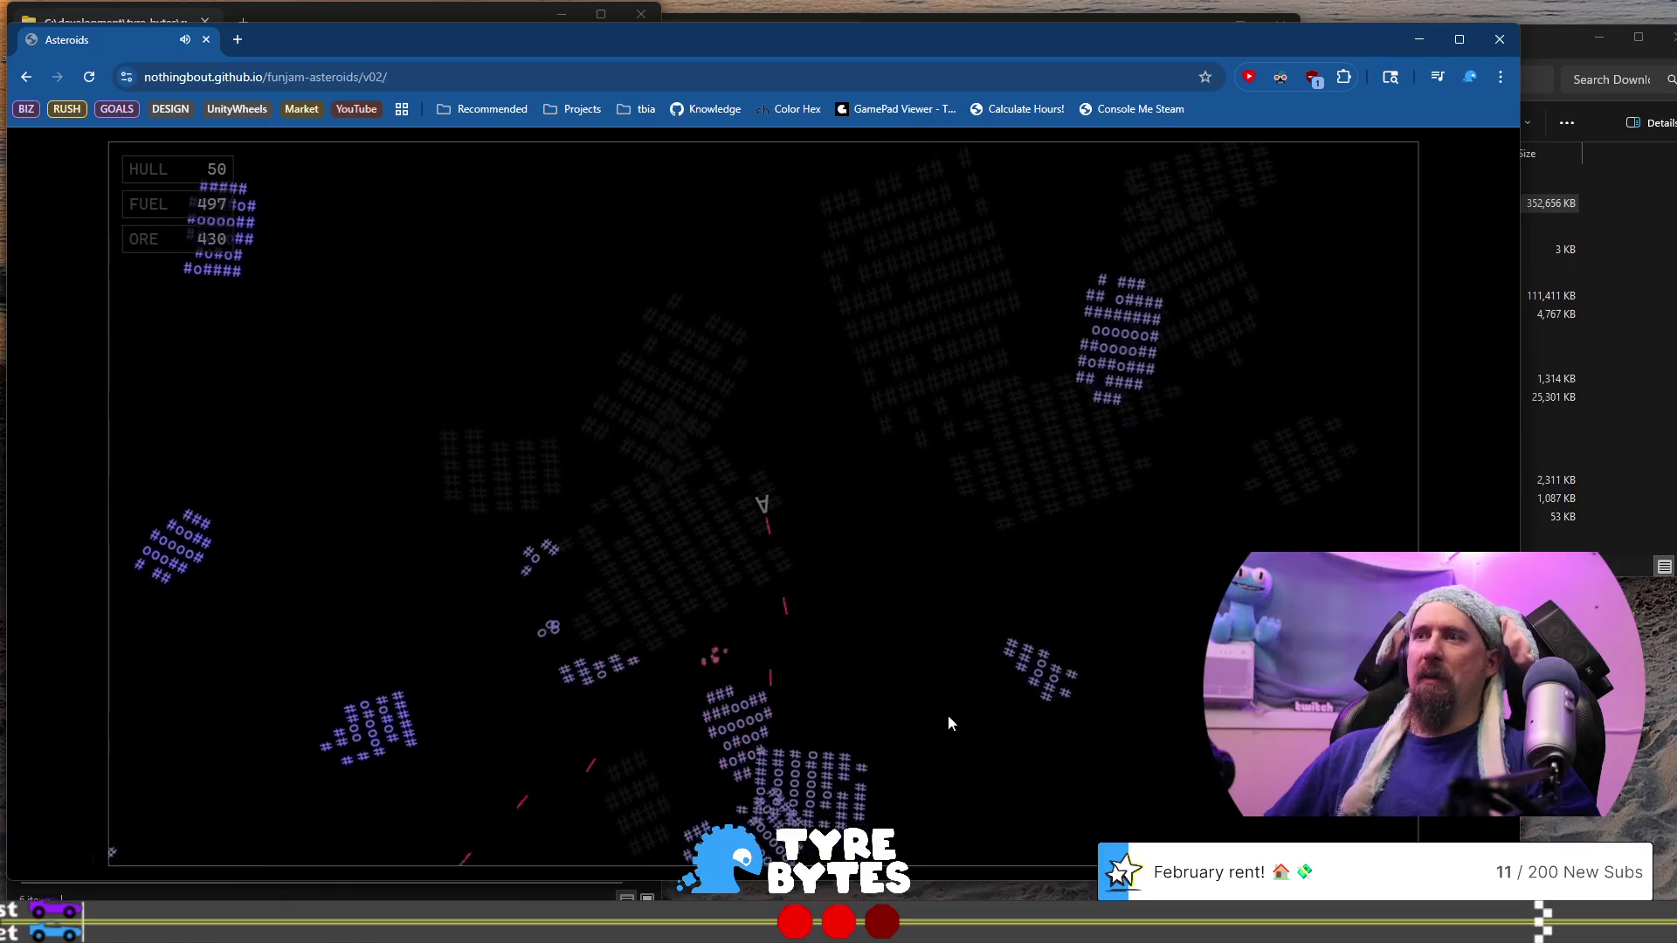
pyautogui.press('Up')
pyautogui.press('space')
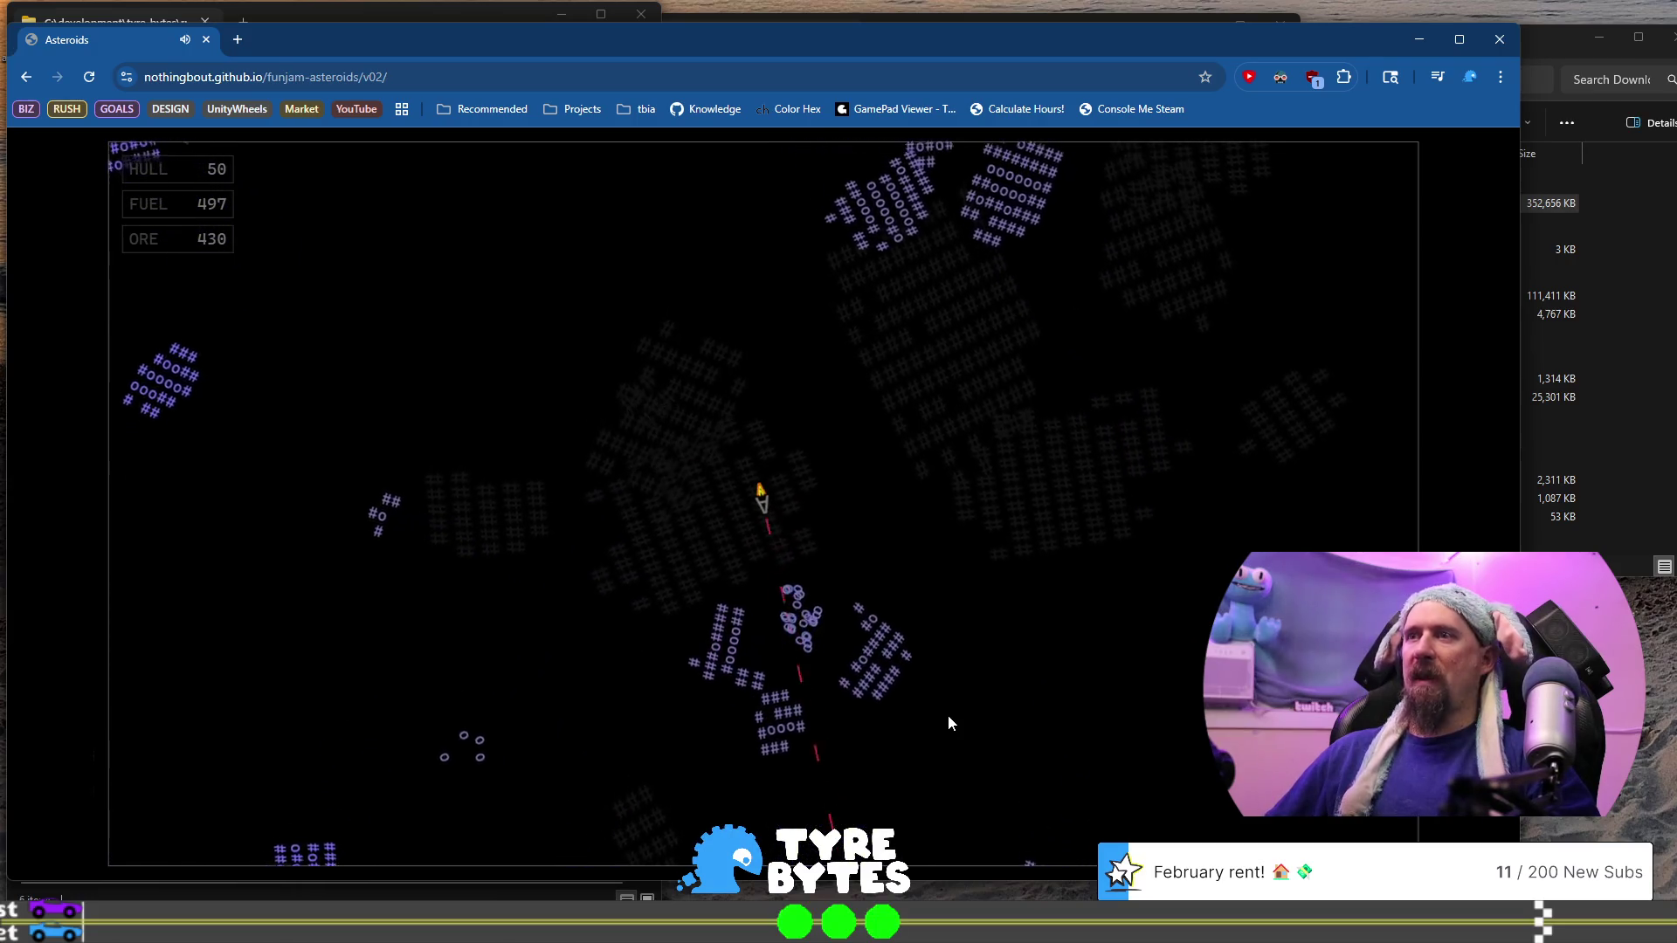
pyautogui.press('Left')
pyautogui.press('Up')
pyautogui.press('space')
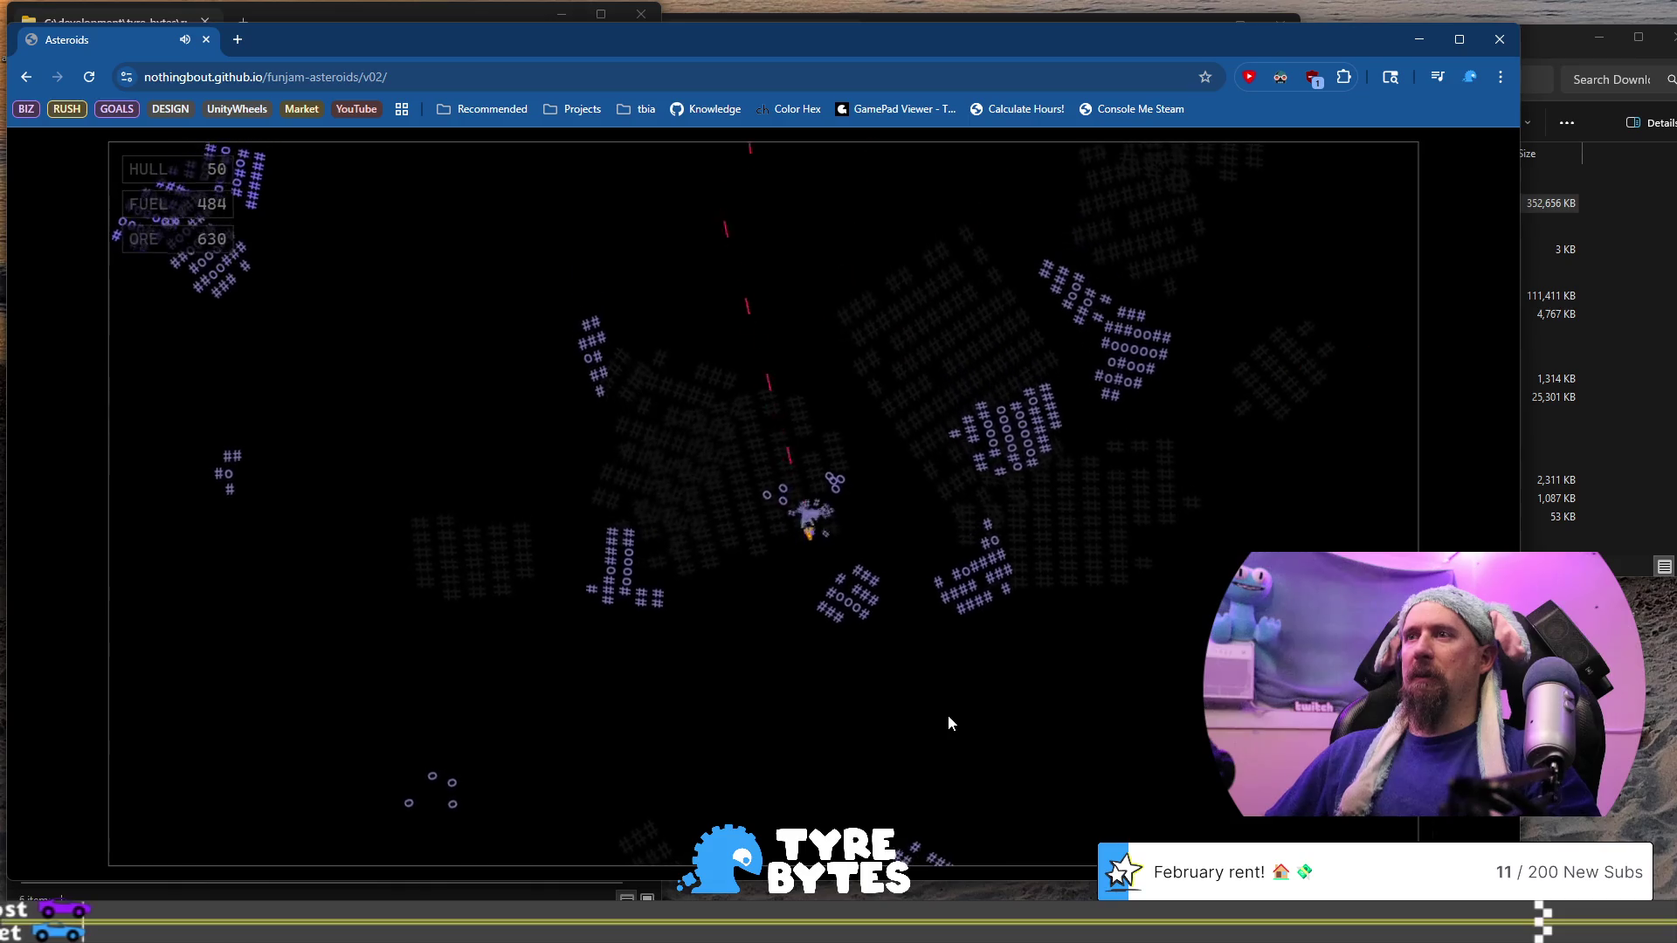
pyautogui.press('Left')
pyautogui.press('Up')
pyautogui.press('space')
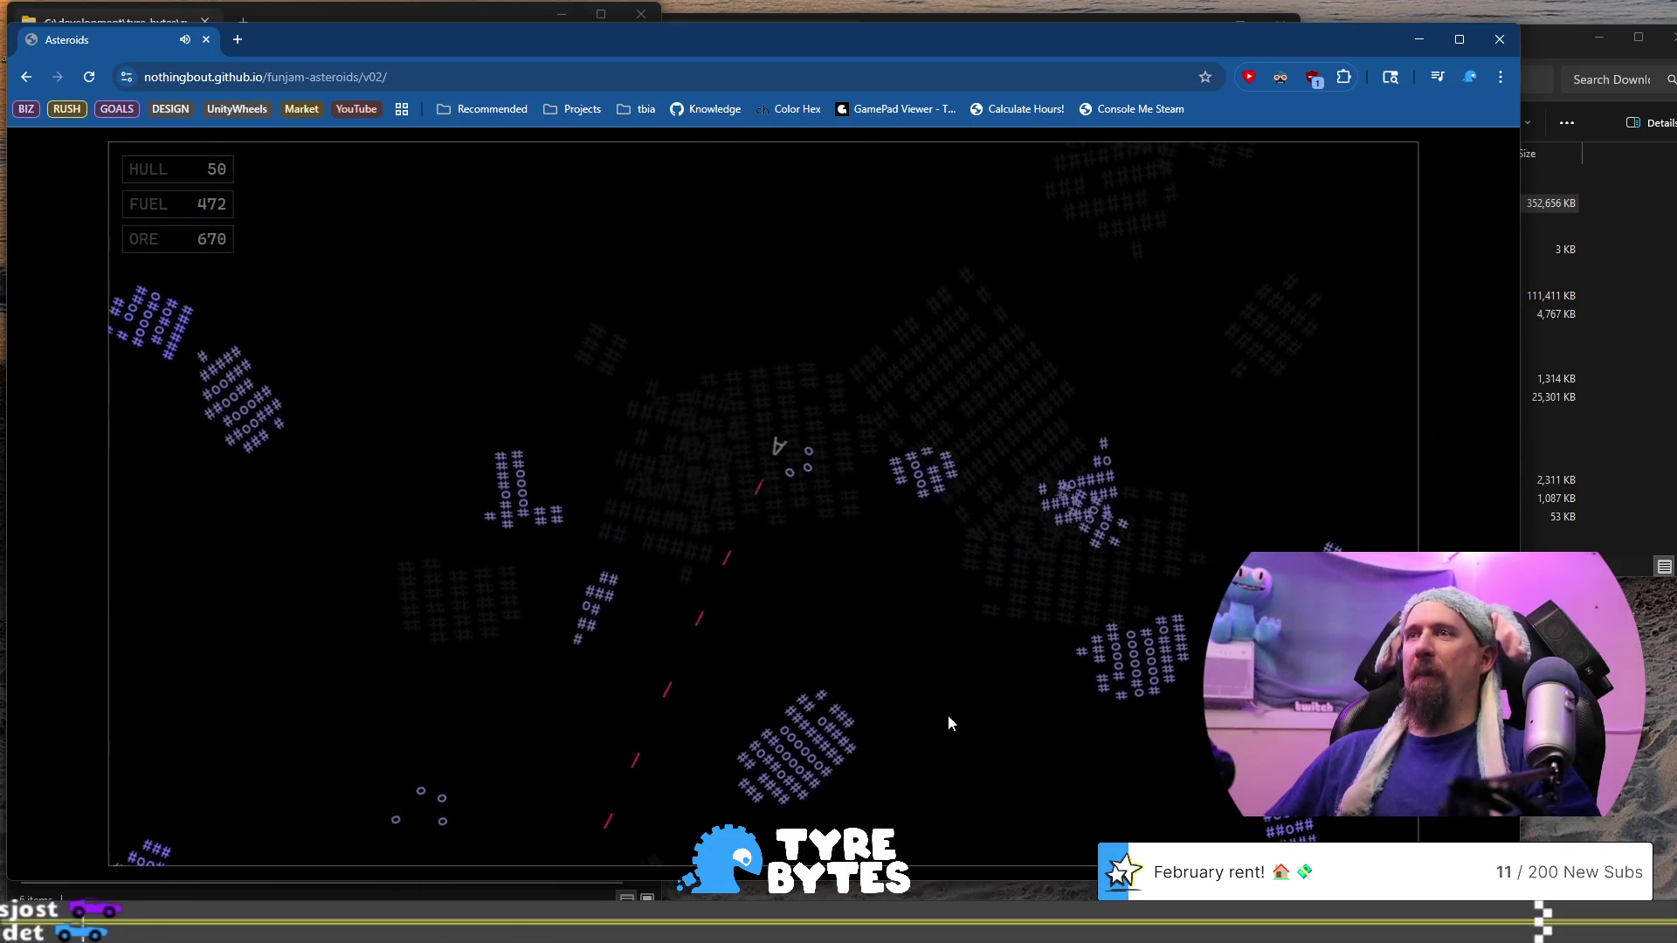
pyautogui.press('Up')
pyautogui.press('space')
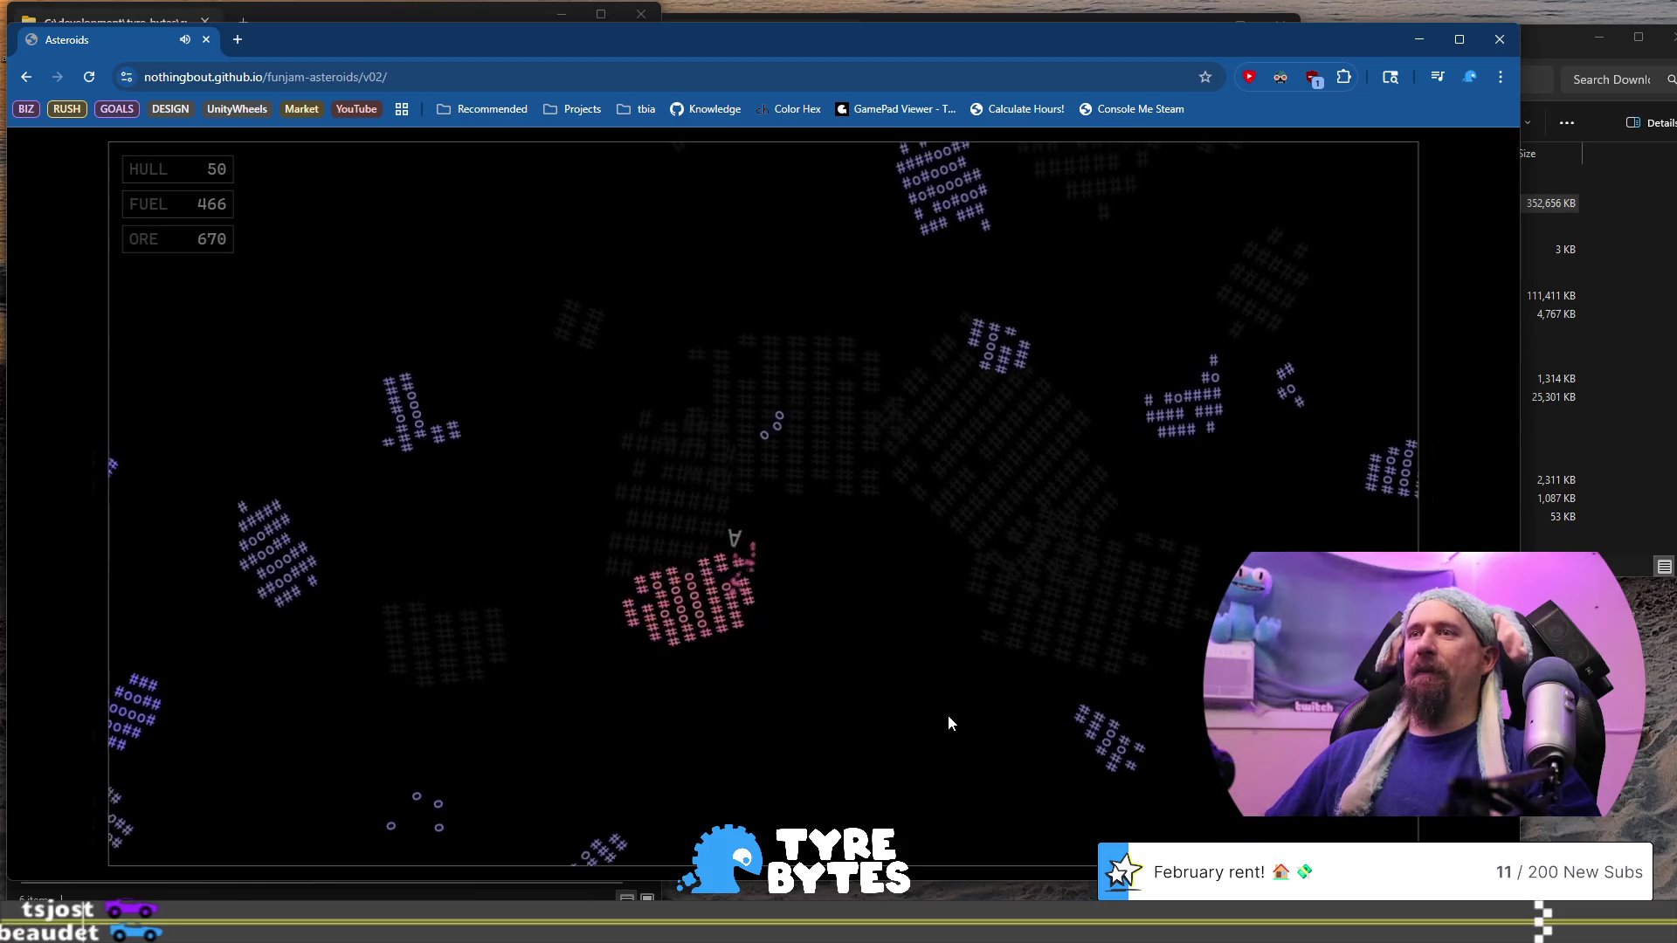
pyautogui.press('Up')
pyautogui.press('space')
pyautogui.press('Left')
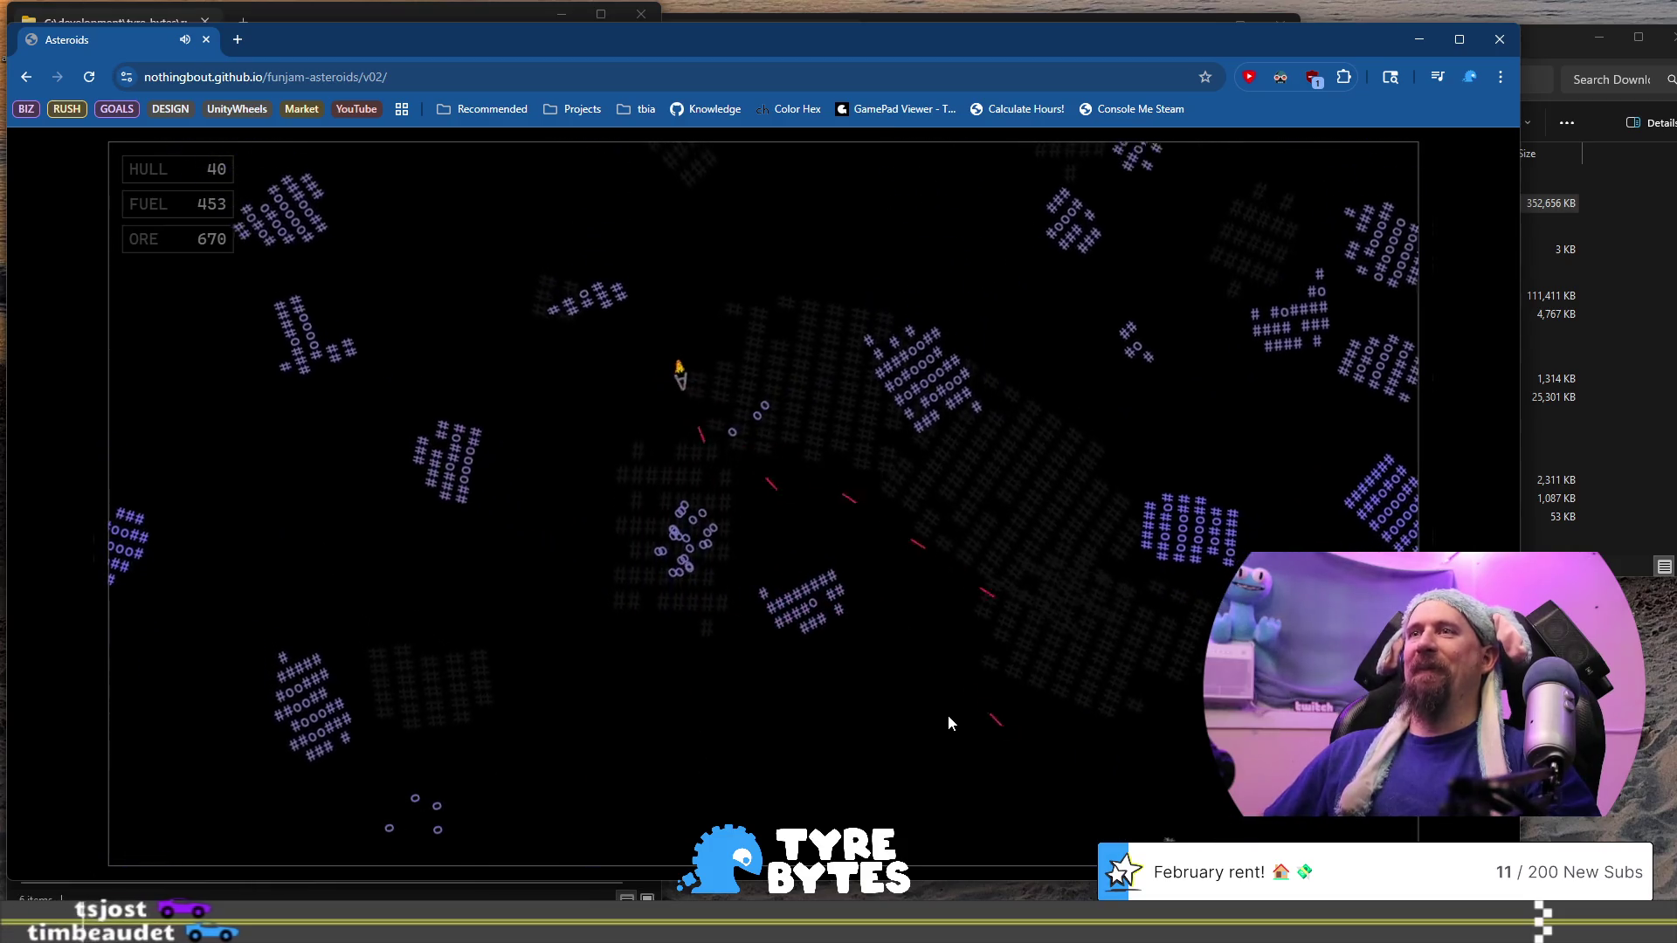
pyautogui.press('Up')
pyautogui.press('space')
pyautogui.press('Right')
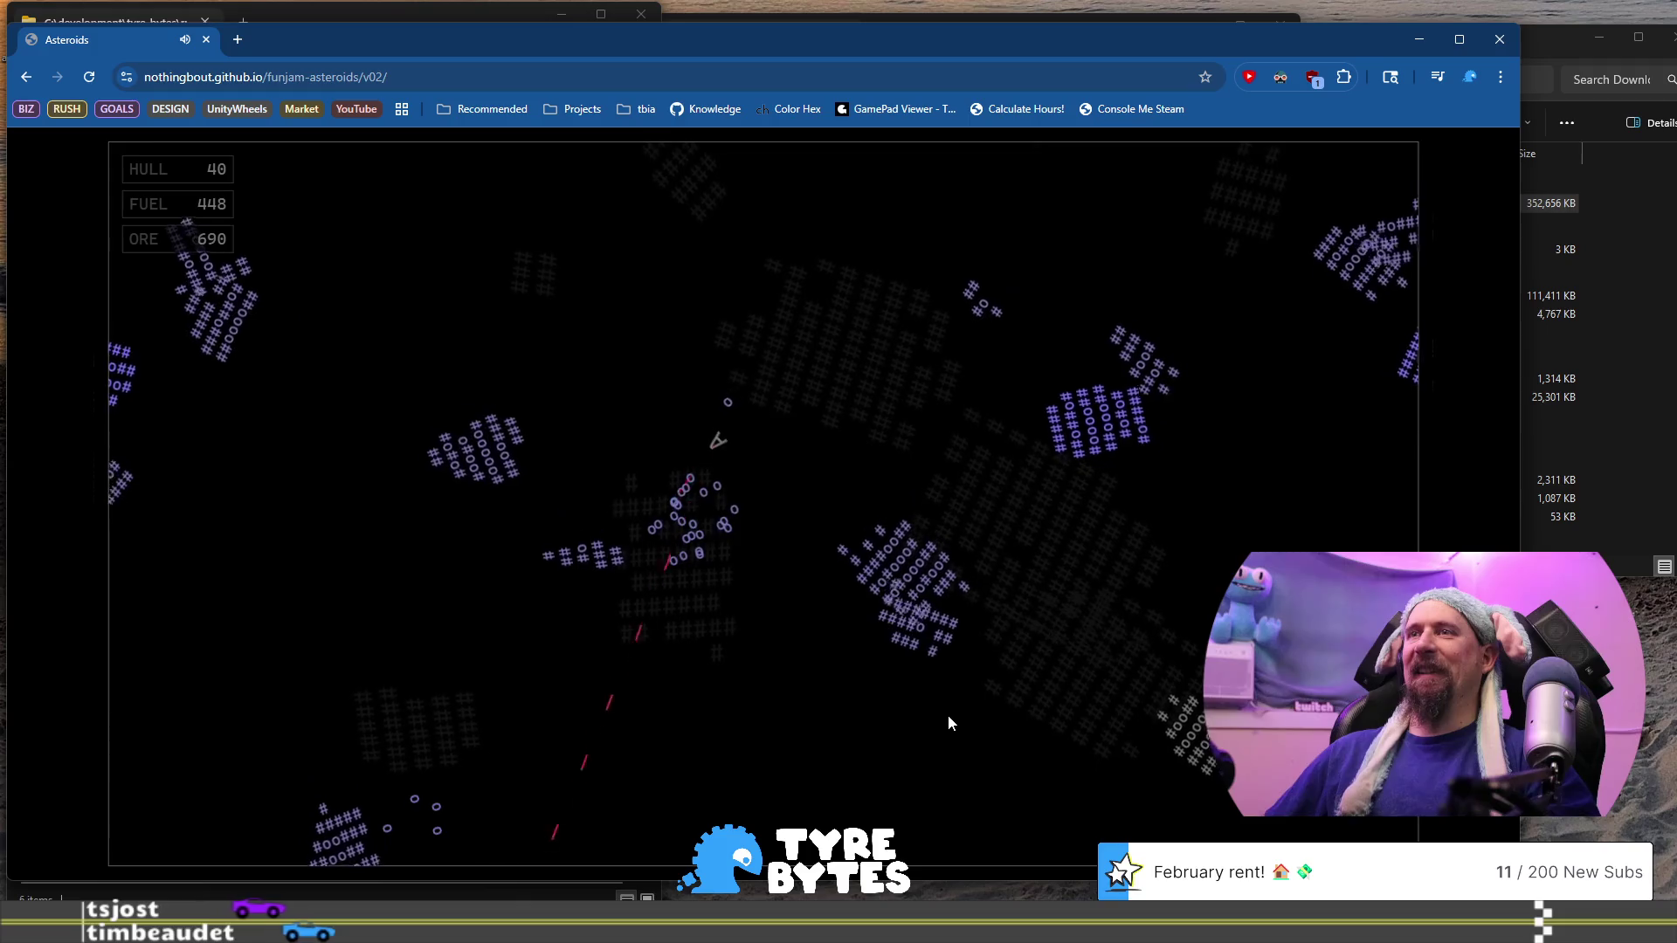
pyautogui.press('Left')
pyautogui.press('space')
pyautogui.press('Up')
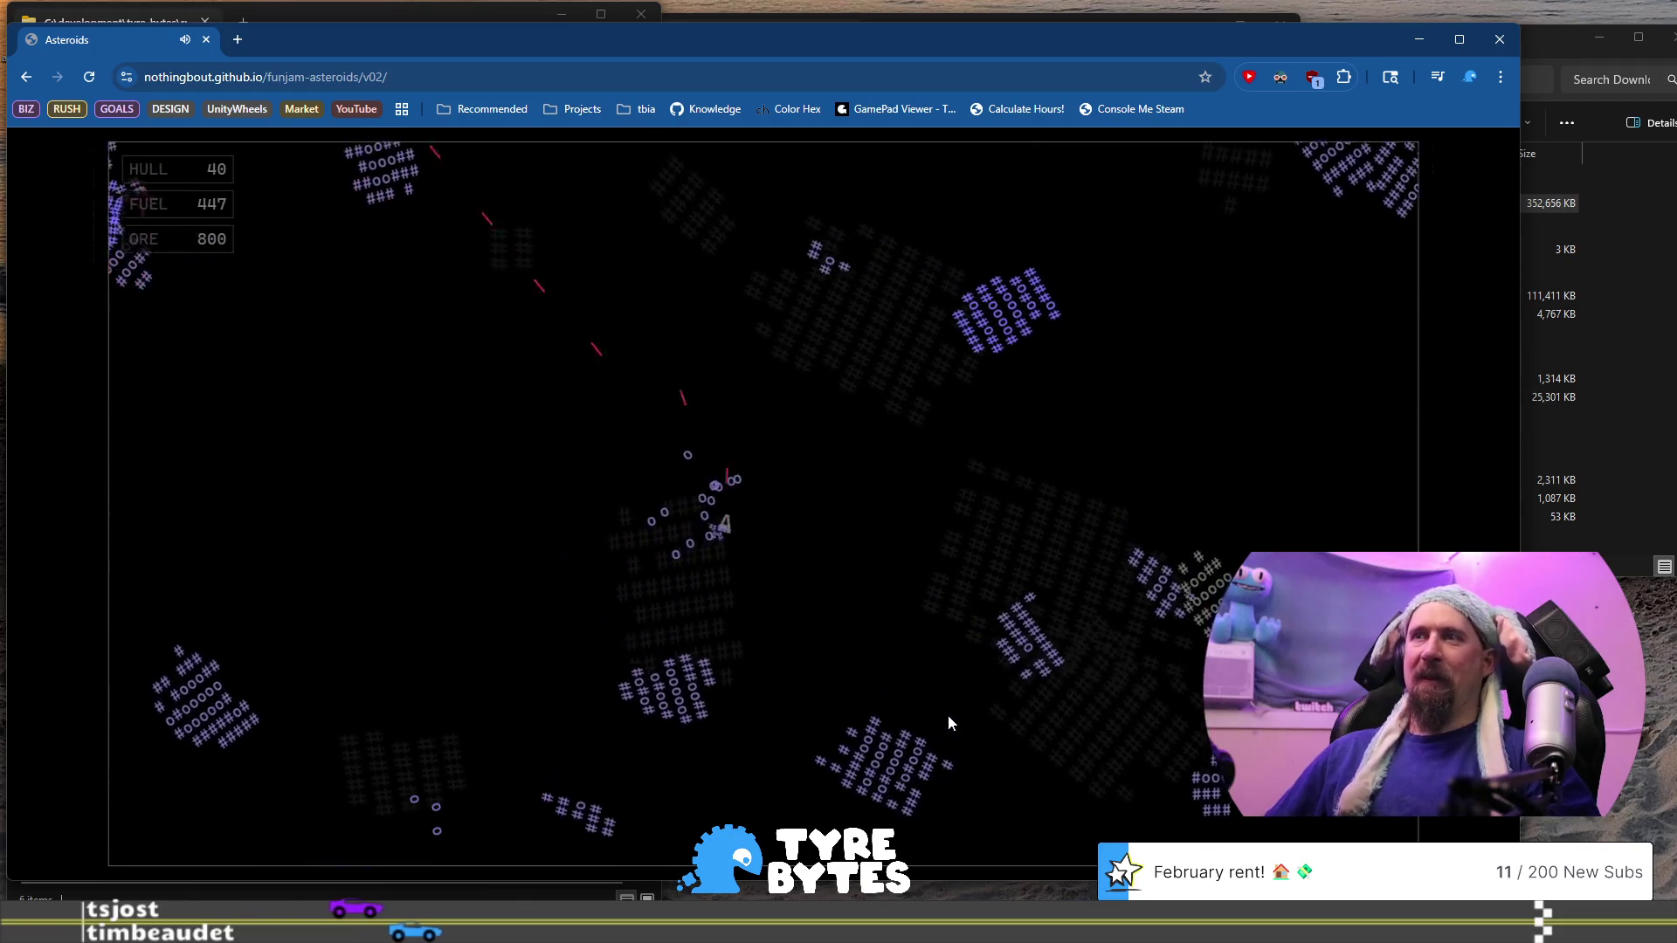
pyautogui.press('Up')
pyautogui.press('Left')
pyautogui.press('space')
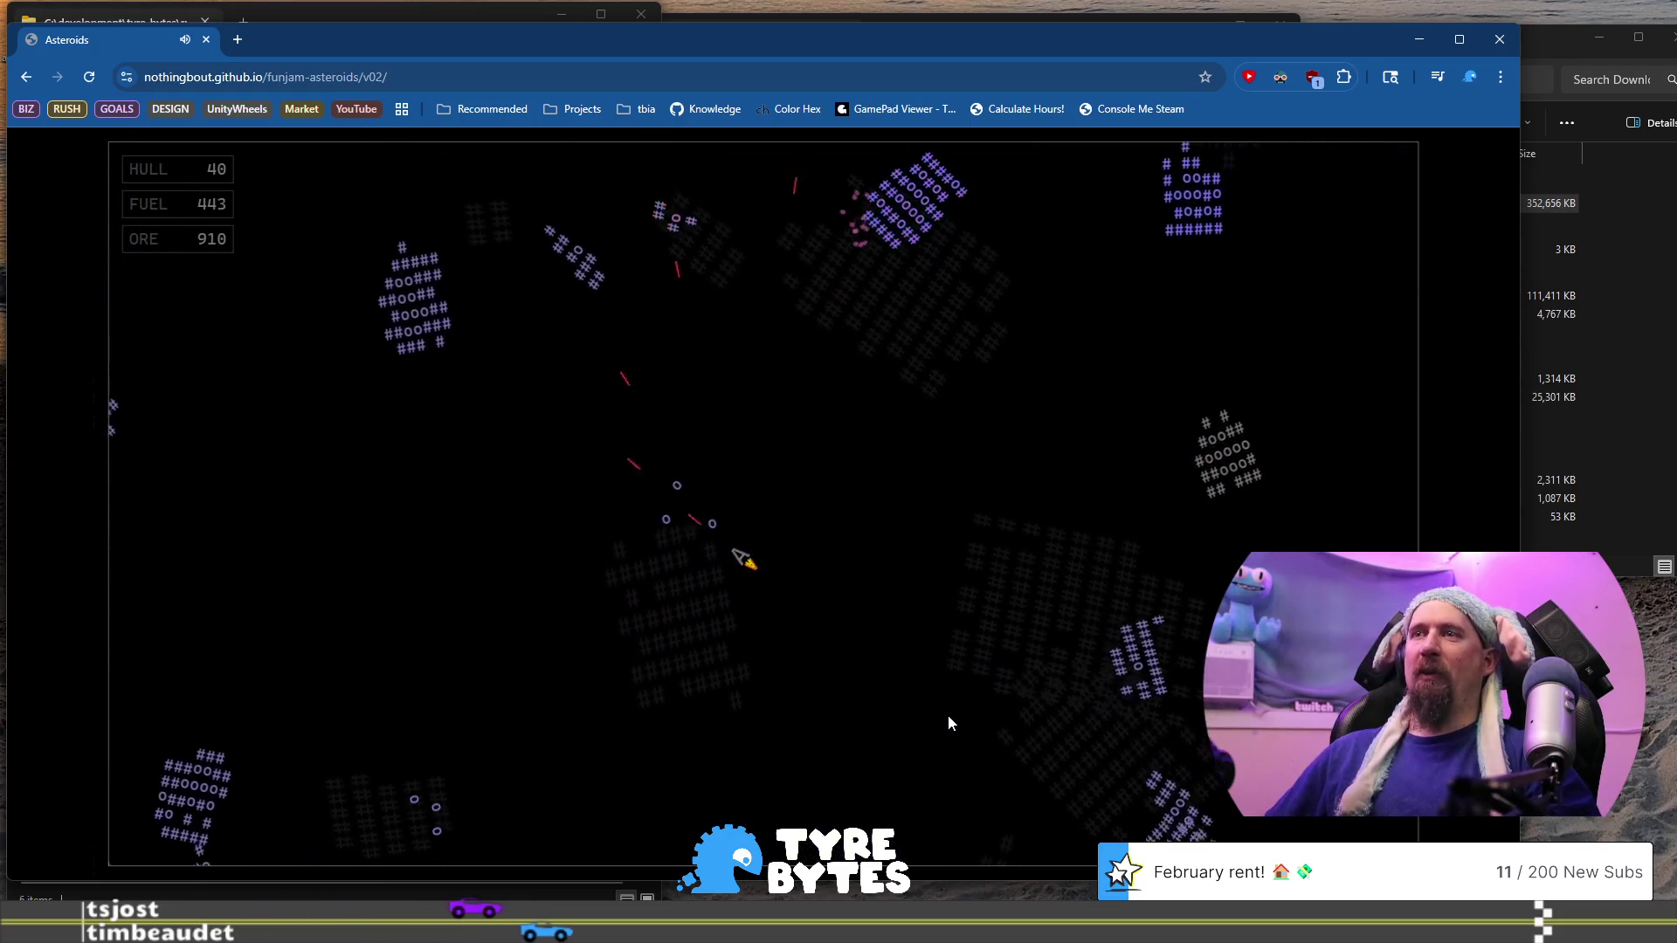
pyautogui.press('Up')
pyautogui.press('space')
pyautogui.press('Left')
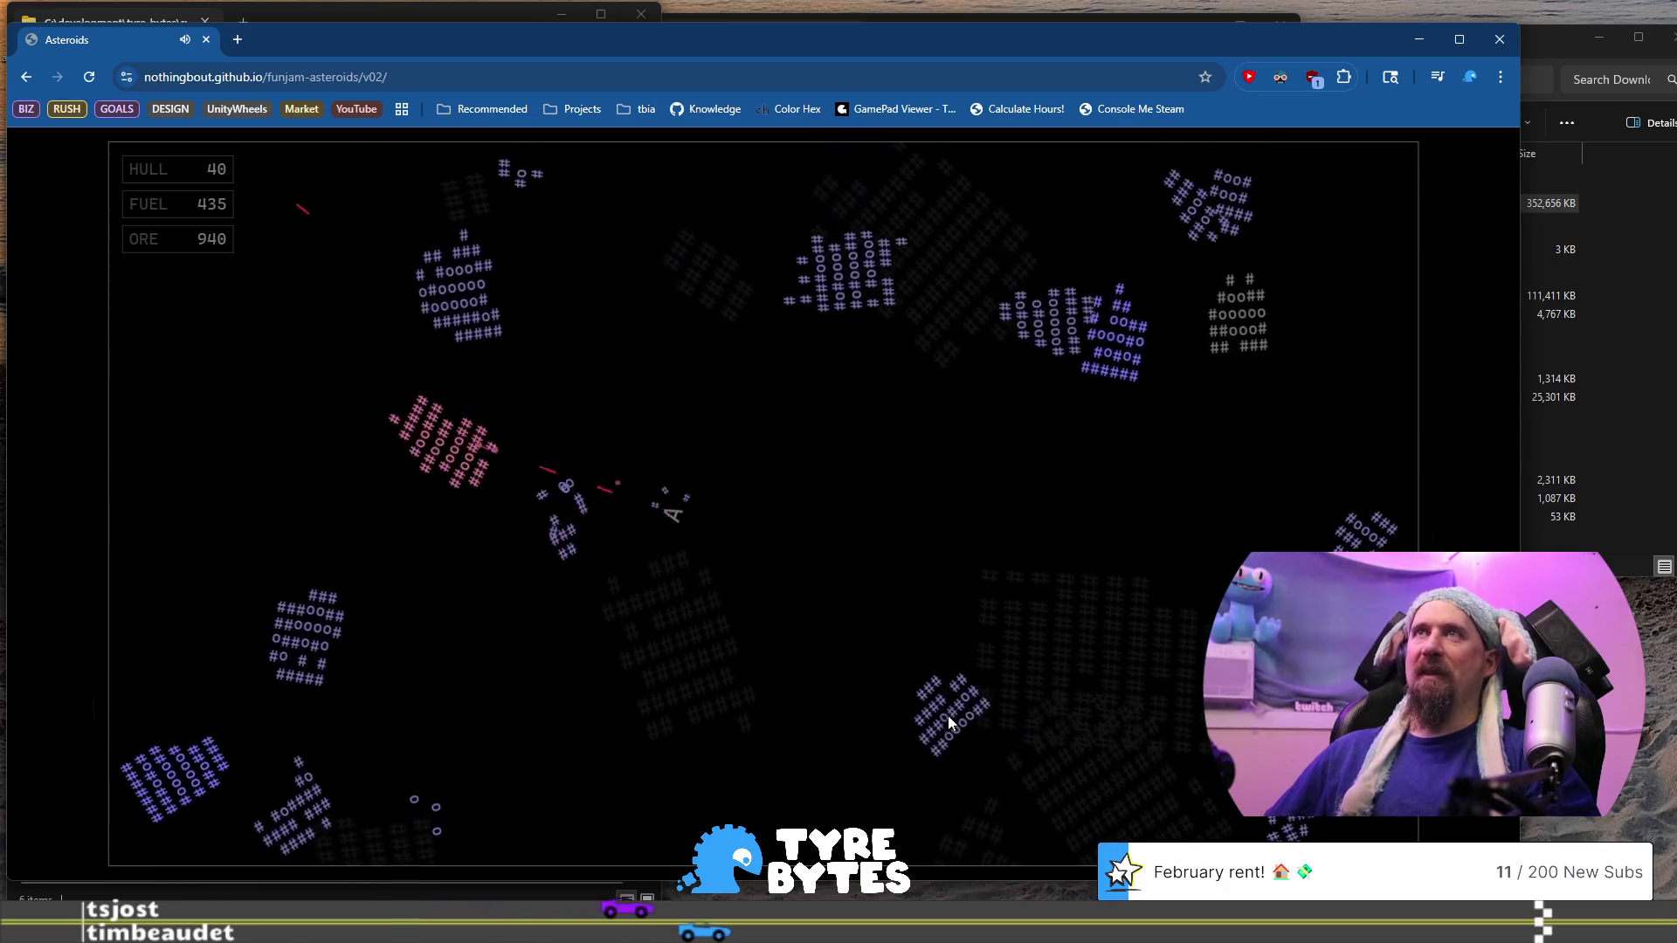
pyautogui.press('Up')
pyautogui.press('space')
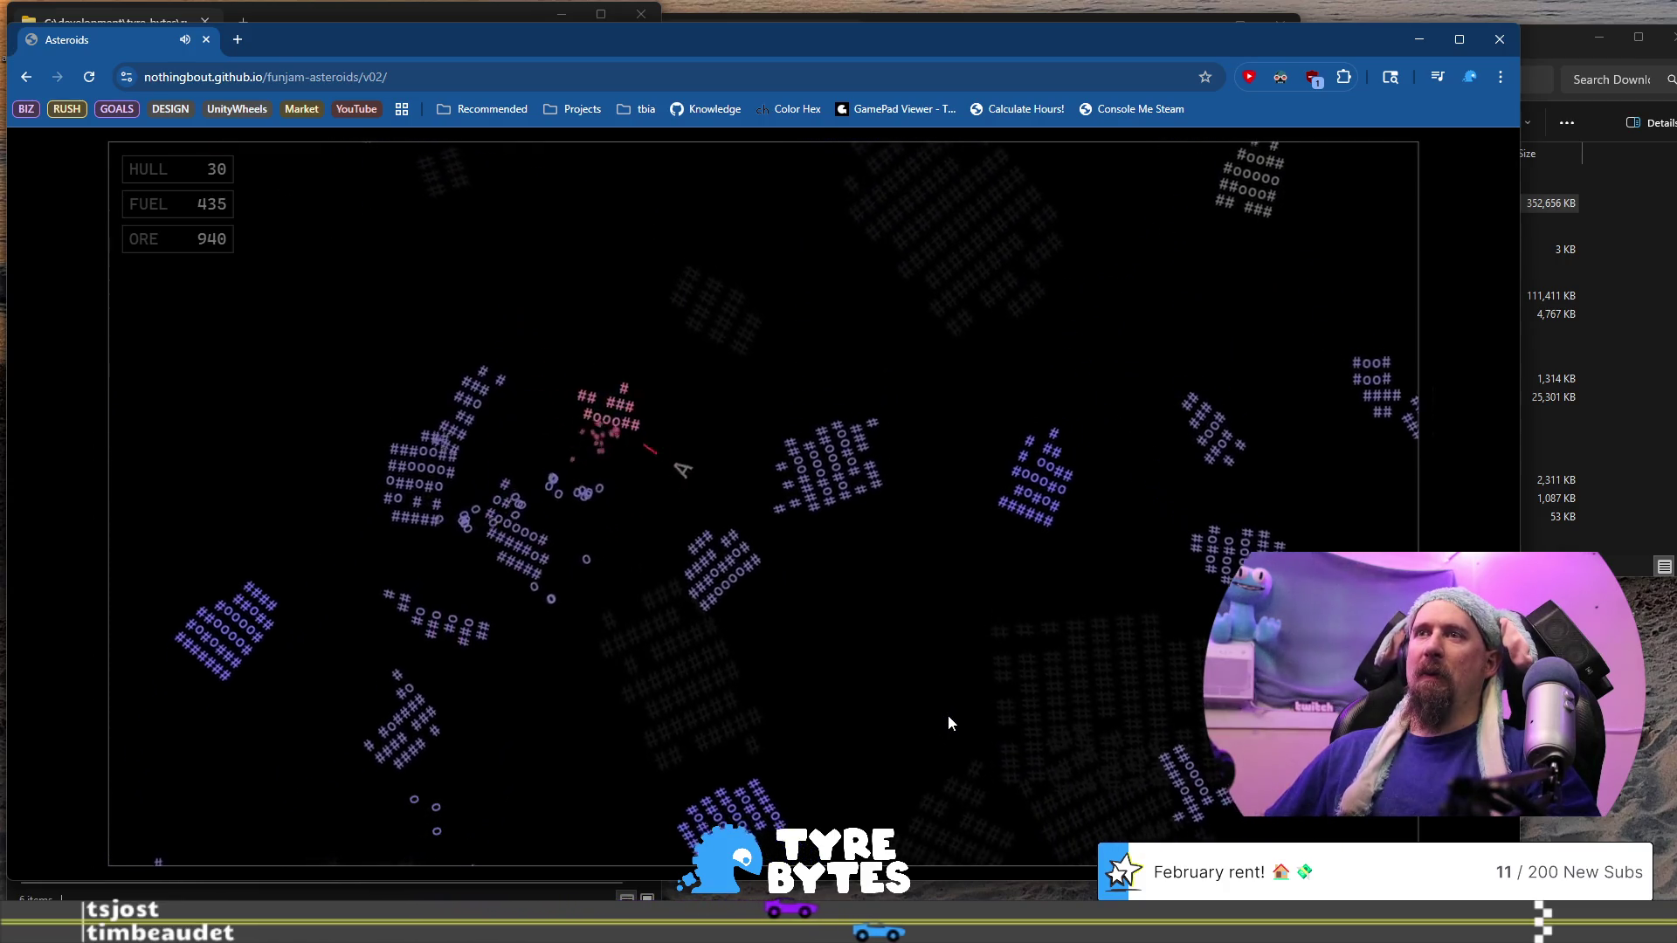
pyautogui.press('Up')
pyautogui.press('Right')
pyautogui.press('space')
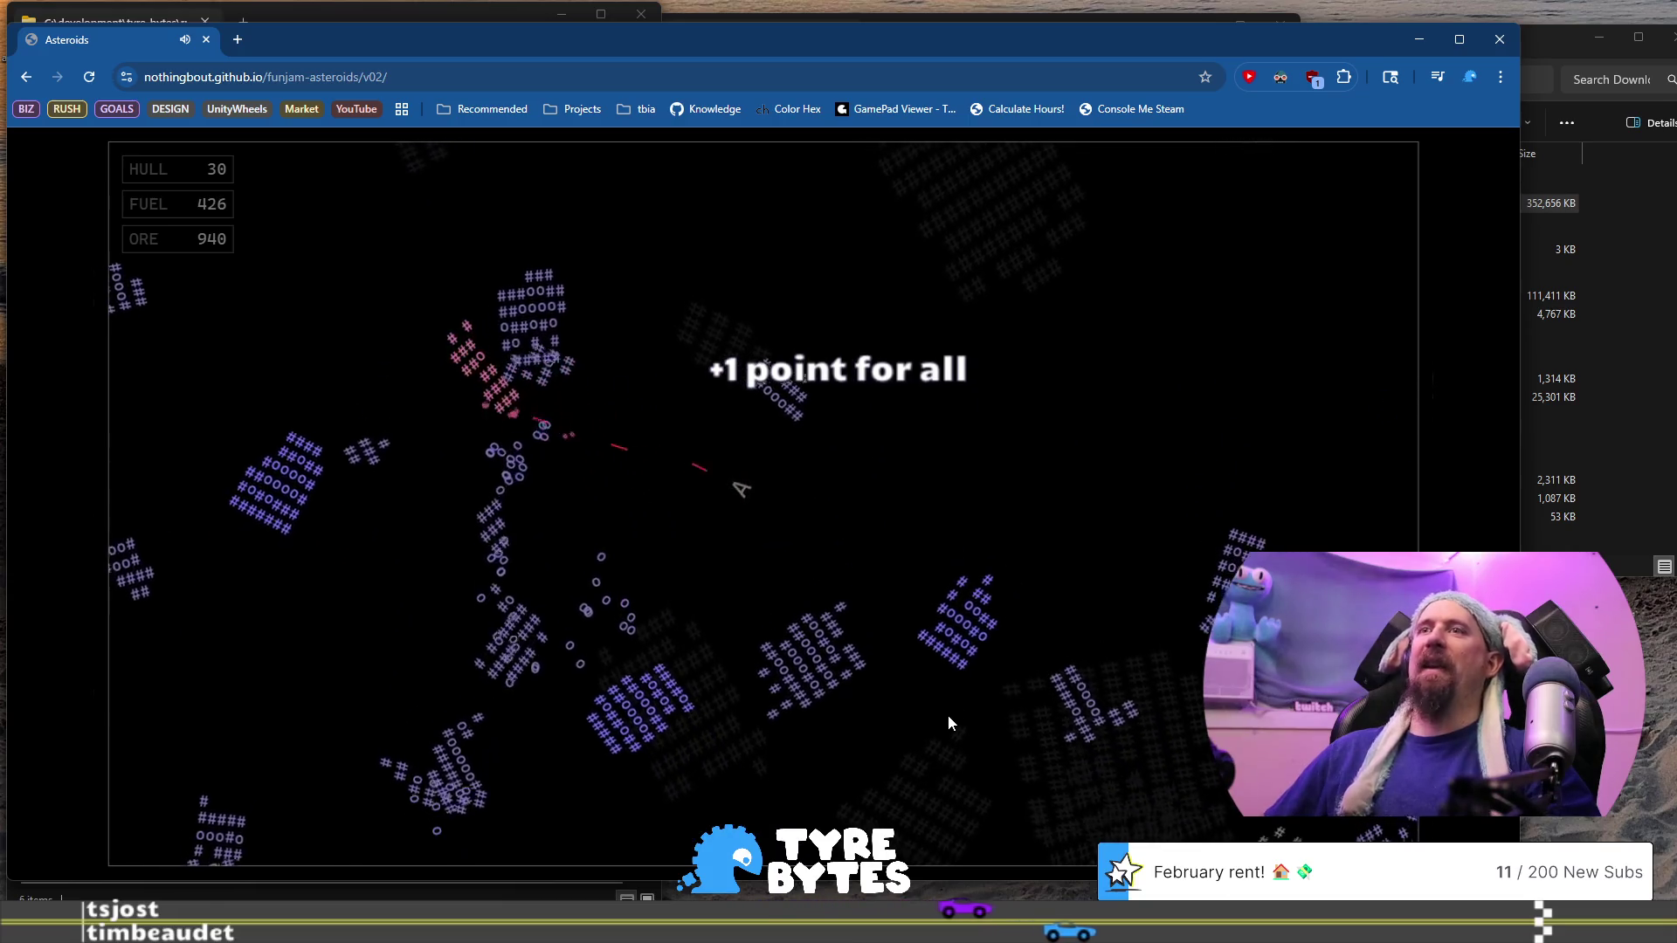
pyautogui.press('Up')
pyautogui.press('space')
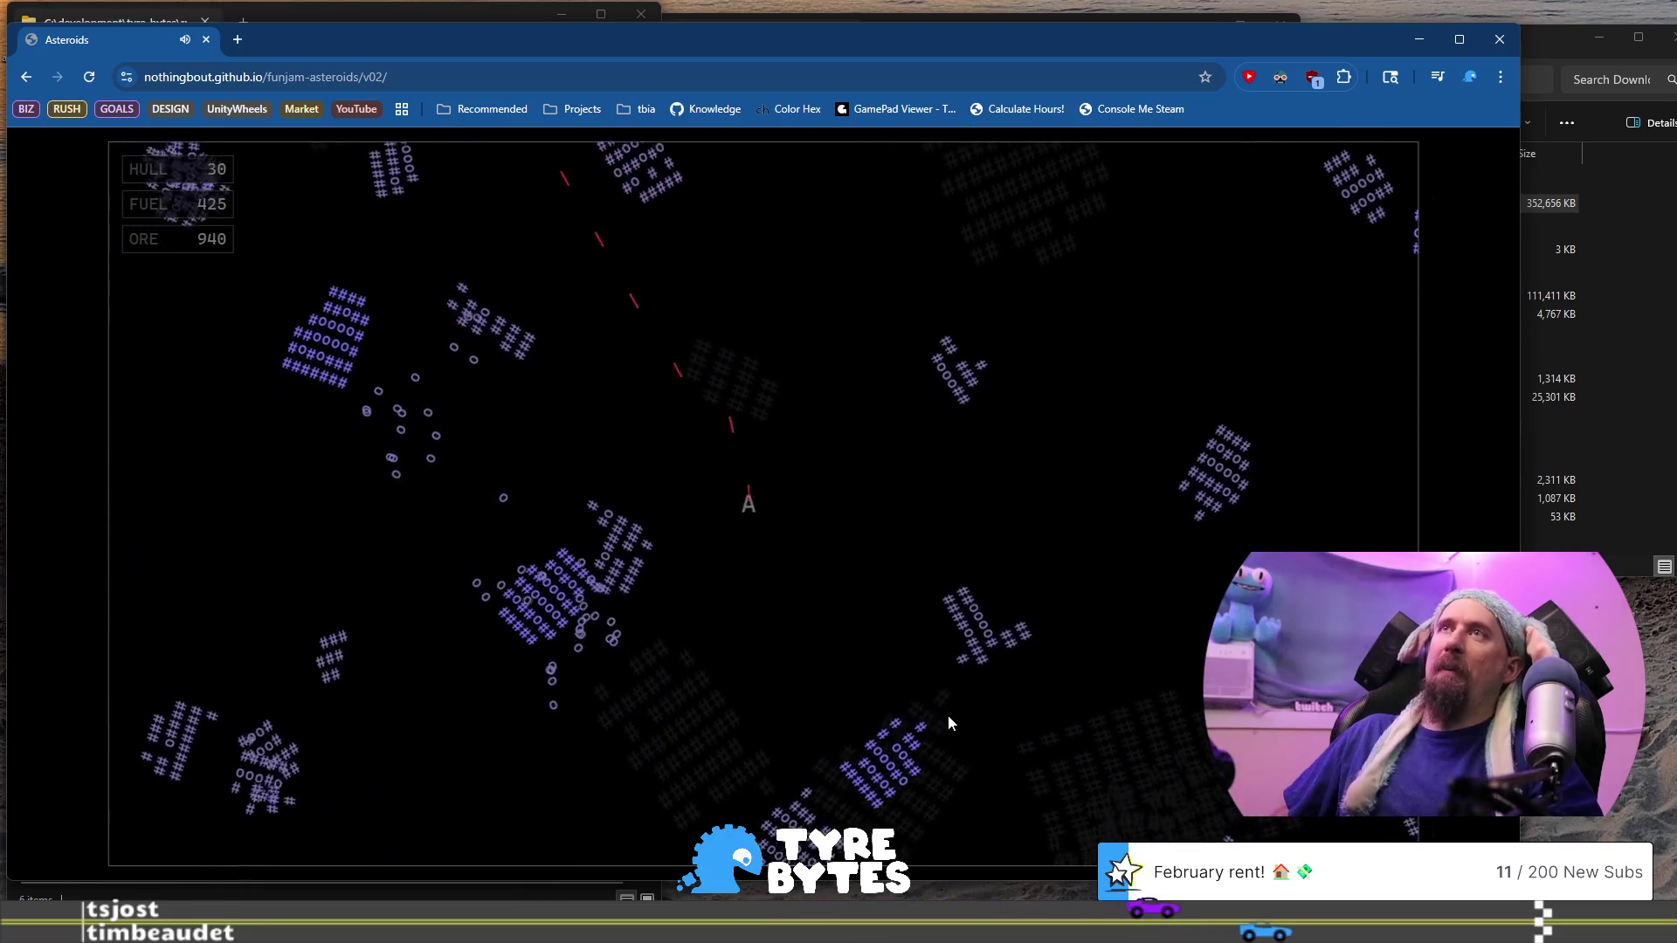
pyautogui.press('Right')
pyautogui.press('Up')
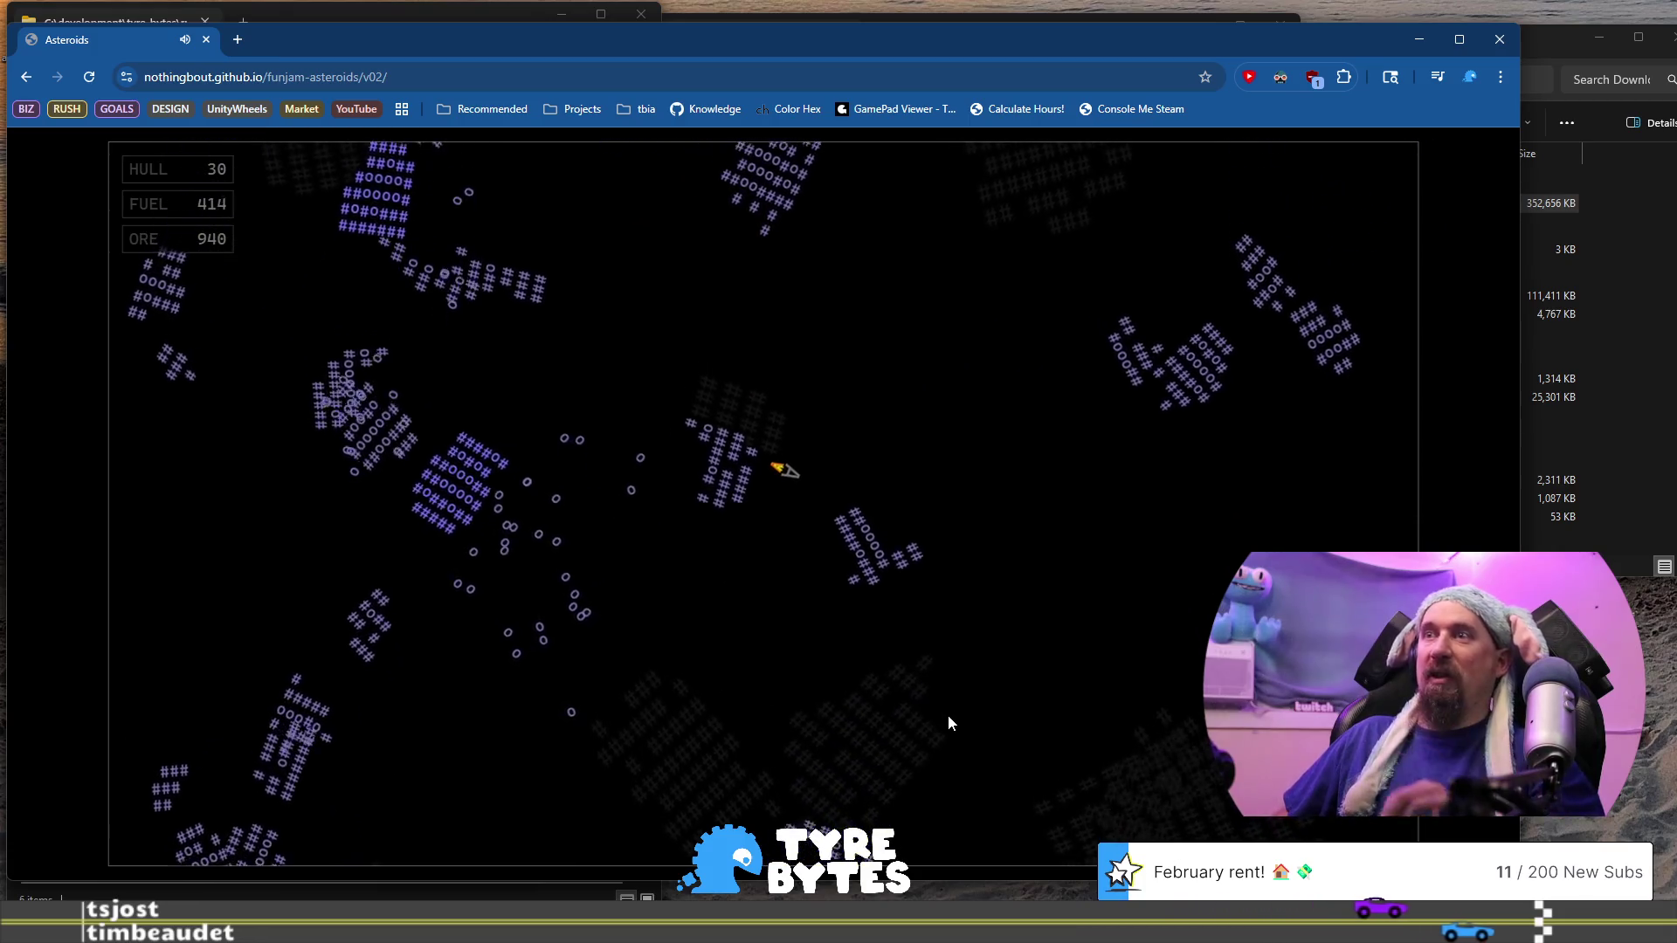
pyautogui.press('Up')
pyautogui.press('Left')
pyautogui.press('space')
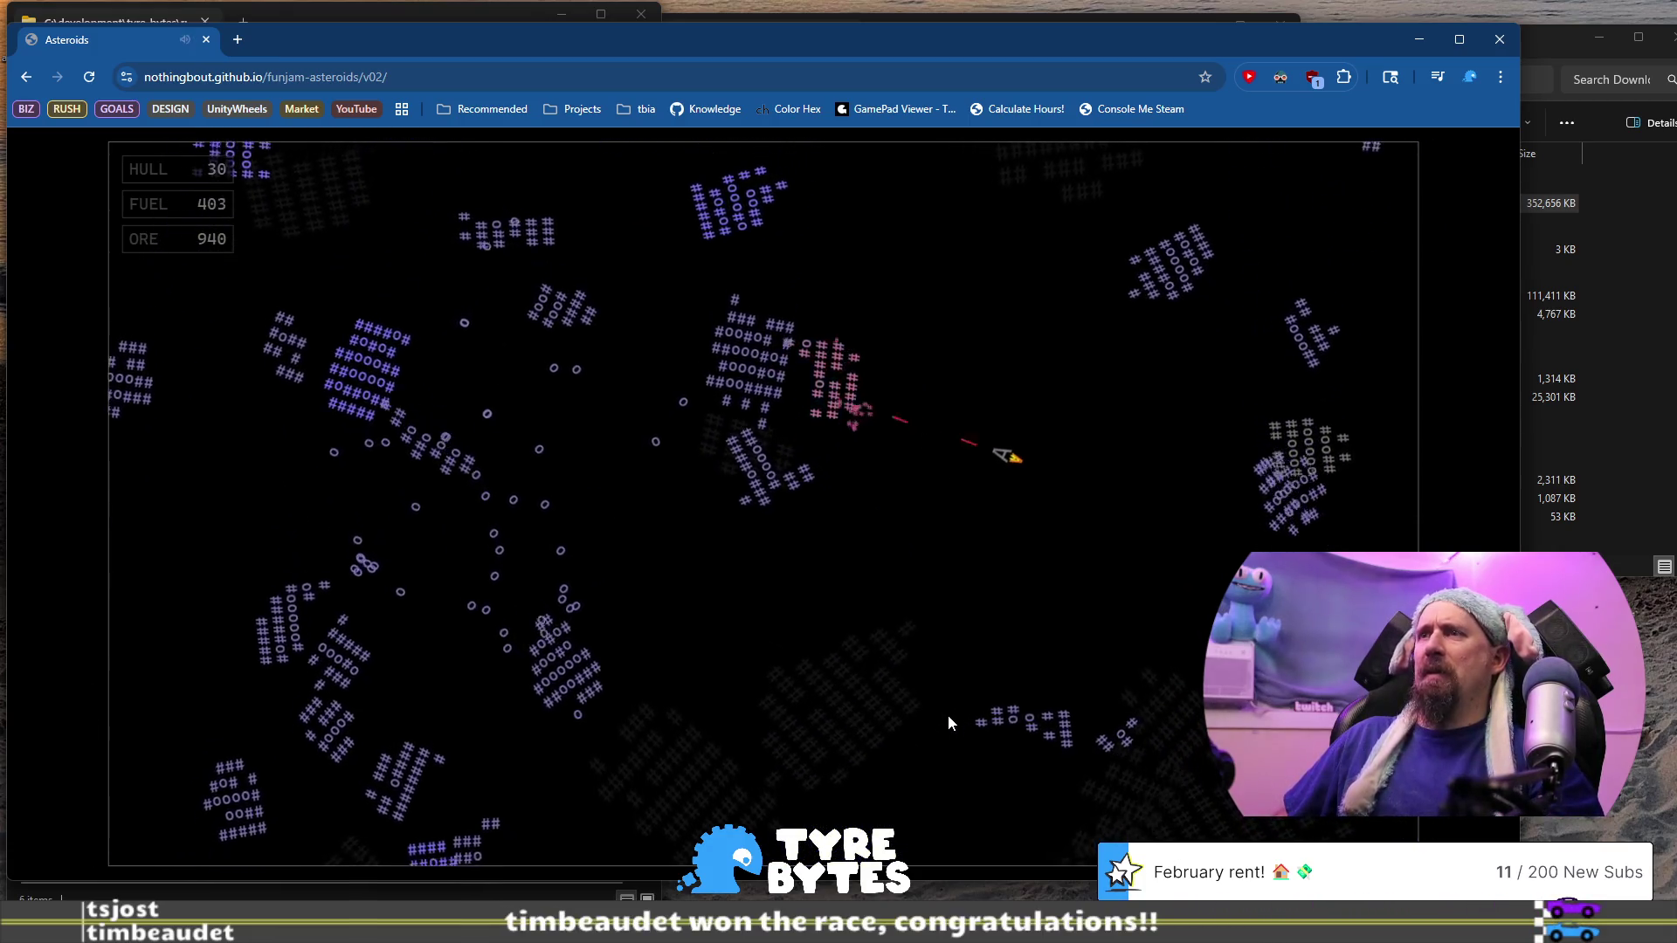
pyautogui.press('Right')
pyautogui.press('space')
pyautogui.press('Up')
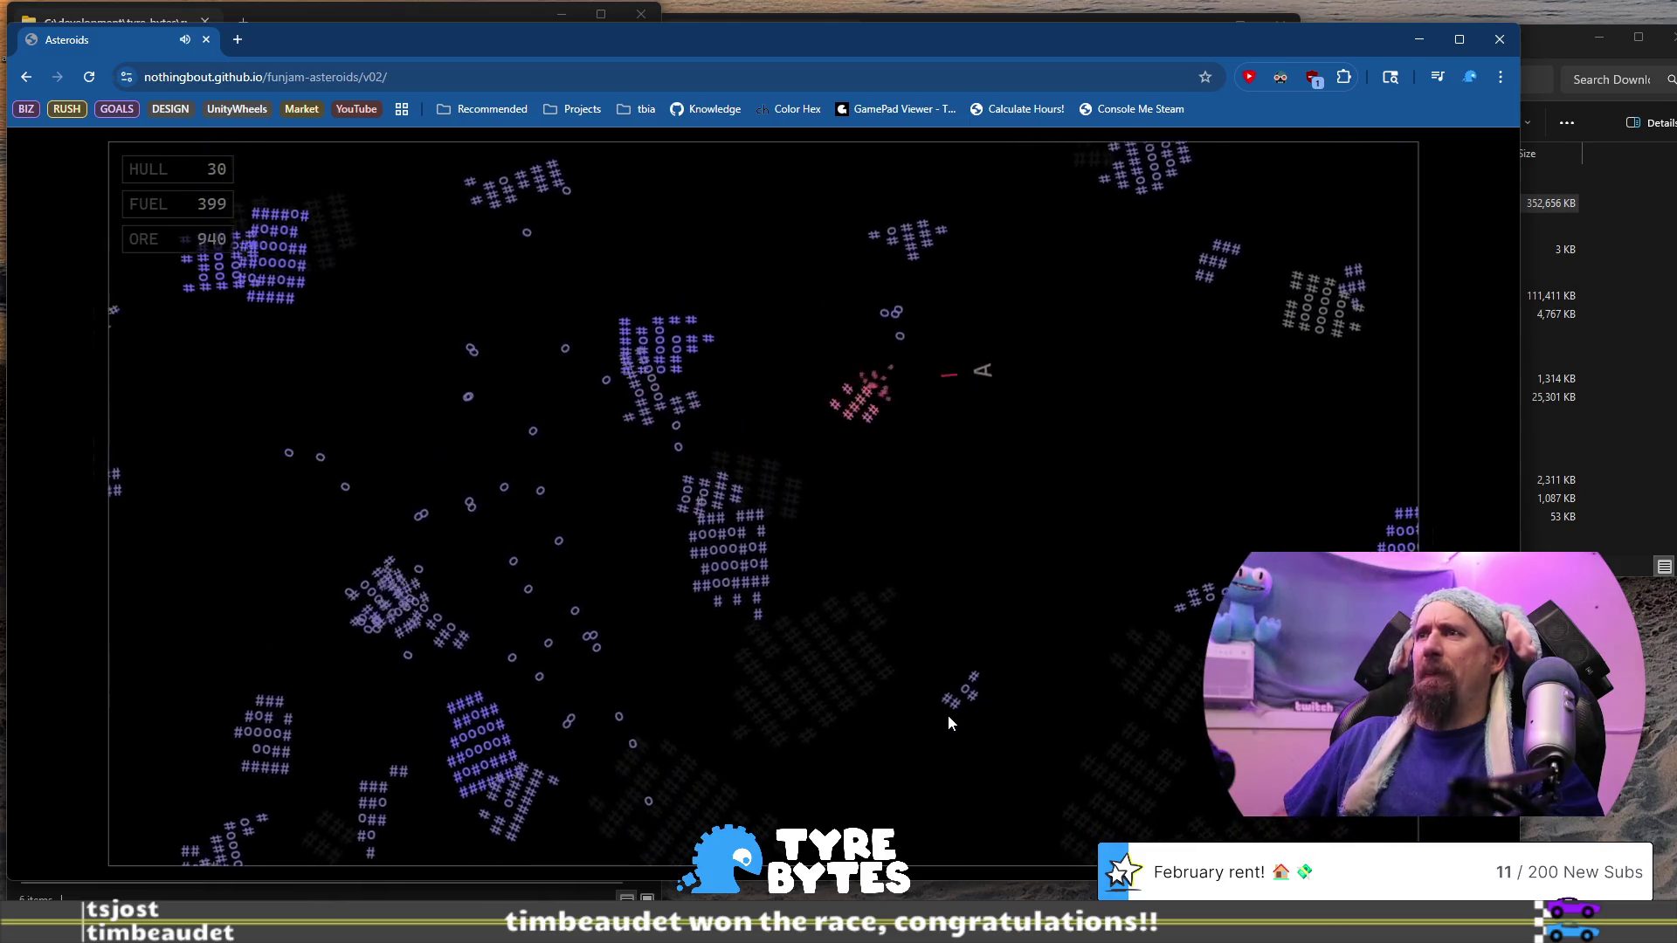
pyautogui.press('Up')
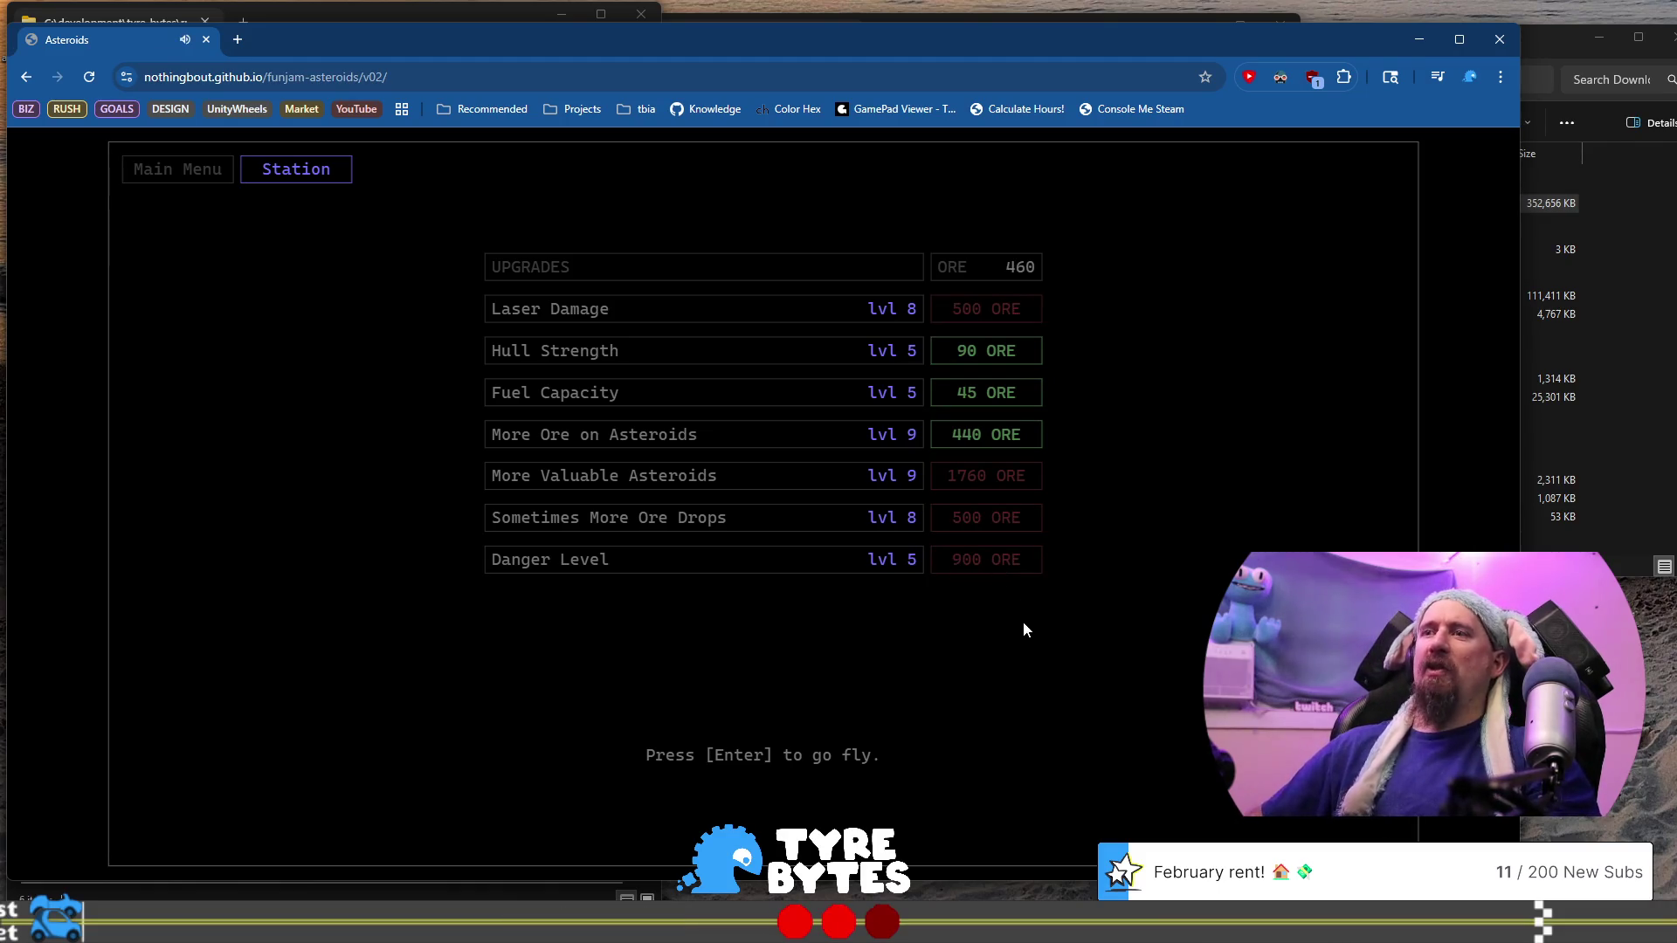
# Launch a run and shoot asteroids while thrusting around until the hull is destroyed
pyautogui.press('Return')
pyautogui.press('Left')
pyautogui.press('Right')
pyautogui.press('Up')
pyautogui.press('space')
pyautogui.press('Right')
pyautogui.press('space')
pyautogui.press('Up')
pyautogui.press('space')
pyautogui.press('Up')
pyautogui.press('Right')
pyautogui.press('space')
pyautogui.press('Left')
pyautogui.press('space')
pyautogui.press('Up')
pyautogui.press('Left')
pyautogui.press('space')
pyautogui.press('Up')
pyautogui.press('Left')
pyautogui.press('Up')
pyautogui.press('space')
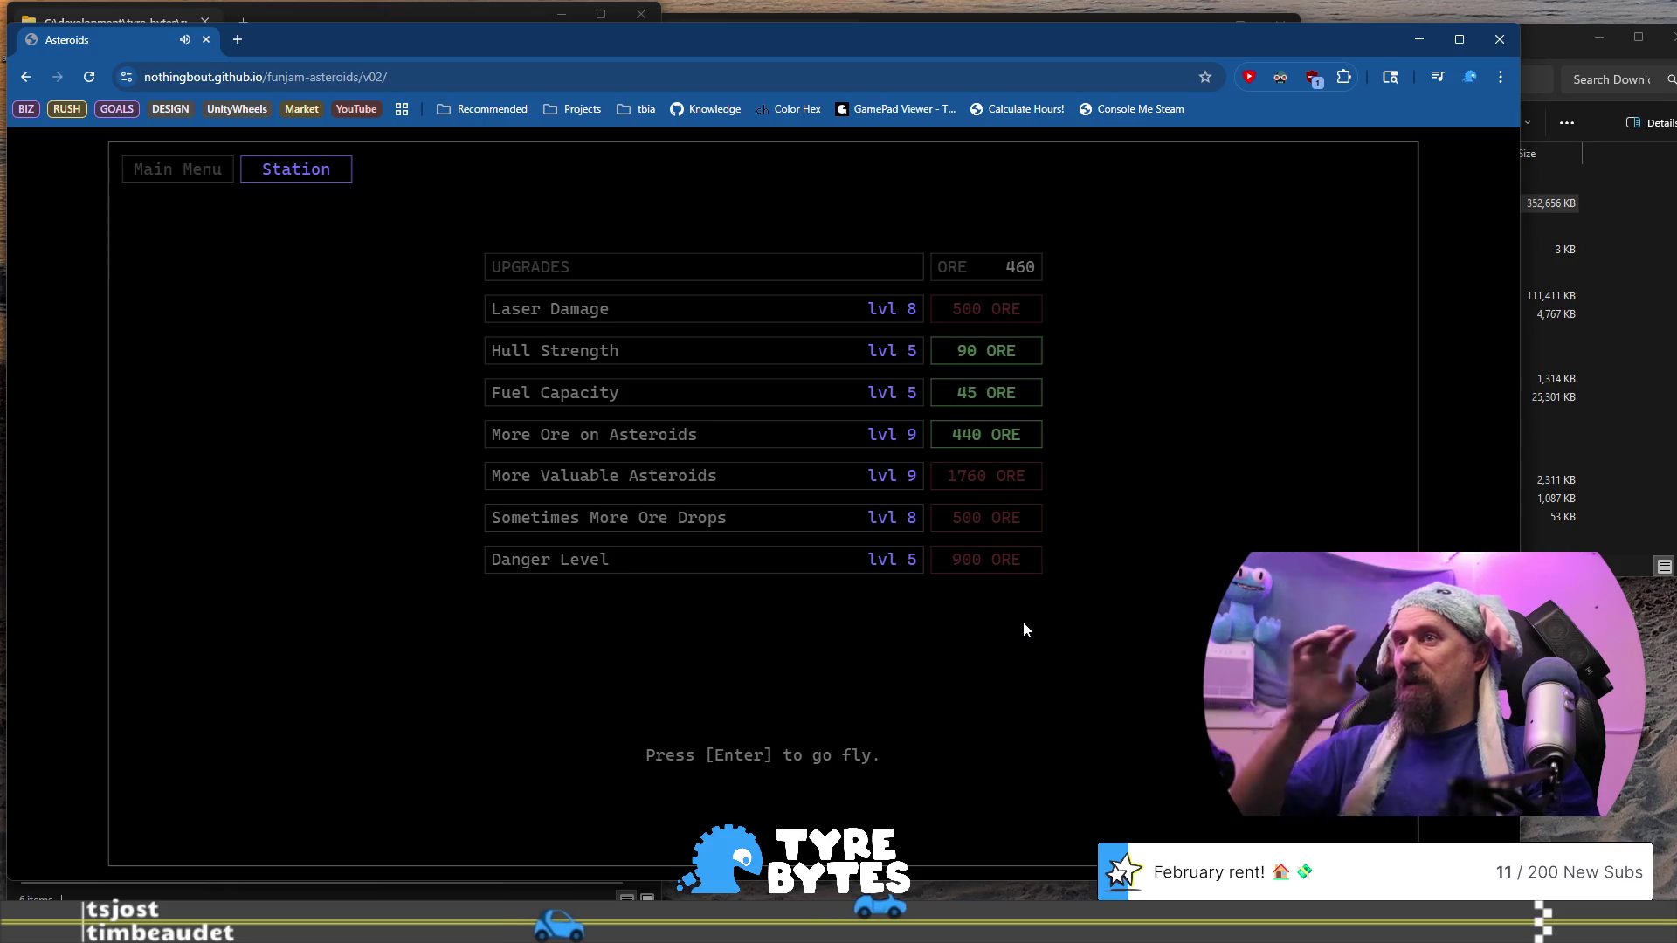
# Start another run, mine asteroids until it ends at 470 ore, then launch a fresh run
pyautogui.press('Return')
pyautogui.press('space')
pyautogui.press('Right')
pyautogui.press('Right')
pyautogui.press('space')
pyautogui.press('Up')
pyautogui.press('Right')
pyautogui.press('Right')
pyautogui.press('space')
pyautogui.press('Left')
pyautogui.press('Up')
pyautogui.press('space')
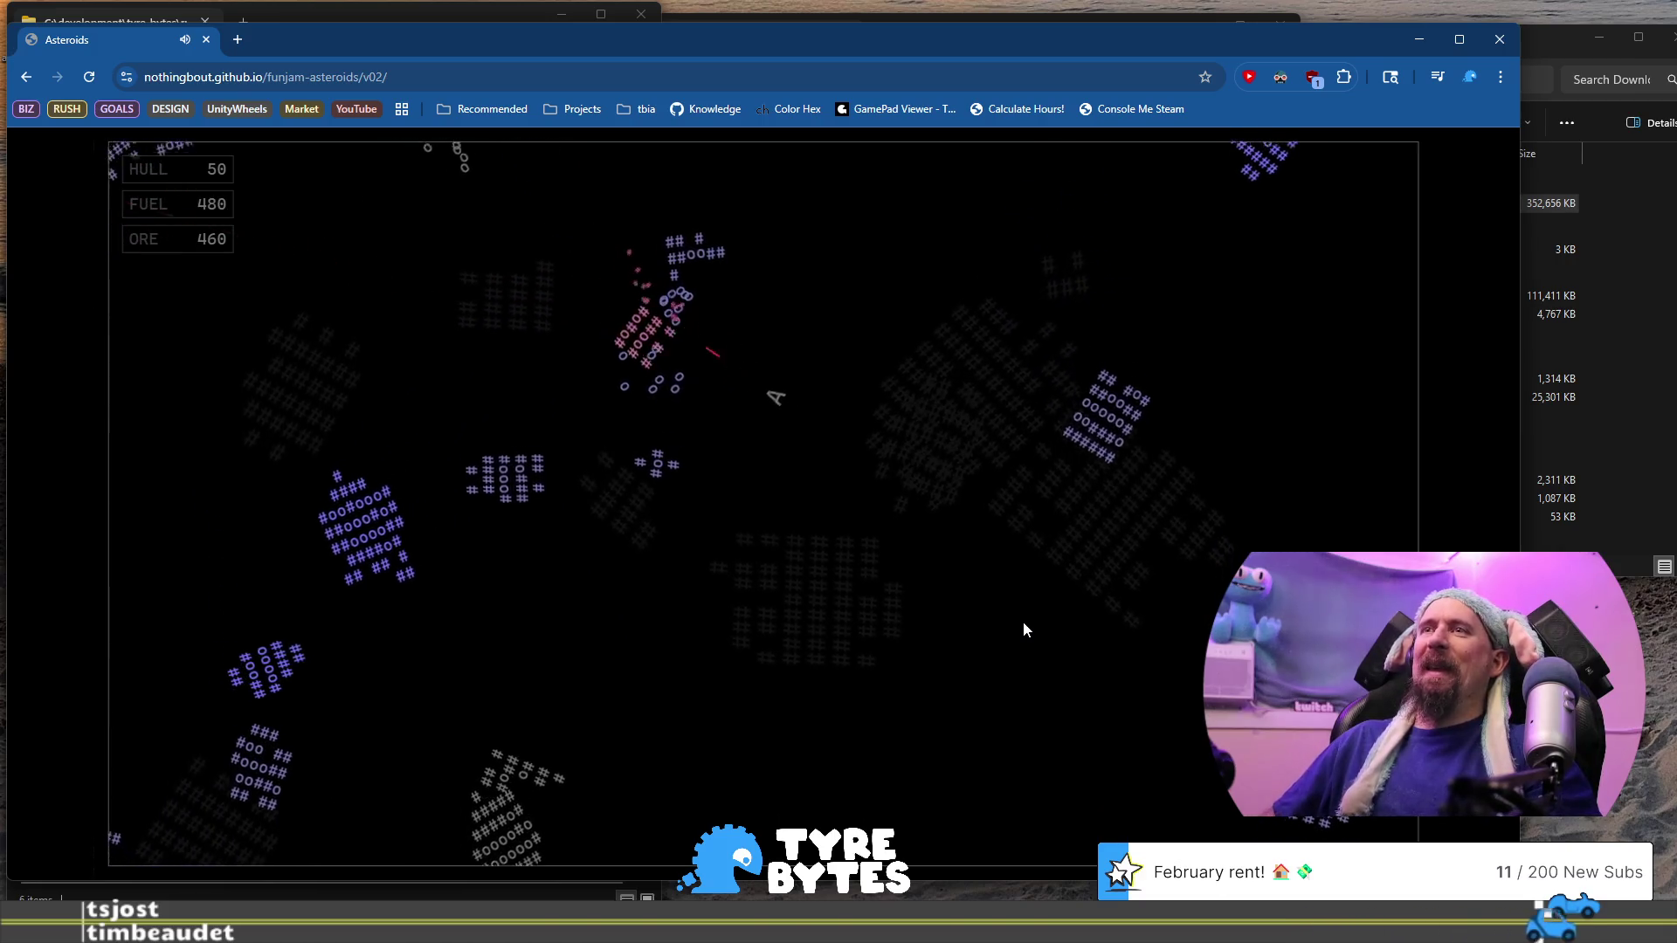
pyautogui.press('Up')
pyautogui.press('space')
pyautogui.press('Up')
pyautogui.press('space')
pyautogui.press('Up')
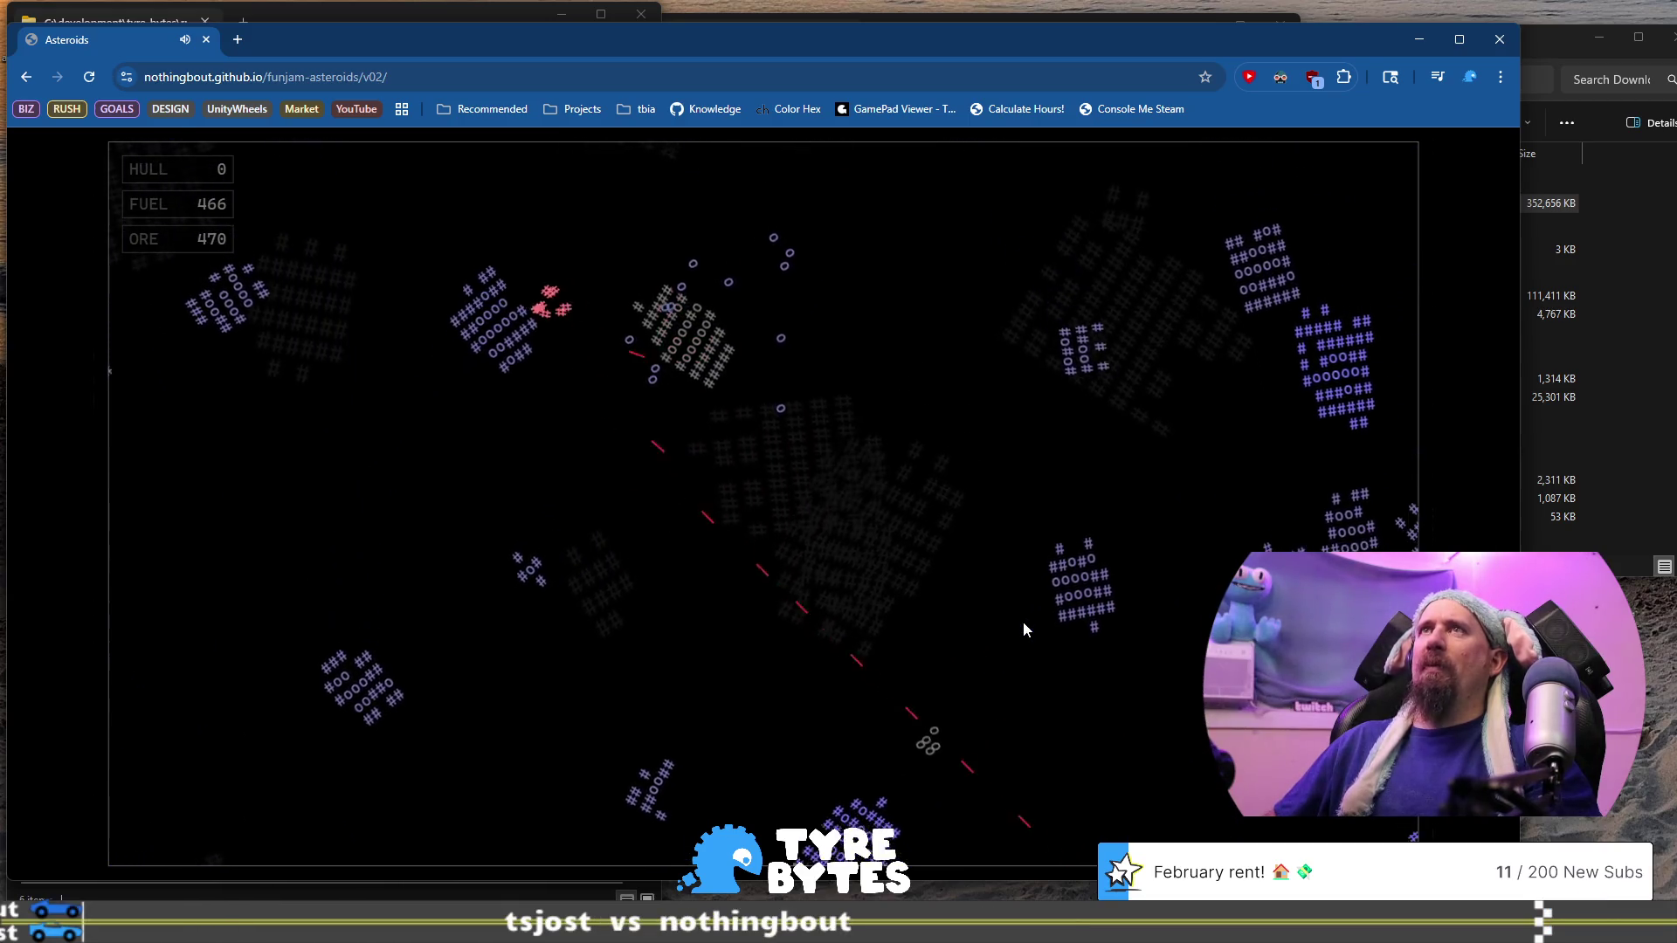
pyautogui.press('Up')
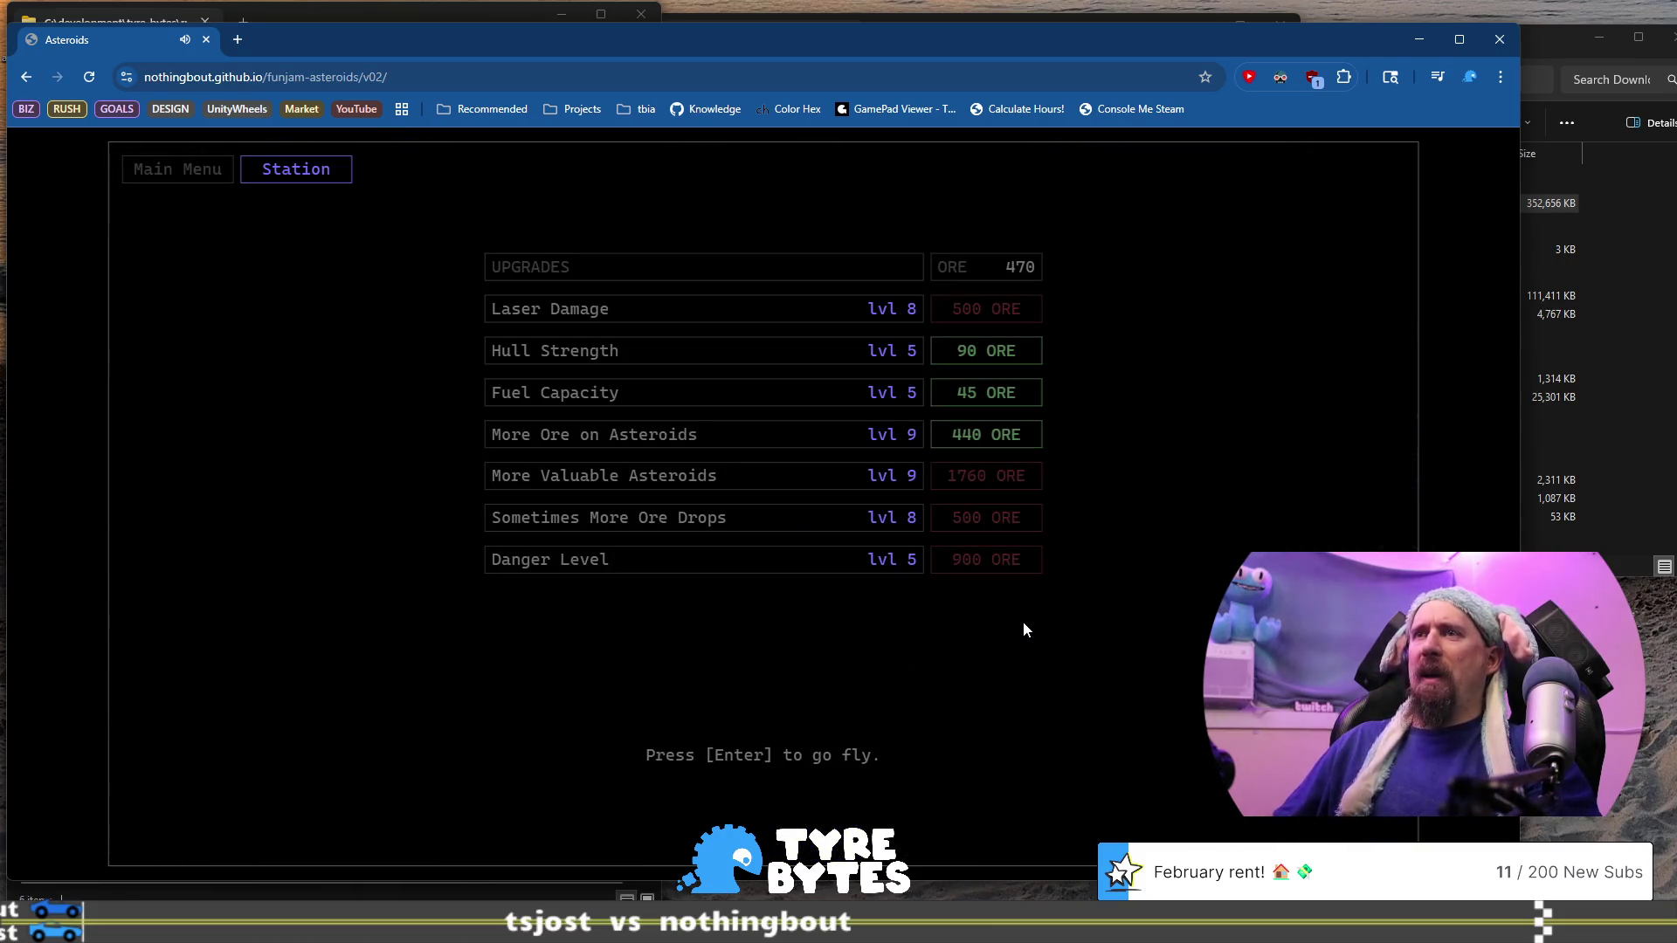
pyautogui.press('Return')
pyautogui.press('Up')
pyautogui.press('space')
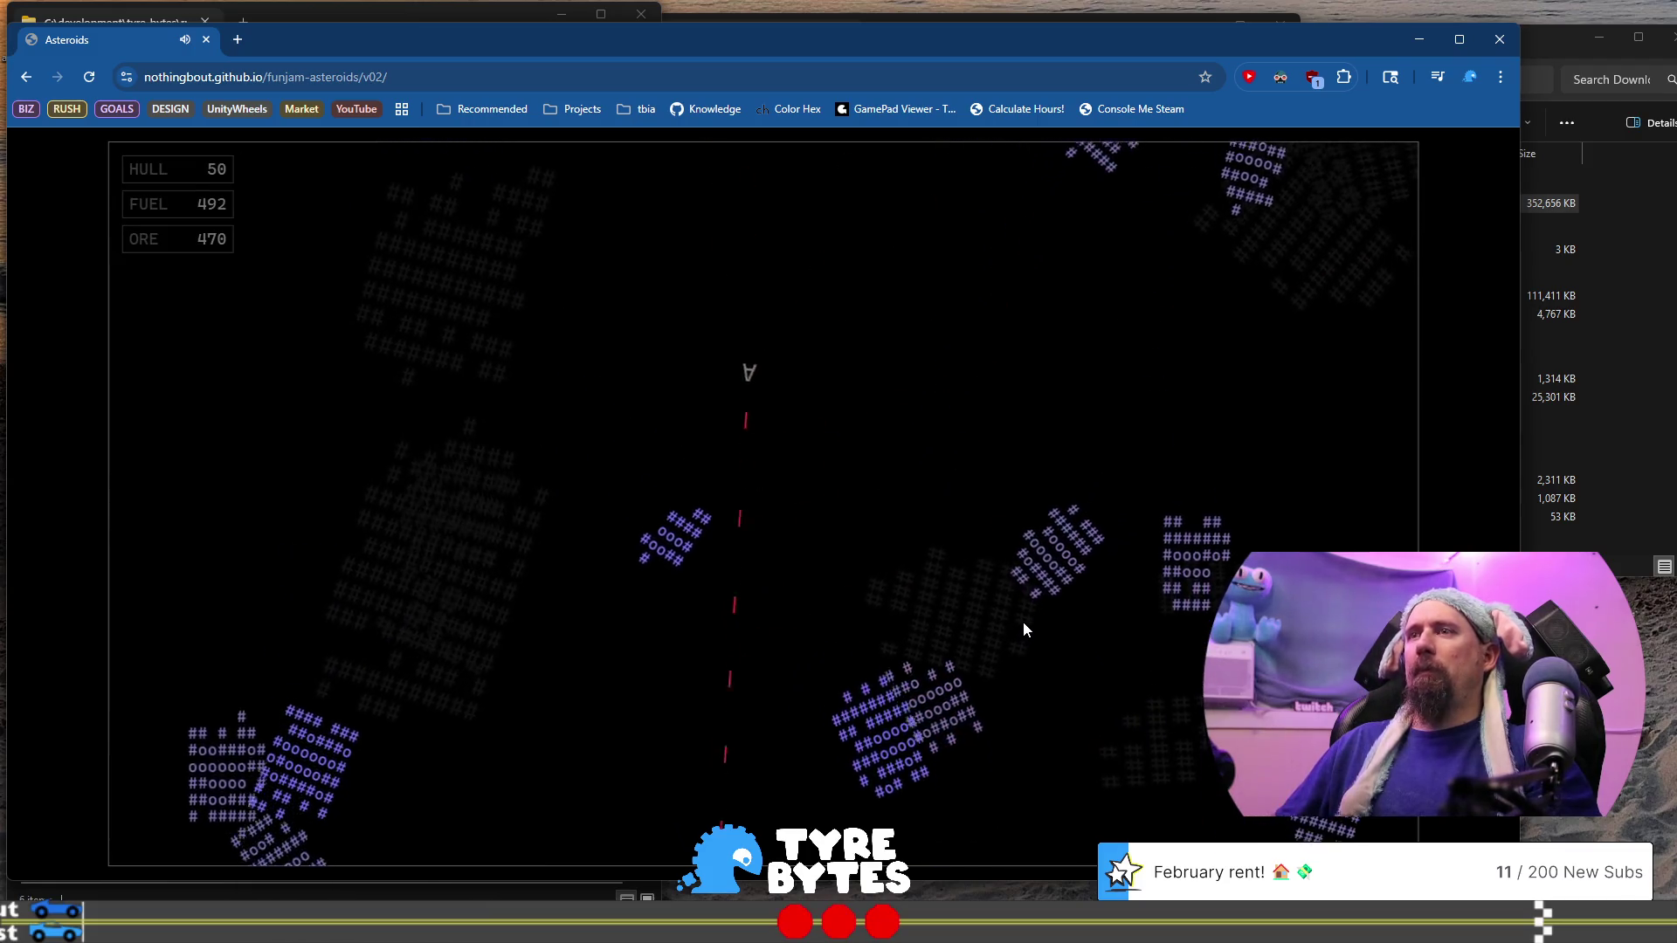
pyautogui.press('Left')
pyautogui.press('space')
pyautogui.press('Left')
pyautogui.press('space')
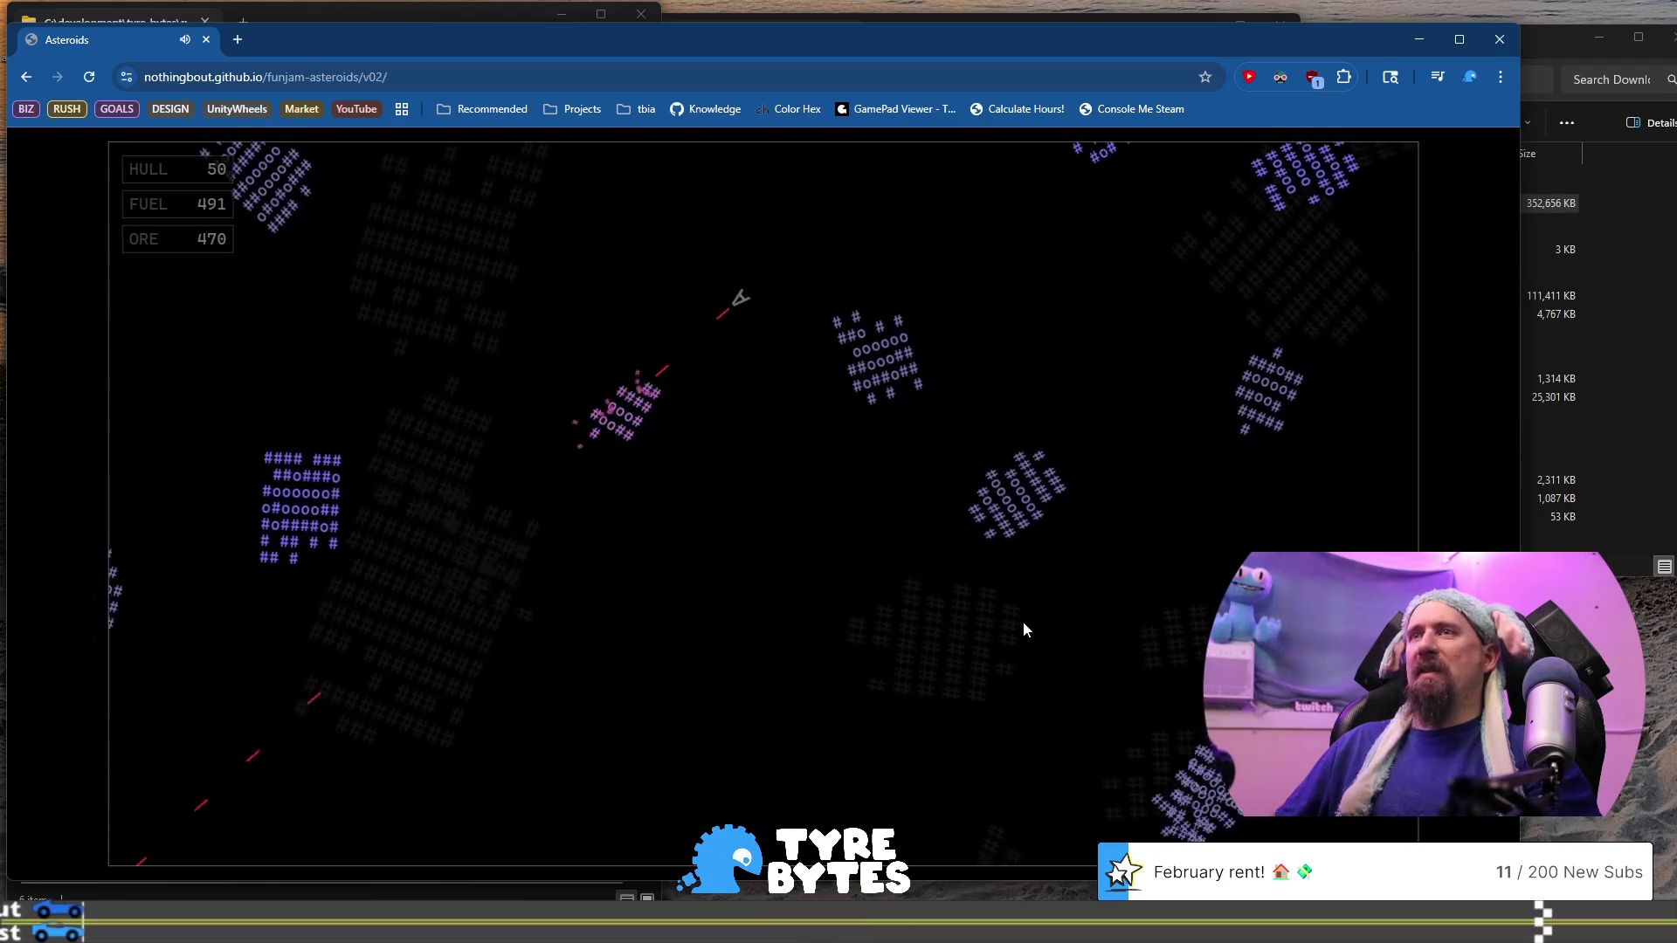
pyautogui.press('space')
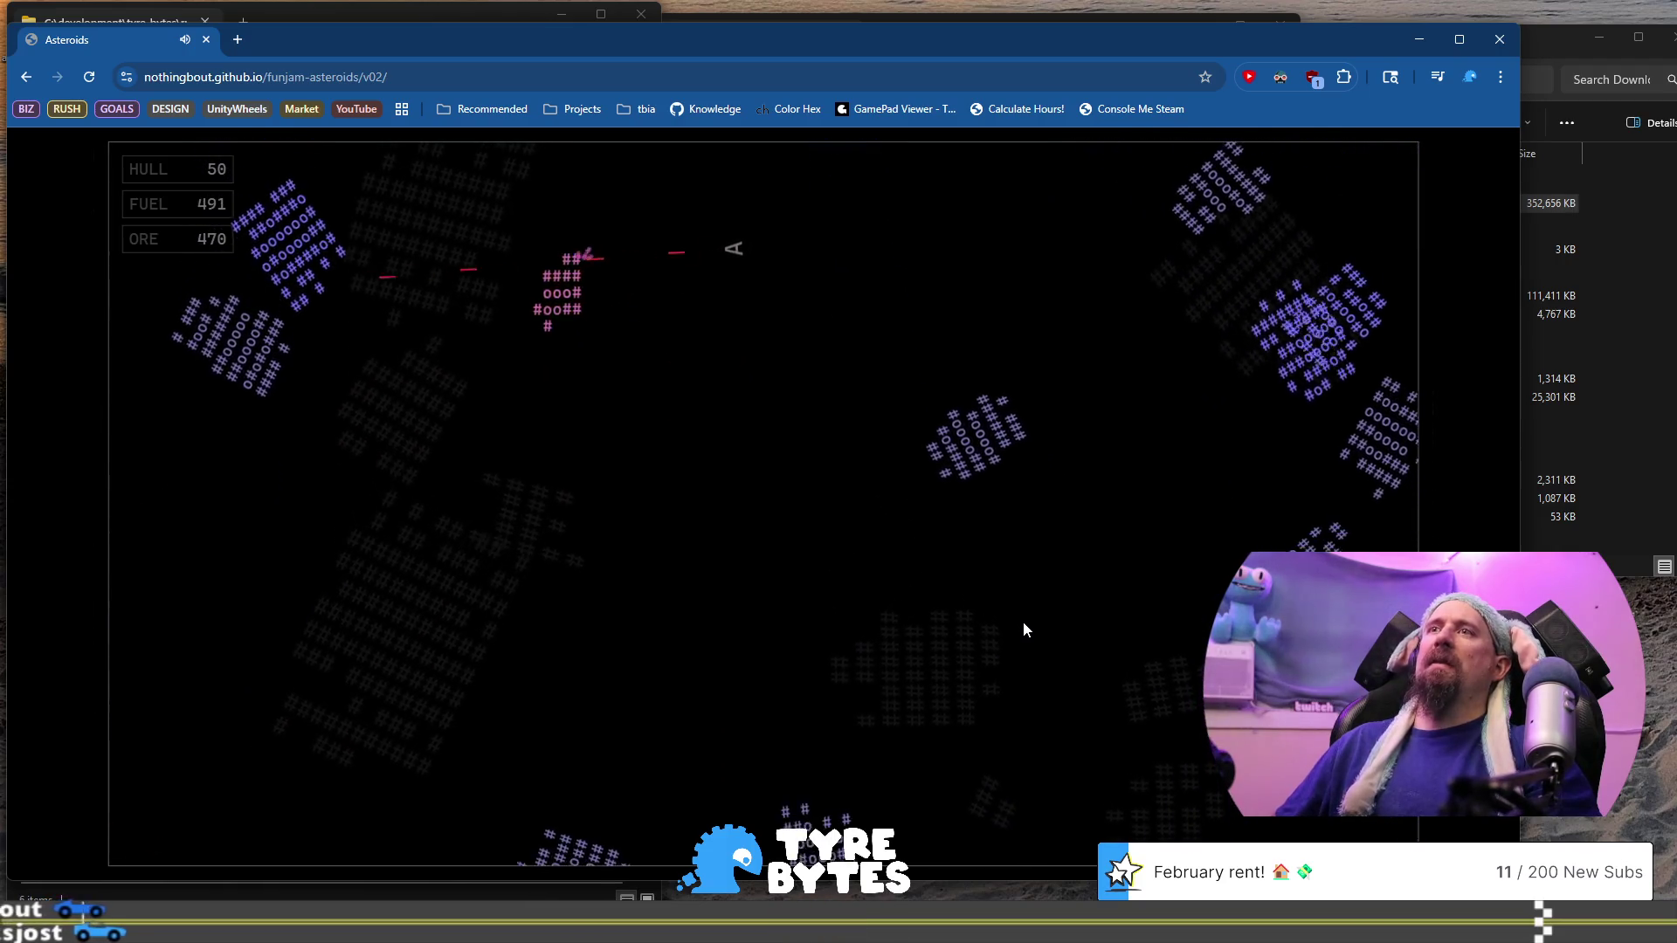
pyautogui.press('Left')
pyautogui.press('Up')
pyautogui.press('space')
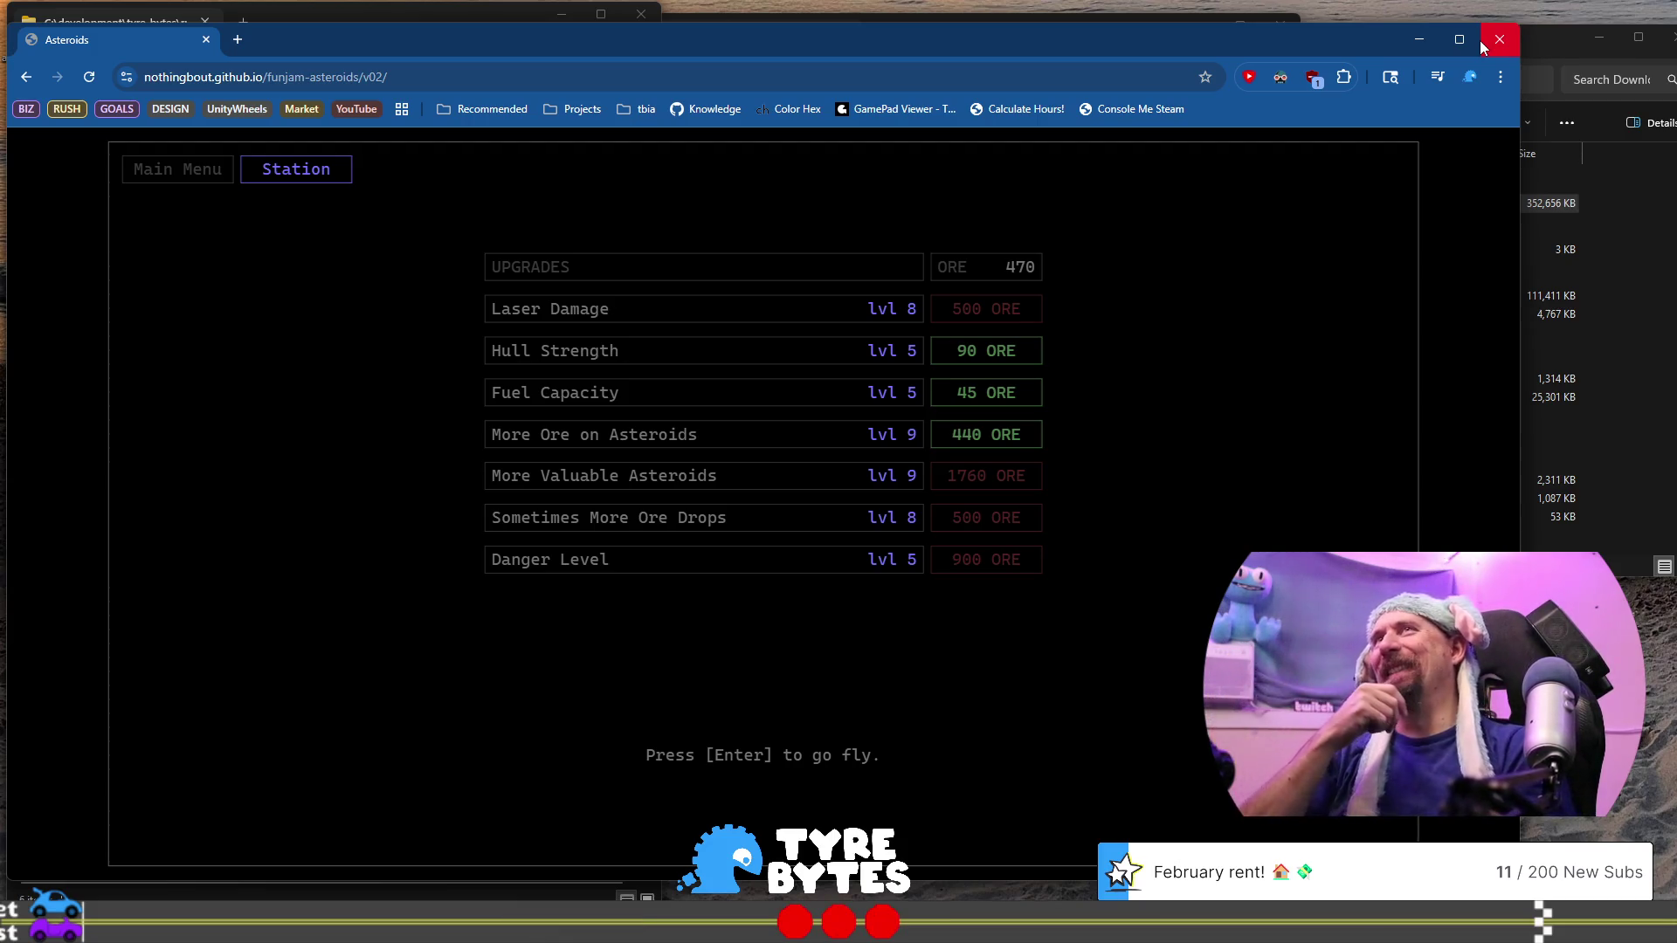
pyautogui.click(1483, 42)
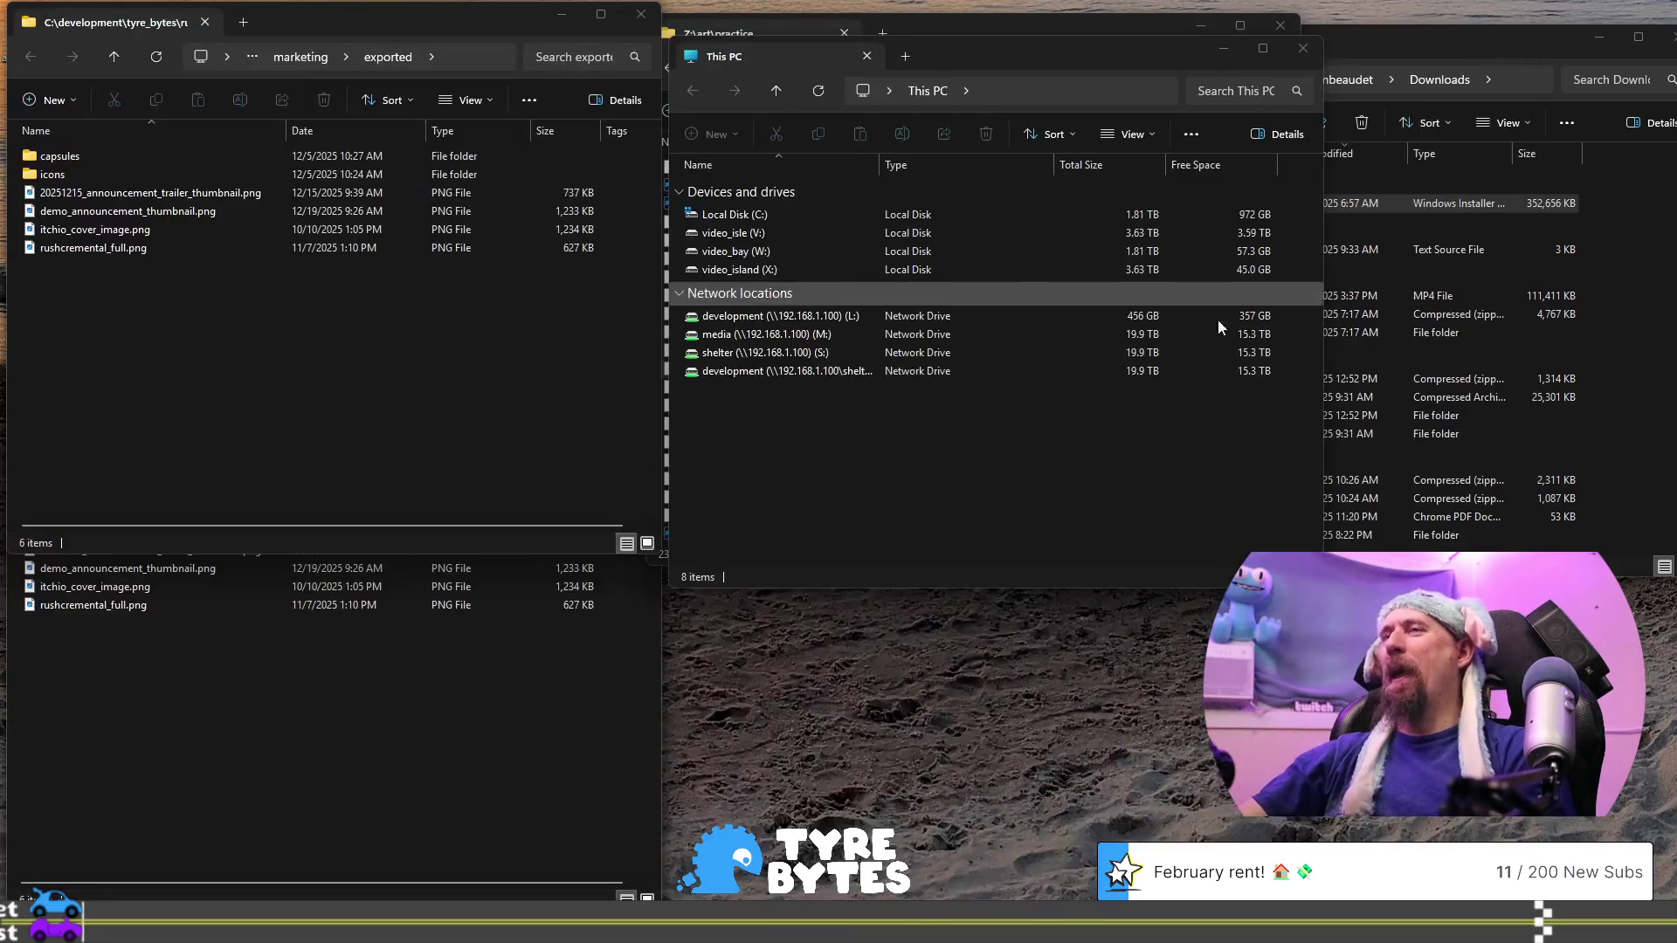
# Close the This PC and art practice windows, move Downloads up-left, and show the Rushcremental Steam page
pyautogui.click(1301, 50)
pyautogui.click(1044, 24)
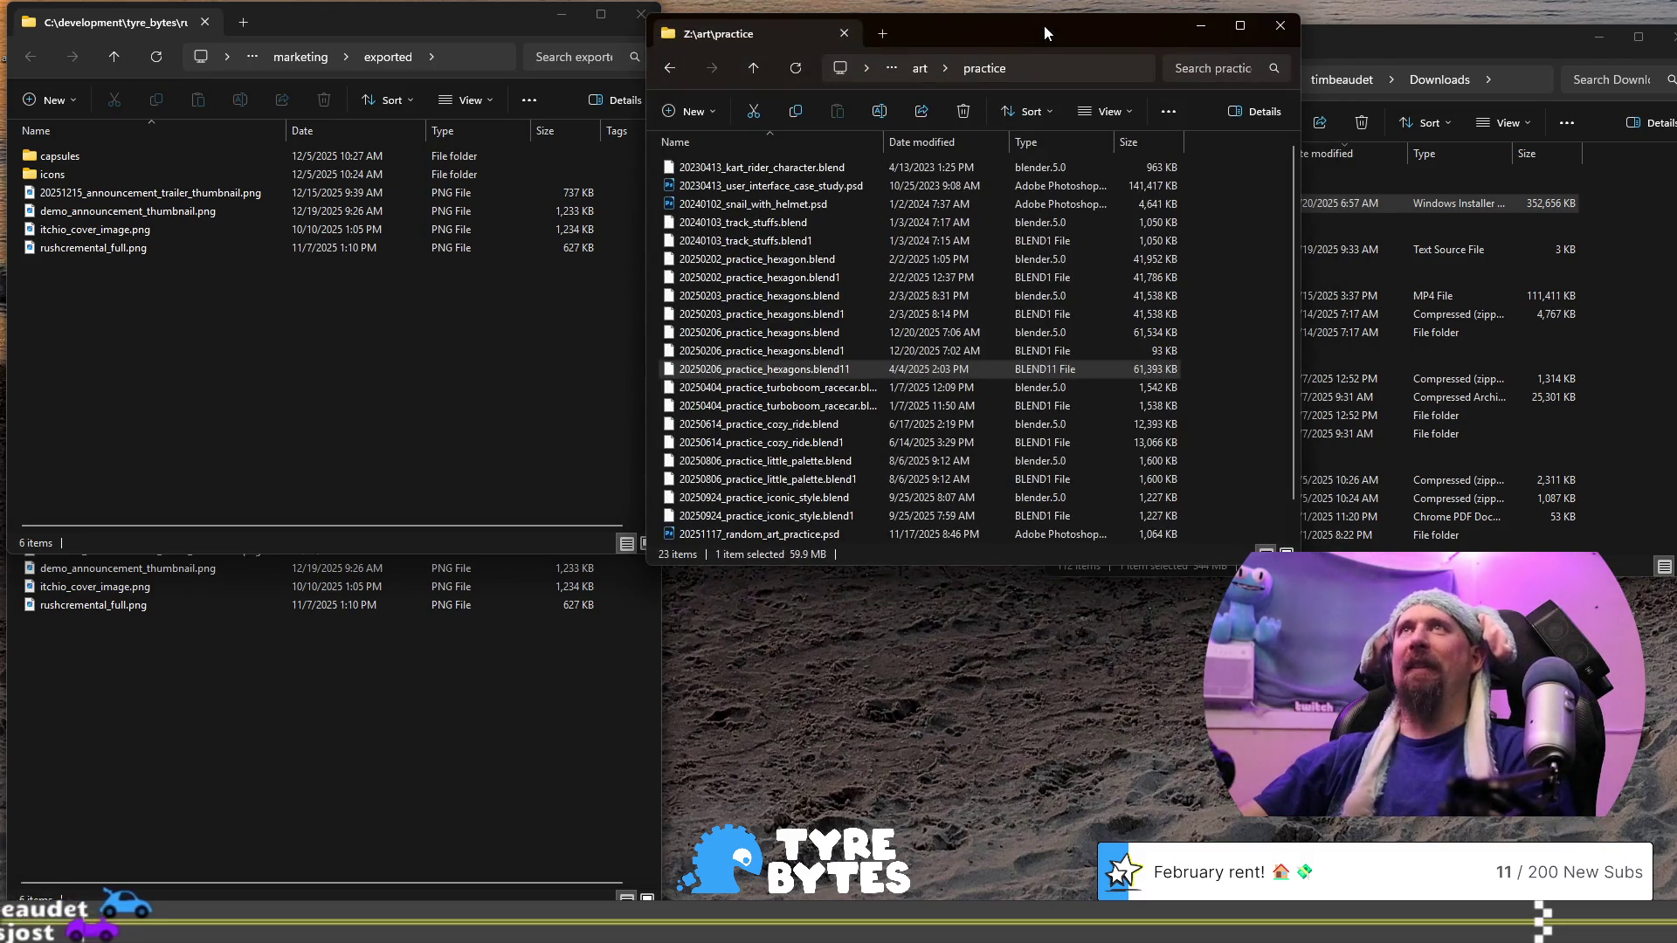
pyautogui.click(1287, 30)
pyautogui.moveTo(1319, 37); pyautogui.dragTo(1297, 21)
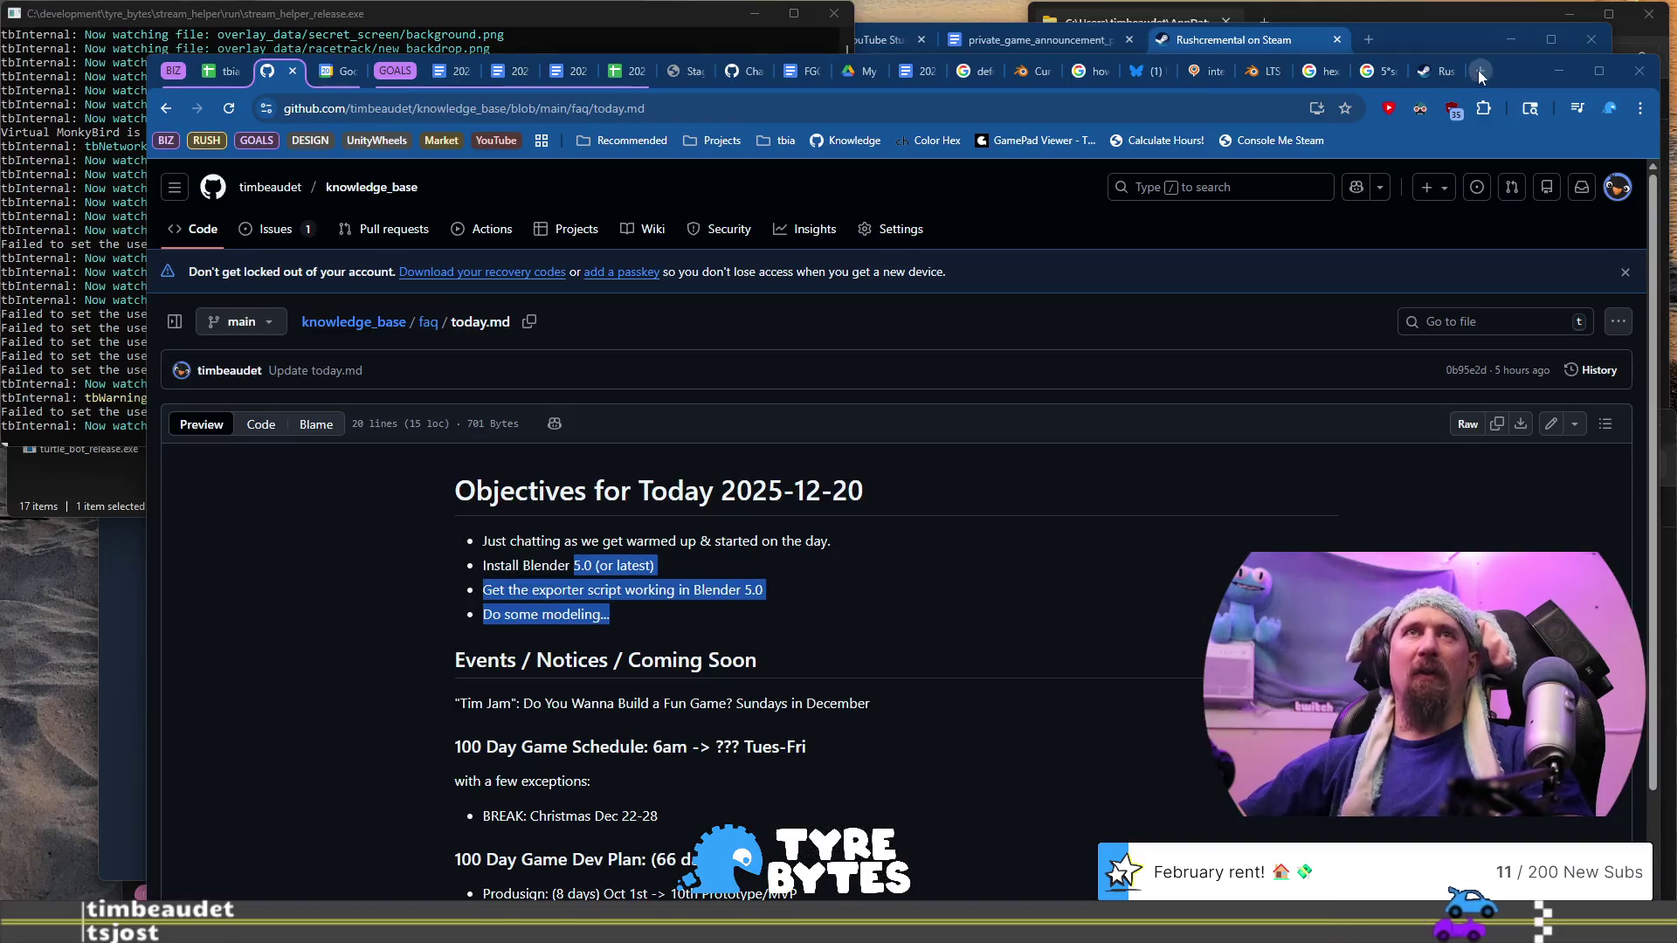
pyautogui.click(1434, 76)
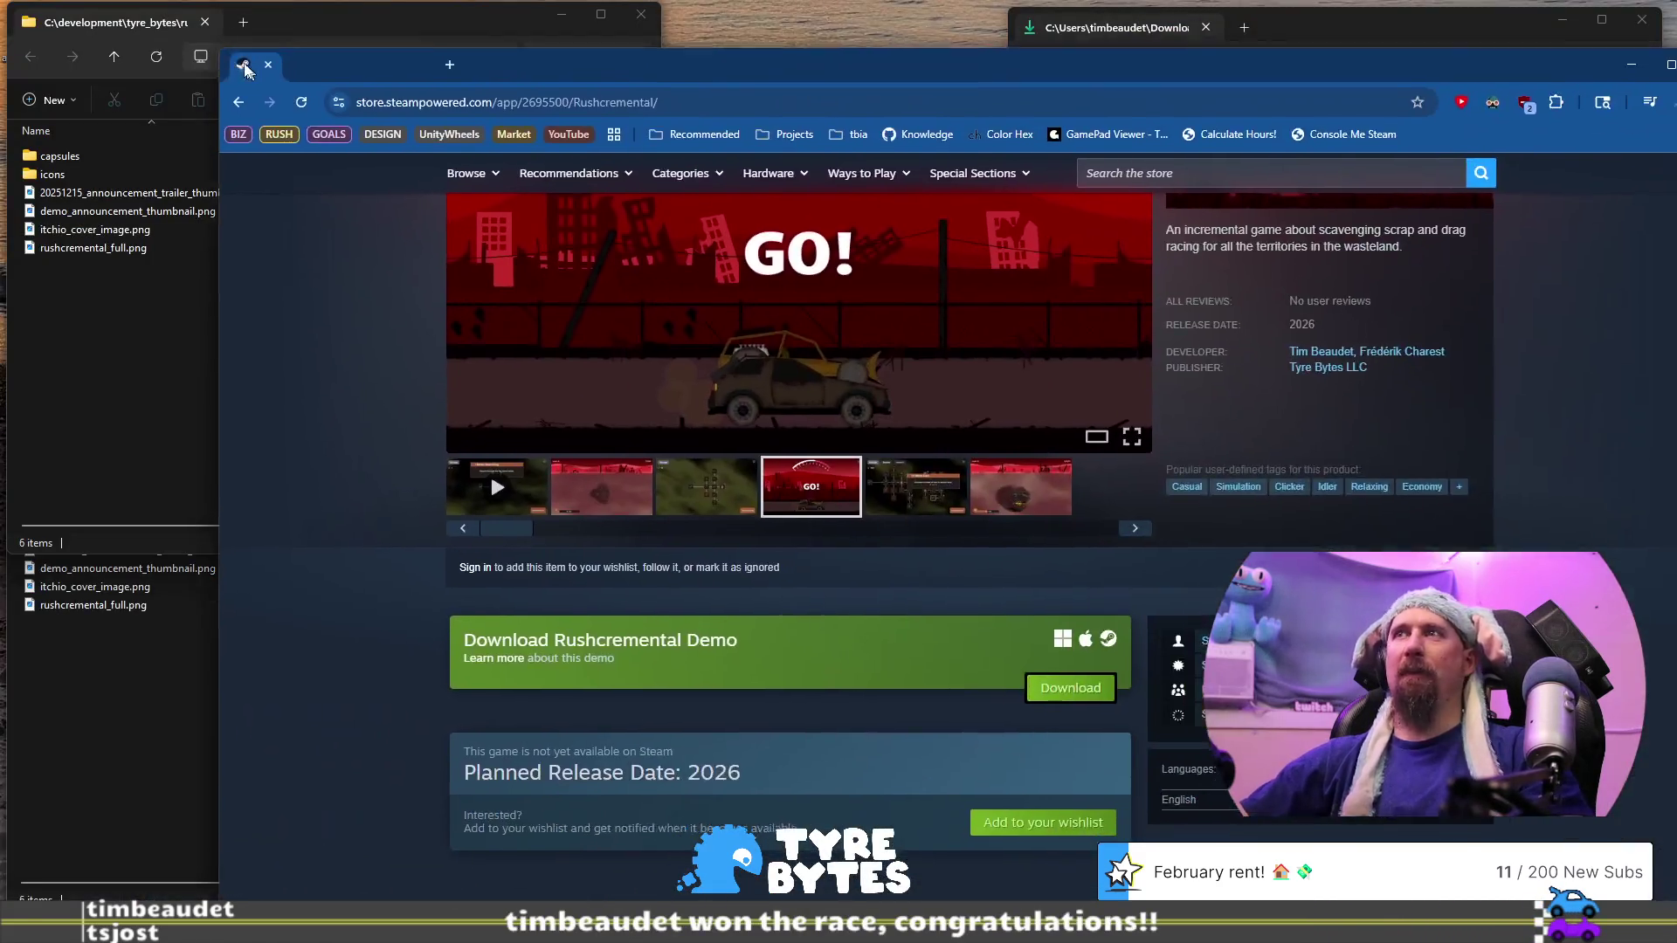
# Try downloading the Rushcremental demo and dismiss the Steam install prompt
pyautogui.scroll(4, 414, 505)
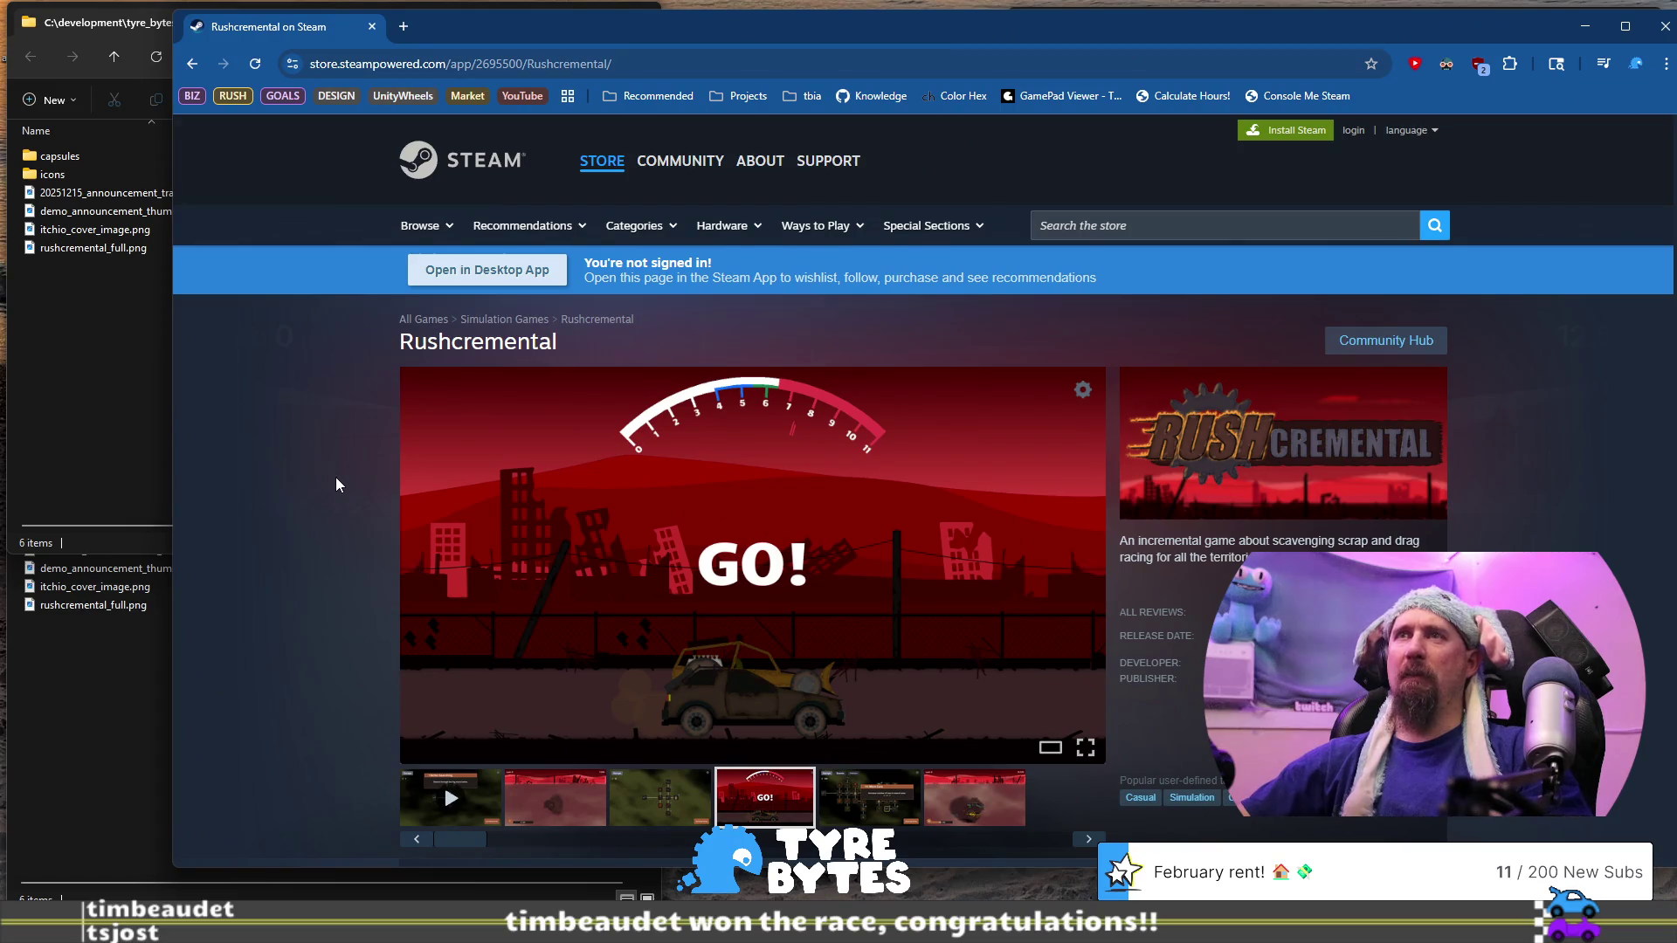
pyautogui.scroll(-5, 335, 478)
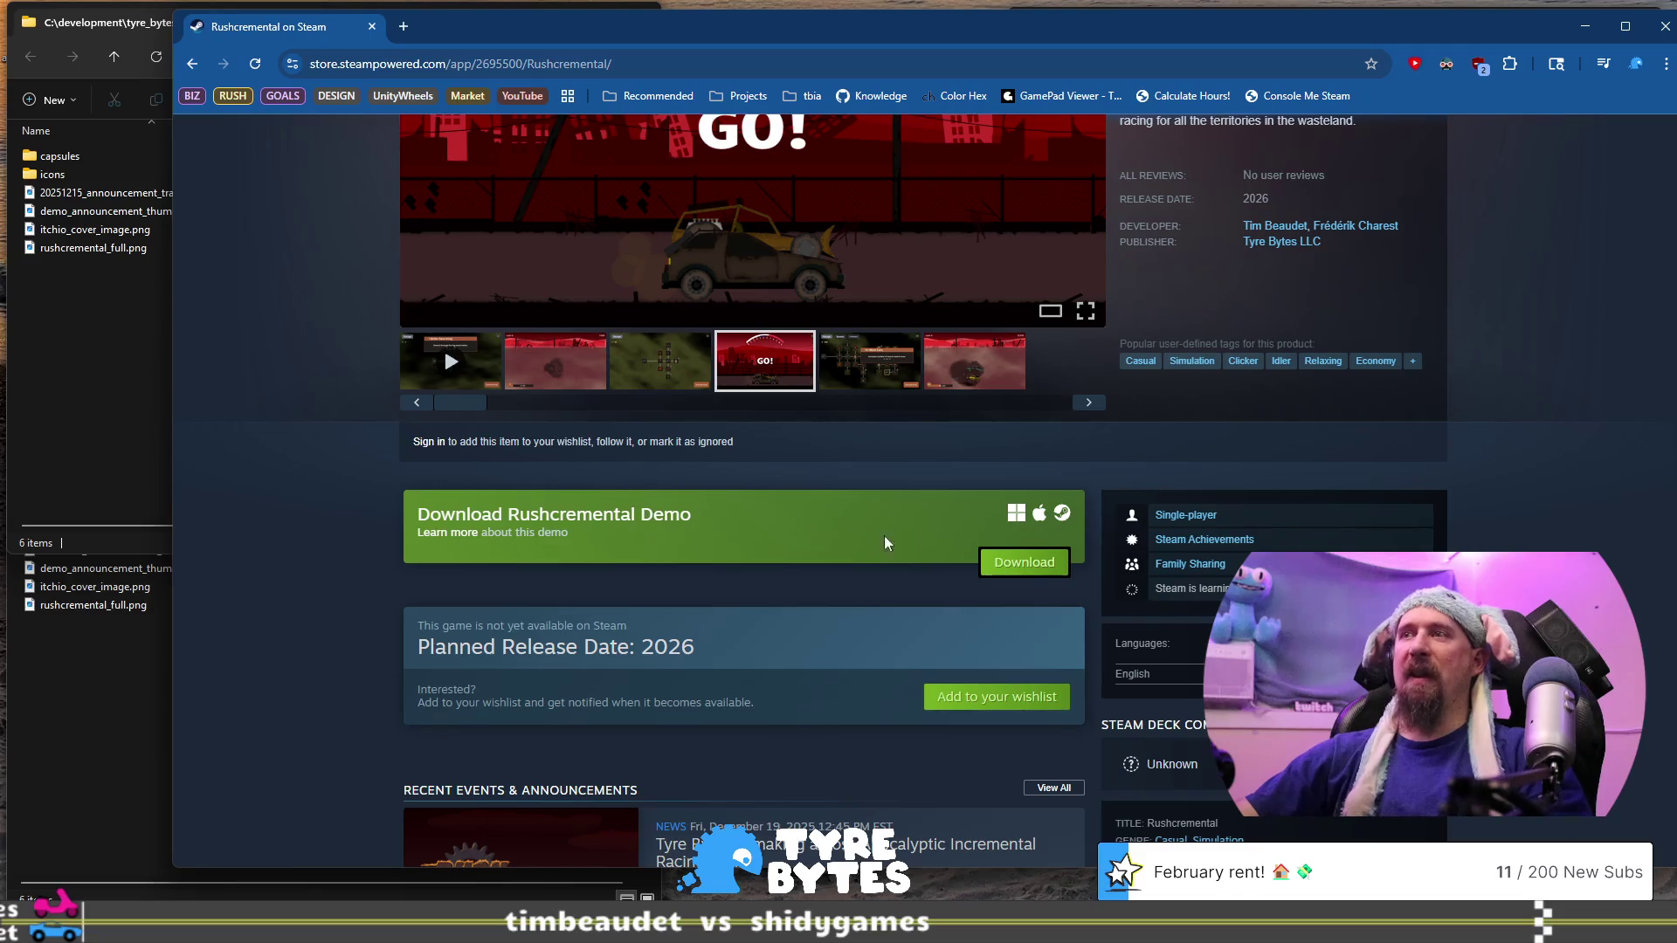
pyautogui.click(1005, 569)
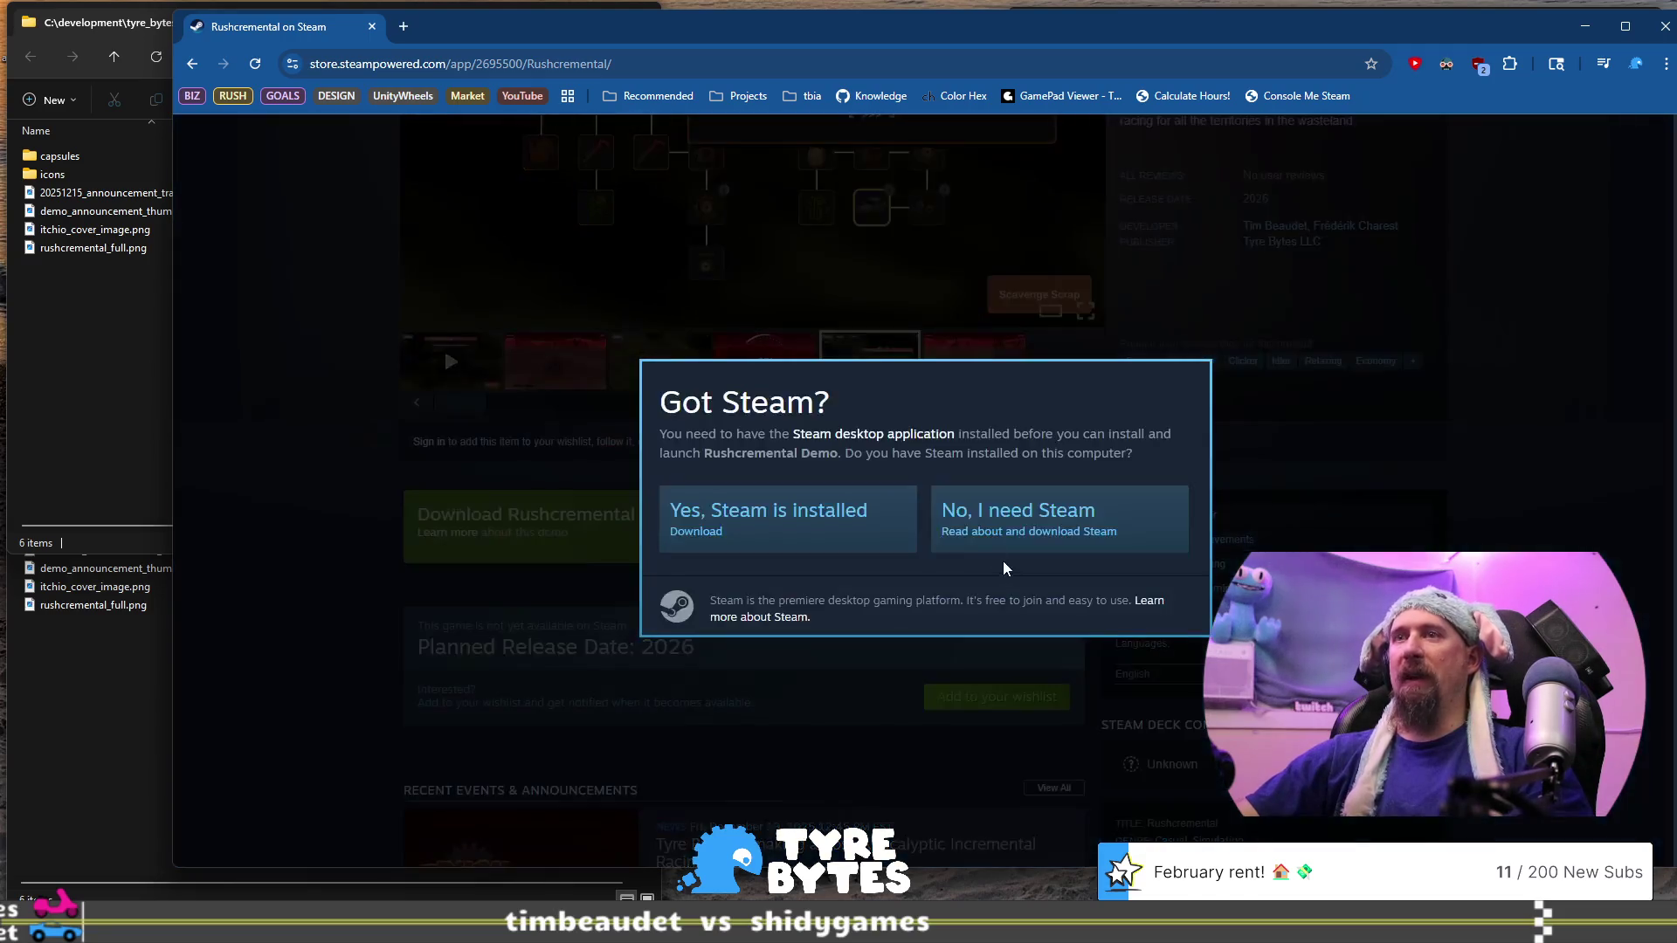
pyautogui.click(1472, 469)
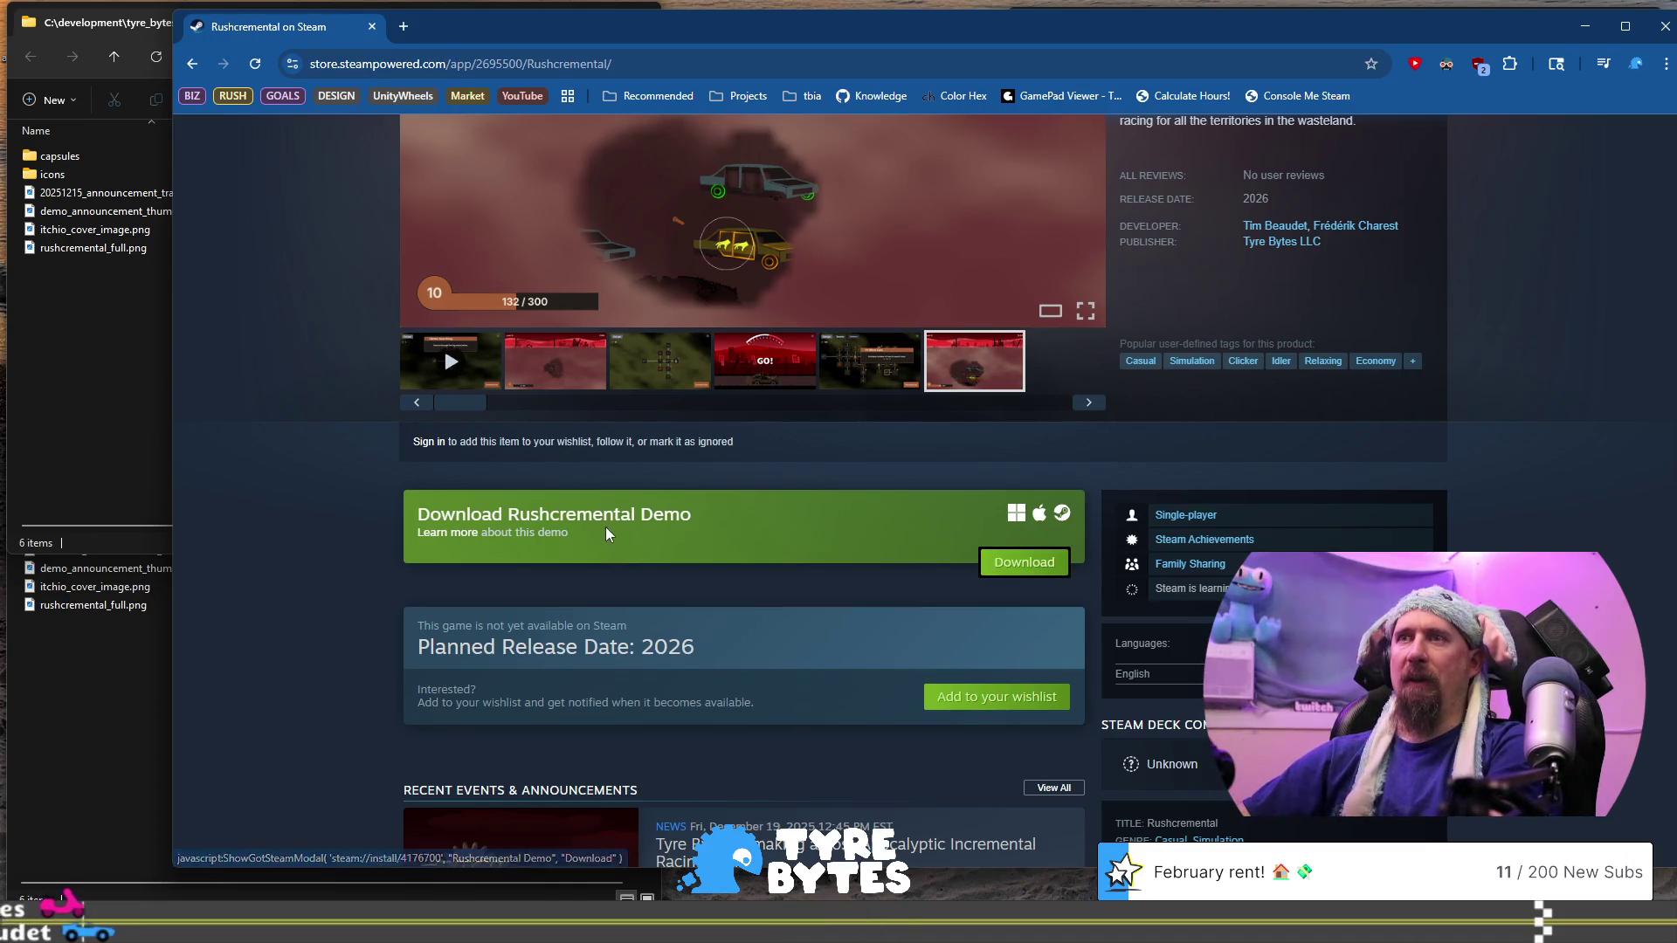
# Retry the download, choose 'No, I need Steam', go back, and open the Rushcremental Demo page
pyautogui.click(1023, 561)
pyautogui.click(914, 535)
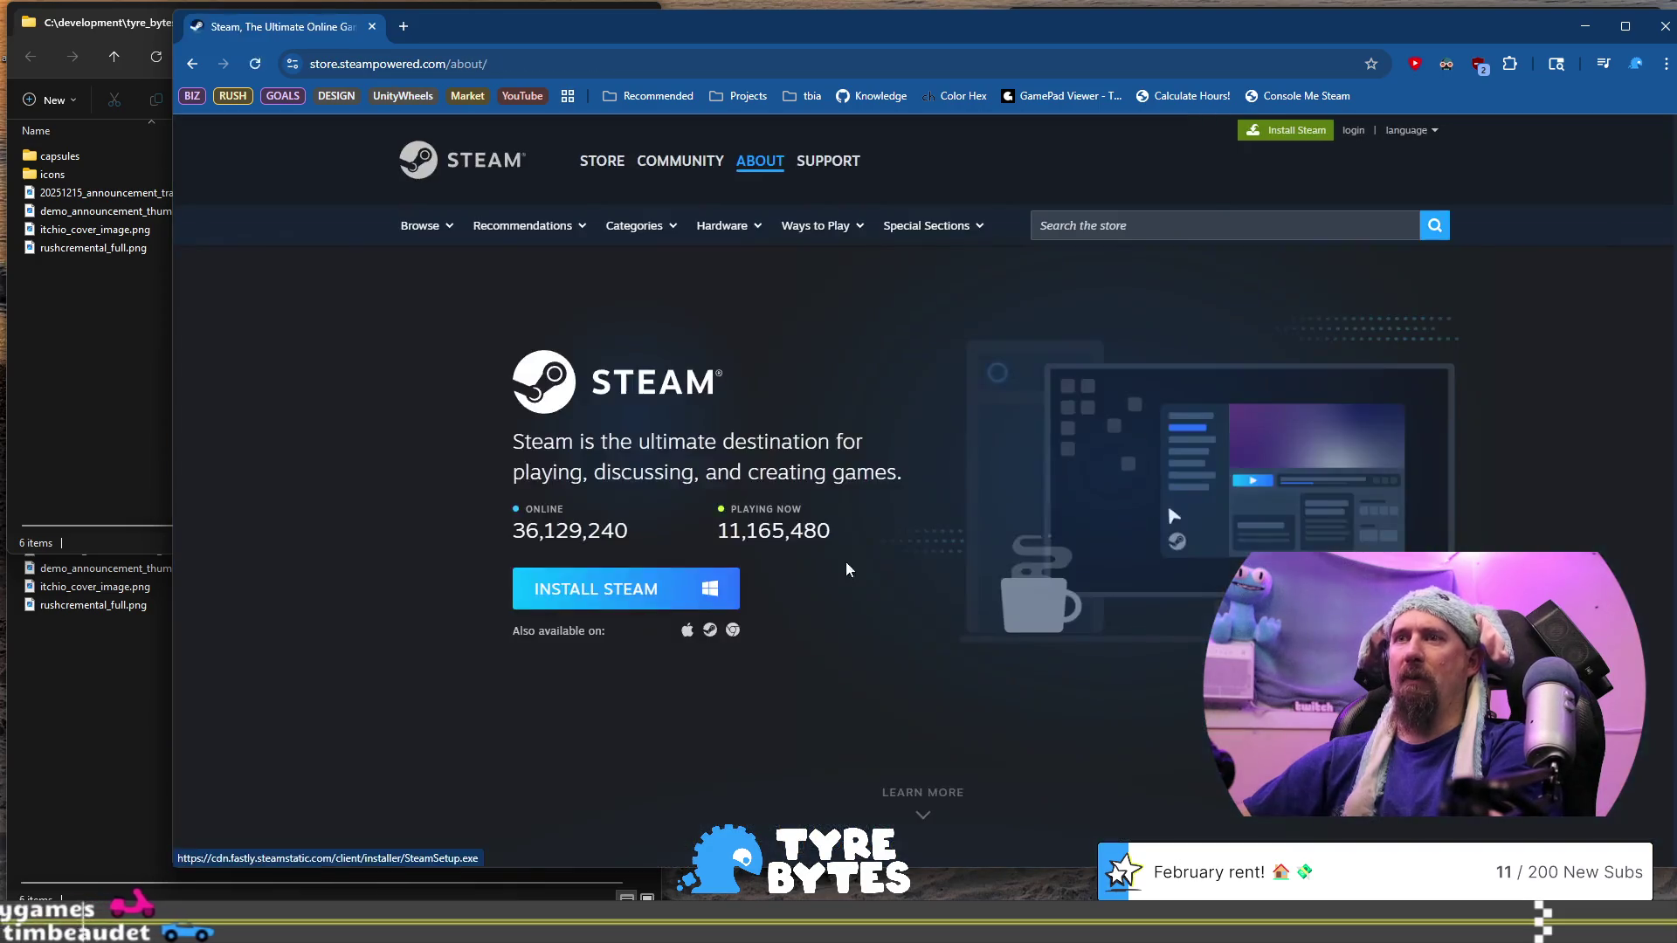
pyautogui.hotkey('alt', 'Left')
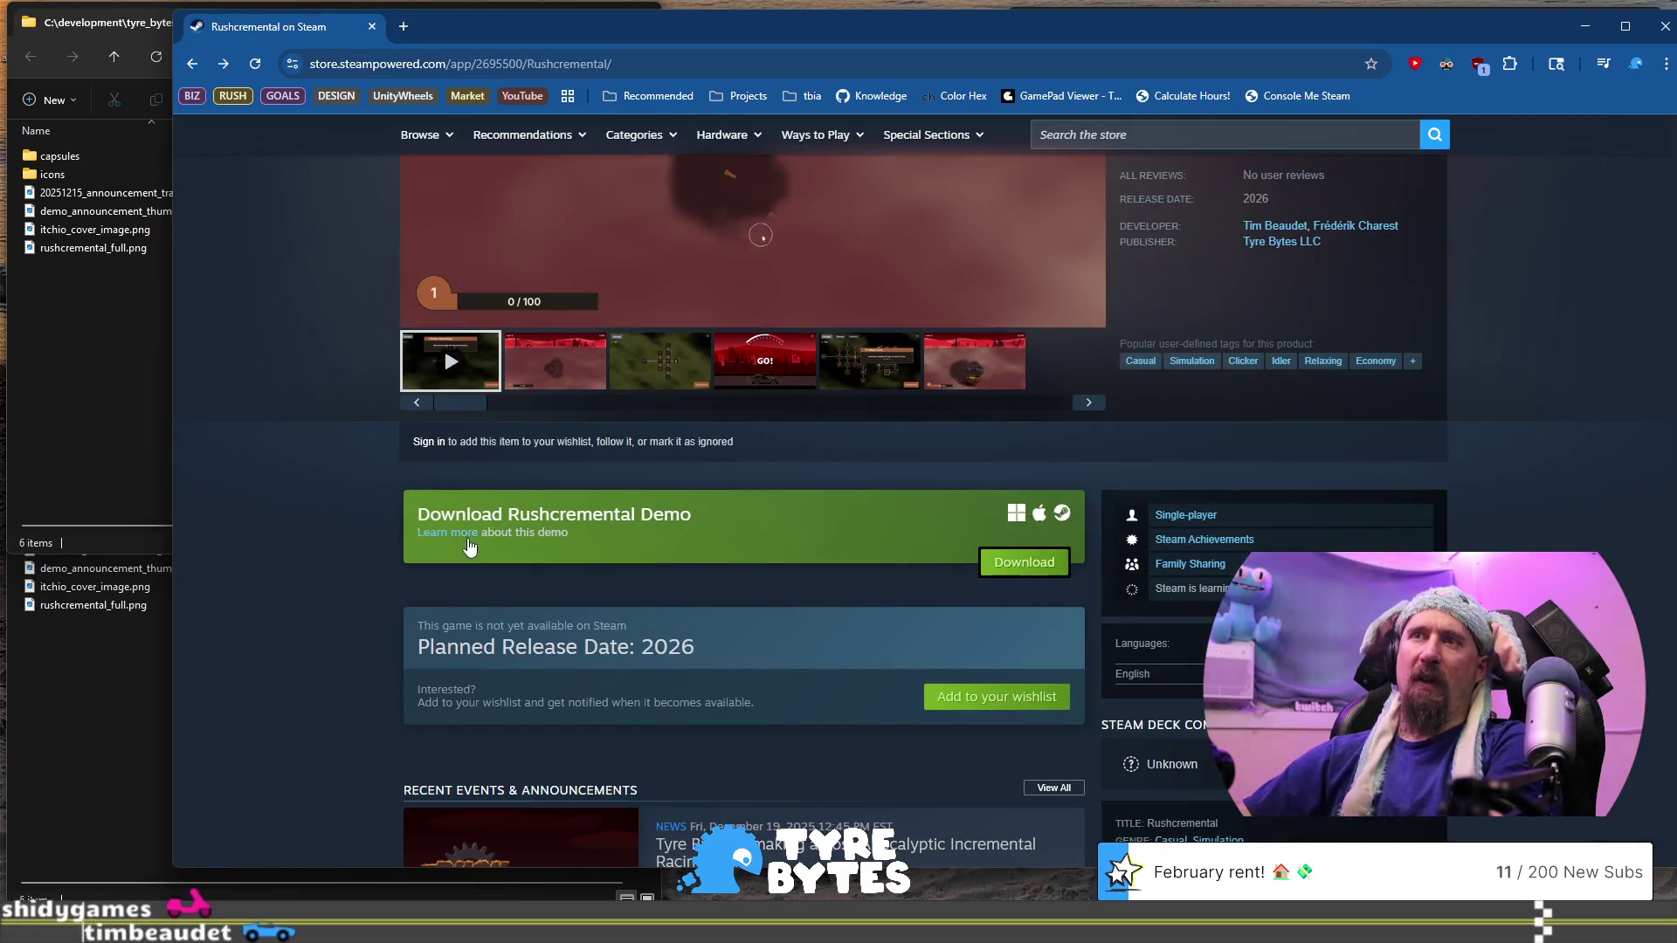
pyautogui.click(867, 461)
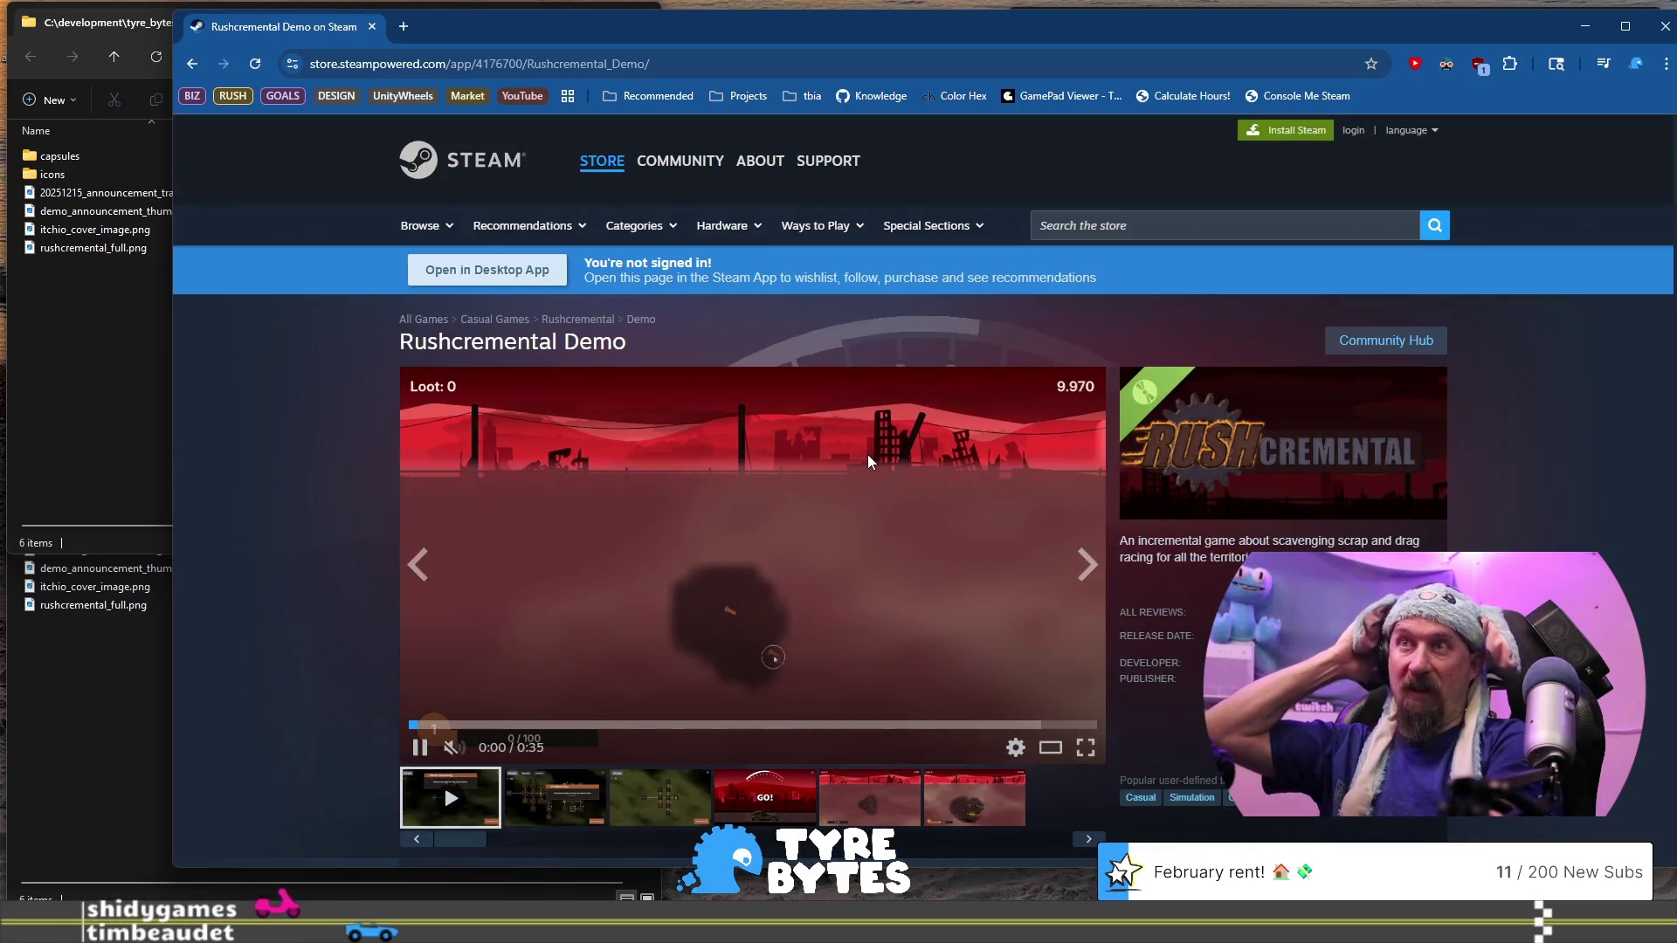
# Scroll through the Rushcremental Demo page and highlight the Positive (10) review summary
pyautogui.scroll(-20, 940, 494)
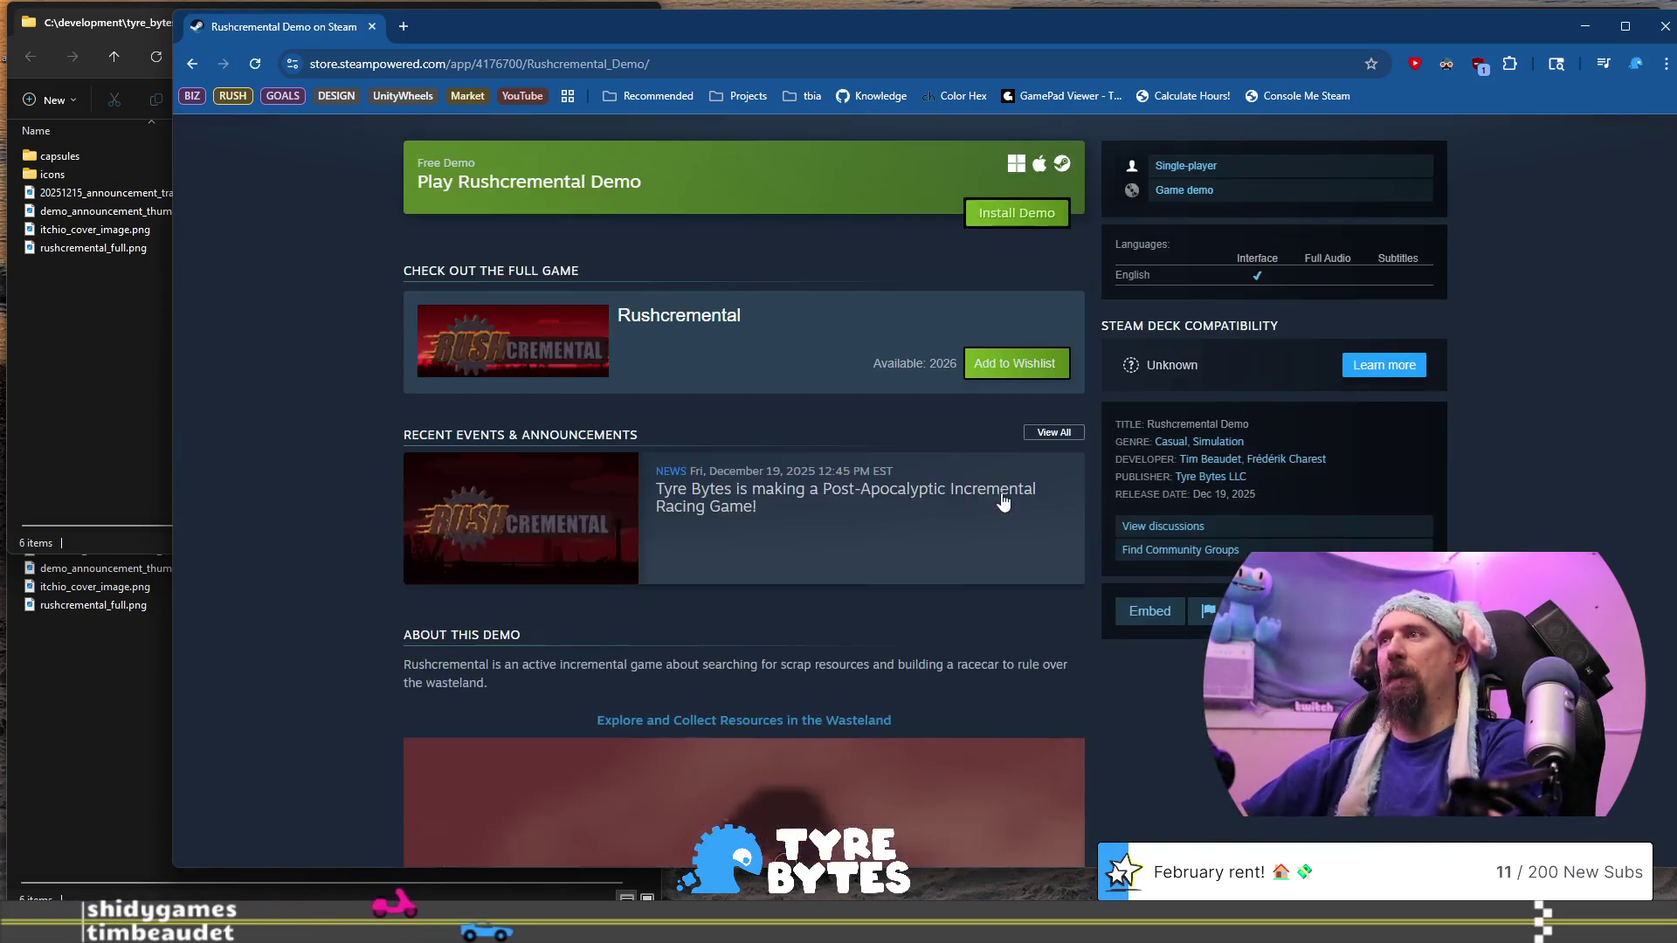
pyautogui.scroll(-15, 872, 437)
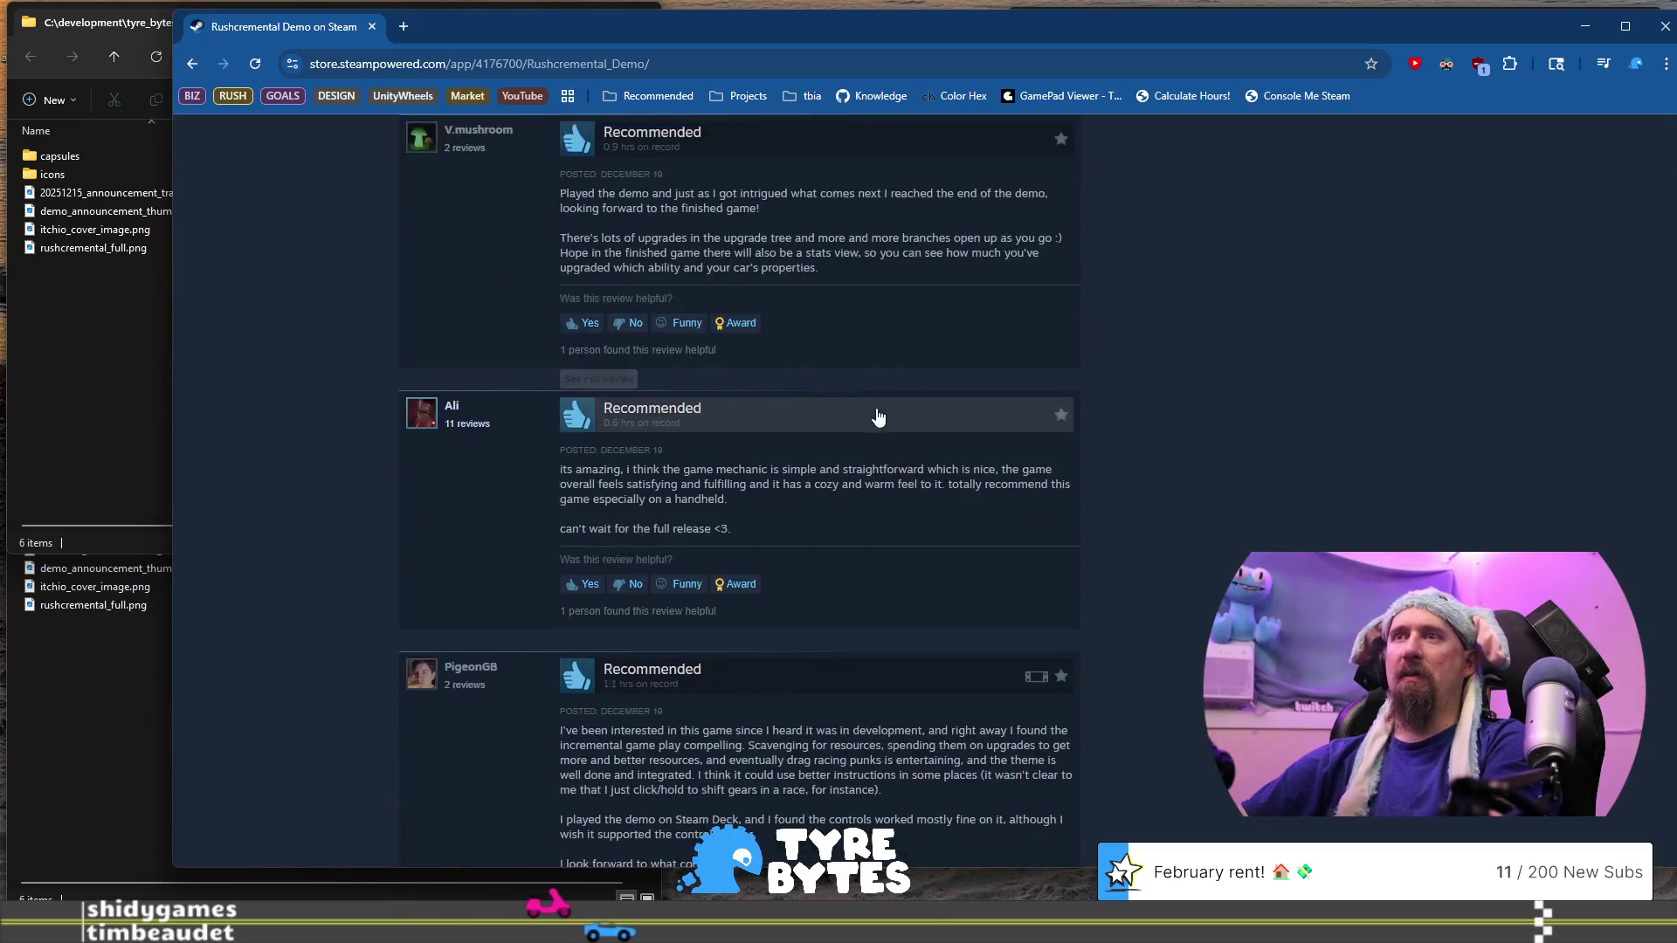
pyautogui.scroll(10, 877, 408)
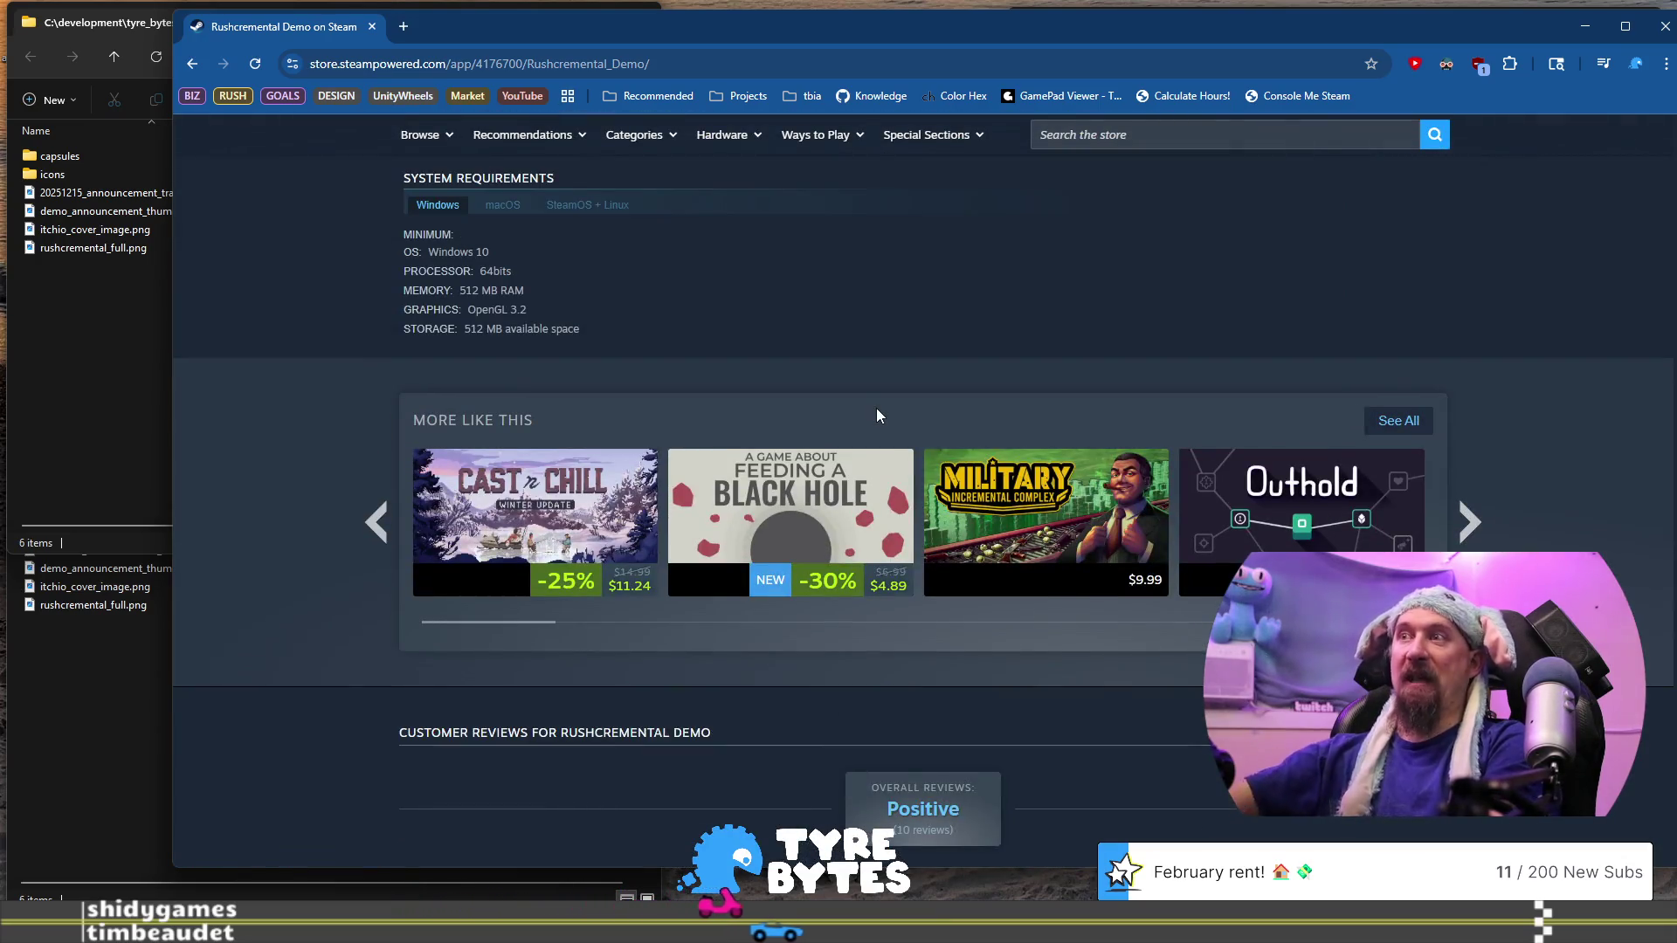
pyautogui.scroll(15, 889, 407)
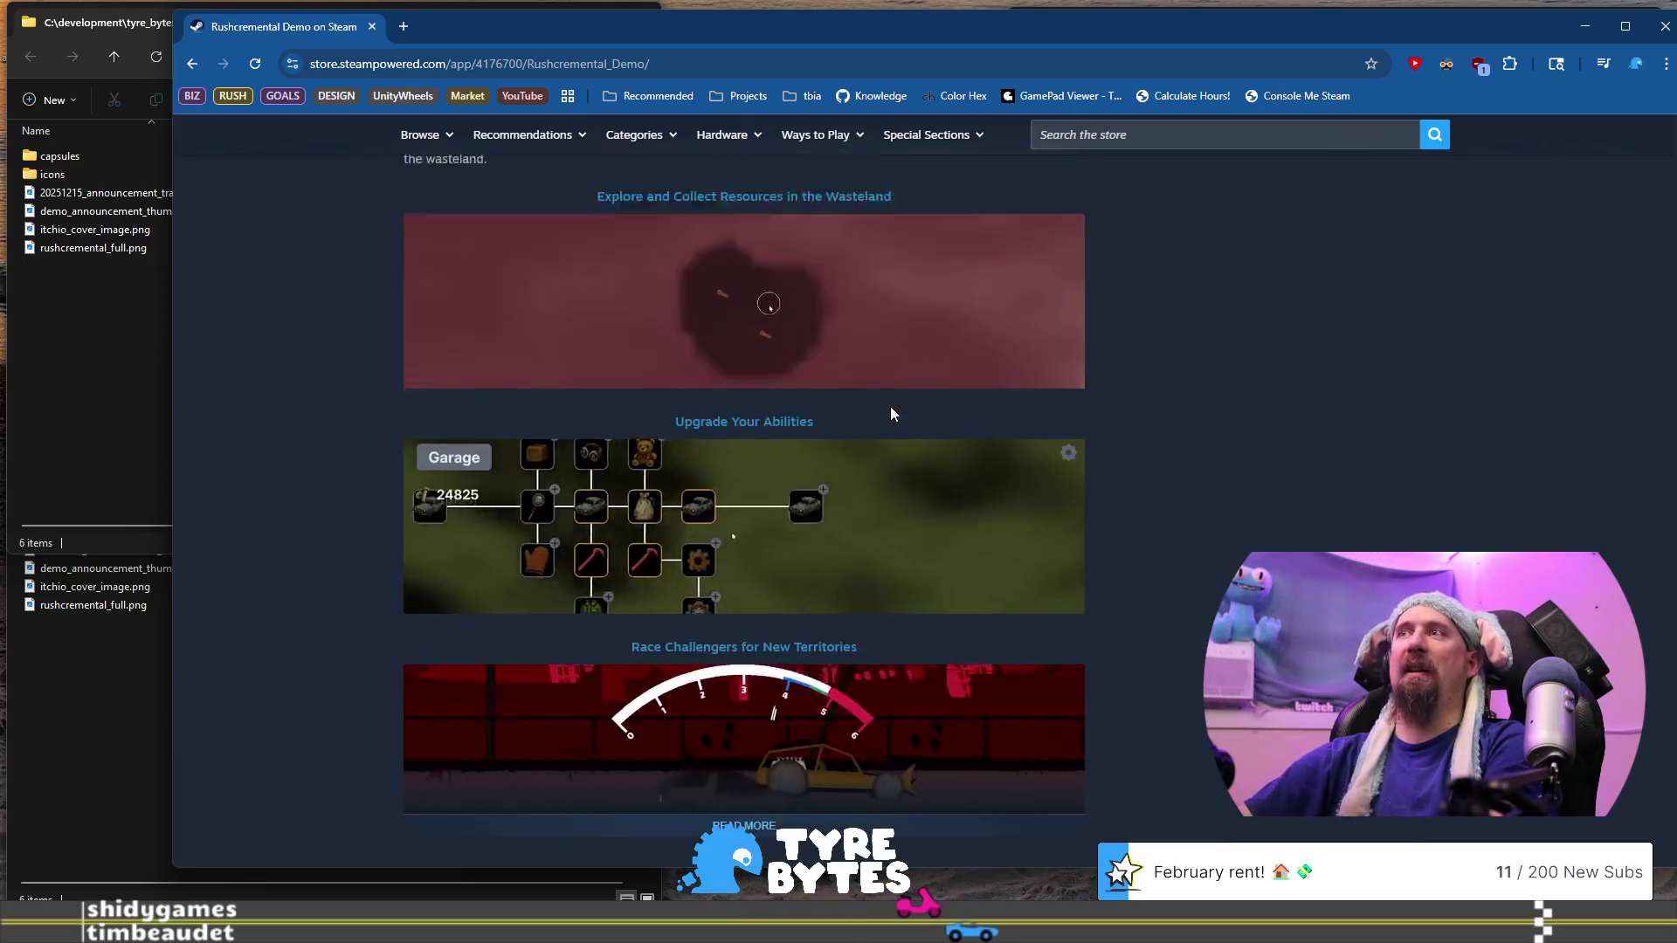
pyautogui.scroll(2, 993, 451)
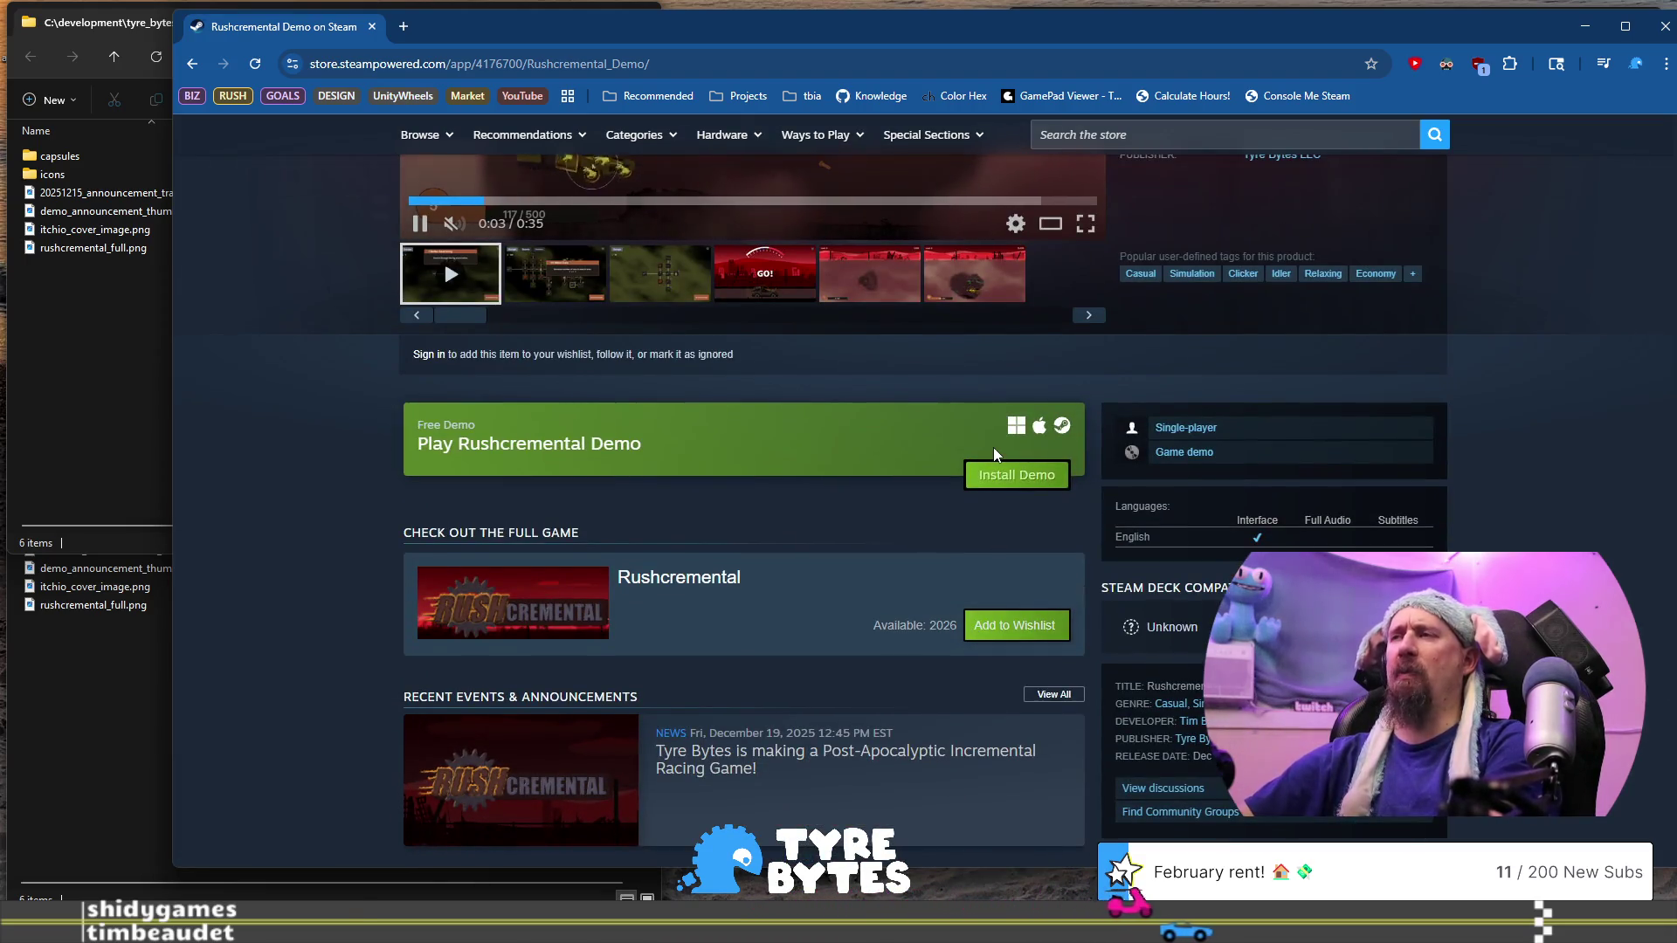
pyautogui.scroll(5, 842, 512)
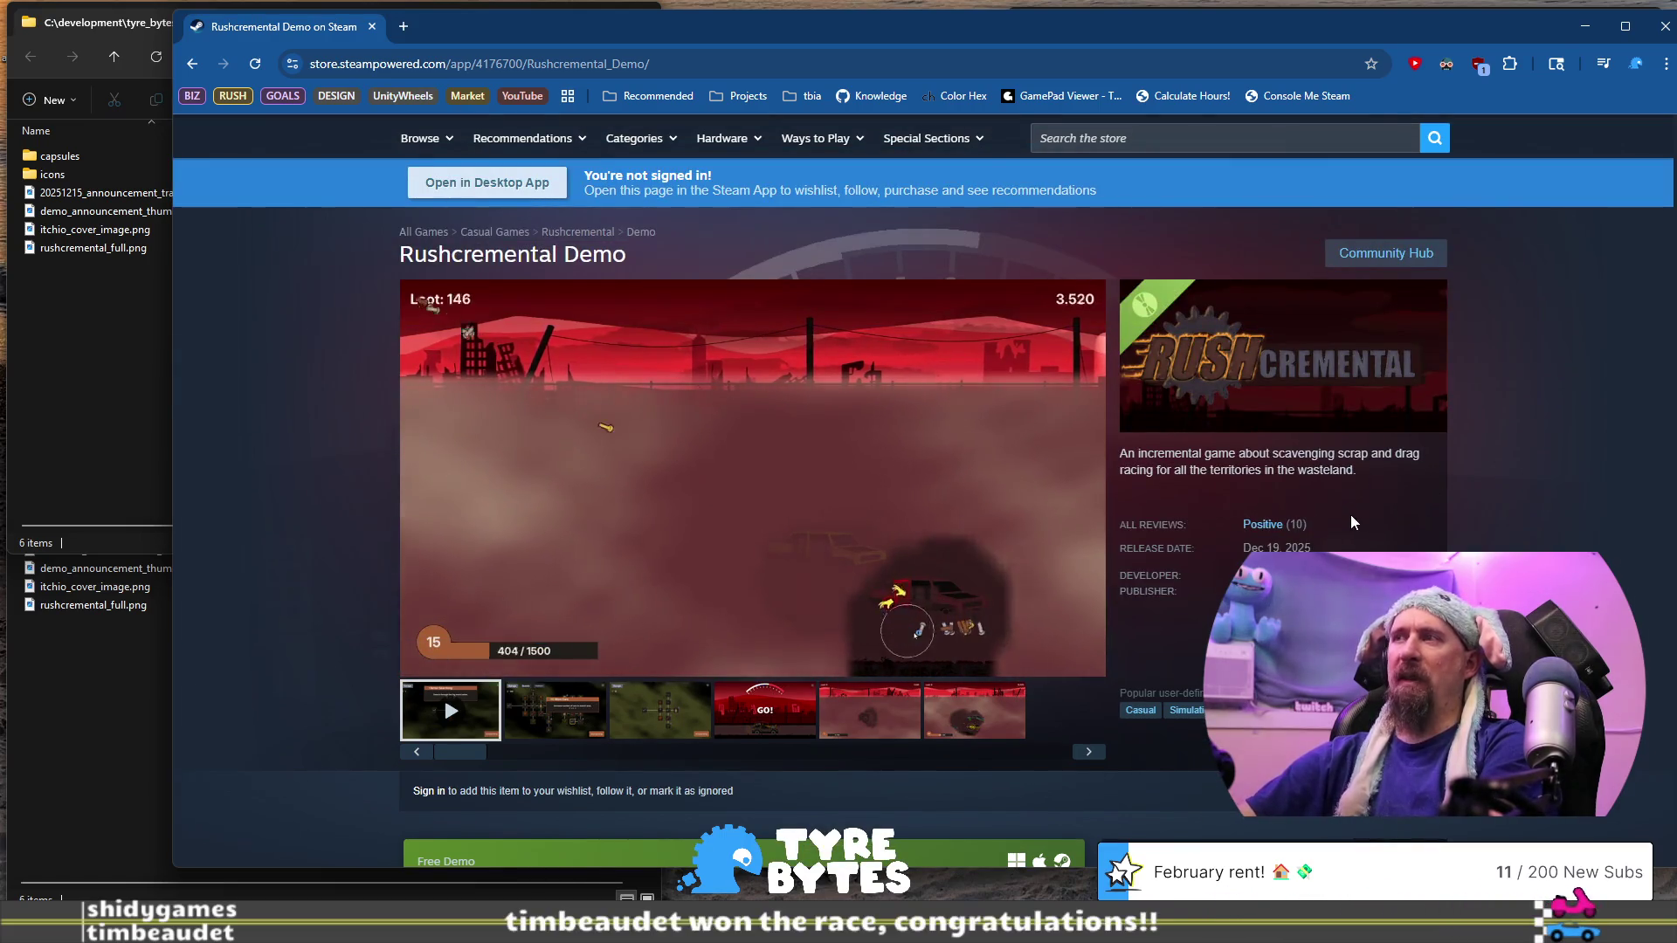
pyautogui.moveTo(1314, 524); pyautogui.dragTo(1244, 530)
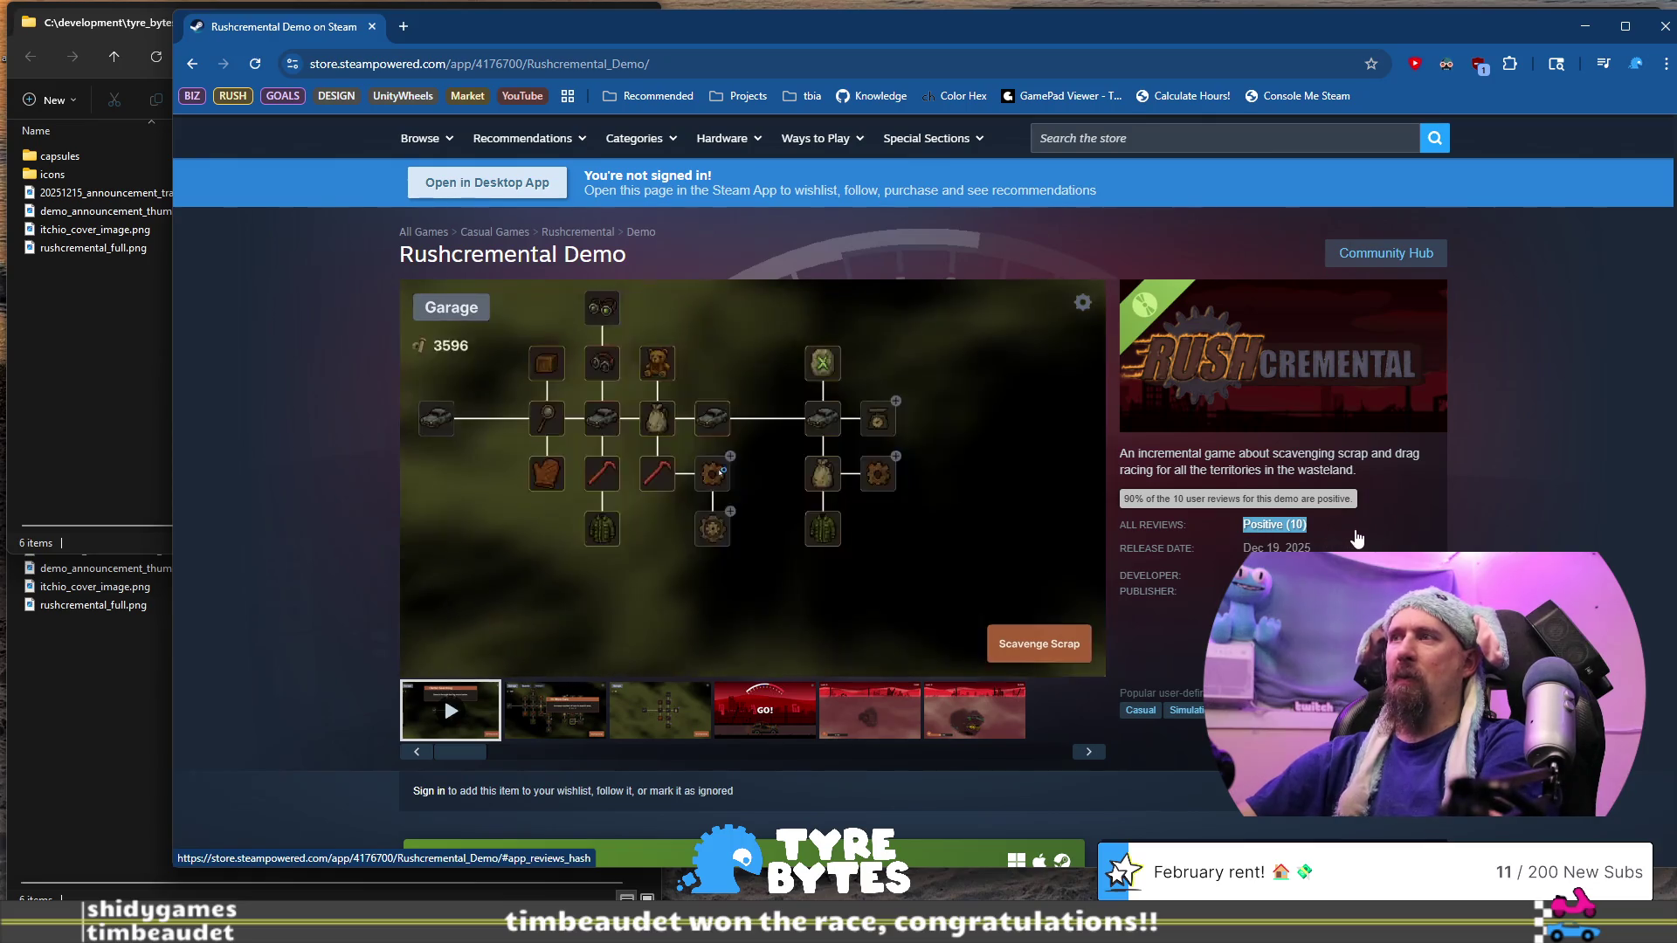
pyautogui.click(1467, 517)
pyautogui.scroll(-2, 1468, 511)
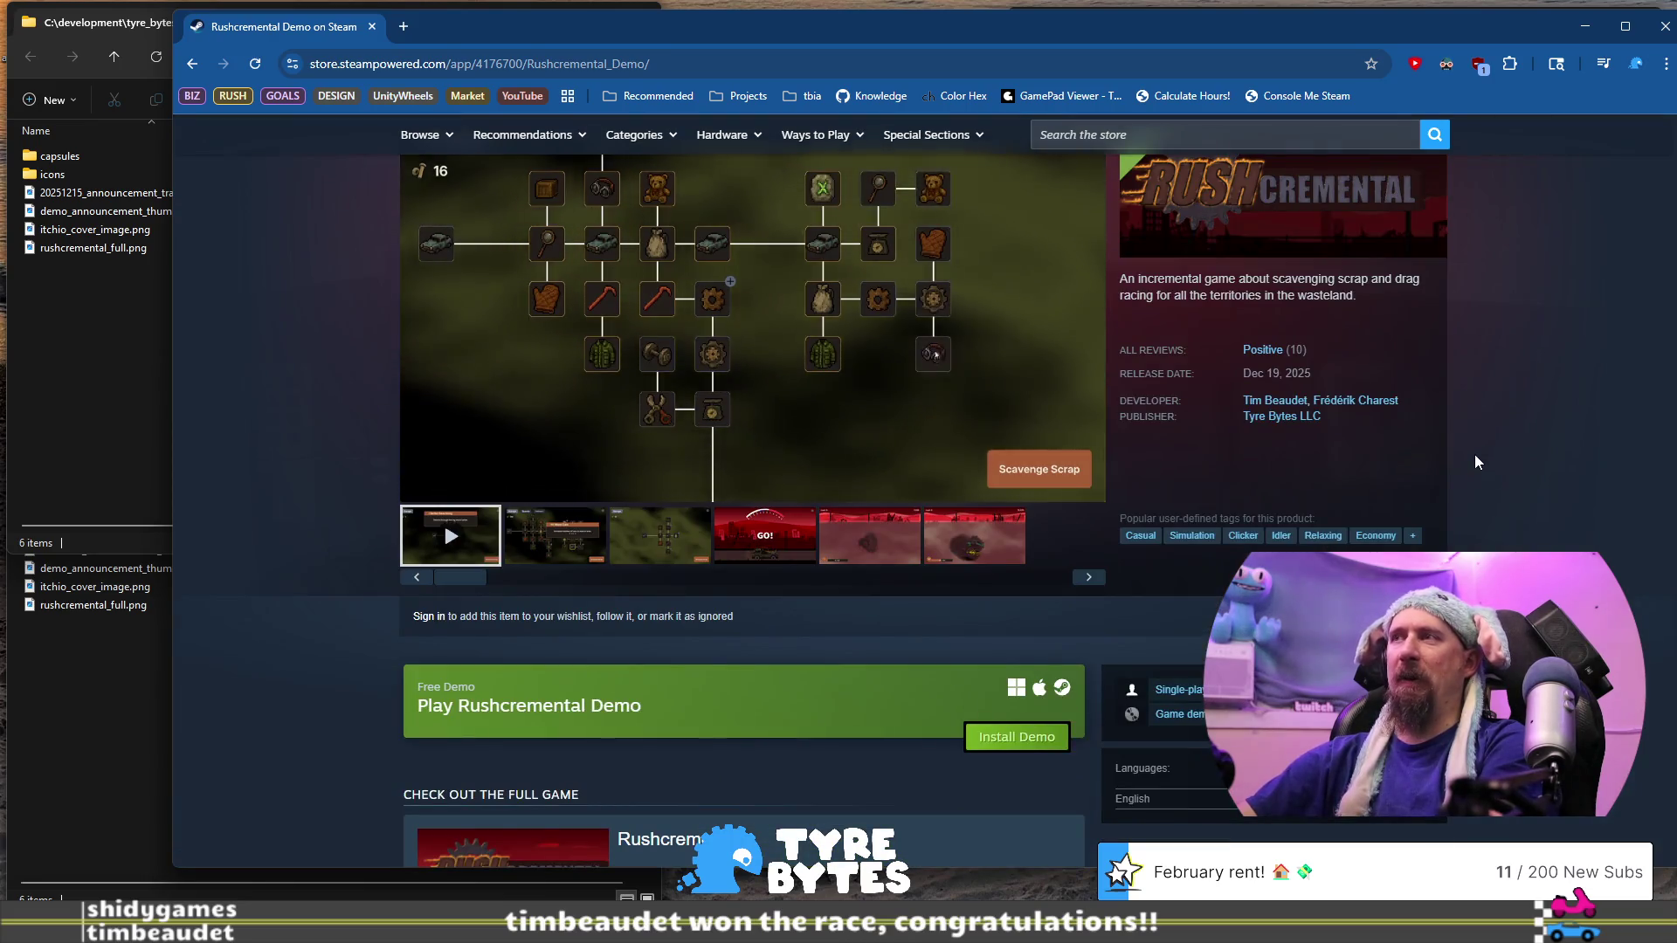
pyautogui.scroll(-4, 1474, 461)
pyautogui.scroll(5, 1474, 454)
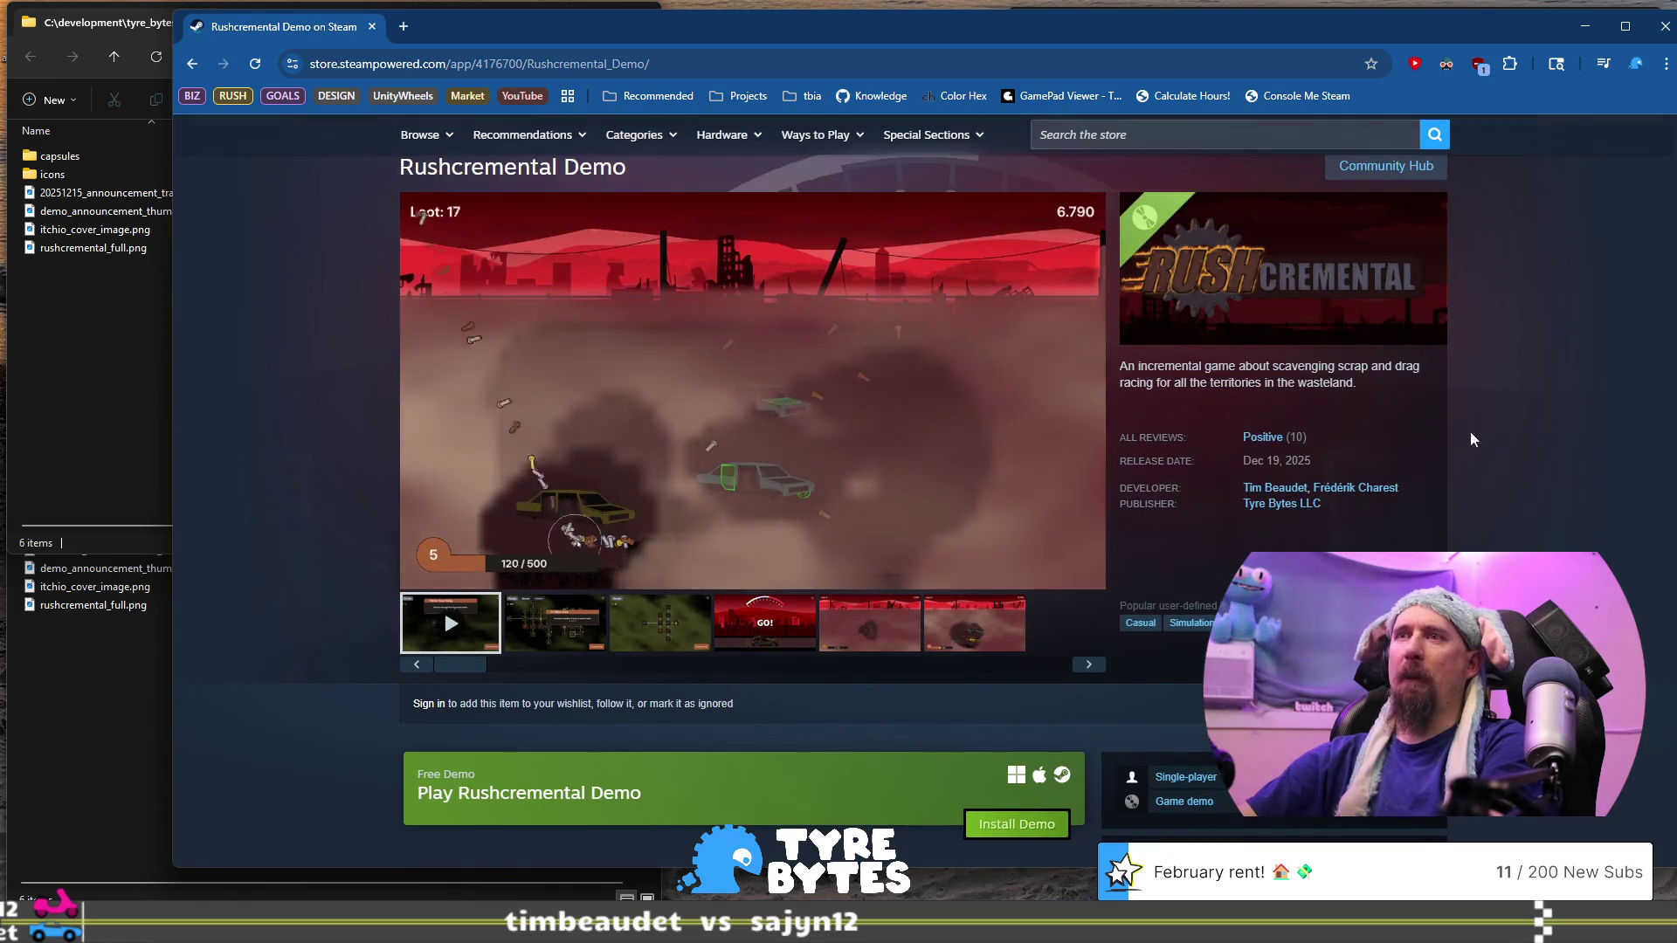
pyautogui.moveTo(1310, 436)
pyautogui.mouseDown()
pyautogui.moveTo(1236, 430)
pyautogui.moveTo(1266, 435)
pyautogui.mouseUp()
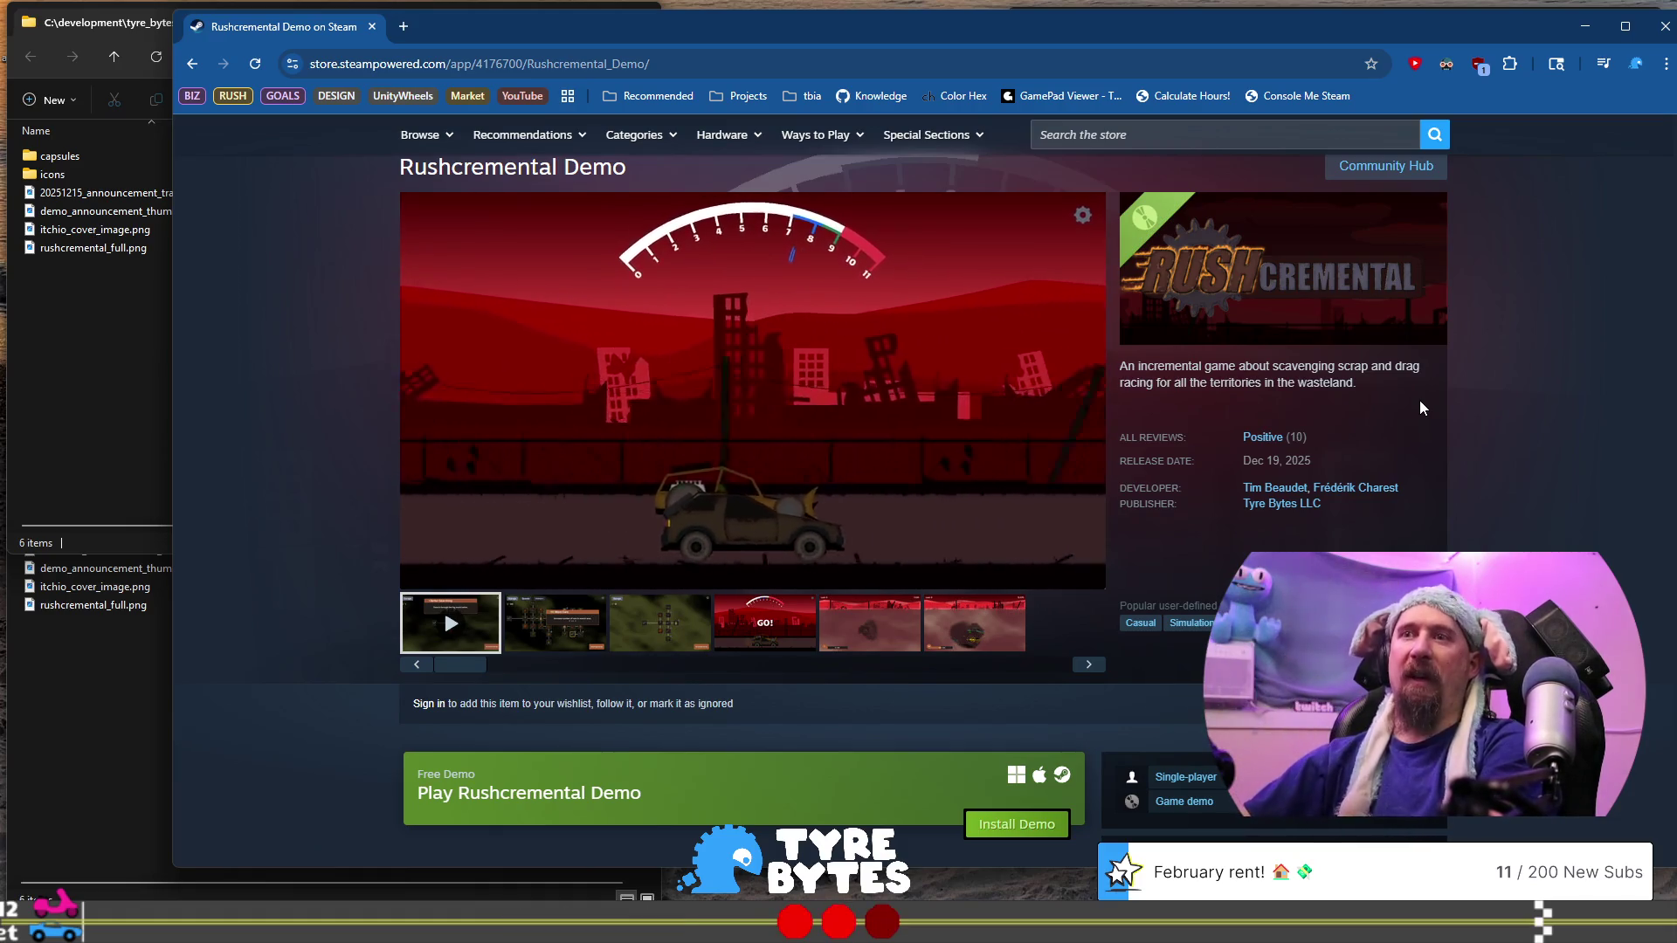
pyautogui.scroll(-3, 973, 538)
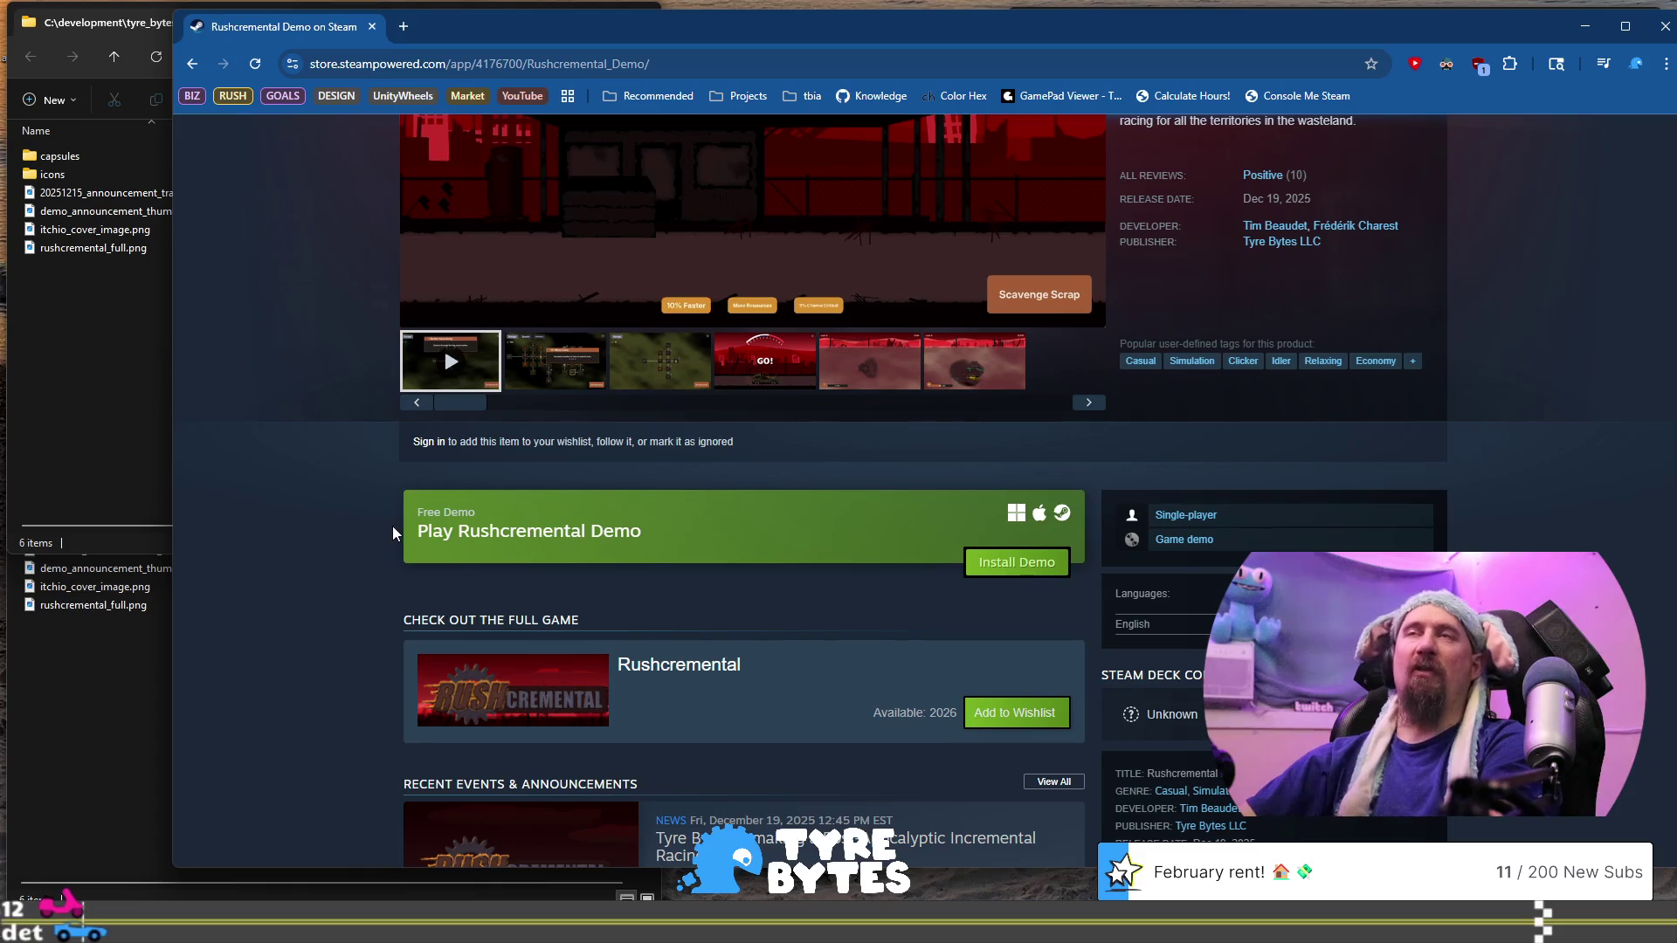
pyautogui.scroll(4, 393, 530)
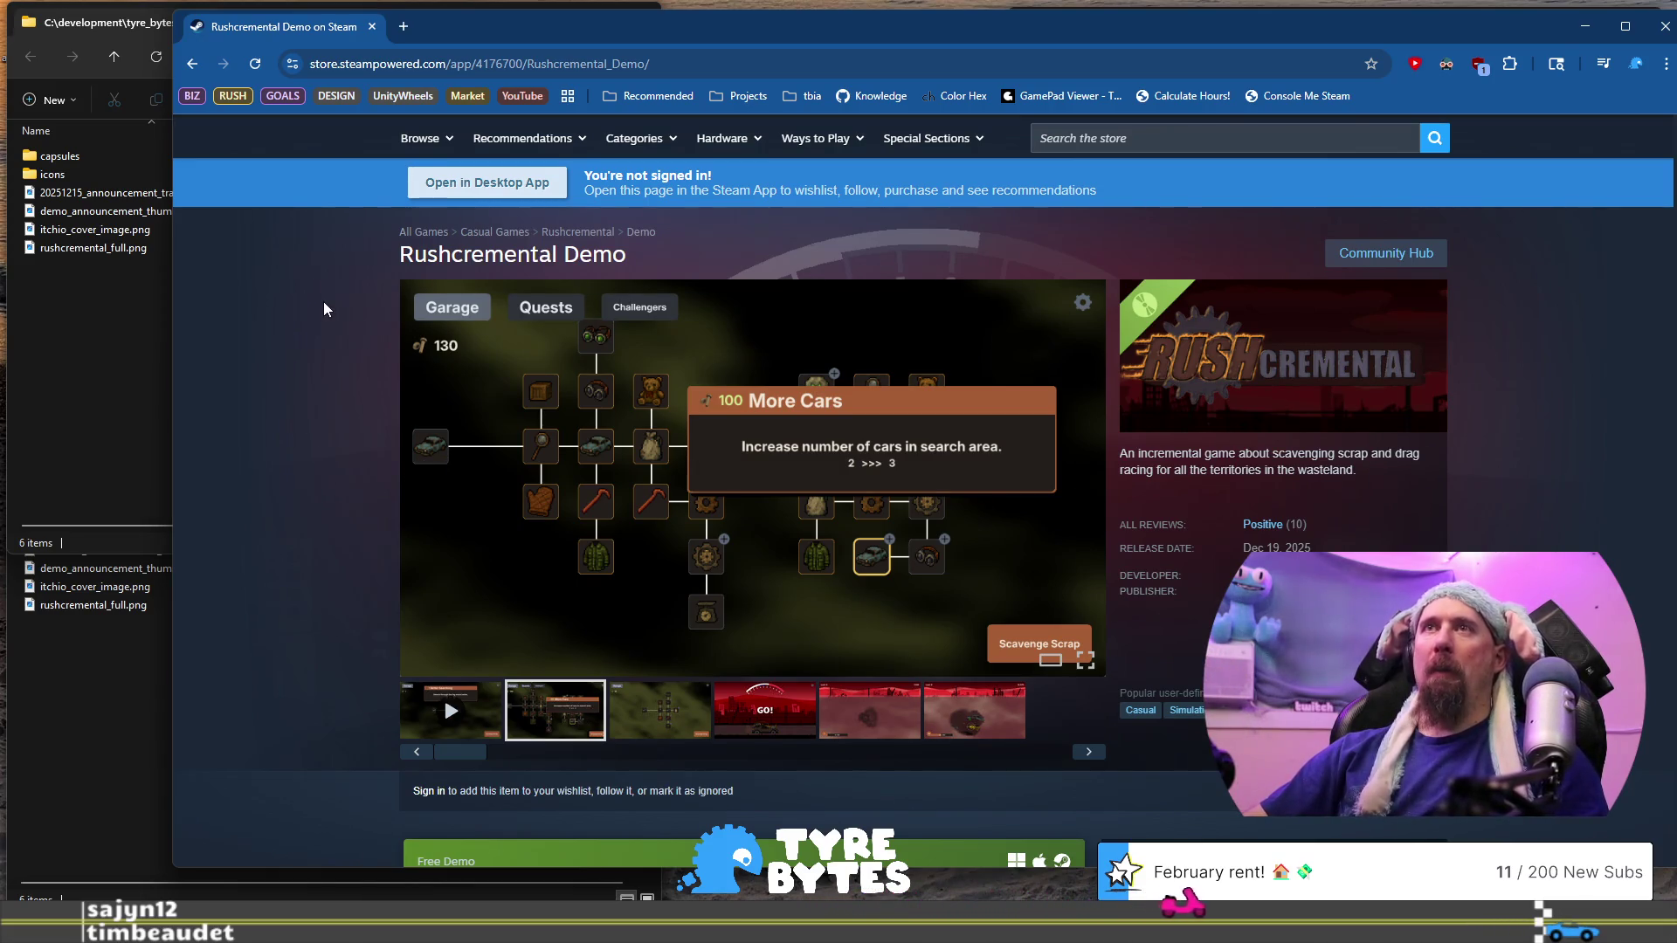
# Step through the gallery to the third, GO!, and fifth screenshots
pyautogui.click(659, 709)
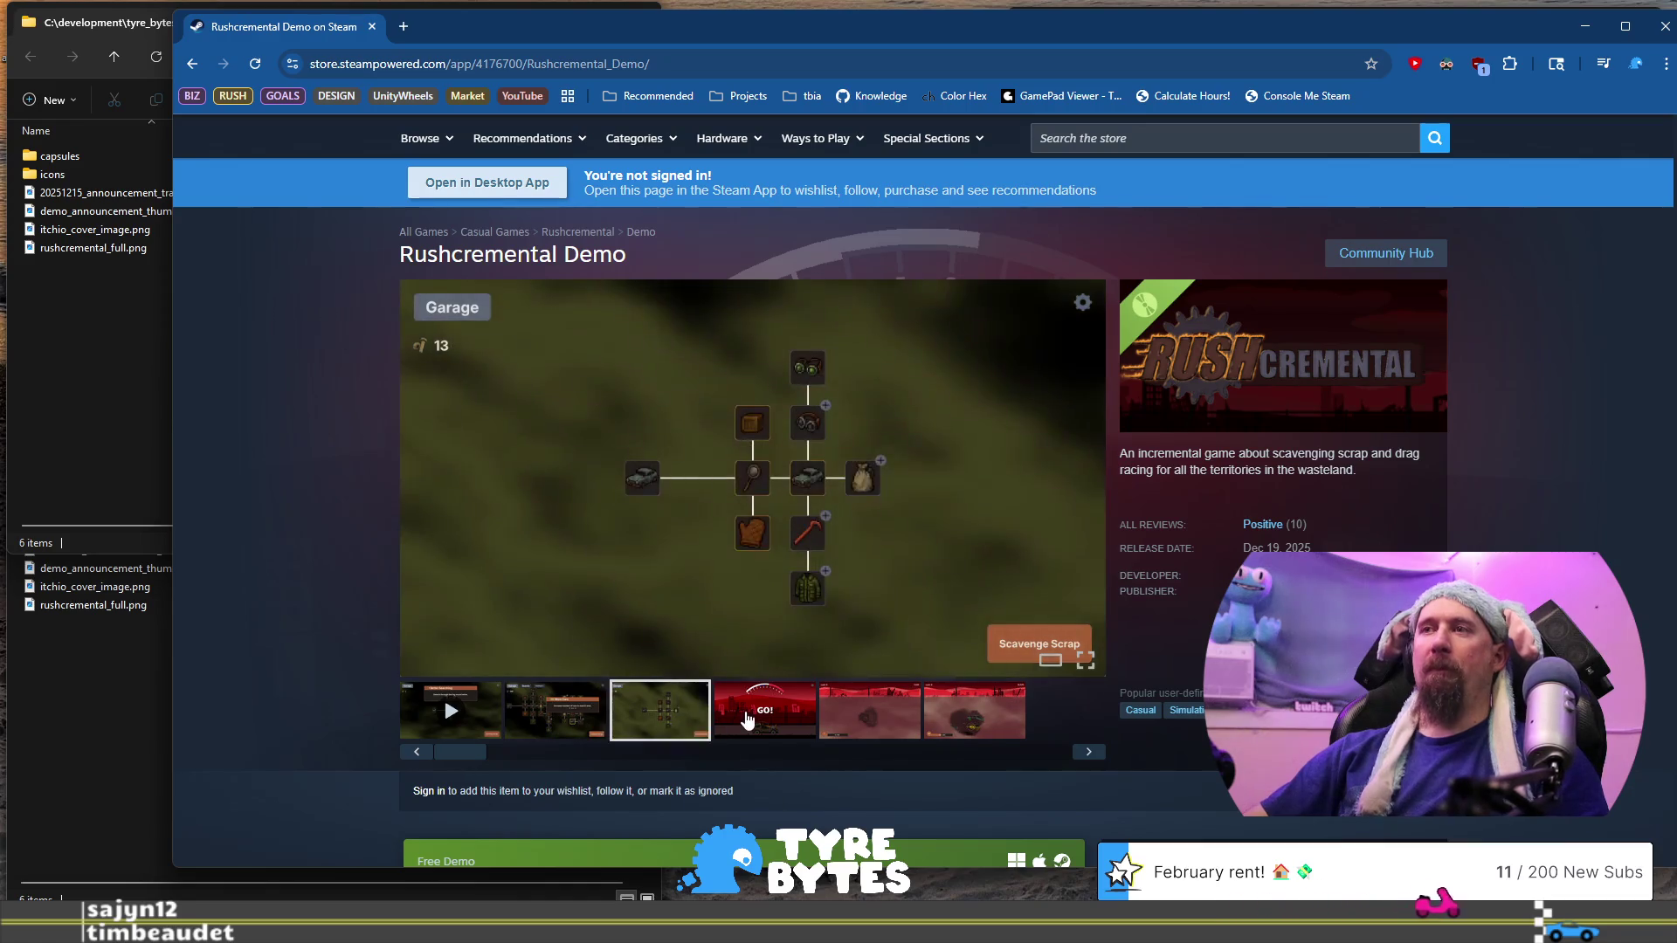
pyautogui.click(732, 718)
pyautogui.click(860, 721)
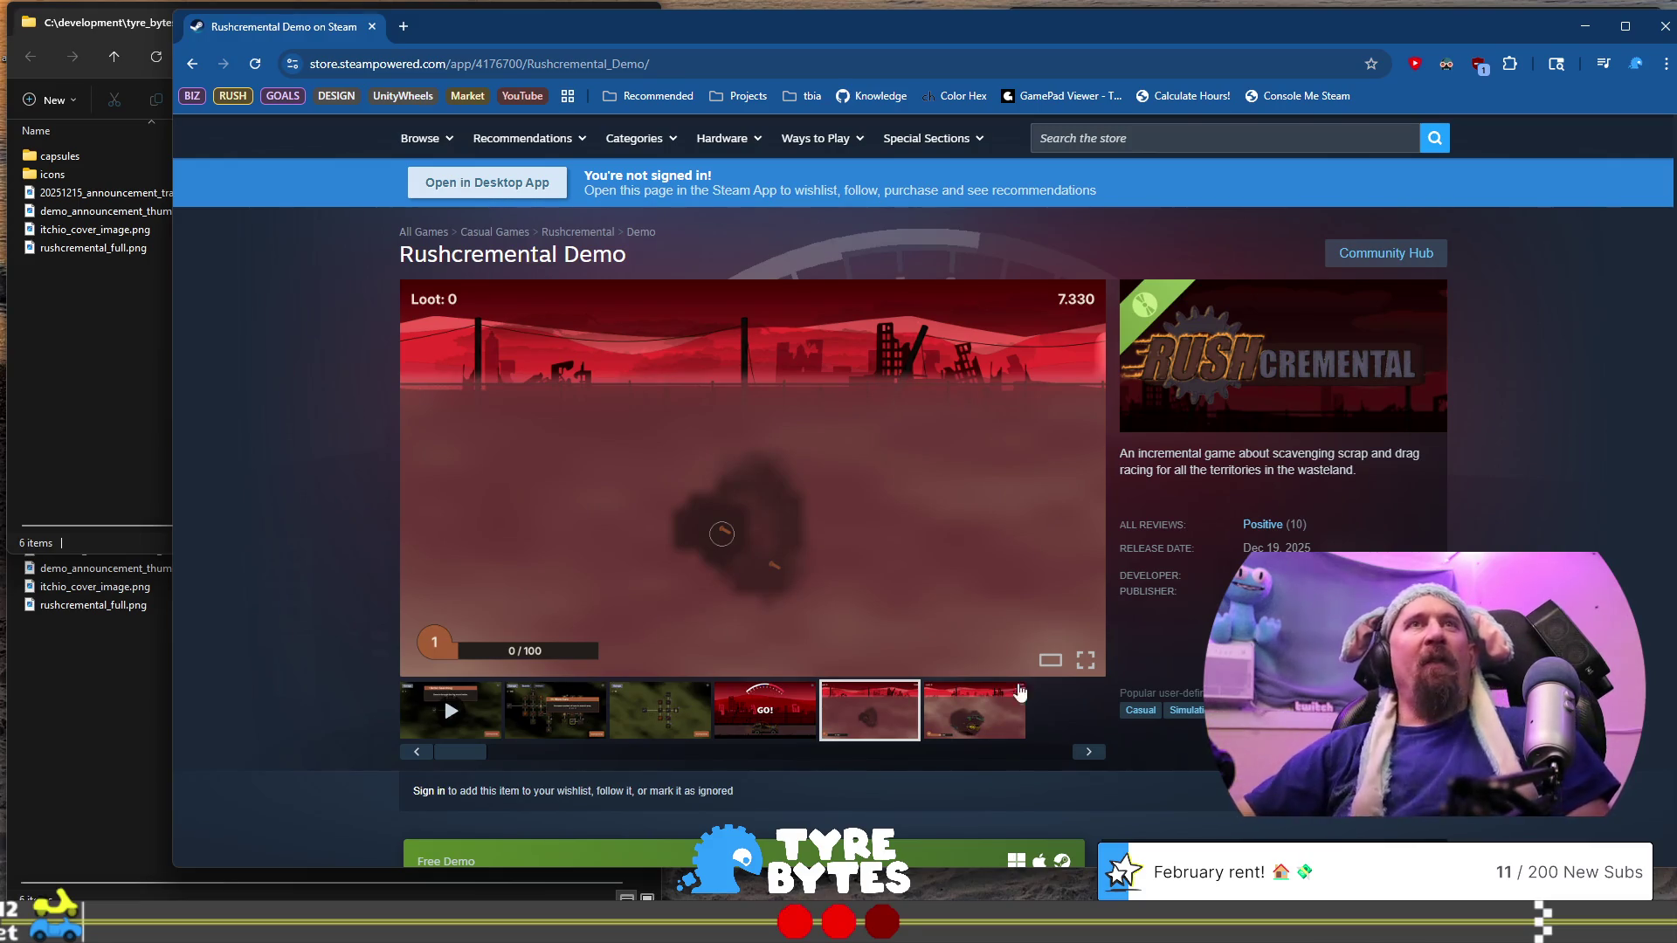
pyautogui.click(402, 54)
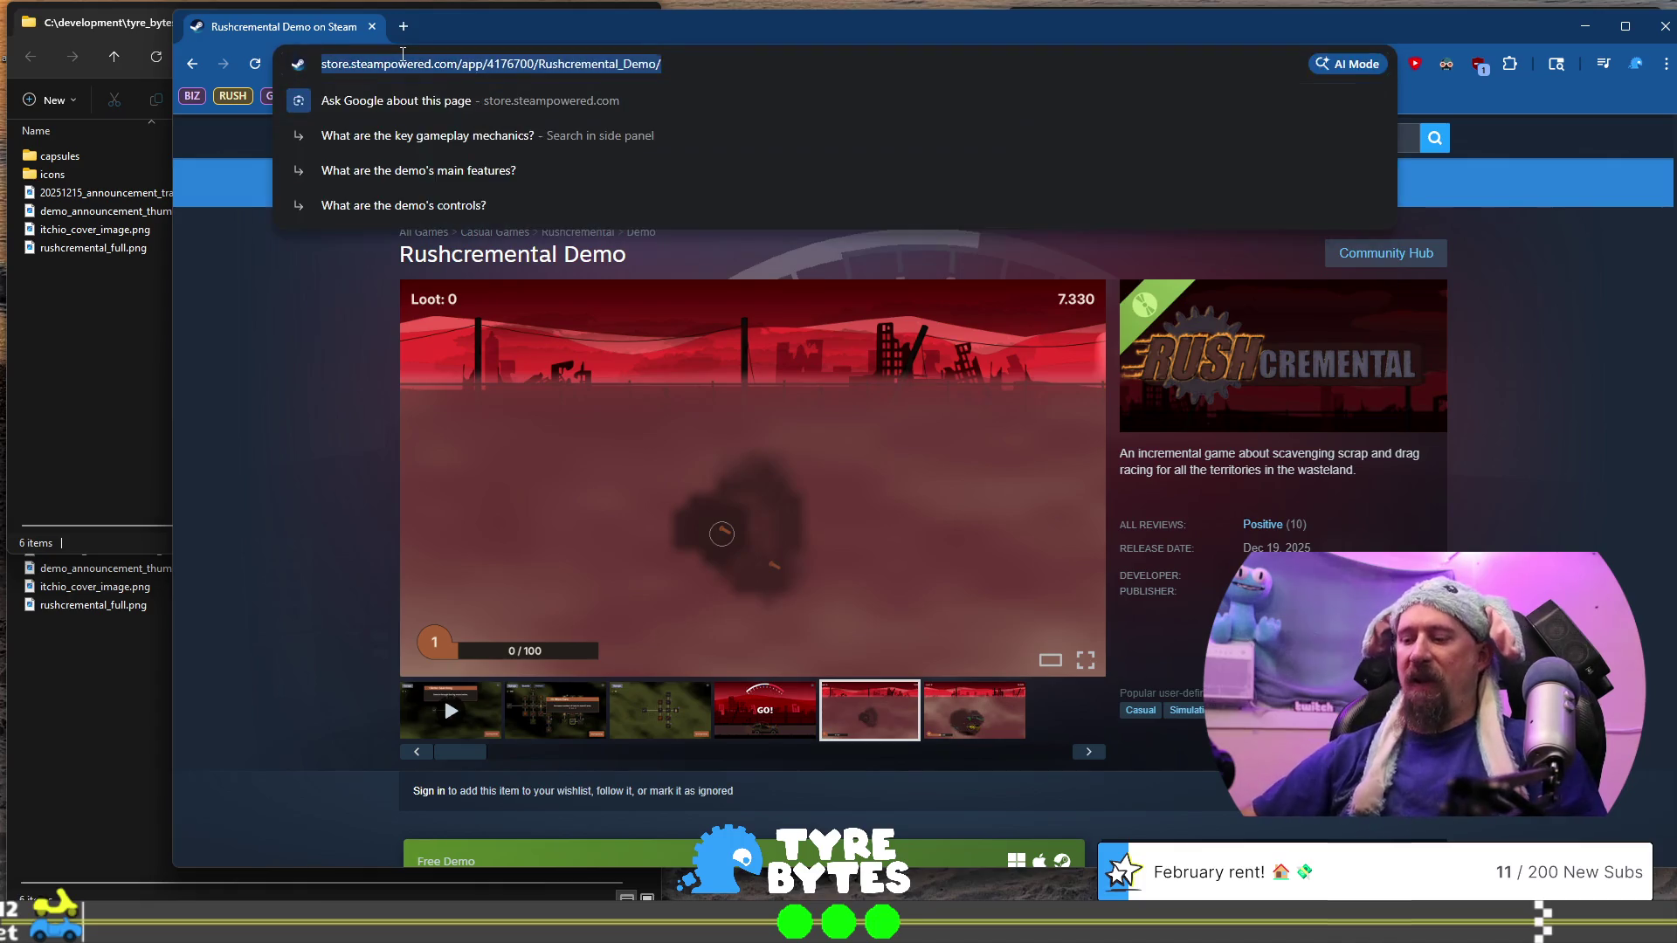
# Go to Twitch via 'tw' in the address bar and expand the full Followed Channels list
pyautogui.write('tw')
pyautogui.press('Return')
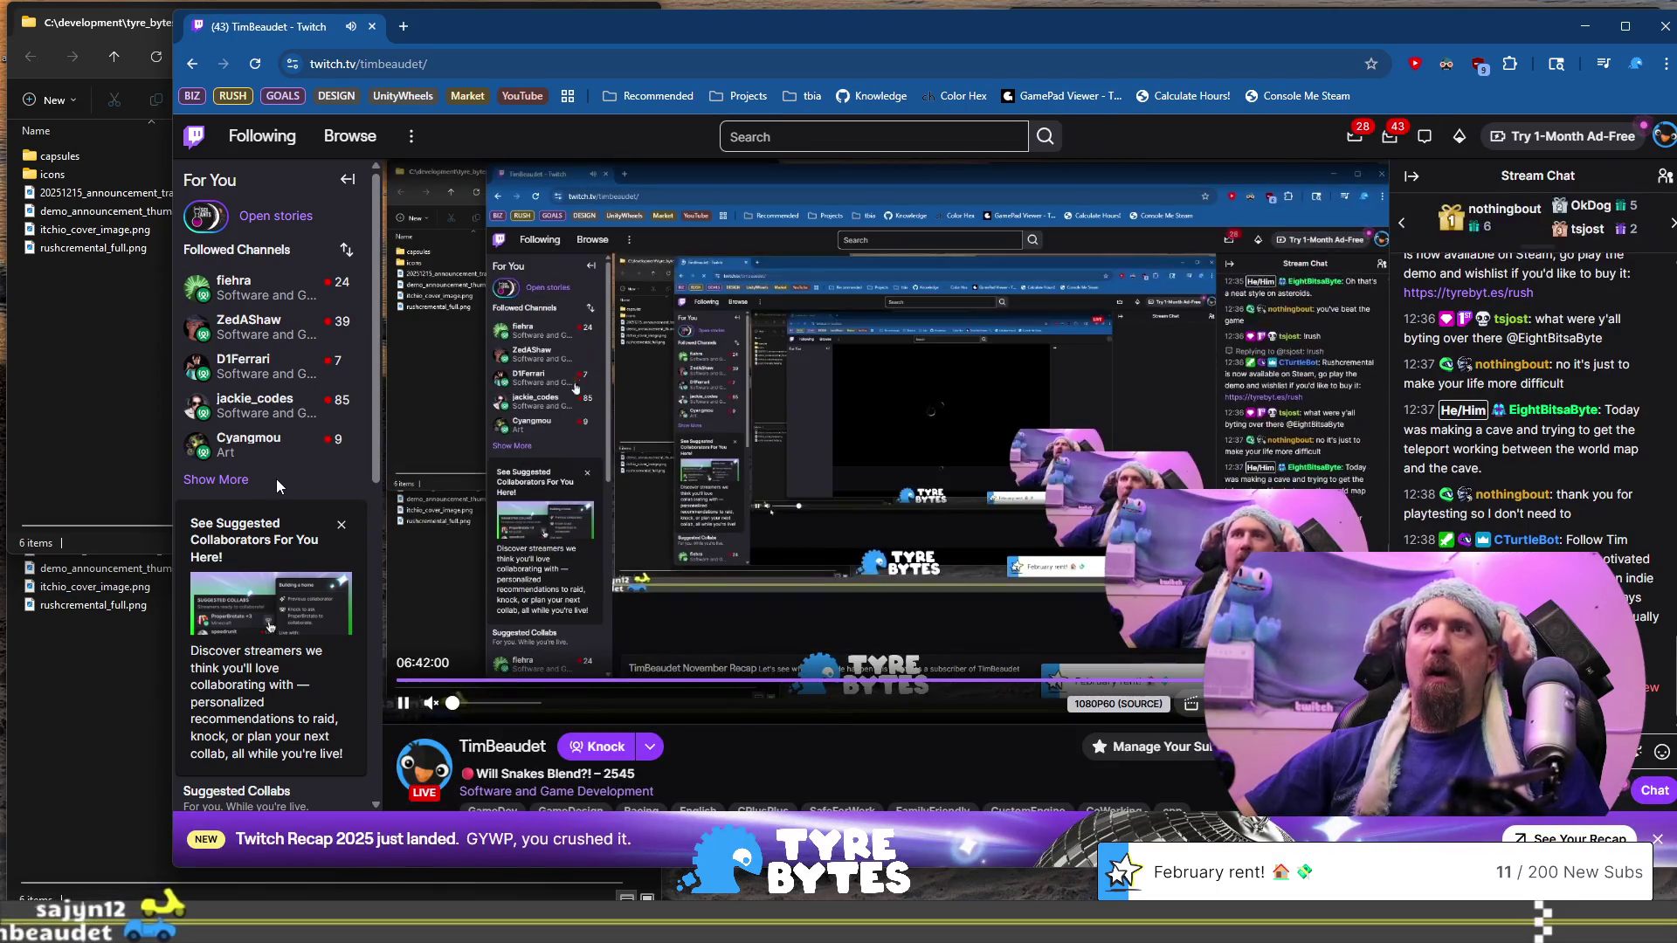
pyautogui.click(216, 479)
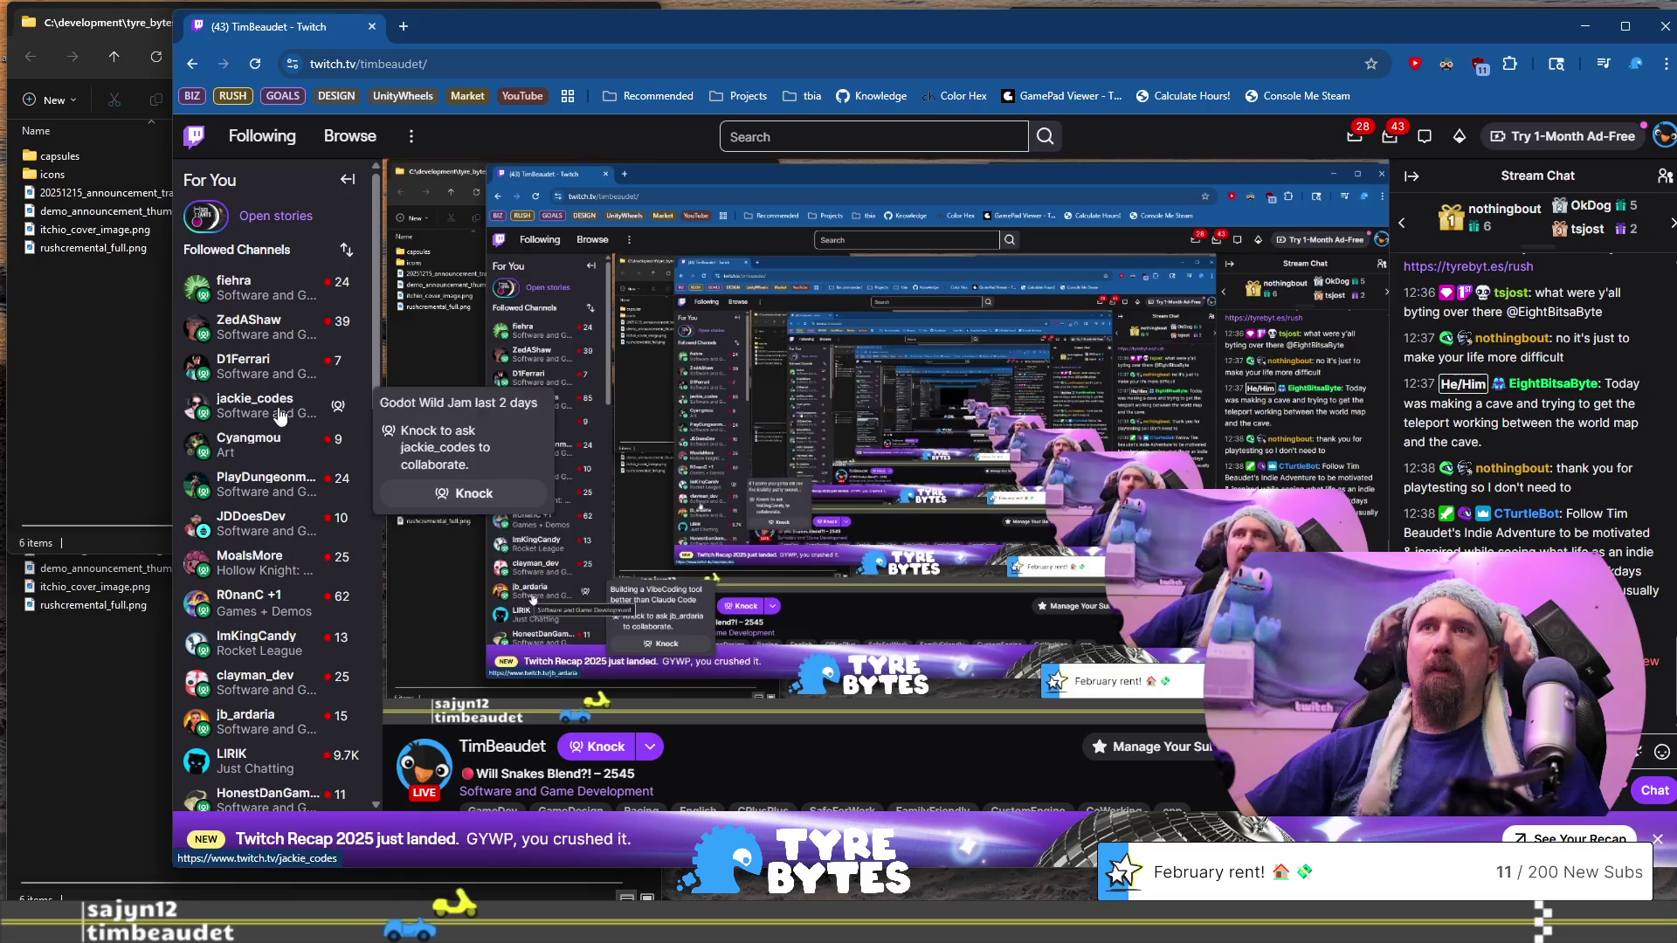
pyautogui.scroll(-1, 279, 413)
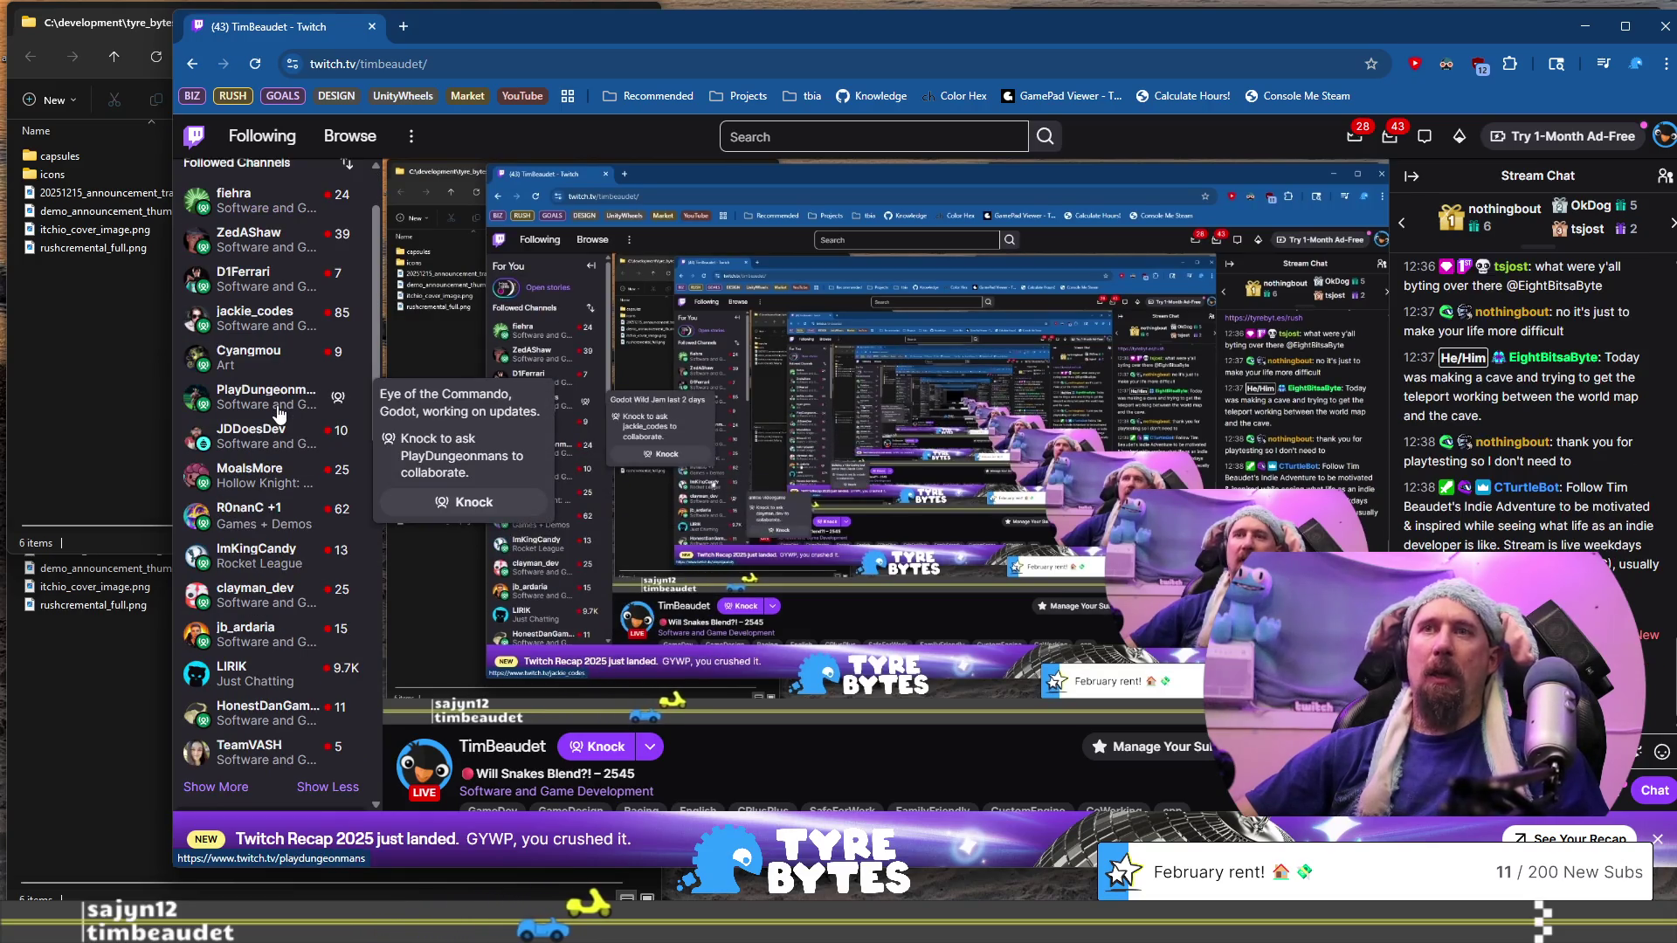
pyautogui.scroll(1, 279, 413)
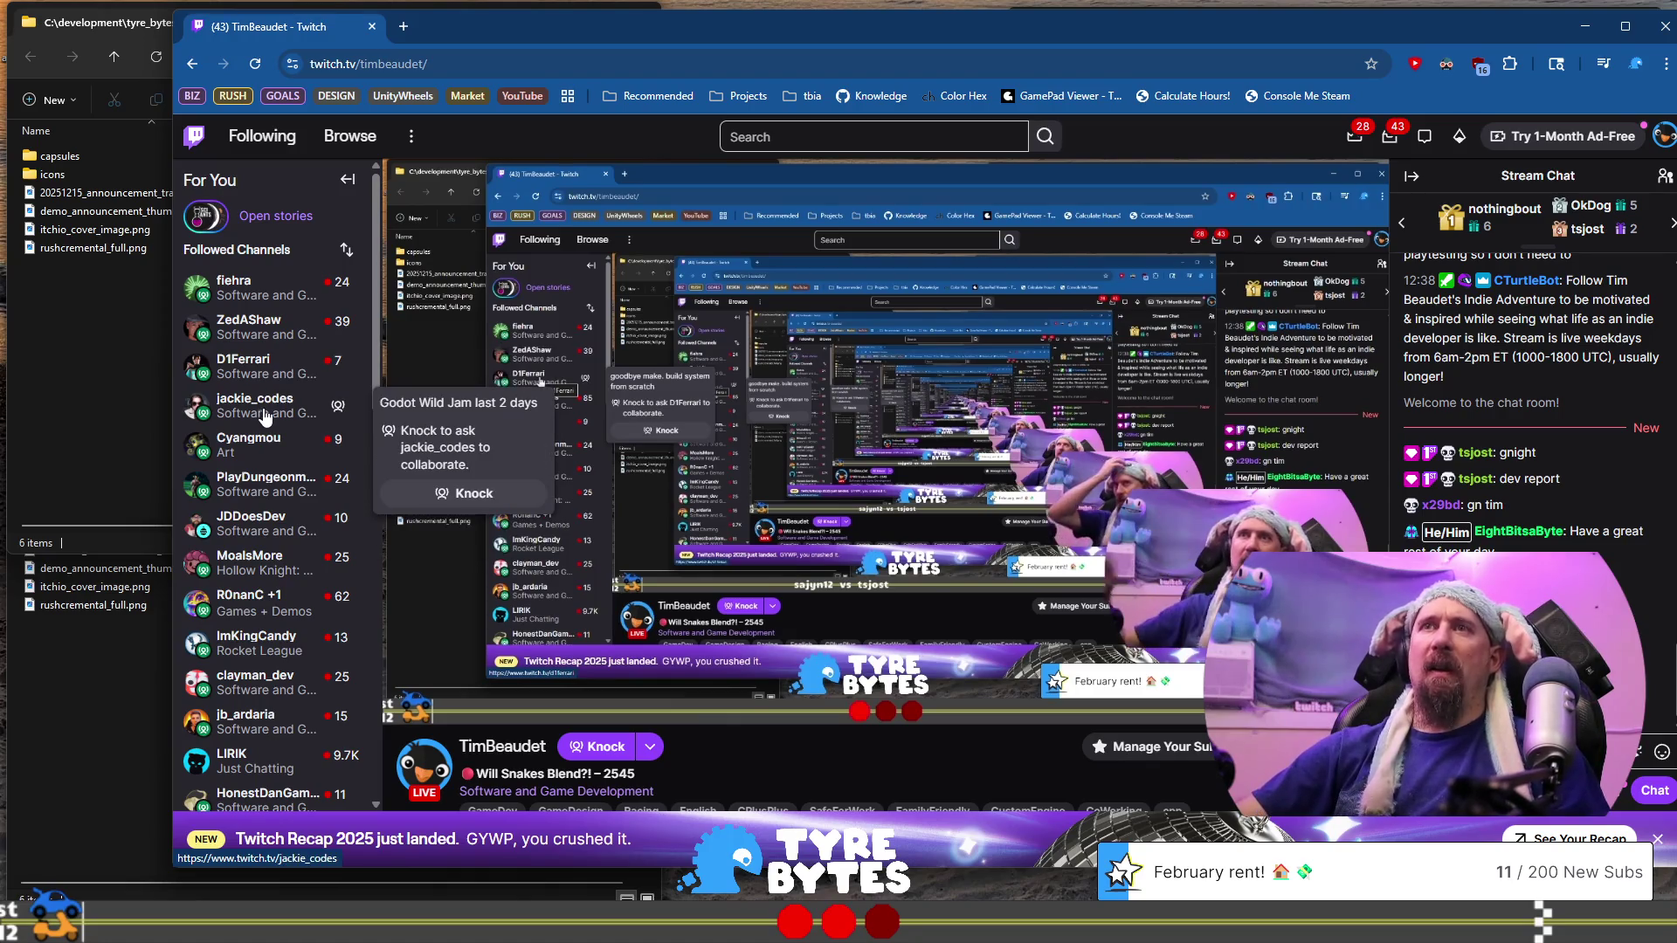
pyautogui.click(385, 63)
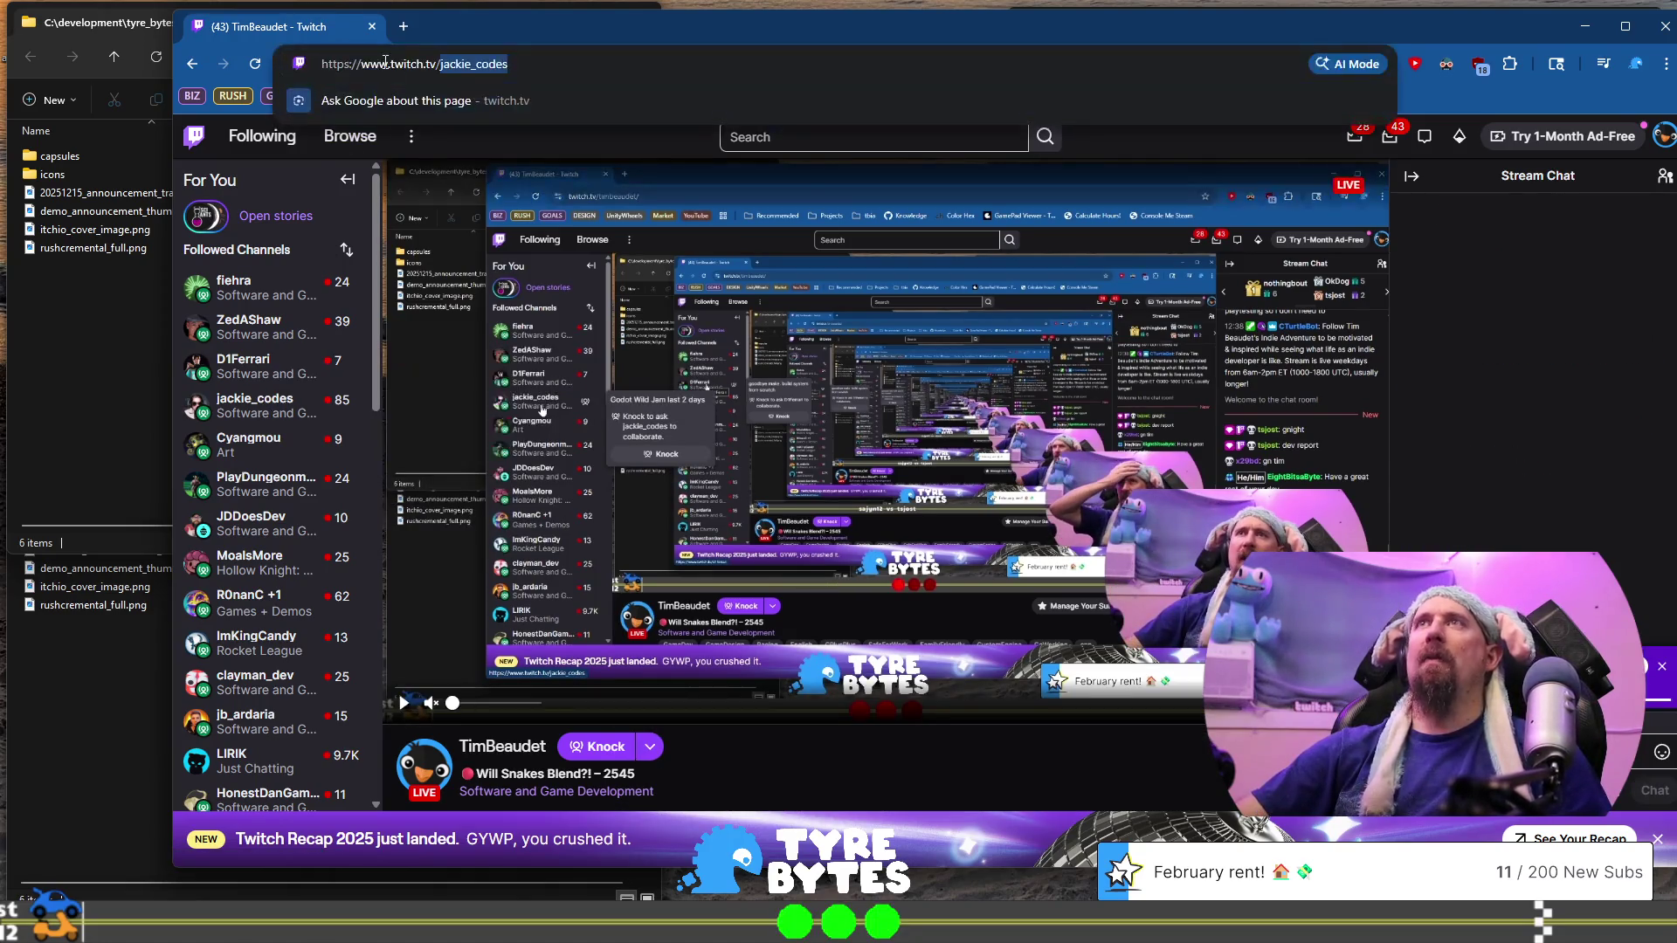